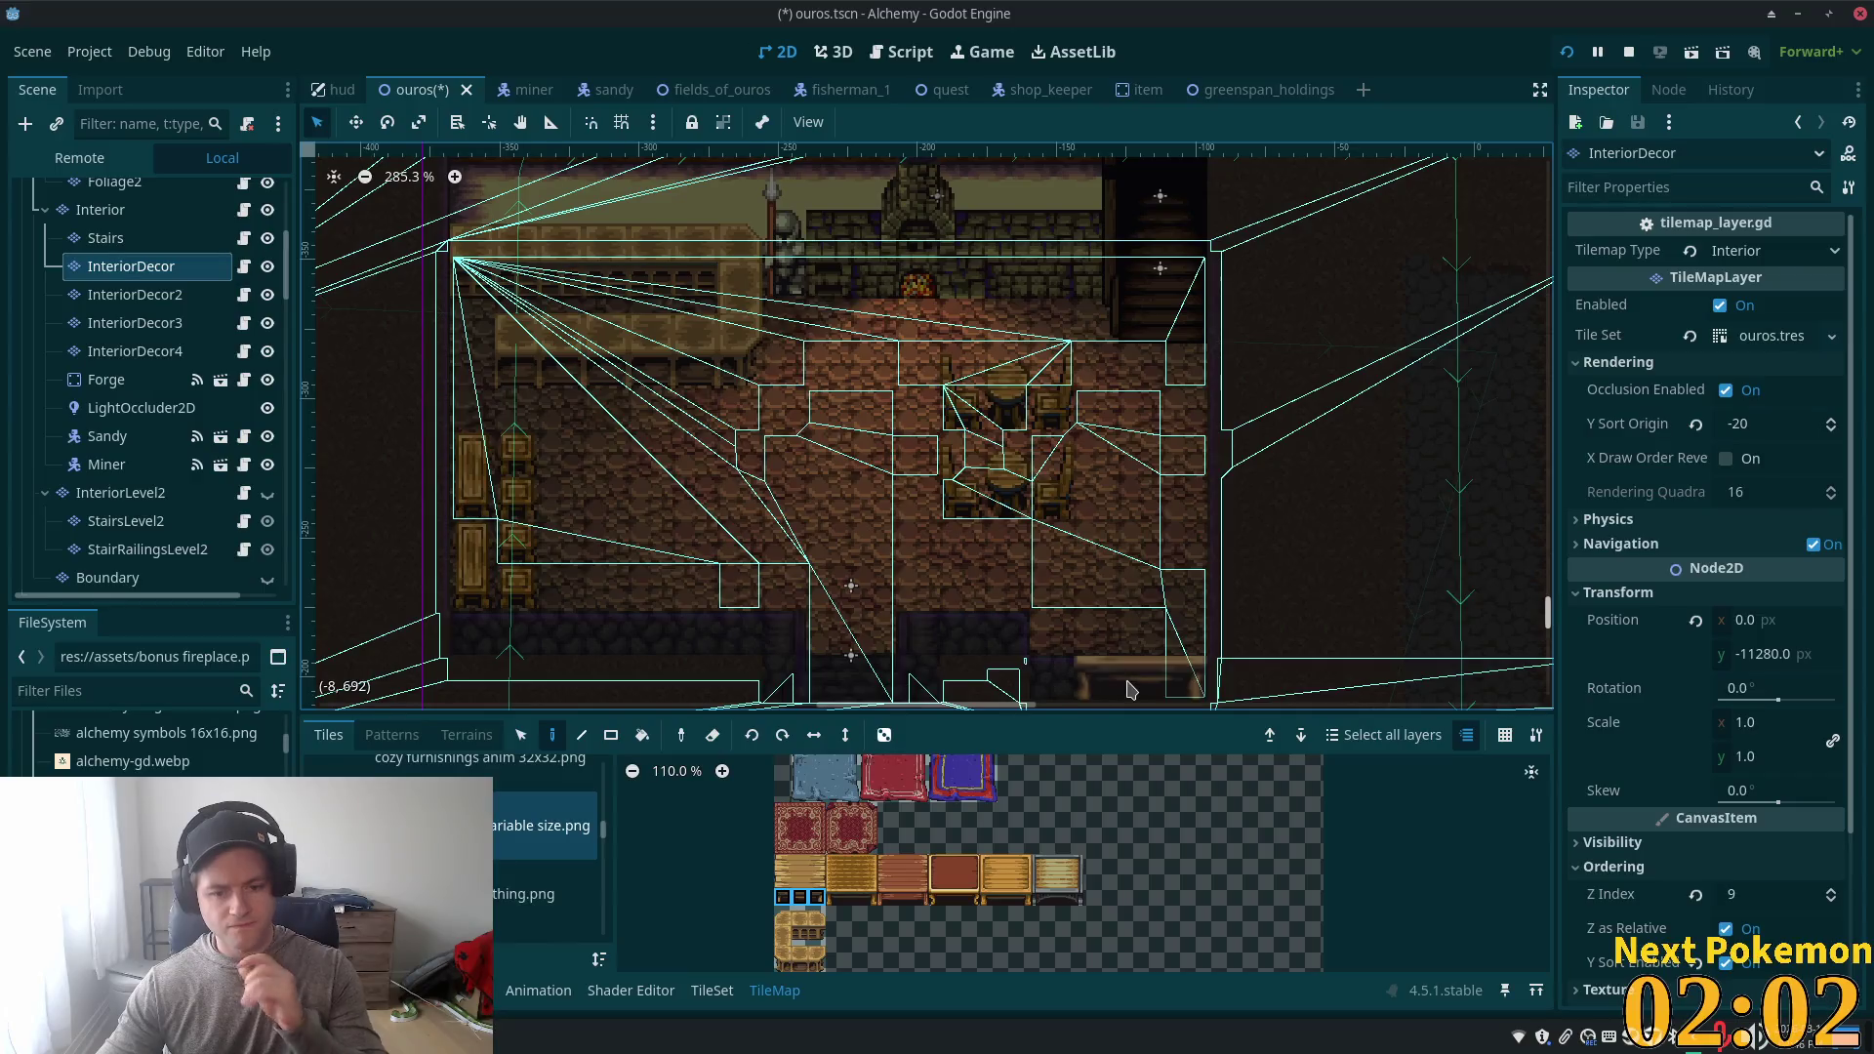
- Paint a wooden bench near the tavern entrance and select the bench tiles at the room's lower right
left_click(782, 847)
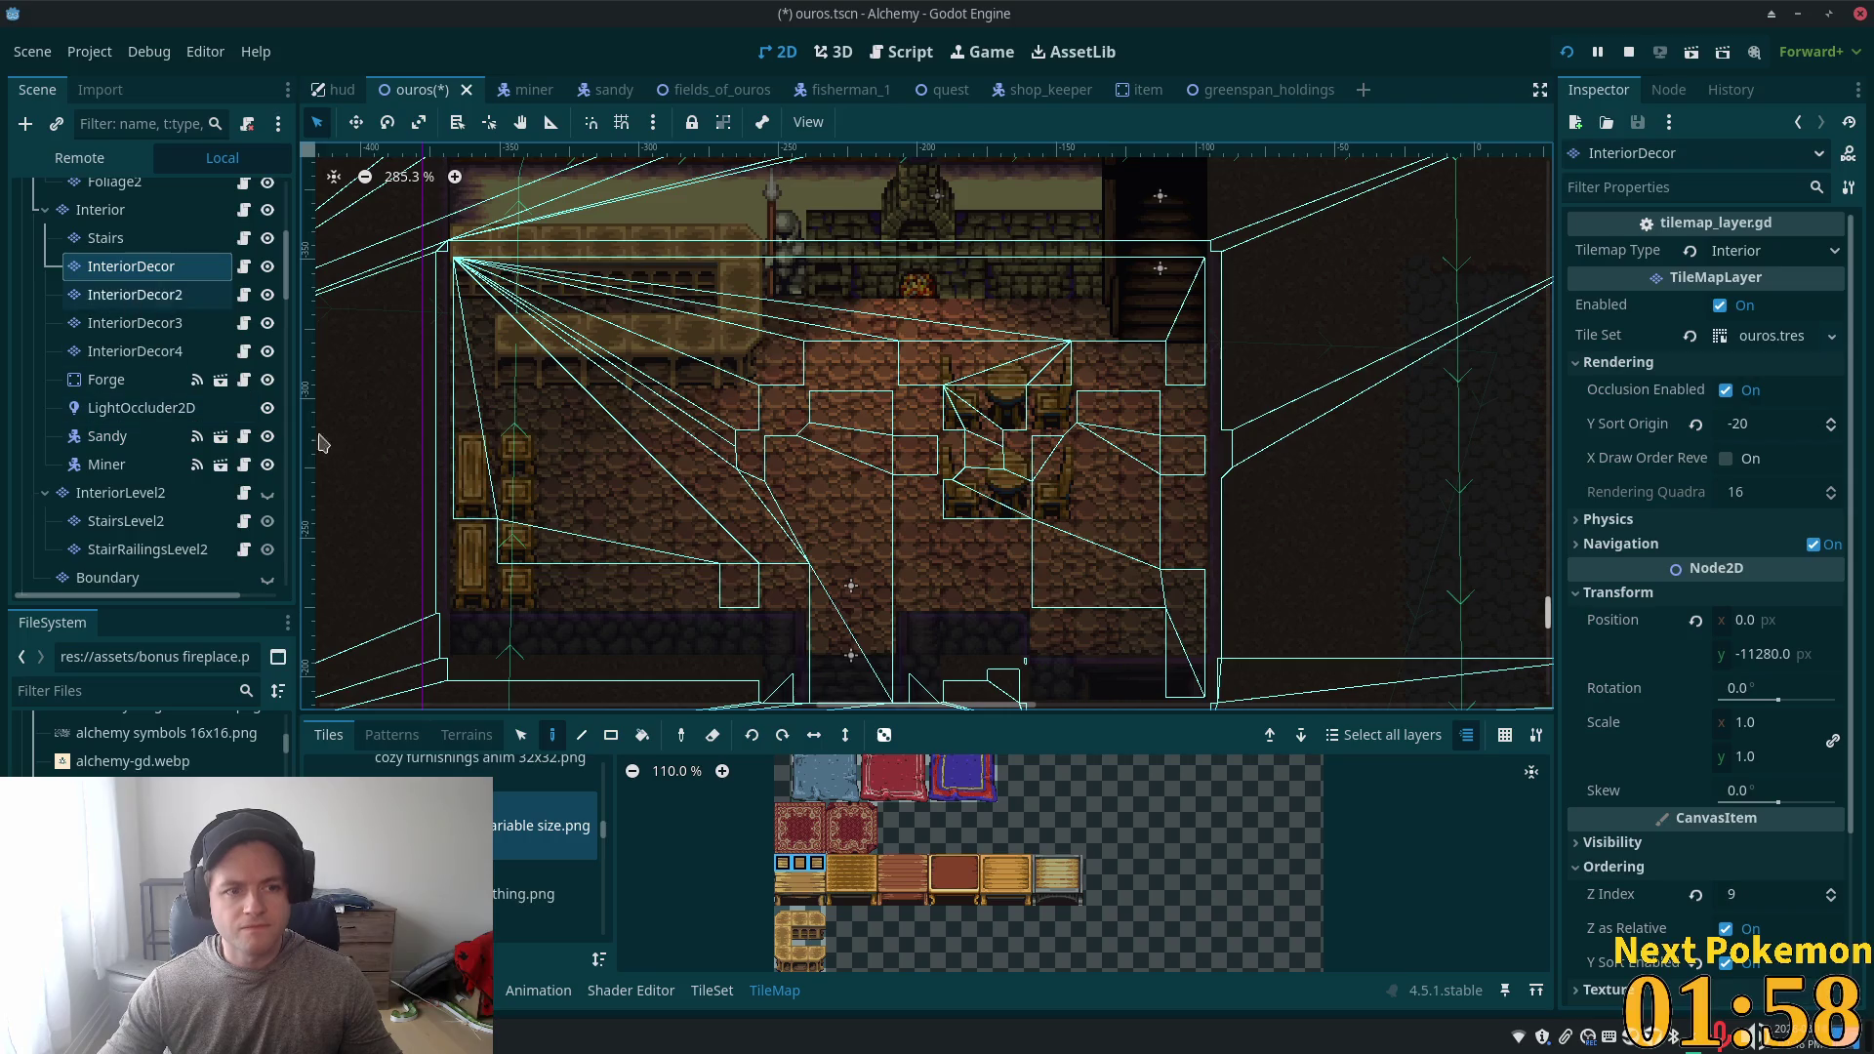
left_click(1146, 651)
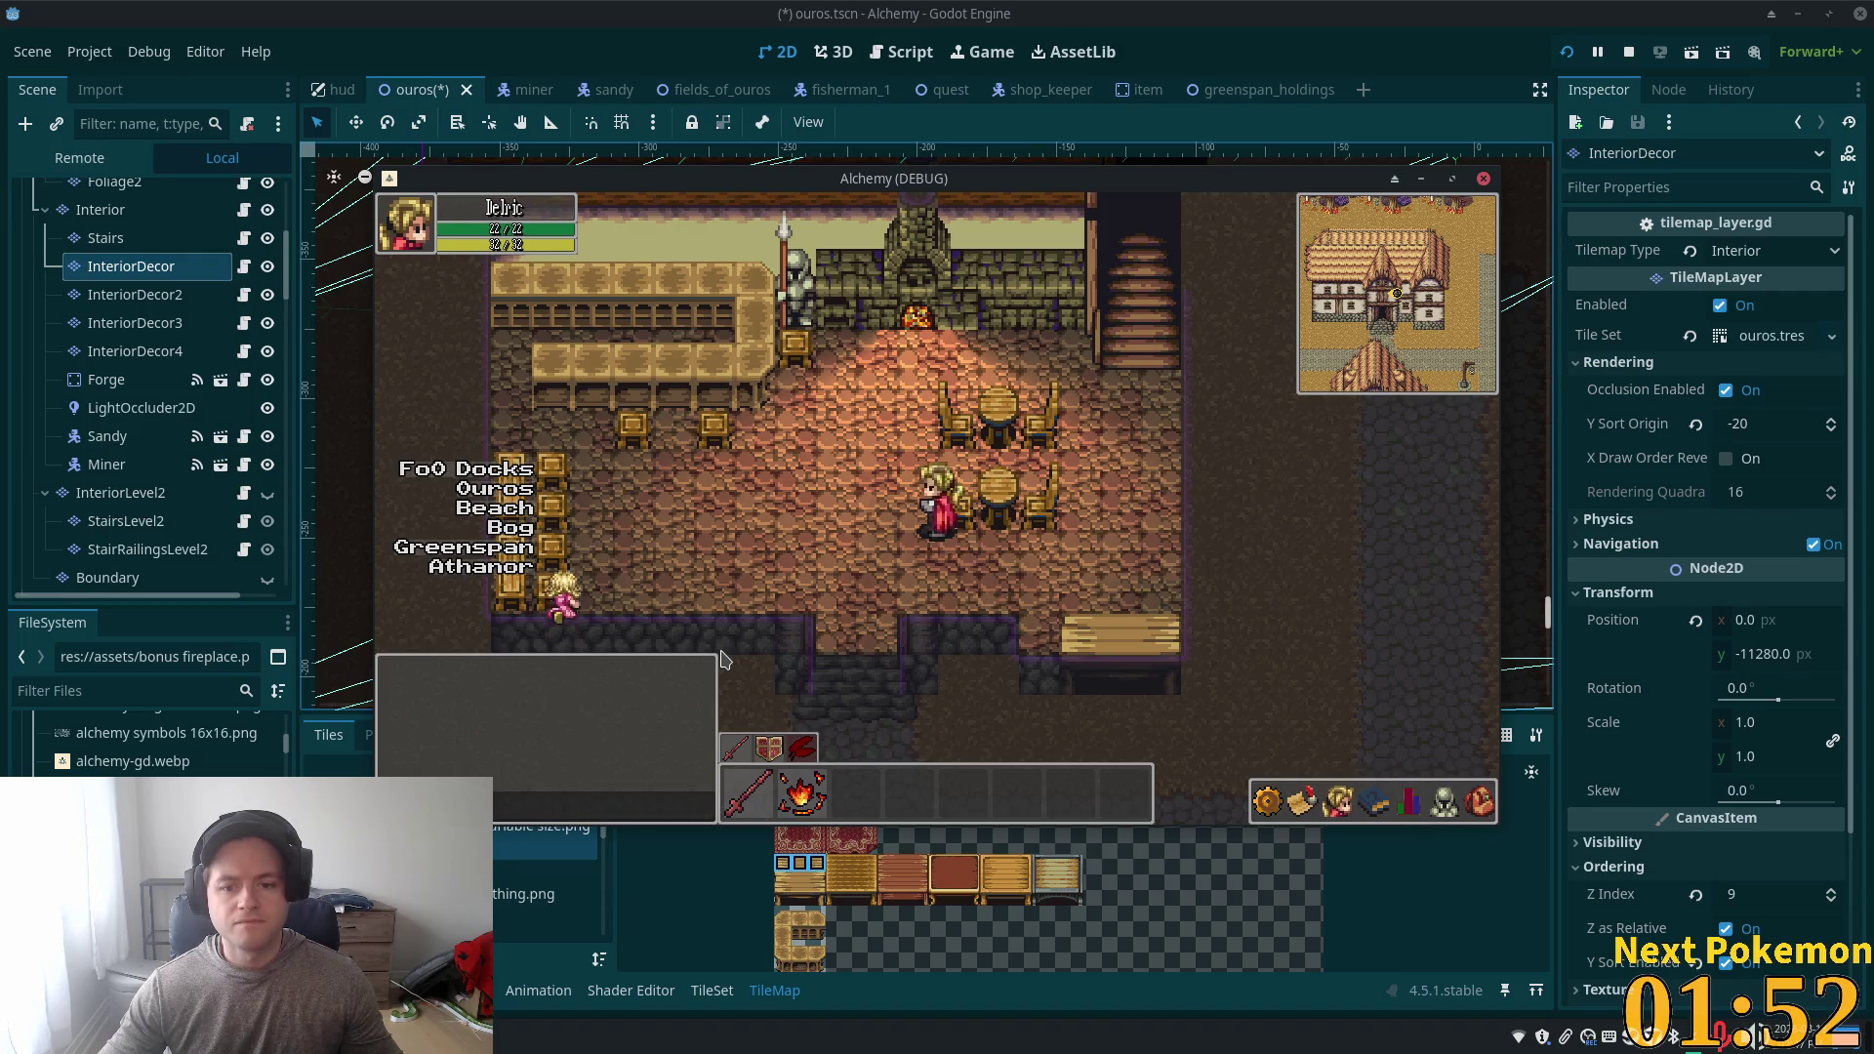
key("alt+Tab")
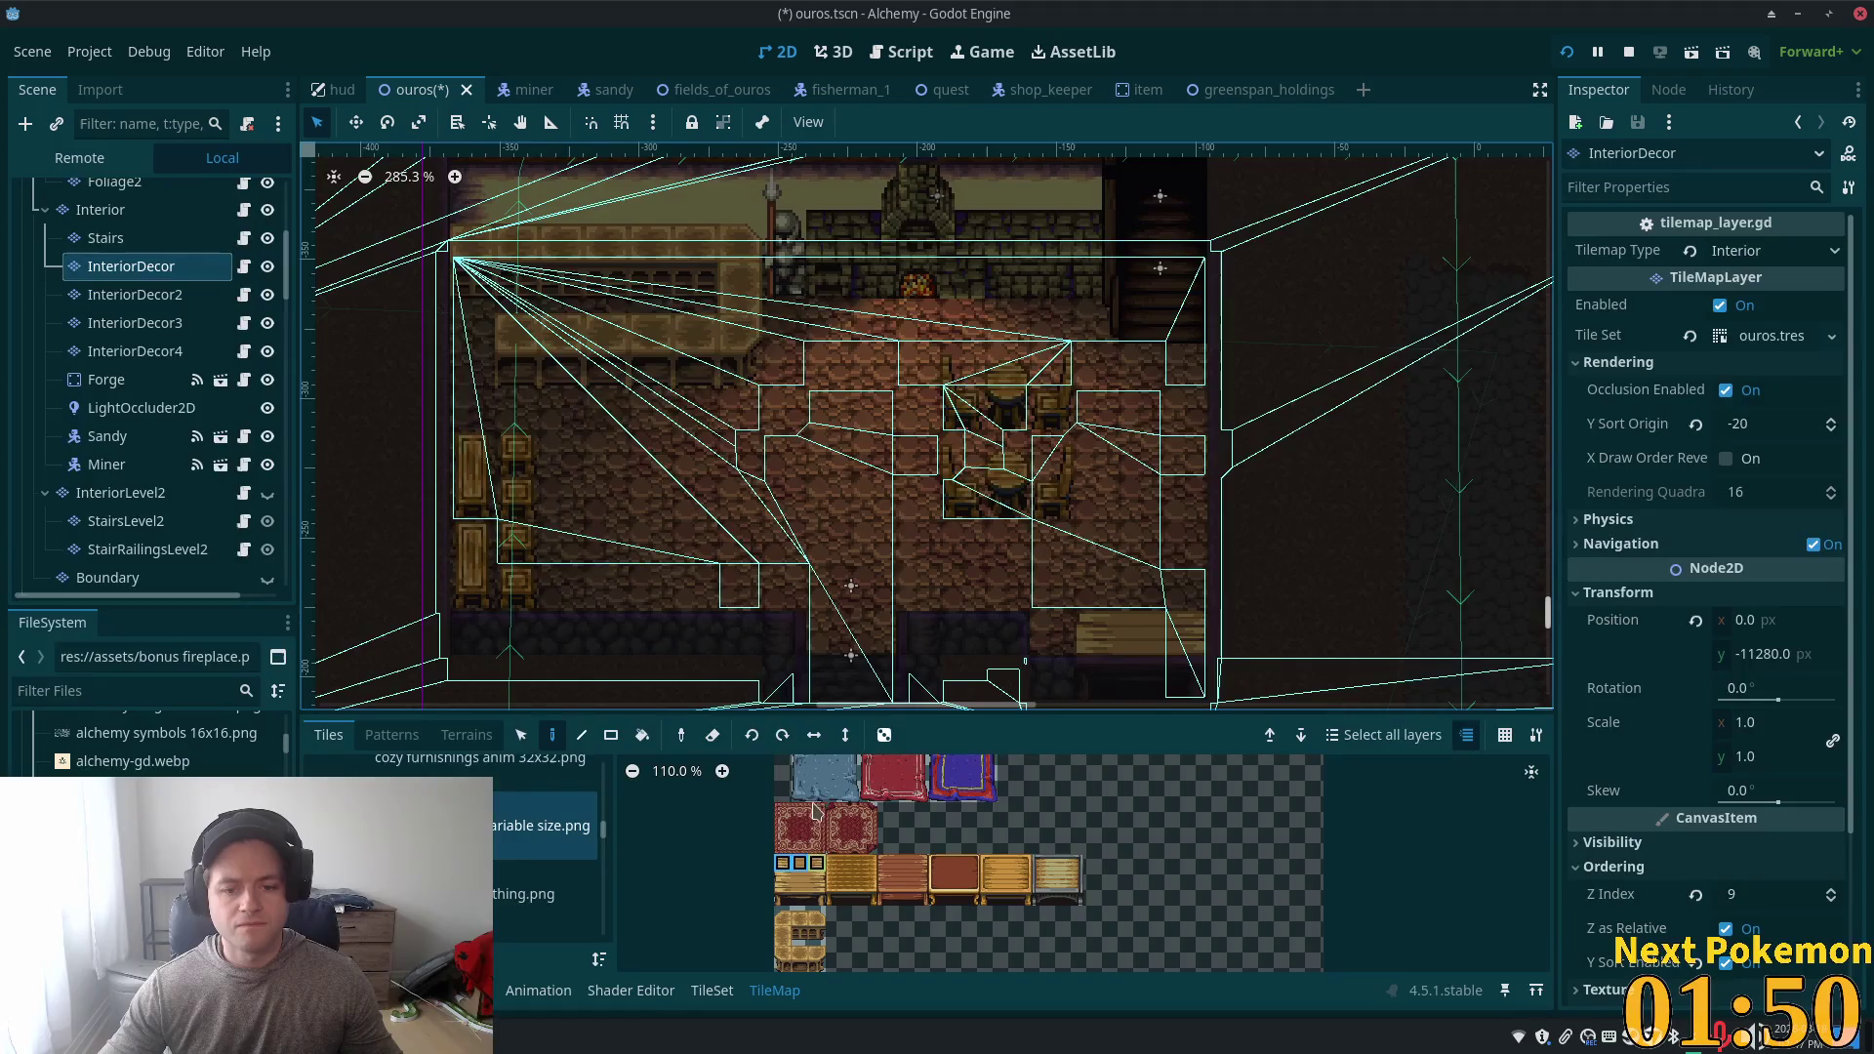
left_click(521, 735)
left_click_drag(1059, 615, 1171, 695)
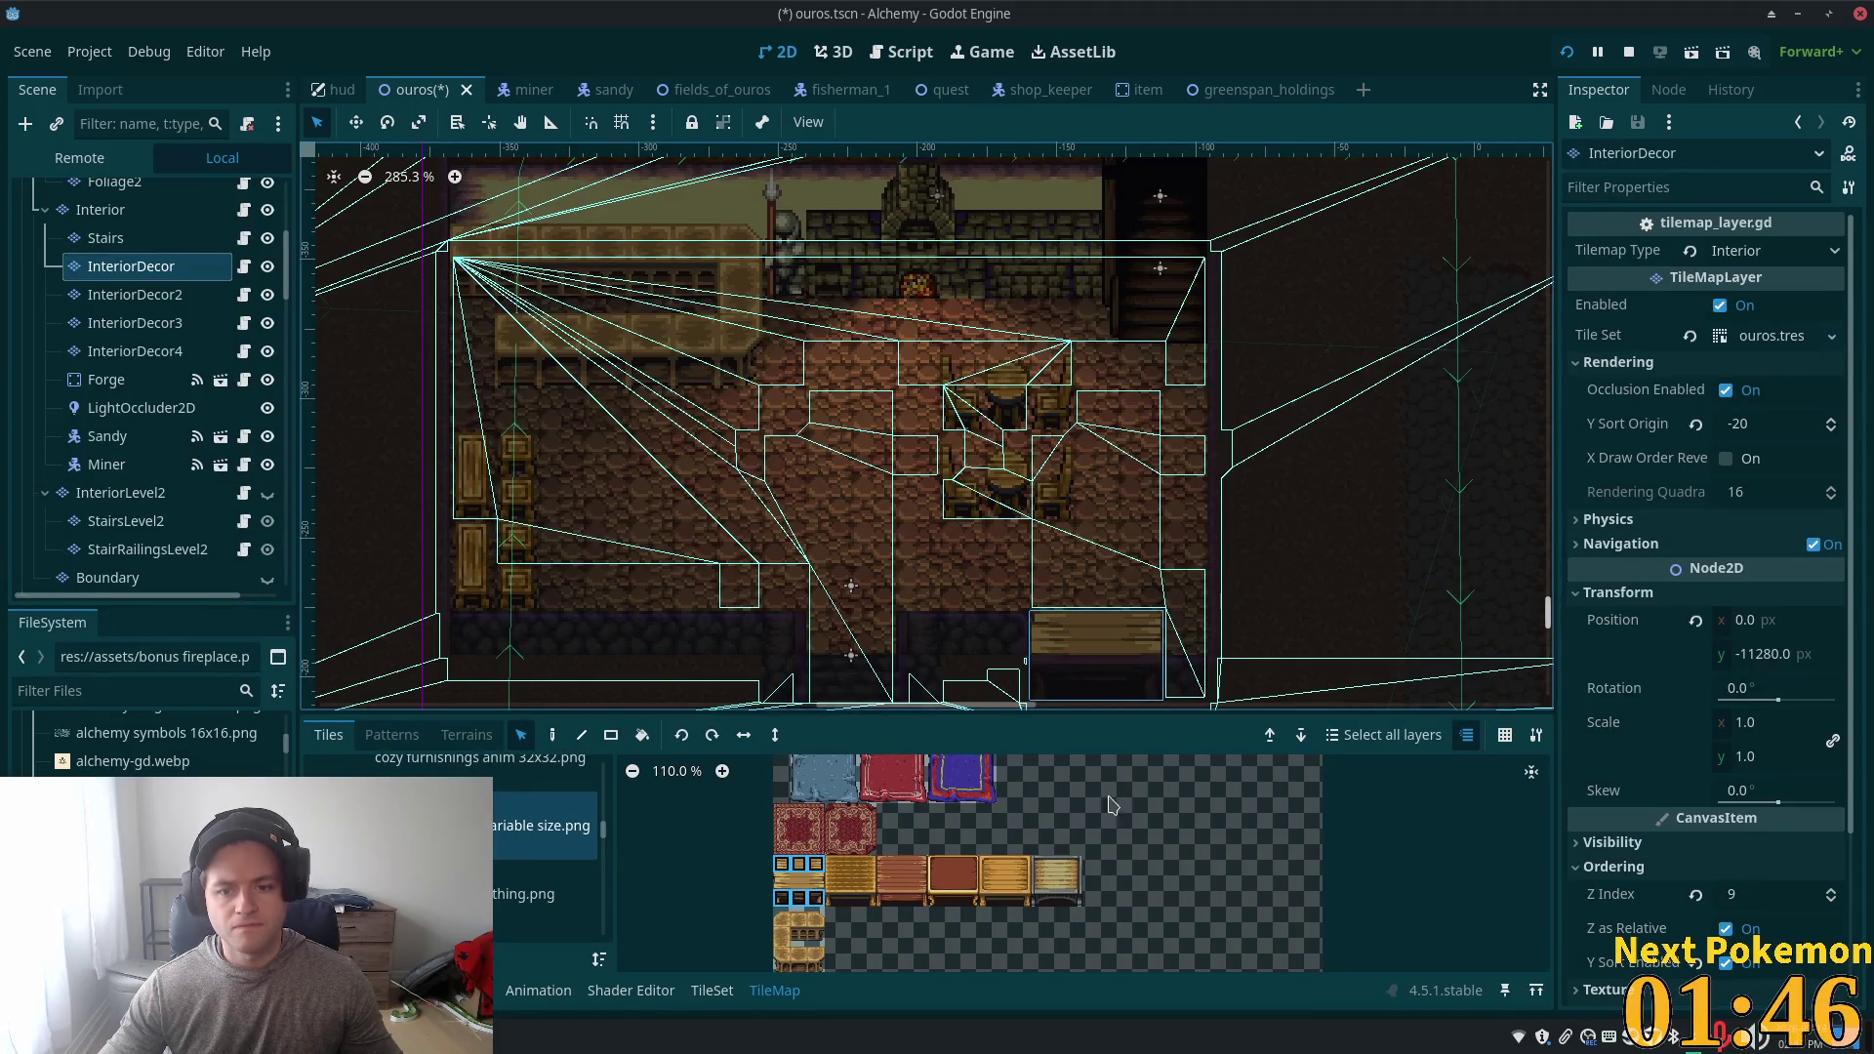
key("alt+Tab")
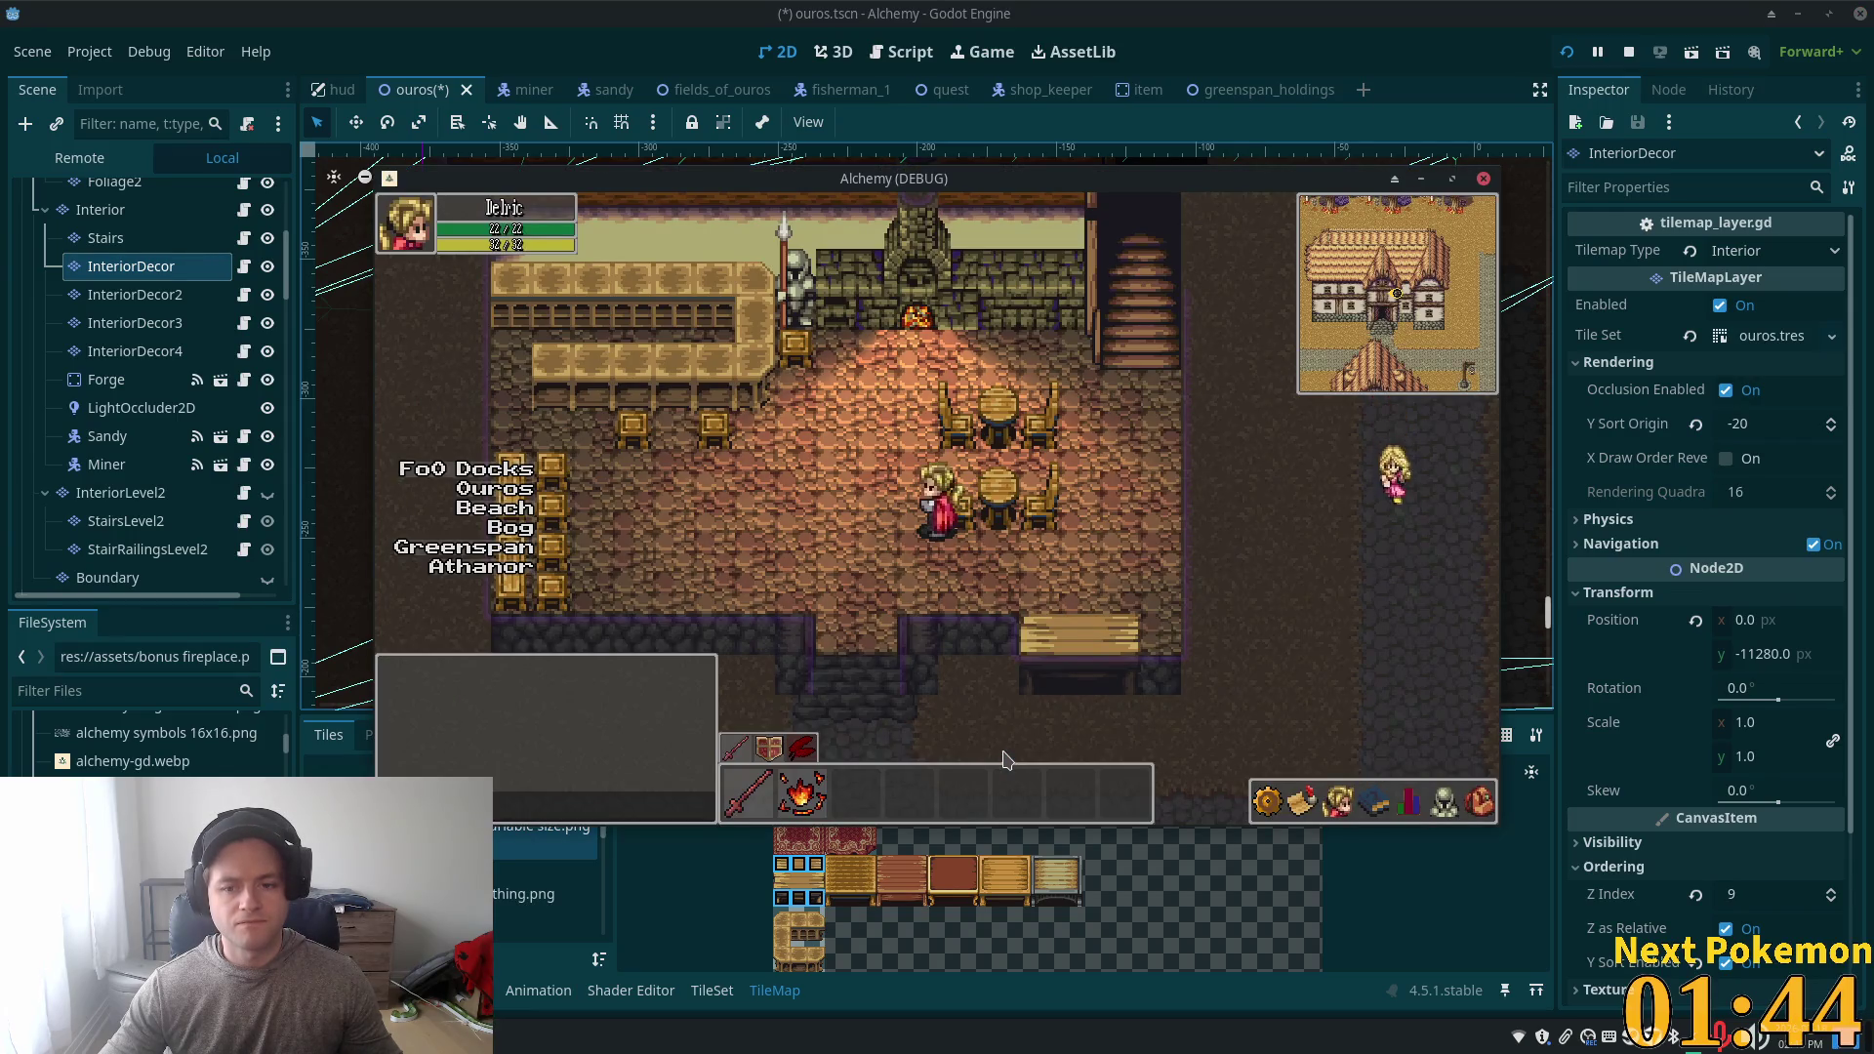
key("alt+Tab")
- Pick the two-tile bench piece from the palette, then save, test-run and close the game
scroll(817, 886, "up", 5)
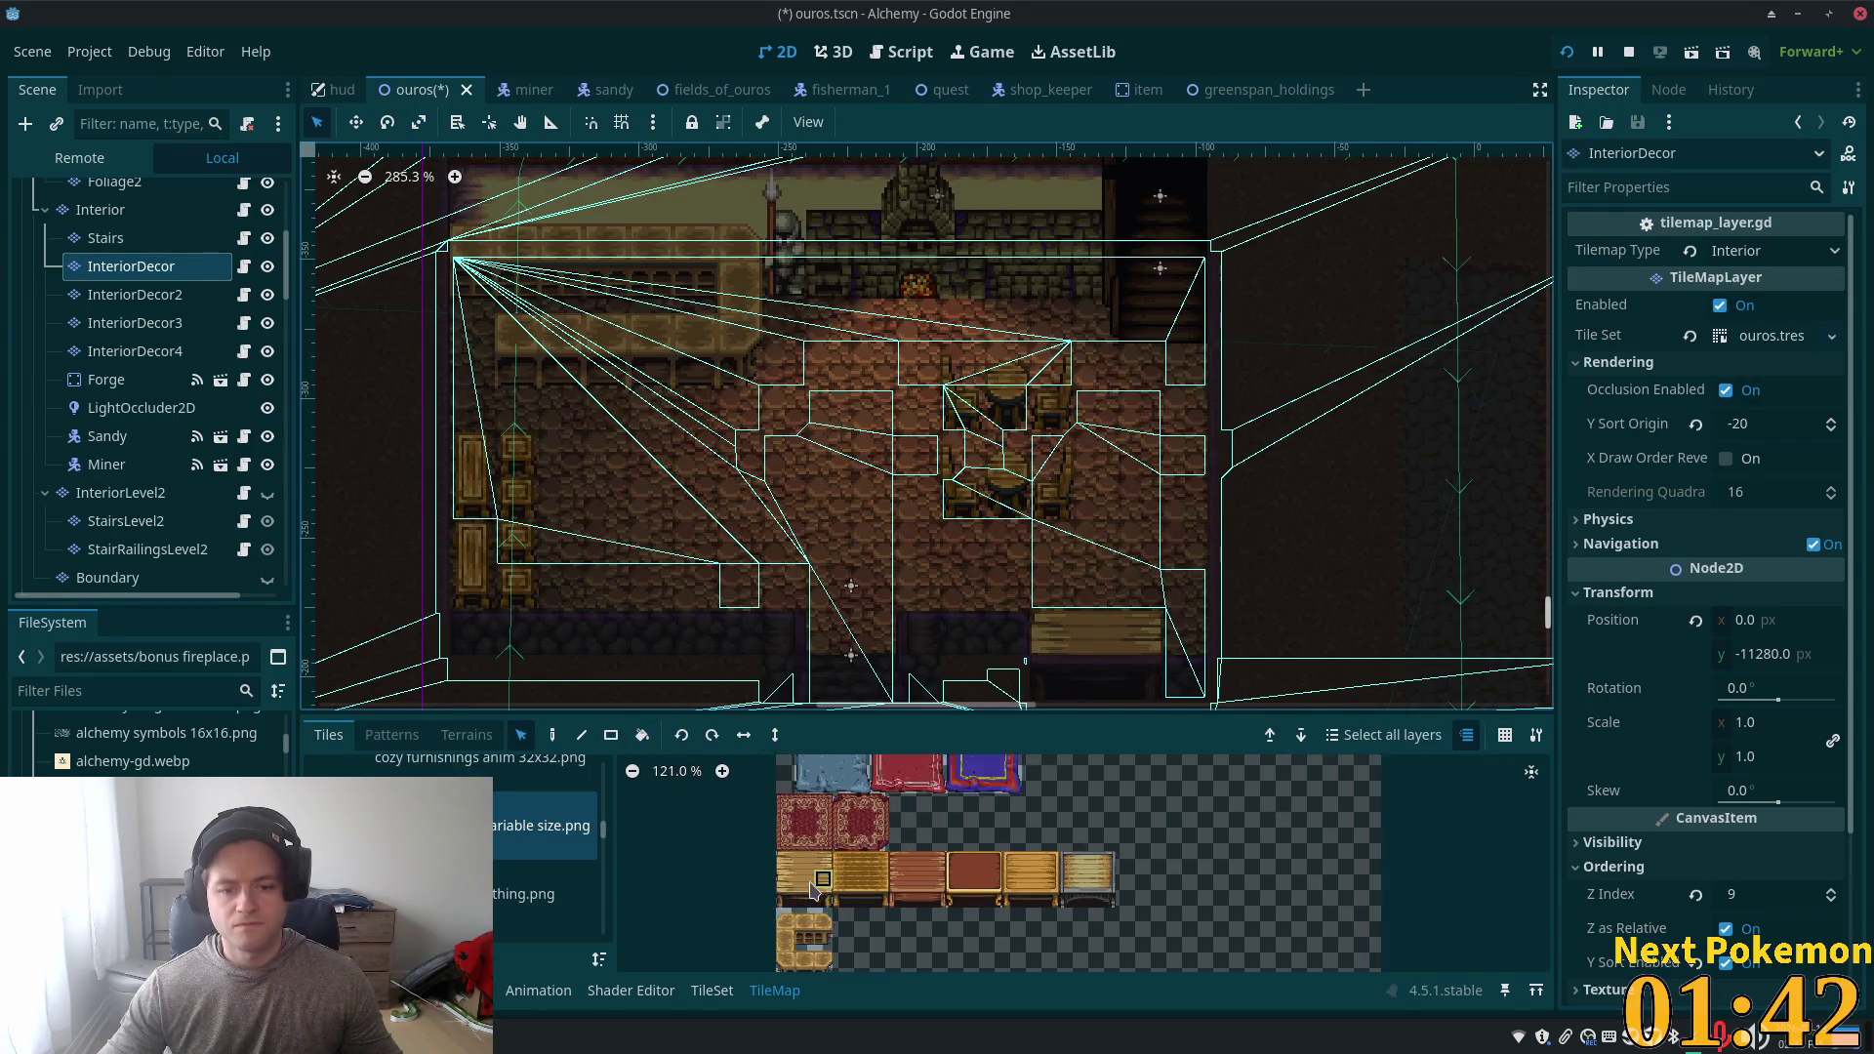
left_click_drag(834, 899, 835, 900)
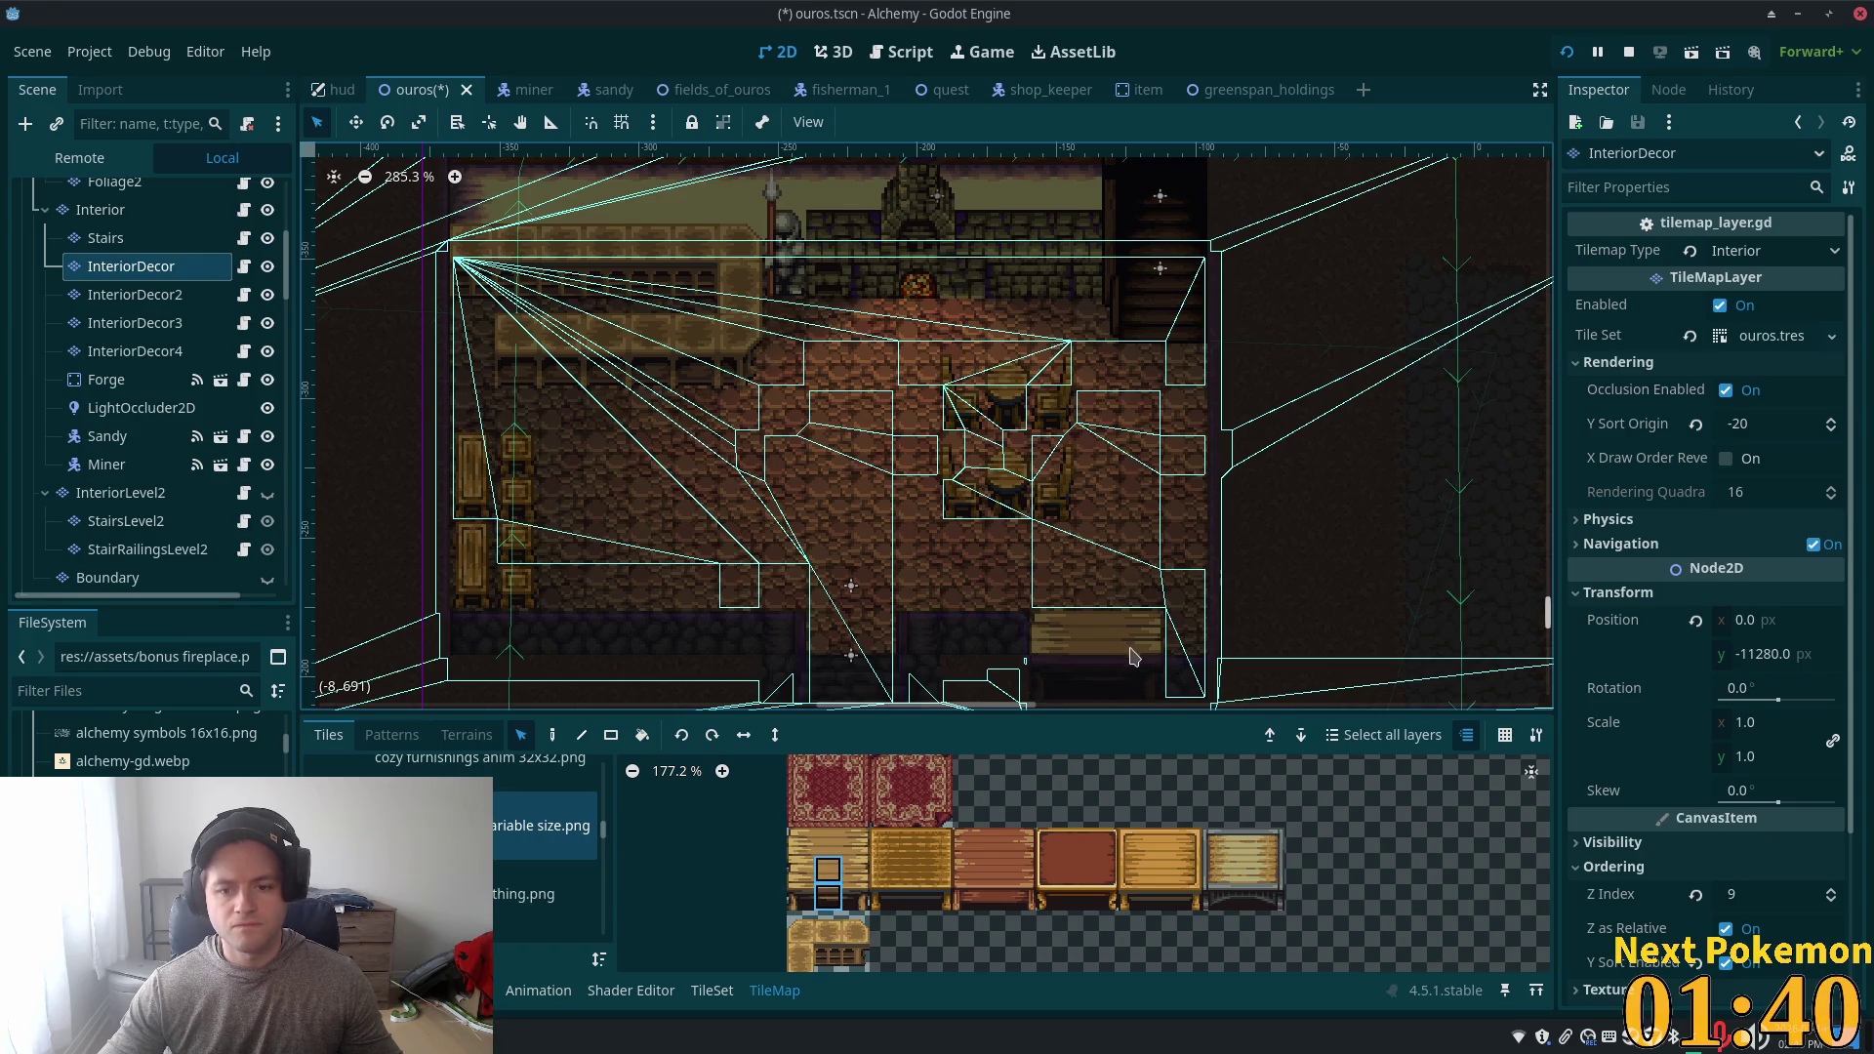
left_click(552, 737)
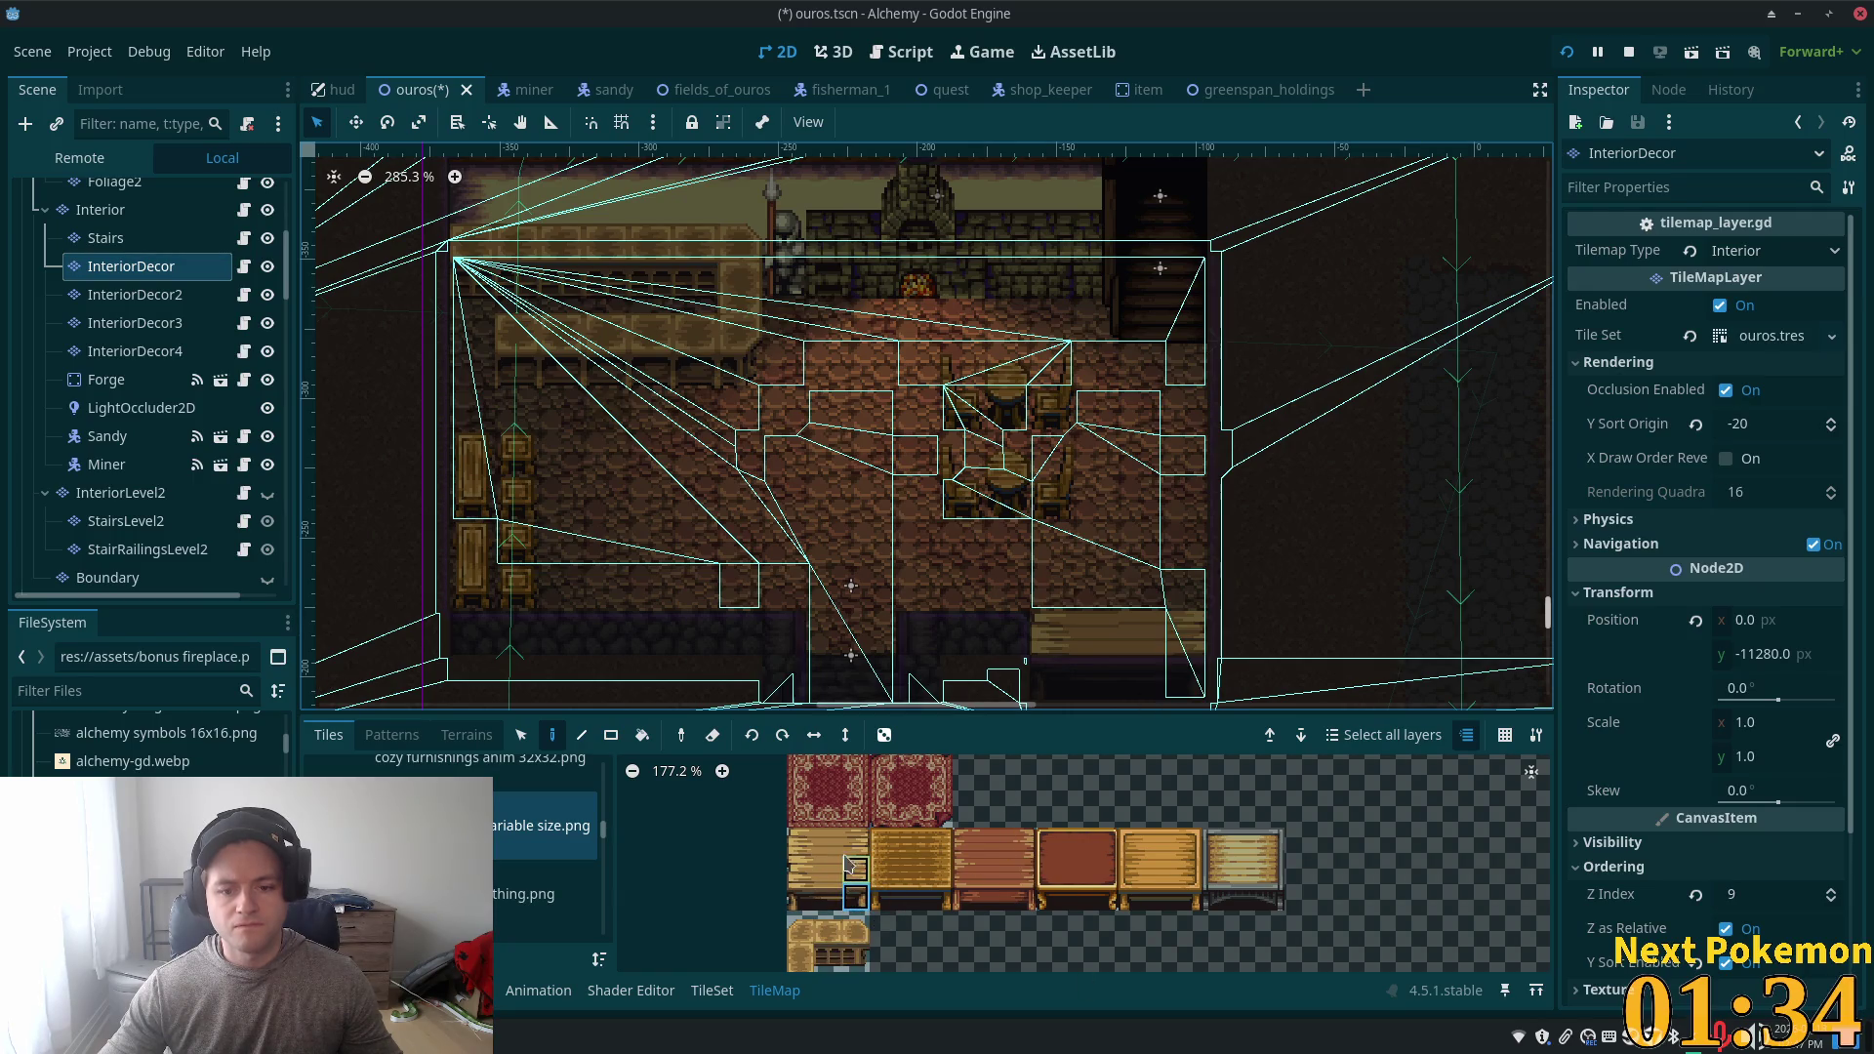
left_click_drag(825, 843, 799, 841)
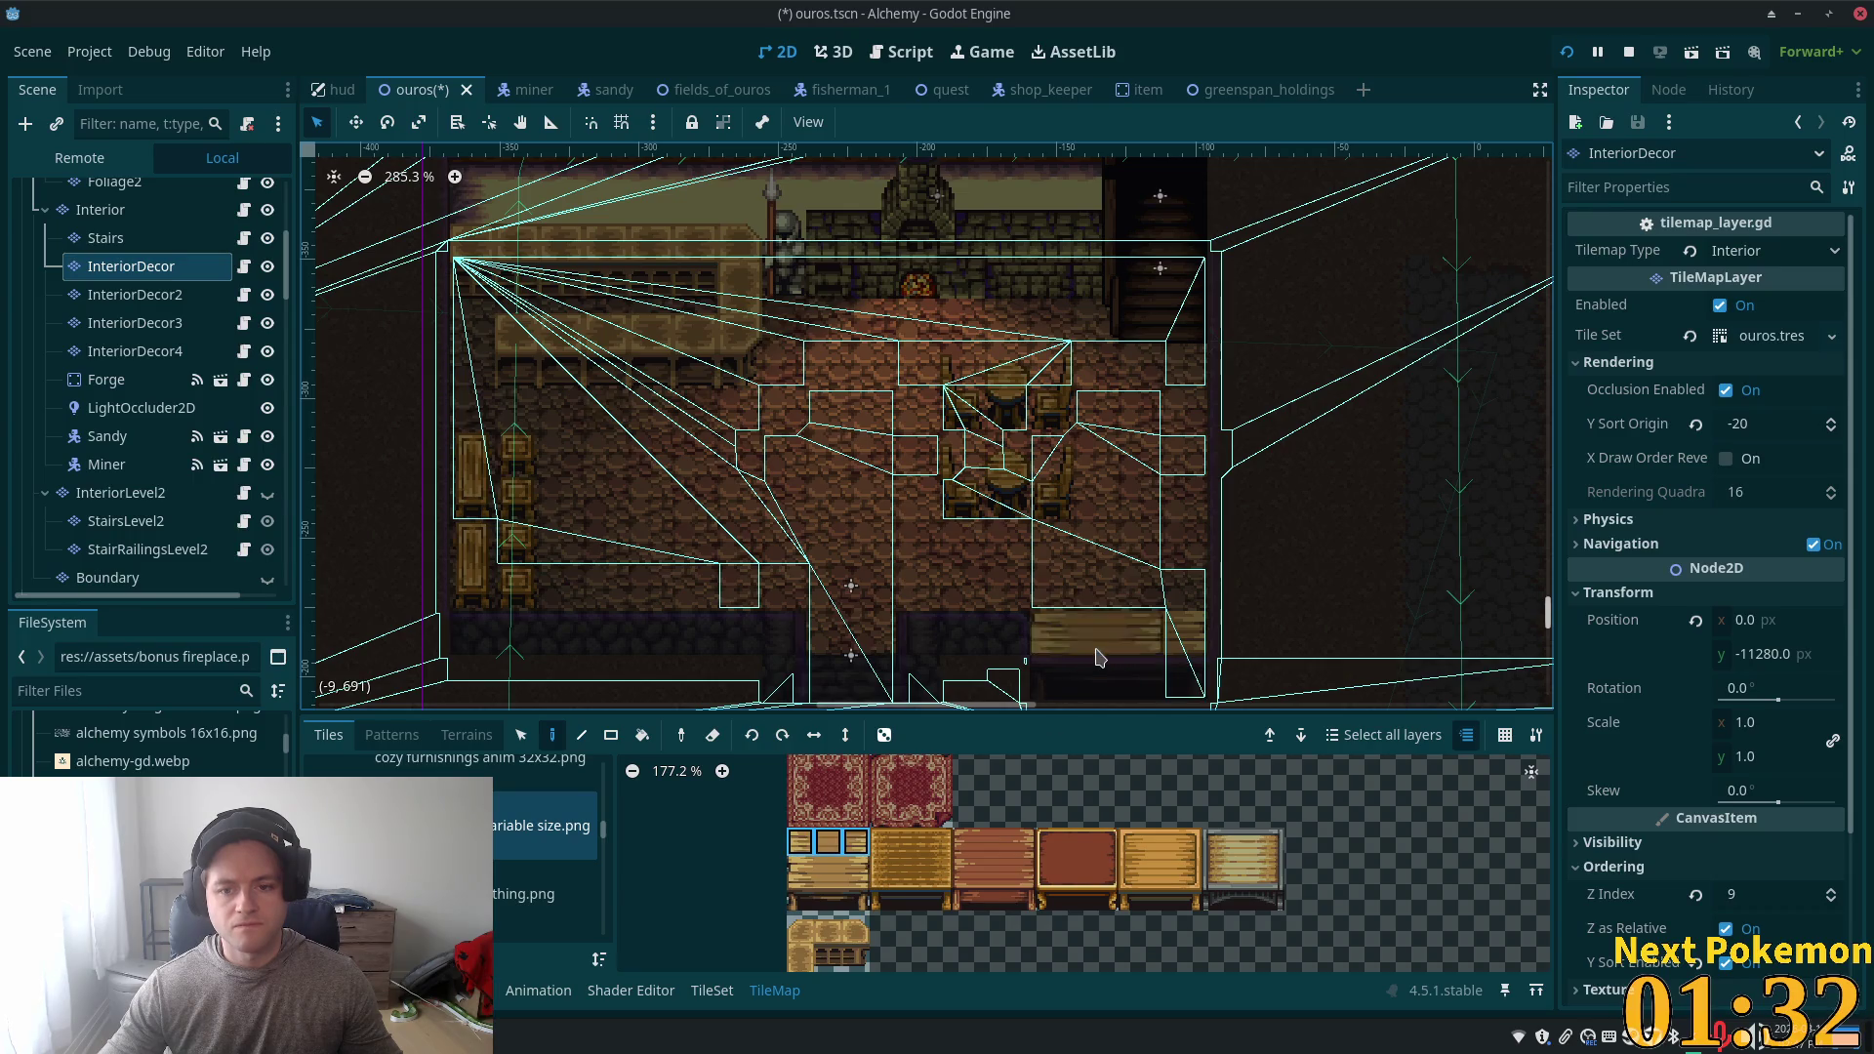
left_click(831, 845)
left_click_drag(855, 847, 856, 847)
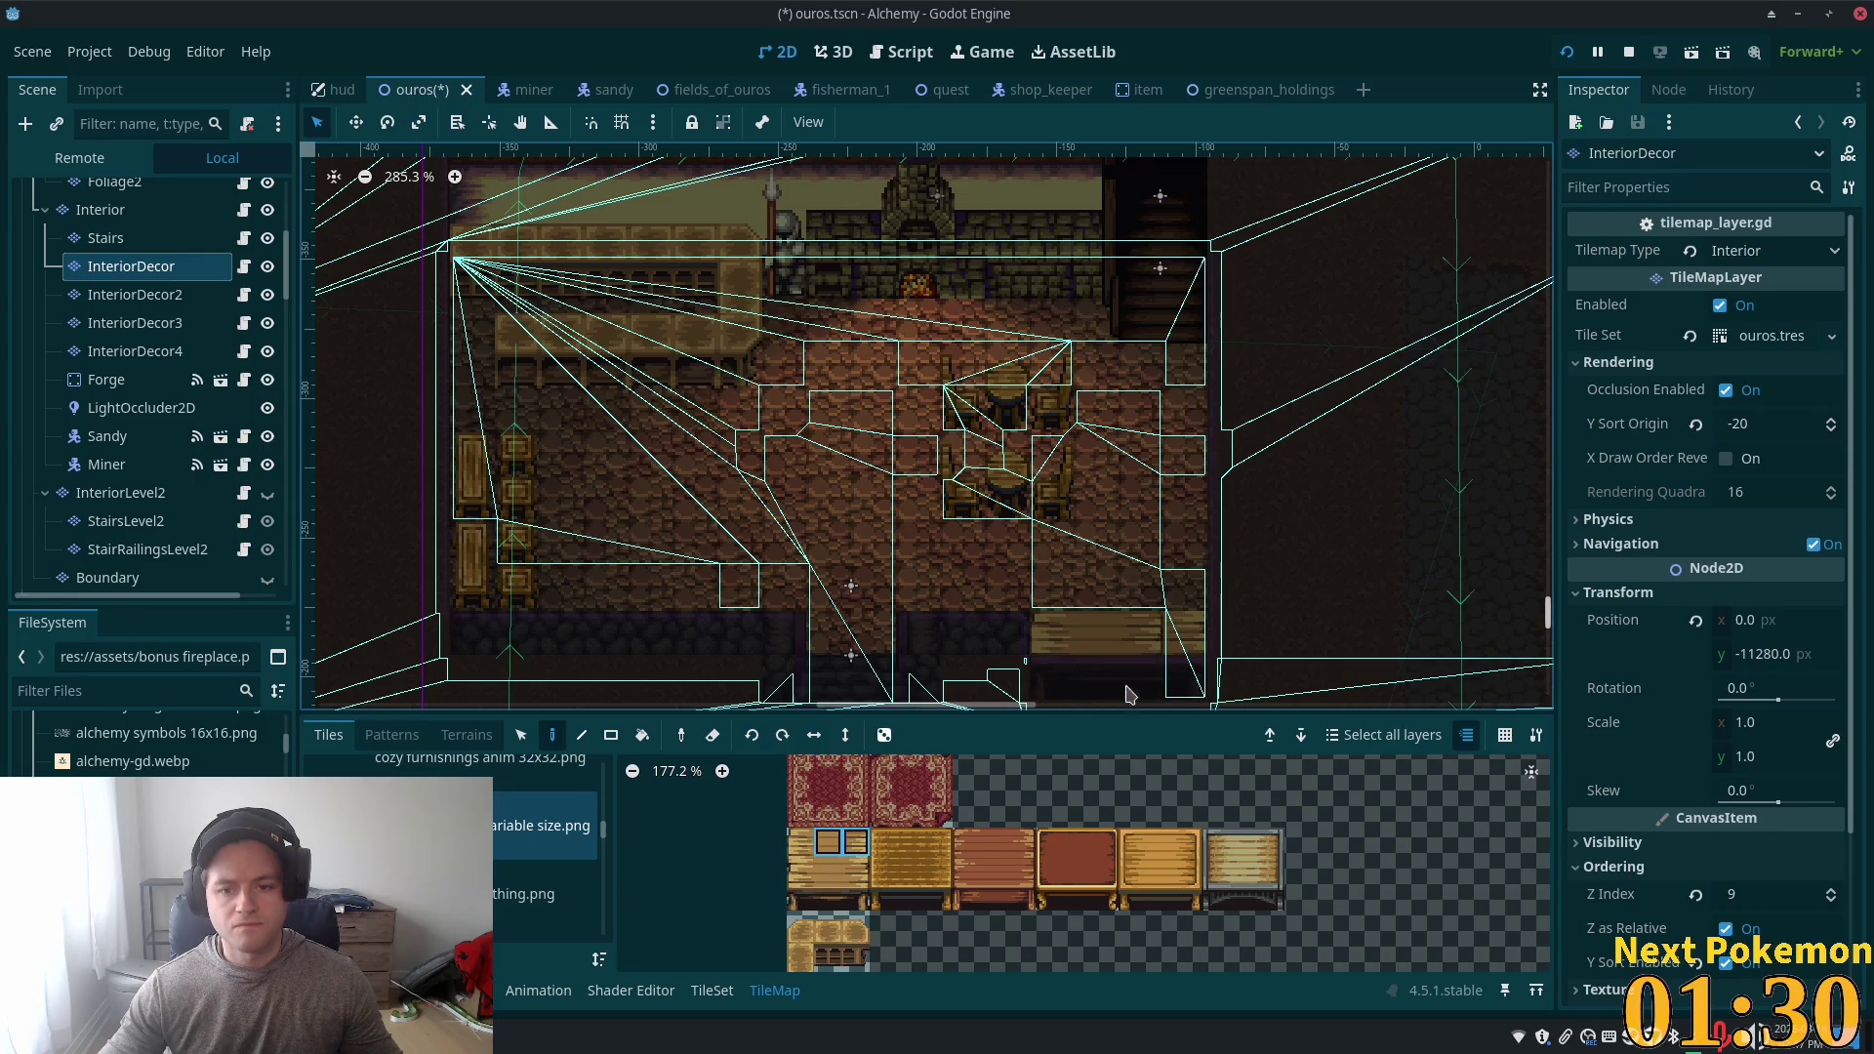
key("F5")
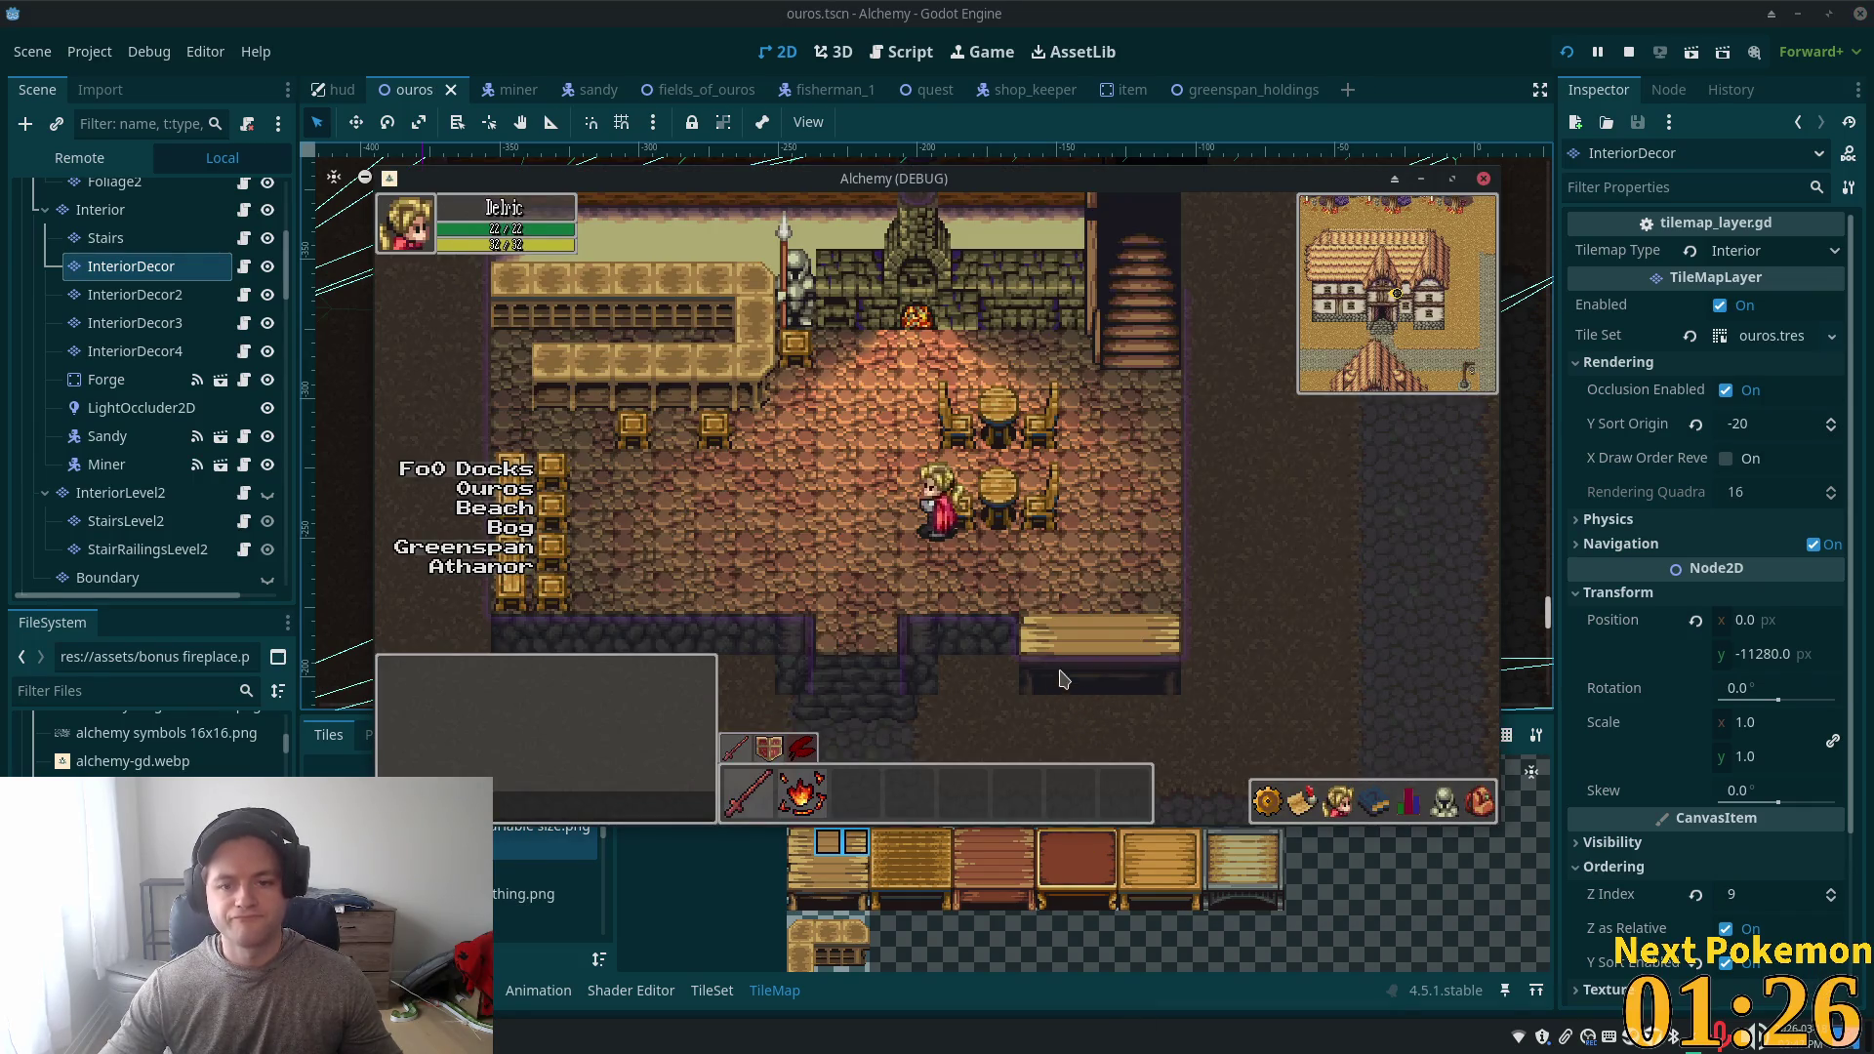
key("F8")
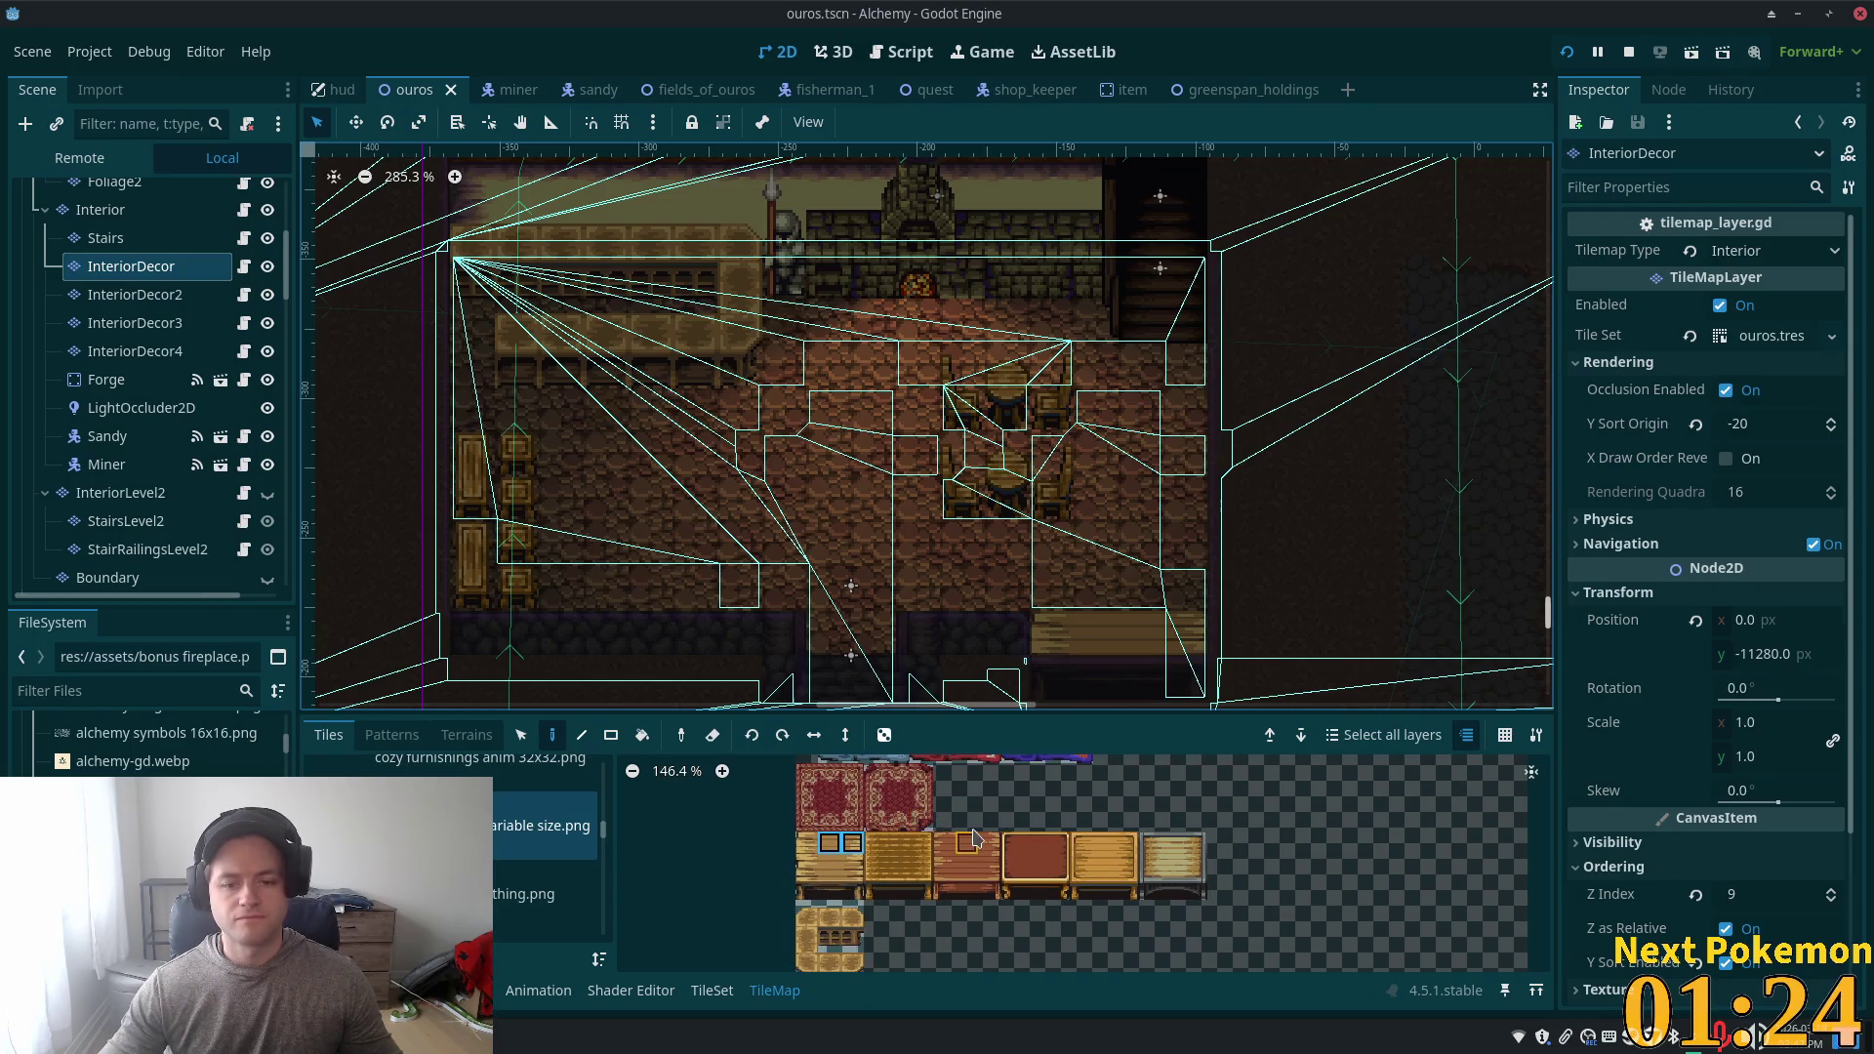
- Paint a row of small red rug tiles in front of the fireplace and save
scroll(902, 847, "down", 3)
scroll(922, 868, "up", 3)
scroll(864, 879, "up", 2)
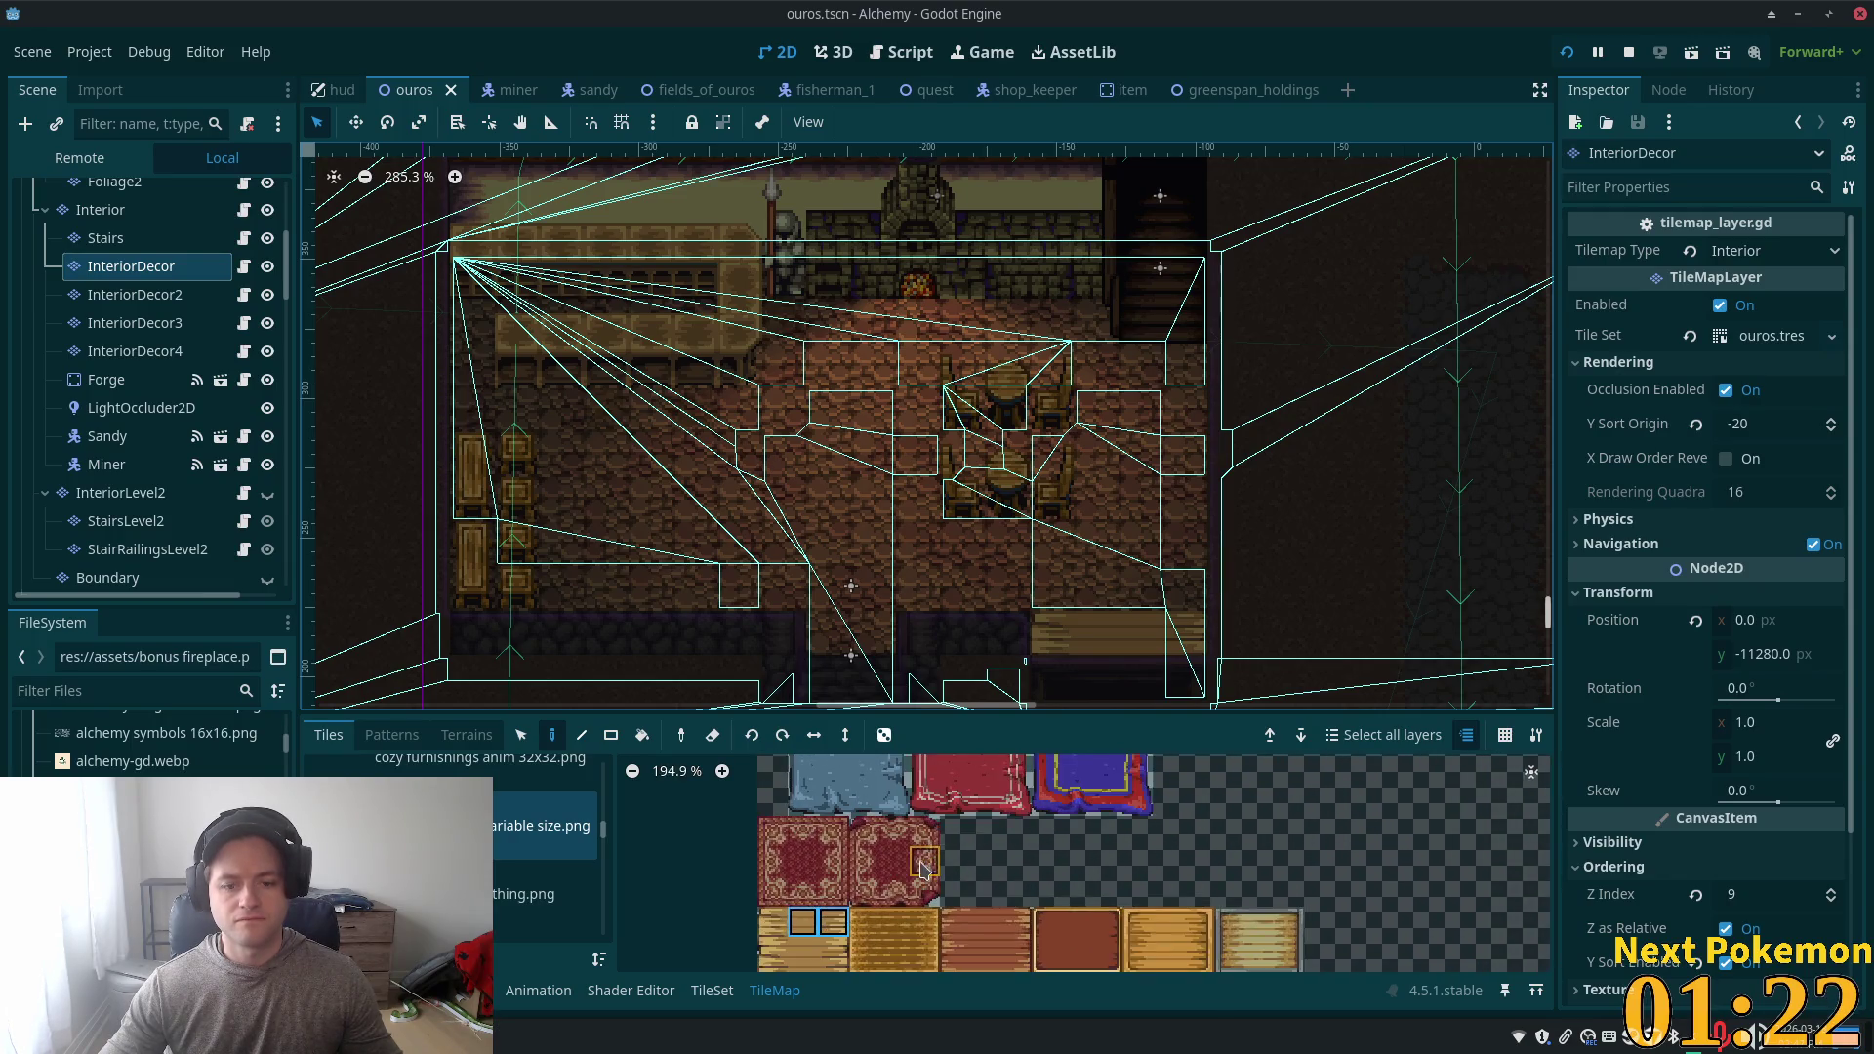
left_click_drag(765, 827, 826, 888)
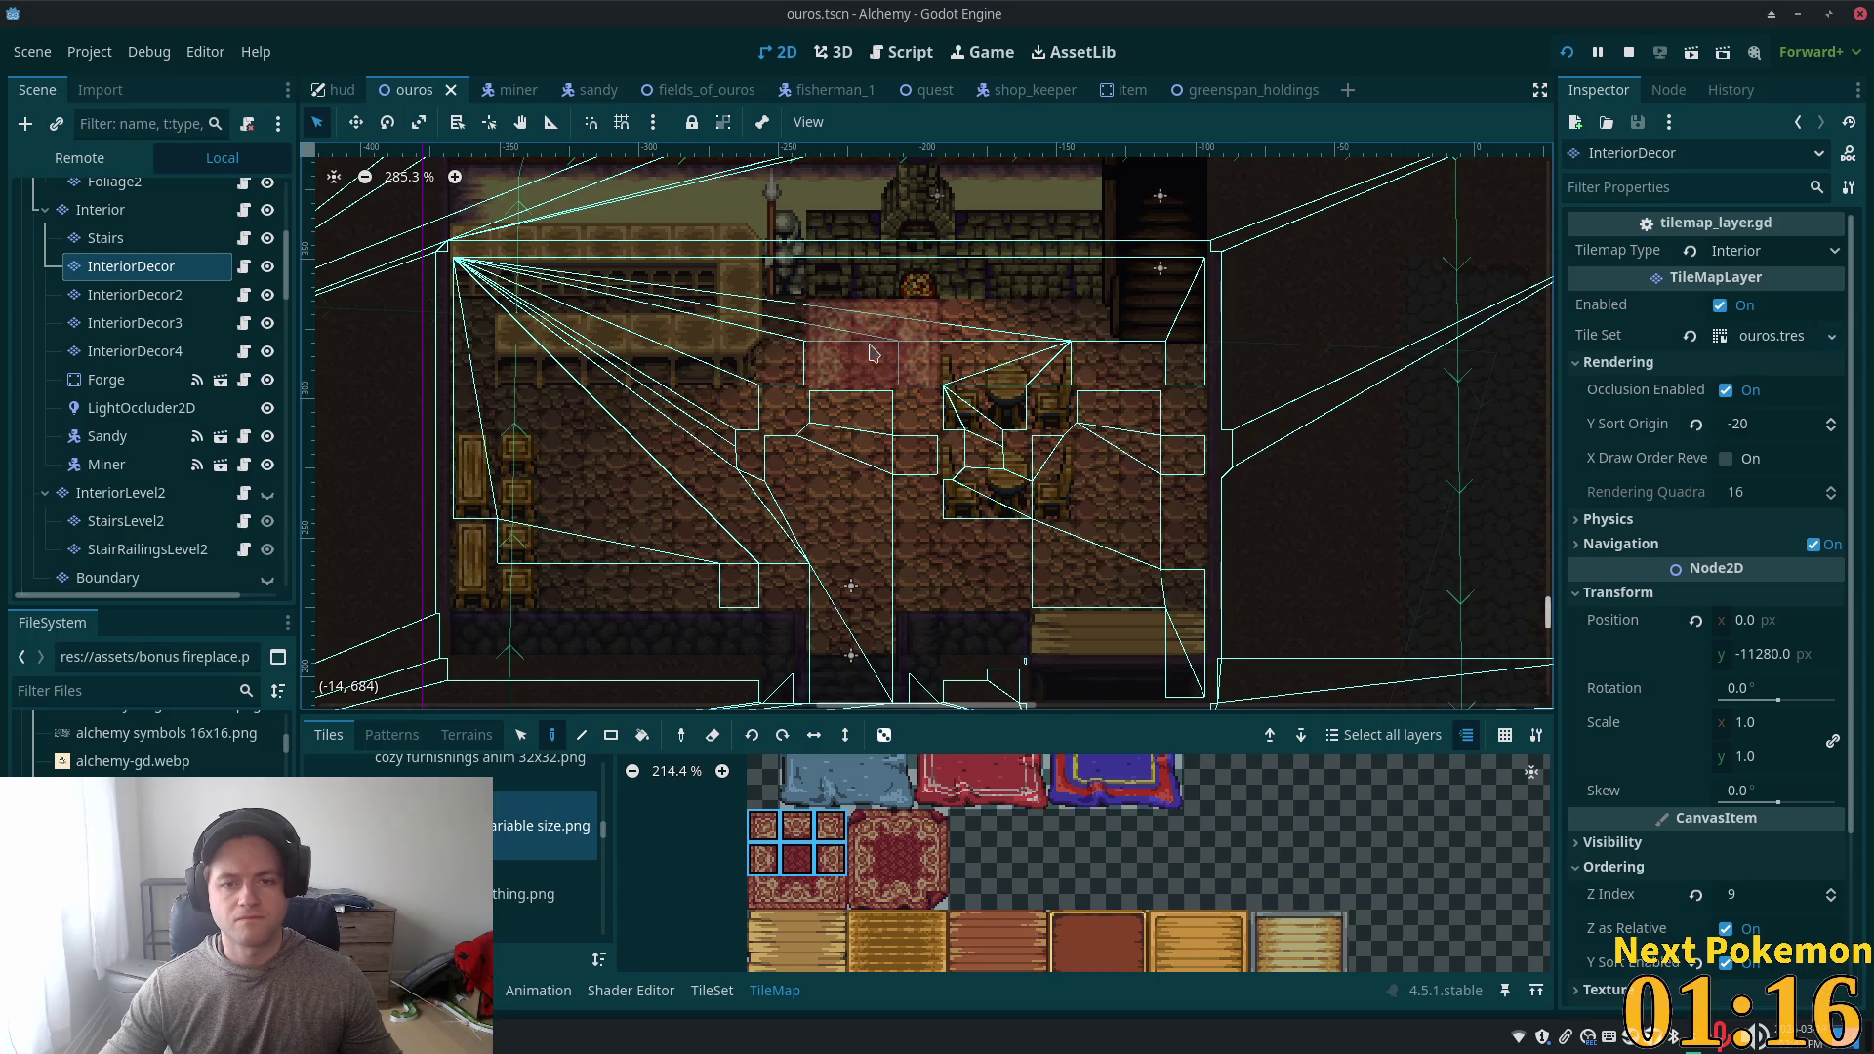
mouse_move(763, 825)
left_mouse_down()
mouse_move(830, 824)
mouse_move(800, 858)
mouse_move(831, 890)
left_mouse_up()
left_click(917, 322)
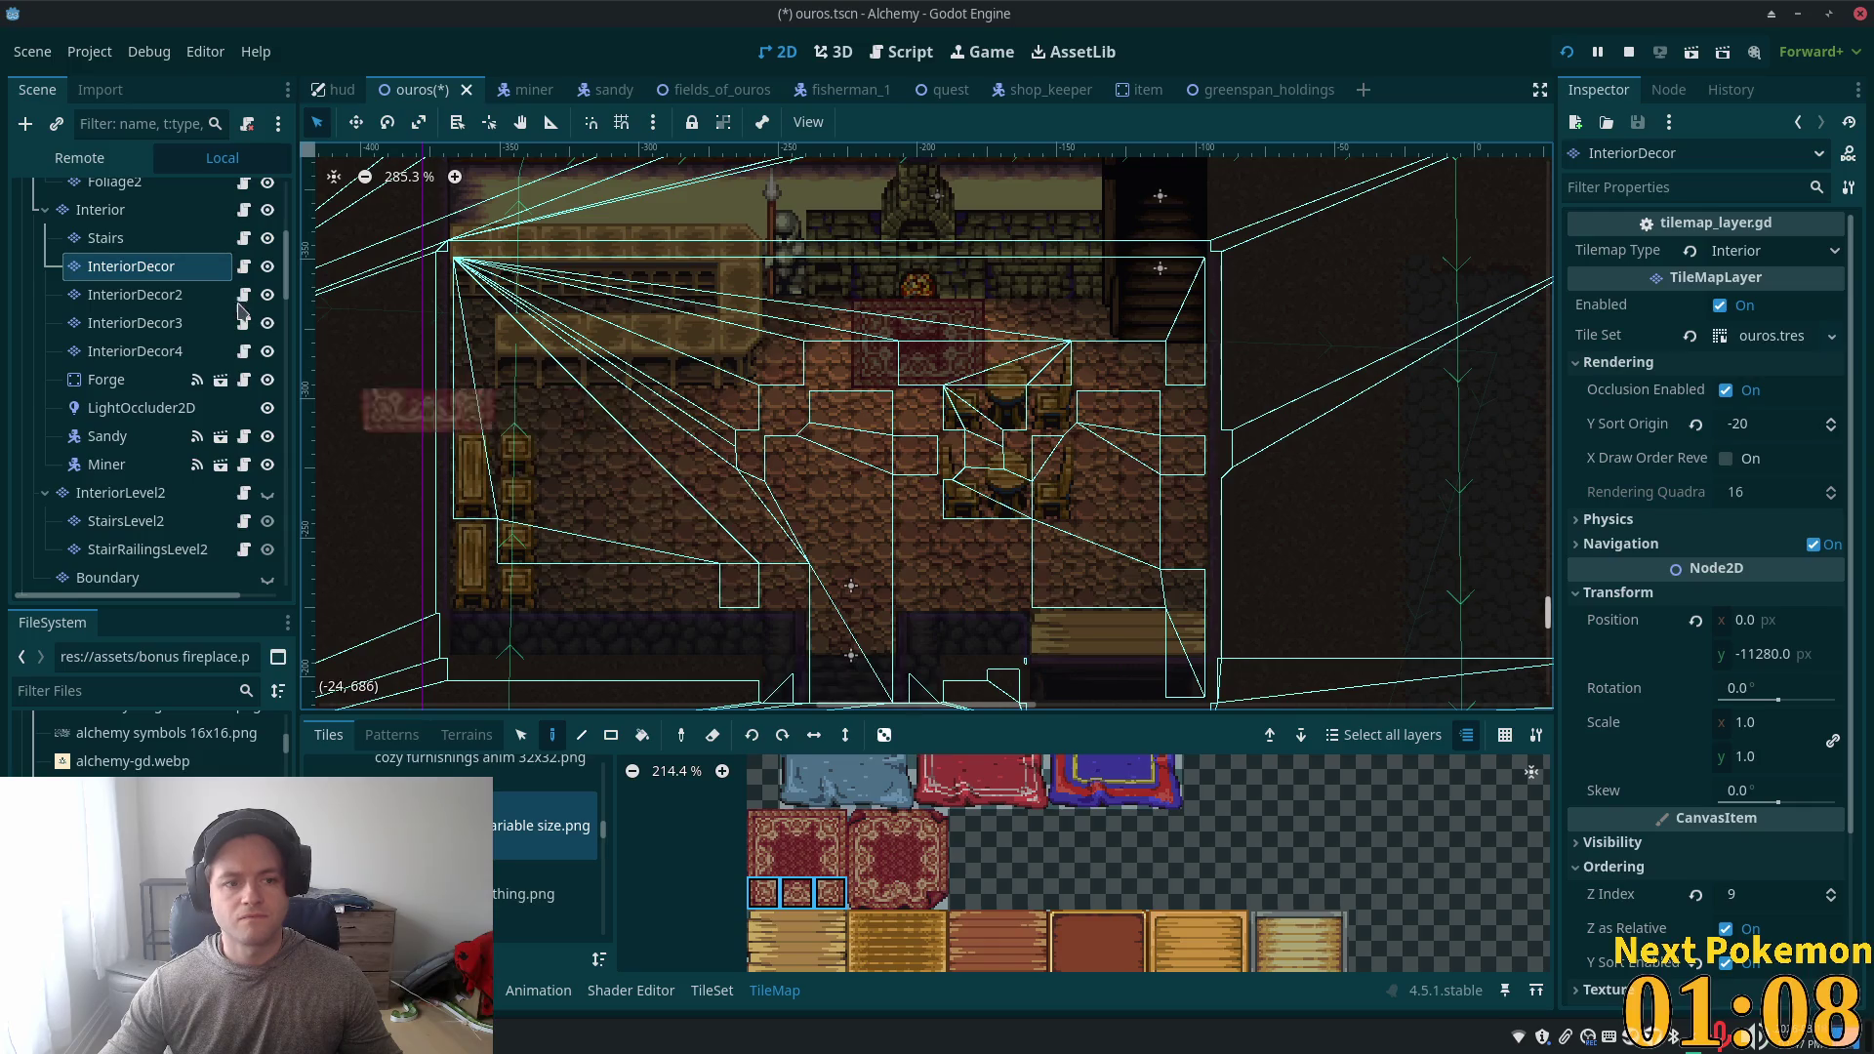
key("ctrl+s")
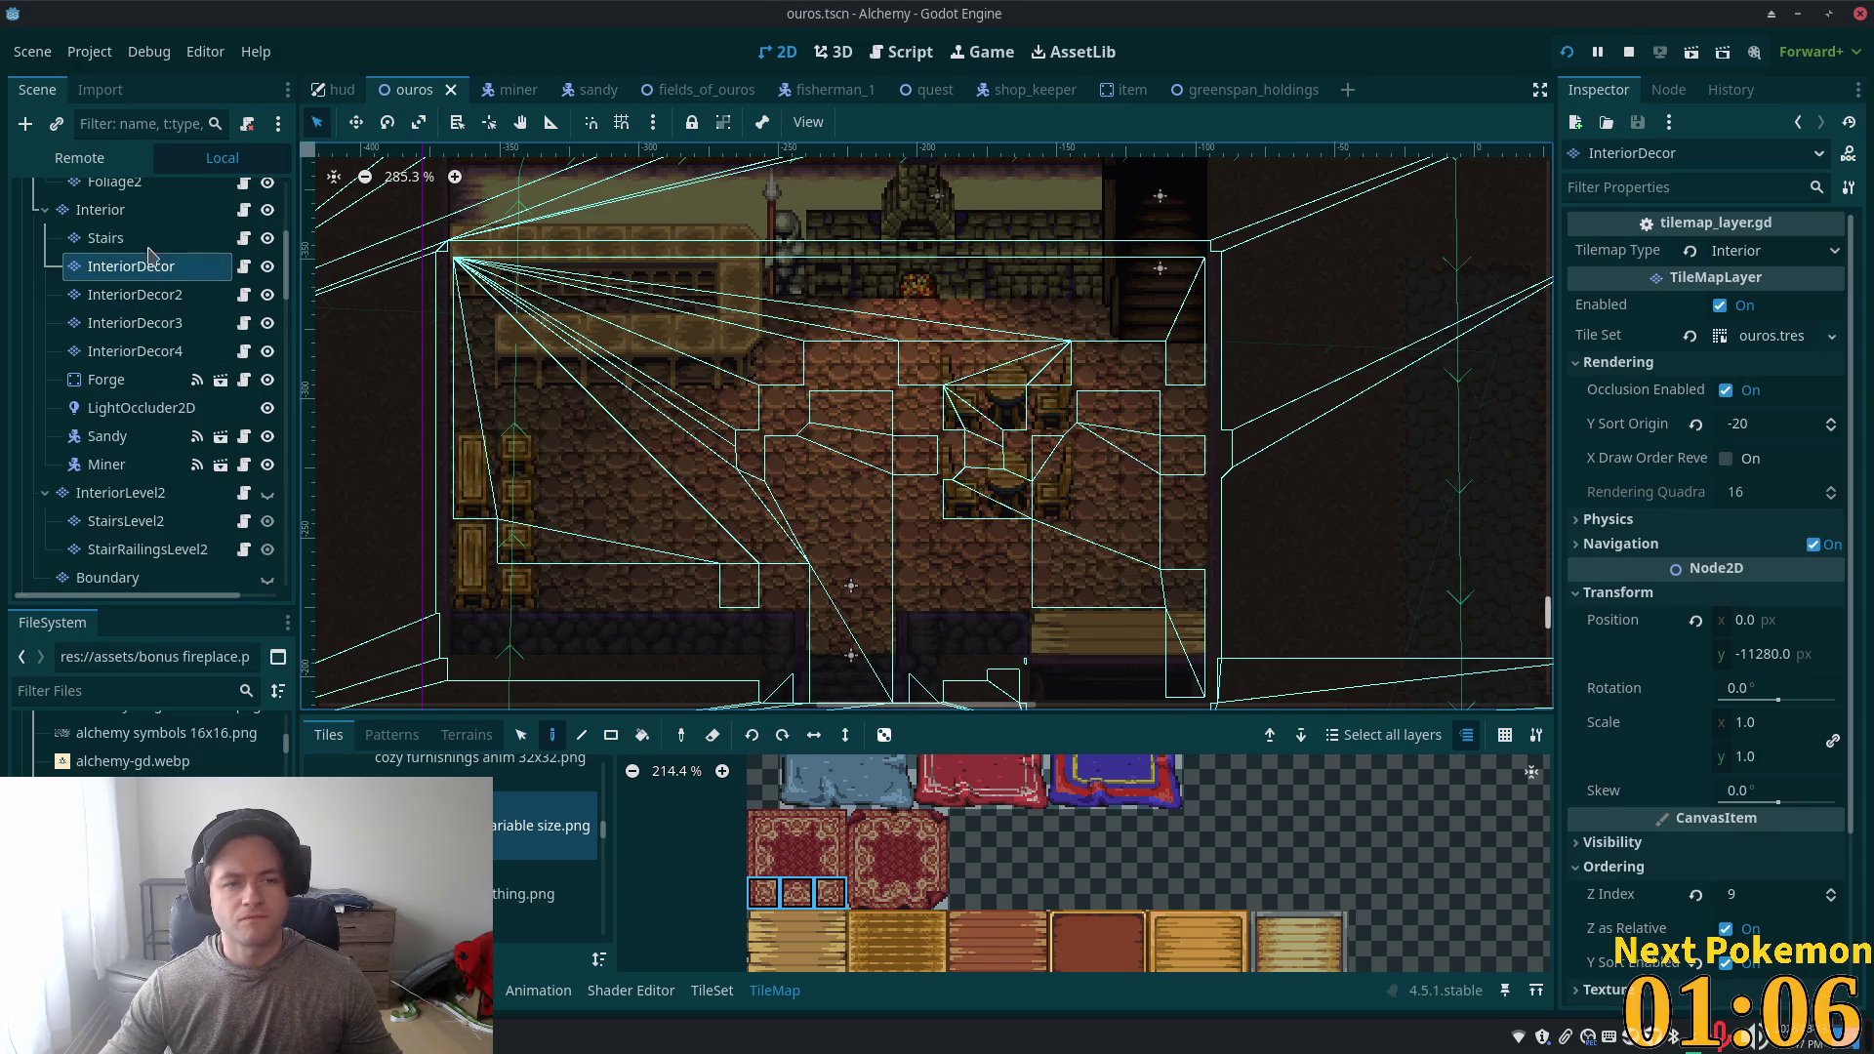
- On the Interior layer, paint the remaining red rug rows to complete the fireplace rug
left_click(108, 210)
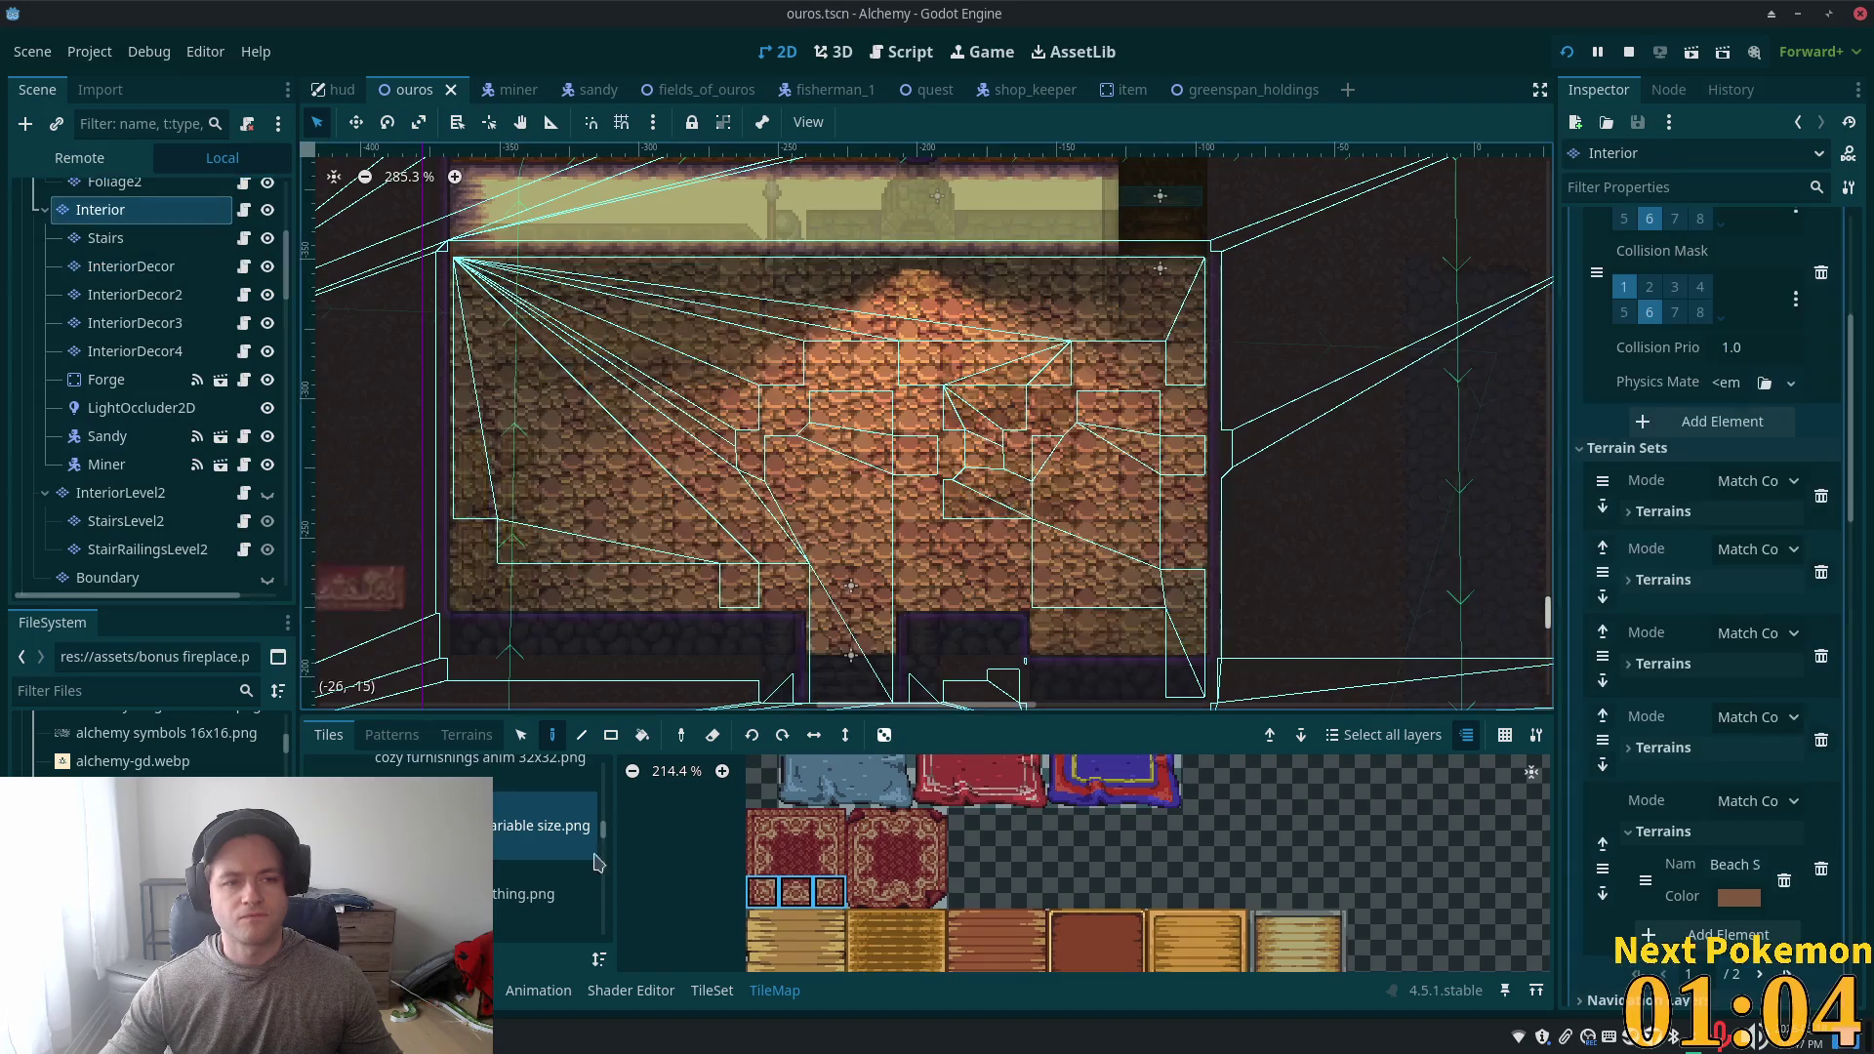
left_click(915, 363)
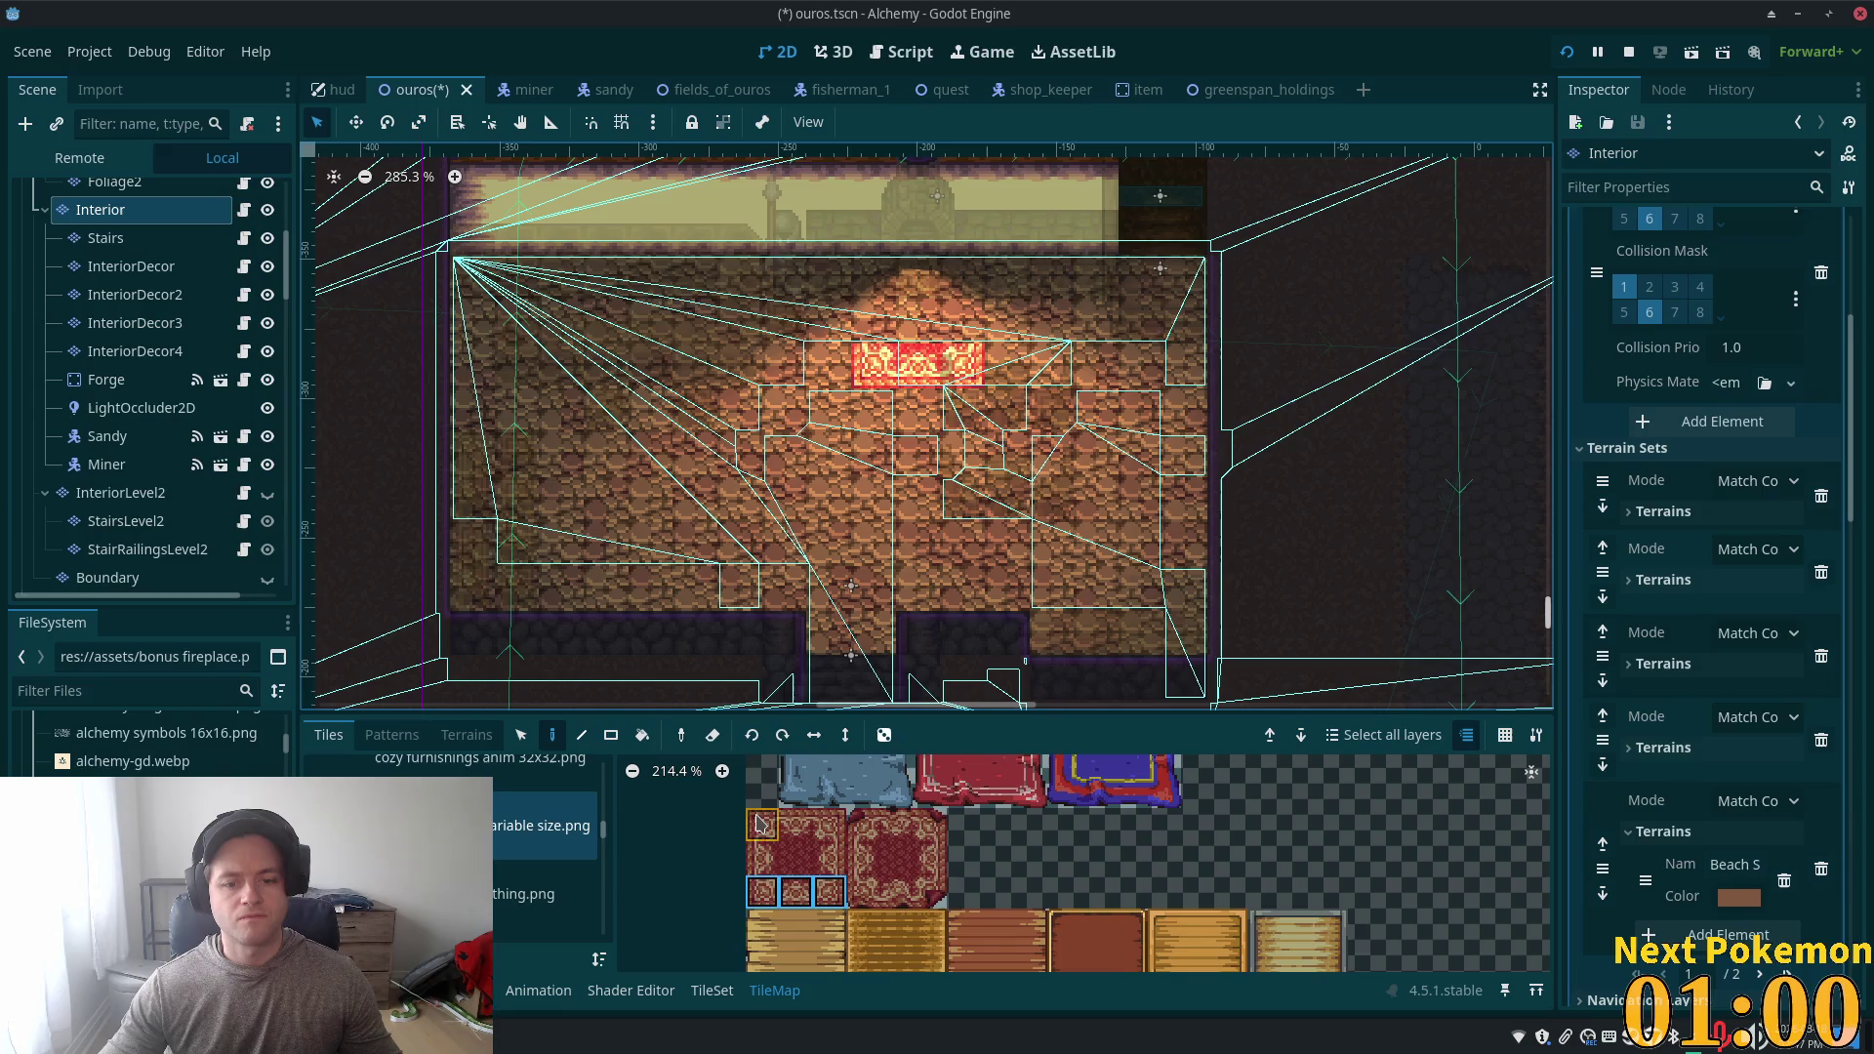
left_click(762, 825)
left_click(912, 330)
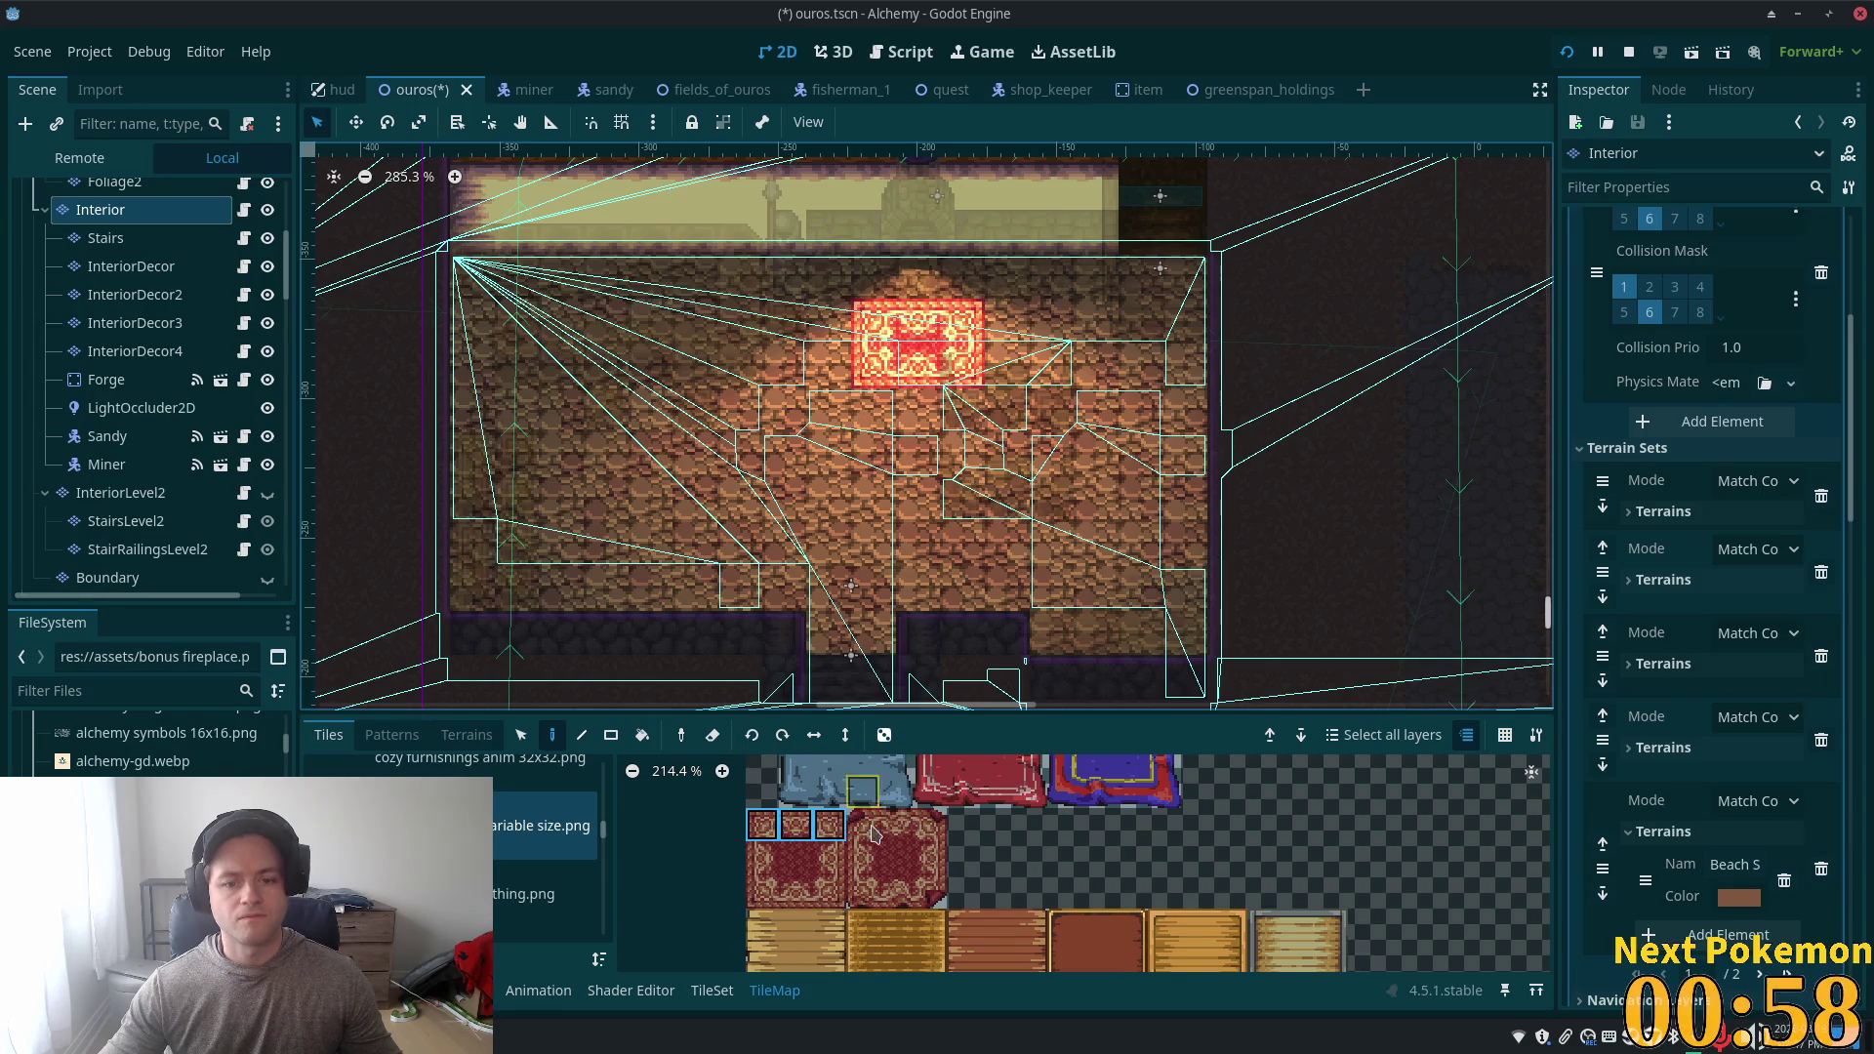
left_click(932, 827)
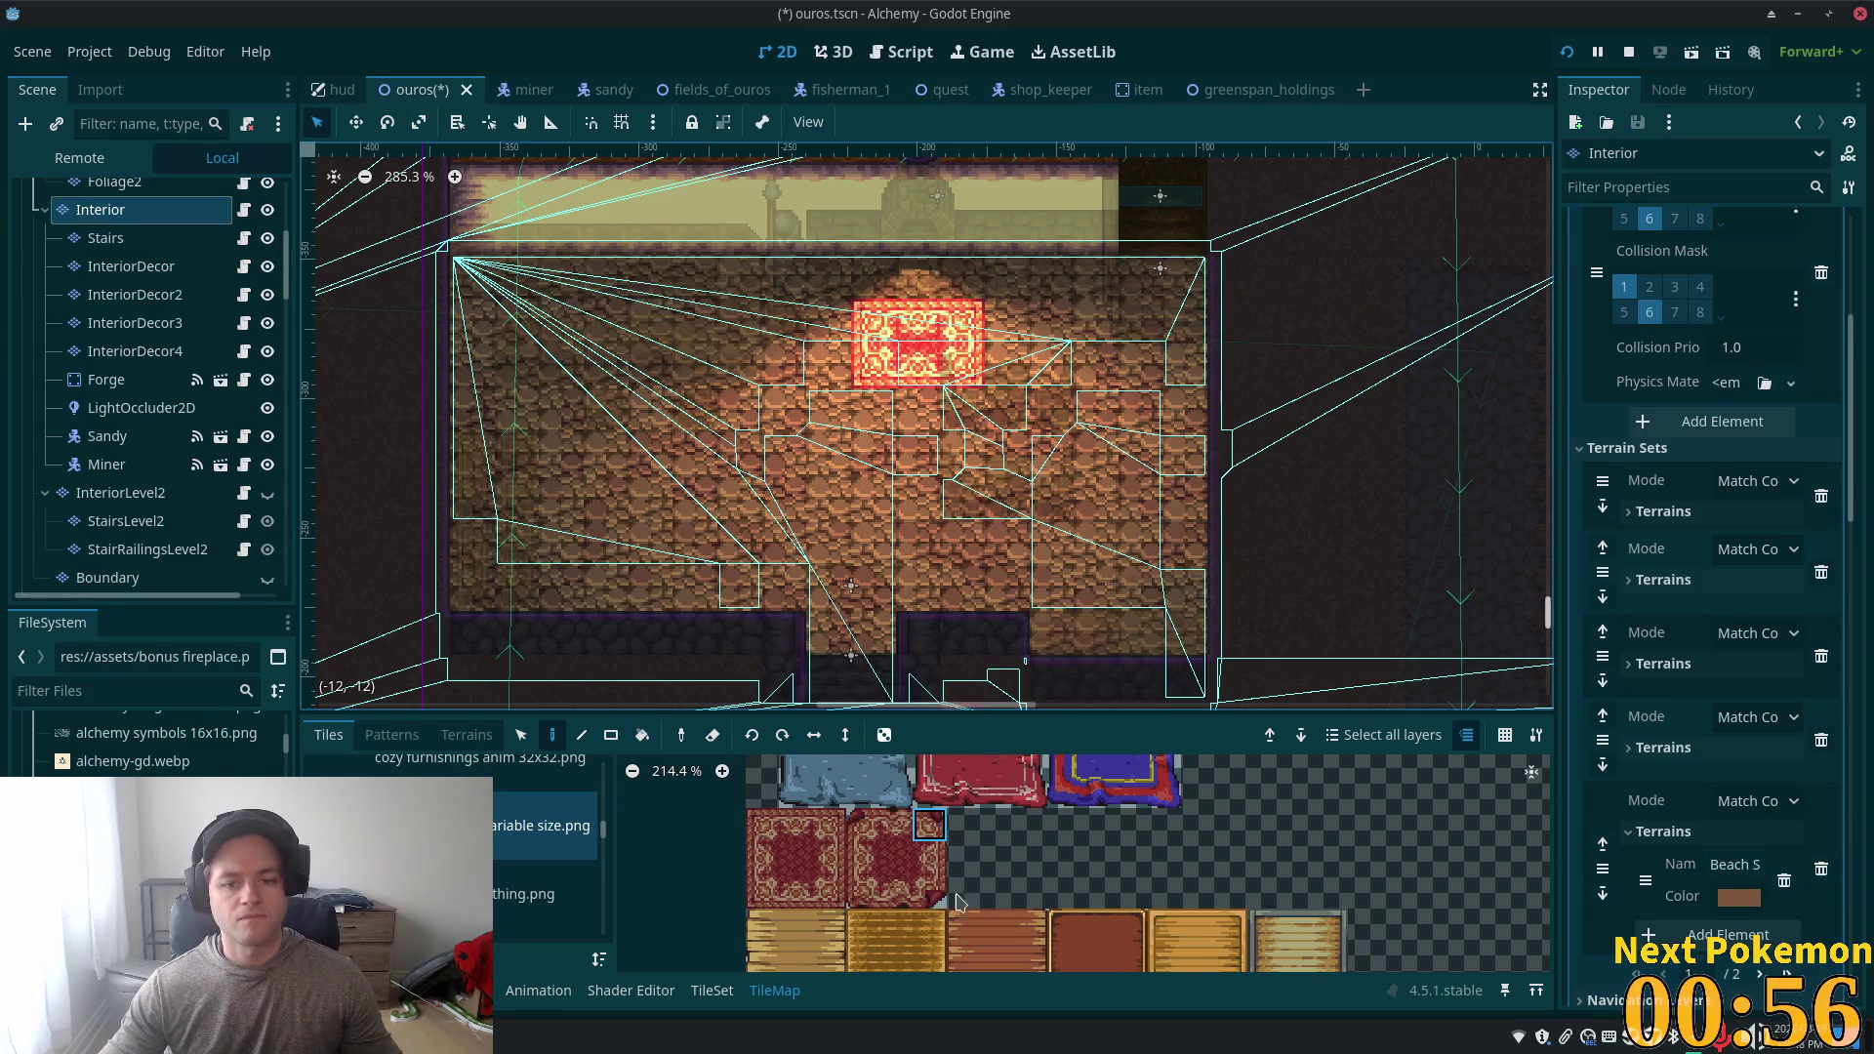
- Save and run the game to check the rug, then reselect the InteriorDecor layer
key("F5")
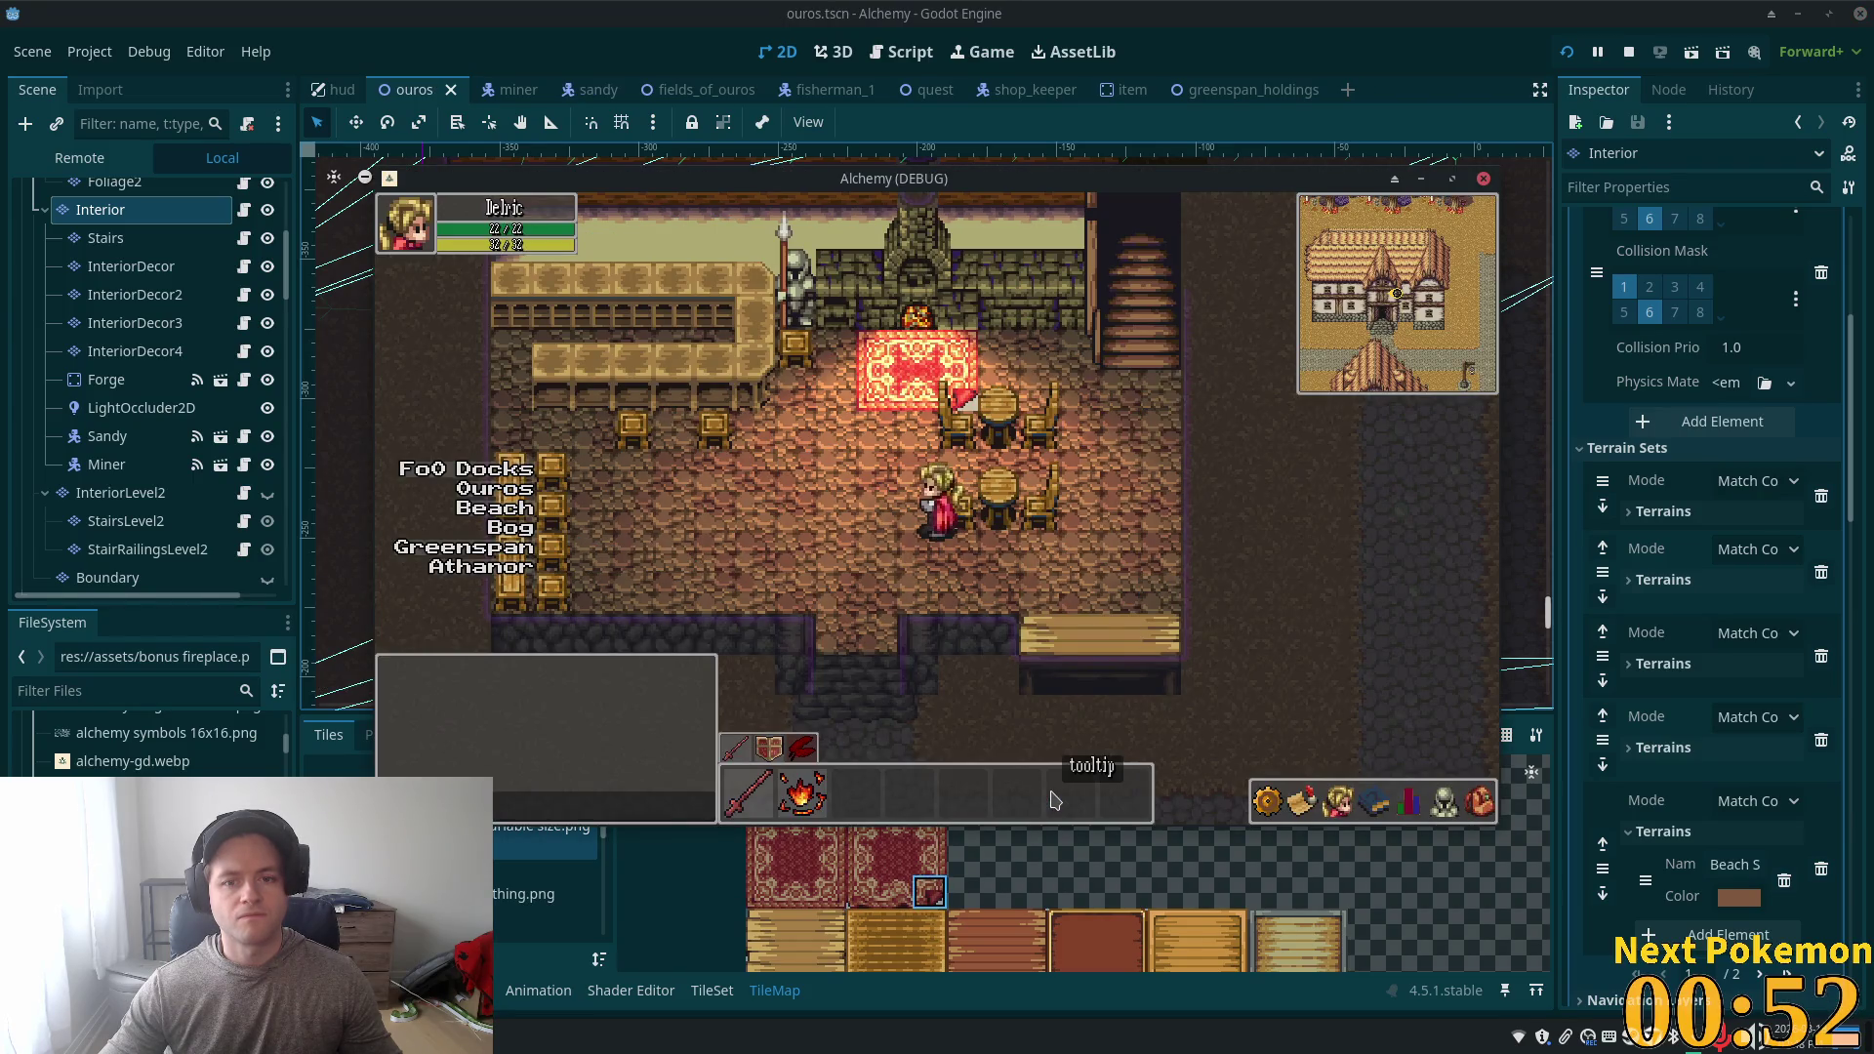
key("alt+Tab")
key("ctrl+s")
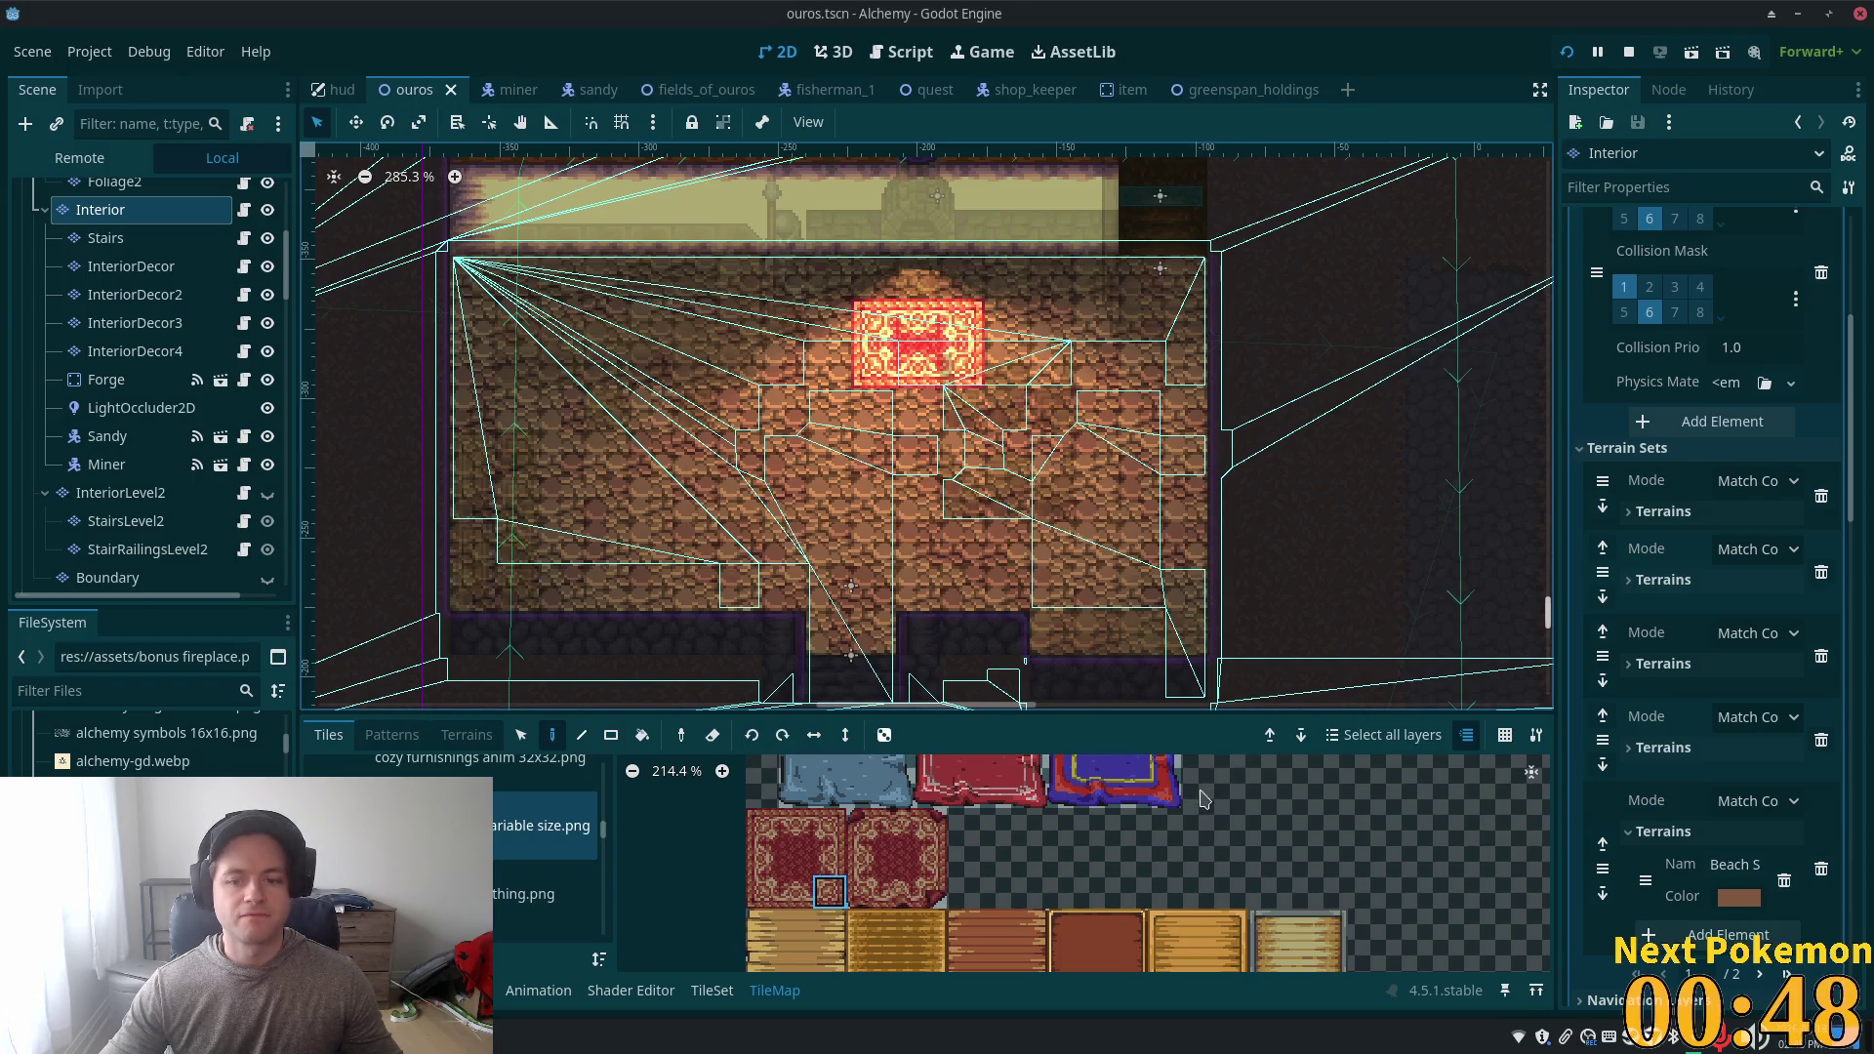
key("F5")
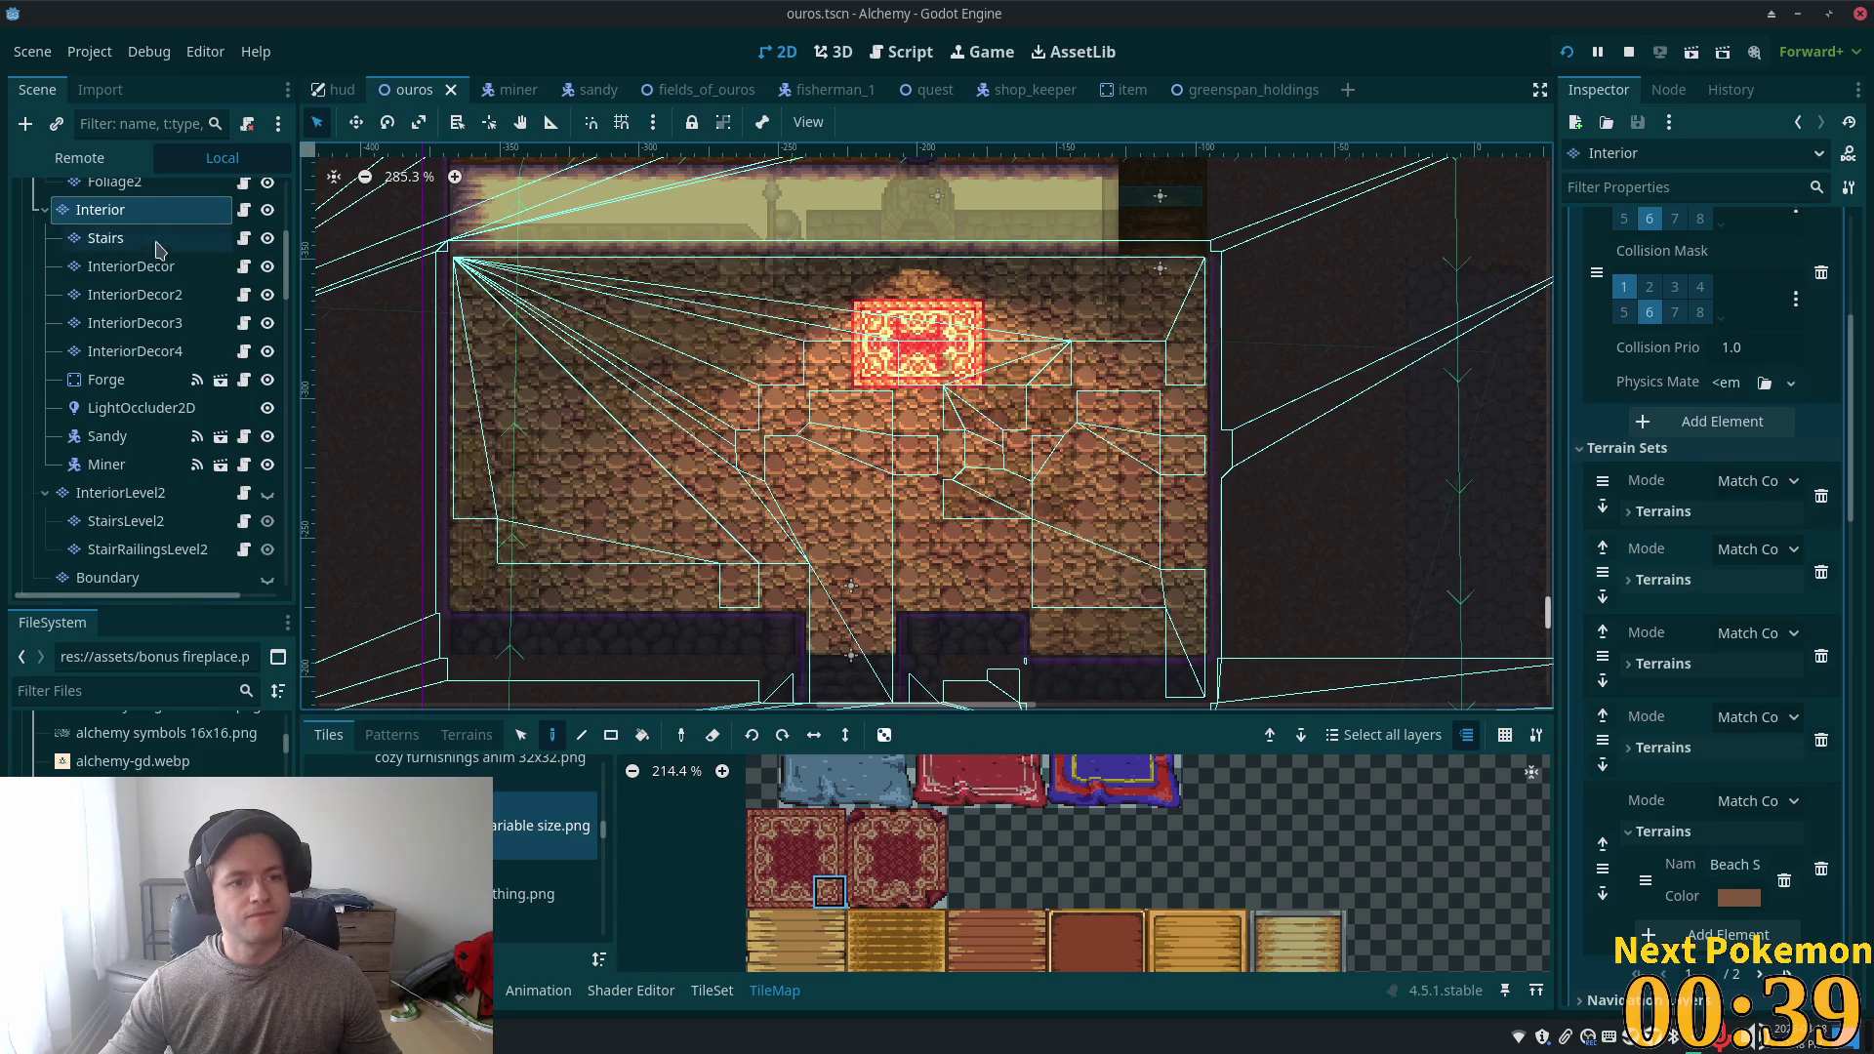
left_click(147, 268)
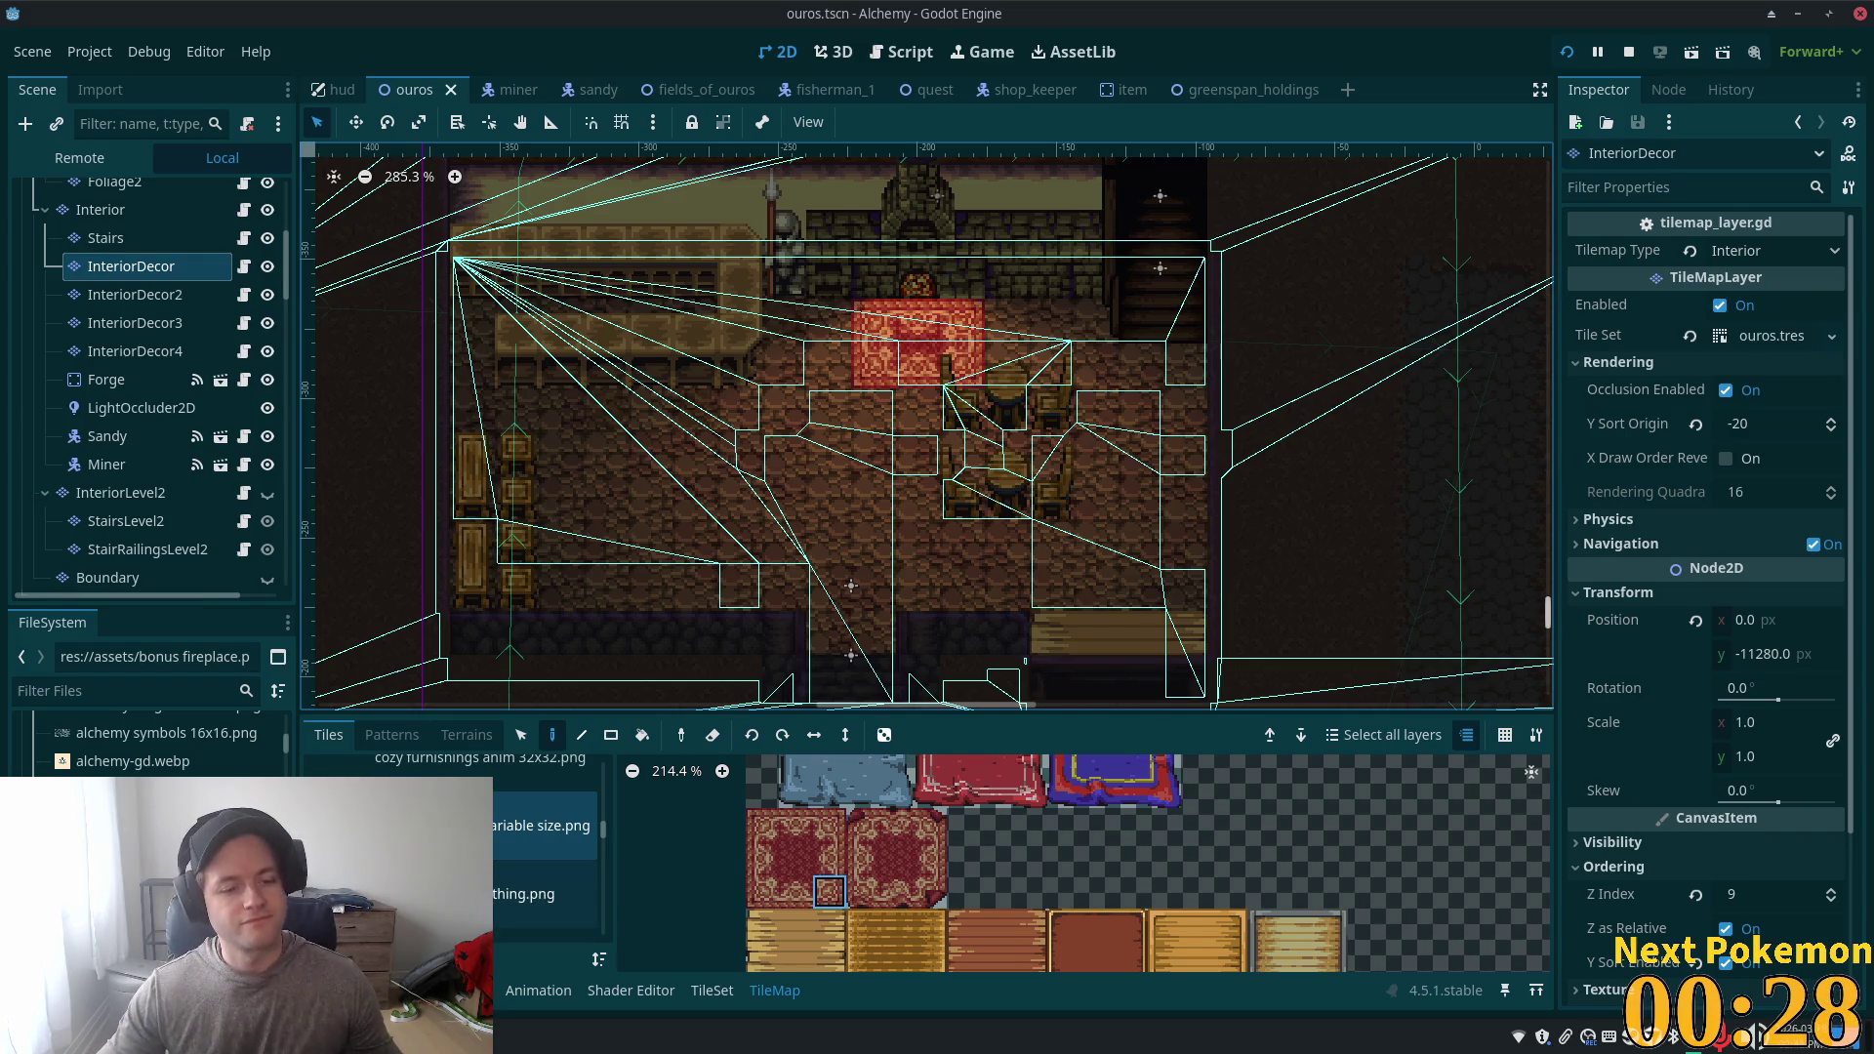
- From the furniture and objects atlas, paint a chair tile against the tavern wall and save
left_click(507, 890)
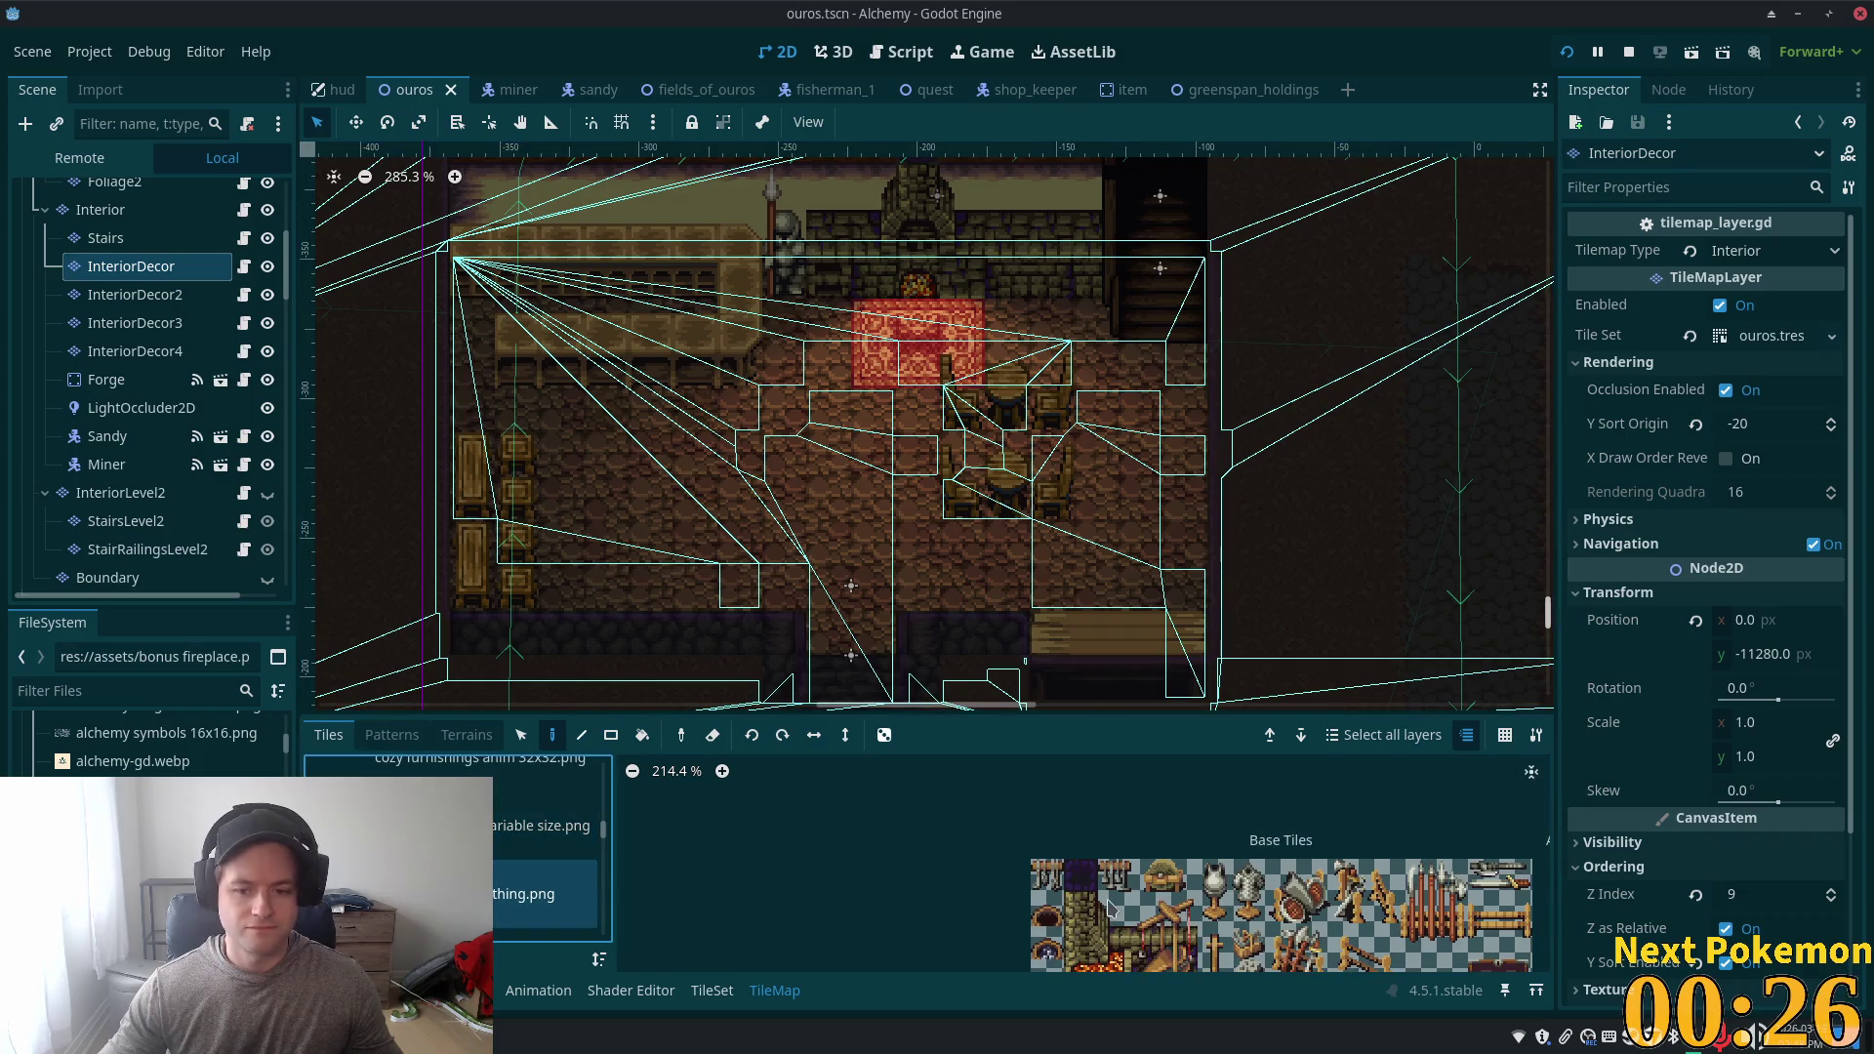
scroll(448, 858, "down", 3)
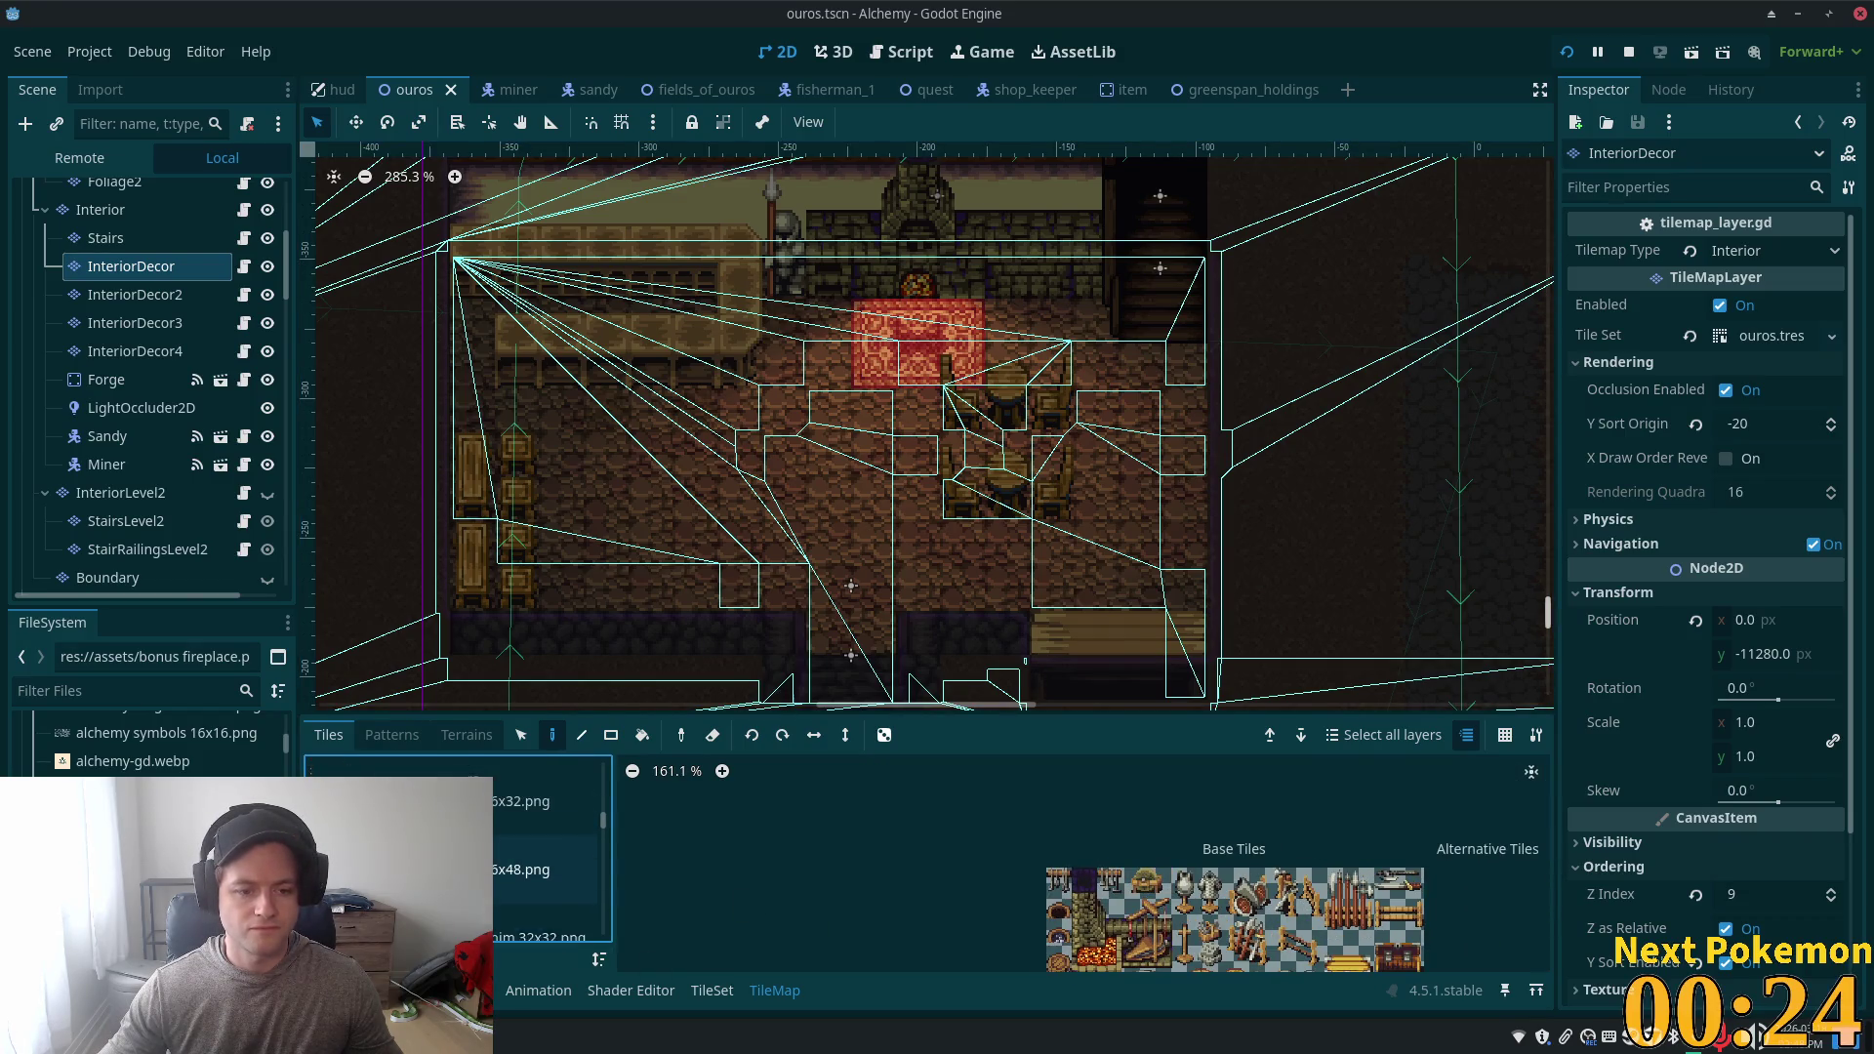
left_click(527, 890)
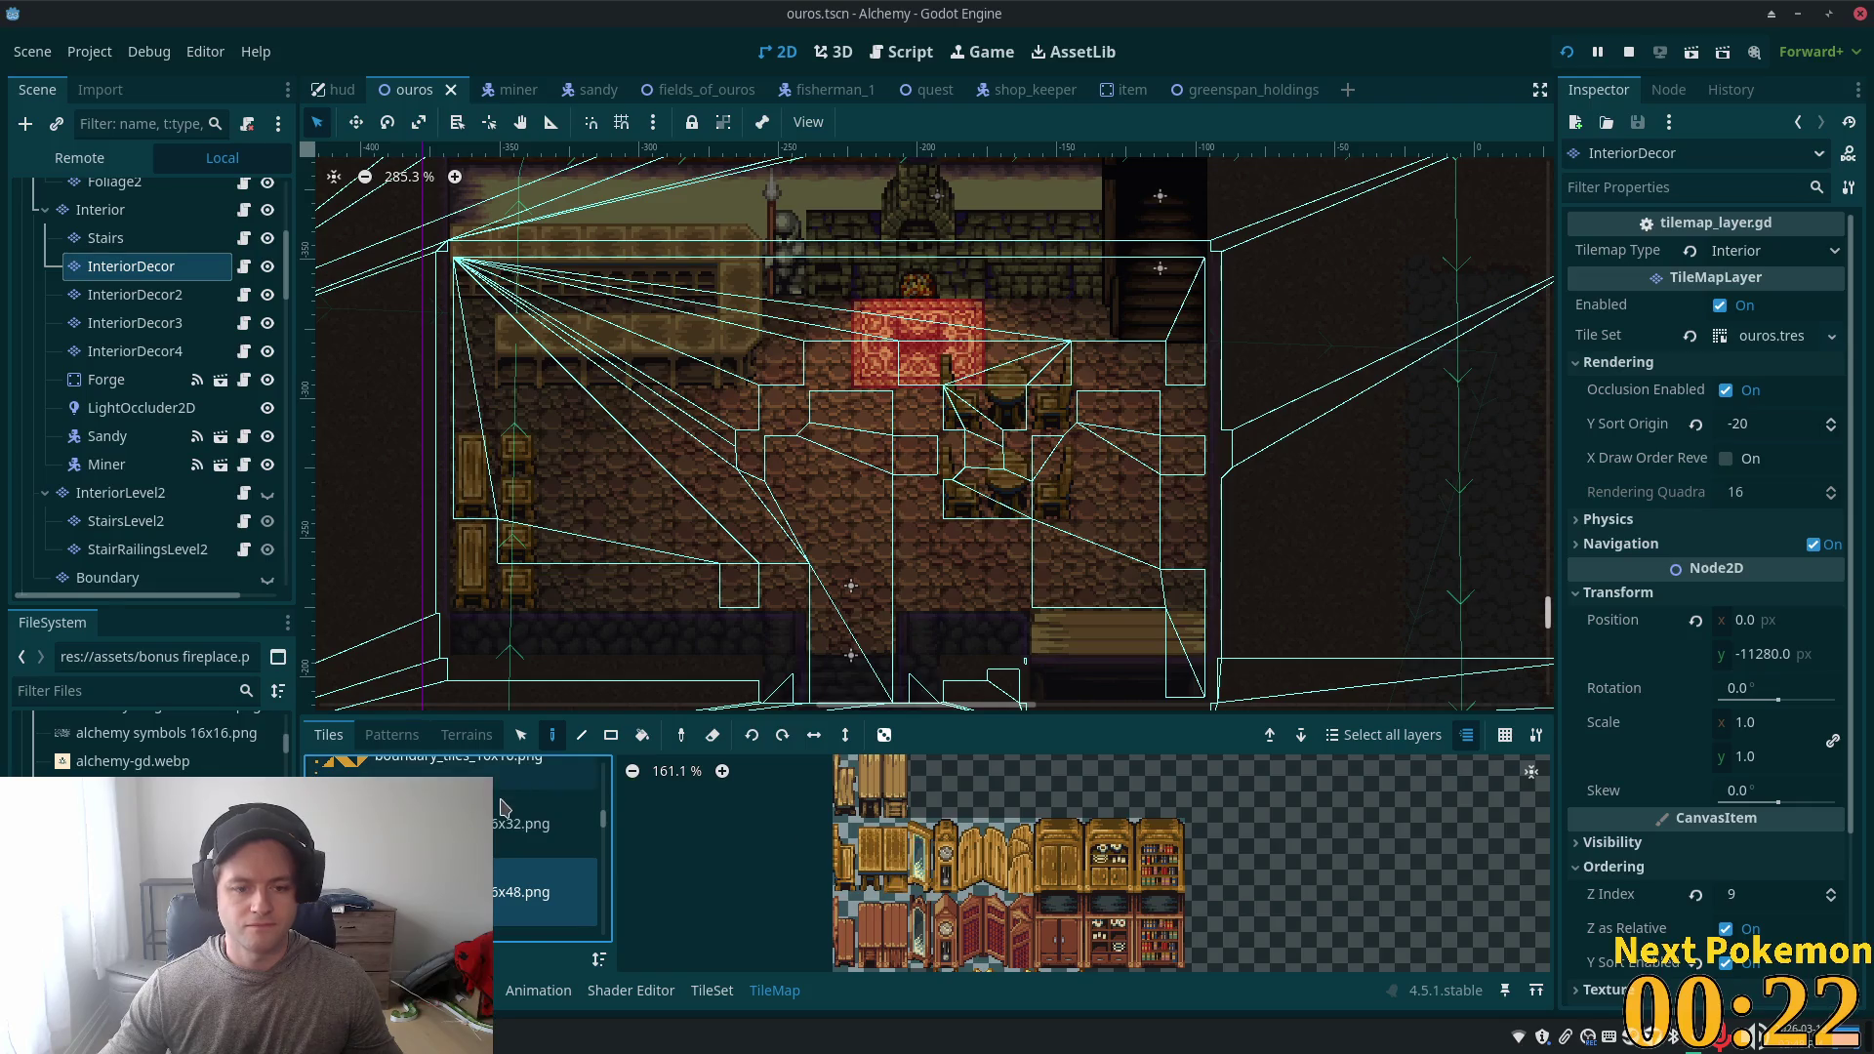
left_click(537, 823)
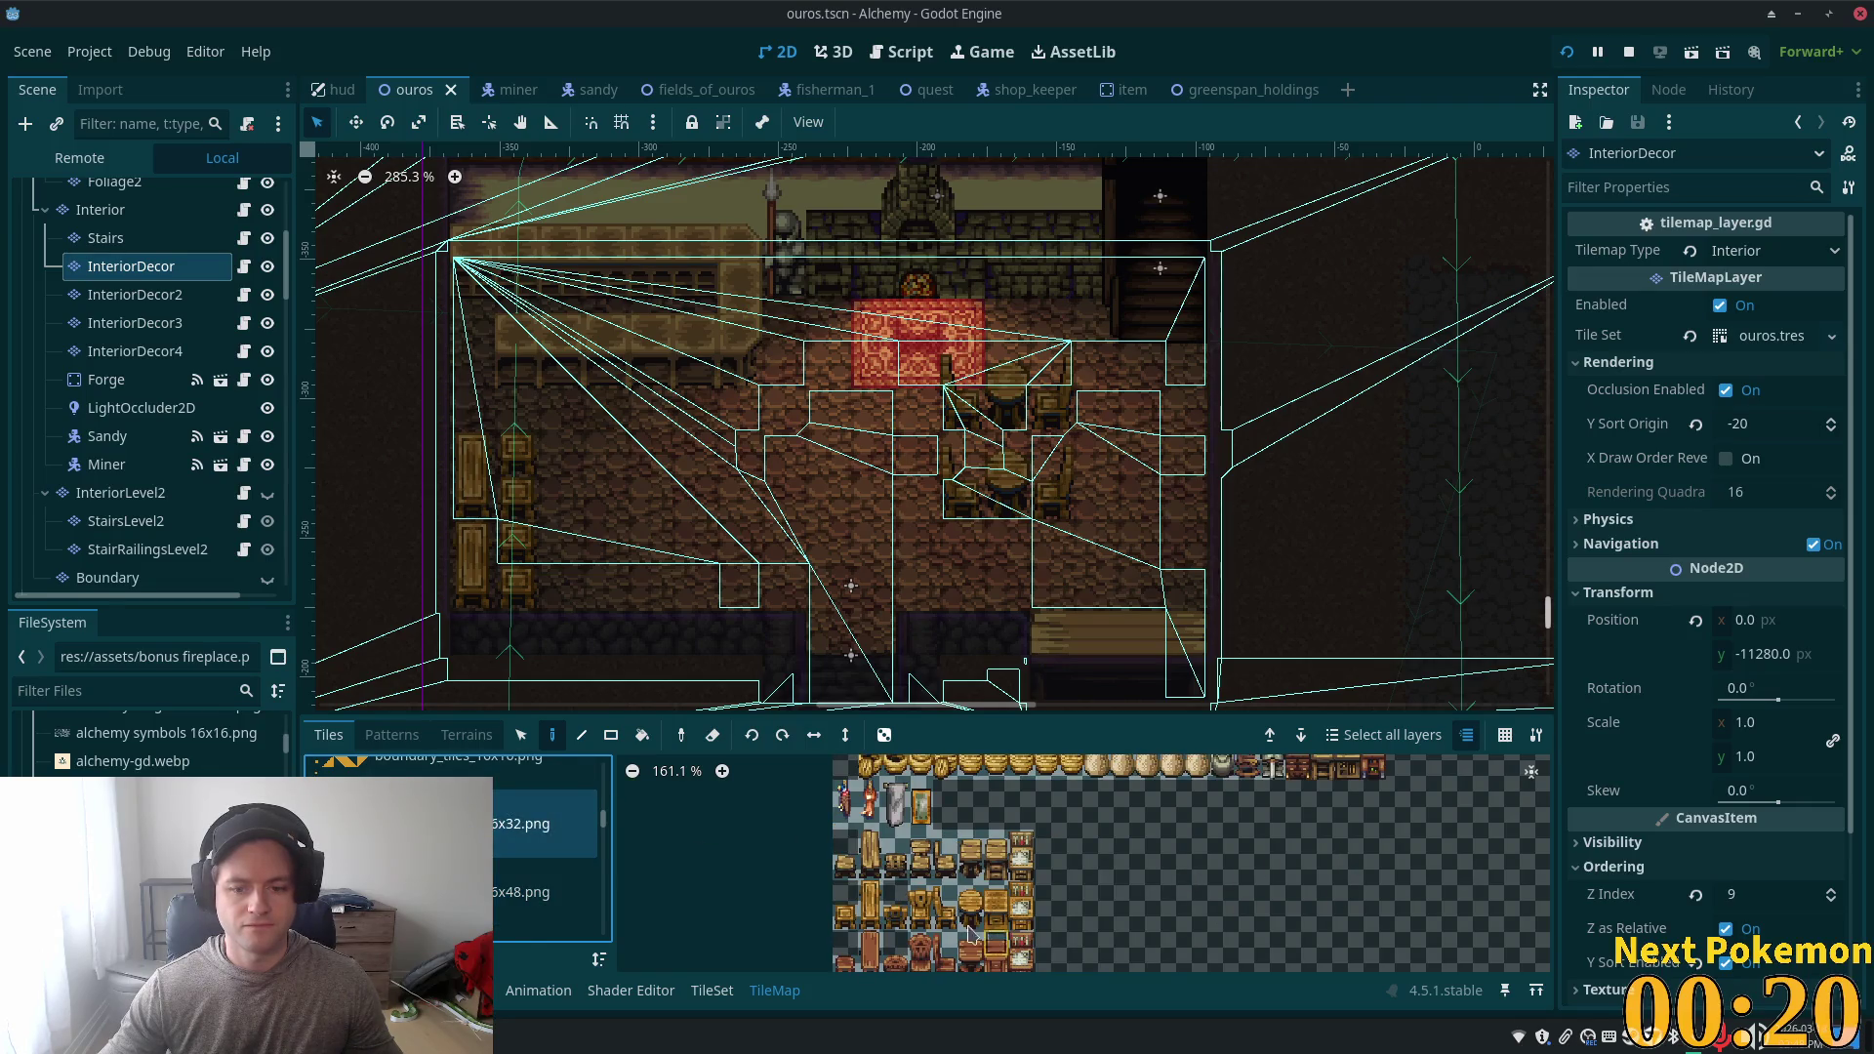
scroll(922, 873, "up", 5)
left_click(928, 855)
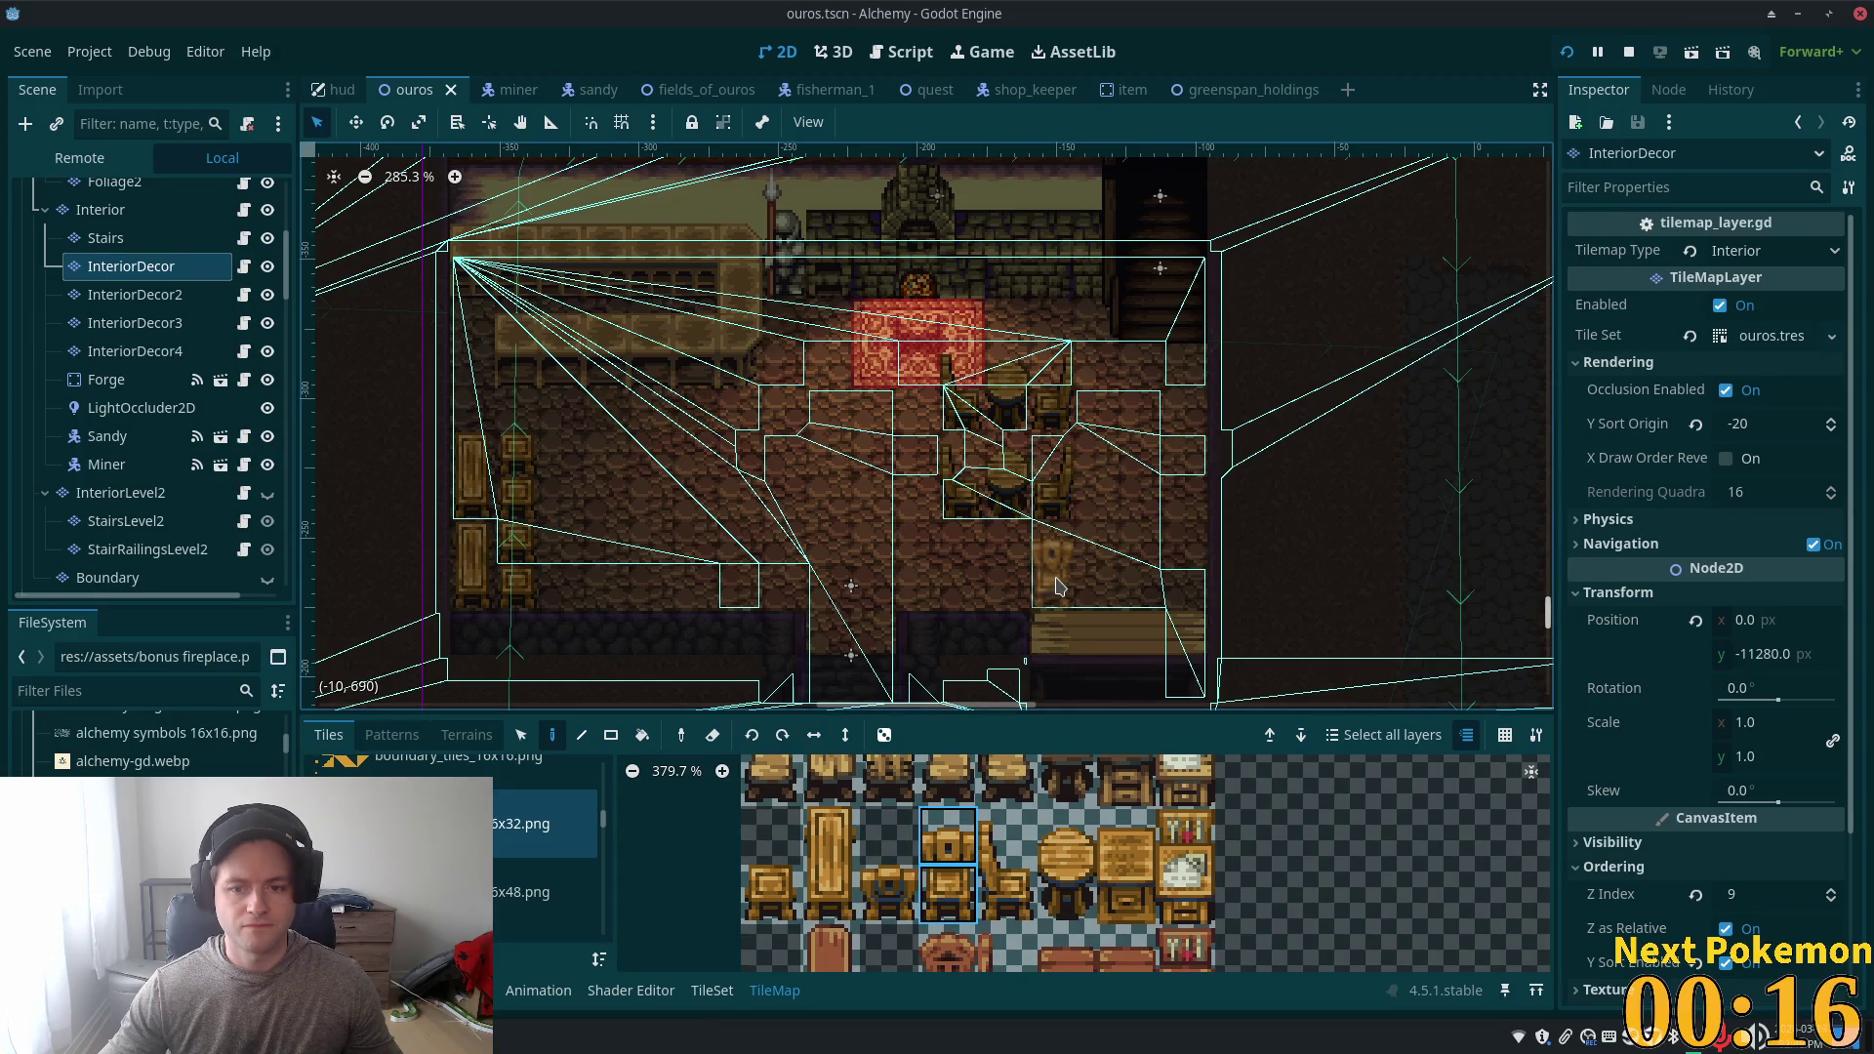
left_click(1176, 586)
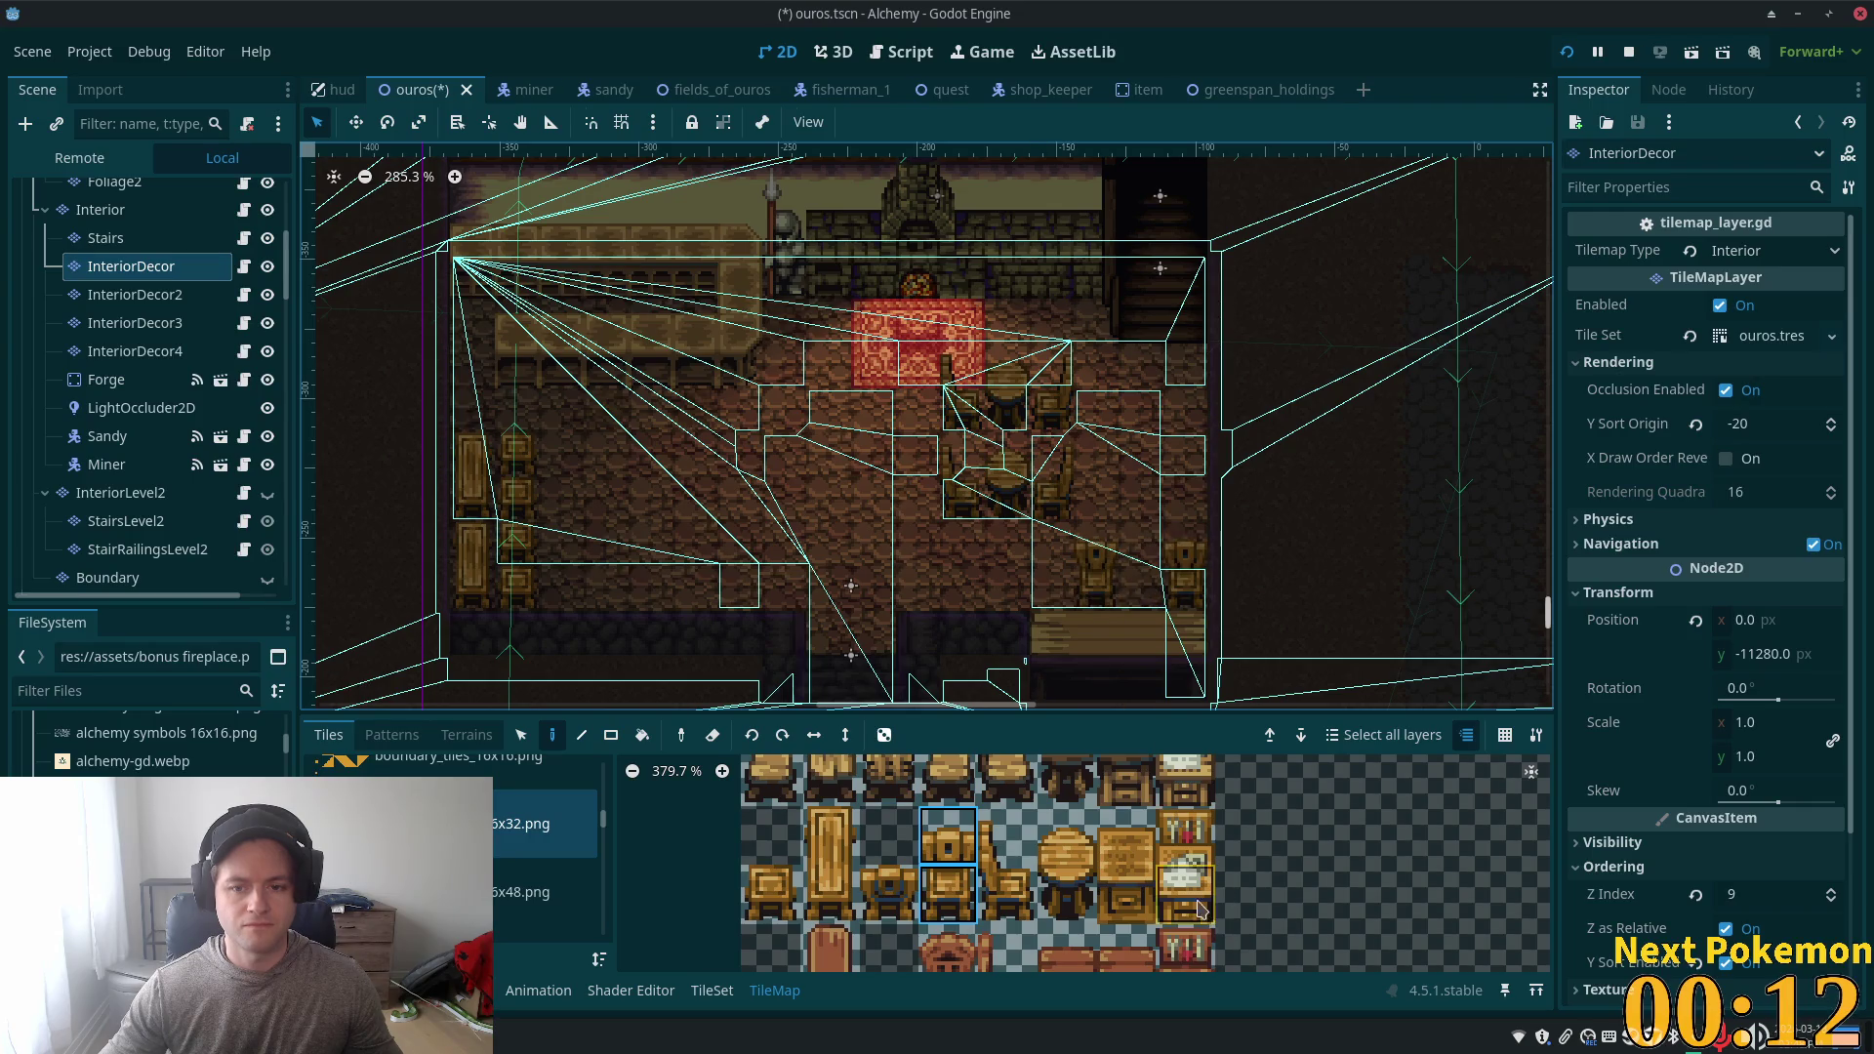
key("ctrl+s")
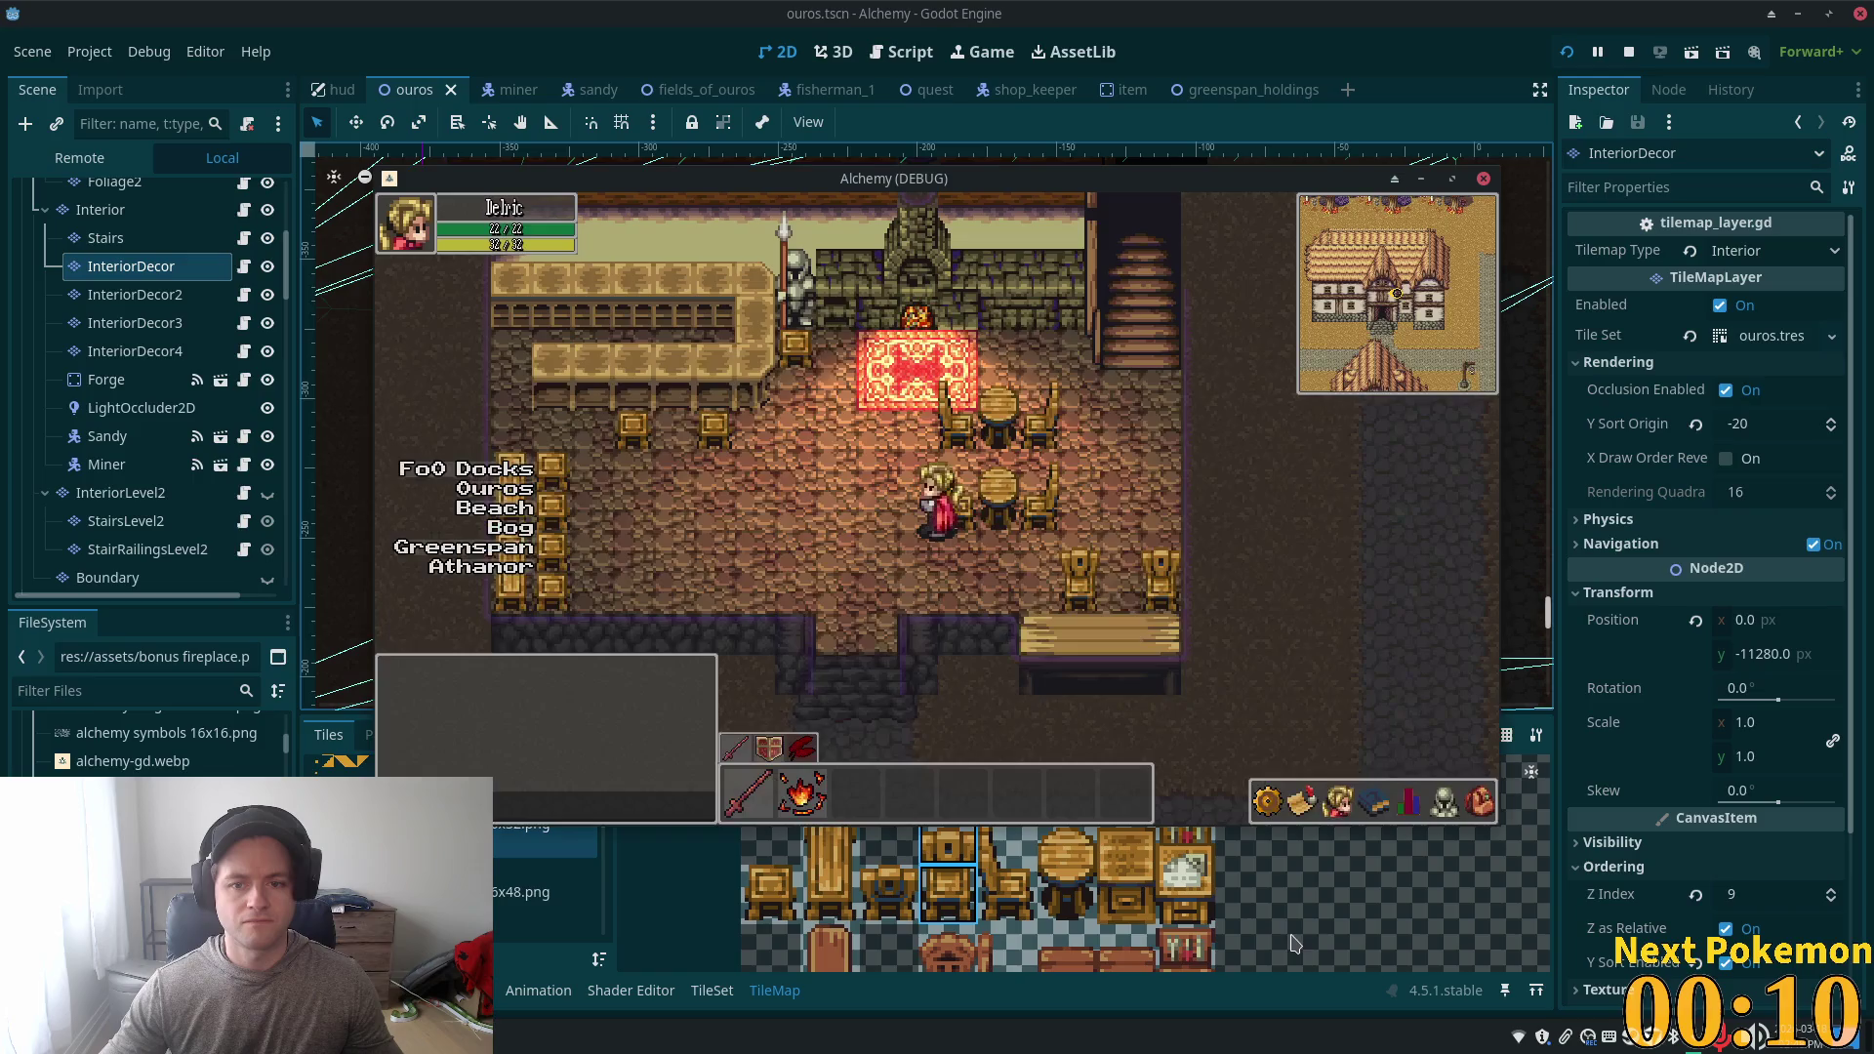
- Walk the player left through the tavern in the debug game, then return to the editor
key("Left")
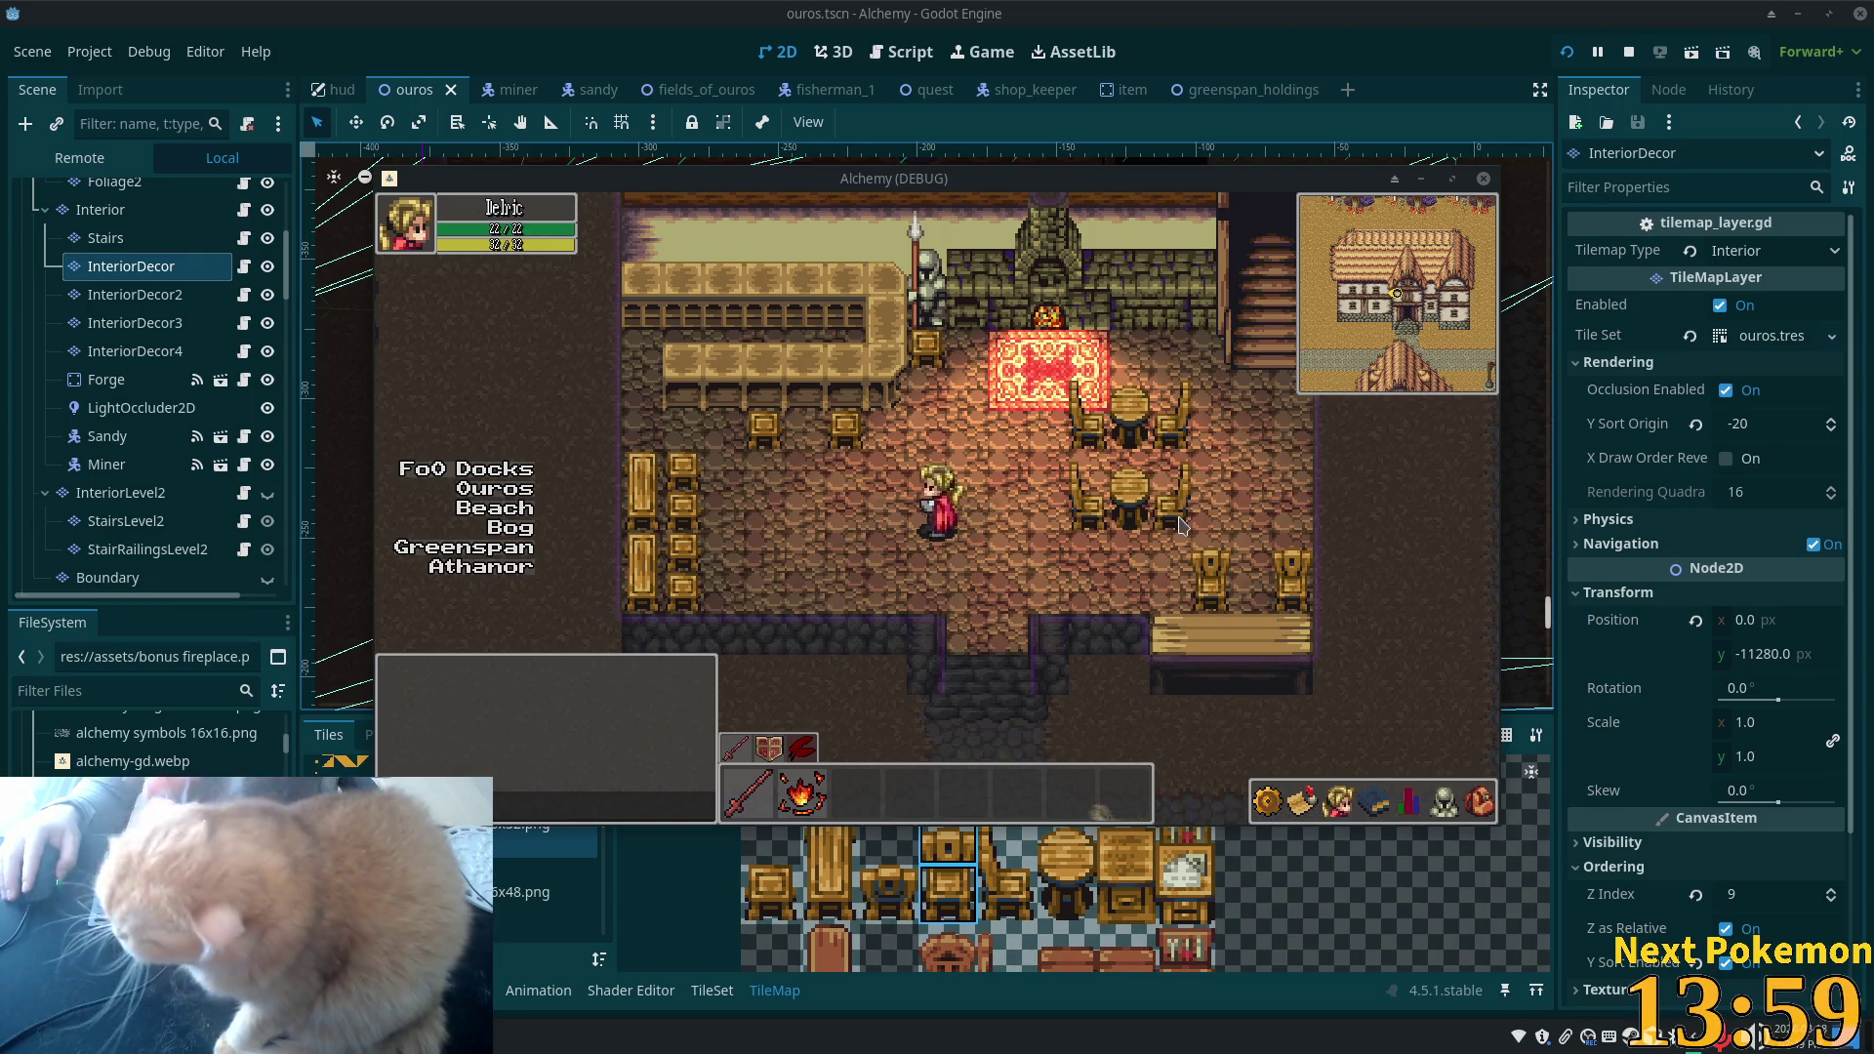
left_click(329, 436)
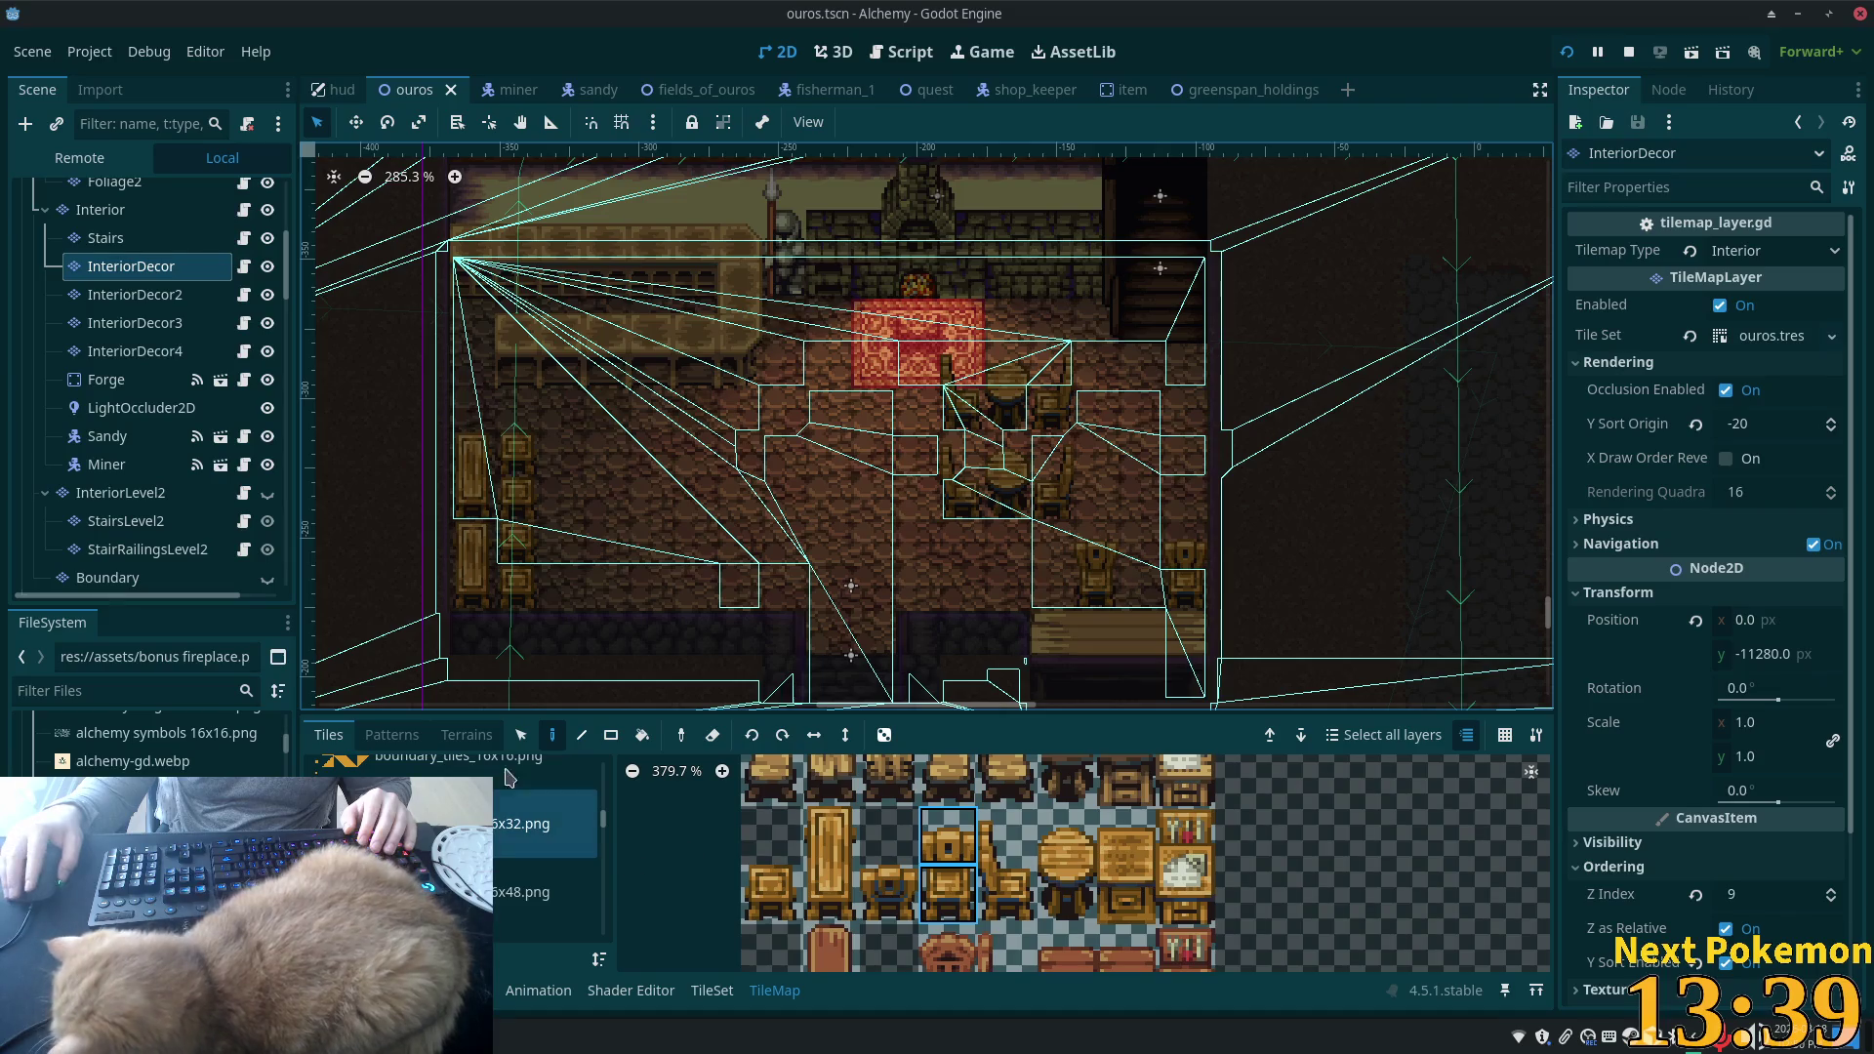
- Pick the large red rug from the variable-size furnishings sheet and place it on the lower-left floor
scroll(546, 859, "down", 2)
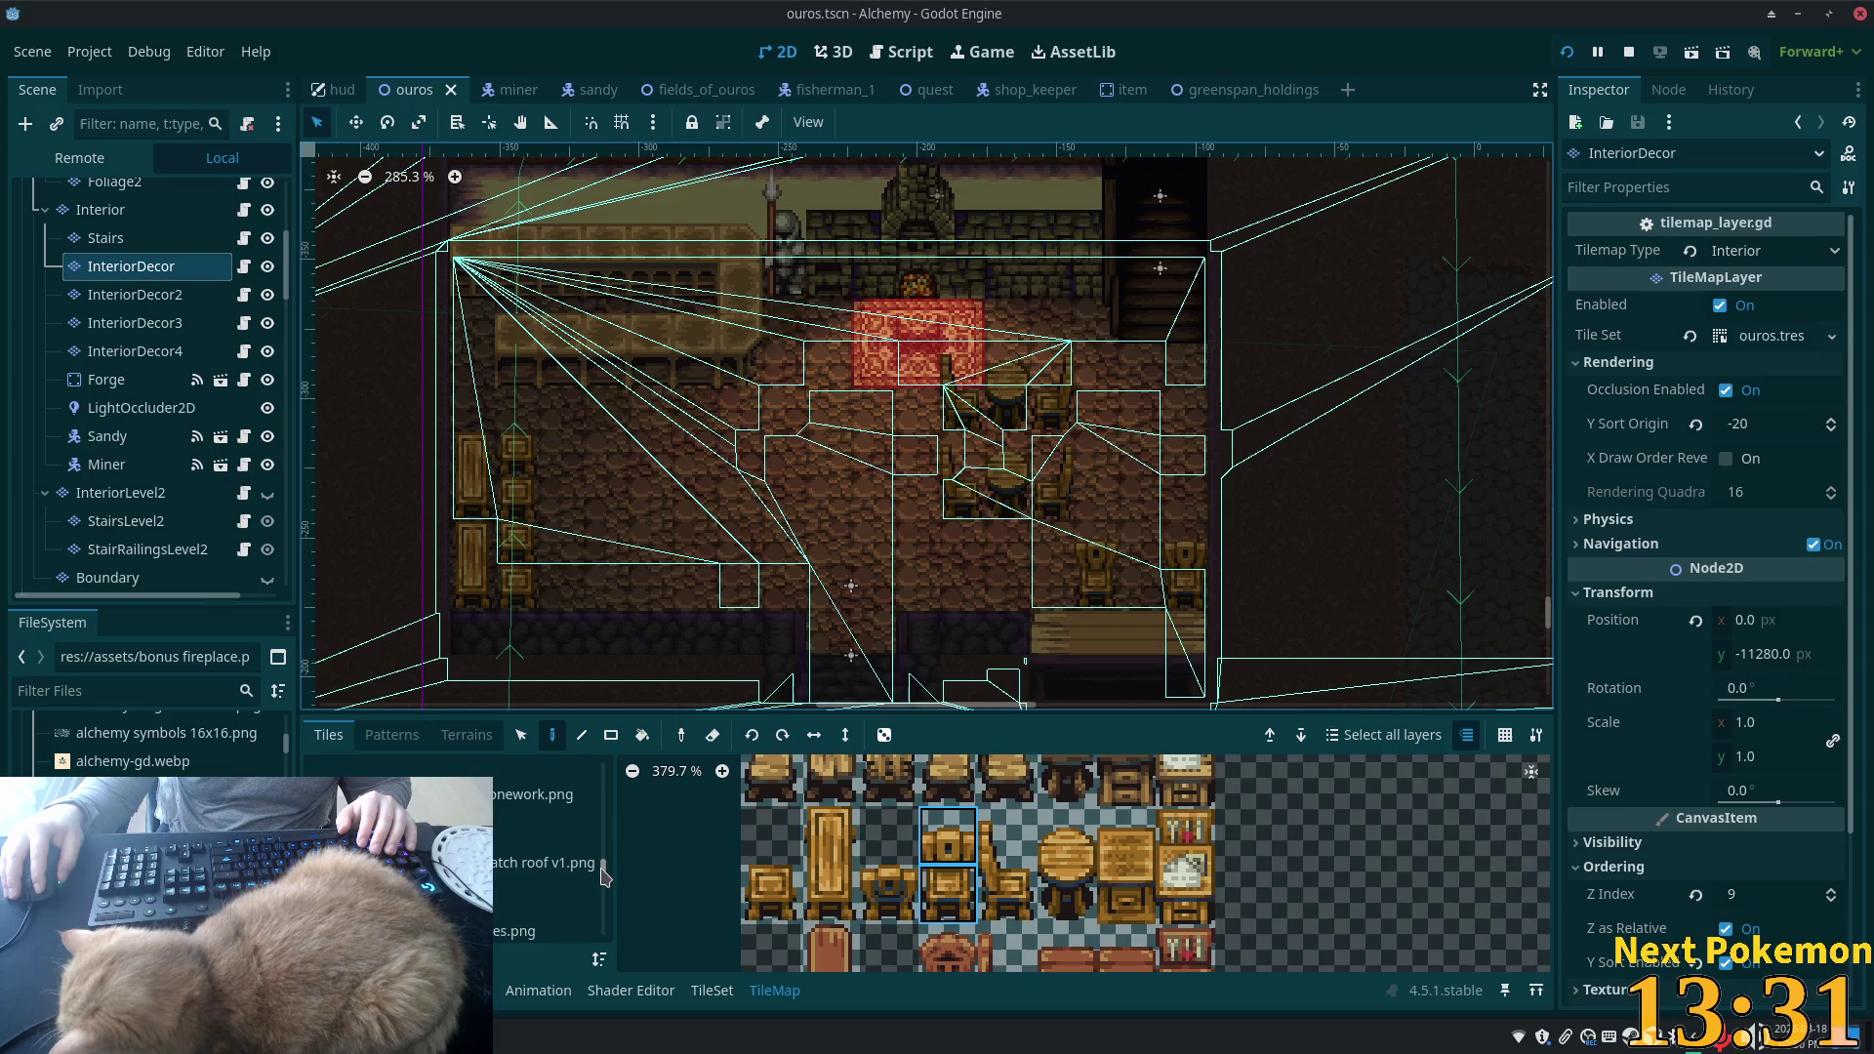
mouse_move(600, 888)
left_mouse_down()
mouse_move(598, 923)
mouse_move(616, 839)
left_mouse_up()
left_click(585, 828)
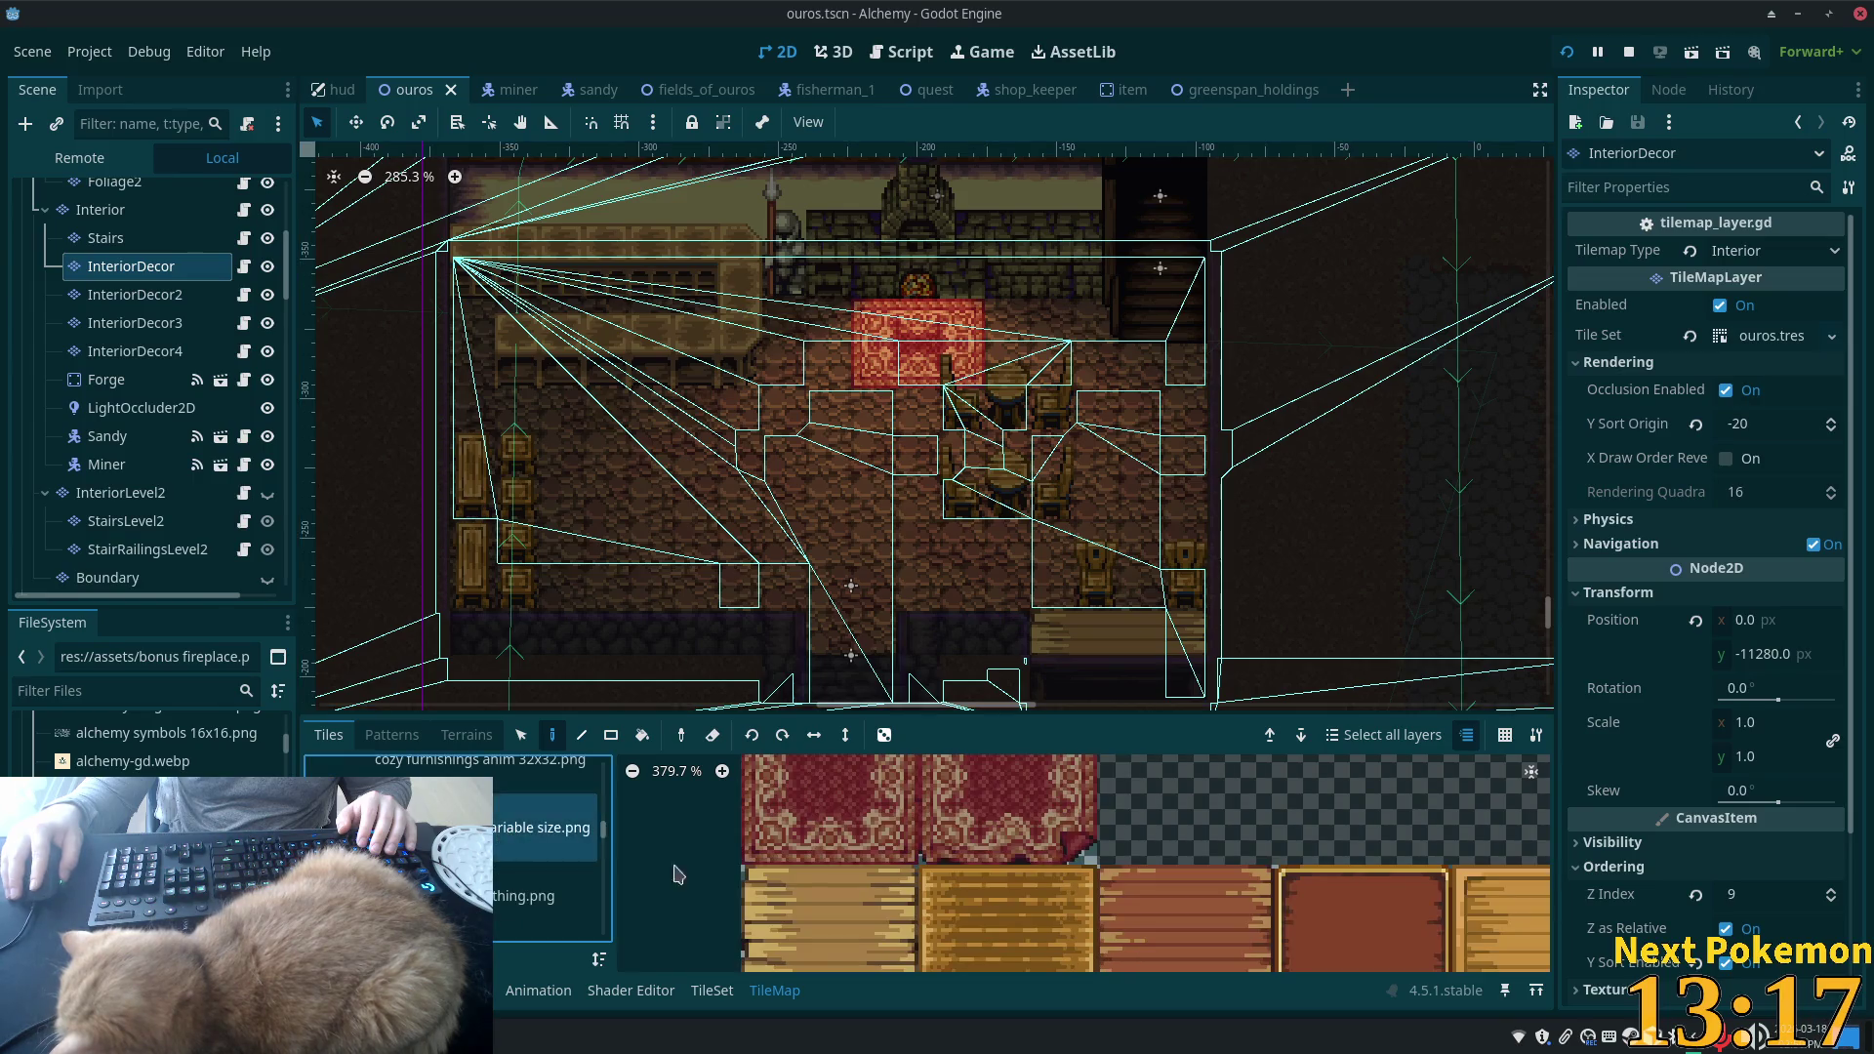
scroll(1102, 832, "down", 5)
left_click_drag(1102, 833, 1067, 899)
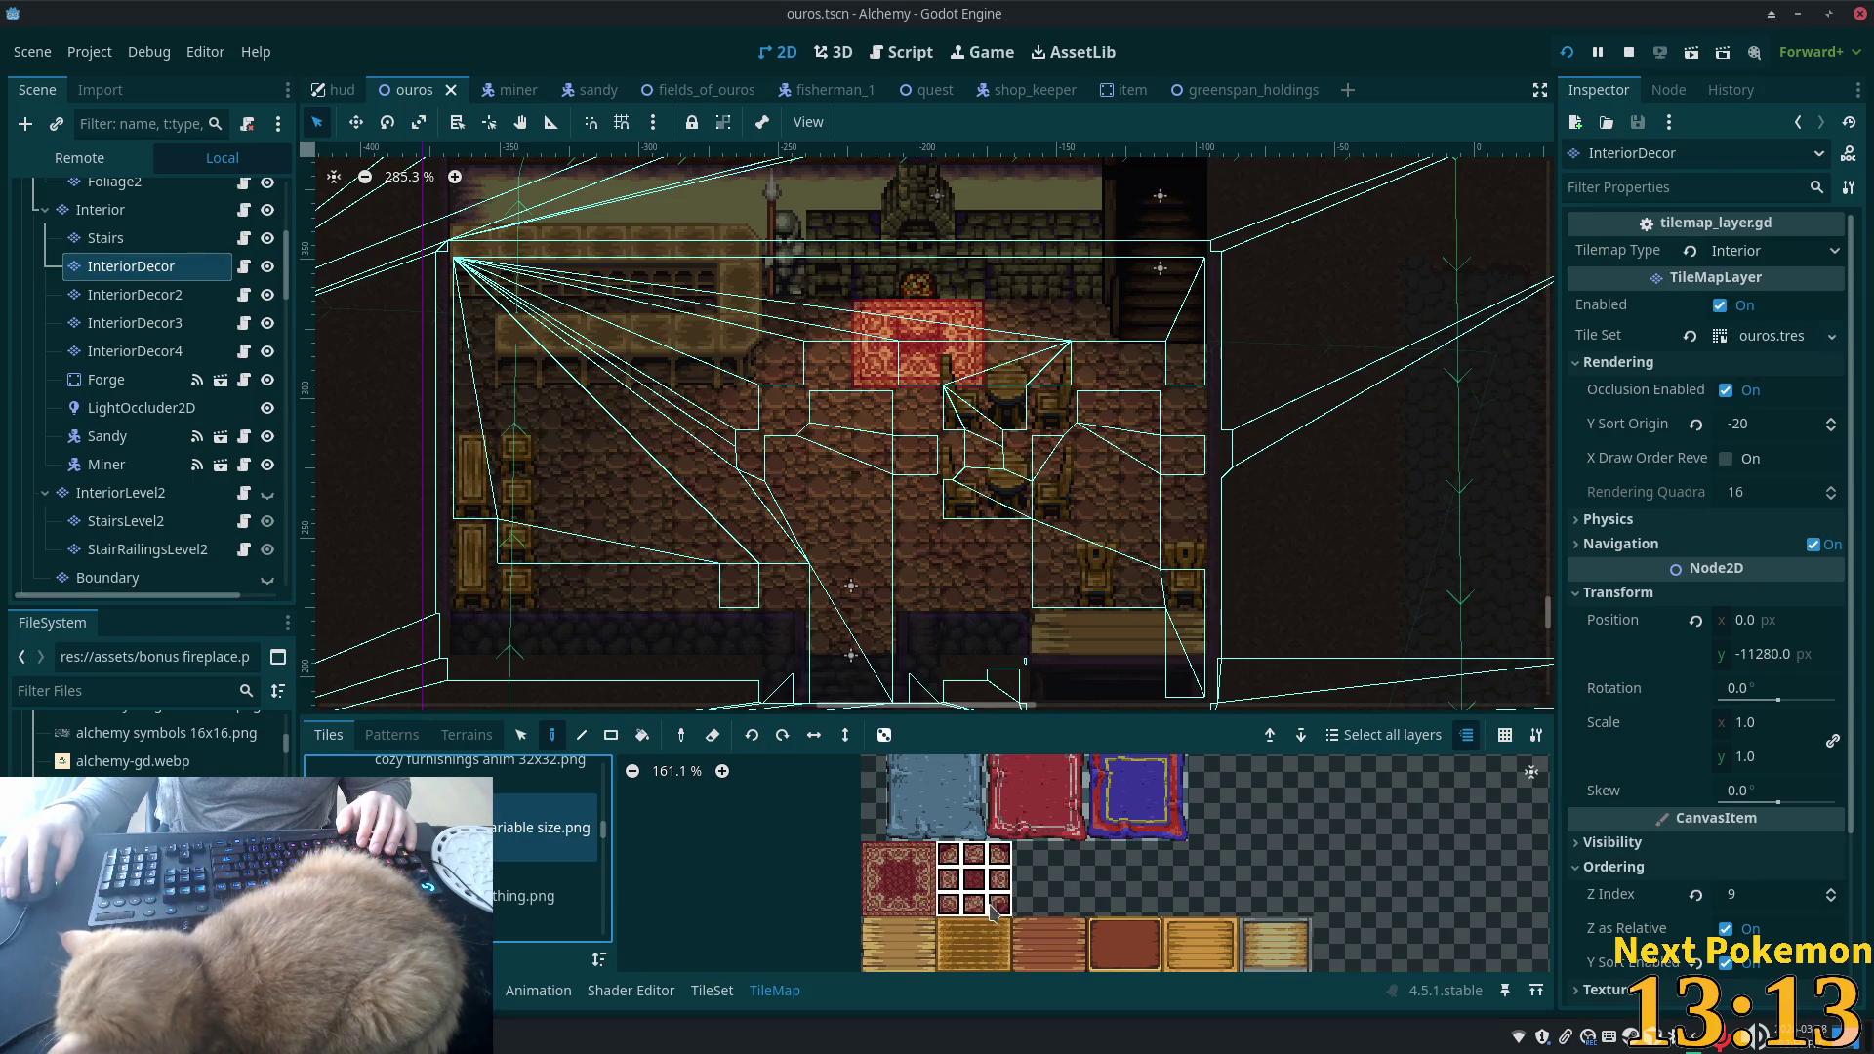
left_click(992, 907)
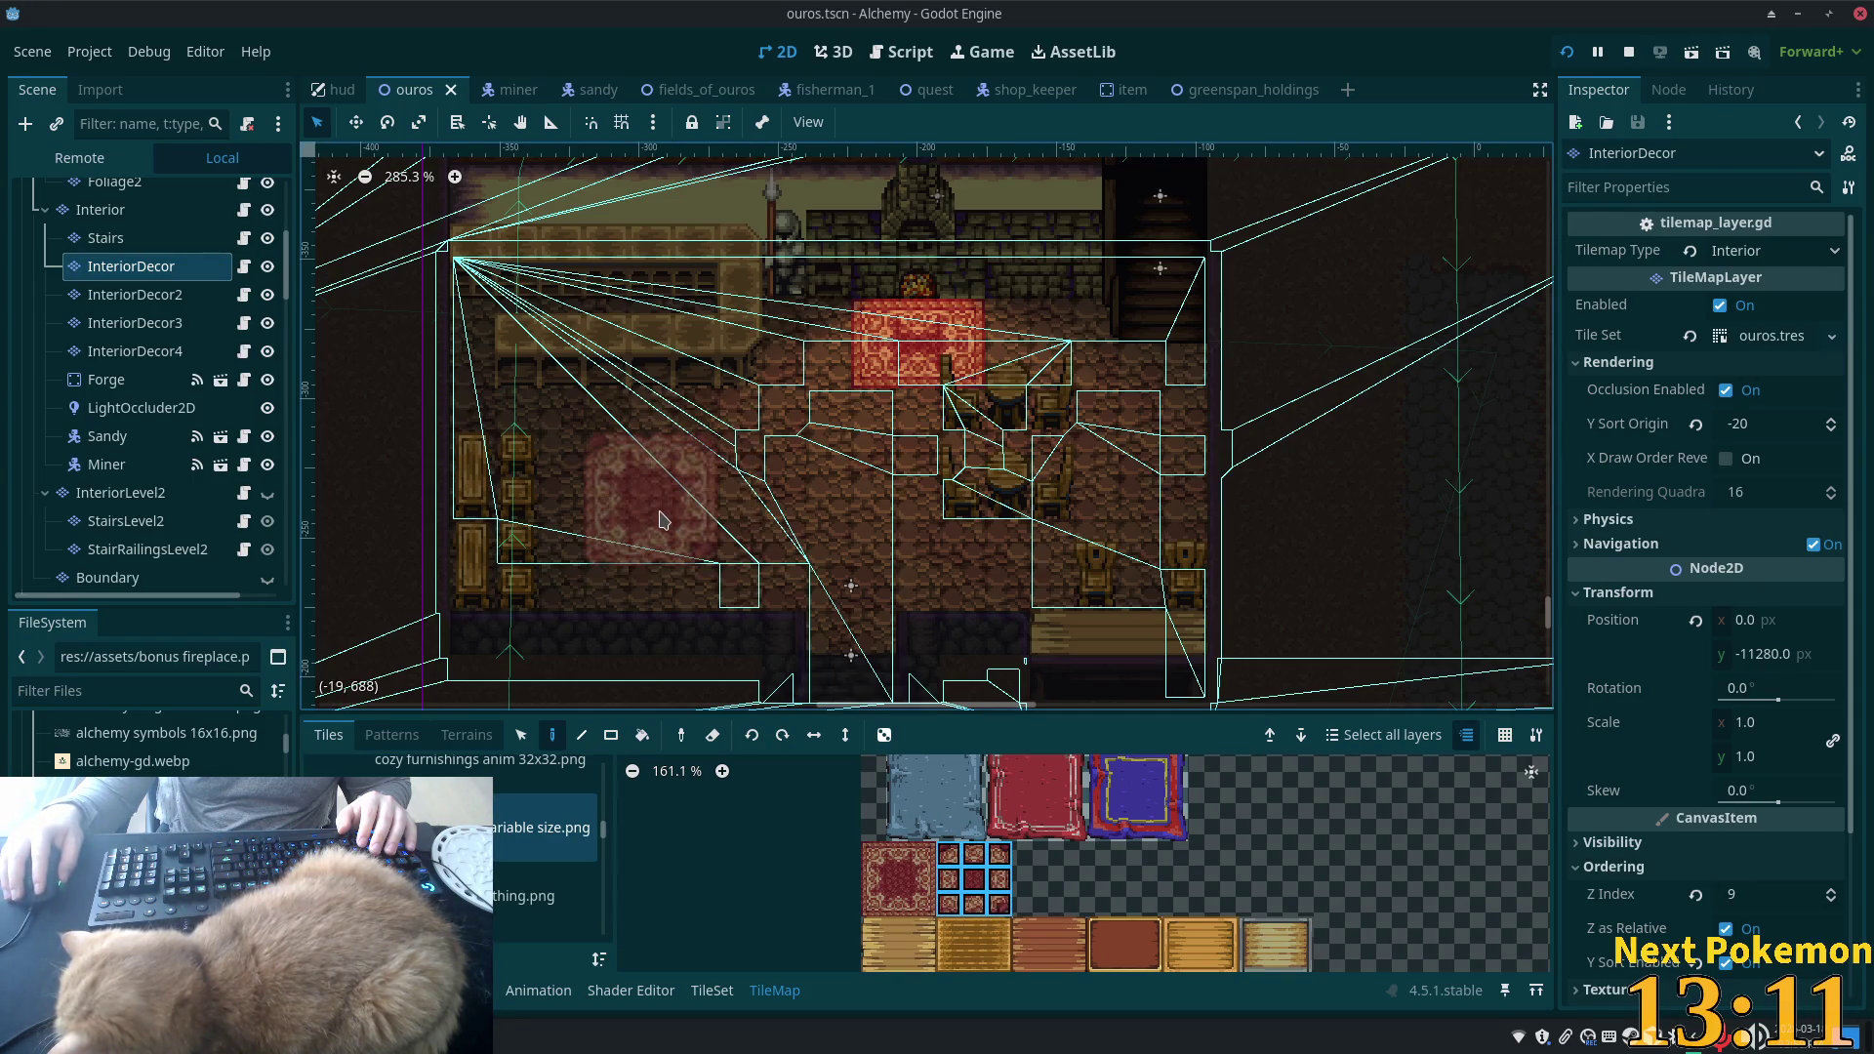
left_click(658, 520)
- Select the right column's two upper rug tiles, then browse another furnishings tile sheet
scroll(747, 543, "up", 5)
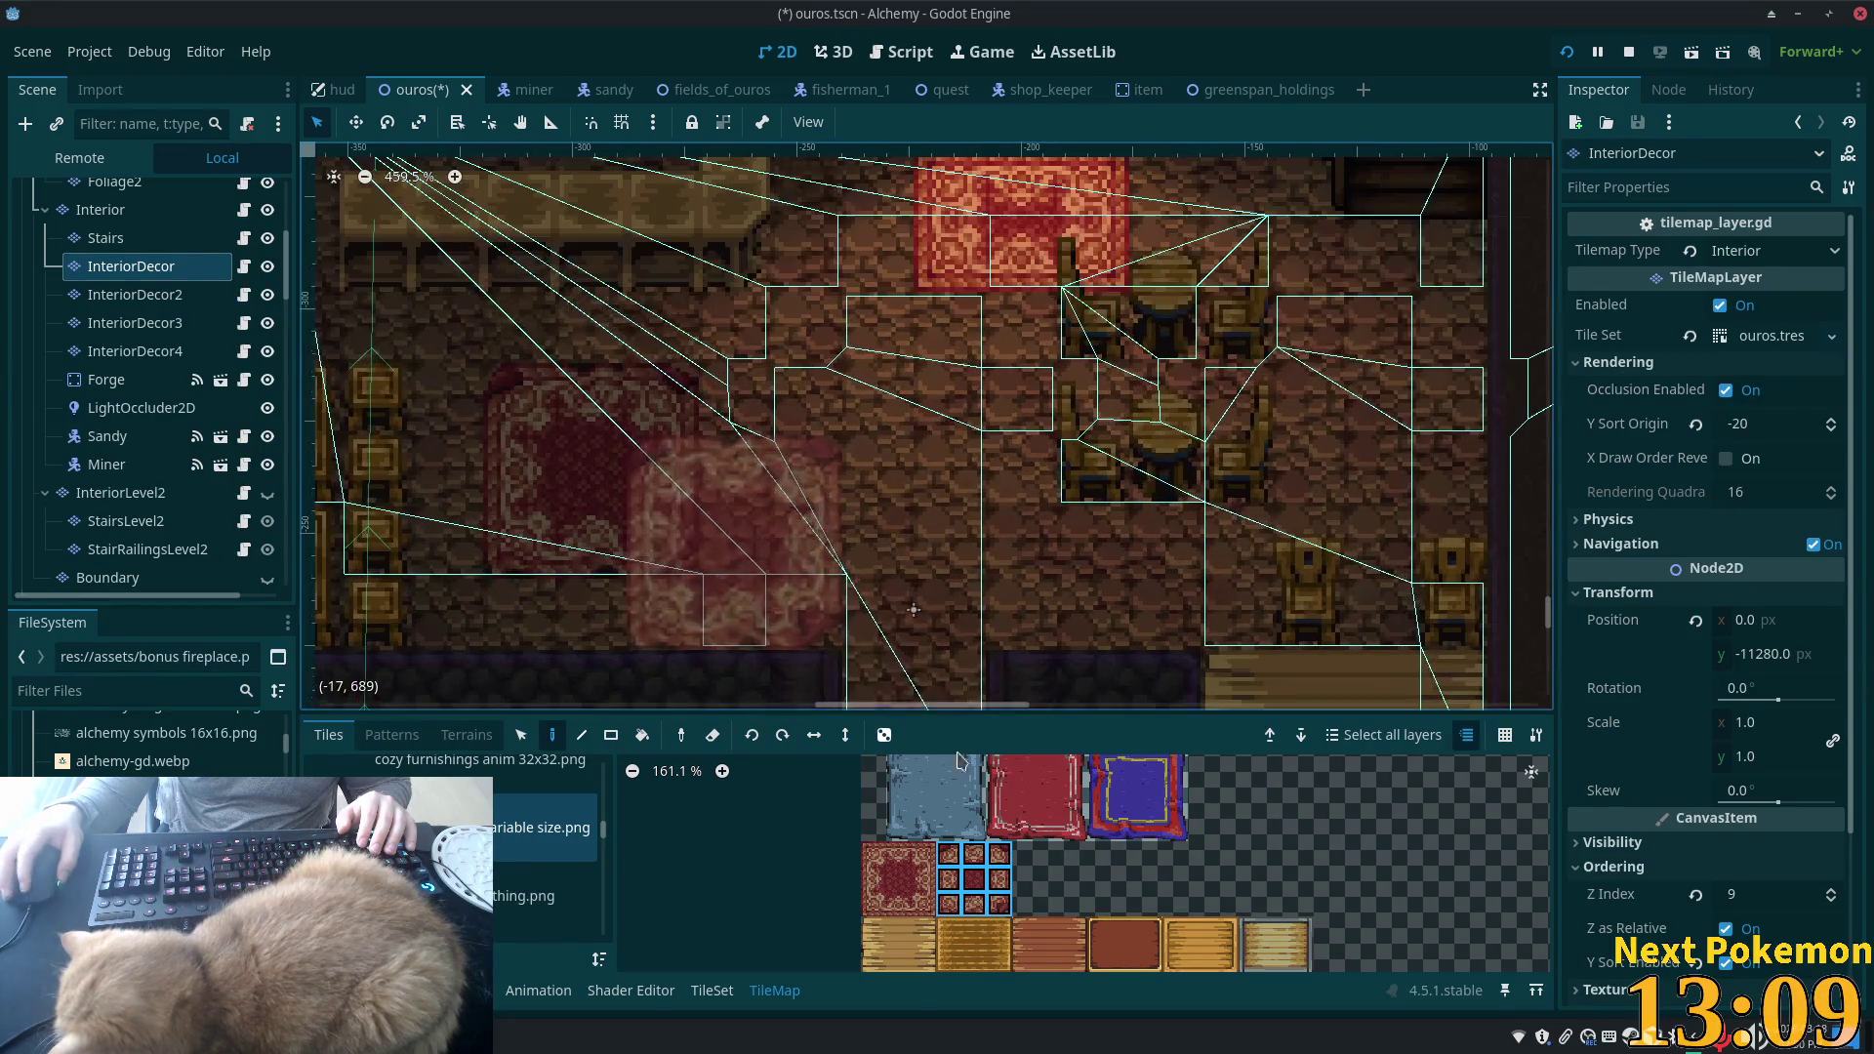
left_click_drag(1008, 860, 1009, 891)
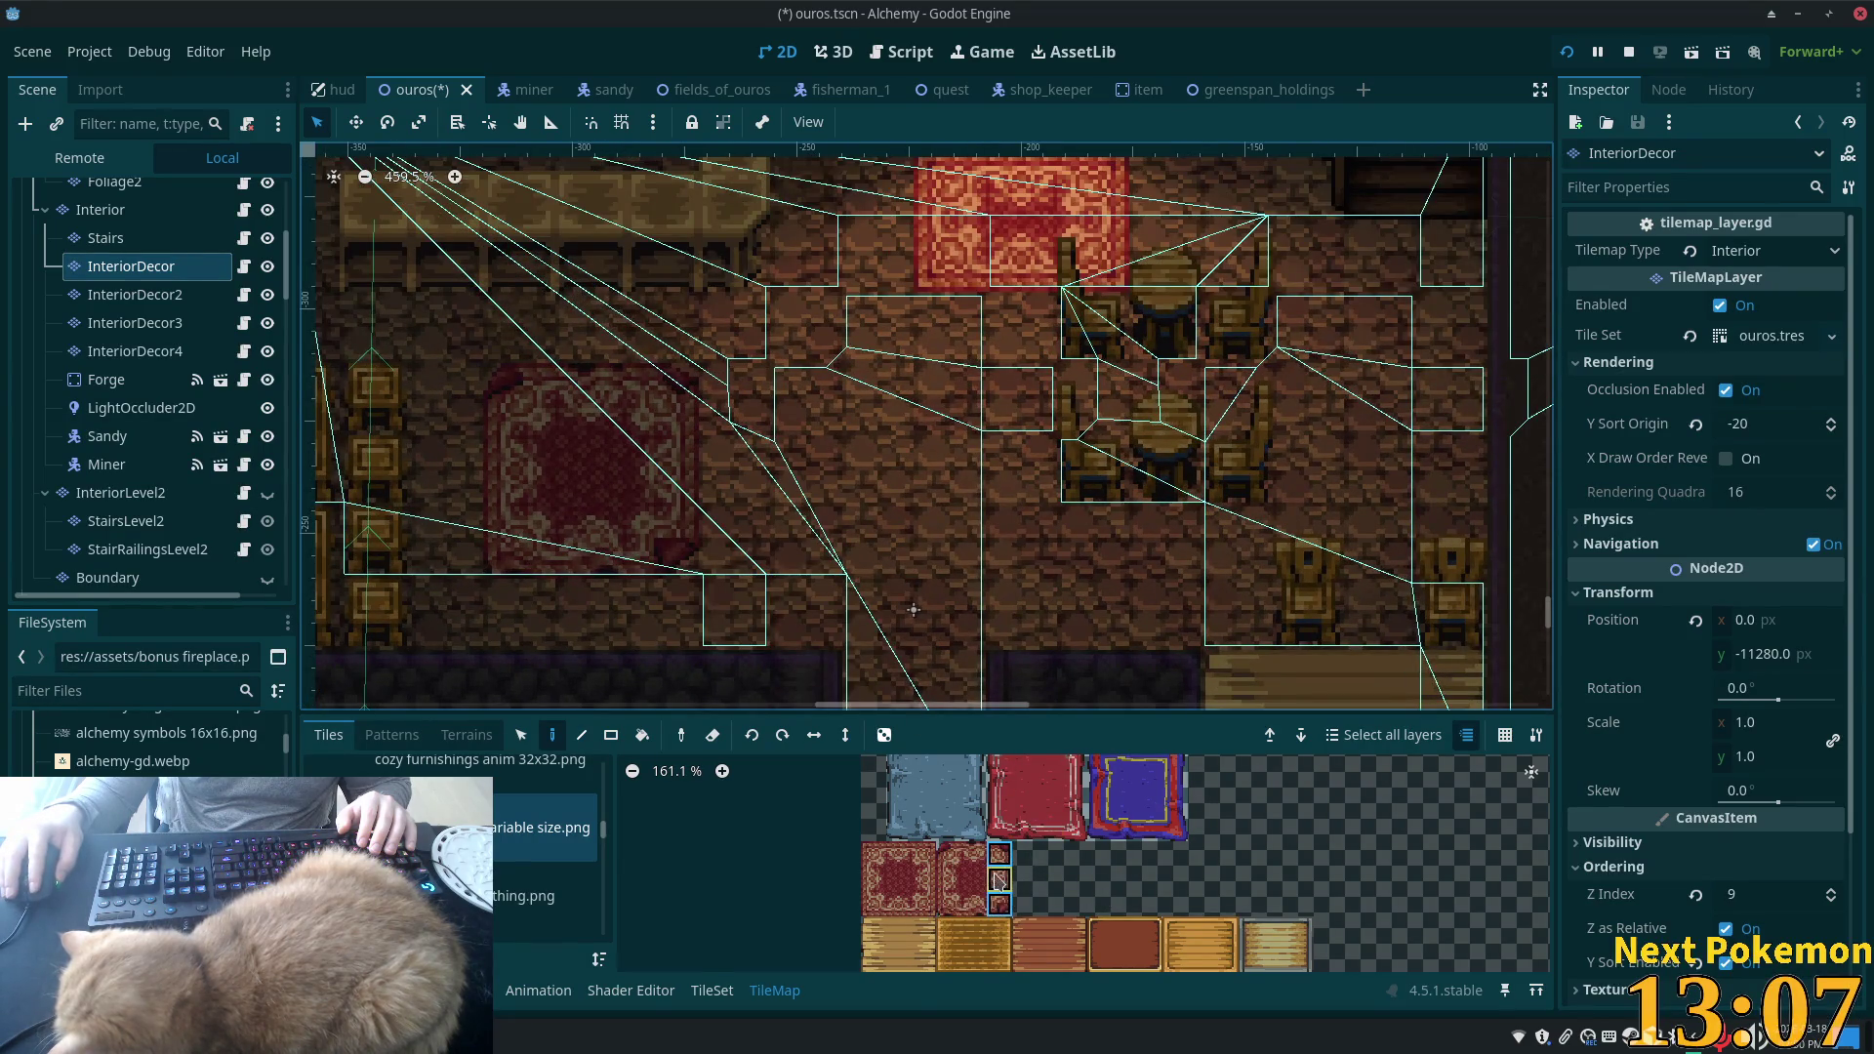
scroll(1005, 908, "down", 1)
scroll(612, 831, "up", 2)
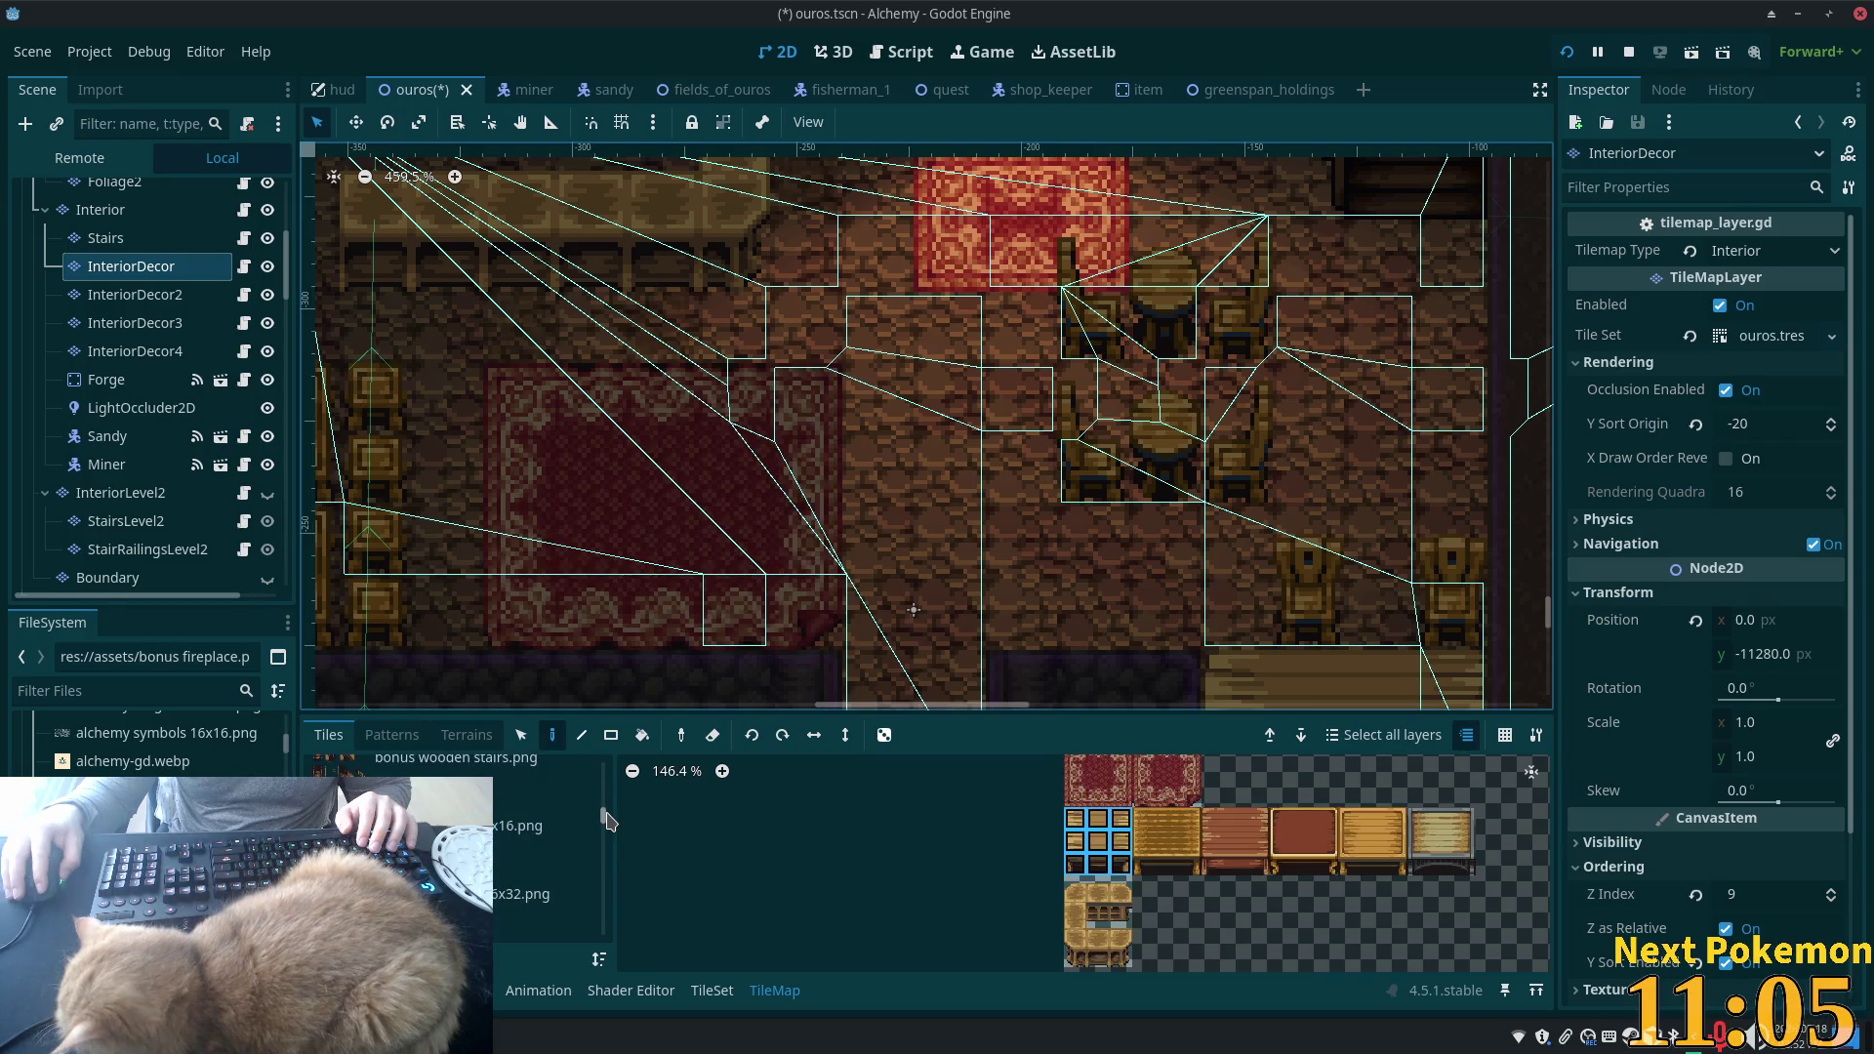
scroll(613, 832, "down", 1)
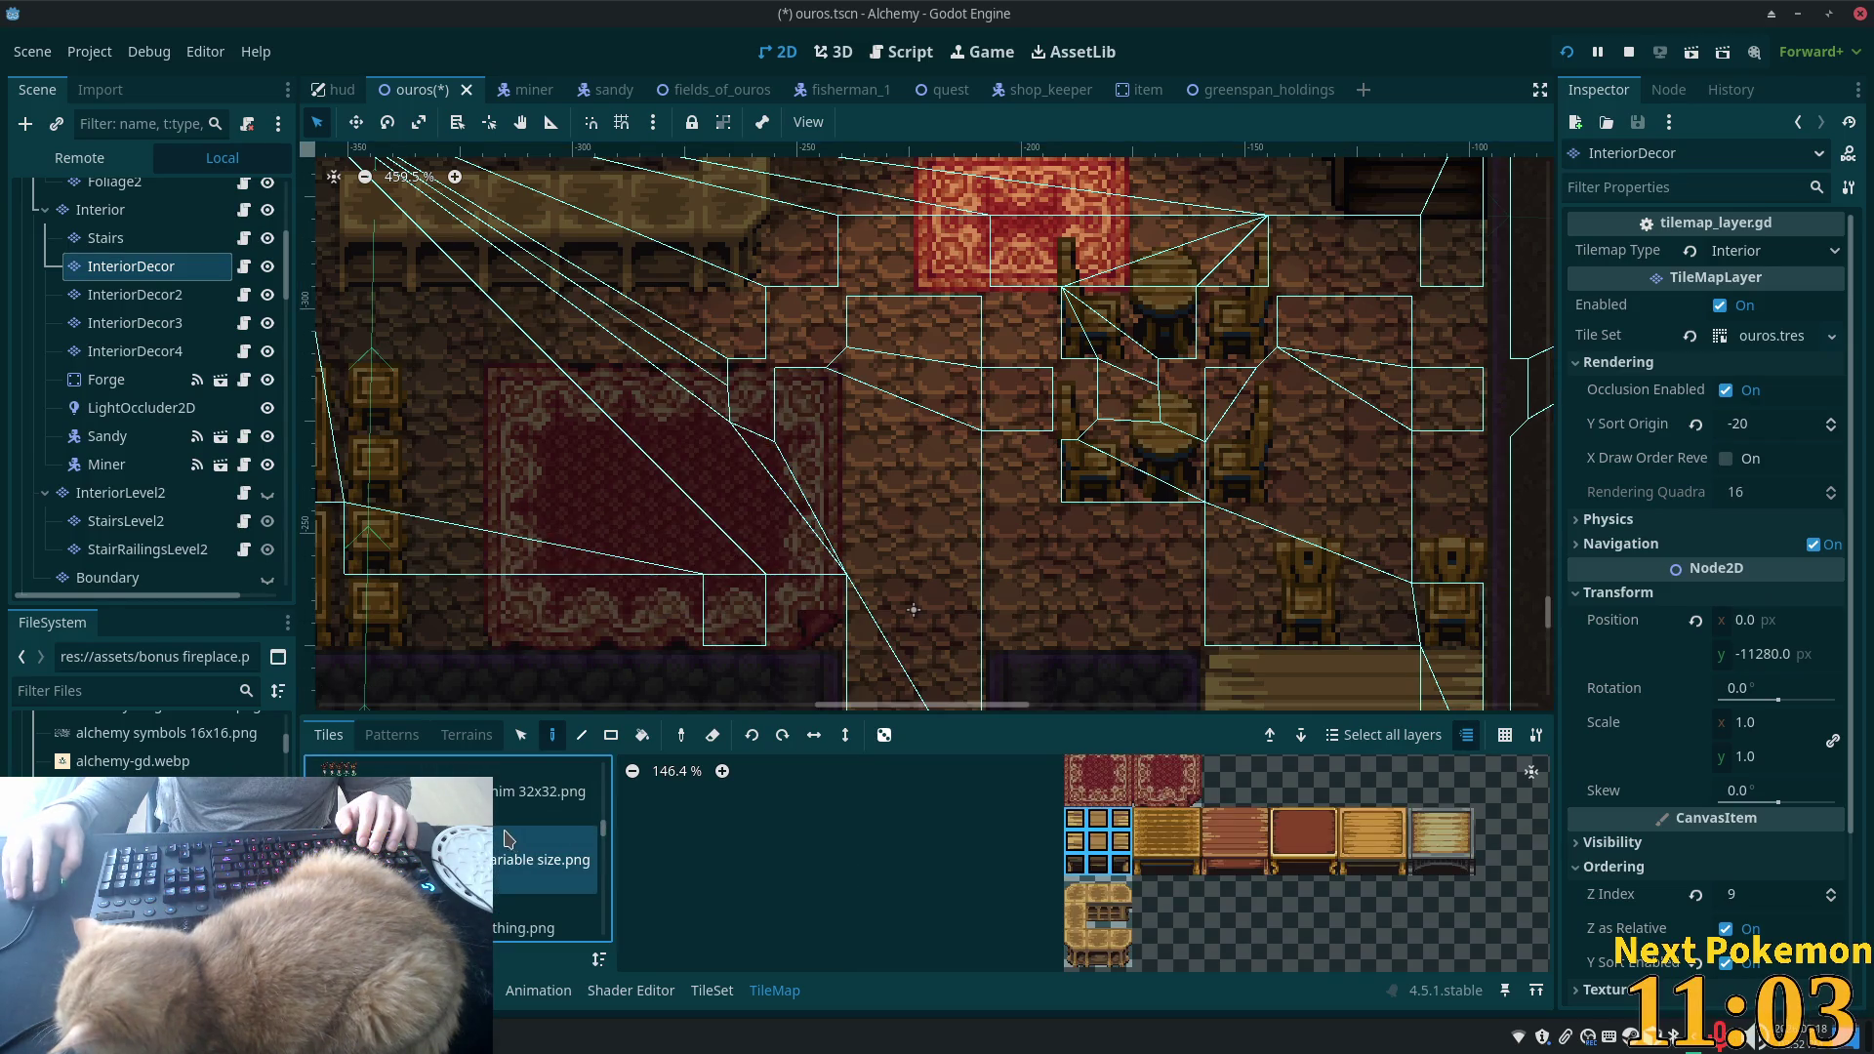
left_click(527, 883)
scroll(494, 879, "down", 1)
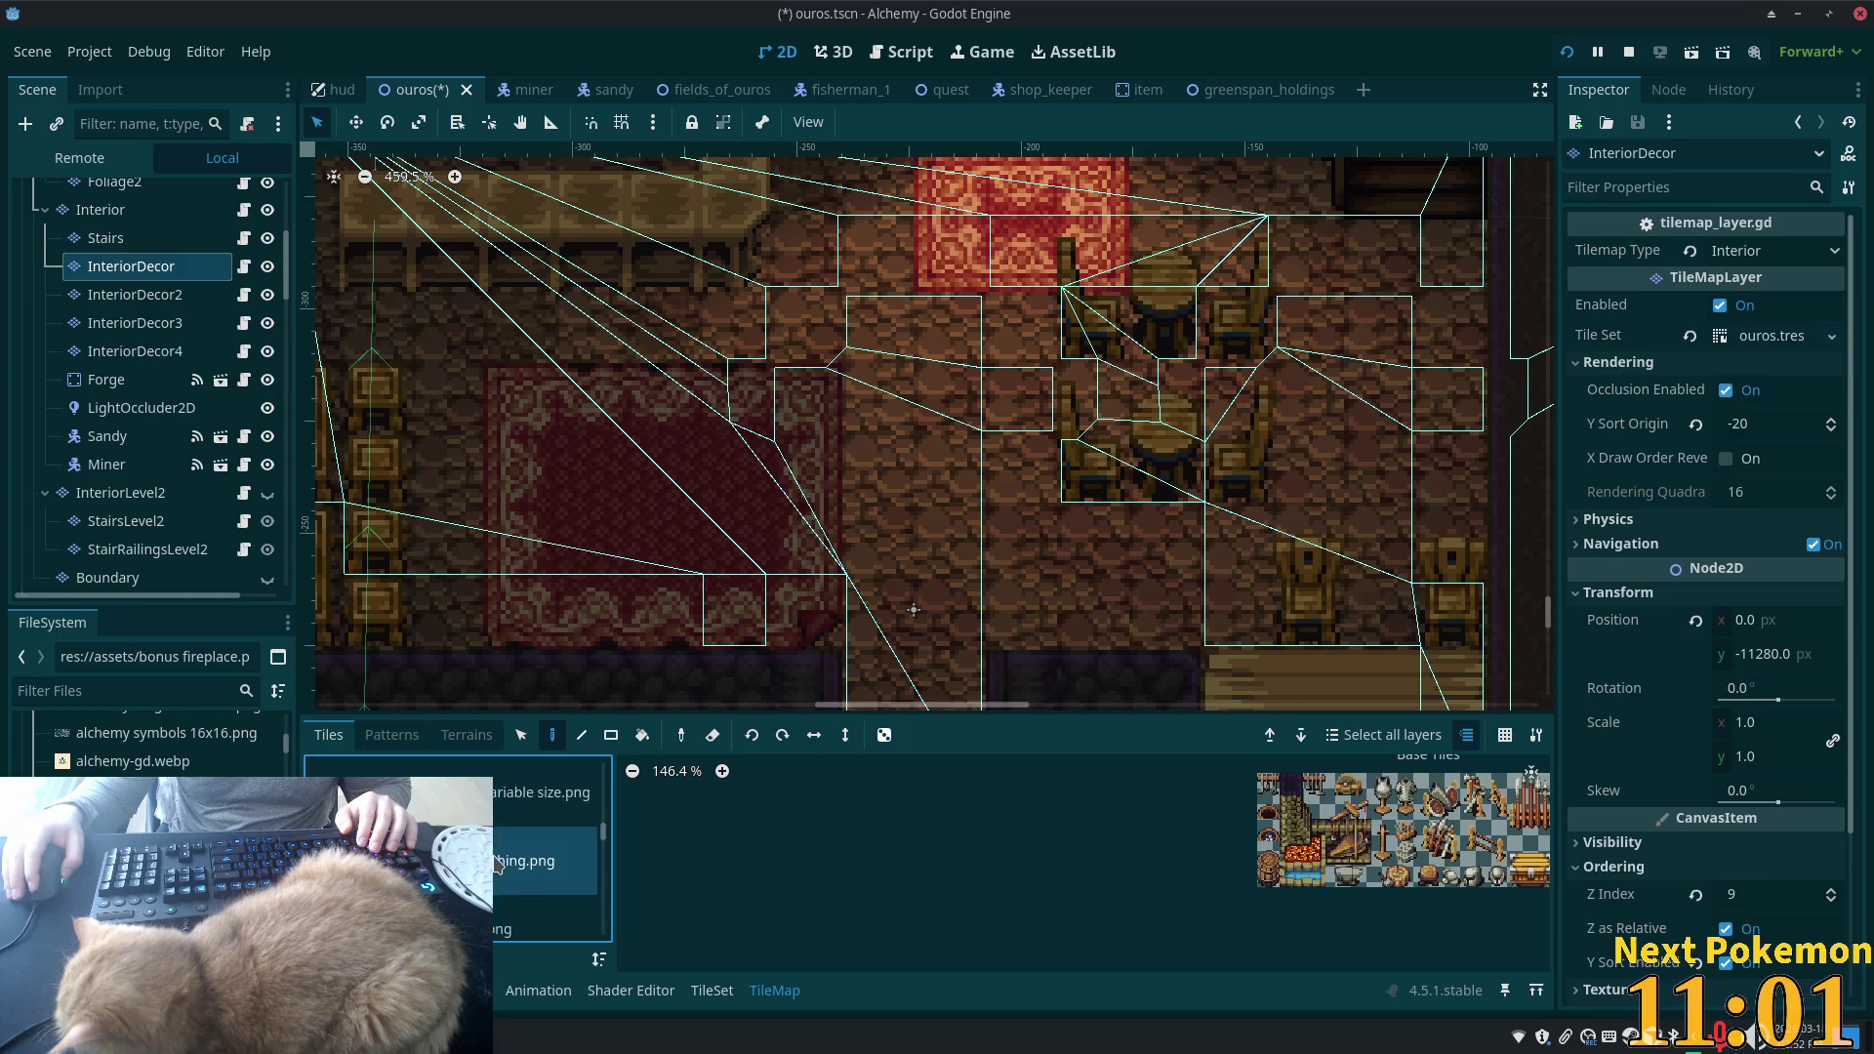
scroll(527, 849, "down", 2)
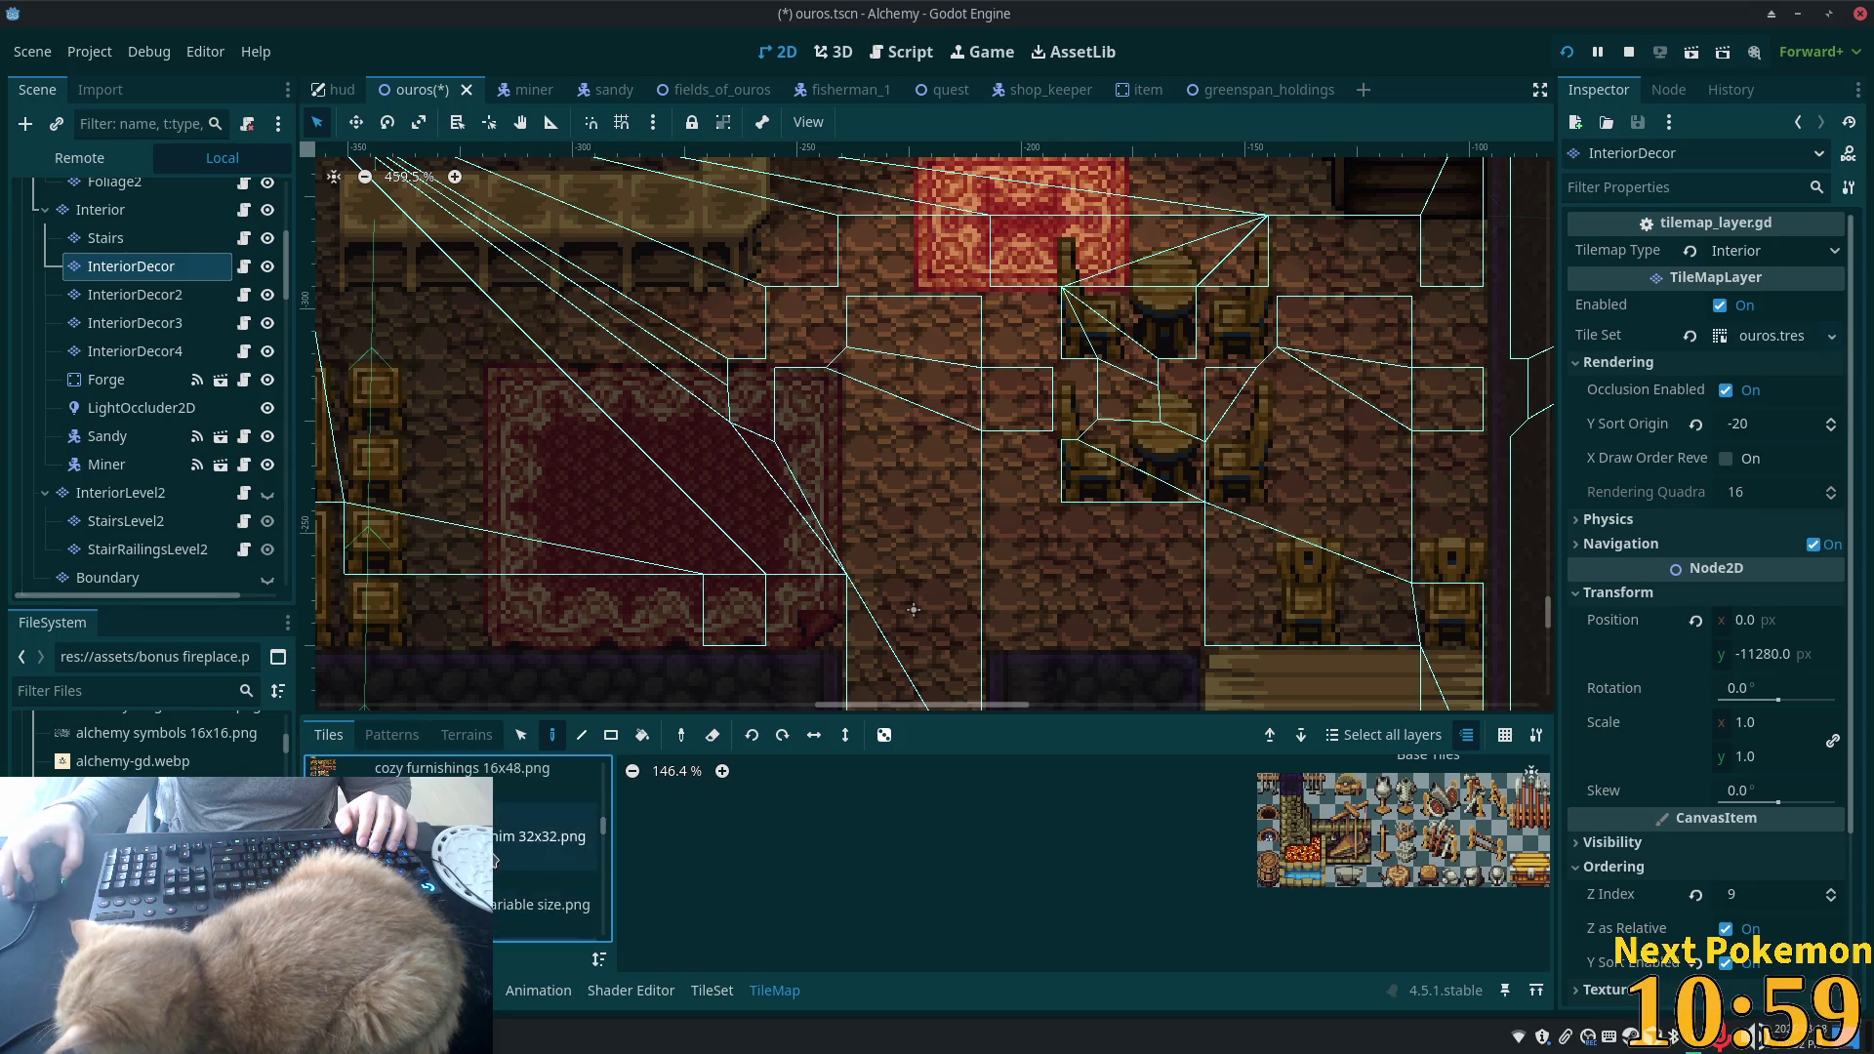
- Find the sheet with the round wooden table and paint the table onto the red rug
left_click(527, 813)
scroll(527, 849, "up", 1)
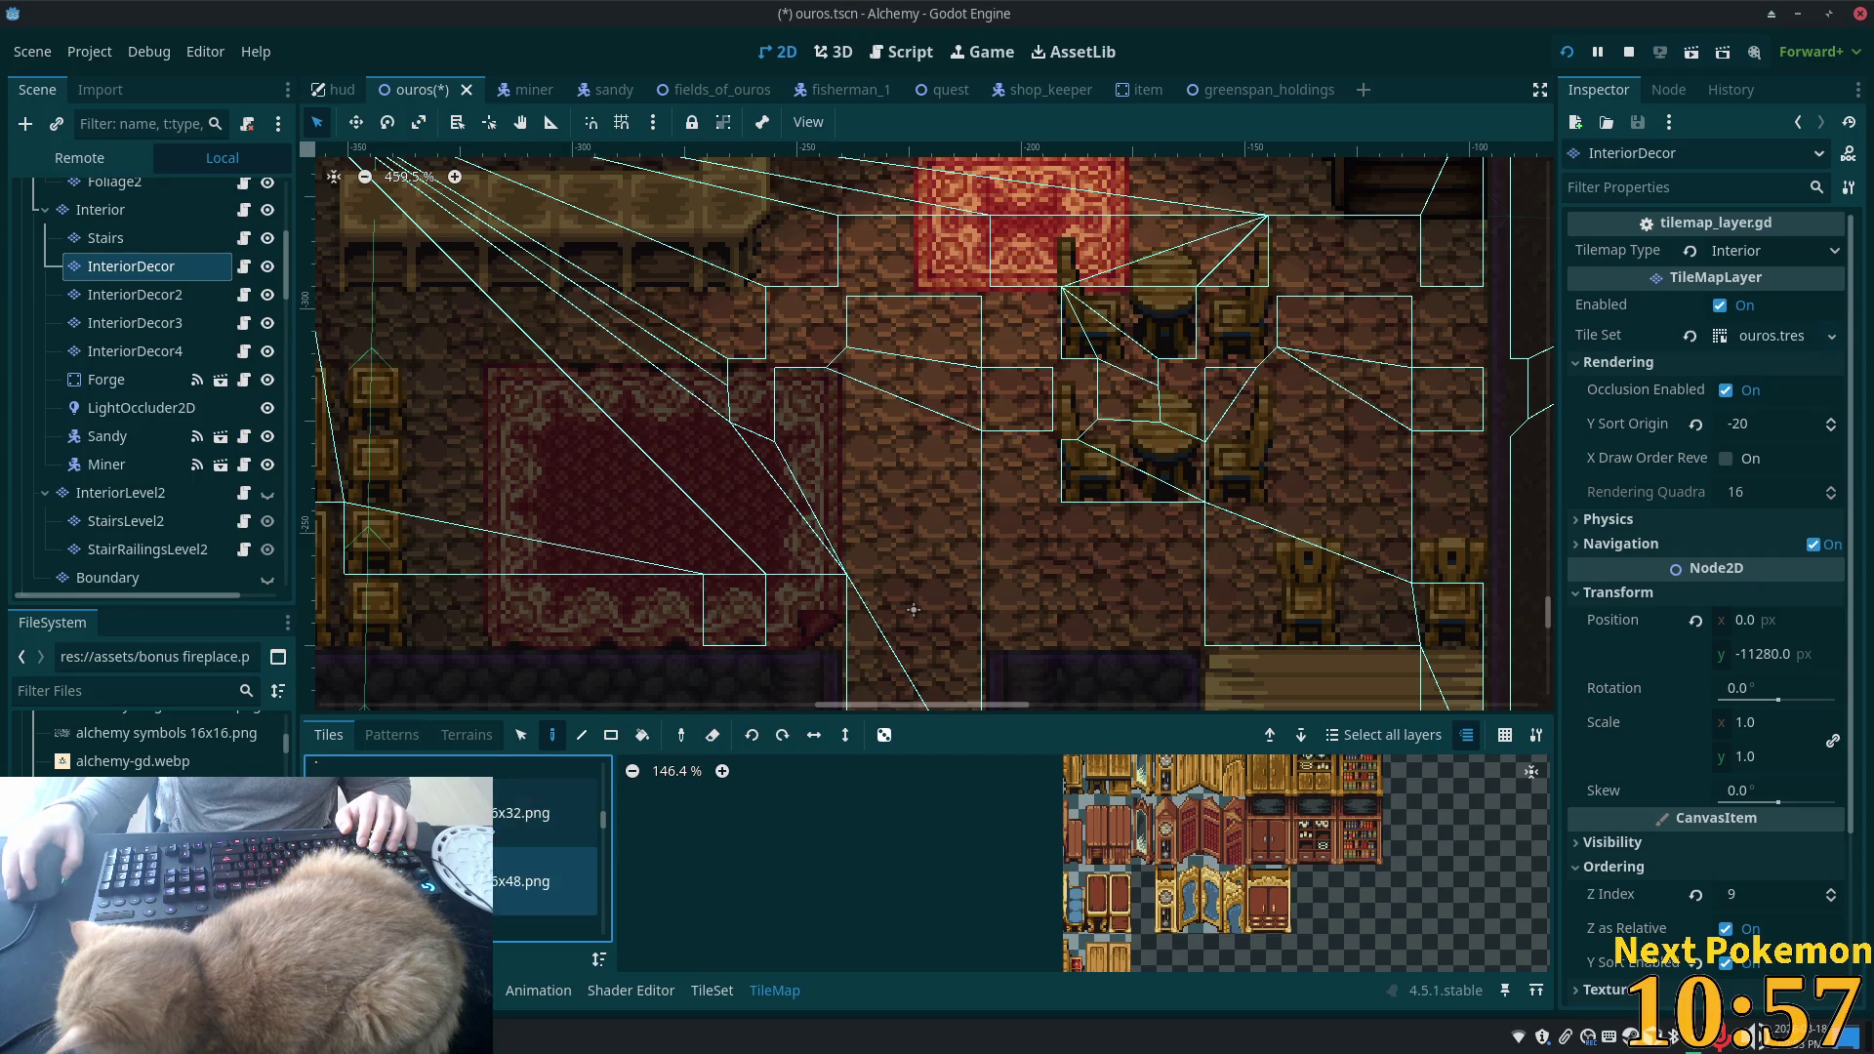
left_click(527, 813)
scroll(1185, 857, "up", 4)
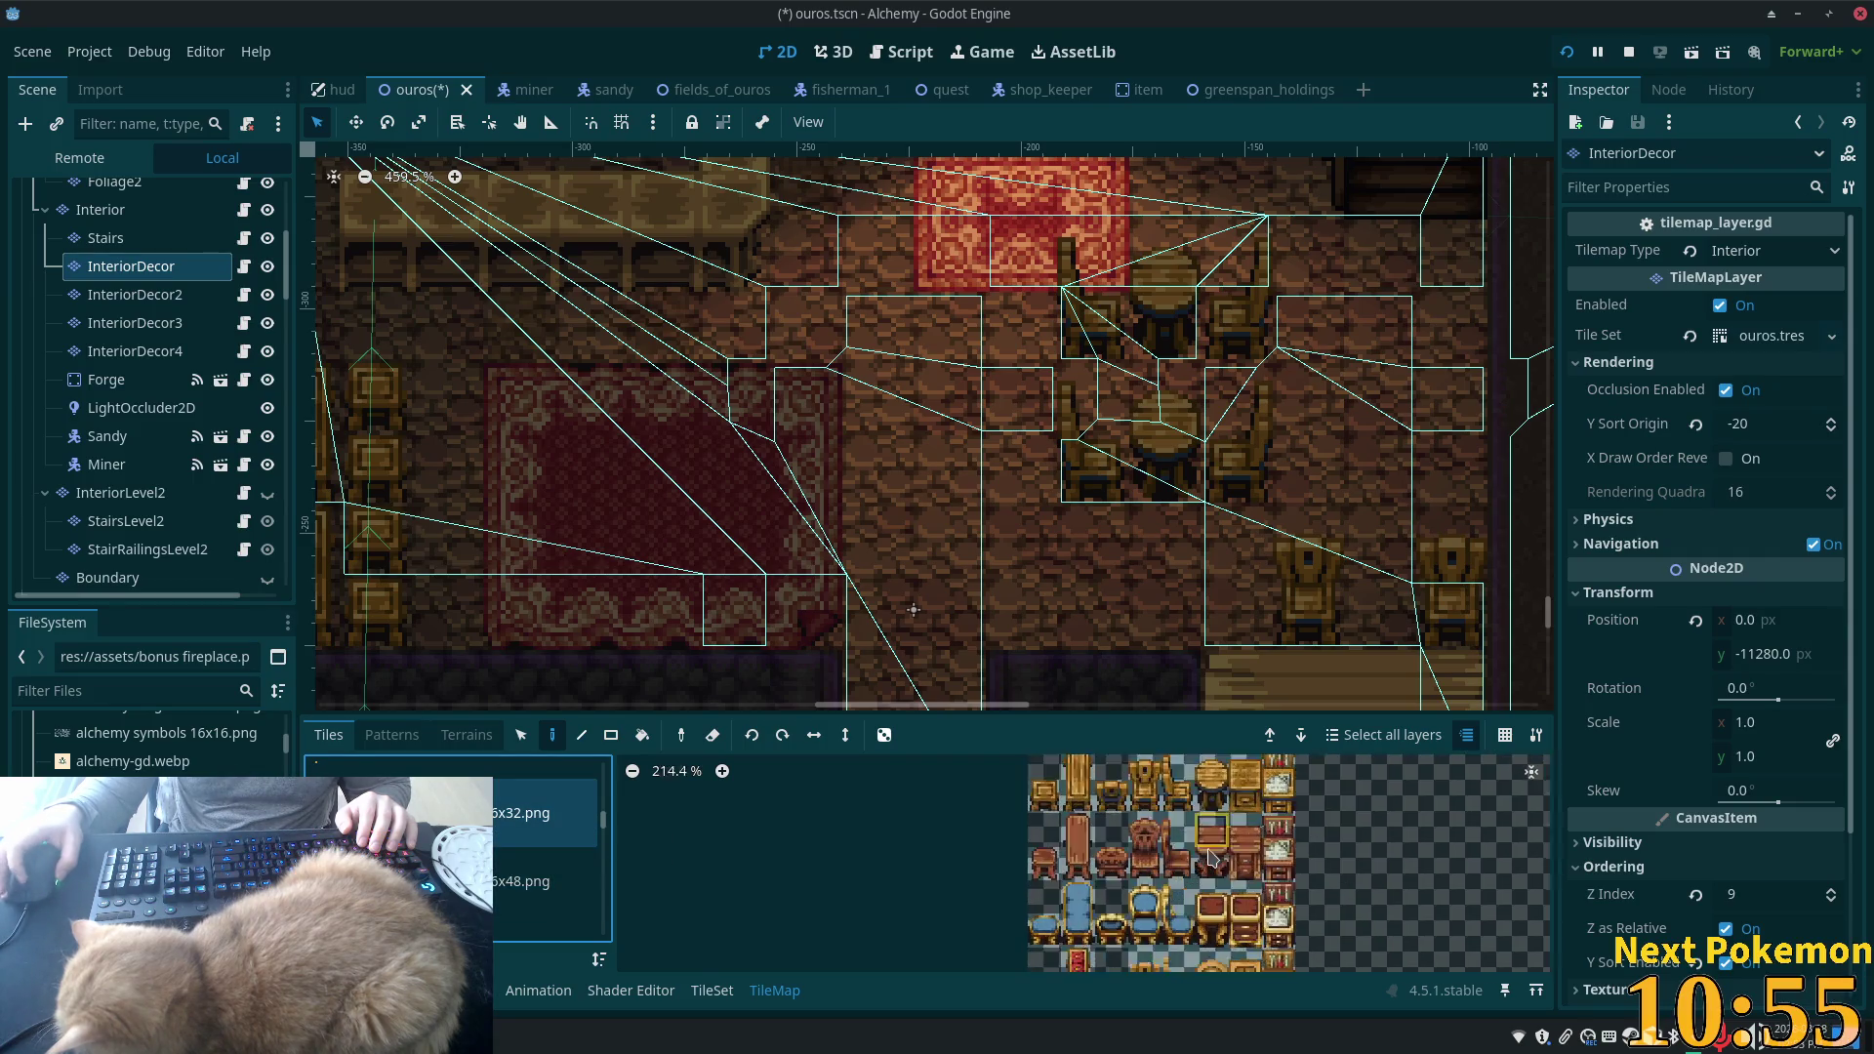
scroll(1230, 839, "down", 1)
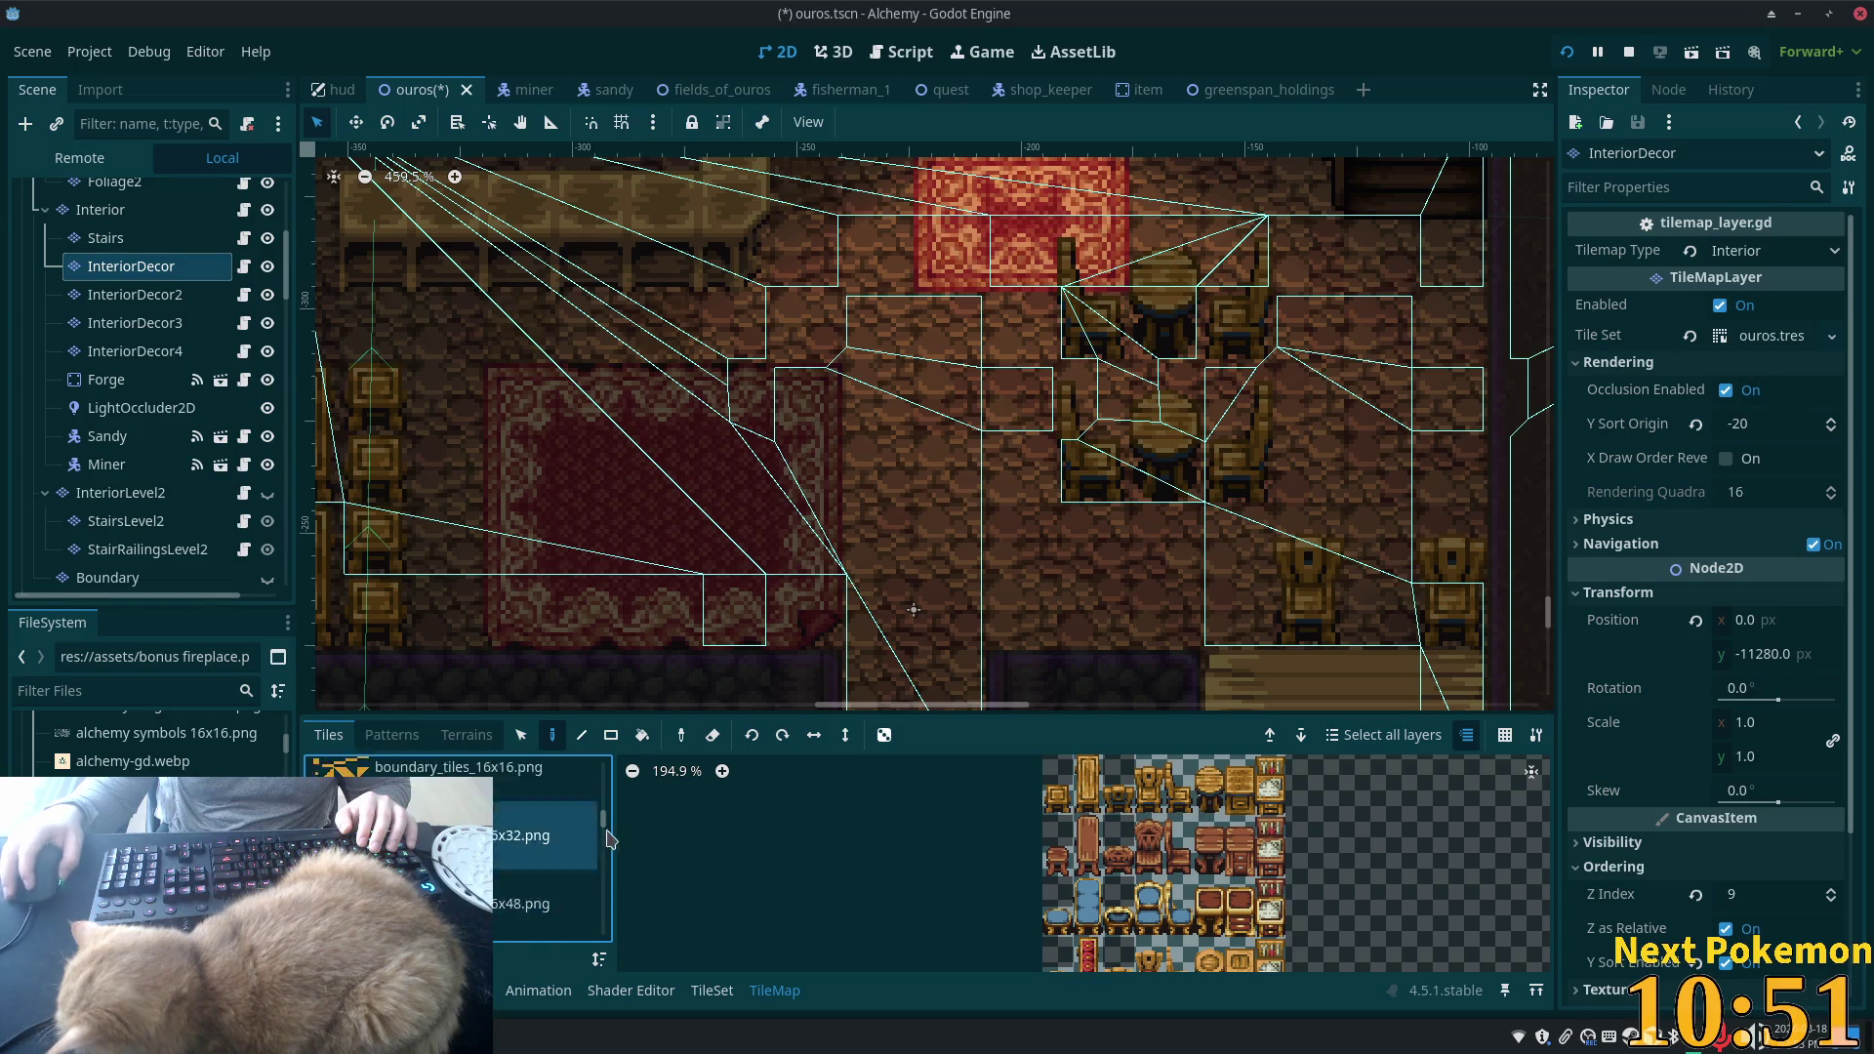
left_click_drag(603, 829, 605, 874)
left_click(495, 916)
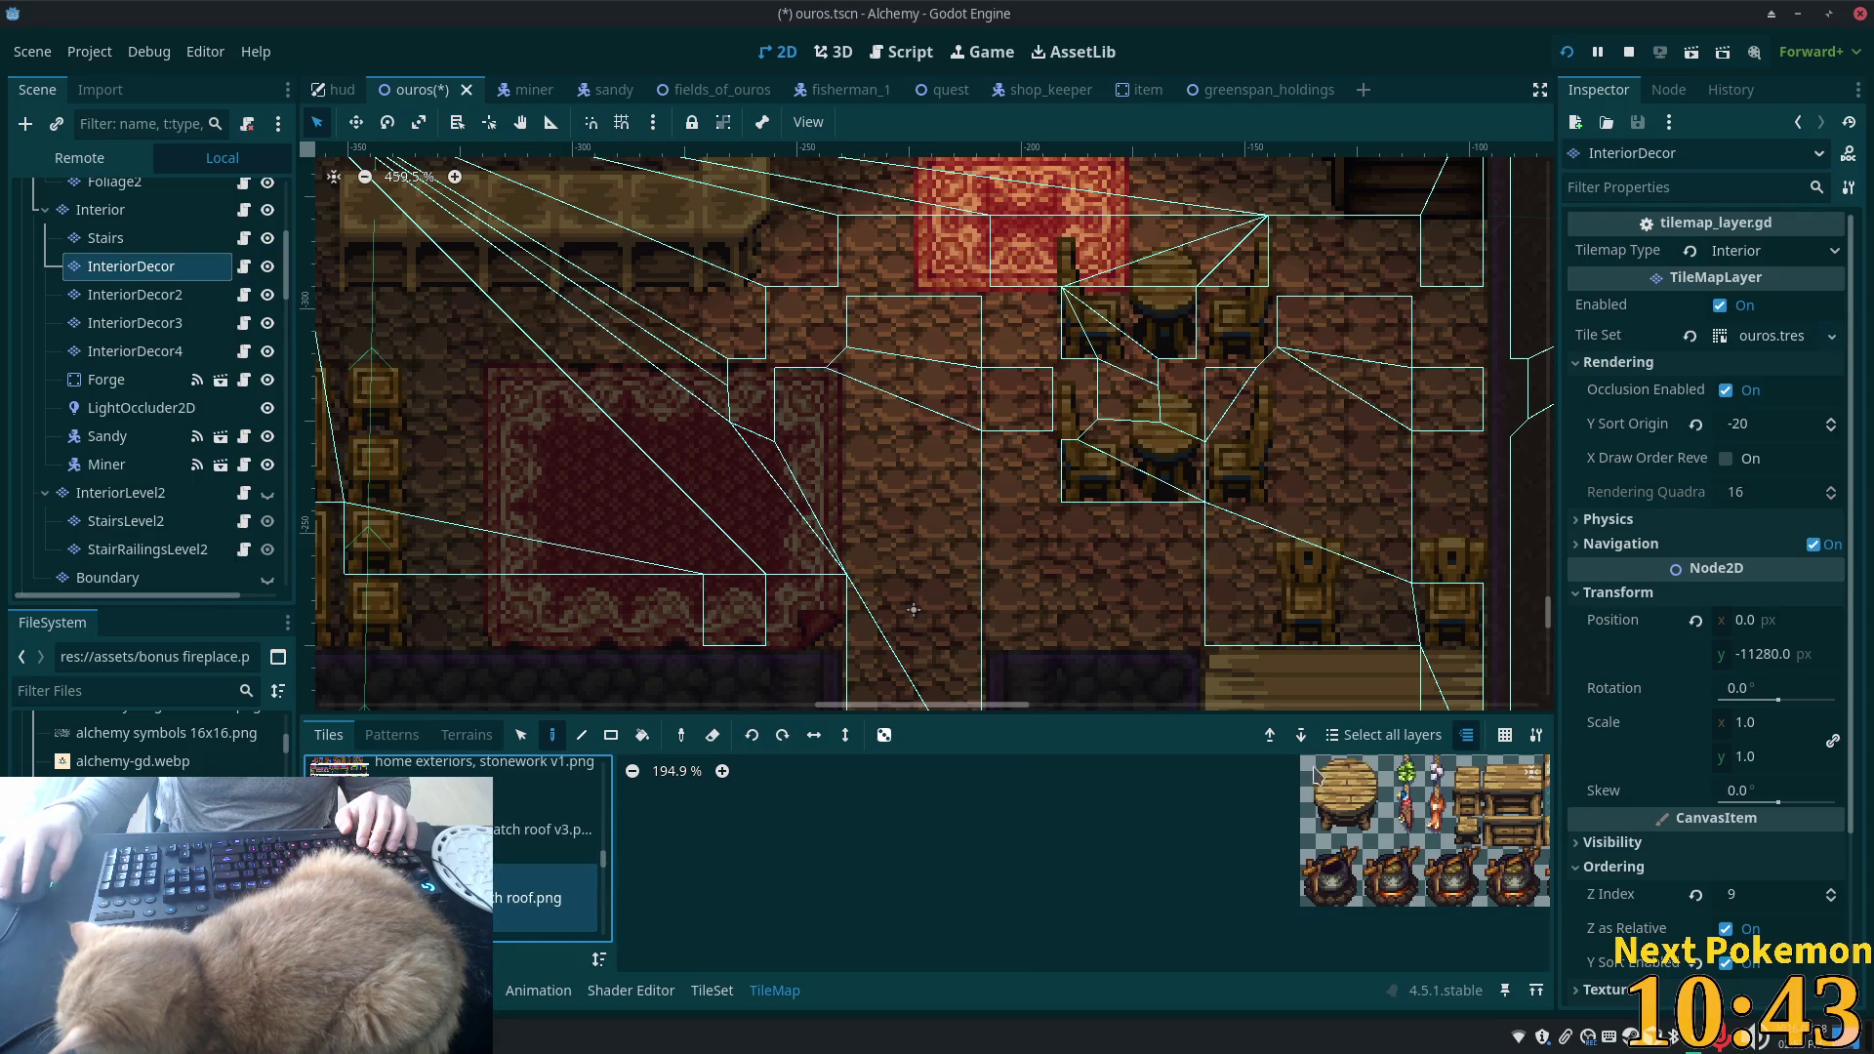
left_click_drag(1366, 823, 1368, 832)
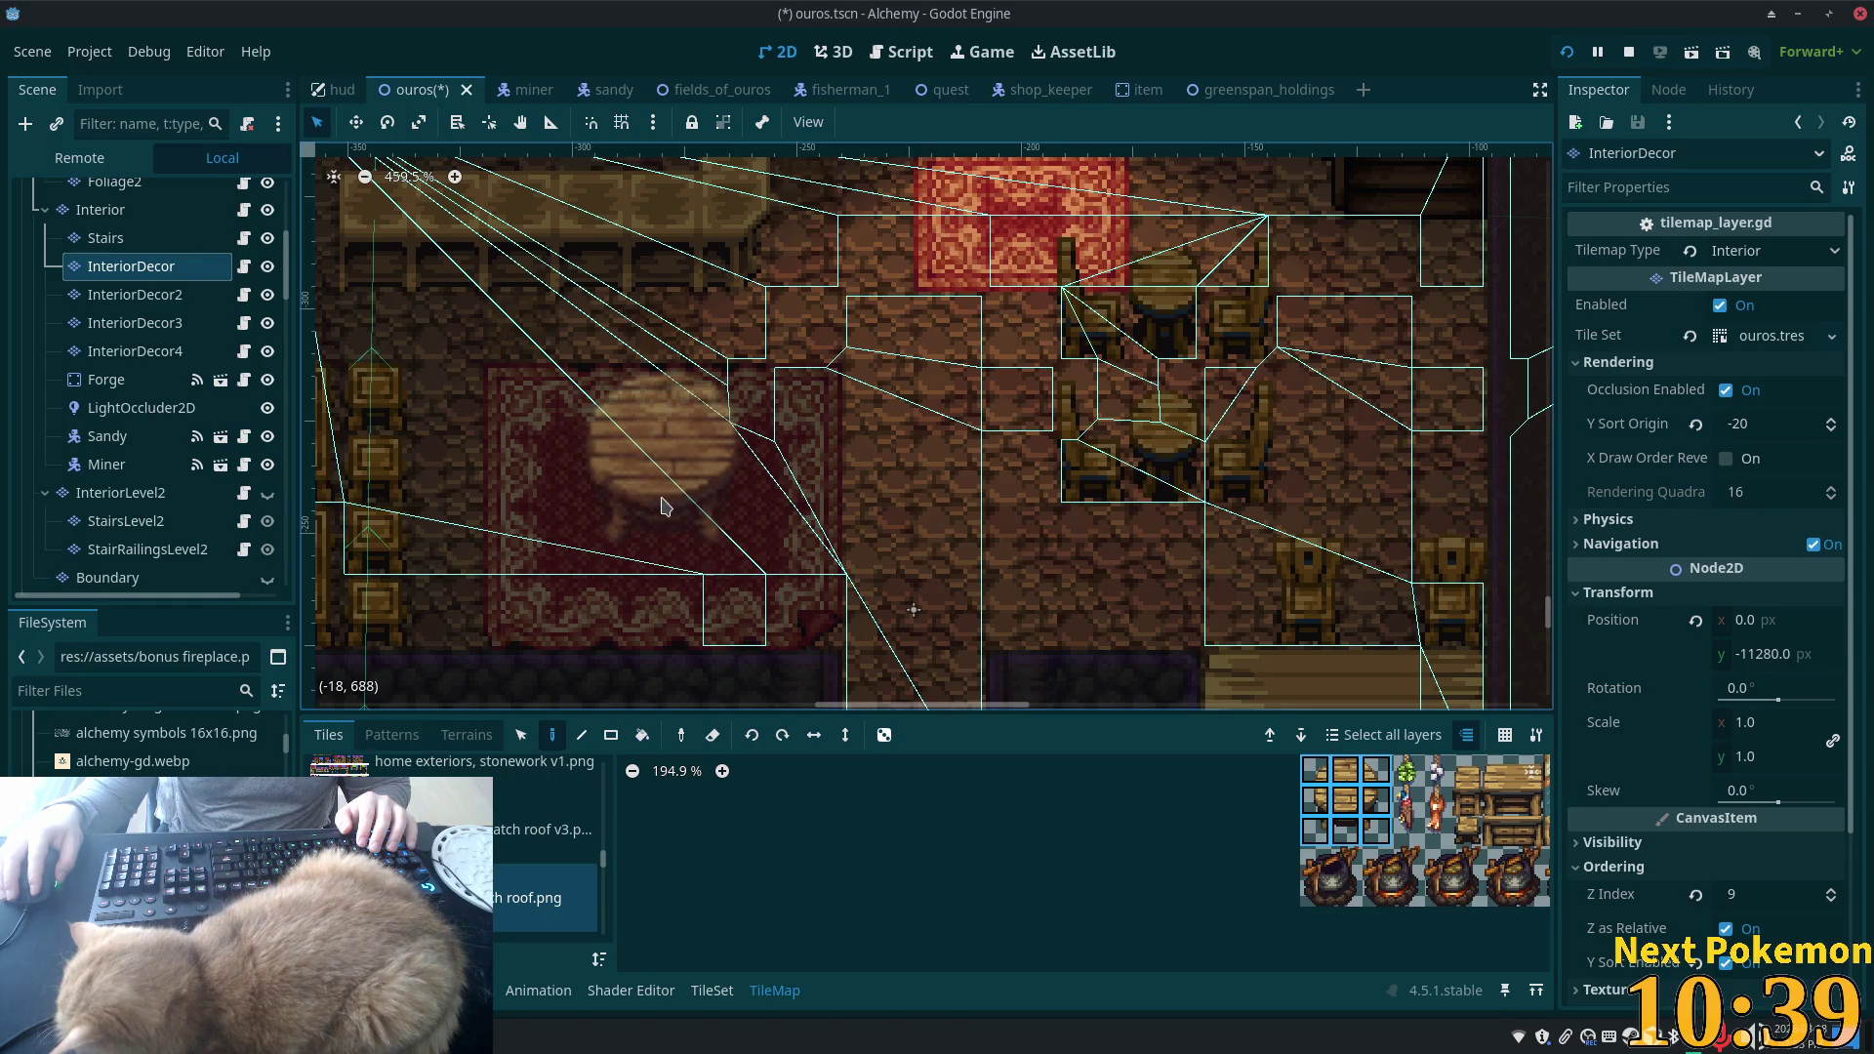
left_click(664, 503)
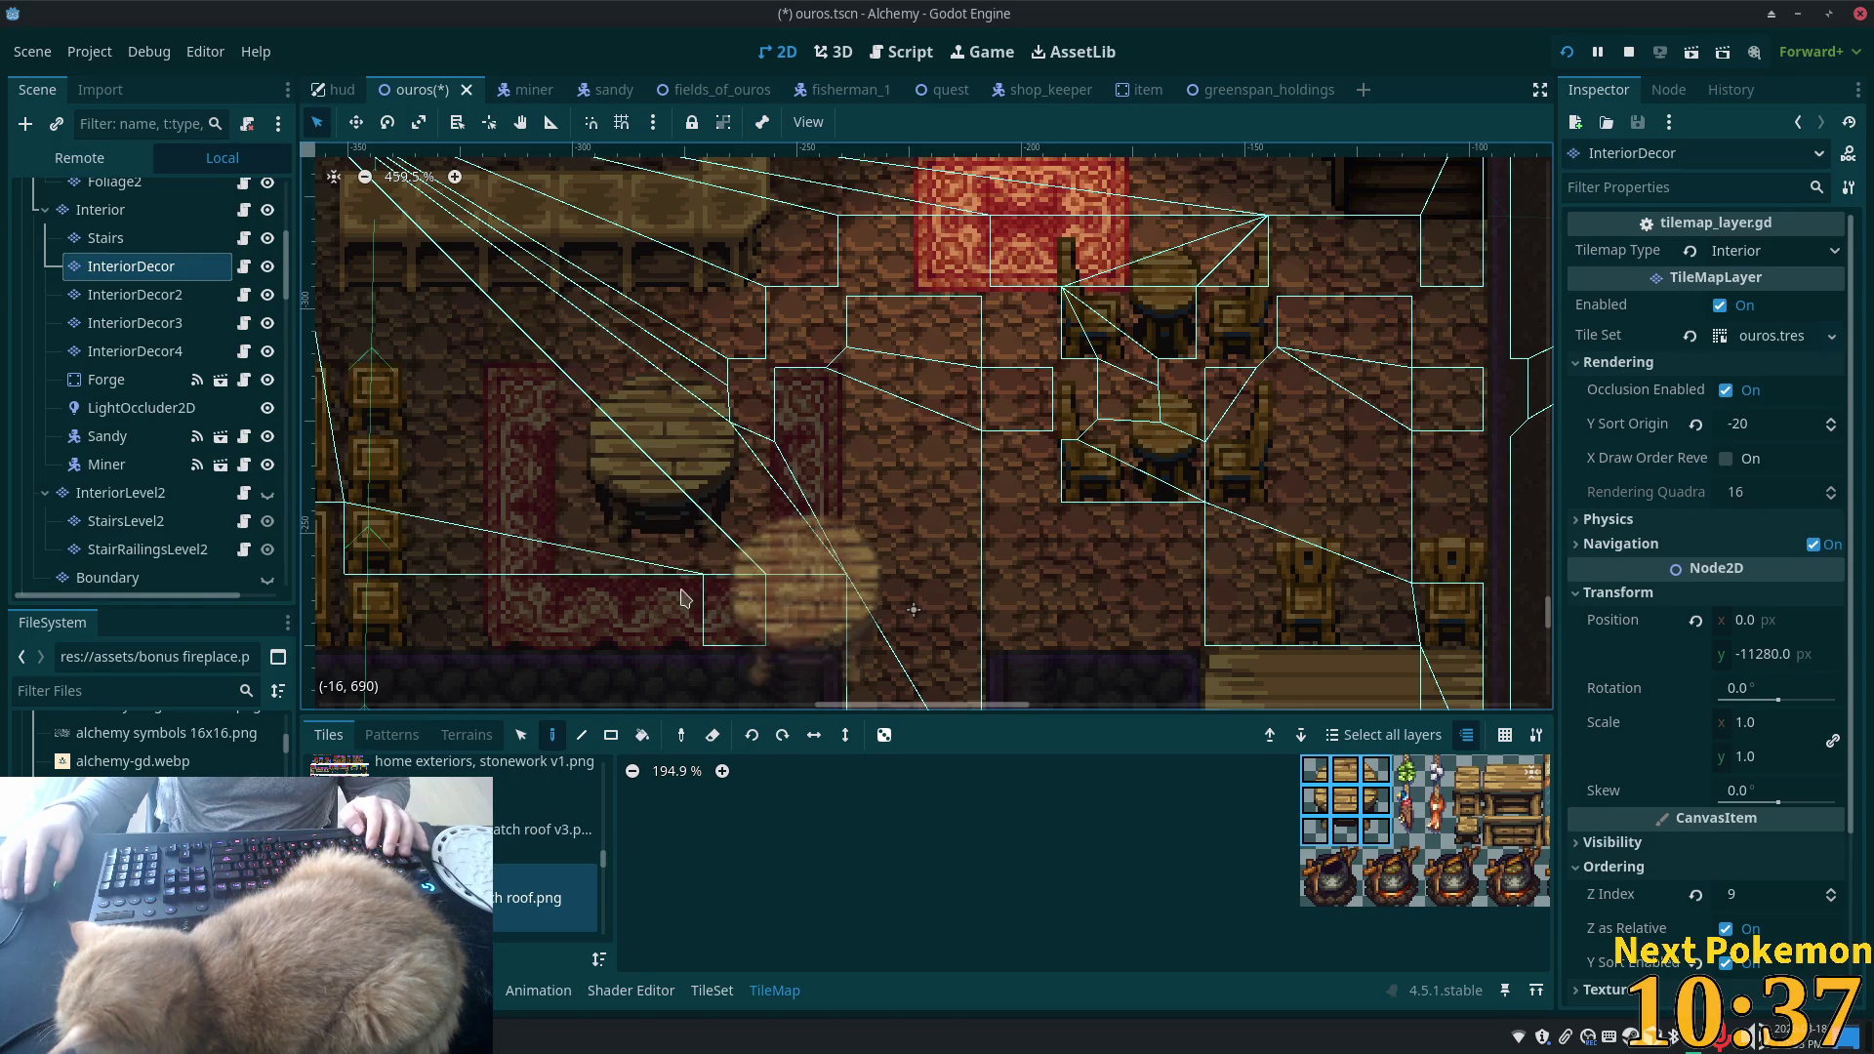
- Check the InteriorDecor2 and InteriorDecor layers, select the rug-area tiles, then save and run the game
key("Page_Down")
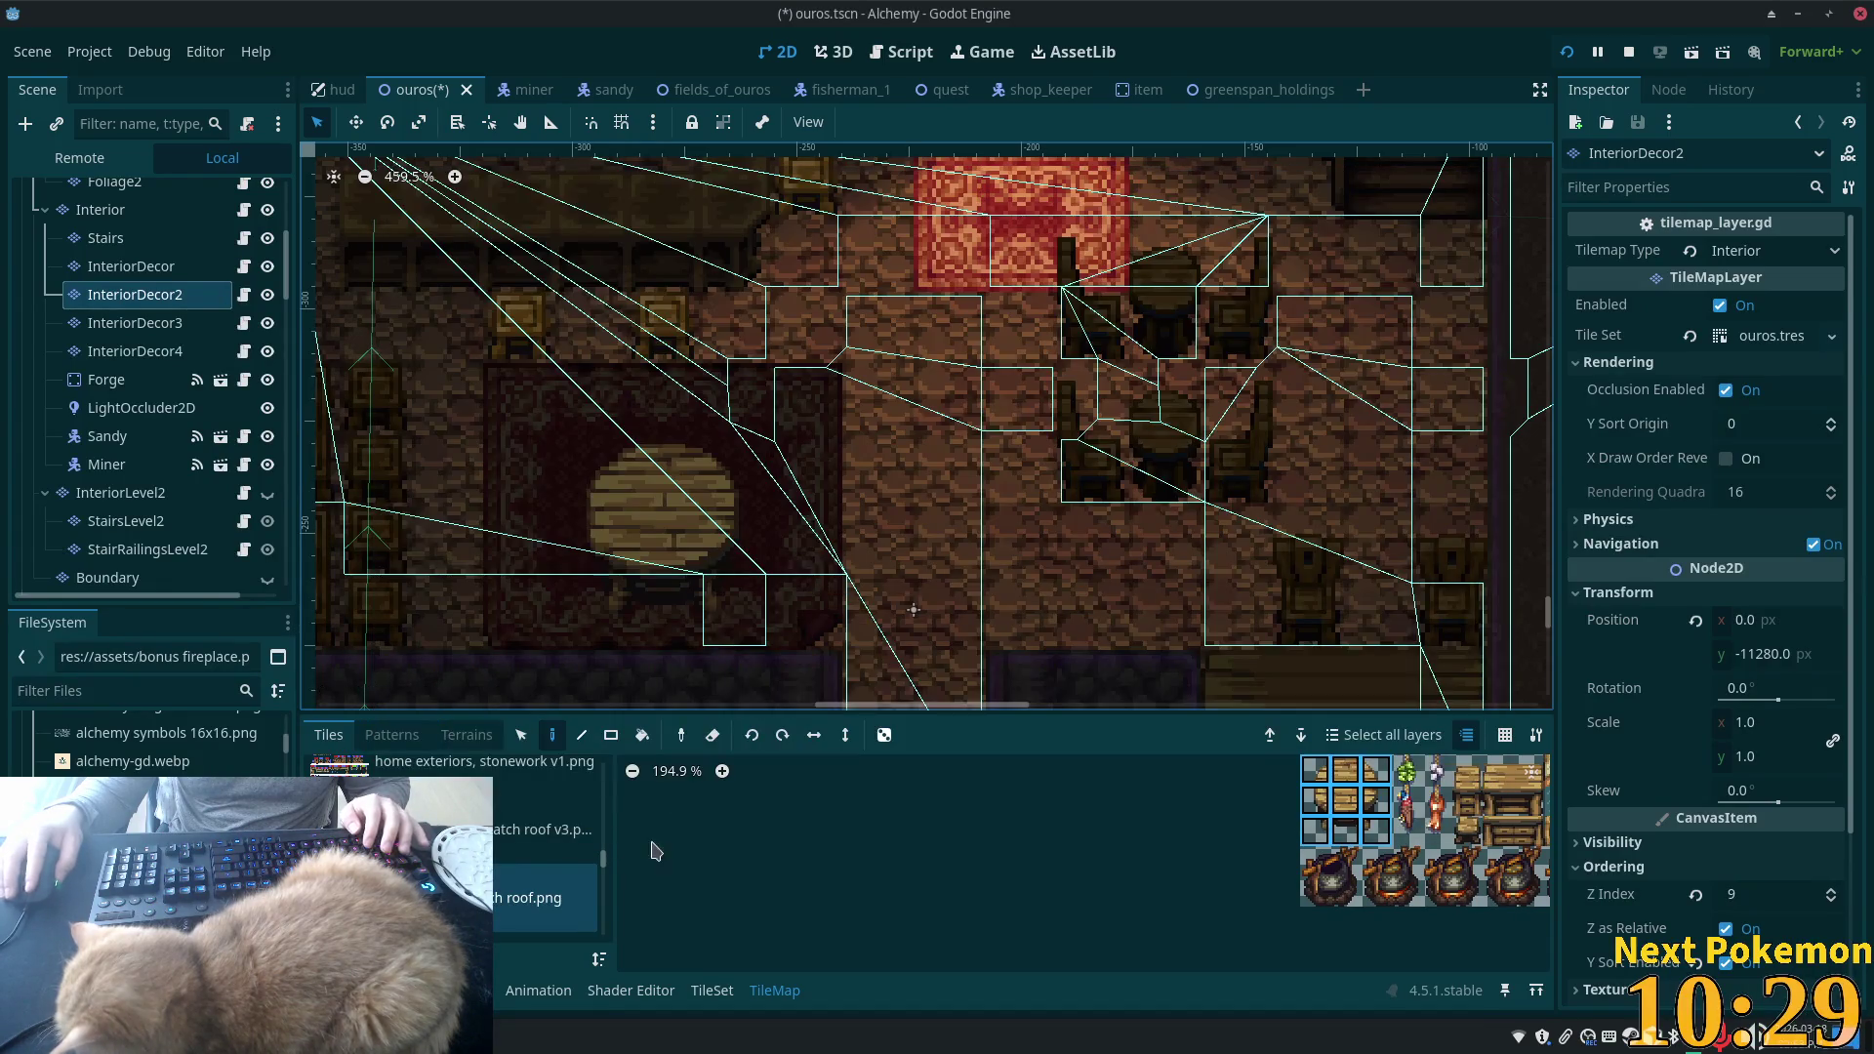
left_click(146, 266)
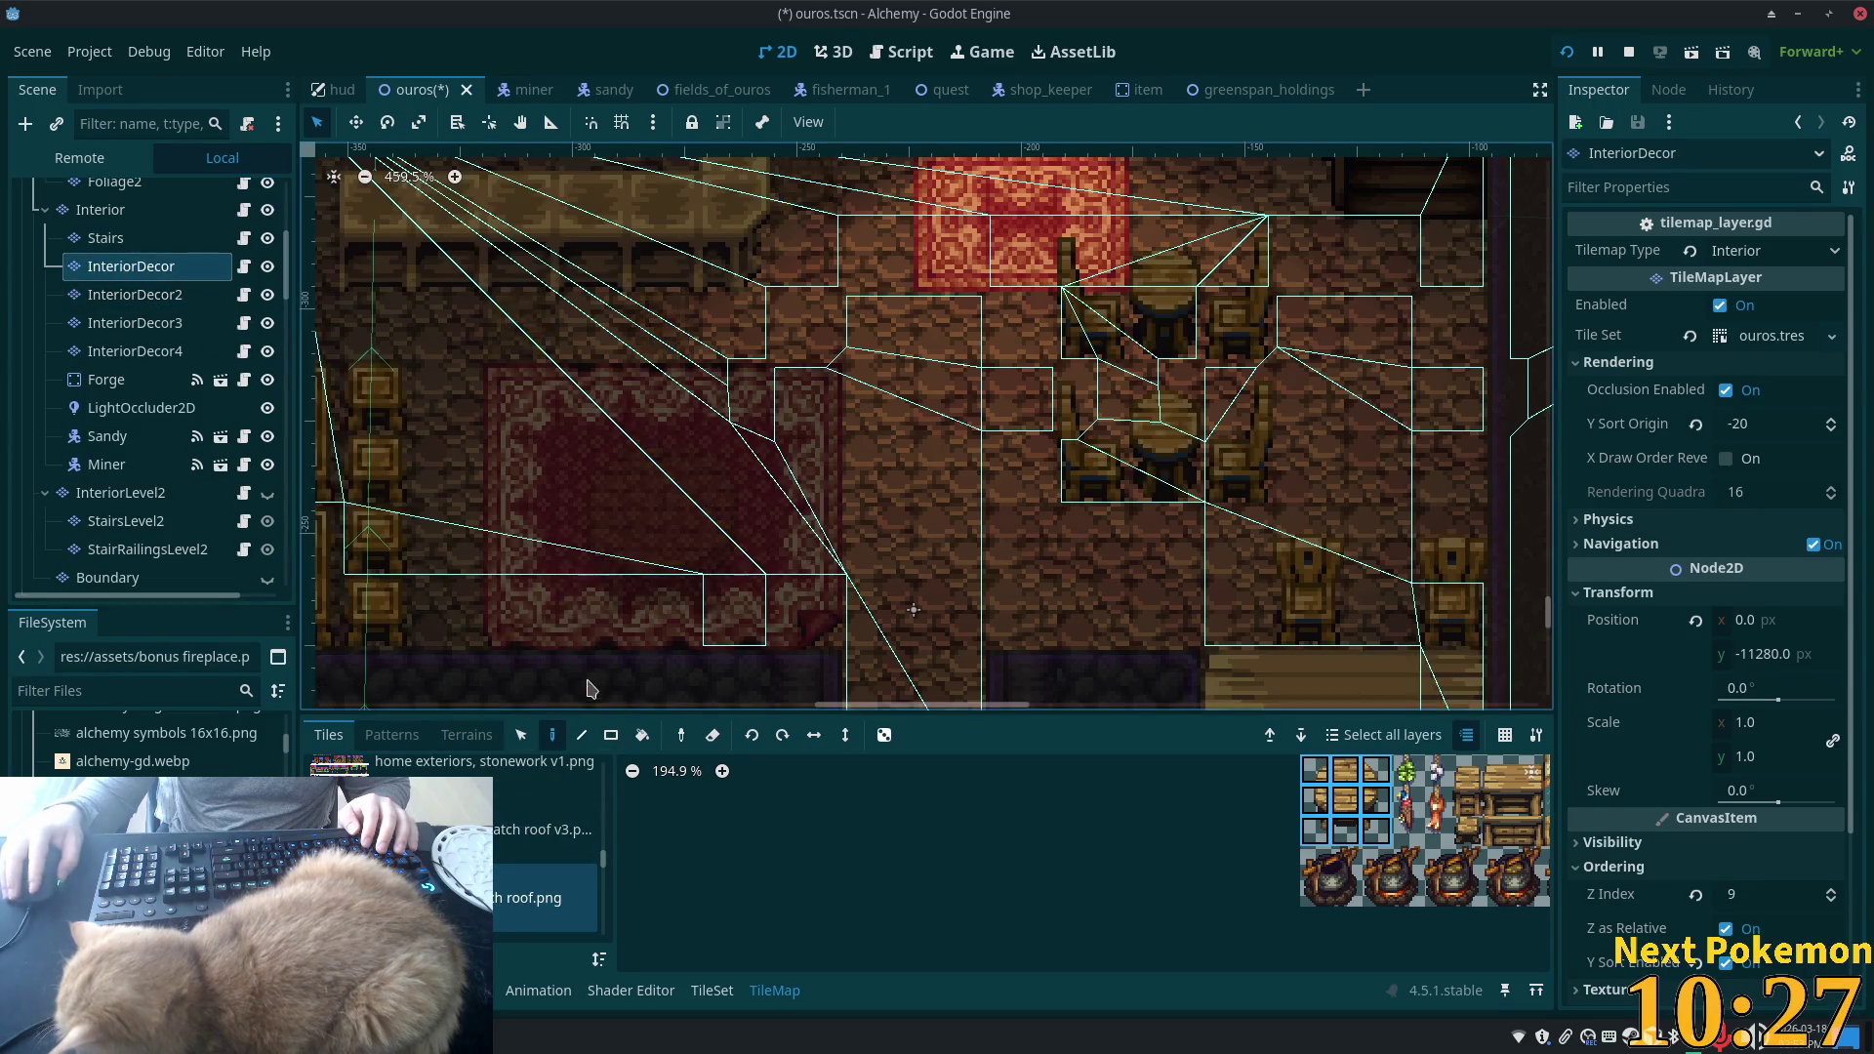
scroll(583, 664, "down", 1)
mouse_move(525, 647)
left_mouse_down()
mouse_move(512, 576)
mouse_move(792, 559)
left_mouse_up()
left_click(552, 735)
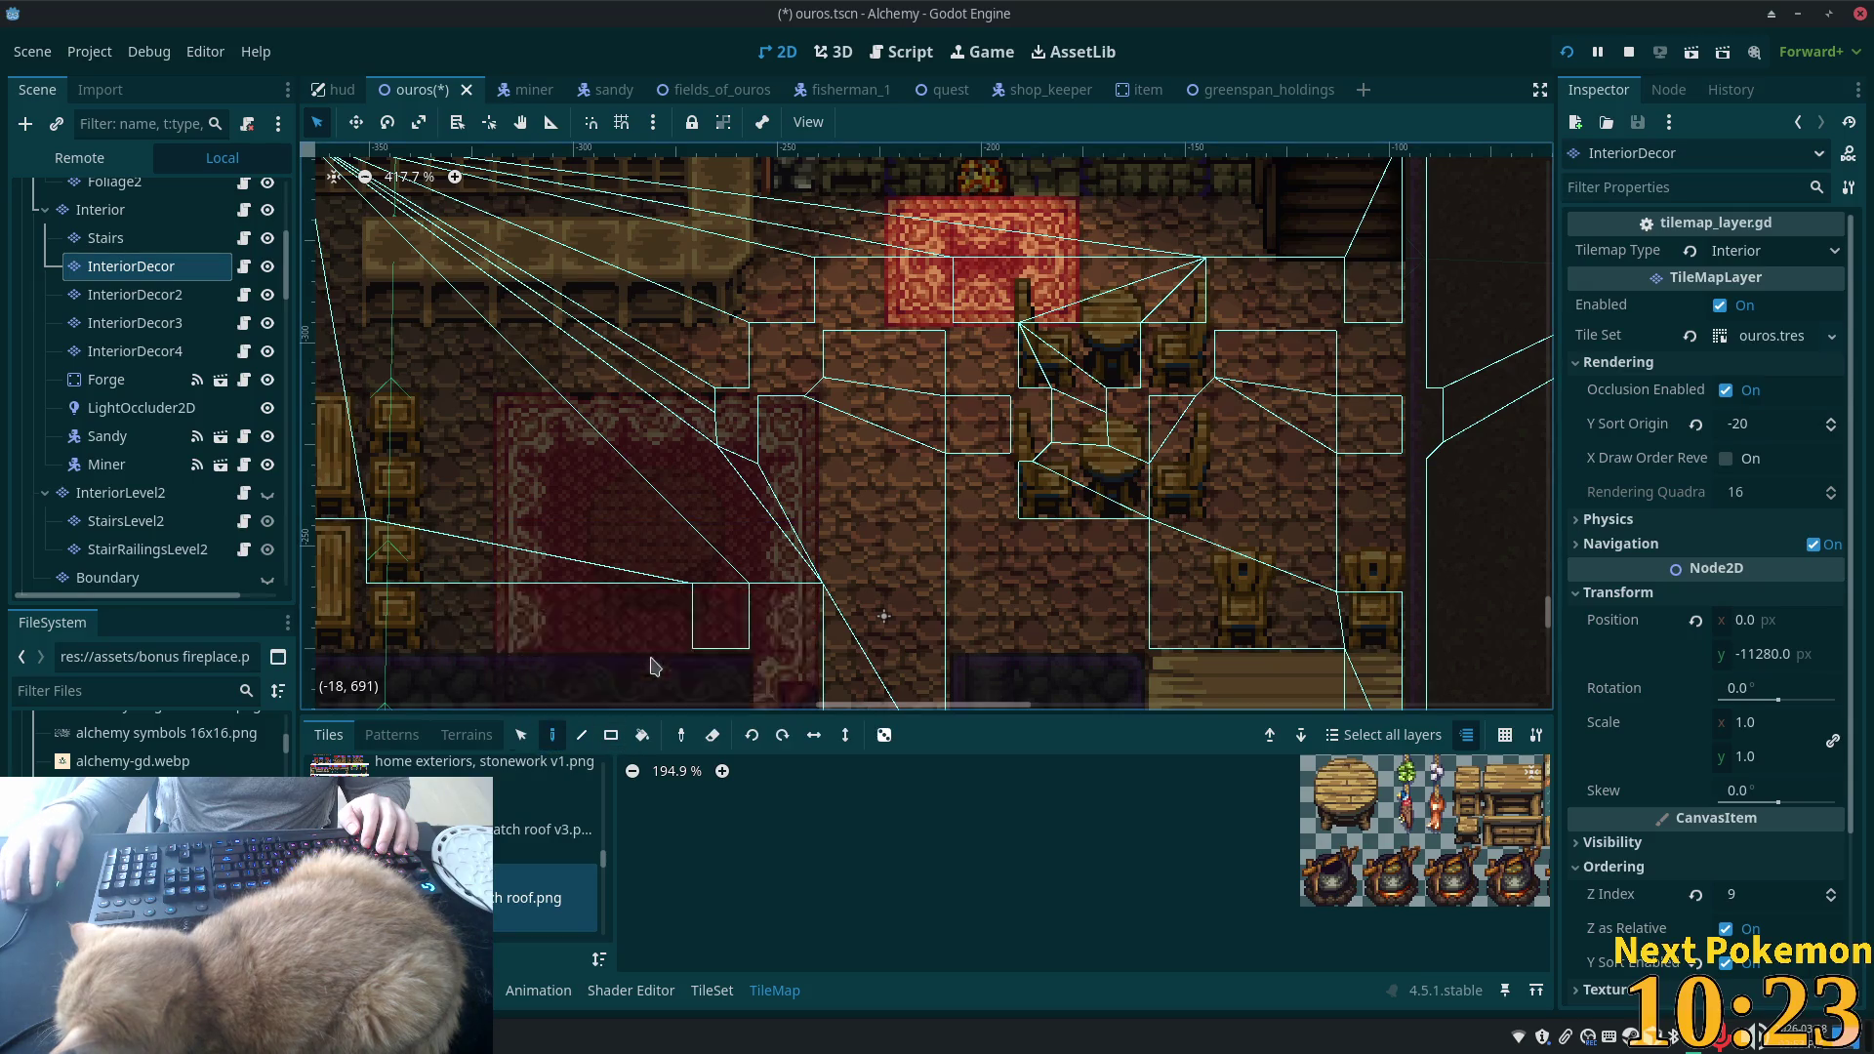
key("F5")
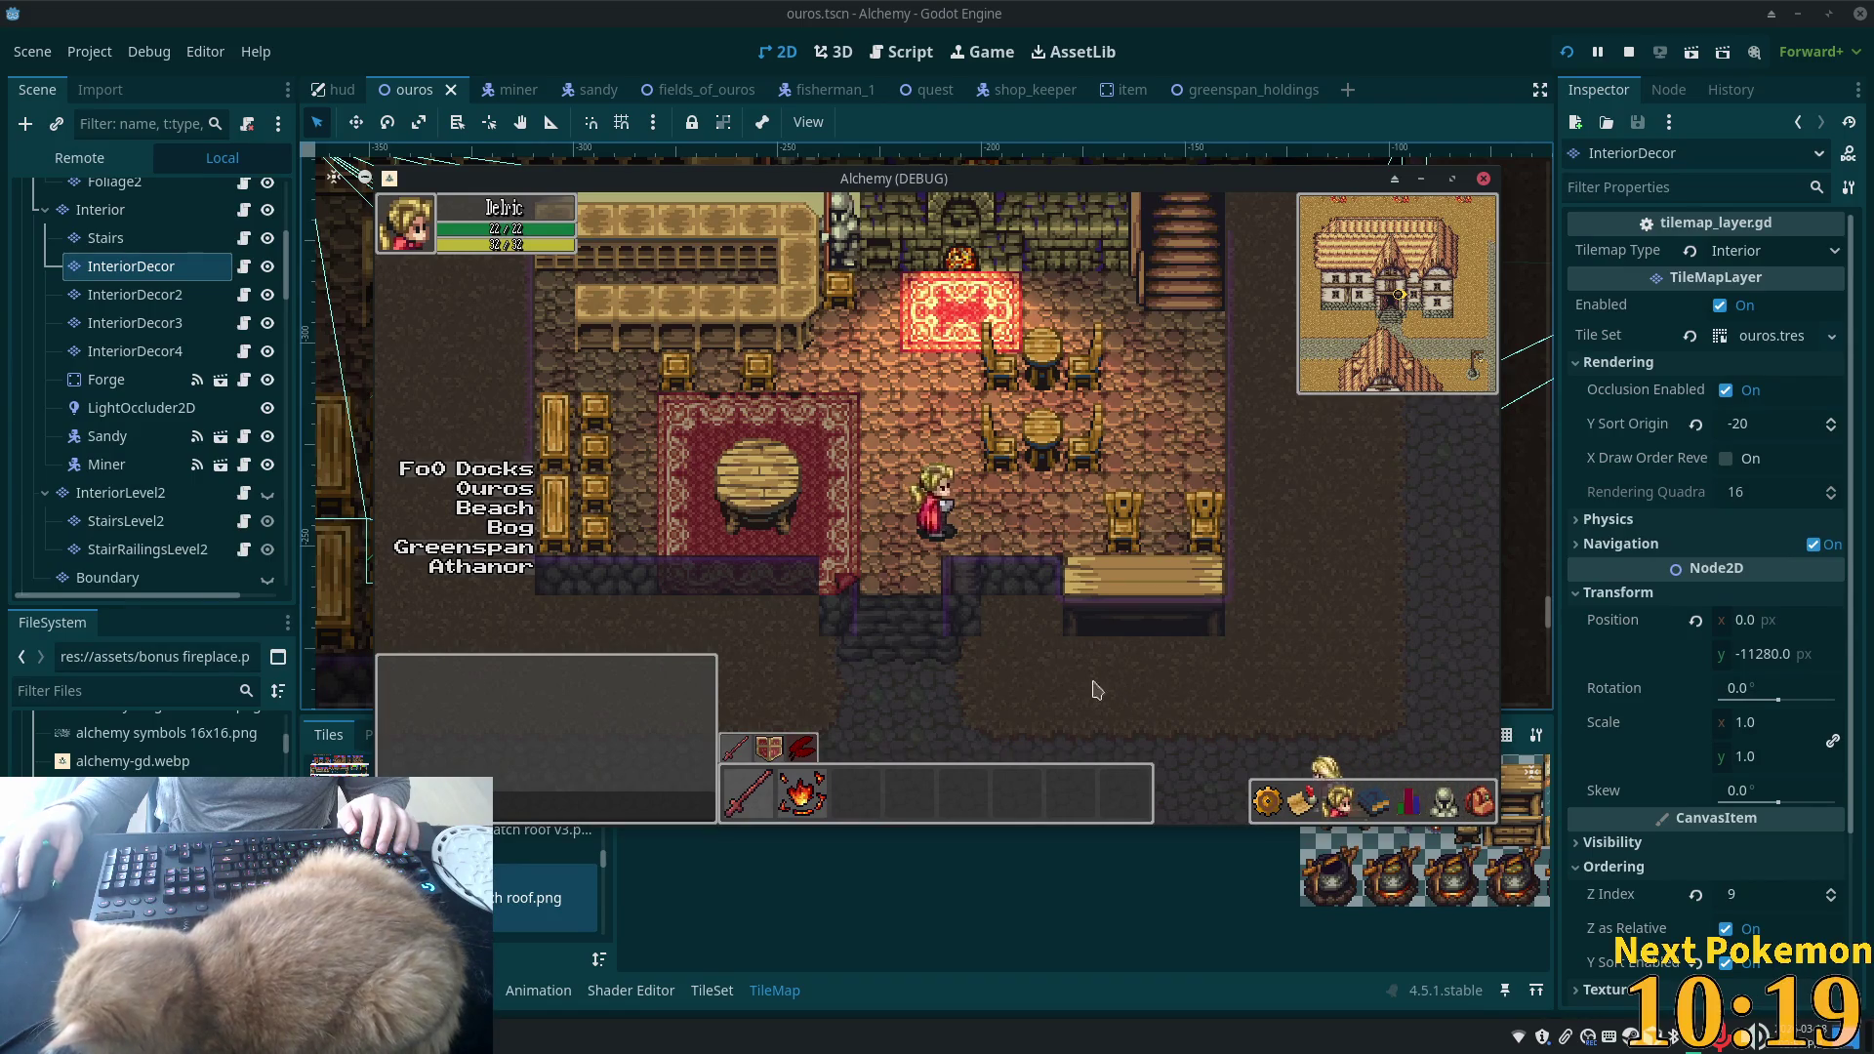
- Walk the player left and right across the tavern, up past the fireplace and back down
key("Left")
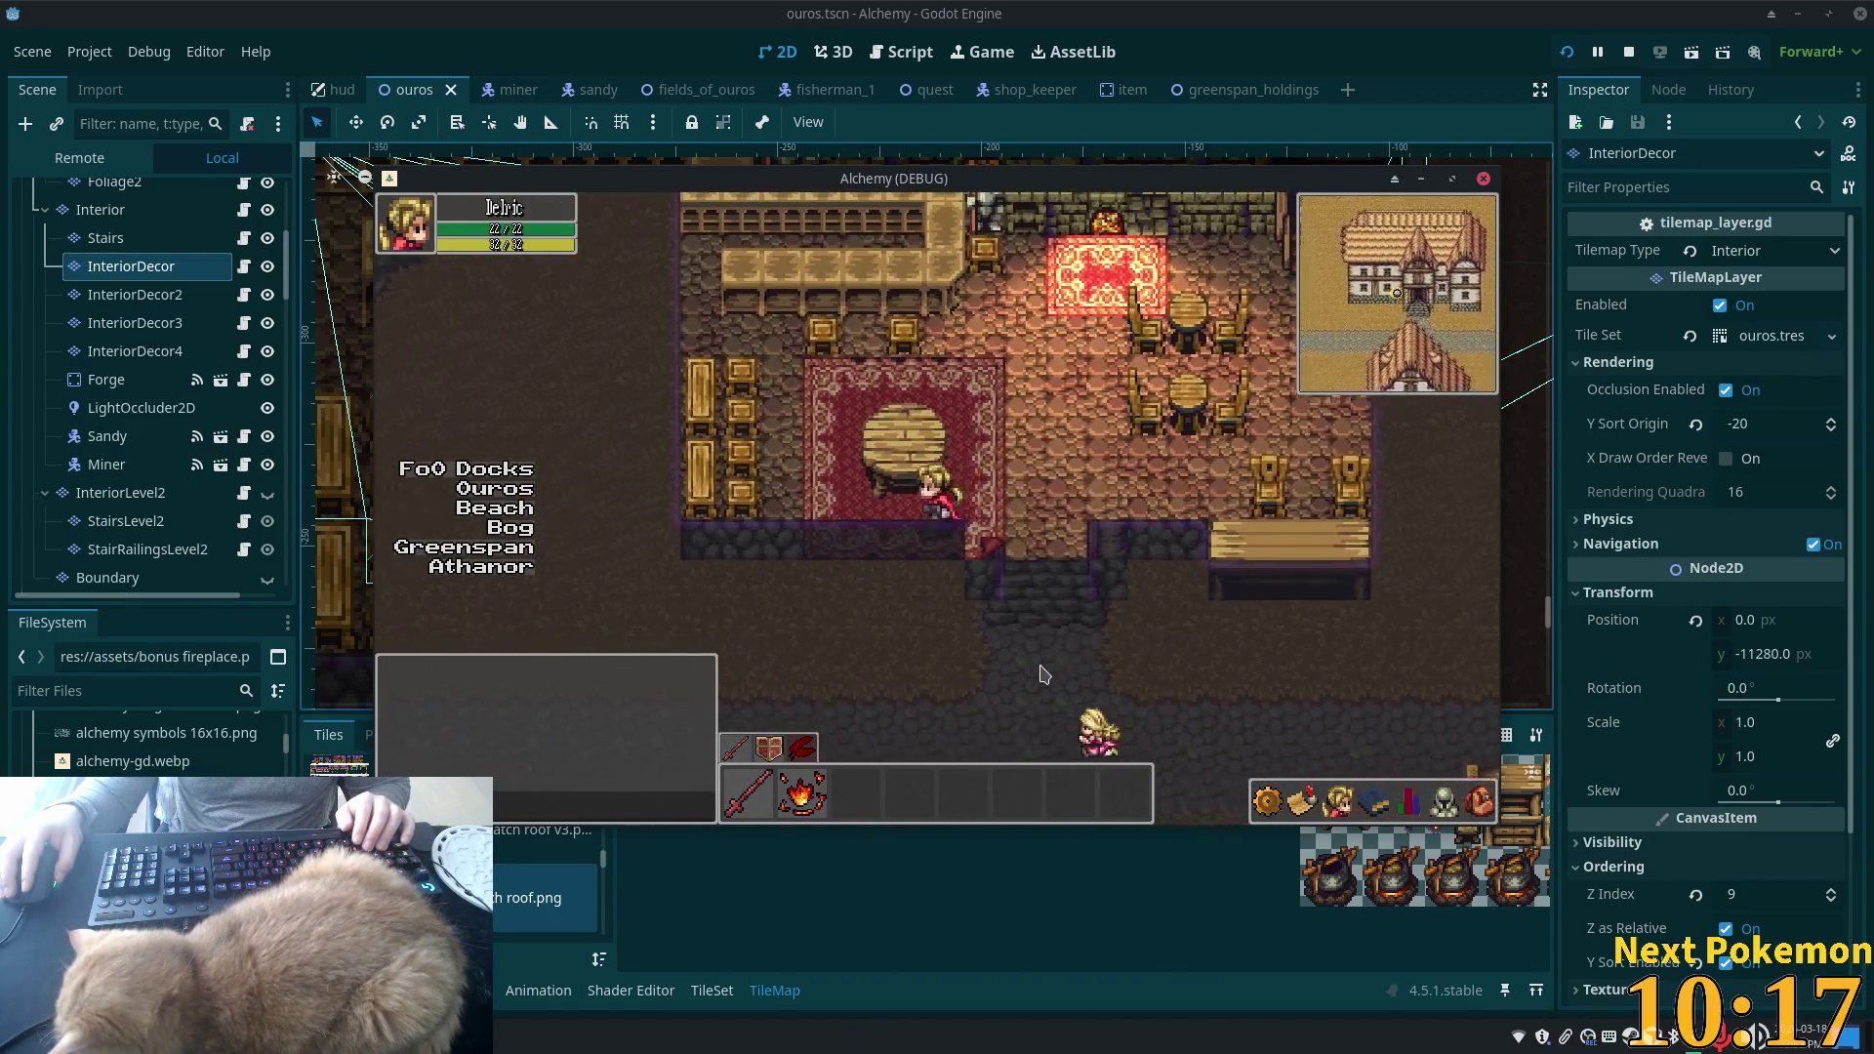
key("Right")
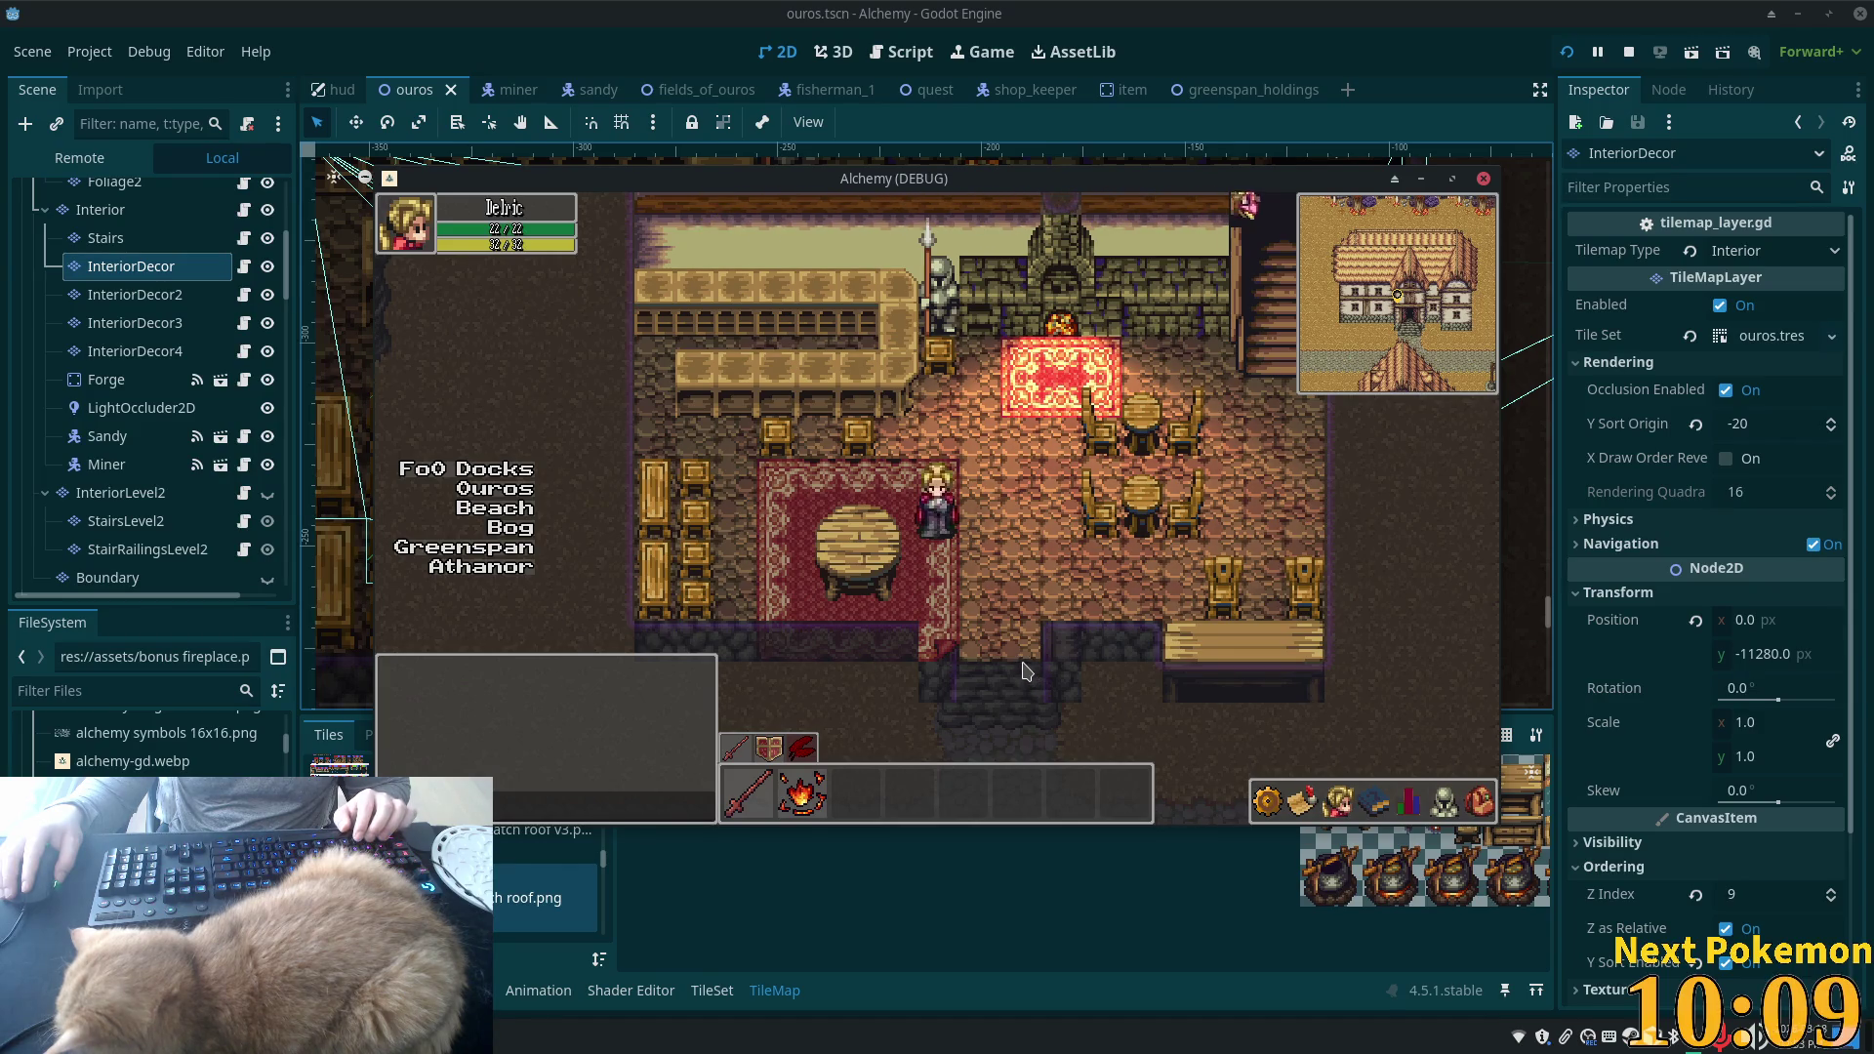
key("Right")
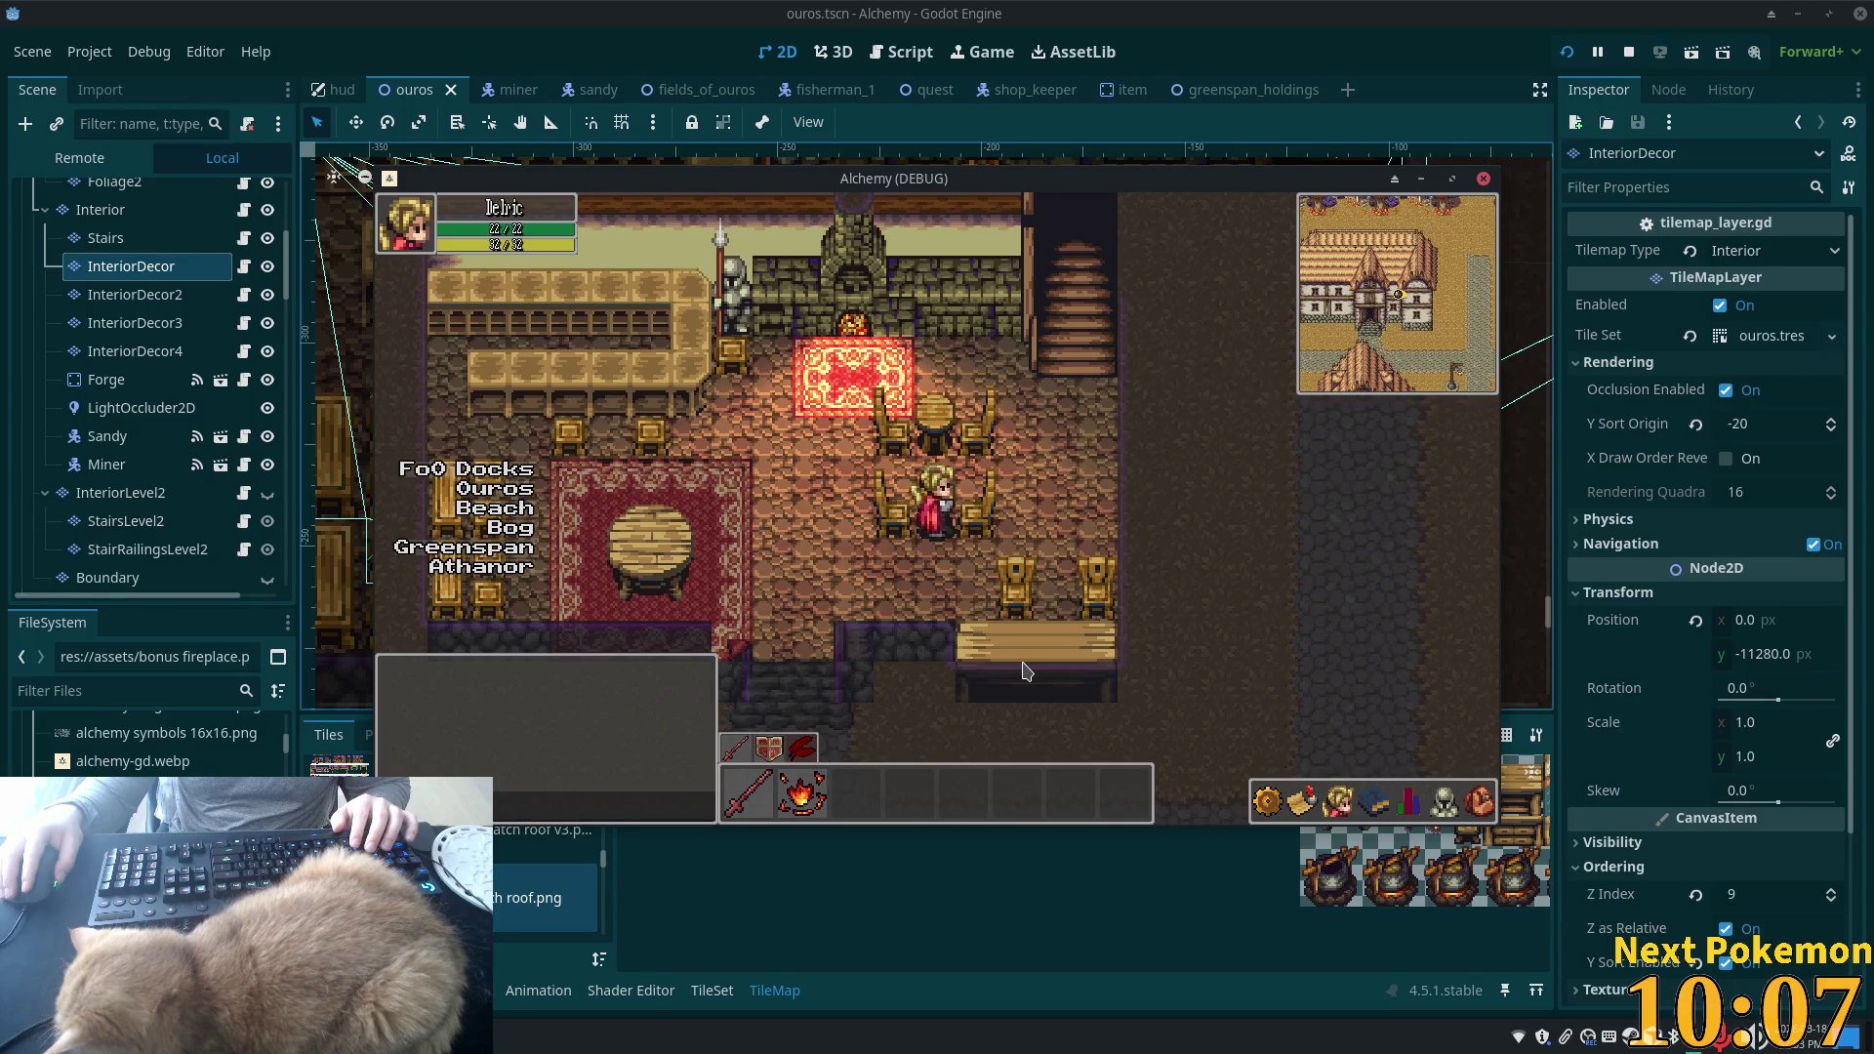
key("Left")
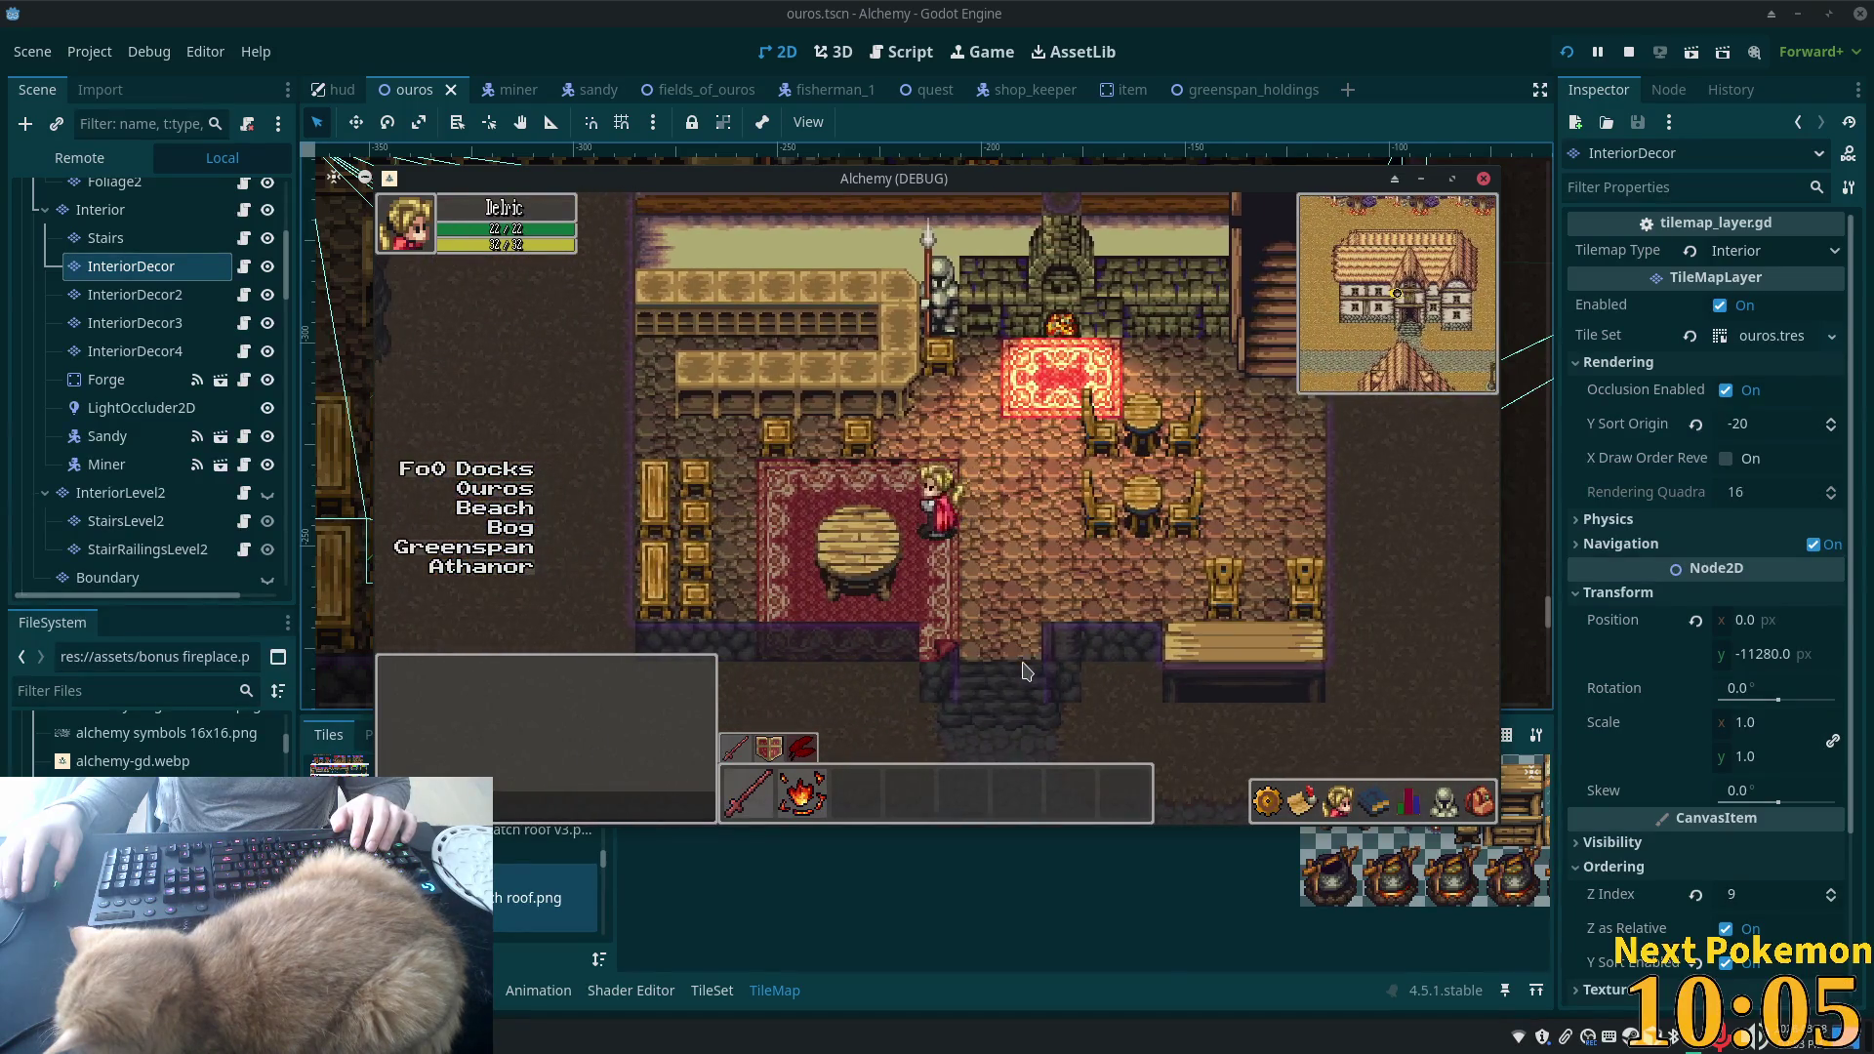
key("Right")
key("Up")
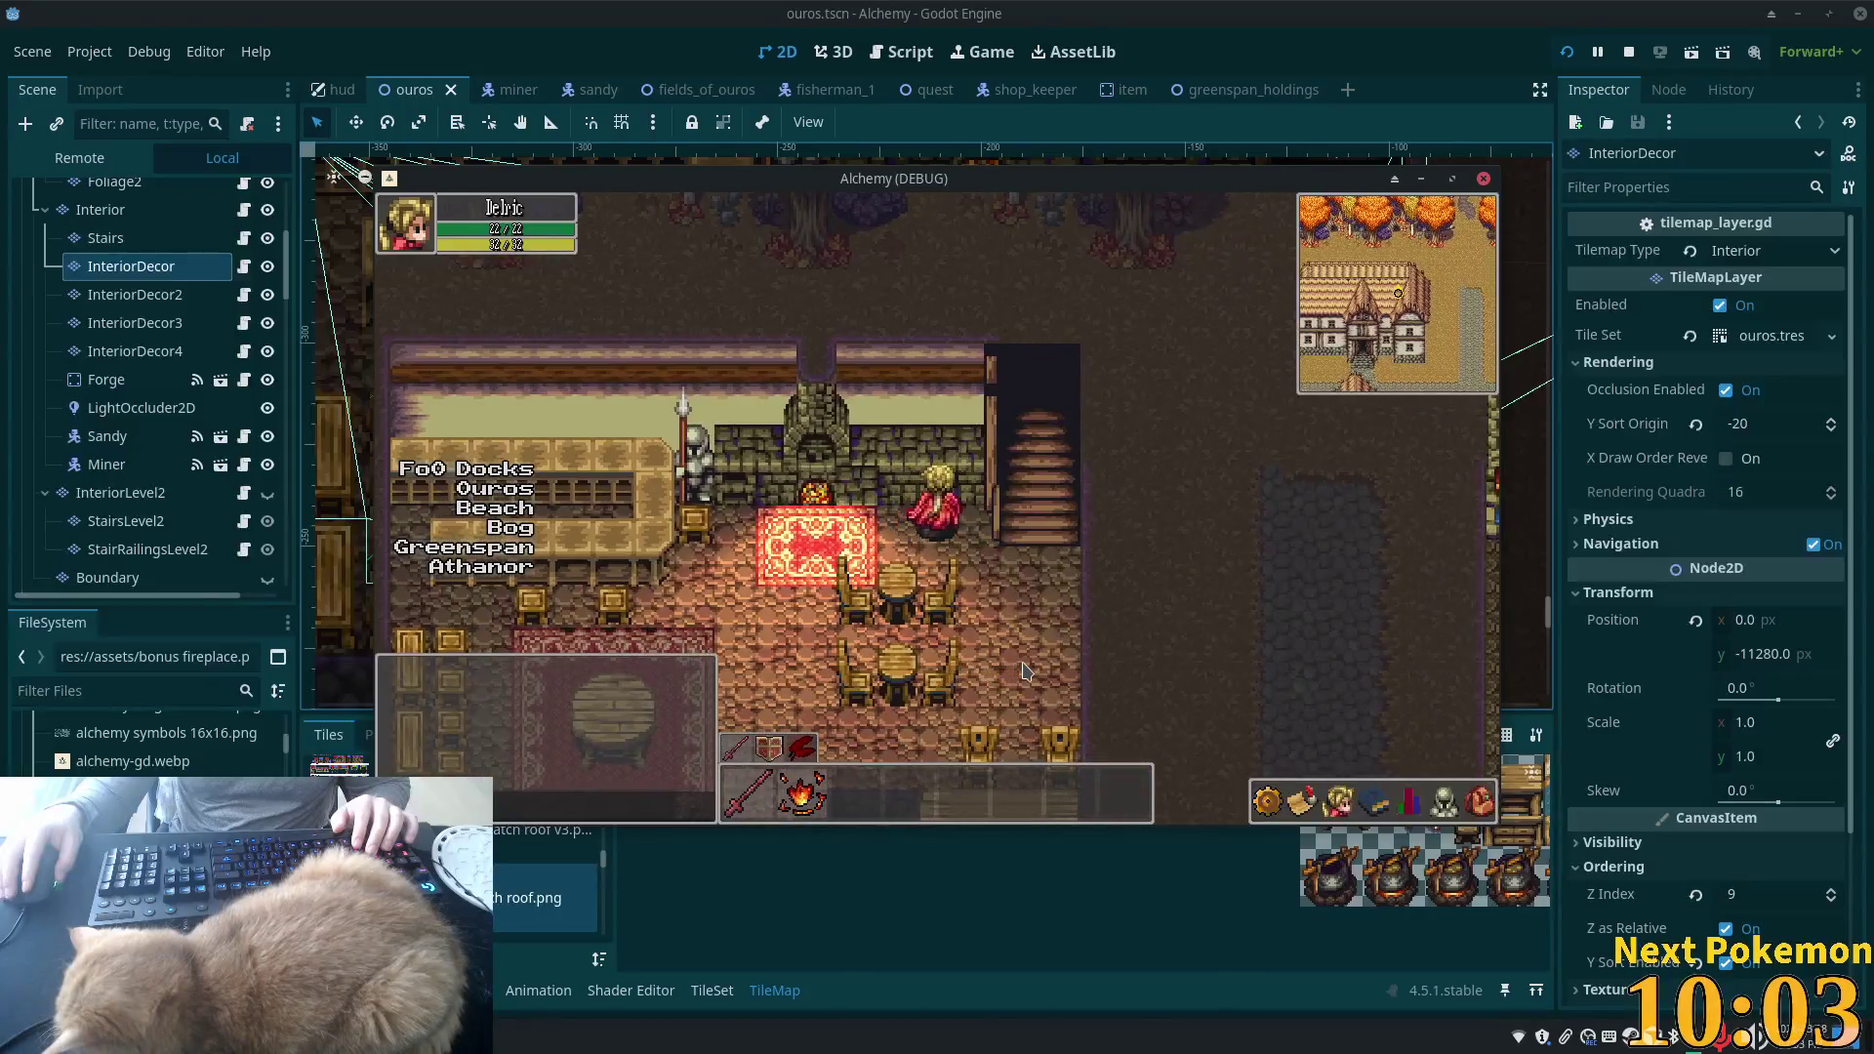
key("Down")
key("Left")
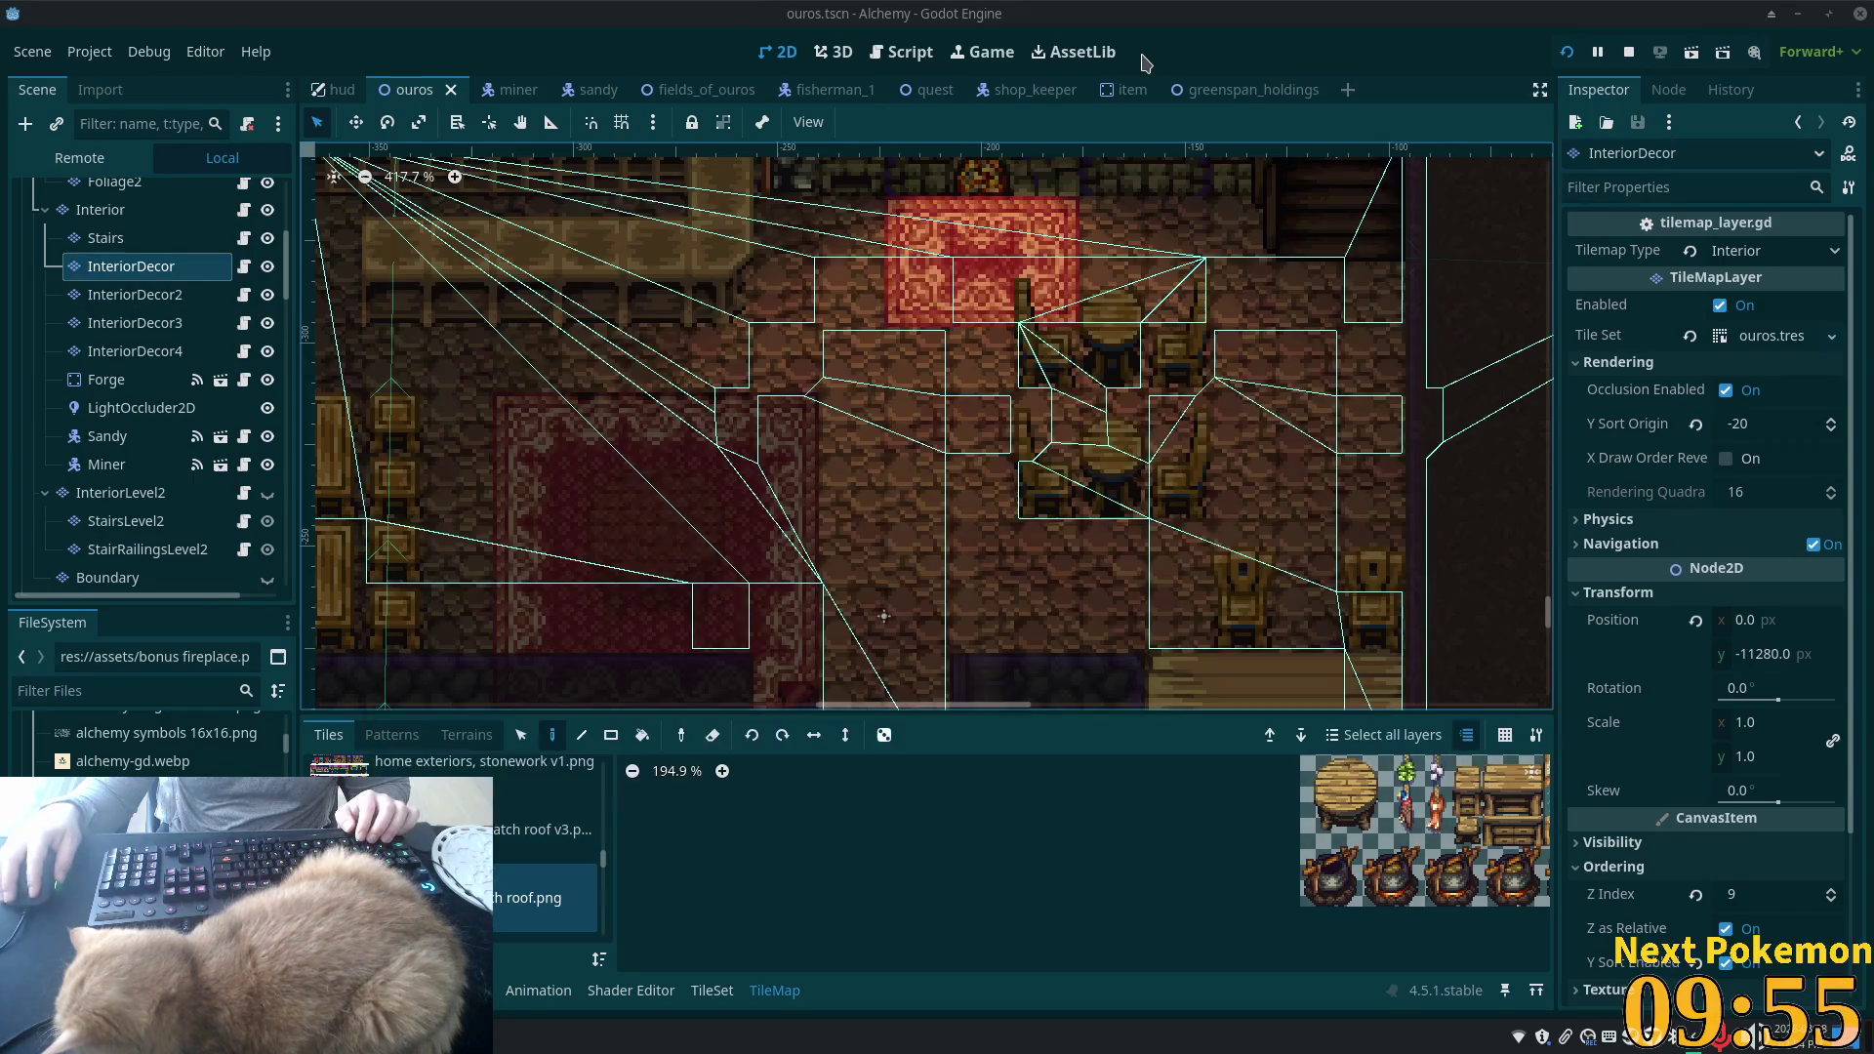
- Copy the table-and-chairs tiles onto the rug, switch to InteriorDecor2, then save and run the game
left_click(1024, 315)
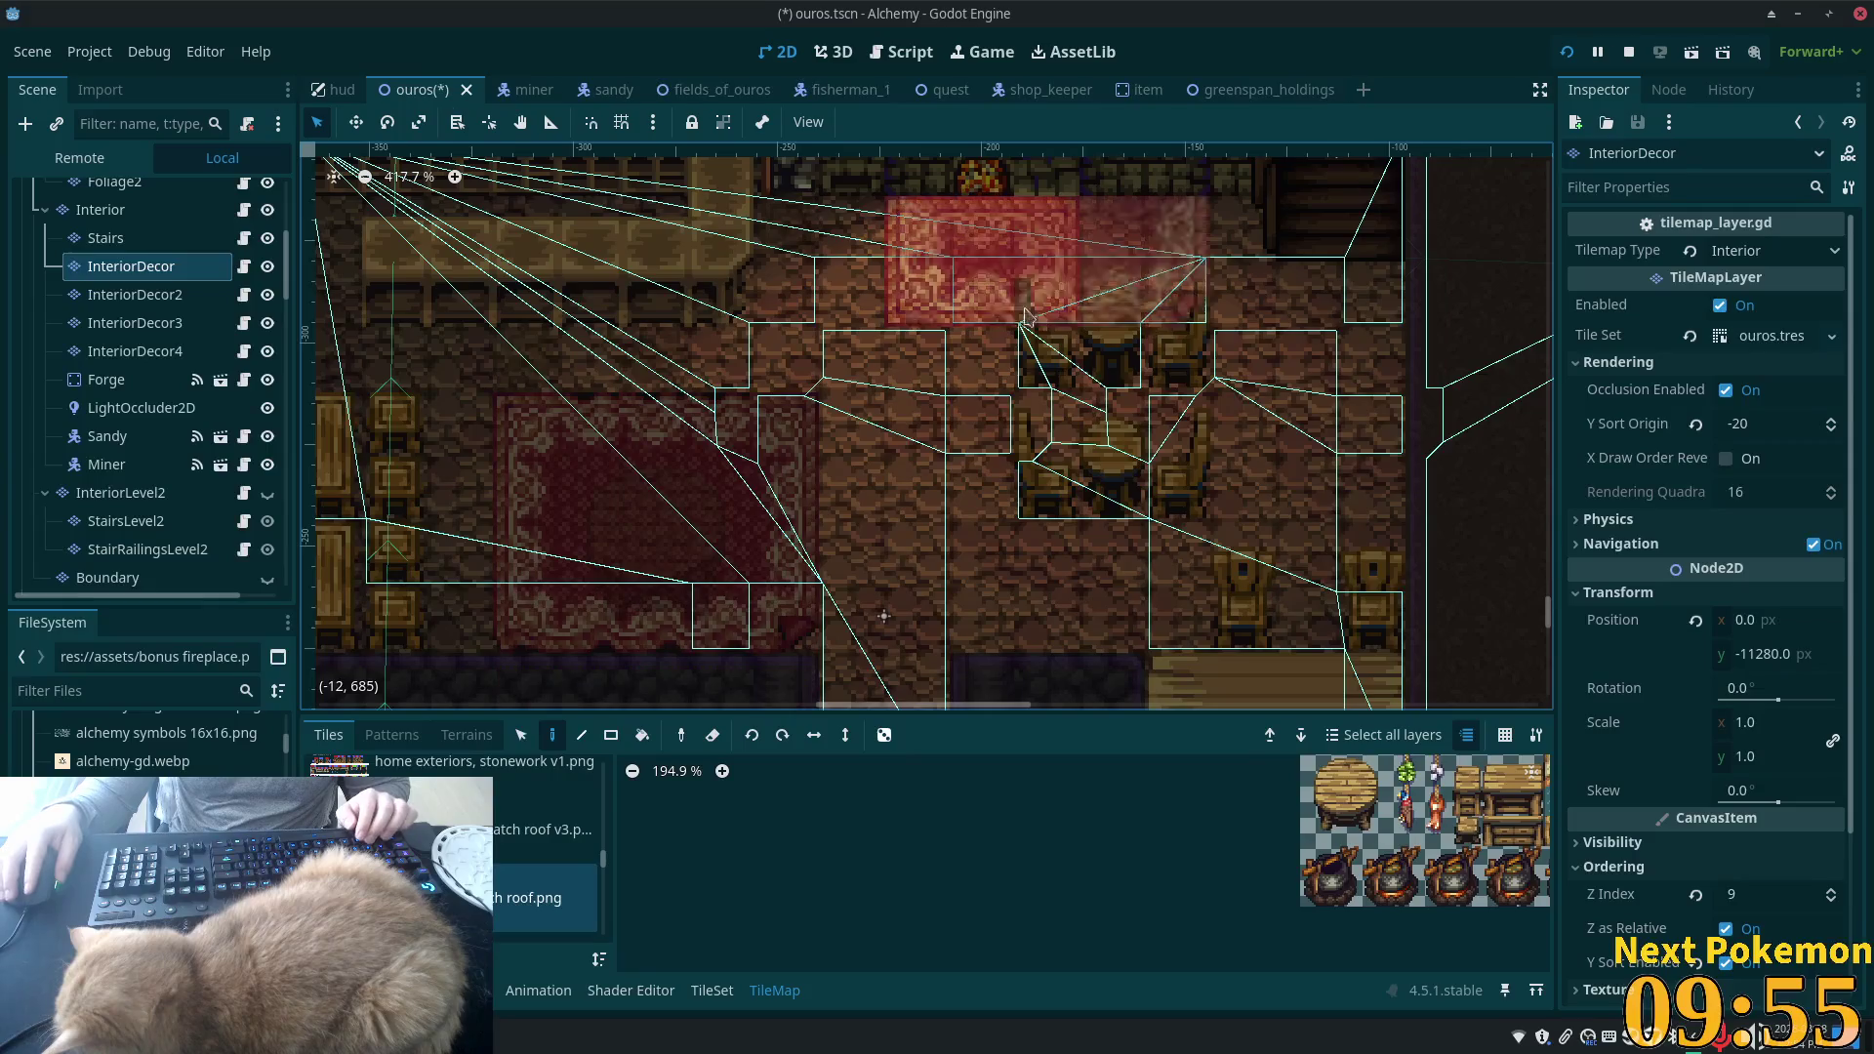
scroll(1025, 317, "down", 1)
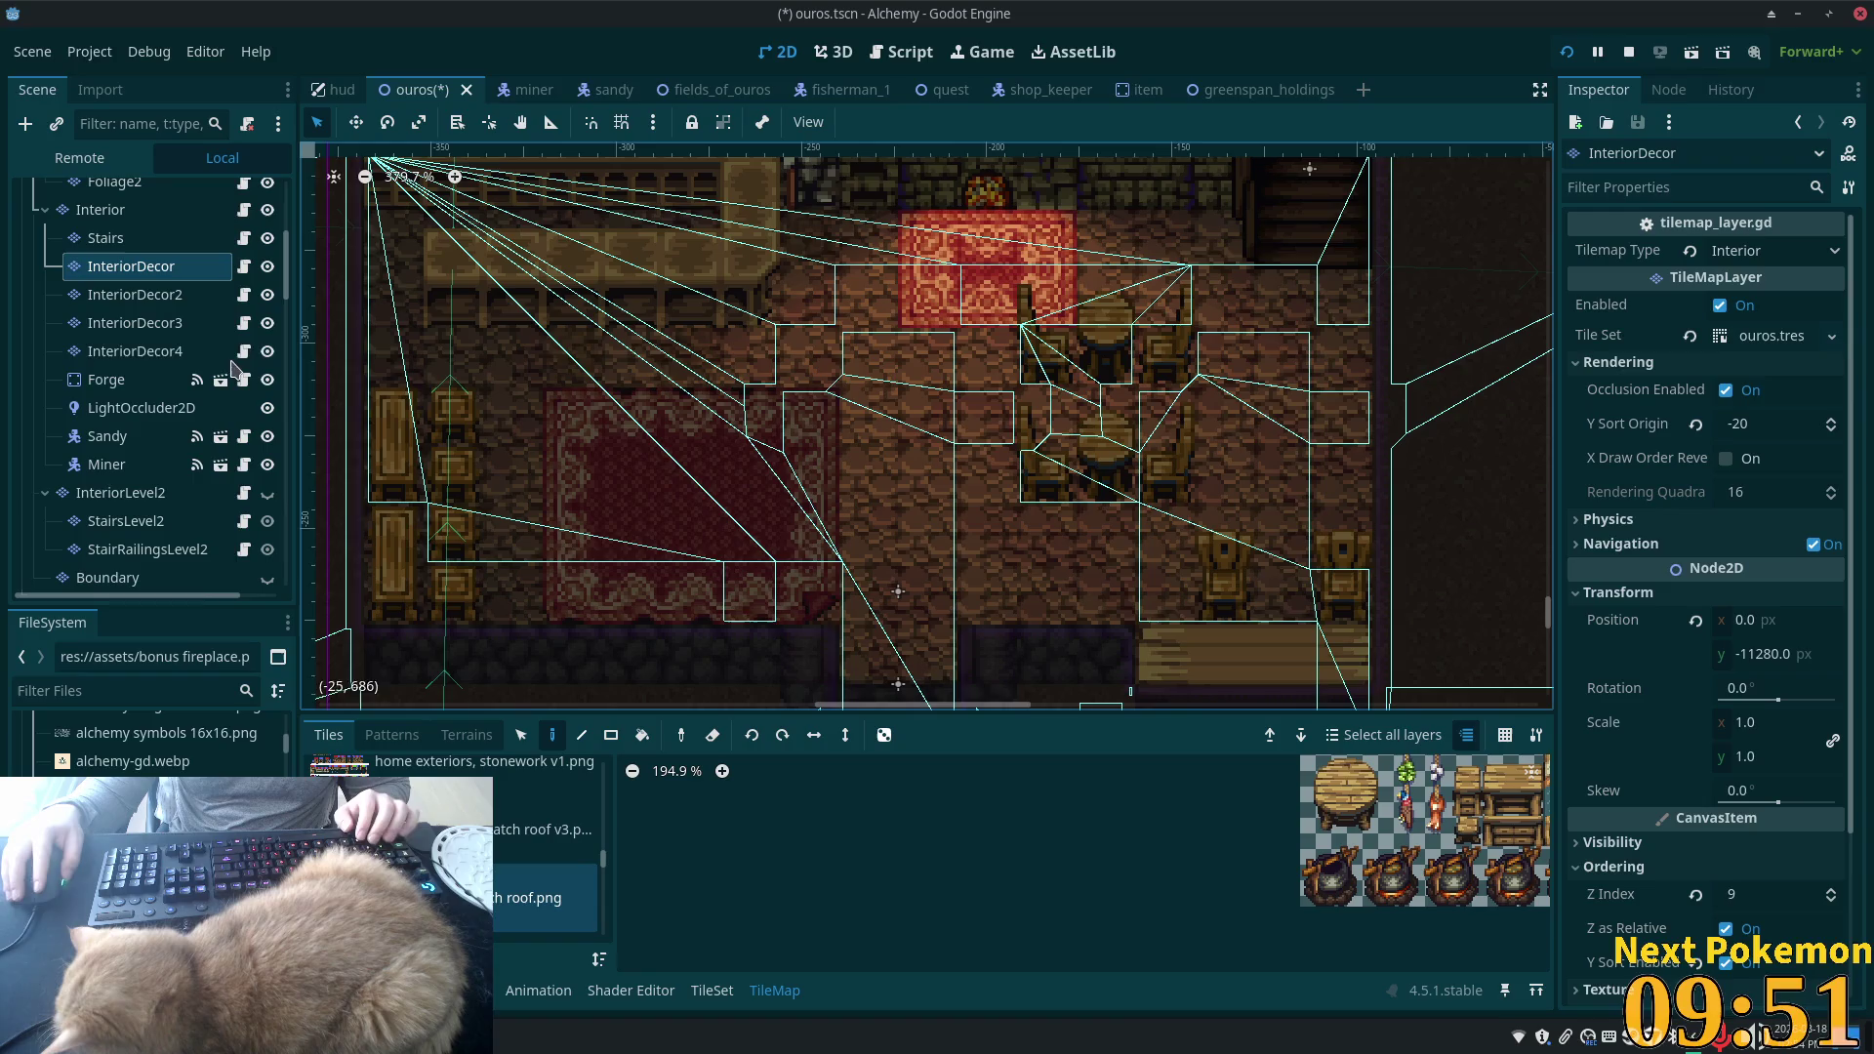
scroll(546, 859, "up", 3)
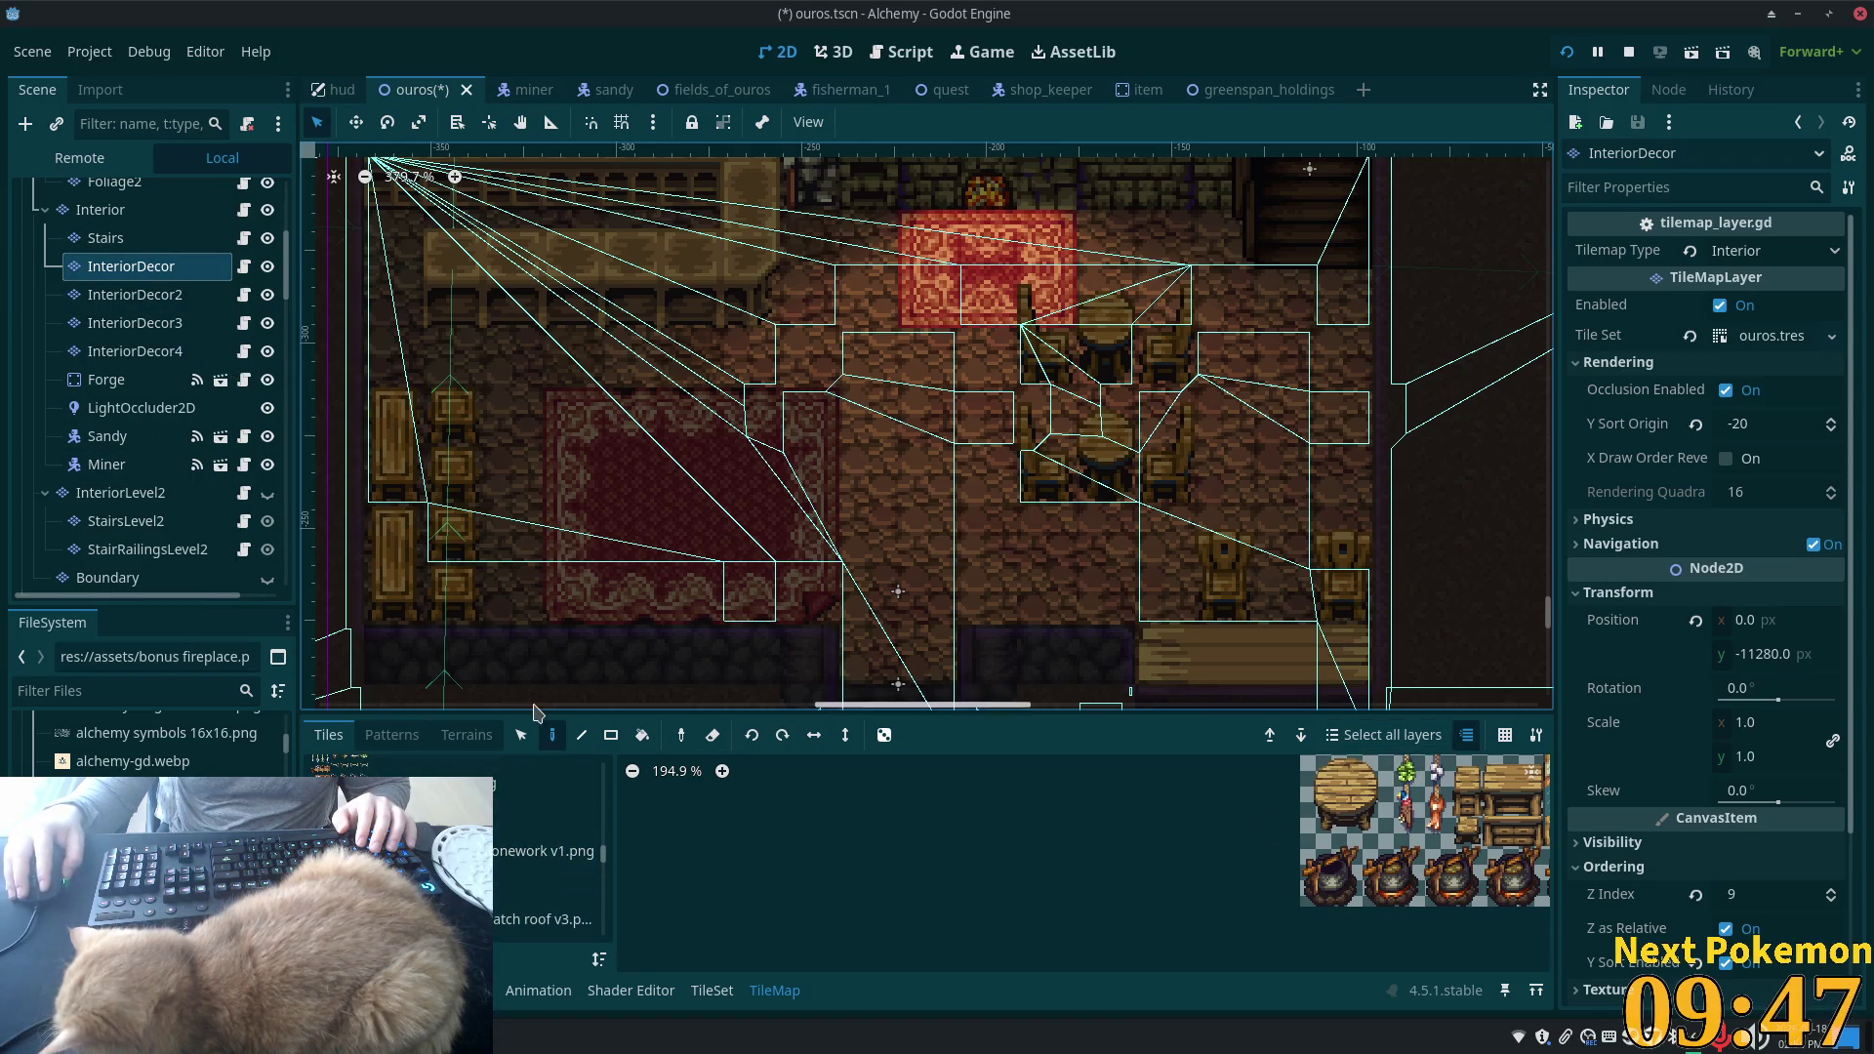
key("s")
left_click_drag(1171, 498, 1044, 410)
key("ctrl+s")
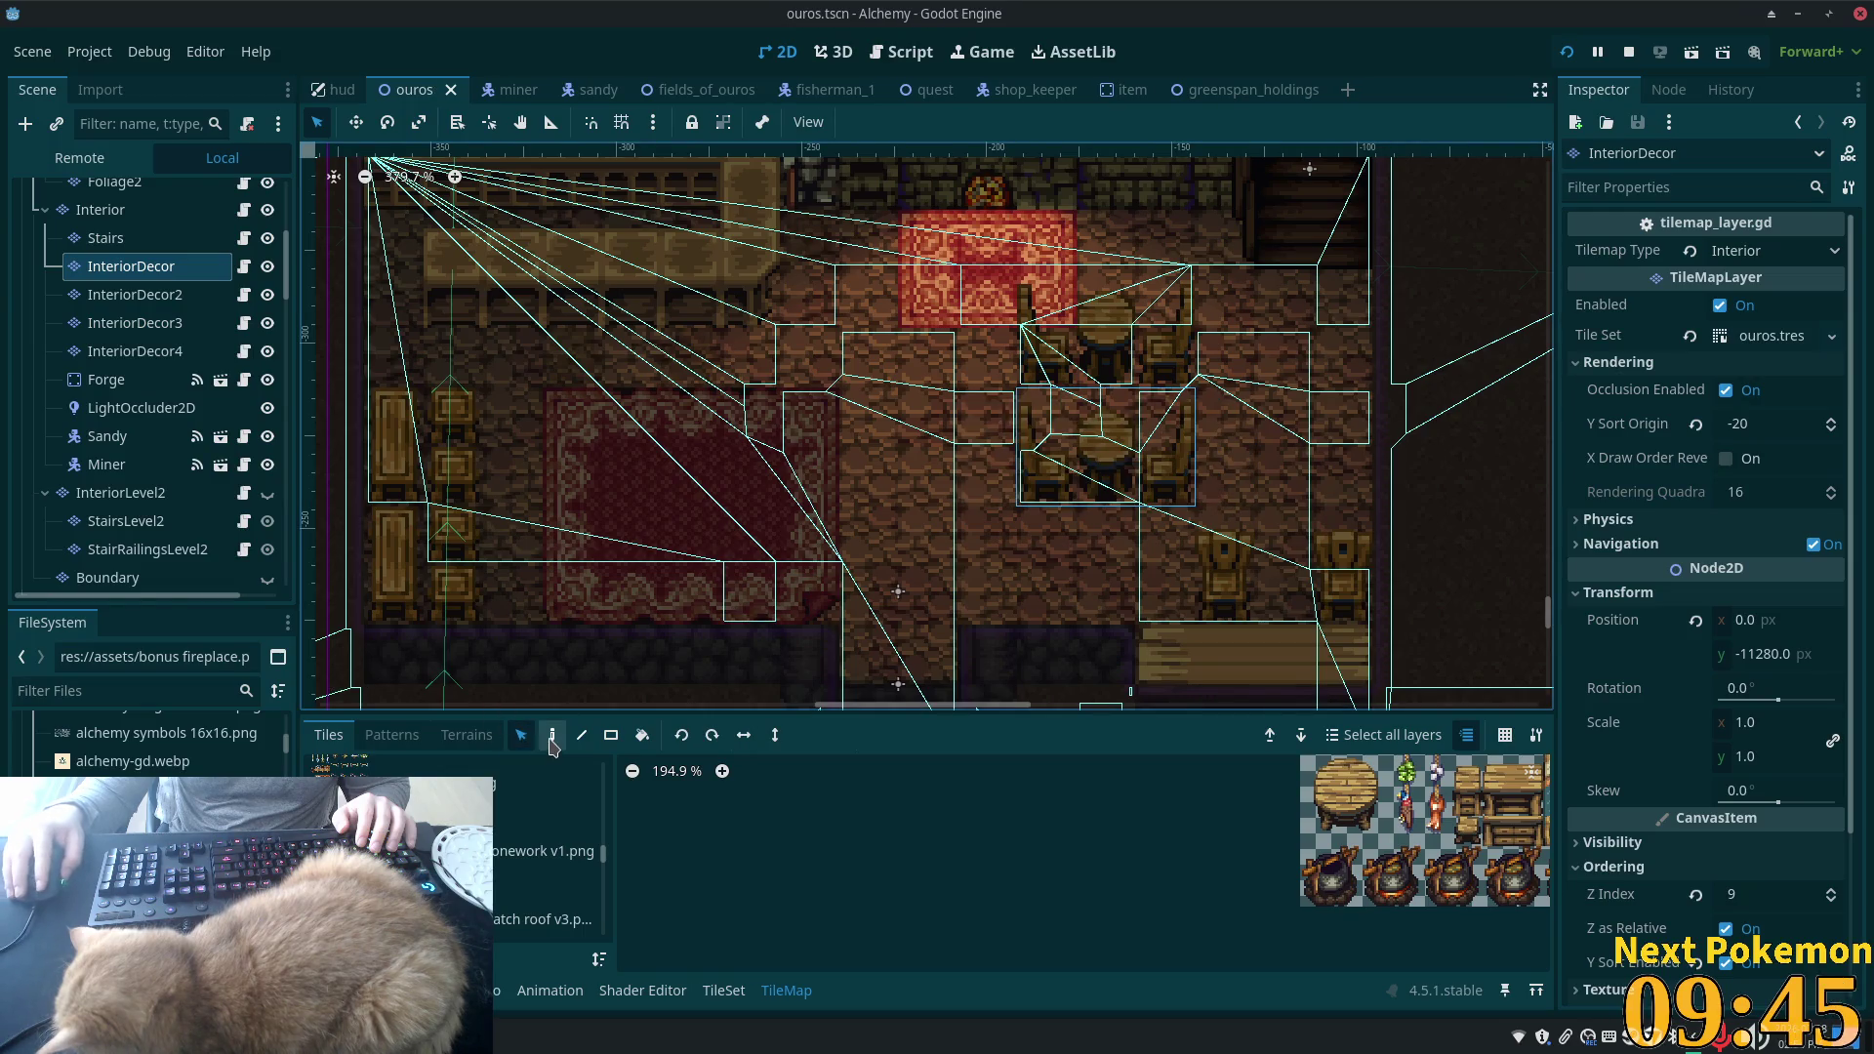
left_click(553, 739)
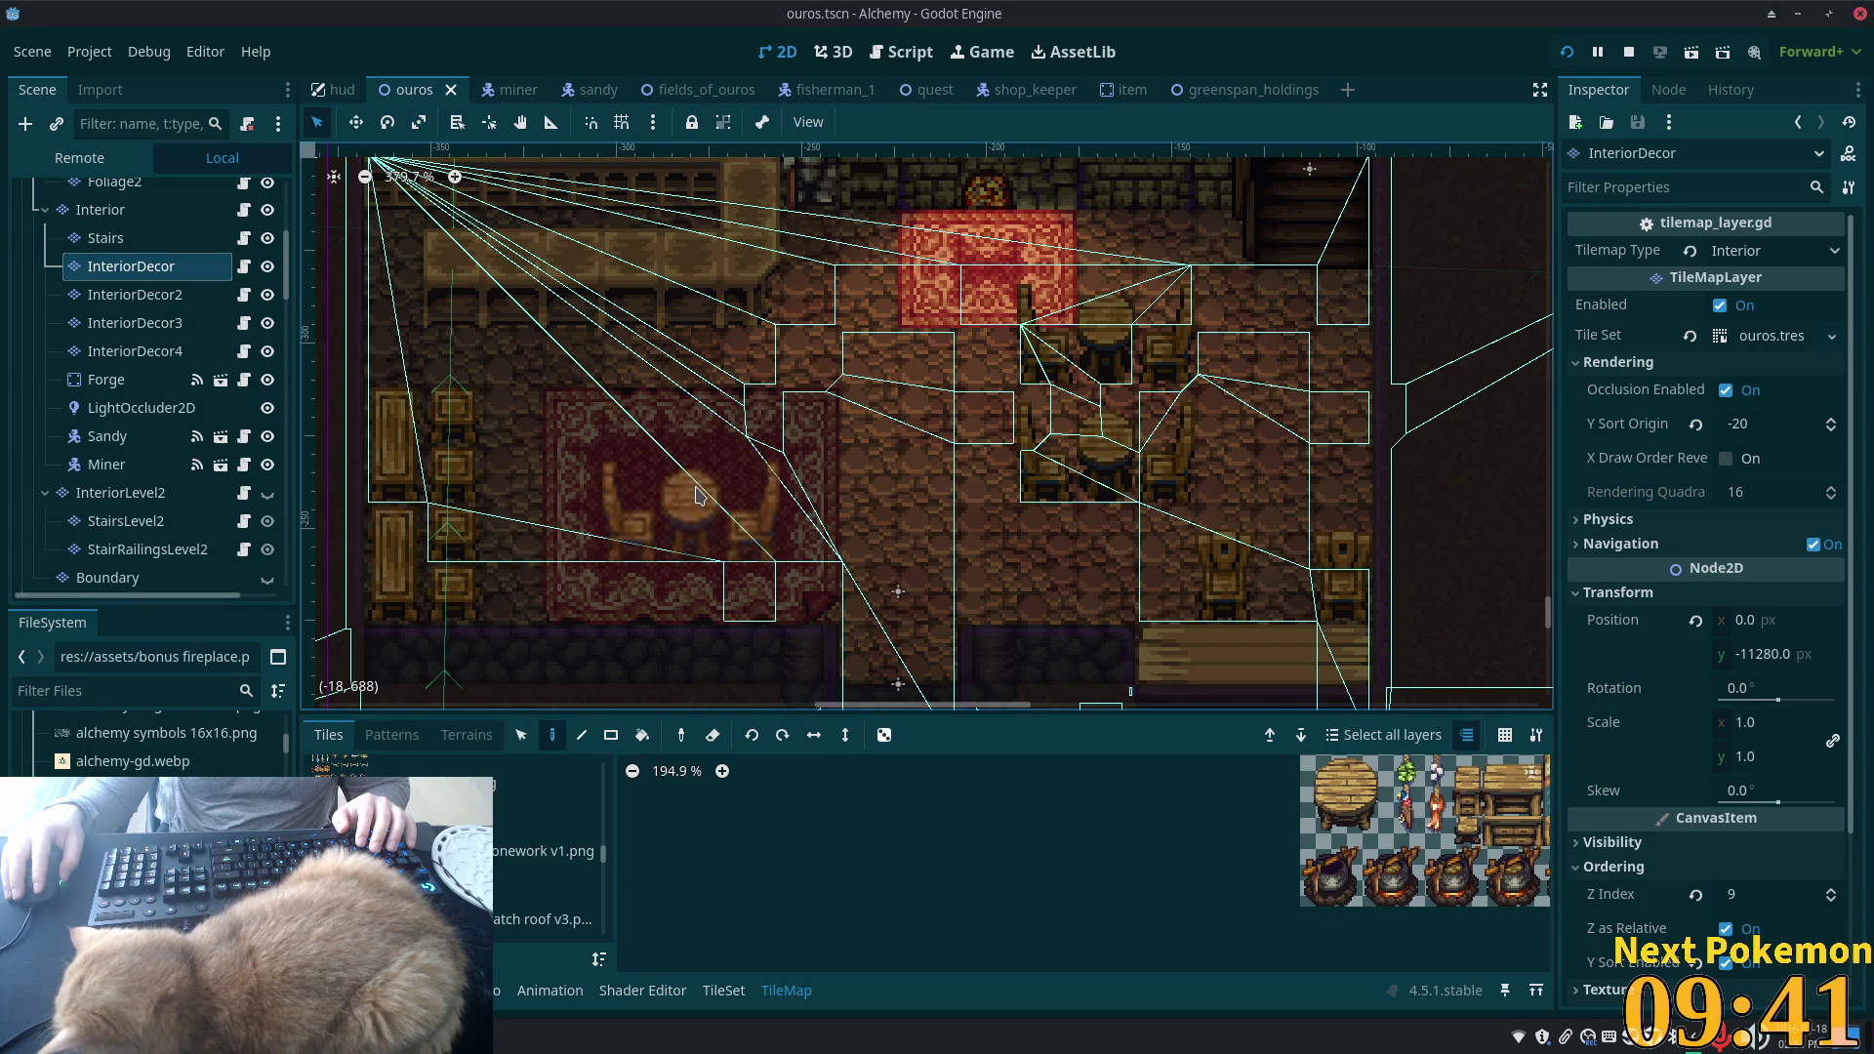
key("Page_Down")
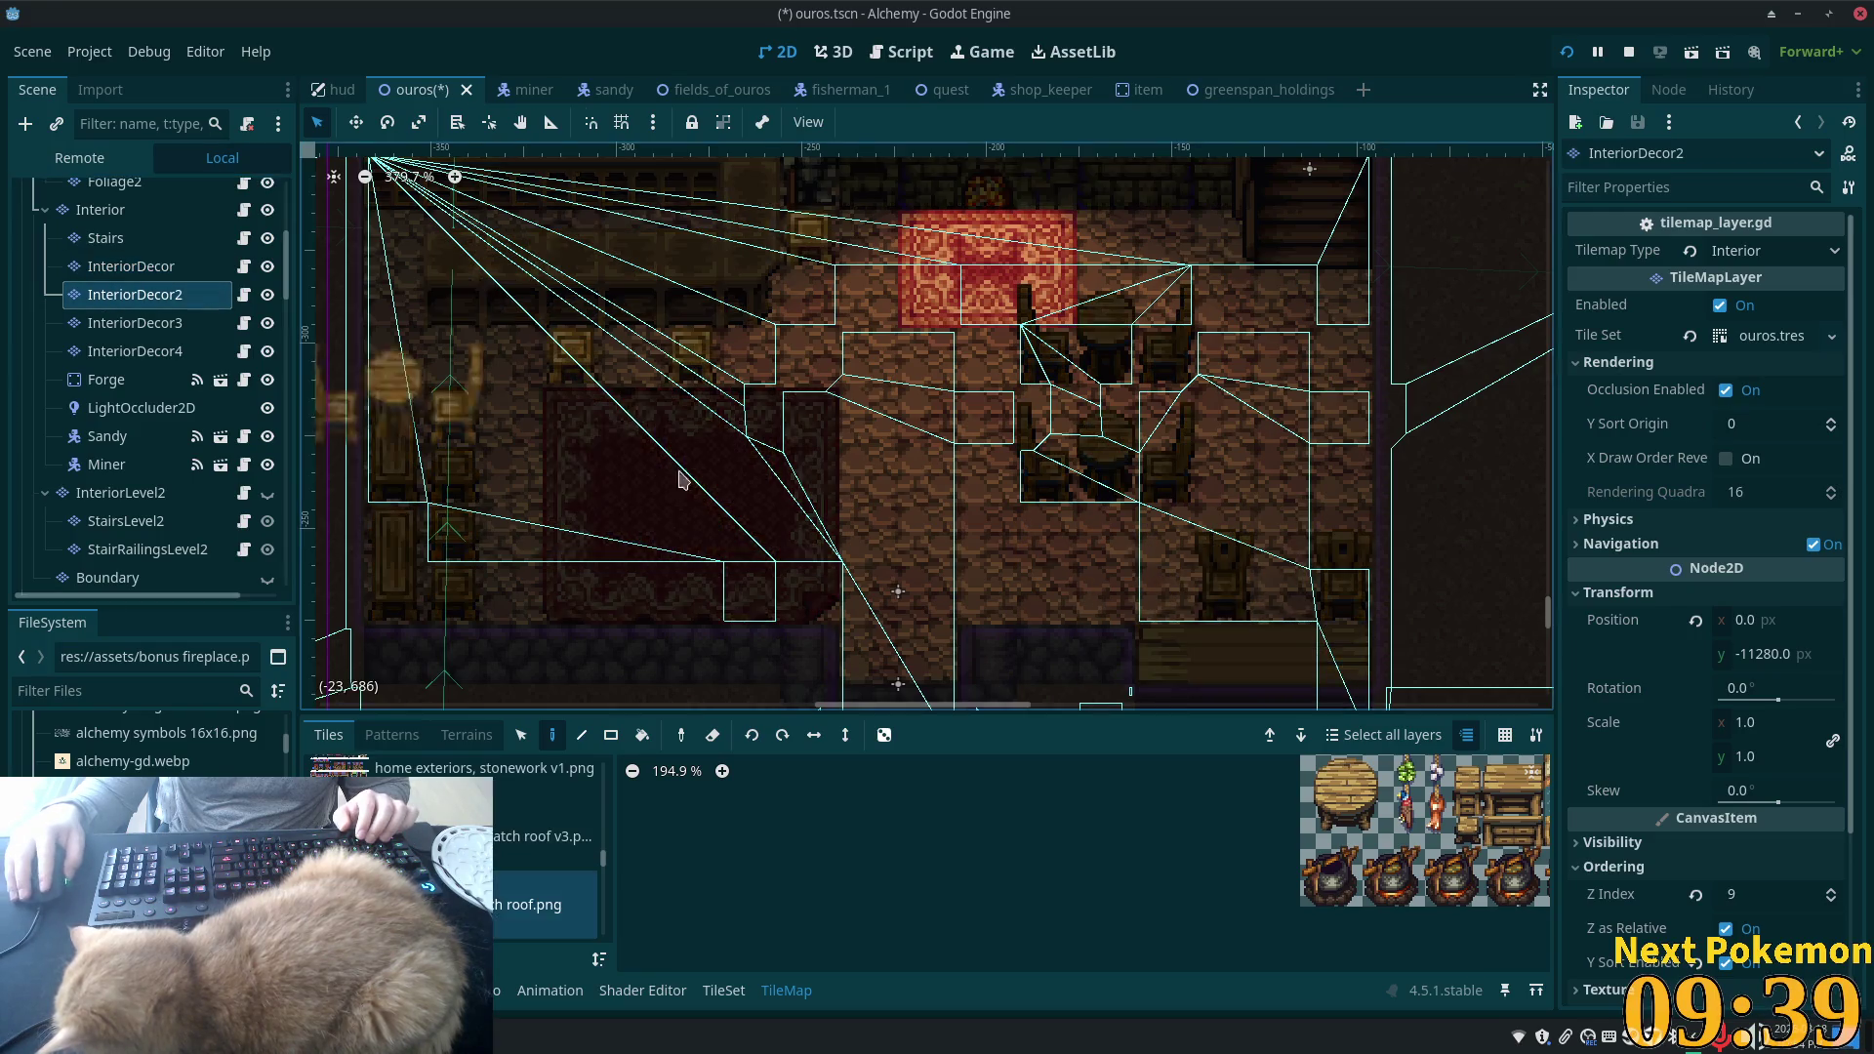
key("F5")
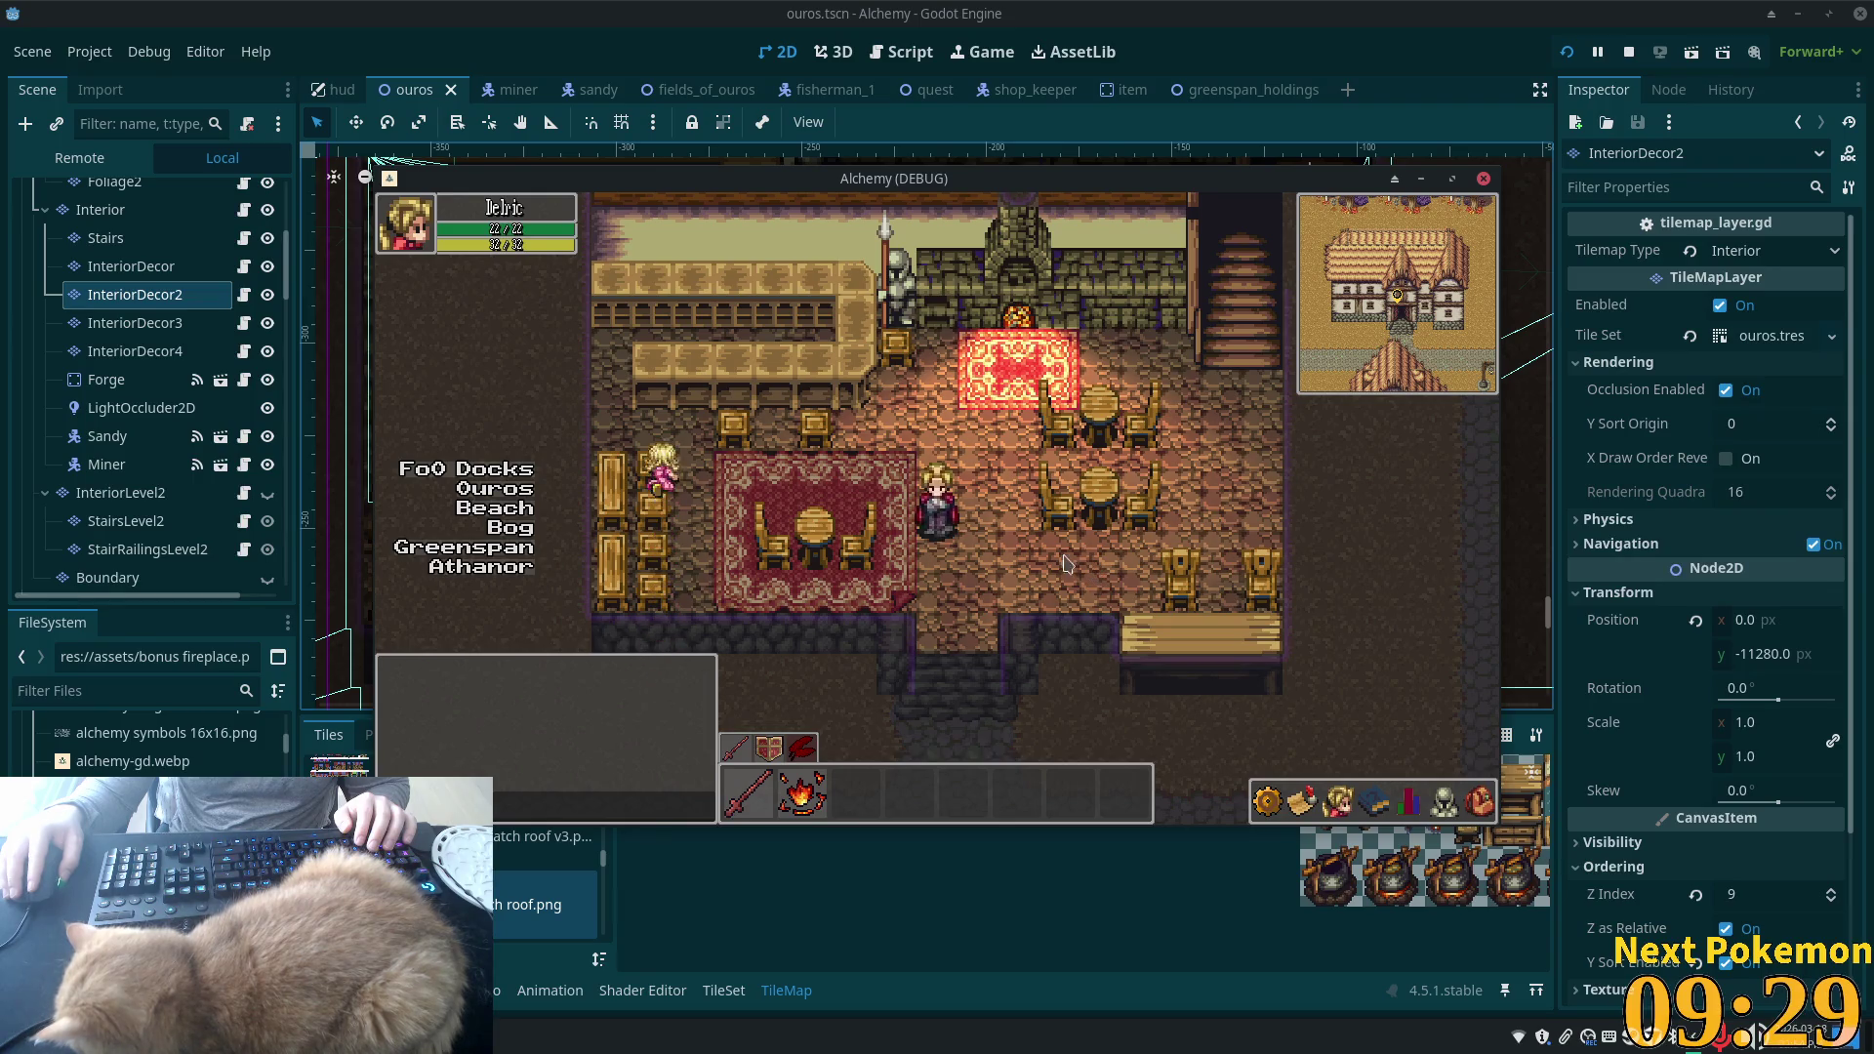
key("Left")
key("Right")
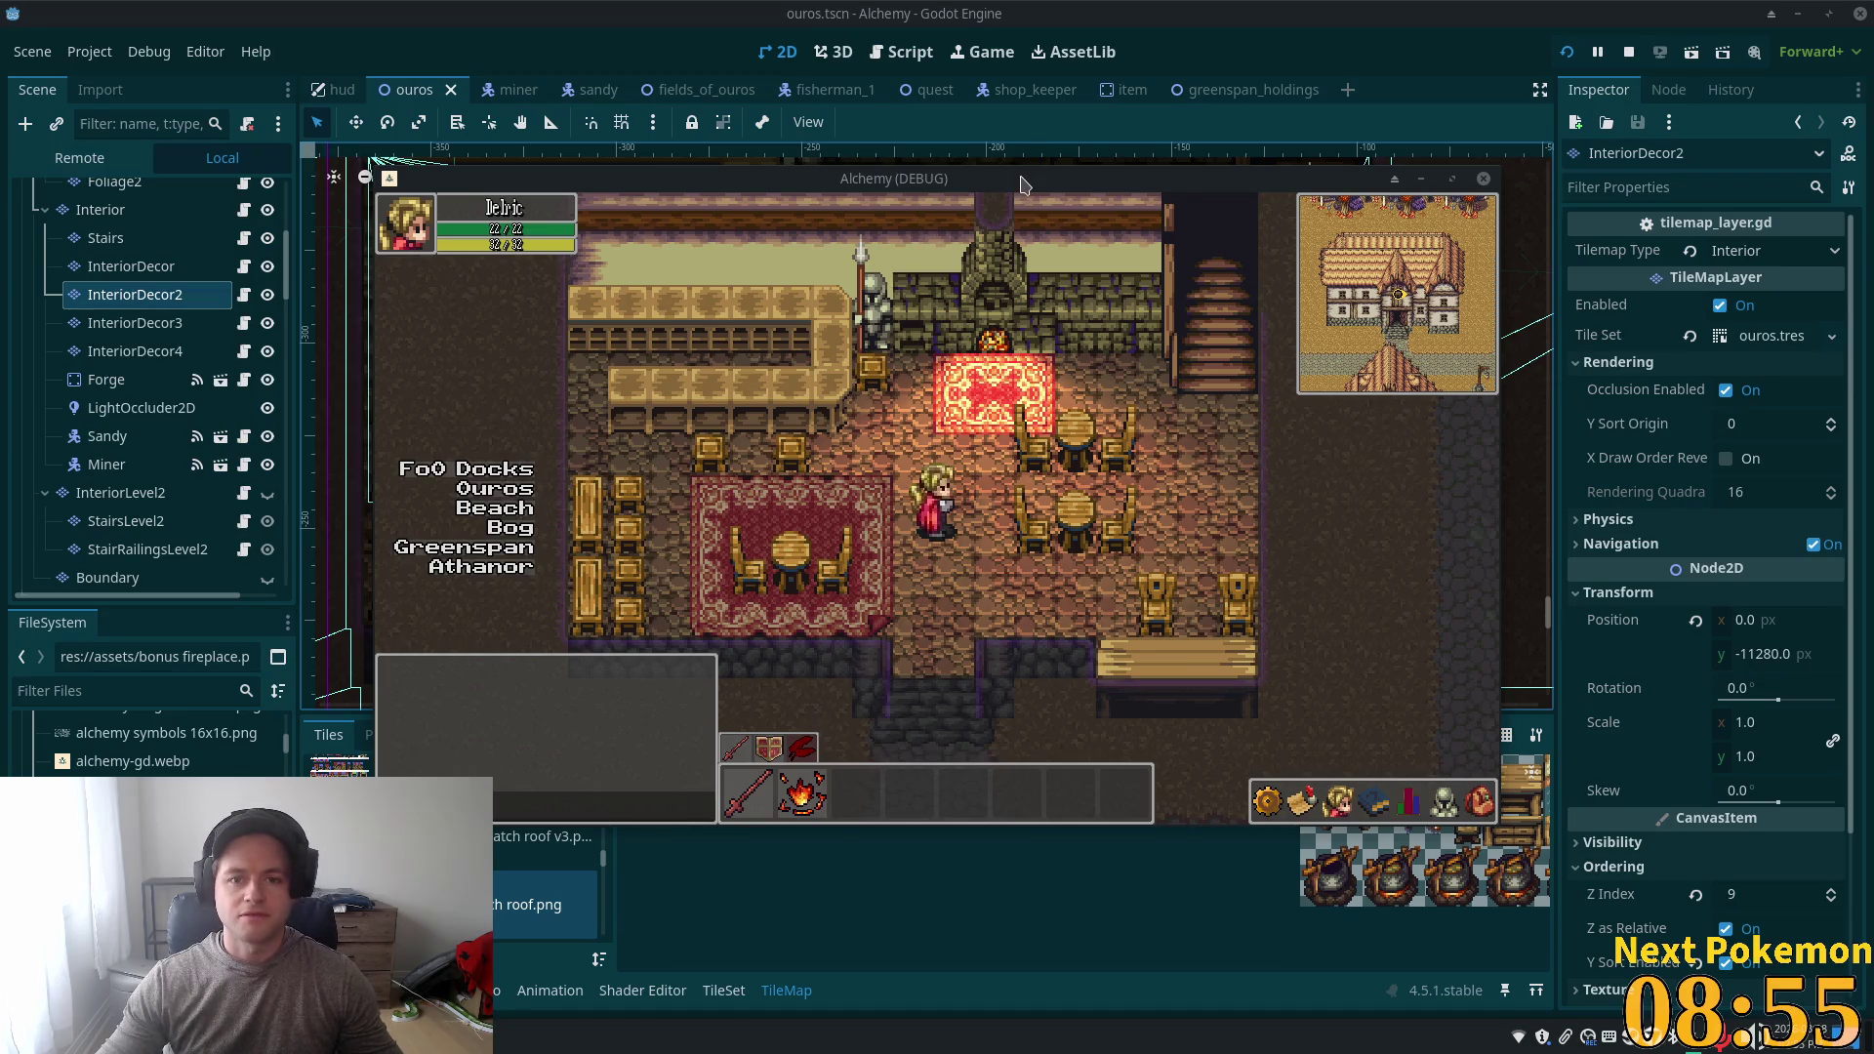
key("Left")
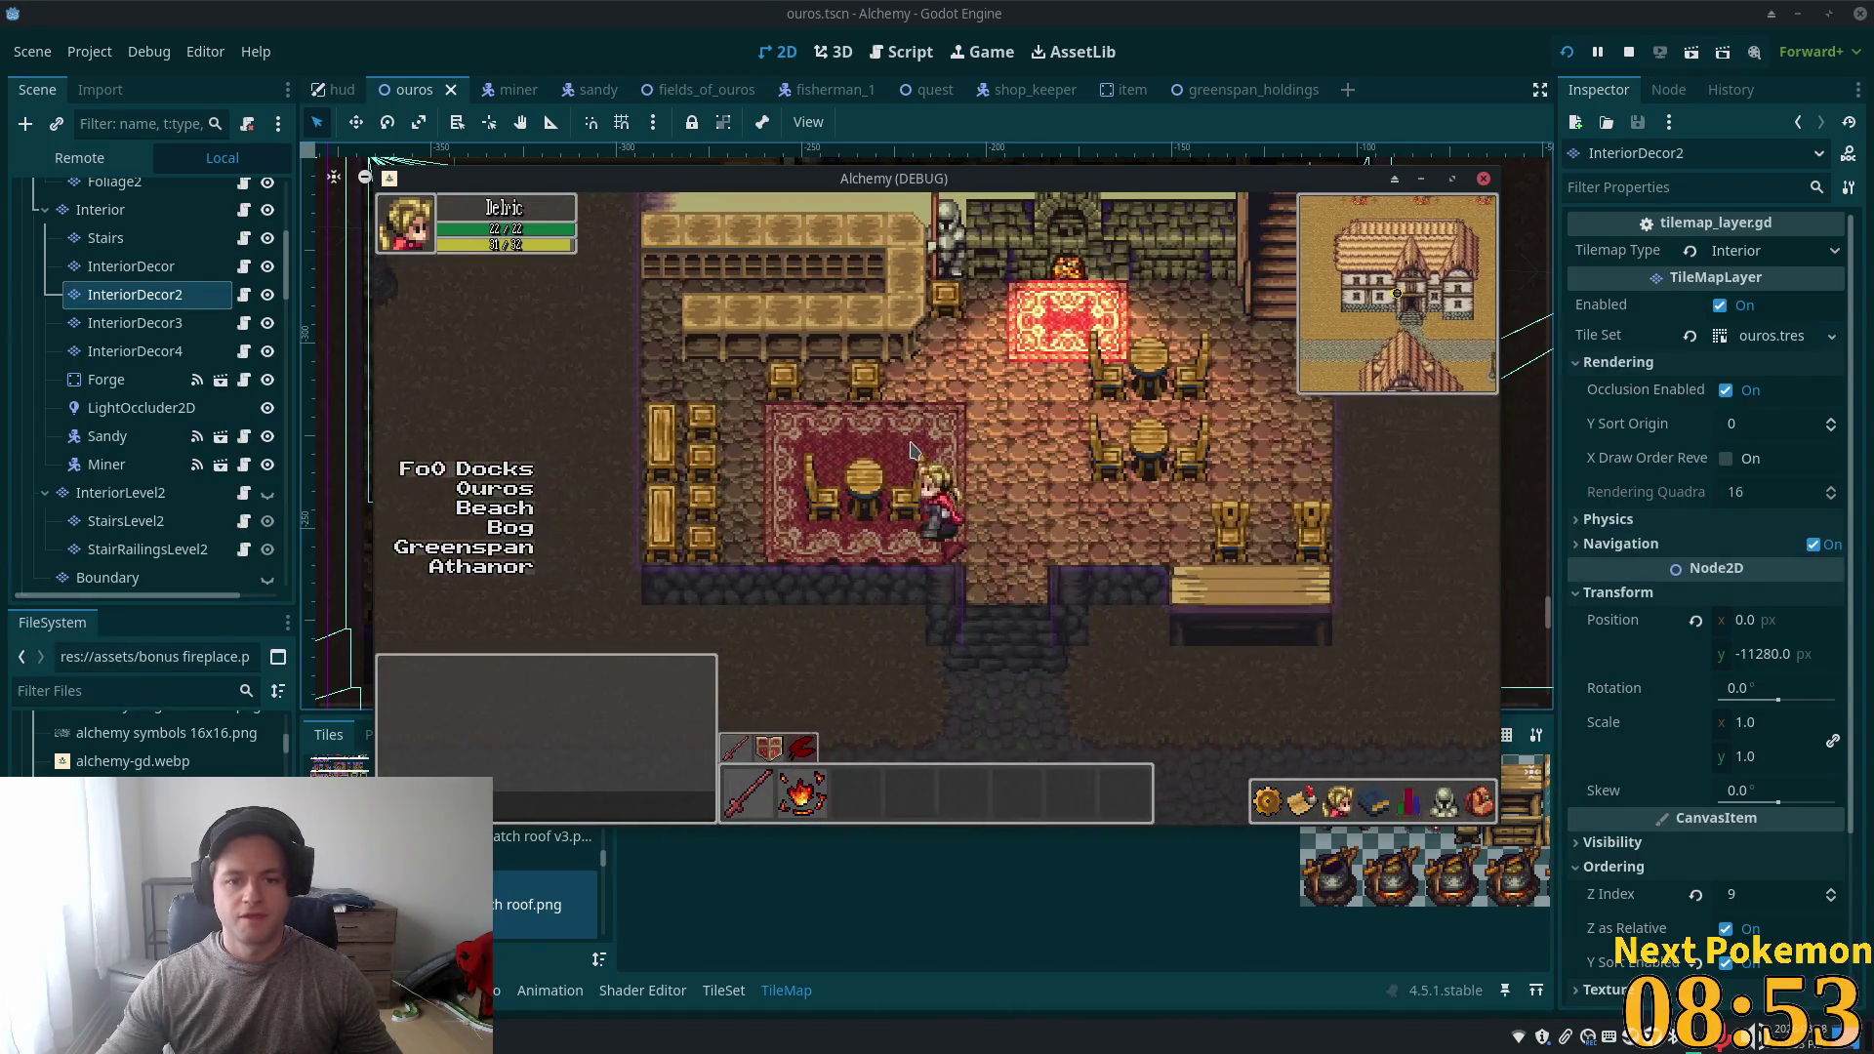
key("Up")
key("Left")
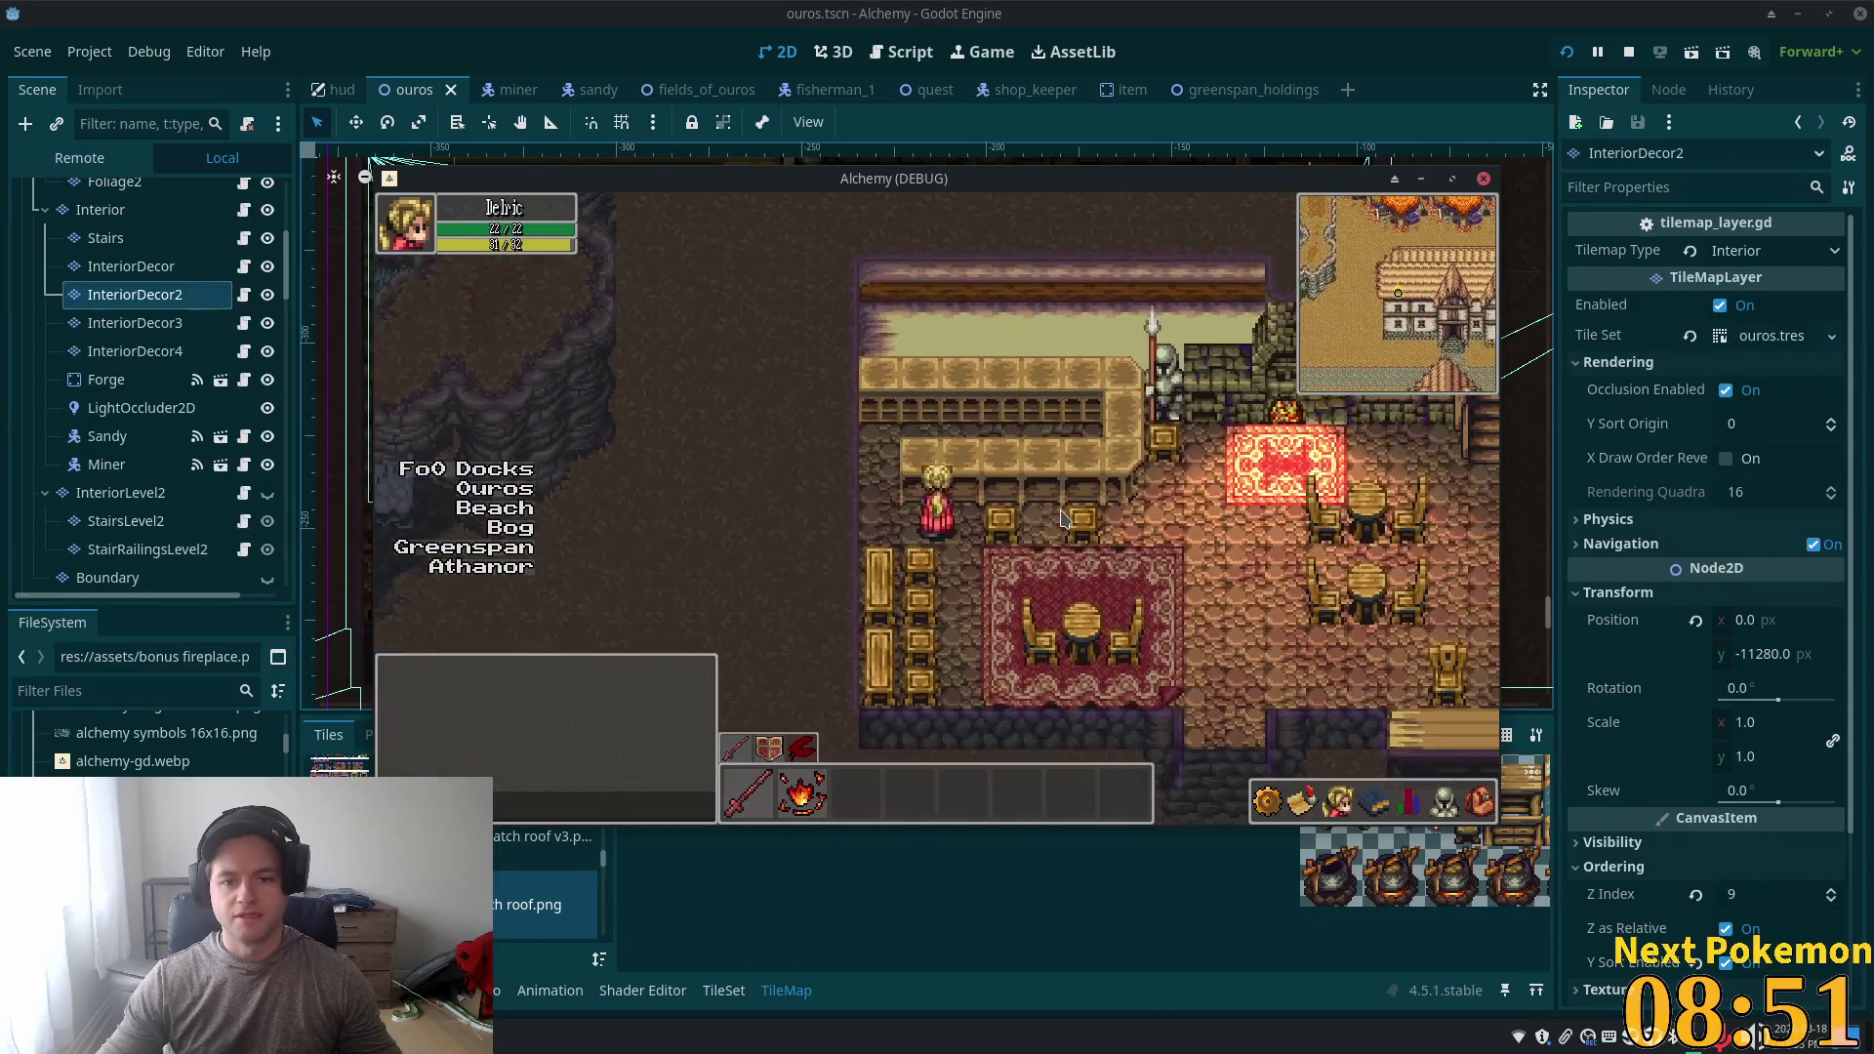
key("Right")
key("Down")
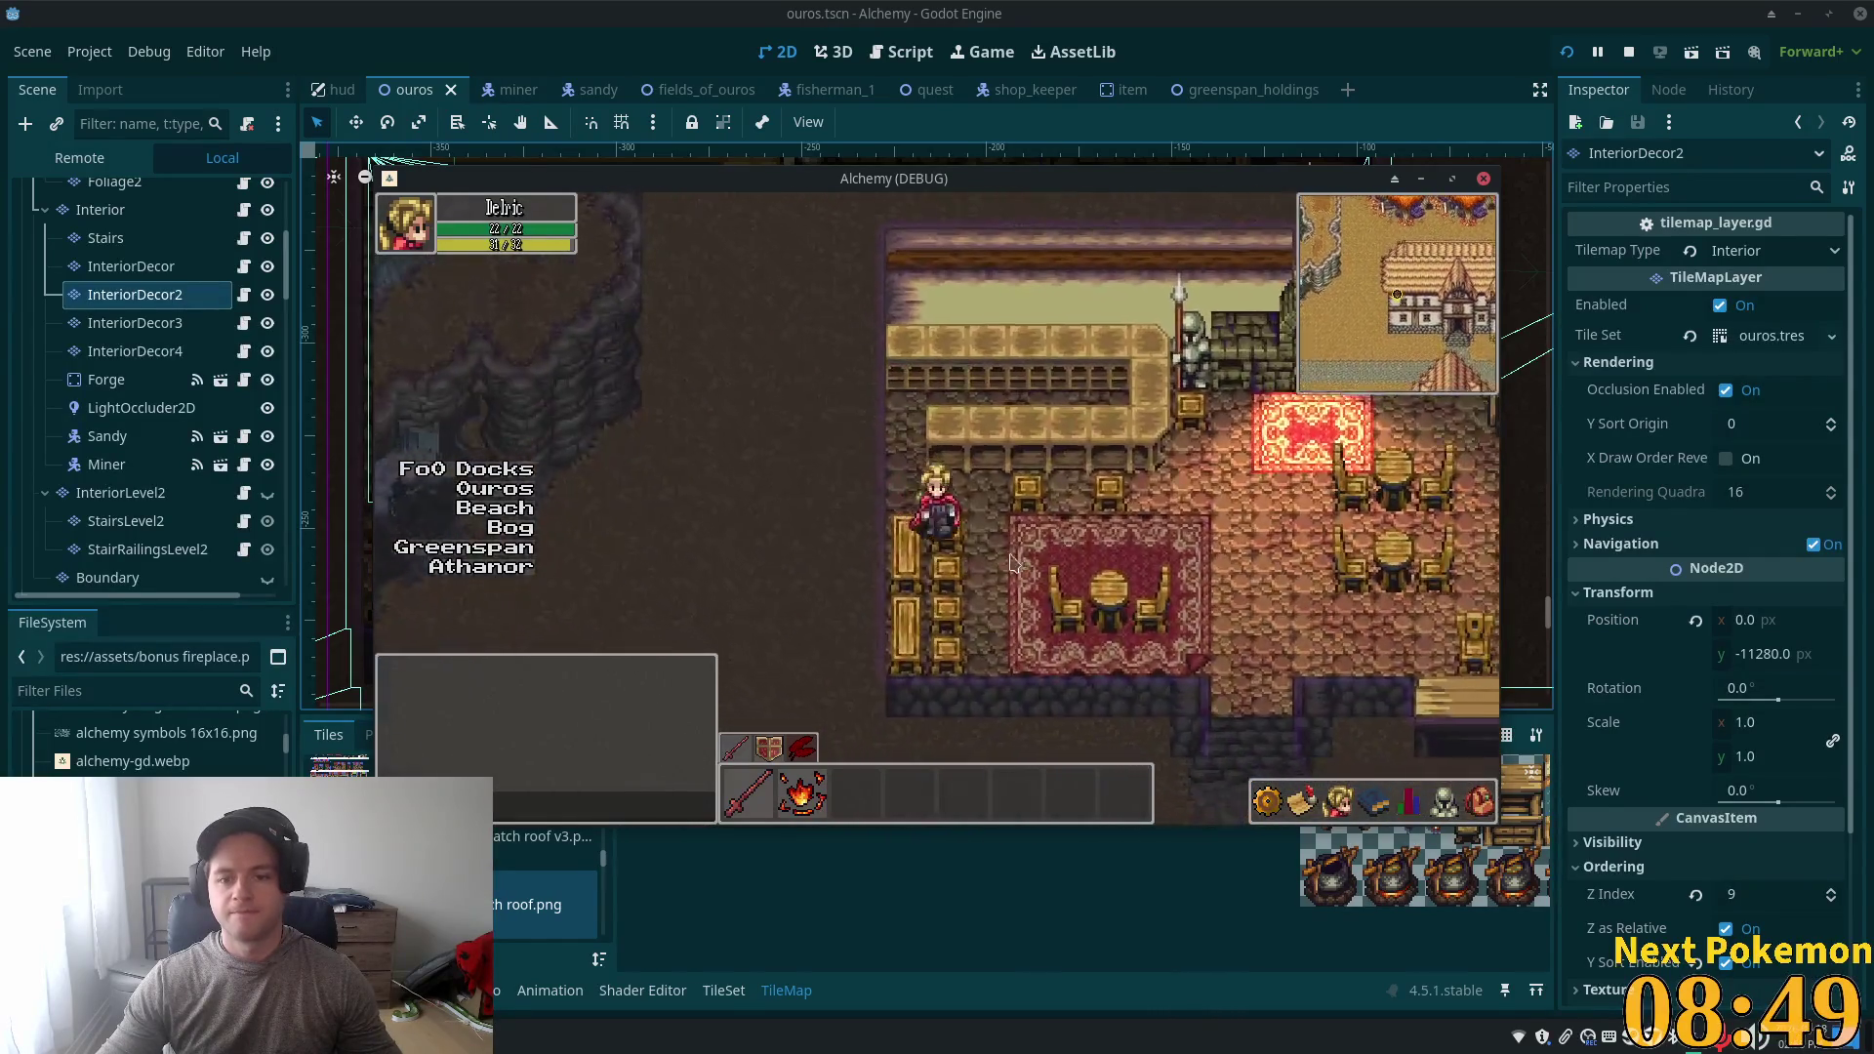
key("Right")
key("Down")
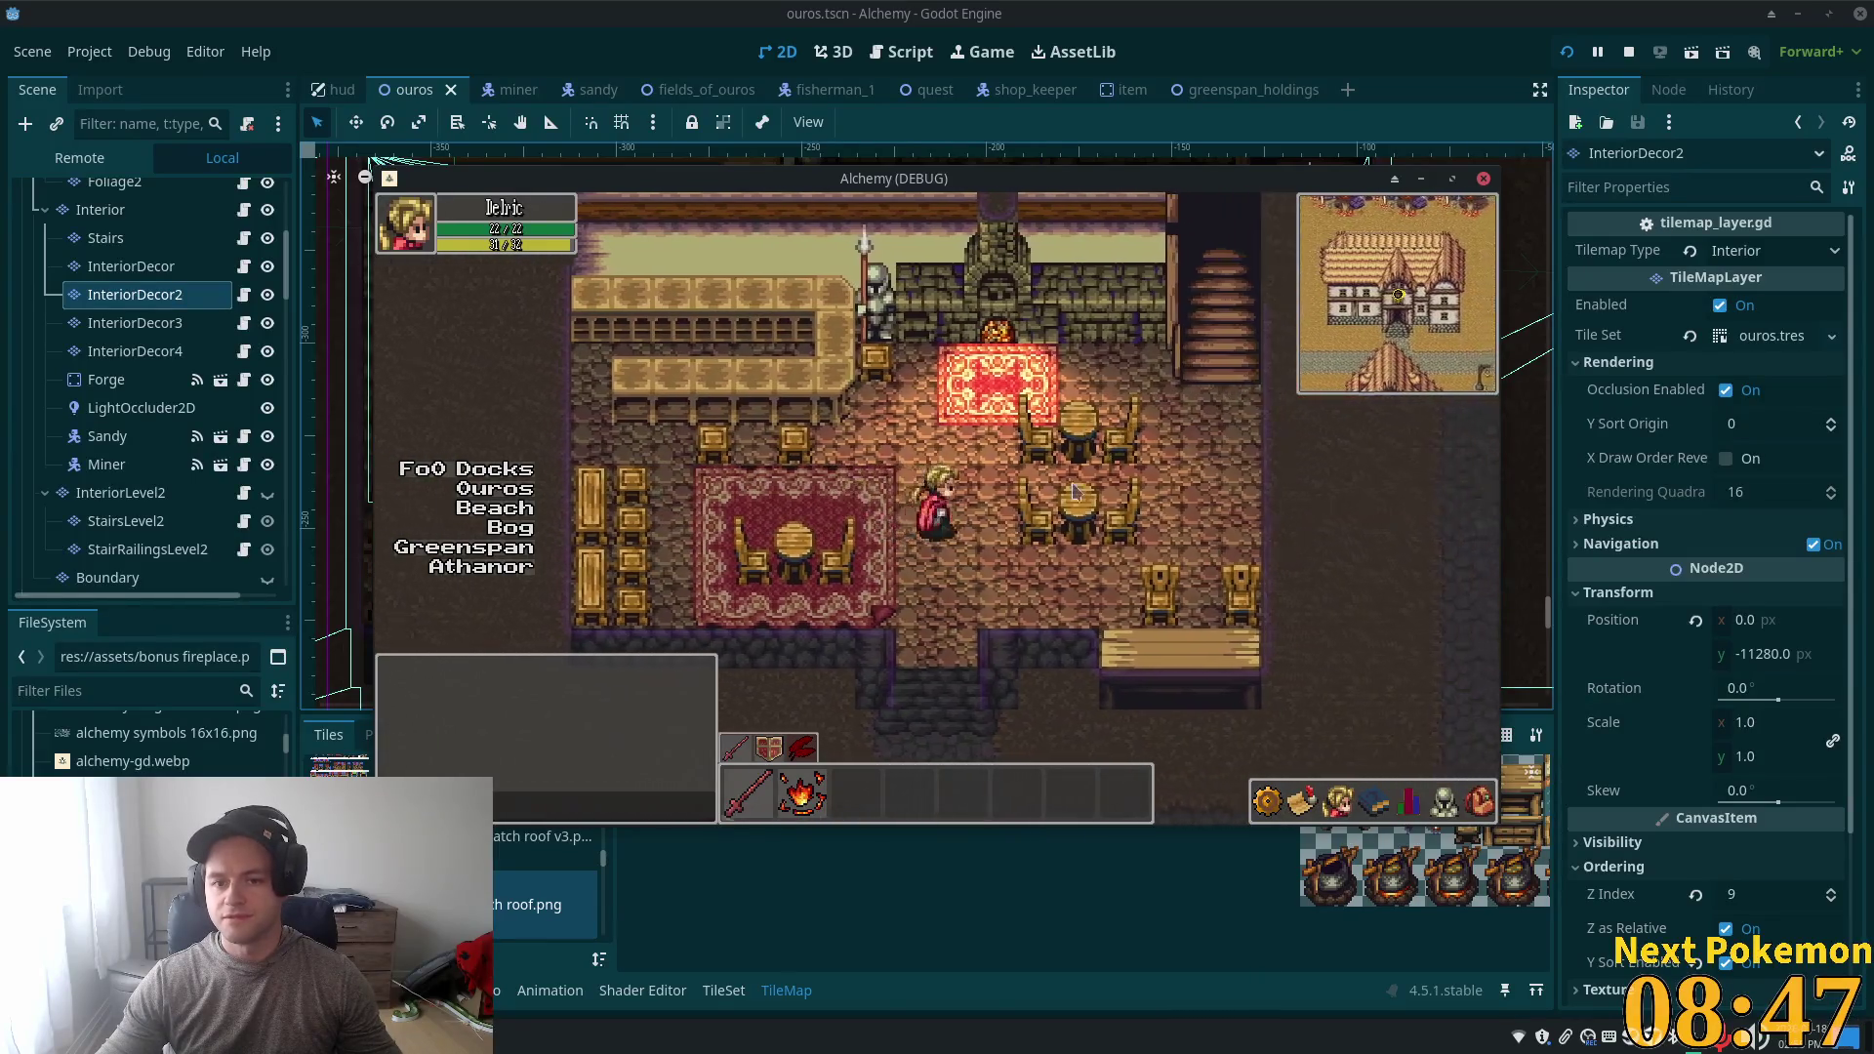
key("Up")
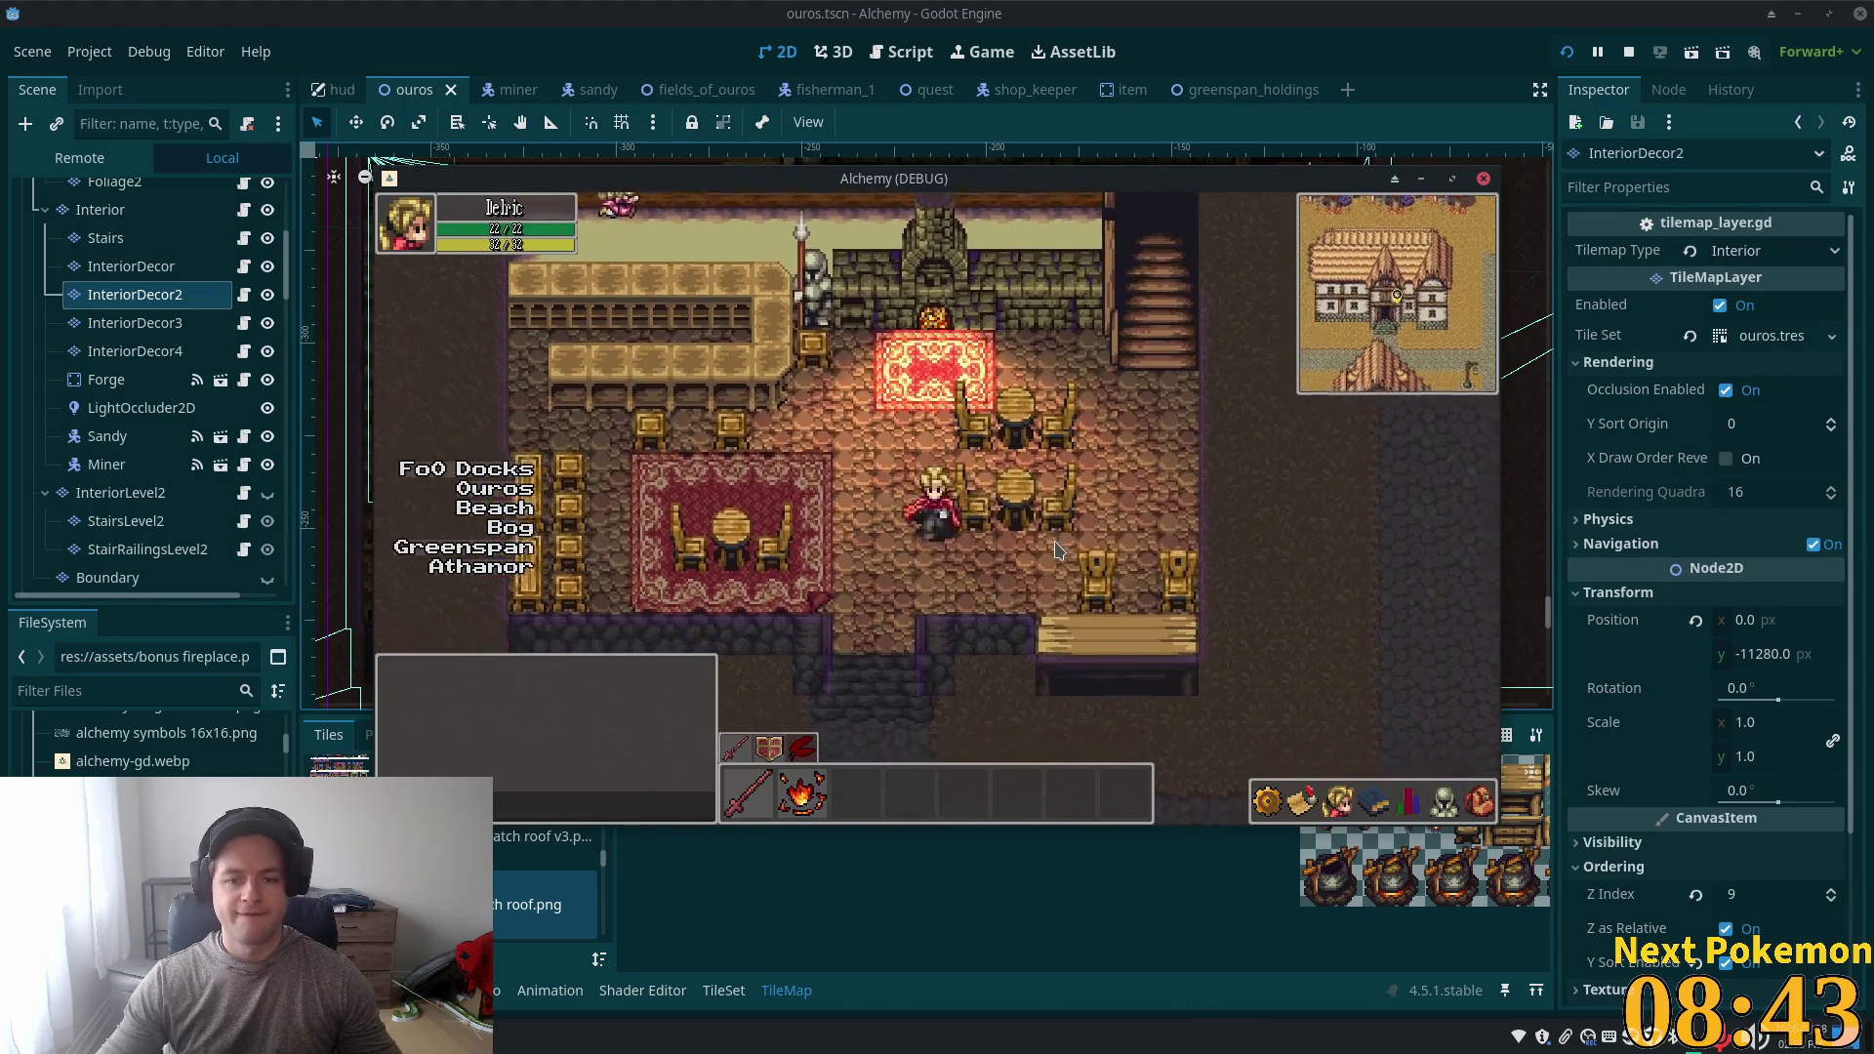
key("Up")
key("Right")
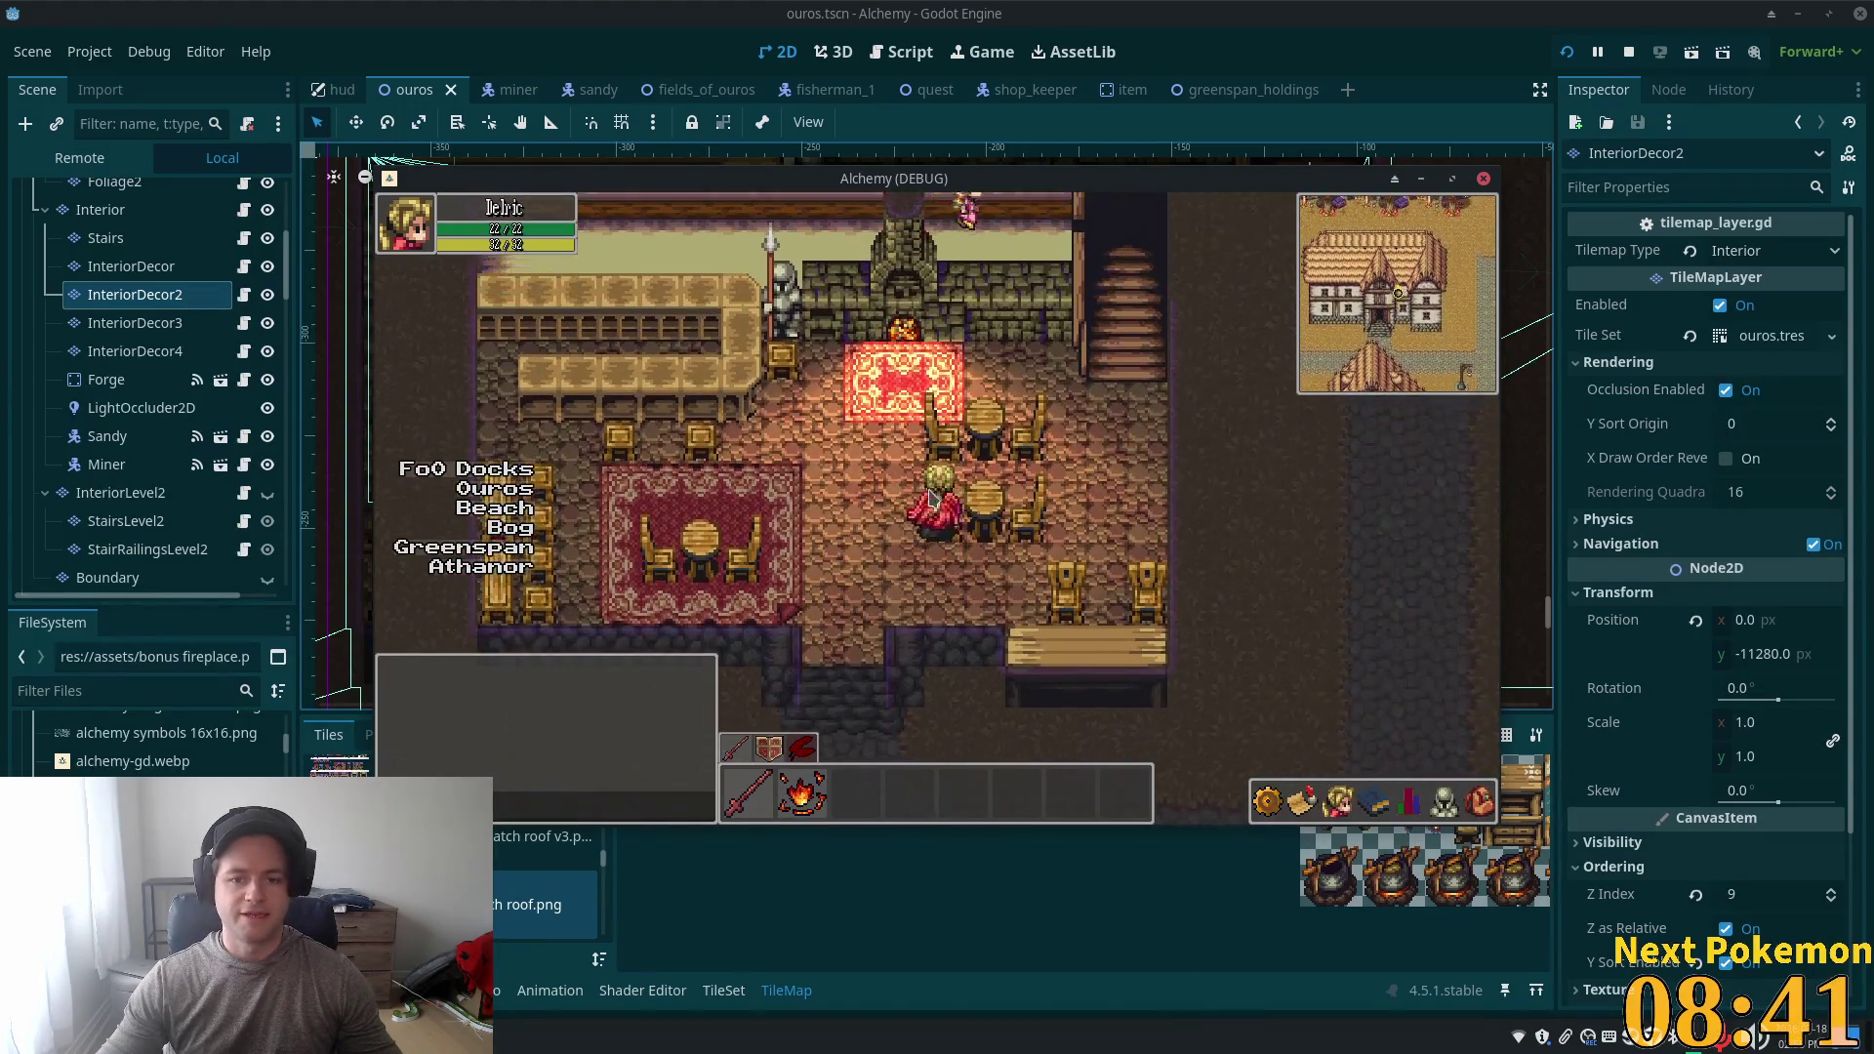
key("Up")
key("Right")
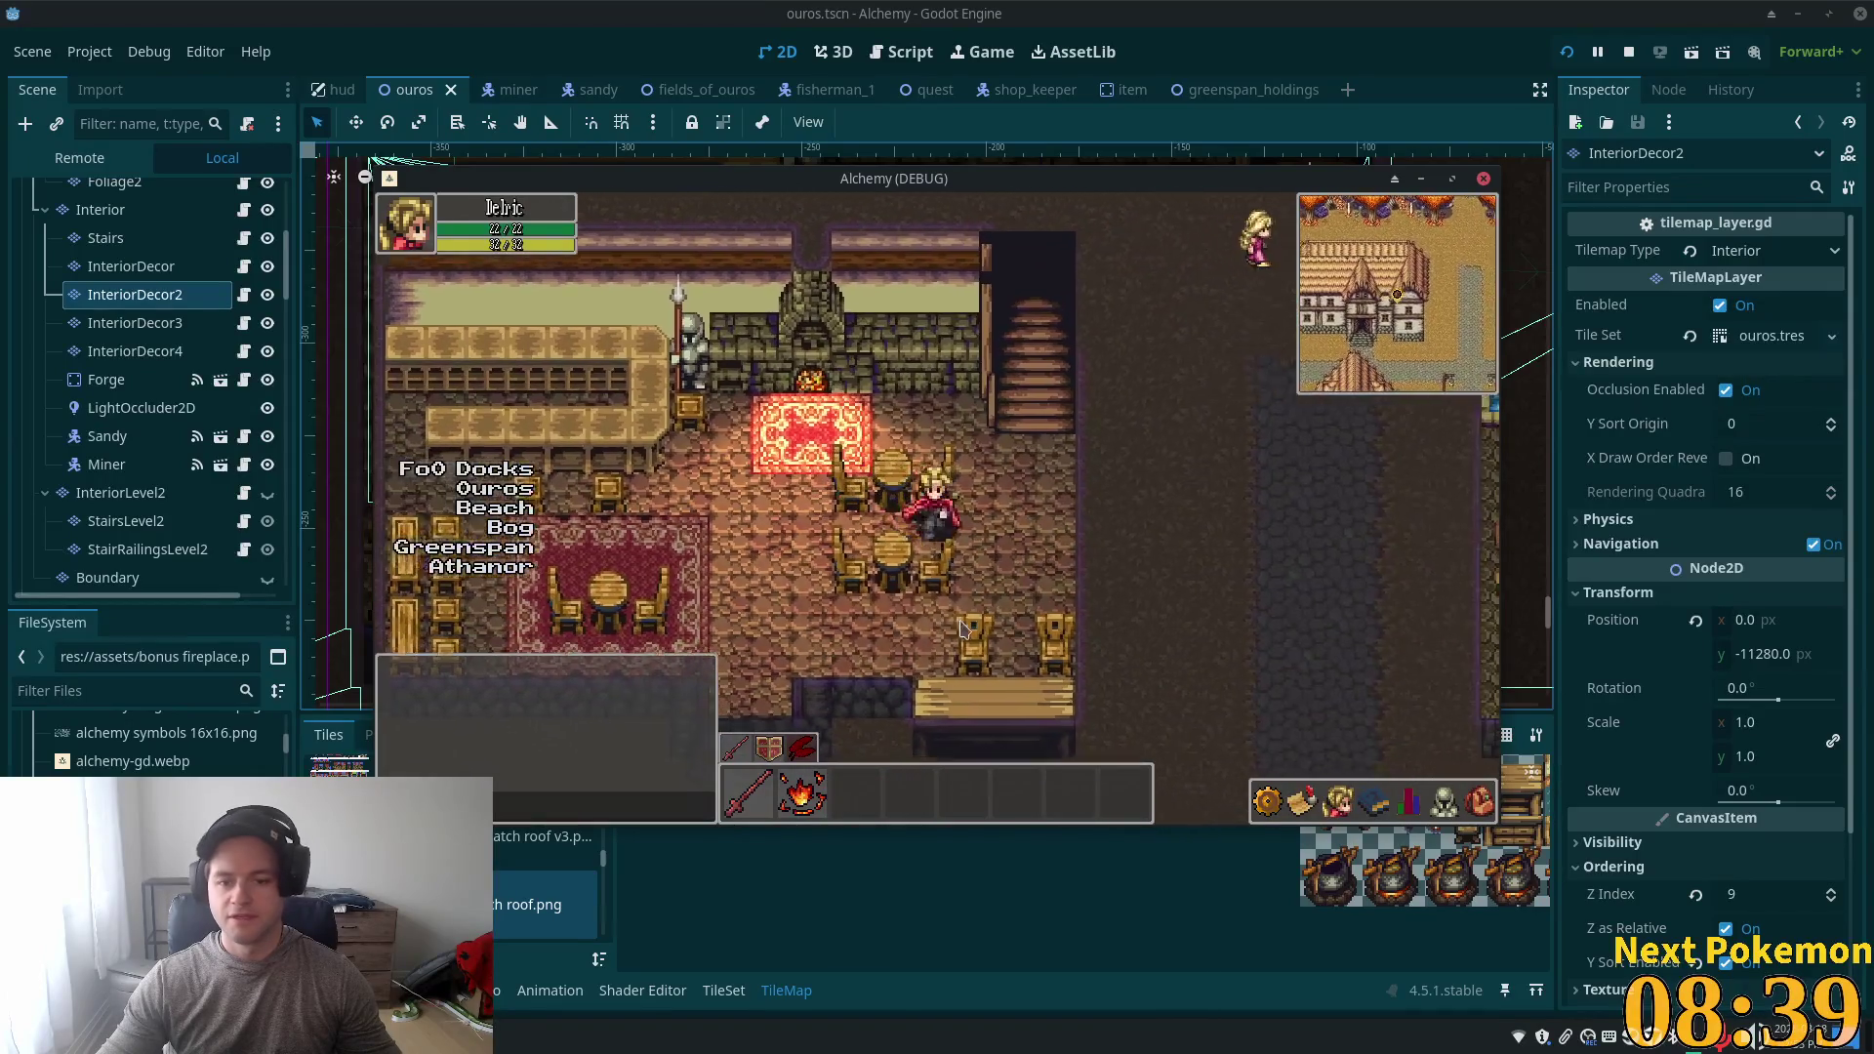
key("Down")
key("Right")
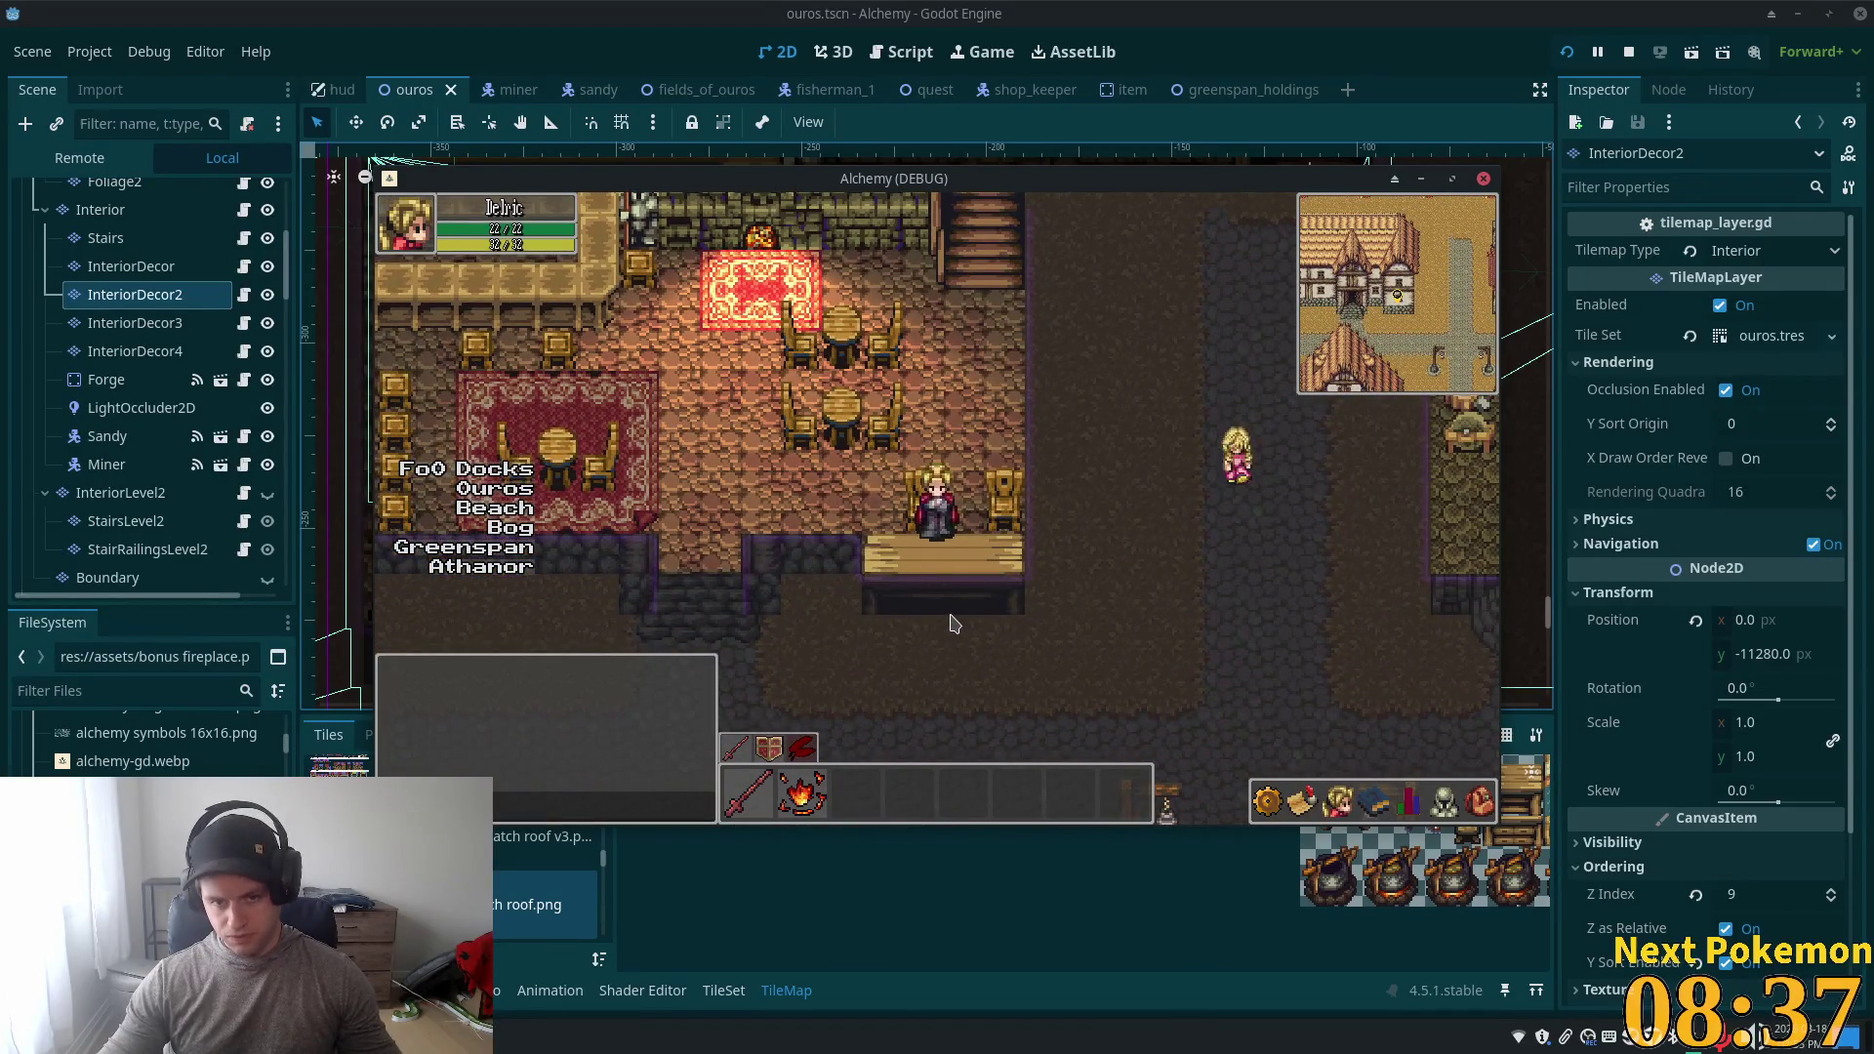
key("Left")
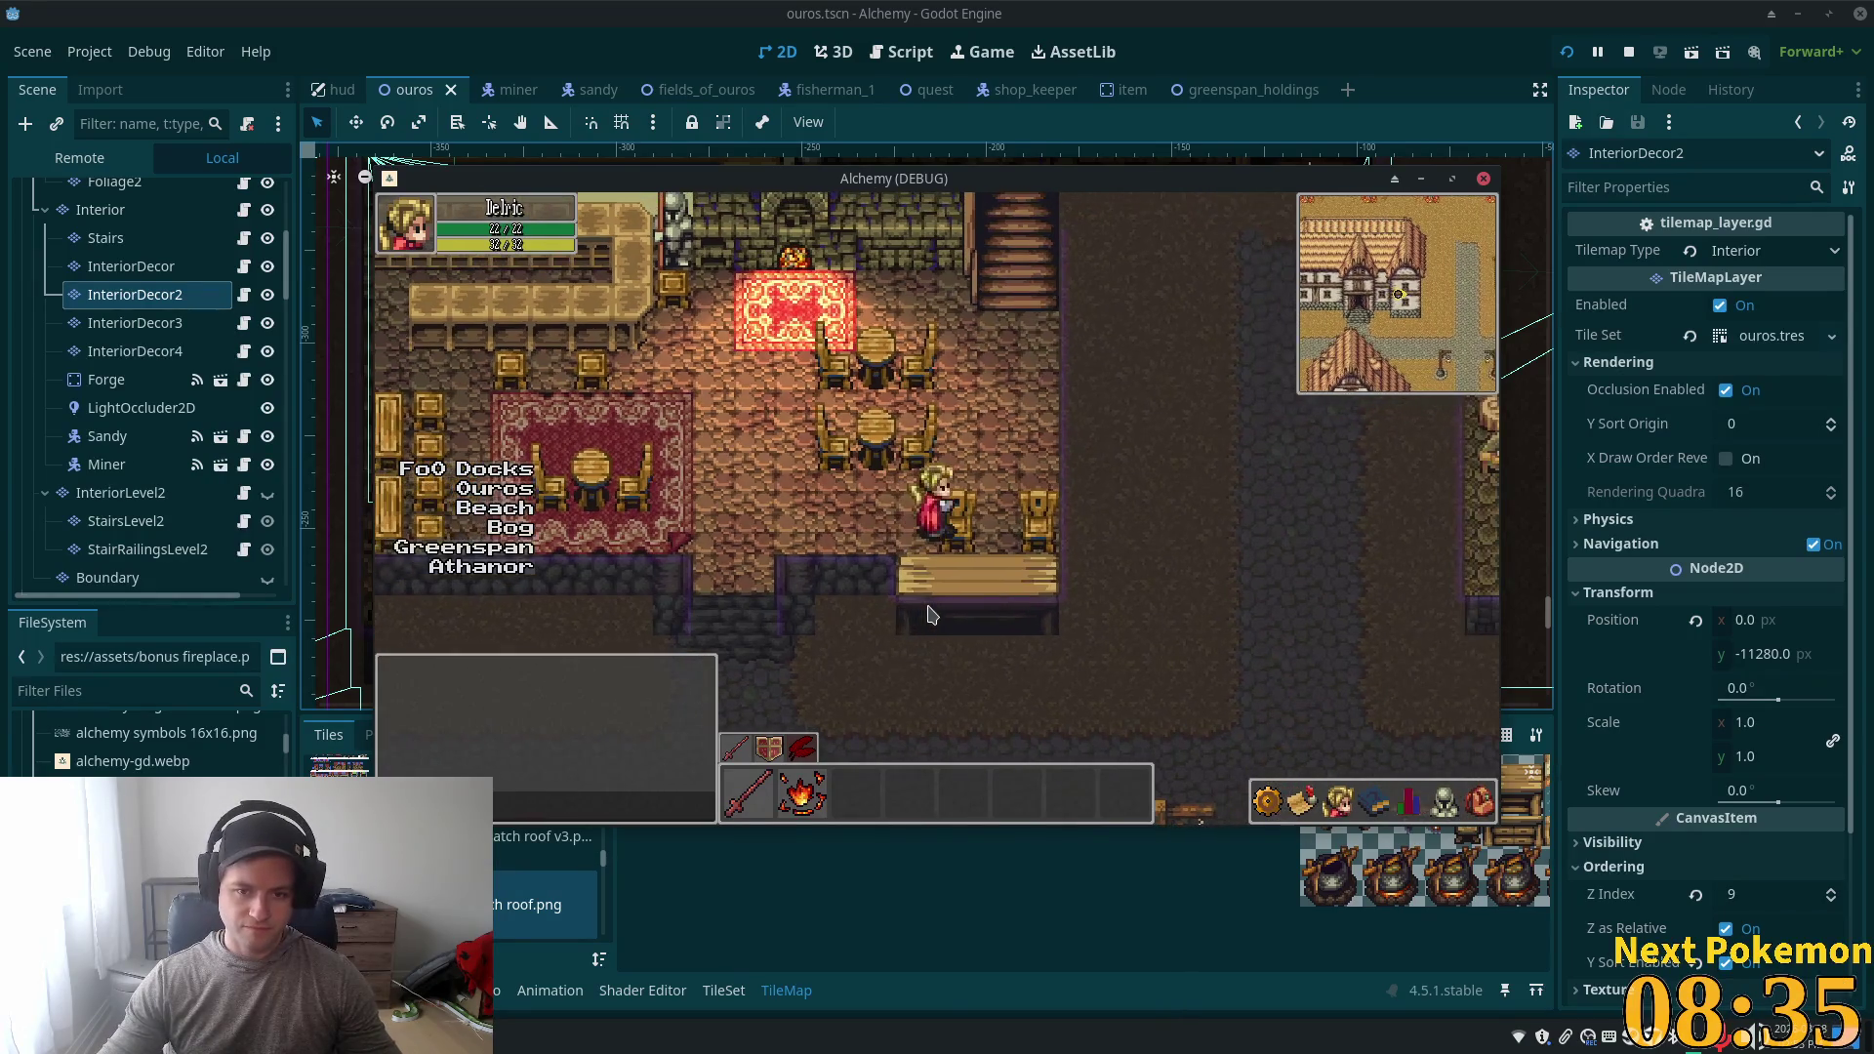
key("Down")
key("Left")
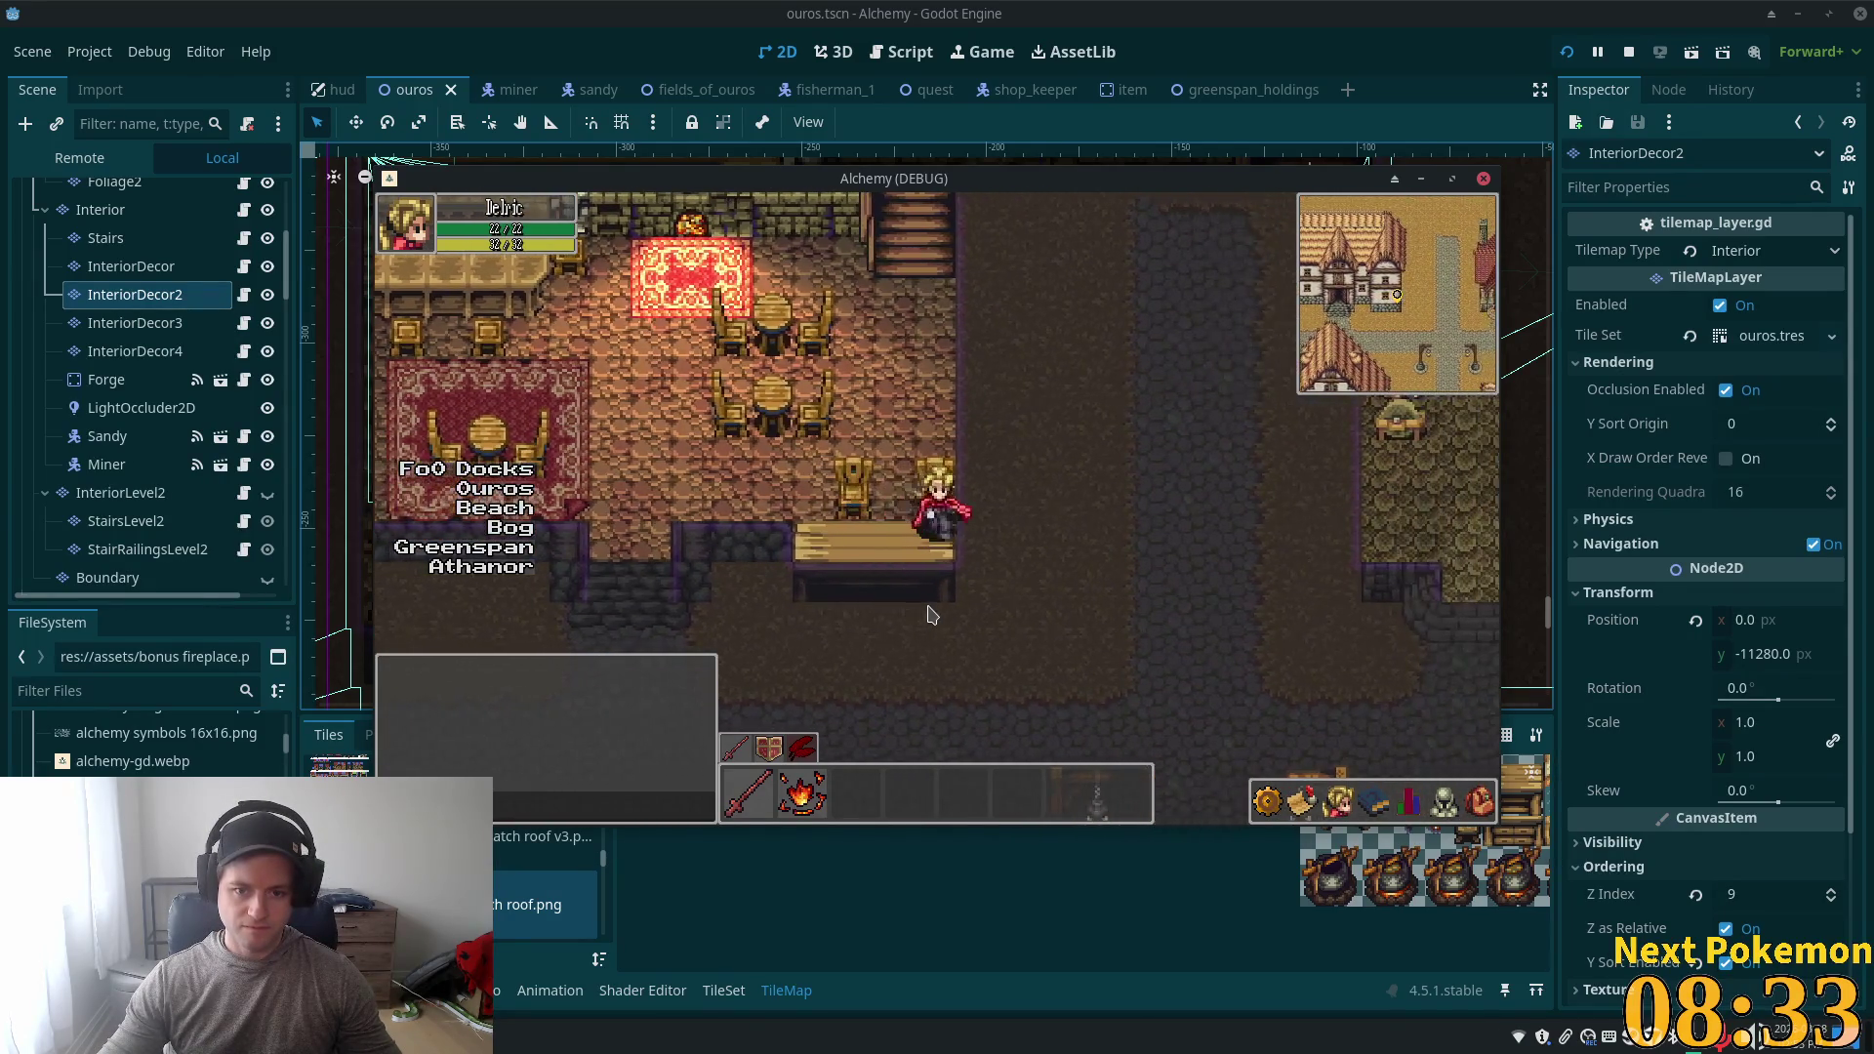
key("Up")
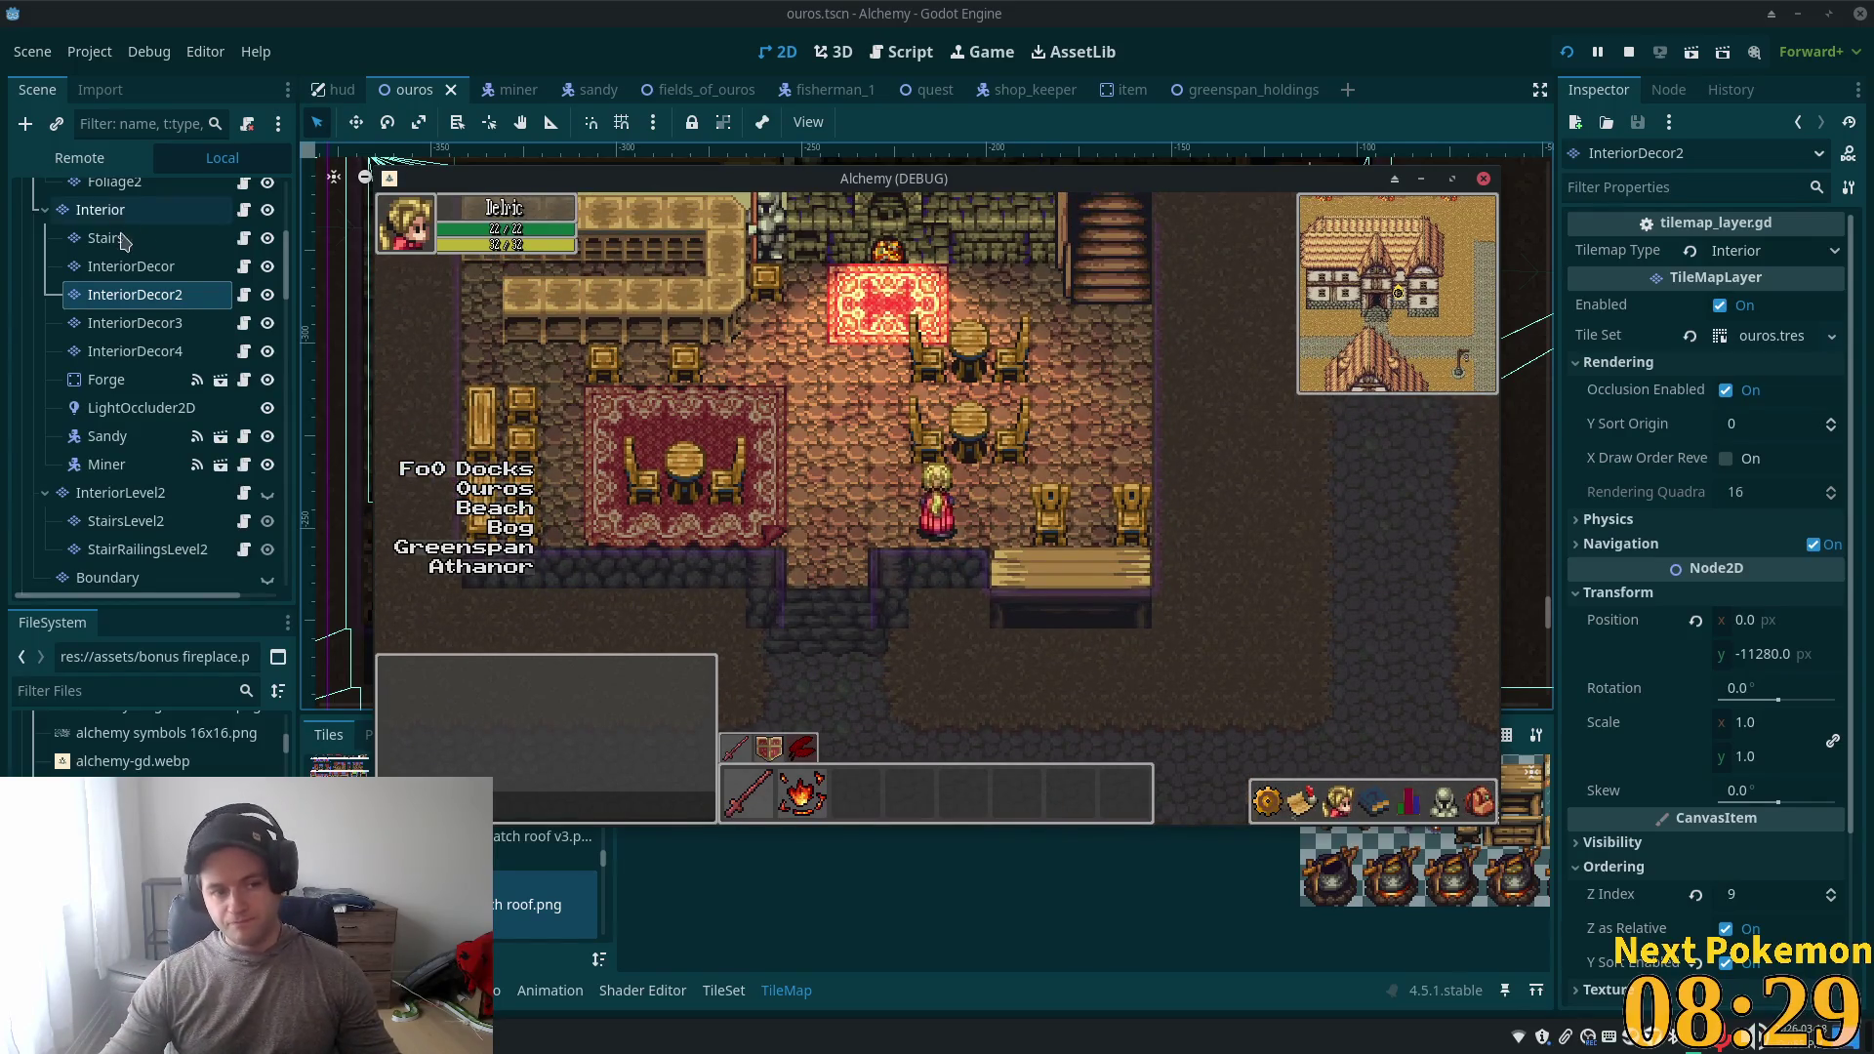
- Close the game, select the InteriorDecor layer and switch to the tile Select tool
left_click(134, 273)
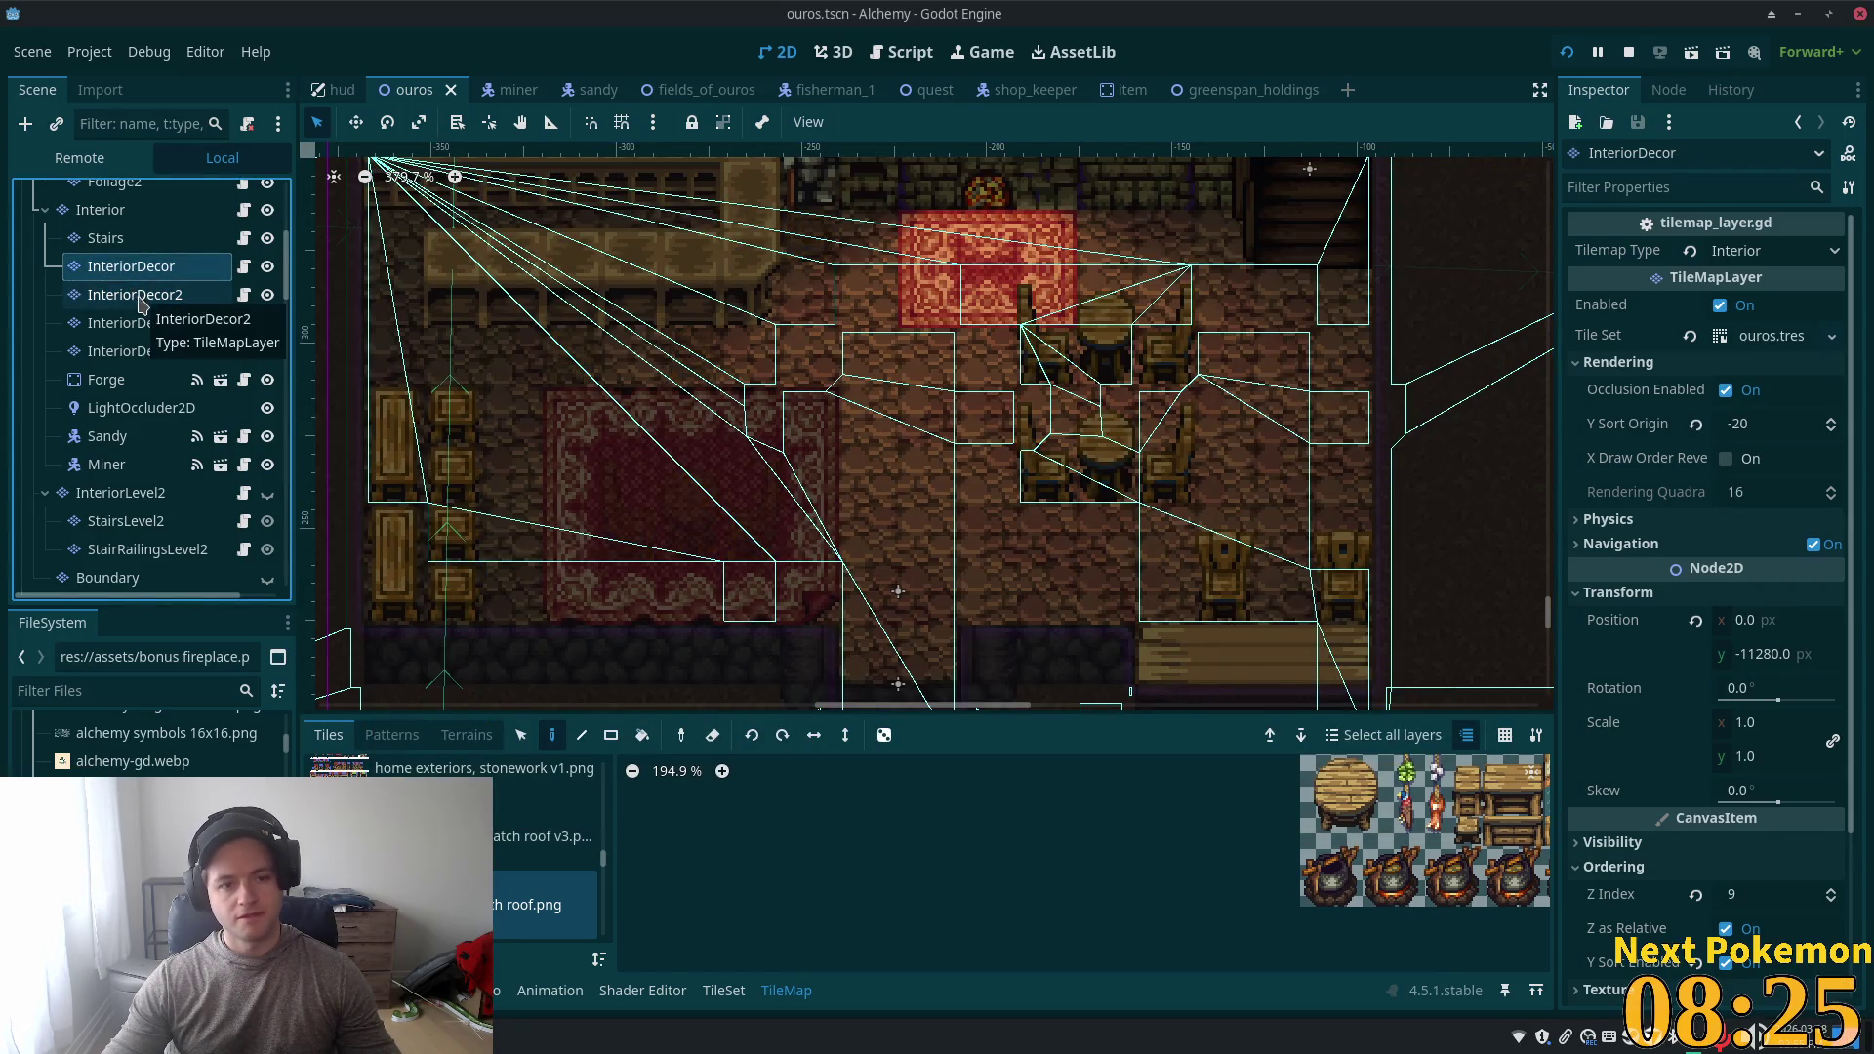
scroll(132, 239, "up", 3)
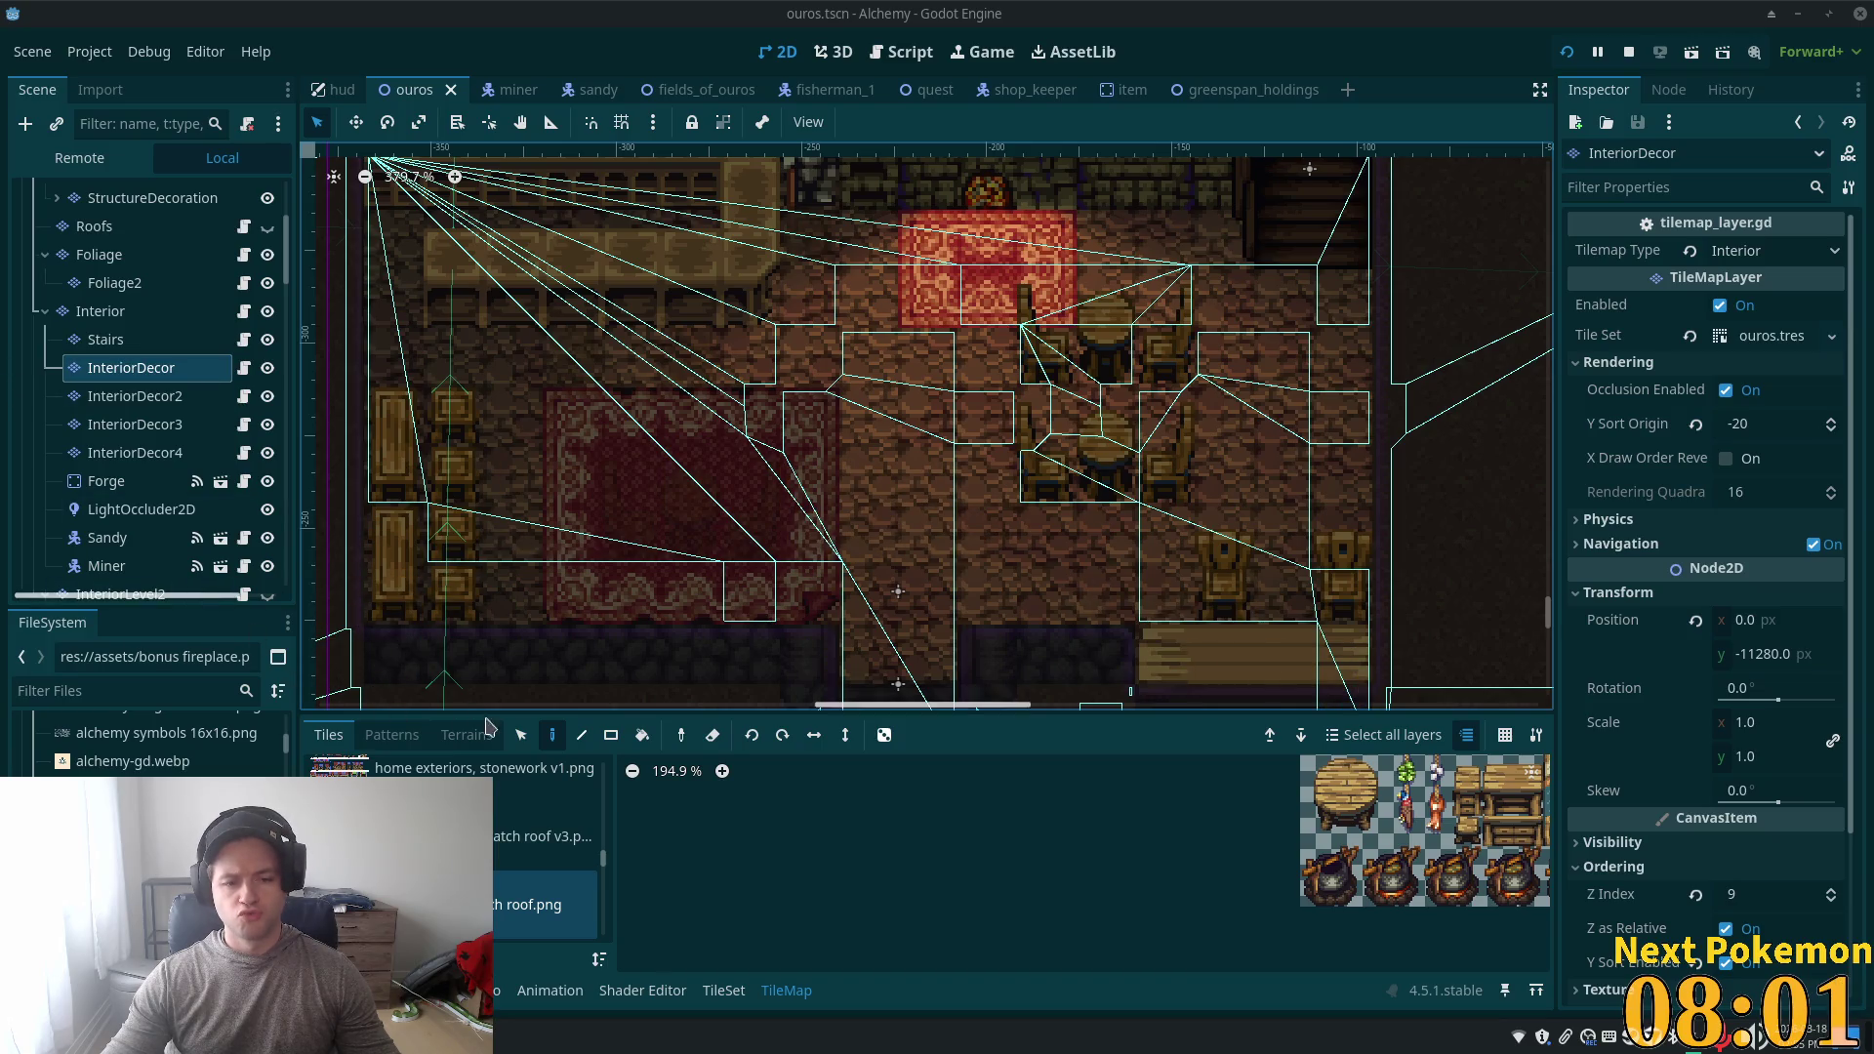
left_click(521, 734)
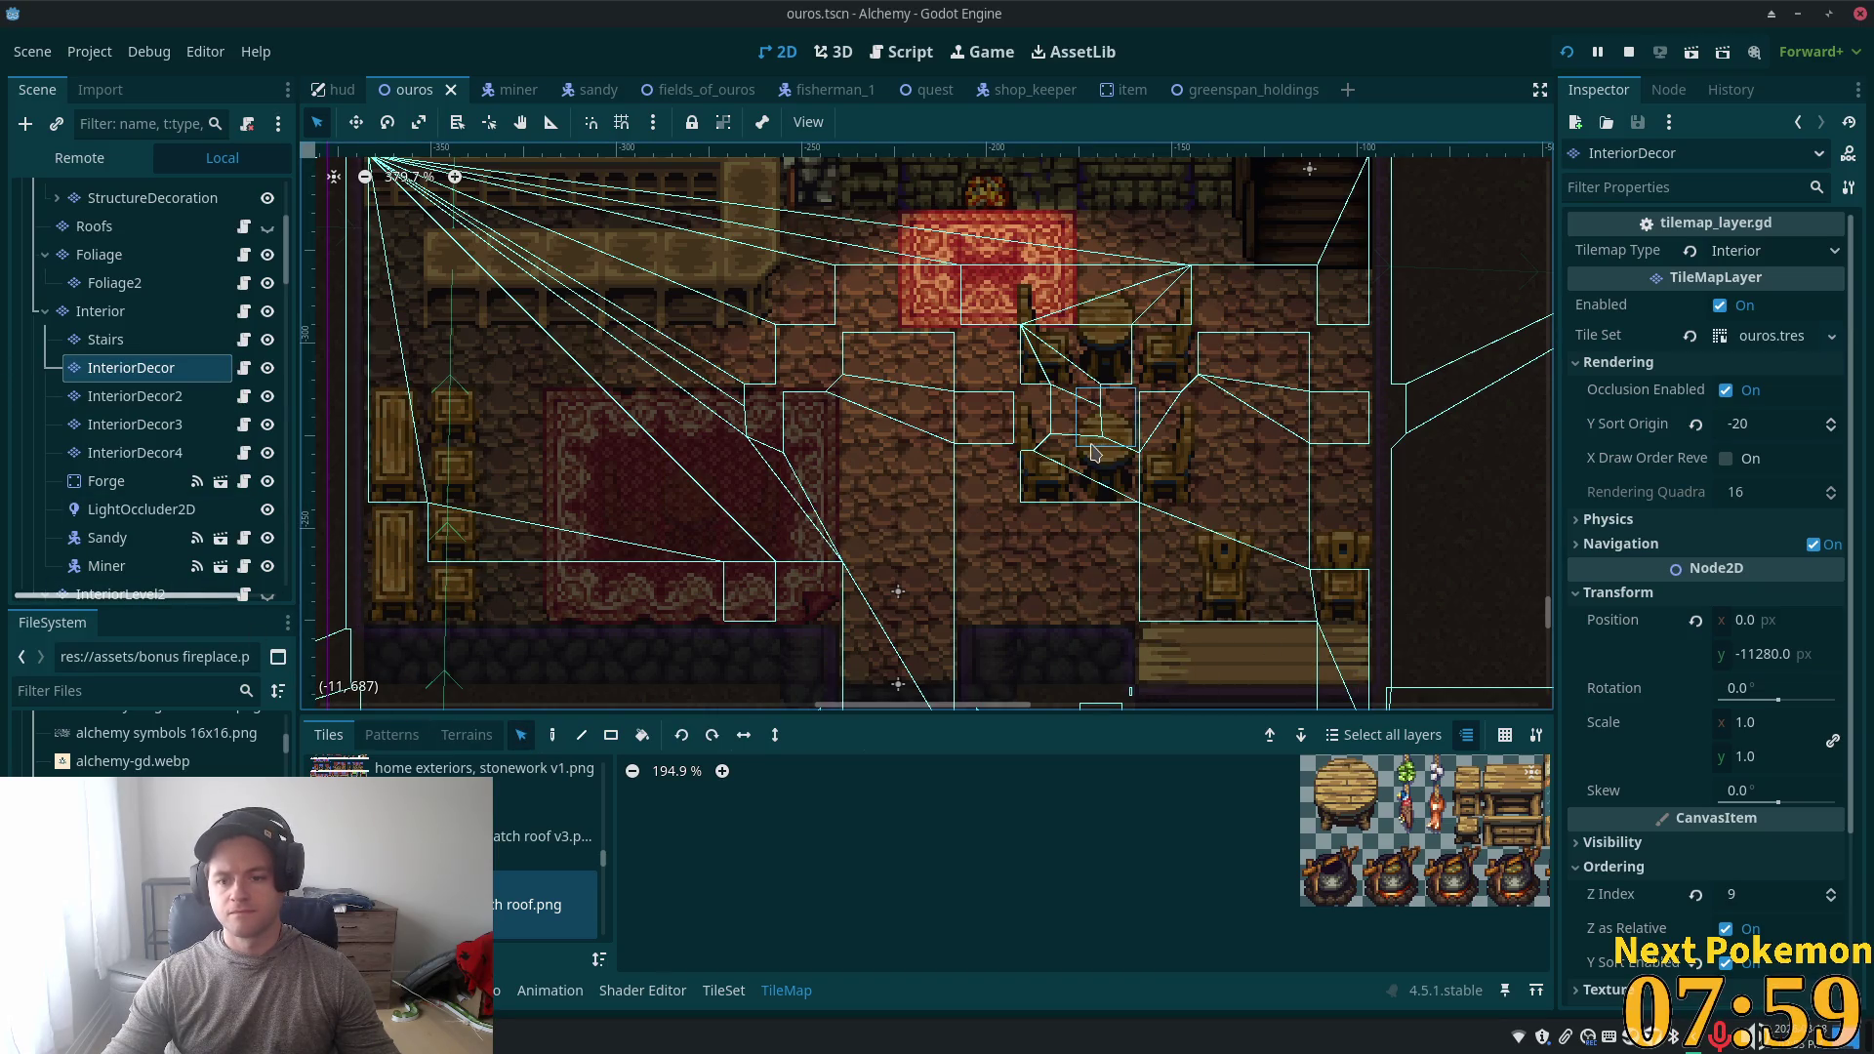
scroll(518, 849, "up", 3)
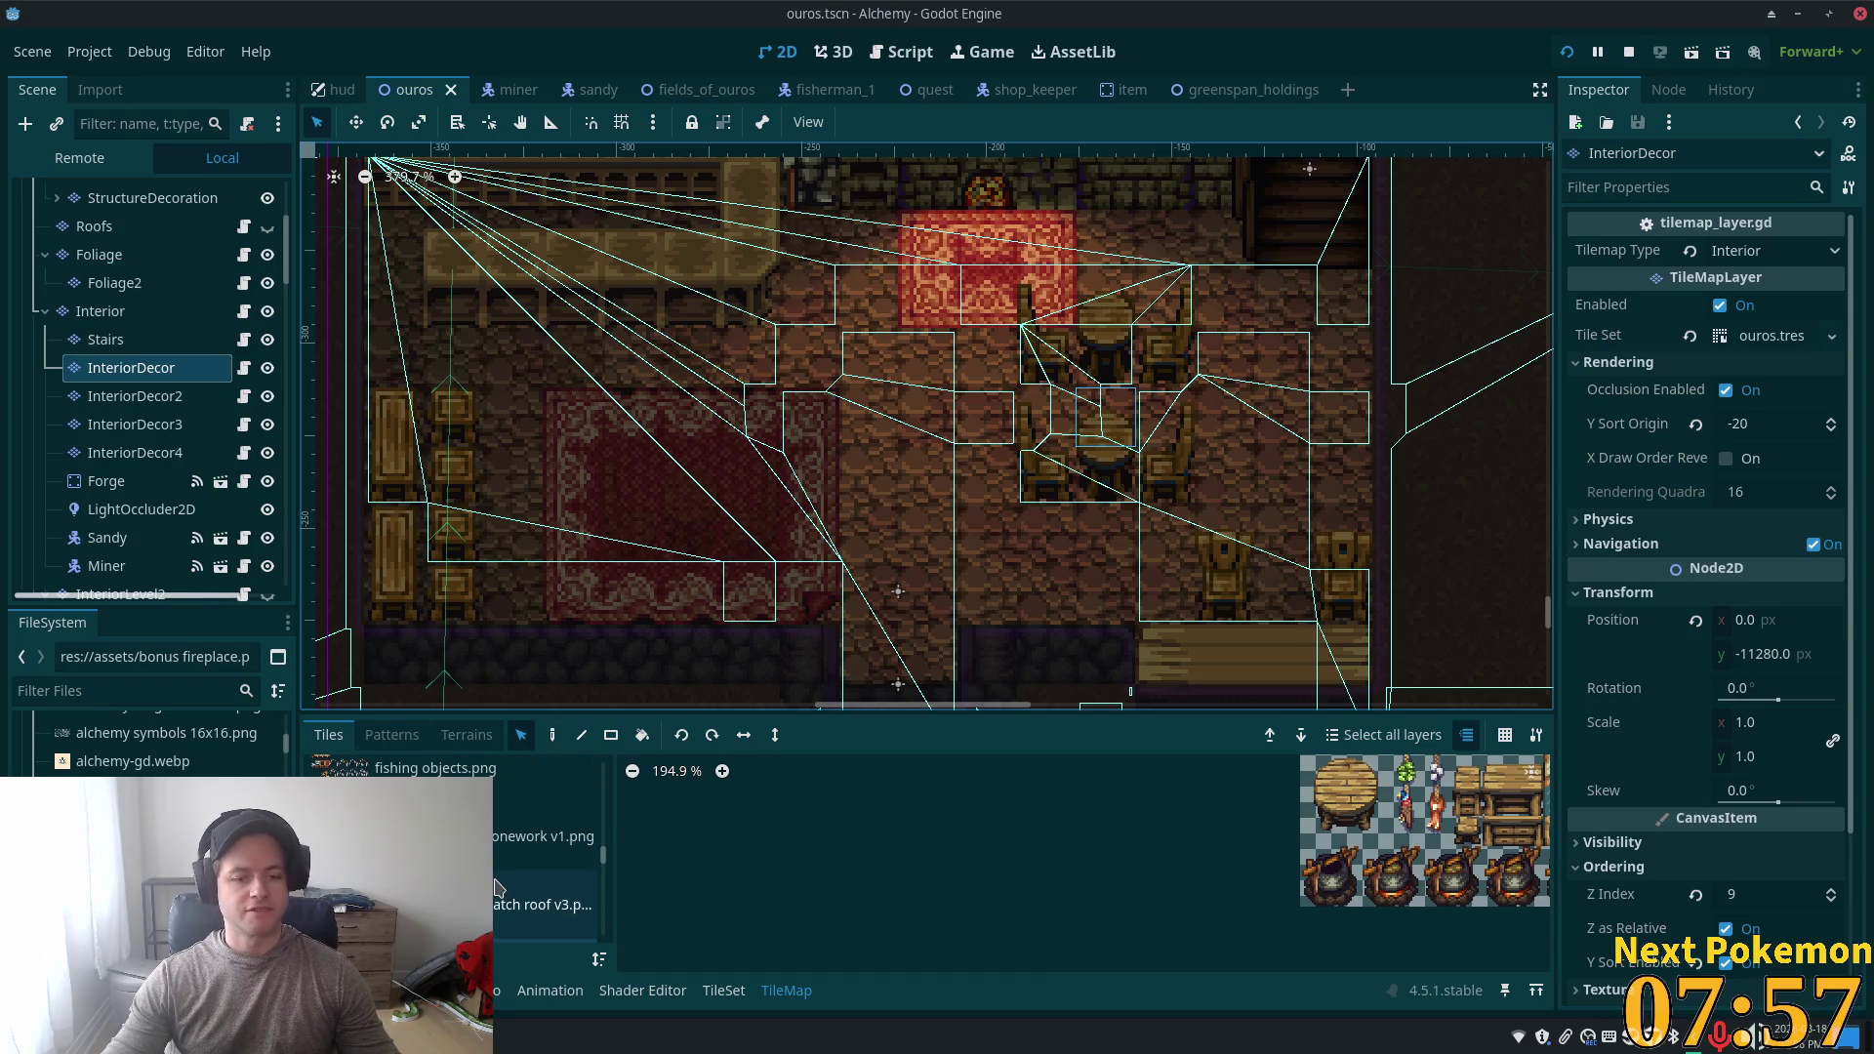
scroll(514, 859, "down", 3)
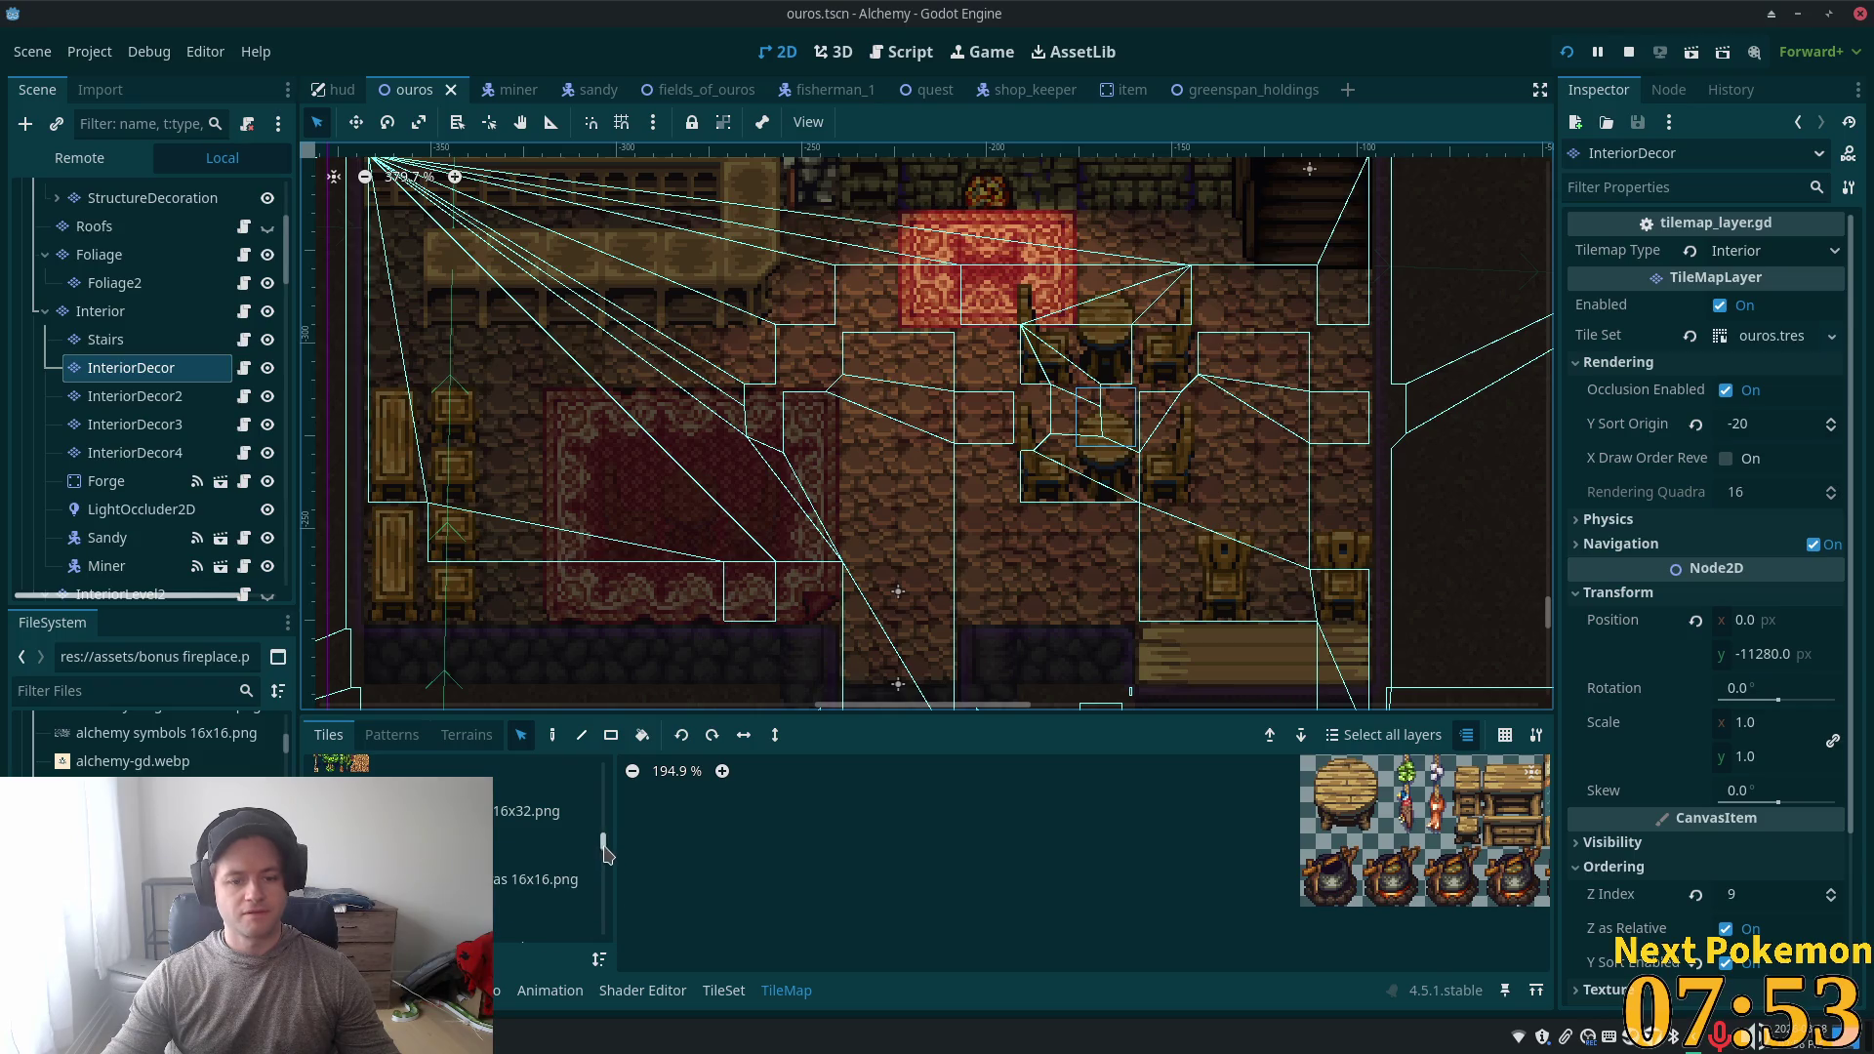
left_click_drag(605, 851, 612, 831)
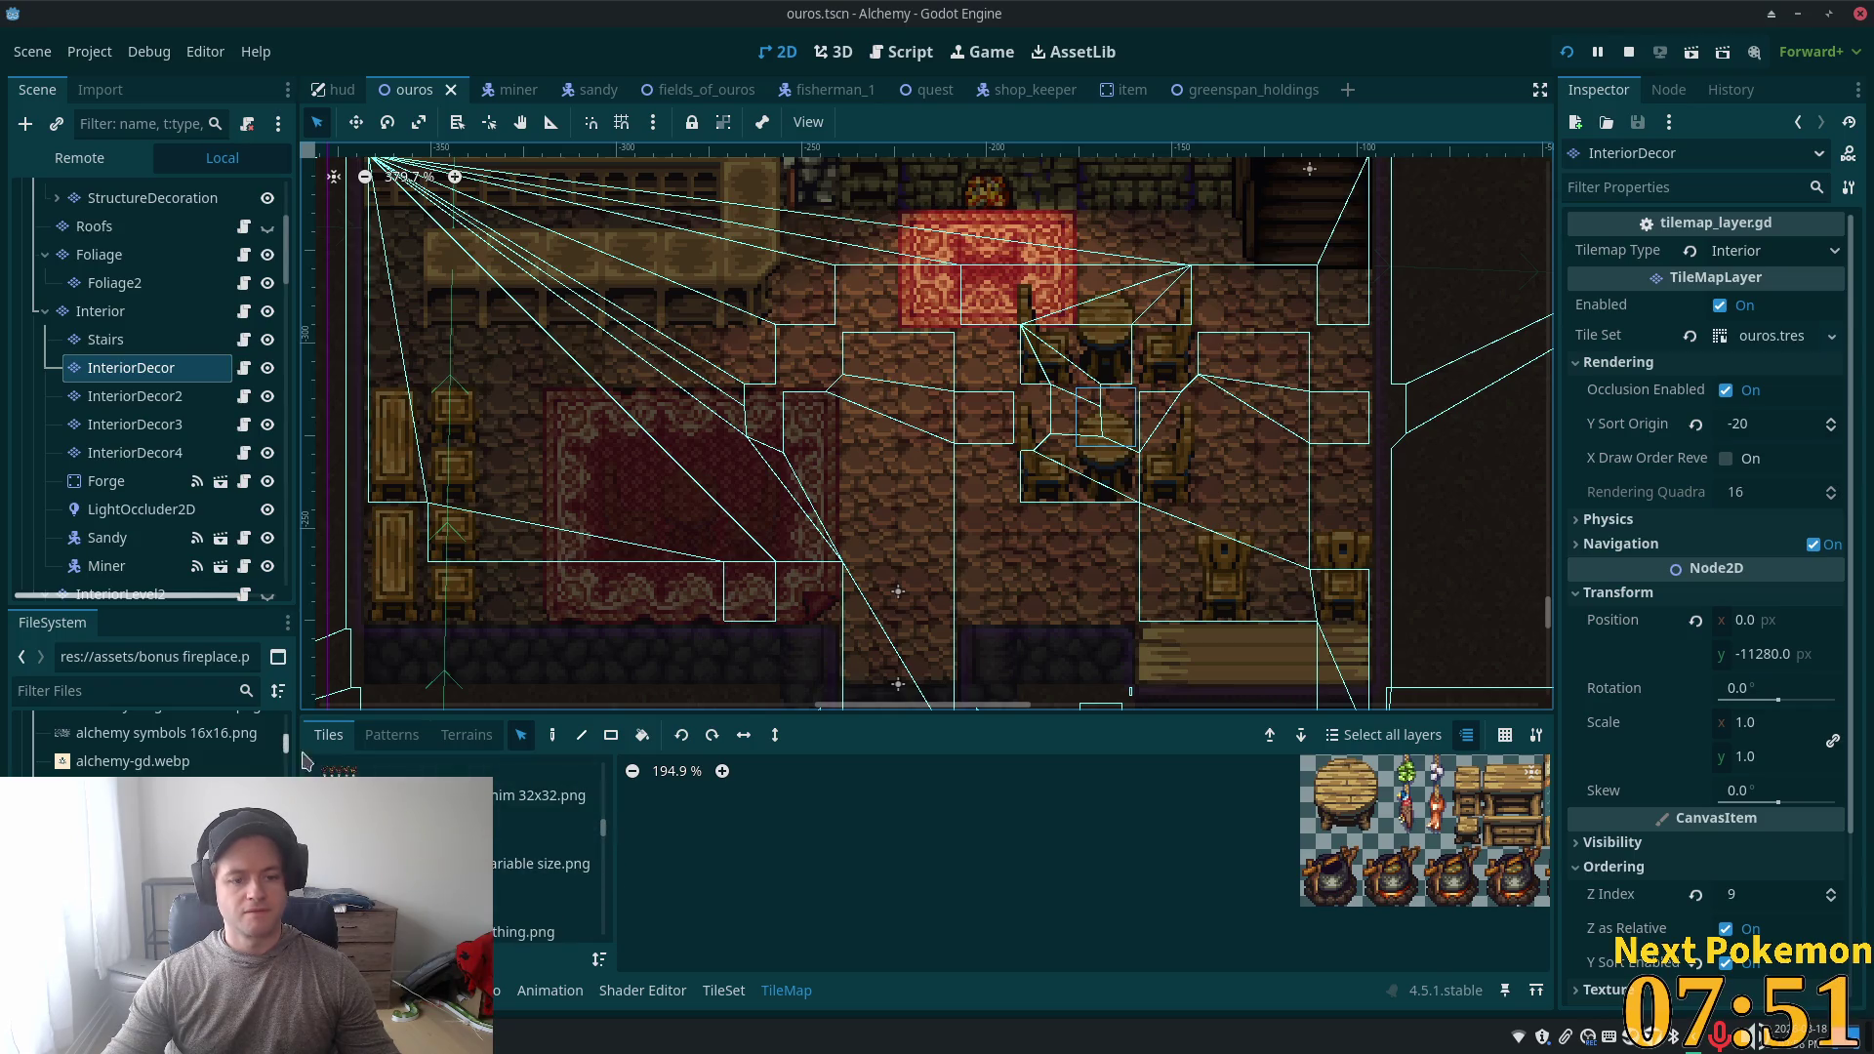
scroll(410, 849, "up", 1)
- Browse the variable-size, wardrobe-and-clock and baskets-and-furniture tile sheets to reach the chair and table tiles
left_click(410, 886)
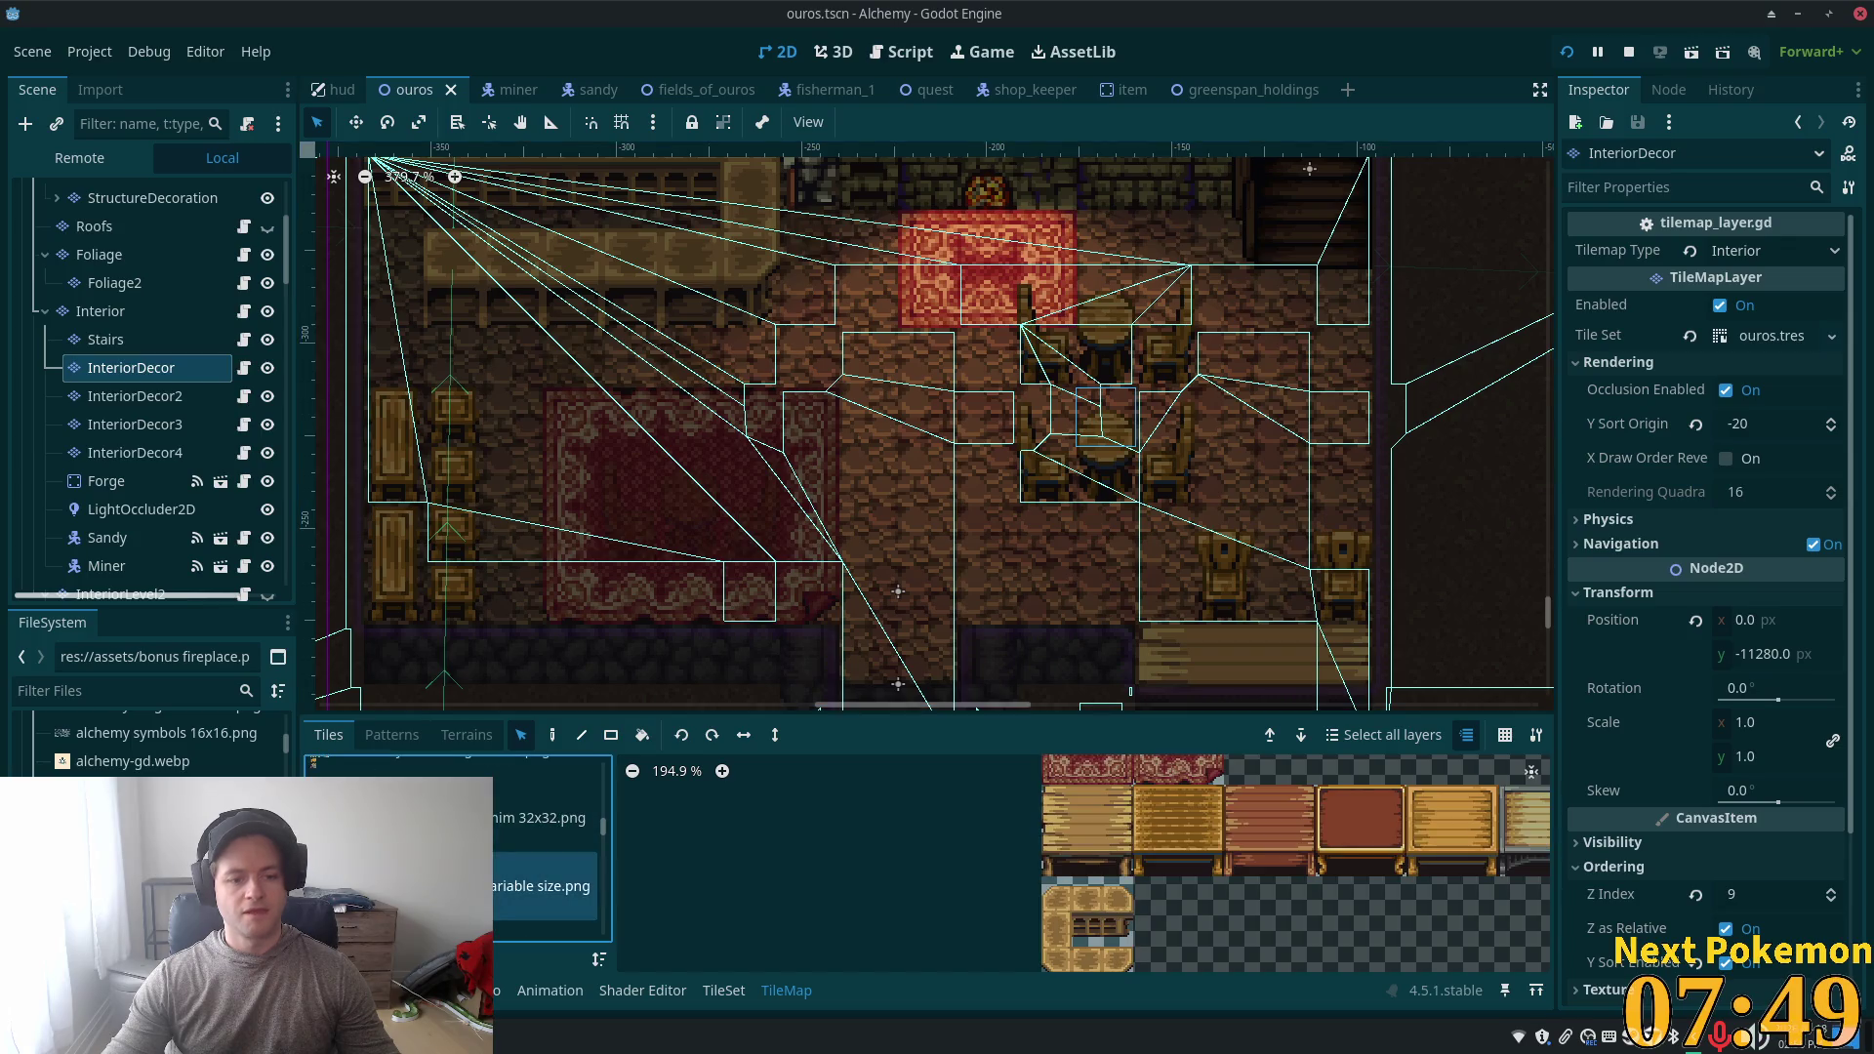
scroll(410, 849, "up", 1)
left_click(409, 817)
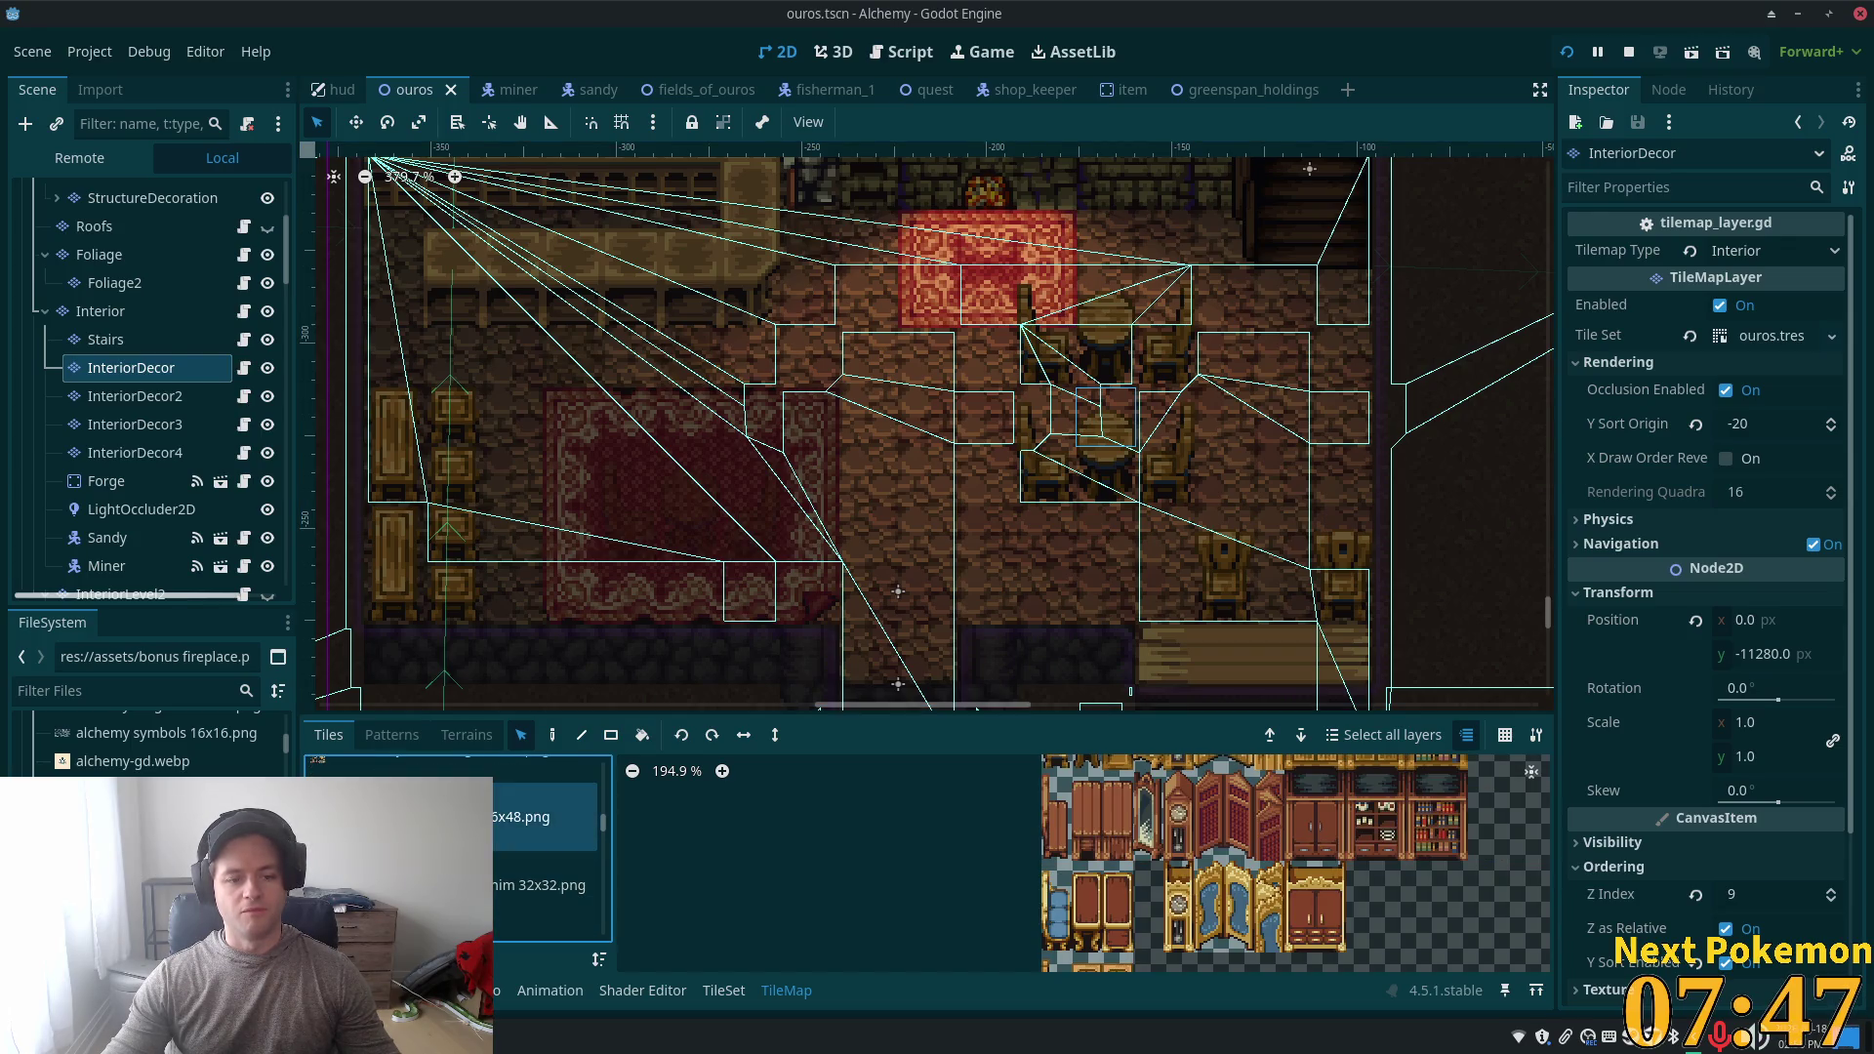
scroll(1259, 961, "up", 2)
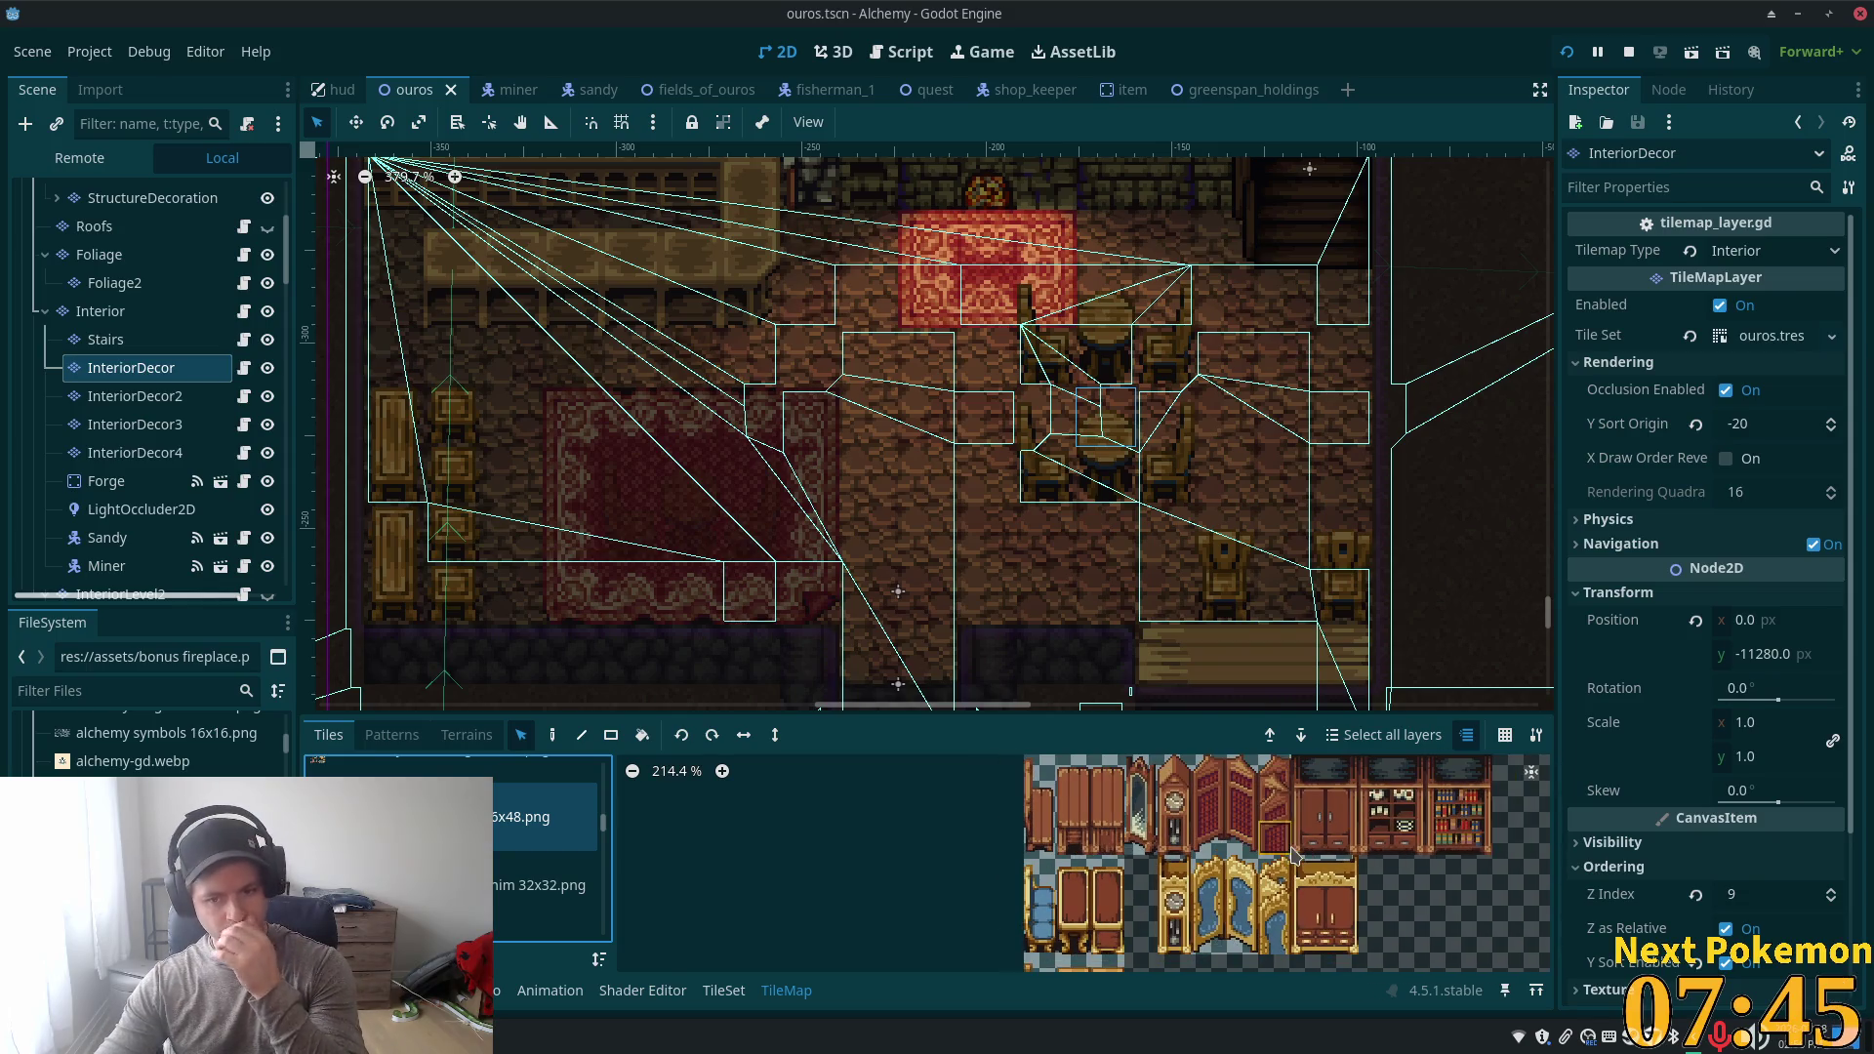
scroll(1254, 969, "up", 4)
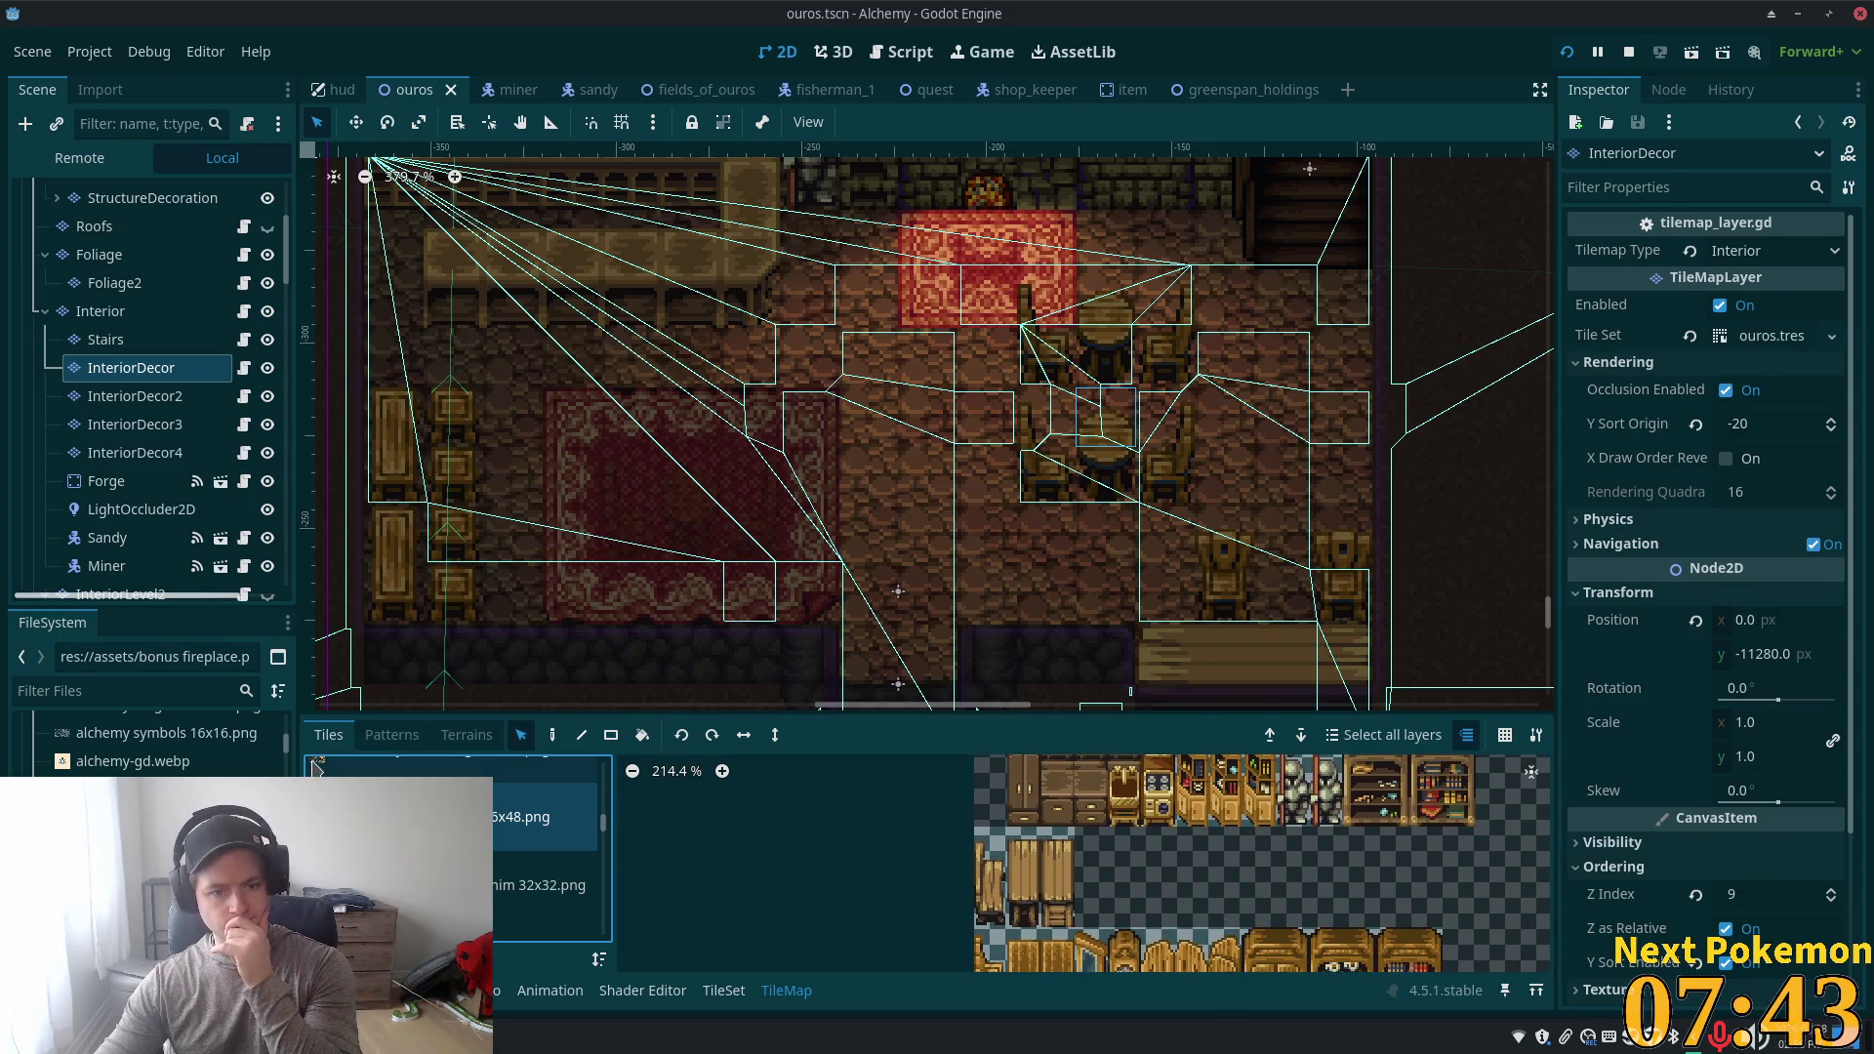
scroll(410, 848, "down", 1)
left_click(410, 884)
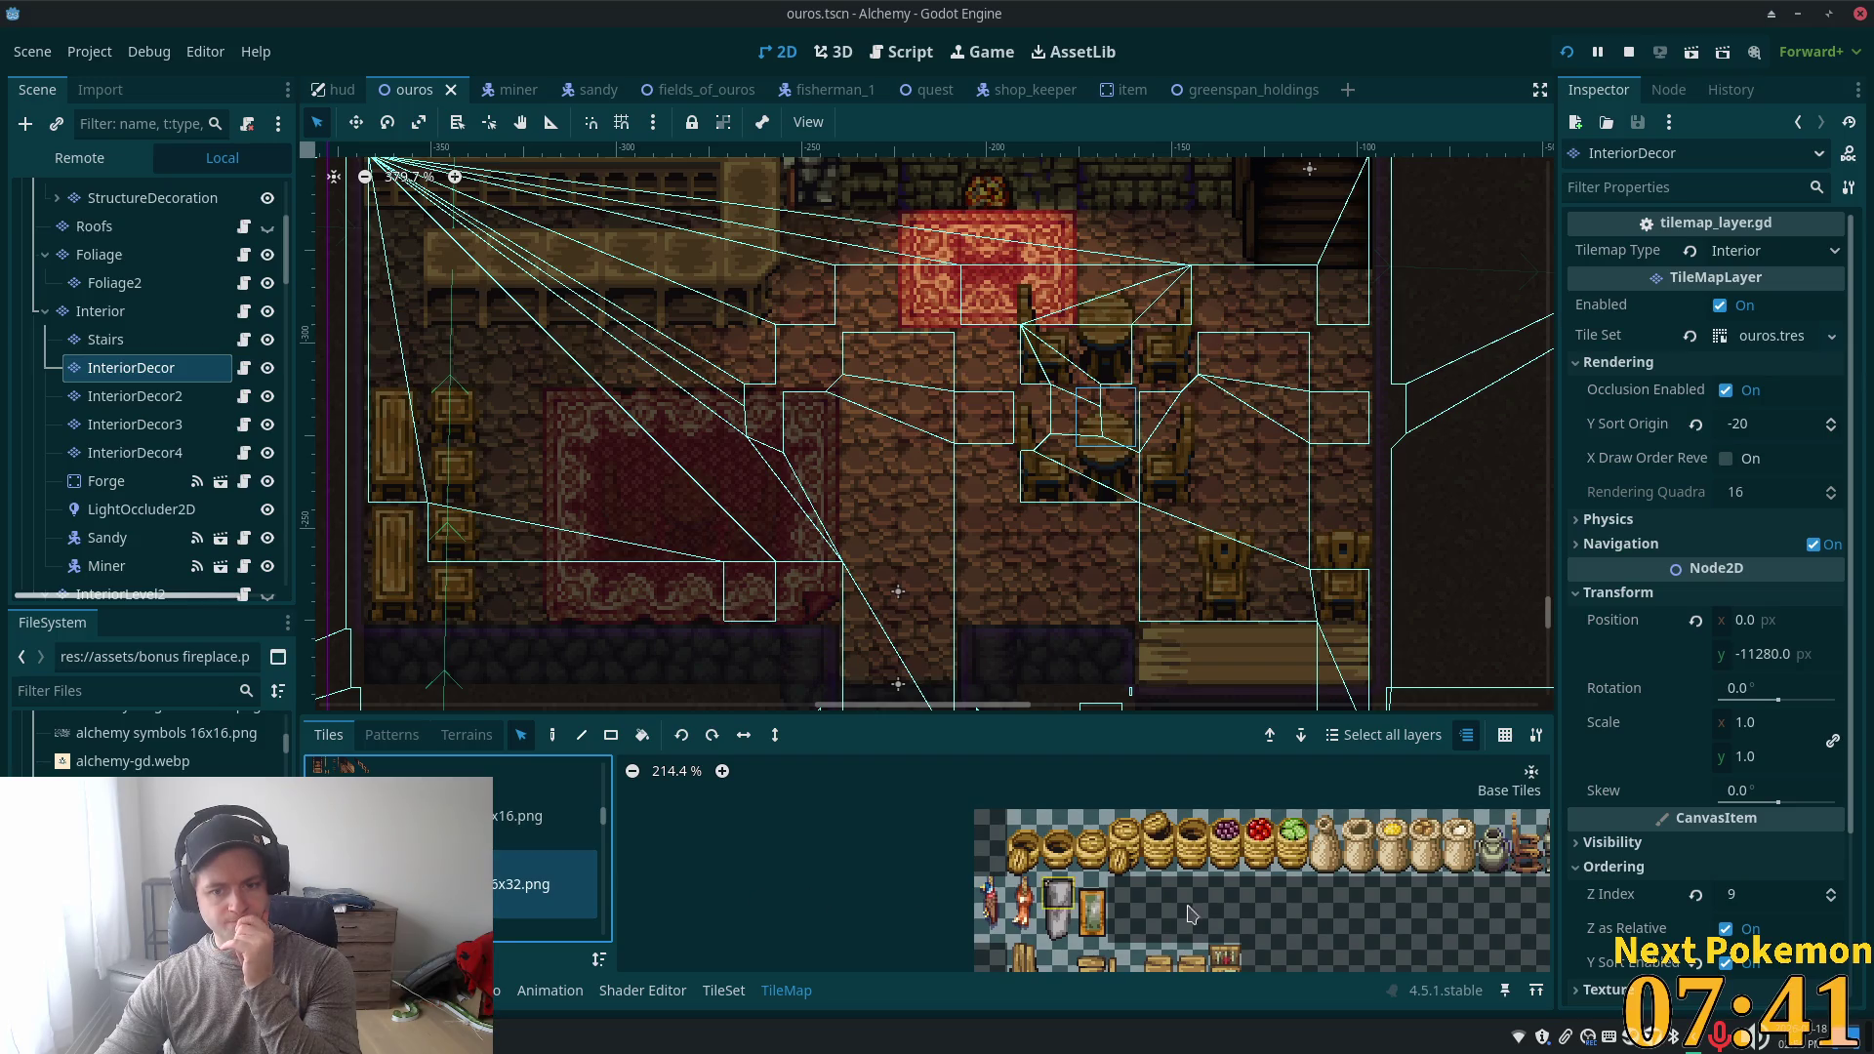
scroll(1188, 912, "down", 1)
scroll(1268, 923, "up", 2)
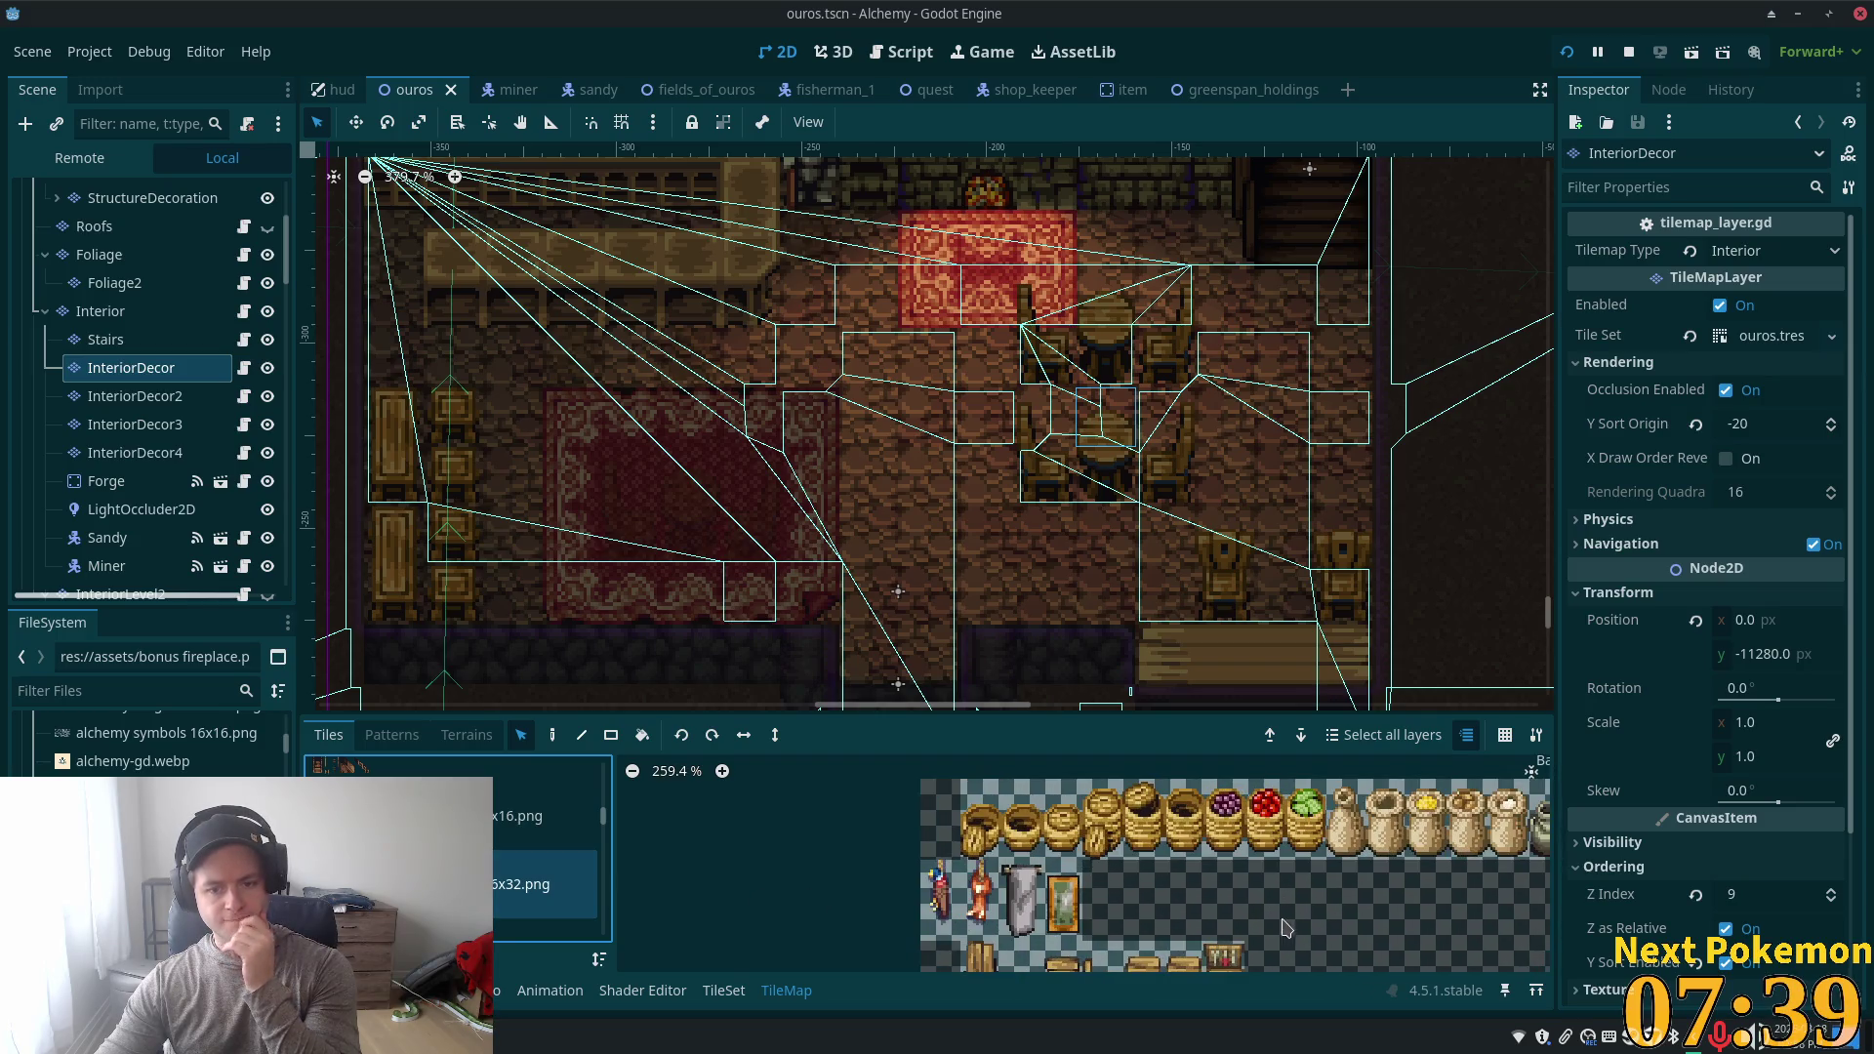
scroll(1285, 927, "down", 3)
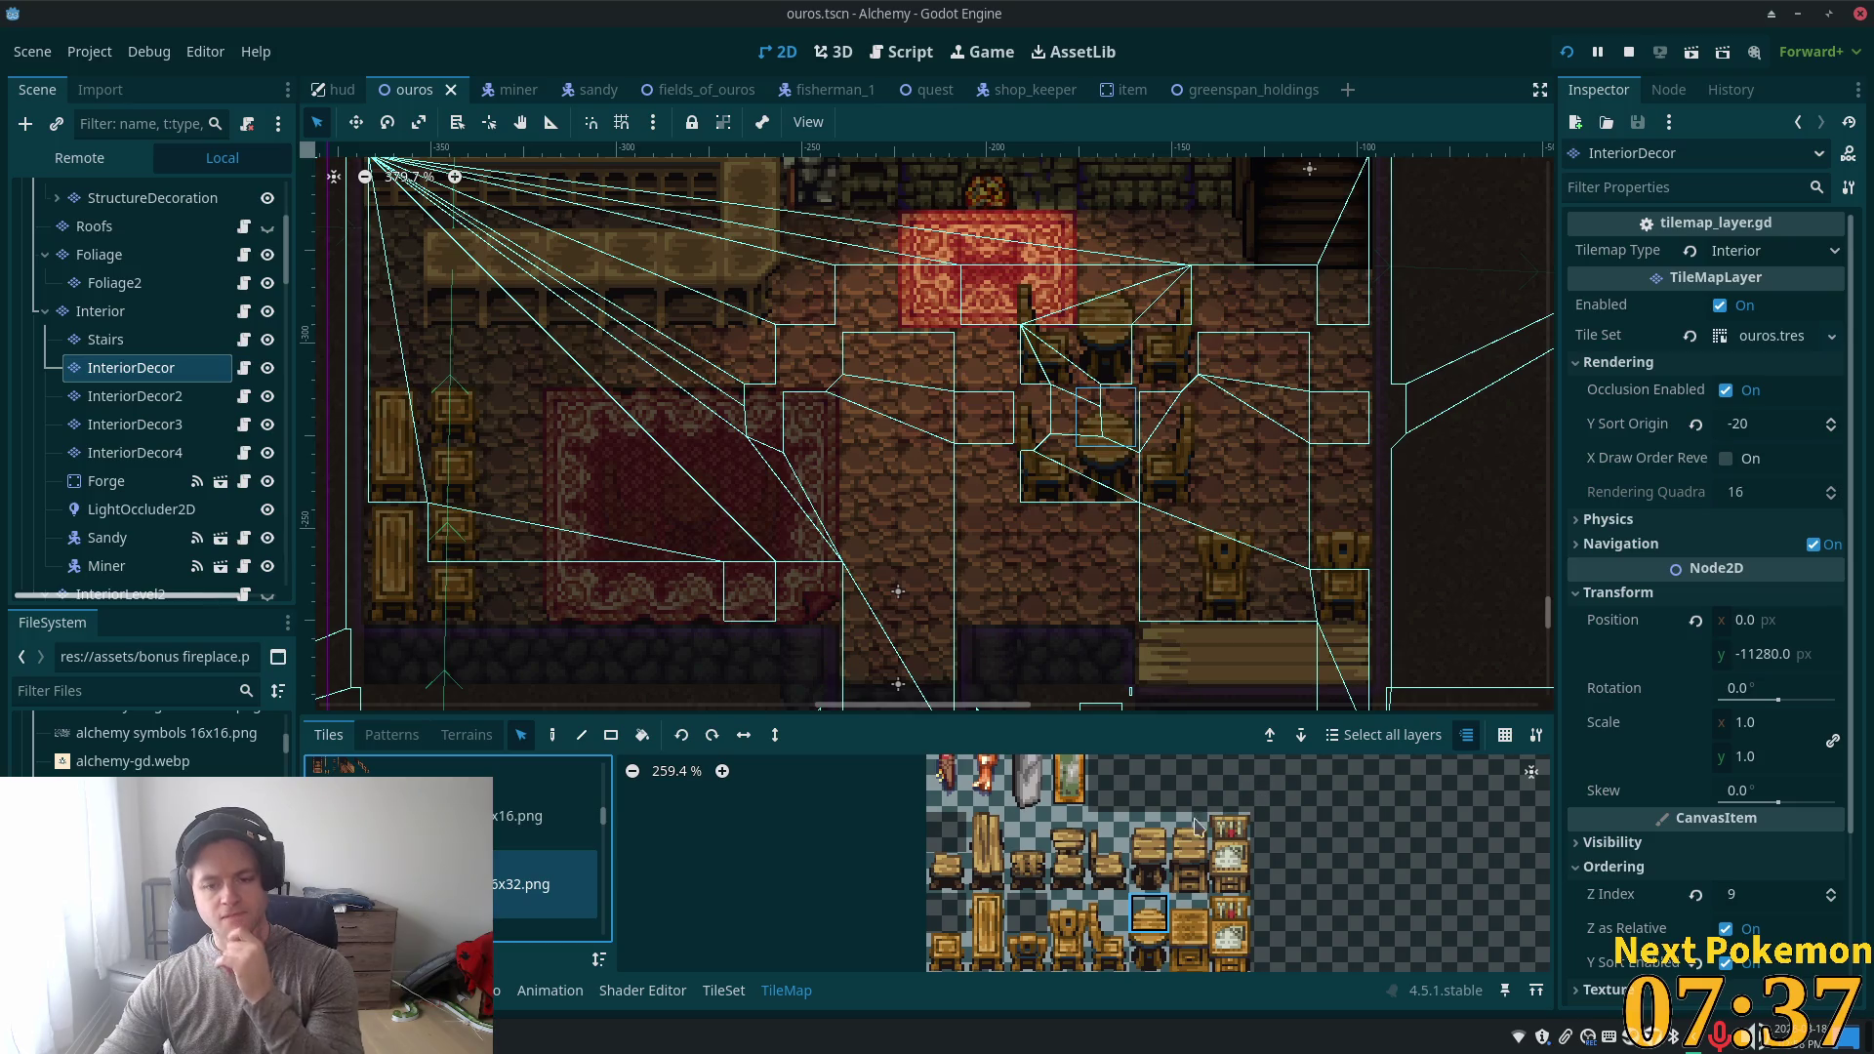
scroll(1188, 898, "down", 1)
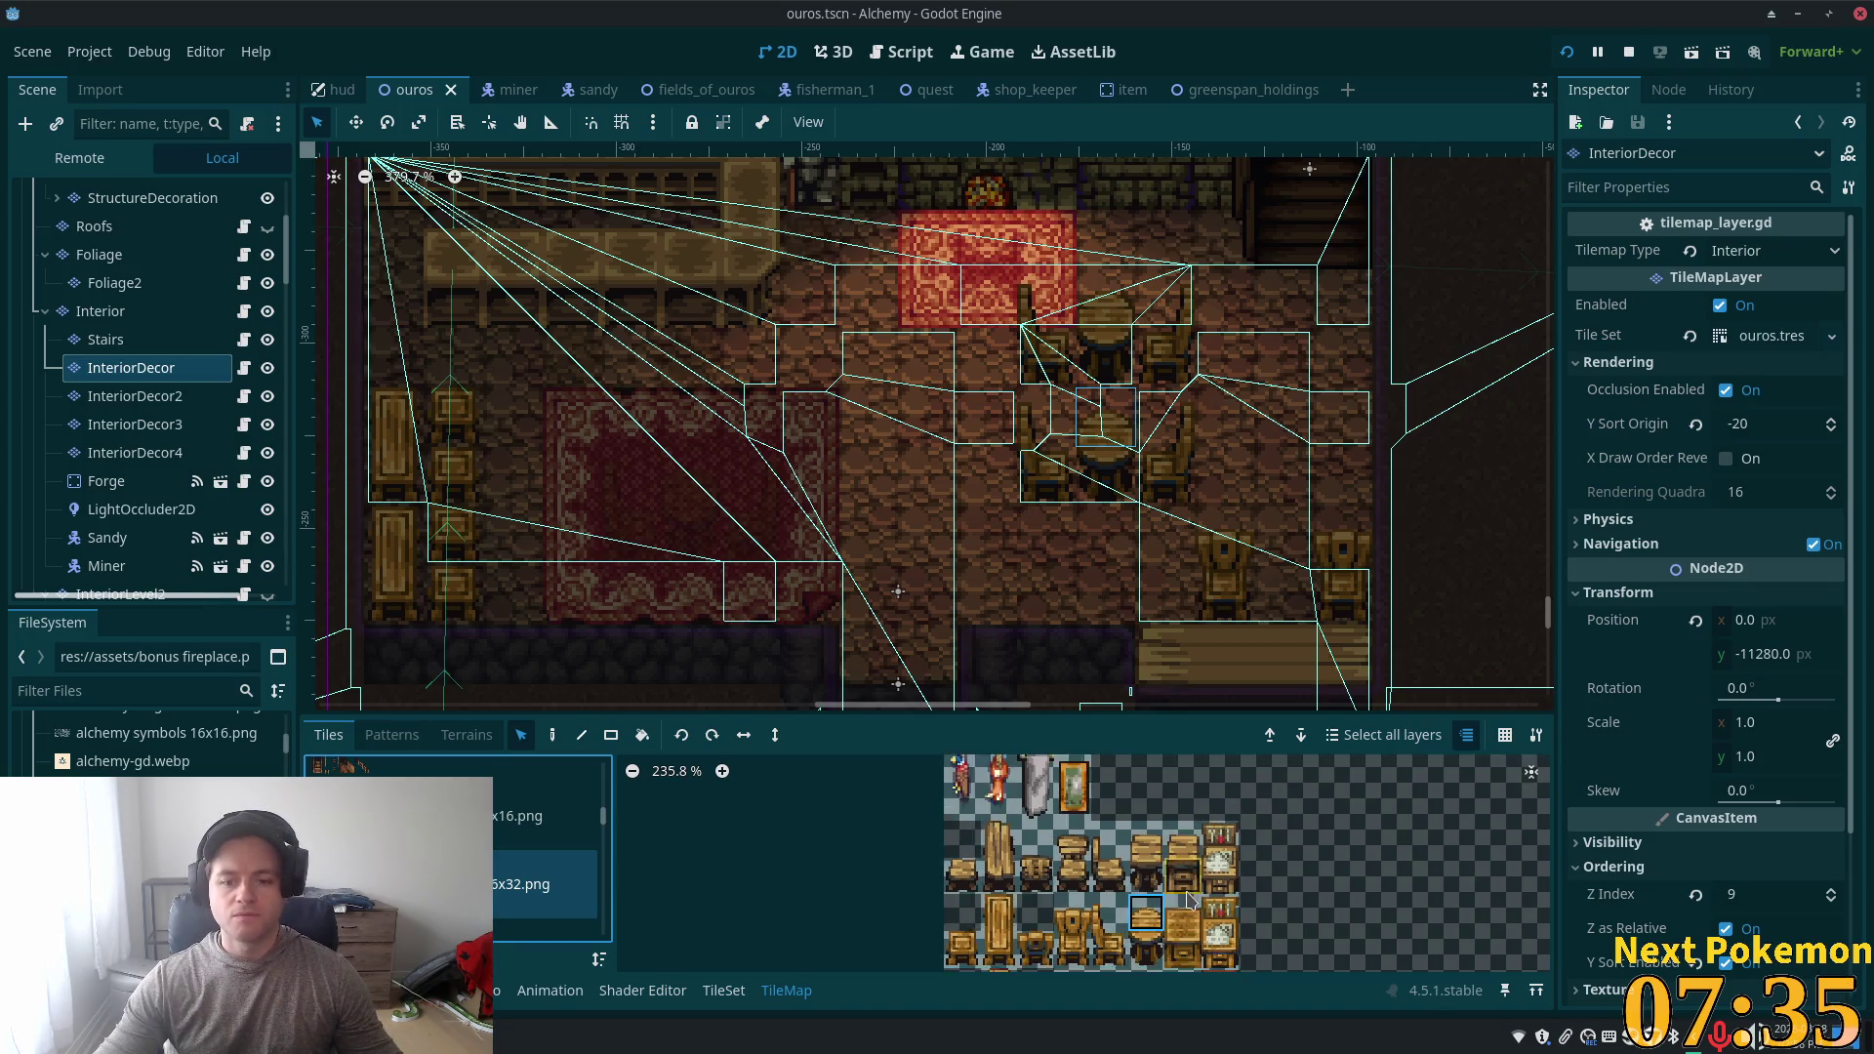
scroll(1188, 897, "up", 5)
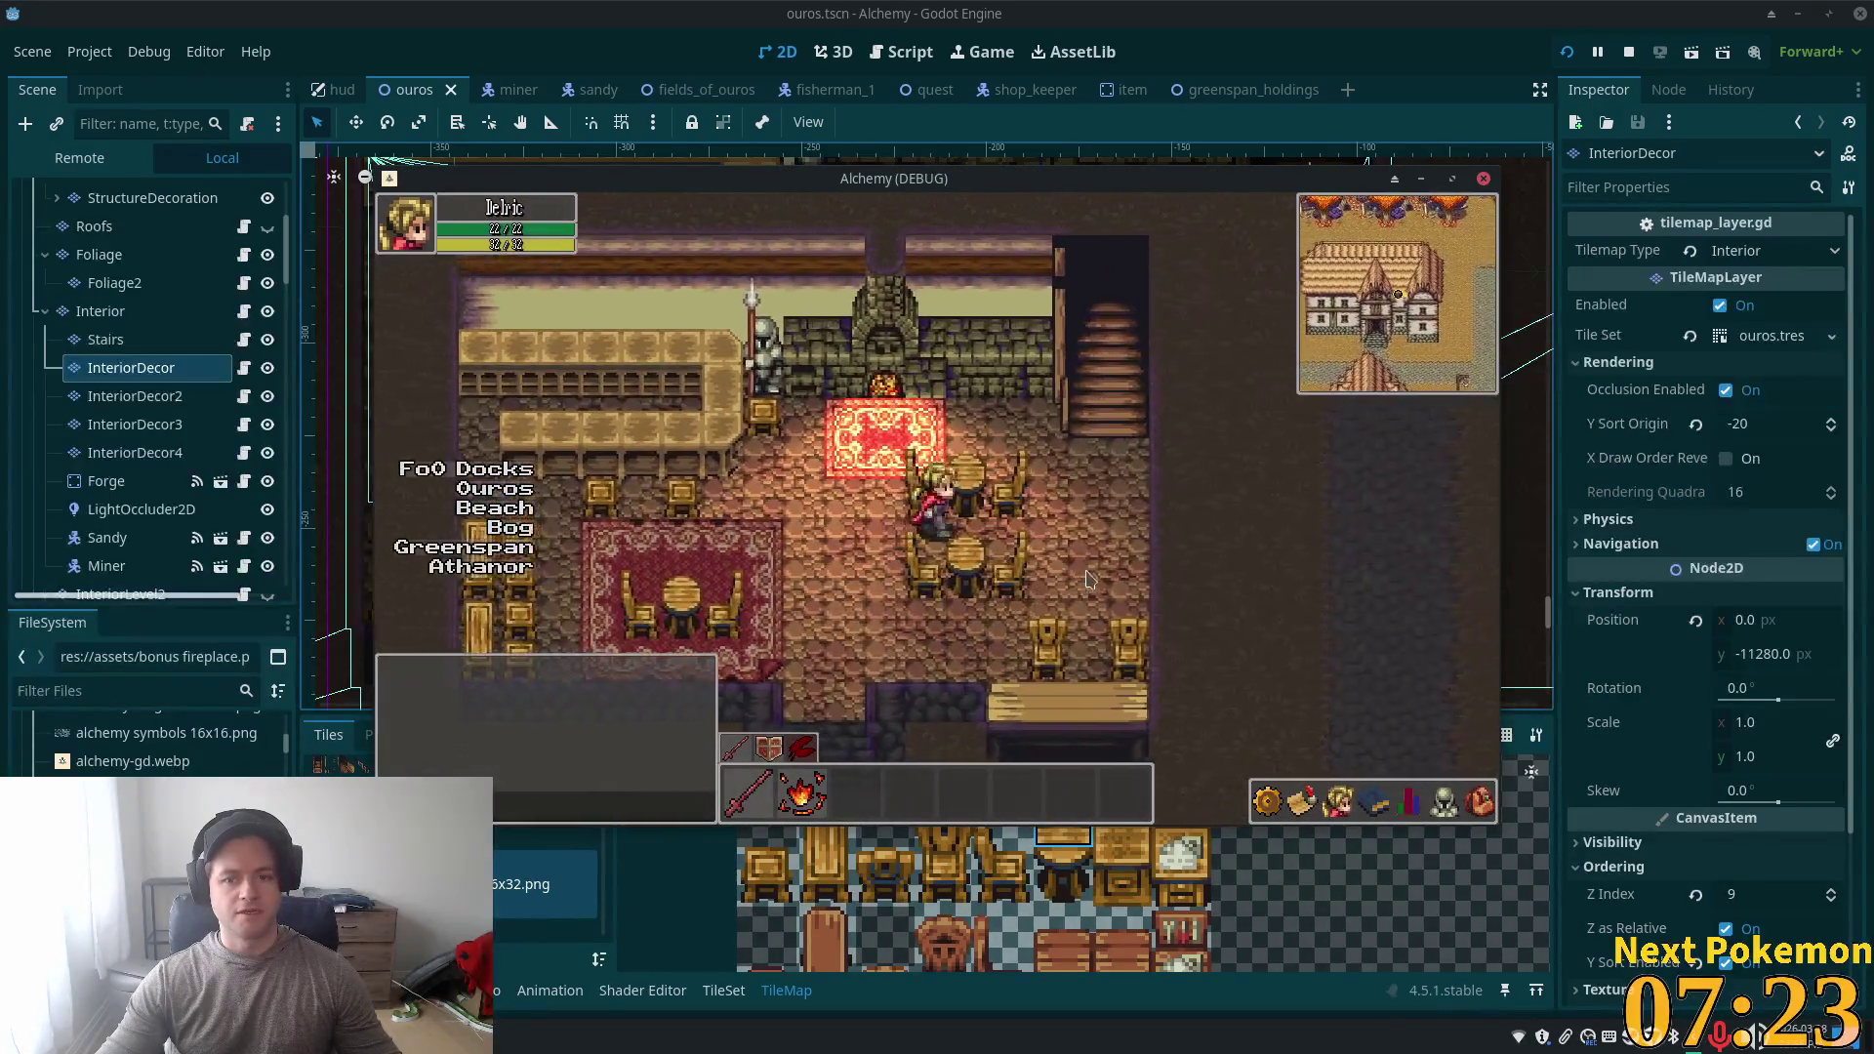
- Walk the character up to the fireplace rug, down to the table and left past it, then select the Interior node
key("Up")
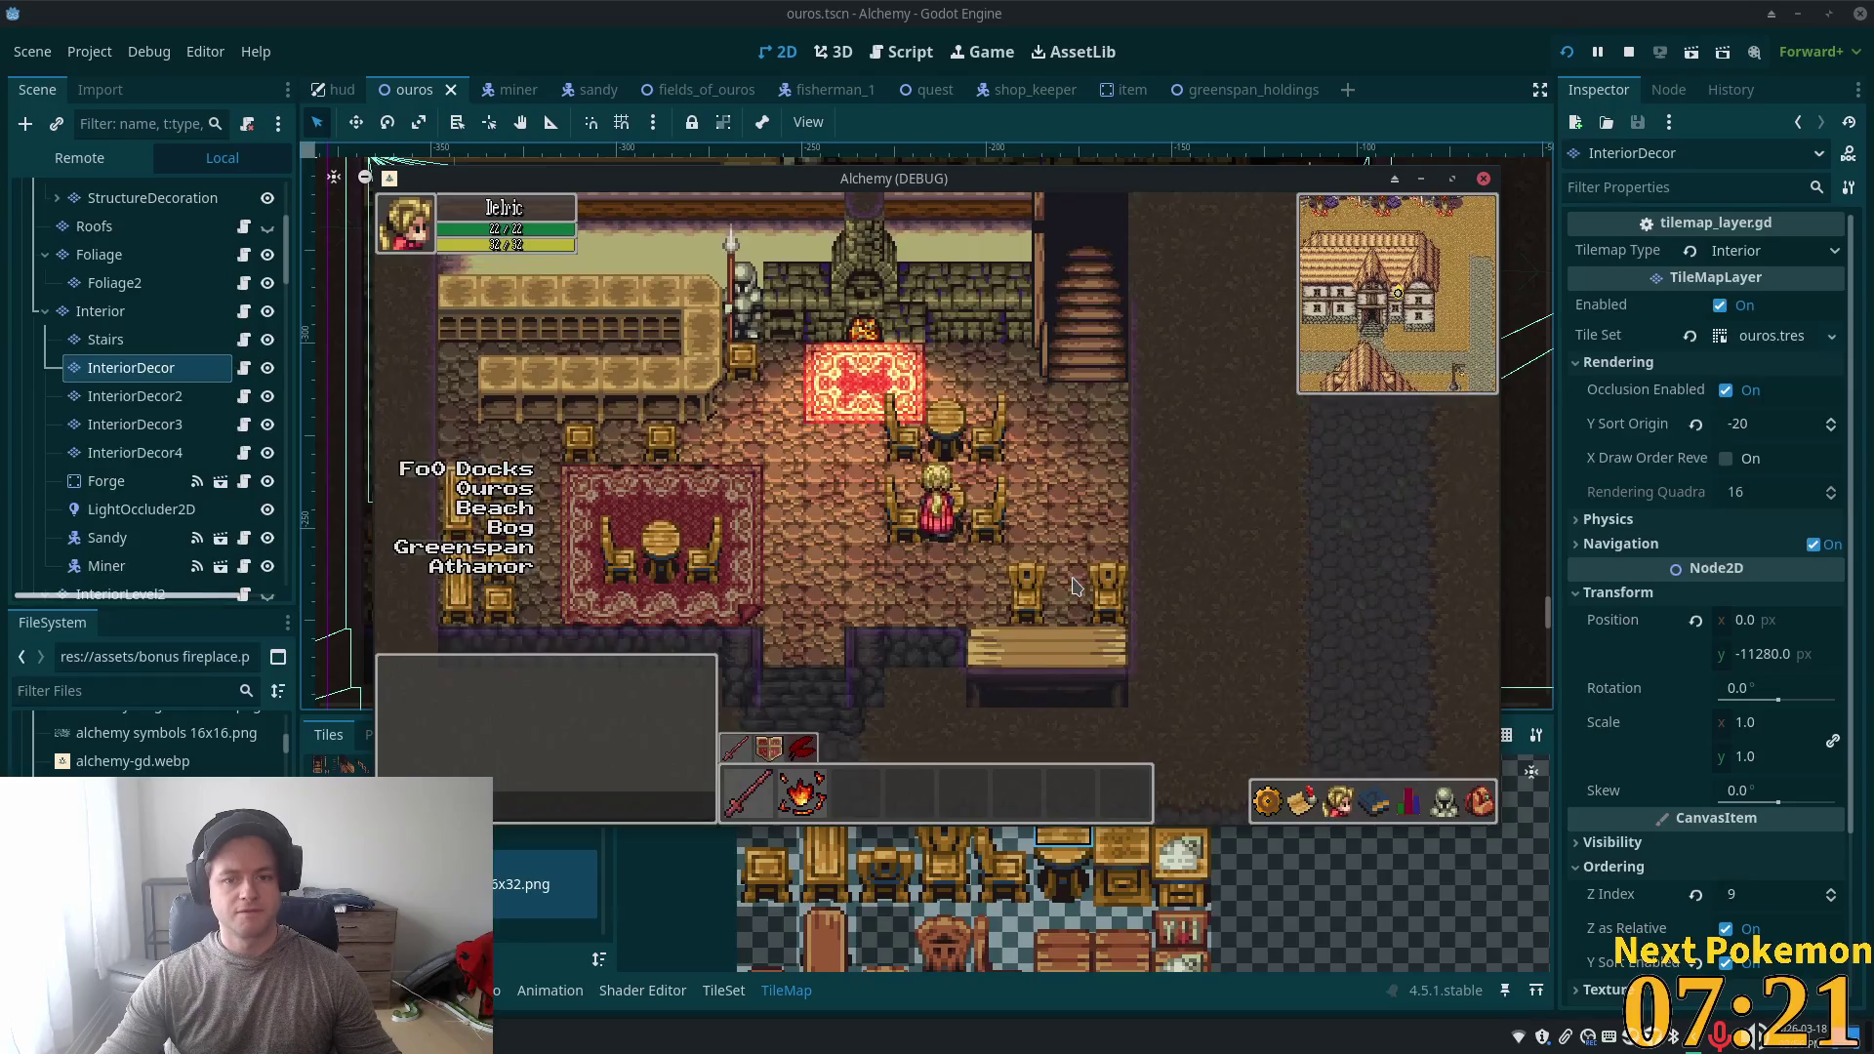
key("Down")
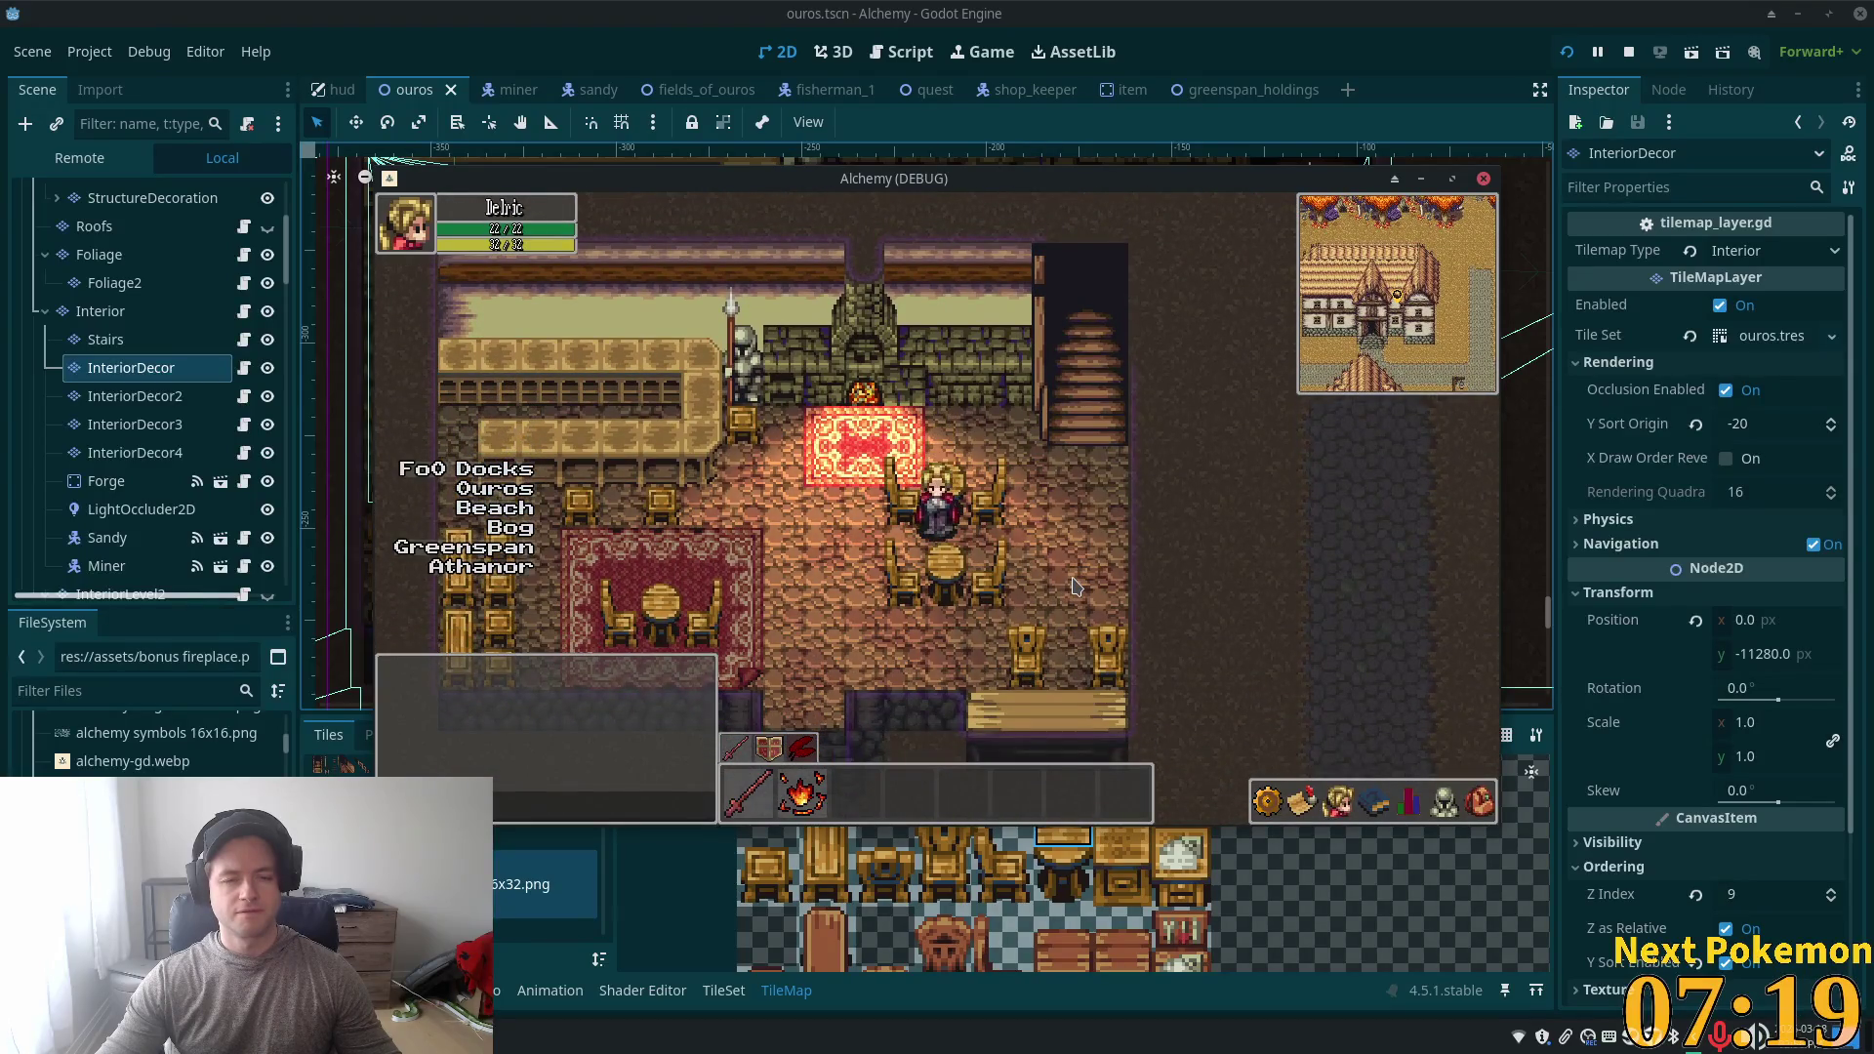
key("Left")
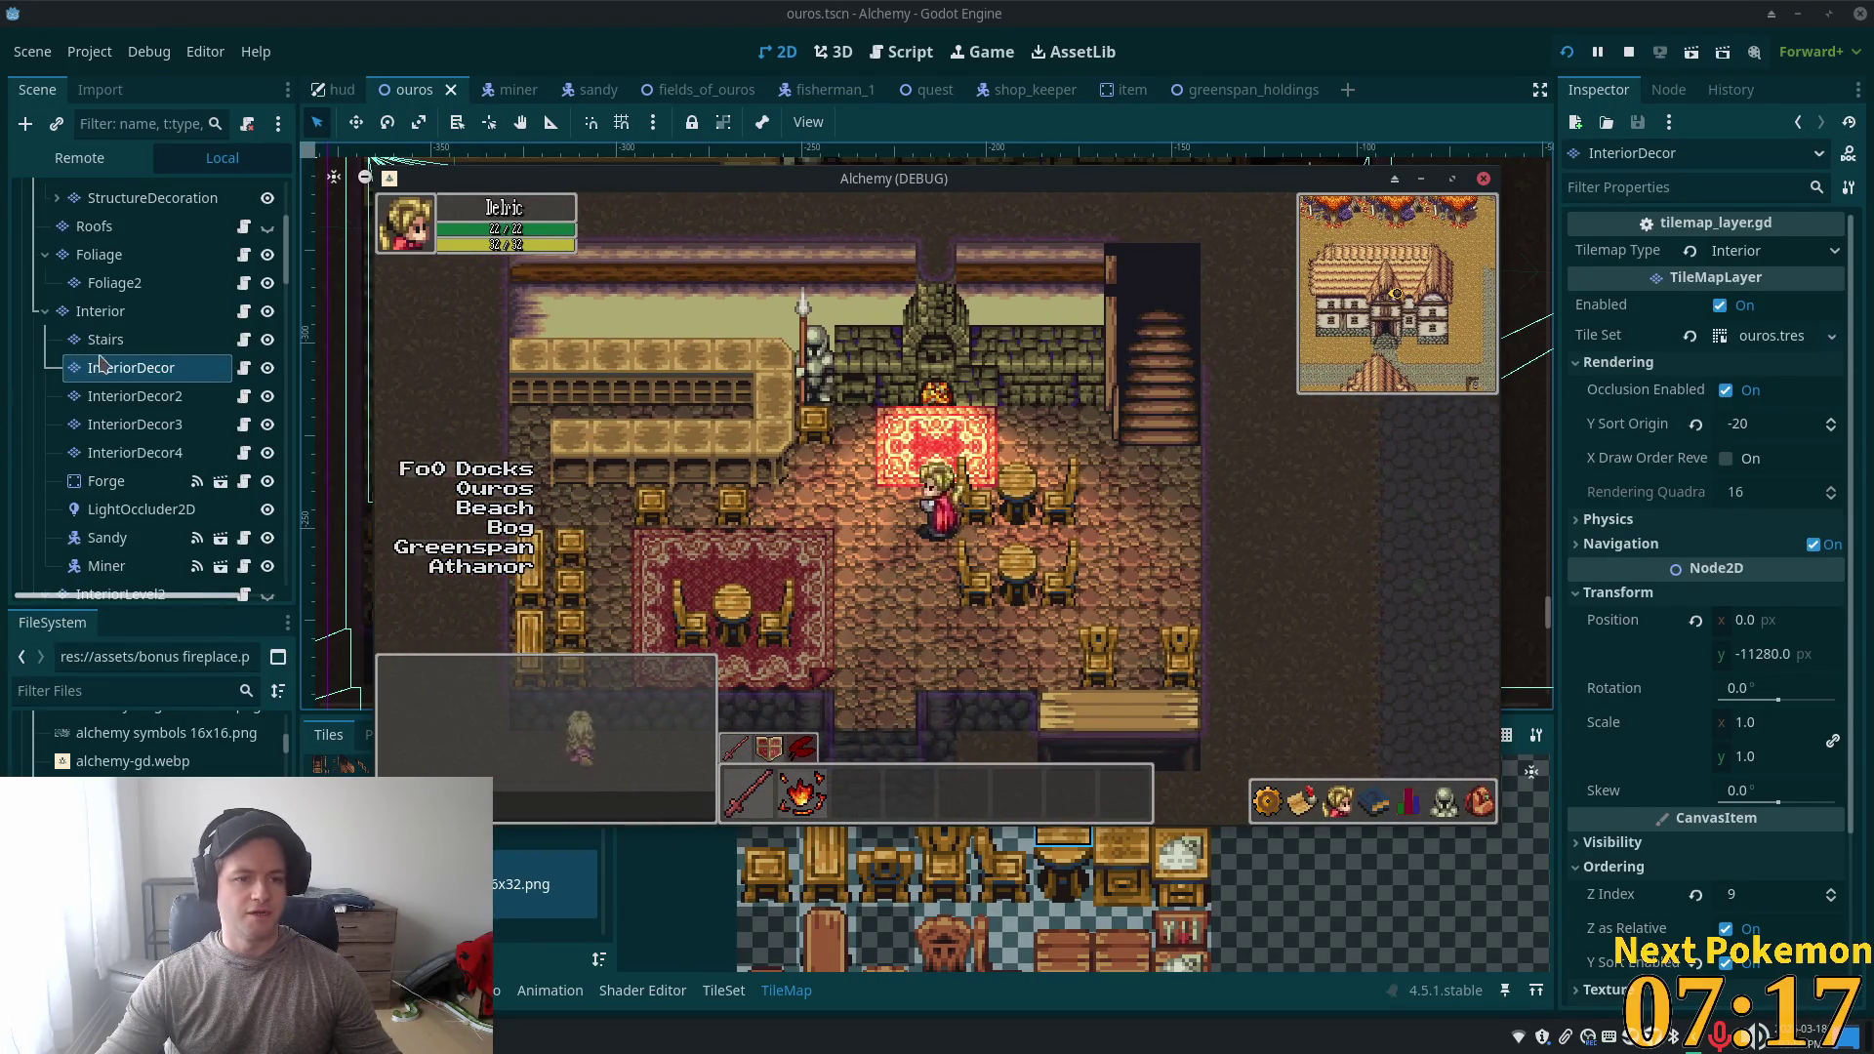
left_click(96, 318)
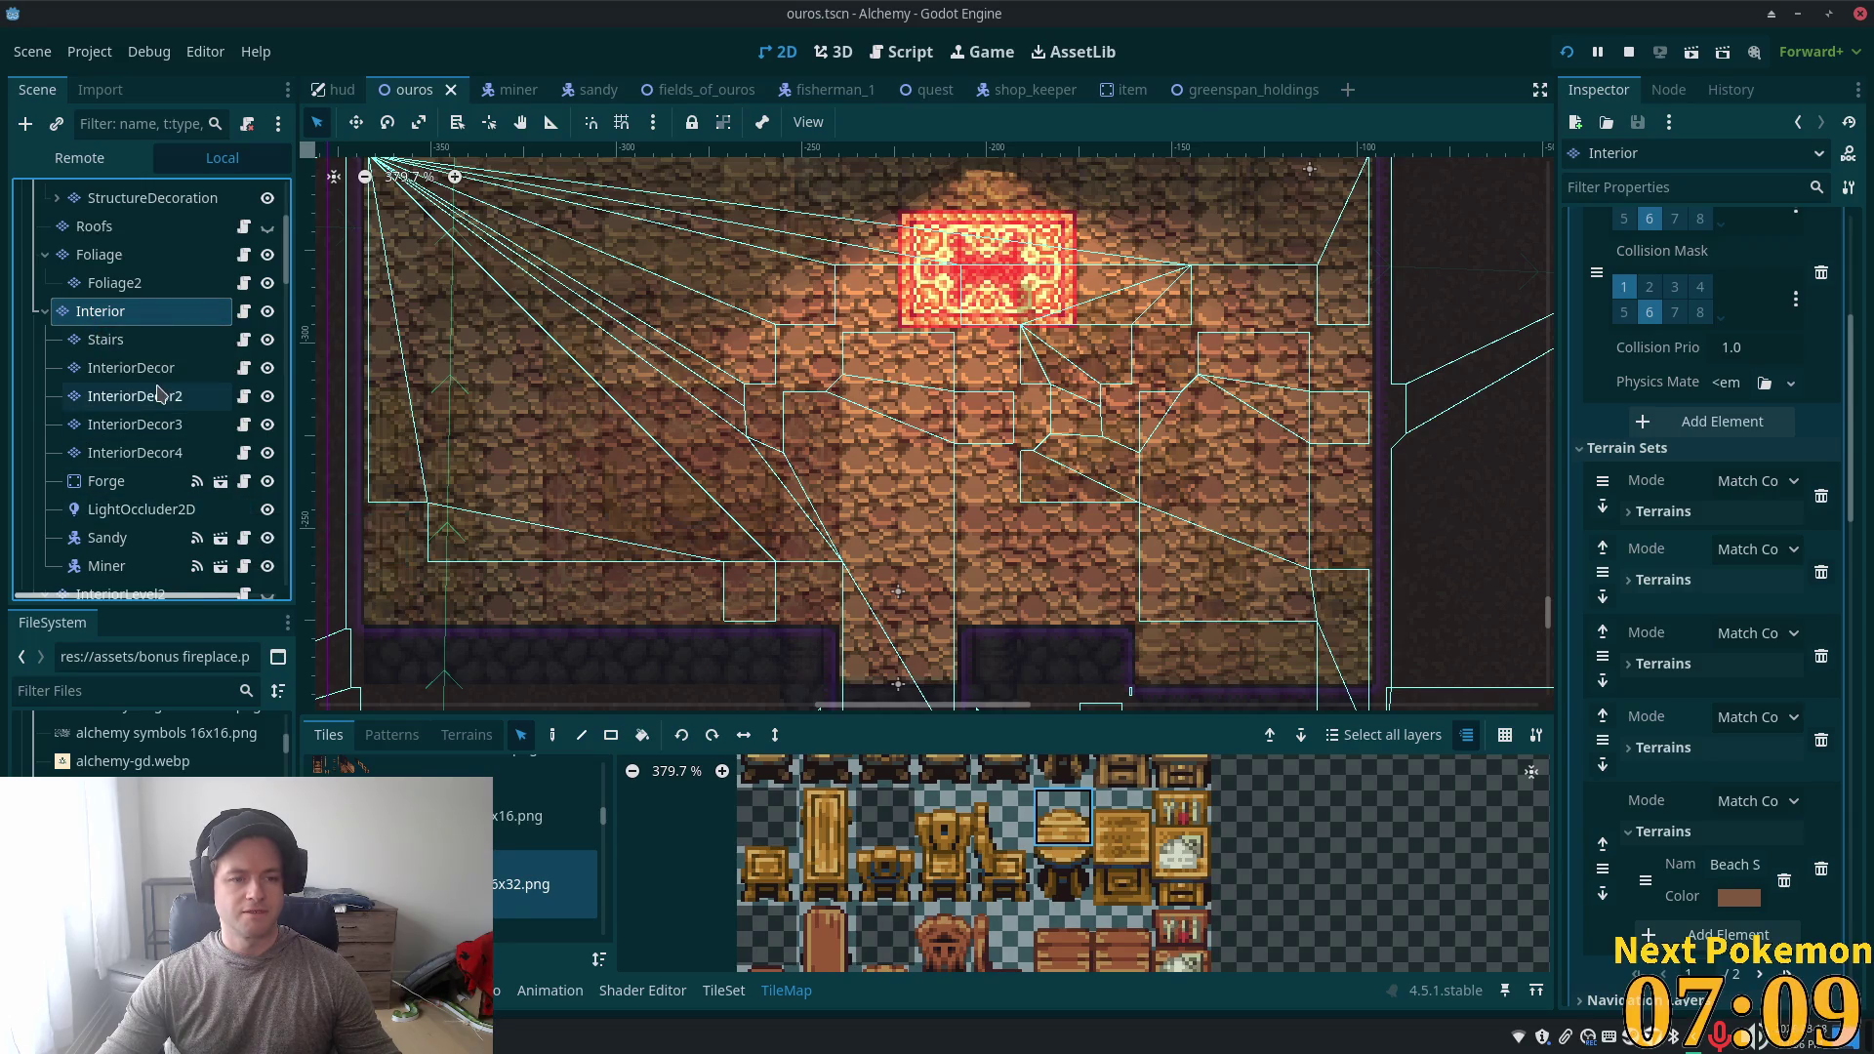
- Check InteriorDecor's Rendering settings, then scroll to Interior's Ordering section to see its Y Sort Origin
scroll(1740, 773, "down", 5)
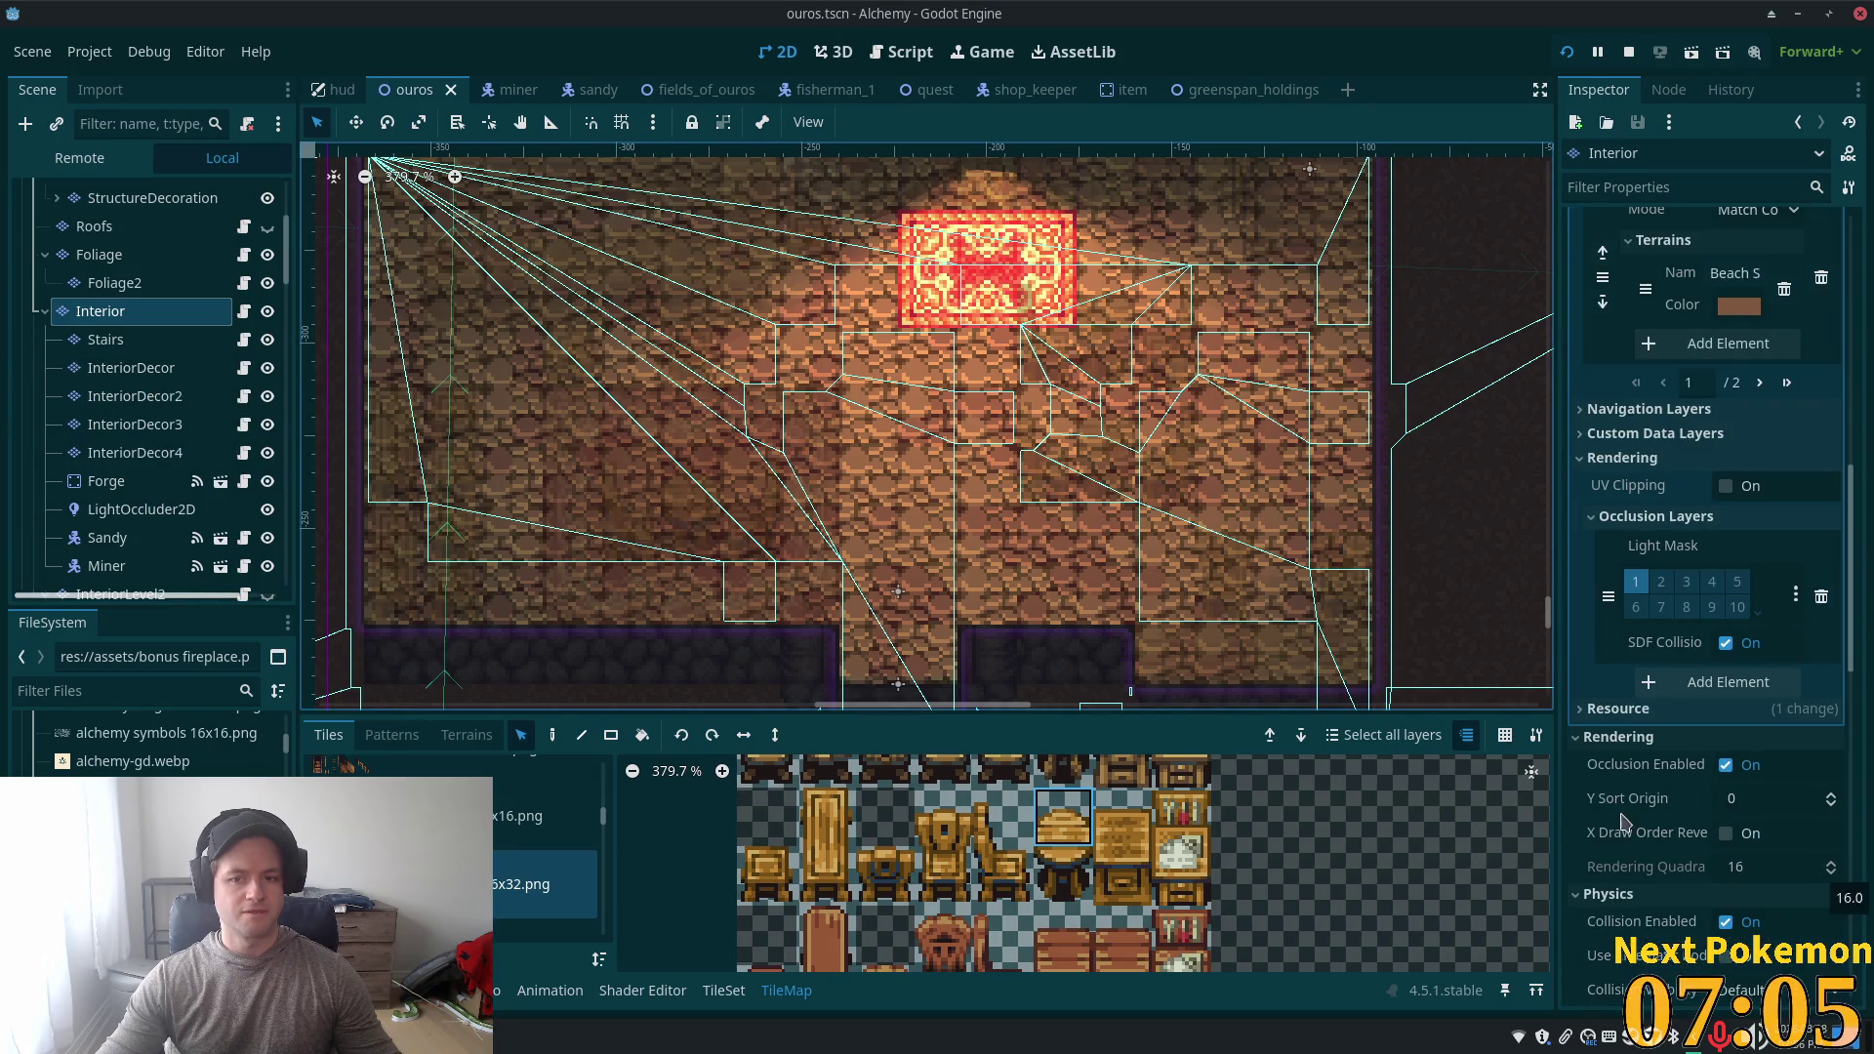
left_click(127, 368)
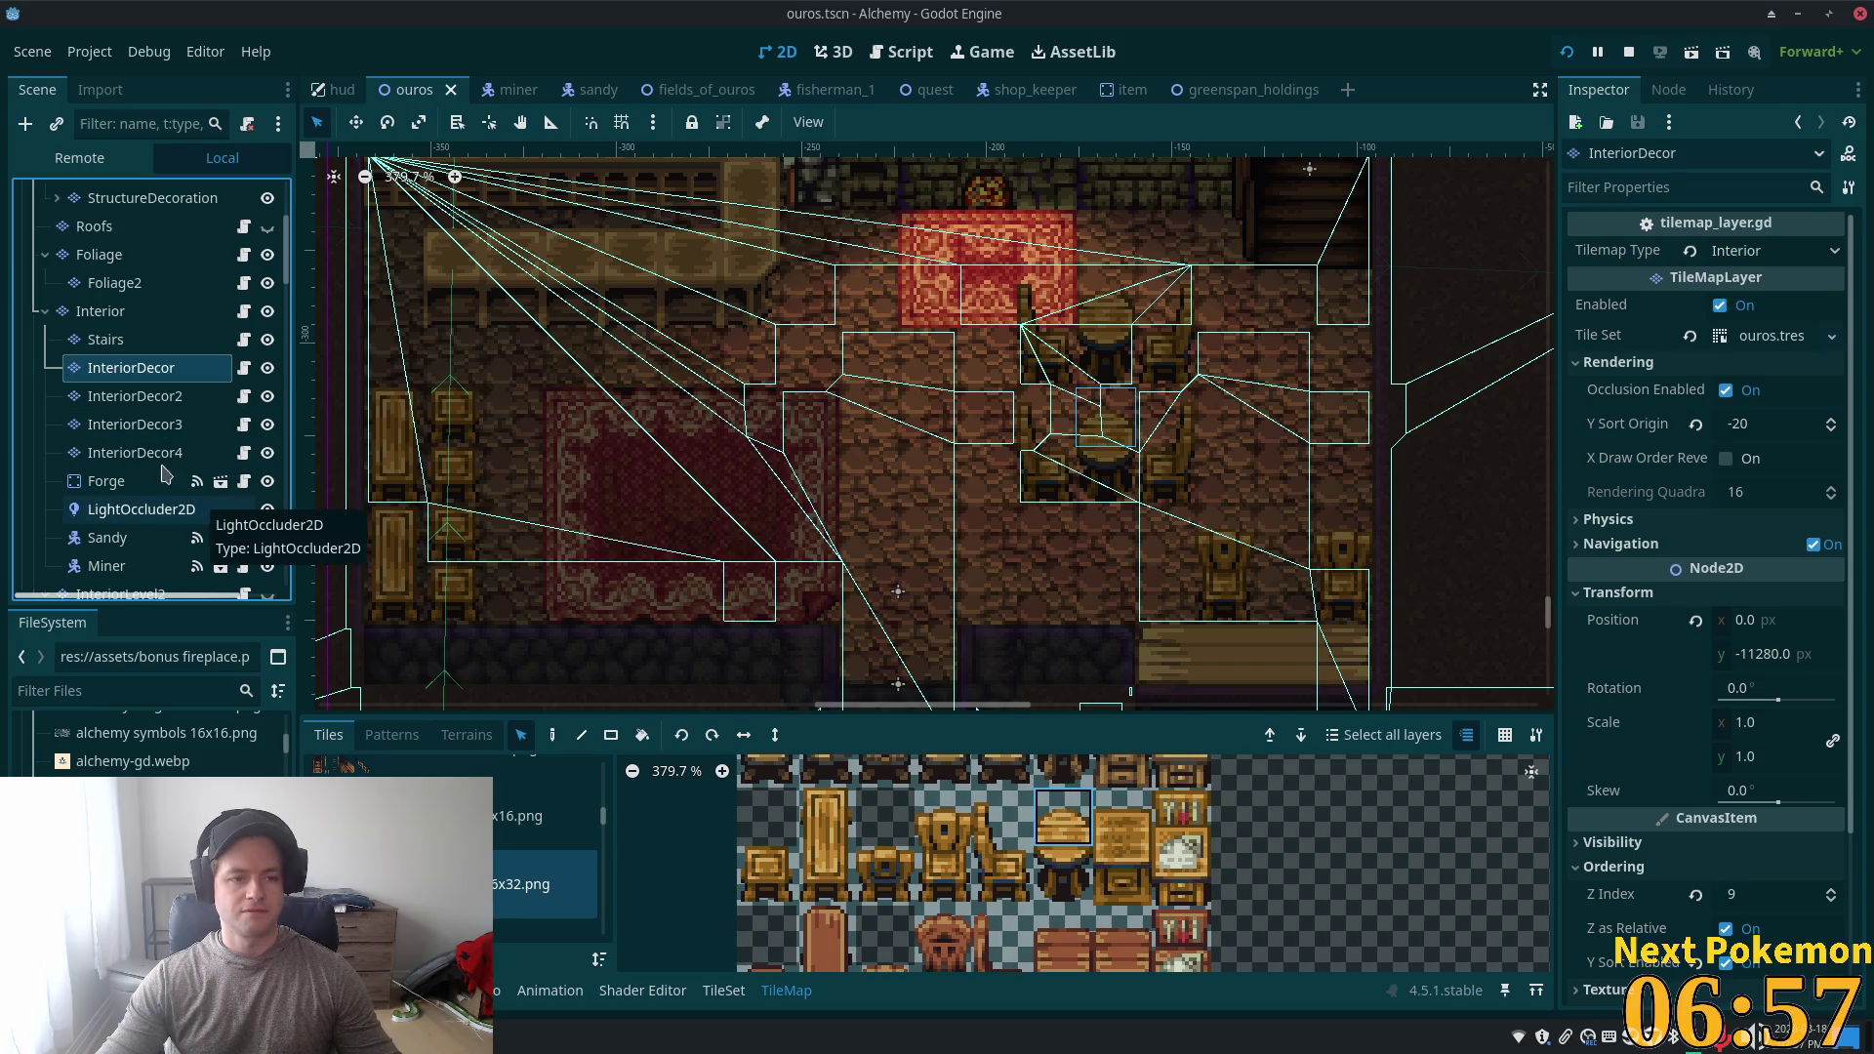
left_click(129, 320)
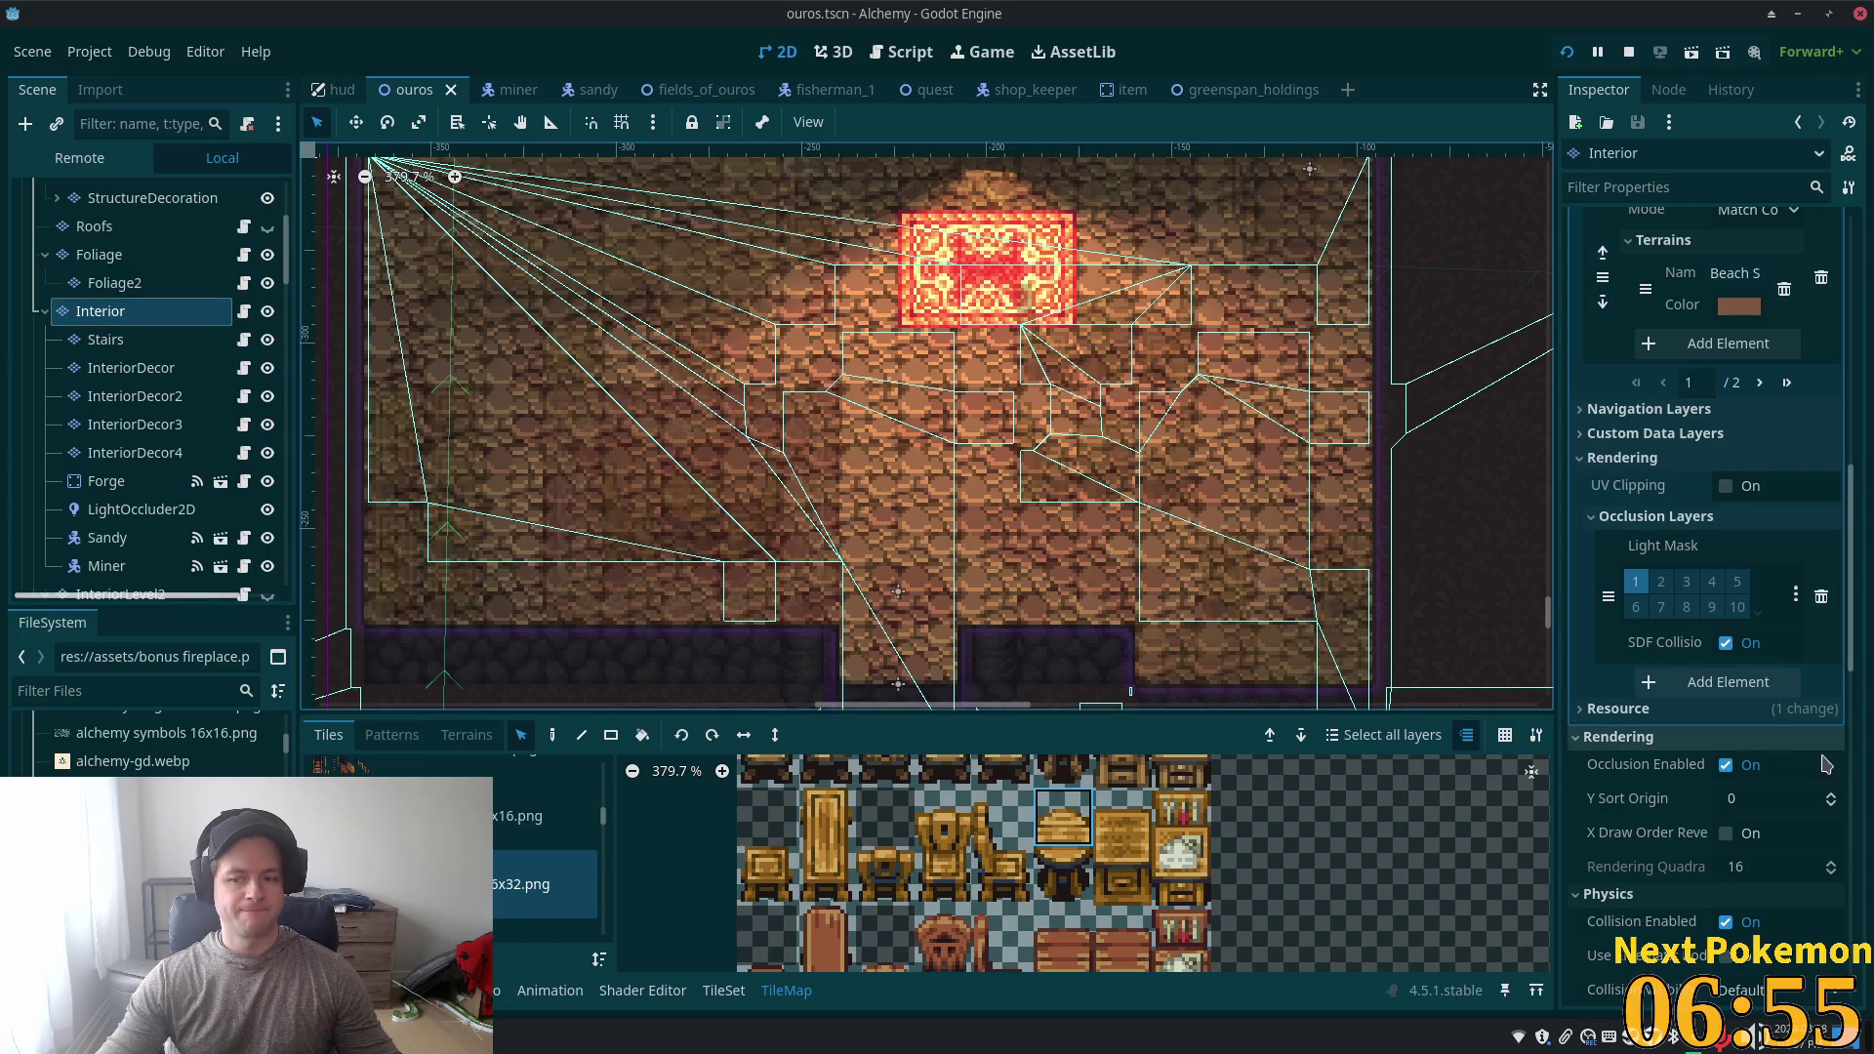
scroll(1821, 816, "down", 8)
scroll(1801, 806, "down", 3)
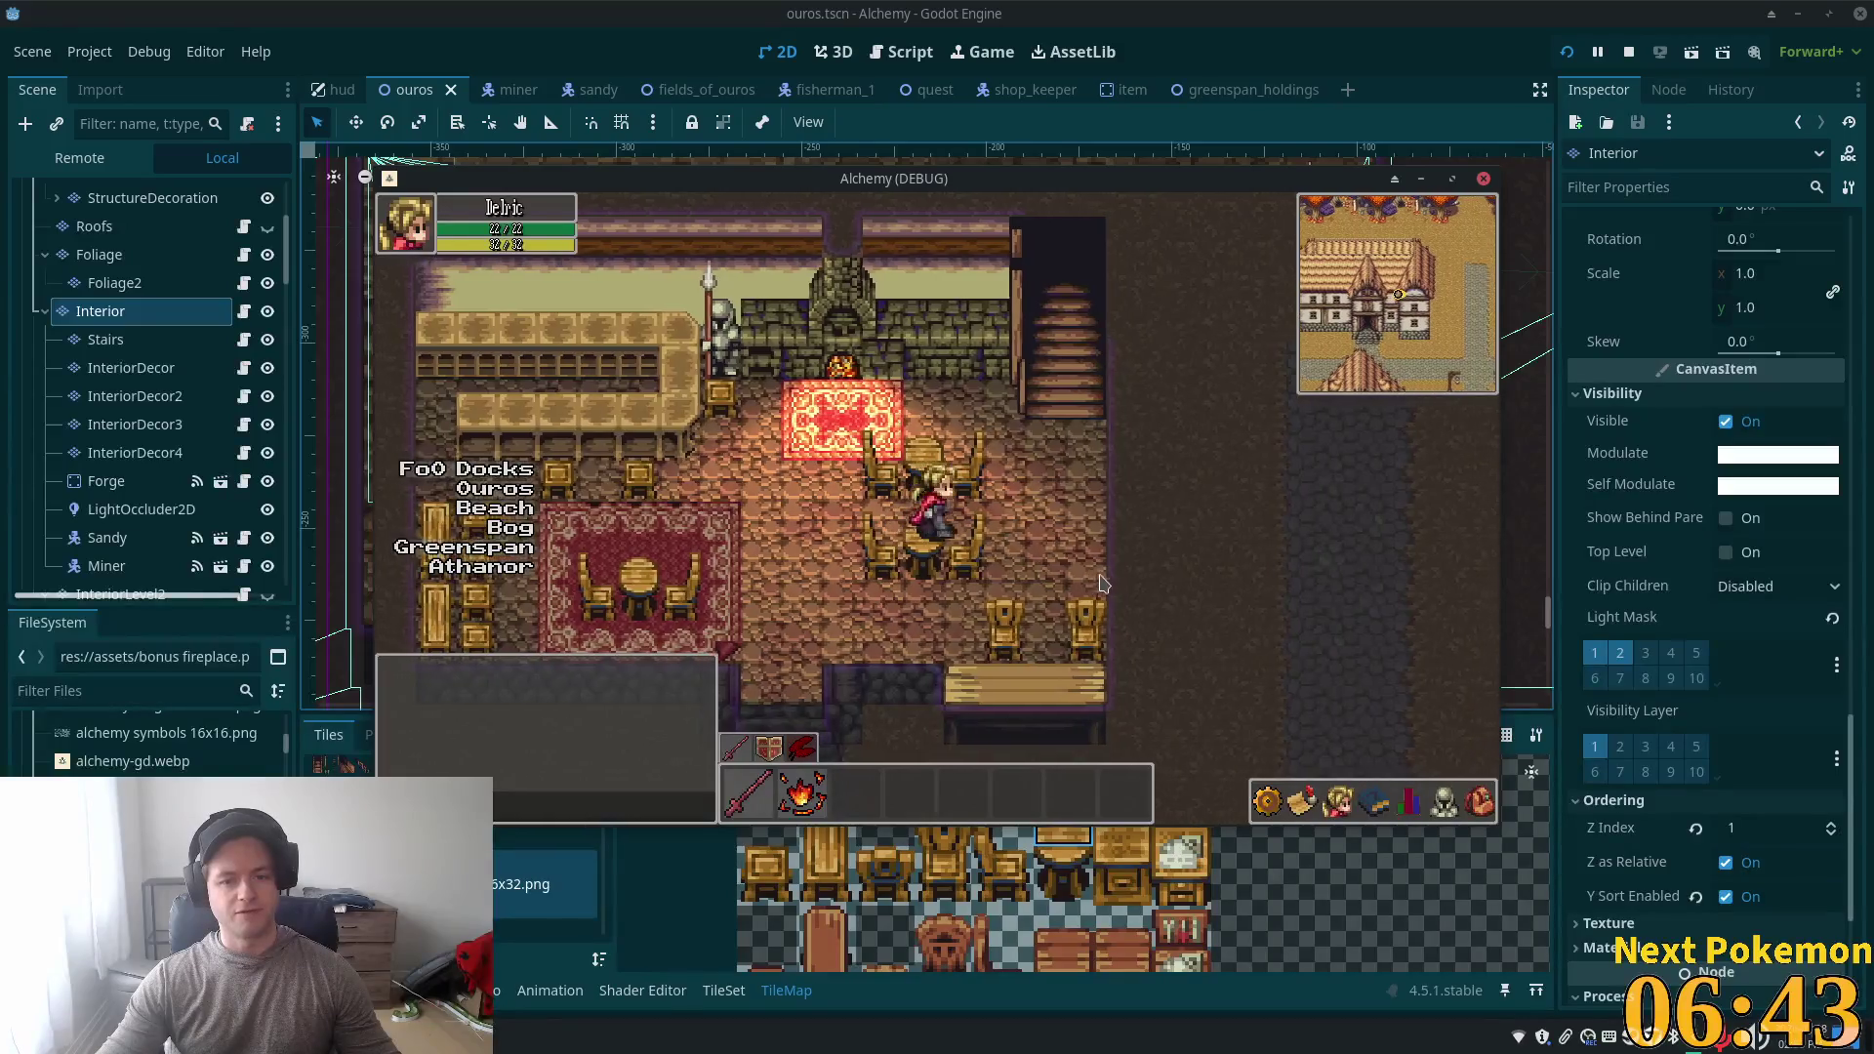
- Walk the character left onto the rug, then down, back up and across to the right
key("Left")
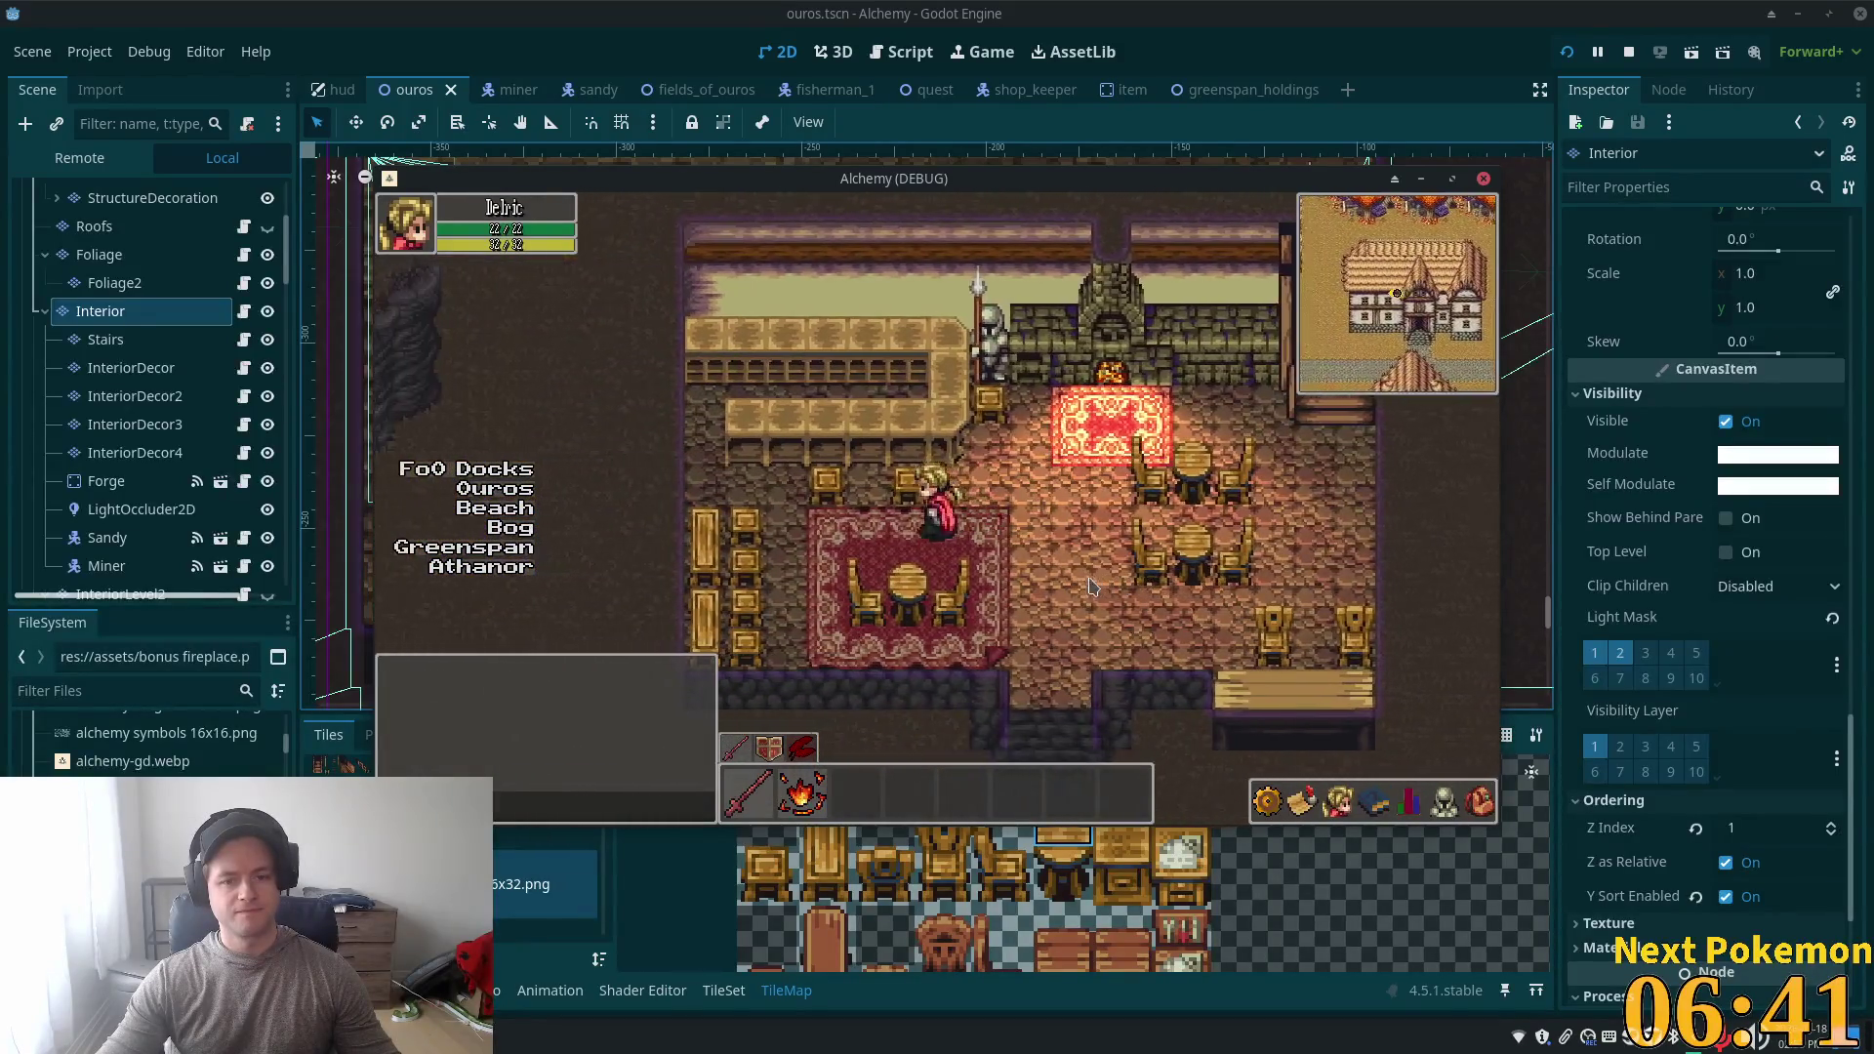
key("Down")
key("Left")
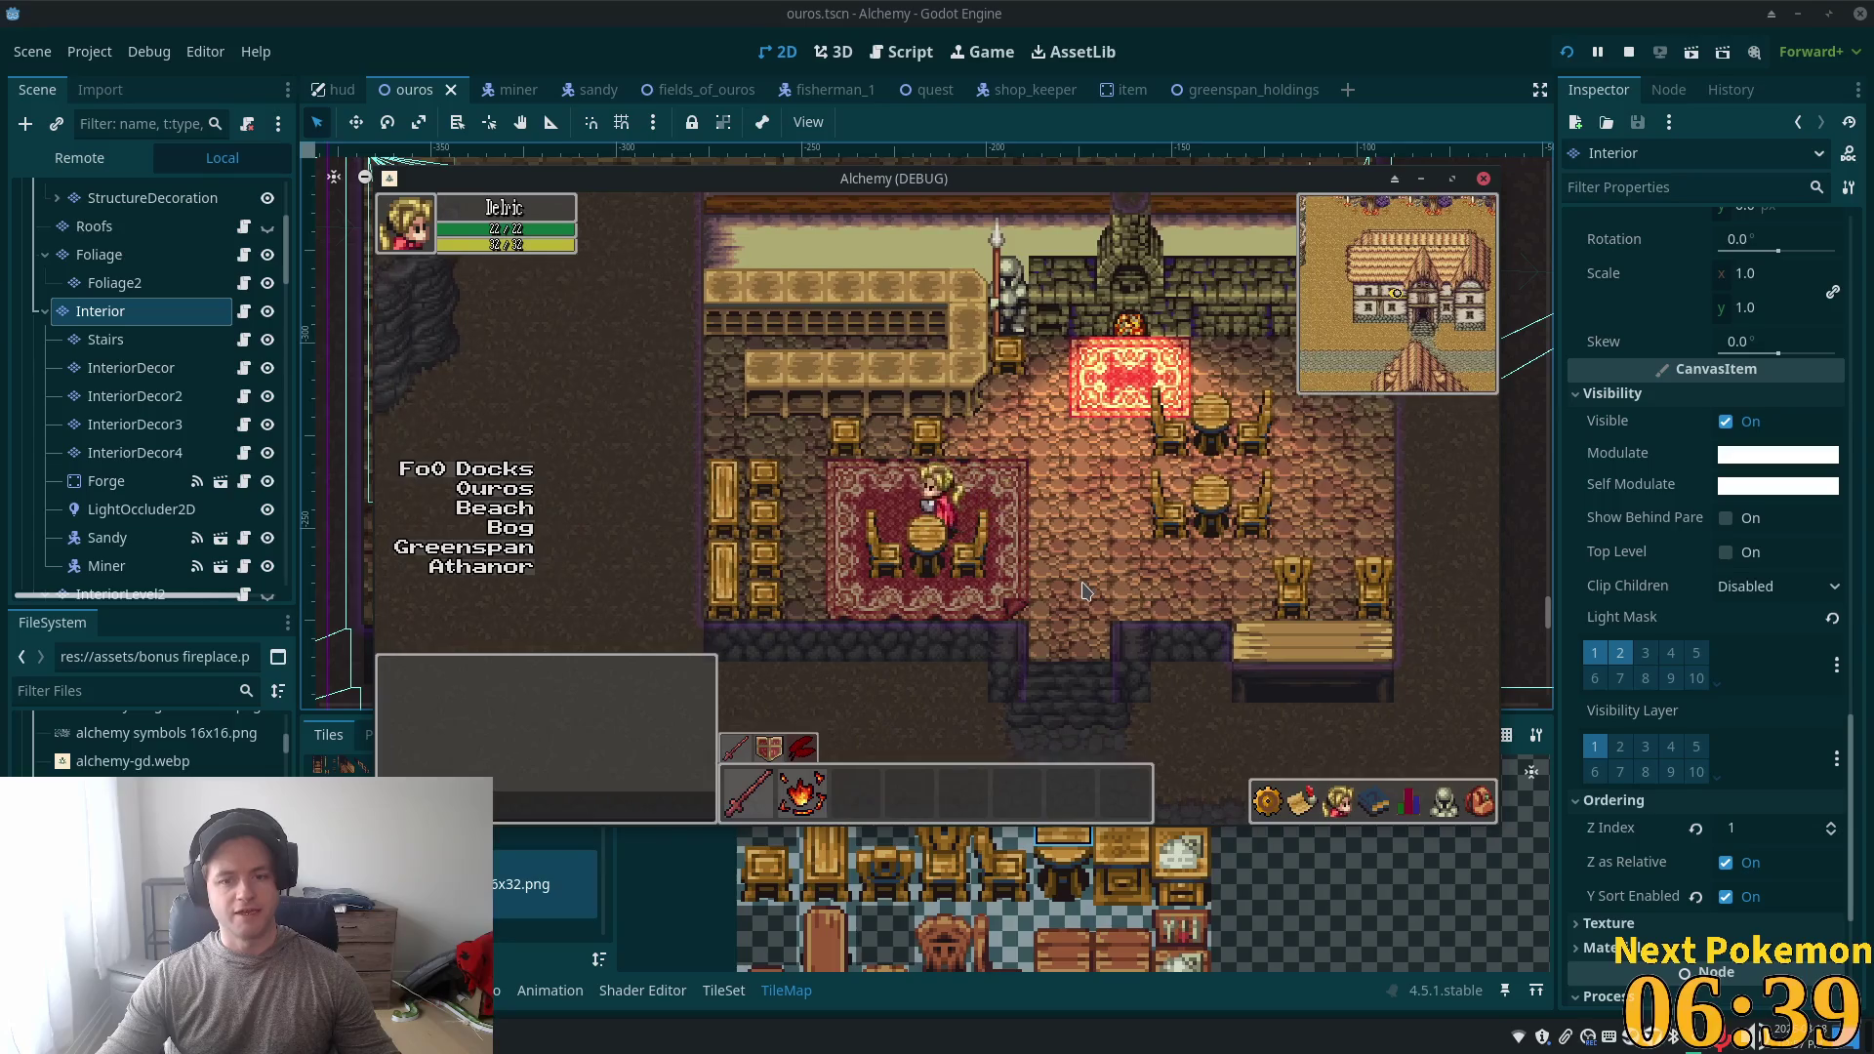
key("Left")
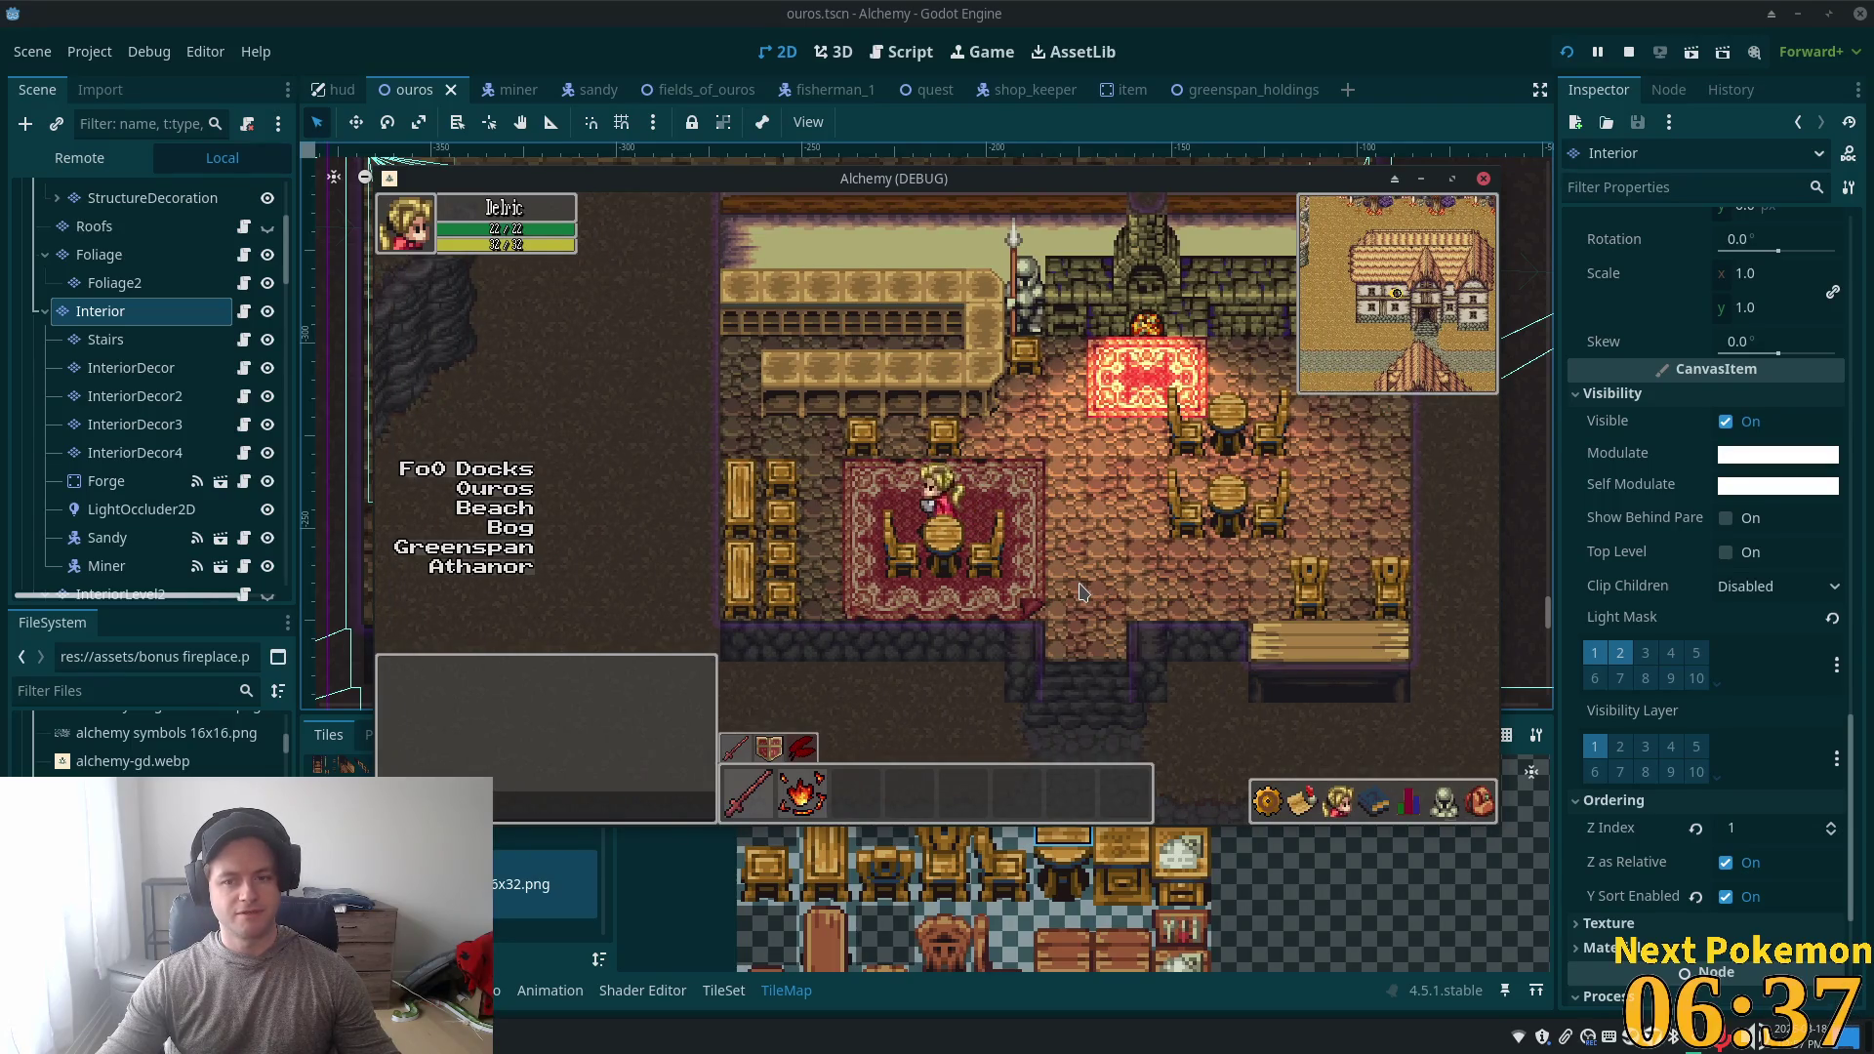
key("Down")
key("Up")
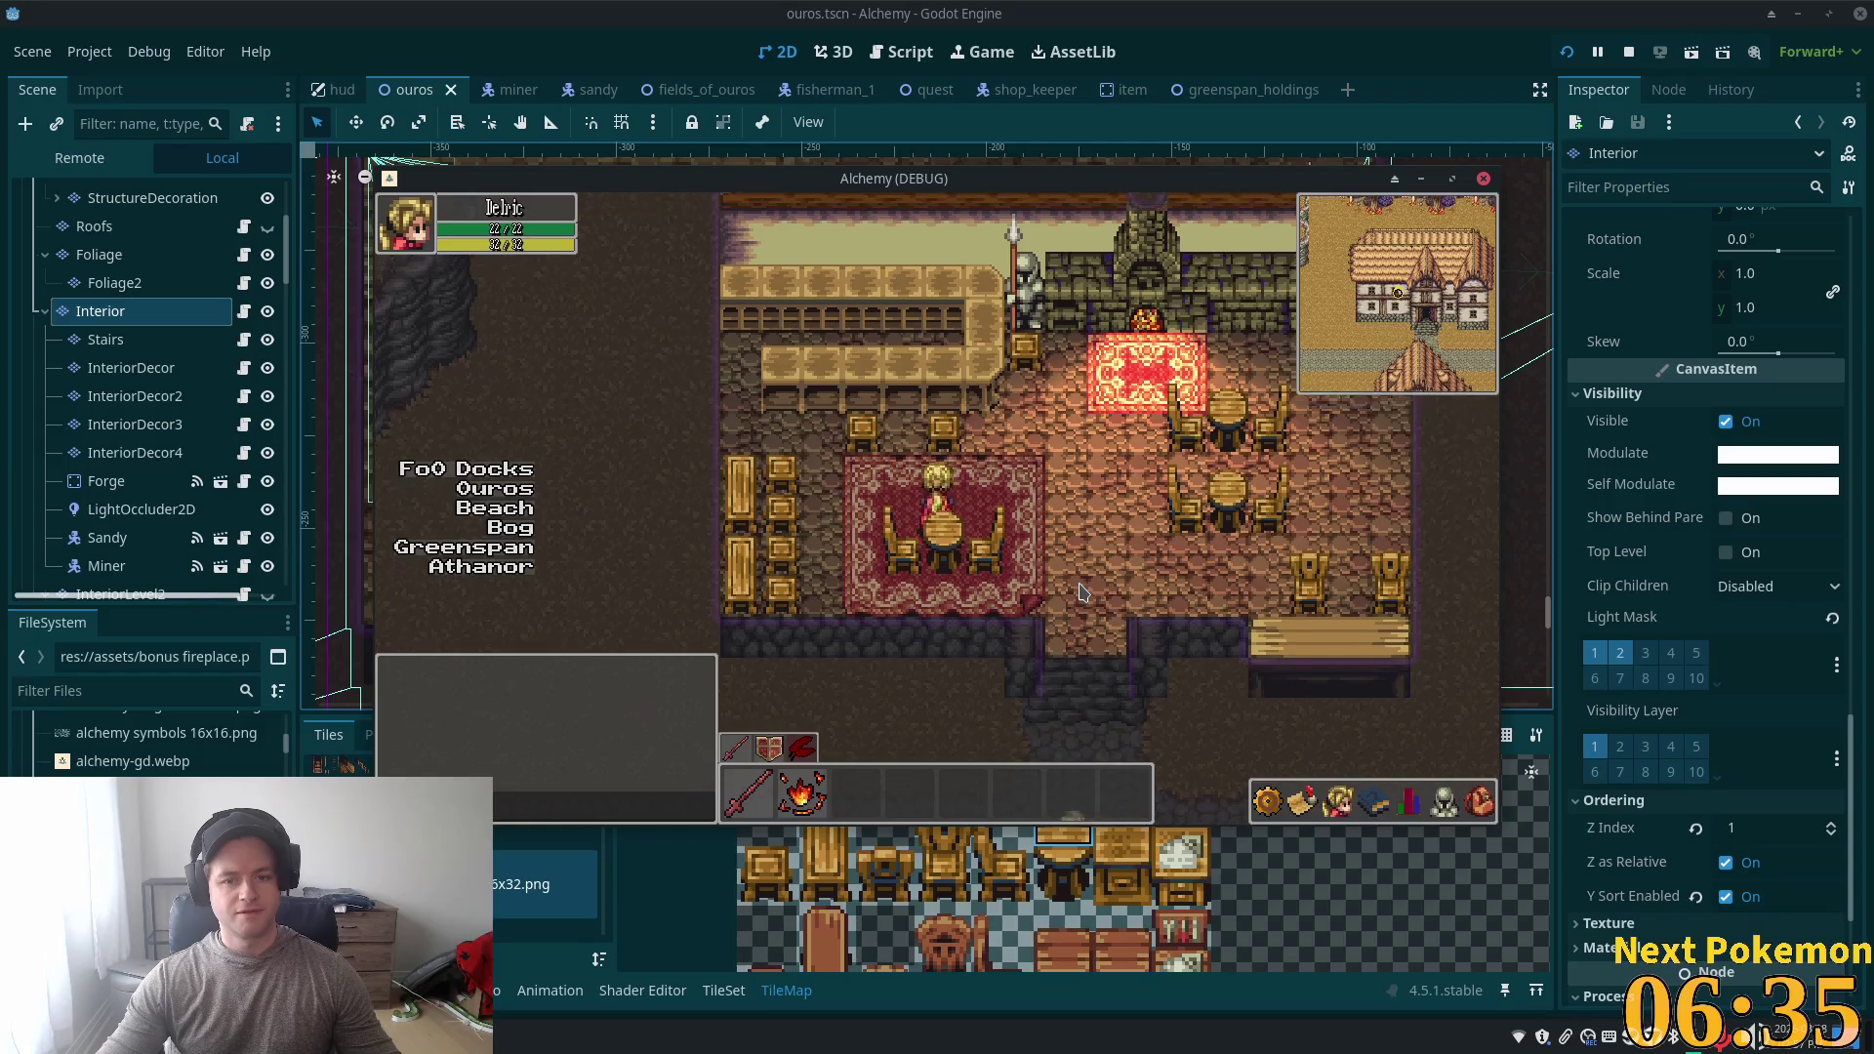
key("Up")
key("Down")
key("Right")
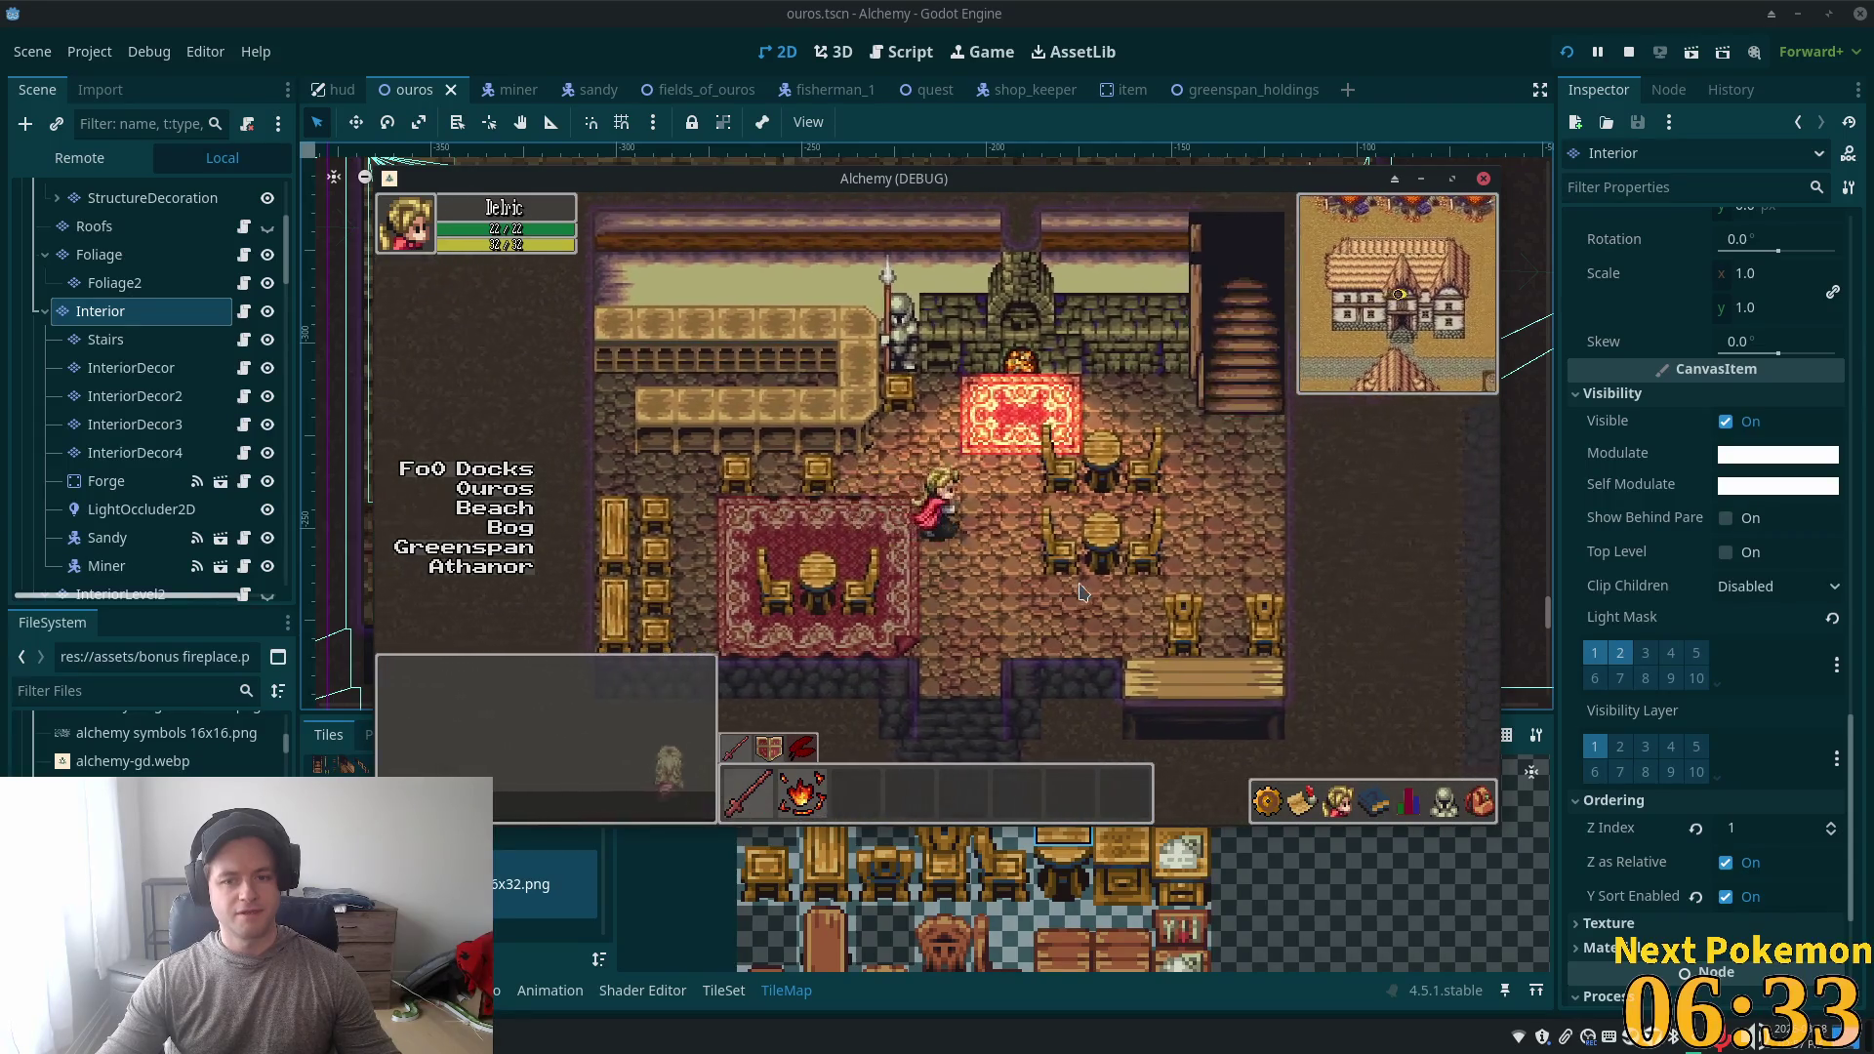
- Walk past the red rug and tables to the left rug's table, then show InteriorDecor2's properties
key("Right")
key("Up")
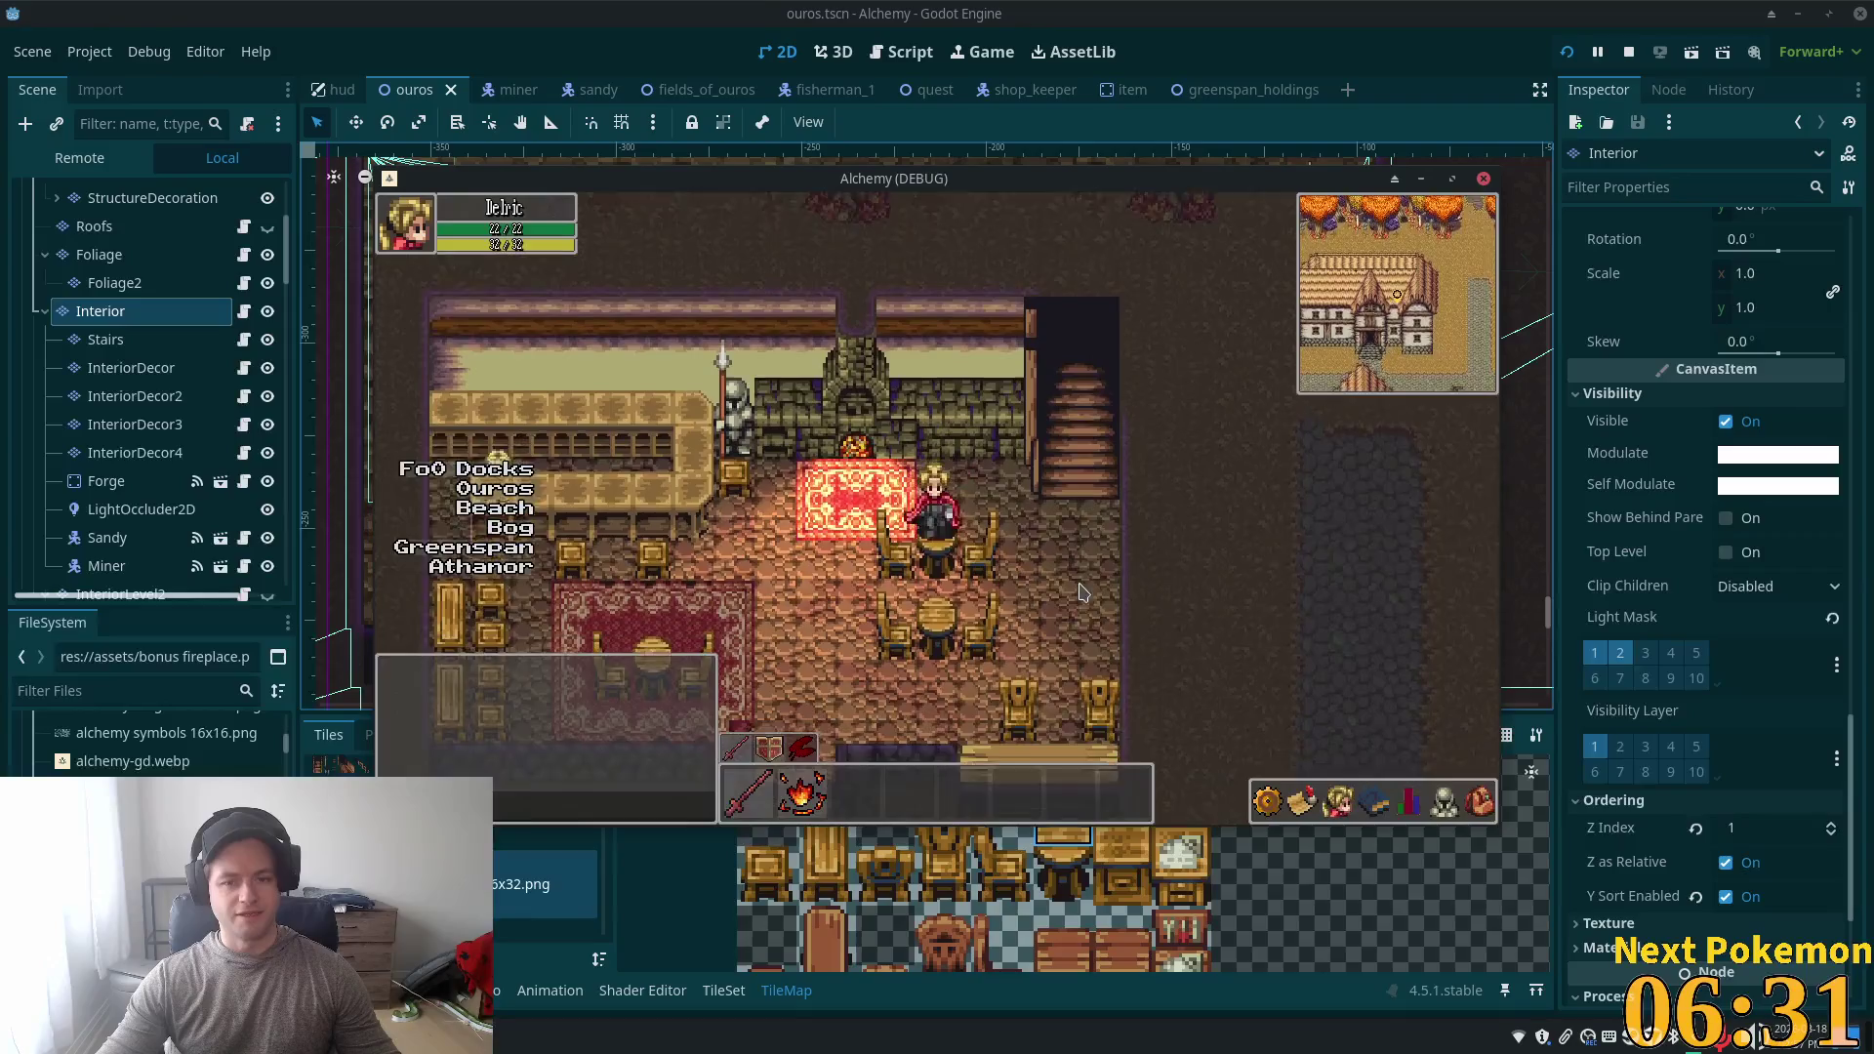
key("Down")
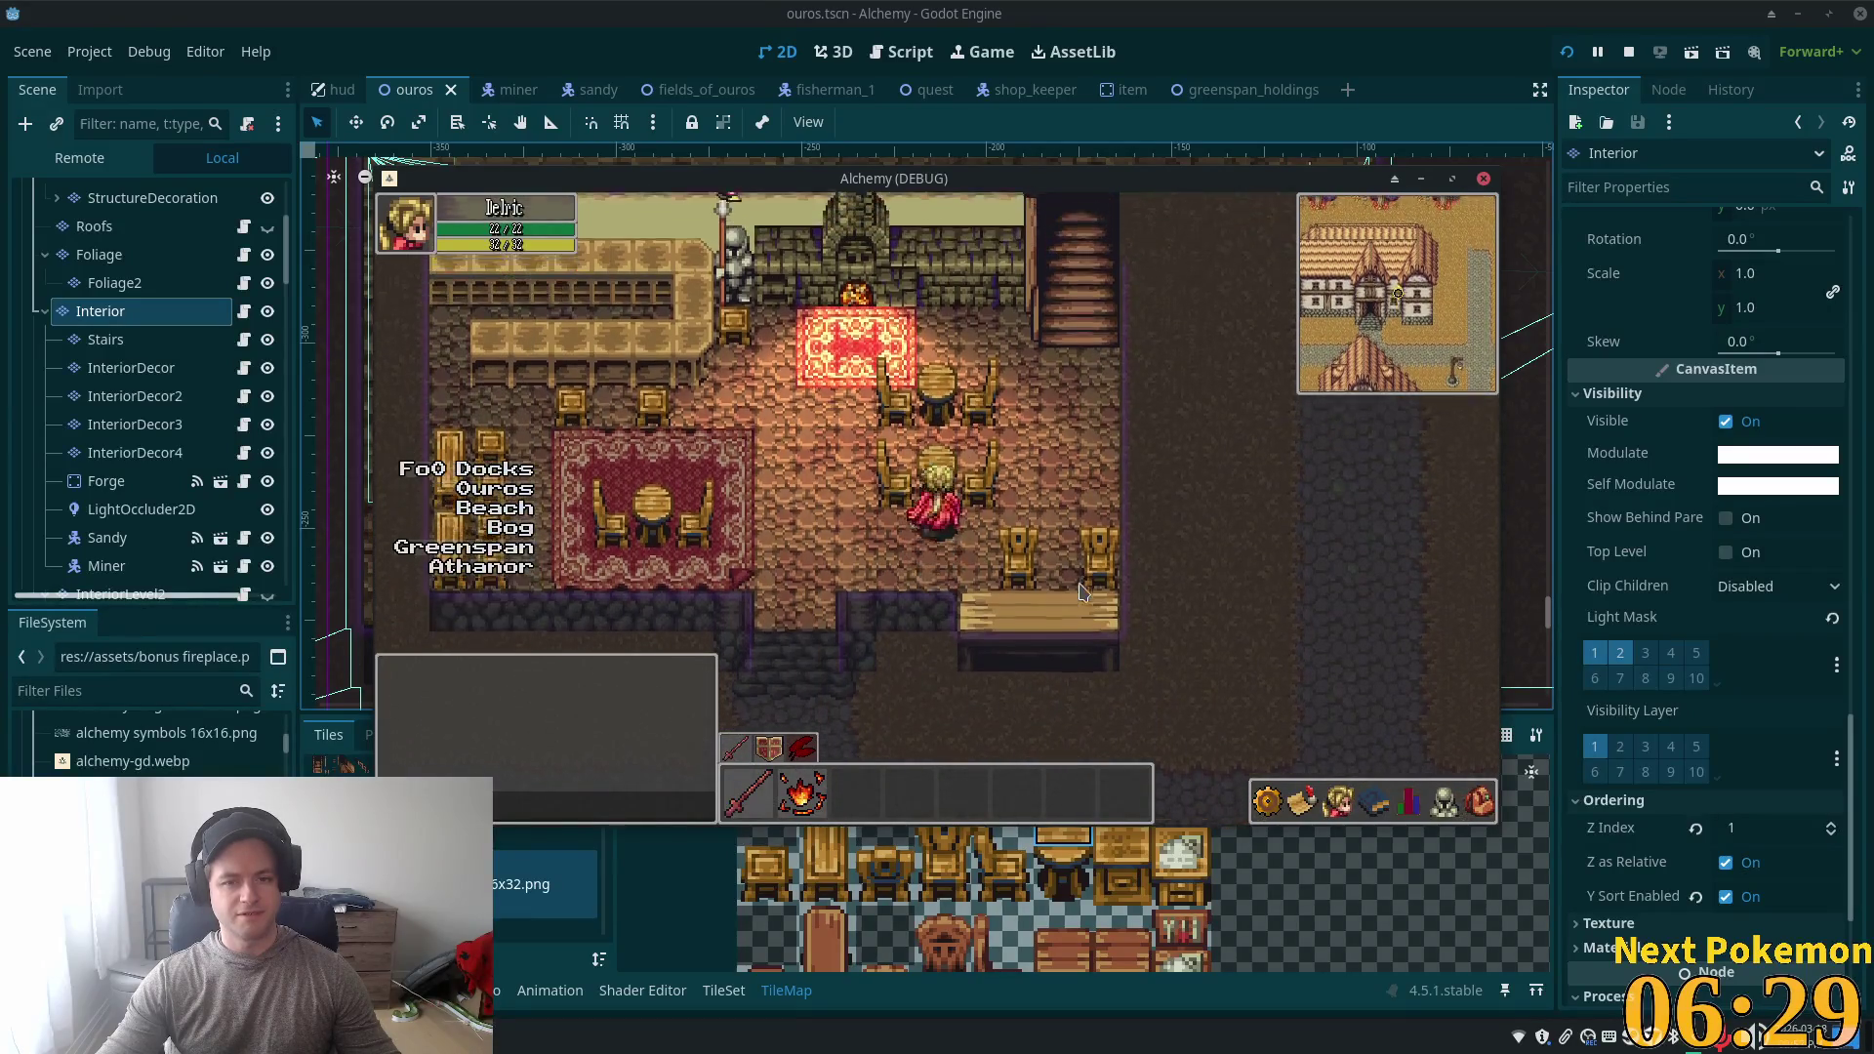
key("Up")
key("Left")
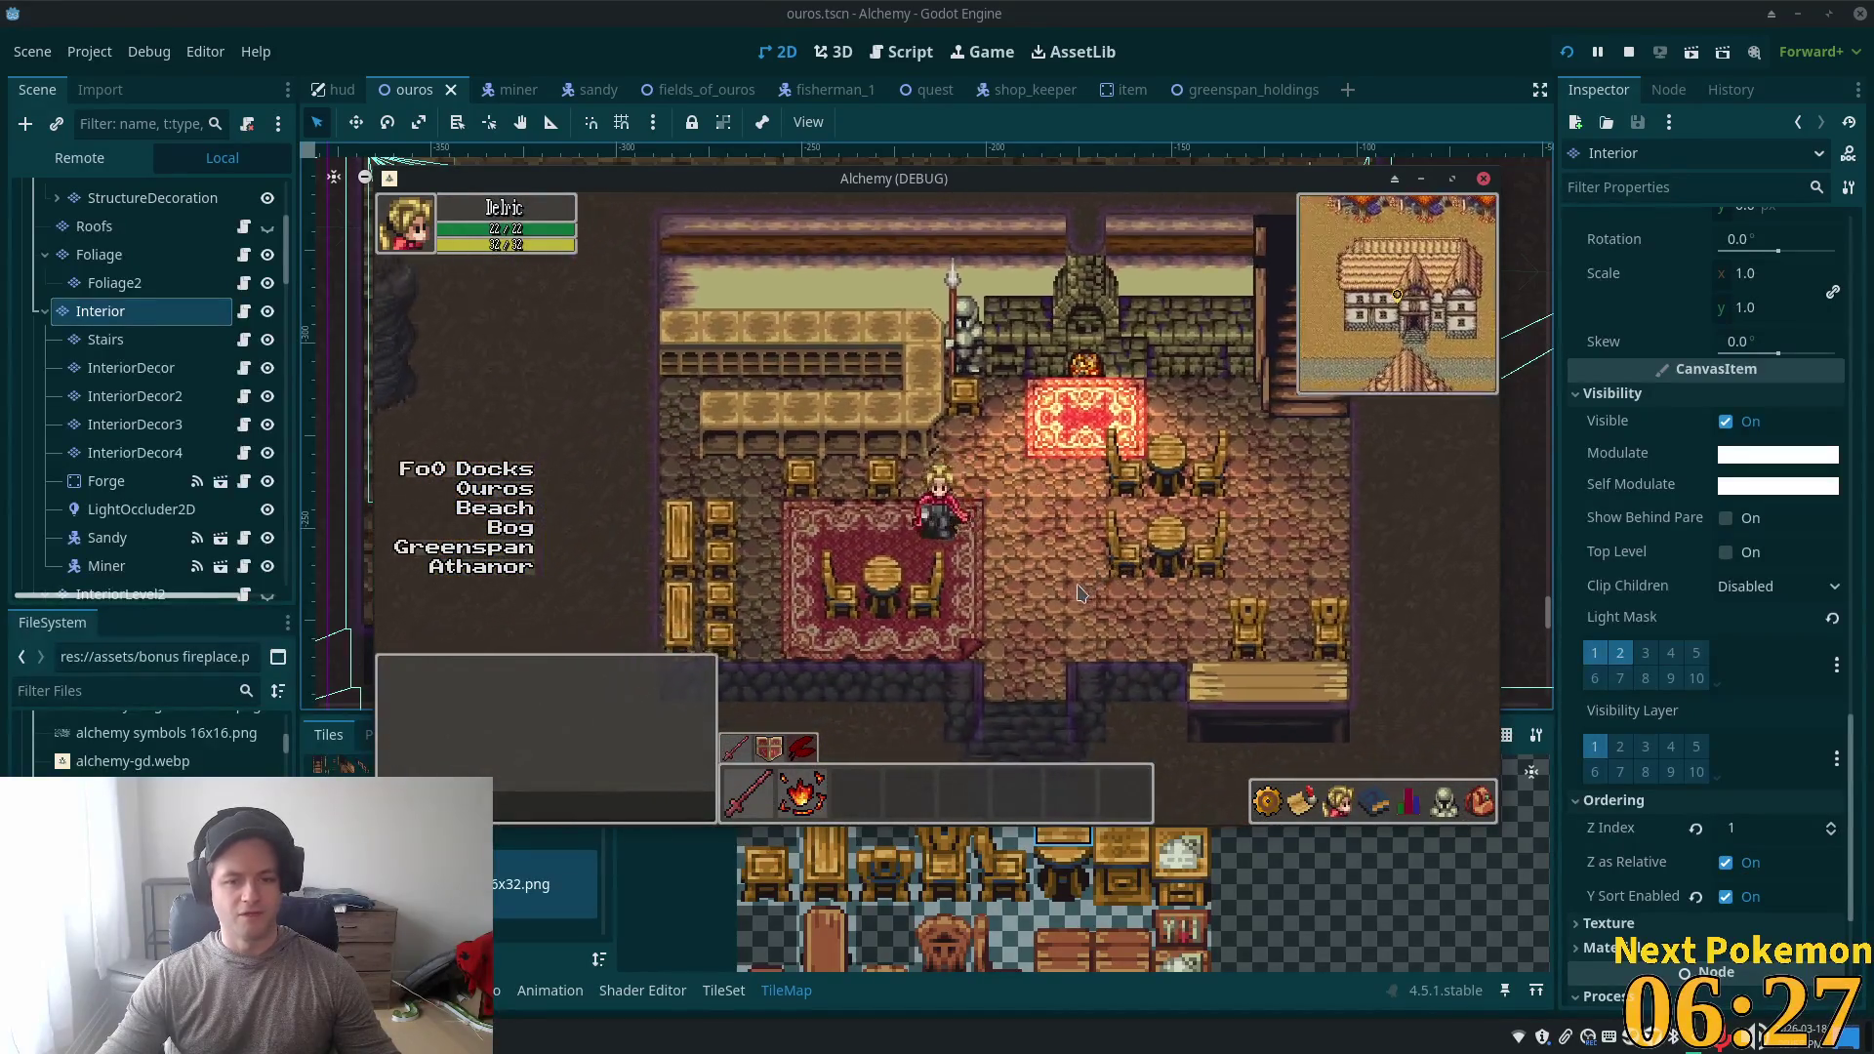
key("Left")
key("Down")
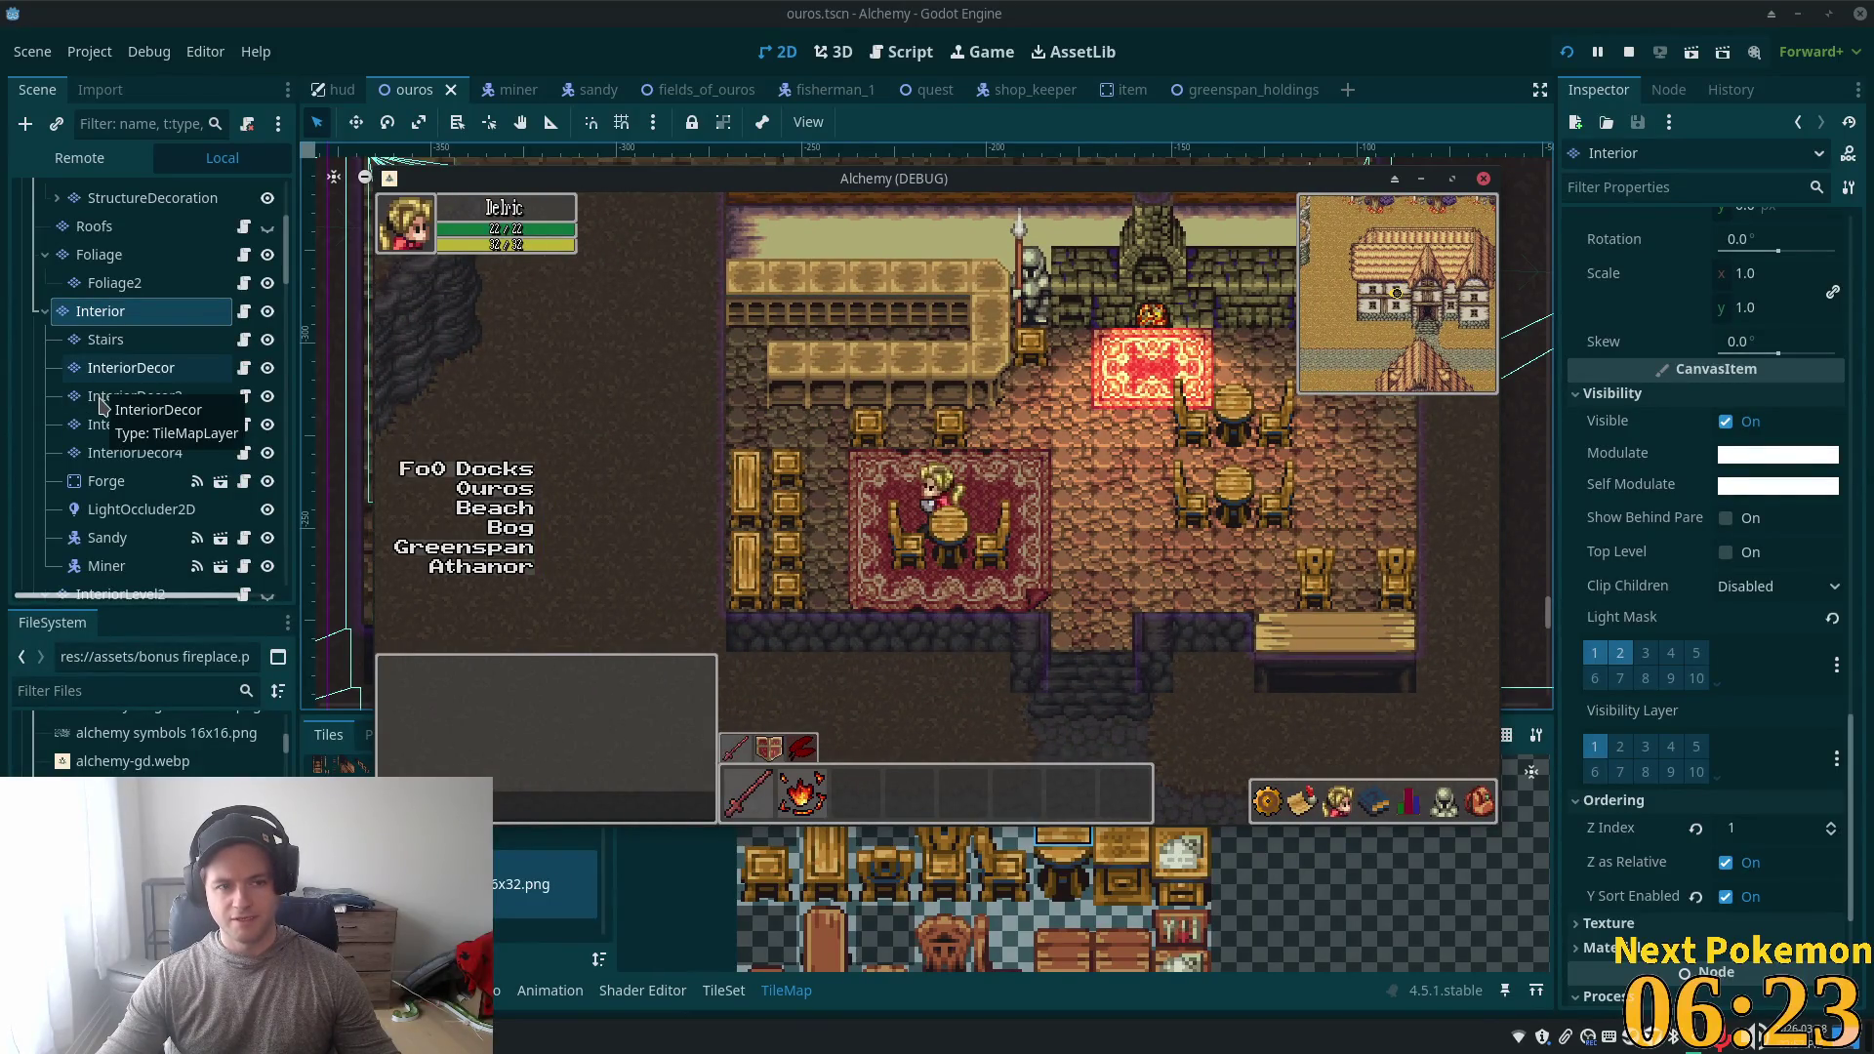
left_click(100, 400)
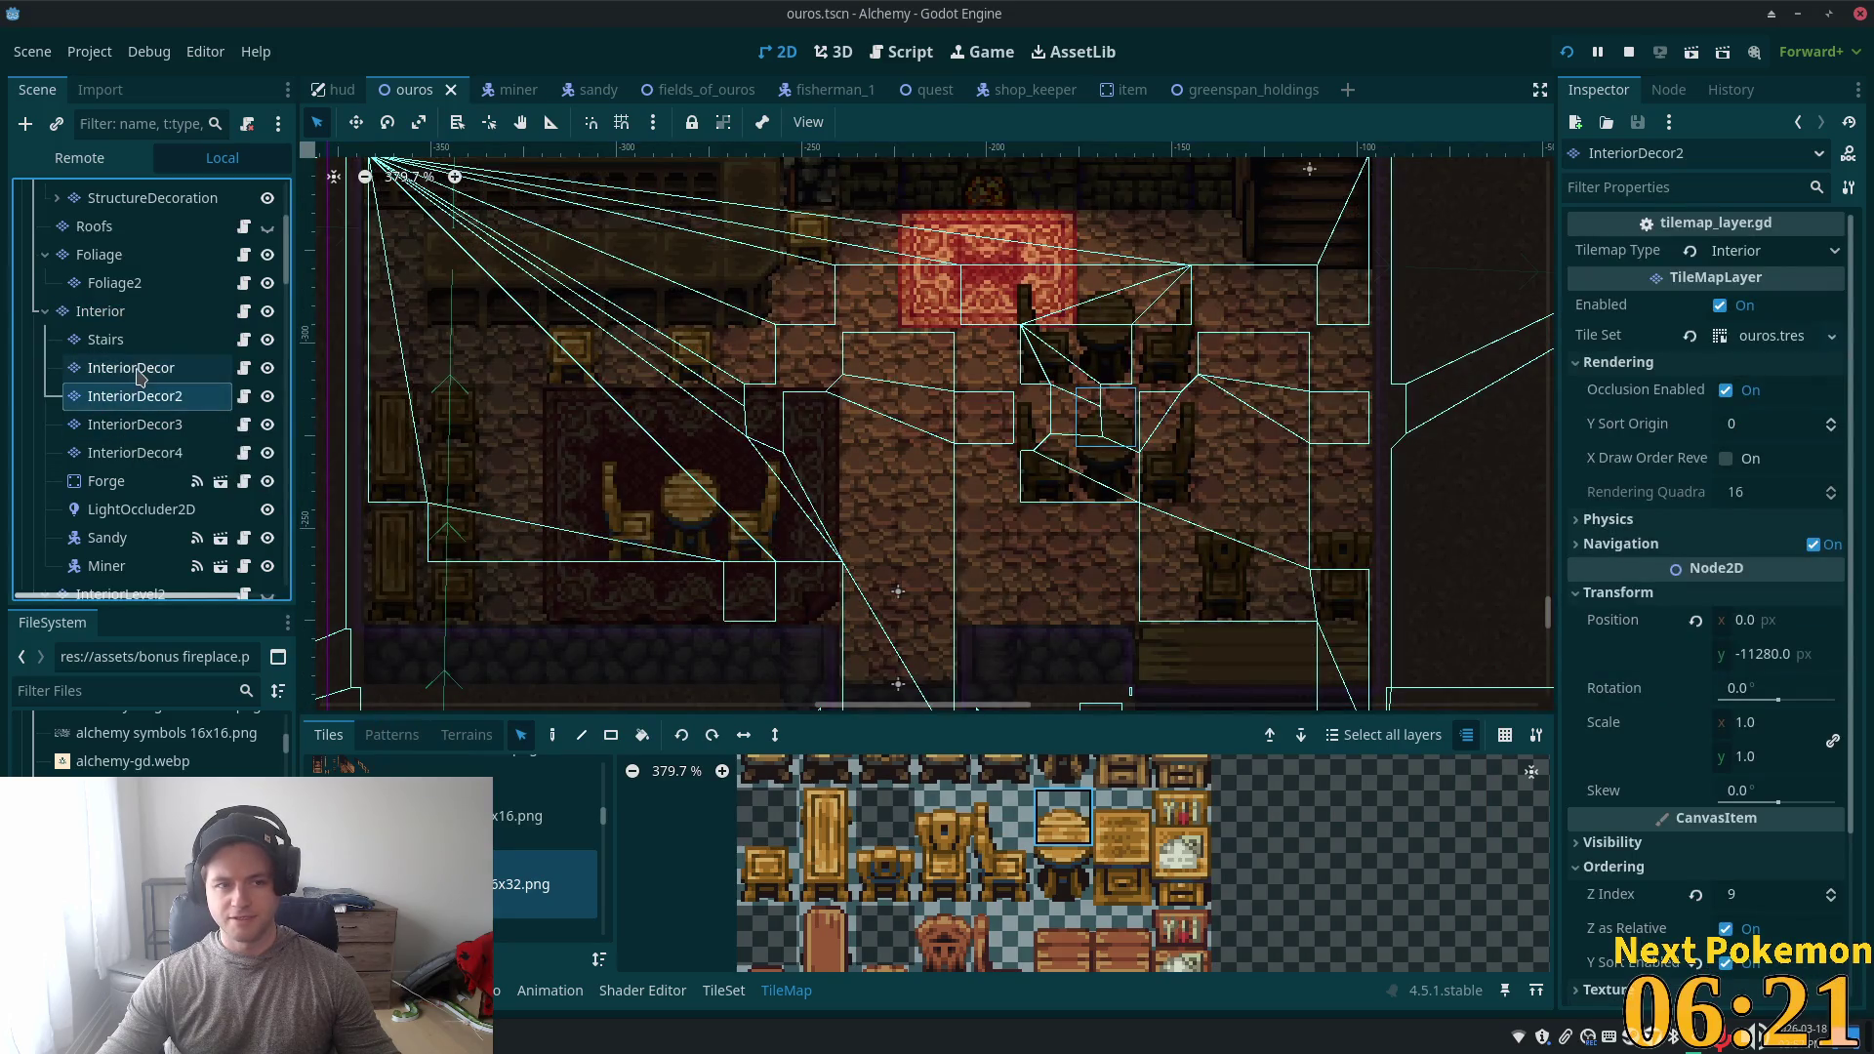
- Switch to the InteriorDecor layer and box-select the placed tables and chairs
left_click(139, 376)
left_click(127, 400)
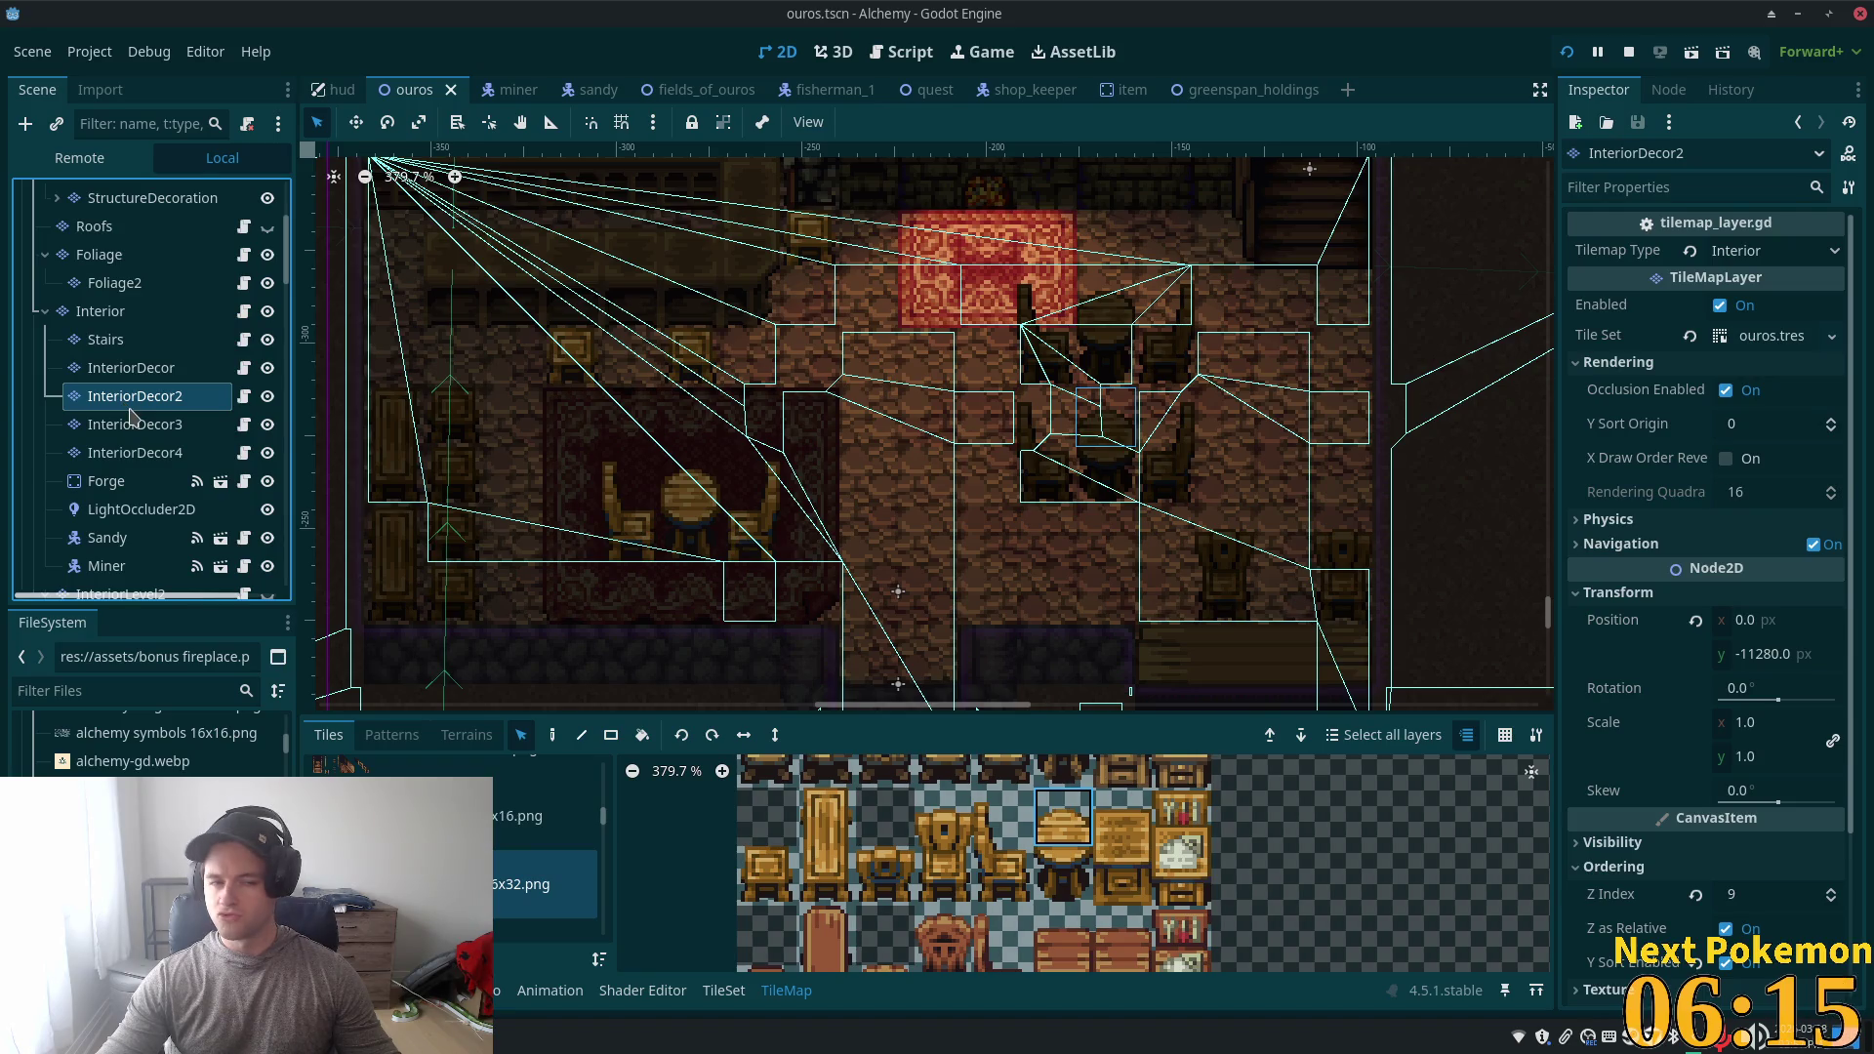
left_click(142, 375)
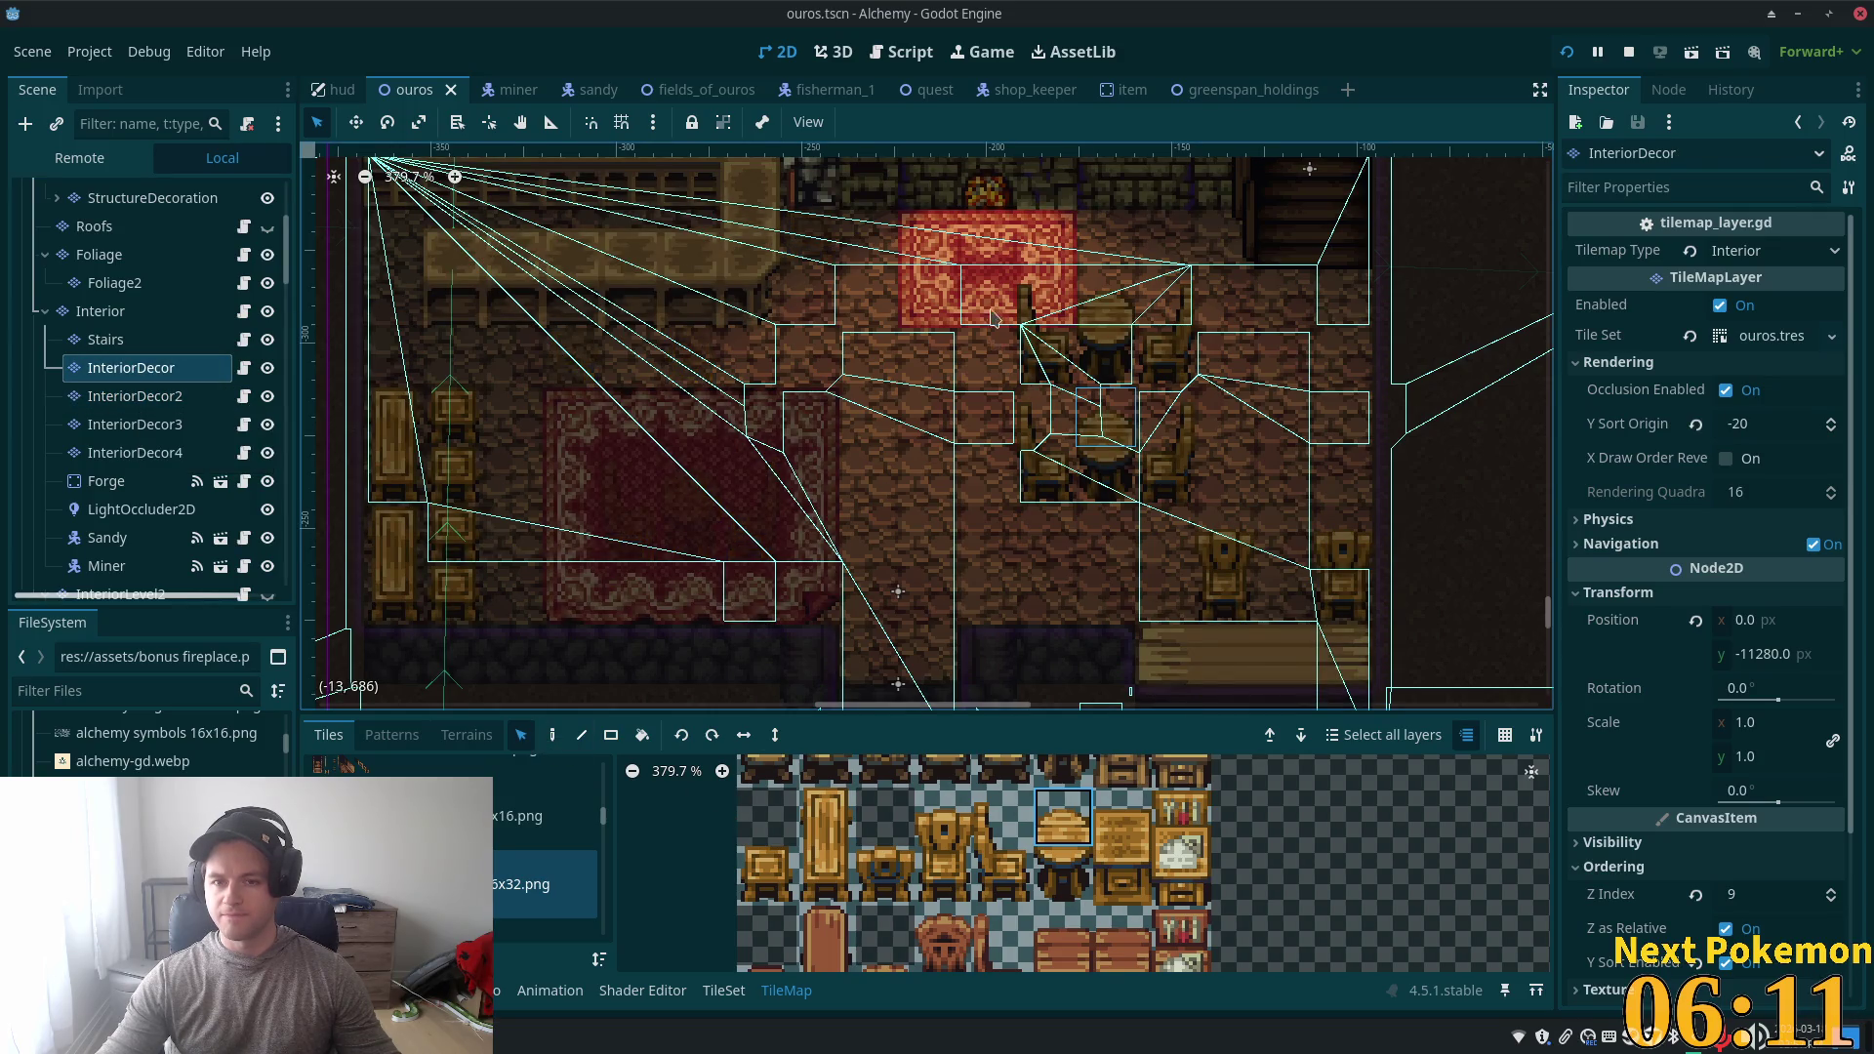
left_click_drag(992, 319, 1210, 548)
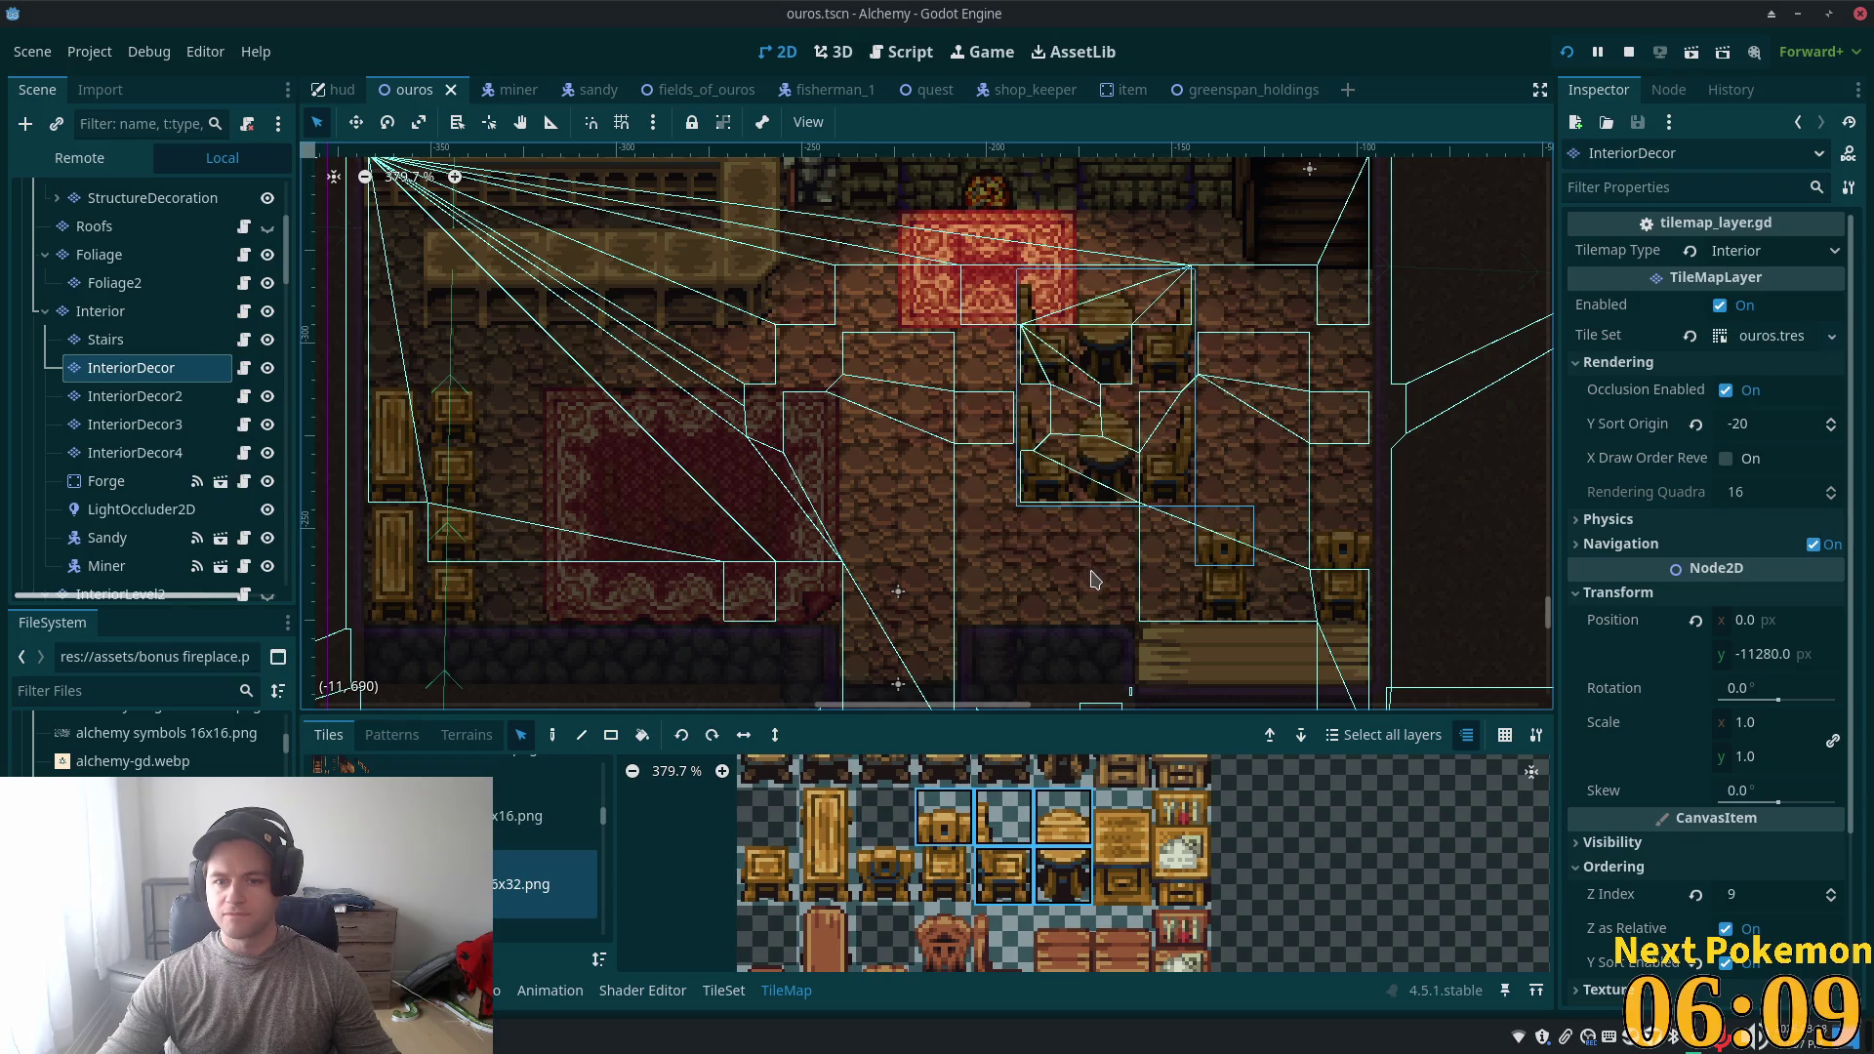
left_click(976, 299)
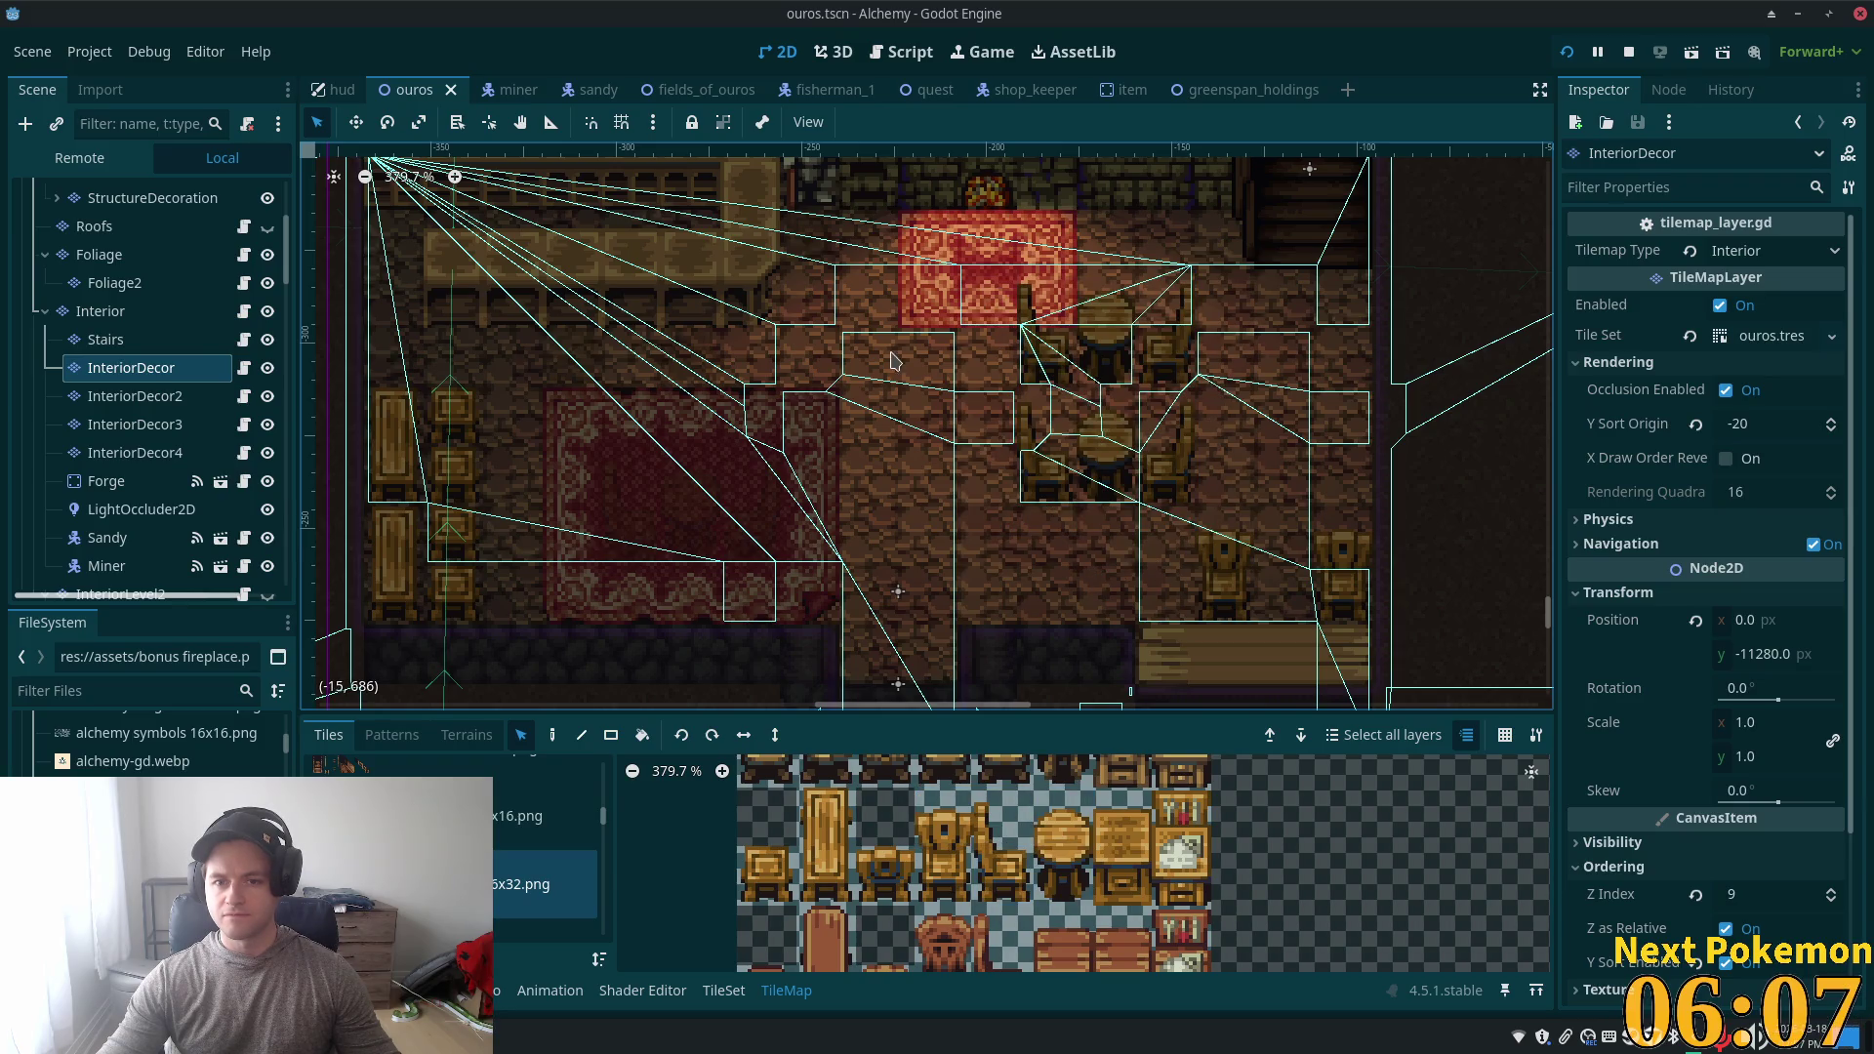
mouse_move(998, 298)
left_mouse_down()
mouse_move(1307, 617)
mouse_move(1366, 620)
left_mouse_up()
- Pick the Paint tool on the InteriorDecor2 layer, then save and run the game with F5
left_click(553, 735)
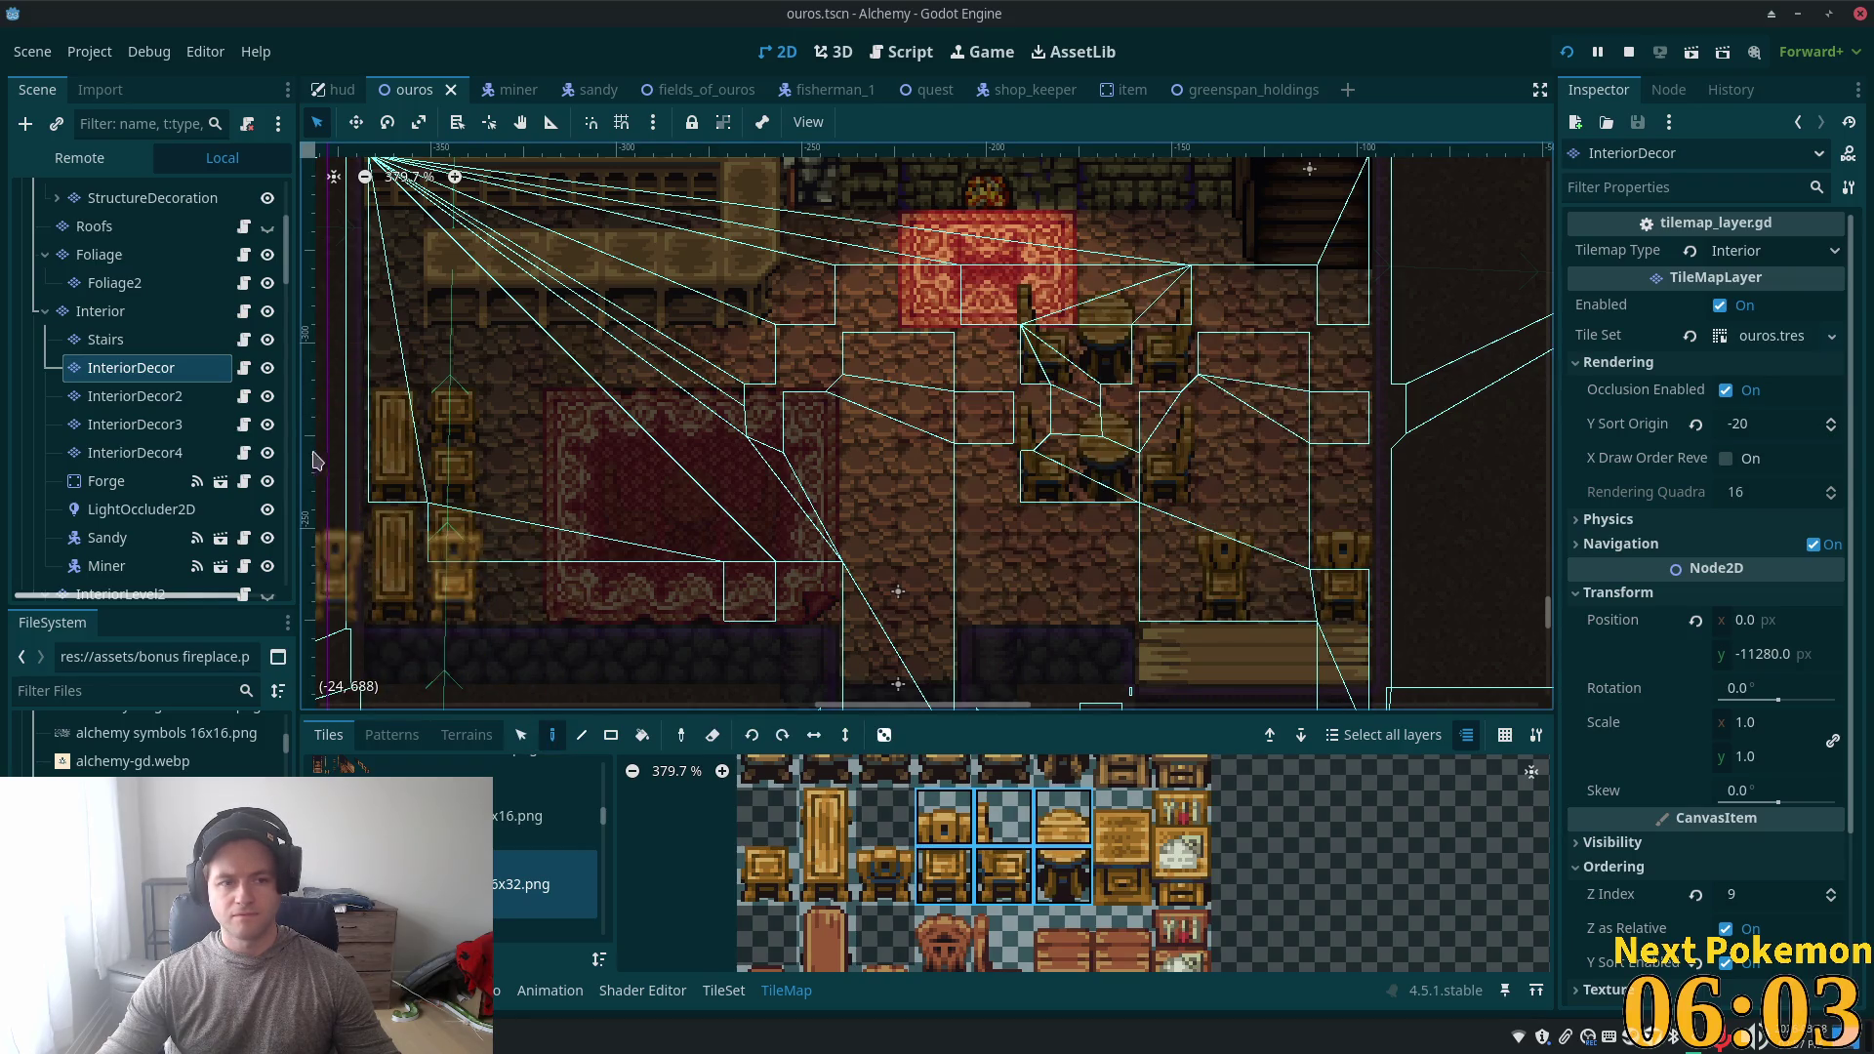
left_click(136, 396)
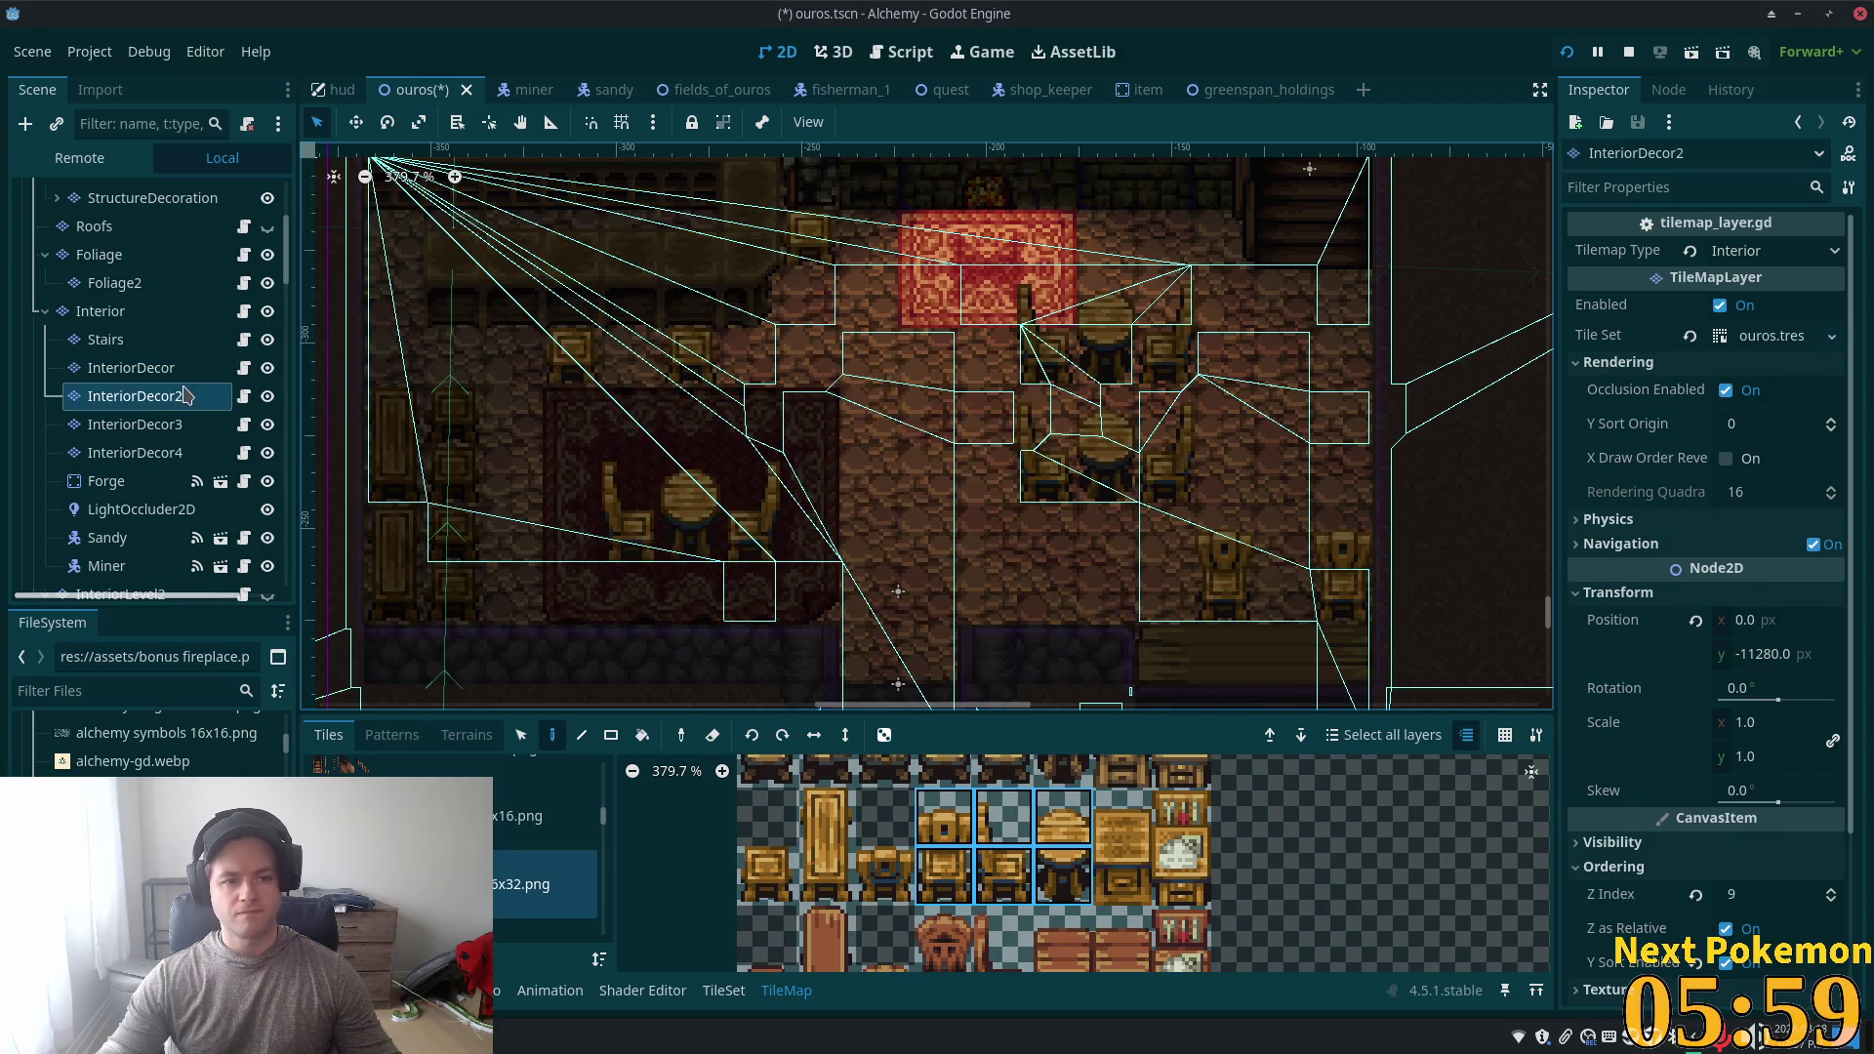
key("F5")
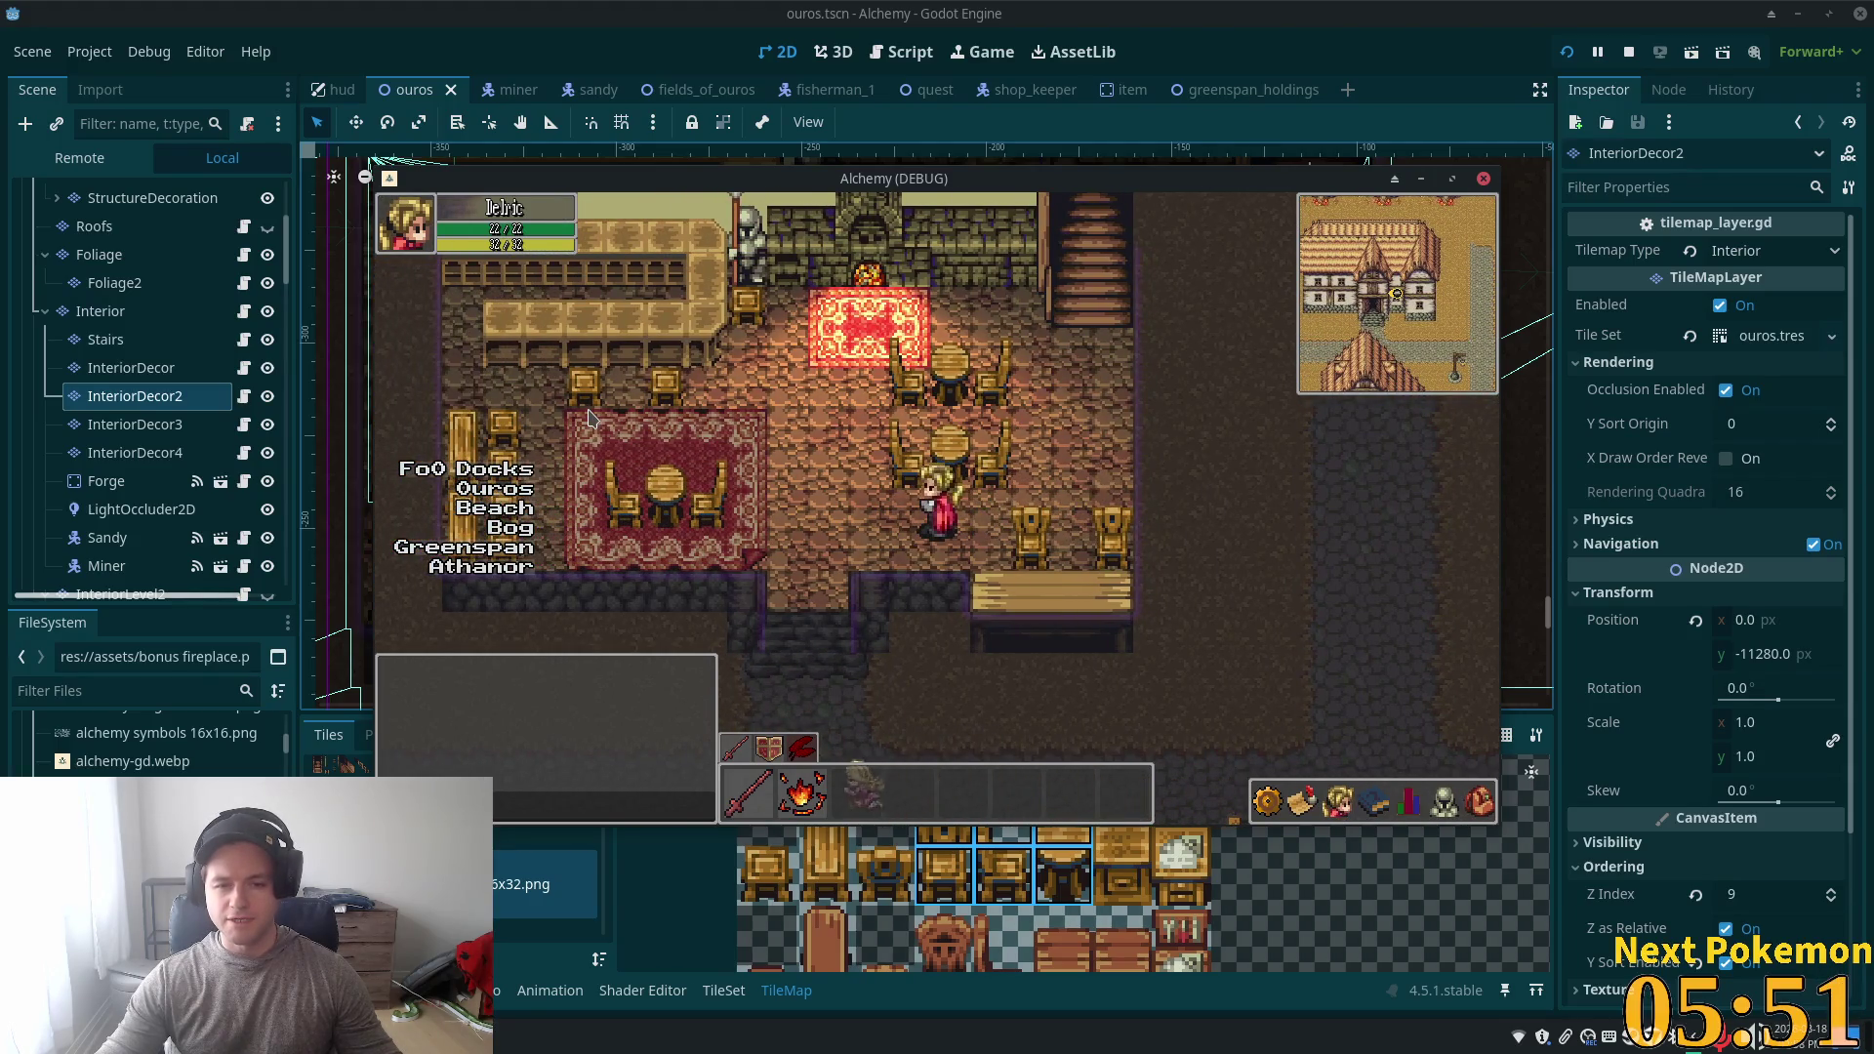
- Erase the chair, round table and neighbouring chair tile from InteriorDecor and save
left_click(113, 369)
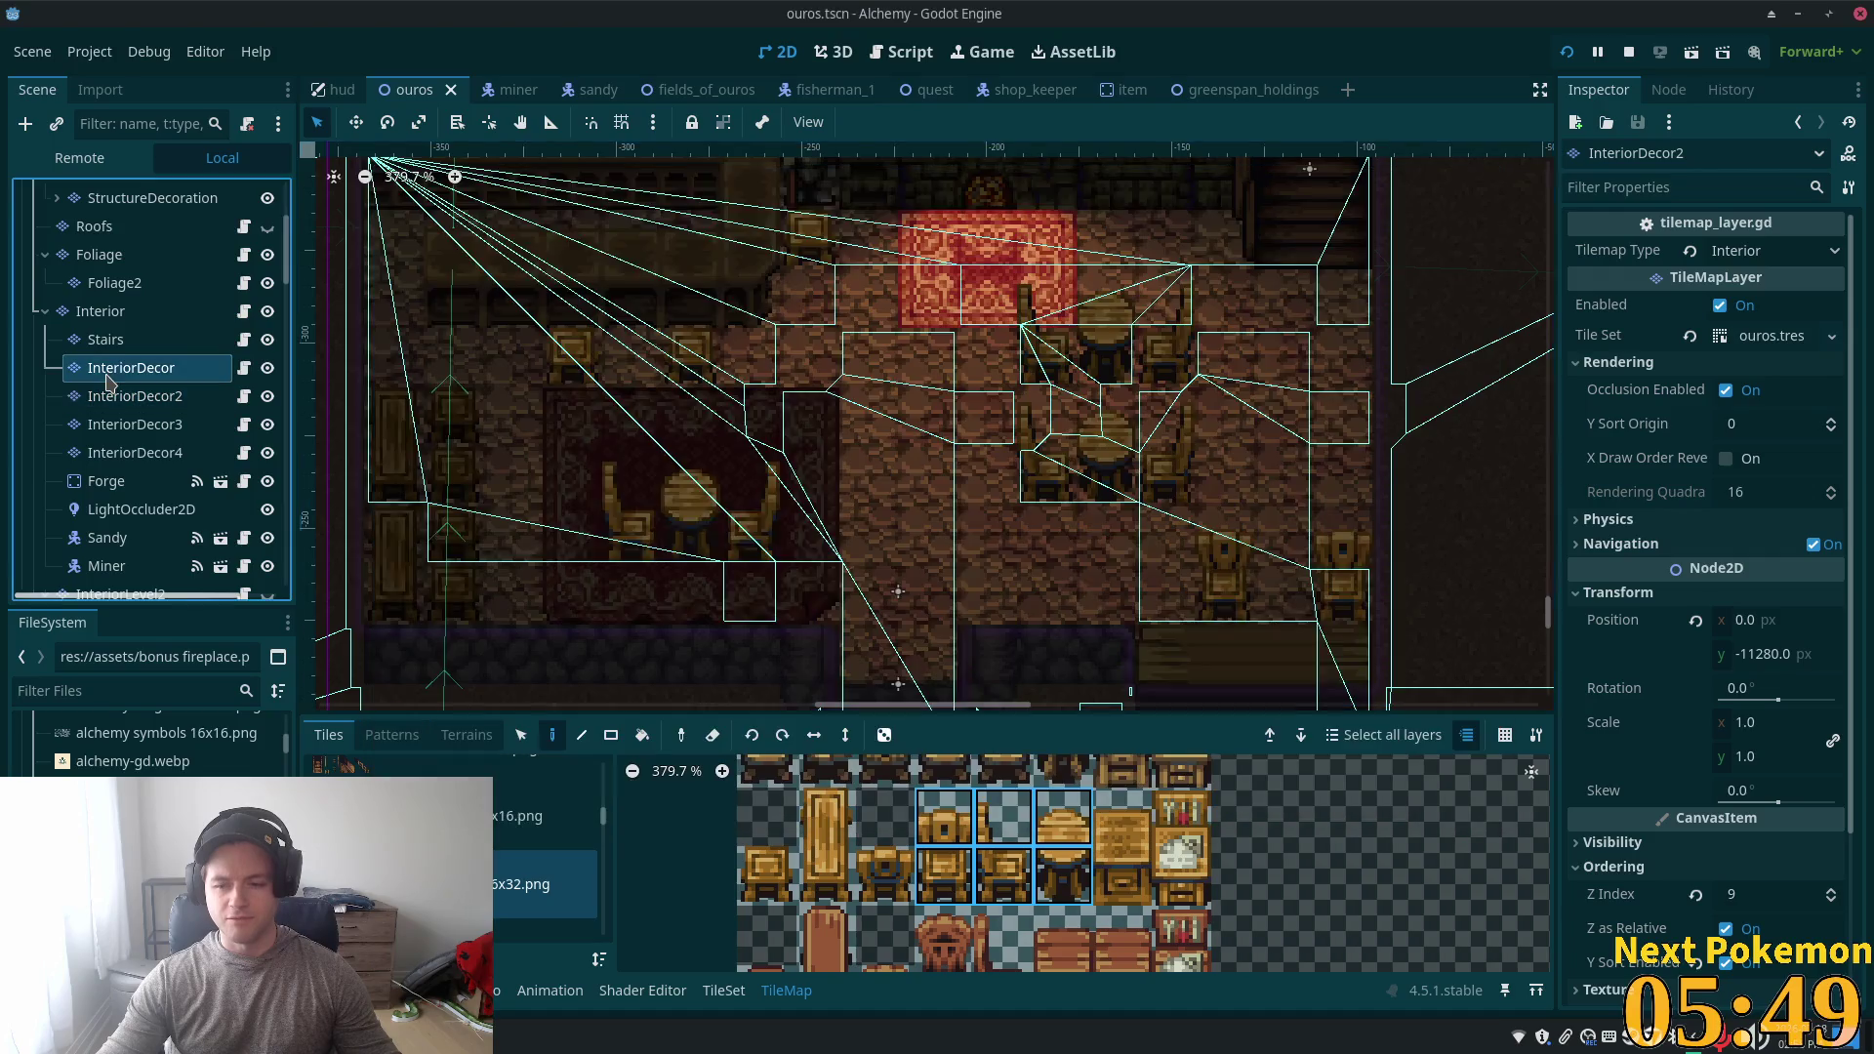
left_click(113, 395)
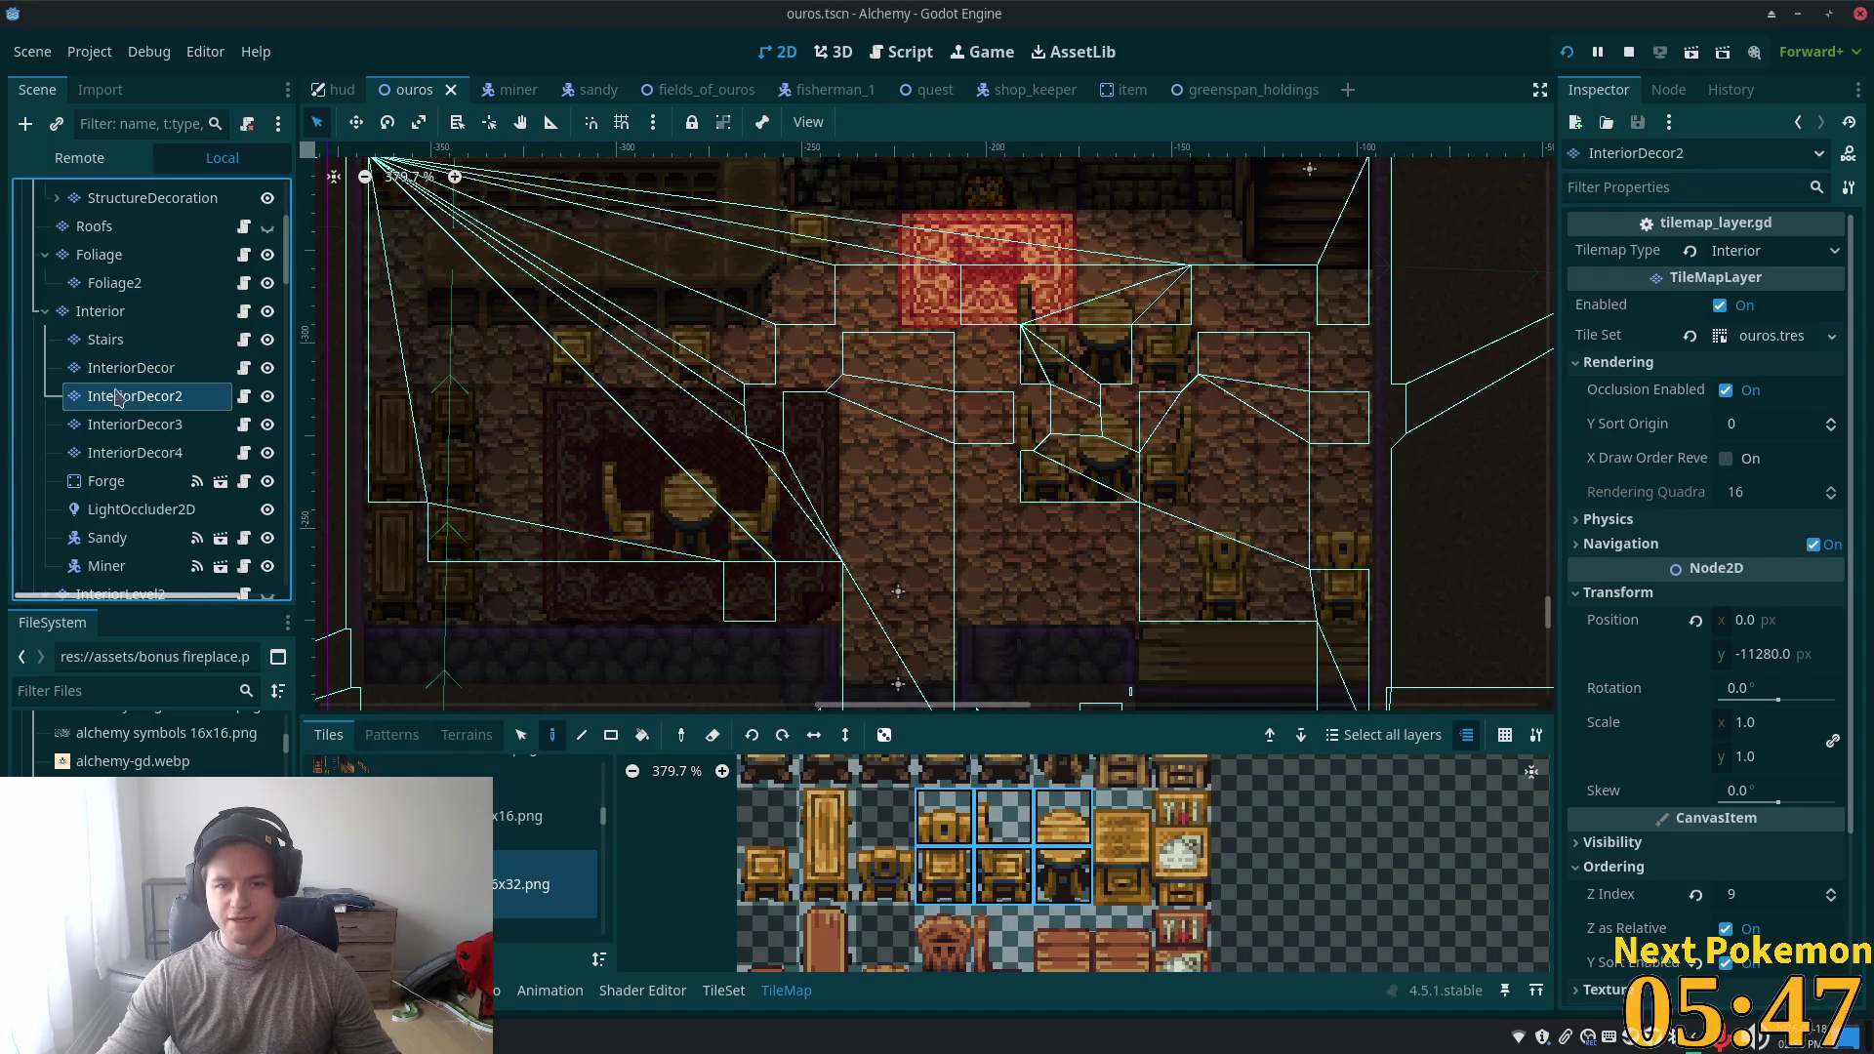
left_click(111, 371)
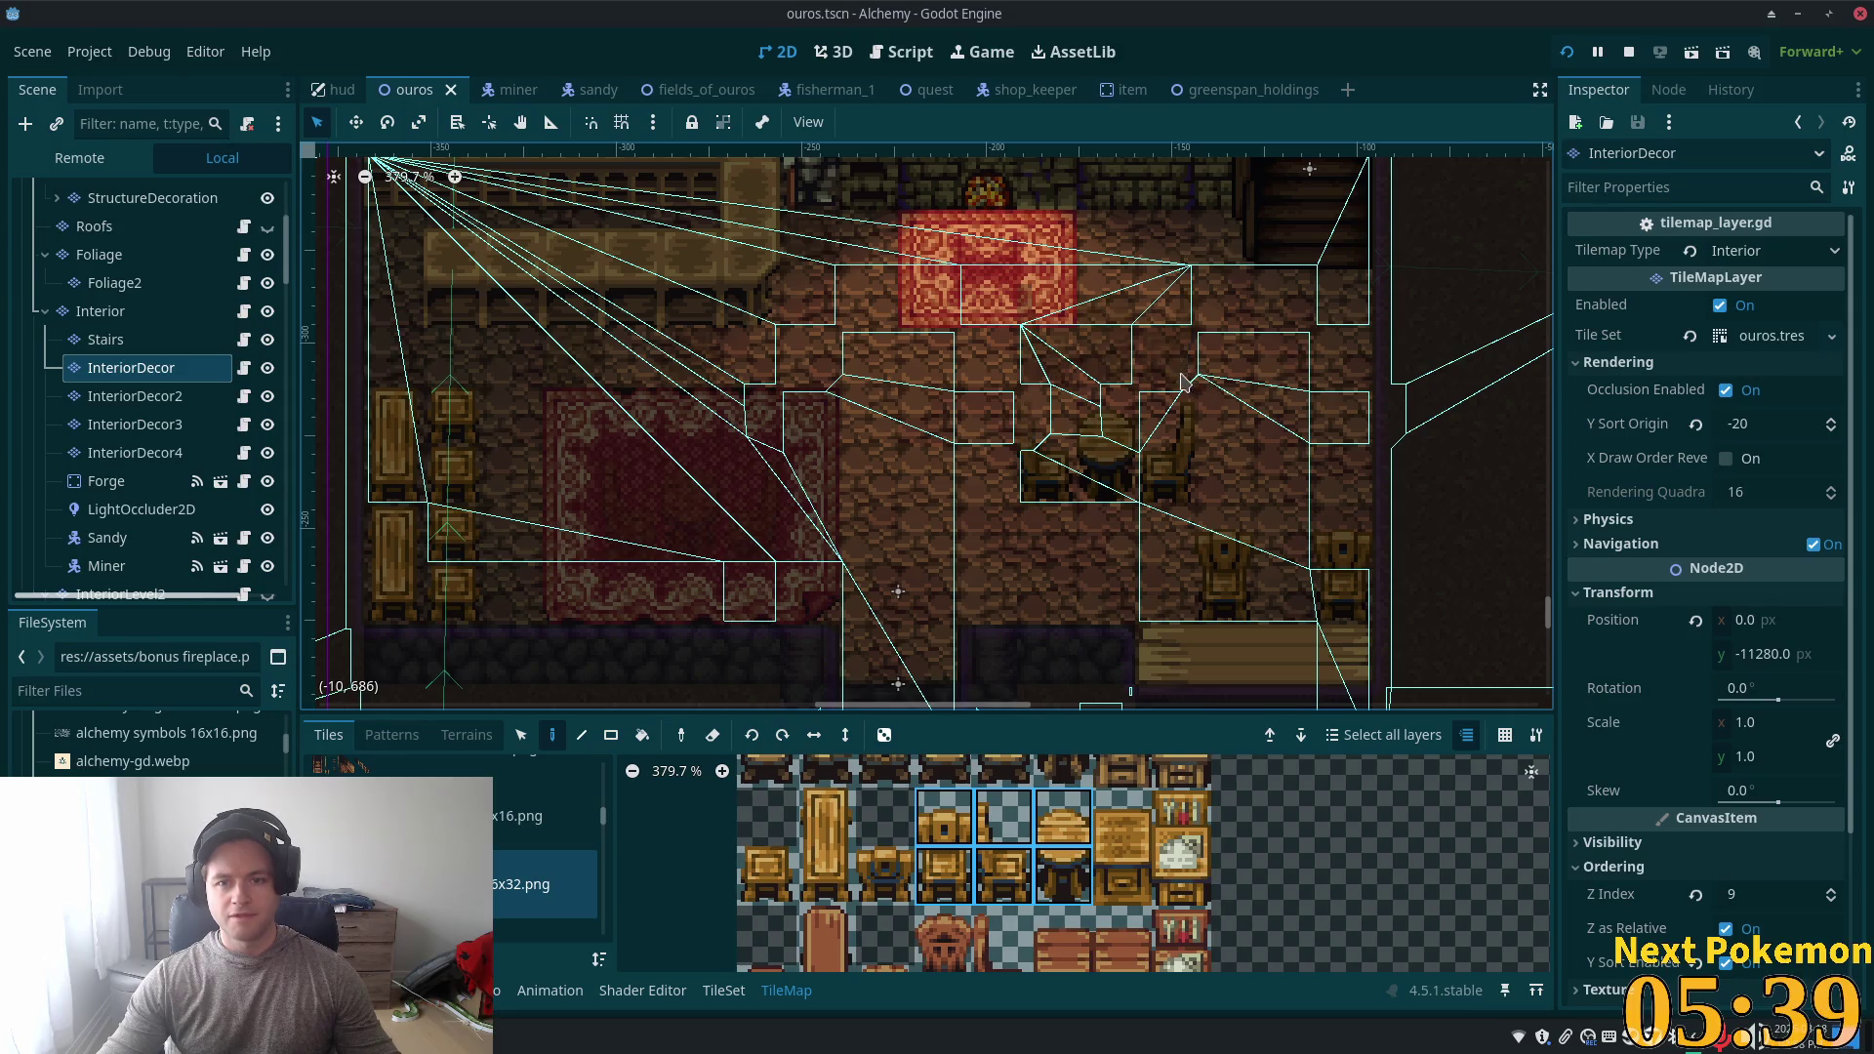
mouse_move(1169, 433)
left_mouse_down()
mouse_move(1088, 405)
mouse_move(1115, 475)
left_mouse_up()
left_click_drag(1251, 578, 1309, 586)
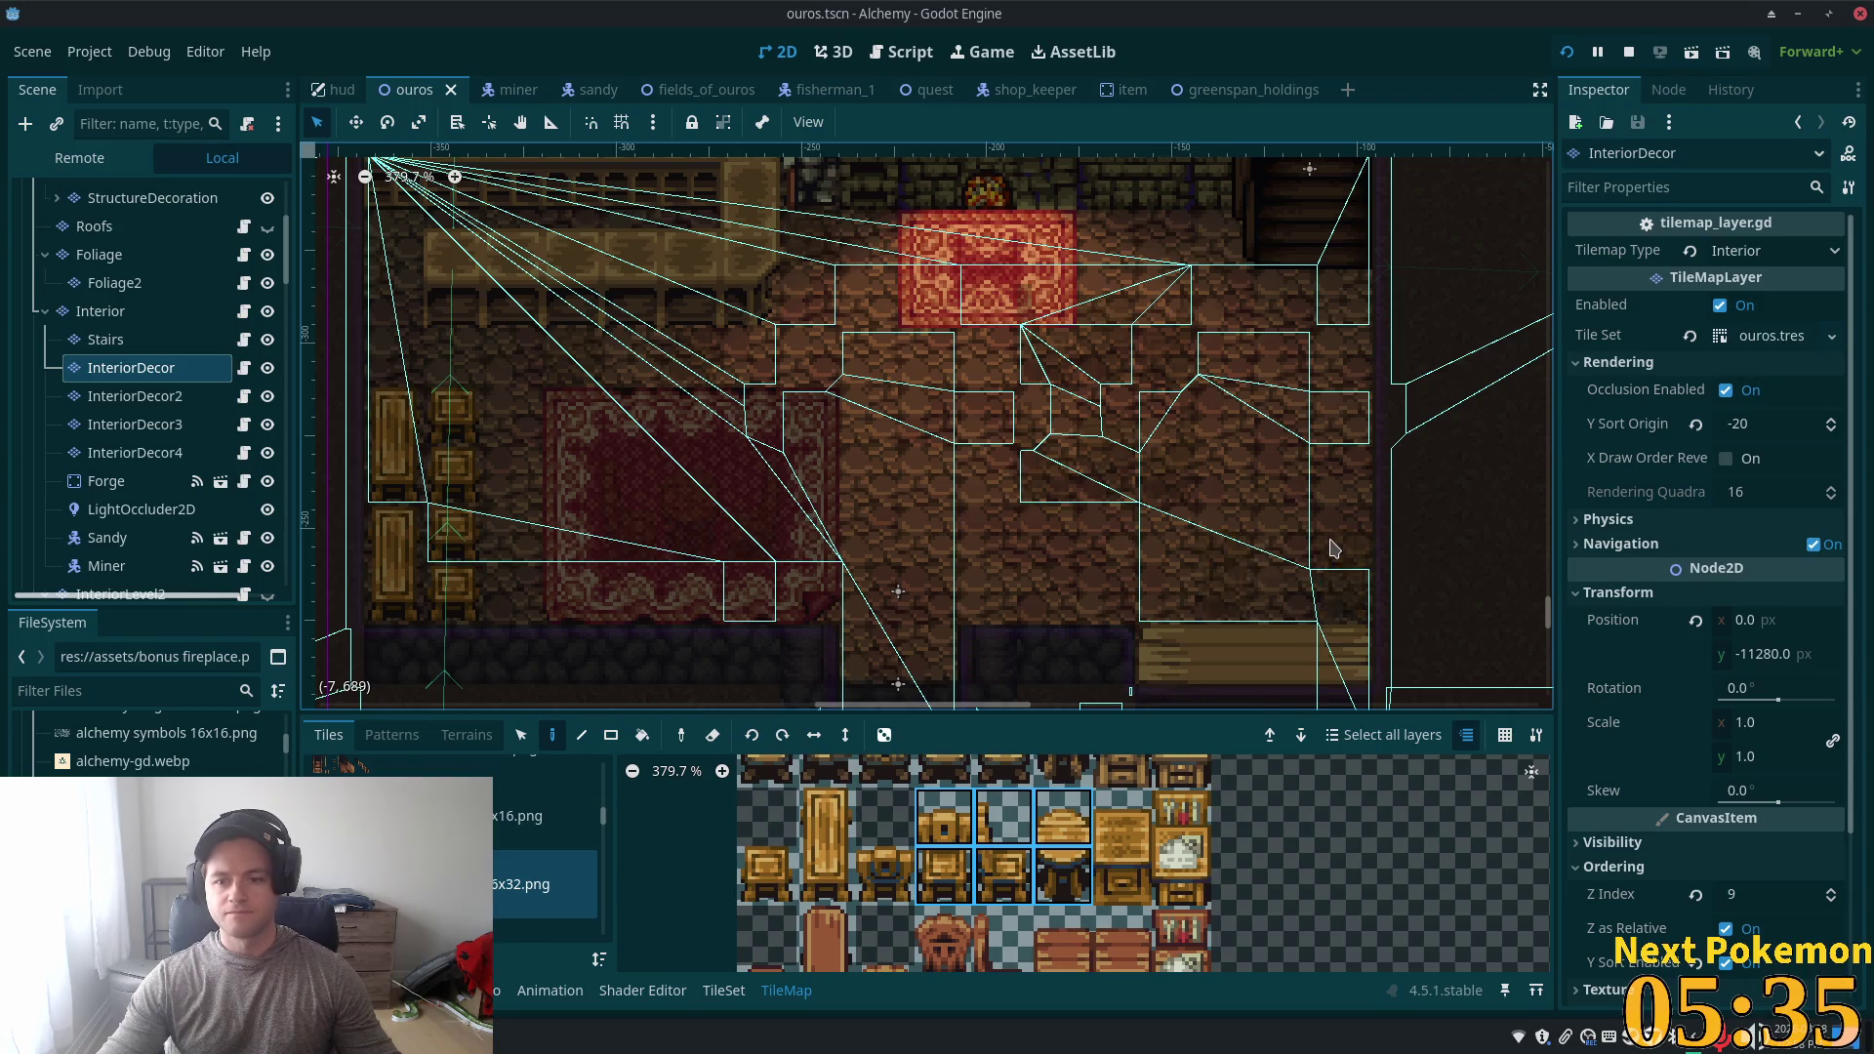
key("ctrl+s")
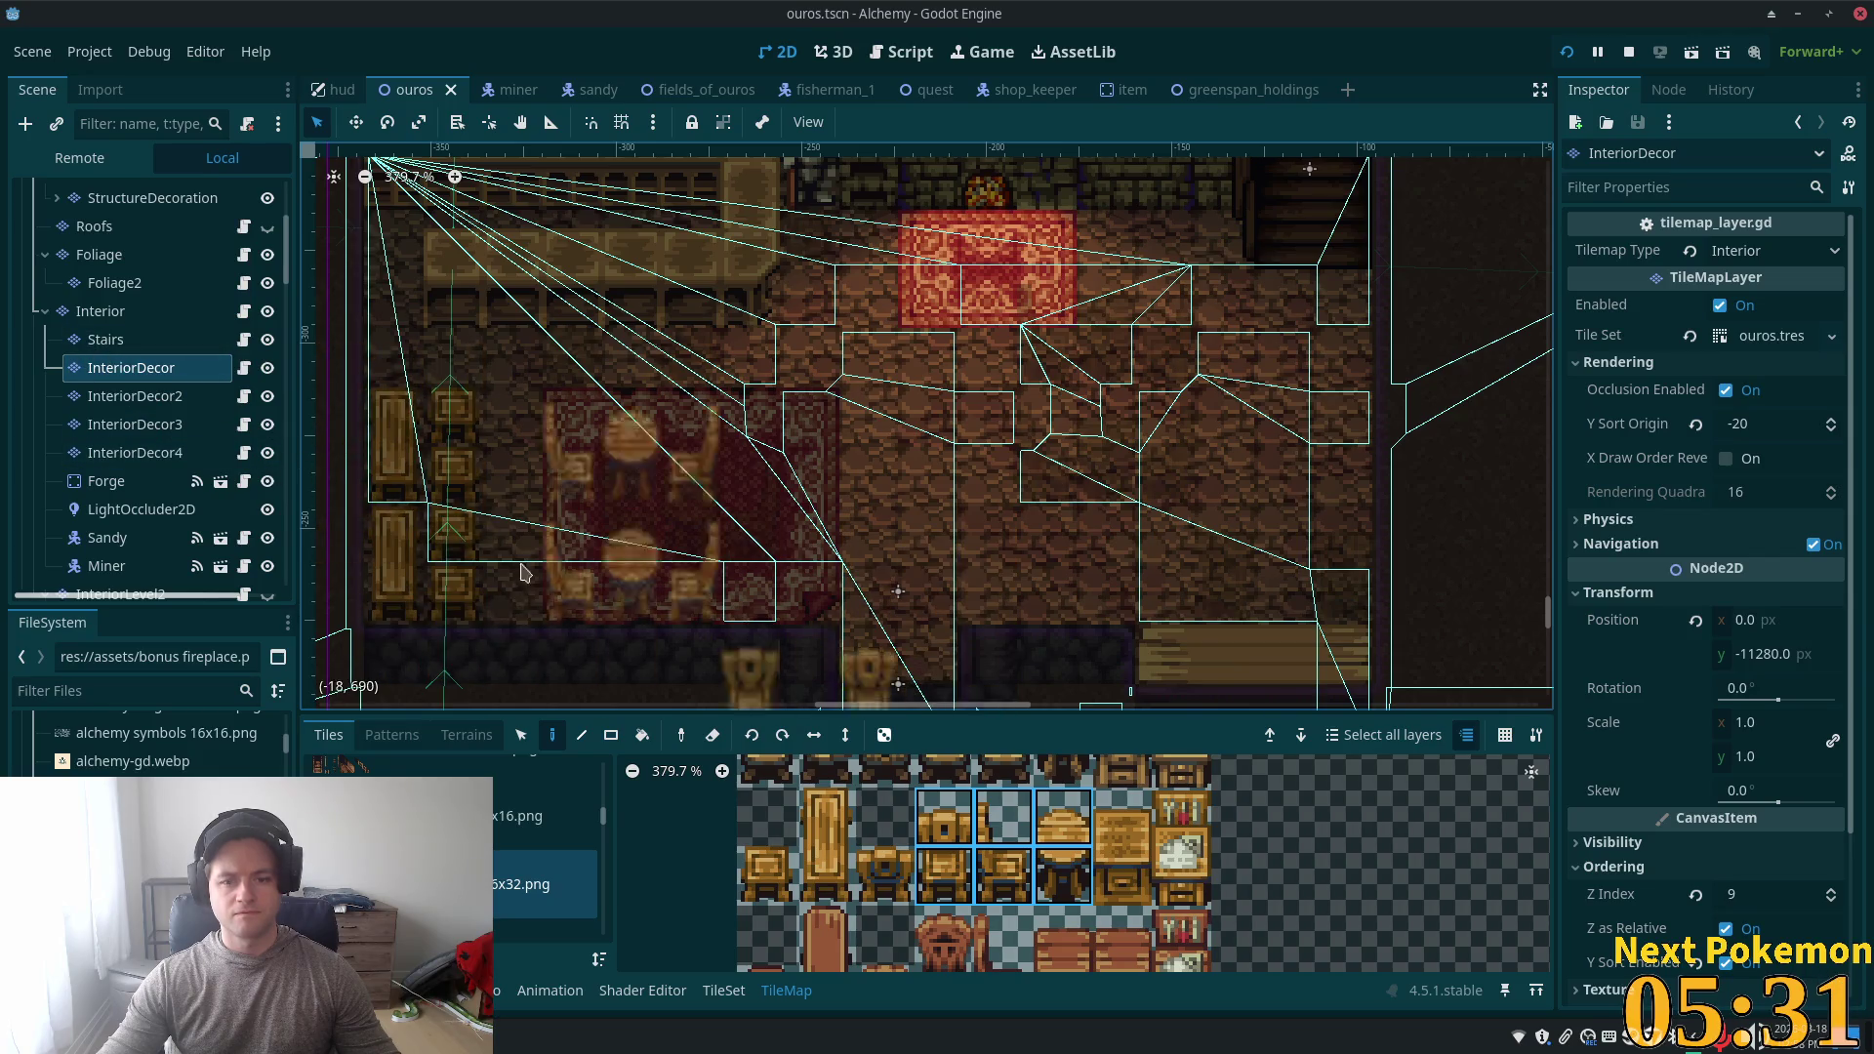
- Cut the bench tiles at the bottom right and paste them onto the InteriorDecor2 layer
left_click(521, 735)
mouse_move(1136, 627)
left_mouse_down()
mouse_move(1344, 694)
mouse_move(1329, 680)
left_mouse_up()
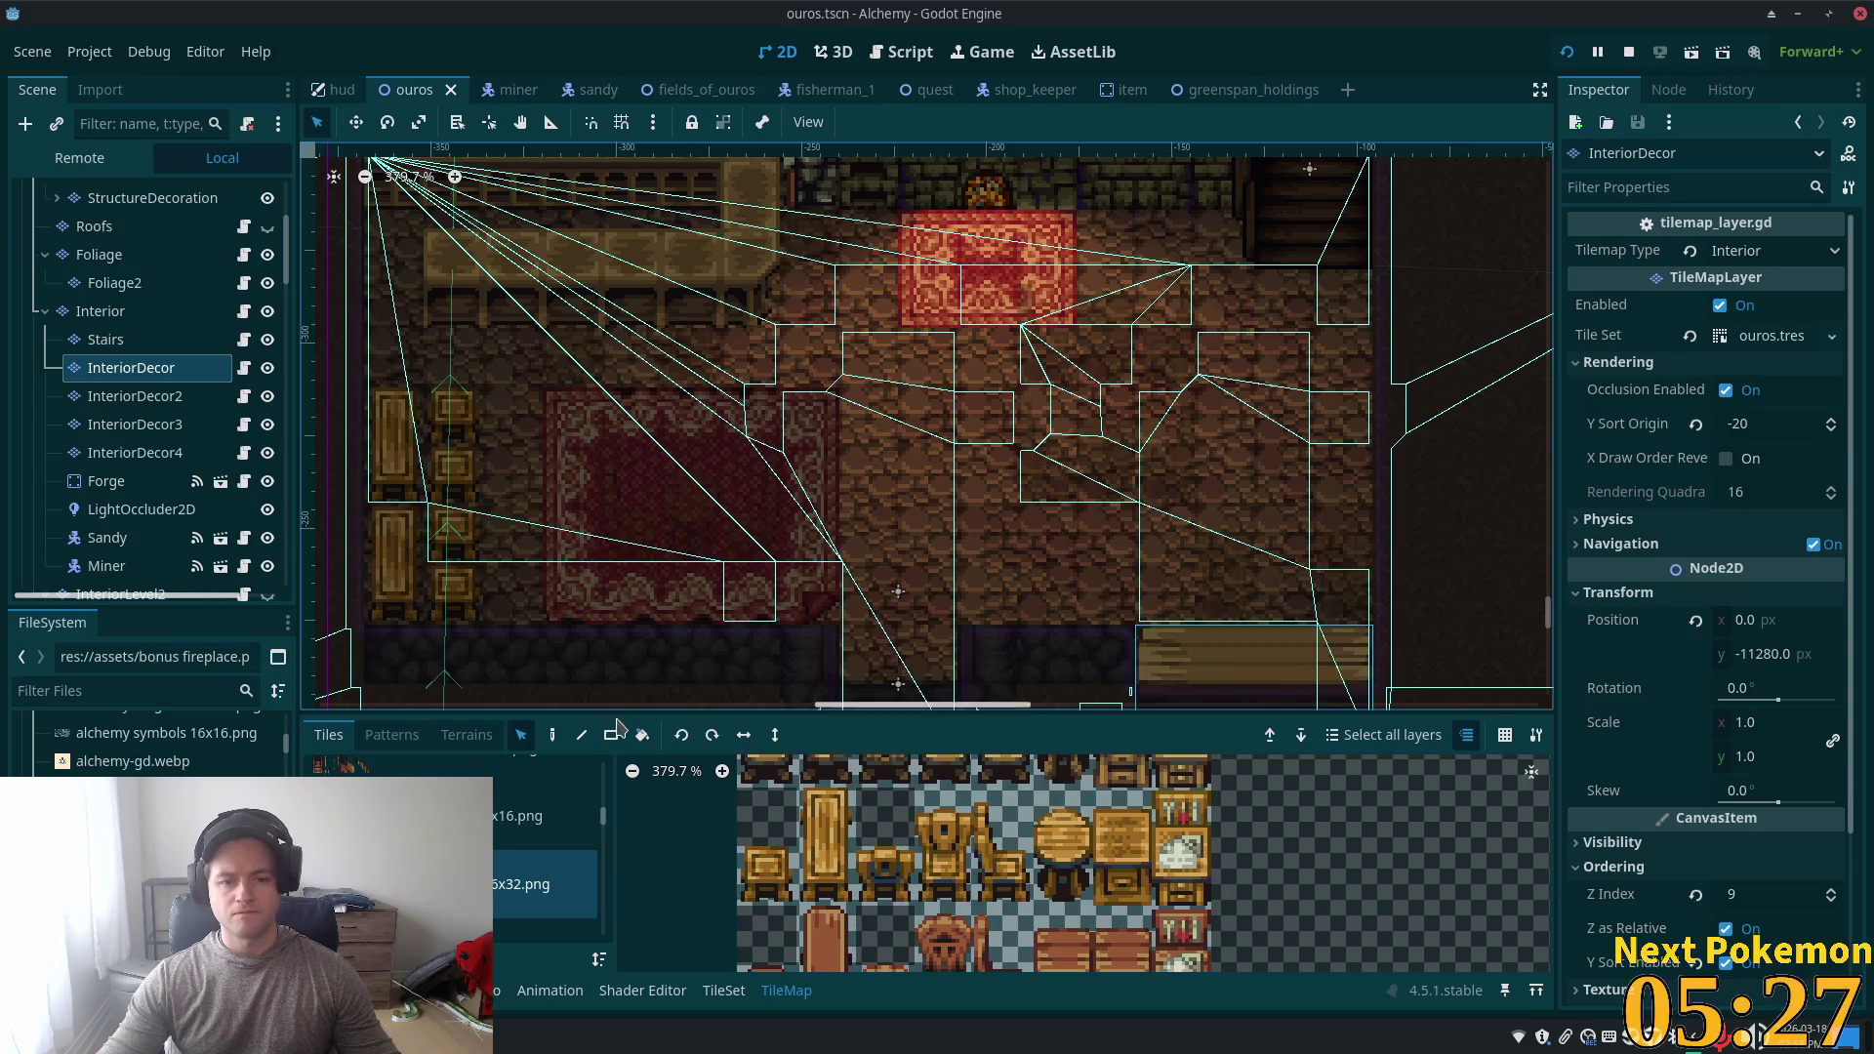
key("ctrl+c")
left_click(135, 395)
key("ctrl+v")
left_click(1242, 640)
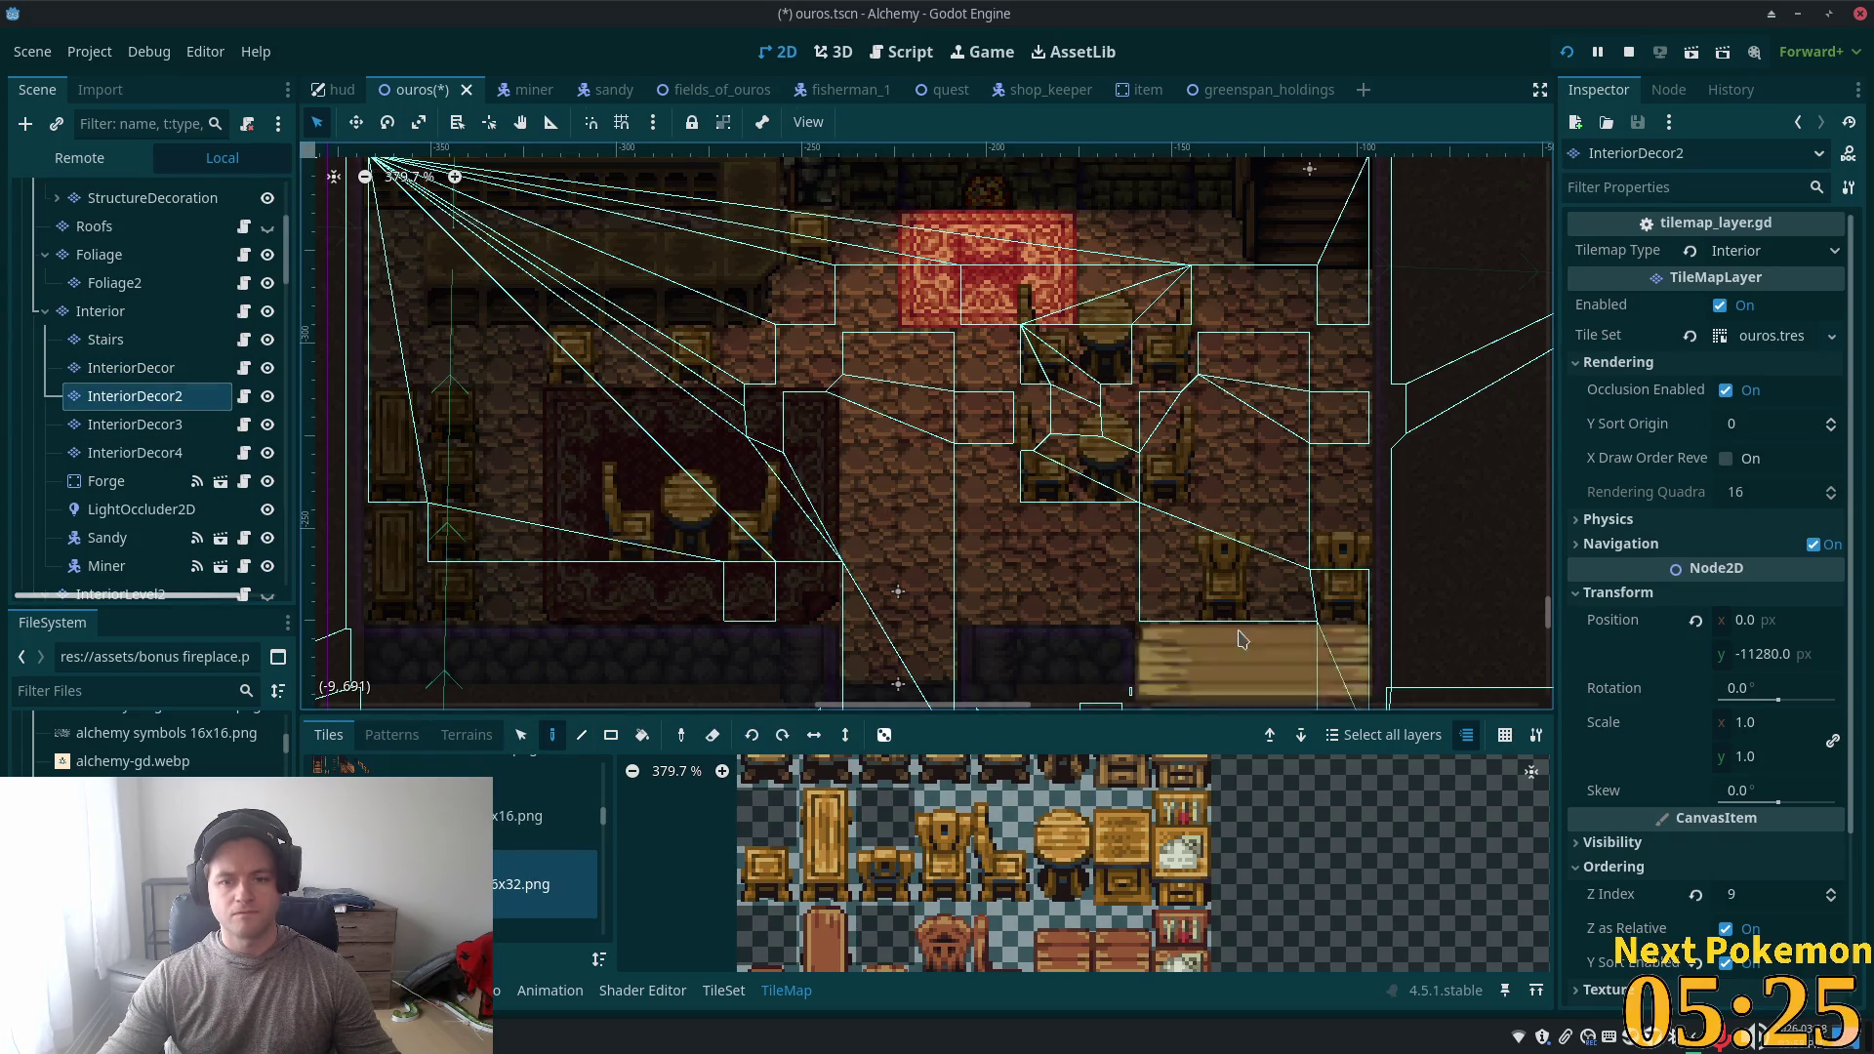
- Run and stop the game, place the bench slightly further right, and save
key("F5")
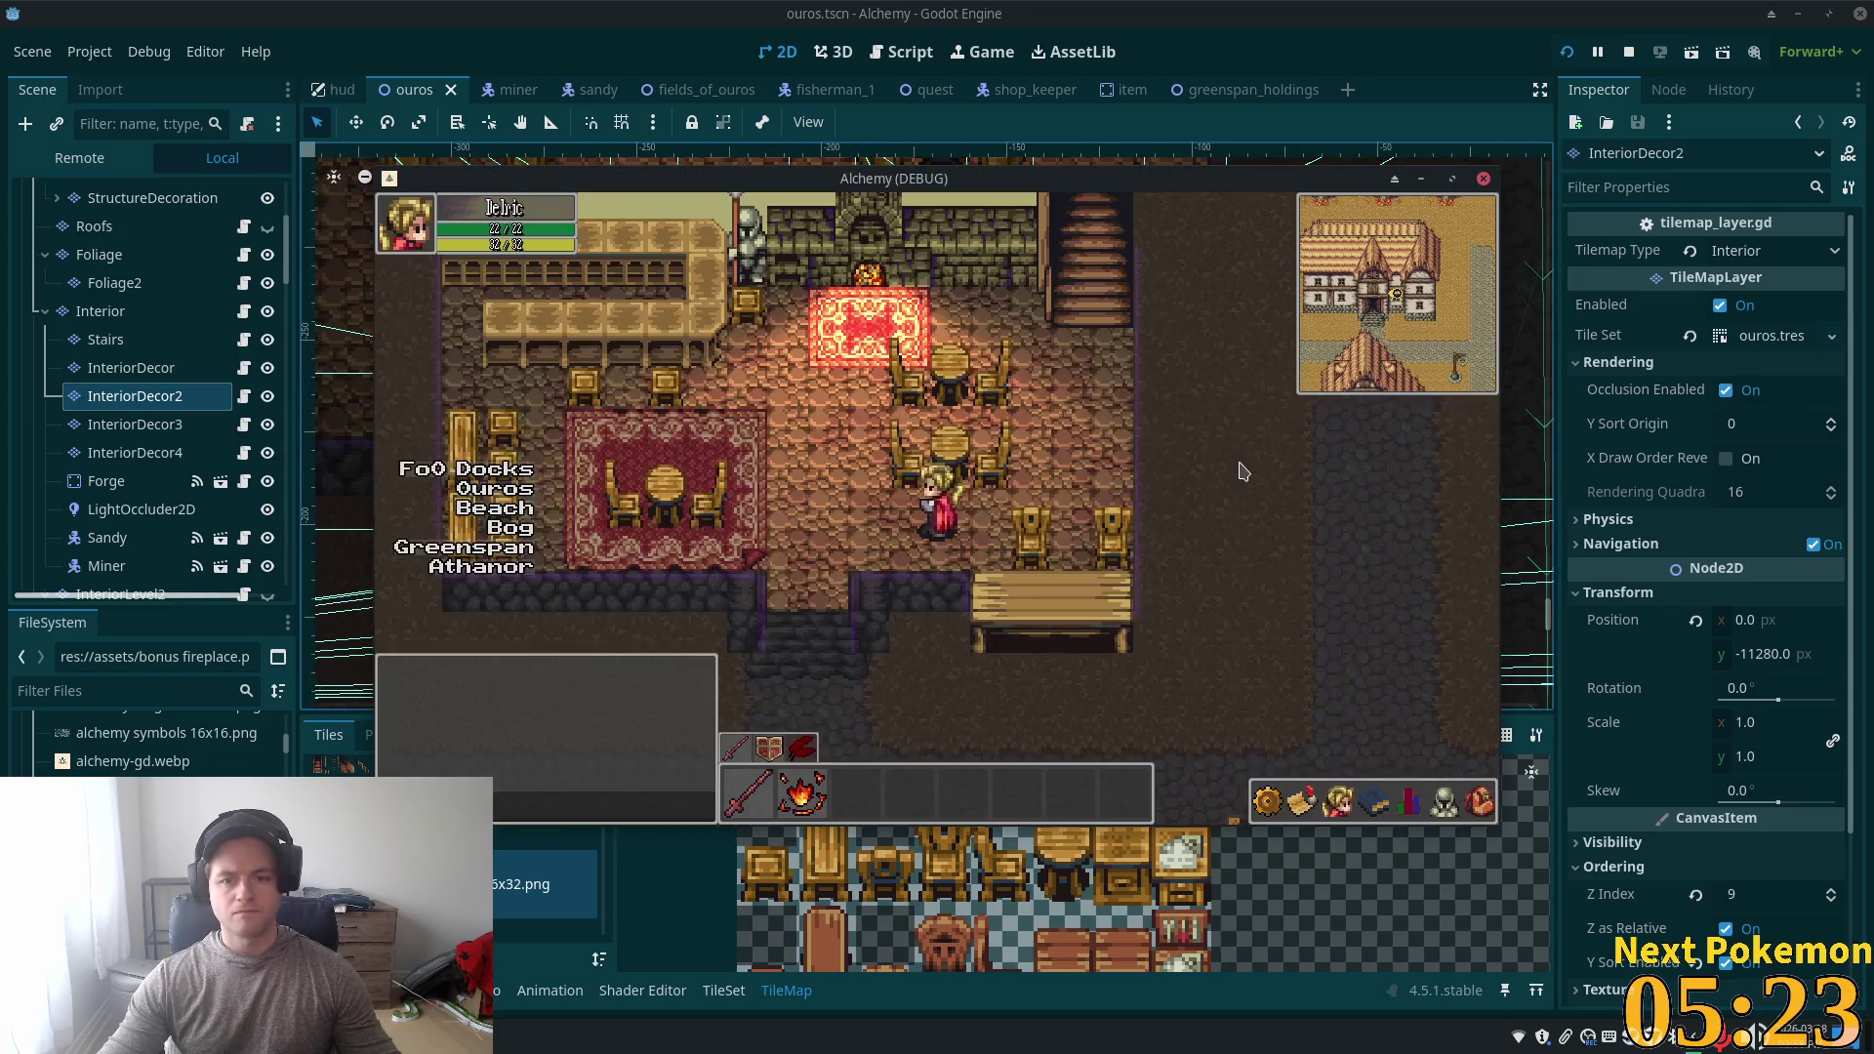
key("F8")
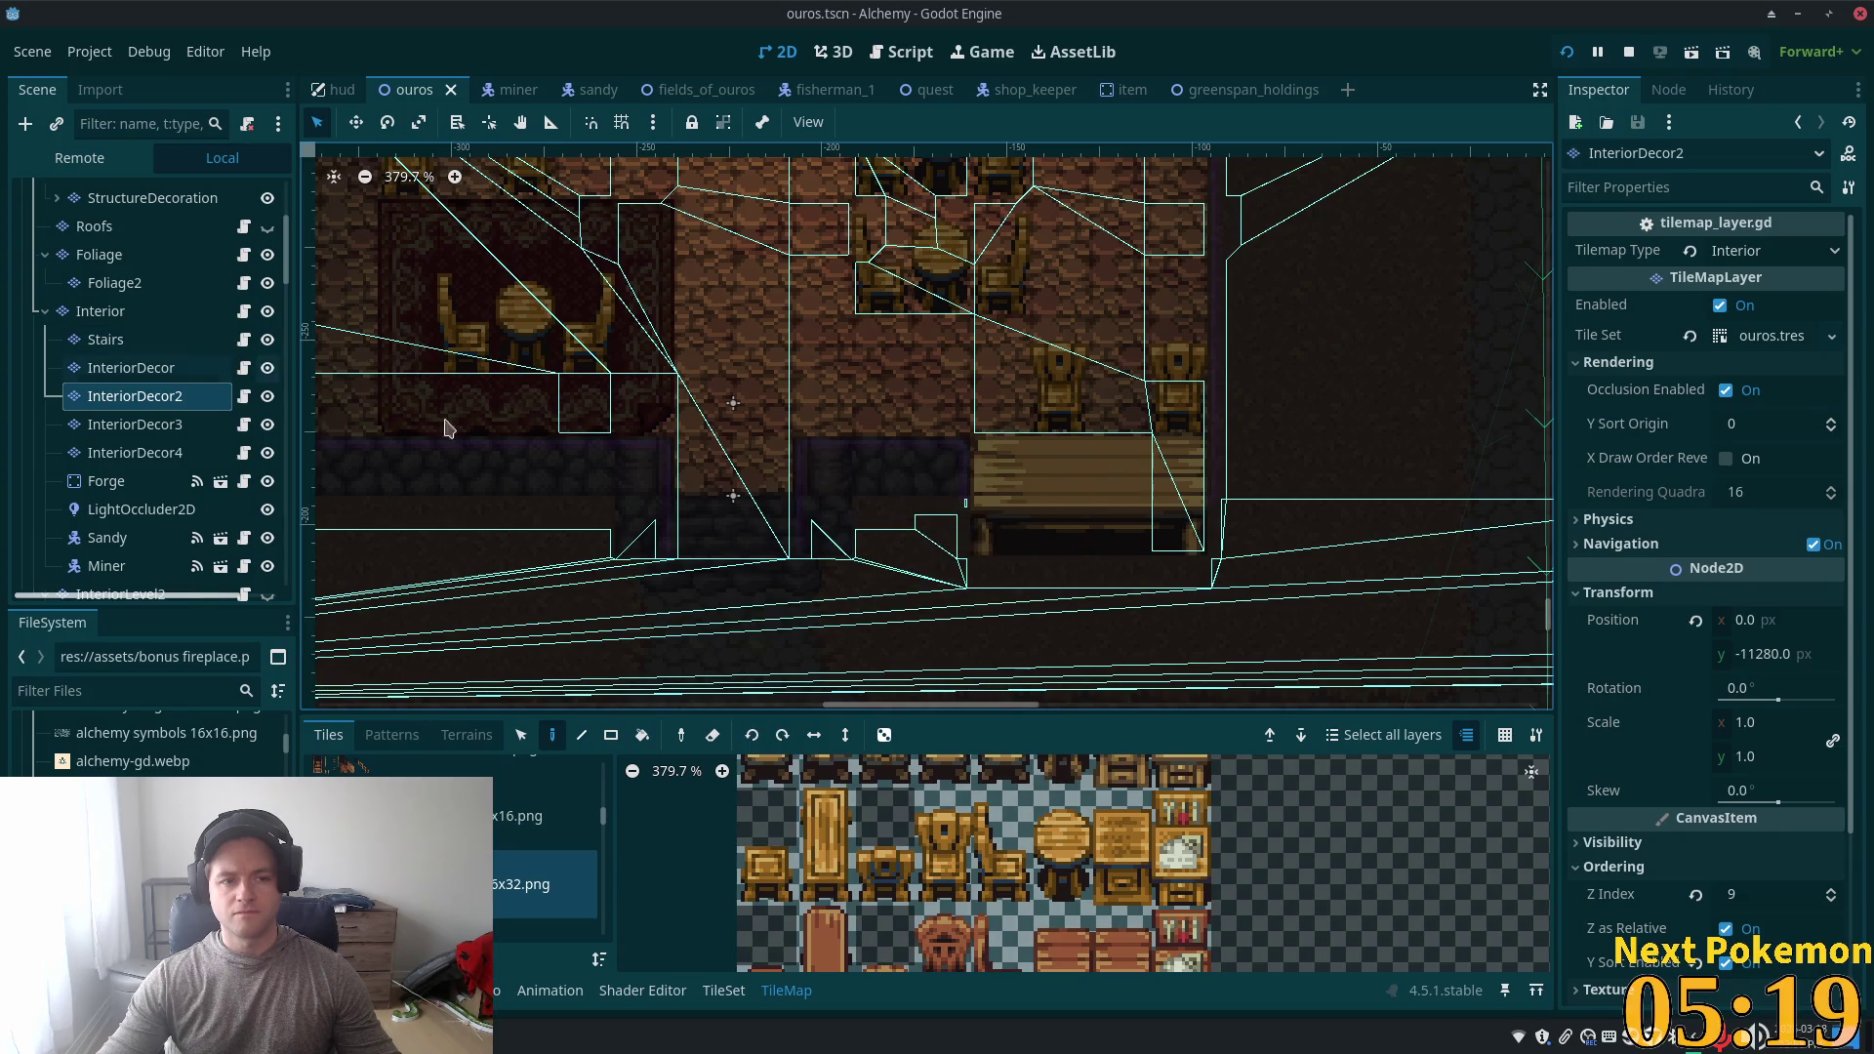
left_click(1256, 531)
key("ctrl+s")
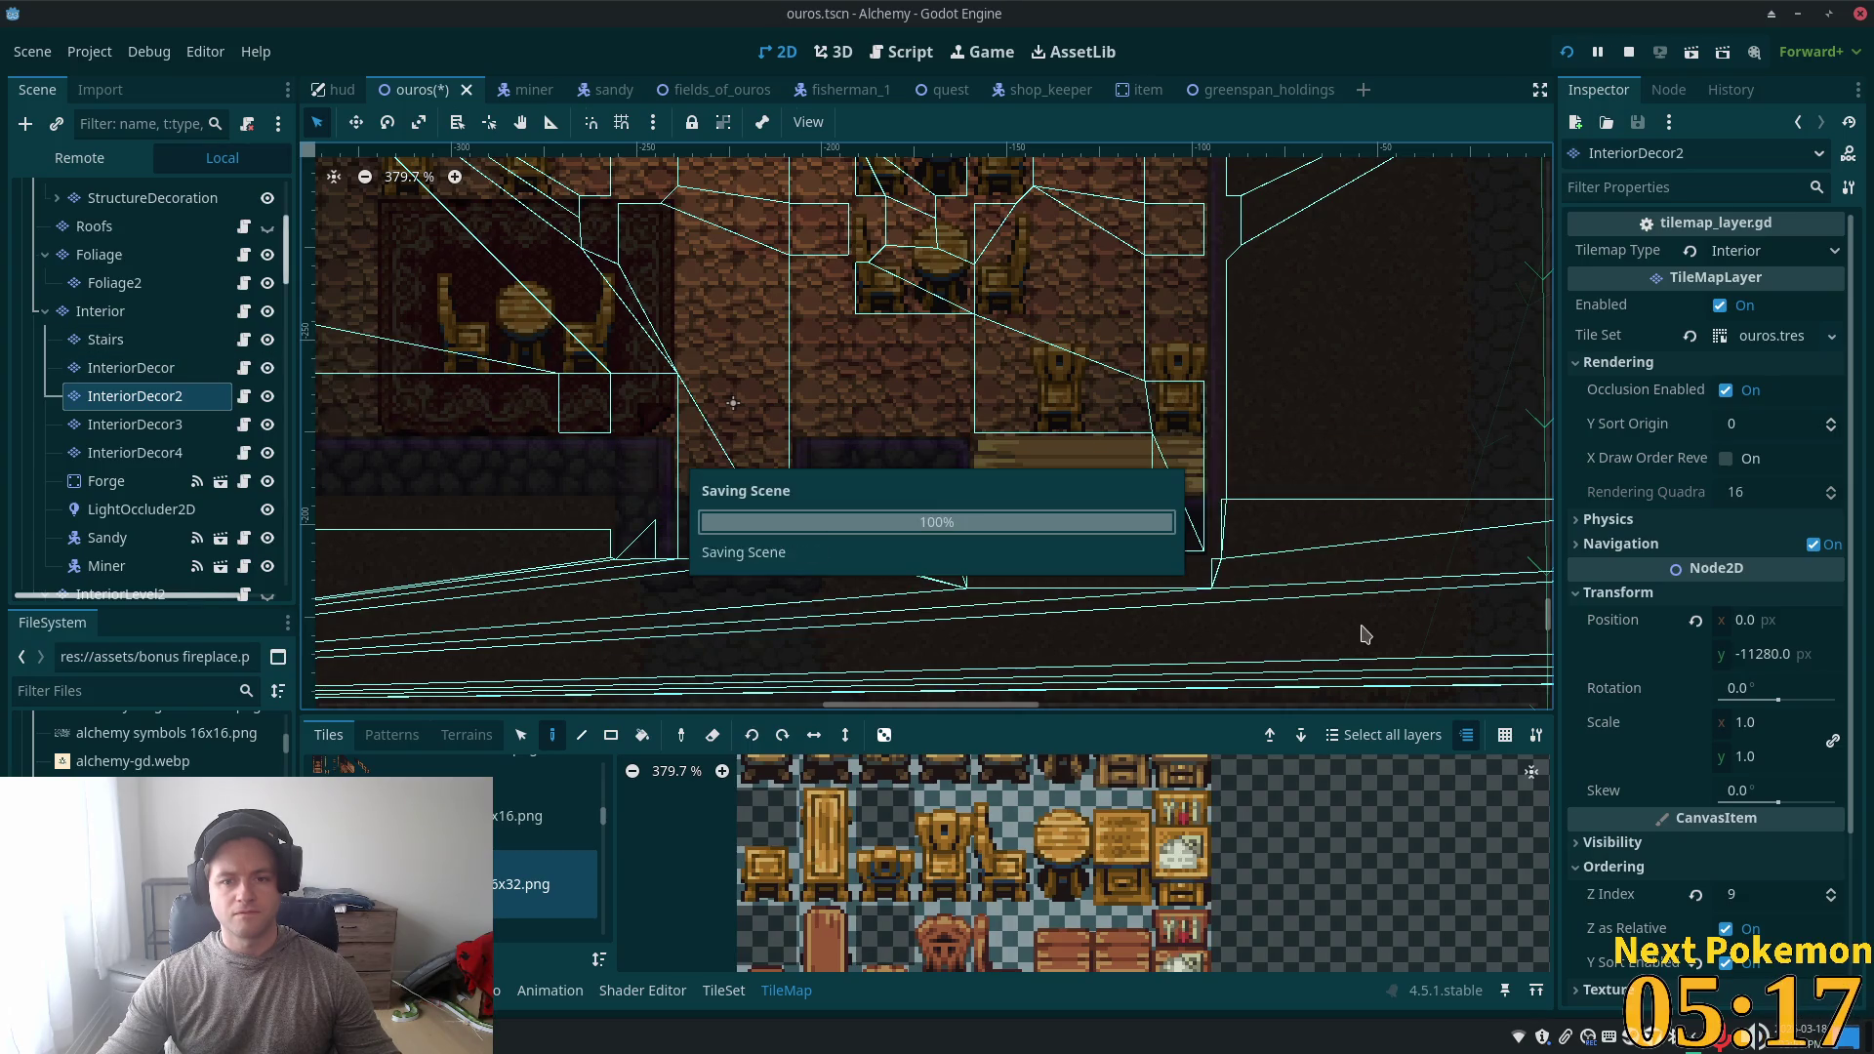
- Walk the character right, north and around the tavern to test the furniture
key("Right")
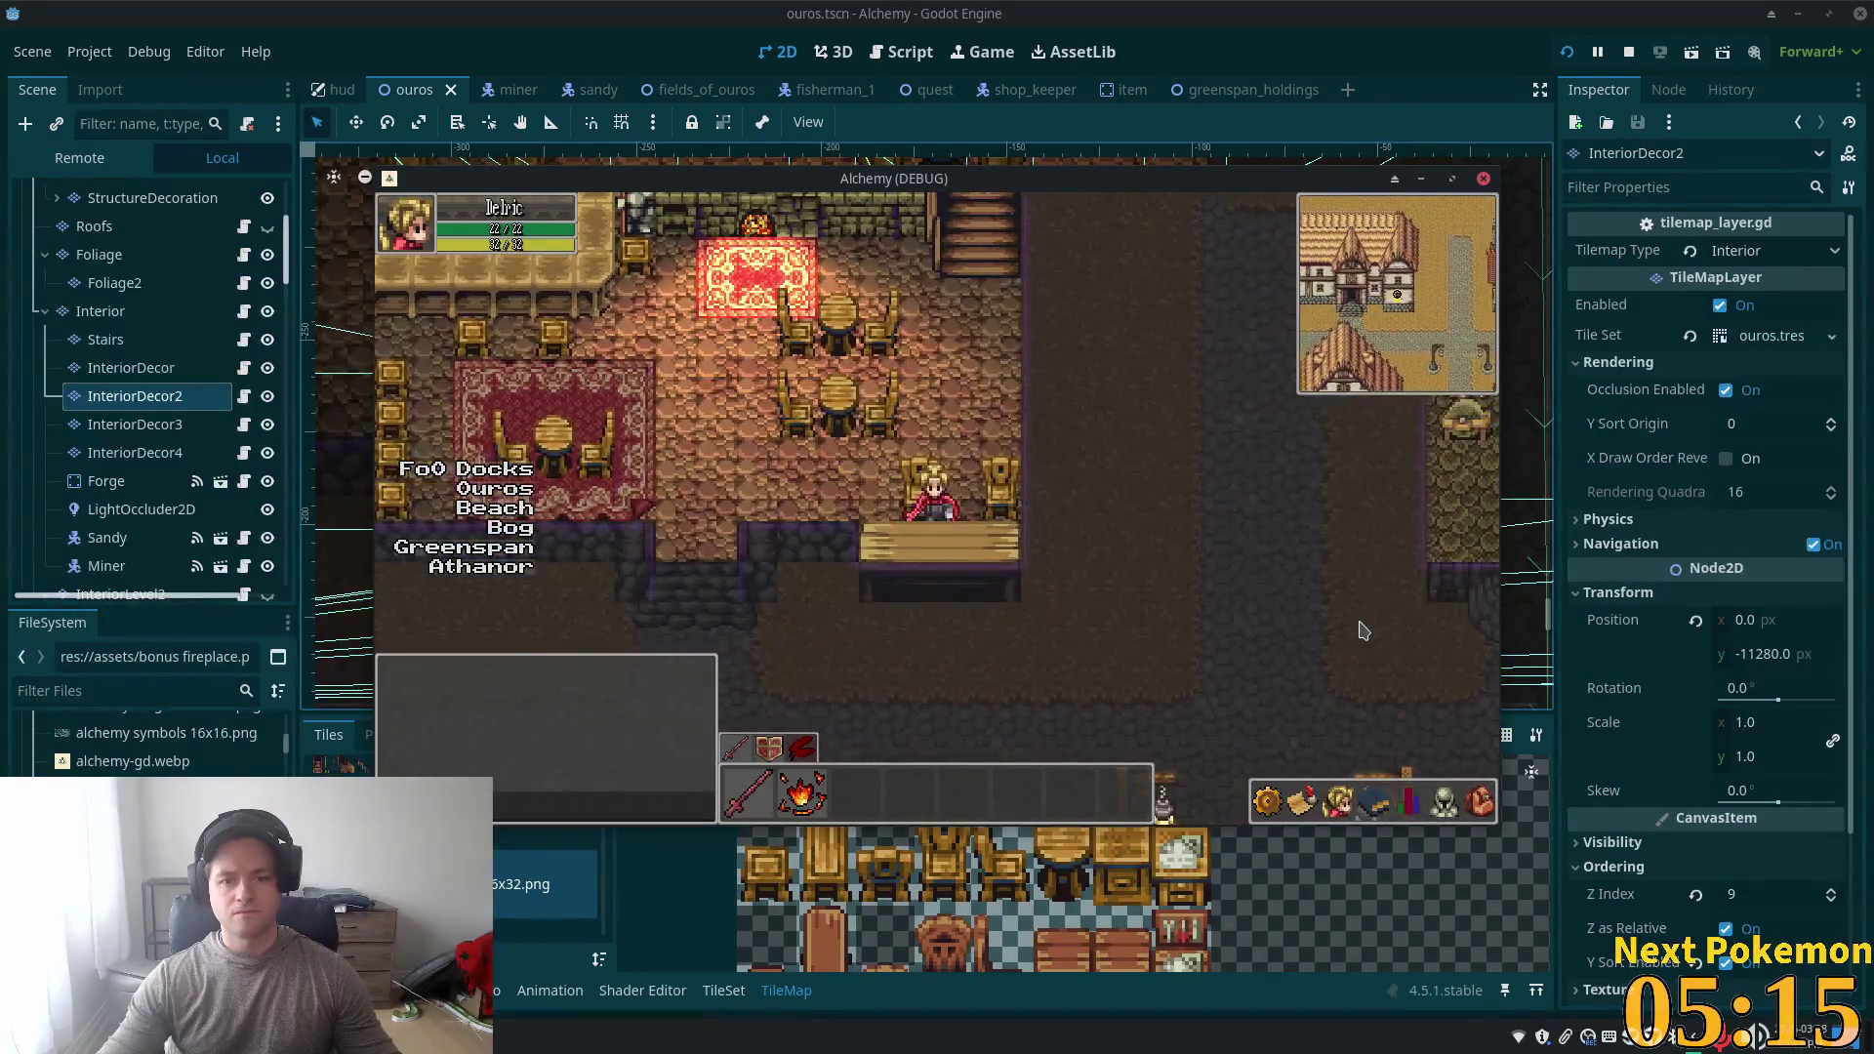
key("Down")
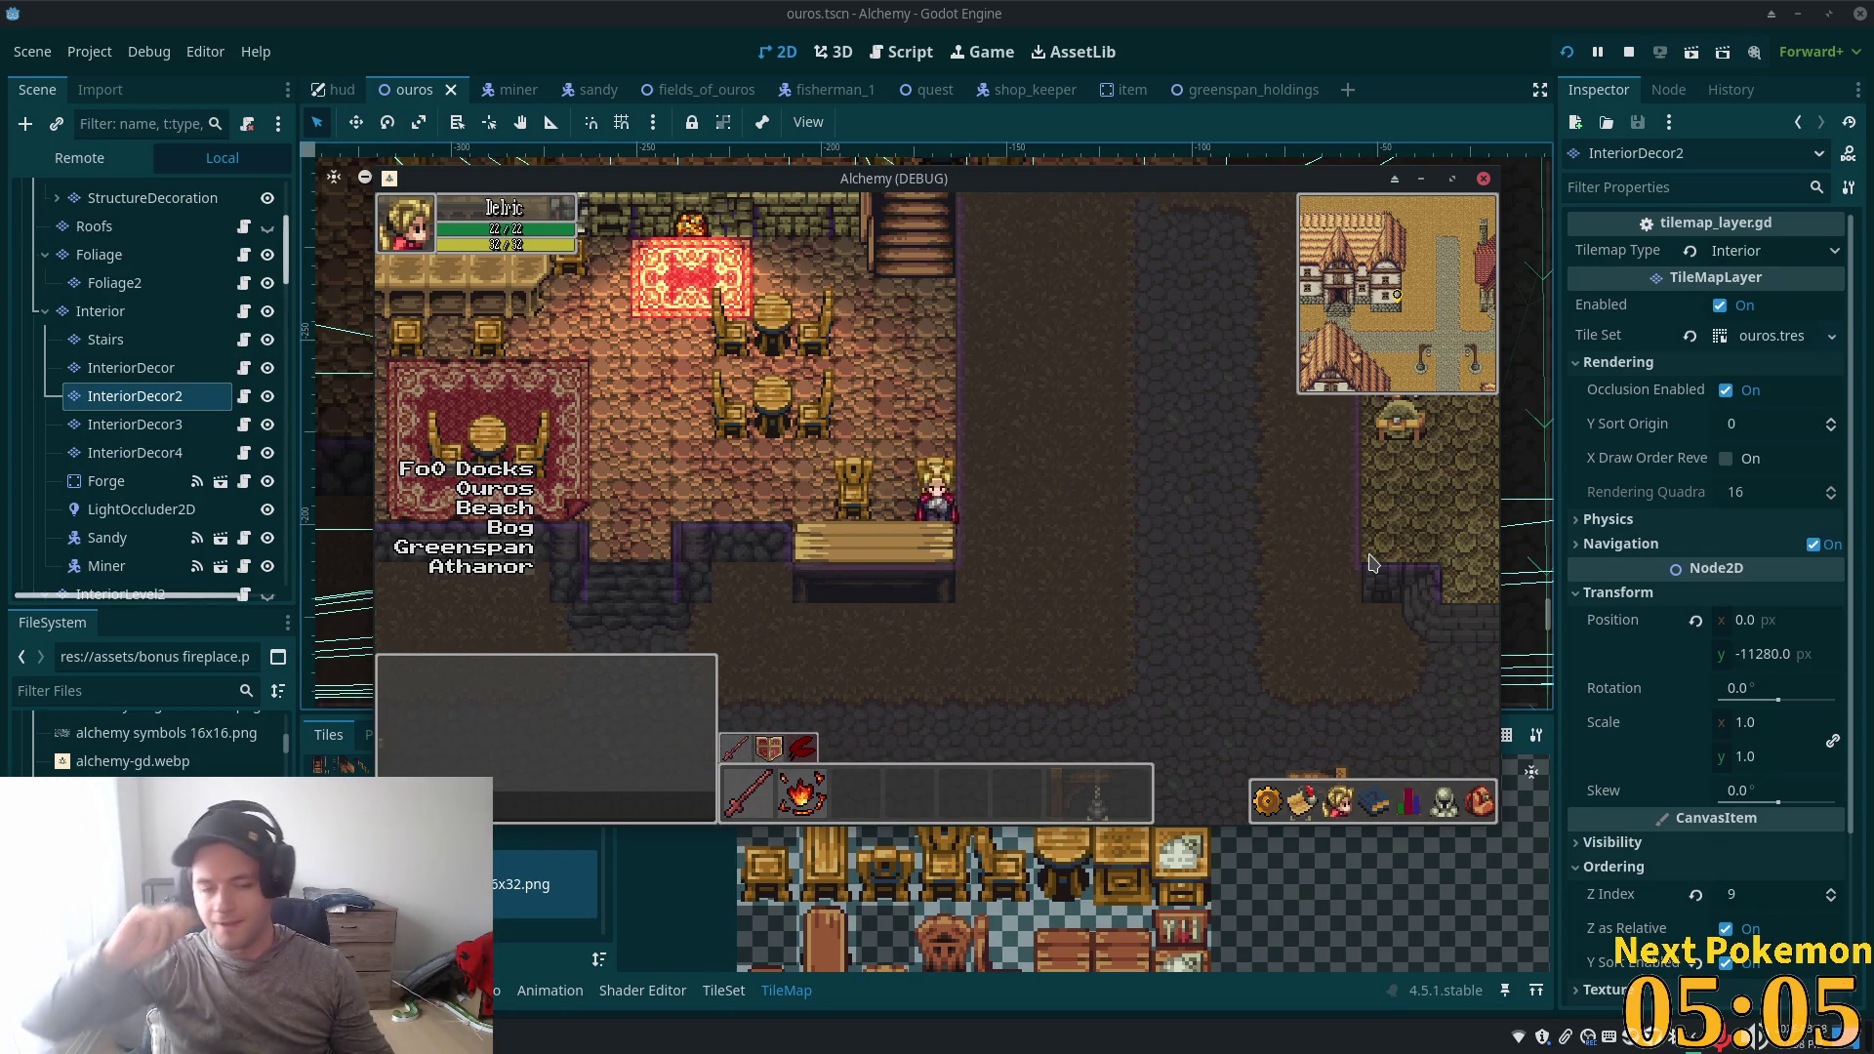
key("Up")
key("Down")
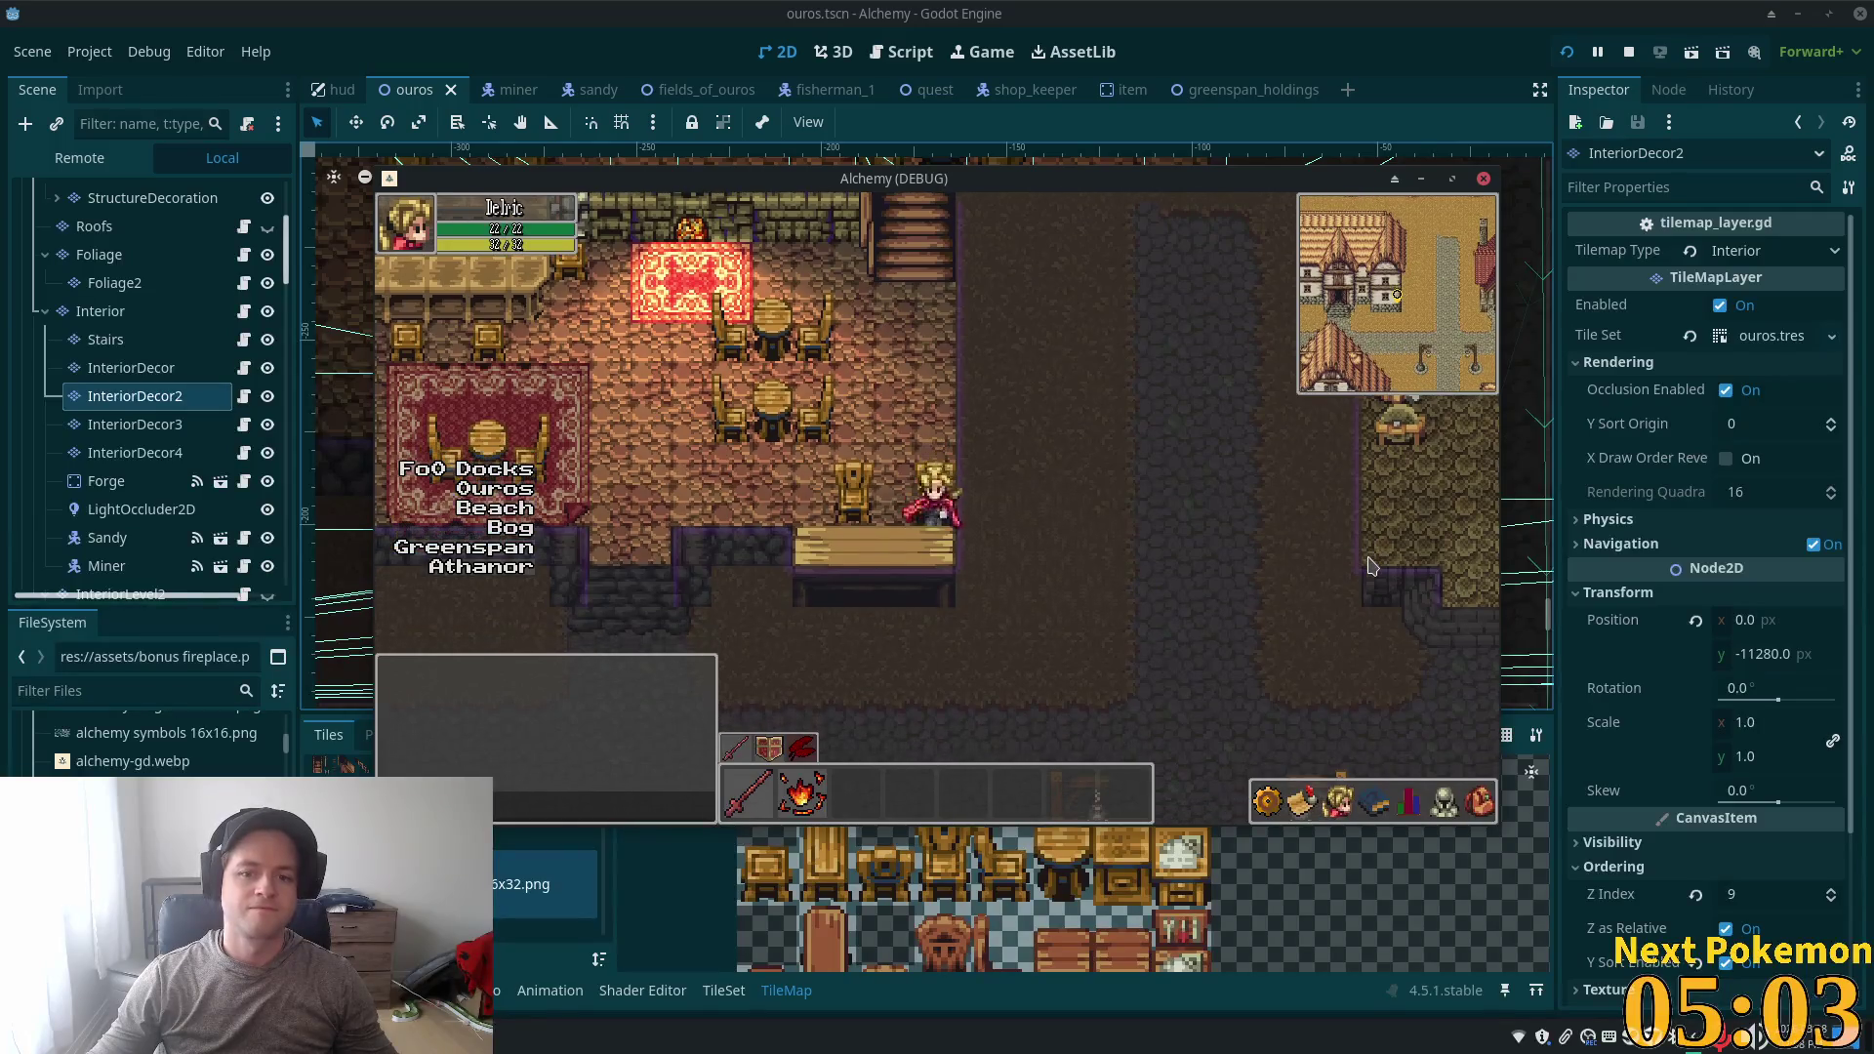
key("Left")
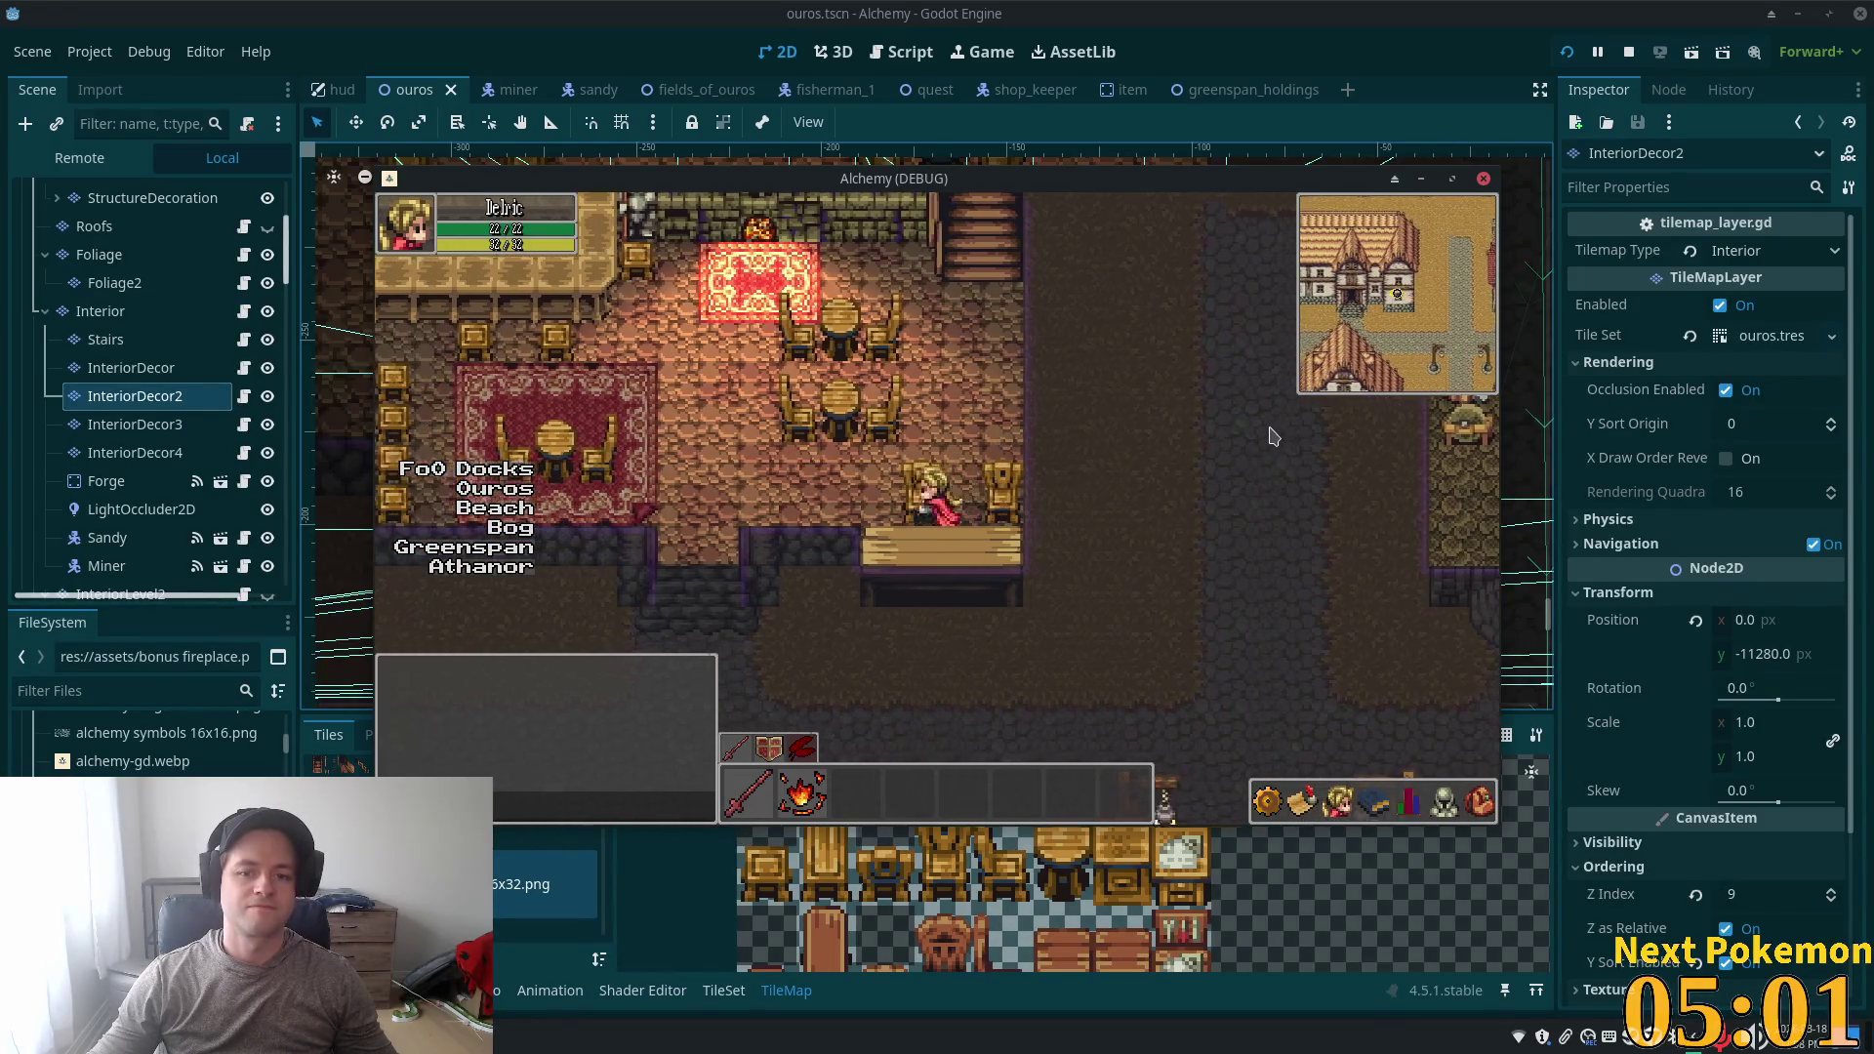
key("Up")
key("Down")
key("Left")
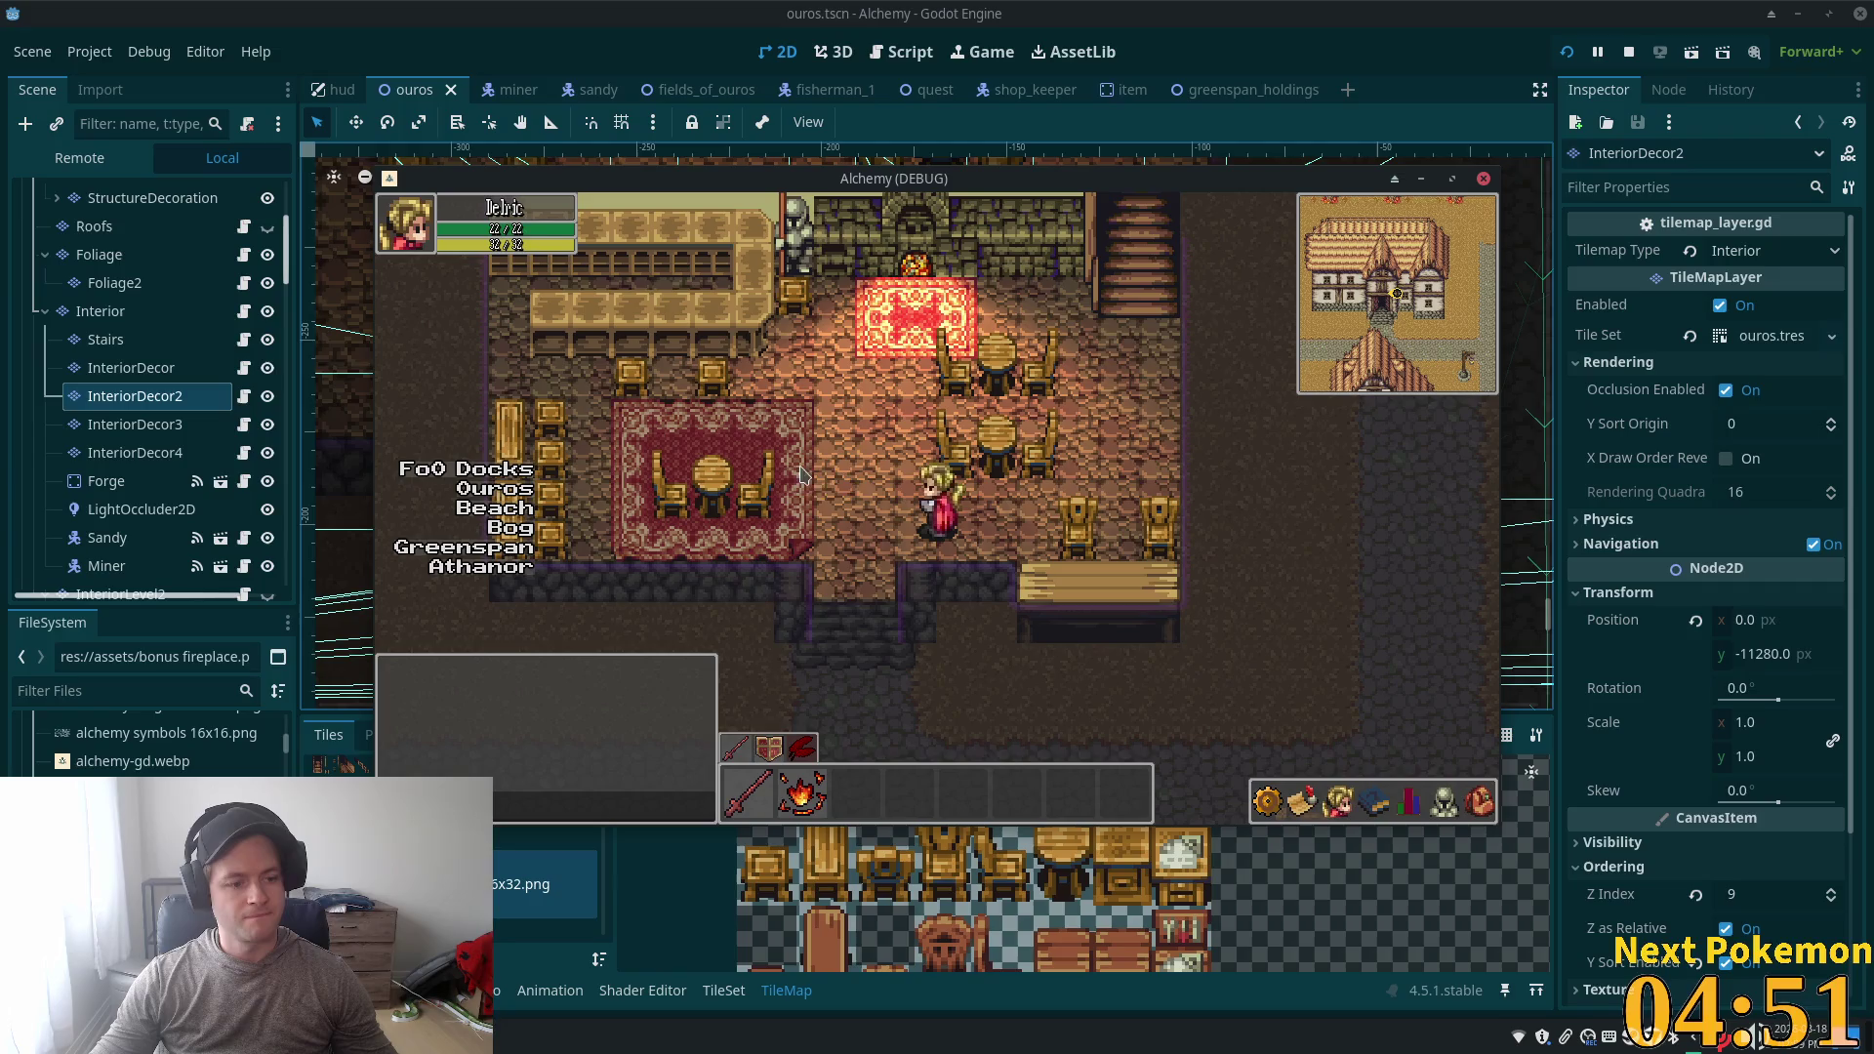
key("Left")
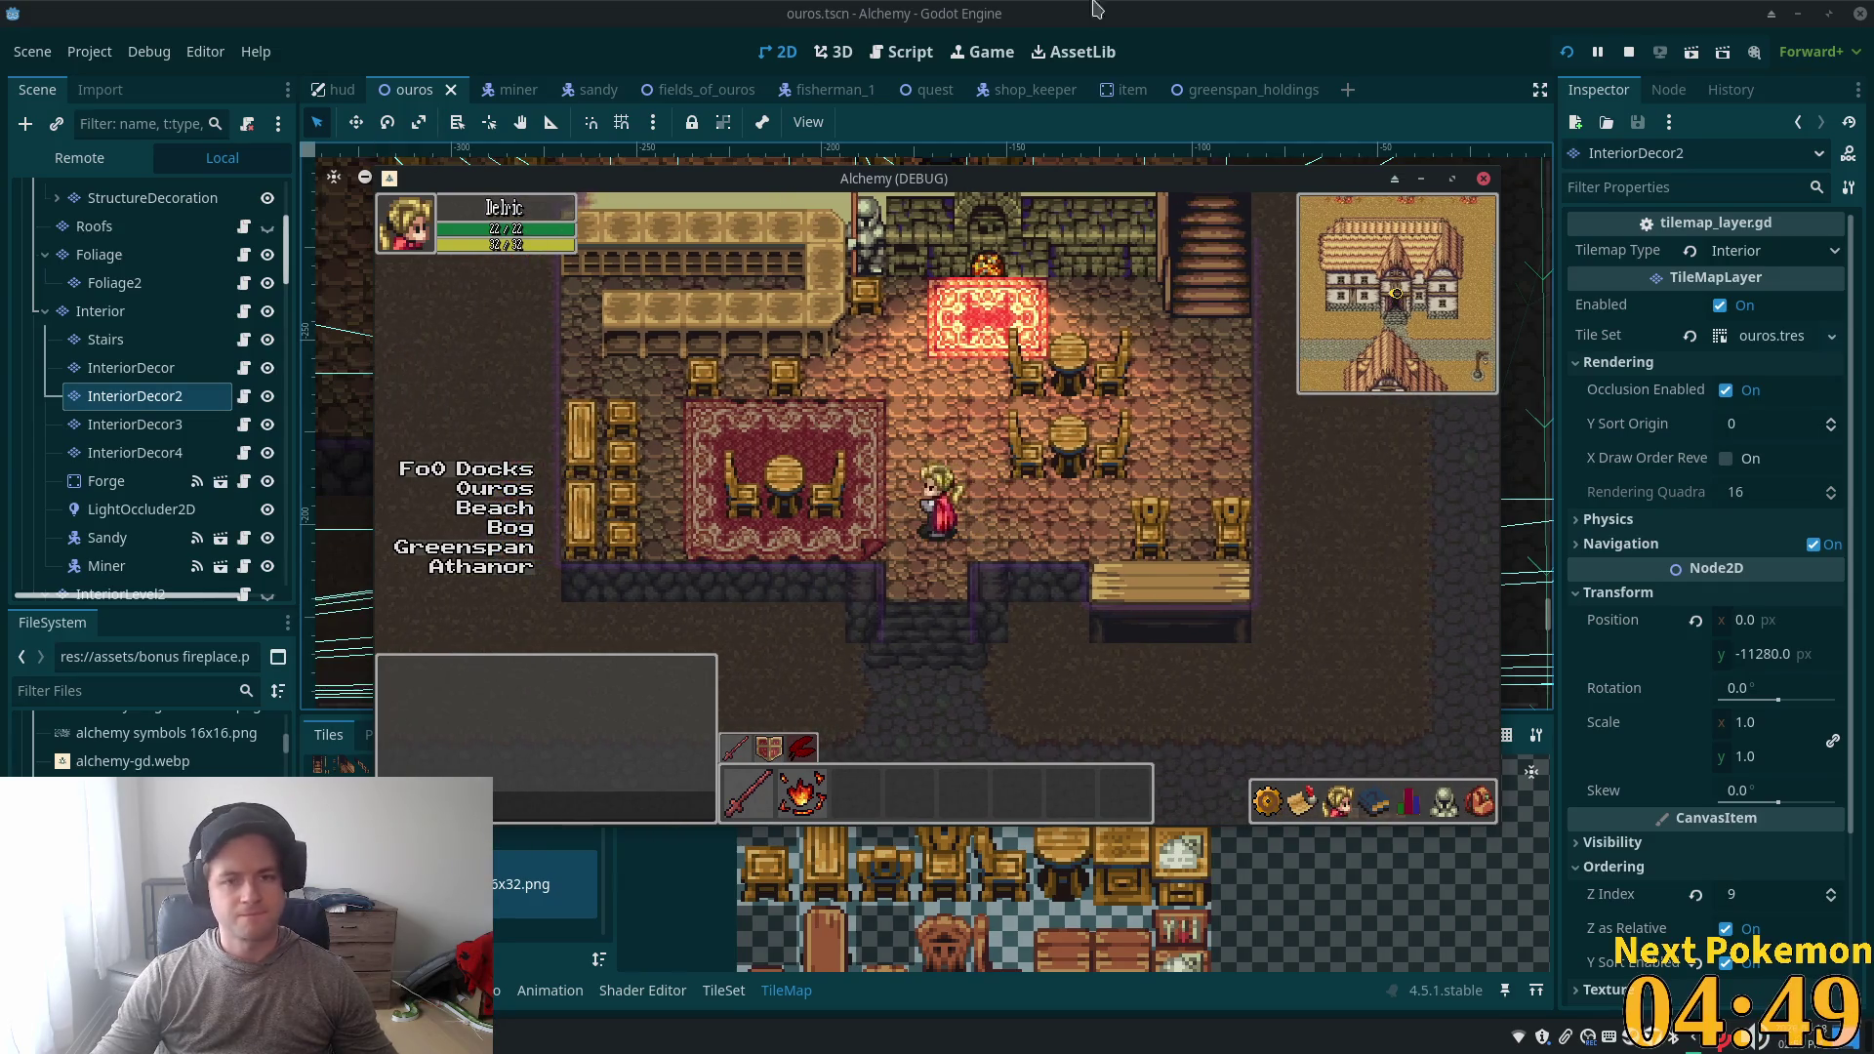
- Close the game and give the round table's lower tile a full-tile square collision polygon in the TileSet
left_click(322, 574)
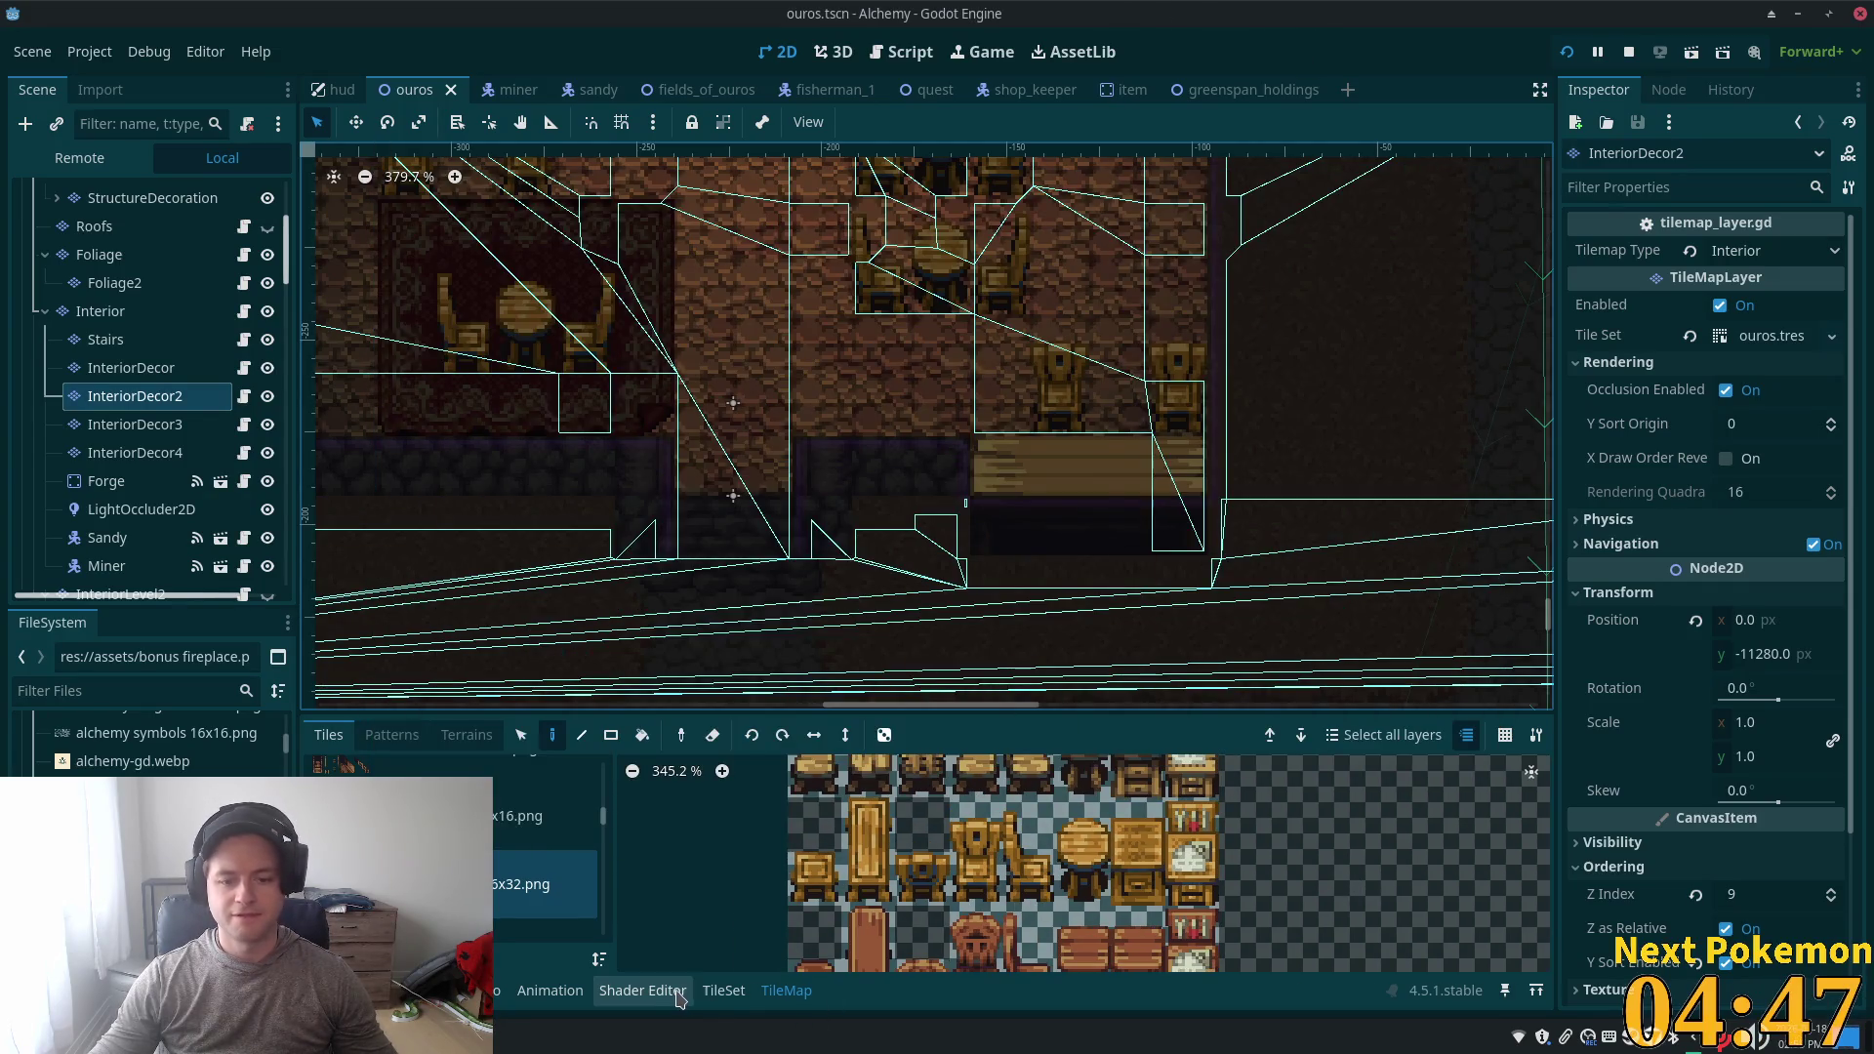
left_click(724, 990)
scroll(1079, 863, "up", 5)
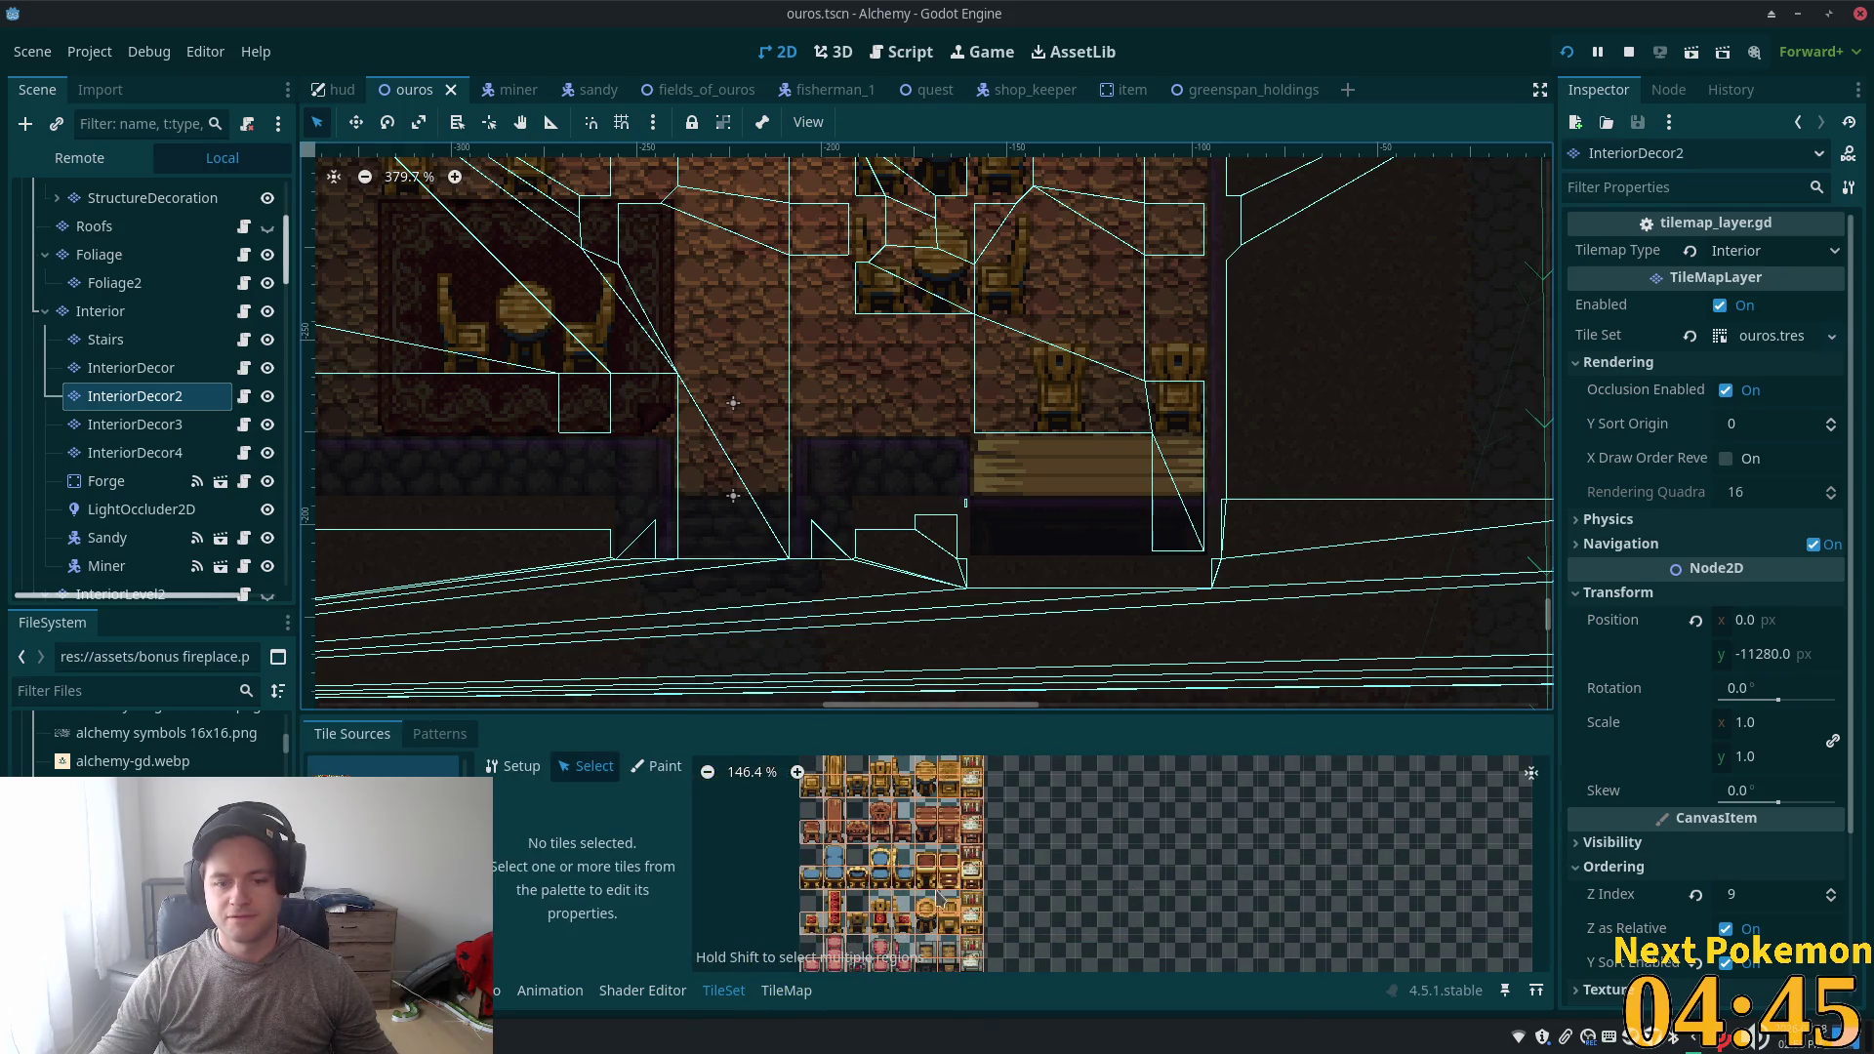
scroll(996, 794, "up", 6)
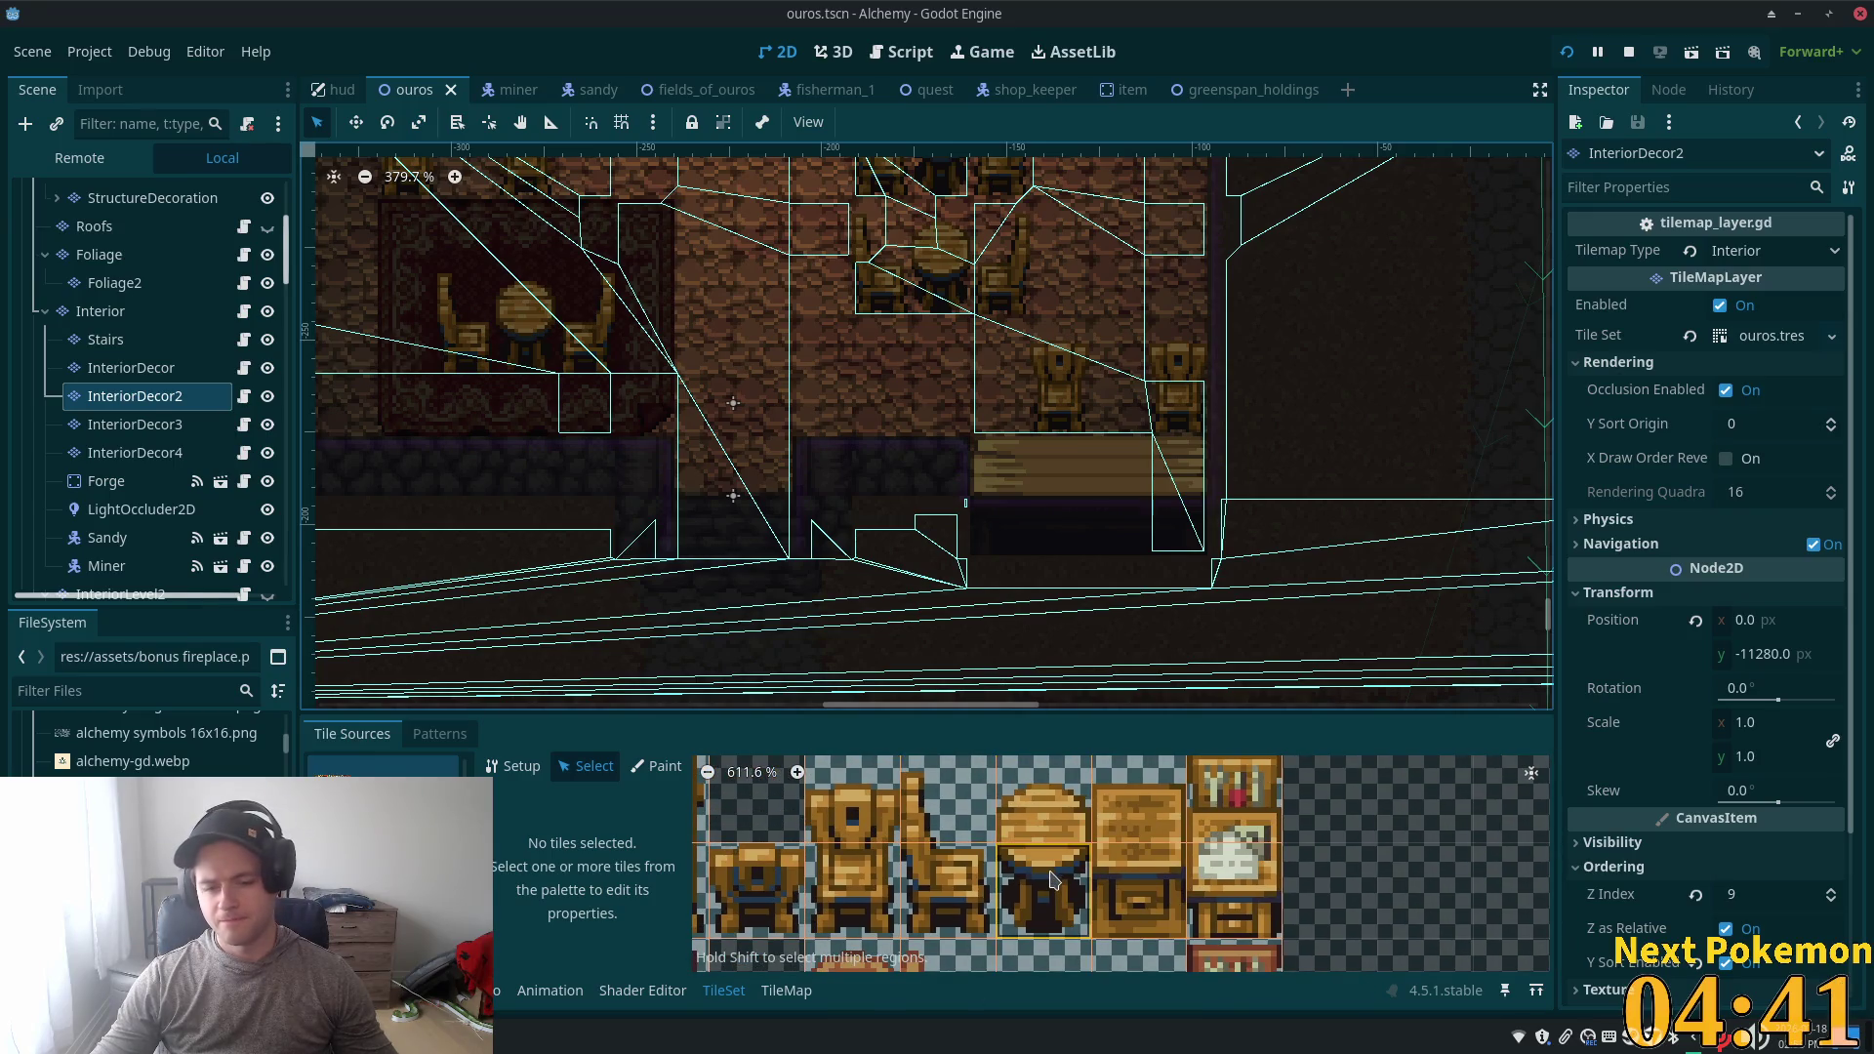
left_click(1061, 919)
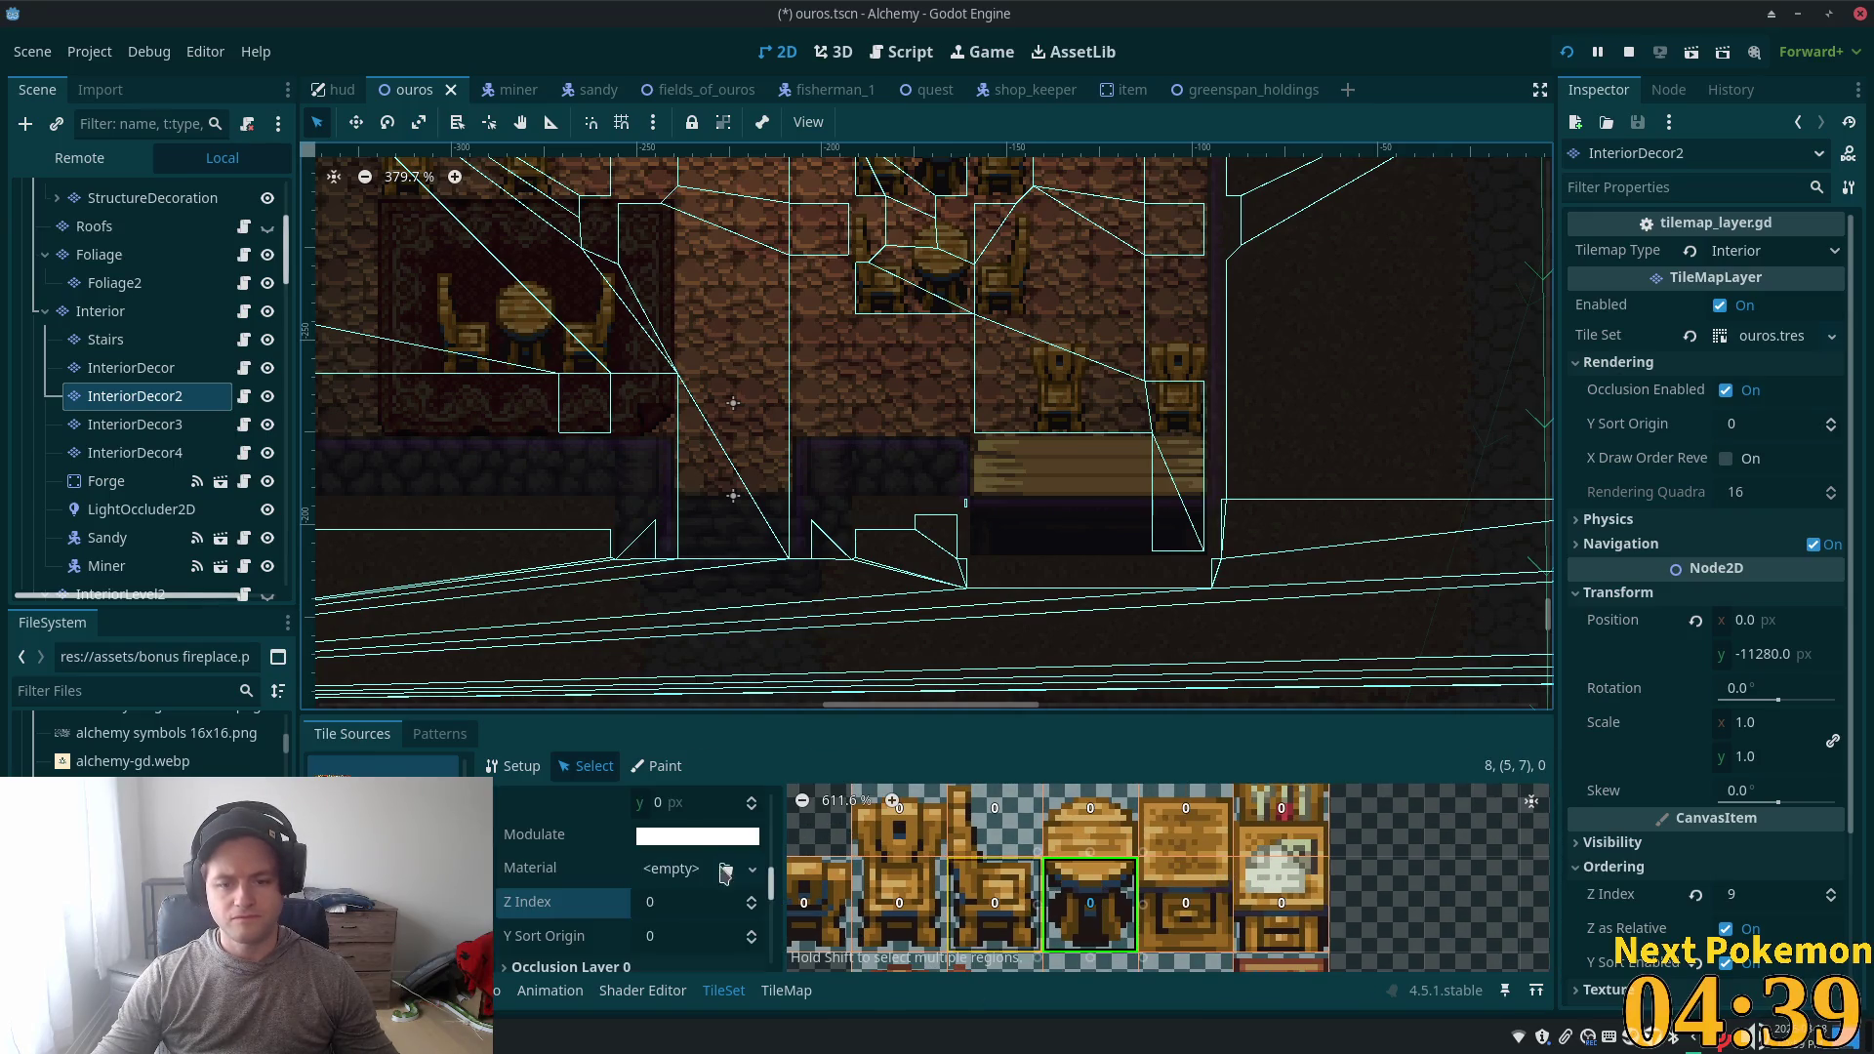
scroll(774, 894, "up", 5)
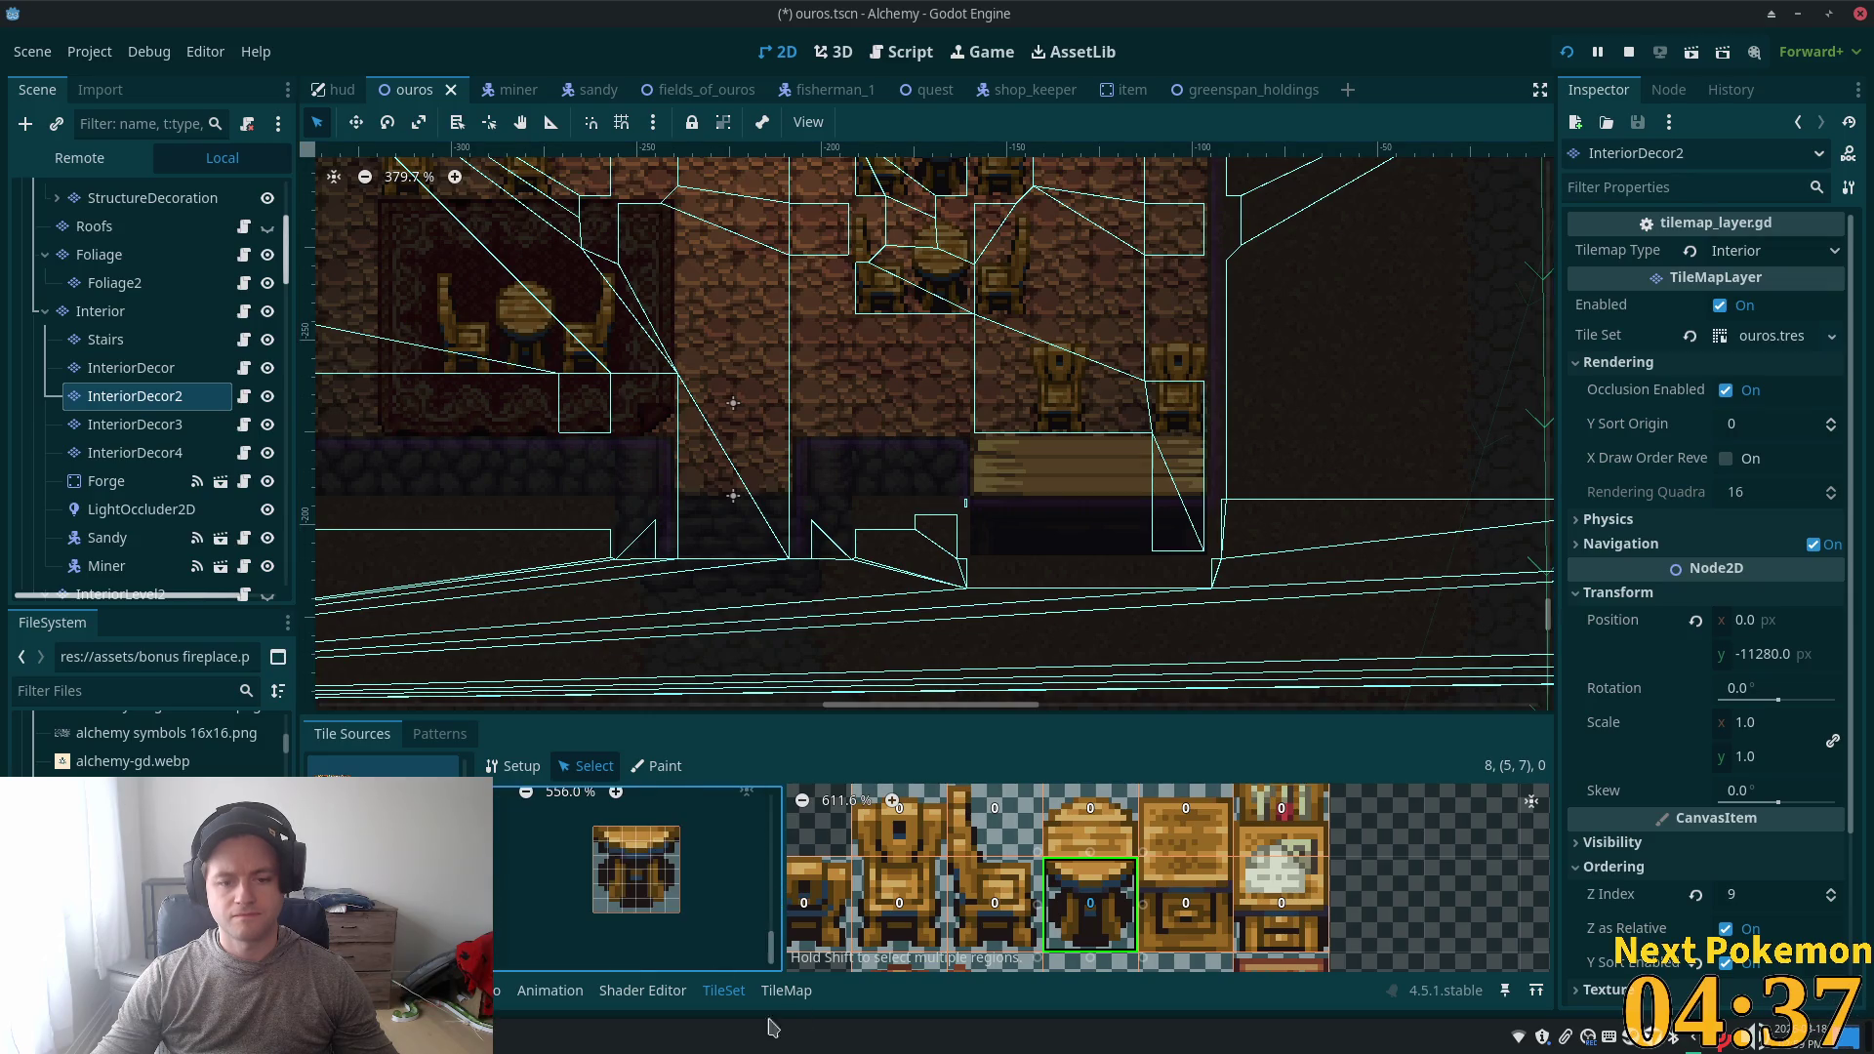
left_click(698, 913)
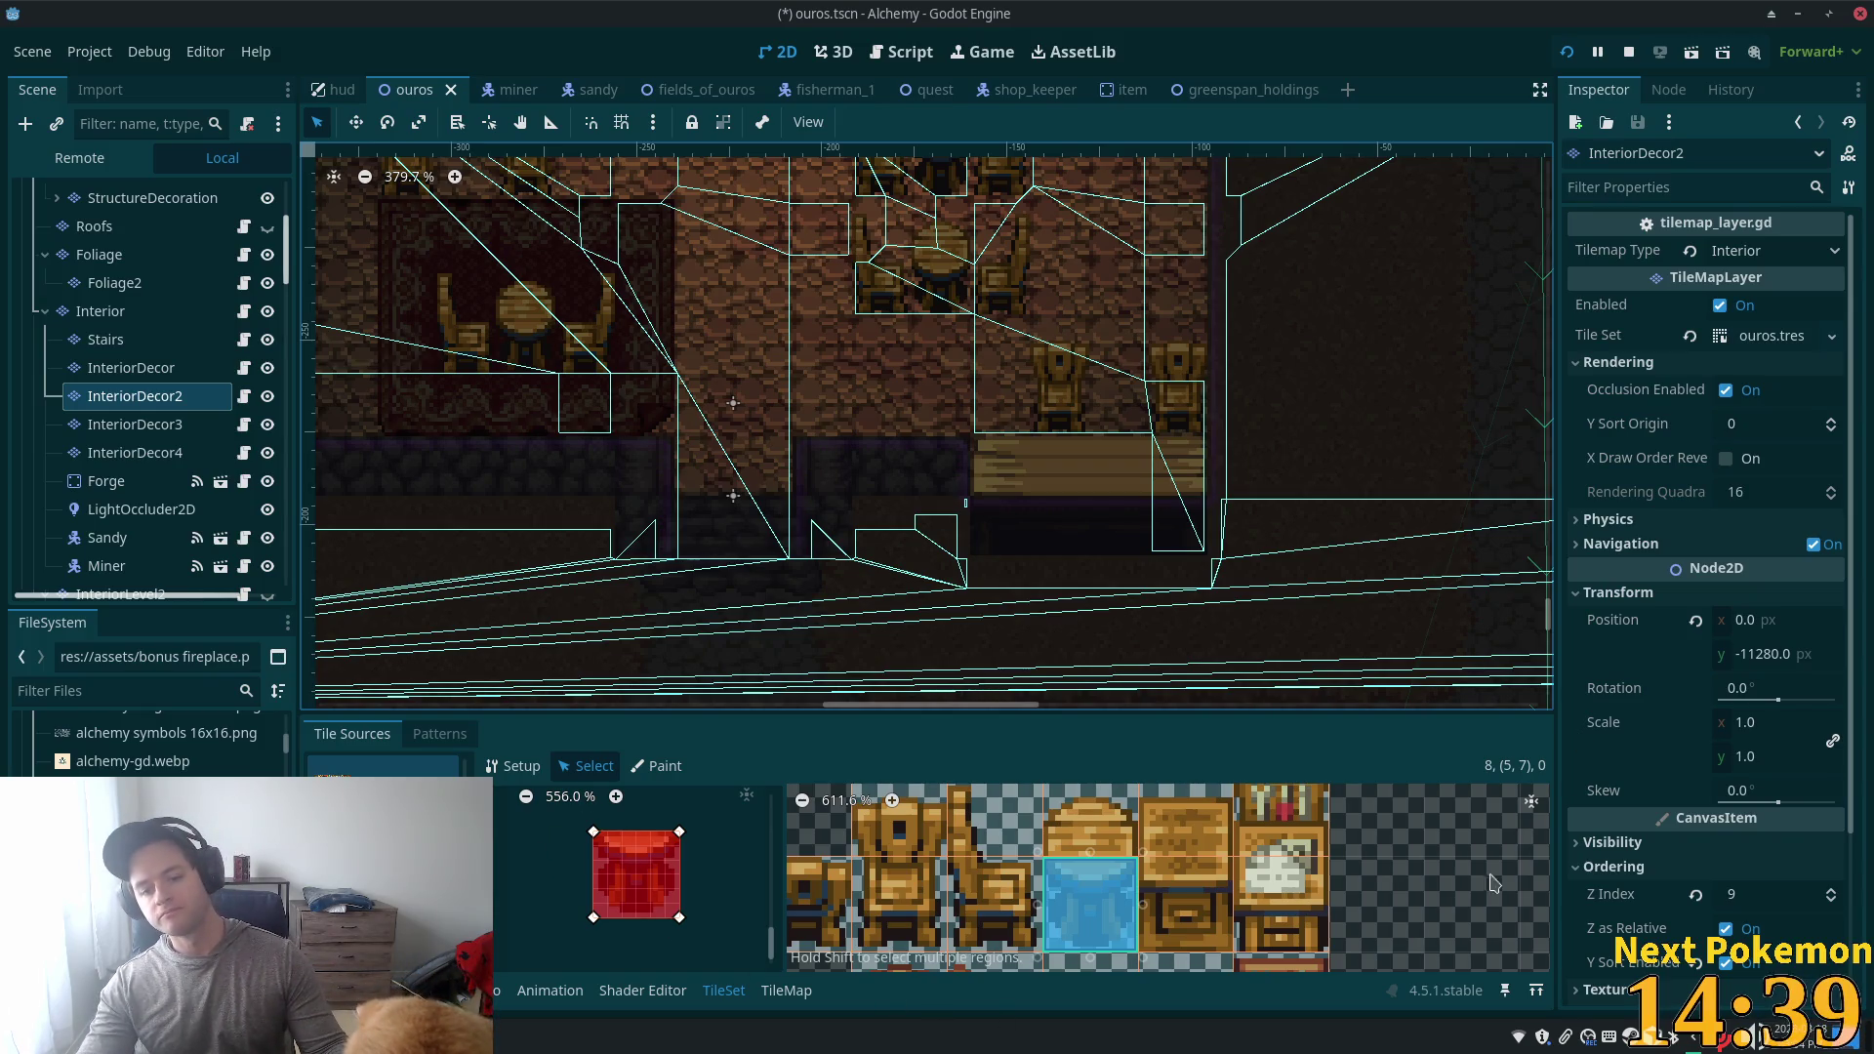
- Select the round tabletop tile at atlas (5,6) and focus its enlarged tile preview
left_click(1102, 831)
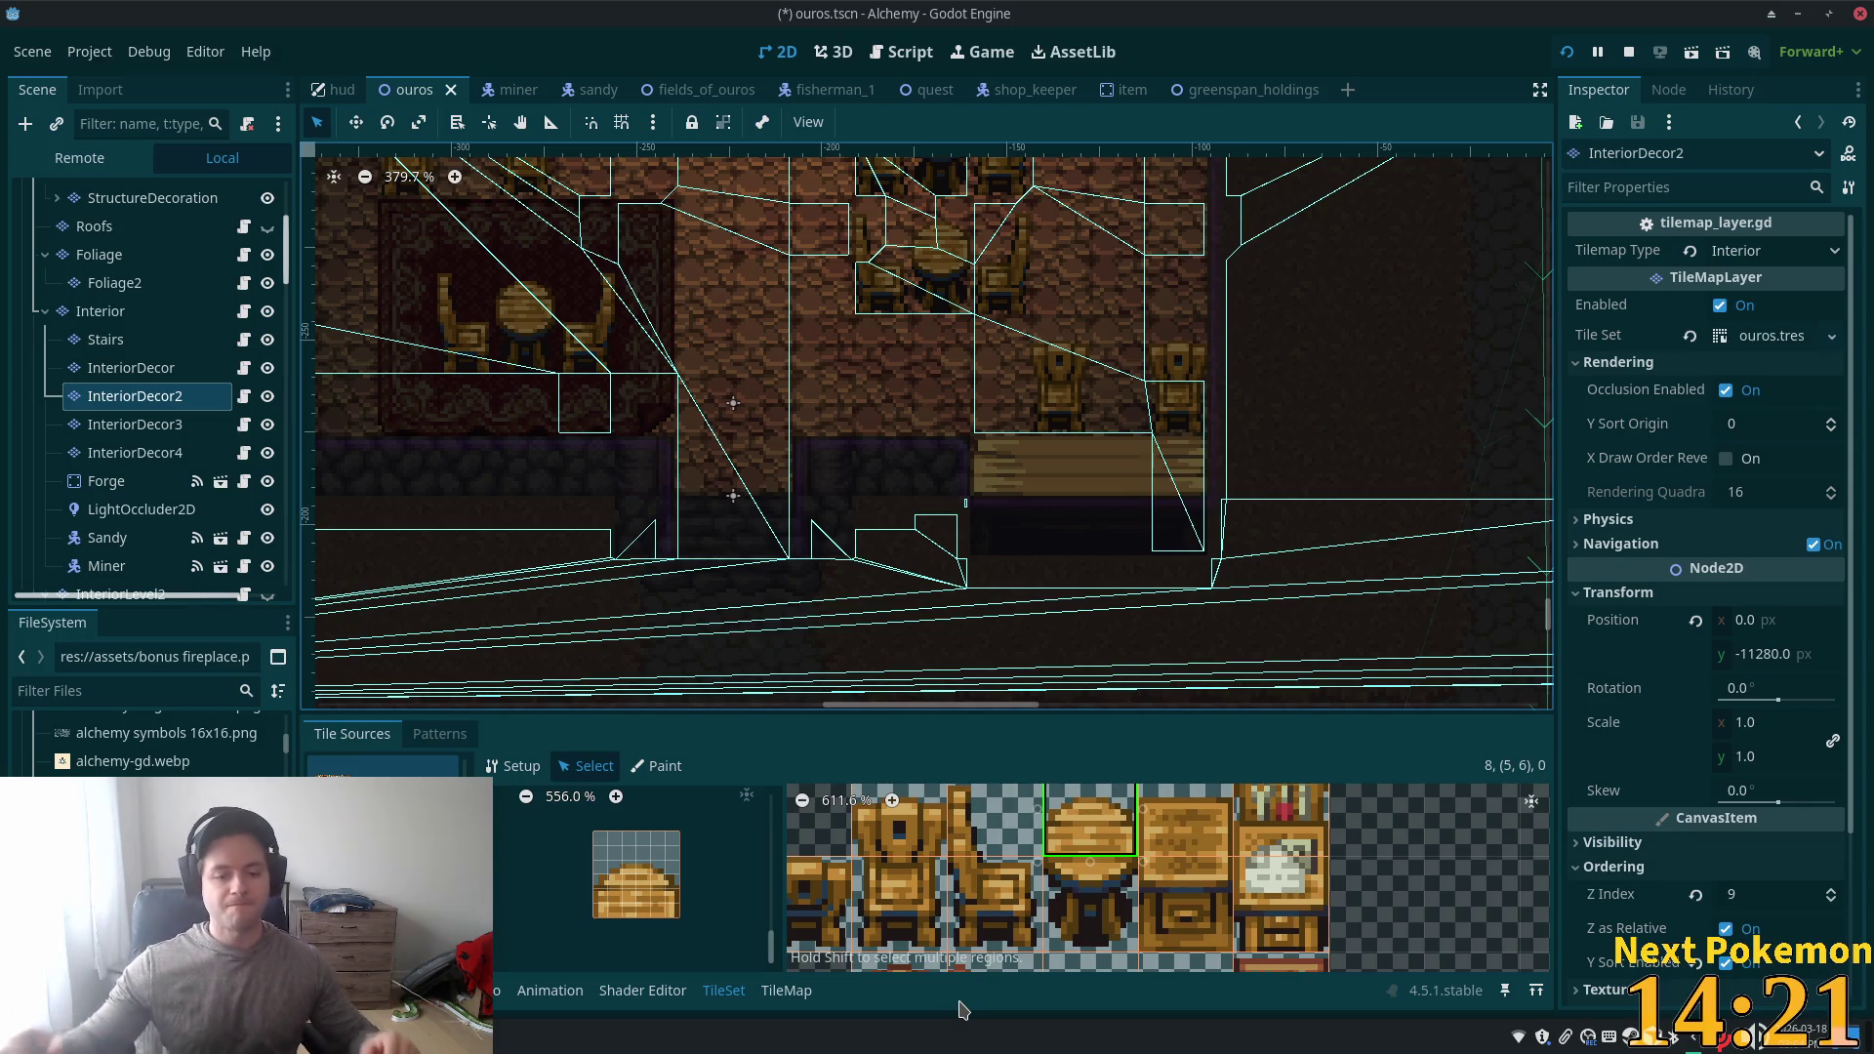
left_click(617, 868)
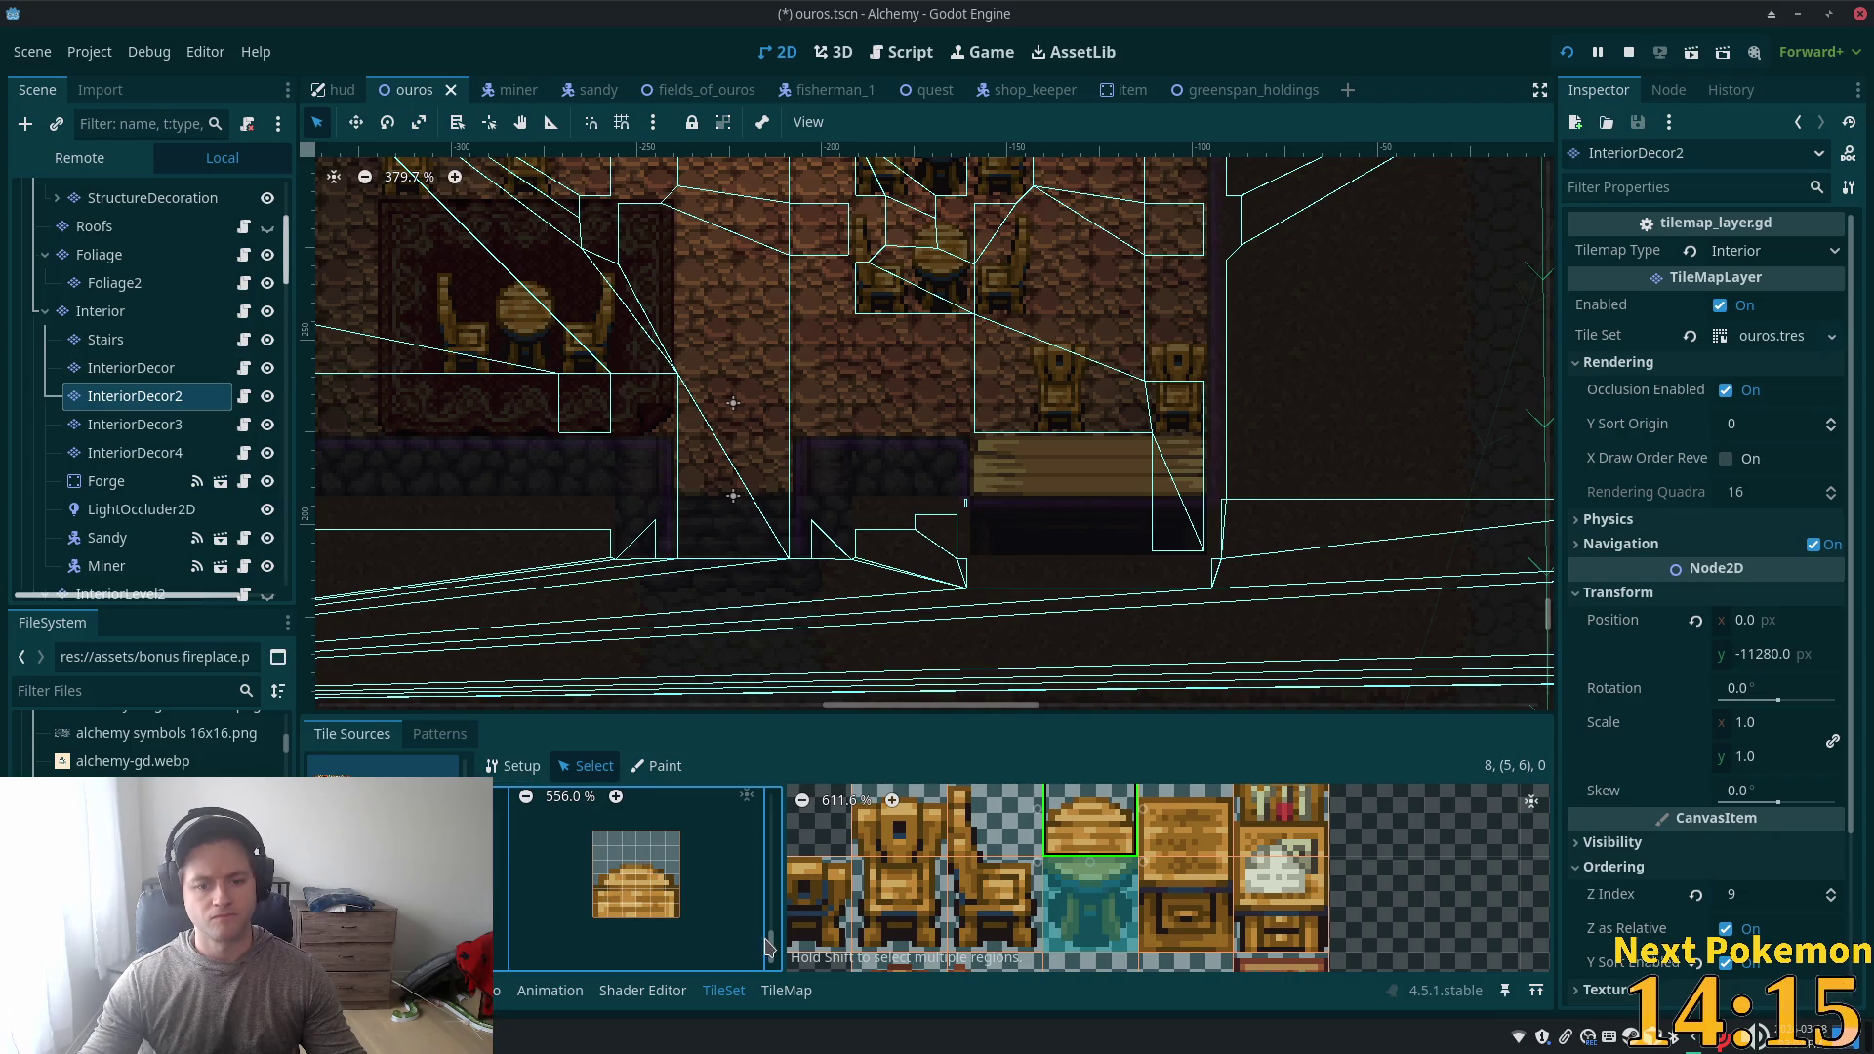
left_click_drag(772, 948, 771, 927)
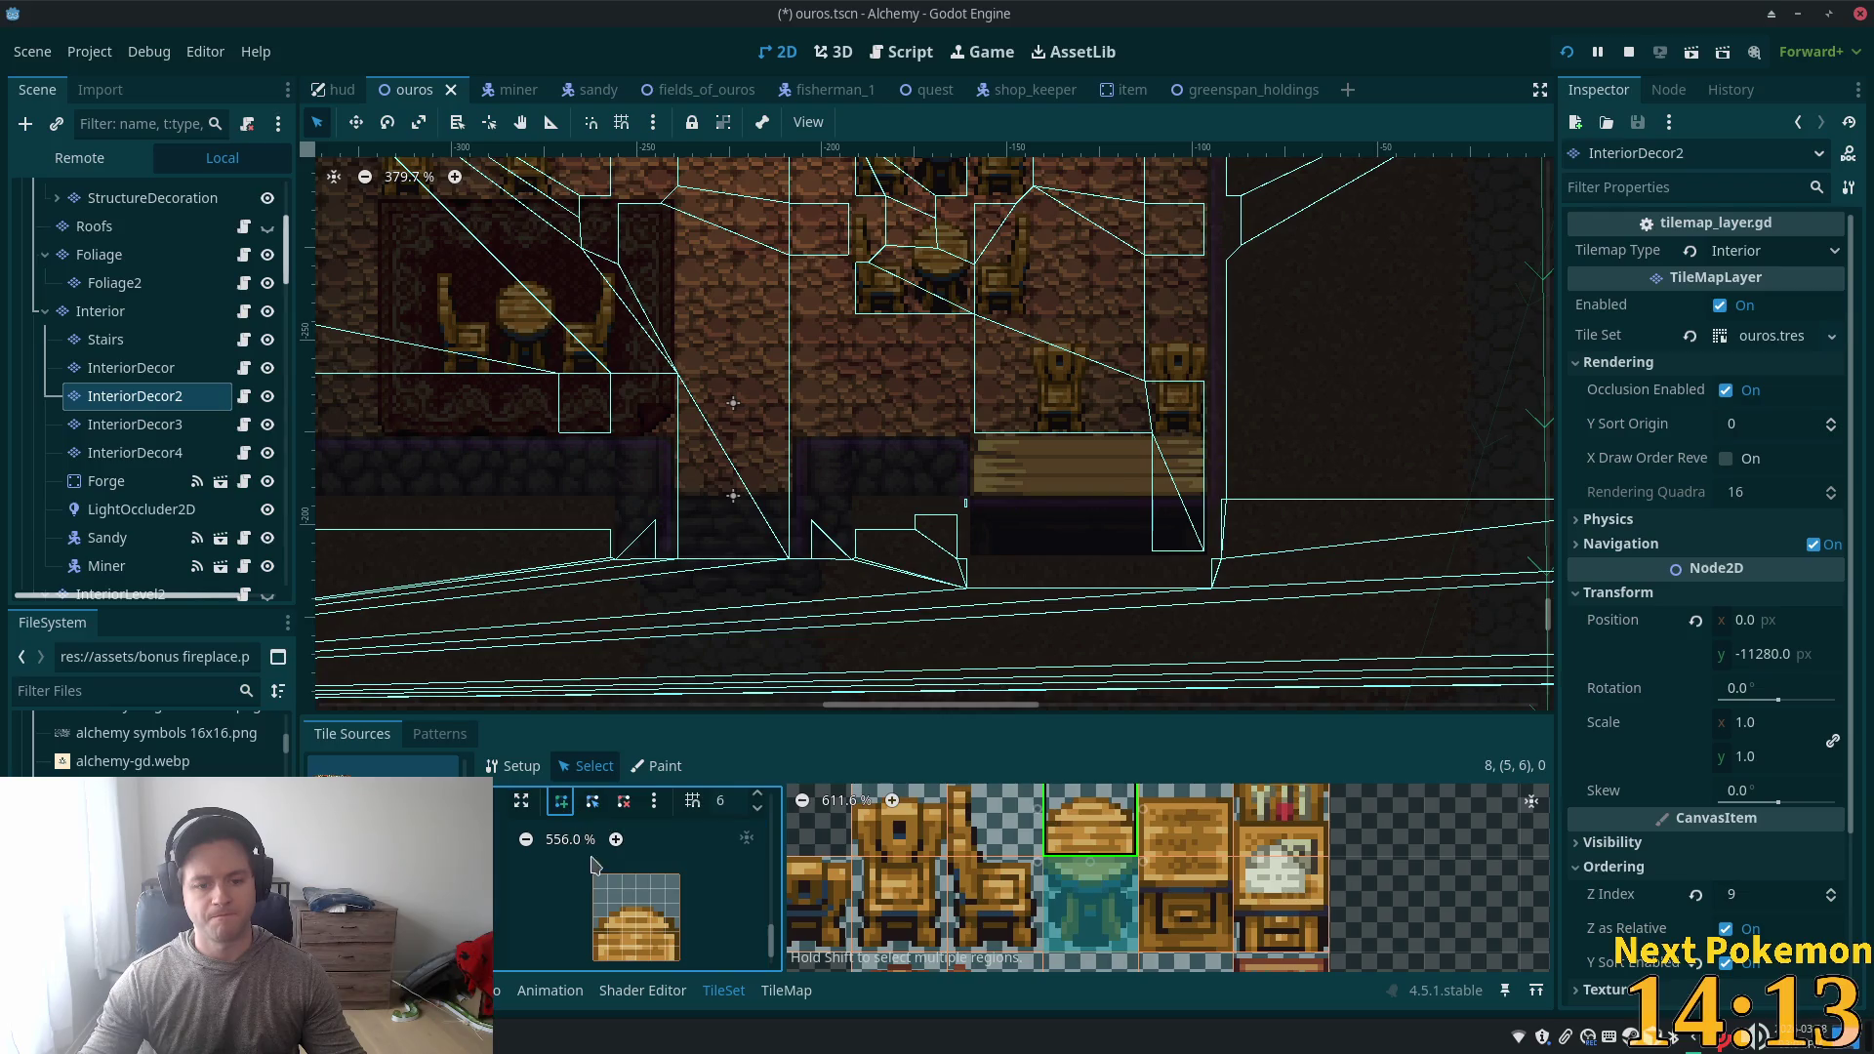
- Outline the table tile's collision polygon, lower its top edge to the bottom strip, and save
scroll(596, 966, "down", 2)
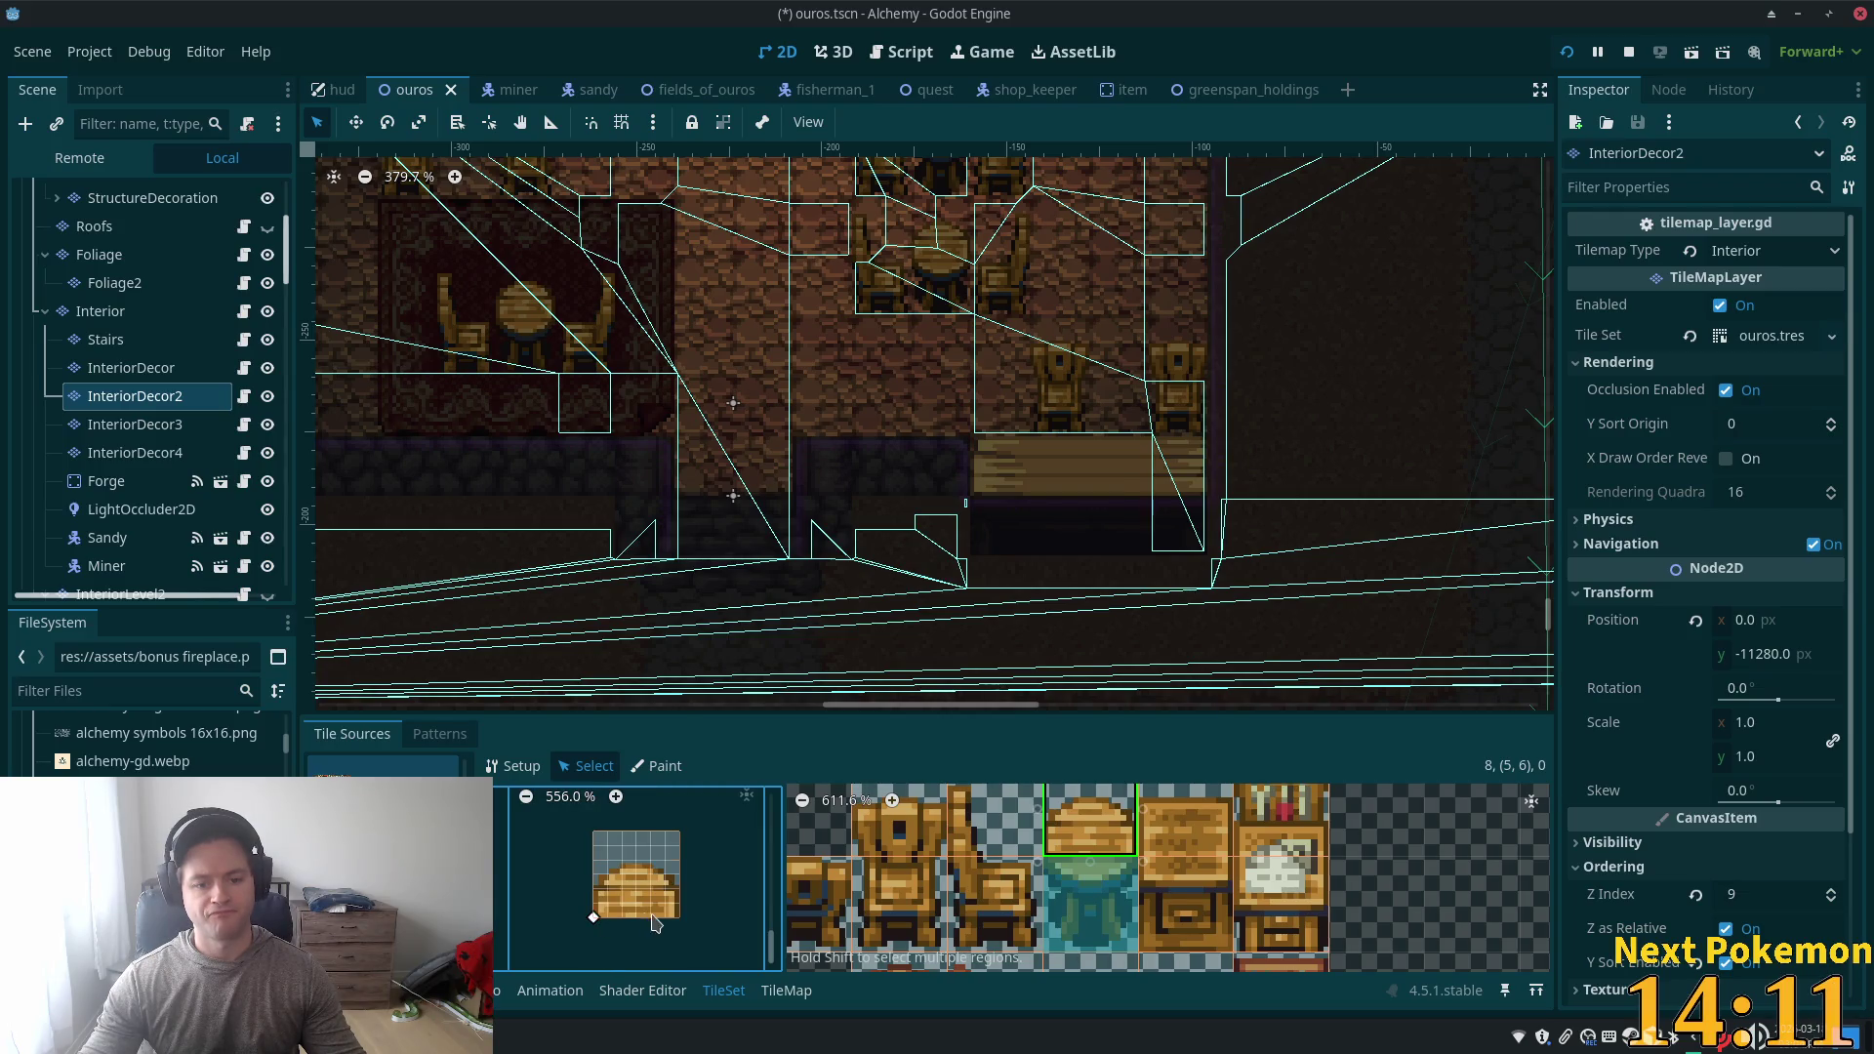
left_click(683, 919)
left_click(680, 890)
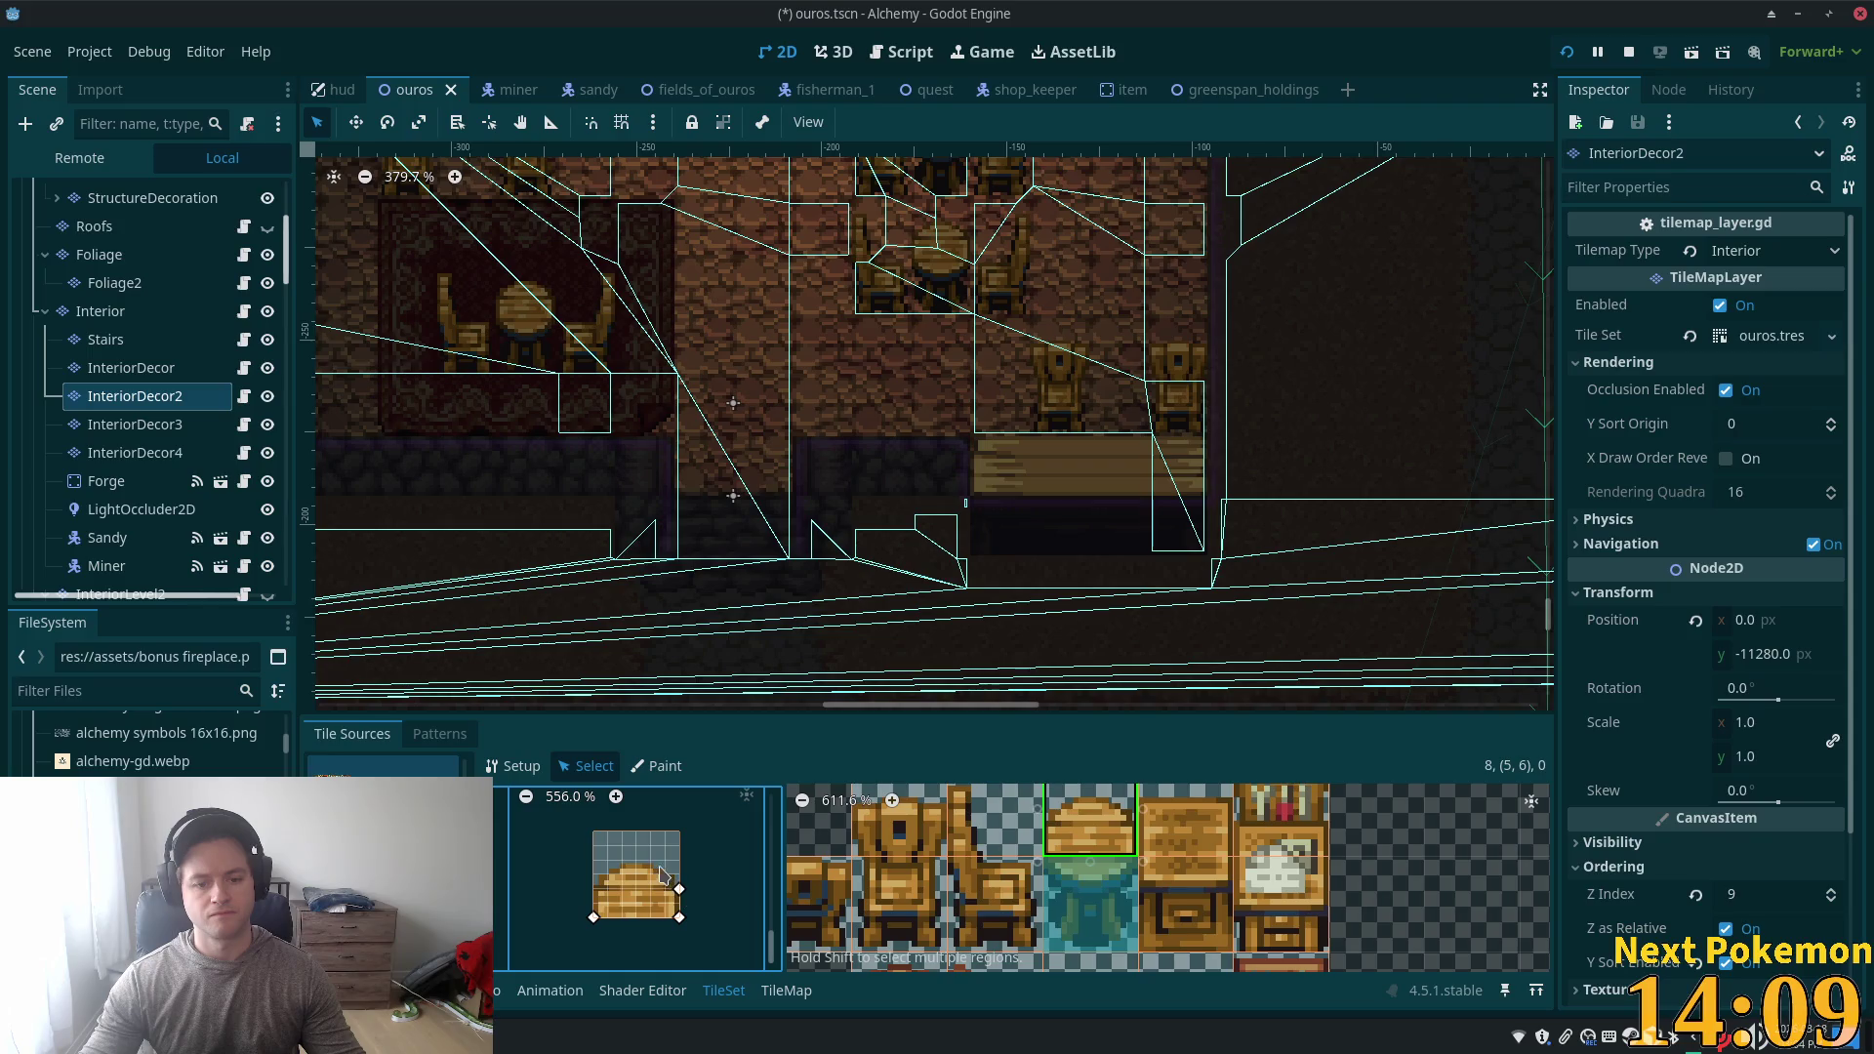
left_click(595, 890)
left_click(593, 917)
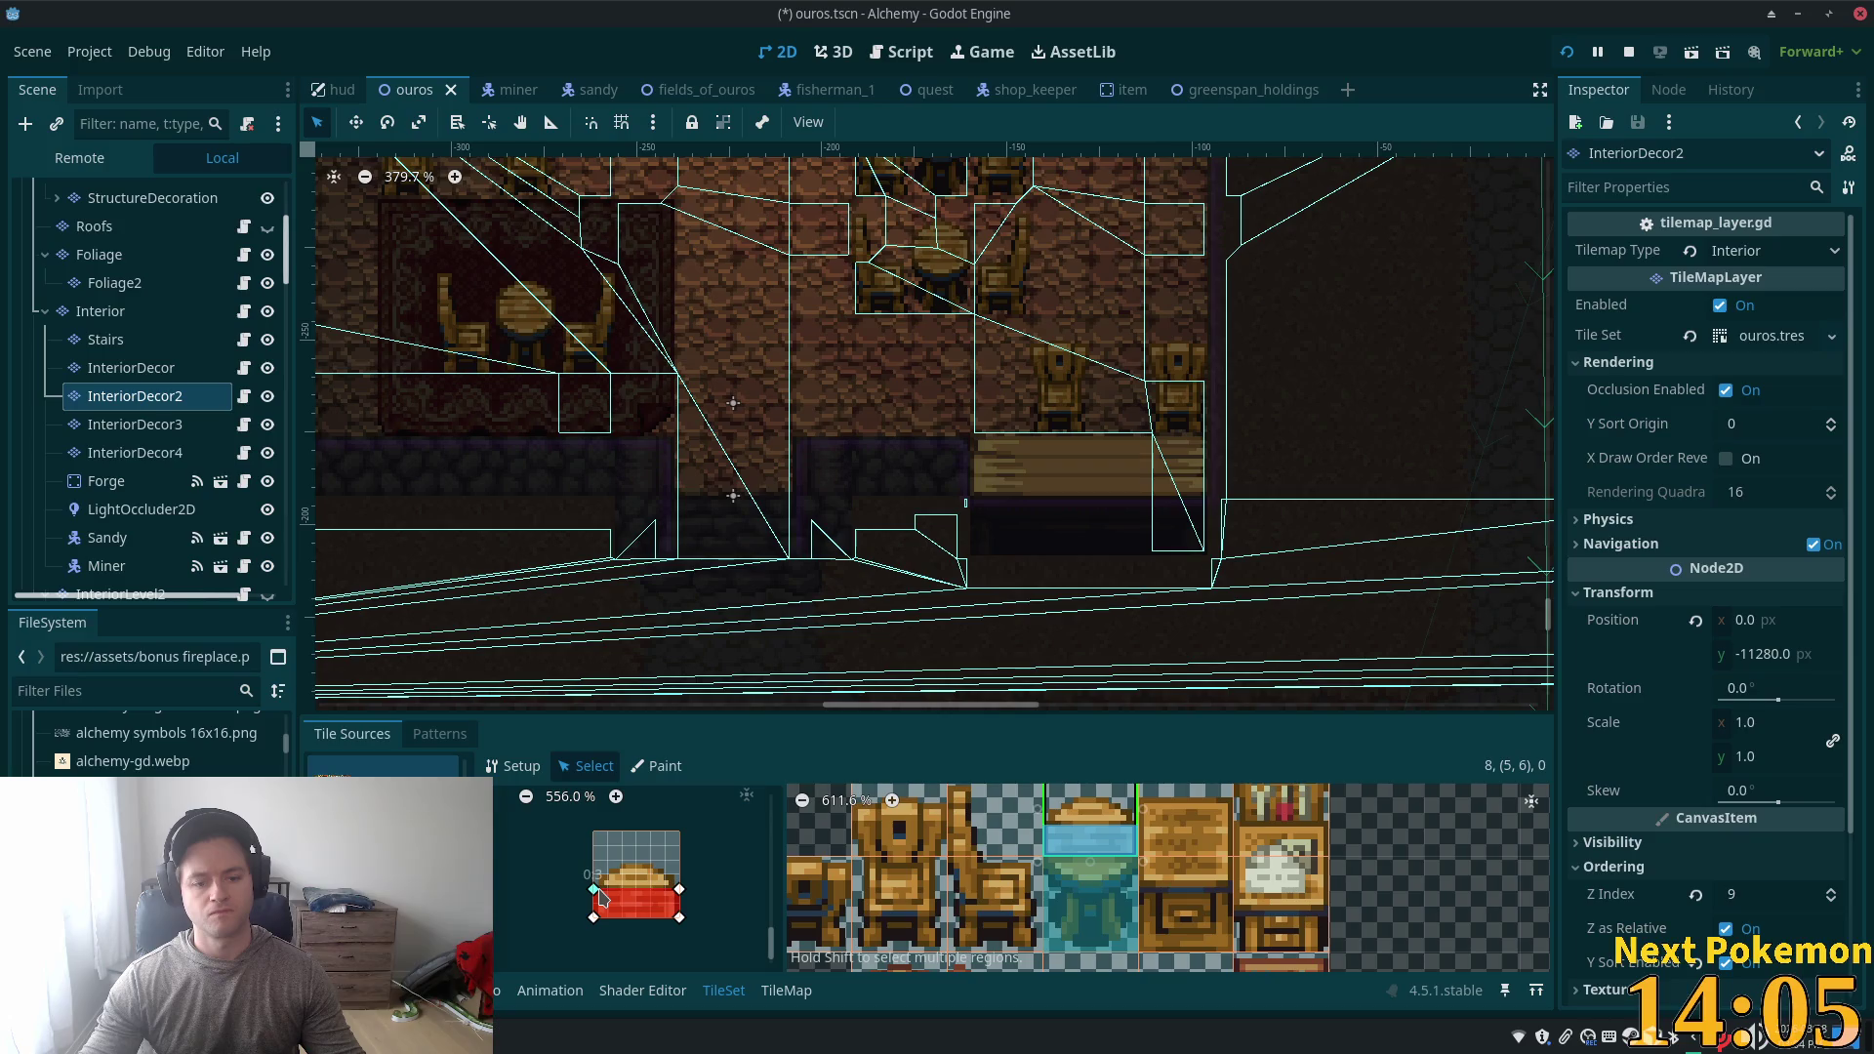
left_click_drag(593, 888, 679, 904)
key("ctrl+s")
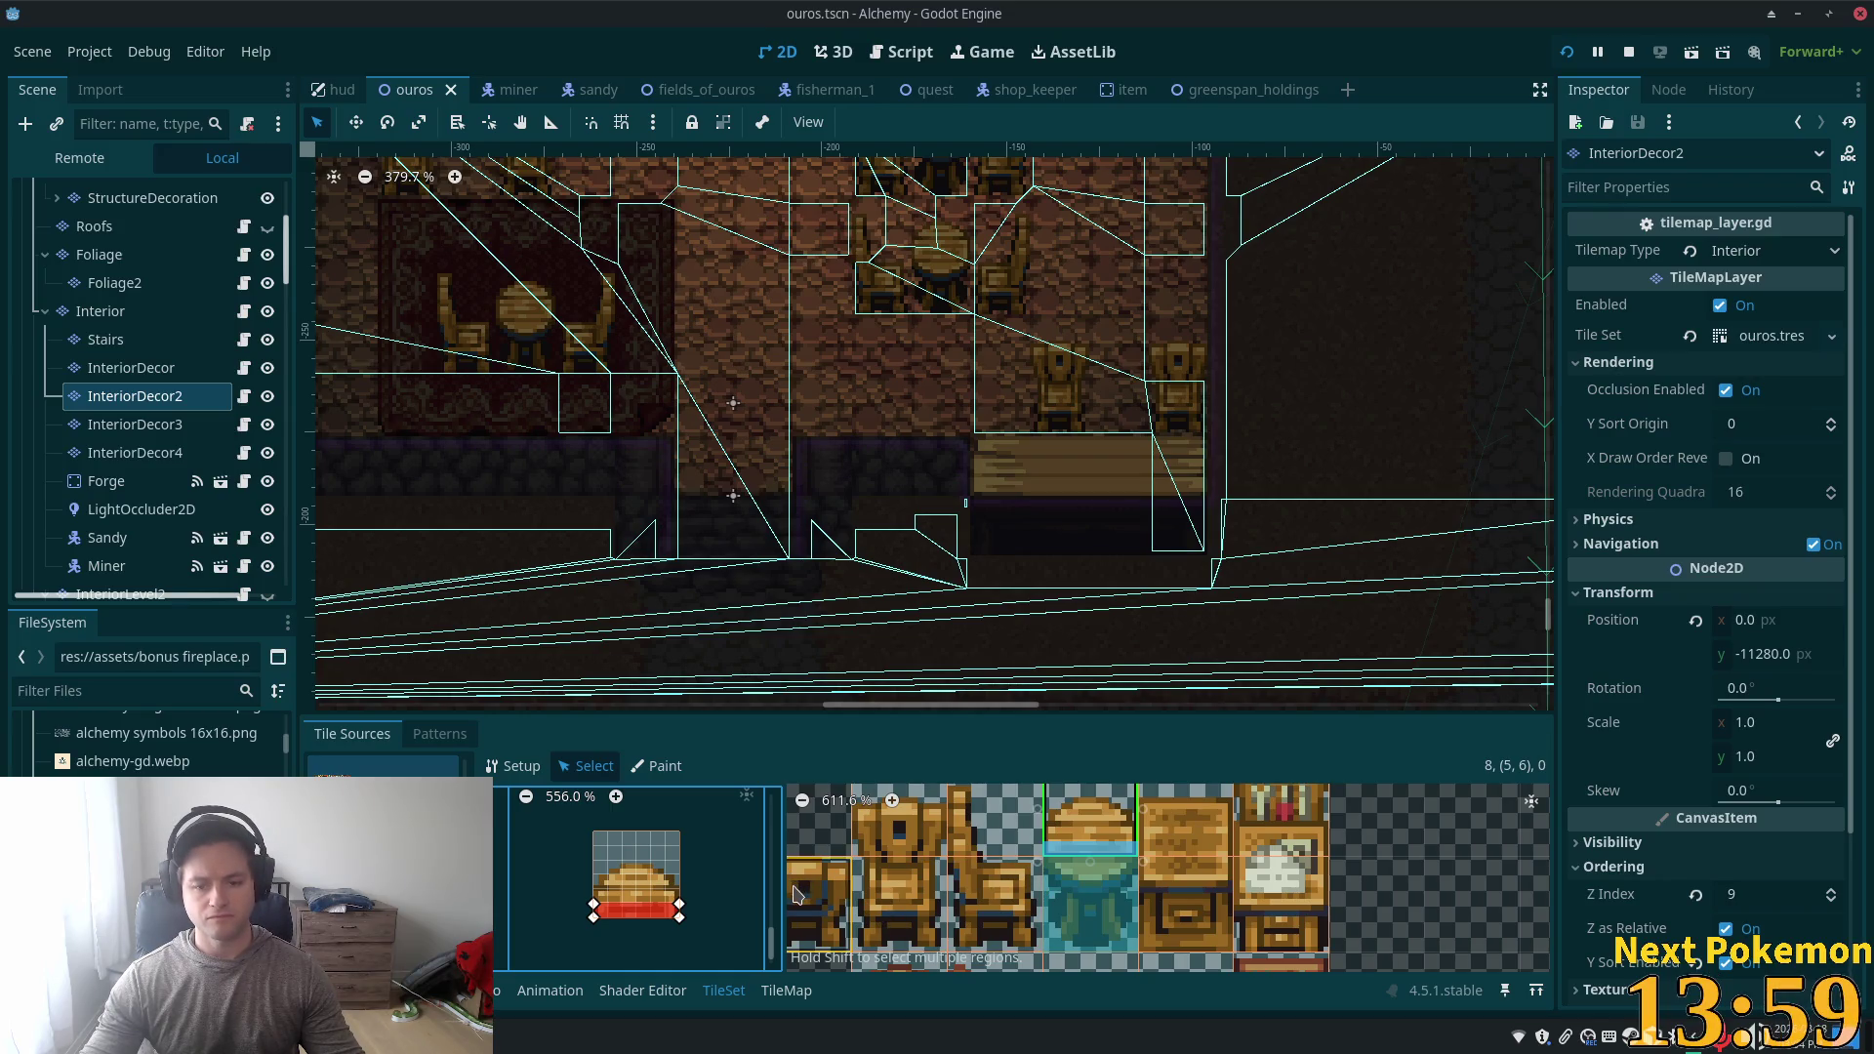
- Select the chair tile, draw a thin collision strip along its side, and save
left_click(966, 908)
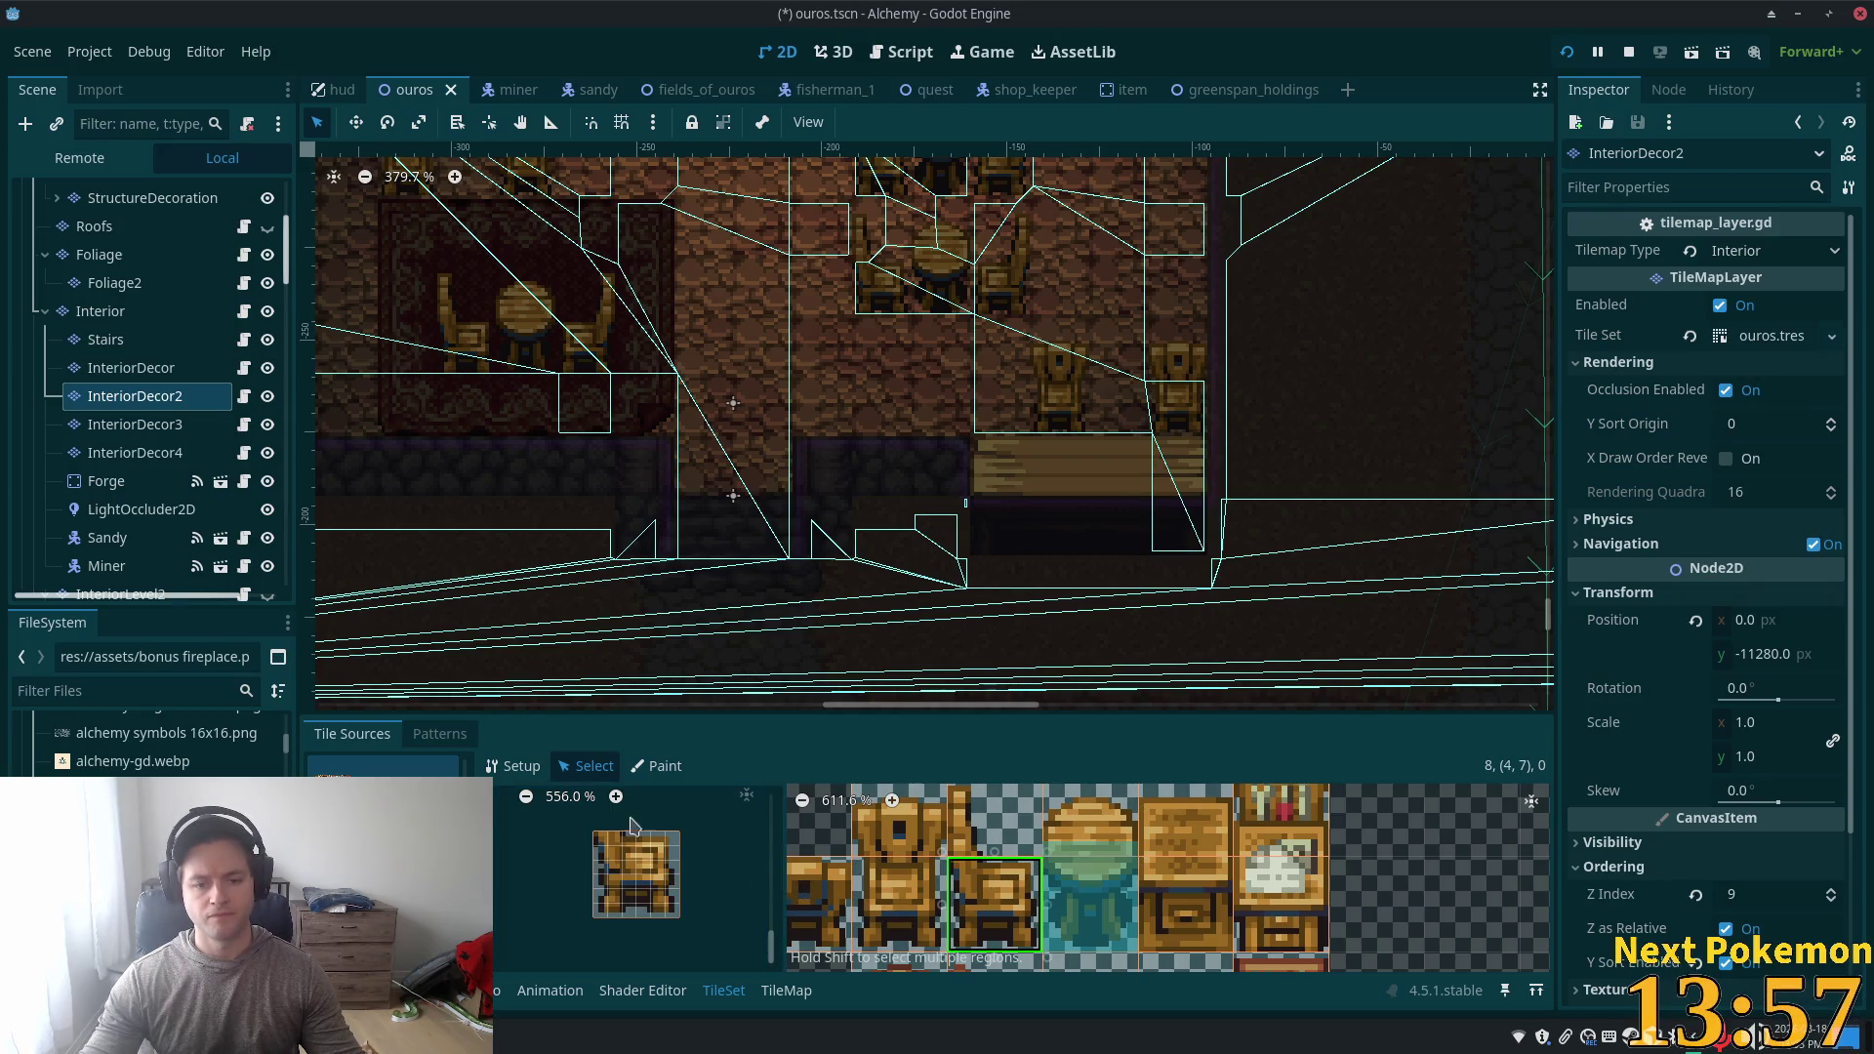
left_click(509, 767)
left_click(586, 766)
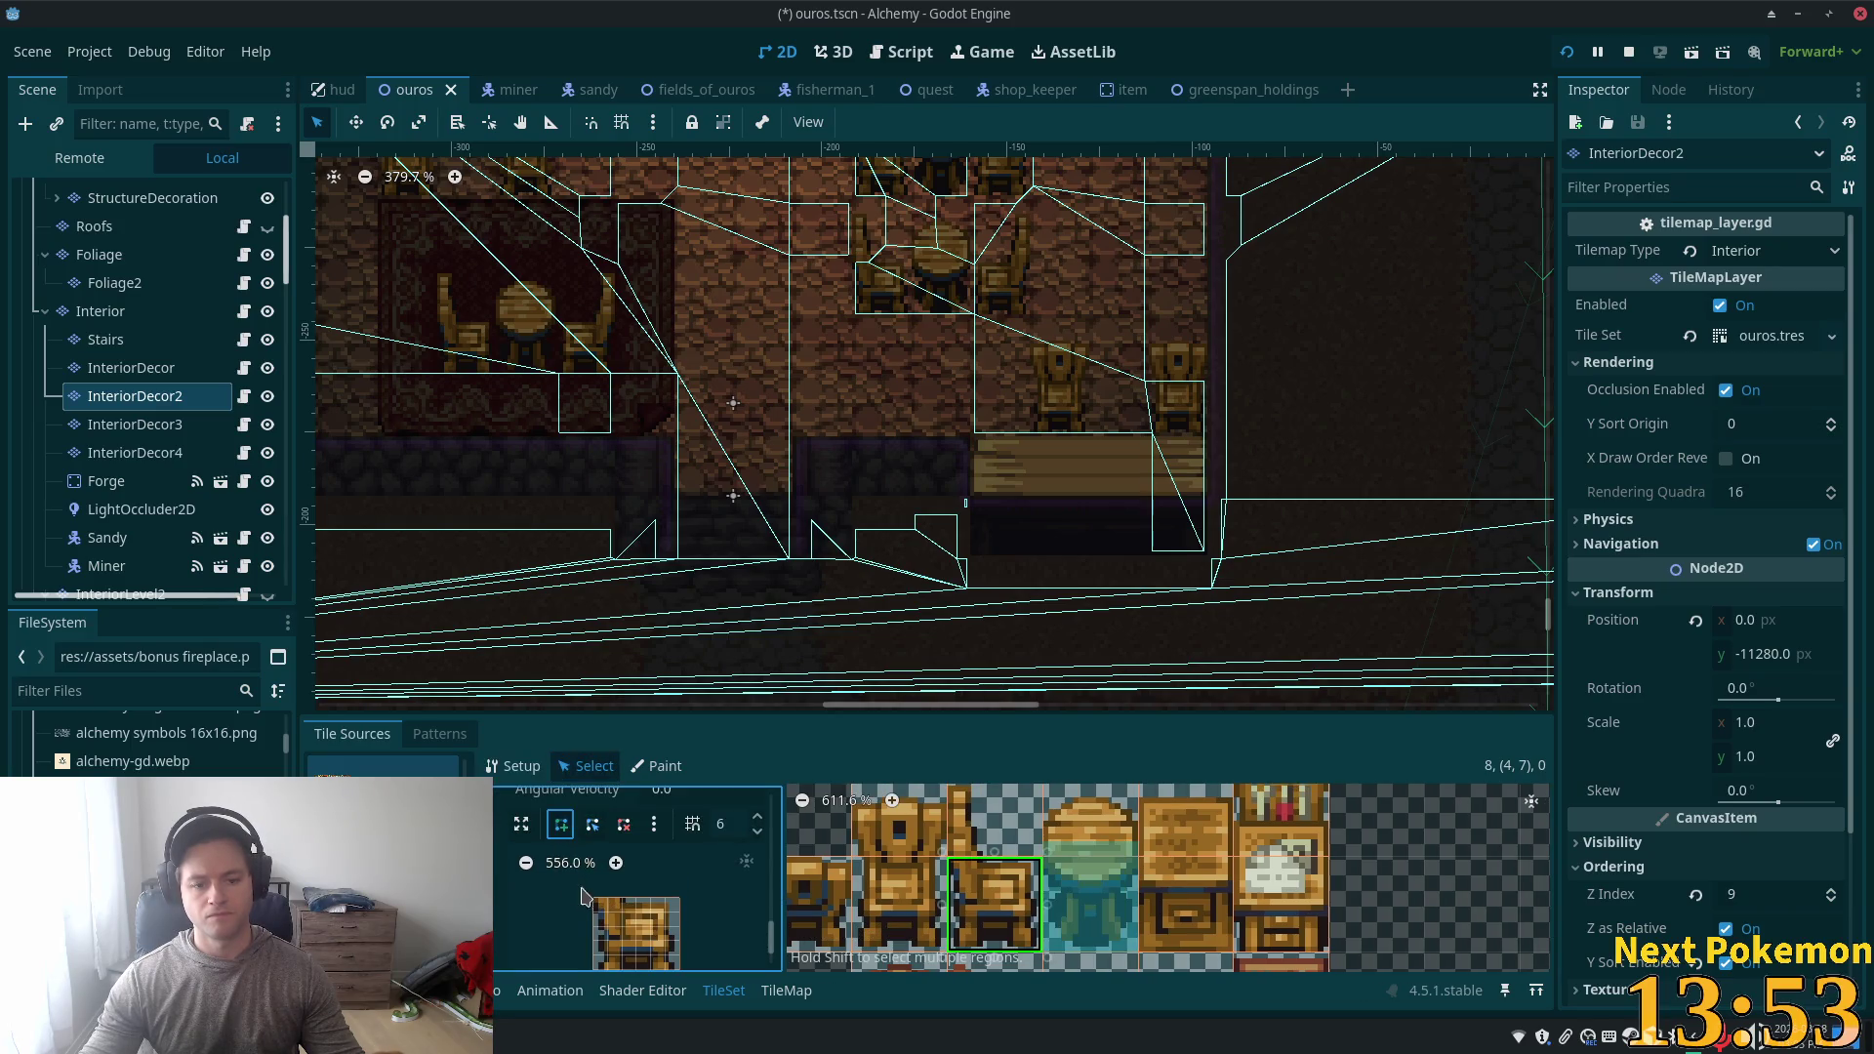
left_click(596, 906)
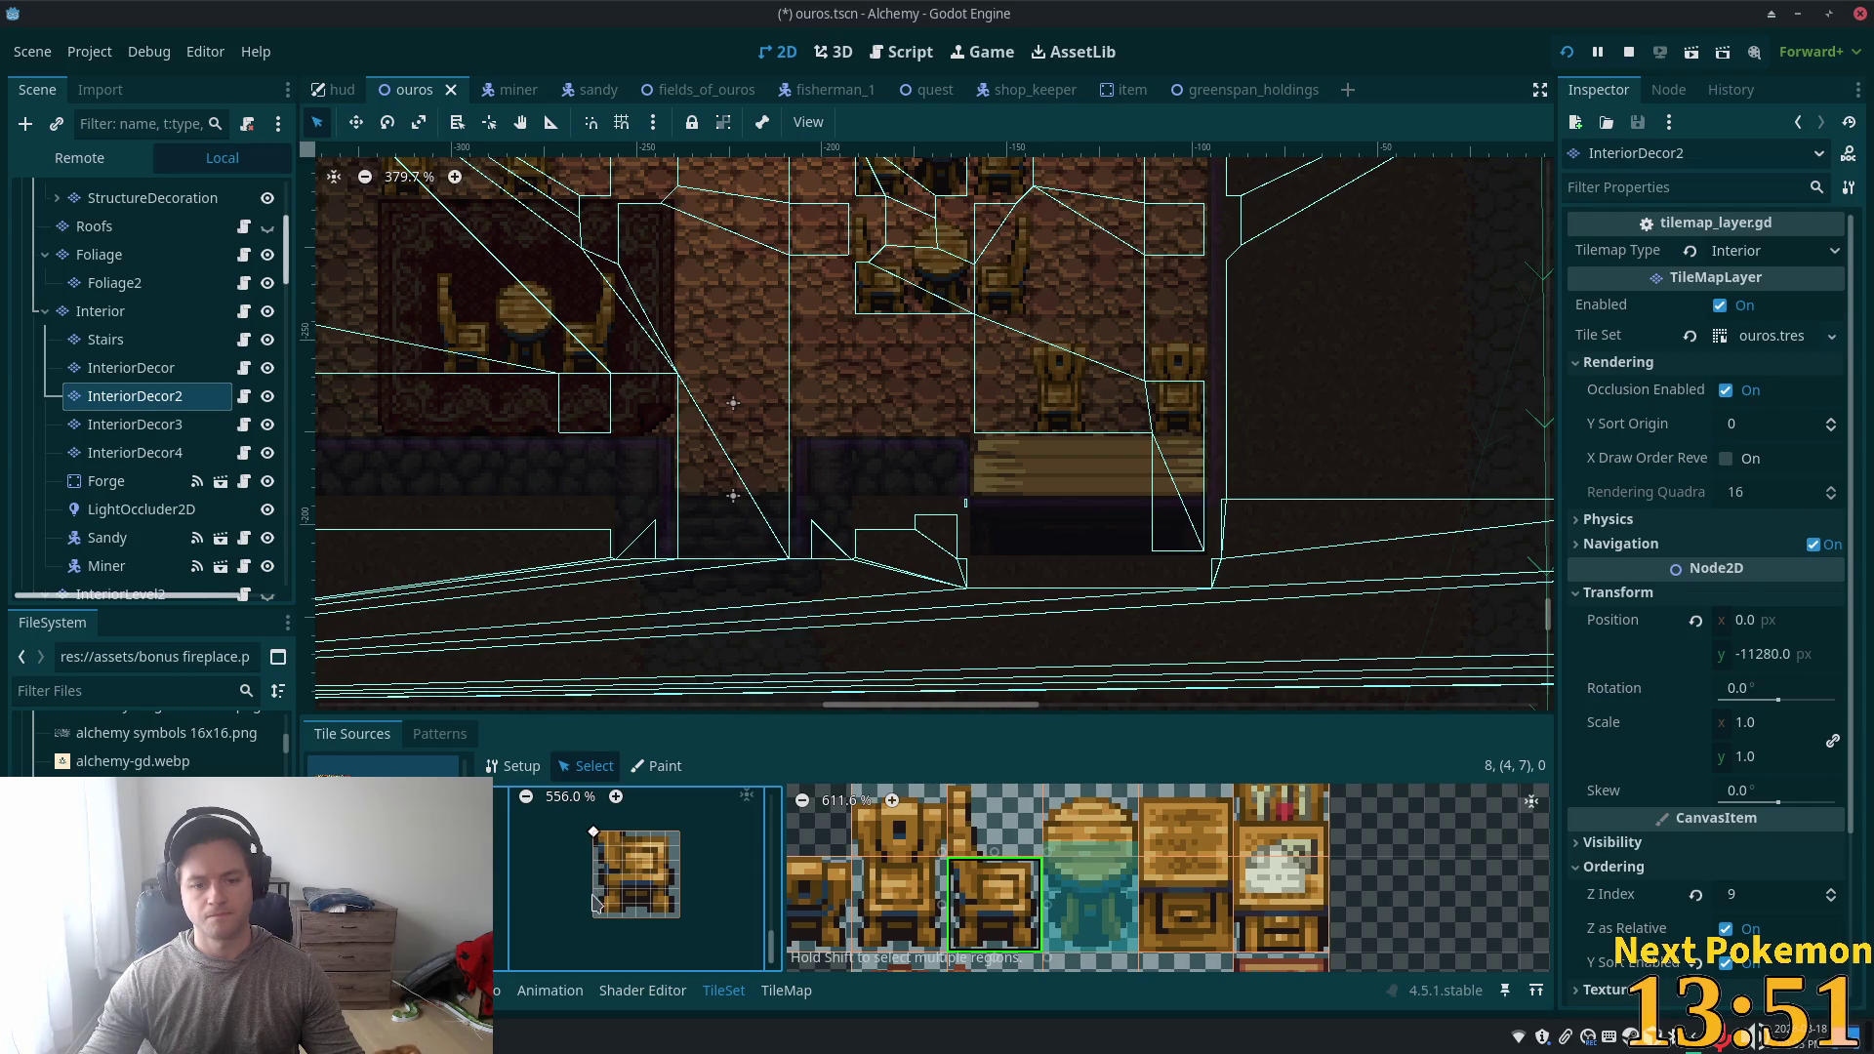
left_click(607, 888)
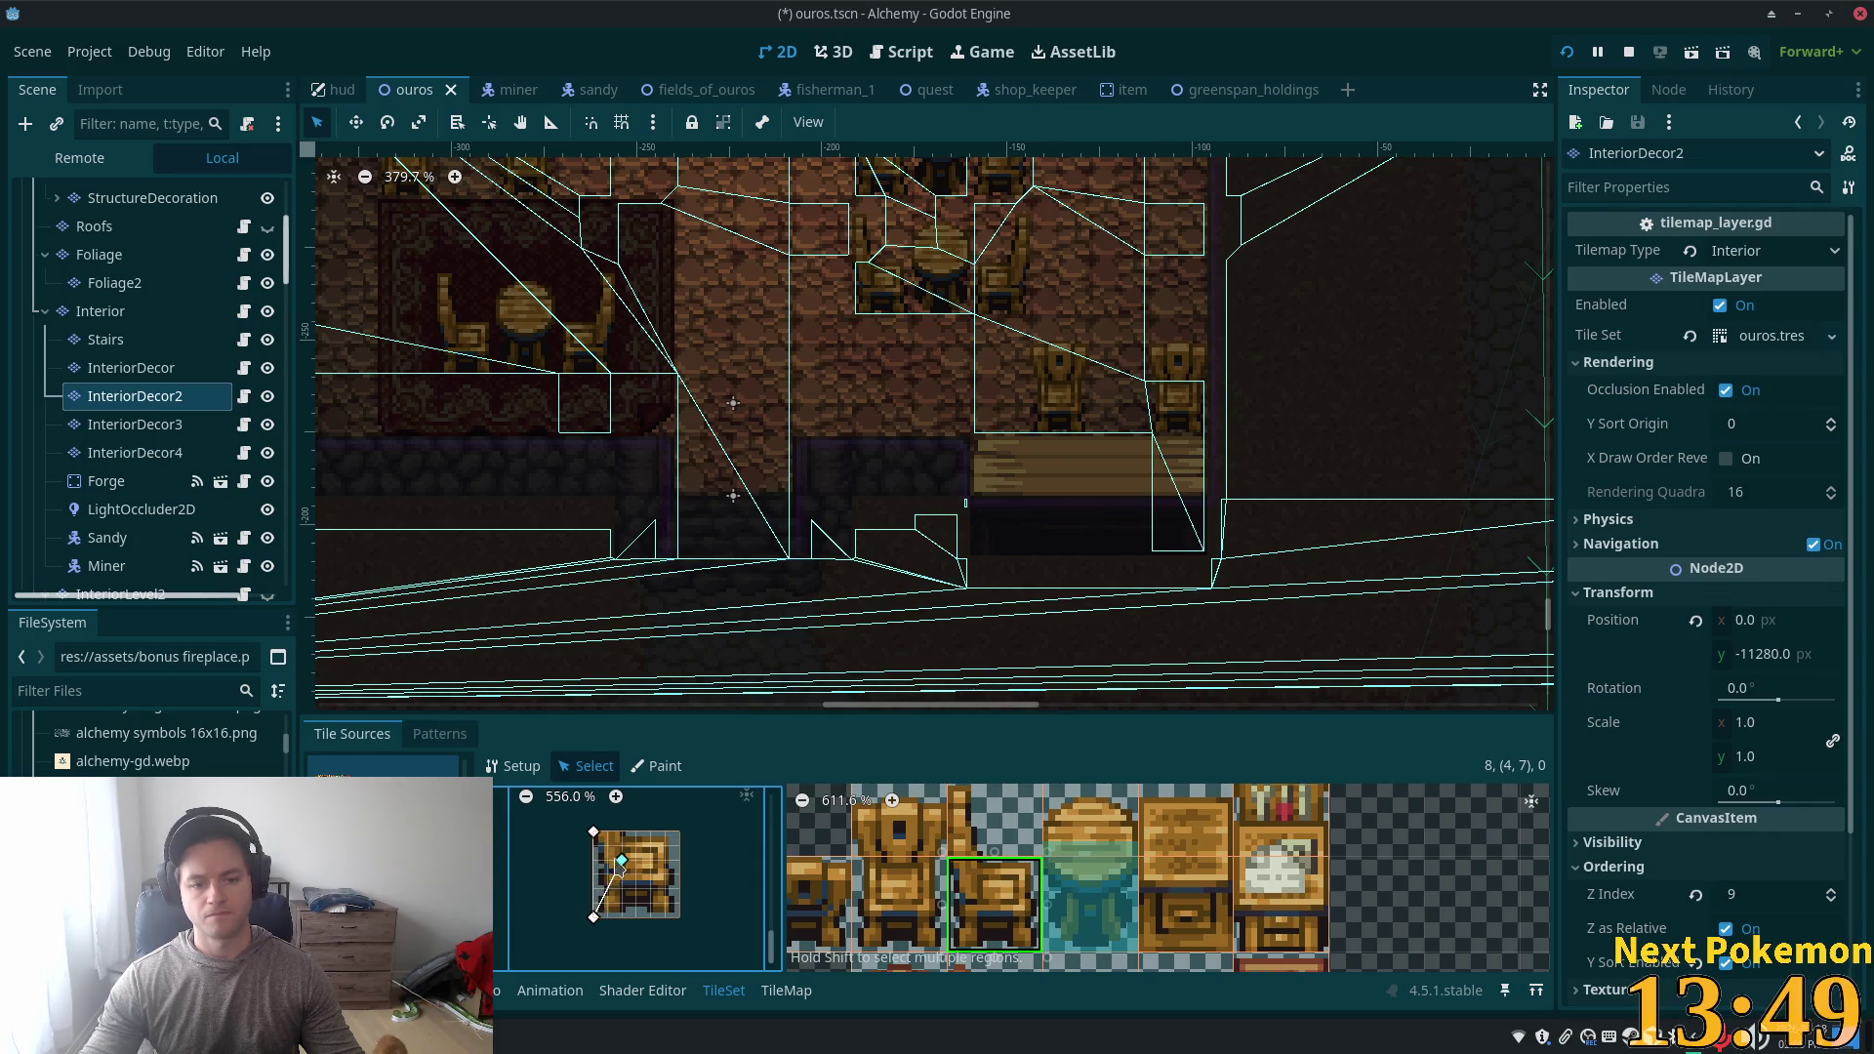
left_click_drag(607, 889, 607, 918)
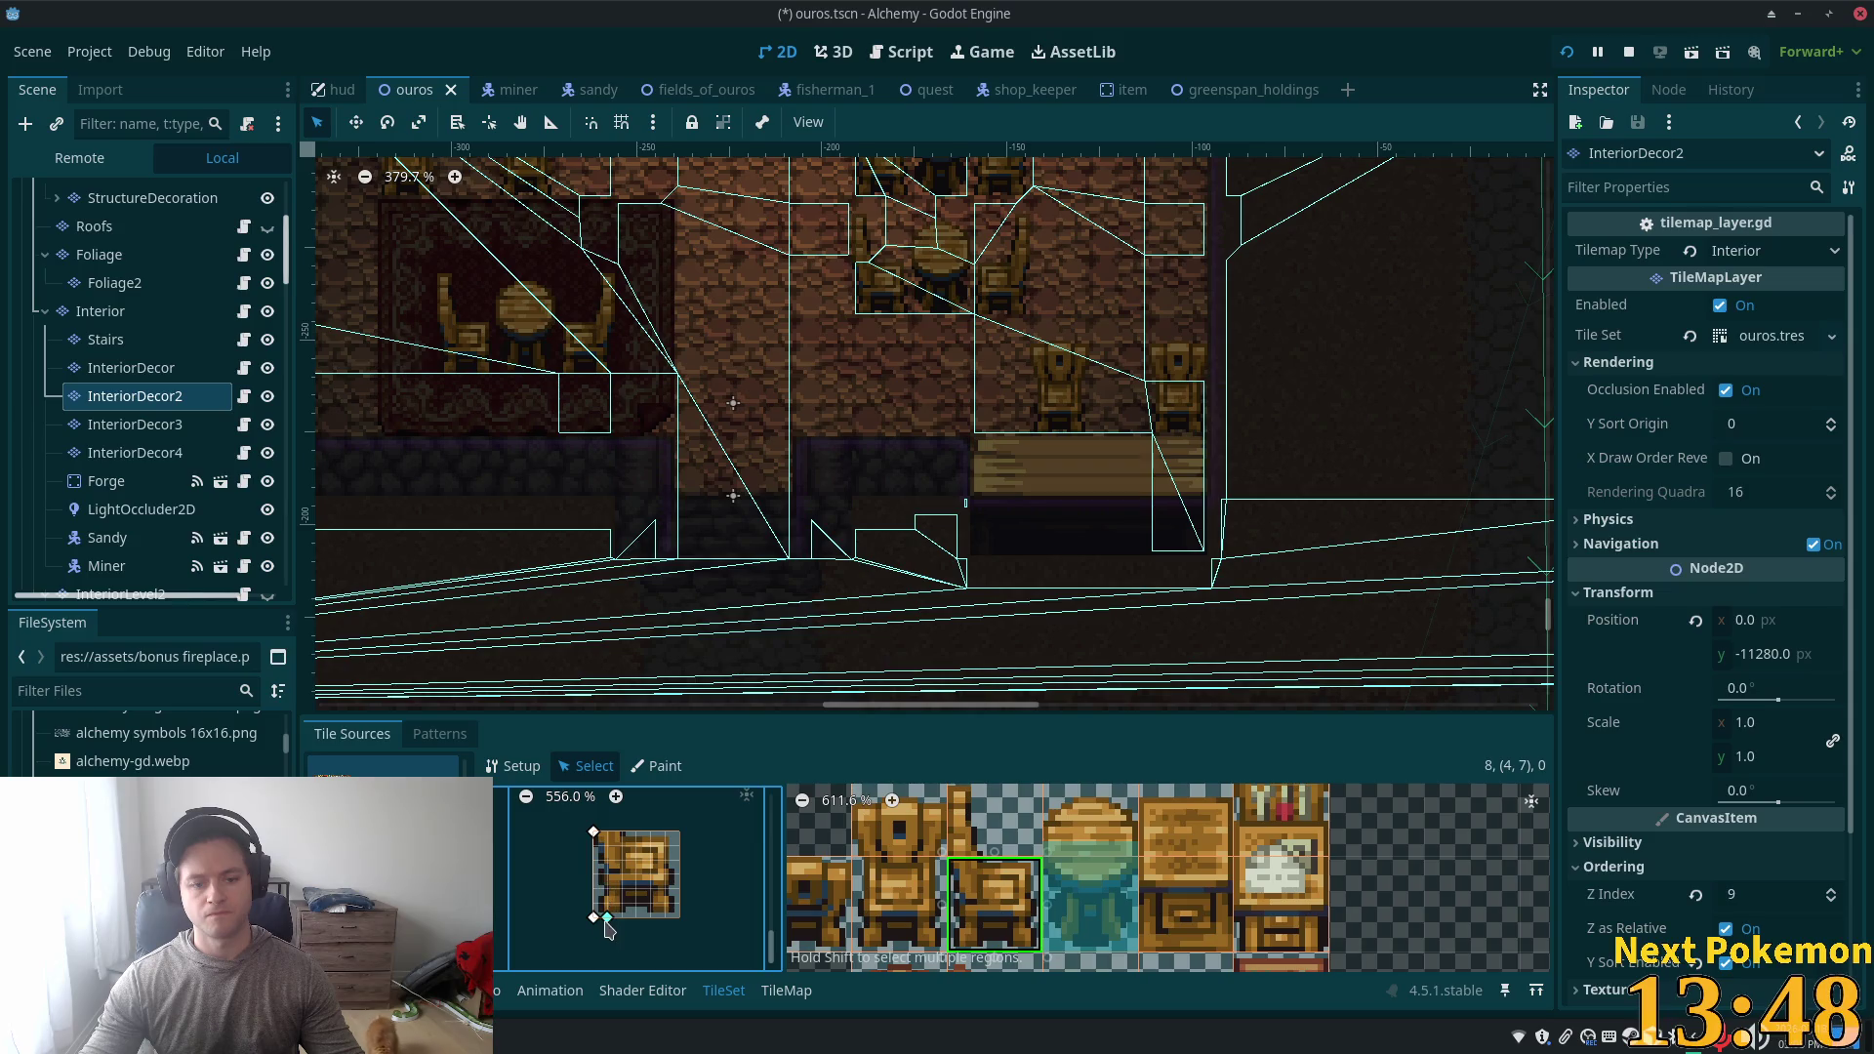
left_click(605, 832)
left_click(595, 831)
key("ctrl+s")
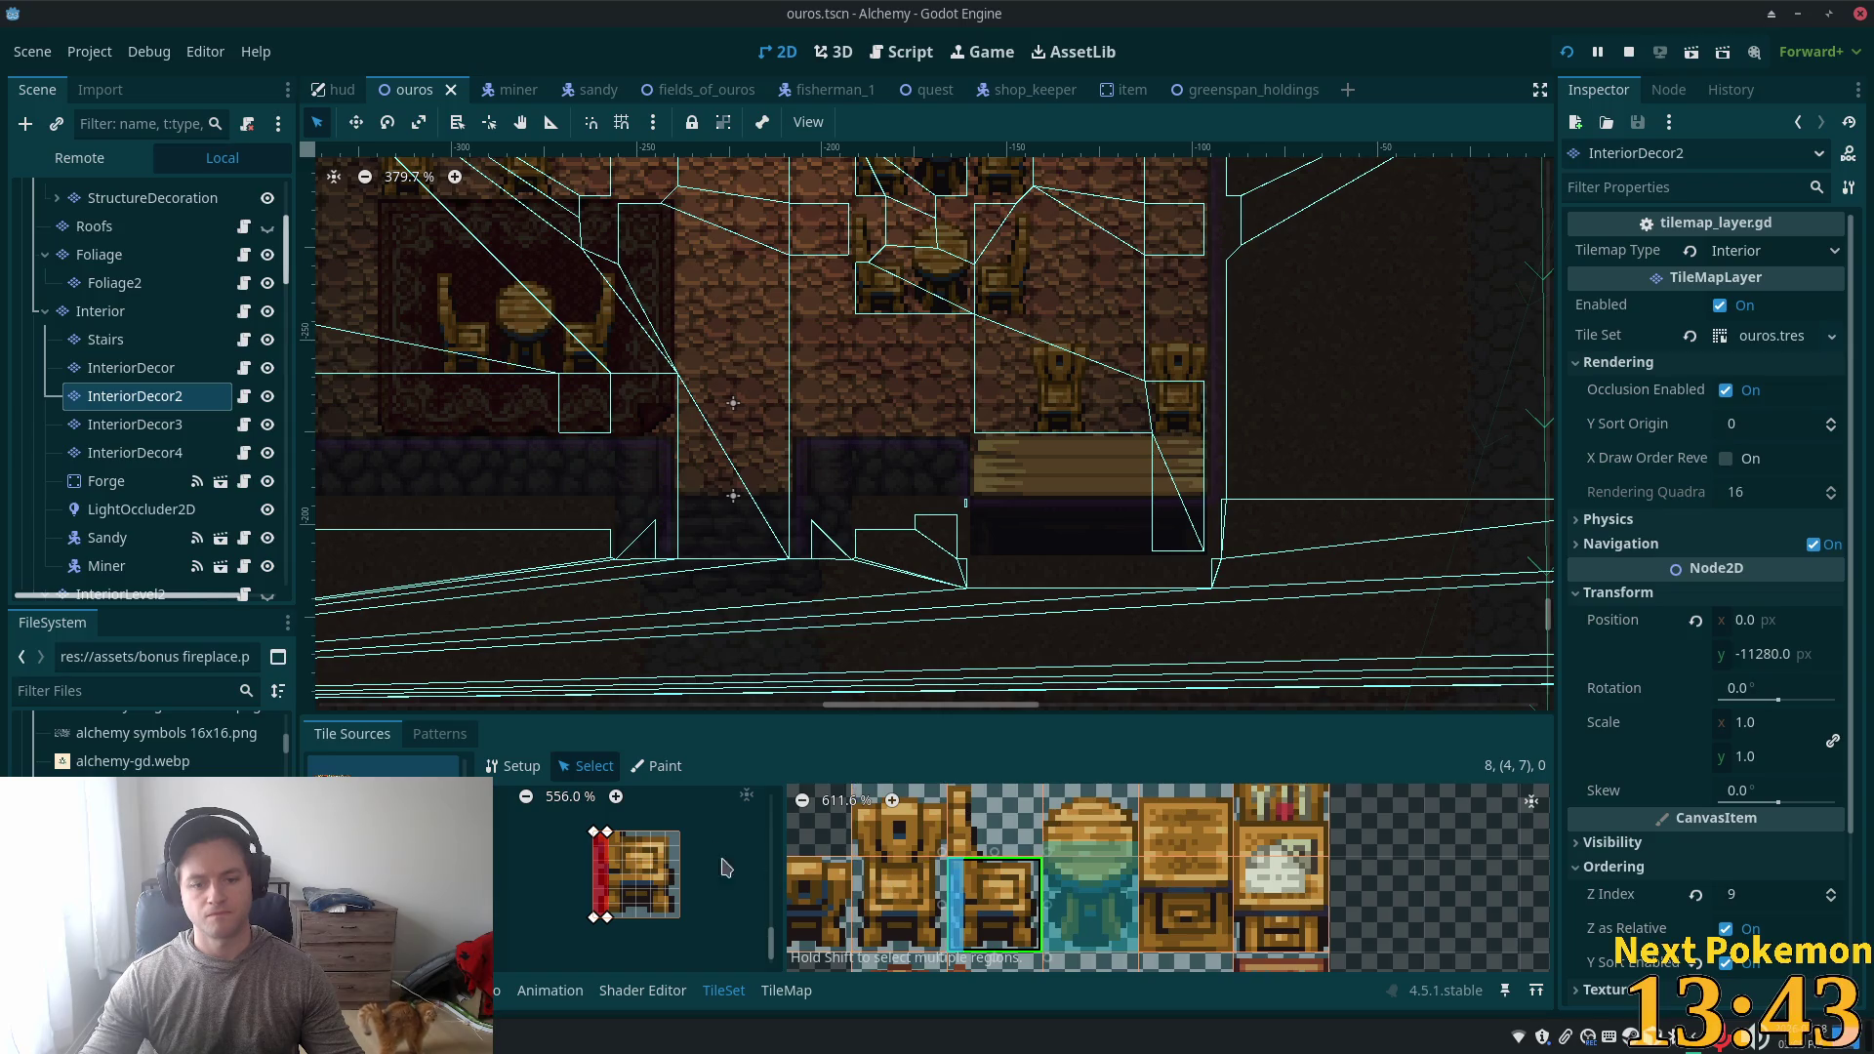
left_click(898, 820)
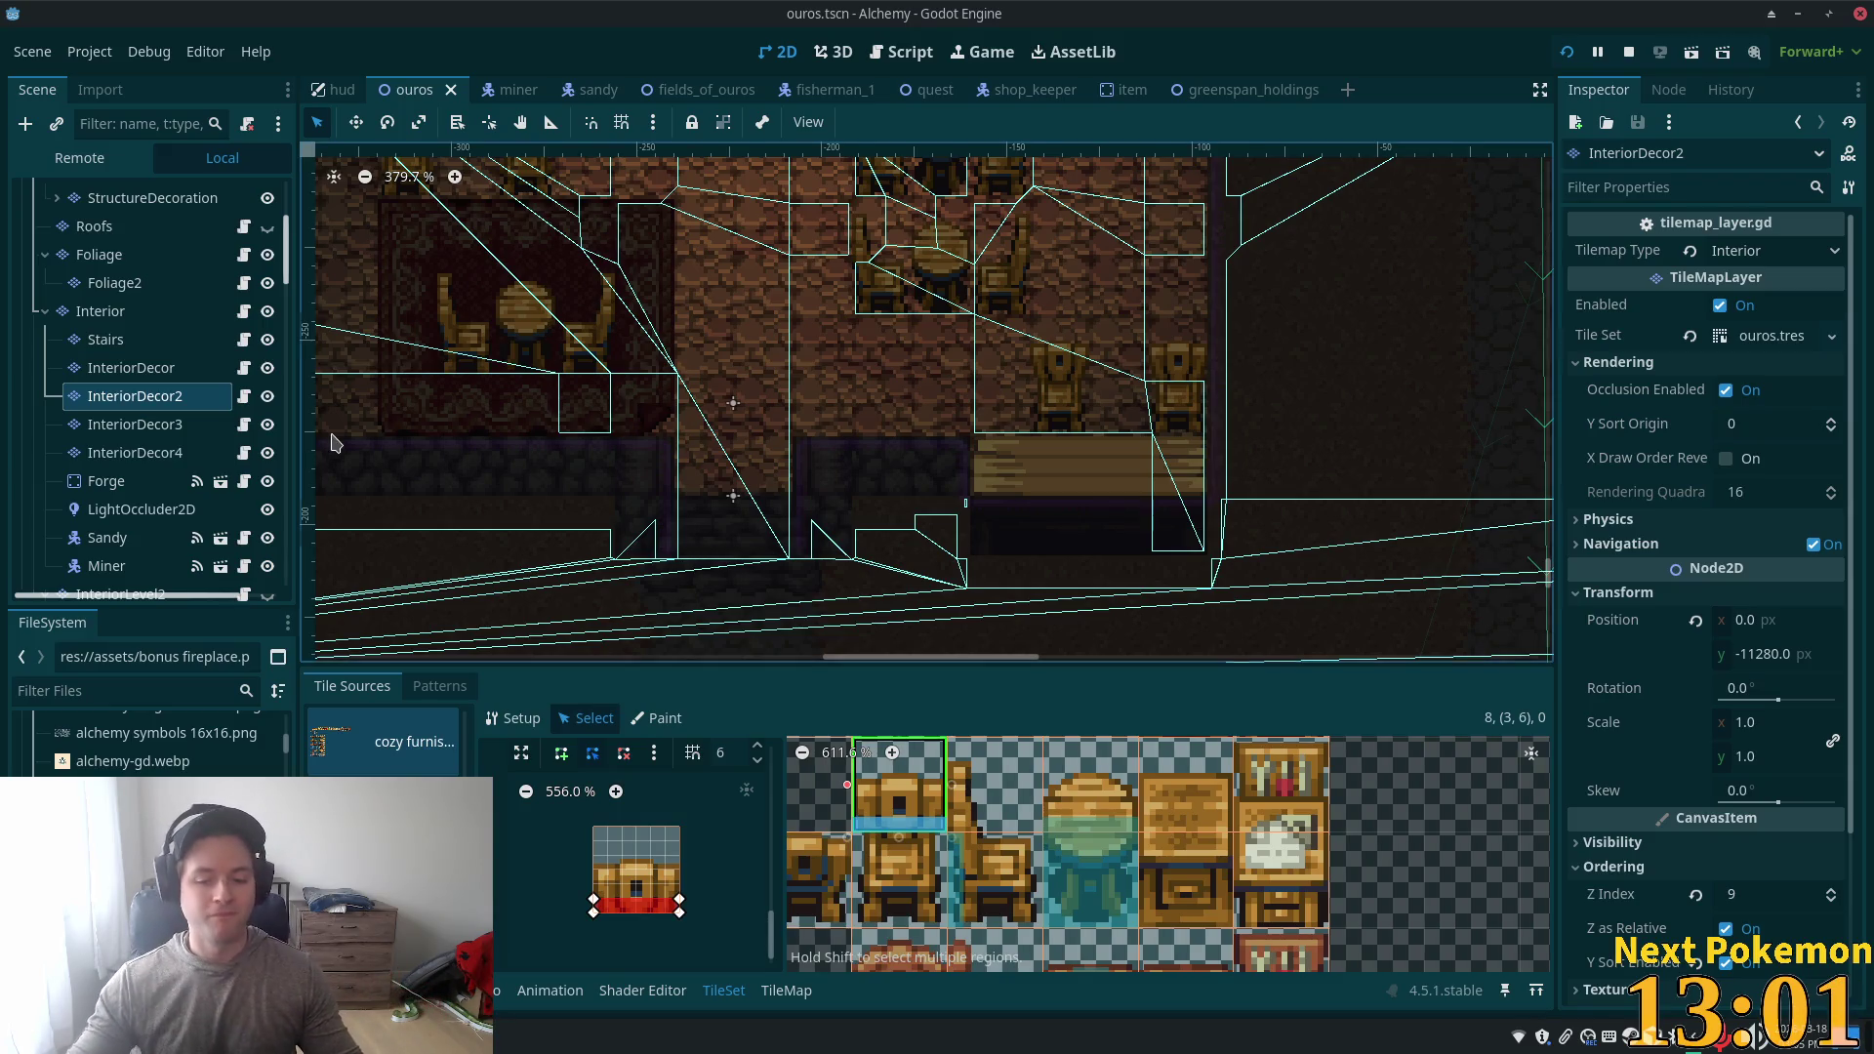
- Zoom out the atlas, select the tall wooden tile, and save the scene
scroll(1066, 851, "down", 3)
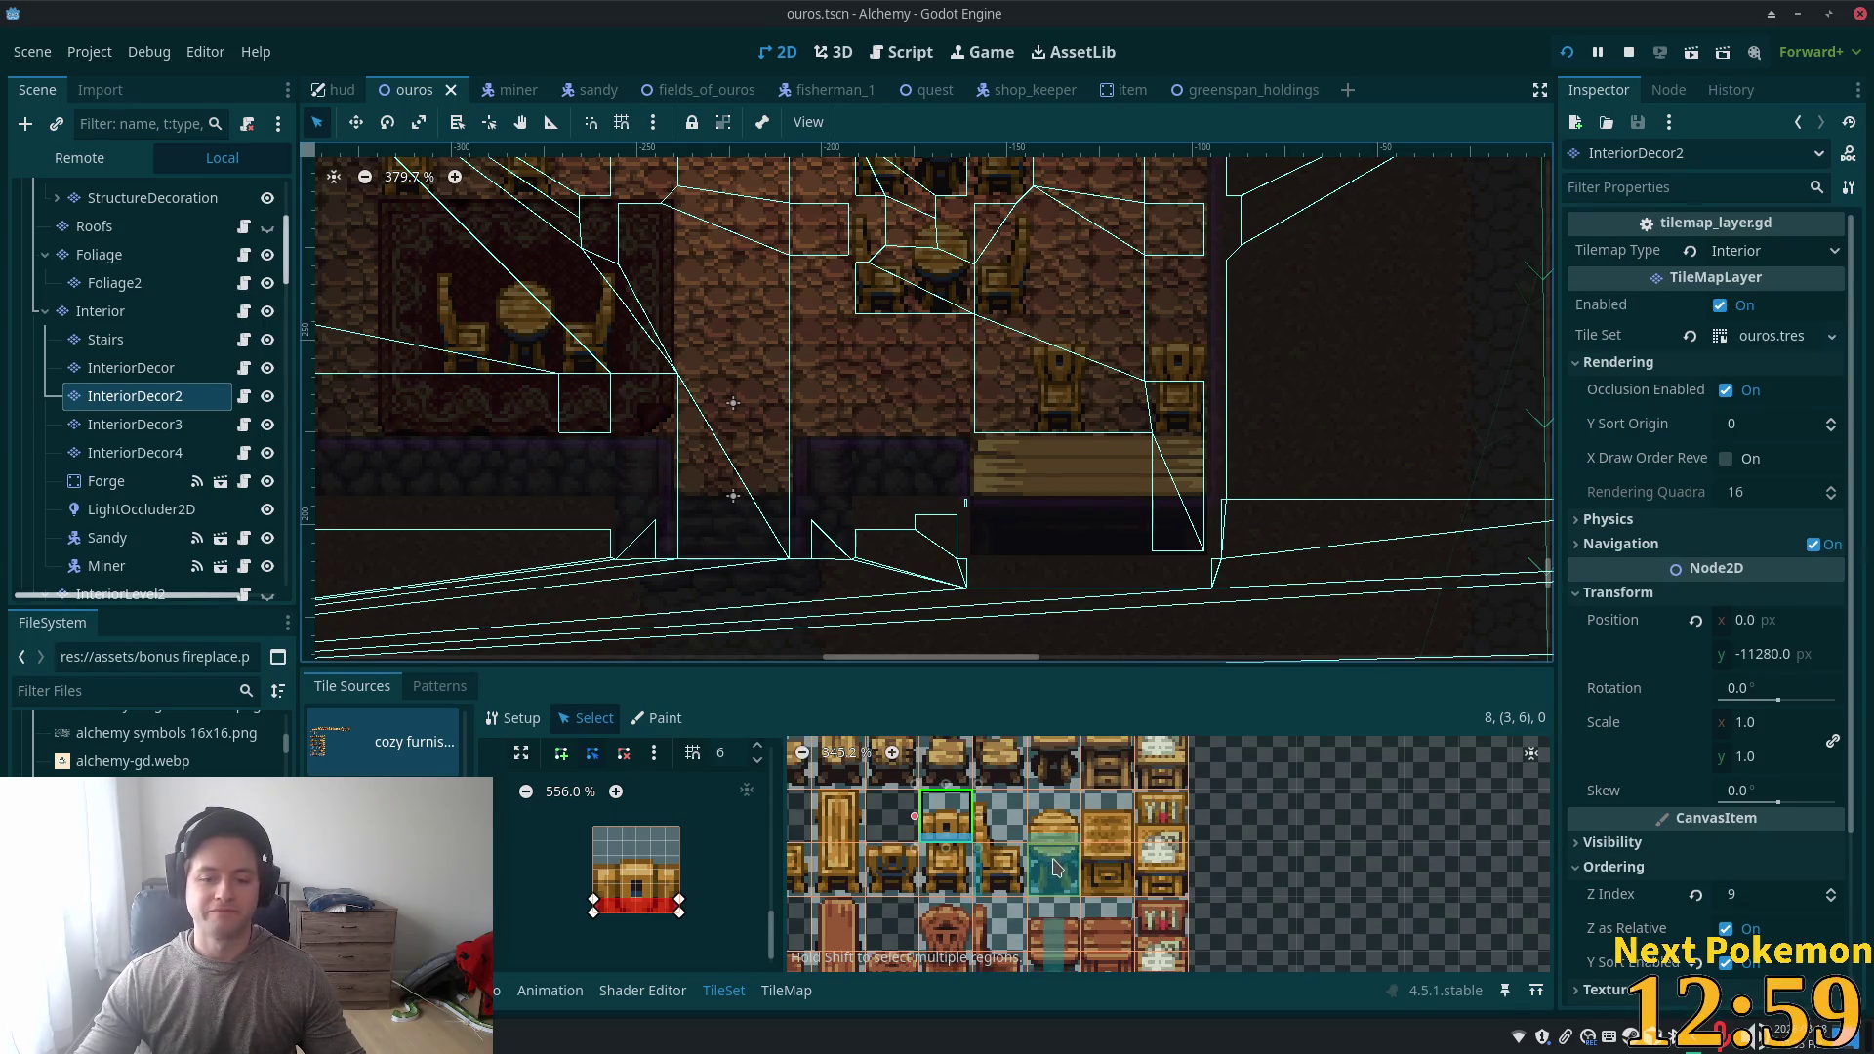
scroll(1000, 884, "down", 1)
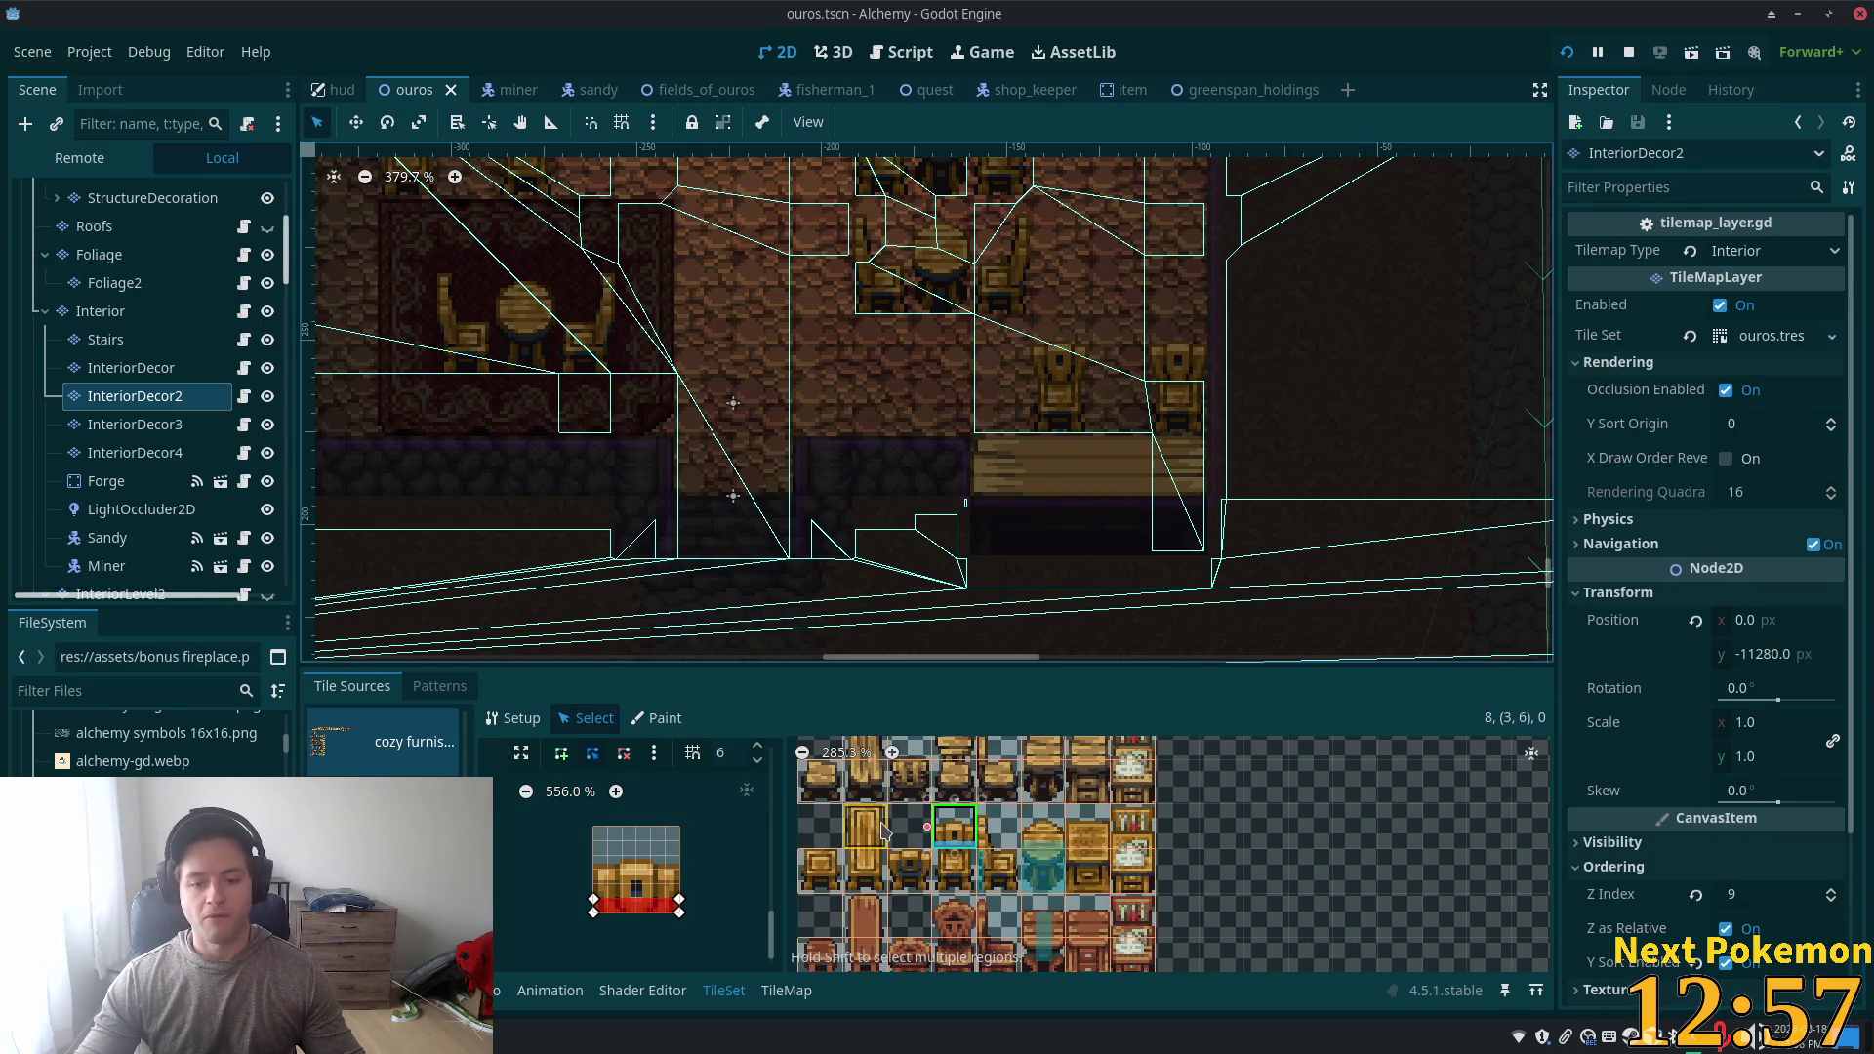
left_click(871, 883)
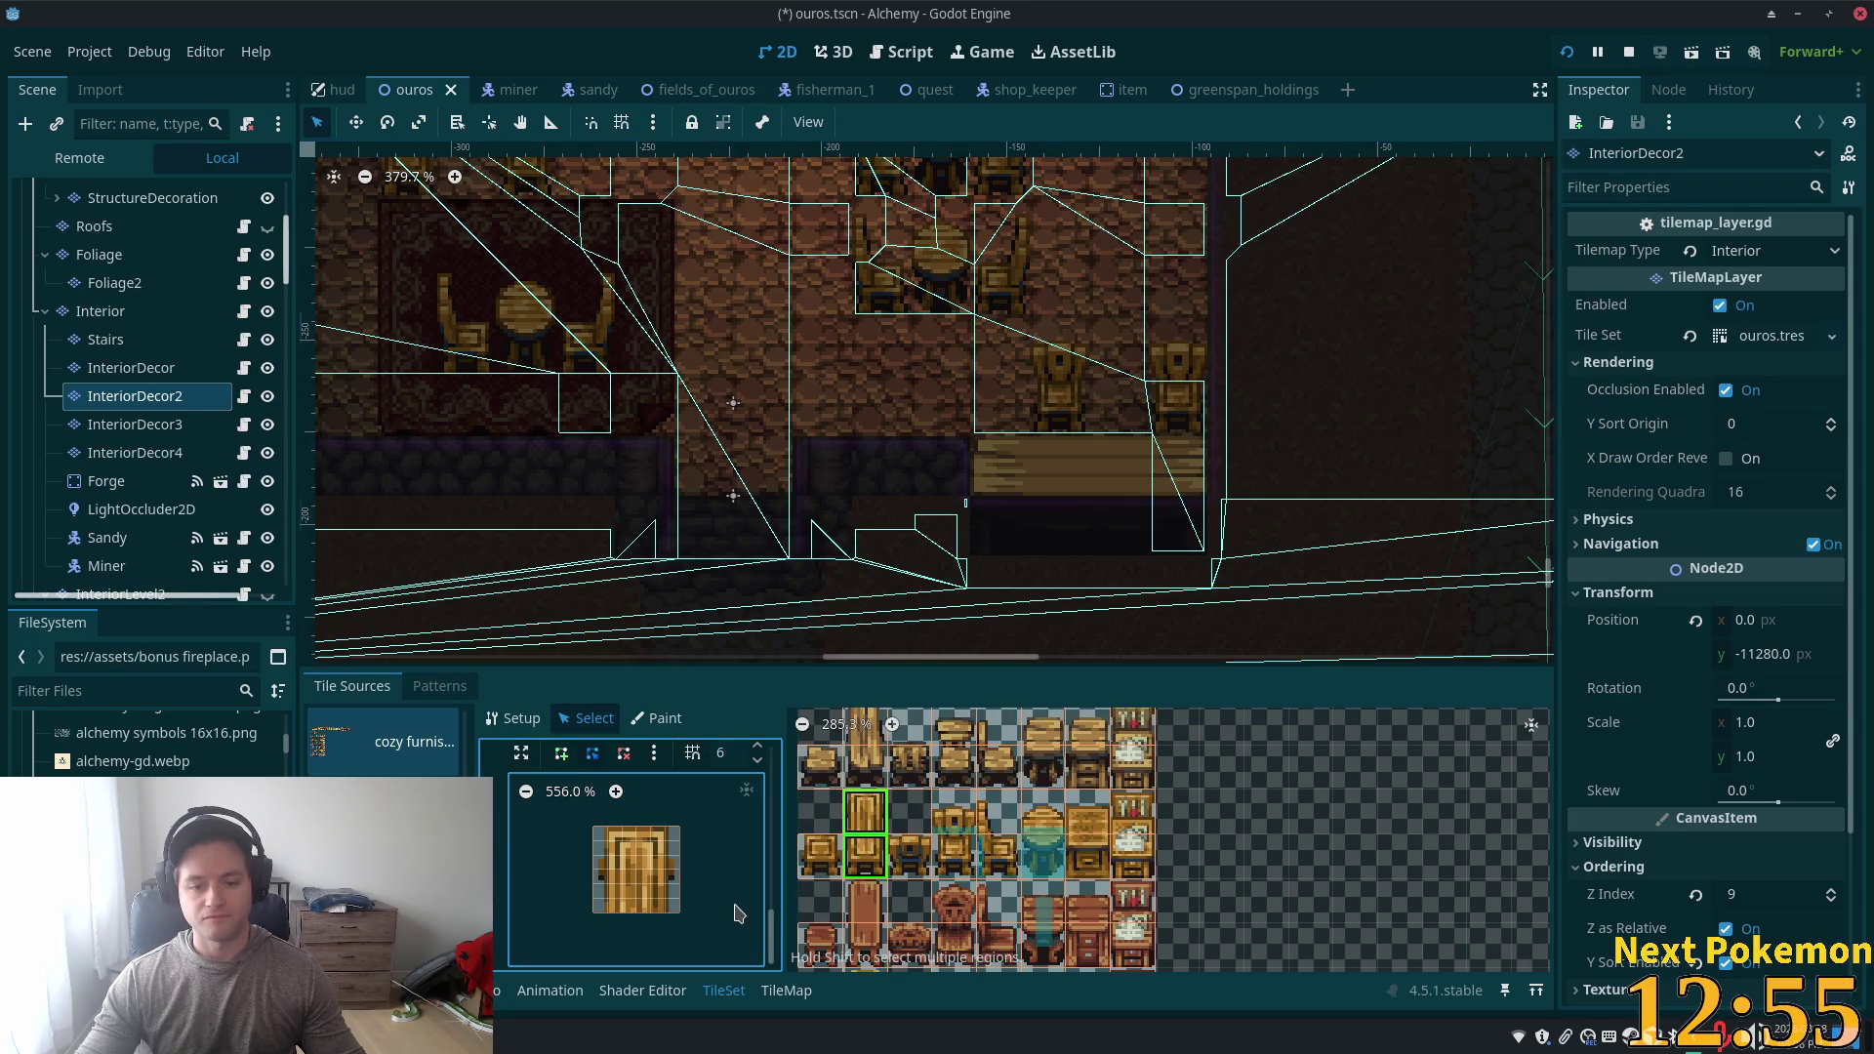
key("ctrl+s")
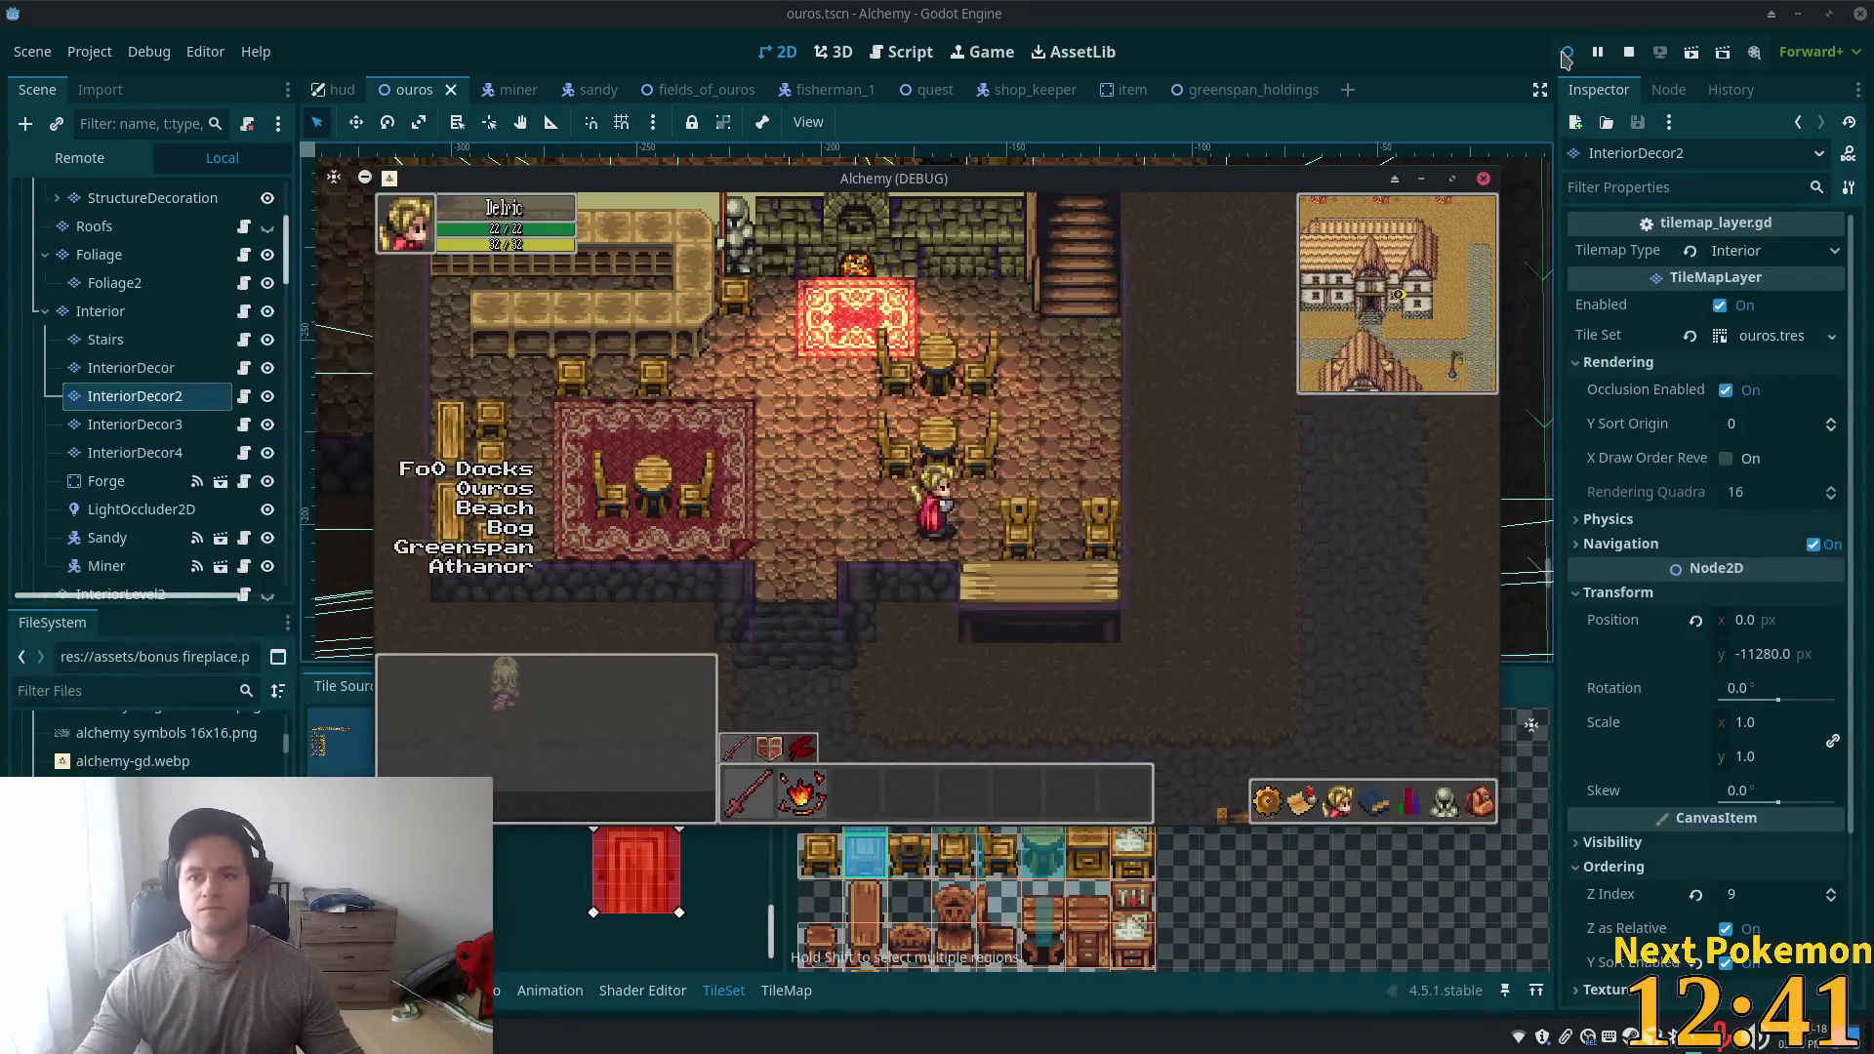
- Restart the game and walk into the tavern, testing collisions between the two tables
left_click(1565, 54)
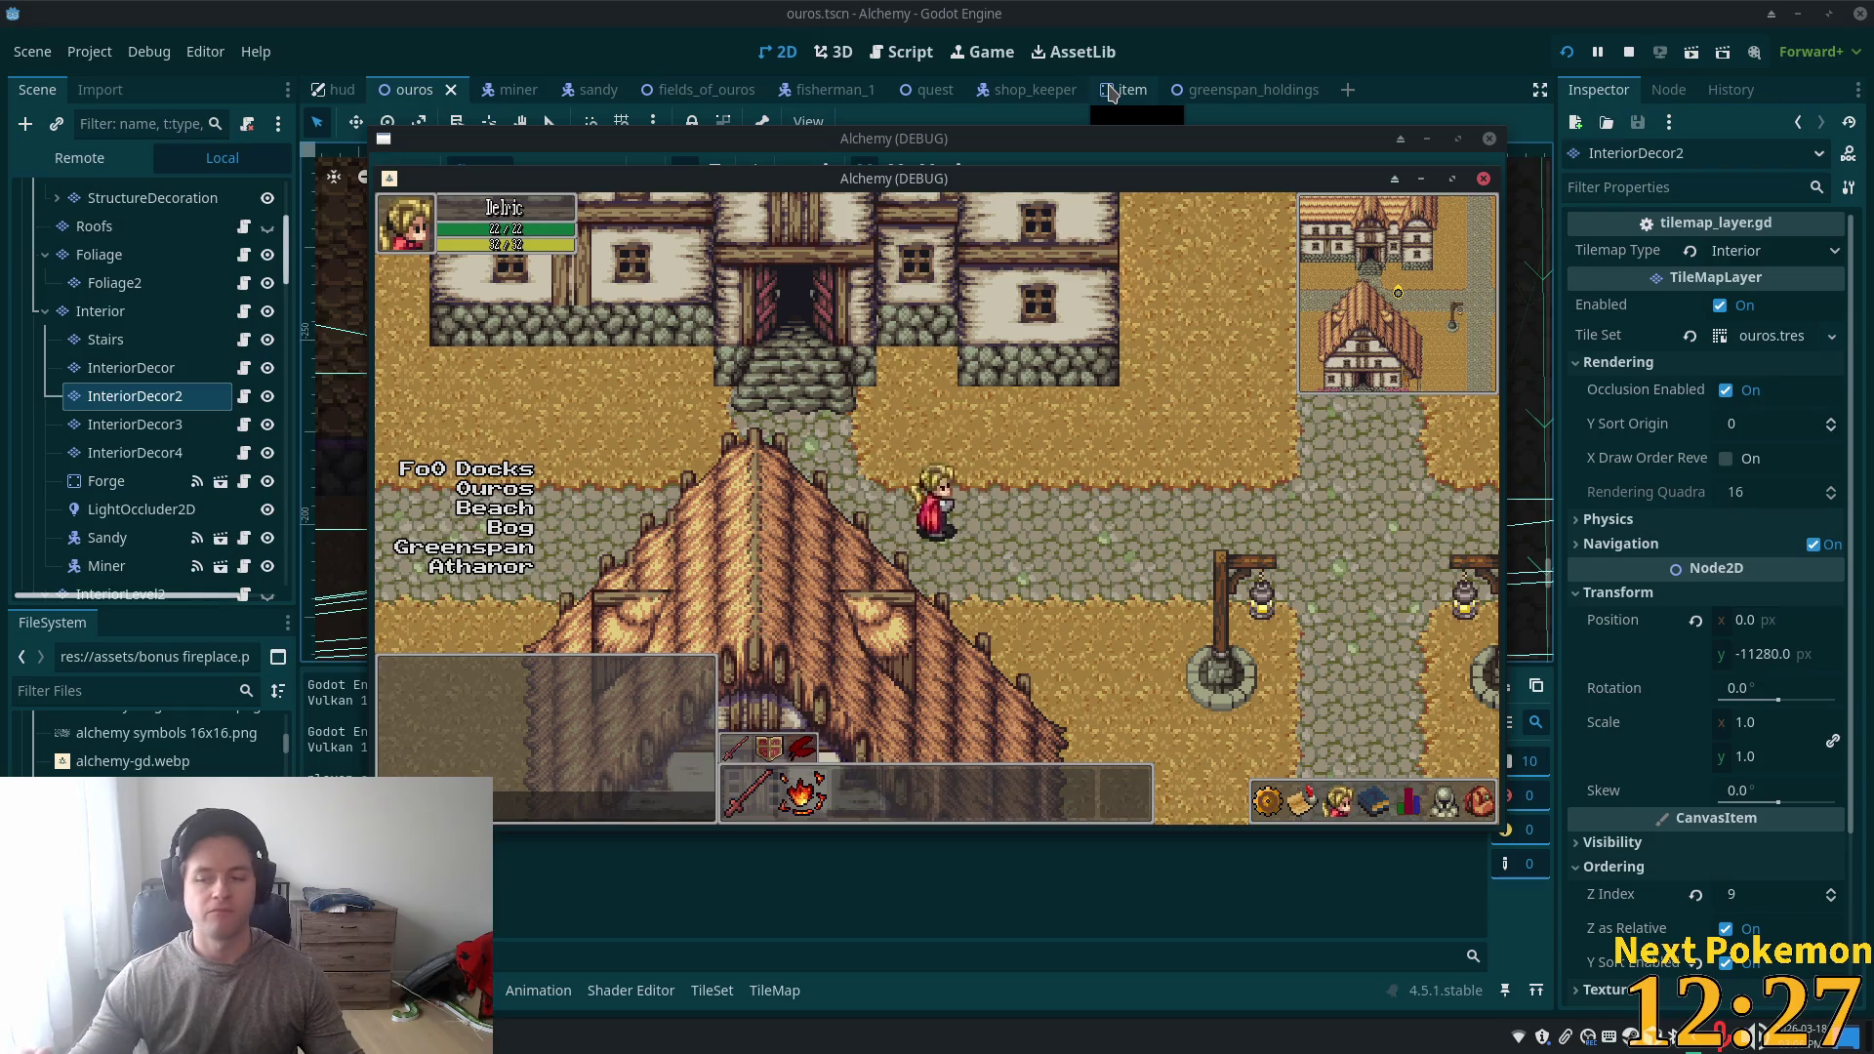
key("Up")
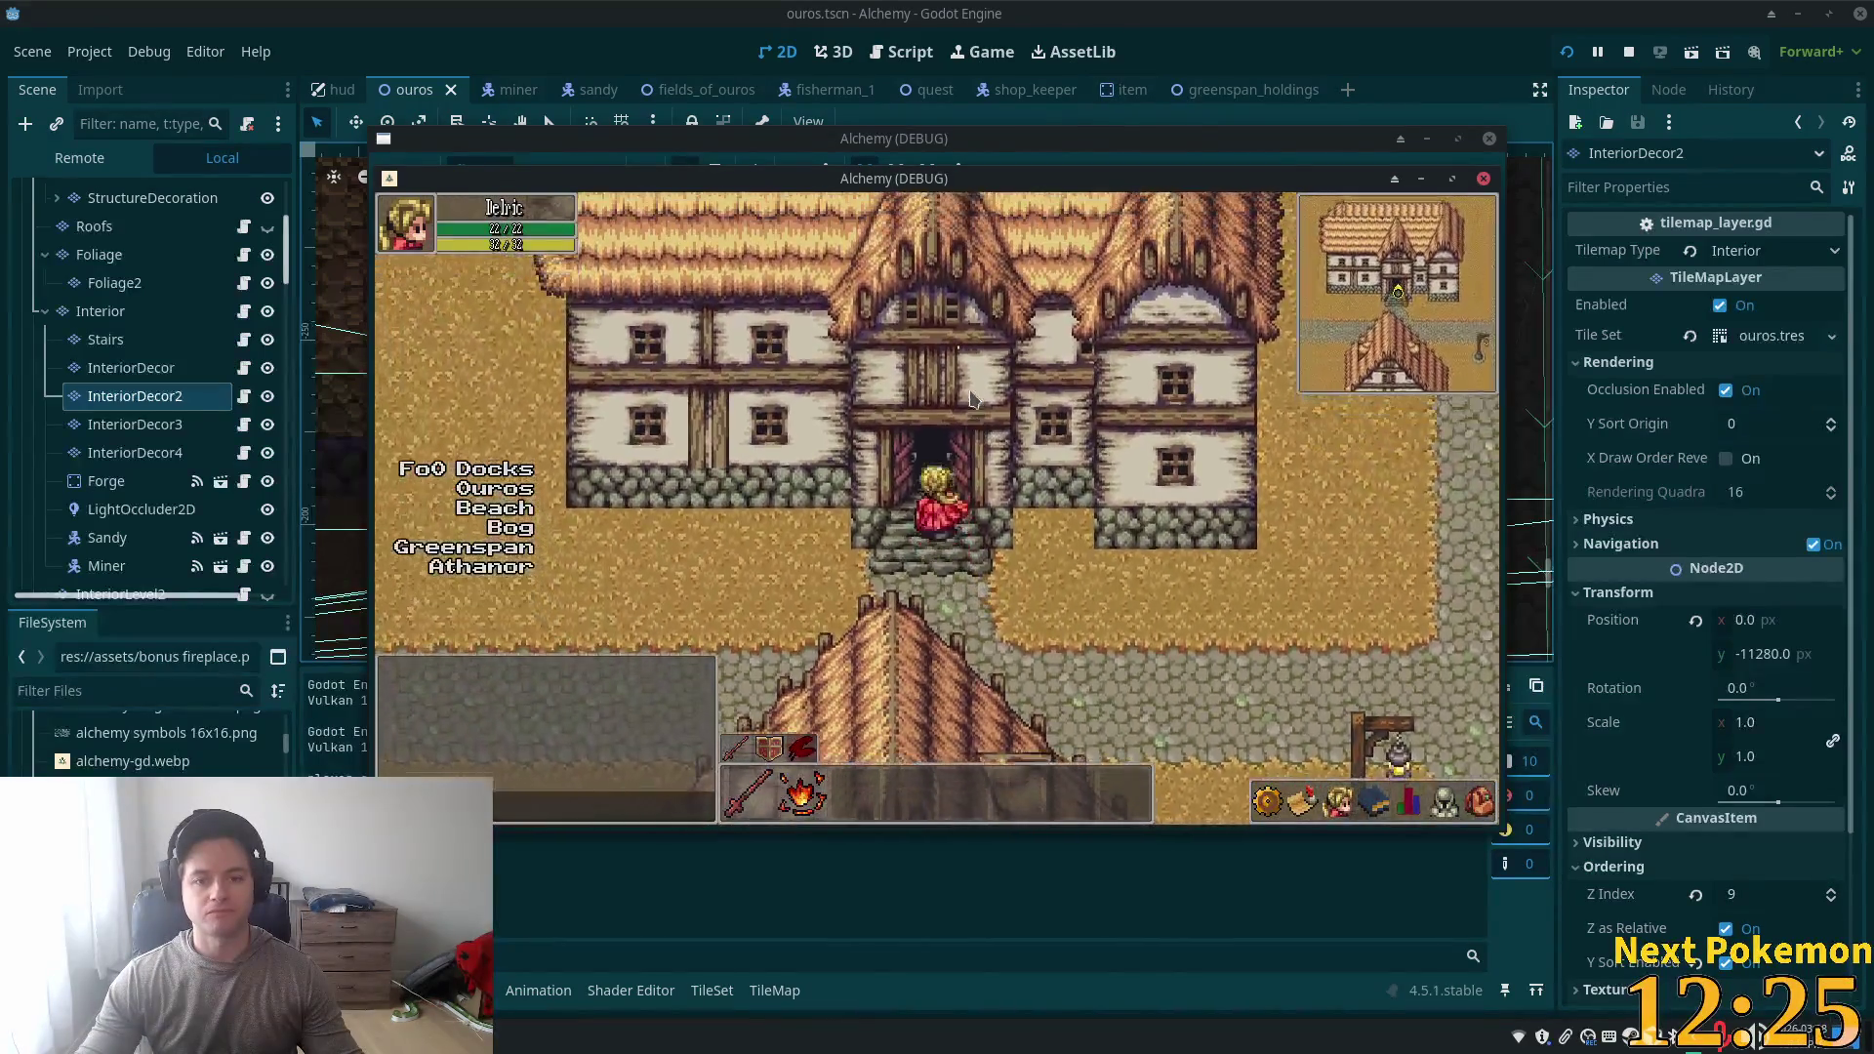
key("Right")
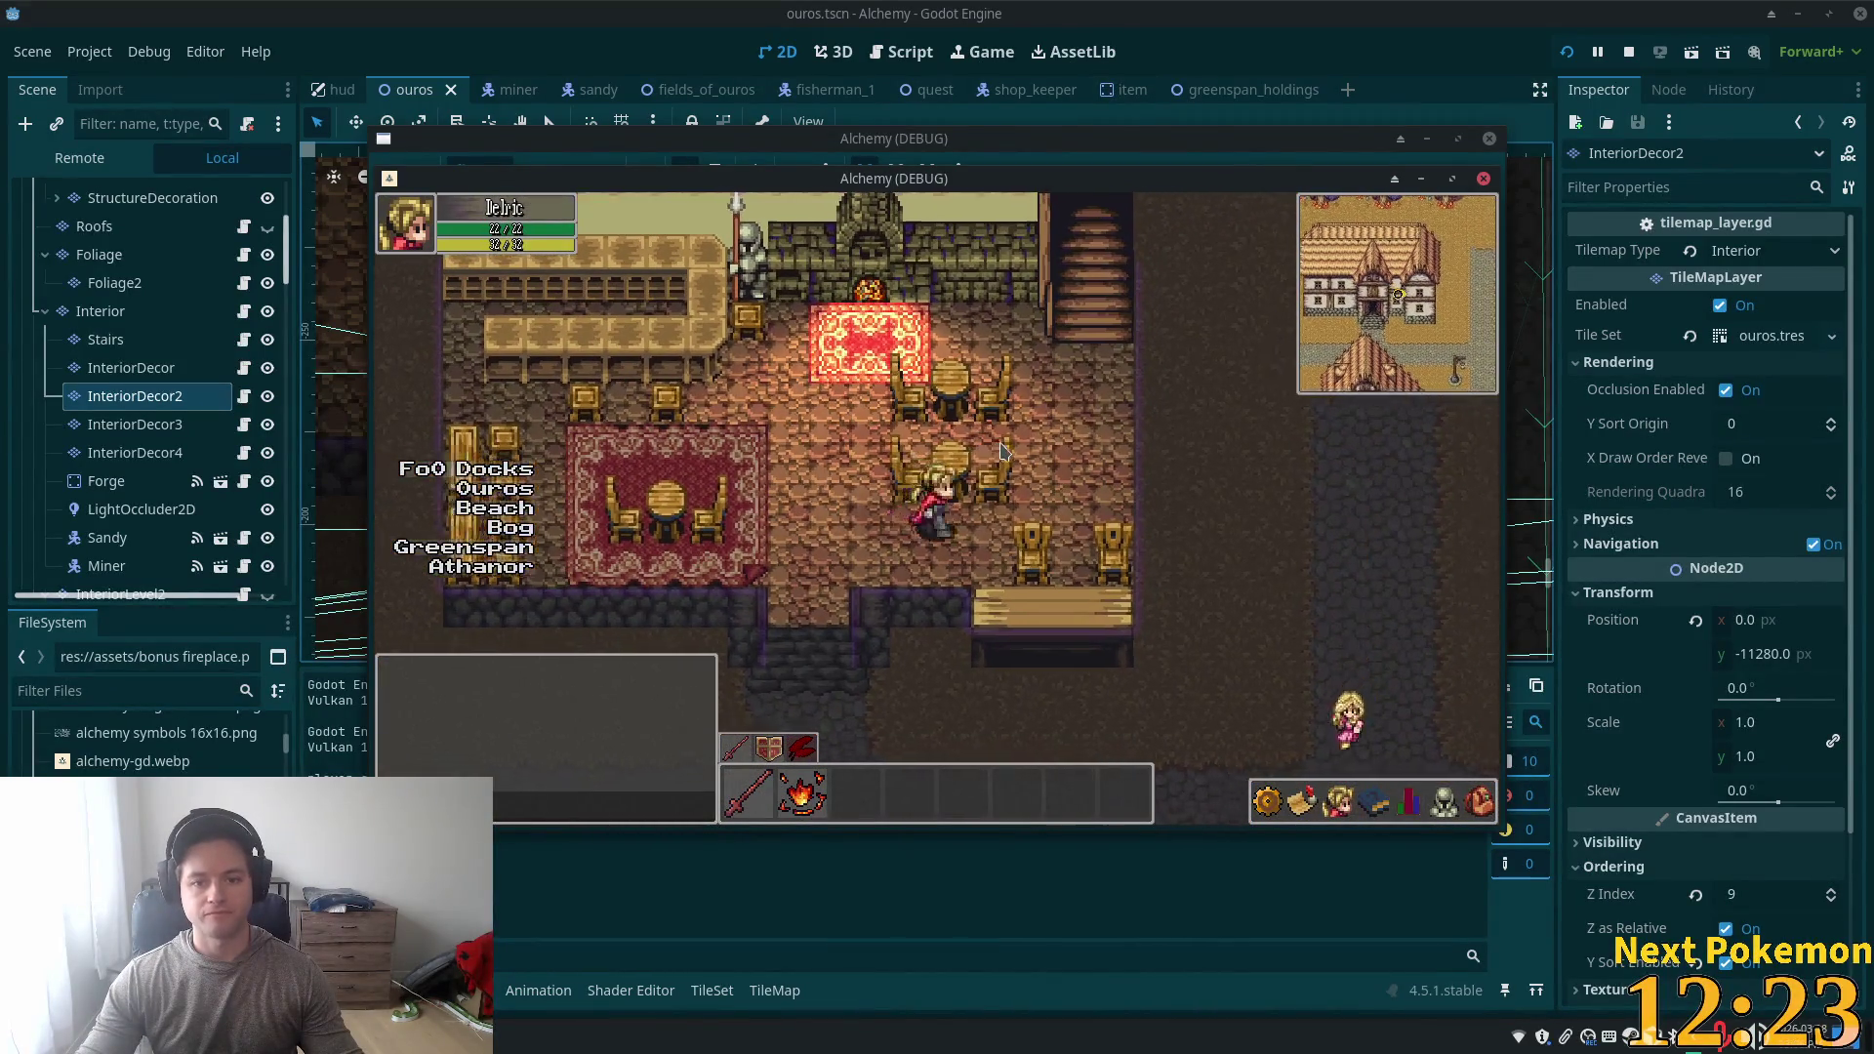
key("Left")
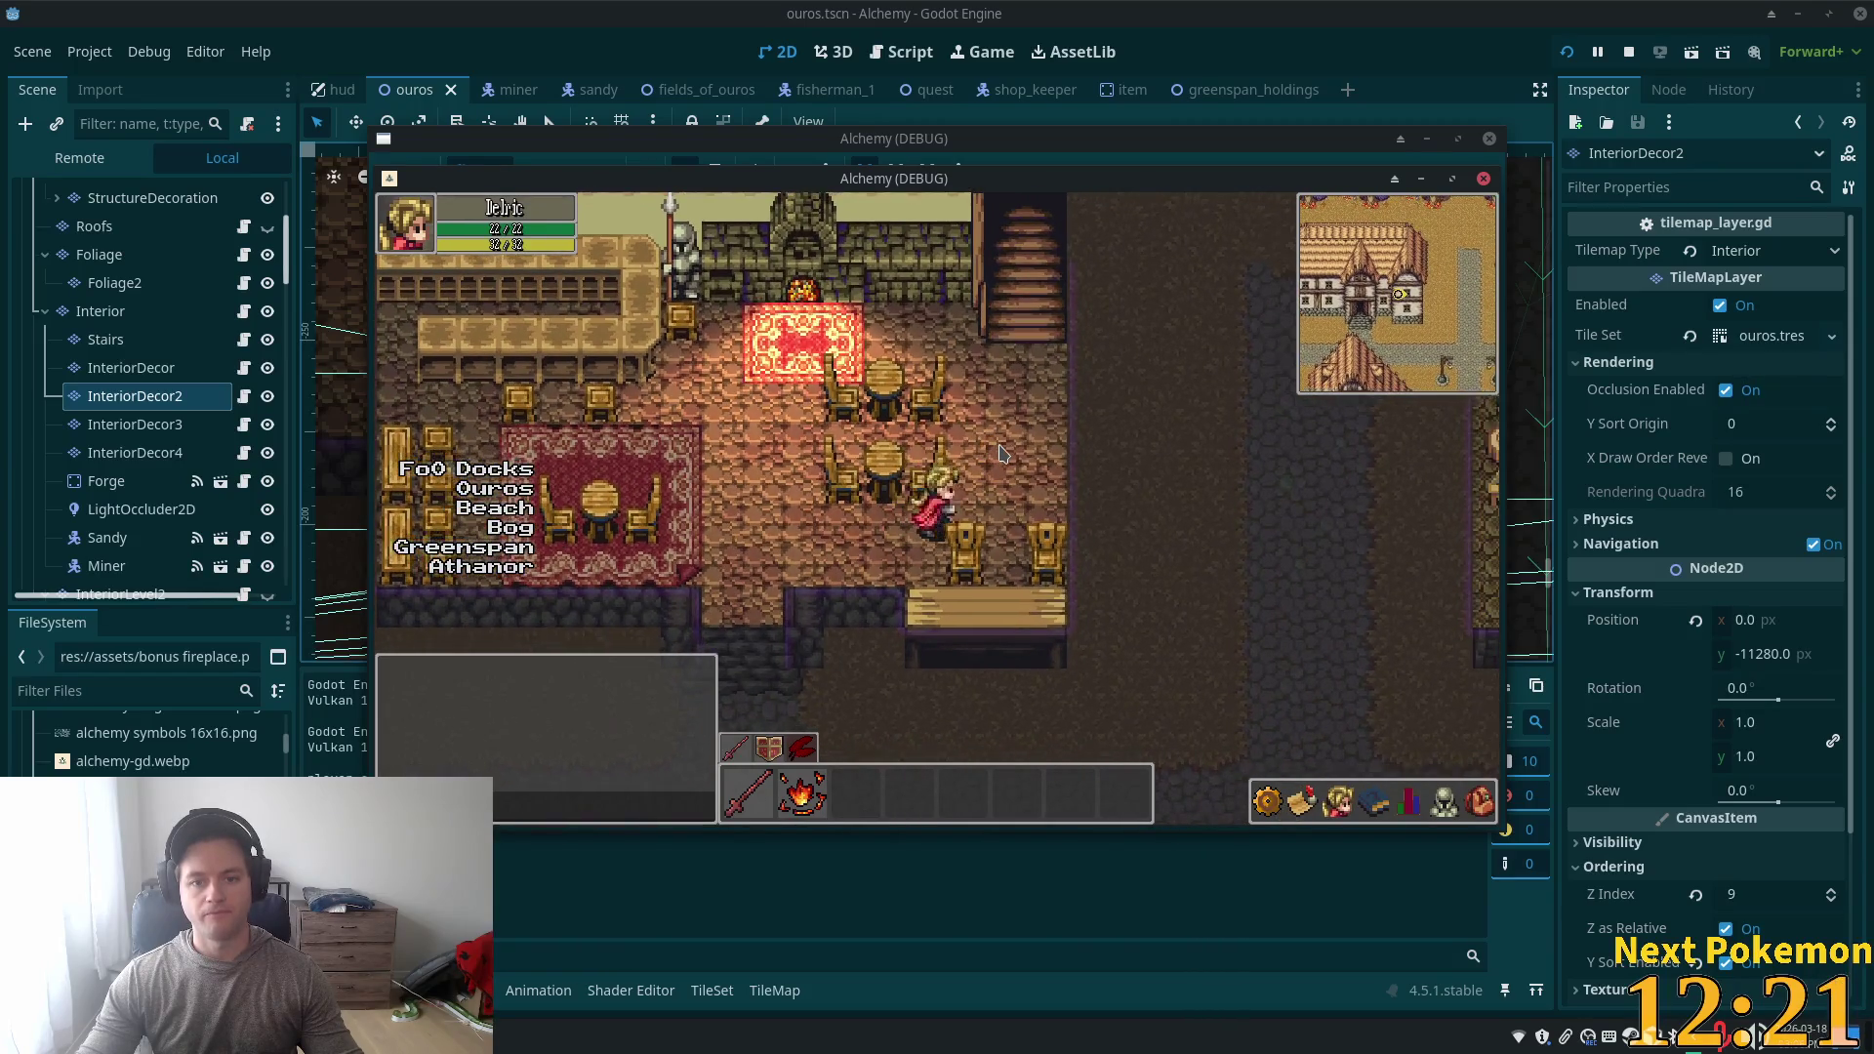
key("Left")
key("Up")
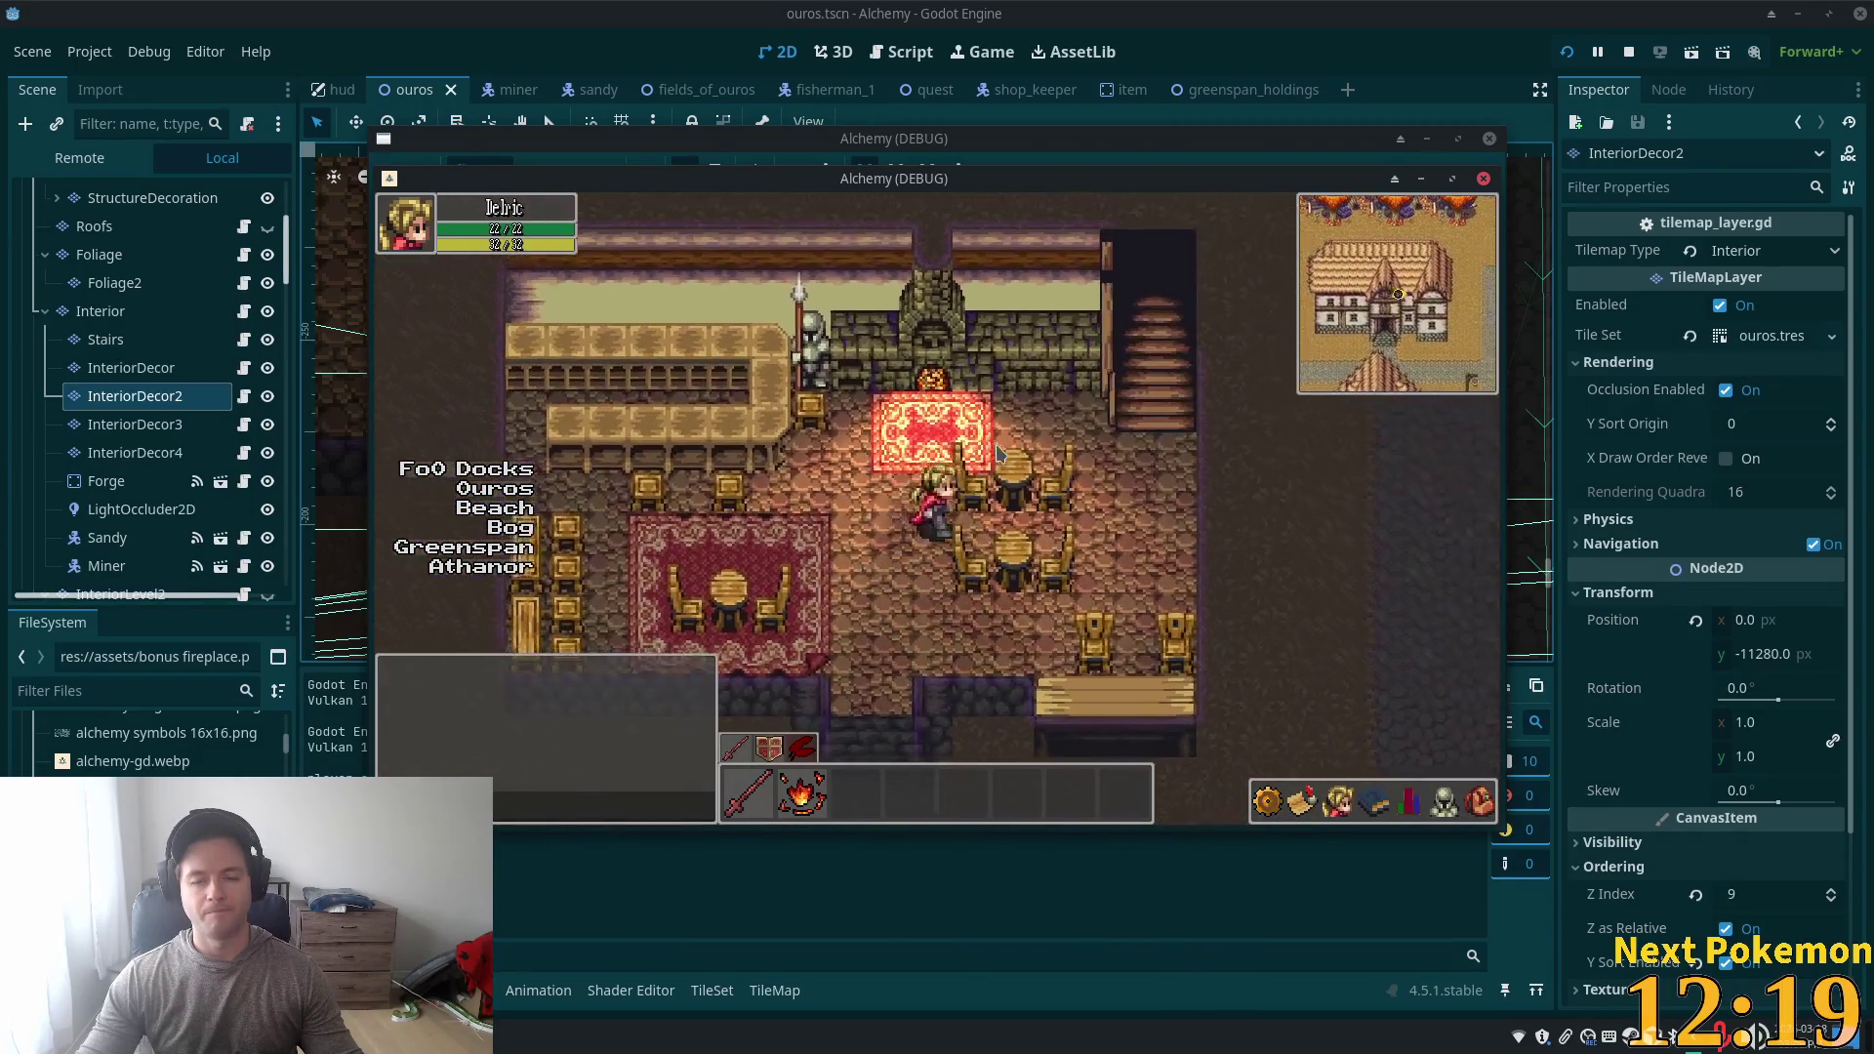
- Walk down-left and down-right past the furniture, then restart and stop the game with F8
key("Down")
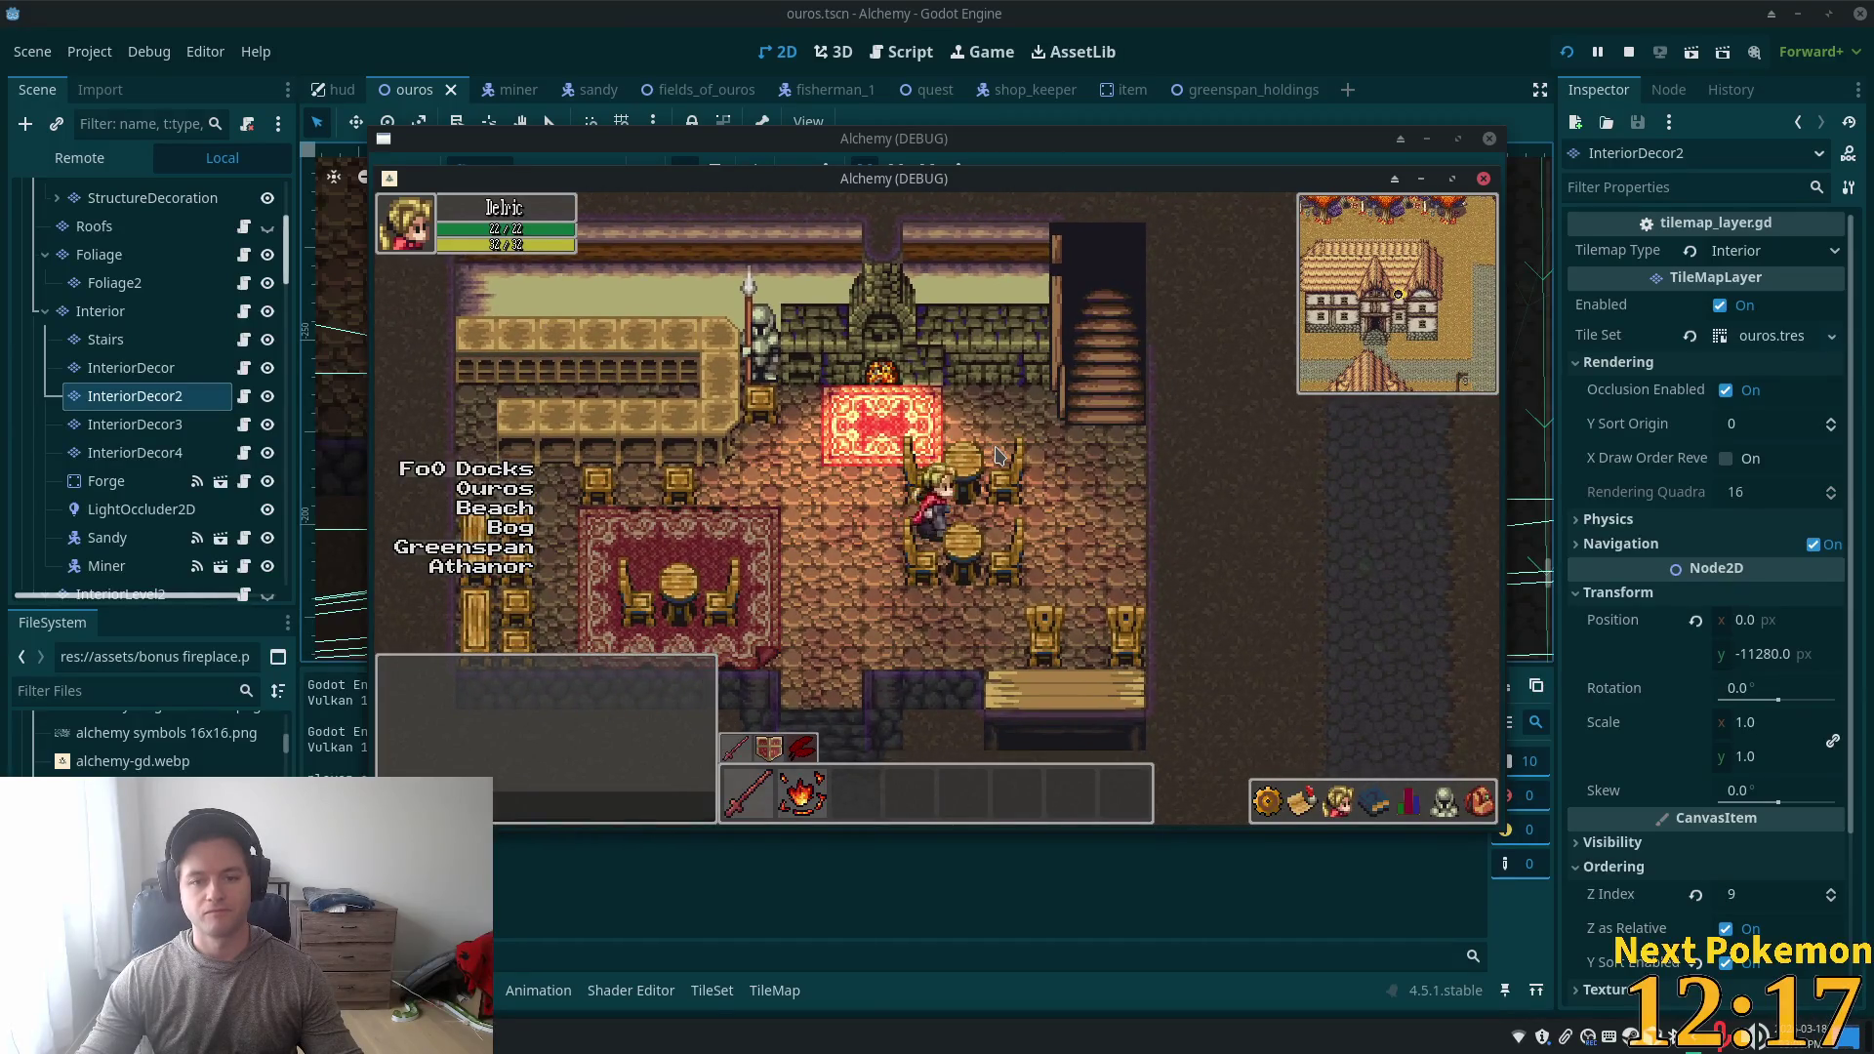
key("Down")
key("Left")
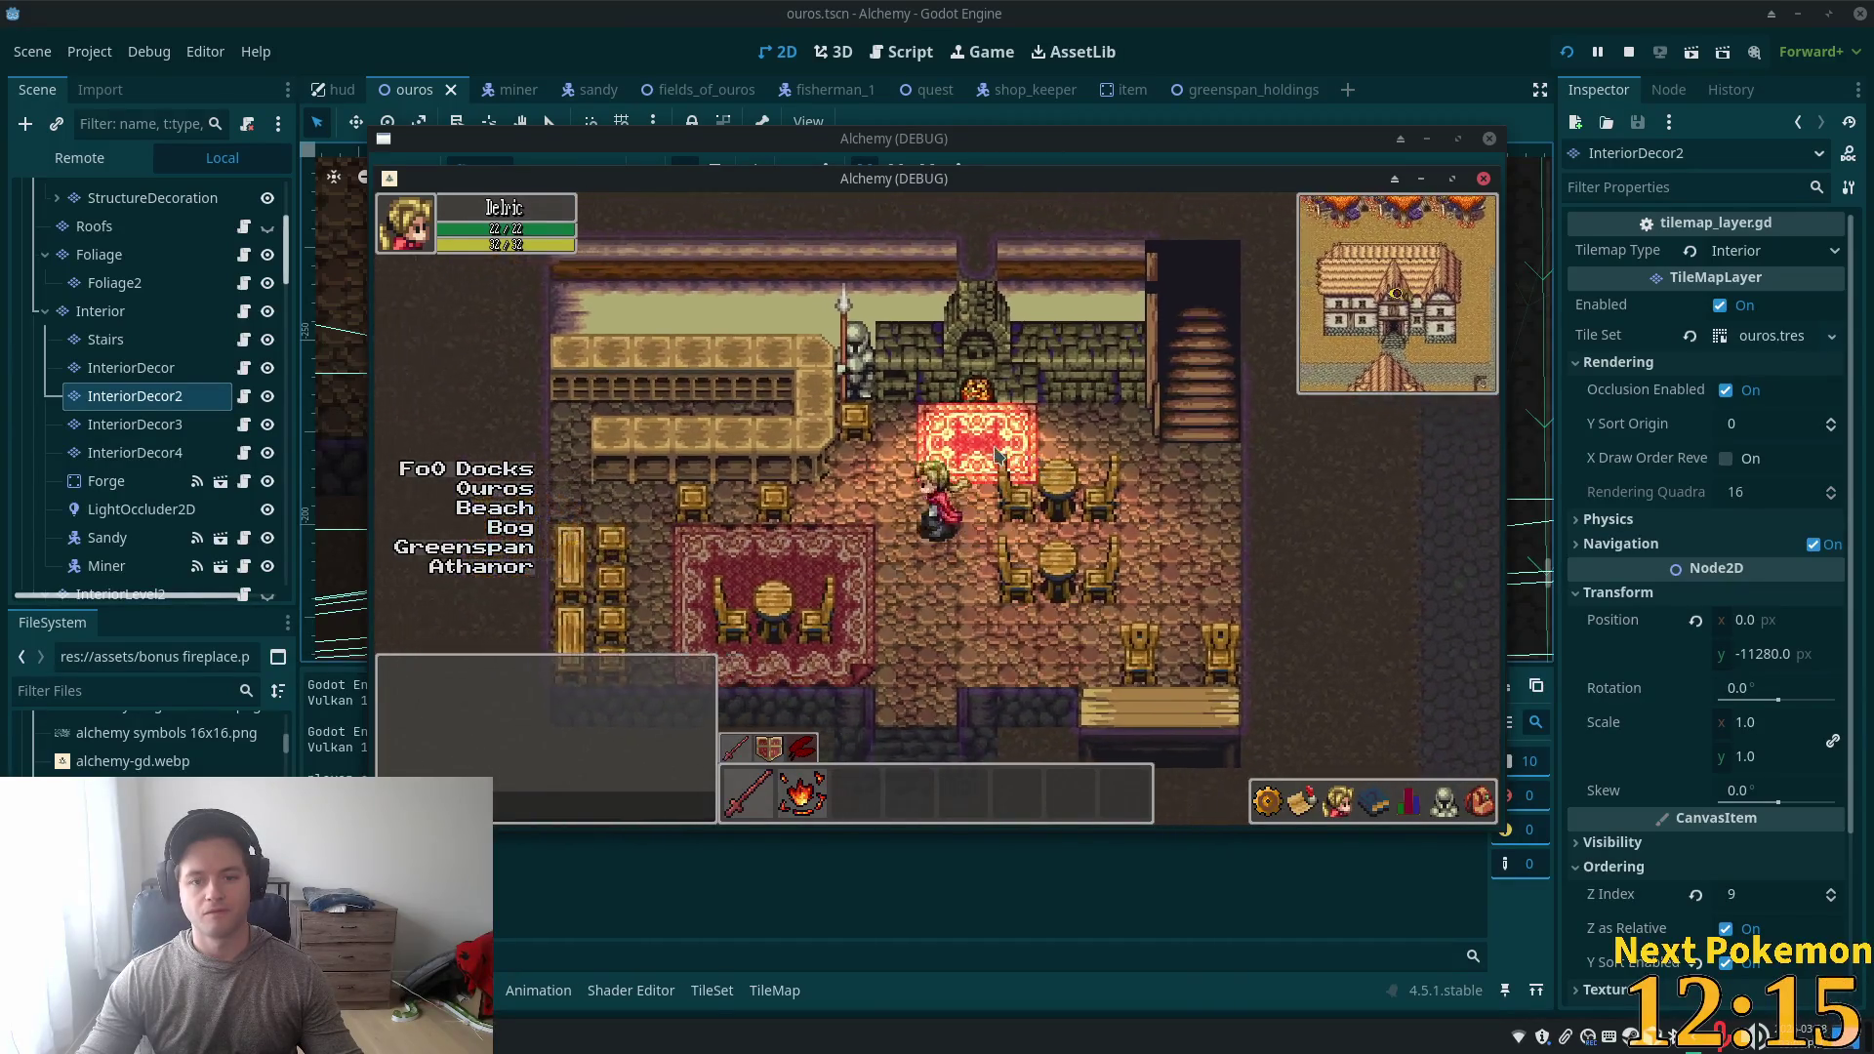
key("Right")
key("Down")
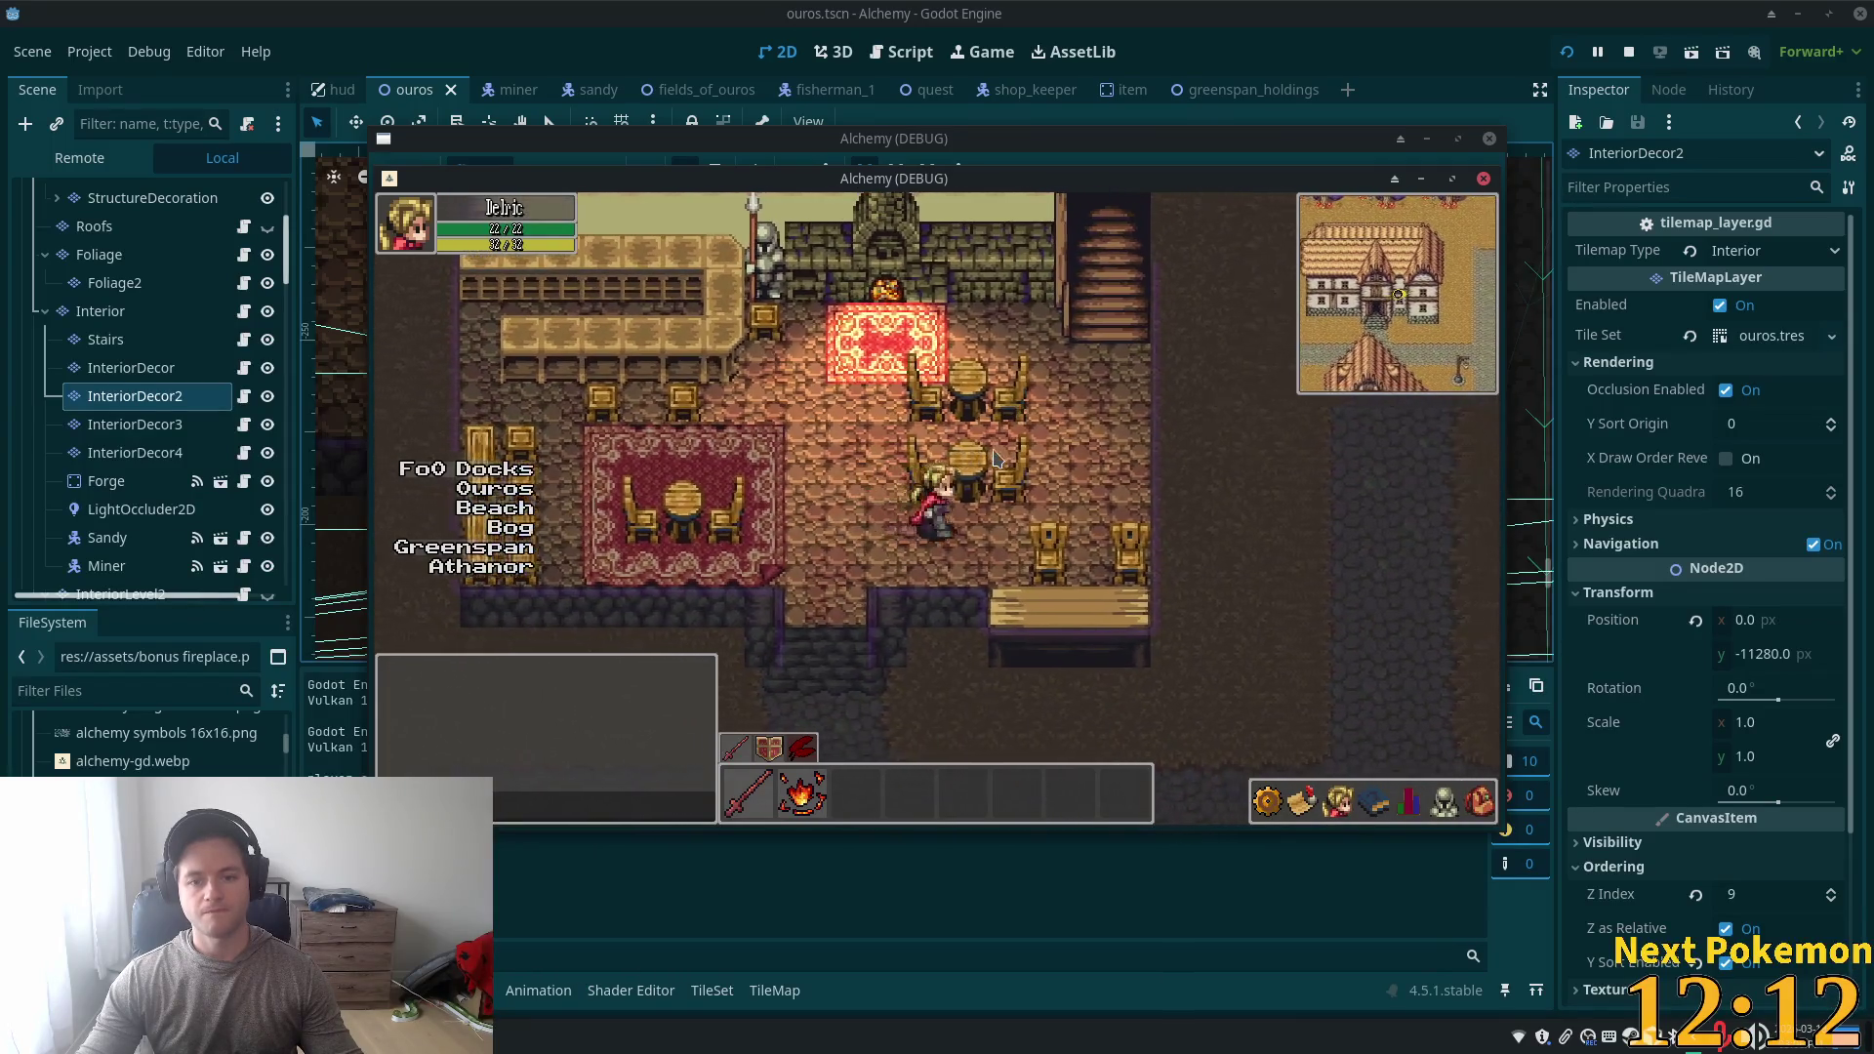
key("Up")
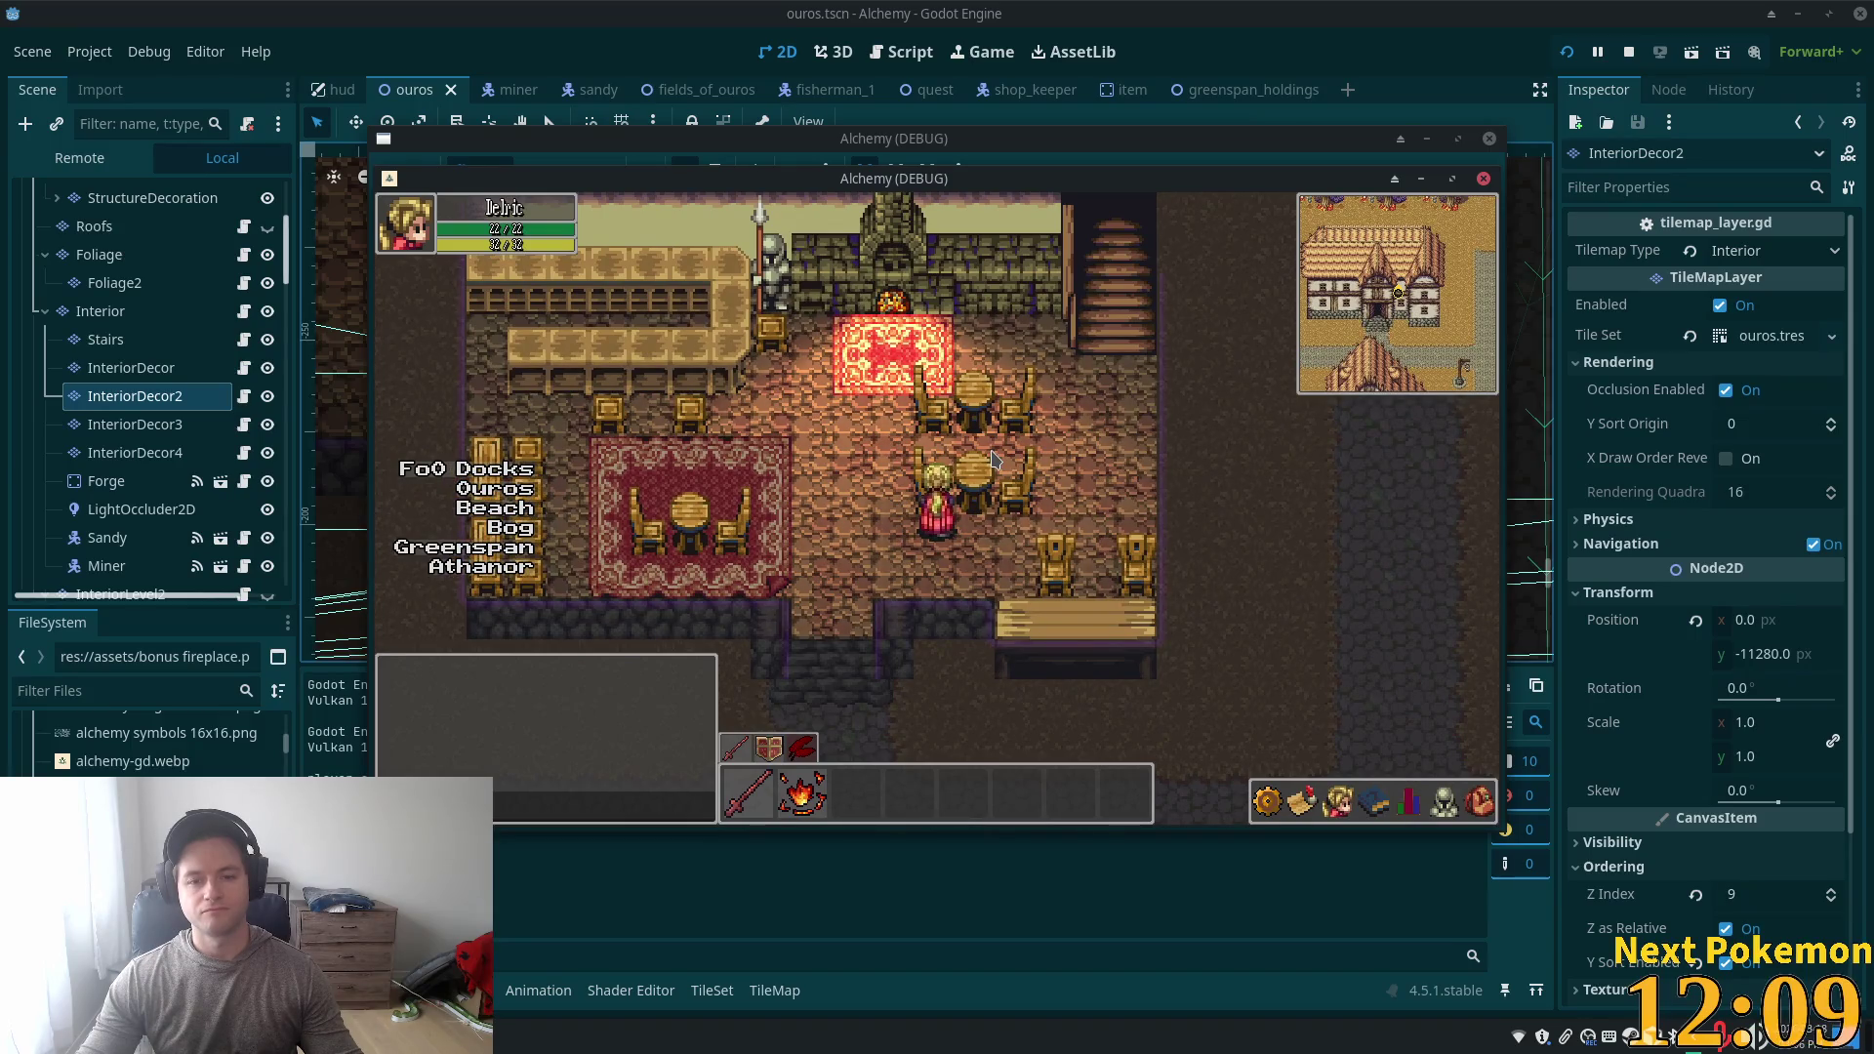
key("F5")
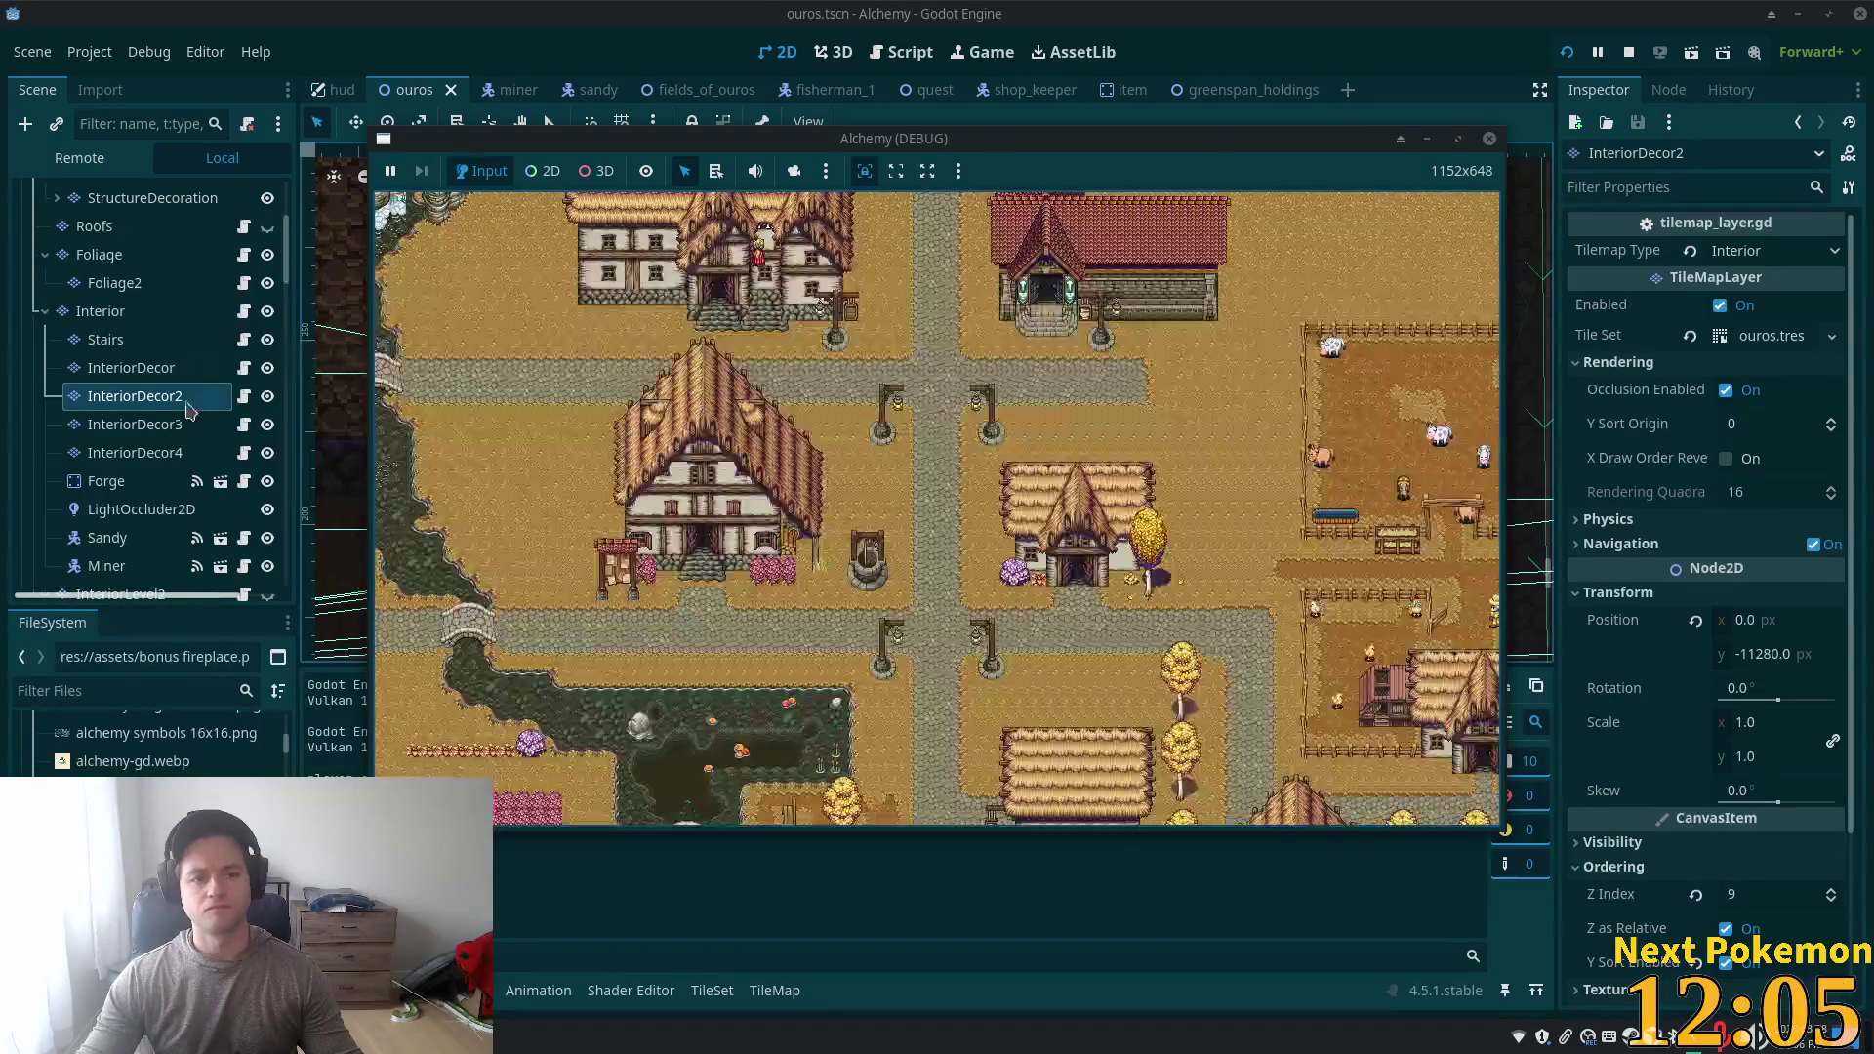
key("F8")
left_click(110, 369)
- Select the blue furniture tile in the TileSet editor and focus its collision polygon
left_click(135, 395)
left_click(990, 802)
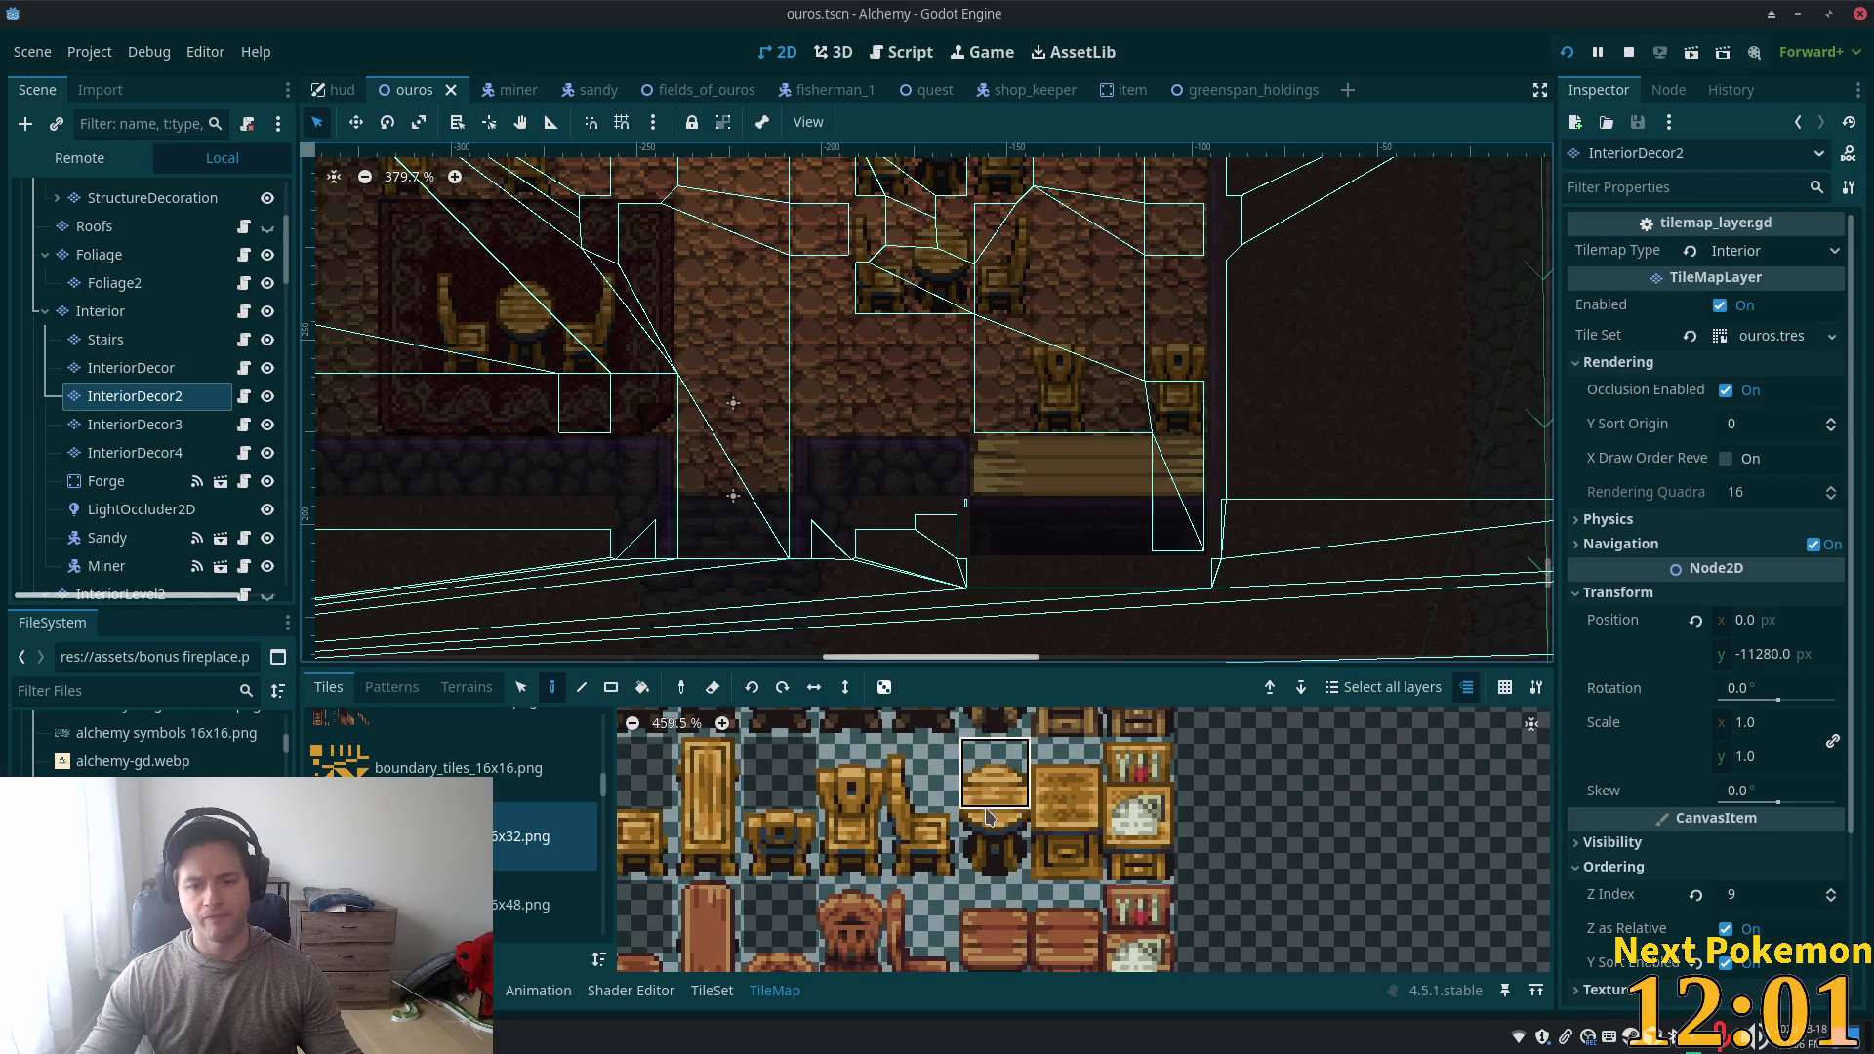
left_click(711, 989)
scroll(1005, 880, "up", 2)
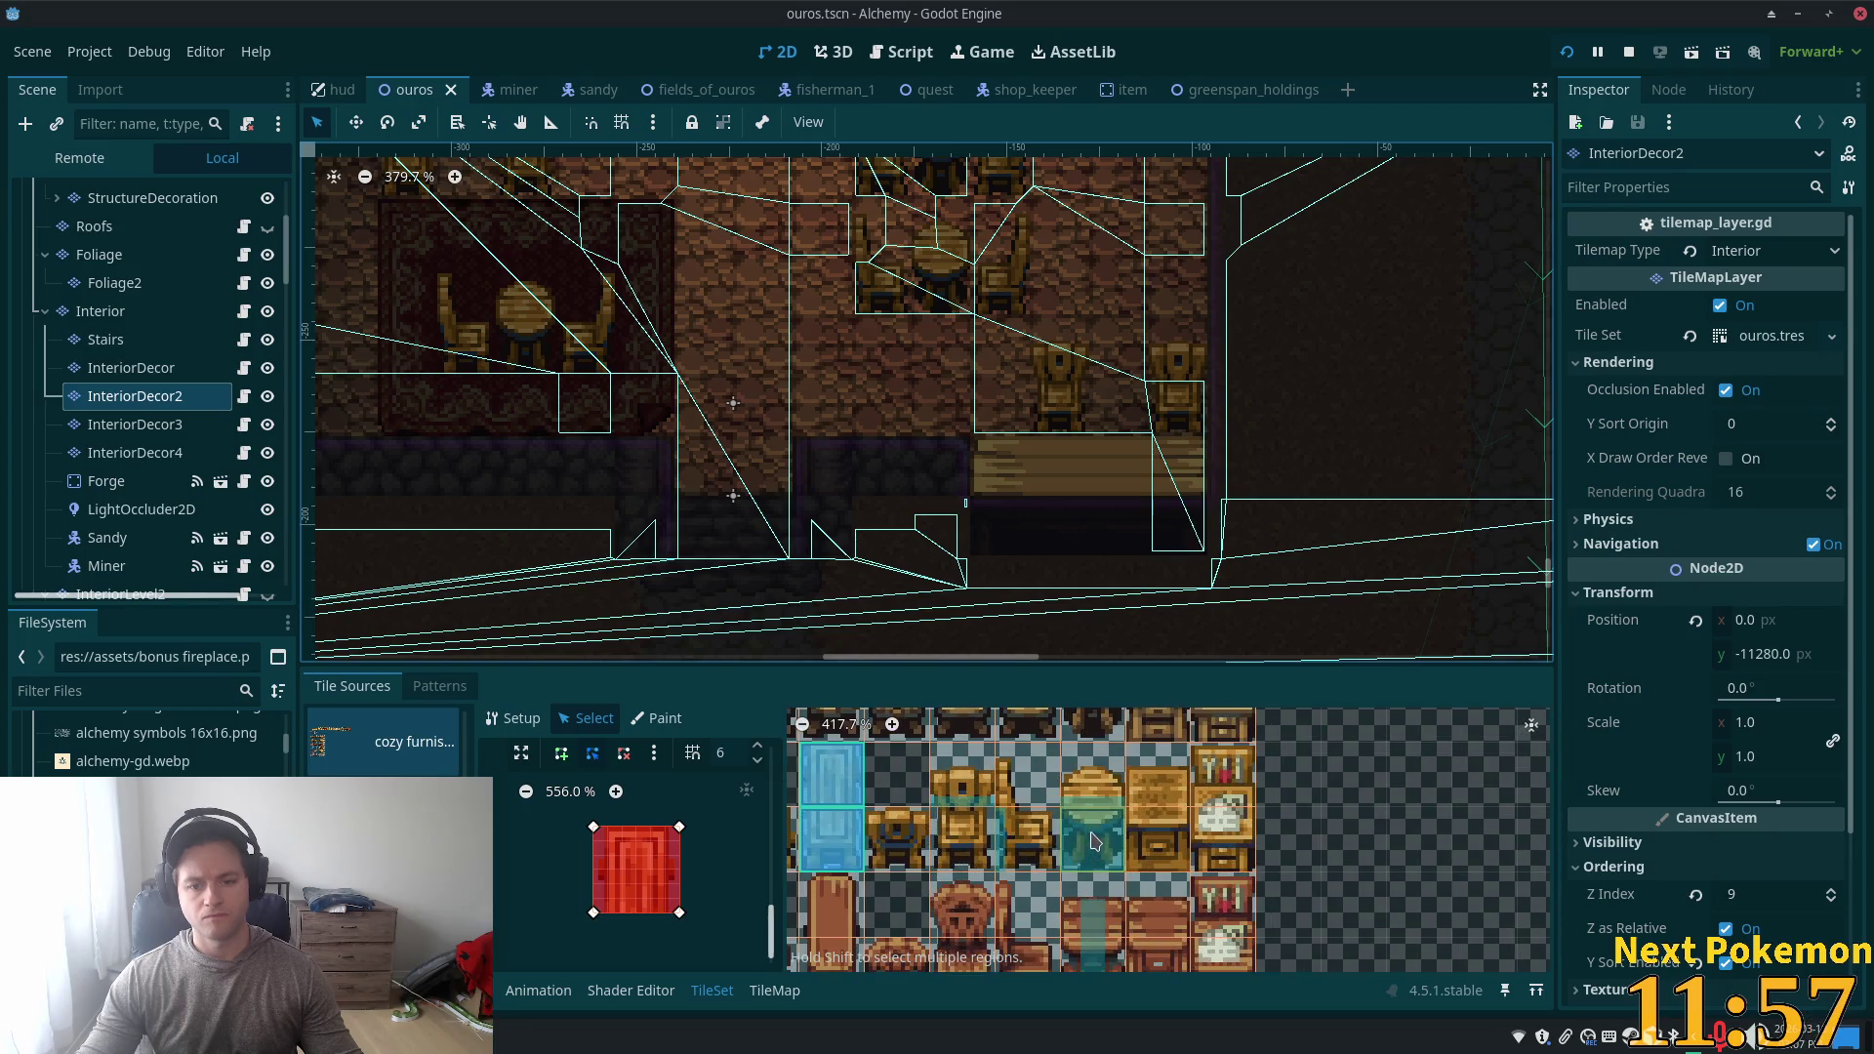
left_click(1093, 841)
scroll(832, 818, "up", 1)
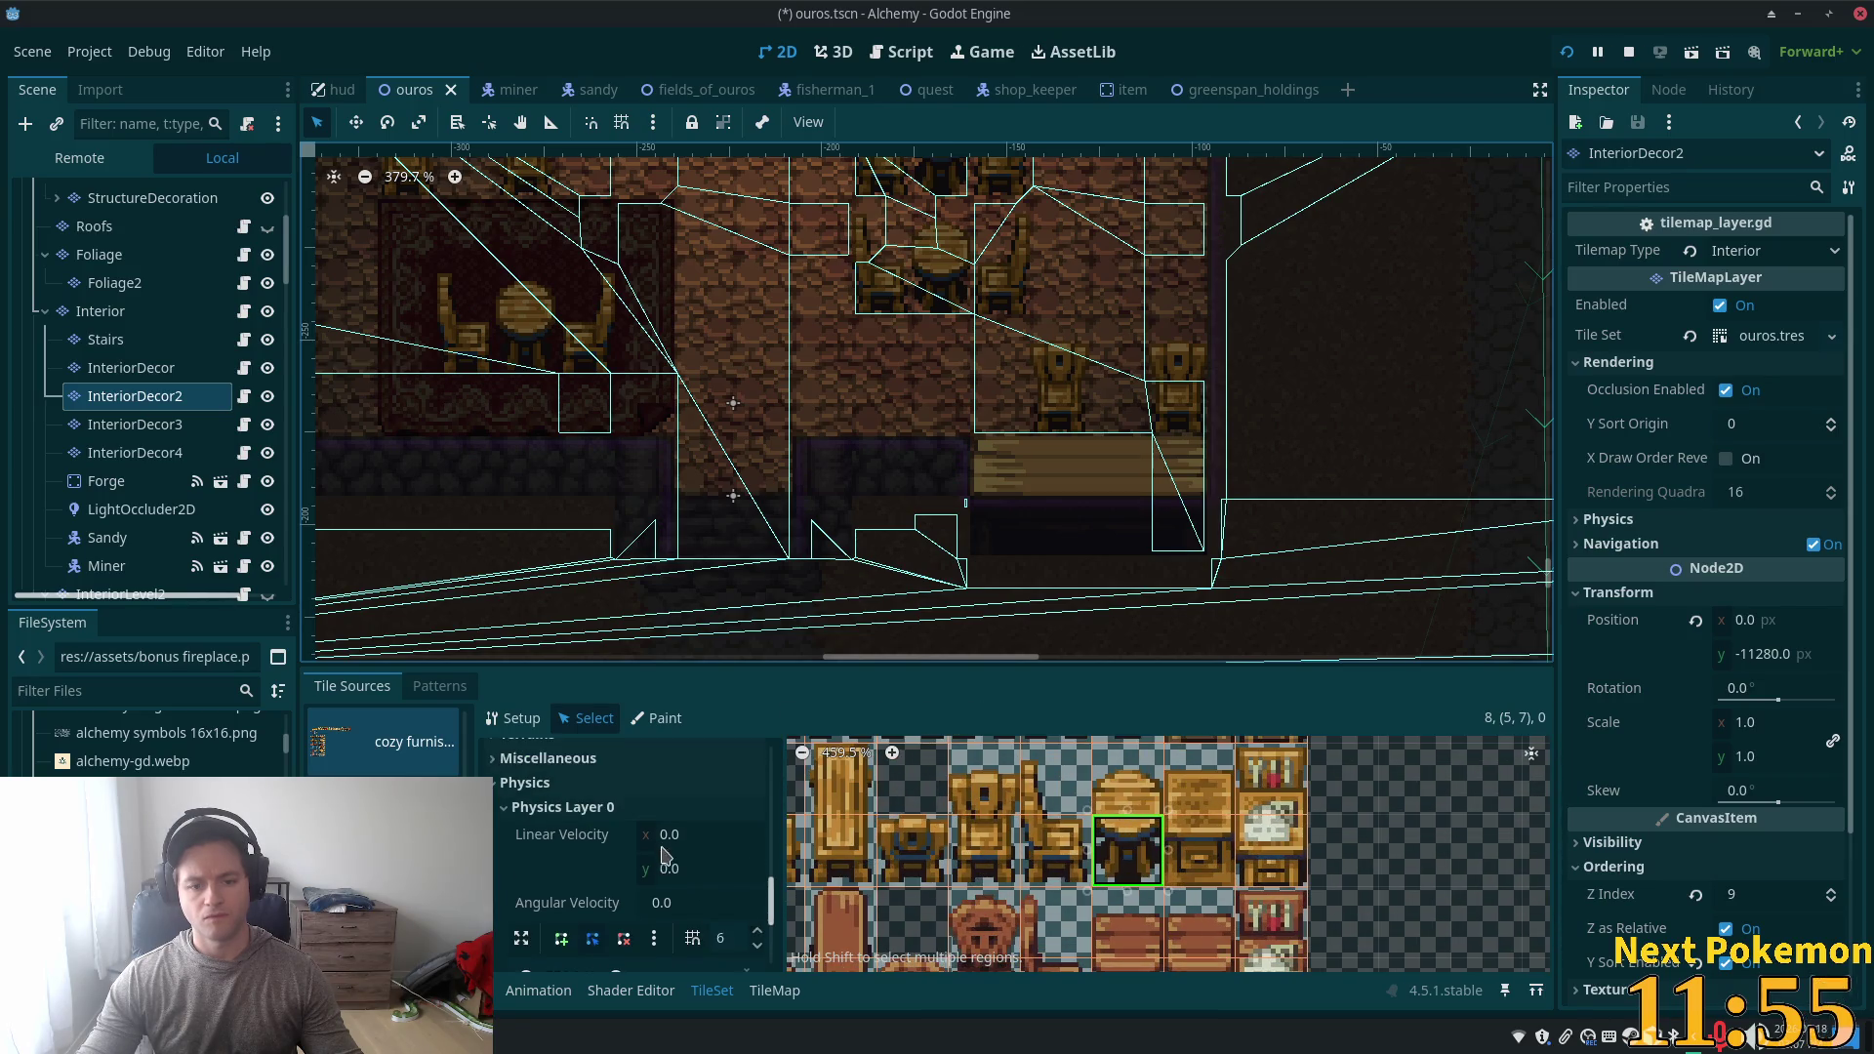
scroll(673, 907, "down", 2)
left_click(599, 876)
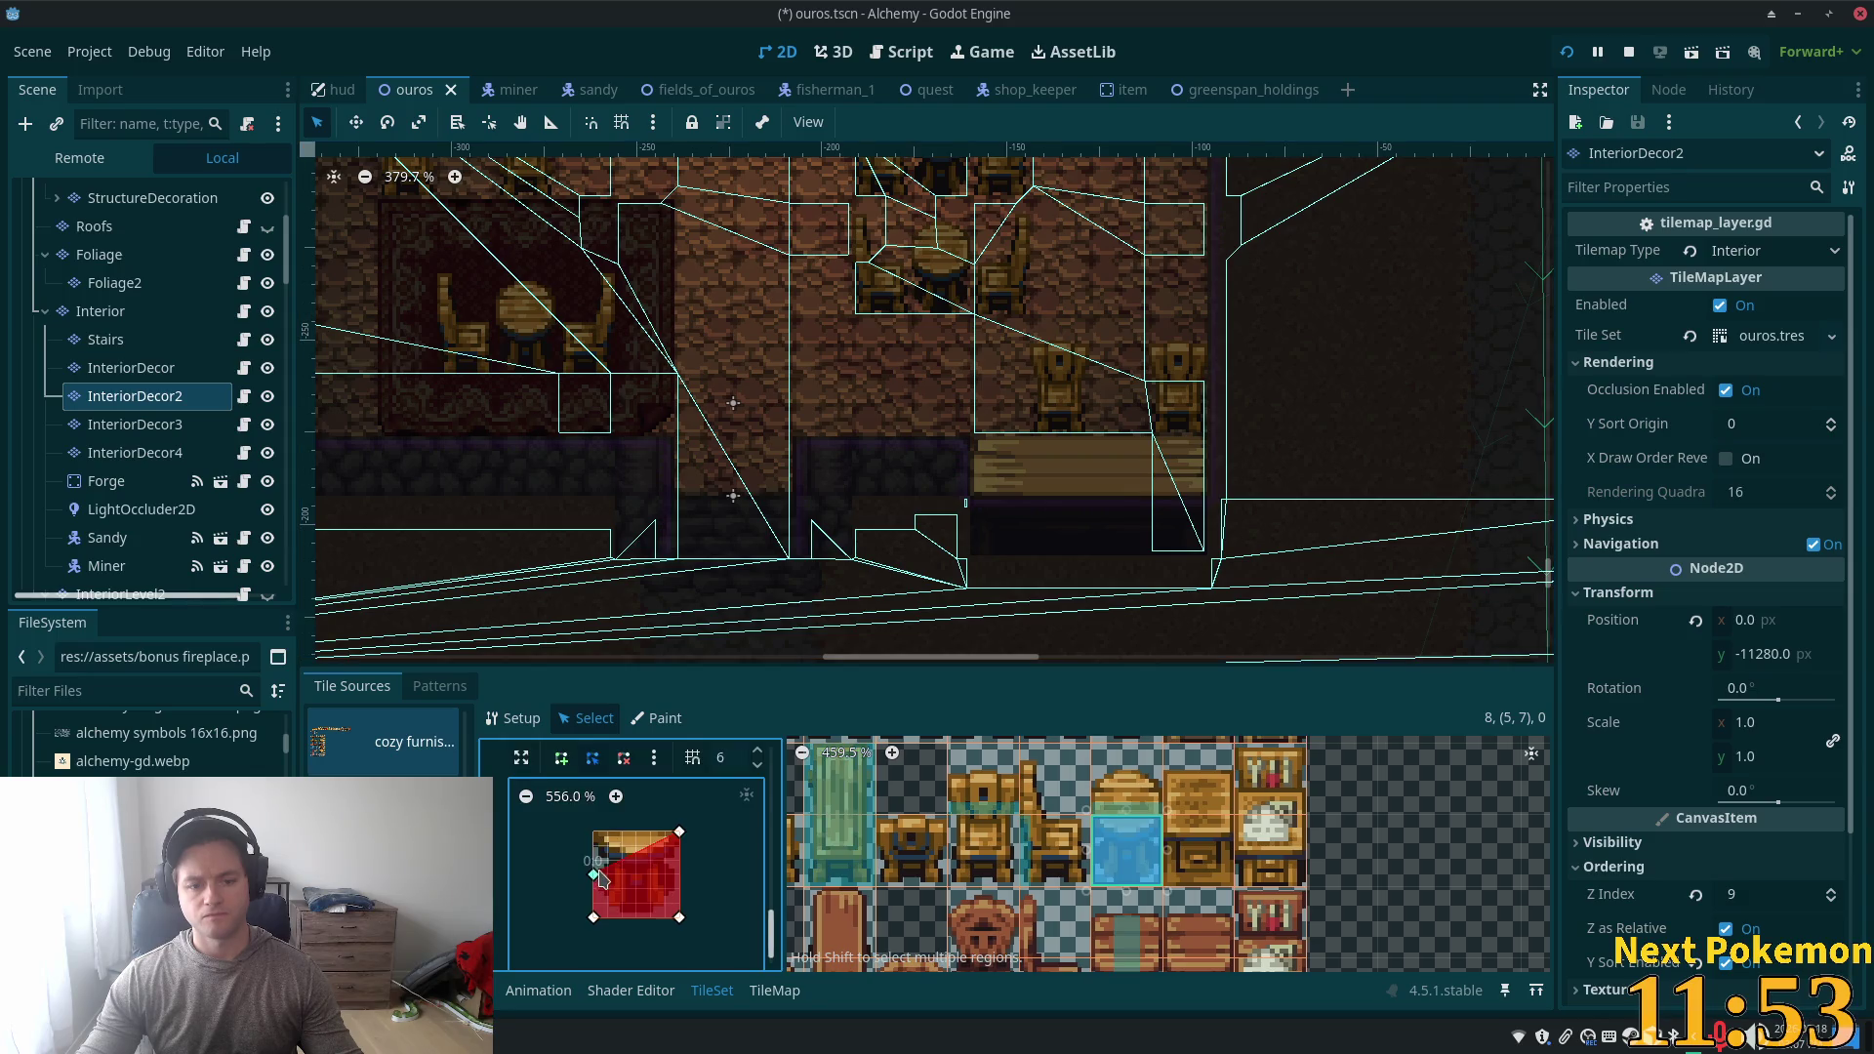
- Drag the polygon's corners to fit the sprite tightly, save, and run the game with F5
left_click_drag(607, 856, 622, 835)
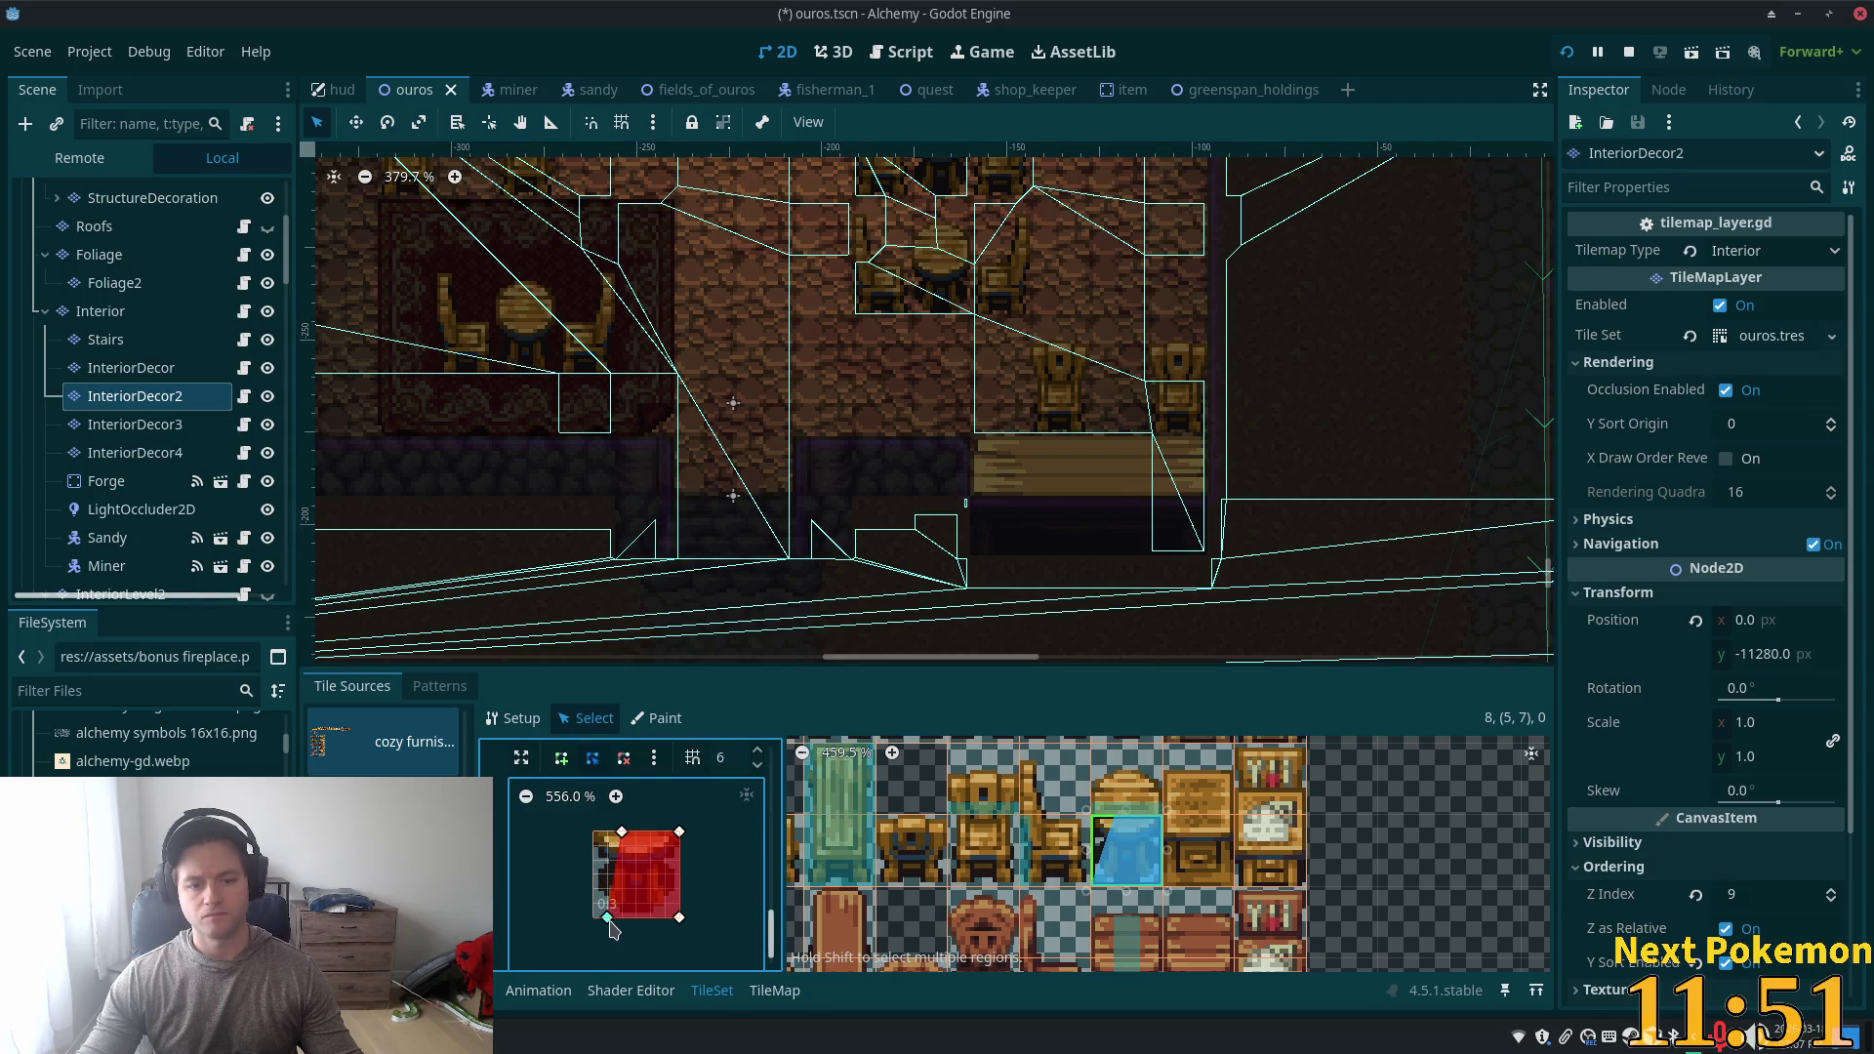
left_click_drag(664, 834, 652, 833)
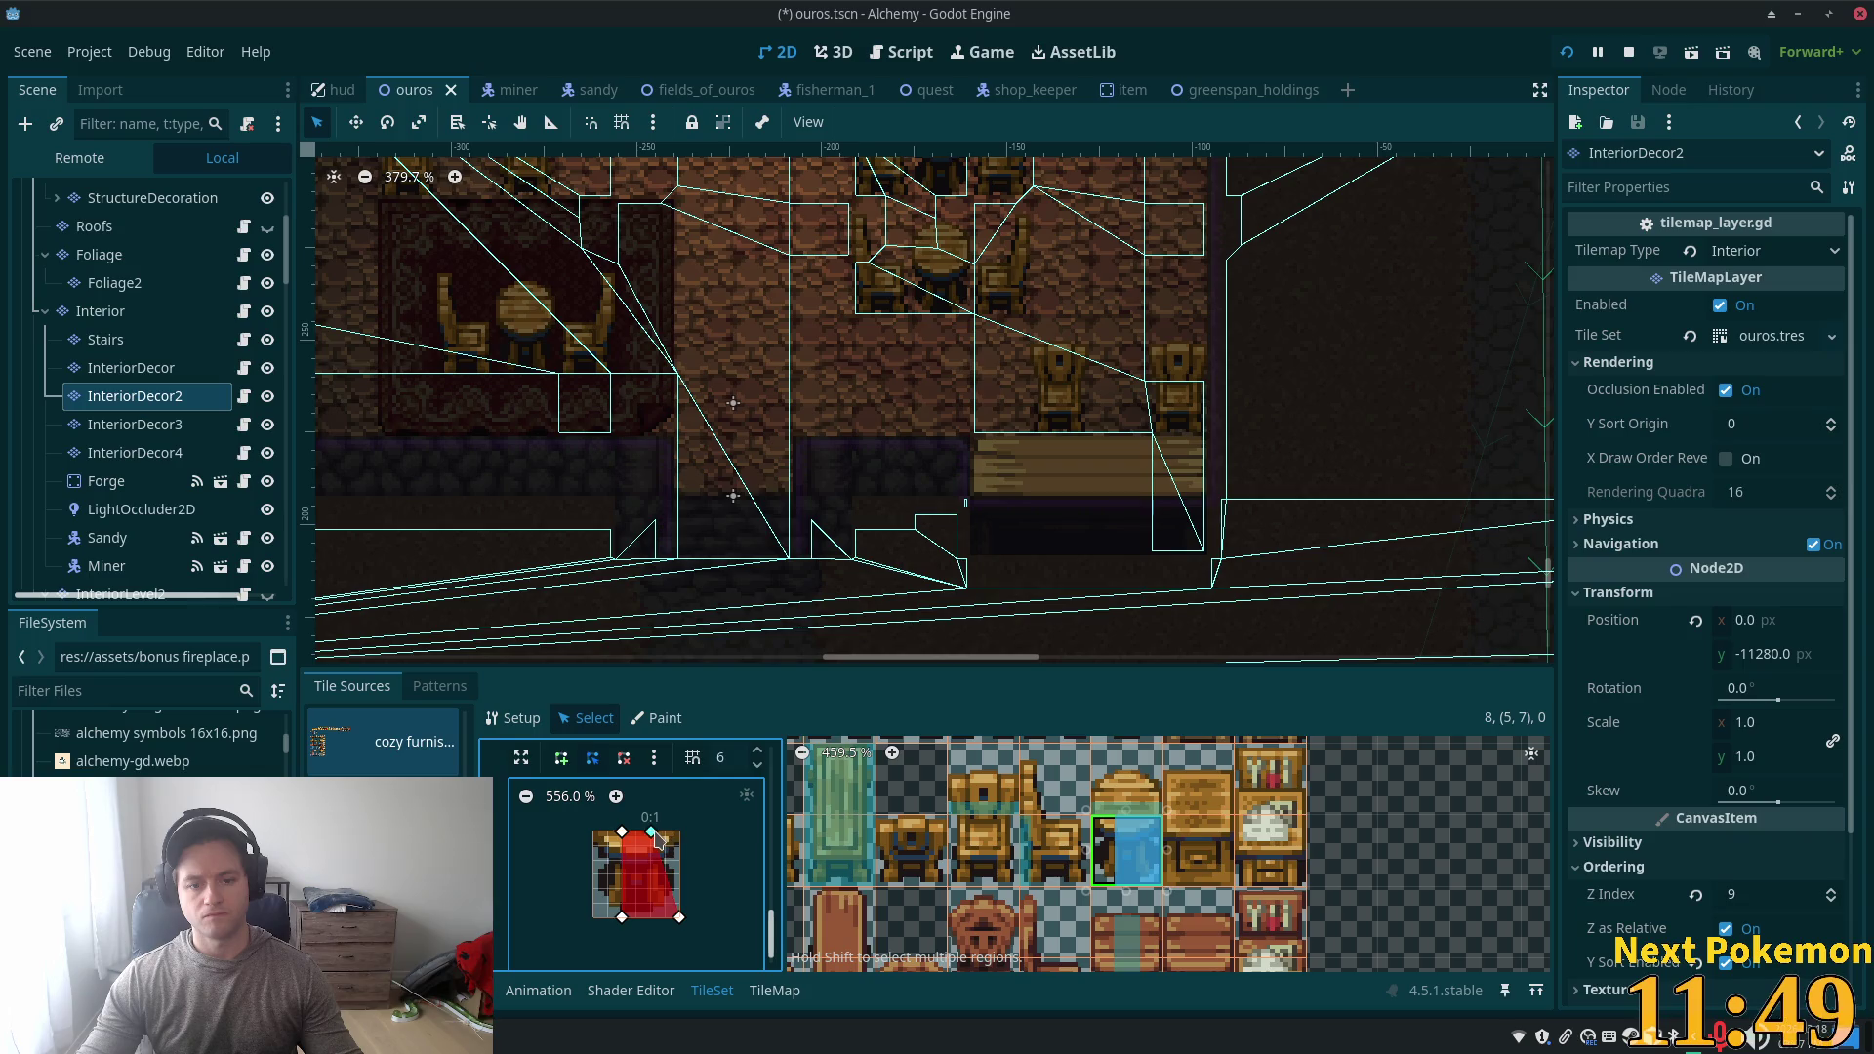
left_click_drag(678, 917, 666, 917)
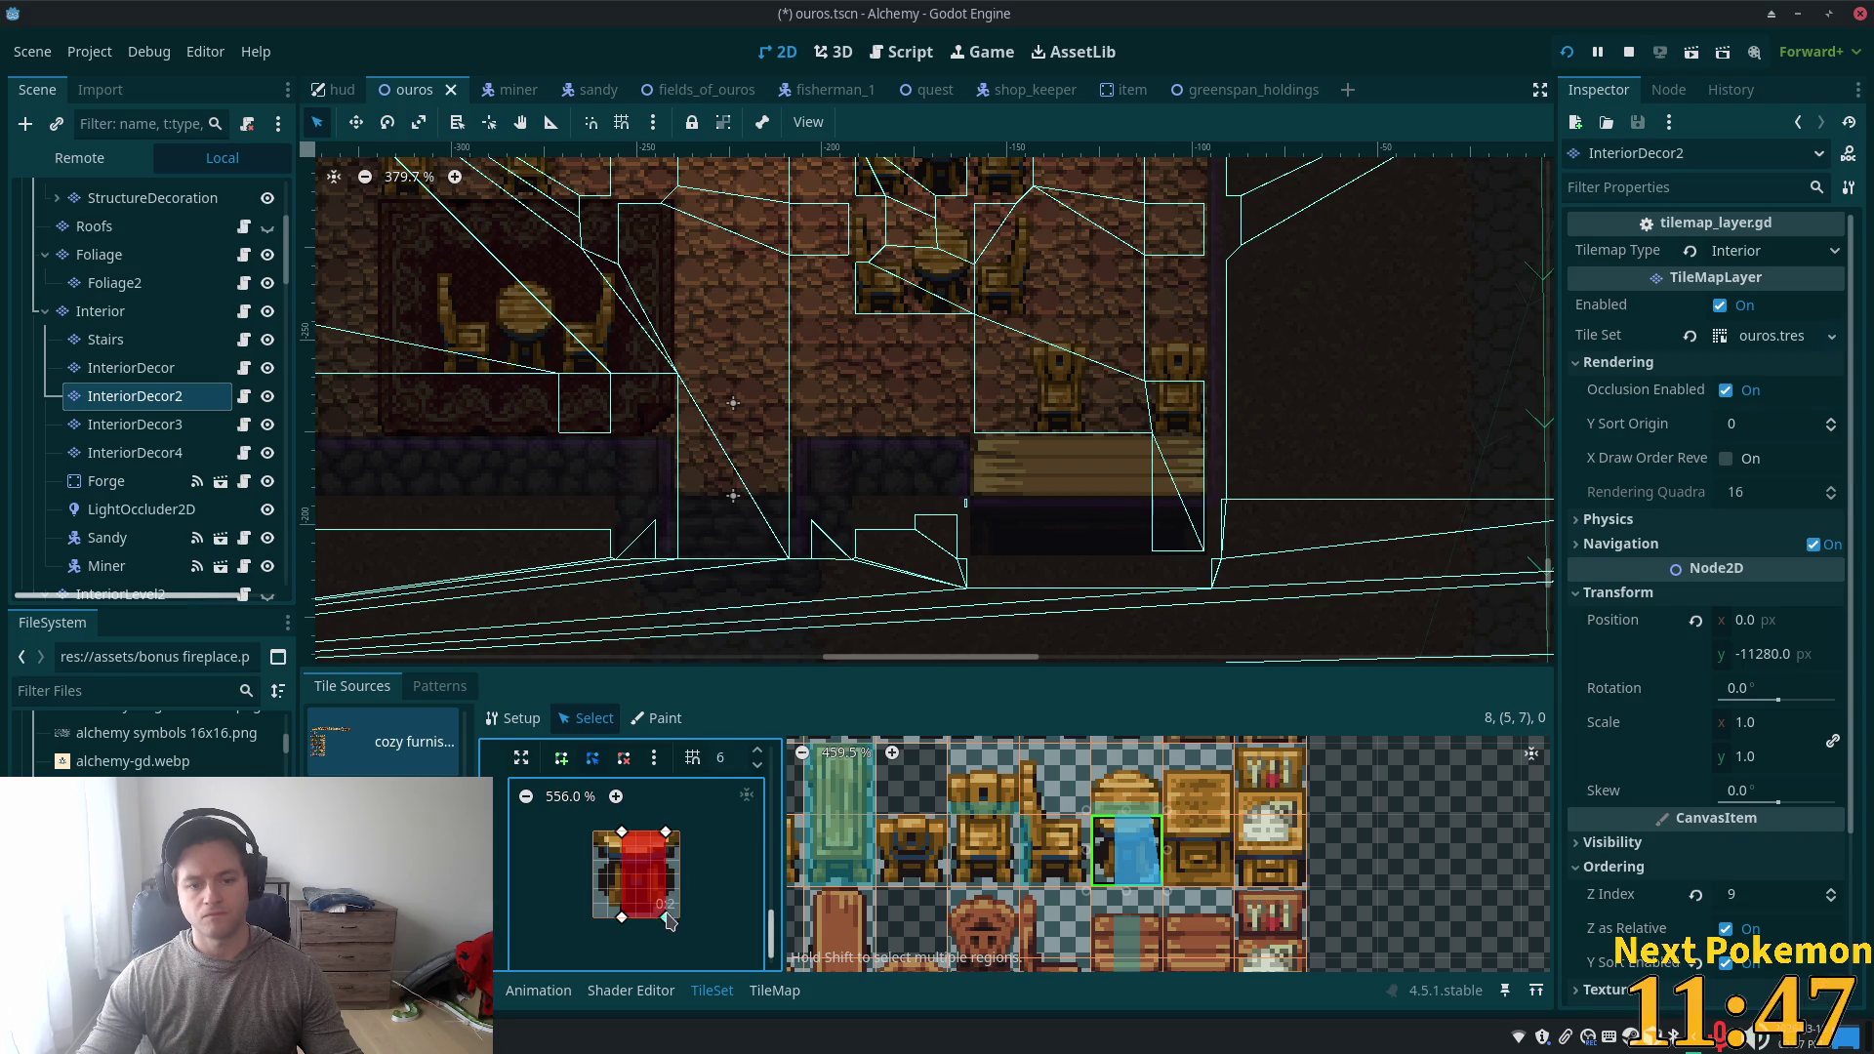
left_click_drag(622, 833, 607, 833)
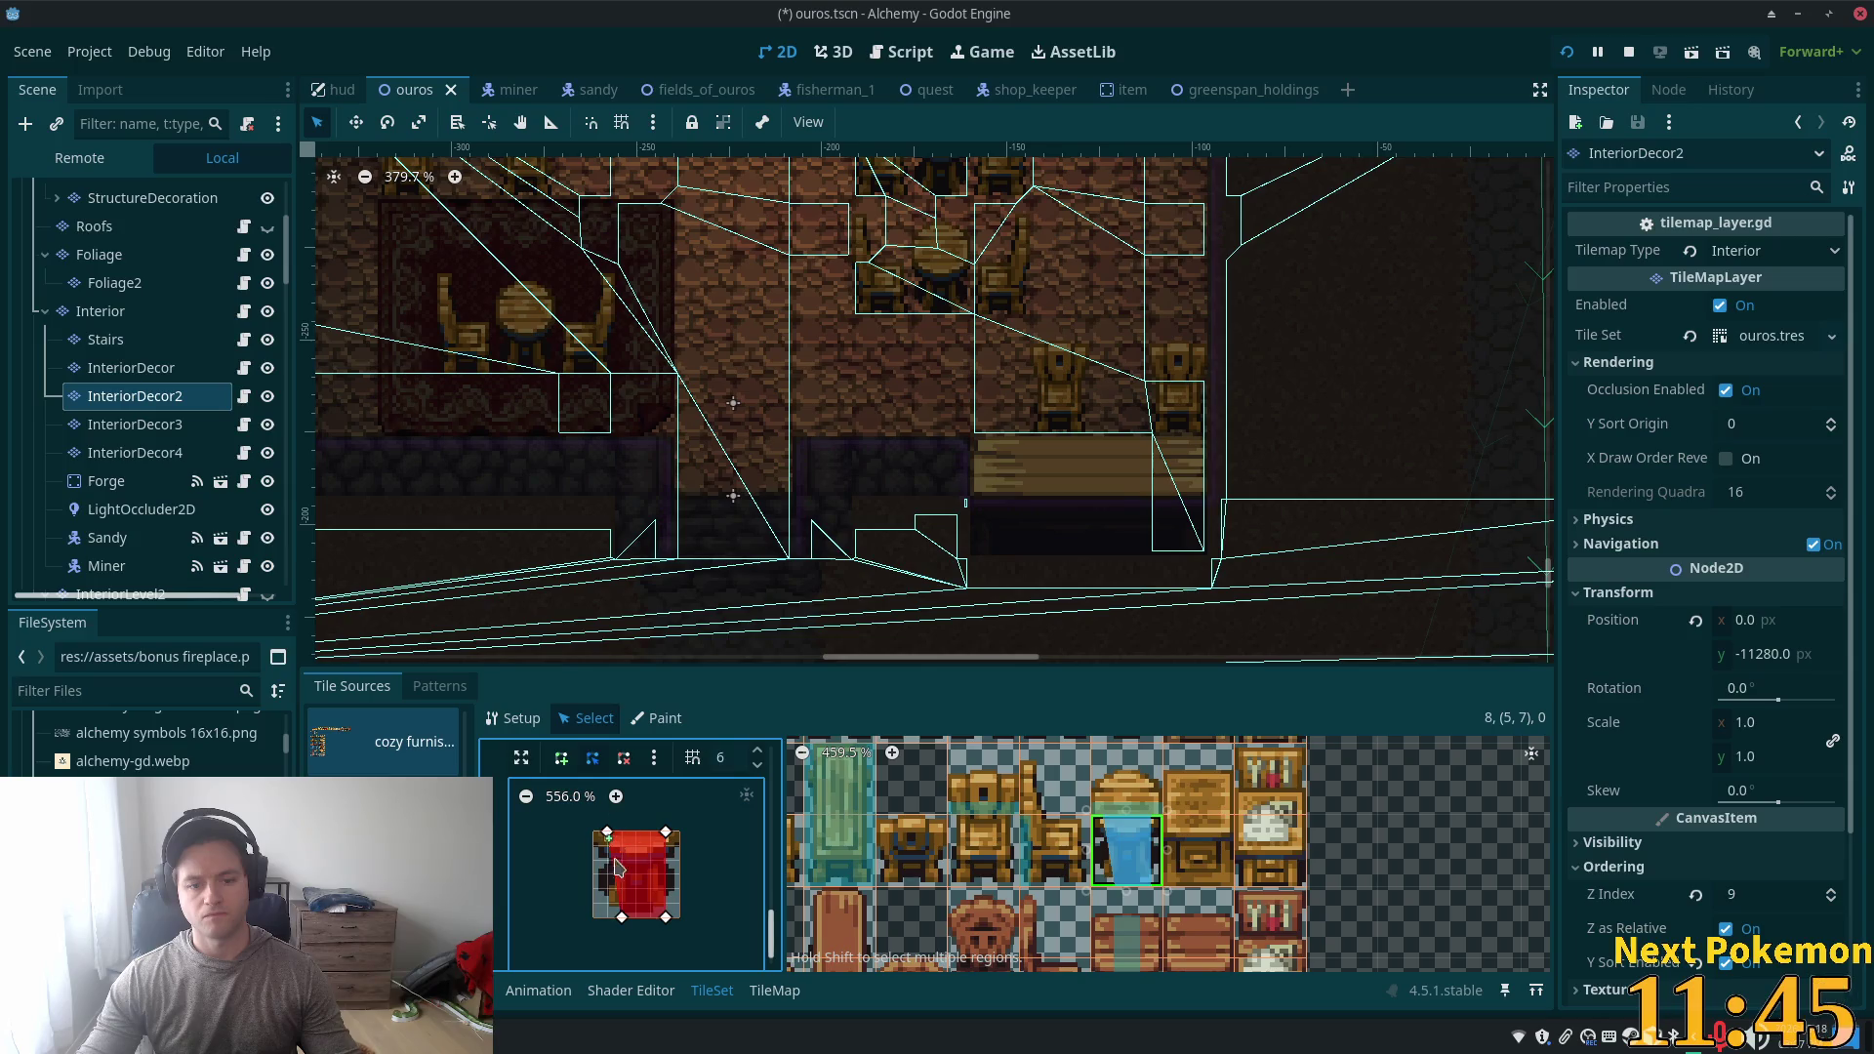
left_click_drag(622, 918, 608, 906)
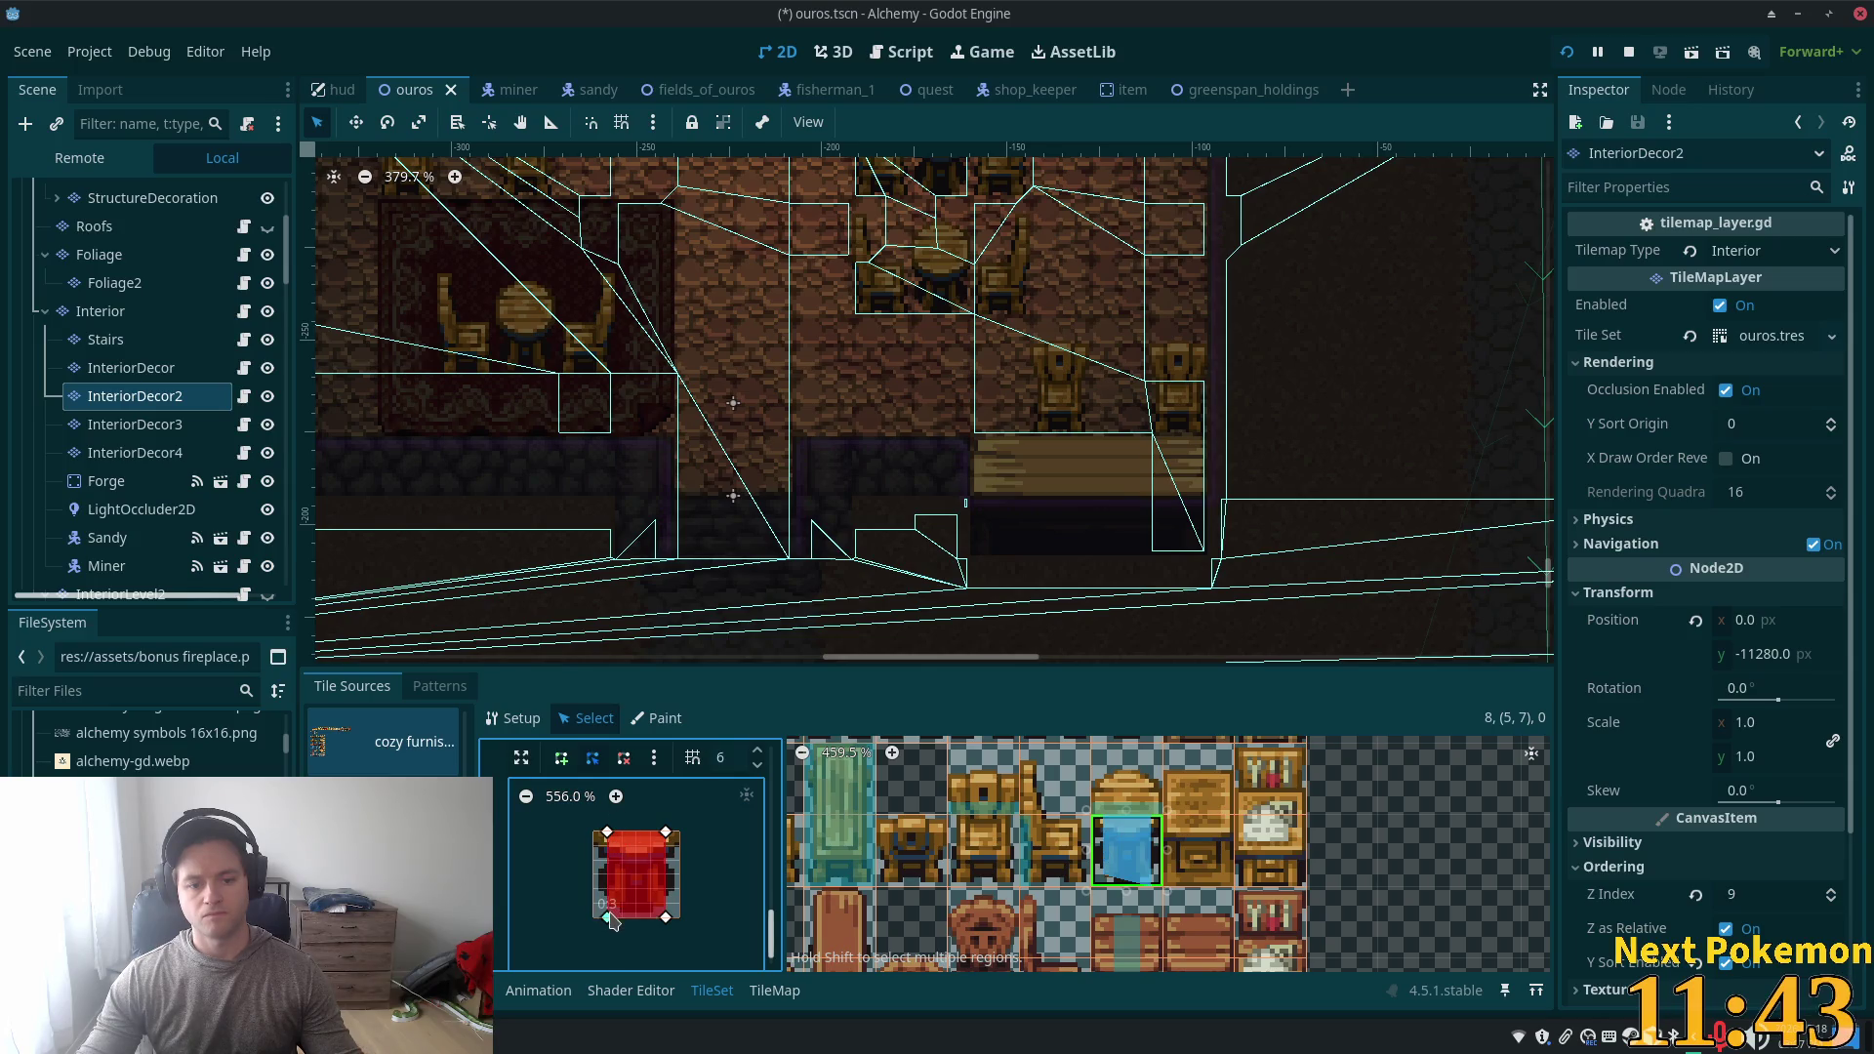
key("ctrl+s")
scroll(1060, 903, "down", 1)
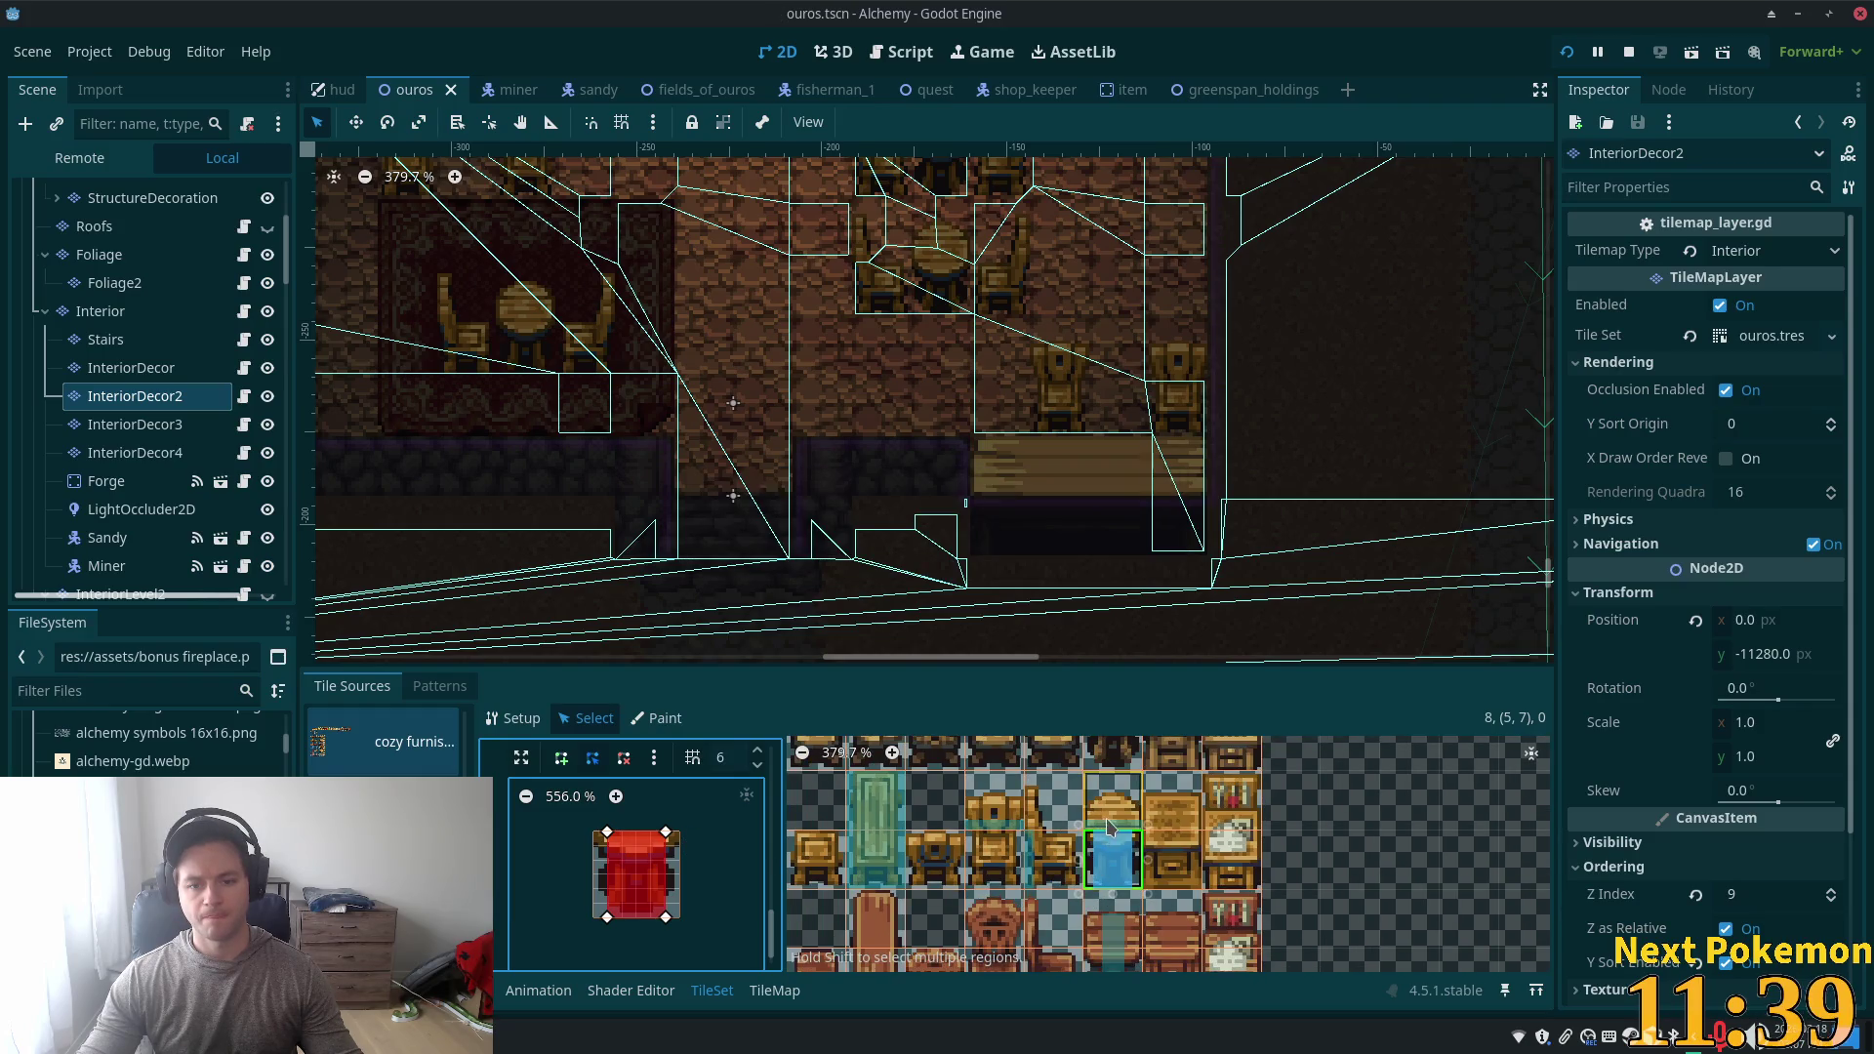
left_click_drag(668, 923, 668, 910)
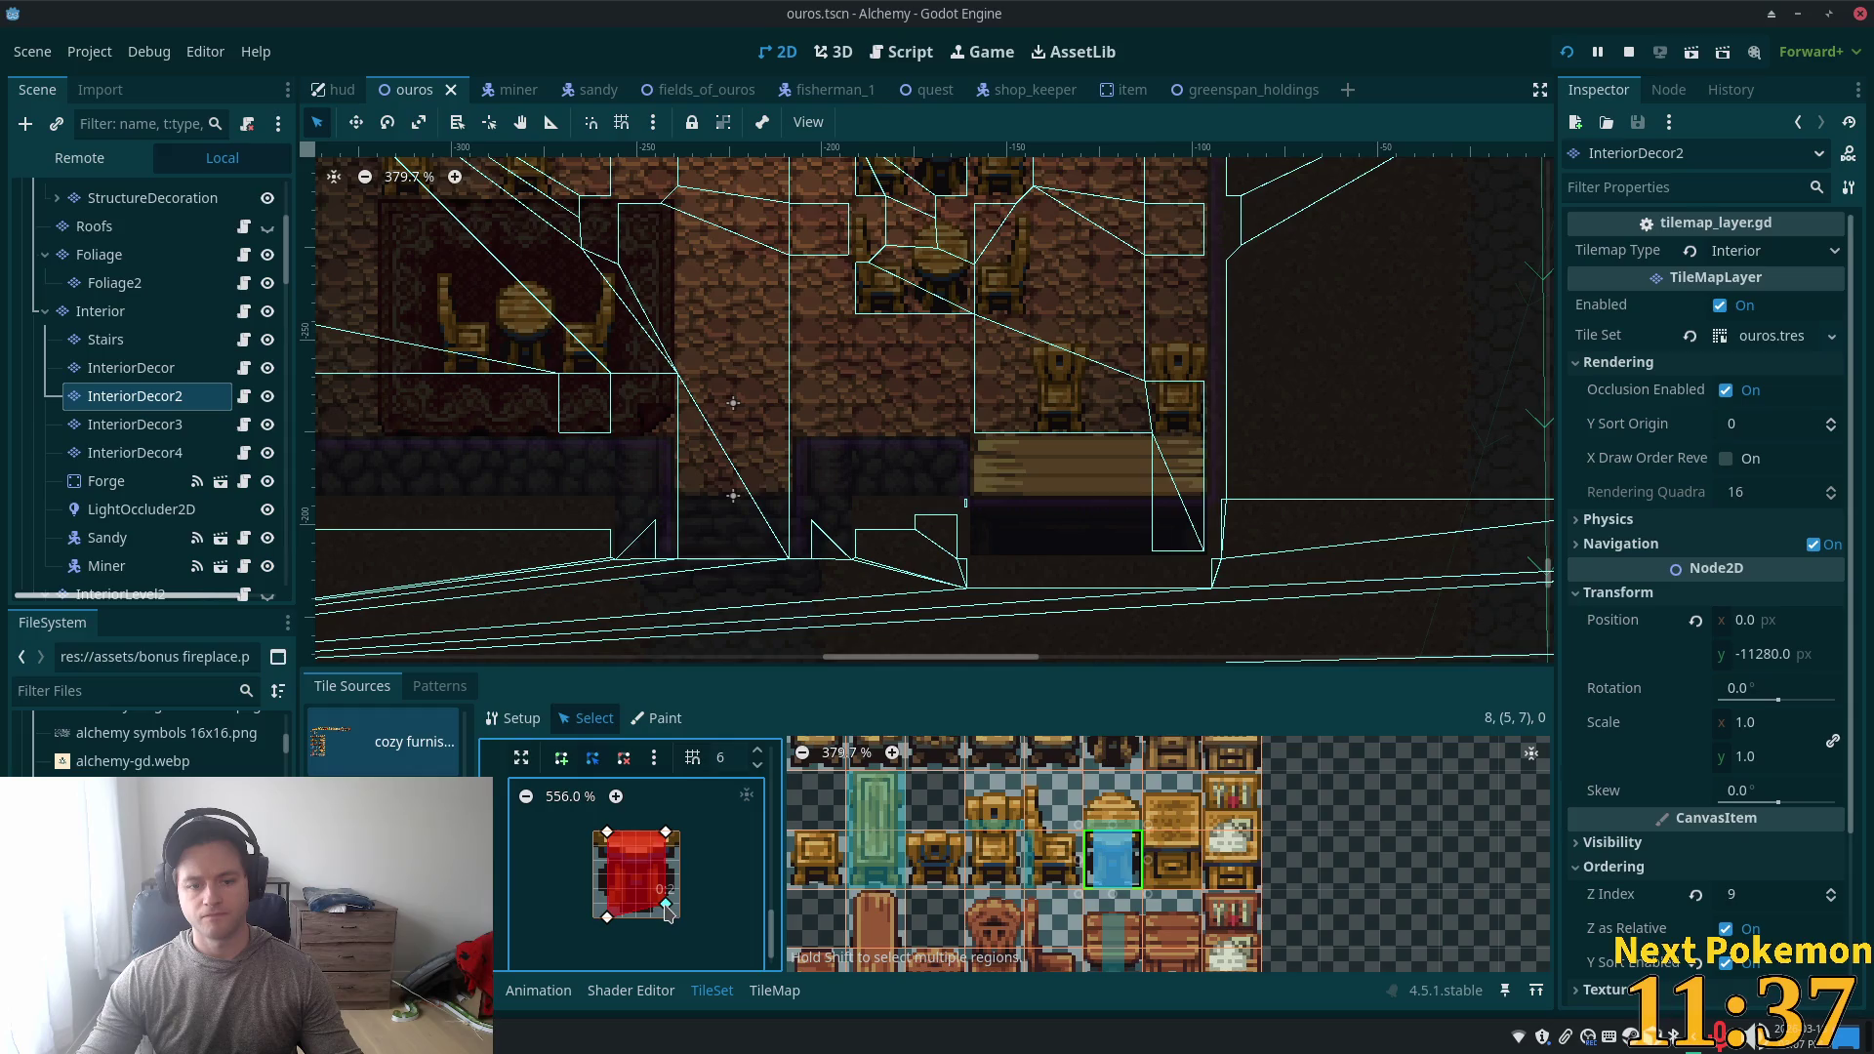
key("F5")
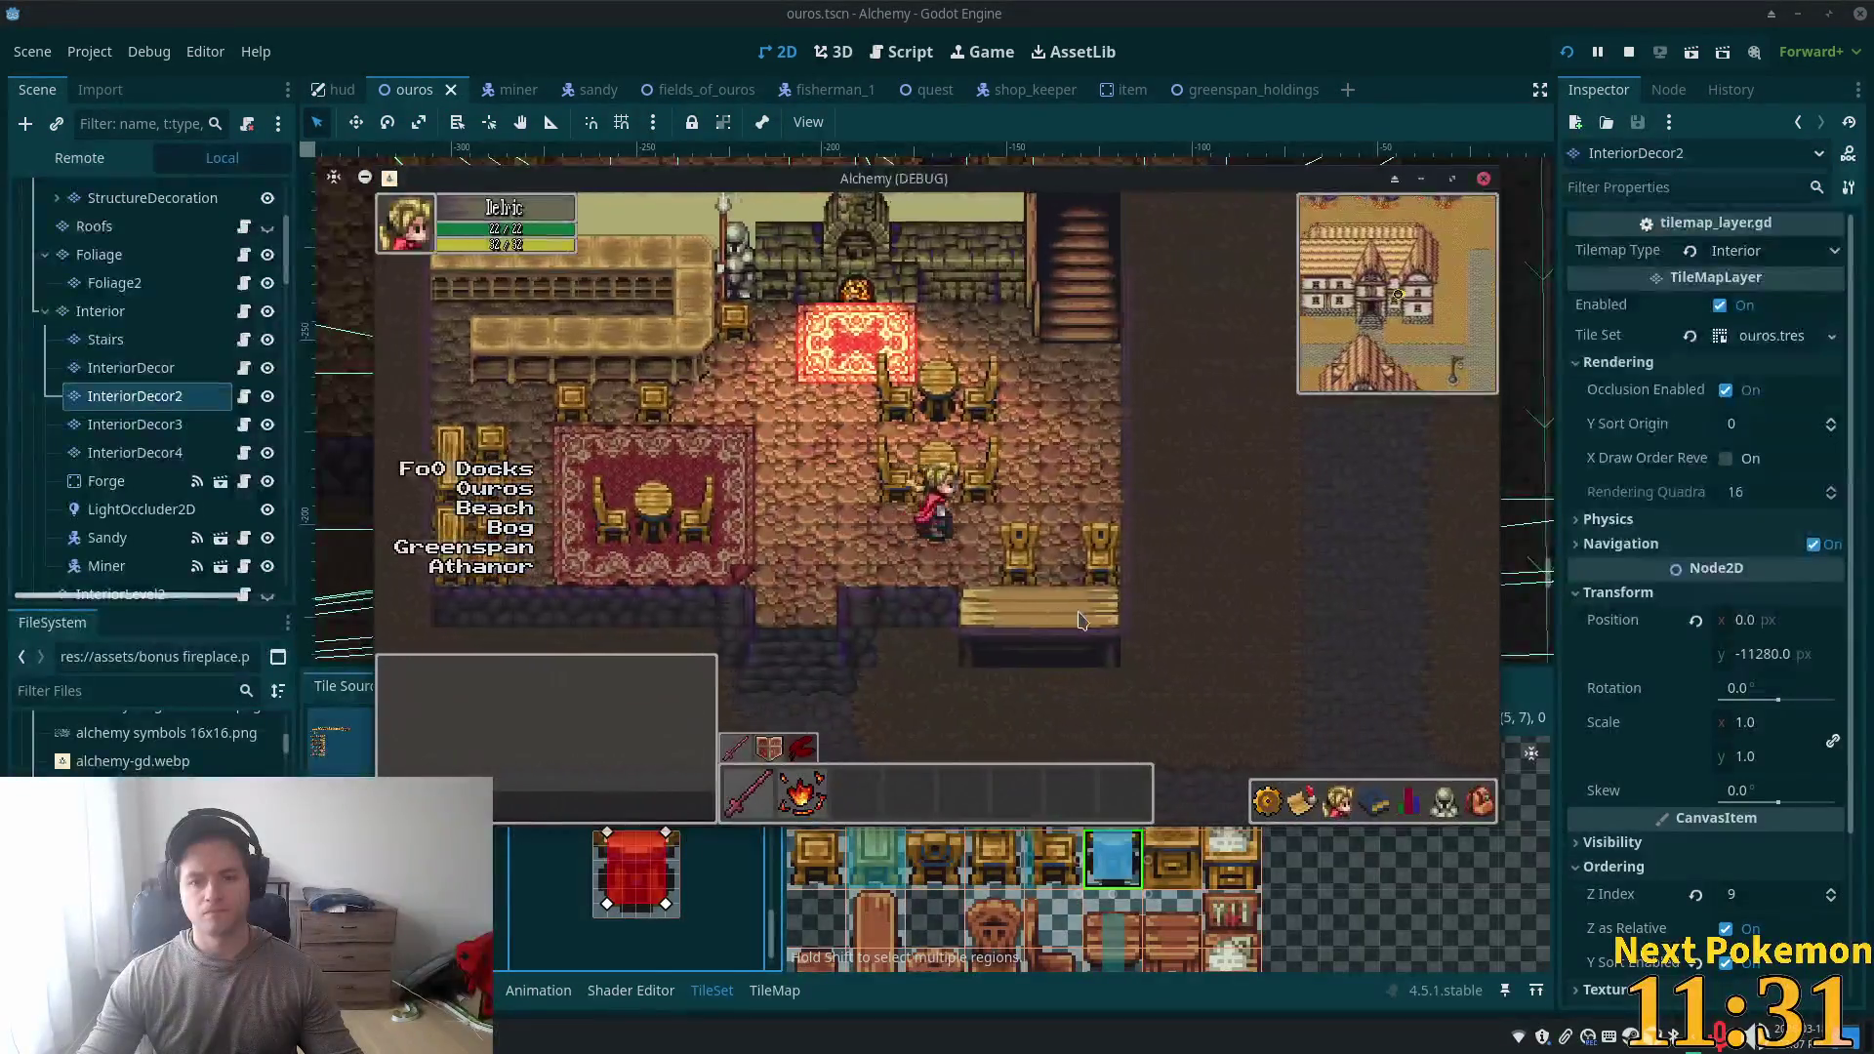
- Reload the running game and walk the character through the door into the tavern
left_click(1562, 58)
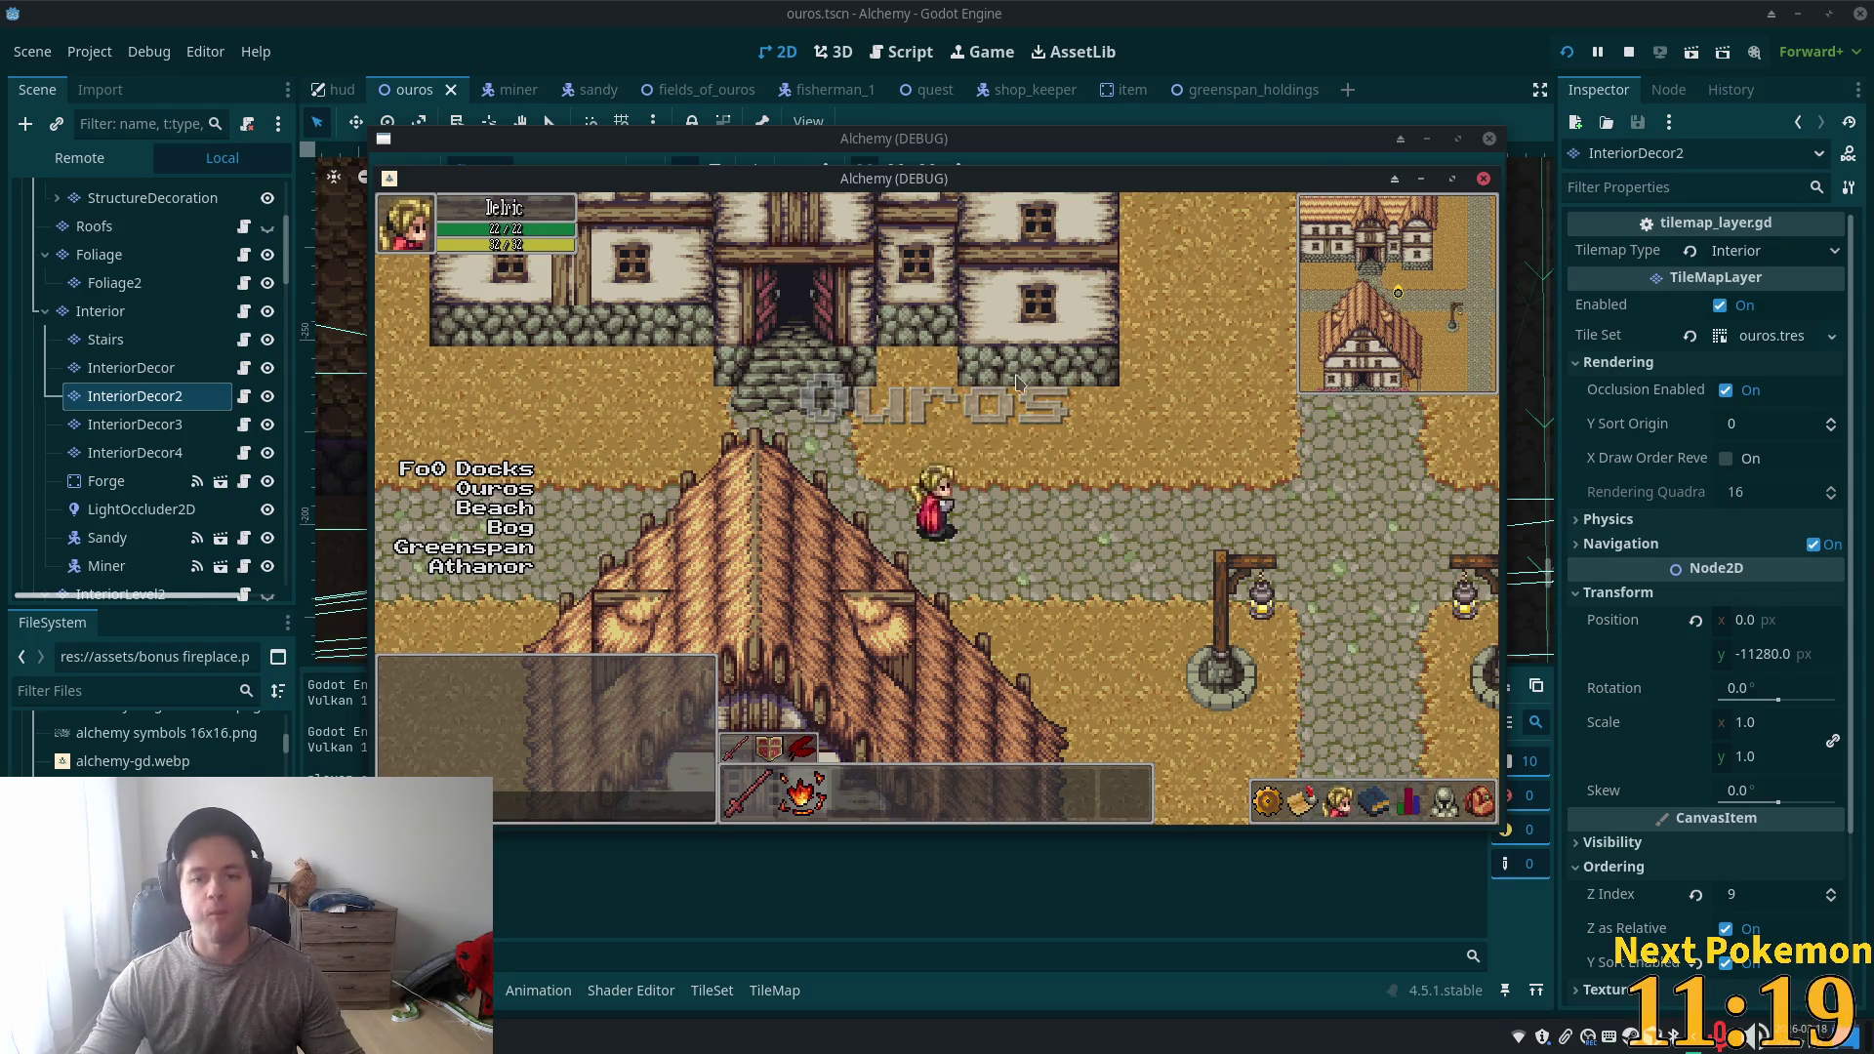
key("Up")
key("Left")
key("Up")
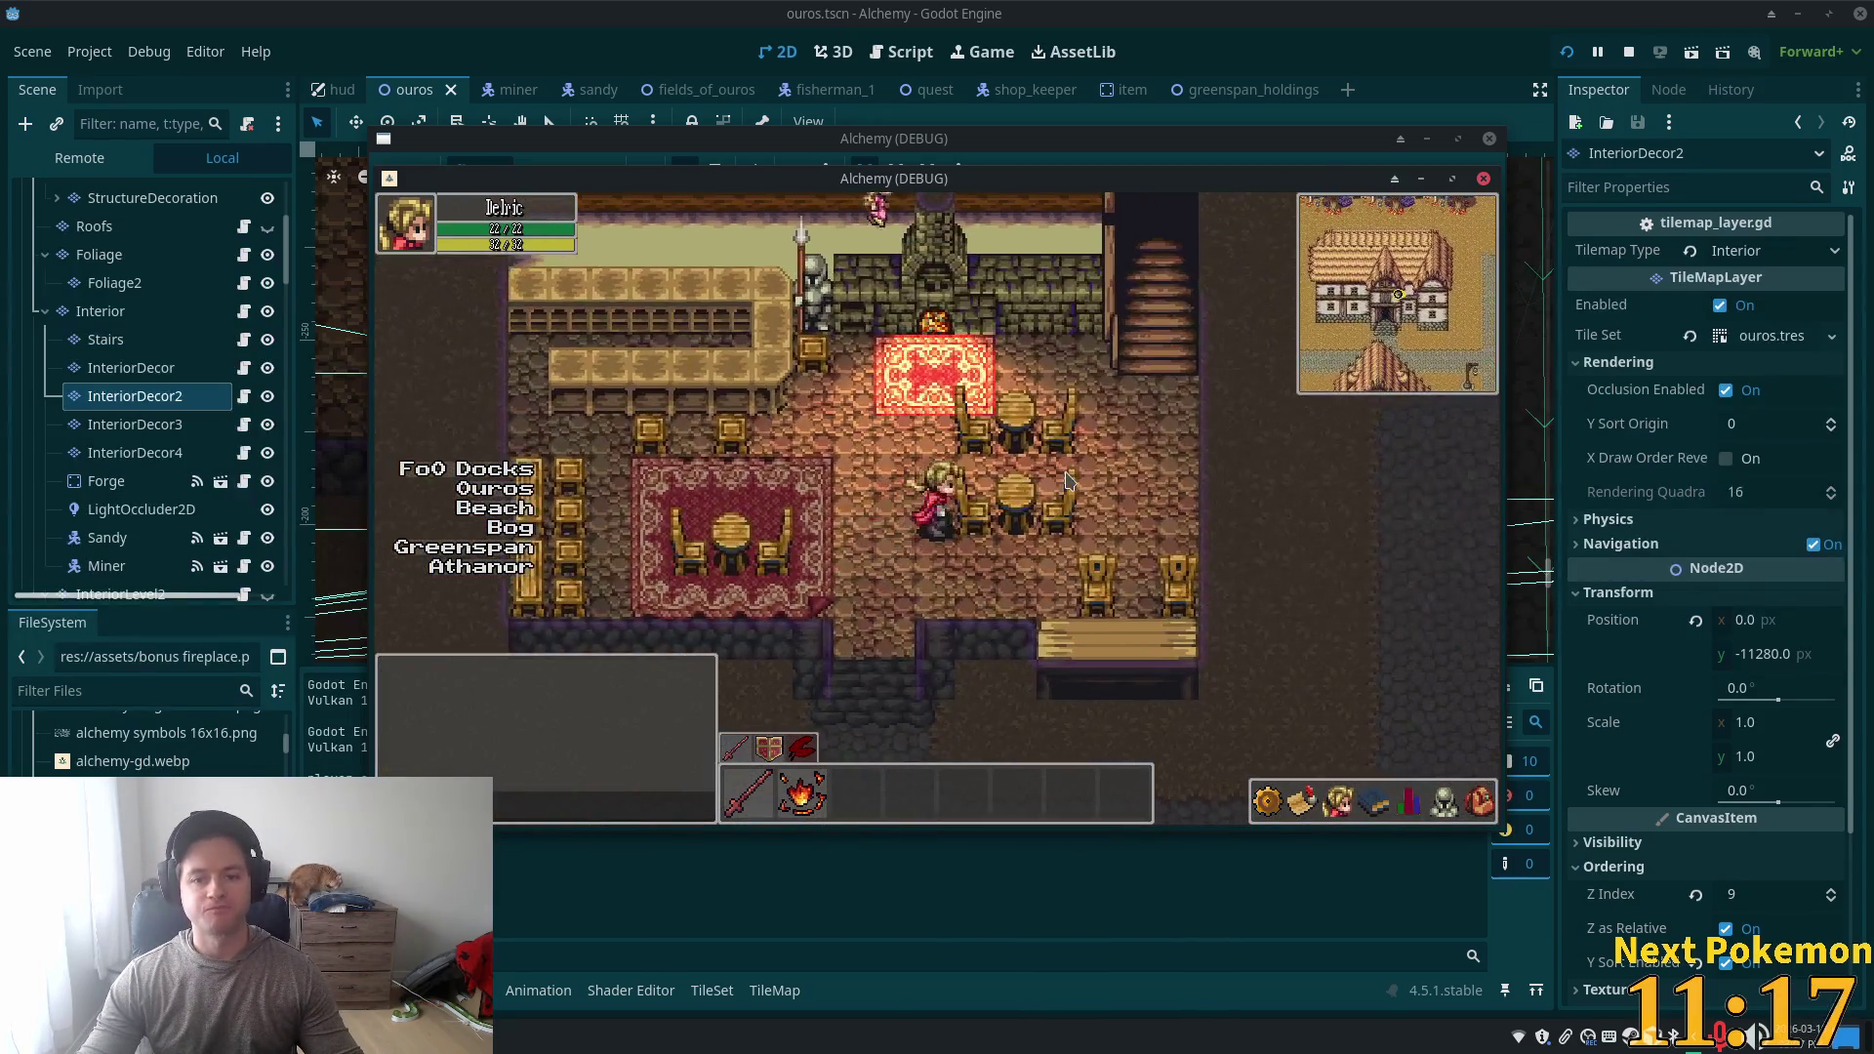
key("Right")
key("Up")
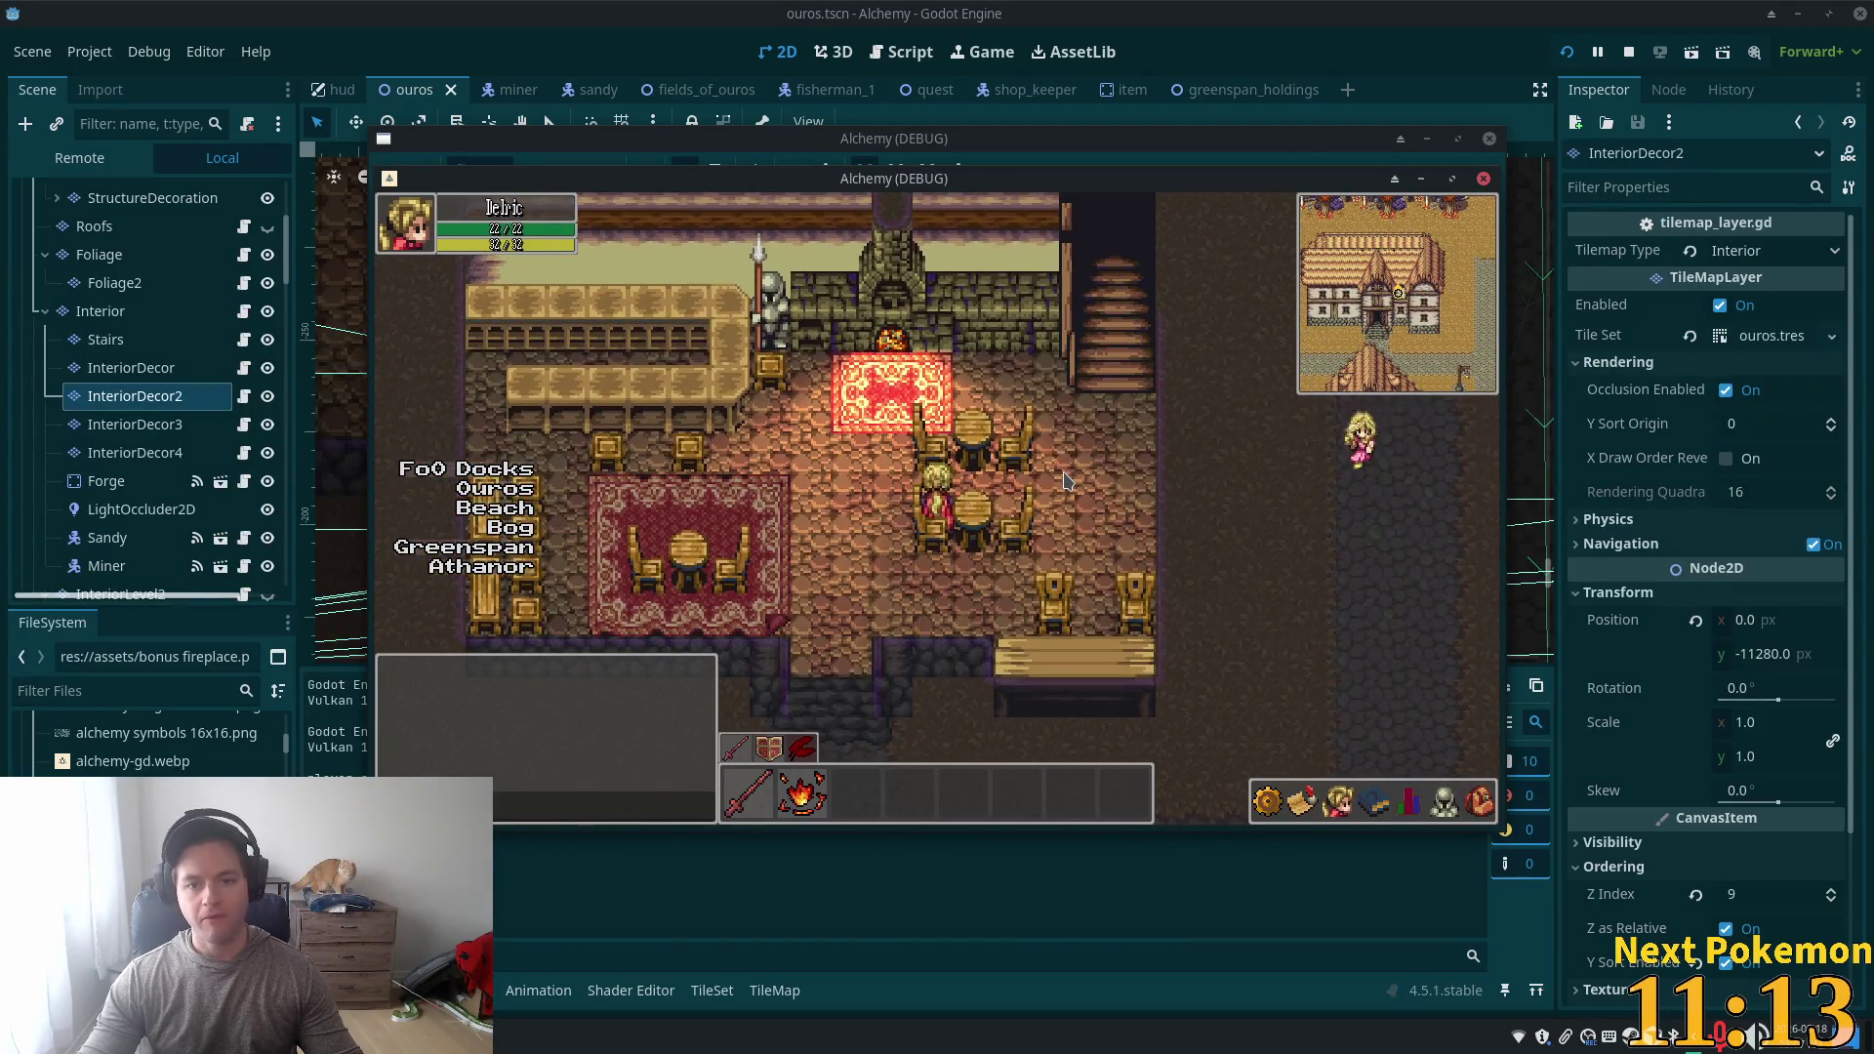
- Walk past the tables and push into the chairs to test their collisions
key("Right")
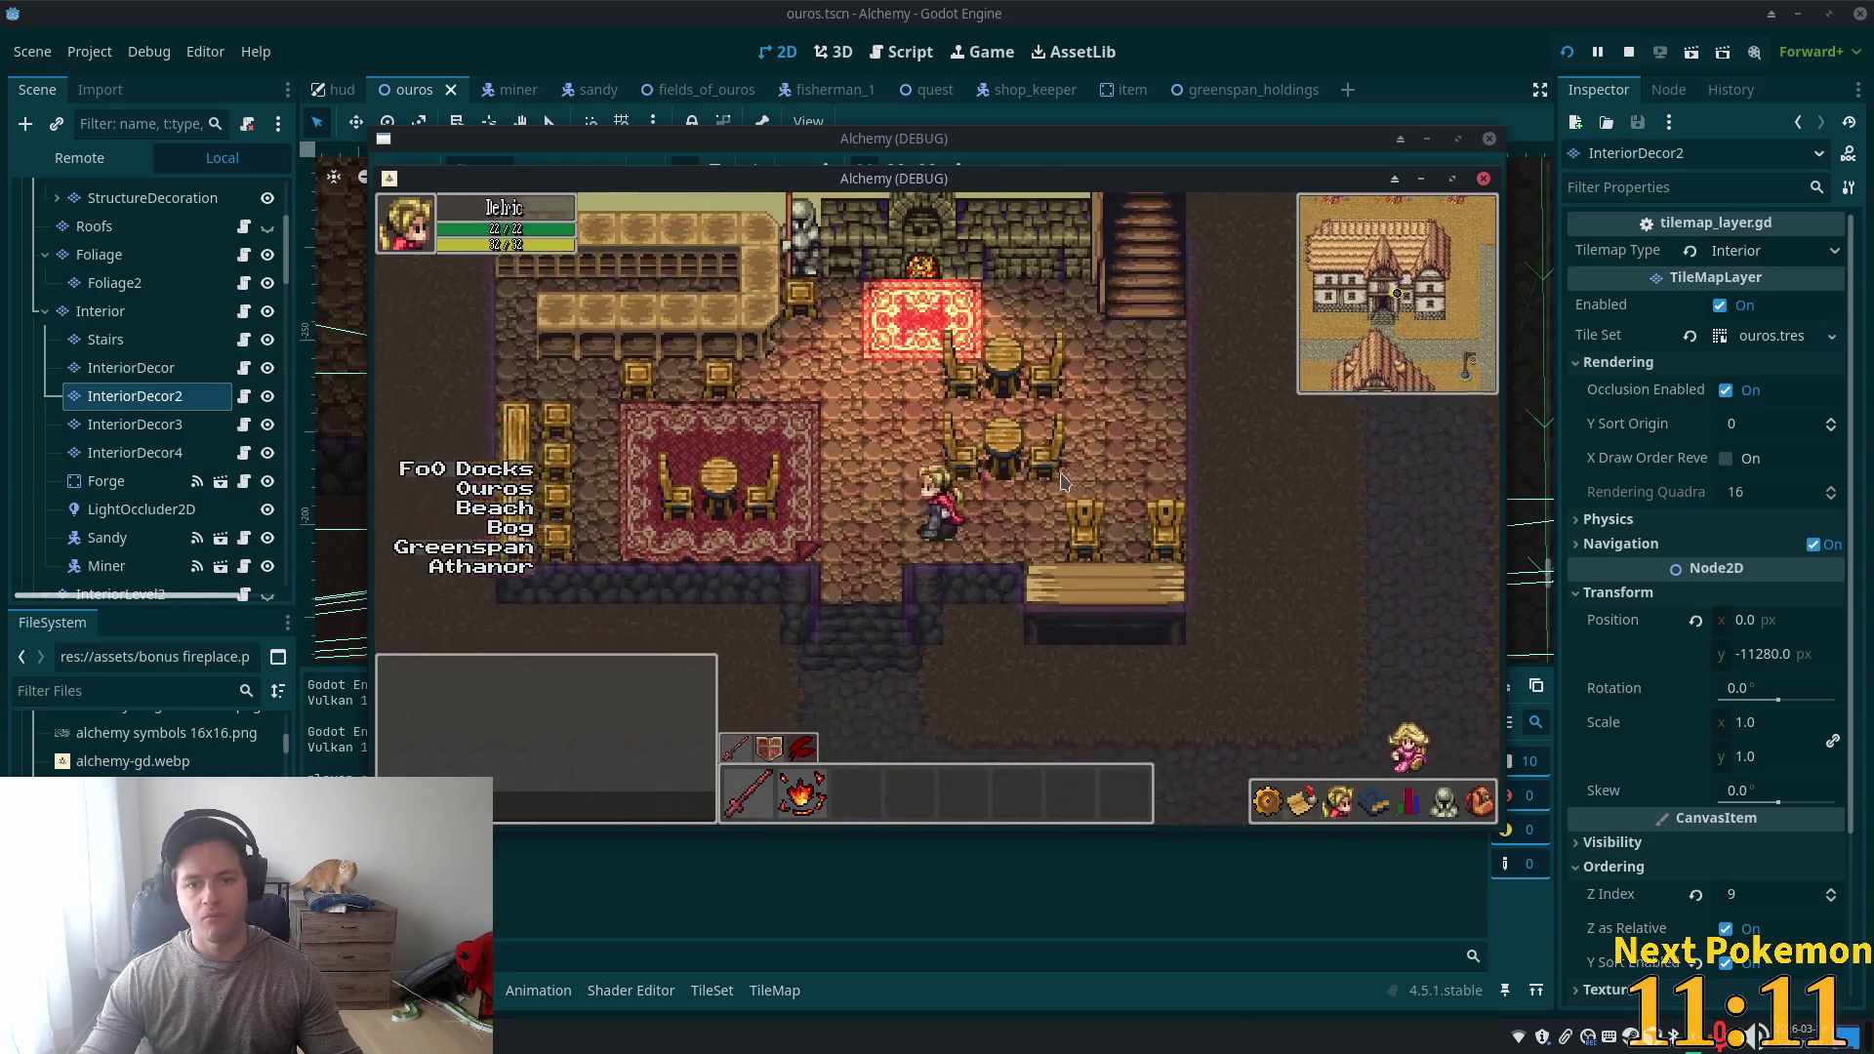
key("Up")
key("Left")
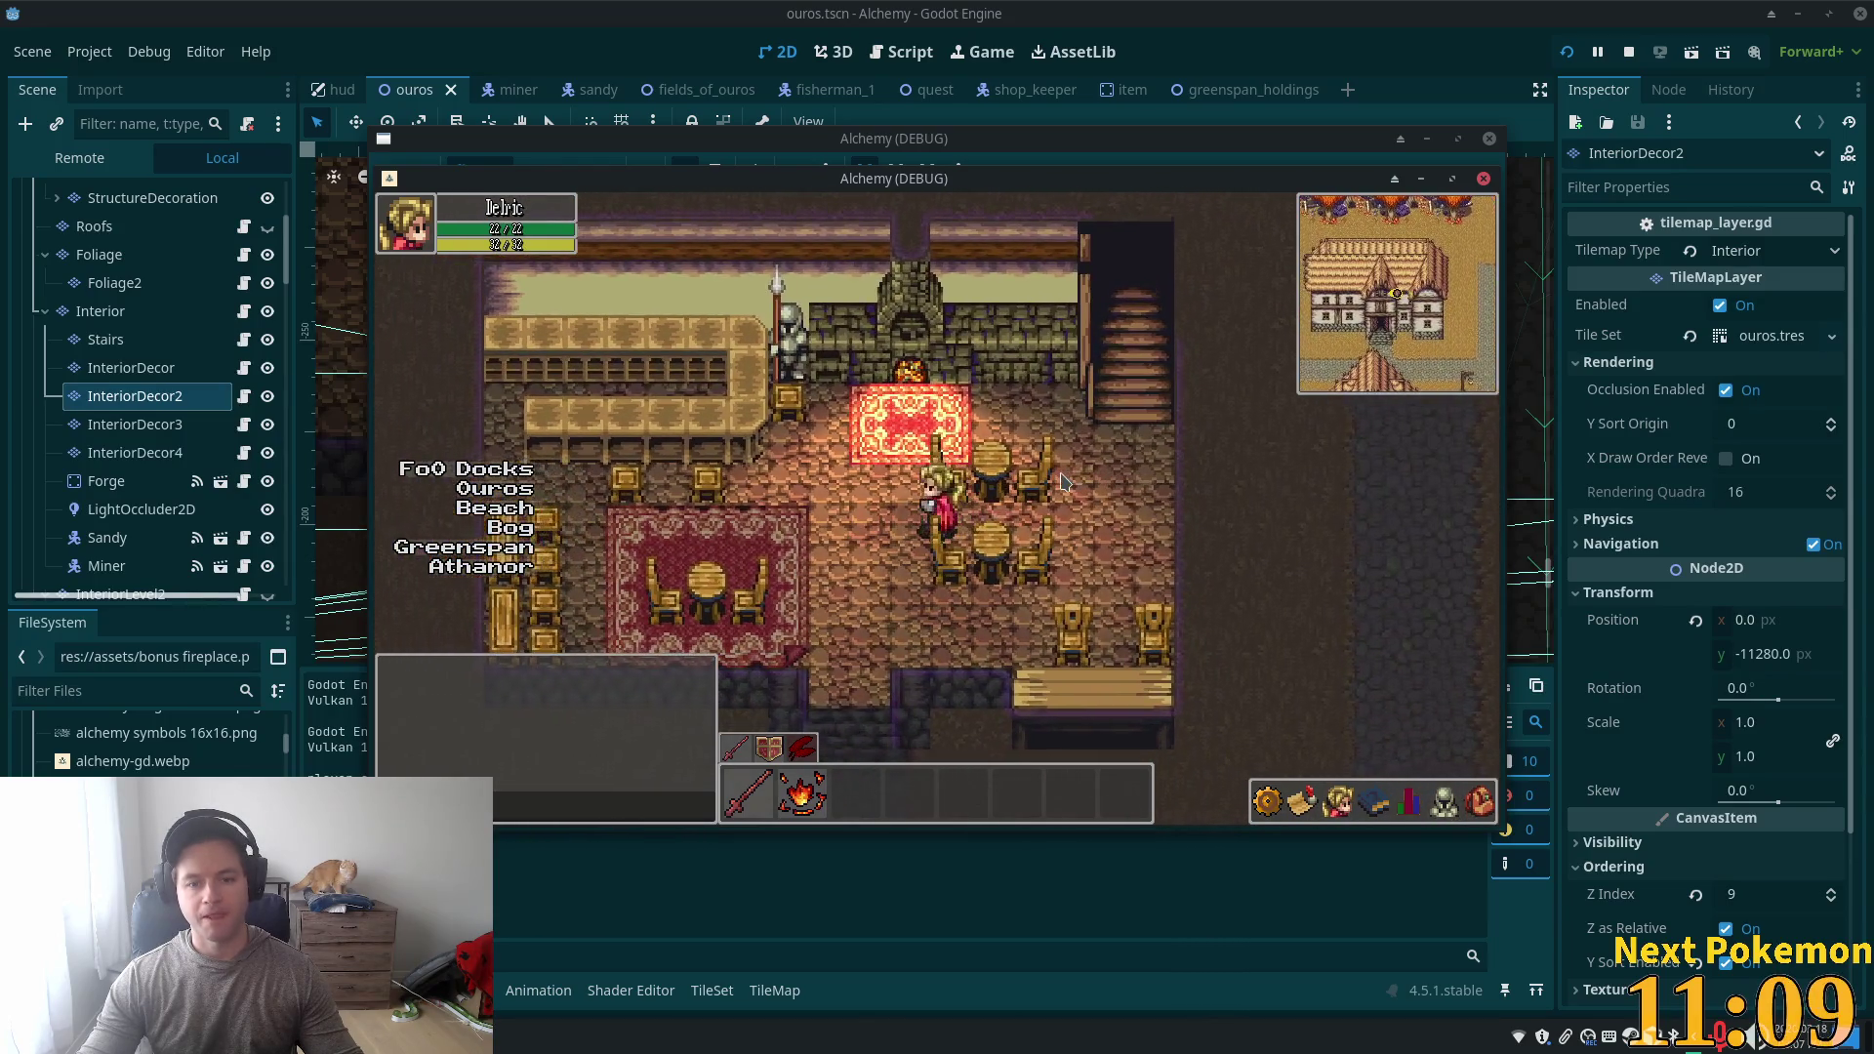
key("Down")
key("Right")
key("Up")
key("Down")
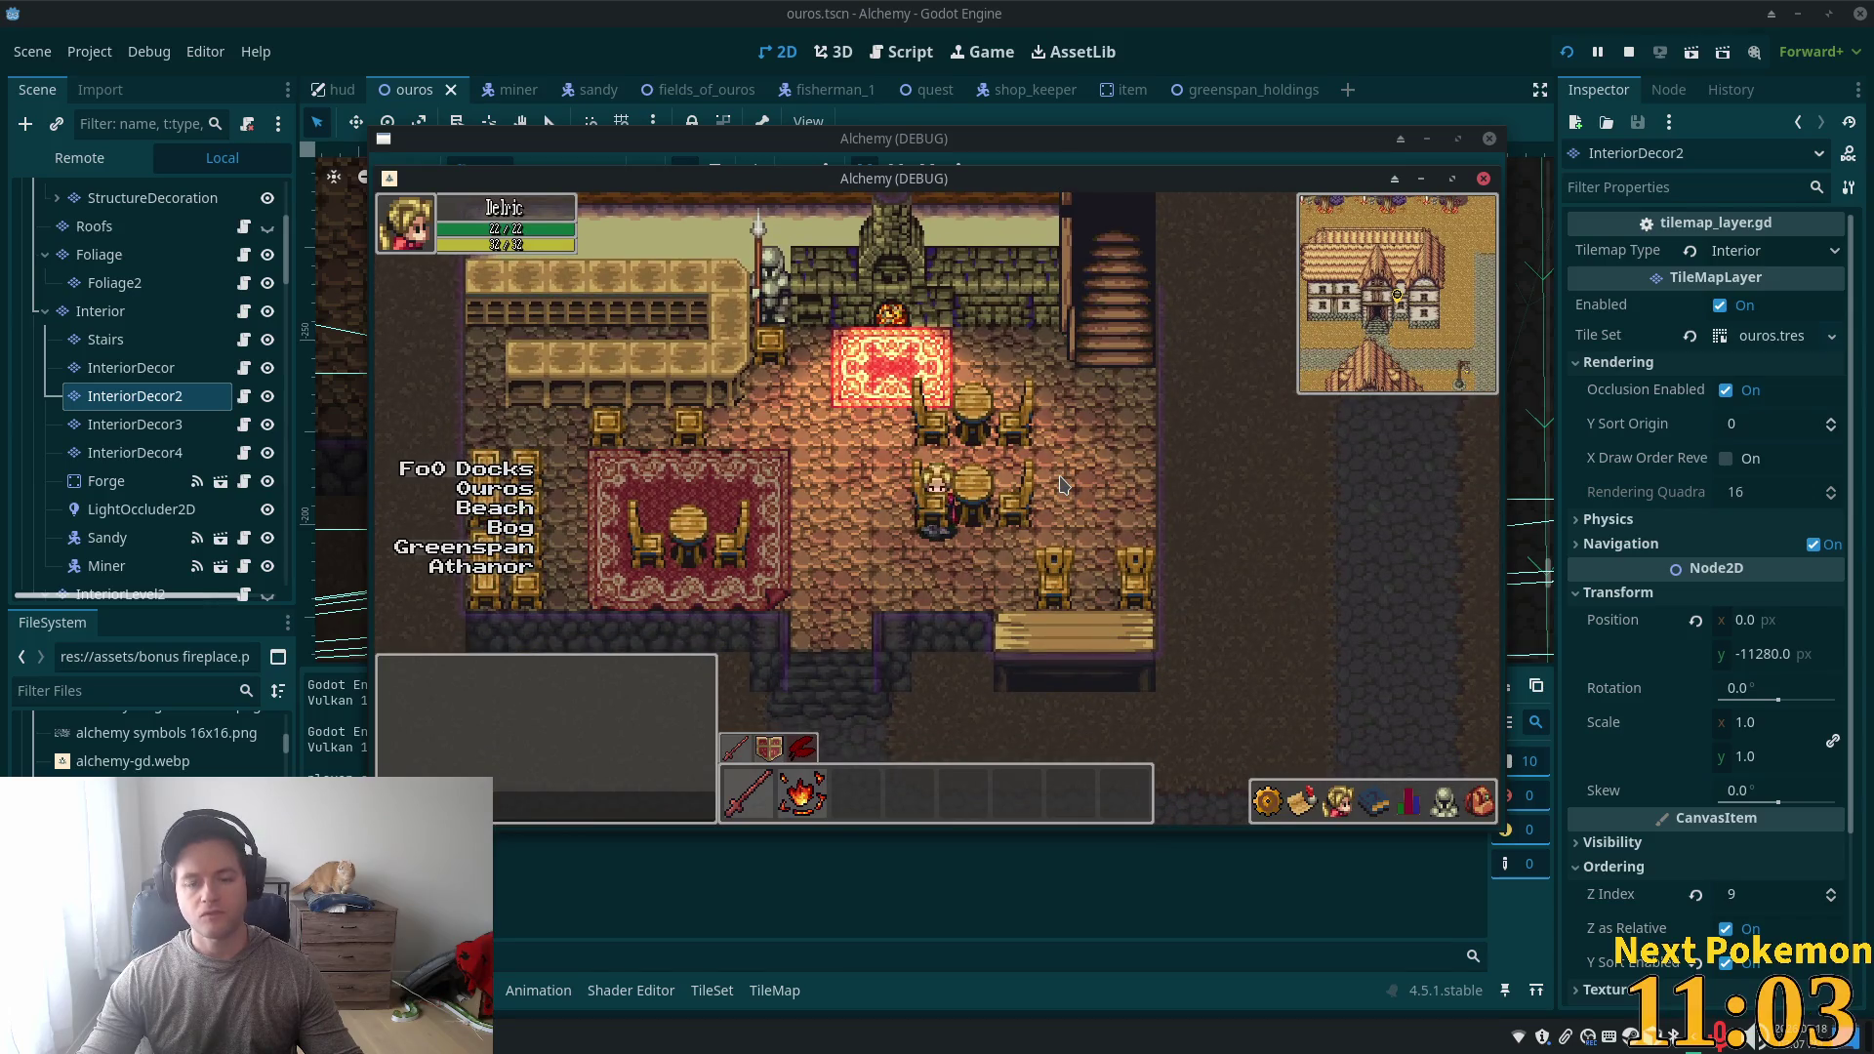
key("Up")
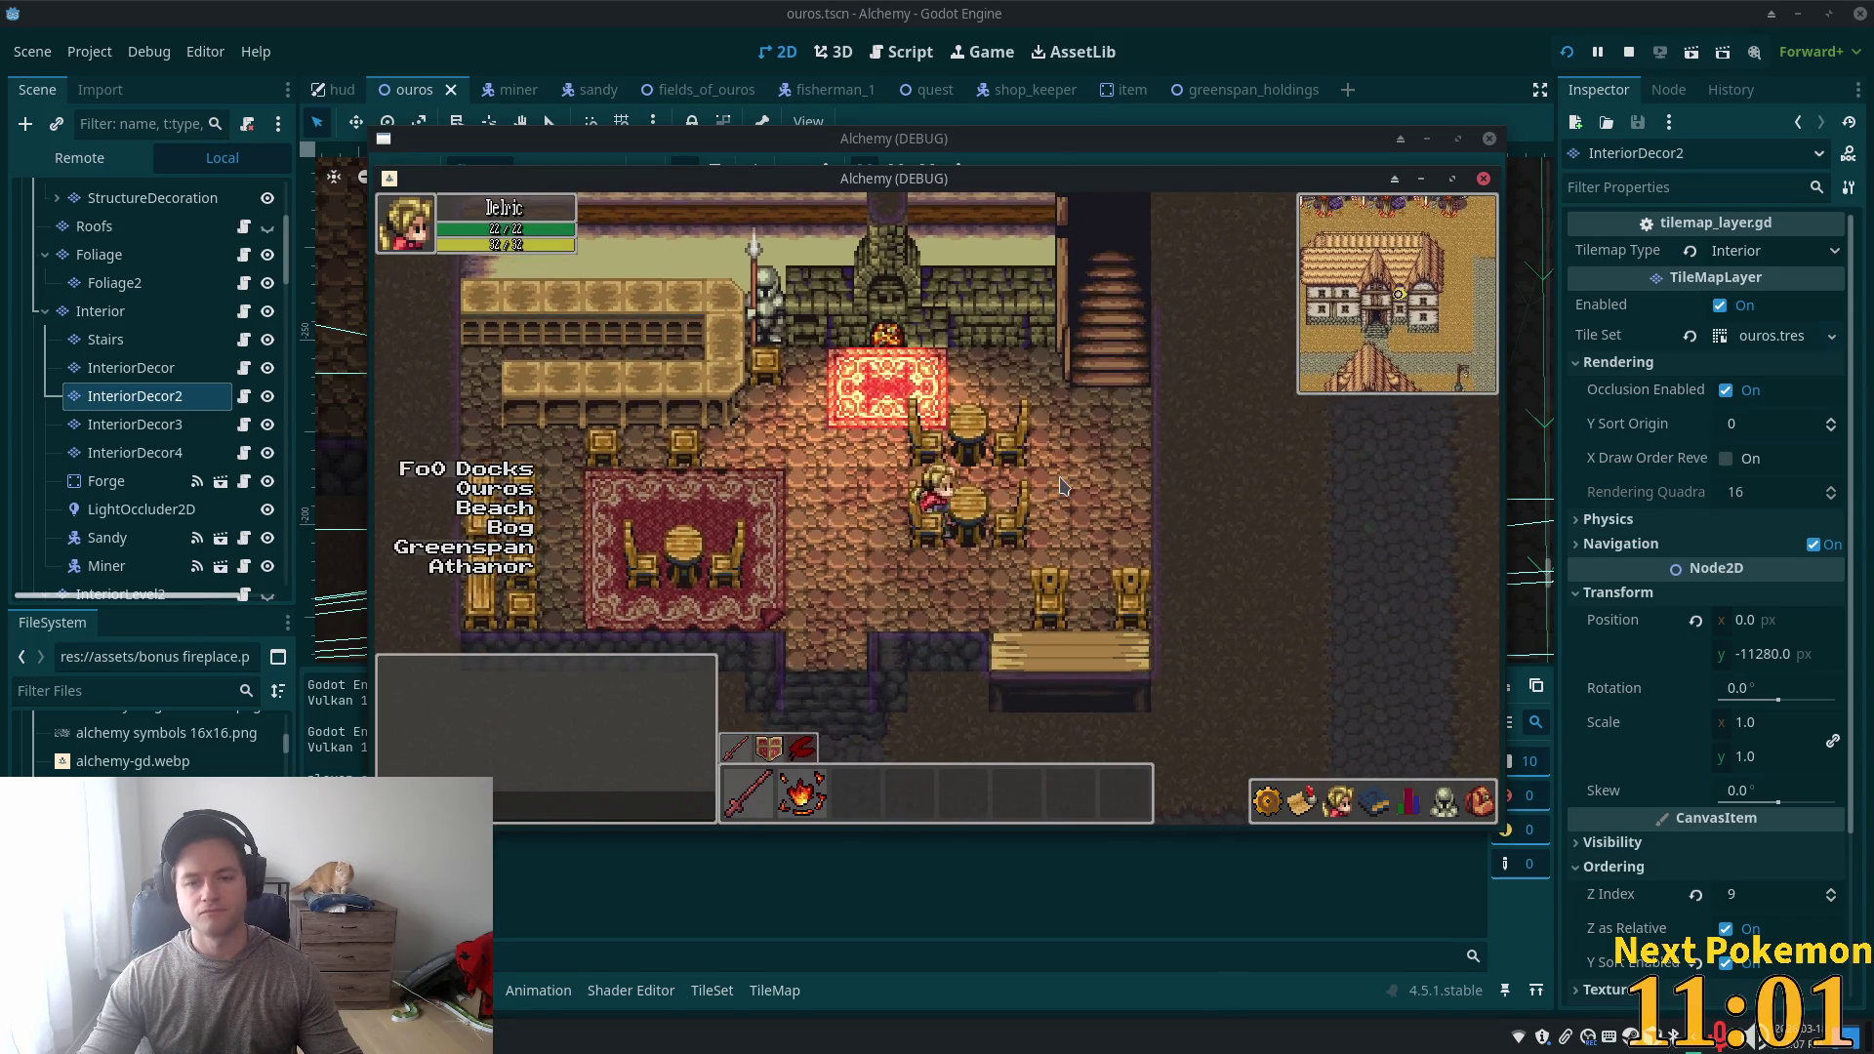
key("Right")
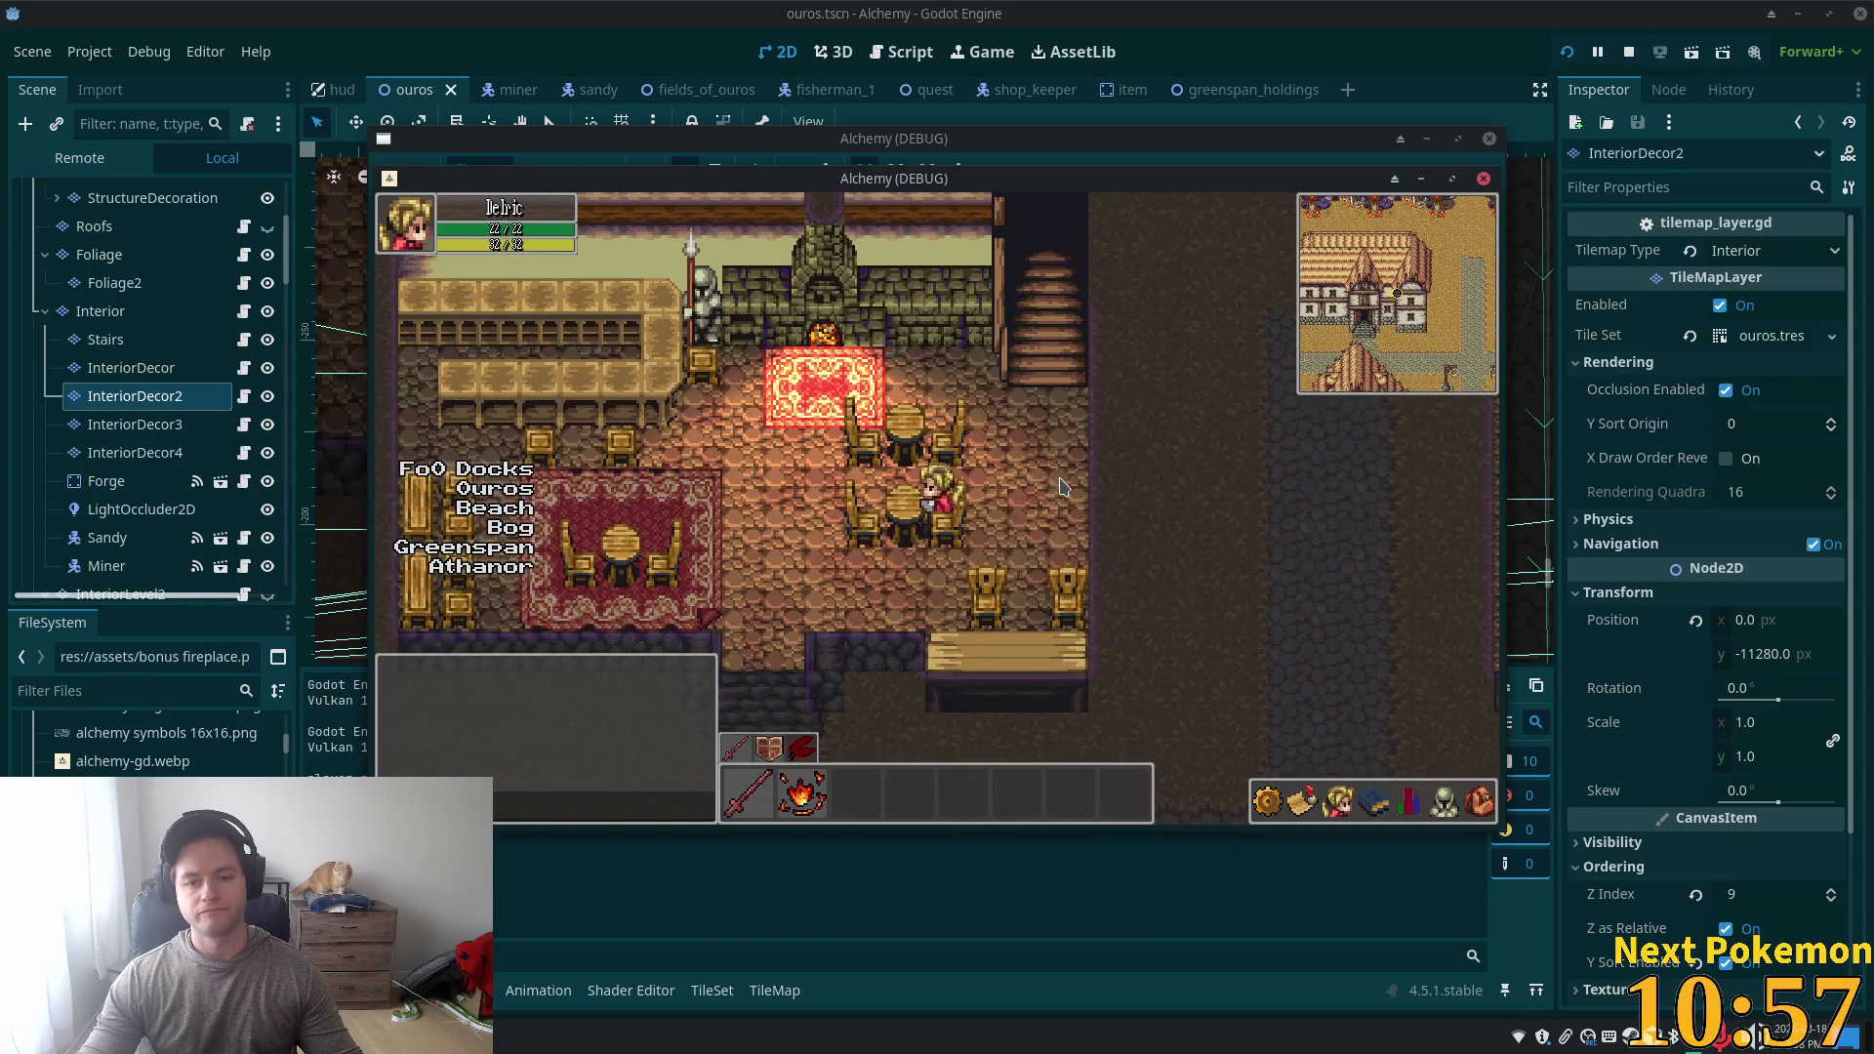
key("Down")
key("Right")
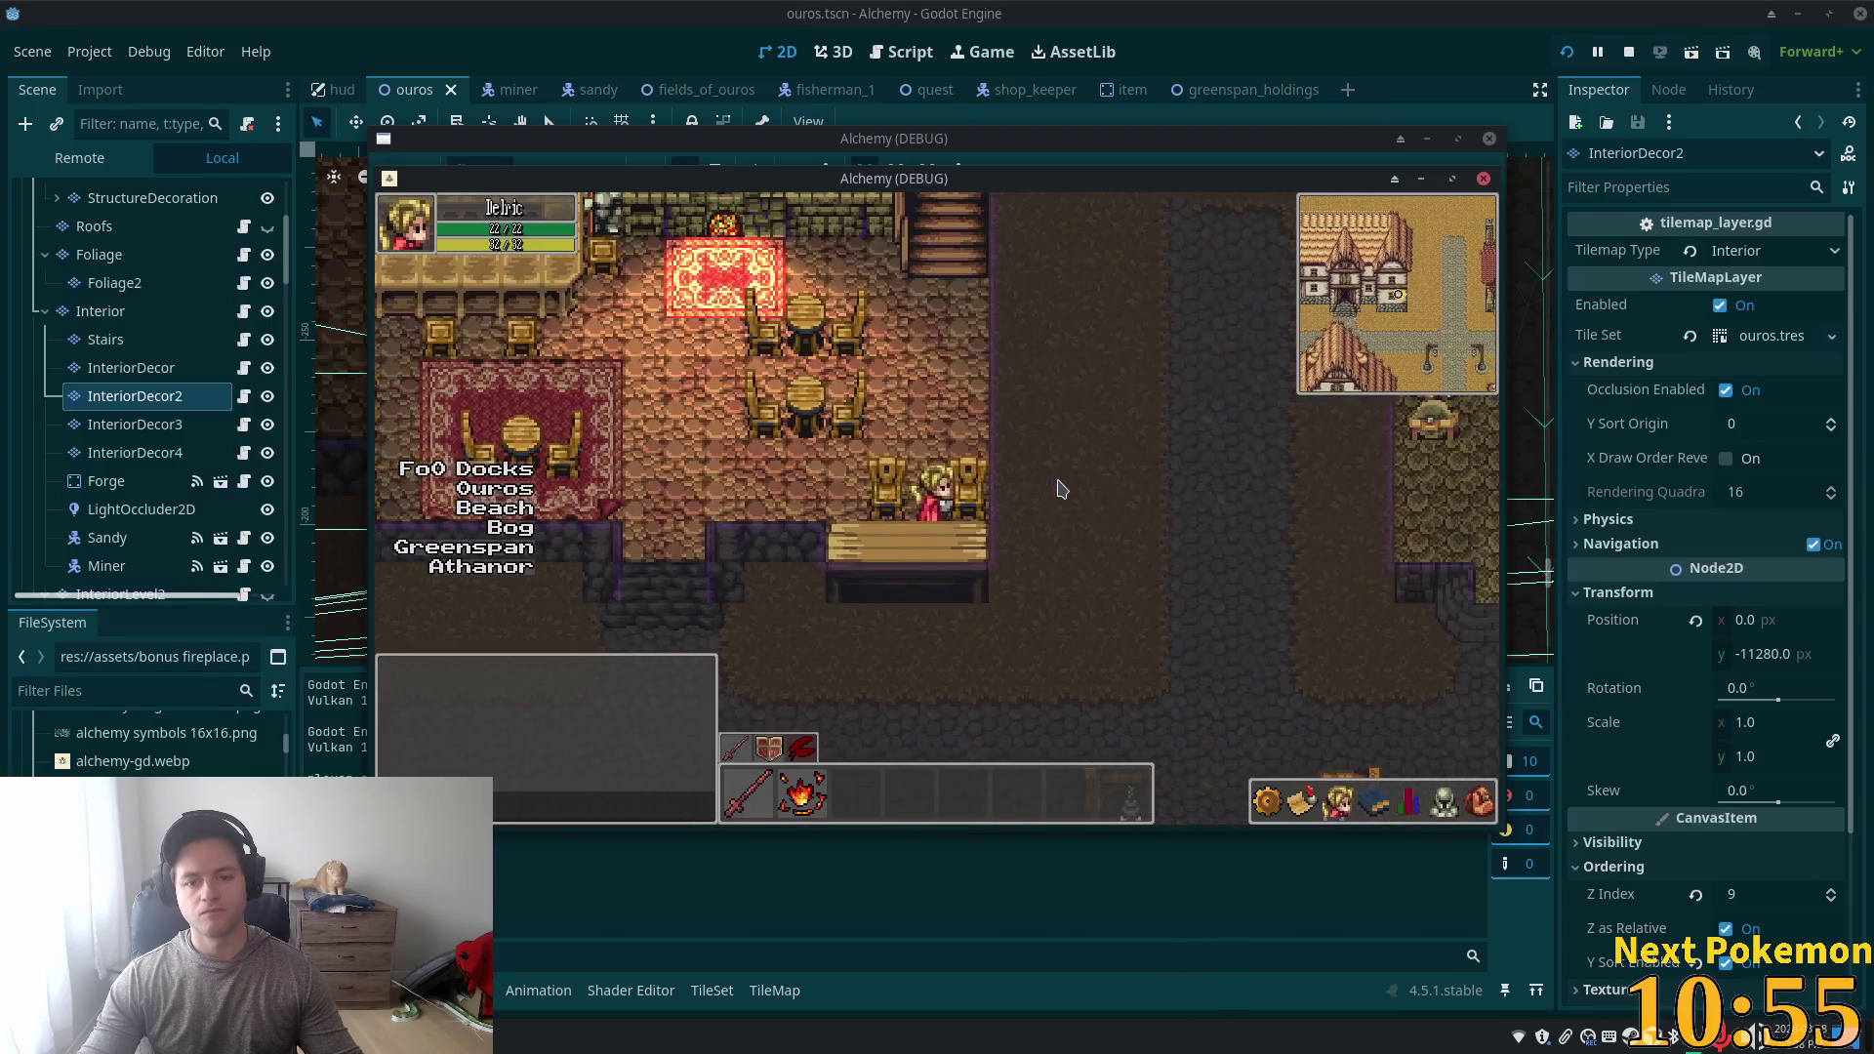
- Circle the counter and chairs, walk back out into town, and stop the game
key("Left")
key("Up")
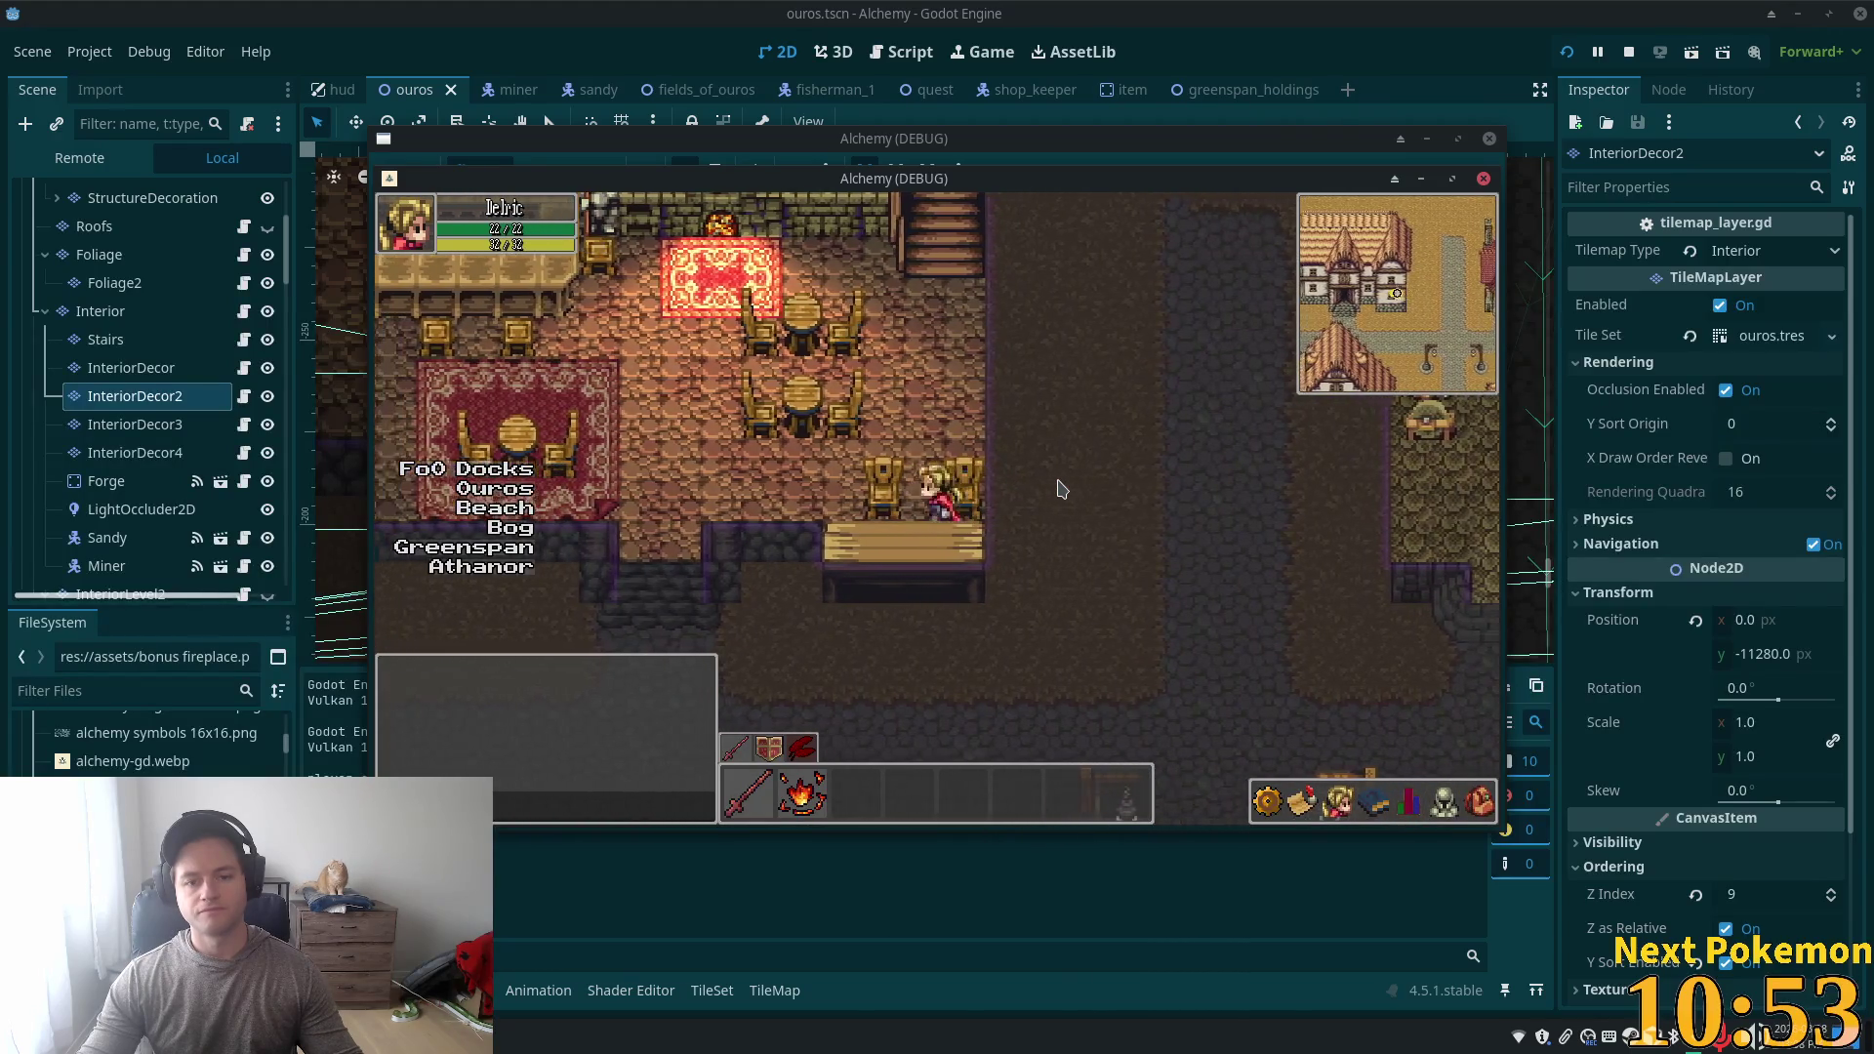
key("Up")
key("Right")
key("Left")
key("Down")
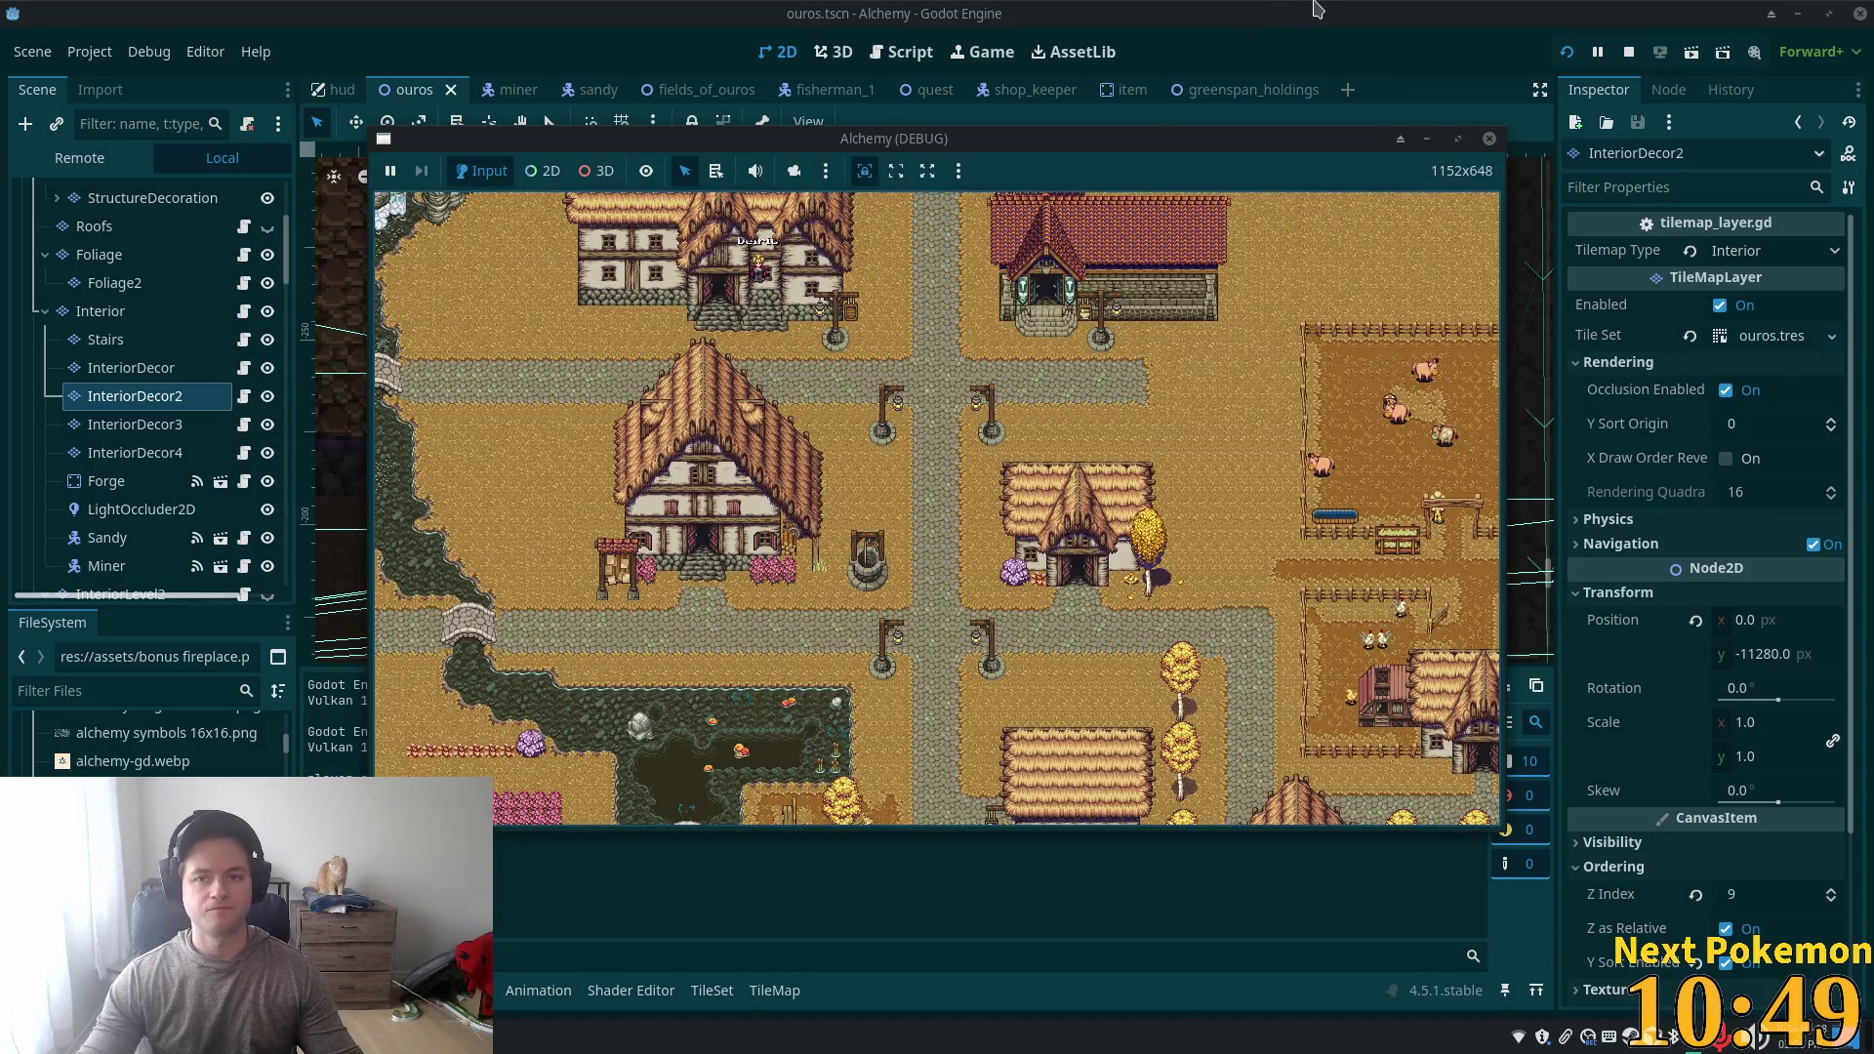
key("Up")
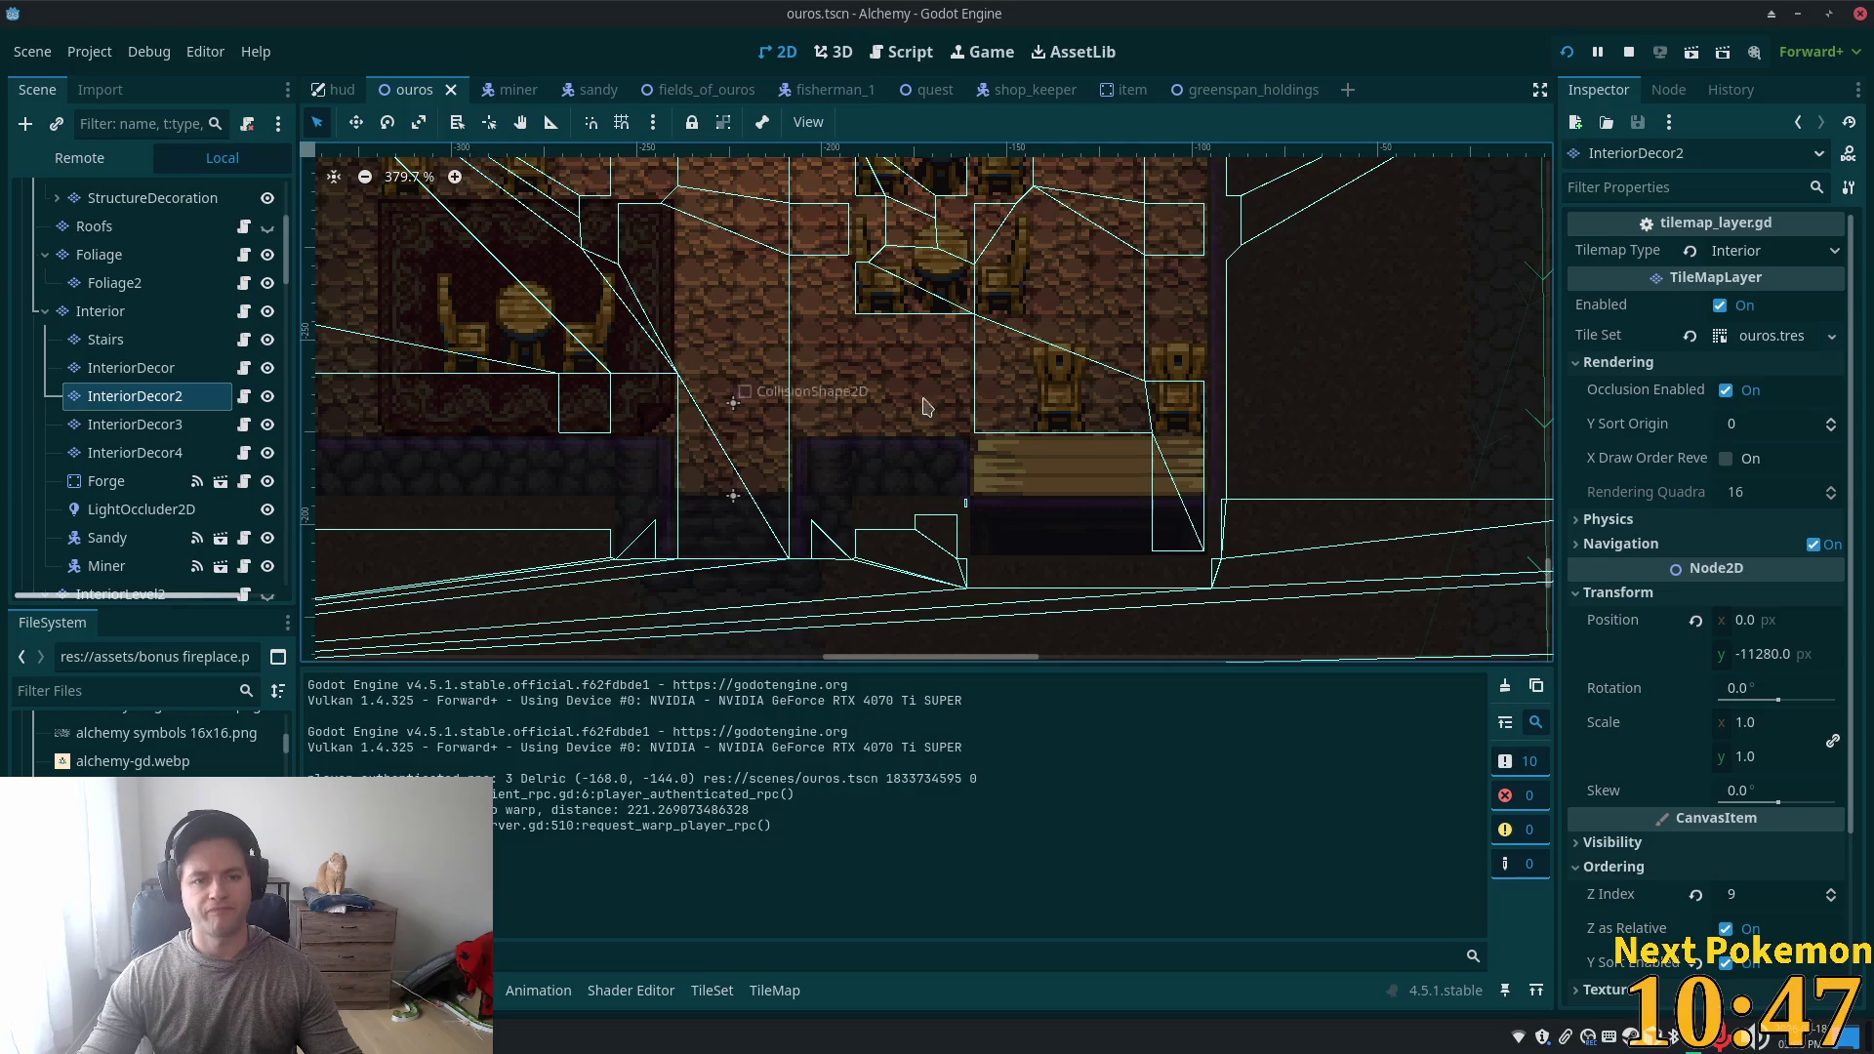
- Switch to the TileSet panel, zoom the atlas, and select the tile at (3, 7)
left_click(766, 991)
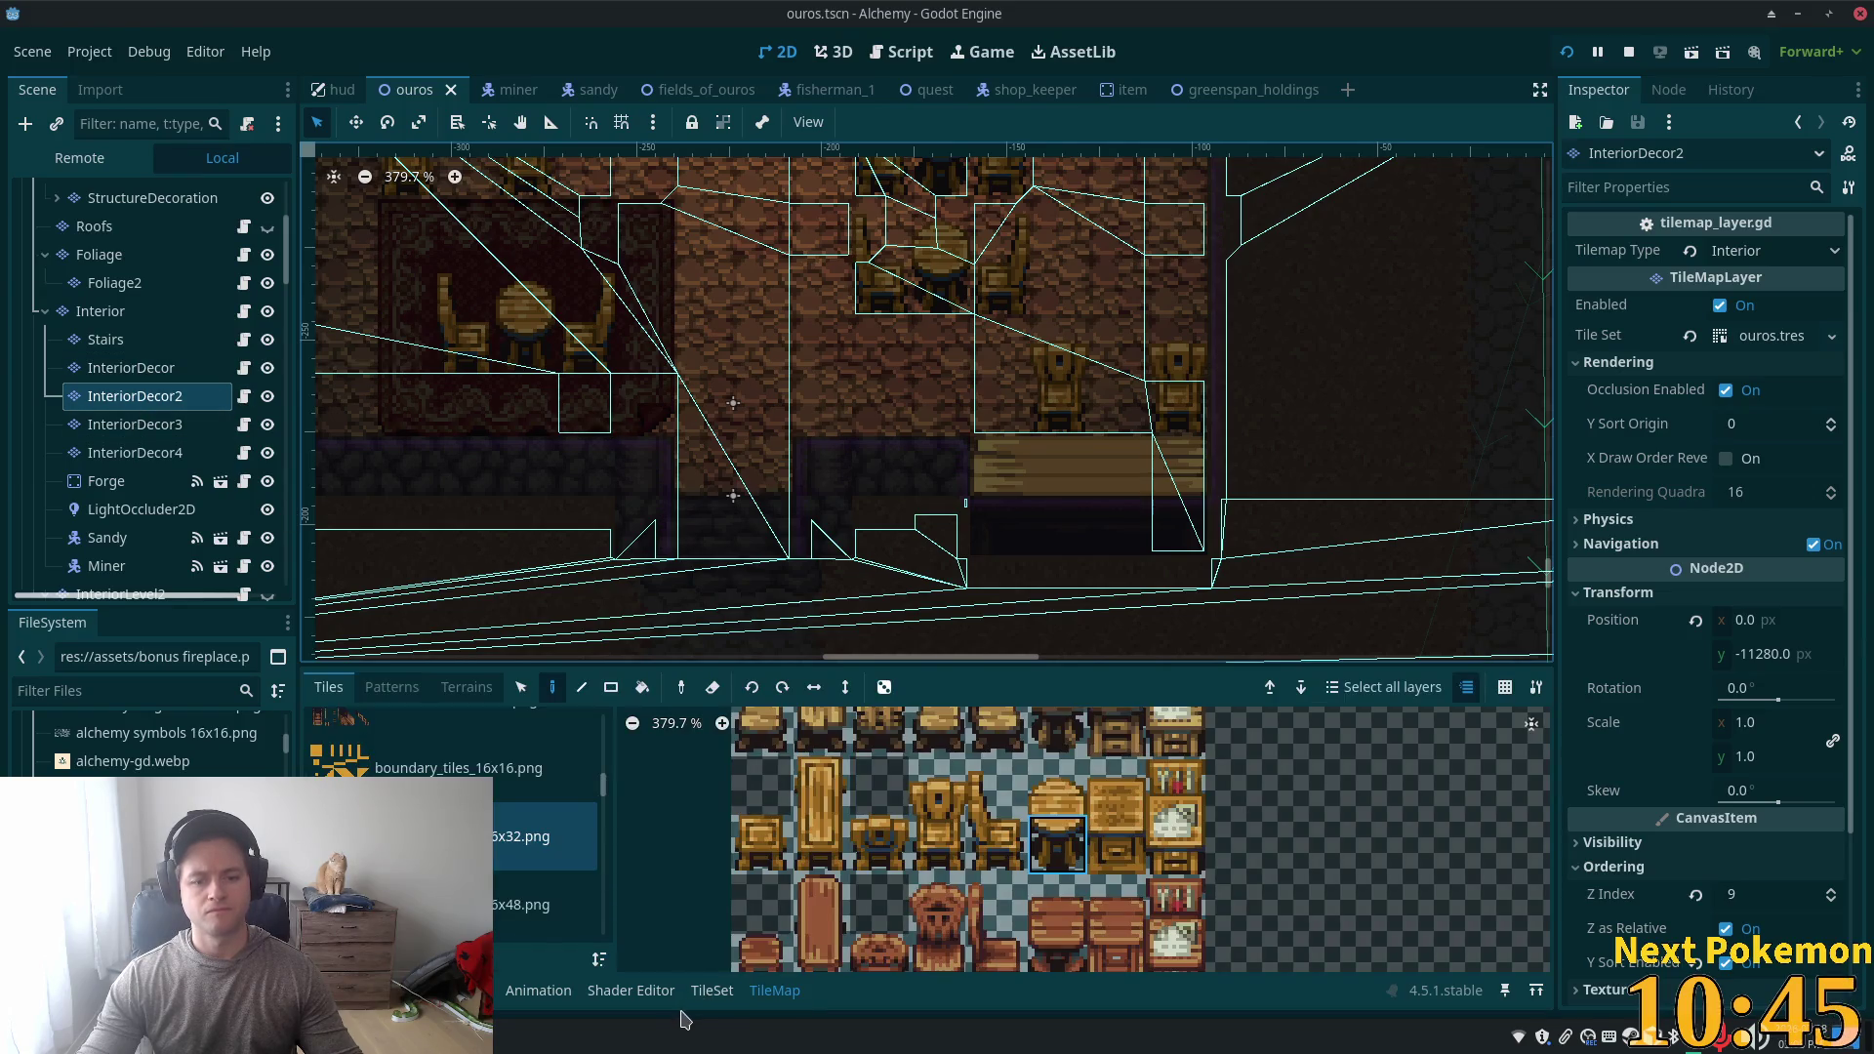
left_click(700, 994)
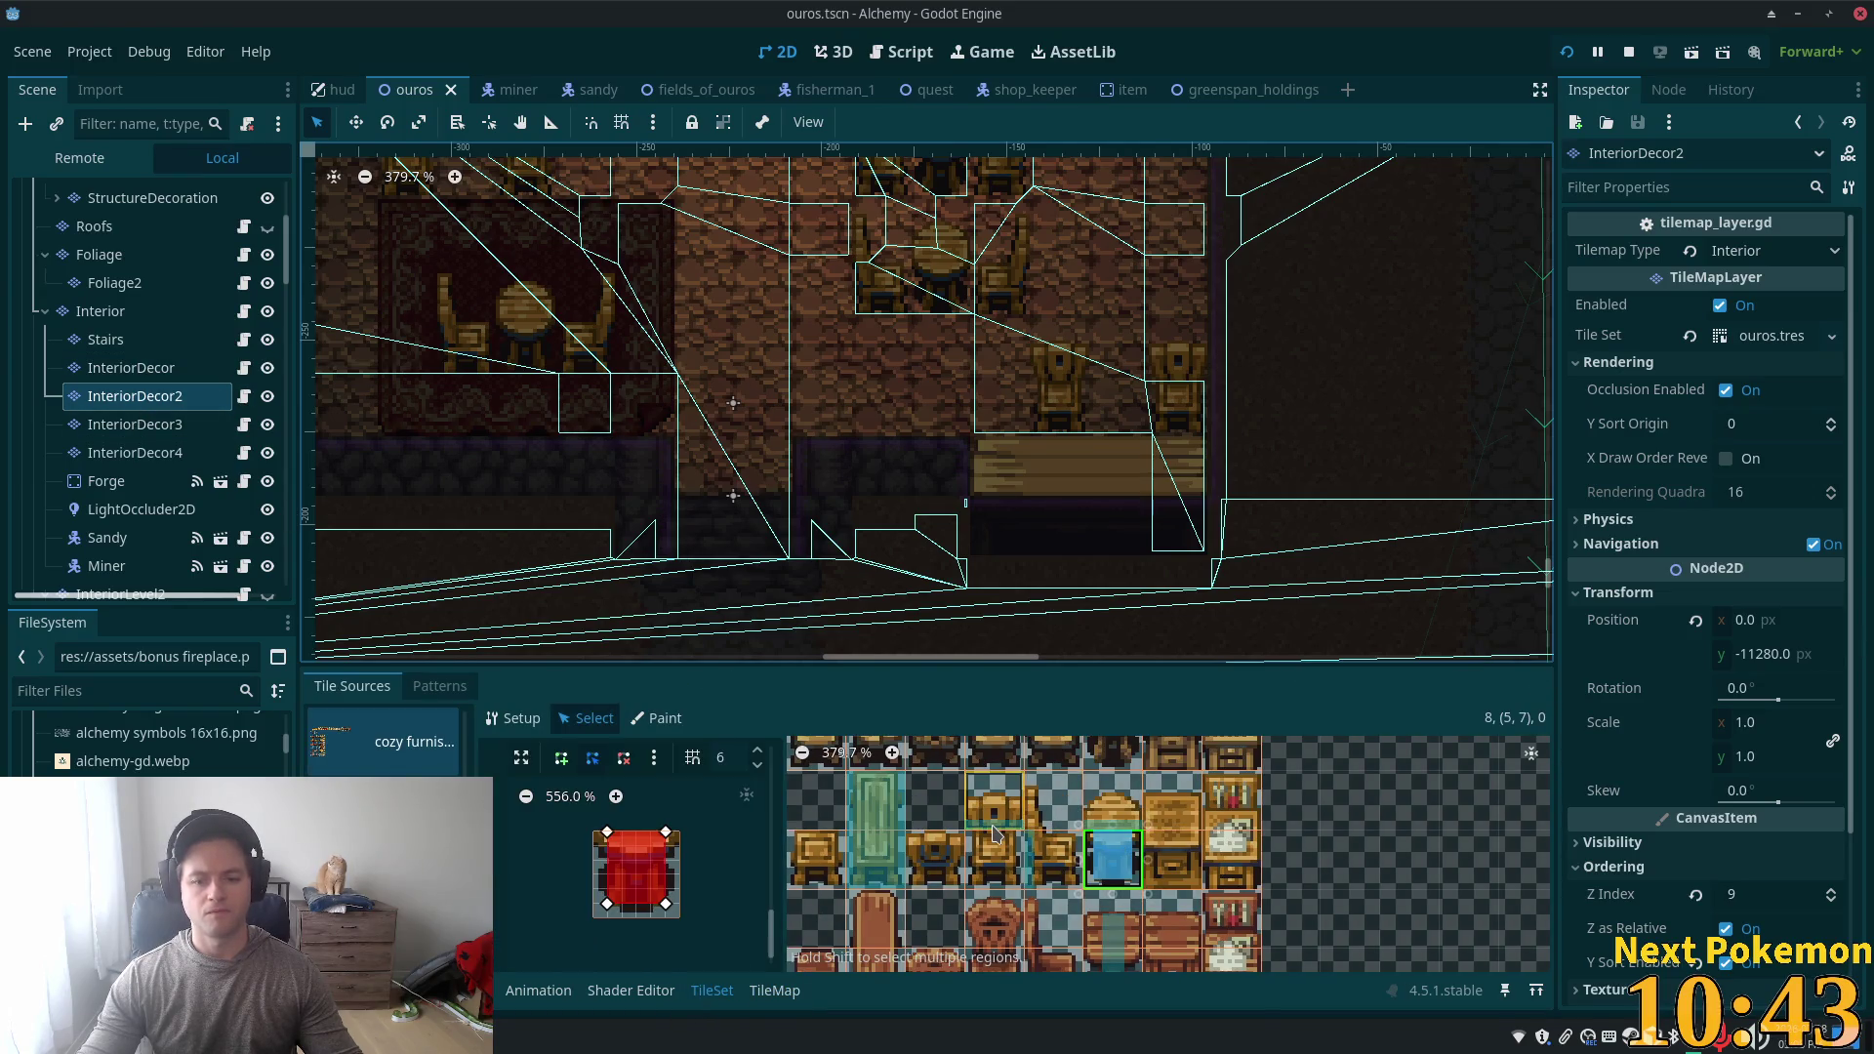
scroll(1005, 824, "up", 2)
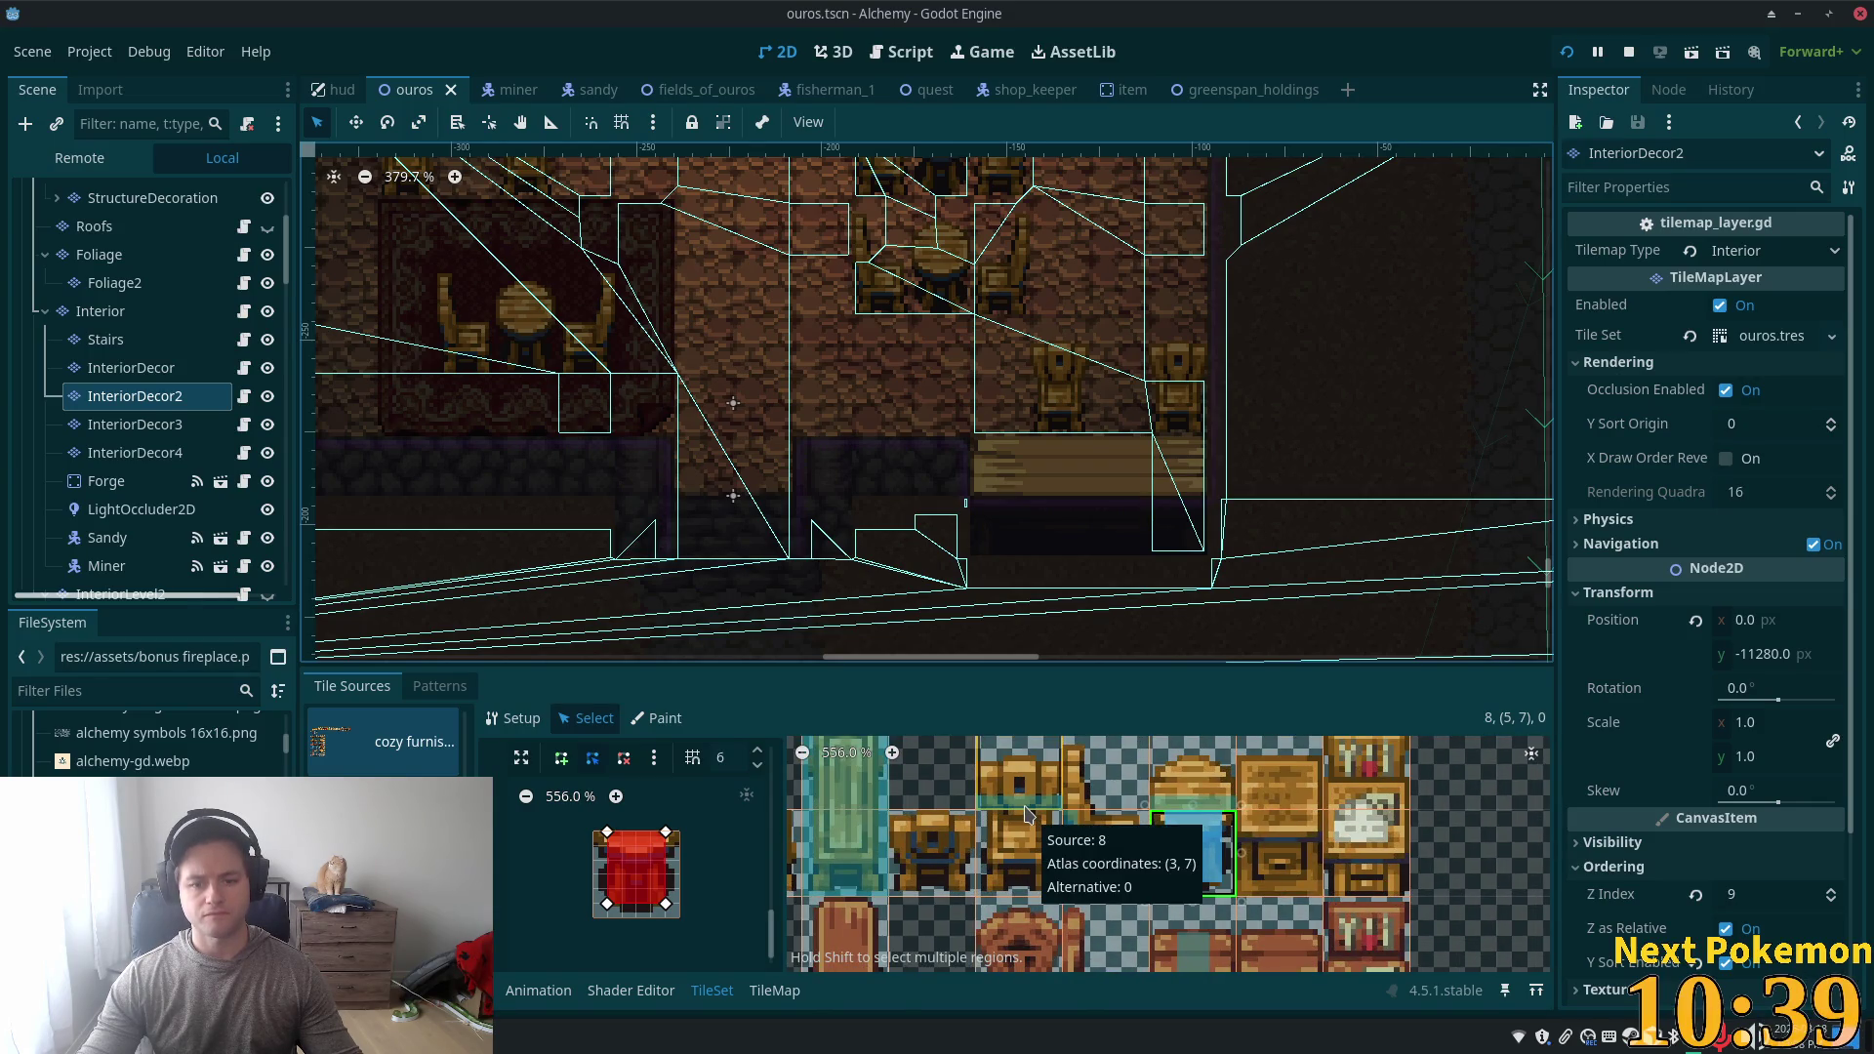
left_click(1024, 820)
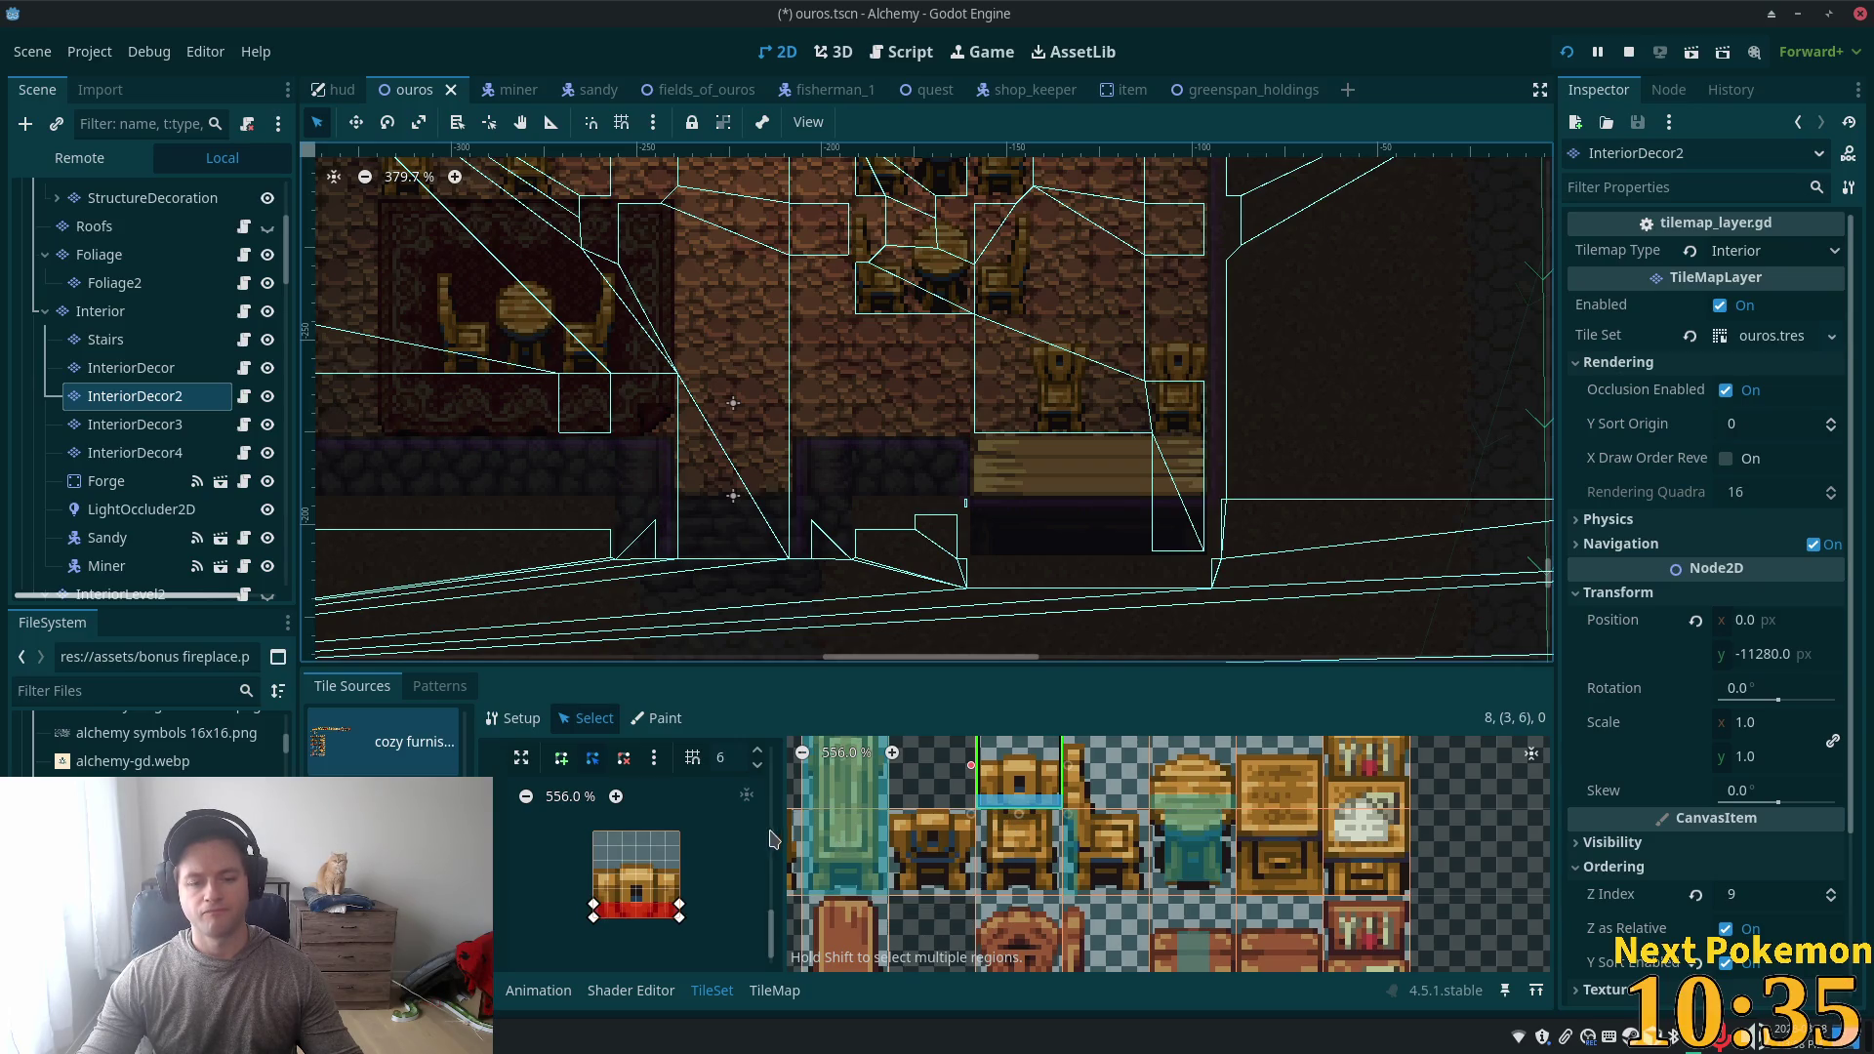
left_click(1019, 849)
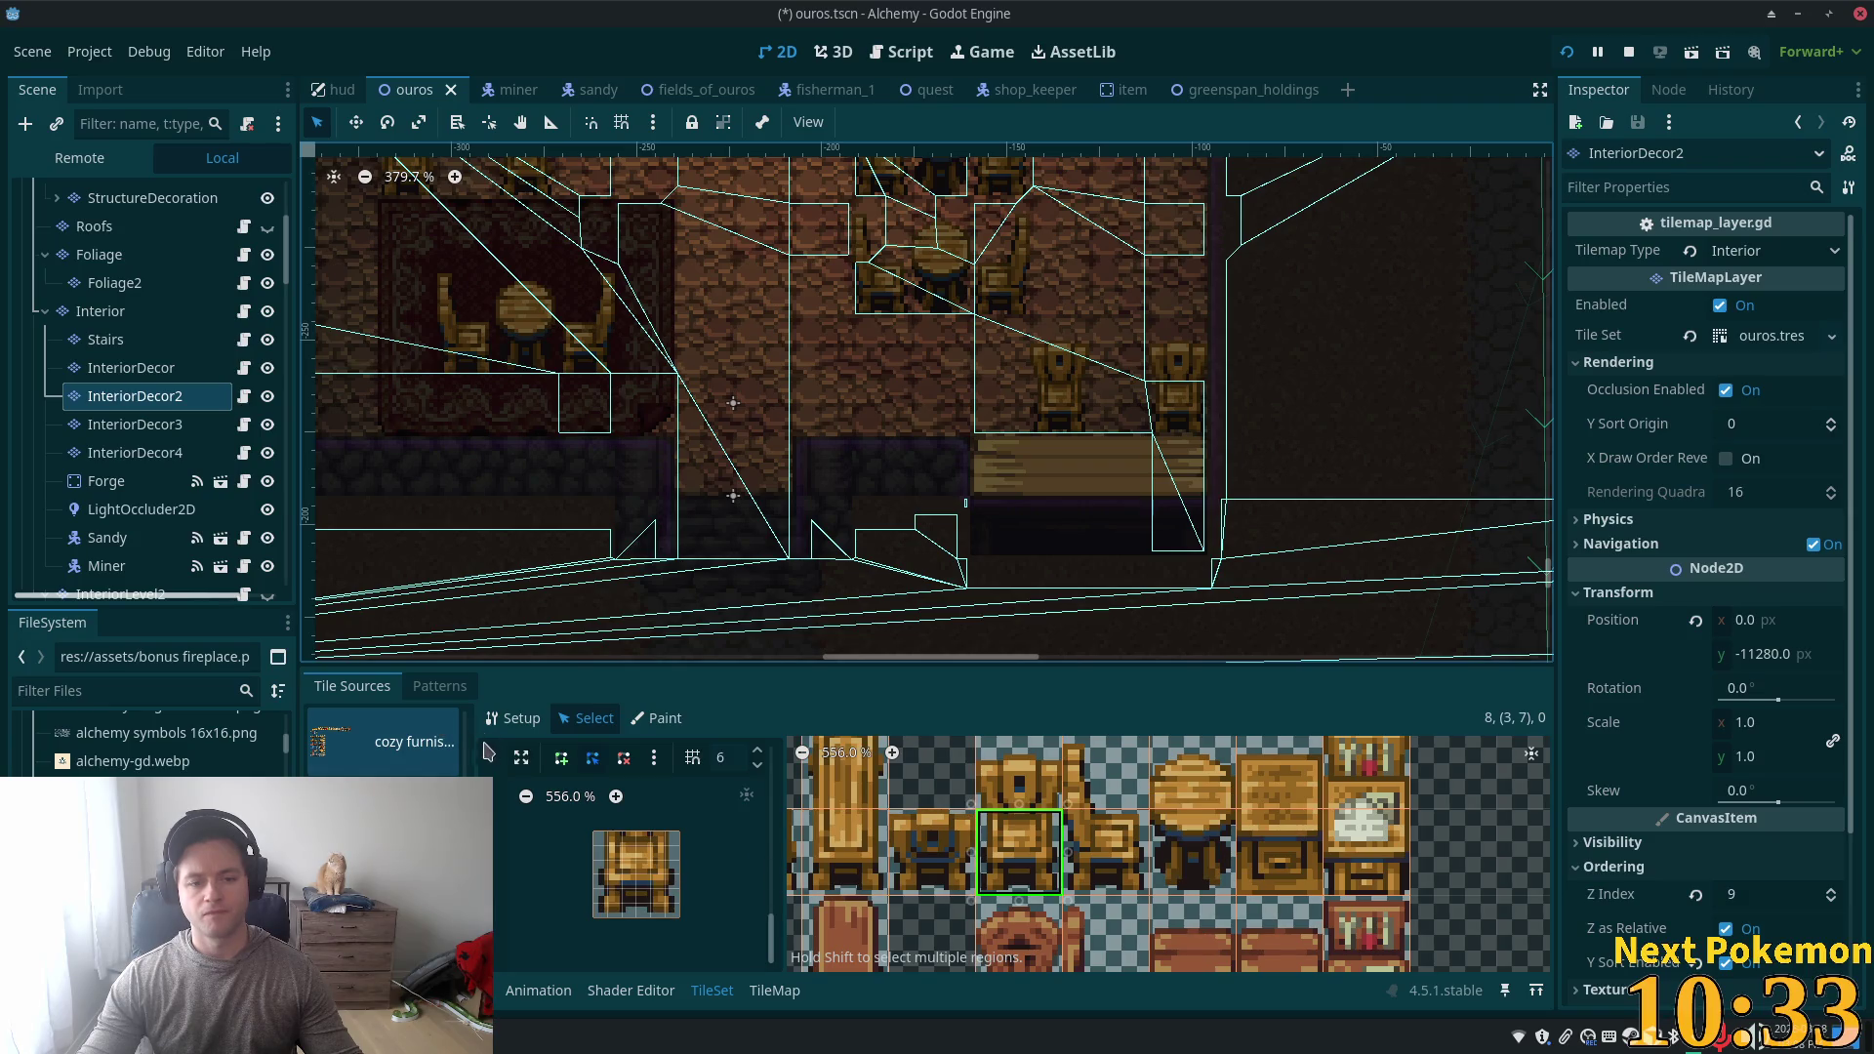
- Draw a collision polygon along the tile's top, save the scene, and run the game
left_click(561, 760)
left_click(605, 839)
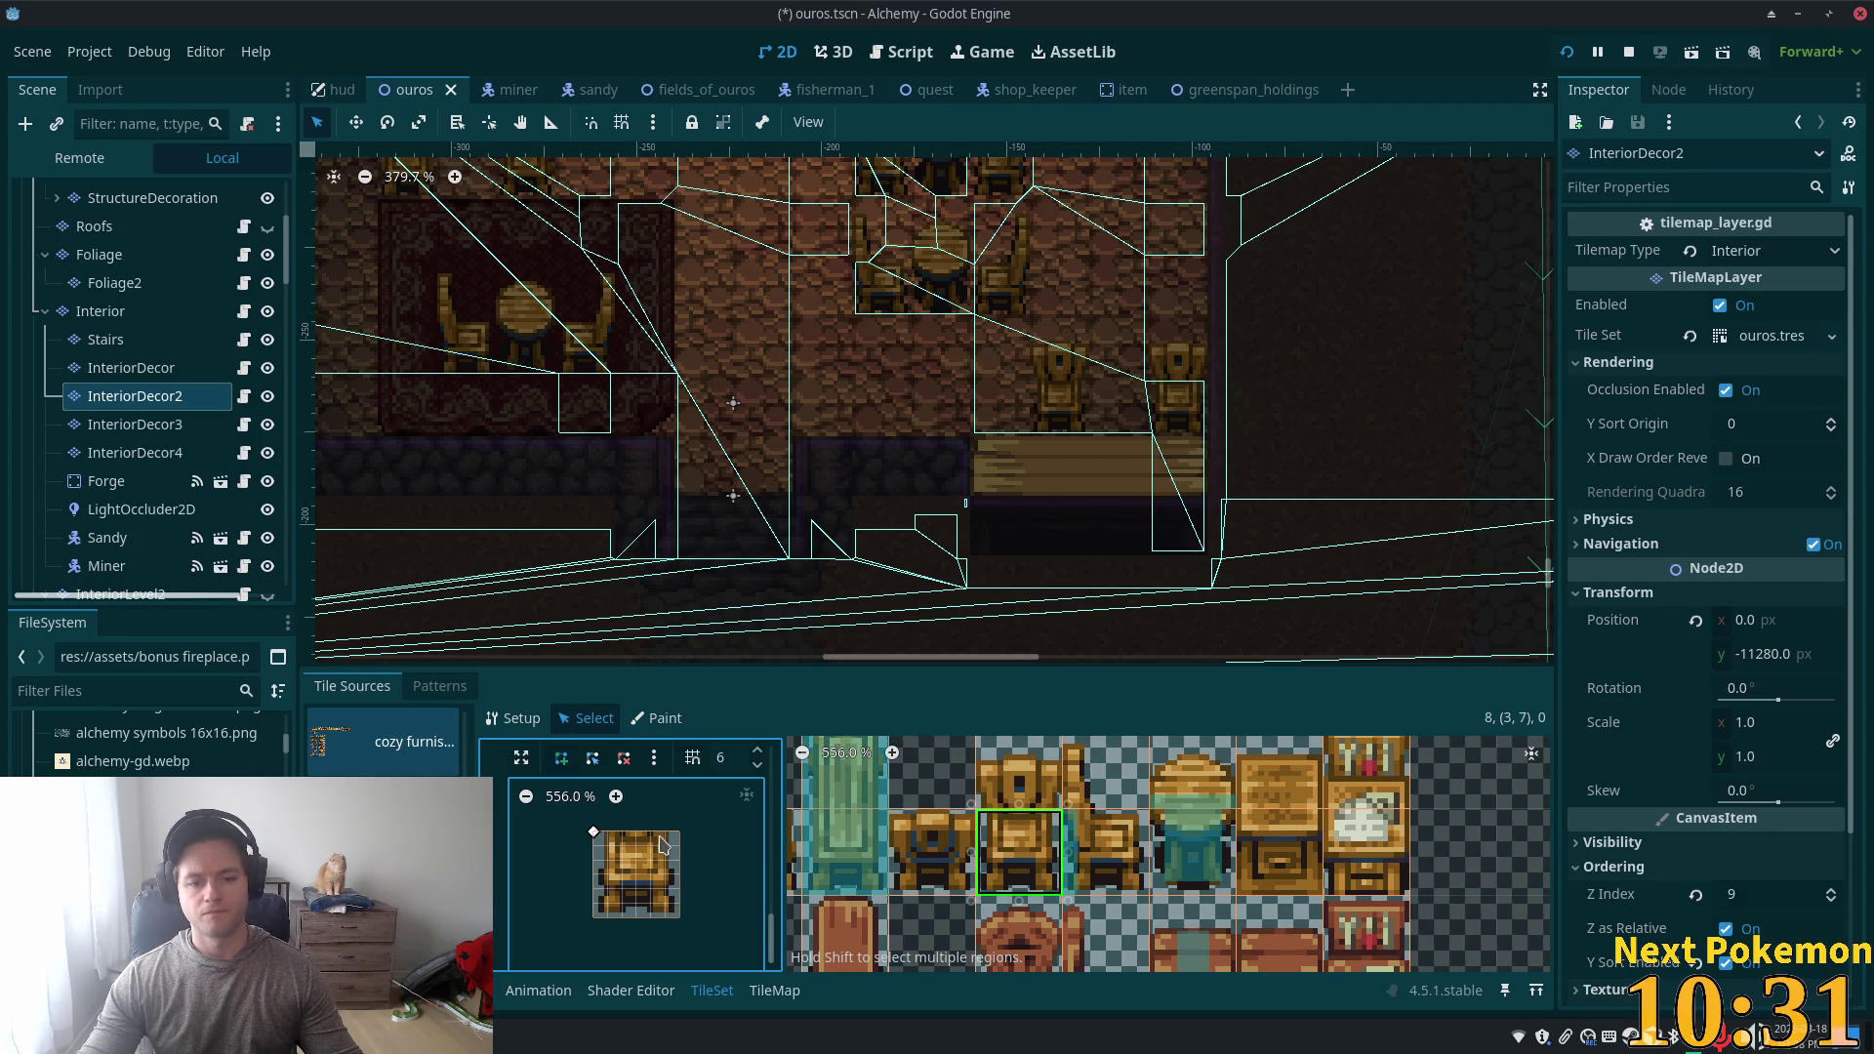
left_click(680, 845)
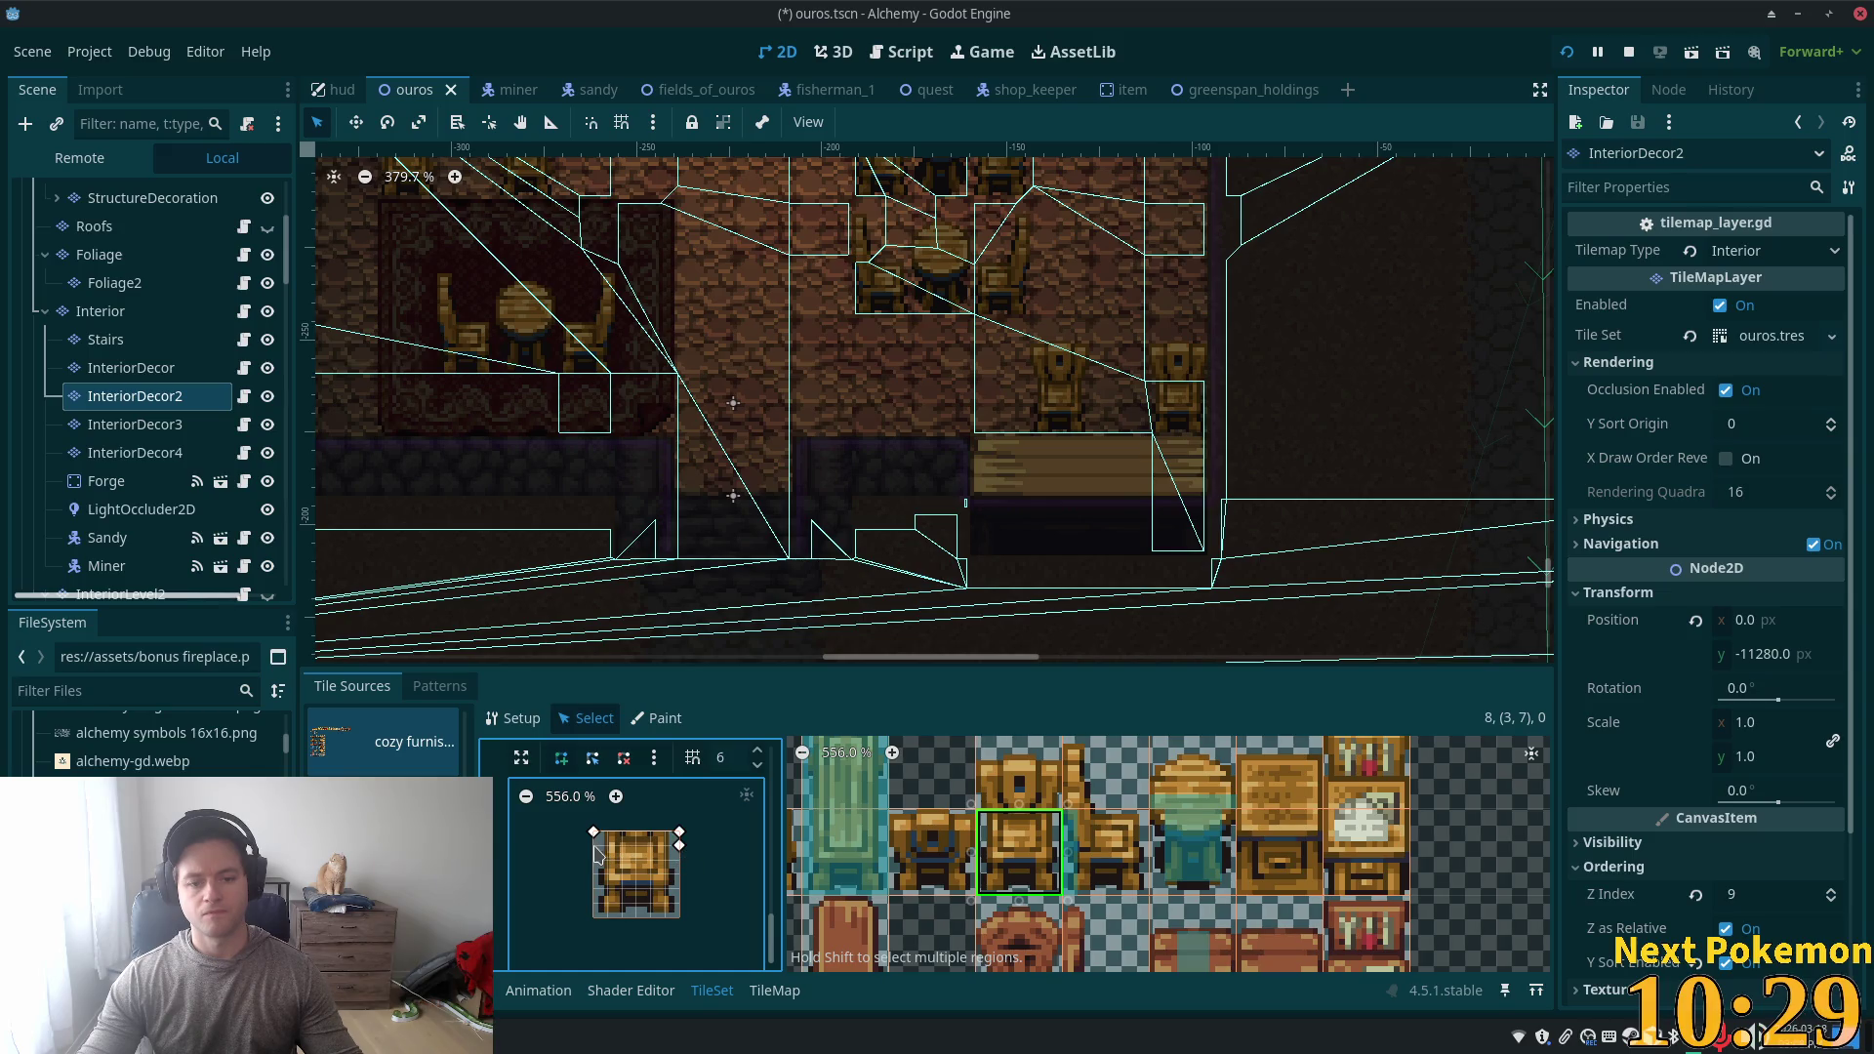
left_click(593, 832)
key("ctrl+s")
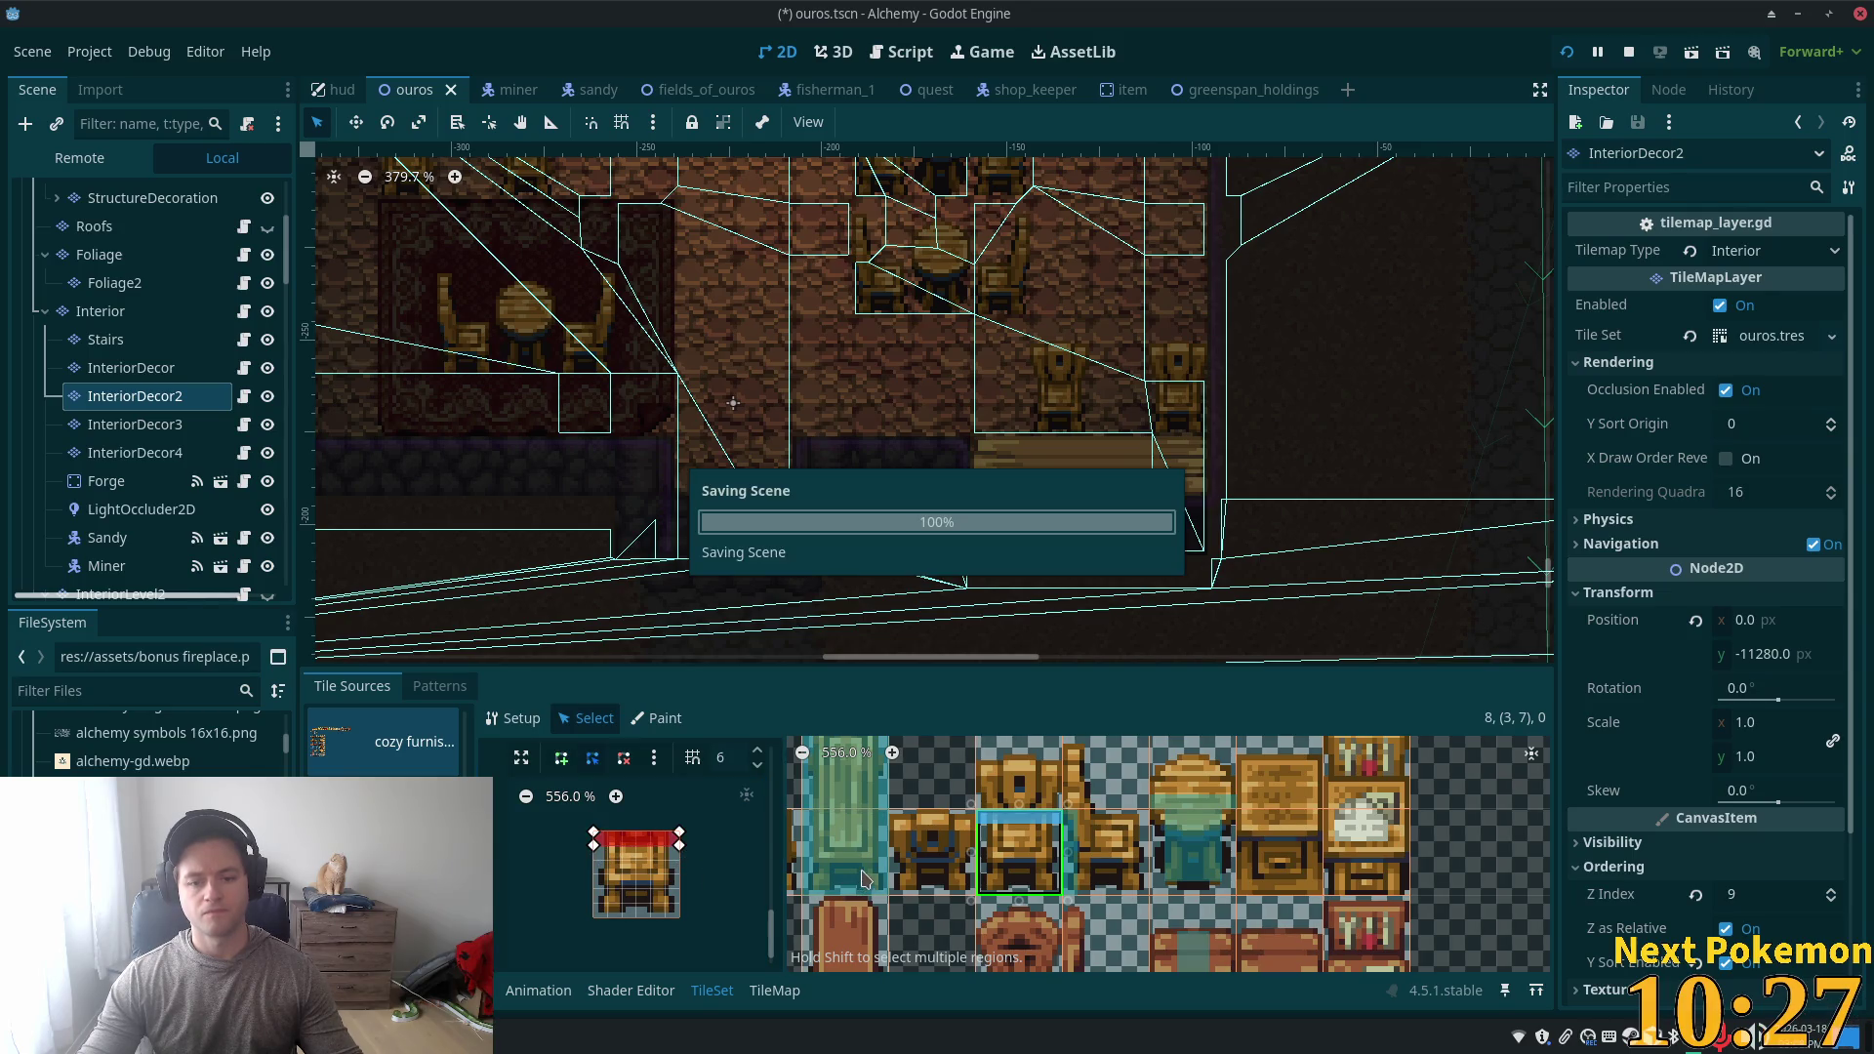
key("F5")
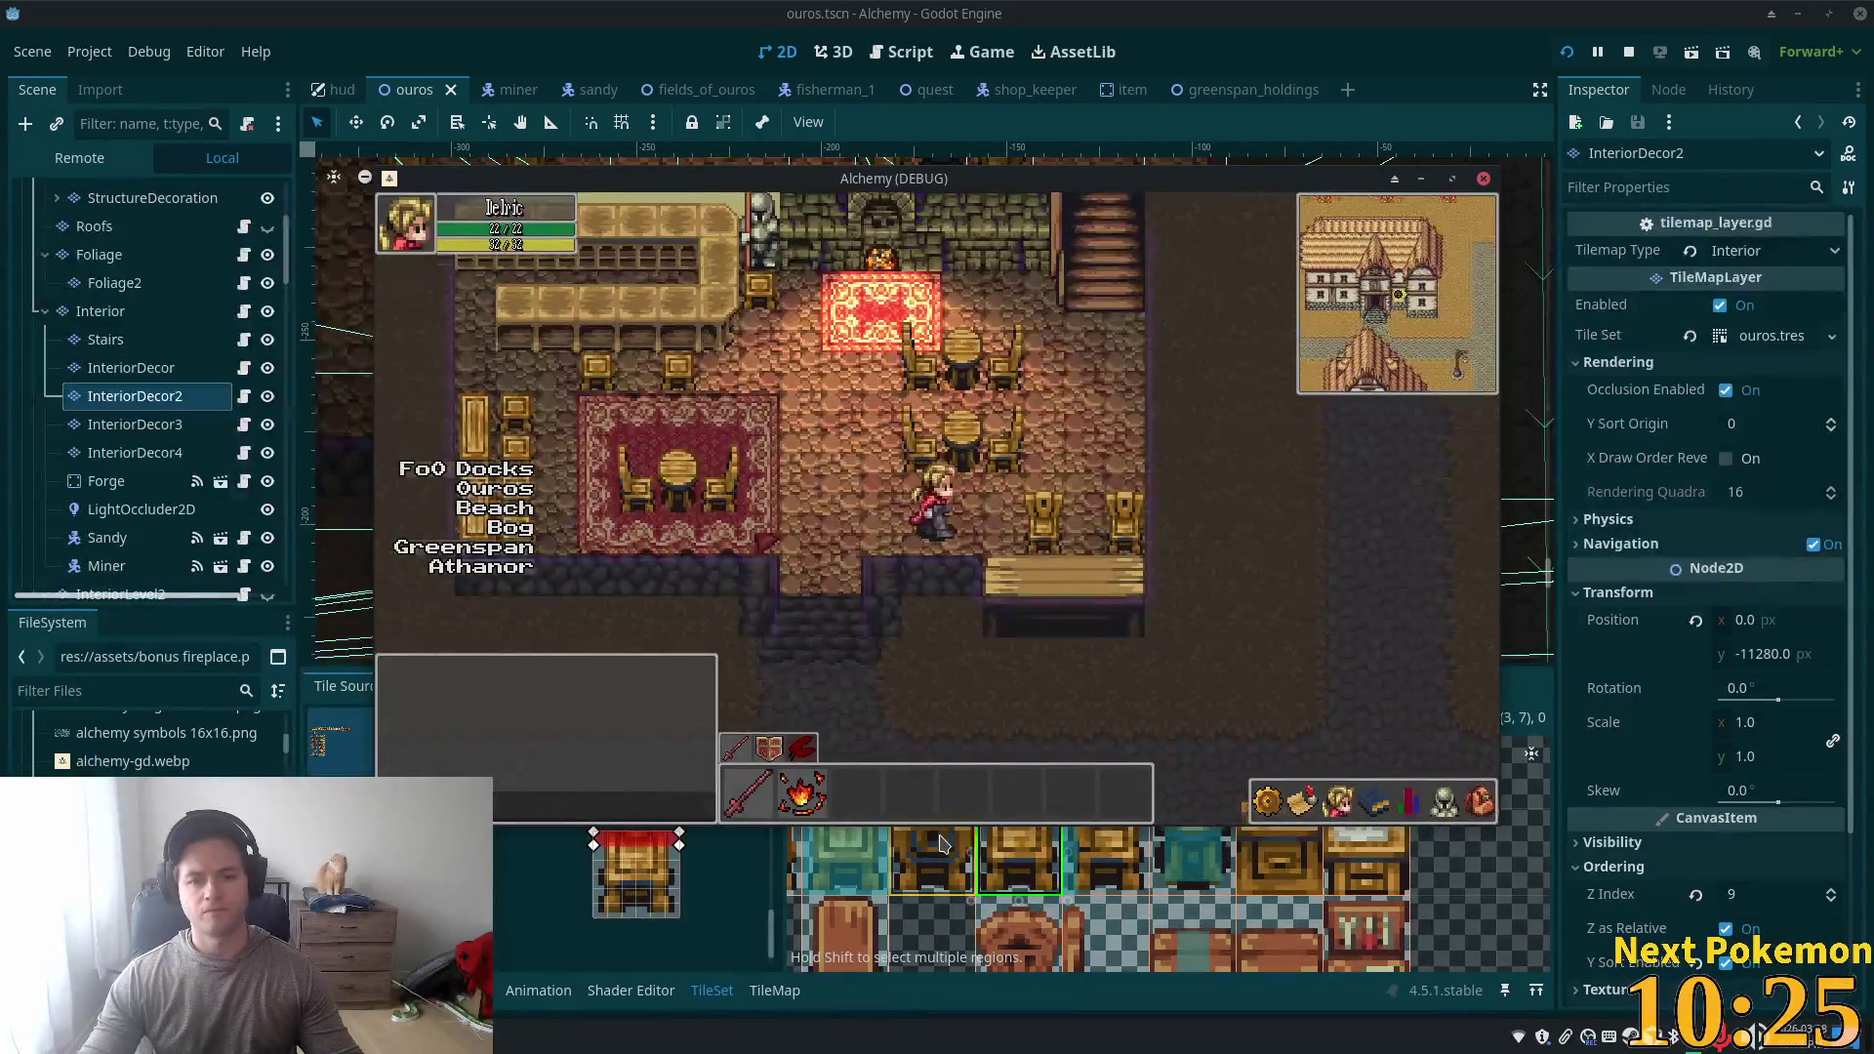
- Walk the player around the tavern chairs, then return to the editor's furniture tile sheet
key("Up")
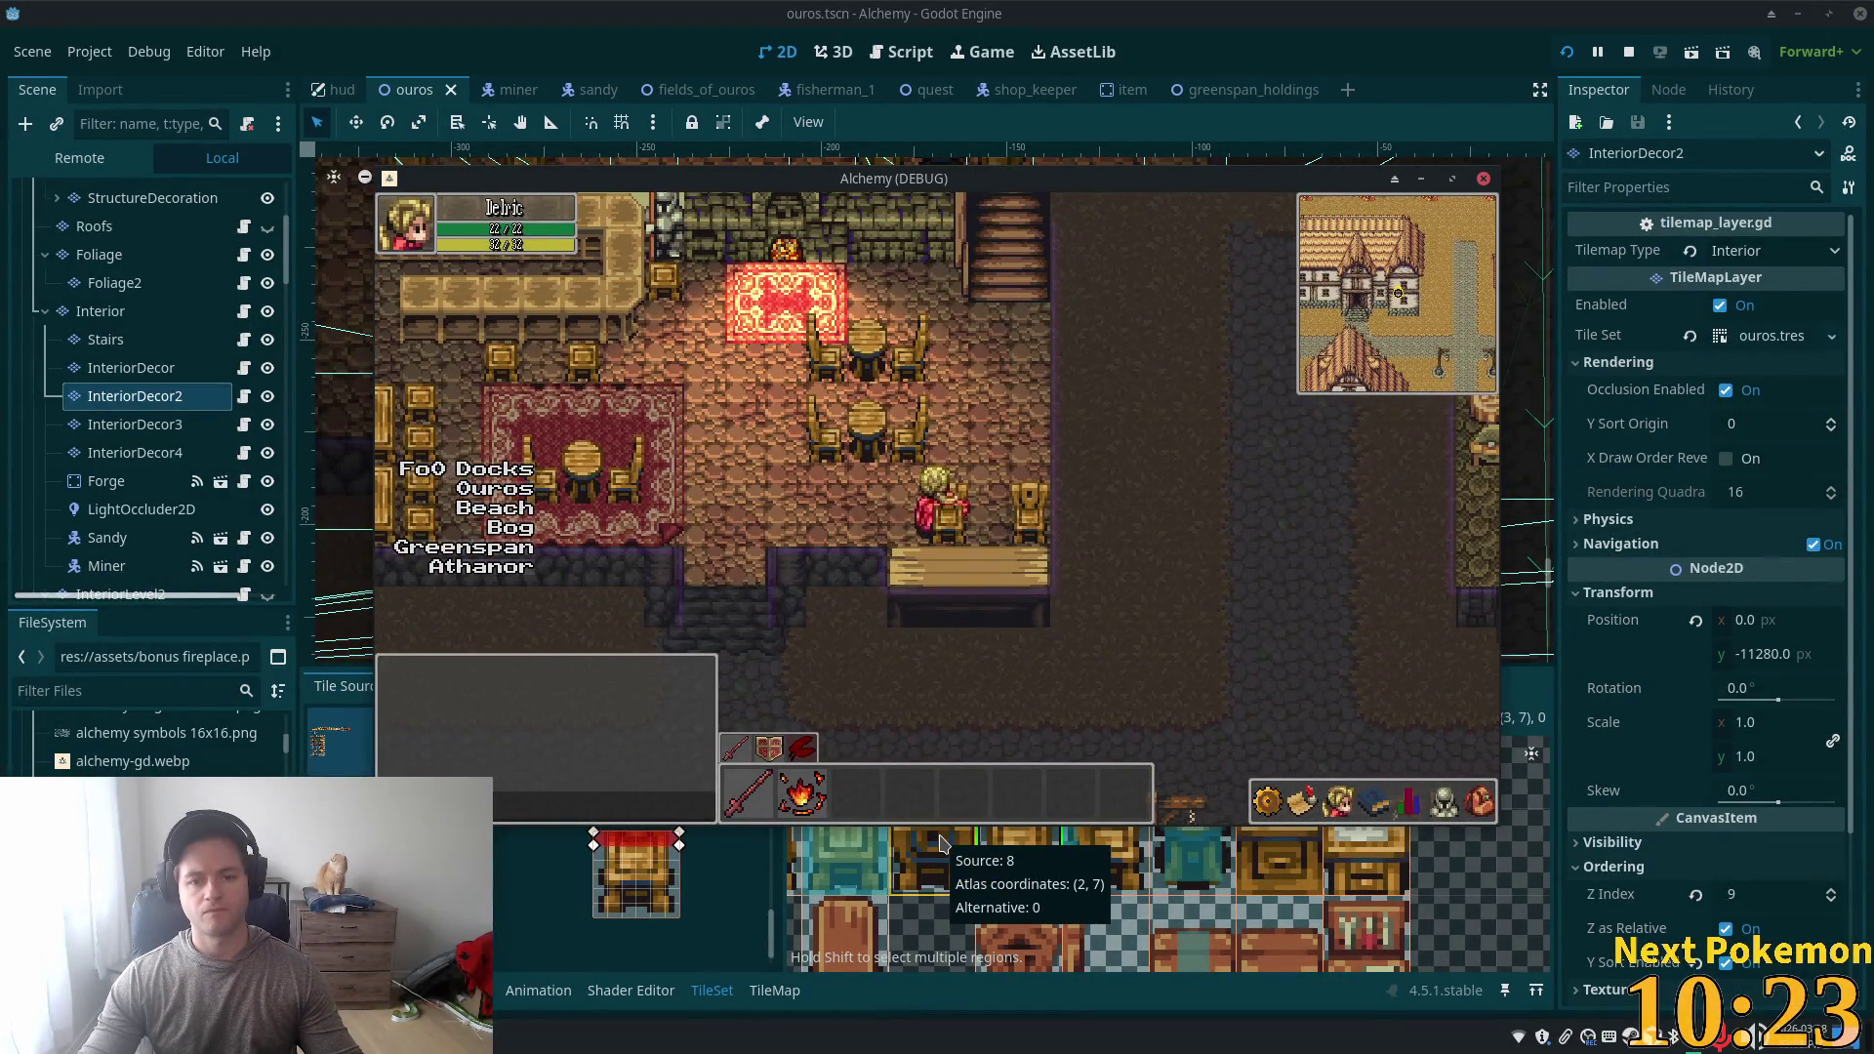
key("Left")
key("Down")
key("Right")
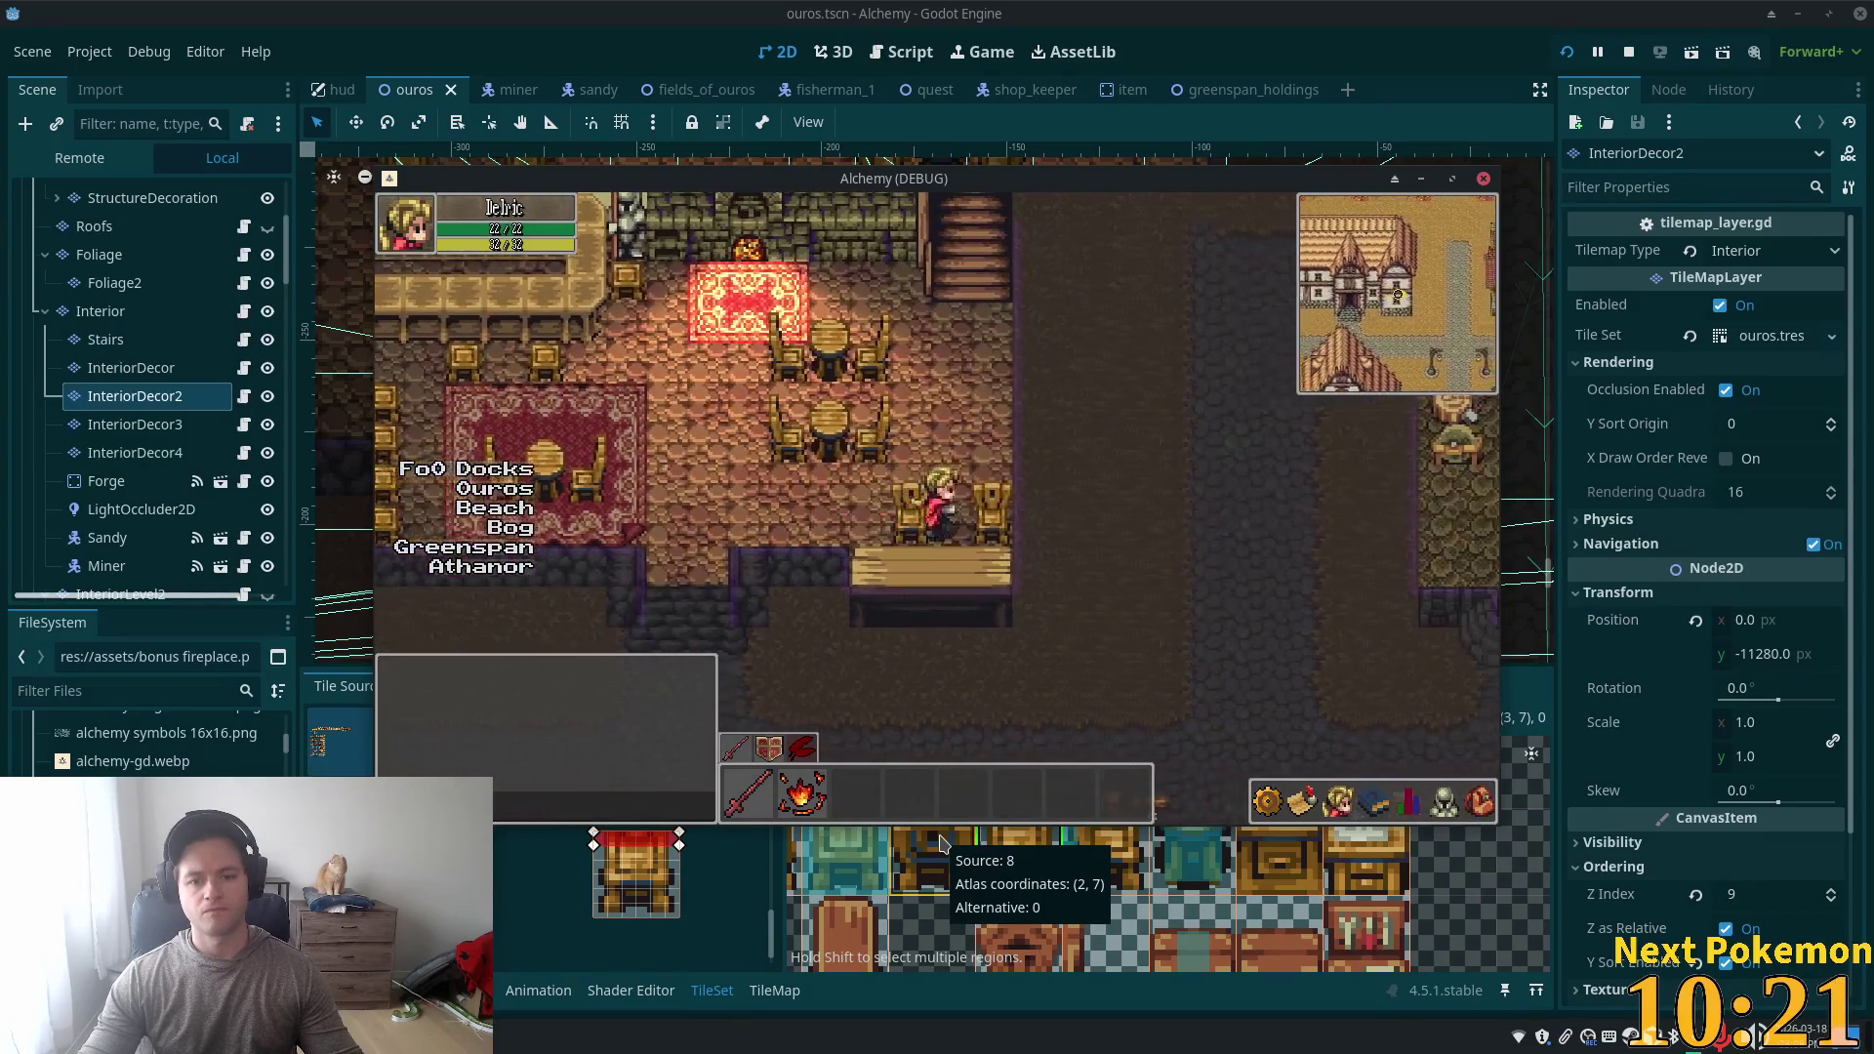
key("Left")
key("Down")
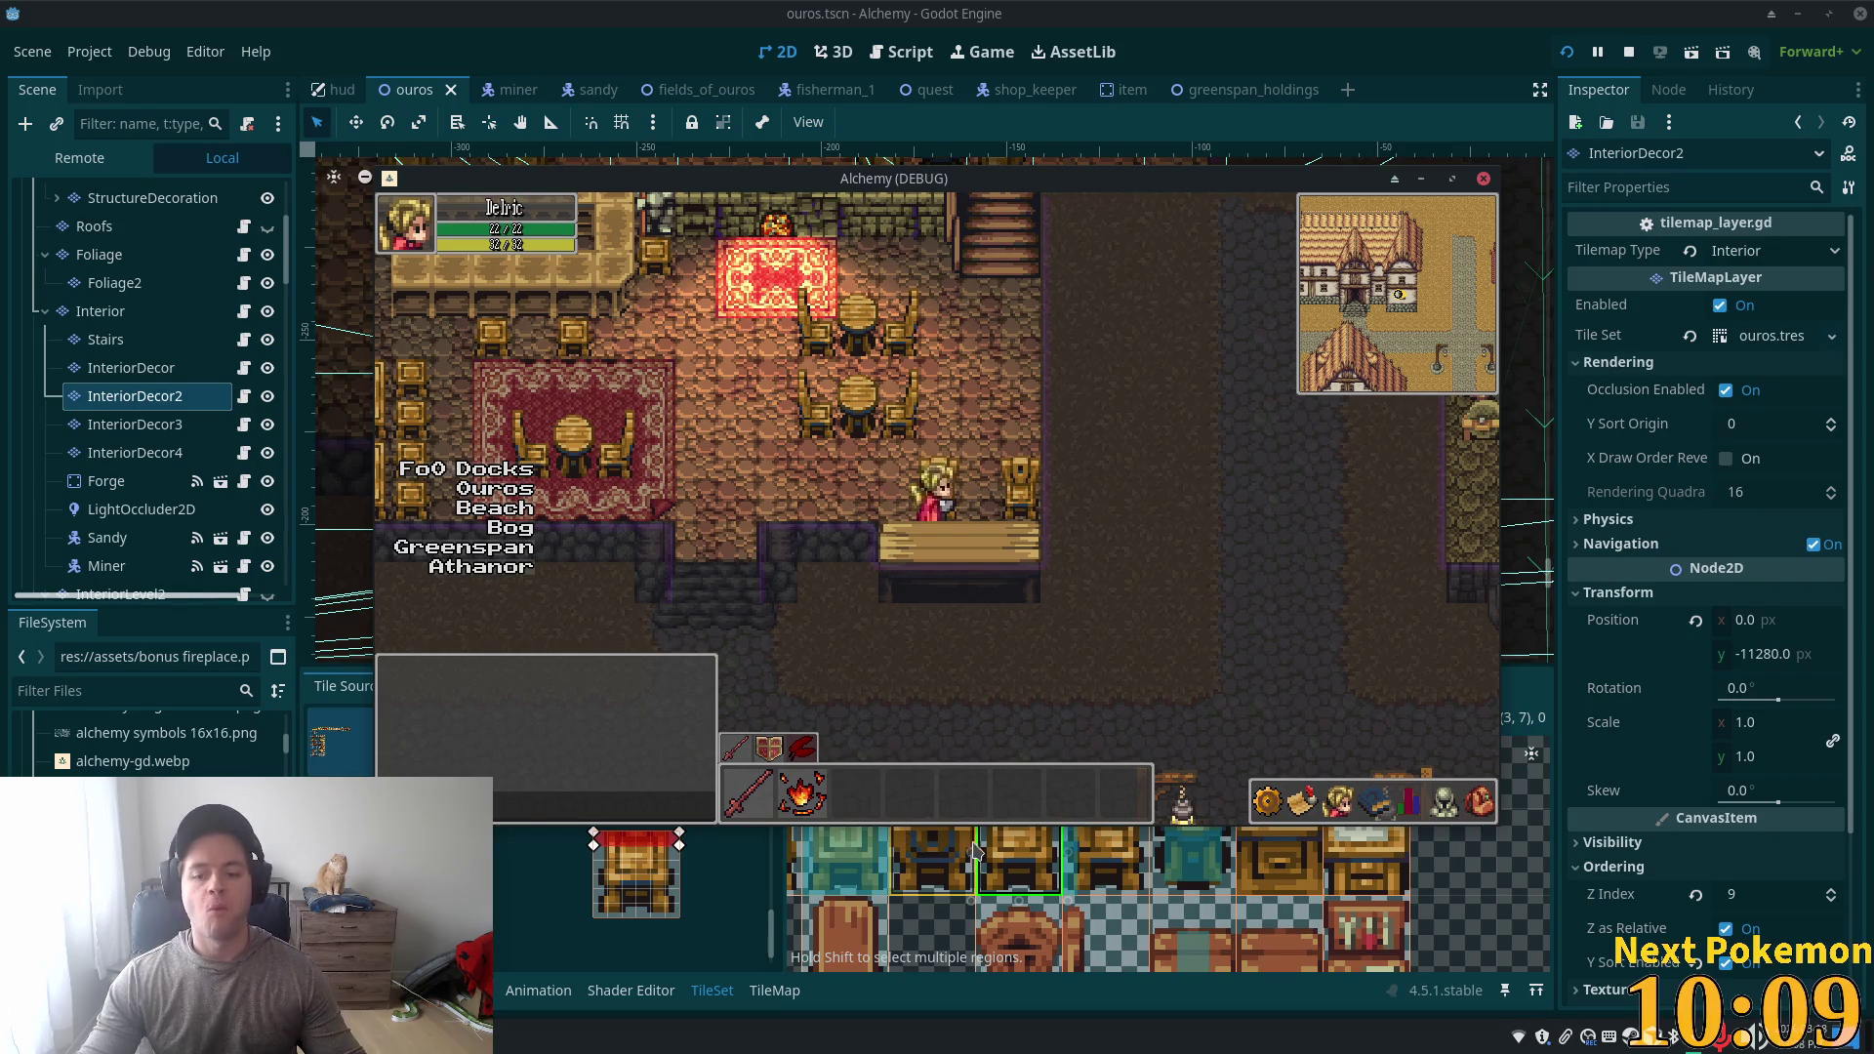
left_click(1188, 919)
scroll(1132, 907, "down", 2)
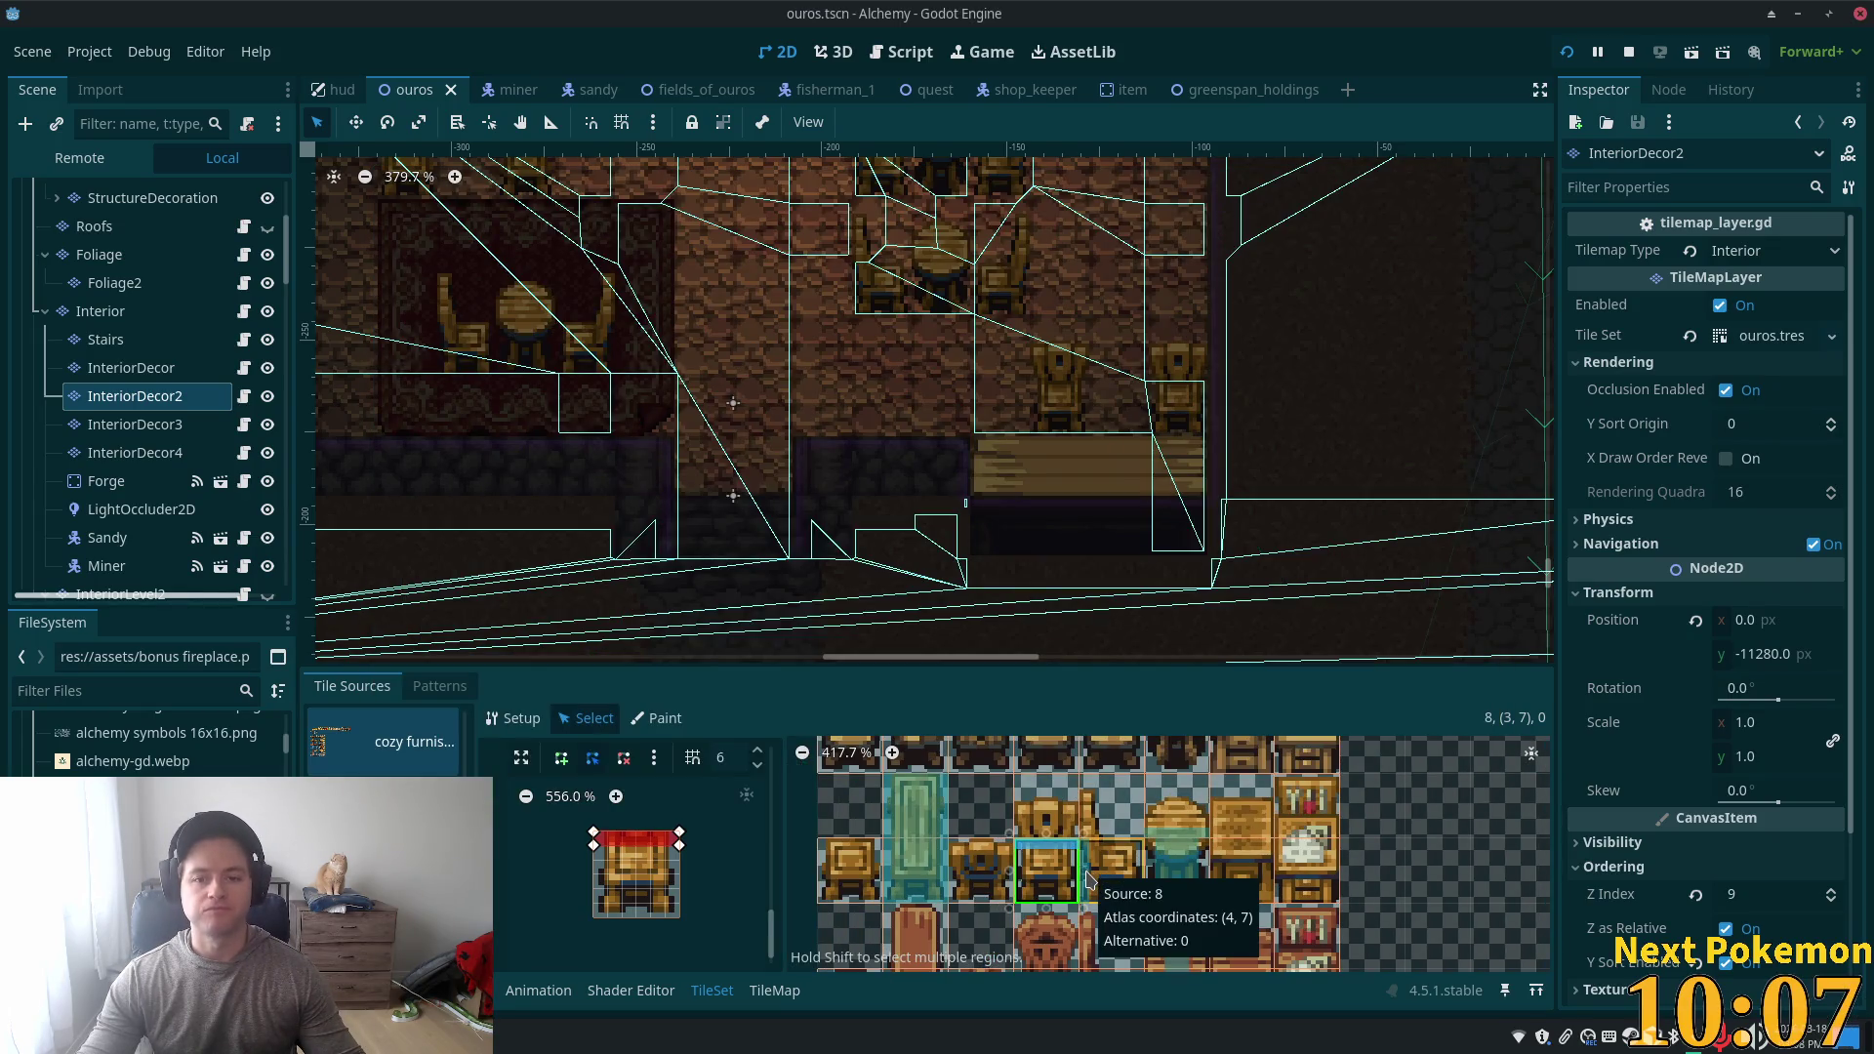
- Drag a corner of the round table tile (5, 6) collision polygon, then save and relaunch
left_click(1175, 844)
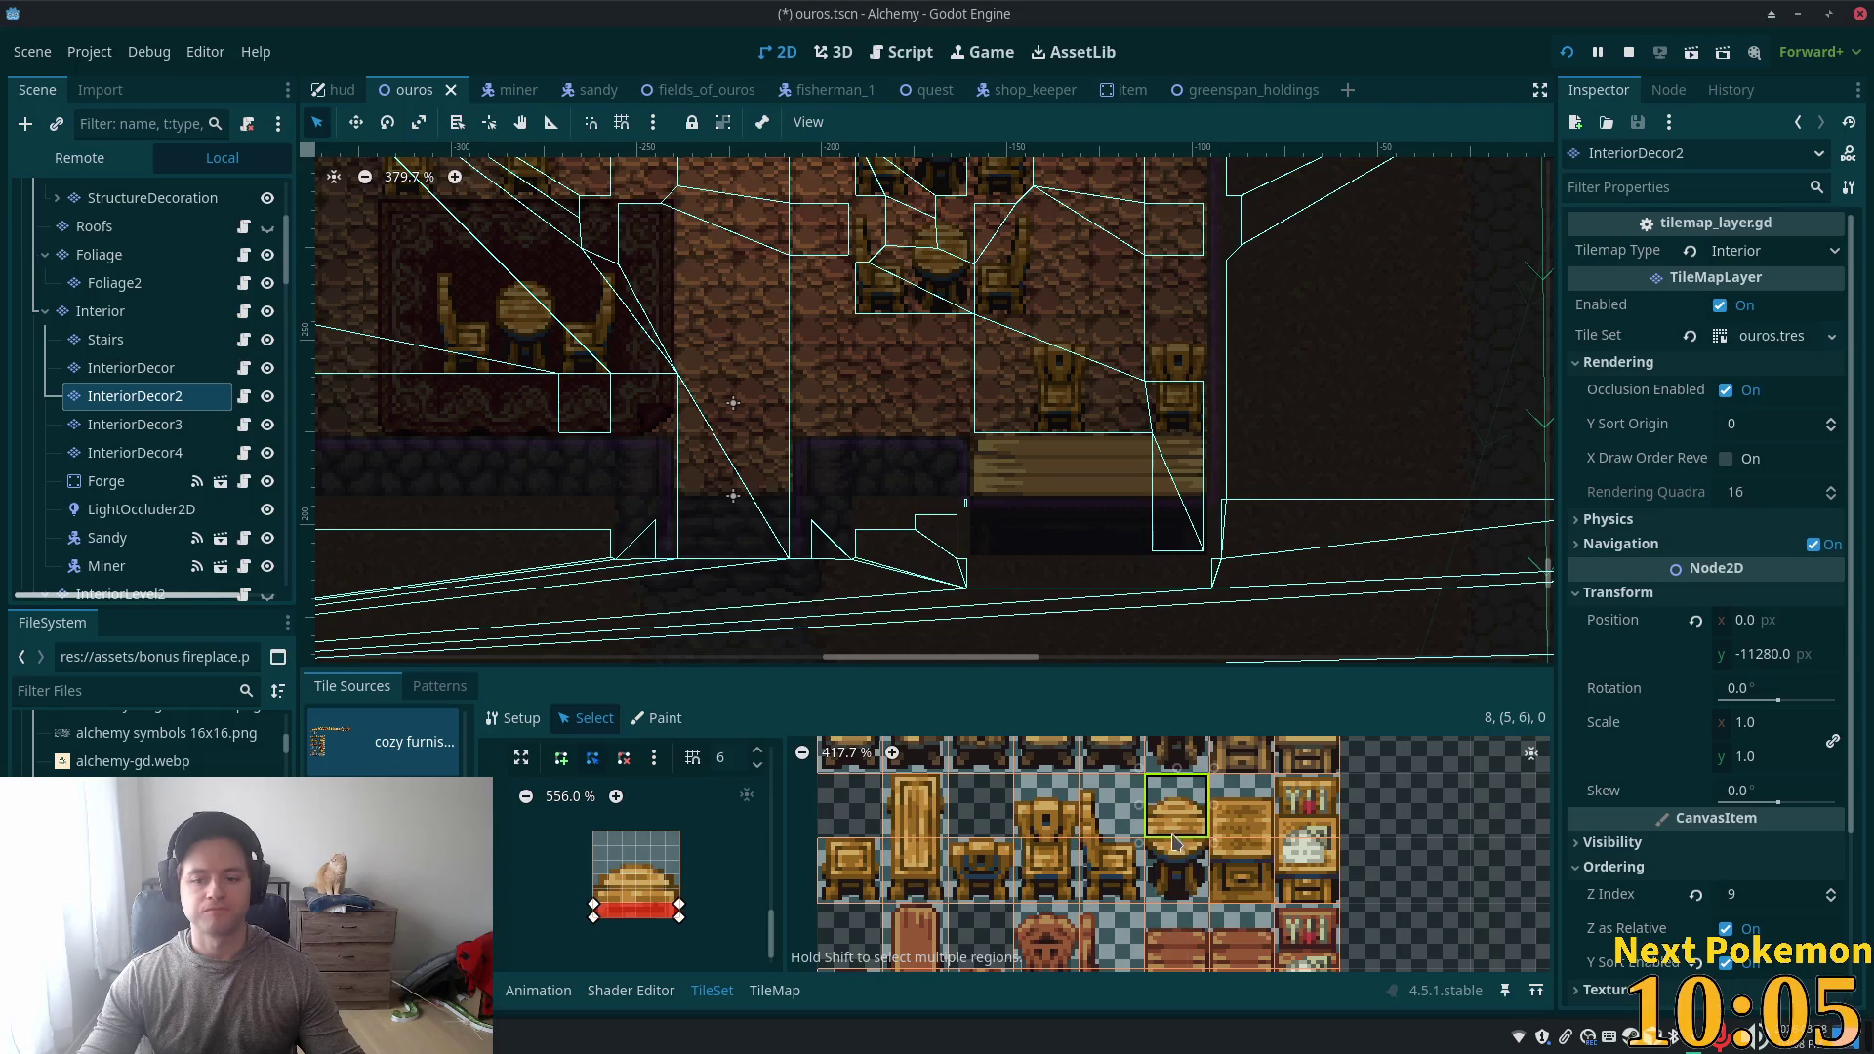
left_click_drag(593, 898, 606, 903)
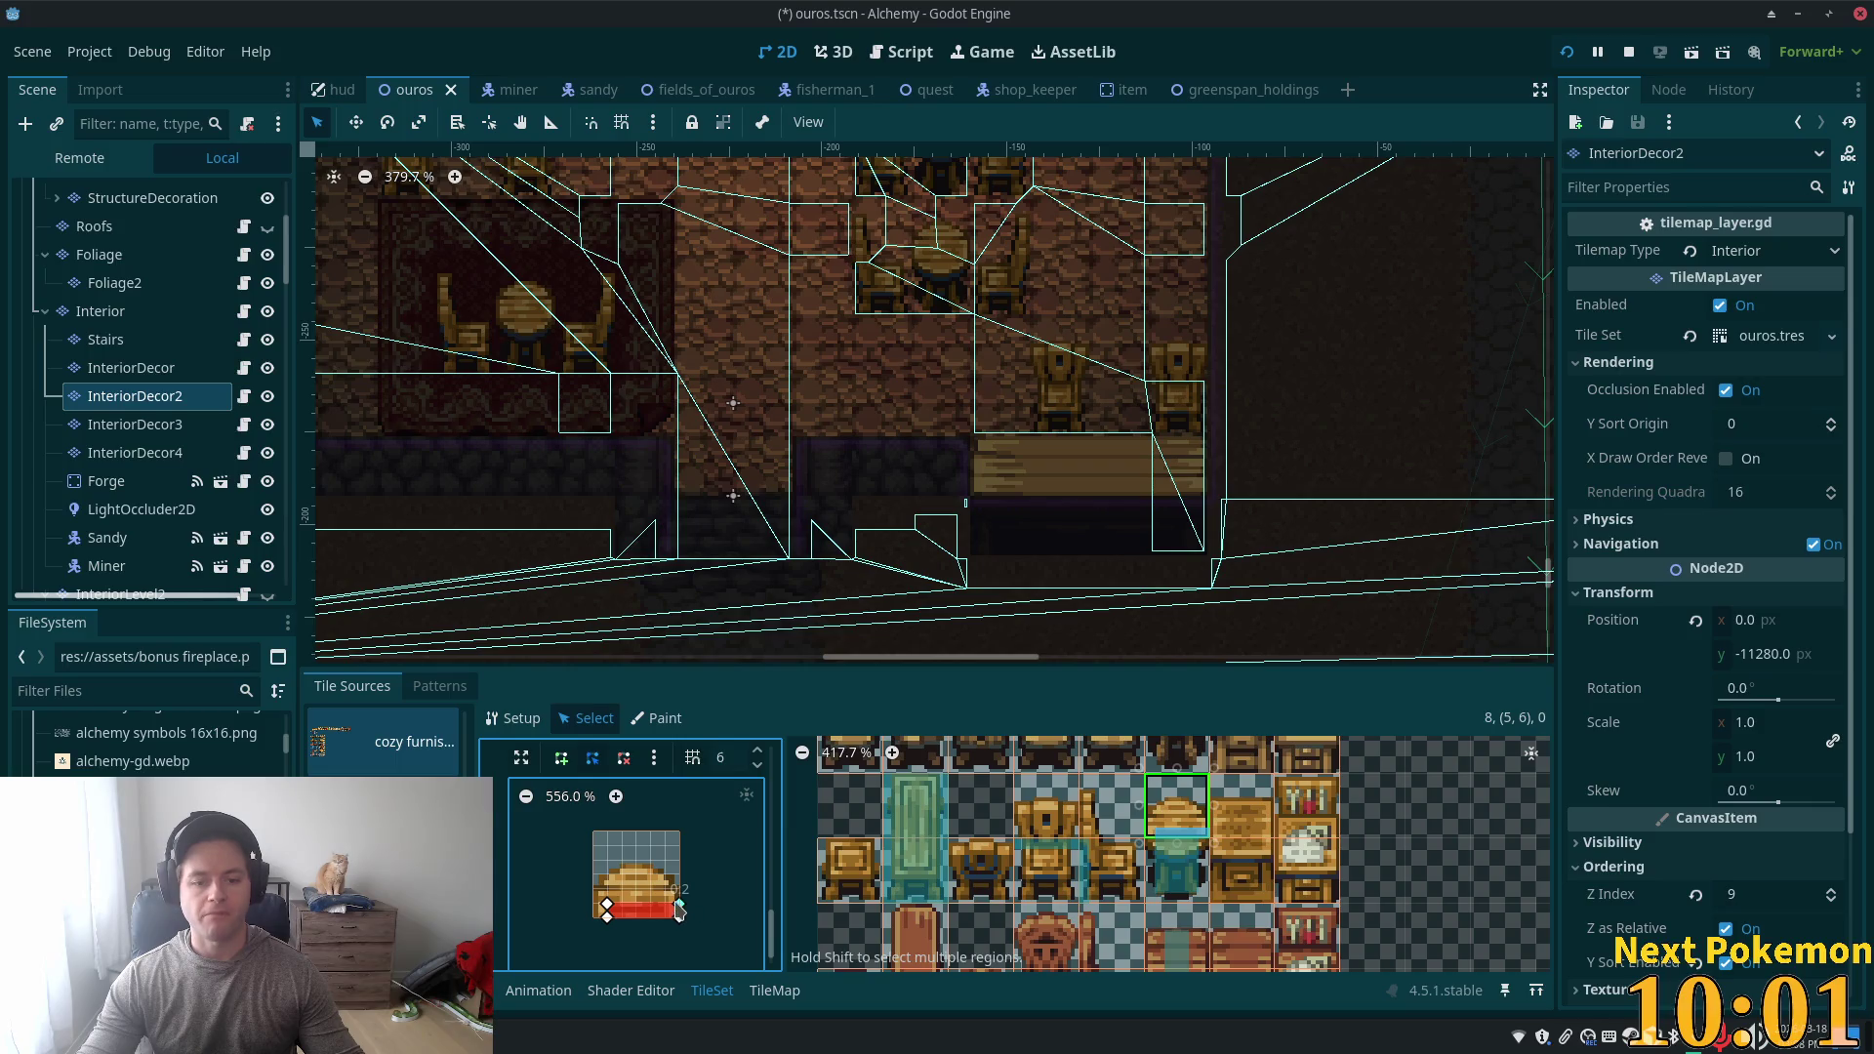
key("F5")
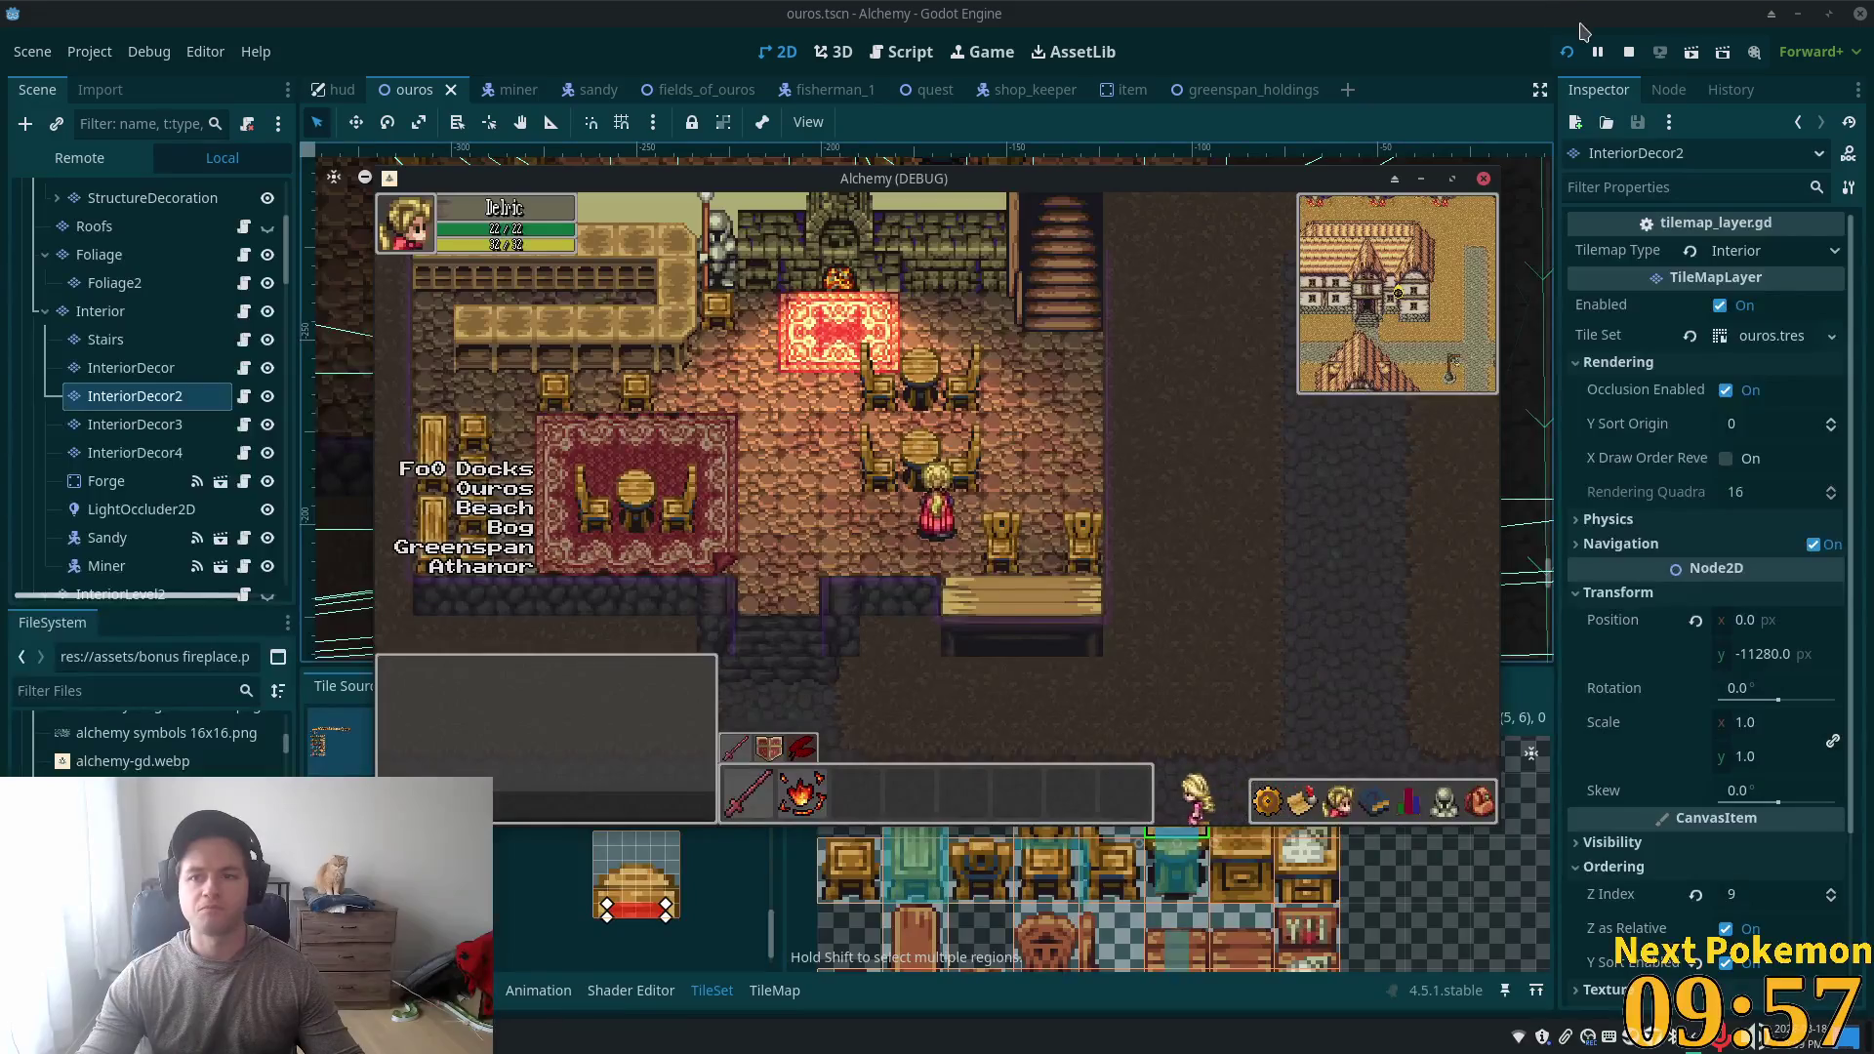
- Restart the game and walk the player into the tavern, past the fireplace and tables
key("F5")
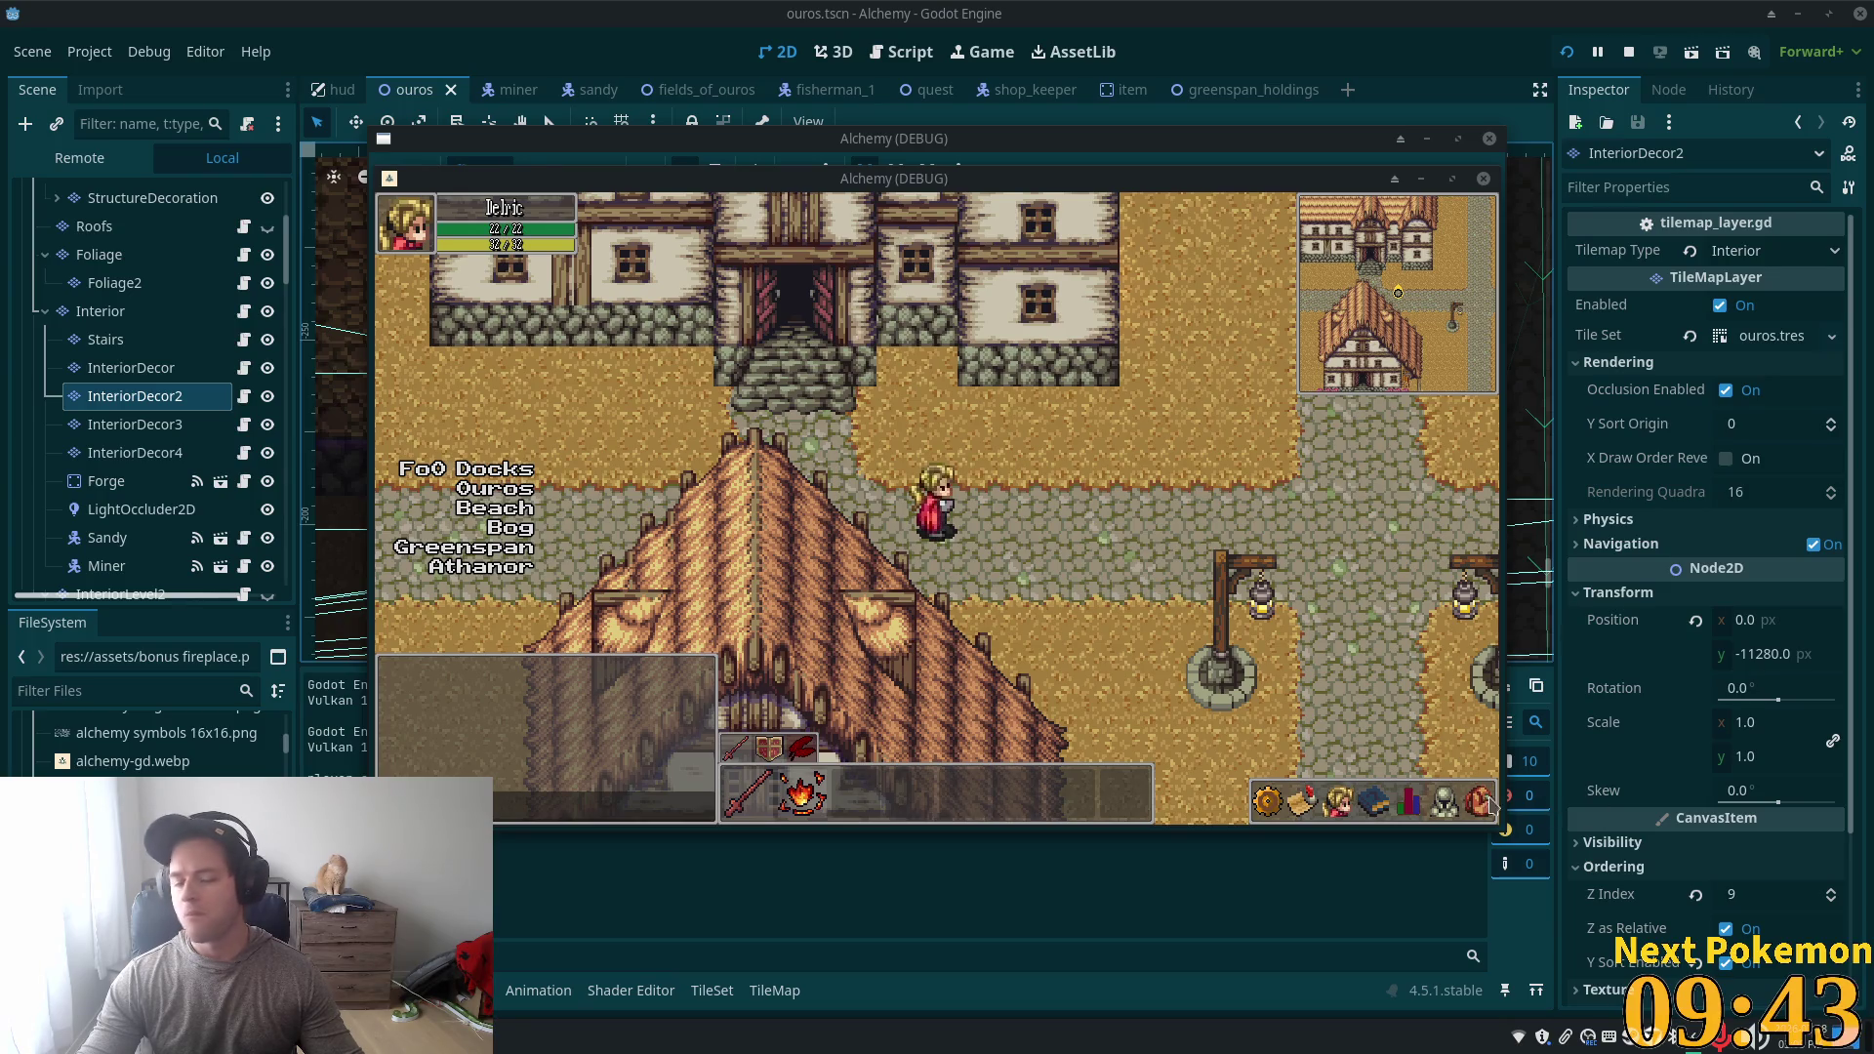
key("Left")
key("Up")
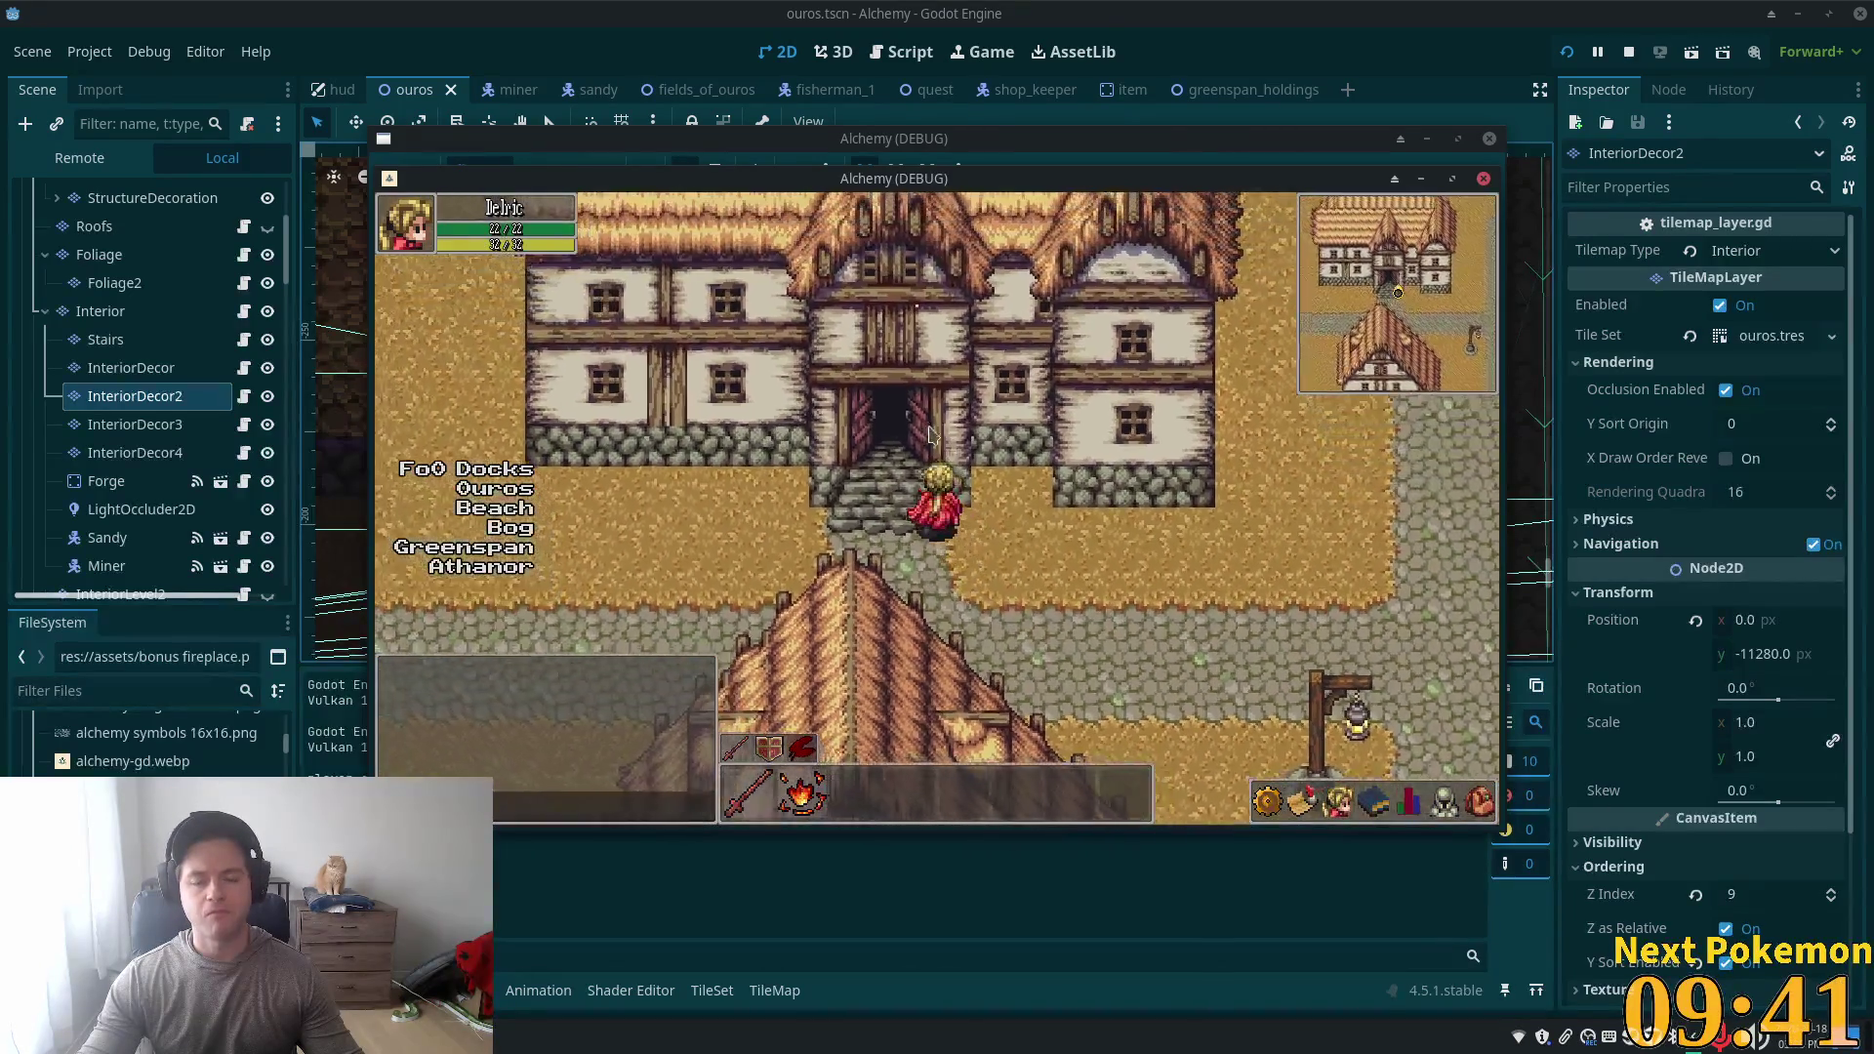
key("Up")
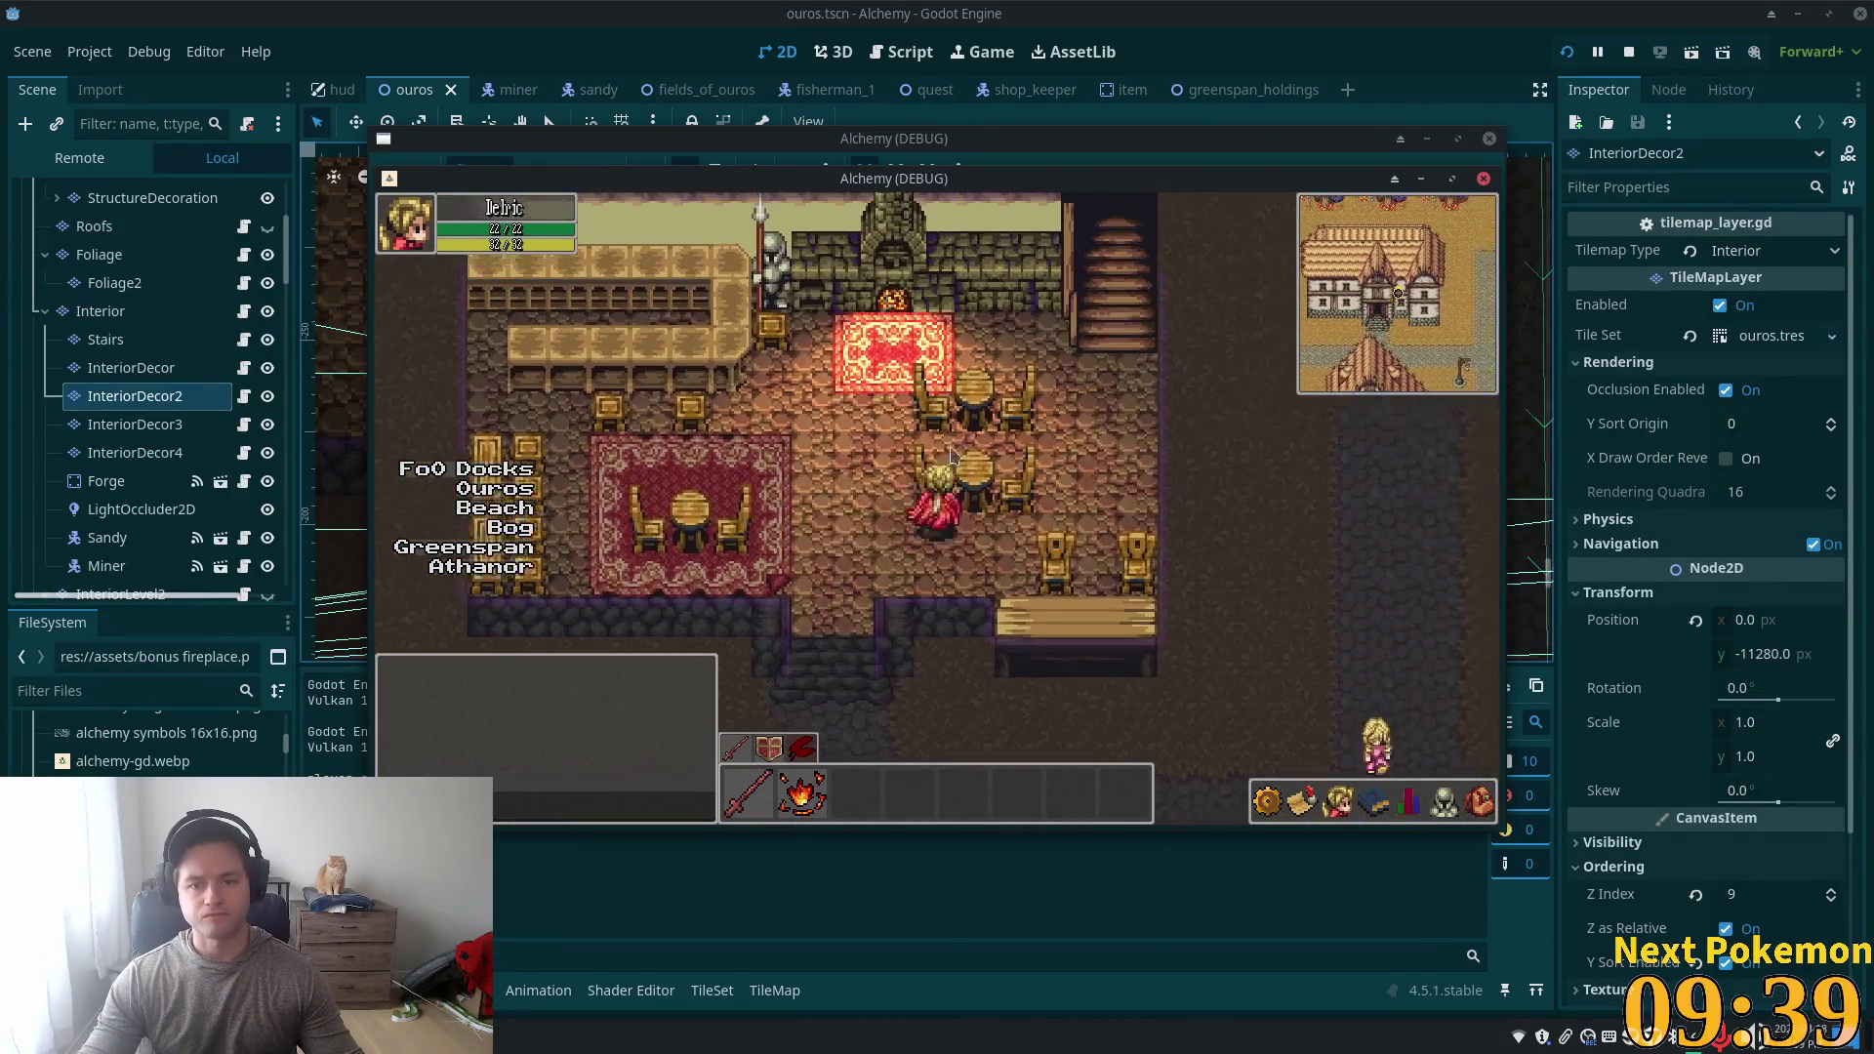
key("Down")
key("Right")
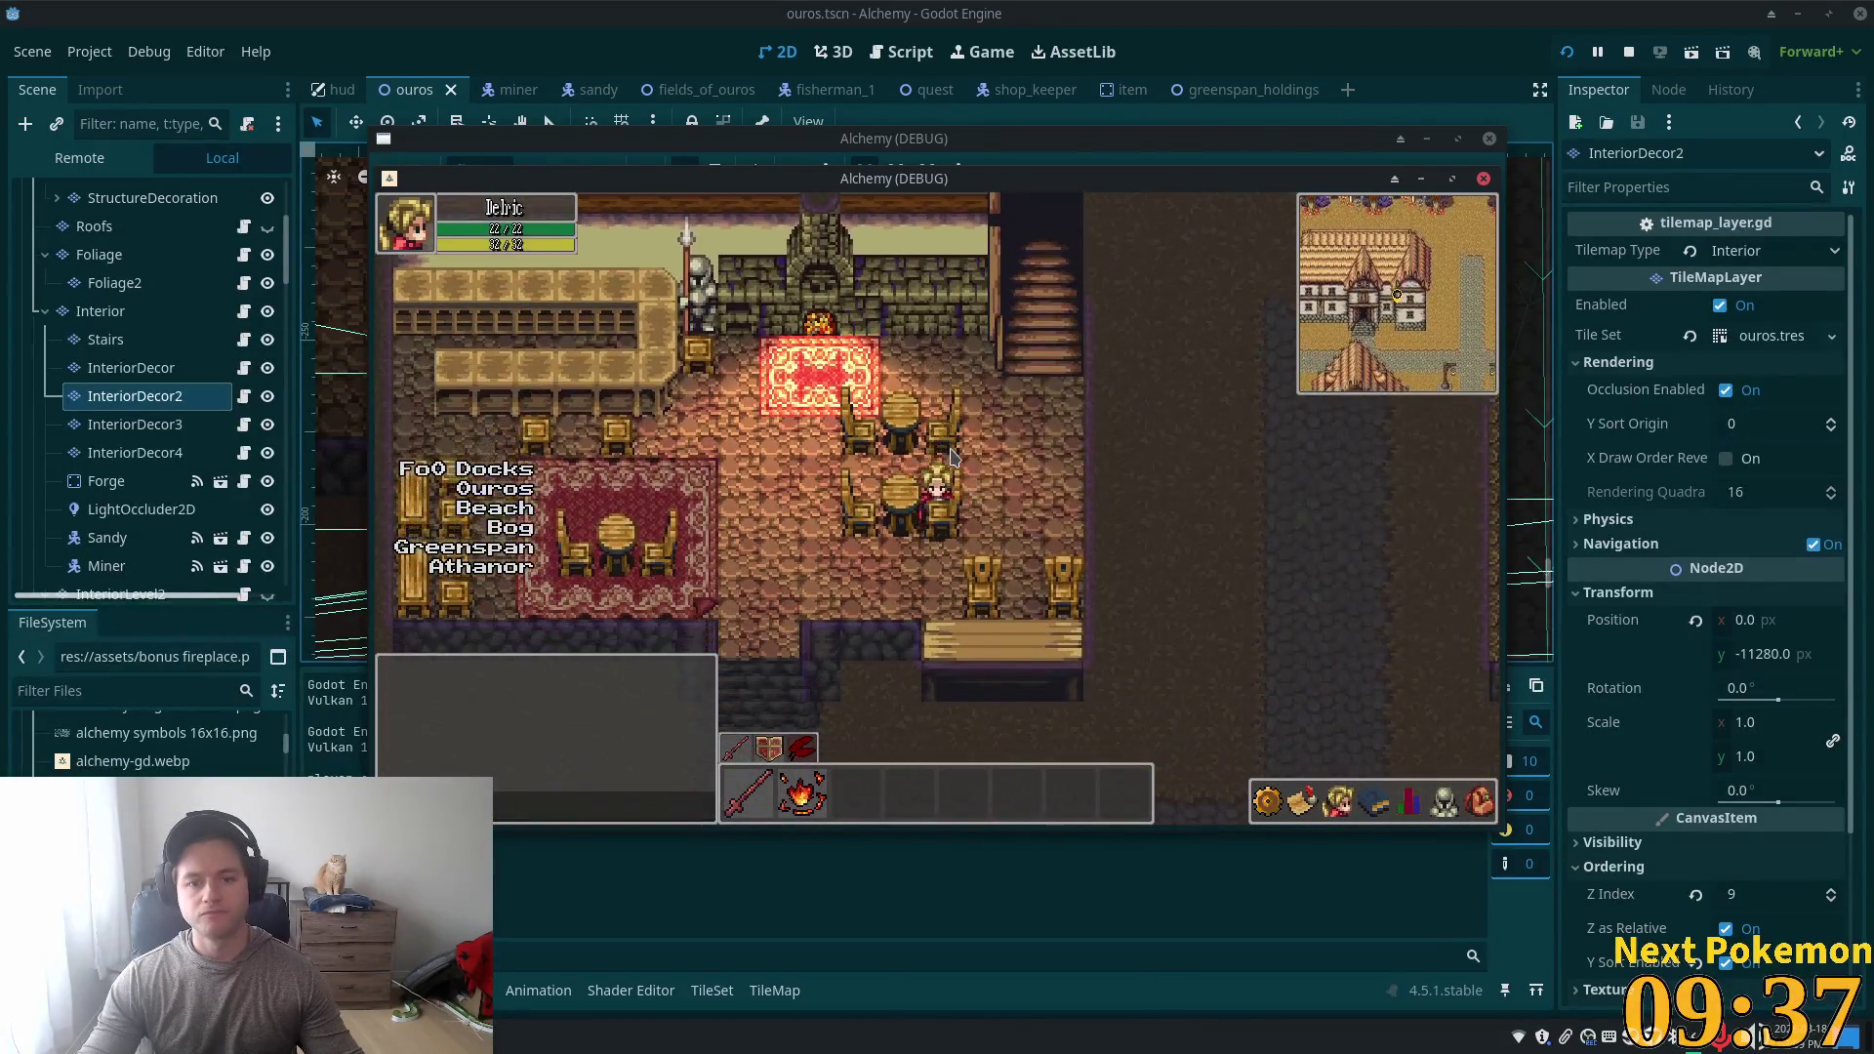
key("Down")
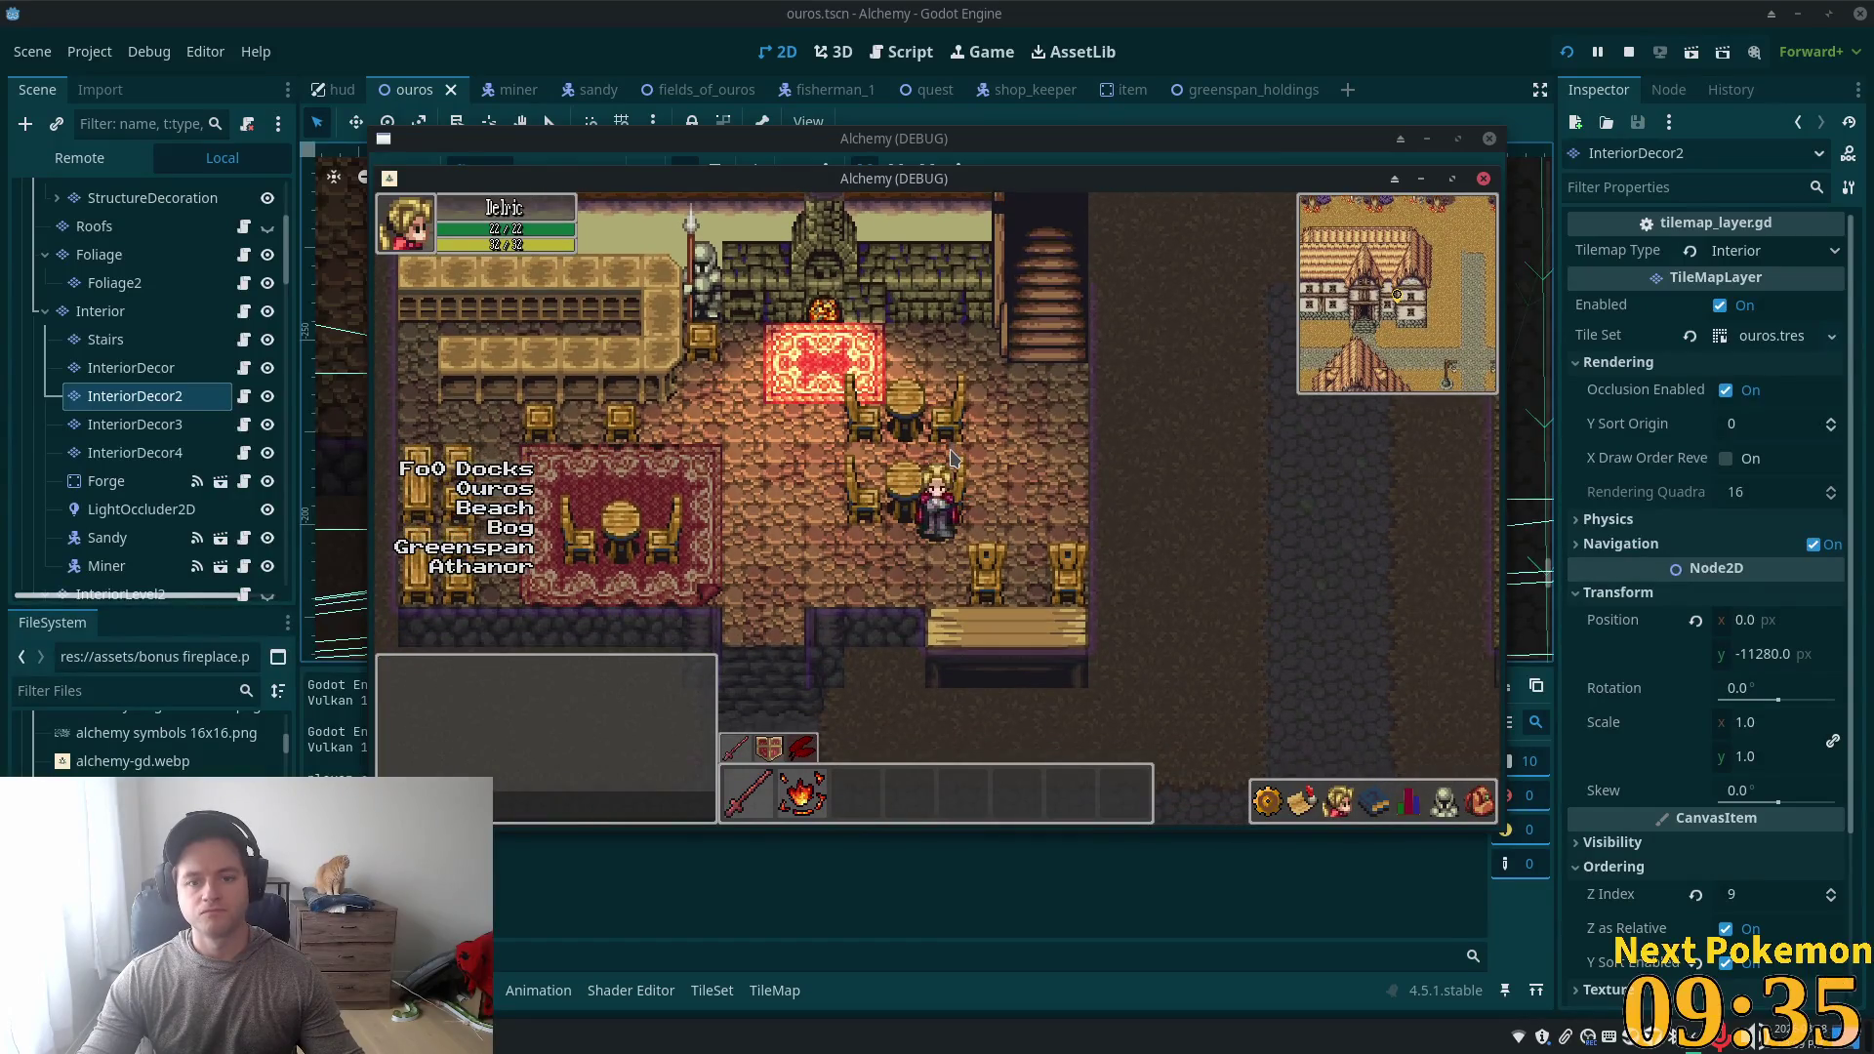
key("Right")
key("Down")
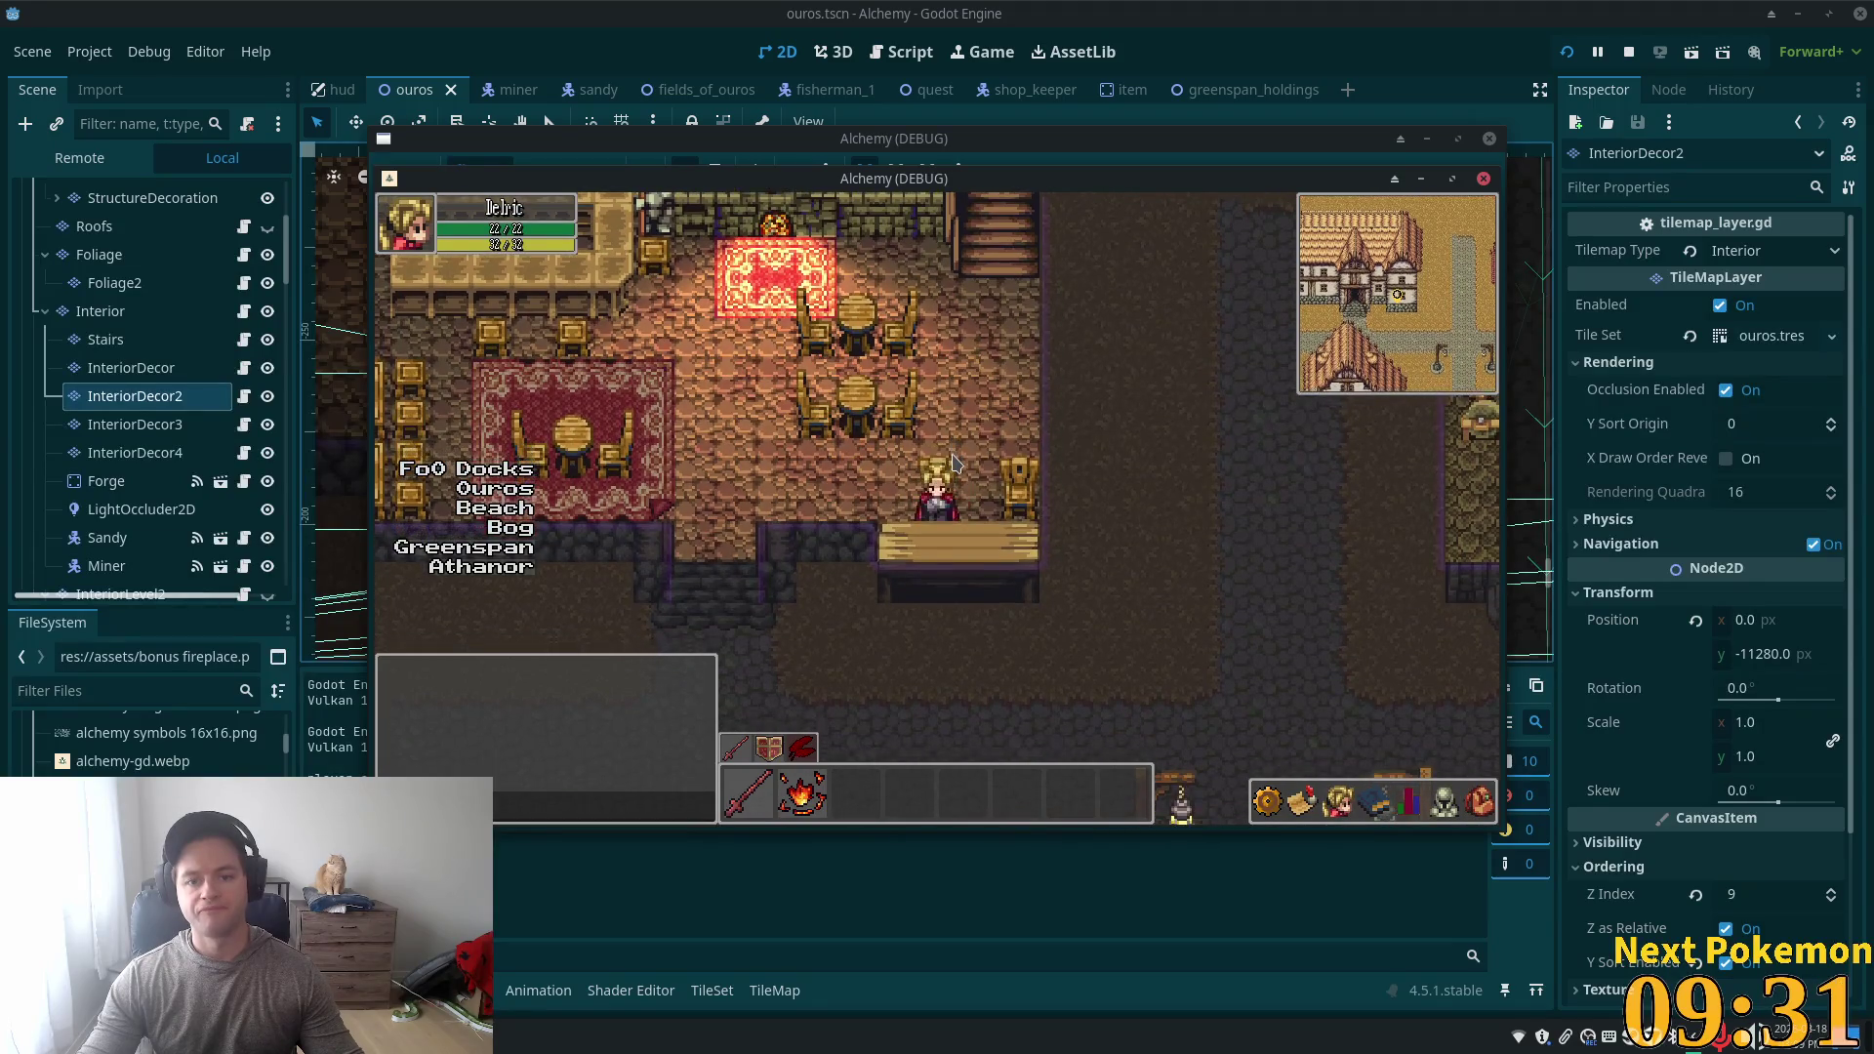
key("Right")
- Push the player into the chairs and around the rug table to test blocking
key("Up")
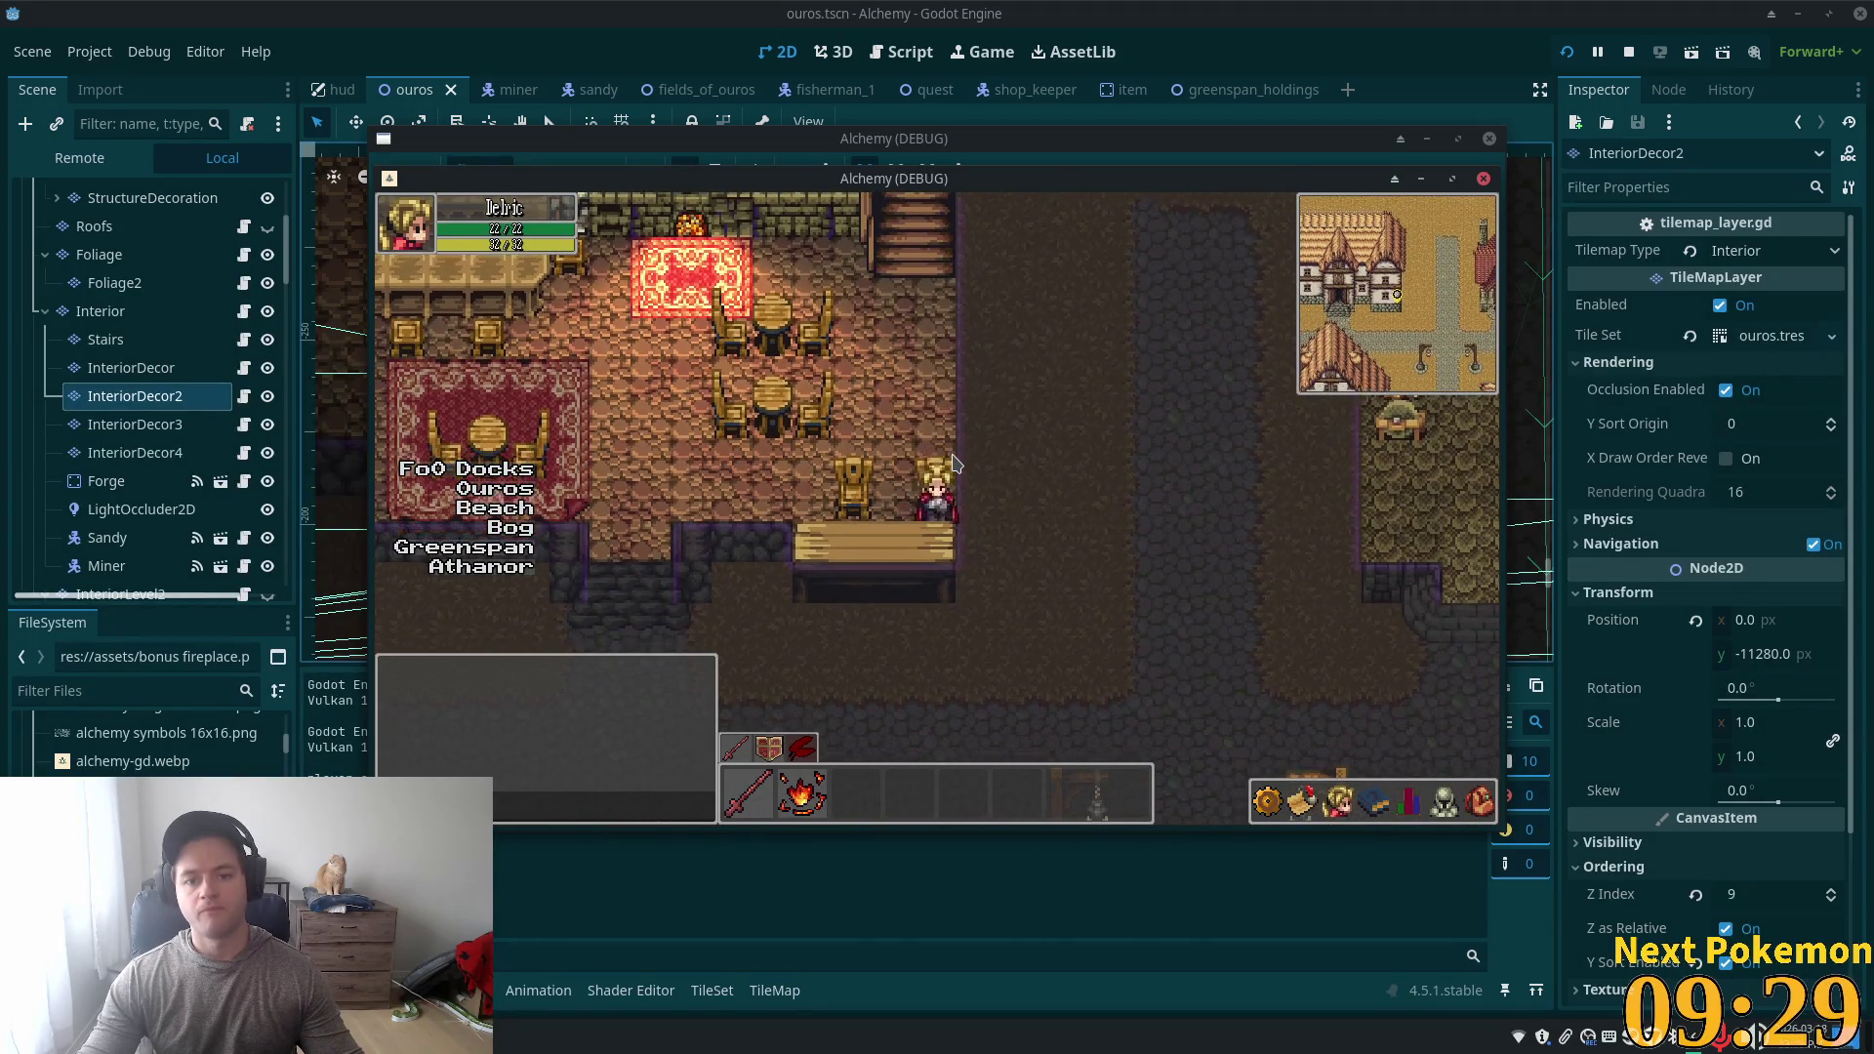
key("Left")
key("Right")
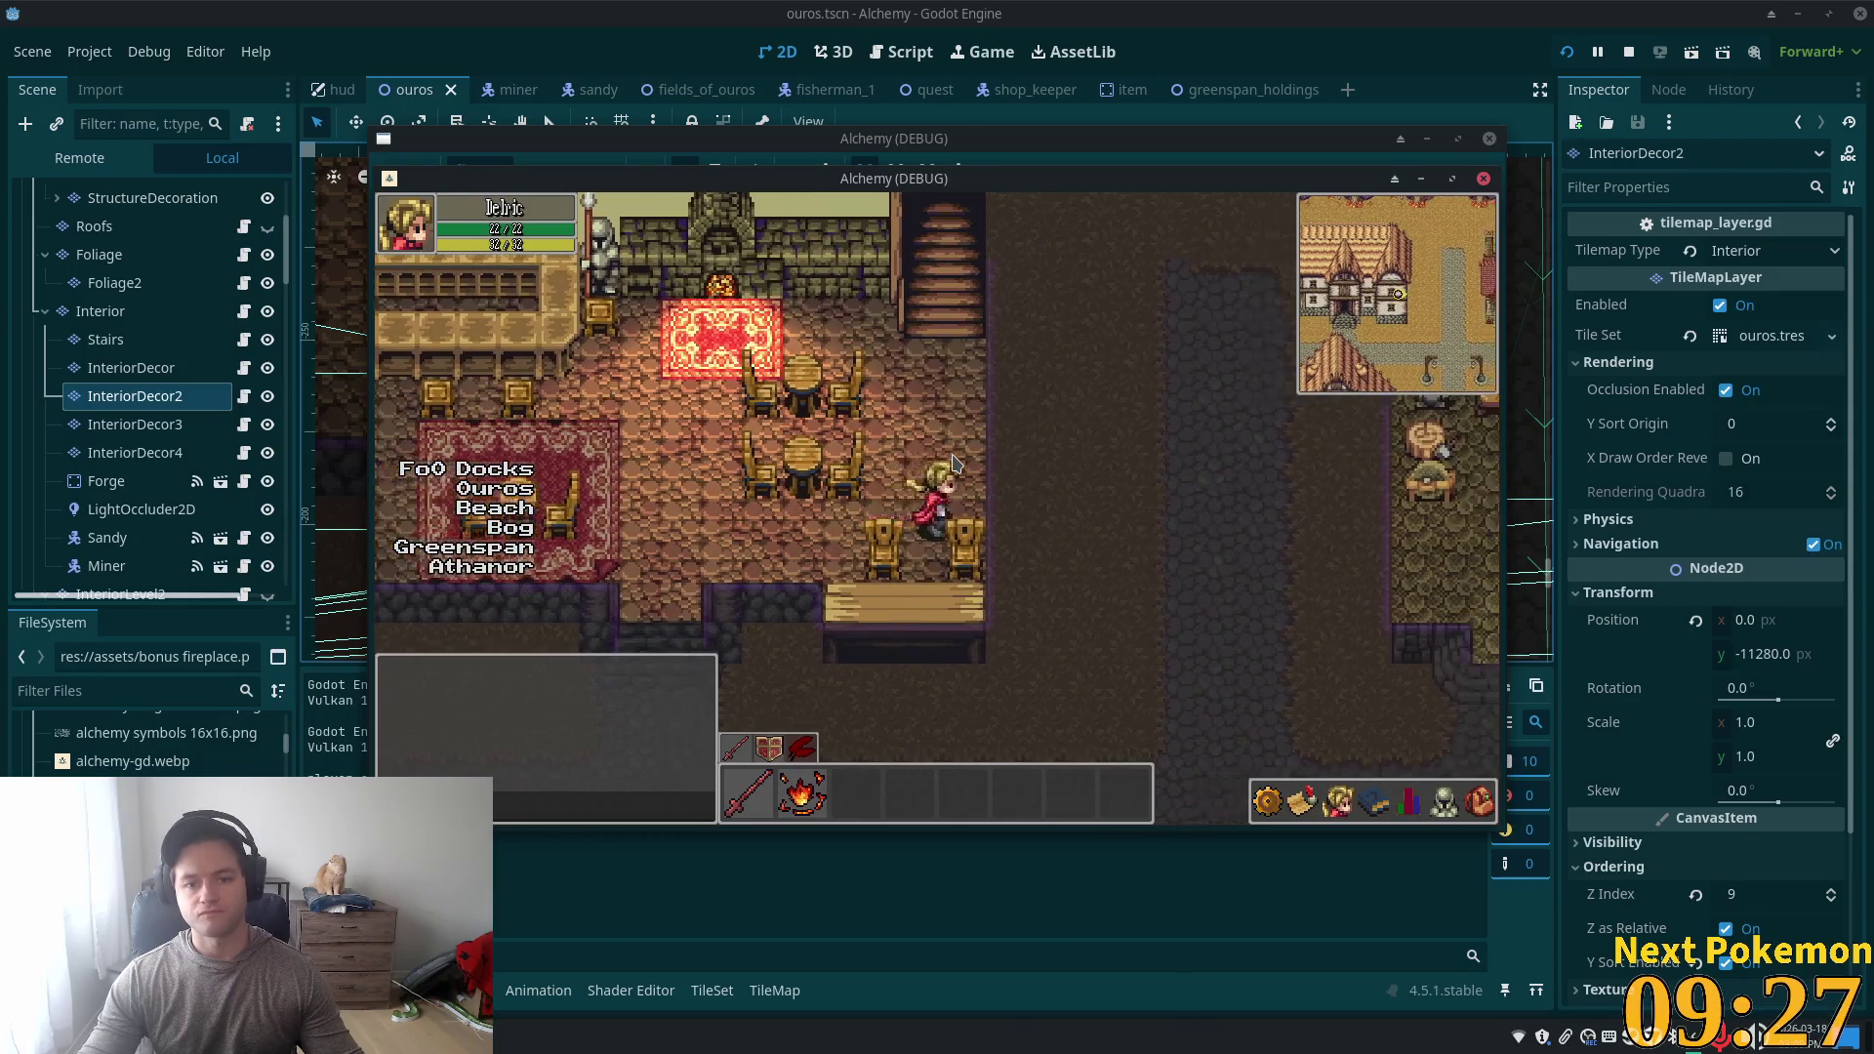
key("Right")
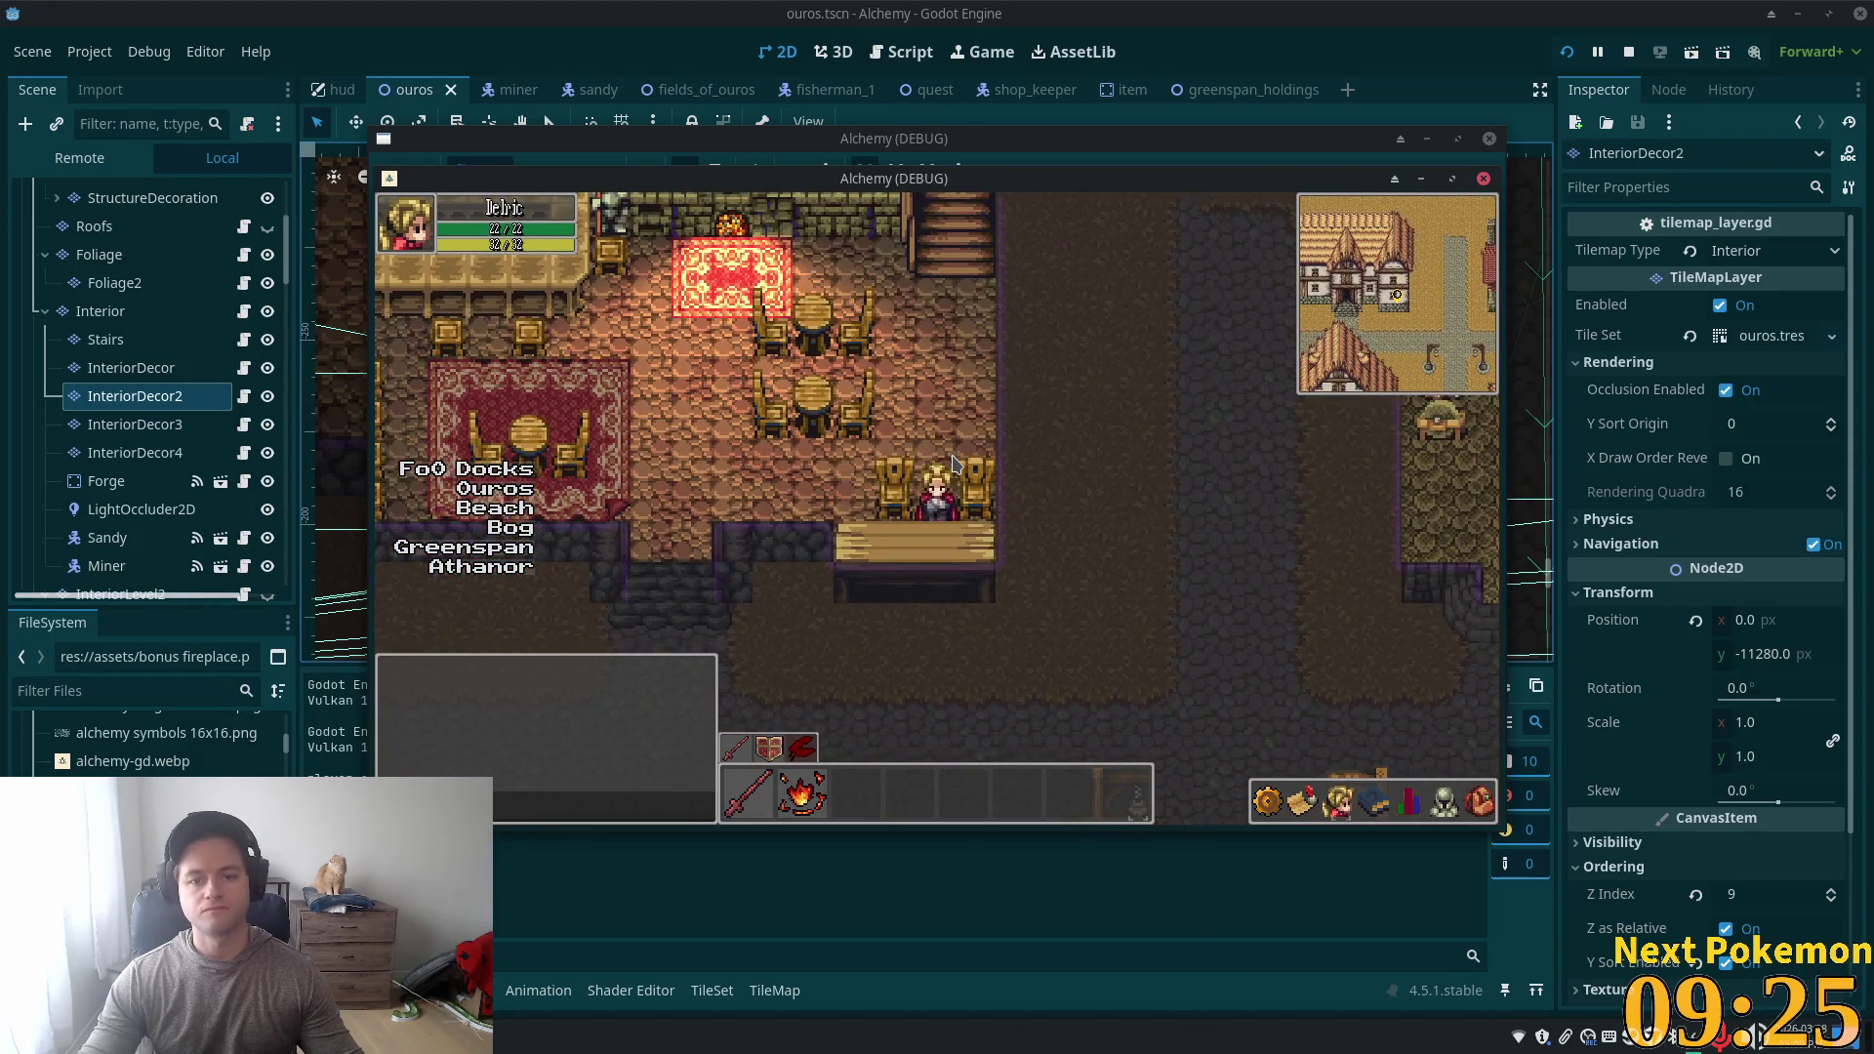
key("Left")
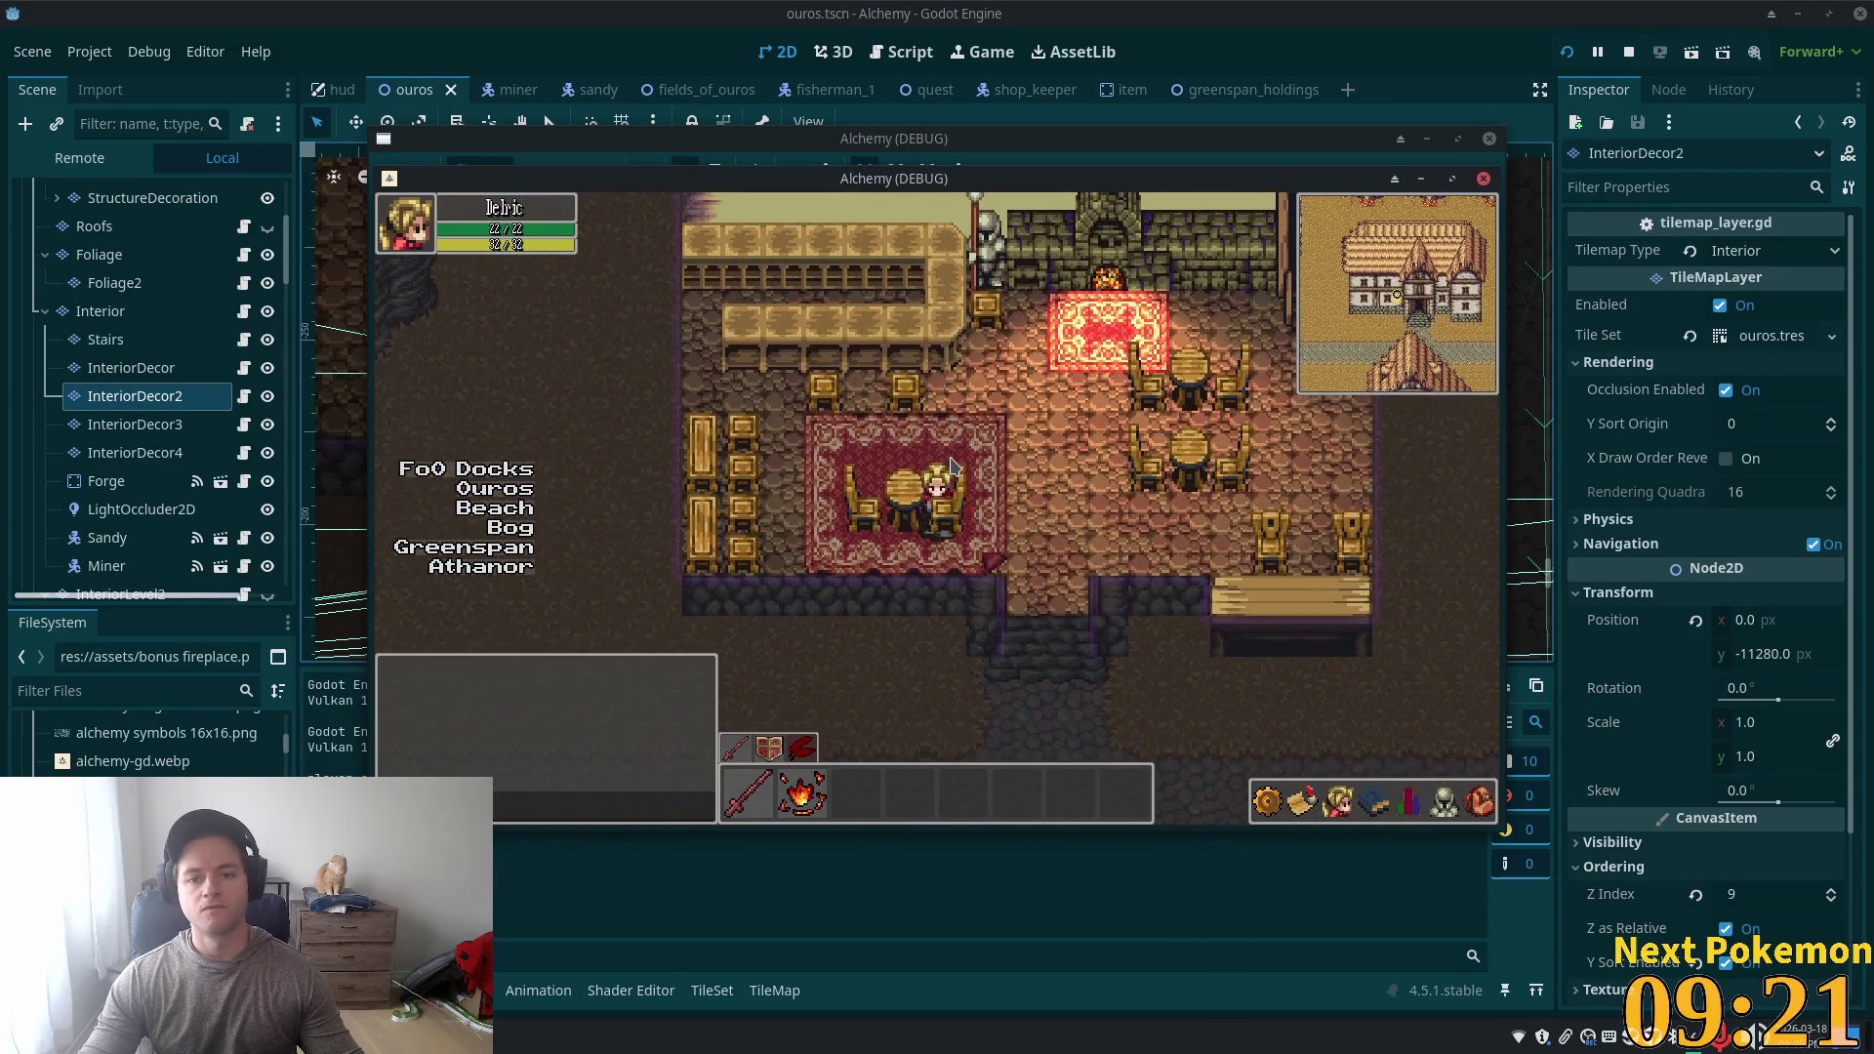
key("Left")
key("Right")
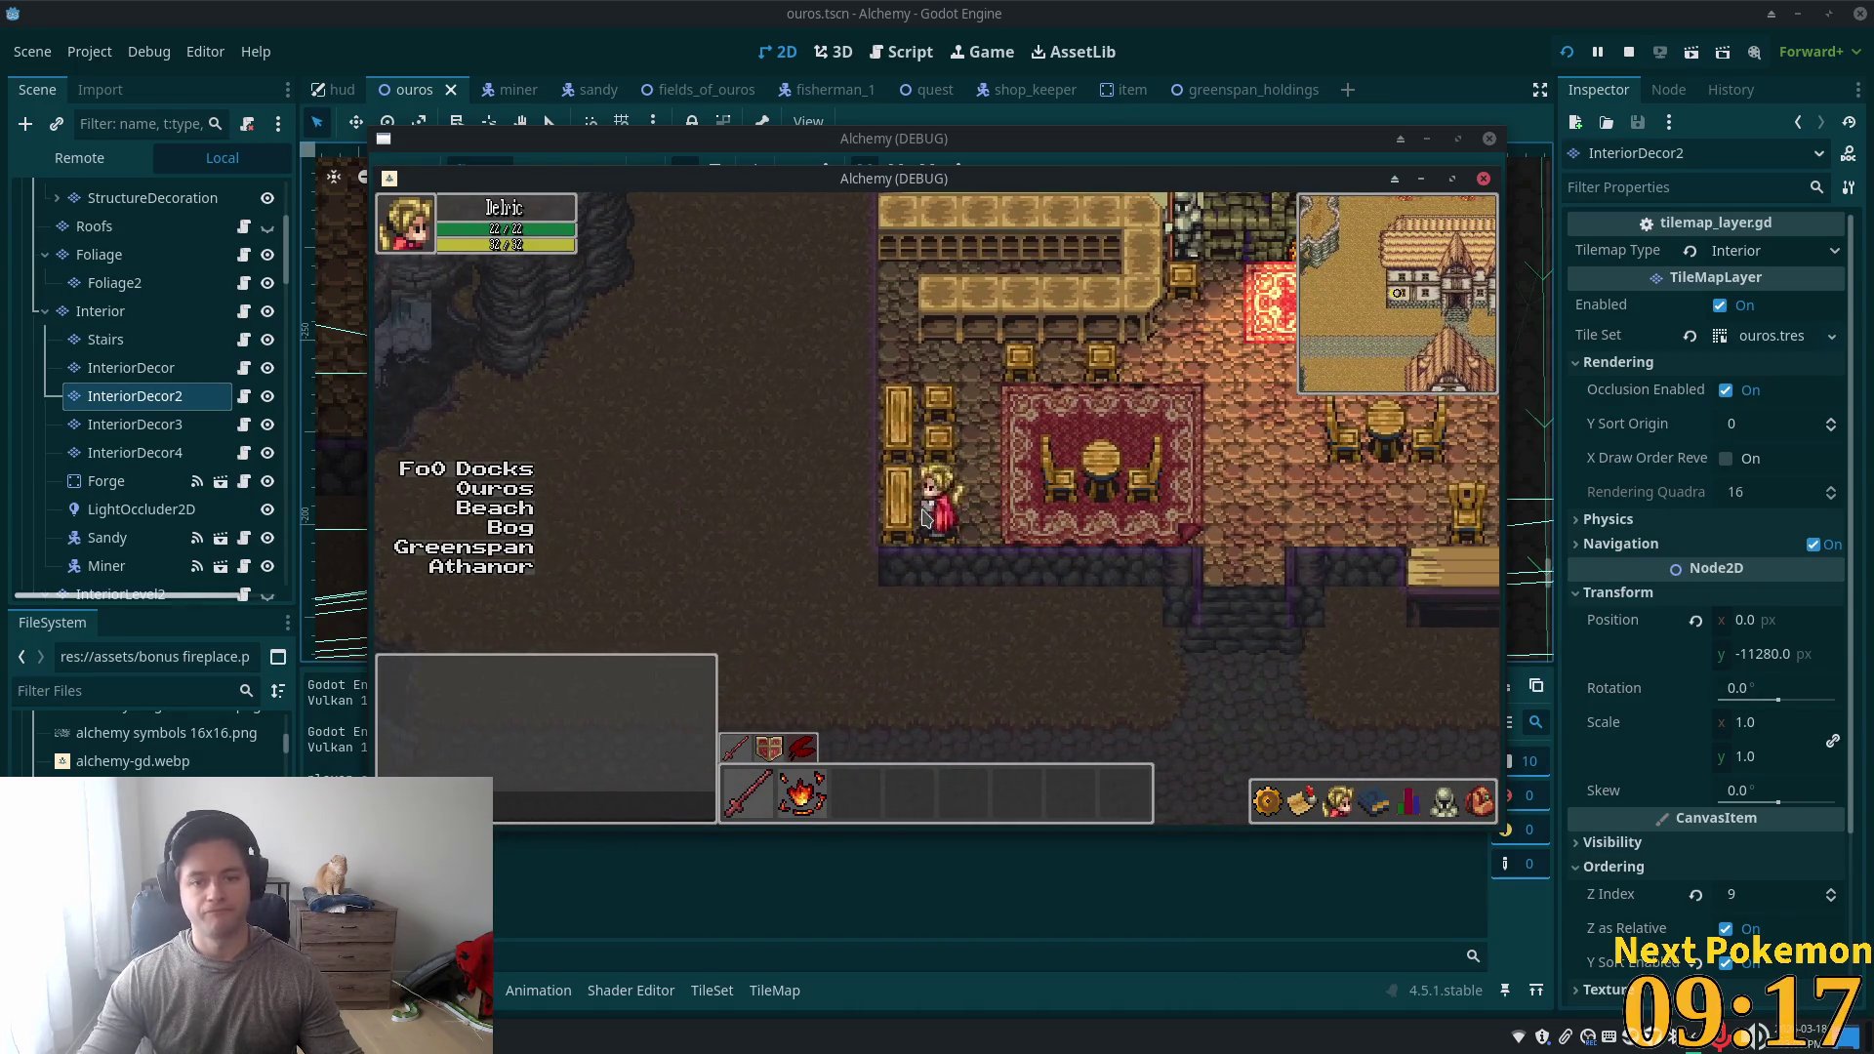
key("Up")
key("Right")
key("Down")
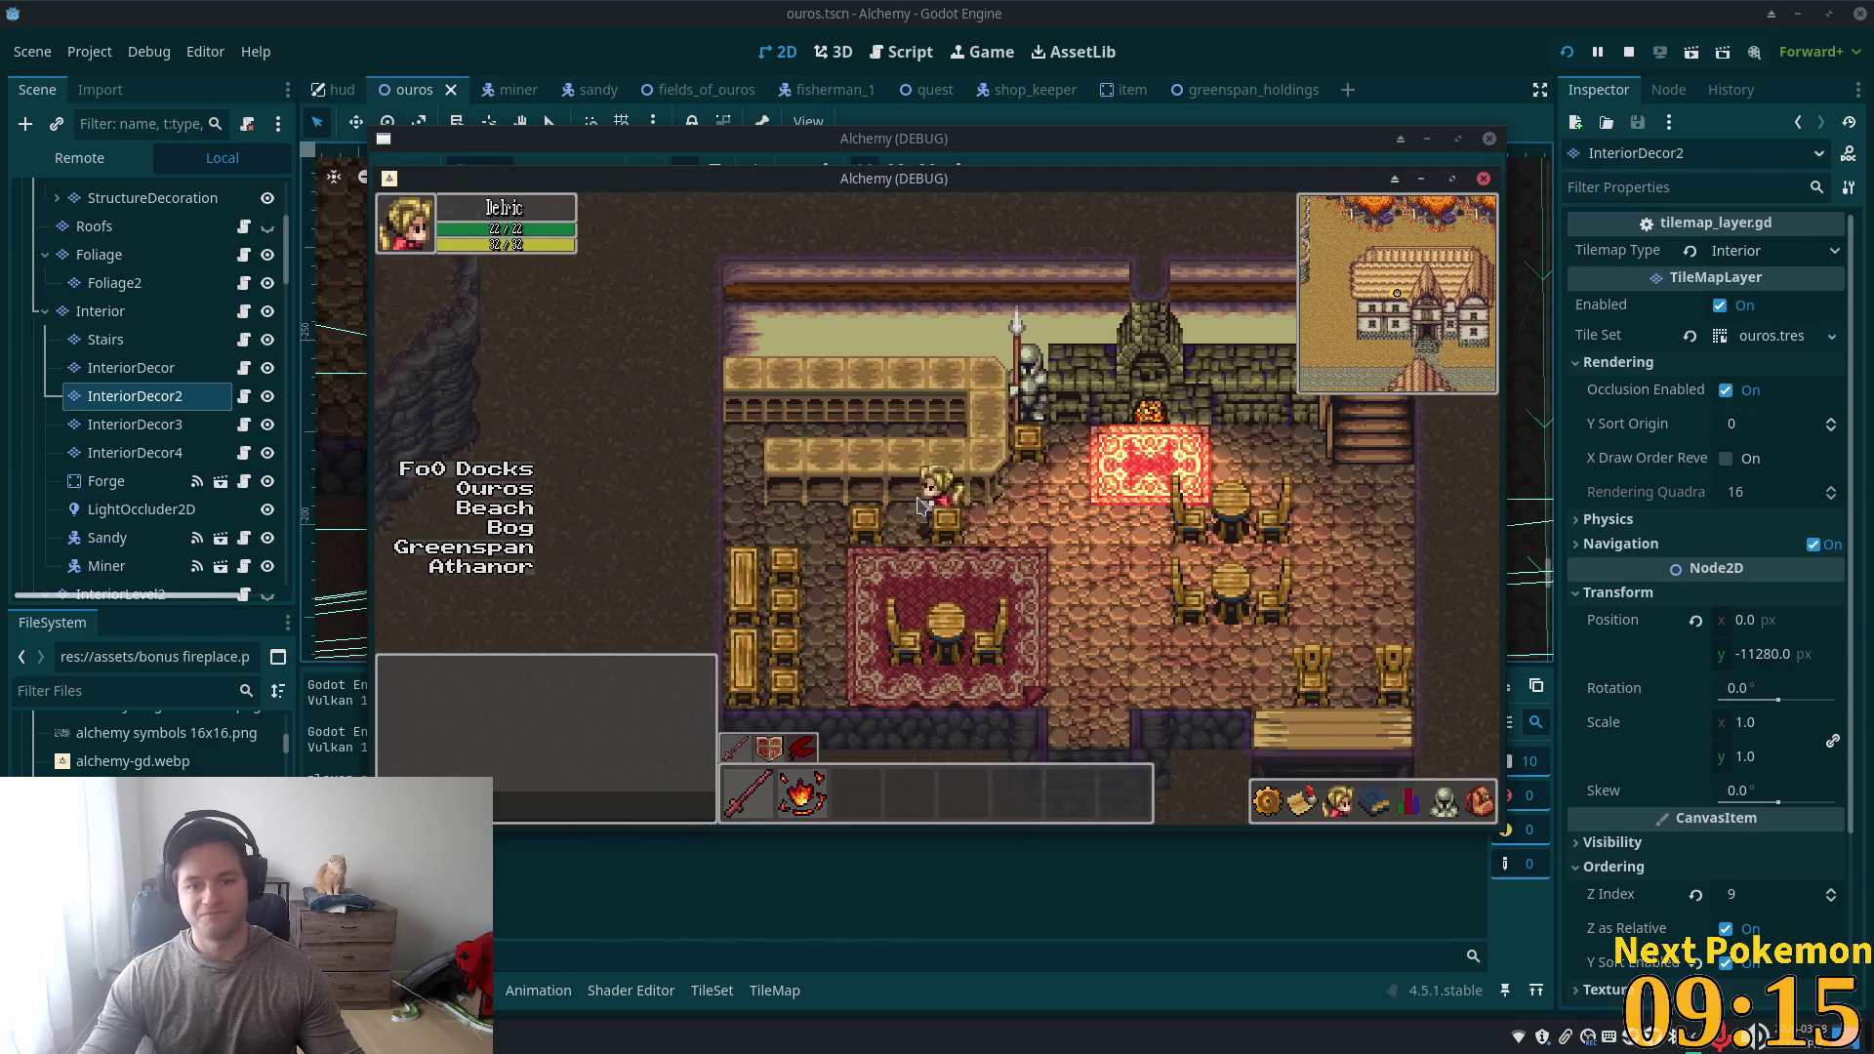
key("Left")
key("Up")
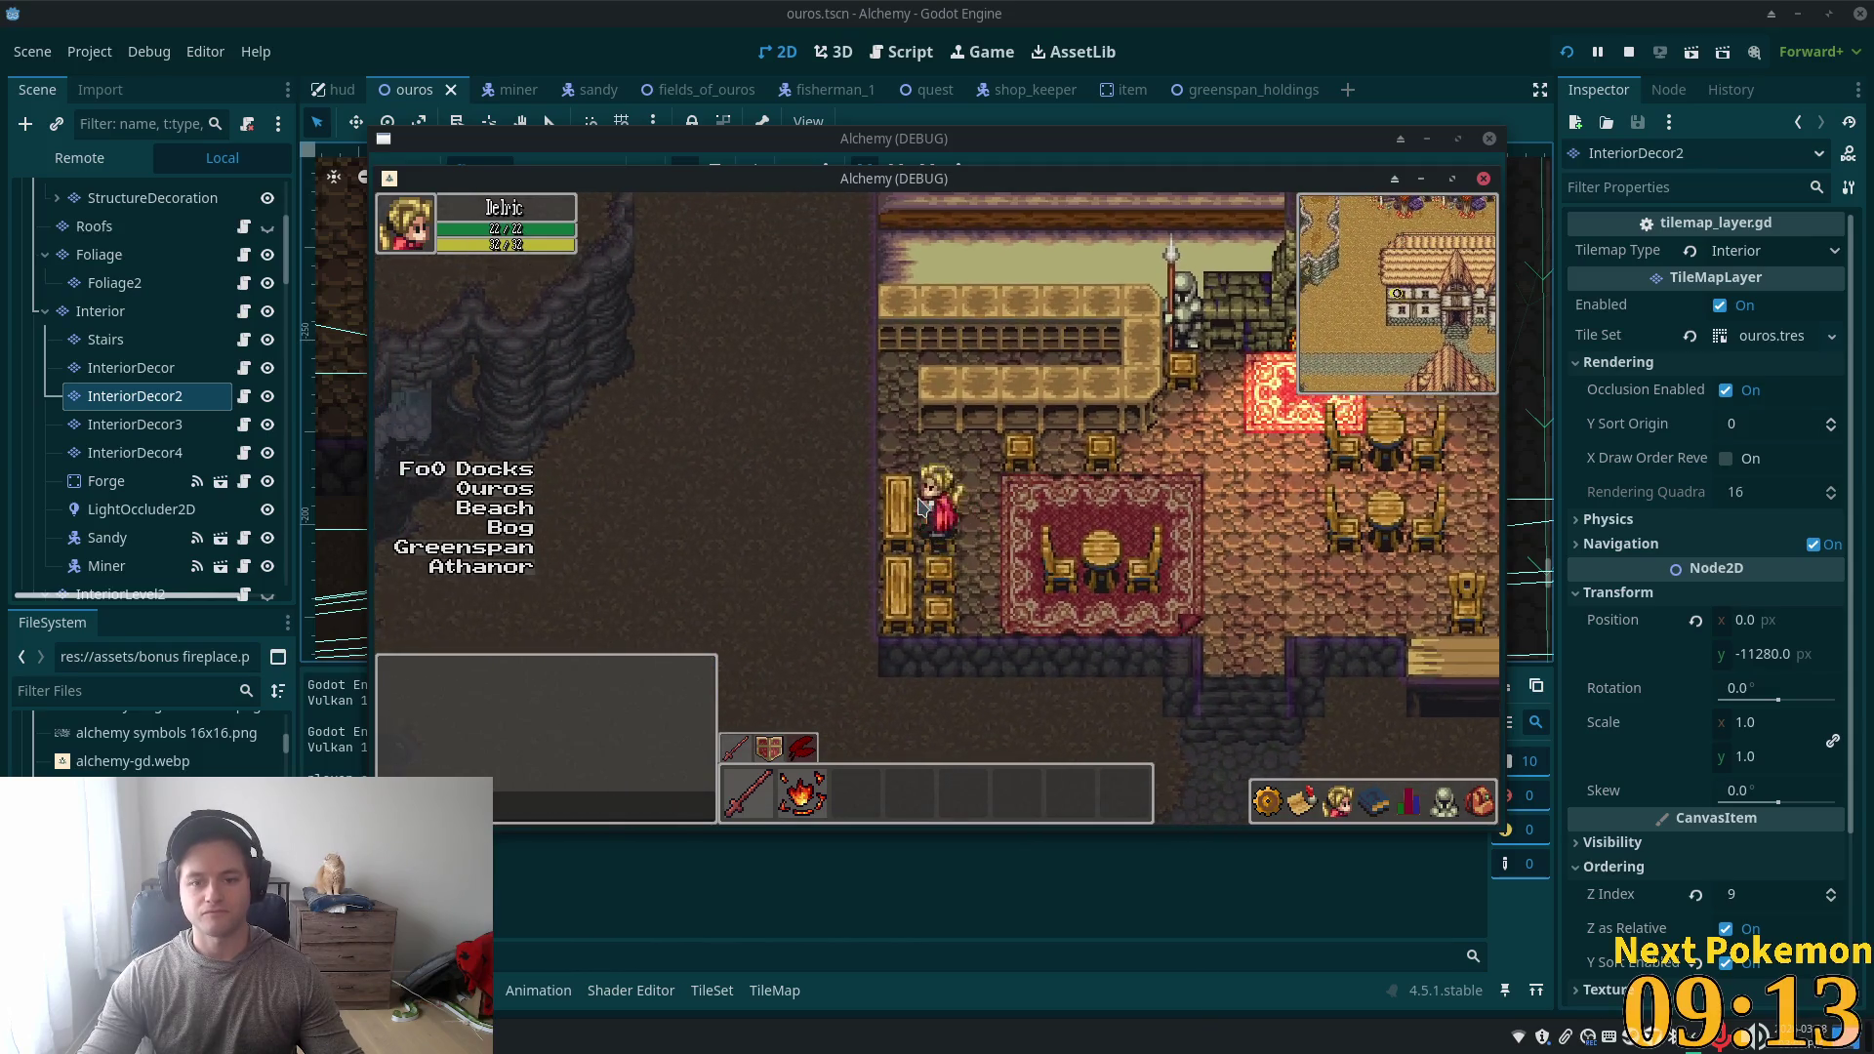
key("Right")
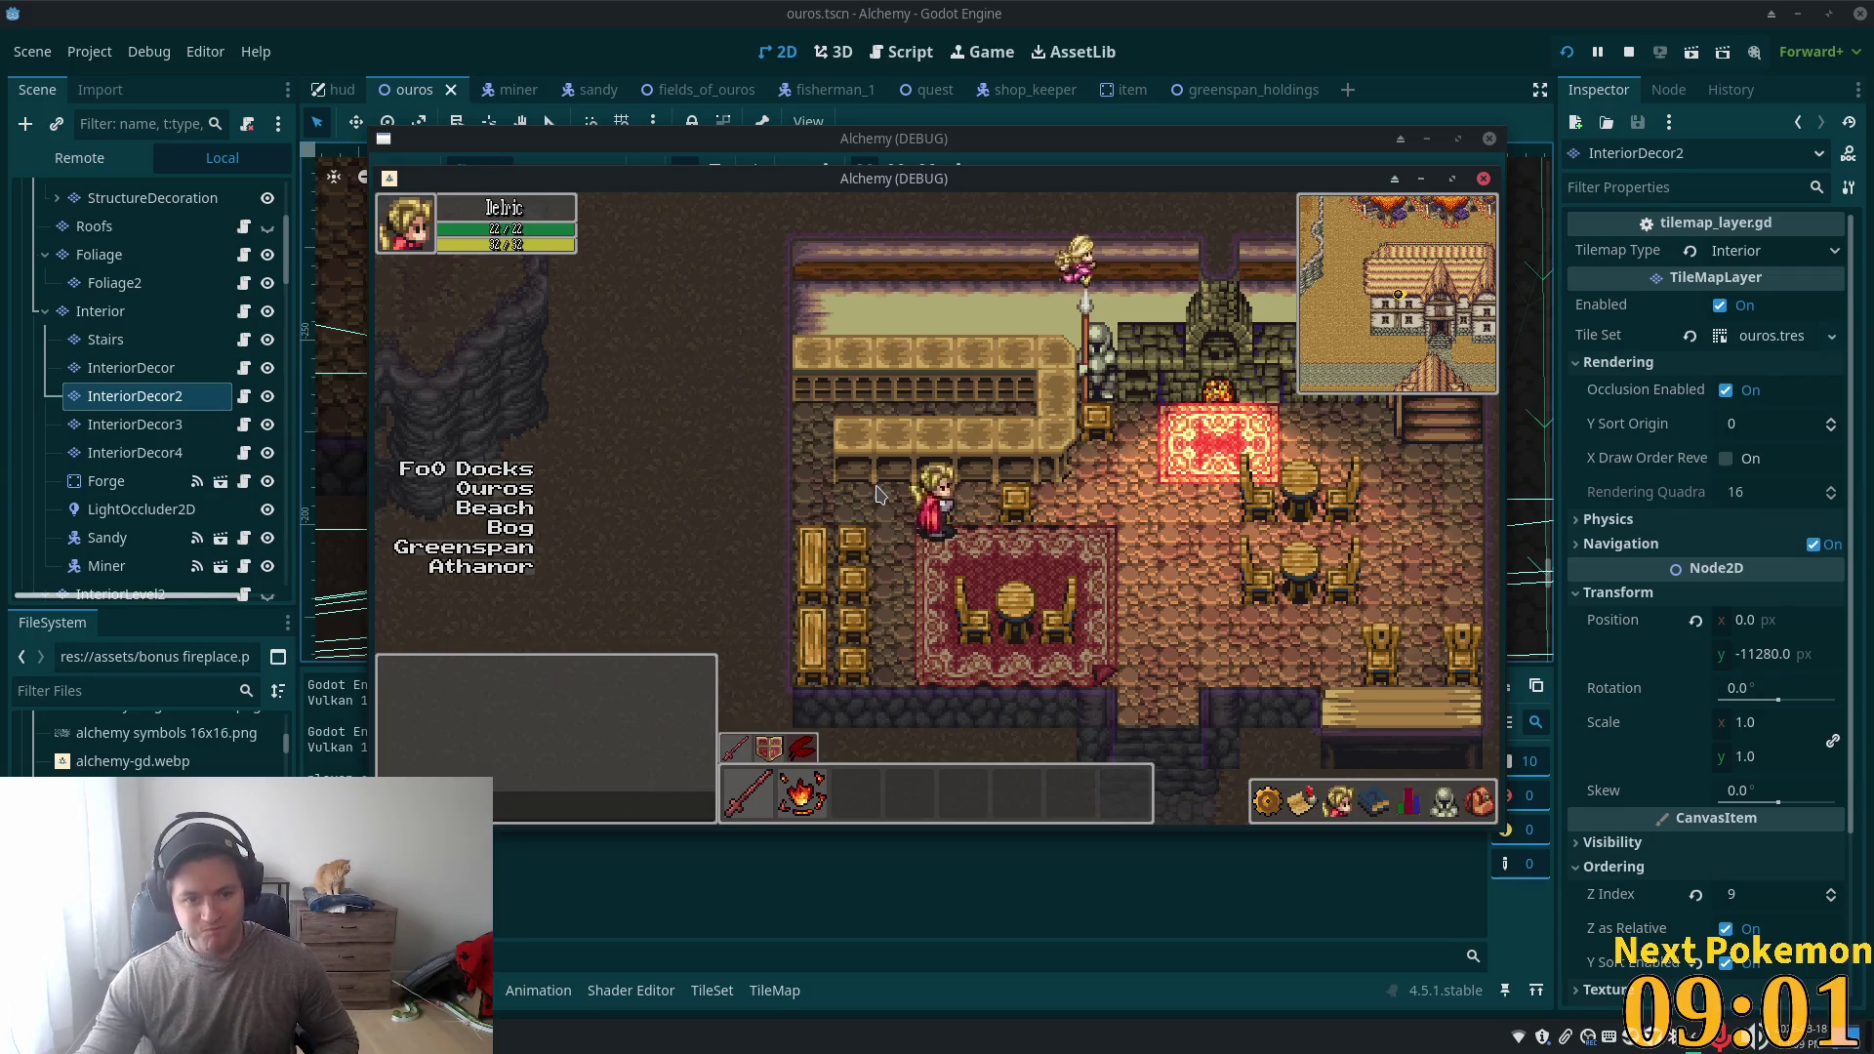
- Step between the round tables to test their collision, then close the game with F8
key("Right")
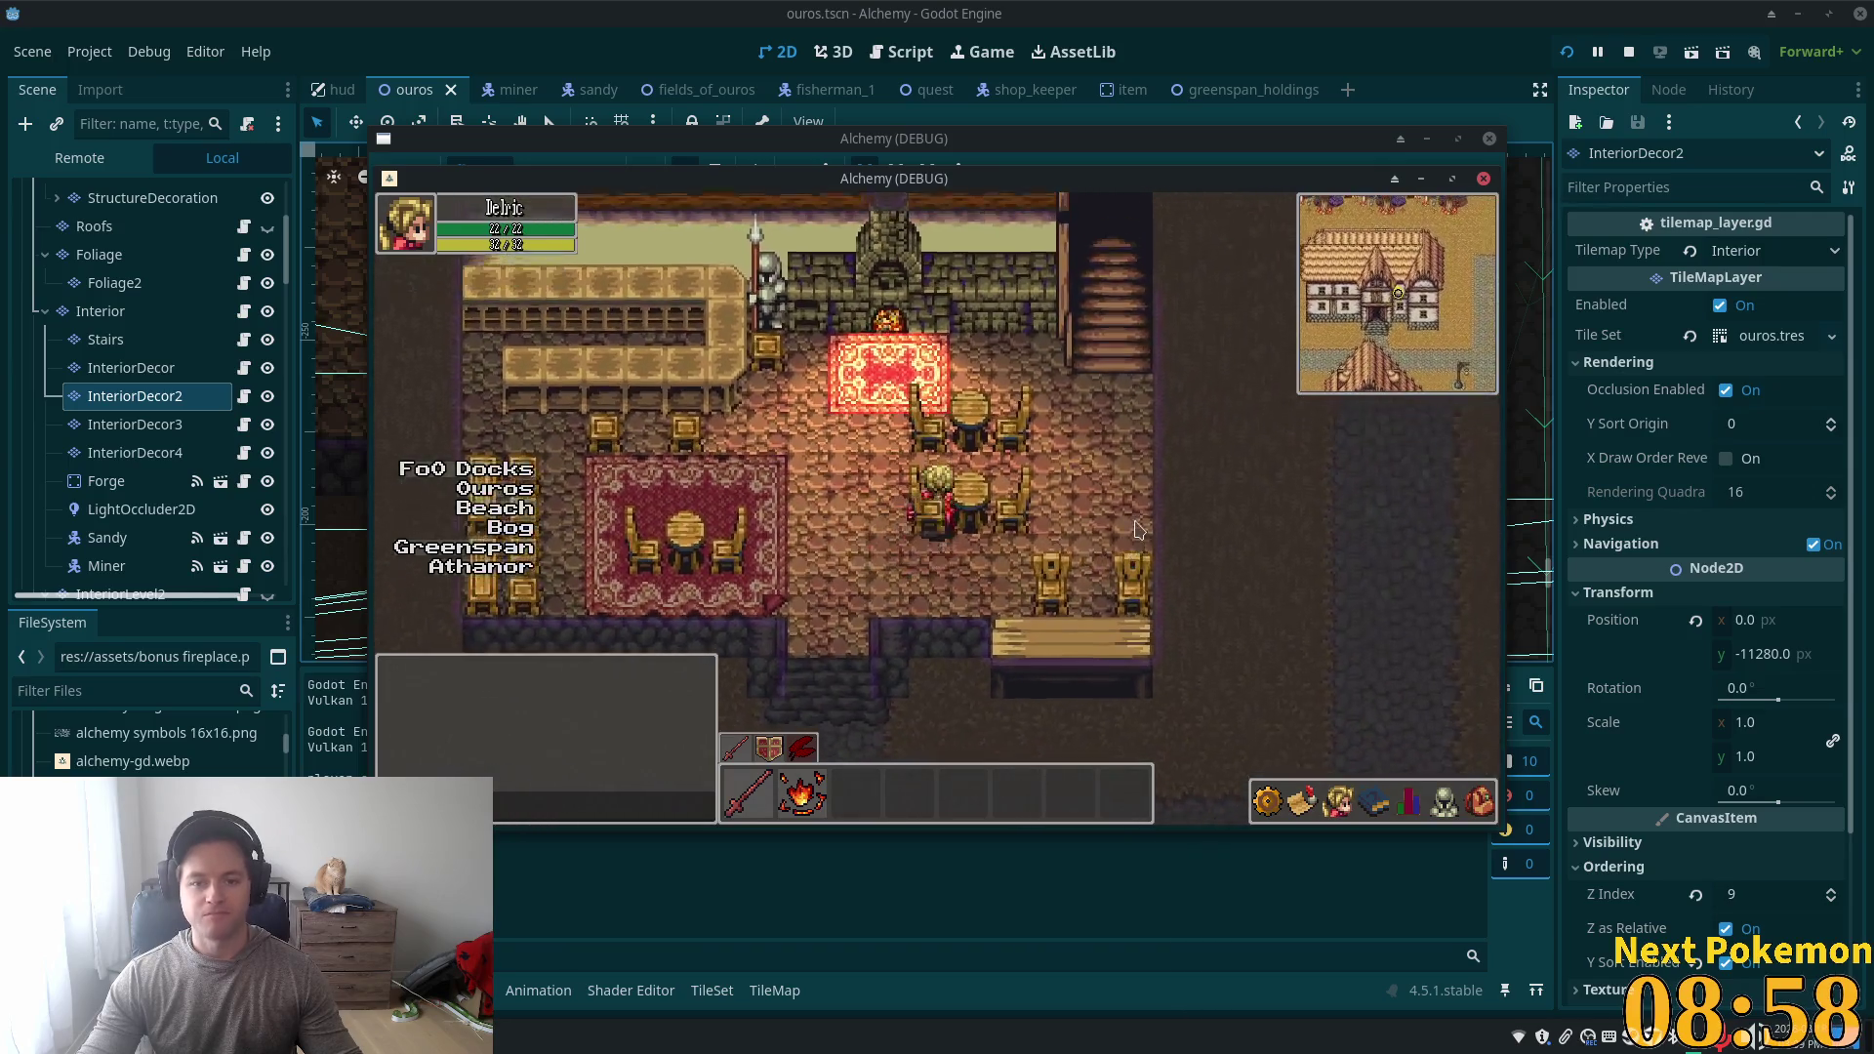
key("Up")
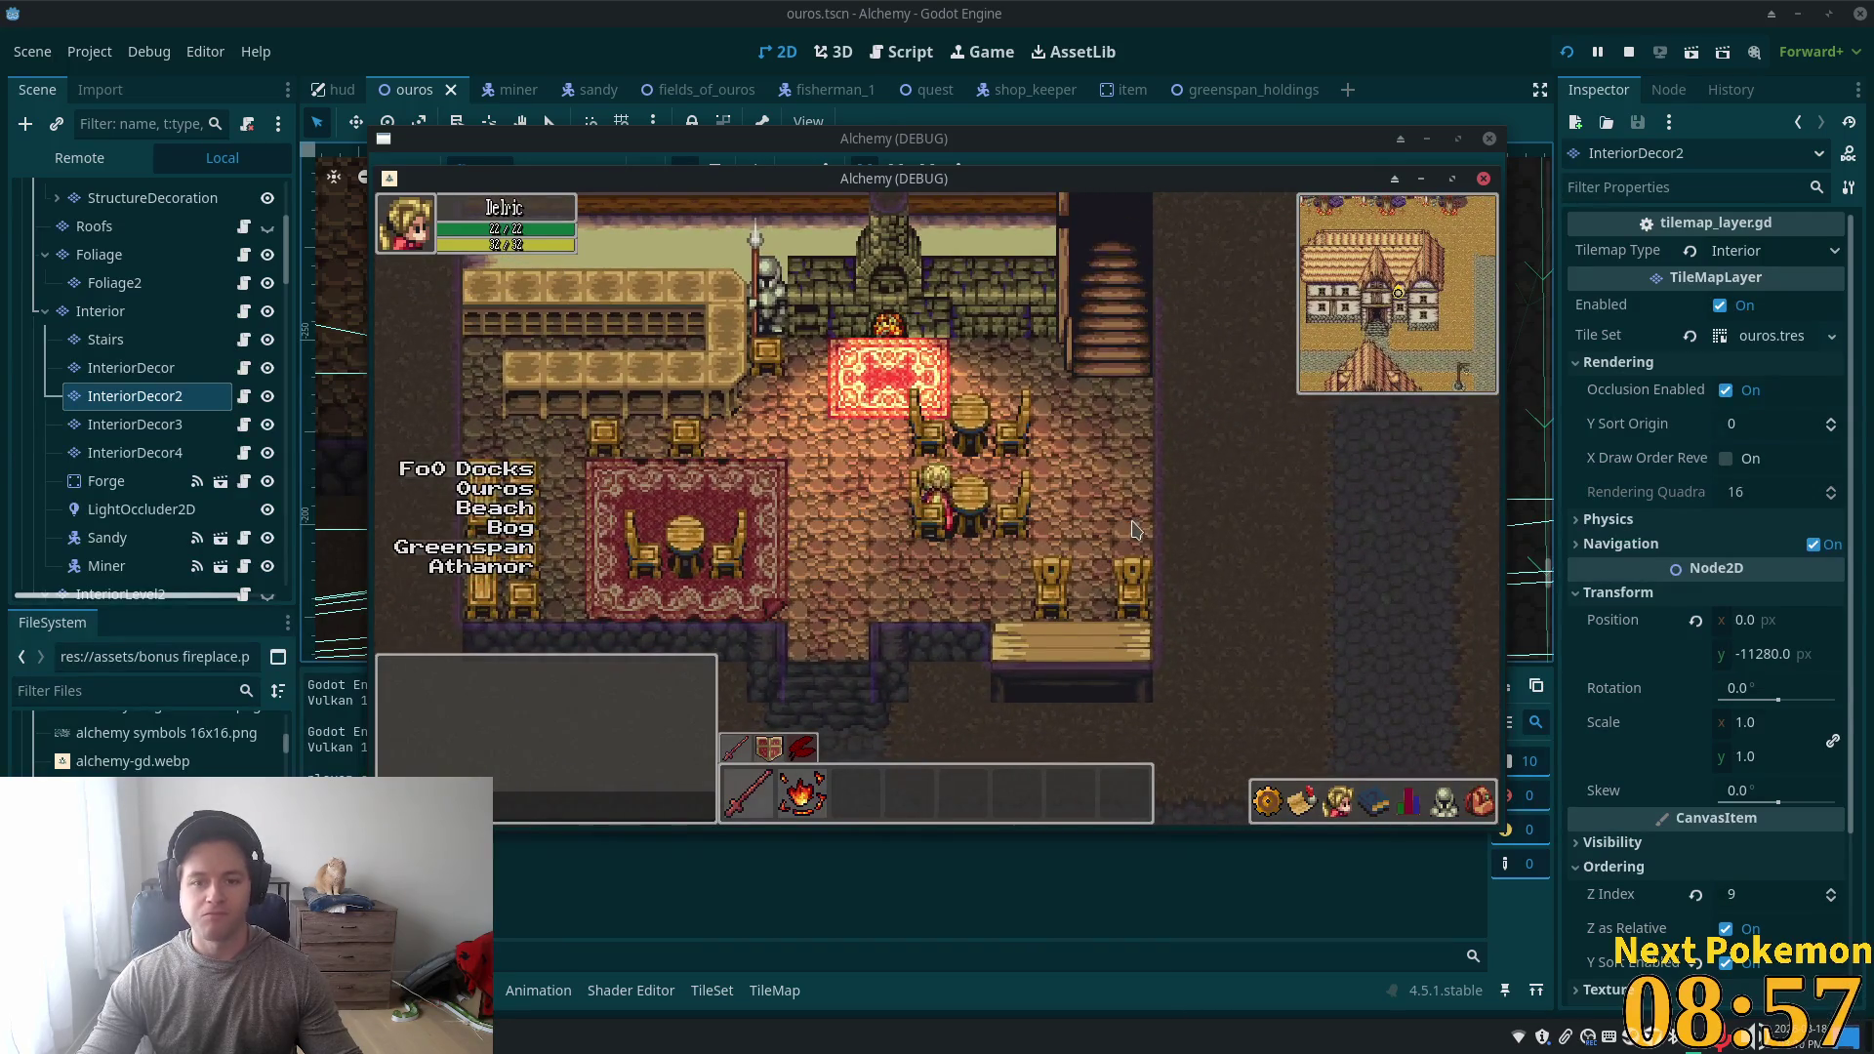
key("Down")
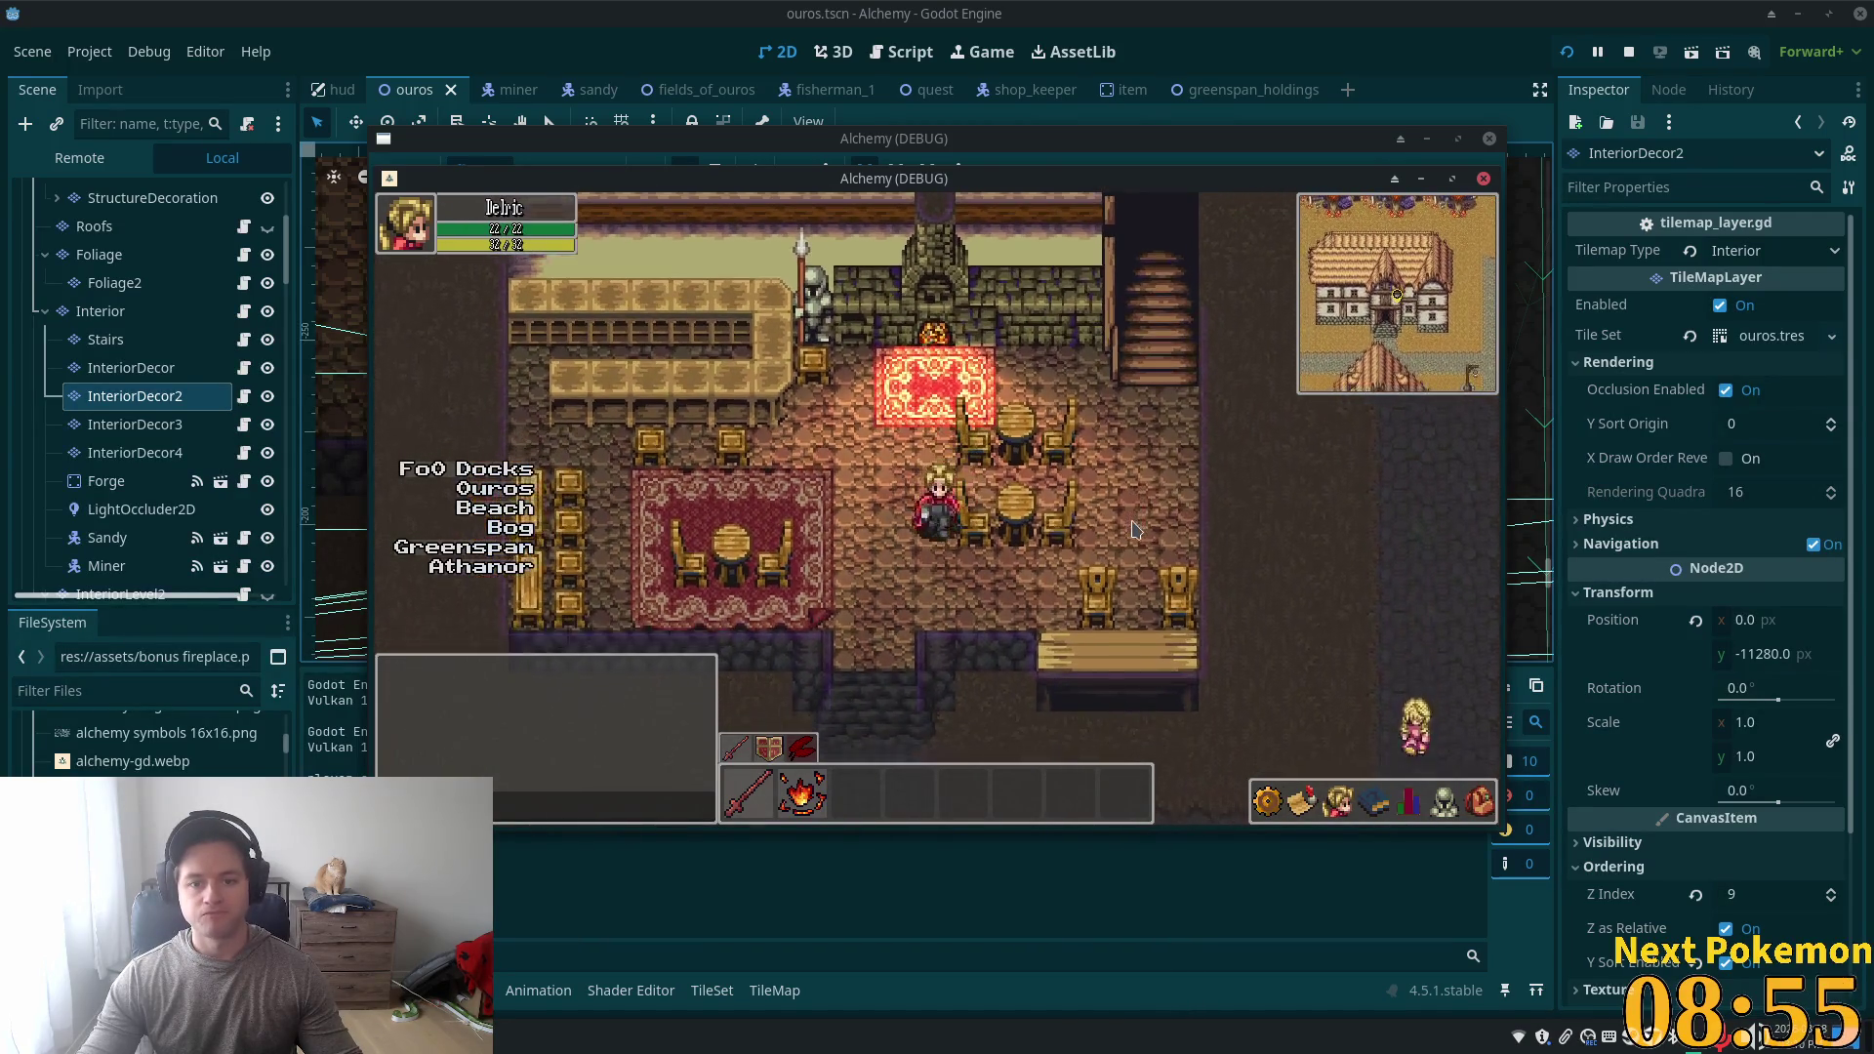
key("Down")
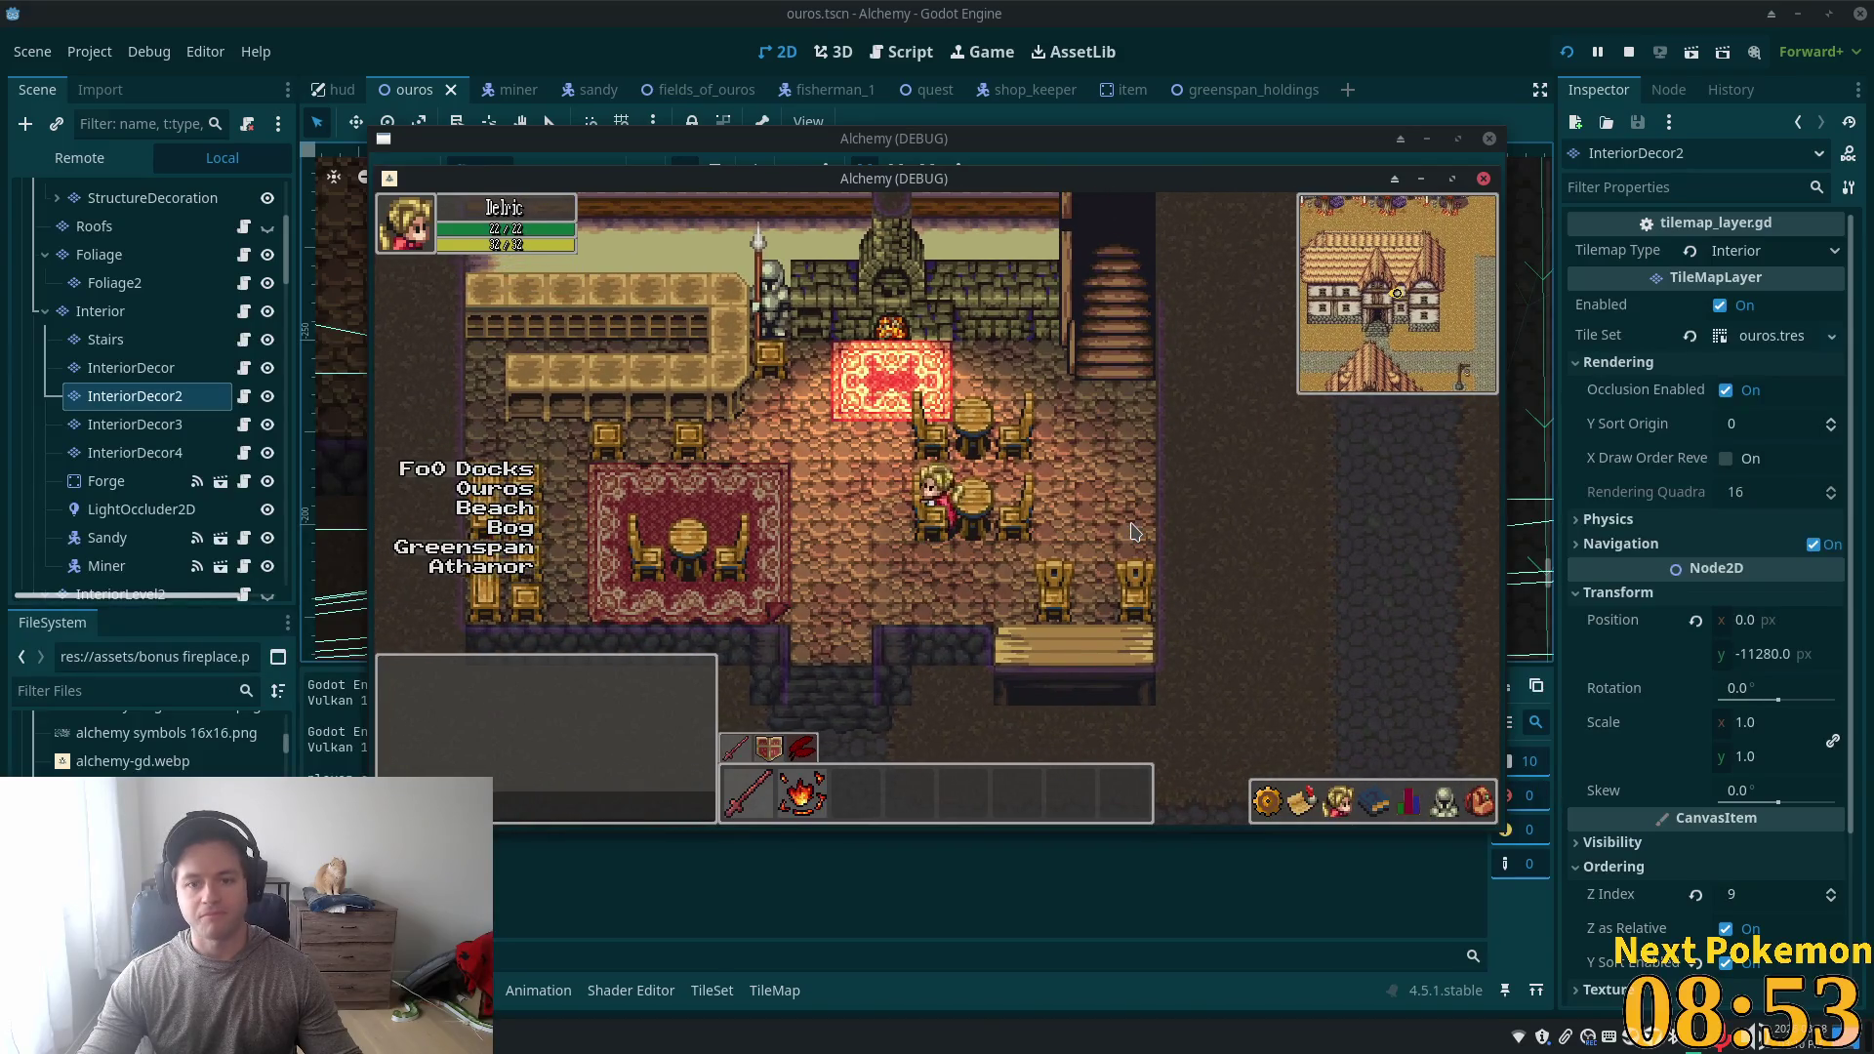
key("Right")
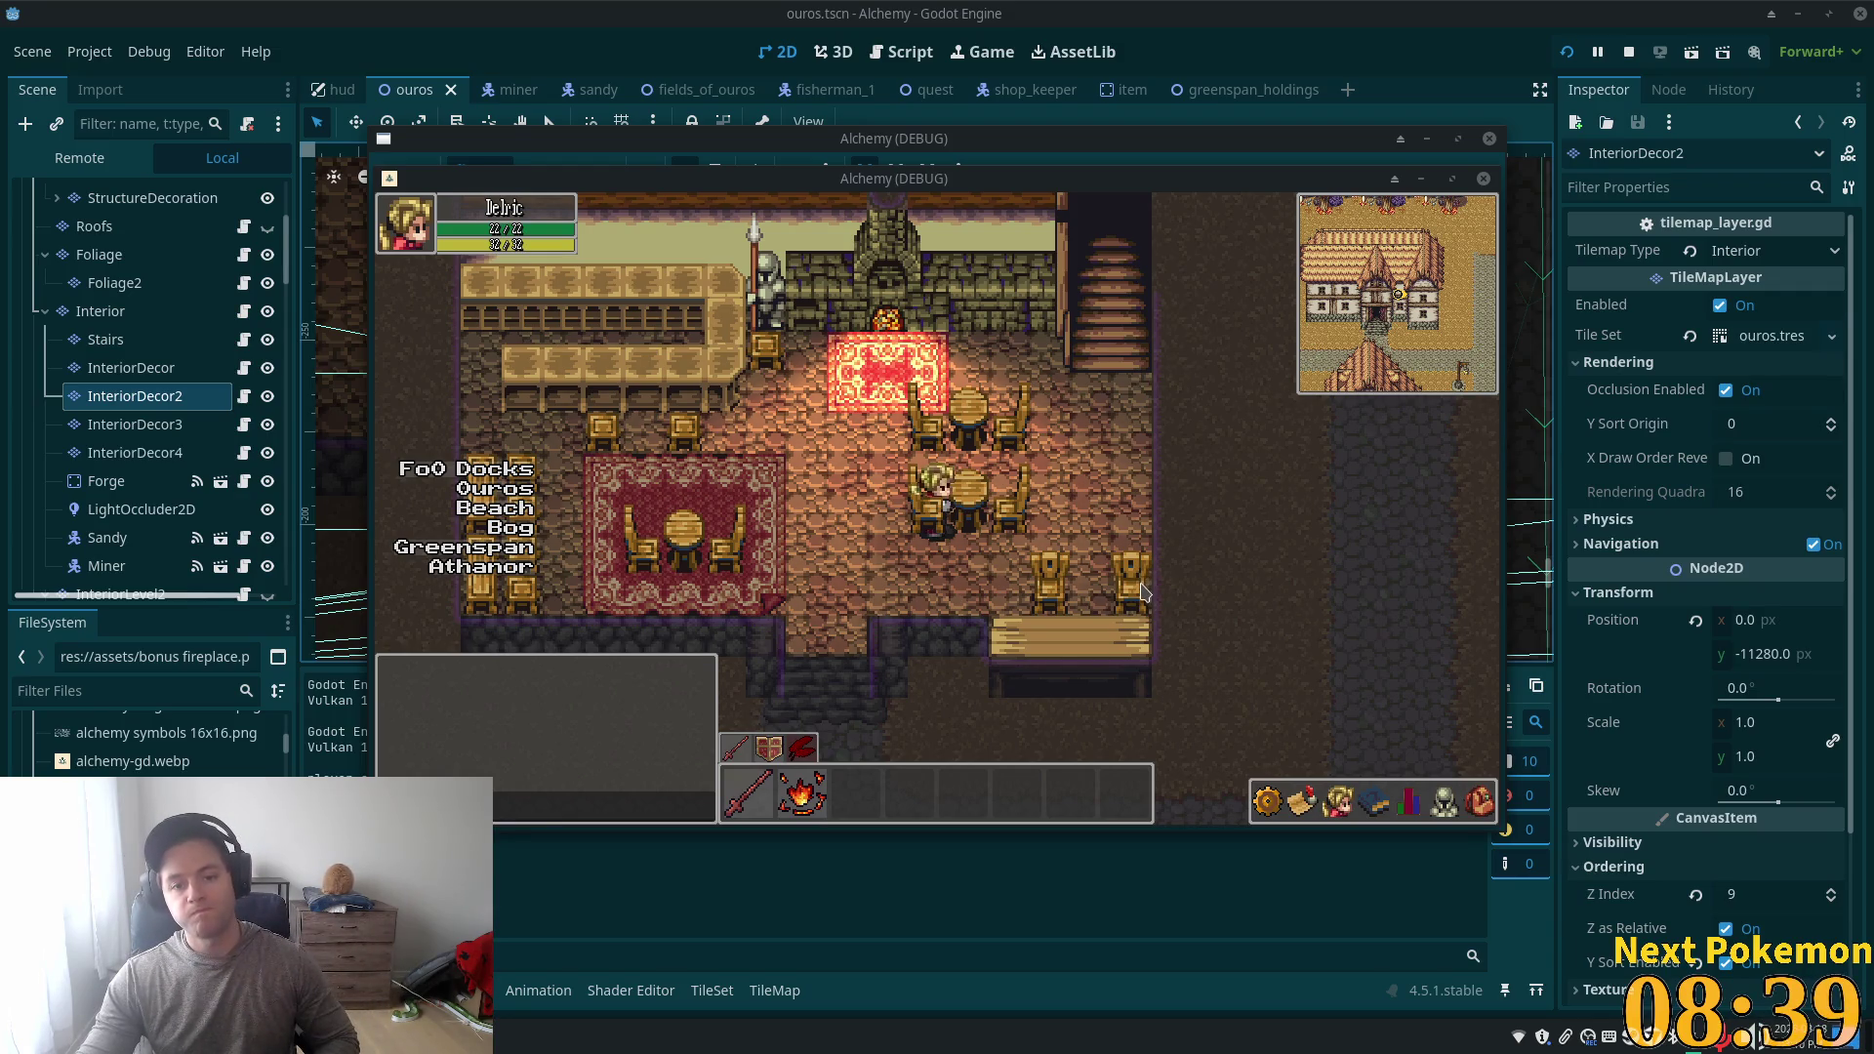
key("F8")
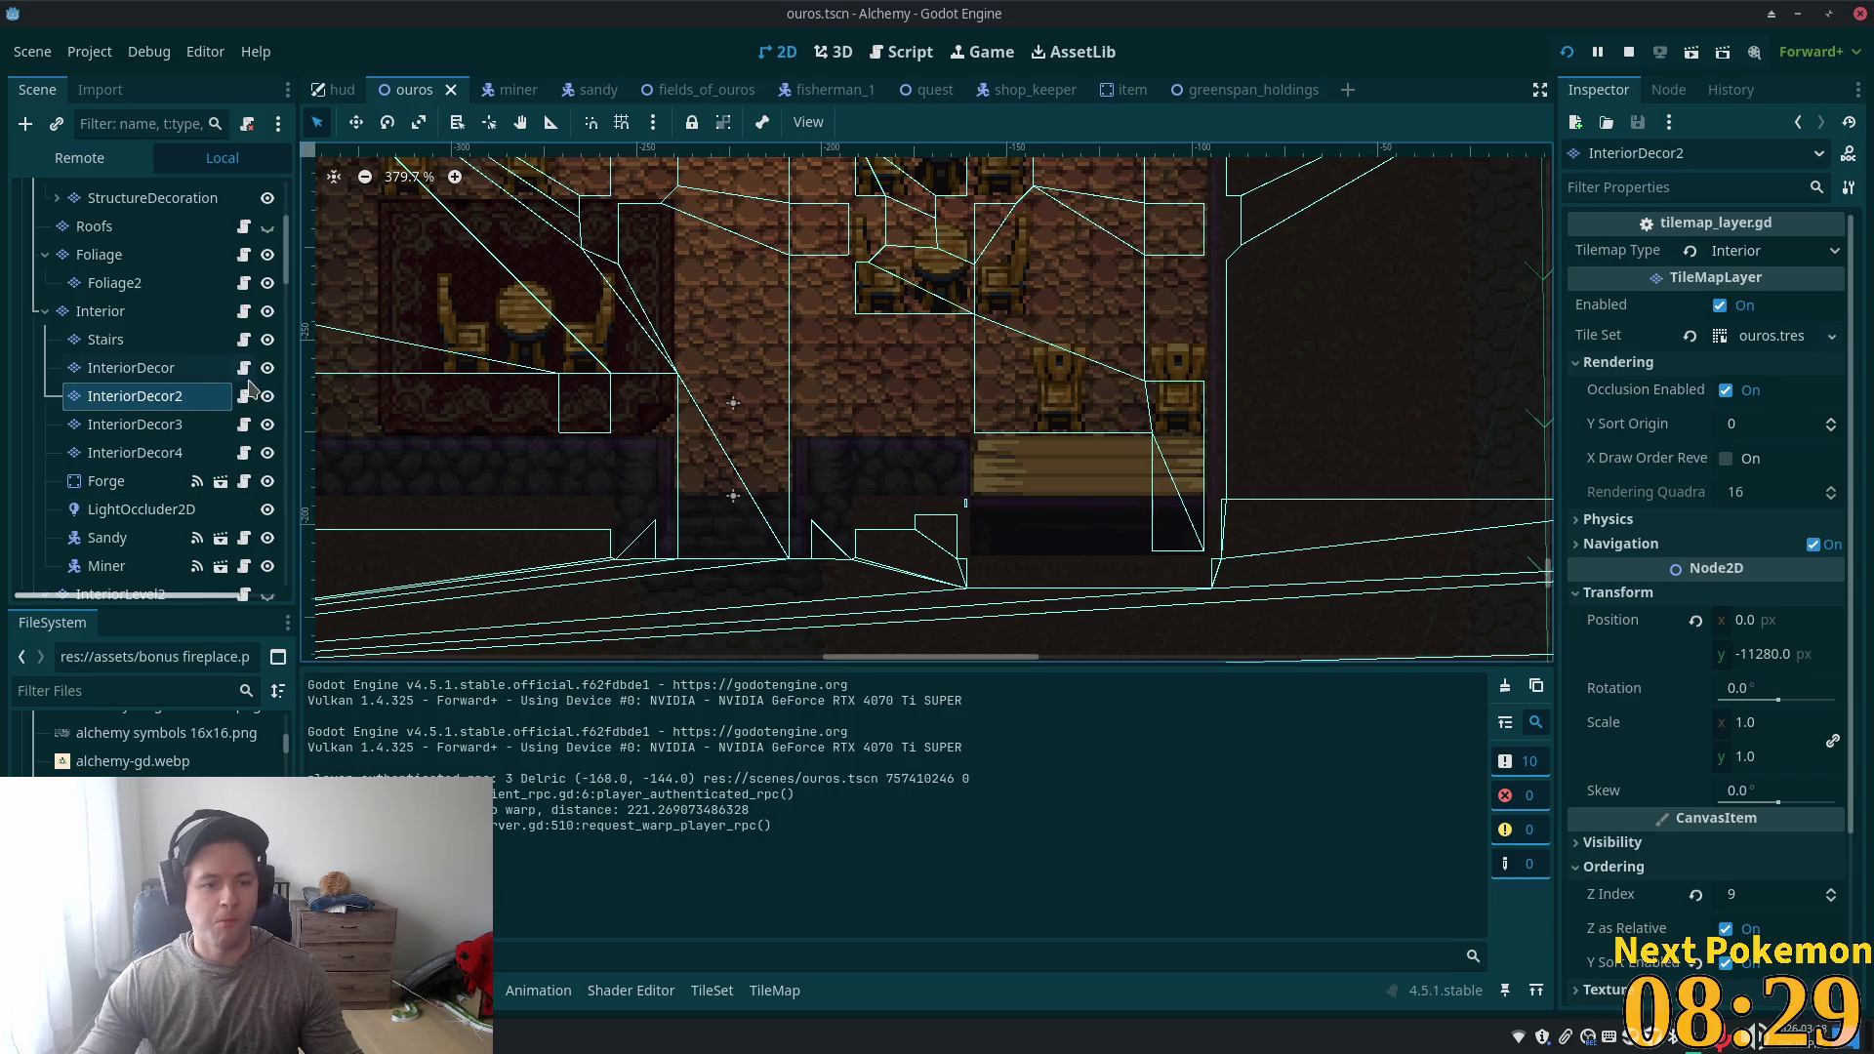
- Select the InteriorDecor layer, open its TileSet editor, and move the game window aside
left_click(156, 371)
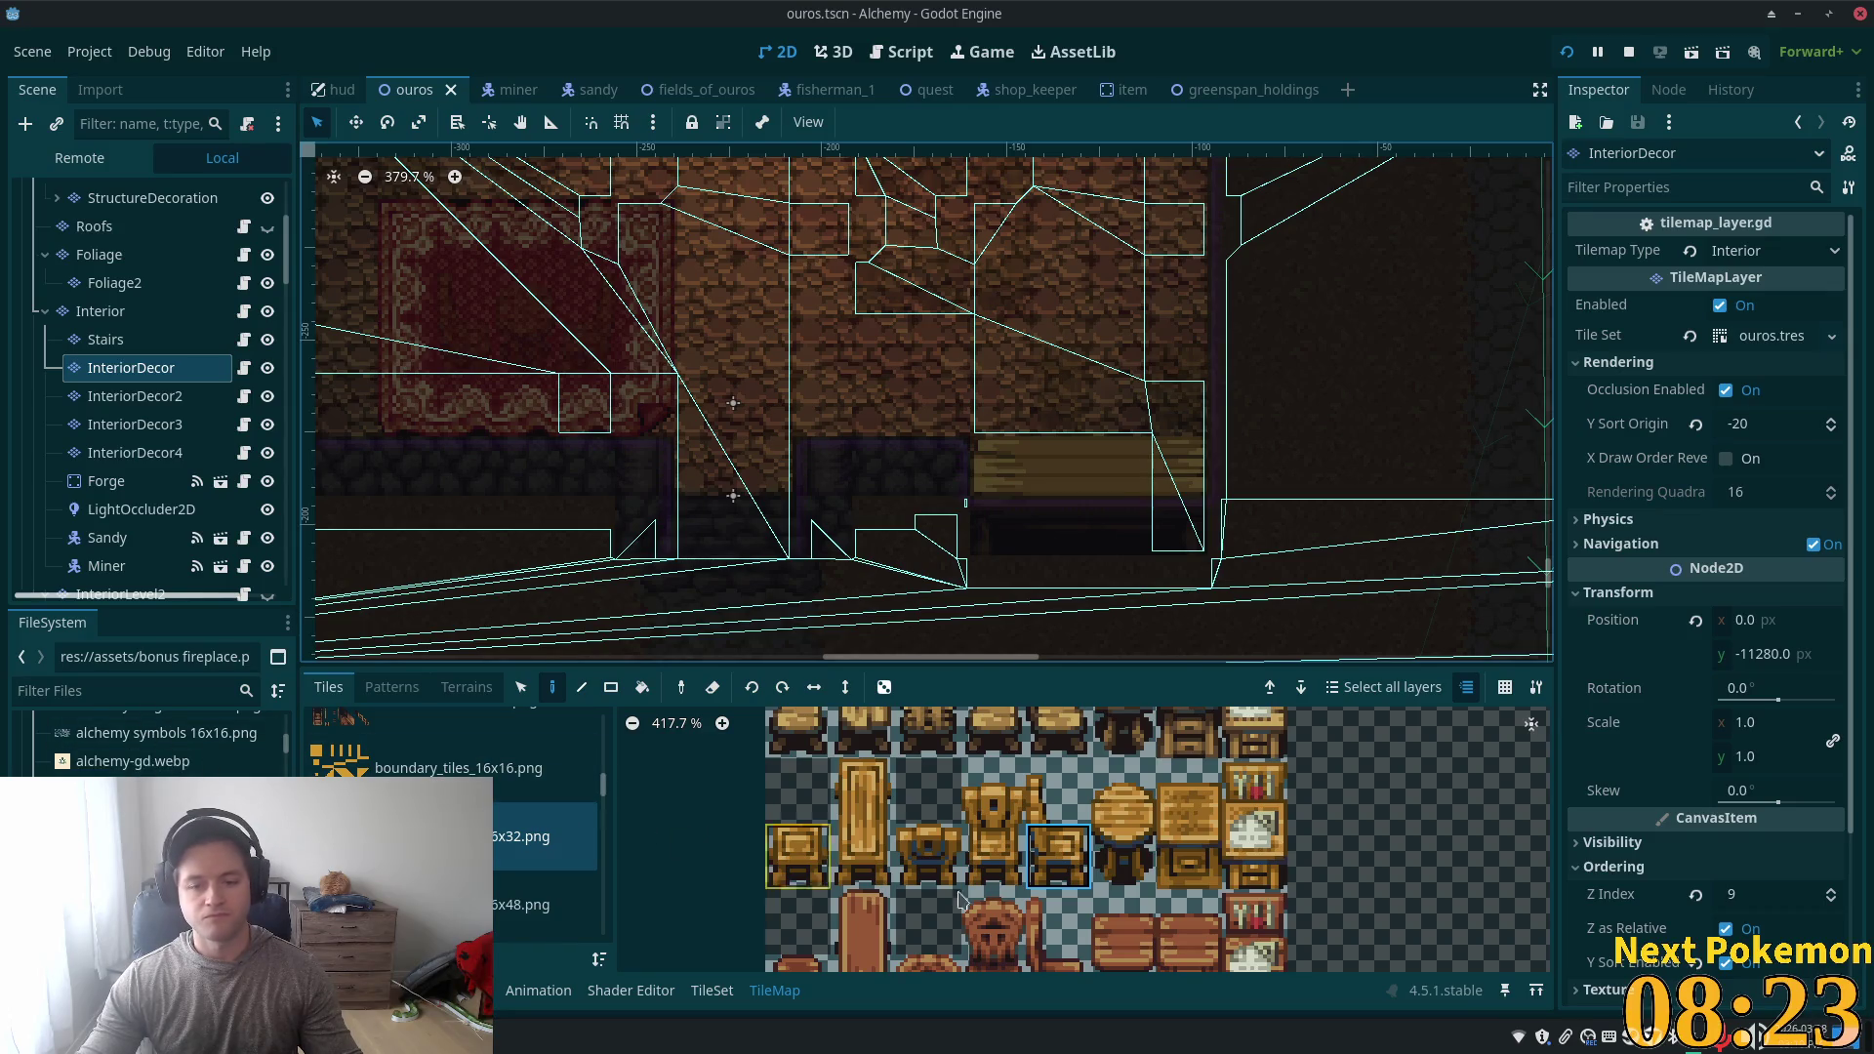
left_click(711, 991)
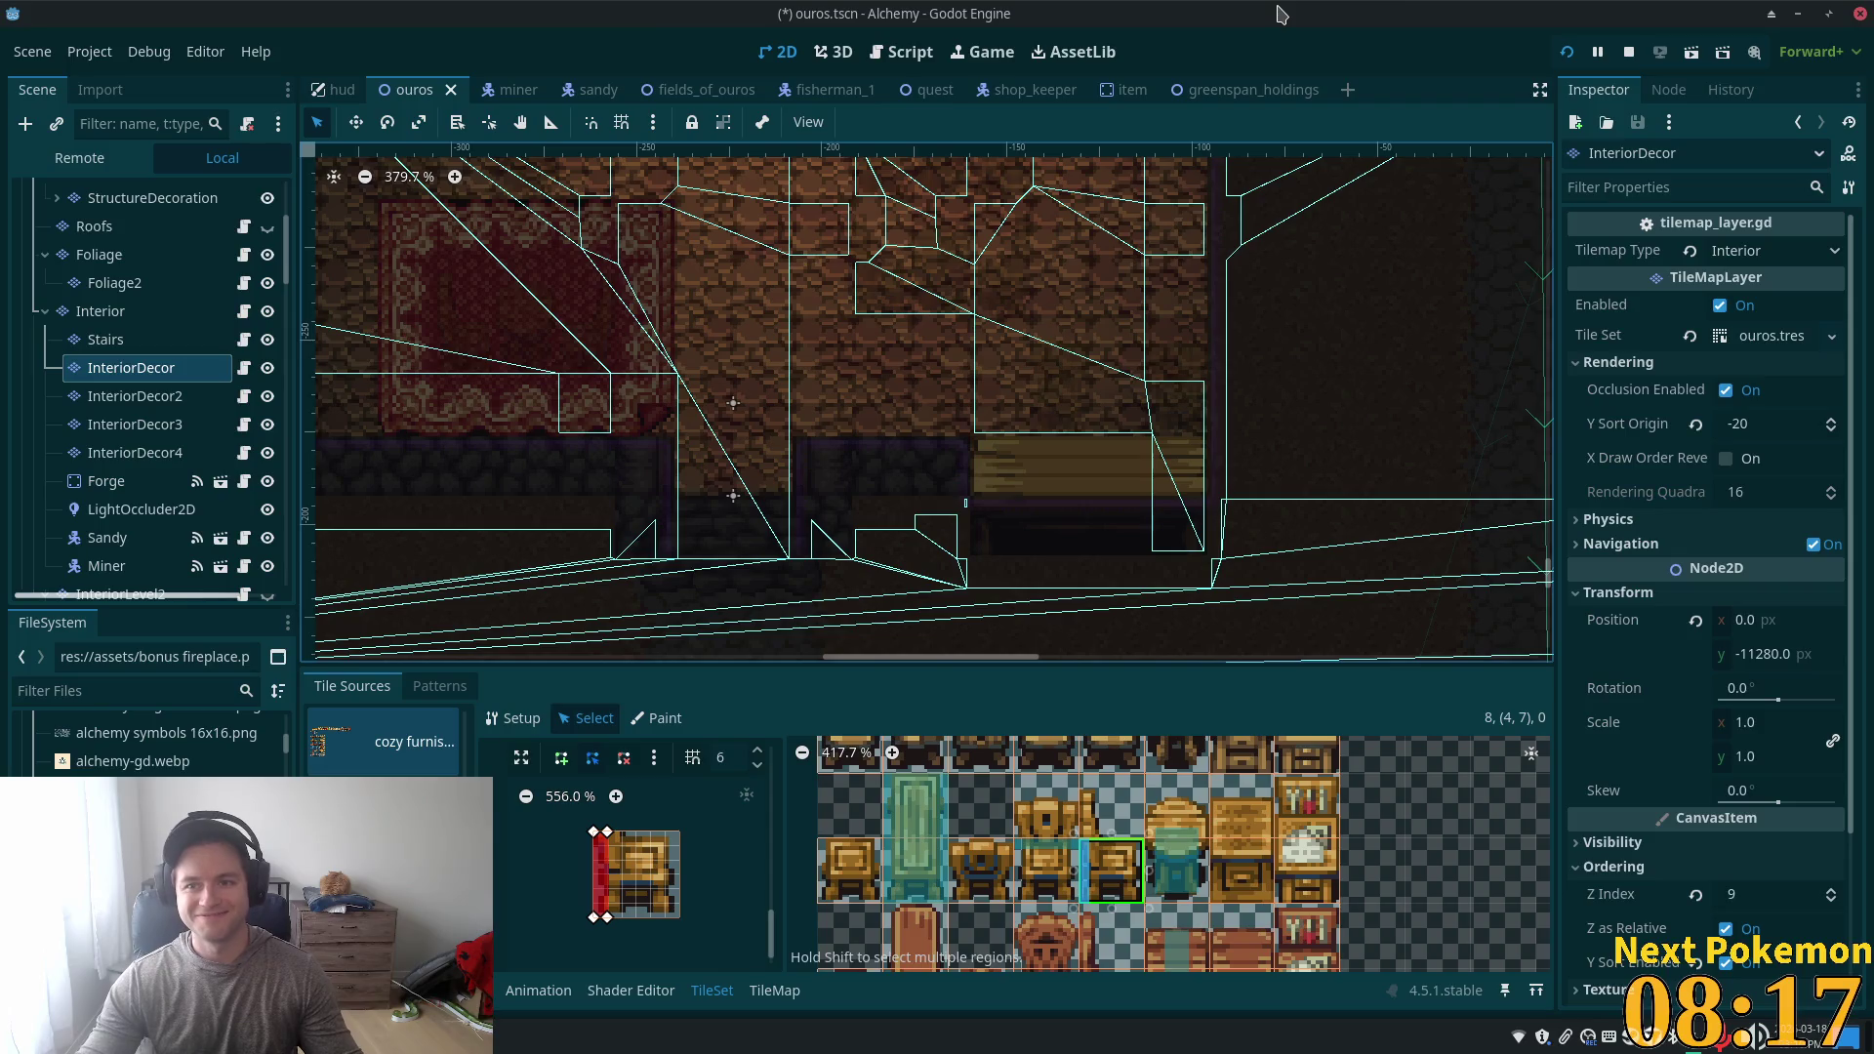
double_click(1257, 14)
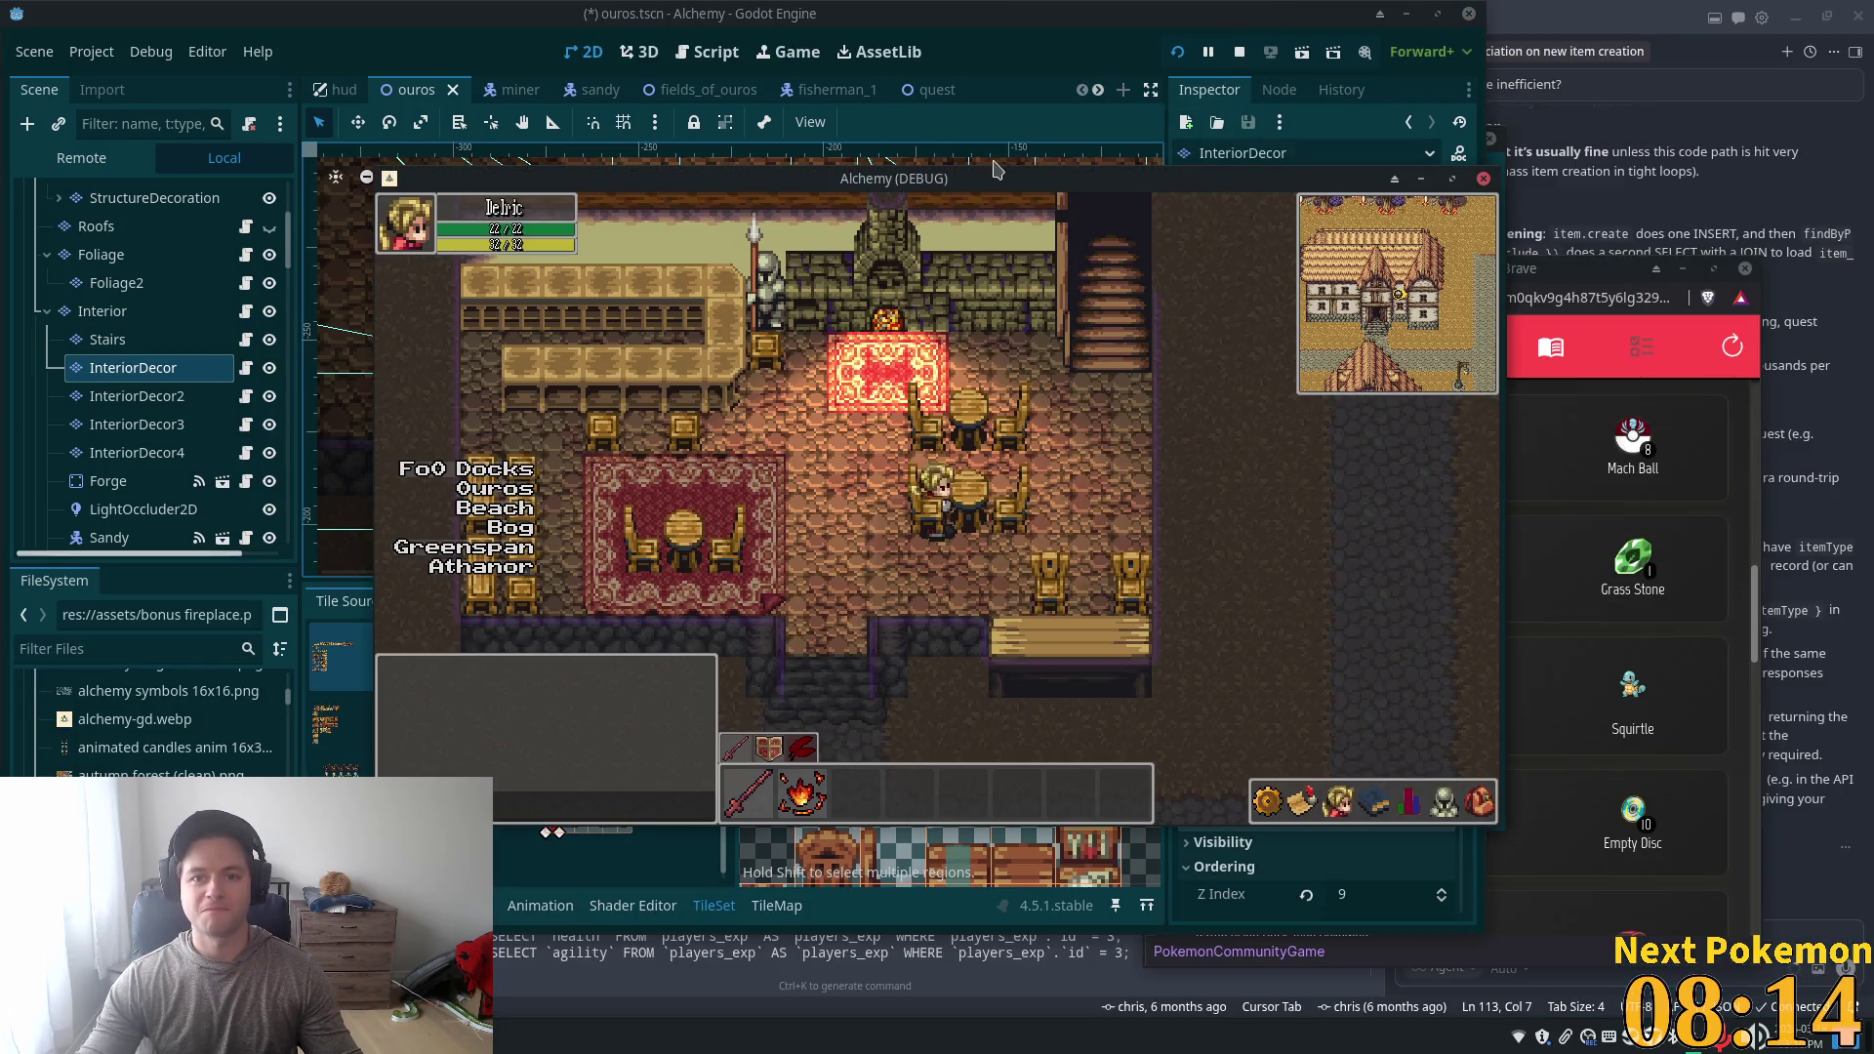
mouse_move(995, 170)
left_mouse_down()
mouse_move(1269, 176)
mouse_move(1722, 276)
left_mouse_up()
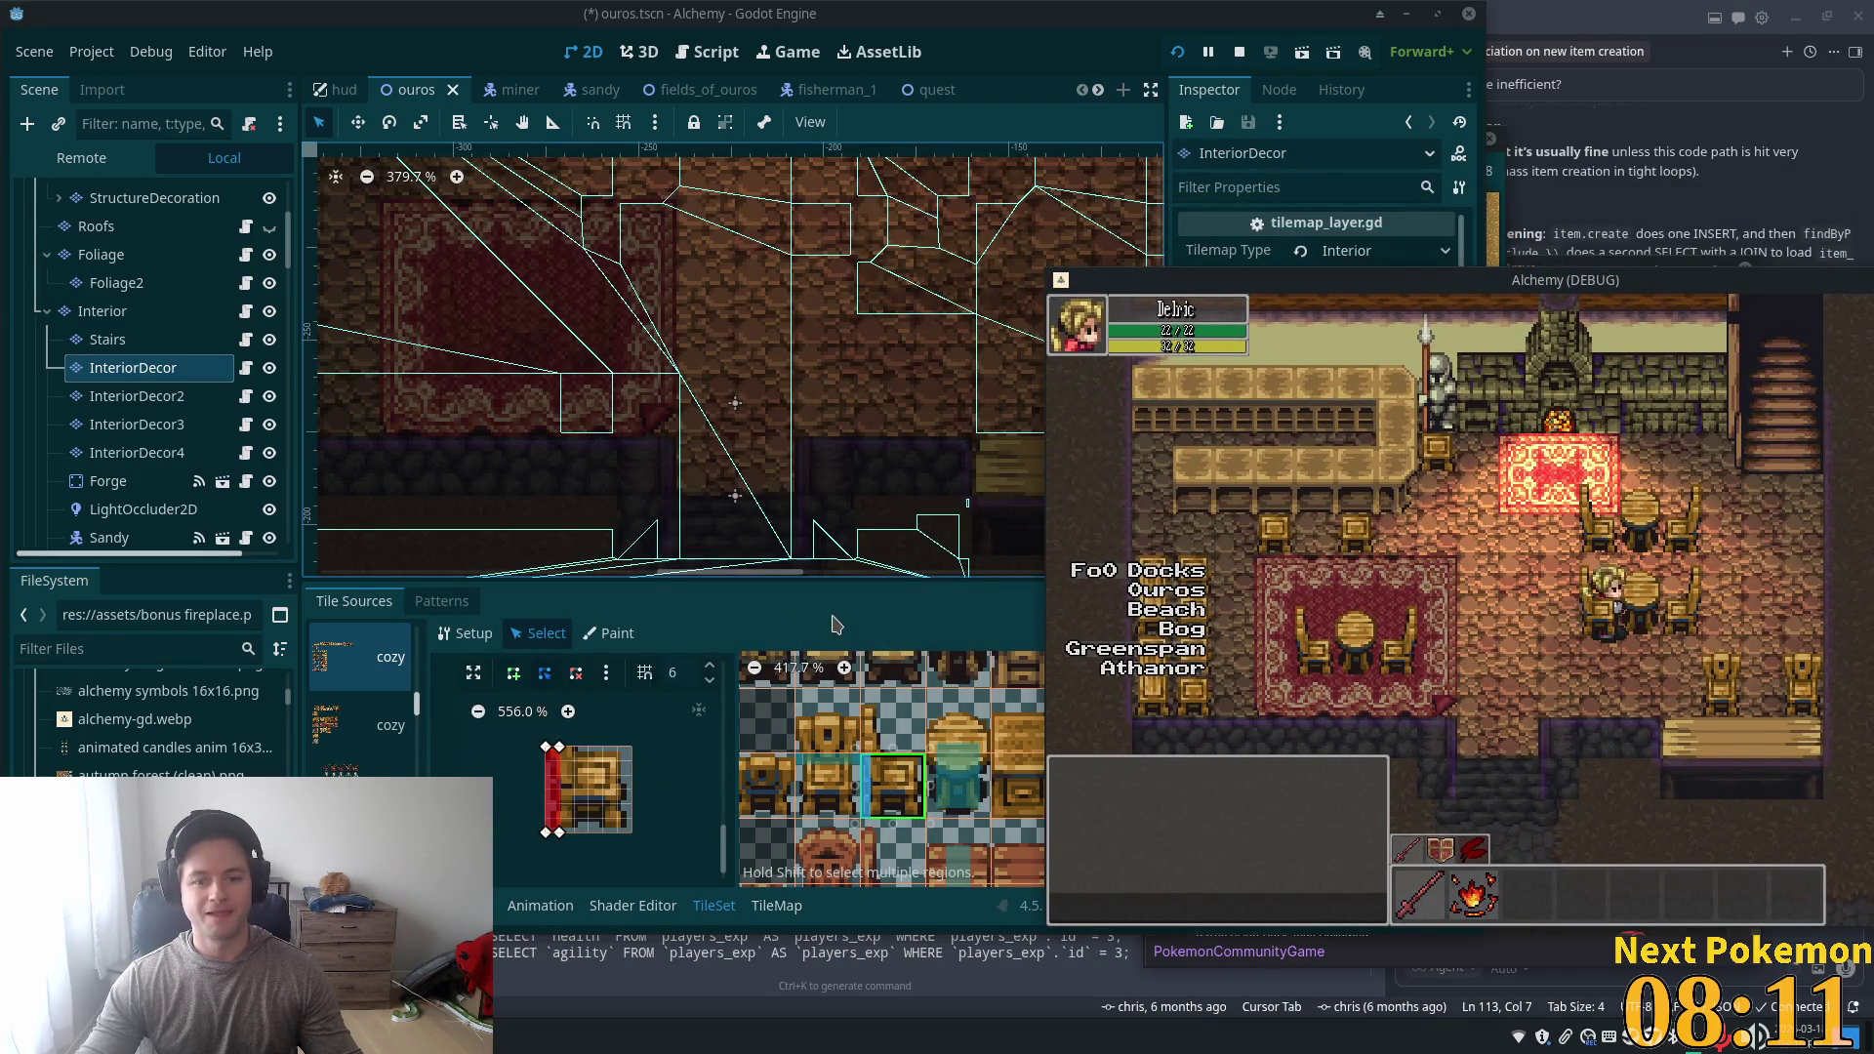
left_click(835, 630)
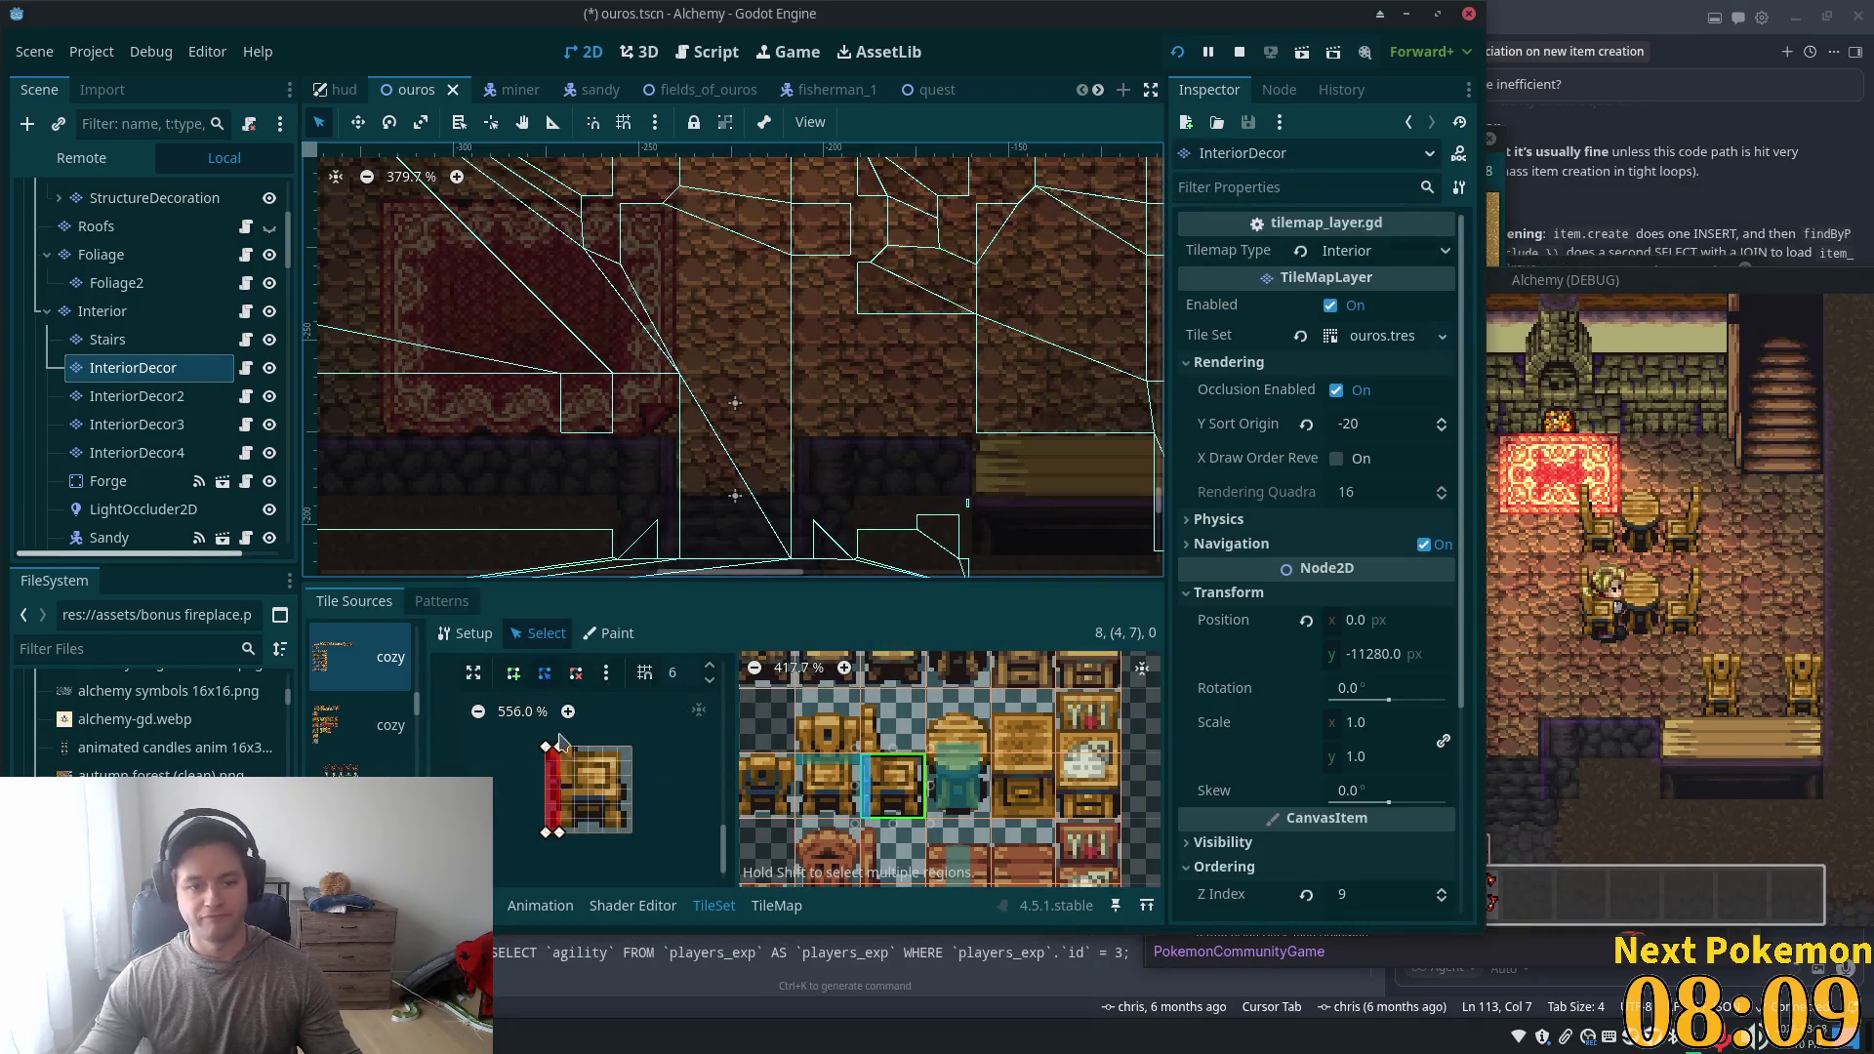
- Set the furniture tile's Y Sort Origin to -20, save ouros, and relaunch the game
left_click_drag(725, 839, 744, 701)
scroll(644, 745, "up", 3)
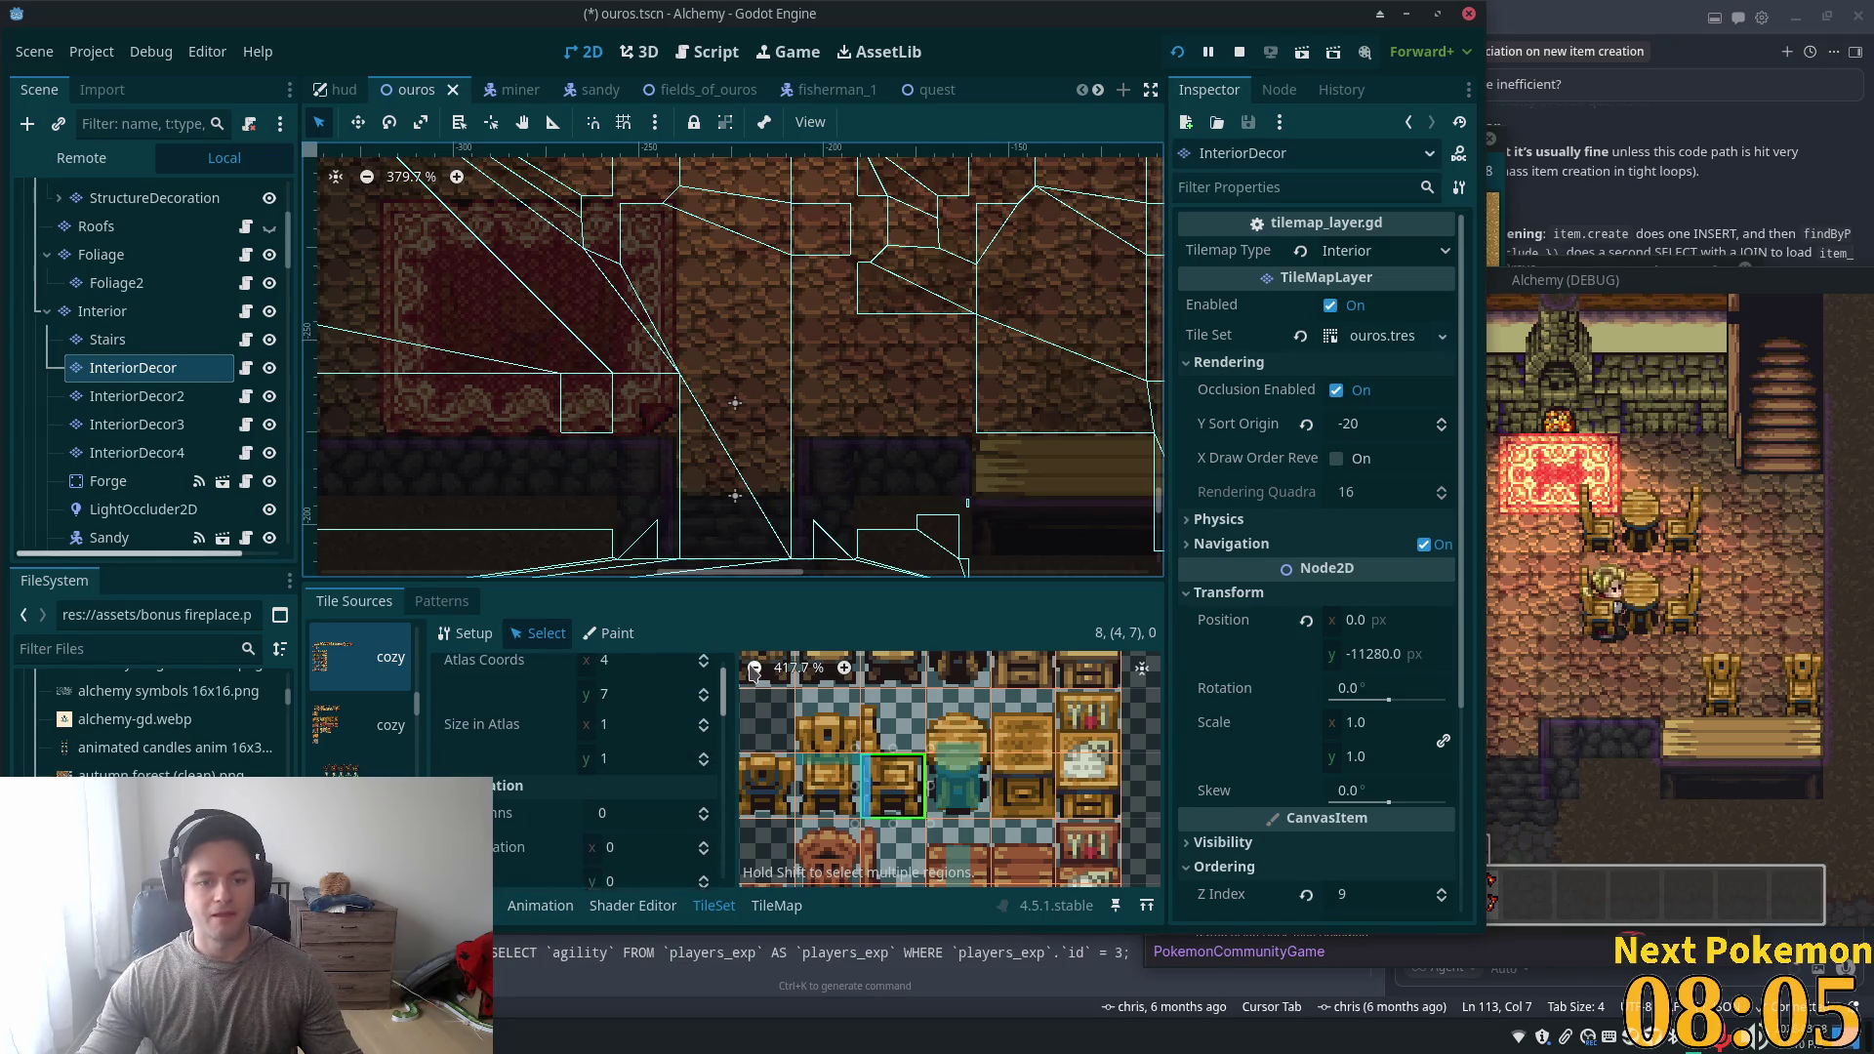
scroll(644, 745, "down", 2)
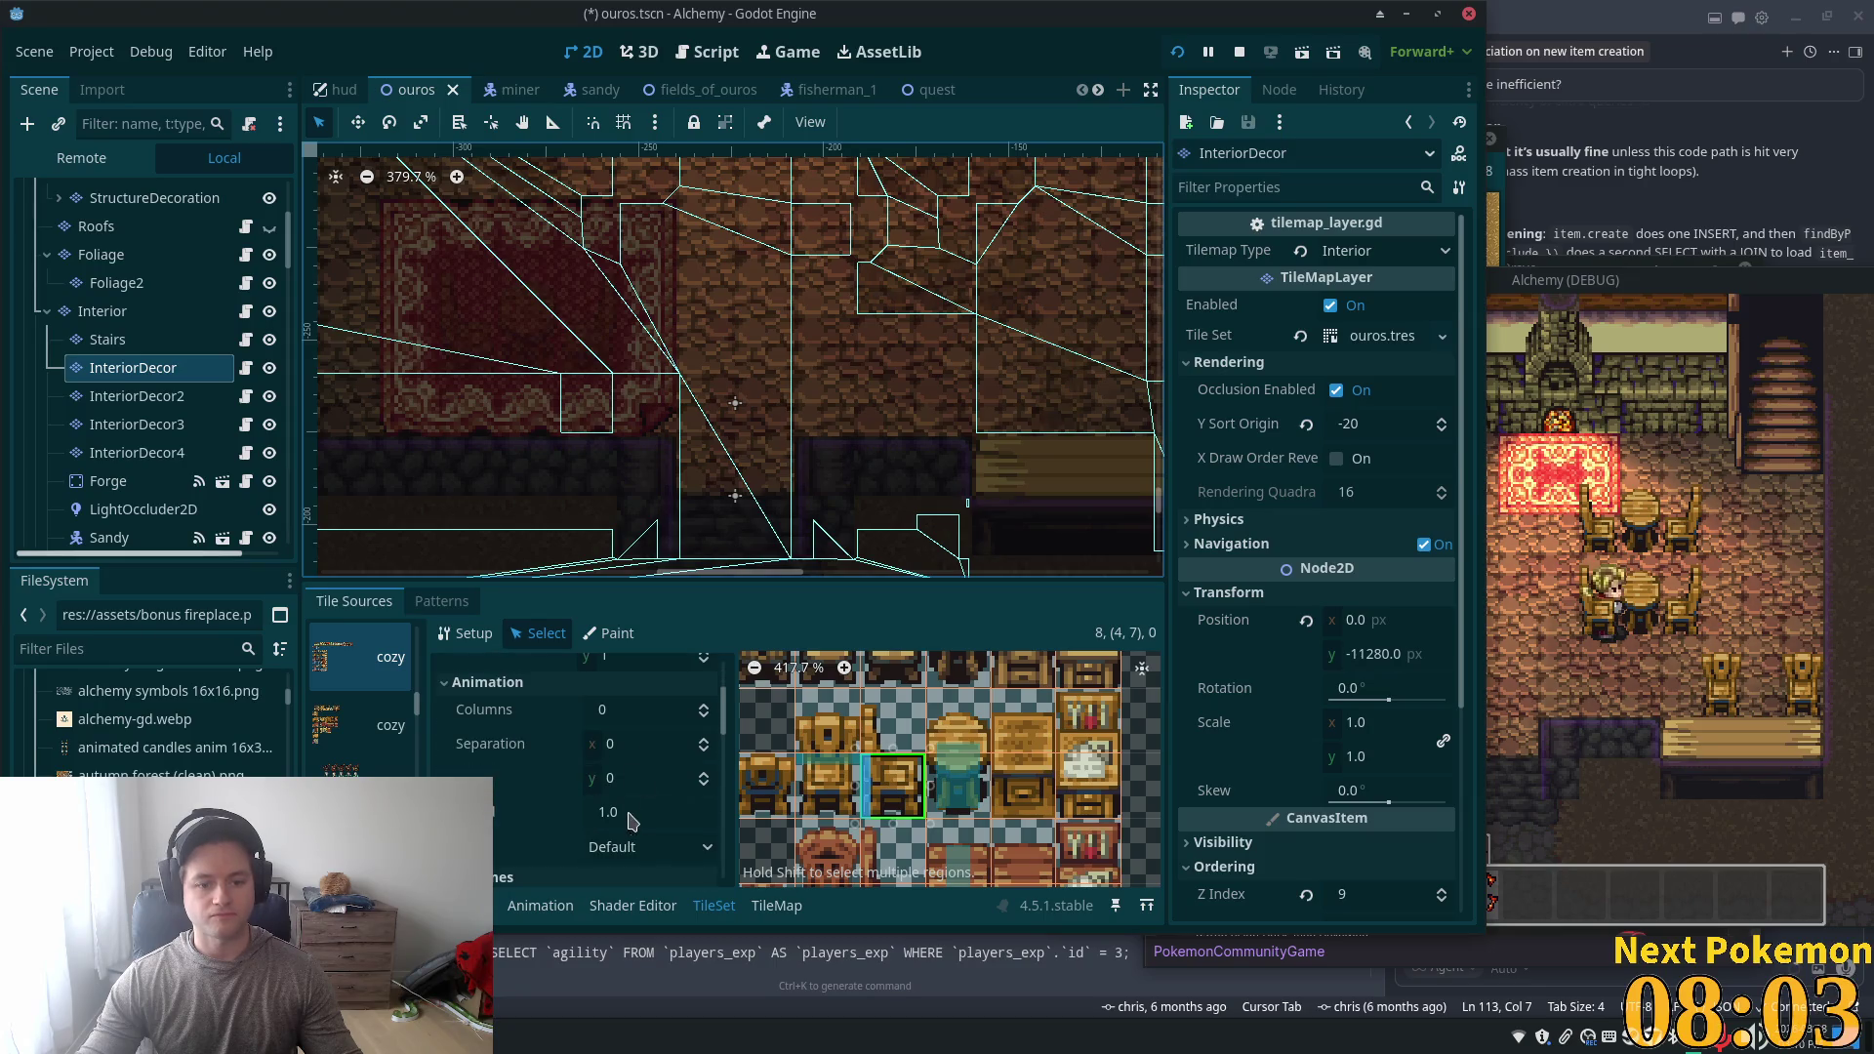
scroll(633, 760, "down", 6)
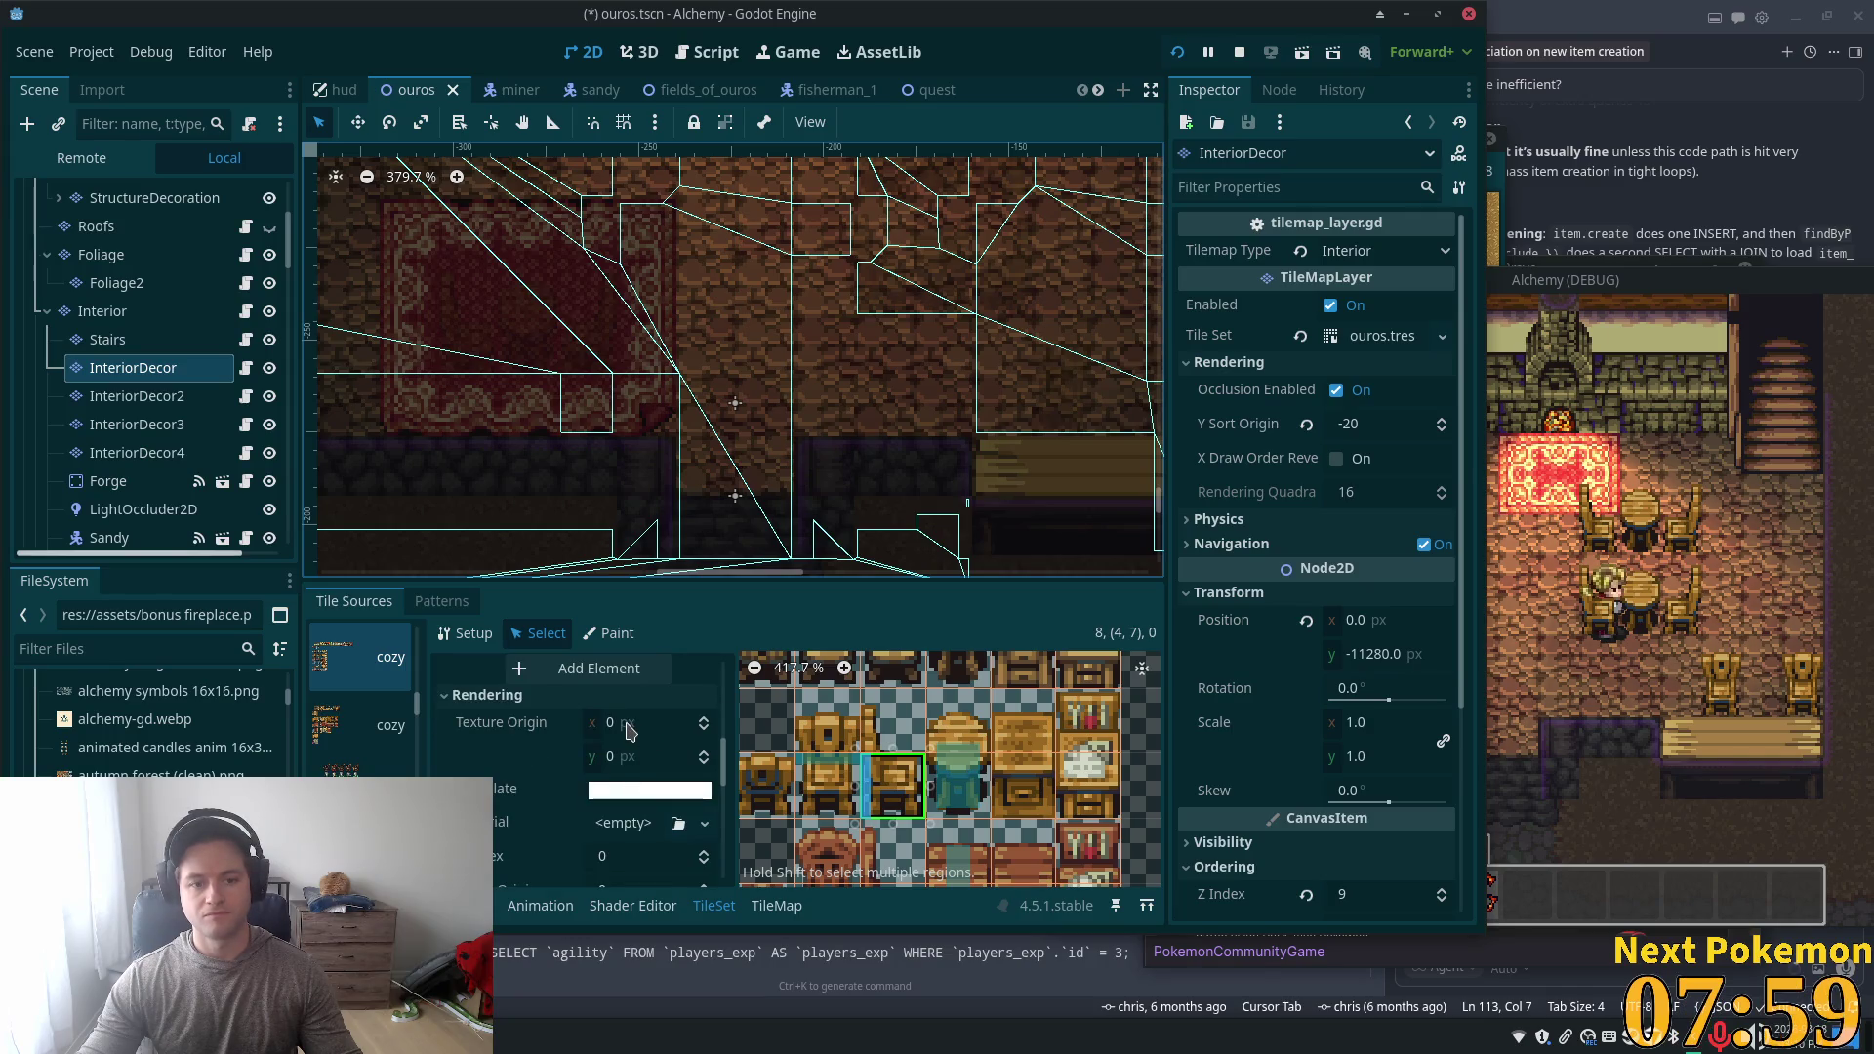
scroll(625, 723, "down", 1)
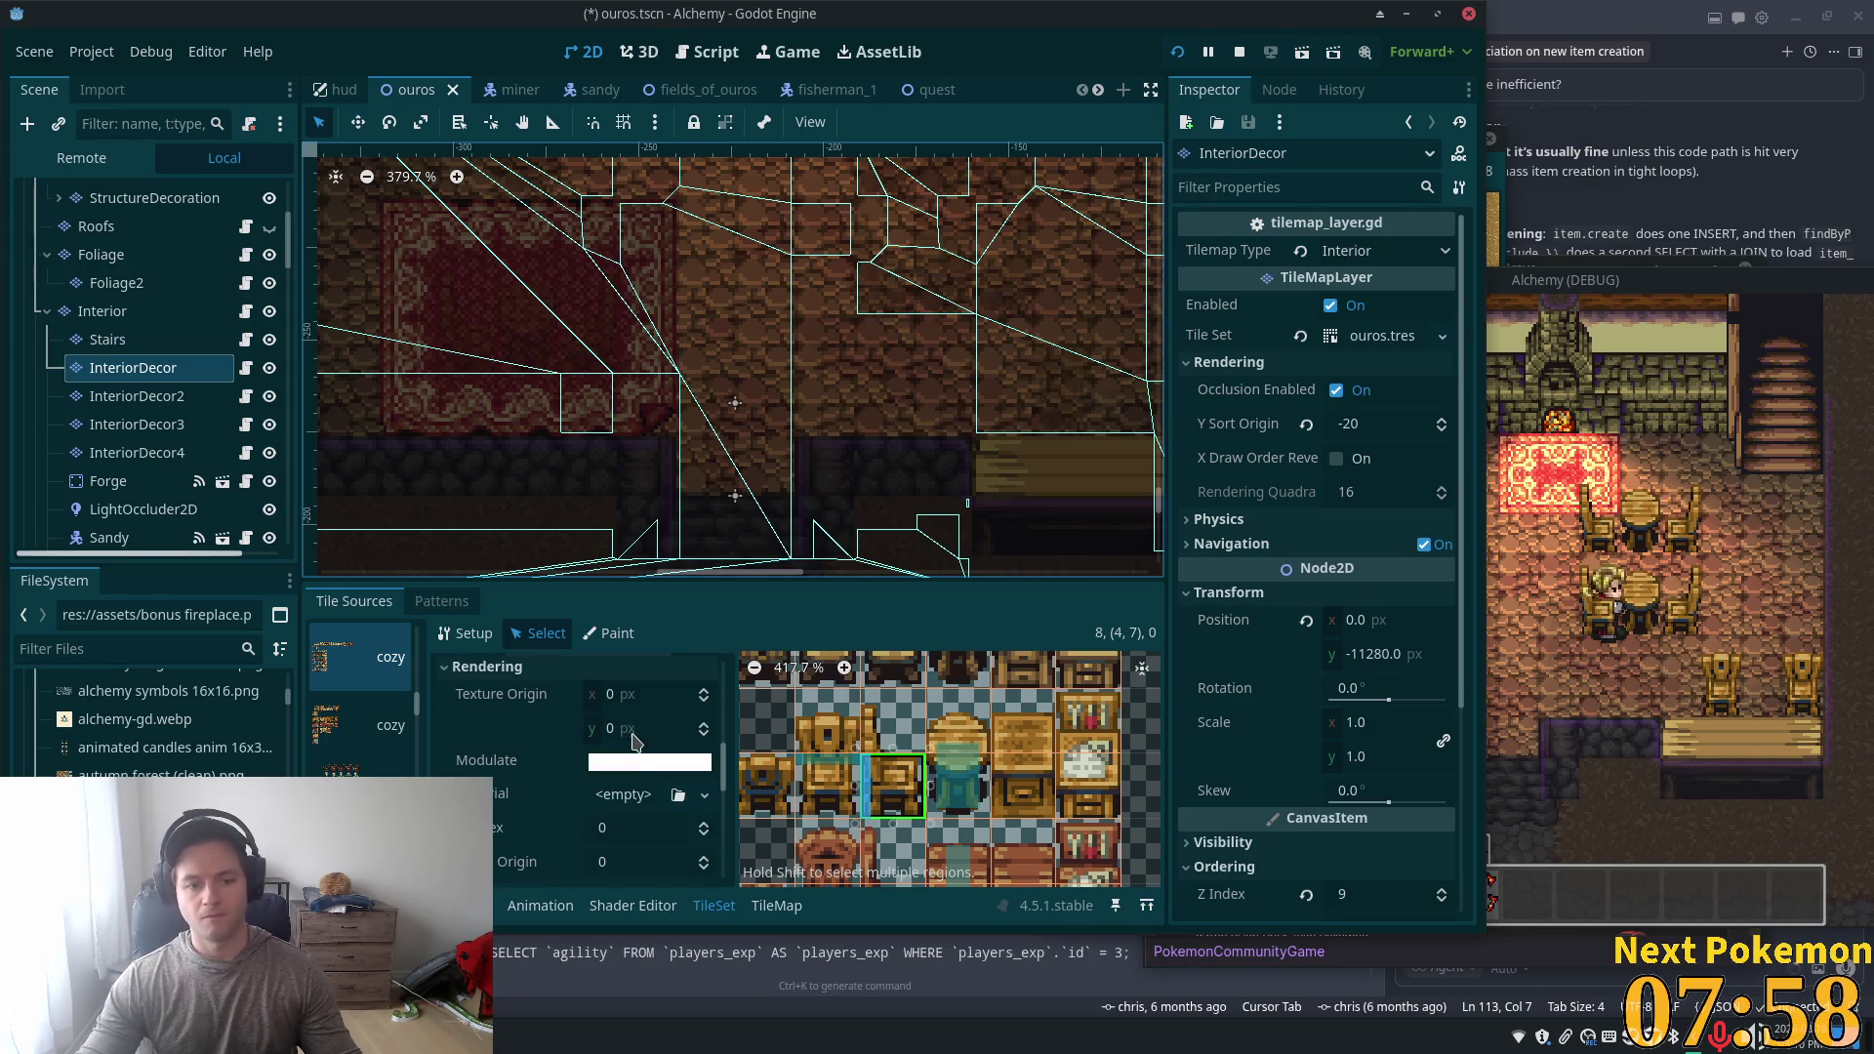
left_click(652, 861)
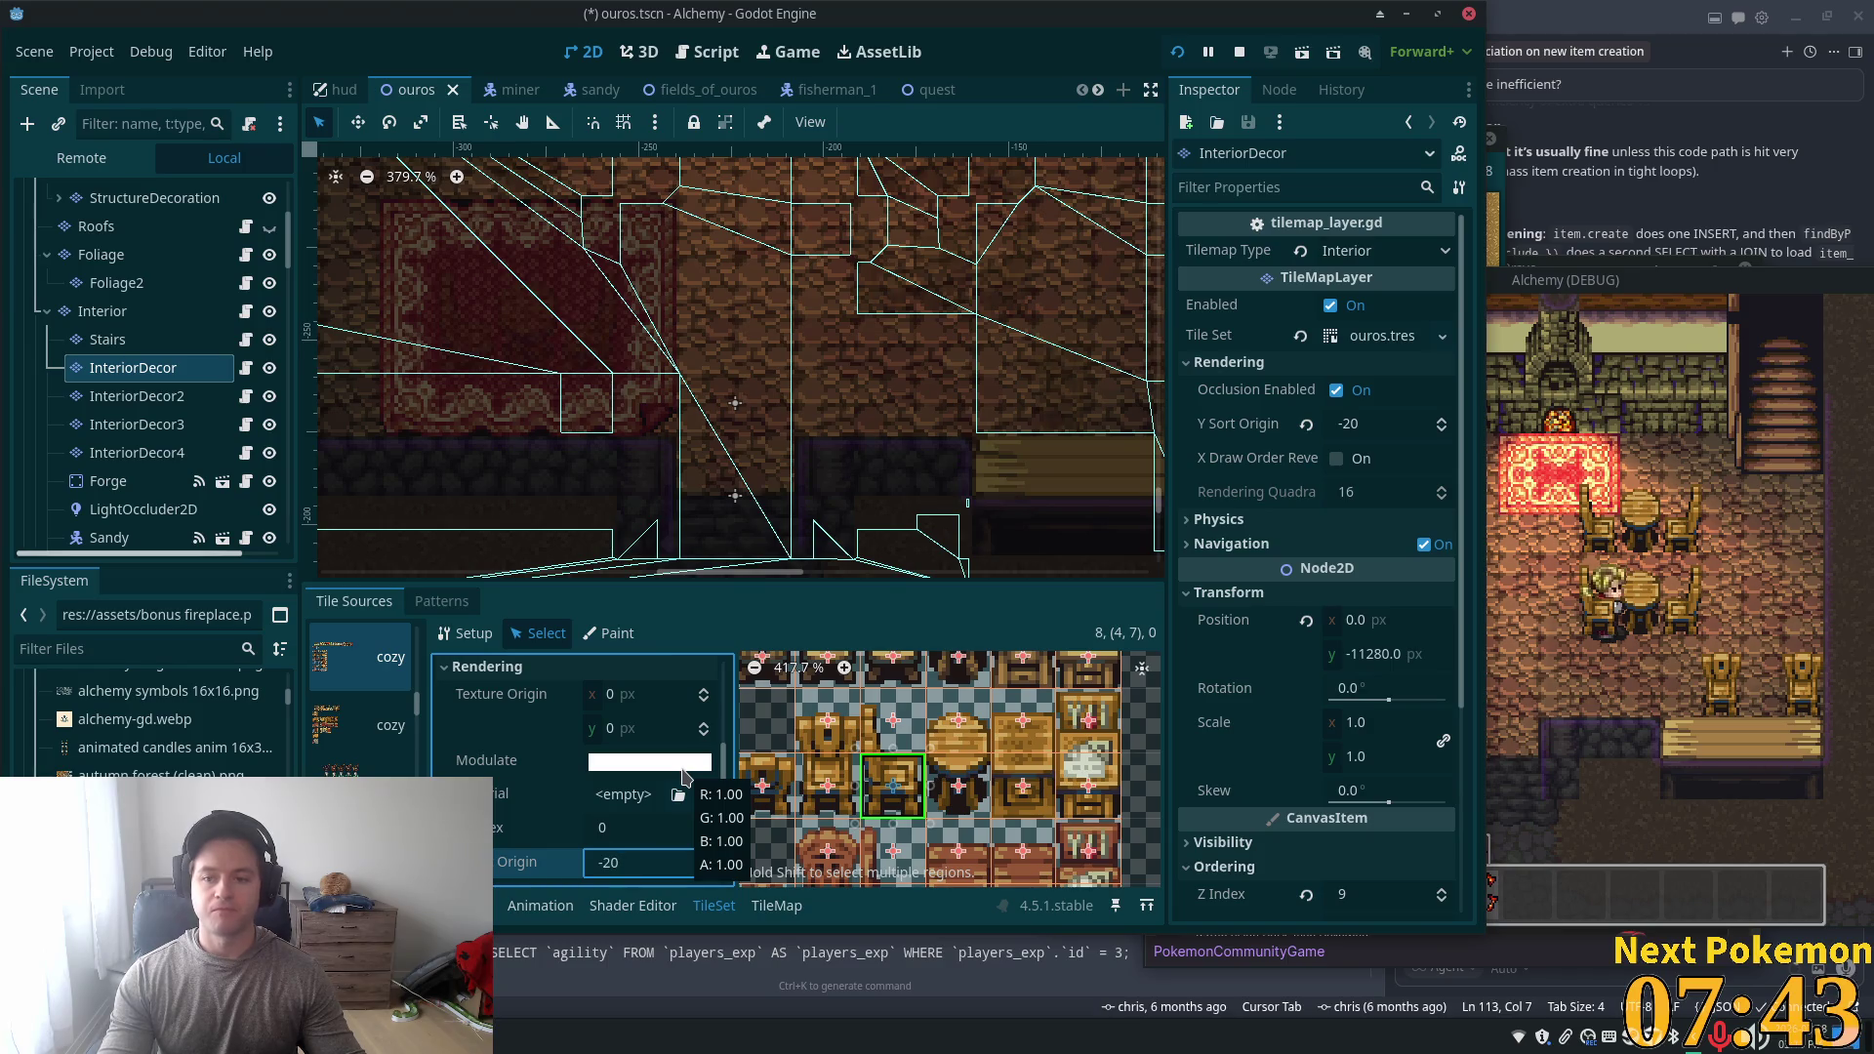
scroll(686, 775, "down", 5)
key("ctrl+s")
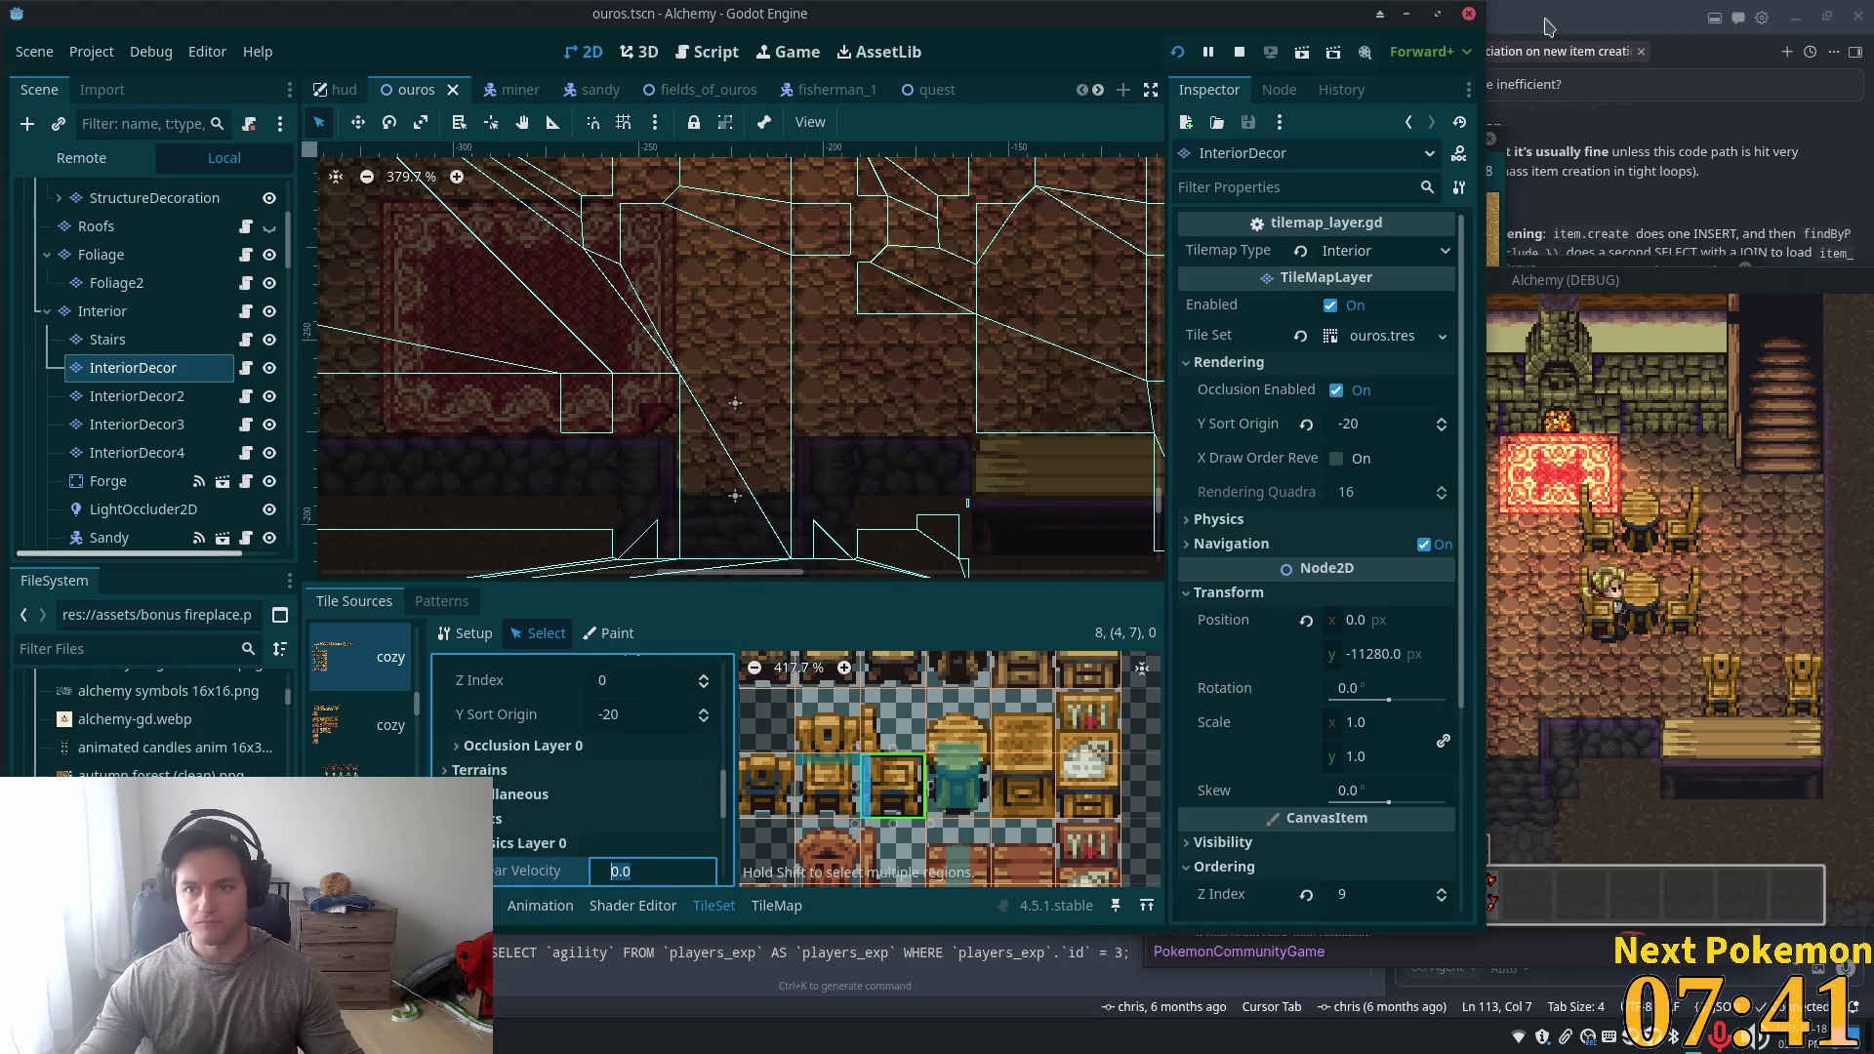
left_click(1176, 52)
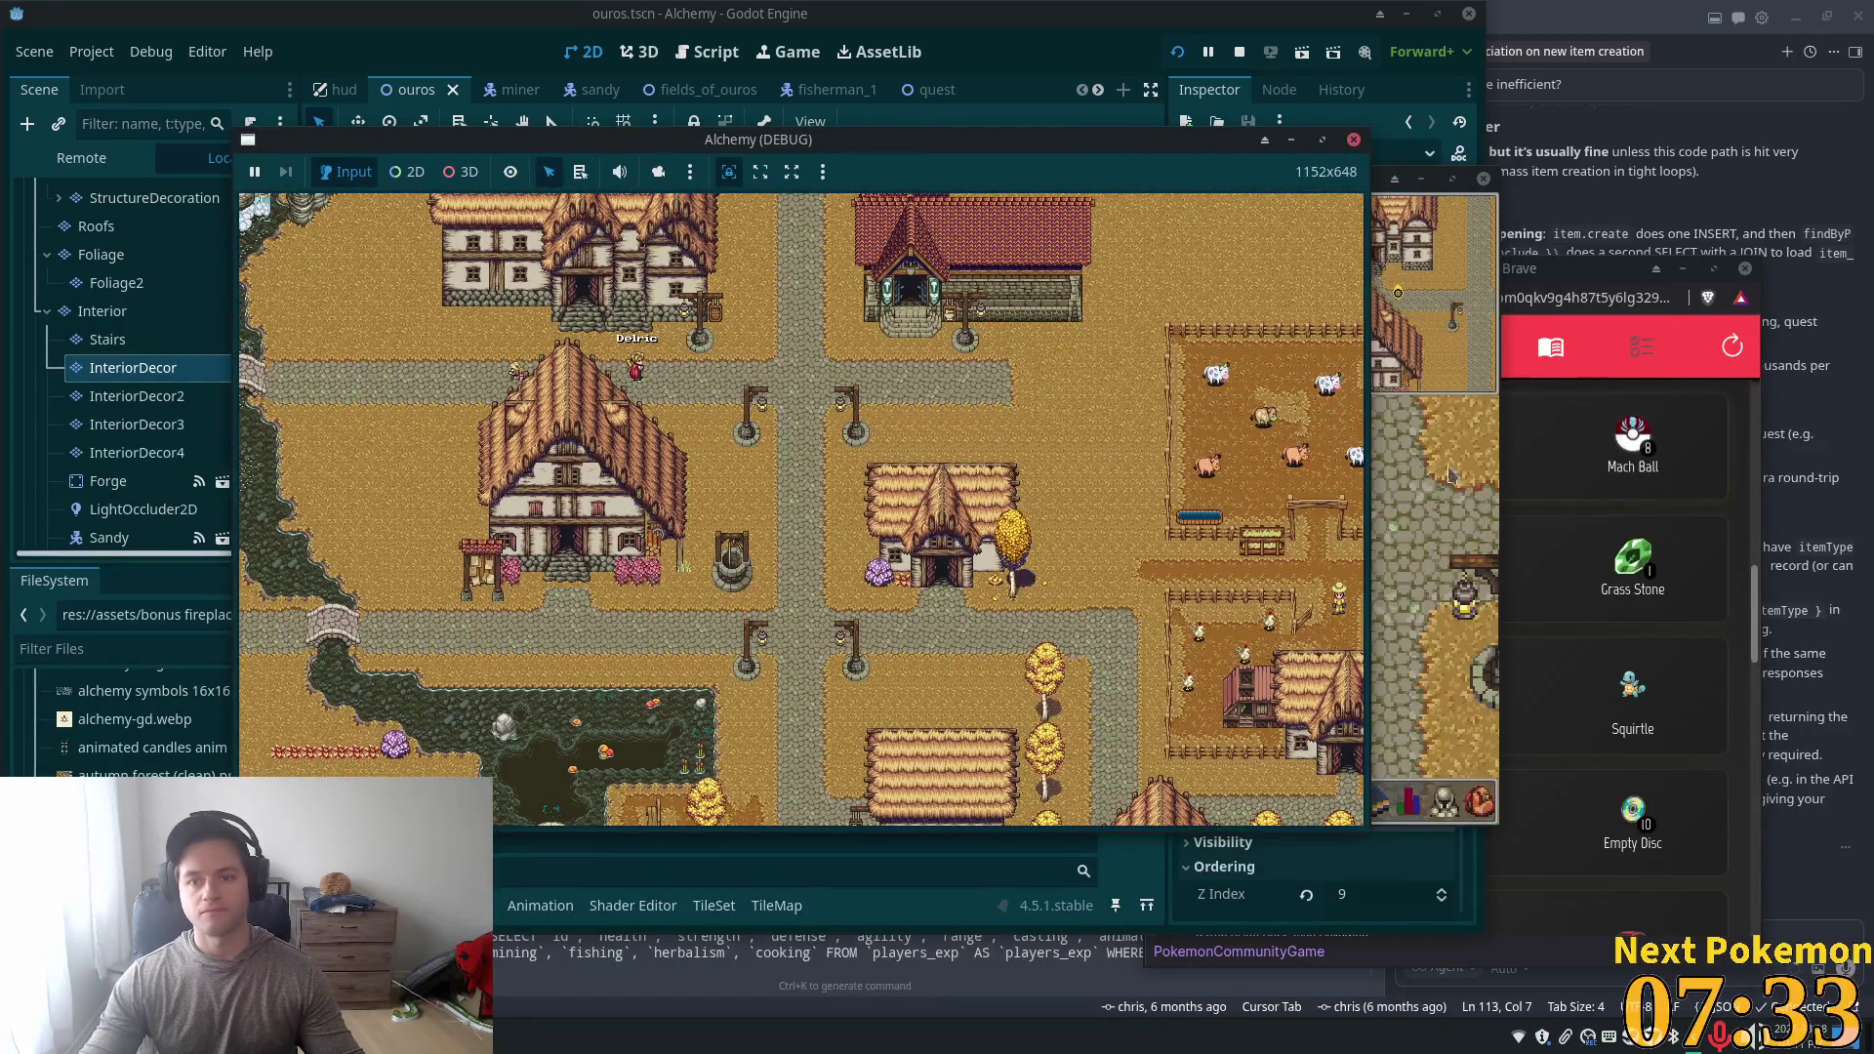
- Walk the player into the tavern, past the tables and up toward the fireplace
key("Up")
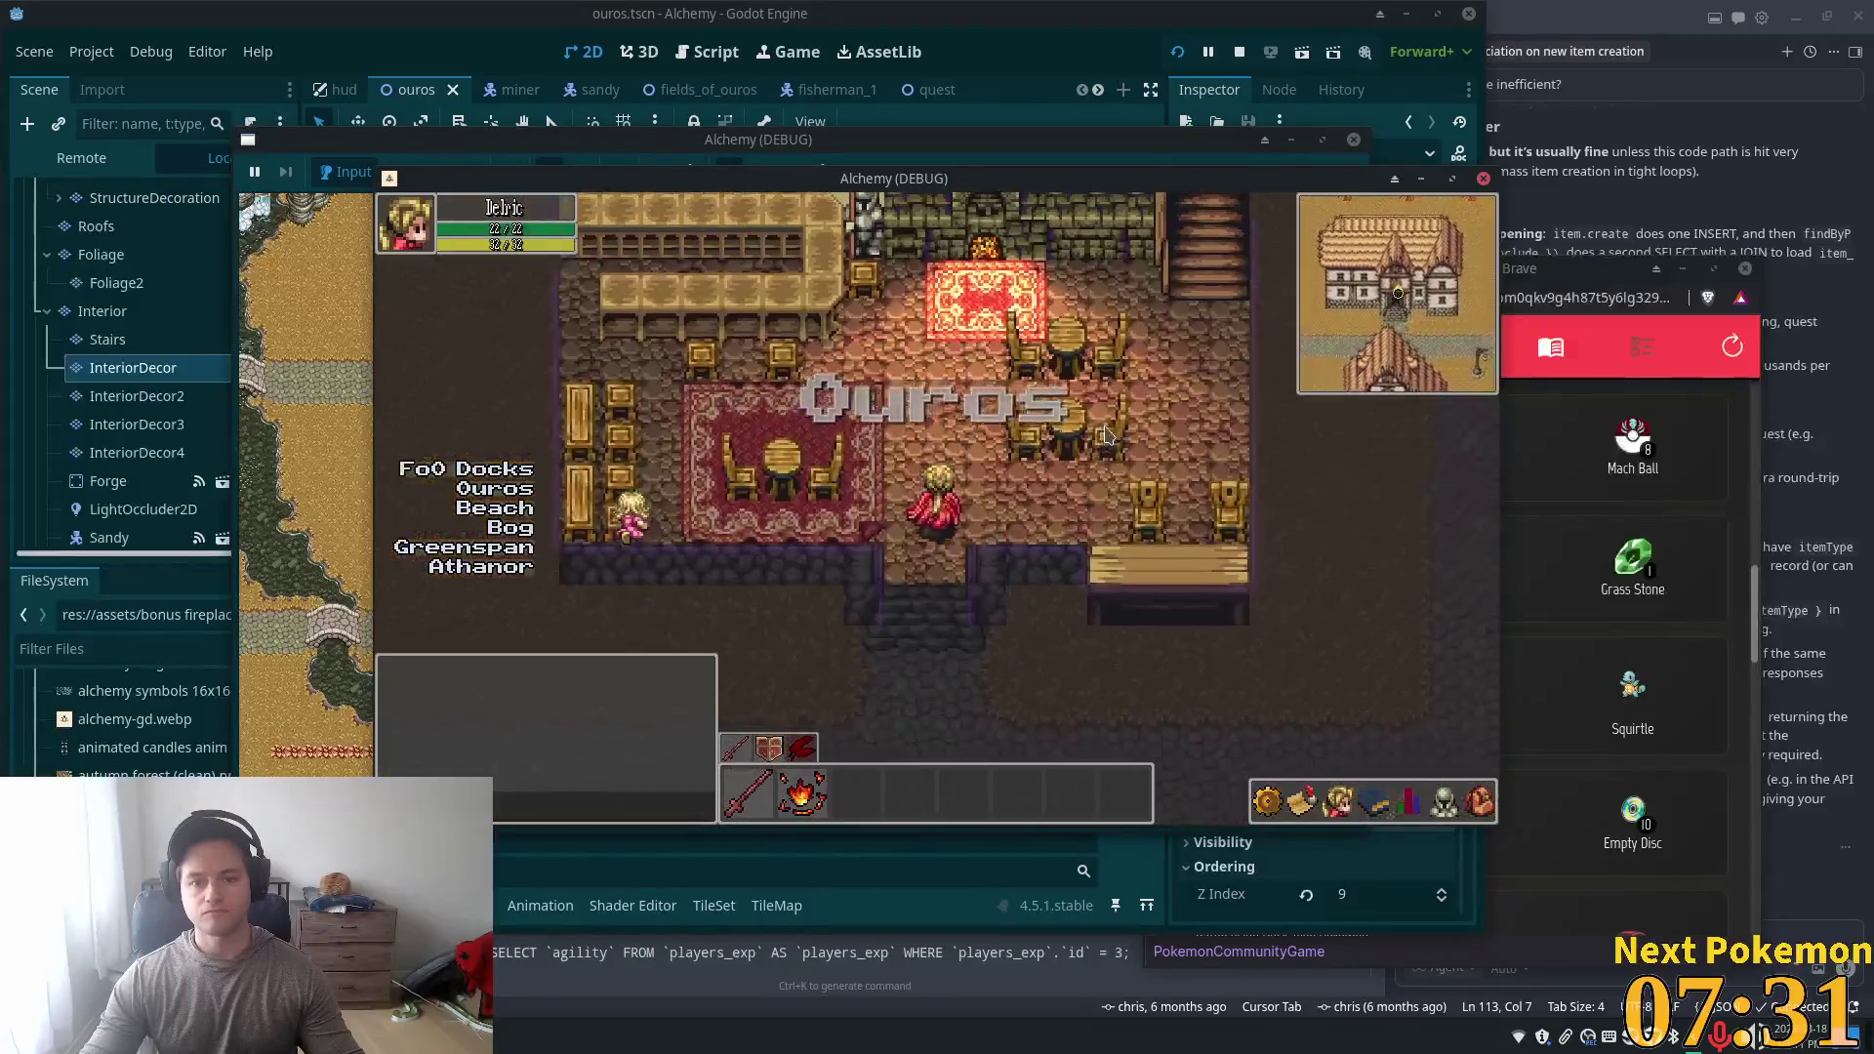
key("Up")
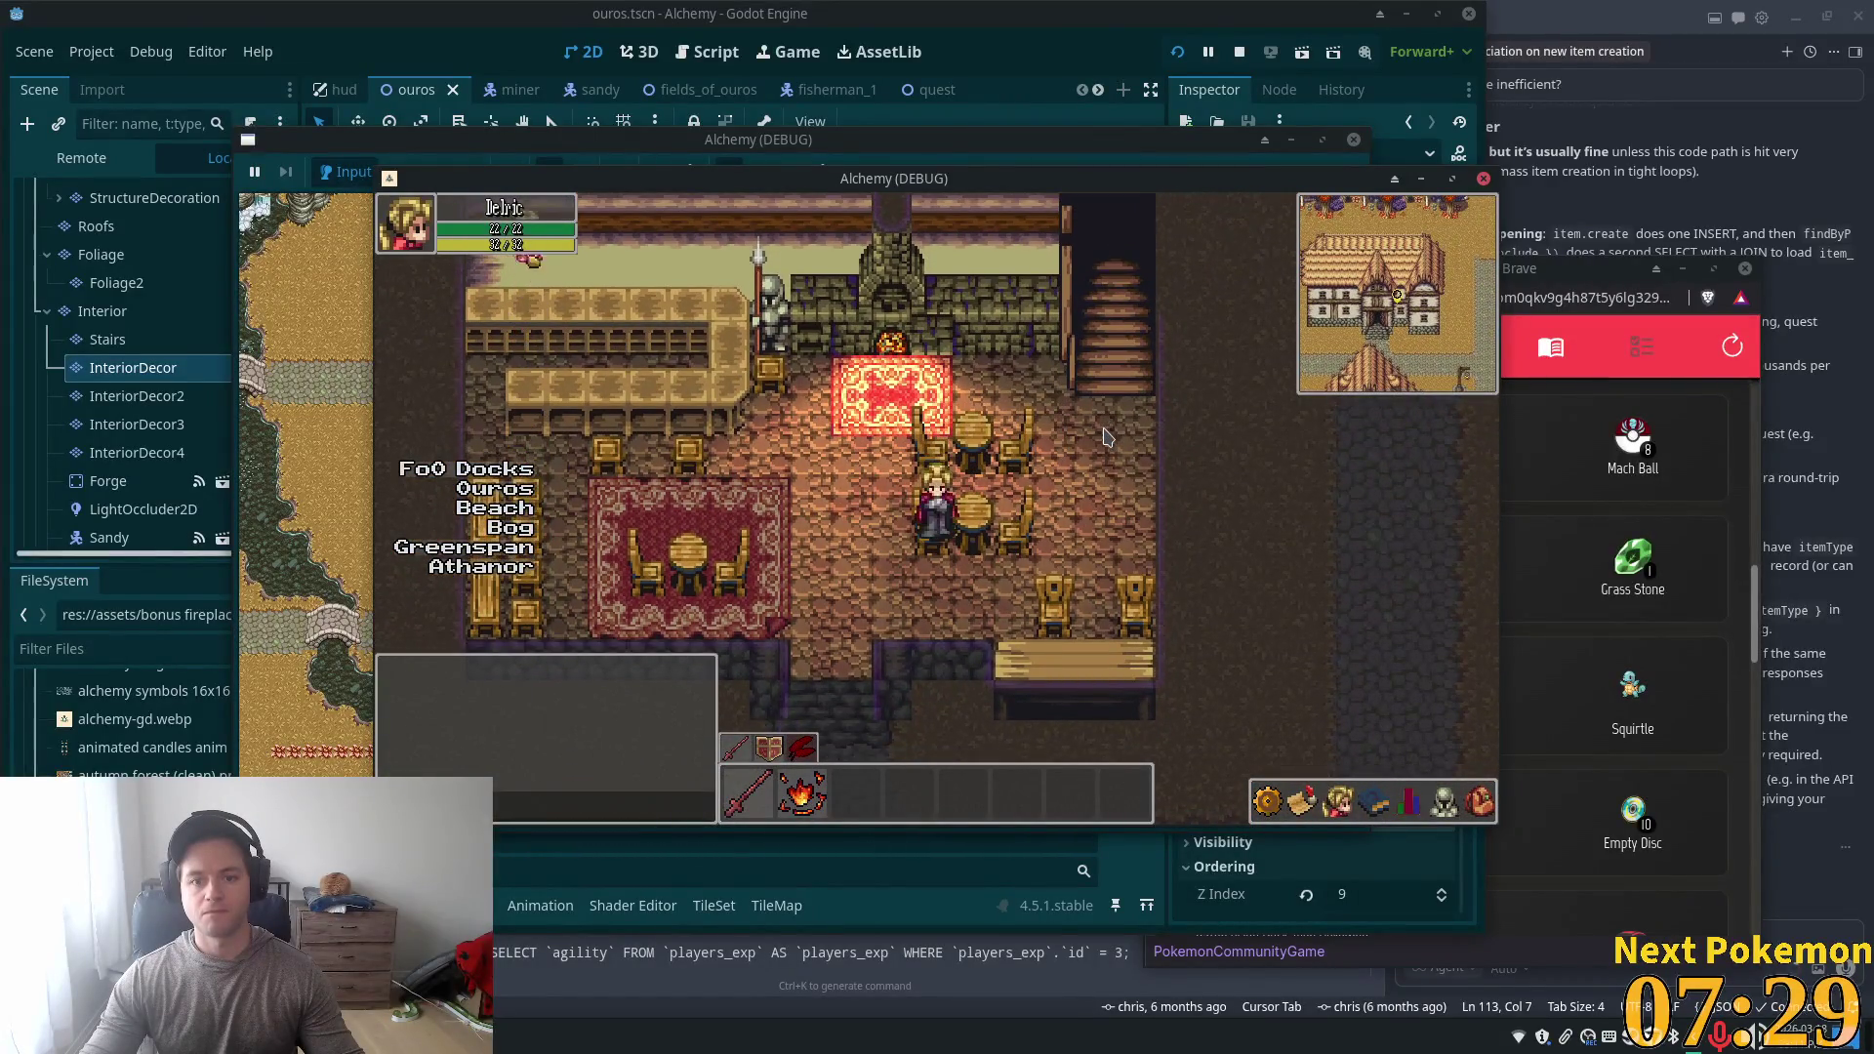
key("Down")
key("Left")
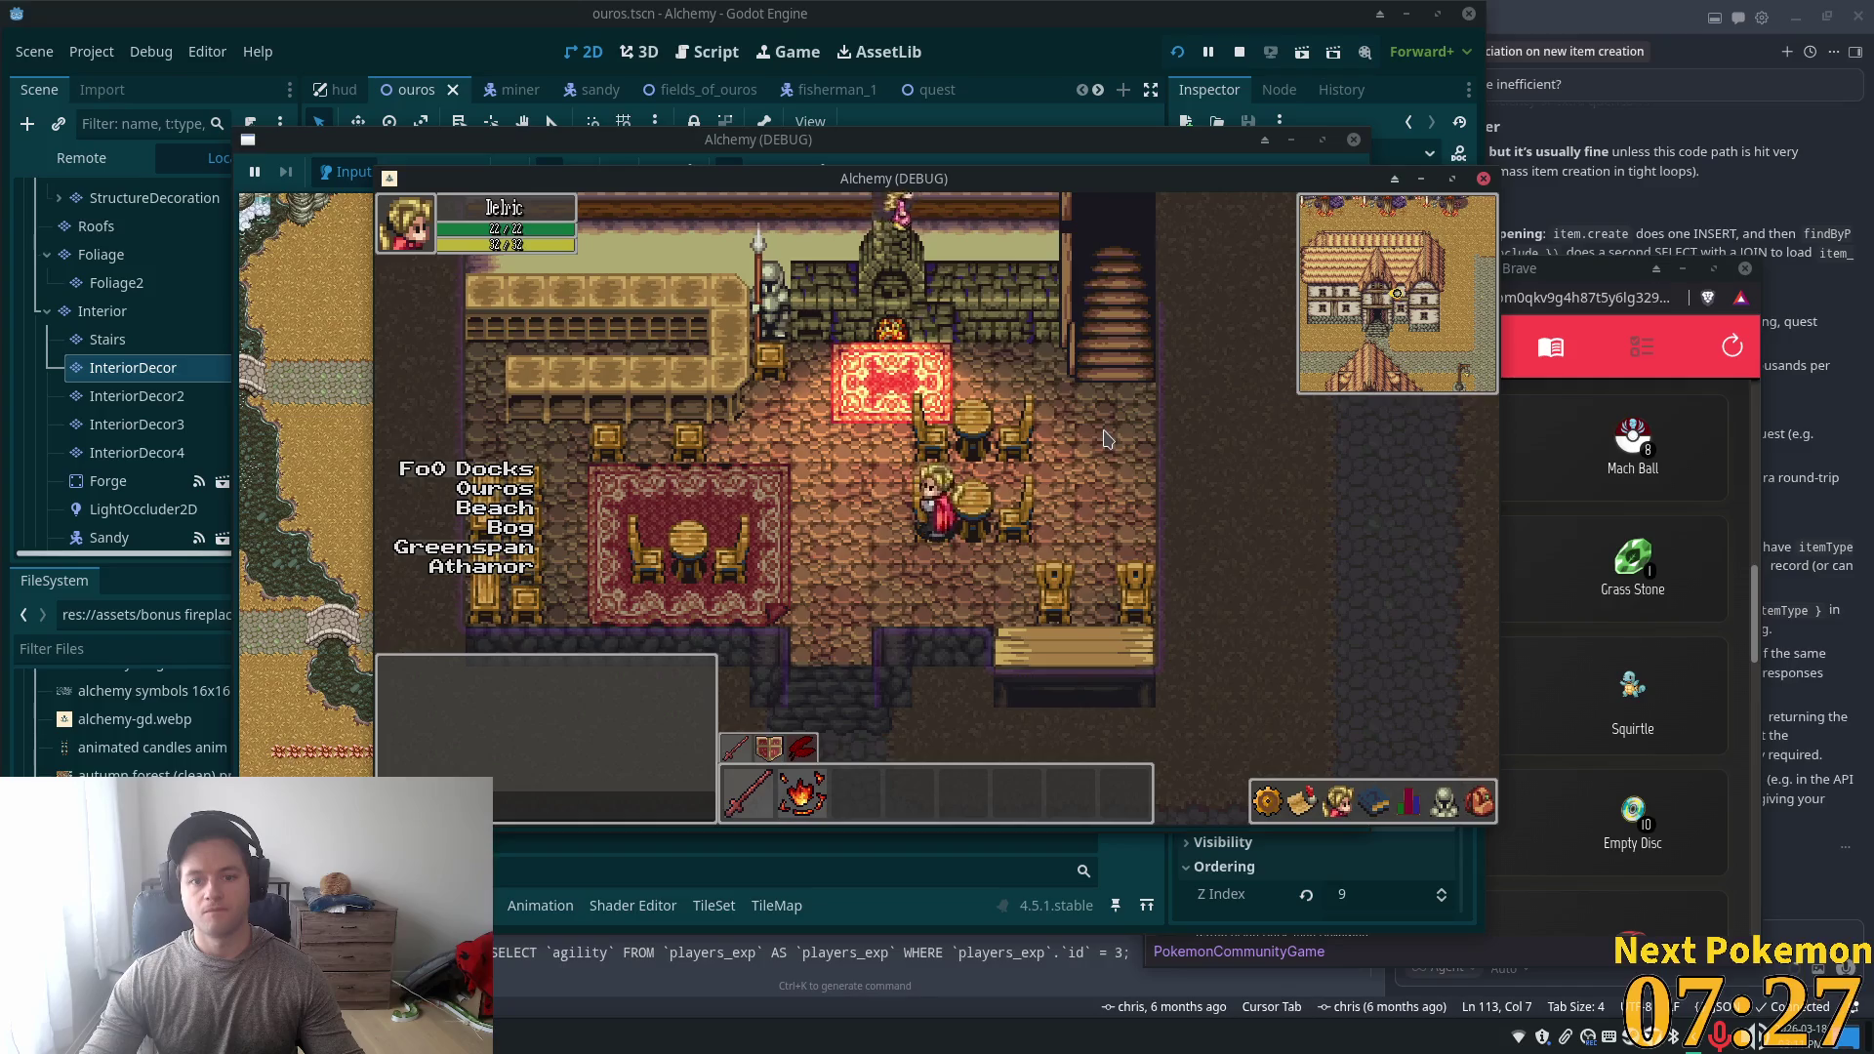
key("Up")
key("Left")
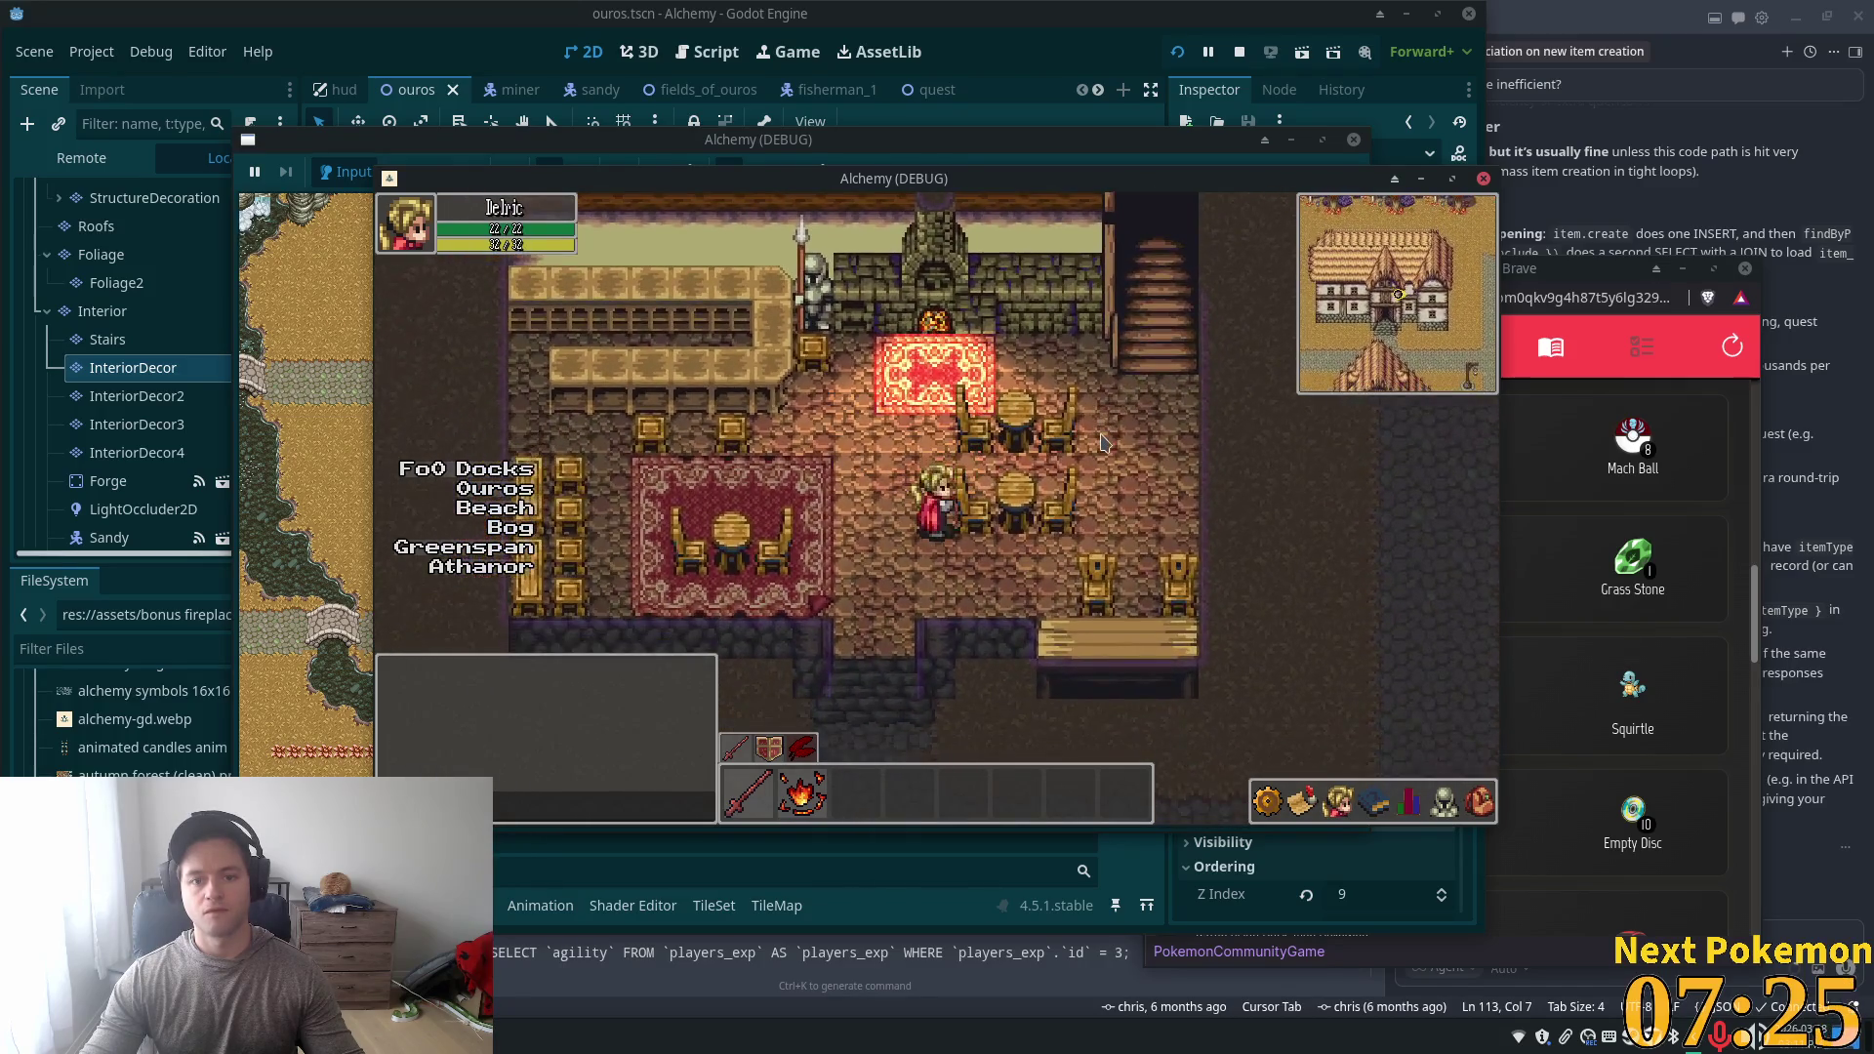
key("Right")
key("Up")
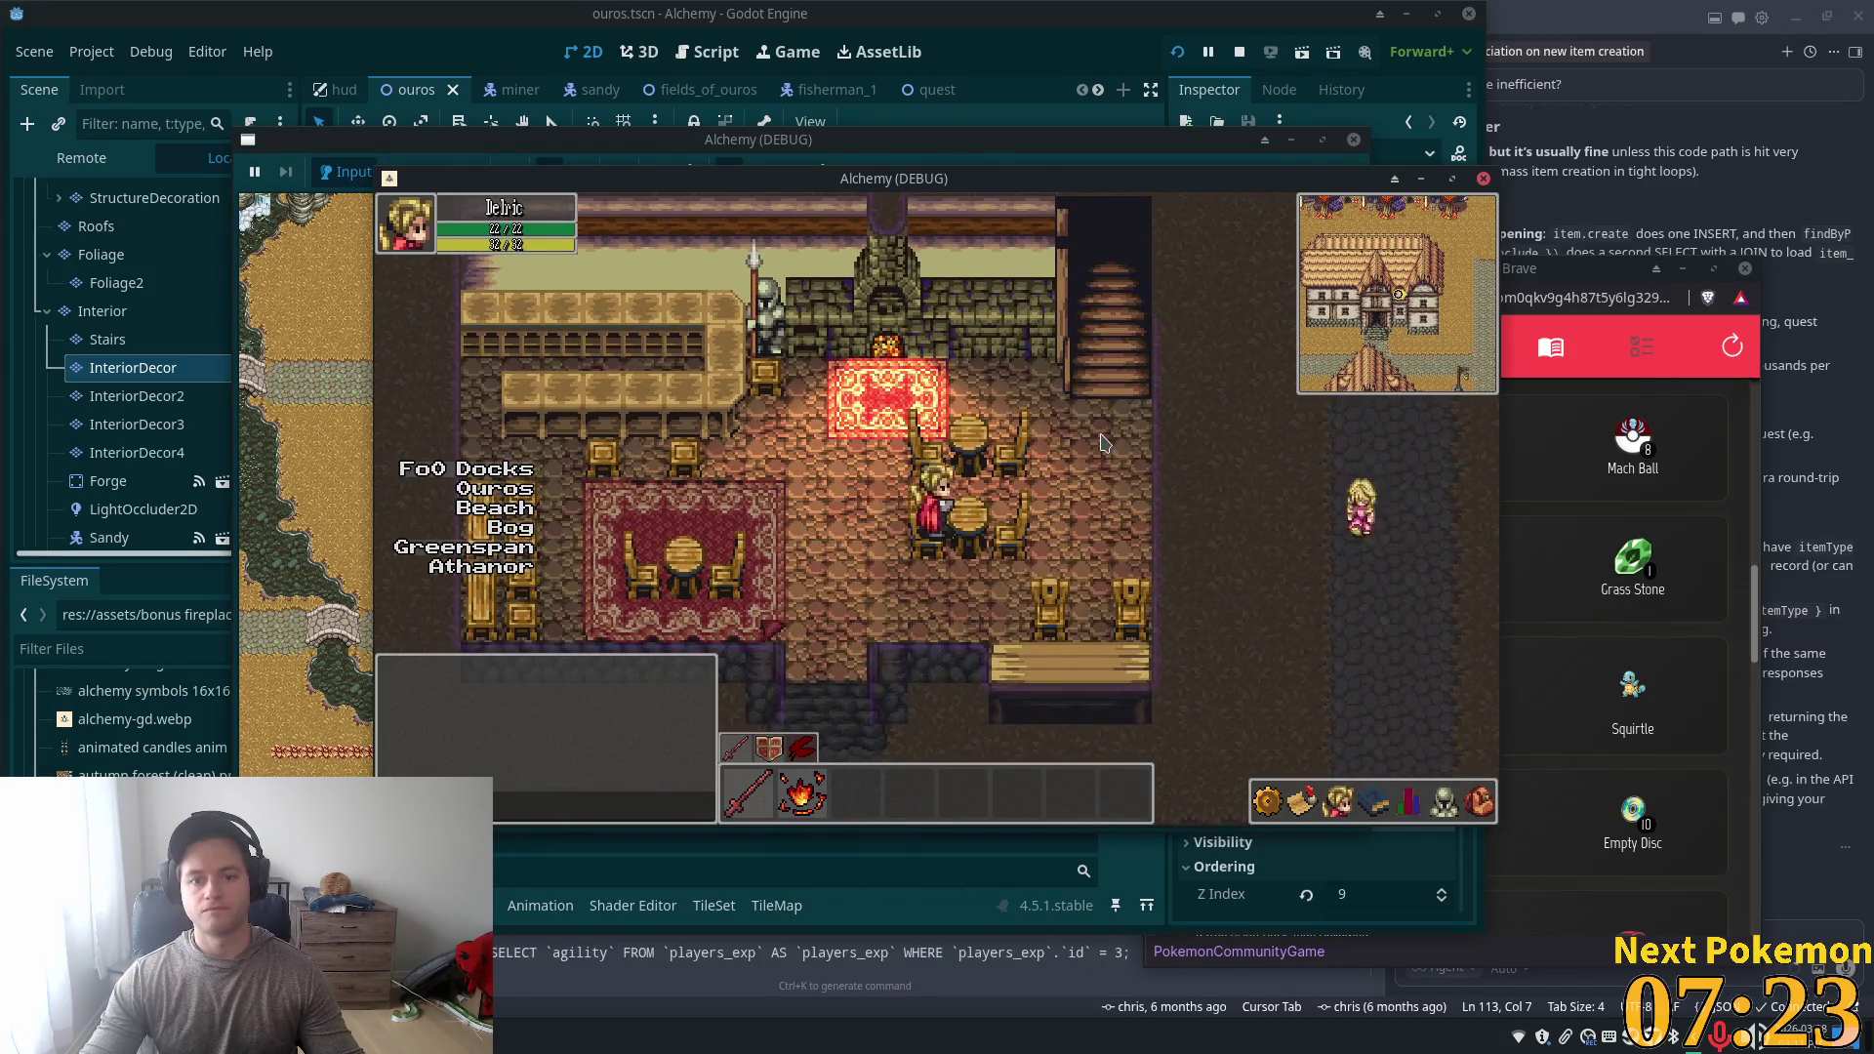
key("Up")
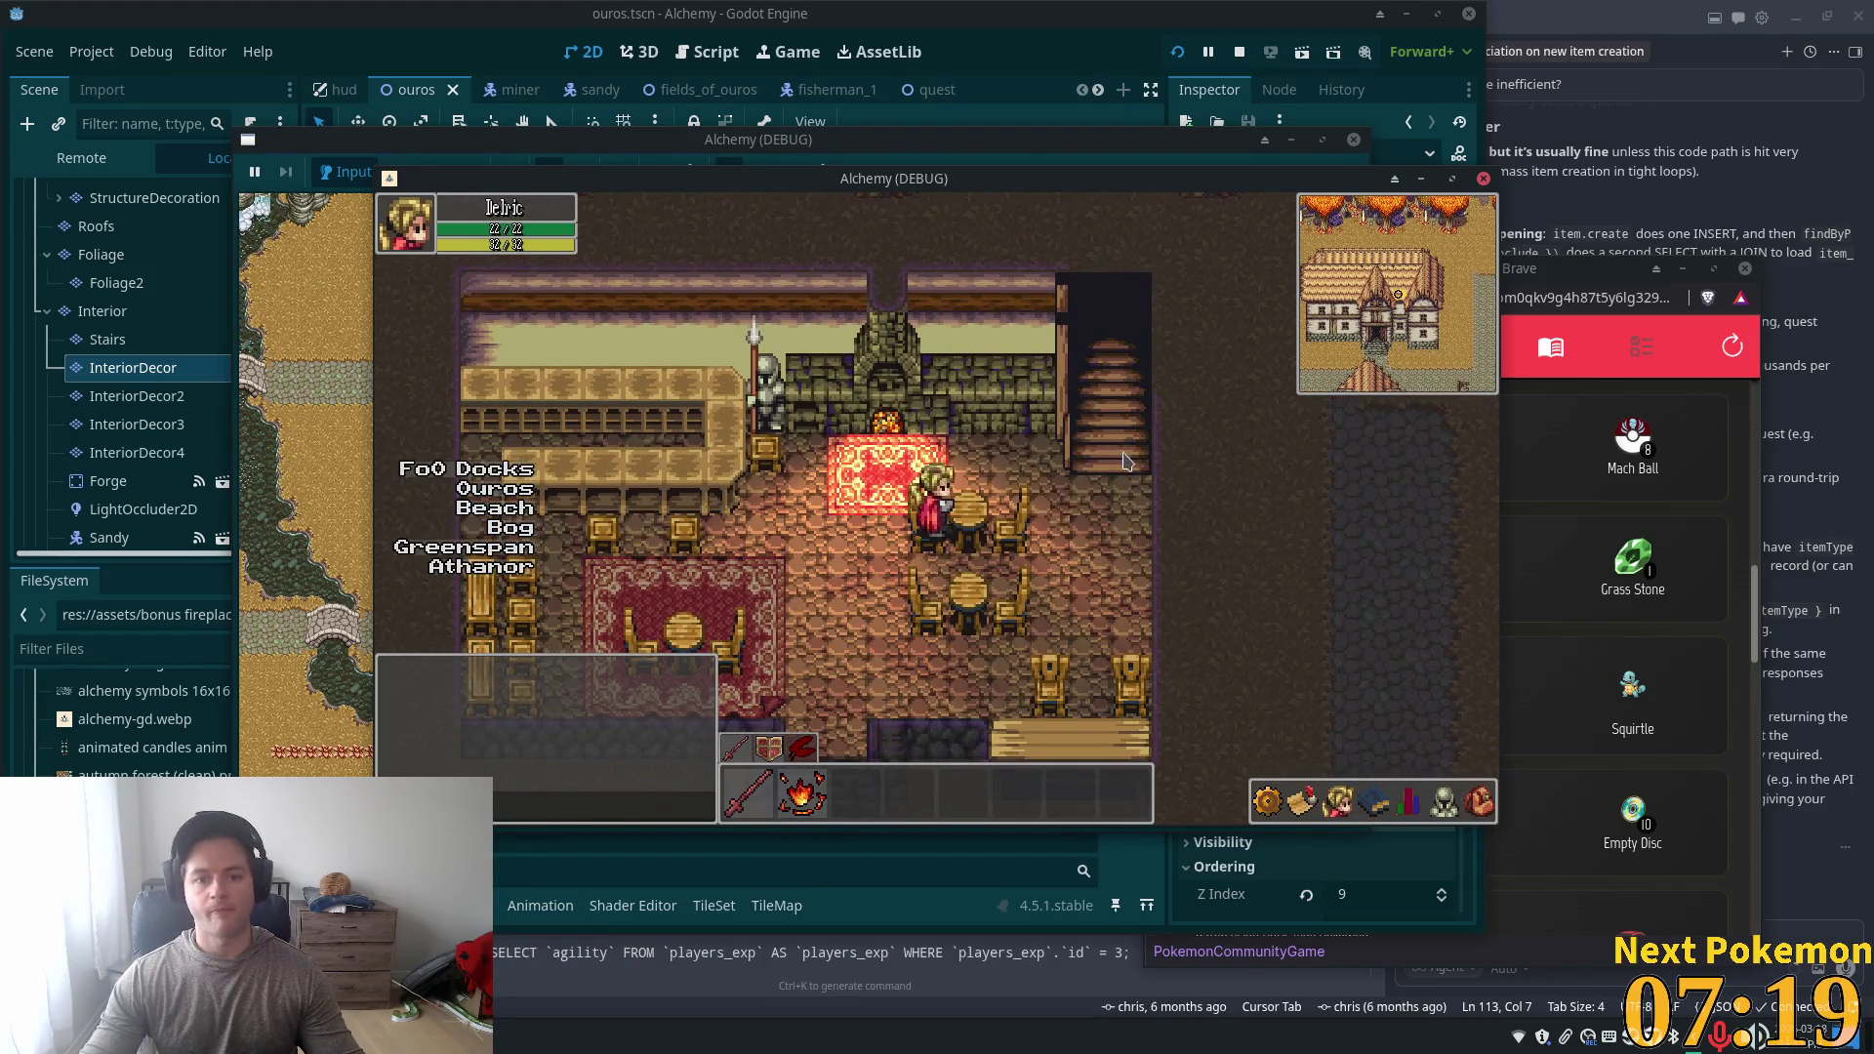
- Walk the player between the tables and back and forth across the tavern
key("Down")
key("Right")
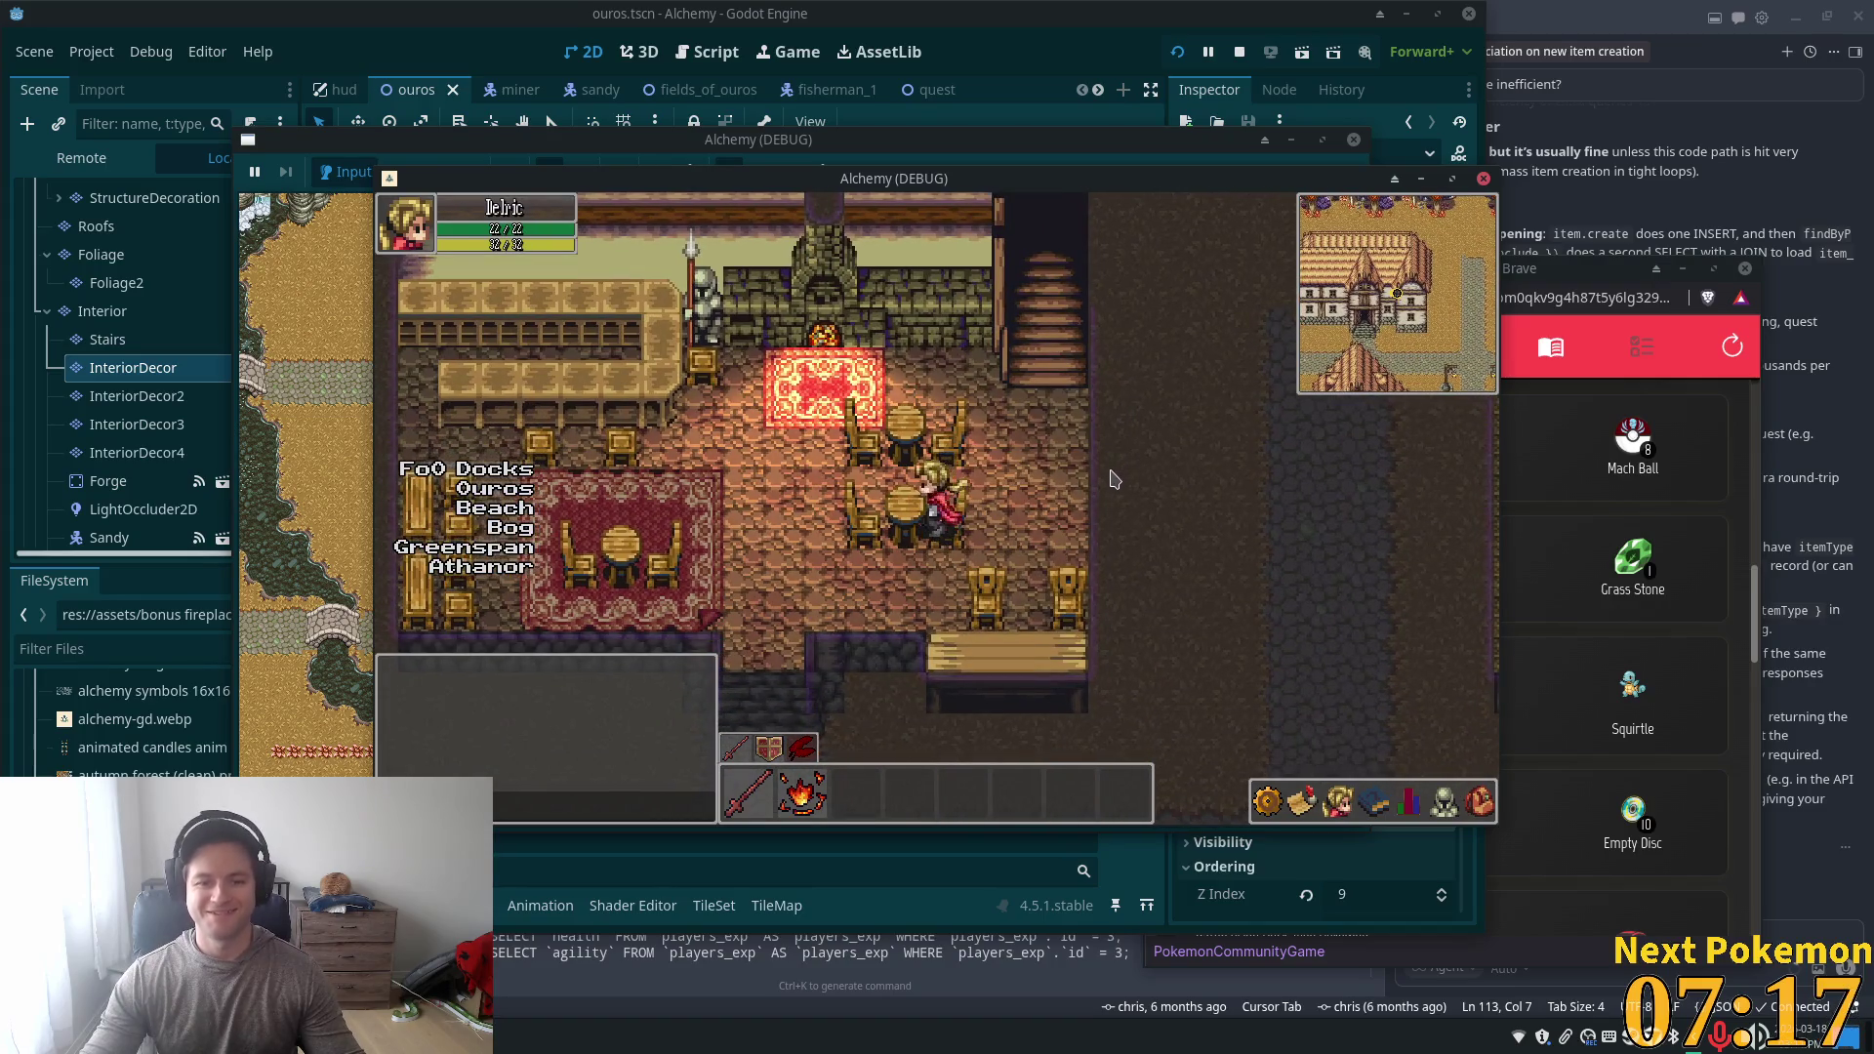
key("Left")
key("Up")
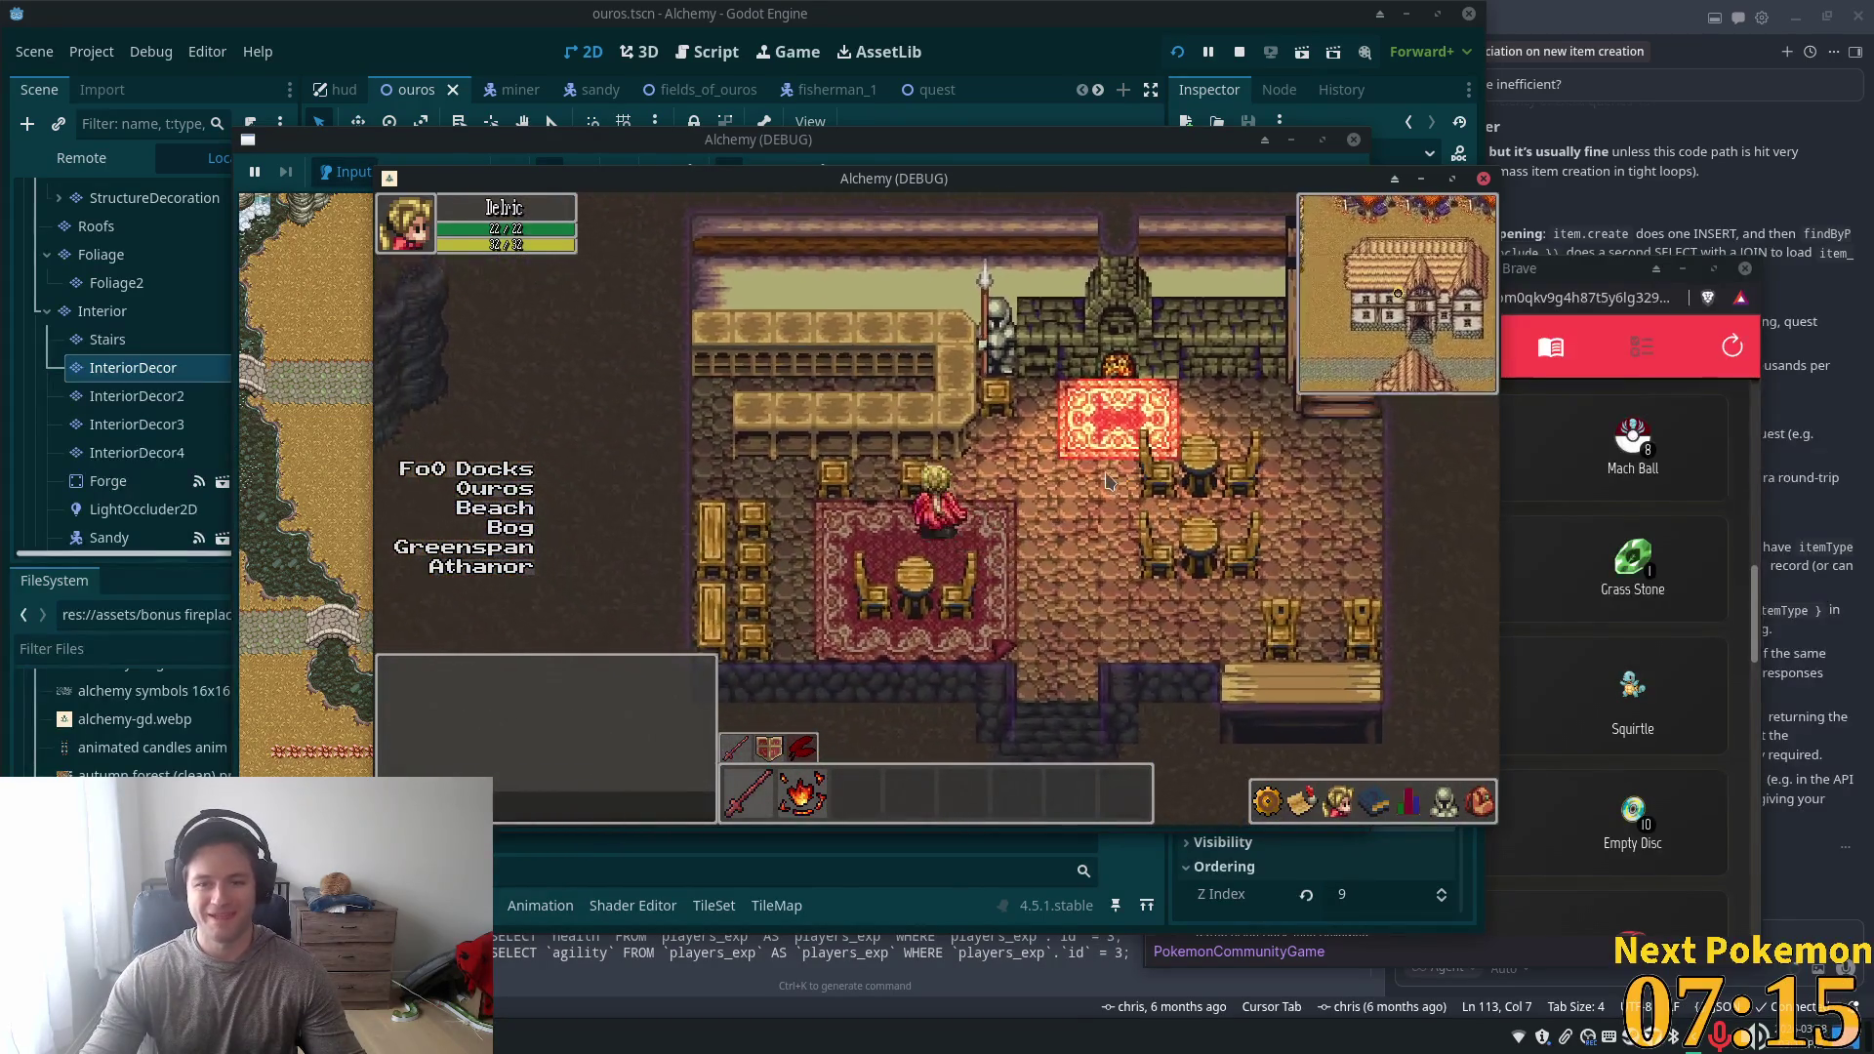
key("Left")
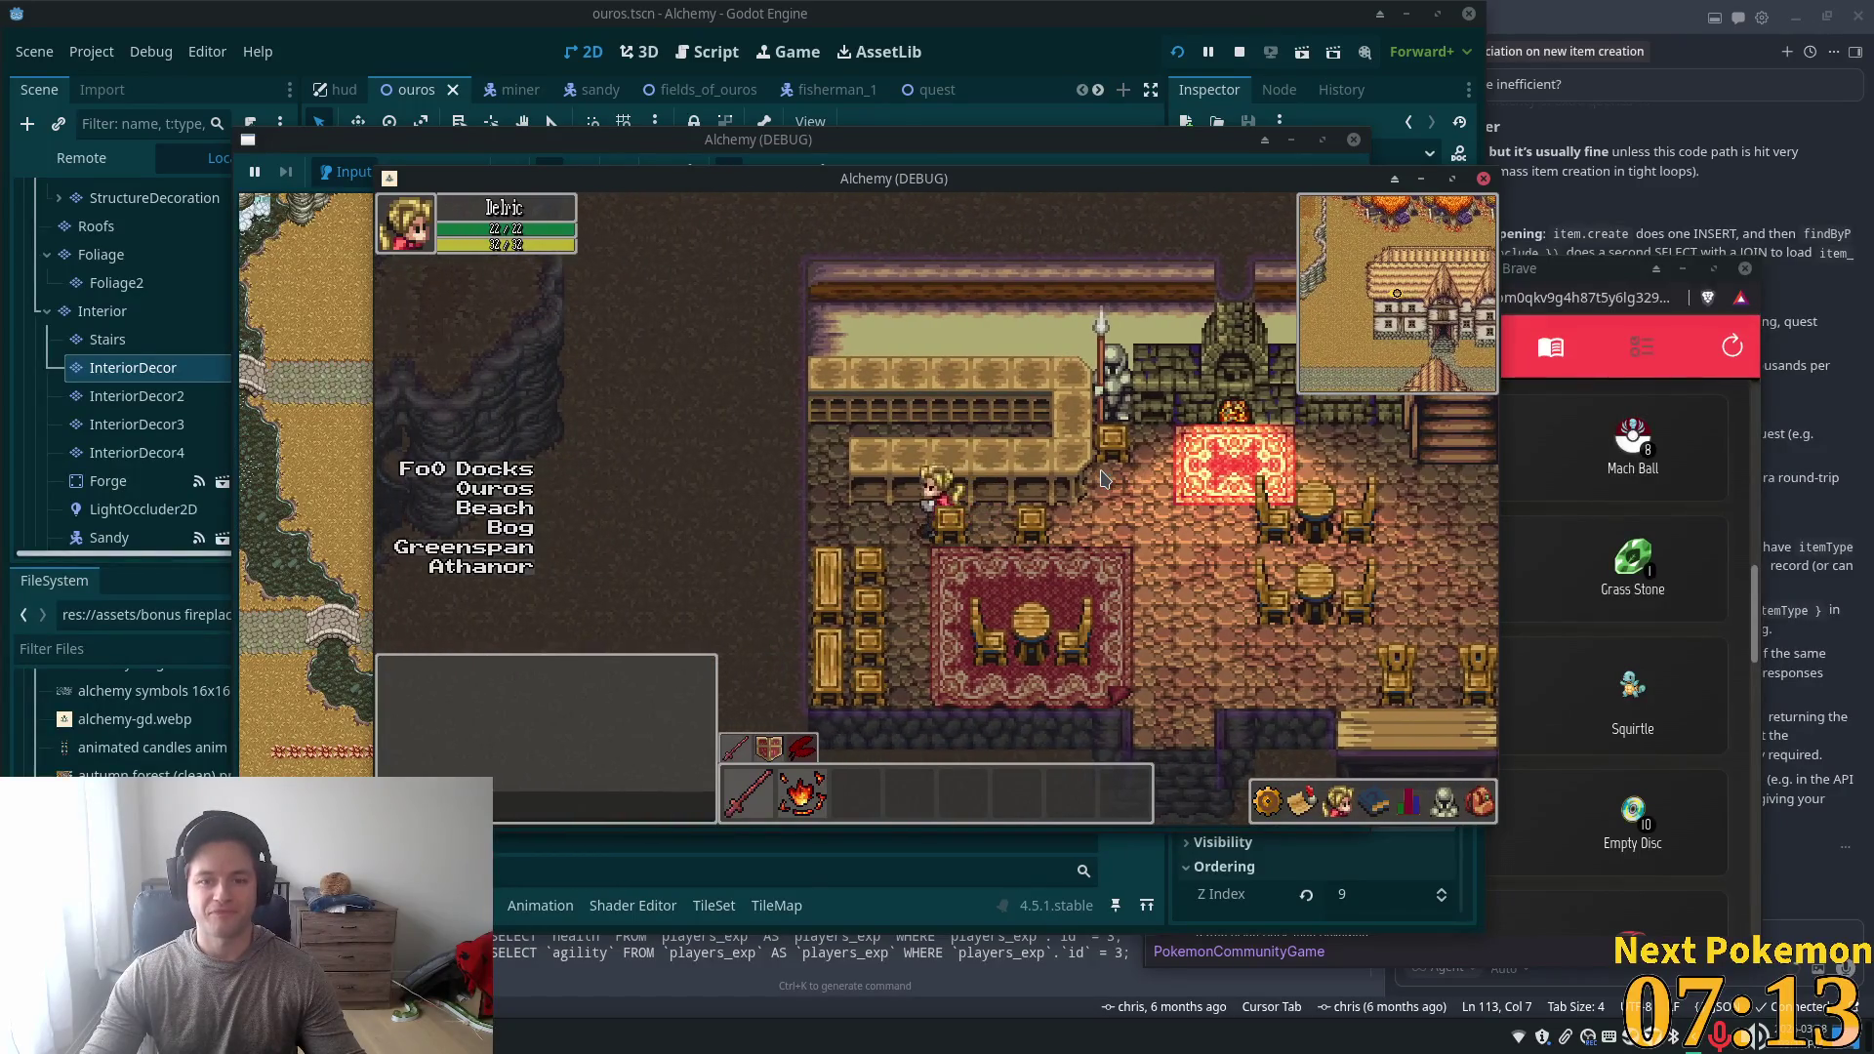
key("Down")
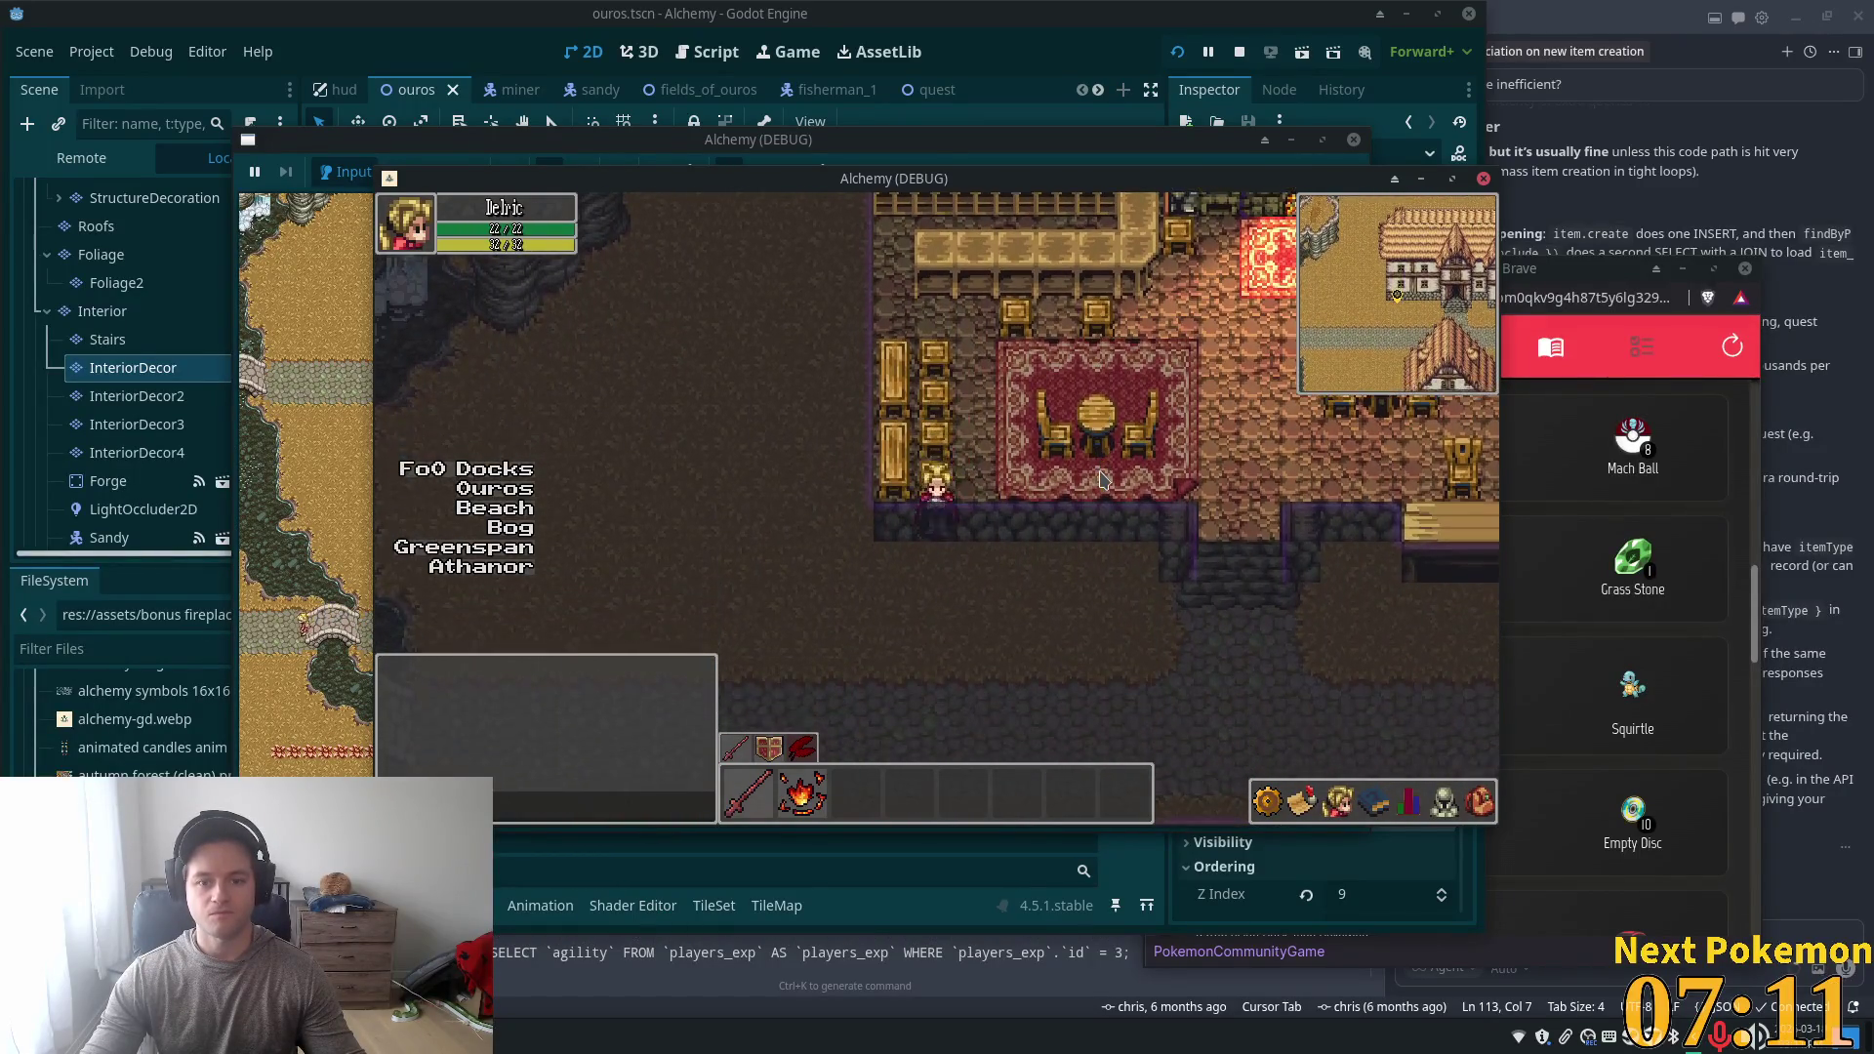
key("Up")
key("Right")
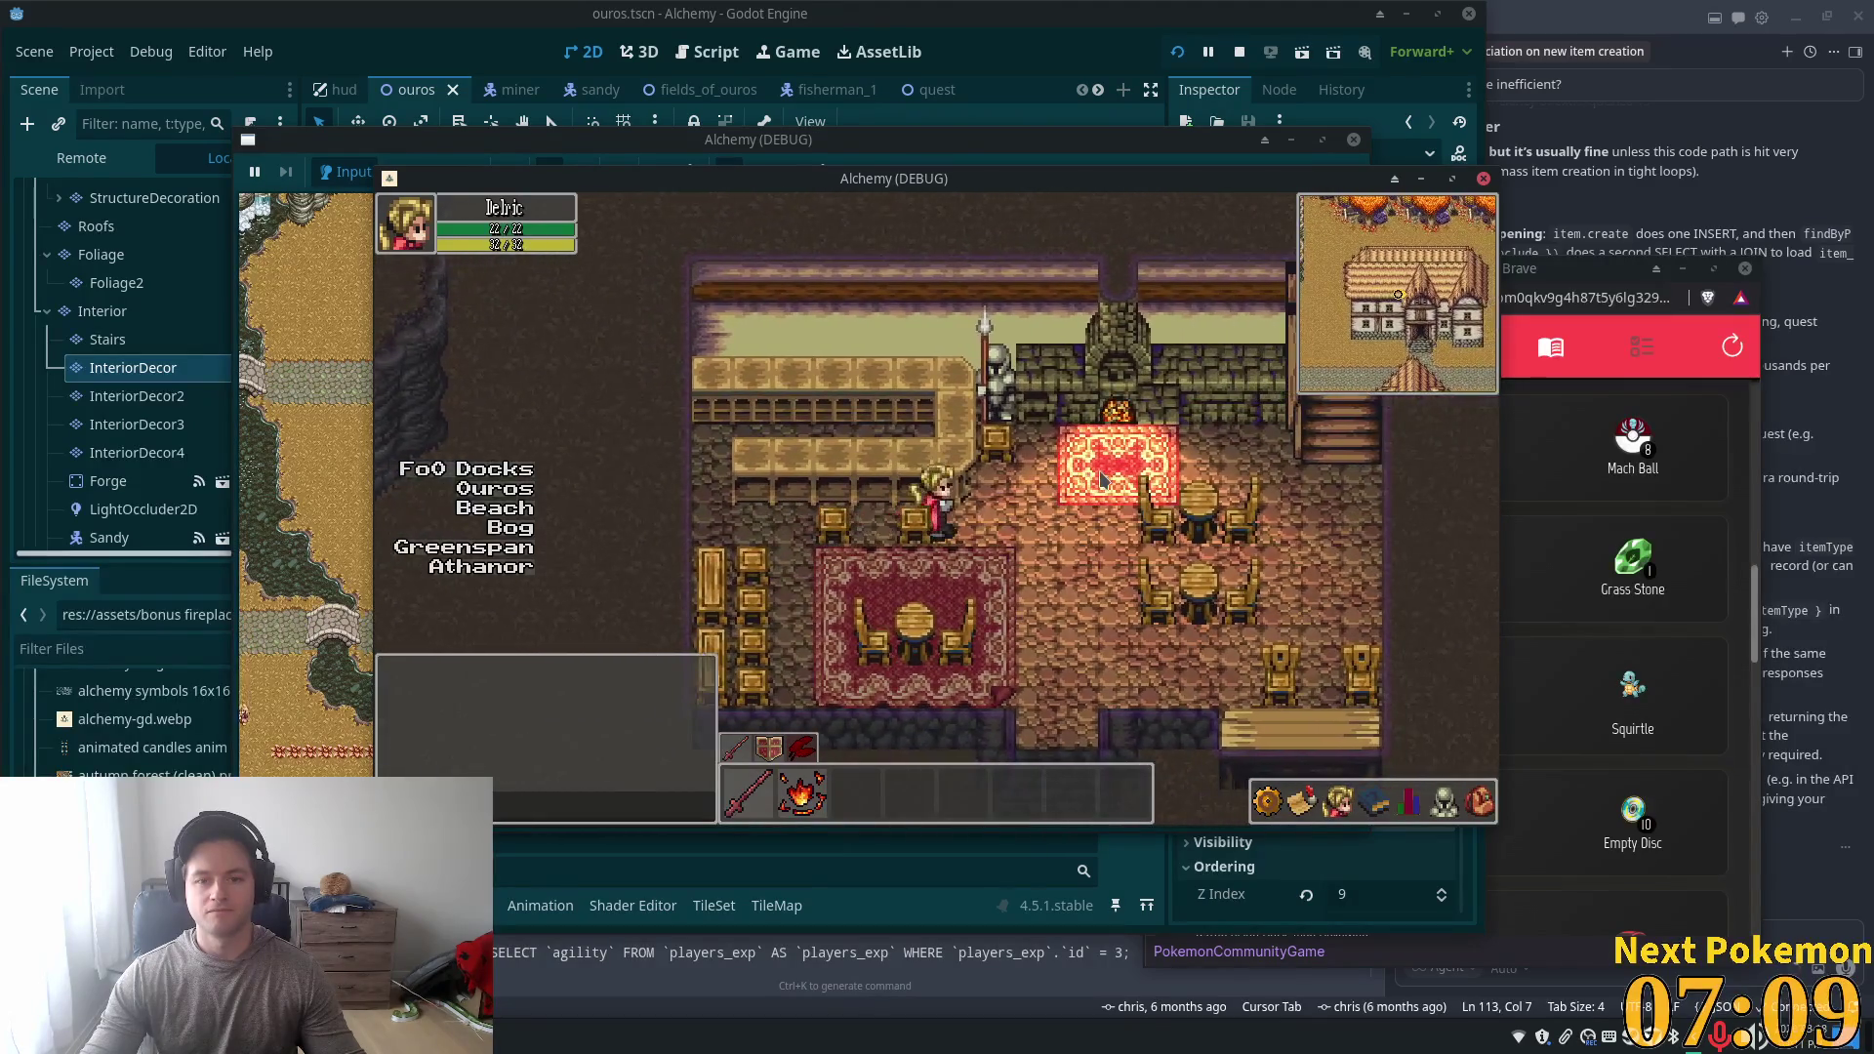
key("Right")
- Circle the table on the red rug, then close the floating debug toolbar window
key("Down")
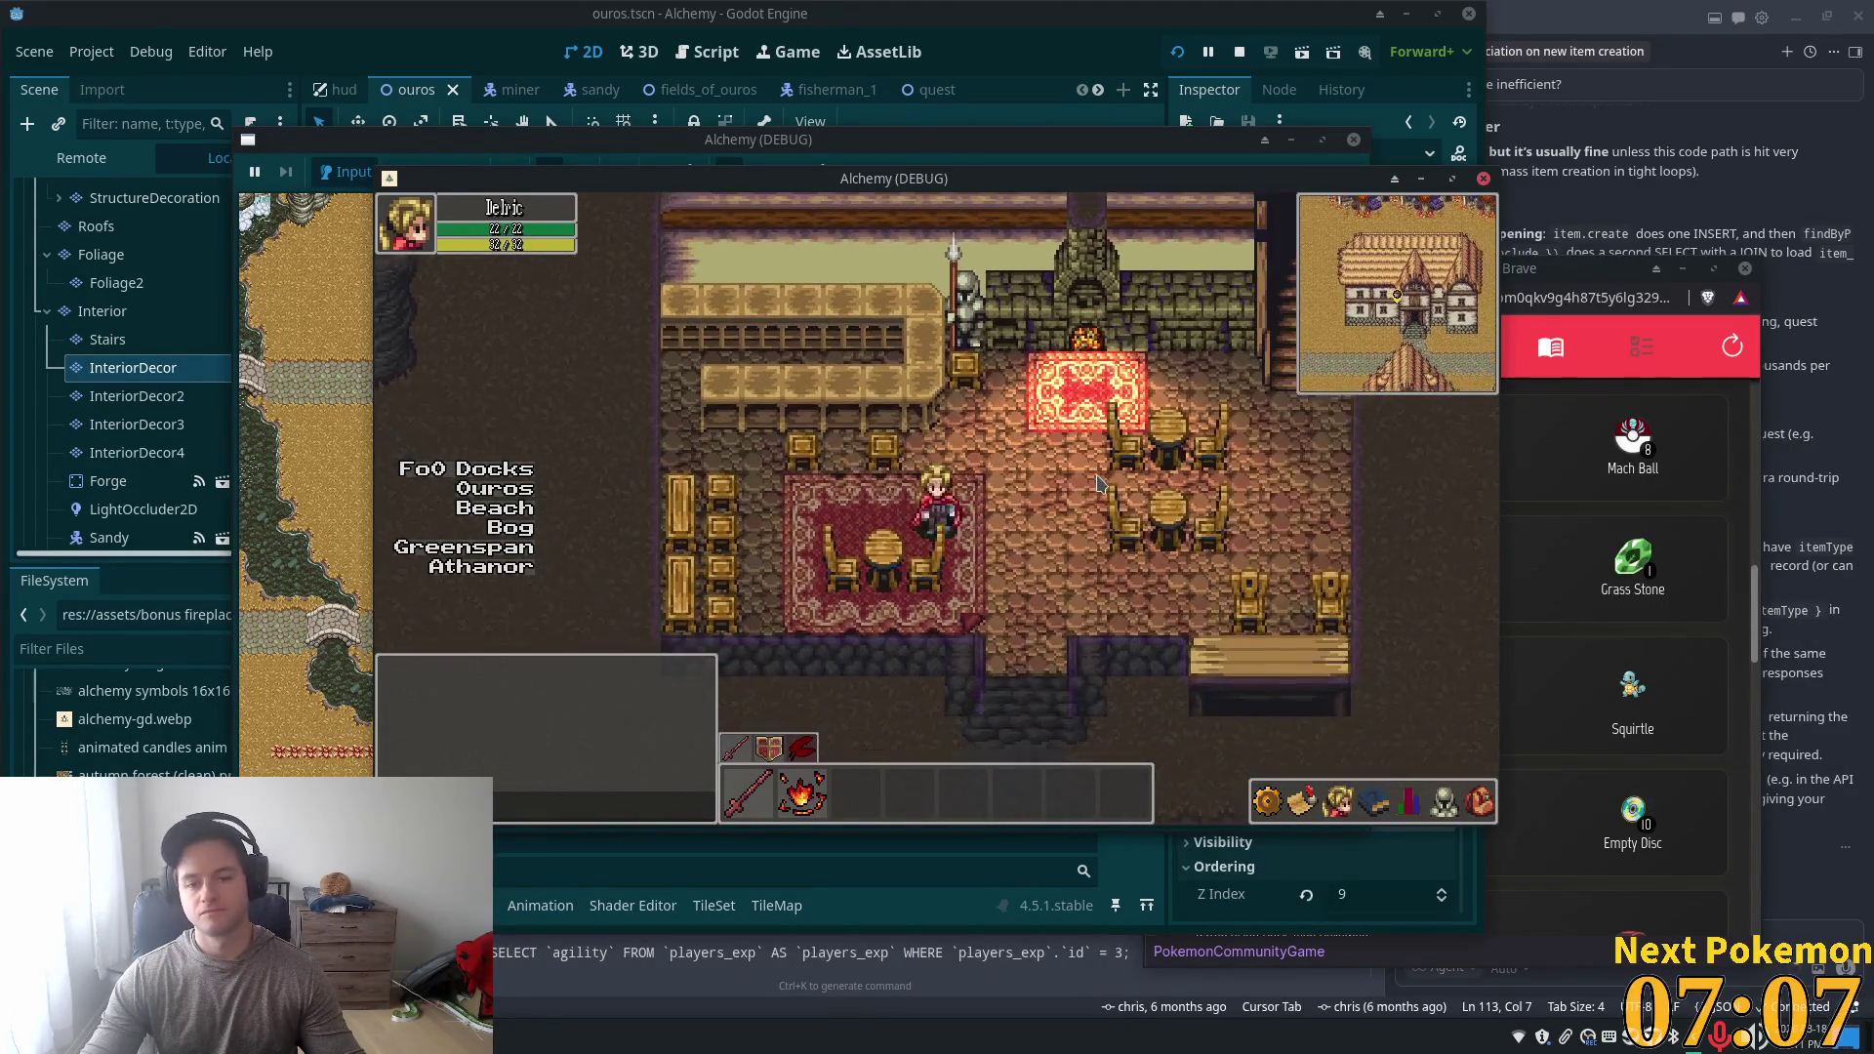
key("Right")
key("Left")
key("Down")
key("Up")
key("Right")
key("Up")
key("Up")
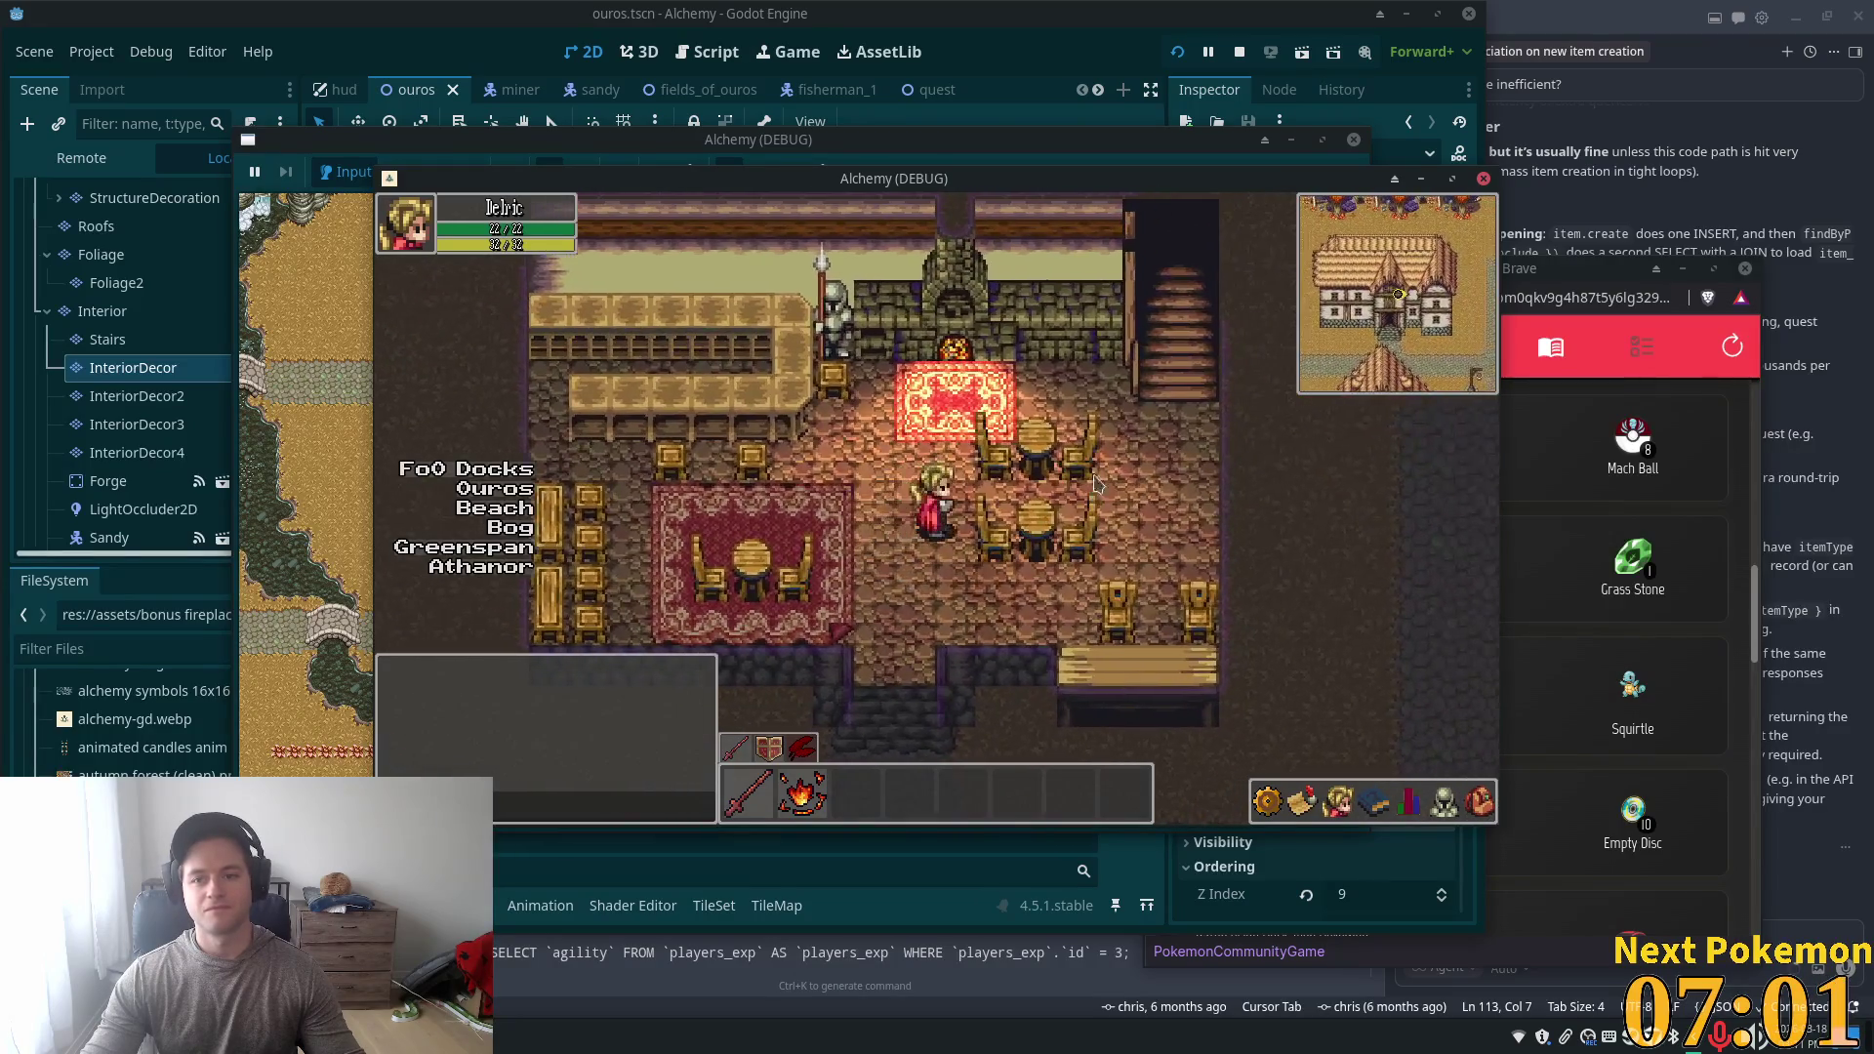
left_click(261, 171)
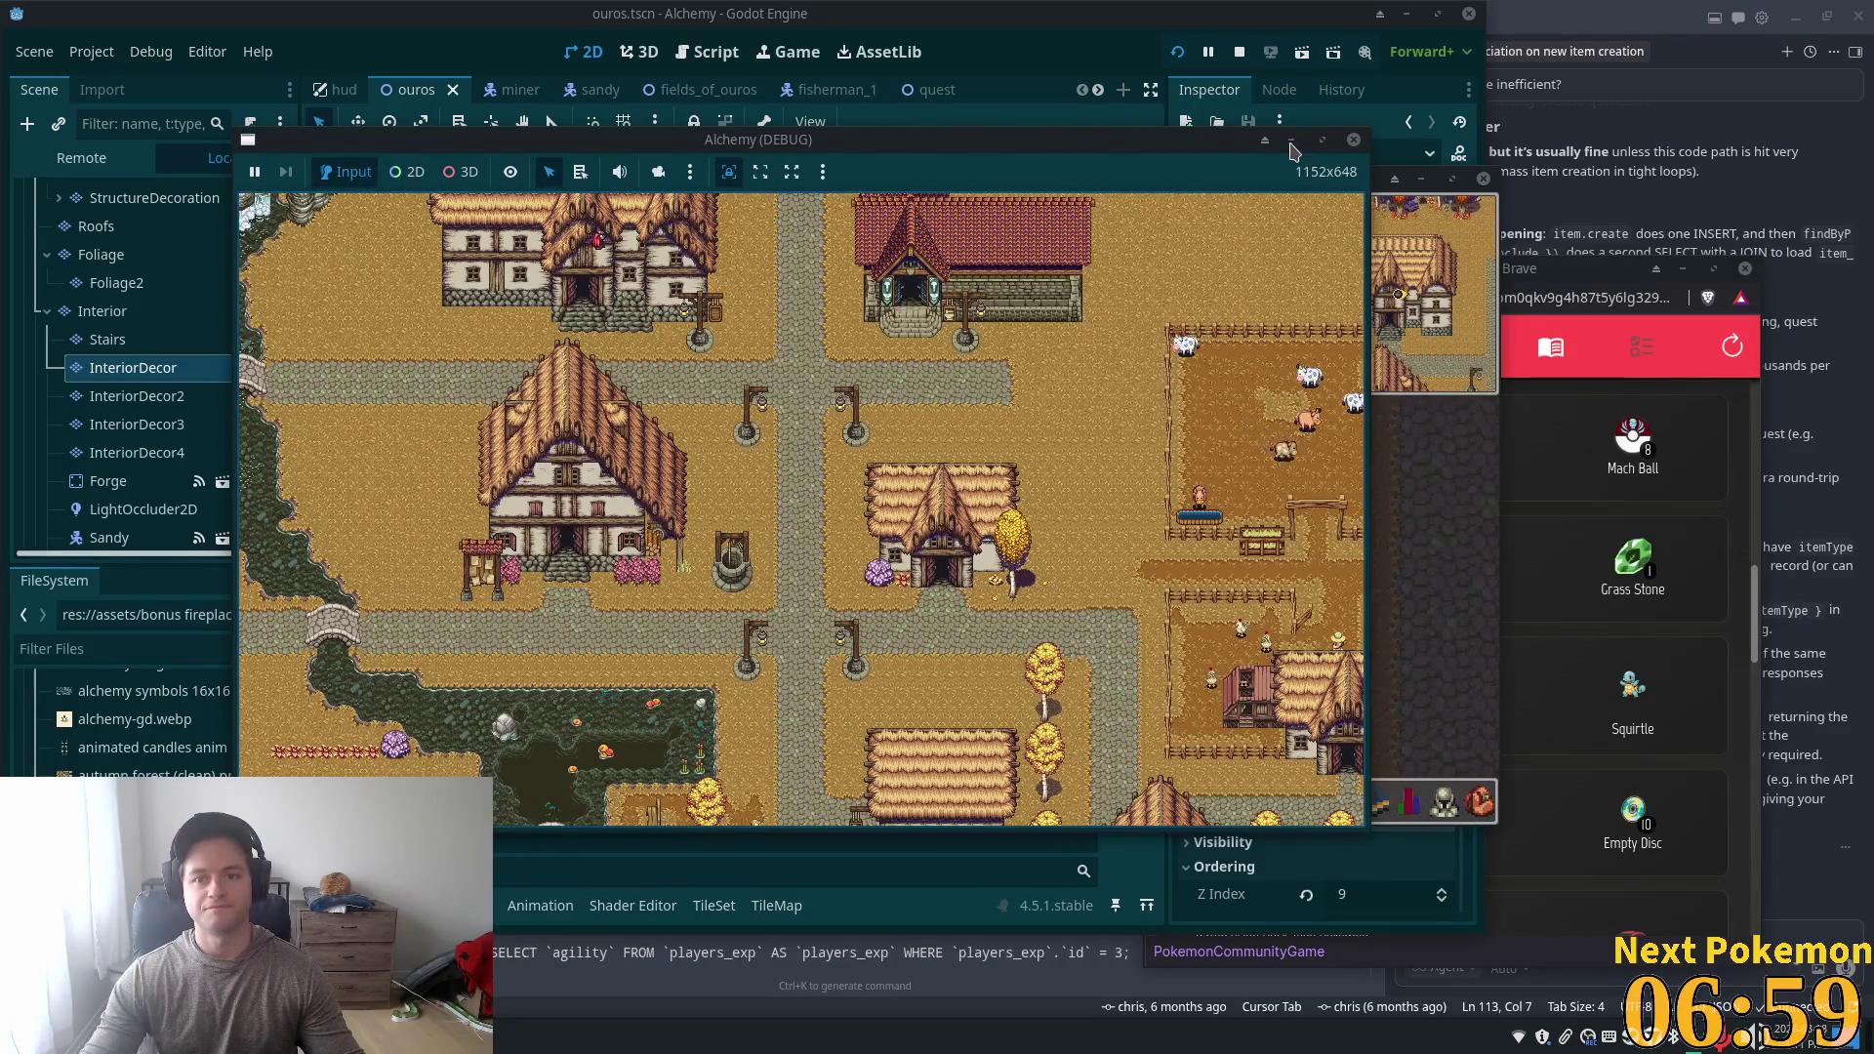
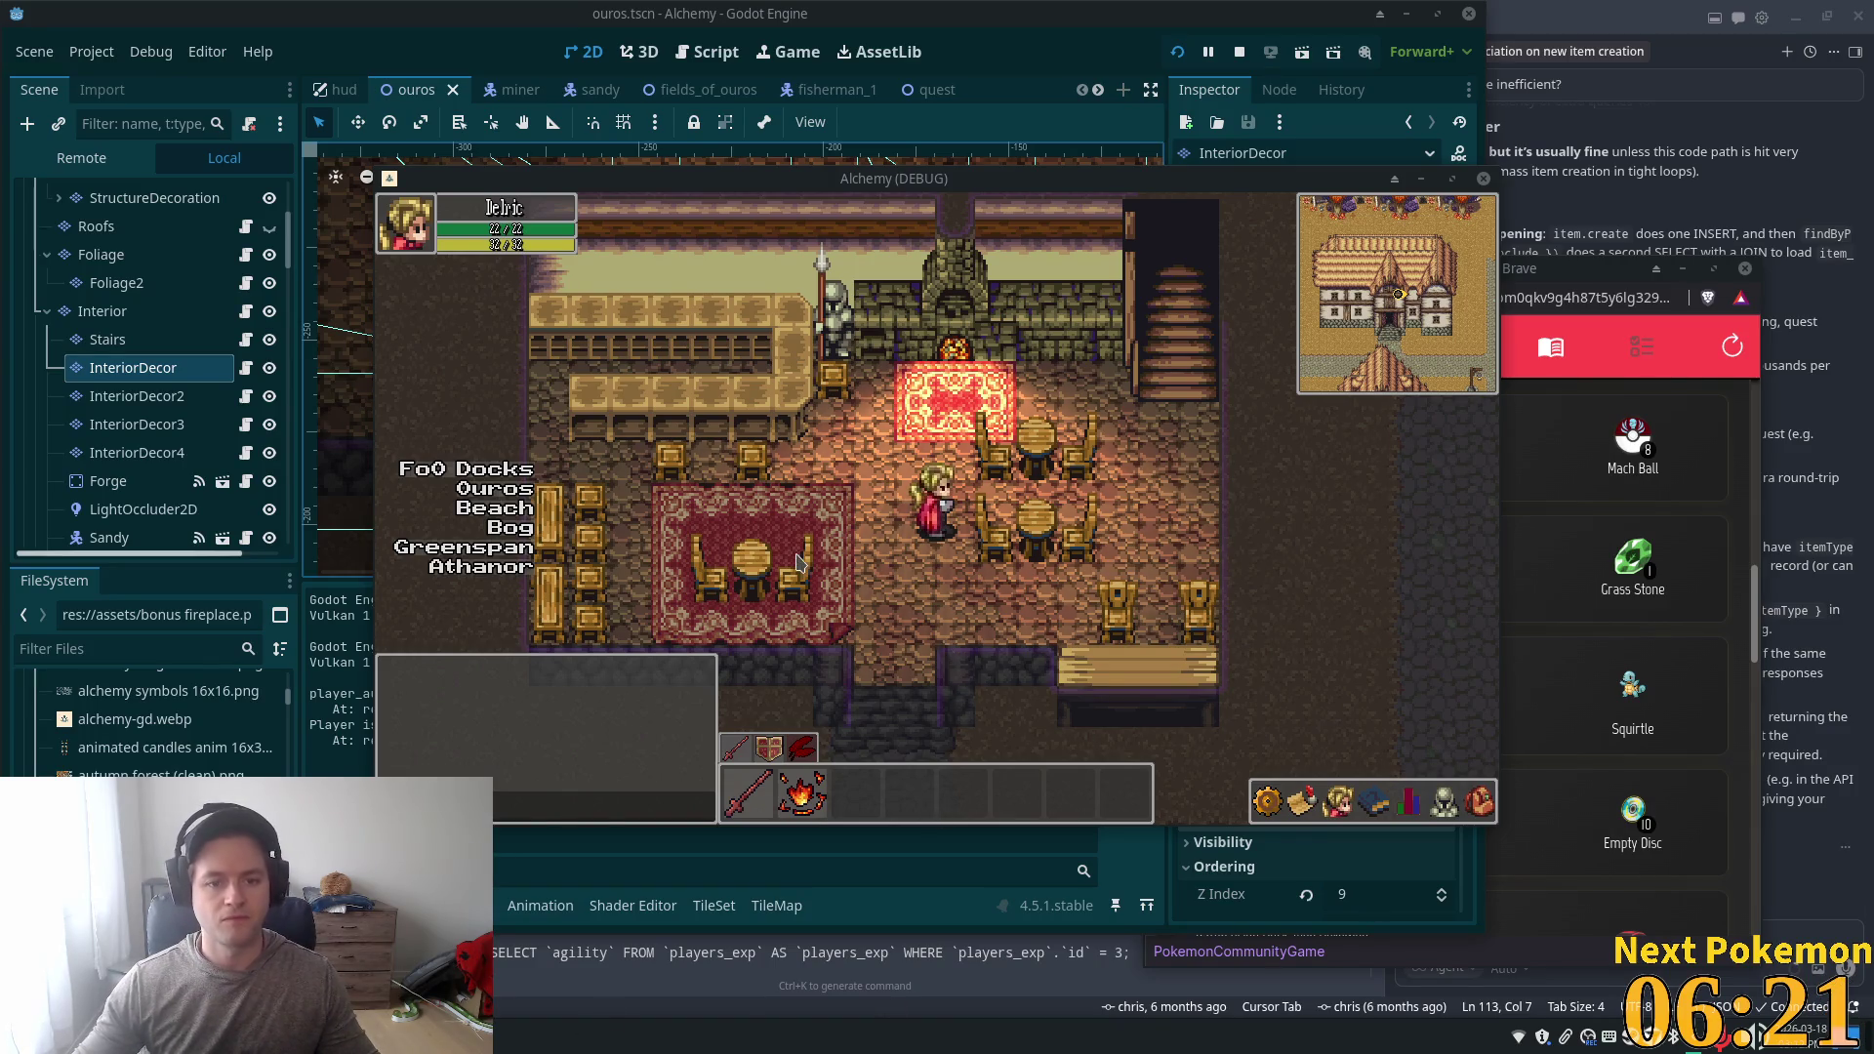
- Walk the character onto the left carpet, up to the left table's chair and back, then return to the editor
key("Left")
key("Down")
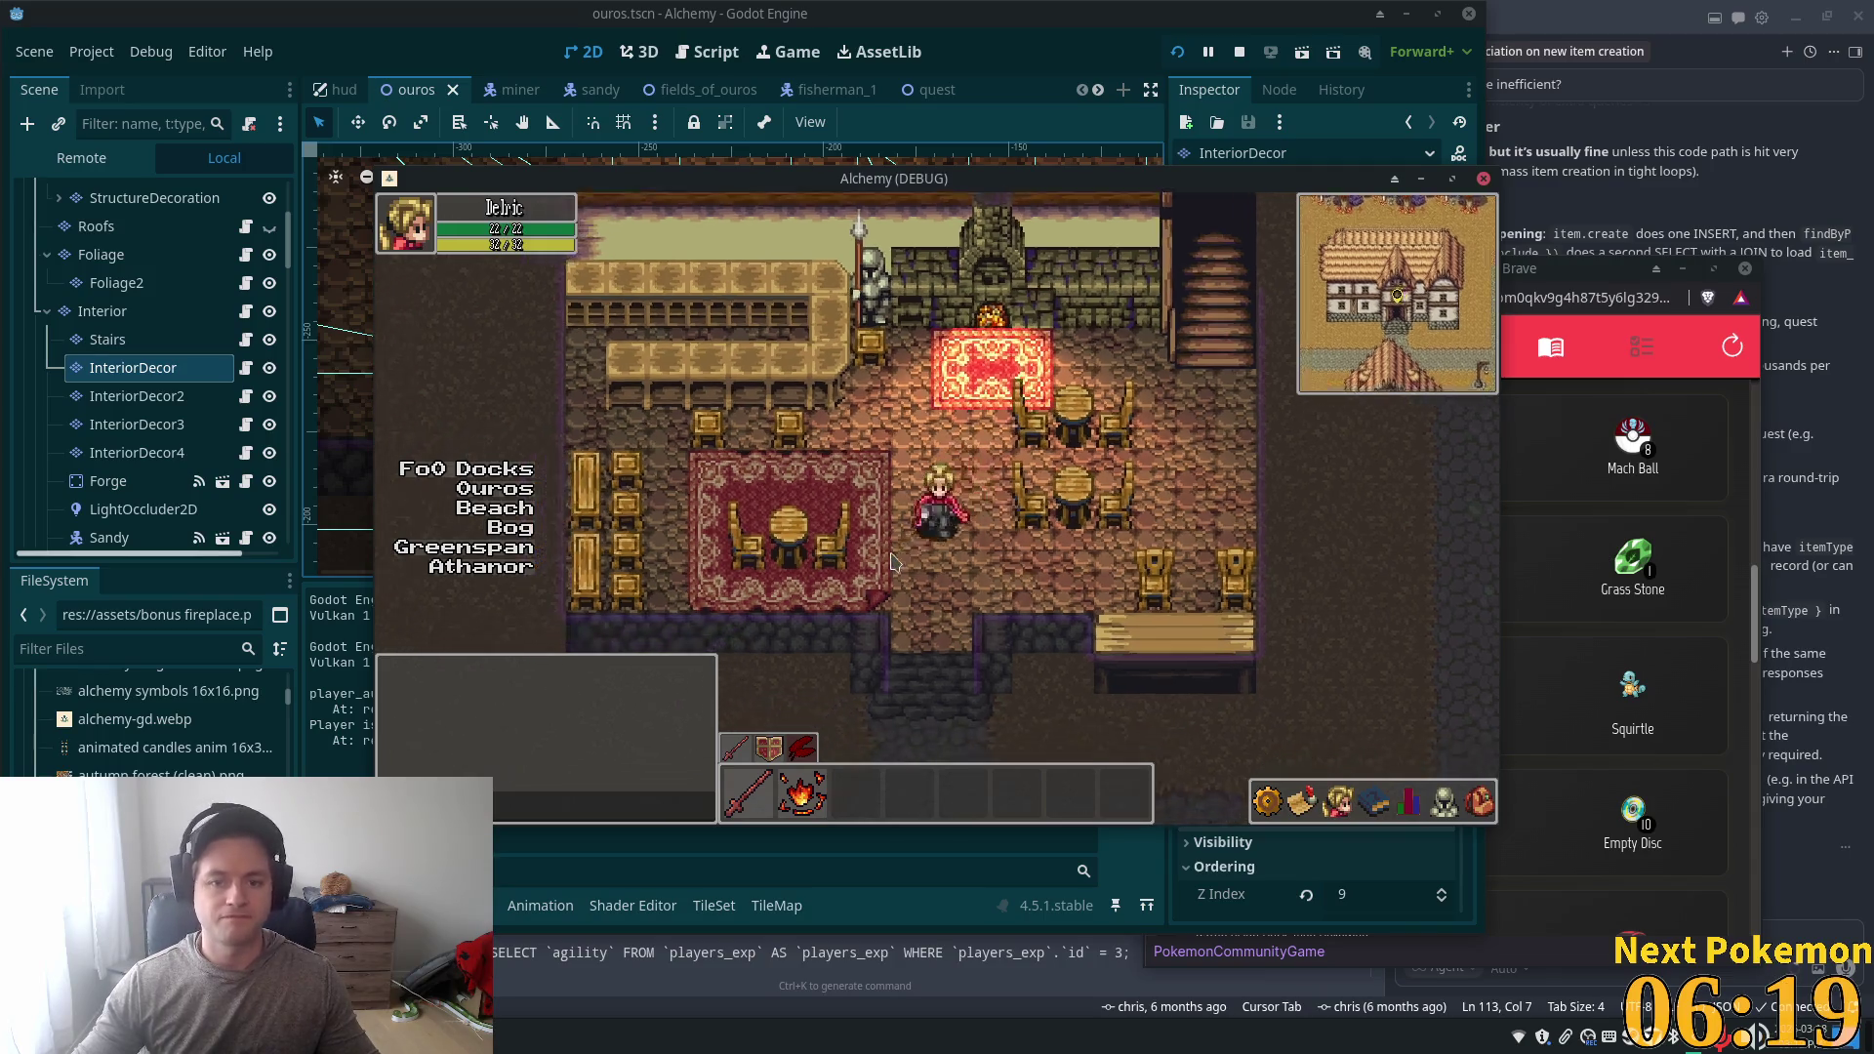
key("Up")
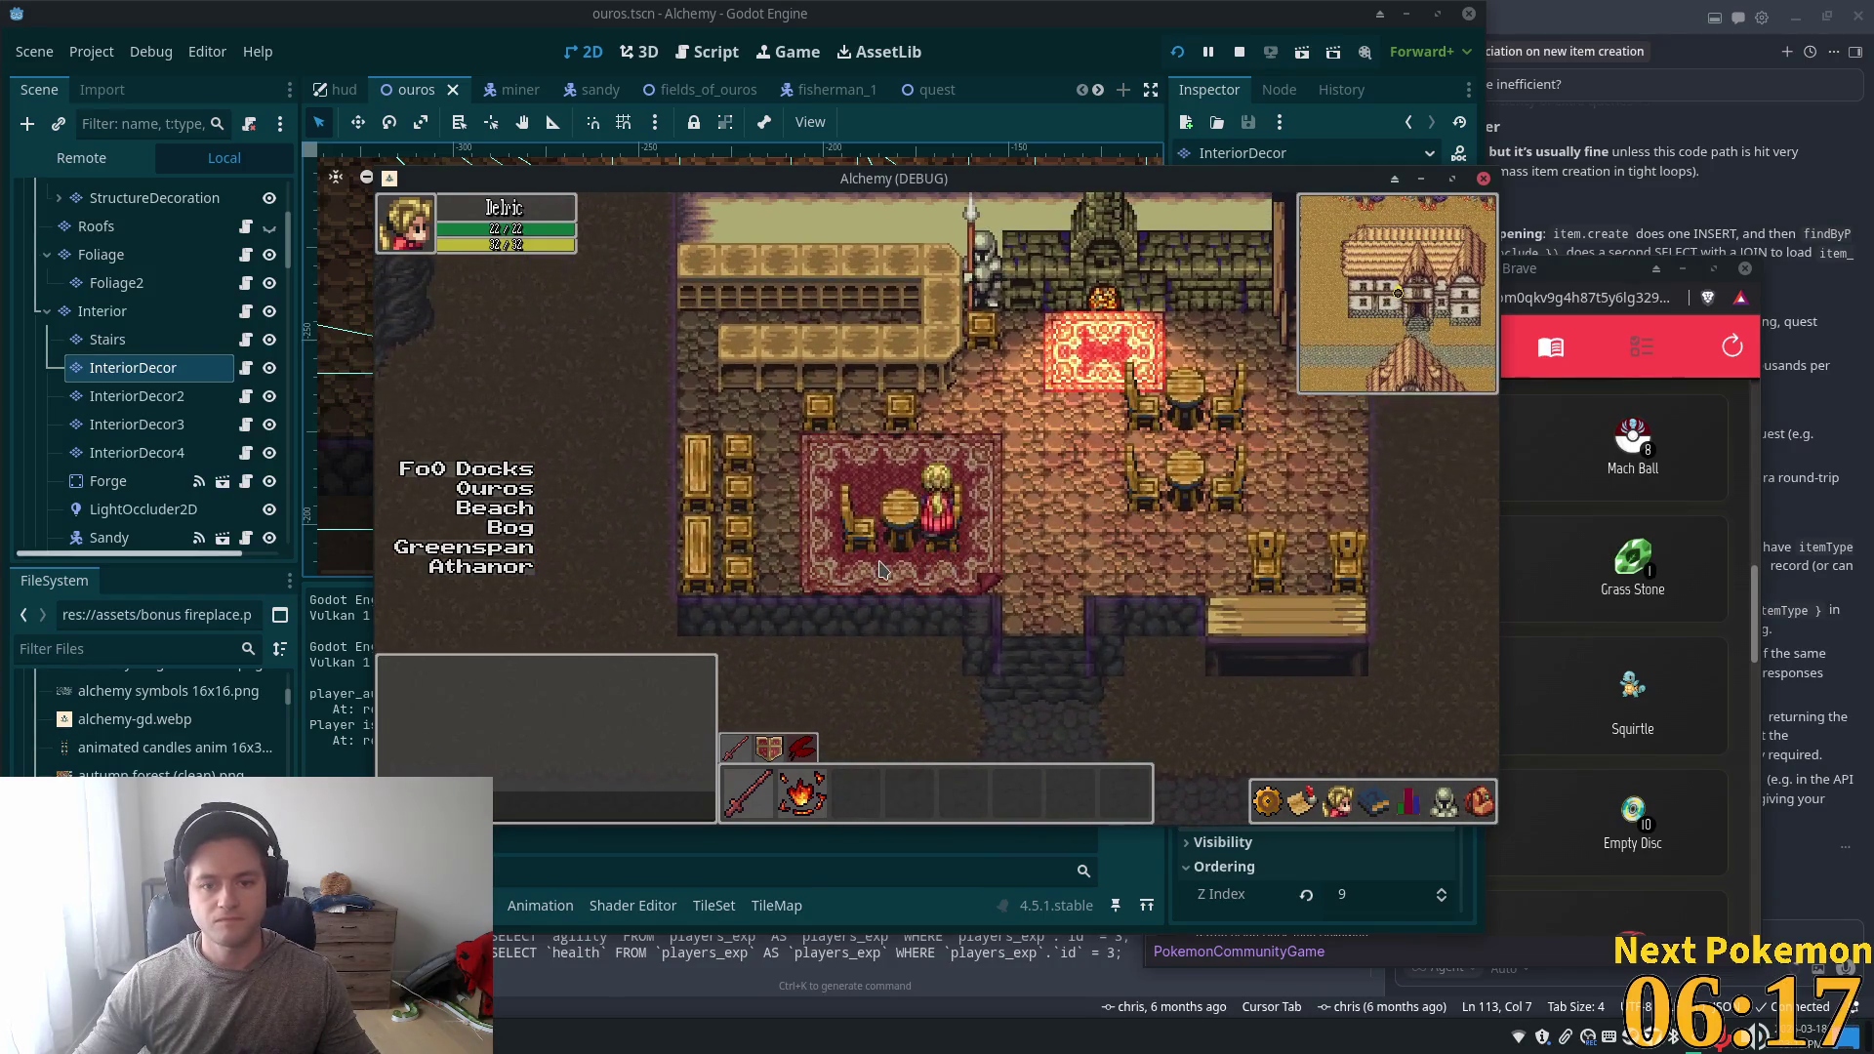
key("Up")
key("Left")
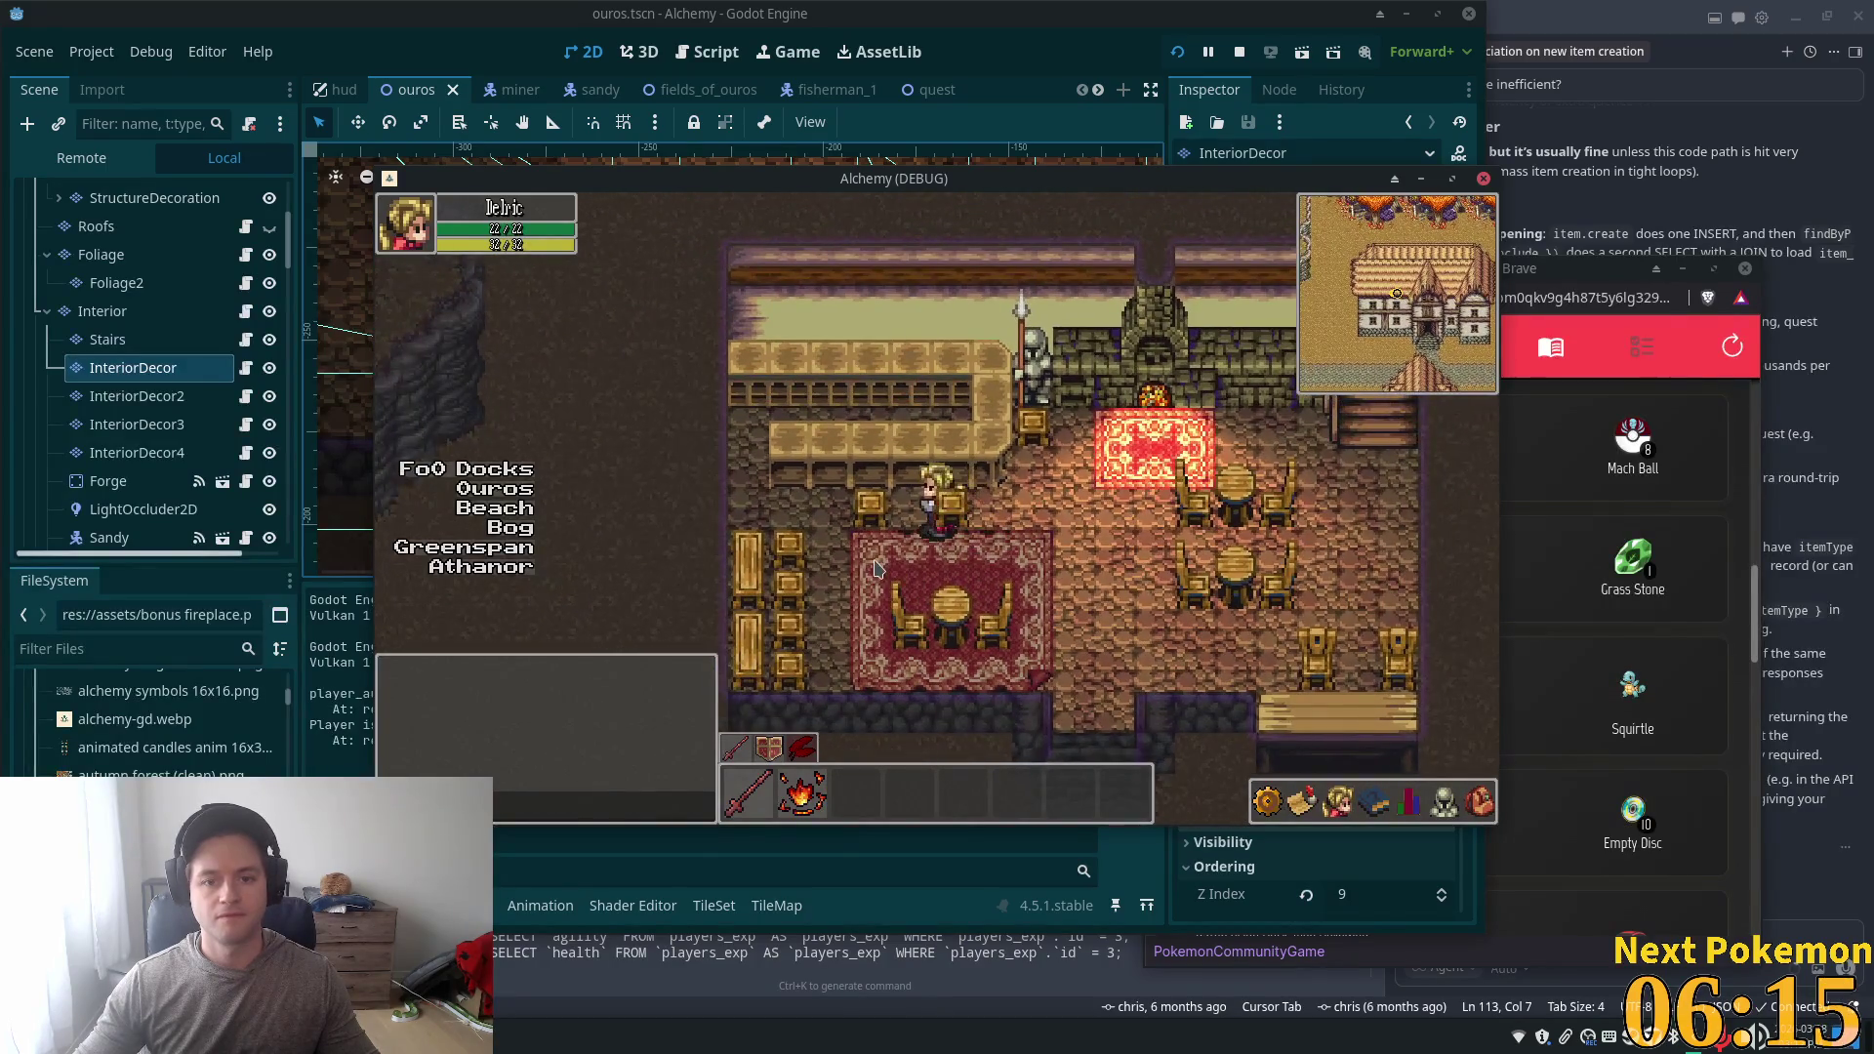
left_click(1103, 135)
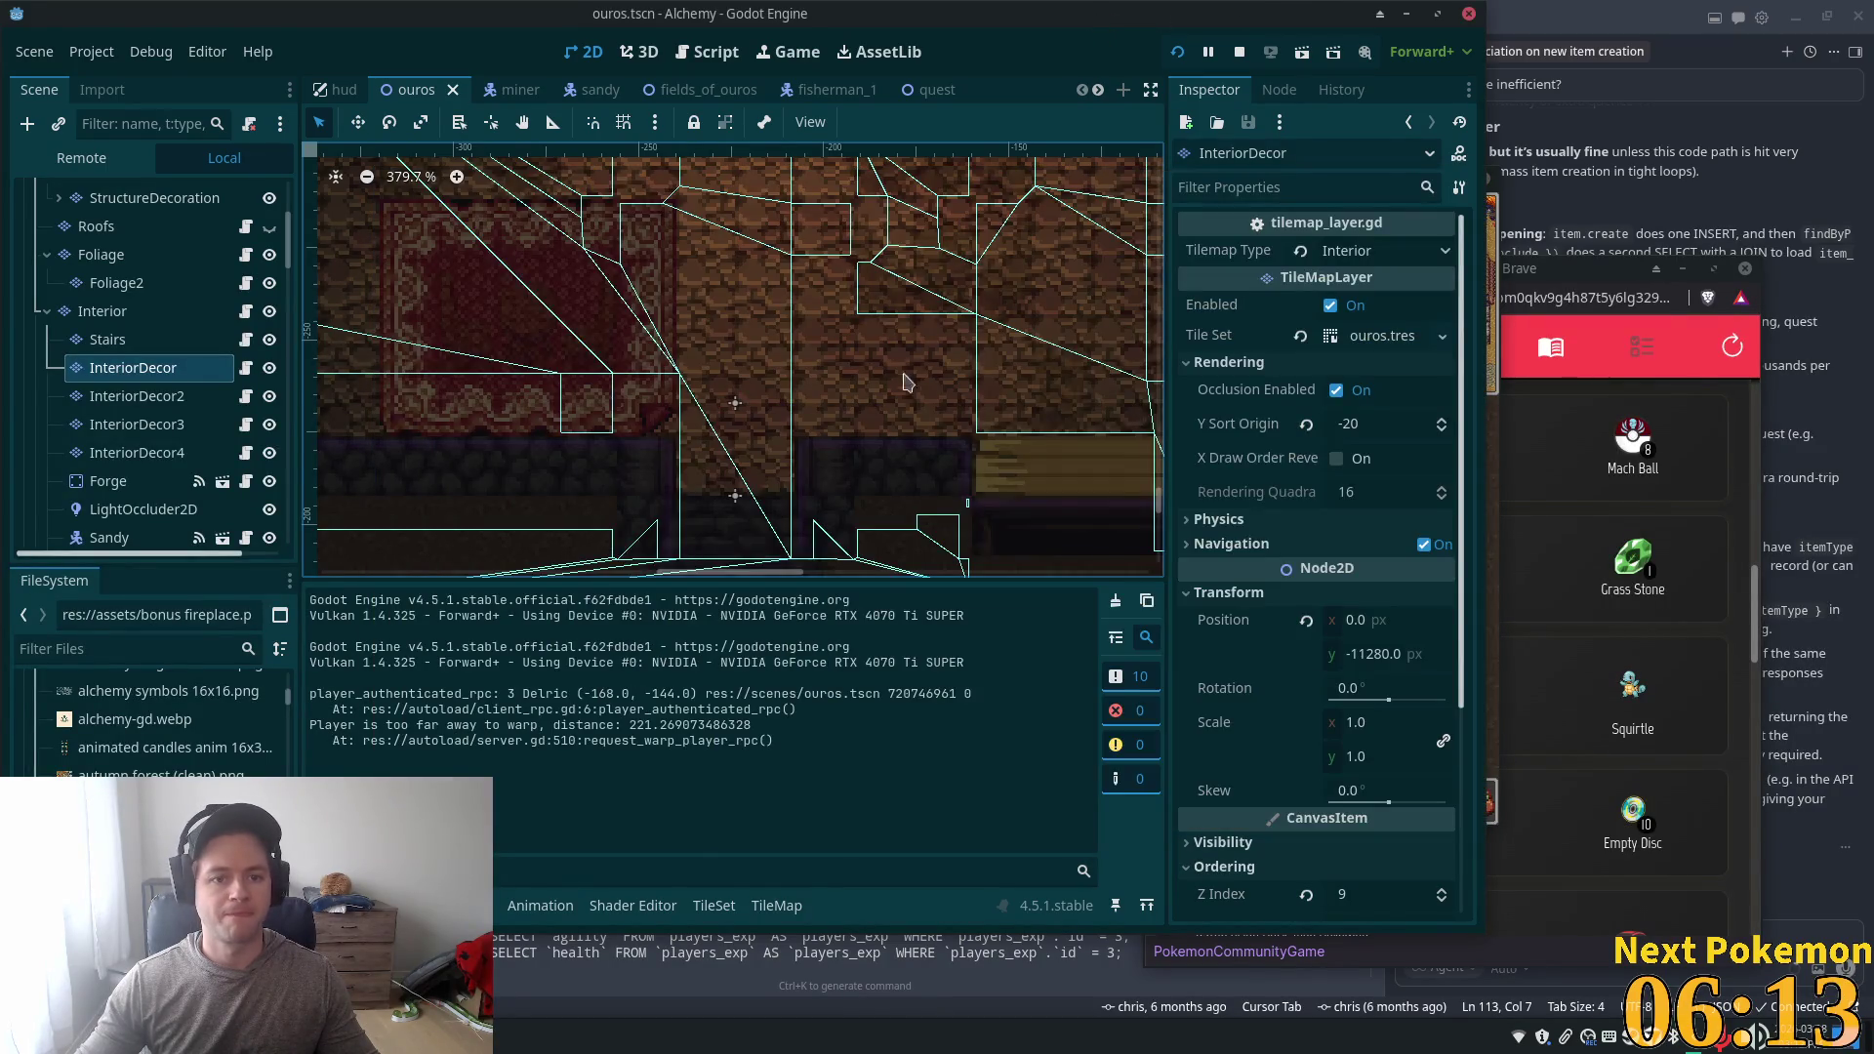
- Make InteriorDecor2 the active tile map layer after briefly checking InteriorDecor
scroll(910, 374, "up", 5)
scroll(688, 422, "left", 6)
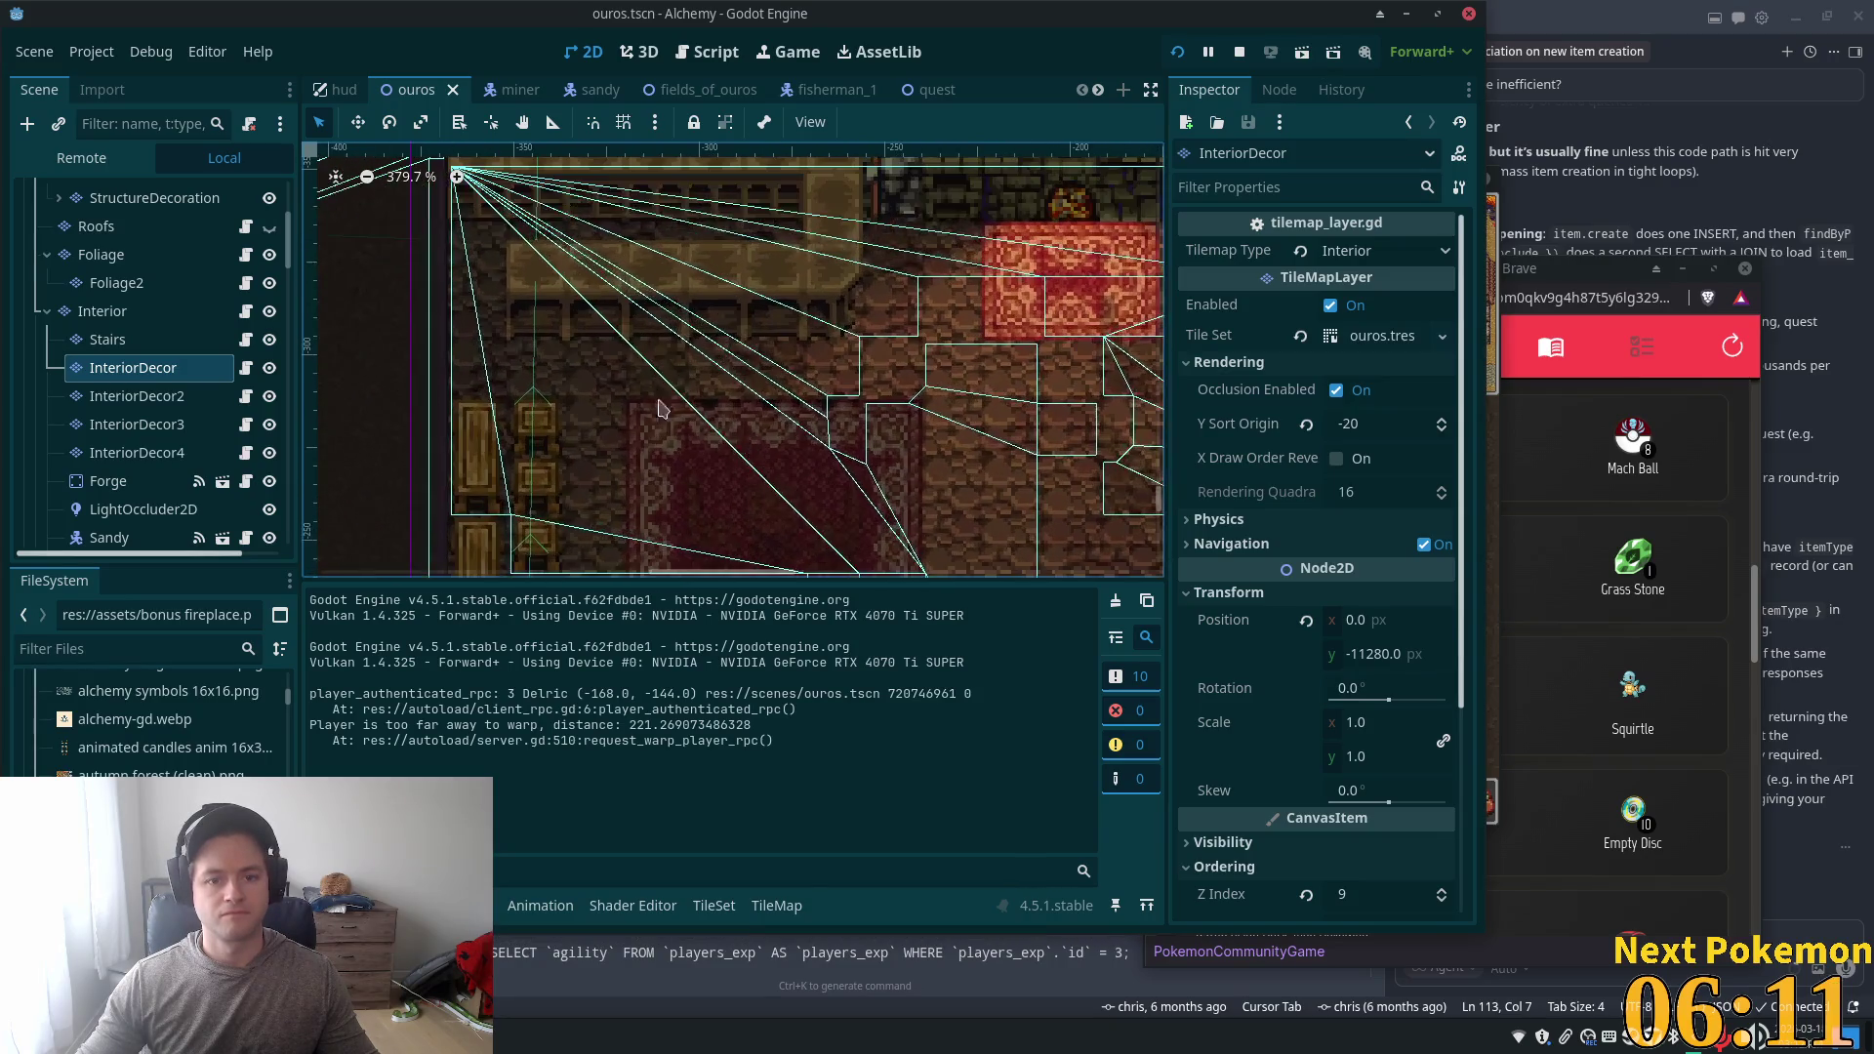
left_click(135, 396)
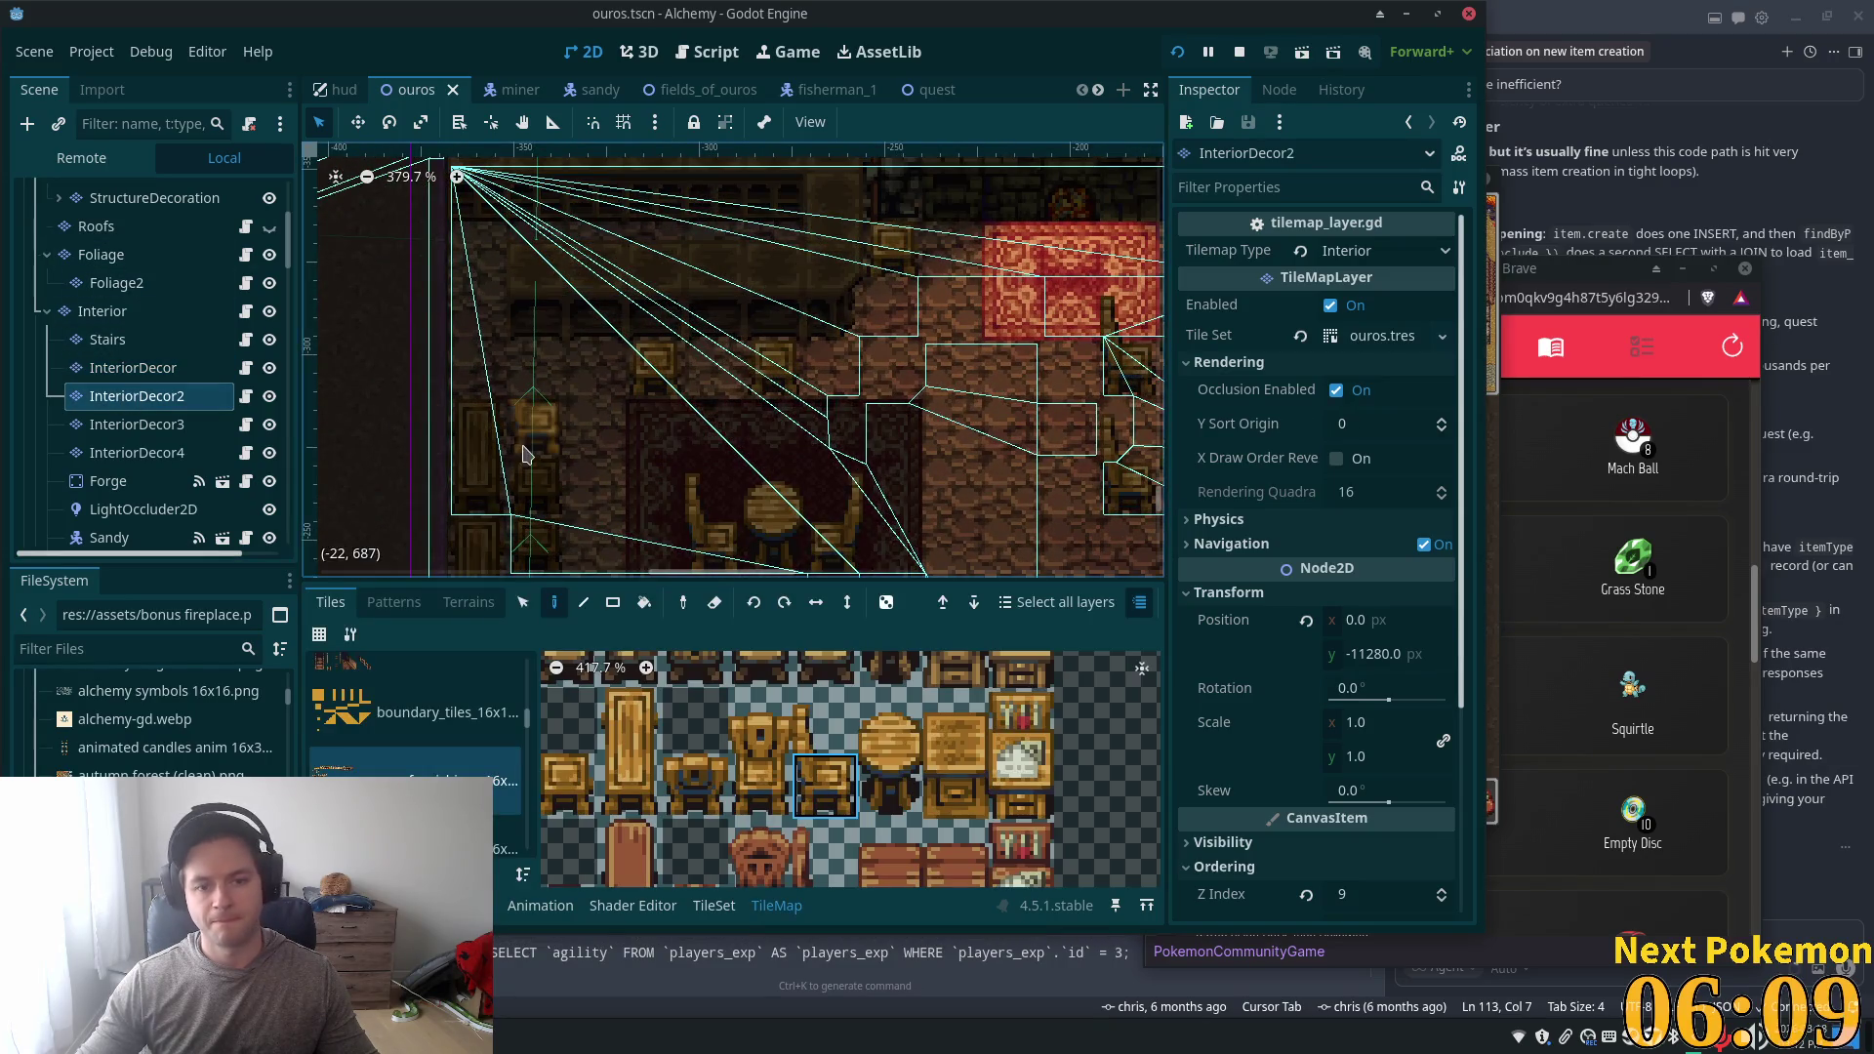
left_click(150, 368)
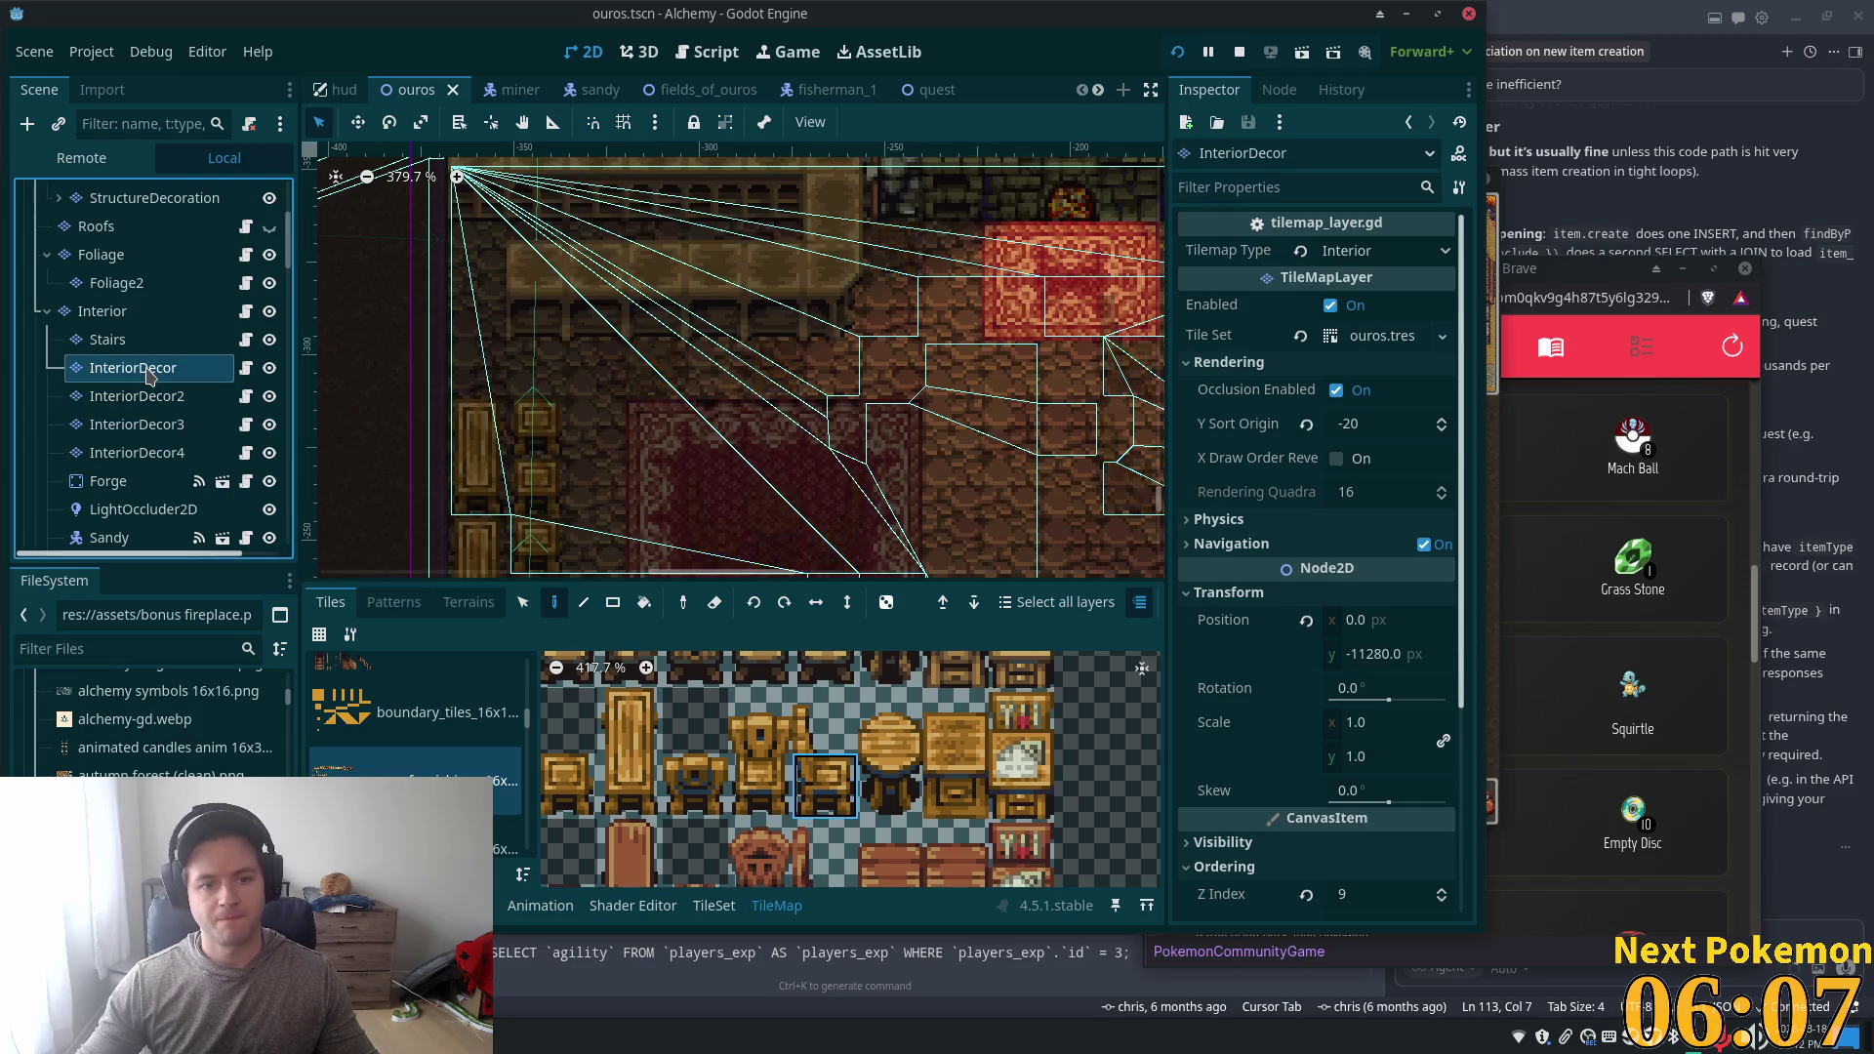
left_click(147, 400)
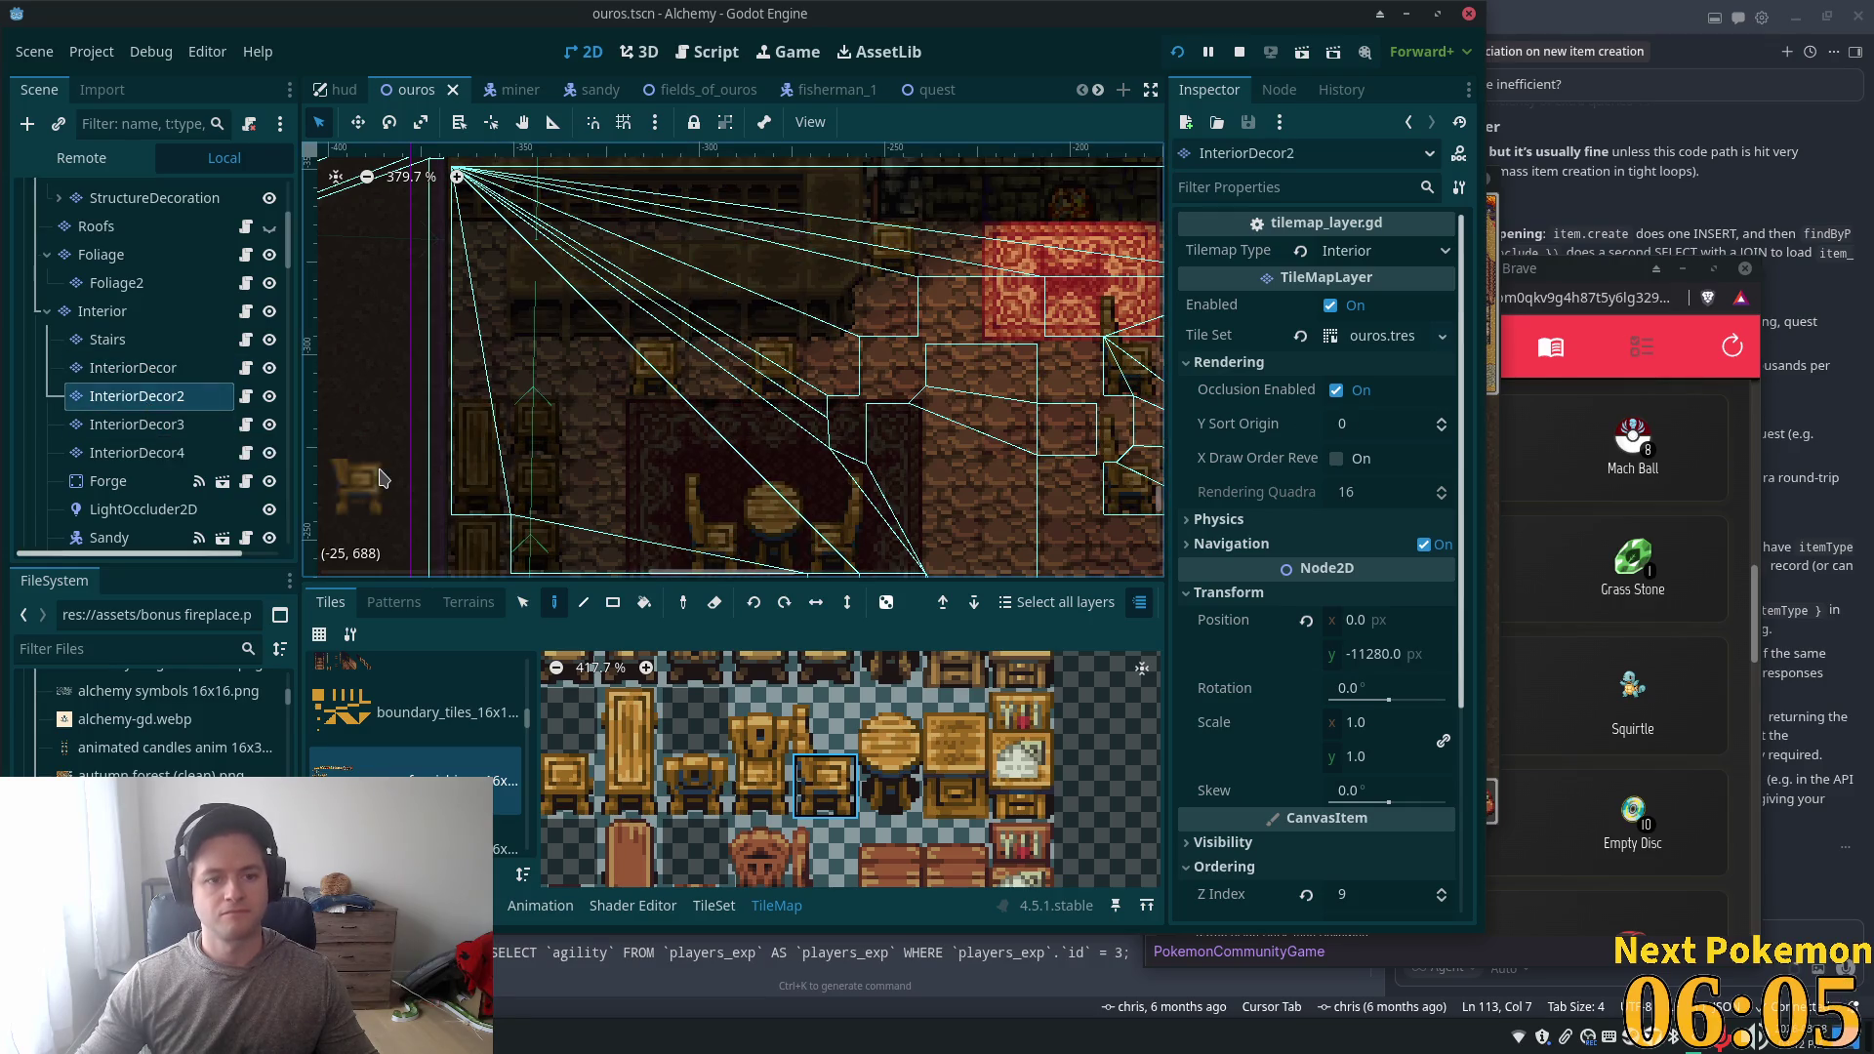
- Select the chair tiles on the map and paint them onto the InteriorDecor layer
left_click(525, 605)
left_click_drag(823, 359, 825, 357)
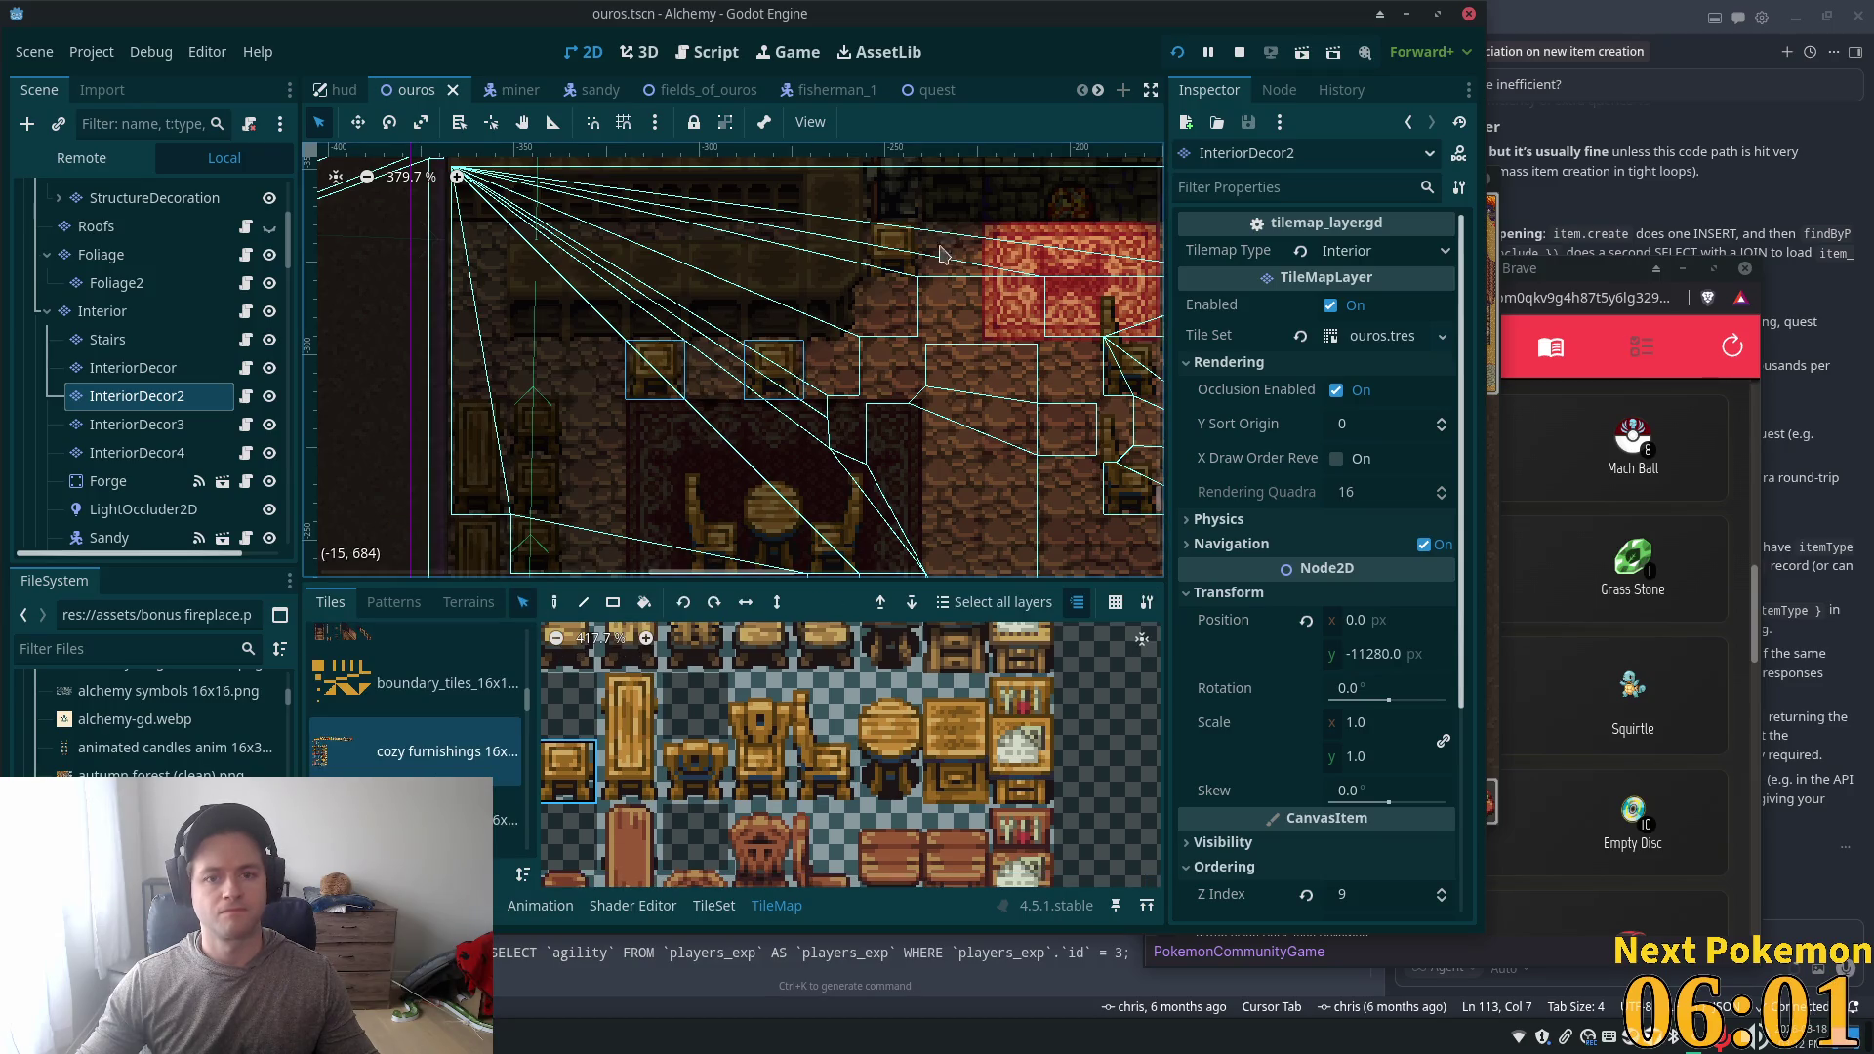
left_click(902, 252, "shift")
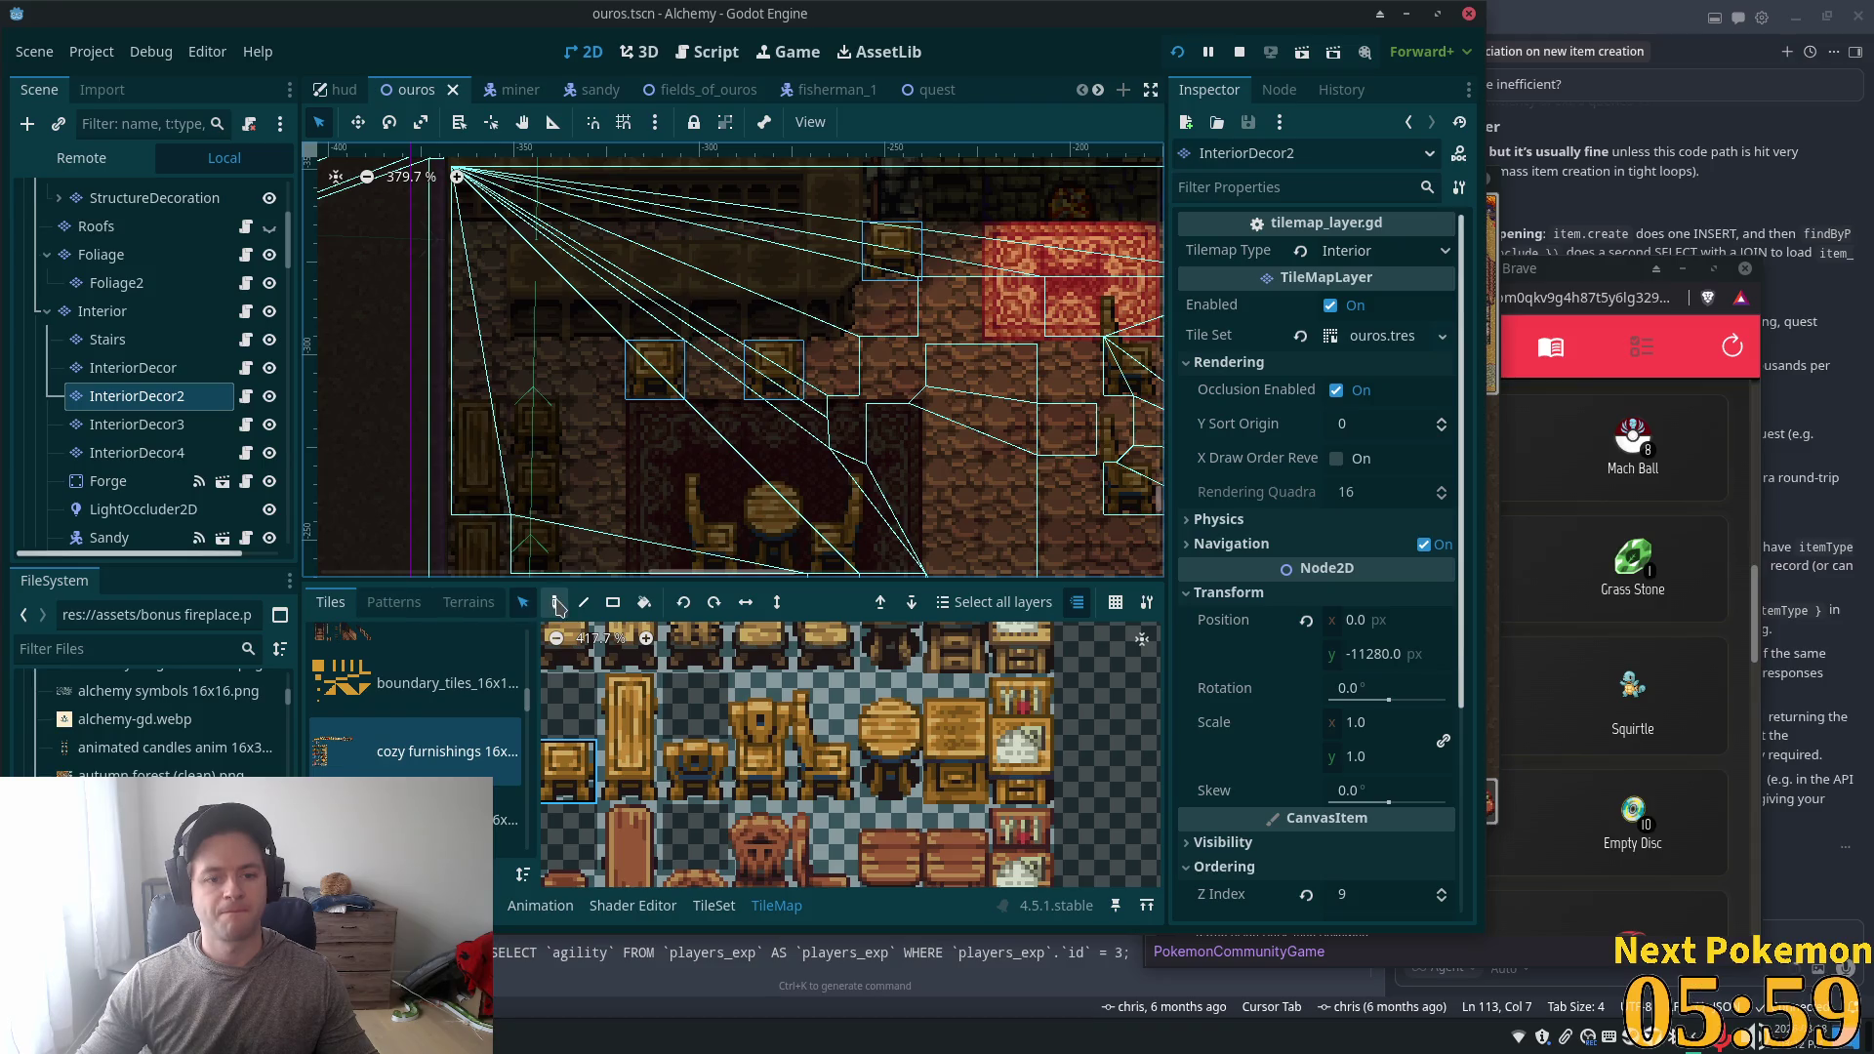
left_click(554, 602)
key("ctrl+shift+Page_Up")
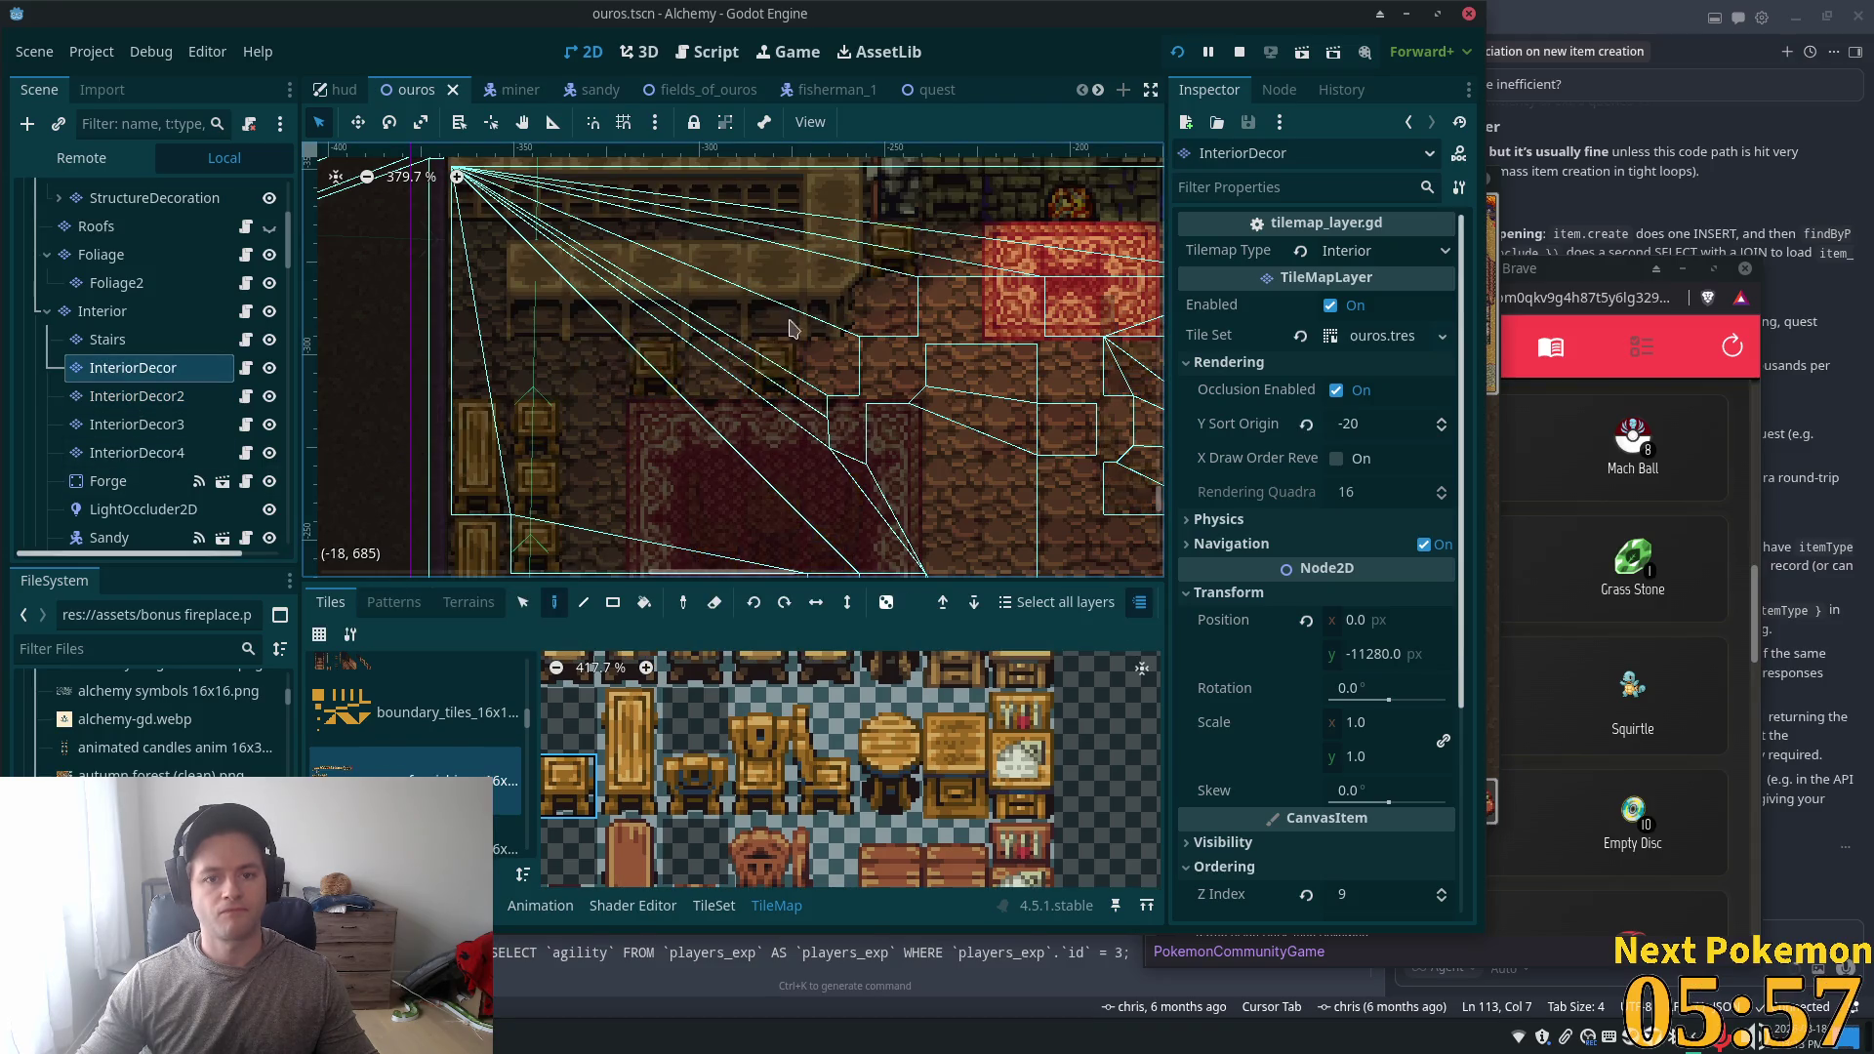
left_click(770, 366)
key("ctrl+shift+Page_Down")
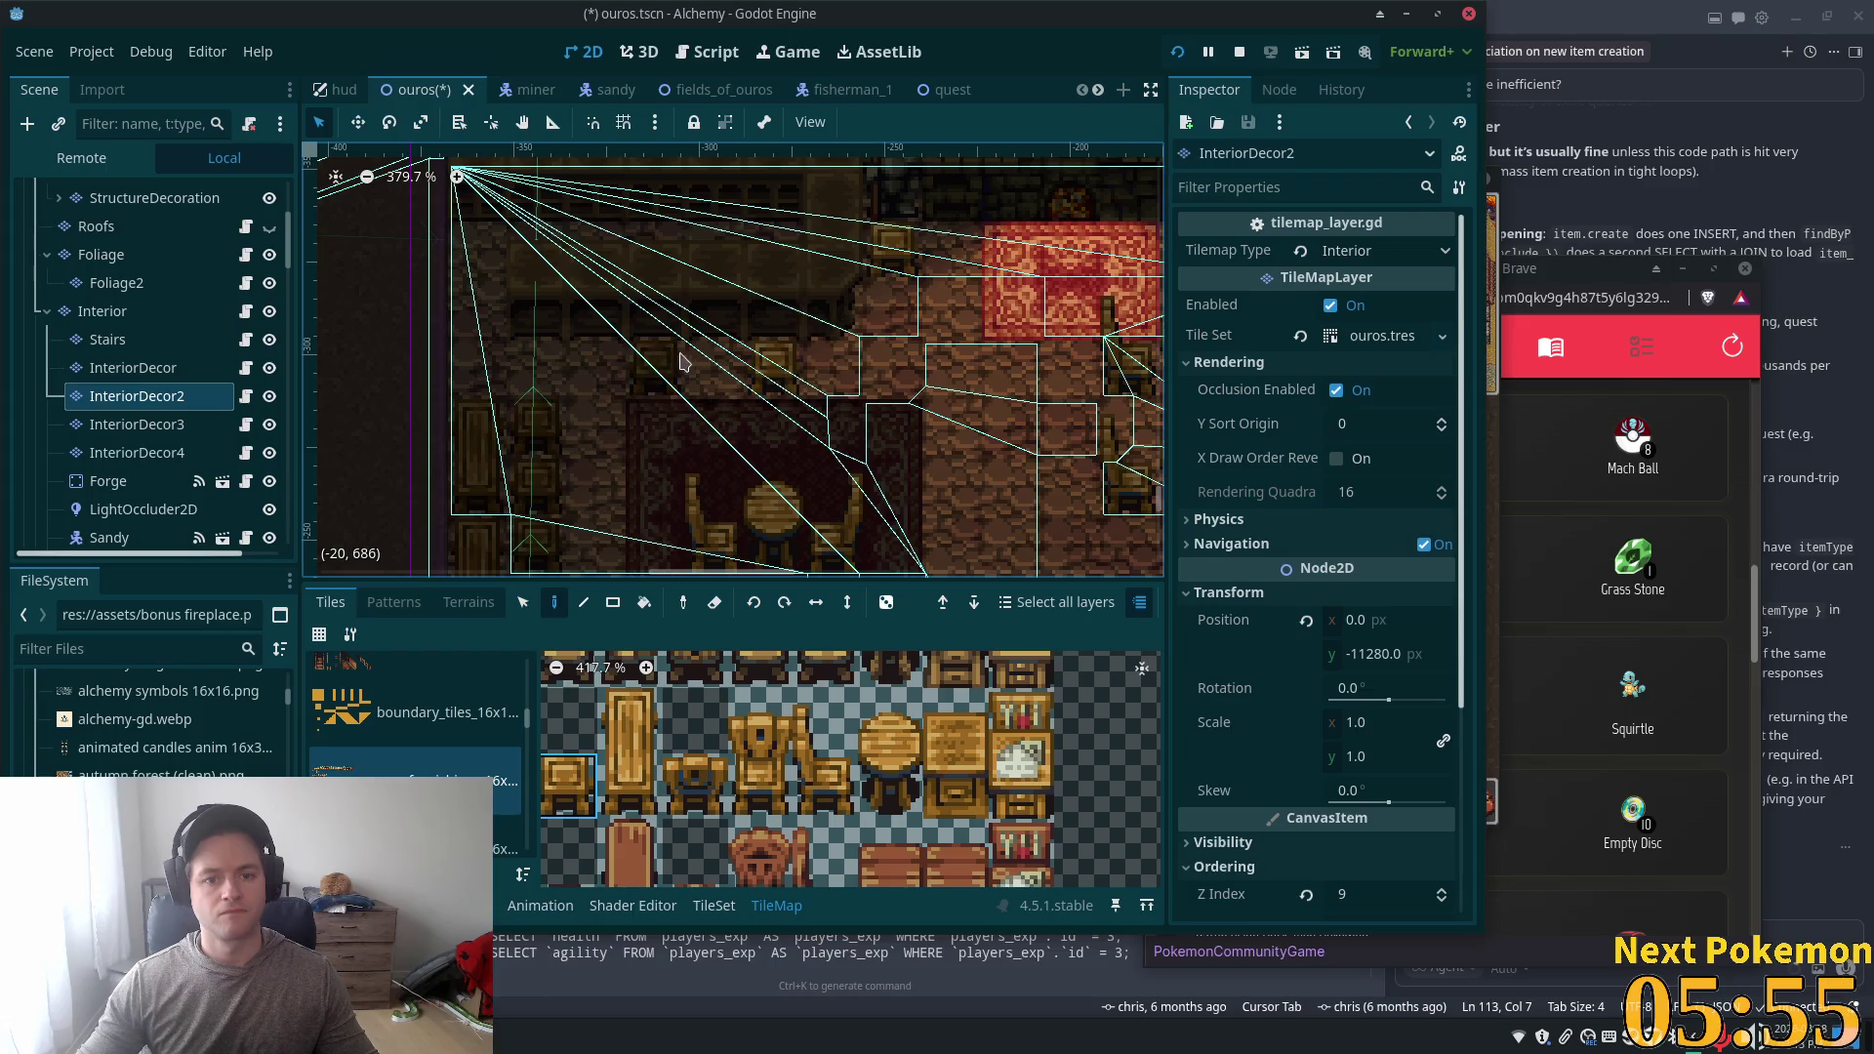
- Save ouros.tscn and run the game with F5 to test the chairs
key("ctrl+s")
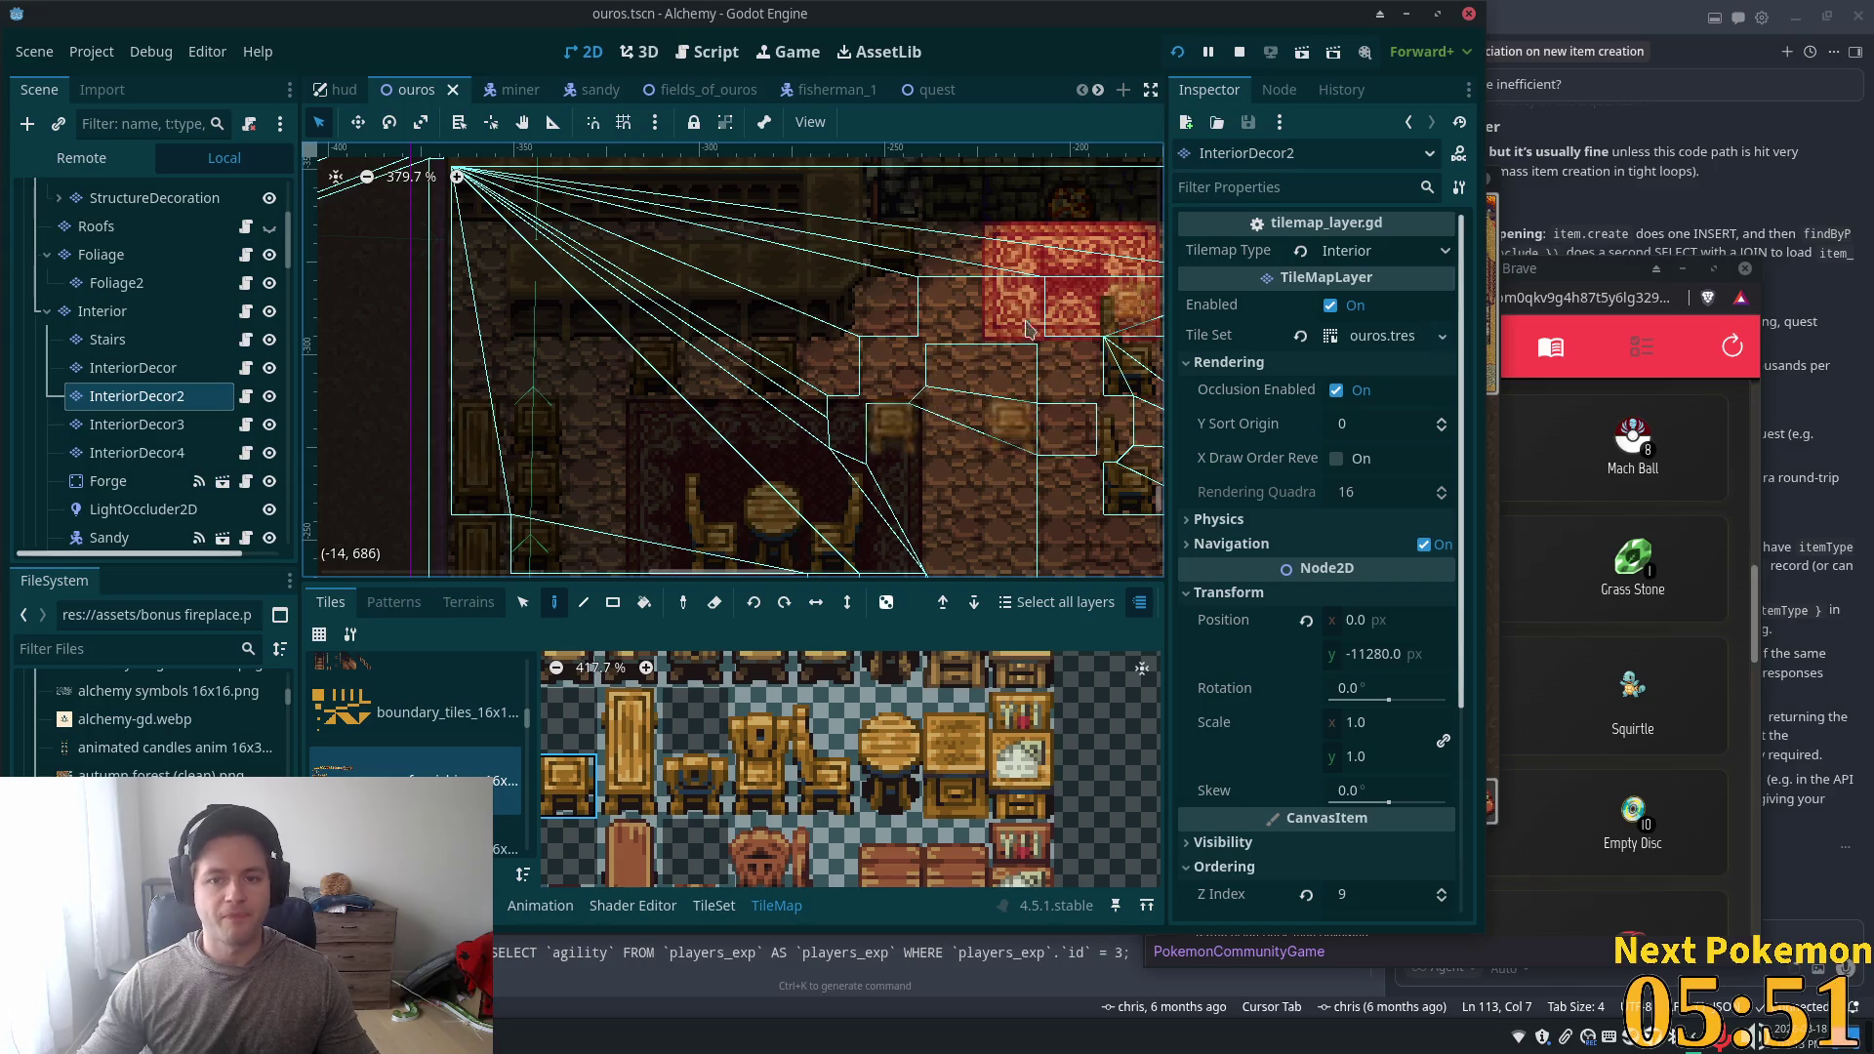
scroll(986, 302, "down", 3)
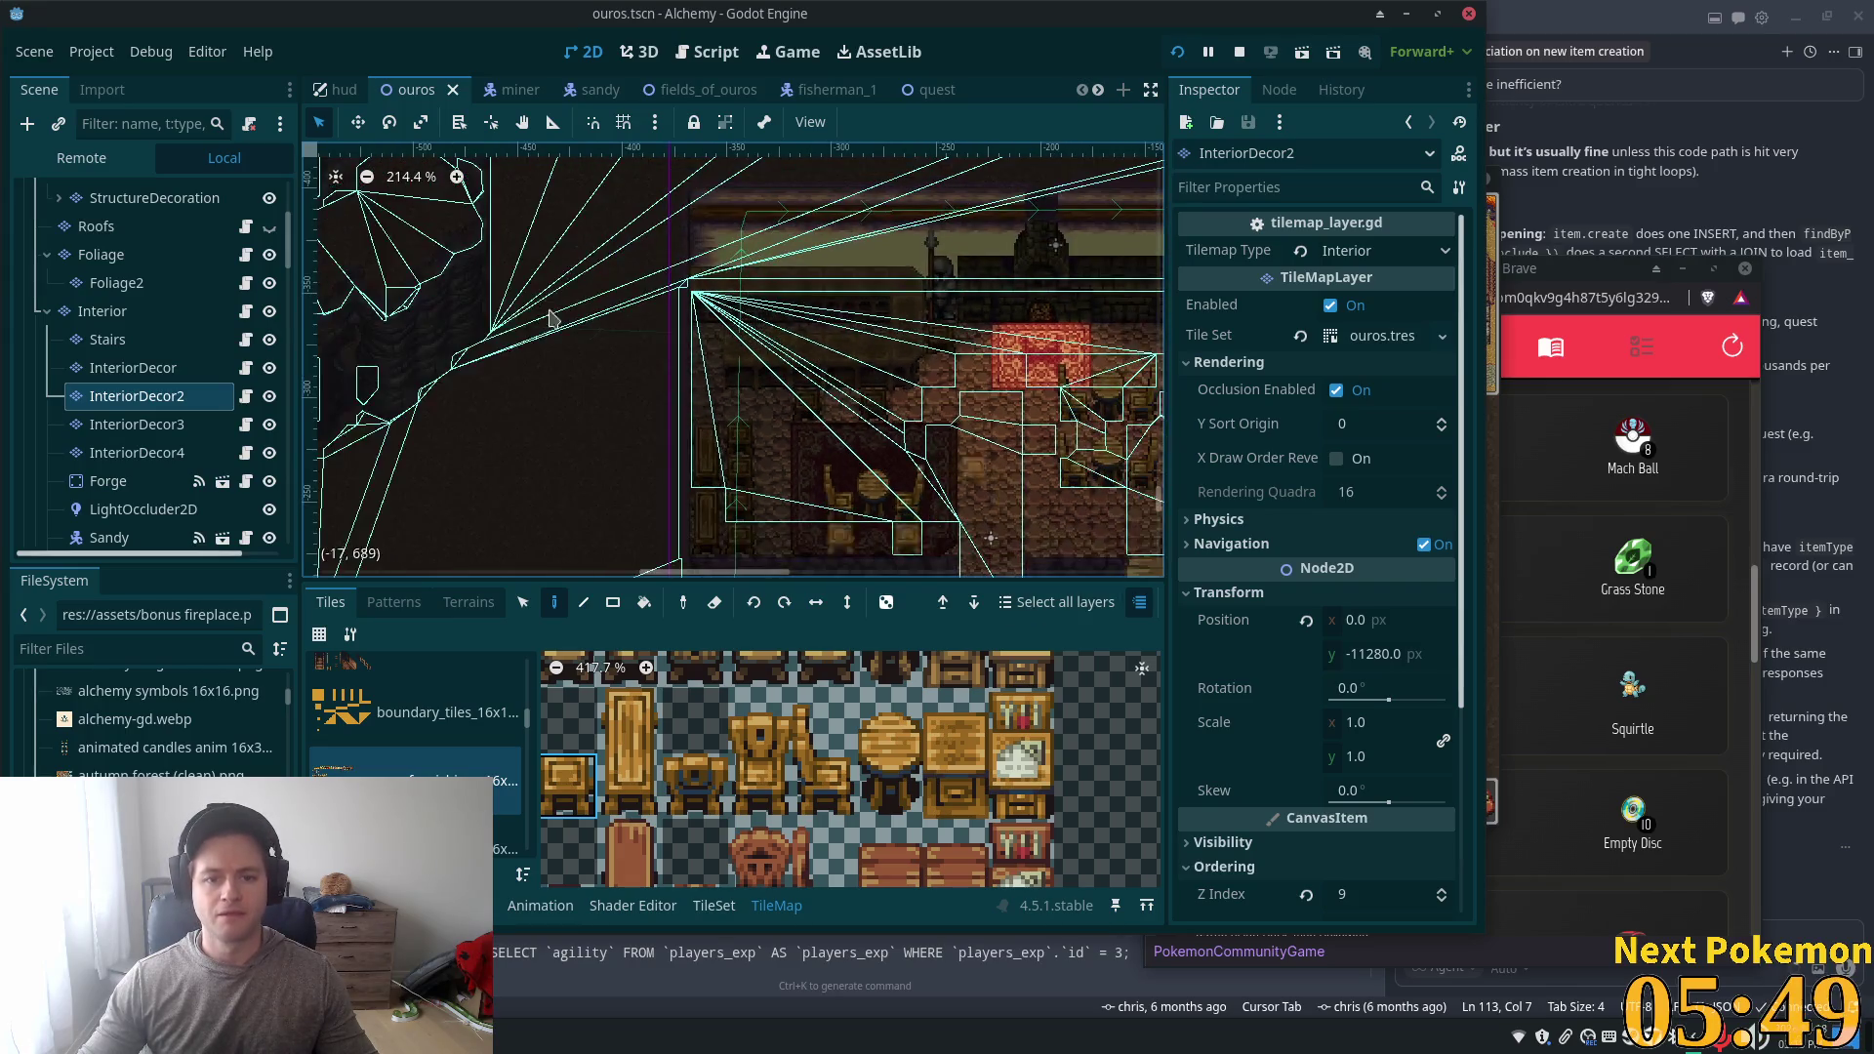
key("s")
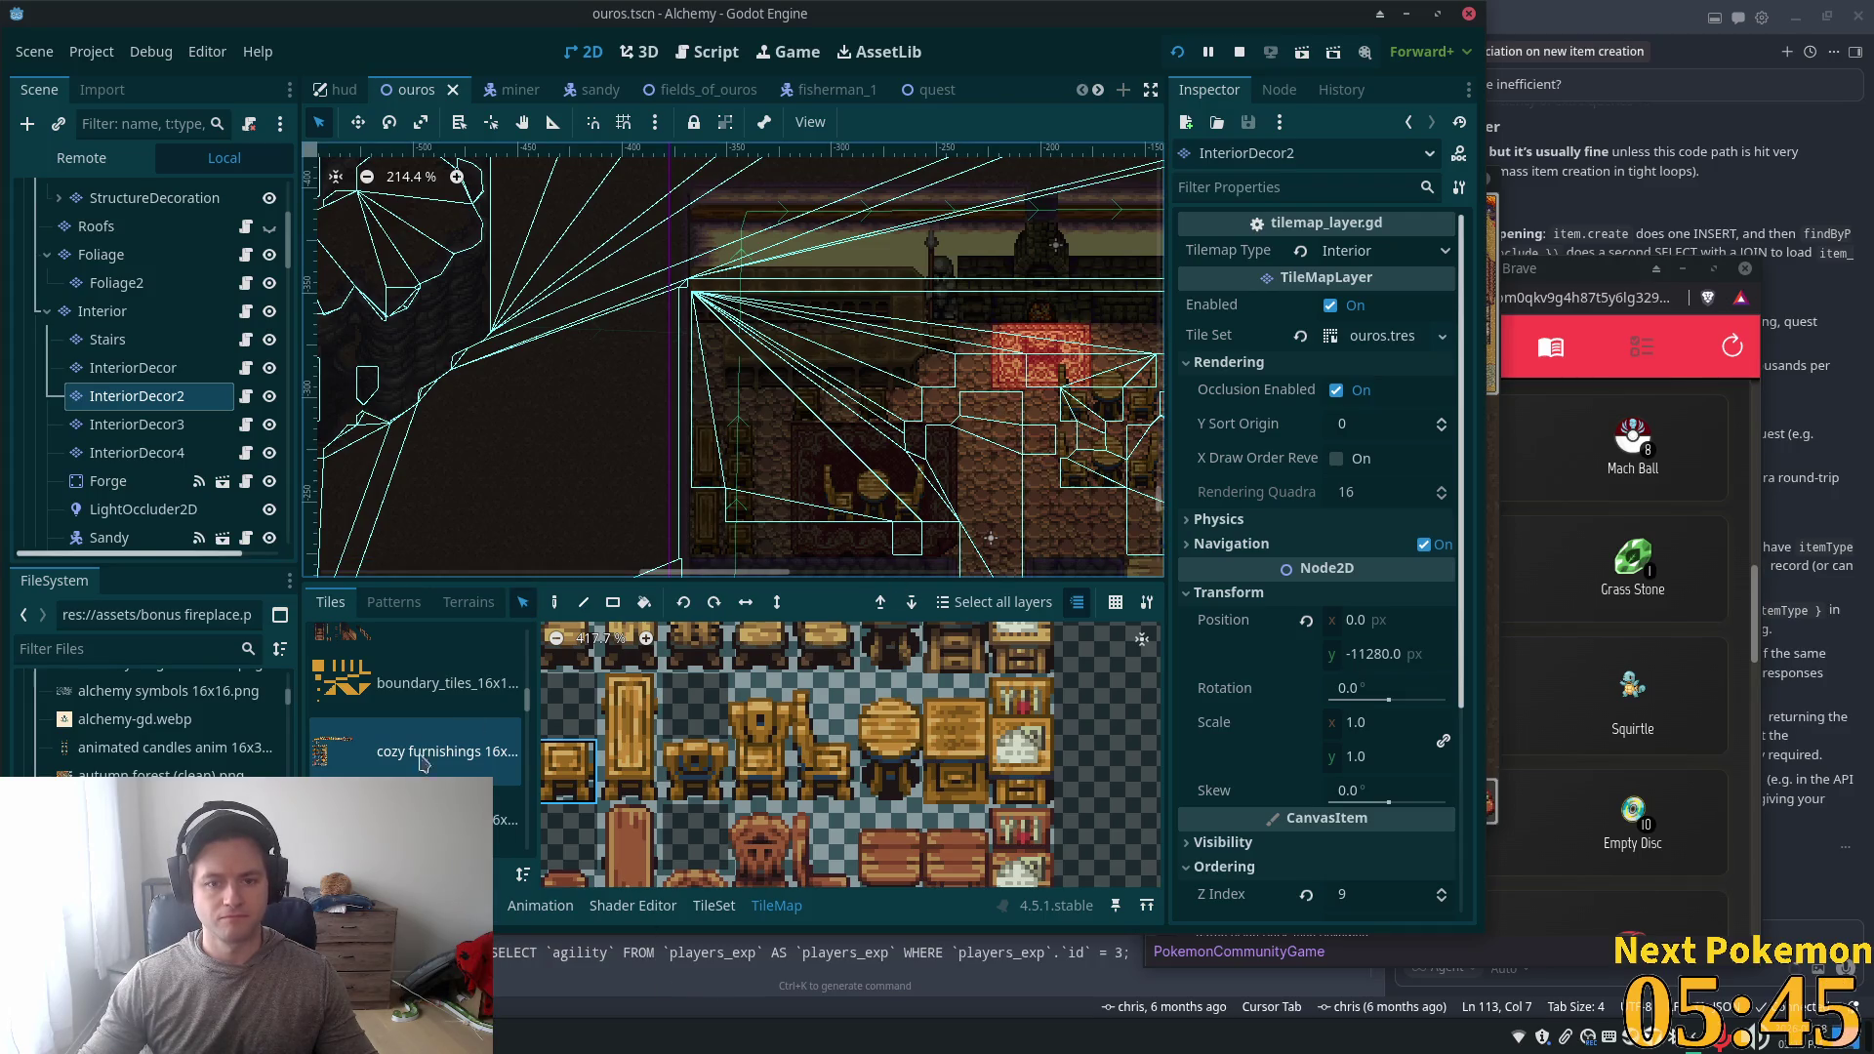
mouse_move(1081, 452)
left_mouse_down()
mouse_move(665, 440)
mouse_move(691, 426)
left_mouse_up()
key("F5")
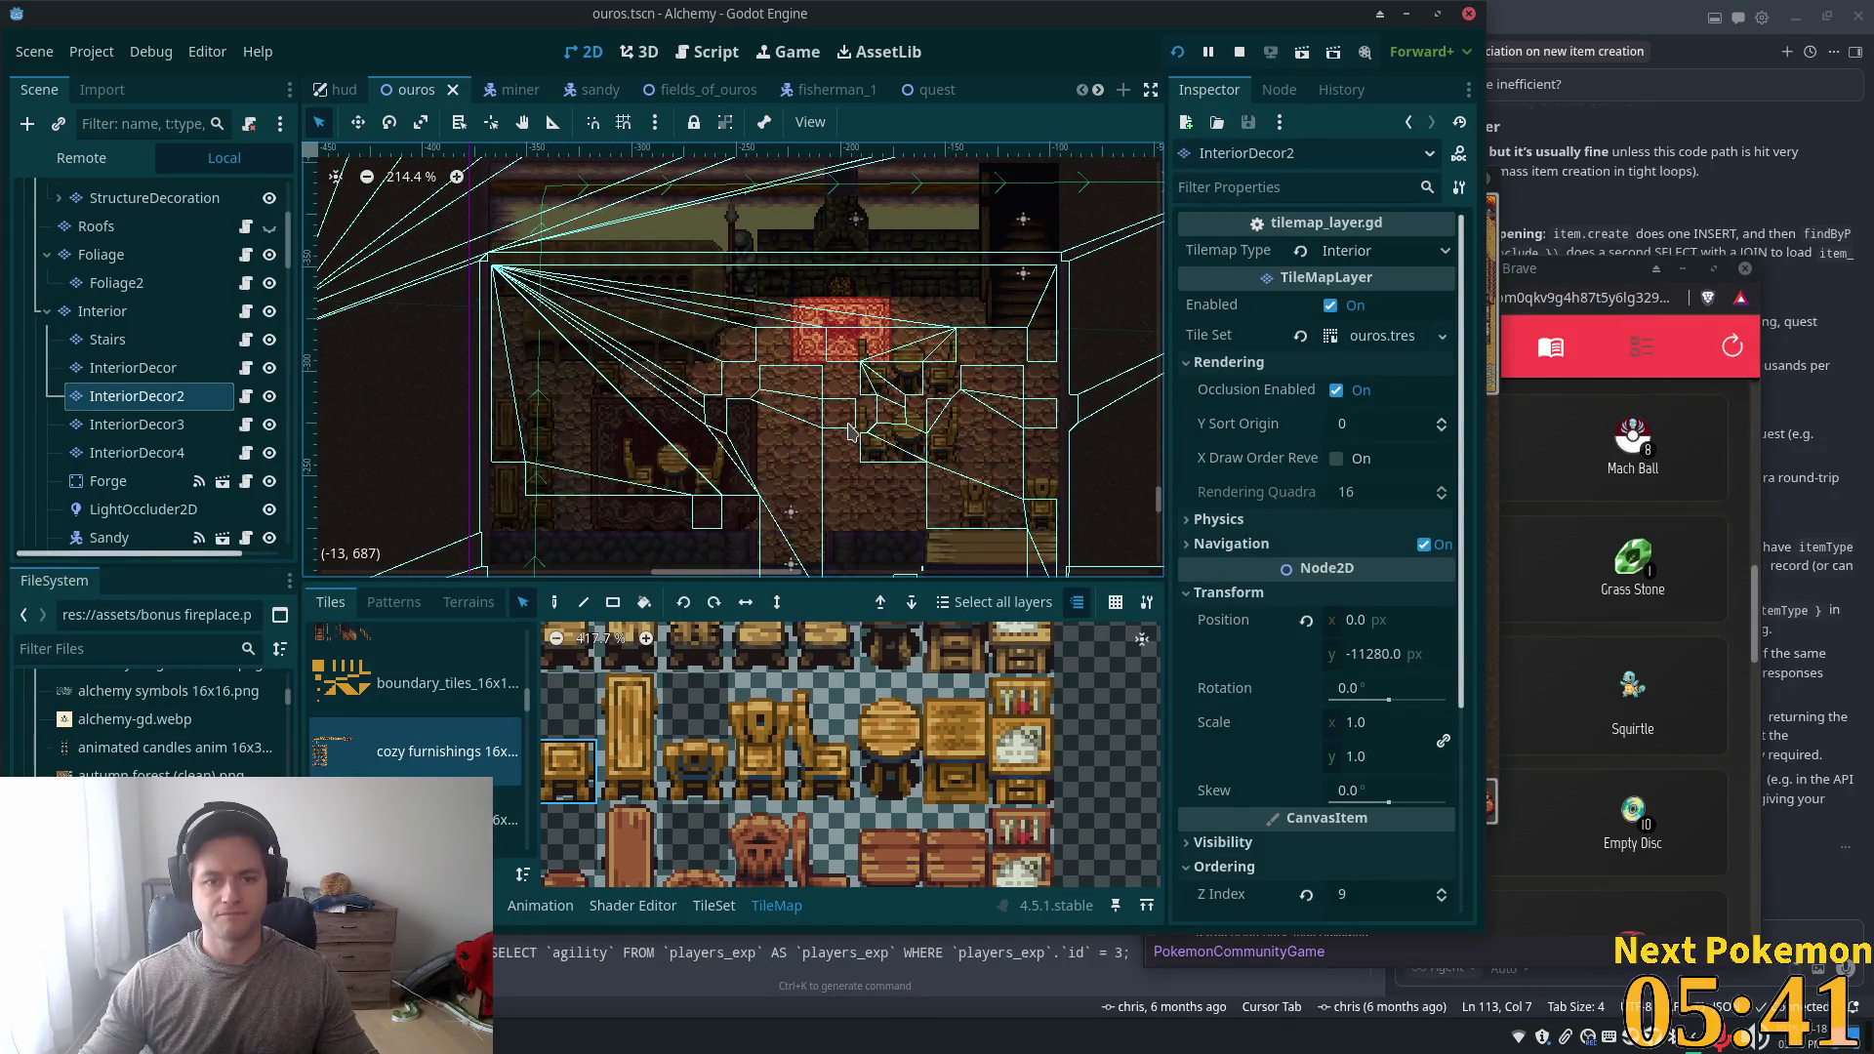
- Walk the character around the room, up onto a chair and right past the table
key("Up")
key("Right")
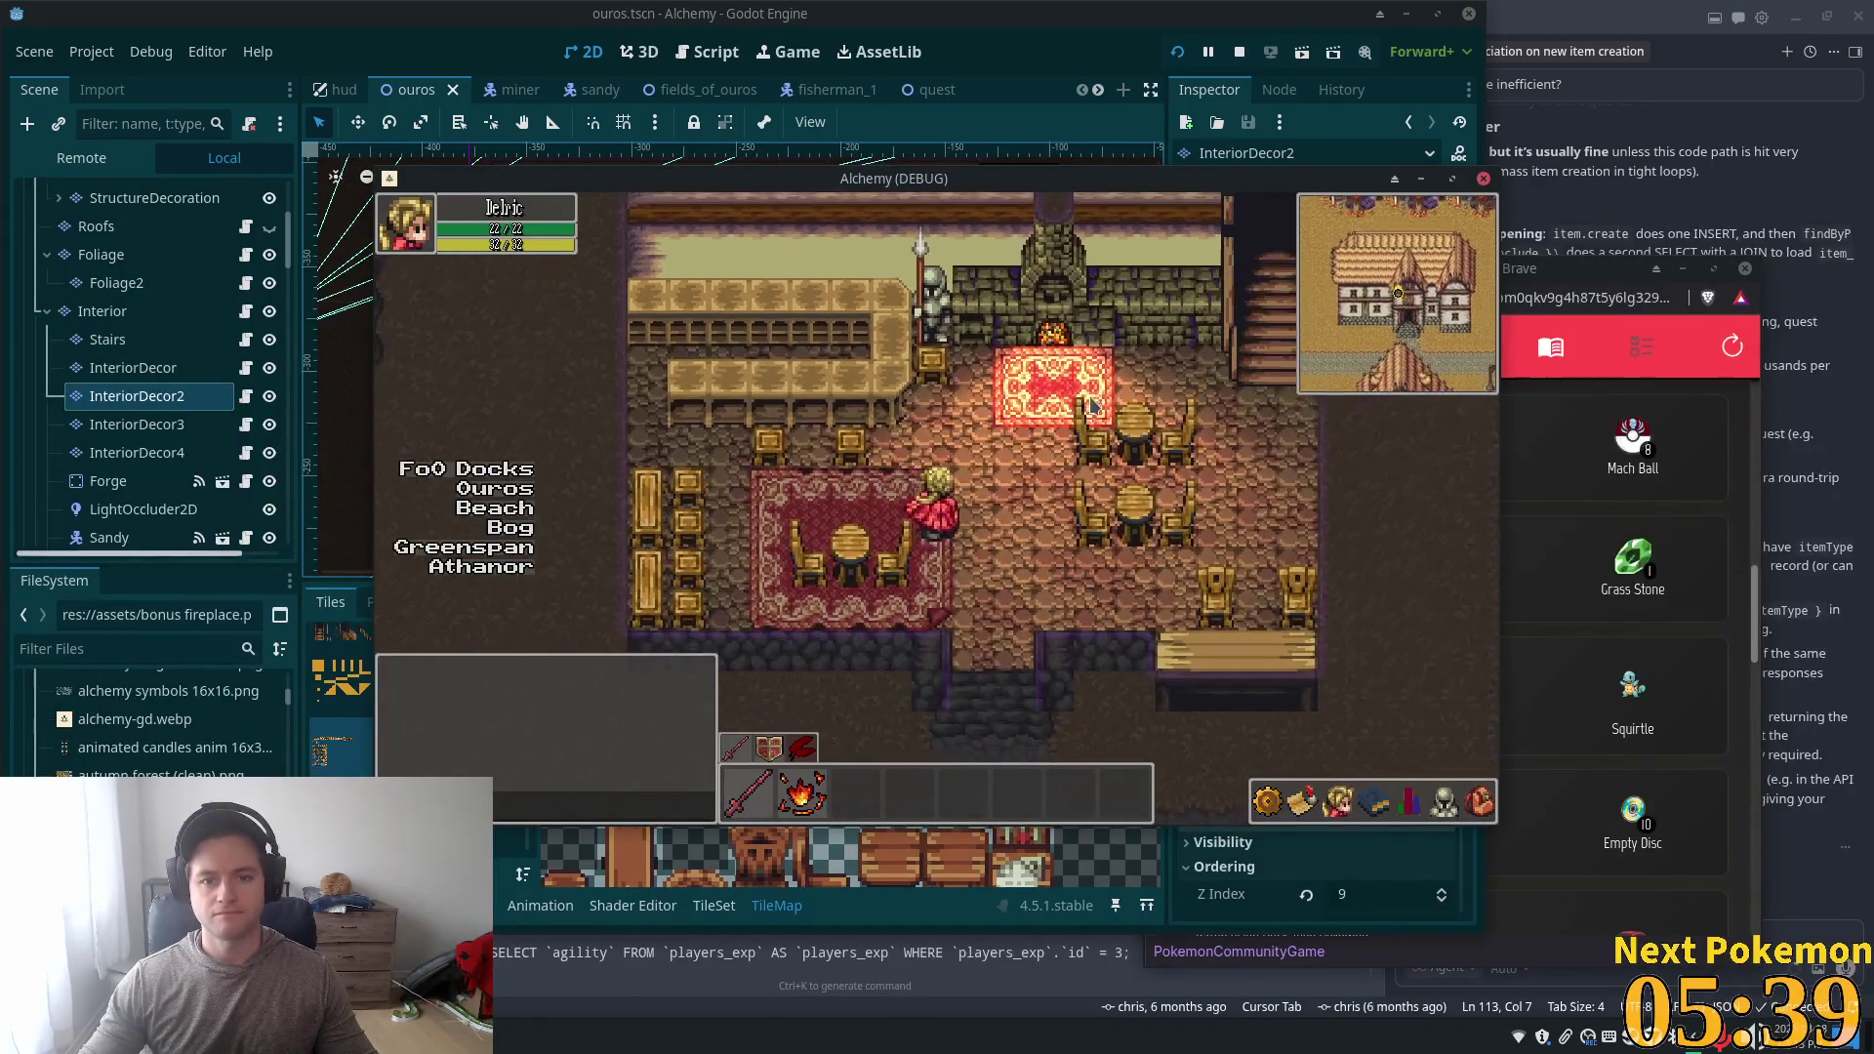
key("Down")
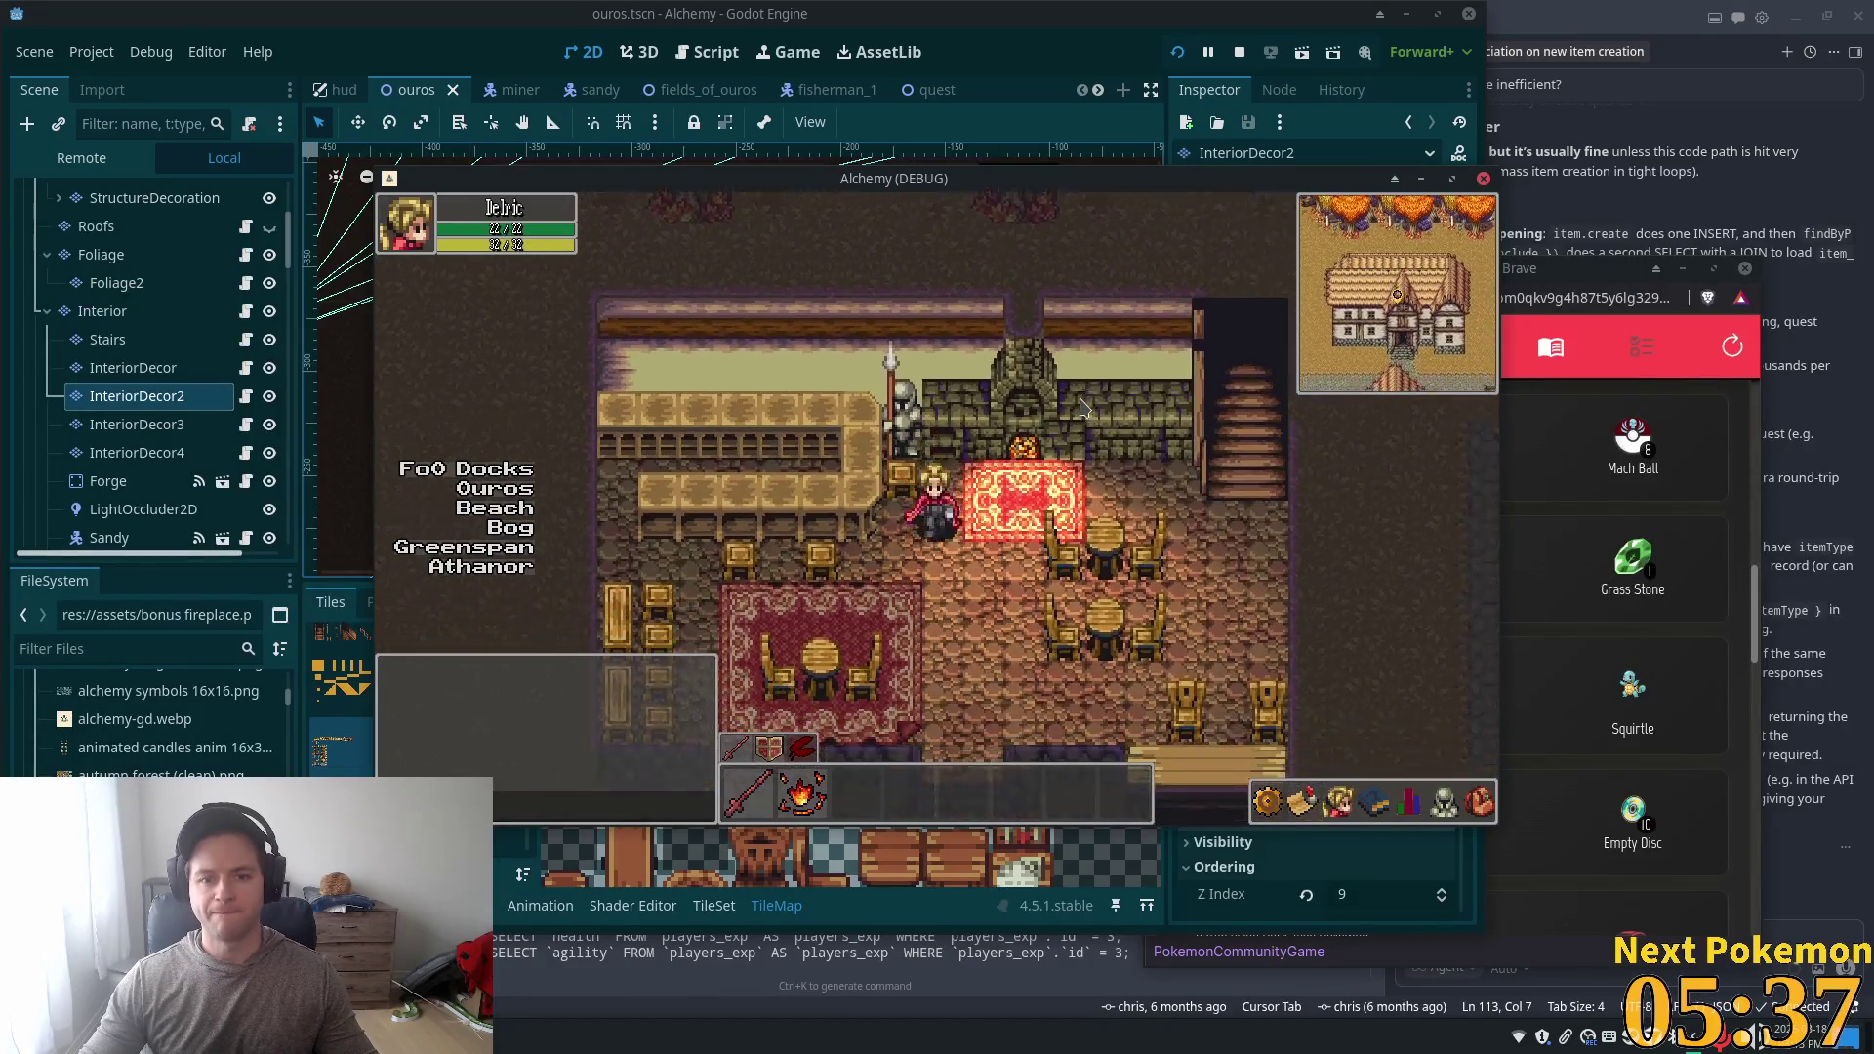
key("Left")
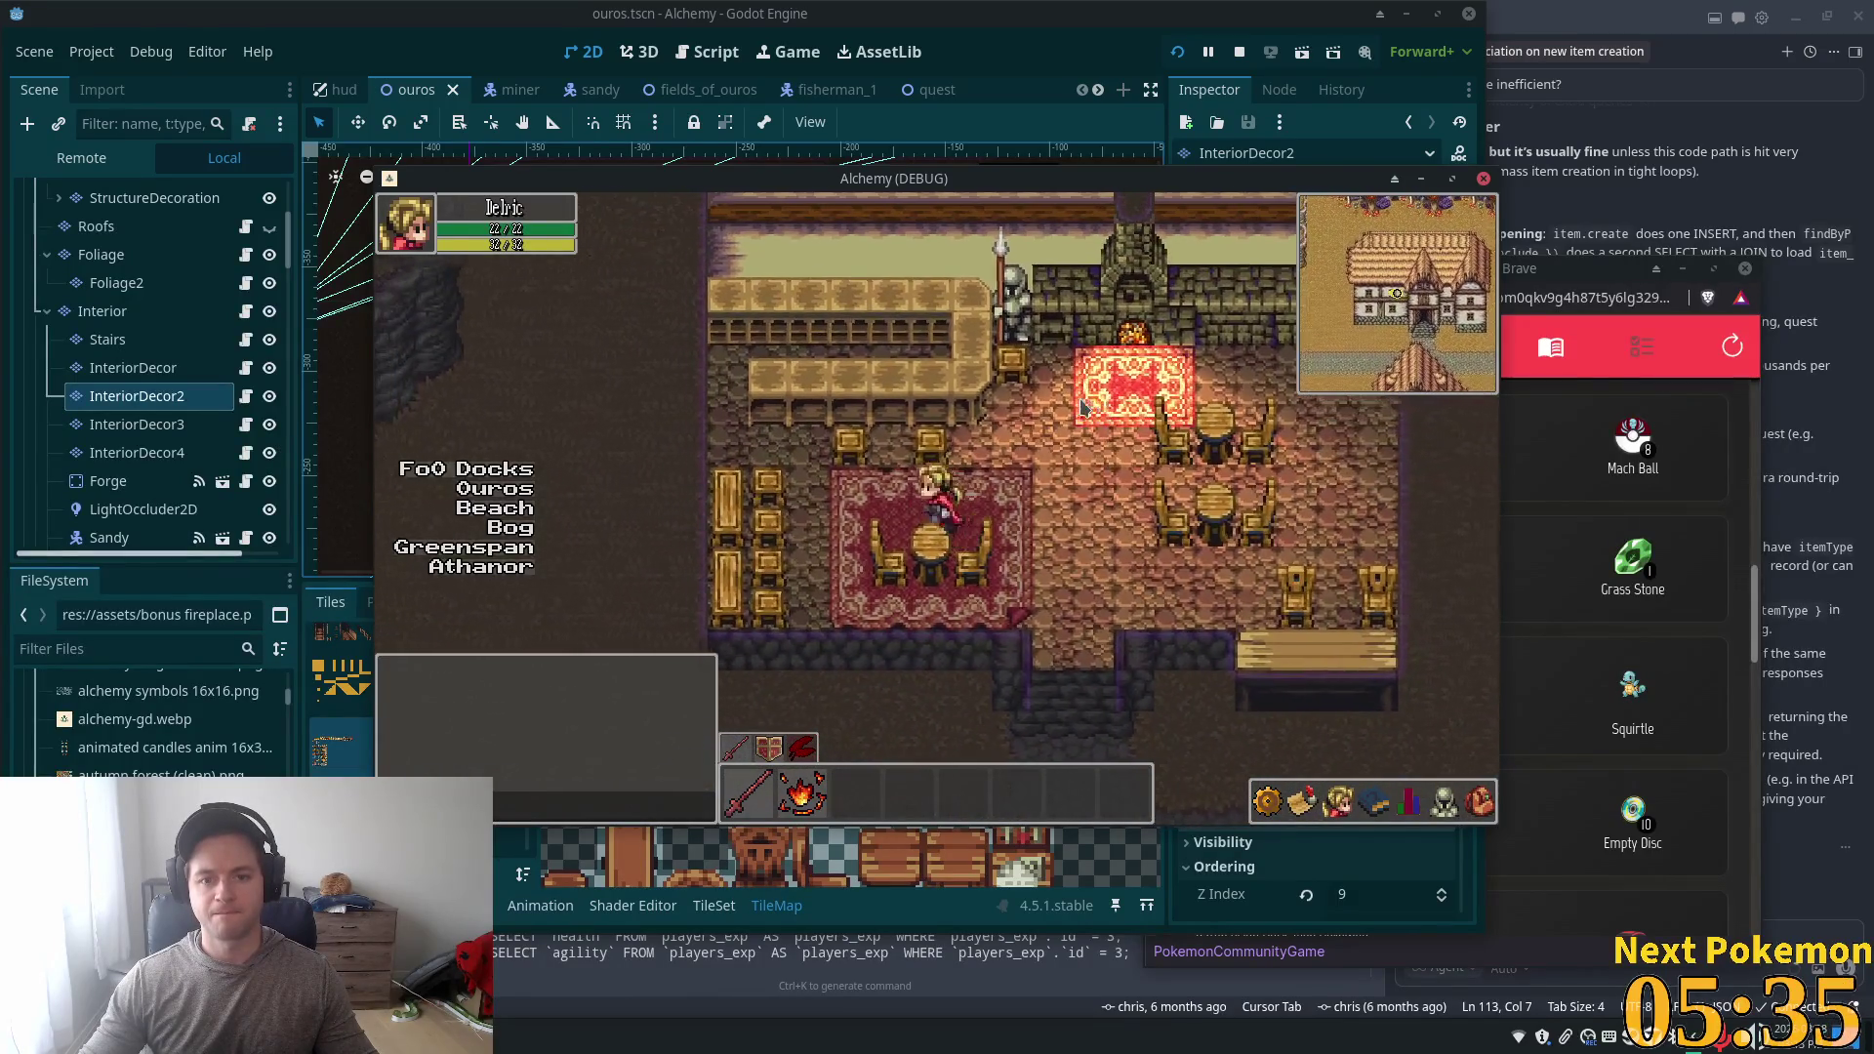
key("Up")
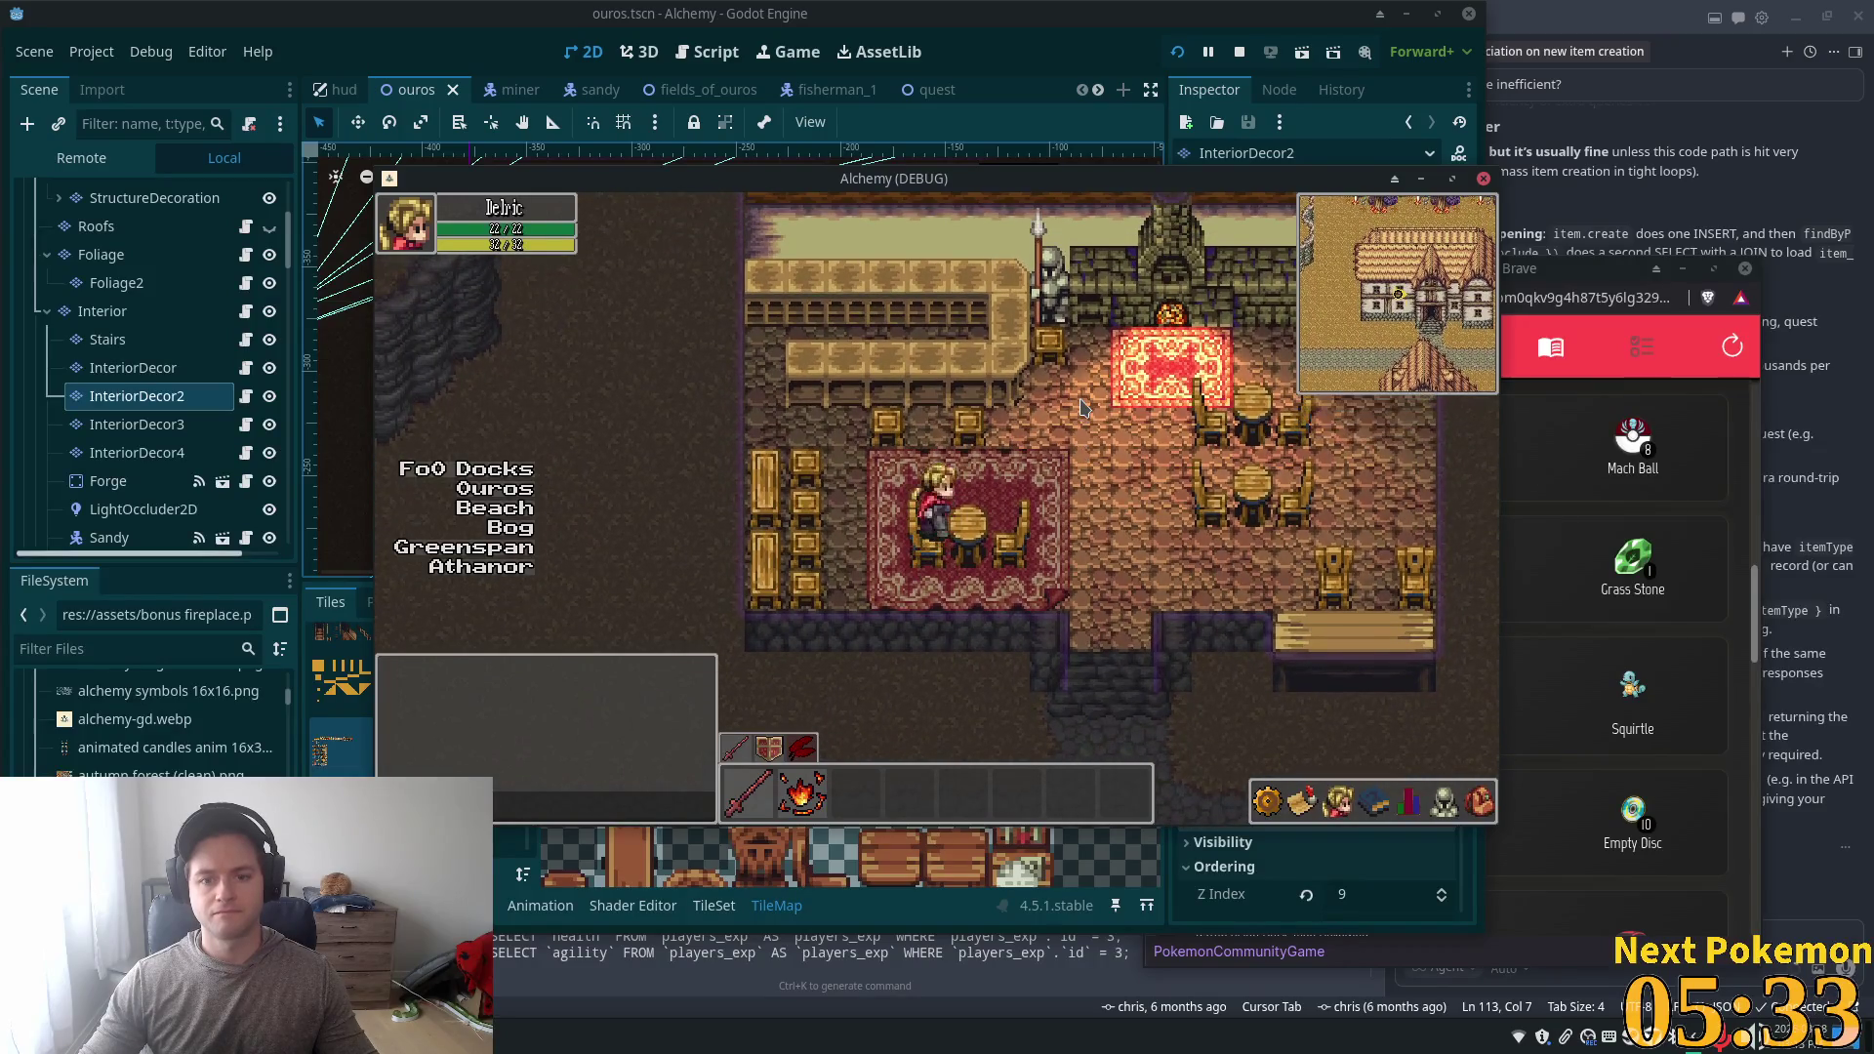
key("Right")
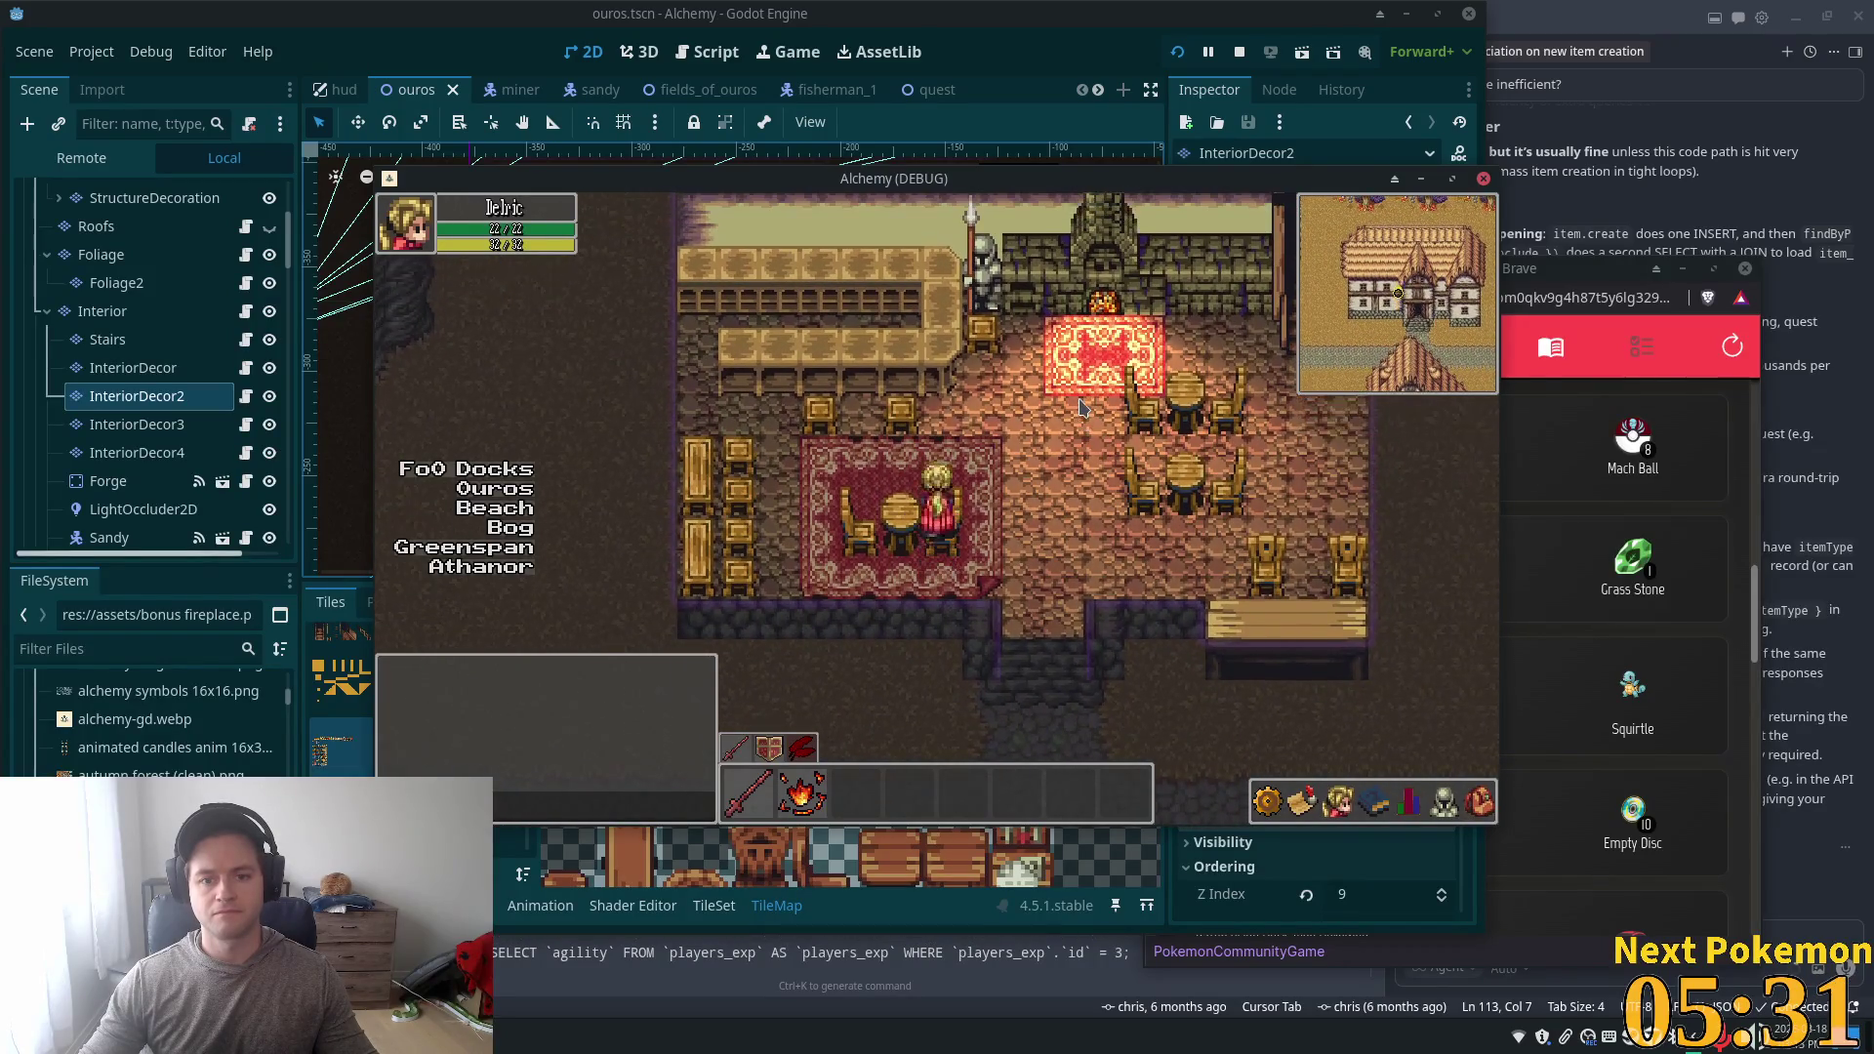
- Walk down to the counter chairs and across them, then stop the game with F8
key("Right")
key("Down")
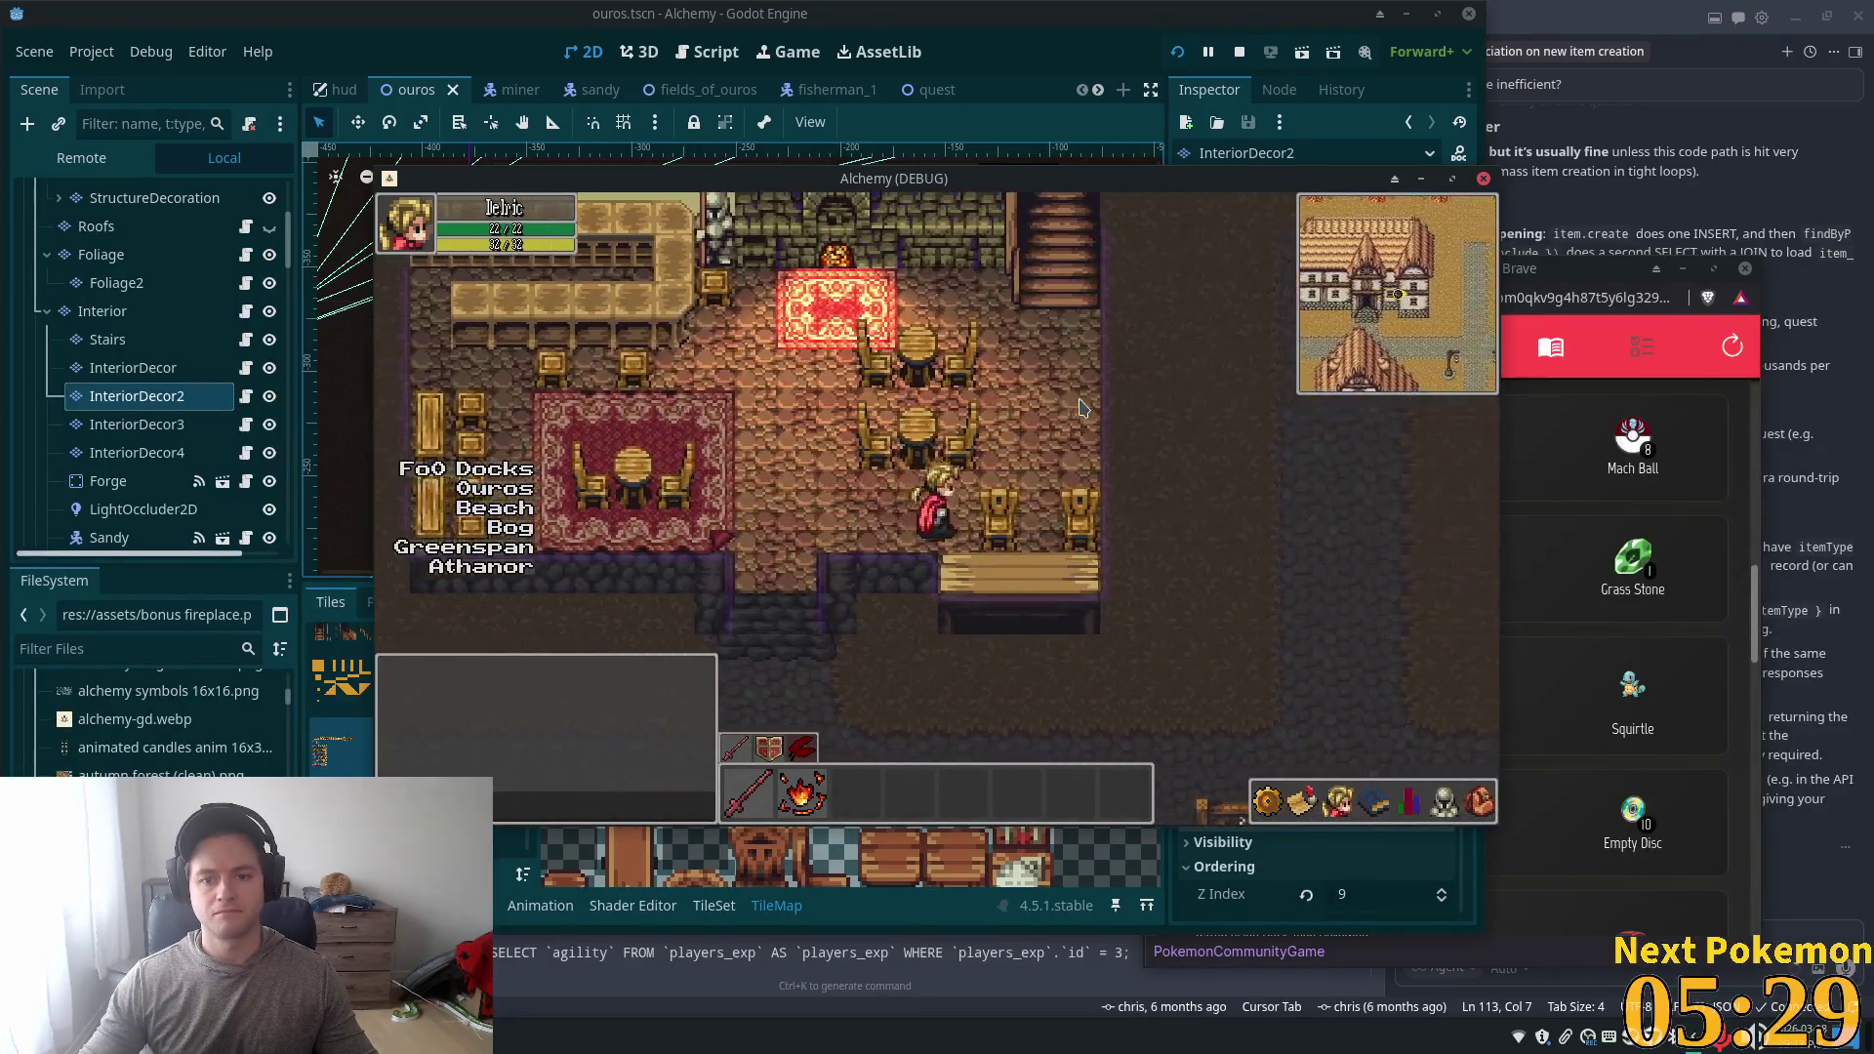
key("Left")
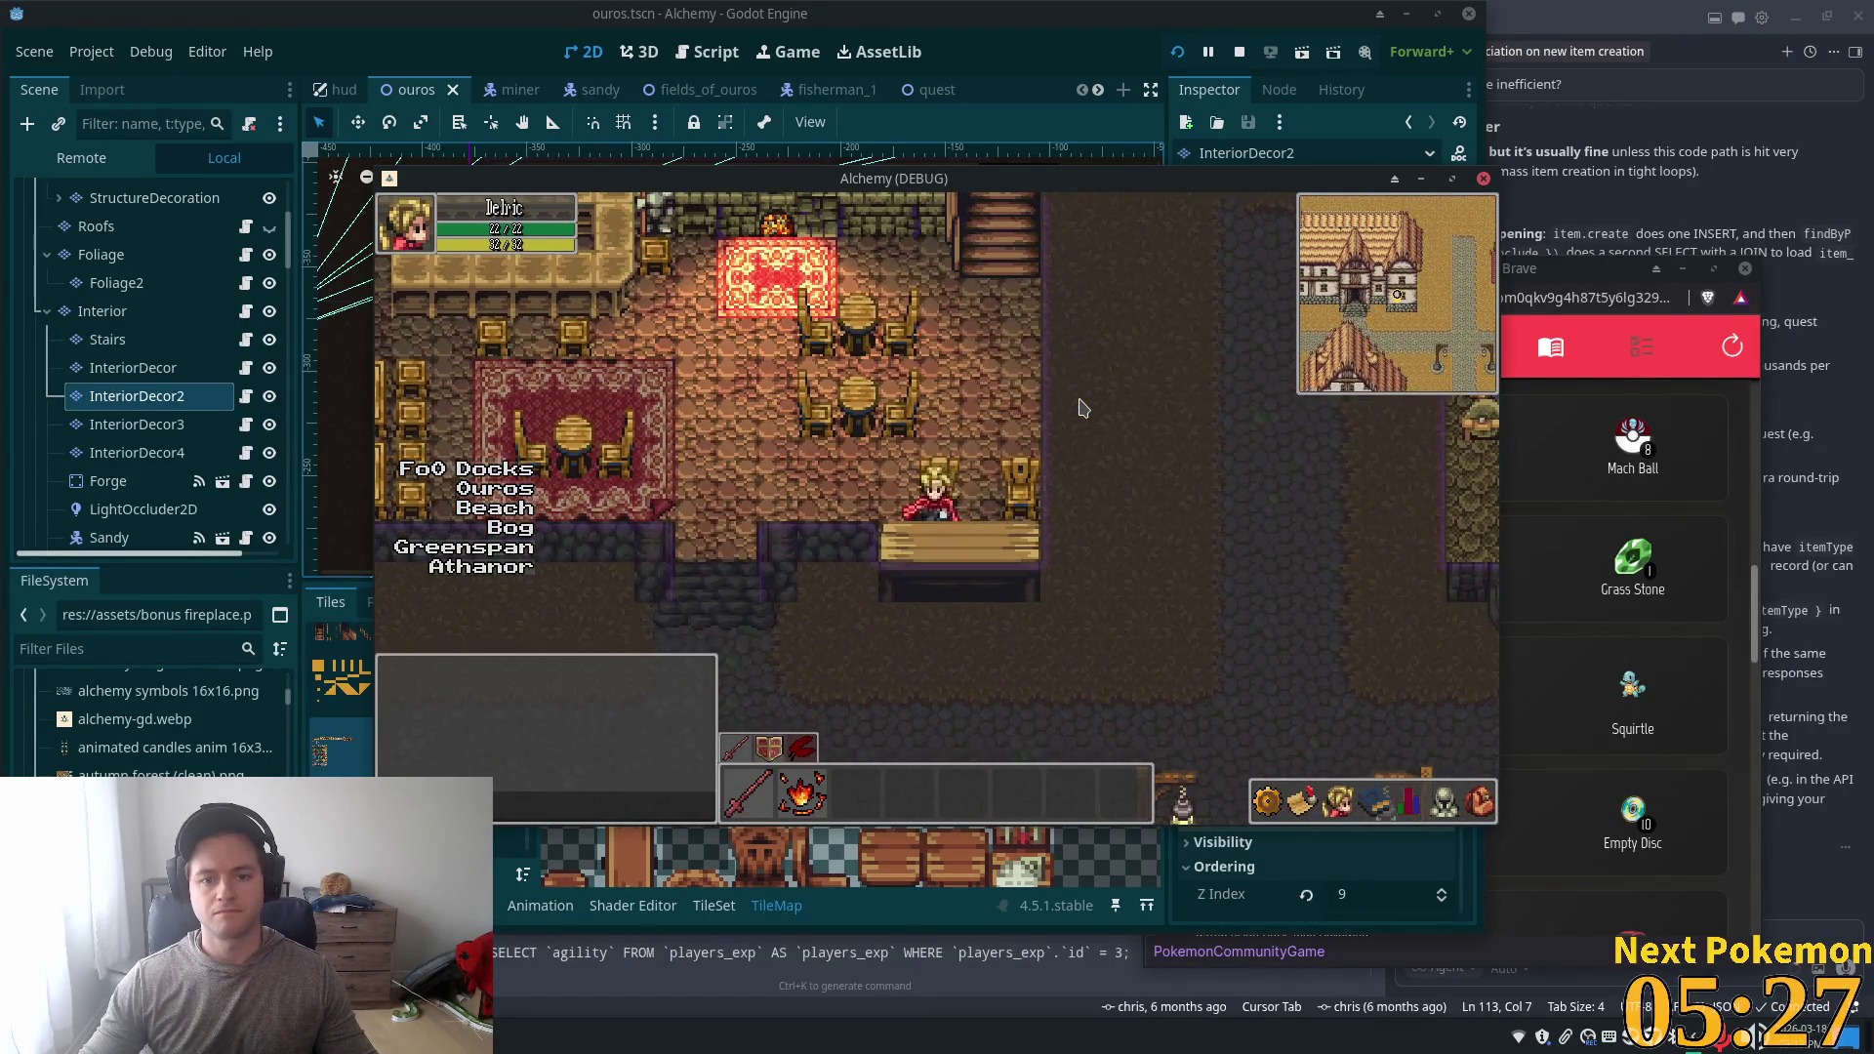
key("Down")
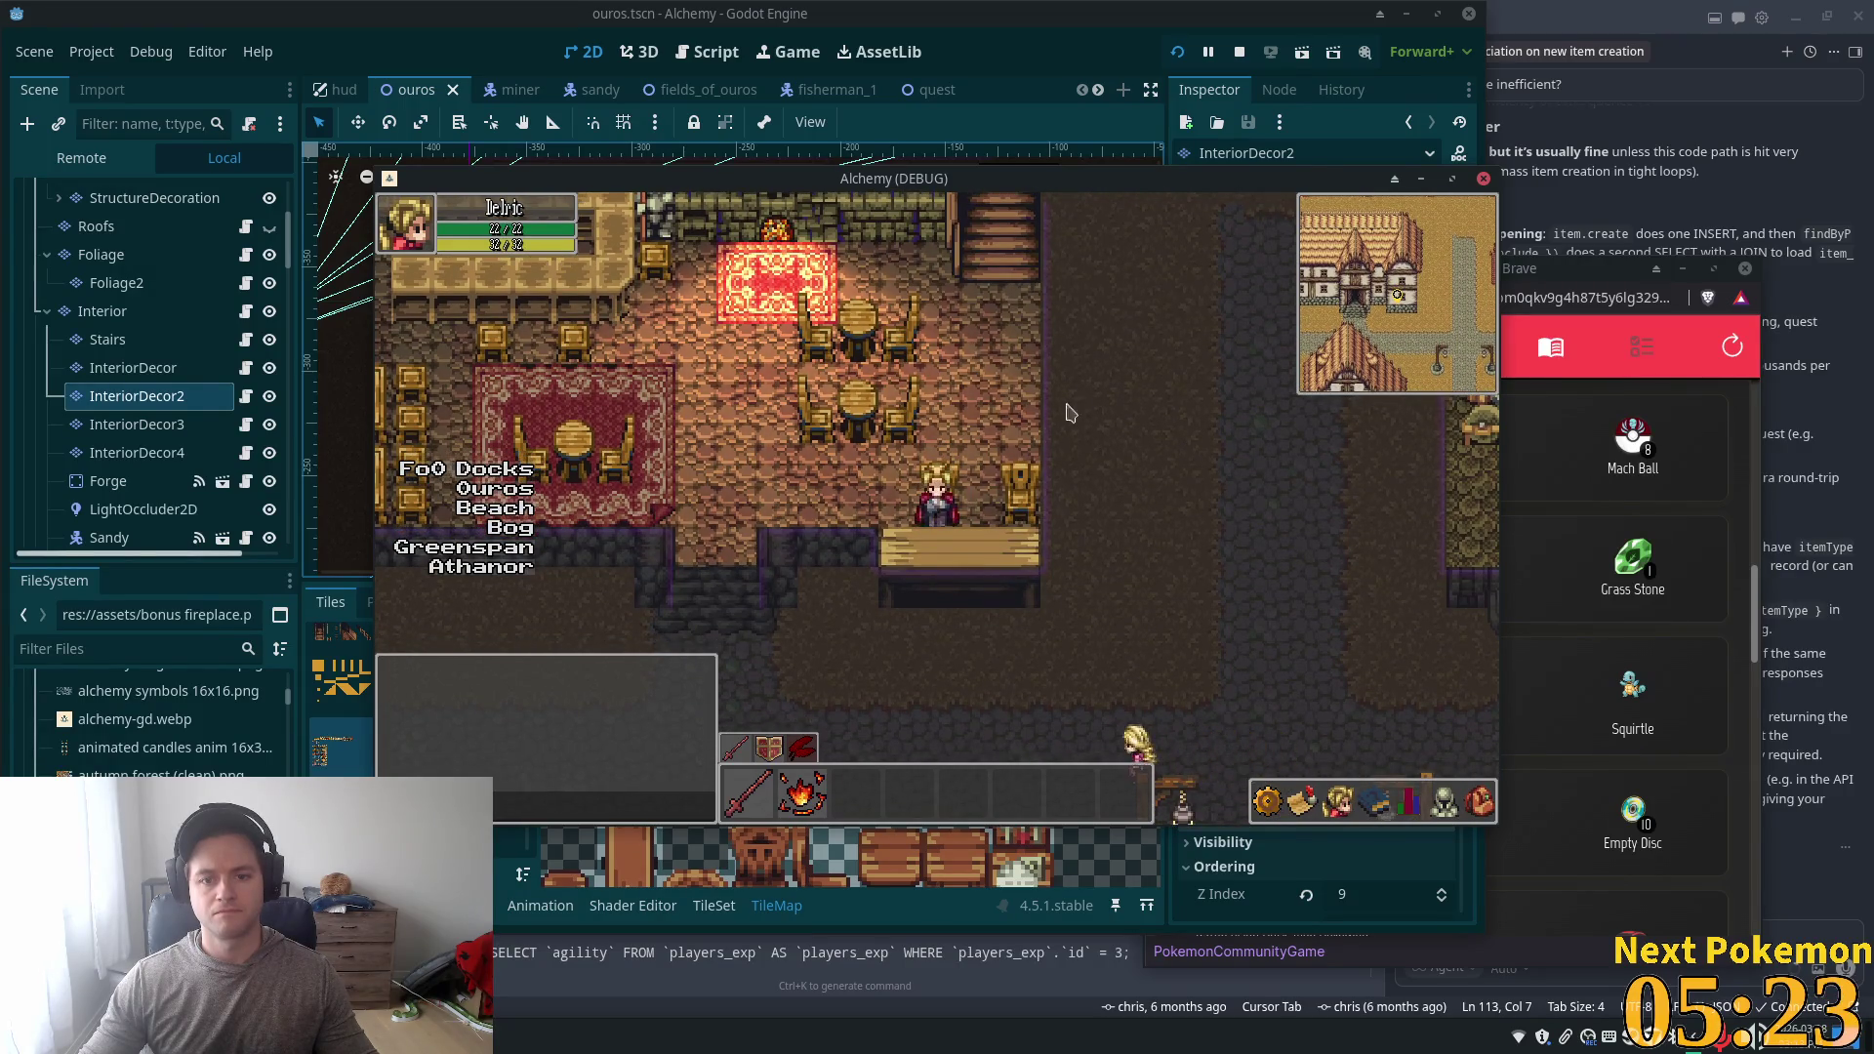
key("F8")
scroll(1015, 498, "up", 5)
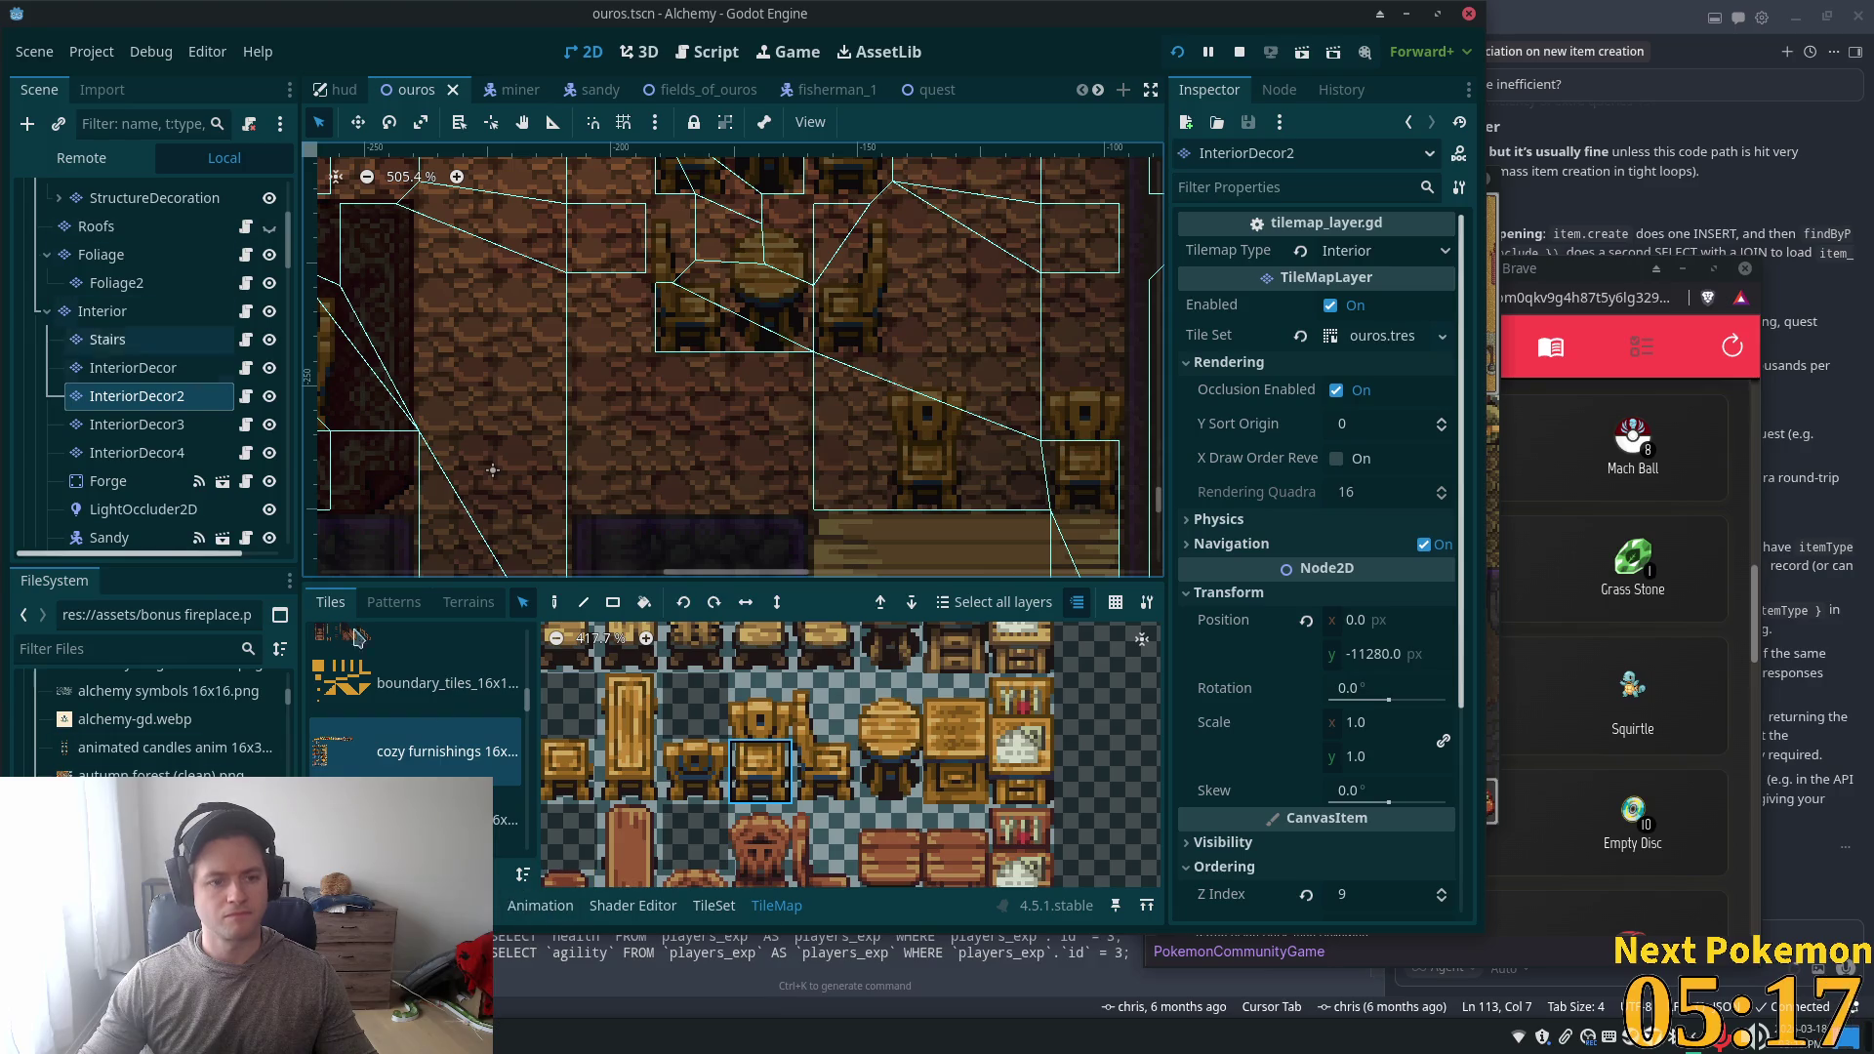
- Adjust the occlusion polygon of the chair tile at atlas (3,7), then save and run with F5
left_click(711, 906)
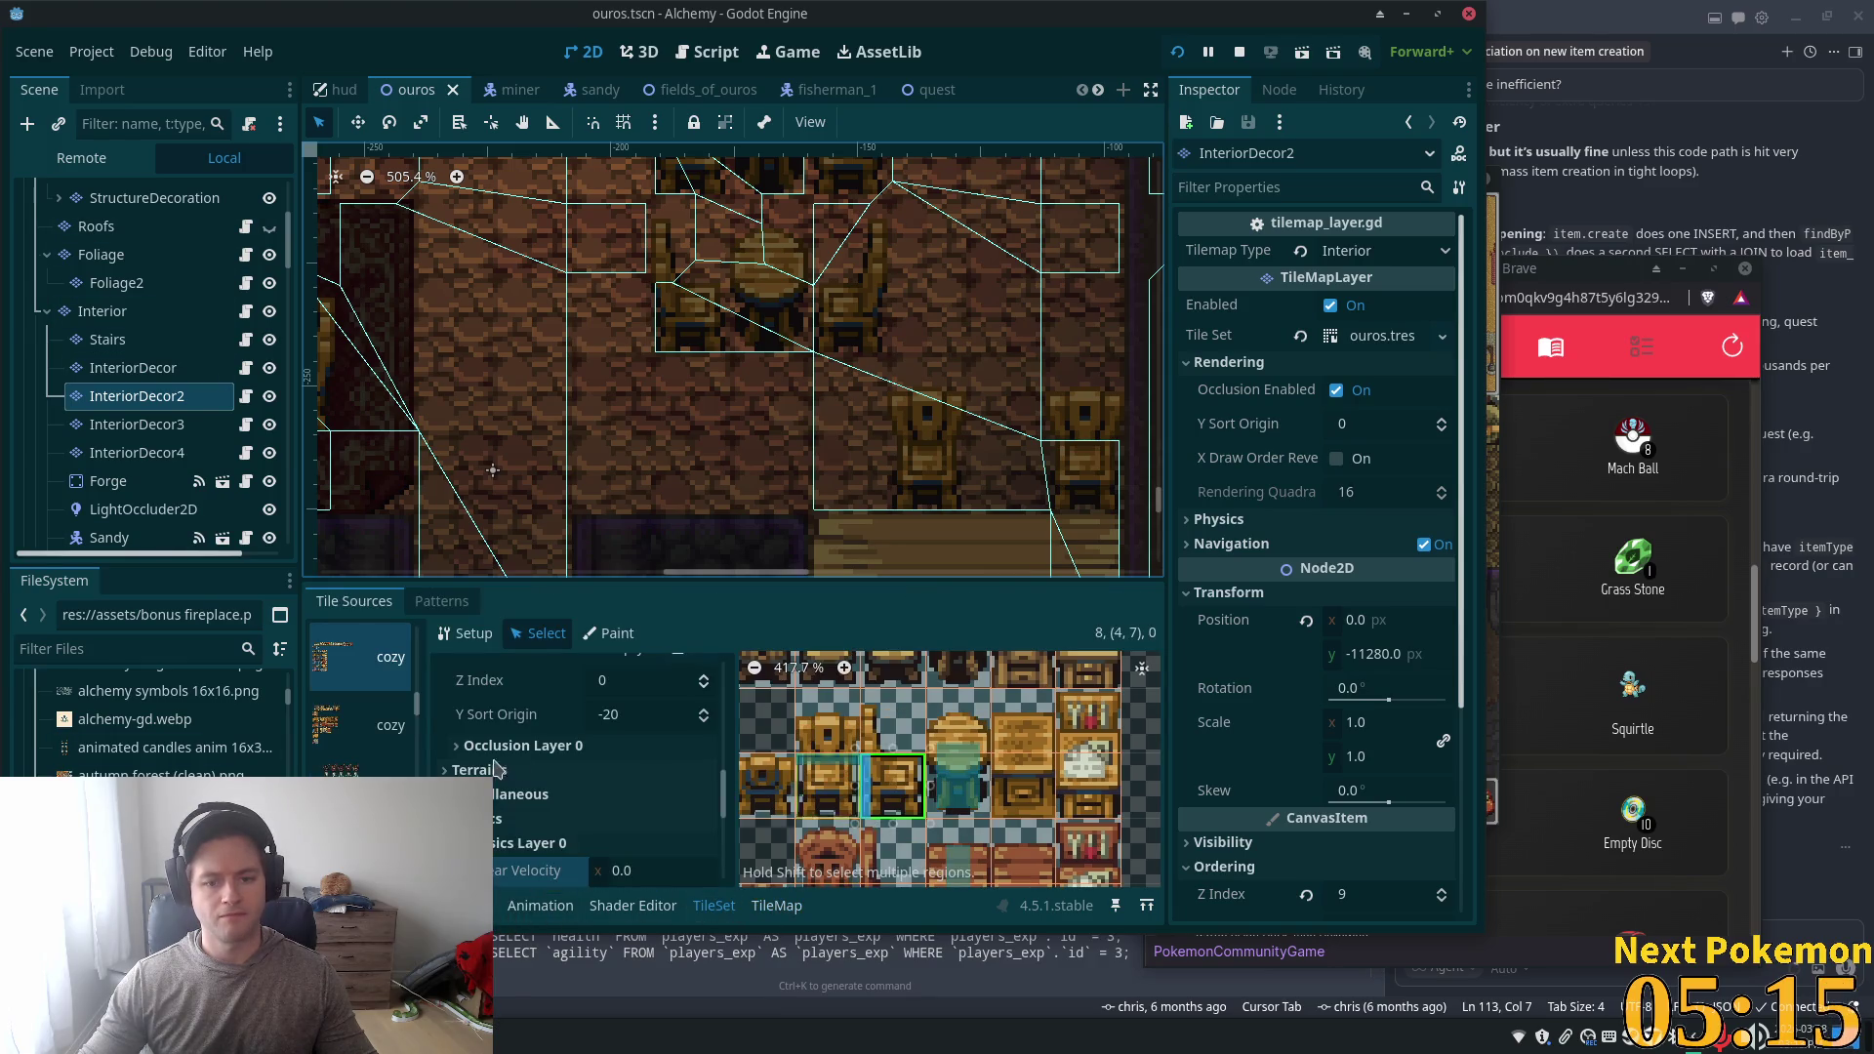
left_click(818, 795)
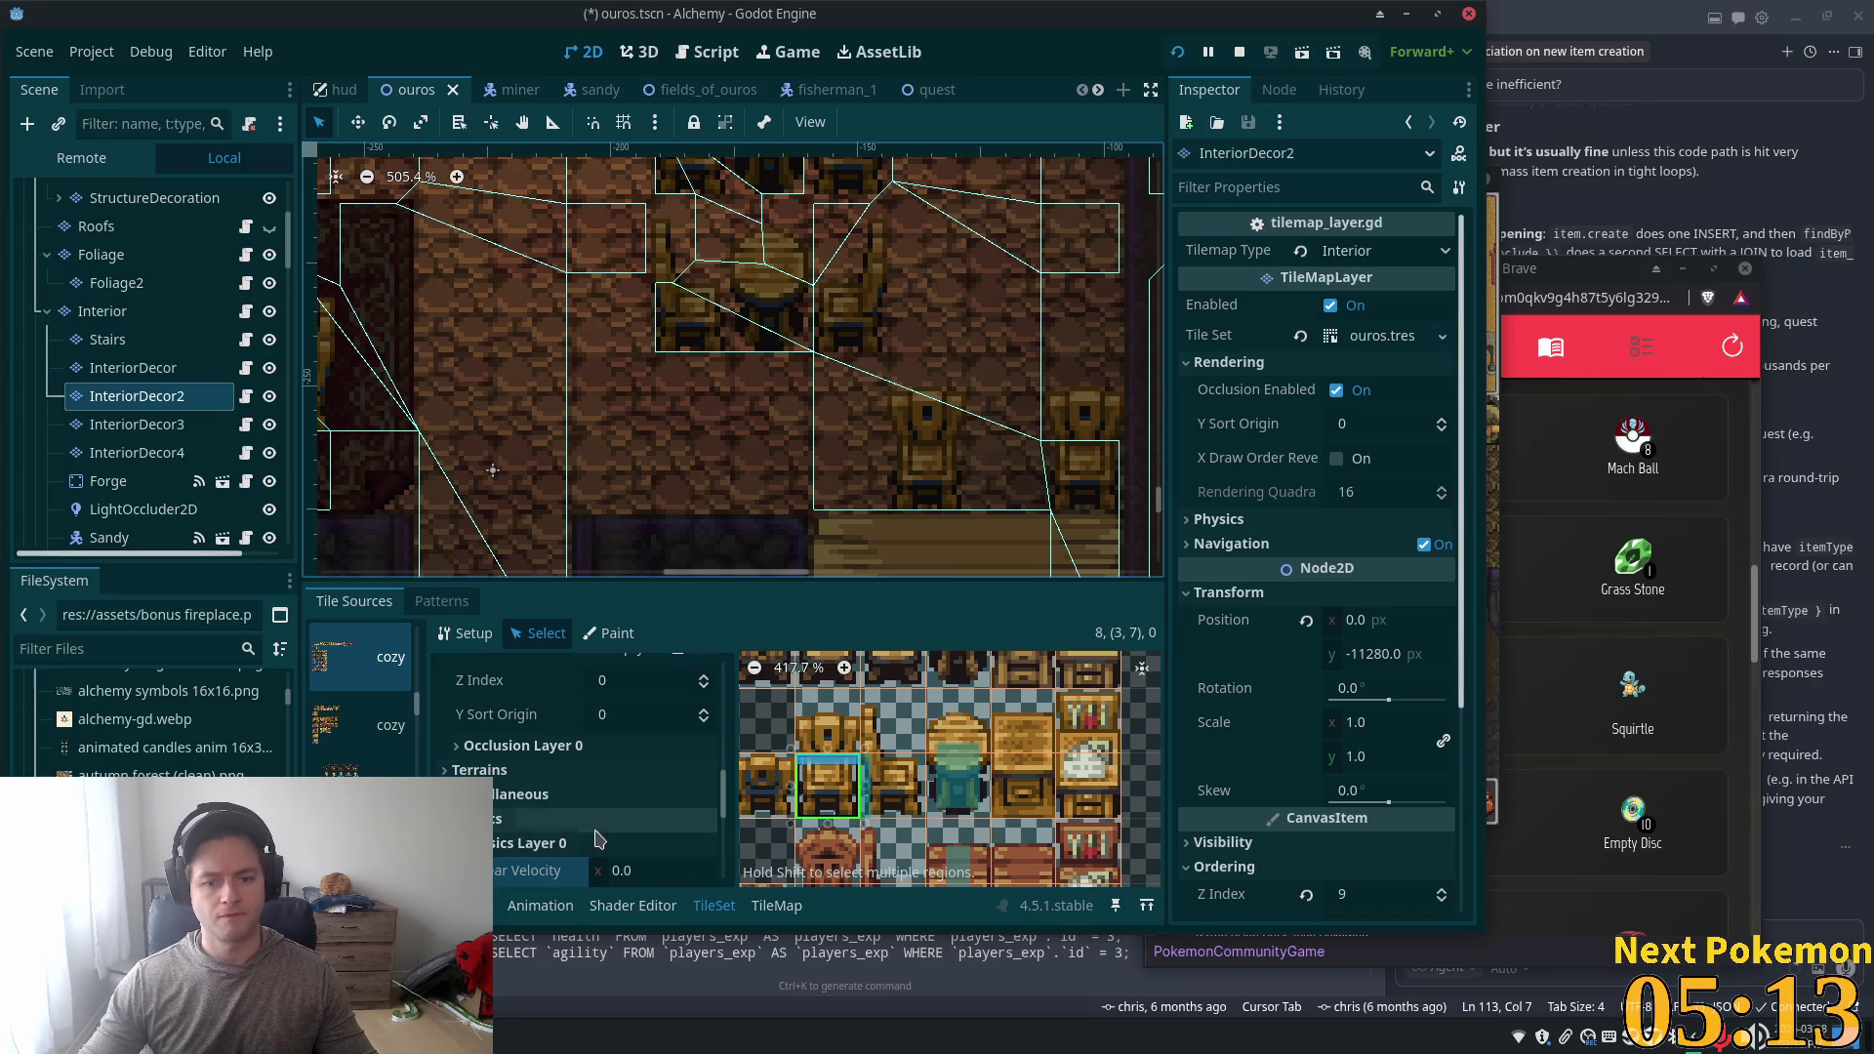
scroll(673, 811, "down", 5)
scroll(613, 789, "down", 1)
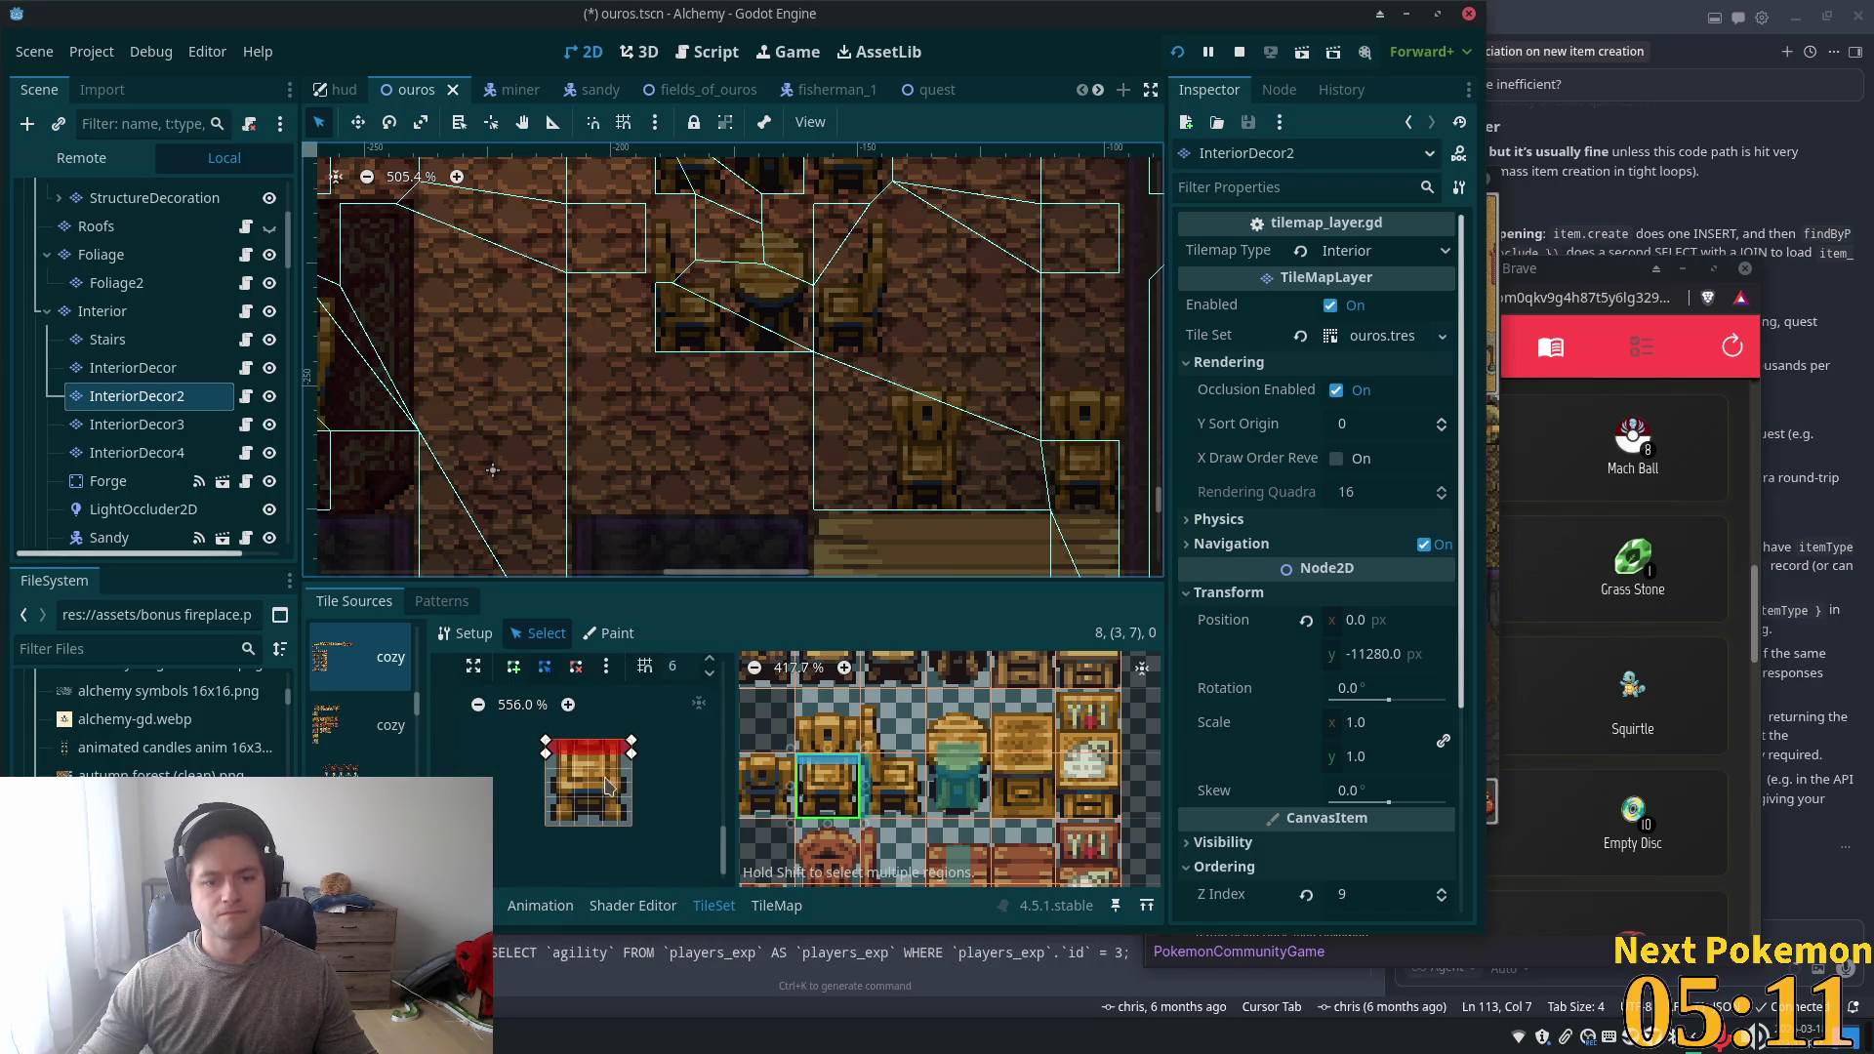
left_click(547, 759)
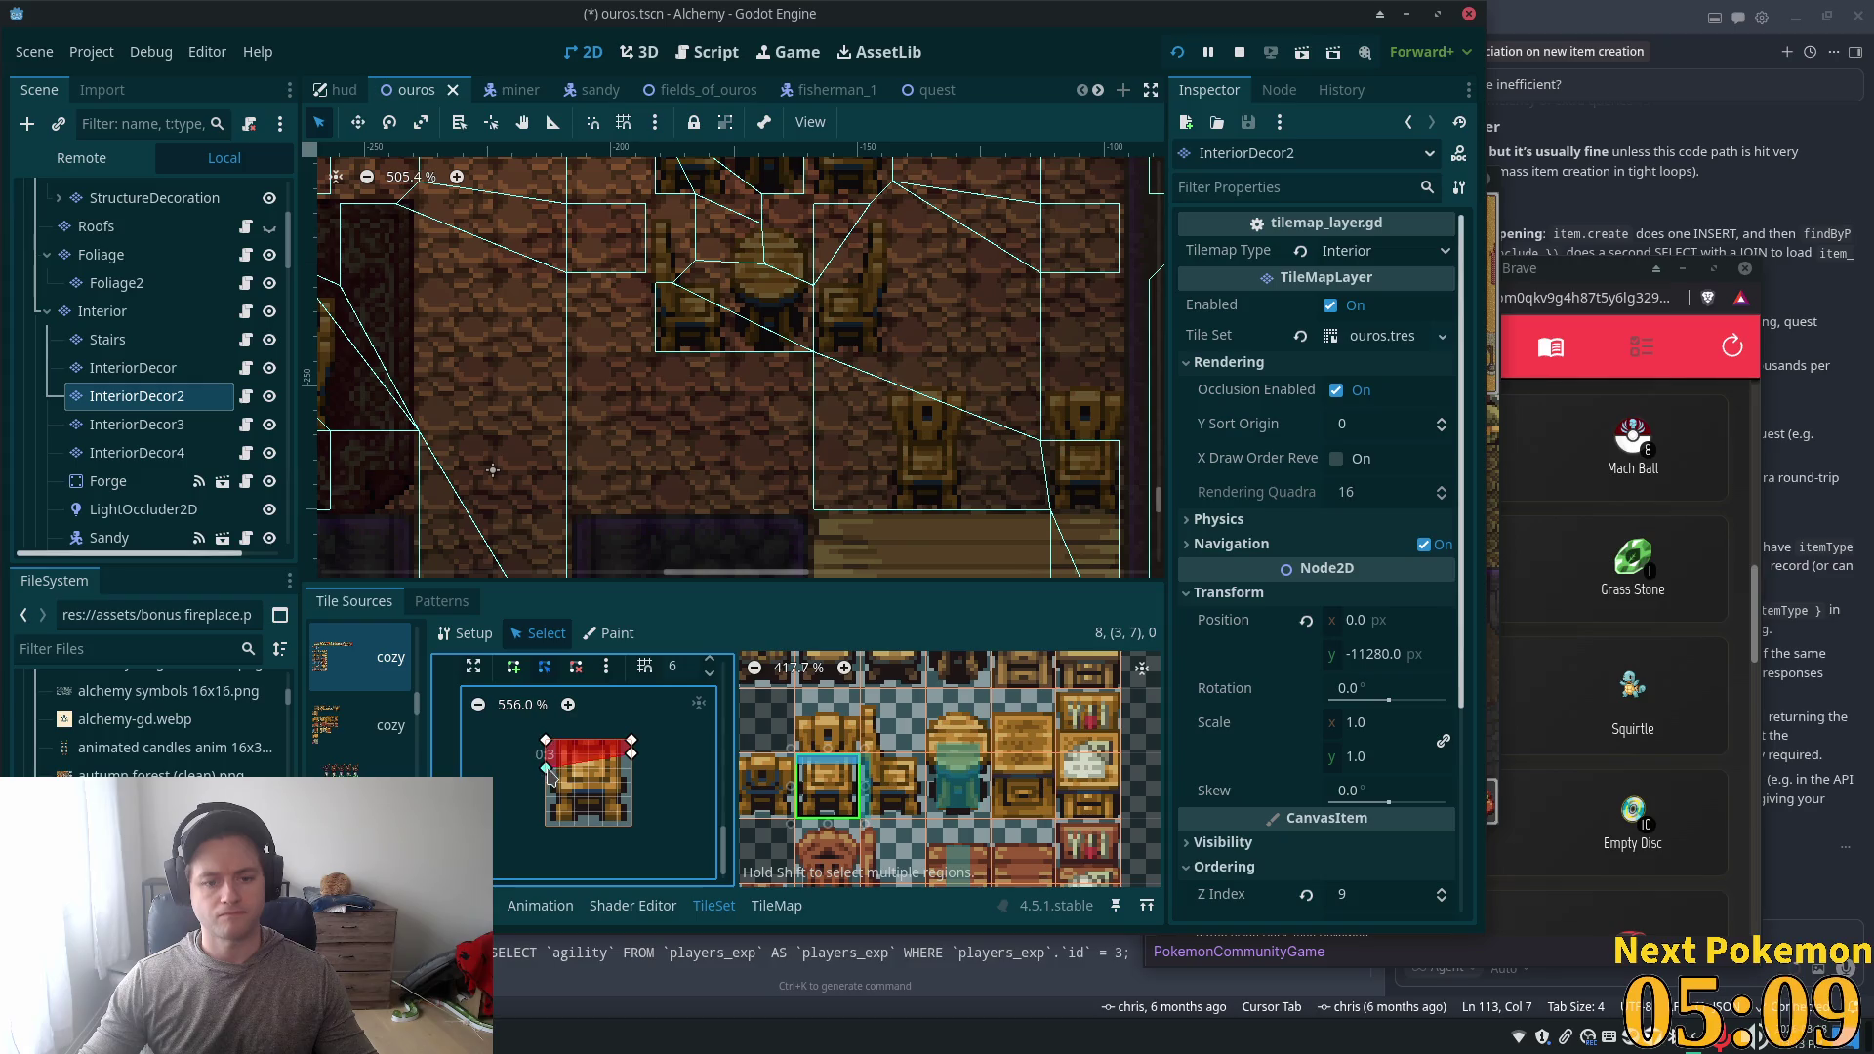
key("F5")
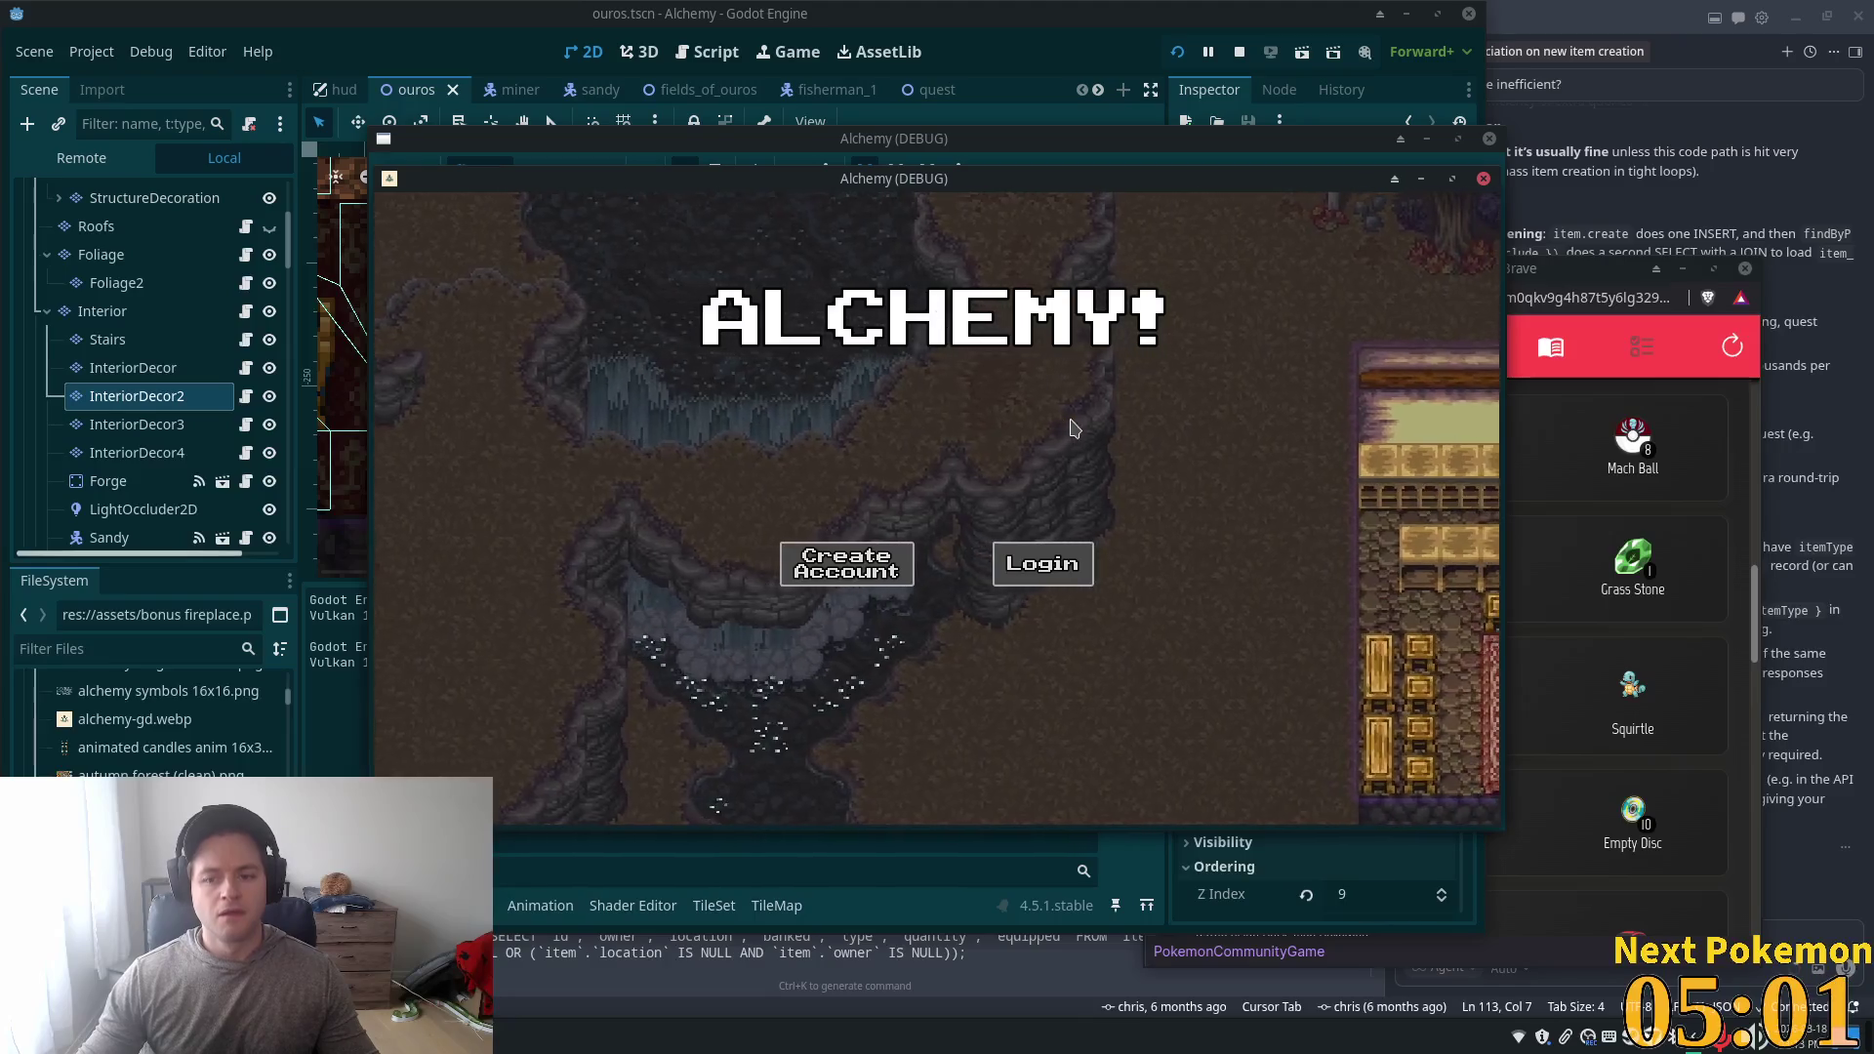
- Walk the player into the tavern, past the counter chairs and toward the tables
key("Up")
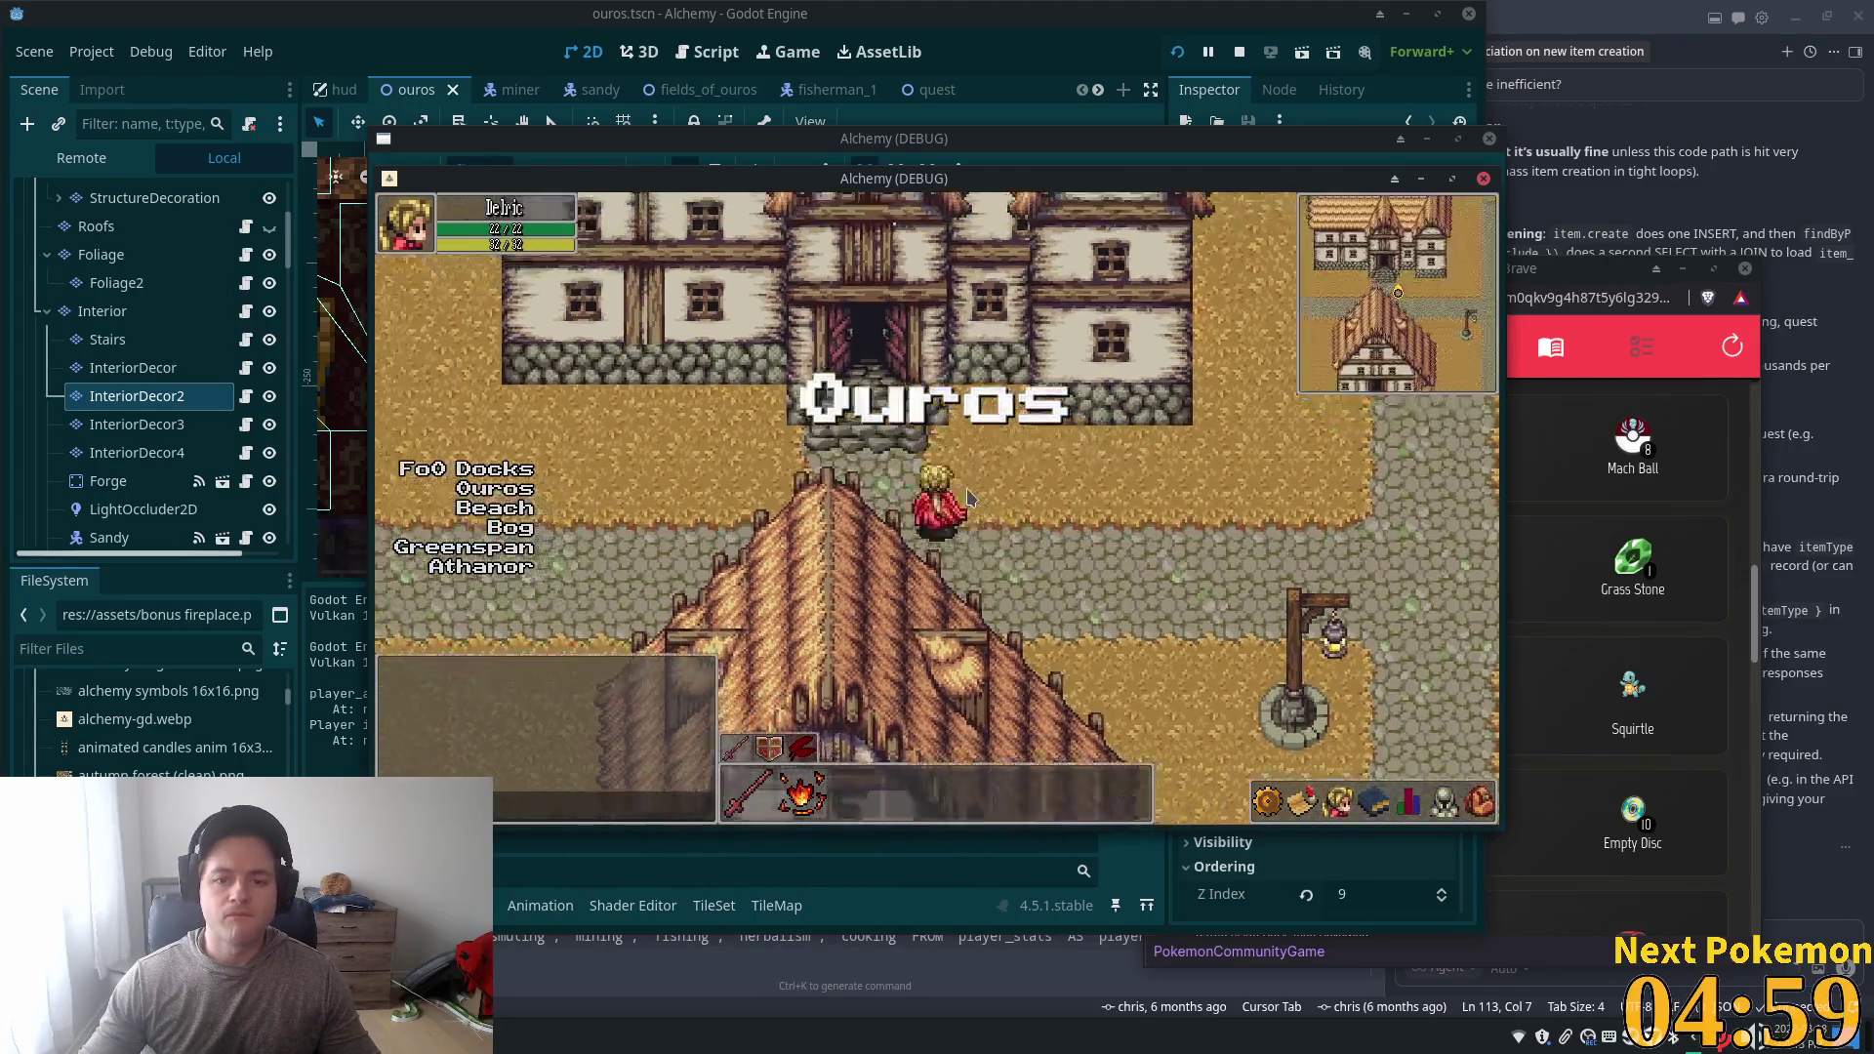
key("Right")
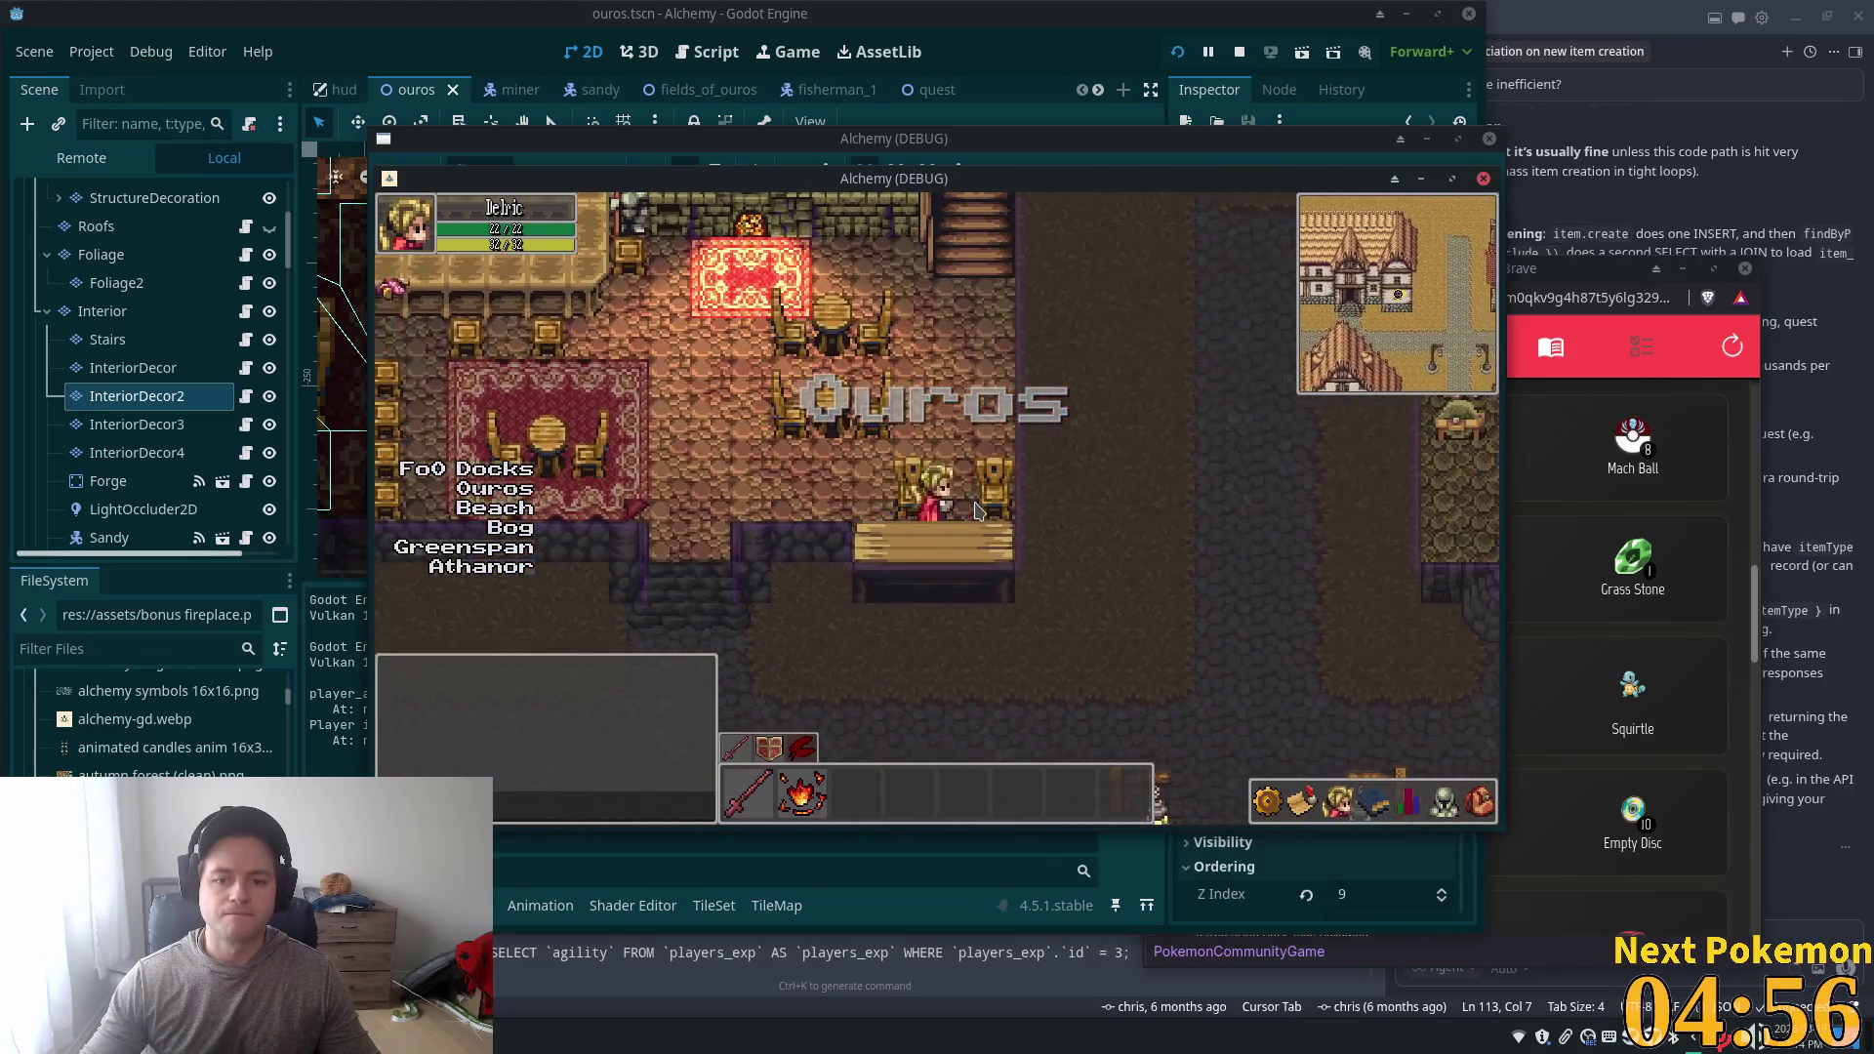
key("Left")
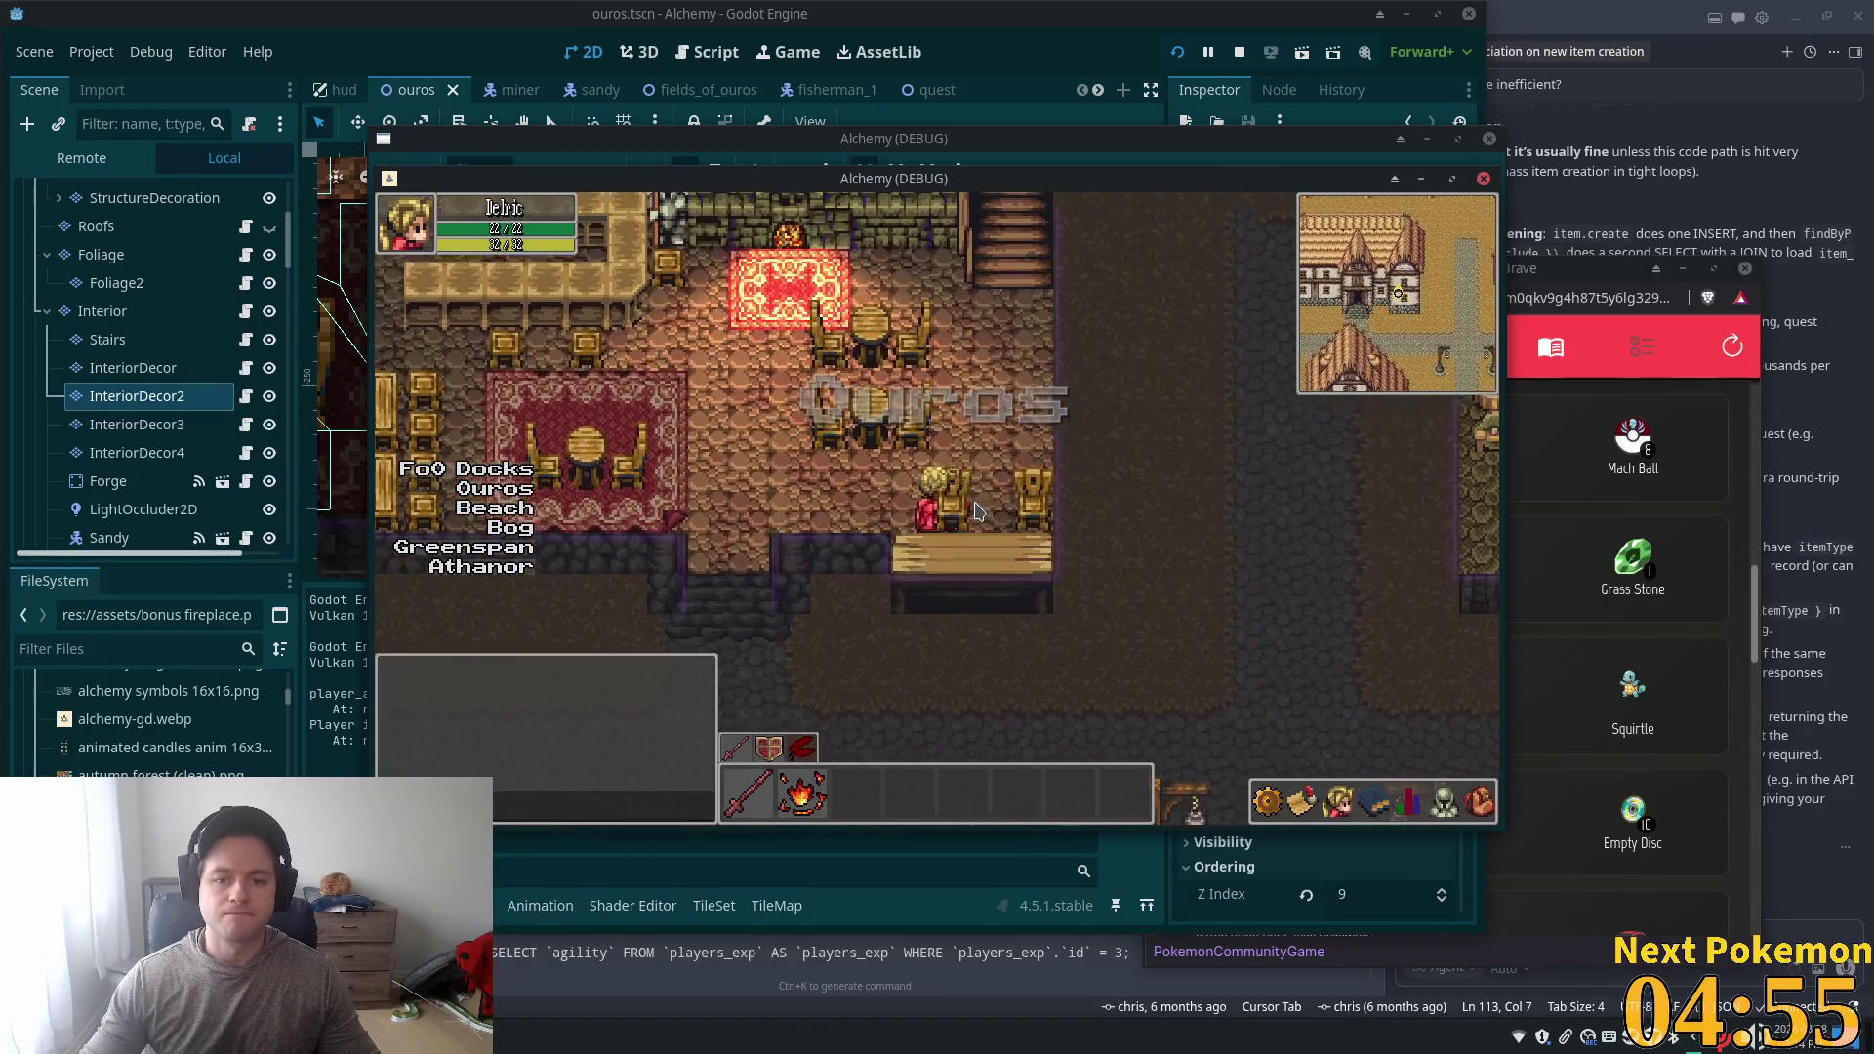
key("Right")
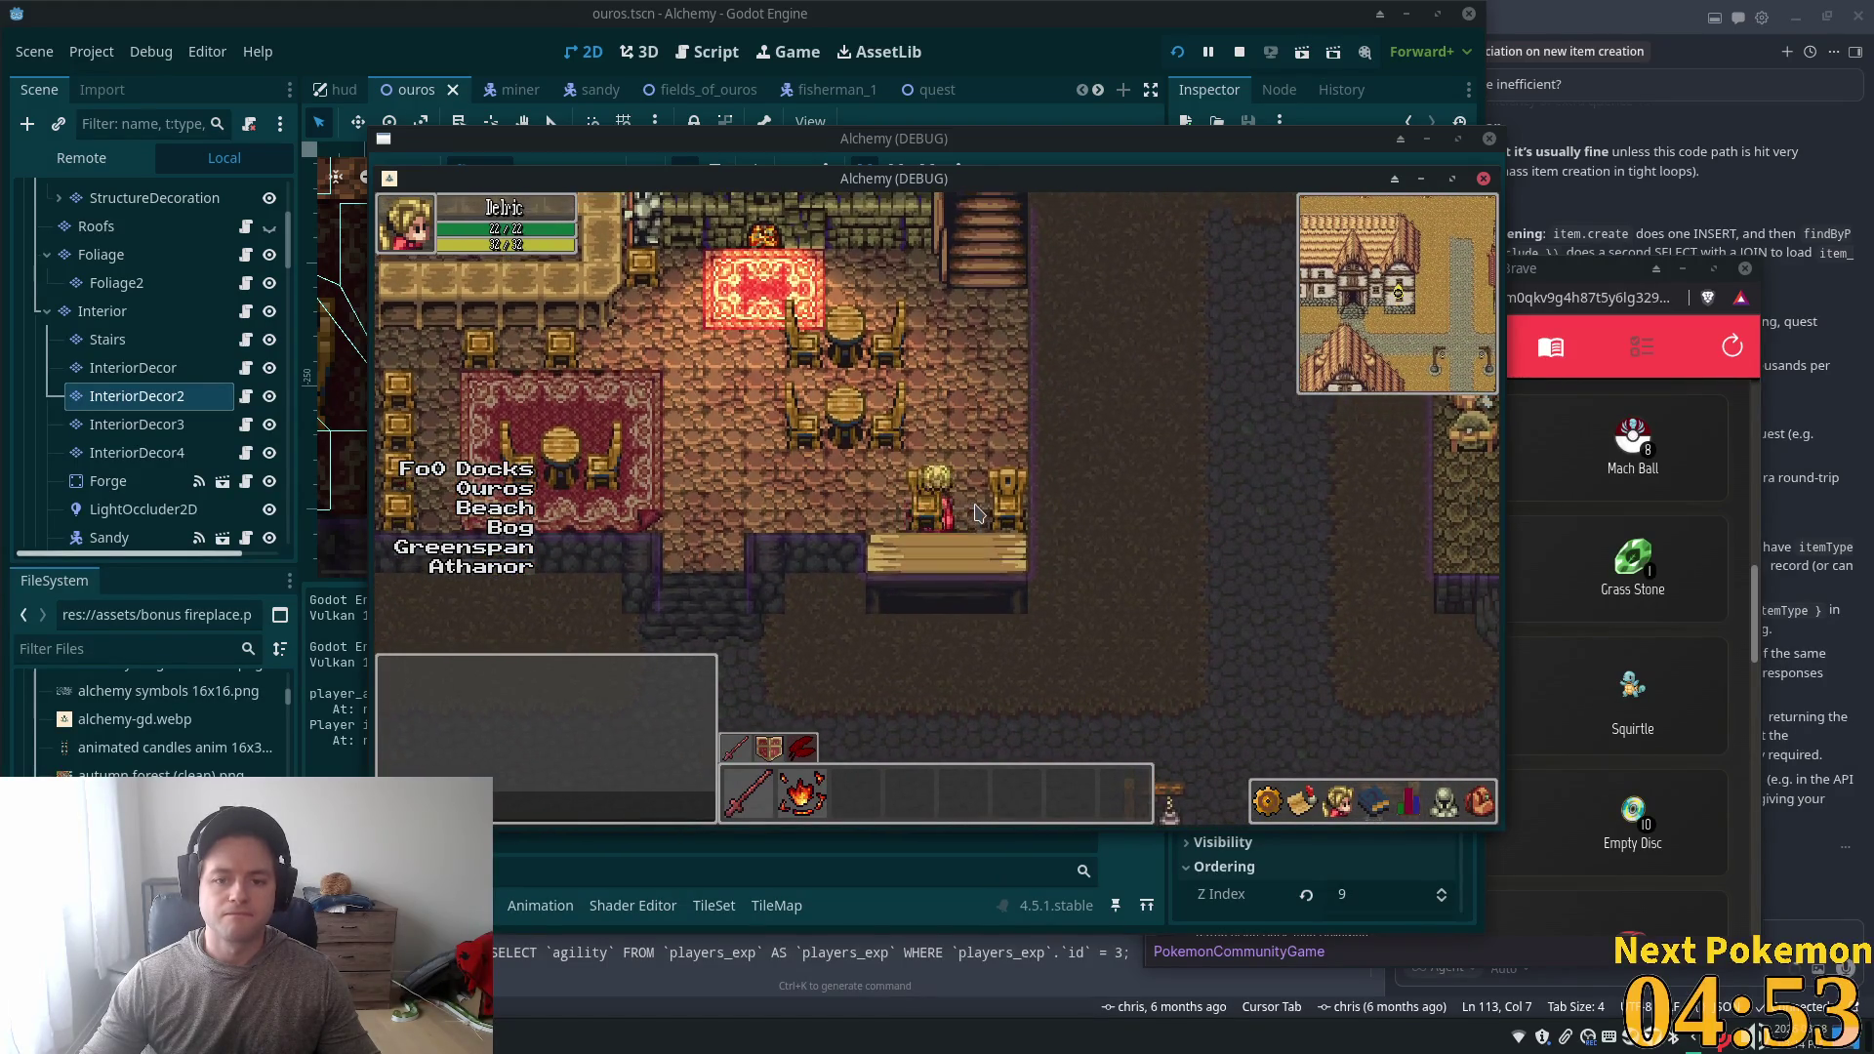
key("Right")
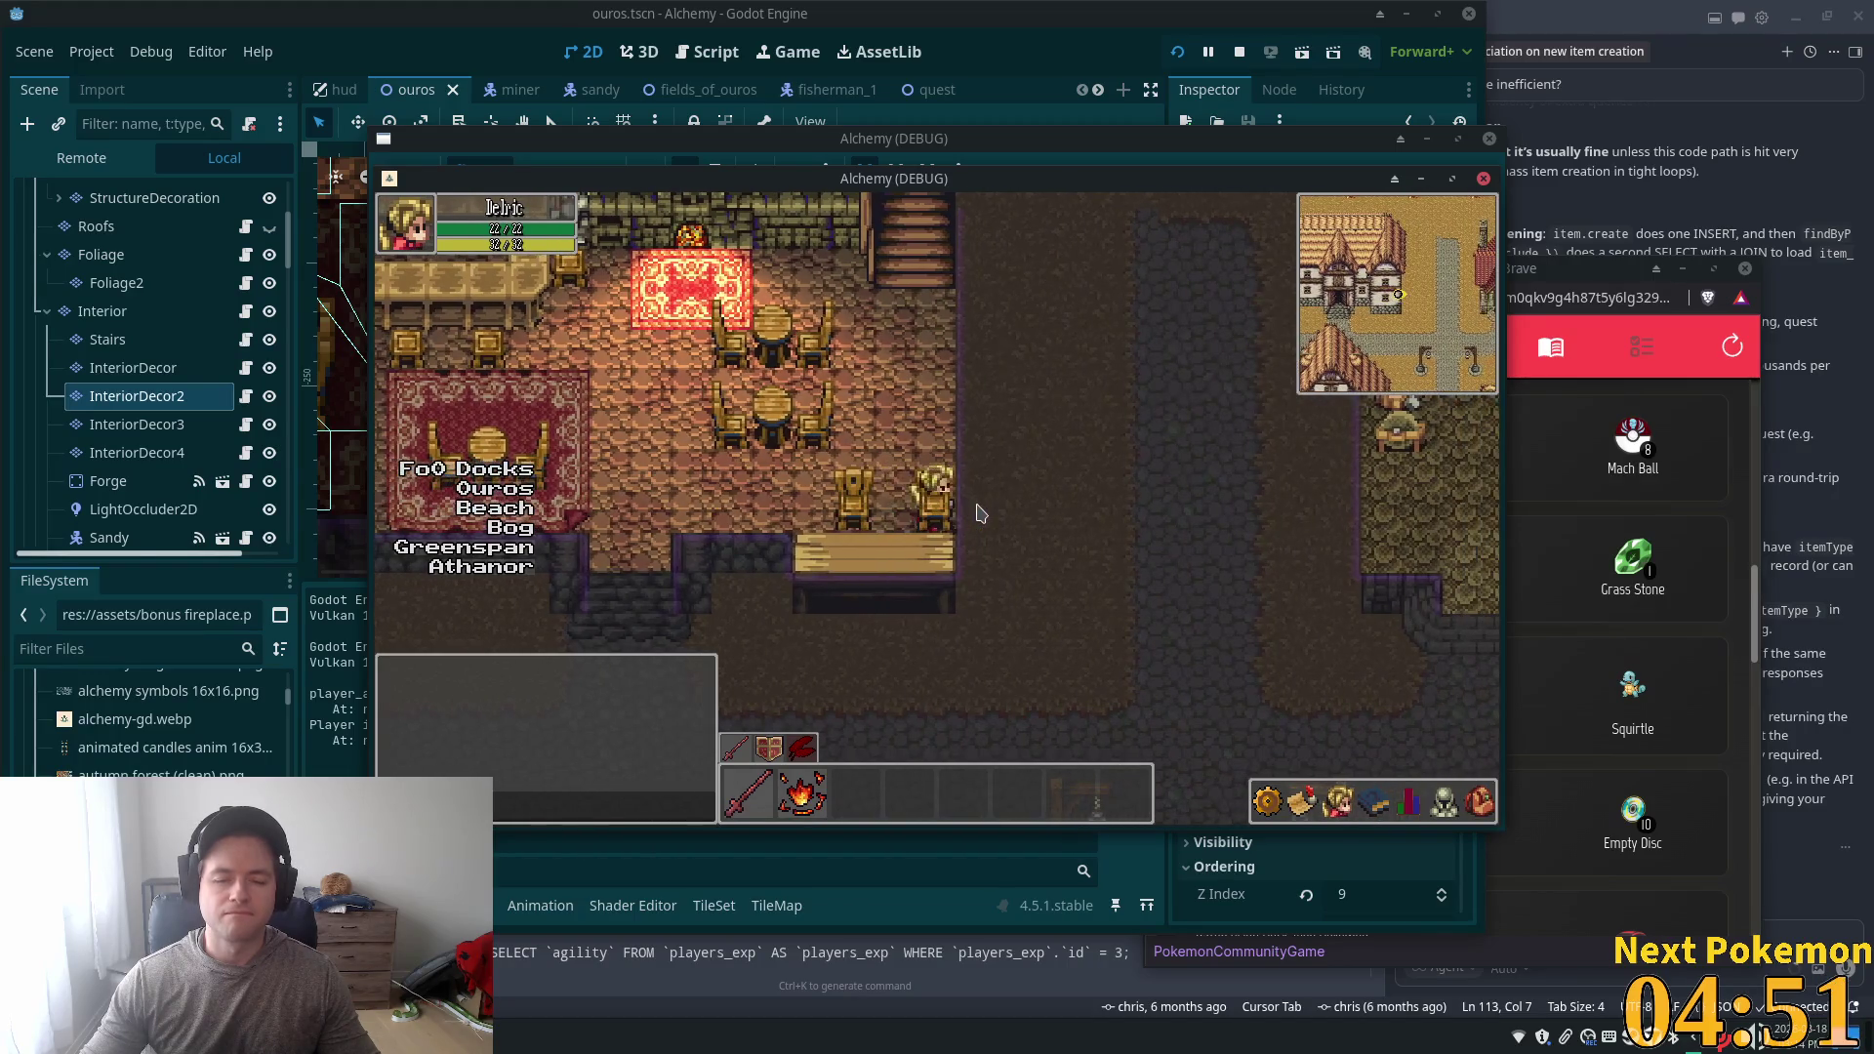
key("Down")
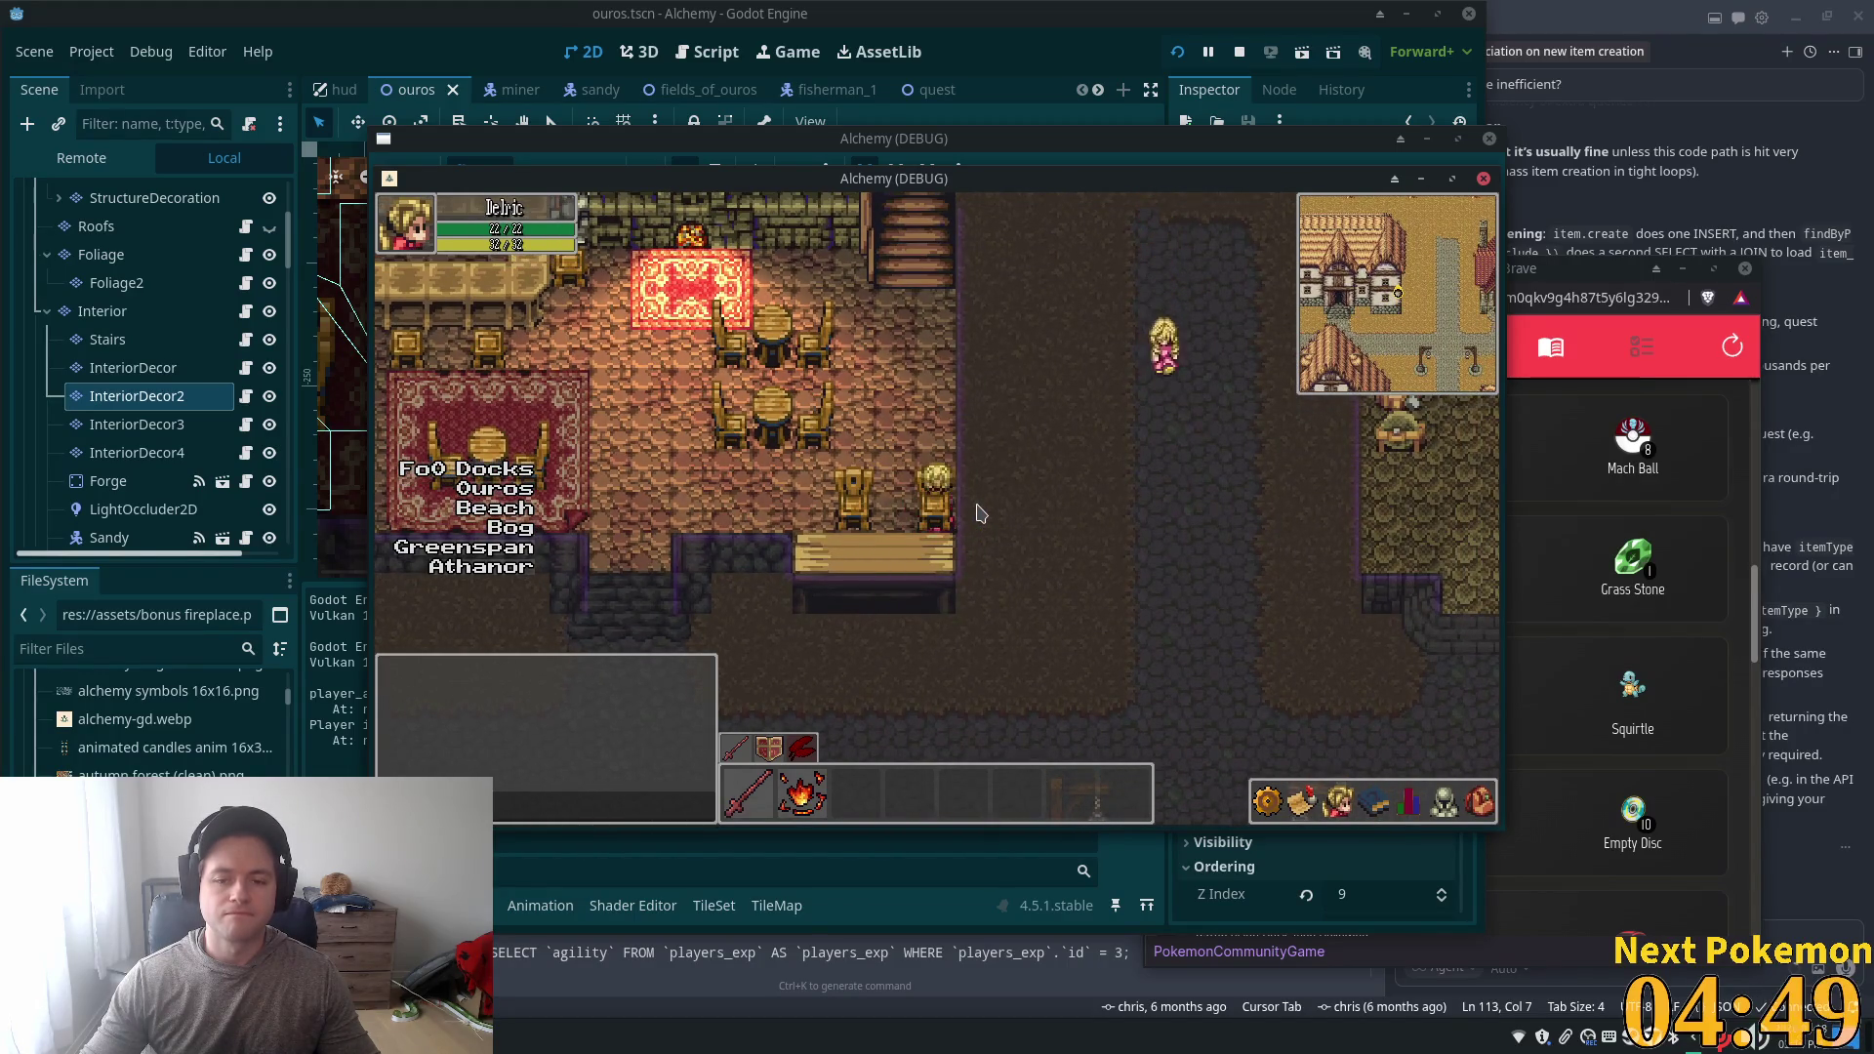
key("Left")
key("Left")
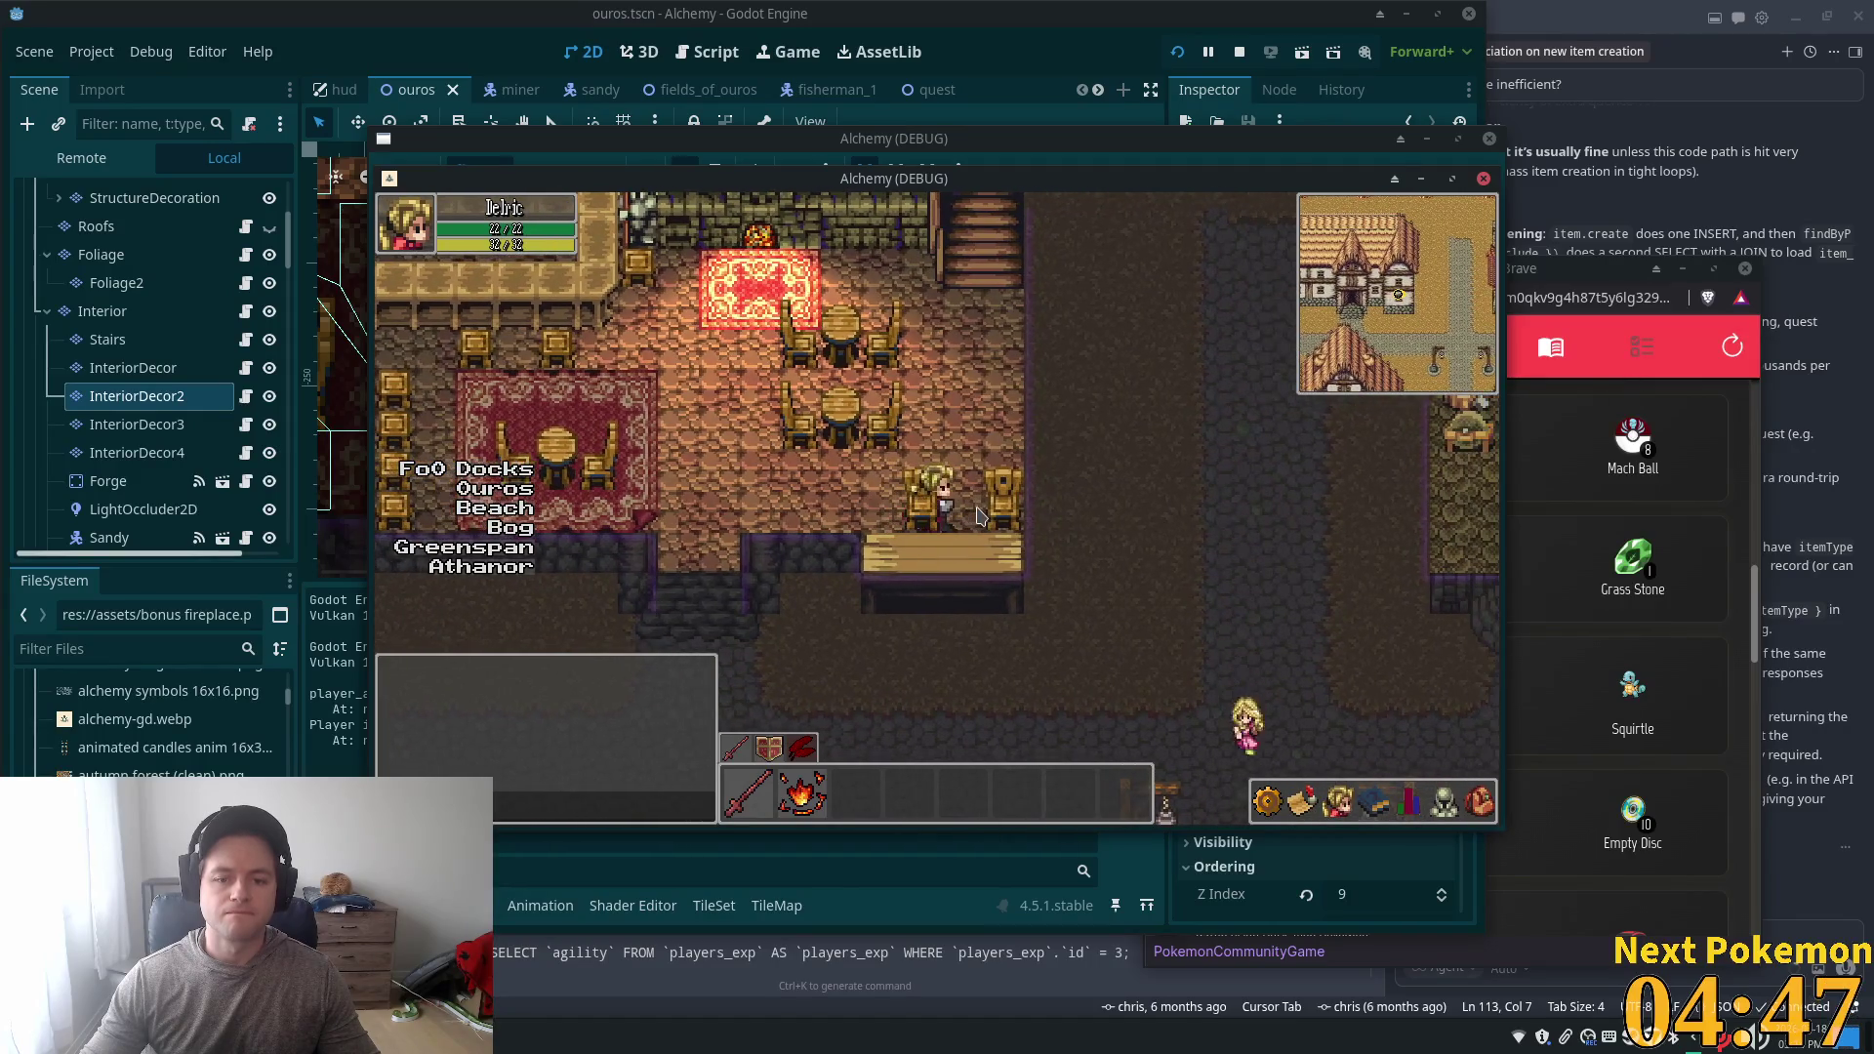
key("Up")
key("Down")
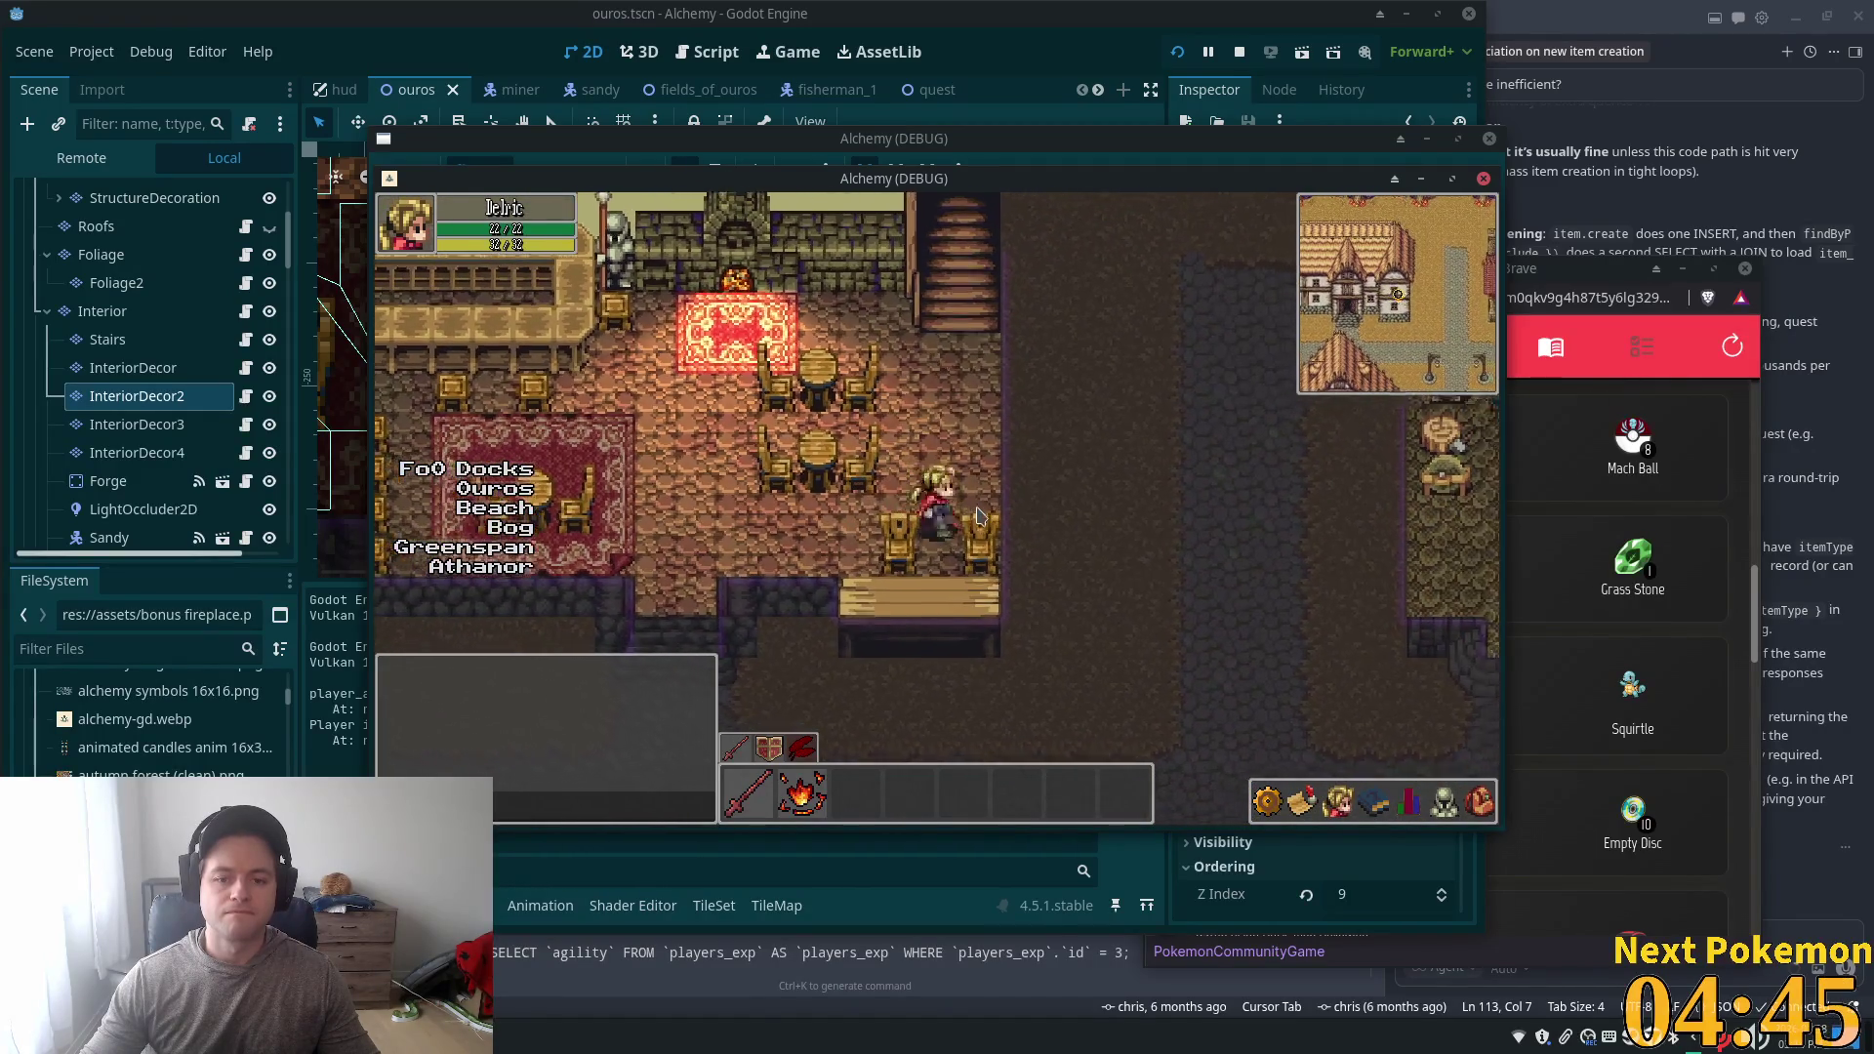
key("Down")
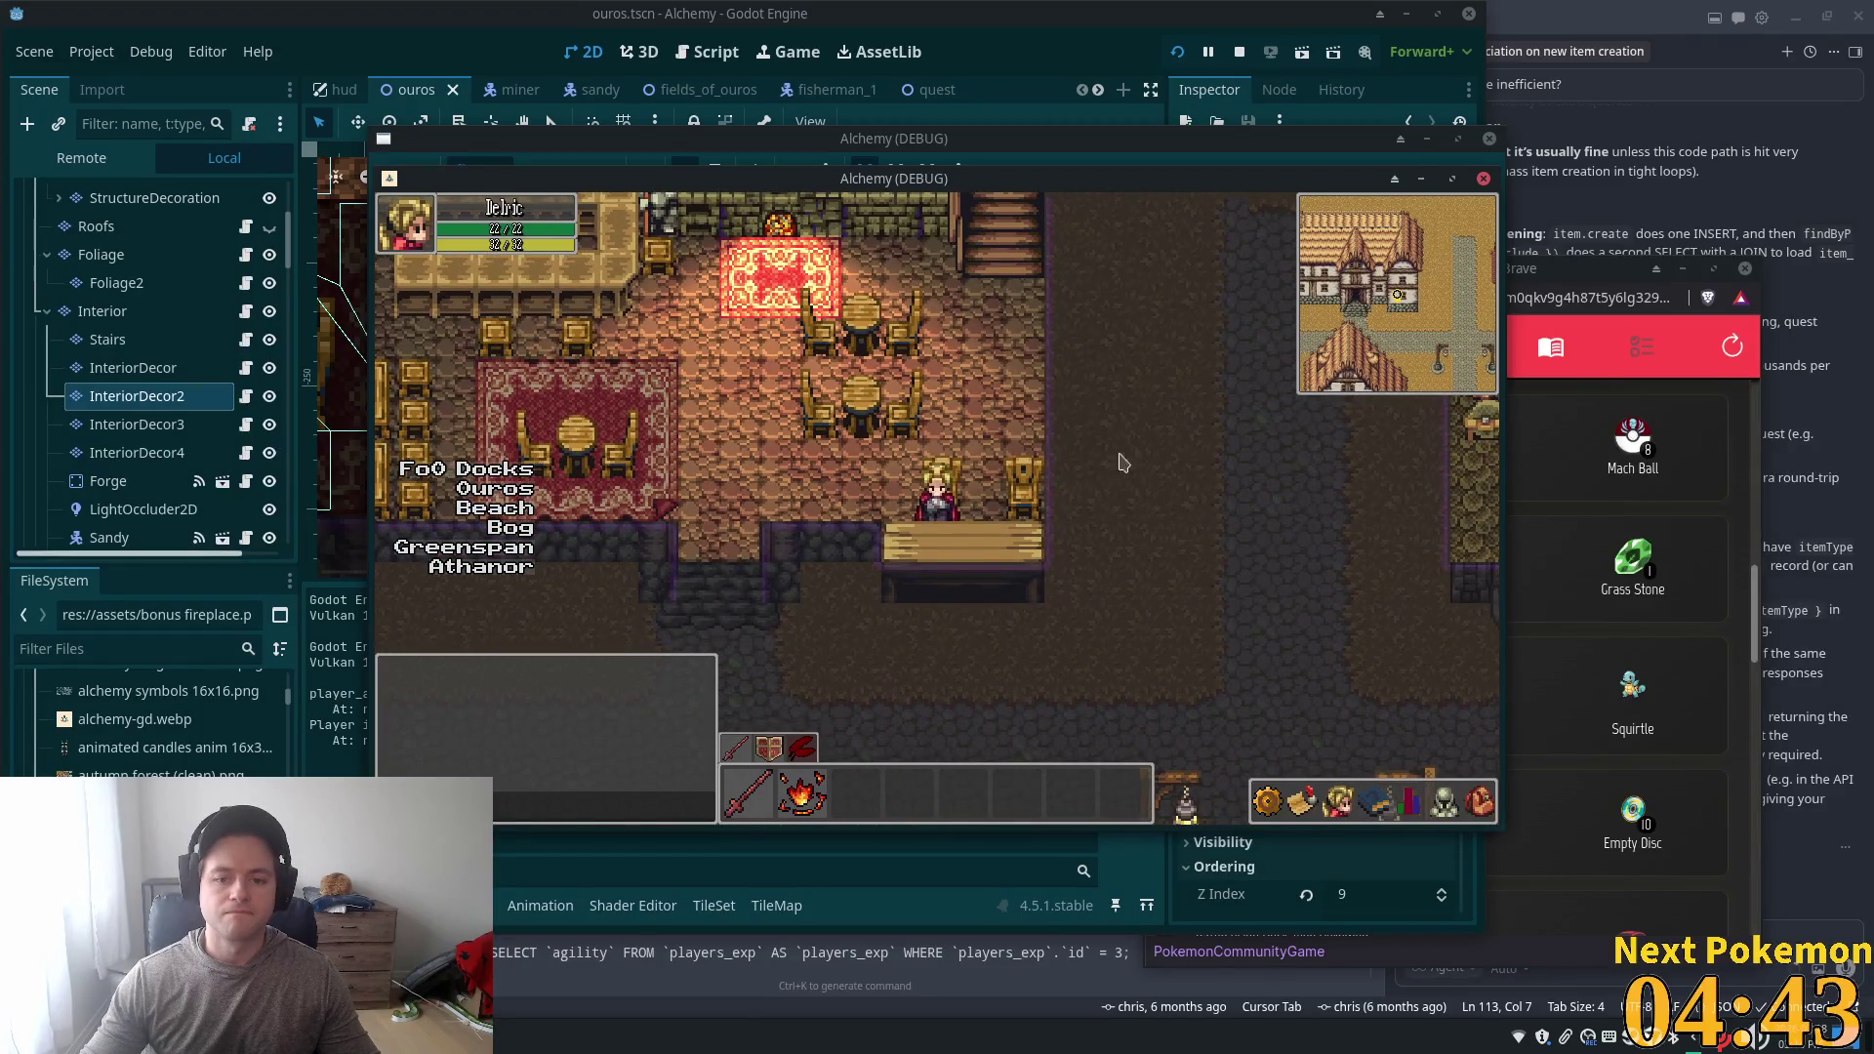
- Return to Godot, select InteriorDecor2 and reopen the tile set editor
key("alt+Tab")
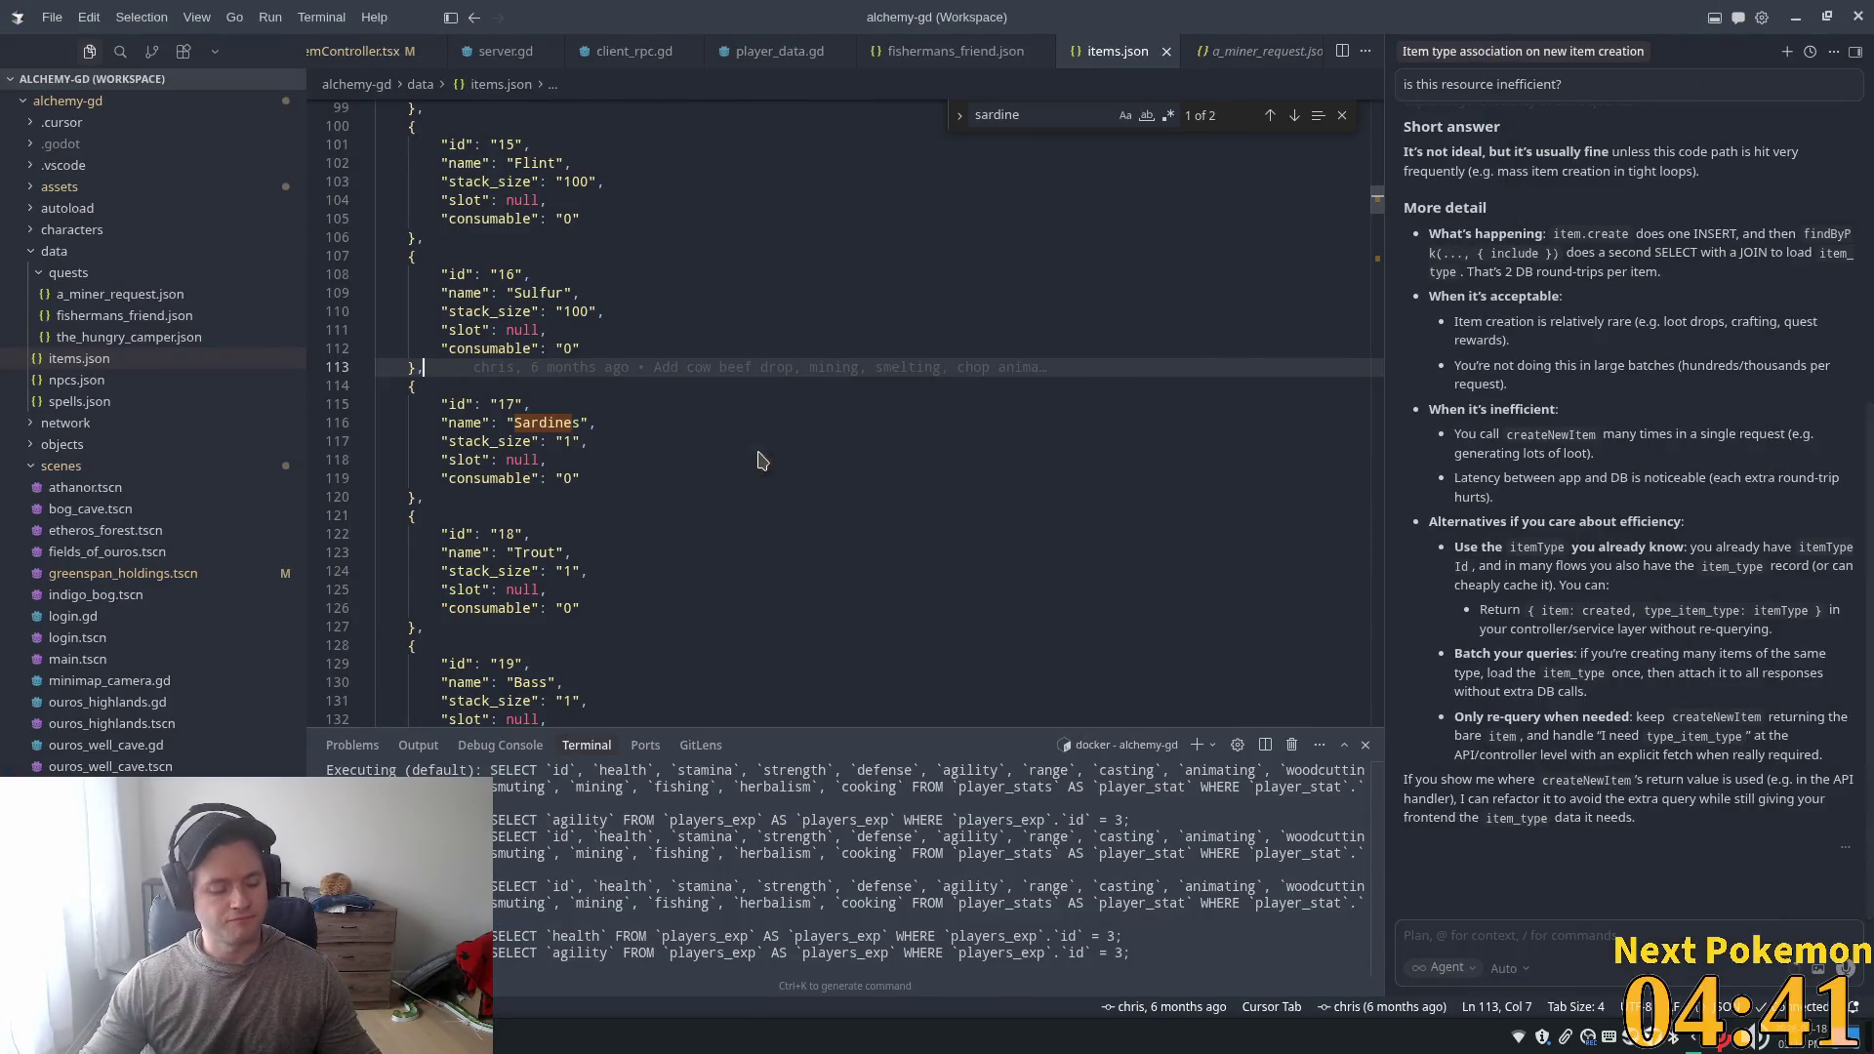
key("alt+Tab")
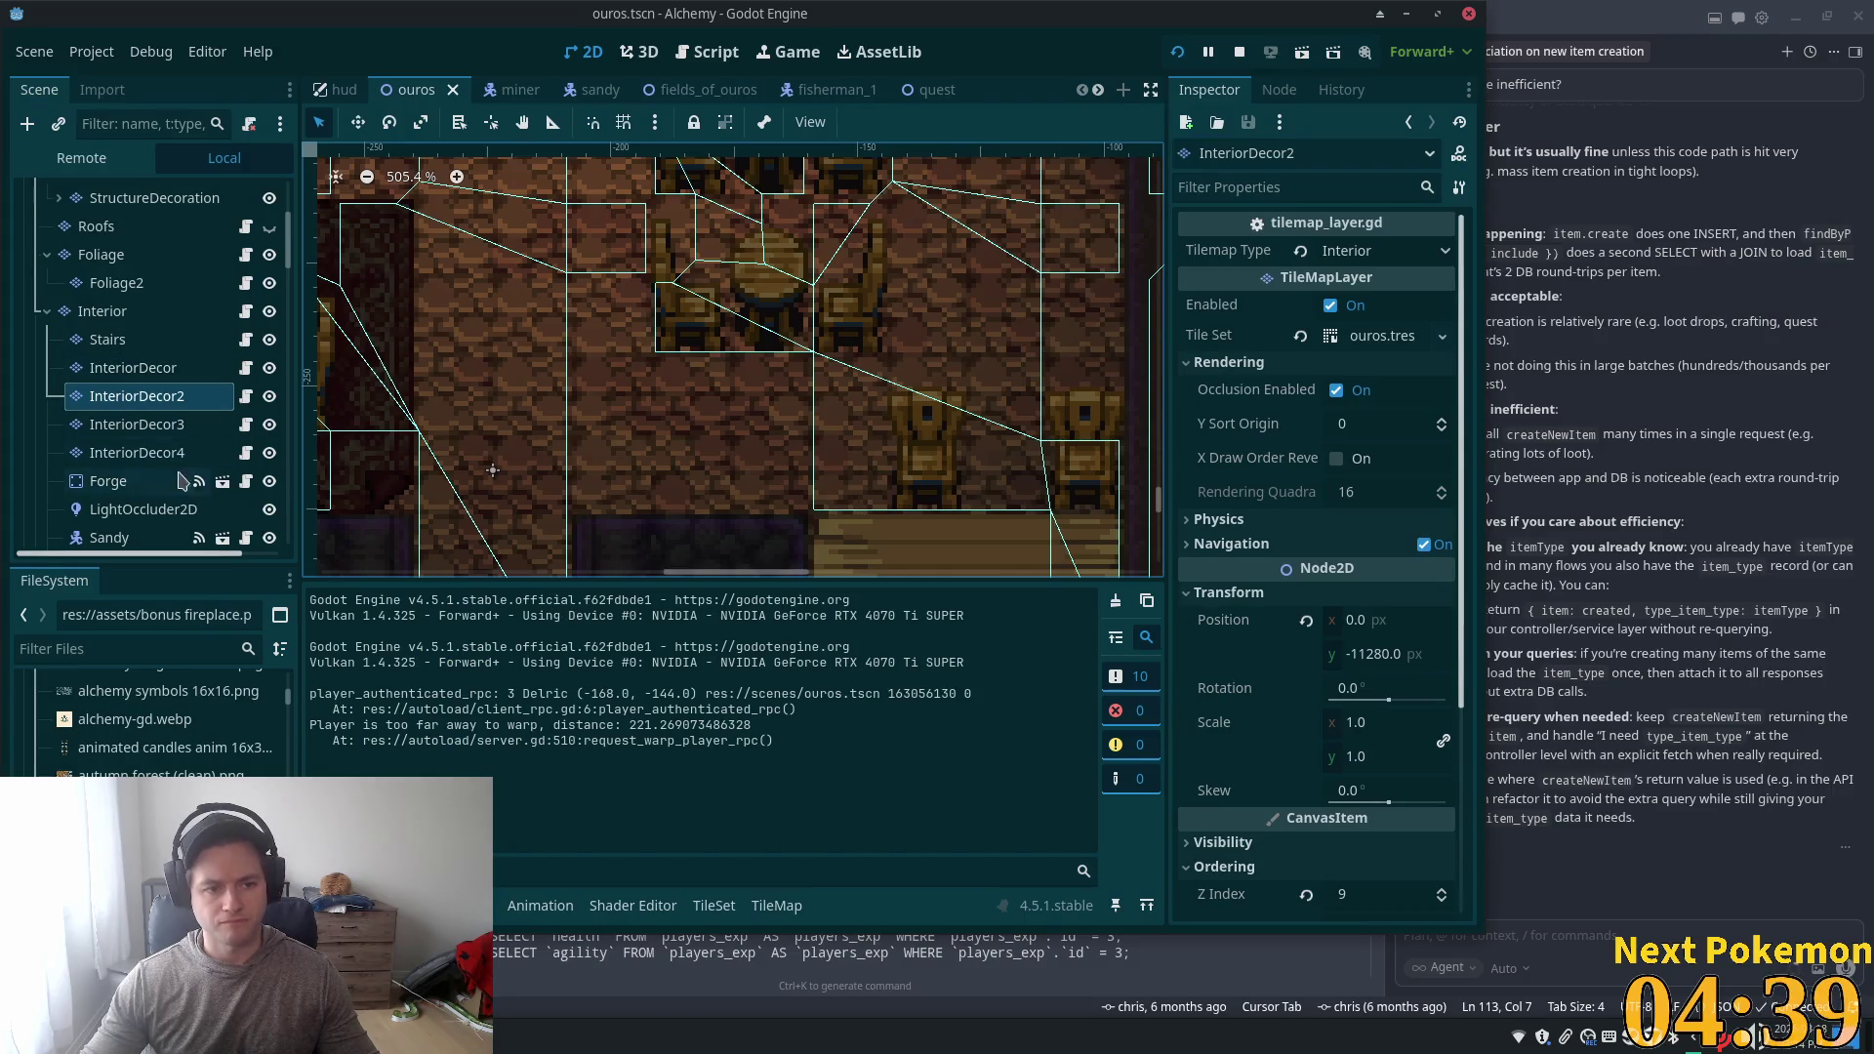
left_click(143, 400)
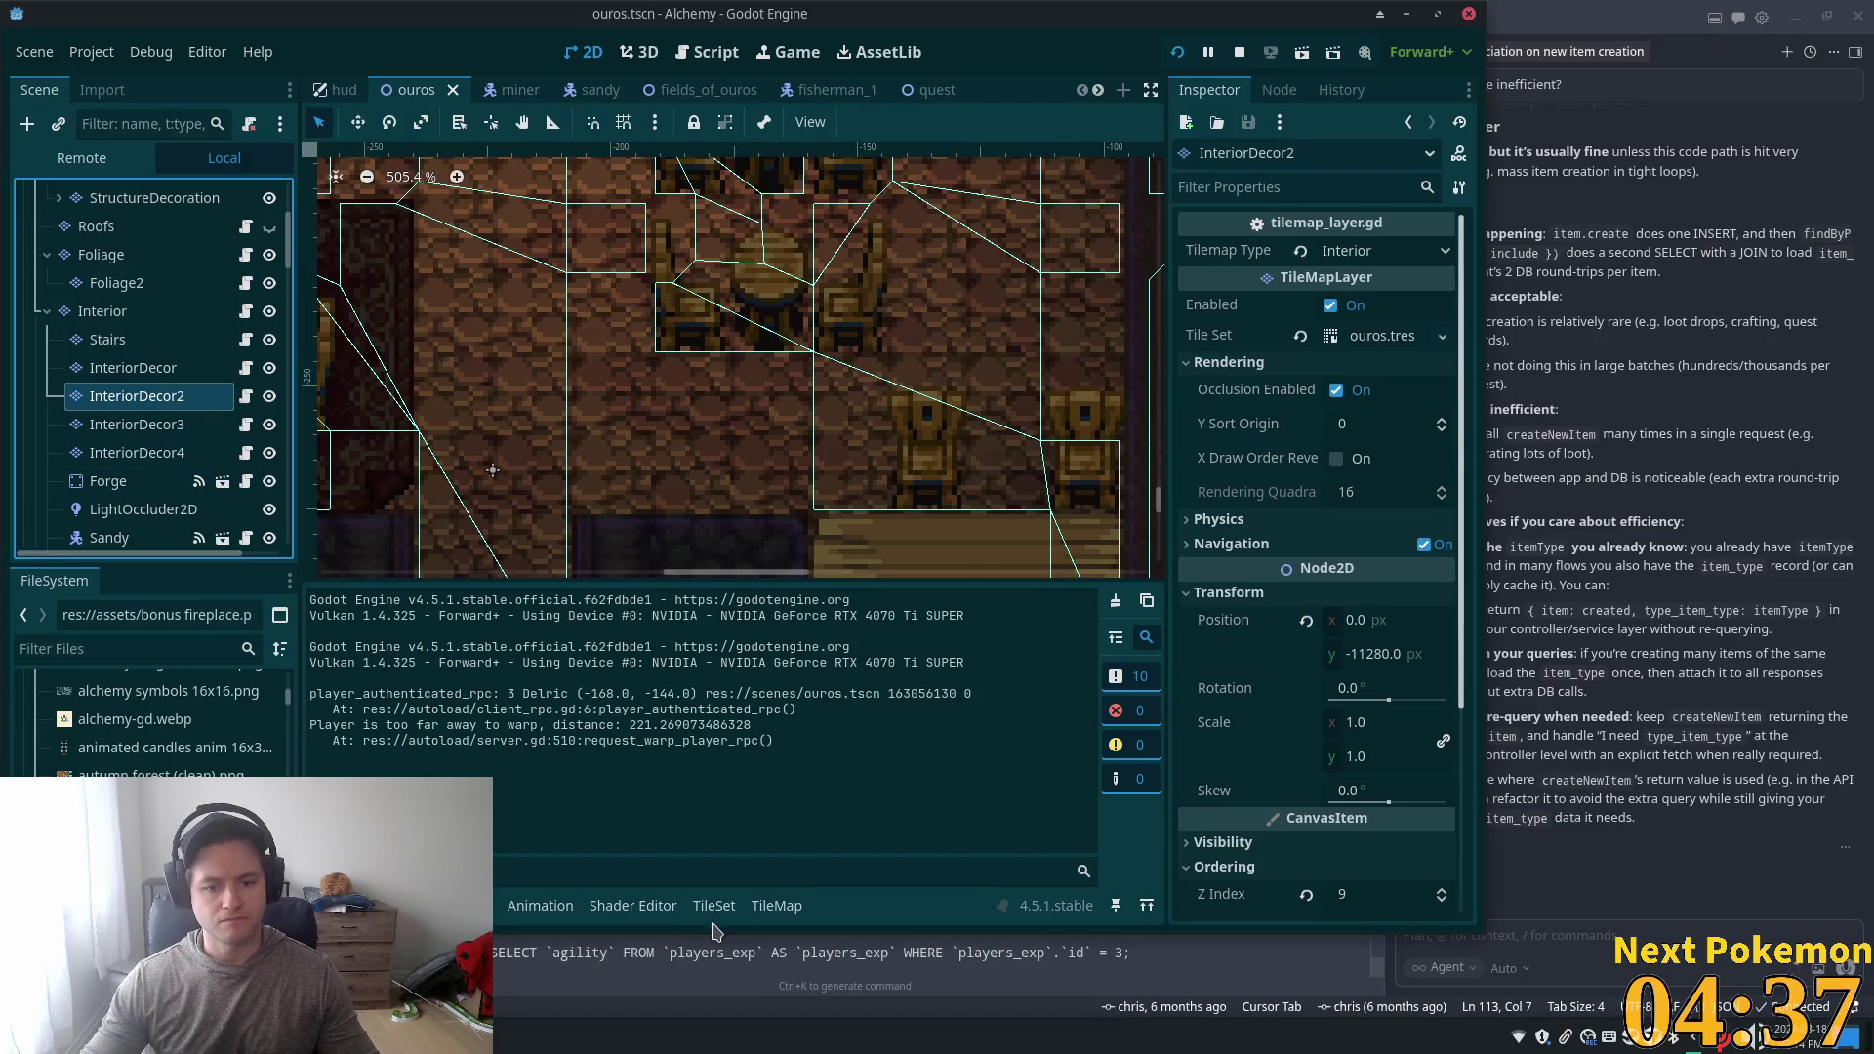
left_click(714, 909)
scroll(912, 790, "down", 2)
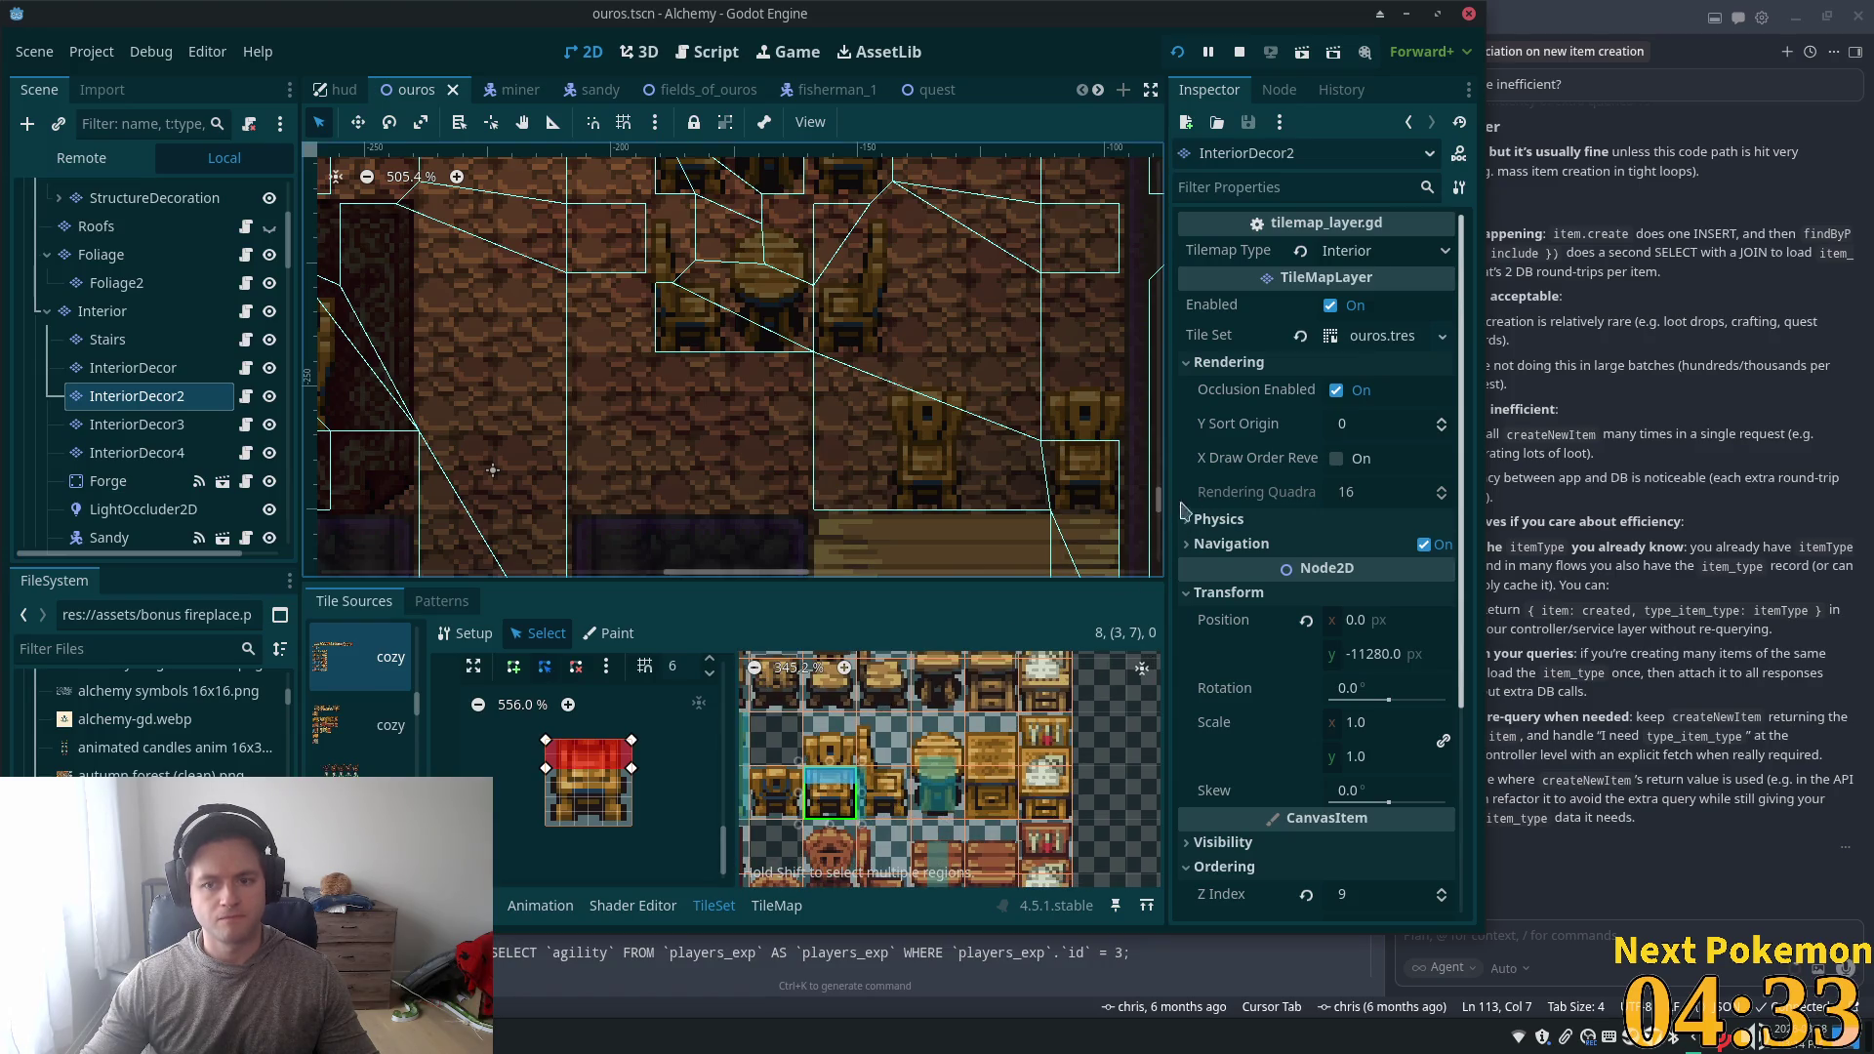
- Set the chair tile's Y Sort Origin to -20, save the scene, and launch the game
left_click_drag(720, 841, 735, 777)
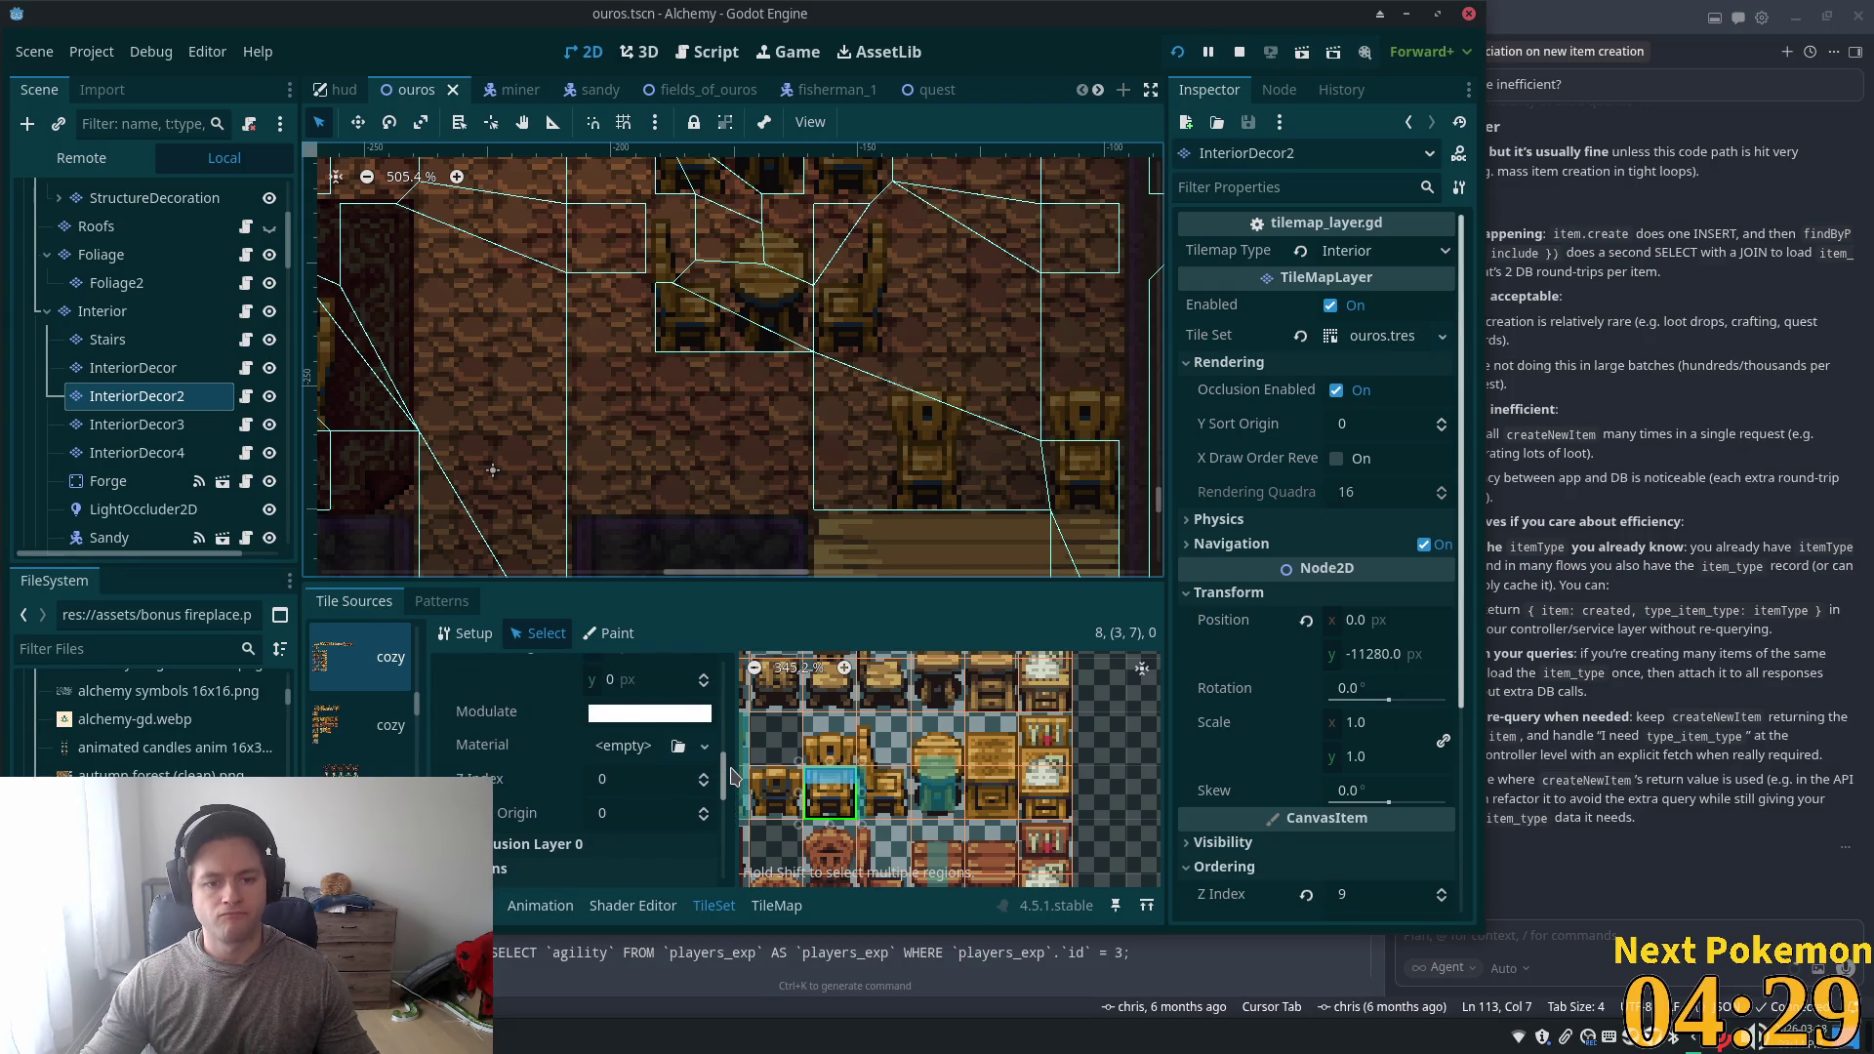
left_click(683, 811)
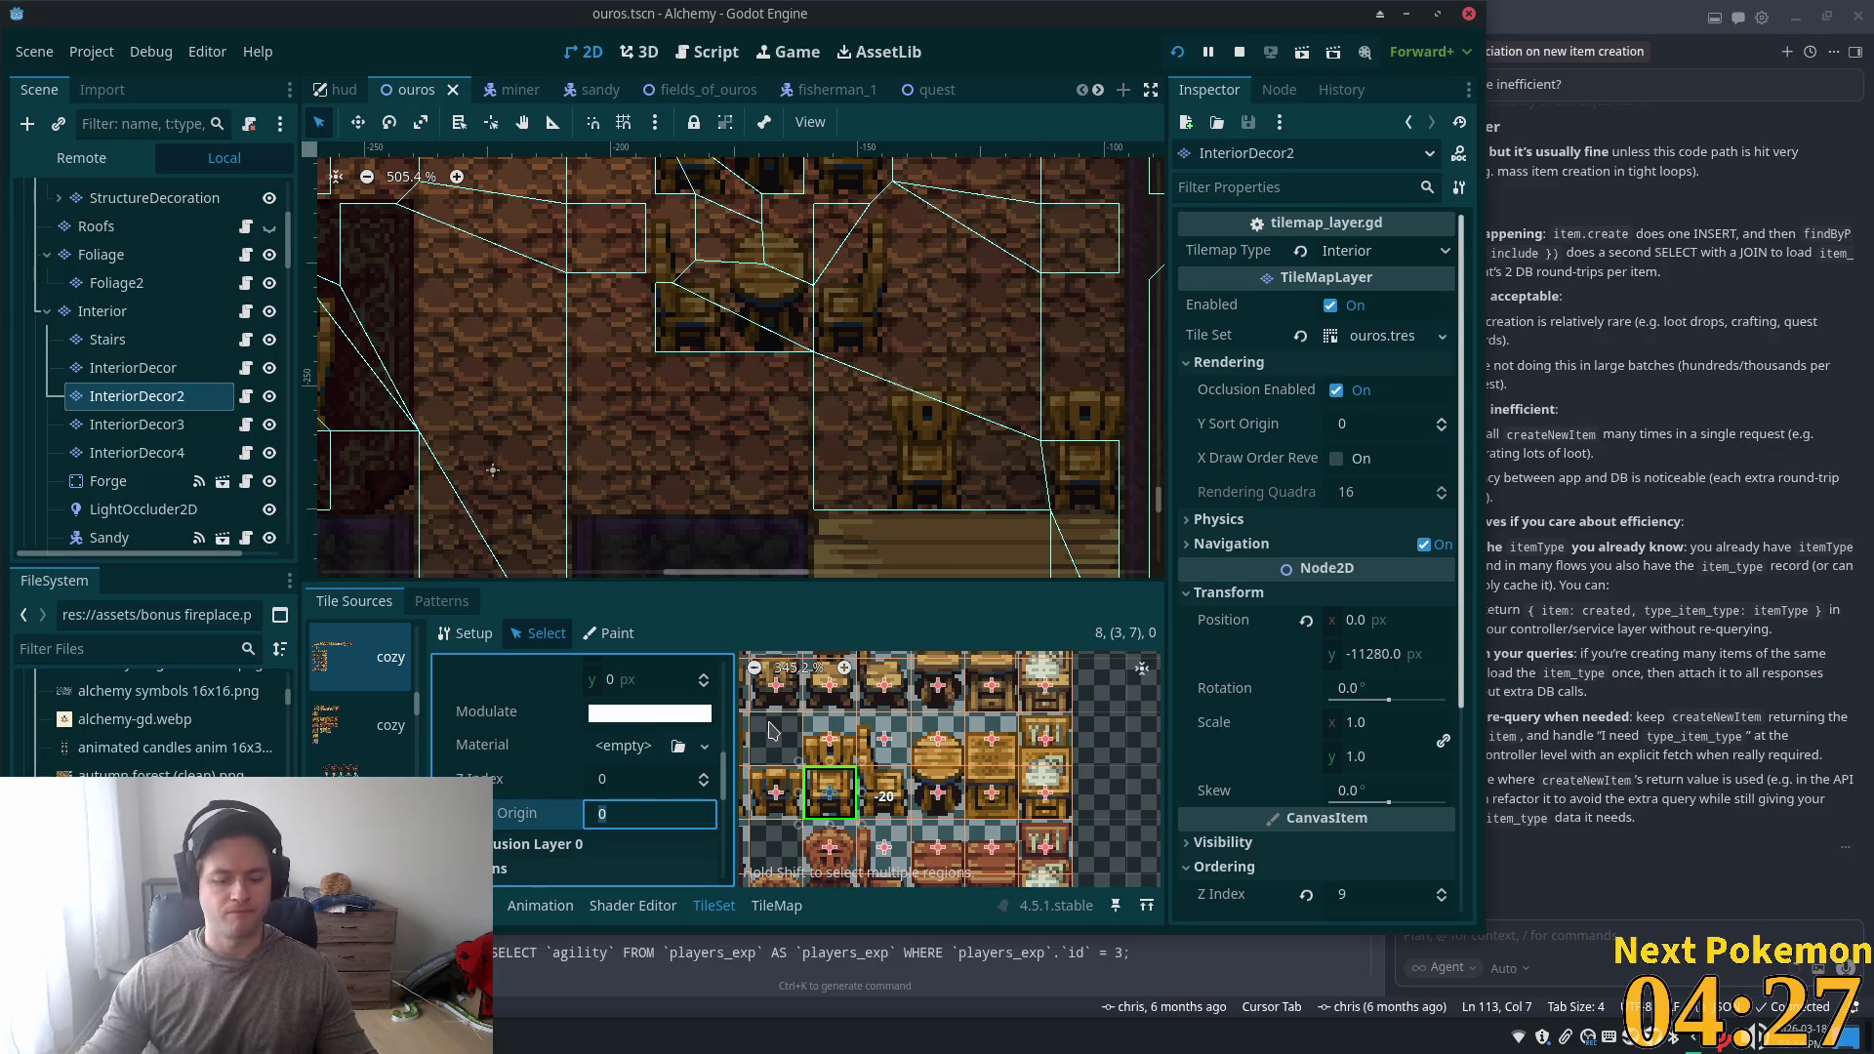
type("-20")
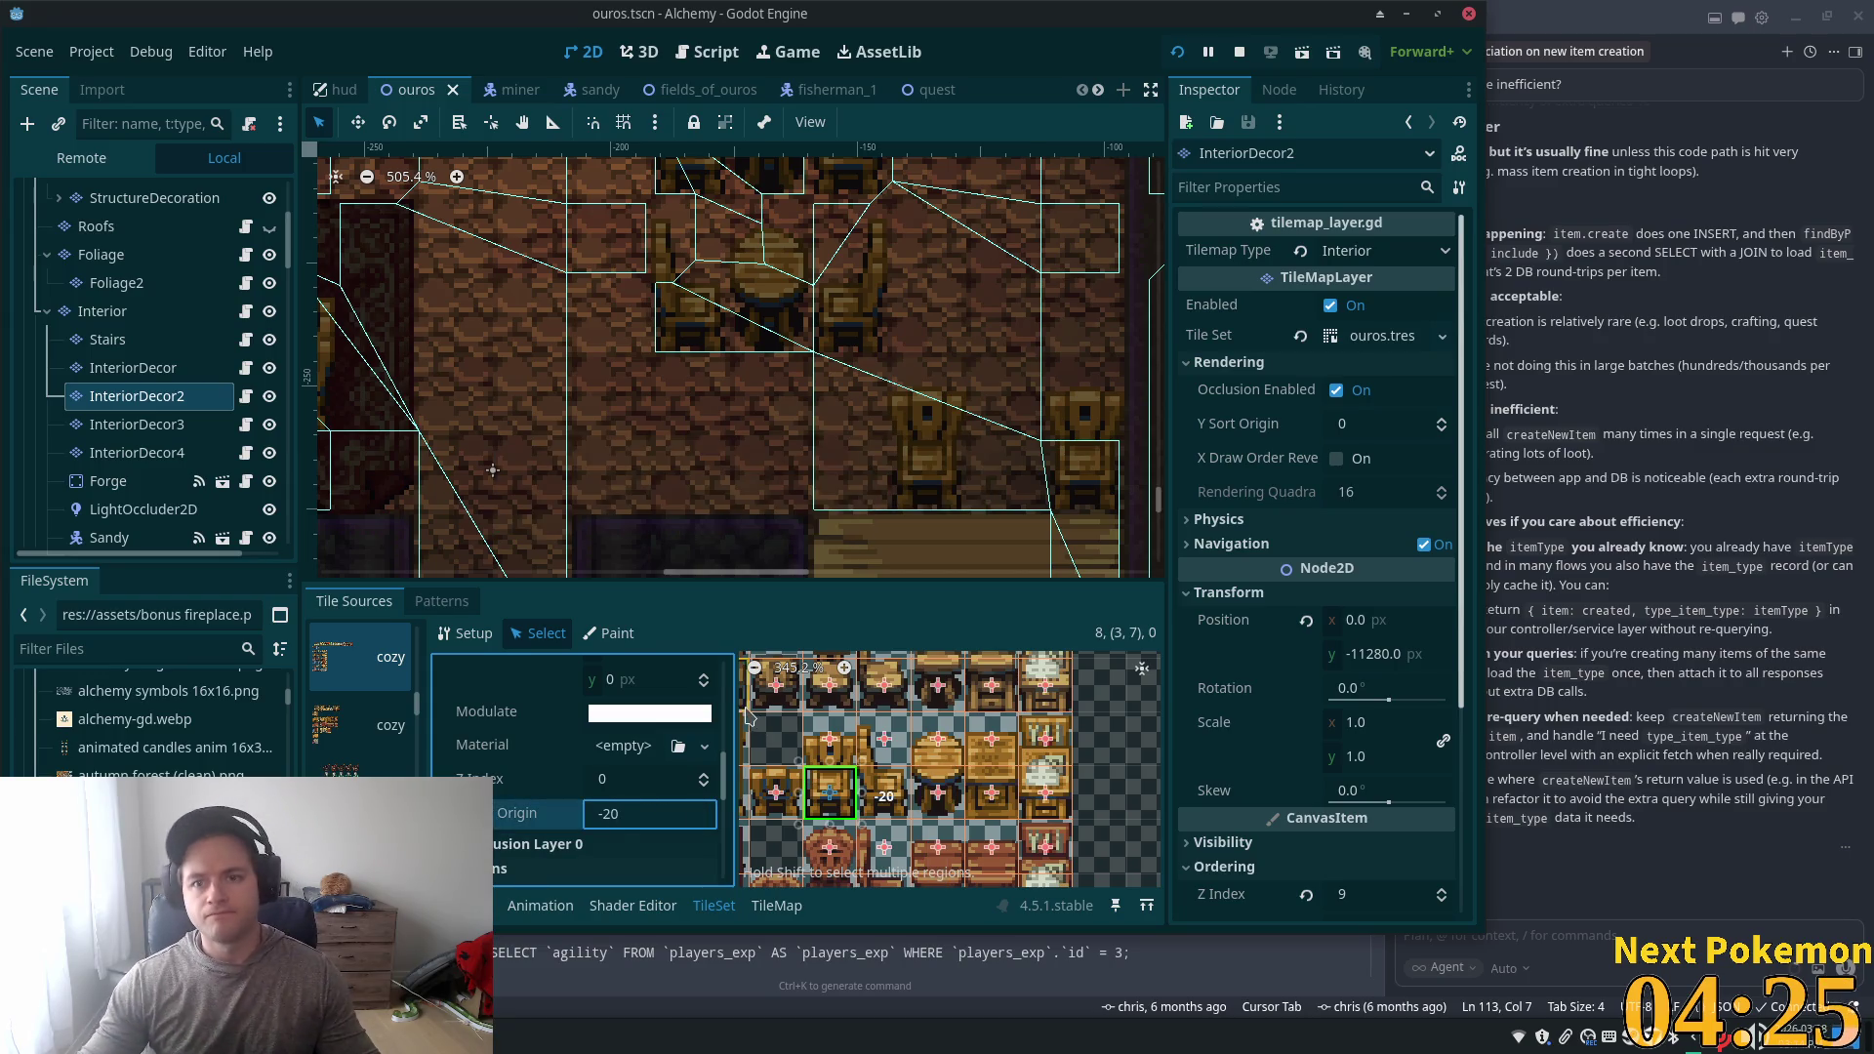
key("Tab")
key("ctrl+s")
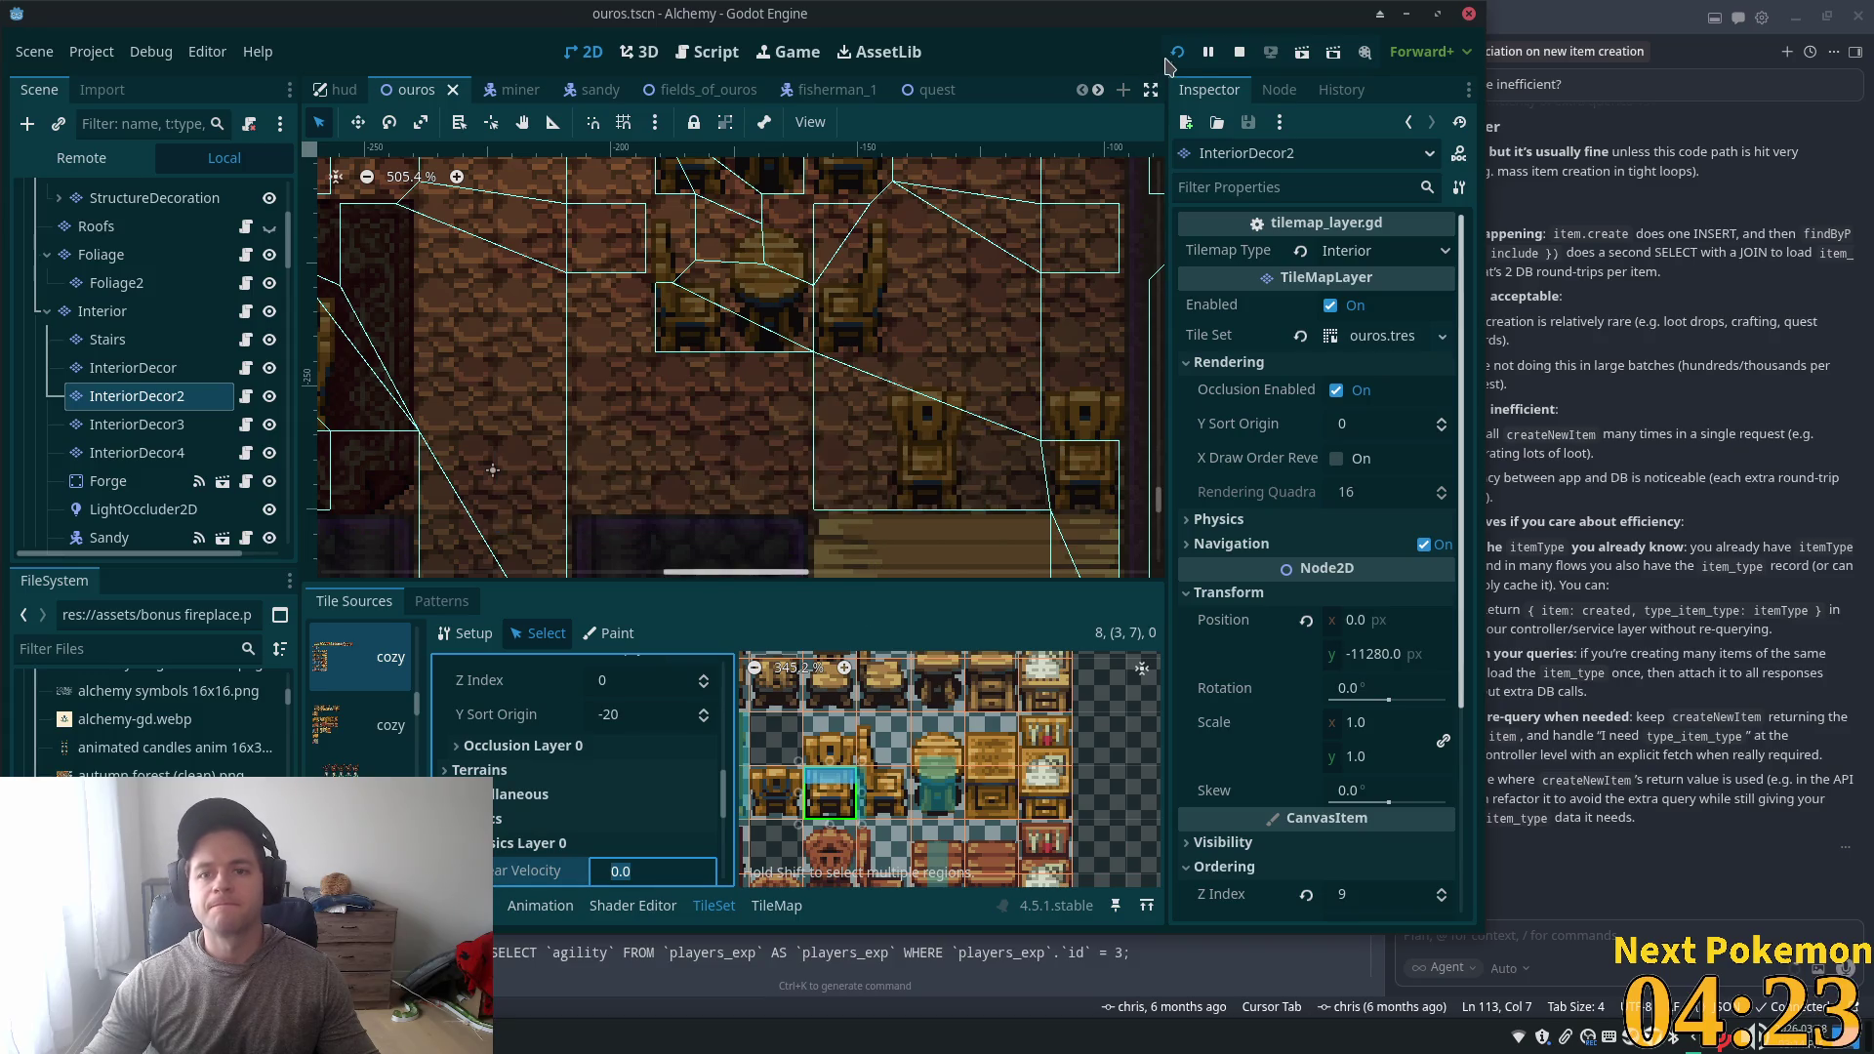
left_click(1177, 54)
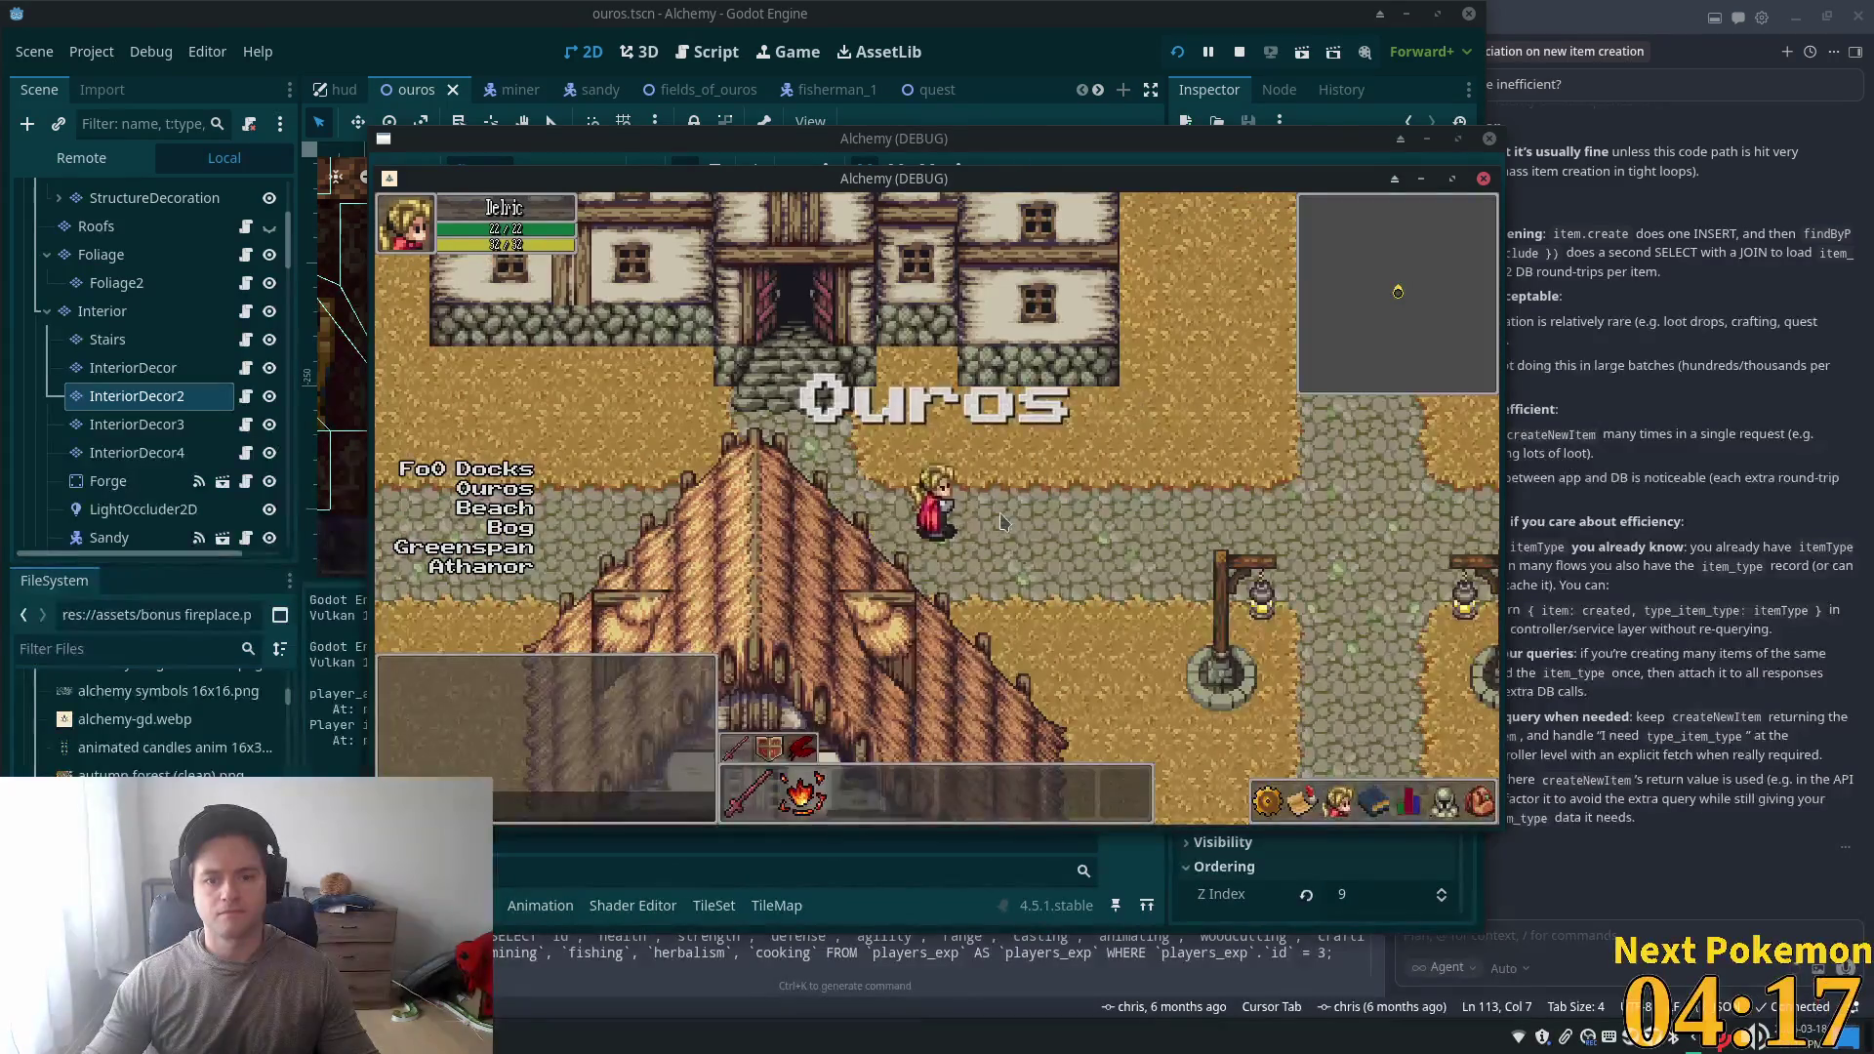
- Walk the player right, down and left around the tavern tables toward the doorway
key("Right")
key("Right")
key("Down")
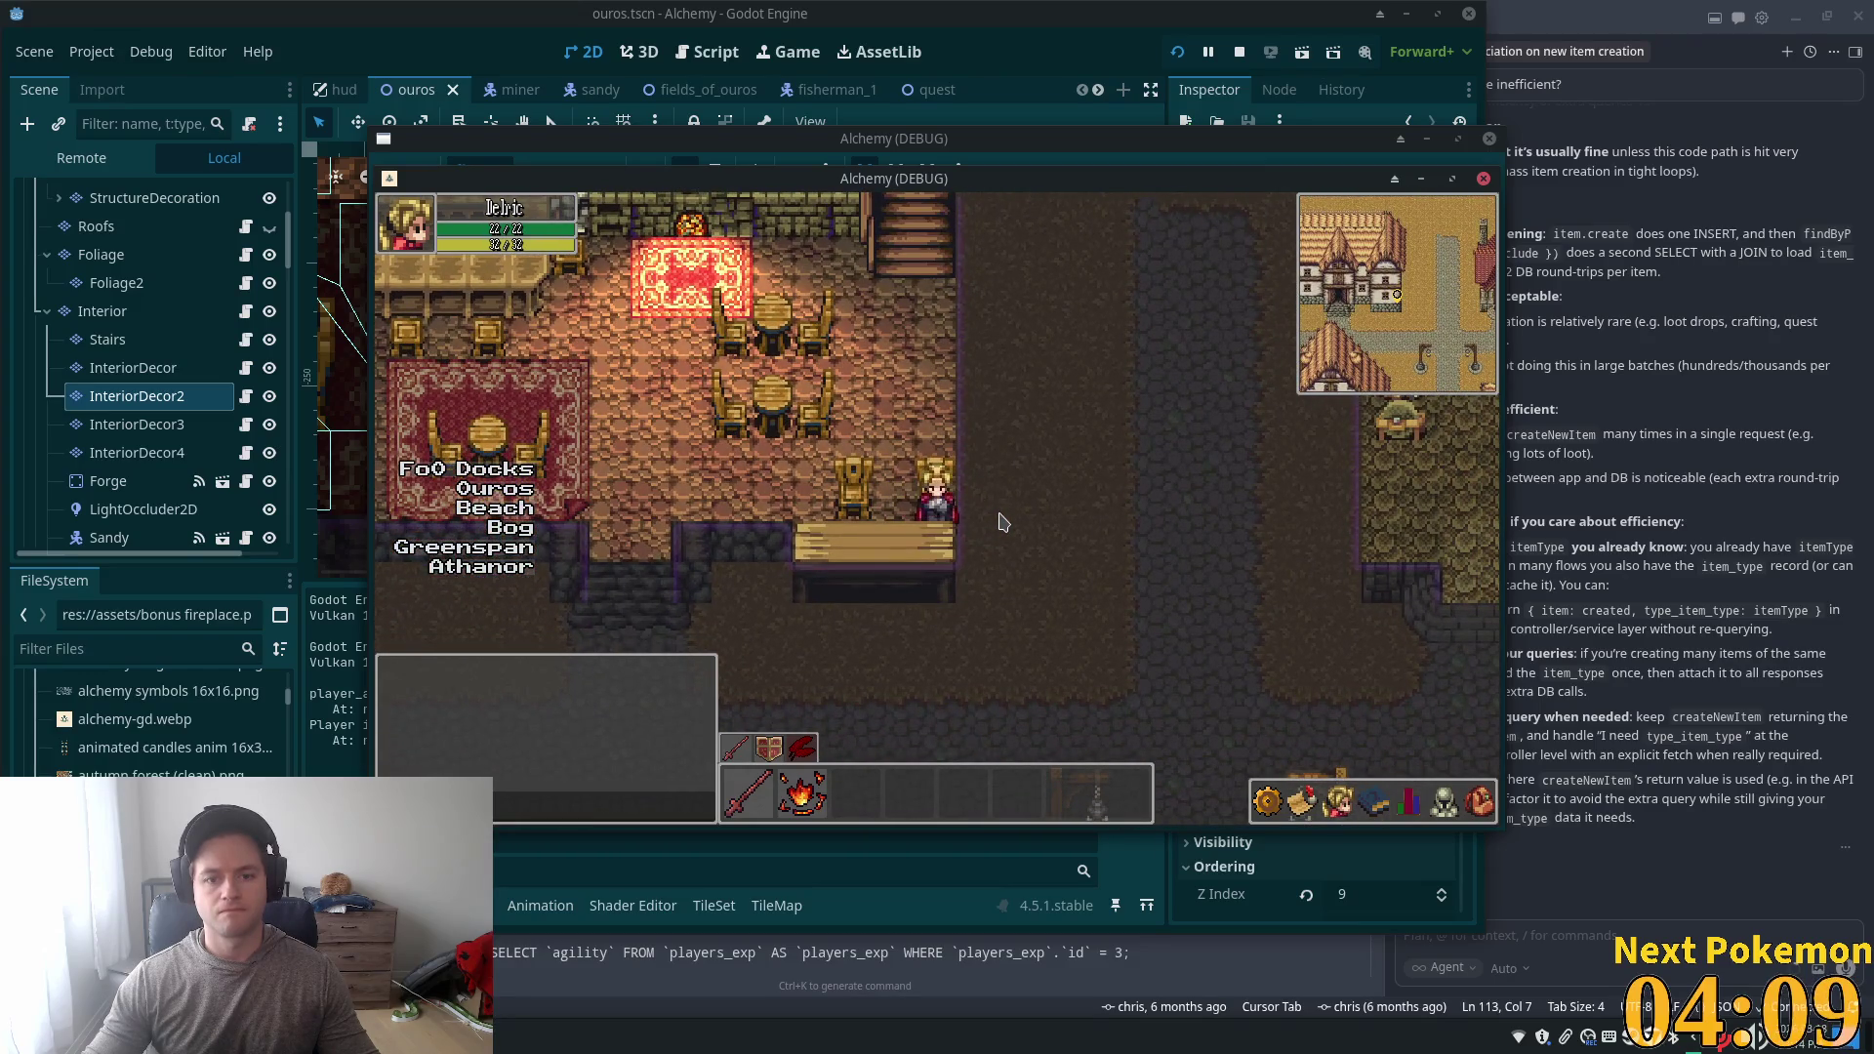
key("Left")
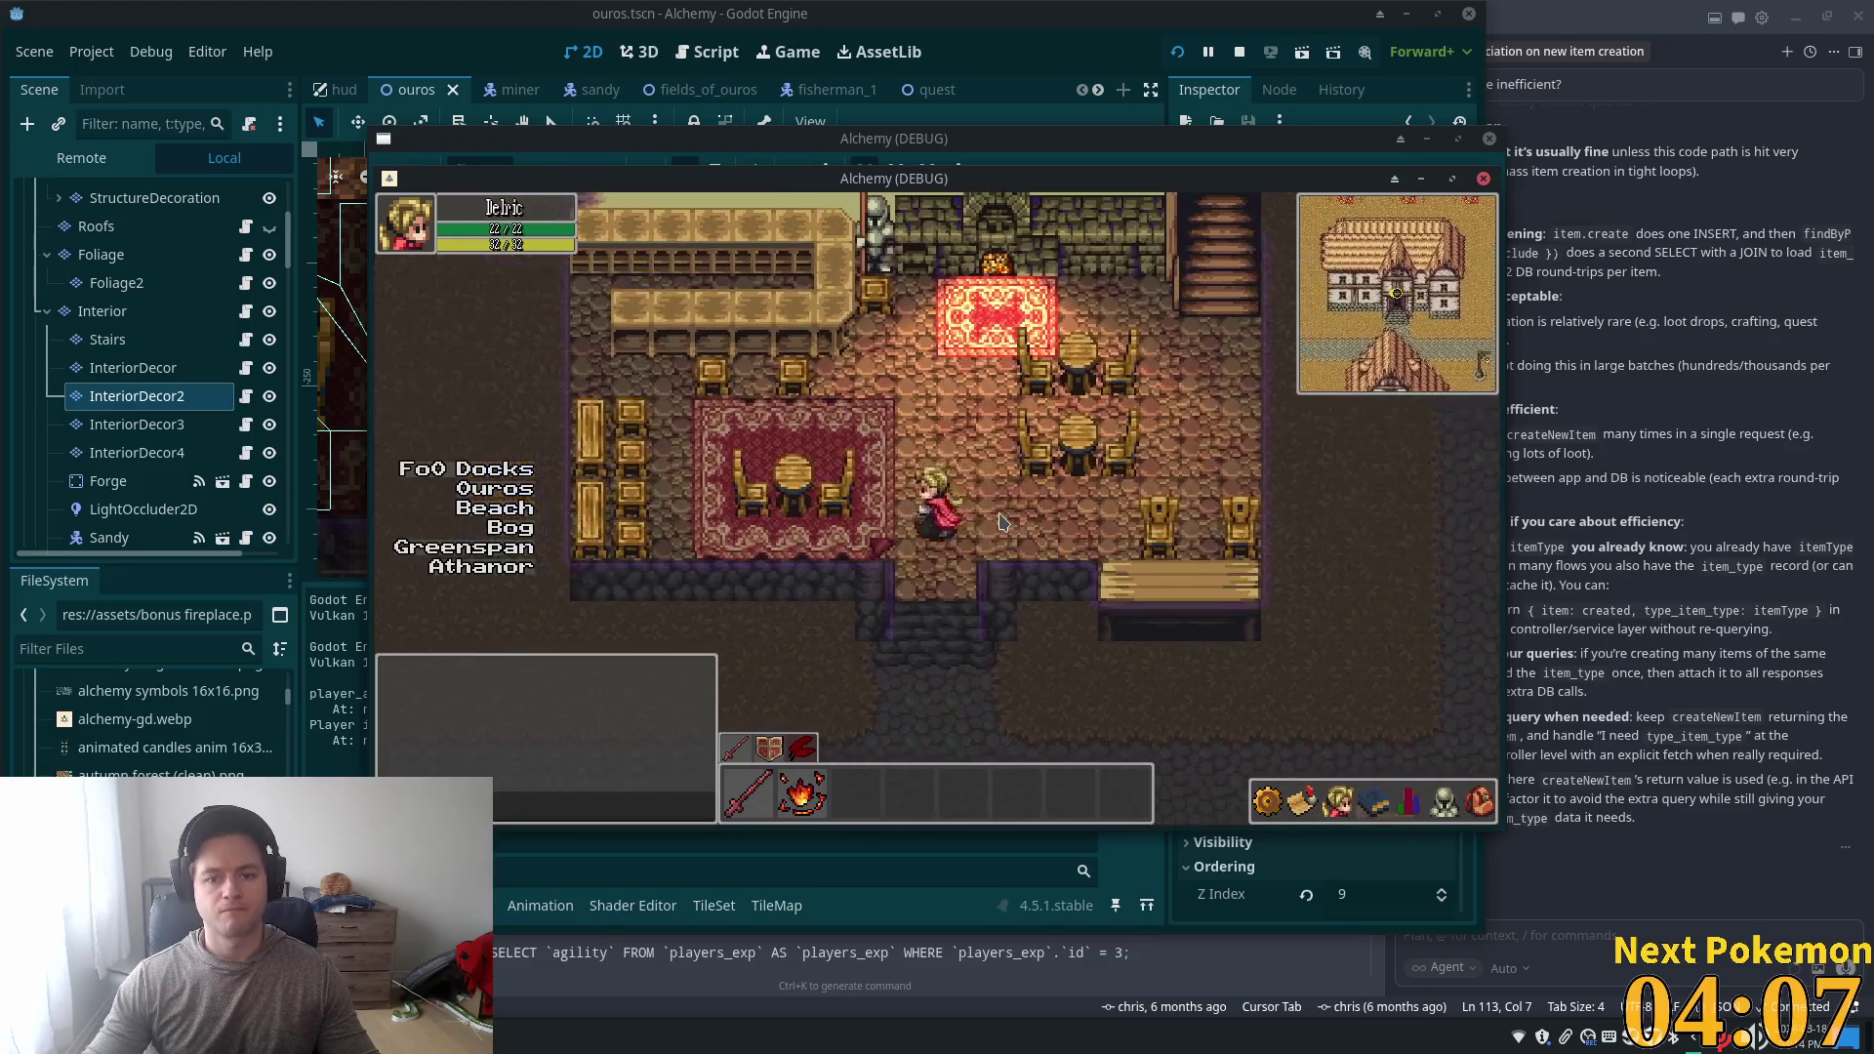
key("Right")
key("Down")
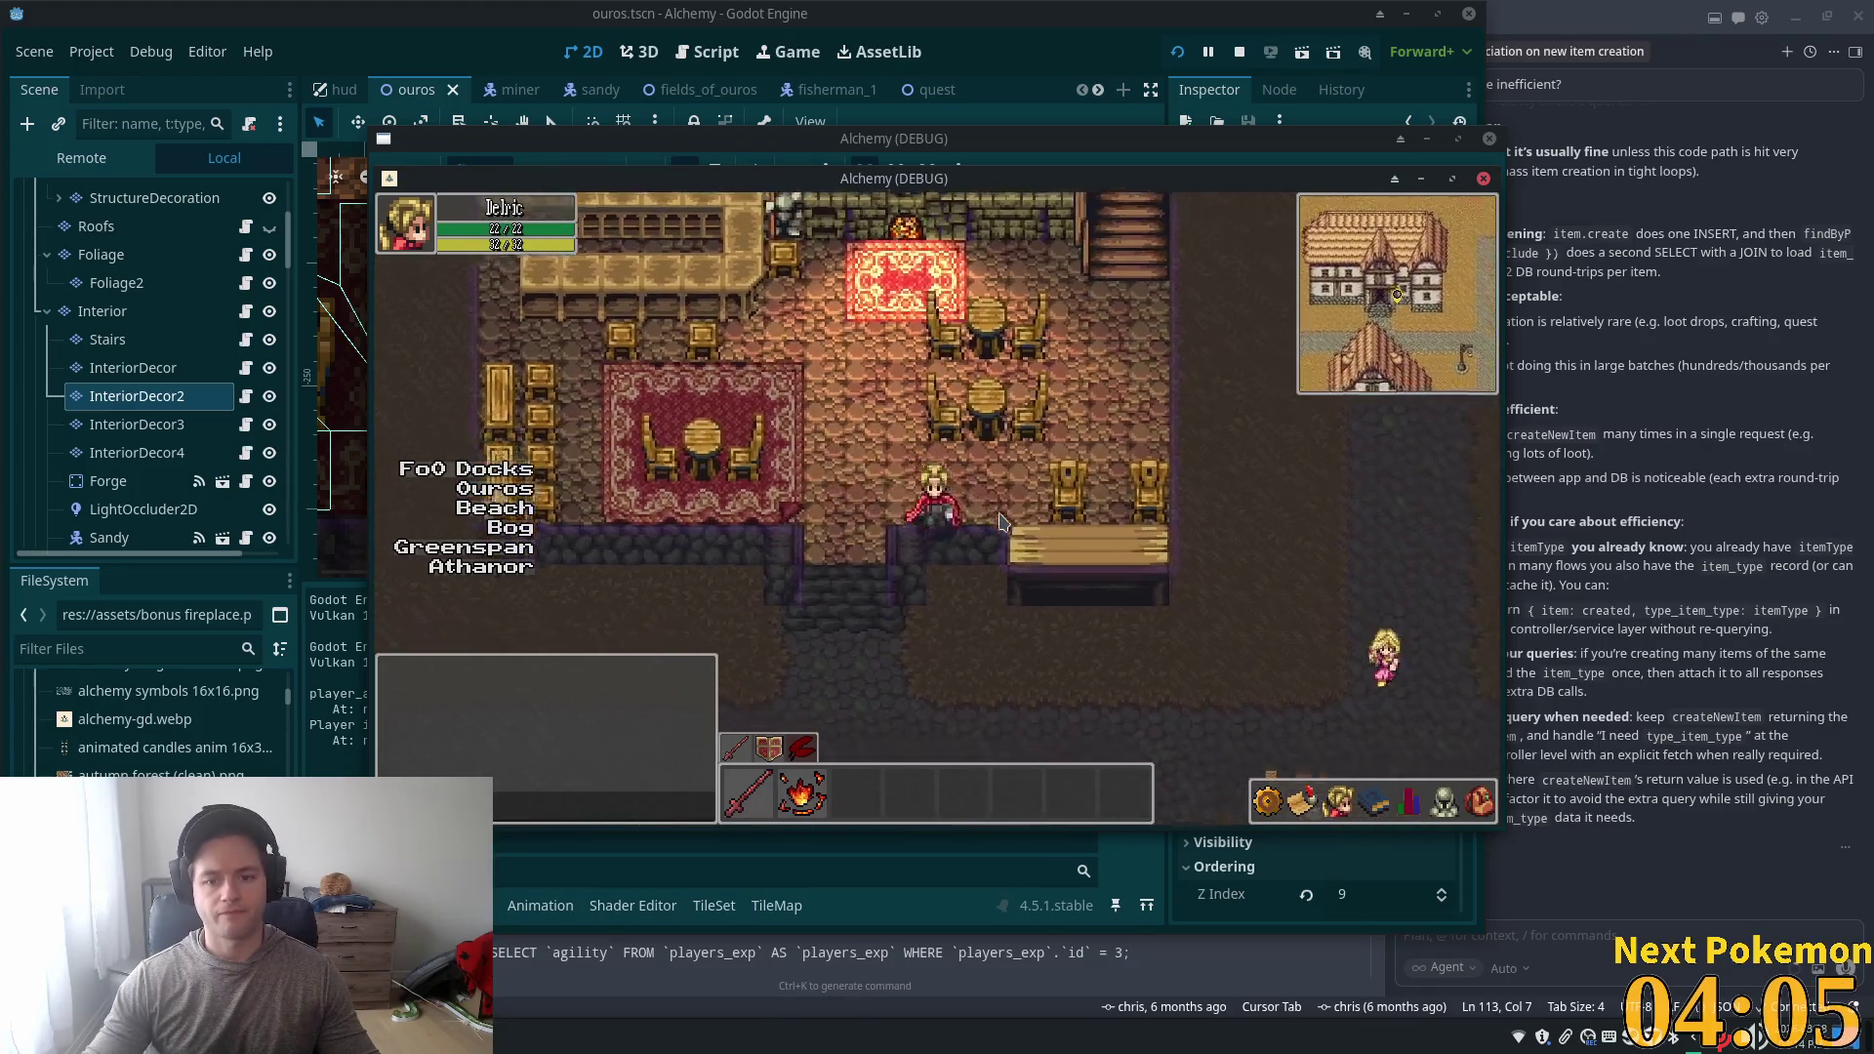
key("Left")
key("Down")
- Step the player repeatedly in and out of the doorway, then return to the editor
key("Up")
key("Right")
key("Down")
key("Up")
key("Down")
key("Up")
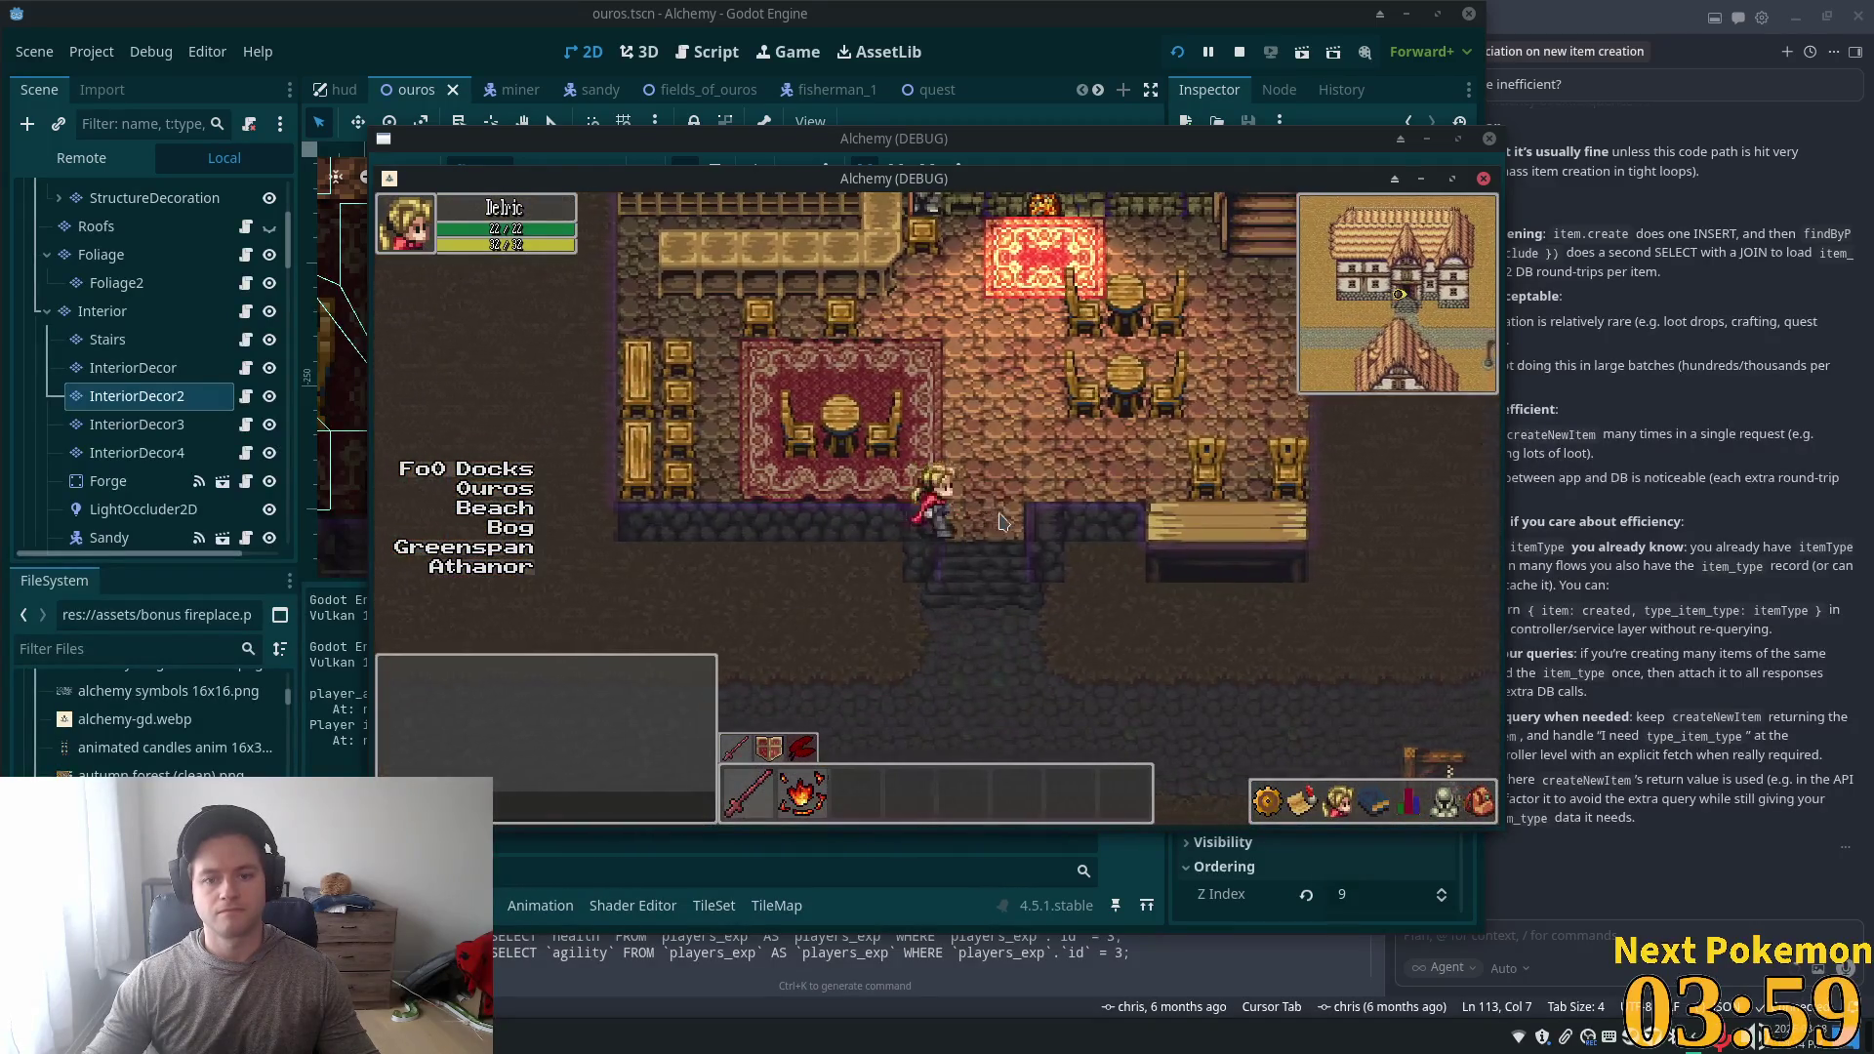
key("Down")
key("Up")
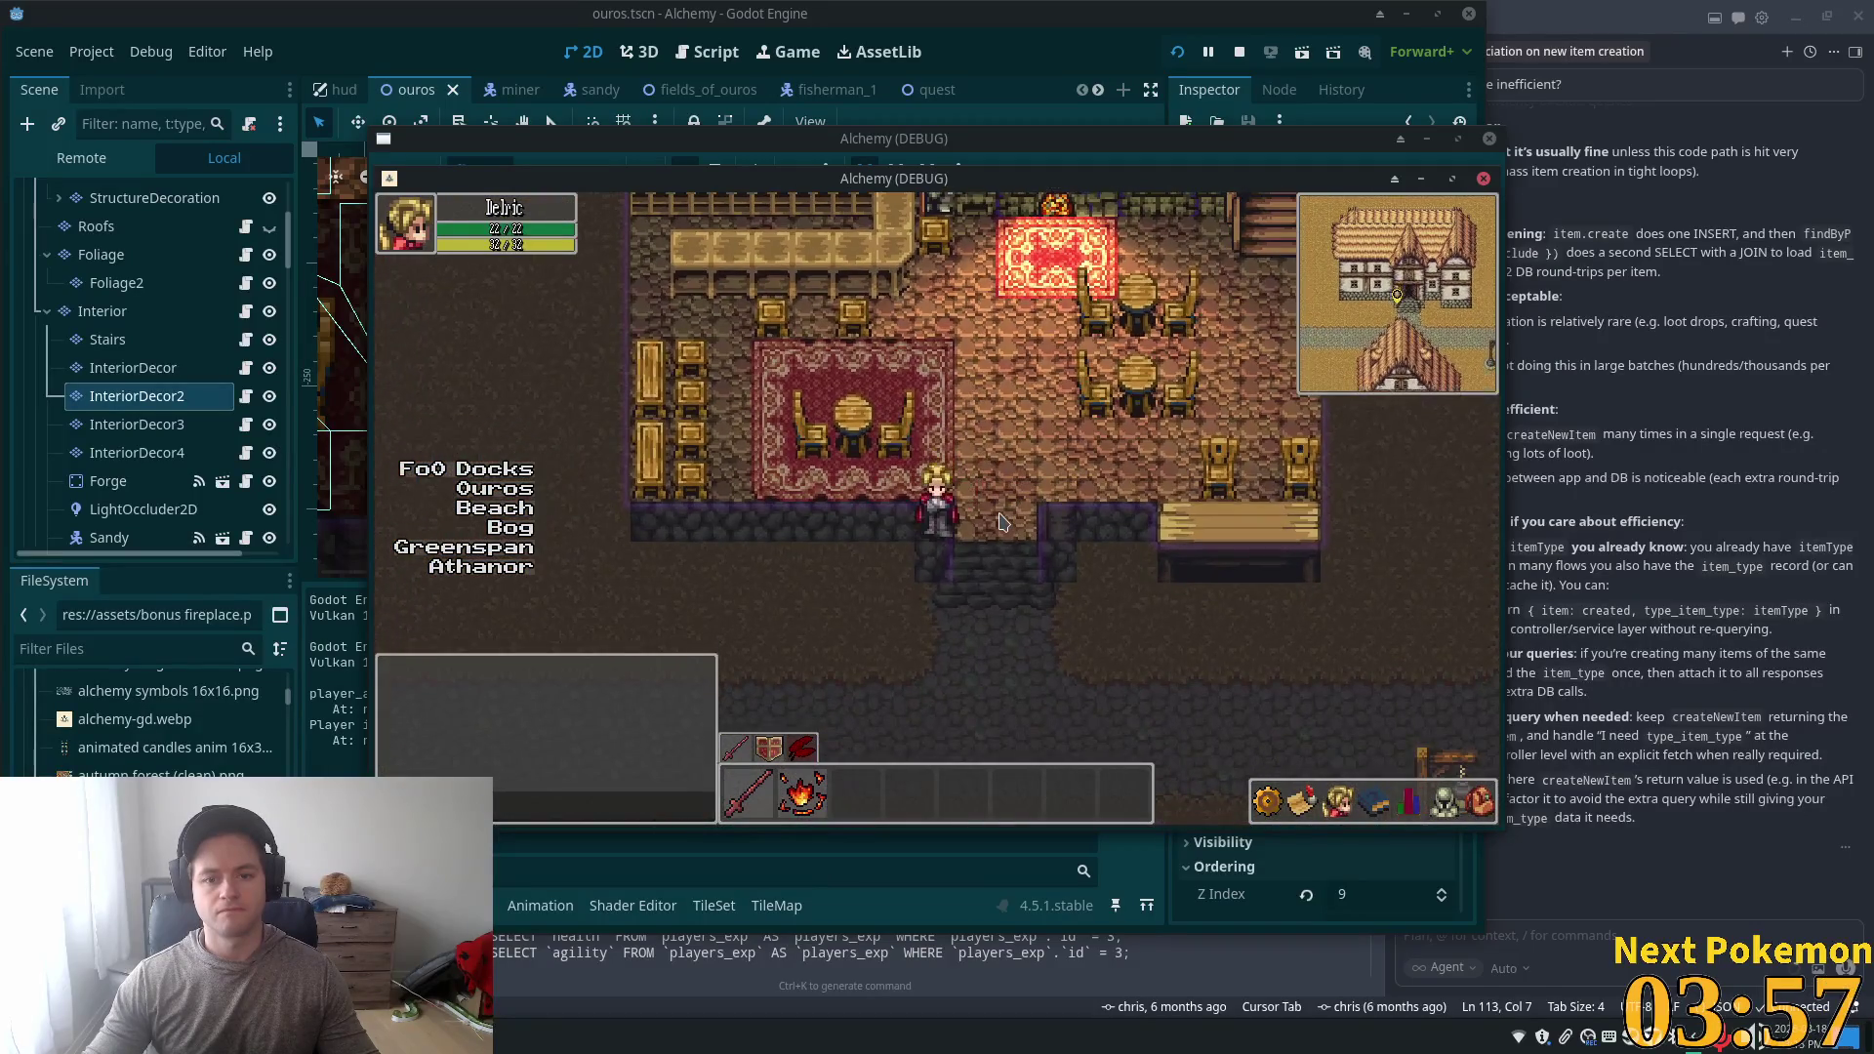
key("Down")
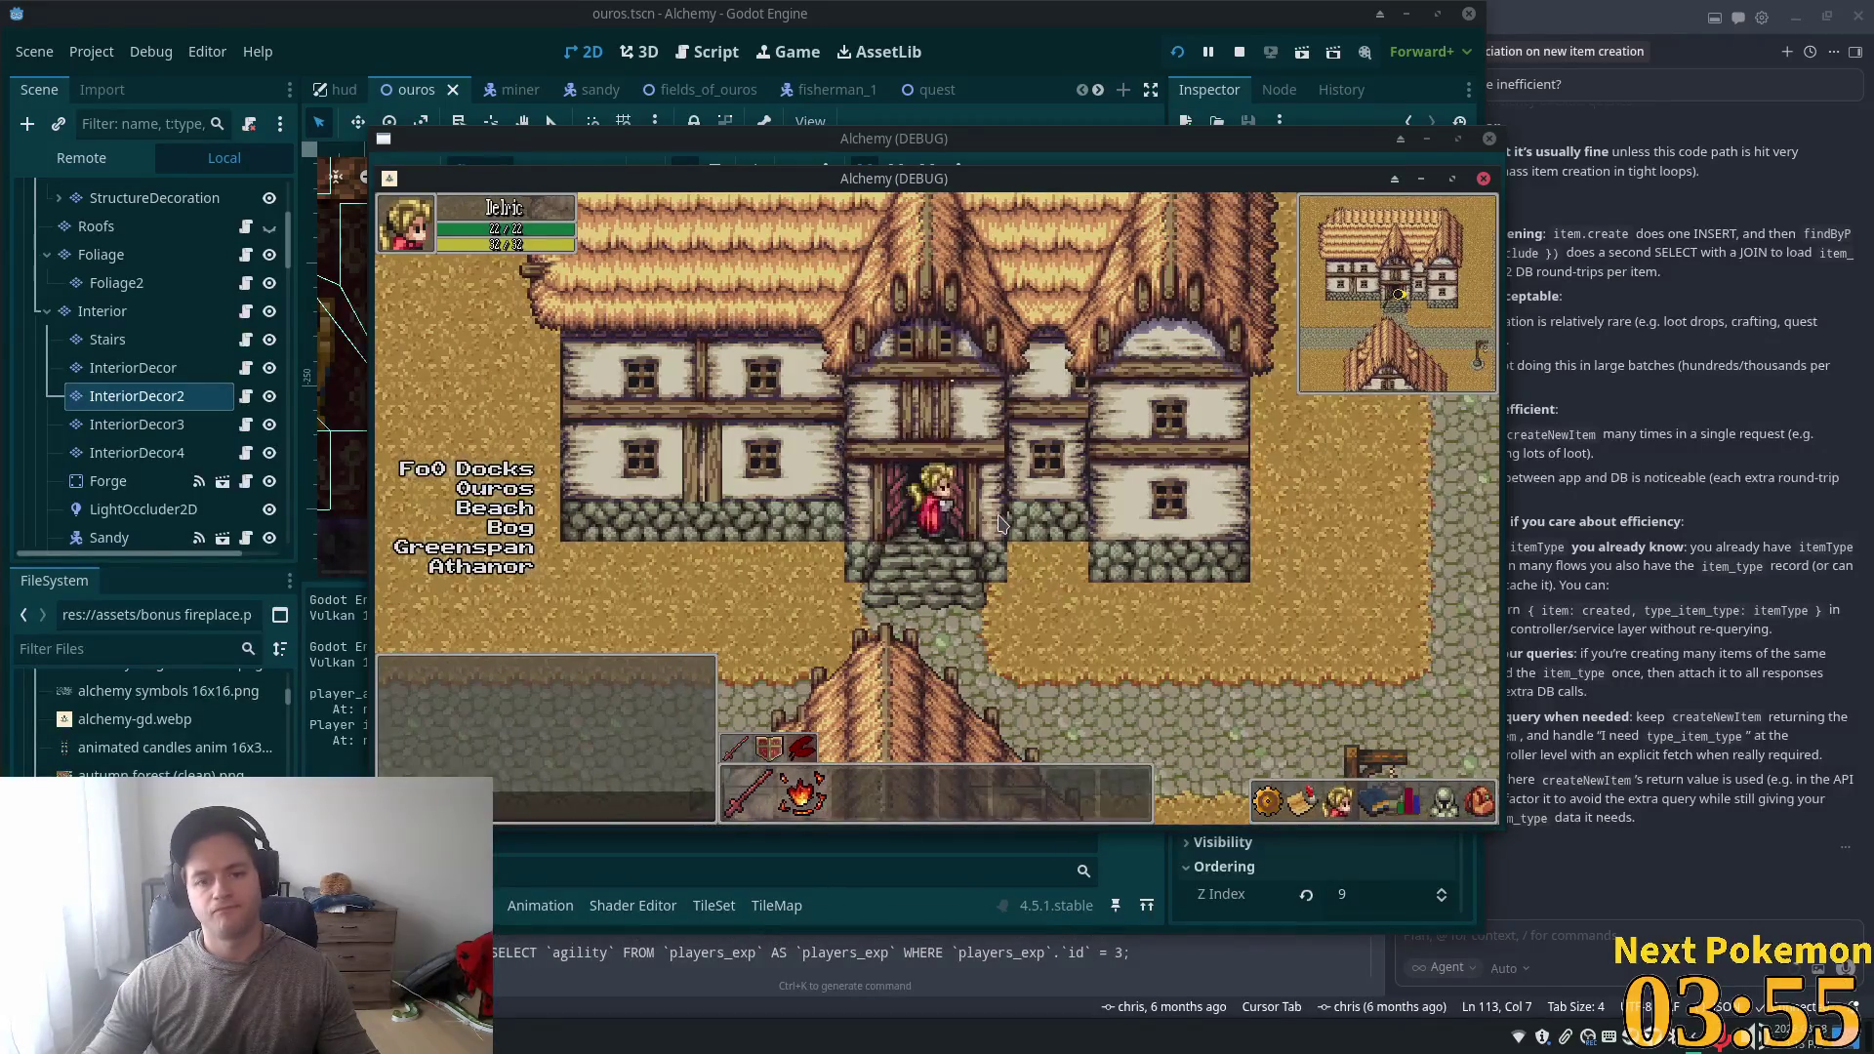
key("Up")
key("Down")
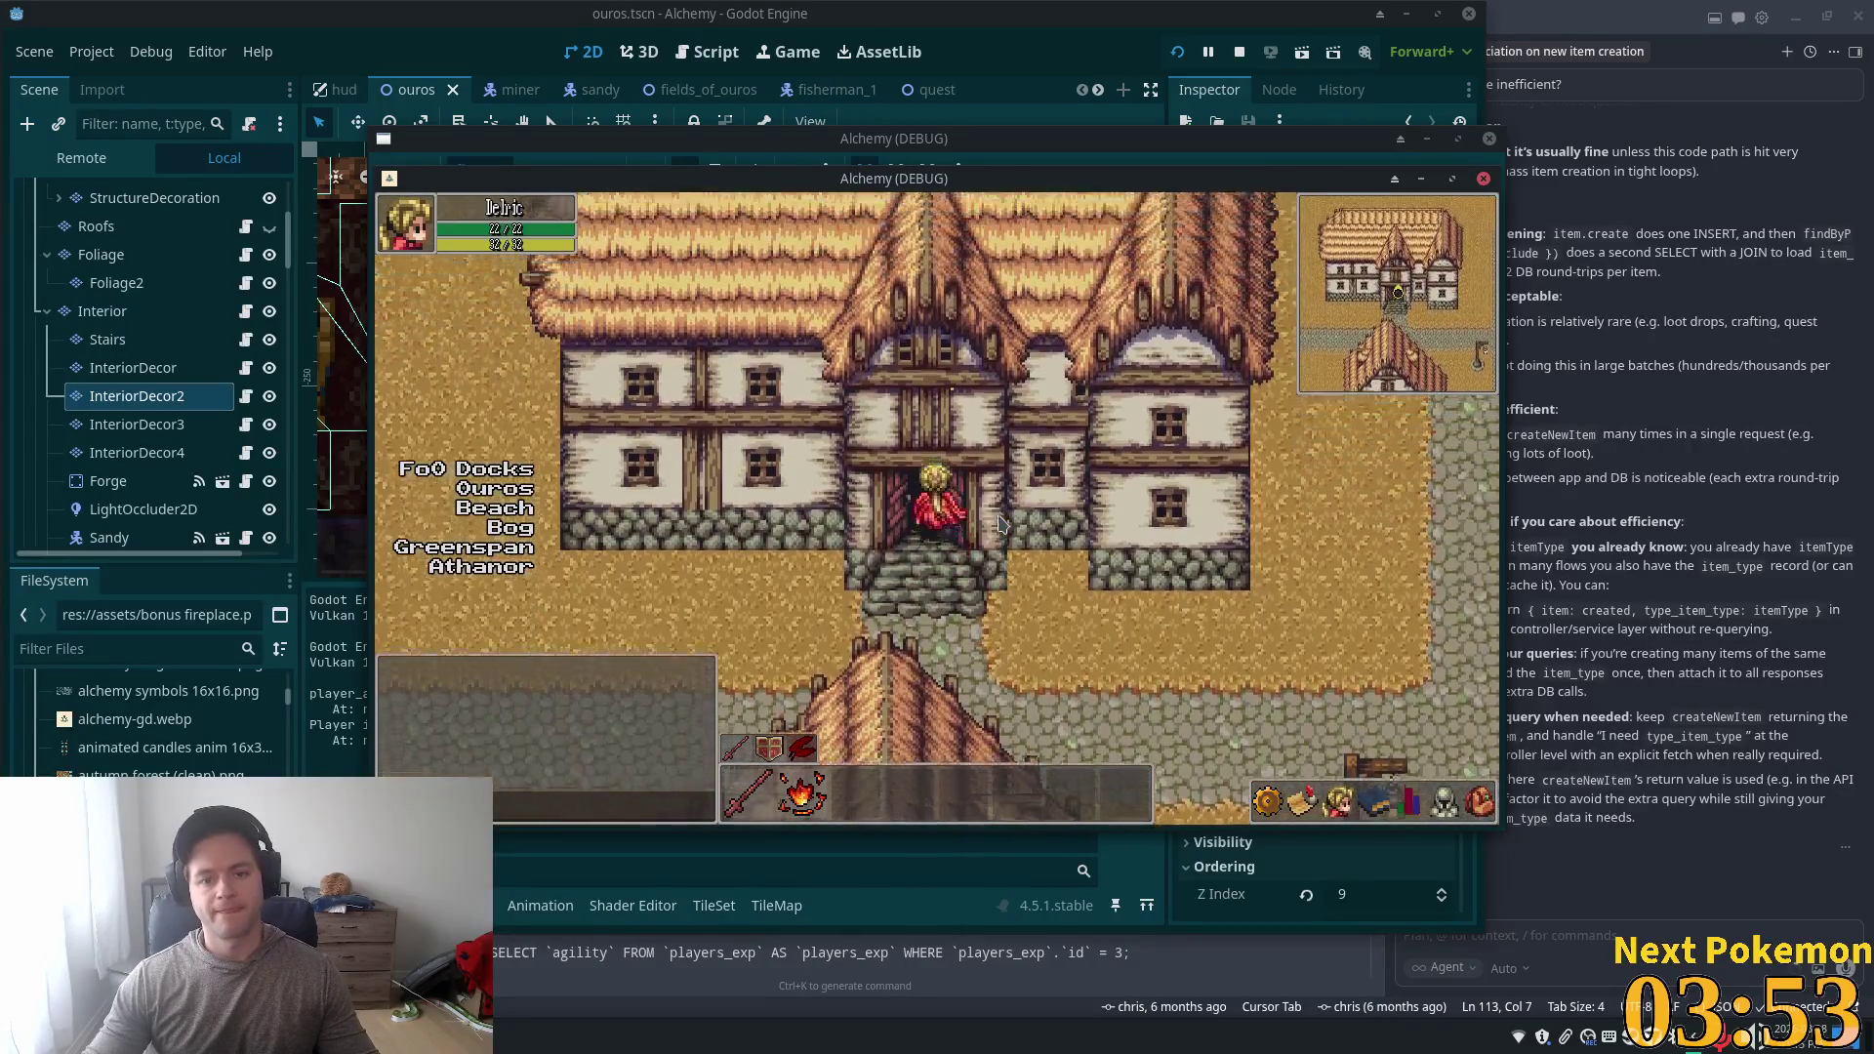
key("Up")
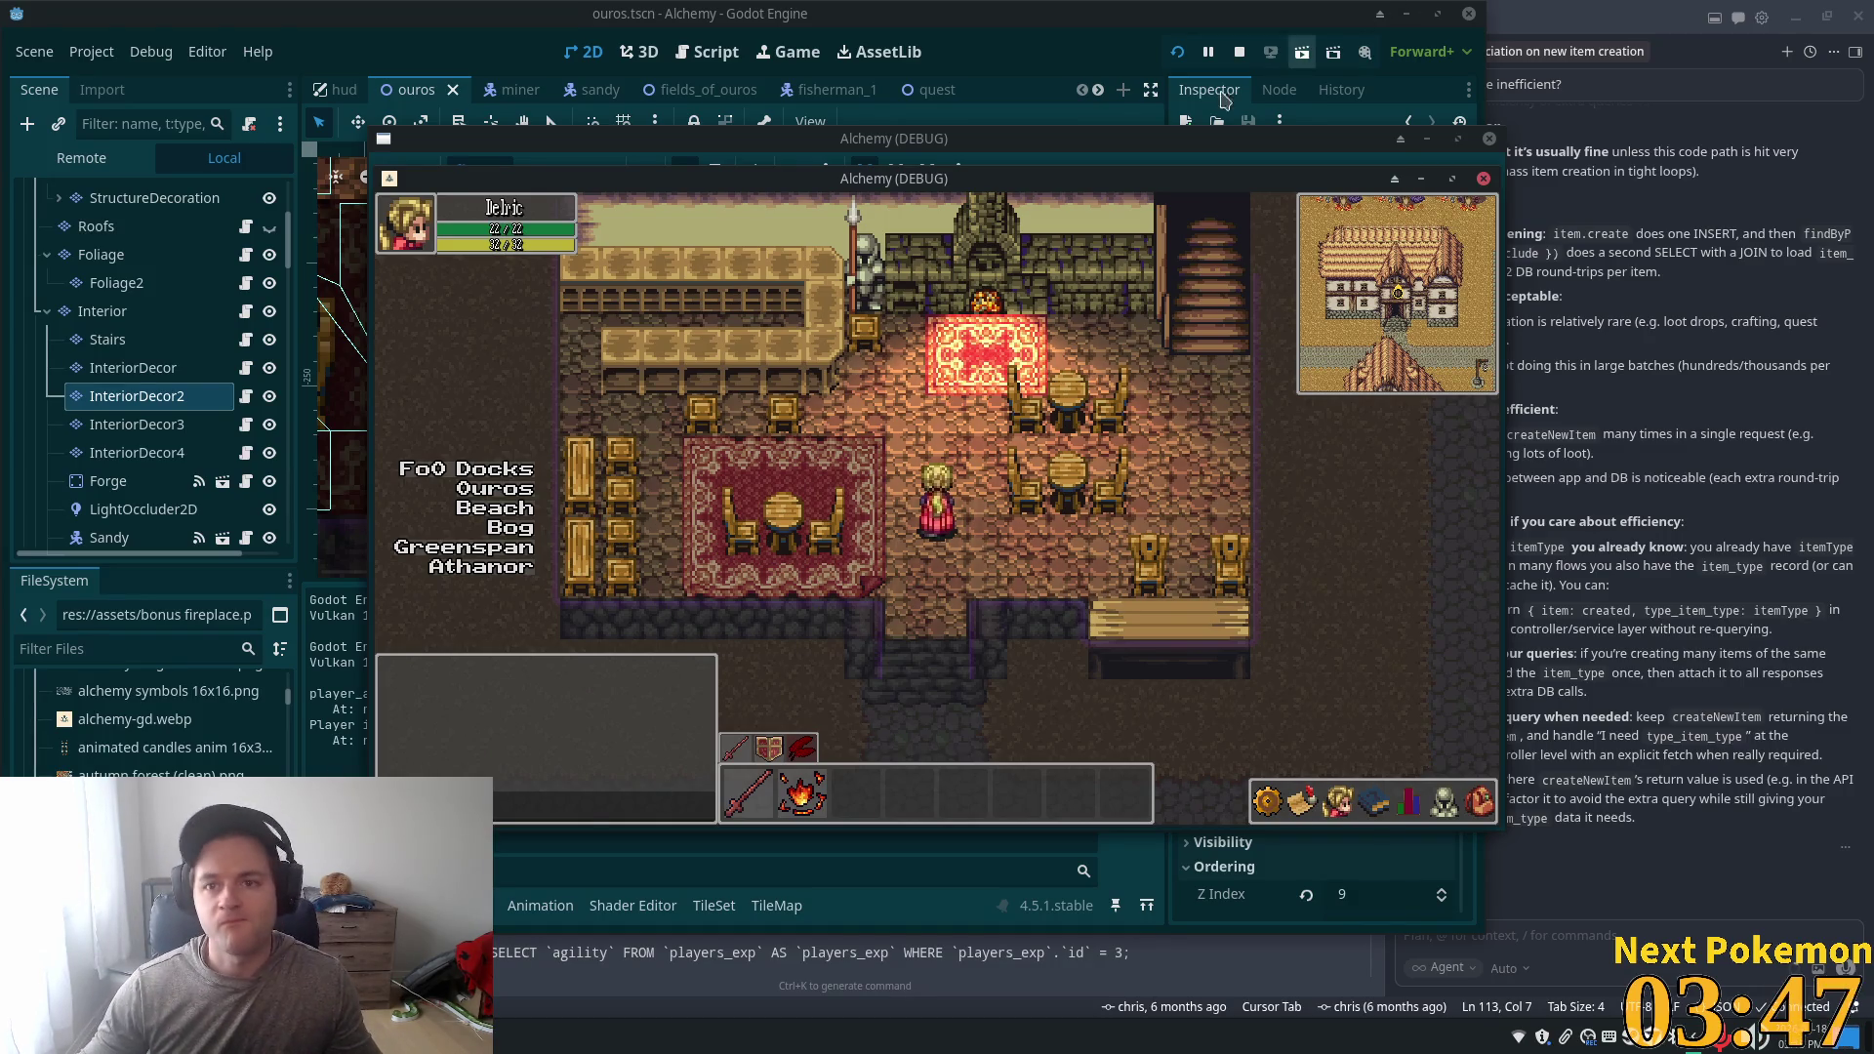
left_click(1257, 84)
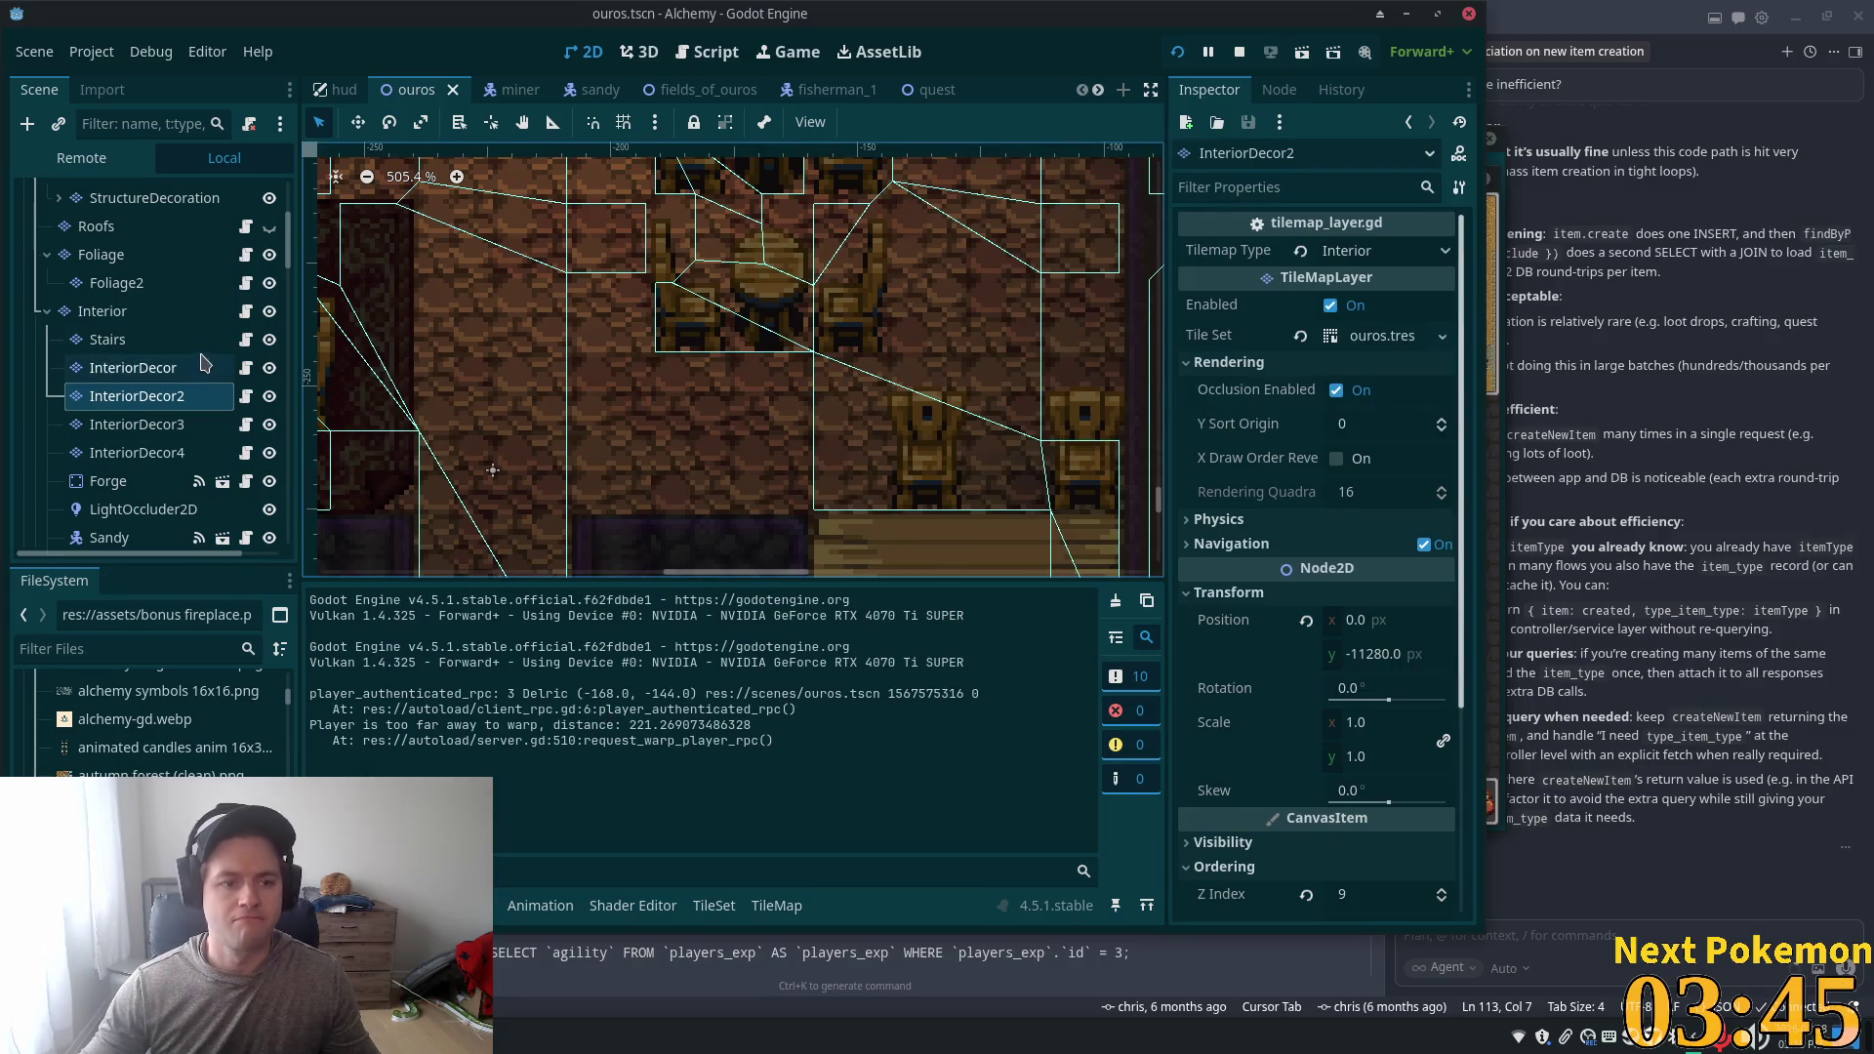
- Select the Interior tile layer and pick the Base Tiles source in the Tiles list
left_click(195, 367)
left_click(186, 310)
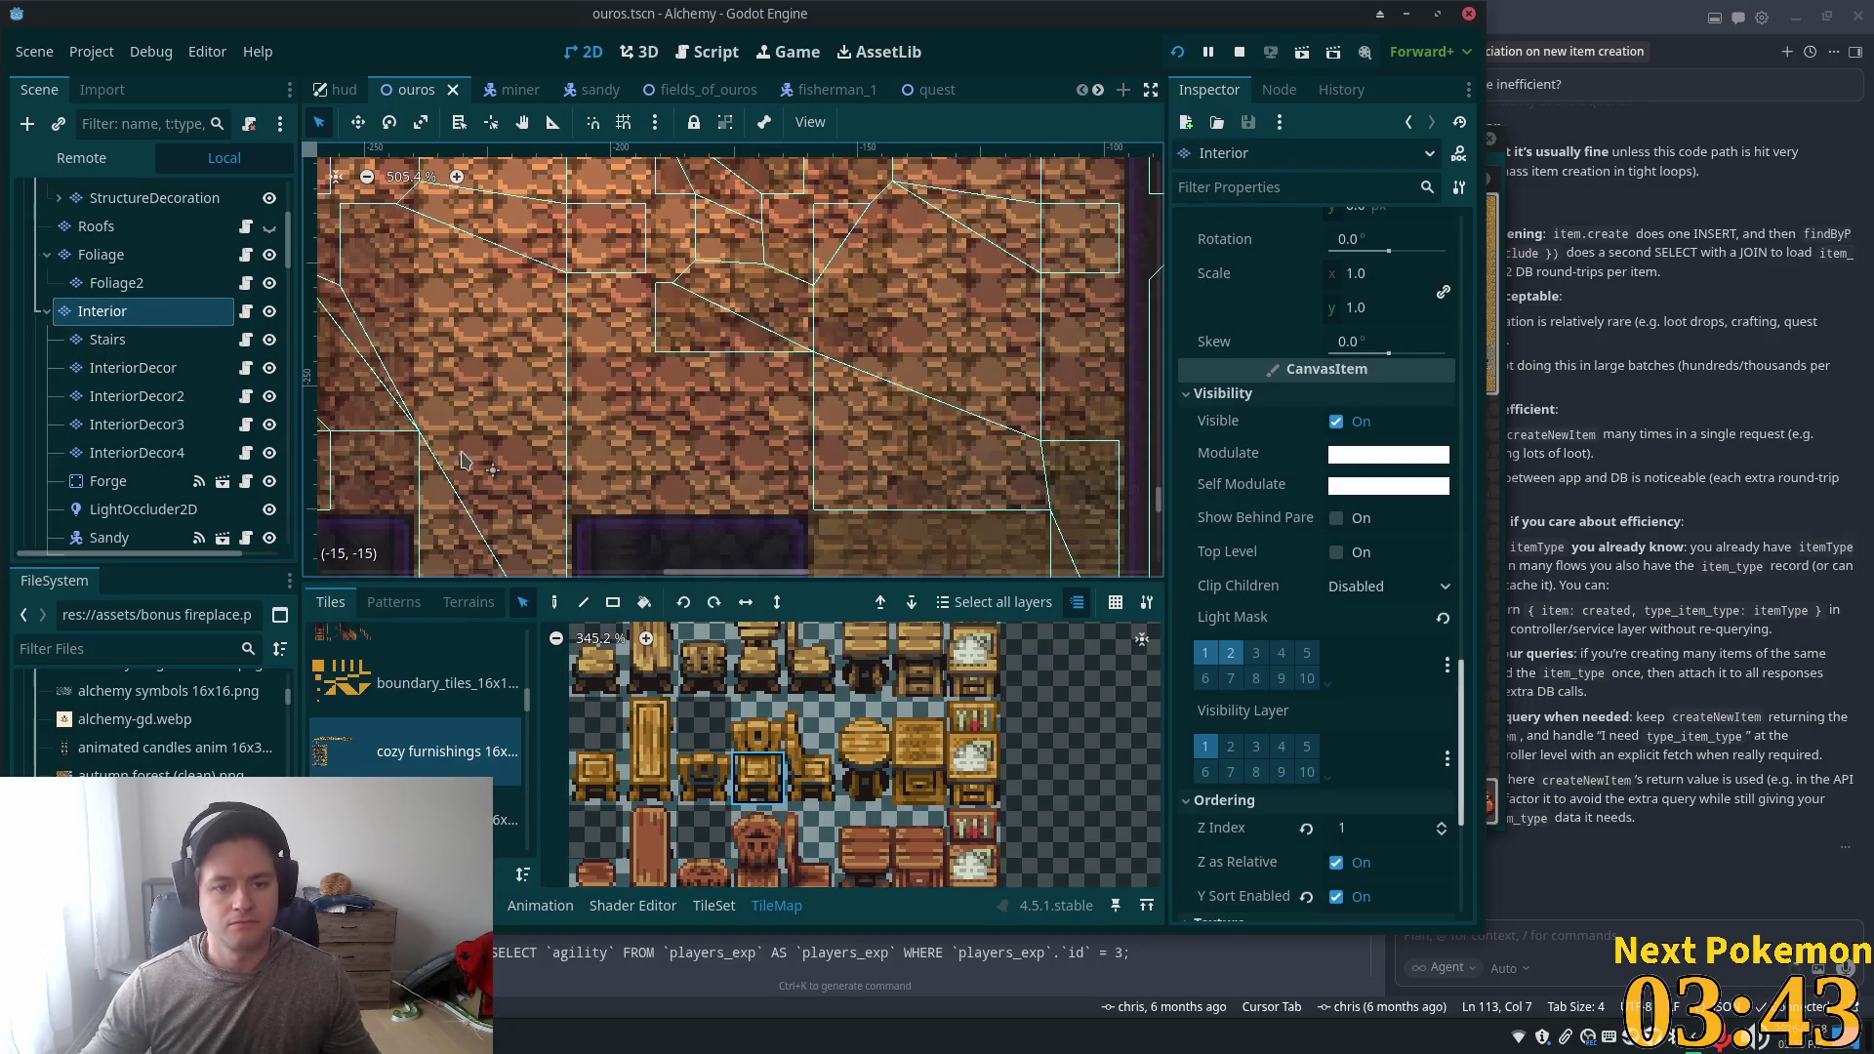
scroll(460, 457, "down", 4)
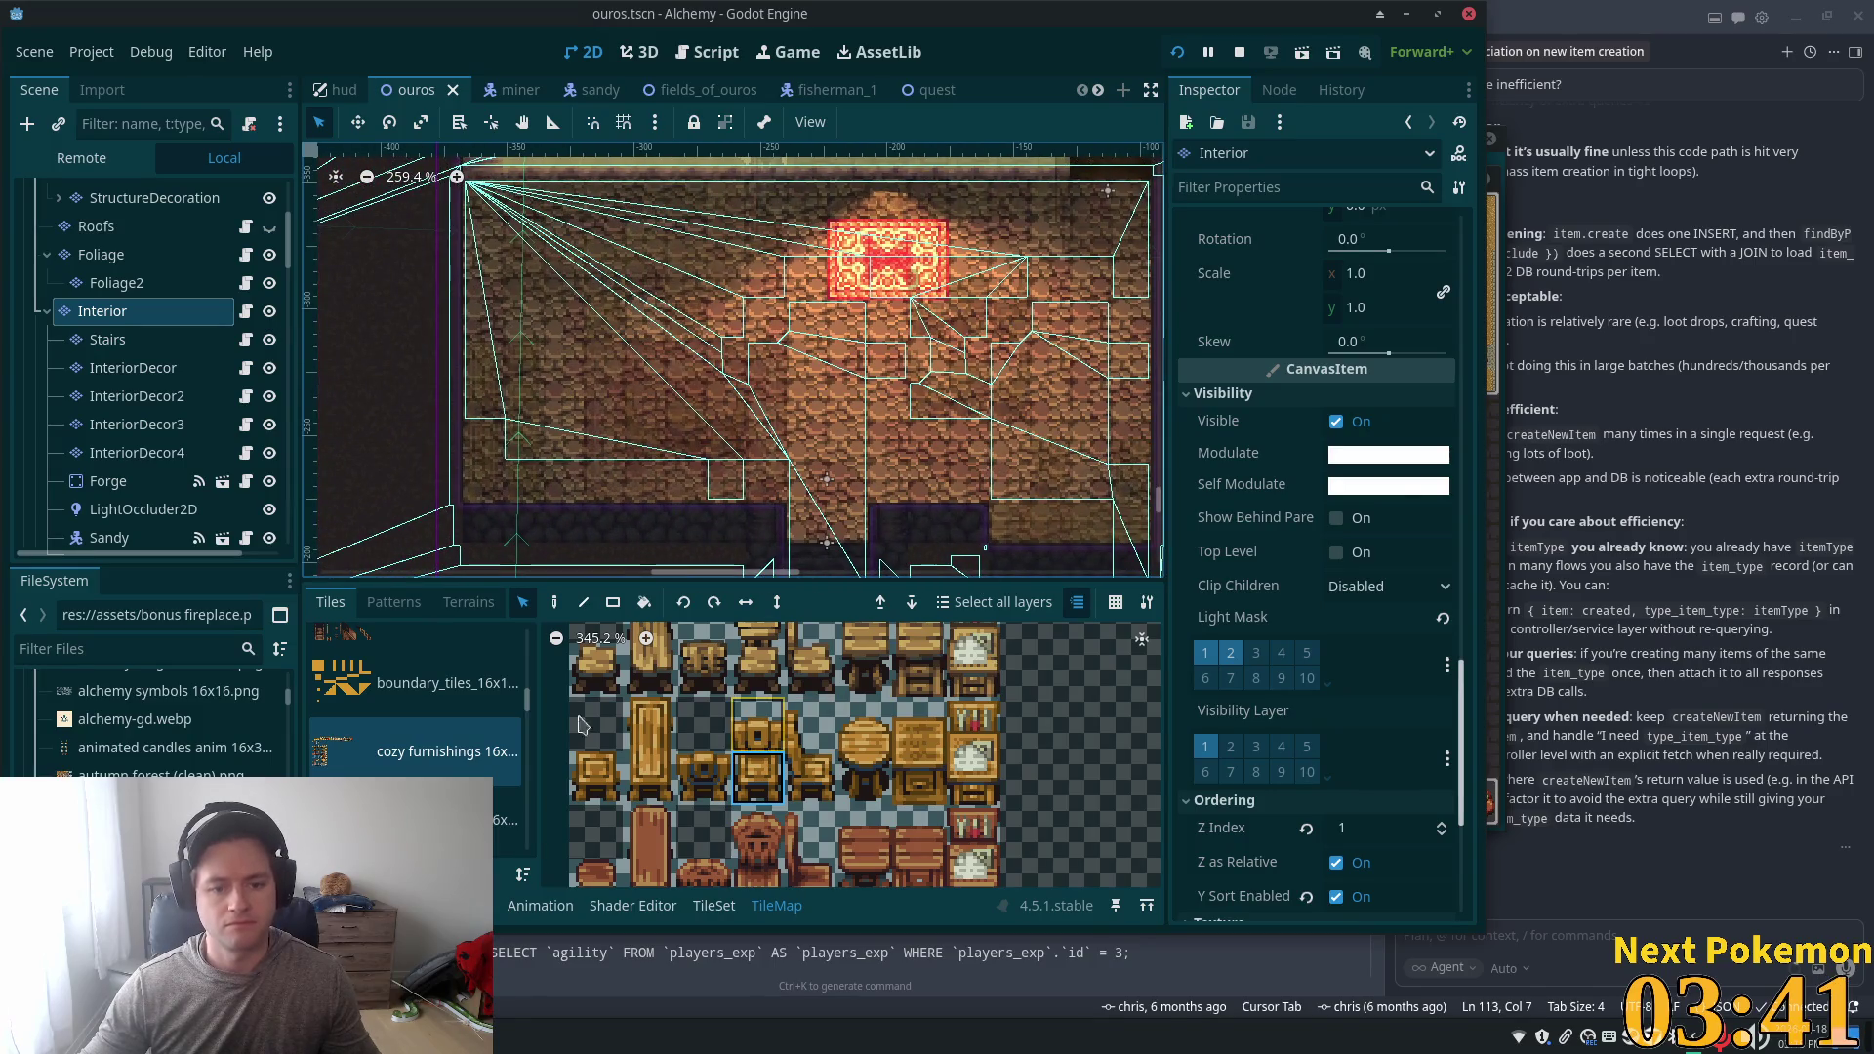
scroll(428, 751, "down", 5)
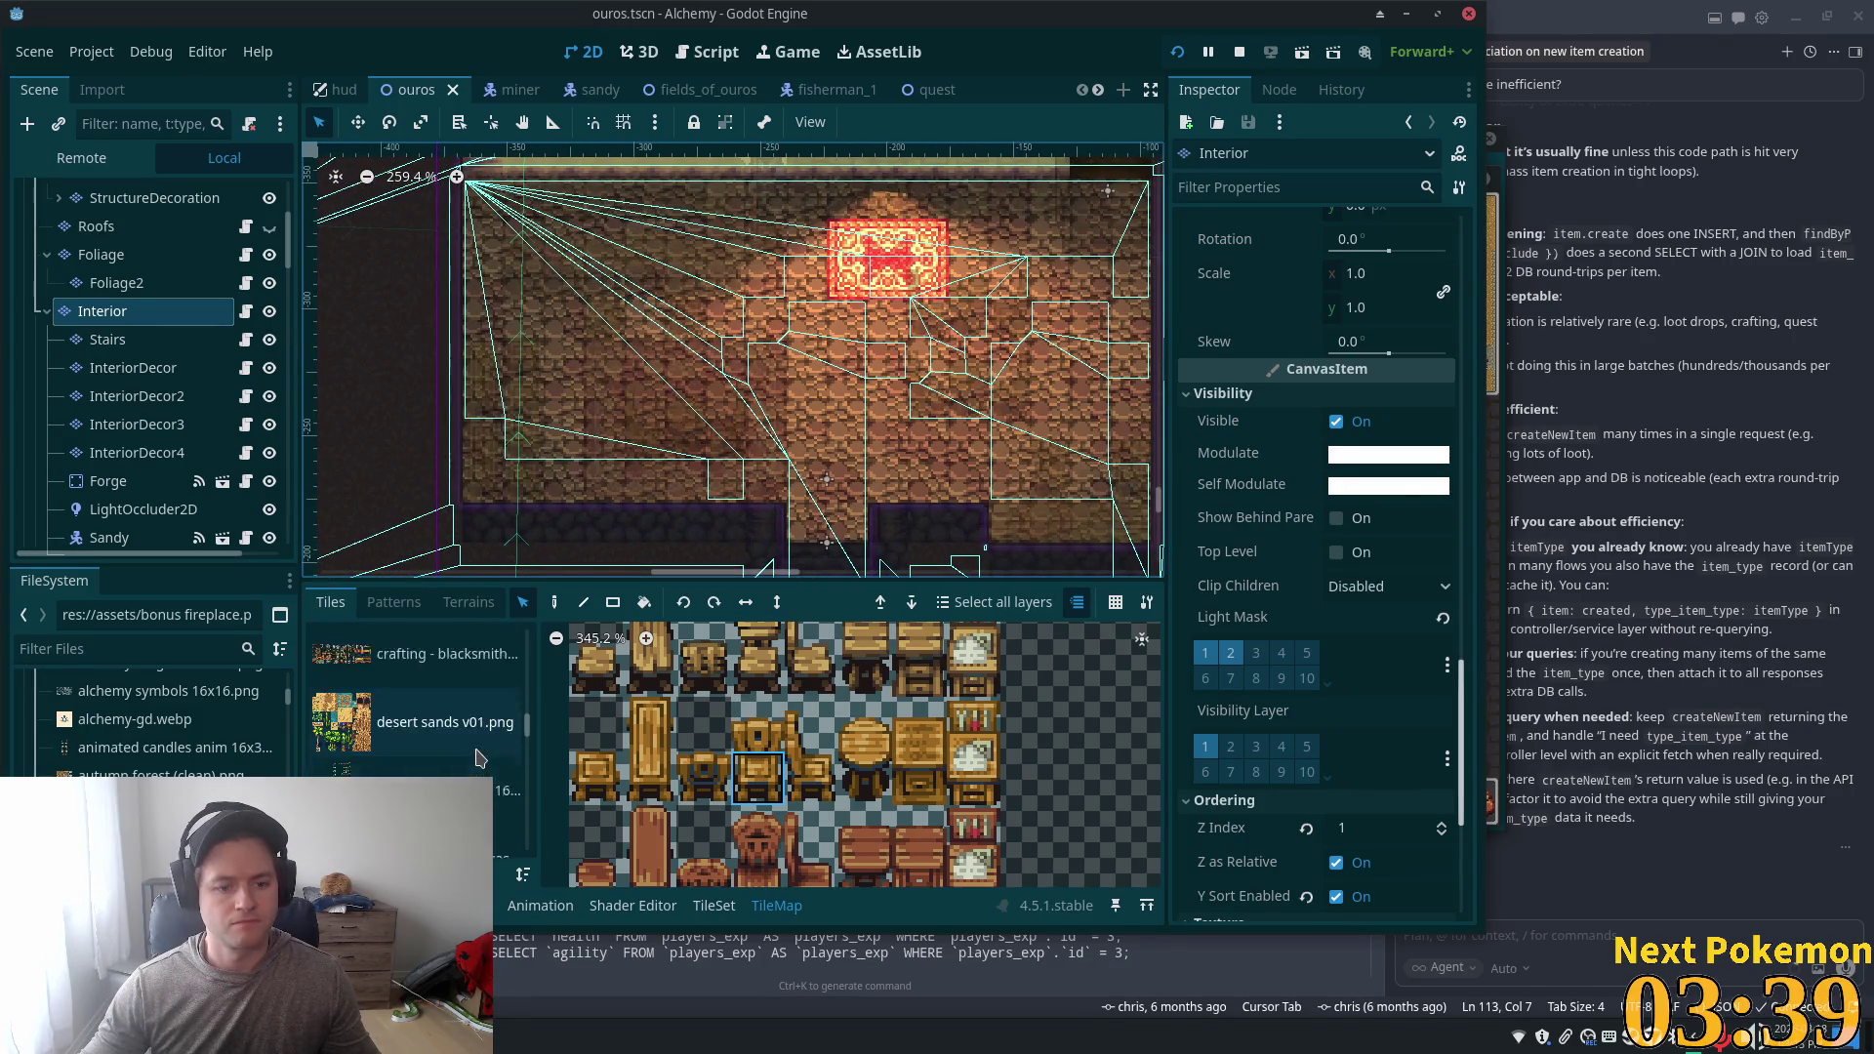
scroll(473, 751, "down", 5)
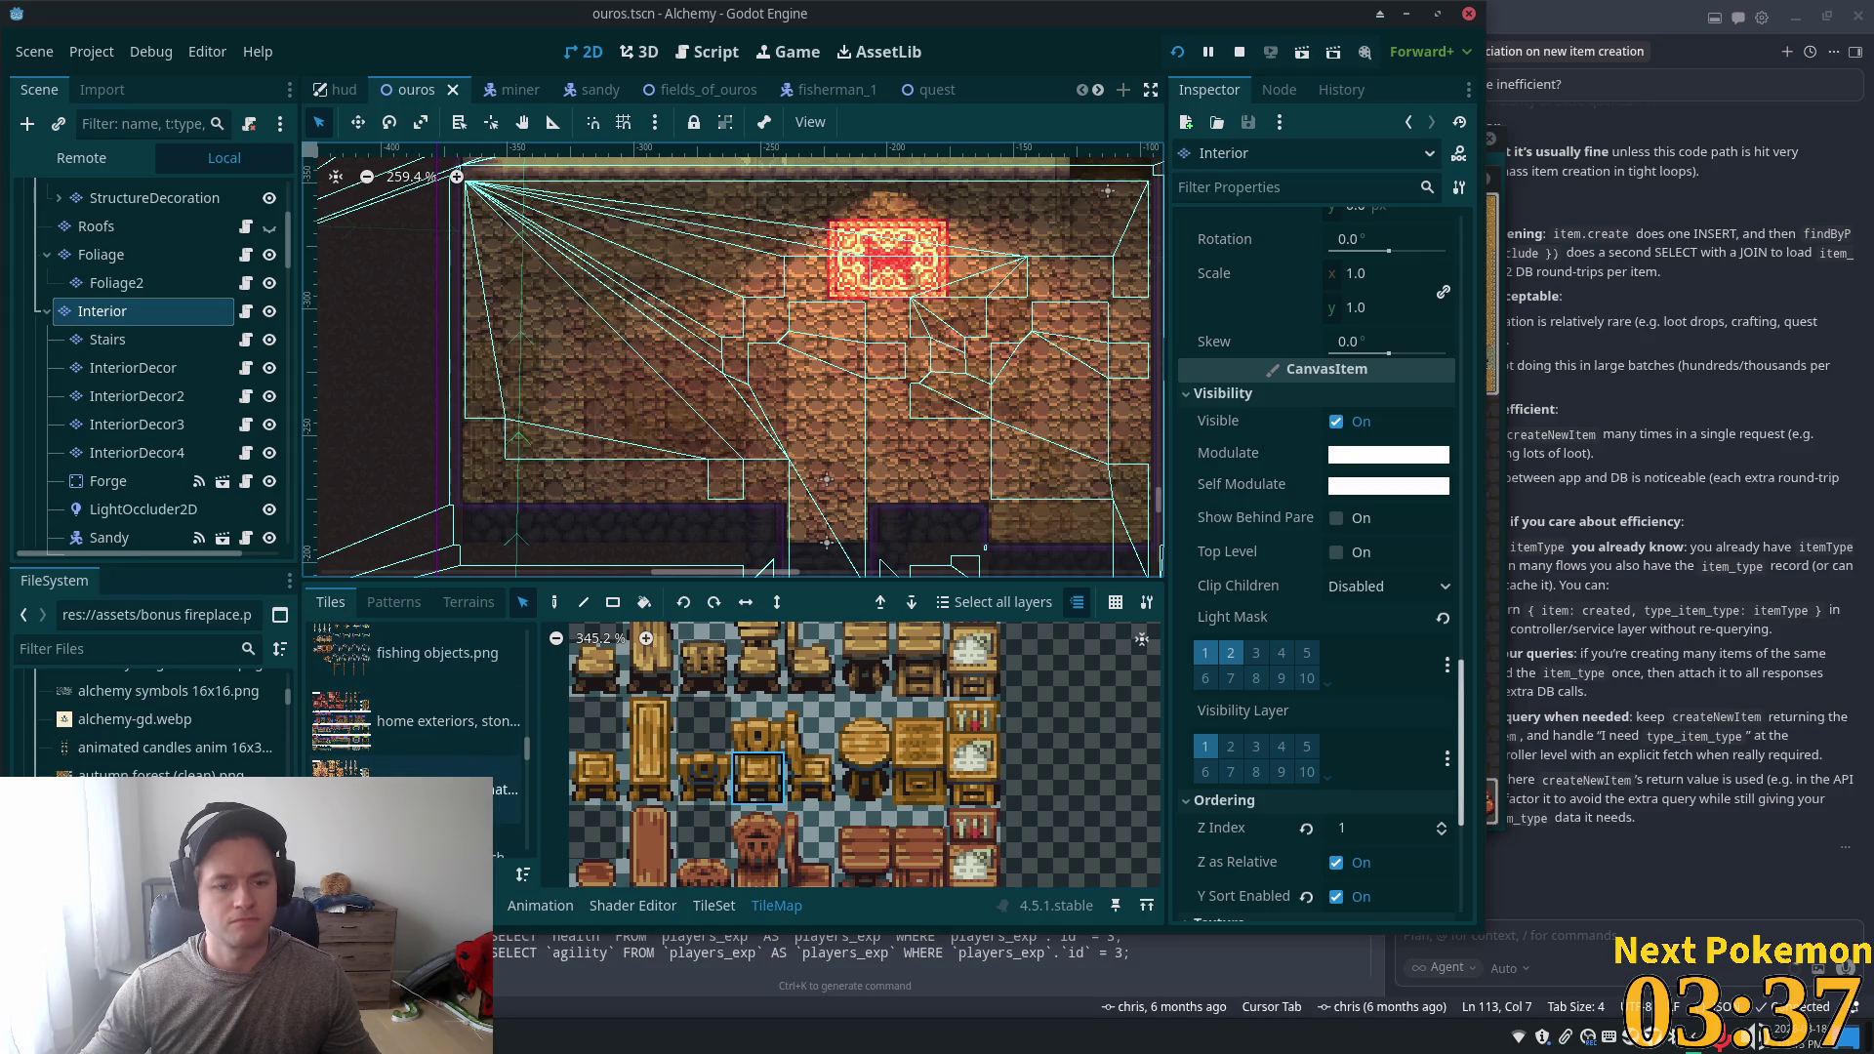
left_click(504, 825)
- Scroll the Base Tiles atlas to the floor and wall-top tiles, then switch to the TileSet editor
scroll(791, 723, "down", 3)
scroll(790, 723, "down", 10)
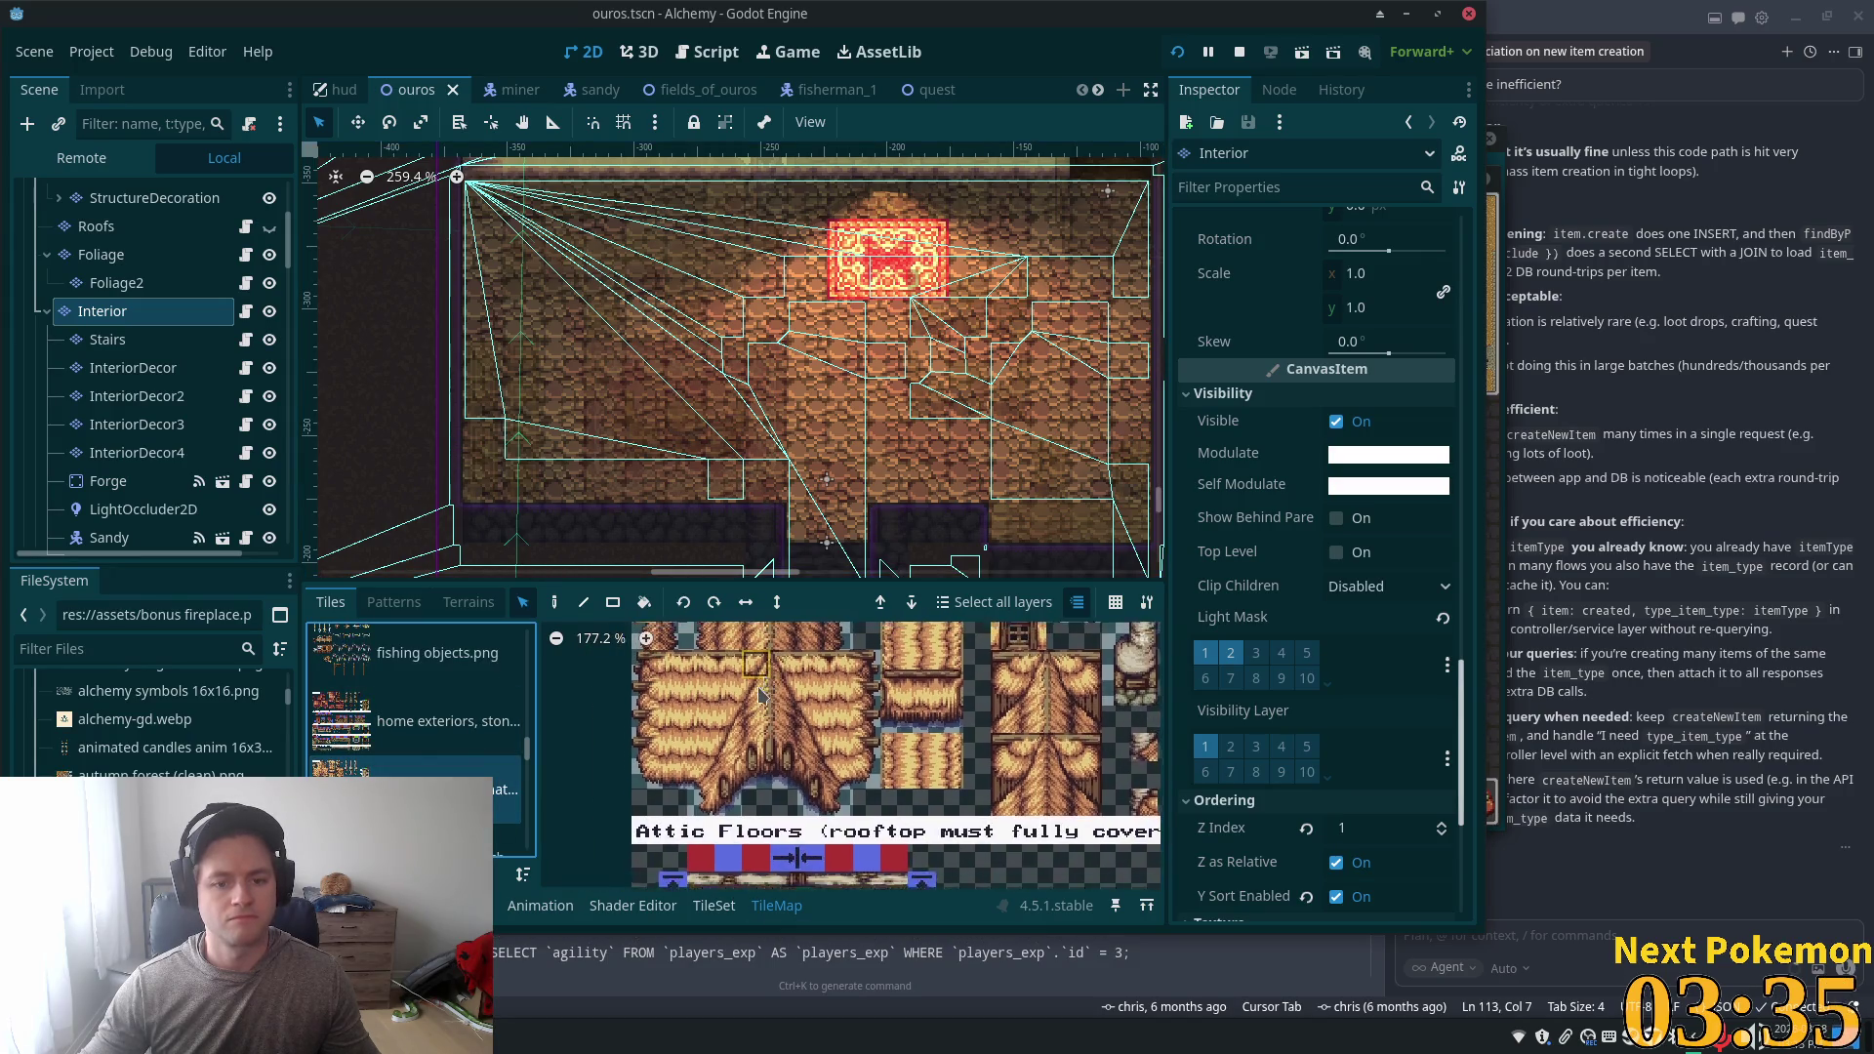
scroll(806, 768, "down", 1)
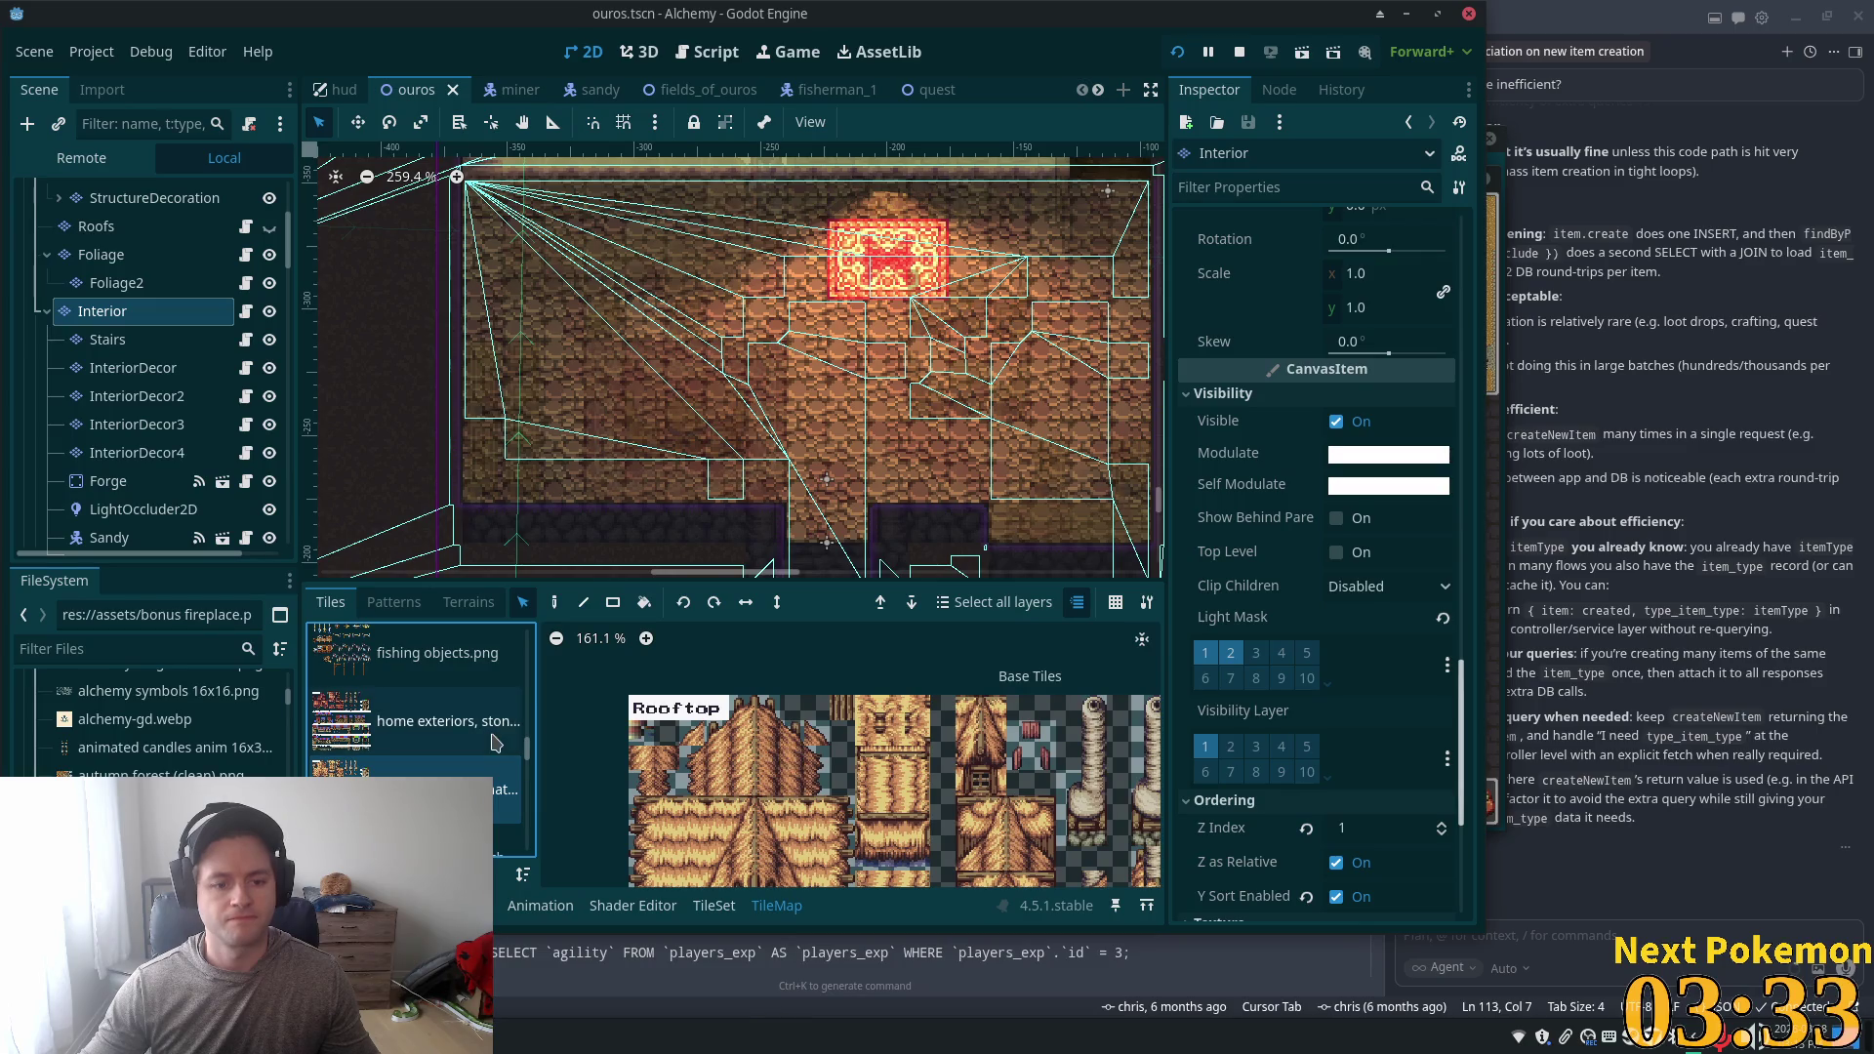
scroll(495, 743, "down", 2)
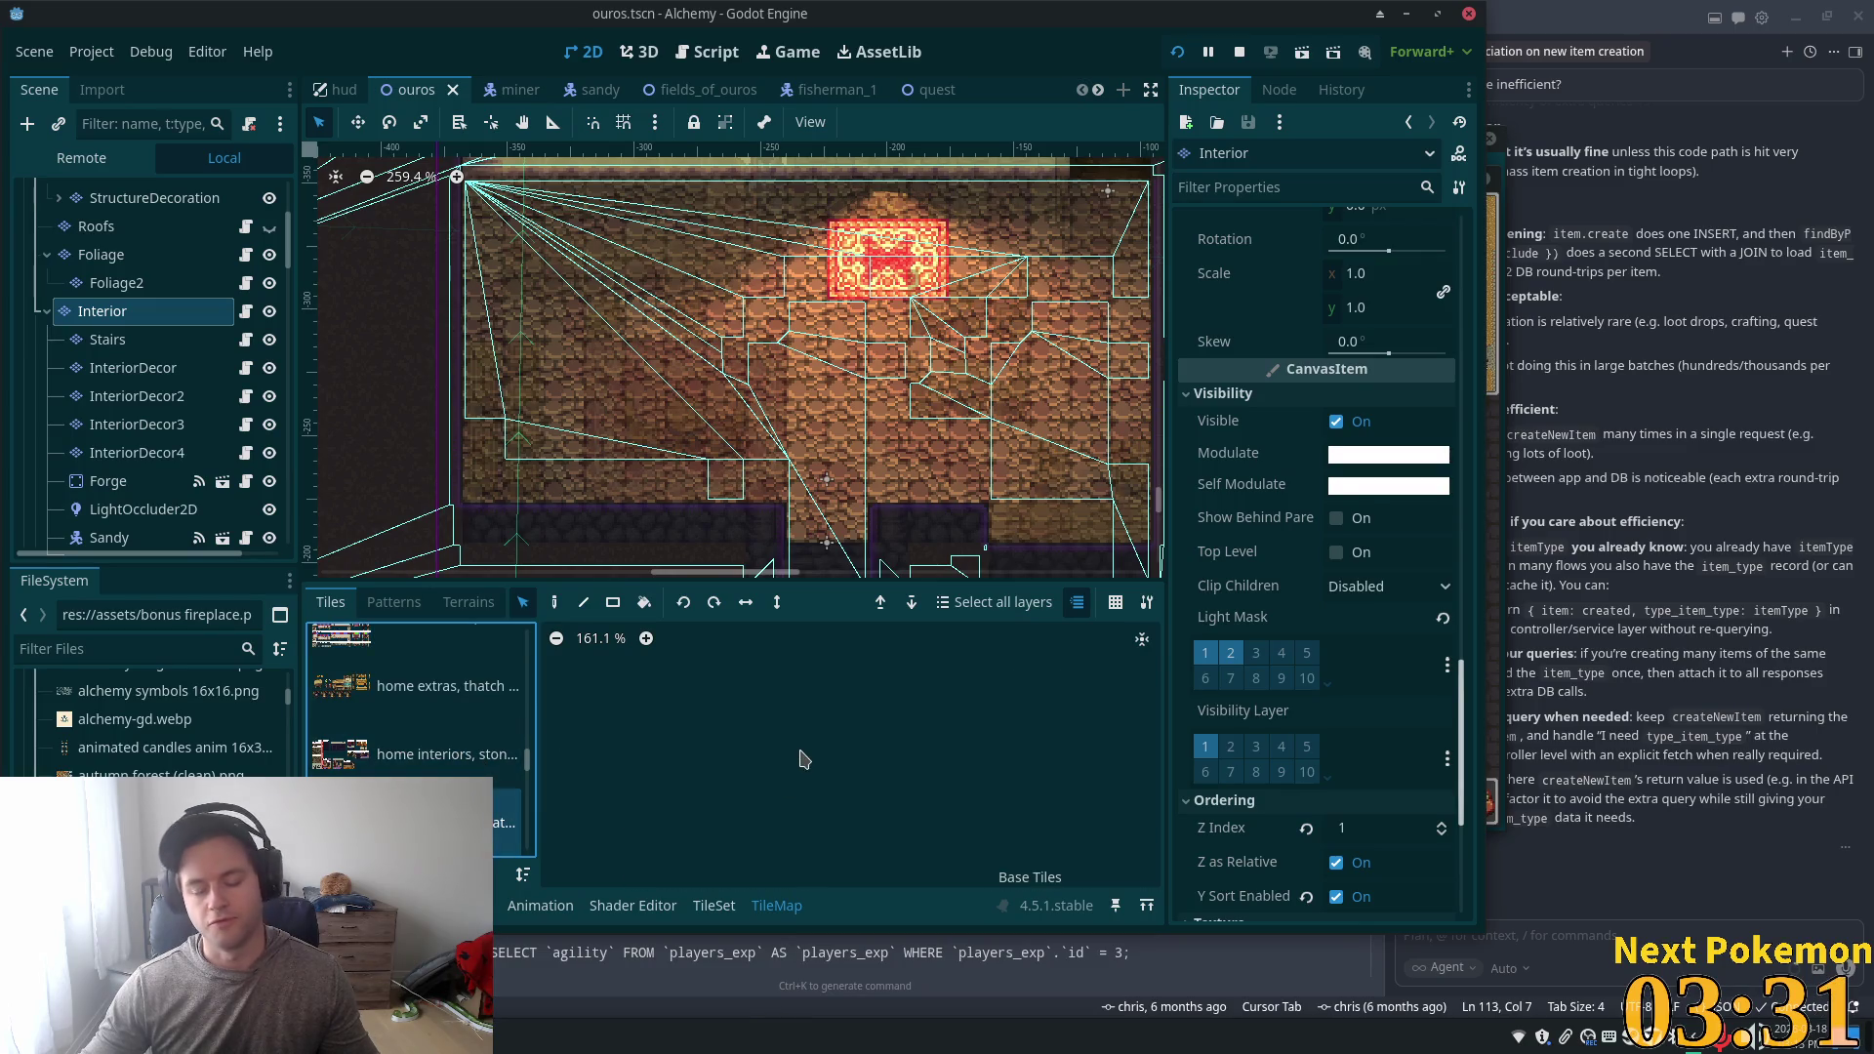
scroll(886, 718, "down", 6)
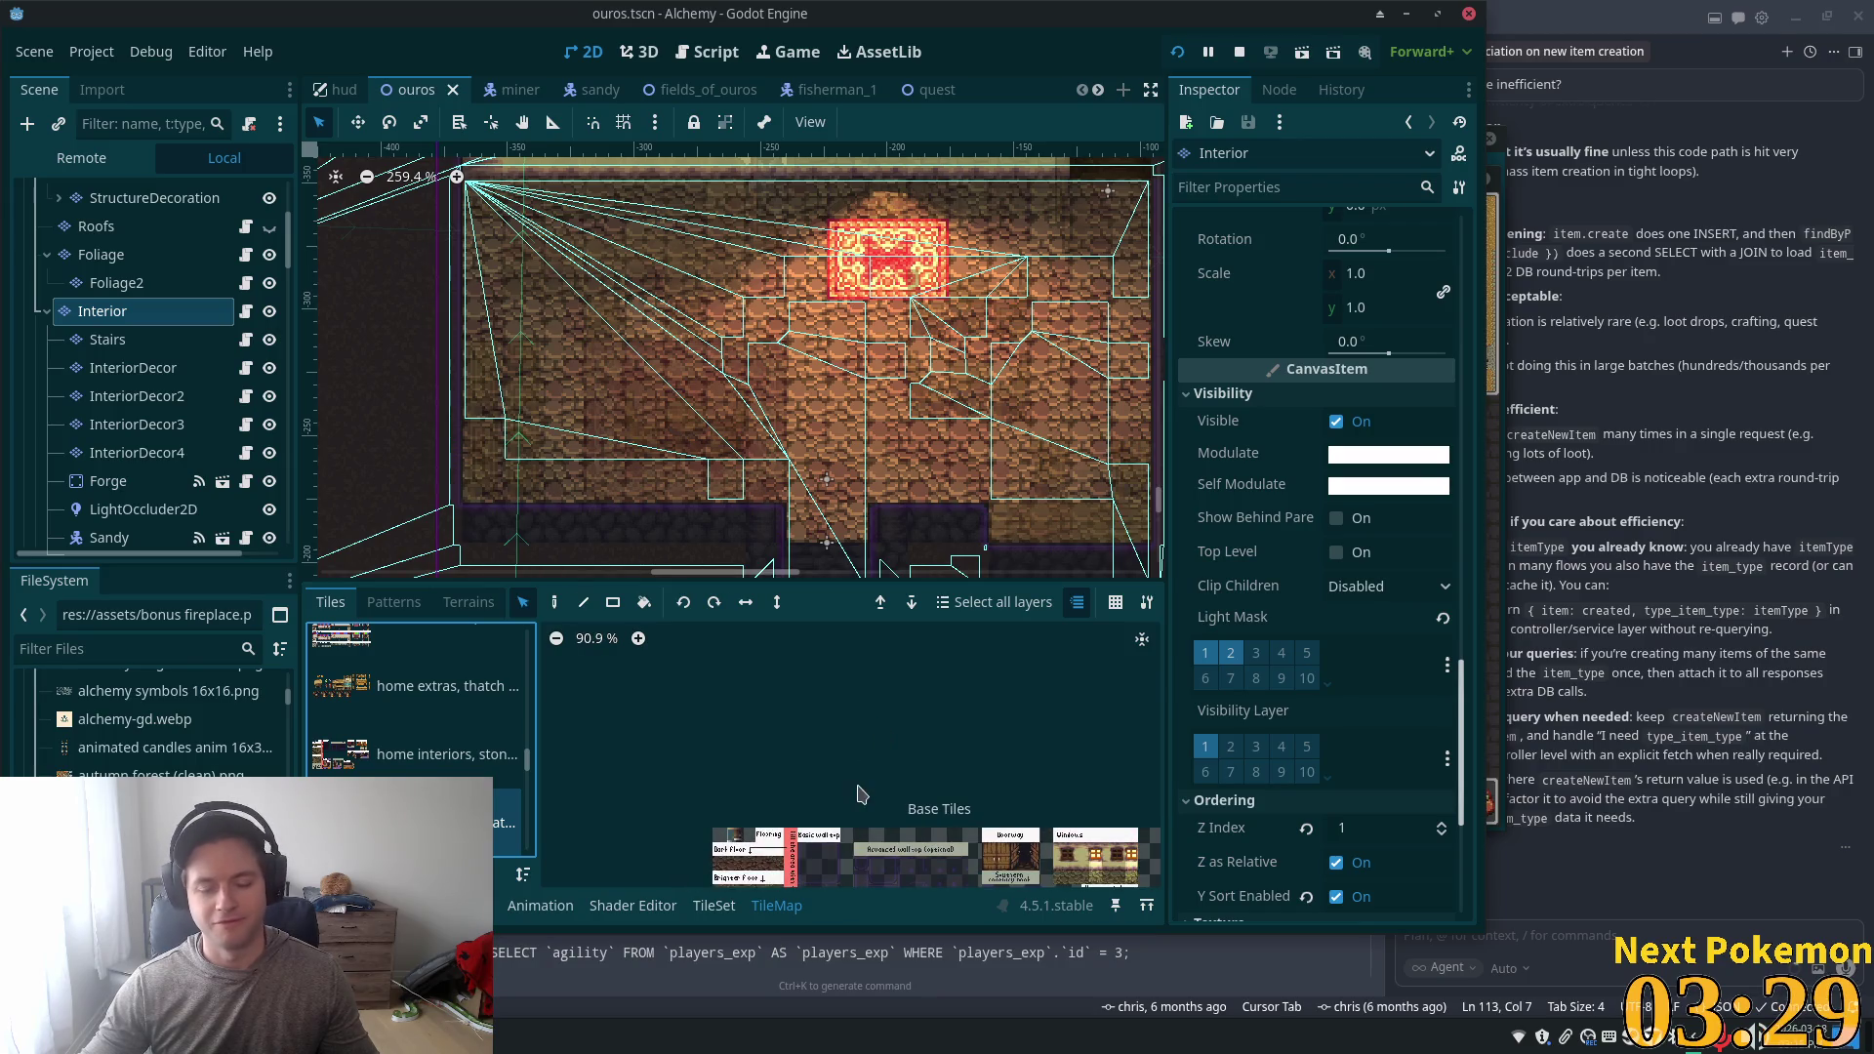
scroll(878, 828, "up", 6)
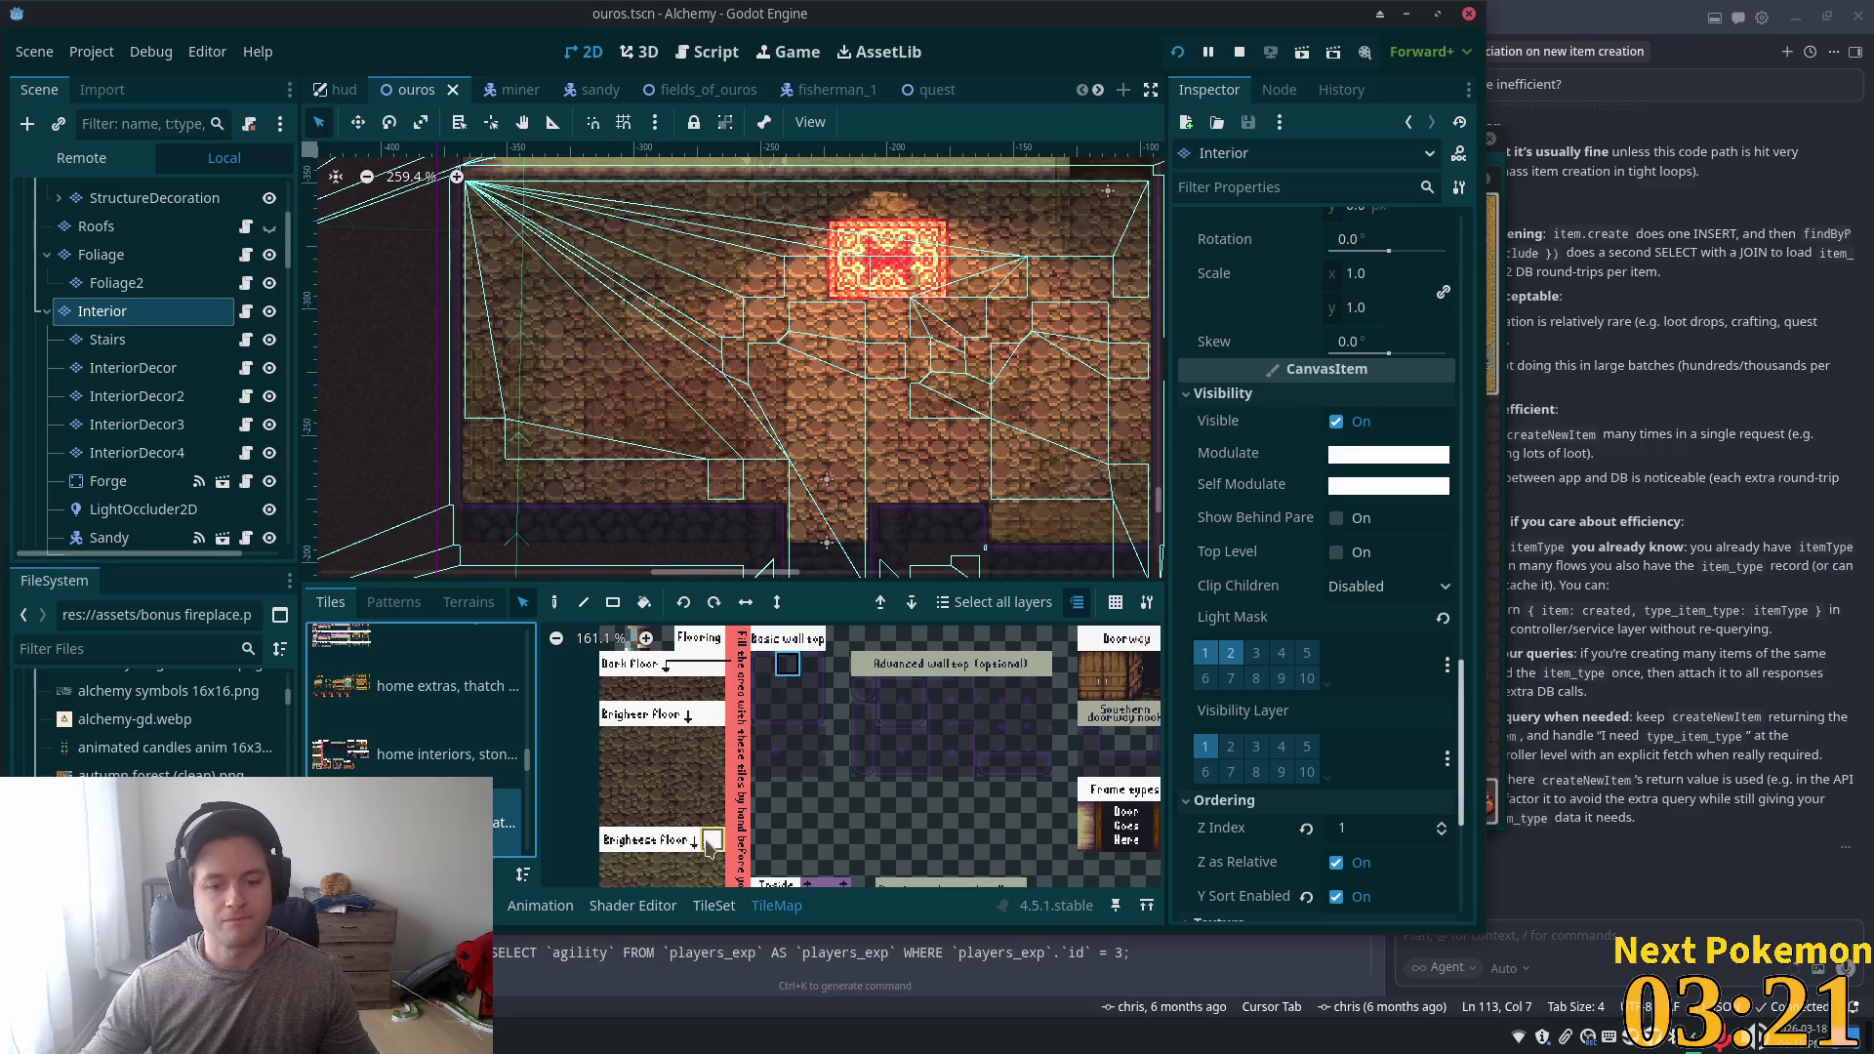
scroll(796, 766, "up", 3)
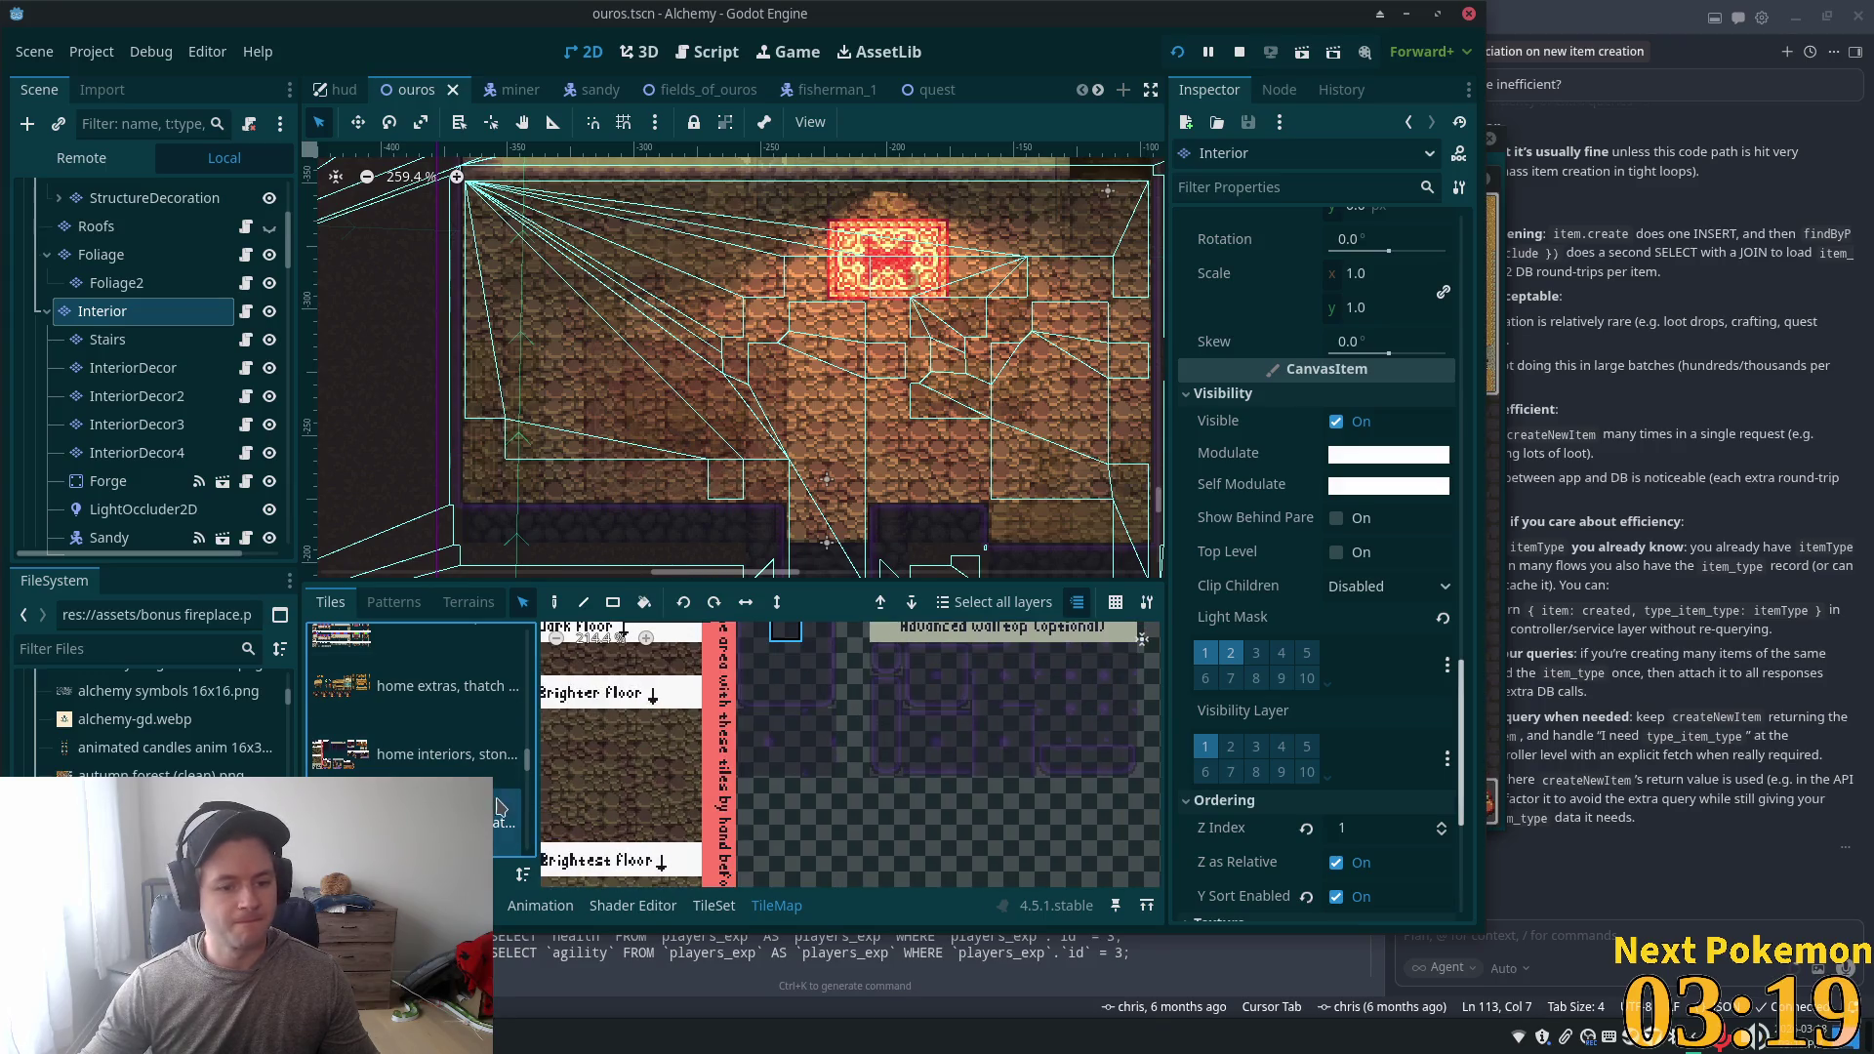
left_click(713, 905)
- Inspect a wall-top tile's properties in the Base Tiles atlas
scroll(831, 703, "up", 2)
left_click(847, 656)
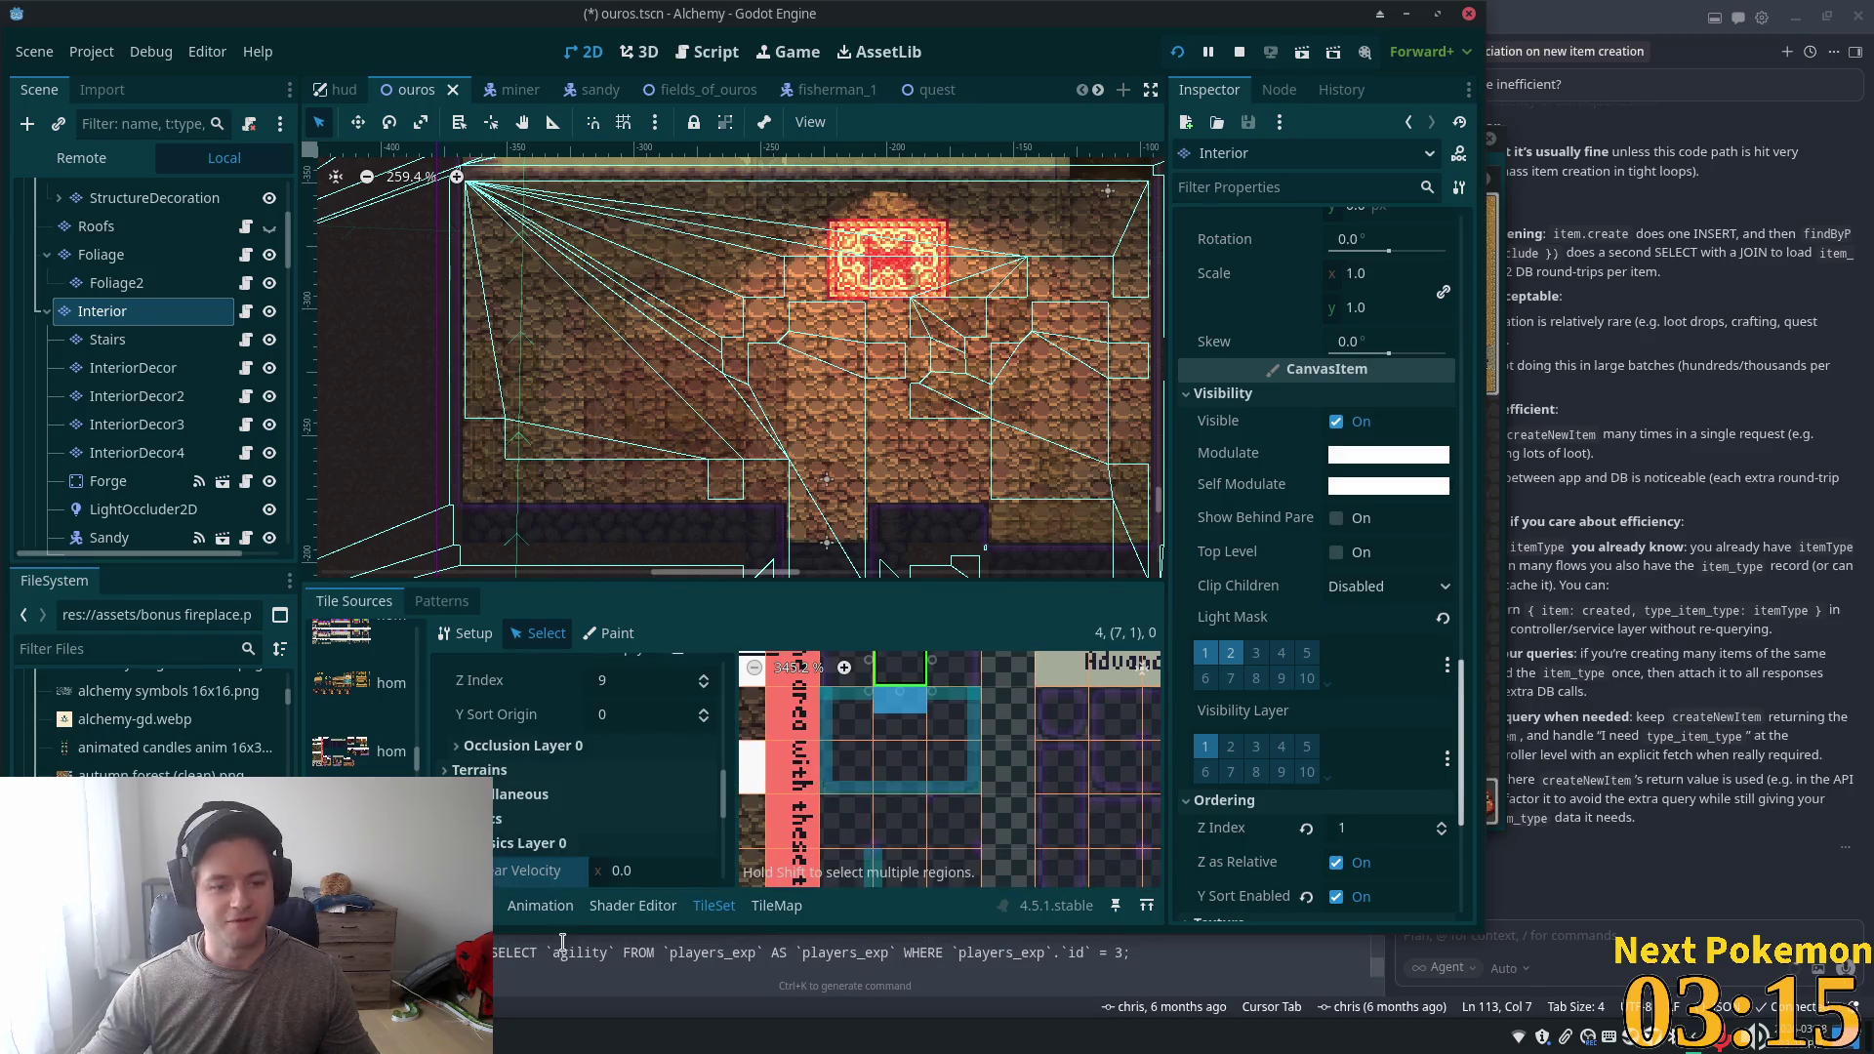
scroll(585, 833, "down", 3)
scroll(790, 820, "up", 4)
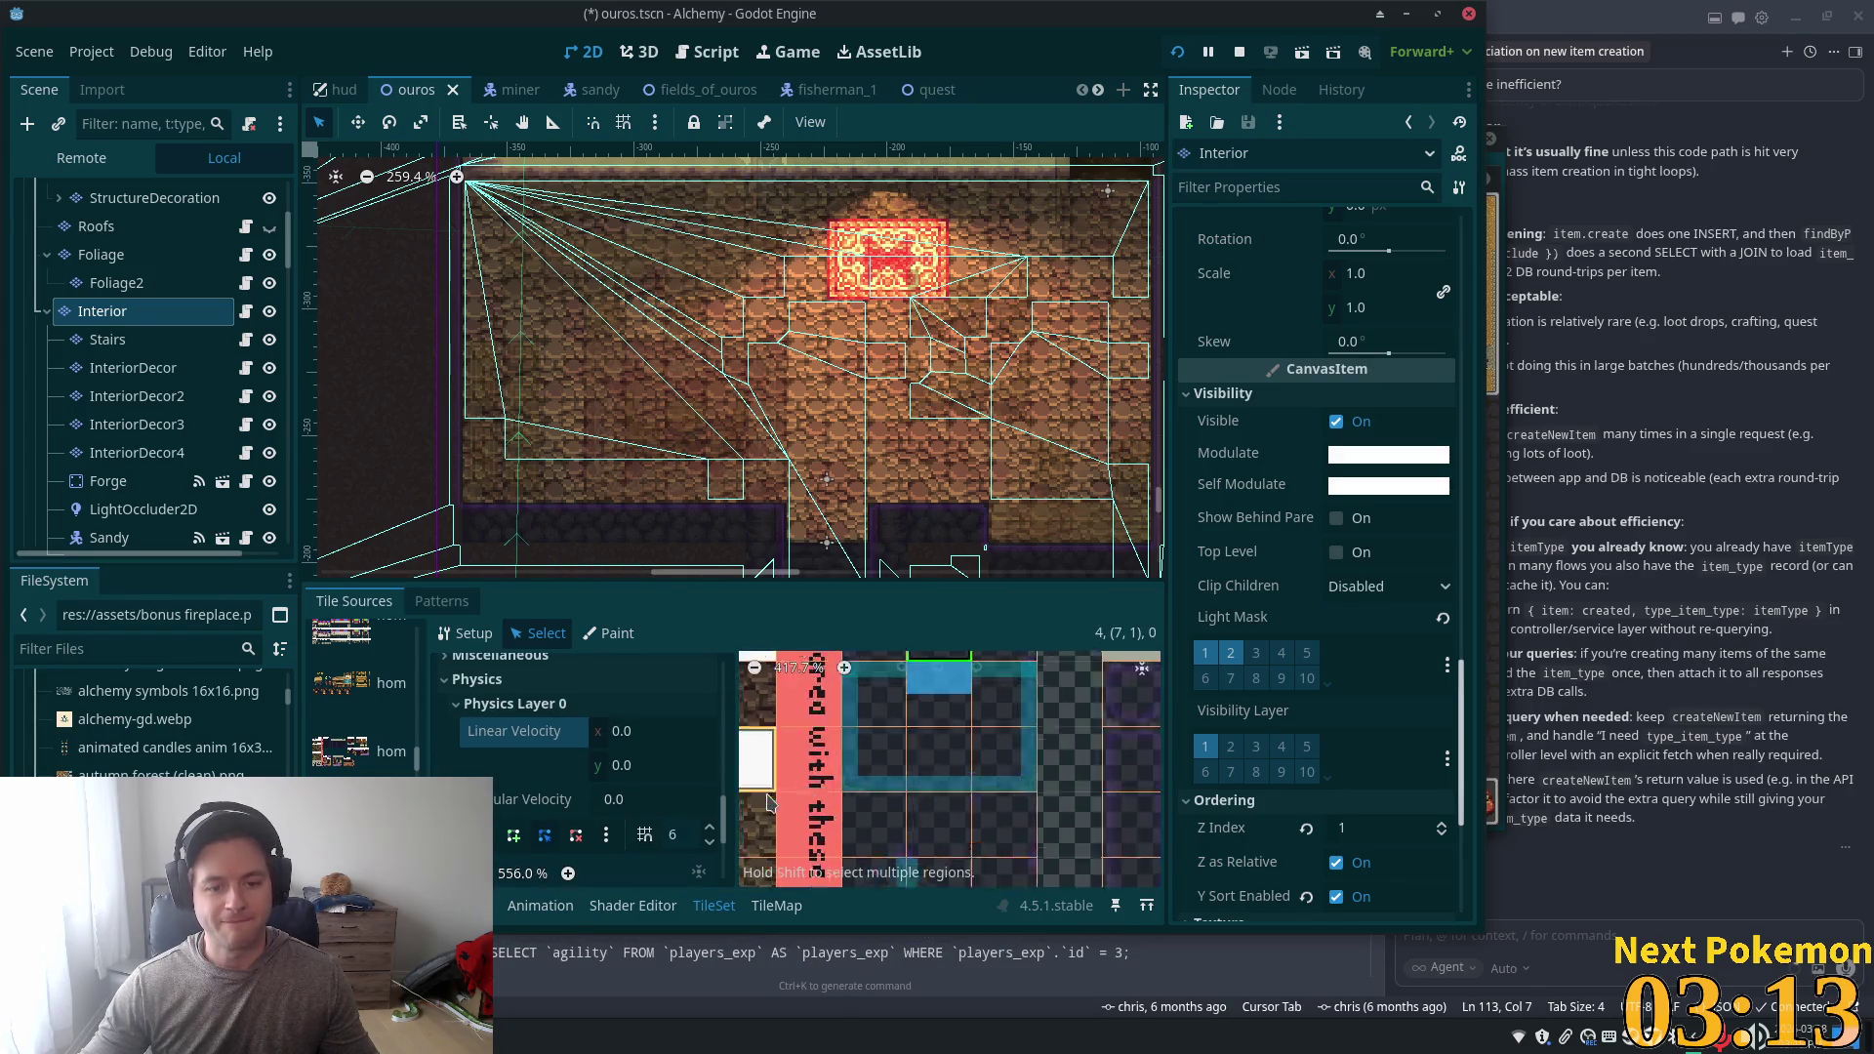
left_click_drag(719, 834, 725, 690)
scroll(715, 730, "down", 5)
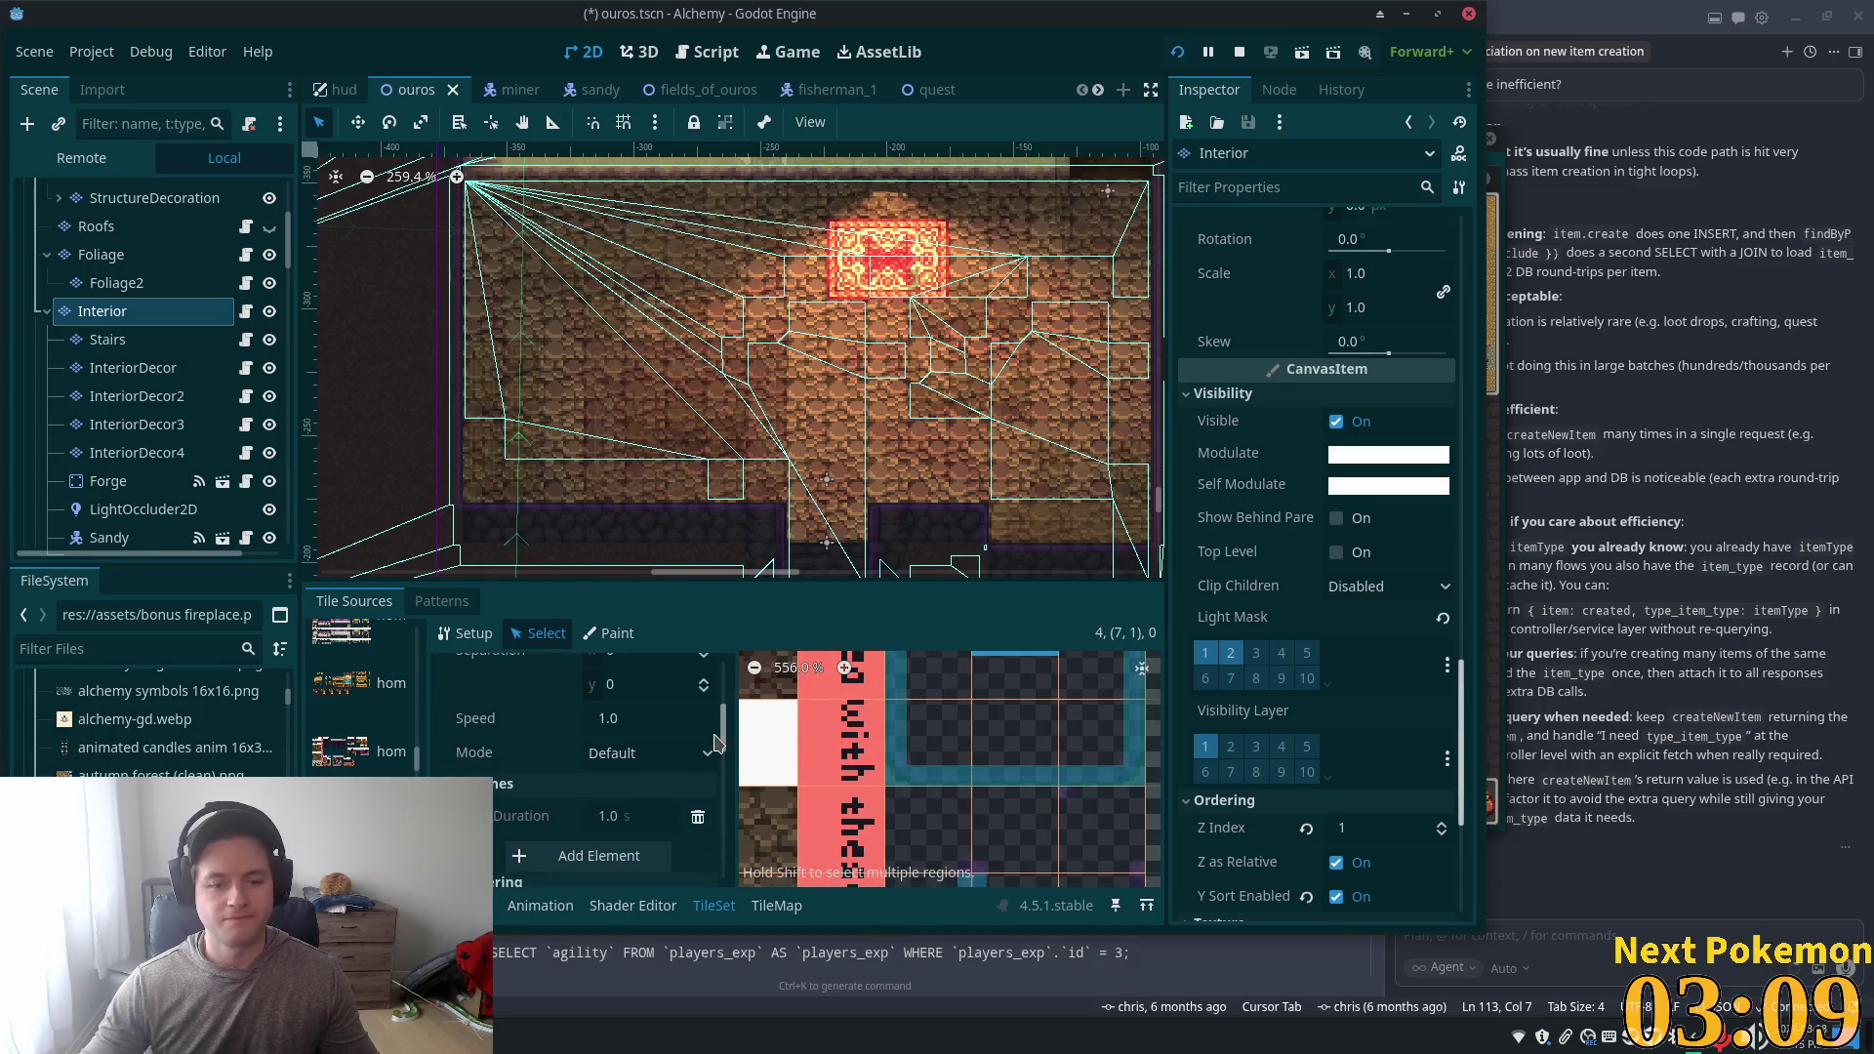
scroll(711, 782, "down", 2)
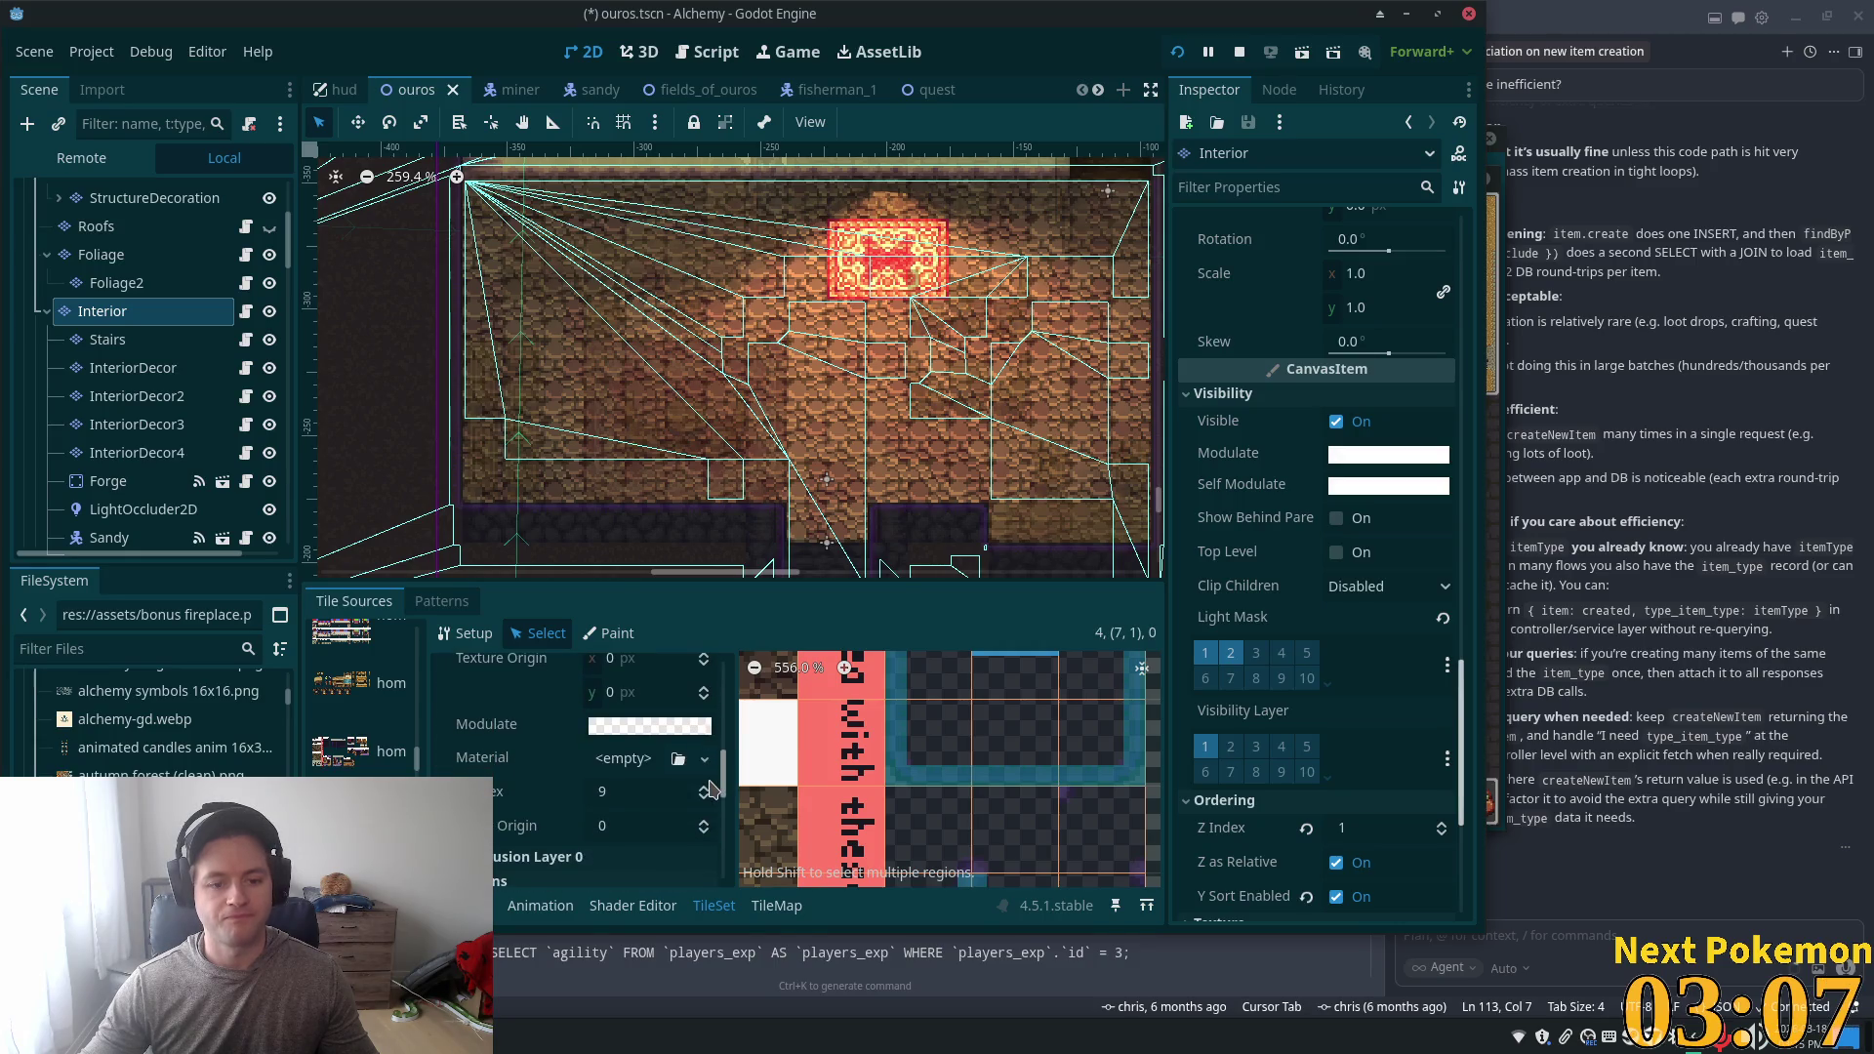
scroll(651, 749, "down", 3)
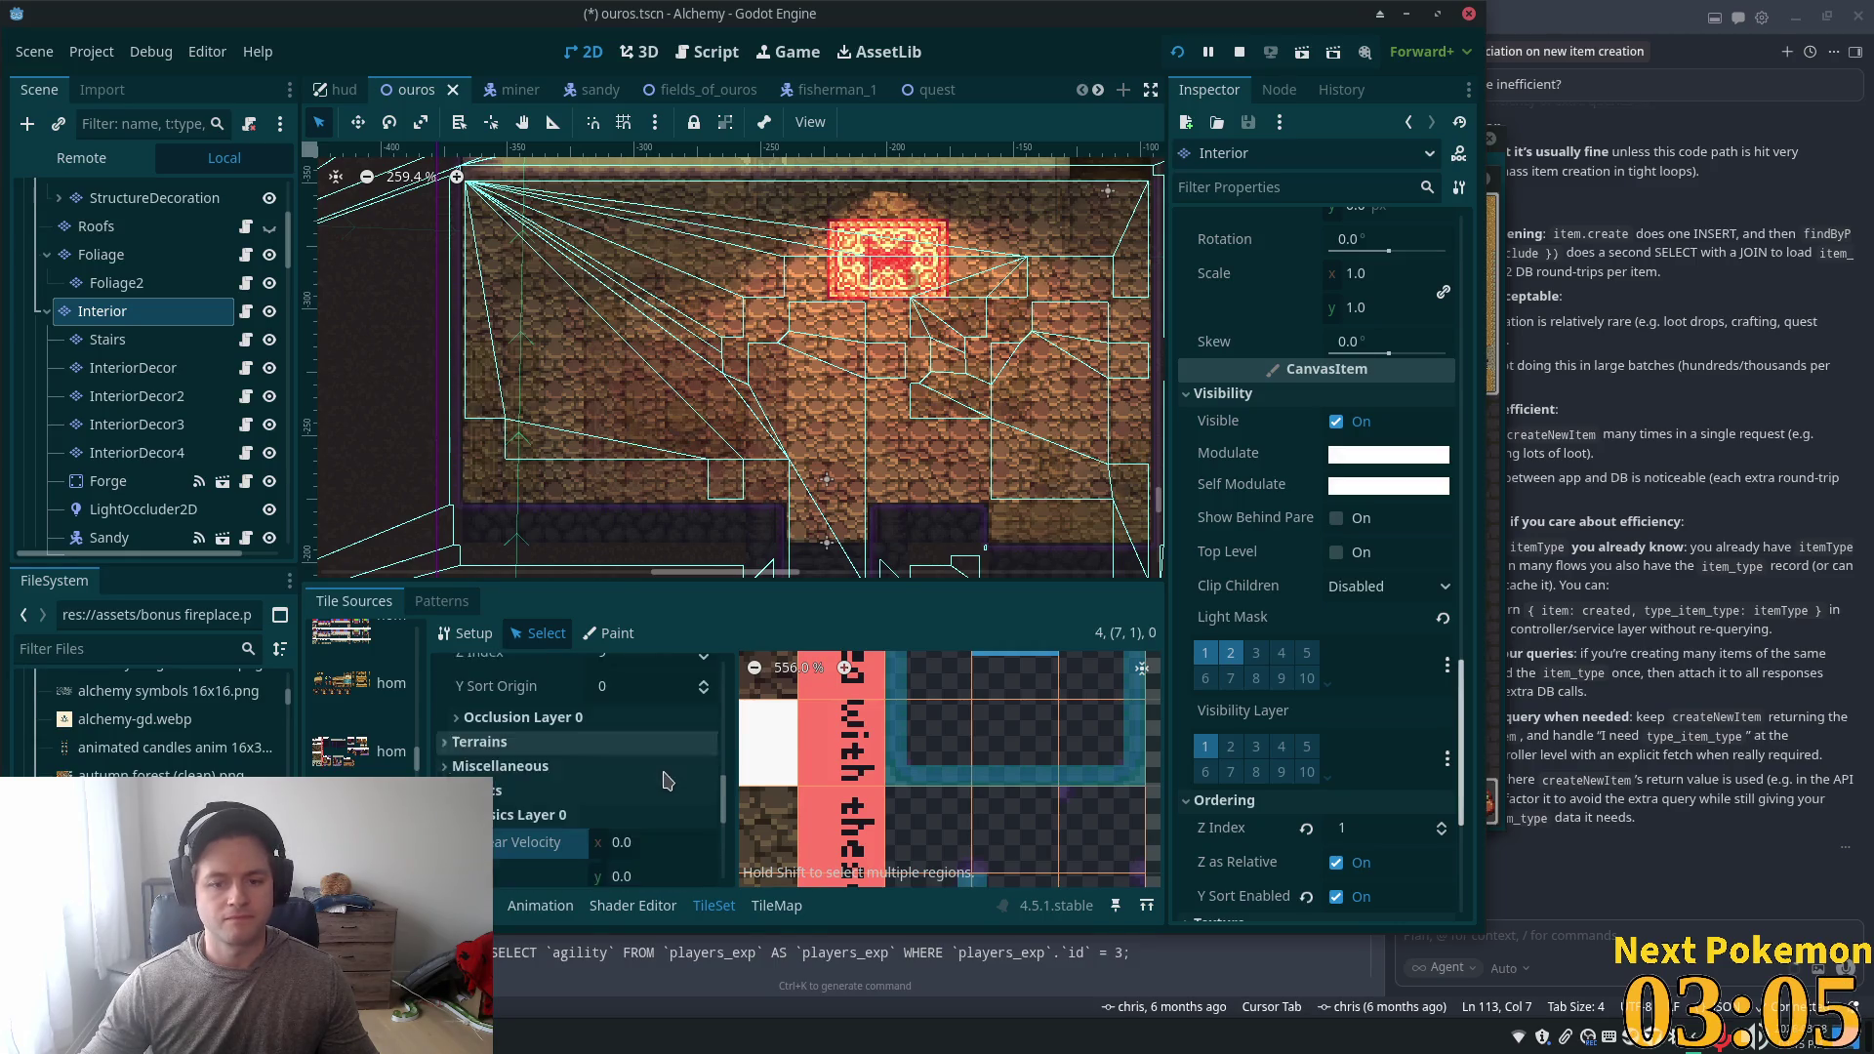
scroll(888, 789, "down", 1)
scroll(888, 788, "down", 4)
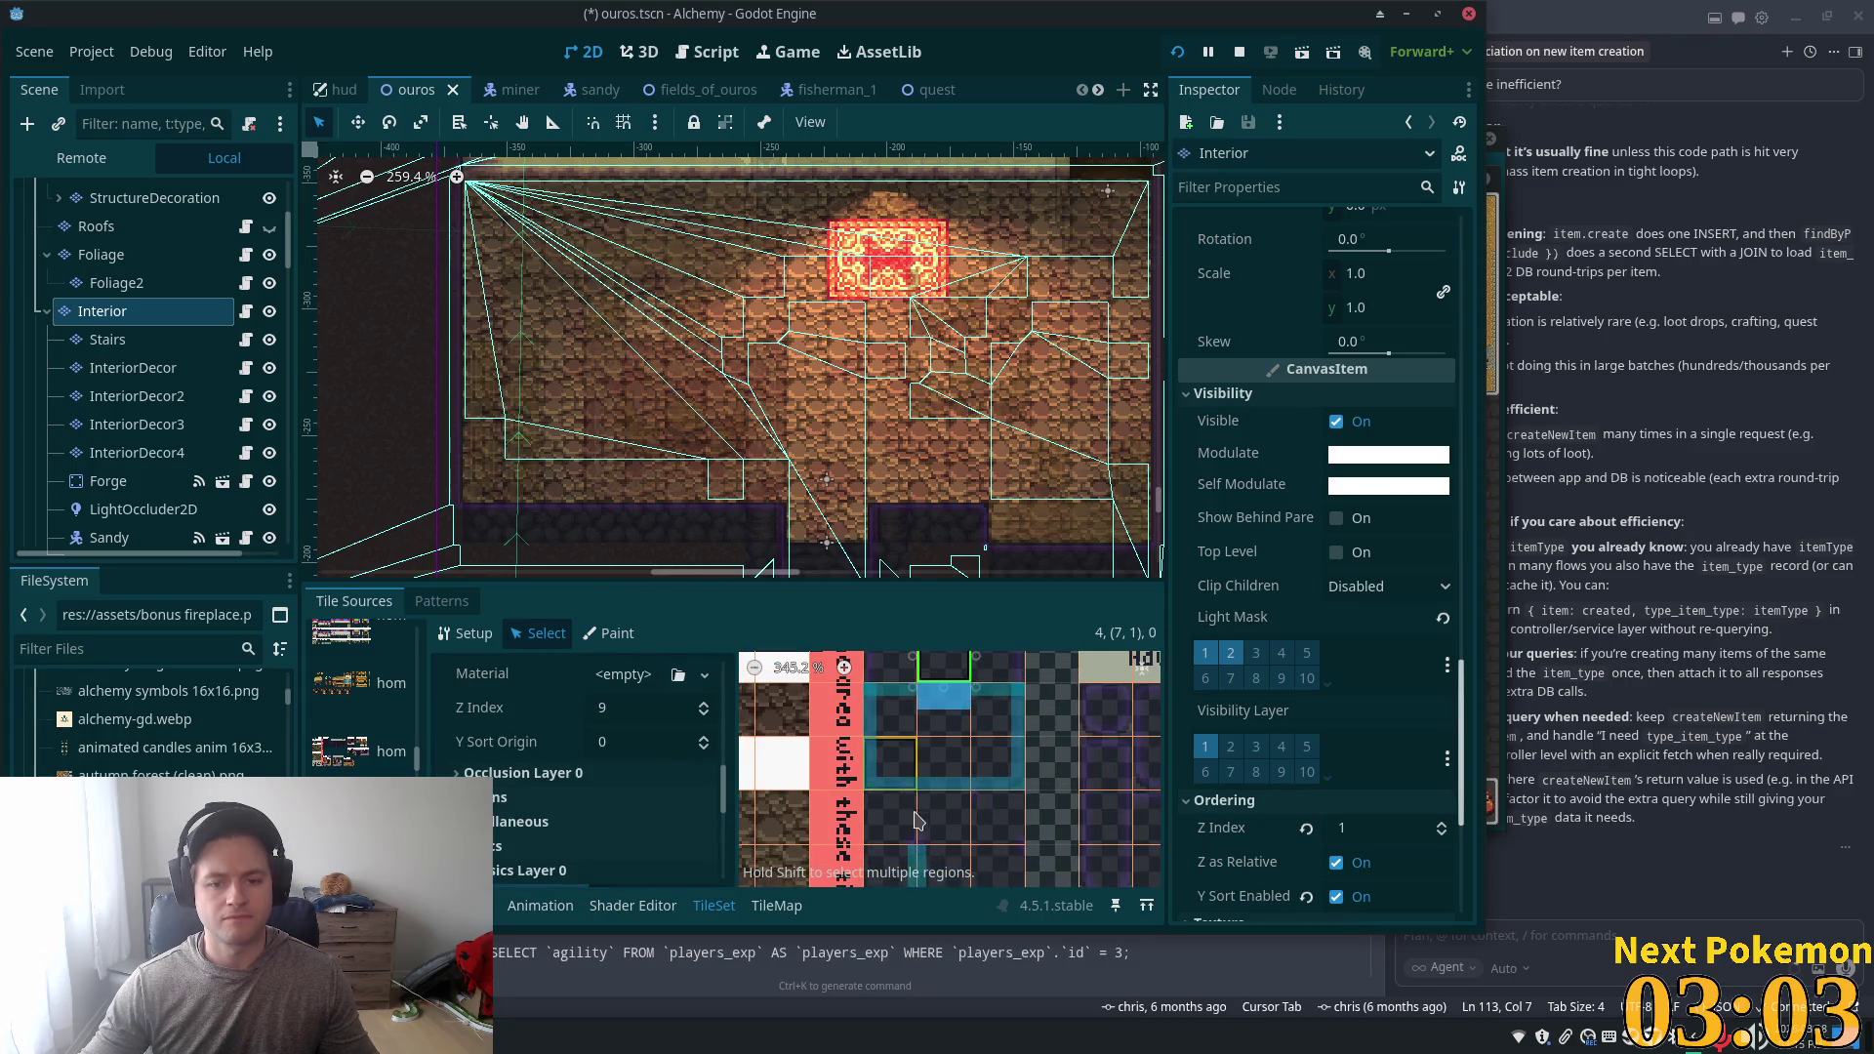
- Raise the first wall-top tile of the row to Z Index 9
left_click(918, 705)
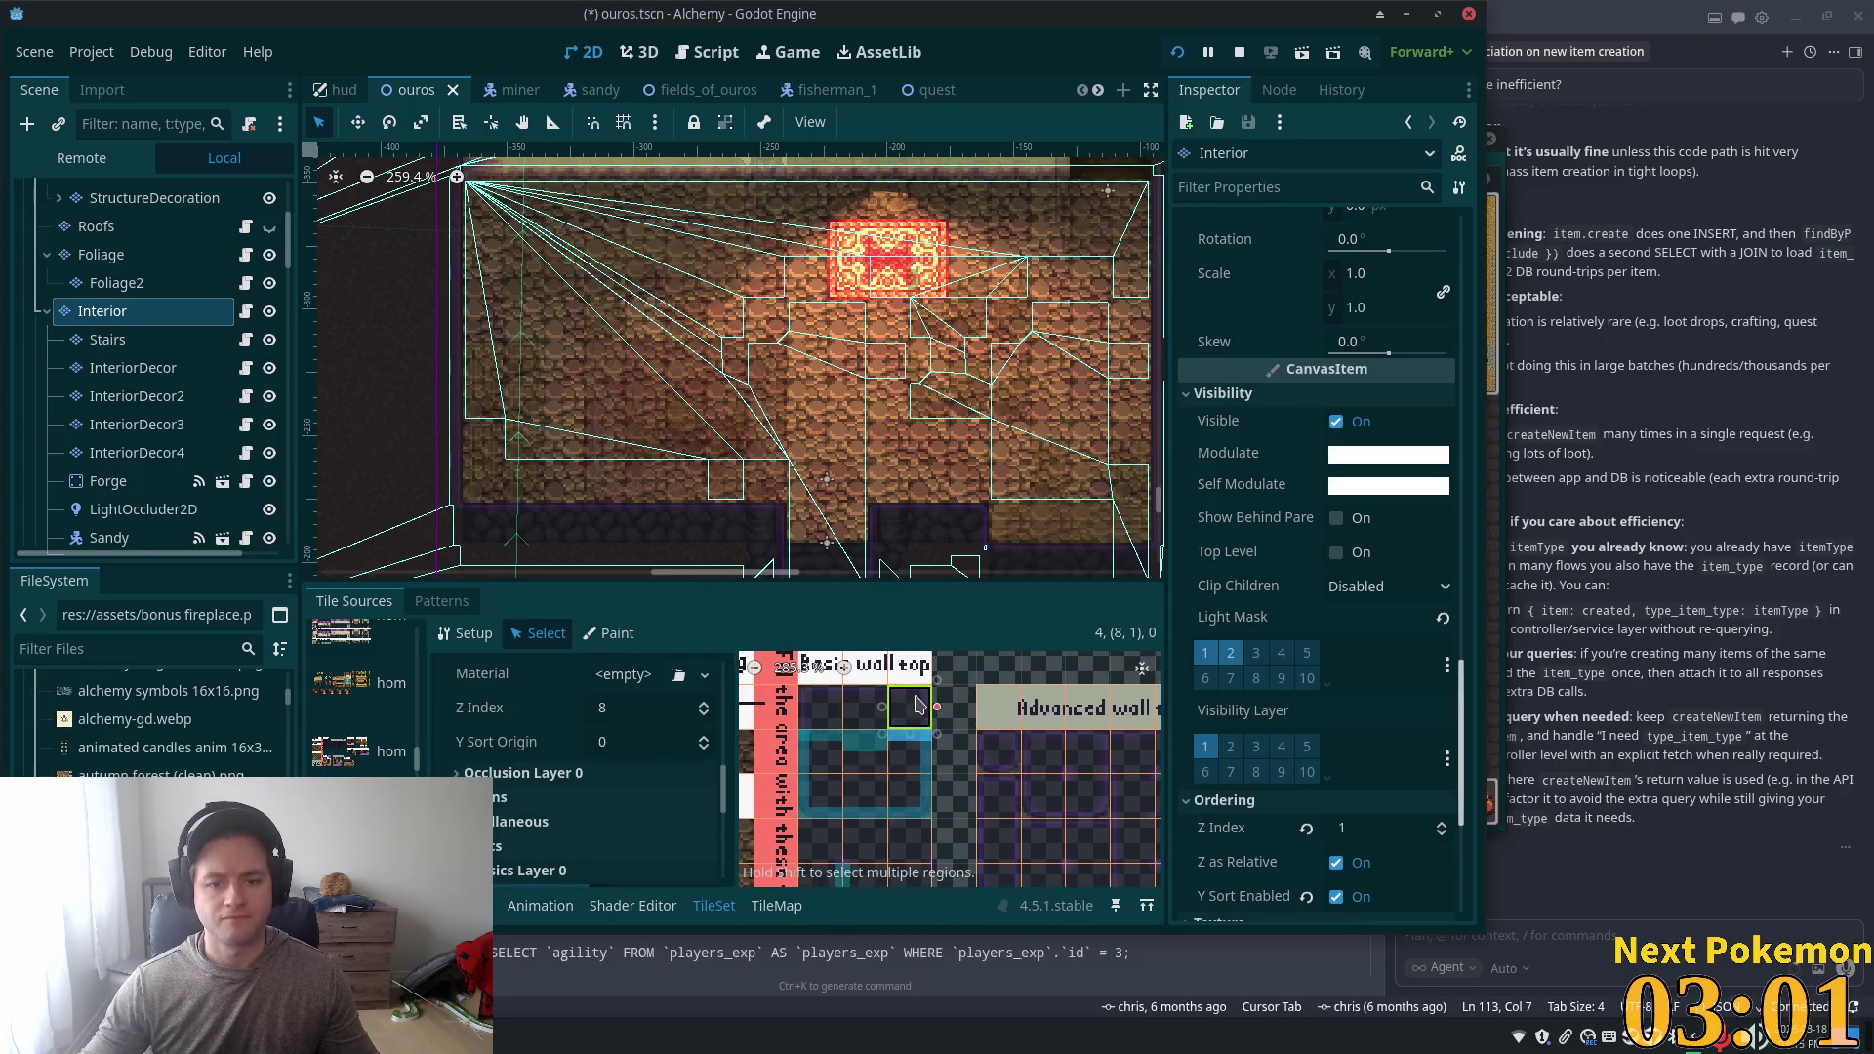
left_click(815, 711)
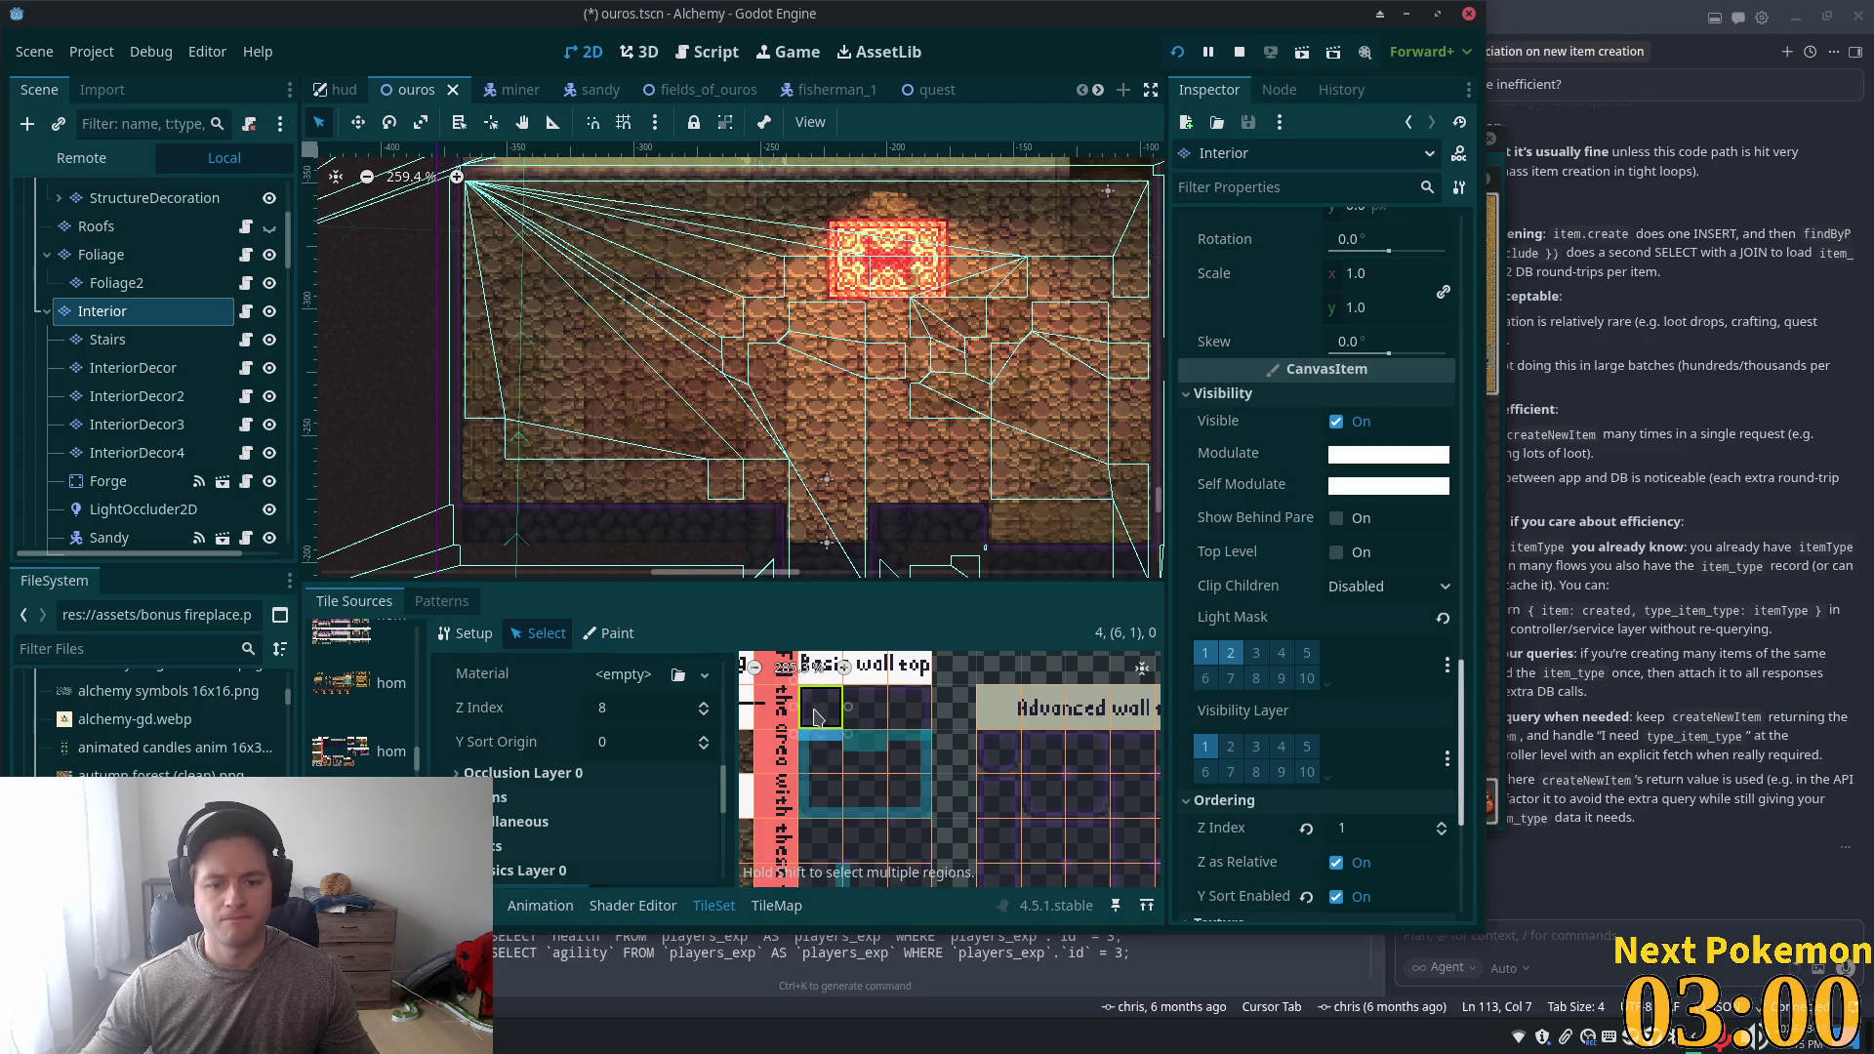
left_click(703, 702)
scroll(983, 832, "down", 3)
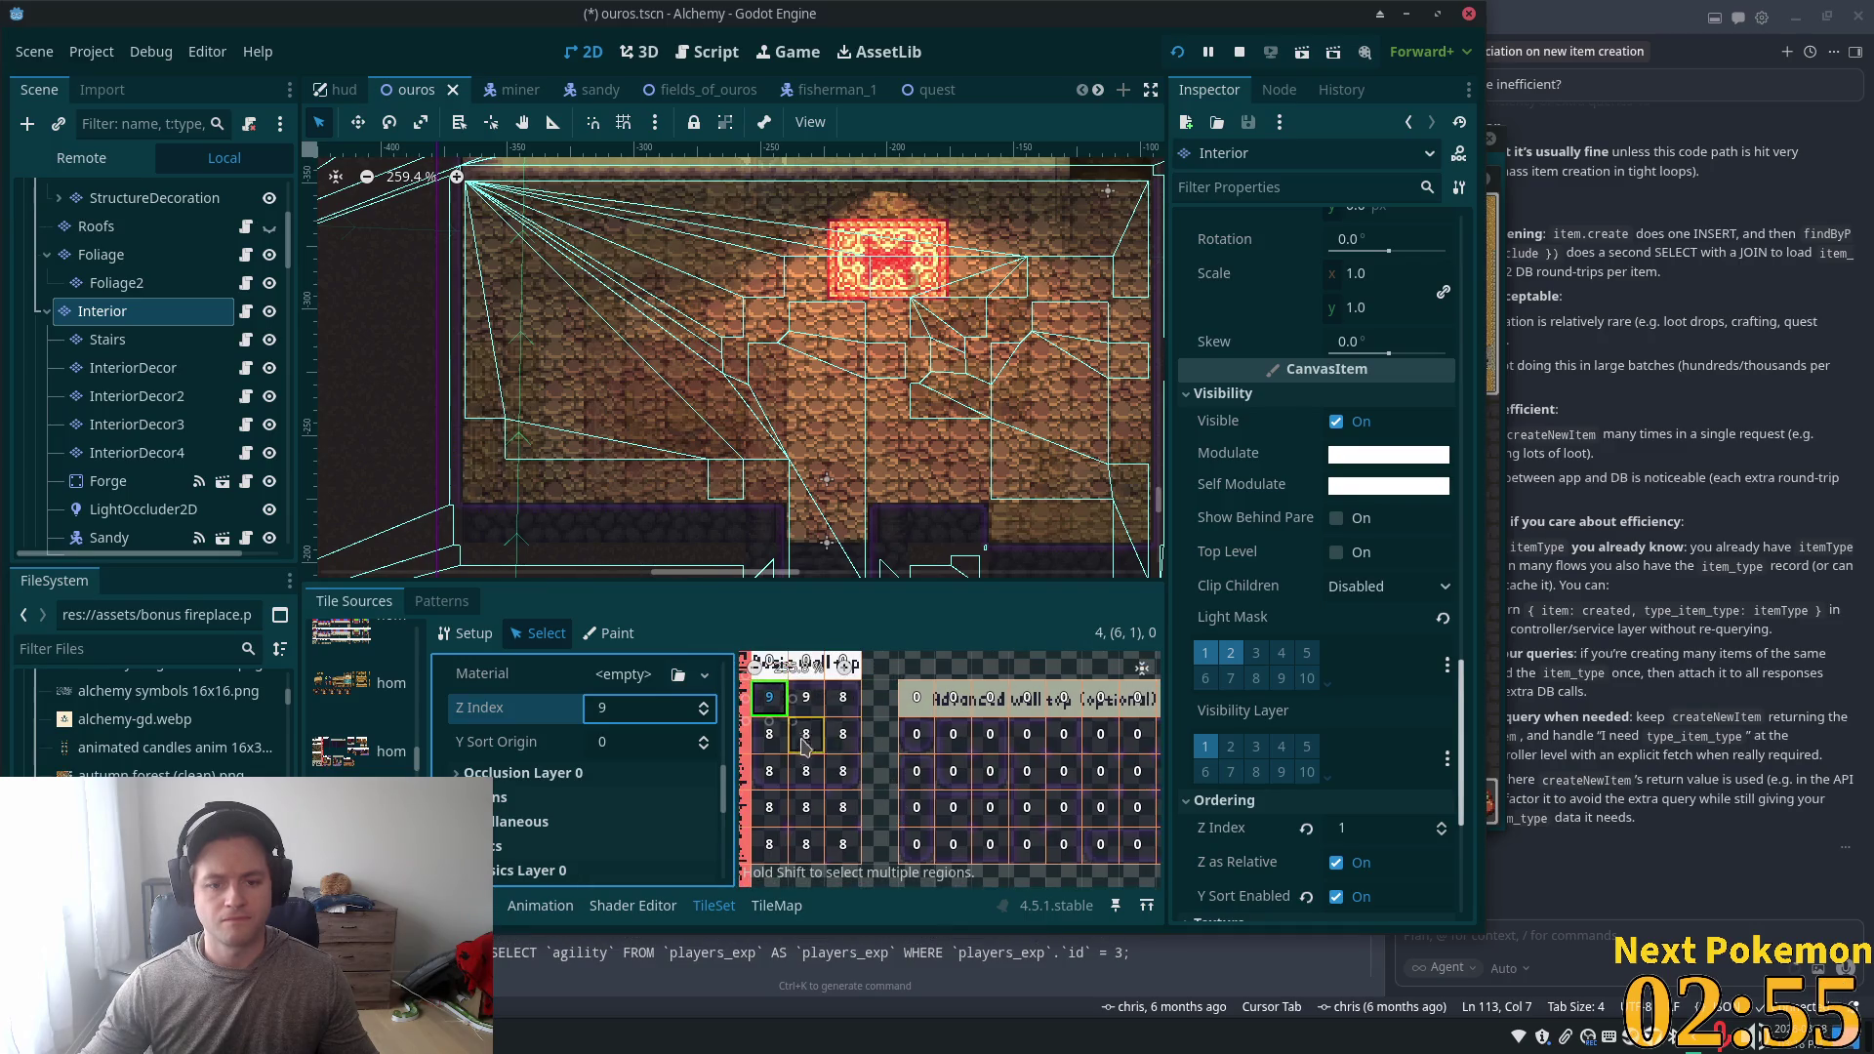
- Select the remaining Z Index 8 wall tiles and set them all to Z Index 9
left_click(845, 712)
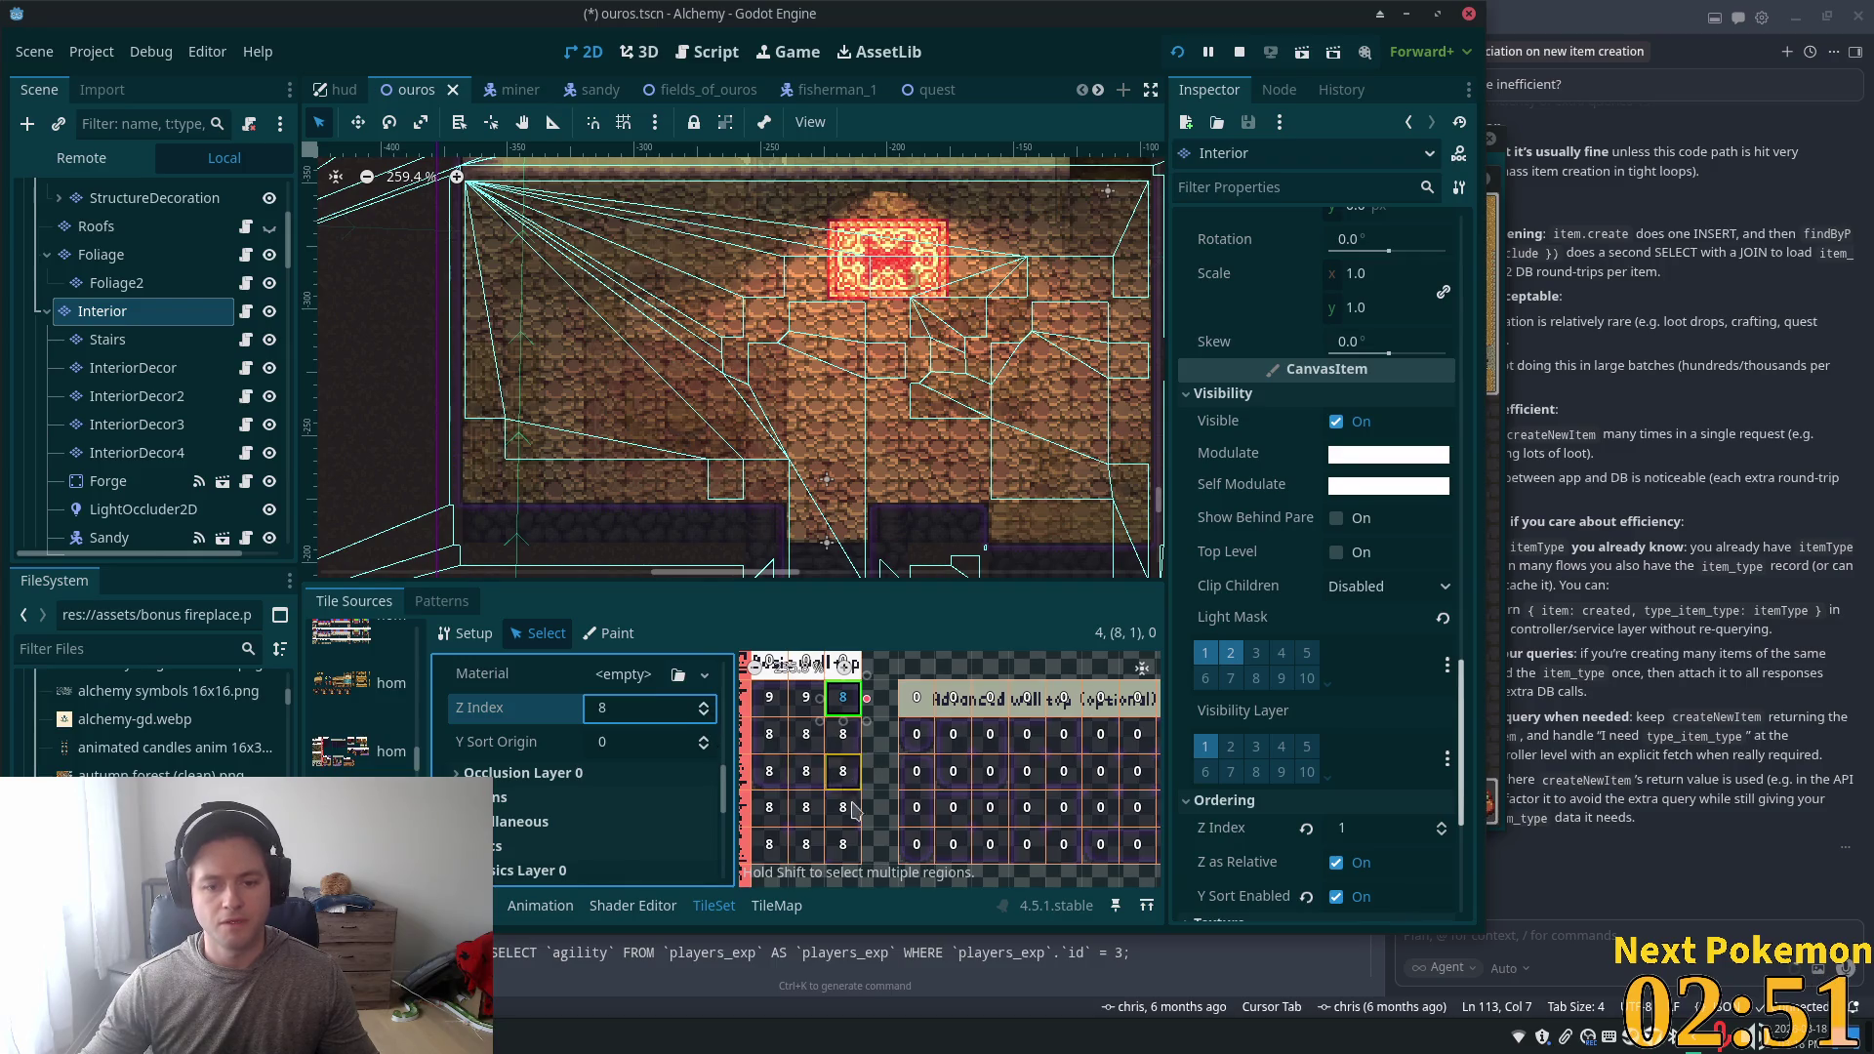
left_click(849, 845, "shift")
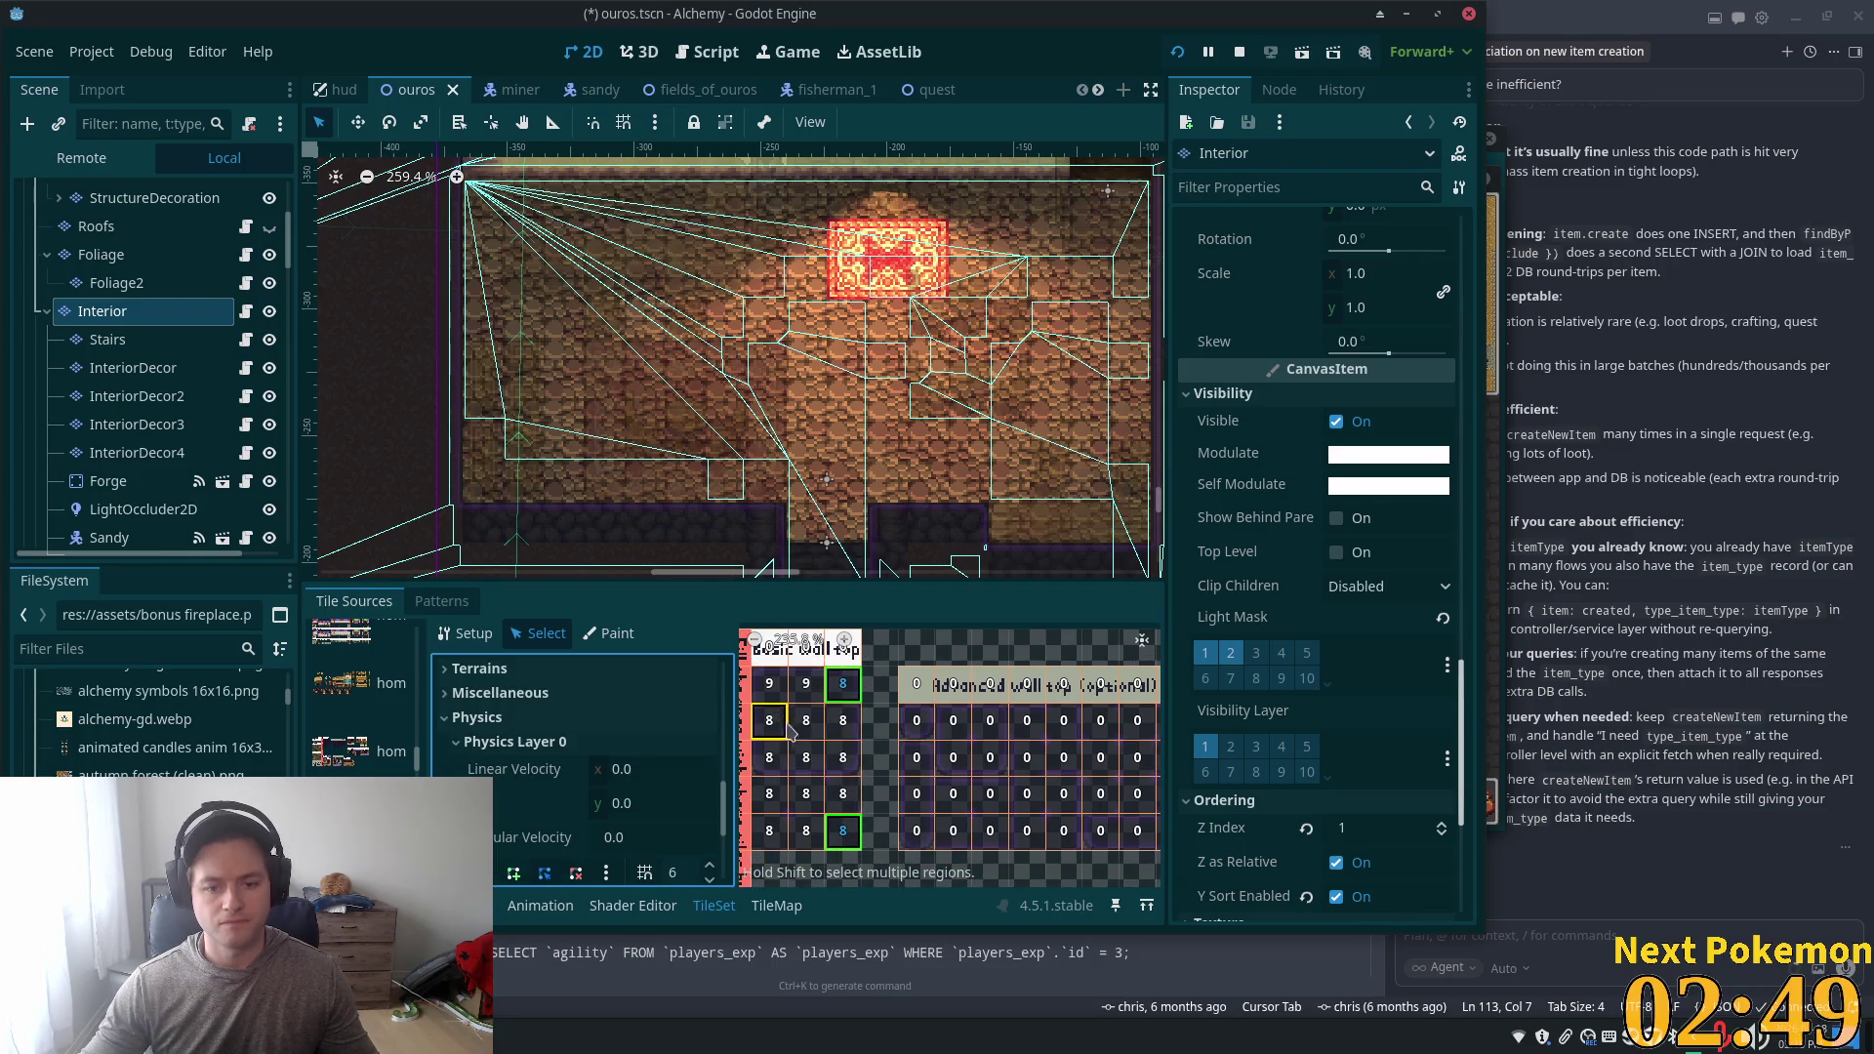
left_click_drag(845, 738, 860, 795)
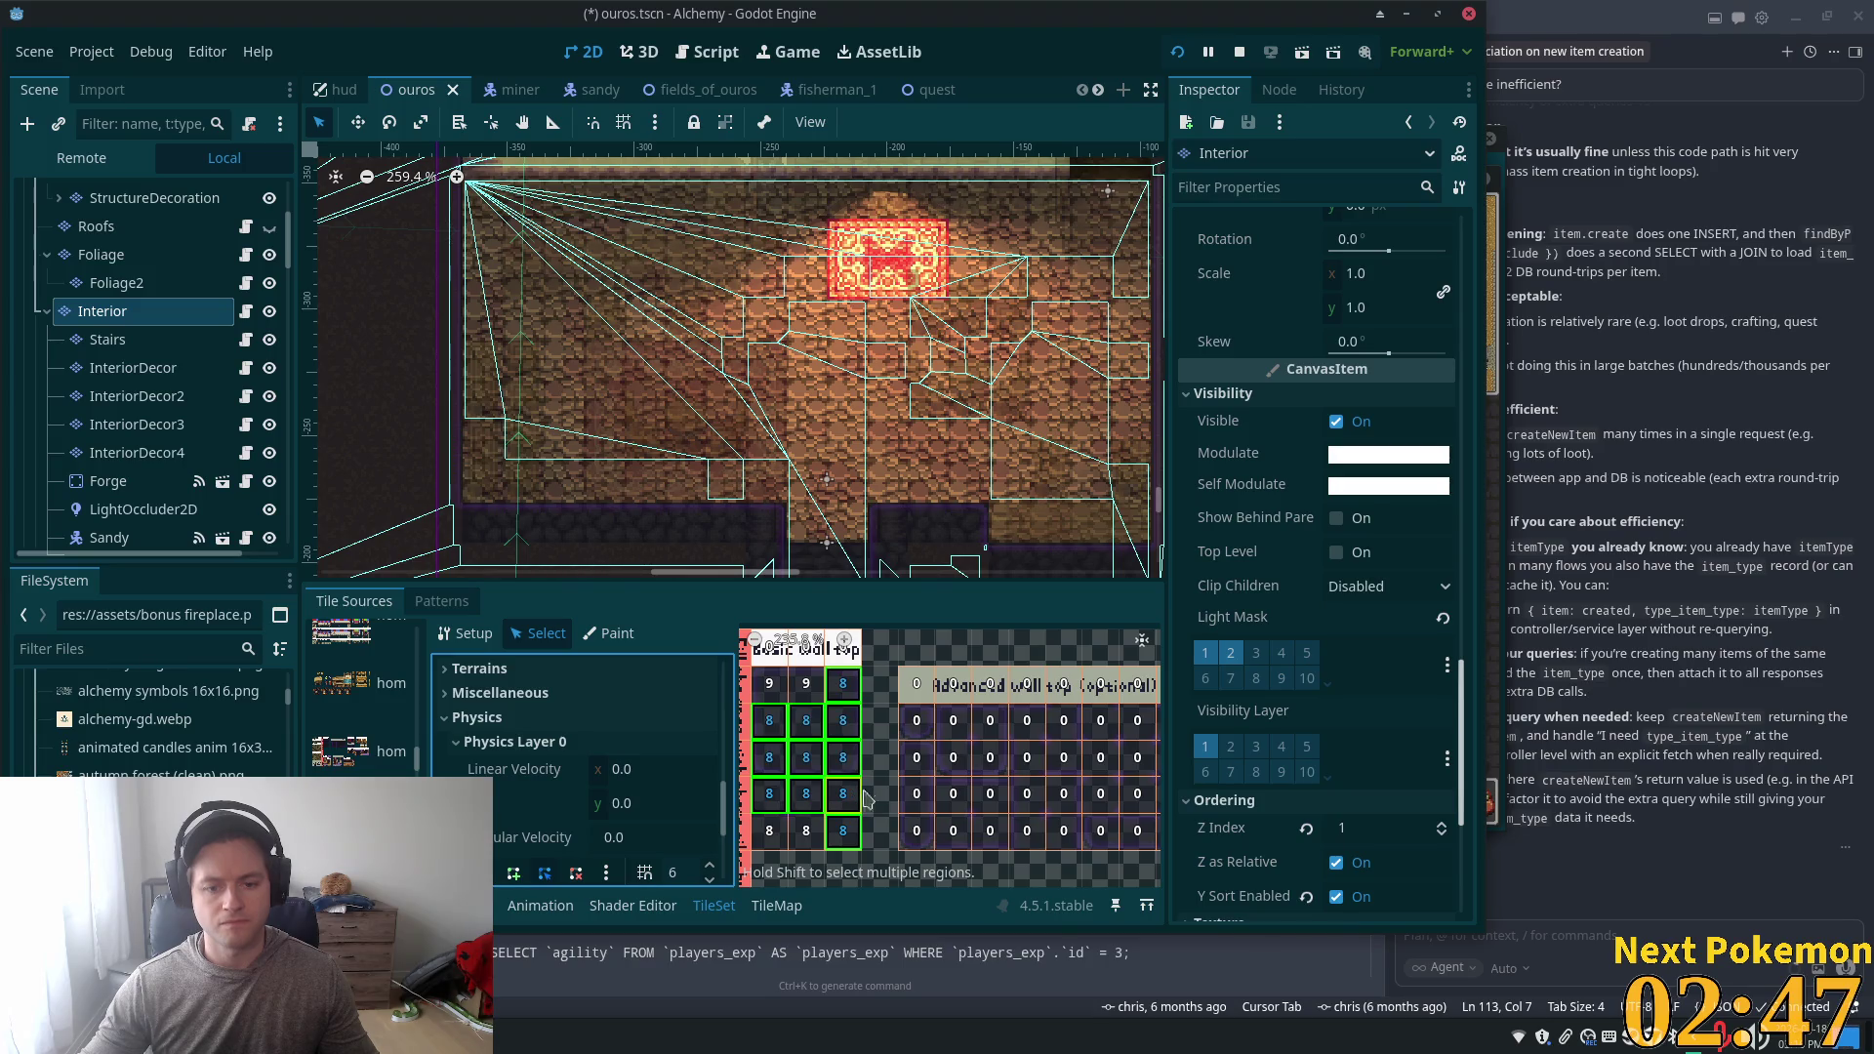
left_click_drag(770, 845, 792, 841)
scroll(934, 813, "down", 5)
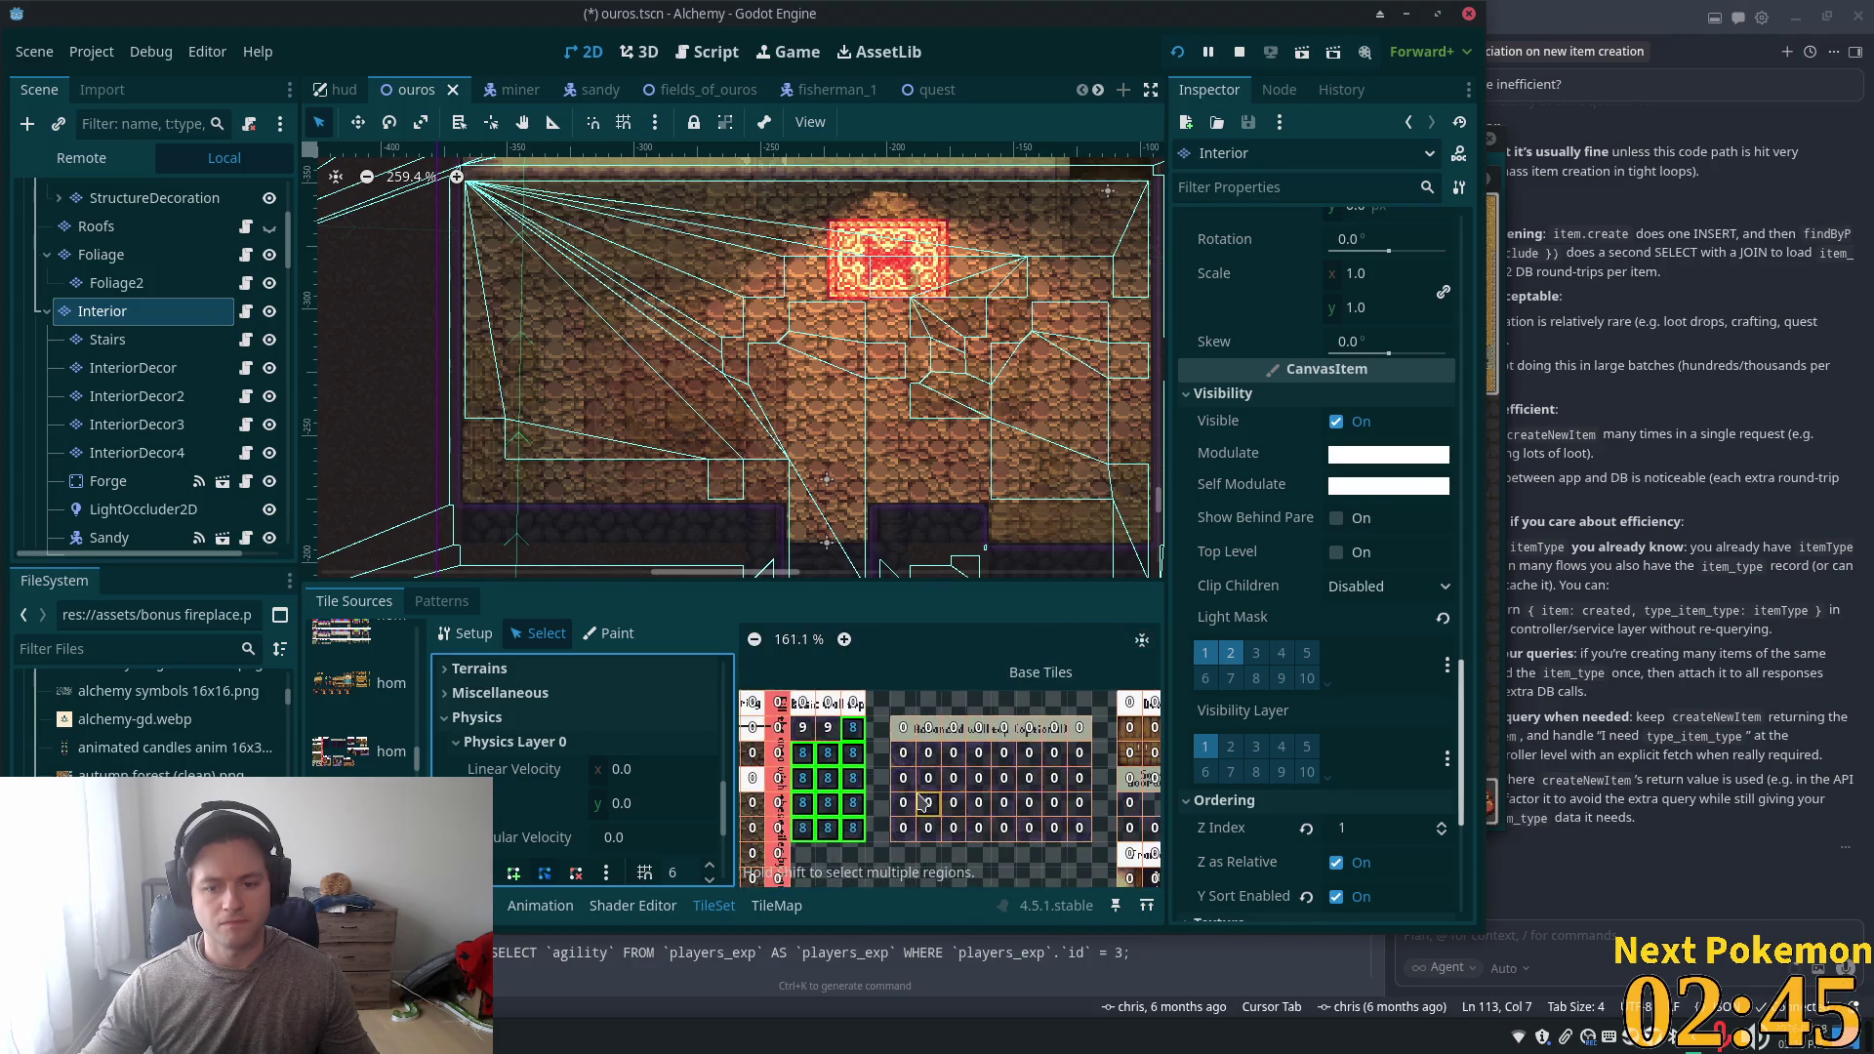
scroll(940, 688, "down", 1)
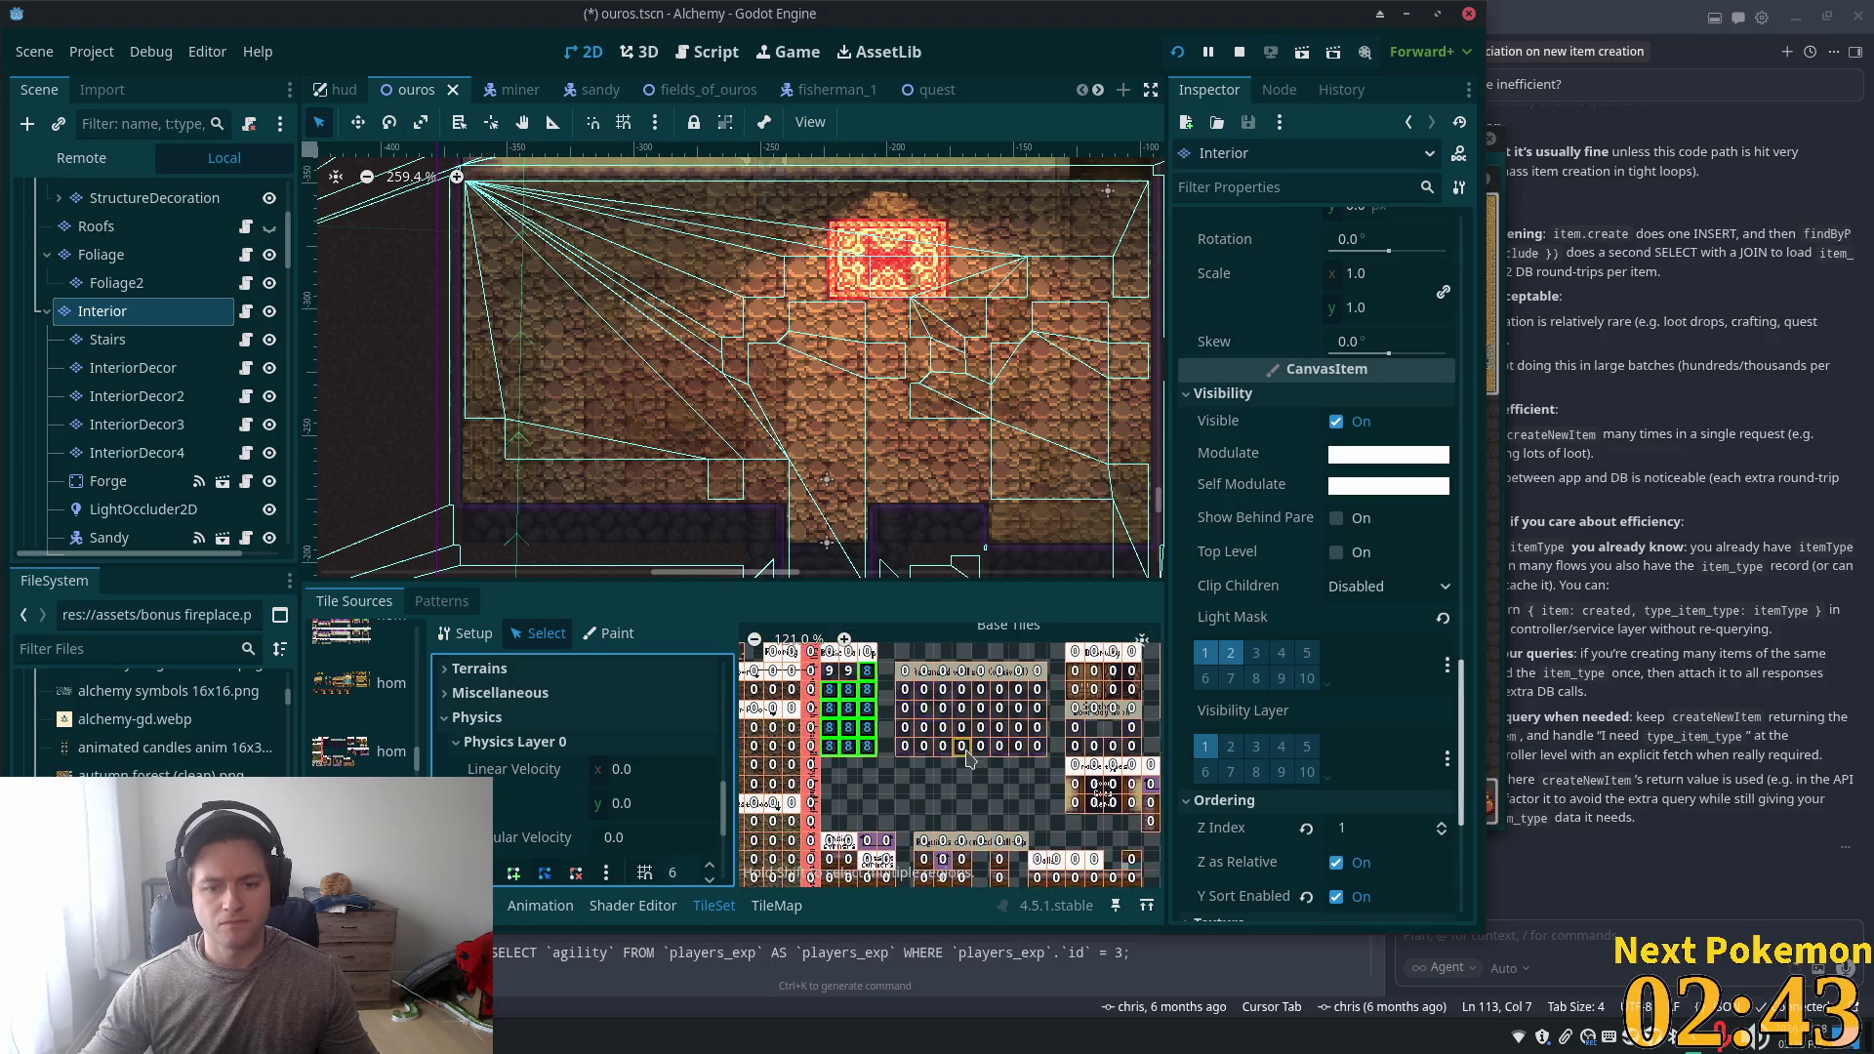
scroll(646, 756, "up", 3)
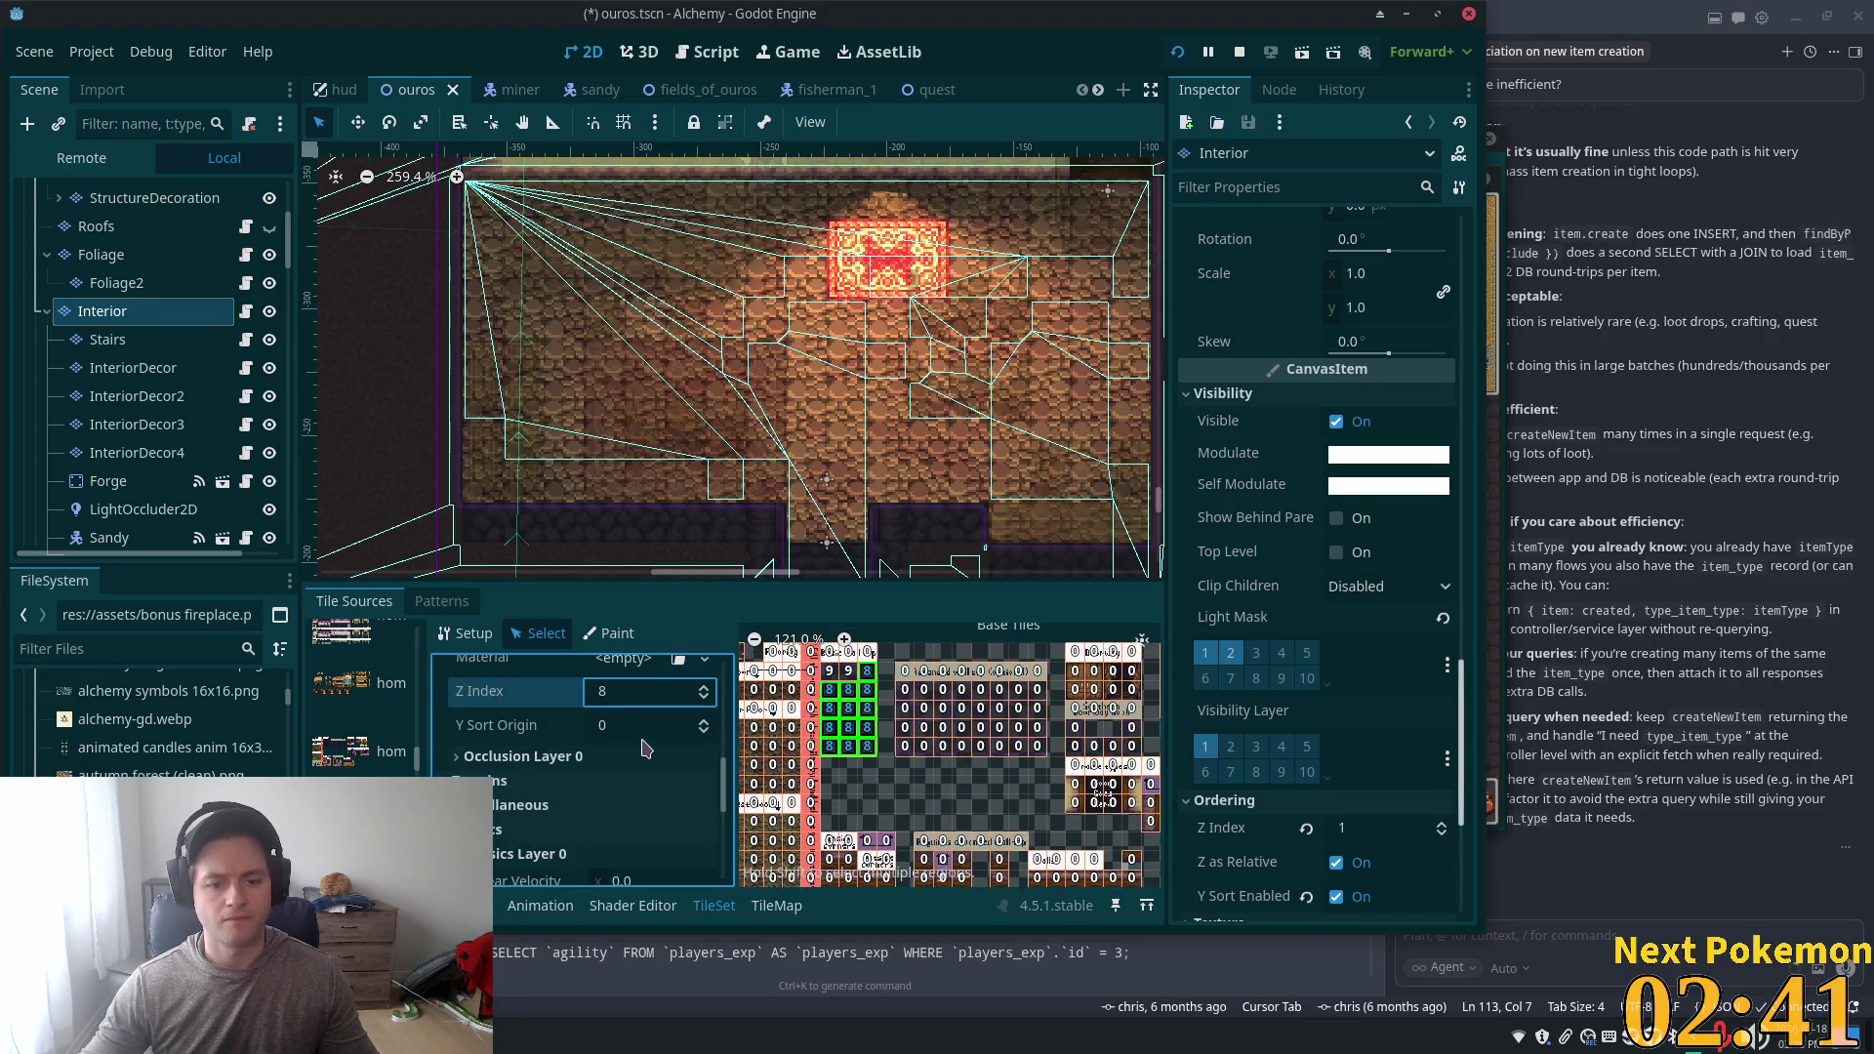
left_click(625, 690)
type("9")
key("Tab")
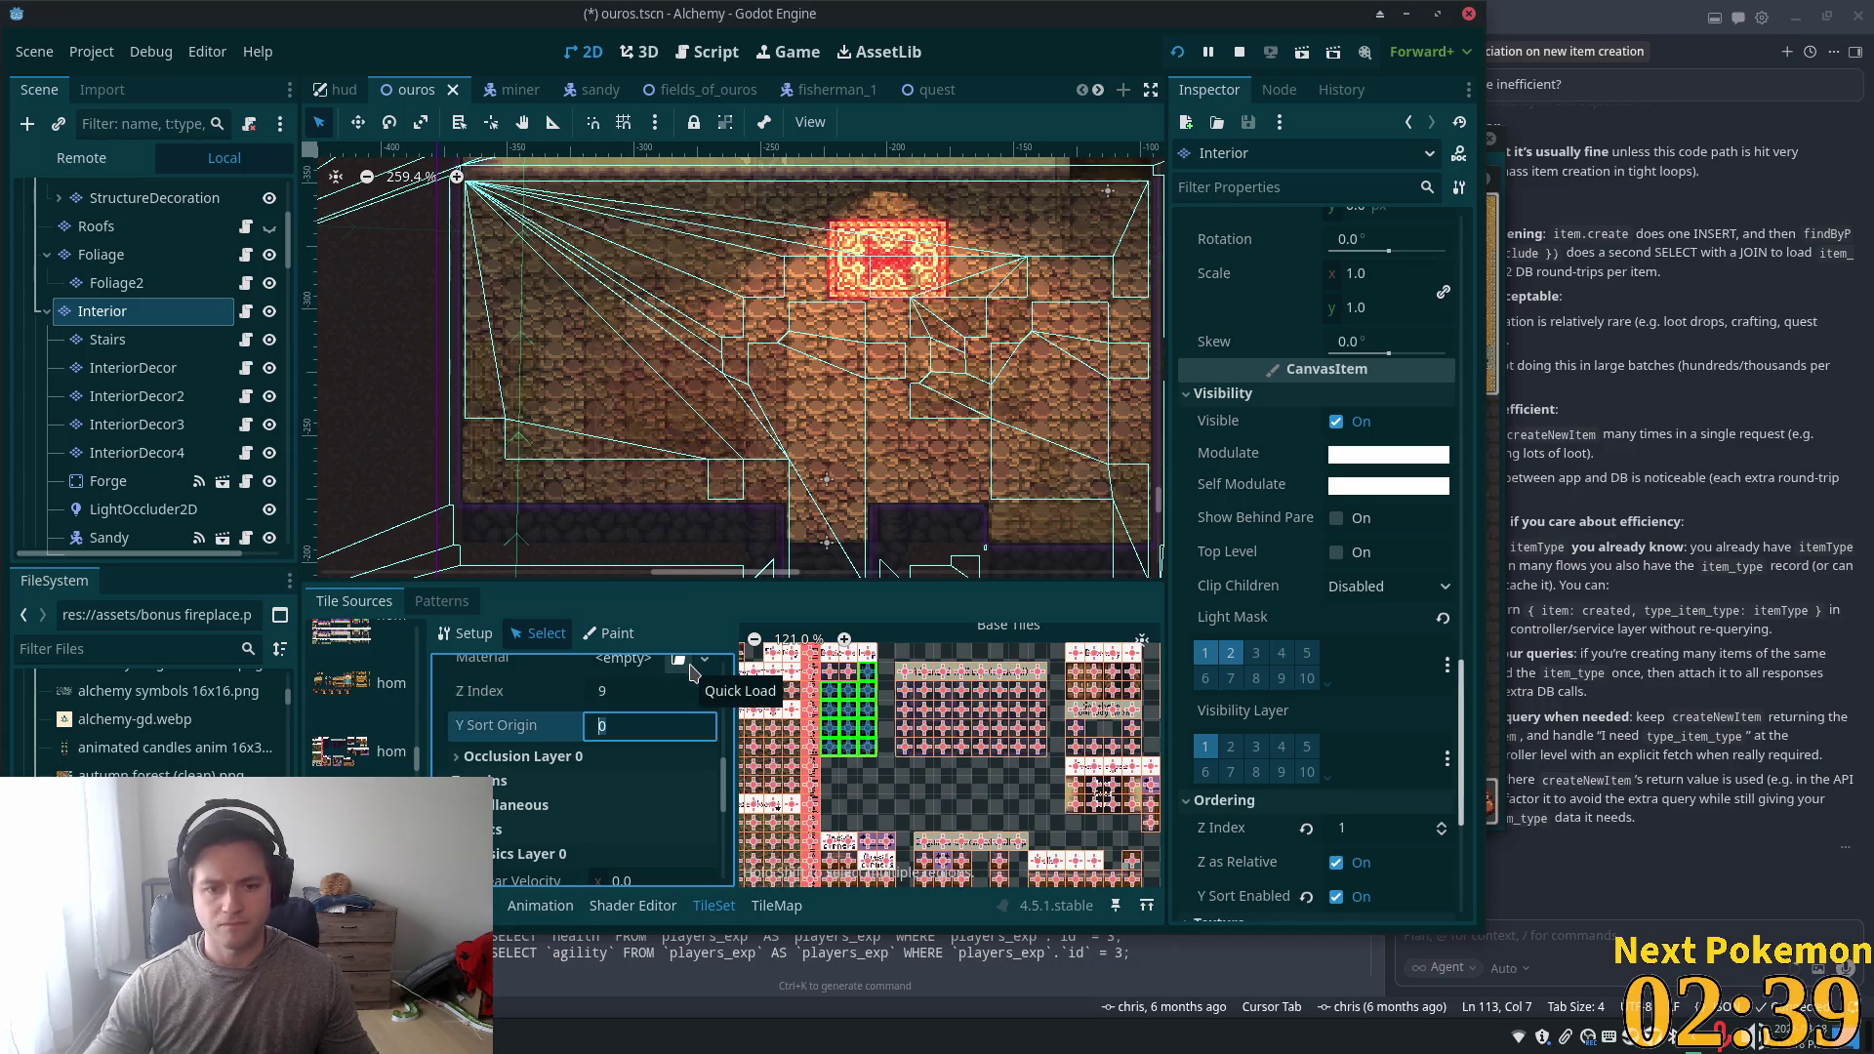
- Save ouros.tscn, recheck the Z Index value, and launch the game
key("ctrl+s")
left_click(622, 692)
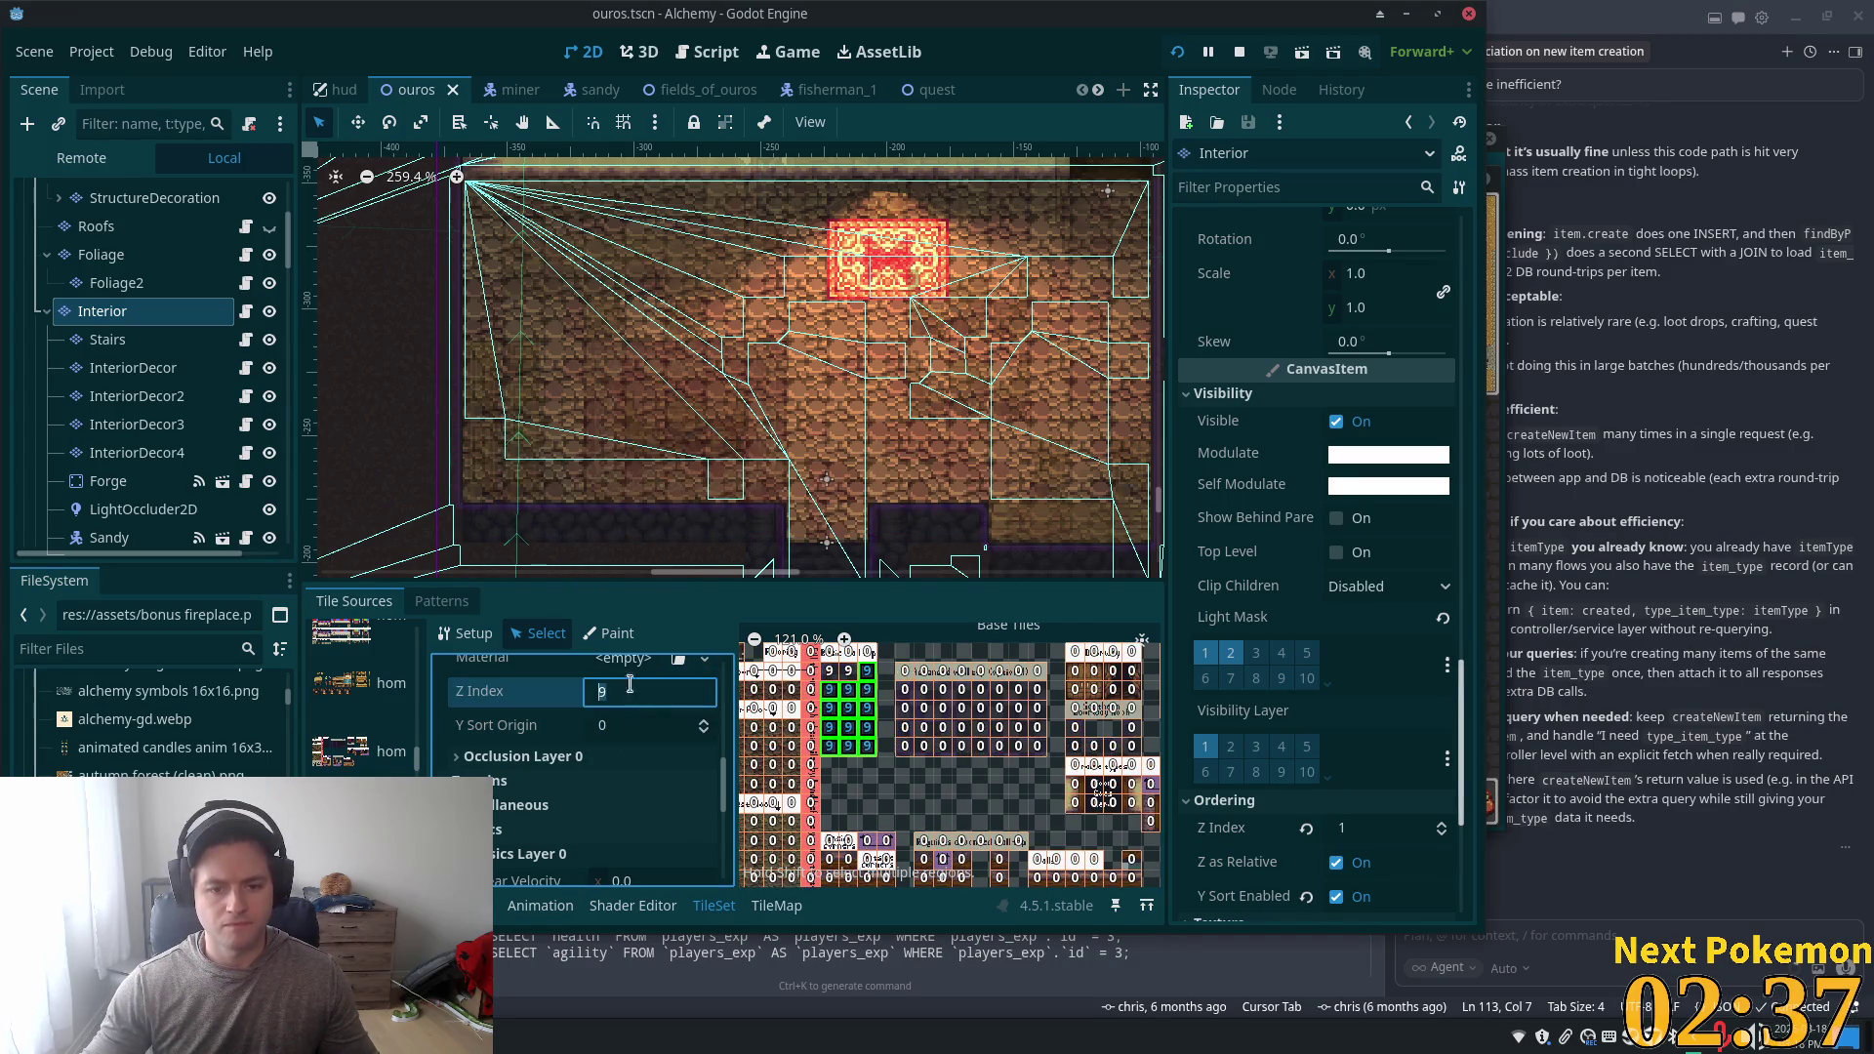
scroll(1070, 809, "down", 3)
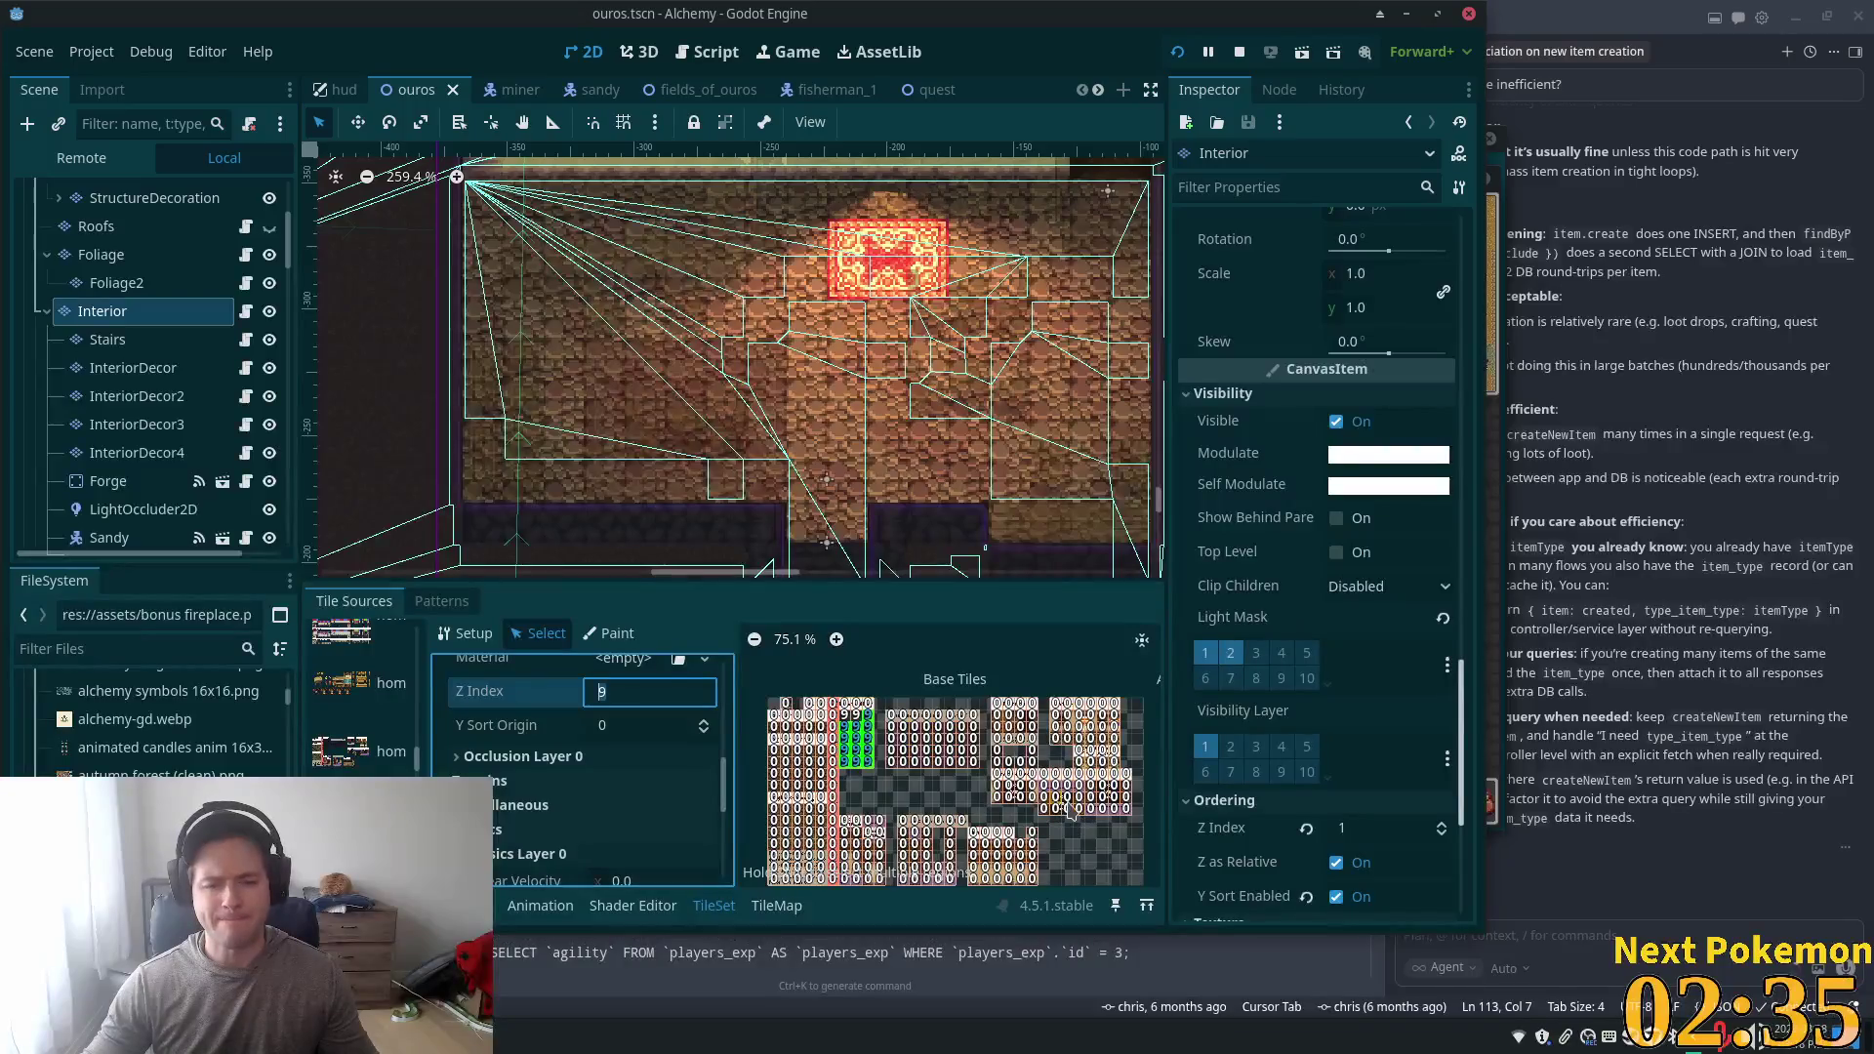
left_click(1183, 55)
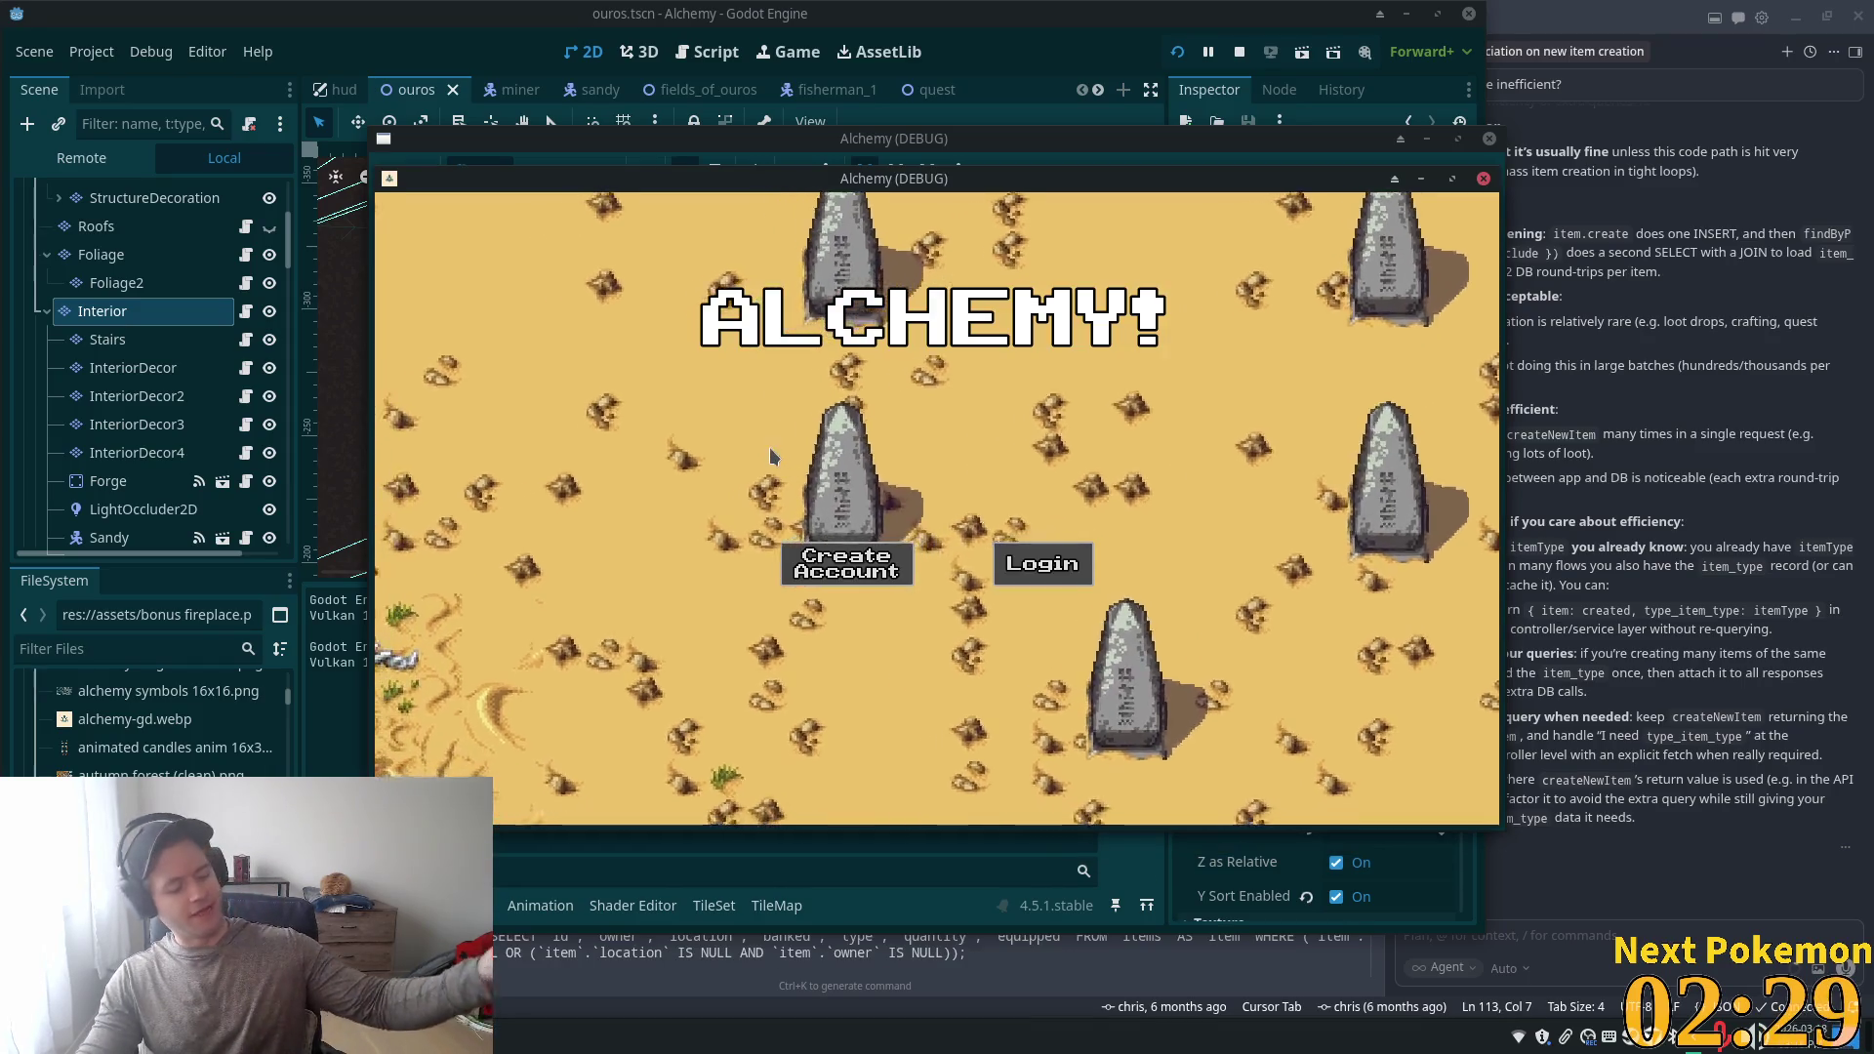
- Leave the title screen and walk the player left and up through the doorway into the tavern
left_click(818, 569)
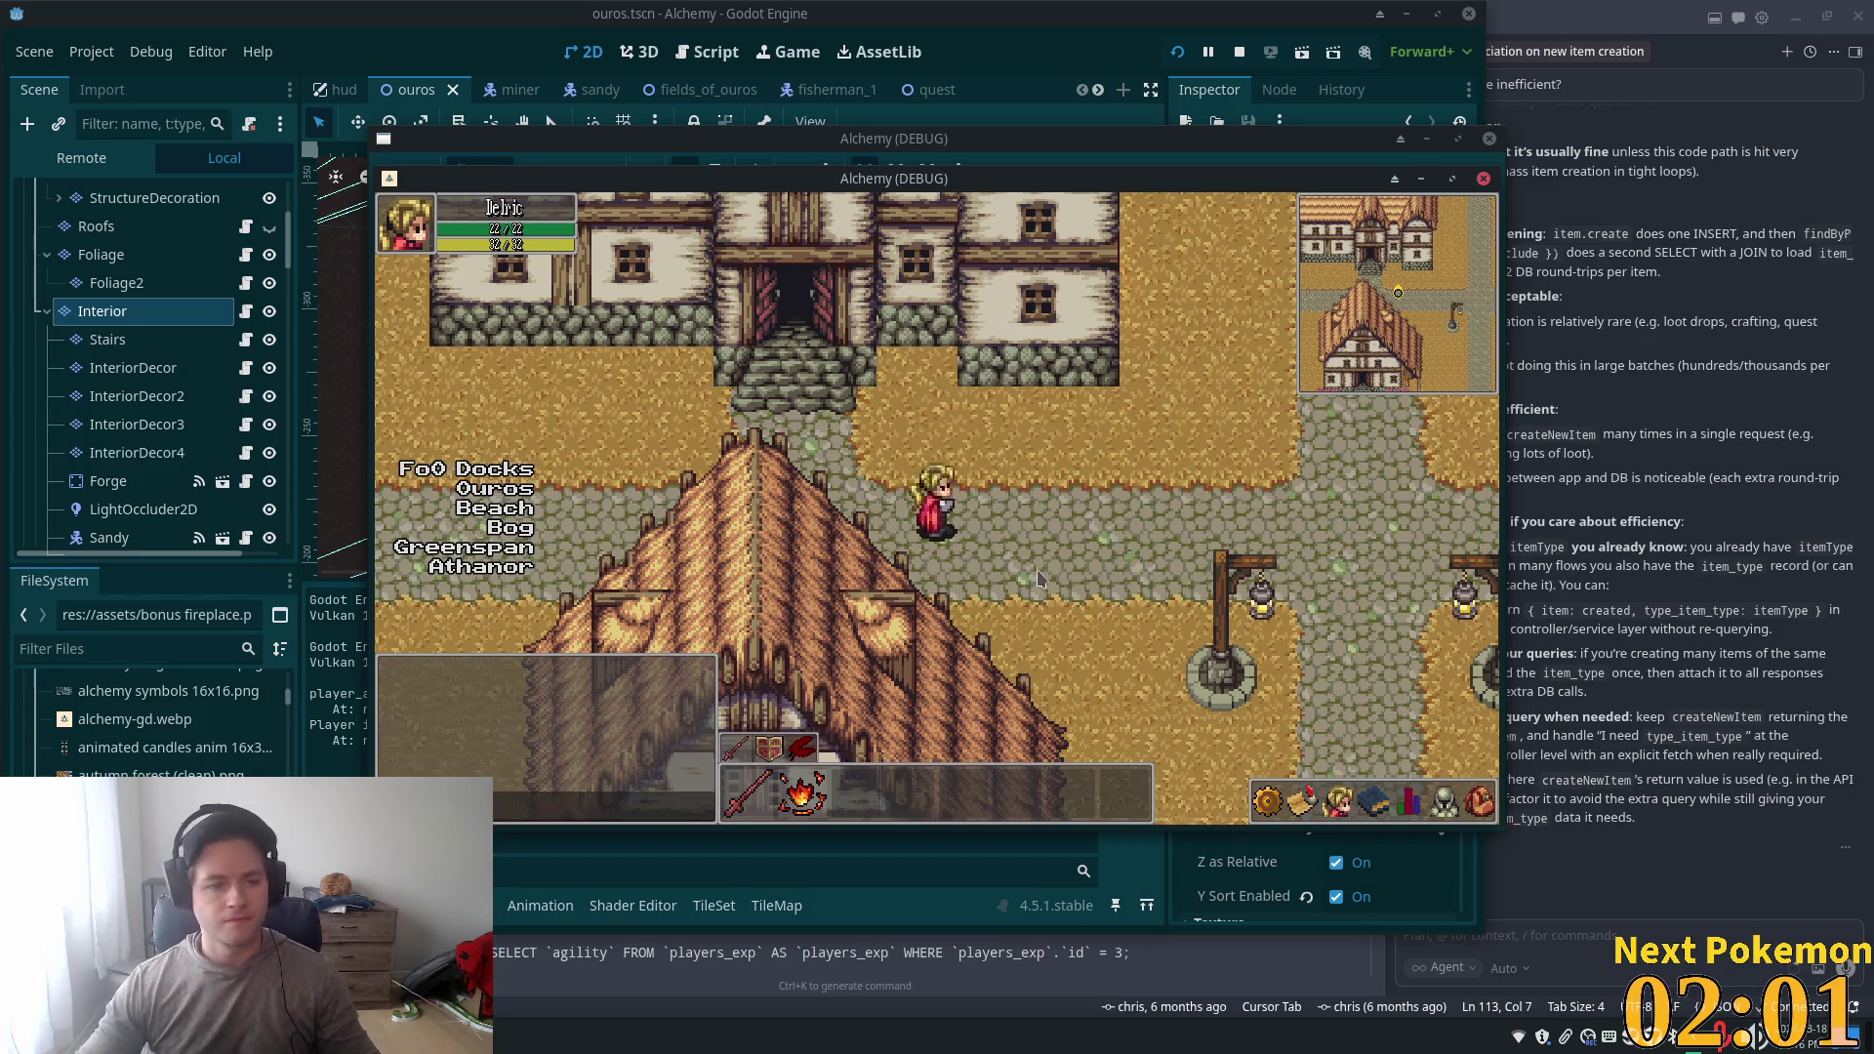
key("Left")
key("Up")
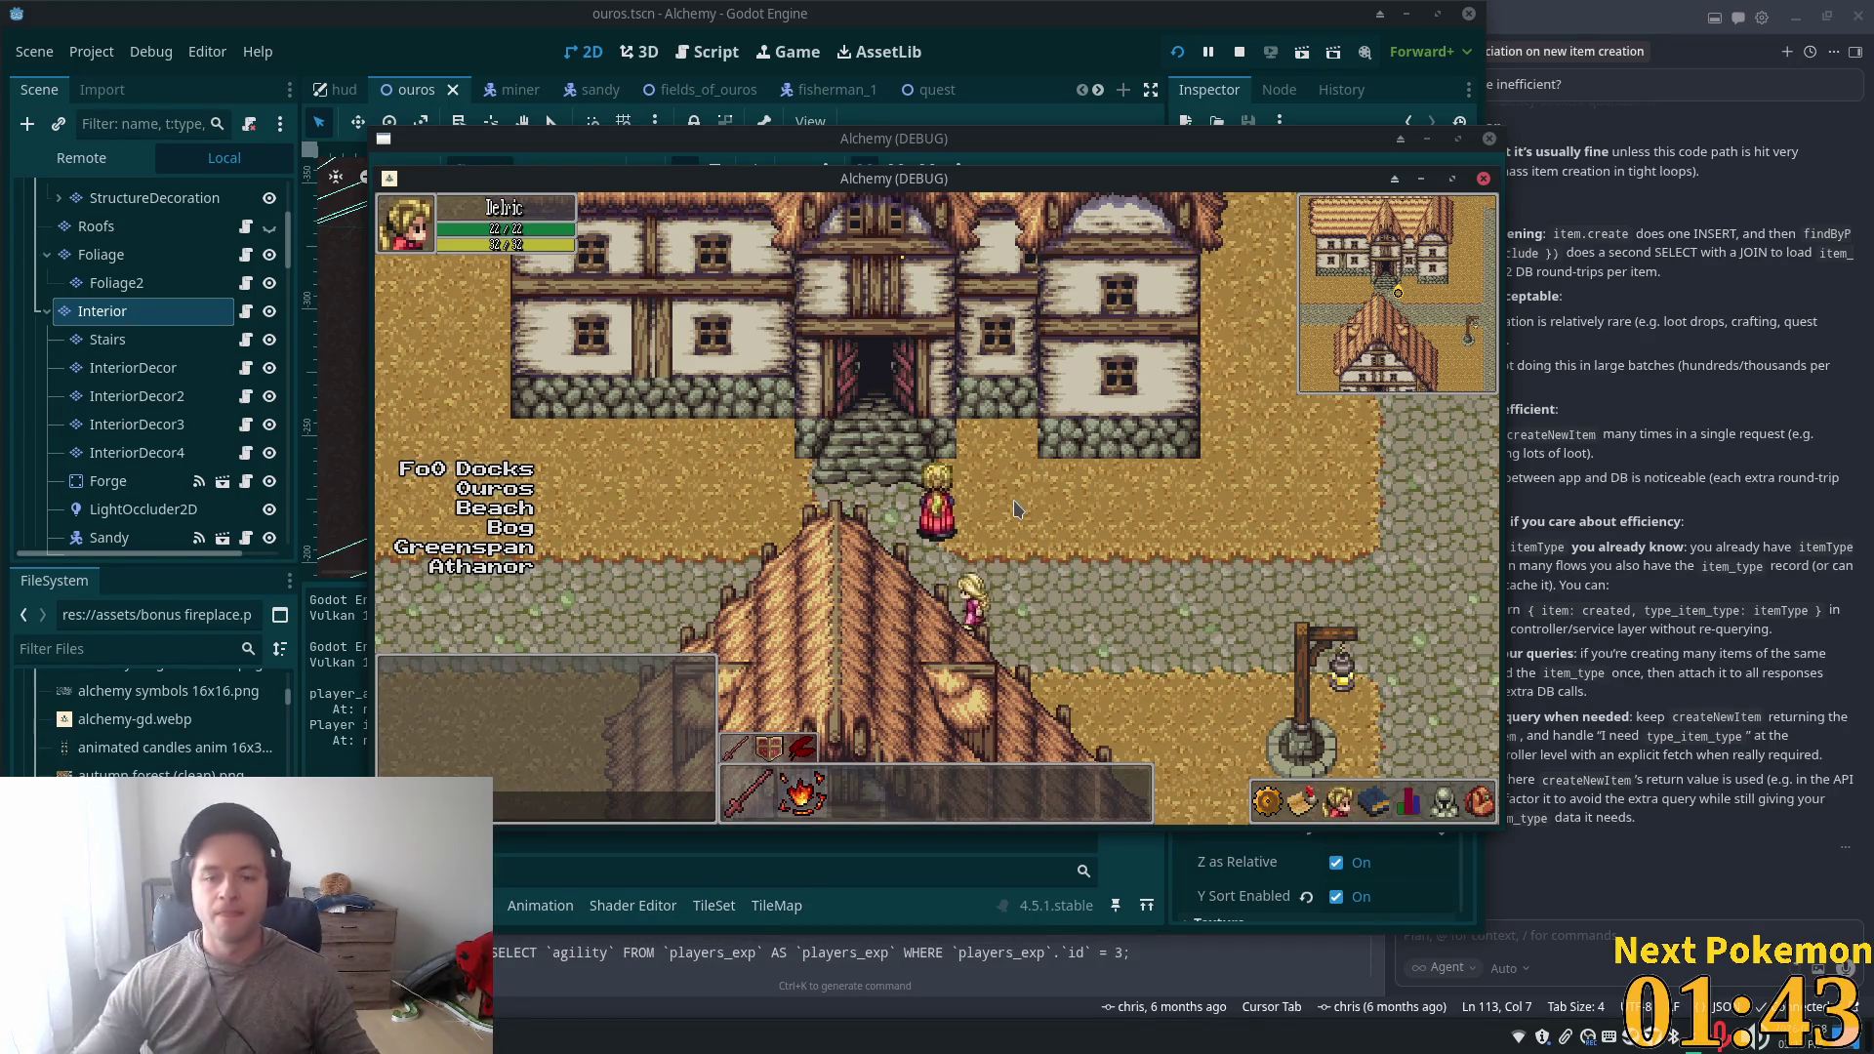
key("Up")
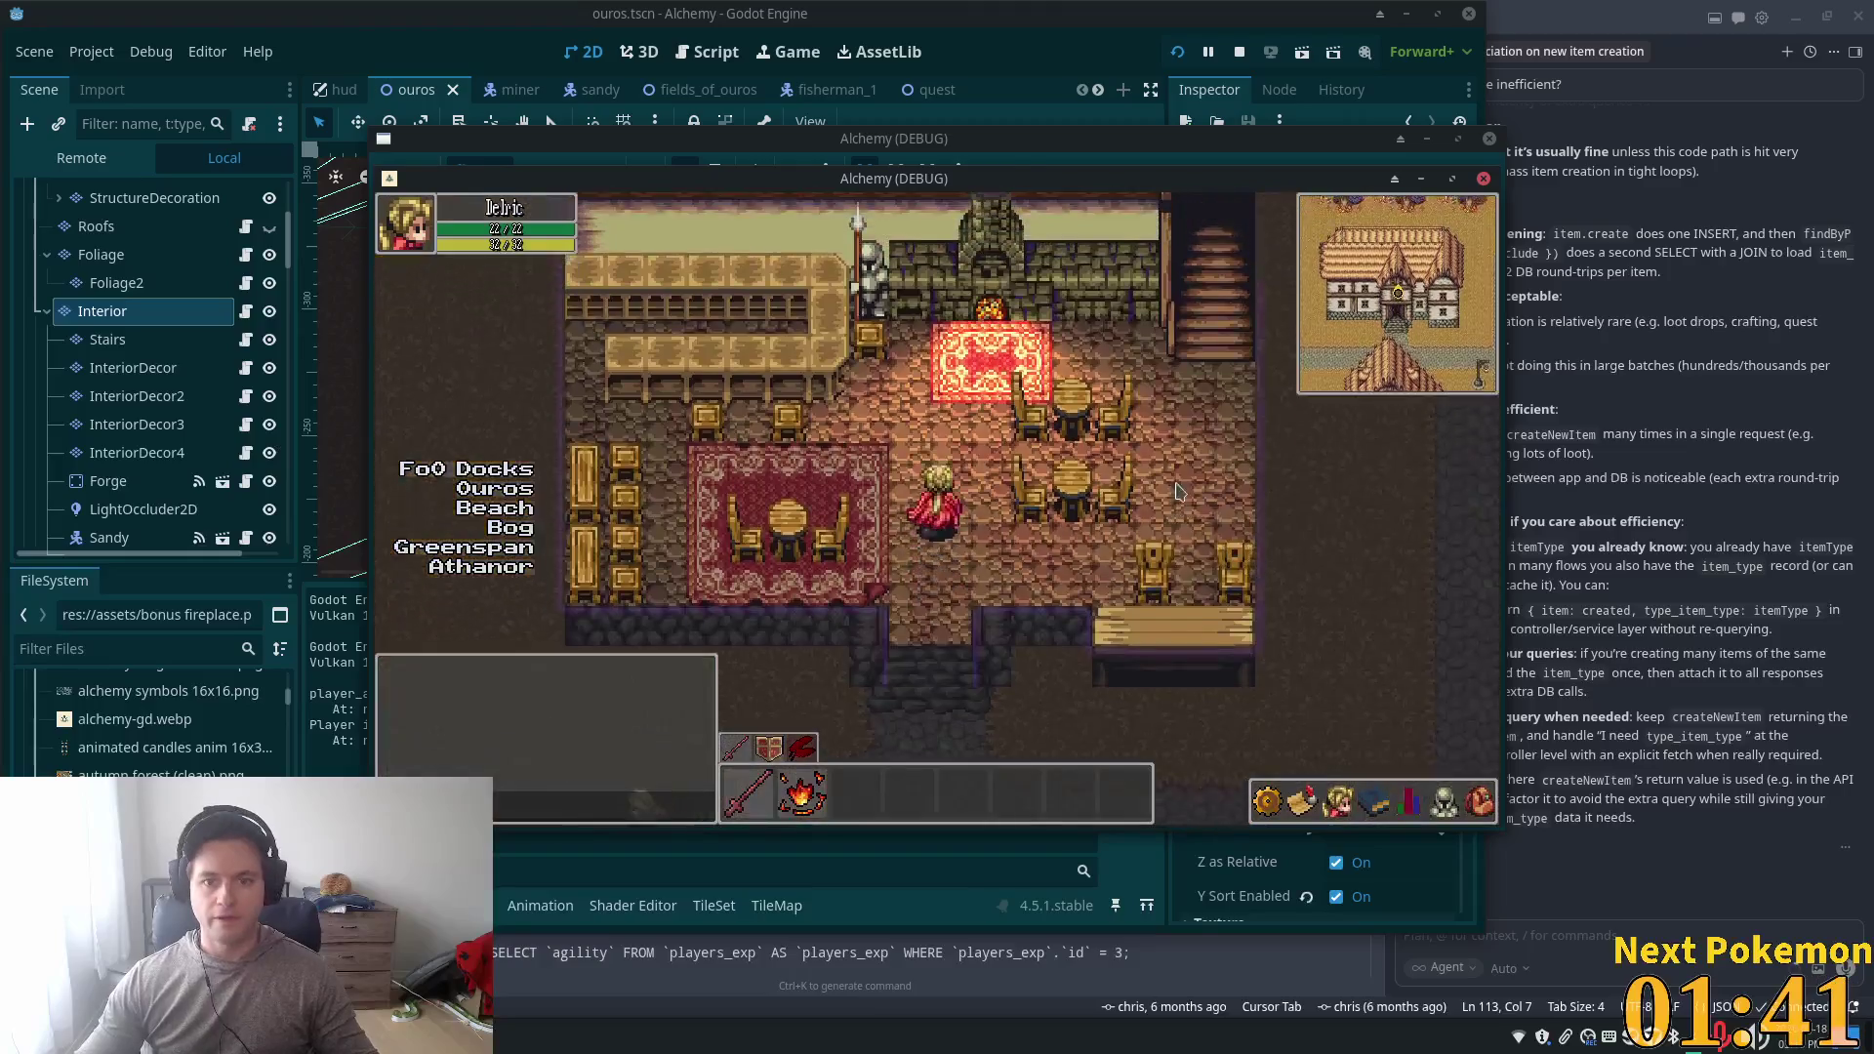
- Walk the player left to the benches, up beside the armor stand, then back down
key("Left")
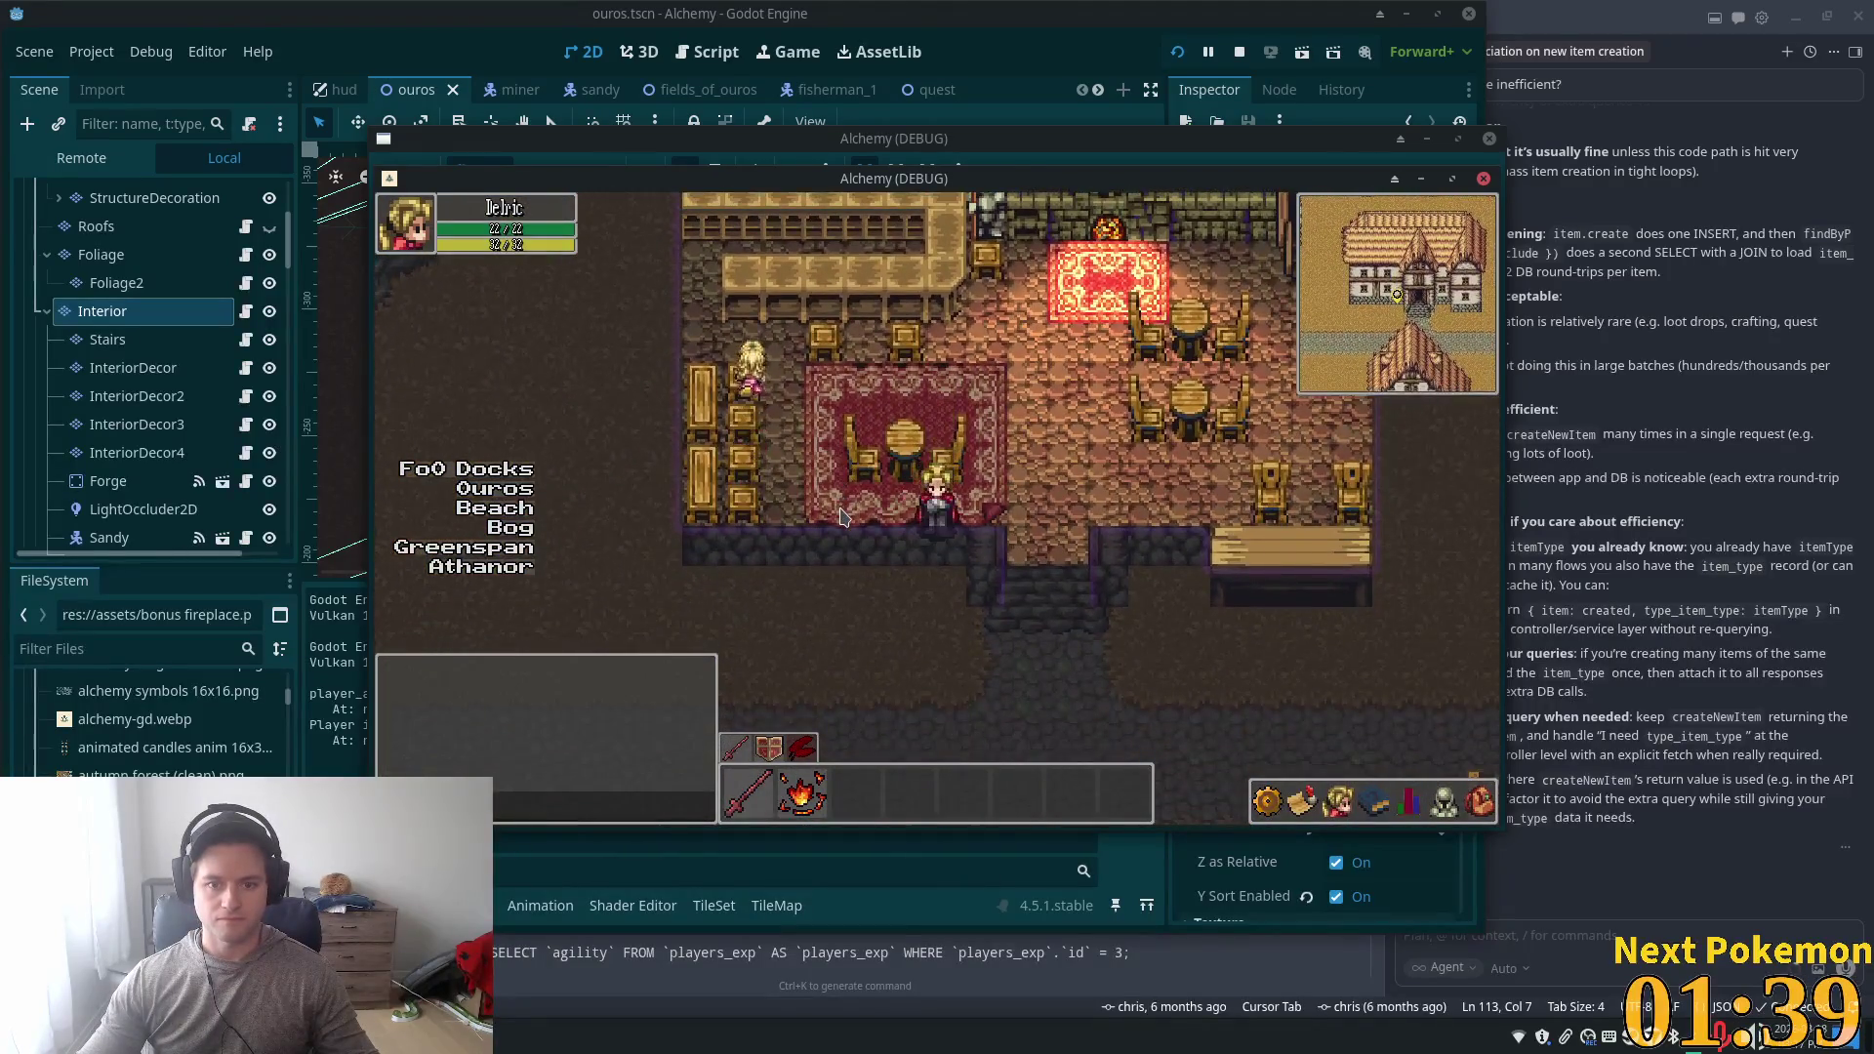
key("Left")
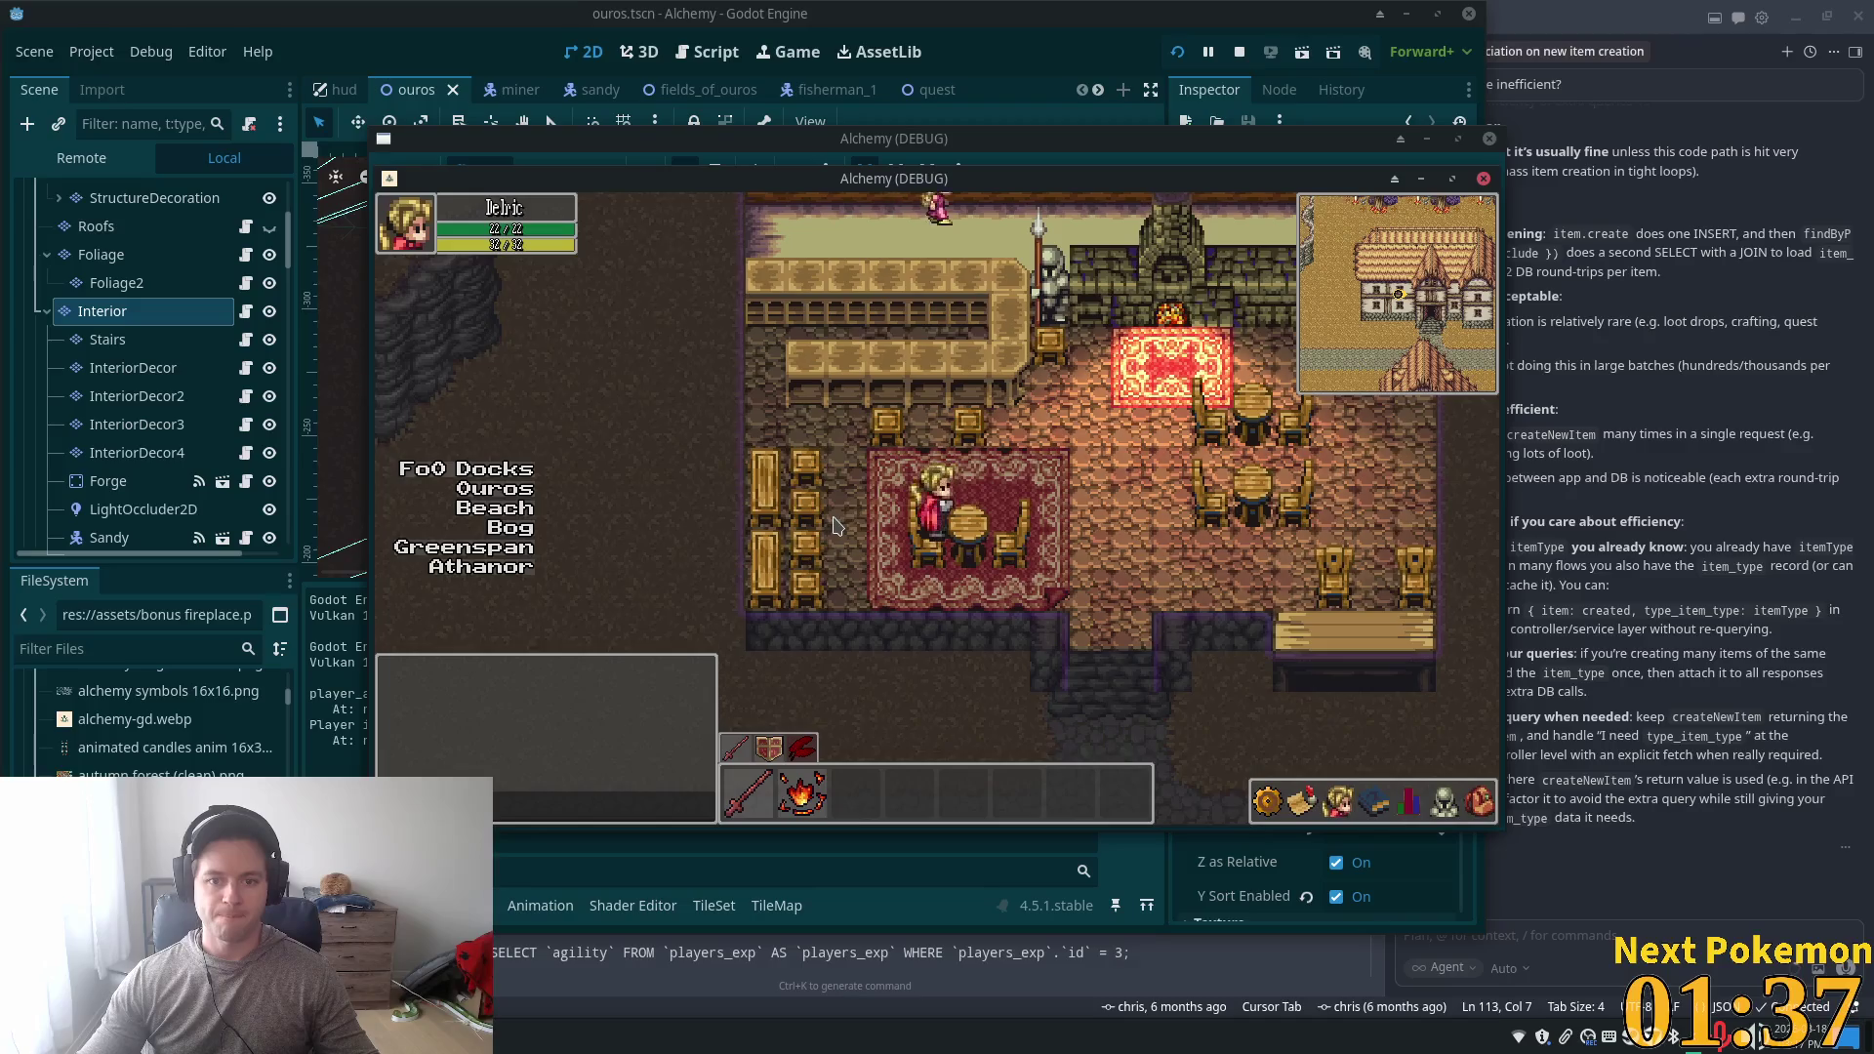
key("Up")
key("Right")
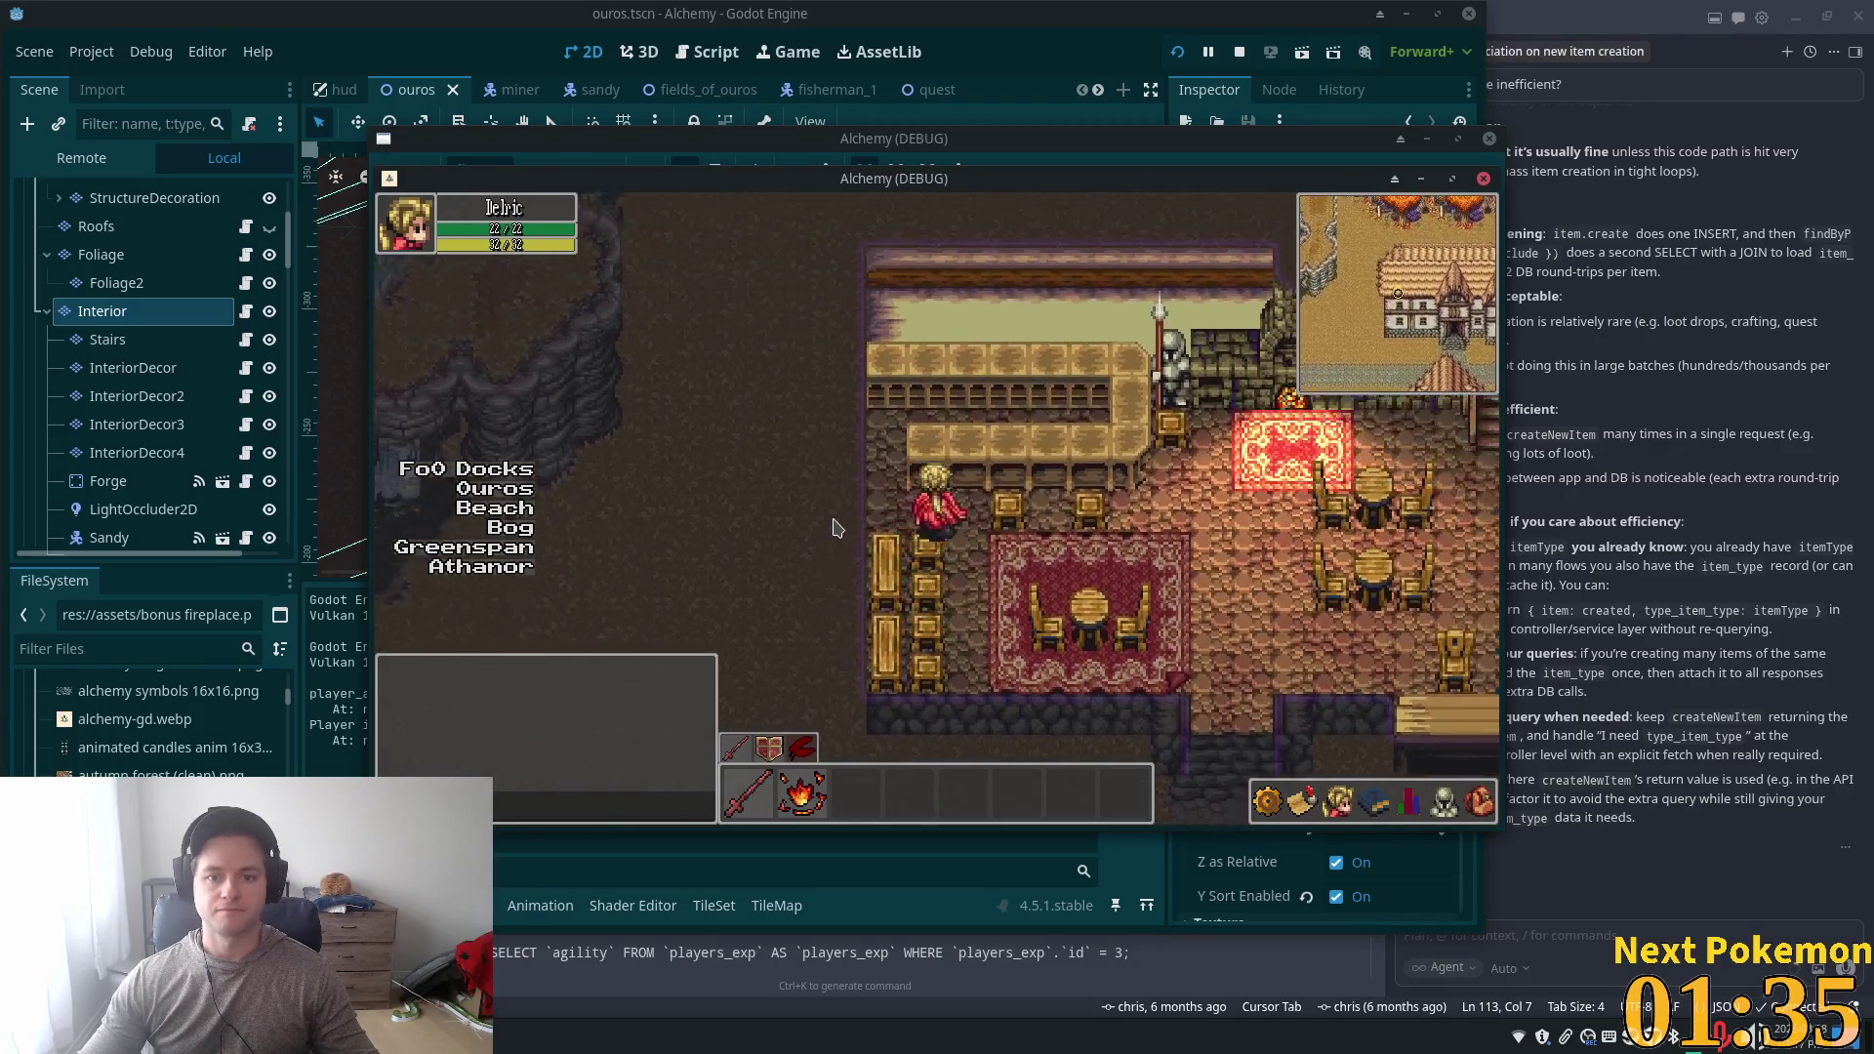
key("Up")
key("Right")
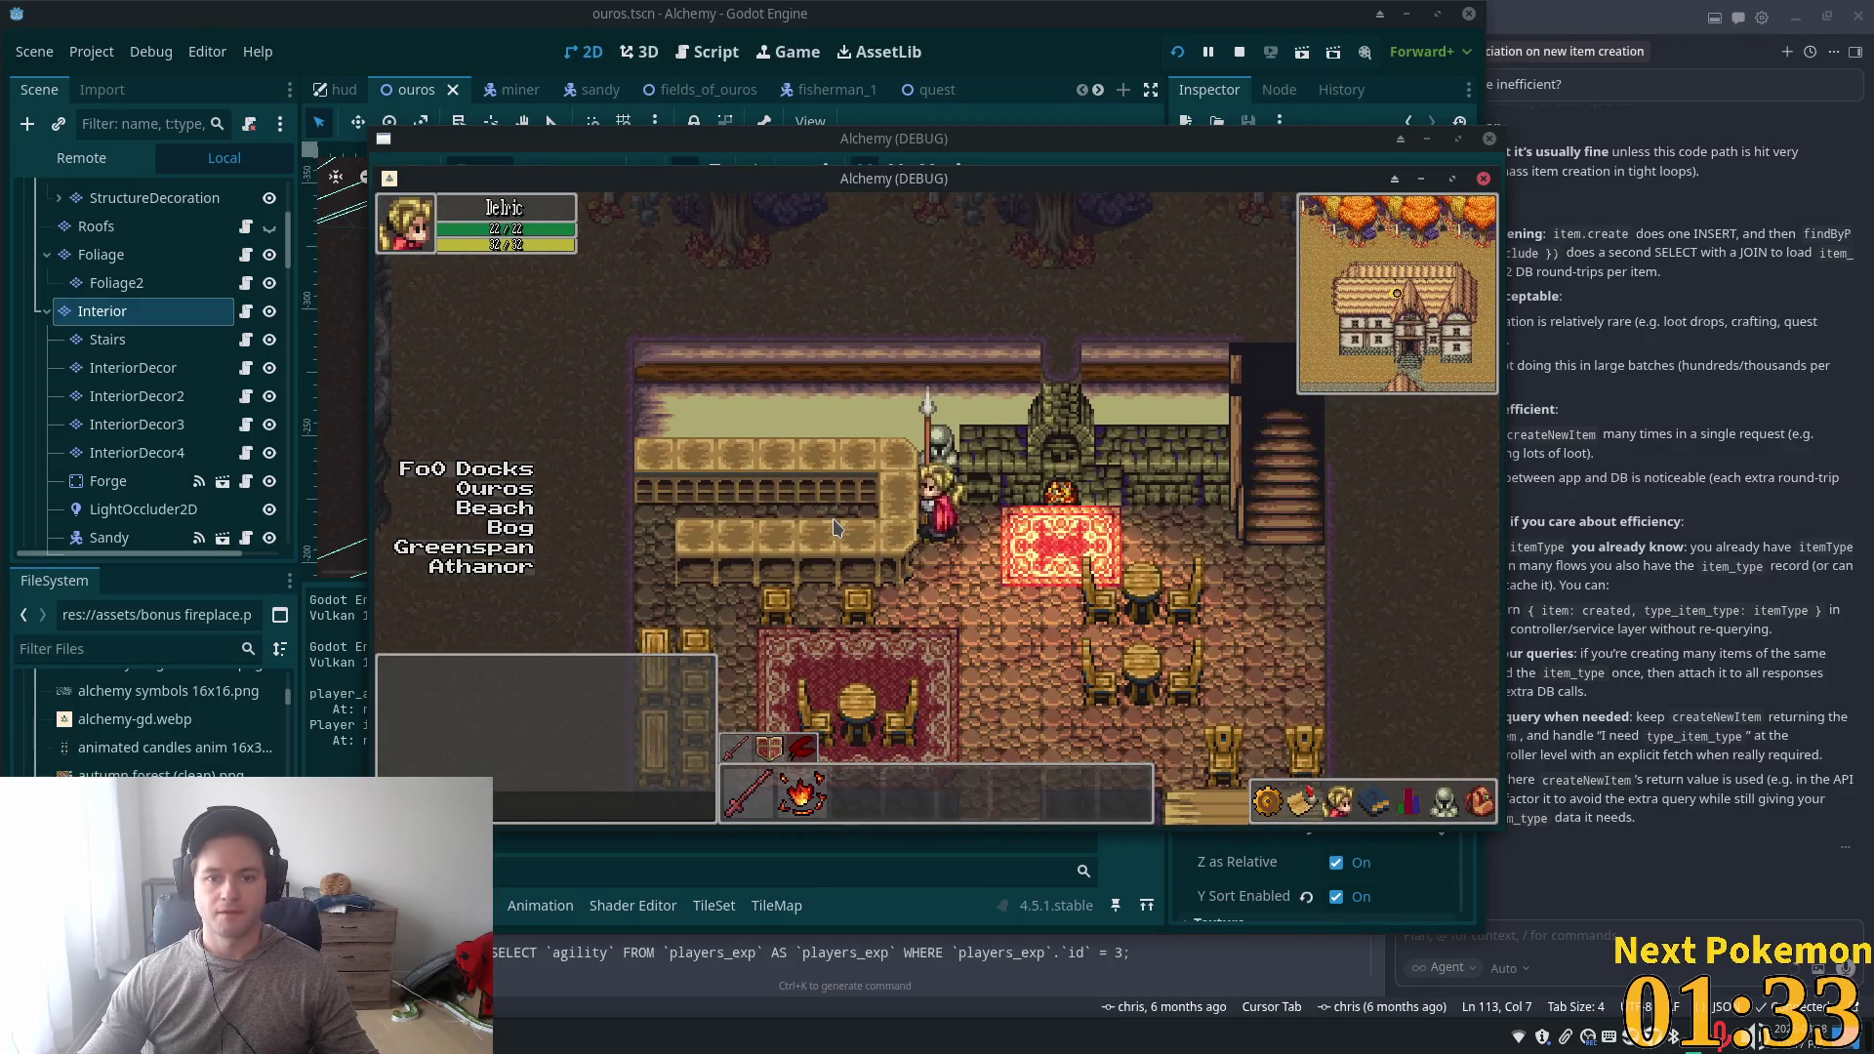
key("Down")
key("Right")
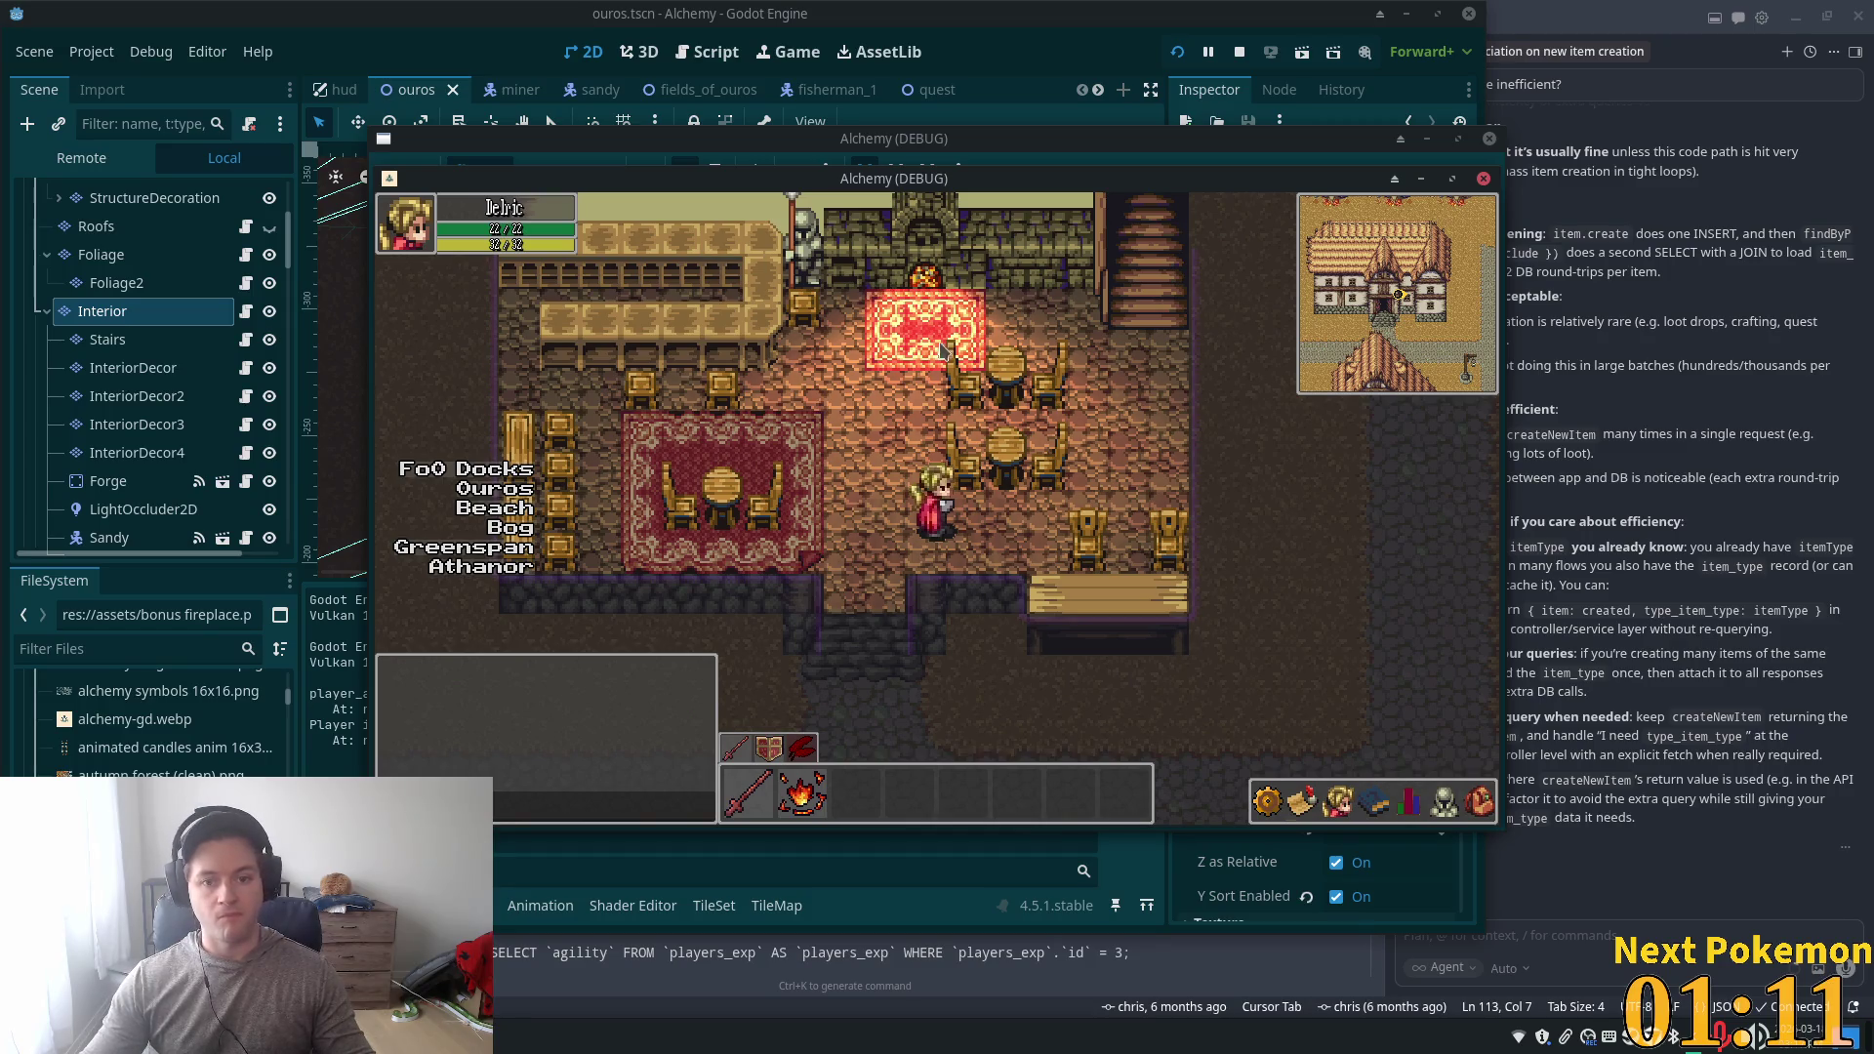
- Walk the player right and down through the tavern, then back up and left
key("Right")
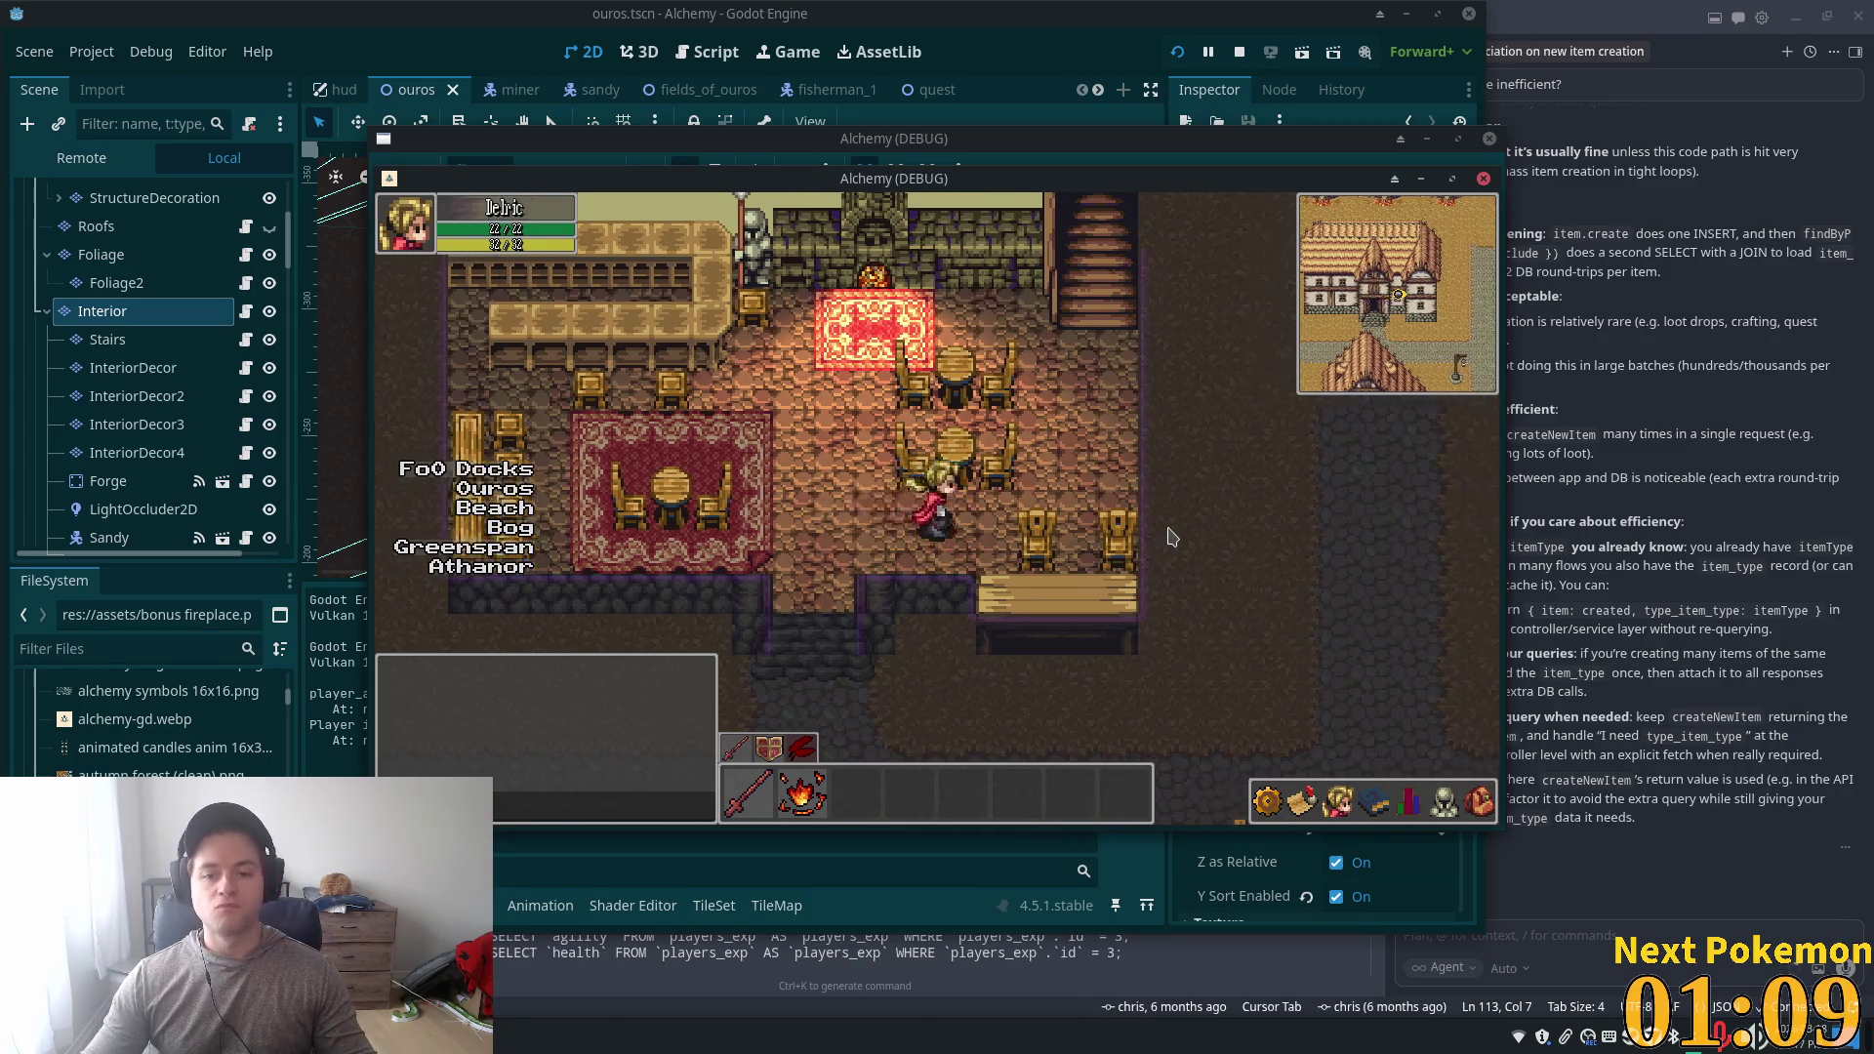
key("Right")
key("Down")
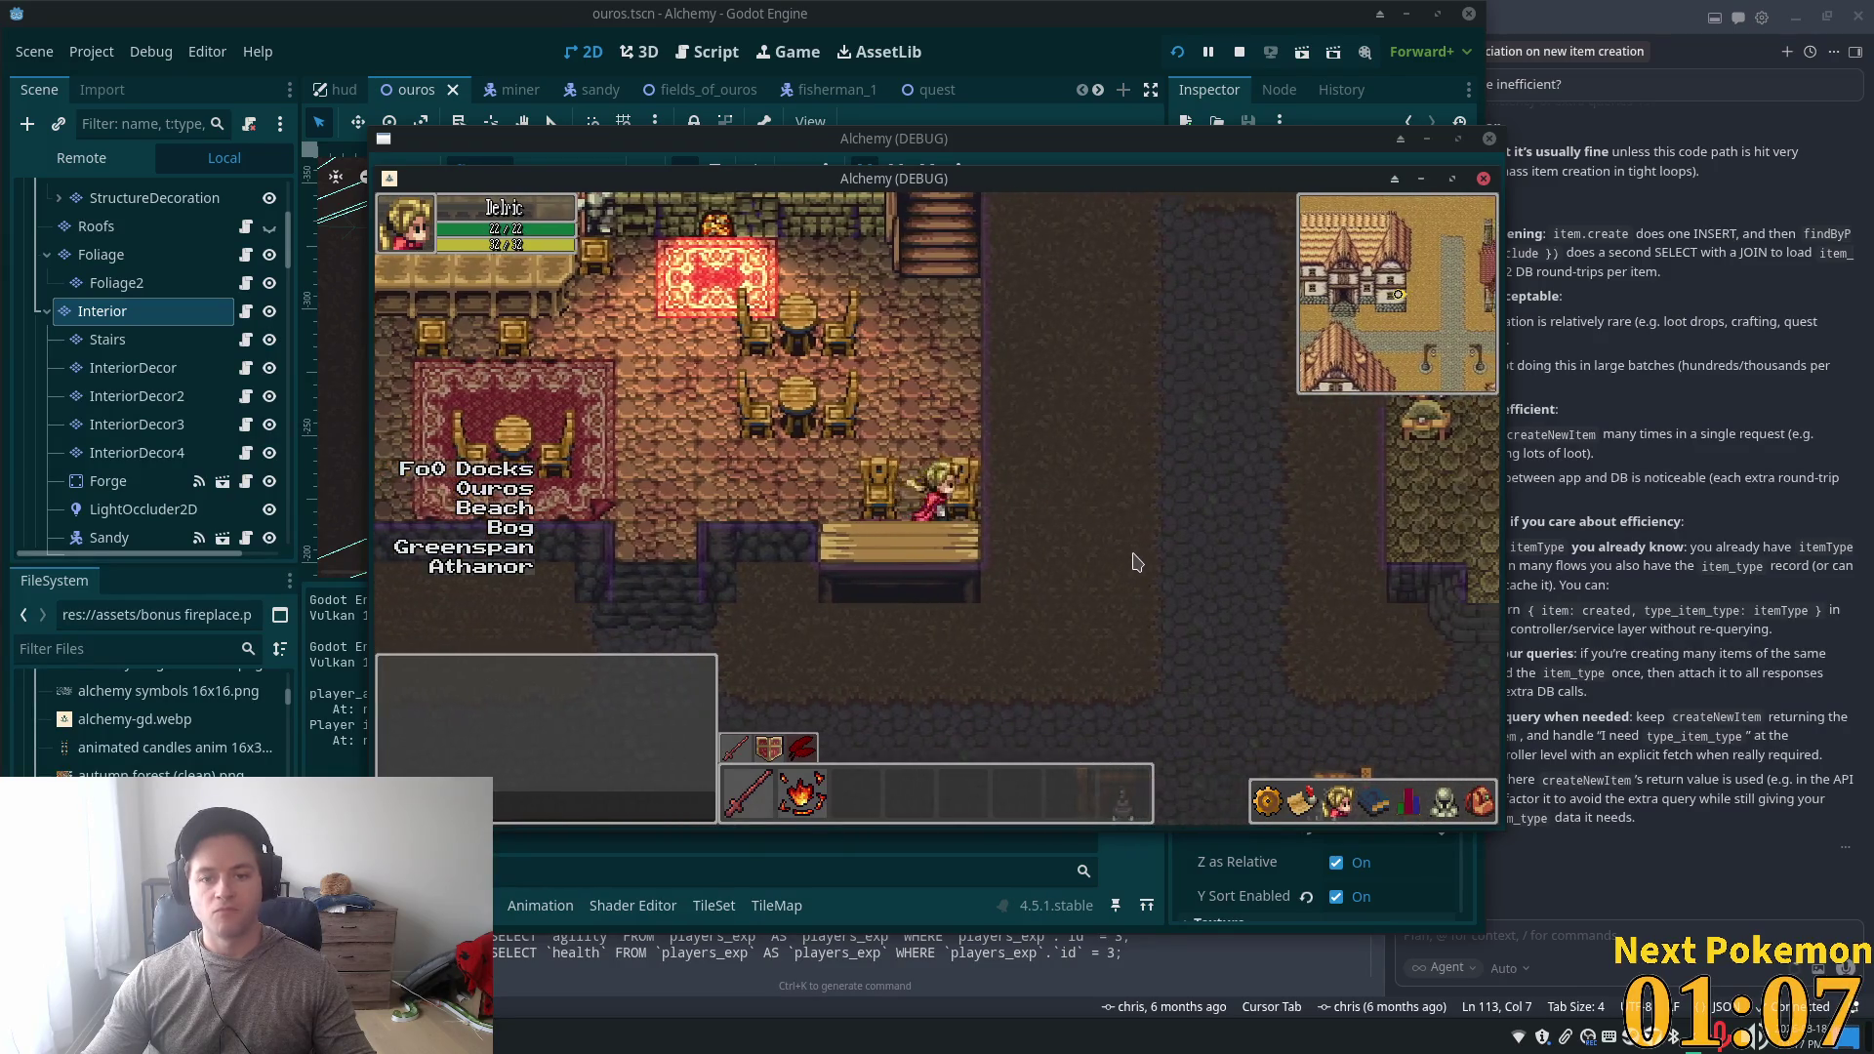
key("Left")
key("Up")
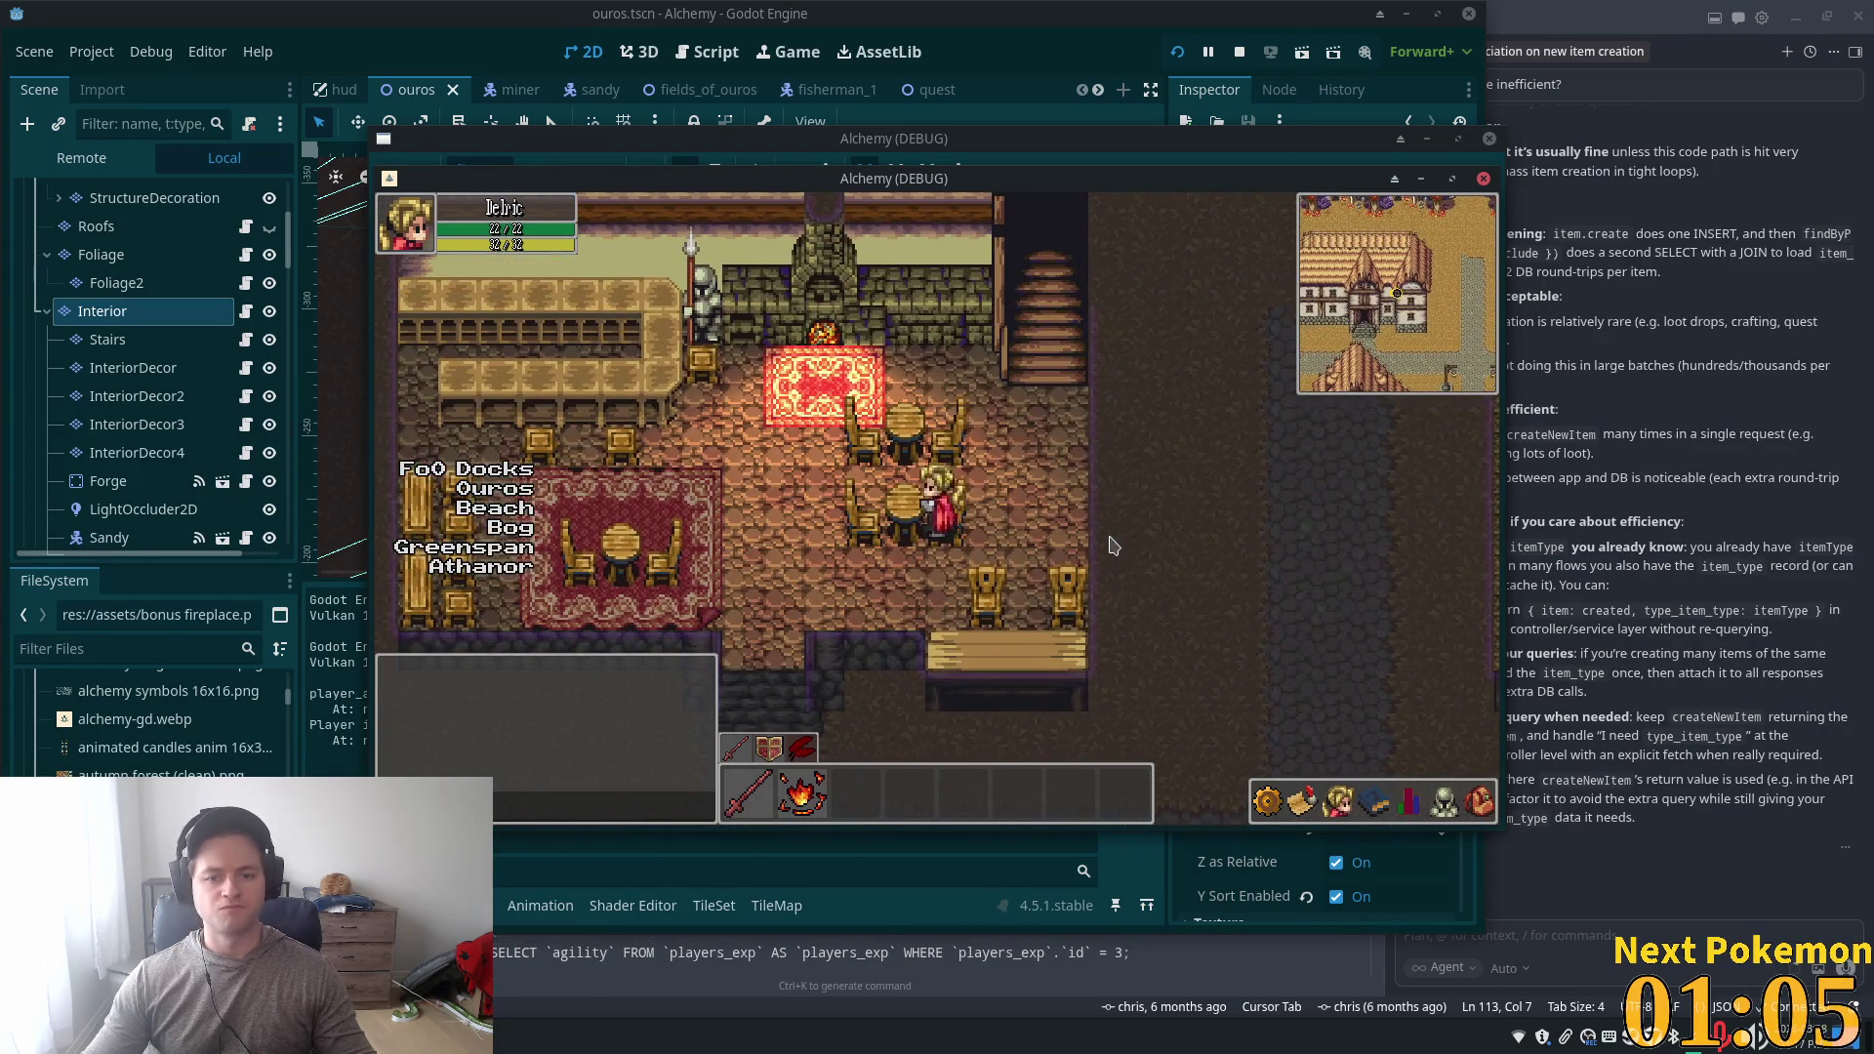
- Climb the back stairs out of the tavern and return down them, twice
key("Up")
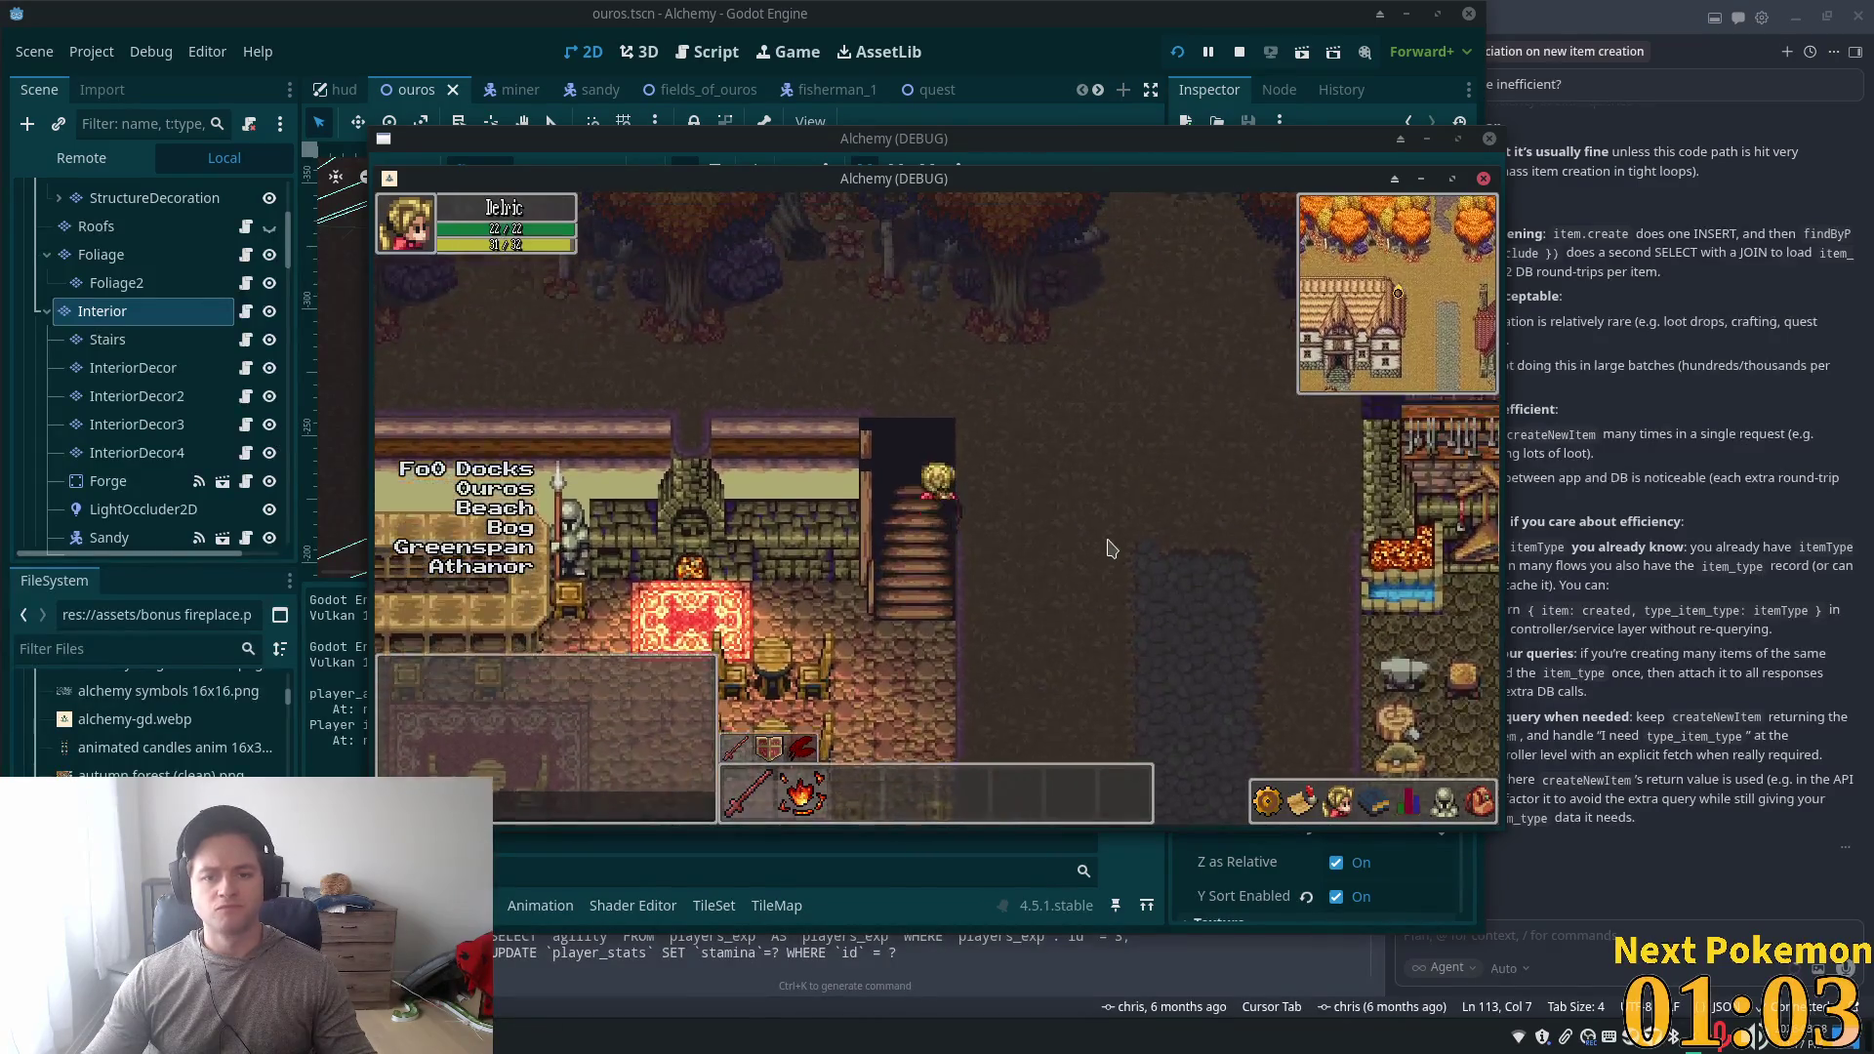
key("Down")
key("Left")
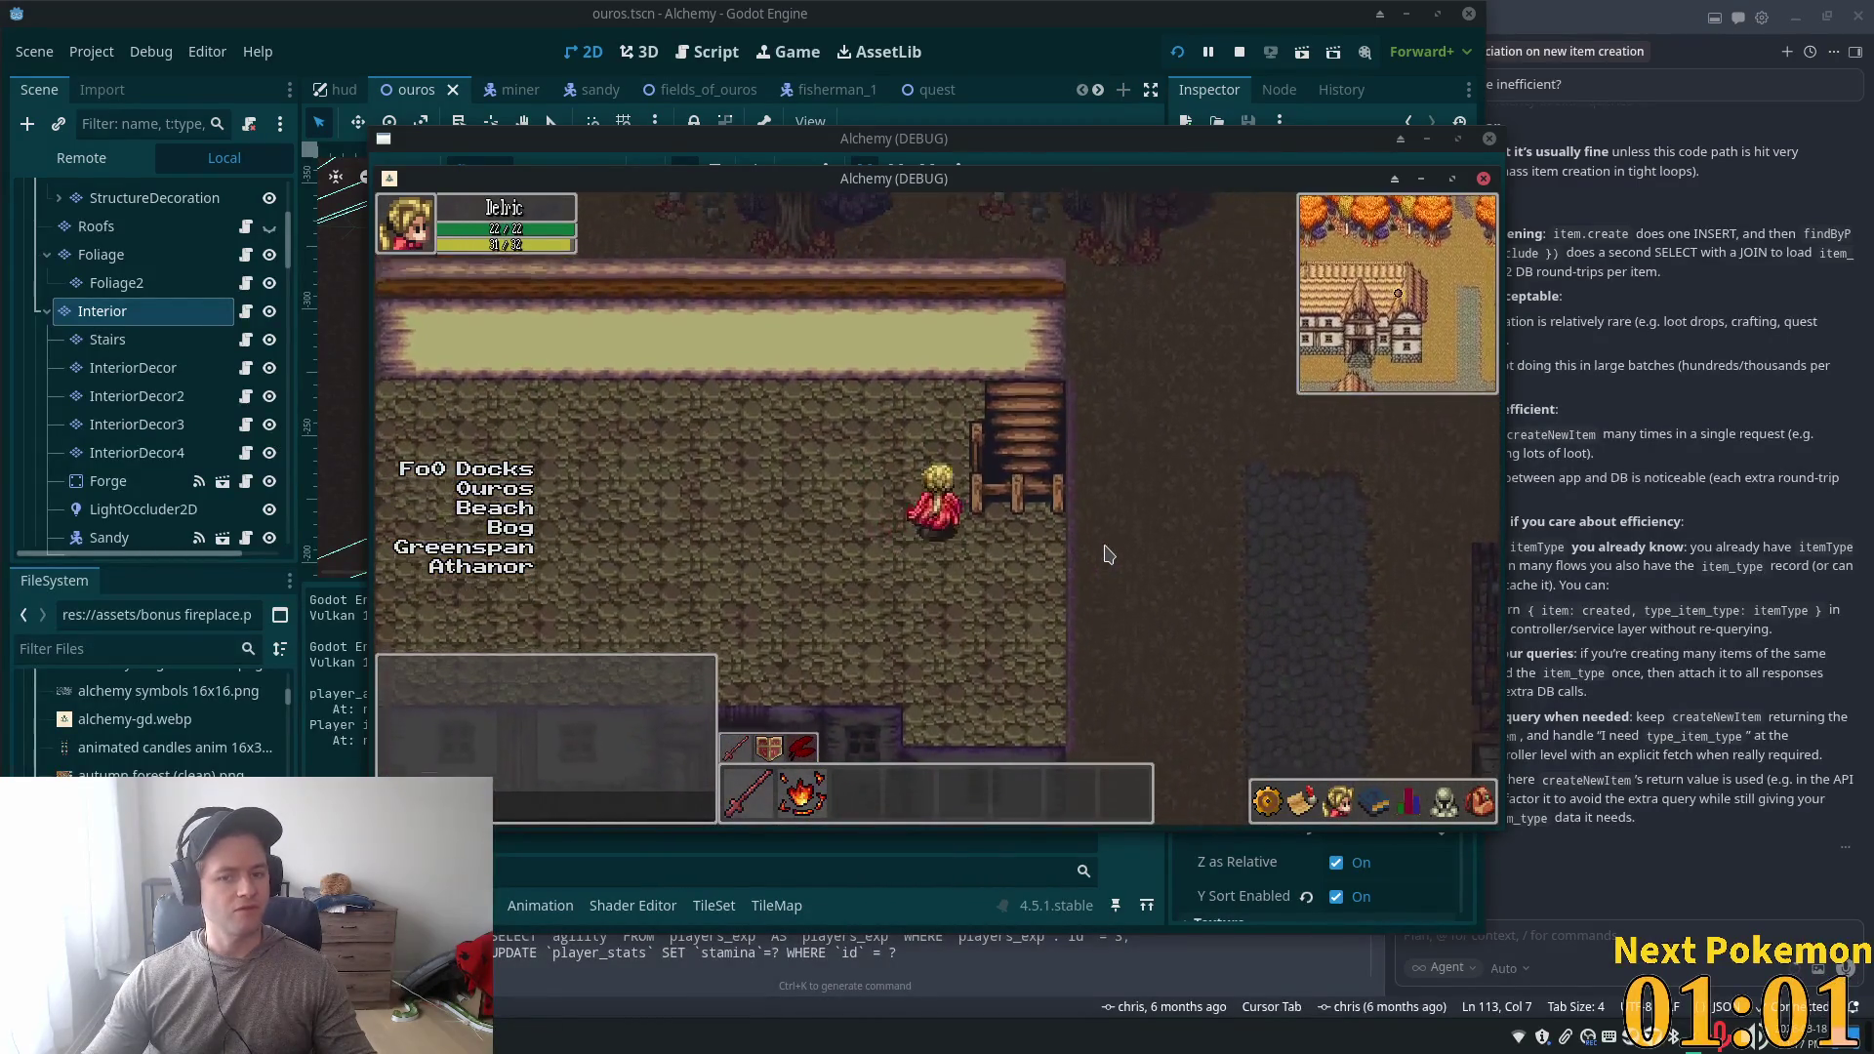
key("Down")
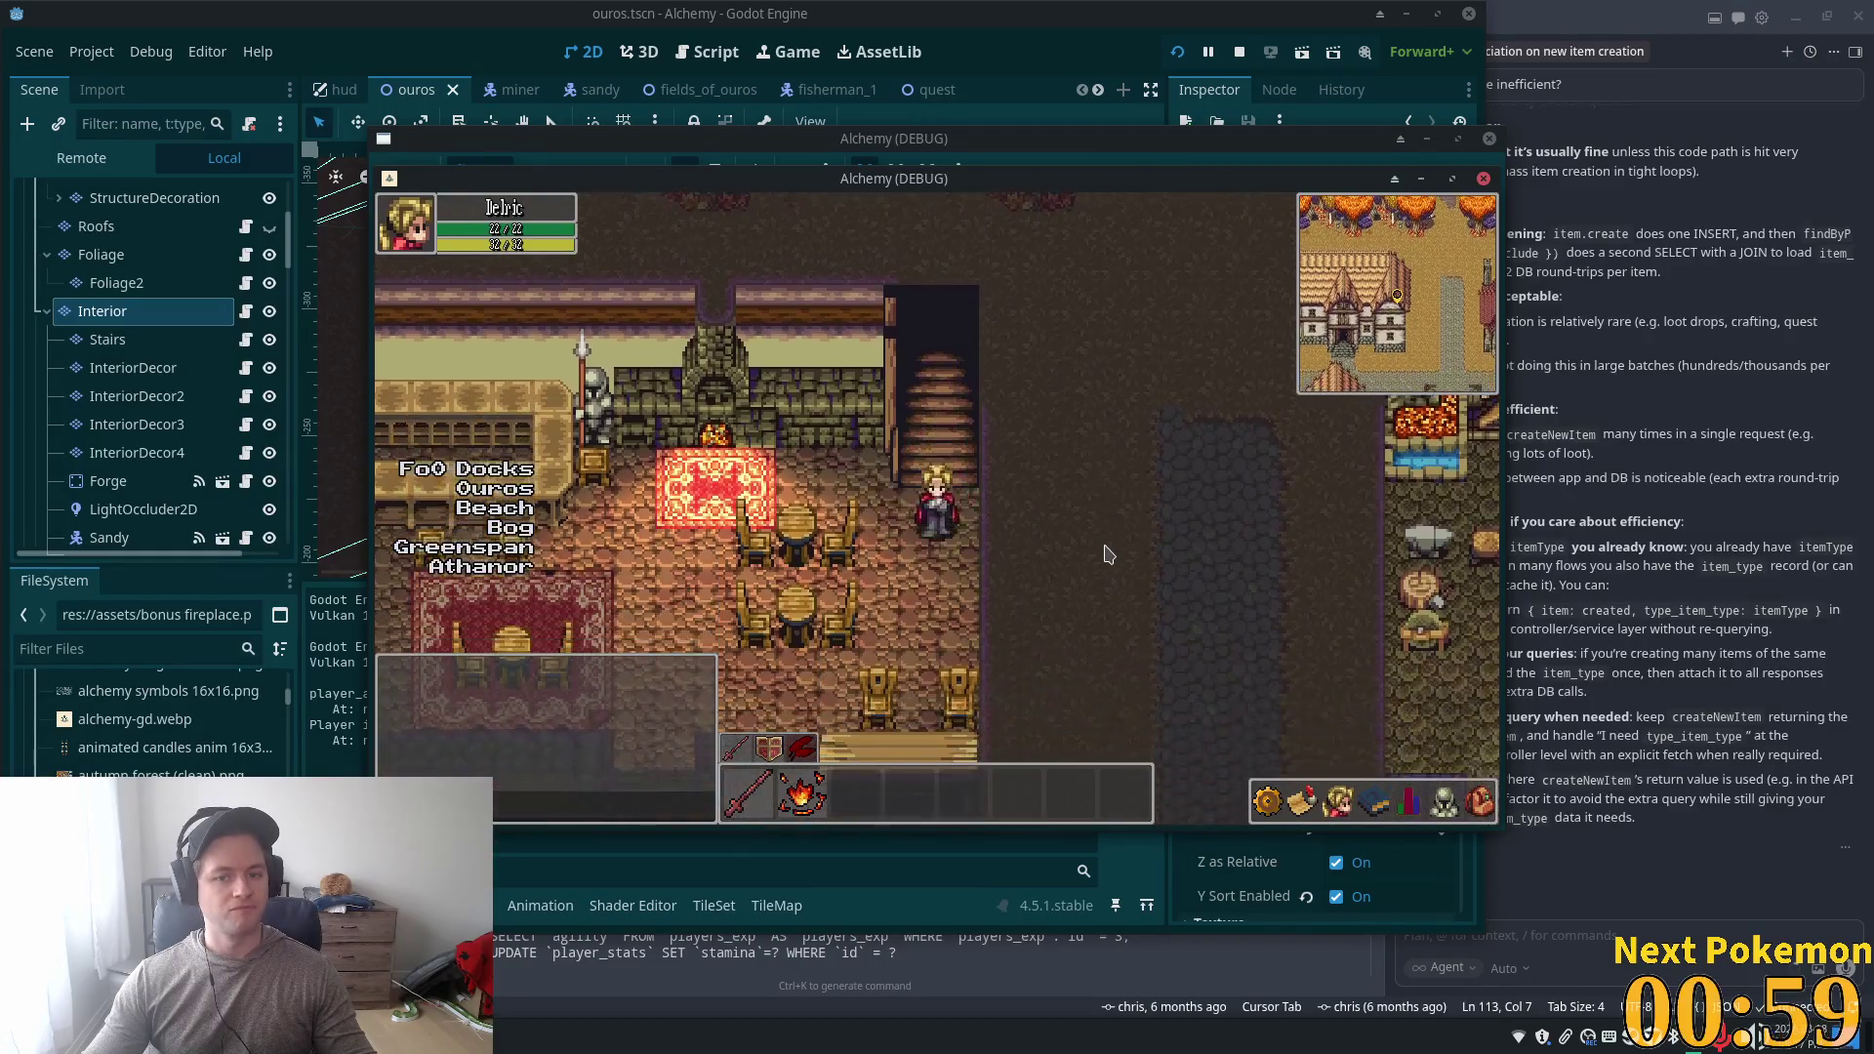
key("Down")
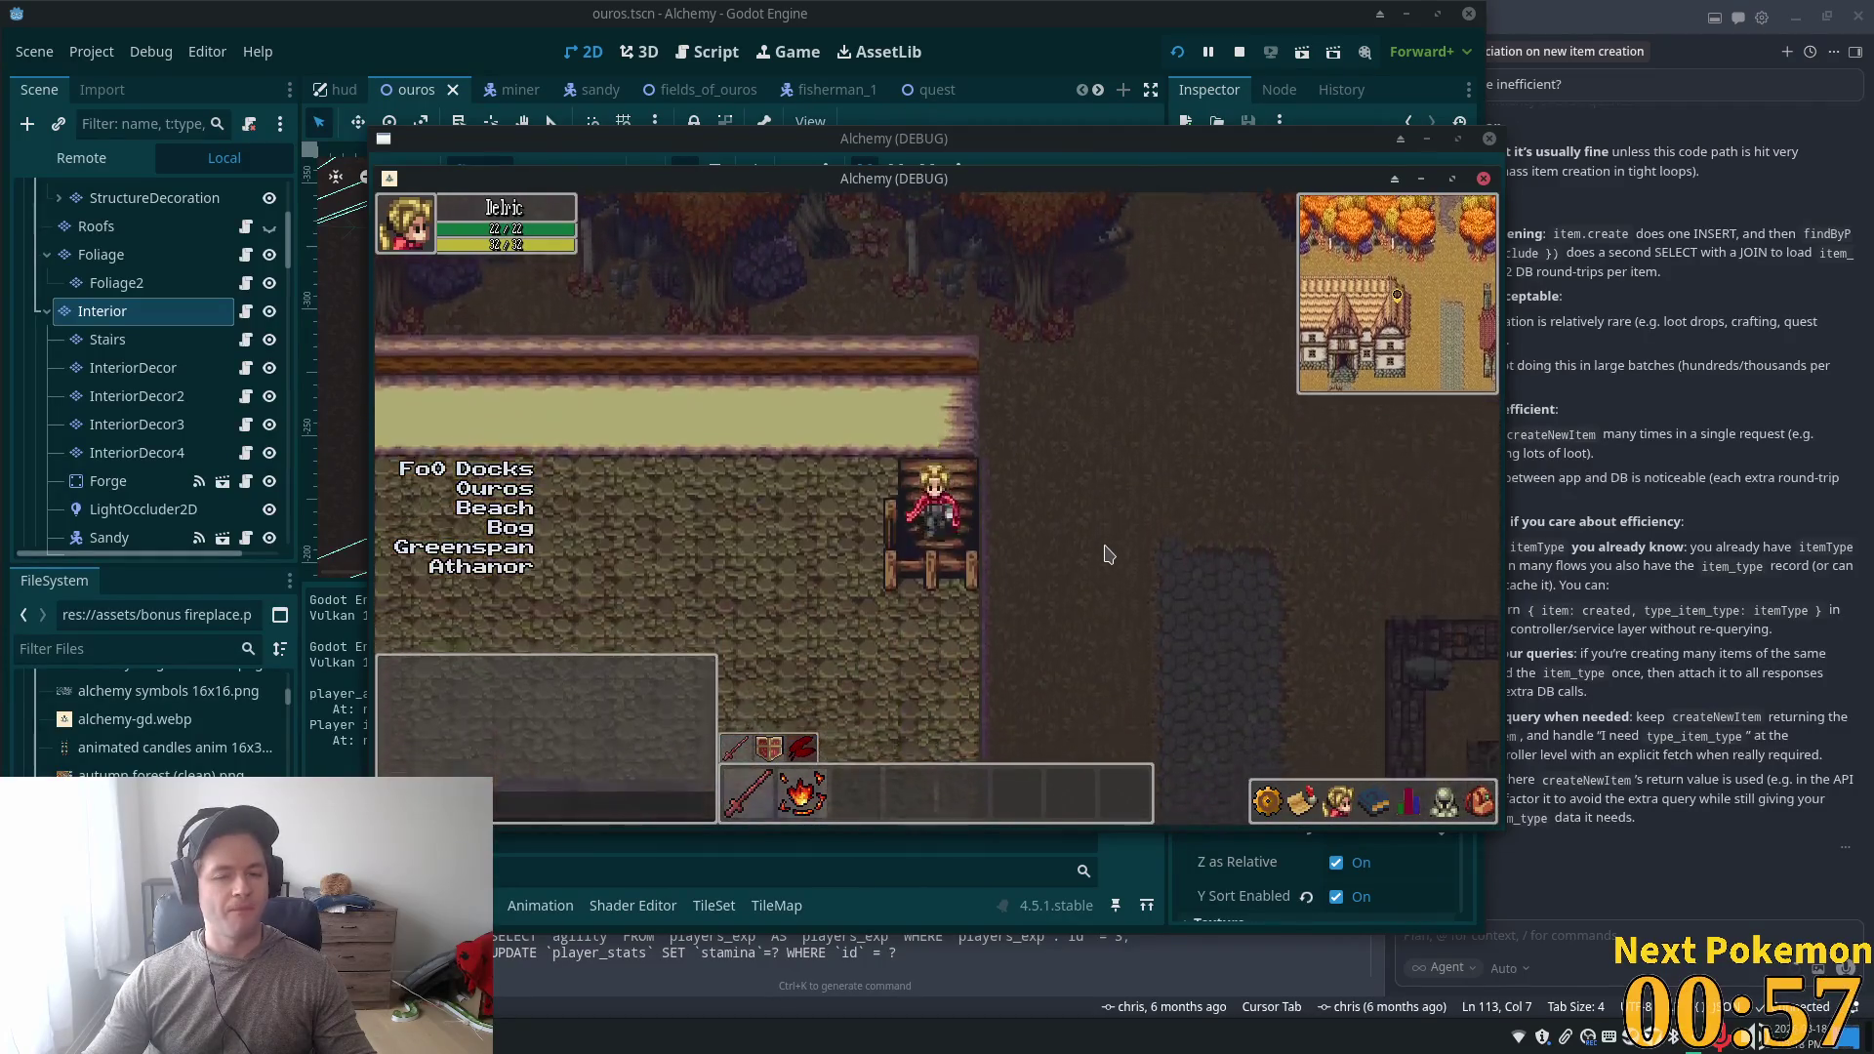
key("Up")
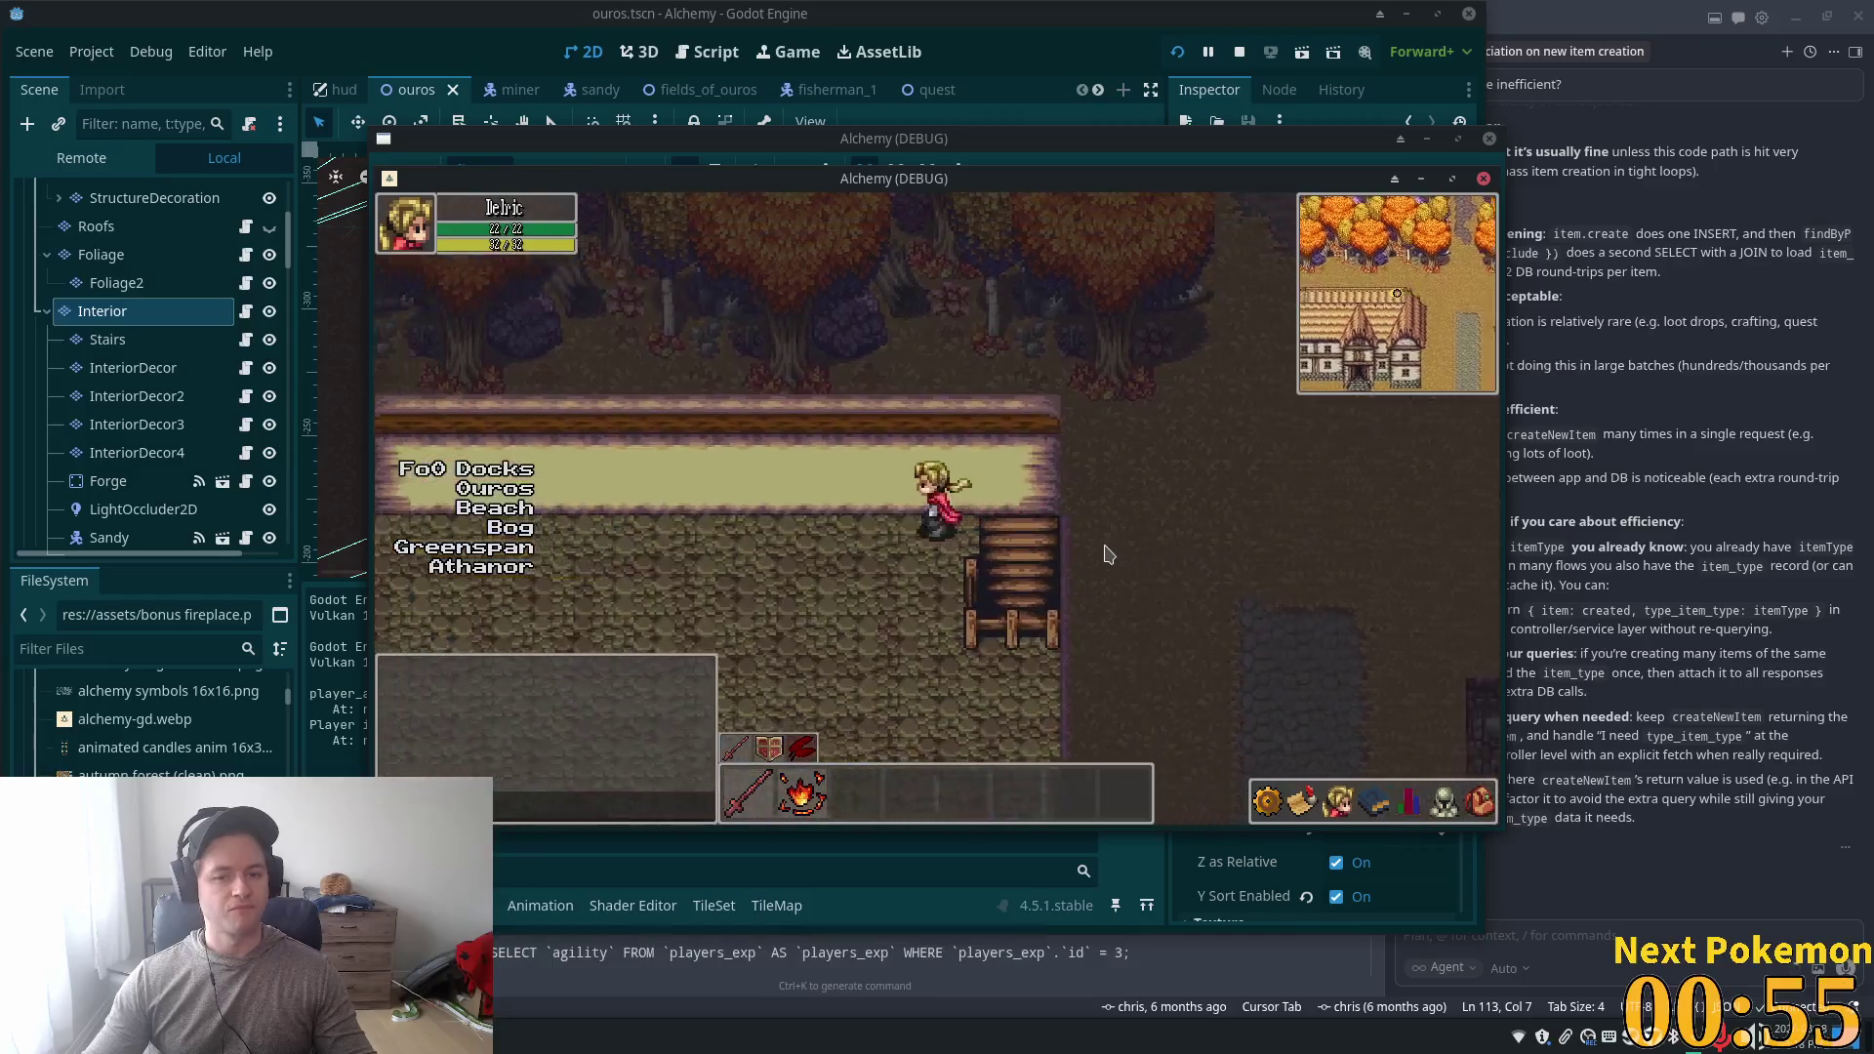
key("Down")
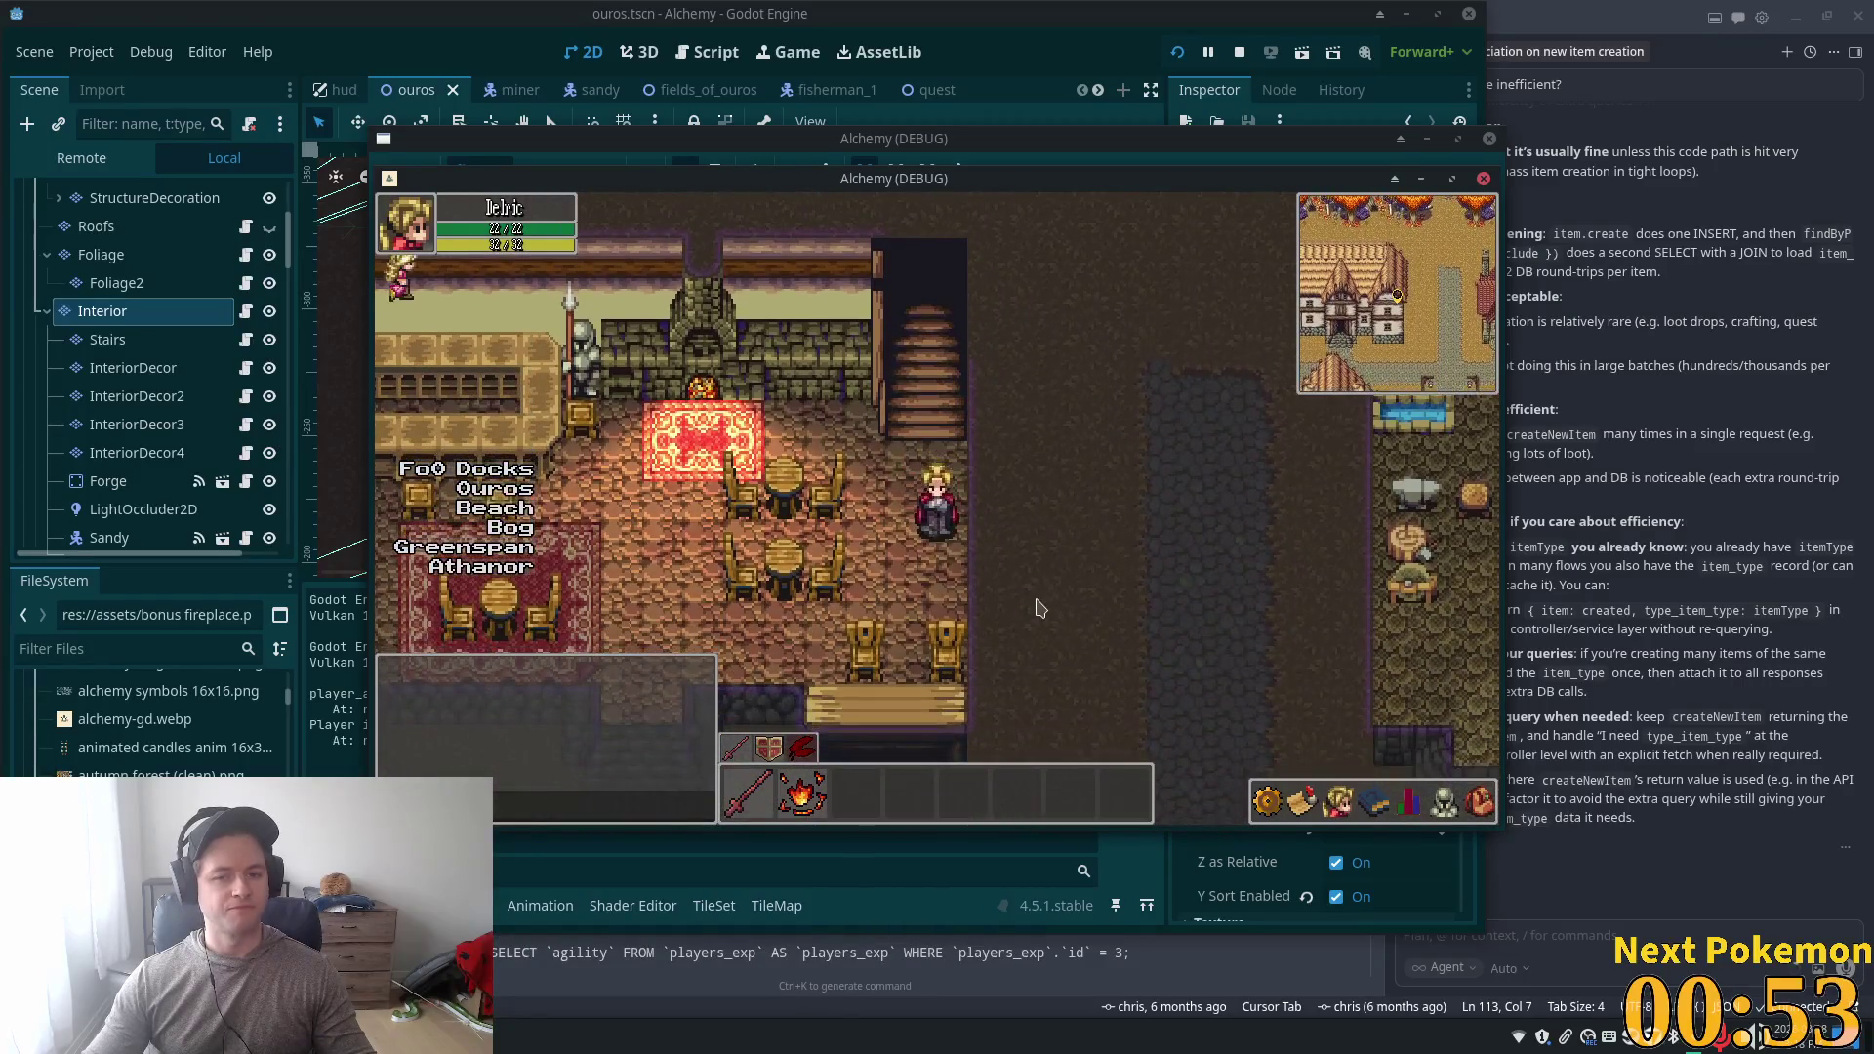
- Set the Stairs layer's Y Sort Origin to -20 under Rendering
left_click(108, 338)
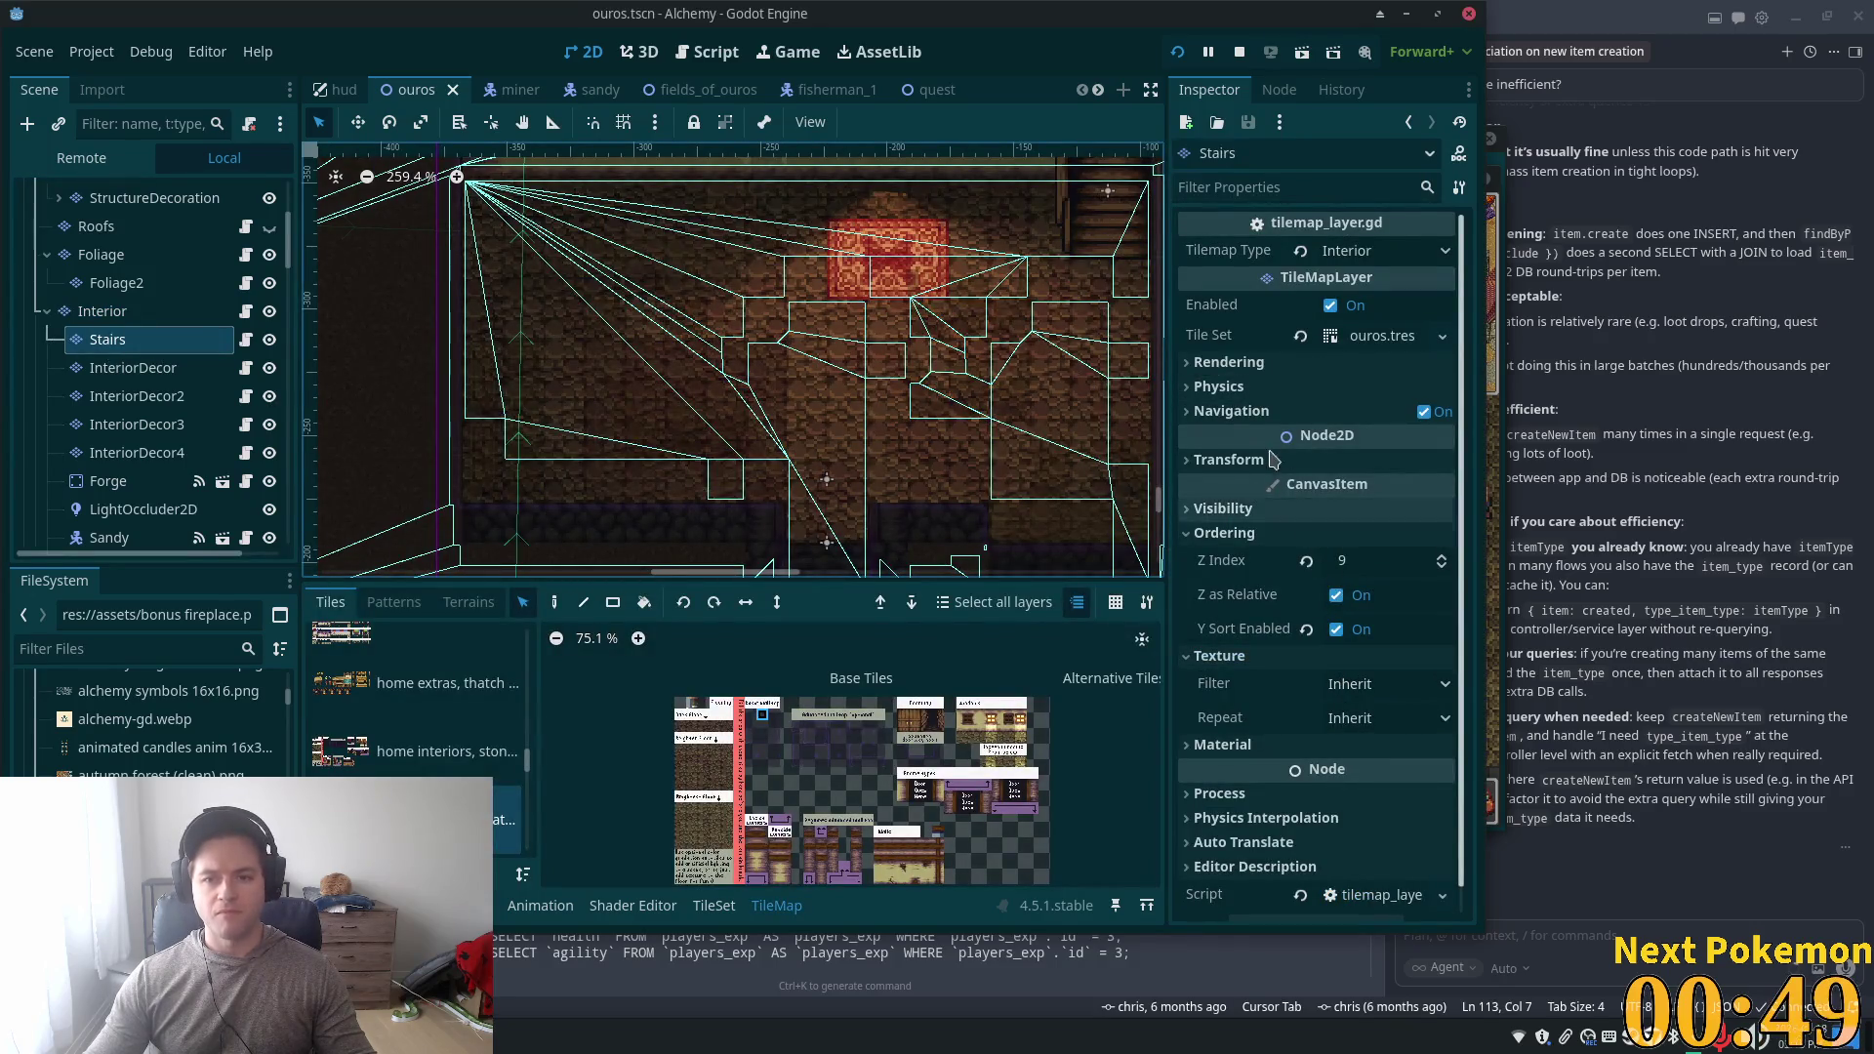
left_click(1212, 364)
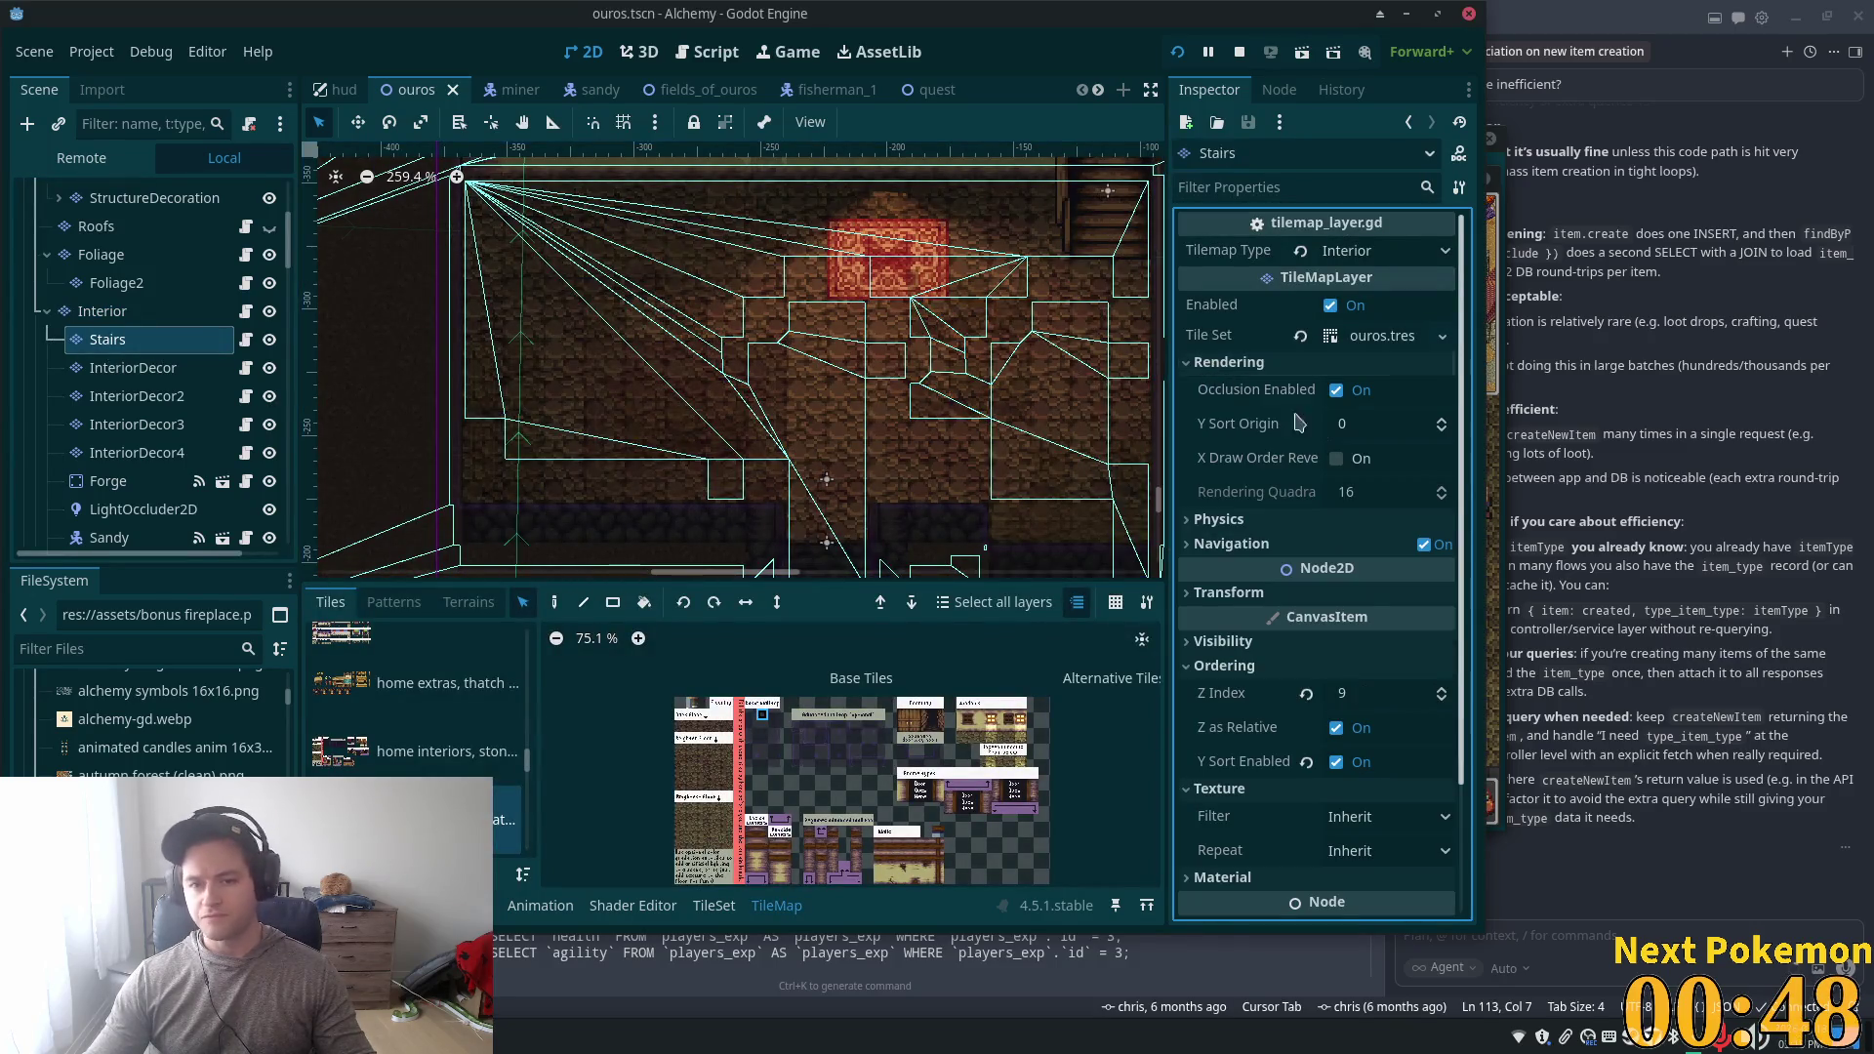
left_click(1365, 432)
type("16")
key("Return")
- Run the game and walk the player up and down the stairs to check layering
key("F5")
key("Up")
key("Down")
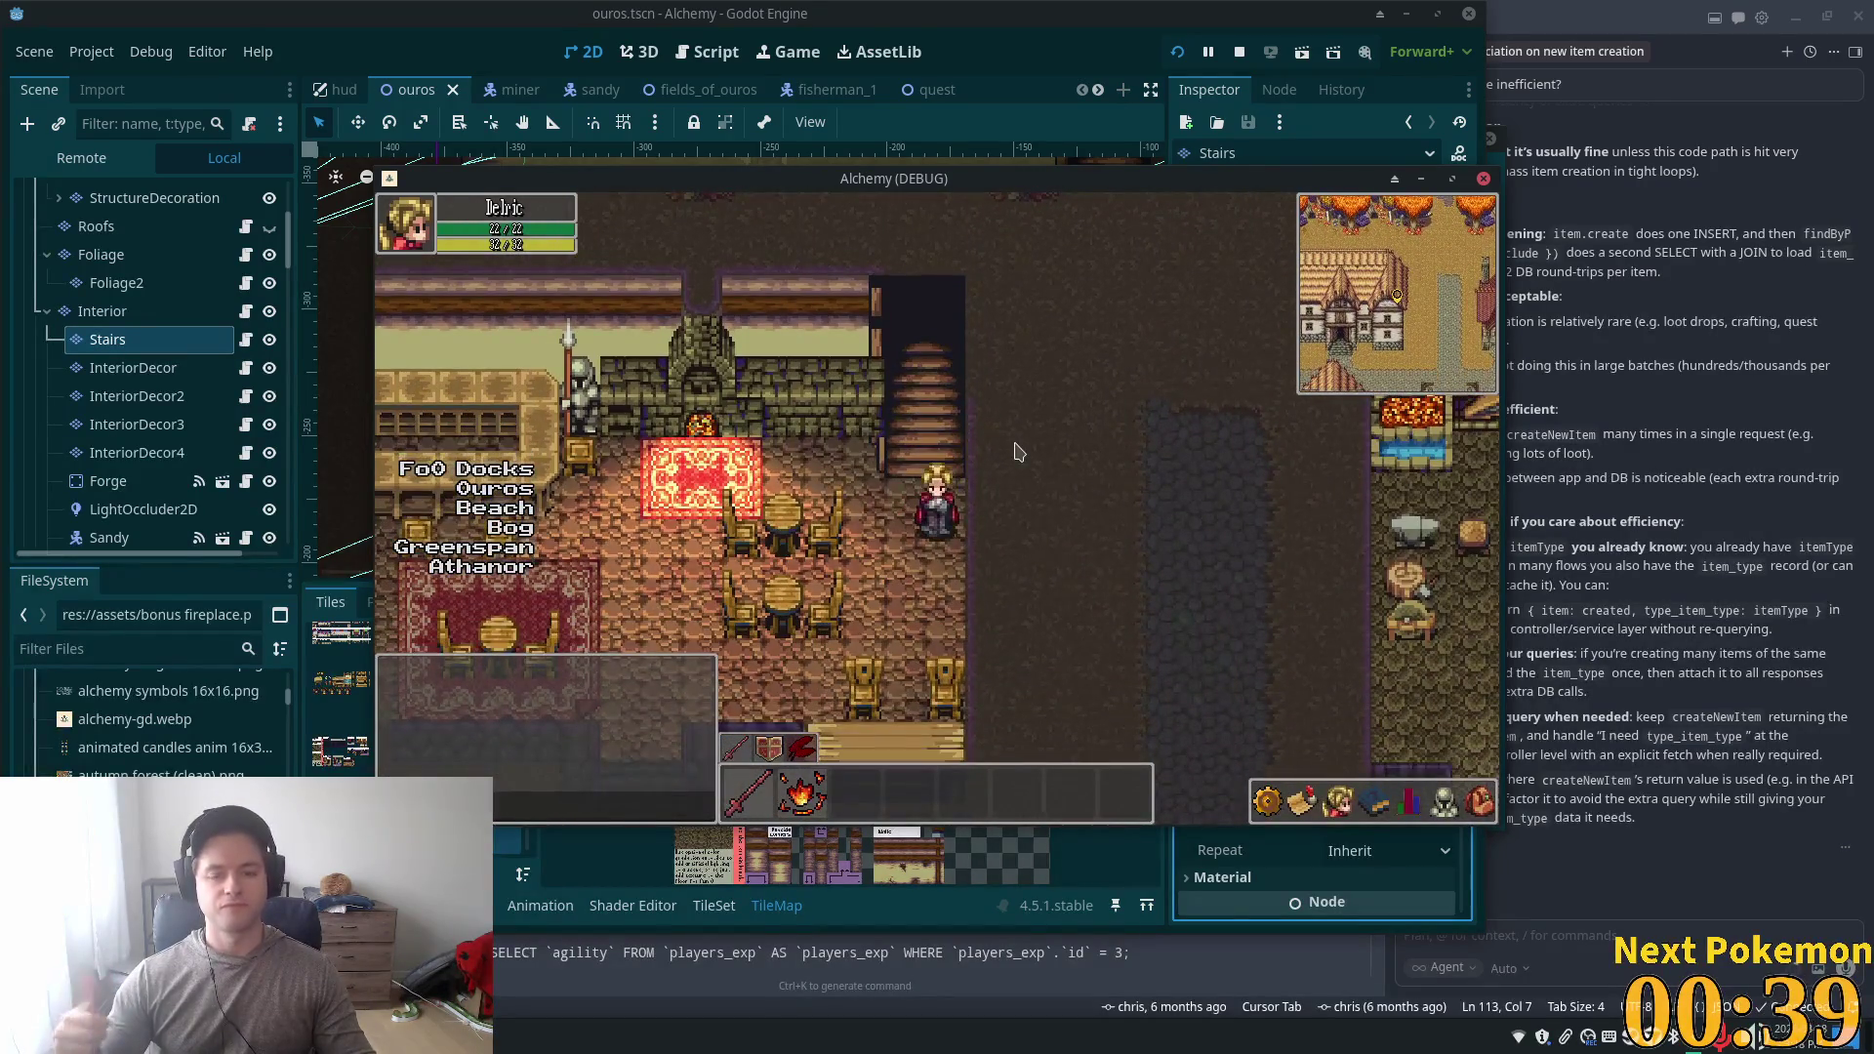
key("Left")
key("Up")
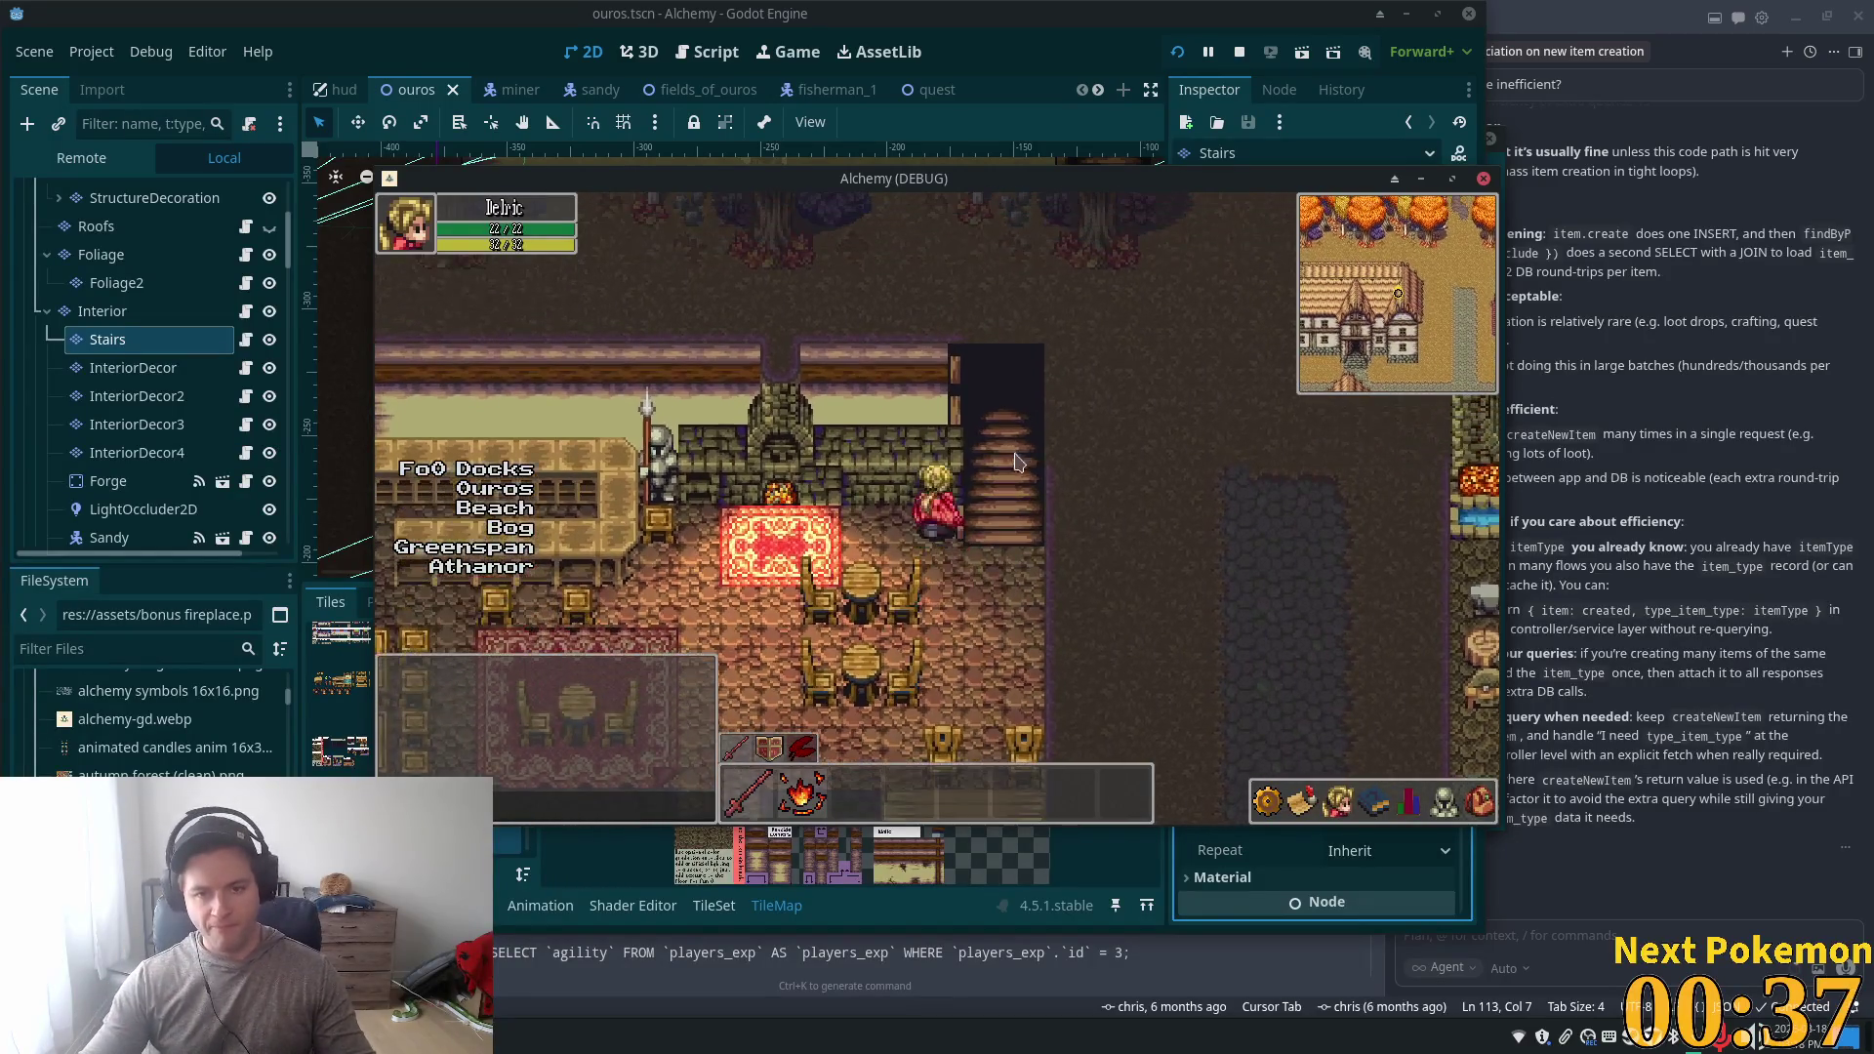
key("Up")
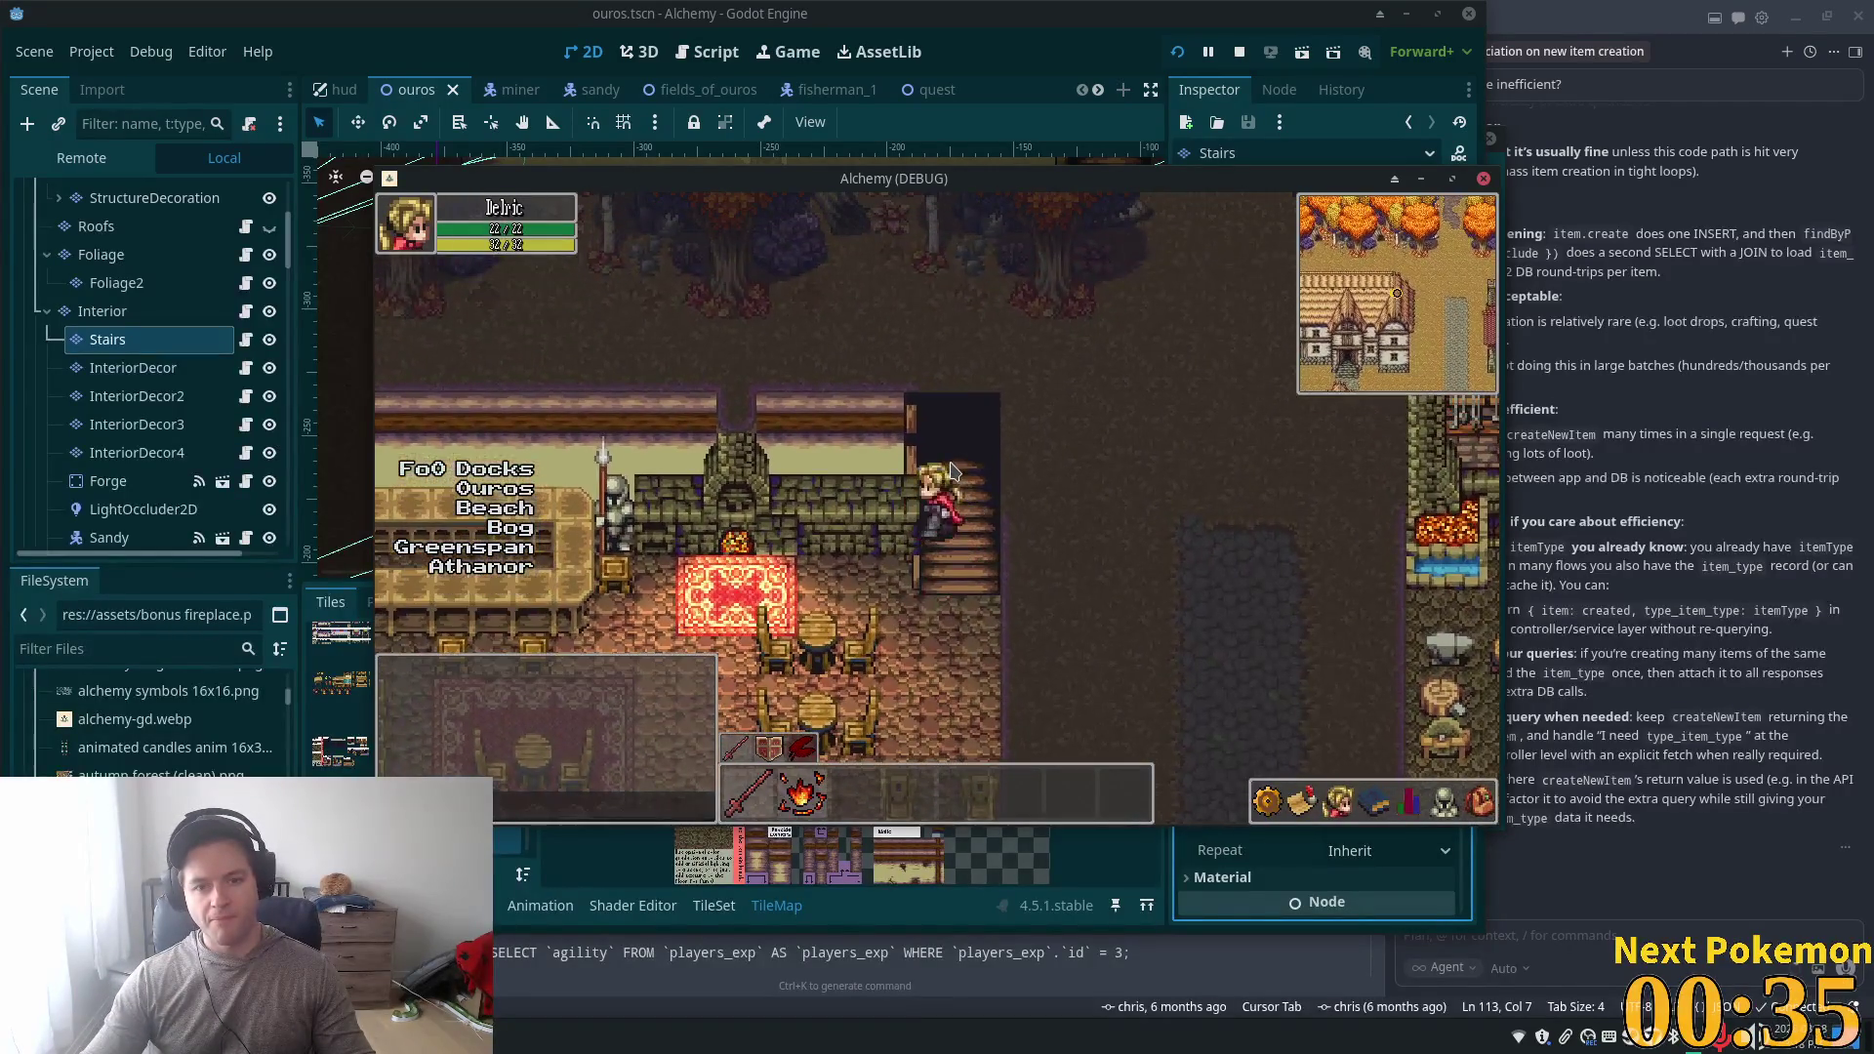
key("Down")
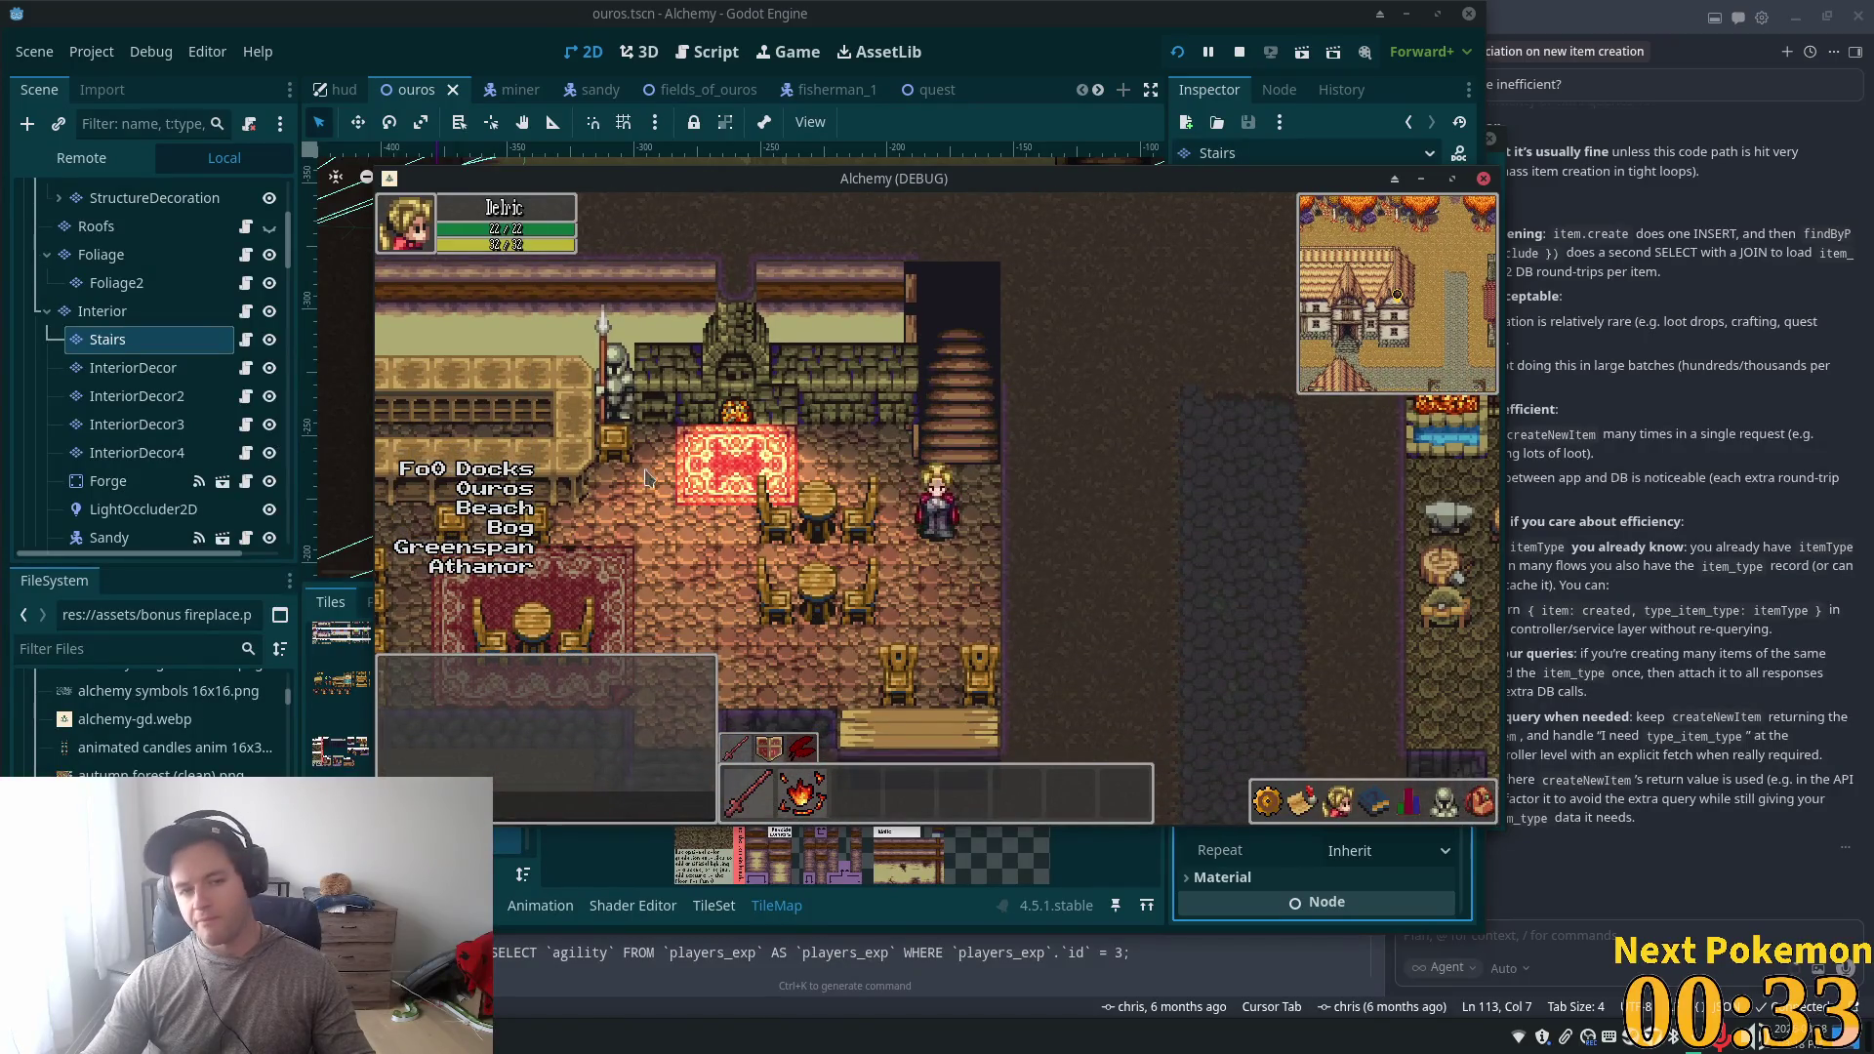
- Raise the Stairs Z Index to 10, save, and test it in the running game
left_click(130, 349)
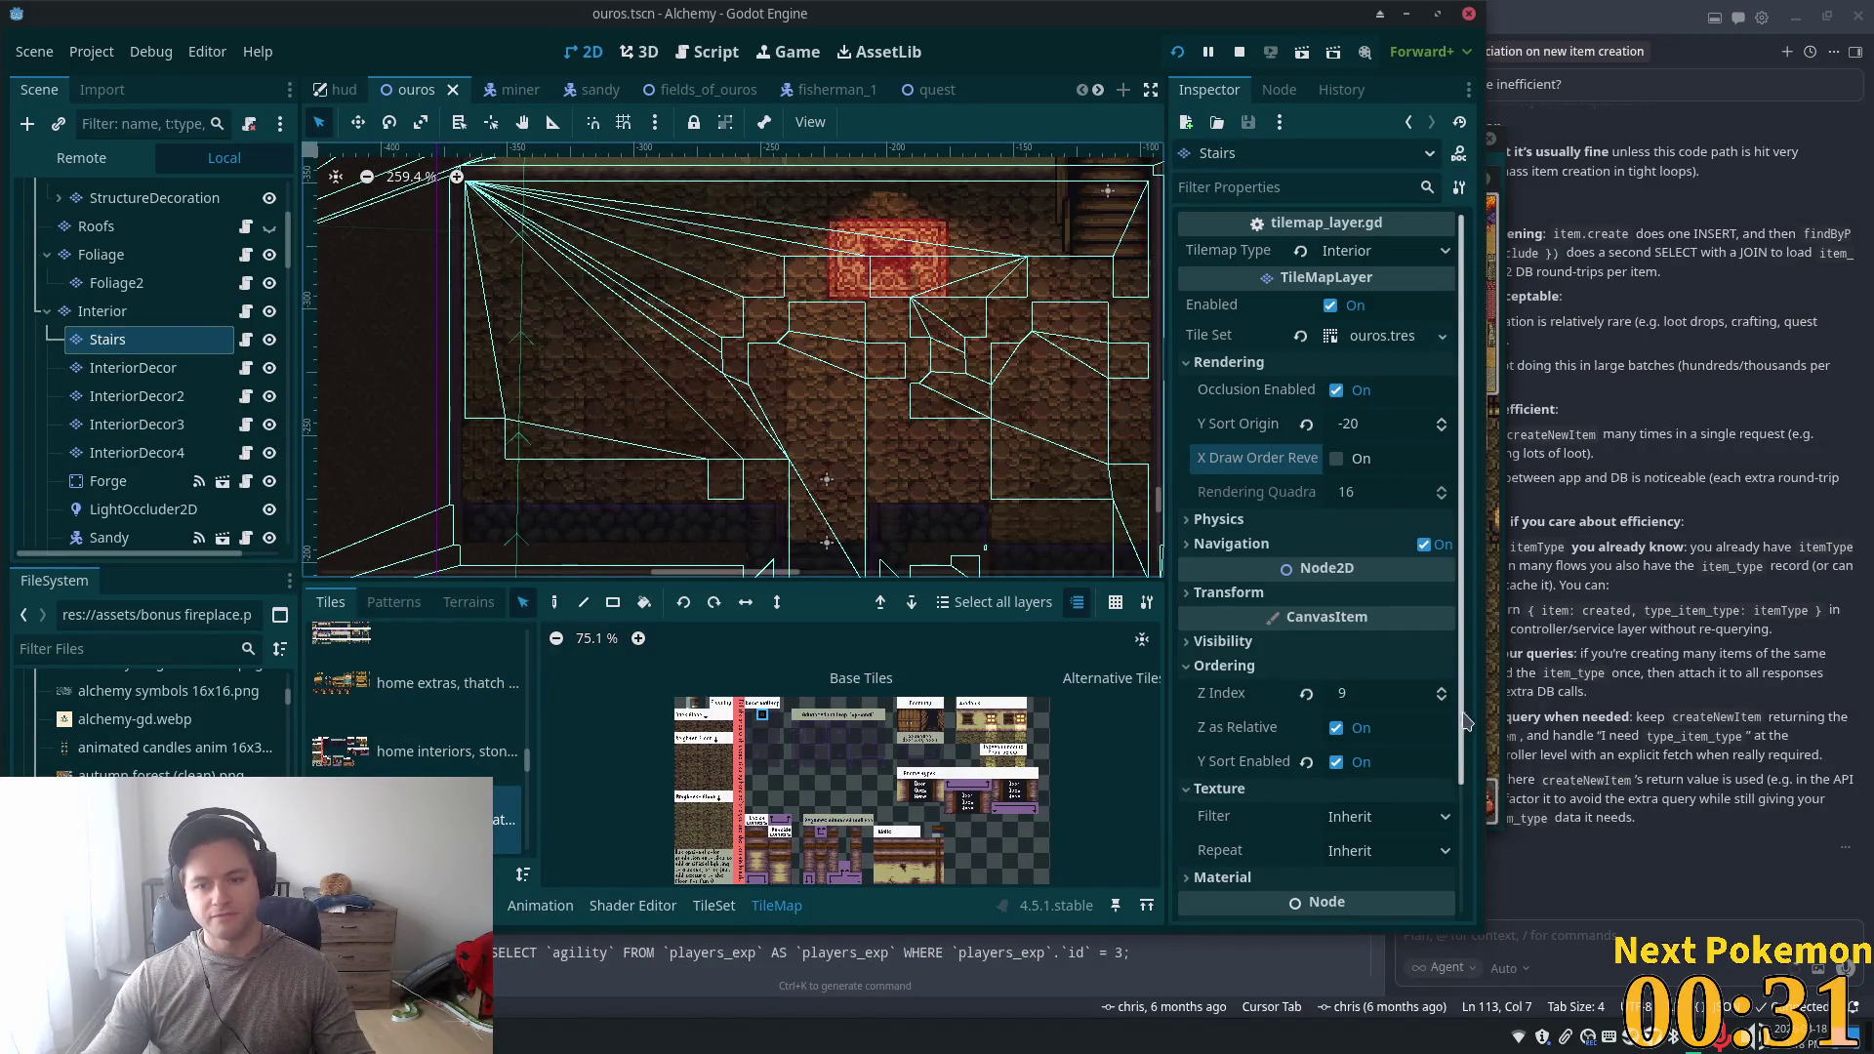
left_click(1441, 690)
key("ctrl+s")
key("alt+Tab")
key("Up")
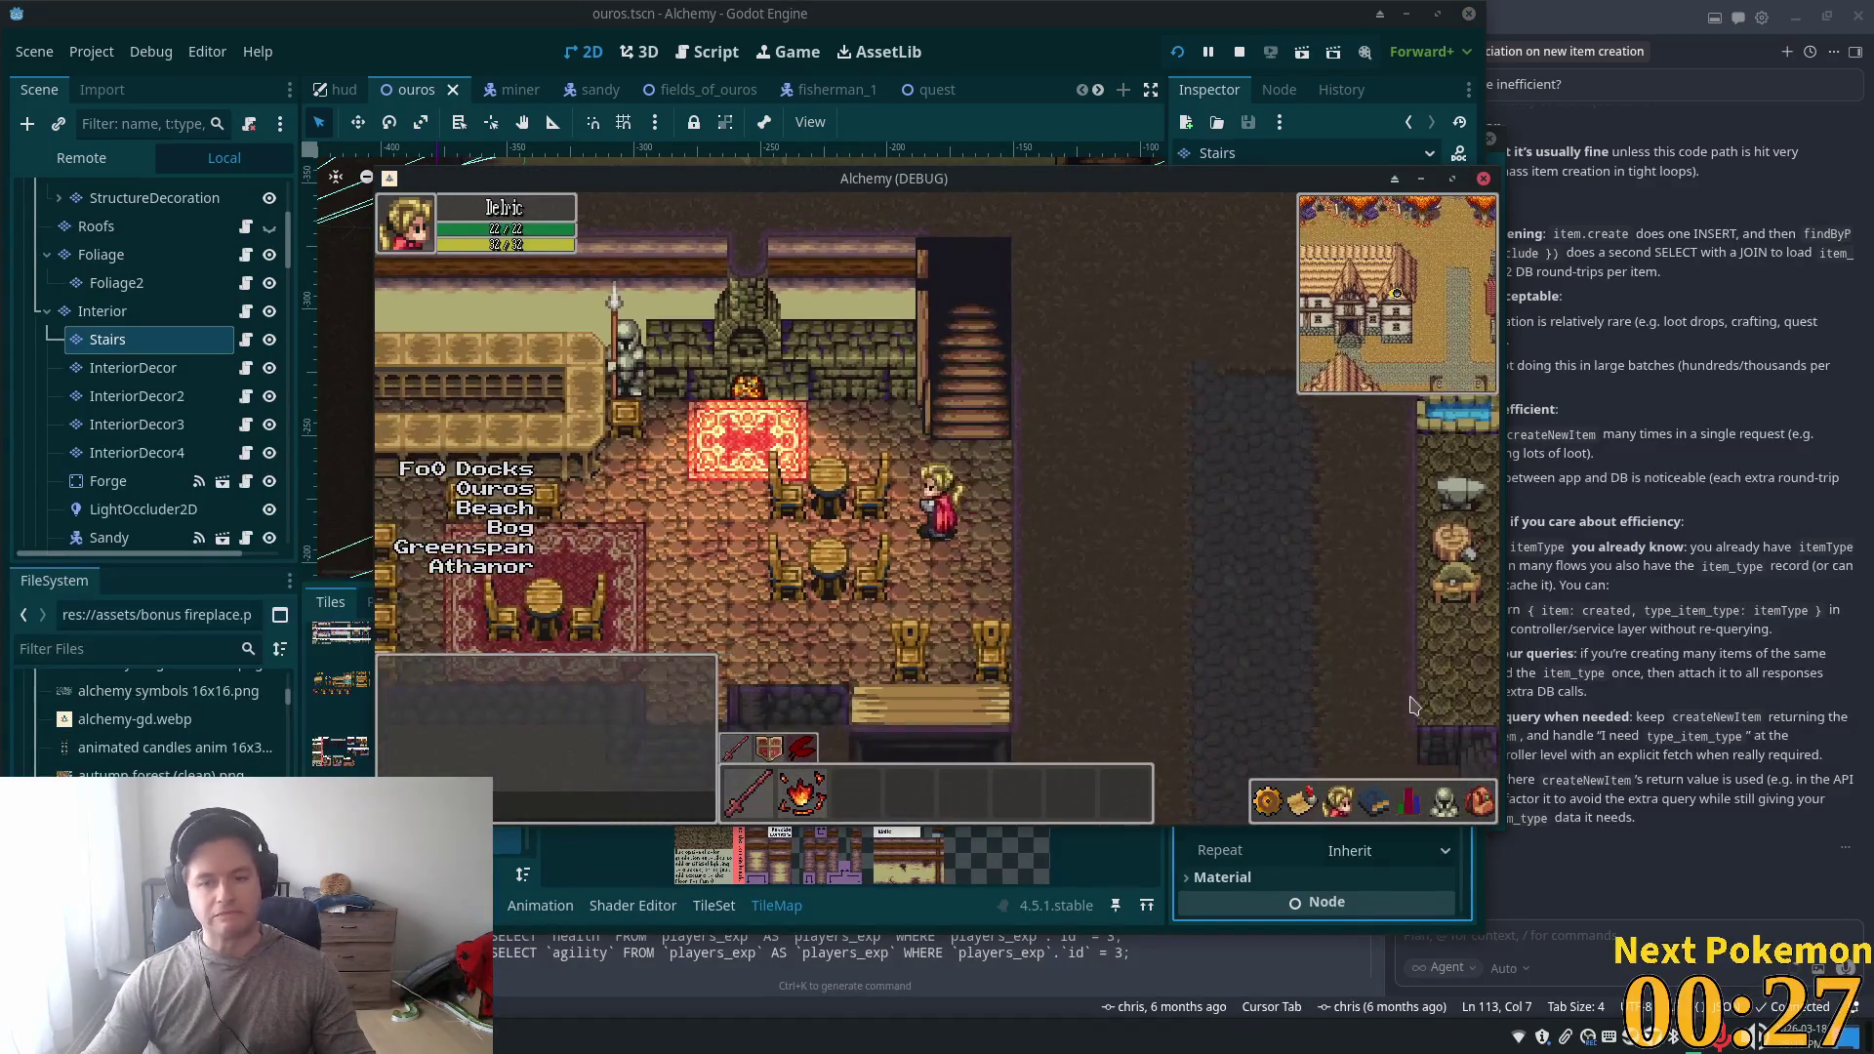
key("alt+Tab")
- Revert the Stairs Z Index to 9 and recheck the layering in the game
left_click(1442, 699)
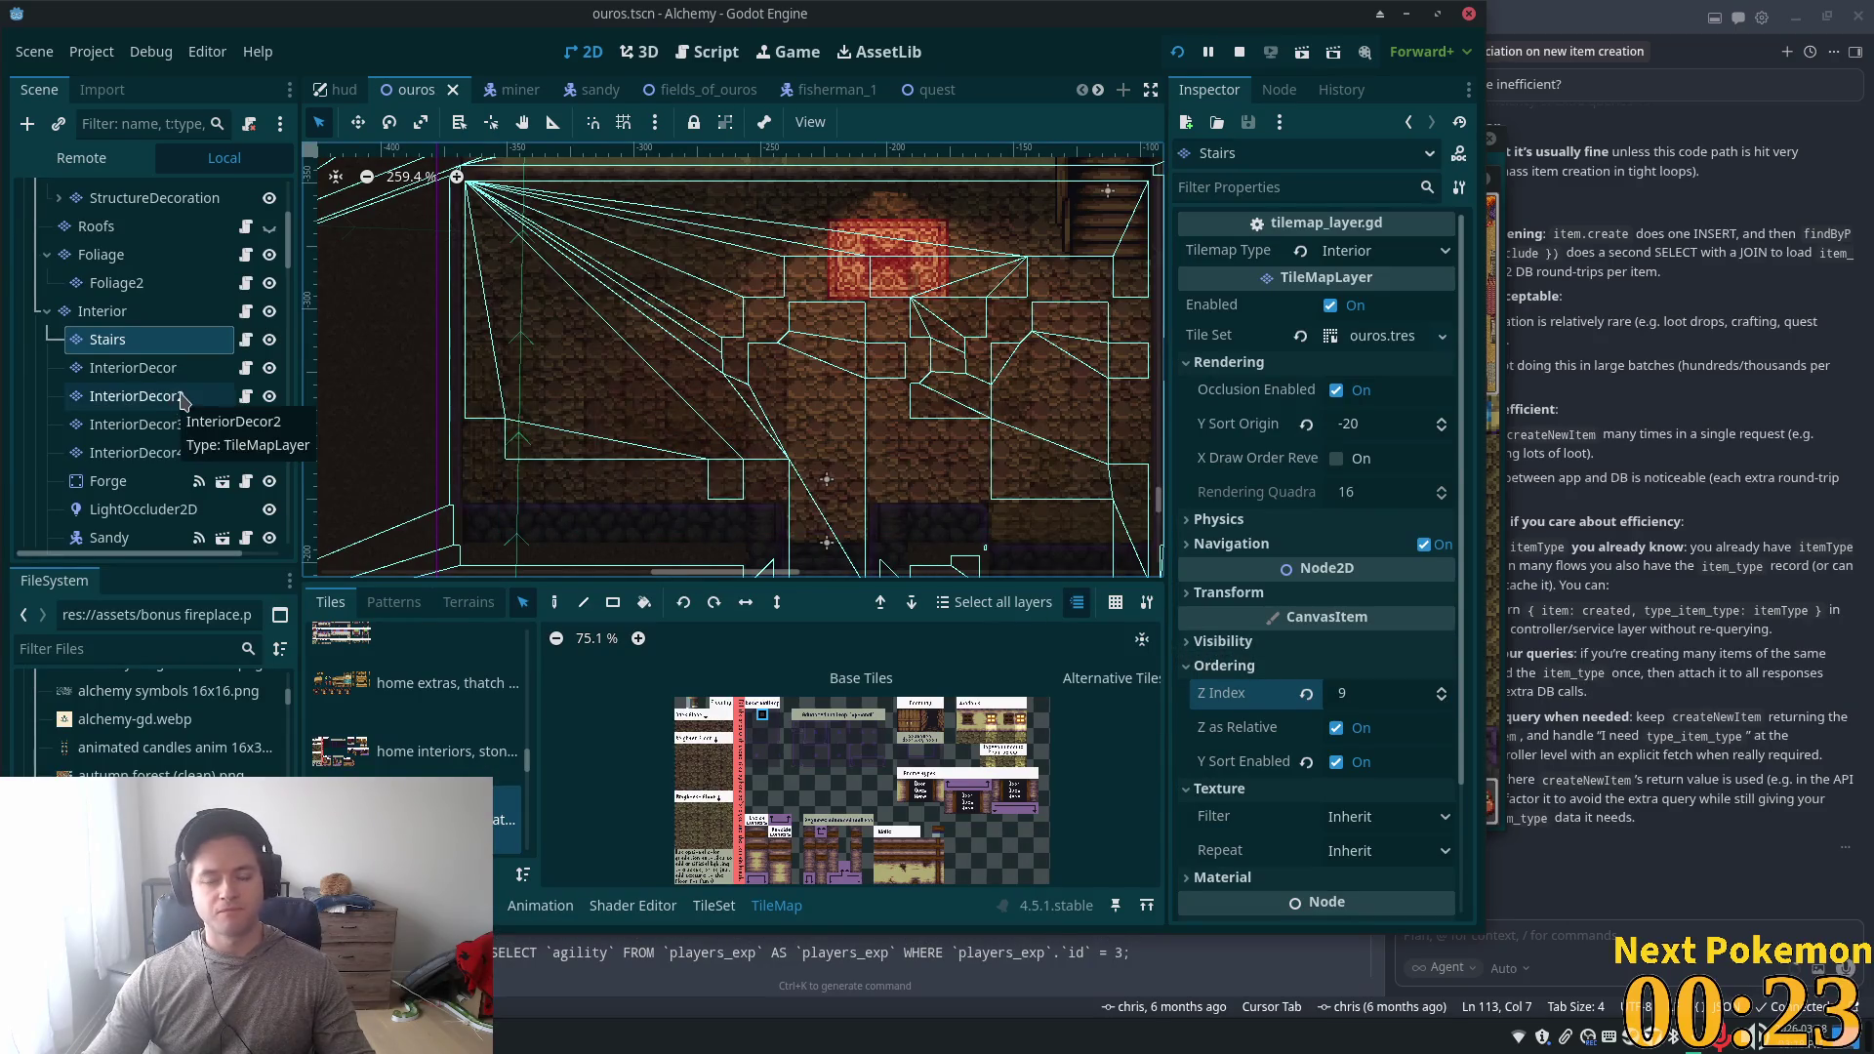
key("alt+Tab")
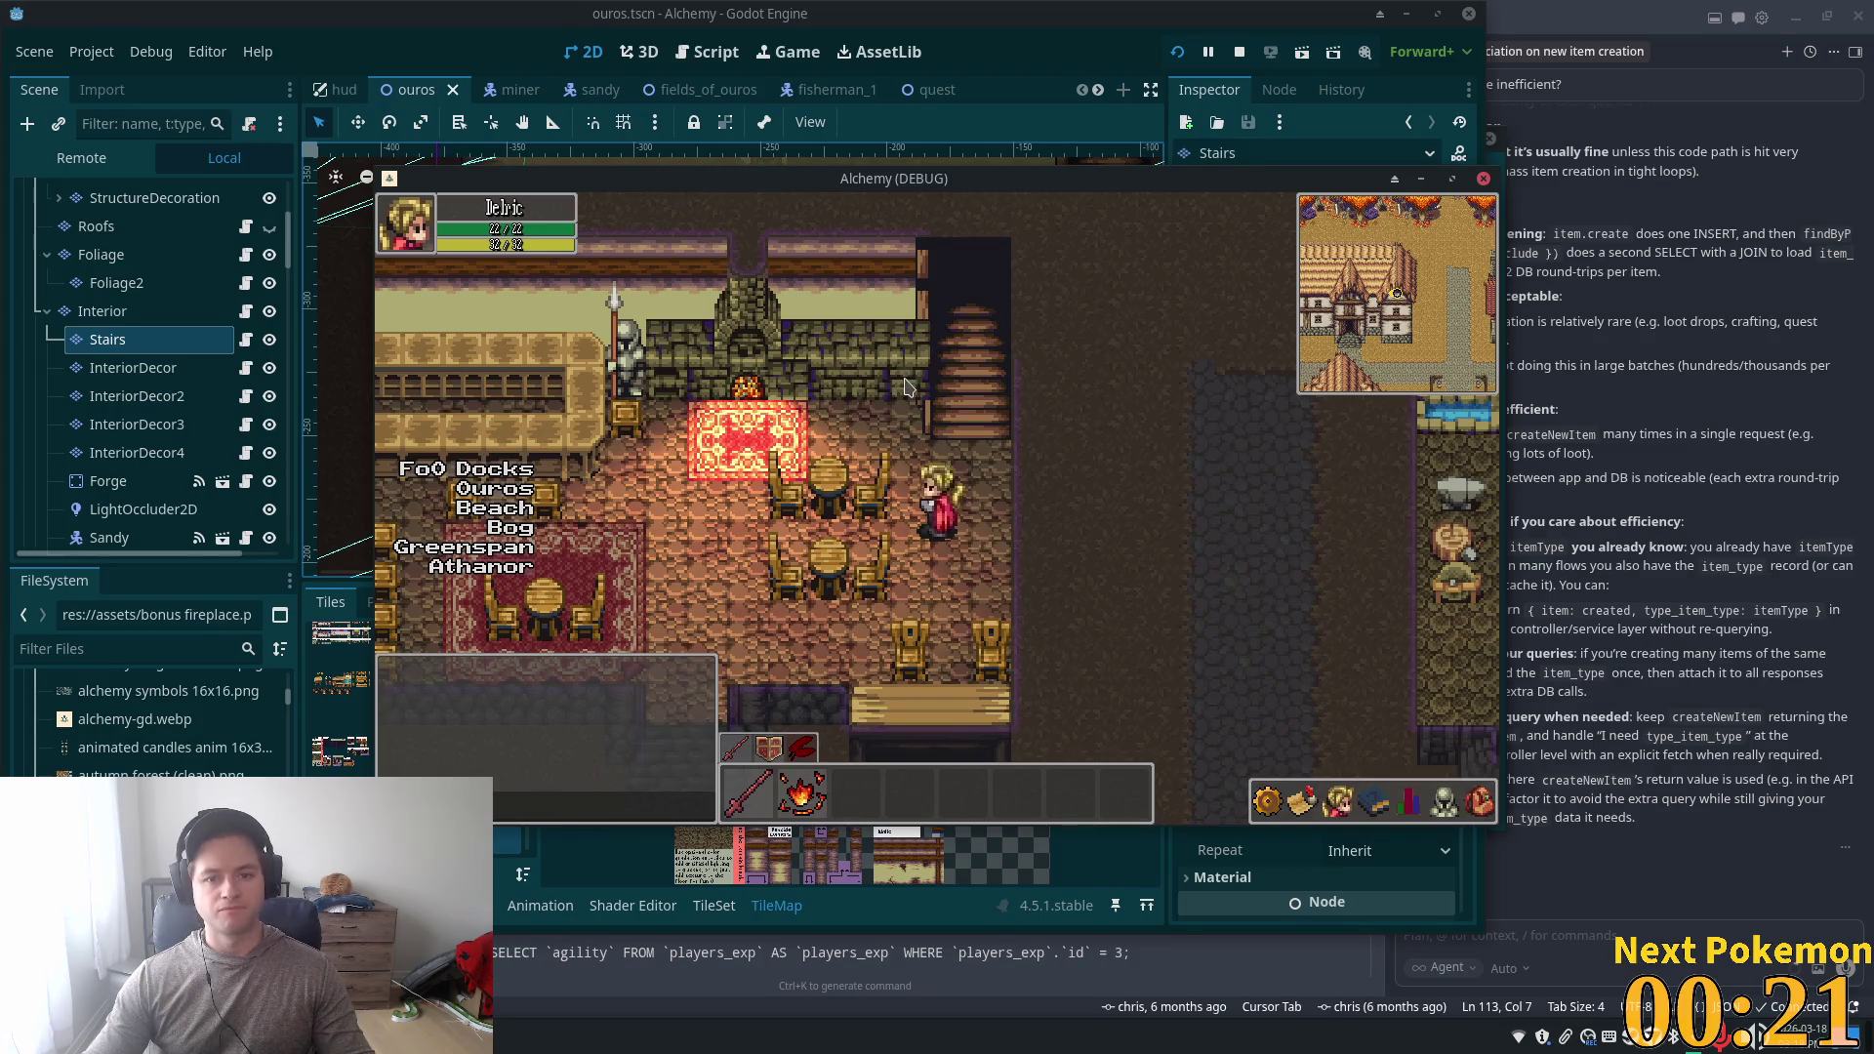
left_click(1073, 7)
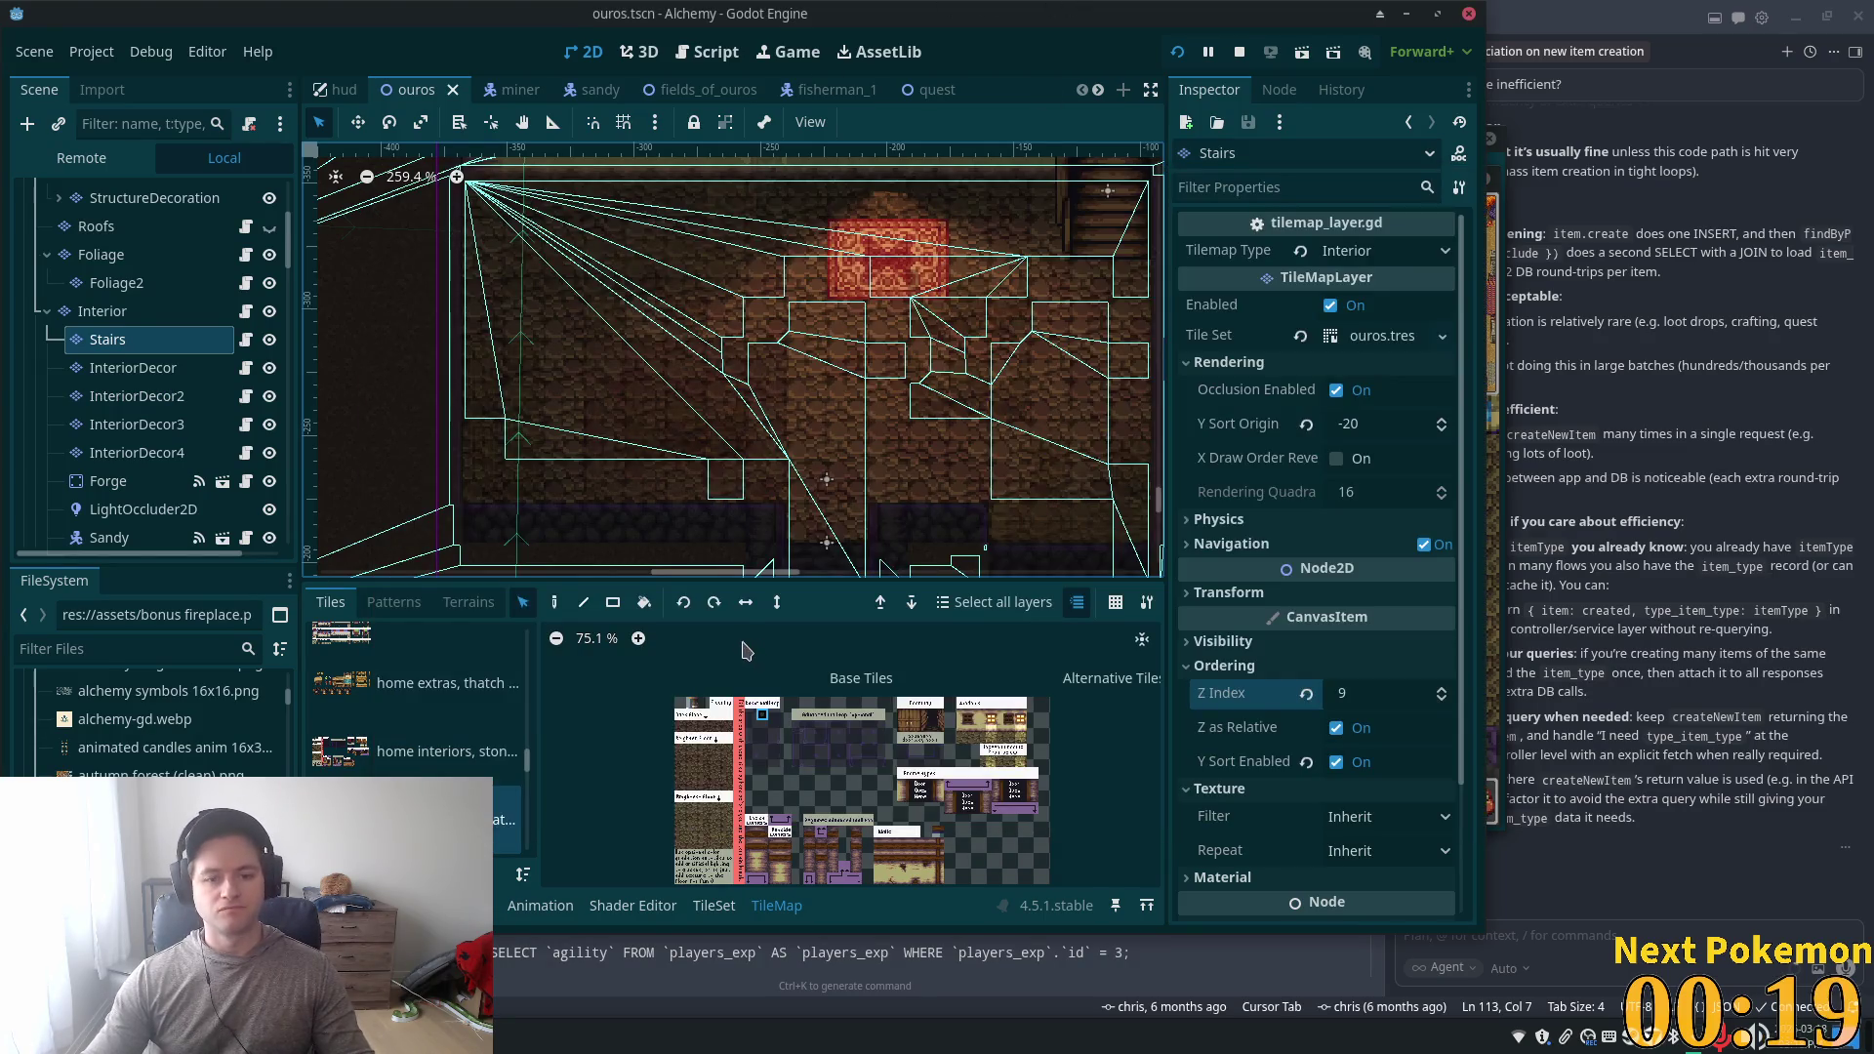
- Select the InteriorDecor layer and paint a tile into the tavern room
scroll(803, 673, "up", 1)
scroll(828, 422, "down", 3)
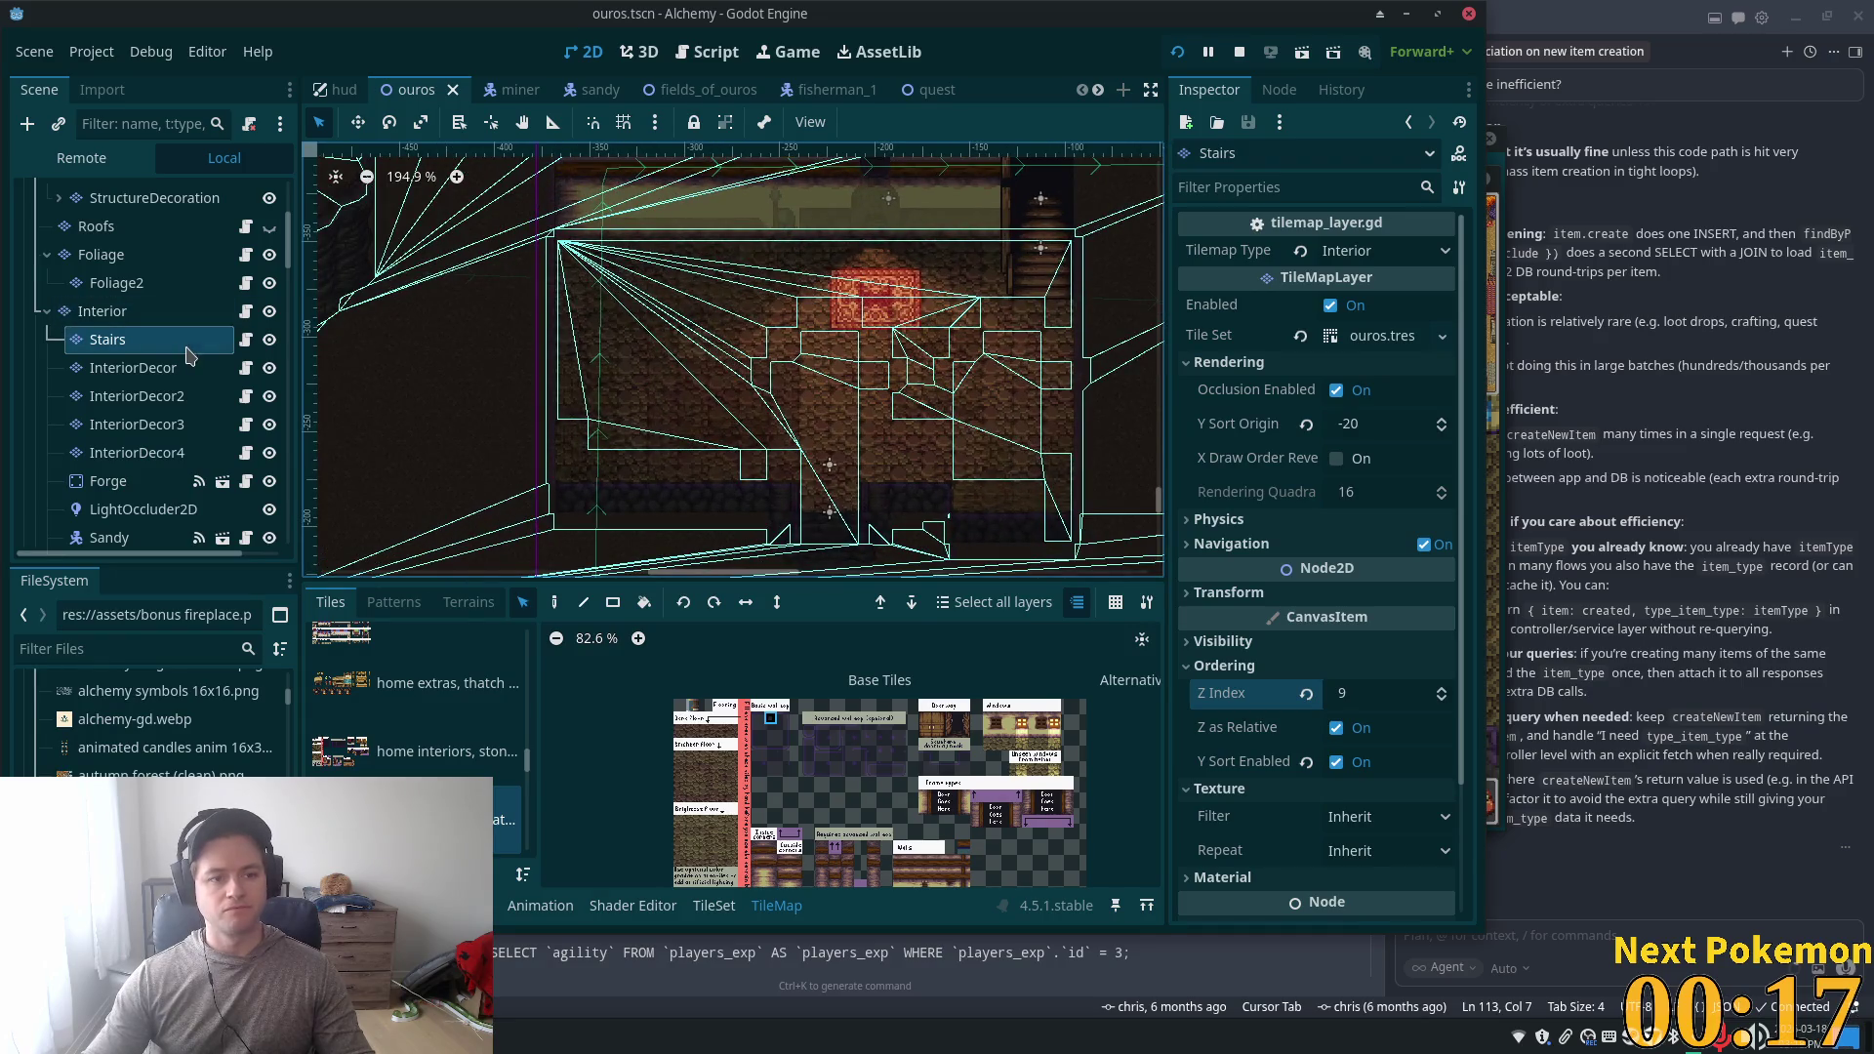
left_click(133, 367)
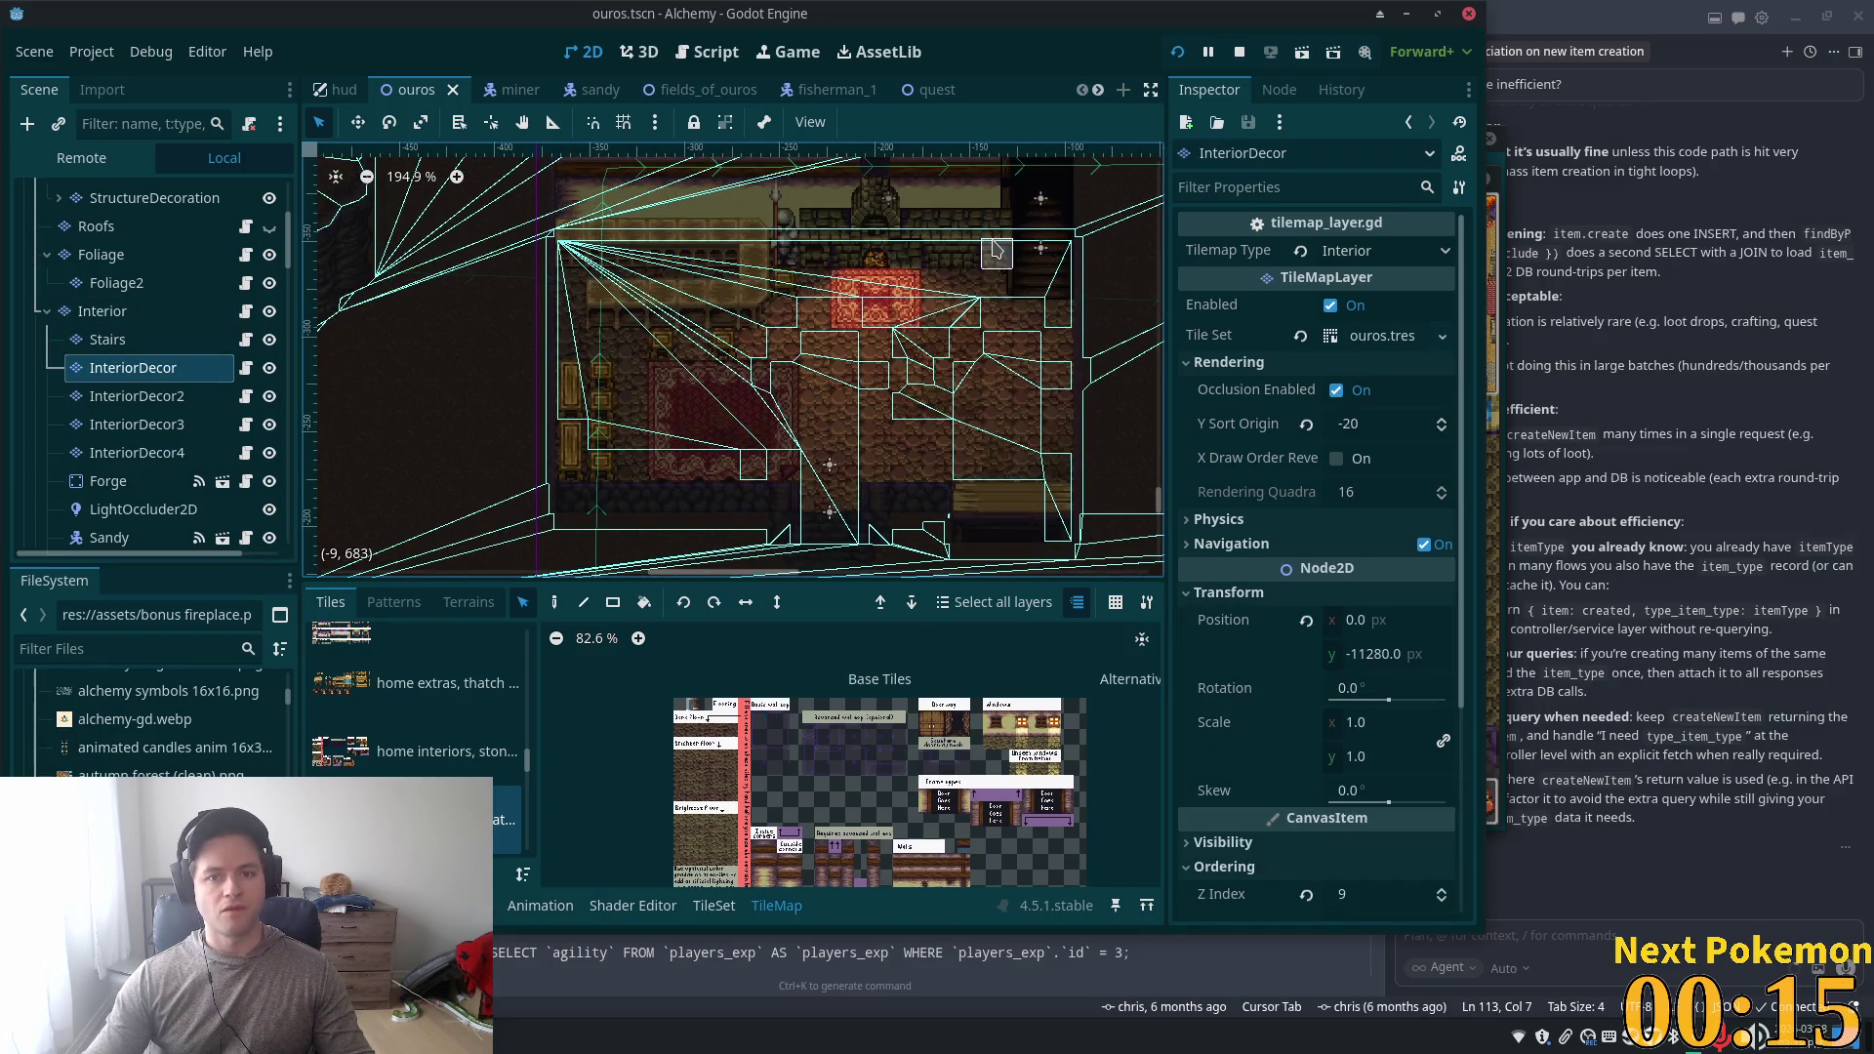
left_click(103, 310)
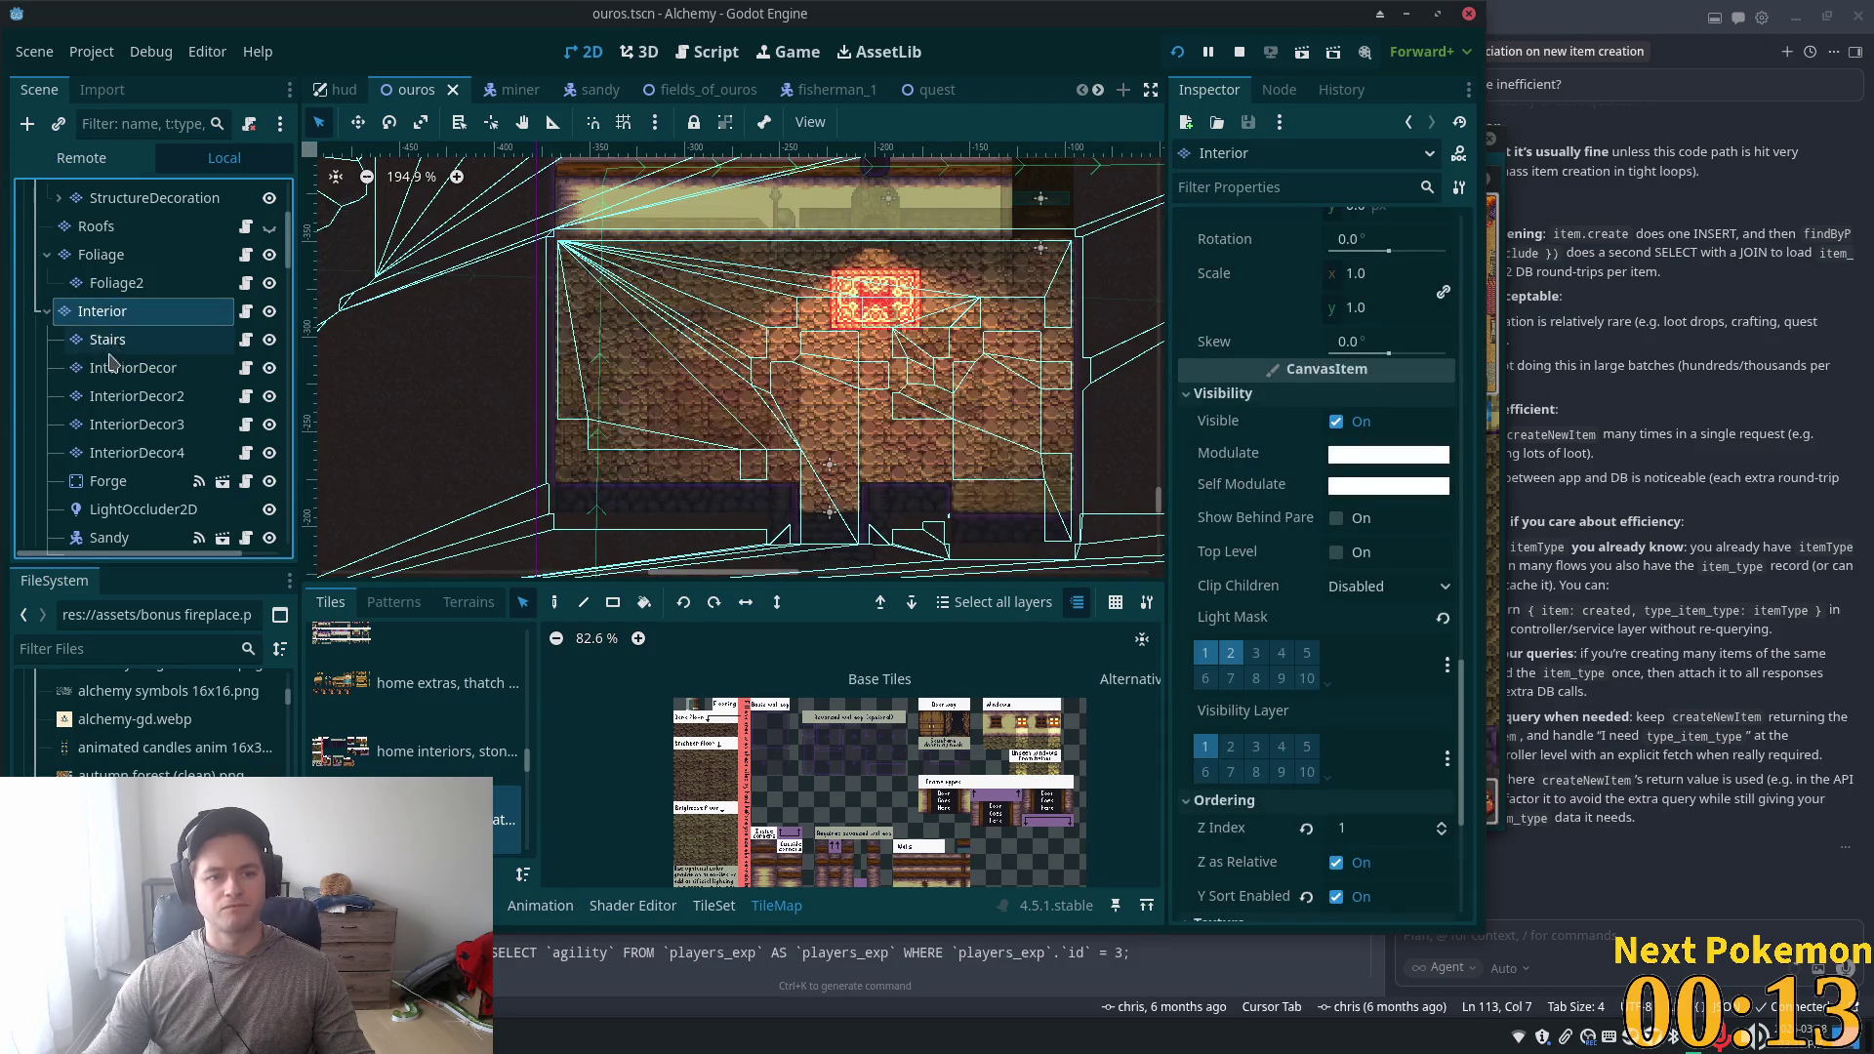
left_click(130, 394)
left_click(130, 368)
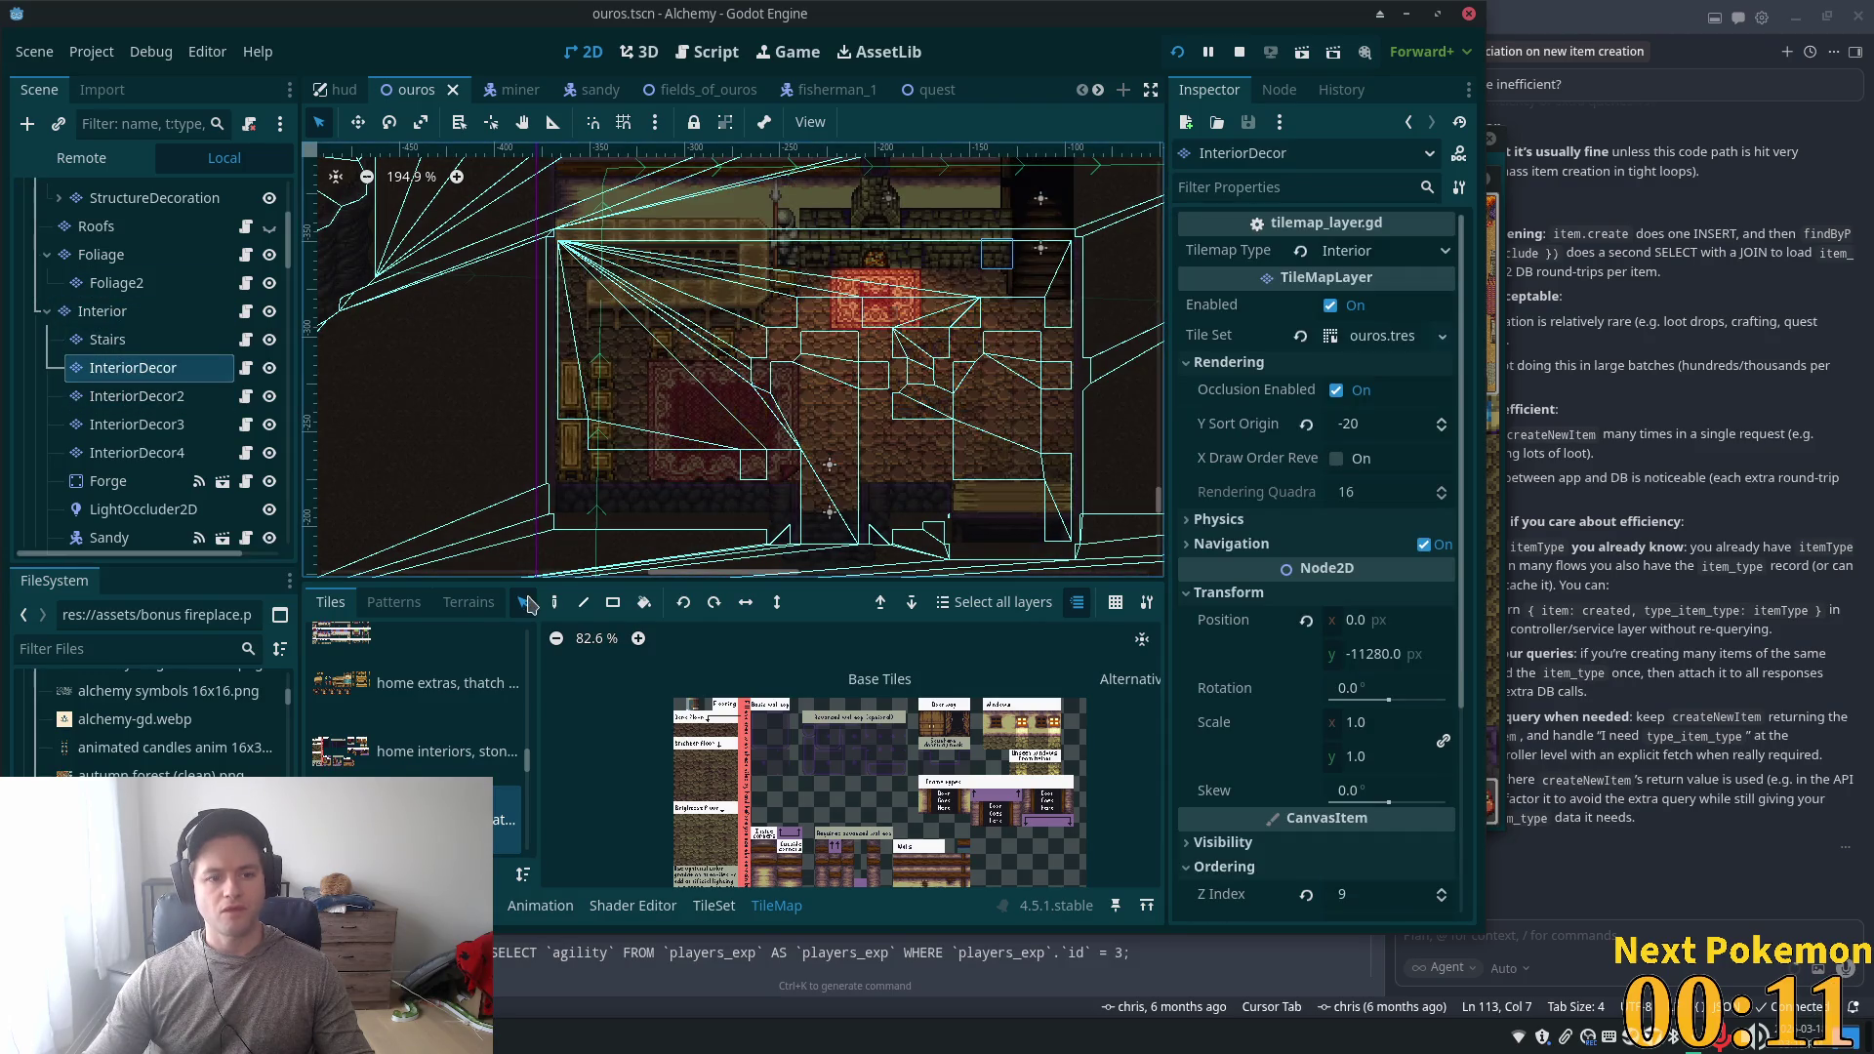
left_click(554, 604)
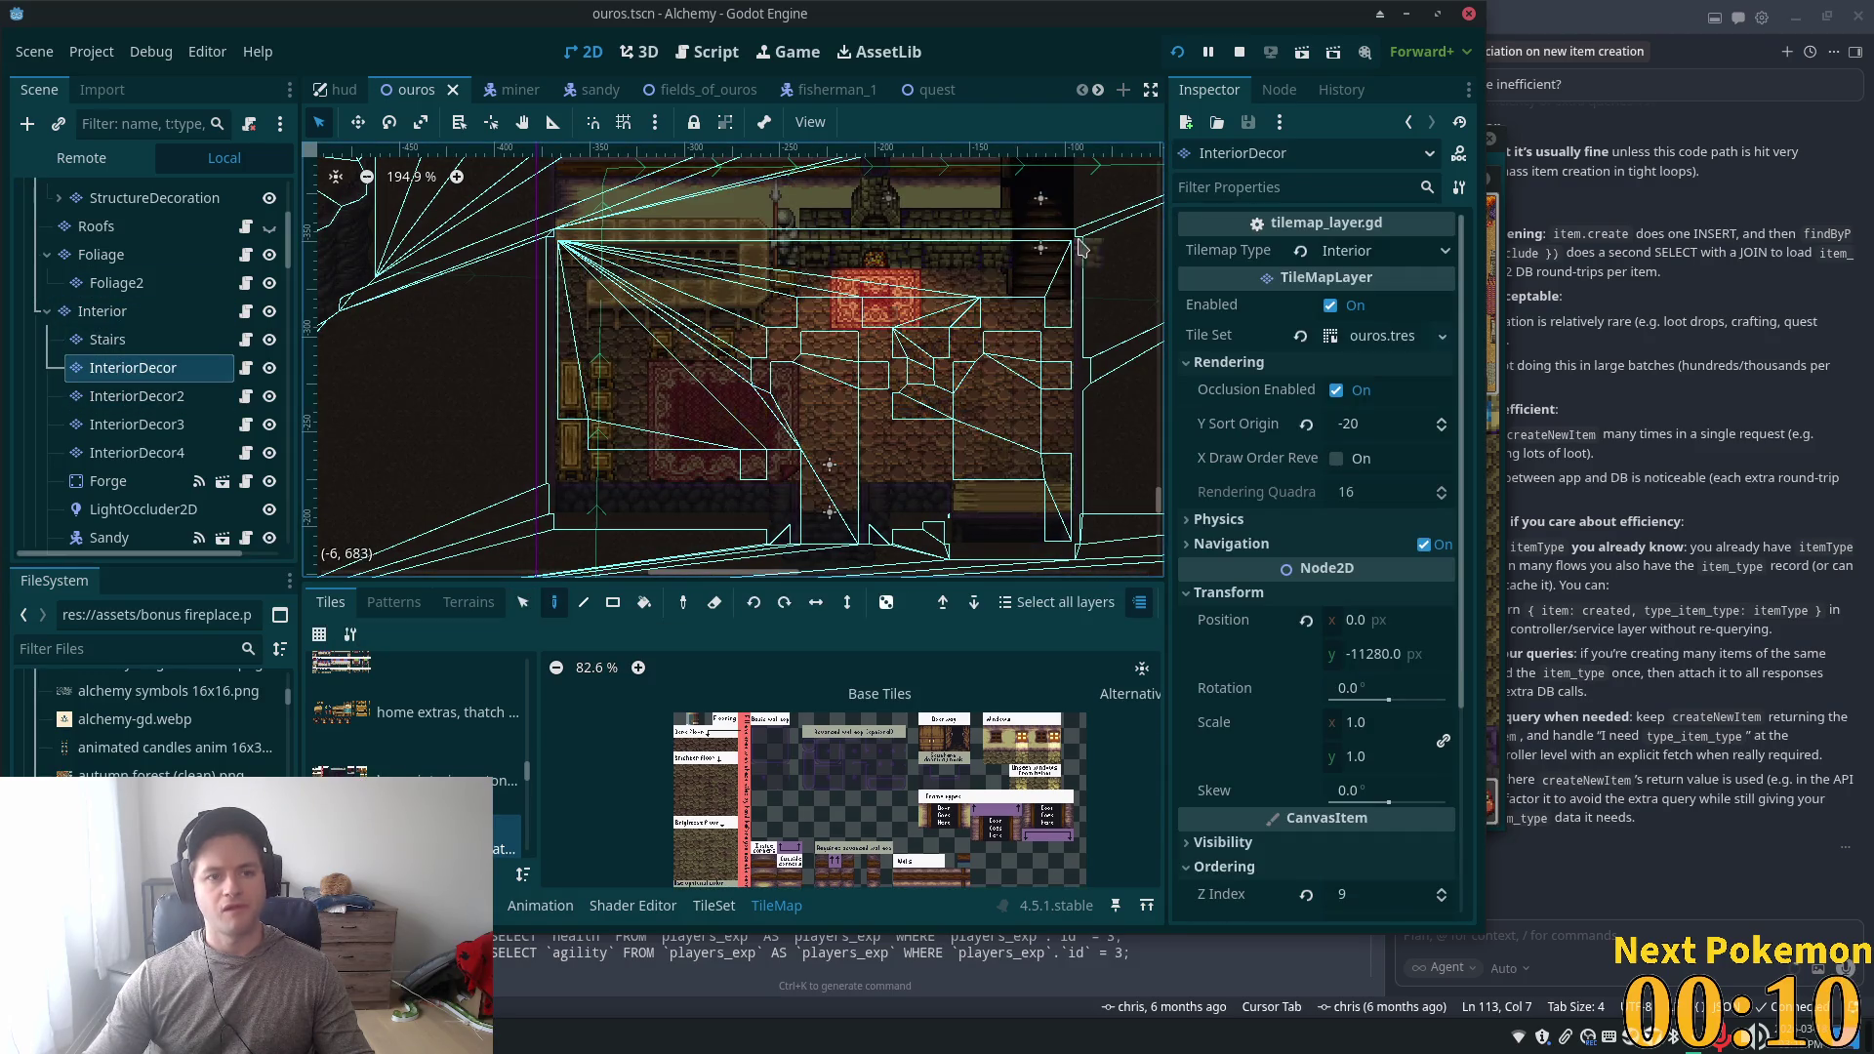
left_click(1001, 239)
- Save the scene and launch the game with F5
scroll(1015, 307, "up", 8)
left_click_drag(1015, 307, 1015, 444)
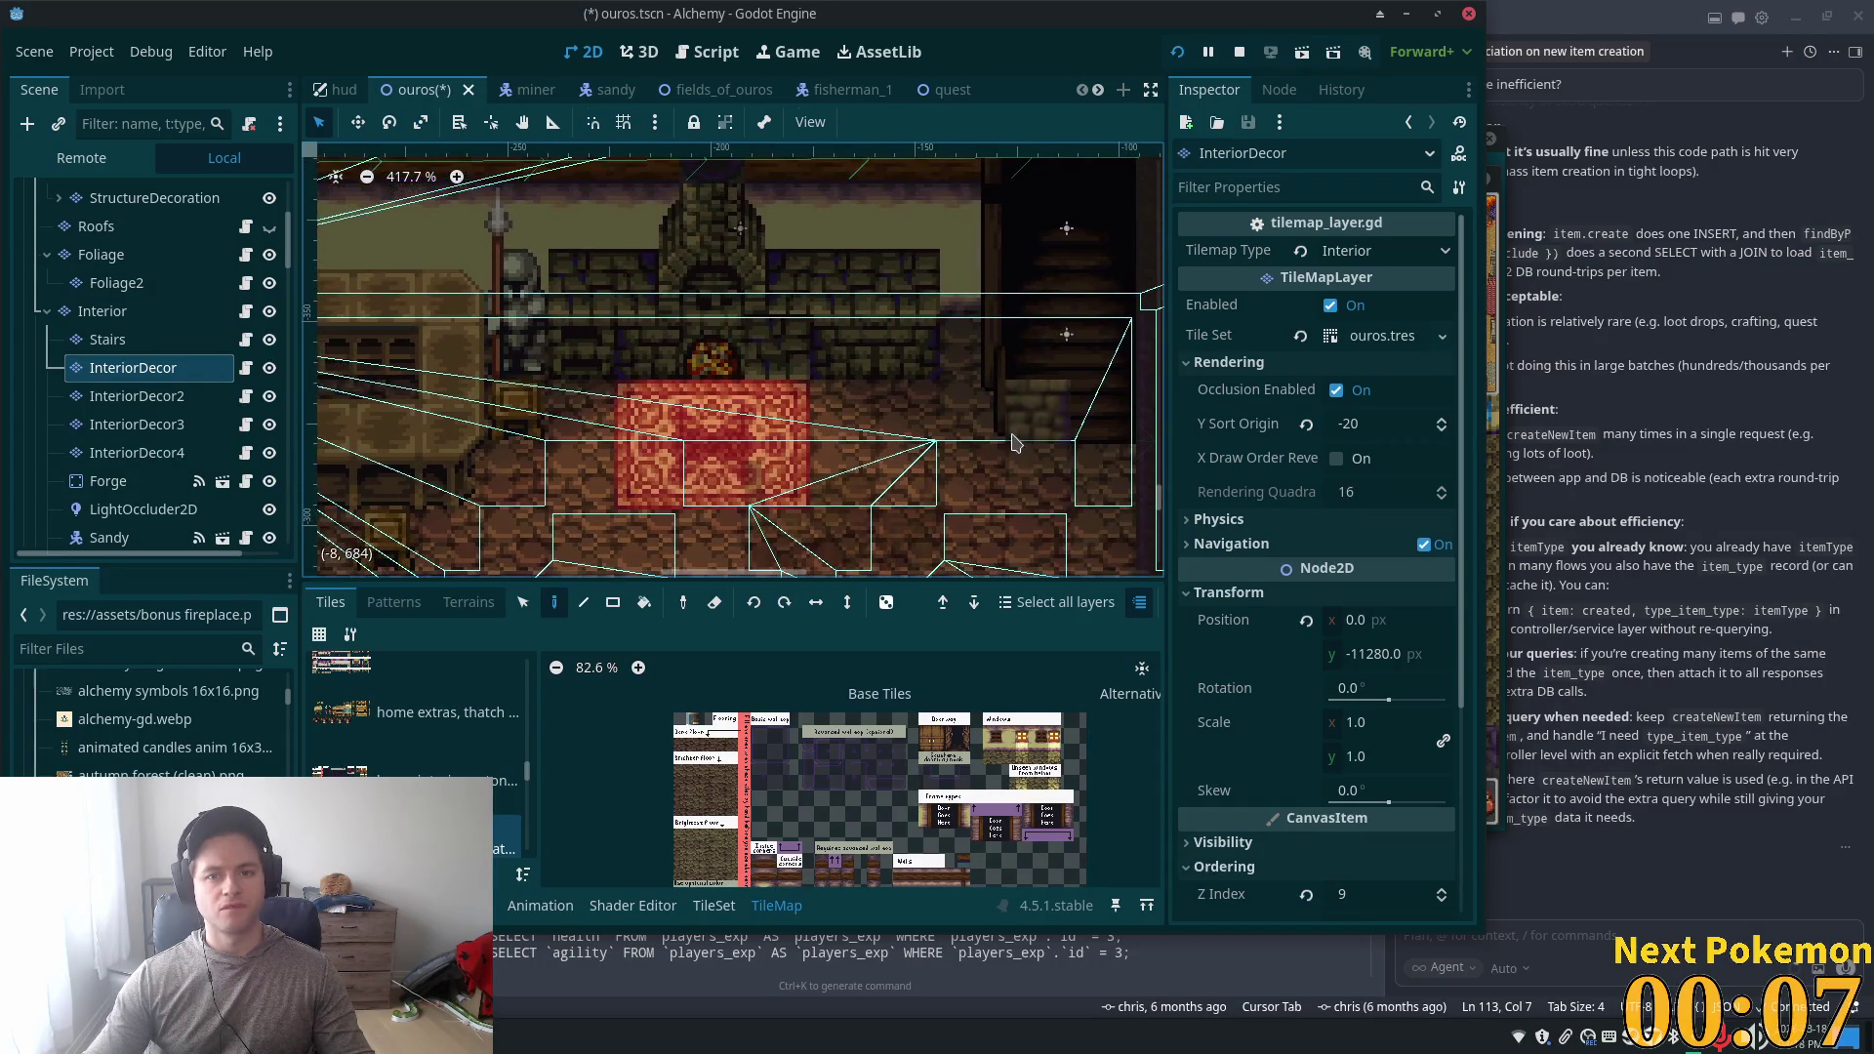
key("F5")
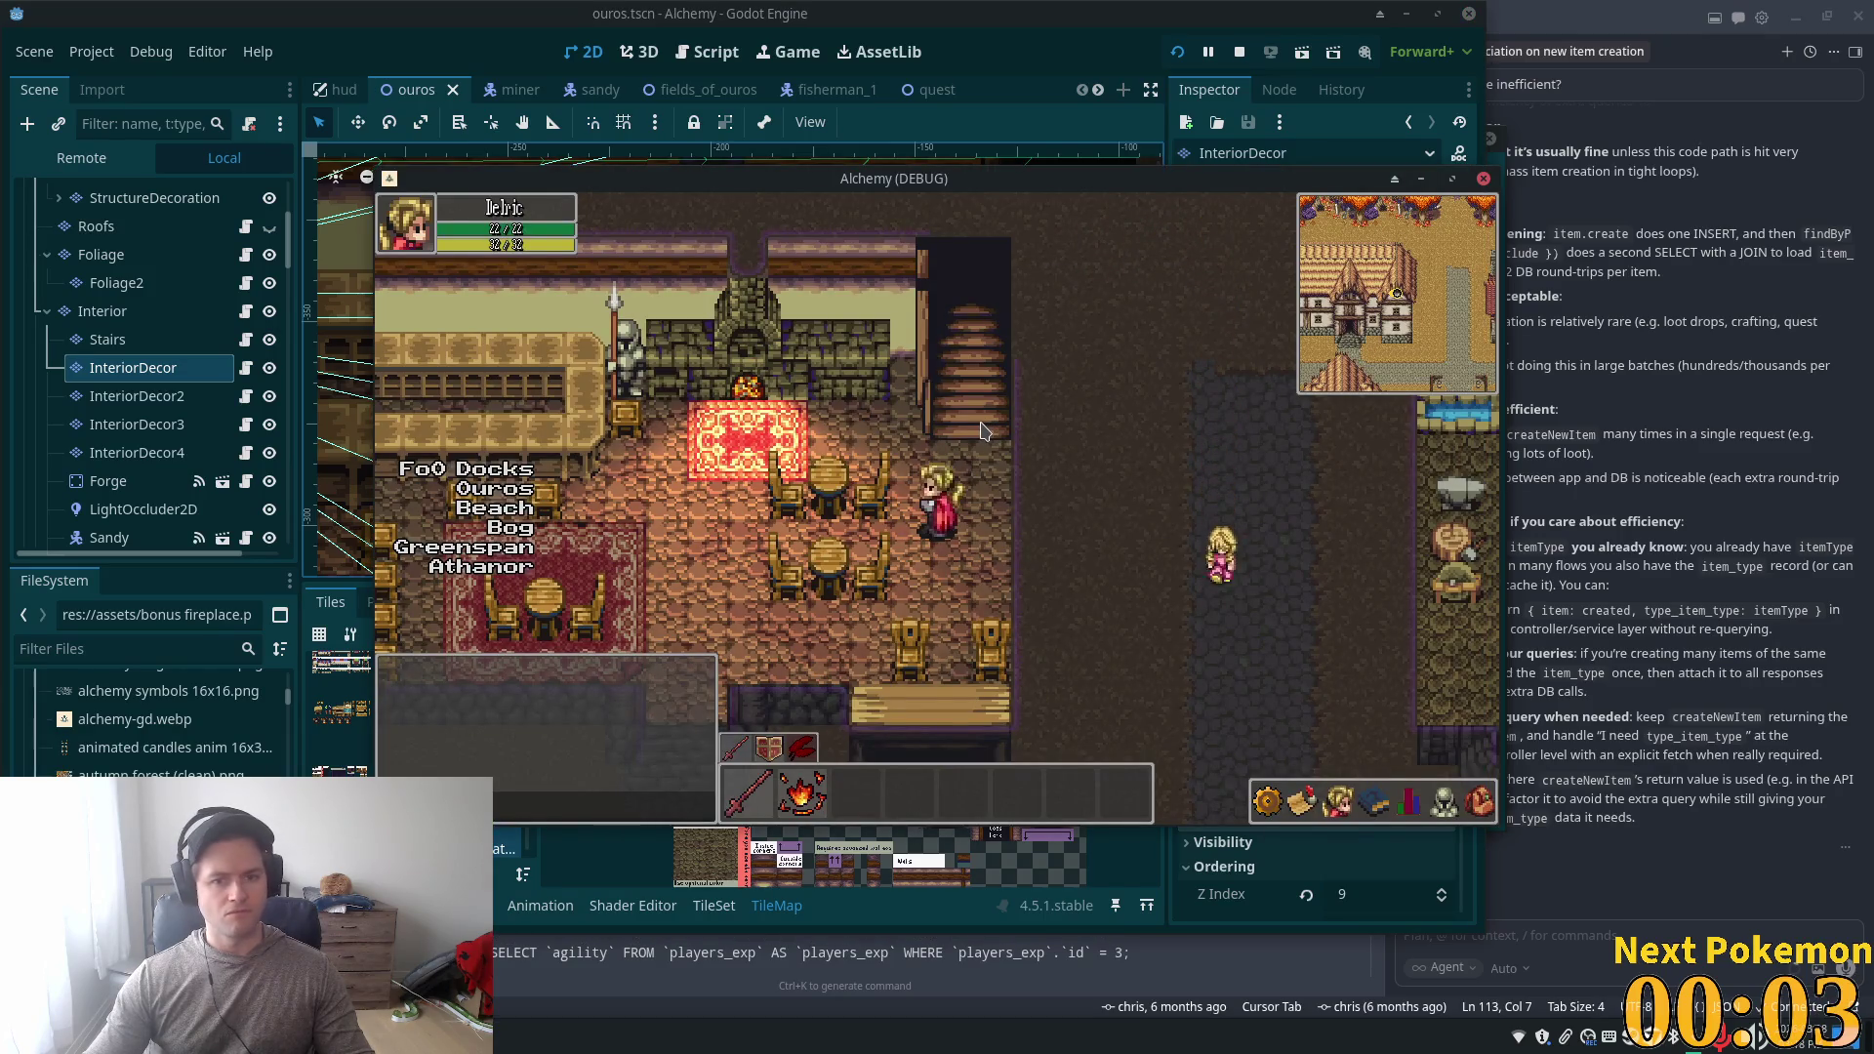
key("Up")
key("Left")
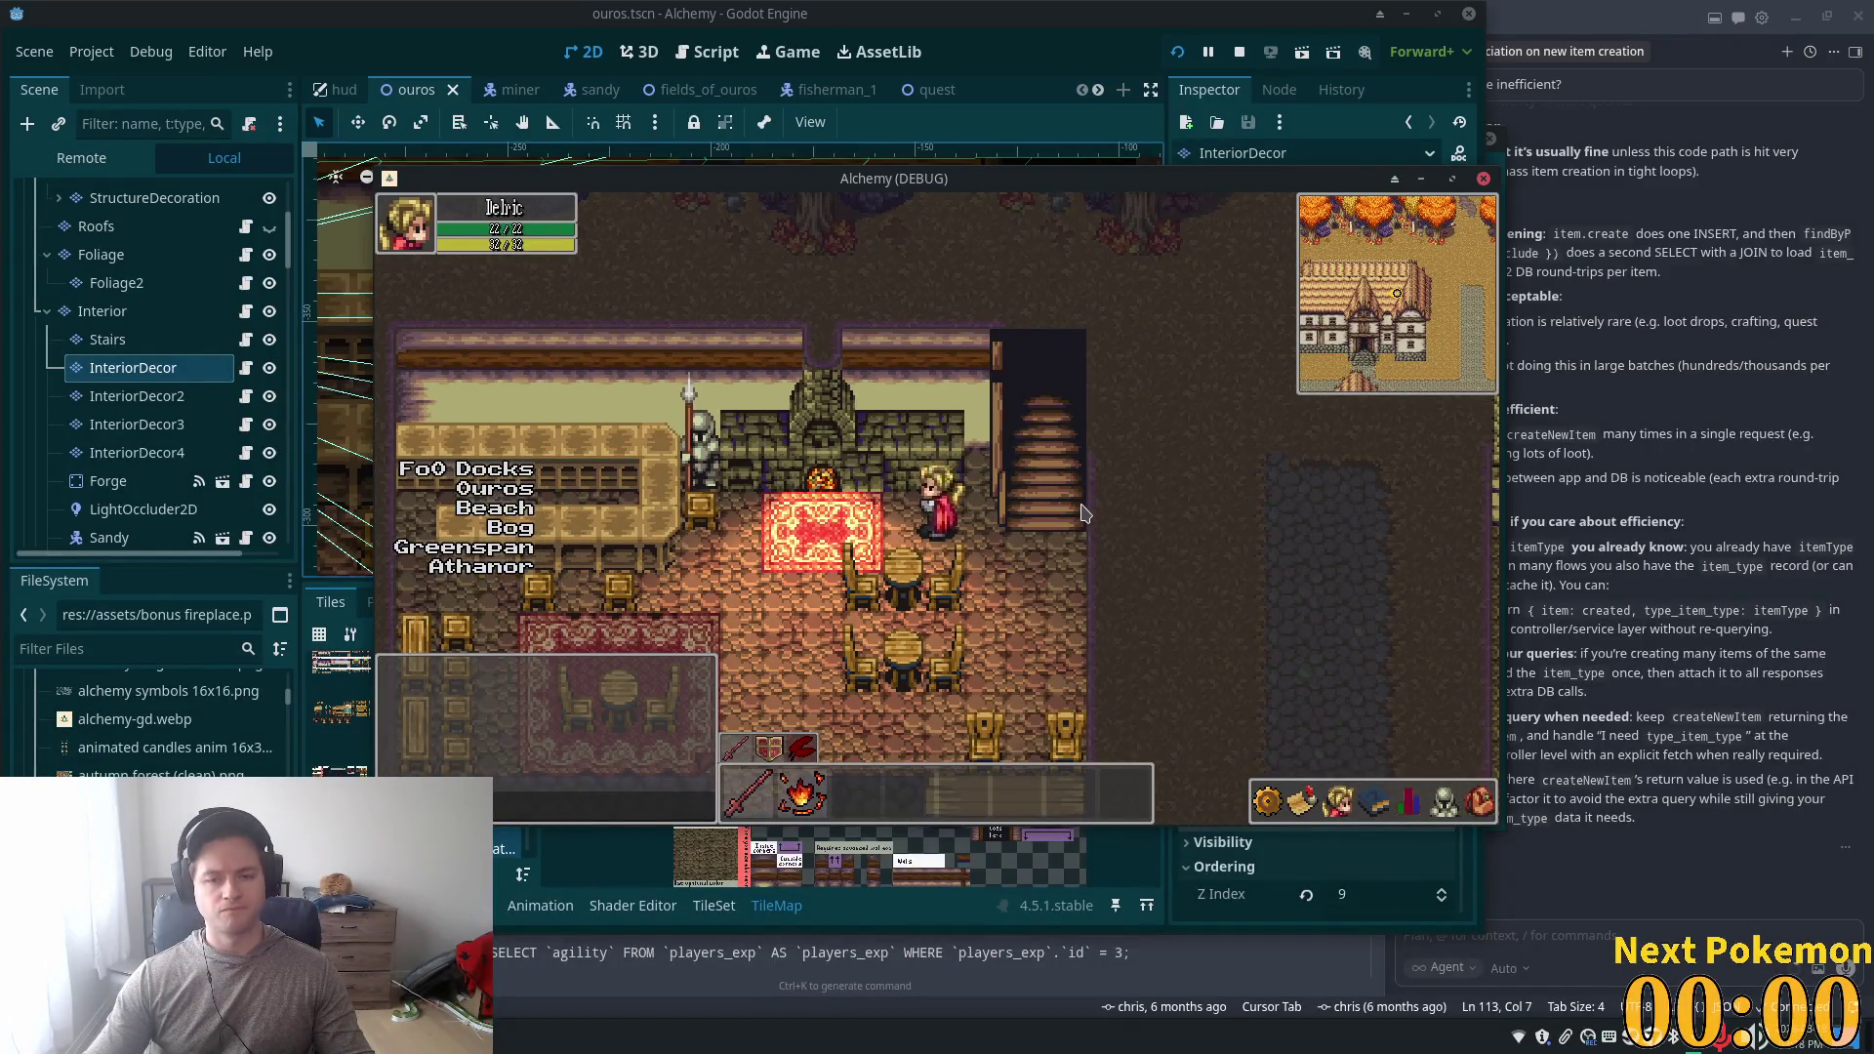
key("Down")
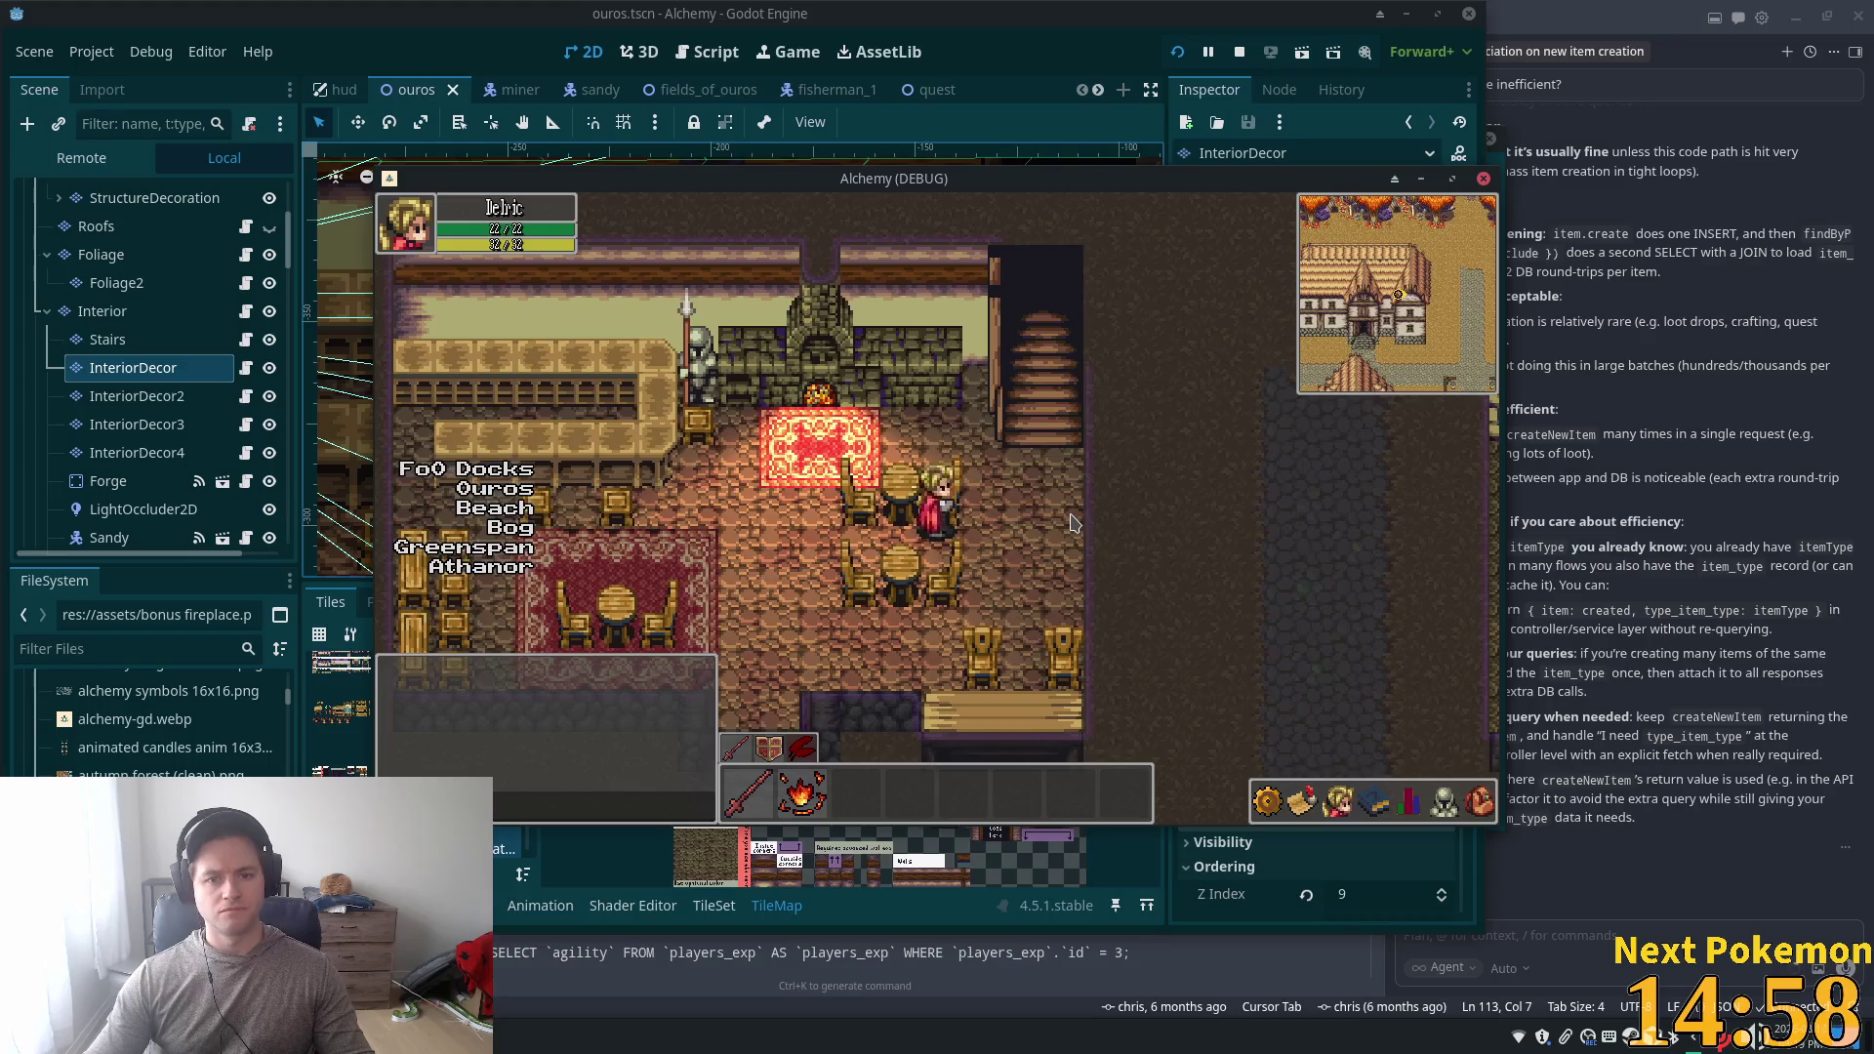
key("Up")
key("Right")
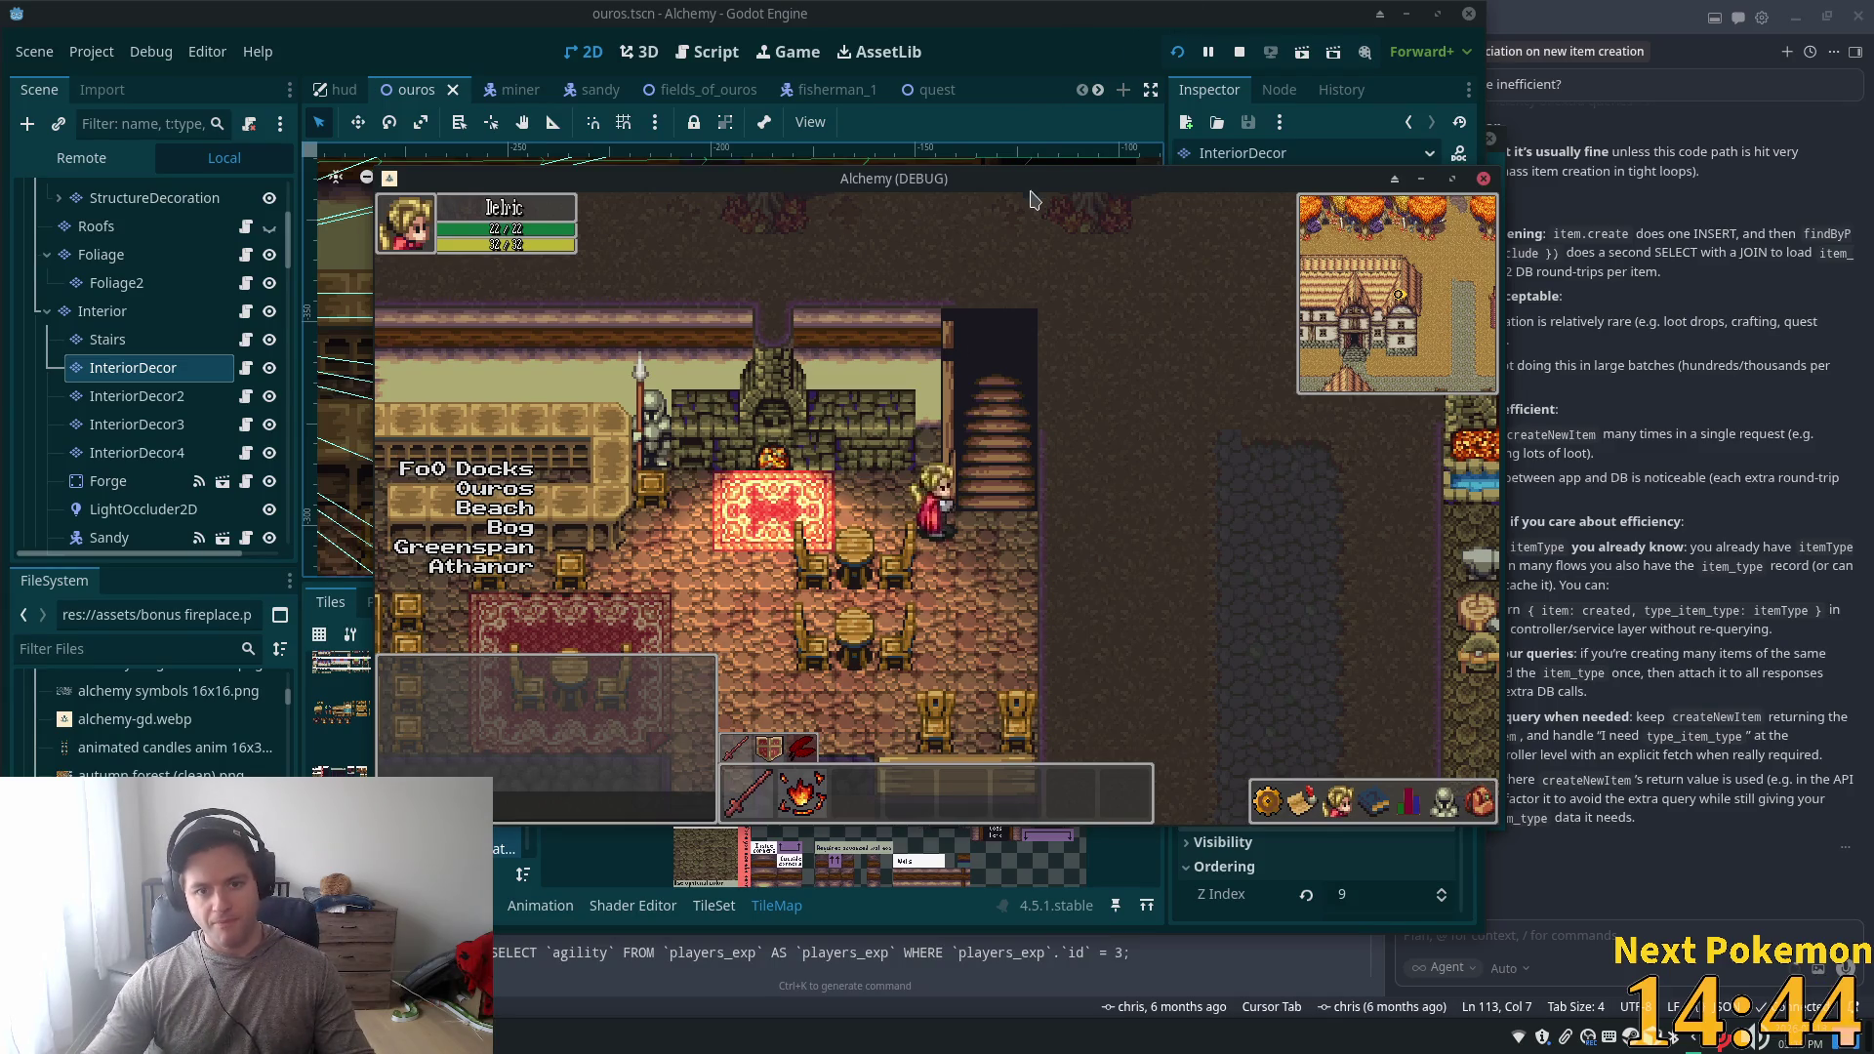
key("Down")
key("Left")
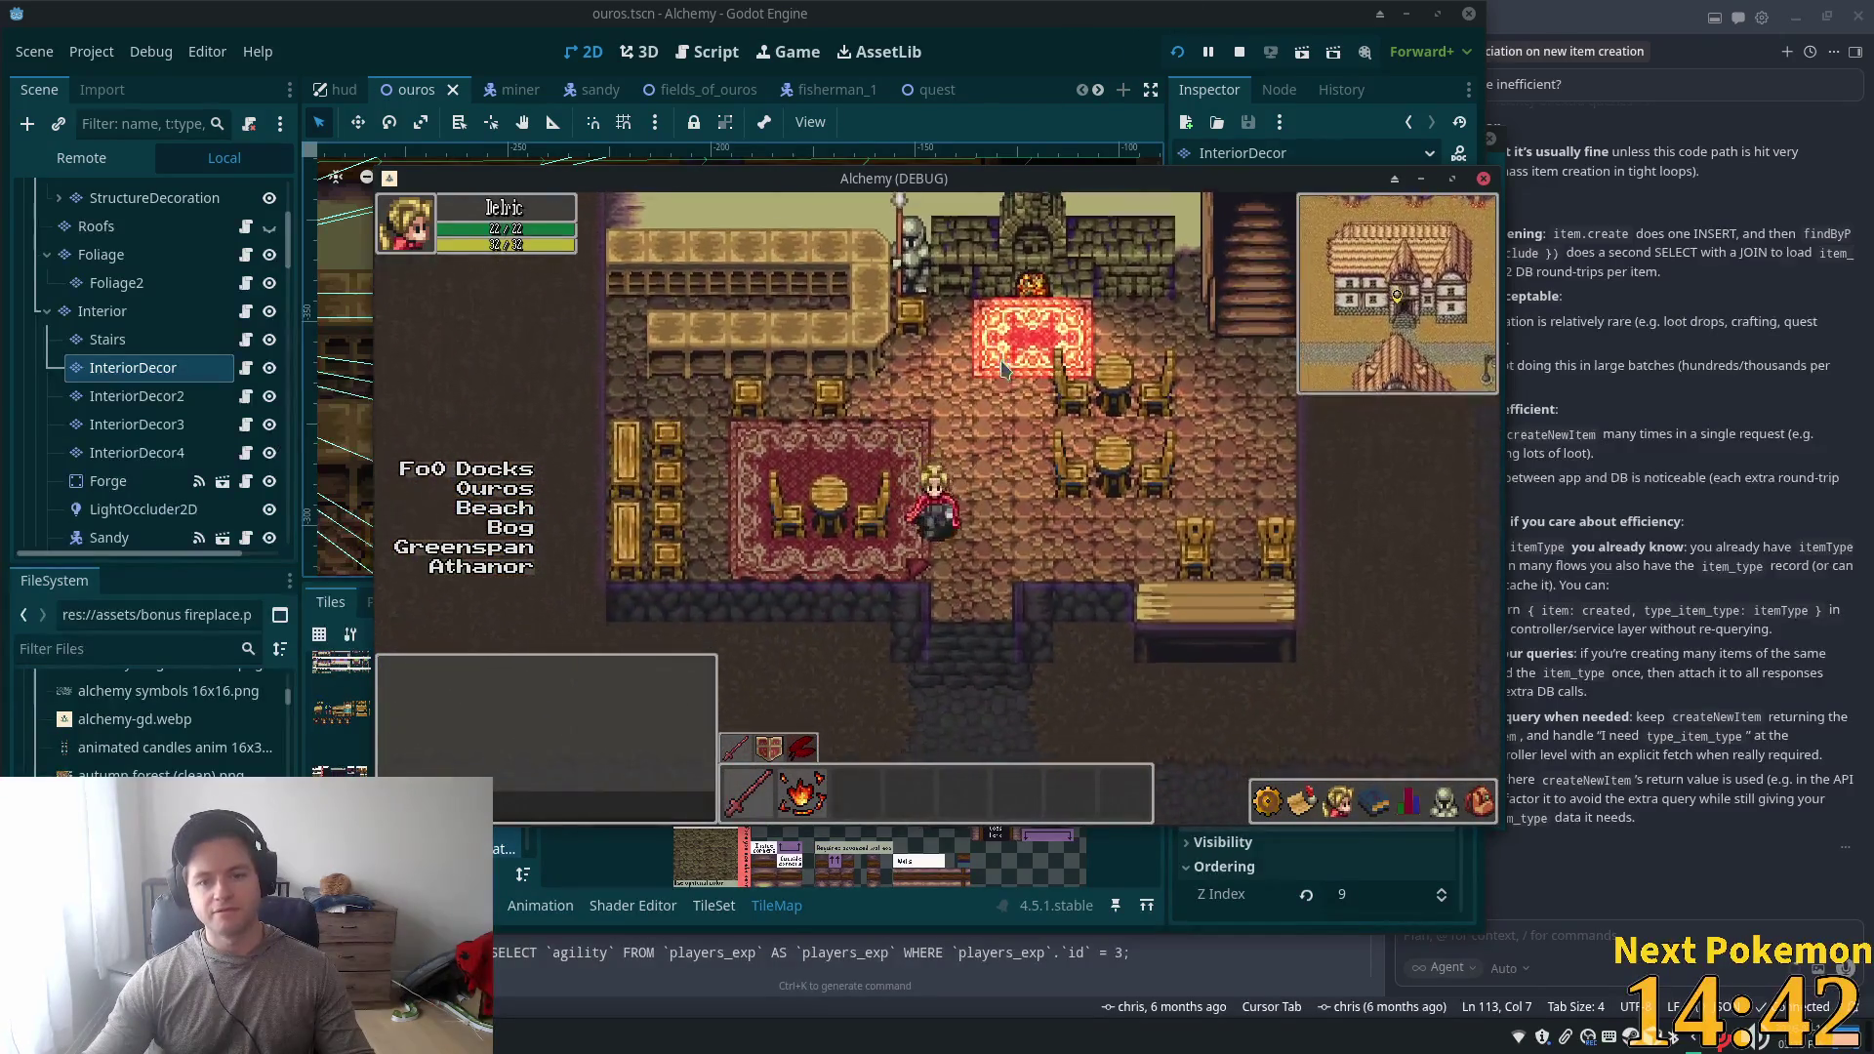
key("Down")
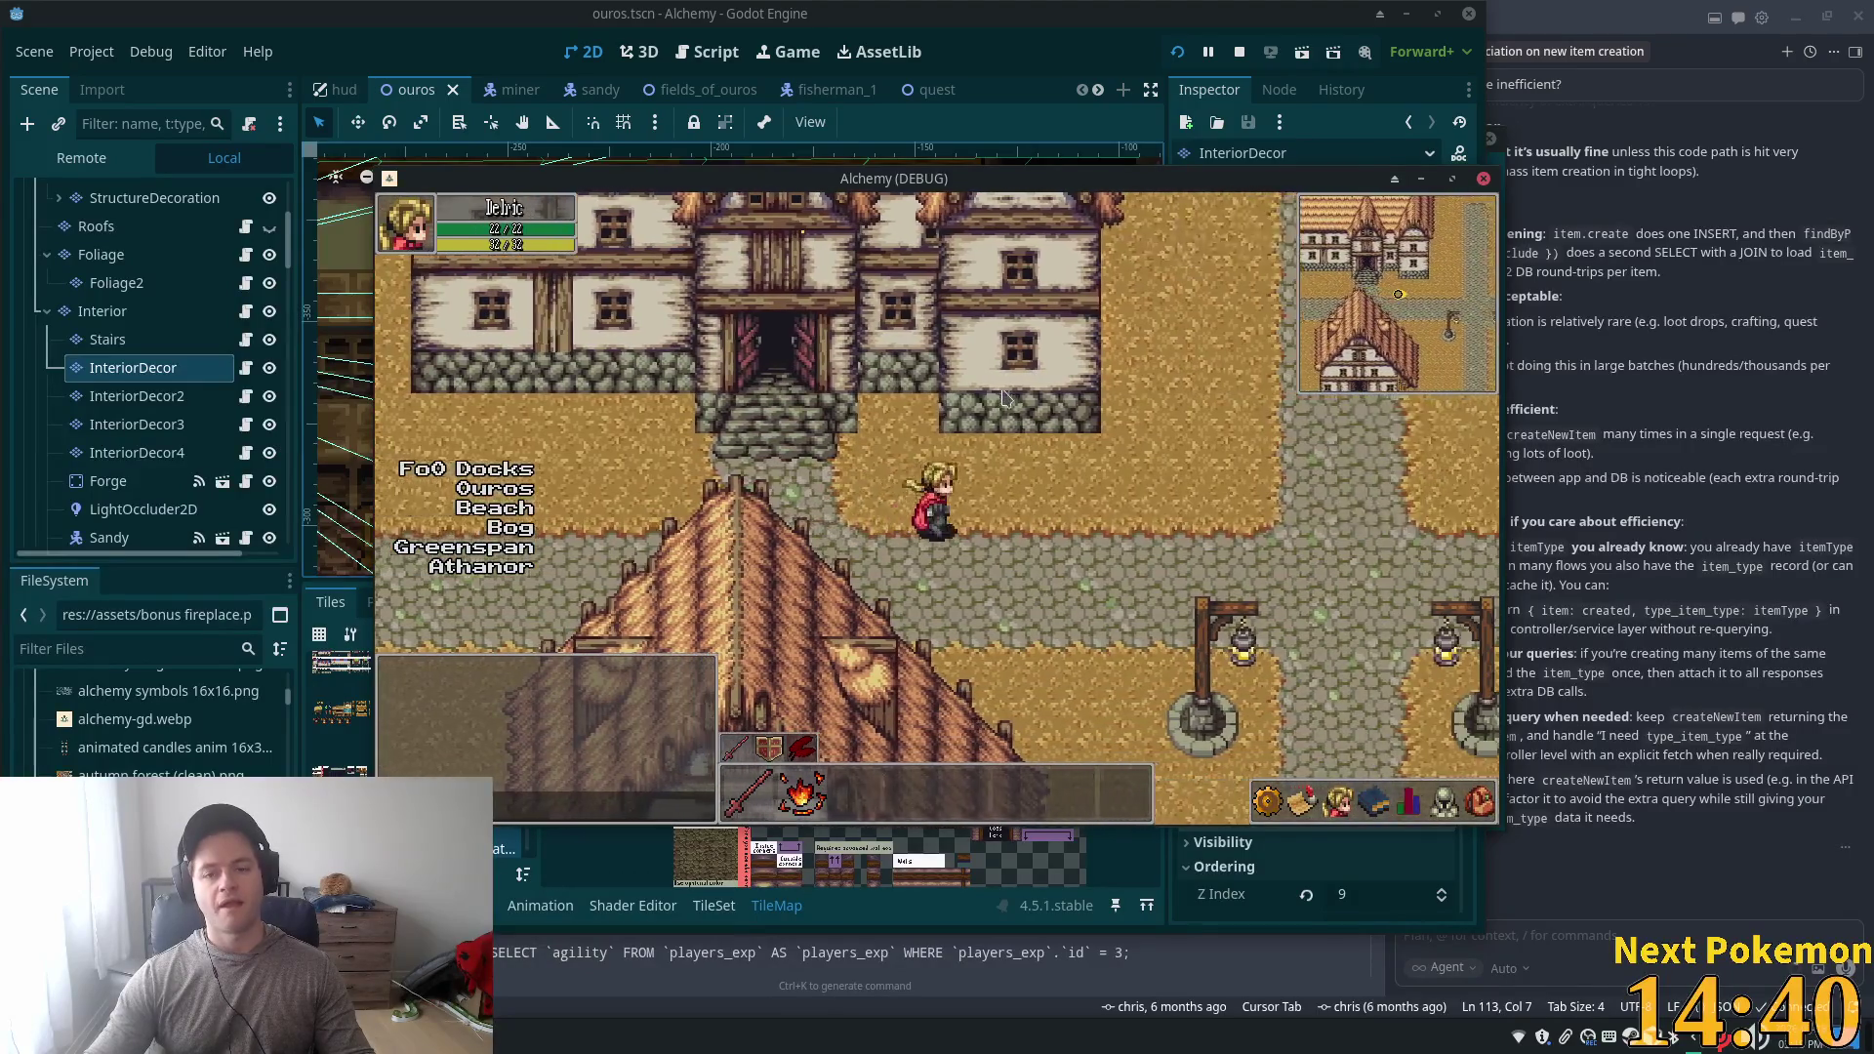
key("Left")
key("Up")
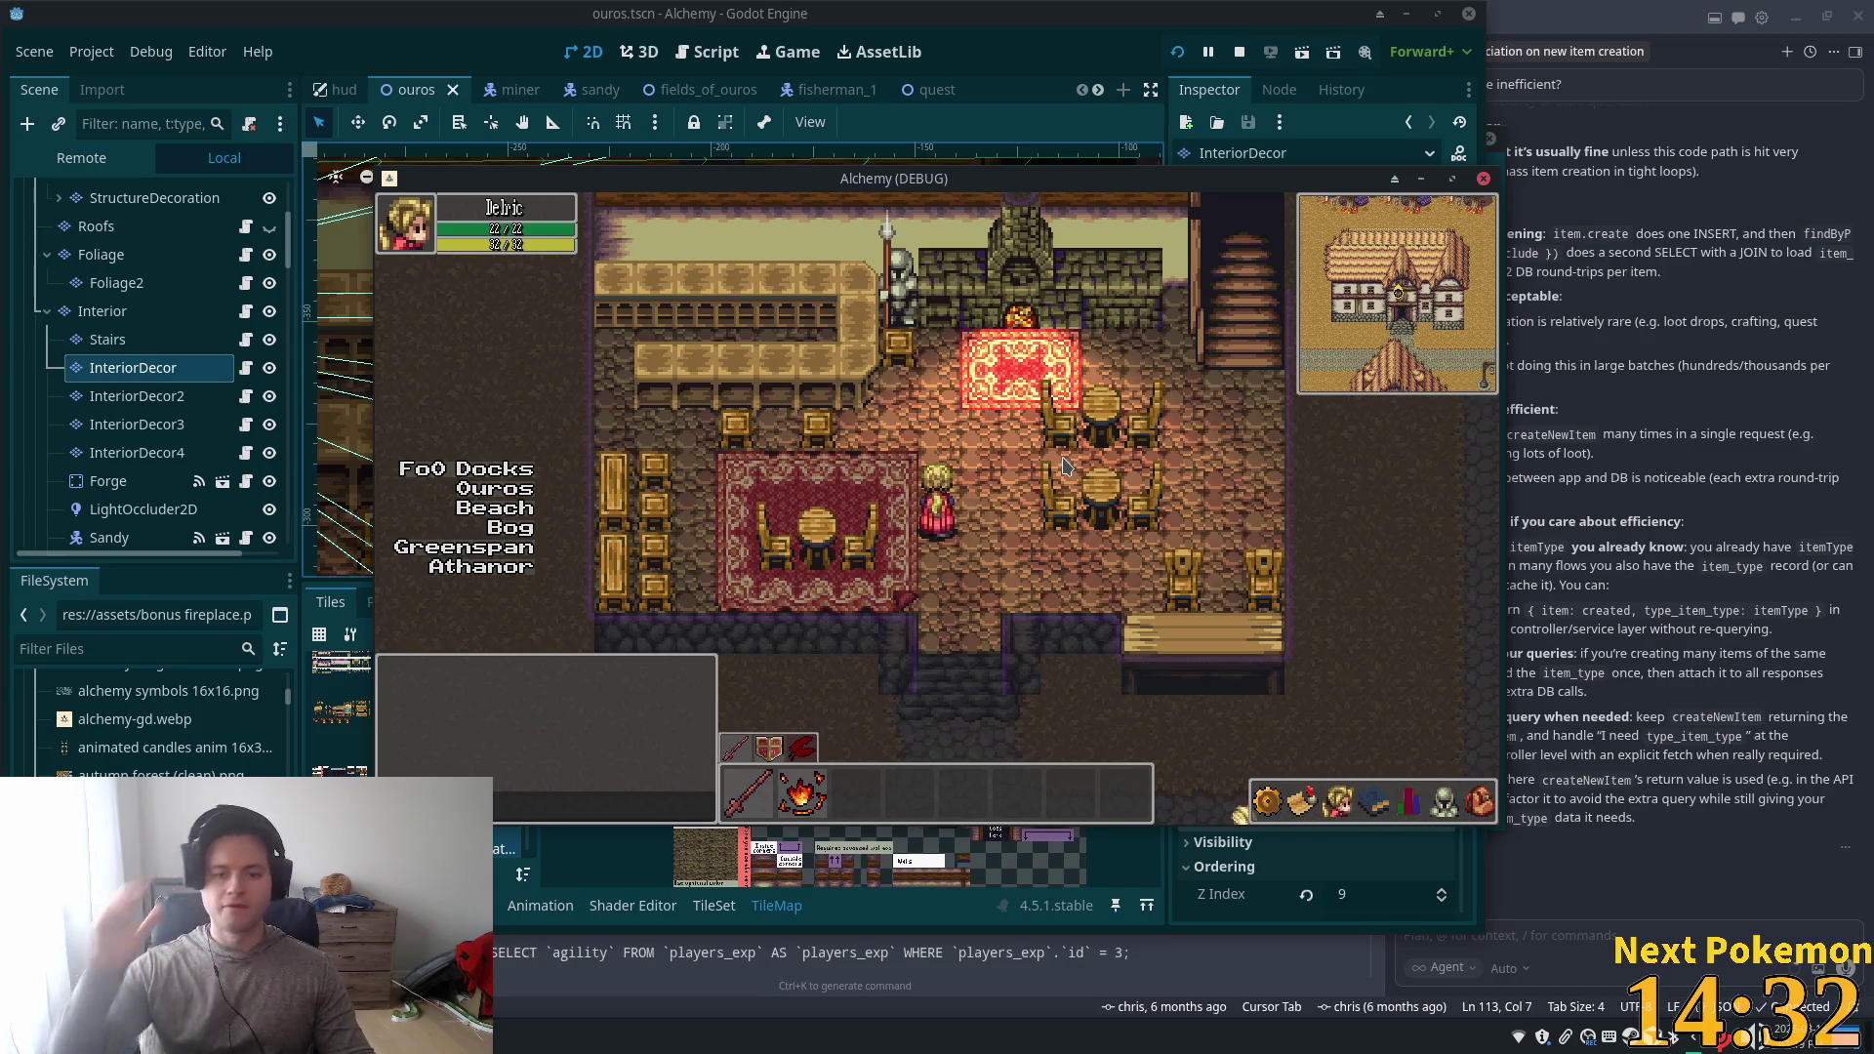
key("Down")
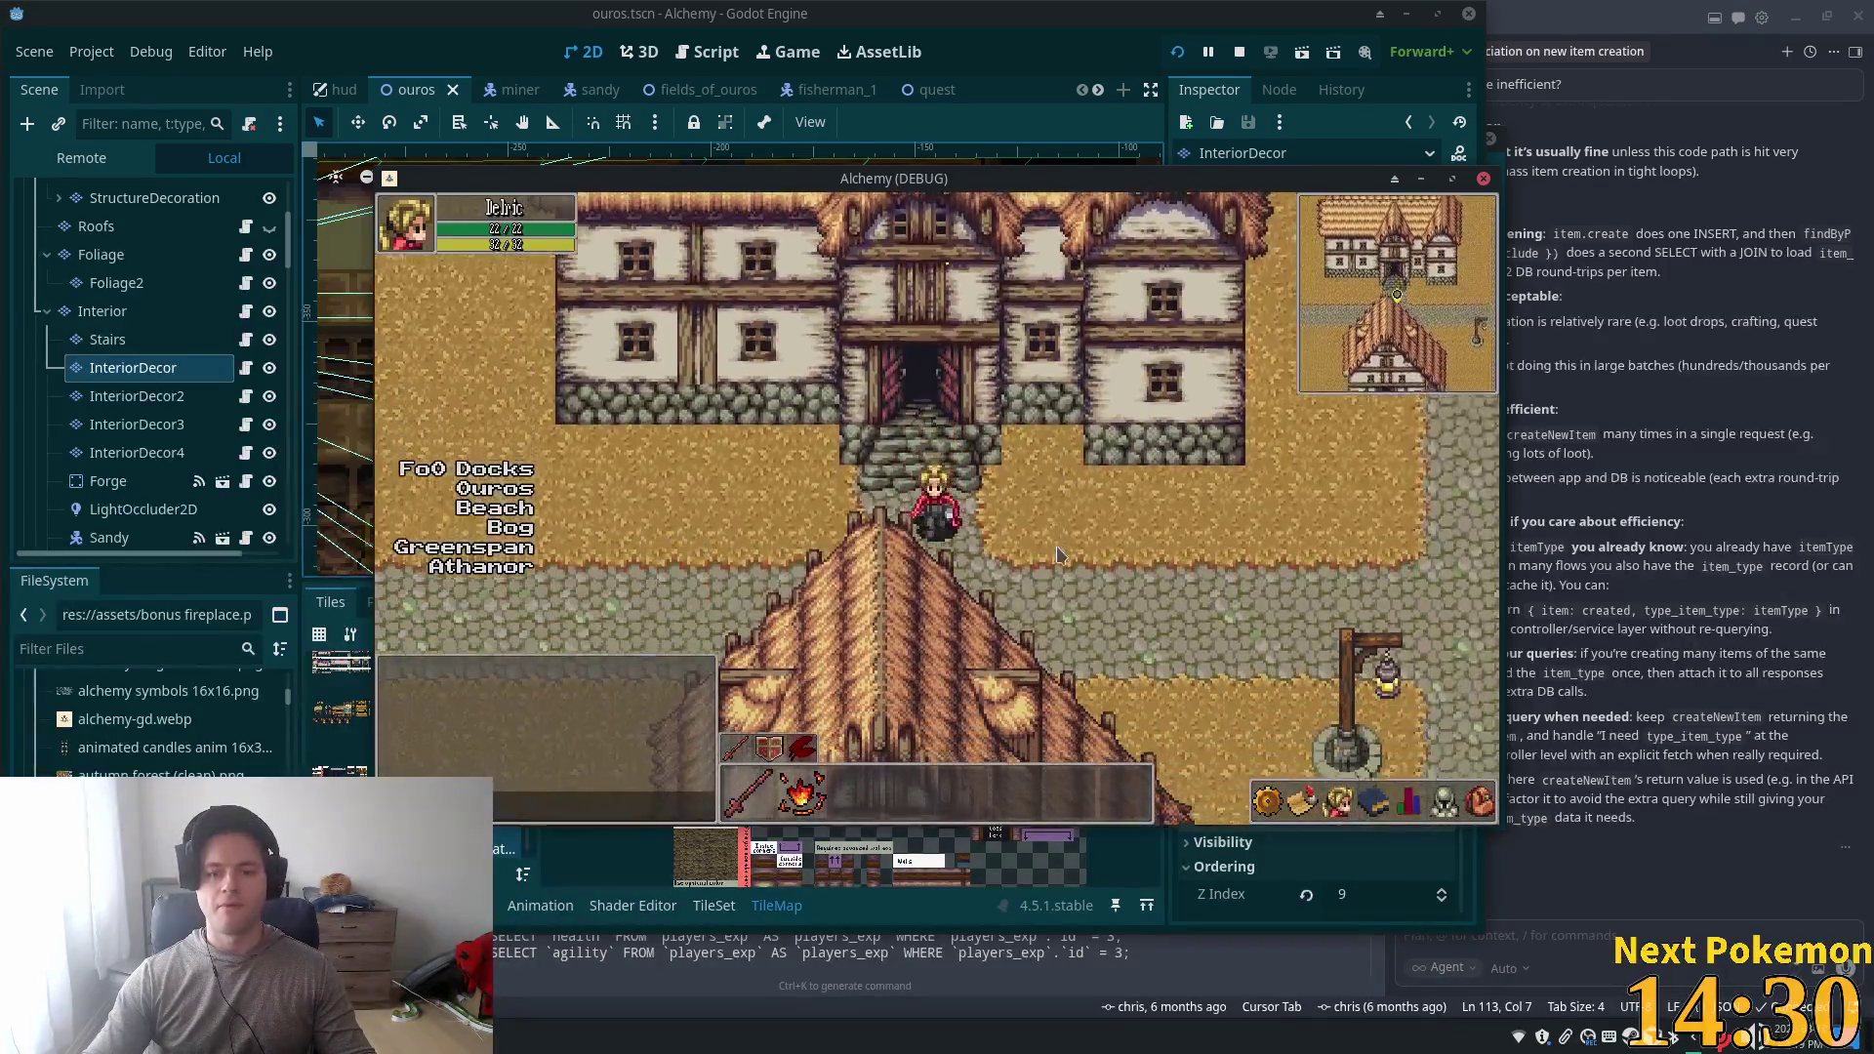
key("Right")
key("Up")
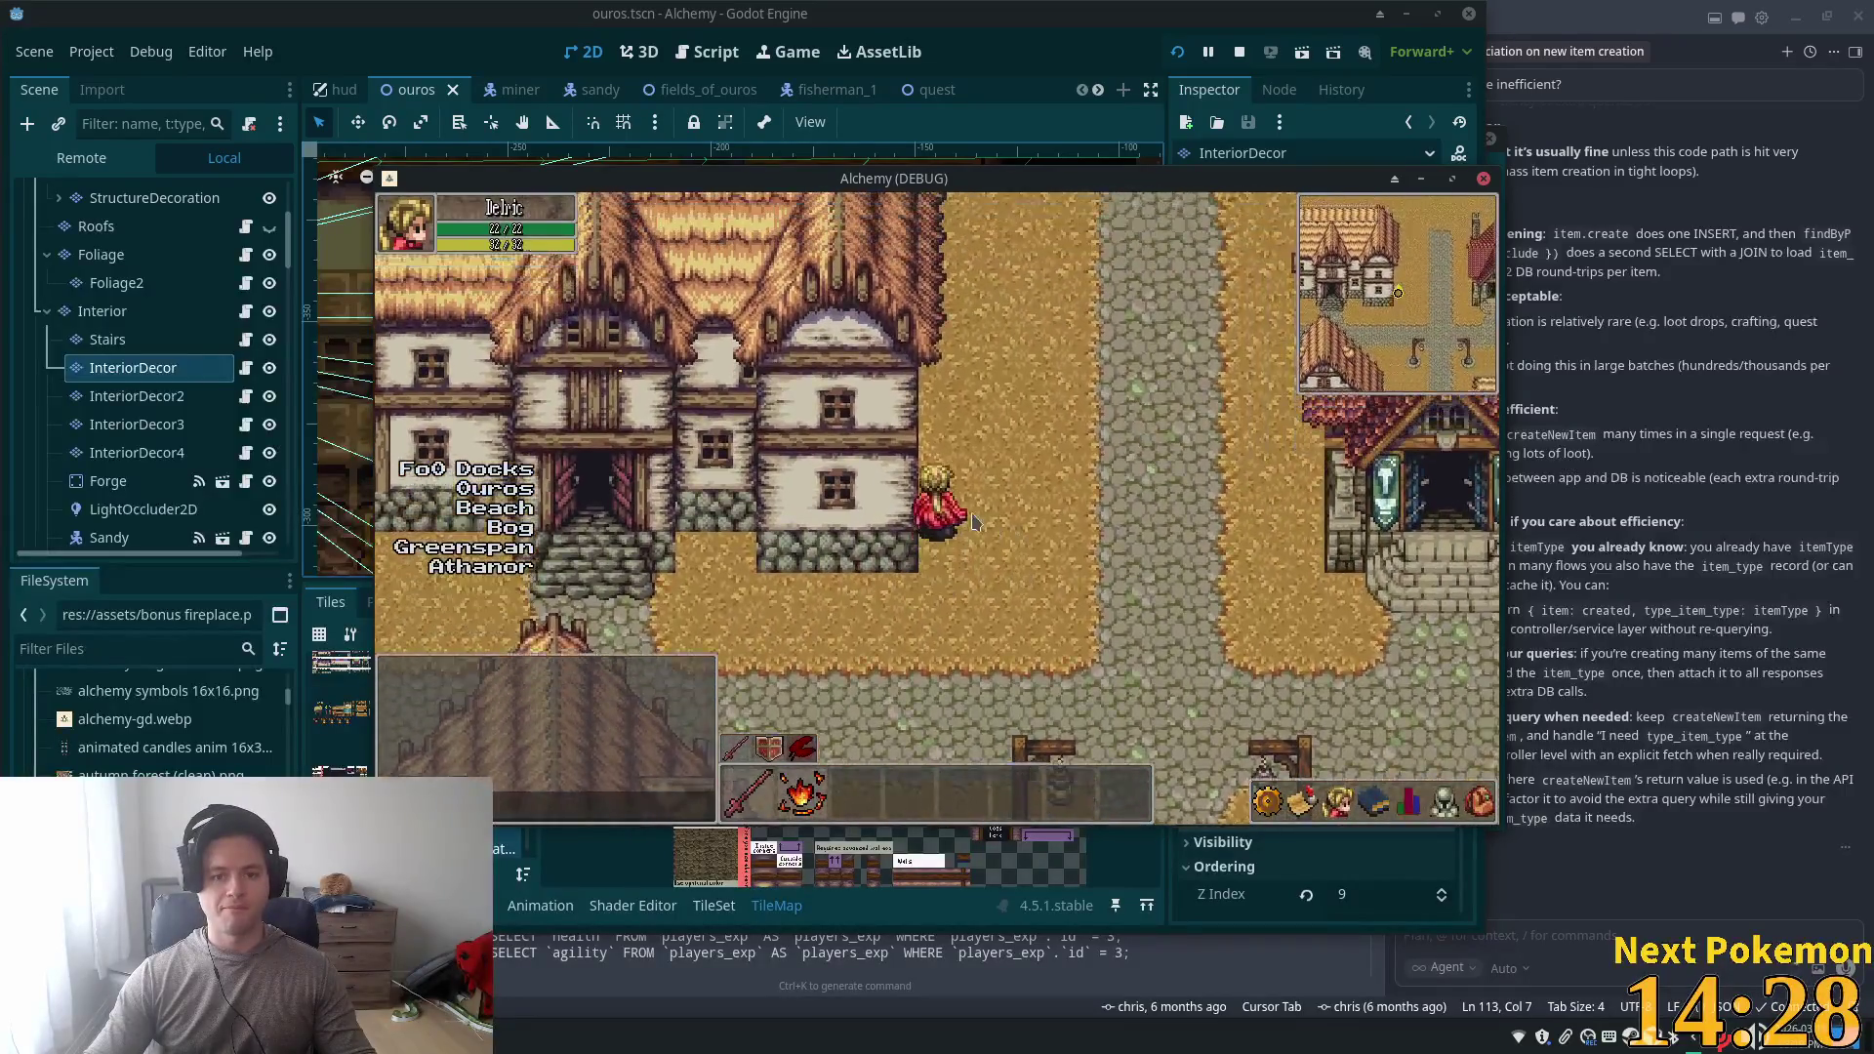
key("Up")
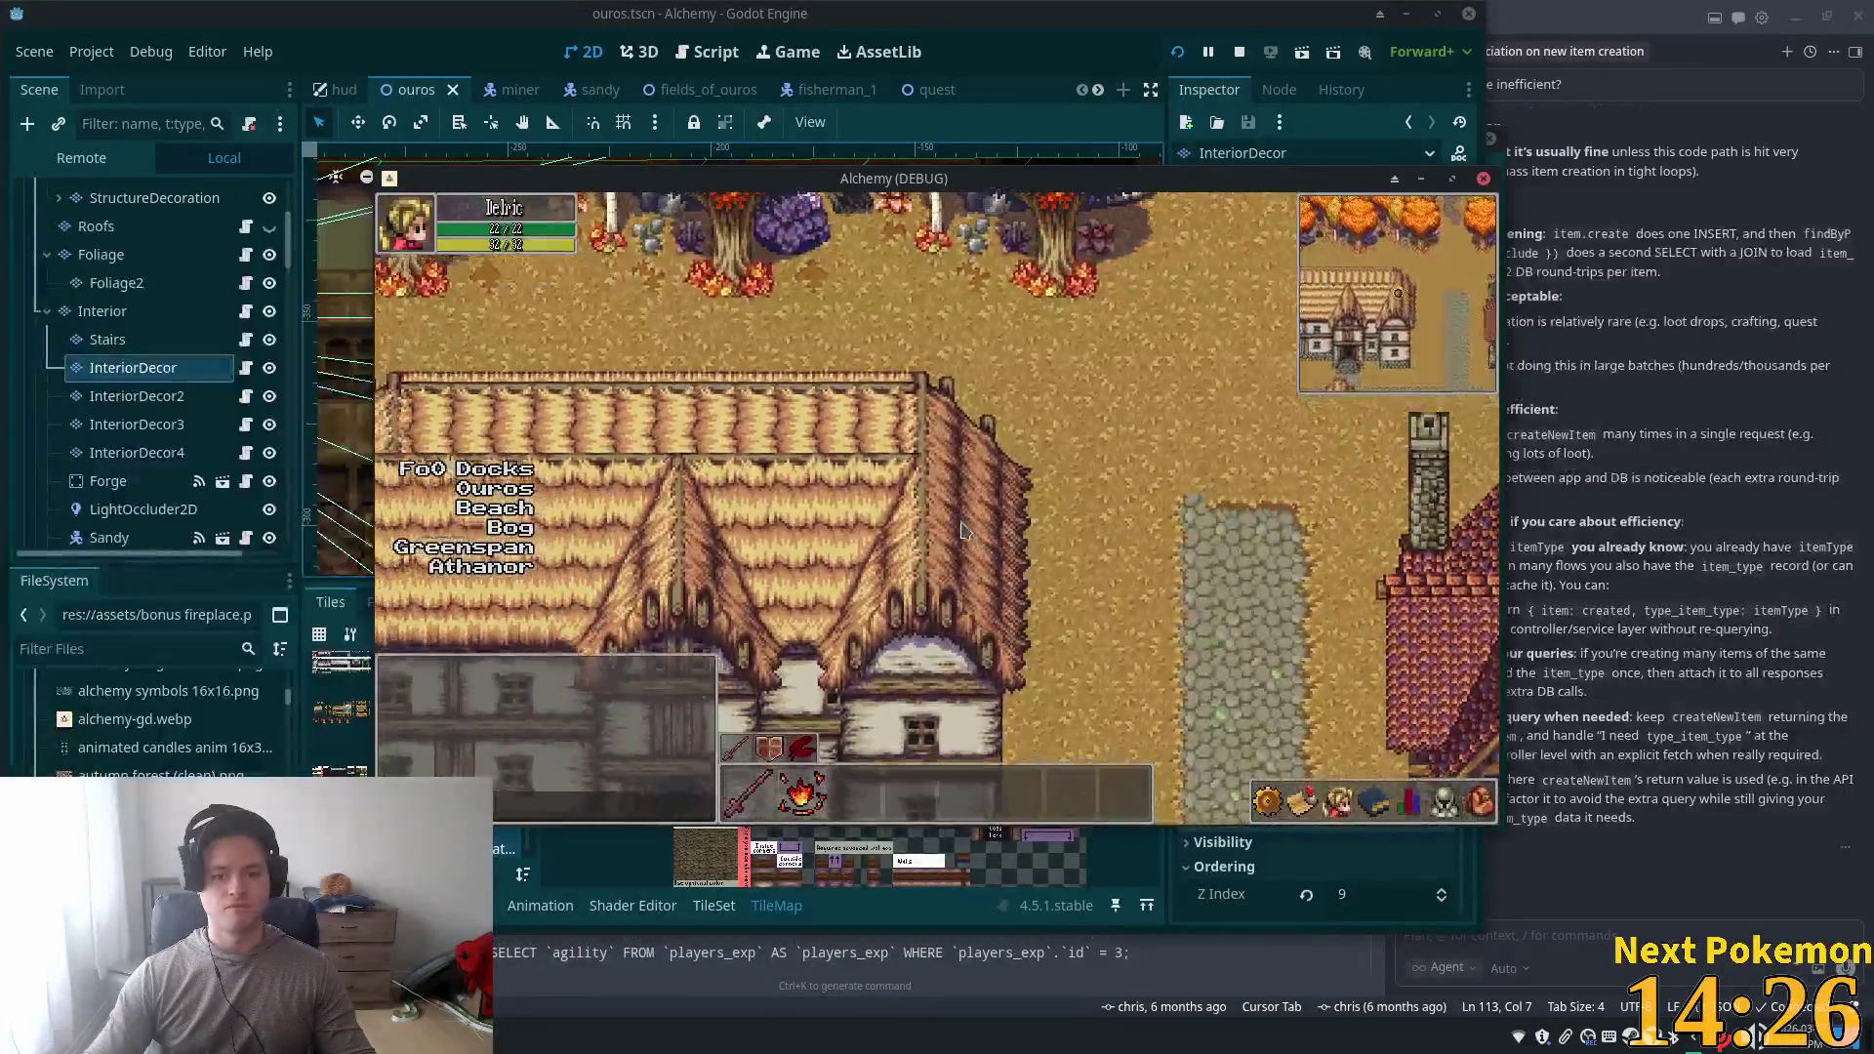
key("Left")
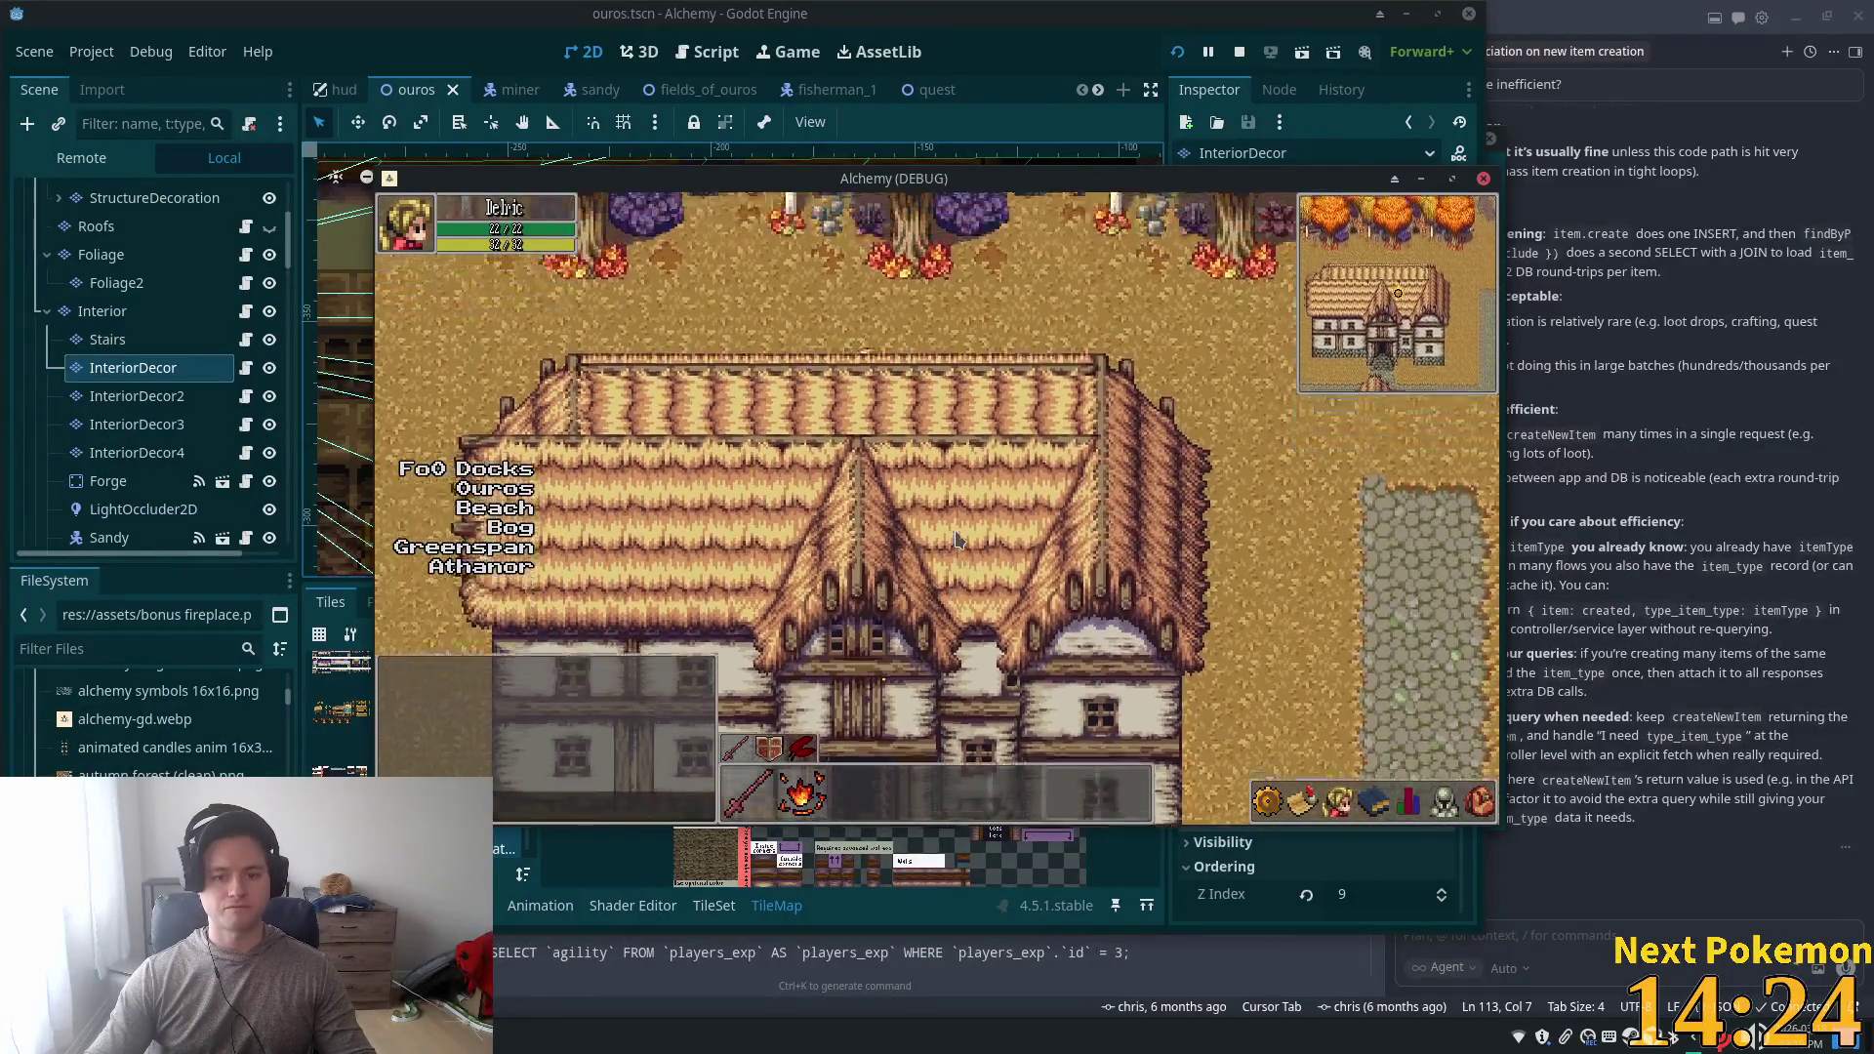
key("Down")
key("Right")
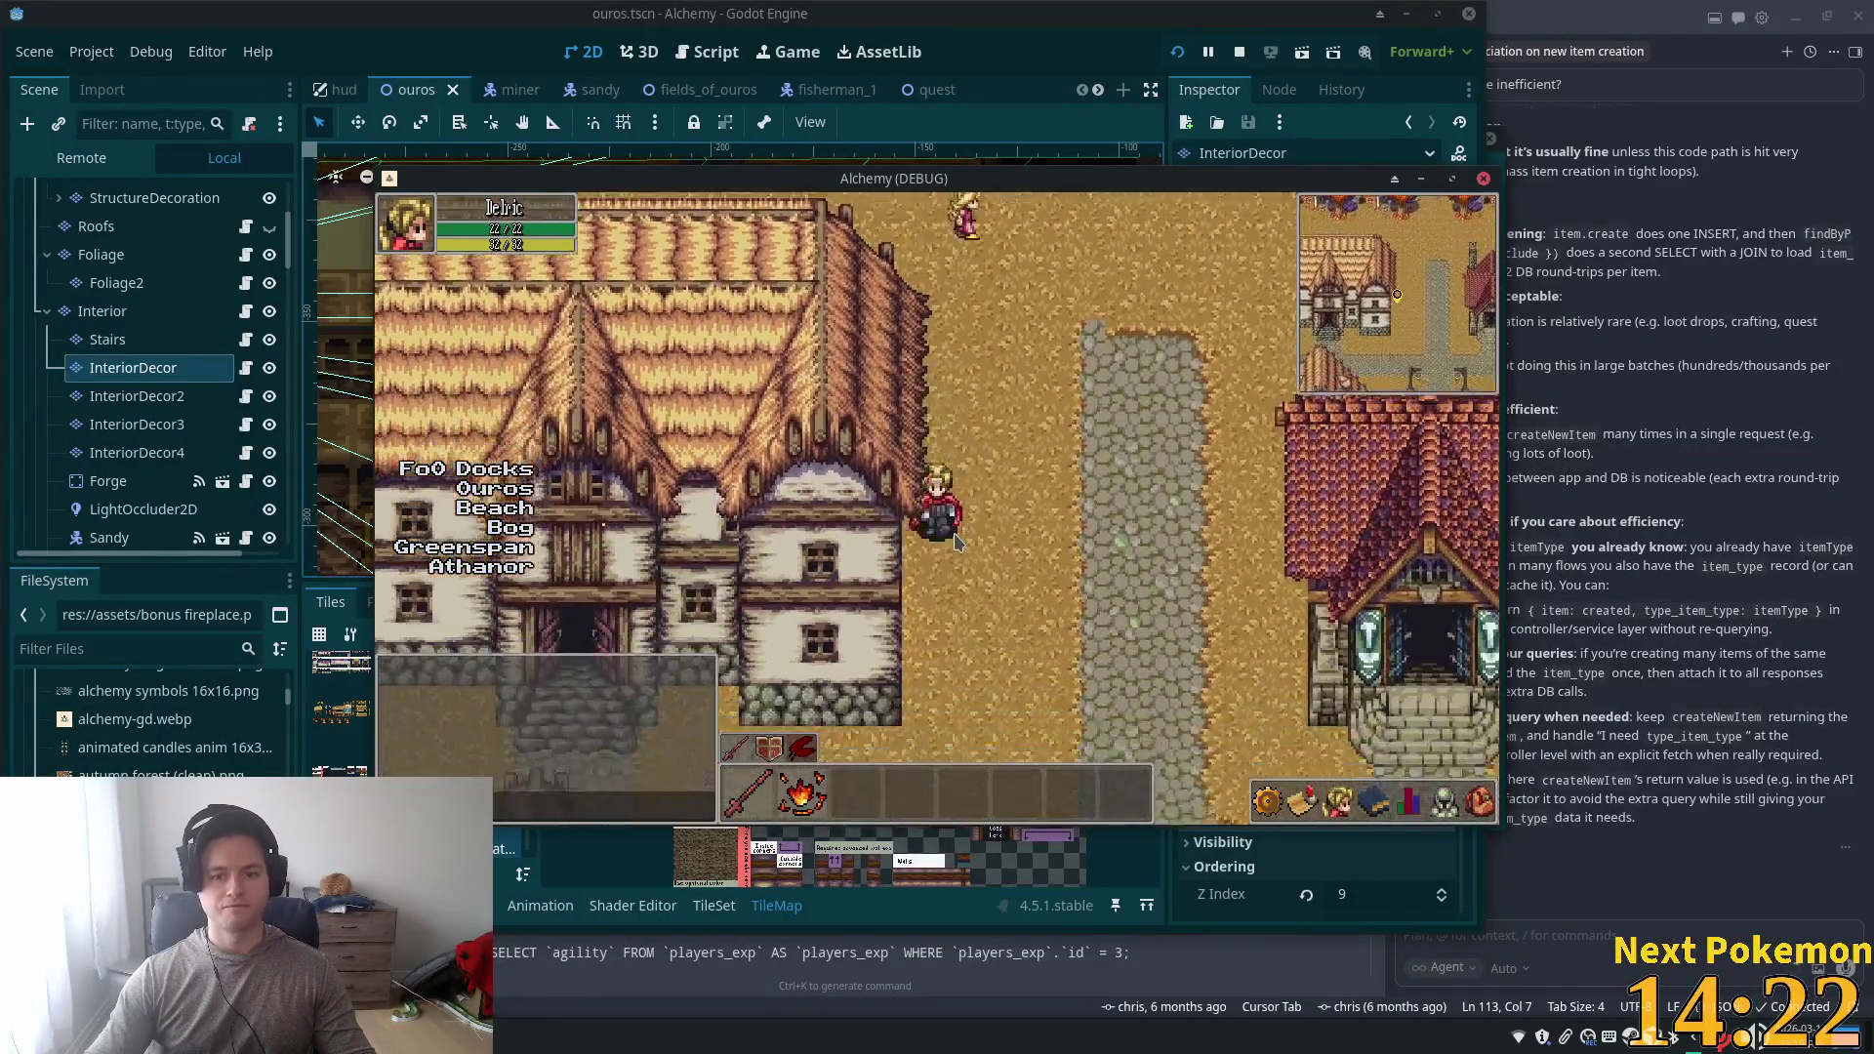
key("Up")
key("Right")
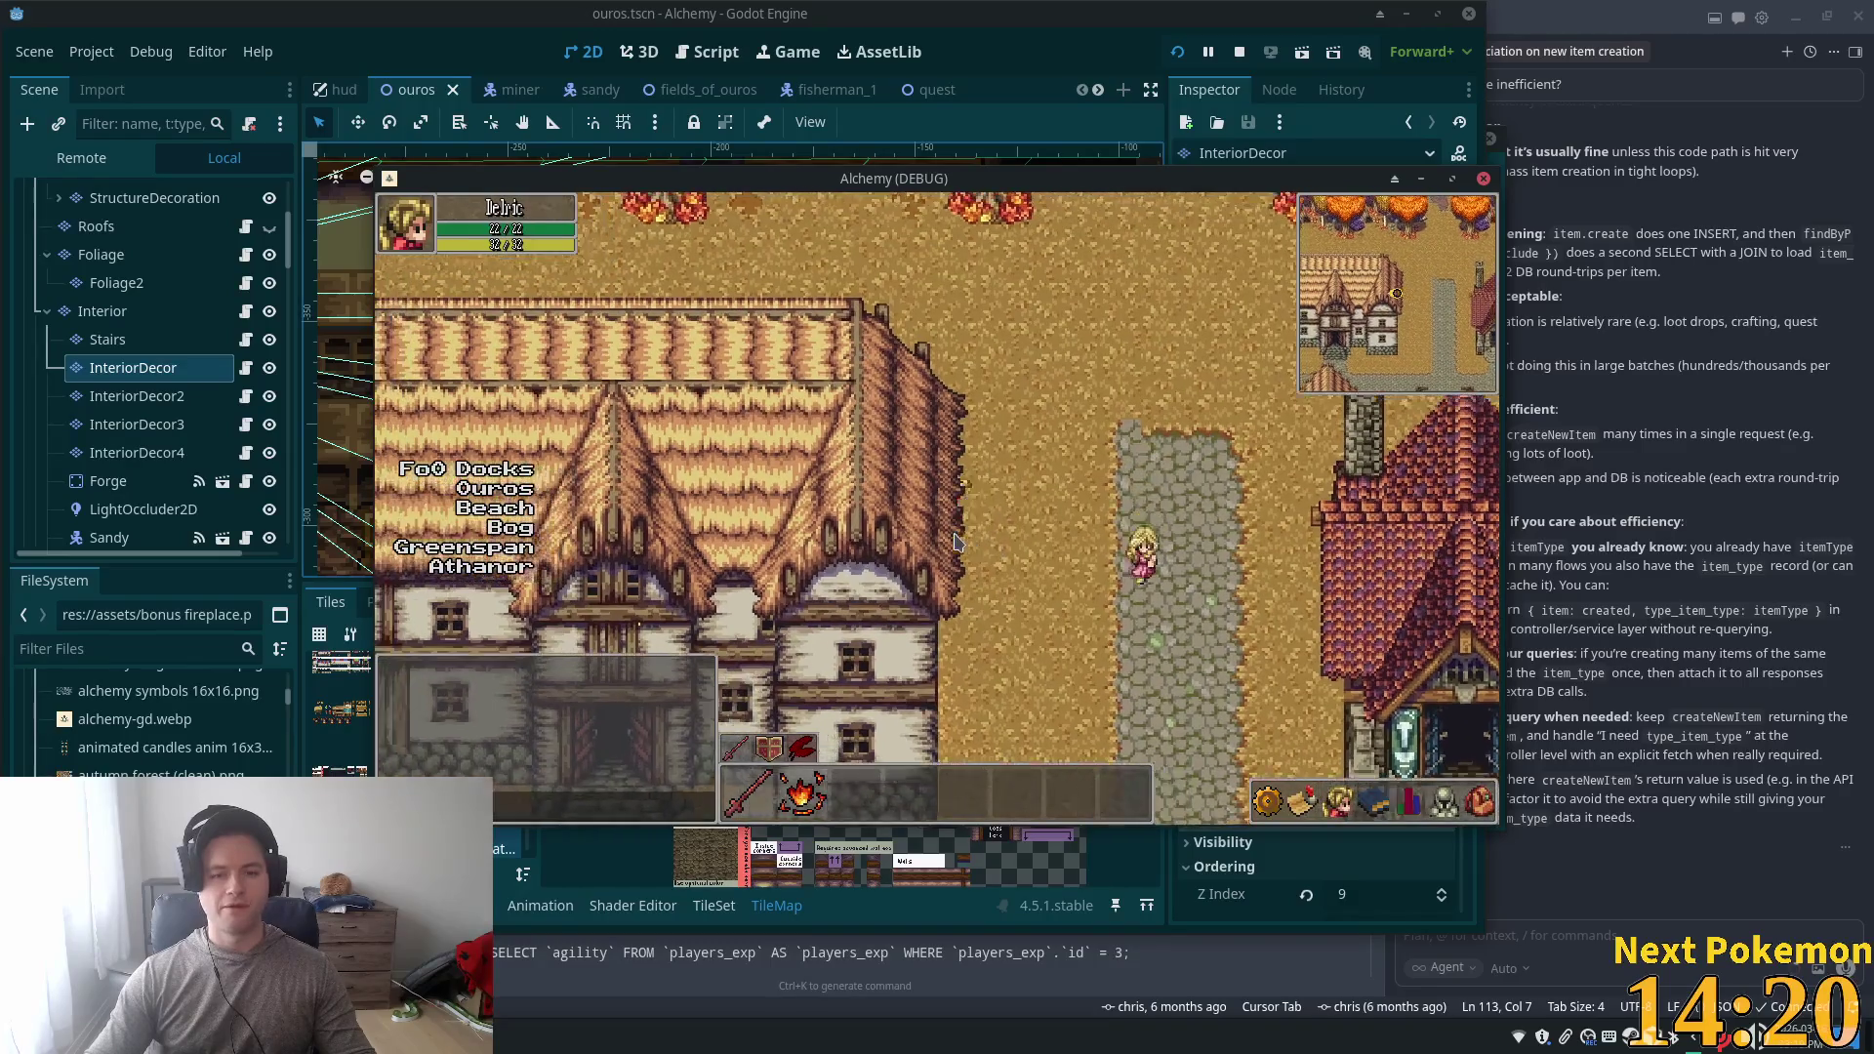
key("Left")
key("Up")
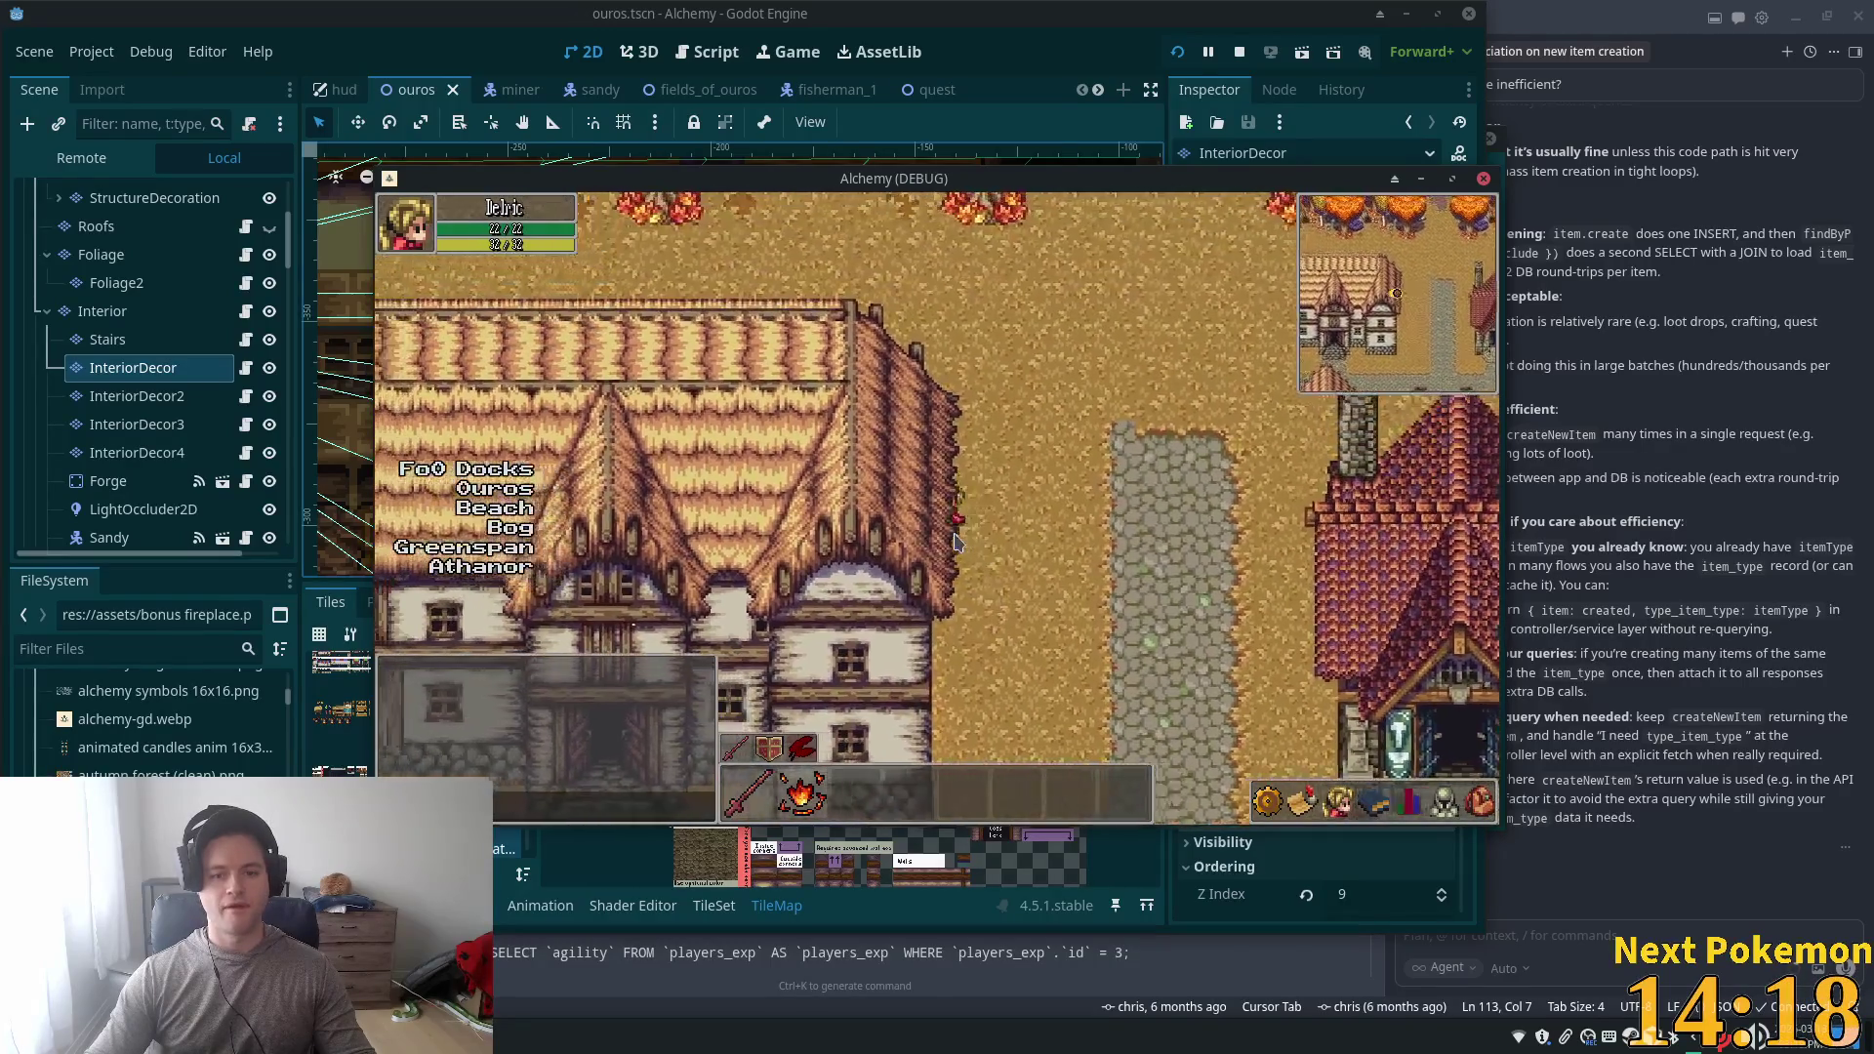
key("Down")
key("Right")
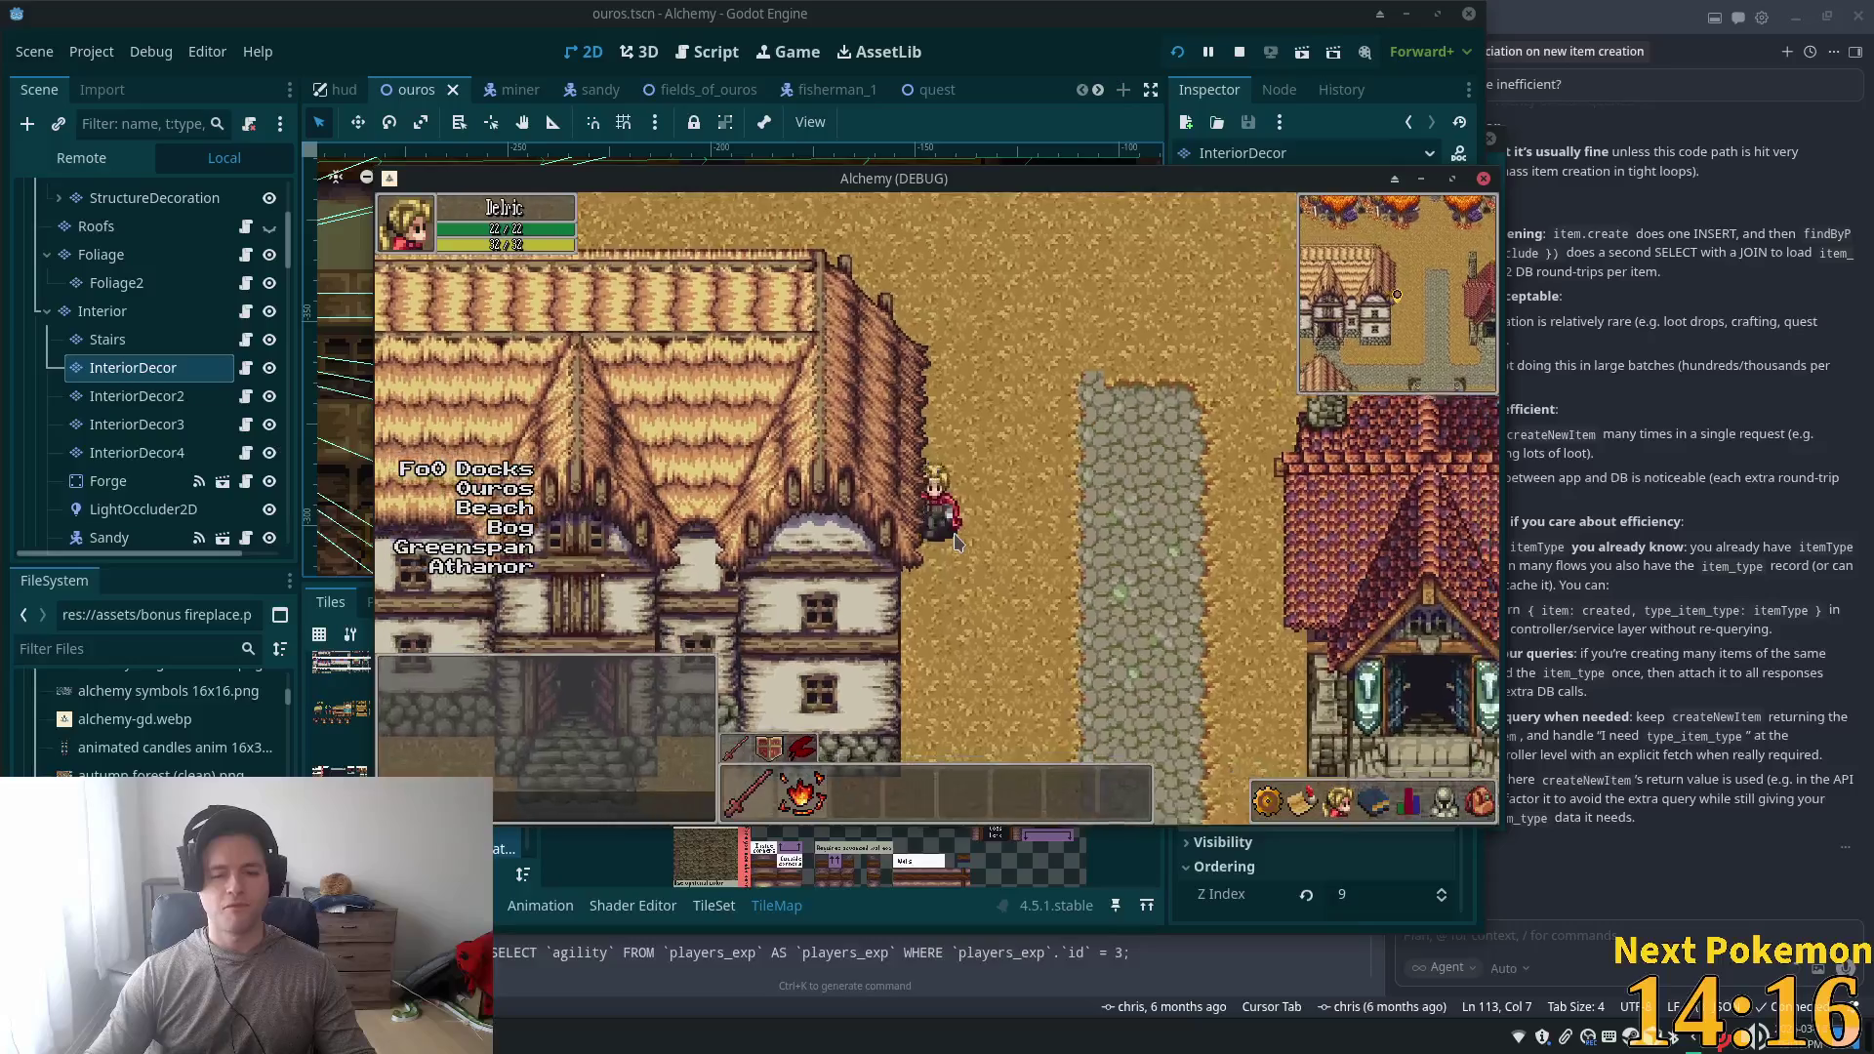
key("Up")
key("Left")
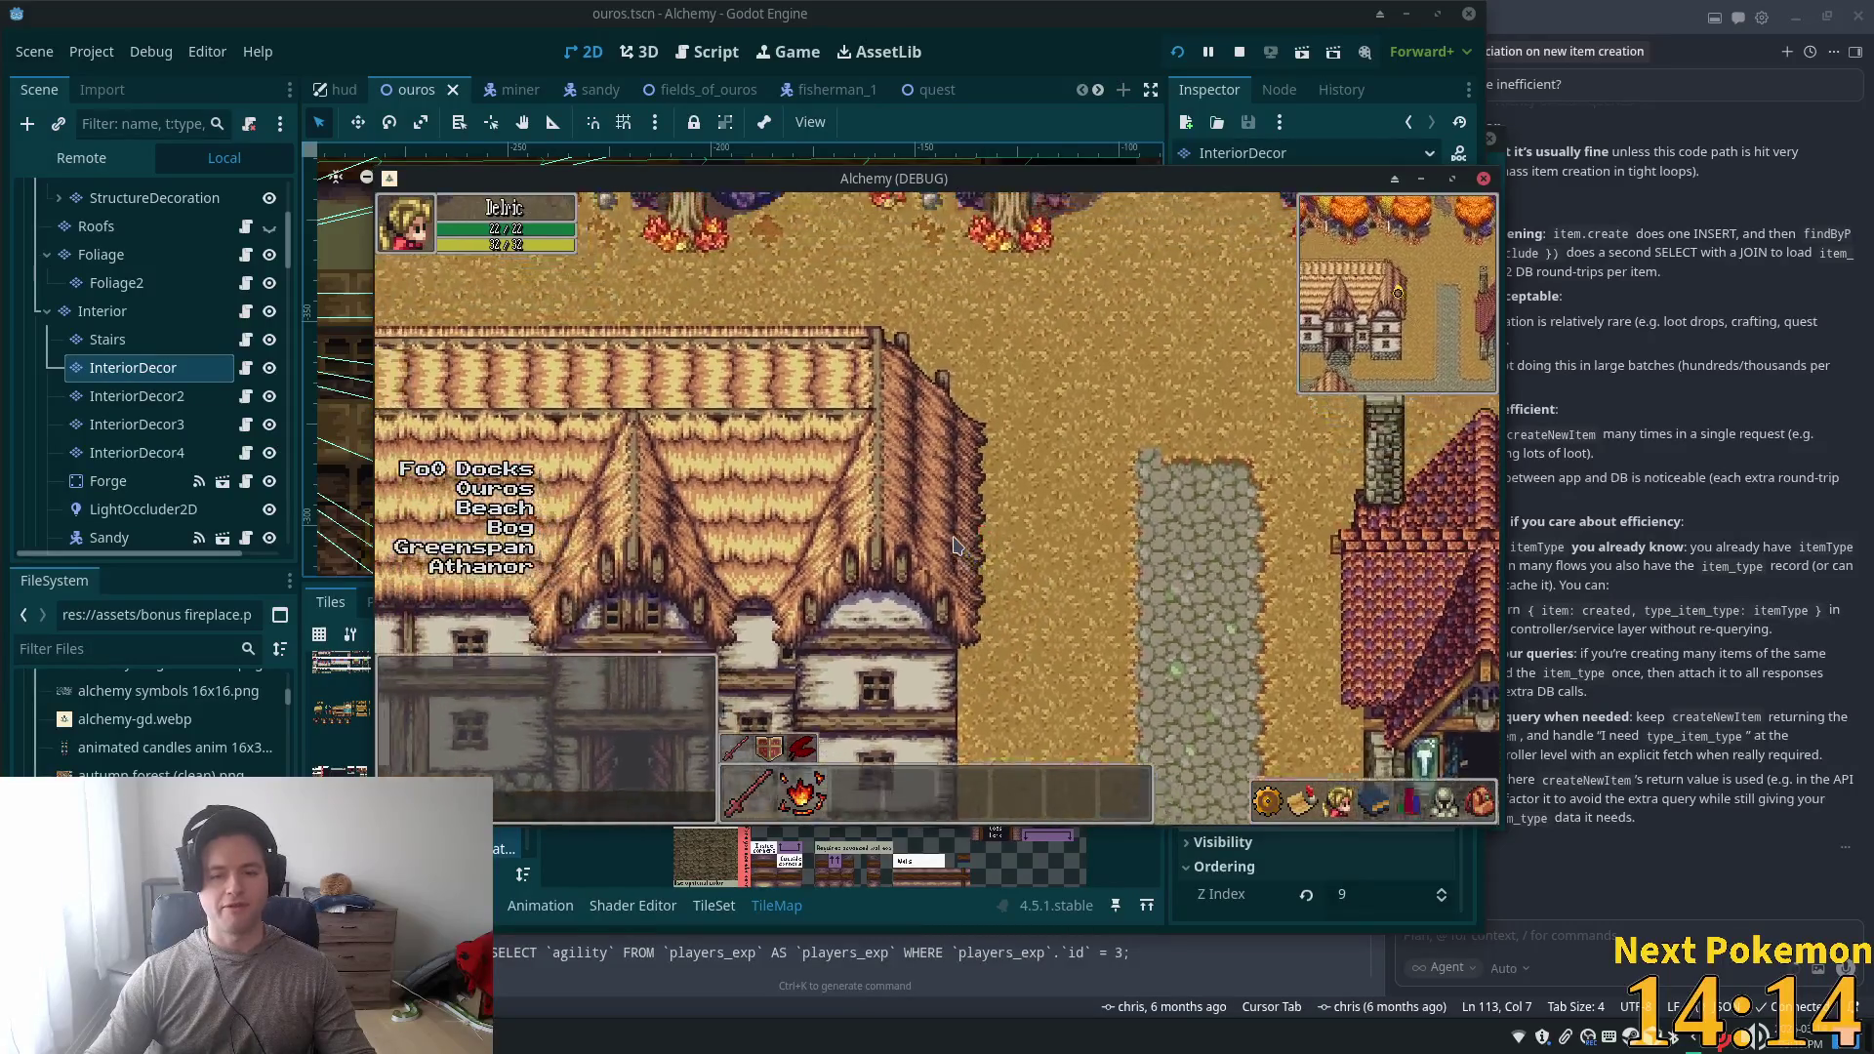
key("Up")
key("Right")
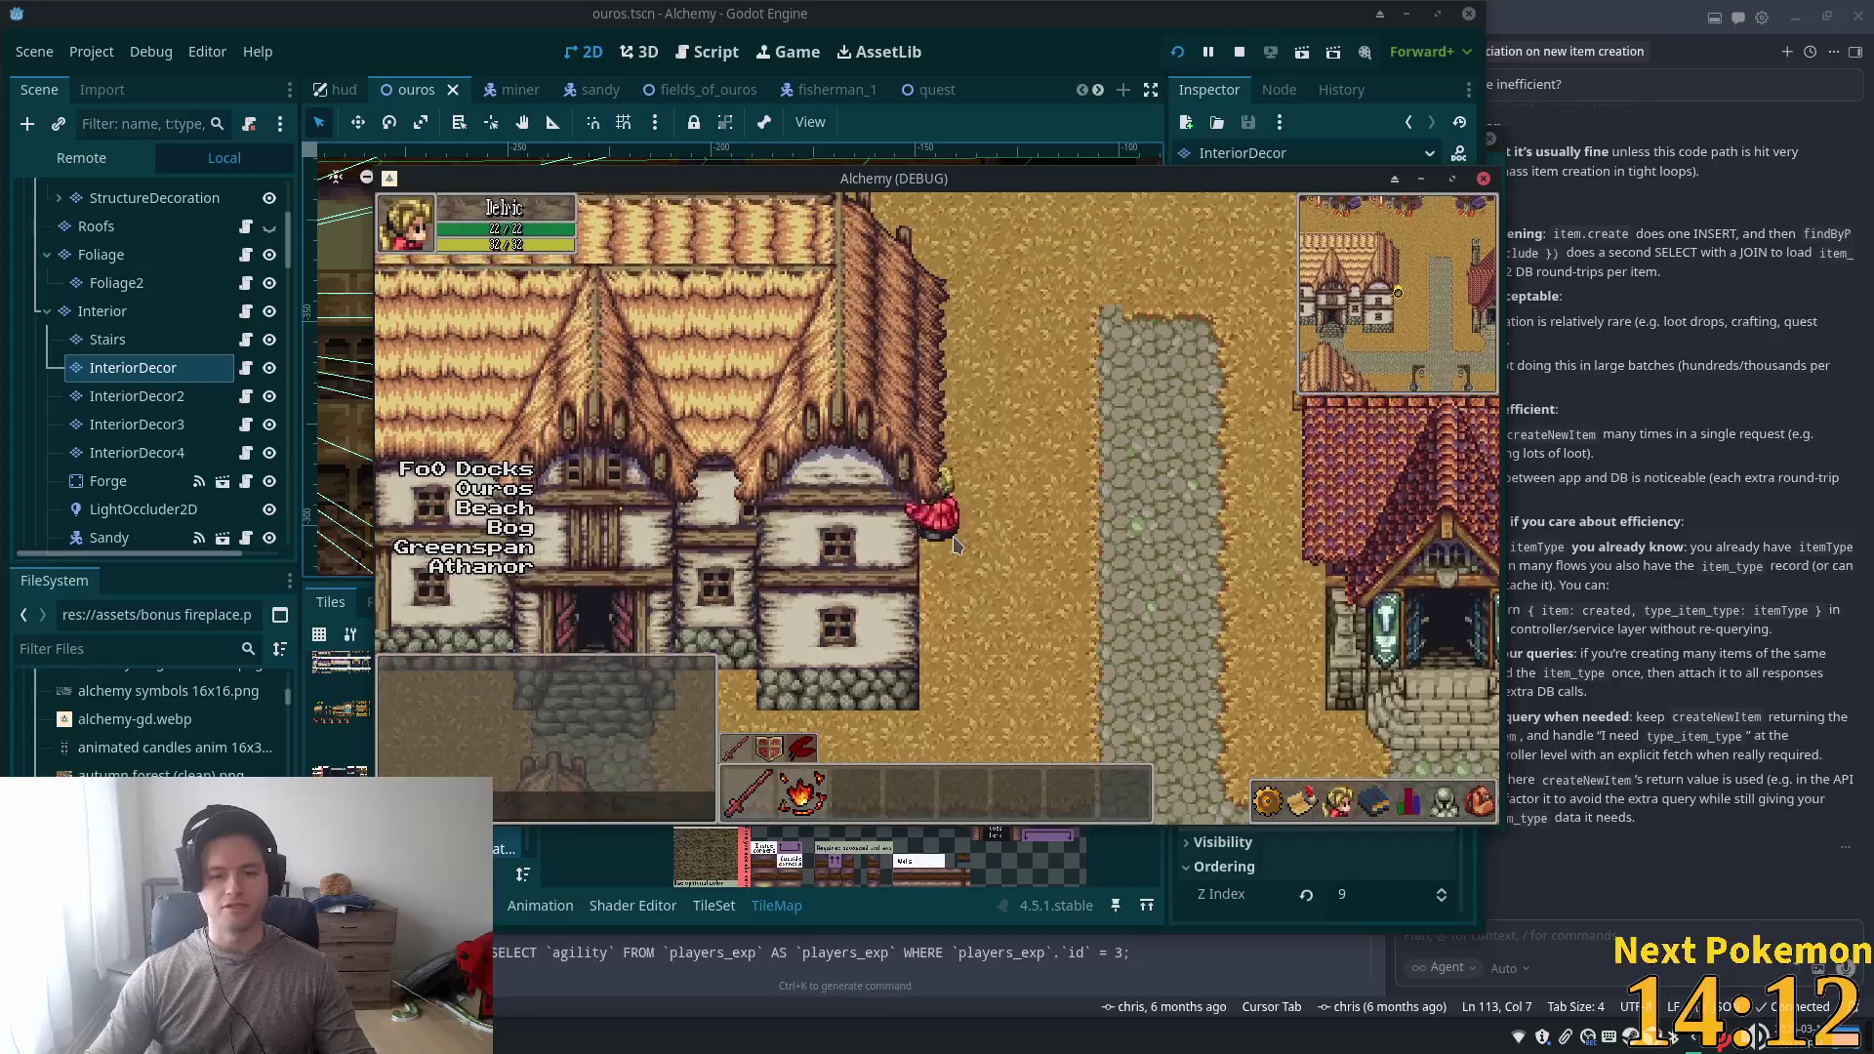
key("Up")
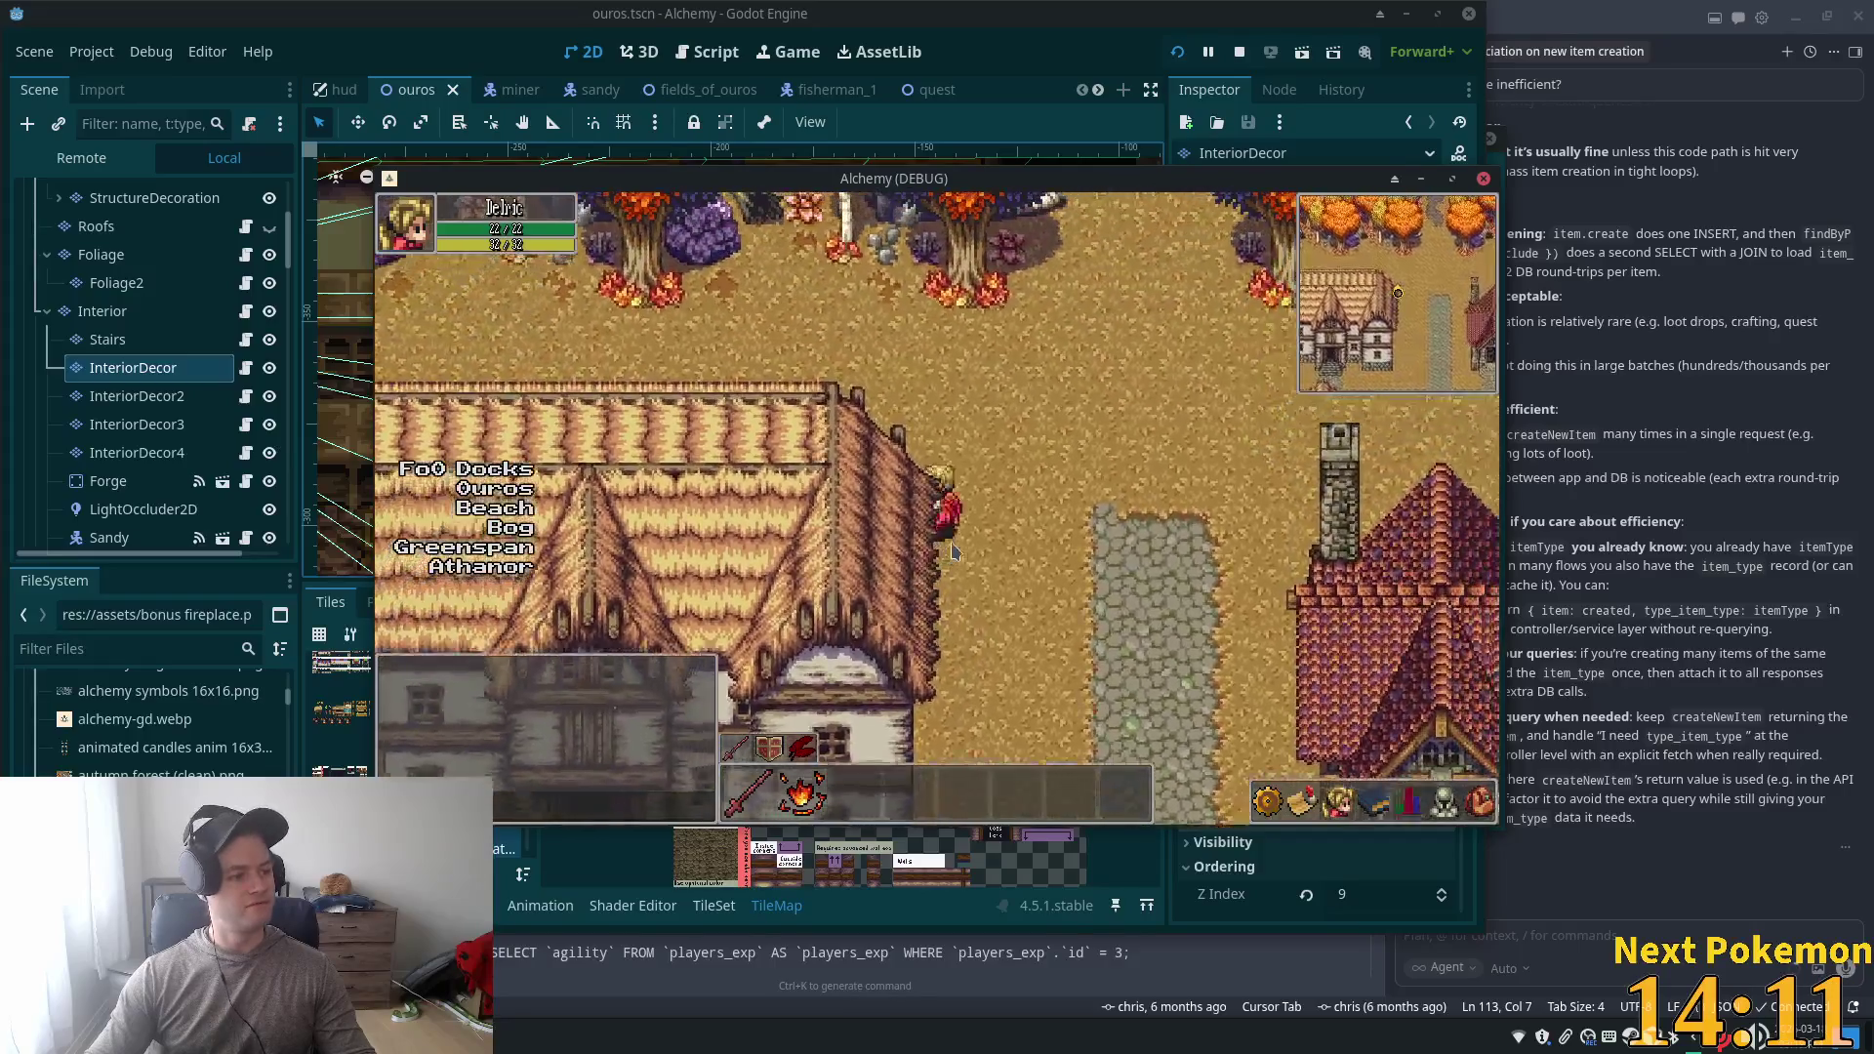
key("Right")
key("Down")
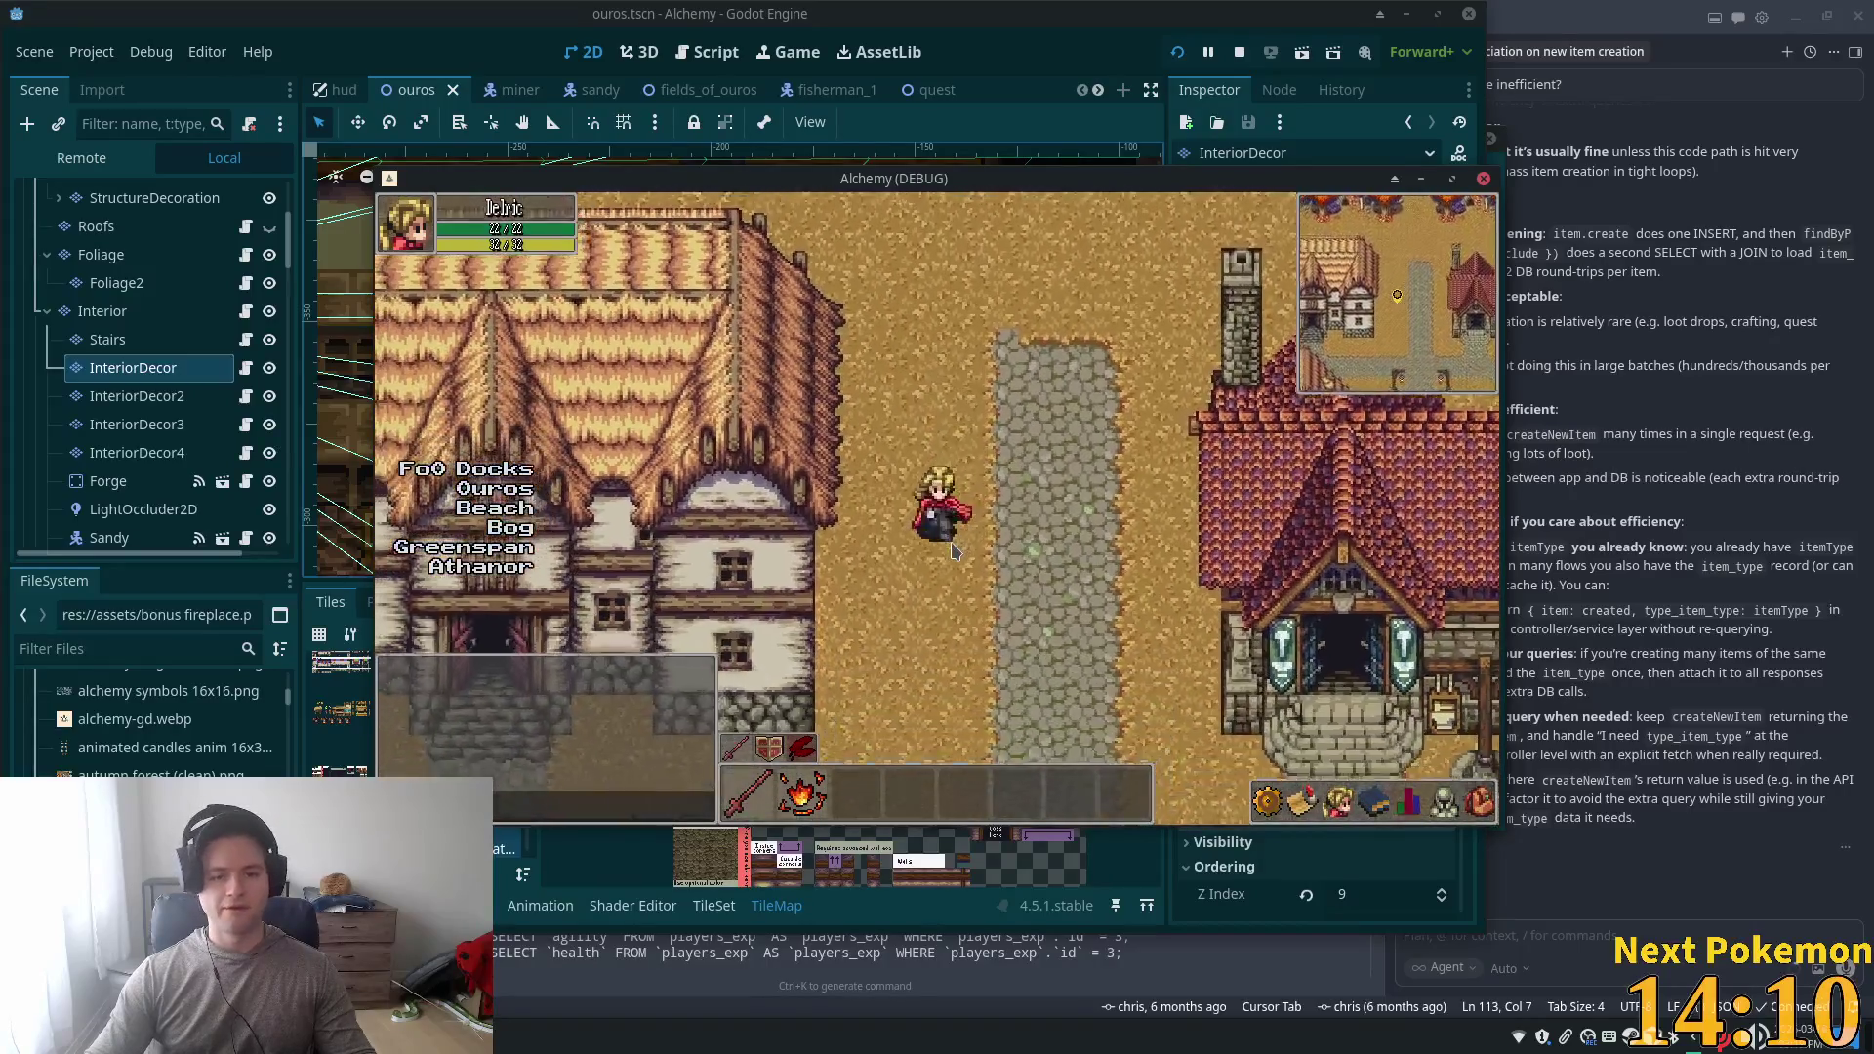
key("Down")
key("Left")
key("Up")
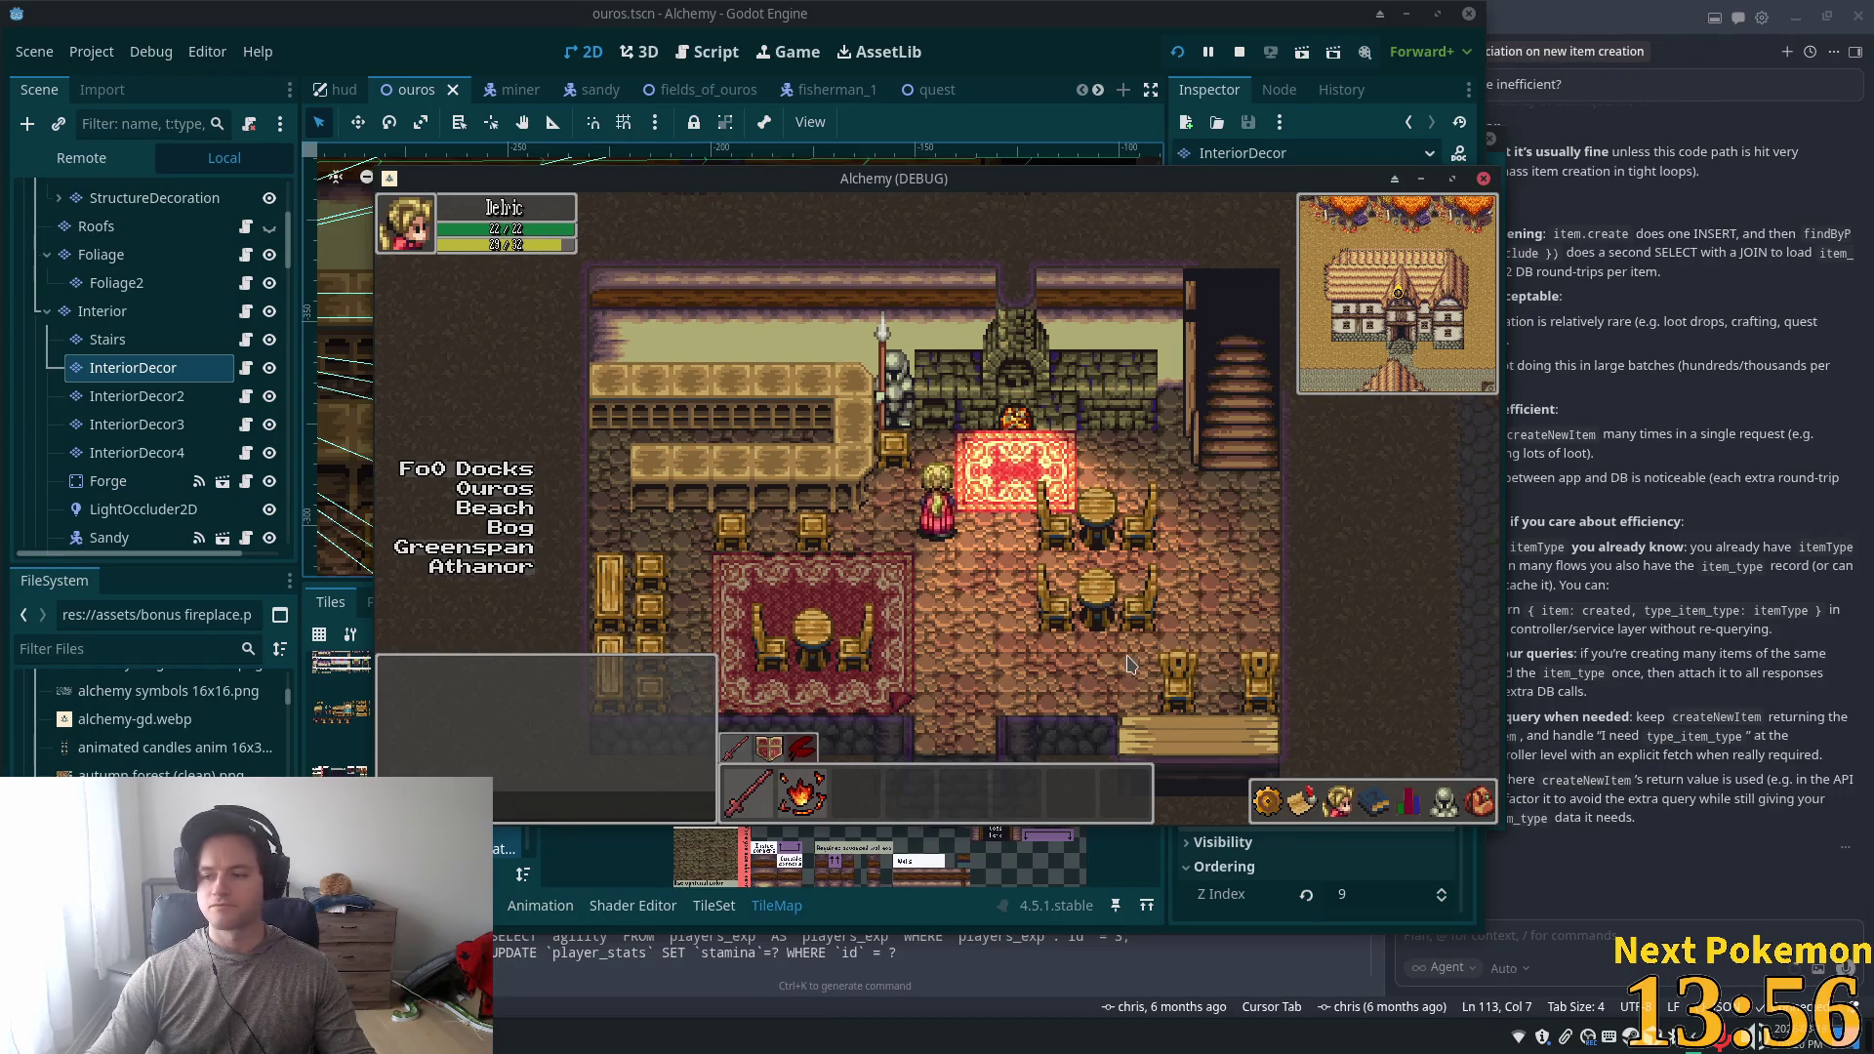
key("Down")
key("Right")
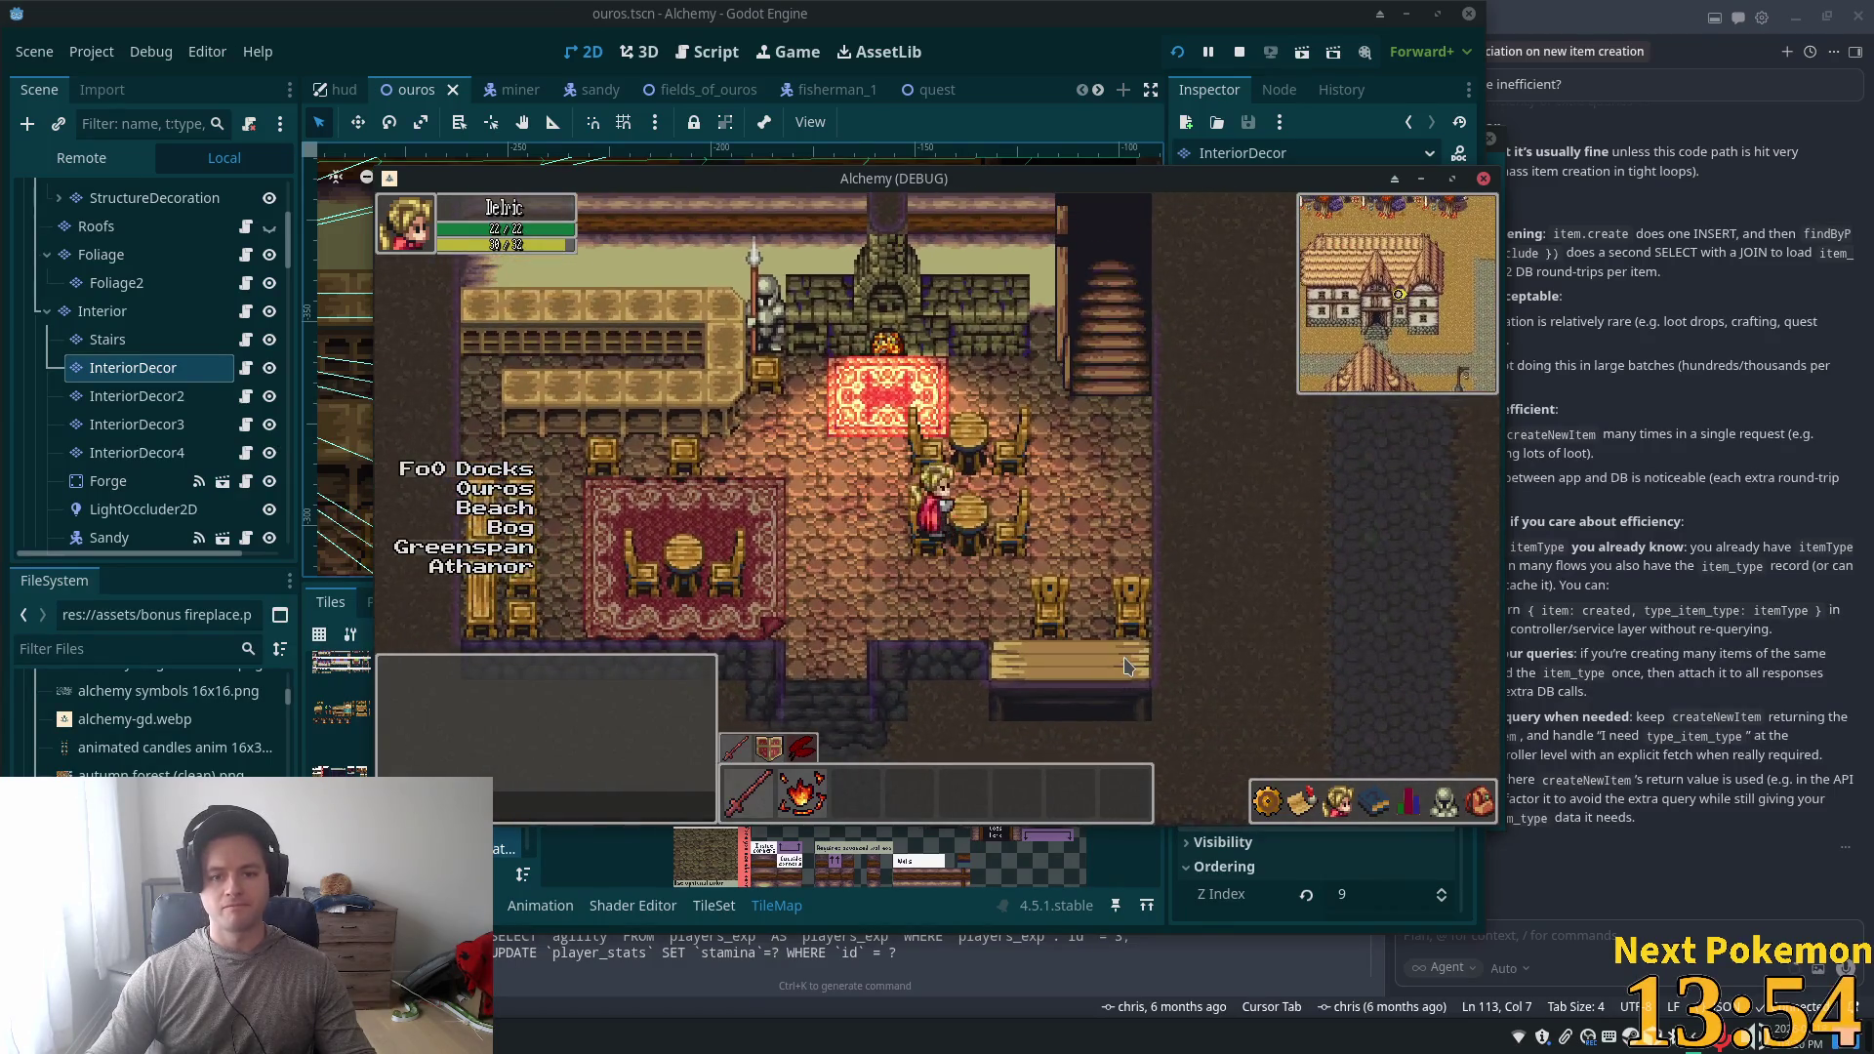
key("Up")
key("Left")
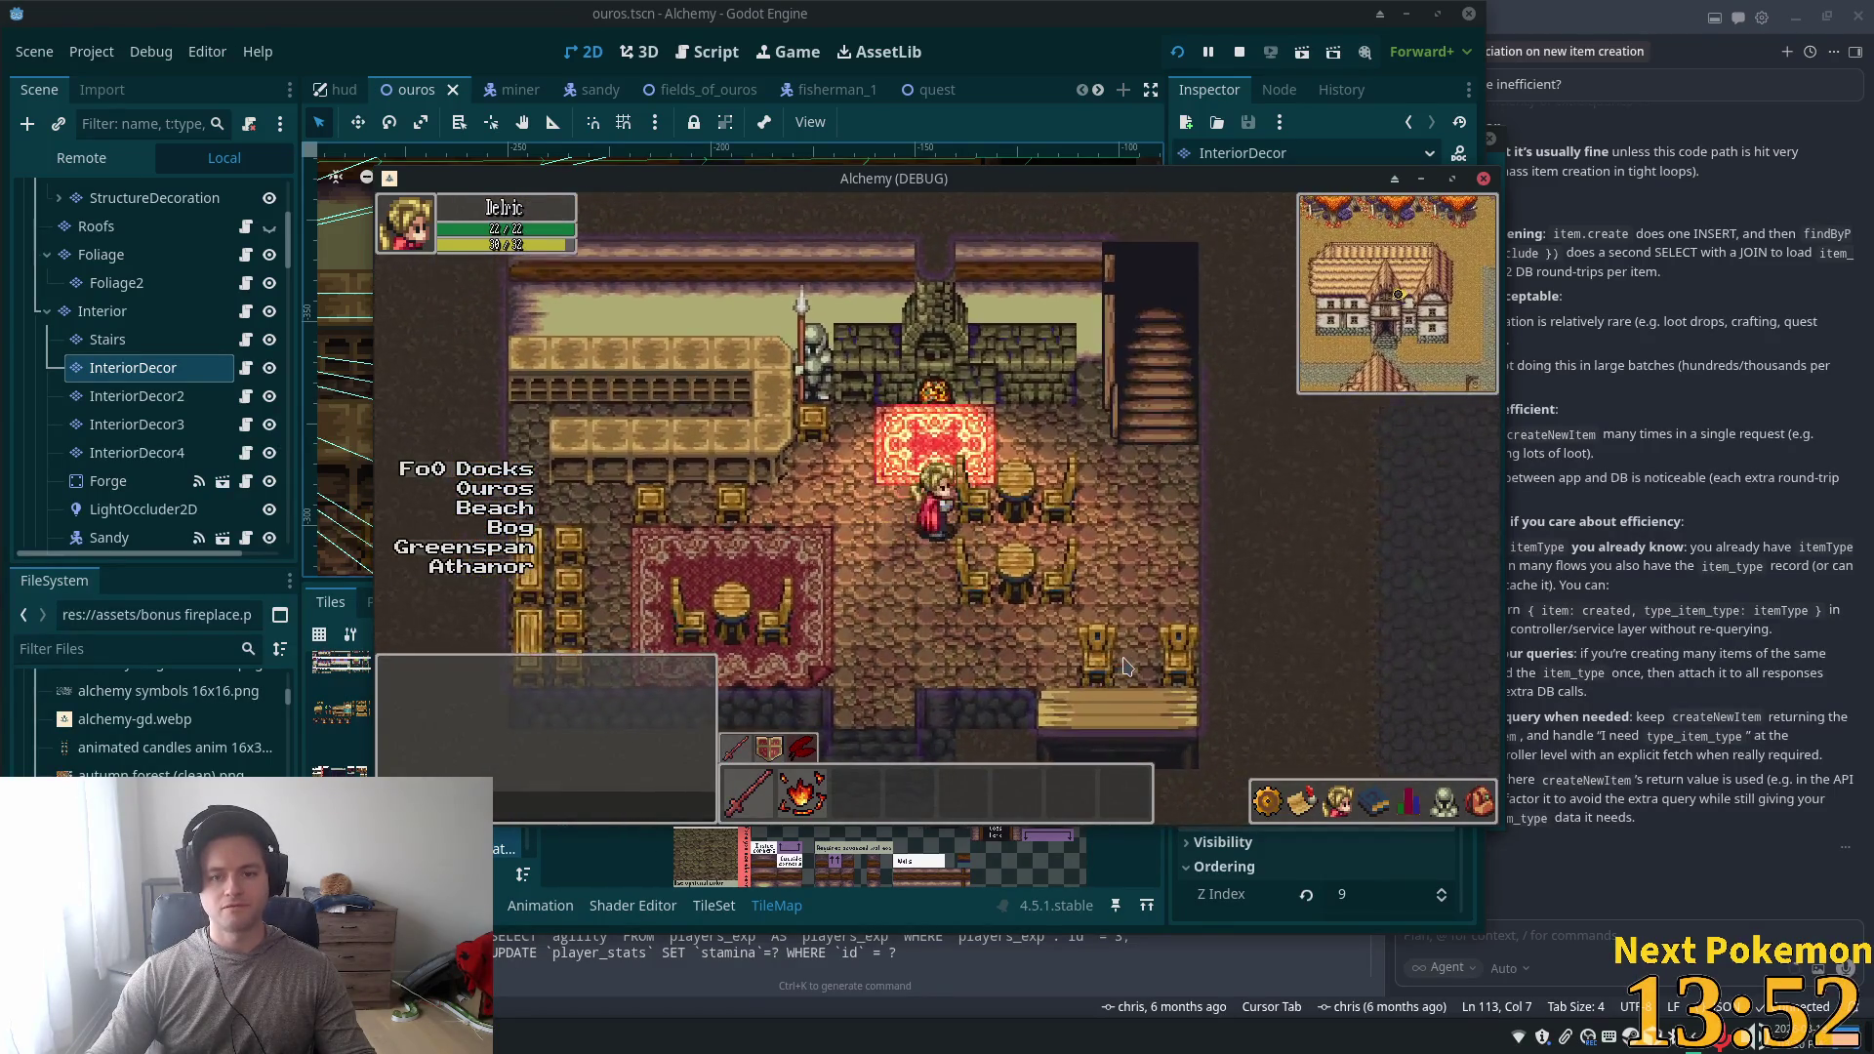
key("Down")
key("Left")
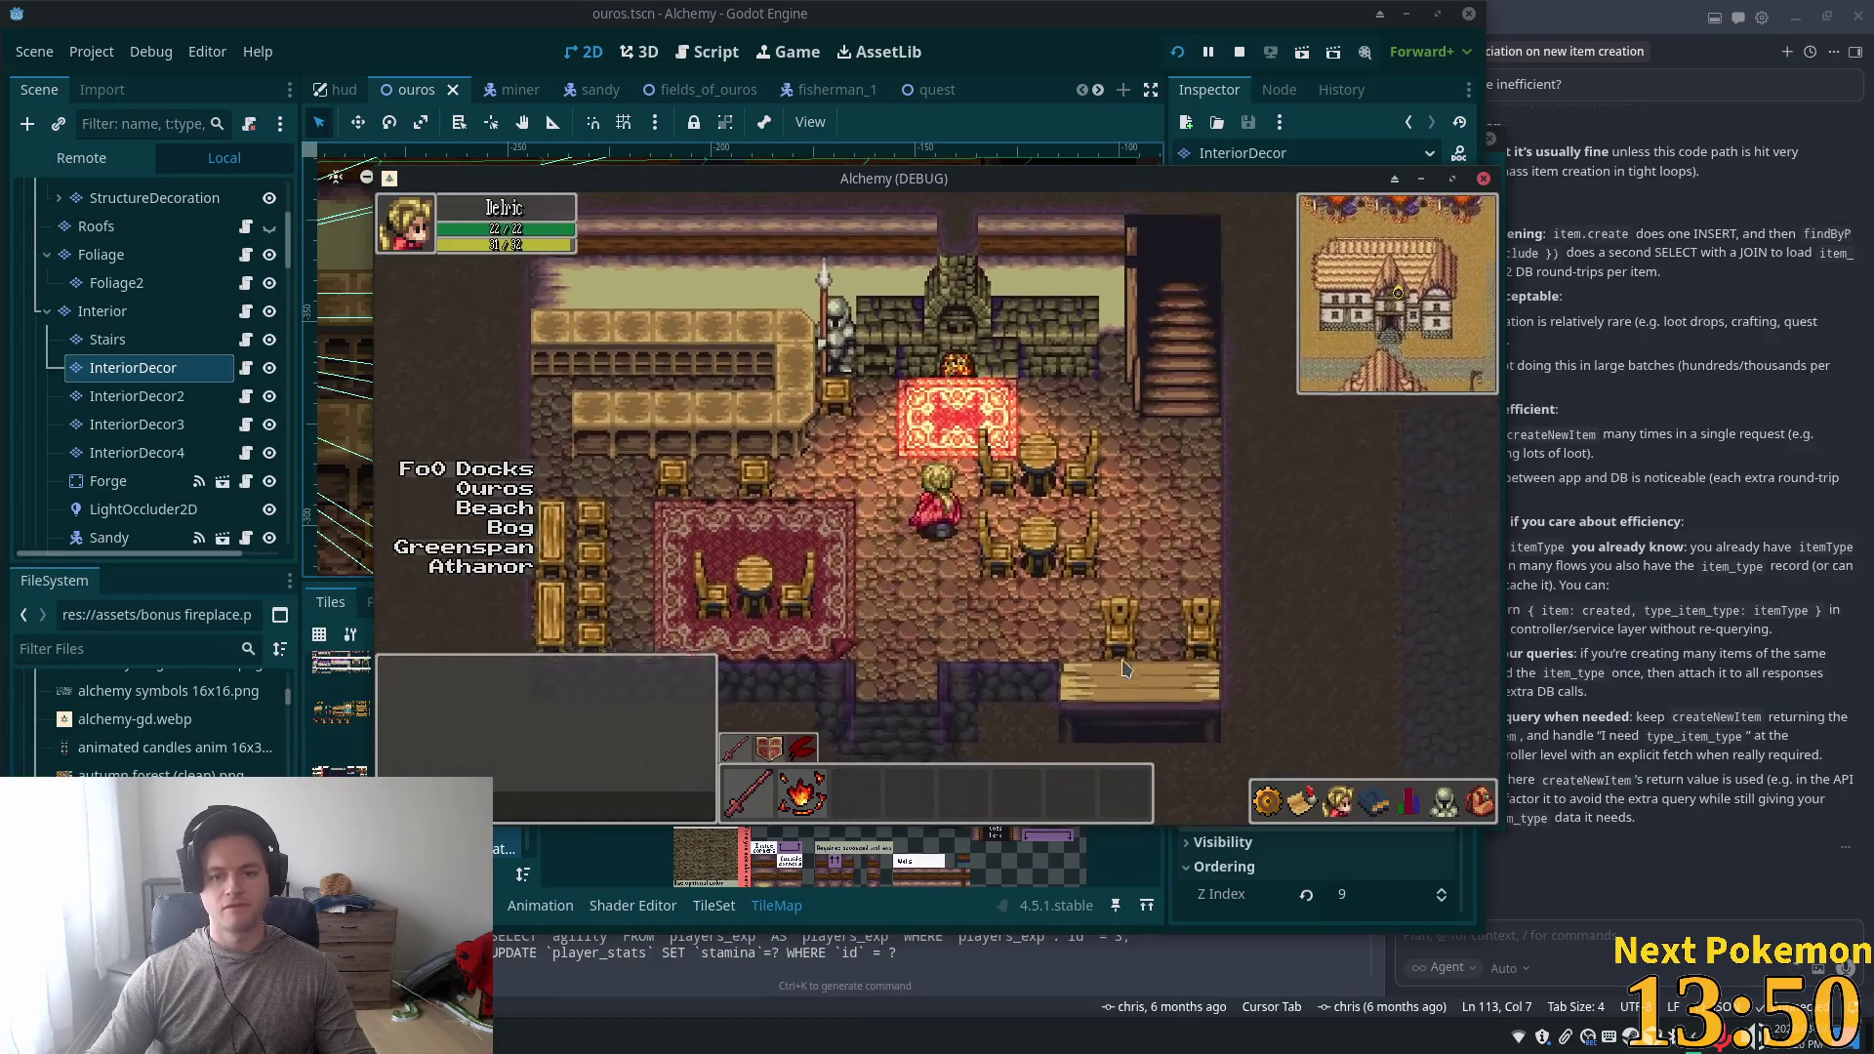
key("Right")
key("Left")
key("Down")
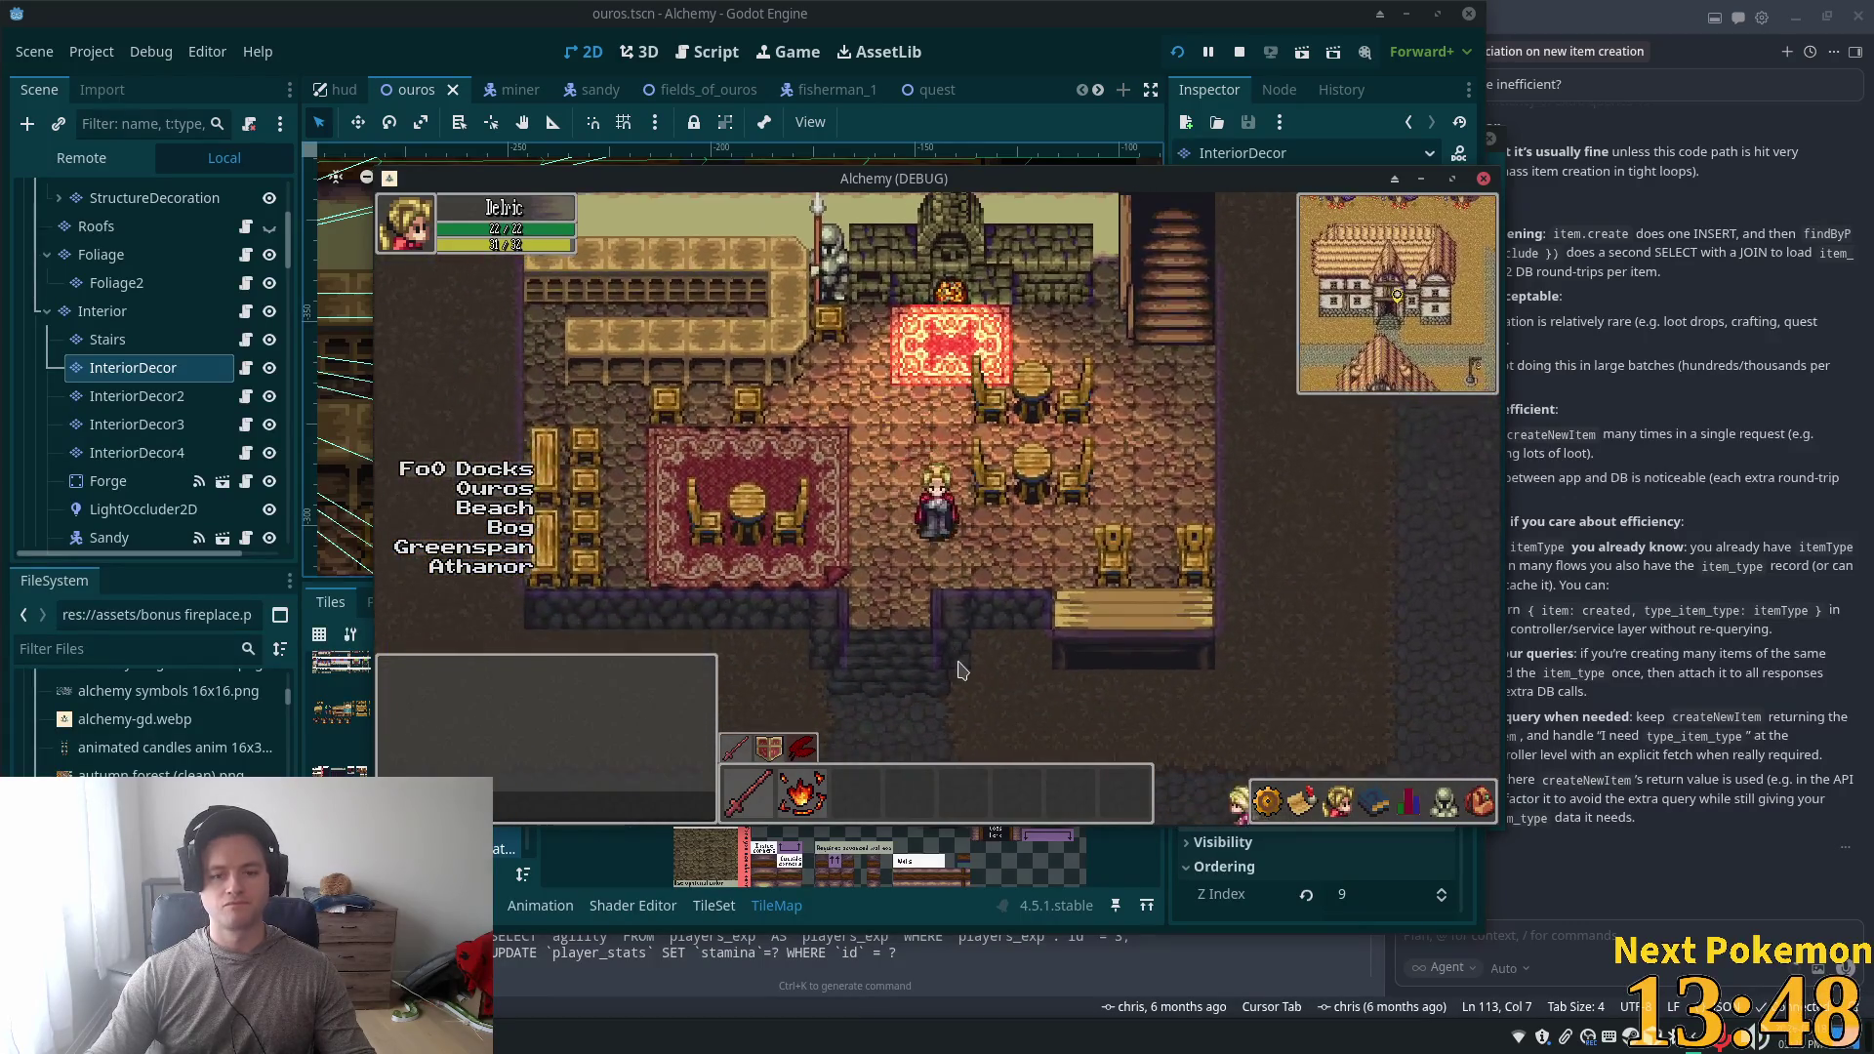
- Duplicate the chair occluder LightOccluder2D2 into LightOccluder2D3
left_click(166, 430)
scroll(166, 439, "down", 4)
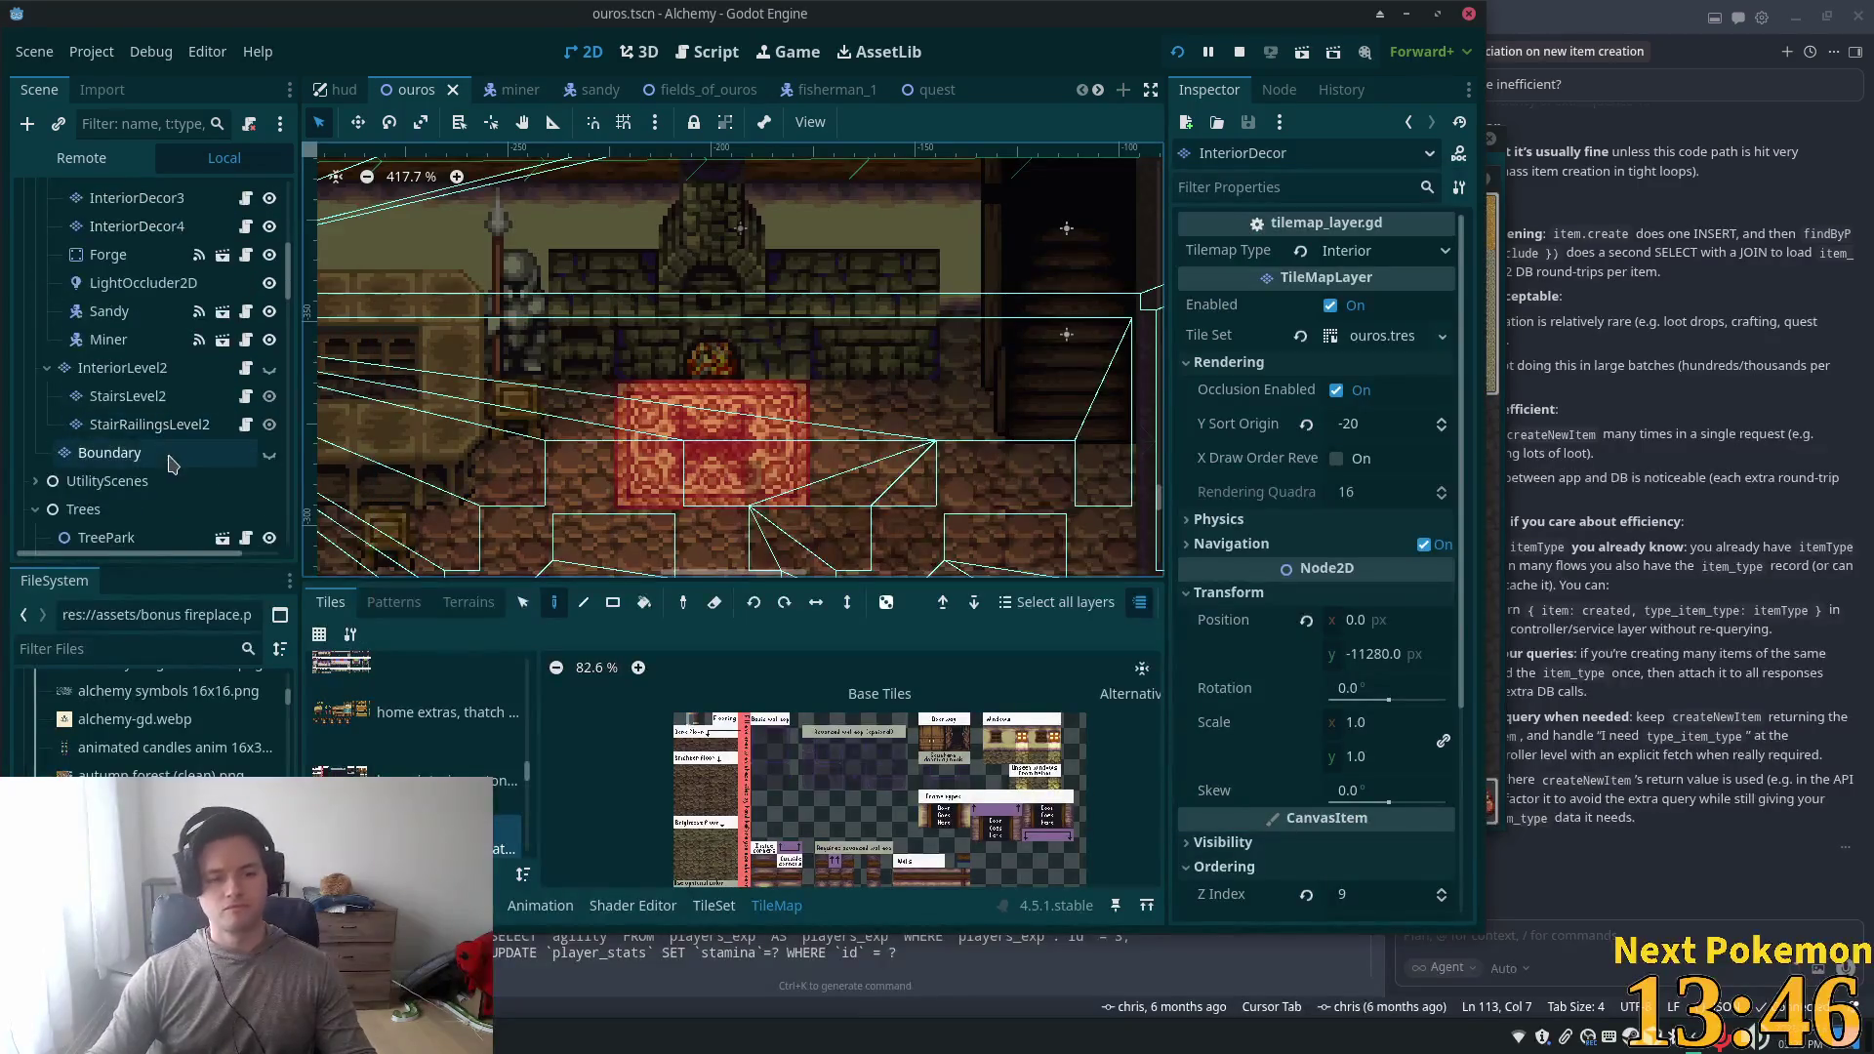
scroll(172, 459, "down", 4)
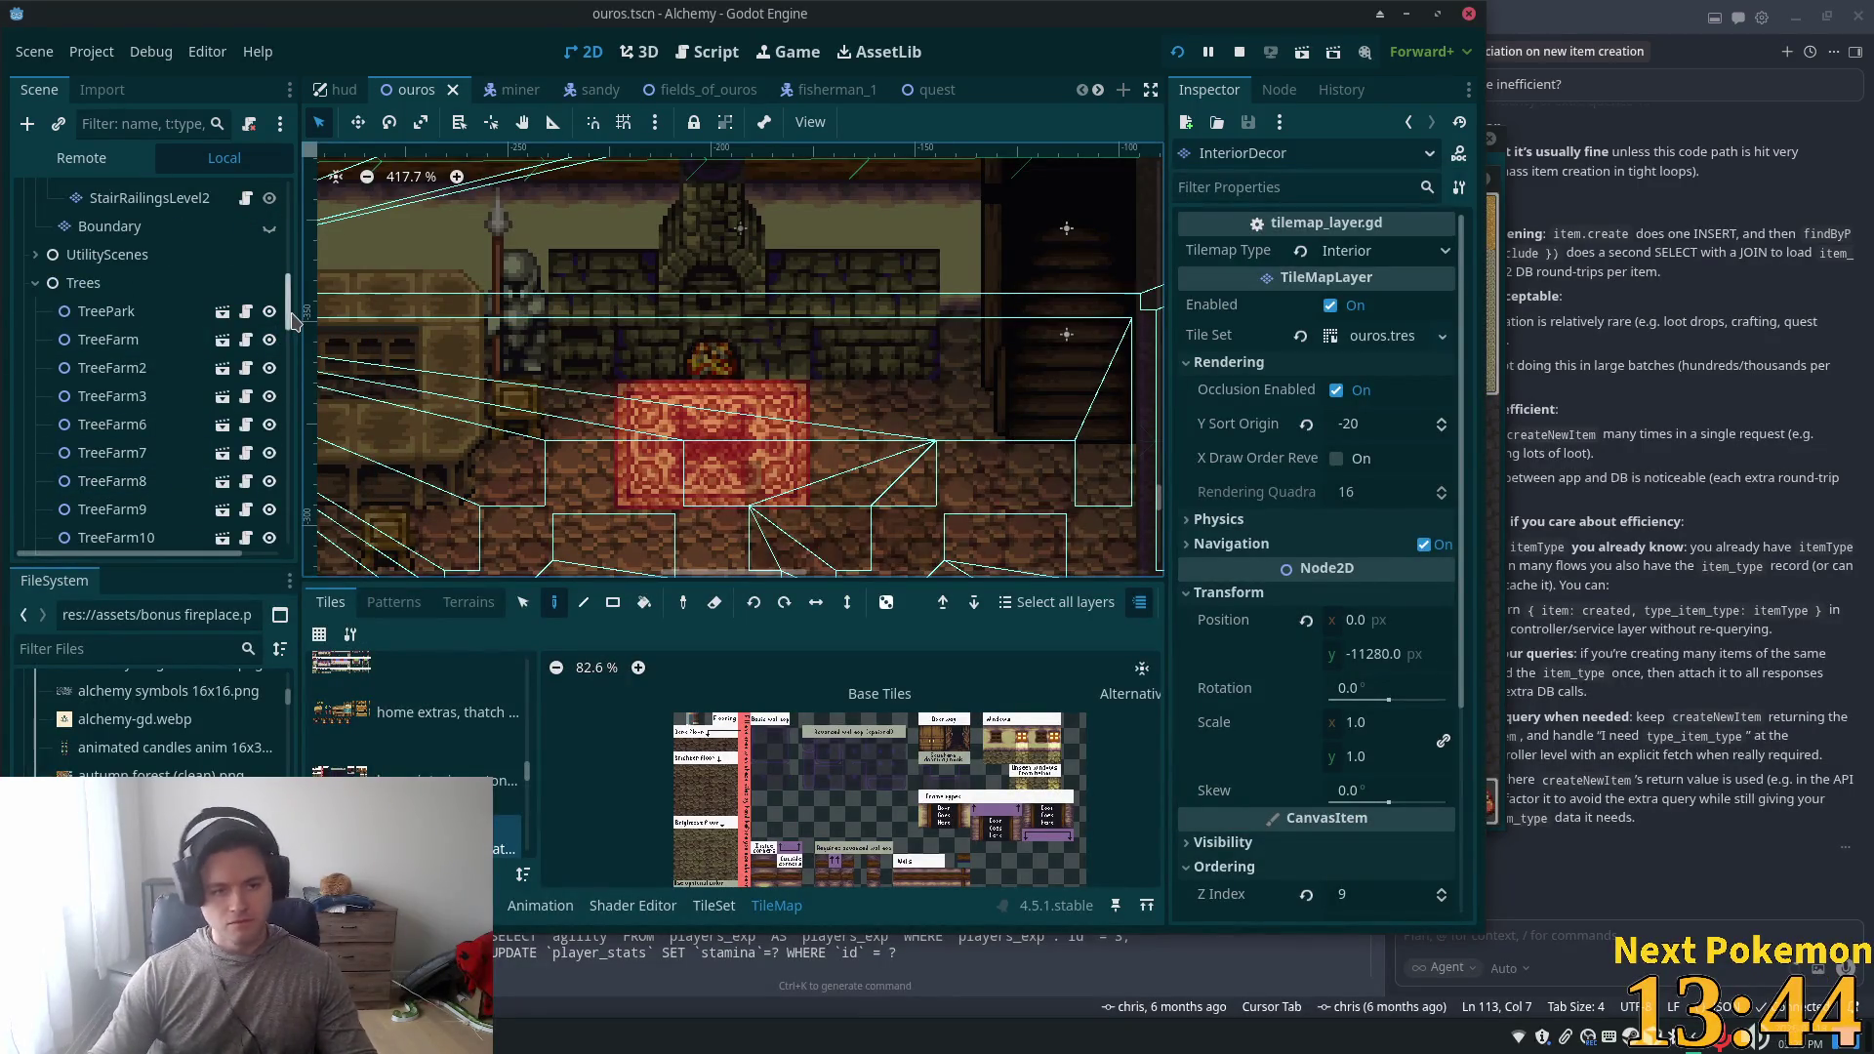
left_click_drag(289, 317, 296, 596)
left_click(166, 528)
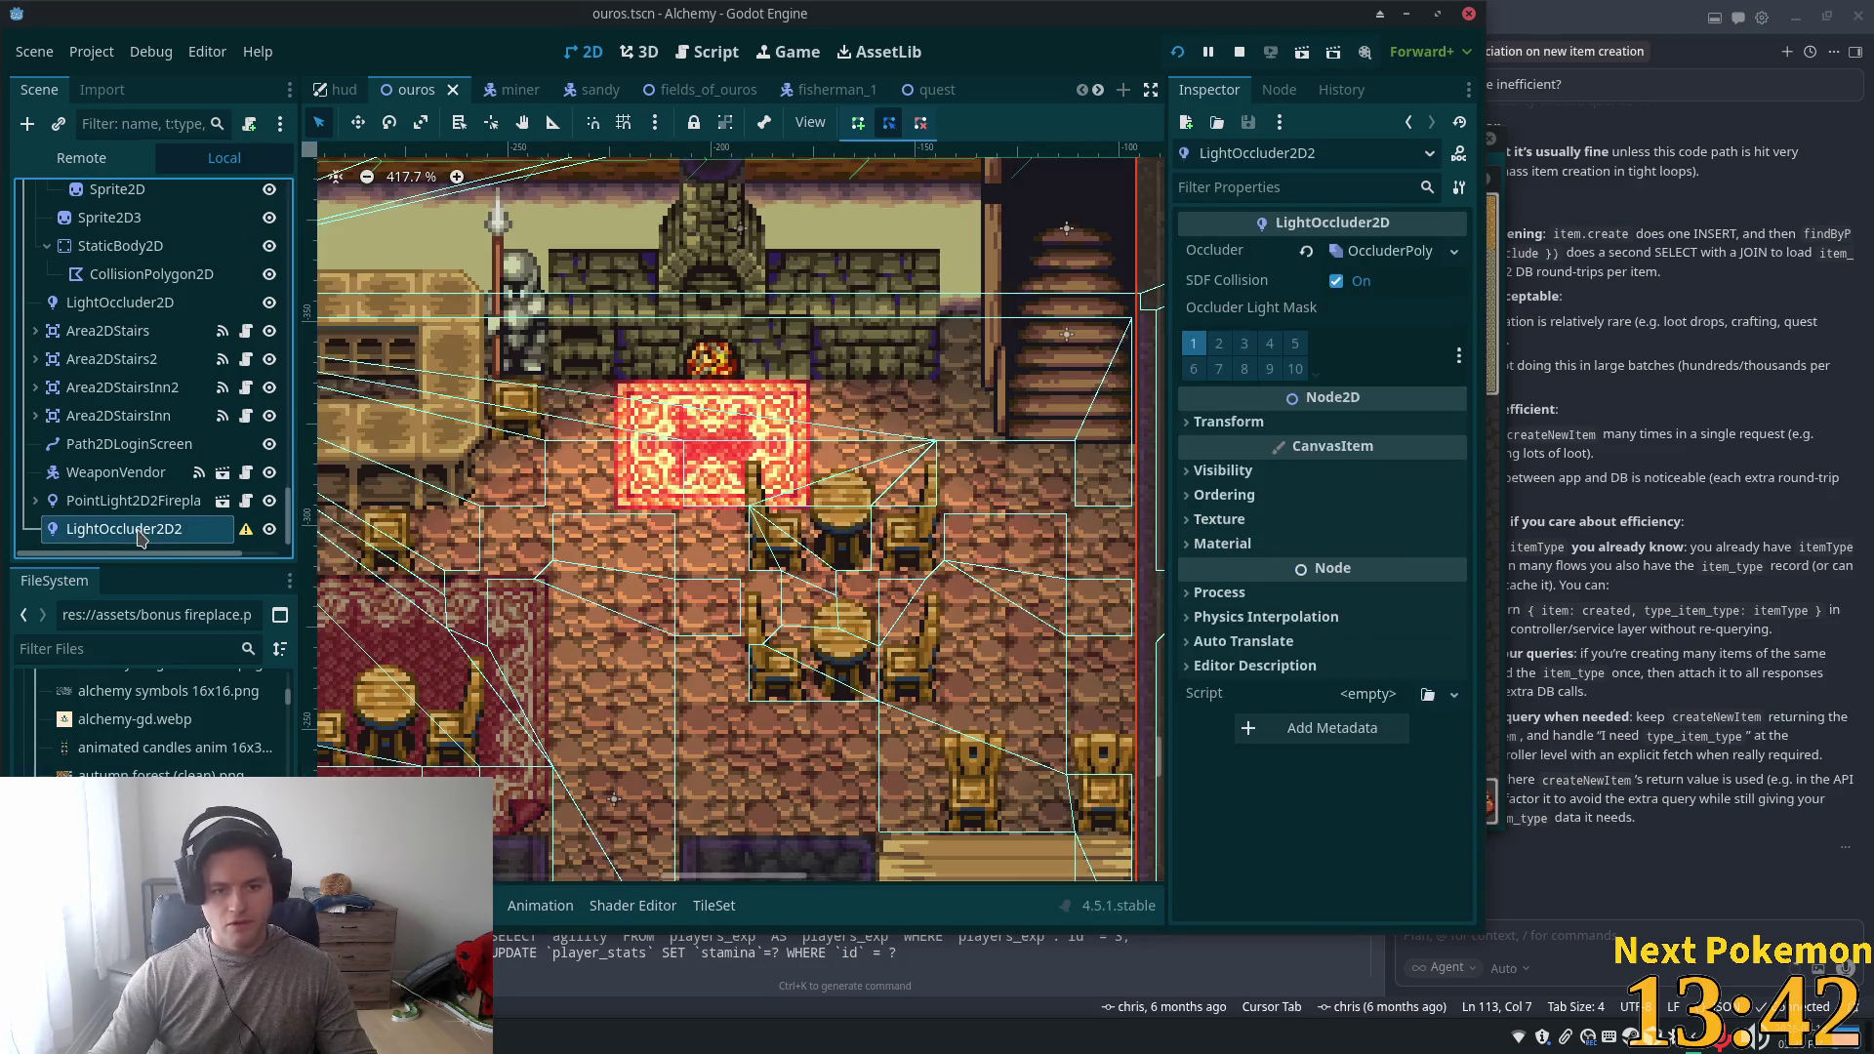
key("ctrl+d")
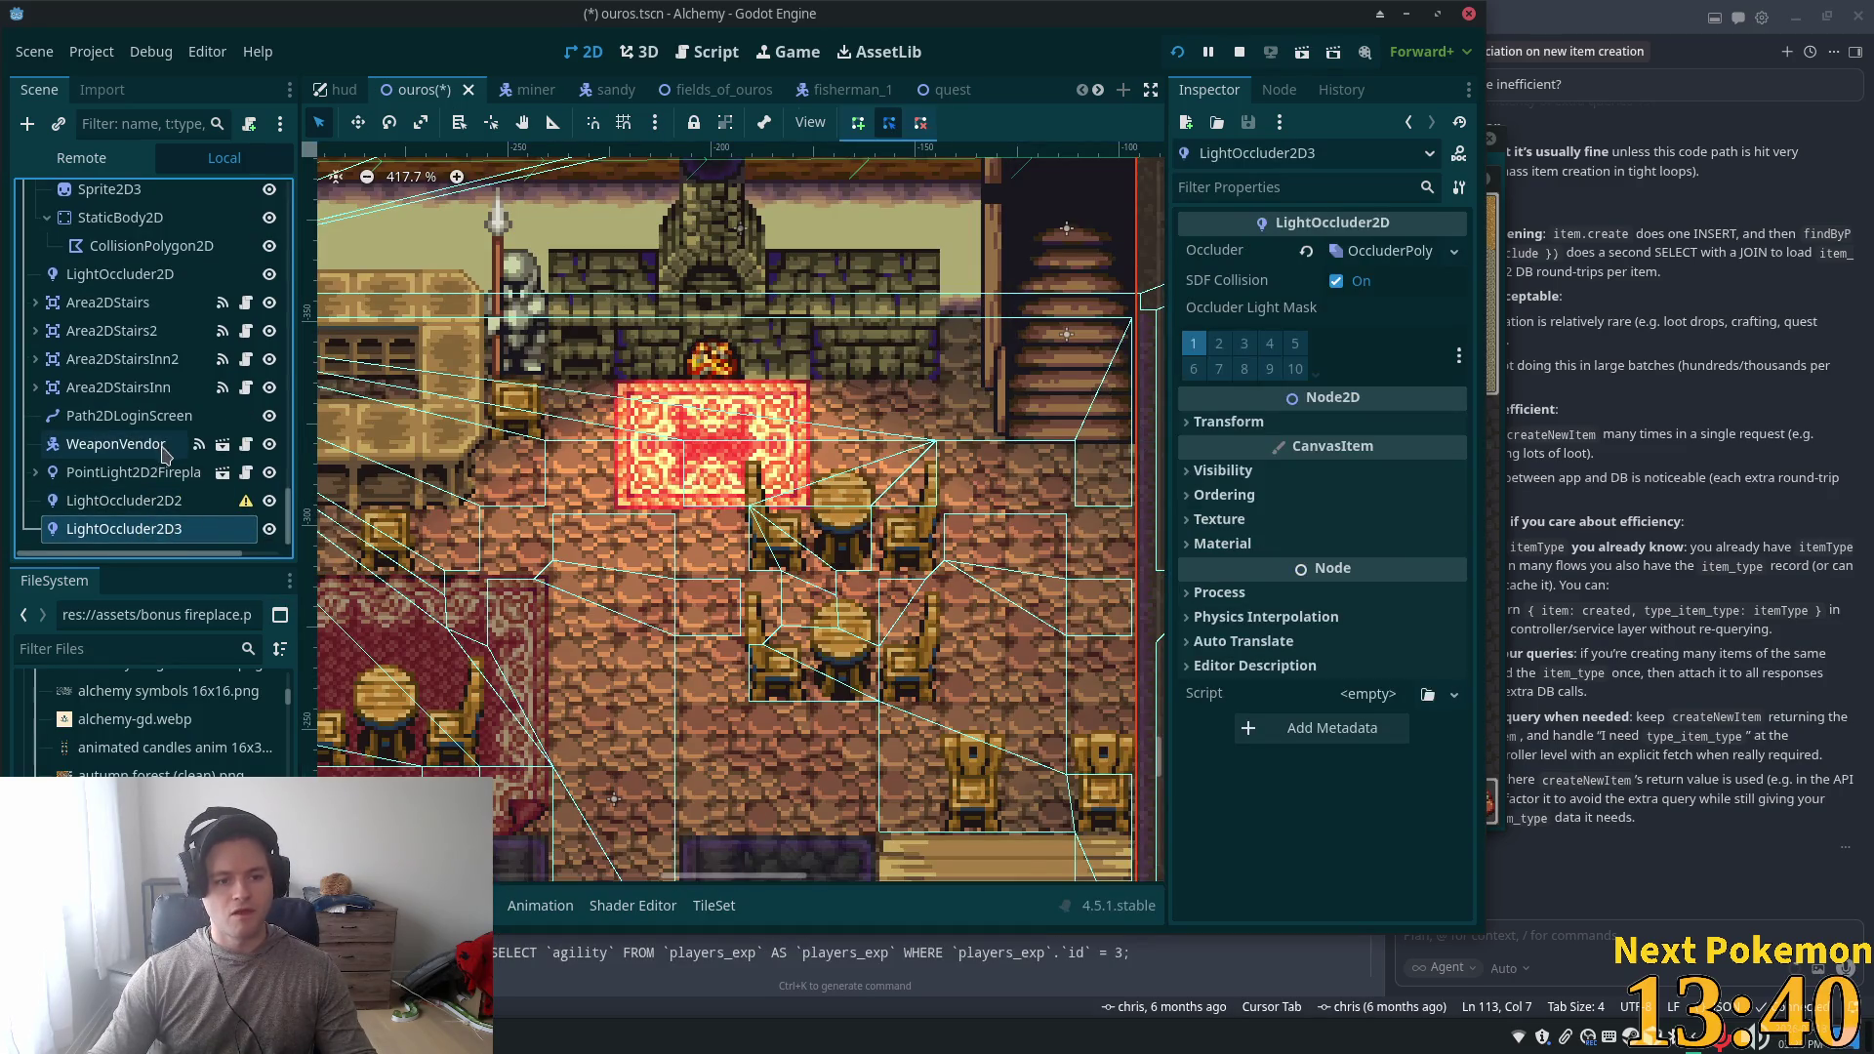
- Clear the shared polygon from LightOccluder2D3 and give it a new OccluderPolygon2D
scroll(642, 554, "down", 4)
scroll(562, 506, "down", 5)
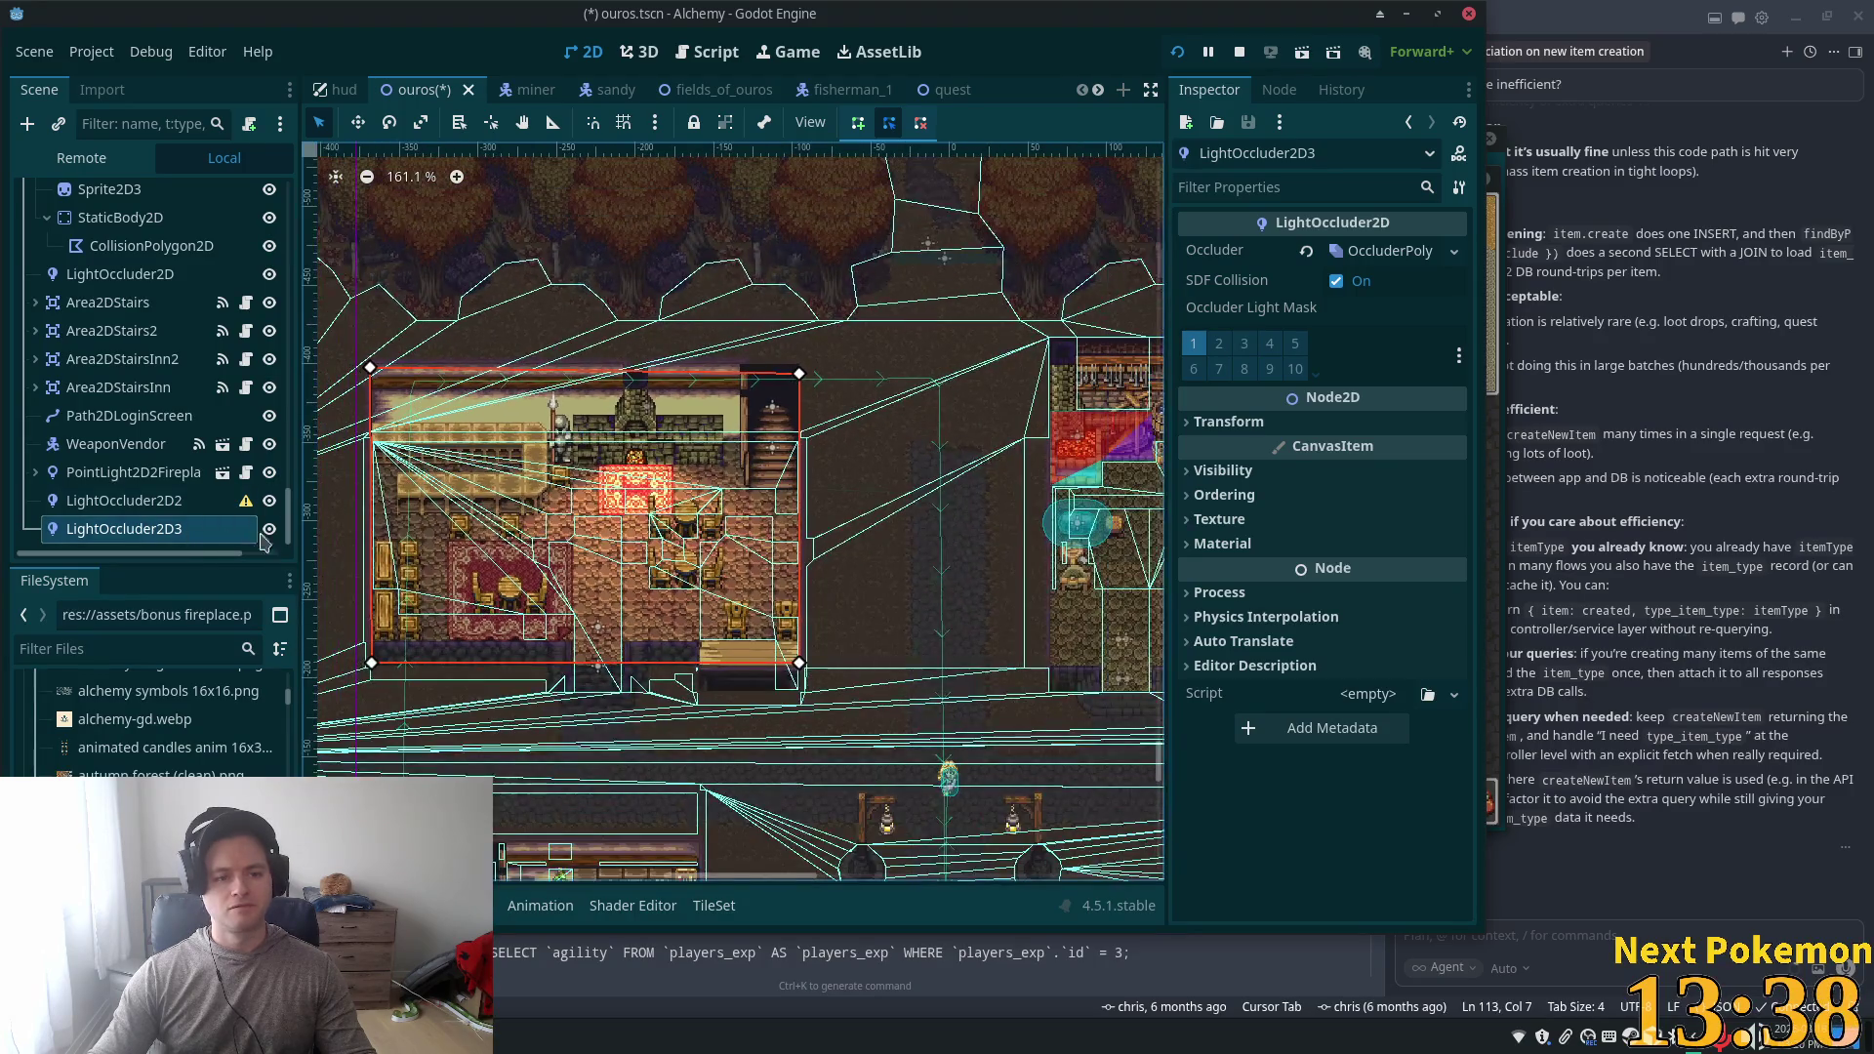
left_click(1376, 266)
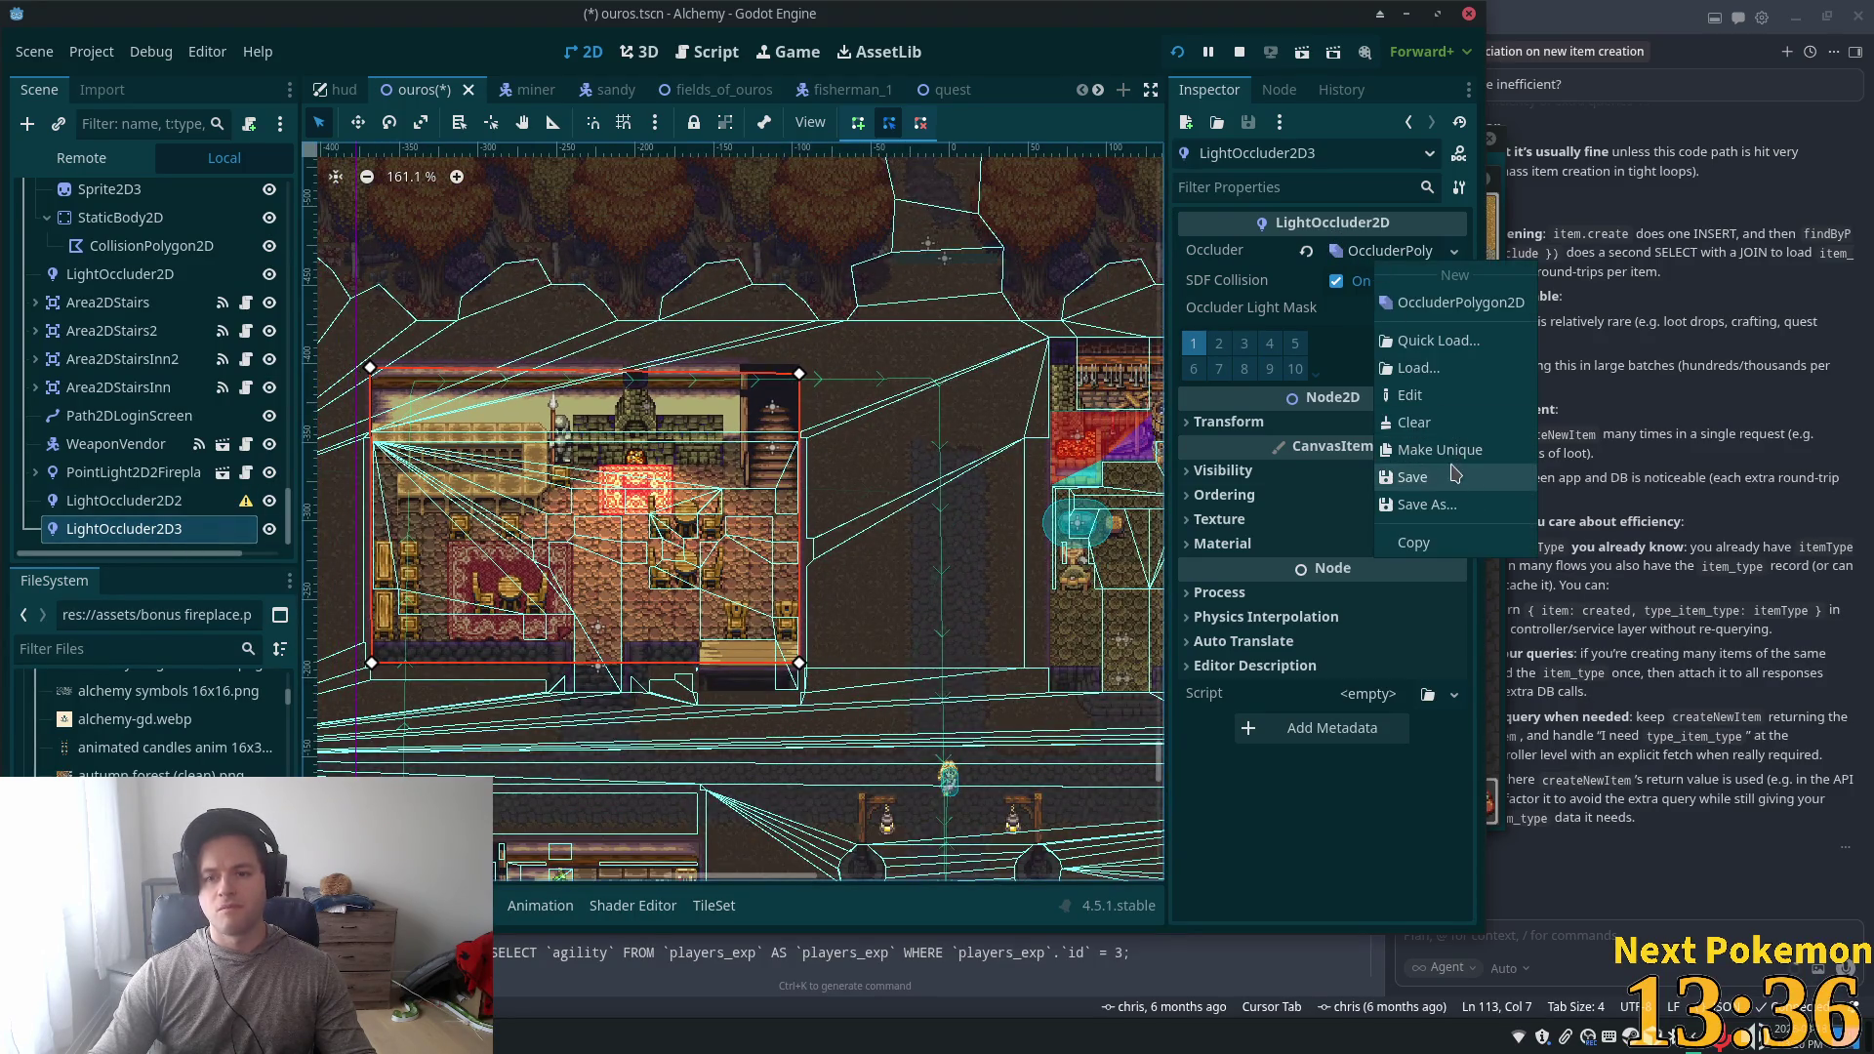
left_click(1443, 457)
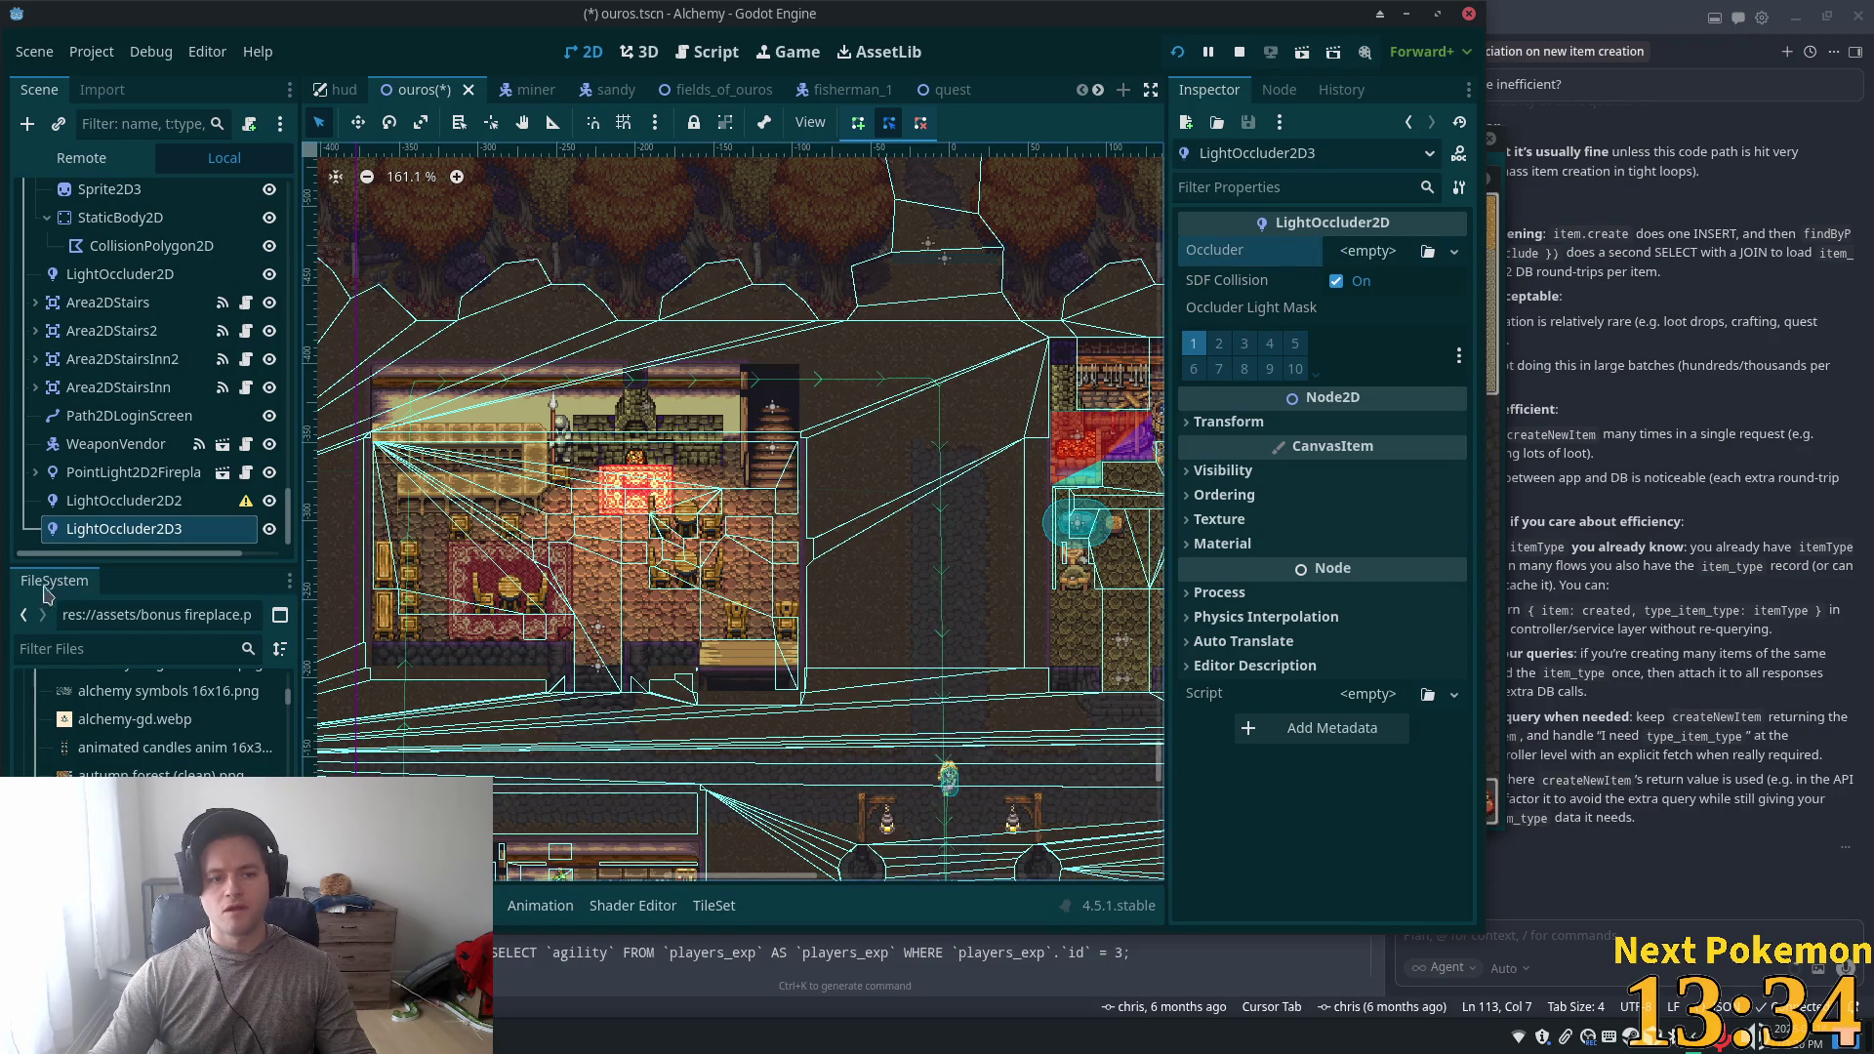
left_click(134, 505)
left_click(125, 529)
scroll(681, 542, "up", 9)
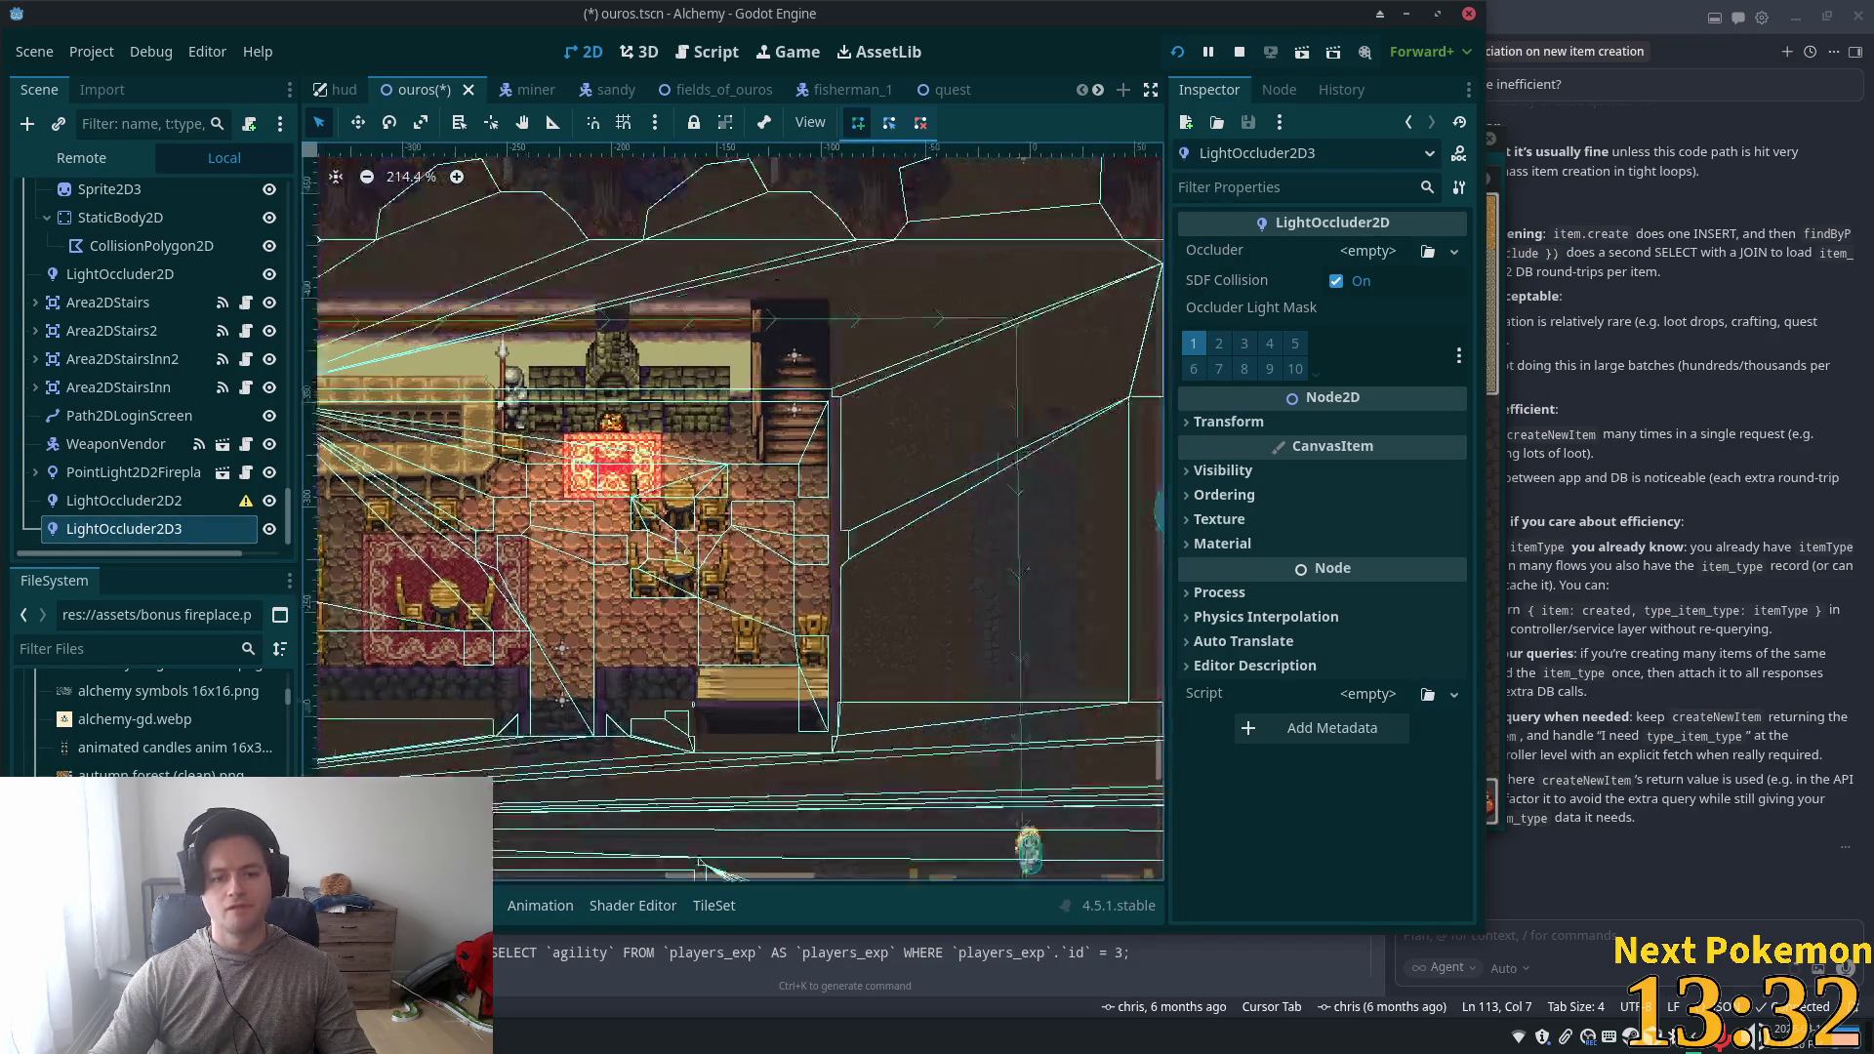
scroll(429, 222, "up", 3)
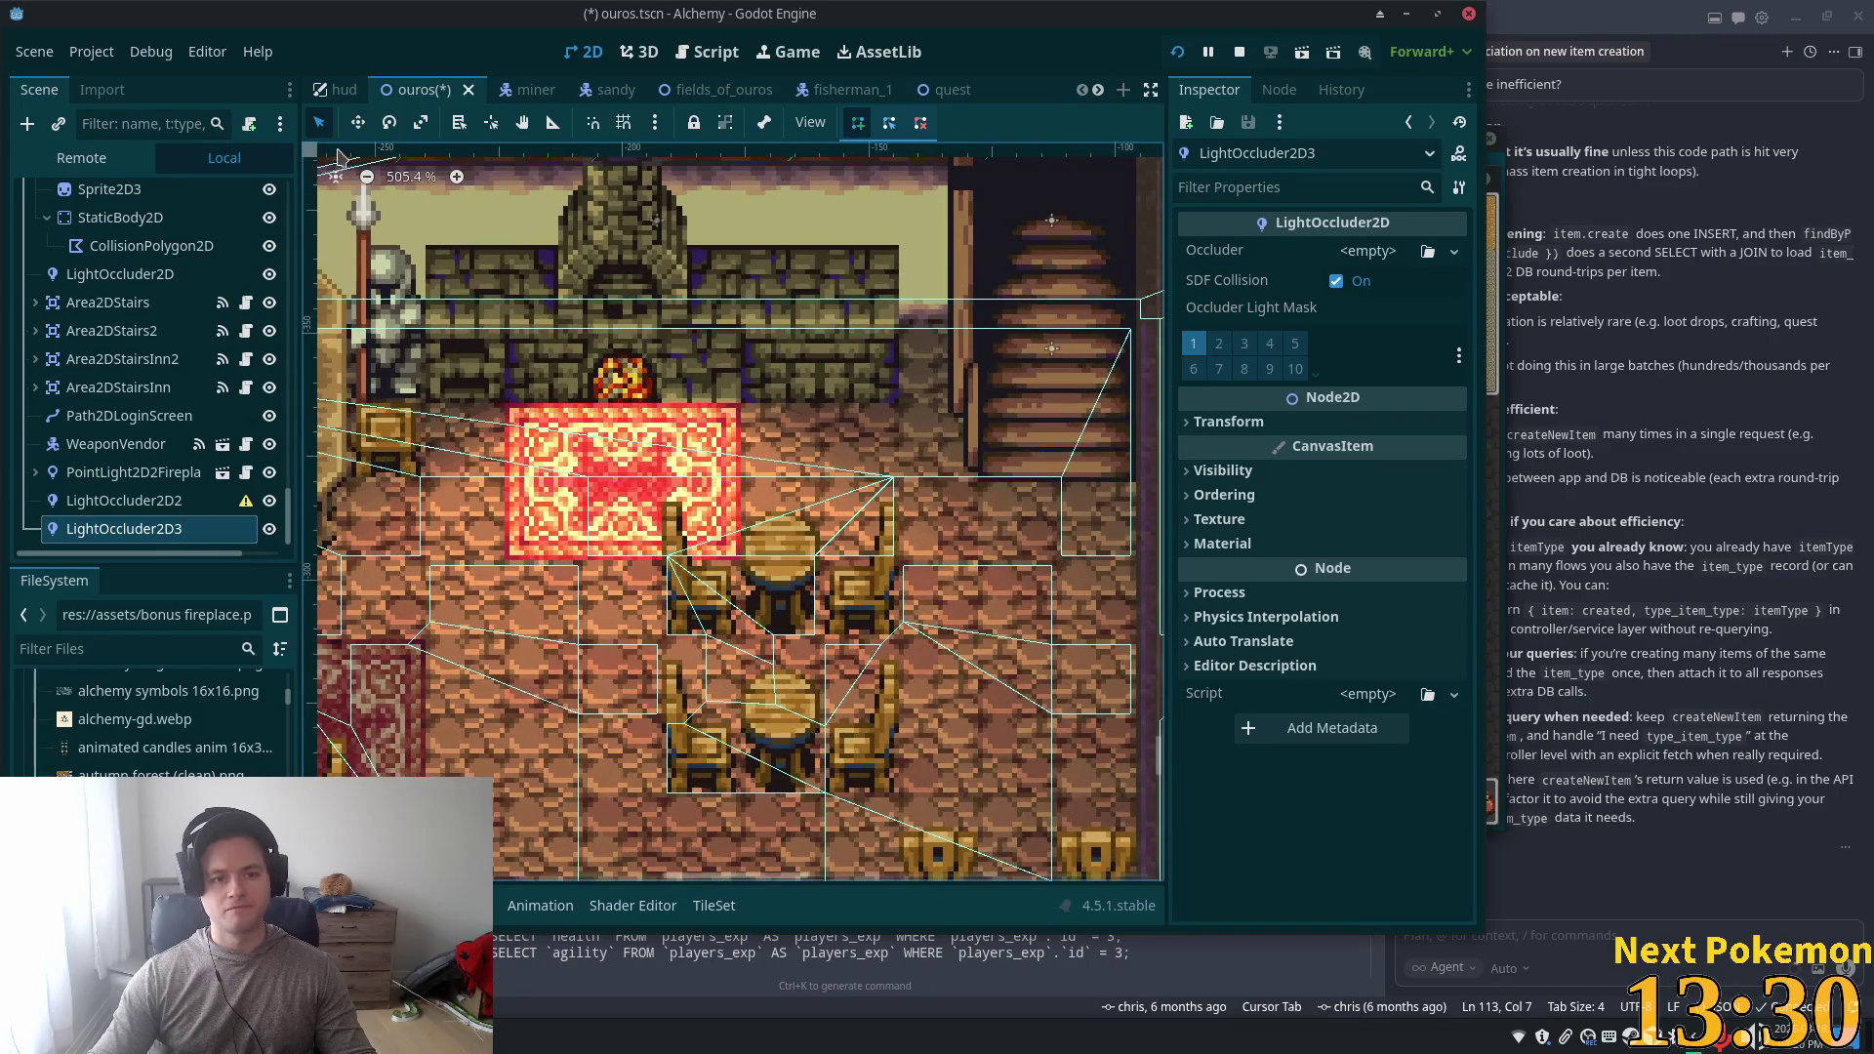
left_click(1366, 250)
left_click(1376, 293)
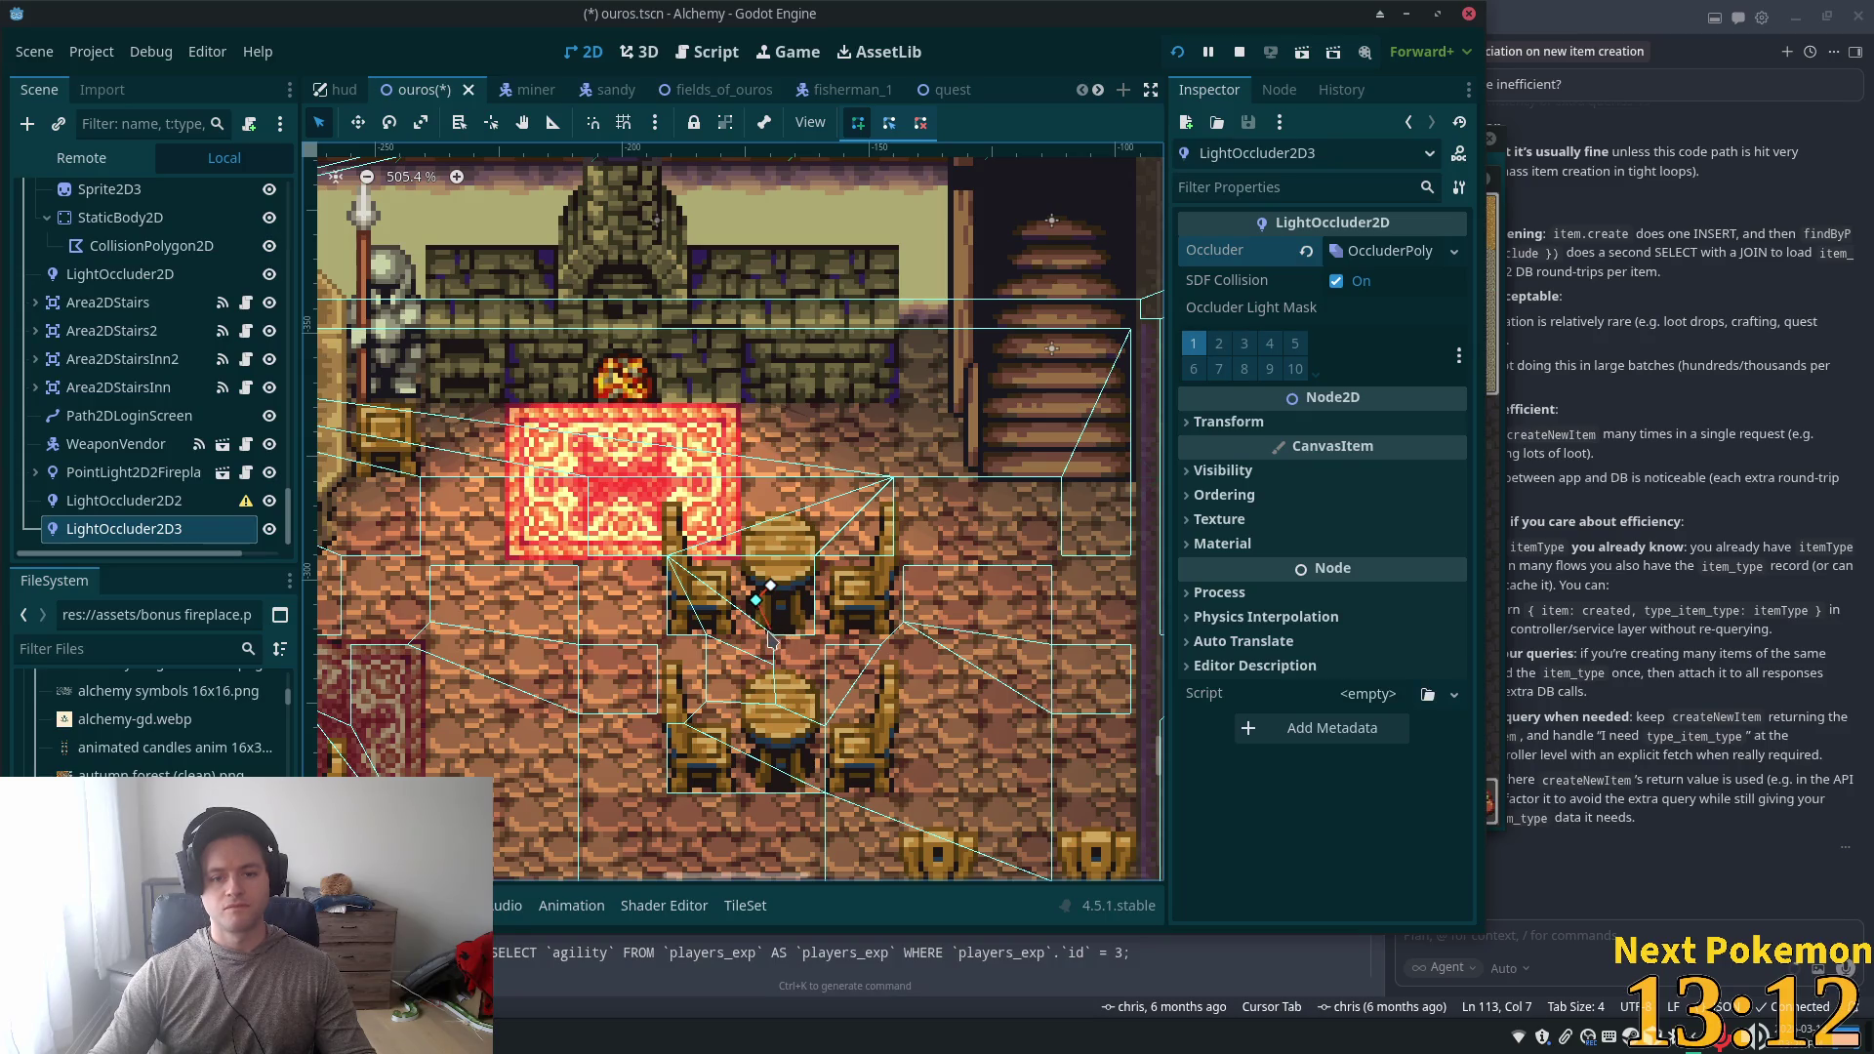
- Add outline points around the upper table's chair for LightOccluder2D3, then group both occluders
left_click(801, 586)
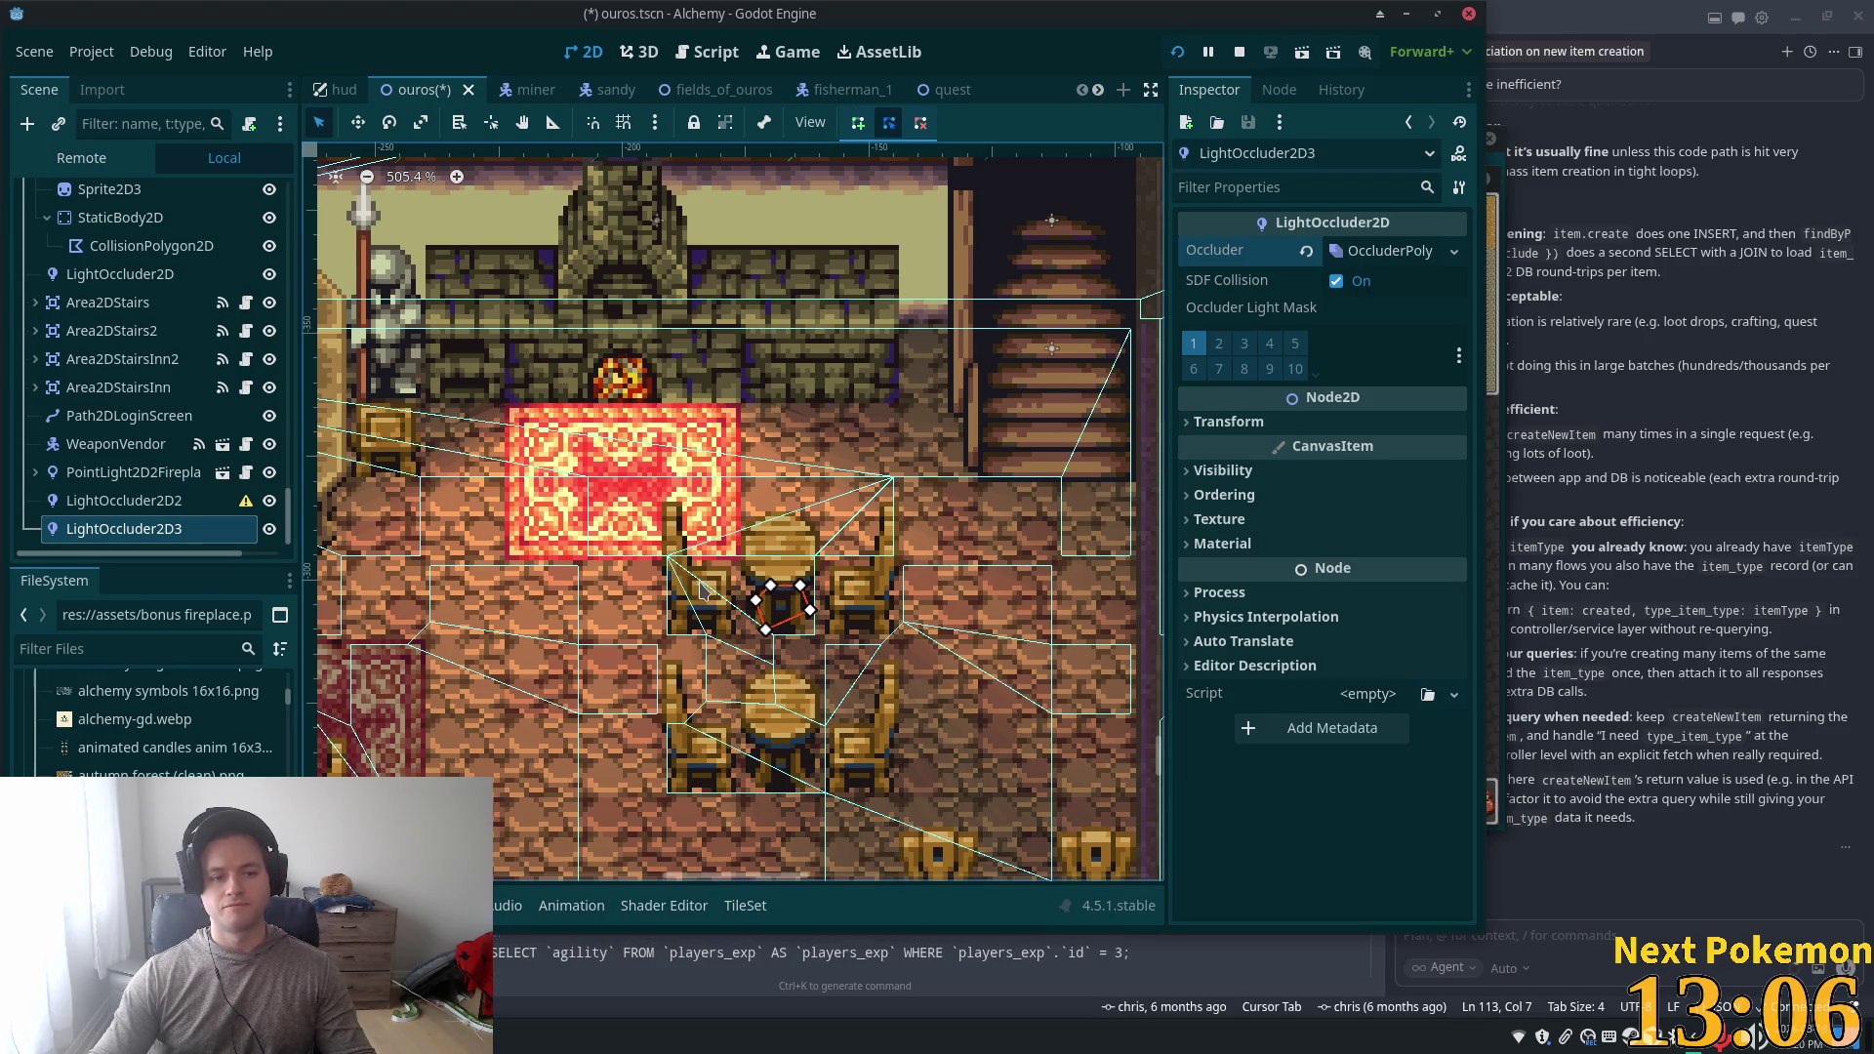
left_click(700, 588)
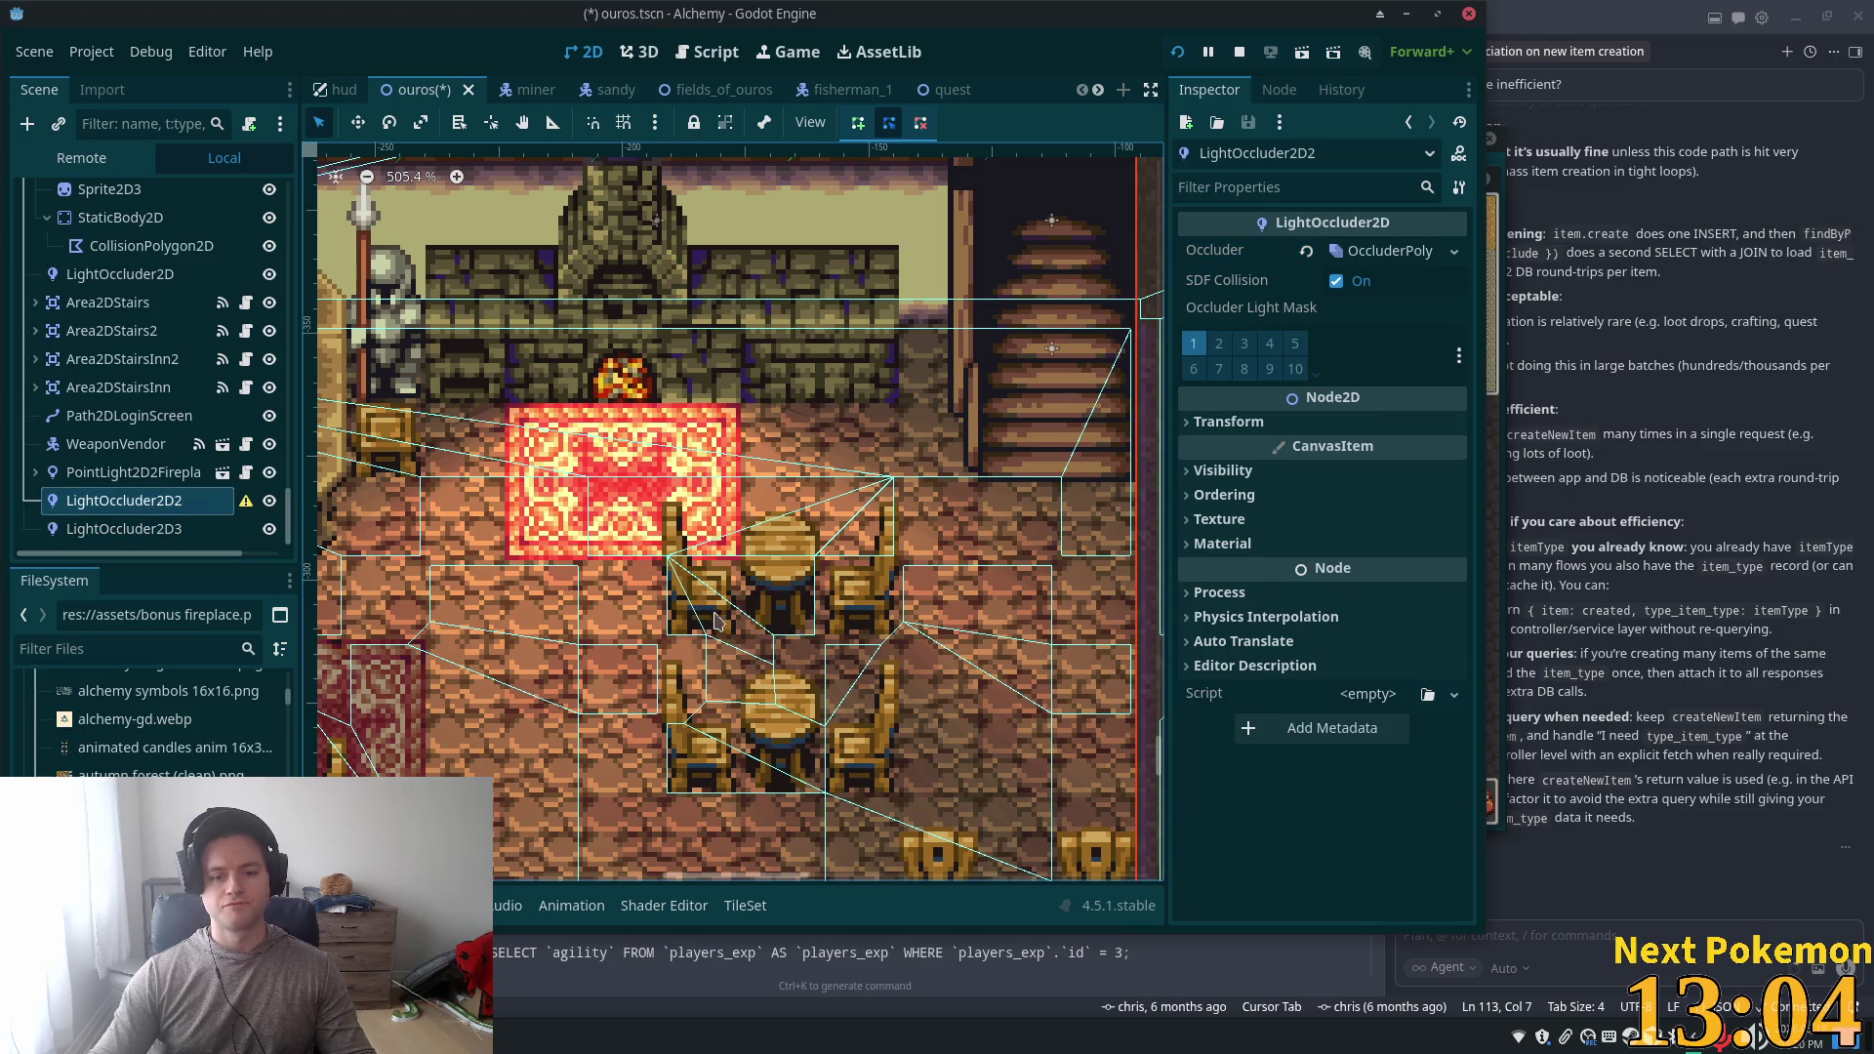
left_click(693, 616)
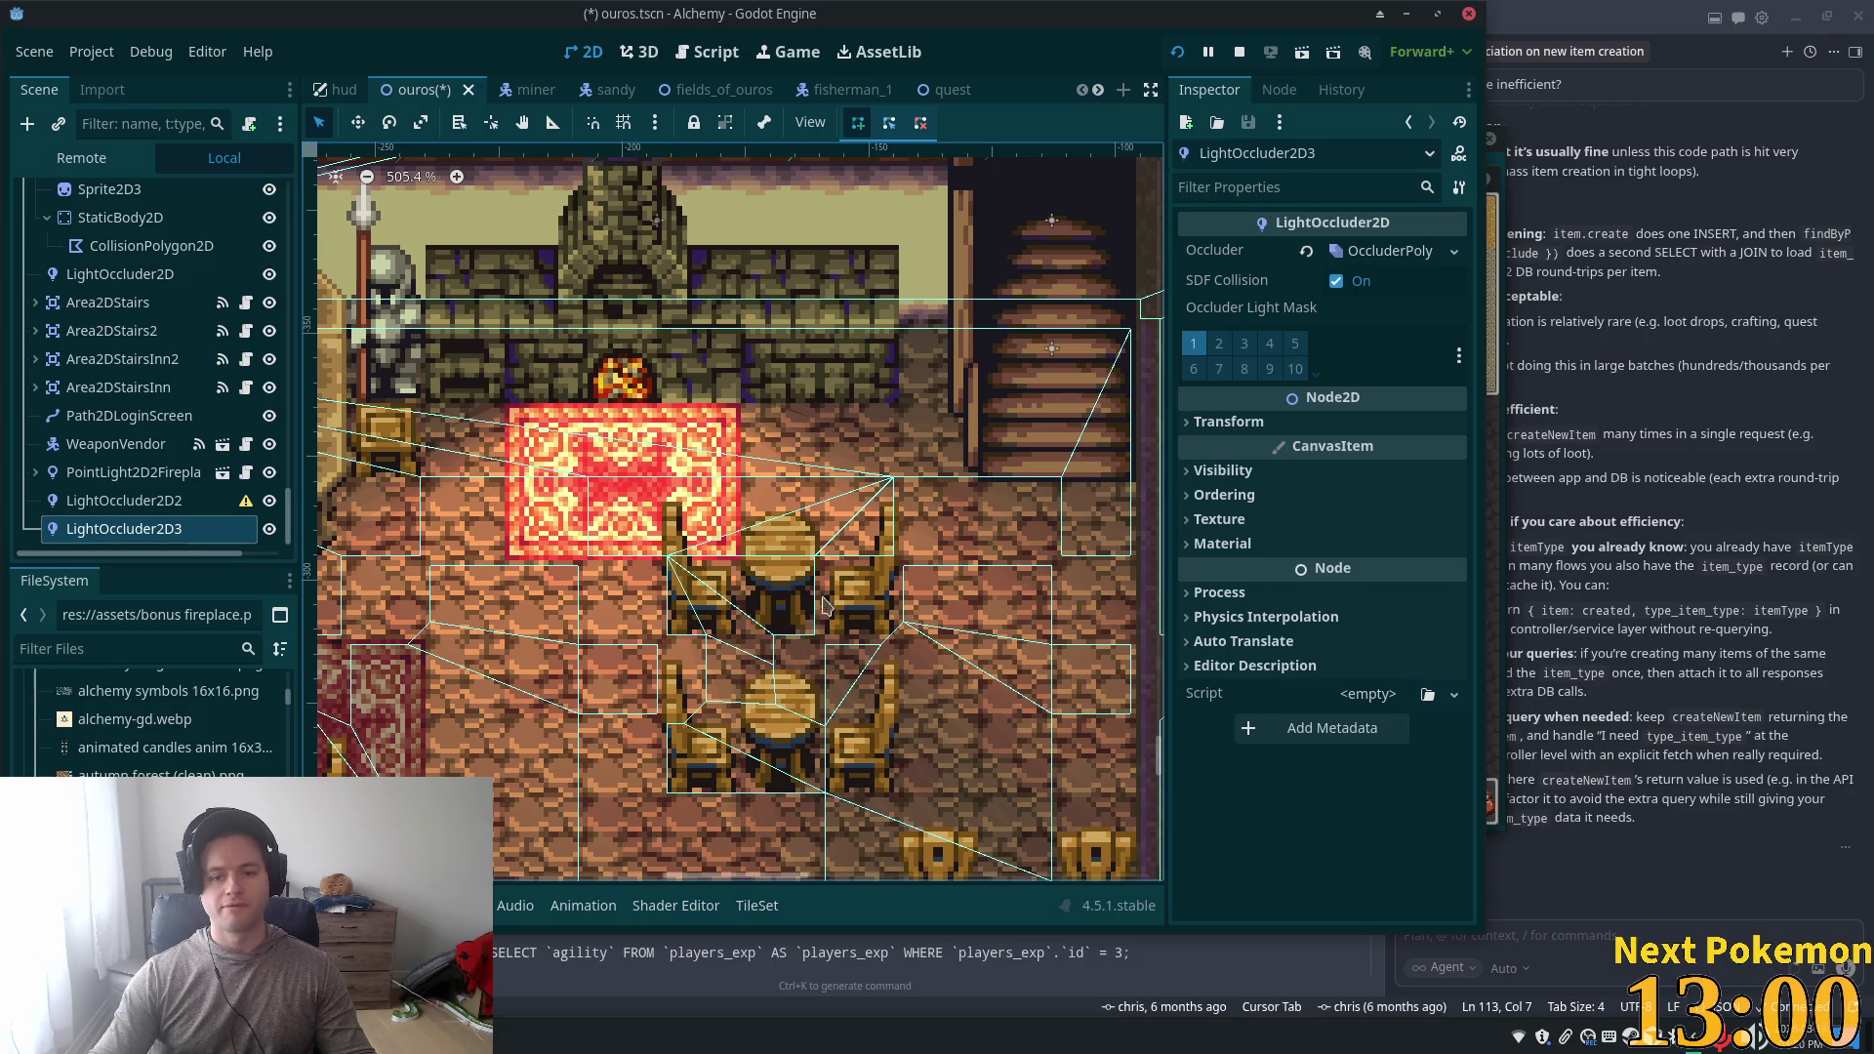
scroll(760, 452, "down", 2)
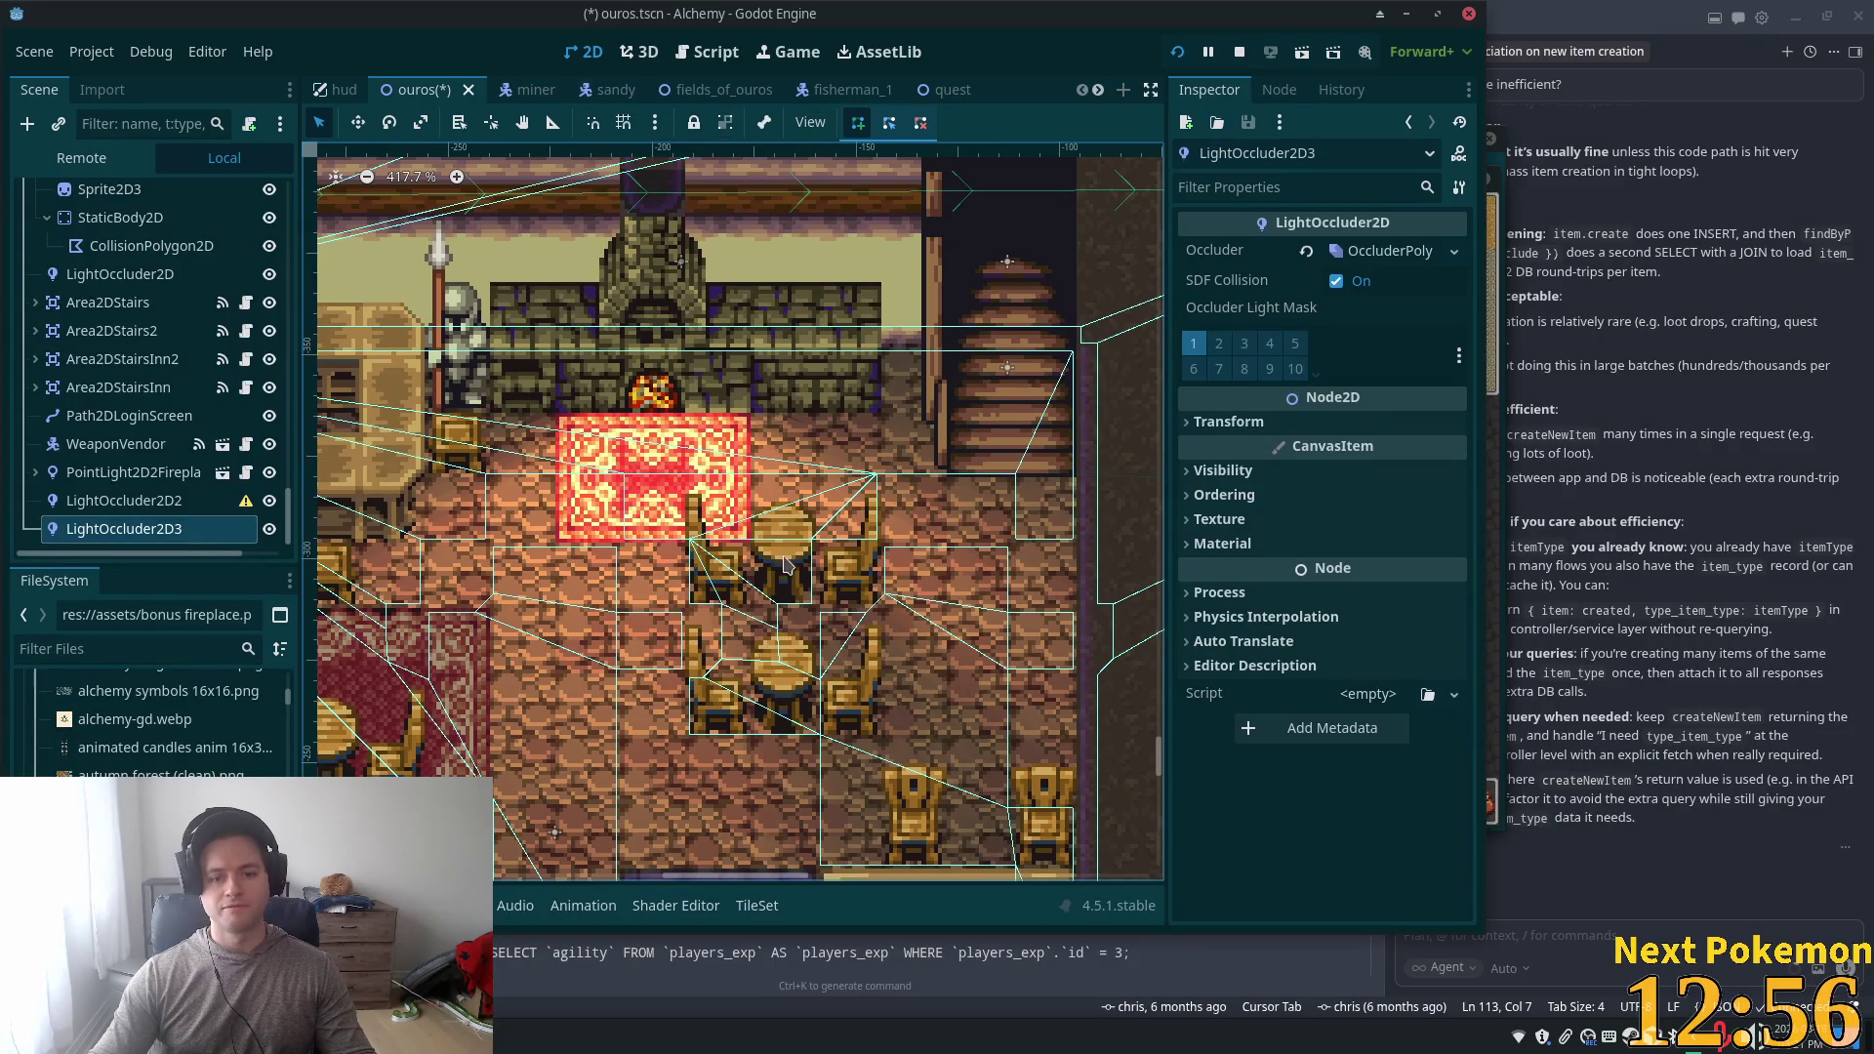
left_click(783, 563)
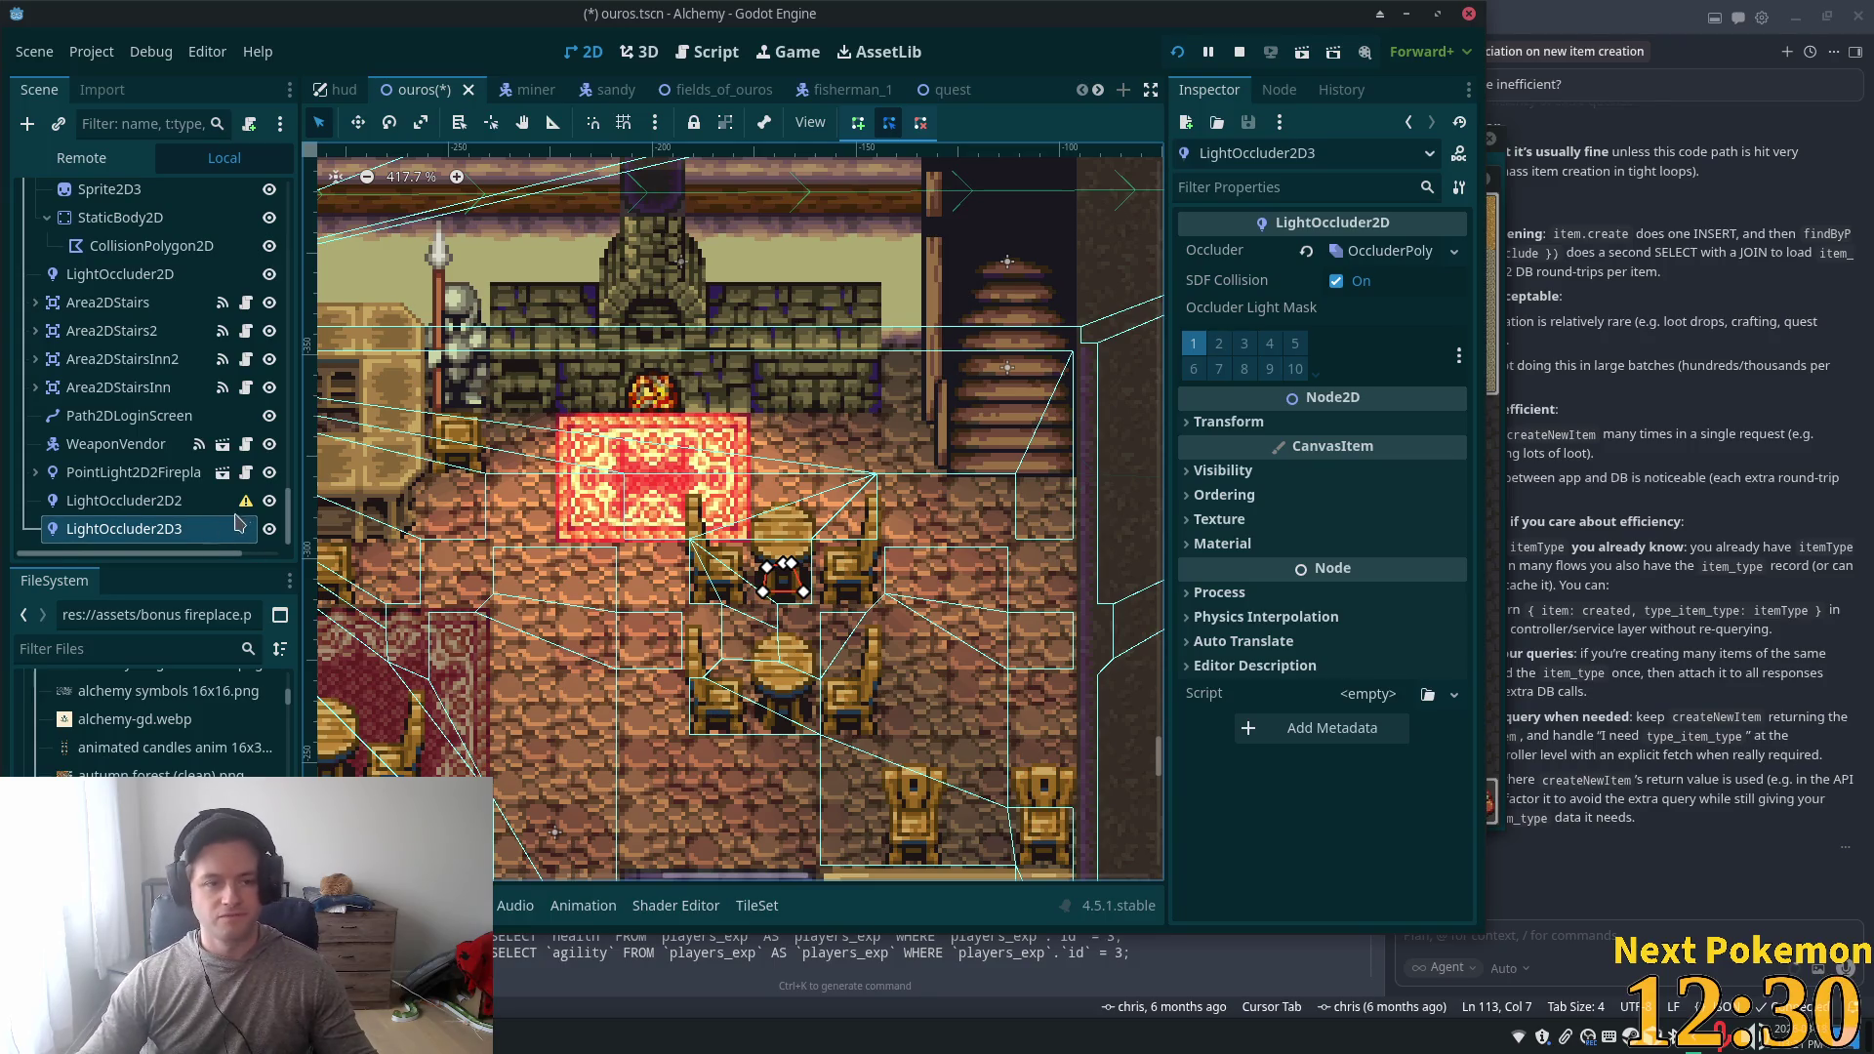
key("ctrl+z")
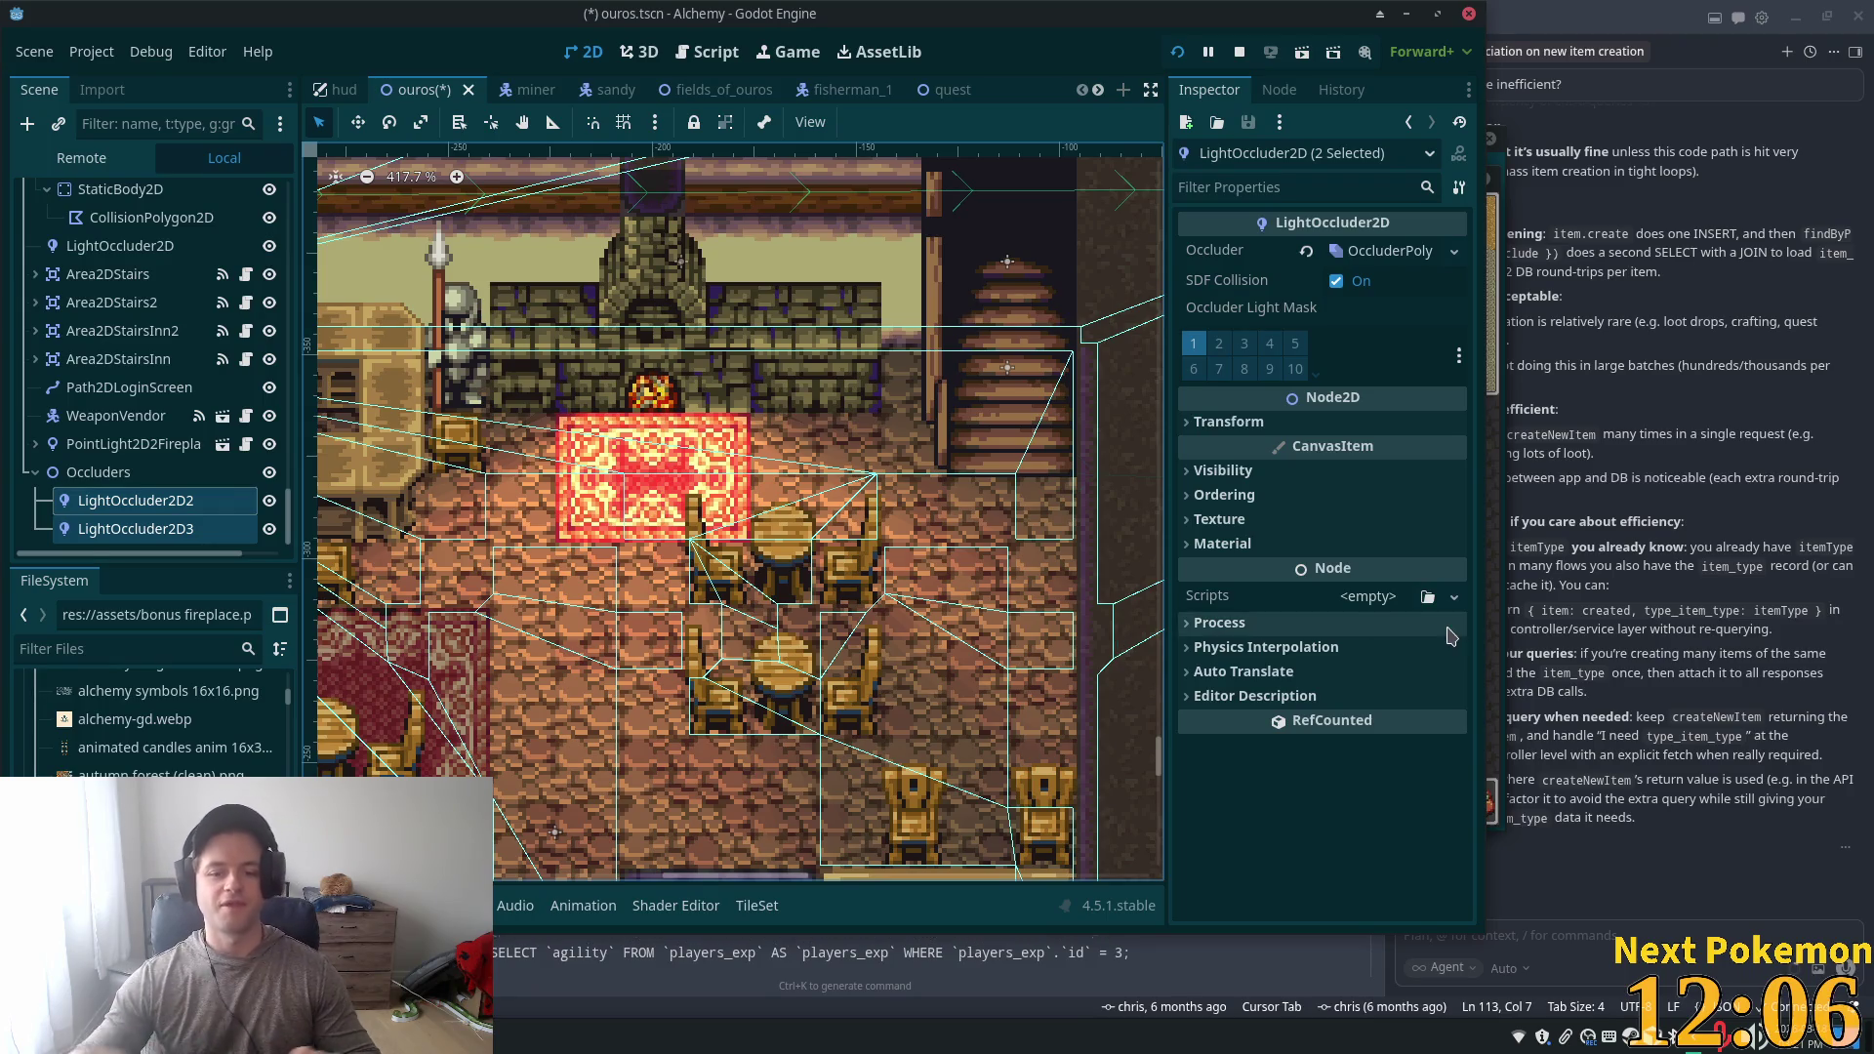
- Duplicate a chair occluder into LightOccluder2D4, make its polygon unique, and clear it
left_click(107, 471)
left_click(132, 525)
key("ctrl+d")
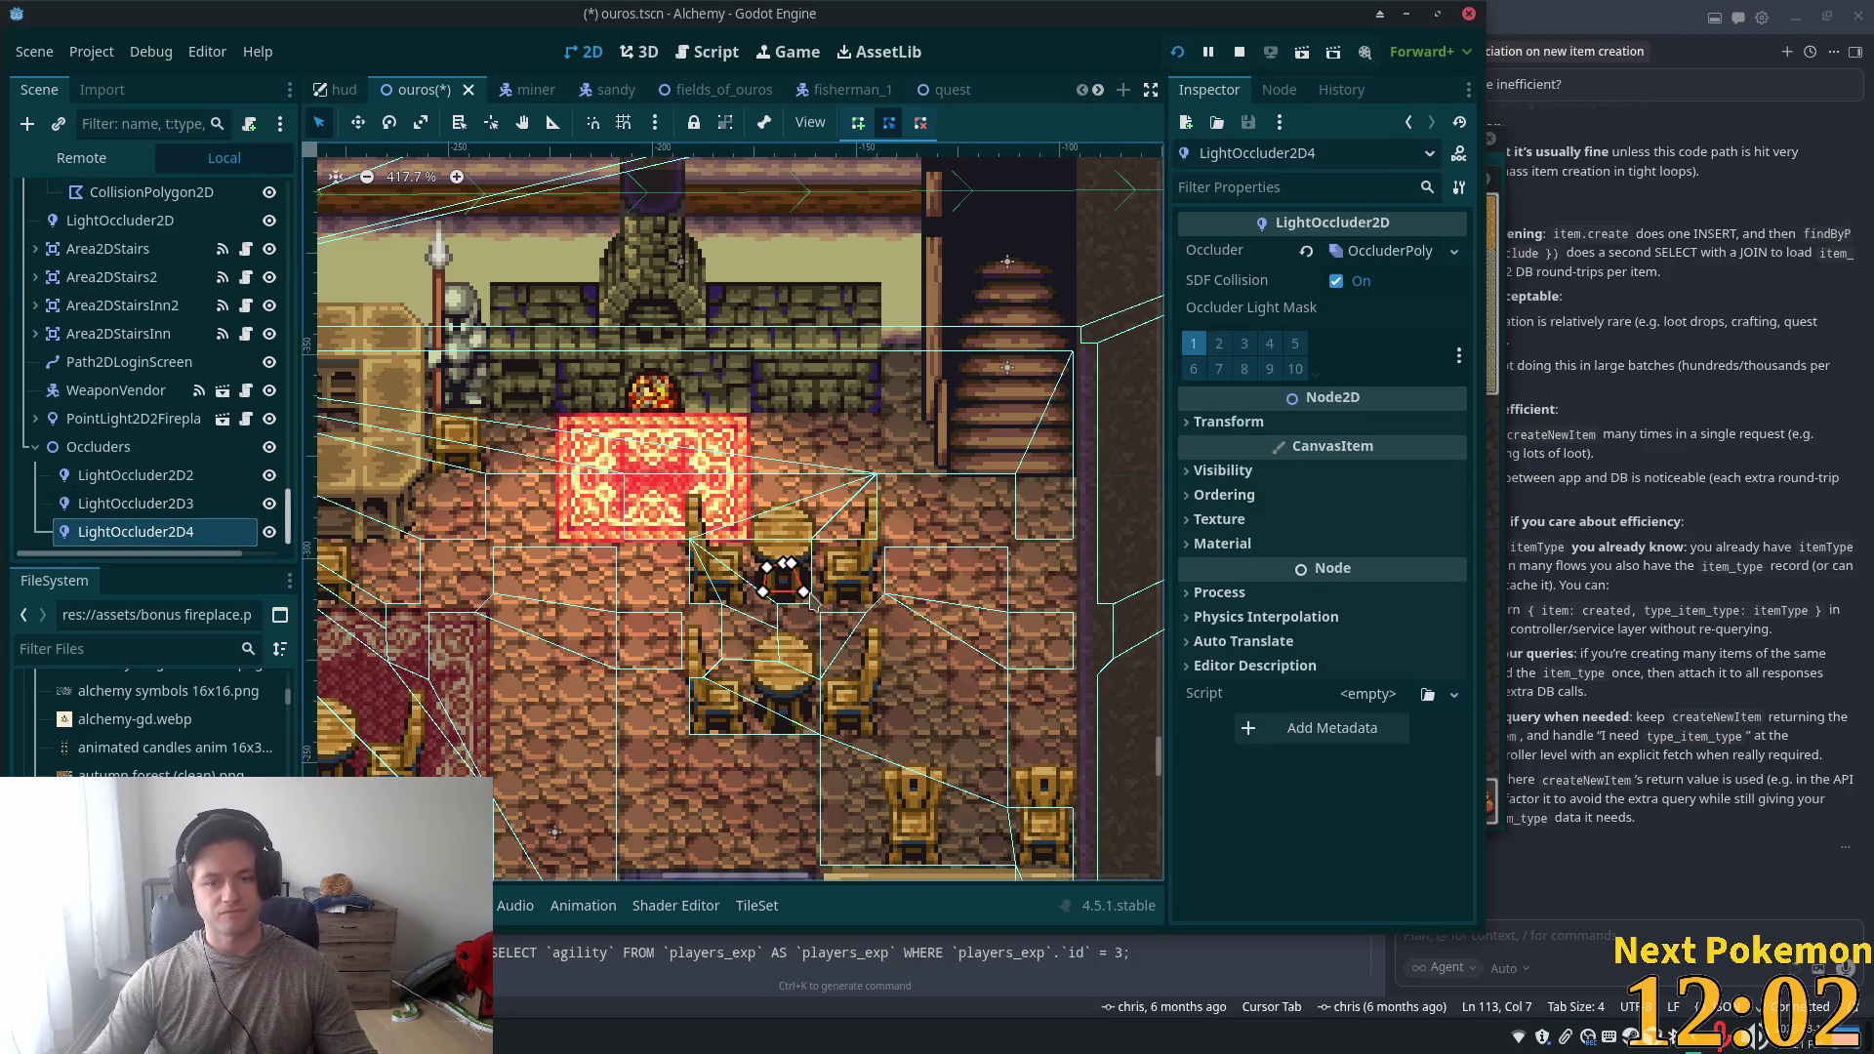
left_click(1394, 255)
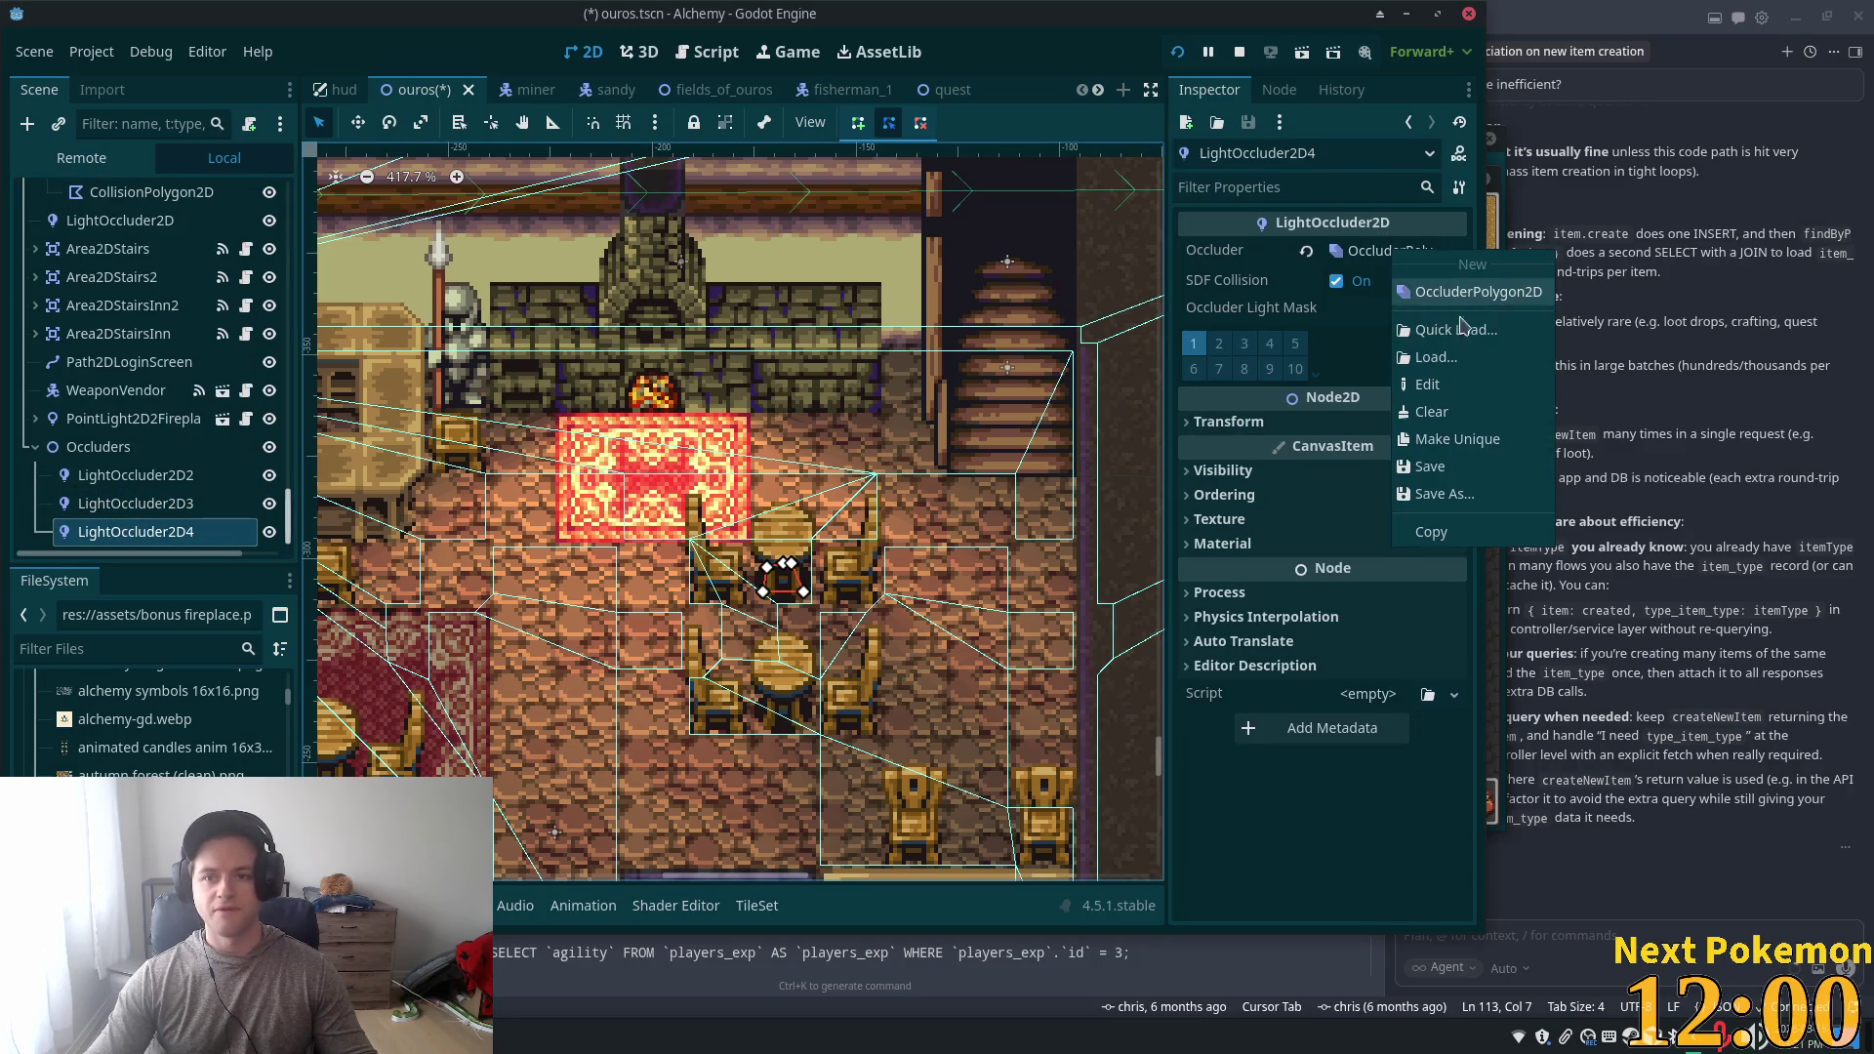
left_click(1483, 441)
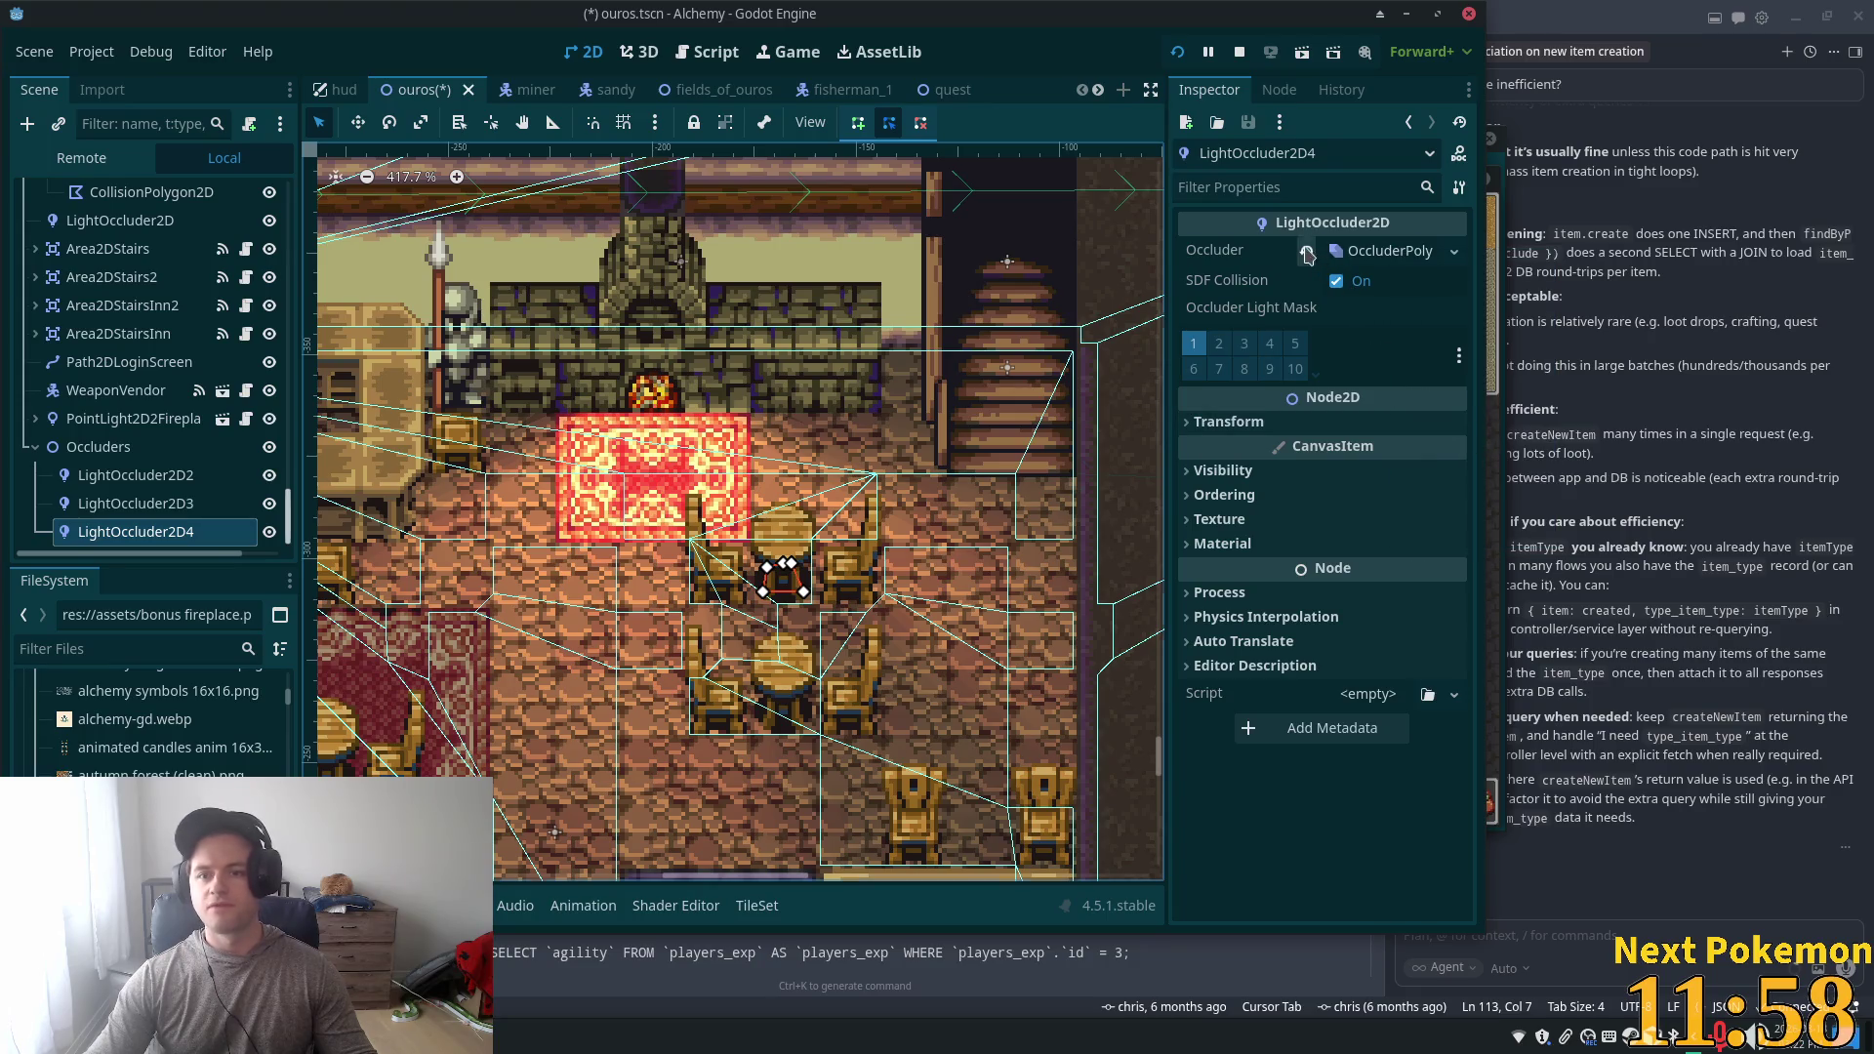
left_click(1307, 253)
- Create a new occluder polygon for LightOccluder2D4 starting at the upper table's left chair
scroll(789, 625, "up", 2)
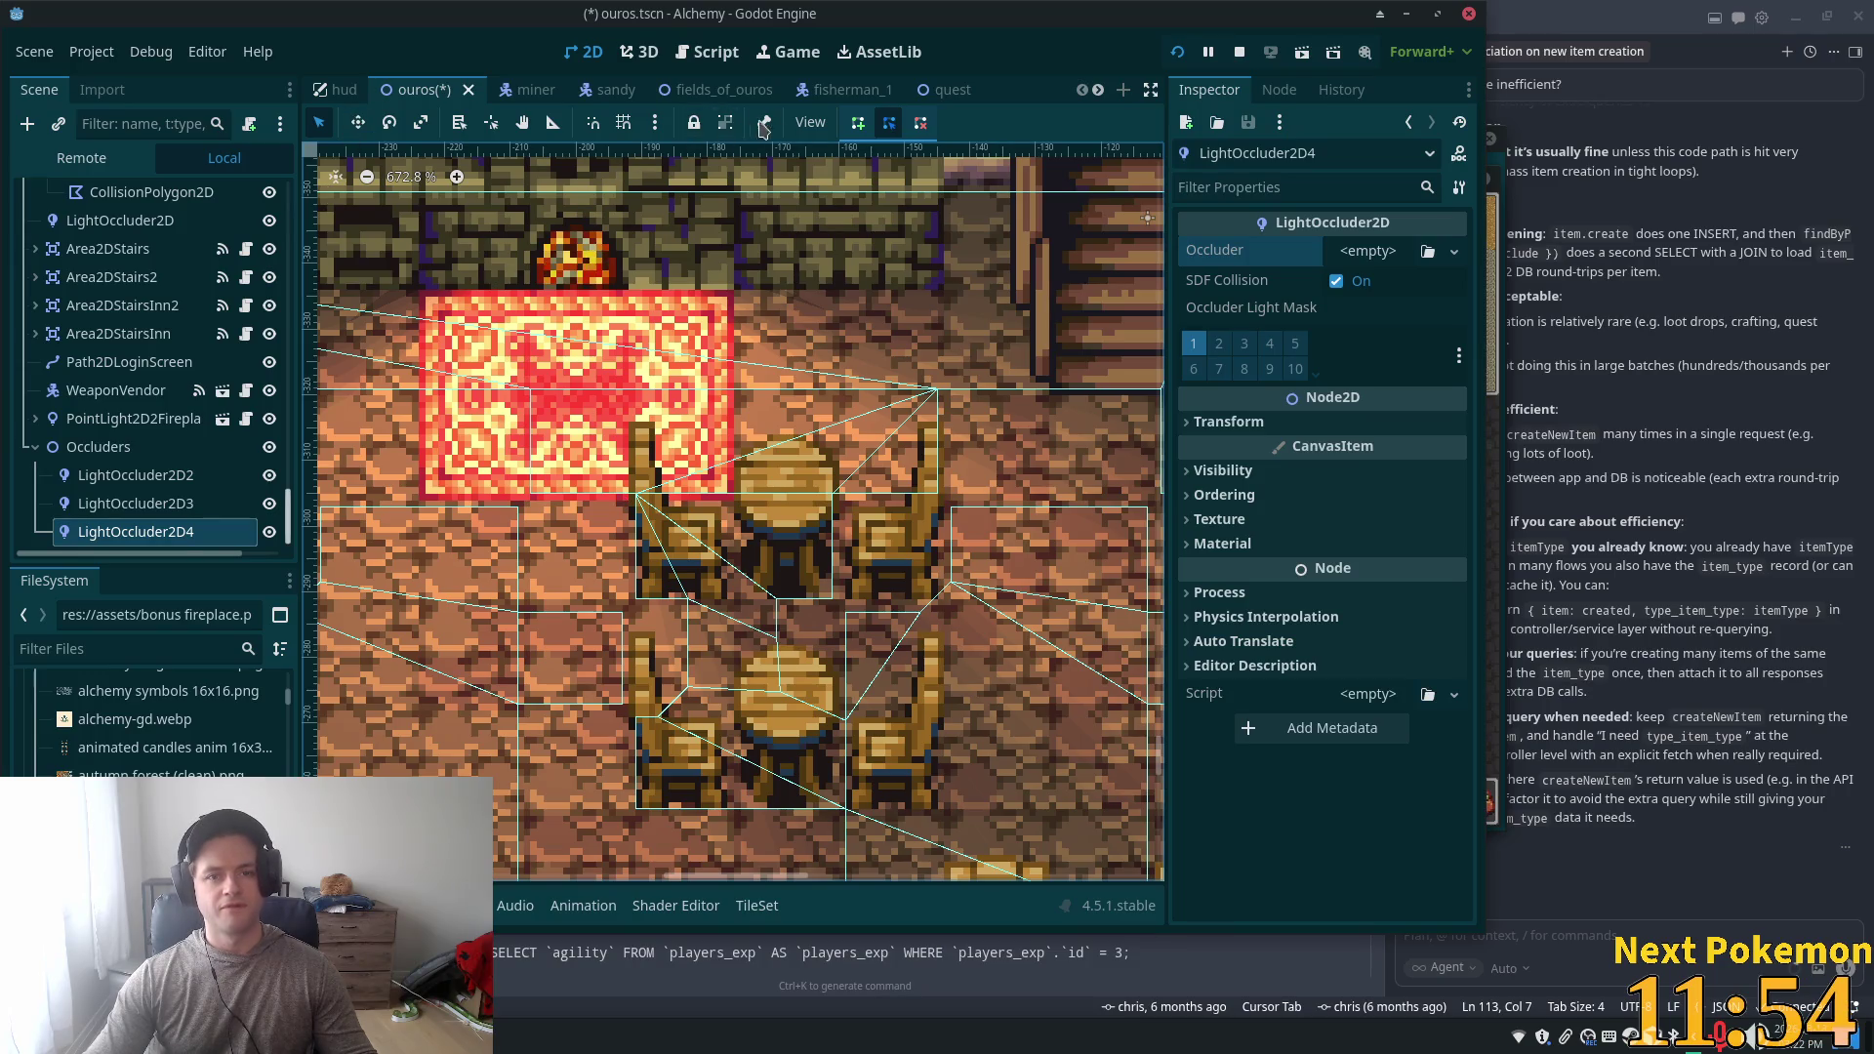
left_click(858, 122)
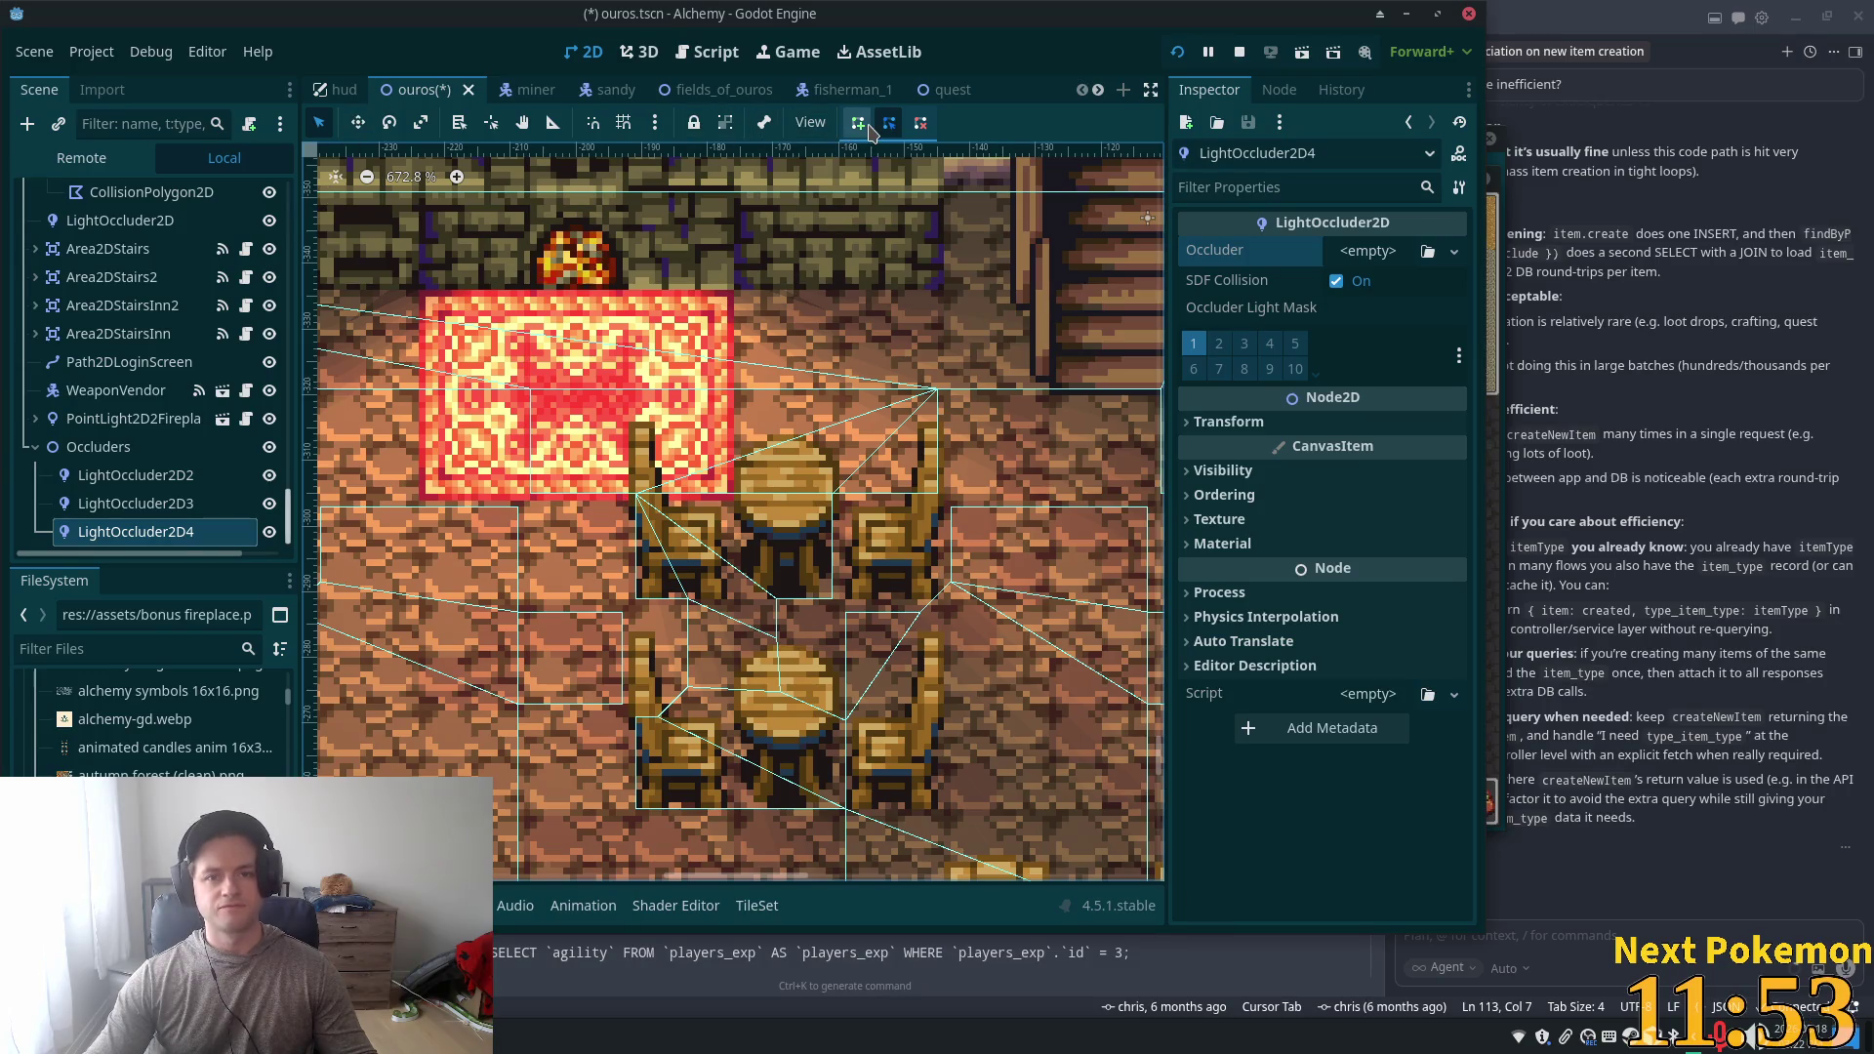
left_click(647, 534)
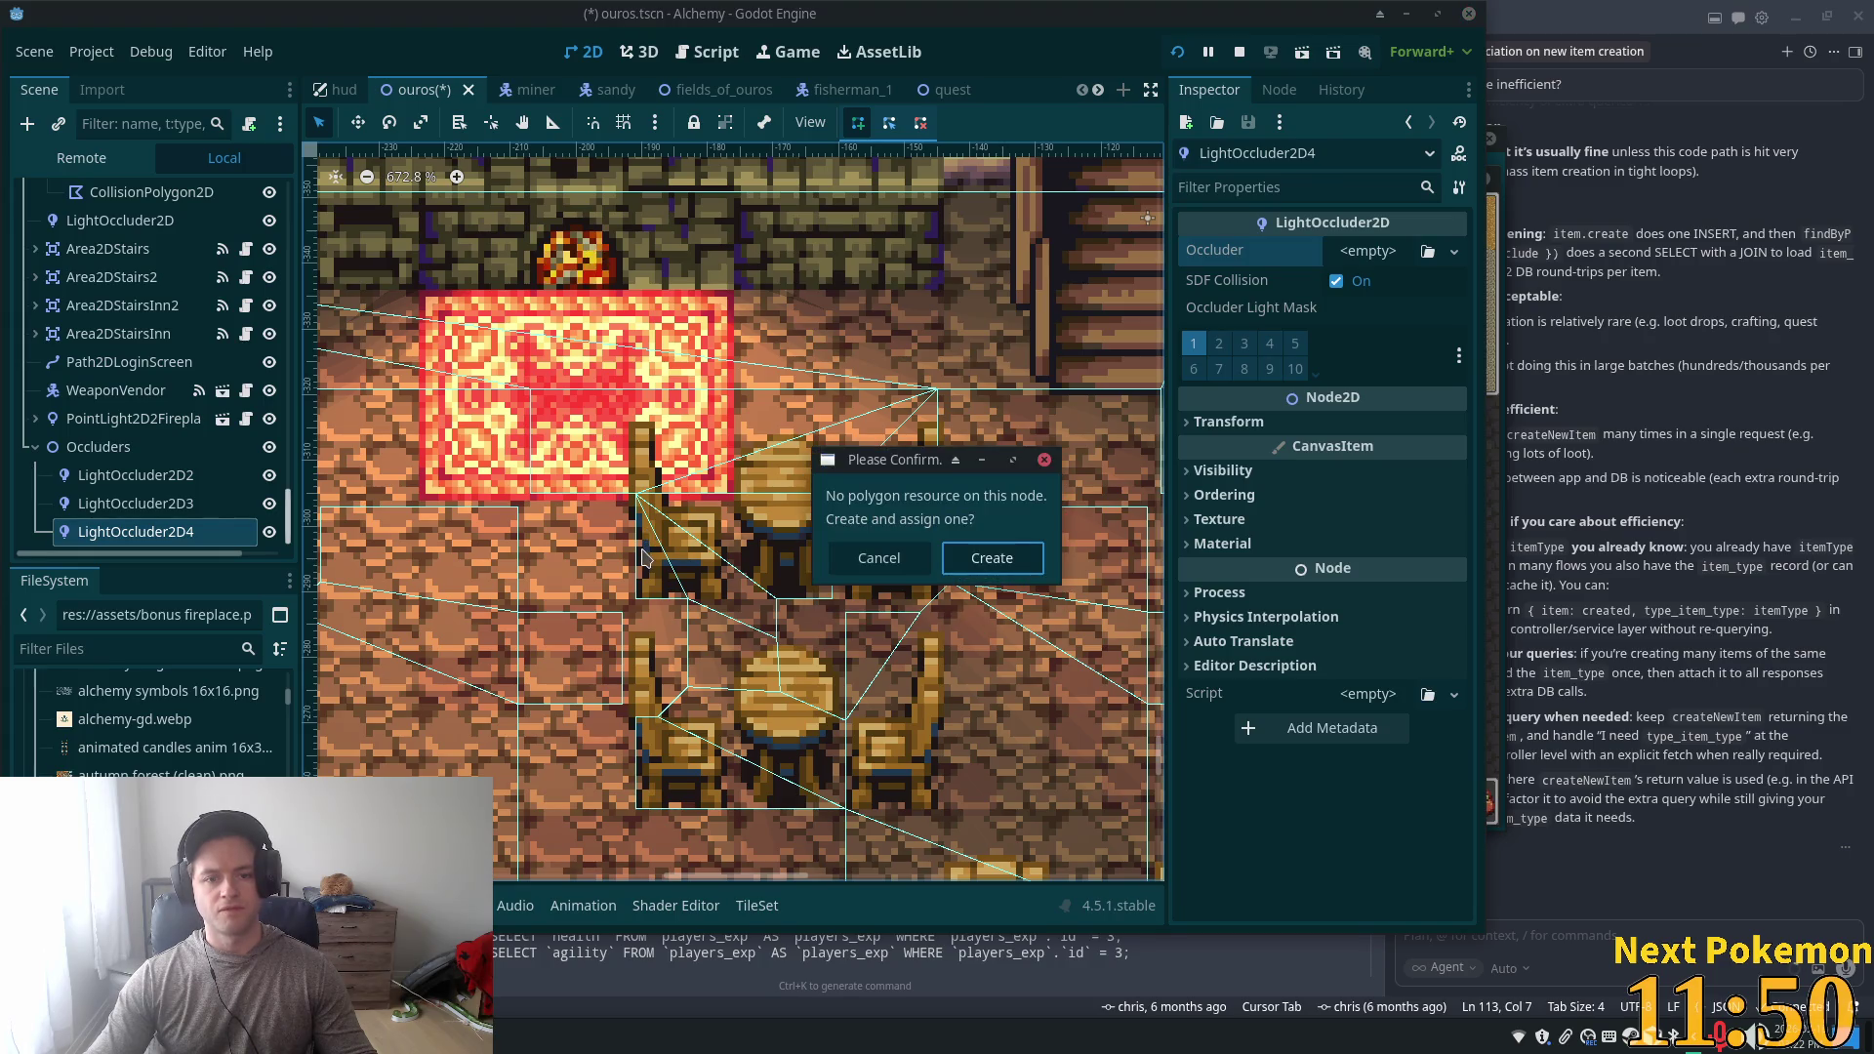
left_click(968, 568)
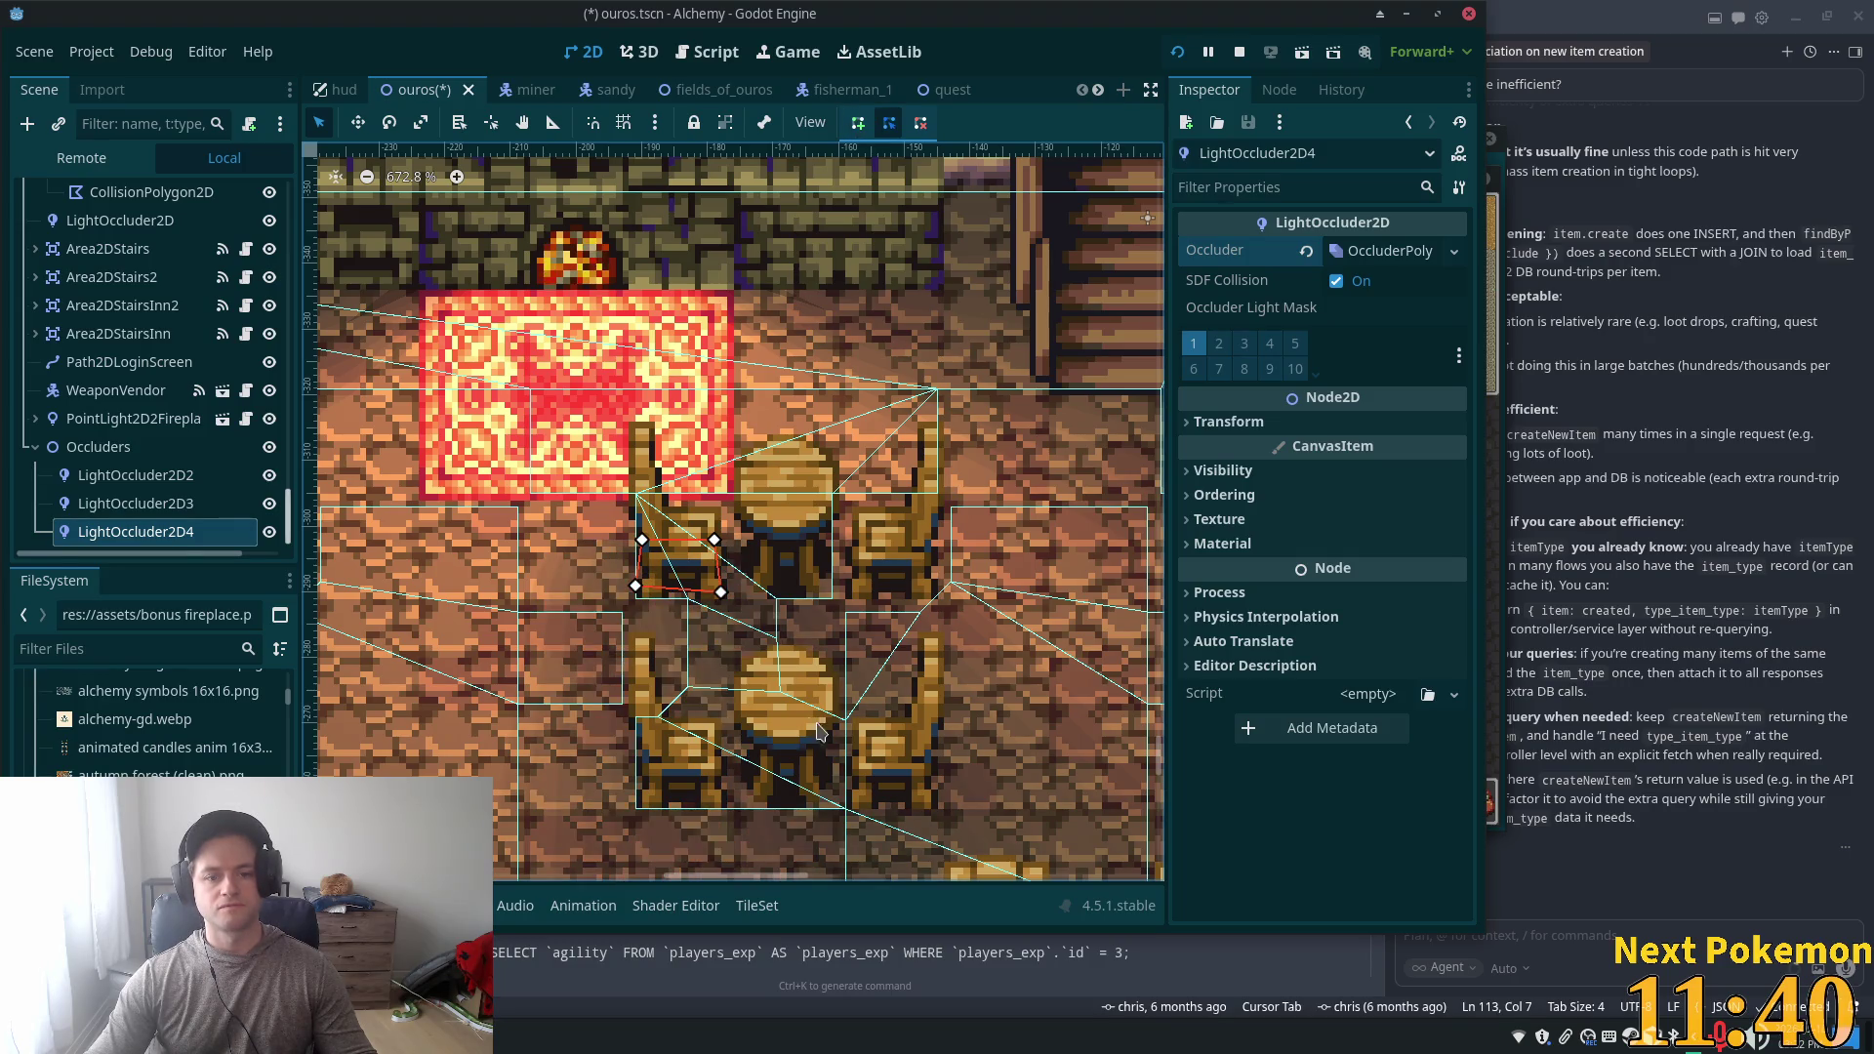
scroll(831, 697, "down", 5)
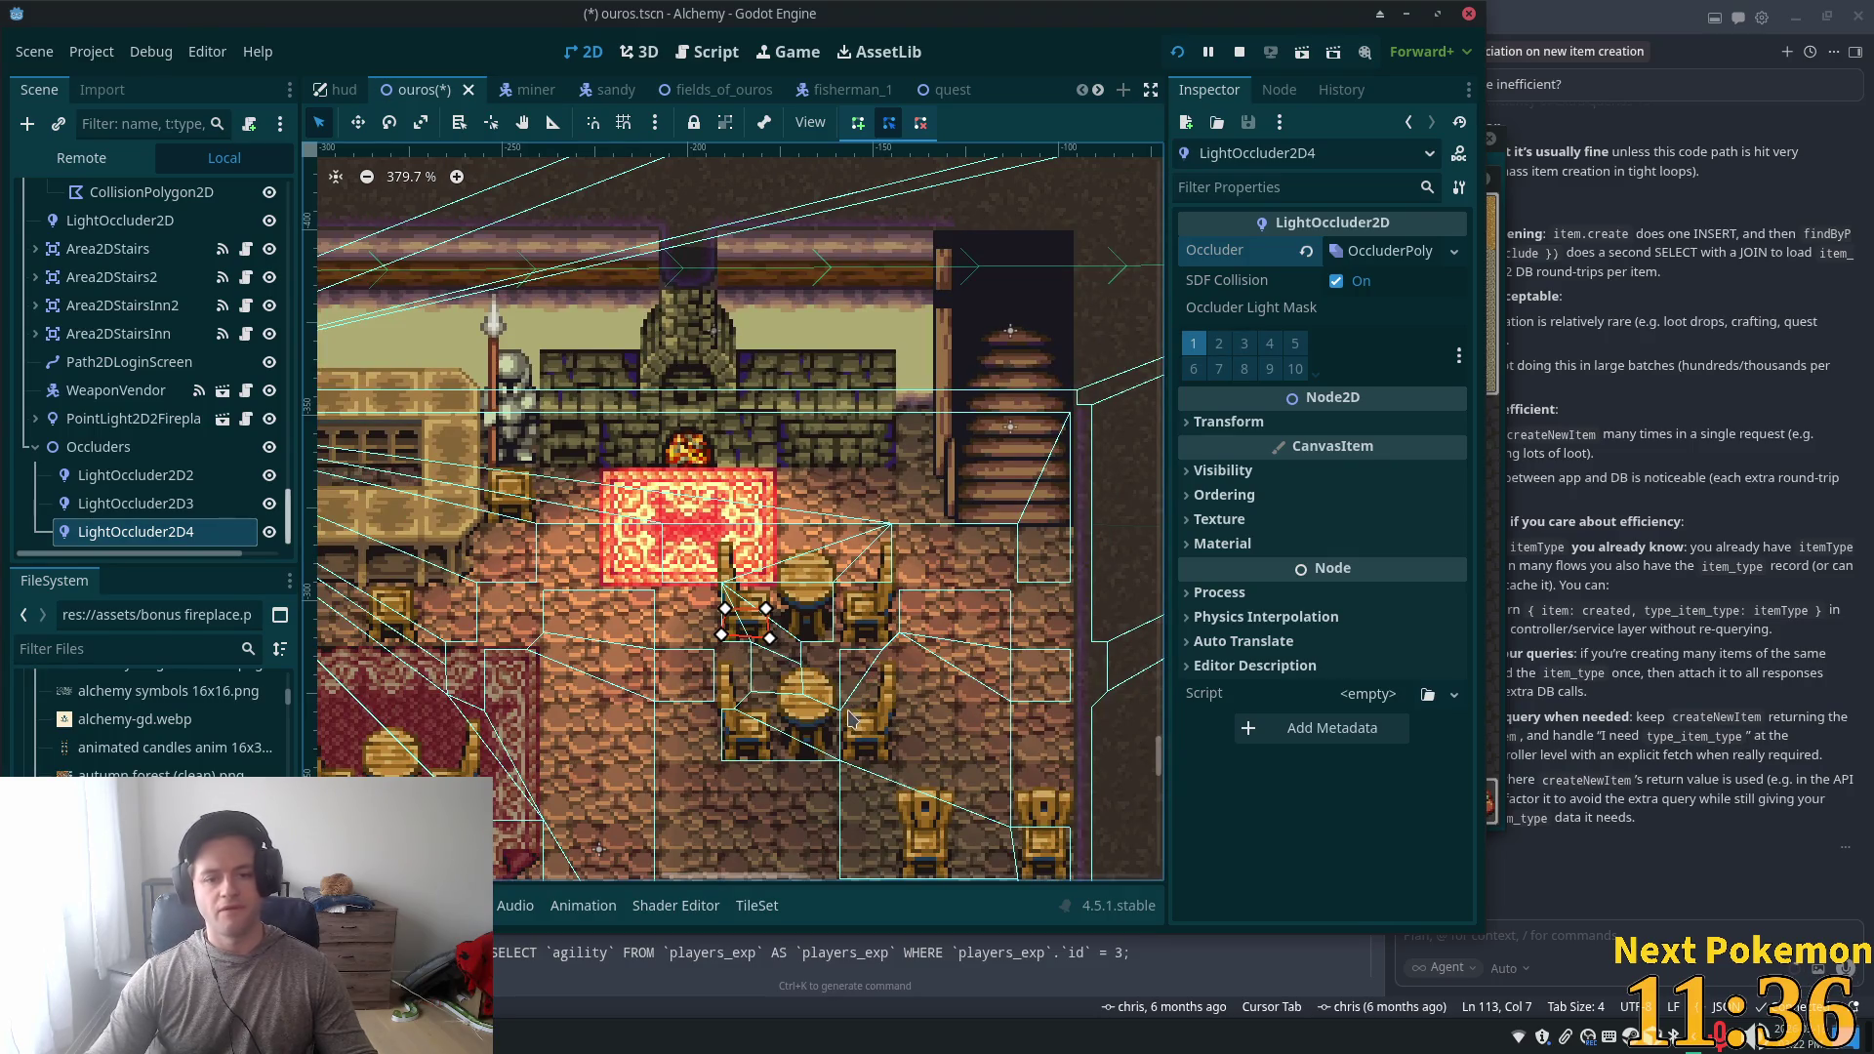
scroll(859, 703, "up", 3)
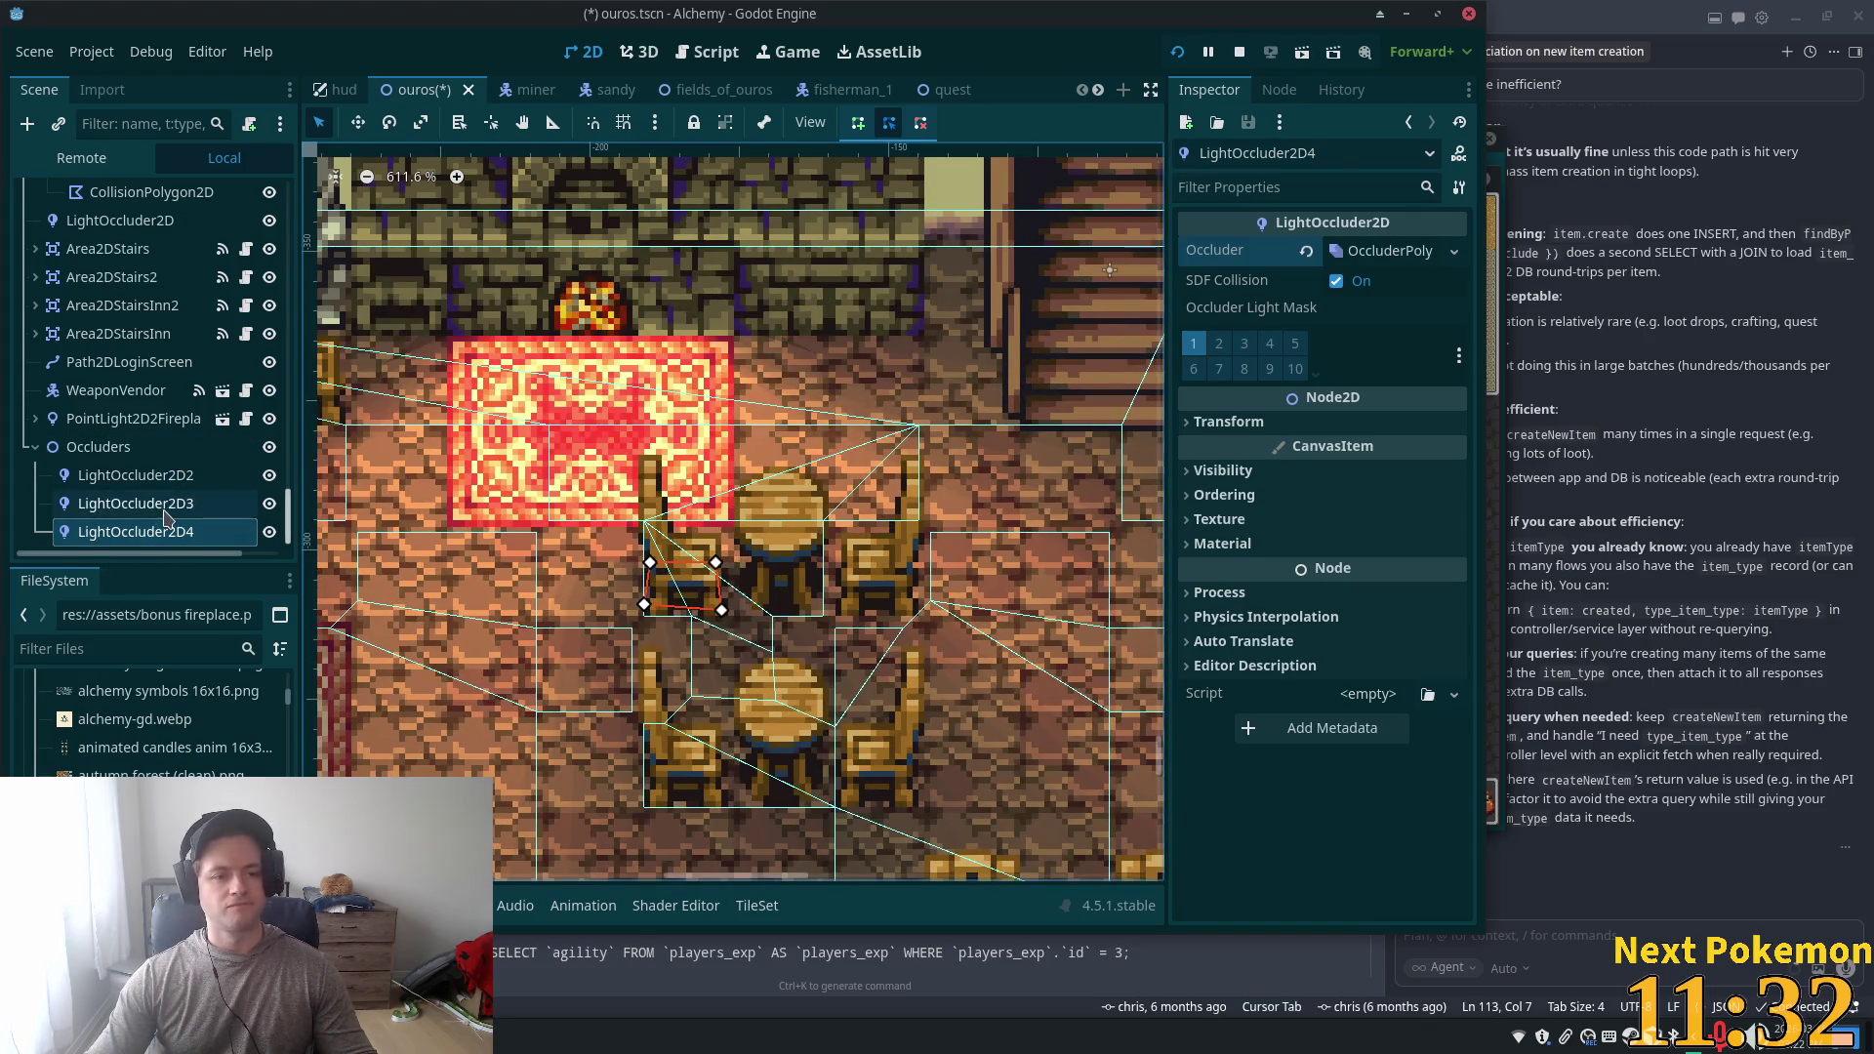
- Duplicate it into LightOccluder2D5 and give that a fresh OccluderPolygon2D
key("ctrl+d")
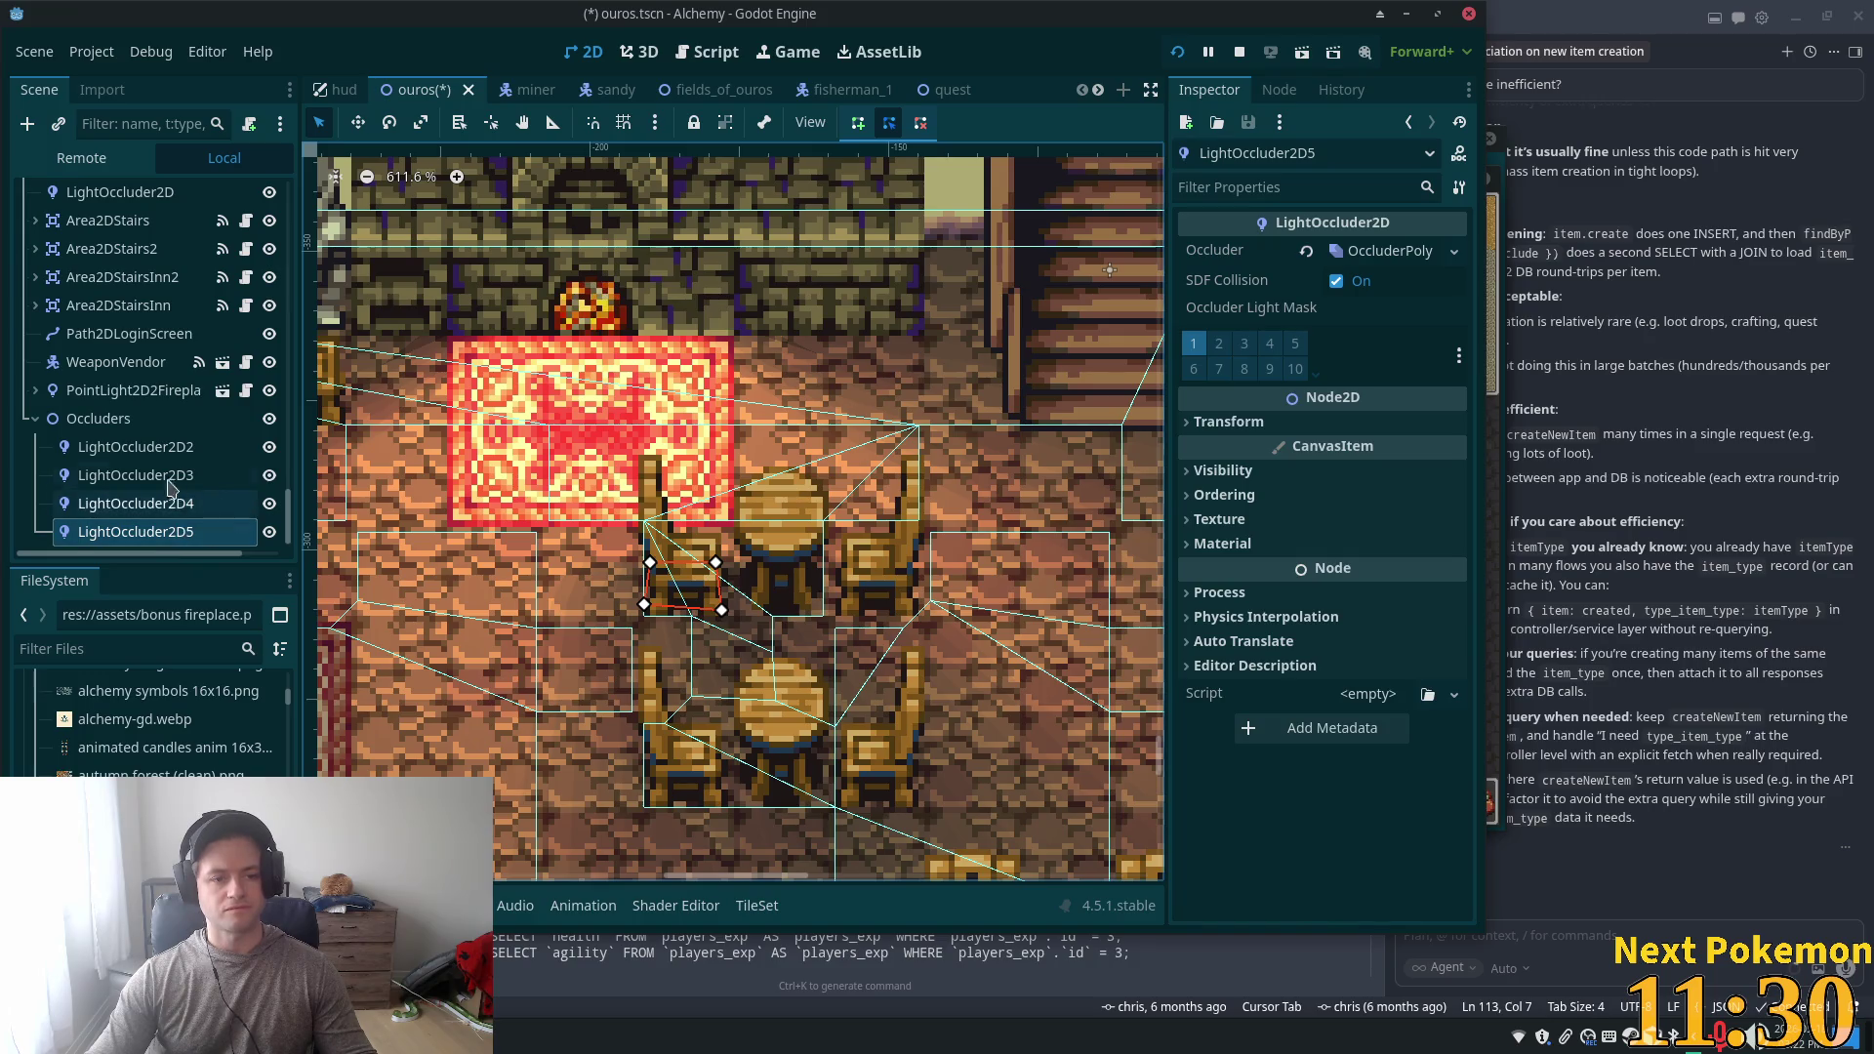
right_click(1346, 250)
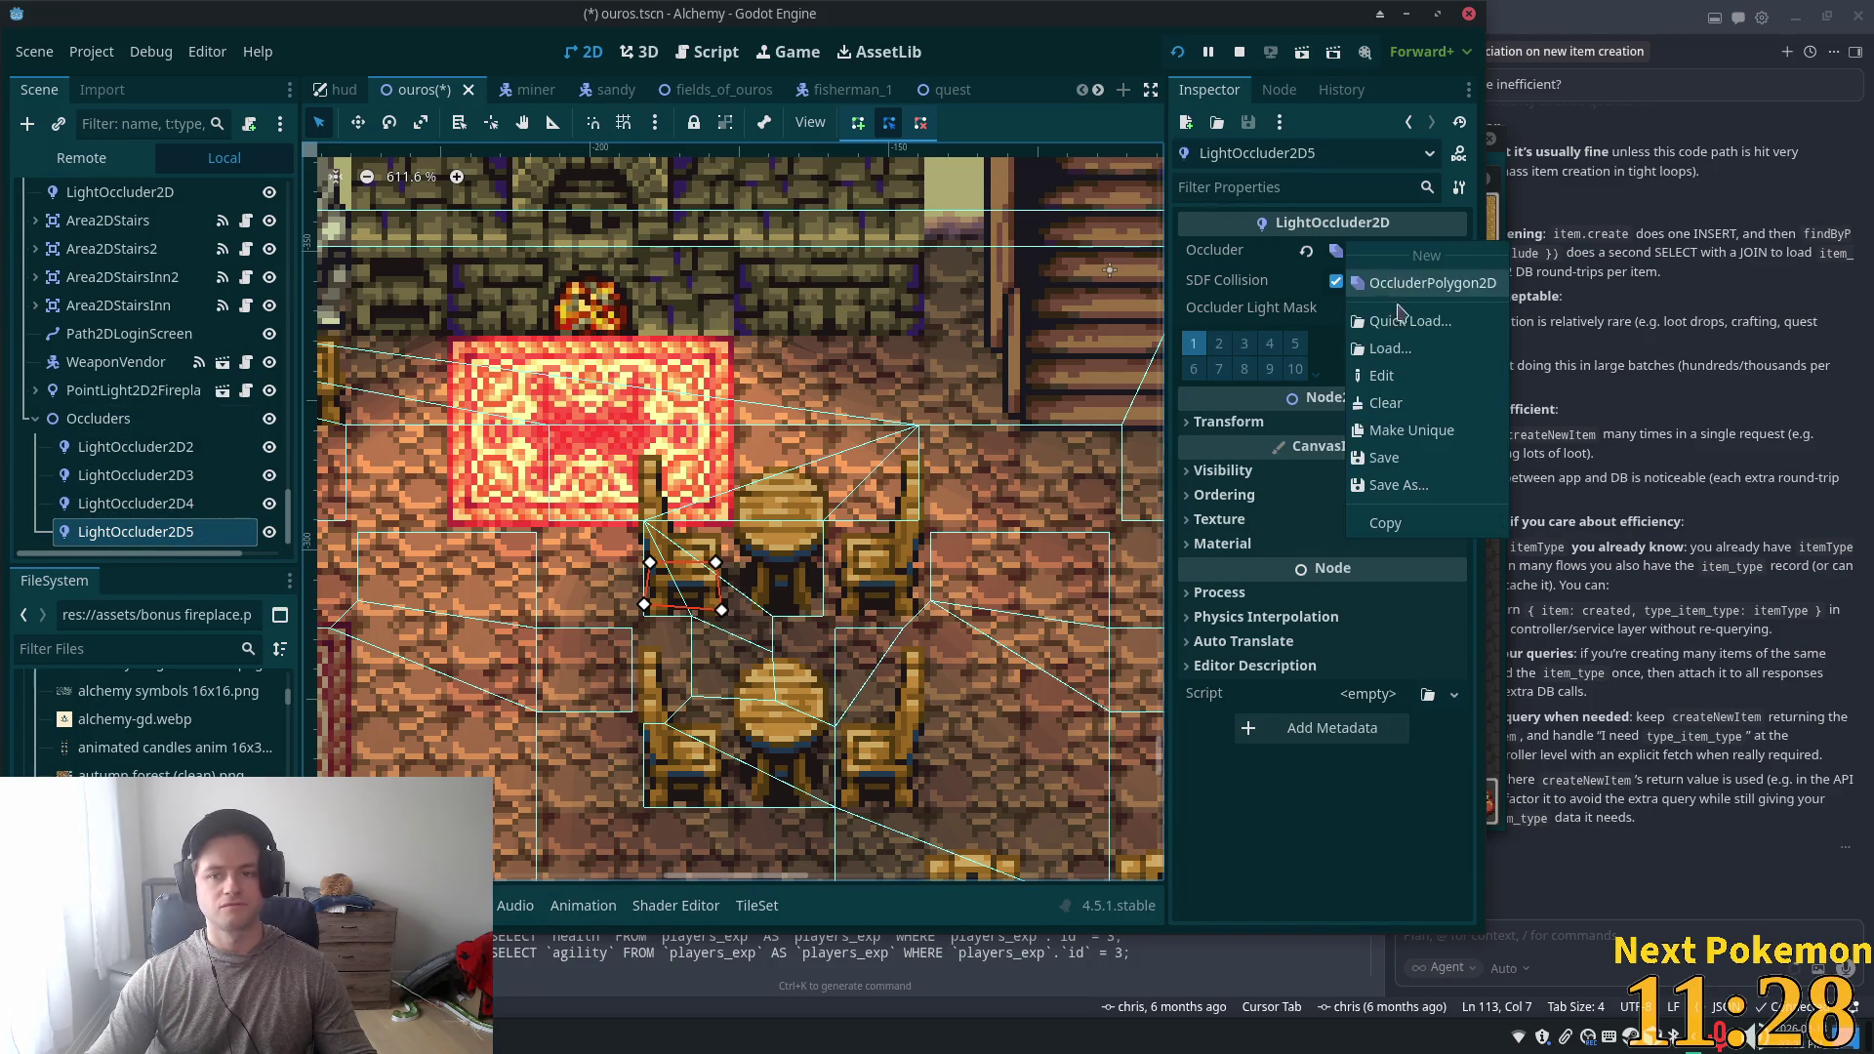
left_click(1410, 430)
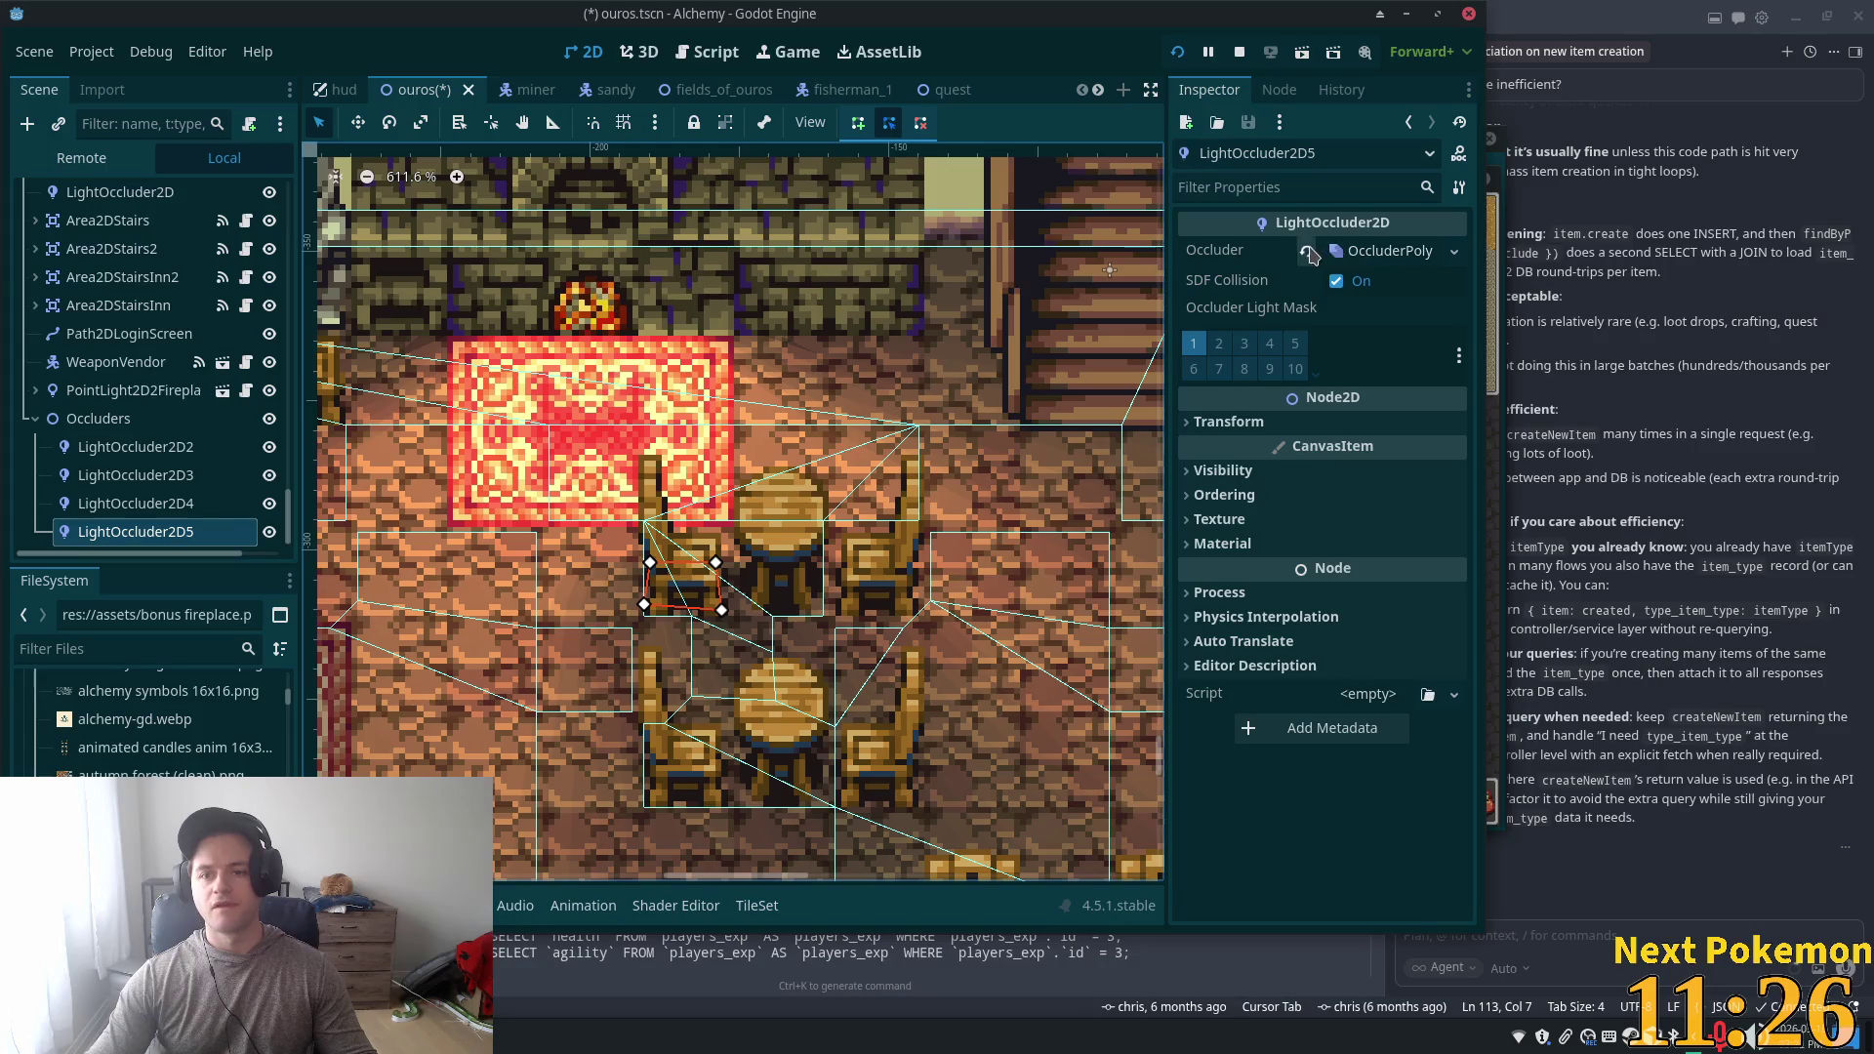
left_click(1309, 252)
left_click(1385, 251)
left_click(1386, 288)
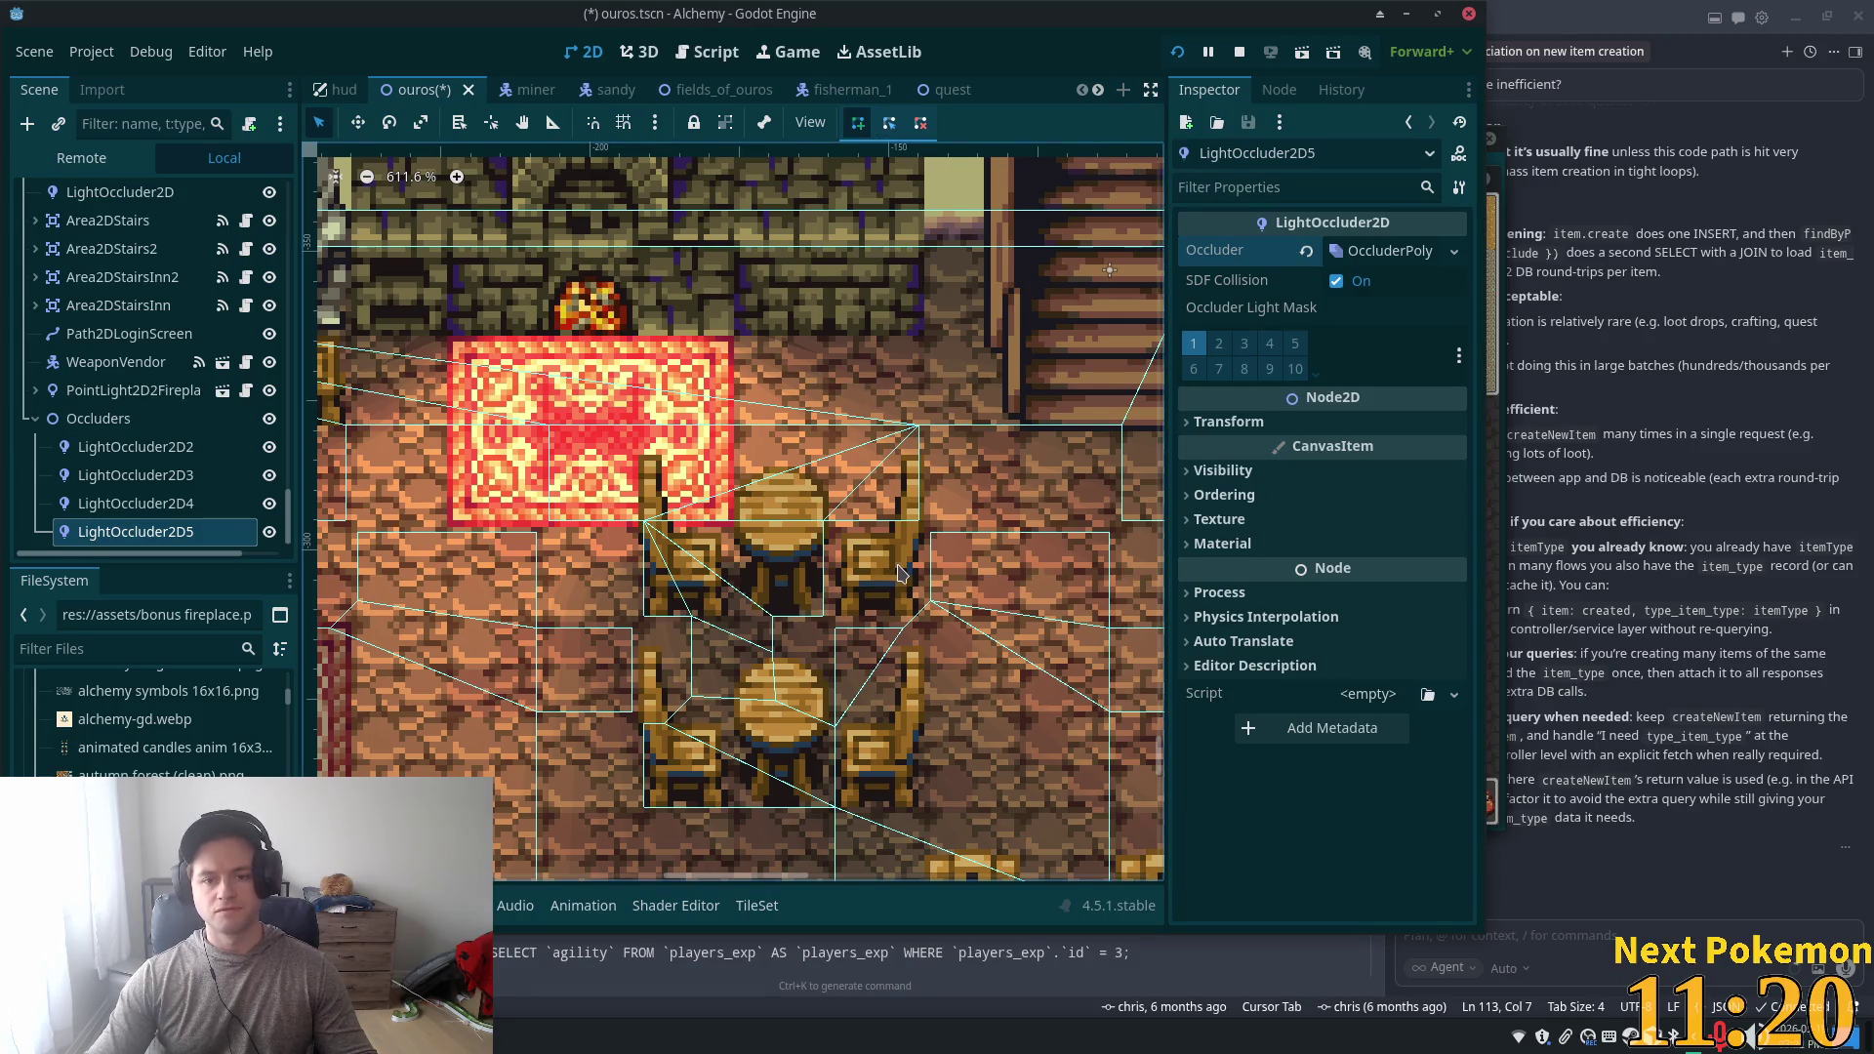
- Outline the chair right of the upper table for LightOccluder2D5 and zoom to check it
left_click(898, 563)
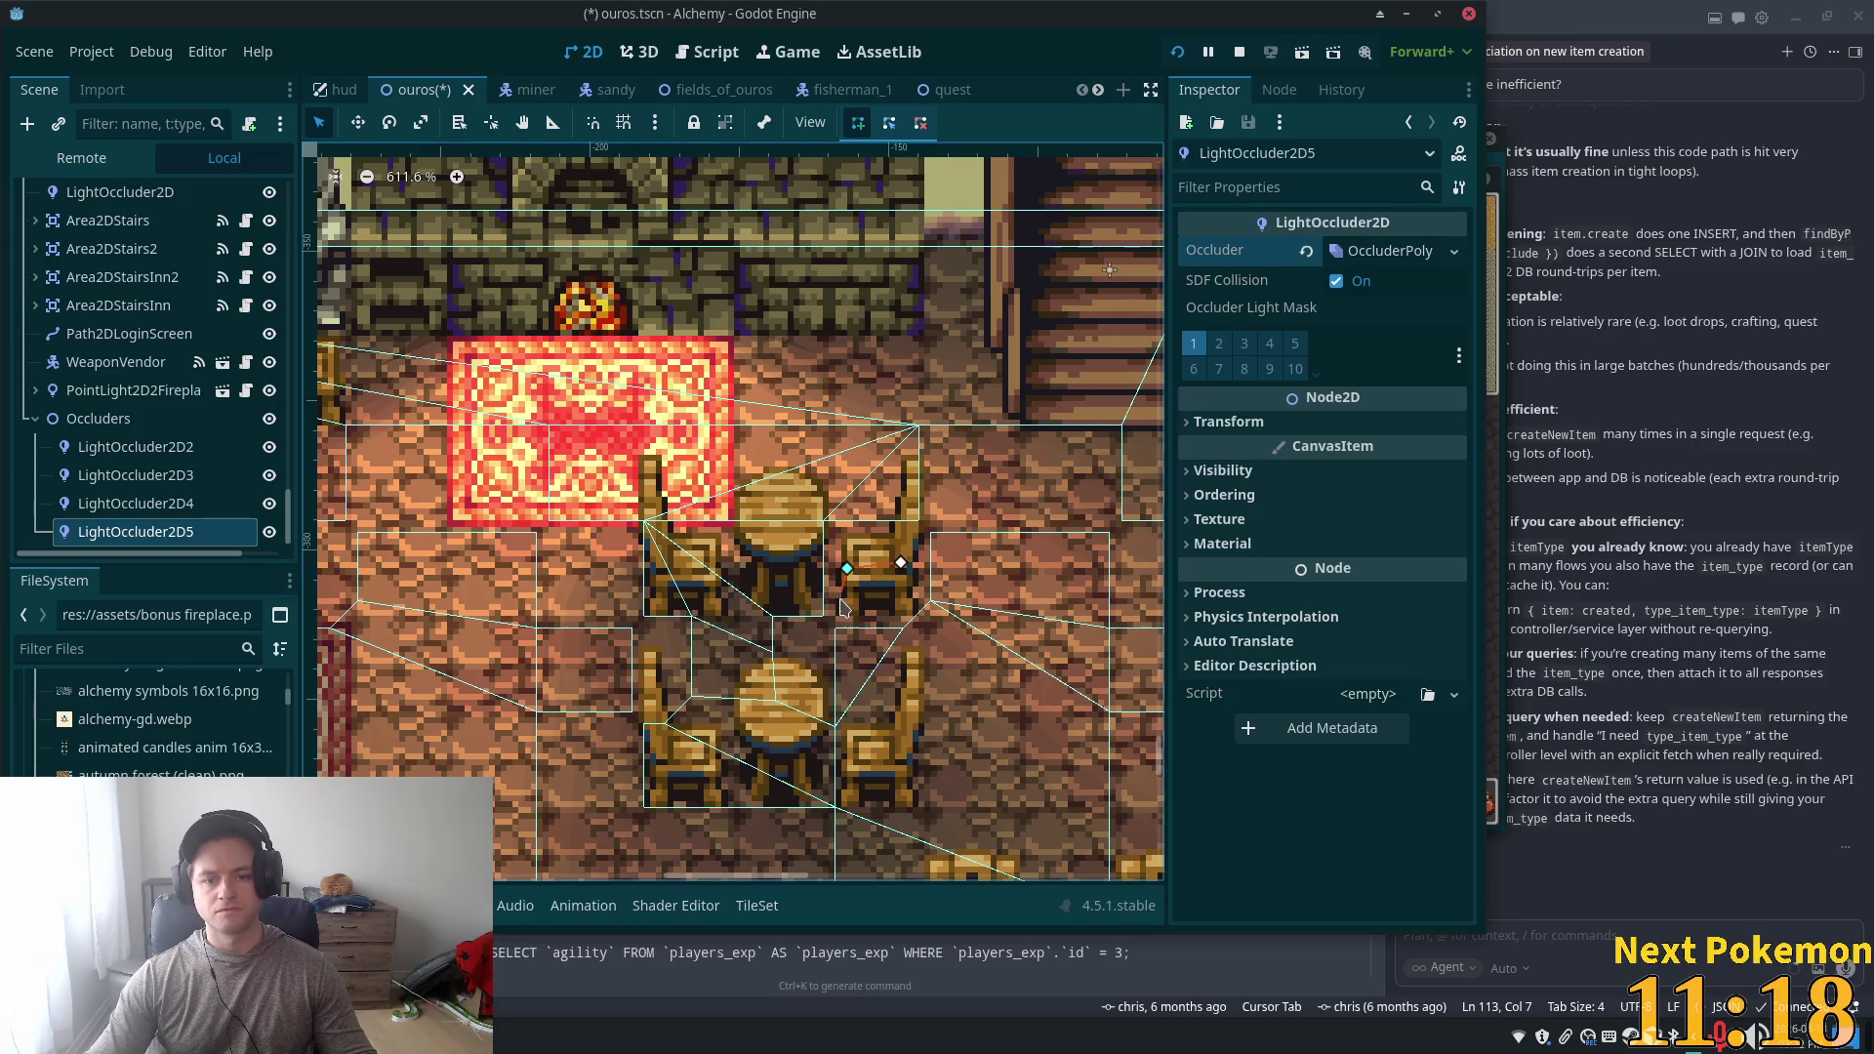
left_click(847, 604)
left_click(913, 613)
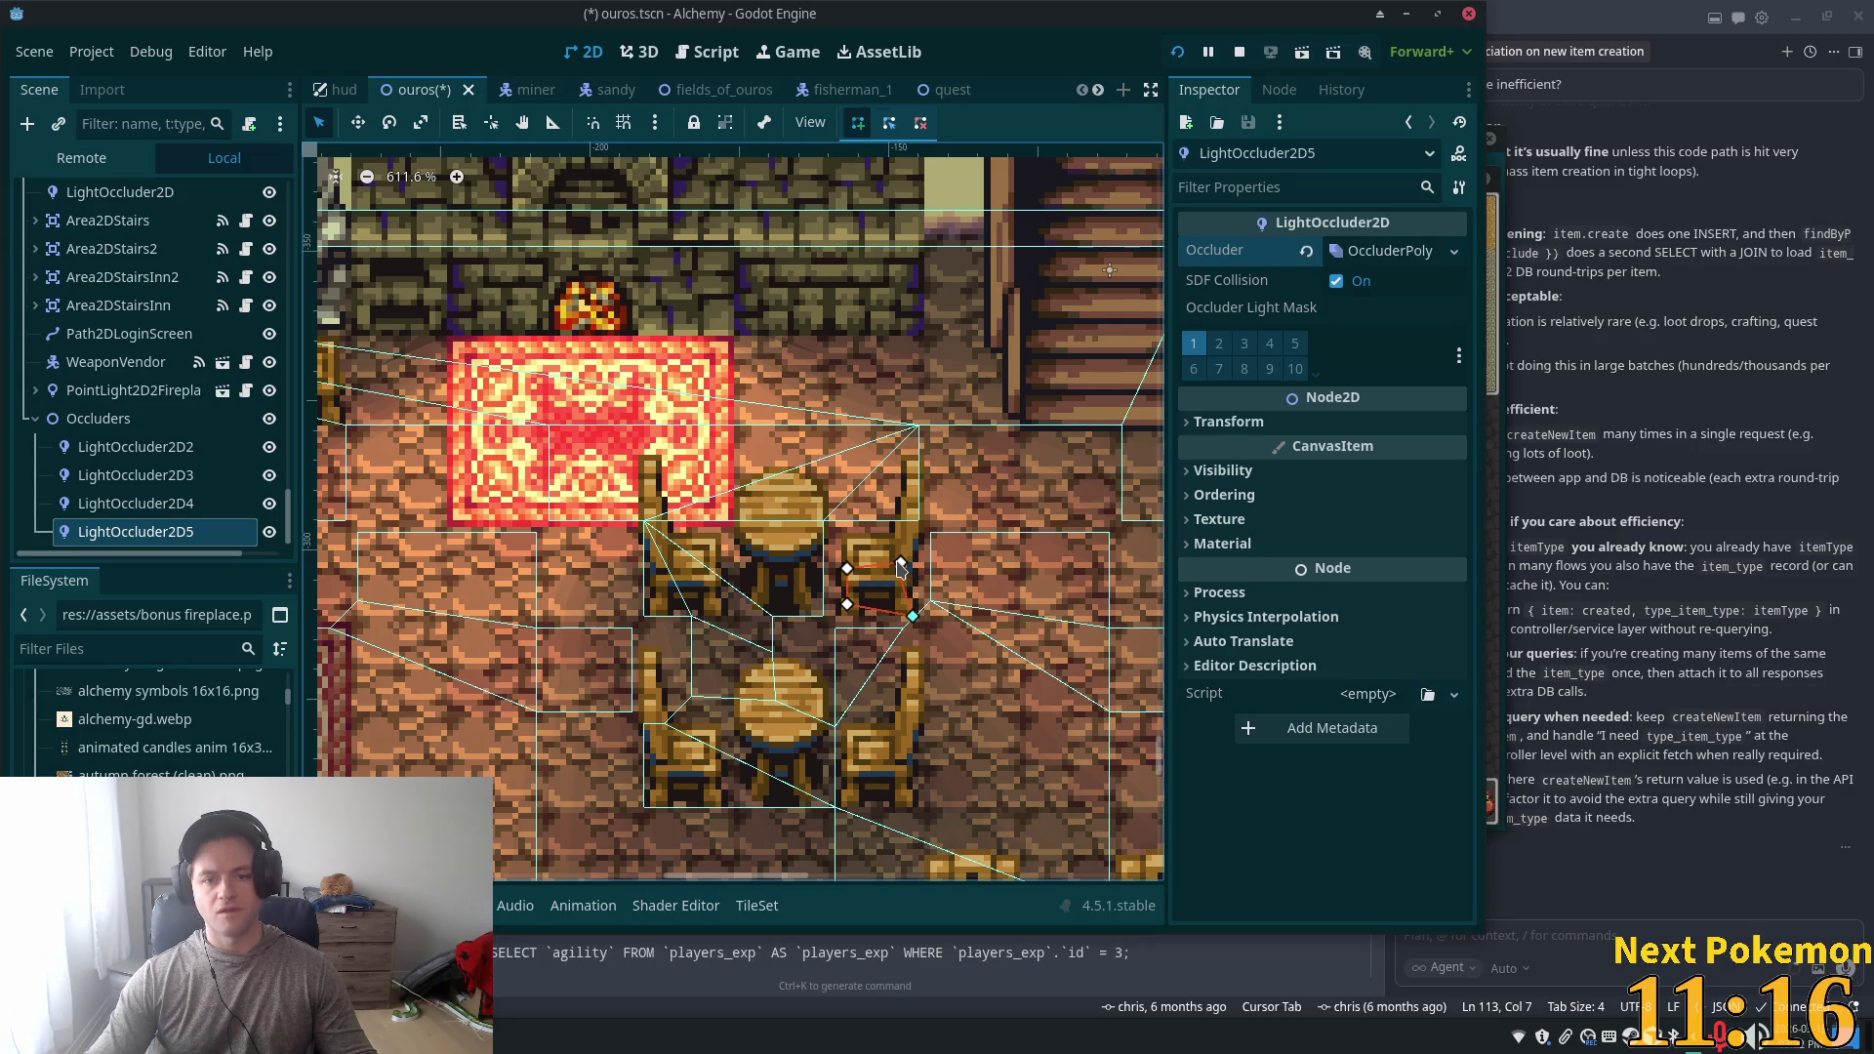
scroll(975, 664, "down", 2)
scroll(1071, 725, "down", 2)
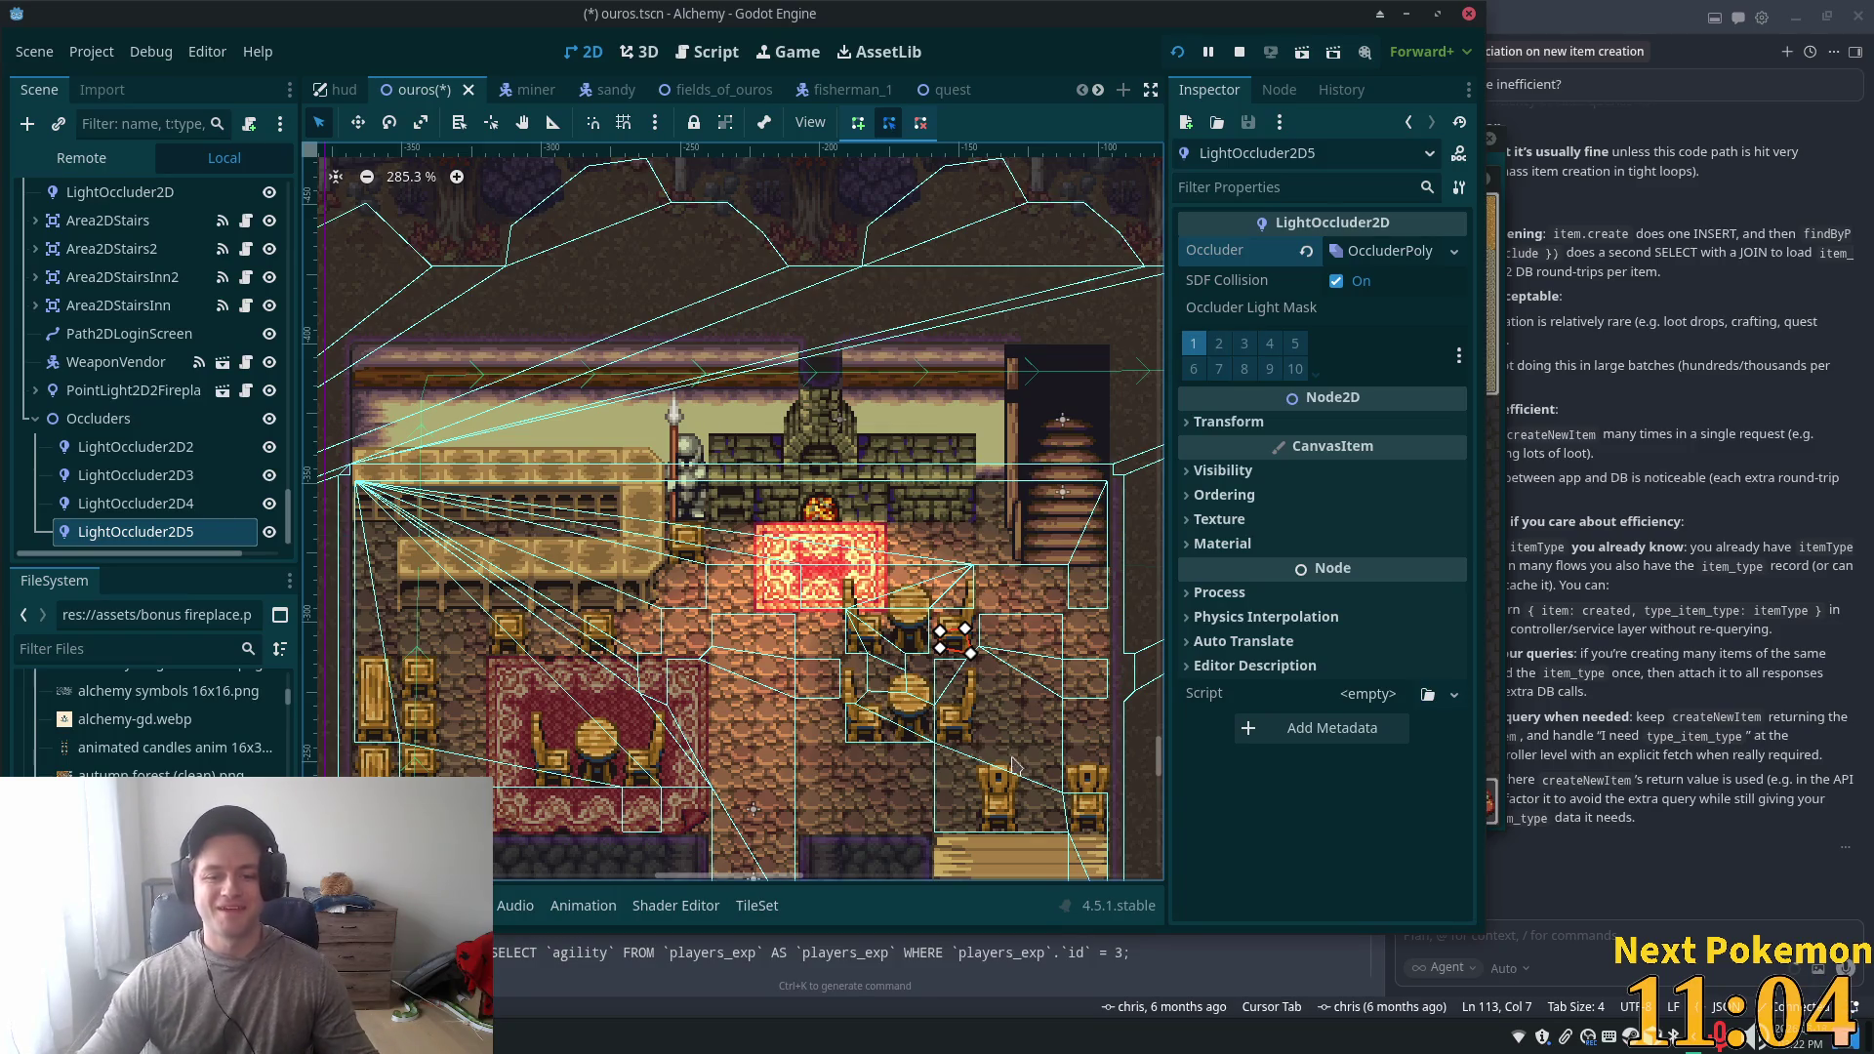
scroll(1011, 762, "up", 4)
scroll(853, 773, "up", 2)
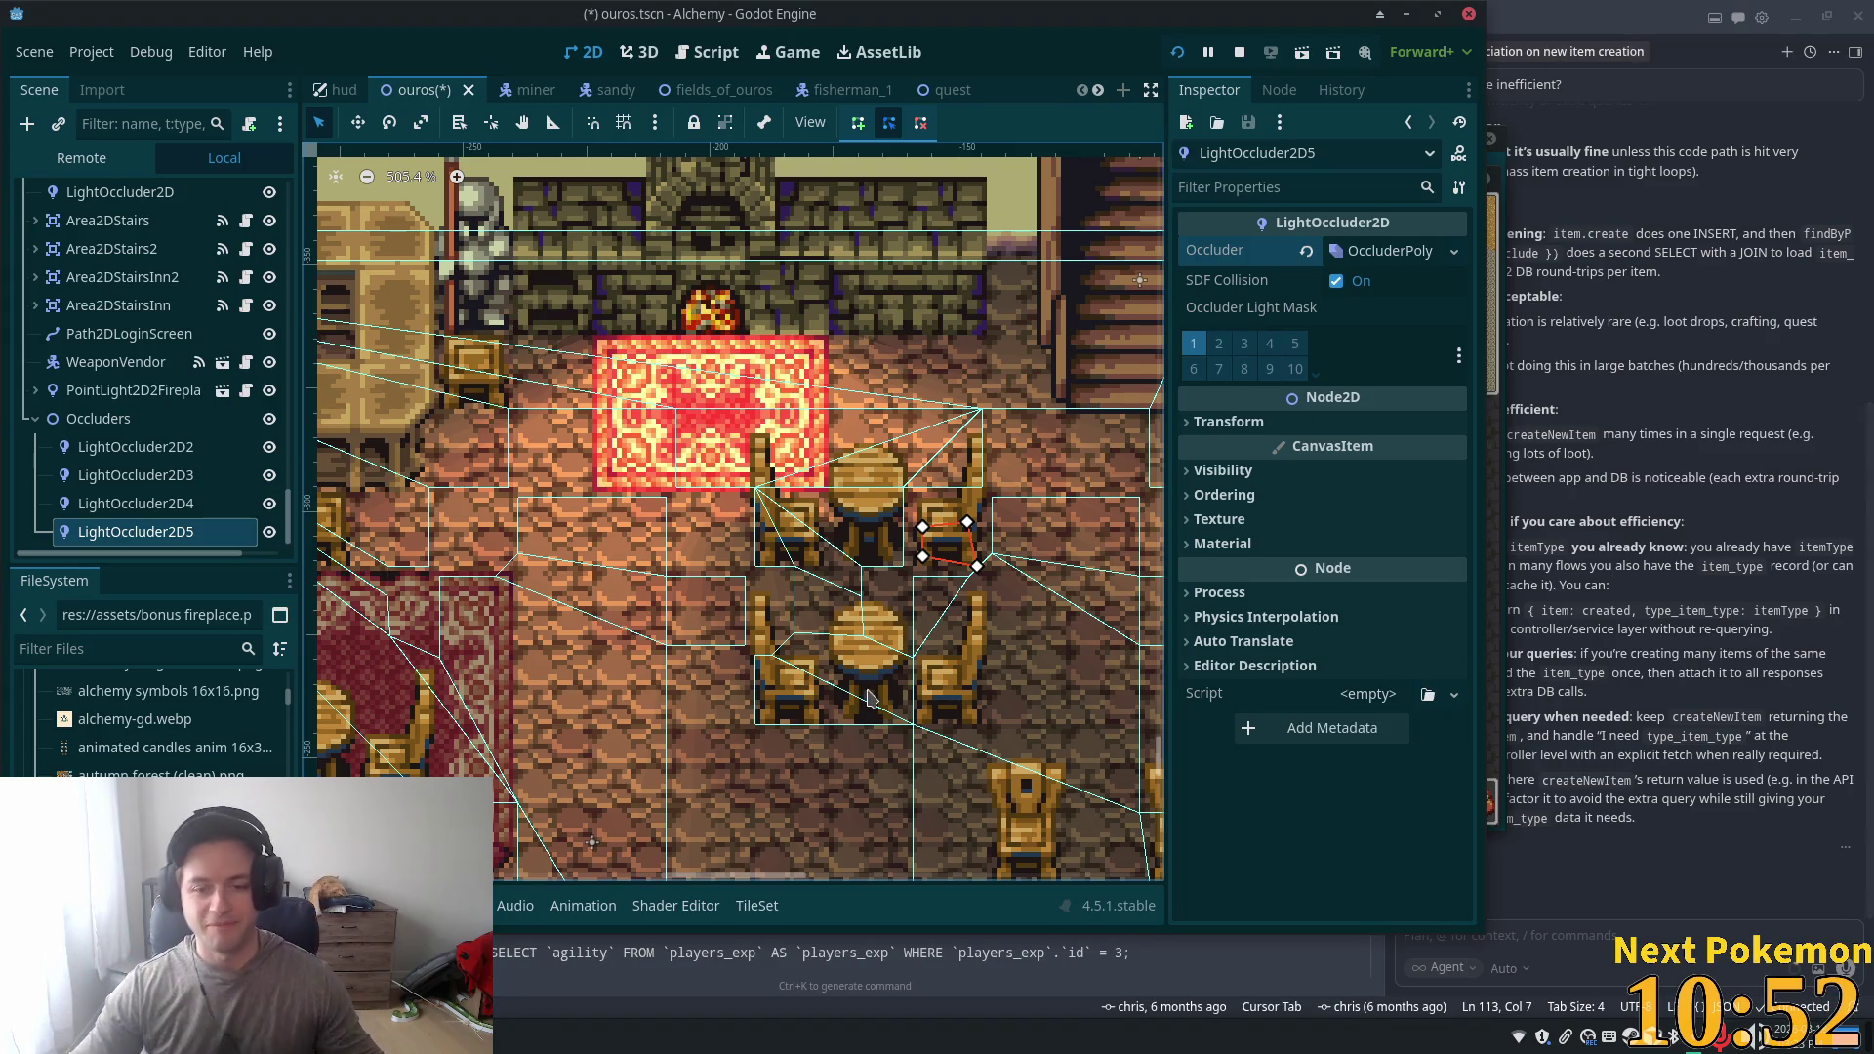
scroll(781, 751, "up", 3)
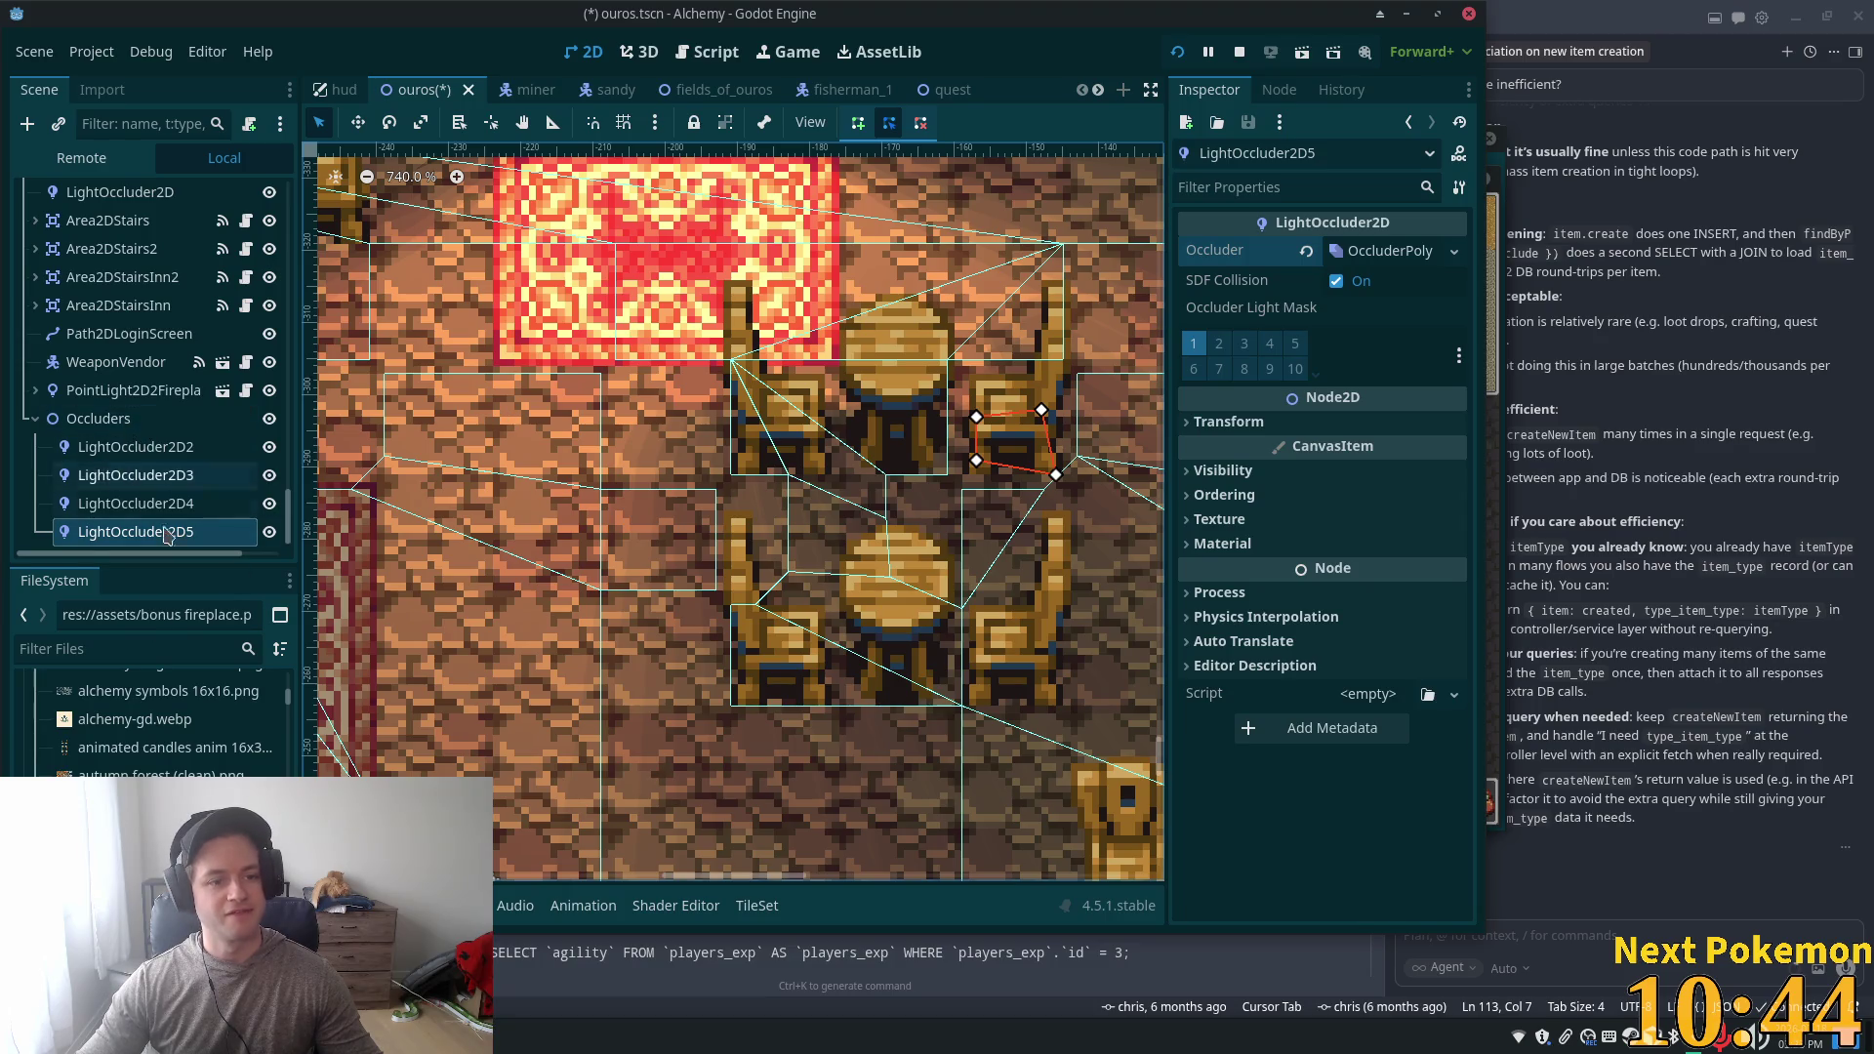
- Add LightOccluder2D6 with a fresh occluder polygon, leaving cull mode Disabled
key("ctrl+d")
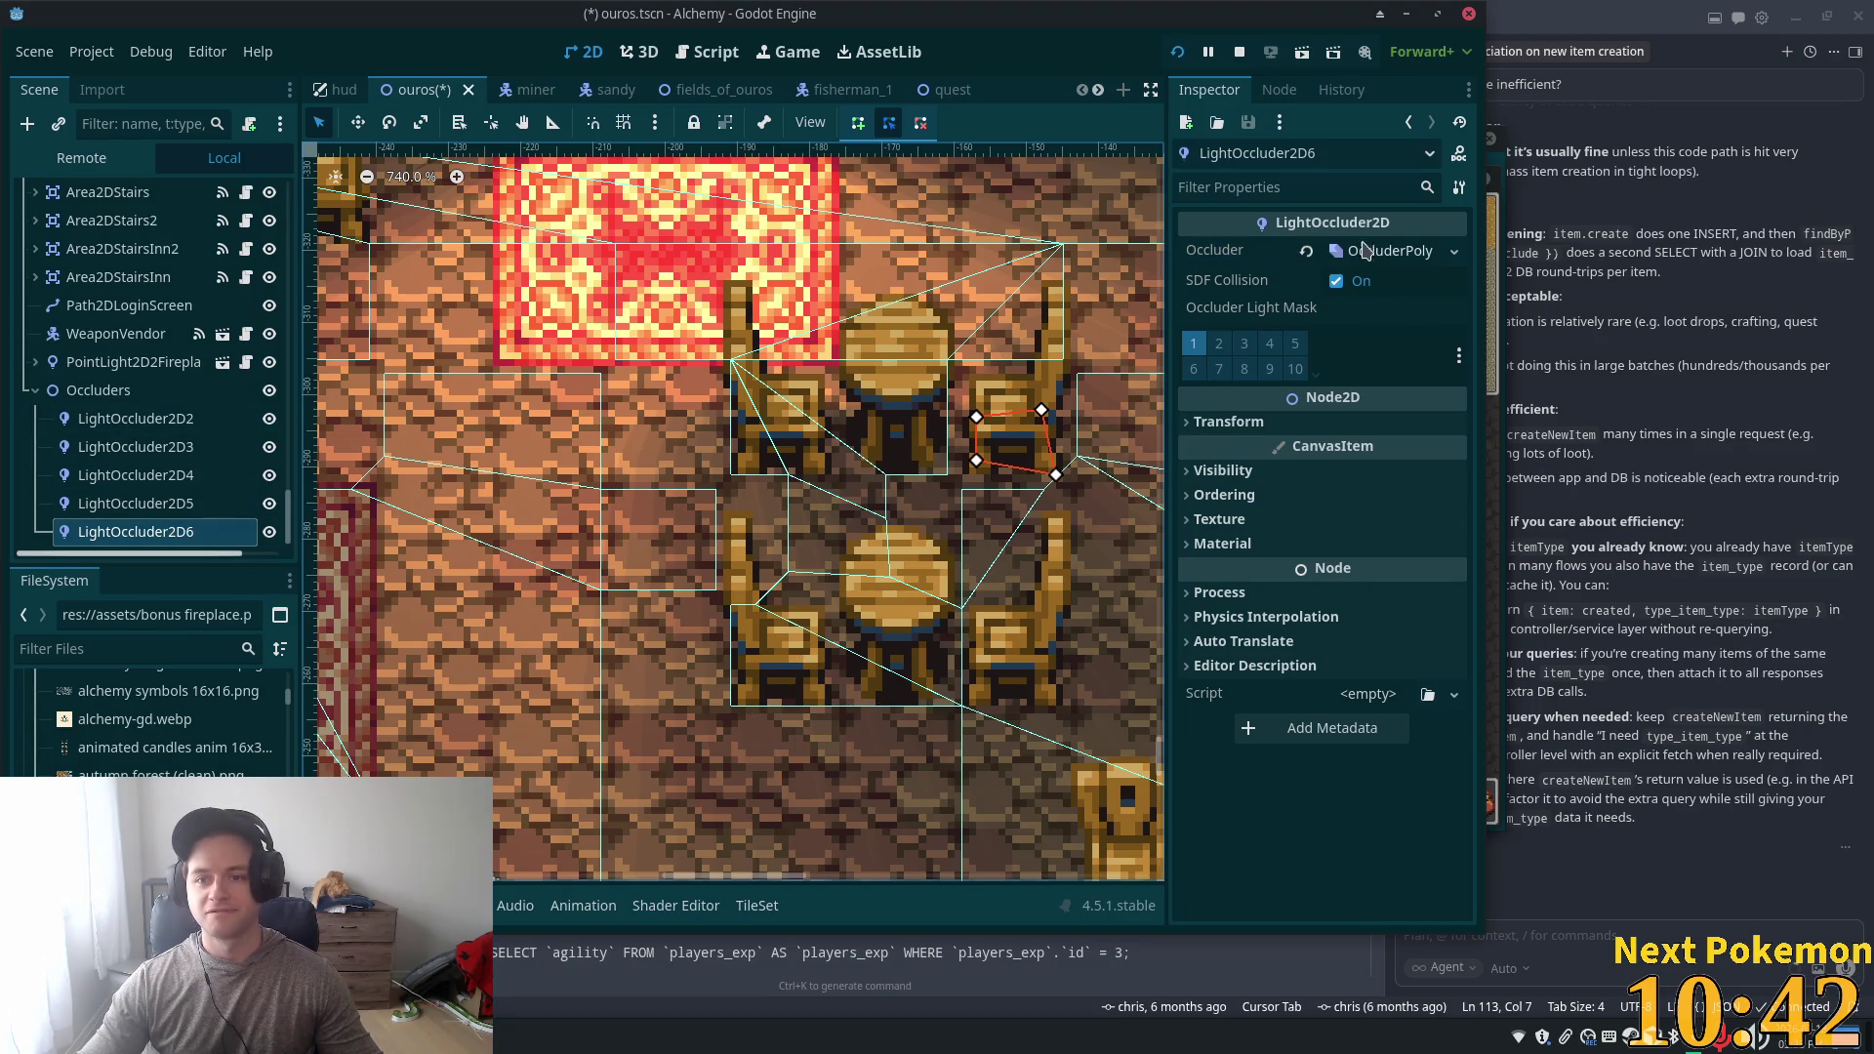
left_click(1366, 251)
left_click(1306, 250)
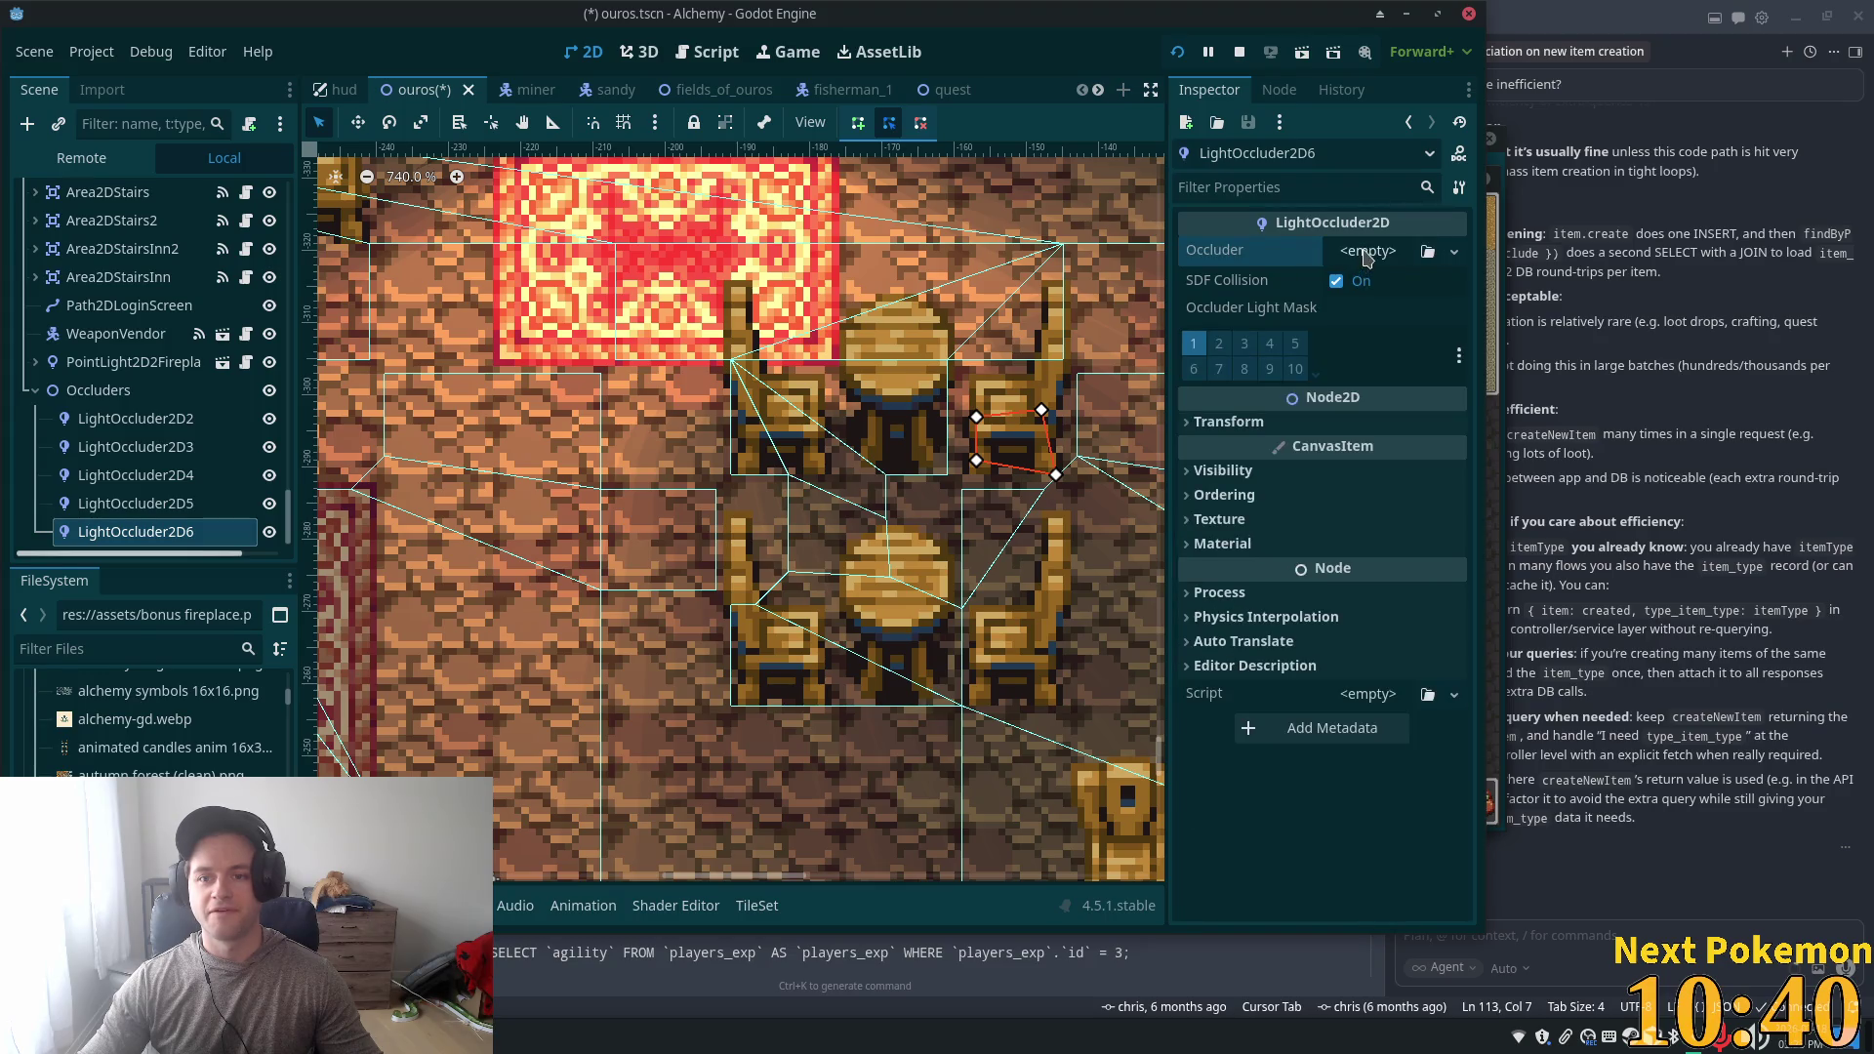
left_click(1366, 252)
left_click(1386, 290)
left_click(1392, 315)
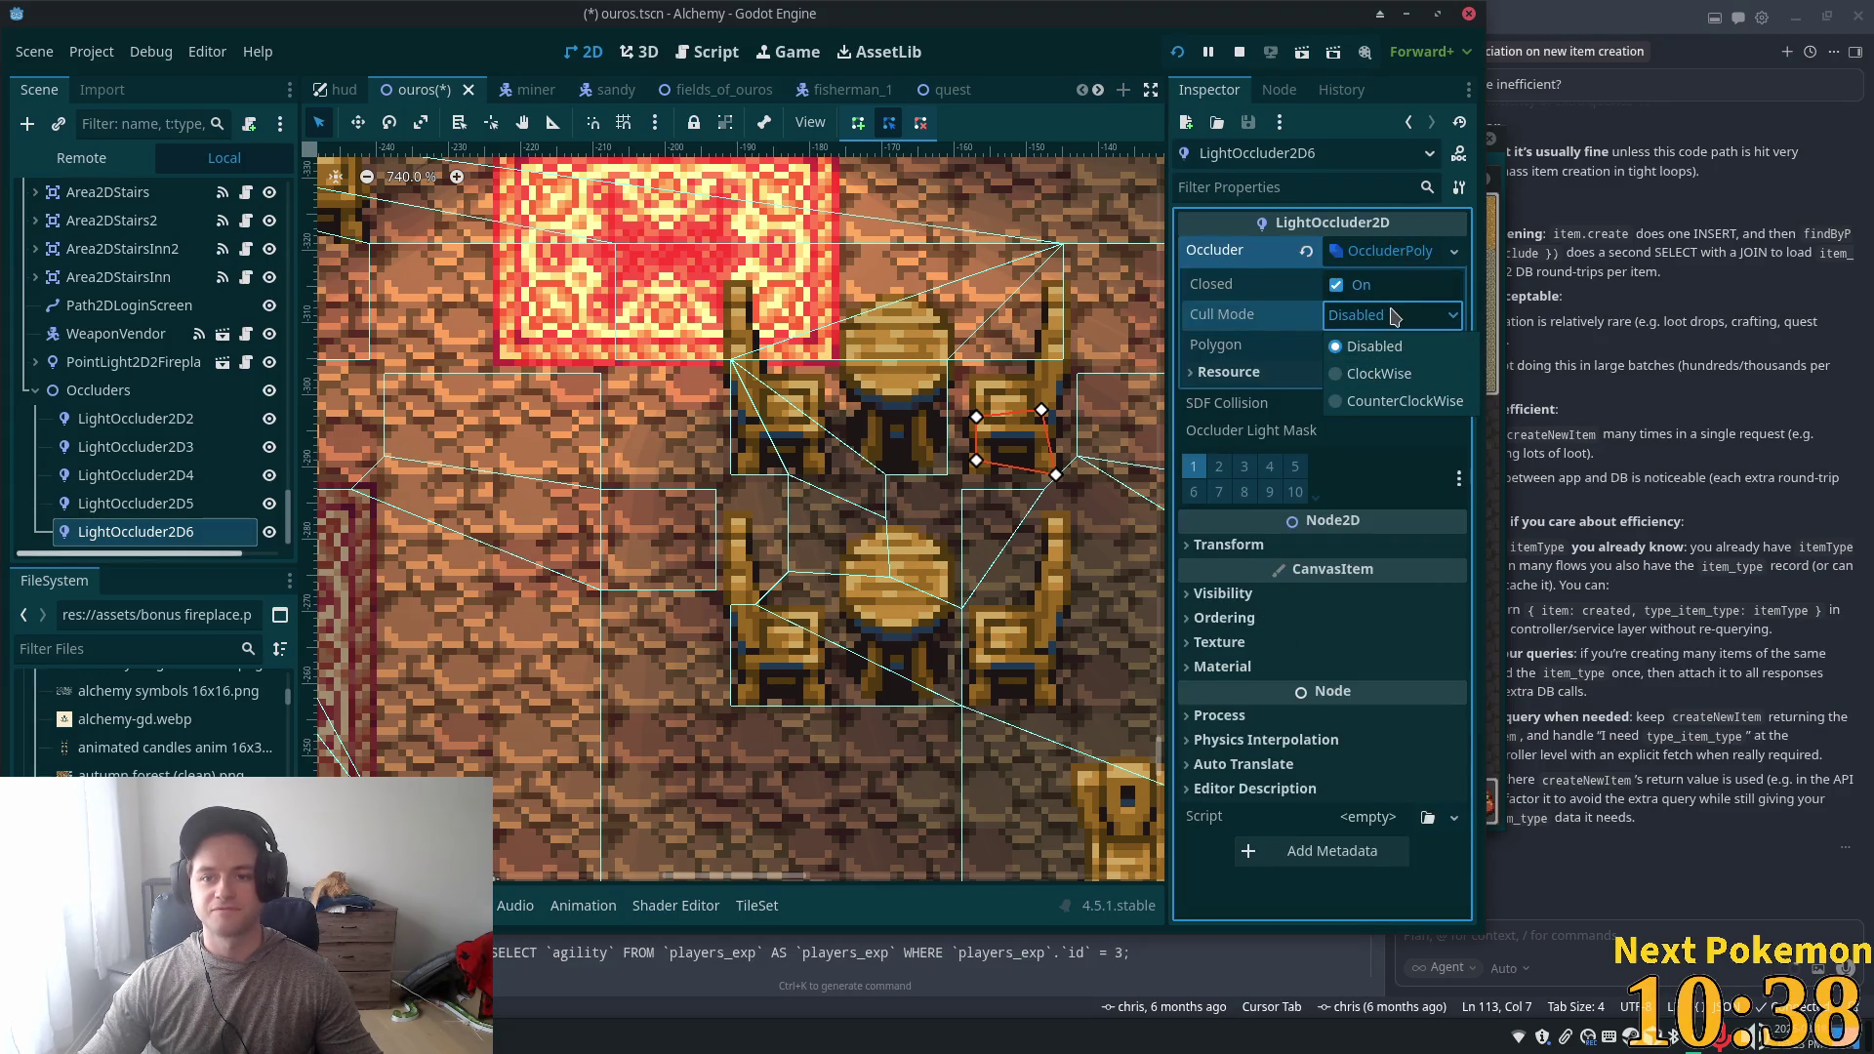
left_click(1040, 659)
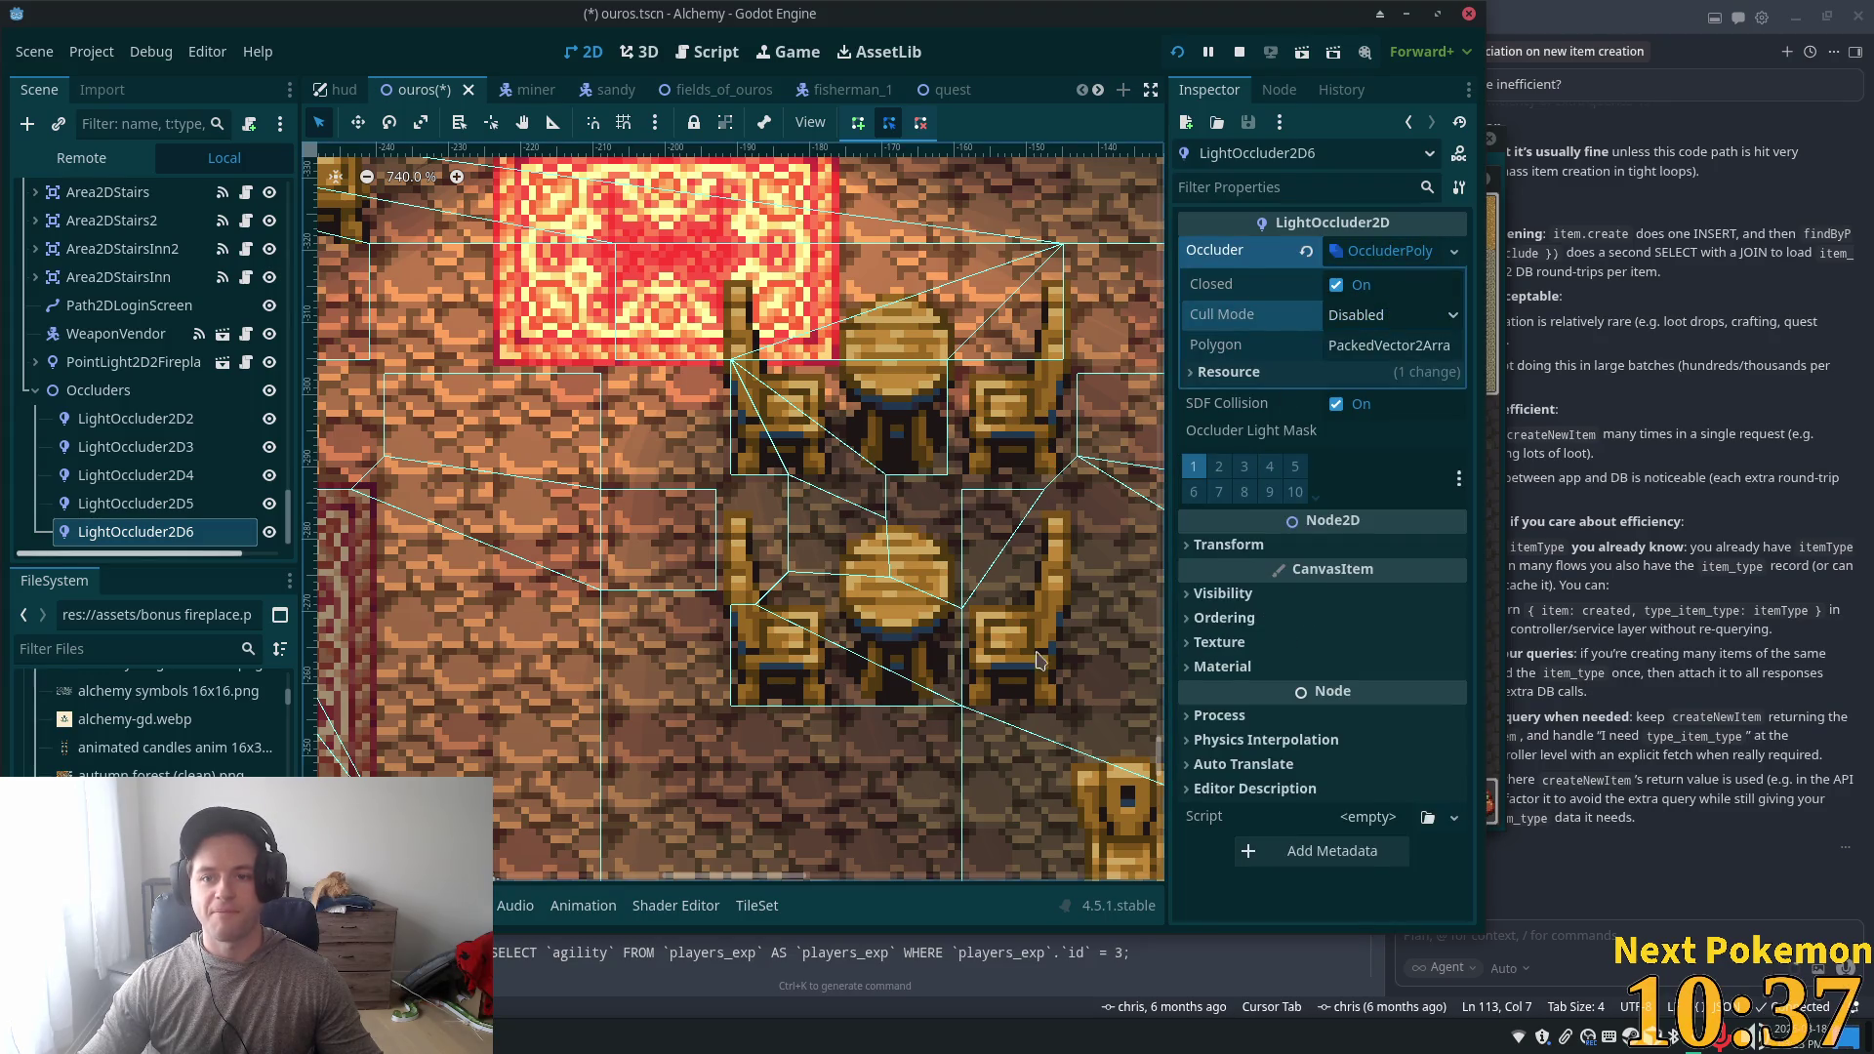
- Outline the lower table's left chair as LightOccluder2D6's four-point polygon
left_click(858, 122)
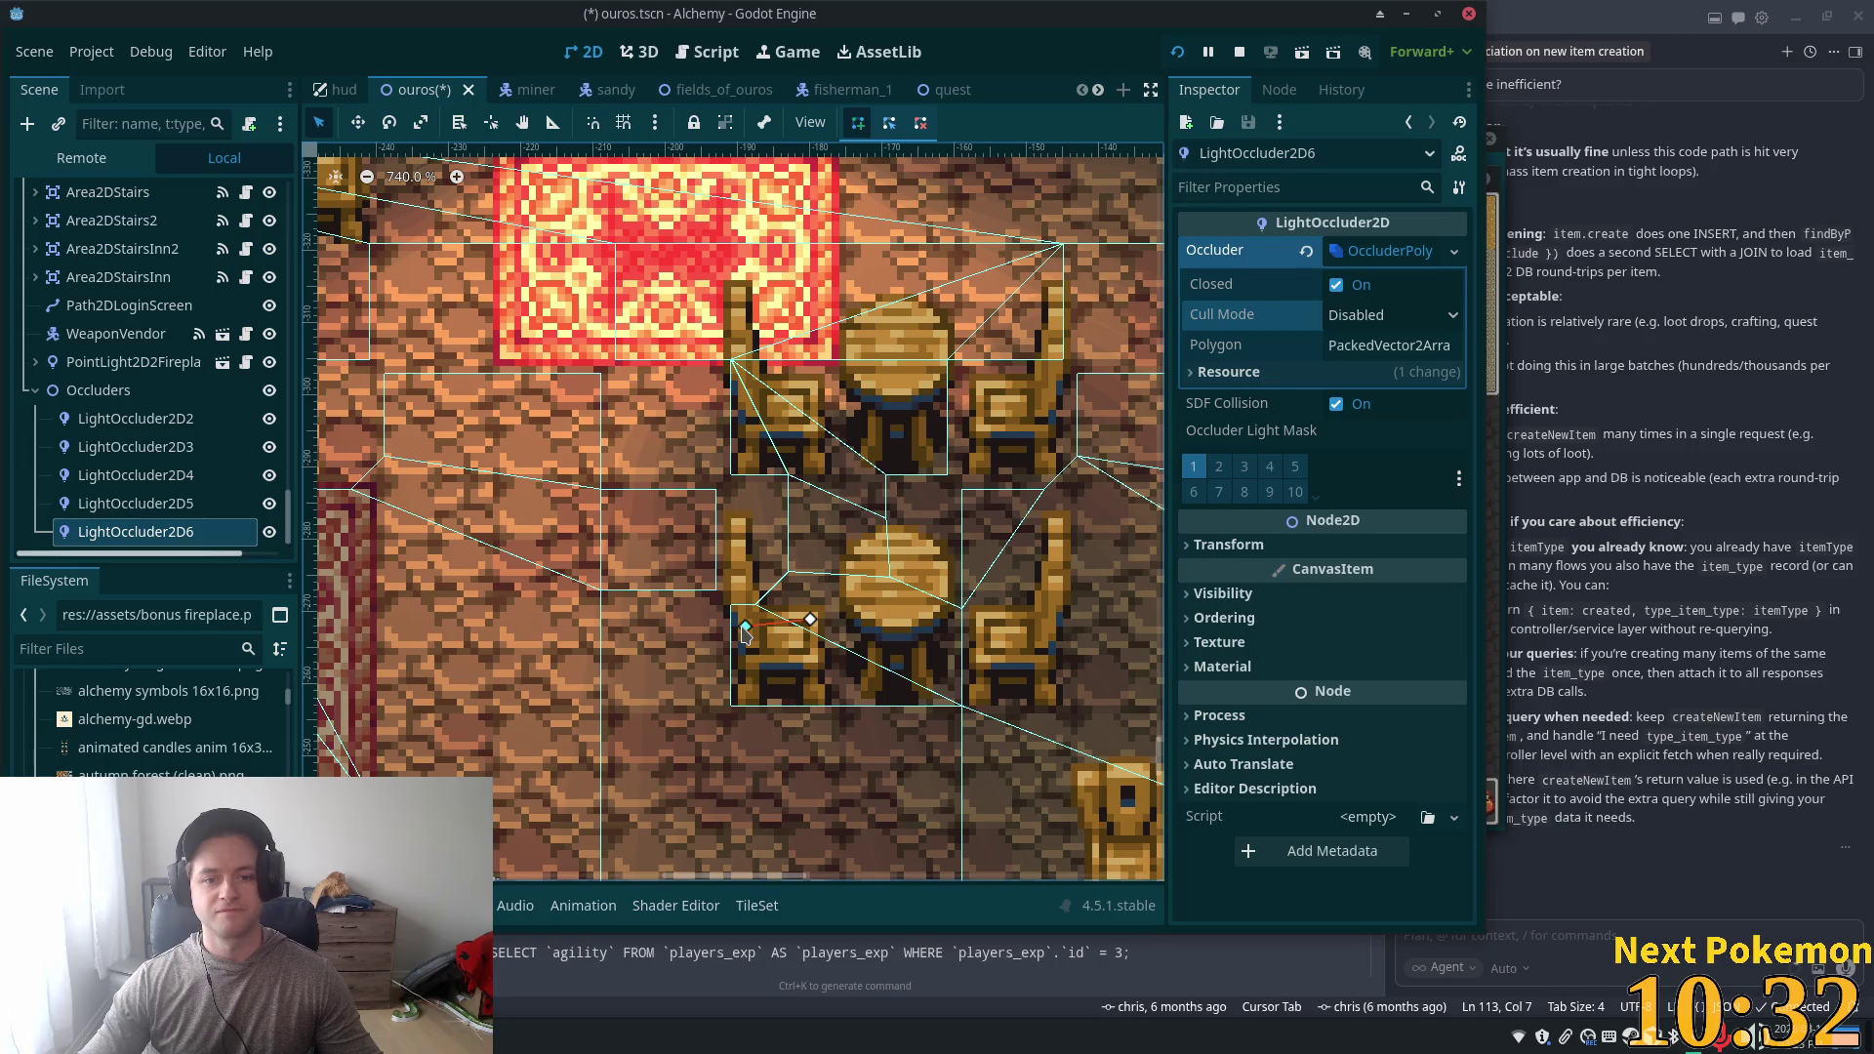
left_click(743, 629)
left_click(738, 692)
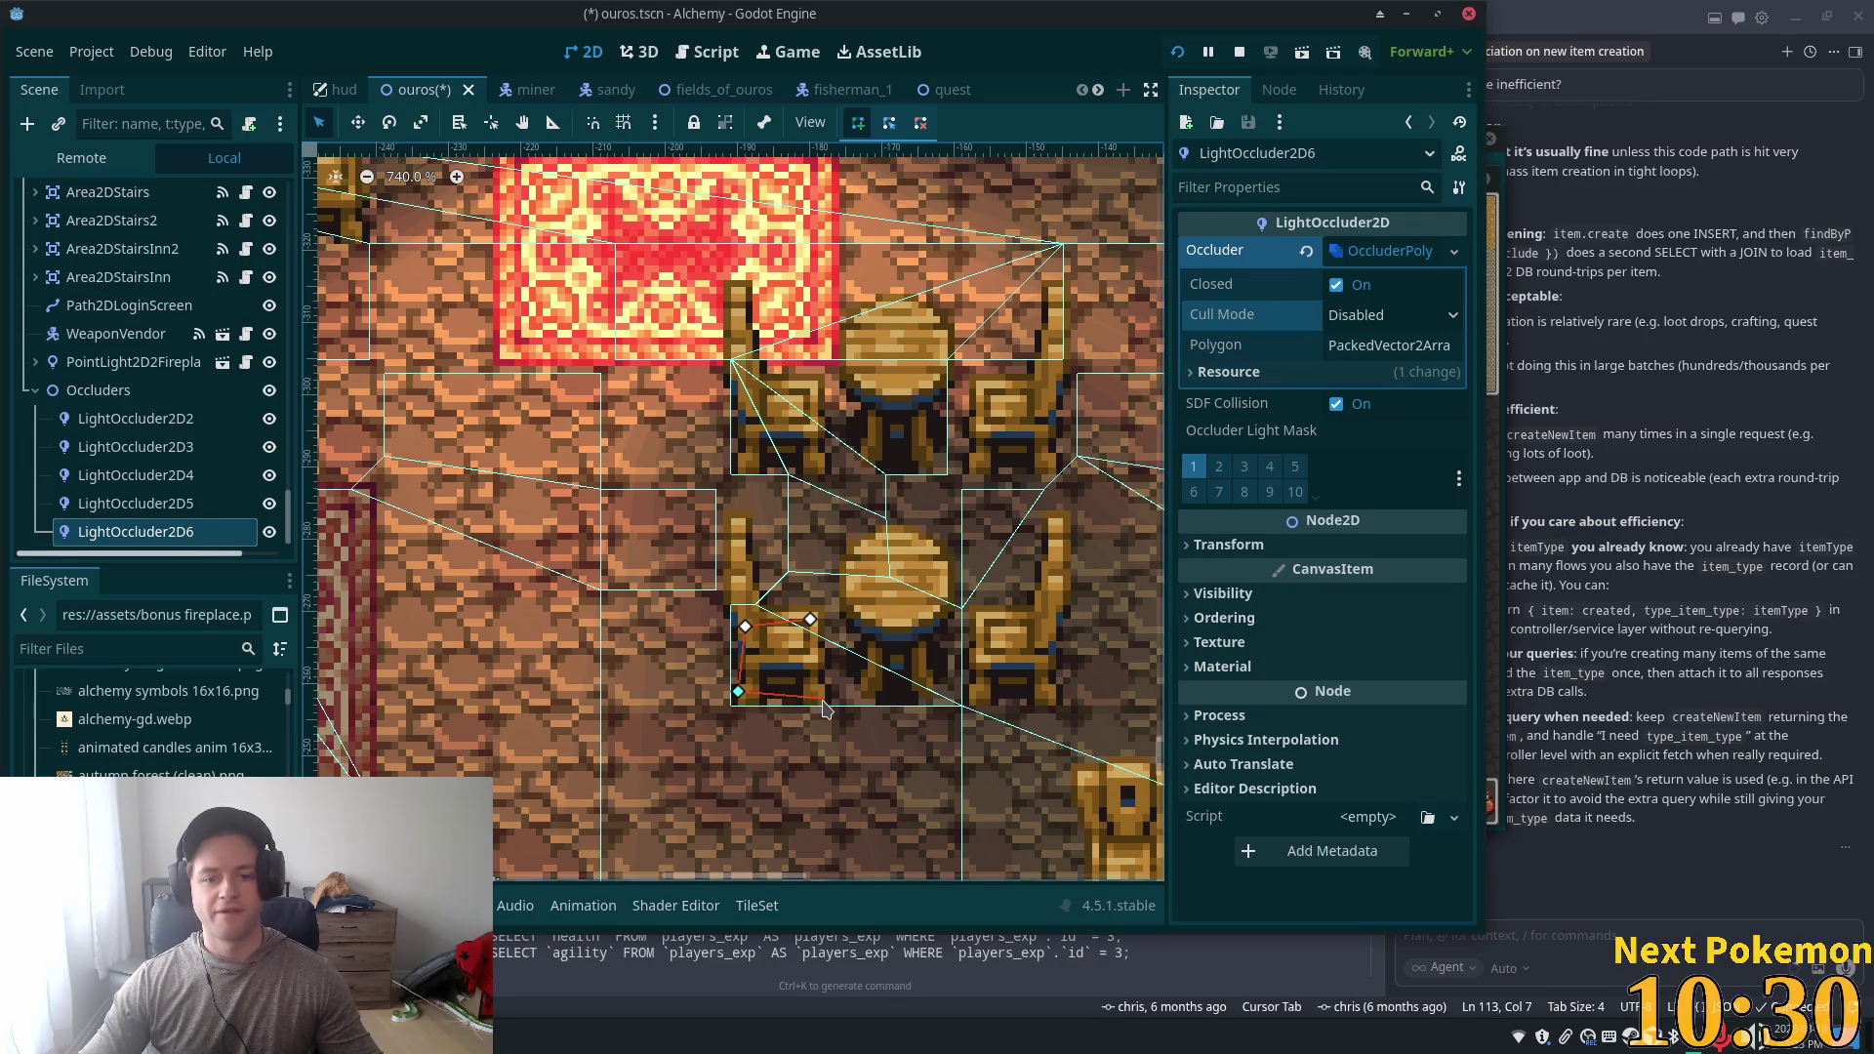
left_click(824, 699)
left_click(810, 621)
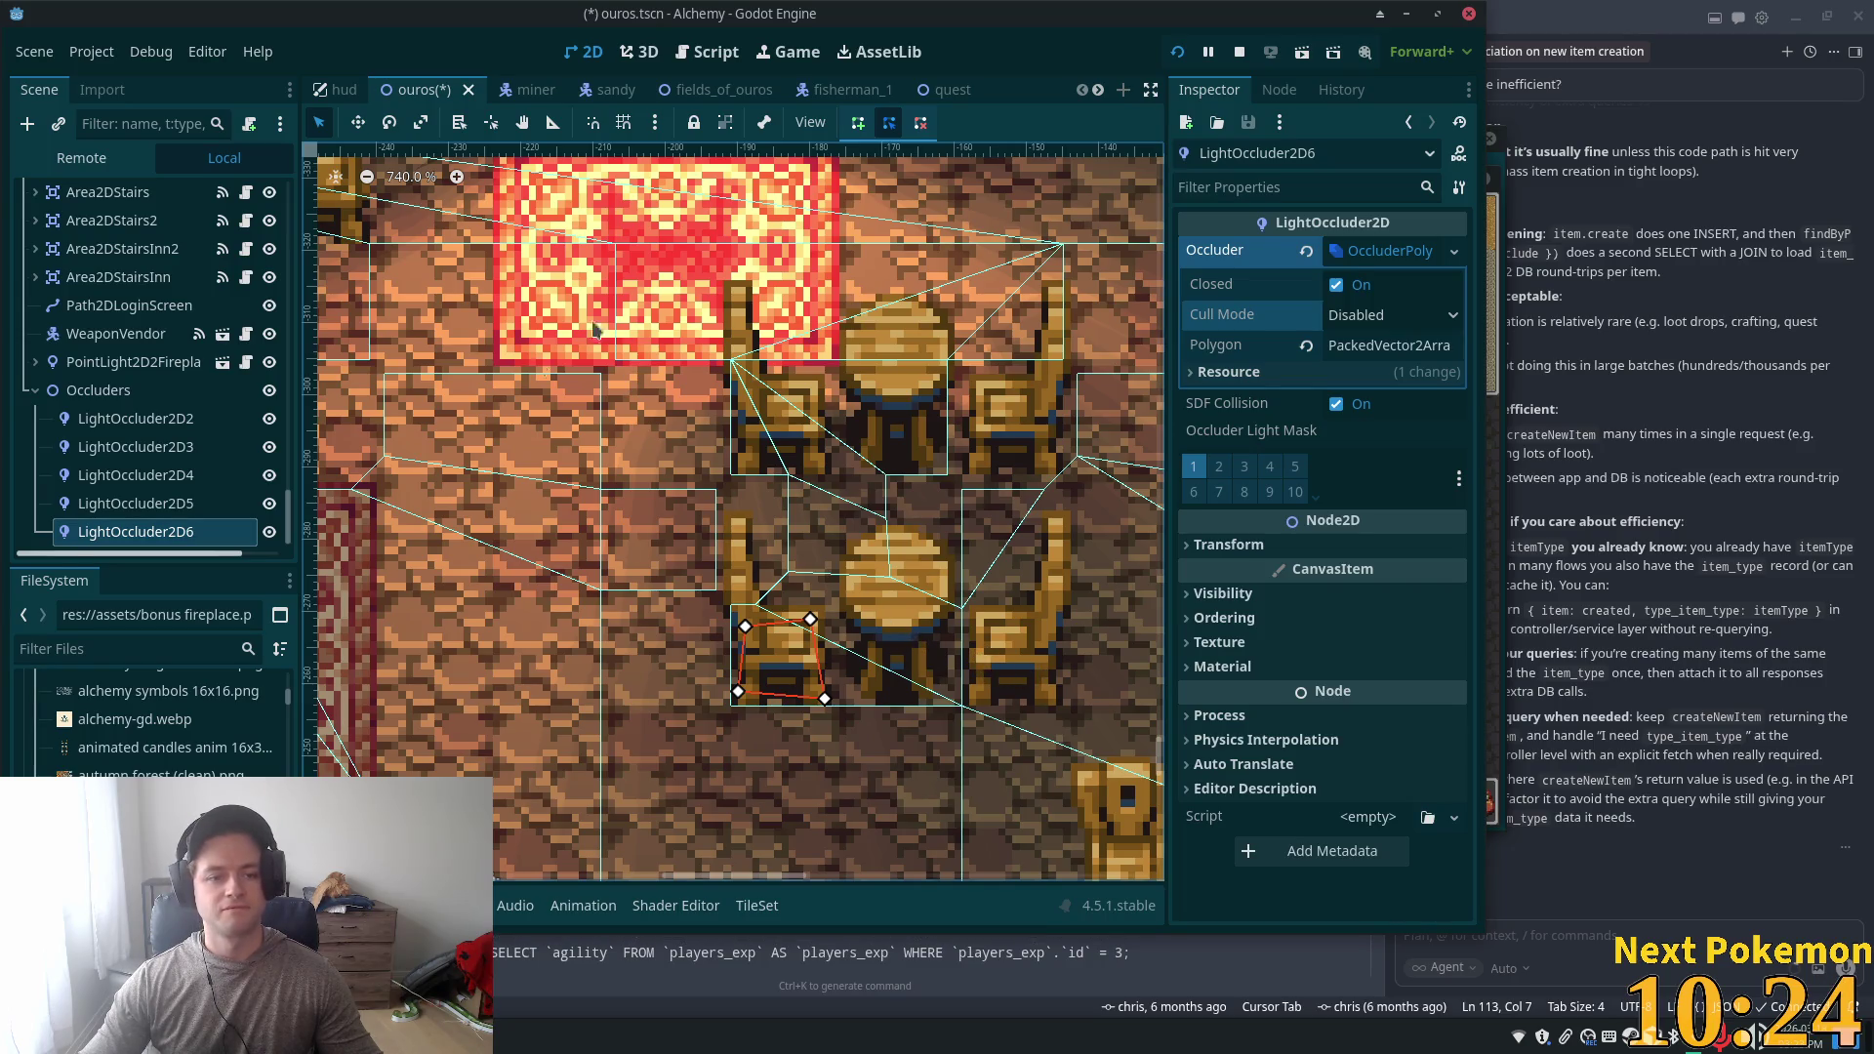
- Duplicate LightOccluder2D3 into LightOccluder2D7 and move it onto the lower table's back chair
left_click(146, 420)
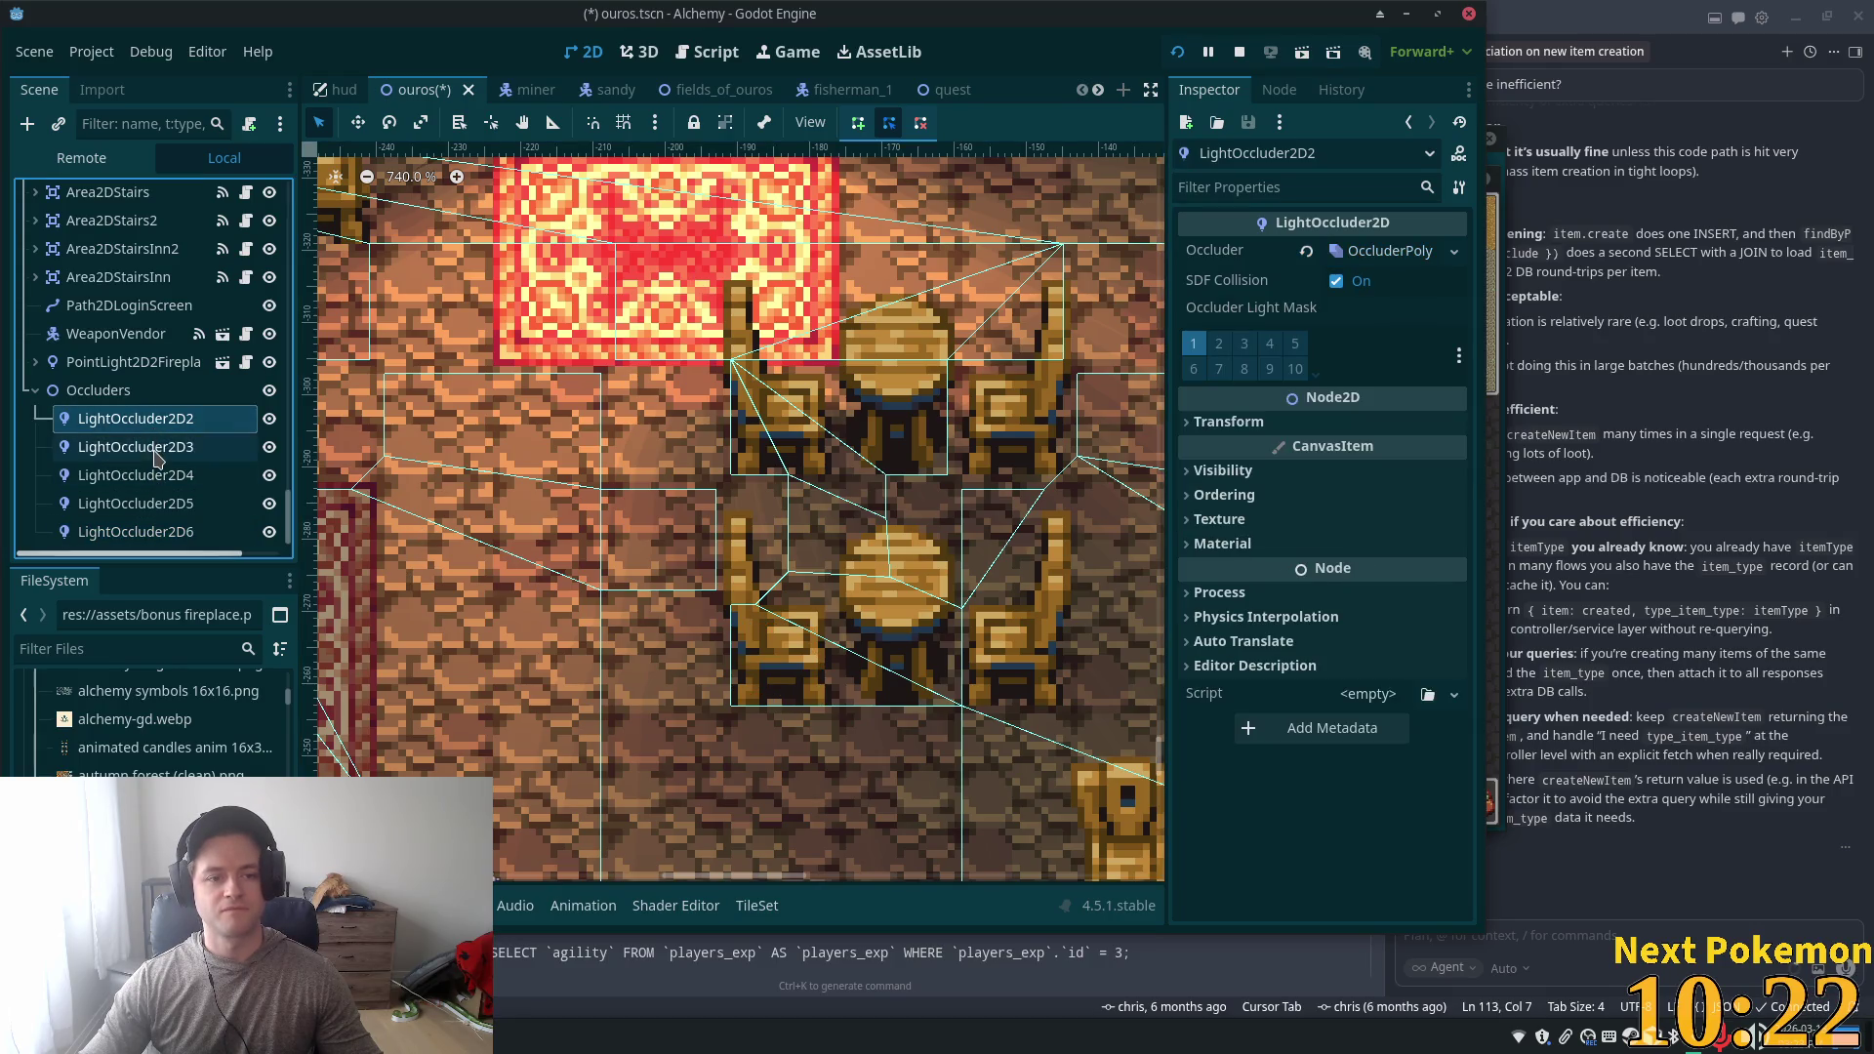
left_click(174, 451)
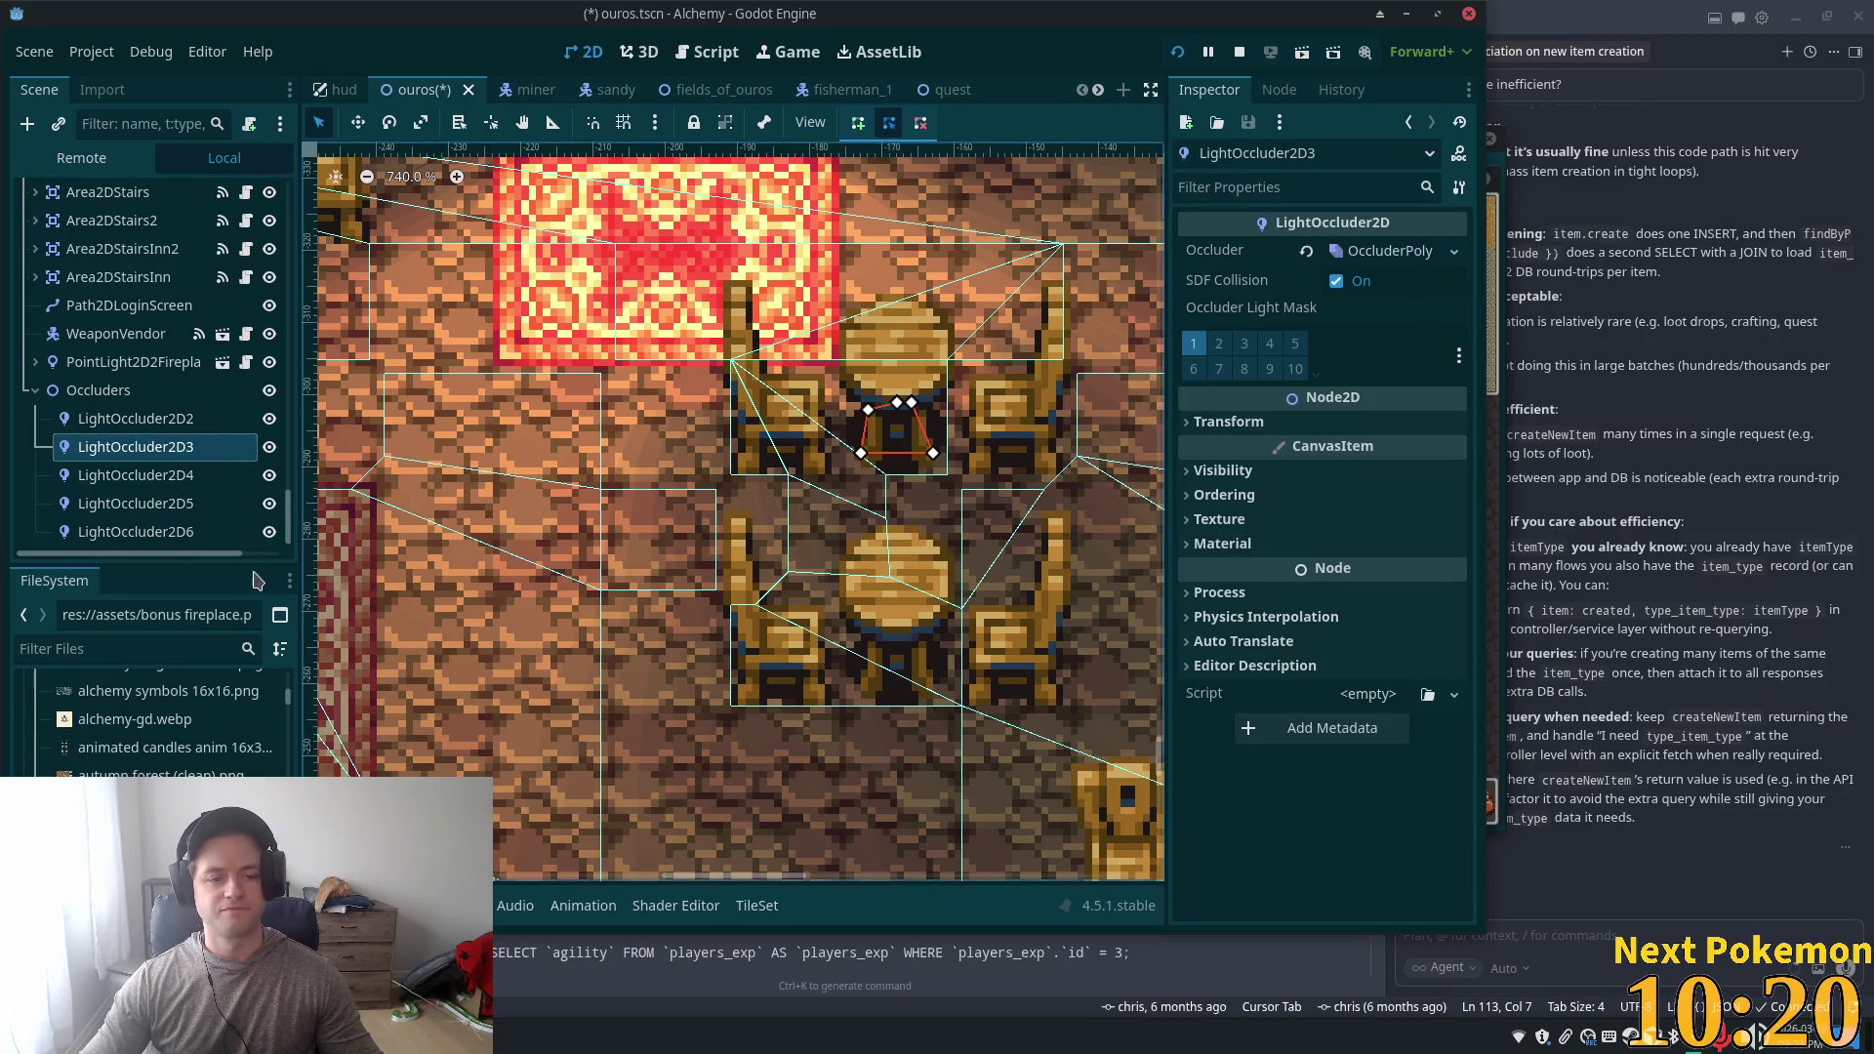
key("ctrl+d")
scroll(532, 613, "down", 1)
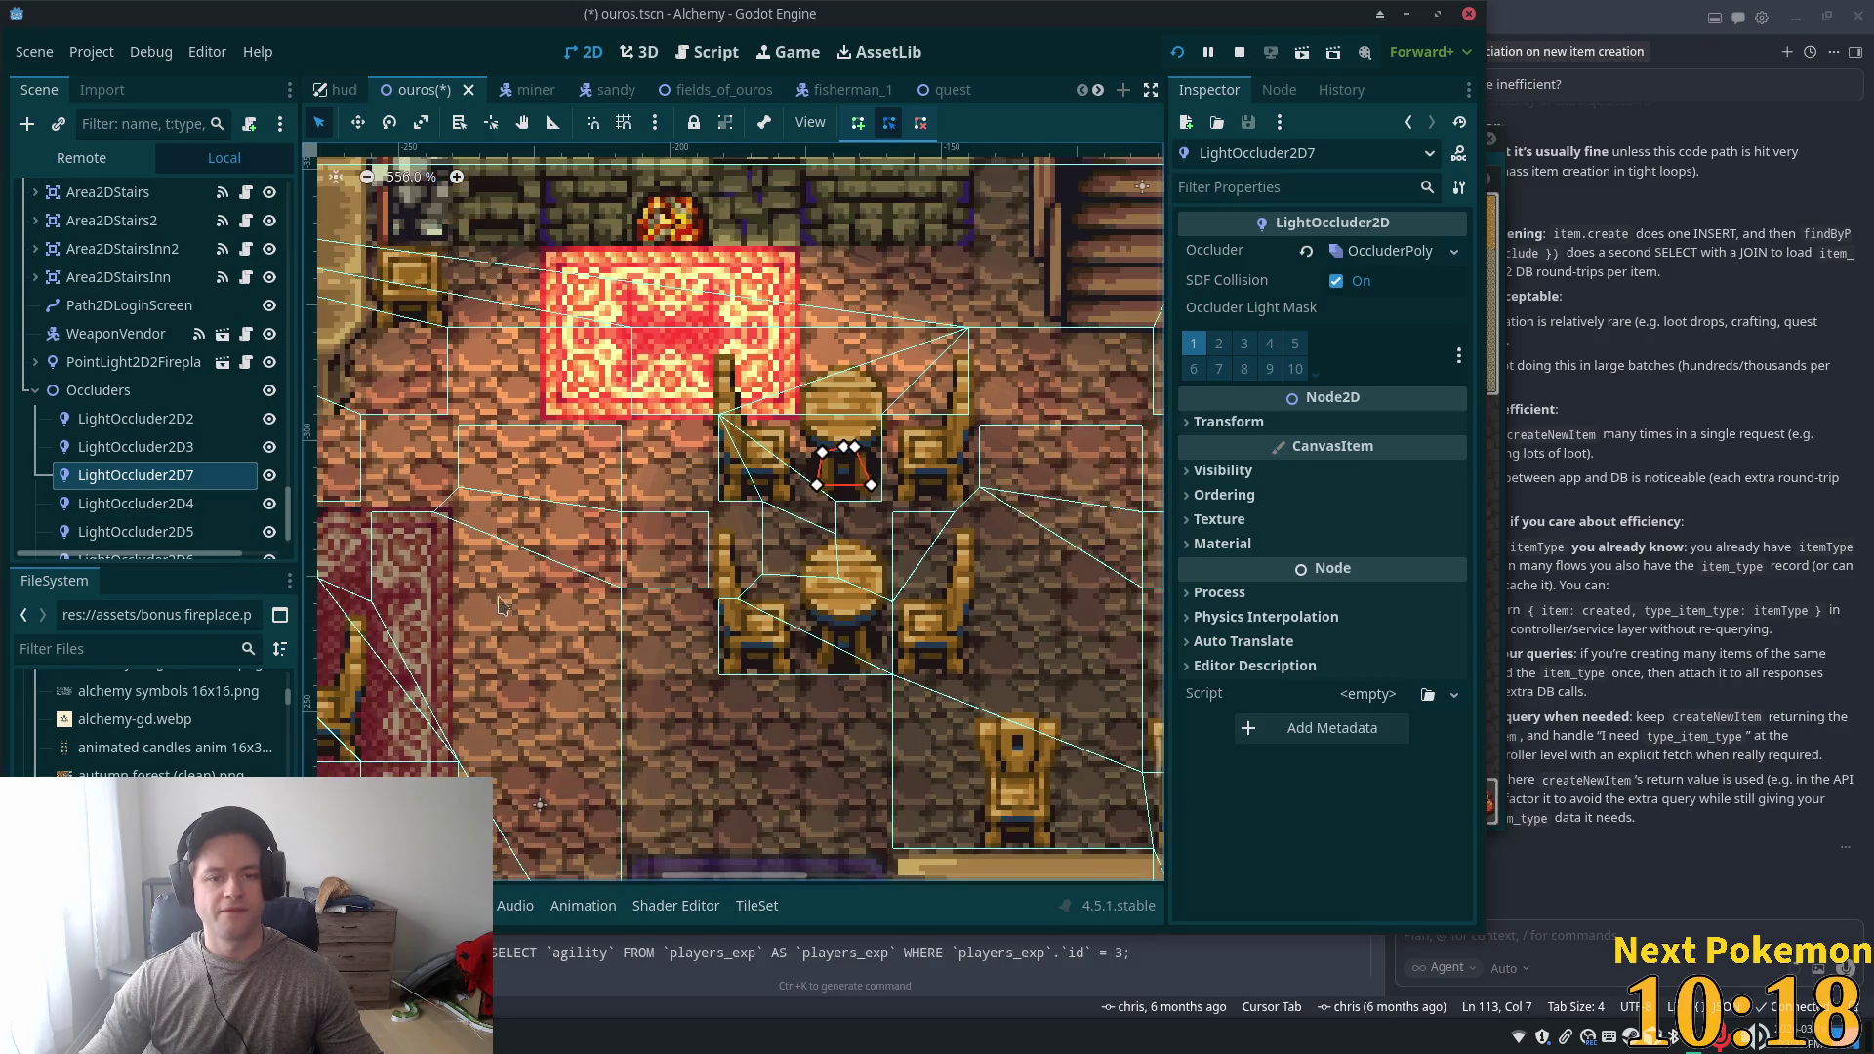
key("w")
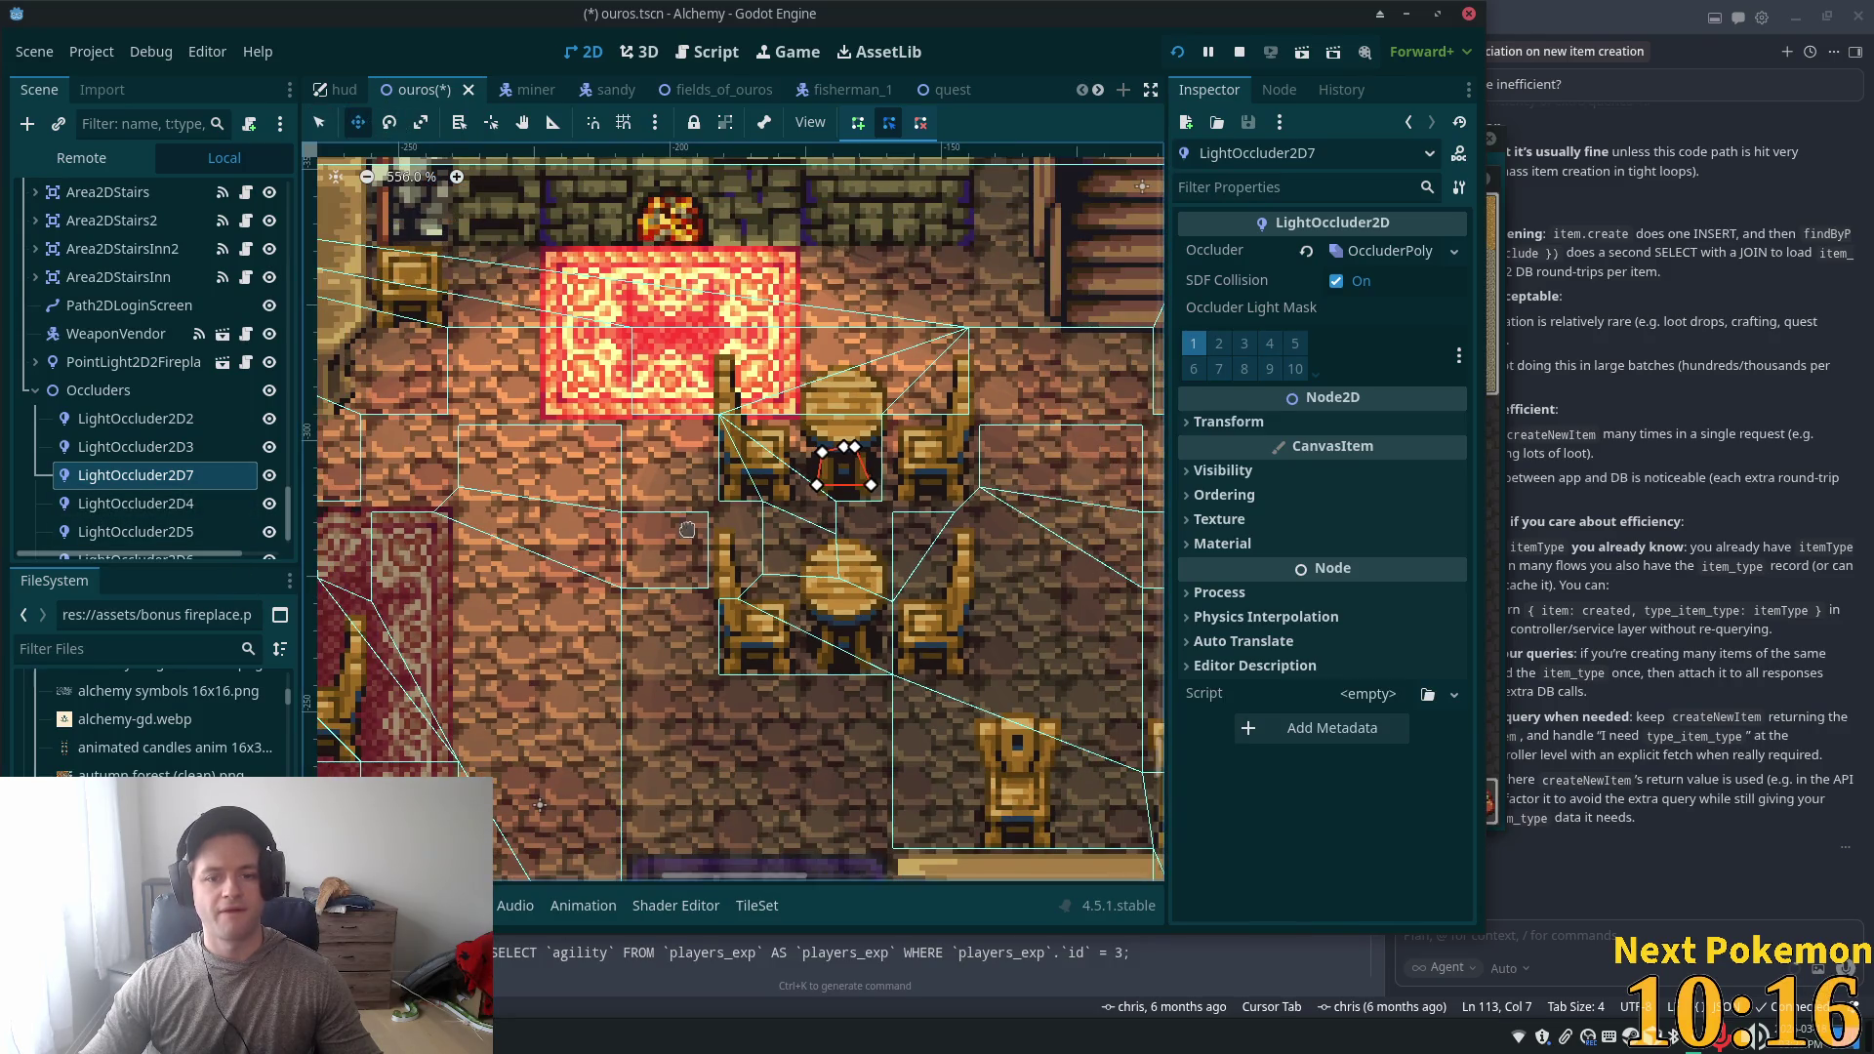
left_click_drag(647, 477, 650, 635)
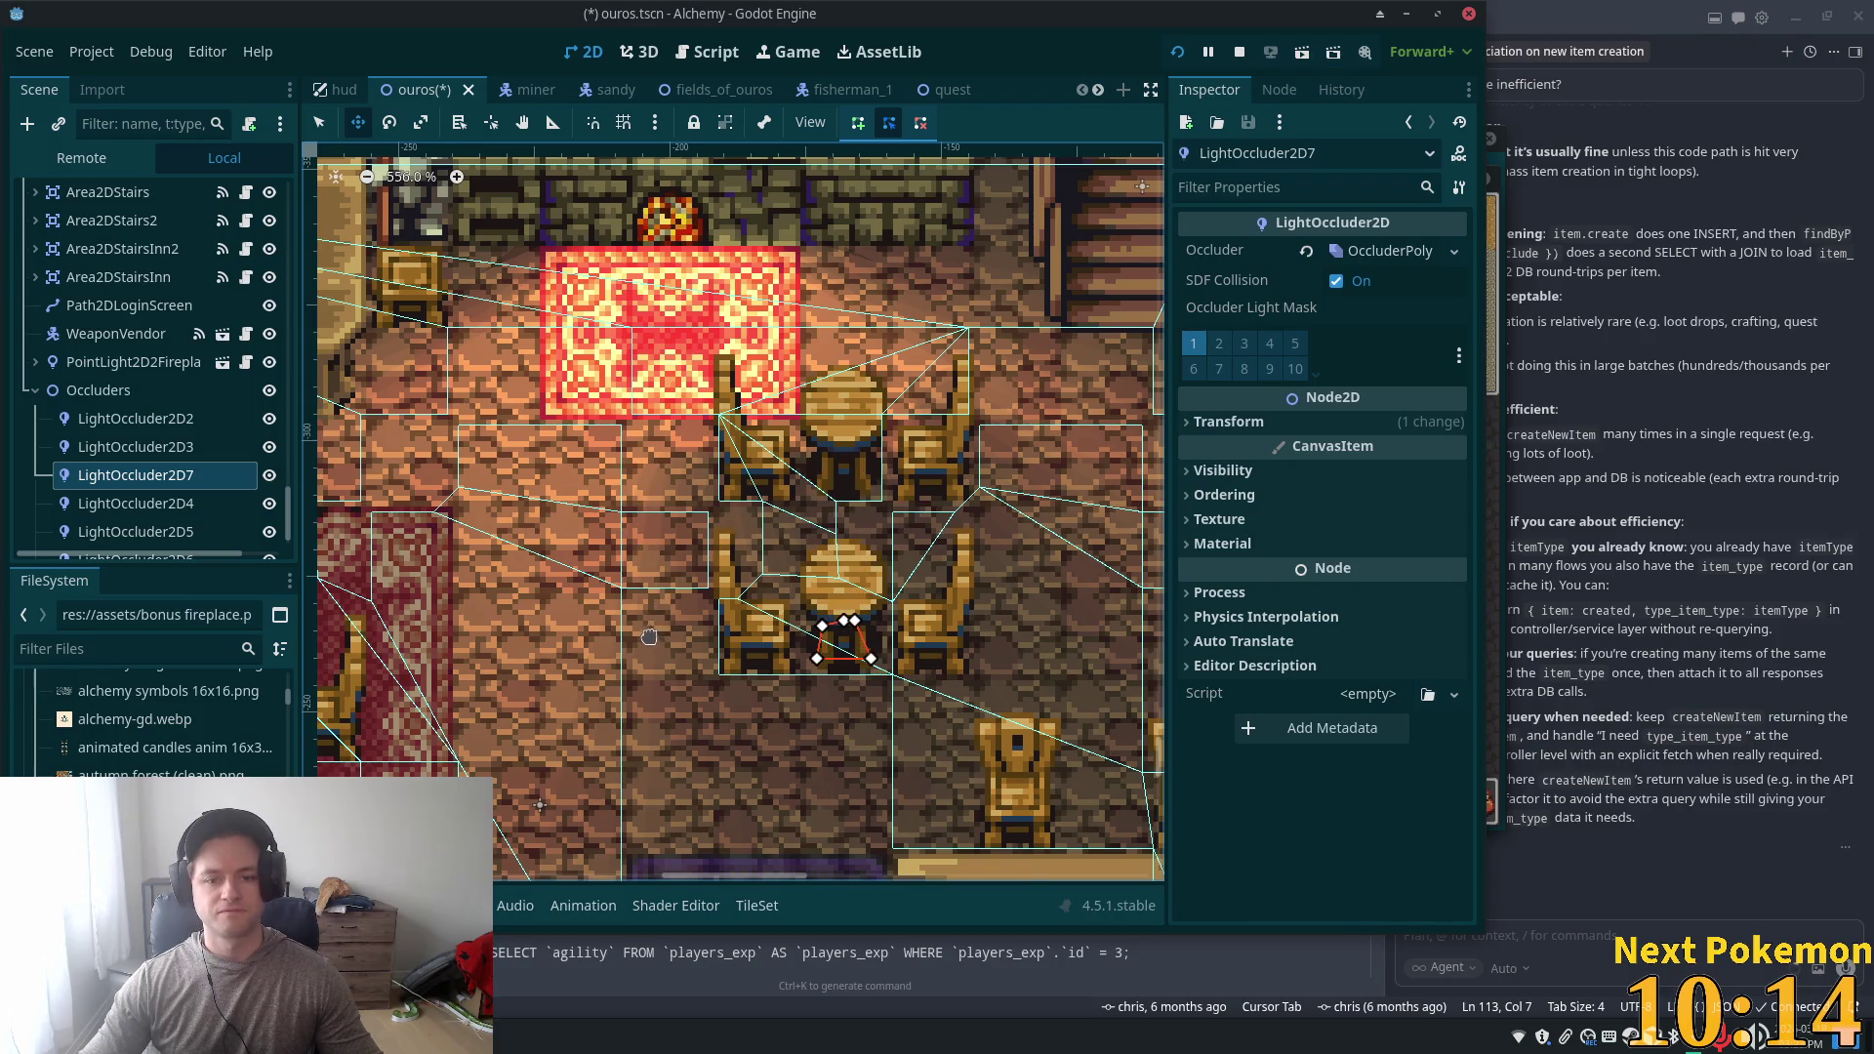
key("Down")
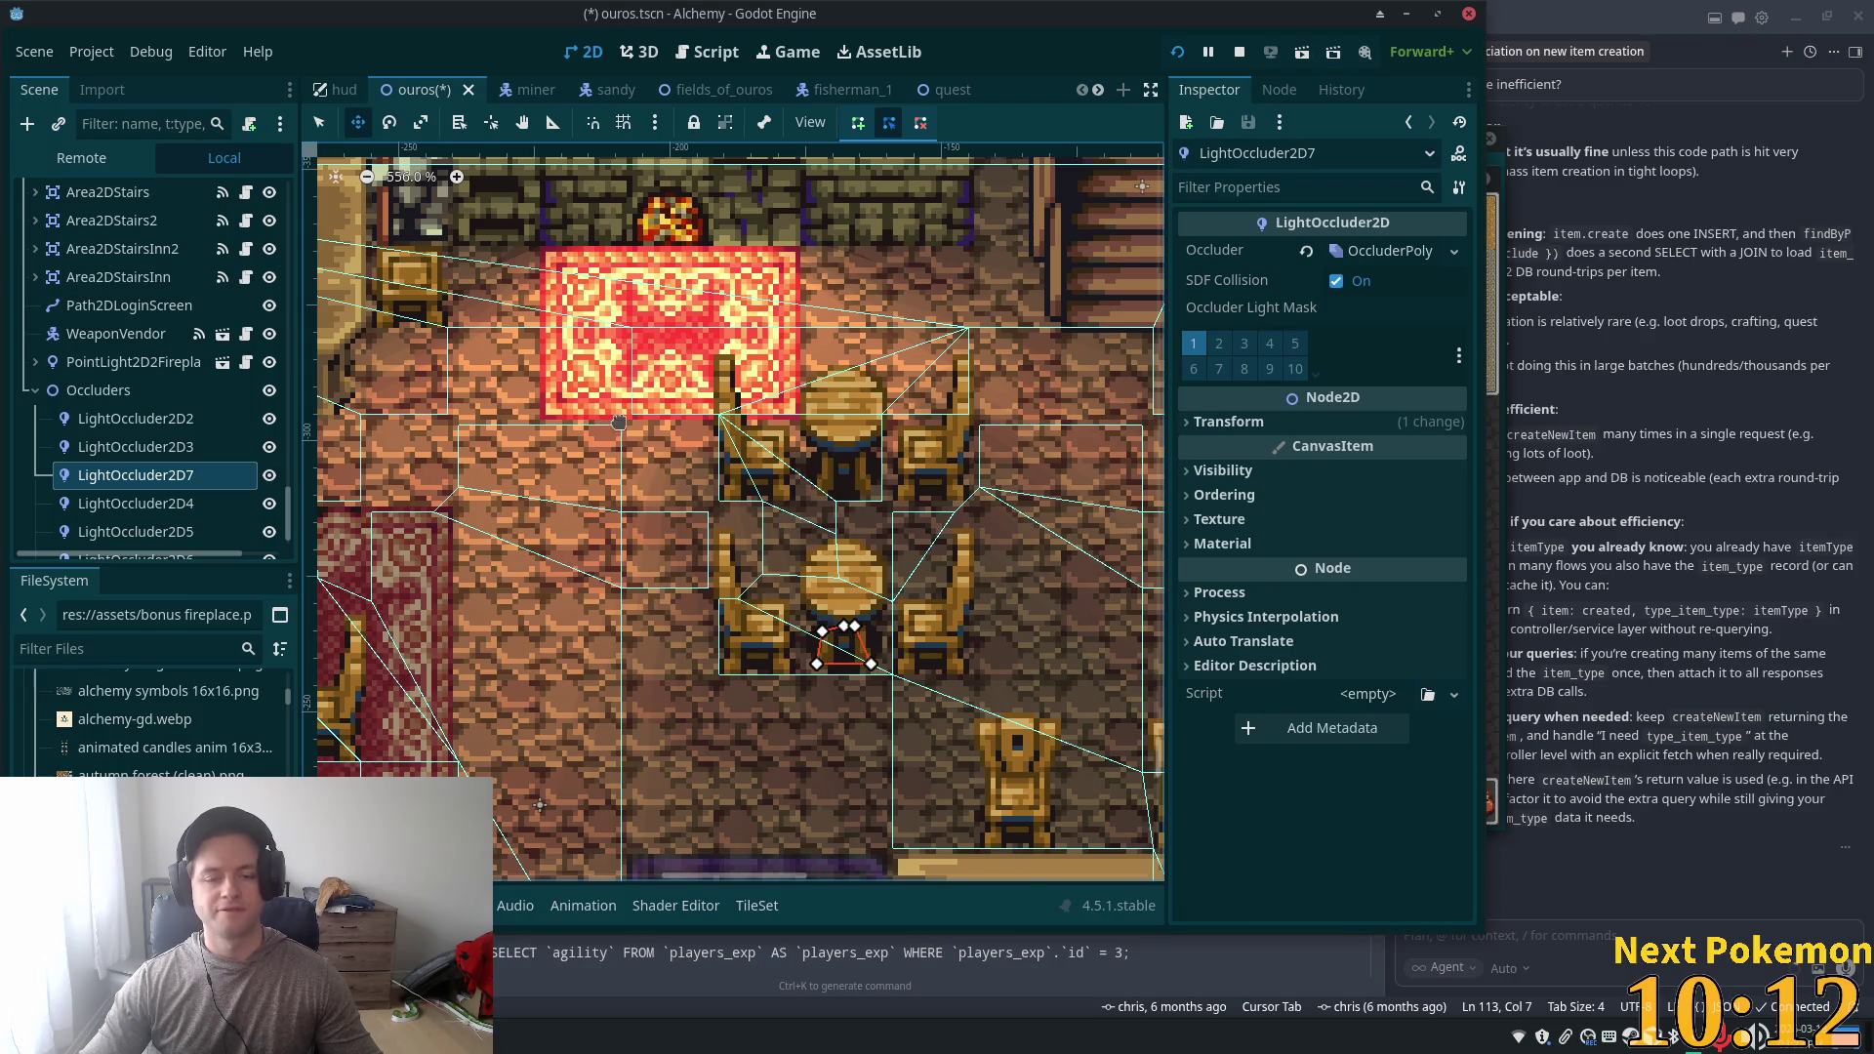
- Duplicate LightOccluder2D5 into a unique LightOccluder2D8 on the lower-right chair, then save
left_click(137, 475)
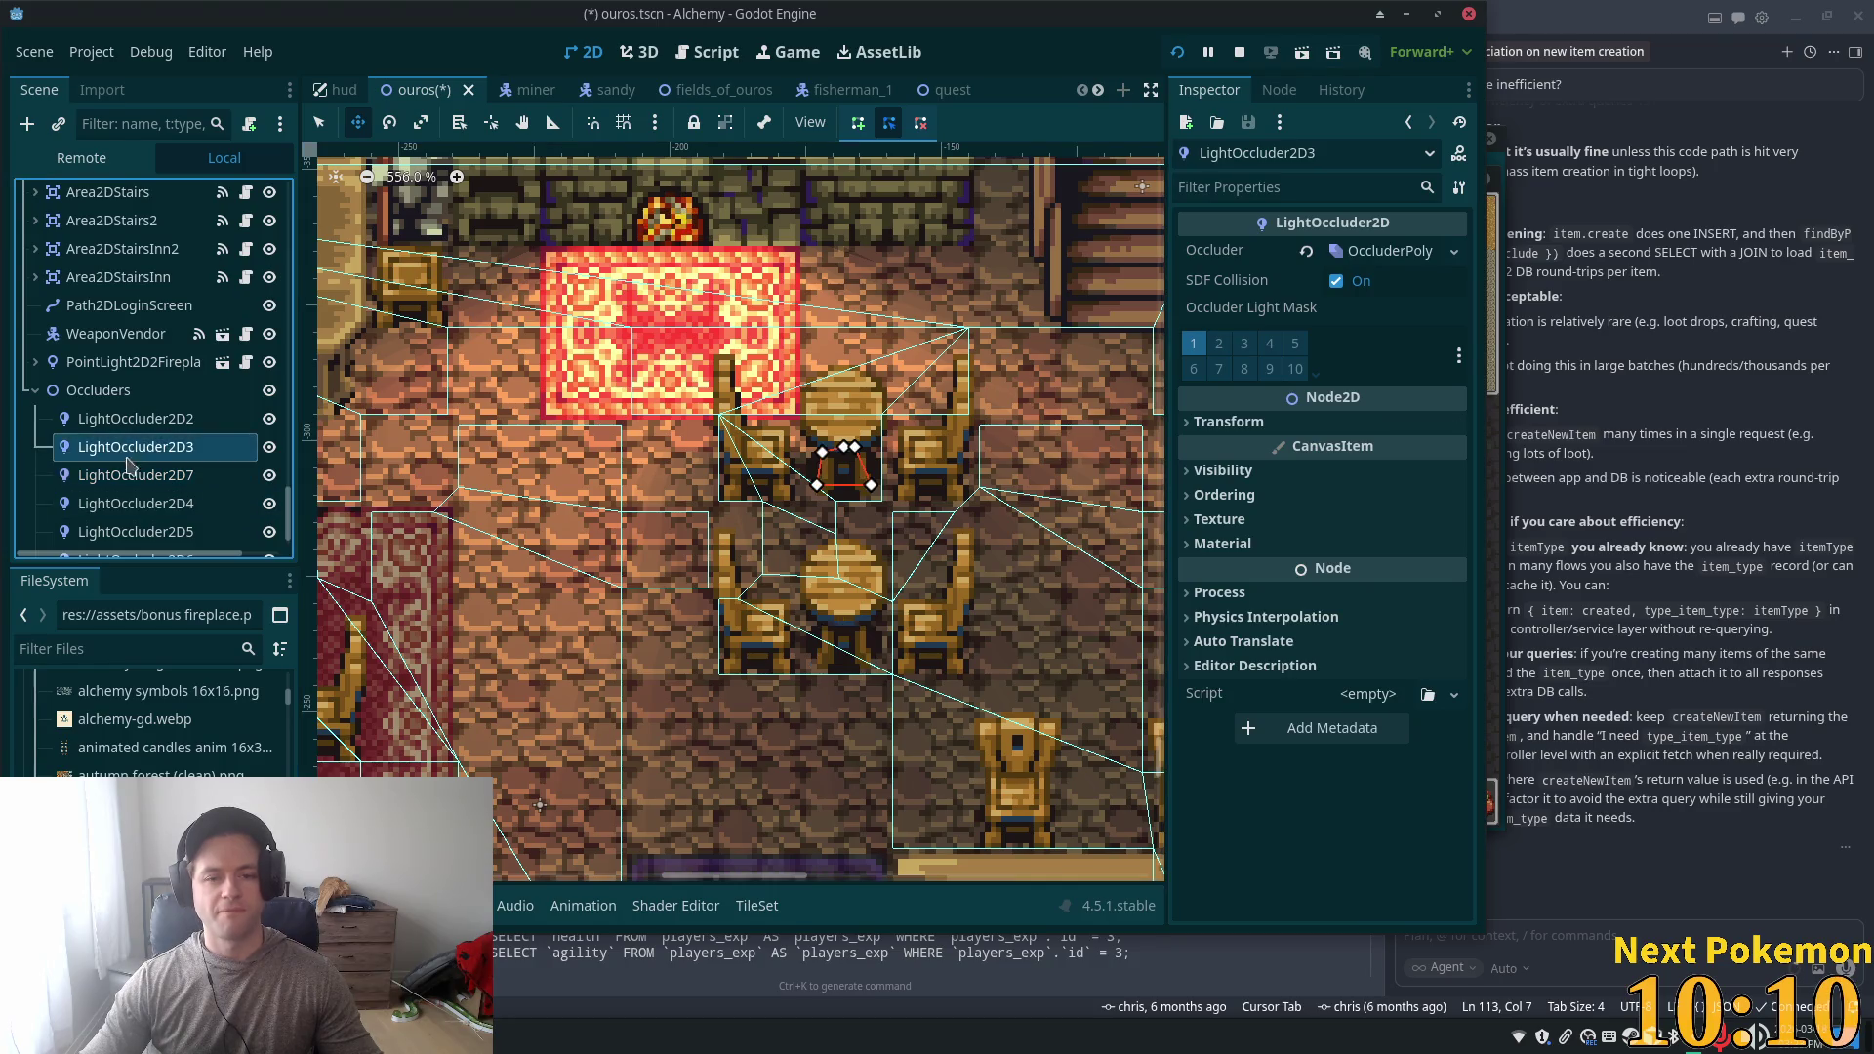
left_click(129, 510)
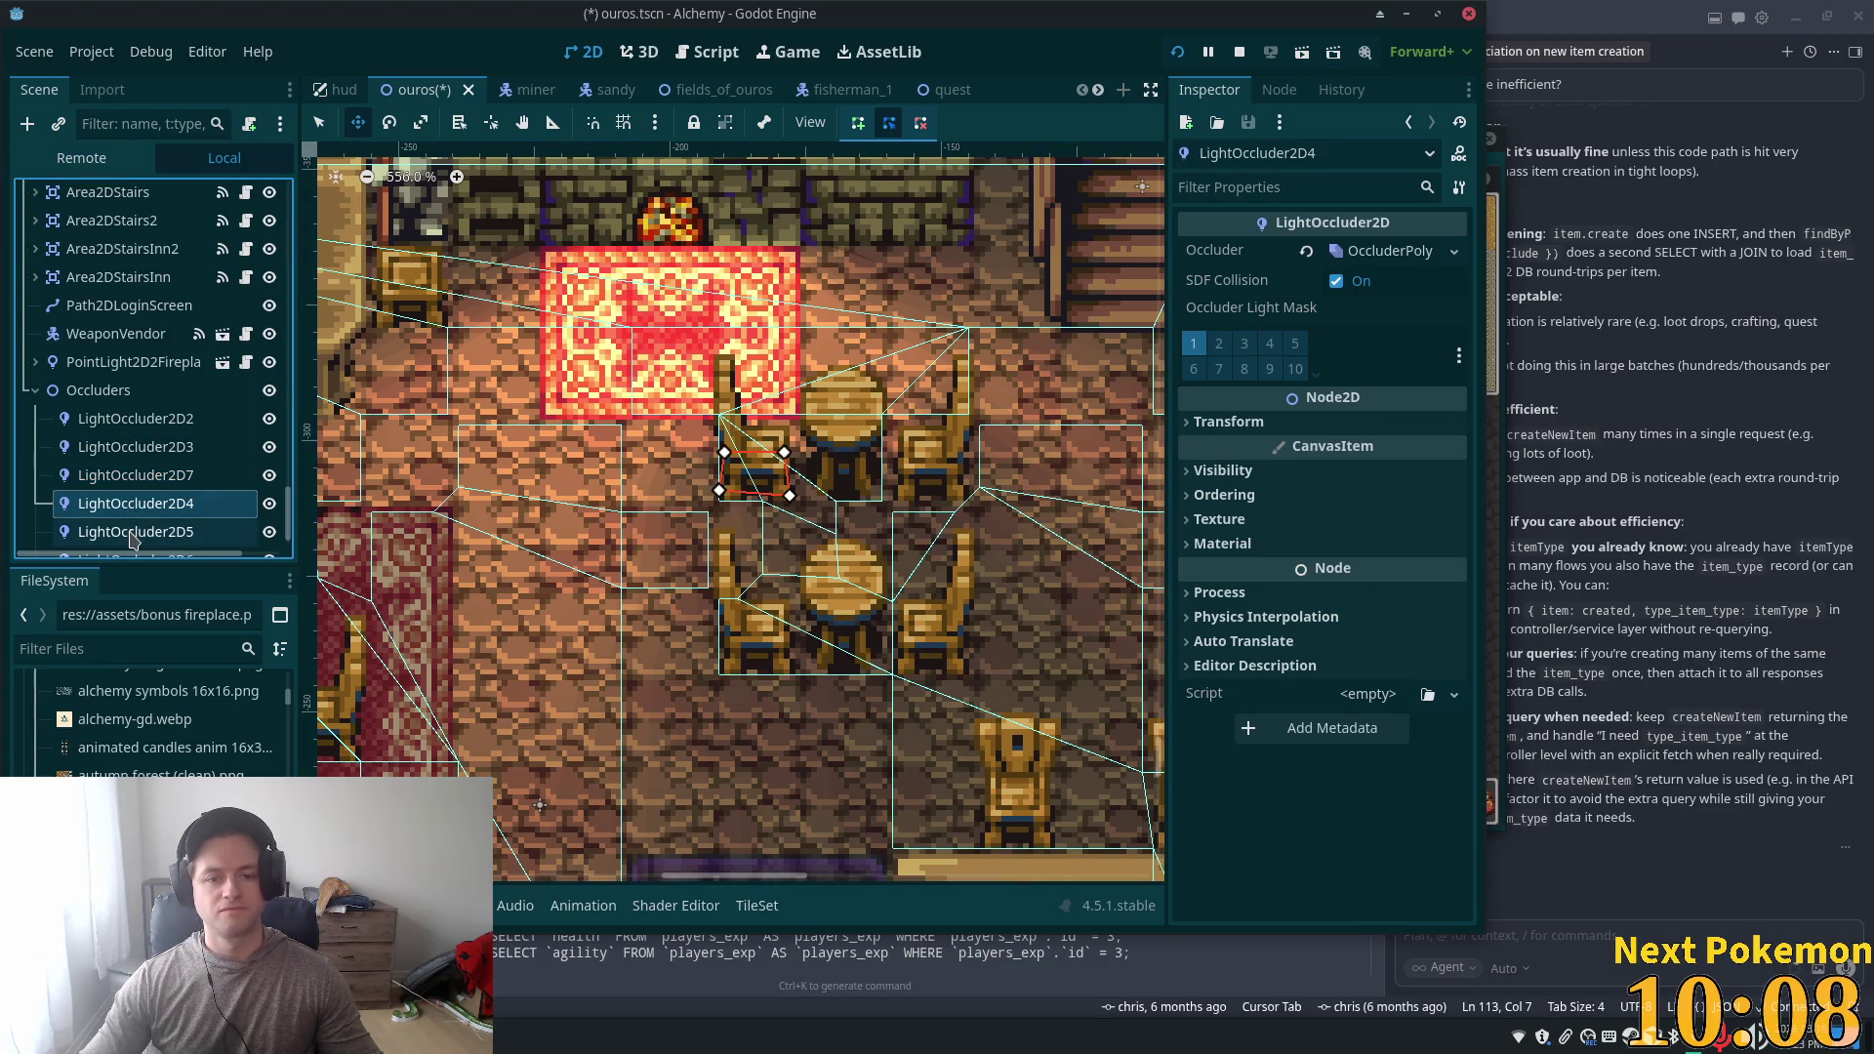
left_click(136, 532)
scroll(147, 517, "down", 1)
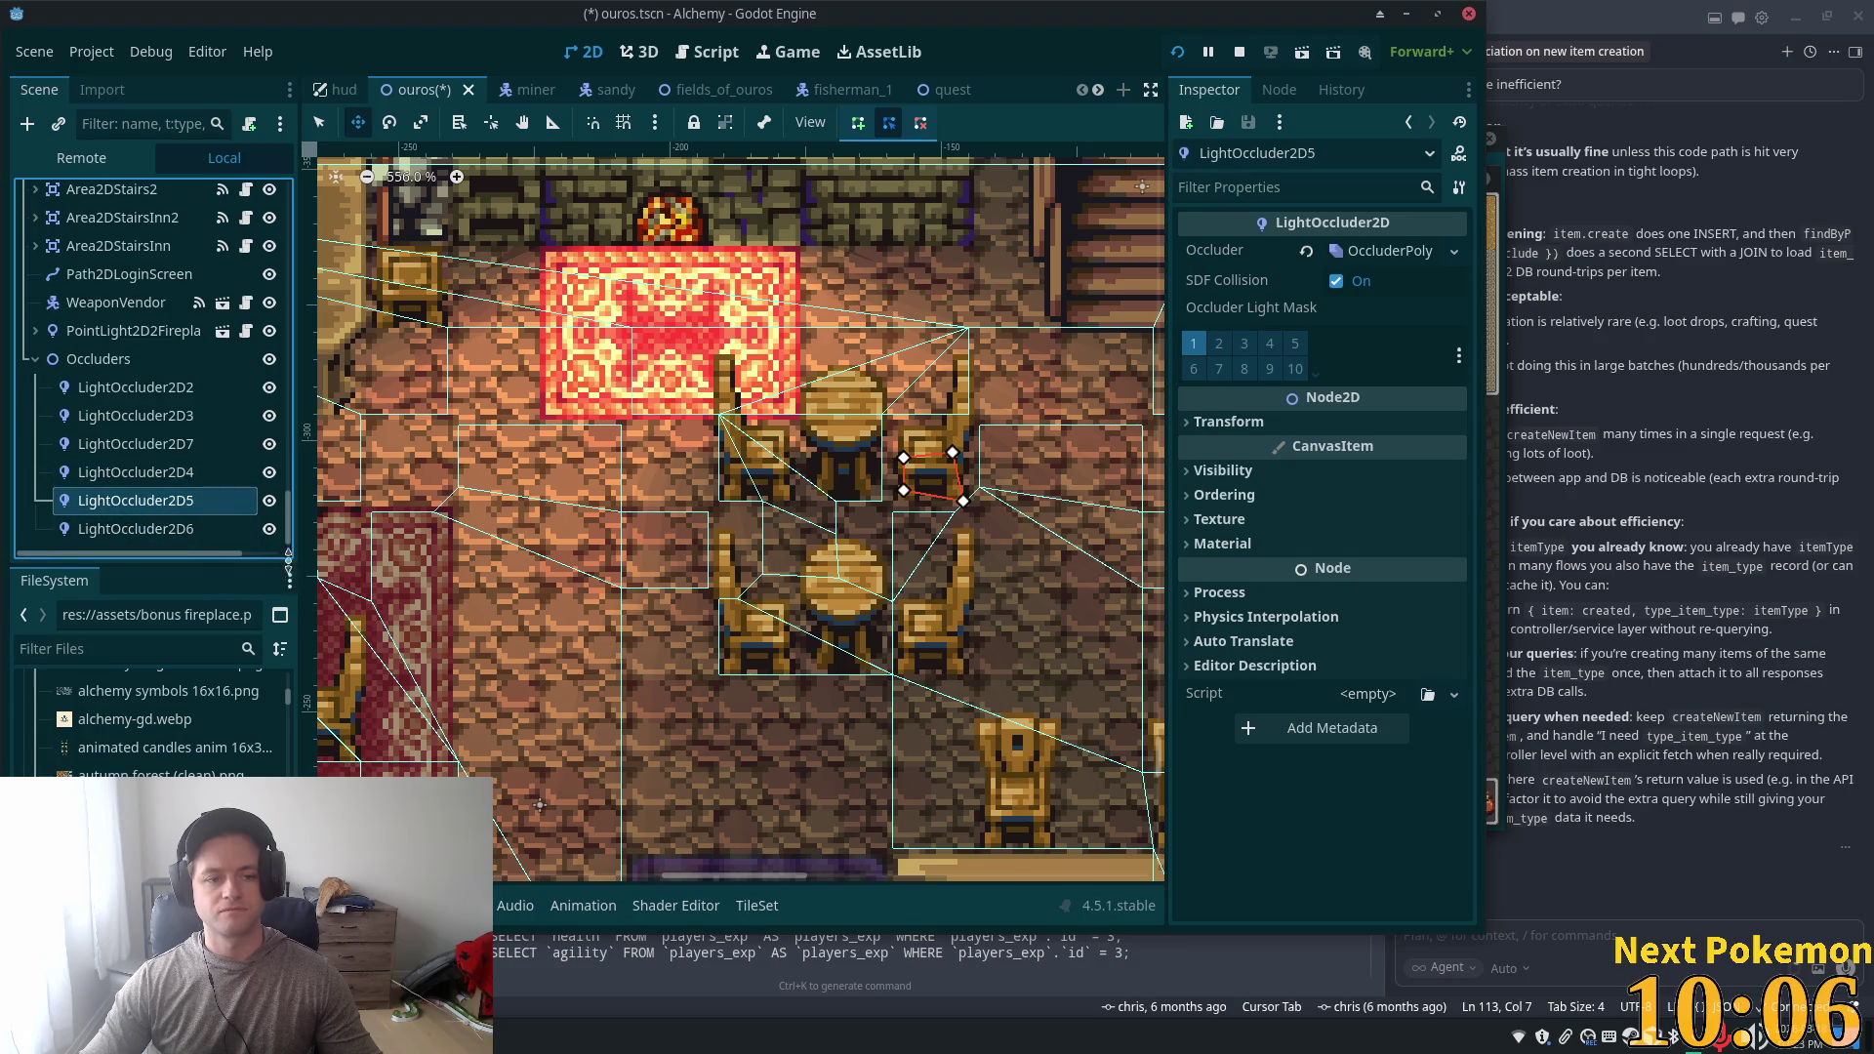
key("ctrl+d")
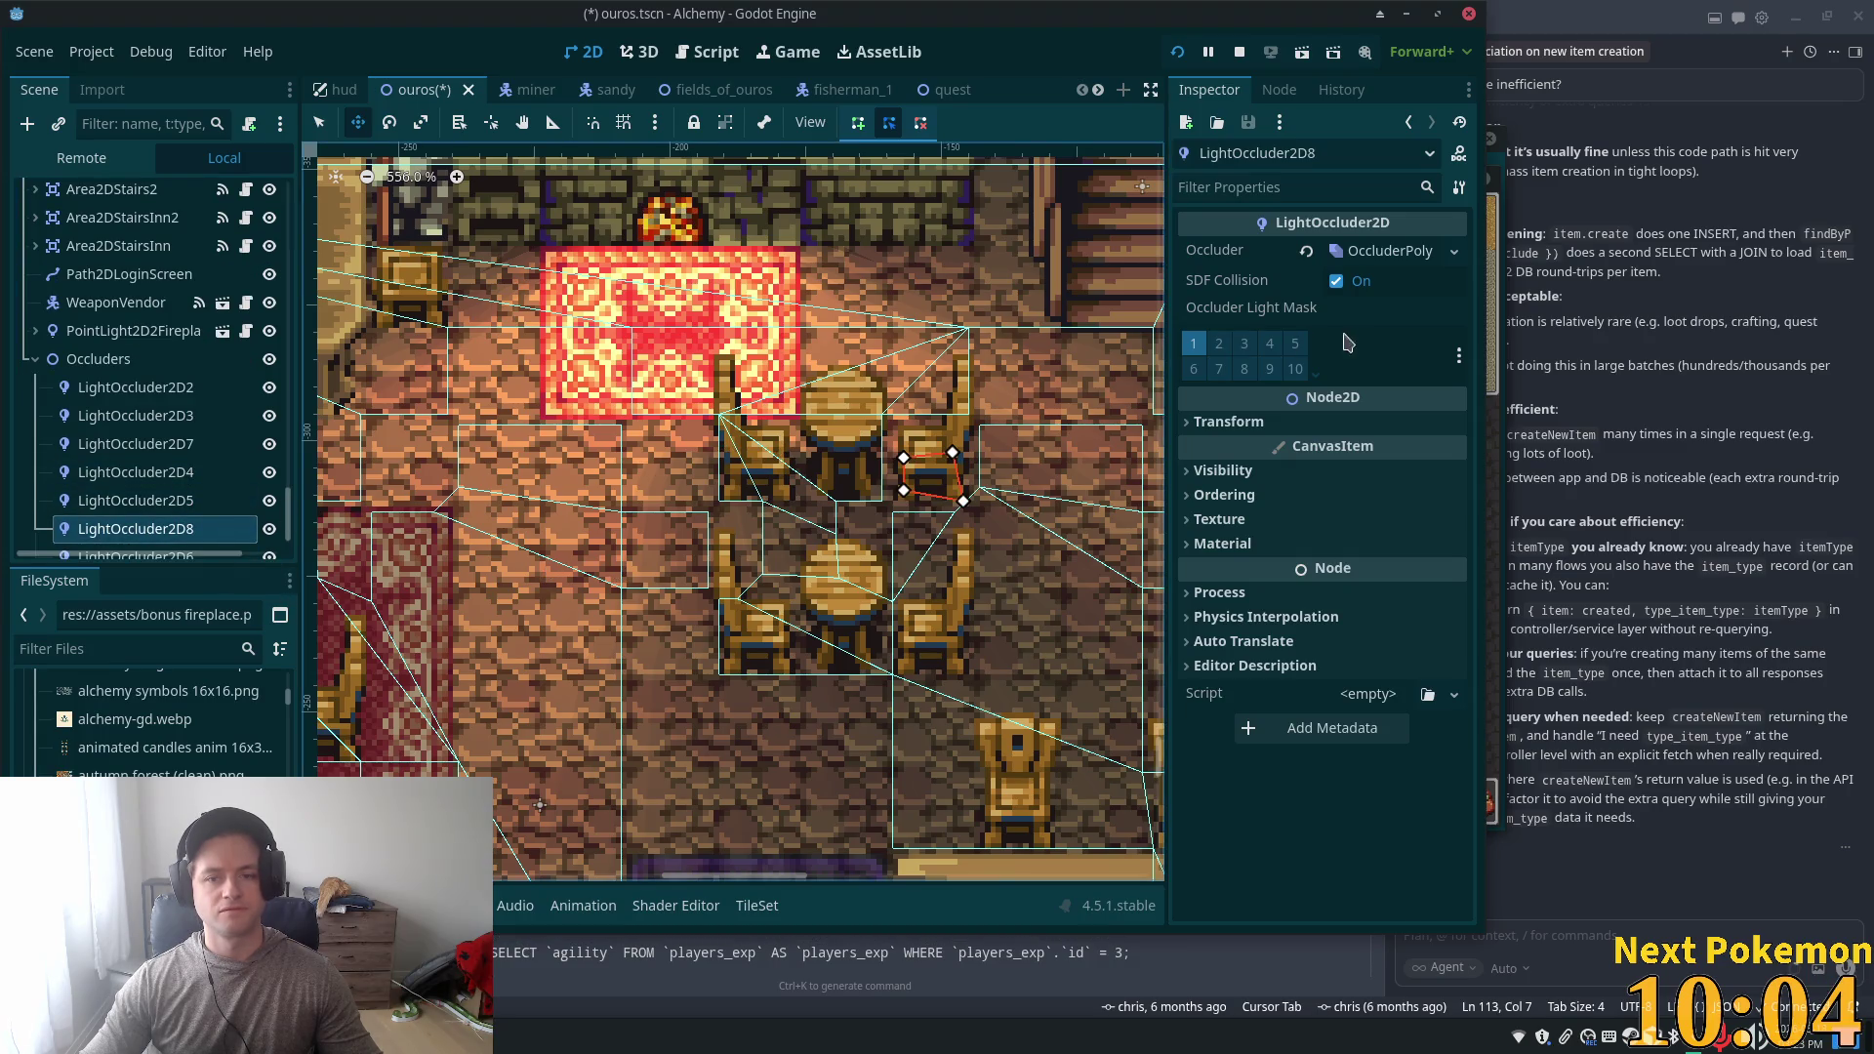
right_click(1391, 251)
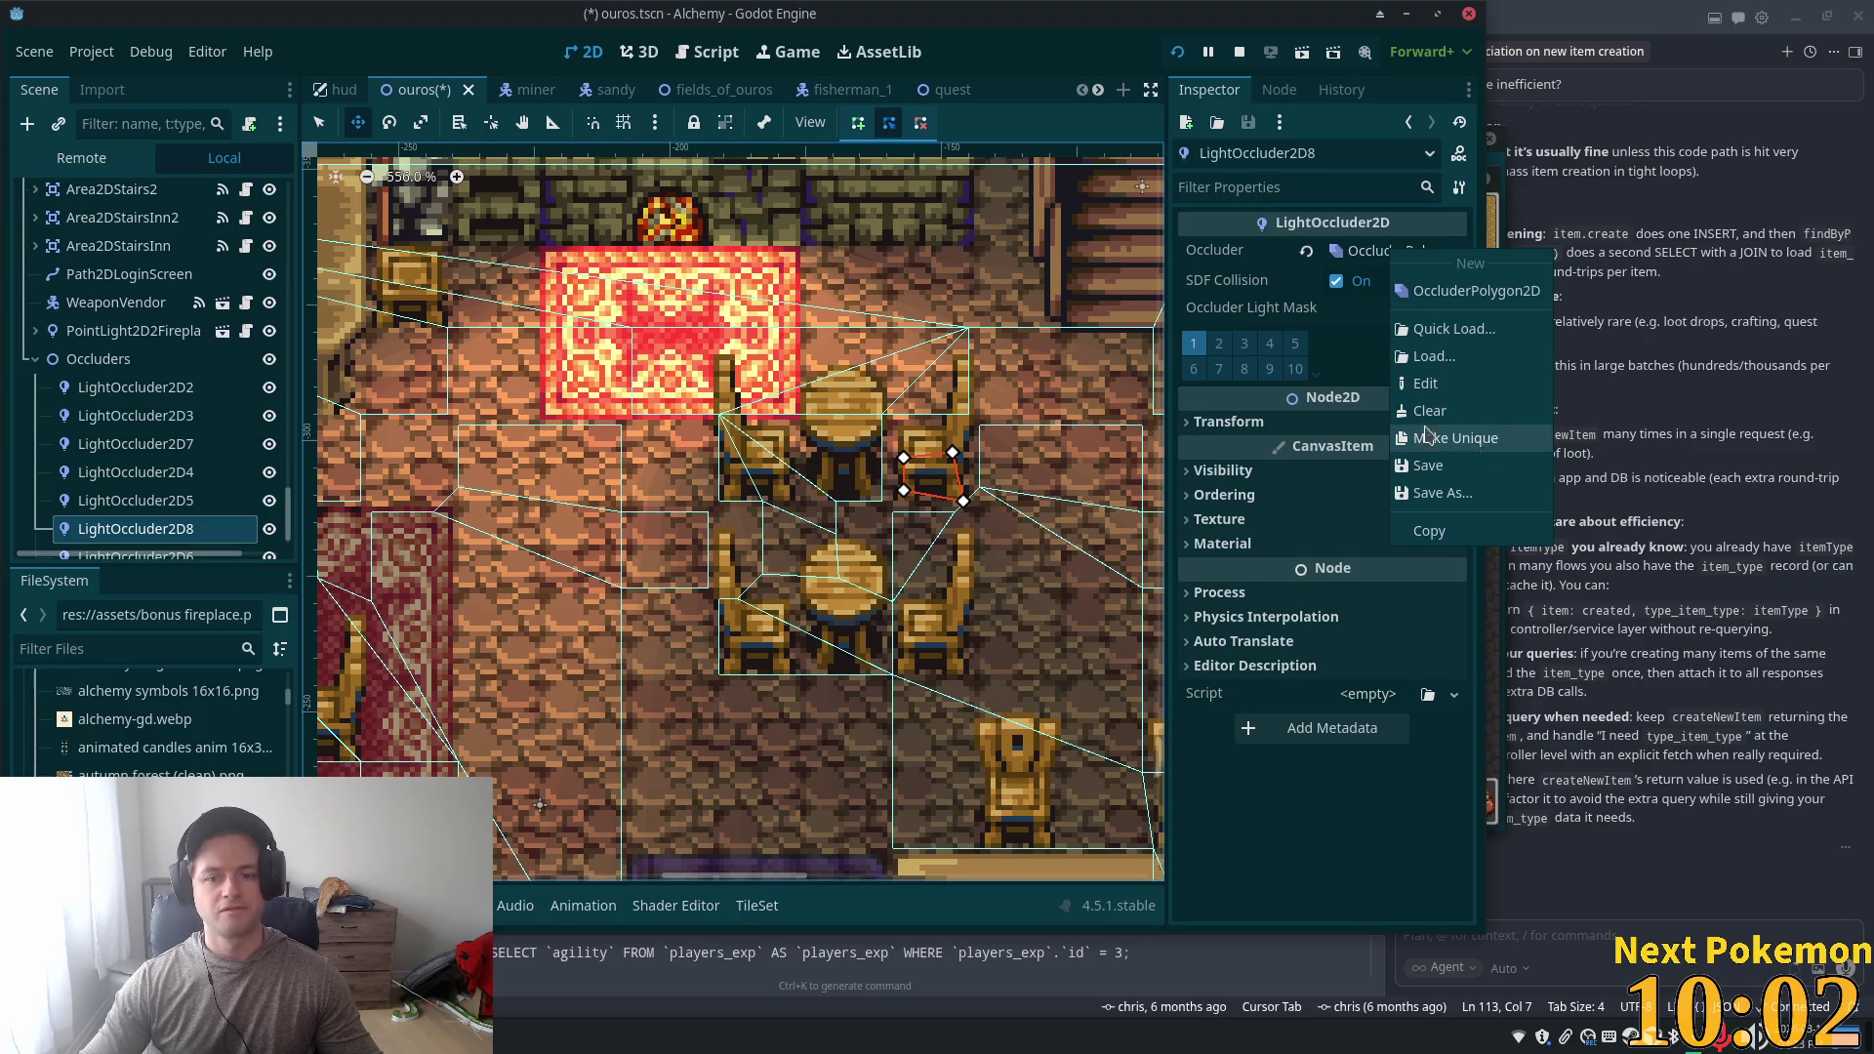
left_click(1481, 441)
left_click_drag(866, 386, 866, 532)
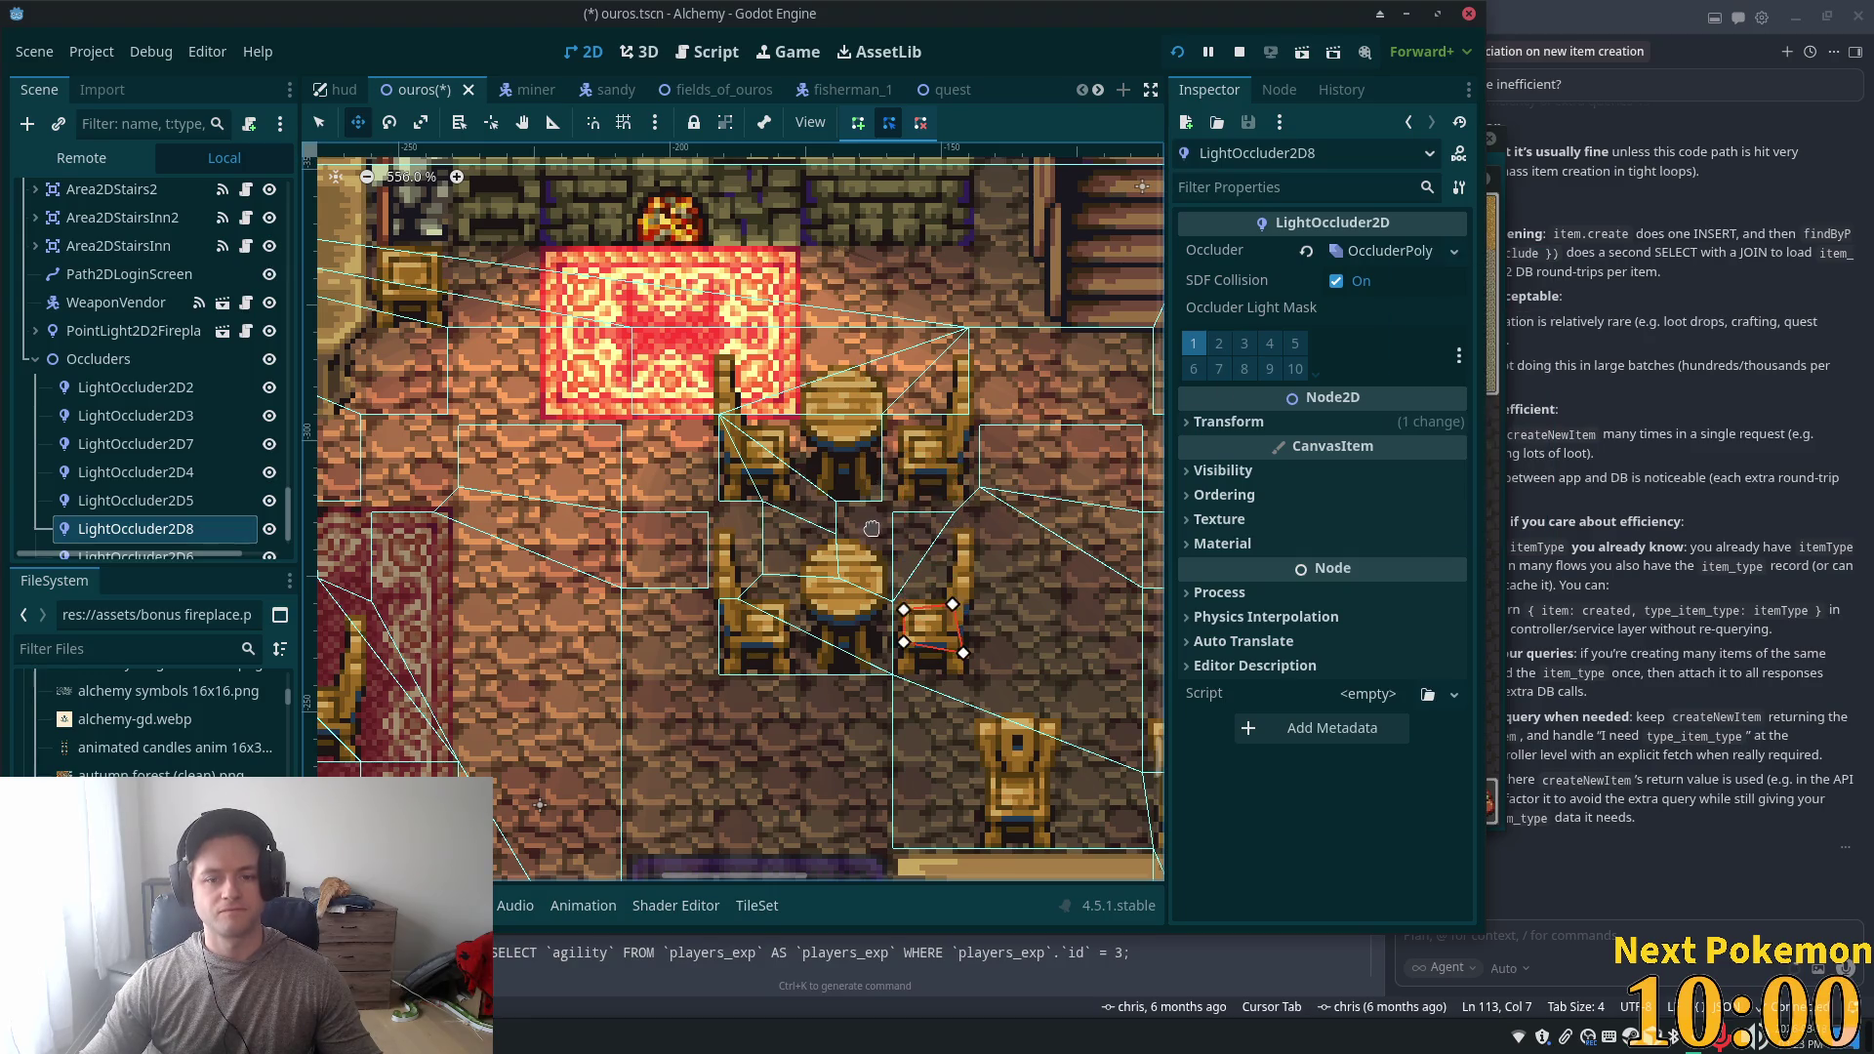
key("ctrl+s")
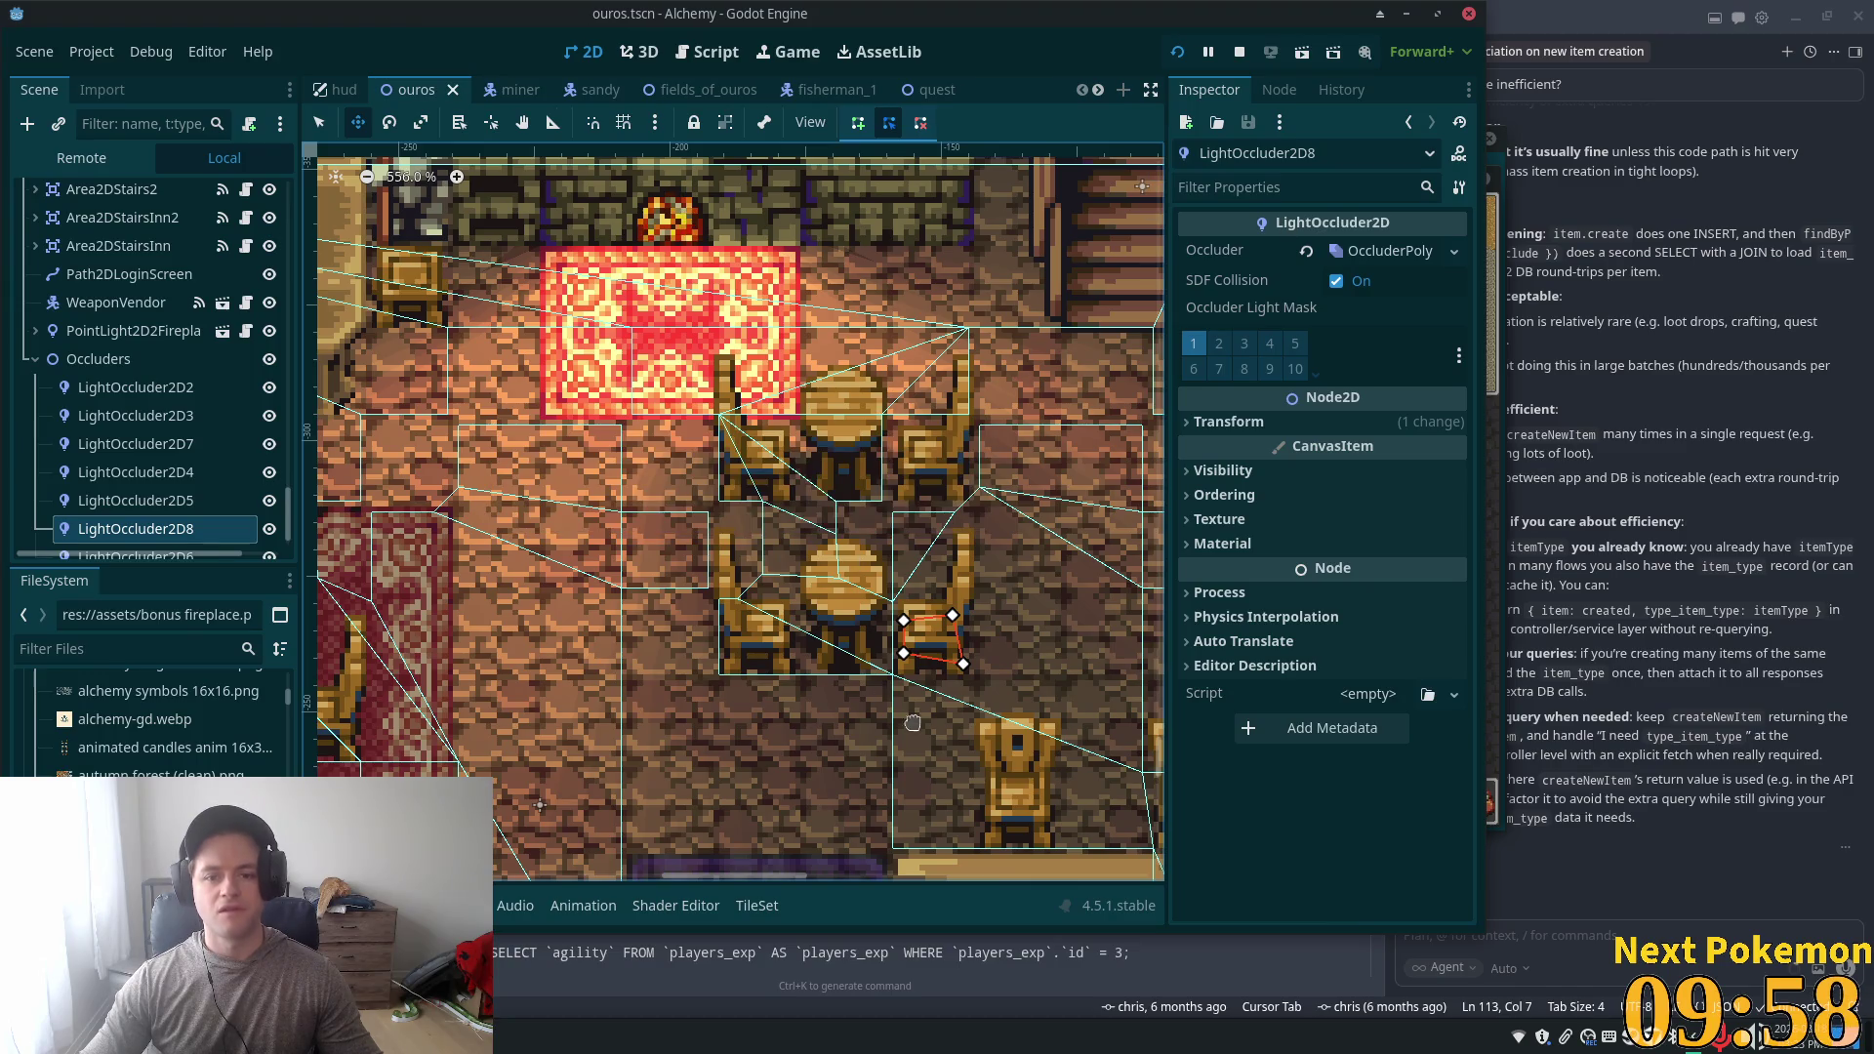
- Duplicate LightOccluder2D6 with a unique shape, fit the copy onto another chair, and save
scroll(566, 622, "down", 3)
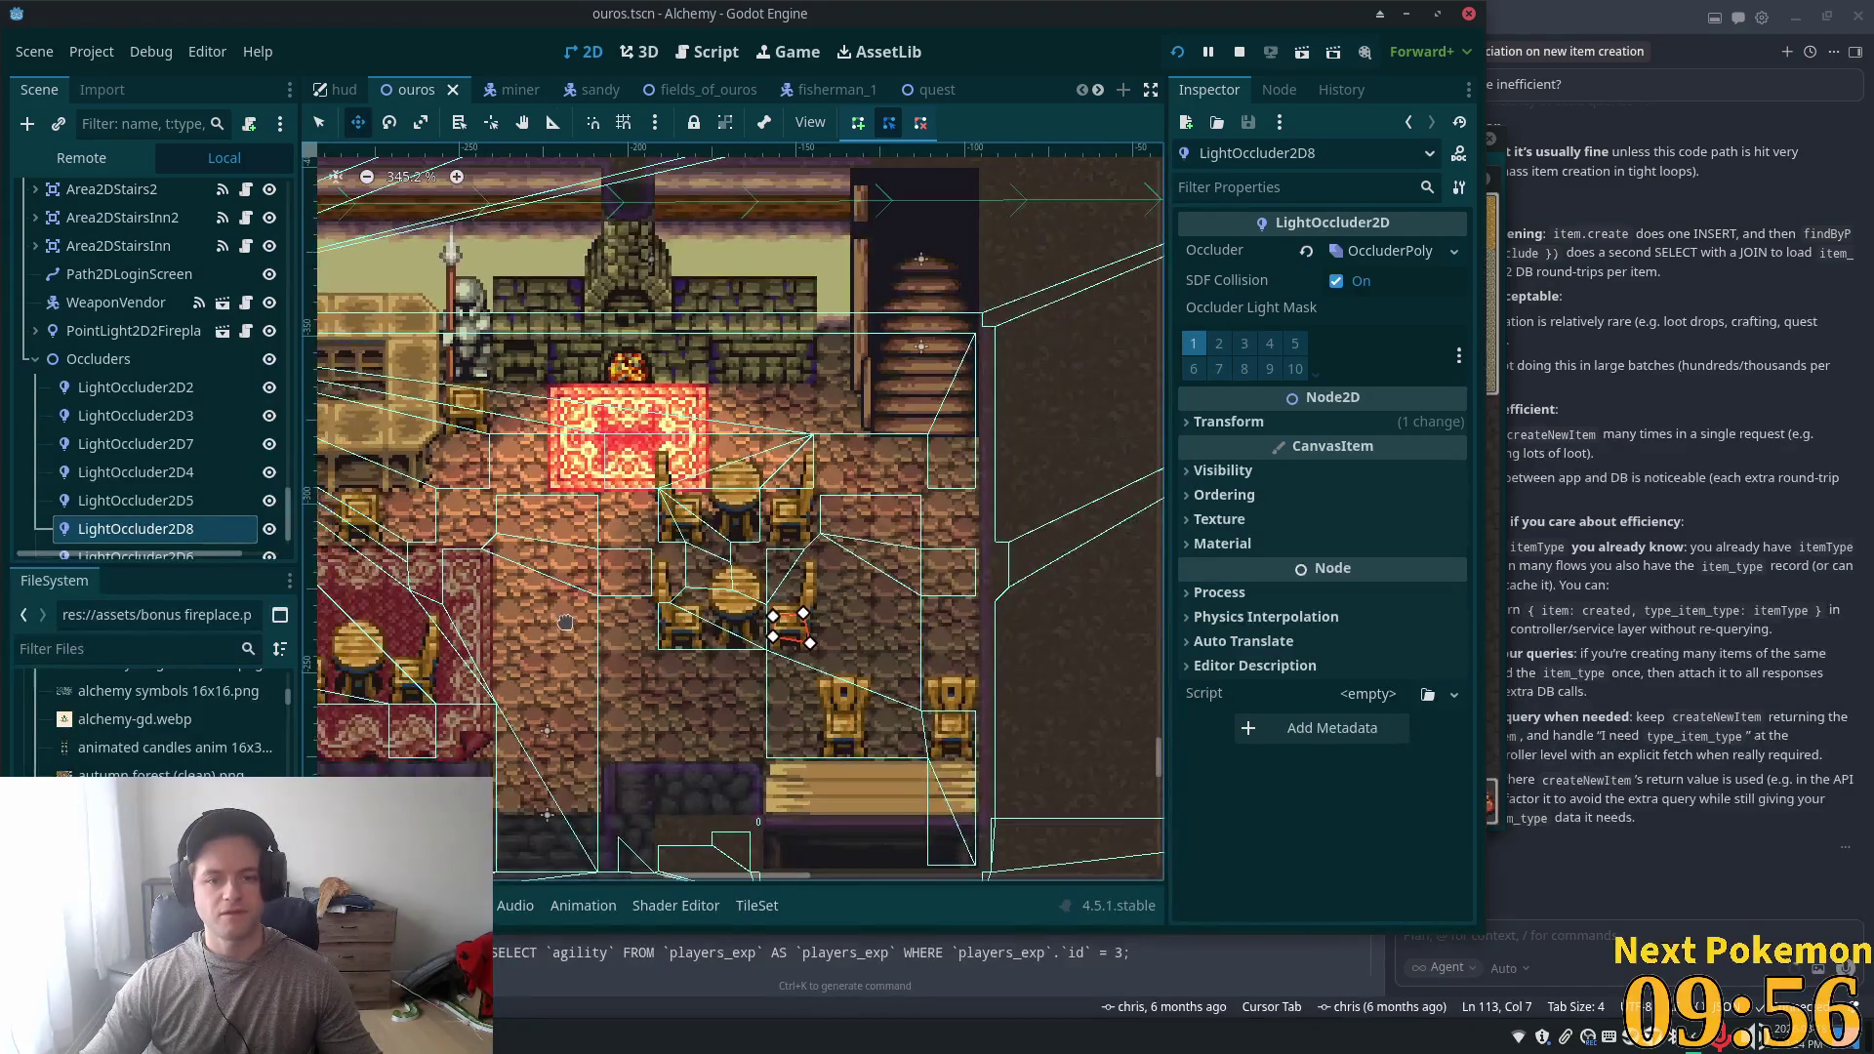
scroll(565, 622, "down", 3)
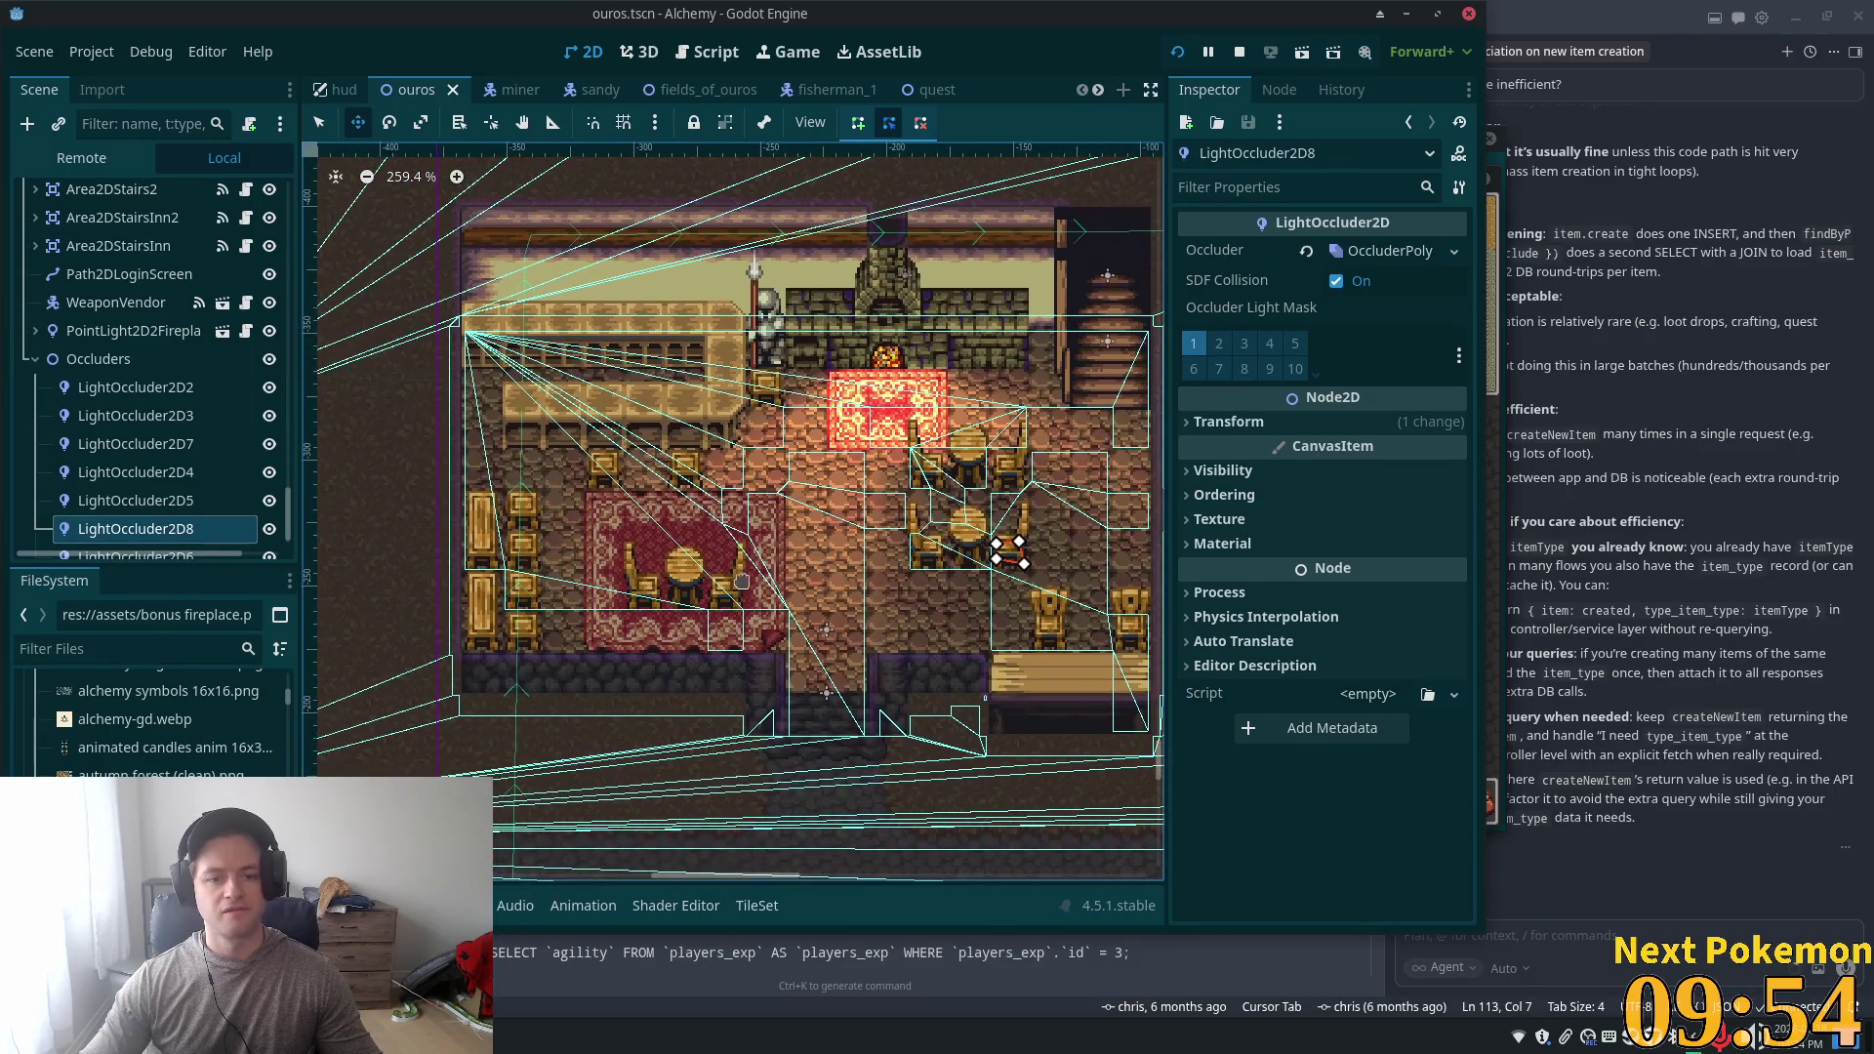
scroll(767, 566, "up", 4)
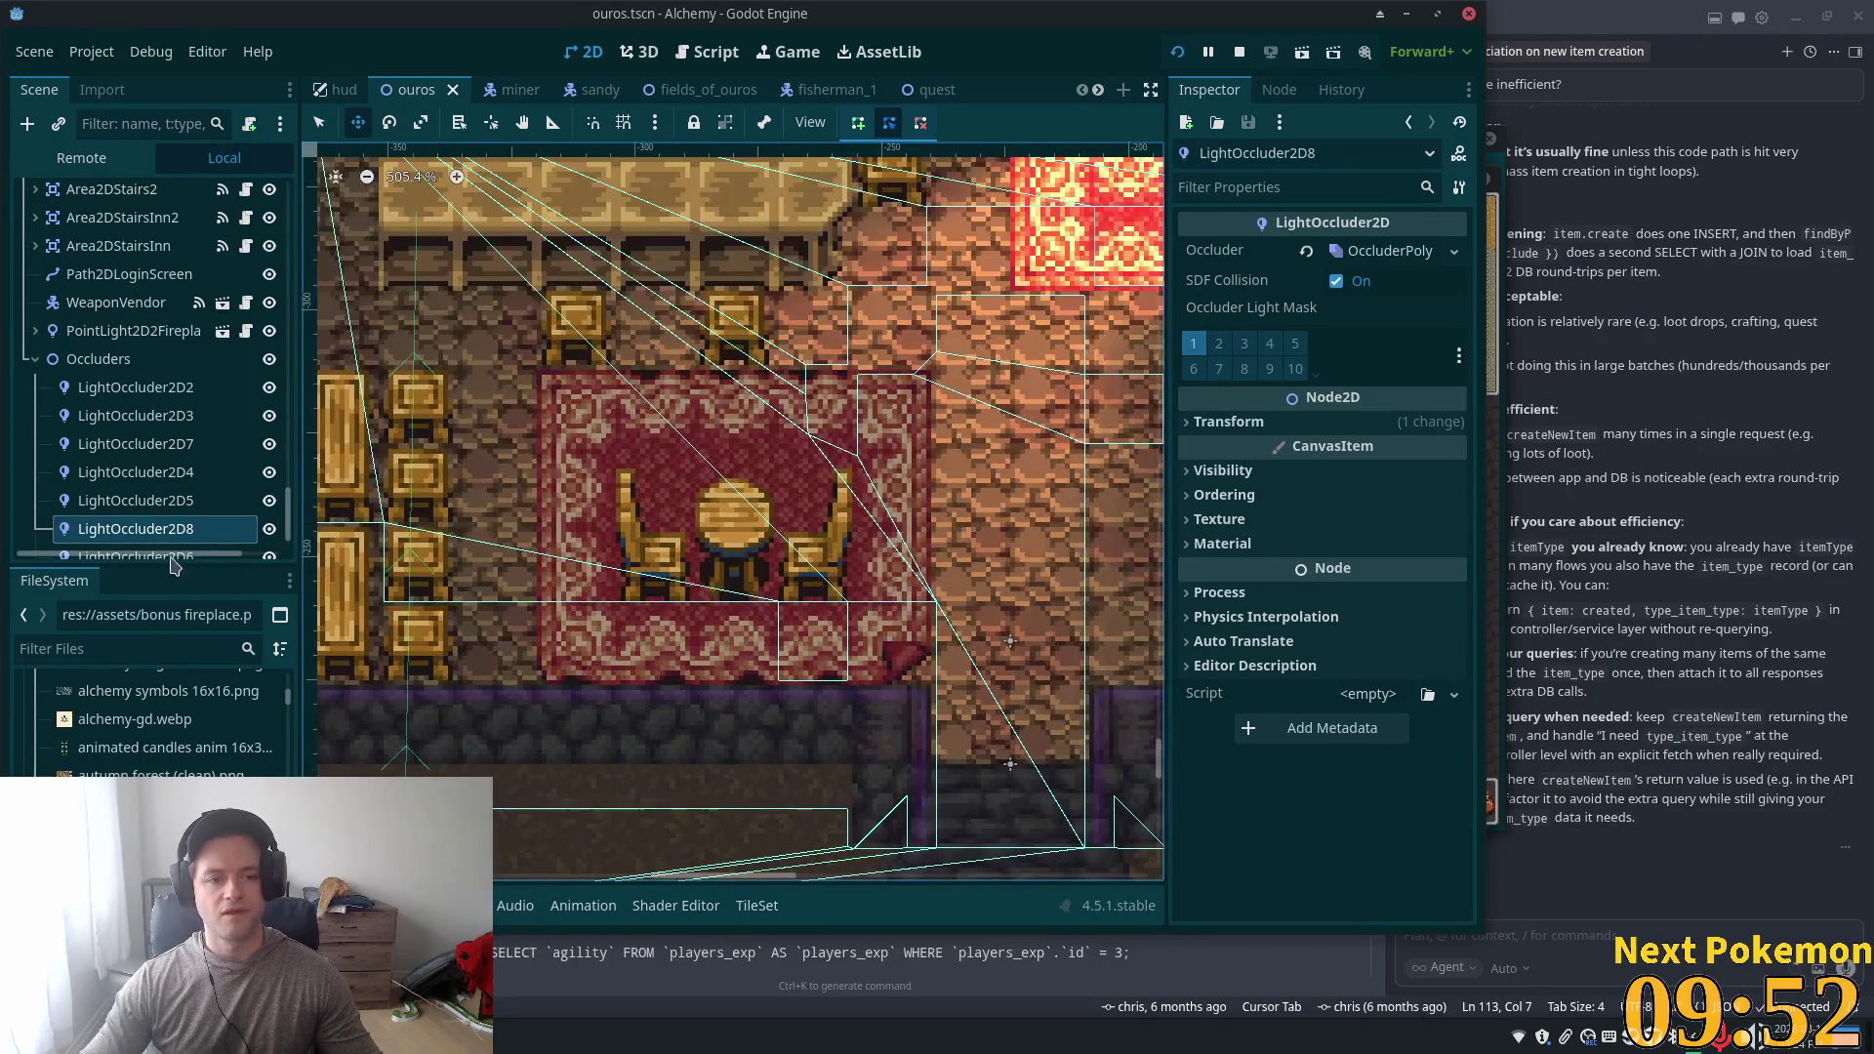
scroll(162, 527, "down", 1)
left_click(151, 528)
scroll(818, 614, "down", 2)
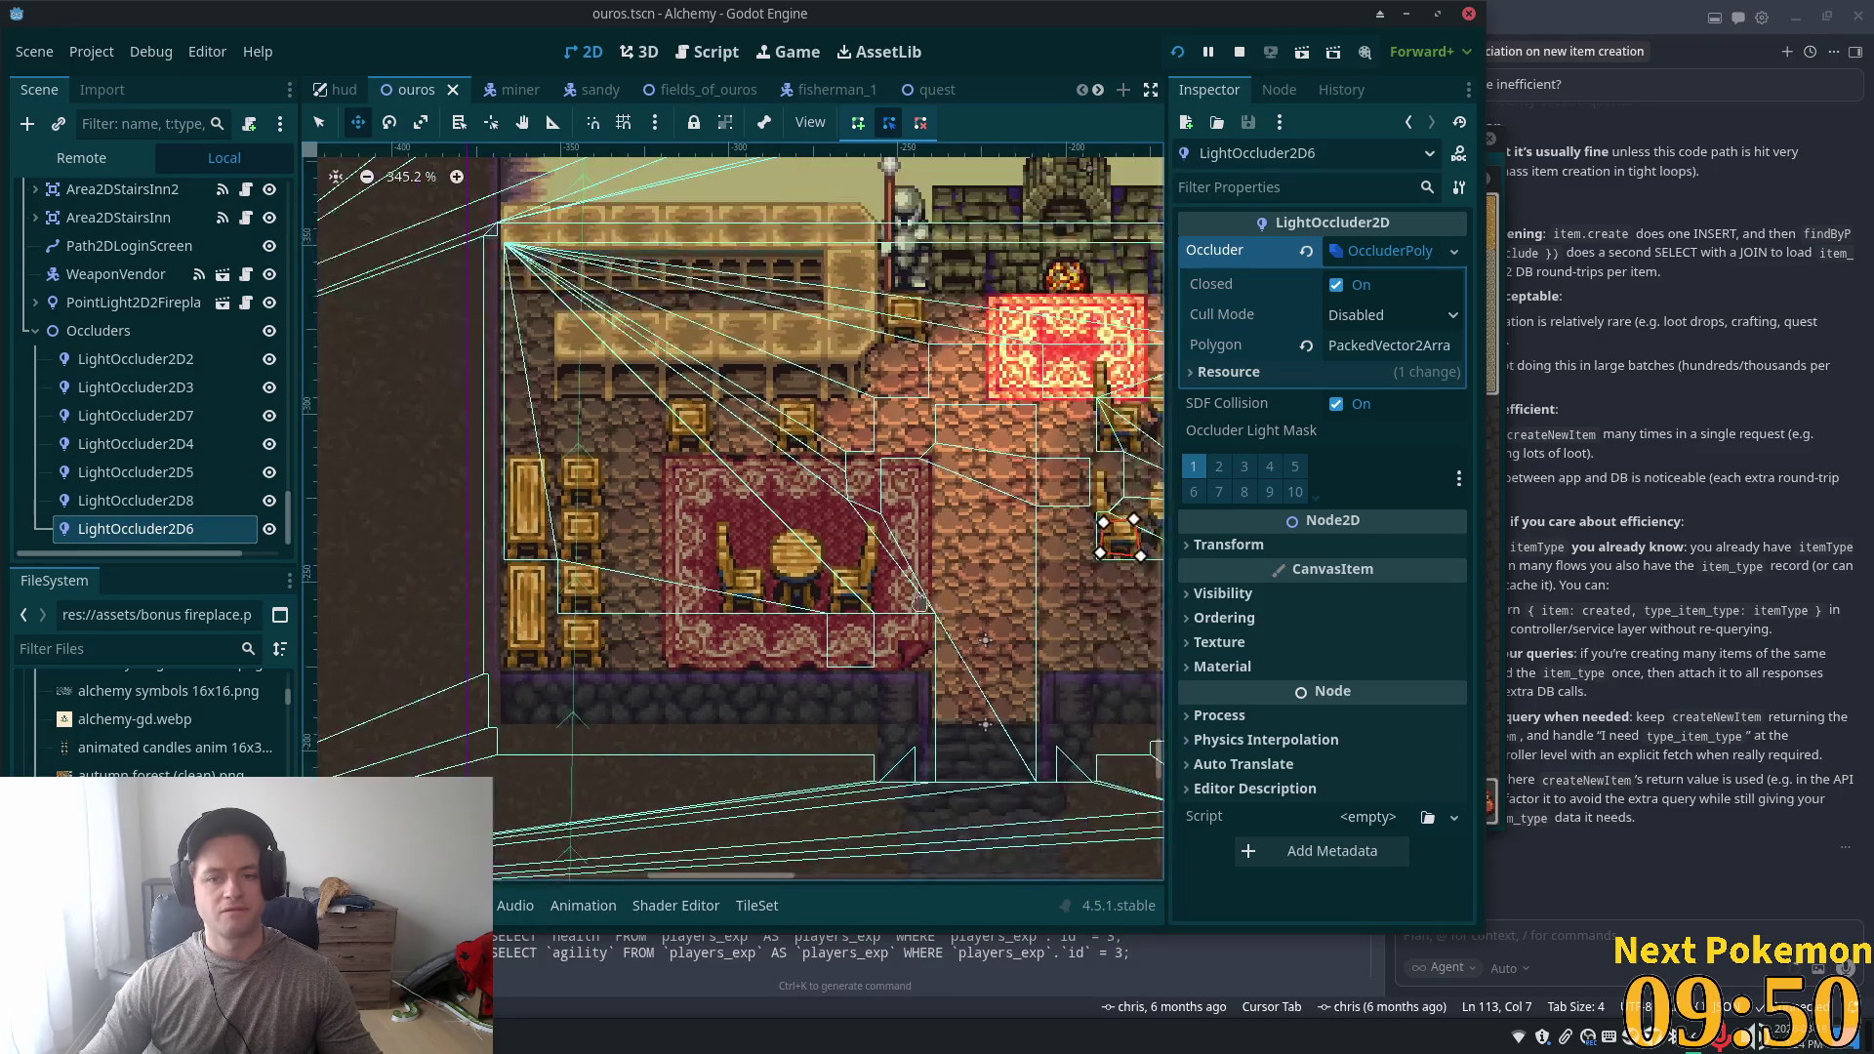
key("ctrl+d")
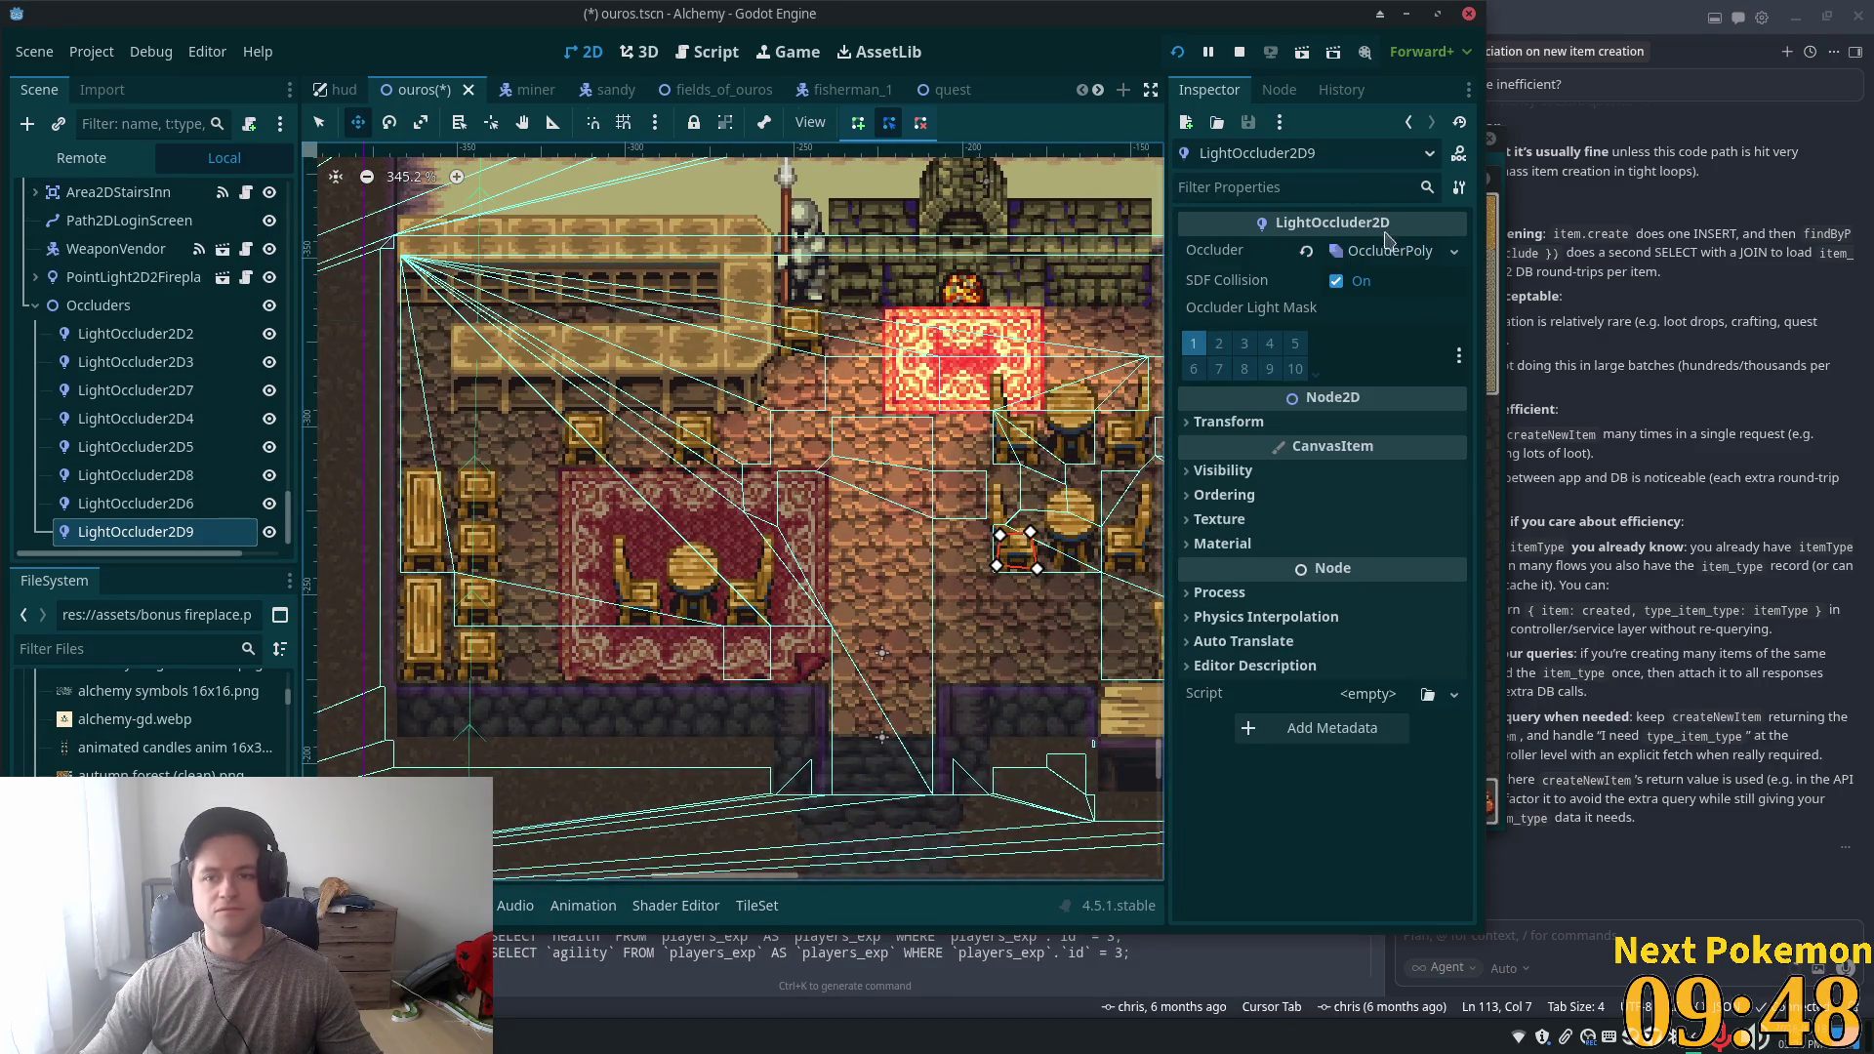
right_click(1380, 252)
left_click(1440, 434)
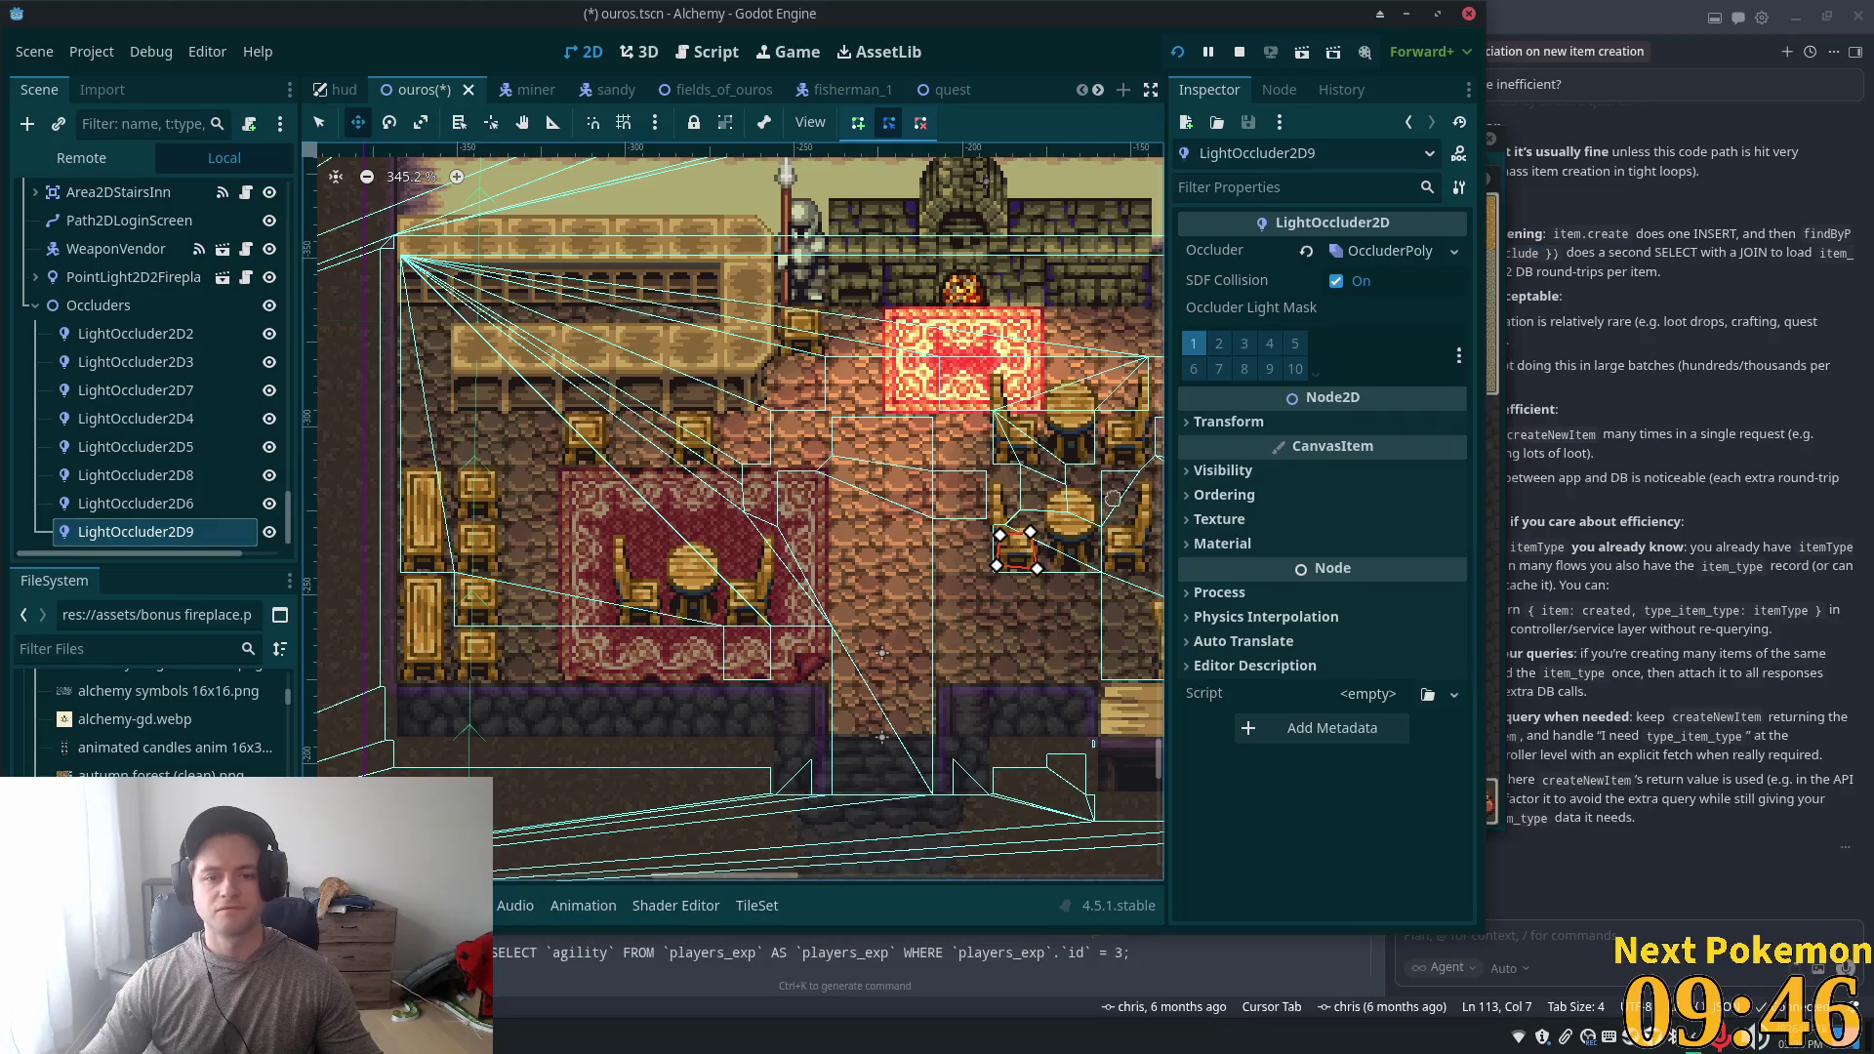
left_click_drag(921, 512, 656, 574)
key("q")
scroll(805, 602, "up", 5)
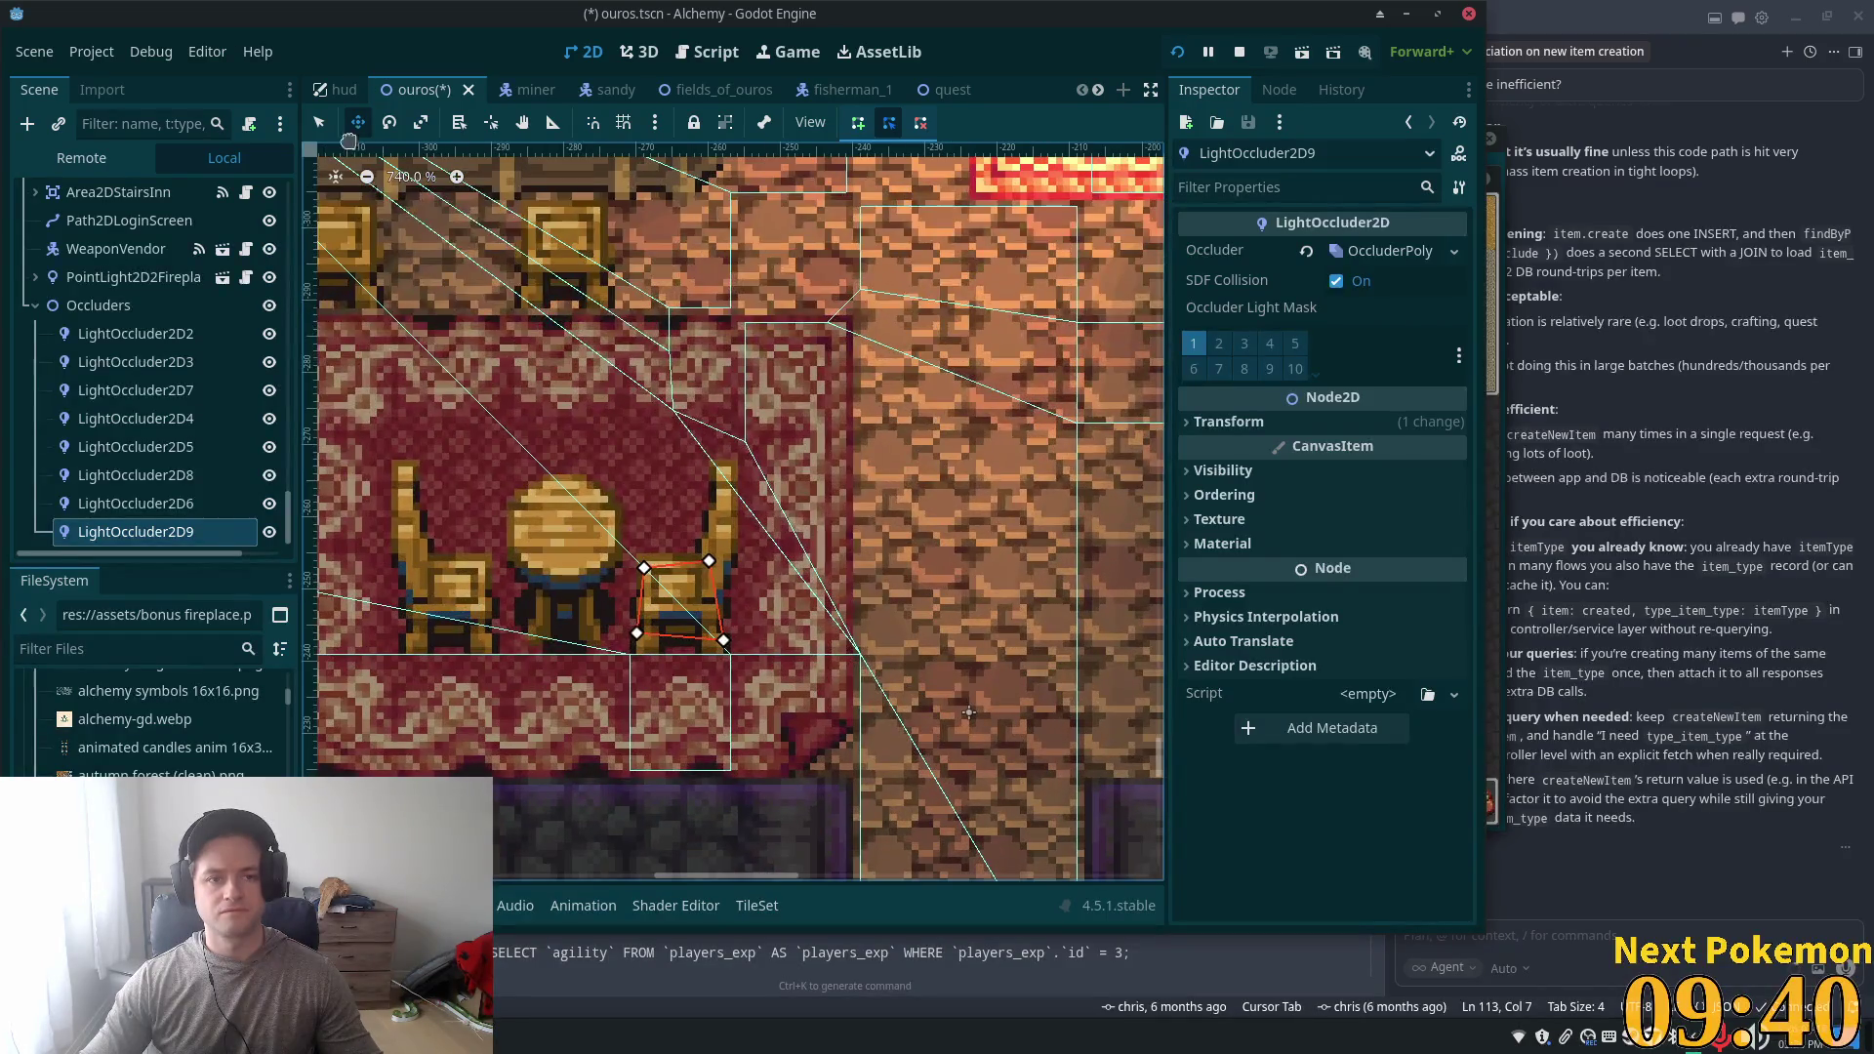
left_click_drag(709, 560, 723, 568)
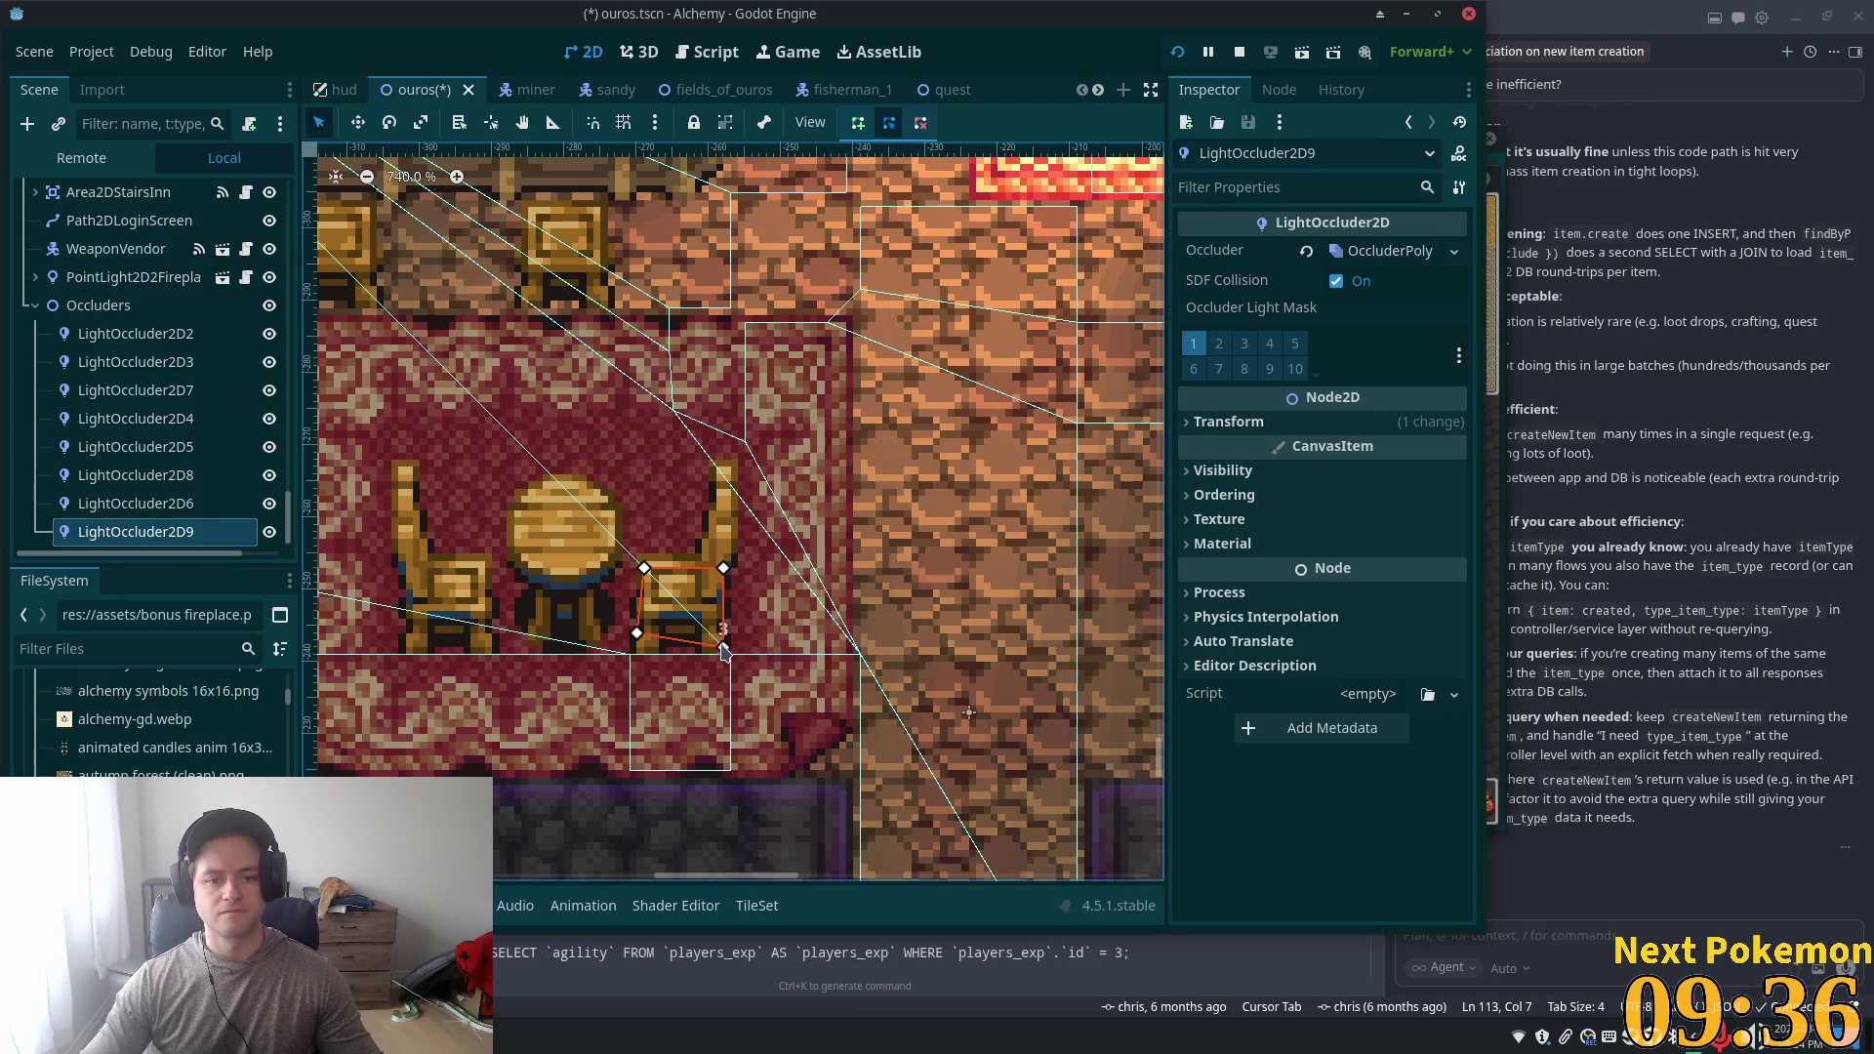
left_click_drag(638, 642, 643, 648)
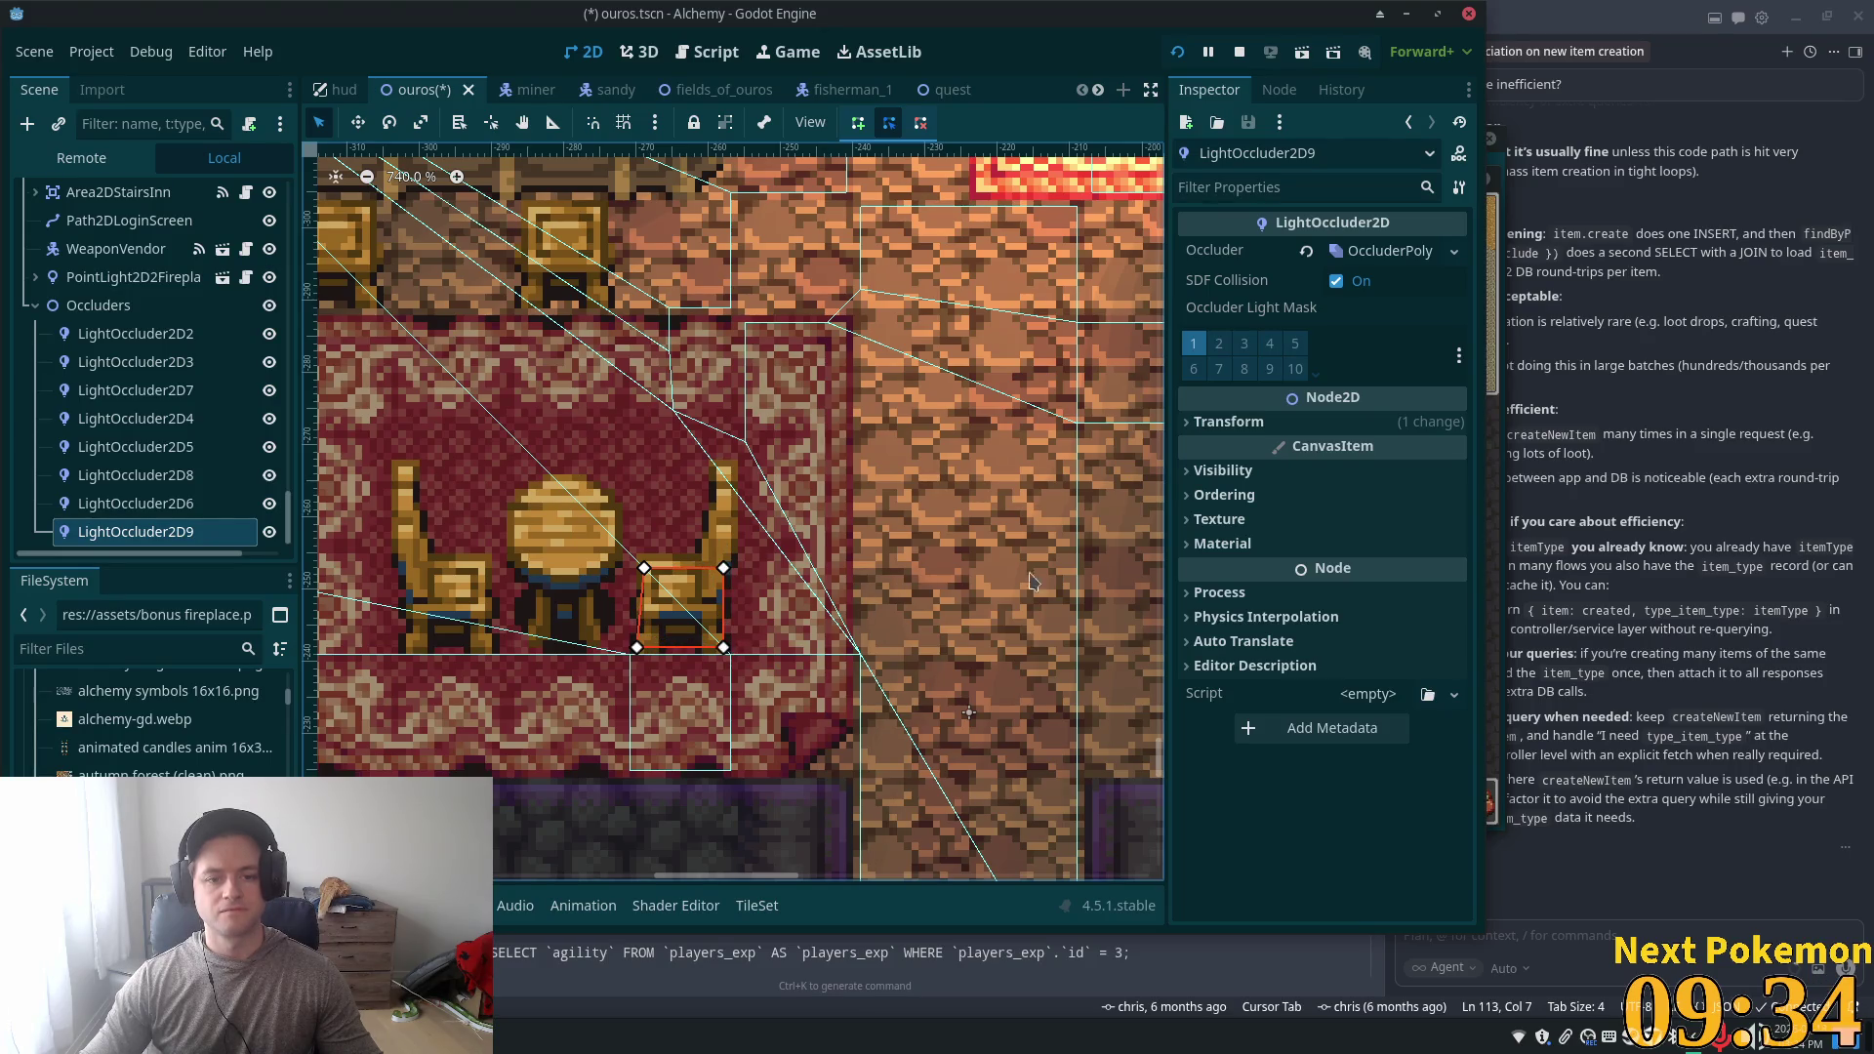
key("ctrl+s")
- Duplicate that occluder onto the neighbouring chair, lower its top corners to fit, and save
scroll(749, 535, "down", 2)
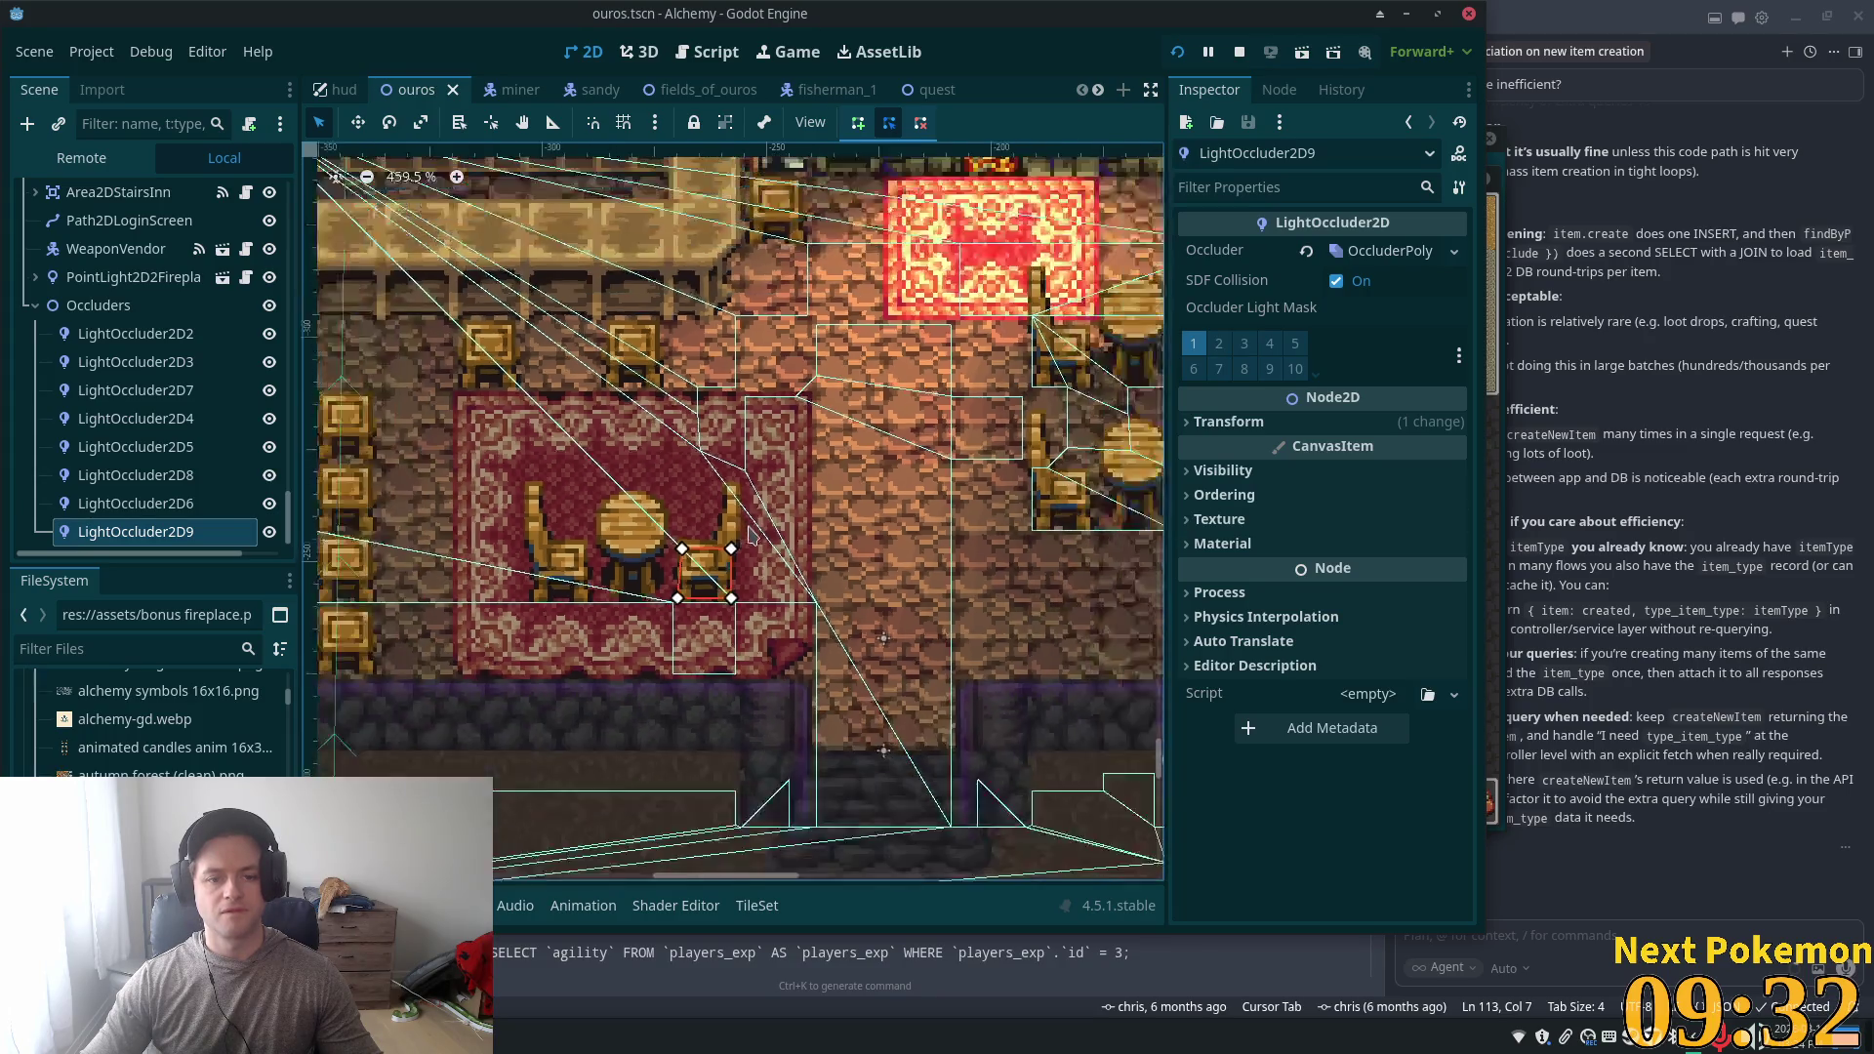
scroll(750, 534, "down", 1)
key("ctrl+d")
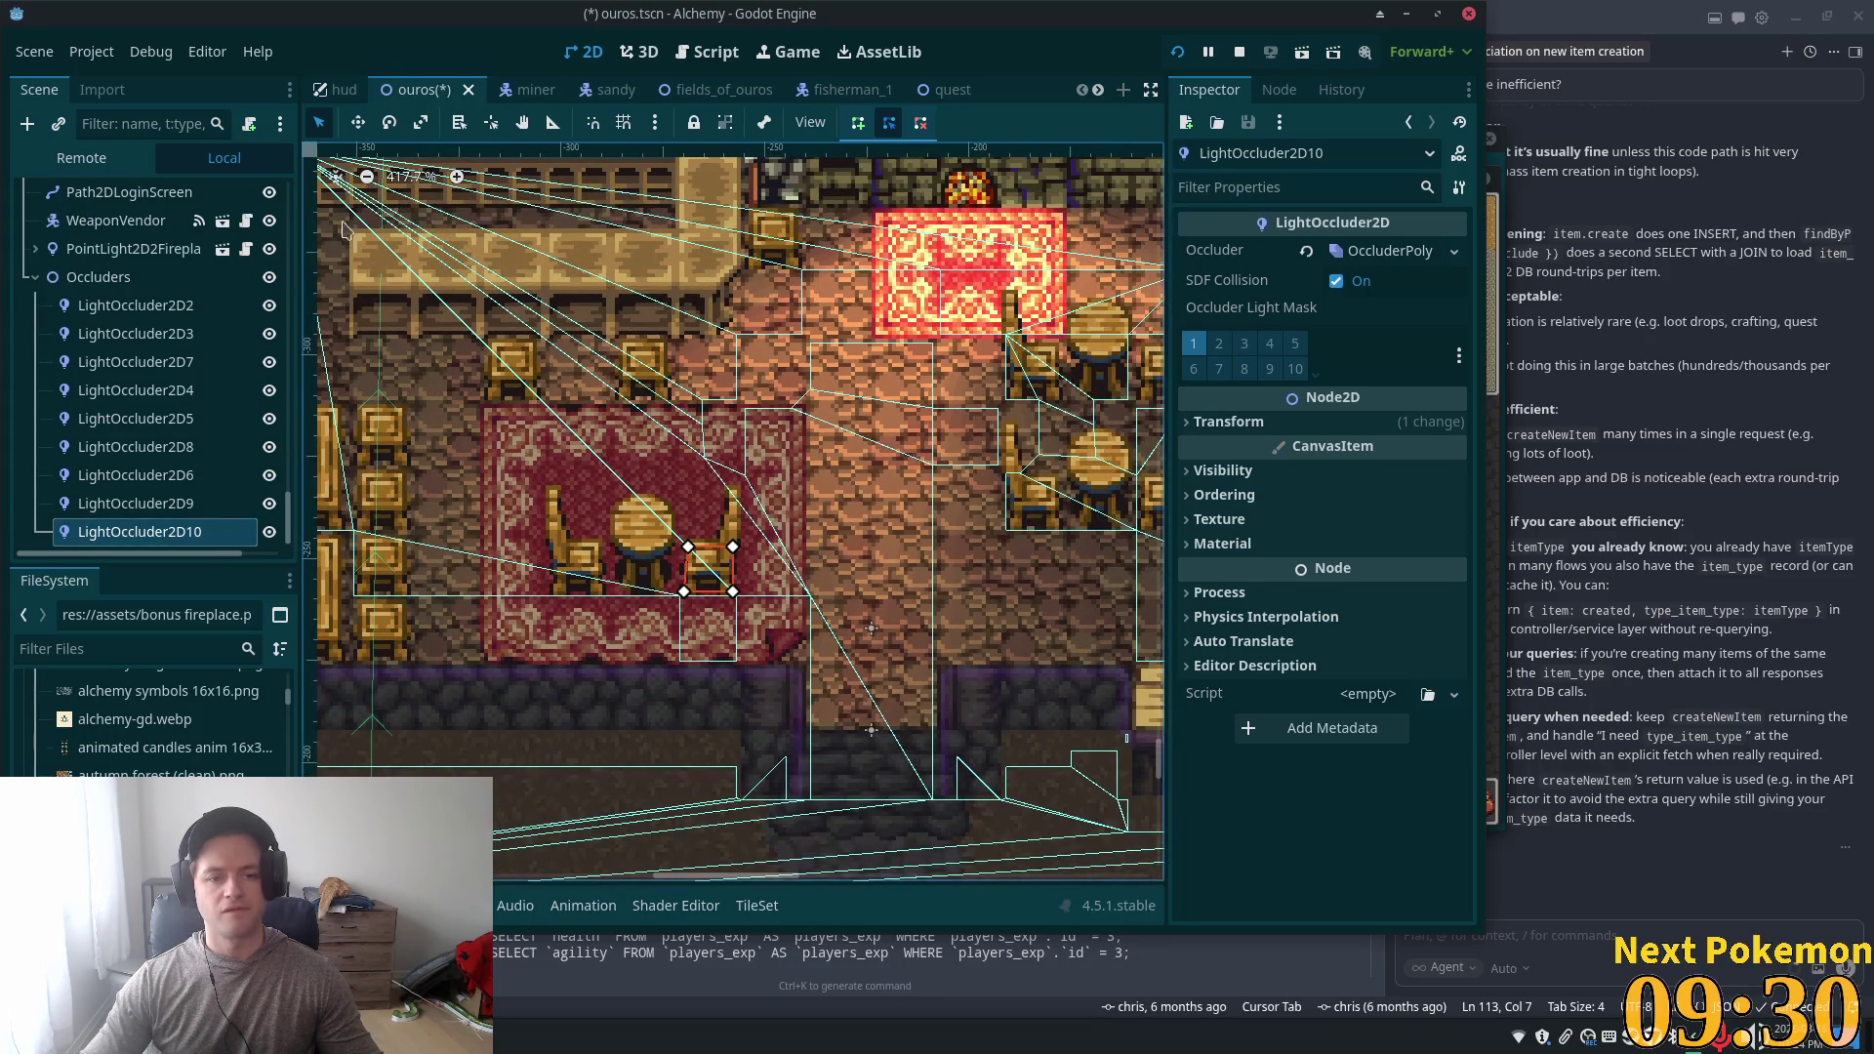
left_click(358, 122)
left_click_drag(905, 528, 840, 528)
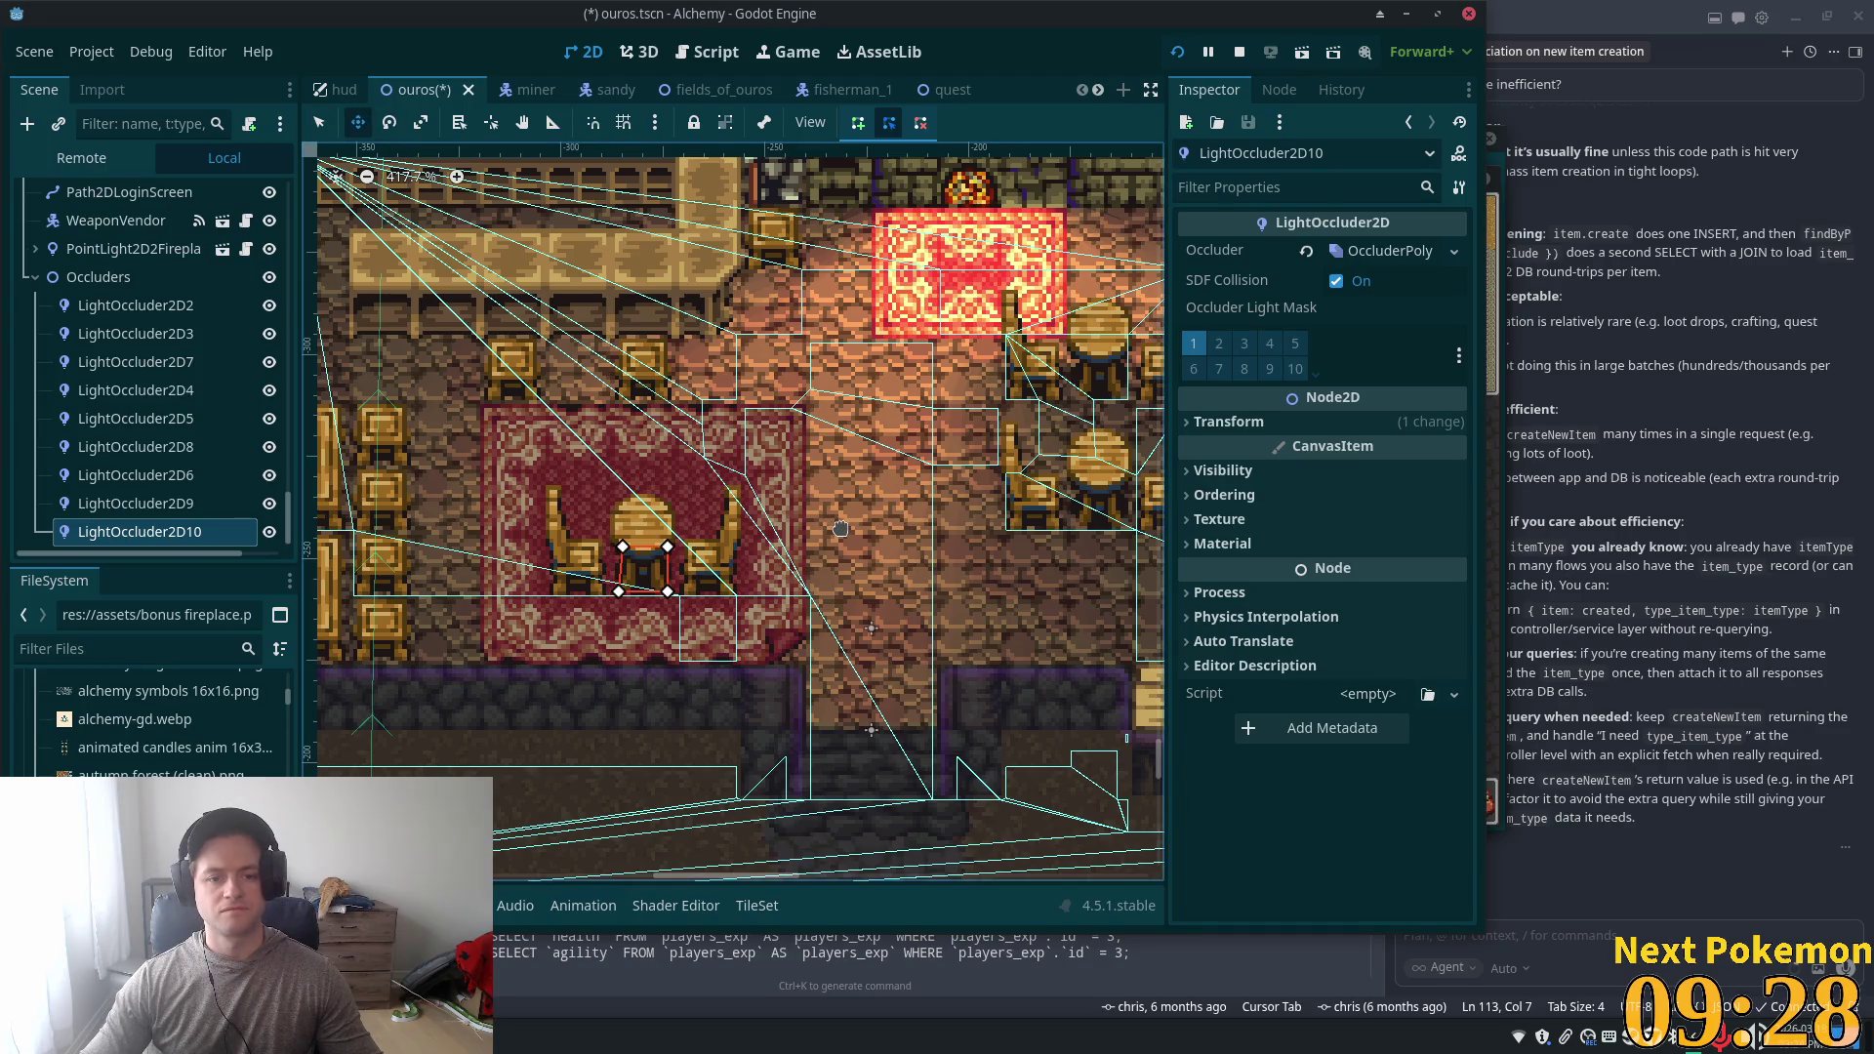
left_click(1391, 251)
right_click(1398, 258)
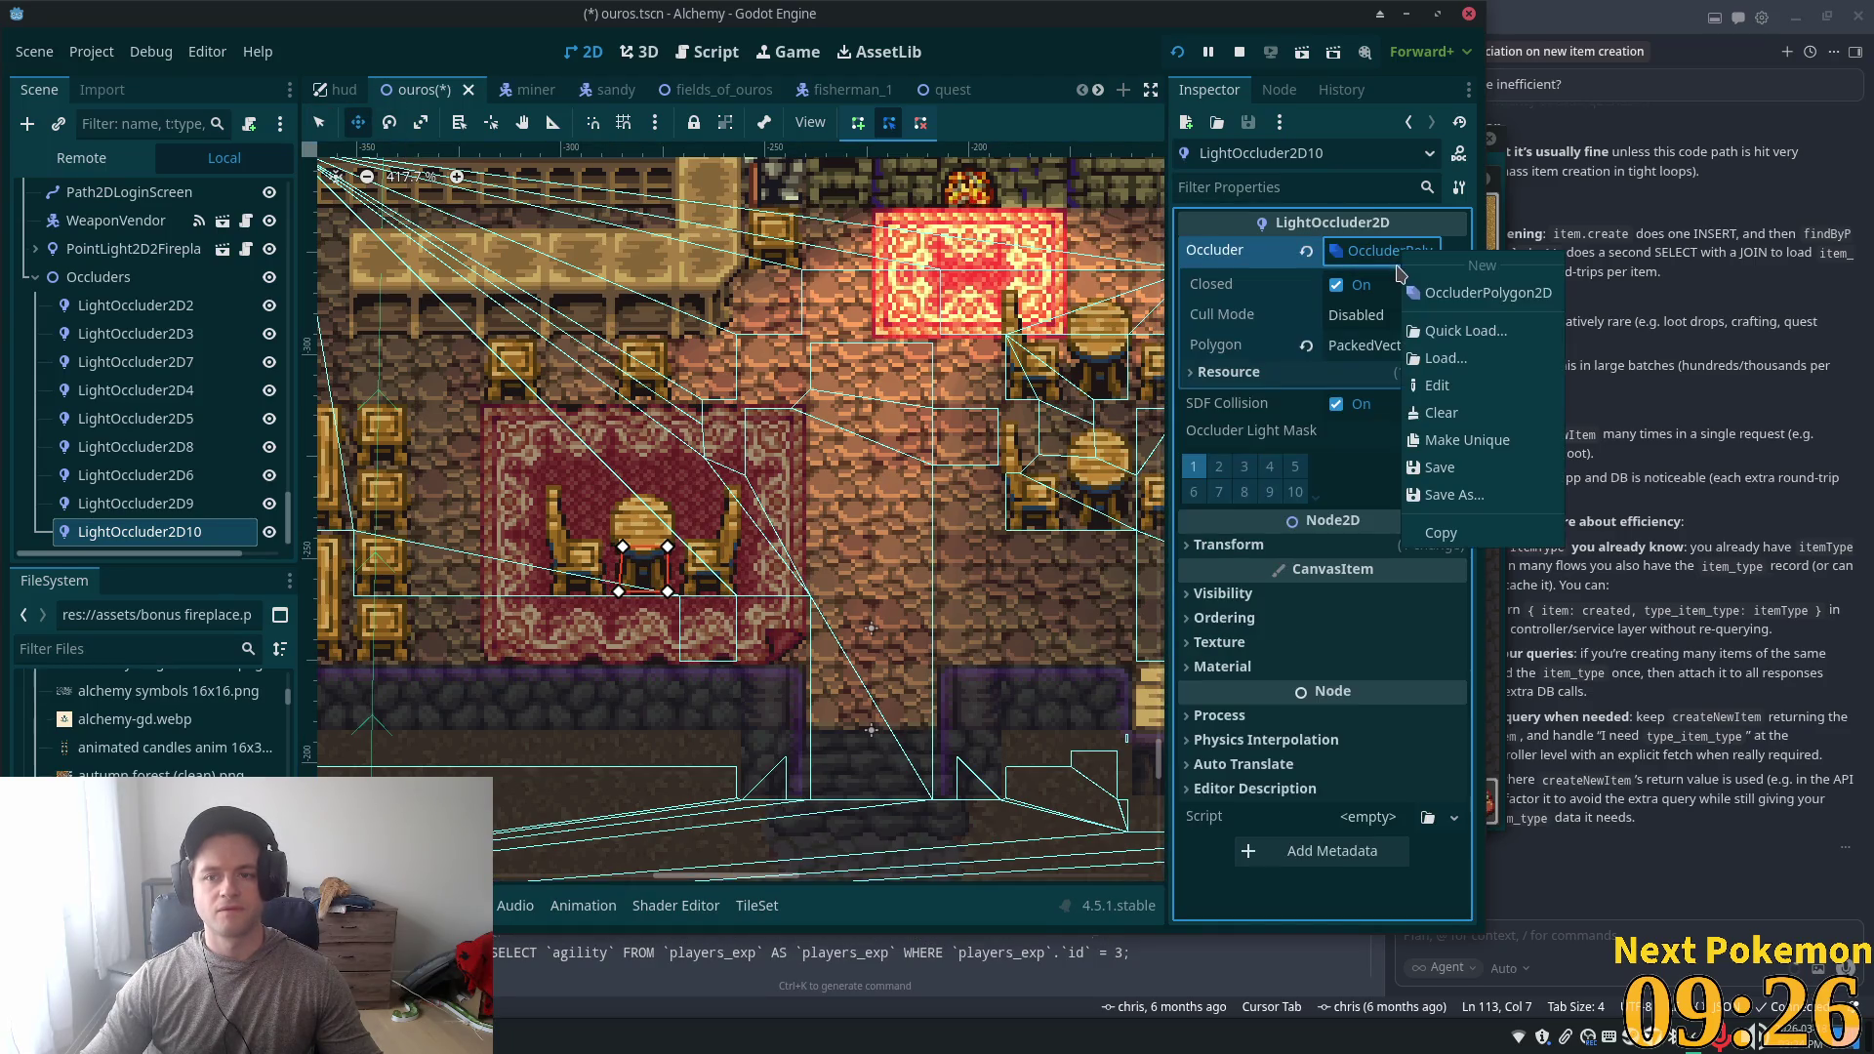
scroll(631, 590, "up", 5)
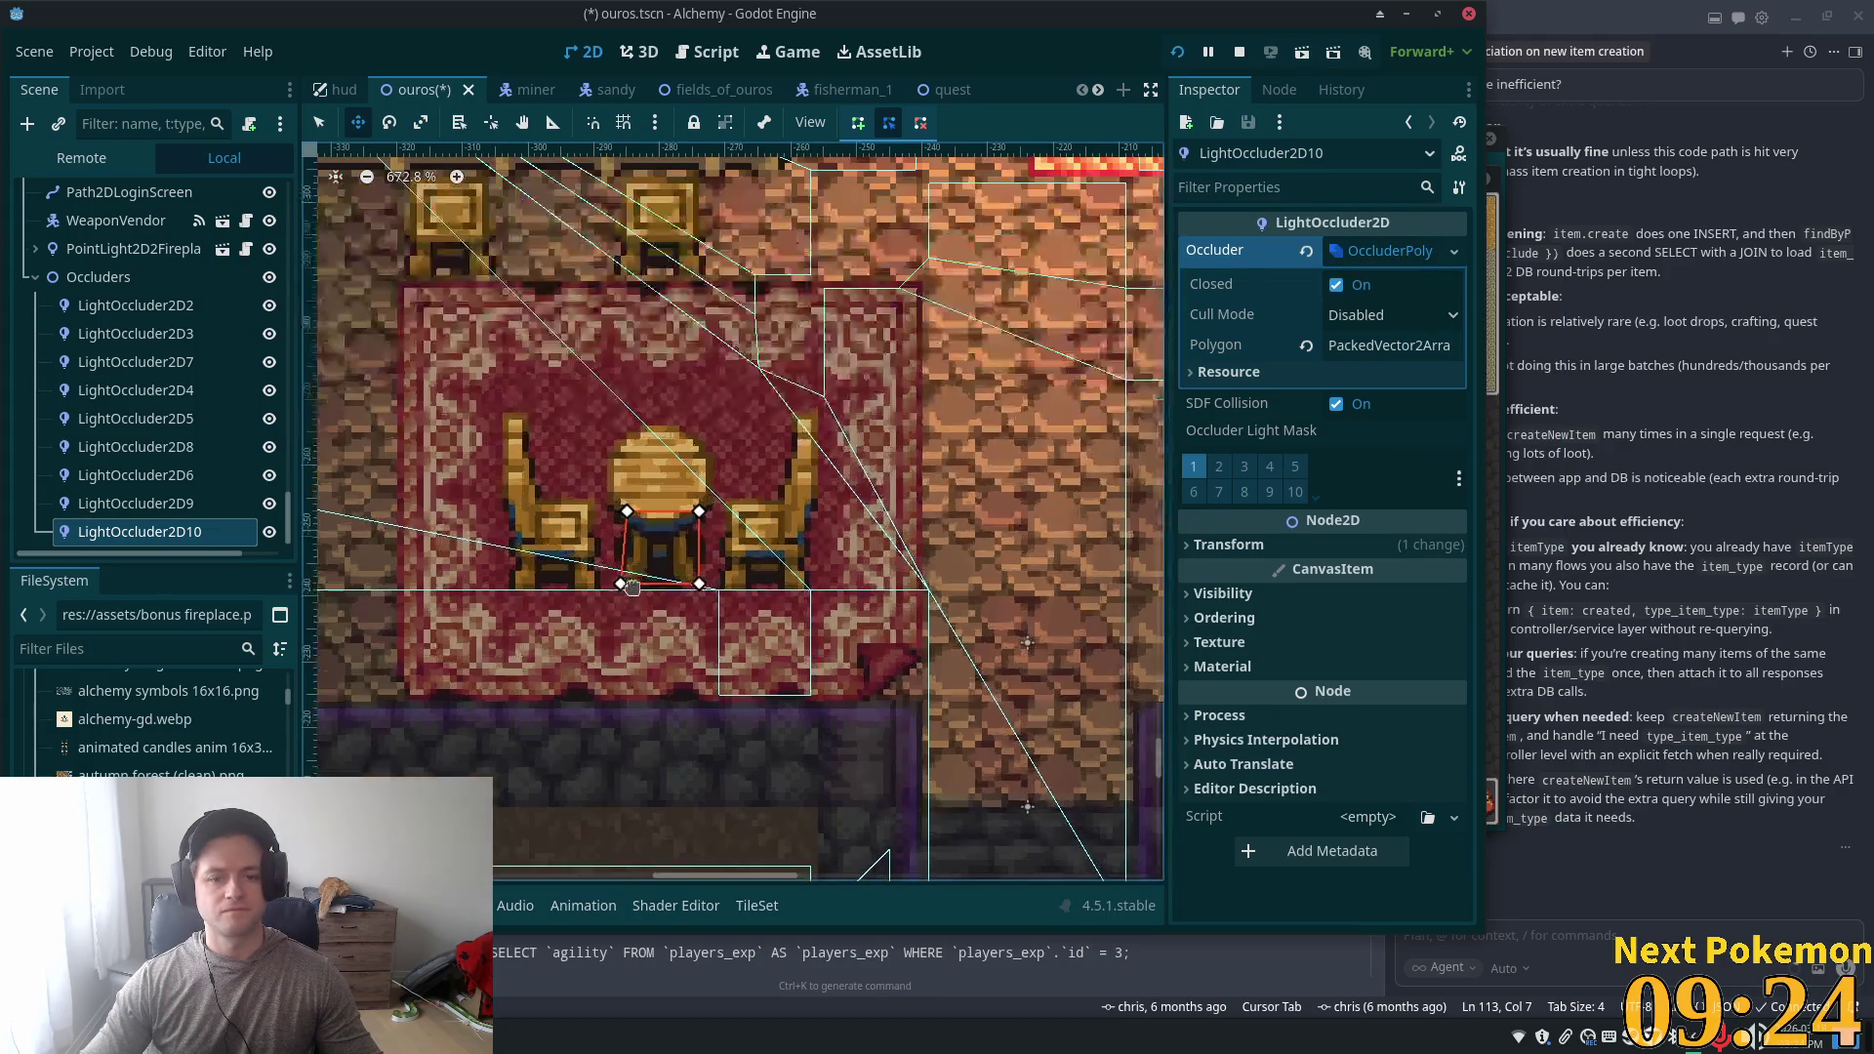
key("q")
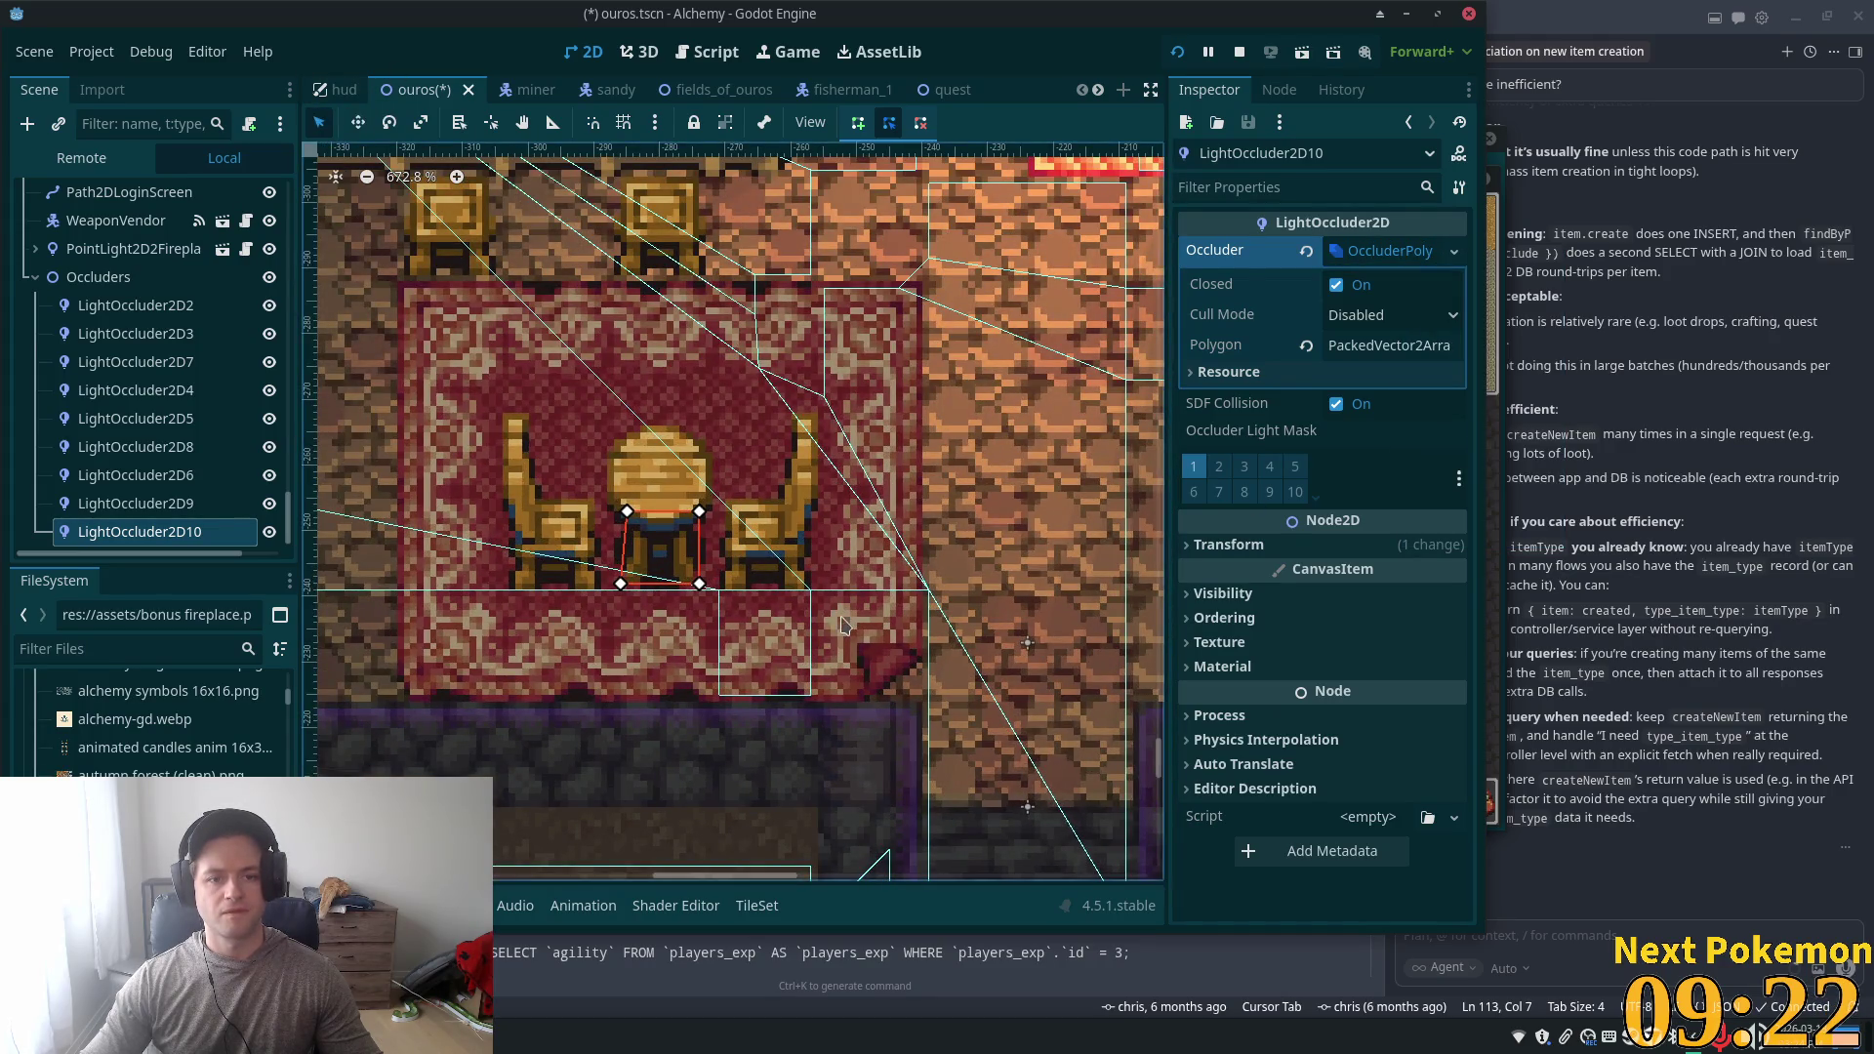
left_click_drag(693, 519, 693, 584)
left_click_drag(636, 515, 630, 524)
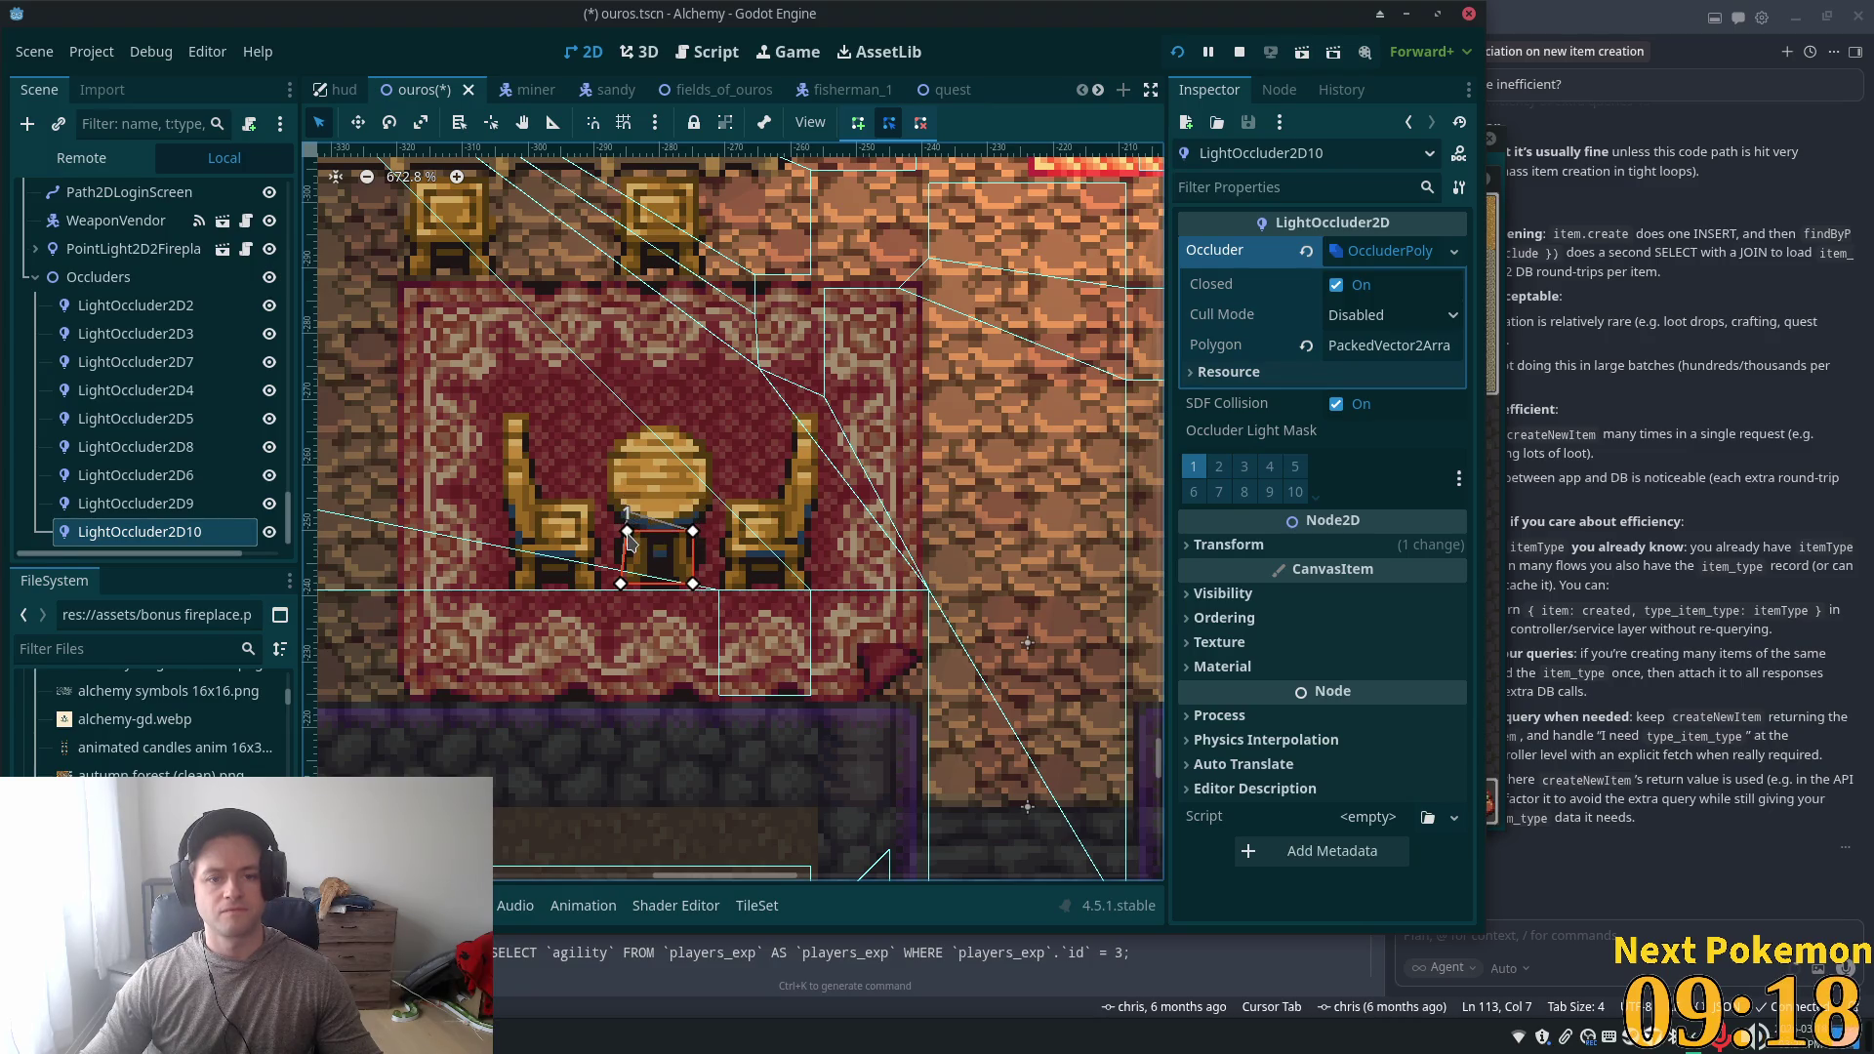
key("ctrl+s")
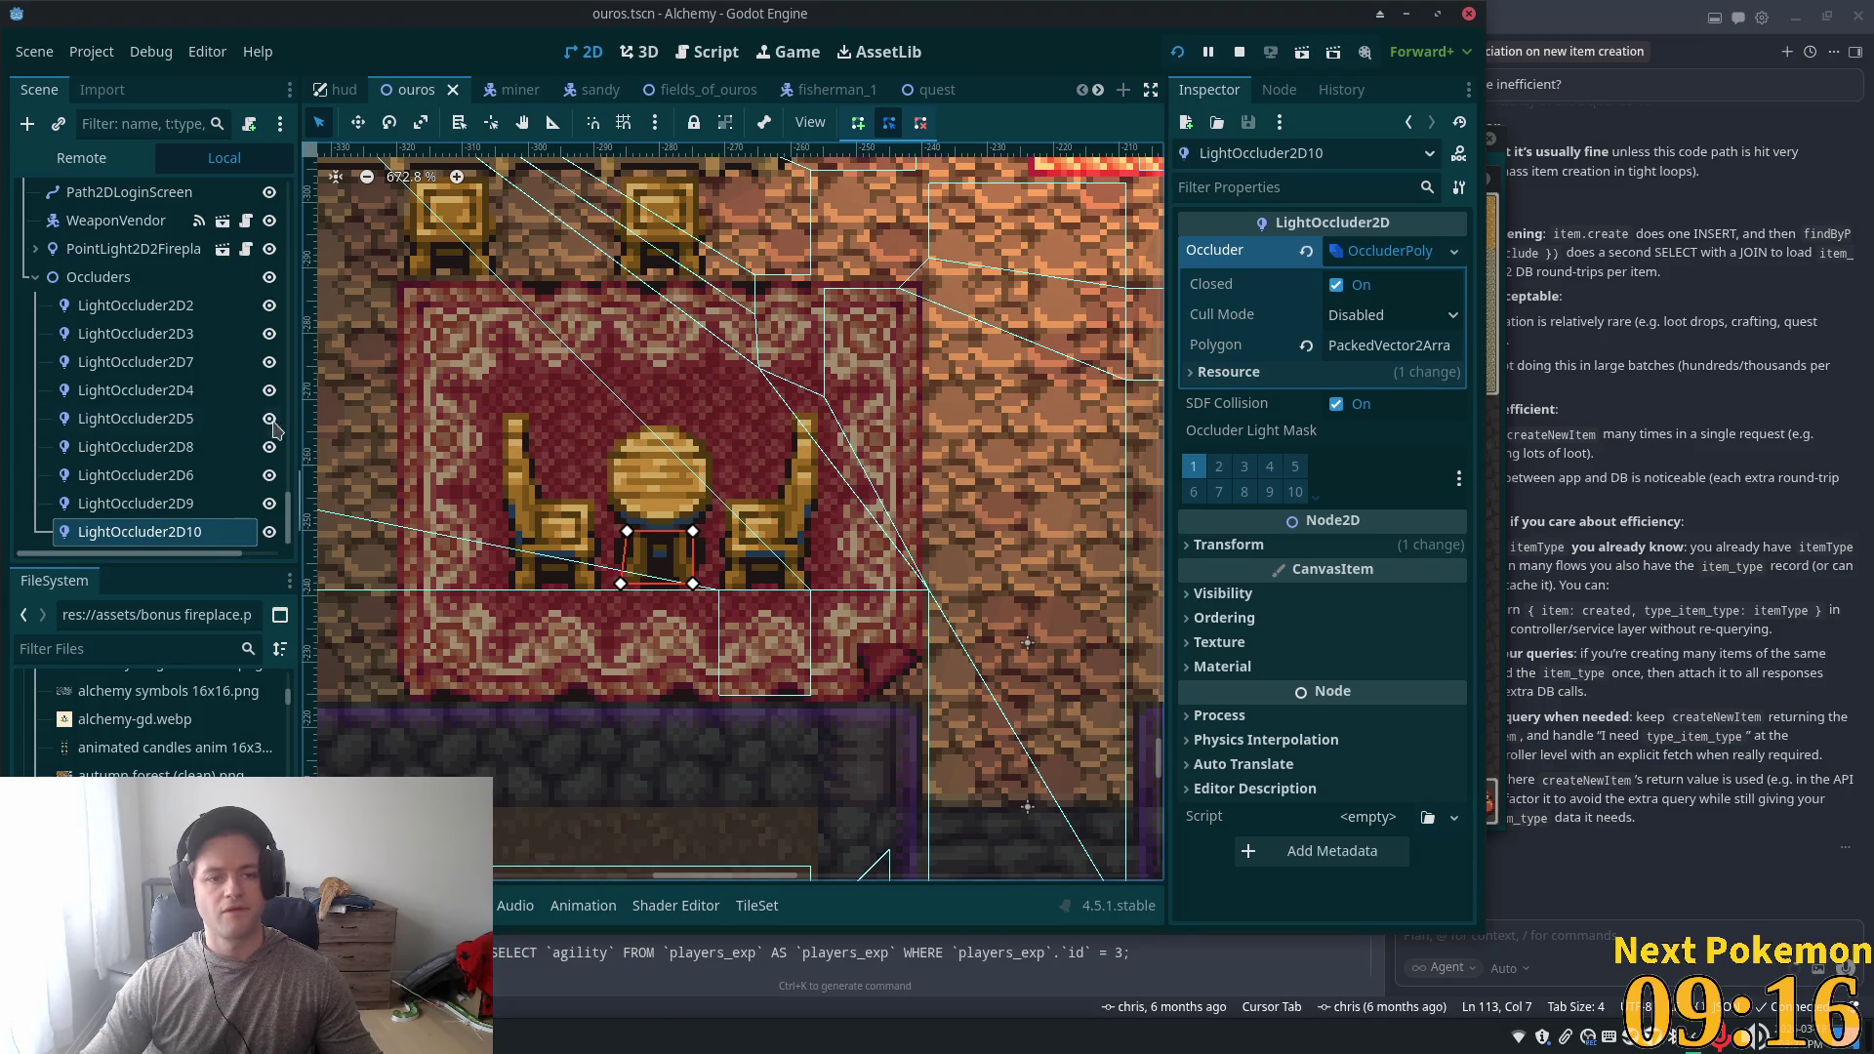
- Add another occluder copy on the left chair, lower its top-right corner, and save
key("ctrl+d")
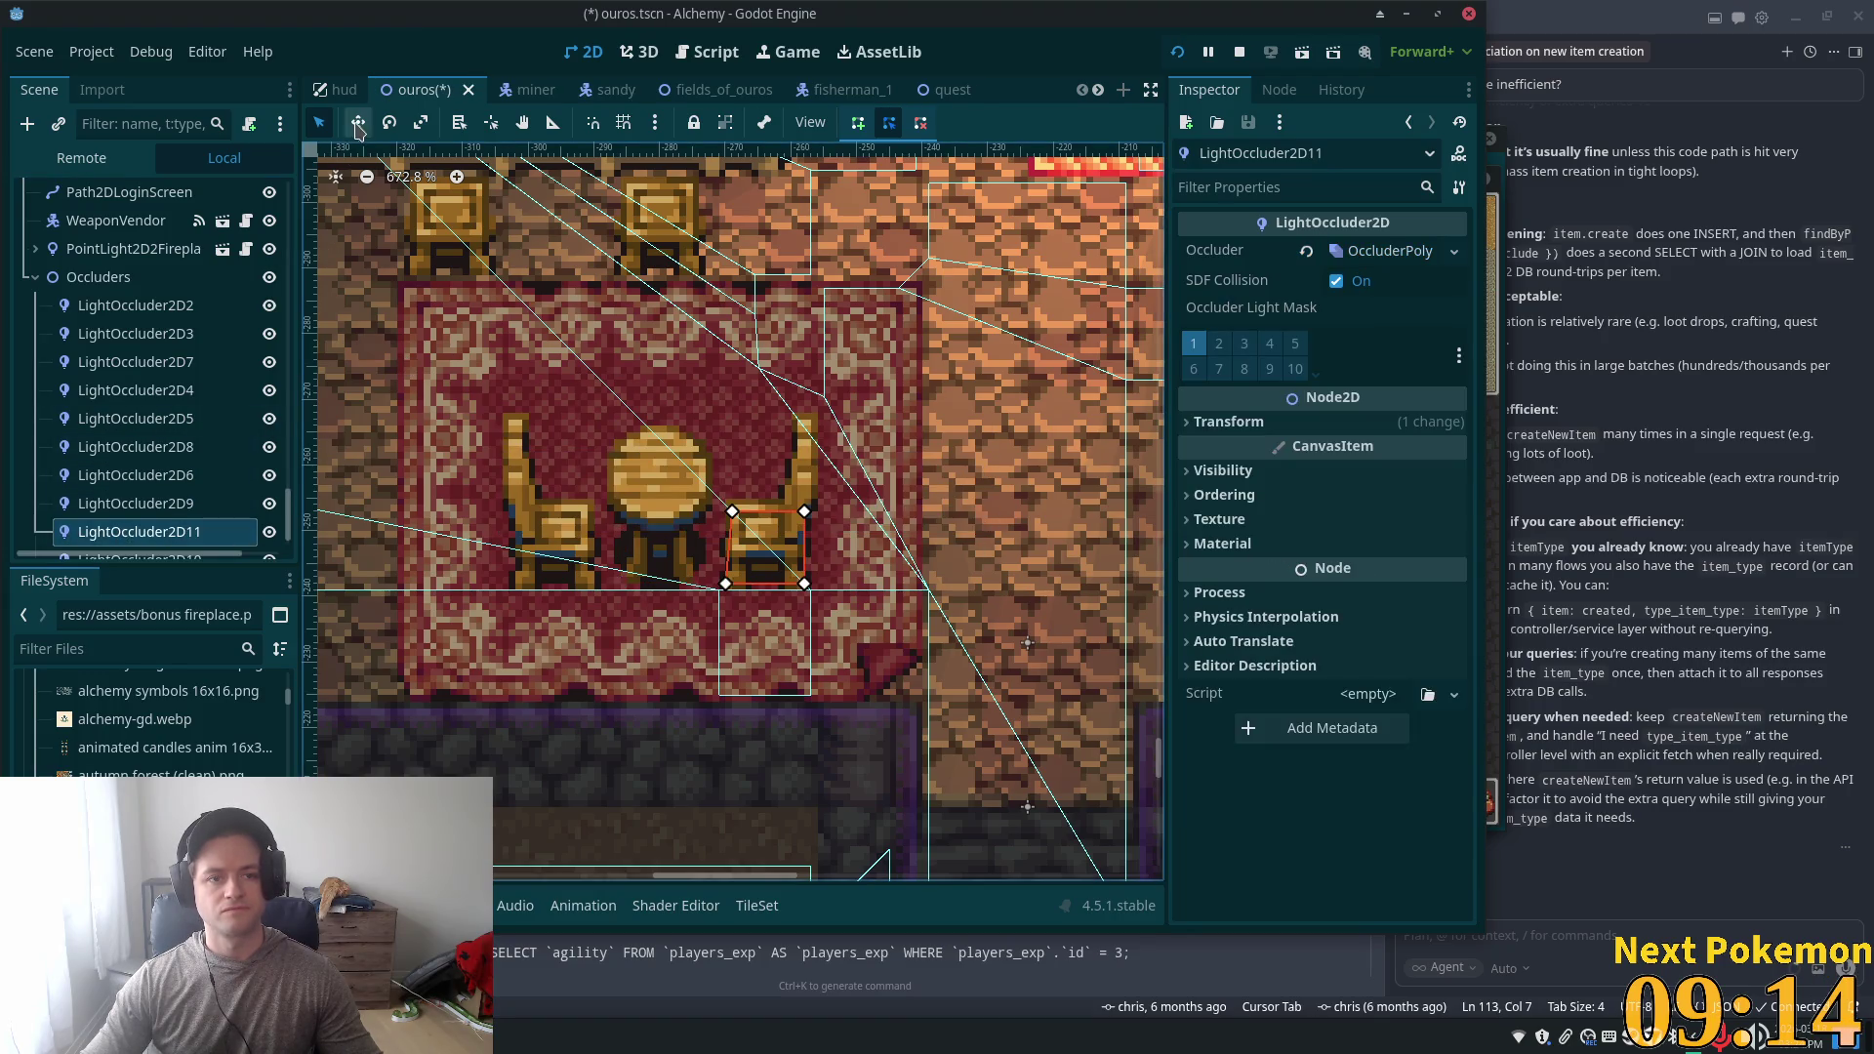
left_click(358, 129)
mouse_move(941, 422)
left_mouse_down()
mouse_move(695, 421)
mouse_move(726, 424)
left_mouse_up()
left_click(1390, 251)
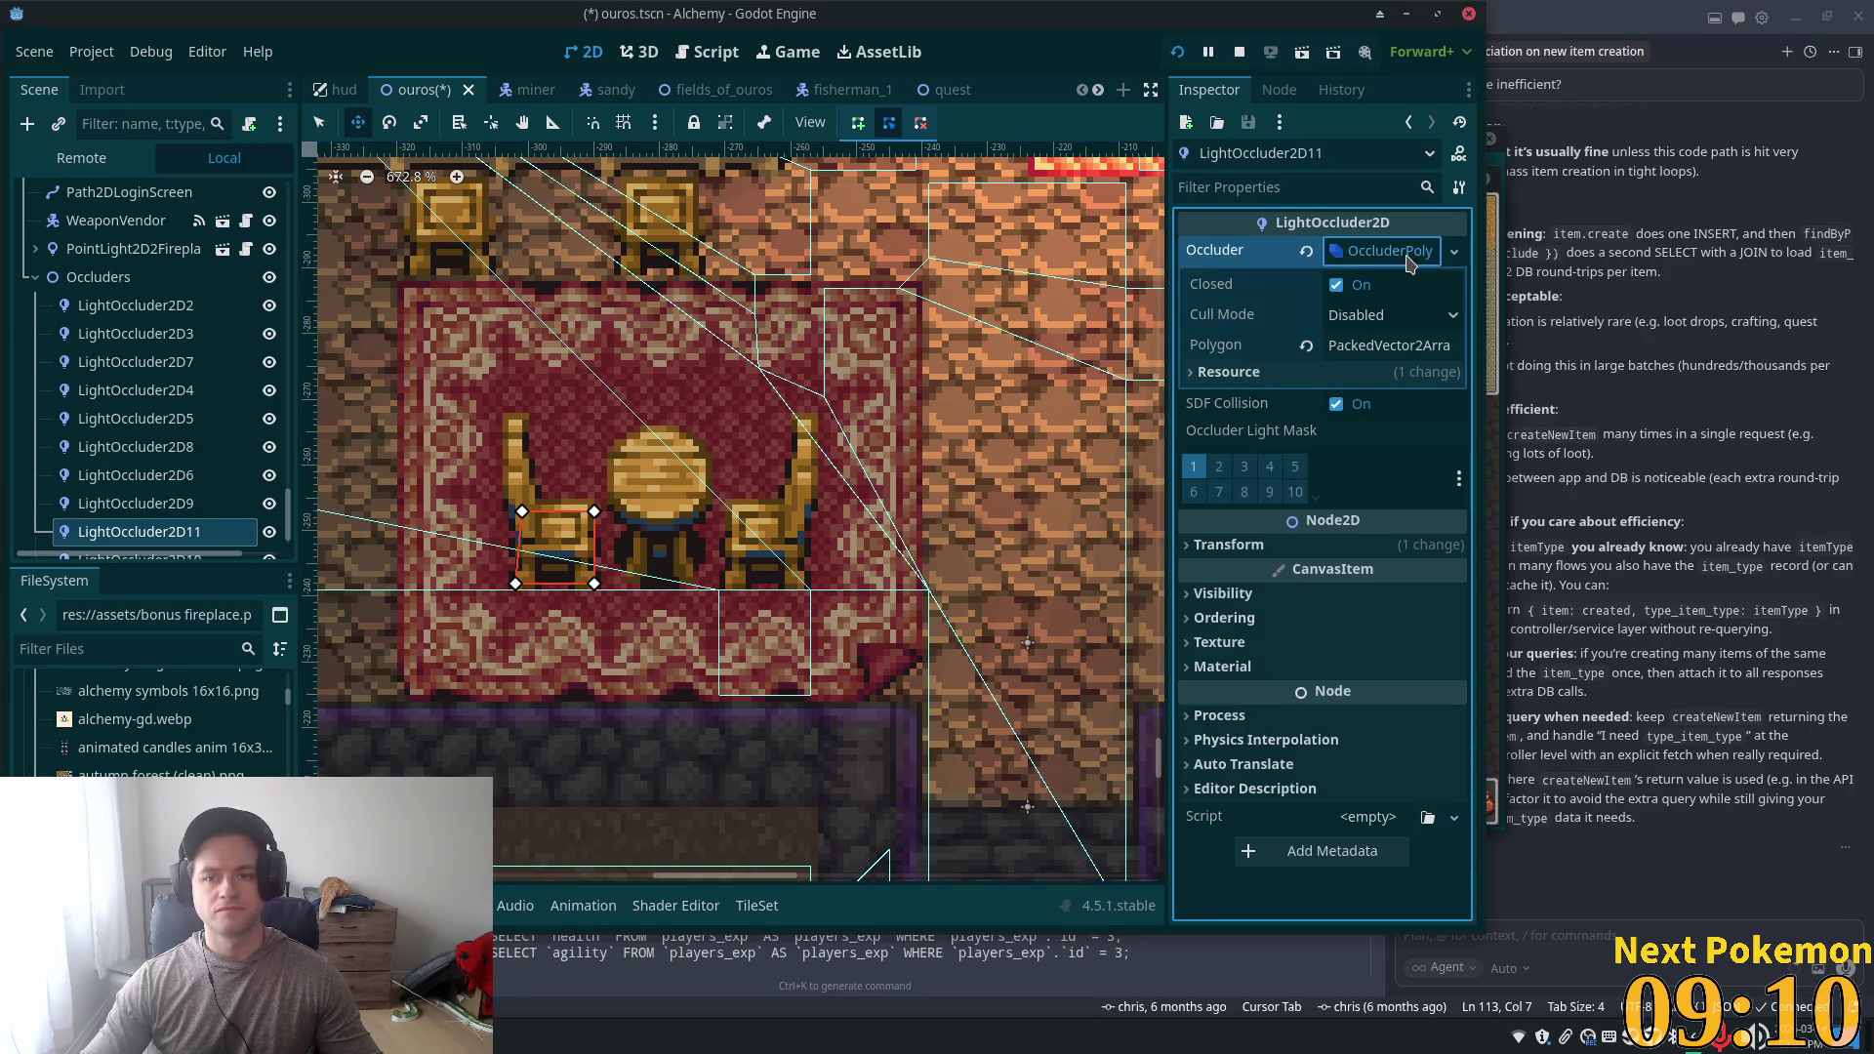
left_click(1454, 251)
left_click(714, 524)
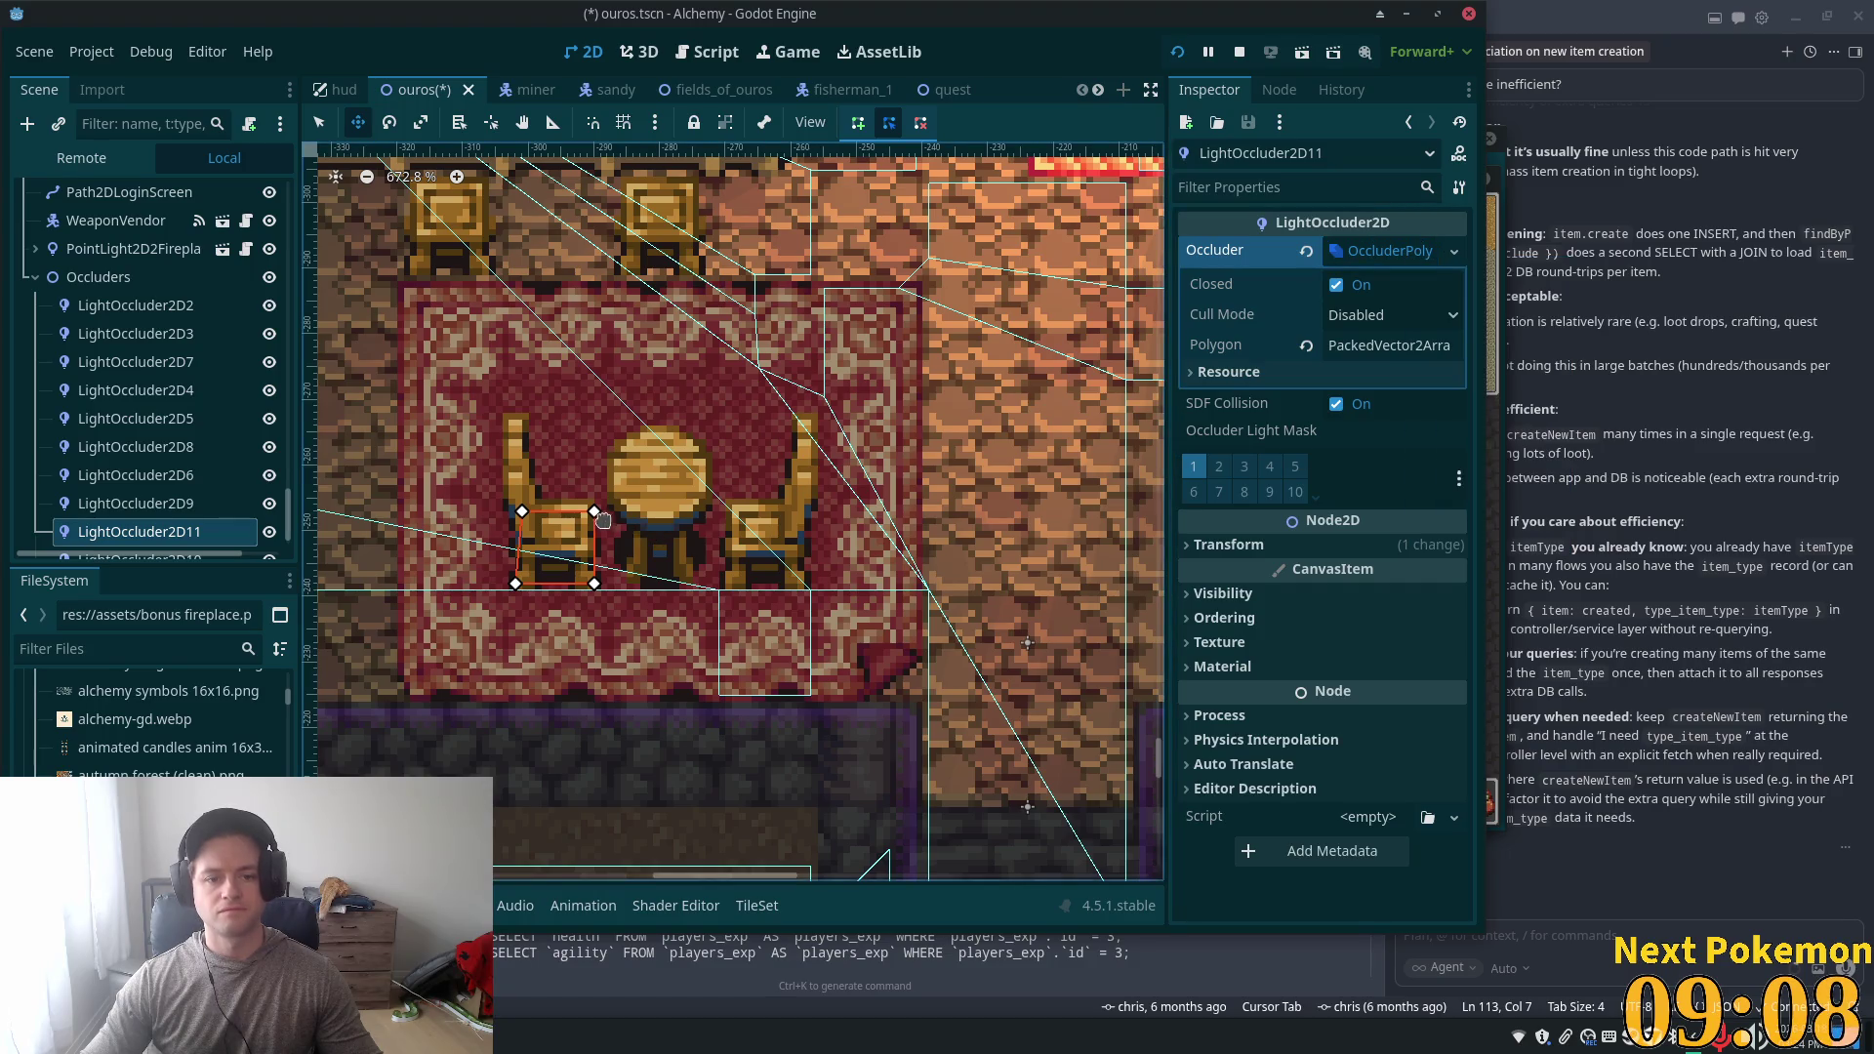
key("q")
mouse_move(595, 511)
left_mouse_down()
mouse_move(594, 532)
mouse_move(525, 532)
left_mouse_up()
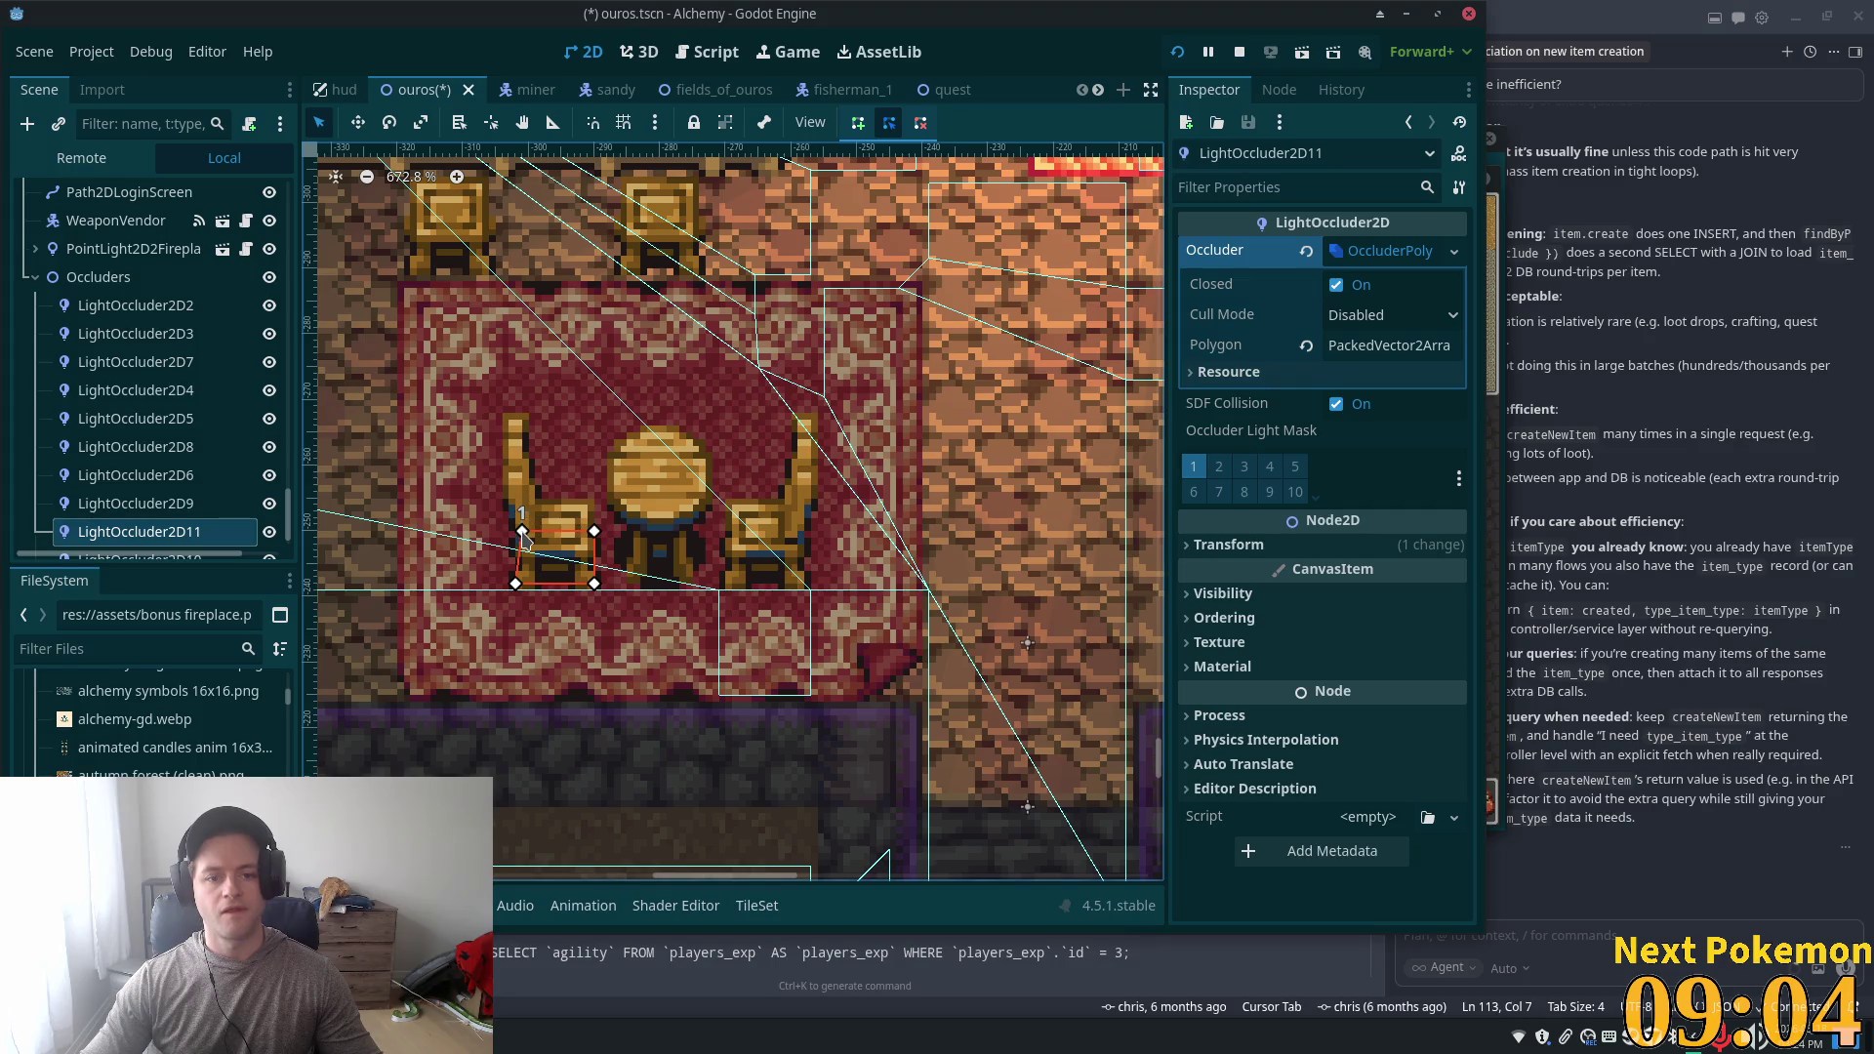
key("ctrl+s")
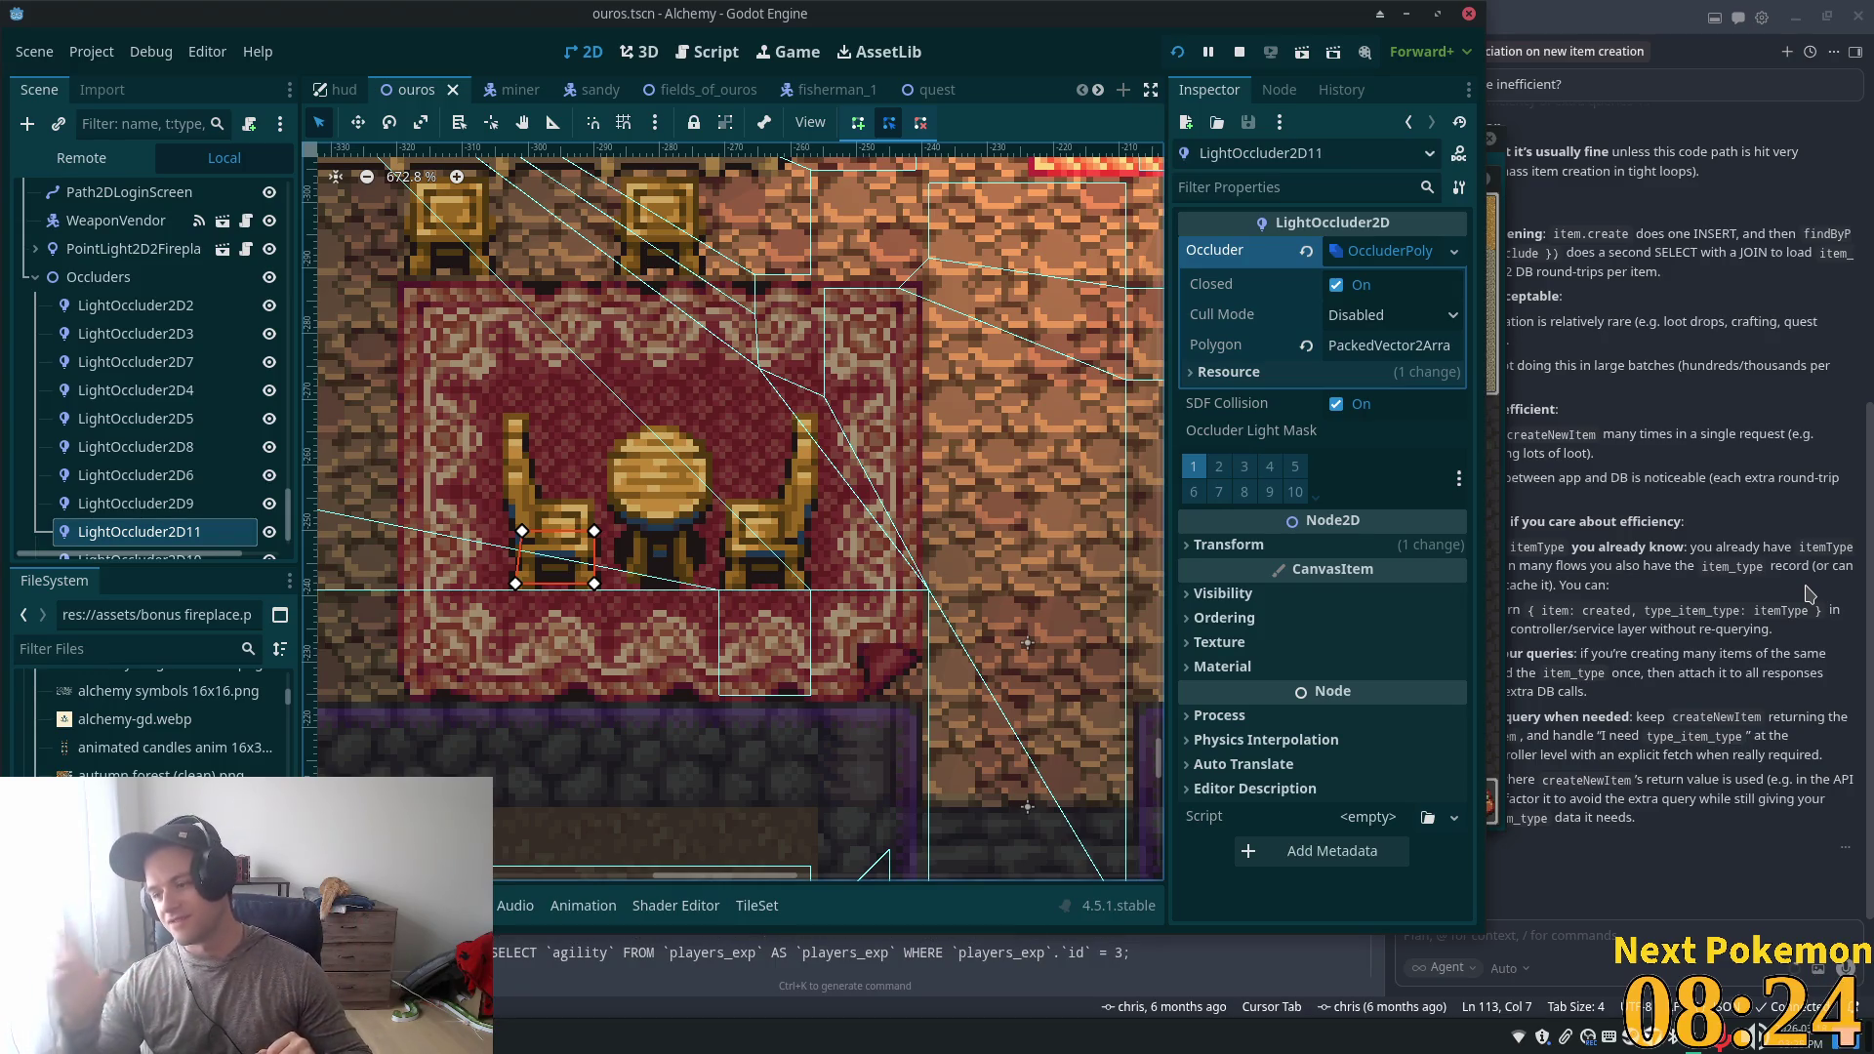
left_click(1810, 592)
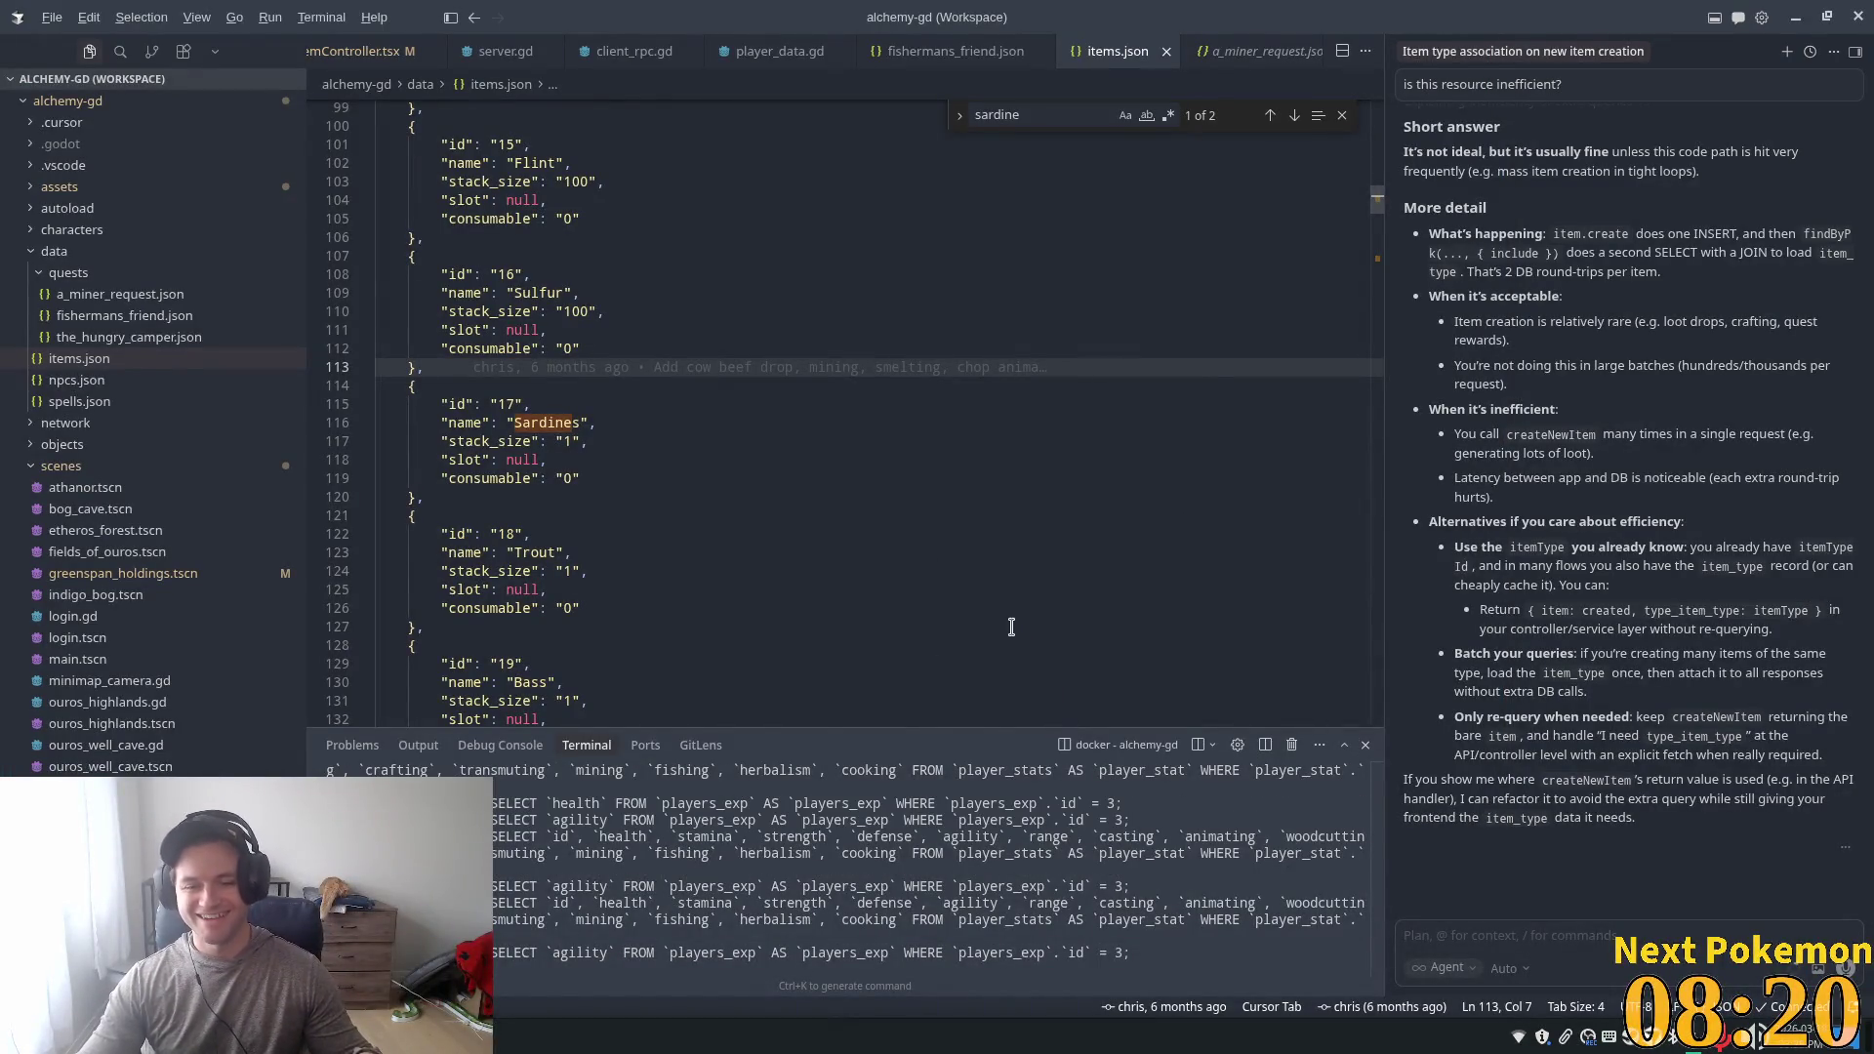
key("alt+Tab")
scroll(961, 666, "down", 1)
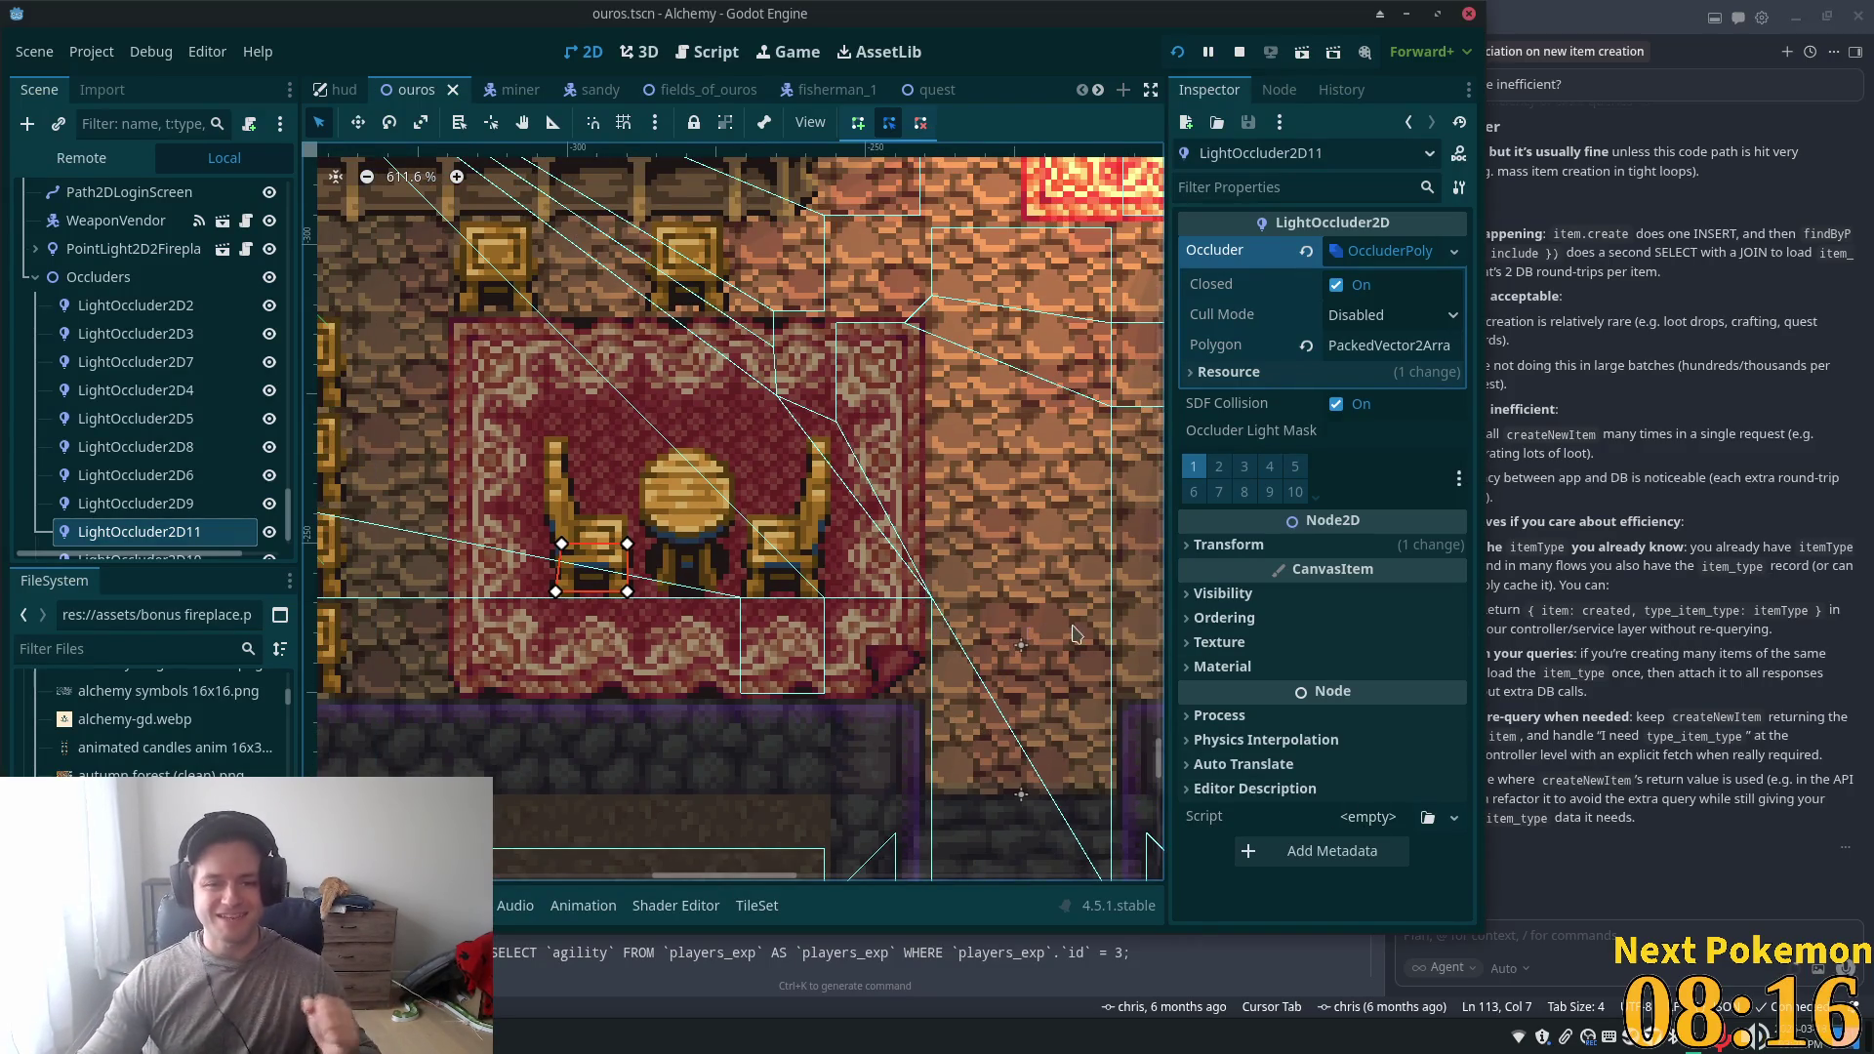
- Launch the project from the Run Project button to test the lighting
scroll(1044, 640, "down", 9)
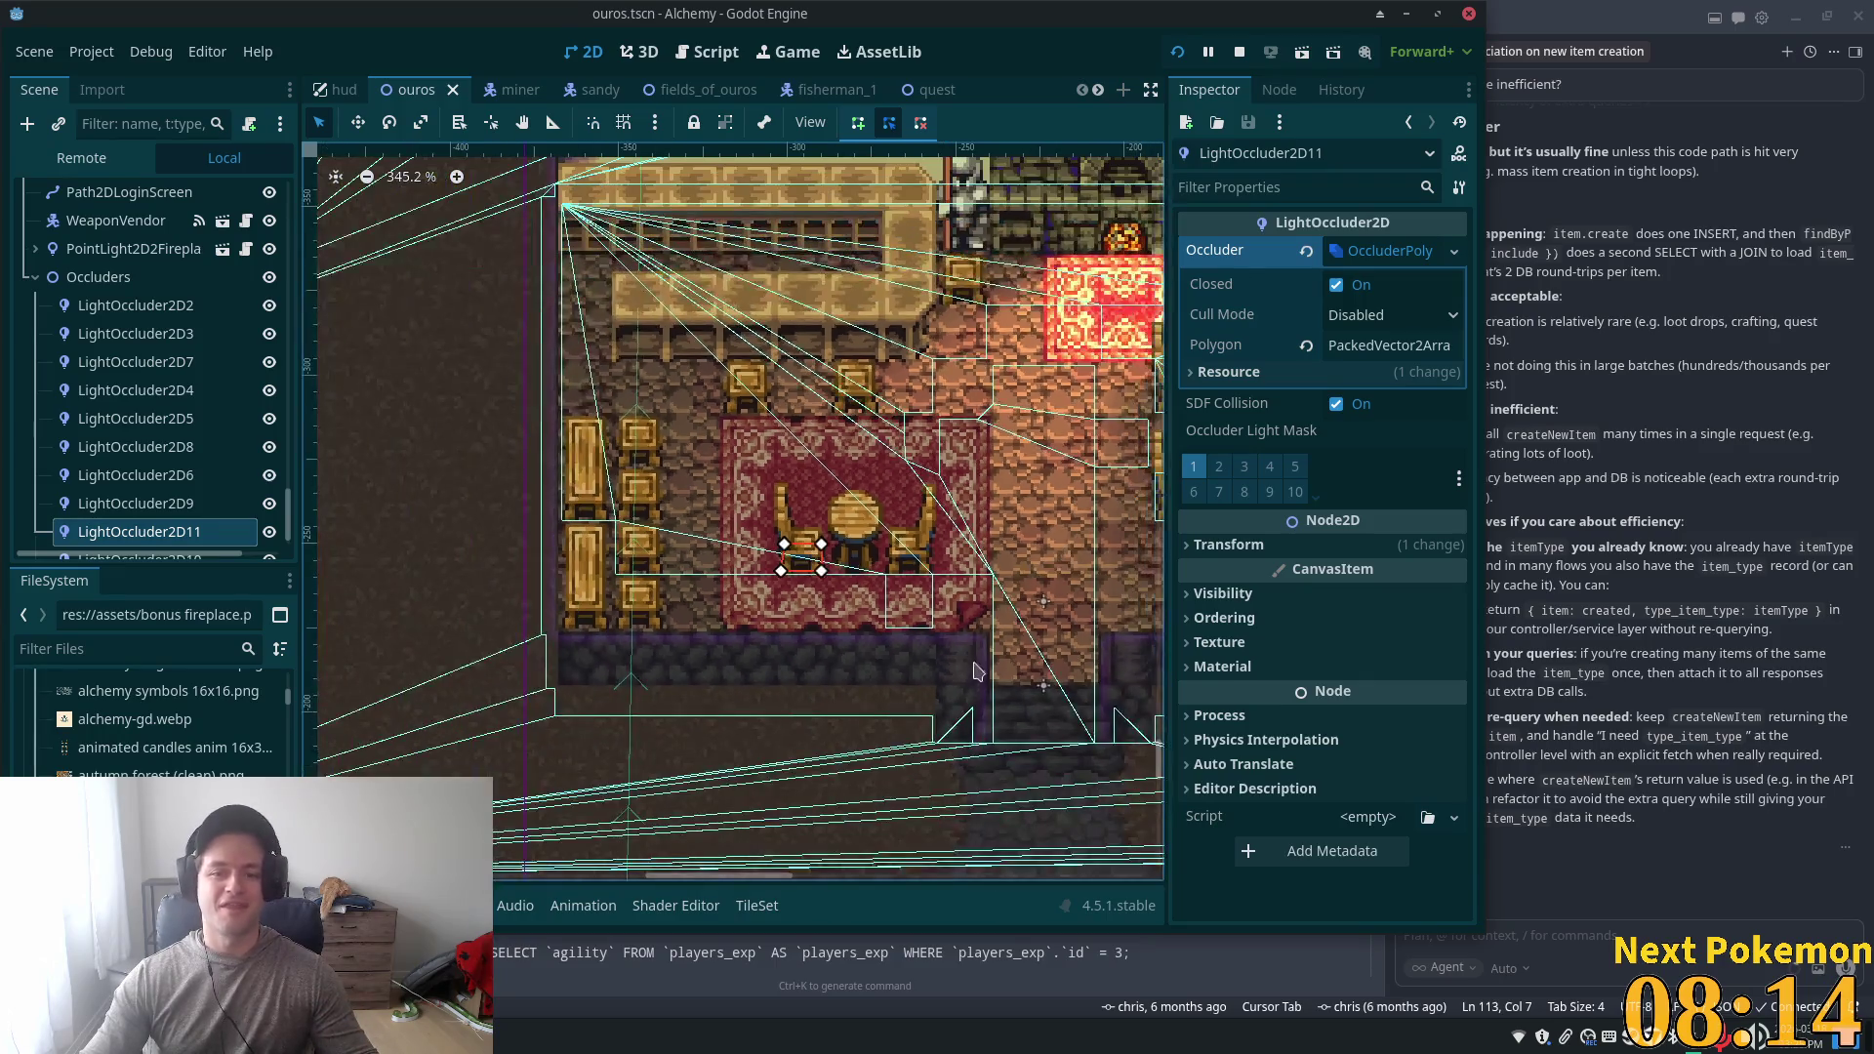
scroll(954, 691, "right", 3)
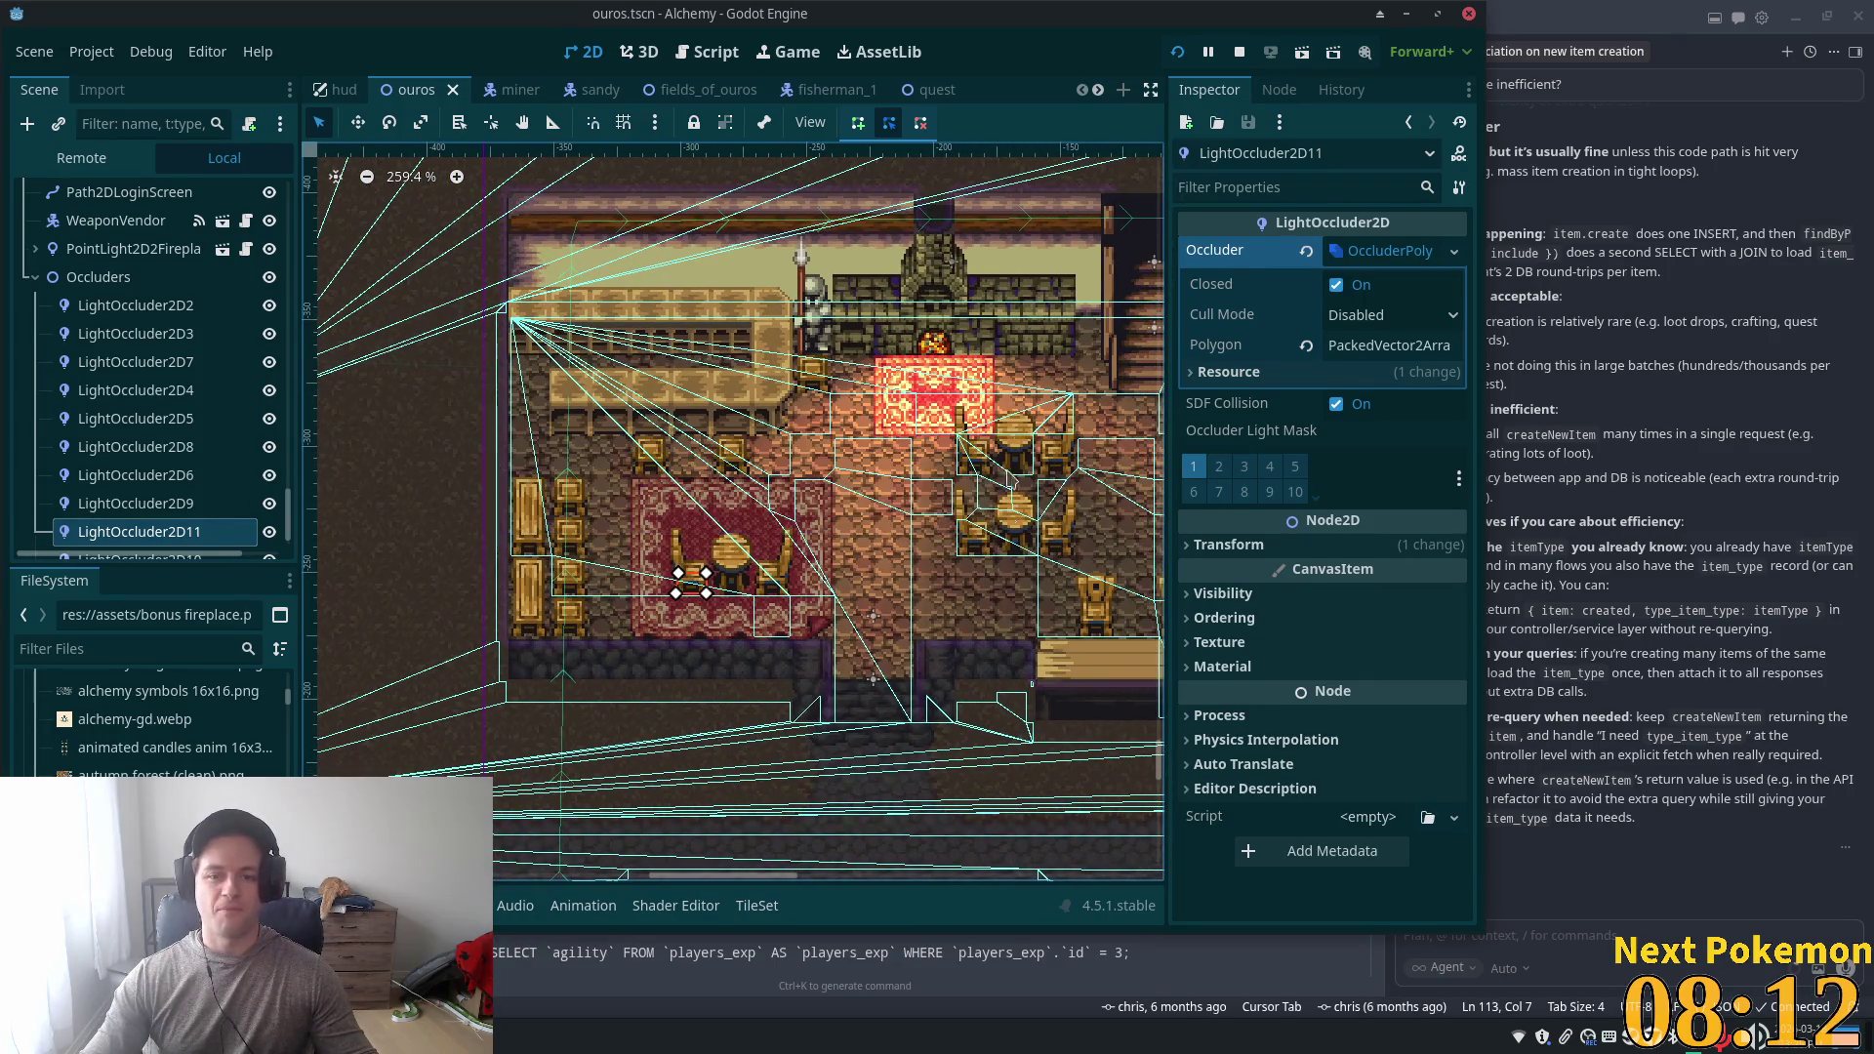
left_click(1177, 52)
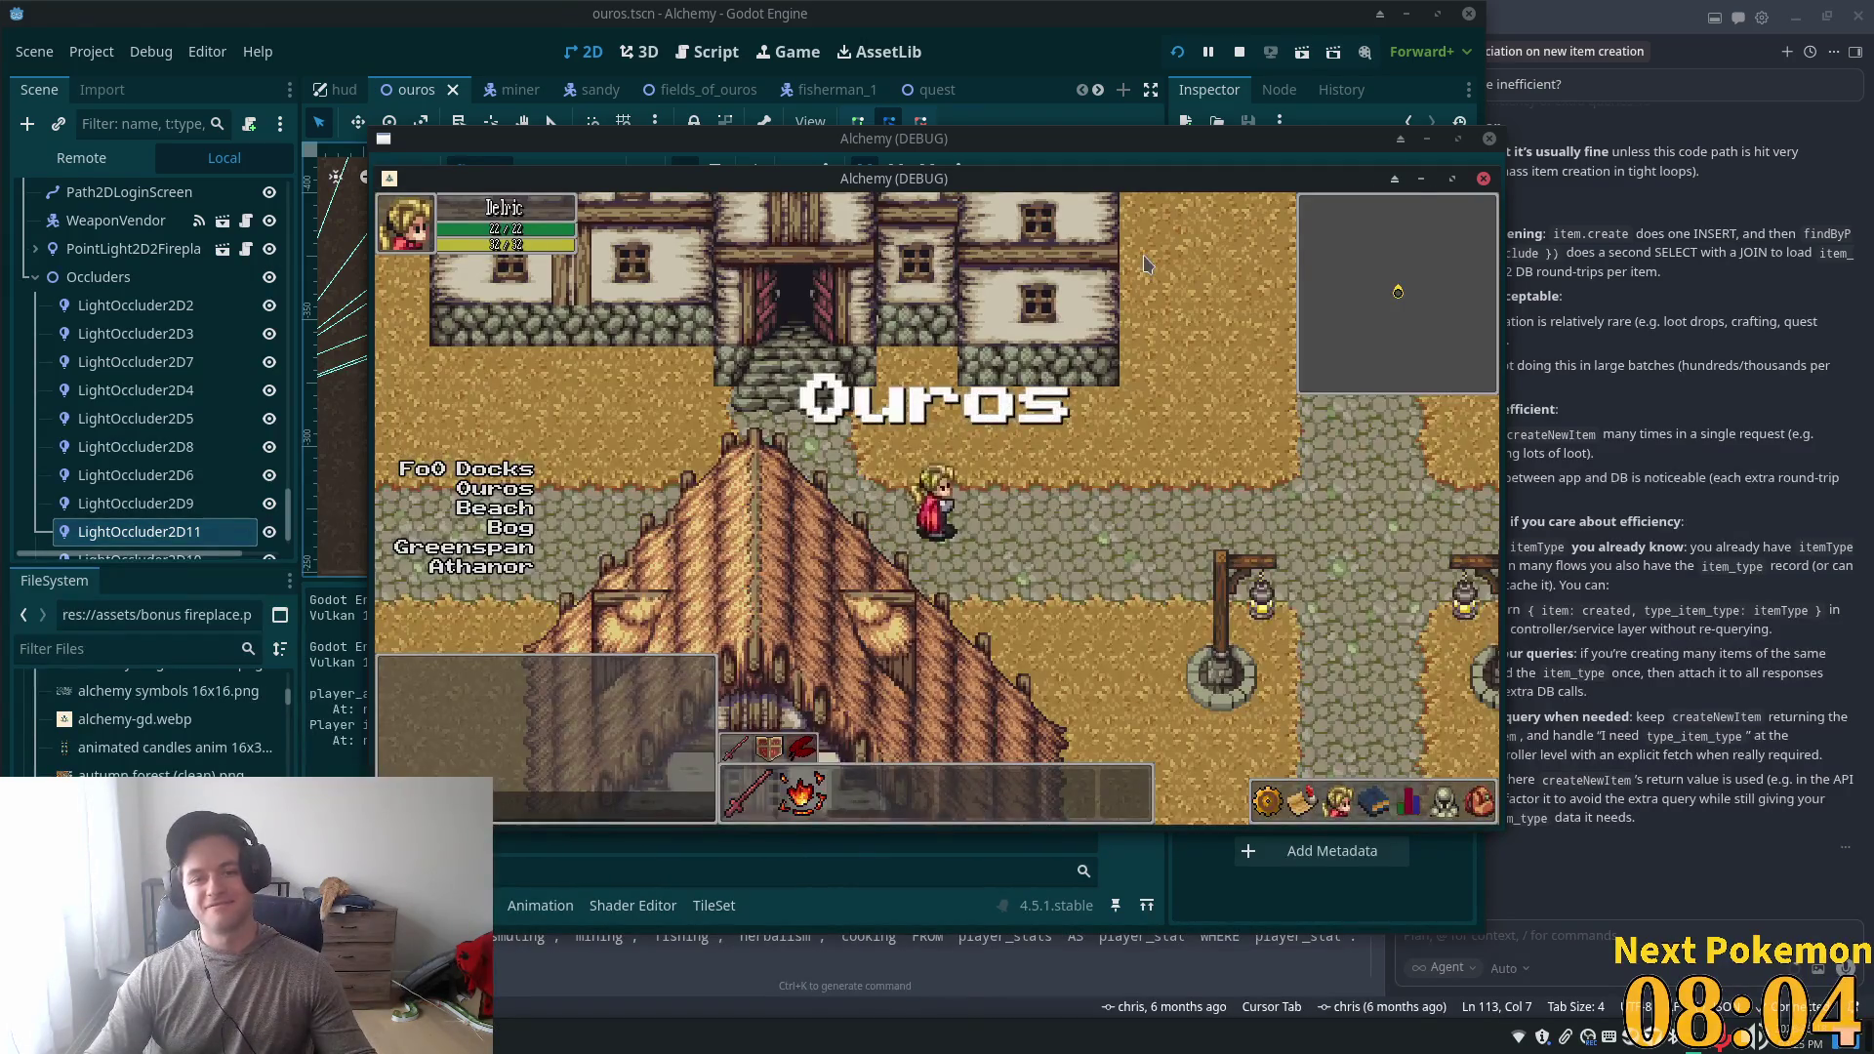
- Walk the character into the tavern, toward the fireplace table and past the rug tables
key("Up")
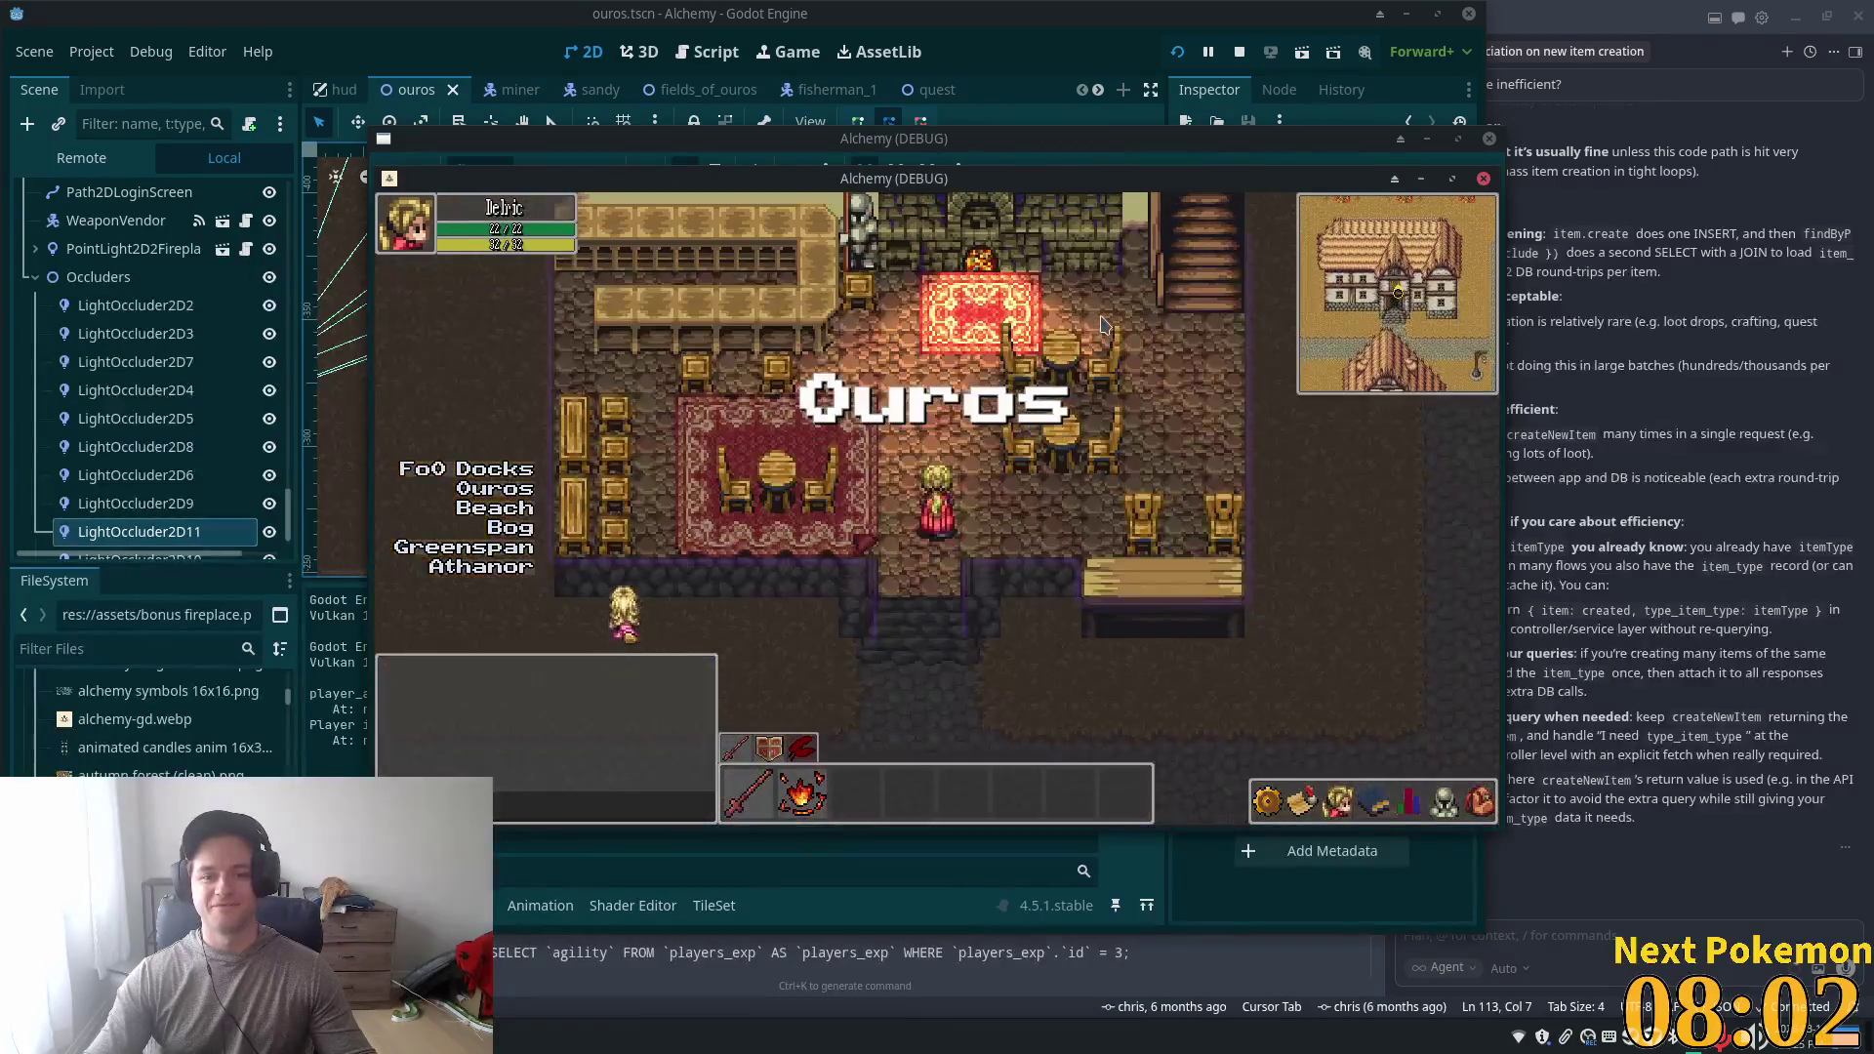
key("Up")
key("Right")
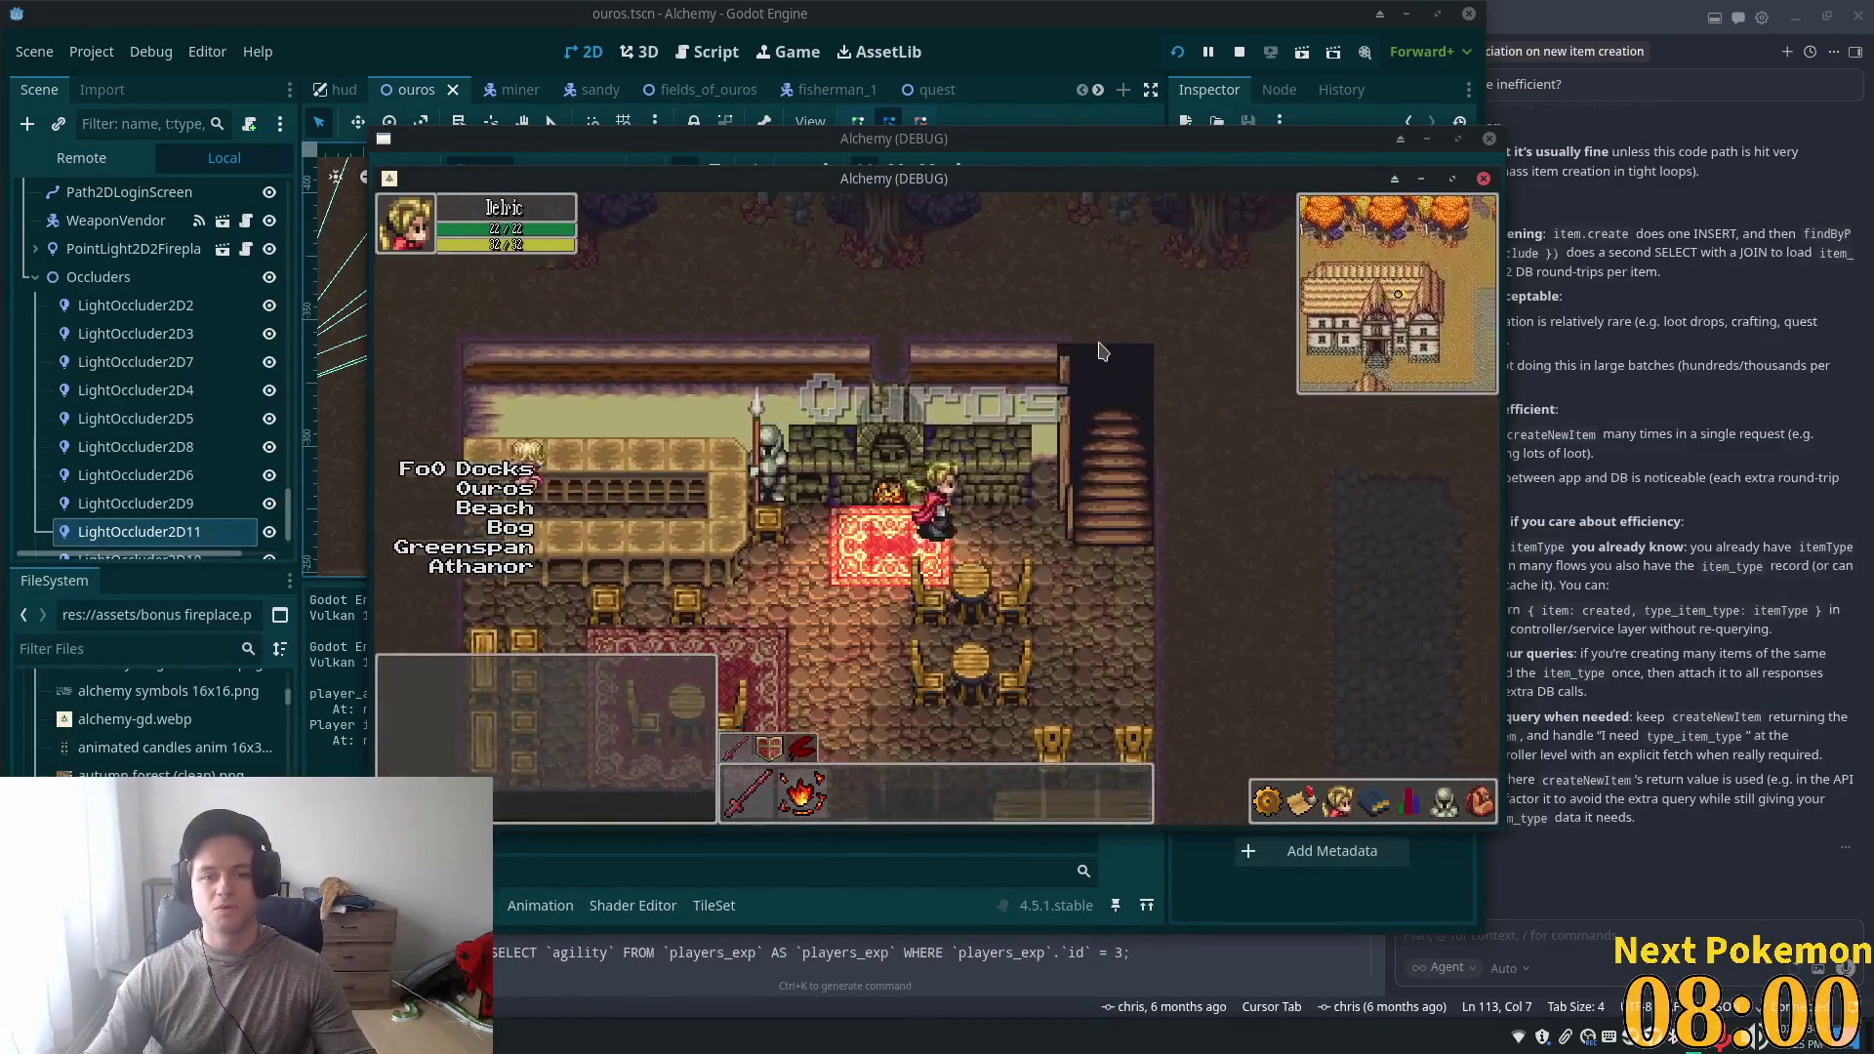
key("Left")
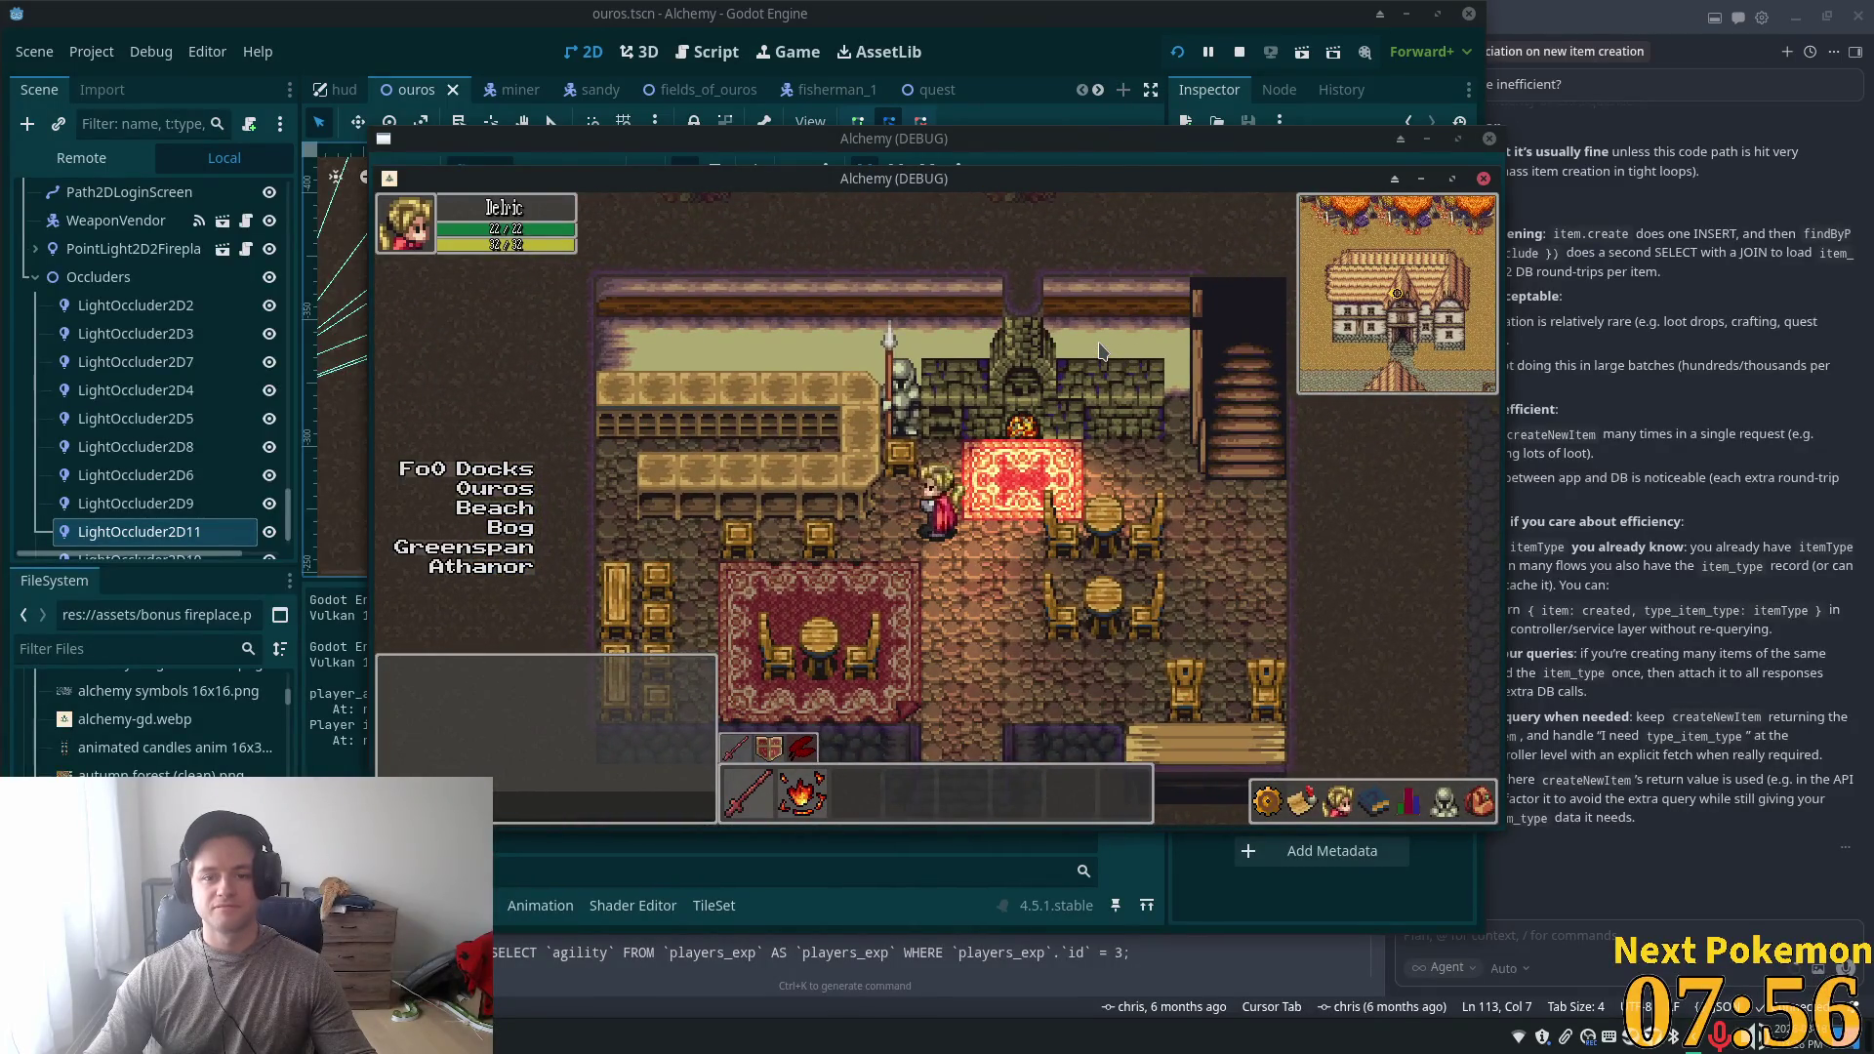
key("Down")
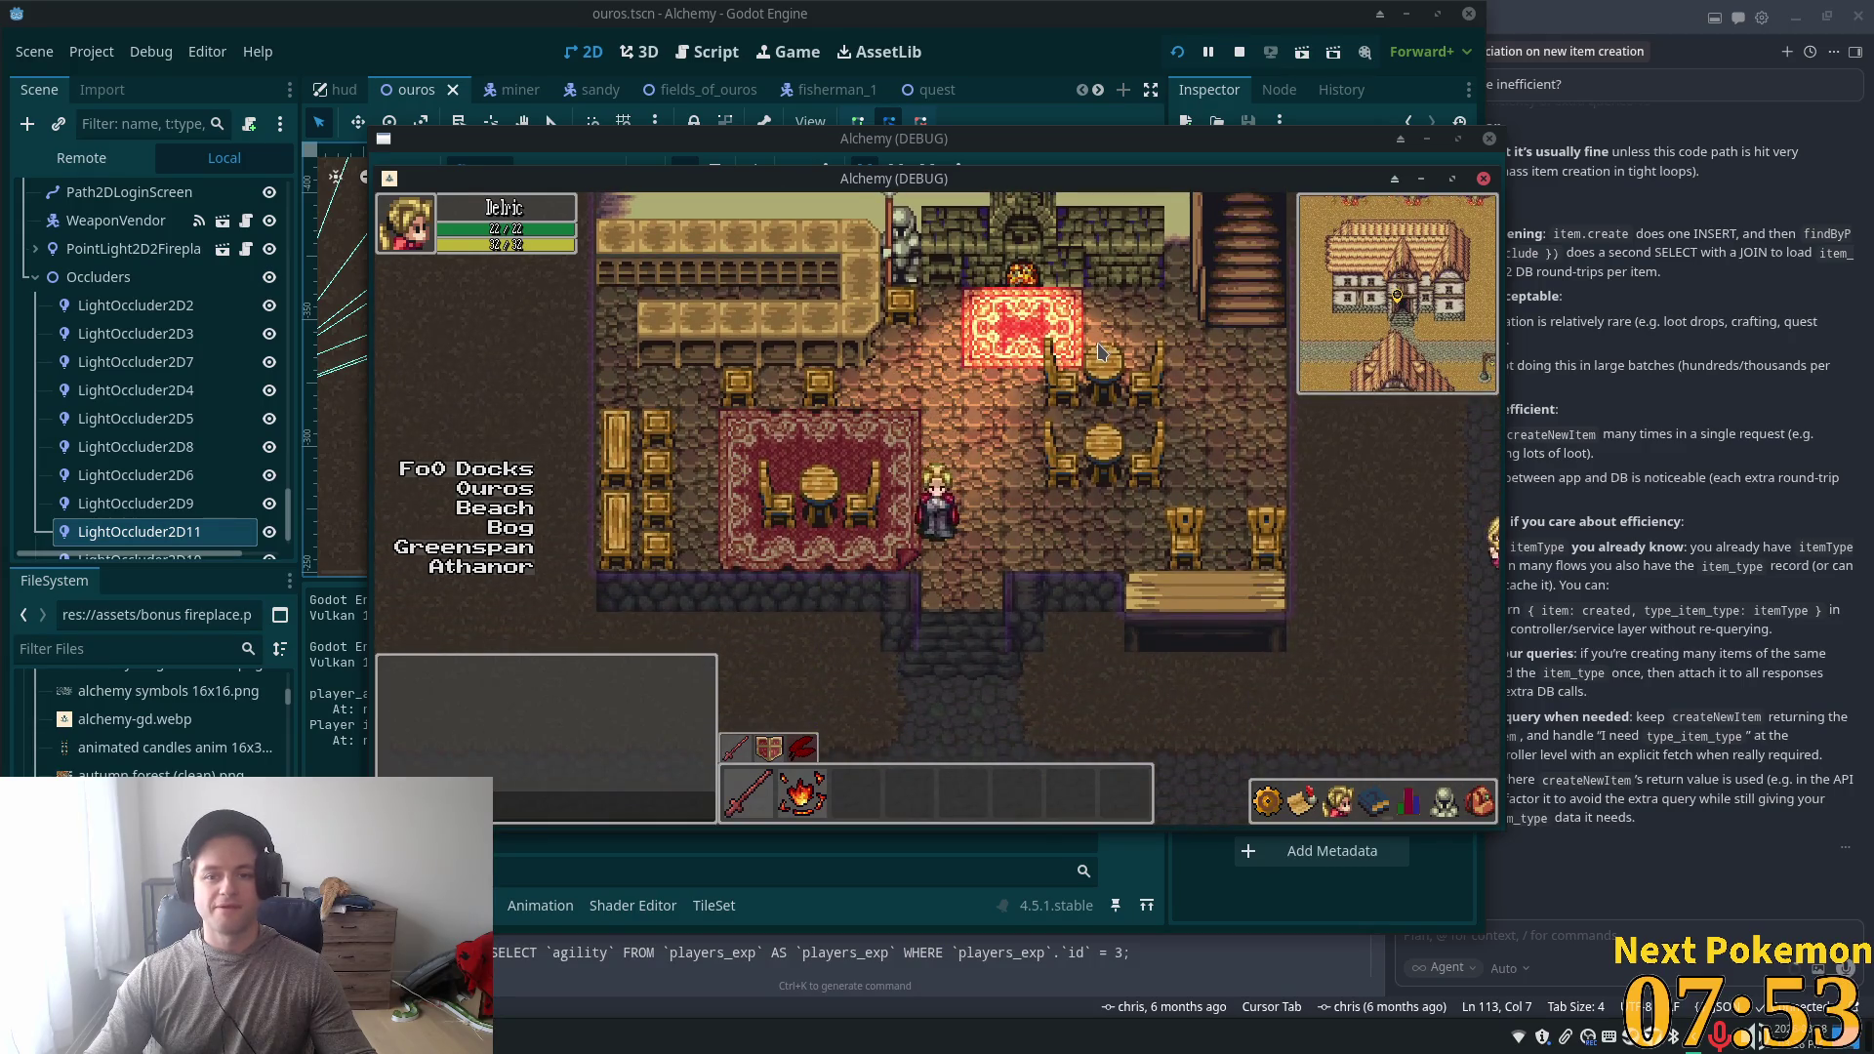
key("Right")
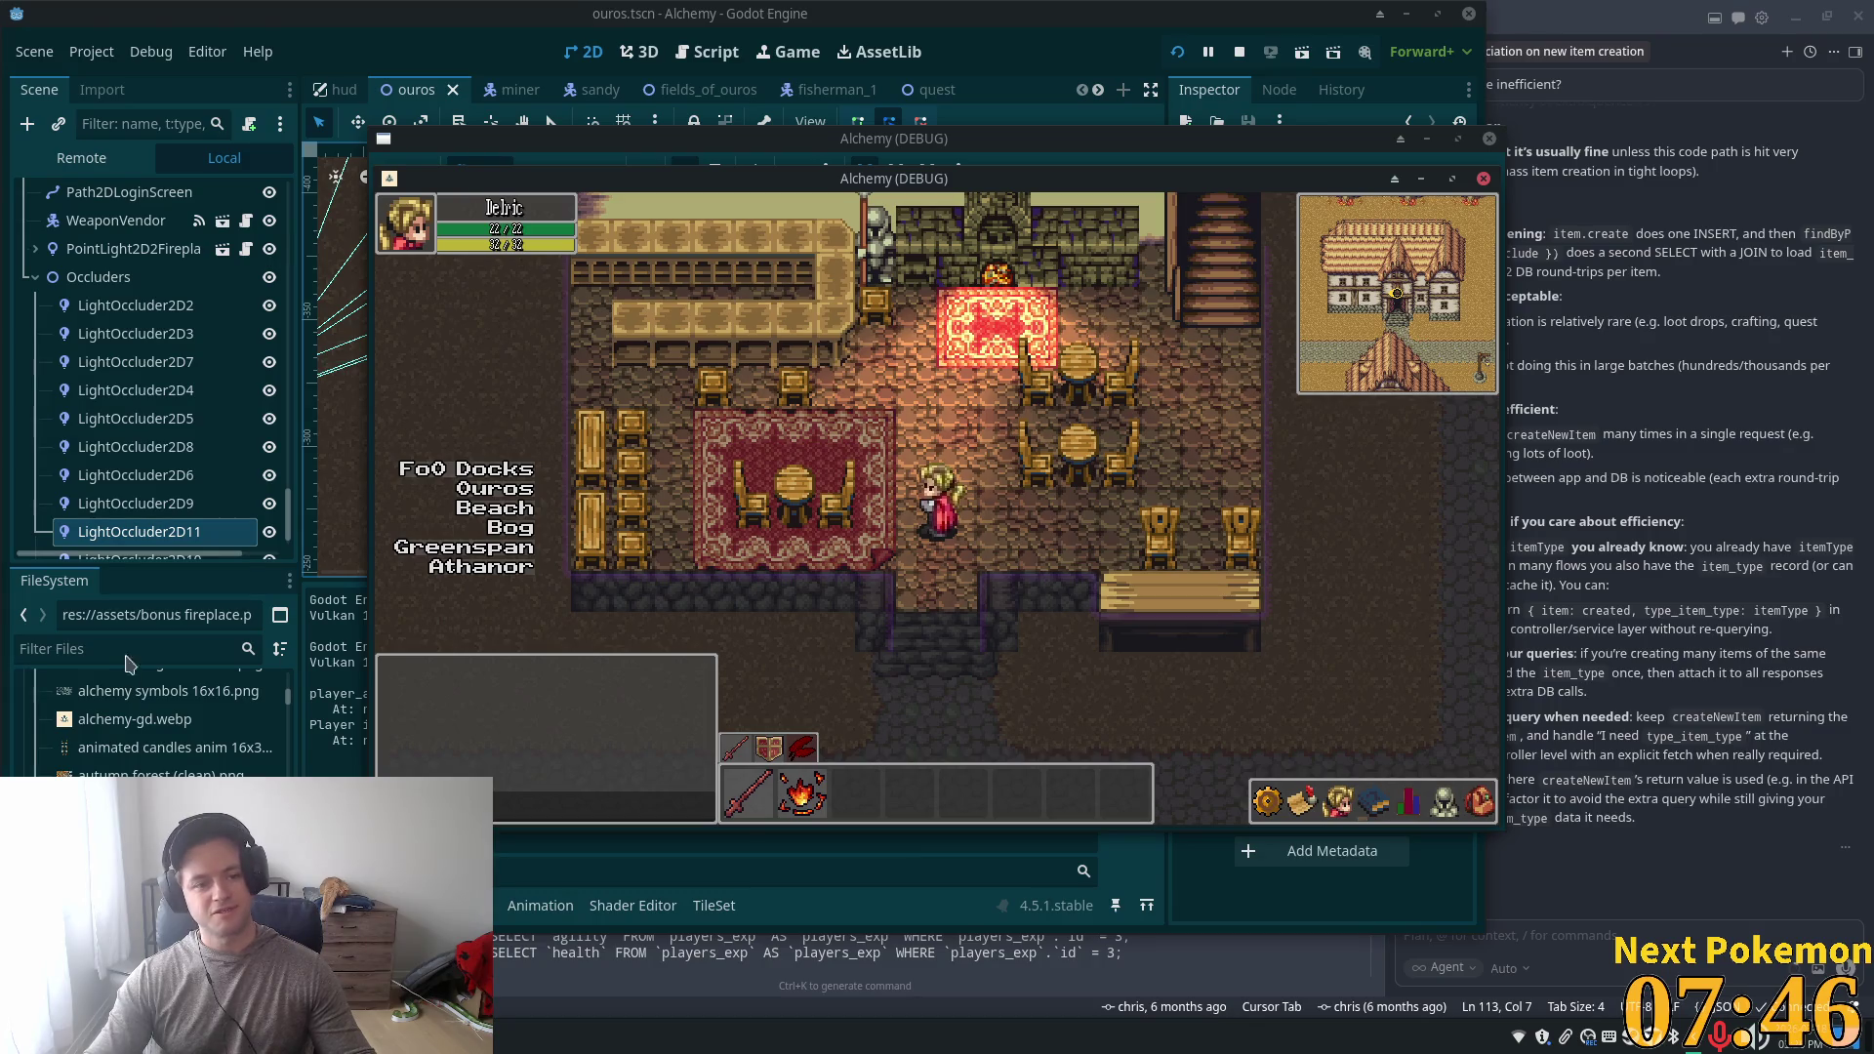
- Select the chair occluders LightOccluder2D3 through LightOccluder2D11 and expand their shared occluder properties
left_click(147, 333)
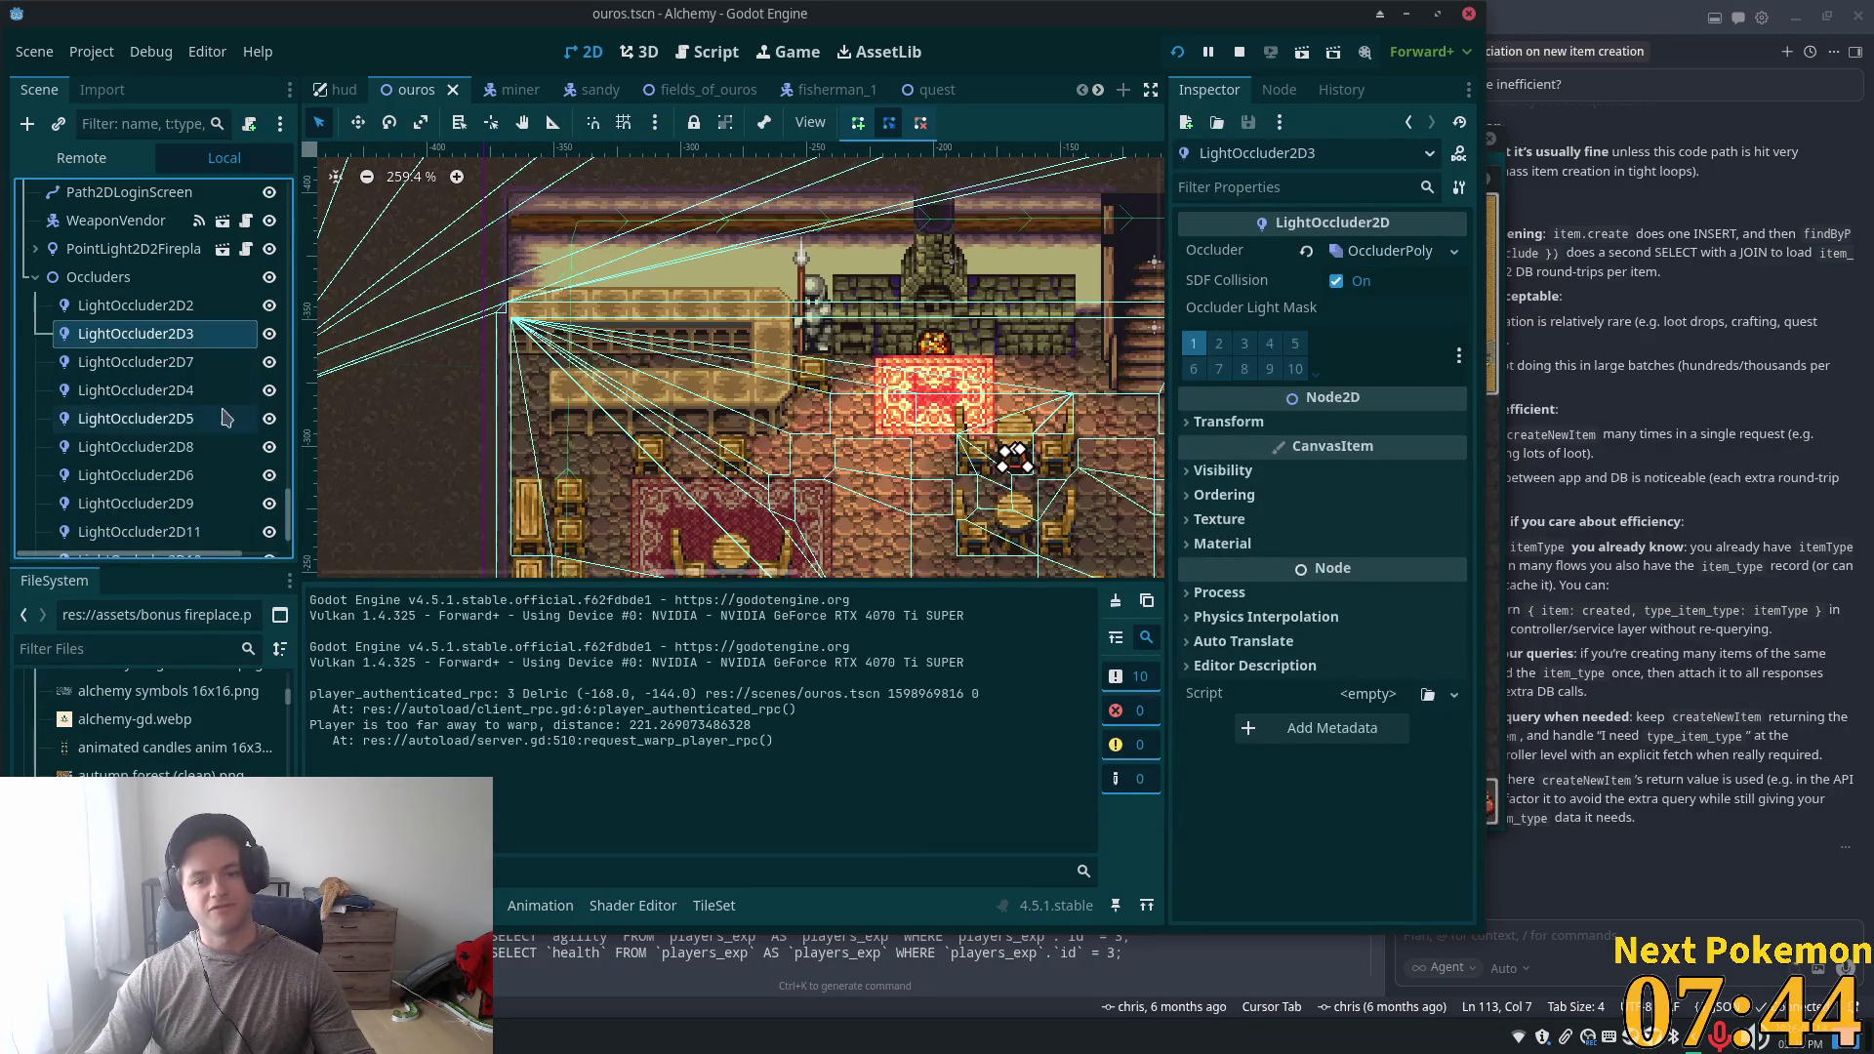
left_click(166, 531, "shift")
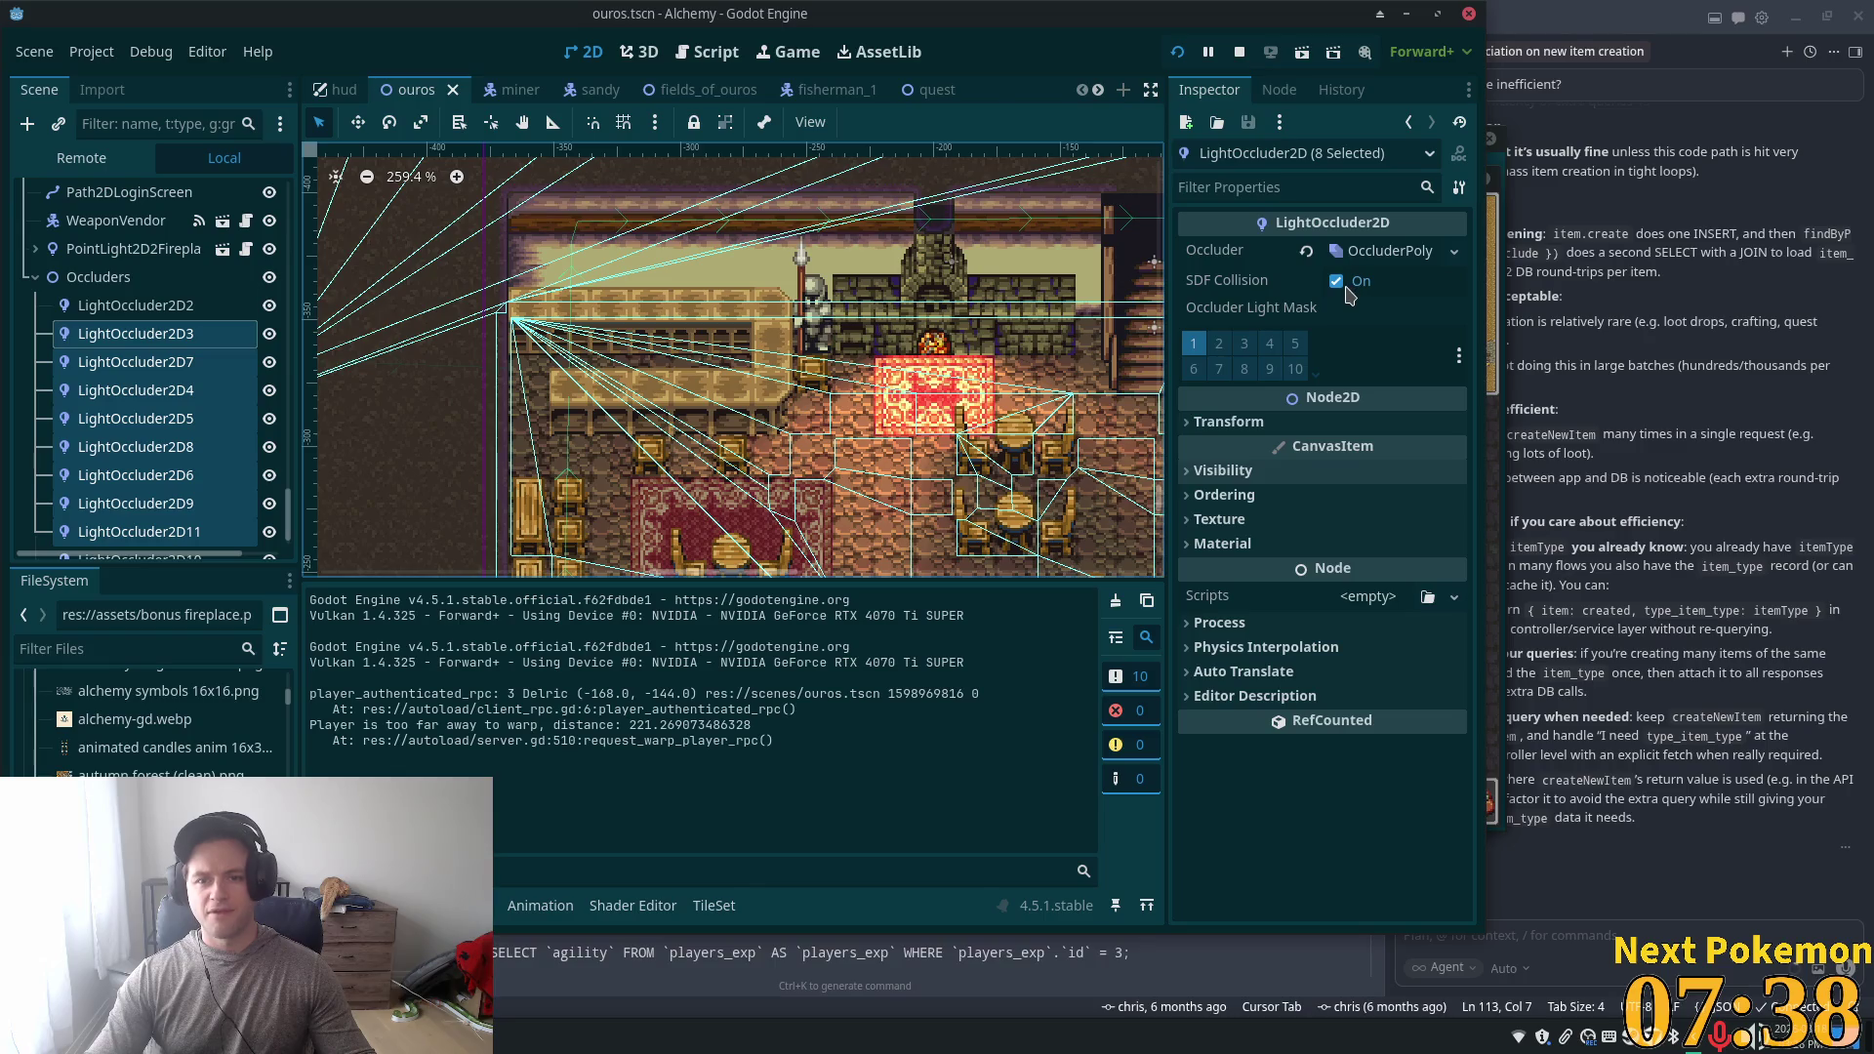
left_click(1390, 251)
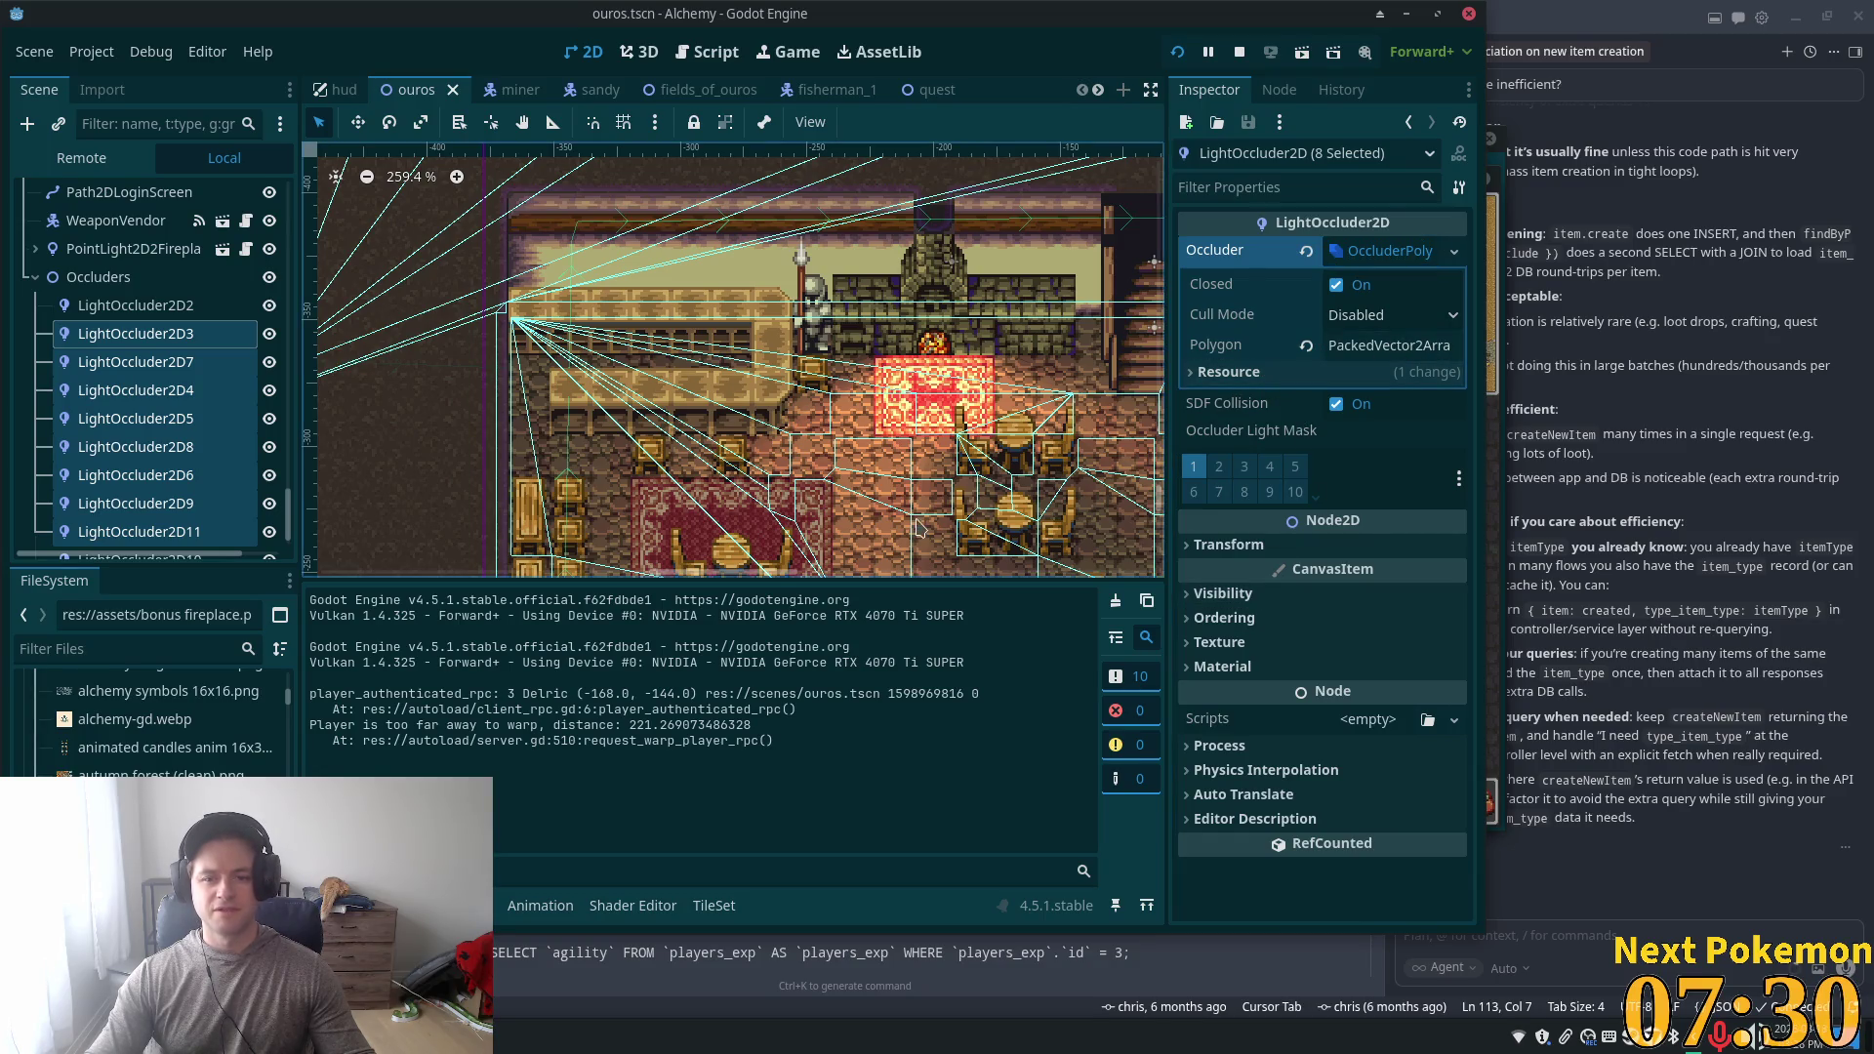
scroll(813, 385, "up", 6)
left_click_drag(814, 386, 645, 300)
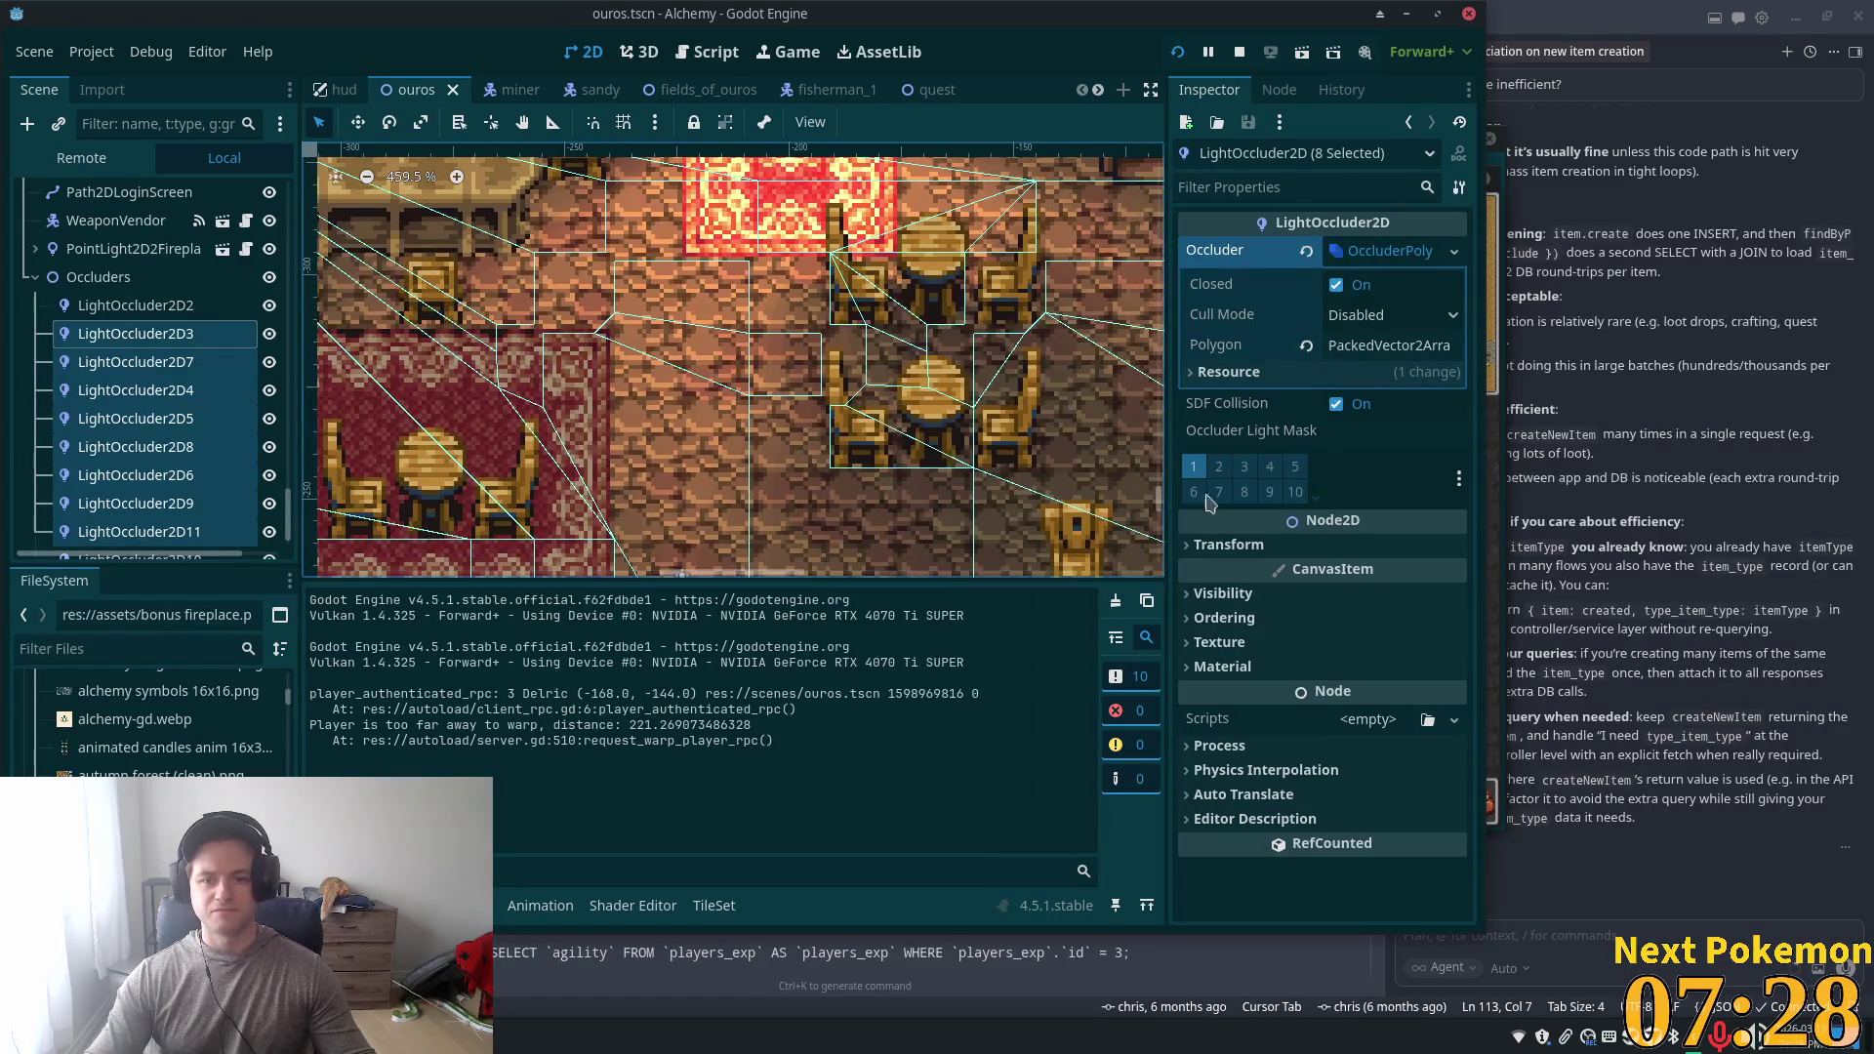
- Set the occluders' Modulate colour alpha to 0, making it ffffff00
left_click(1281, 592)
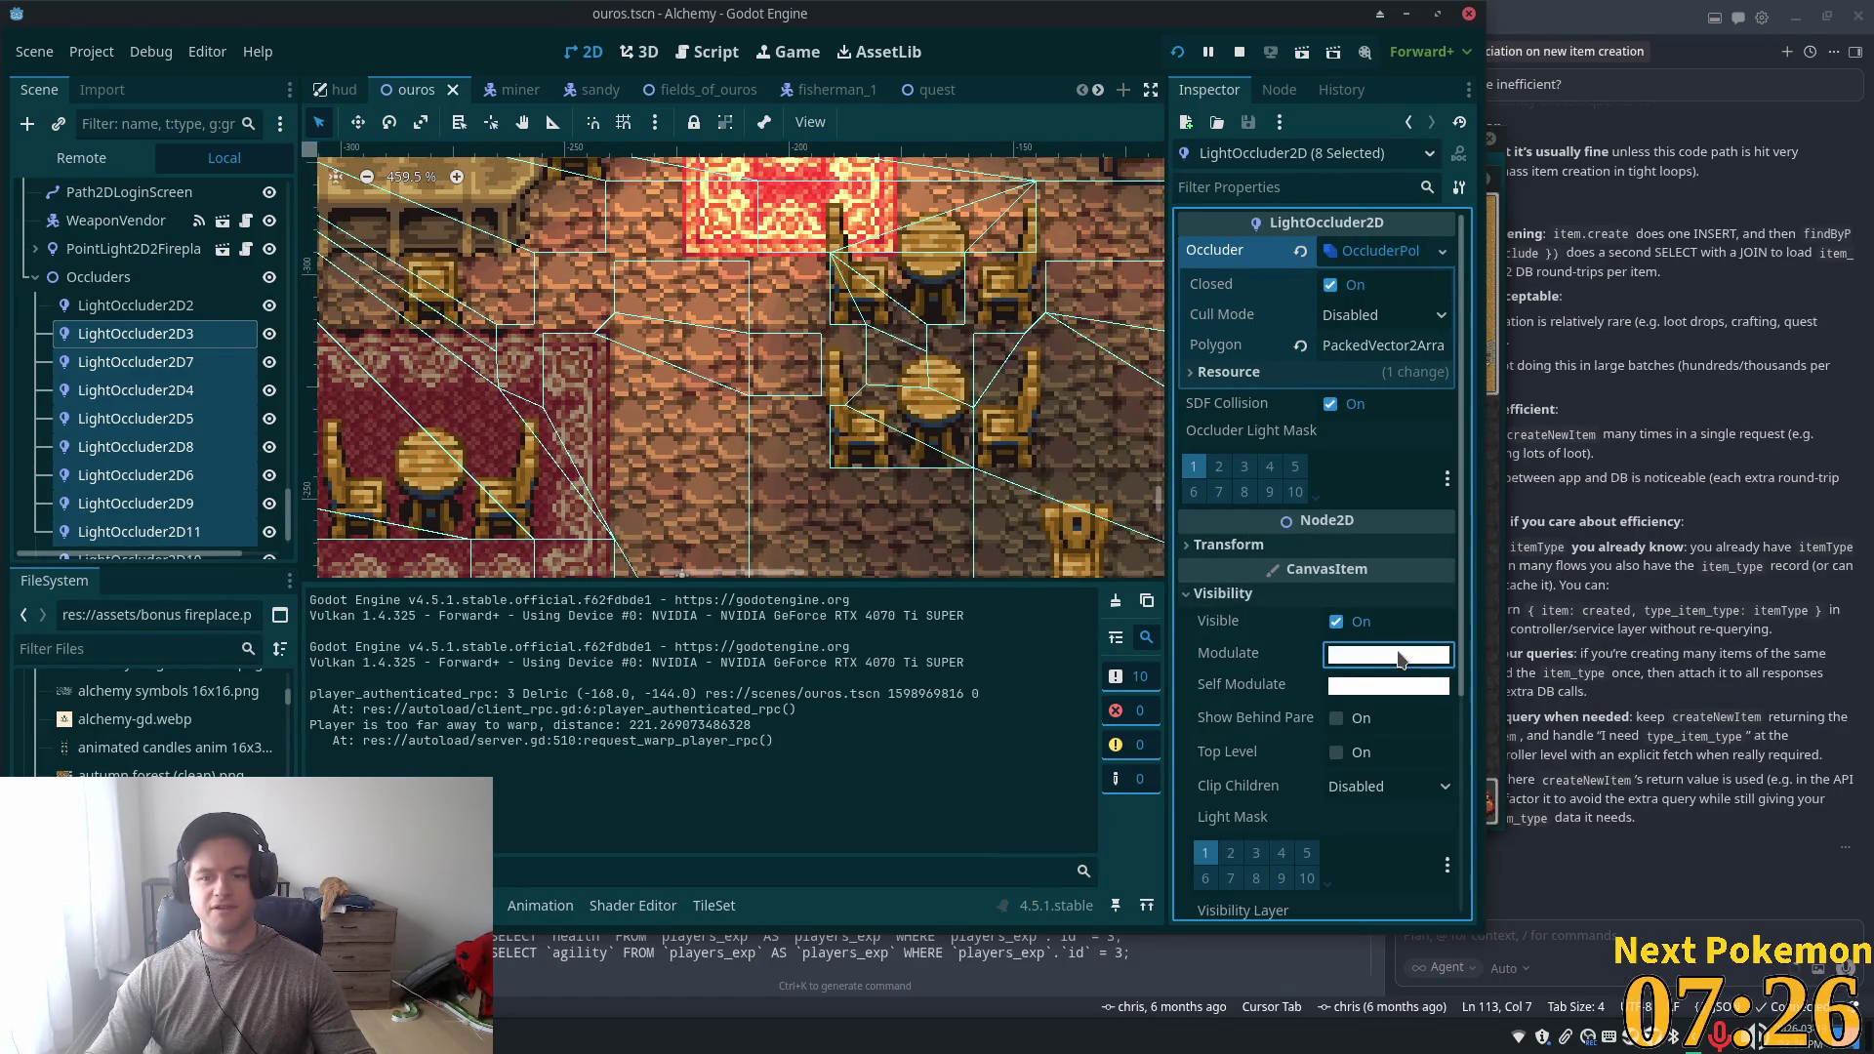
left_click(1401, 656)
left_click(1387, 511)
mouse_move(1379, 514)
left_mouse_down()
mouse_move(1204, 509)
mouse_move(1454, 509)
left_mouse_up()
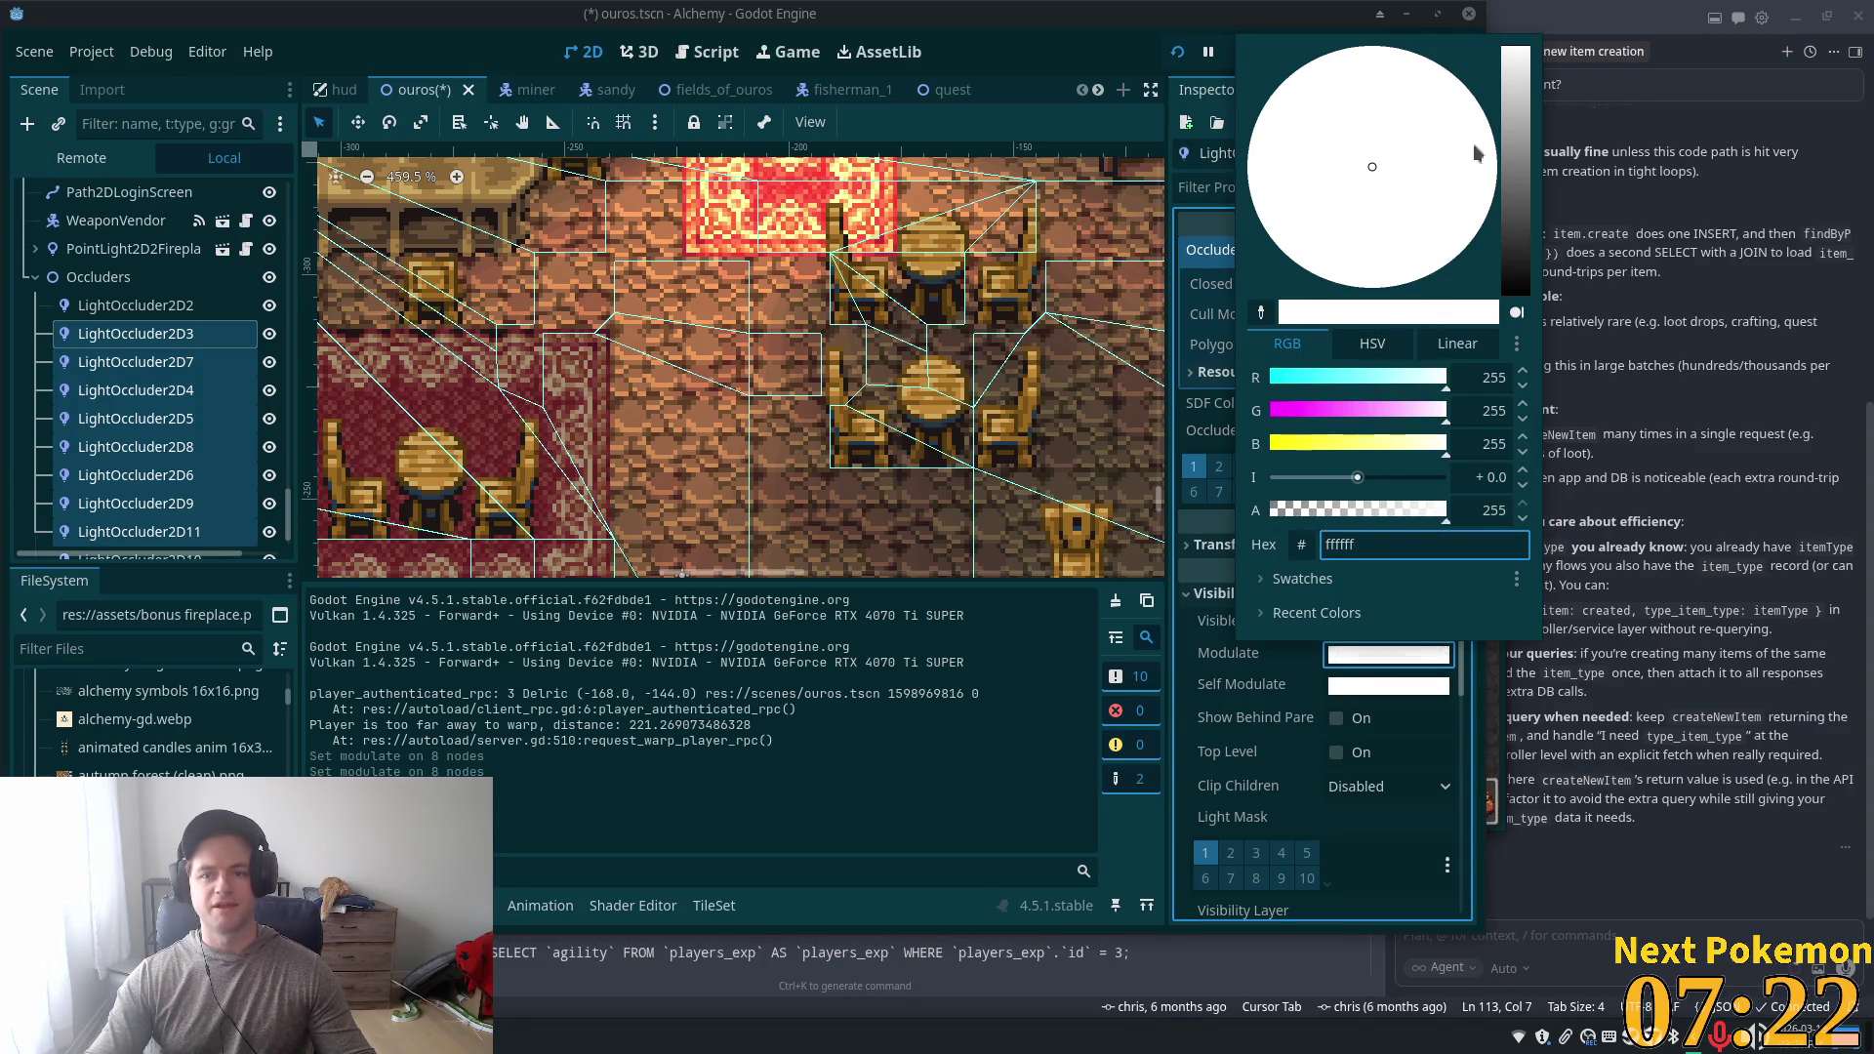
left_click(1217, 707)
- Keep the occluders' Cull Mode set to Disabled
scroll(1220, 712, "down", 2)
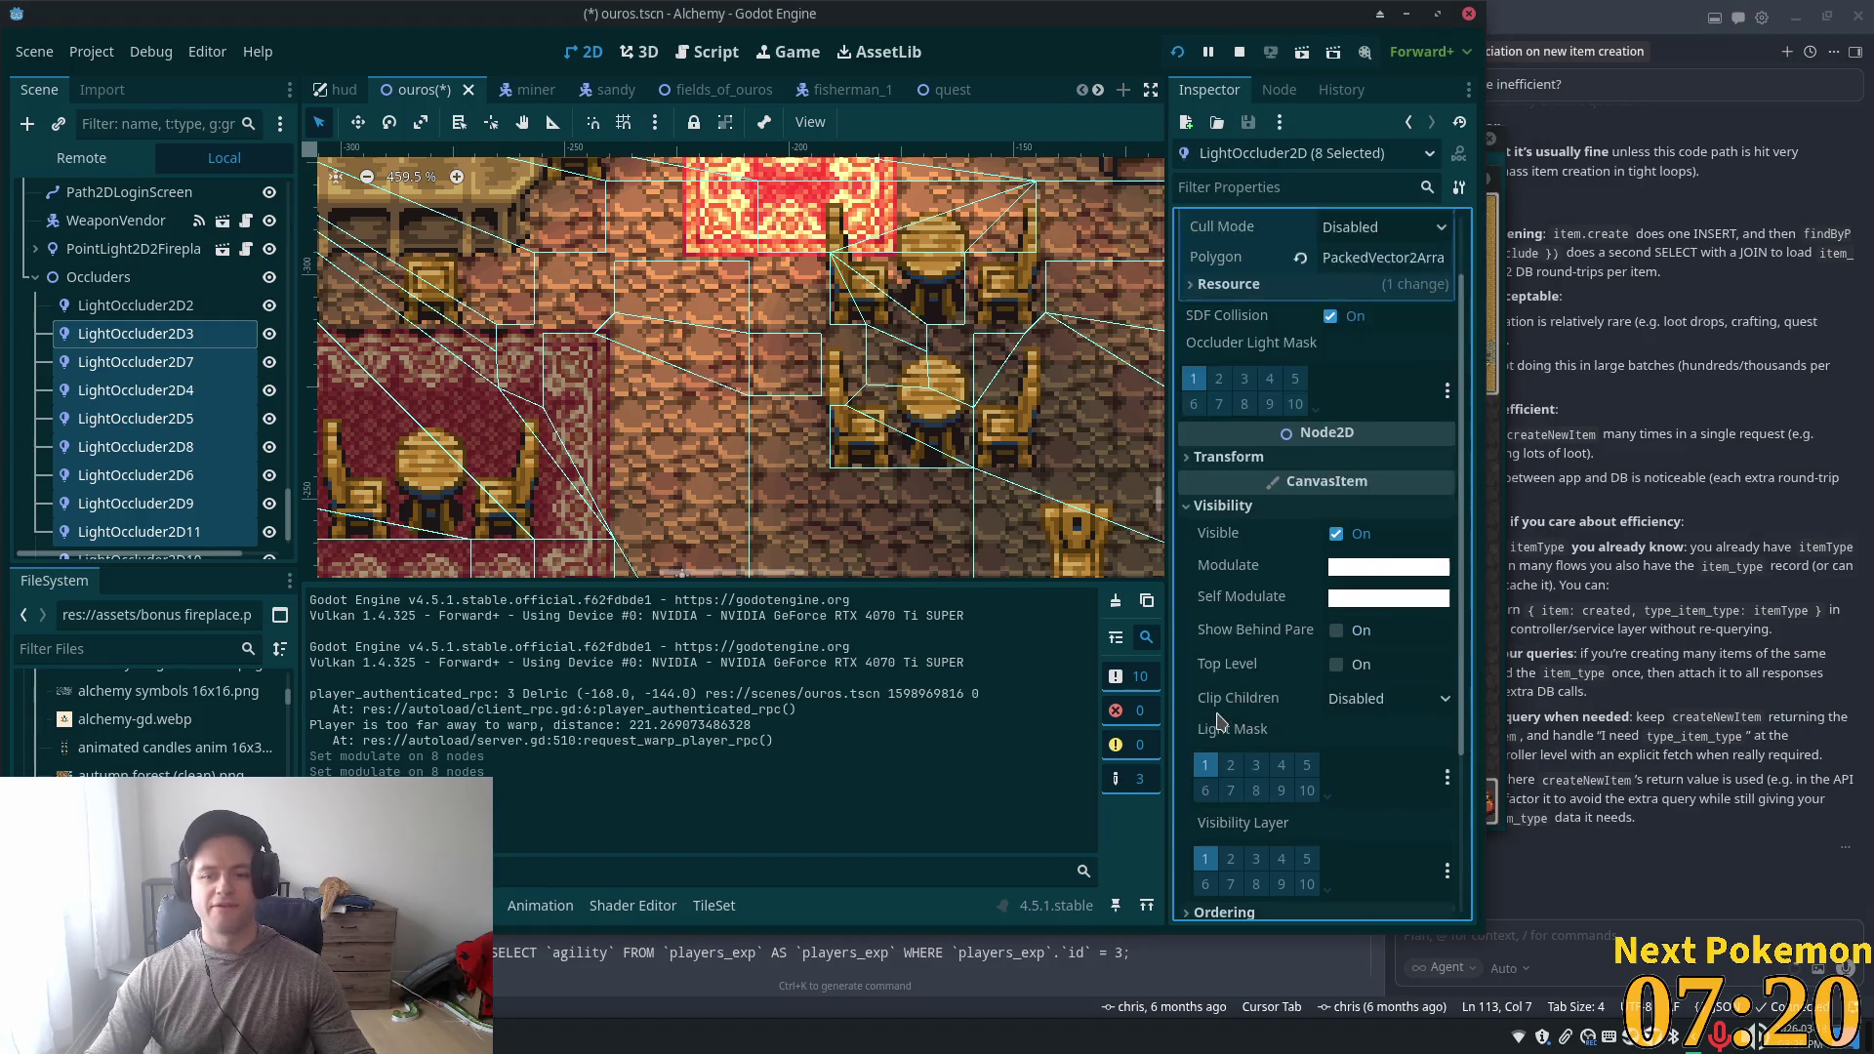
scroll(1381, 738, "down", 3)
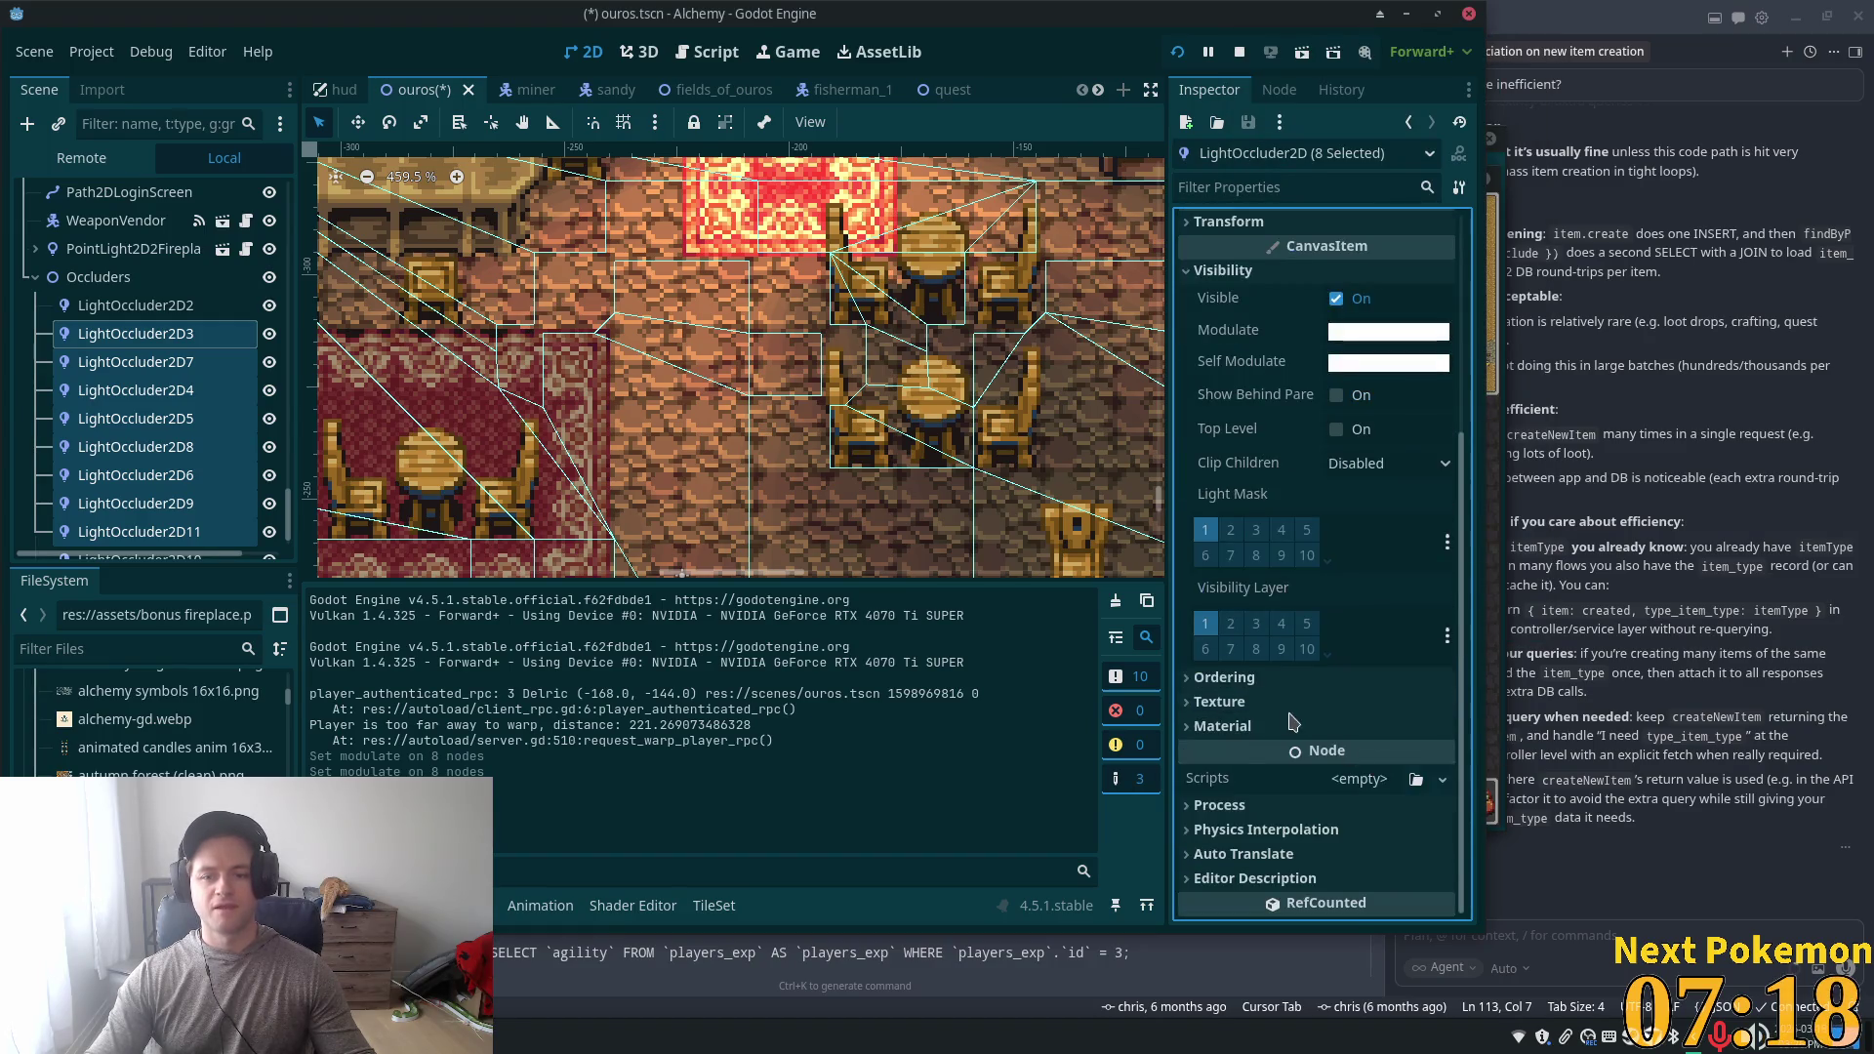
scroll(1304, 727, "up", 4)
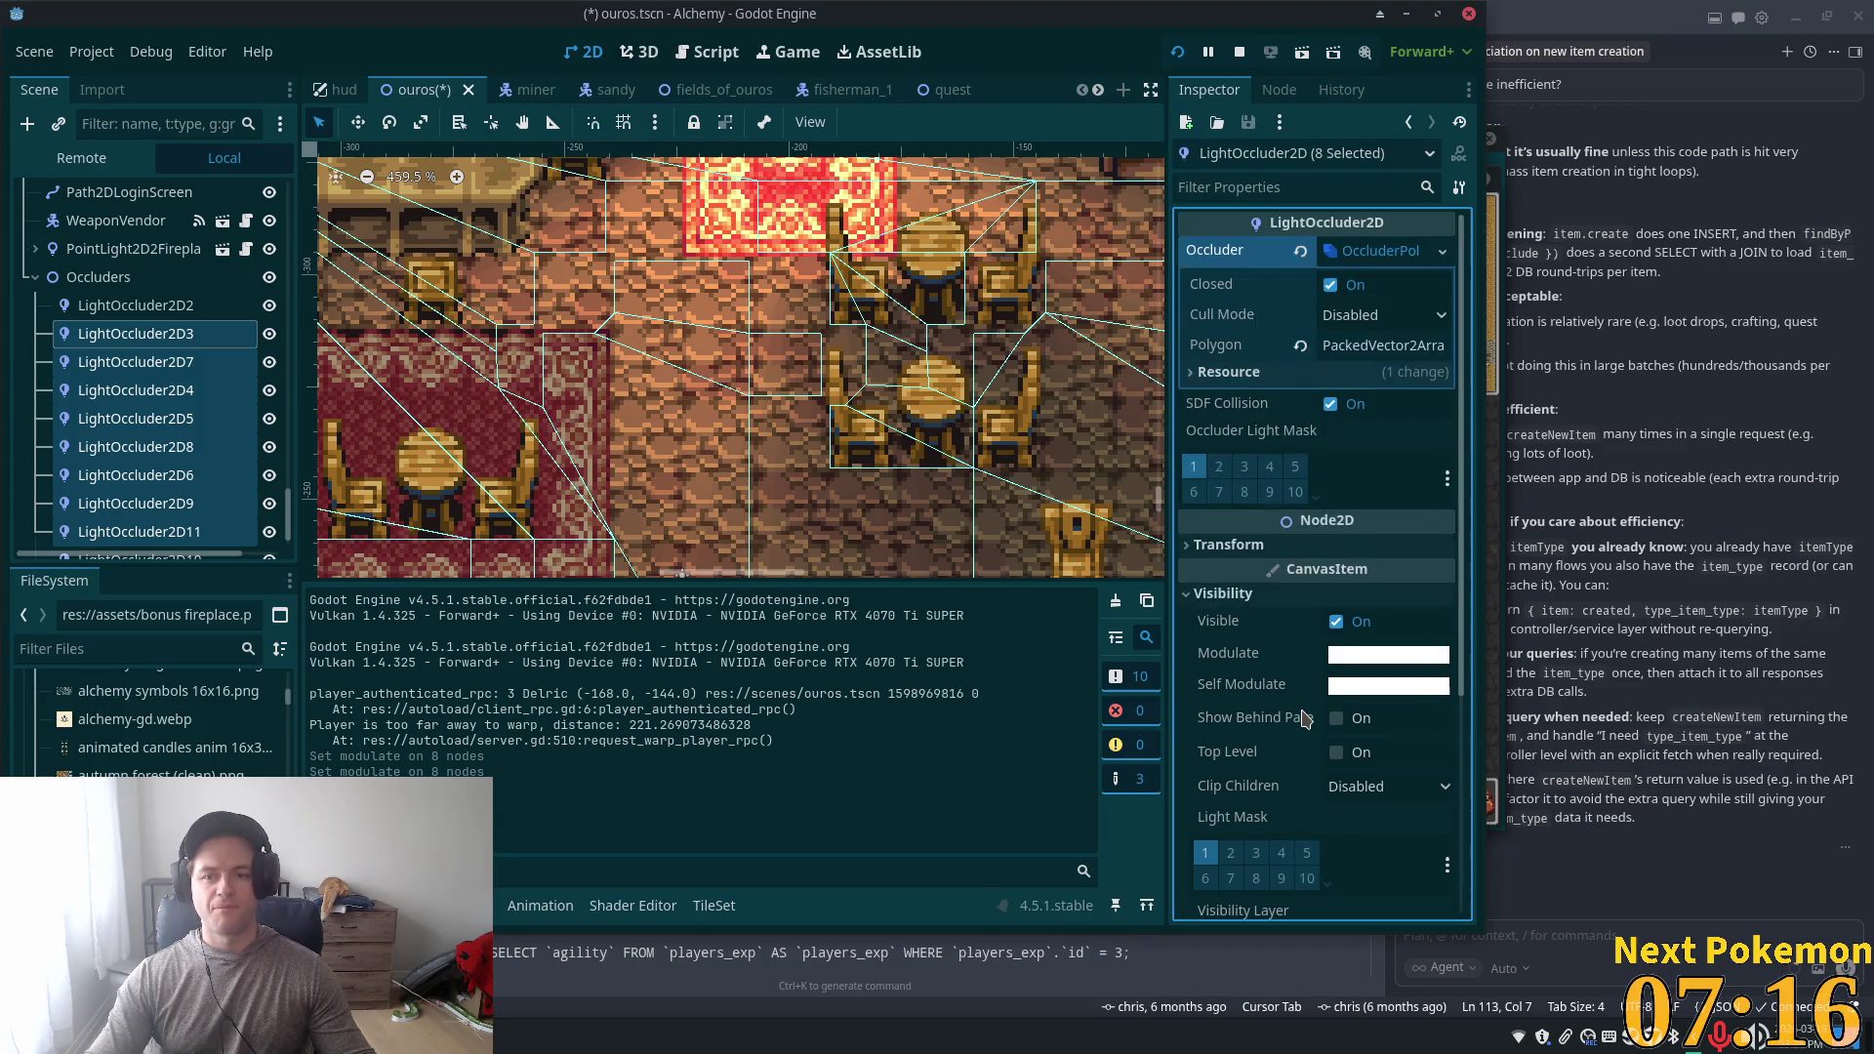
left_click(1343, 322)
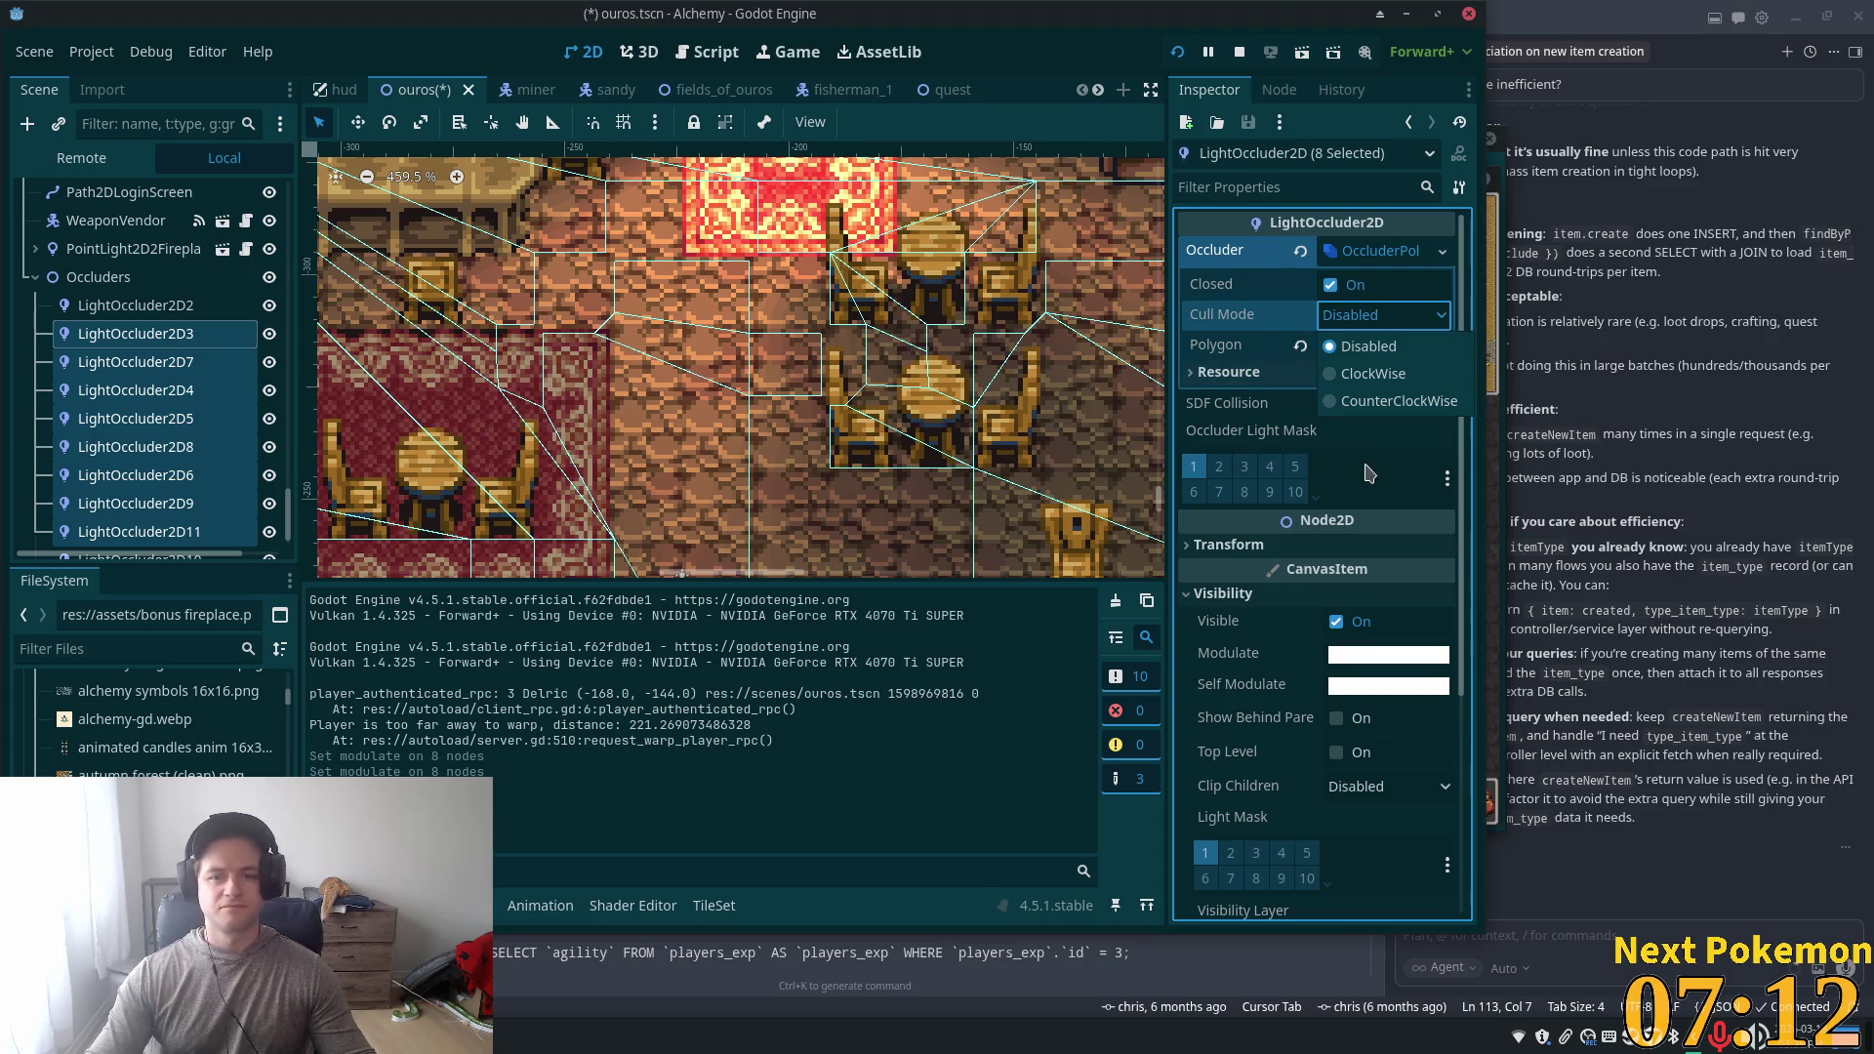
left_click(1307, 429)
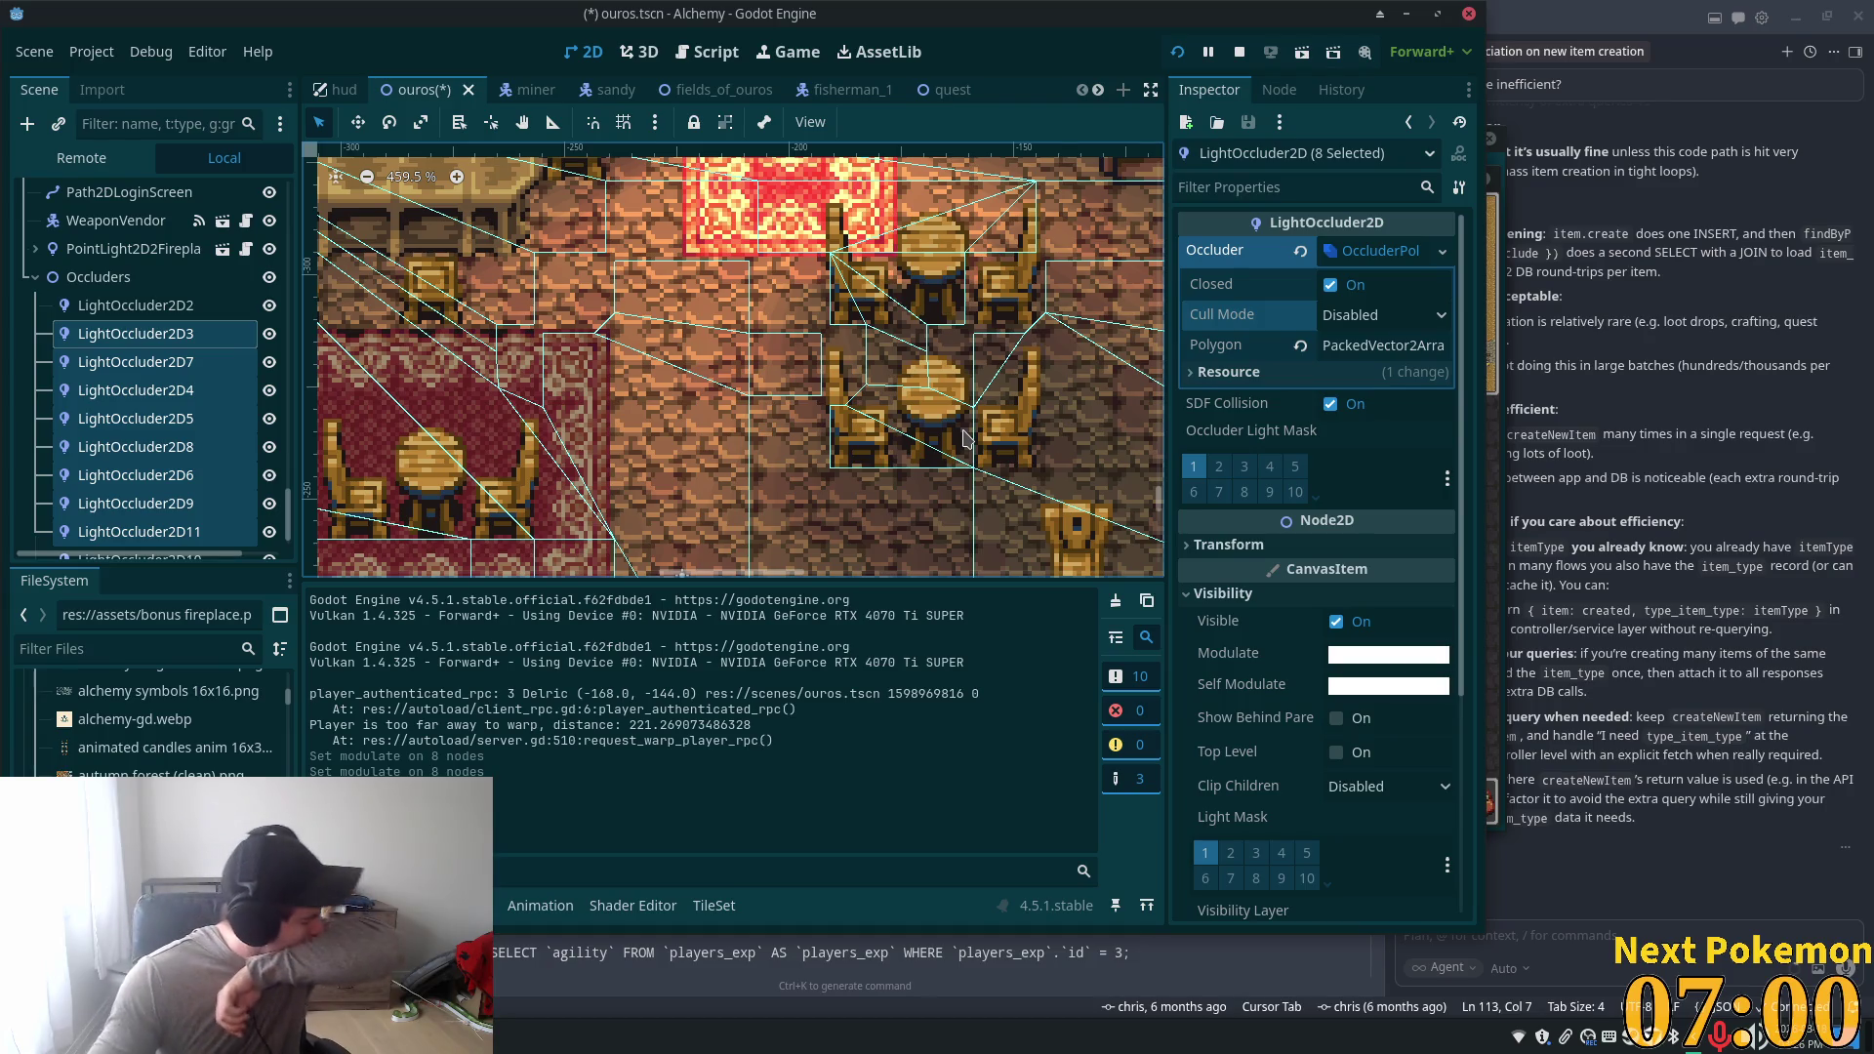
scroll(780, 283, "down", 5)
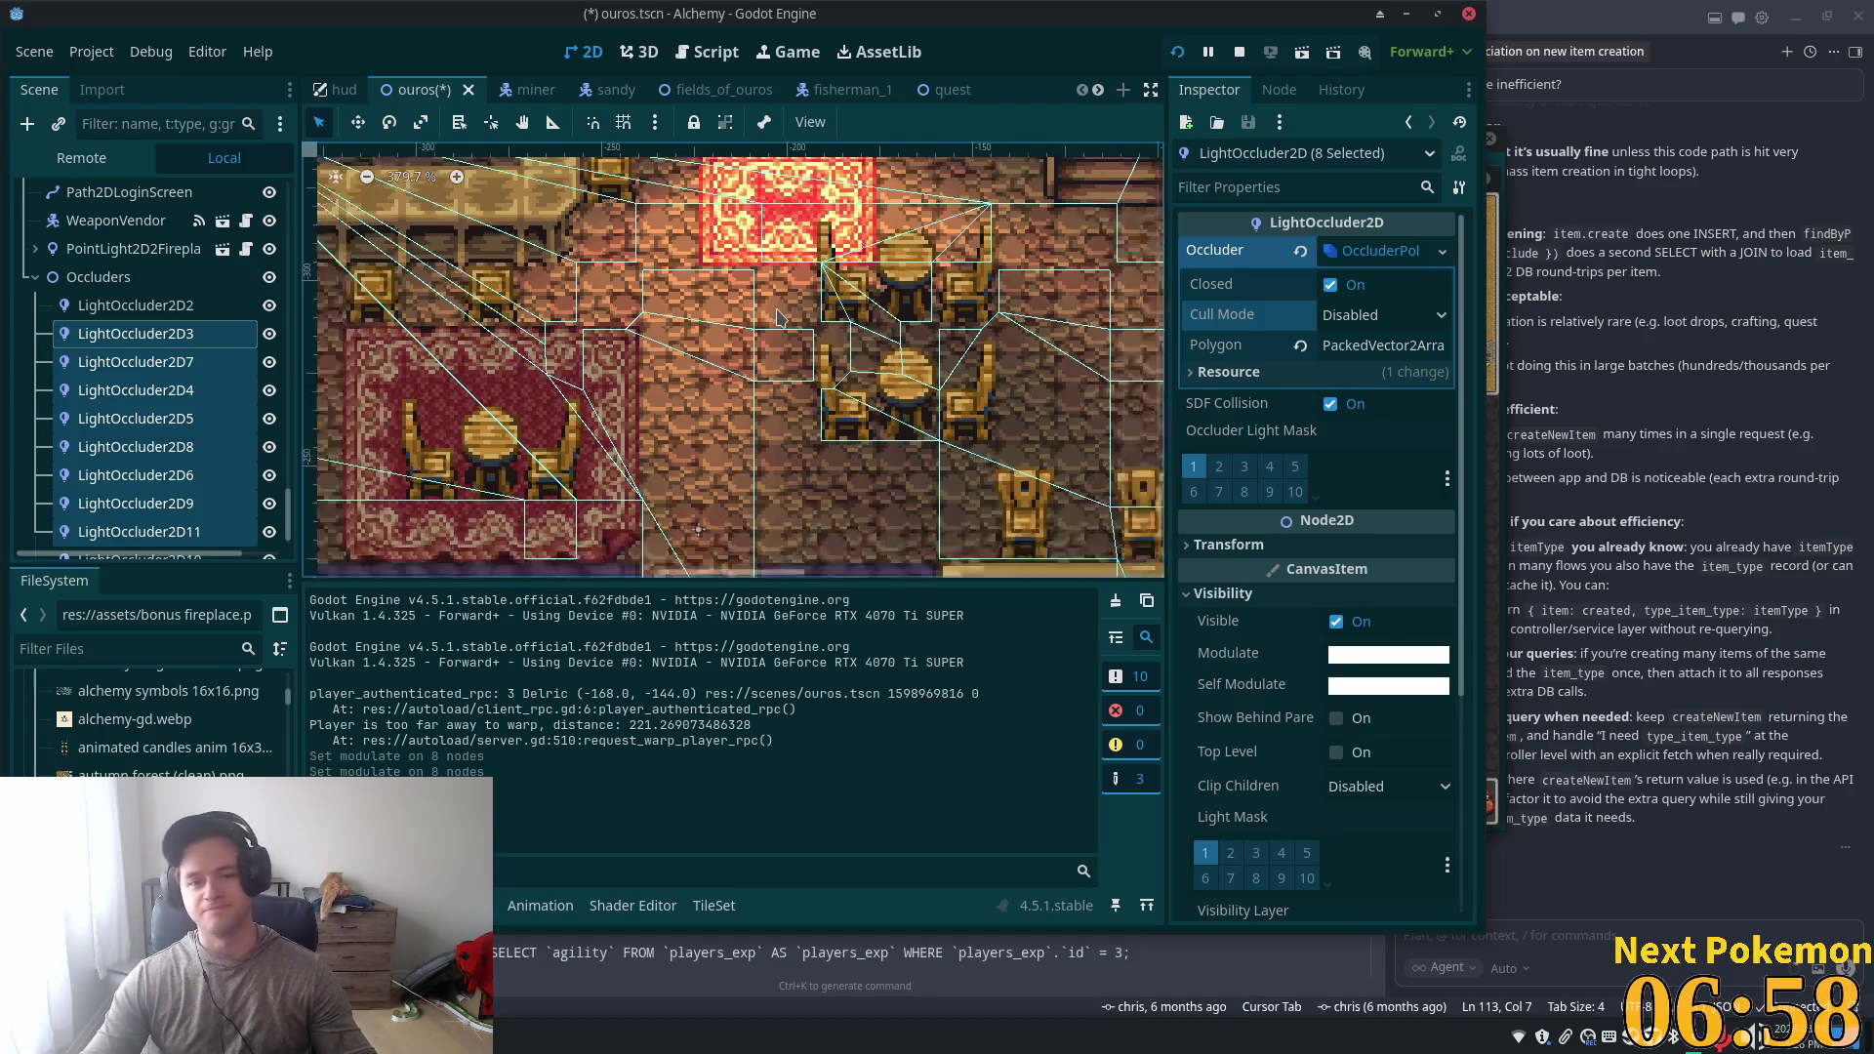
- Save and launch the game with F5, then walk through the tavern and out onto the cobbled path
key("F5")
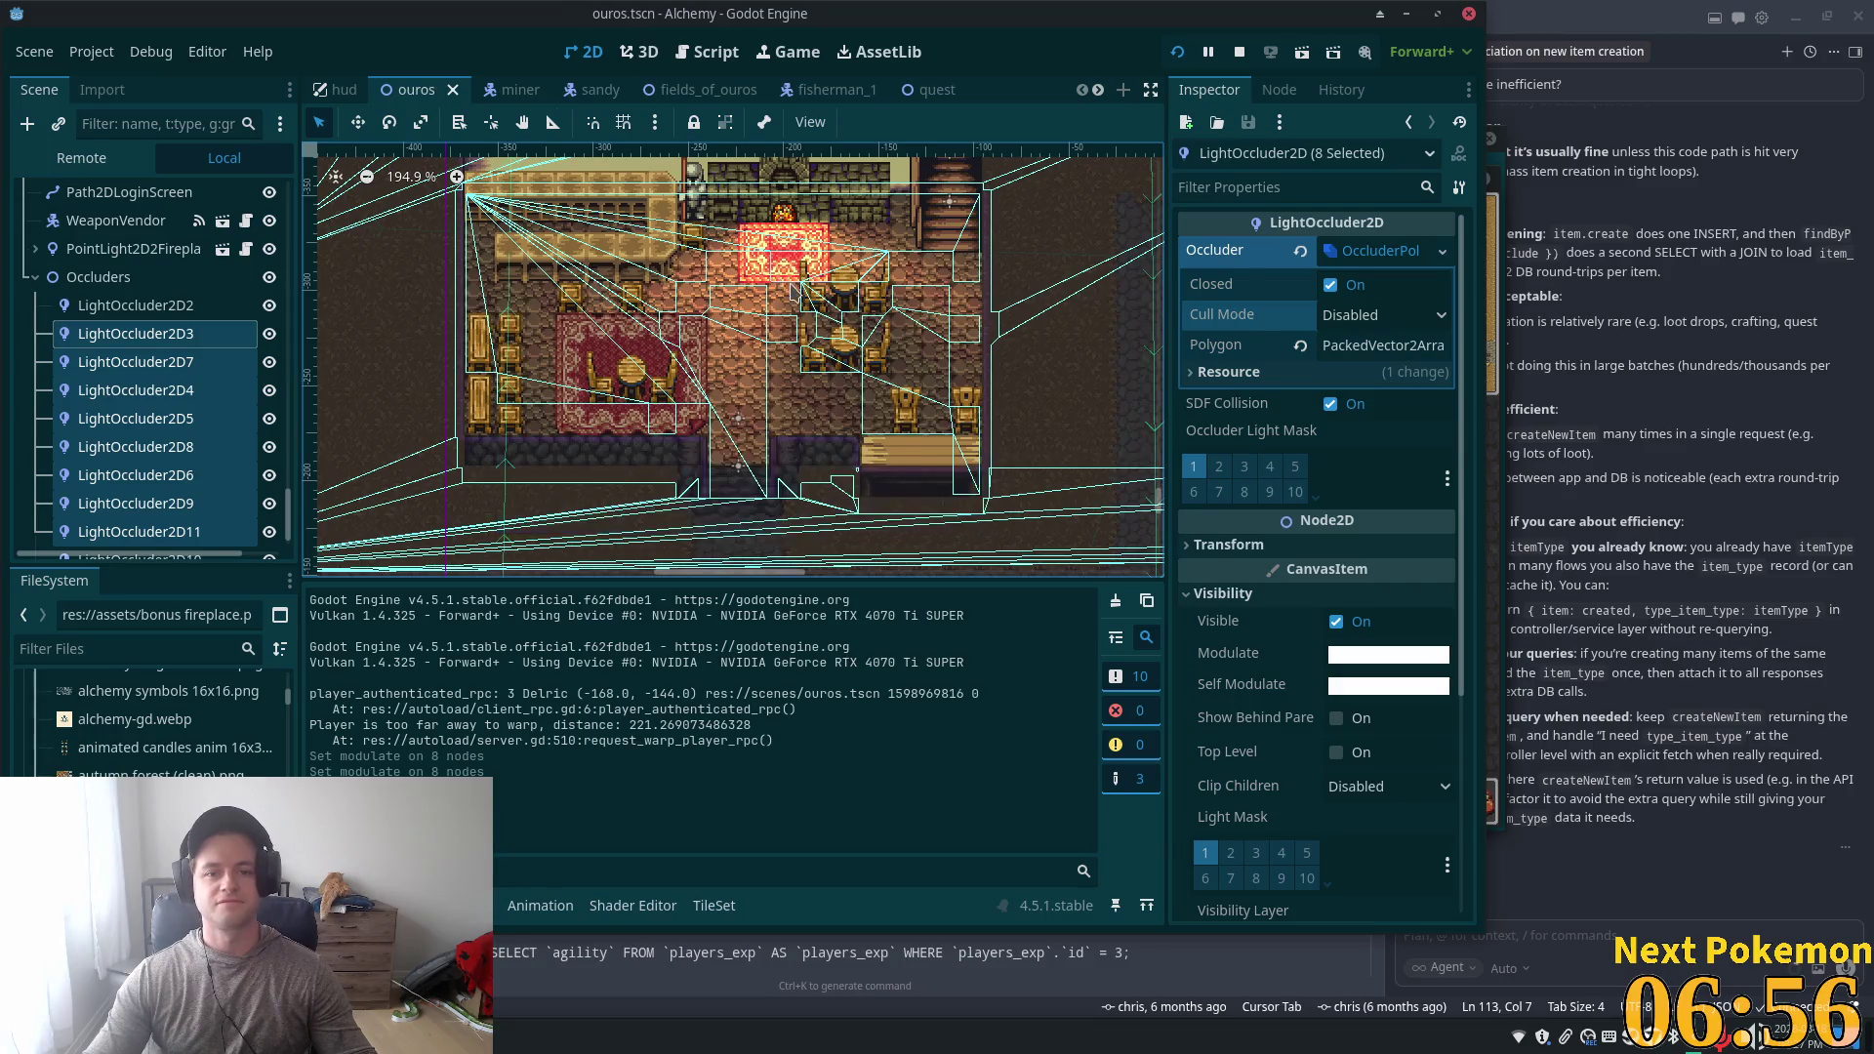
key("Down")
key("Right")
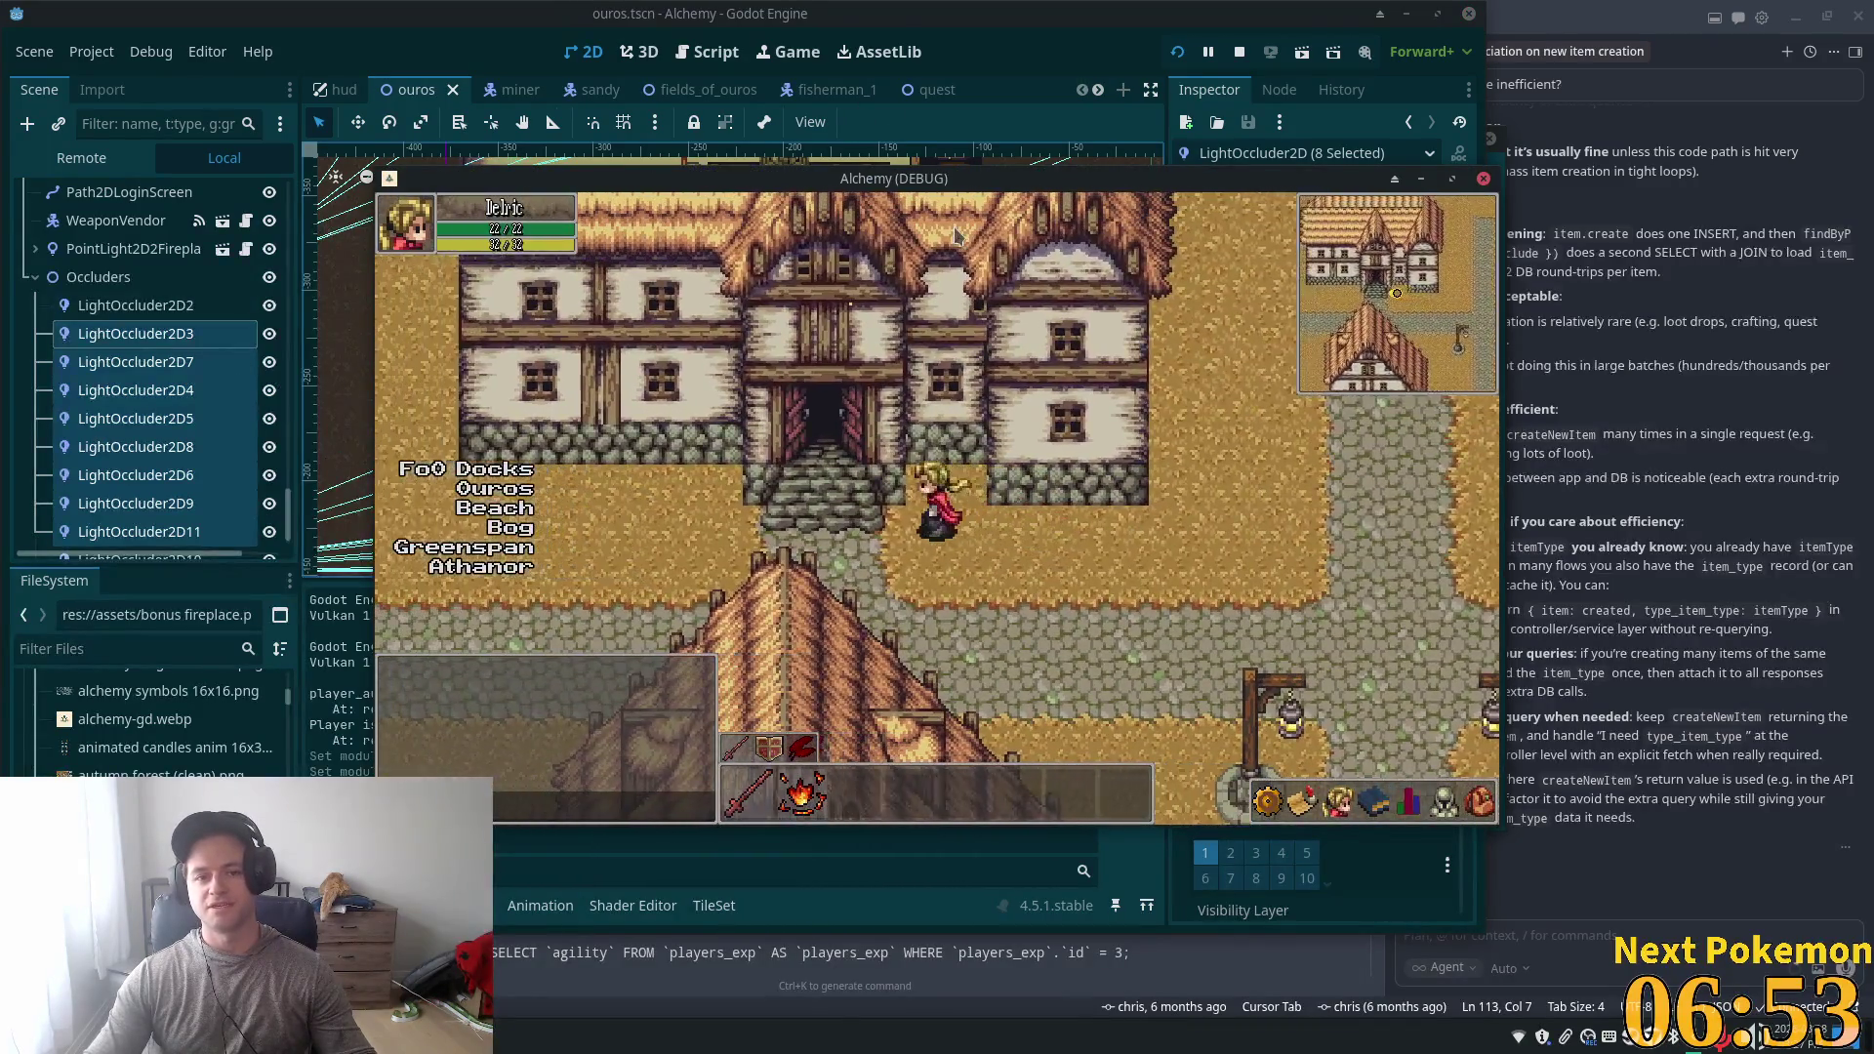
key("Left")
key("Up")
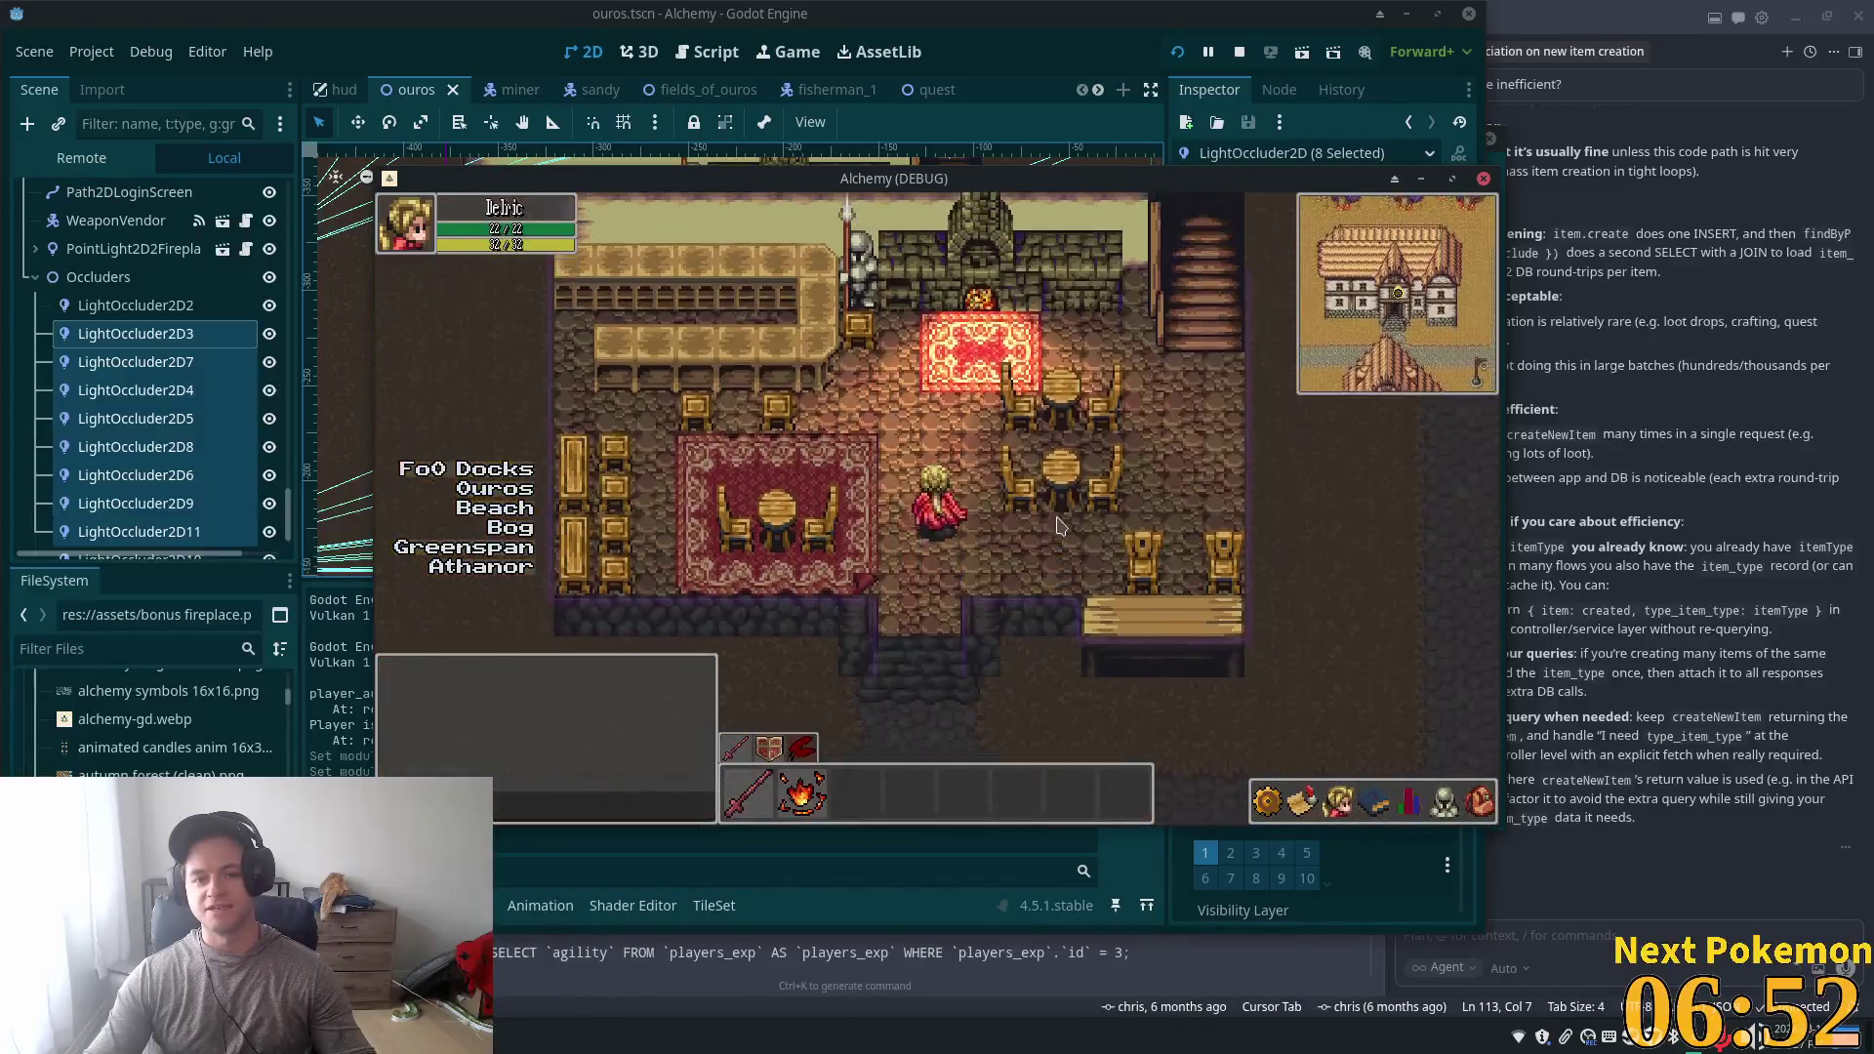
key("Right")
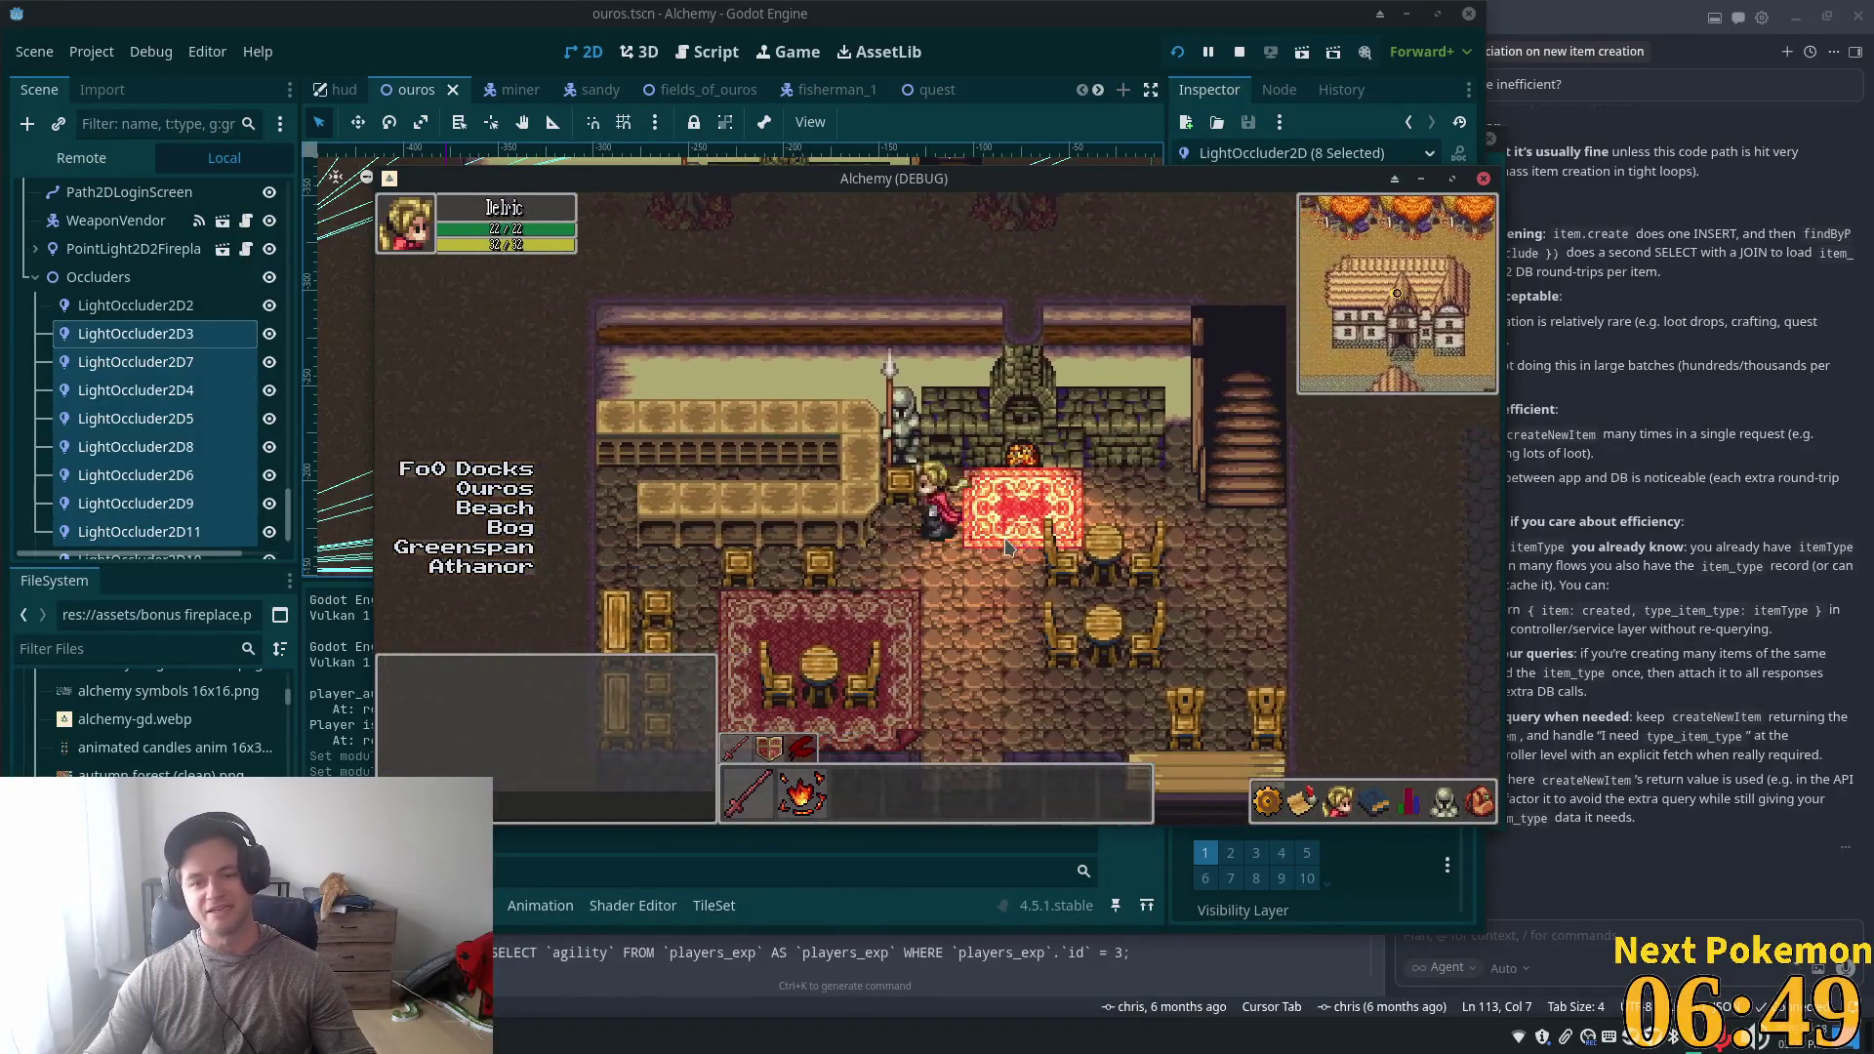
key("Down")
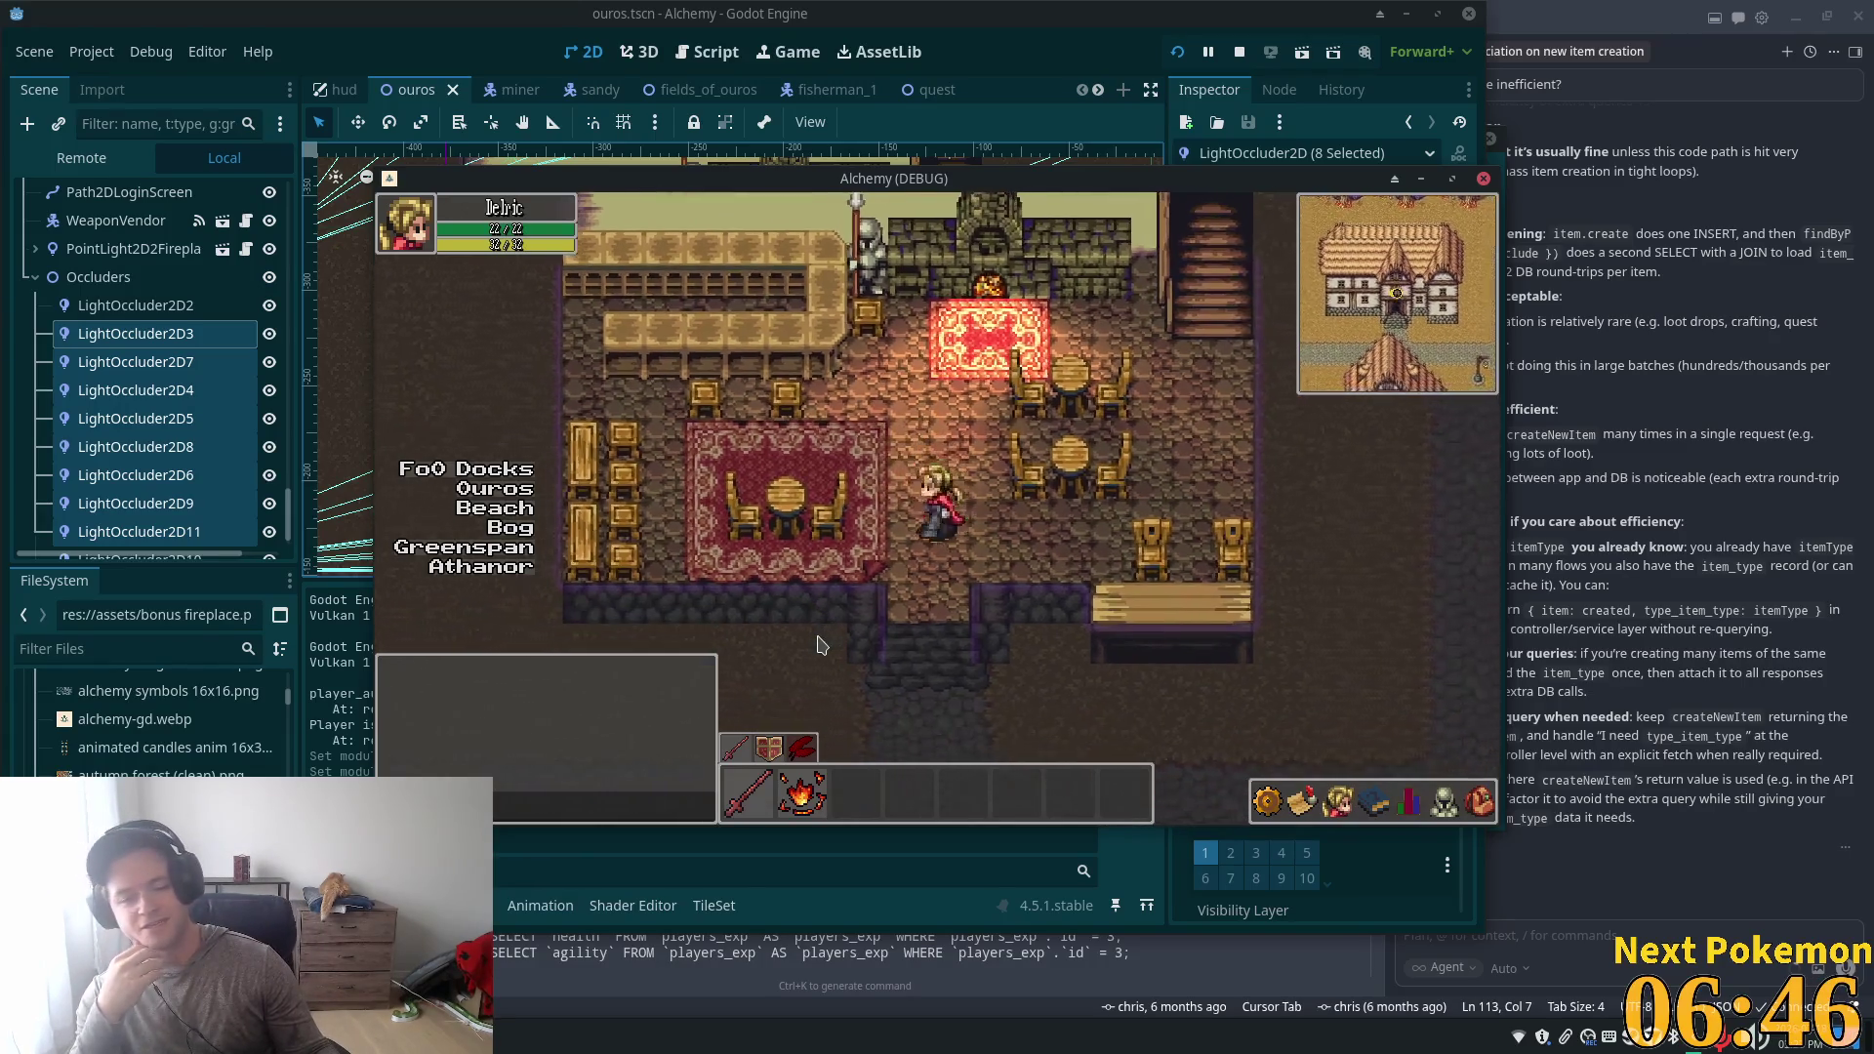
key("Down")
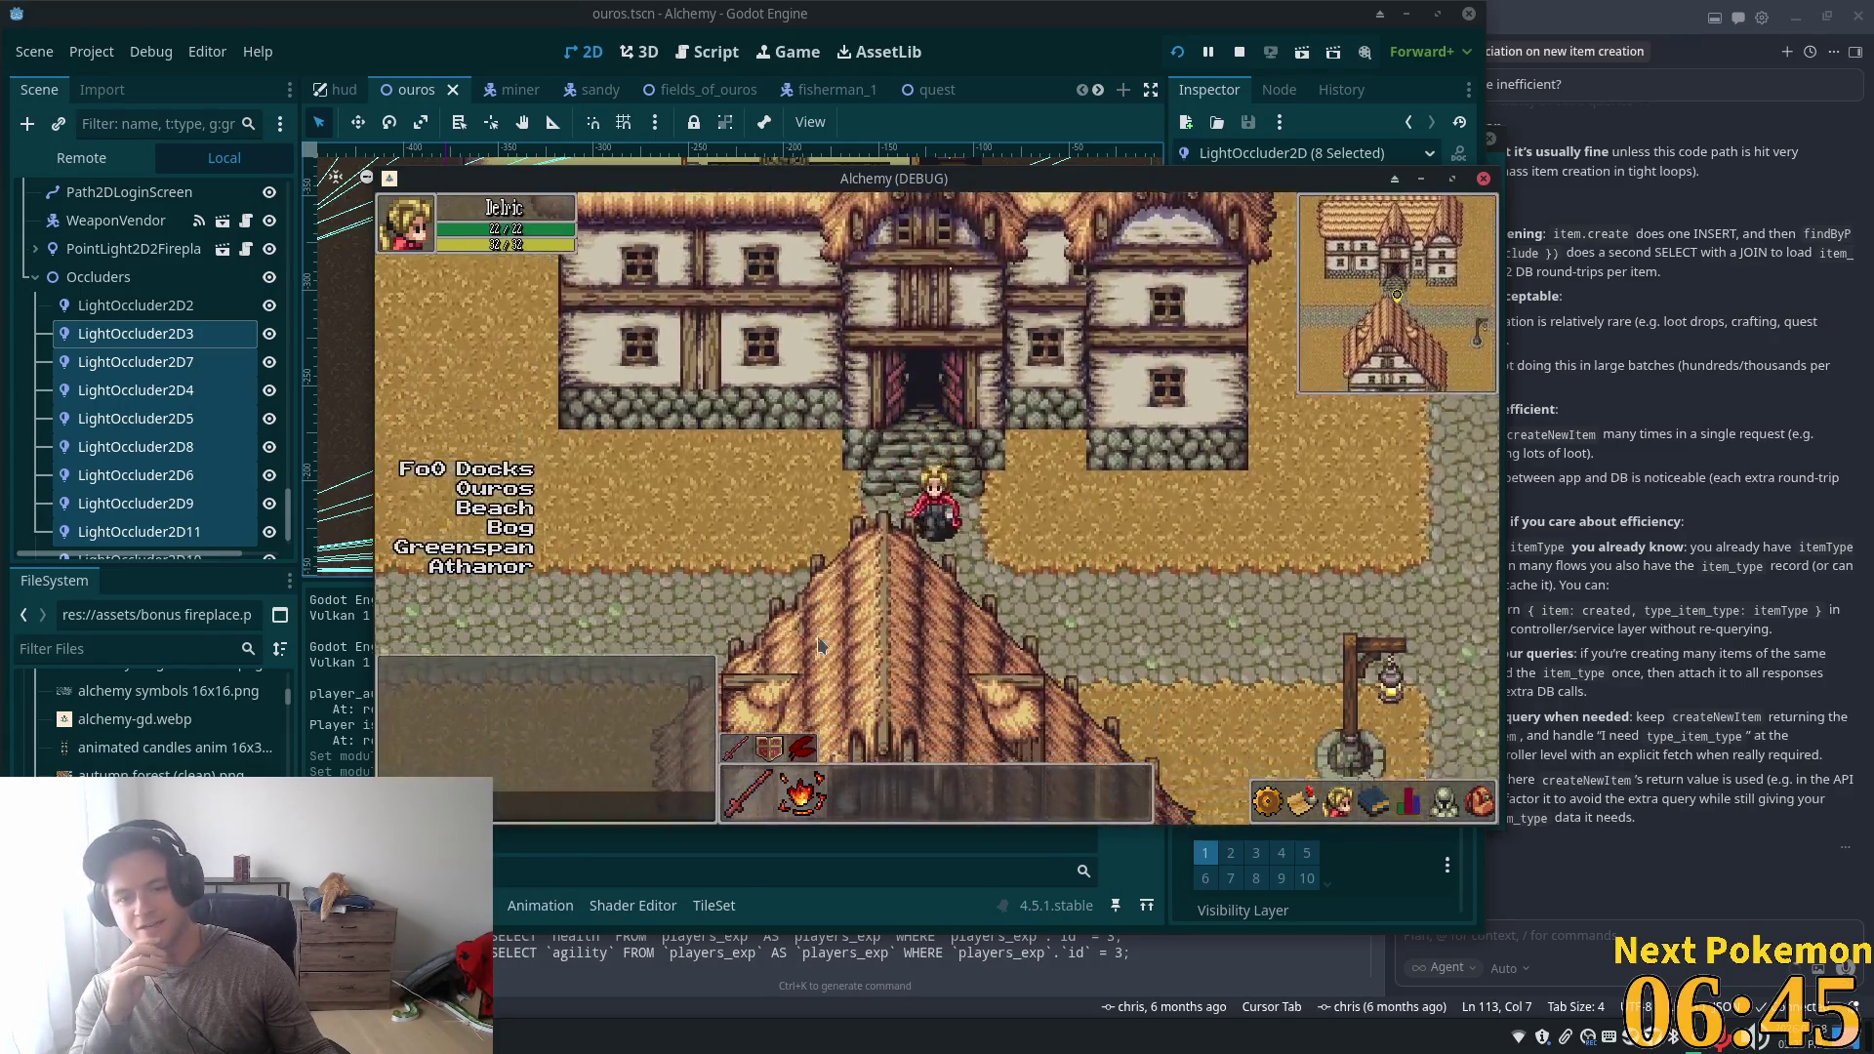
key("Down")
key("Right")
key("Right")
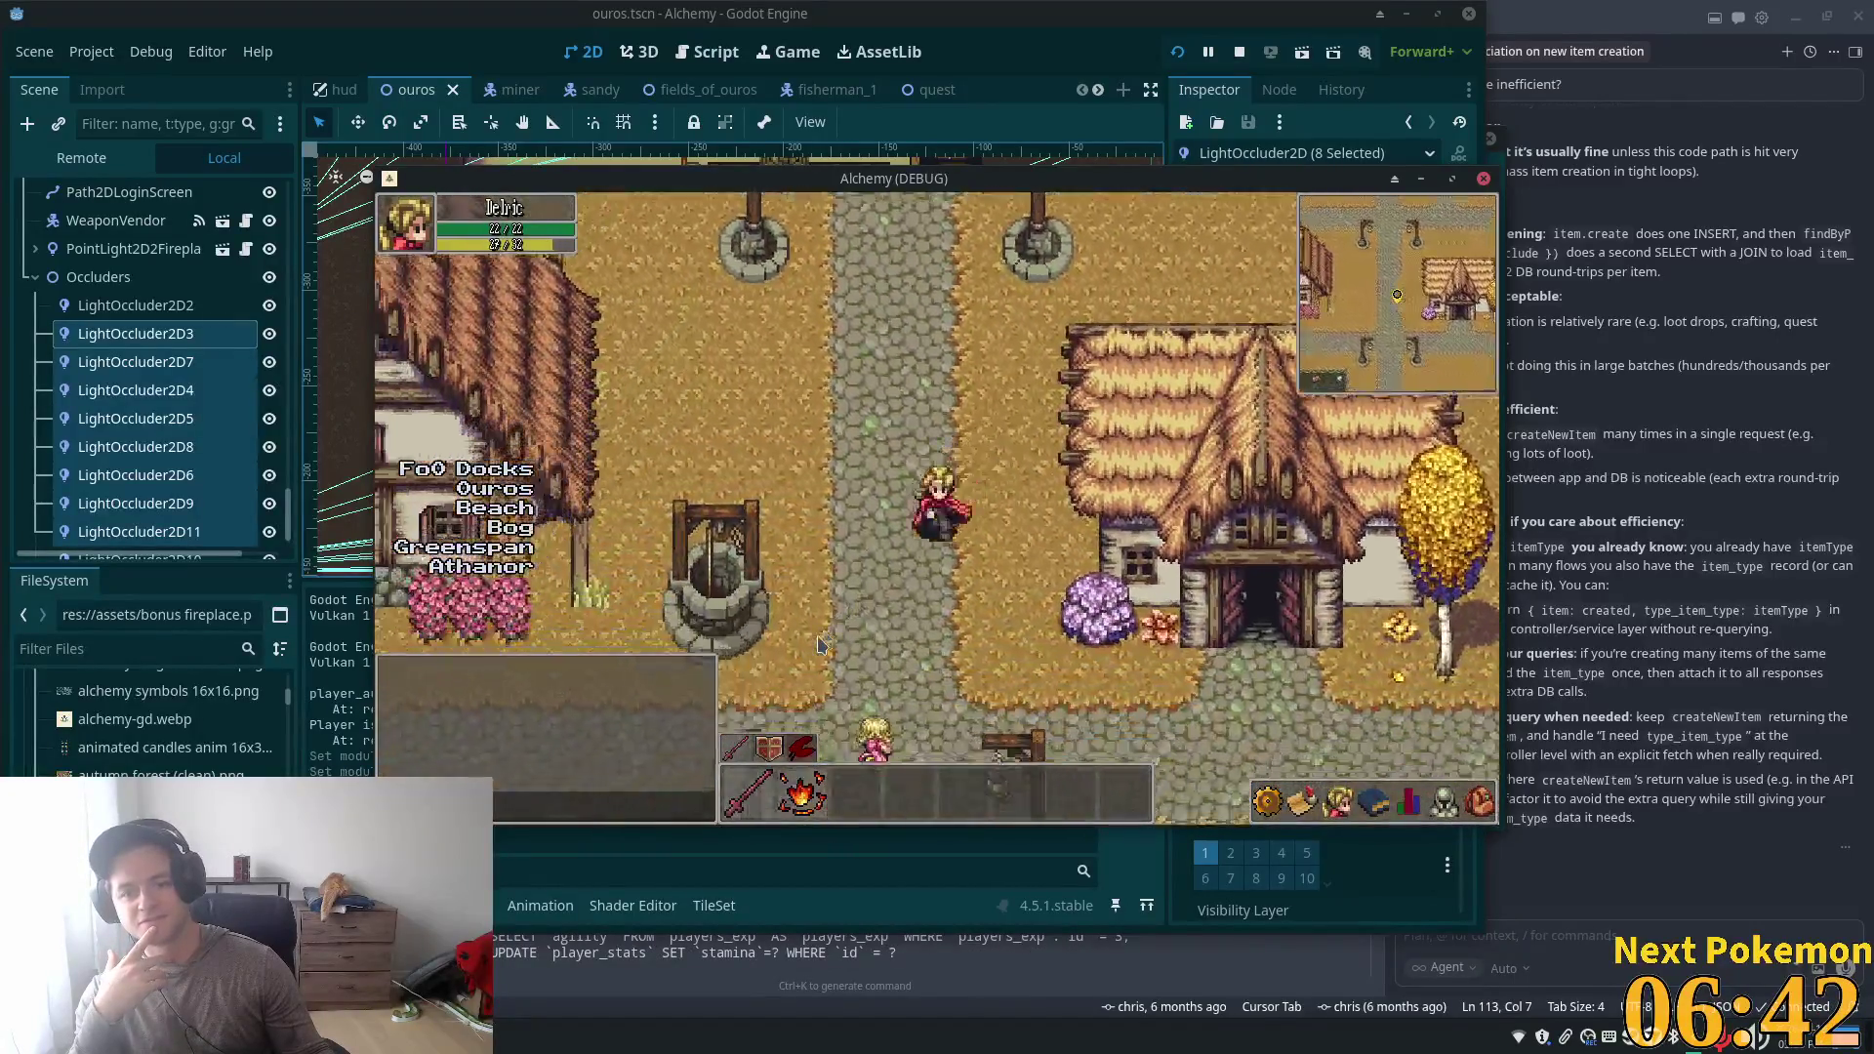
- Walk the character down the cobbled path and into the shop
key("Down")
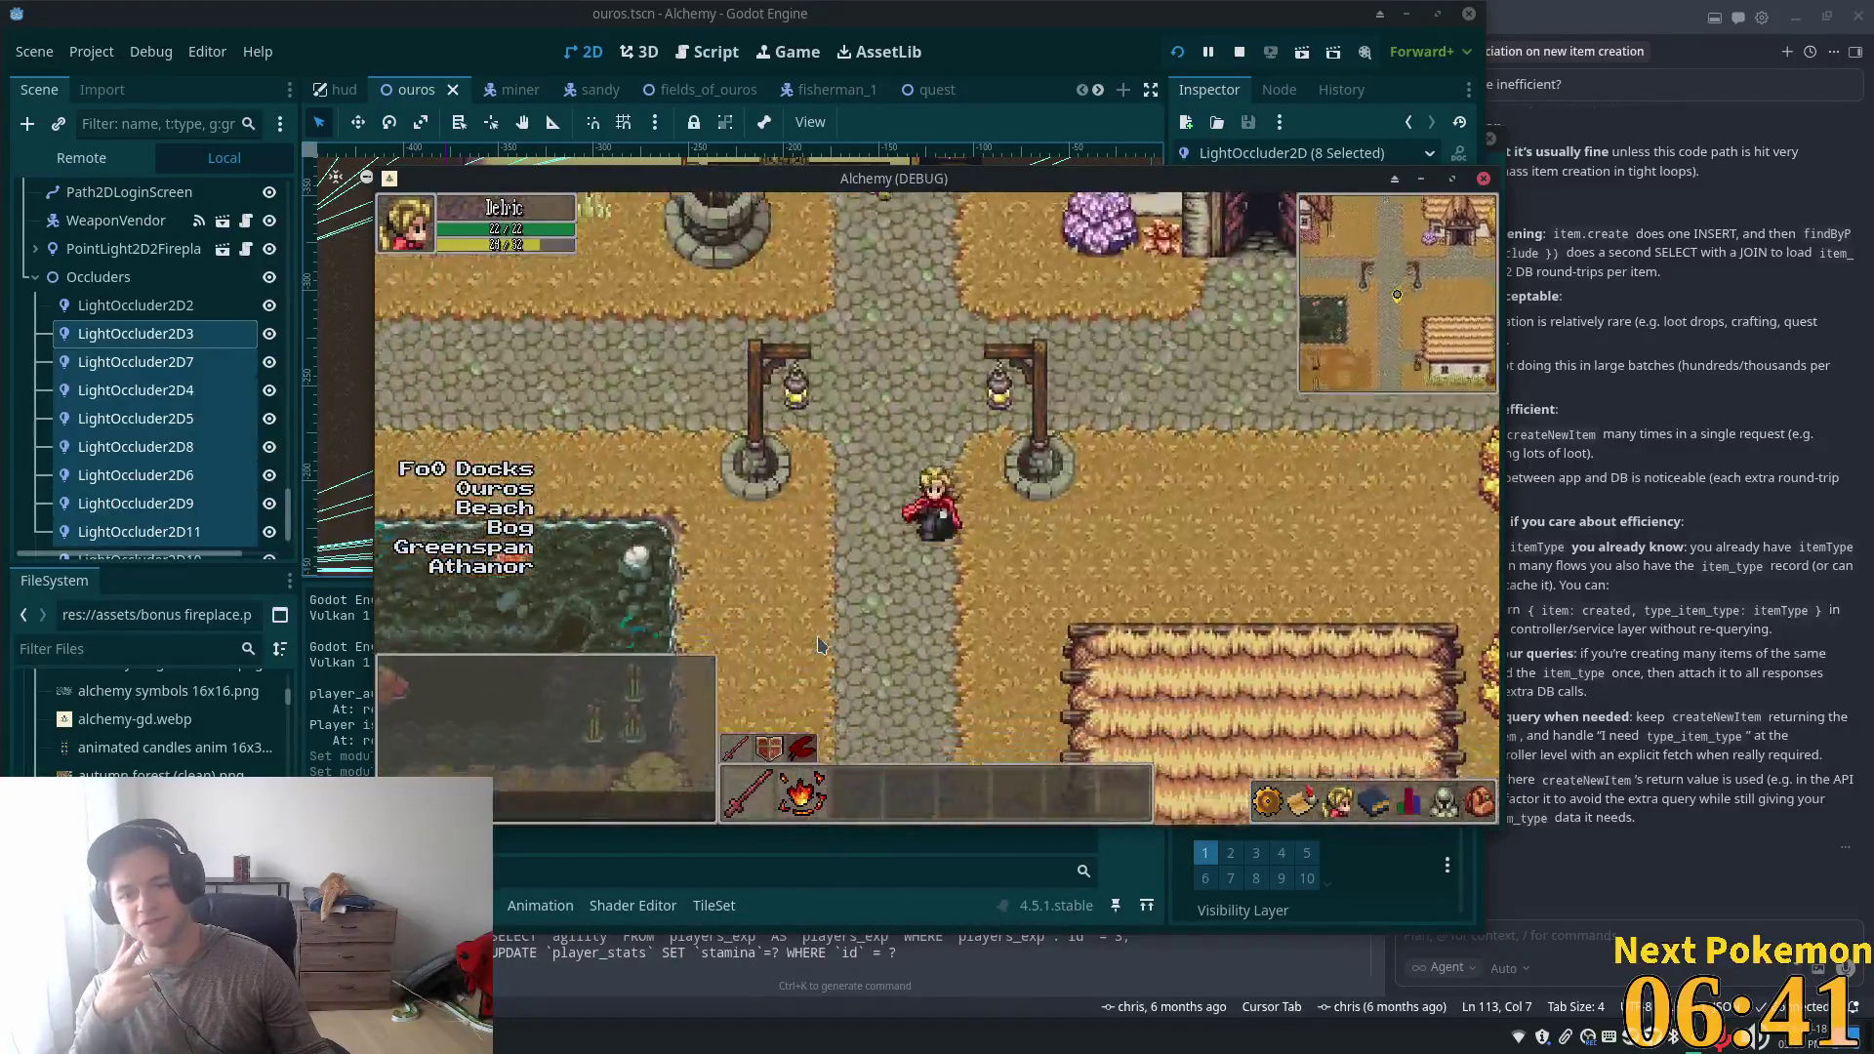
key("Down")
key("Left")
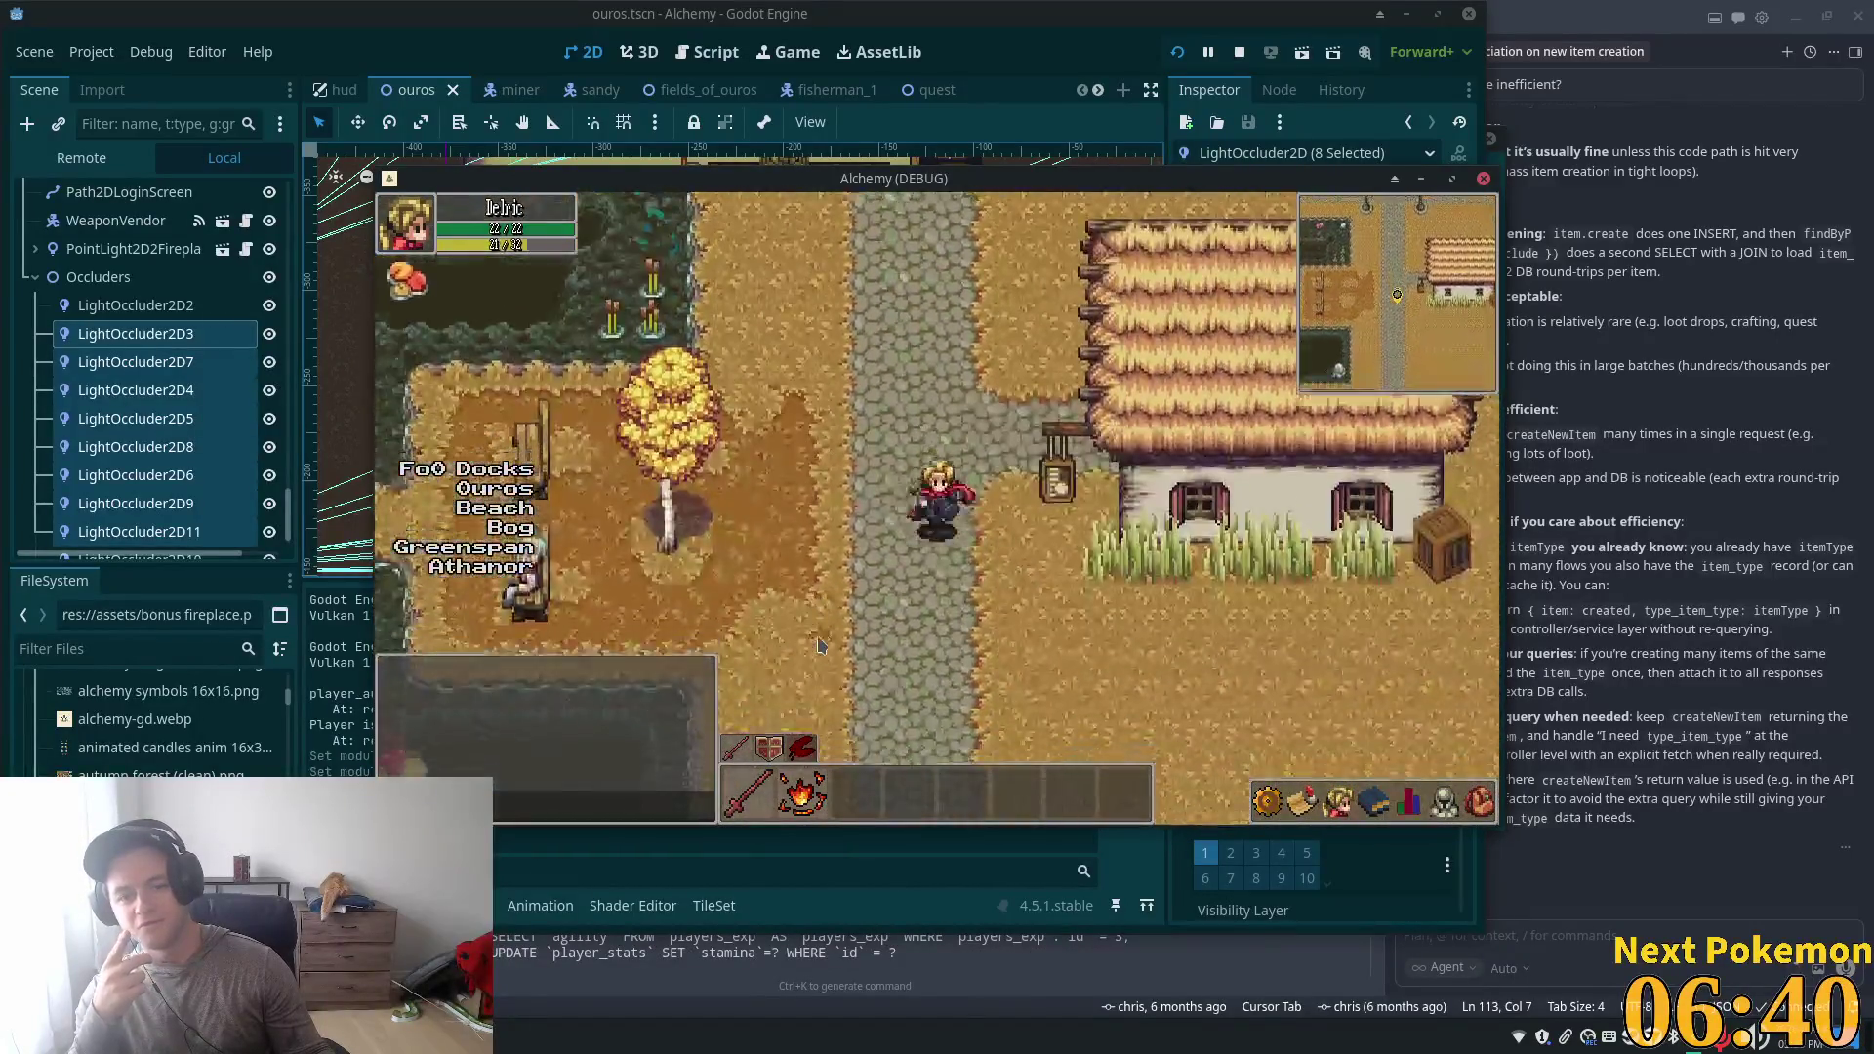
key("Down")
key("Right")
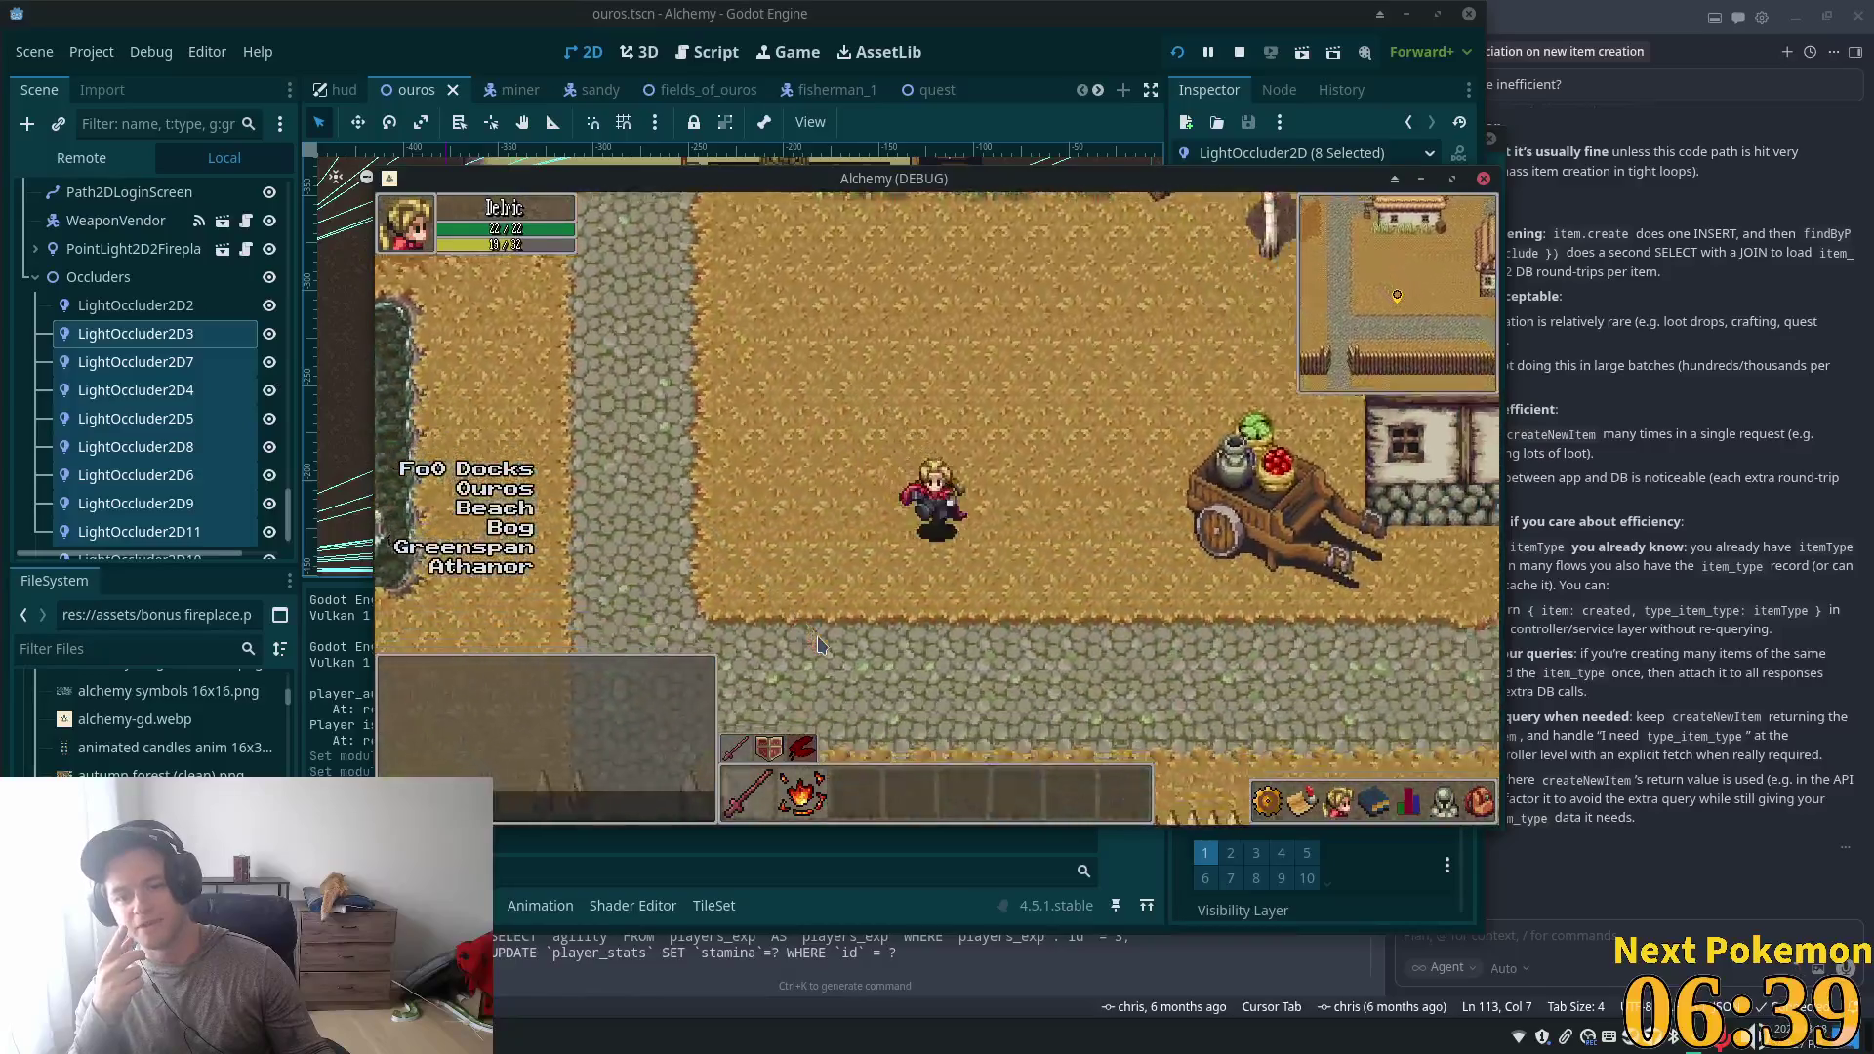
key("Down")
key("Right")
key("Up")
key("Right")
key("Down")
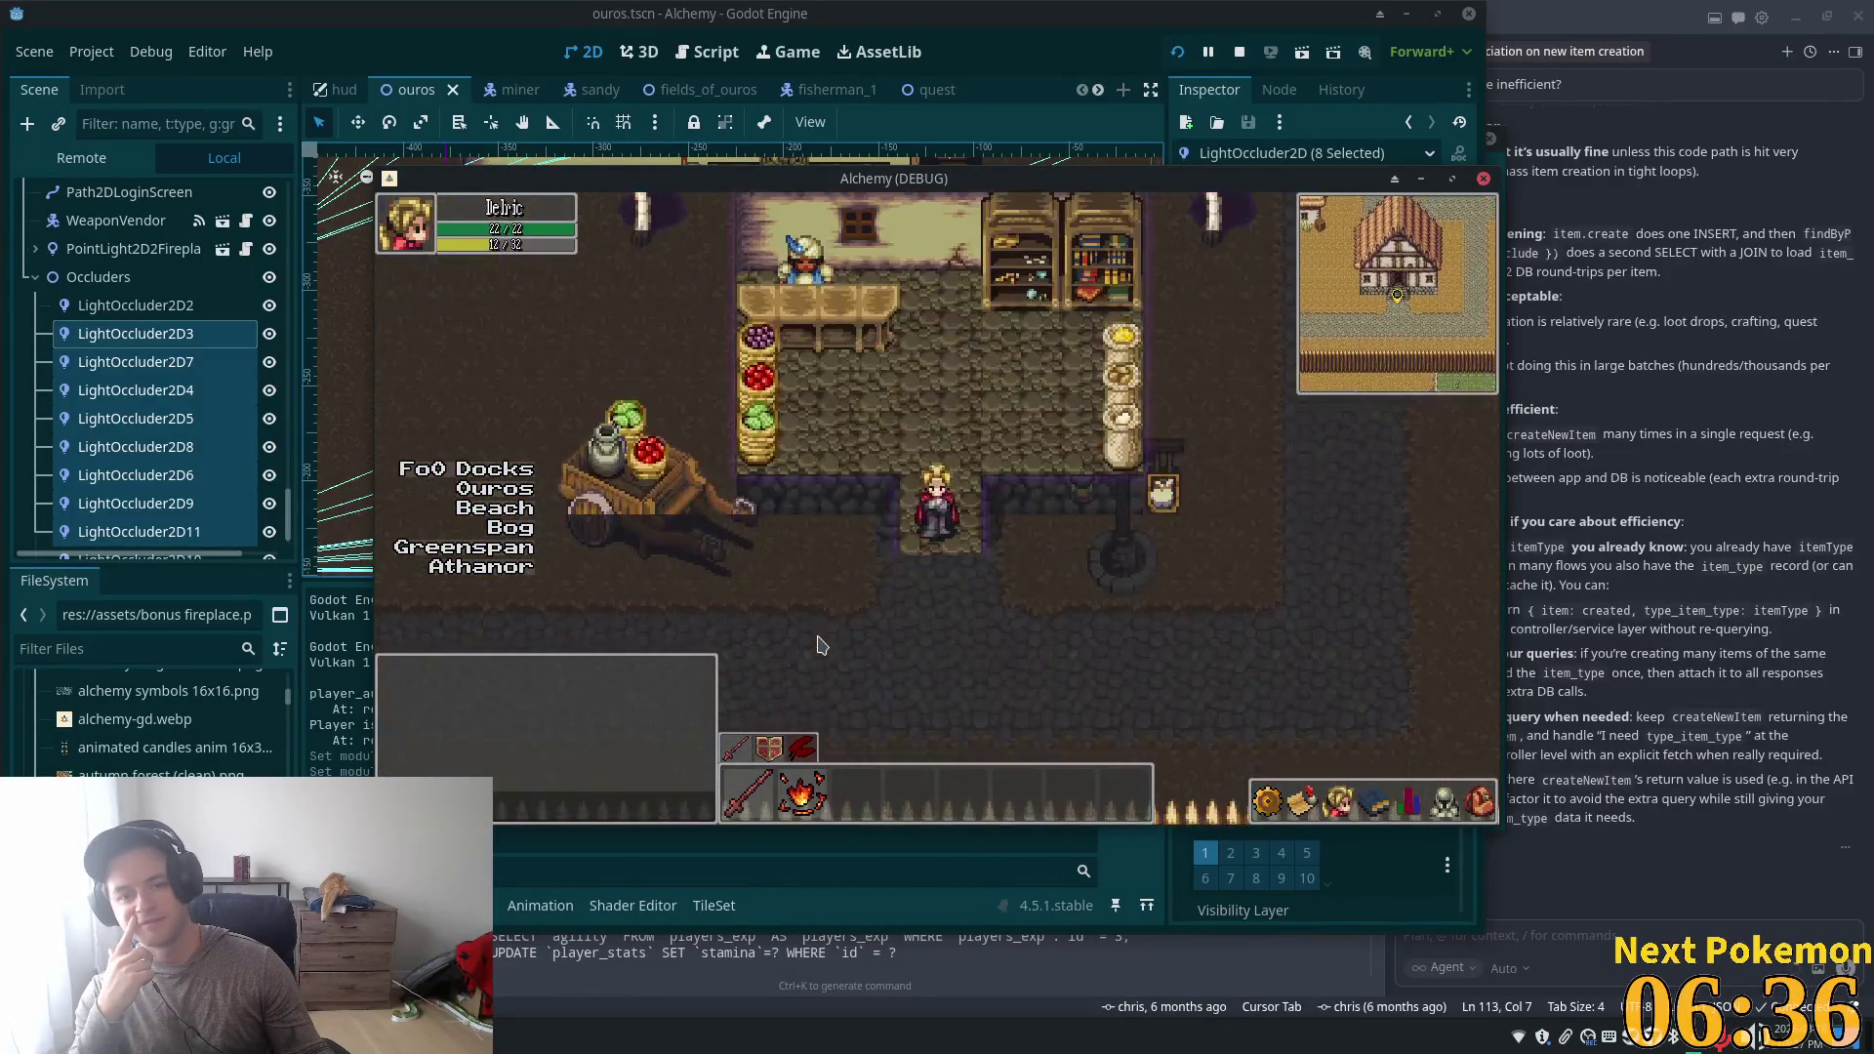
key("Down")
- Walk back up-left past the houses into the tavern, step outside, and return beside the fireplace rug
key("Left")
key("Up")
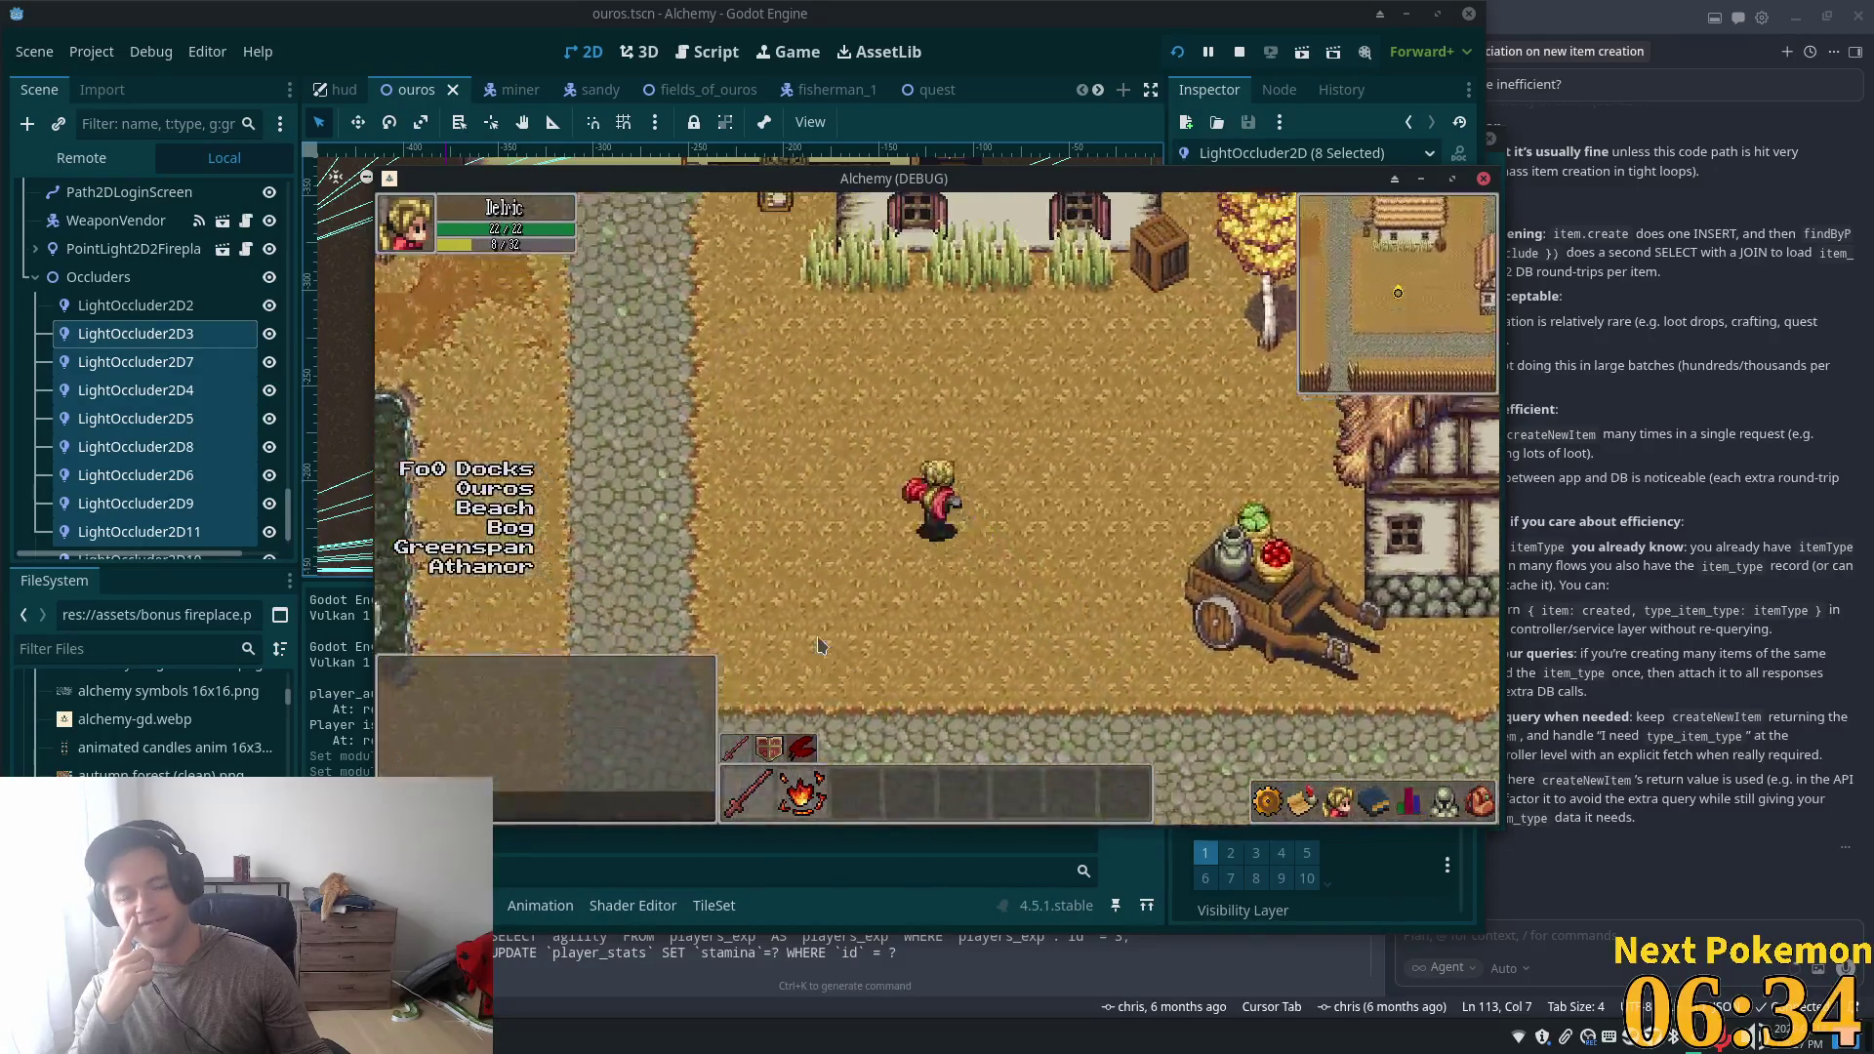
key("Left")
key("Up")
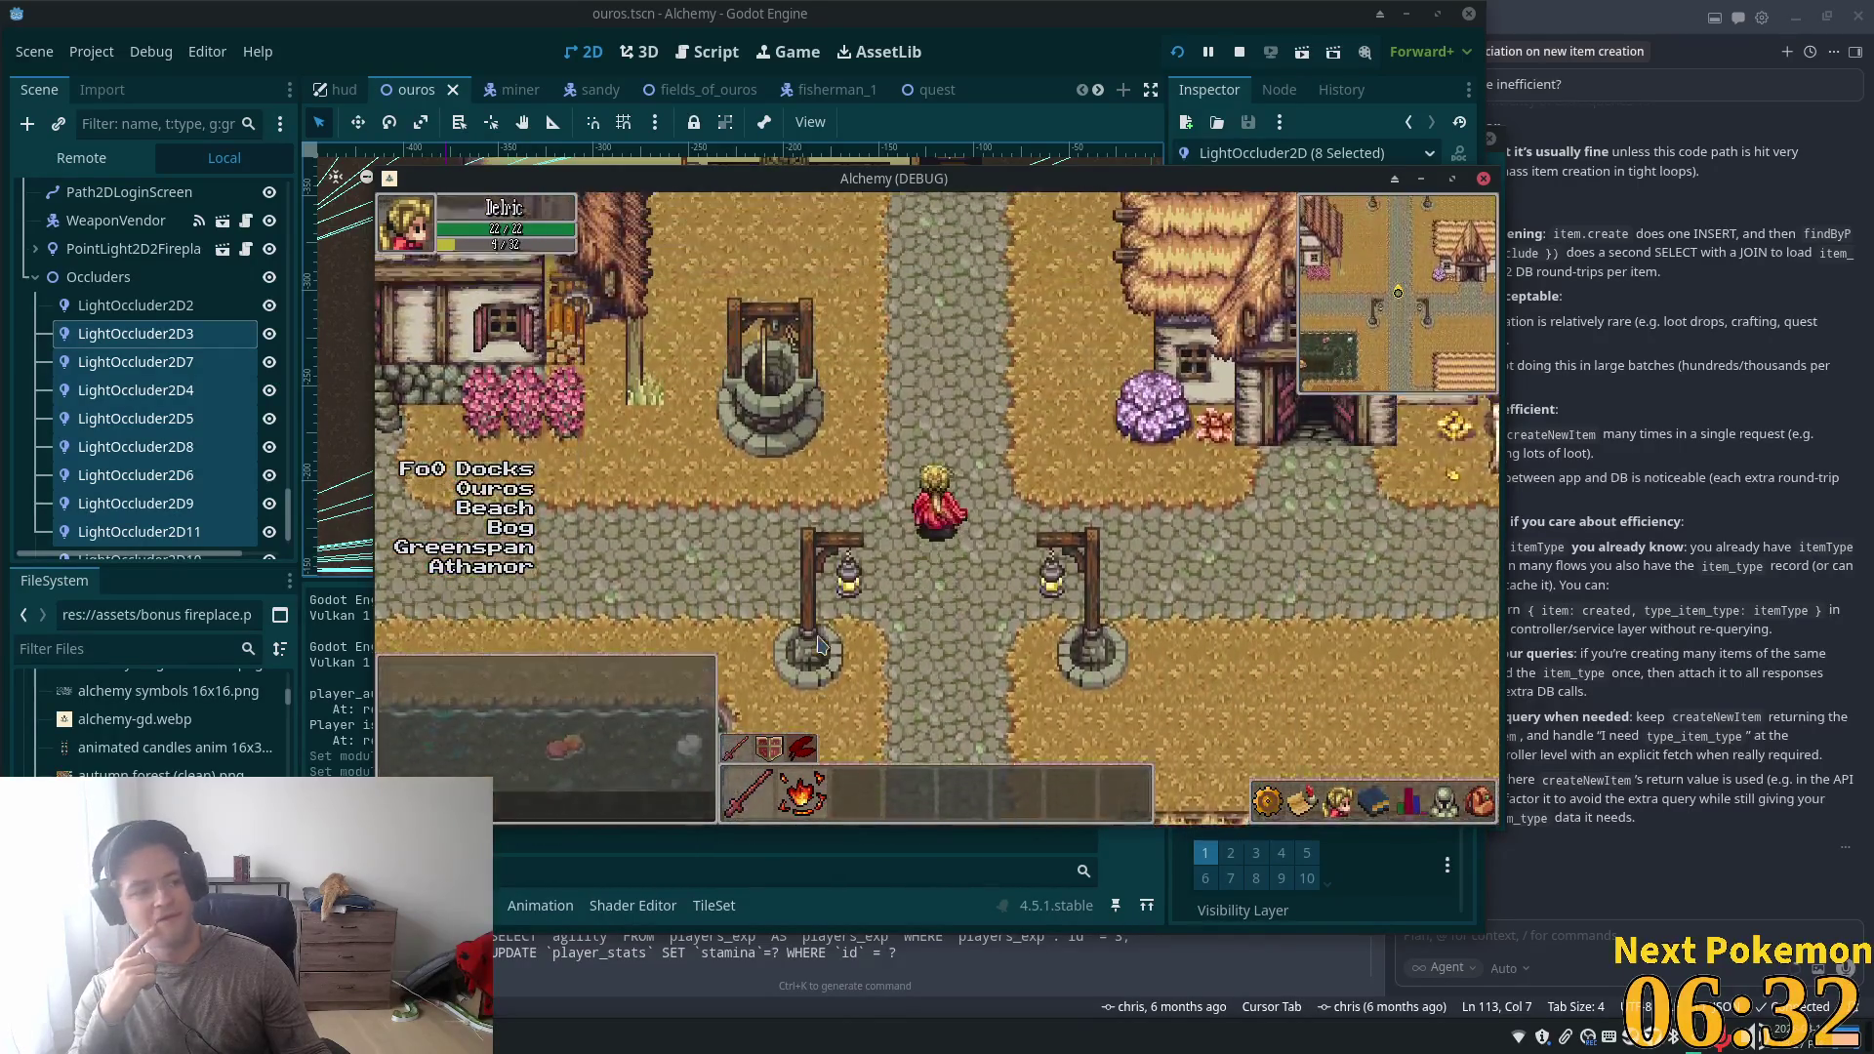
key("Left")
key("Up")
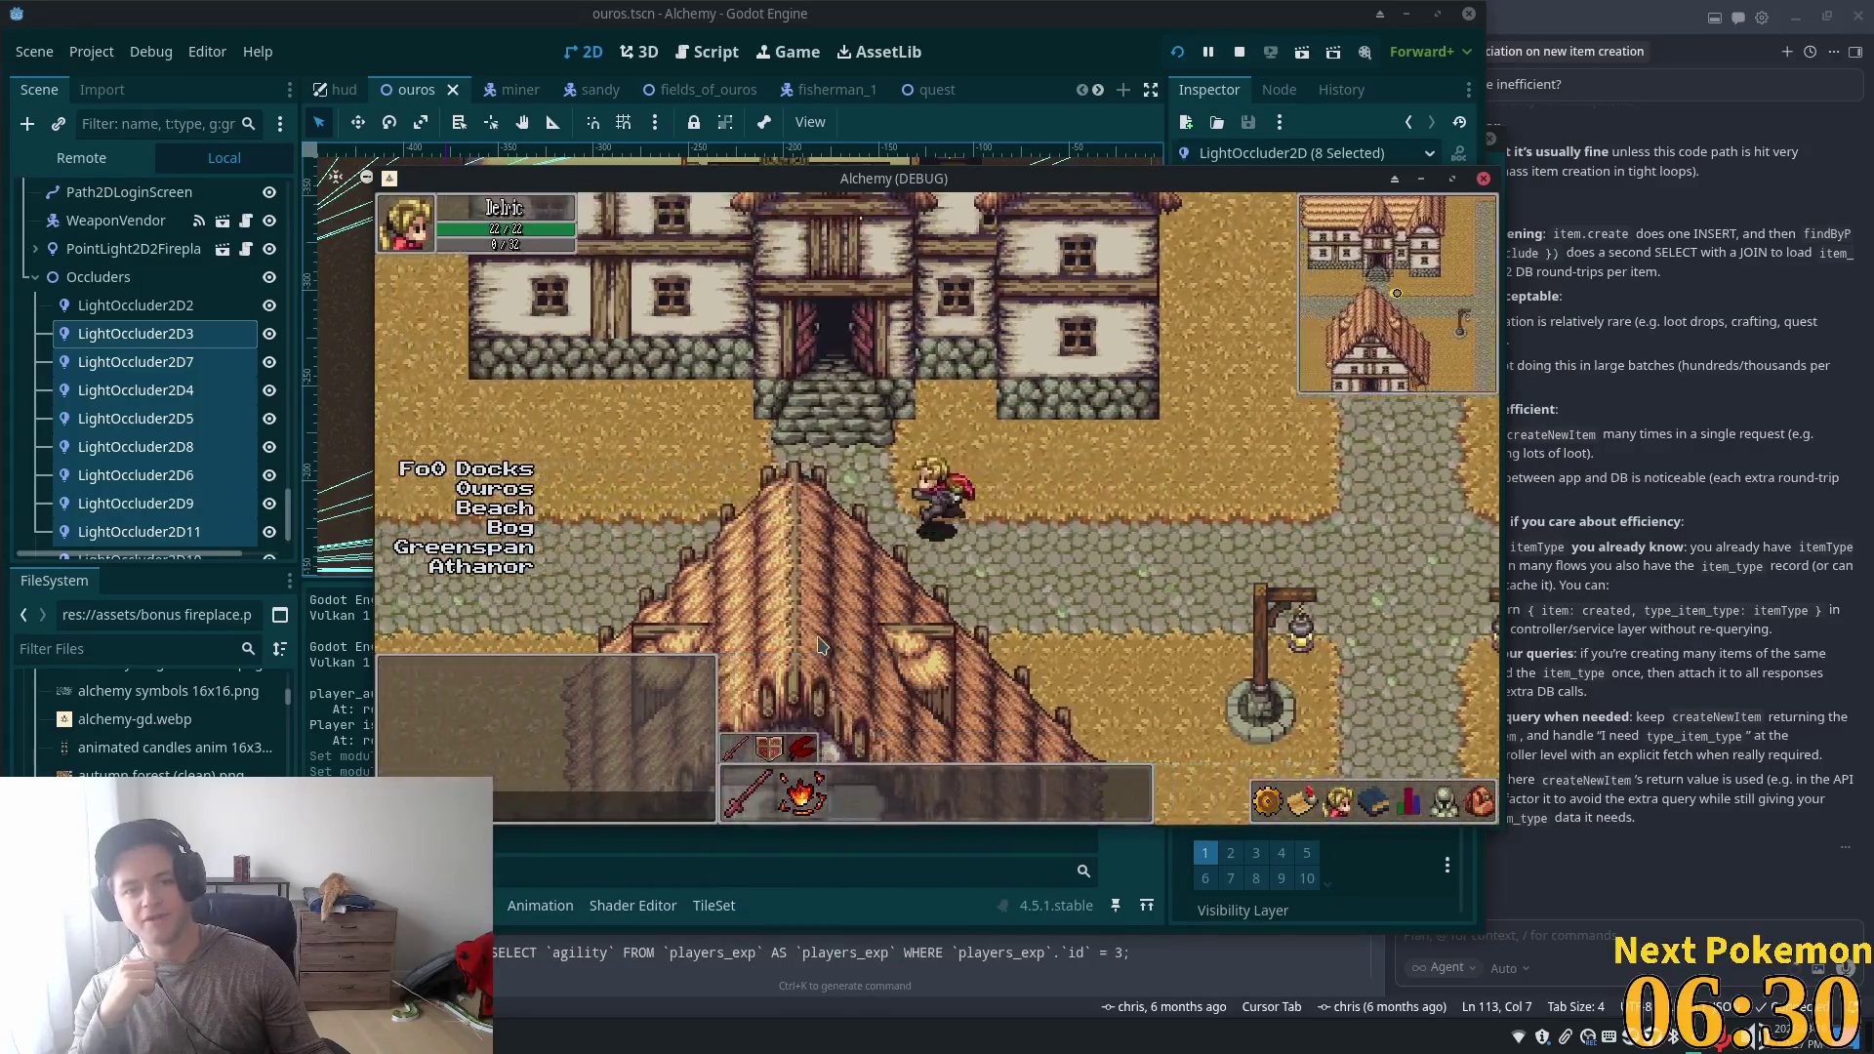
key("Left")
key("Up")
key("Up")
key("Right")
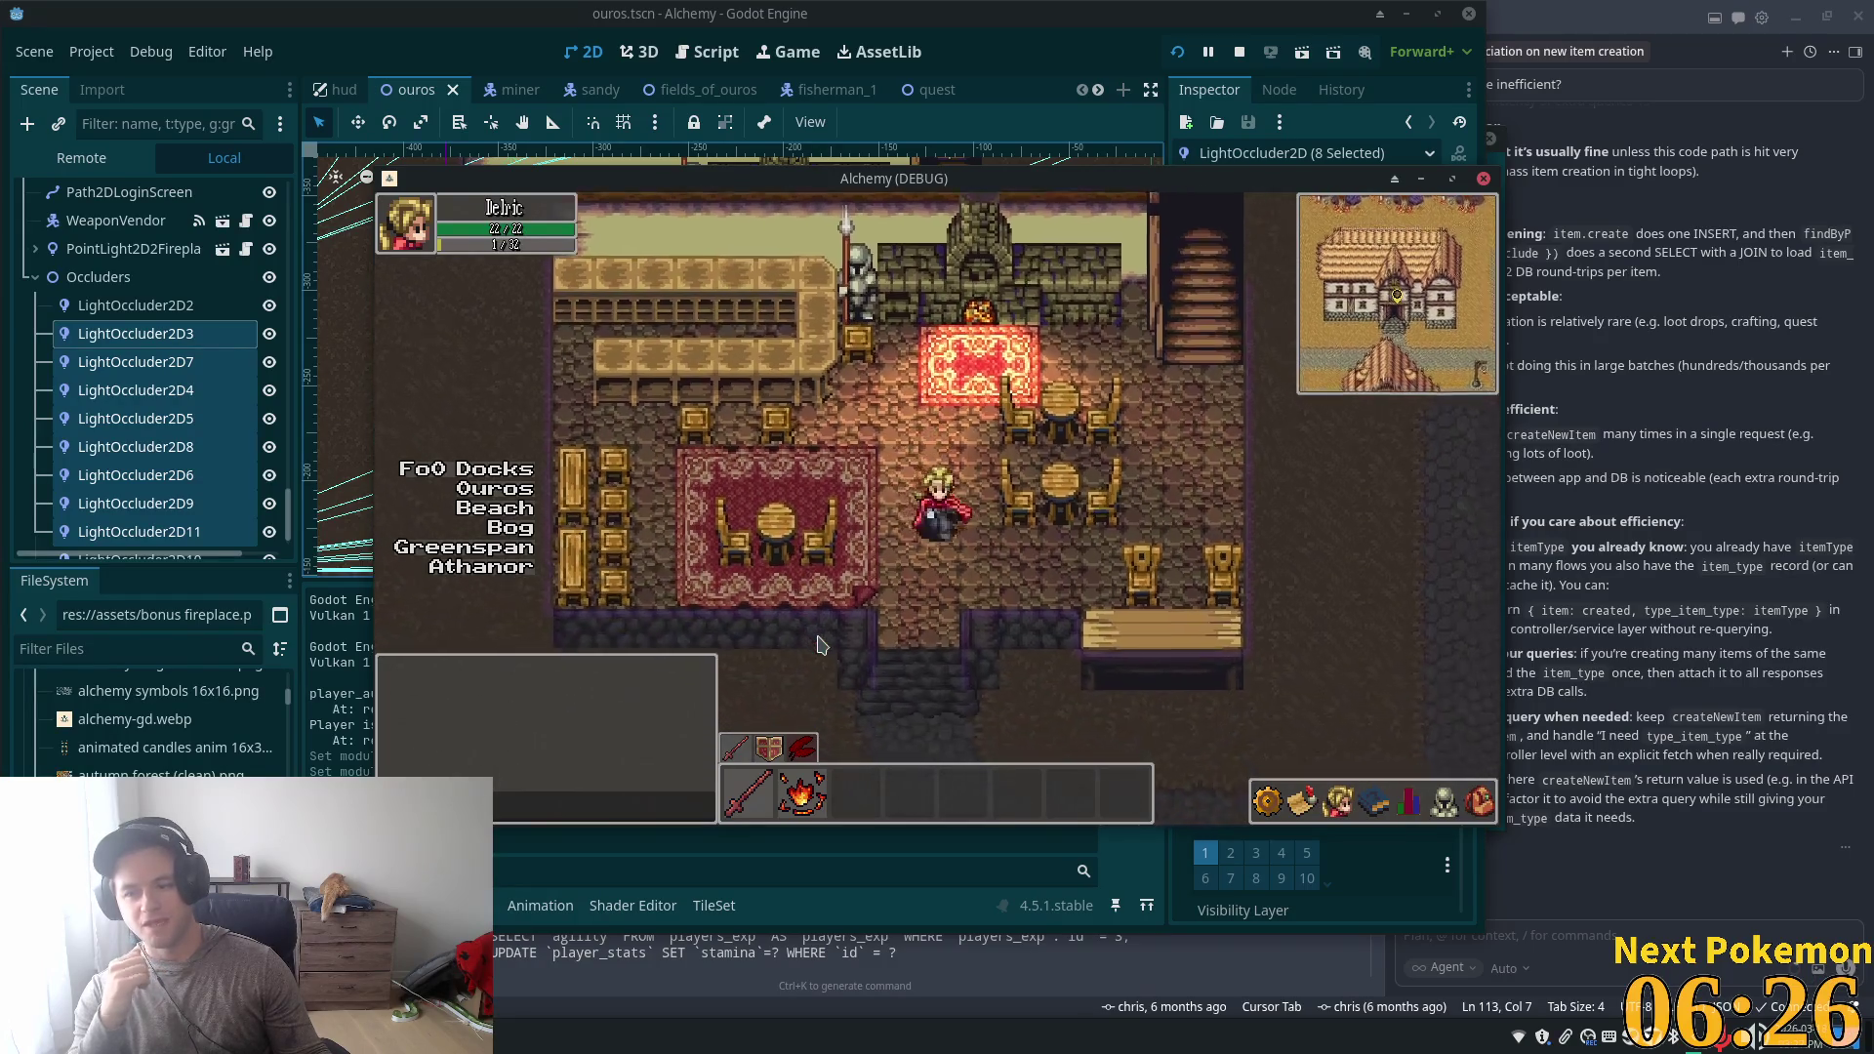
key("Right")
key("Up")
key("Down")
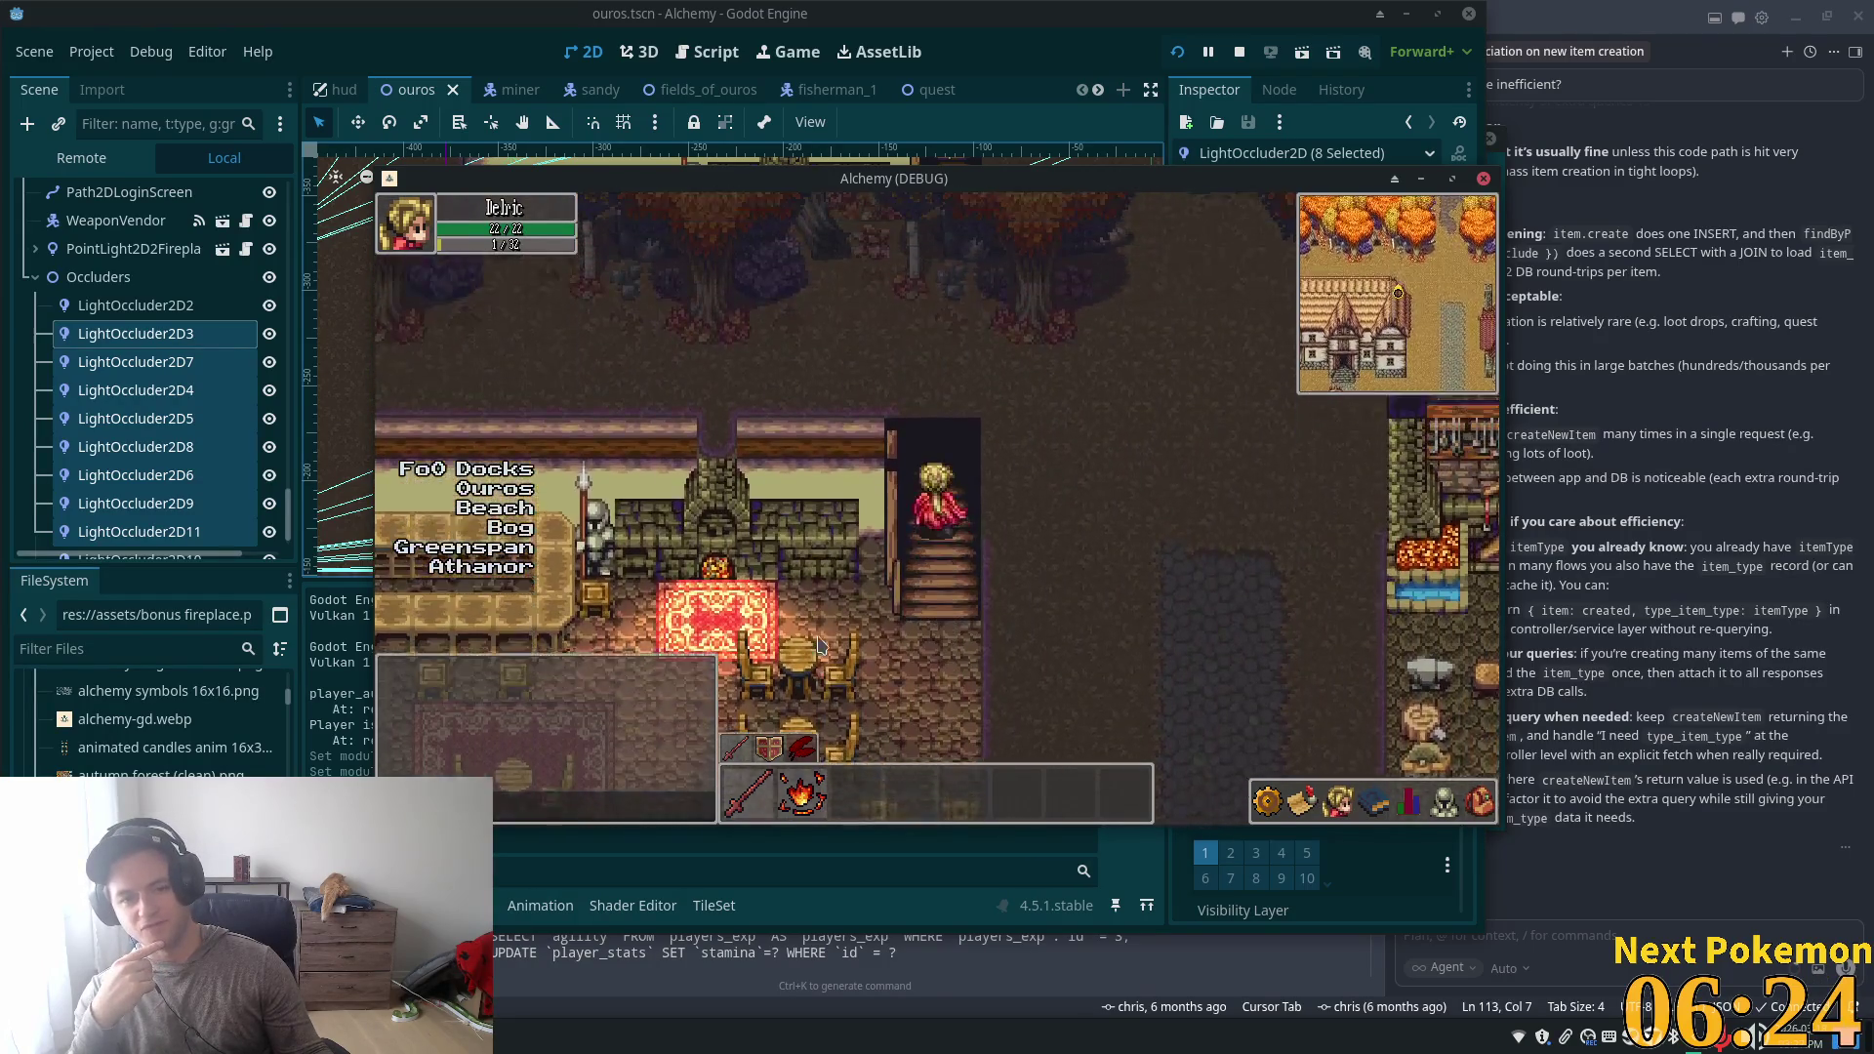
key("Left")
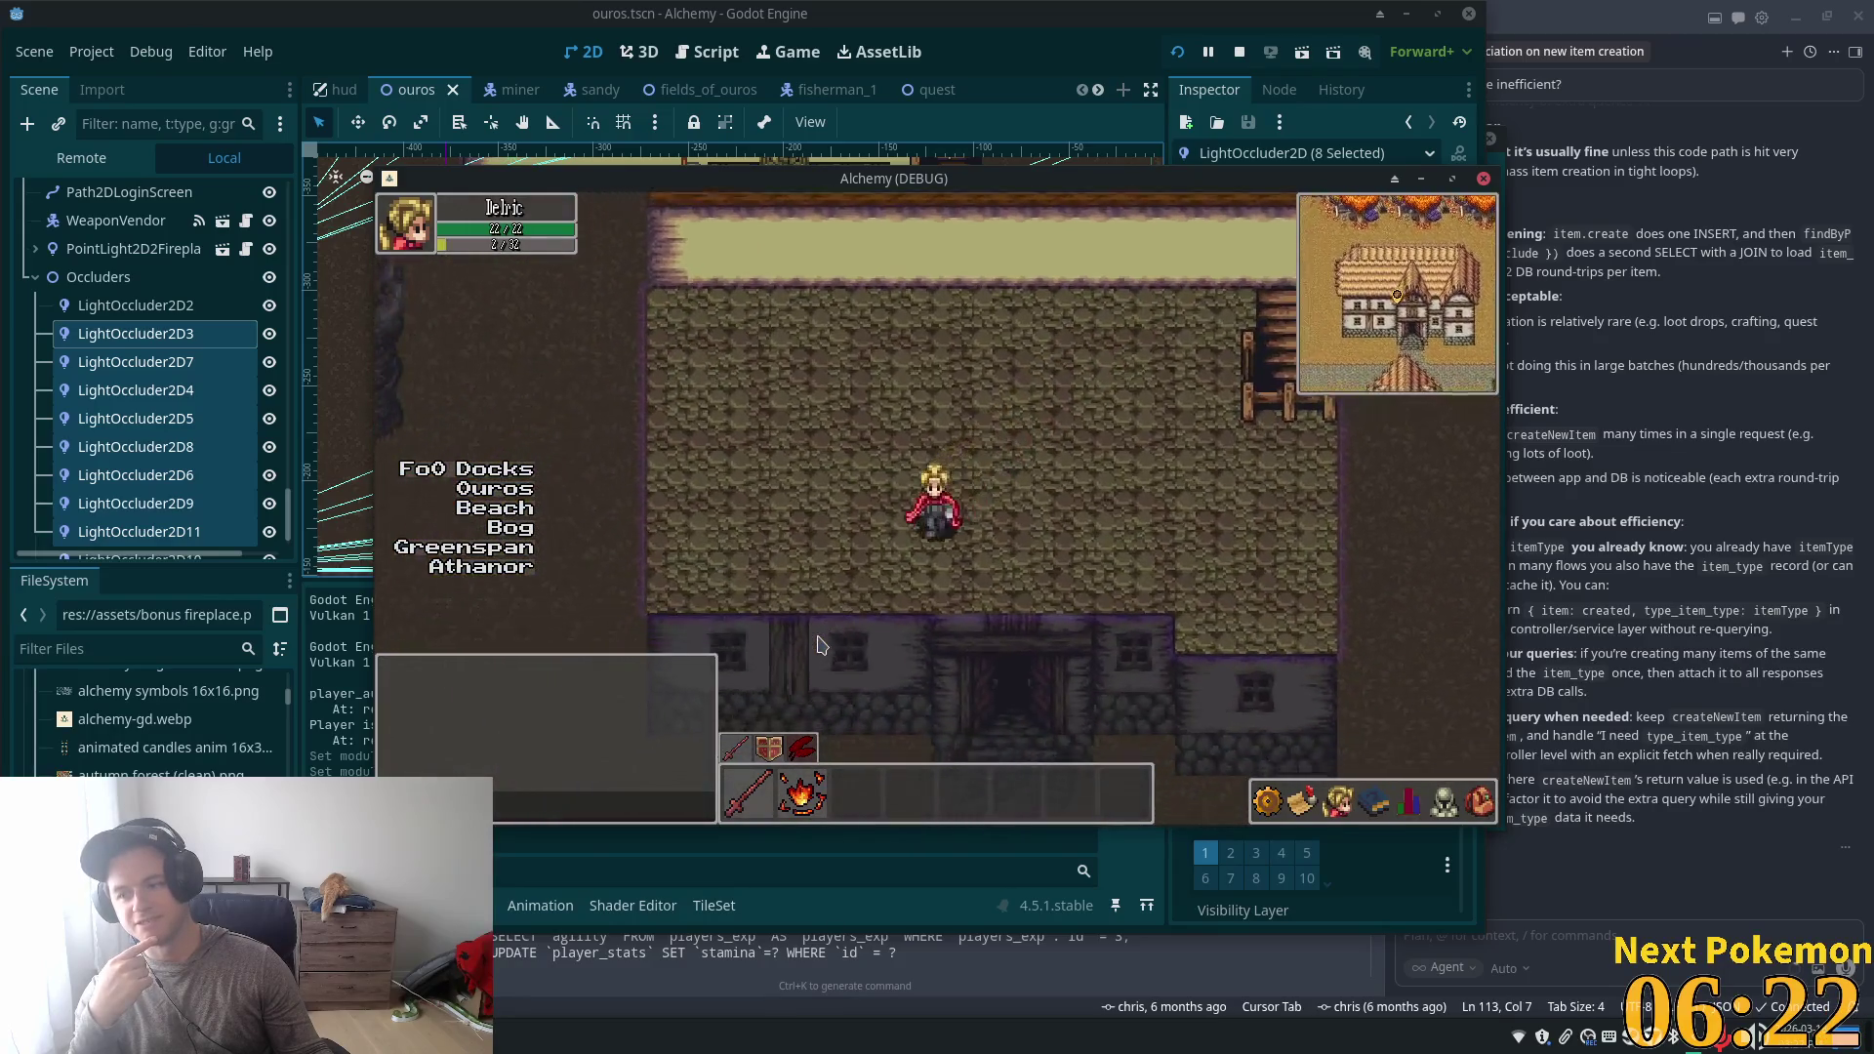
key("Up")
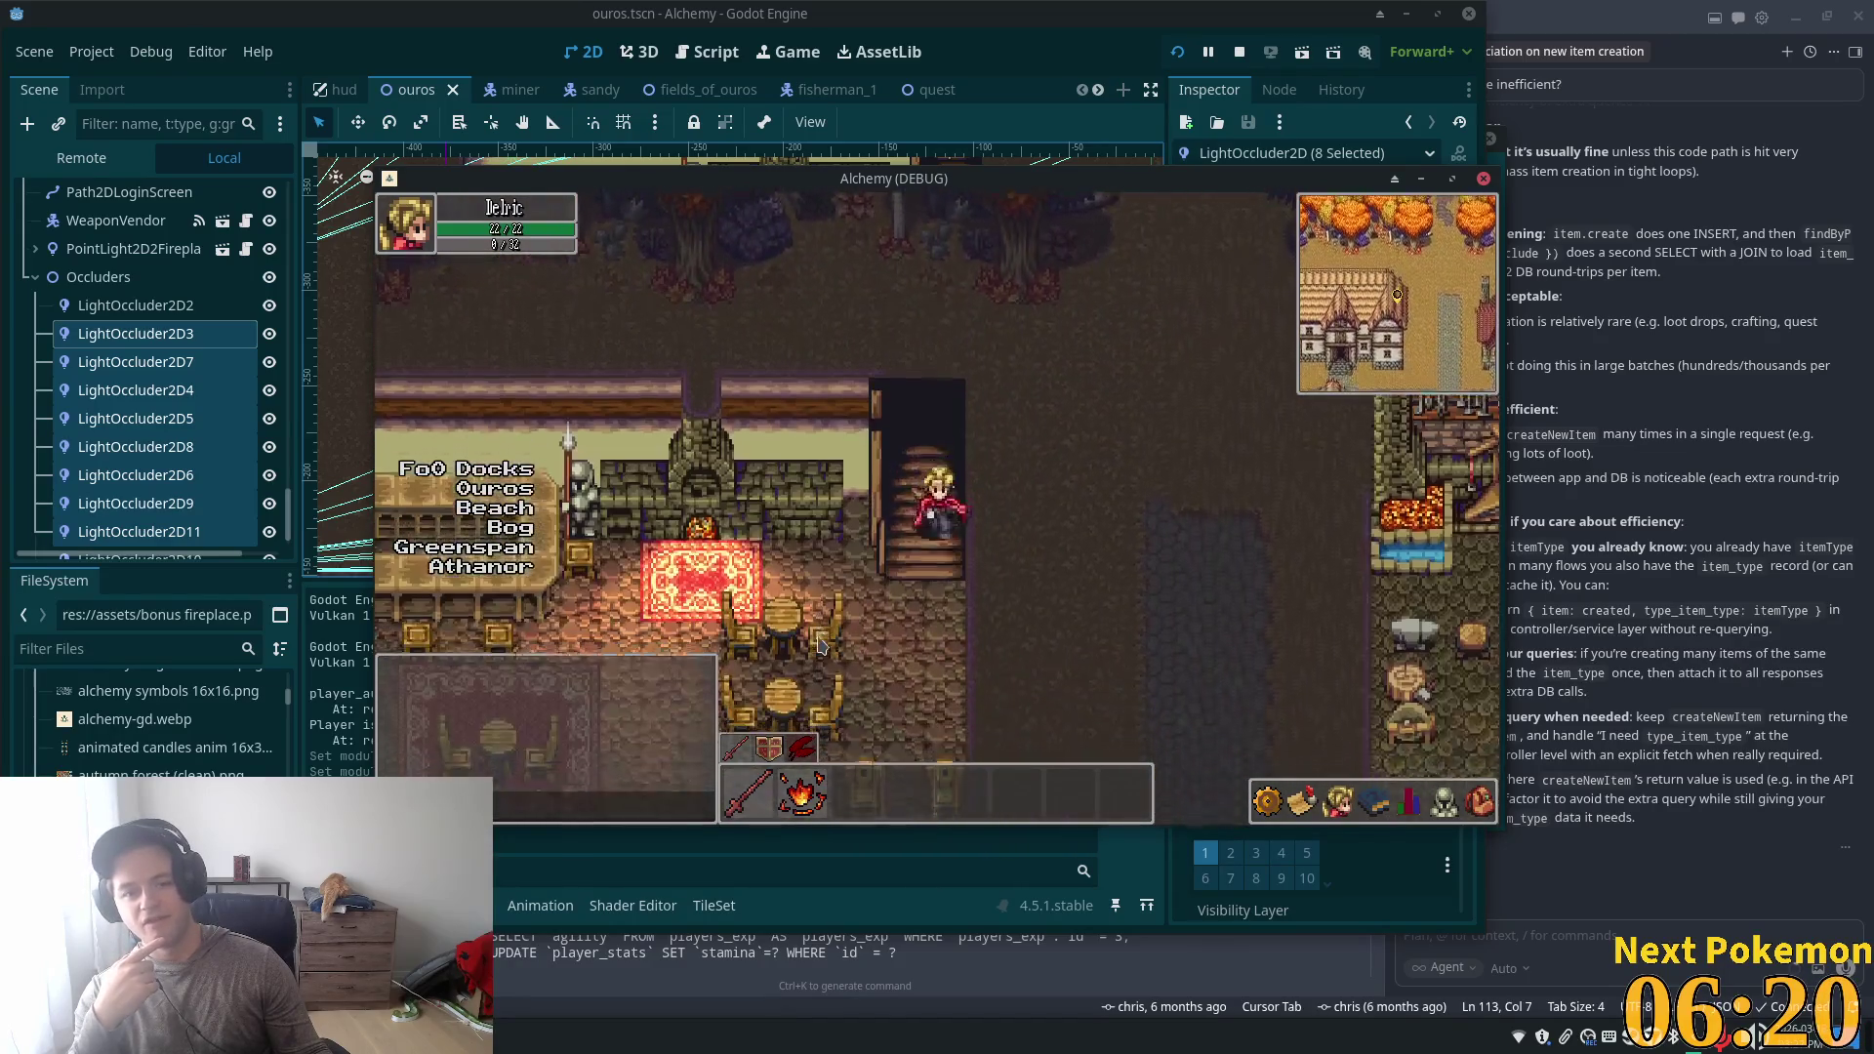
key("Left")
key("Down")
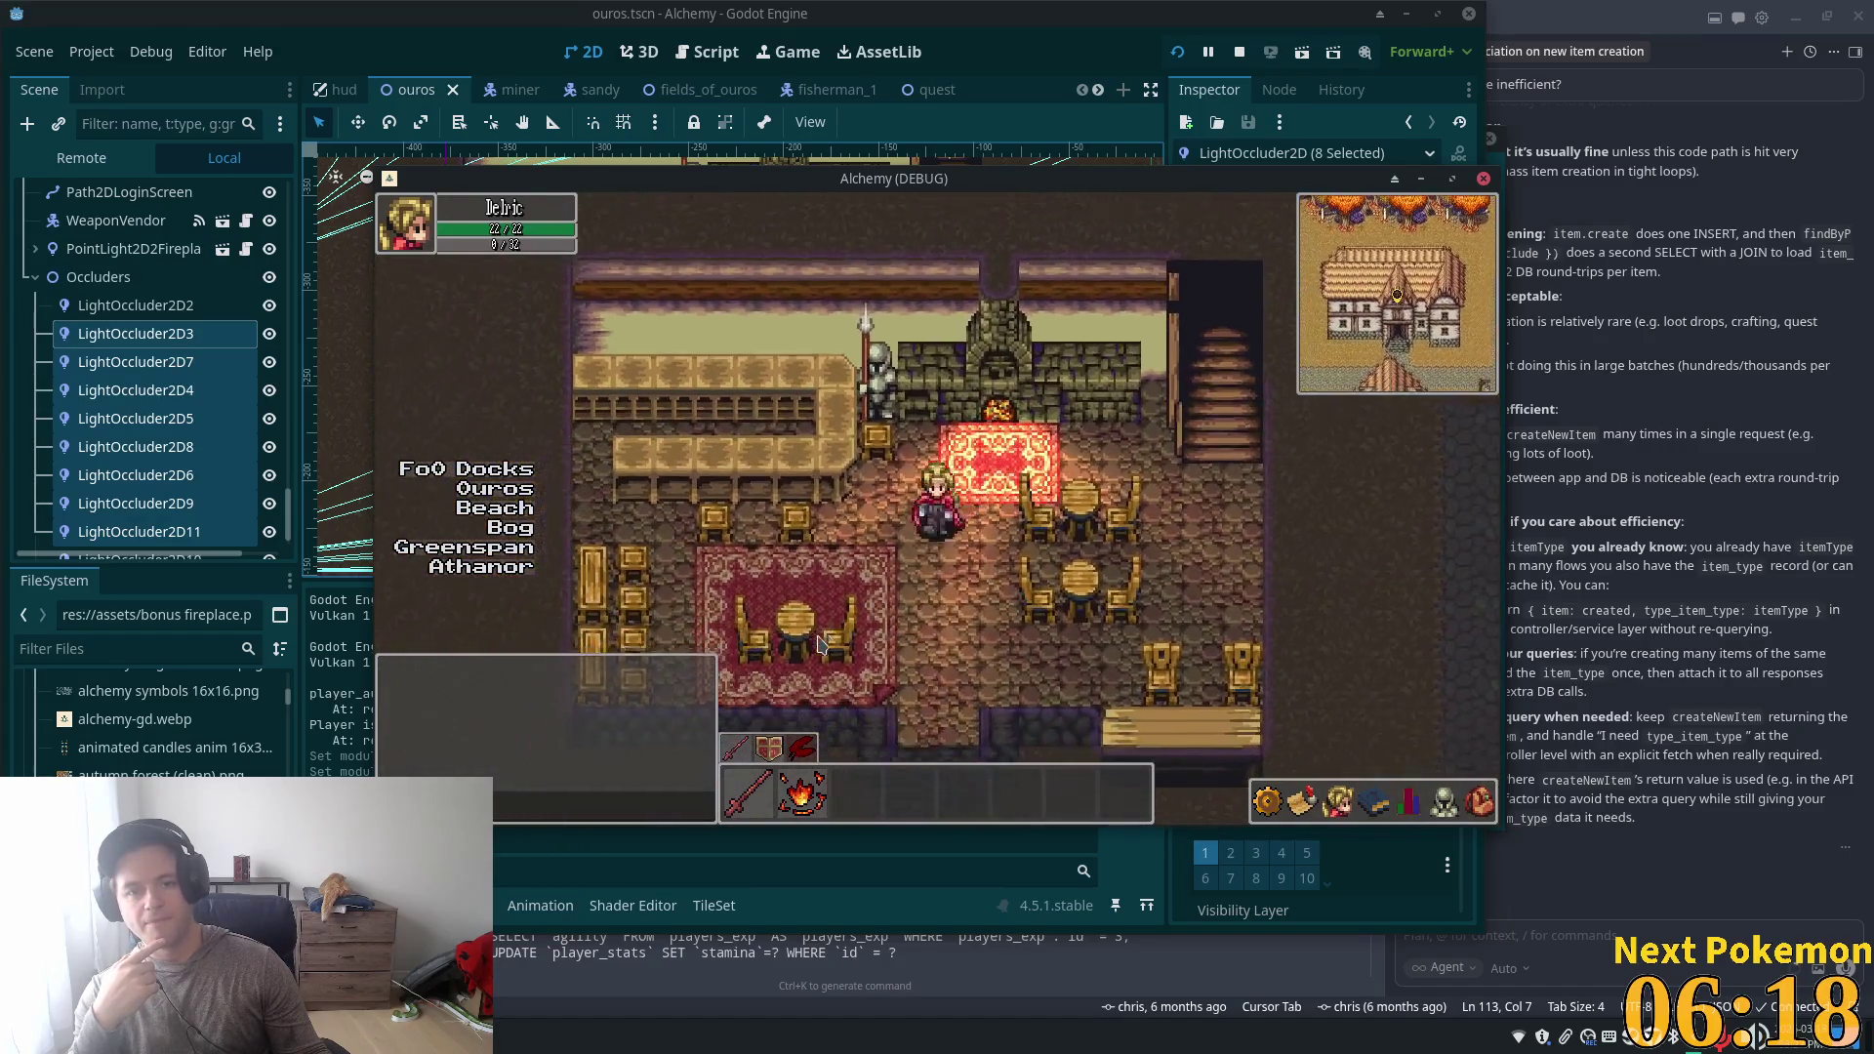
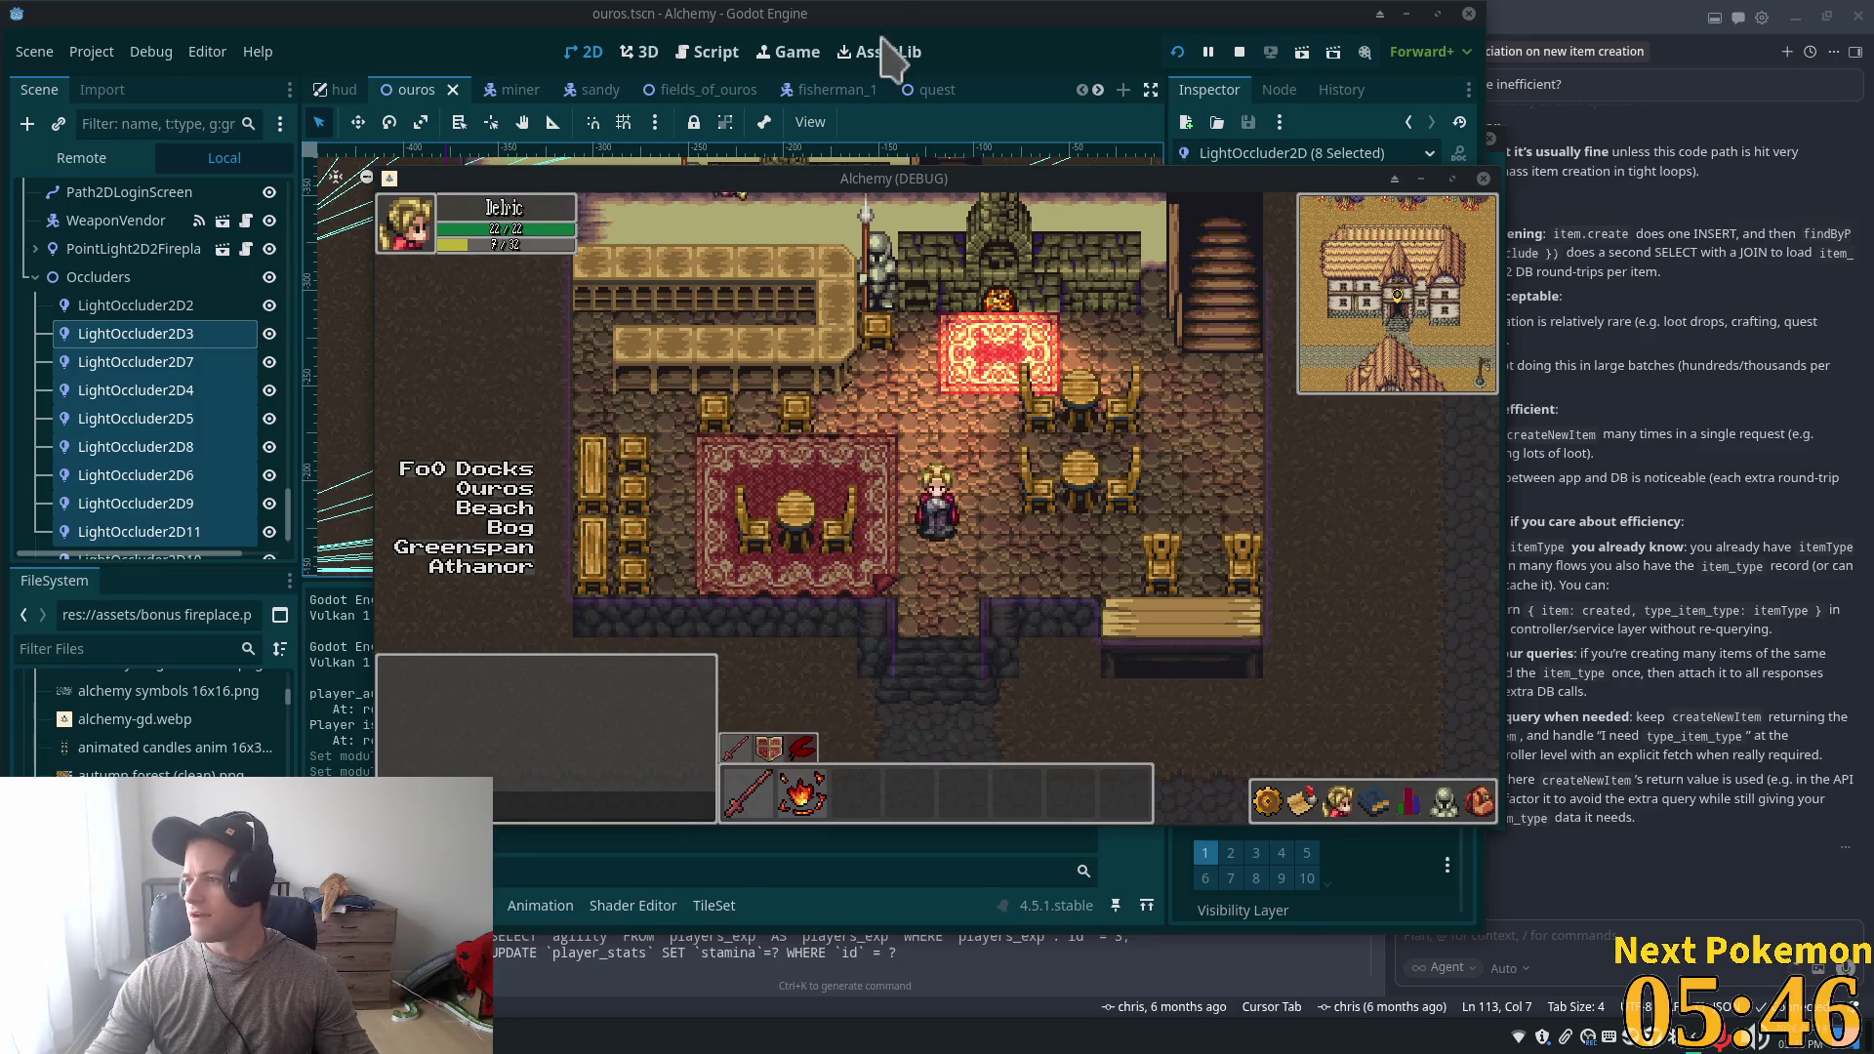
- Bring the Outcity Google Images results into view and scroll through them
left_click_drag(1873, 145, 695, 148)
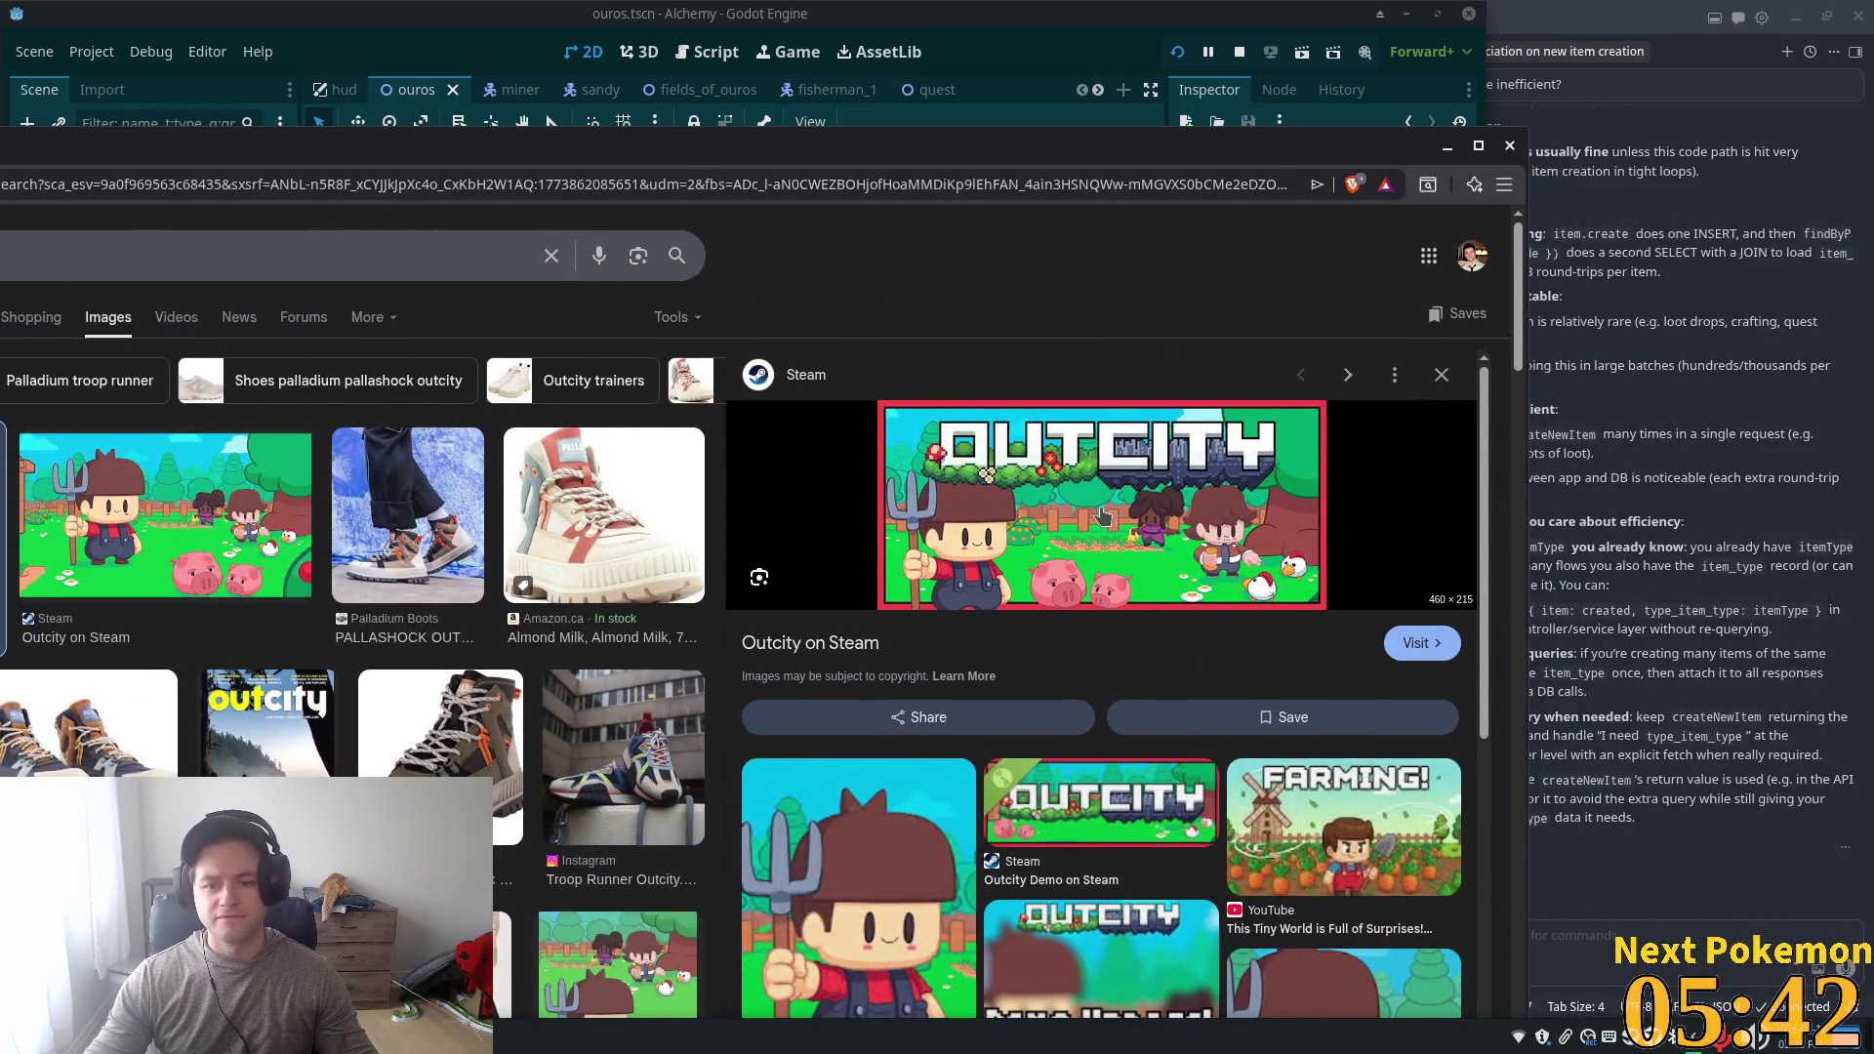
scroll(1071, 605, "down", 5)
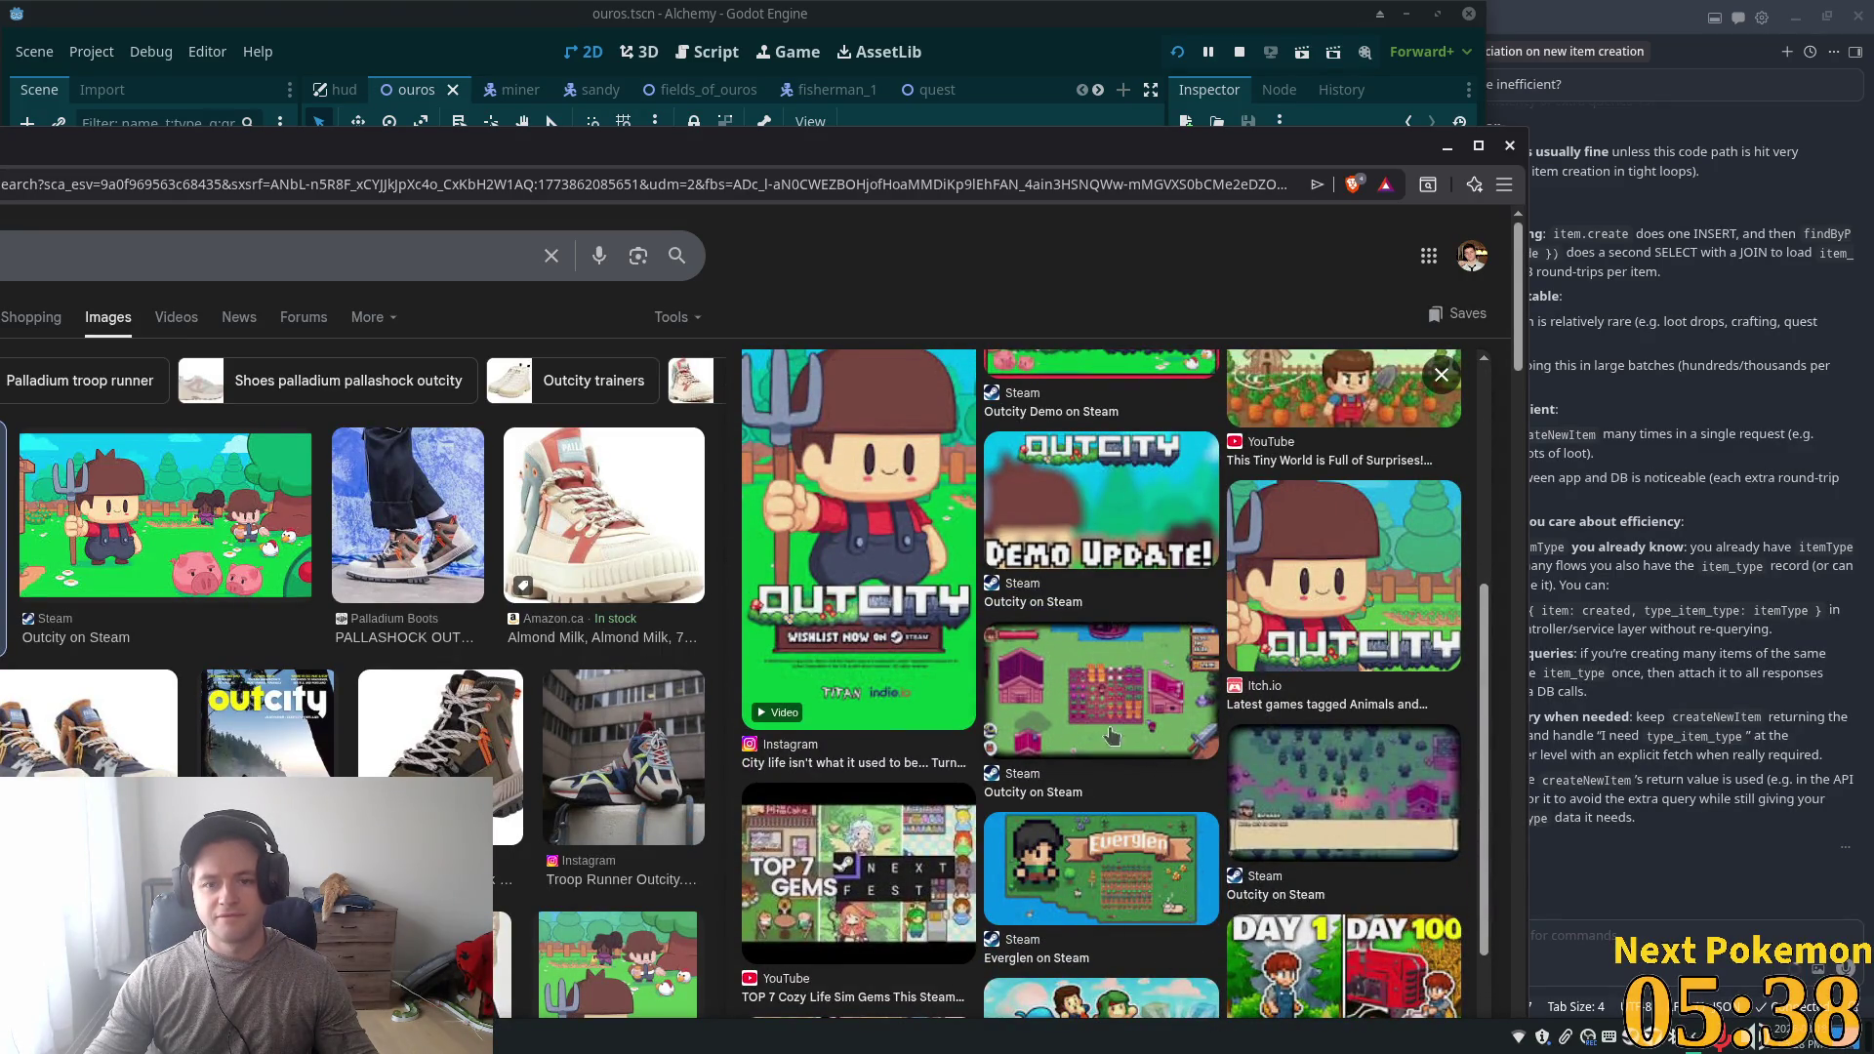
scroll(1111, 743, "up", 1)
- Close the image search browser and bring up the Steam store
left_click(1509, 146)
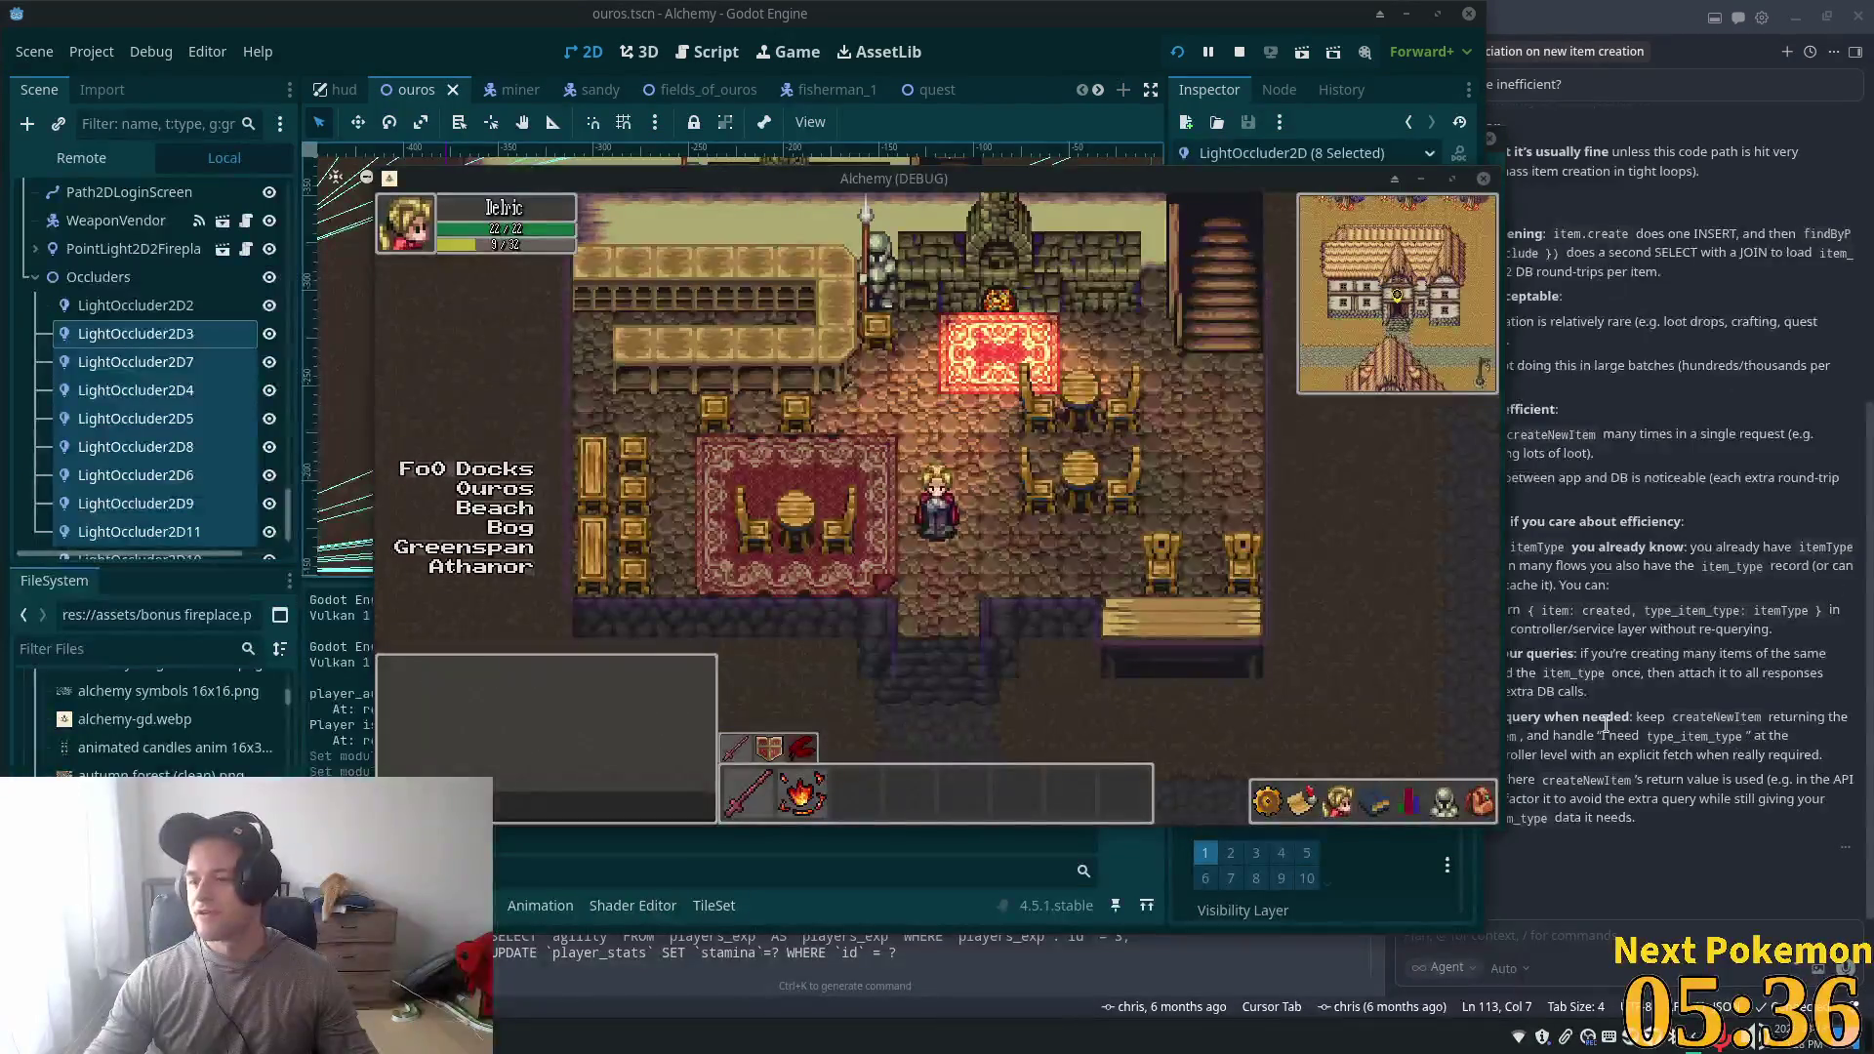
key("alt+Tab")
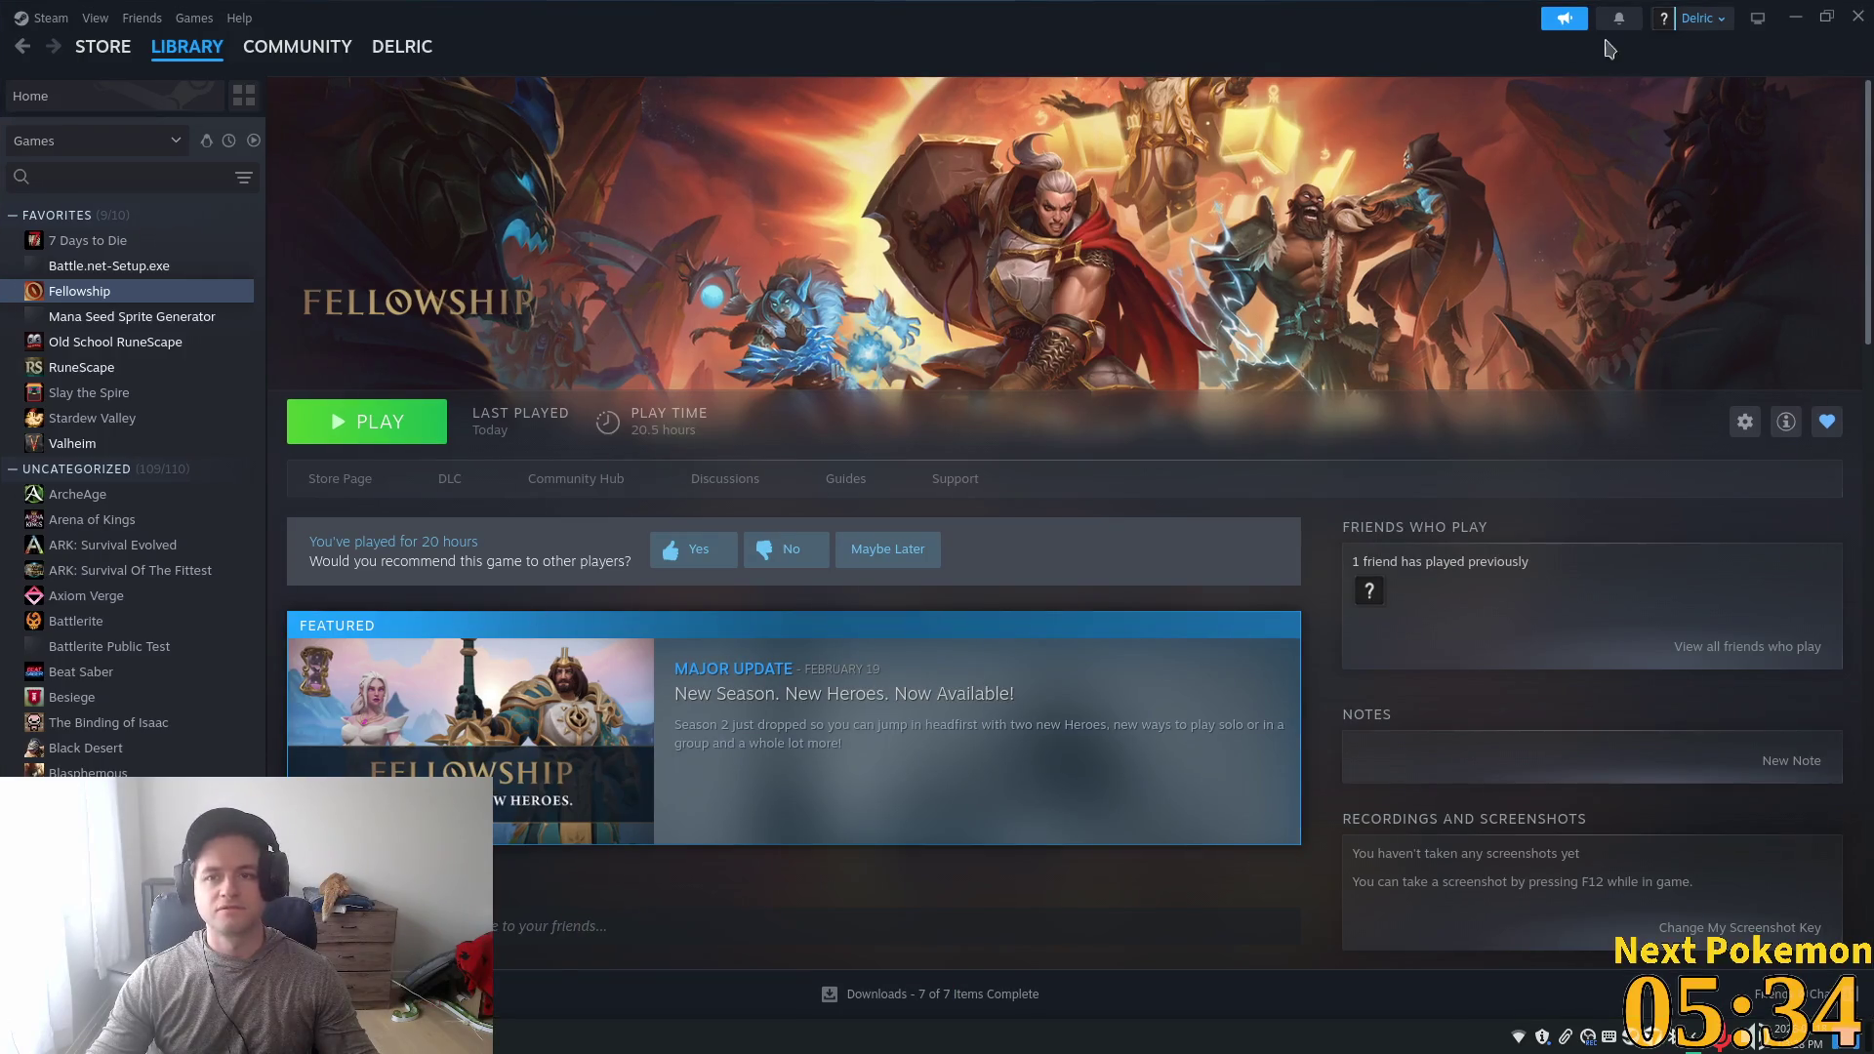
left_click(102, 46)
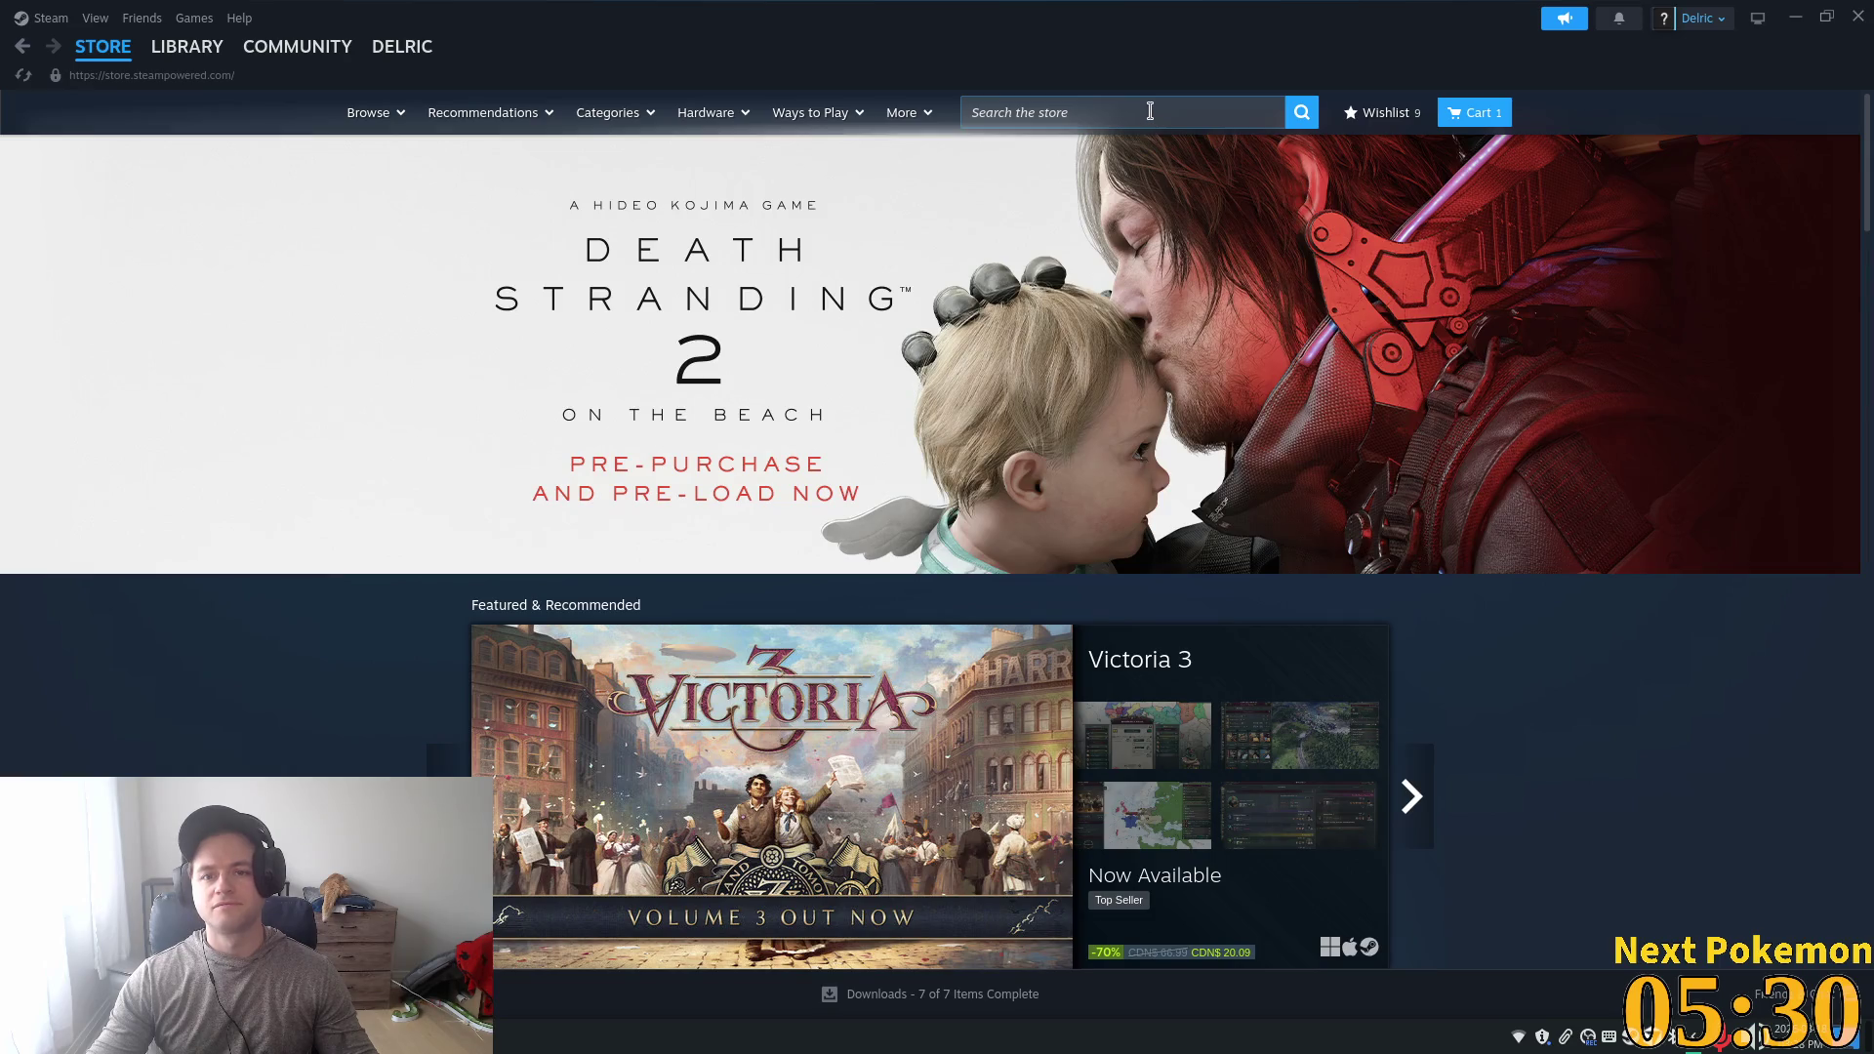
- Search the Steam store for 'outcity' and open the Outcity store page
left_click(1152, 110)
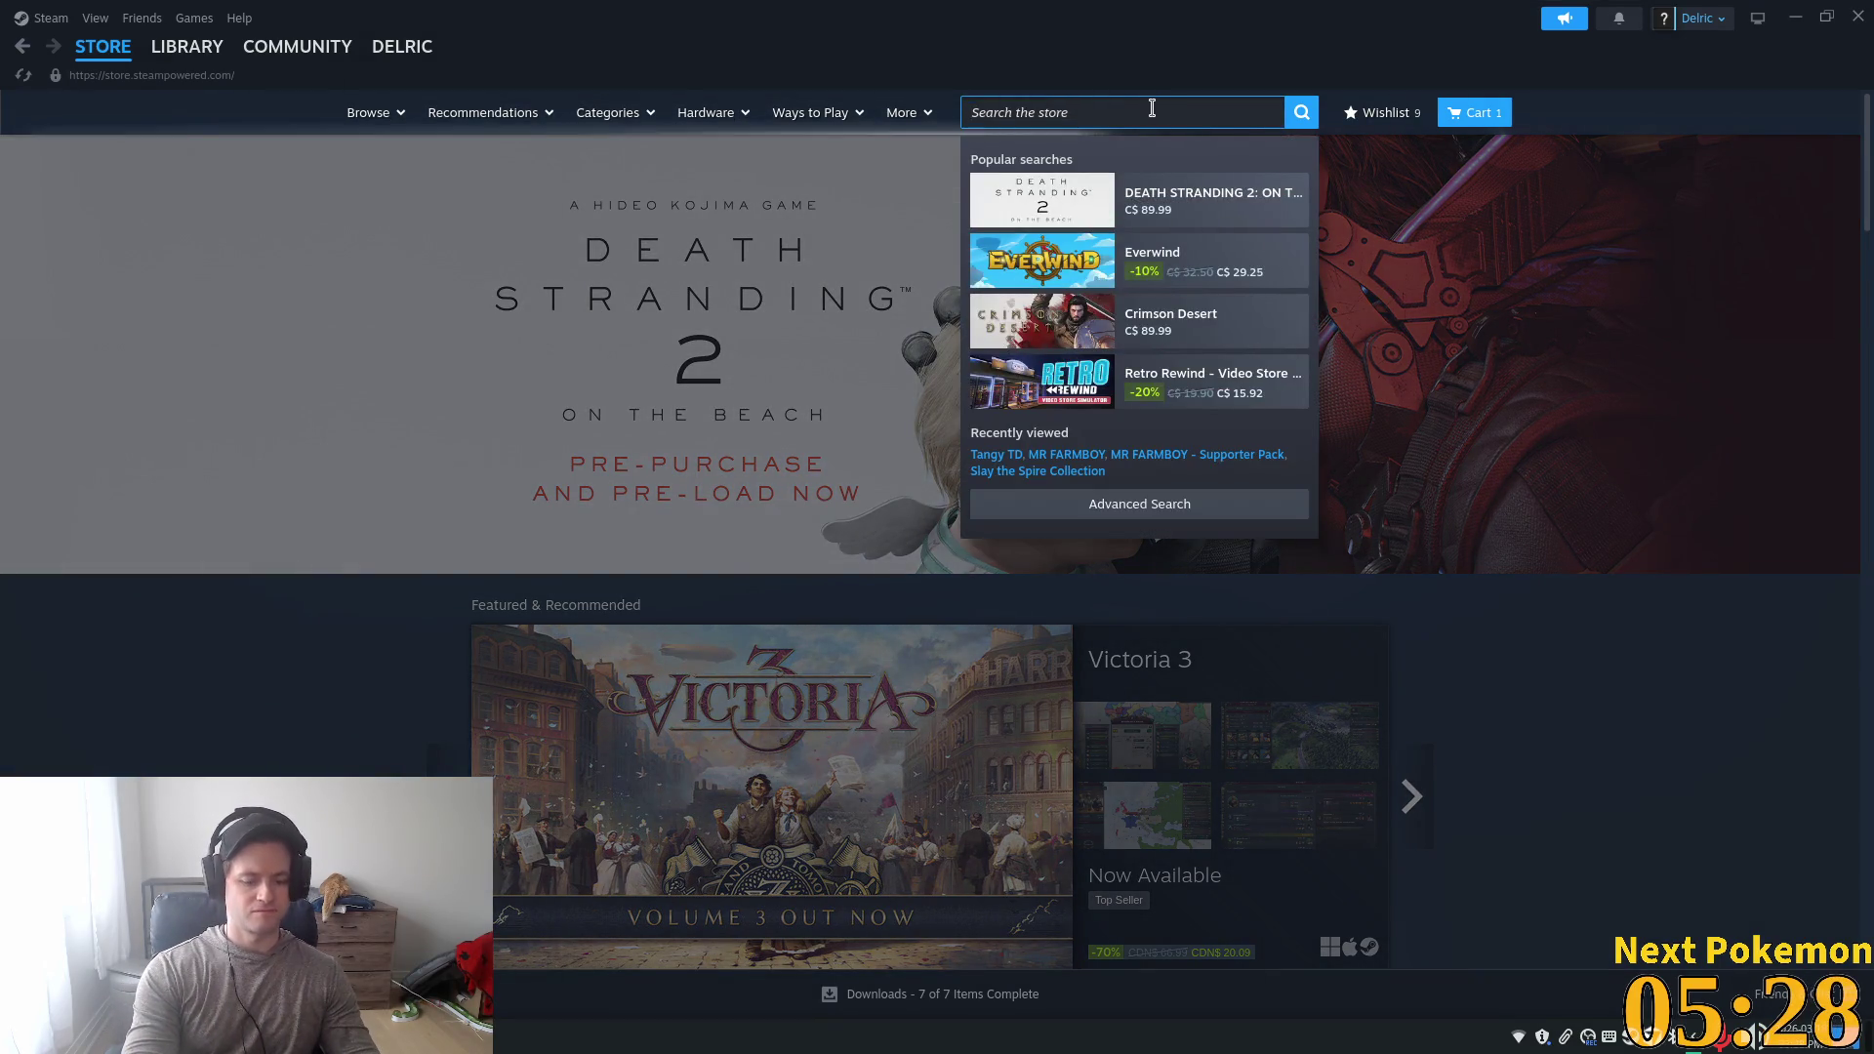
type("outc")
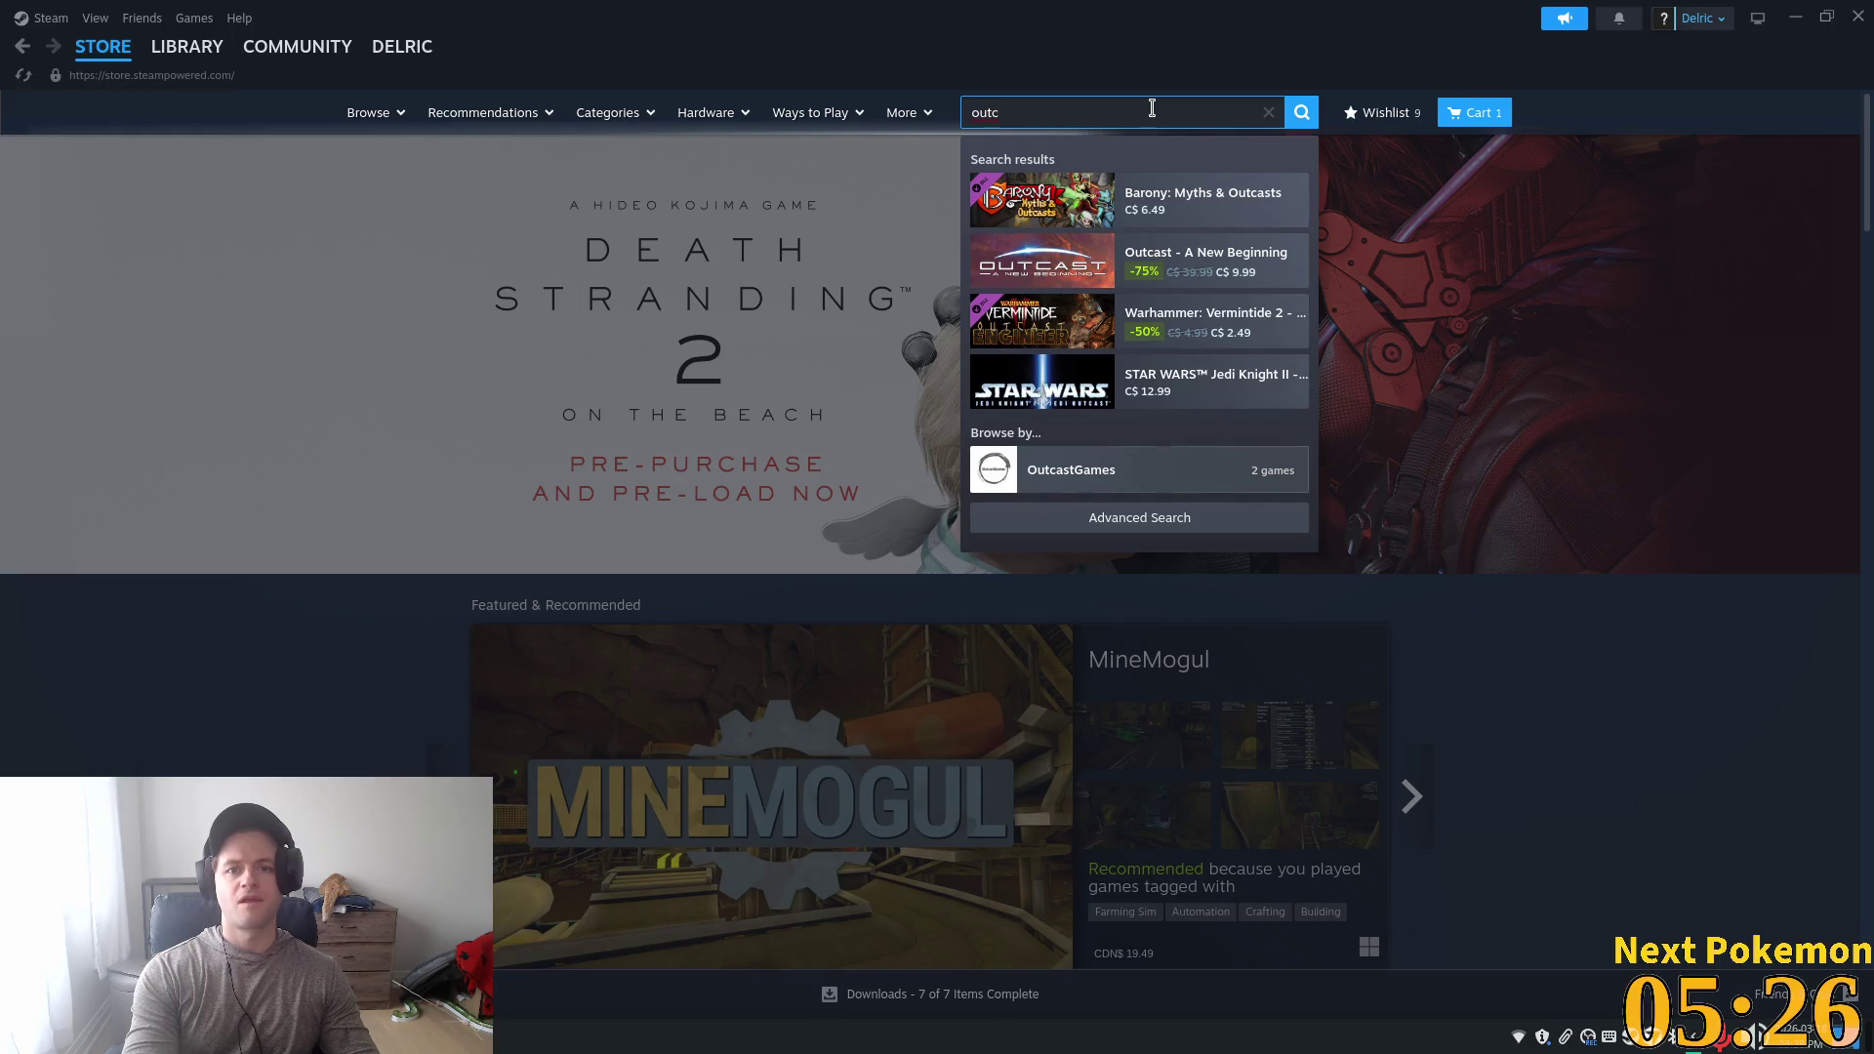
type("ity")
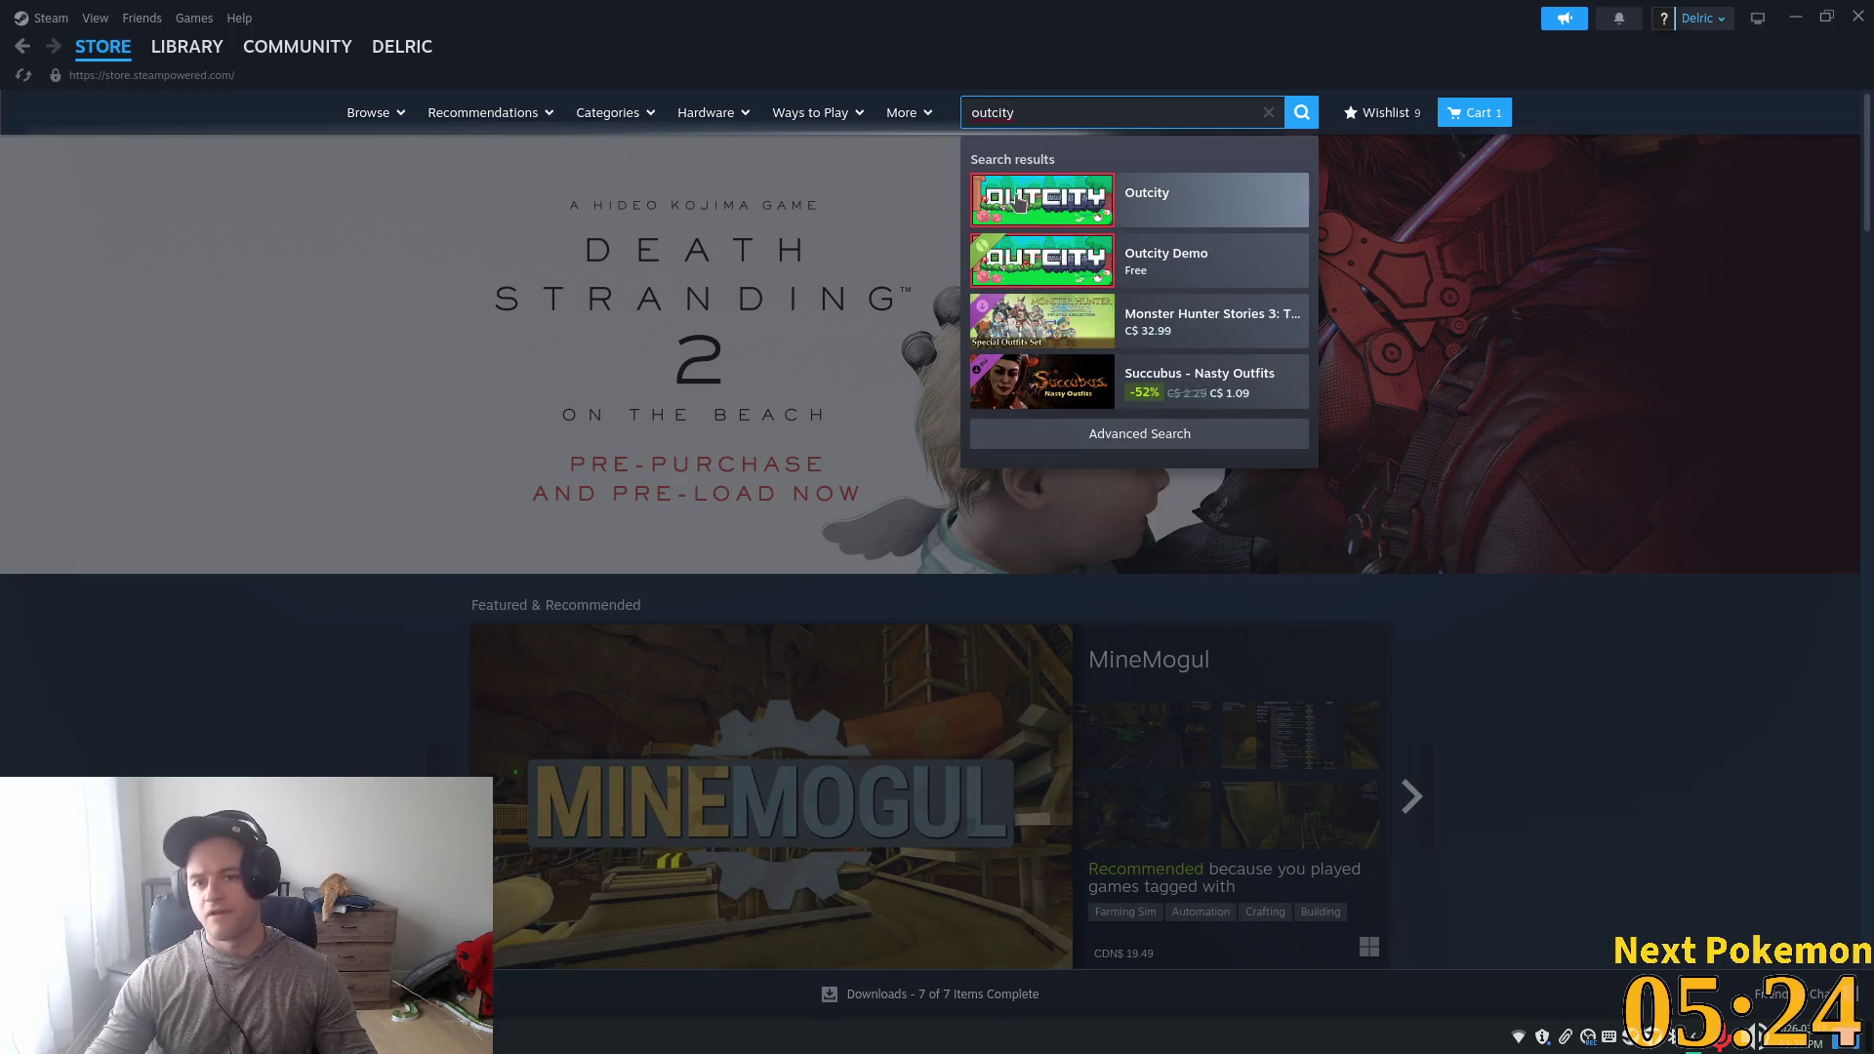
left_click(1018, 202)
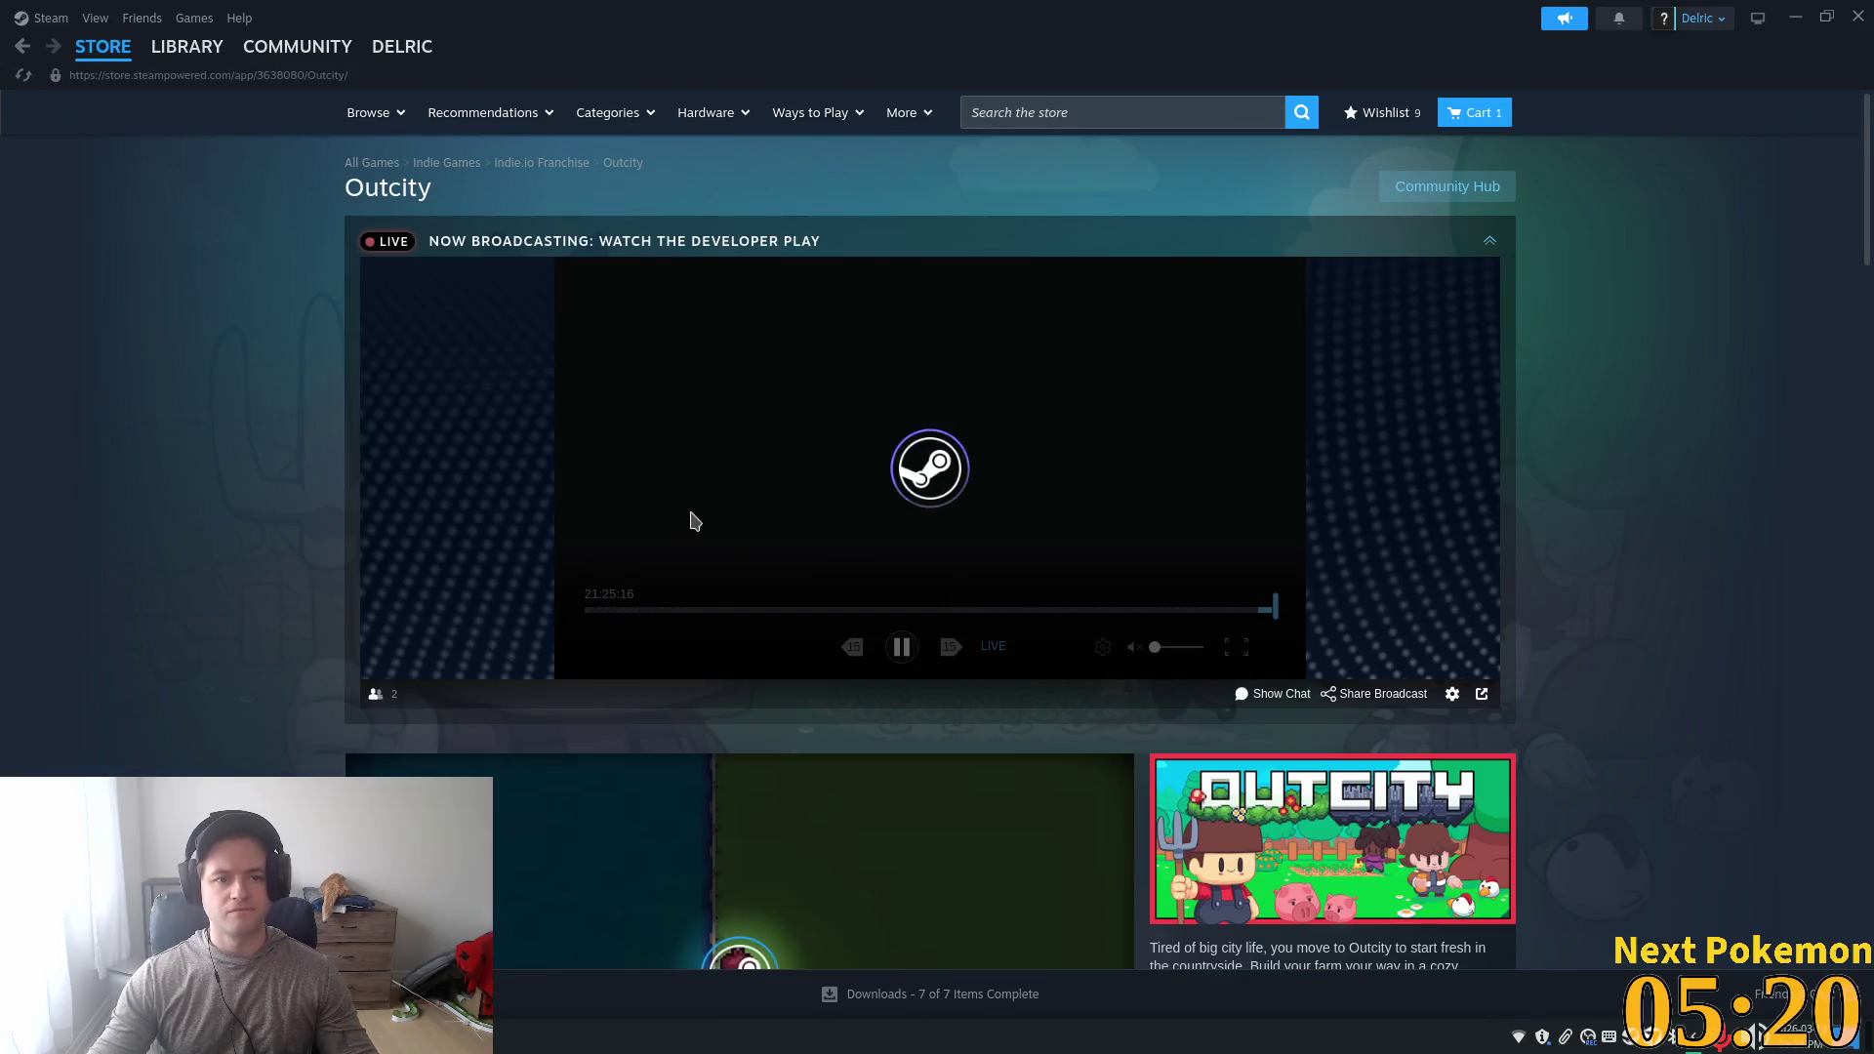
- Watch the Outcity trailer, adjusting its volume and then pausing it
scroll(597, 519, "down", 1)
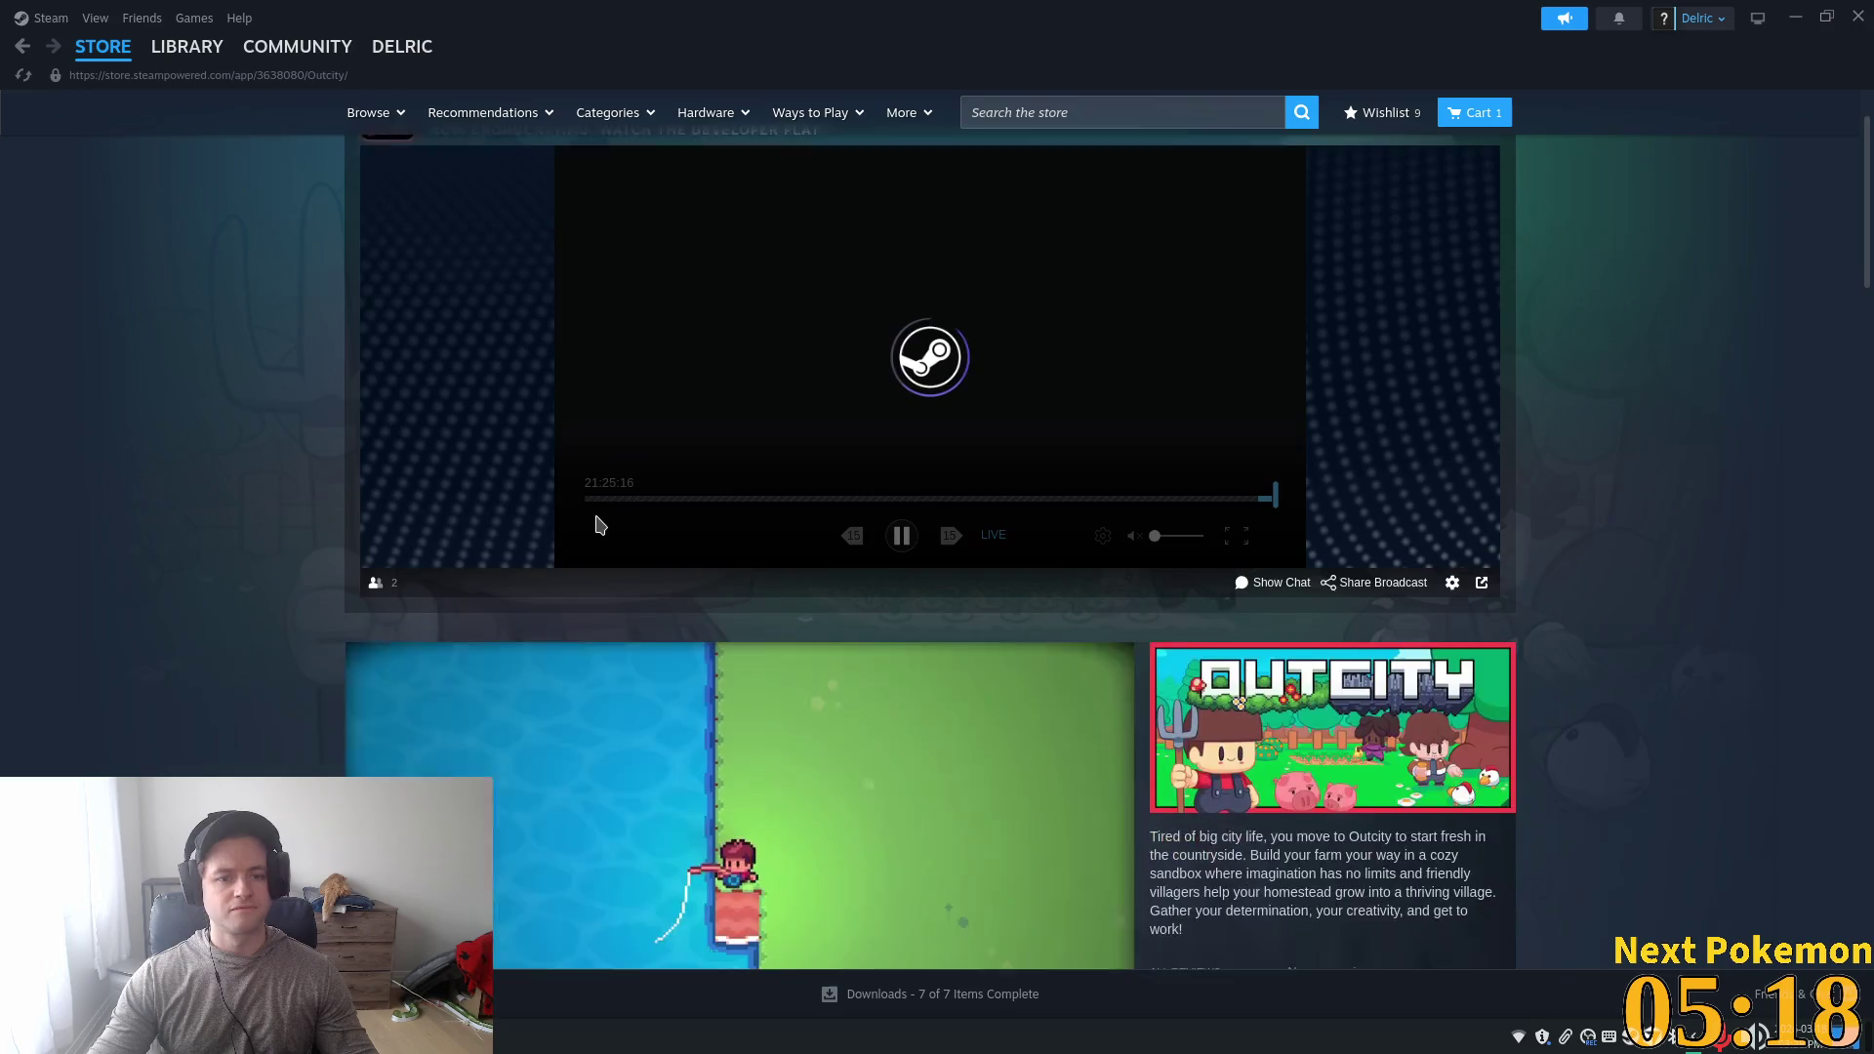
scroll(401, 597, "down", 4)
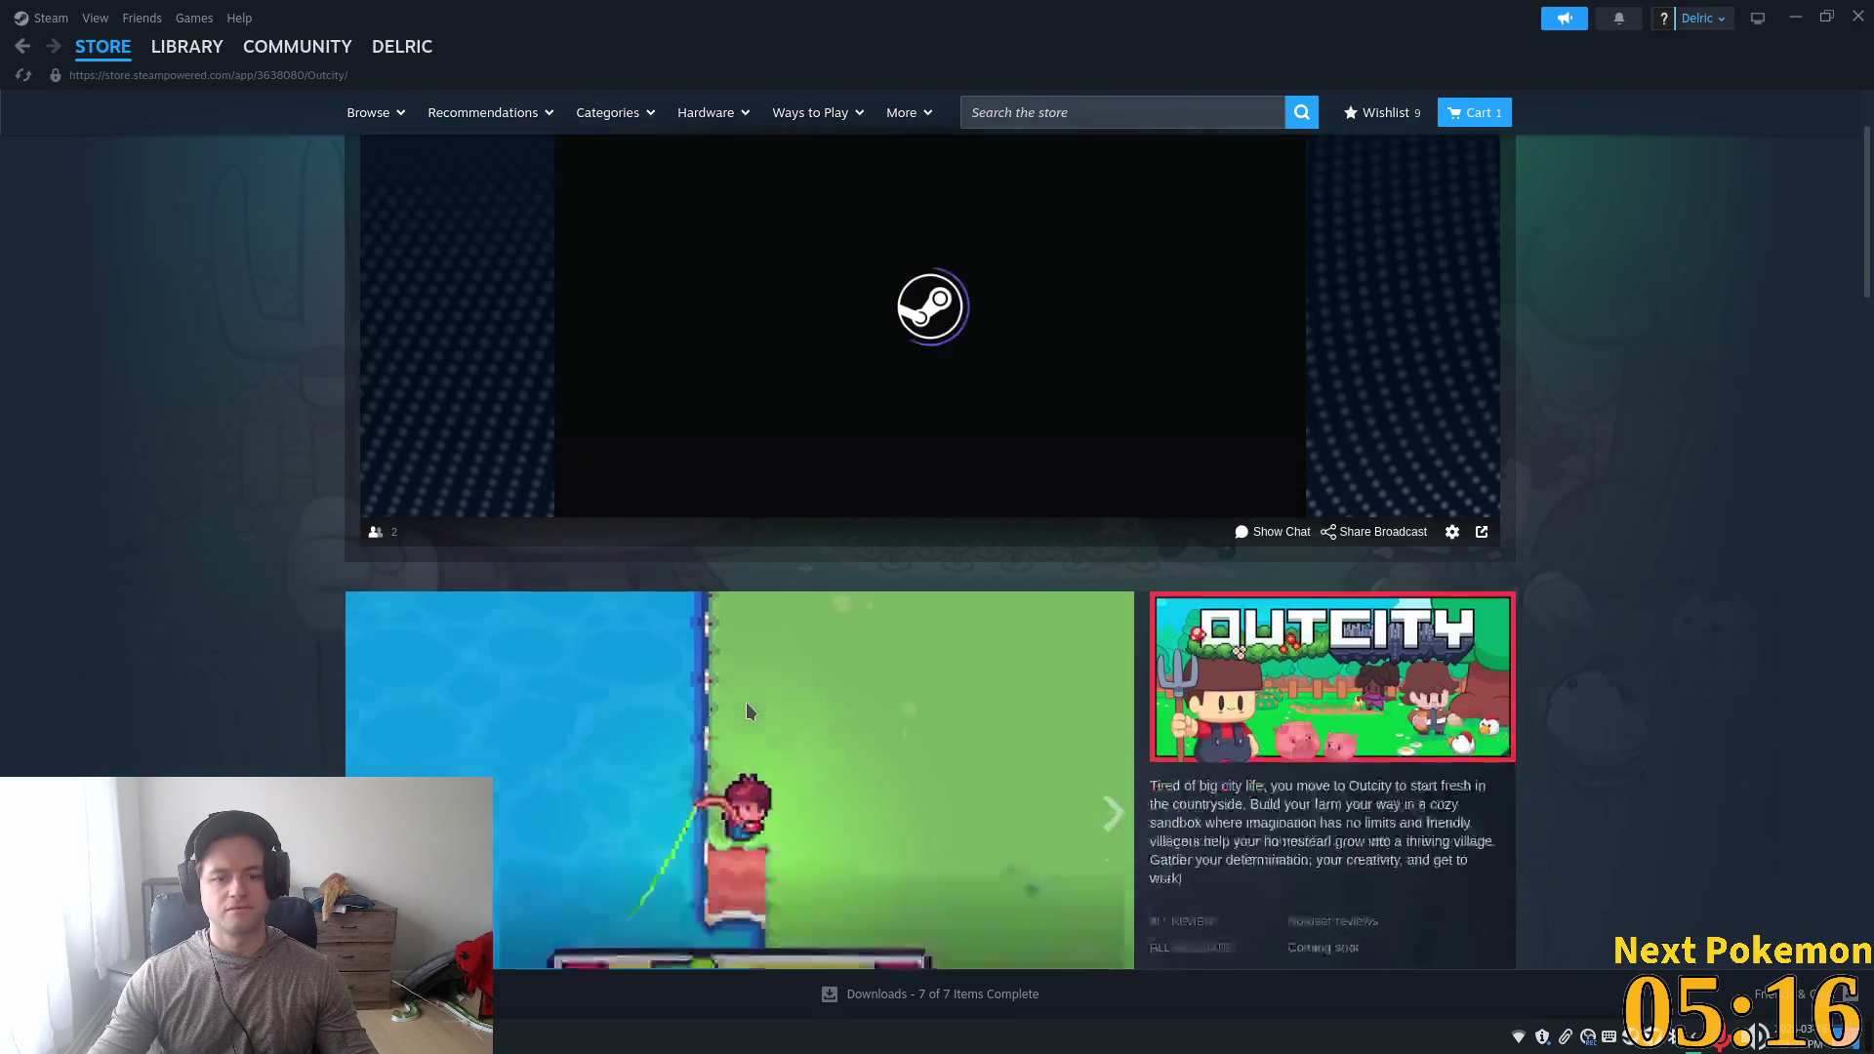
left_click(436, 594)
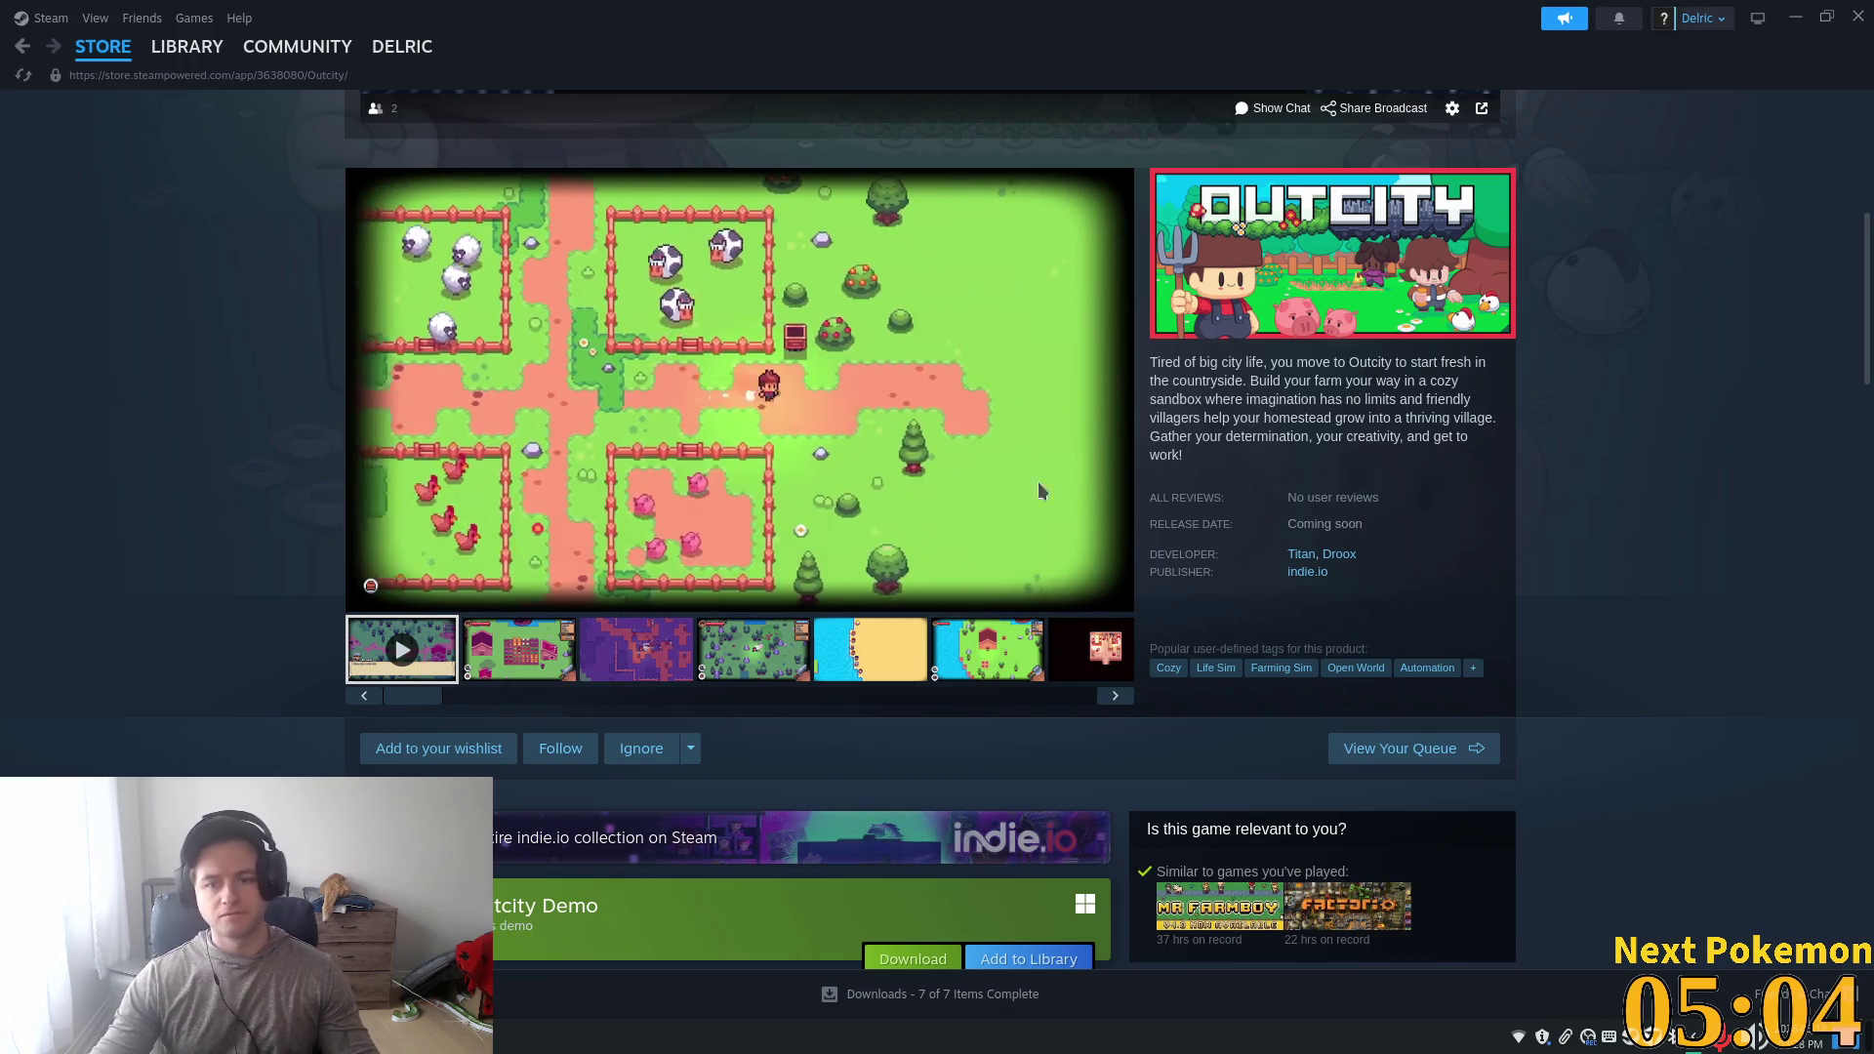
scroll(751, 508, "down", 2)
scroll(751, 507, "down", 4)
scroll(627, 258, "up", 4)
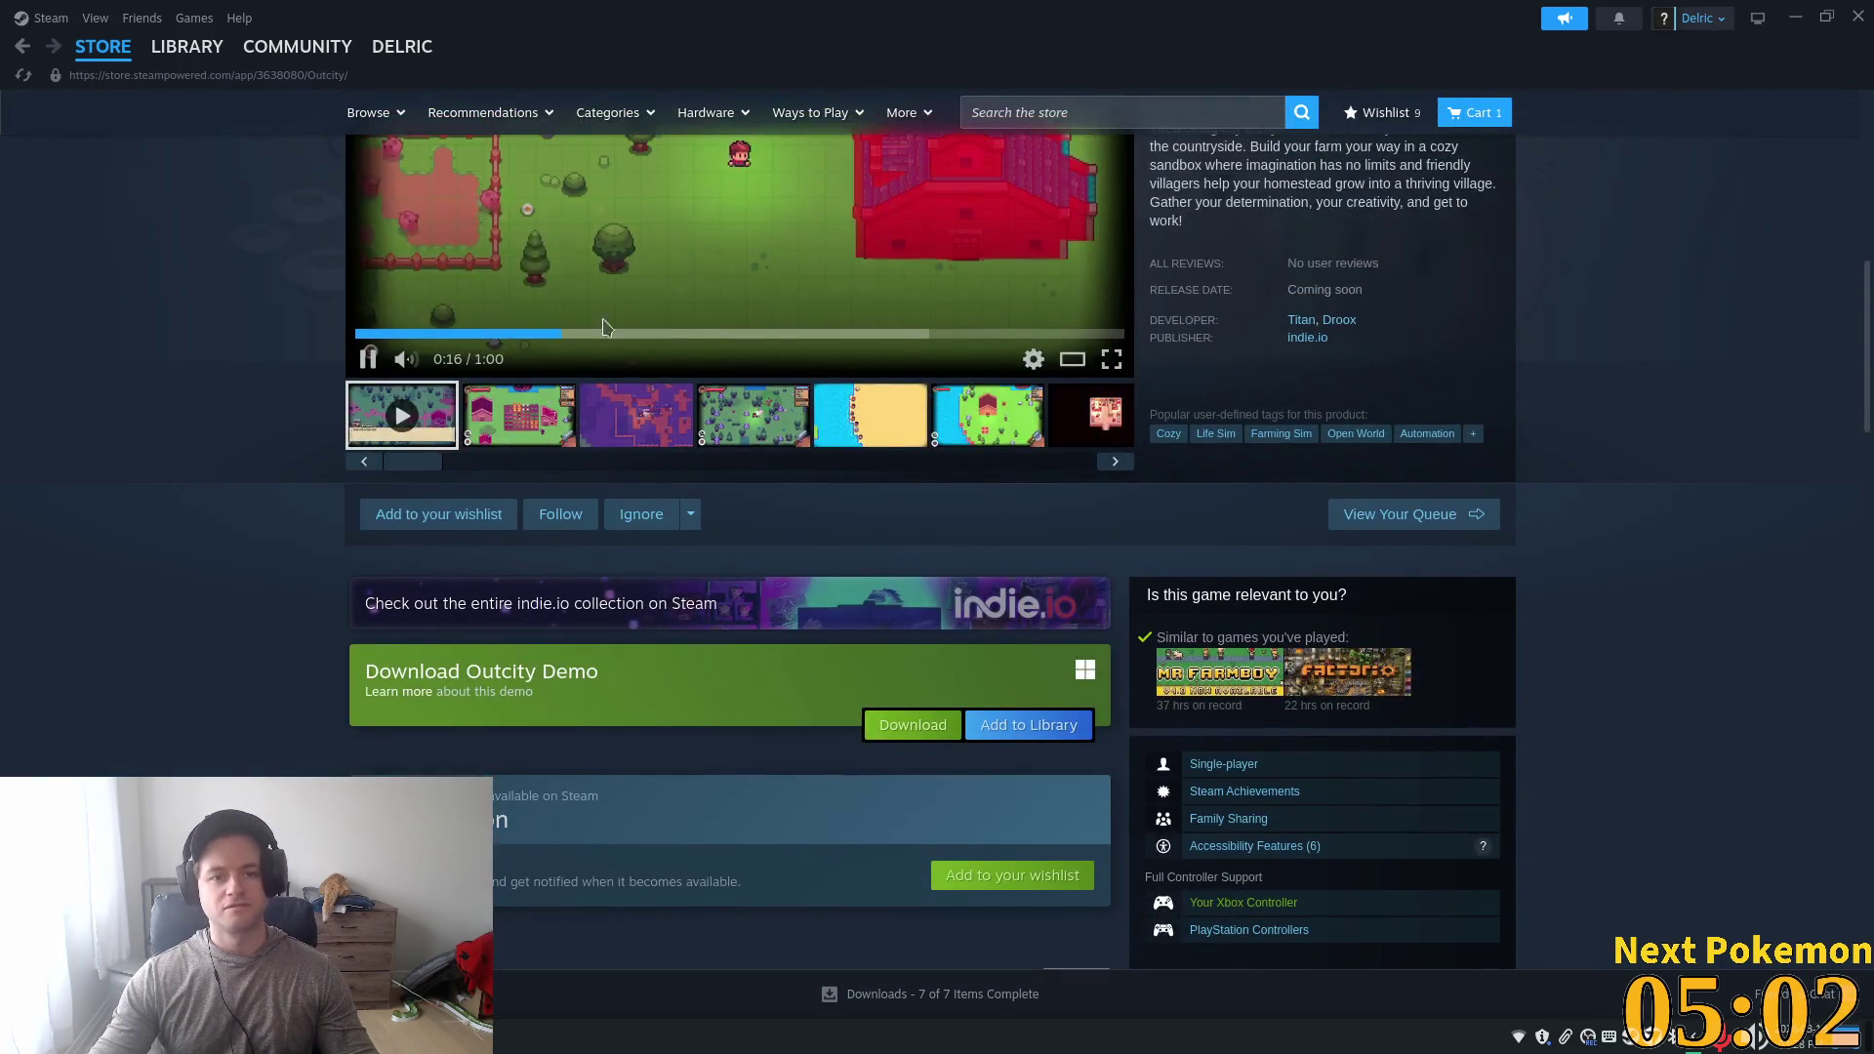
scroll(683, 390, "up", 4)
left_click(712, 460)
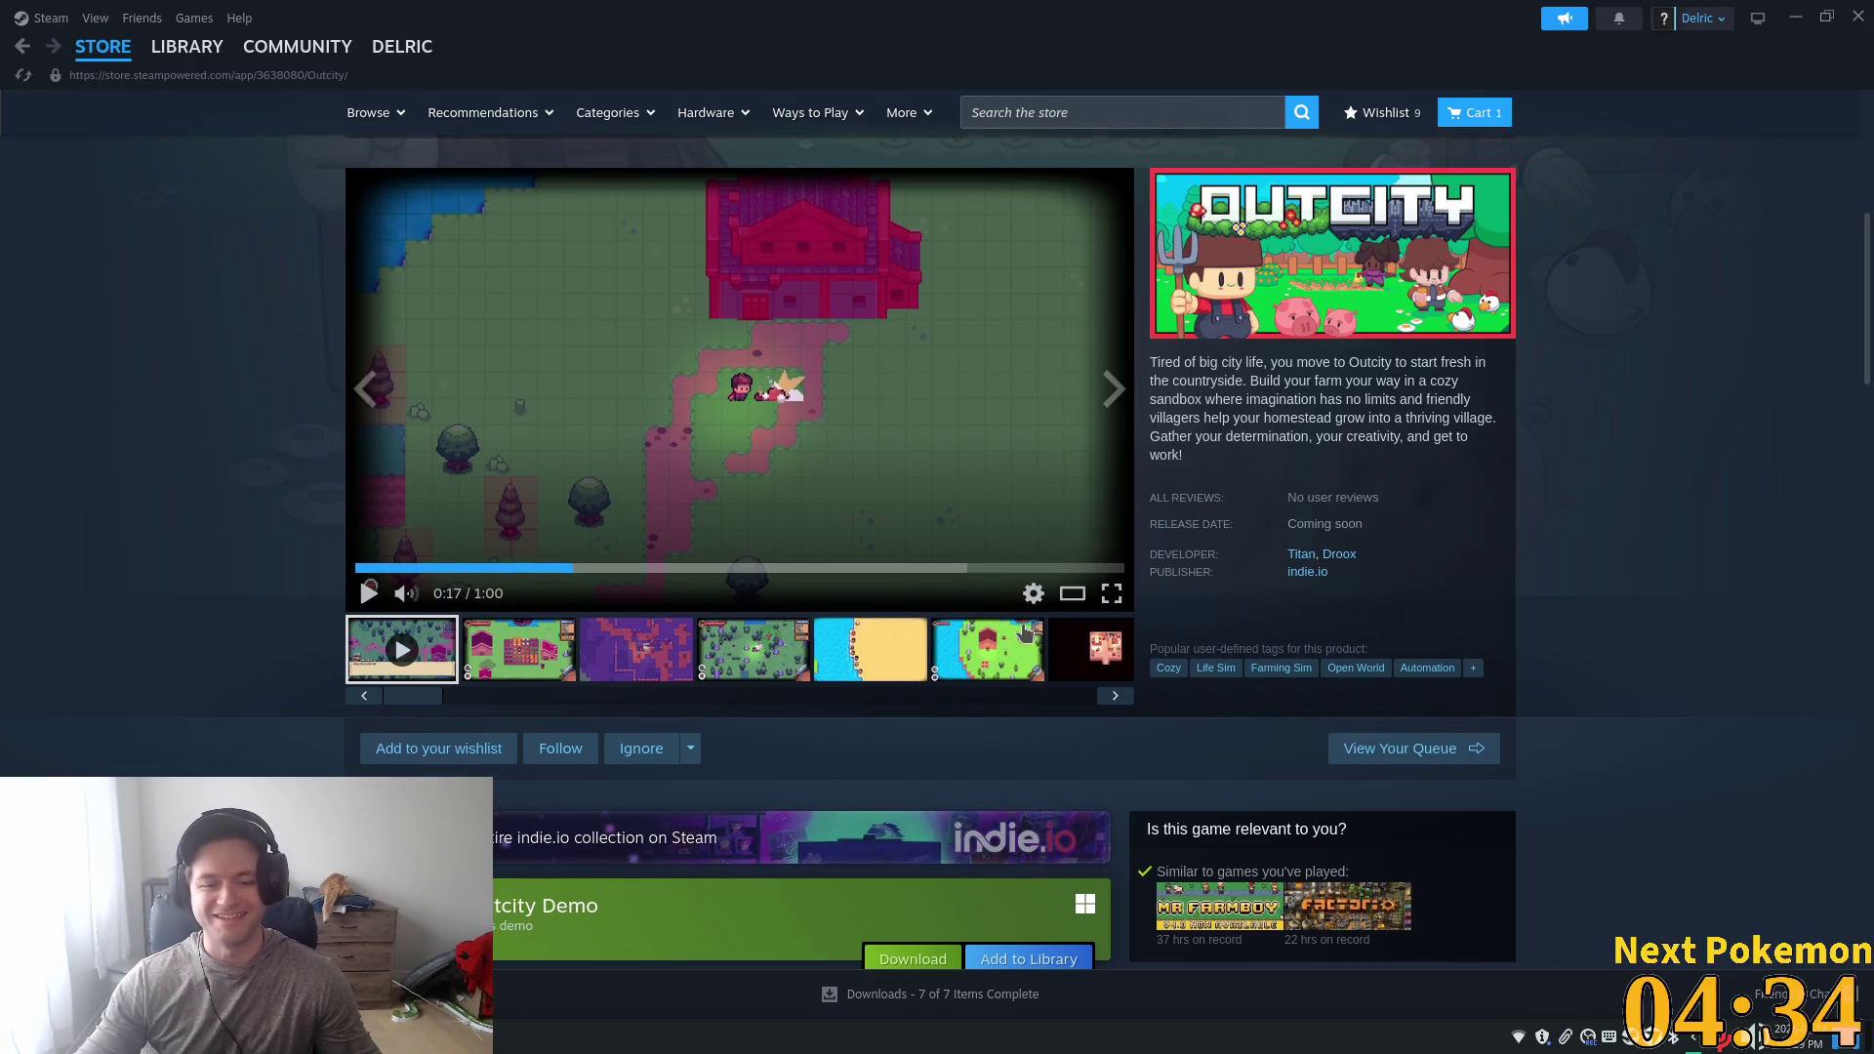
- Look over the rest of the Outcity page and close the Steam window
scroll(1025, 632, "down", 6)
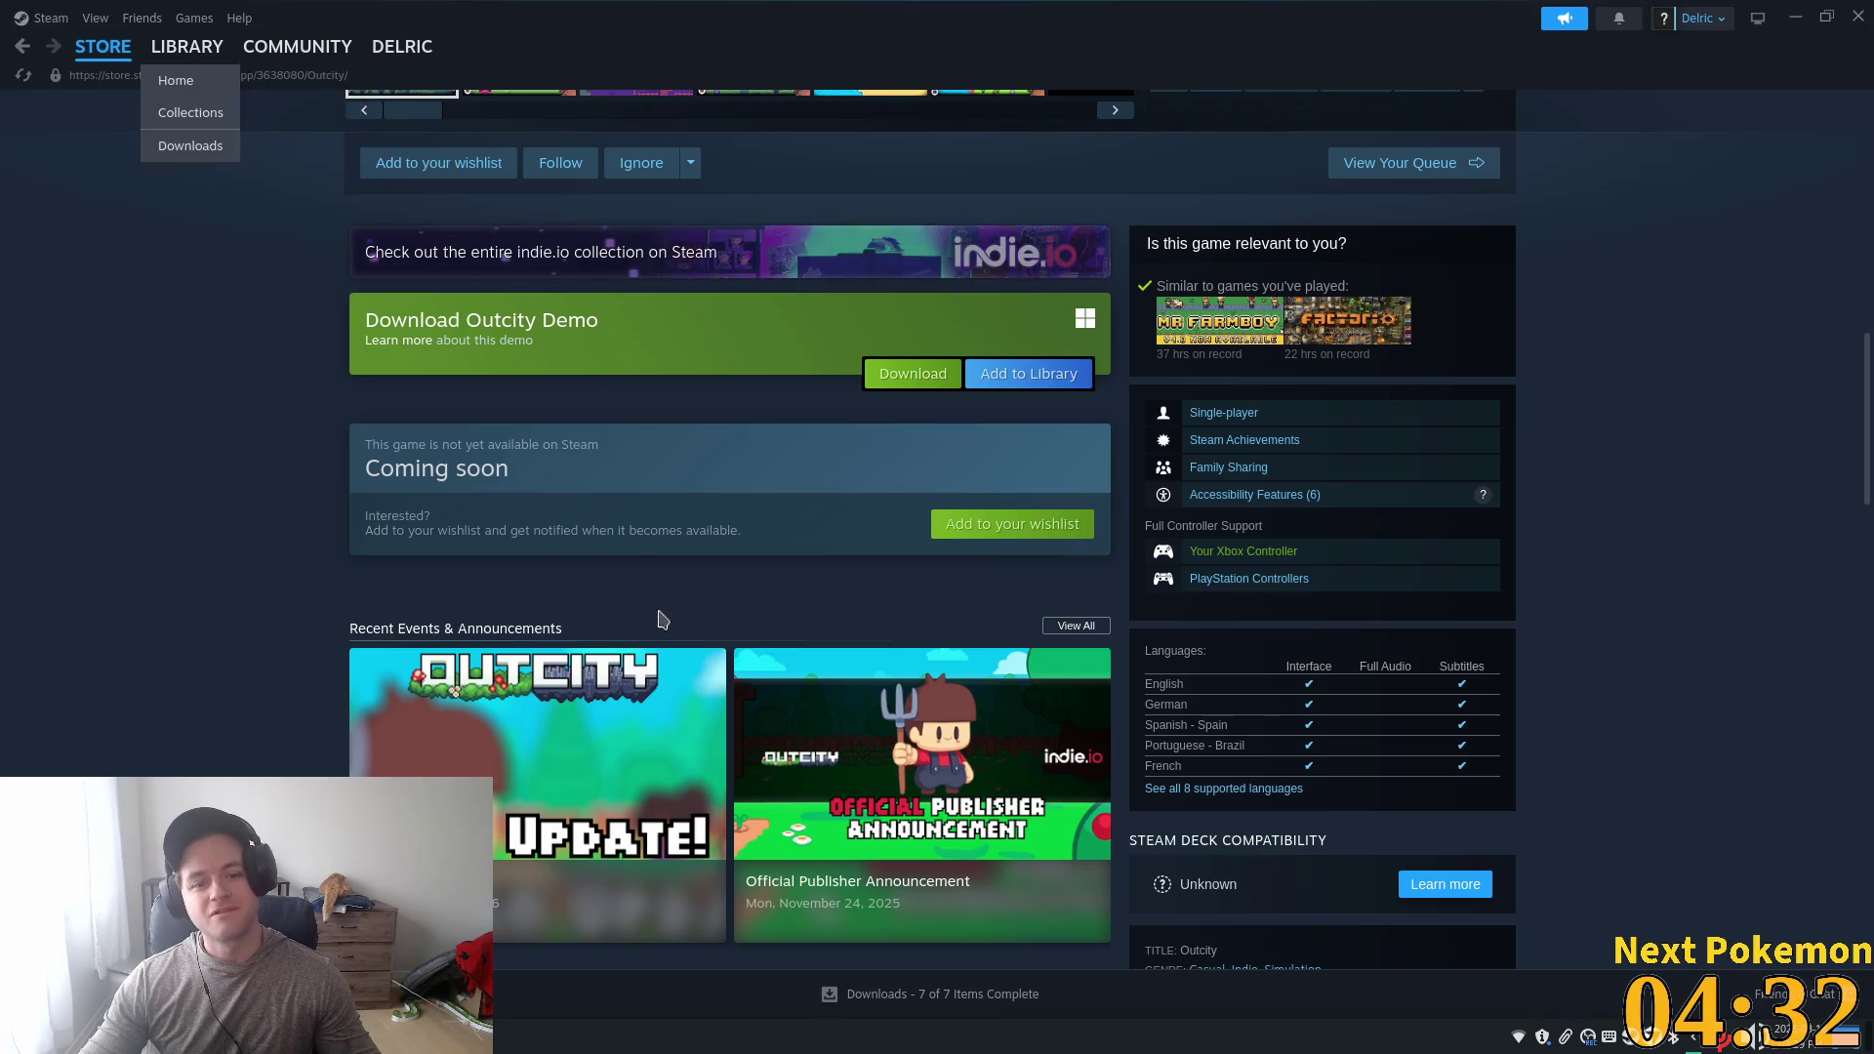
scroll(644, 560, "up", 6)
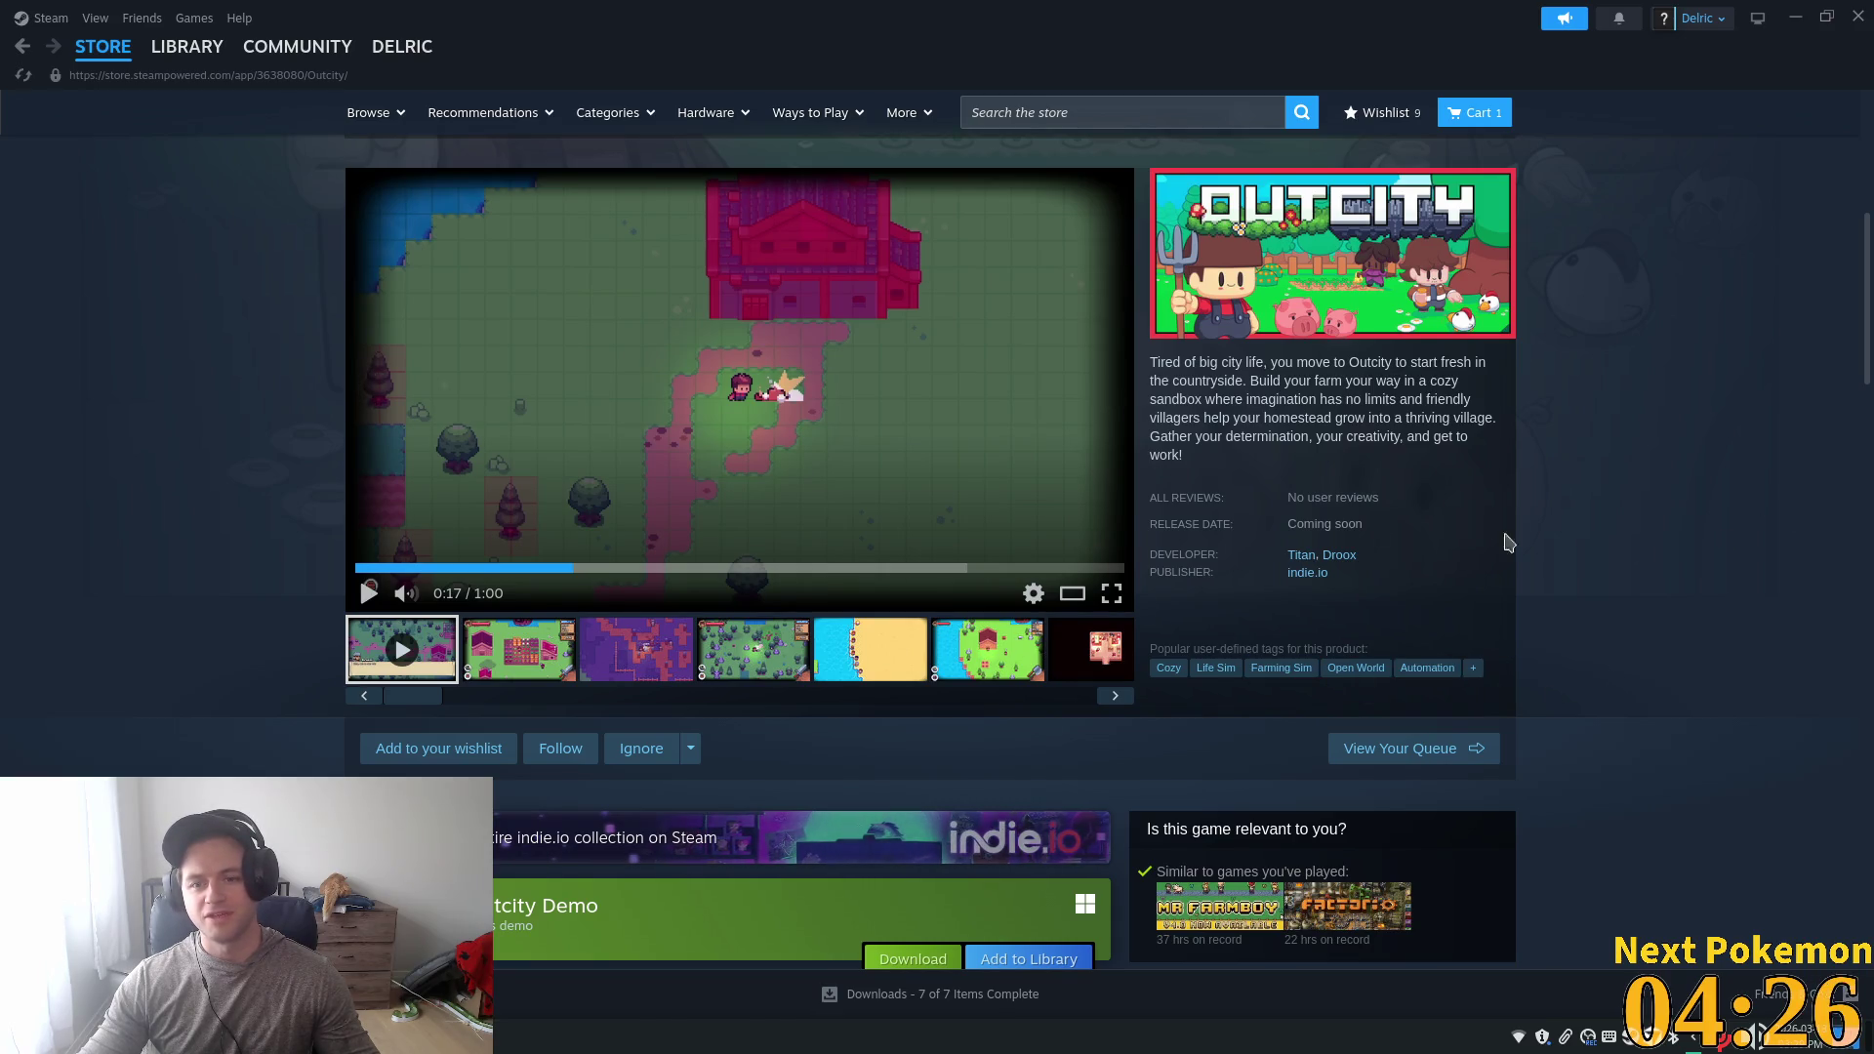
left_click(1861, 20)
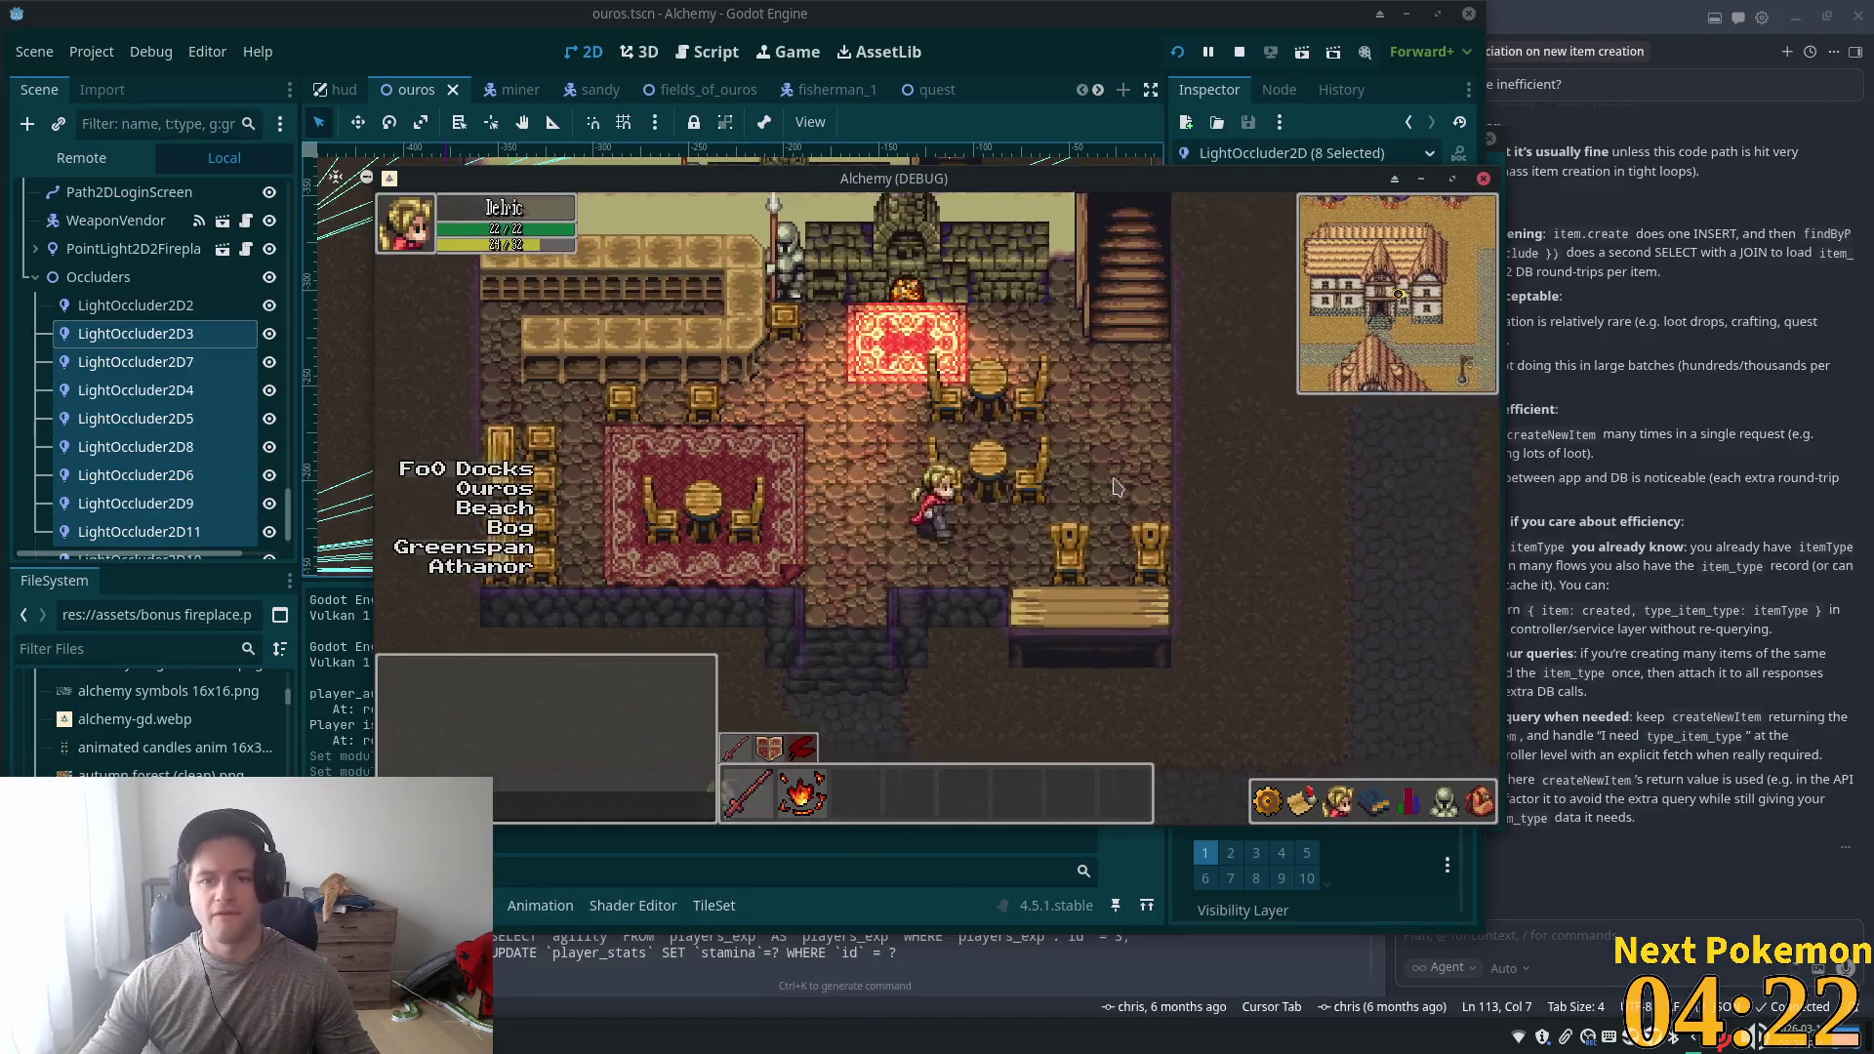
- Walk the character up the stairs, back inside beside the rug, and out of the building
key("Up")
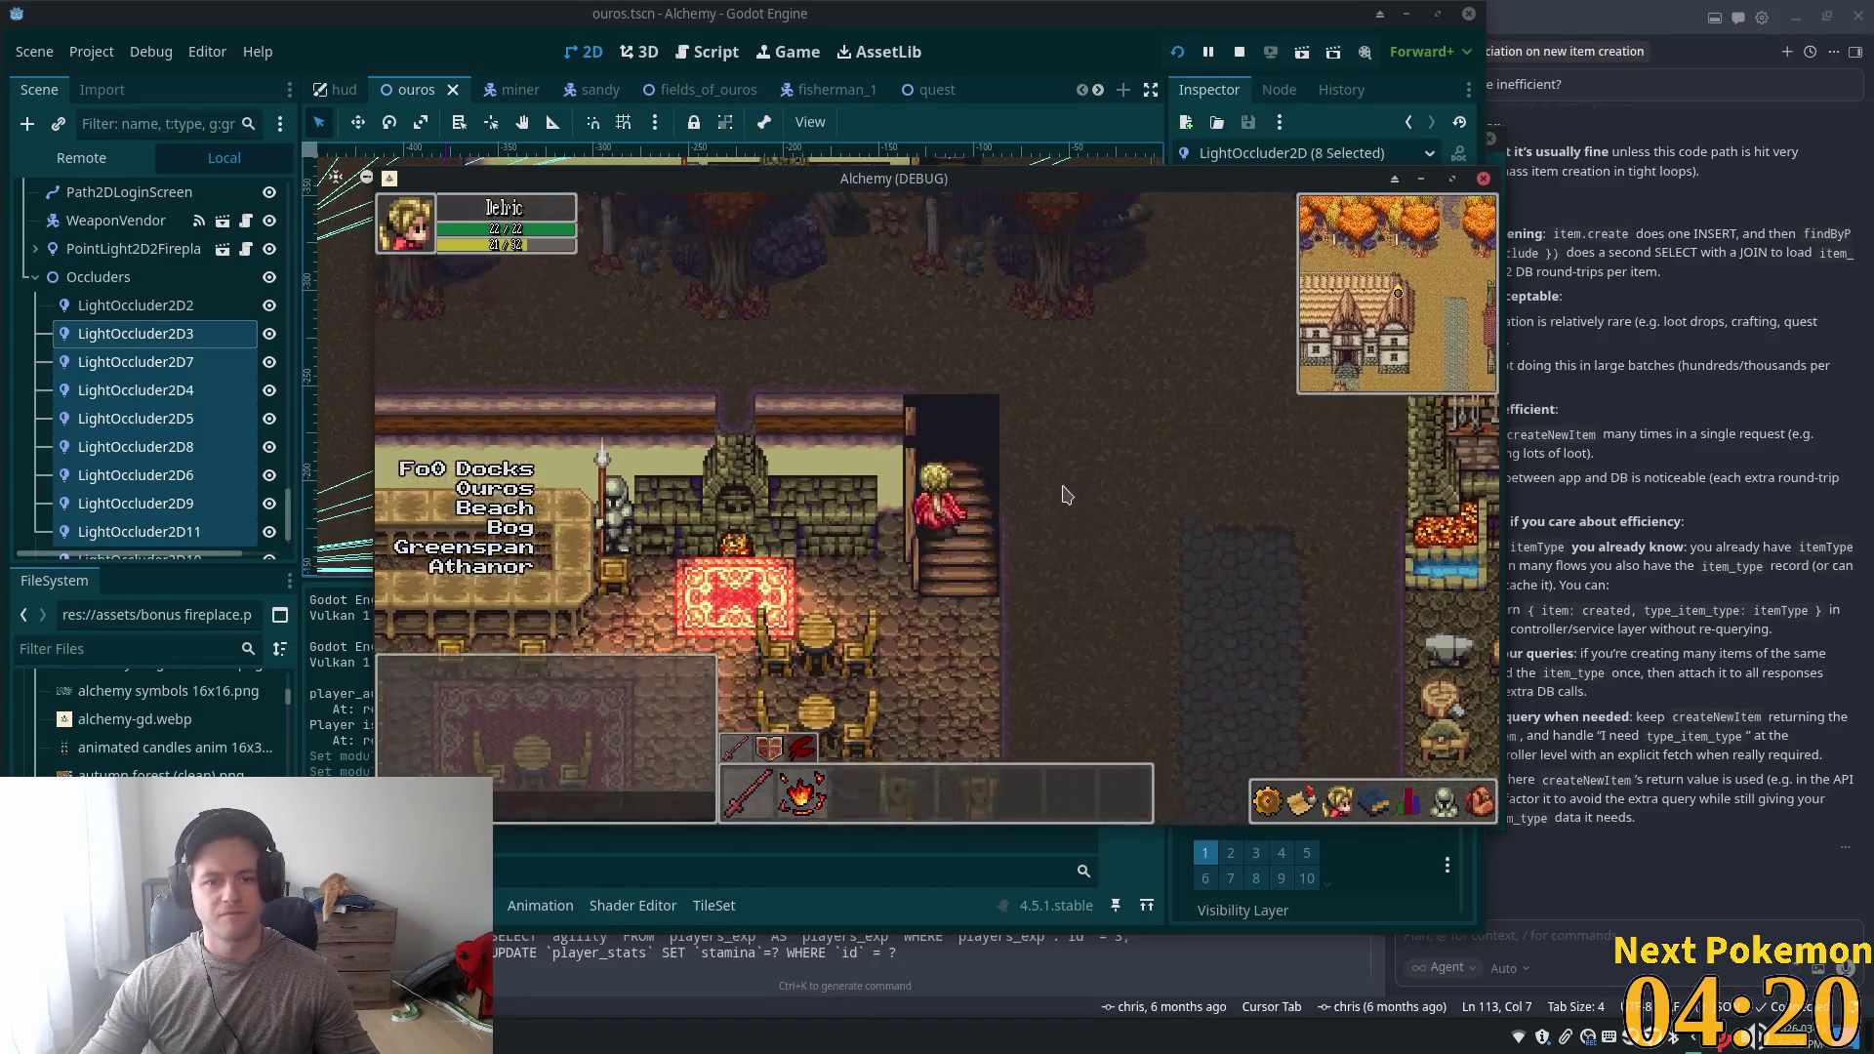
key("Up")
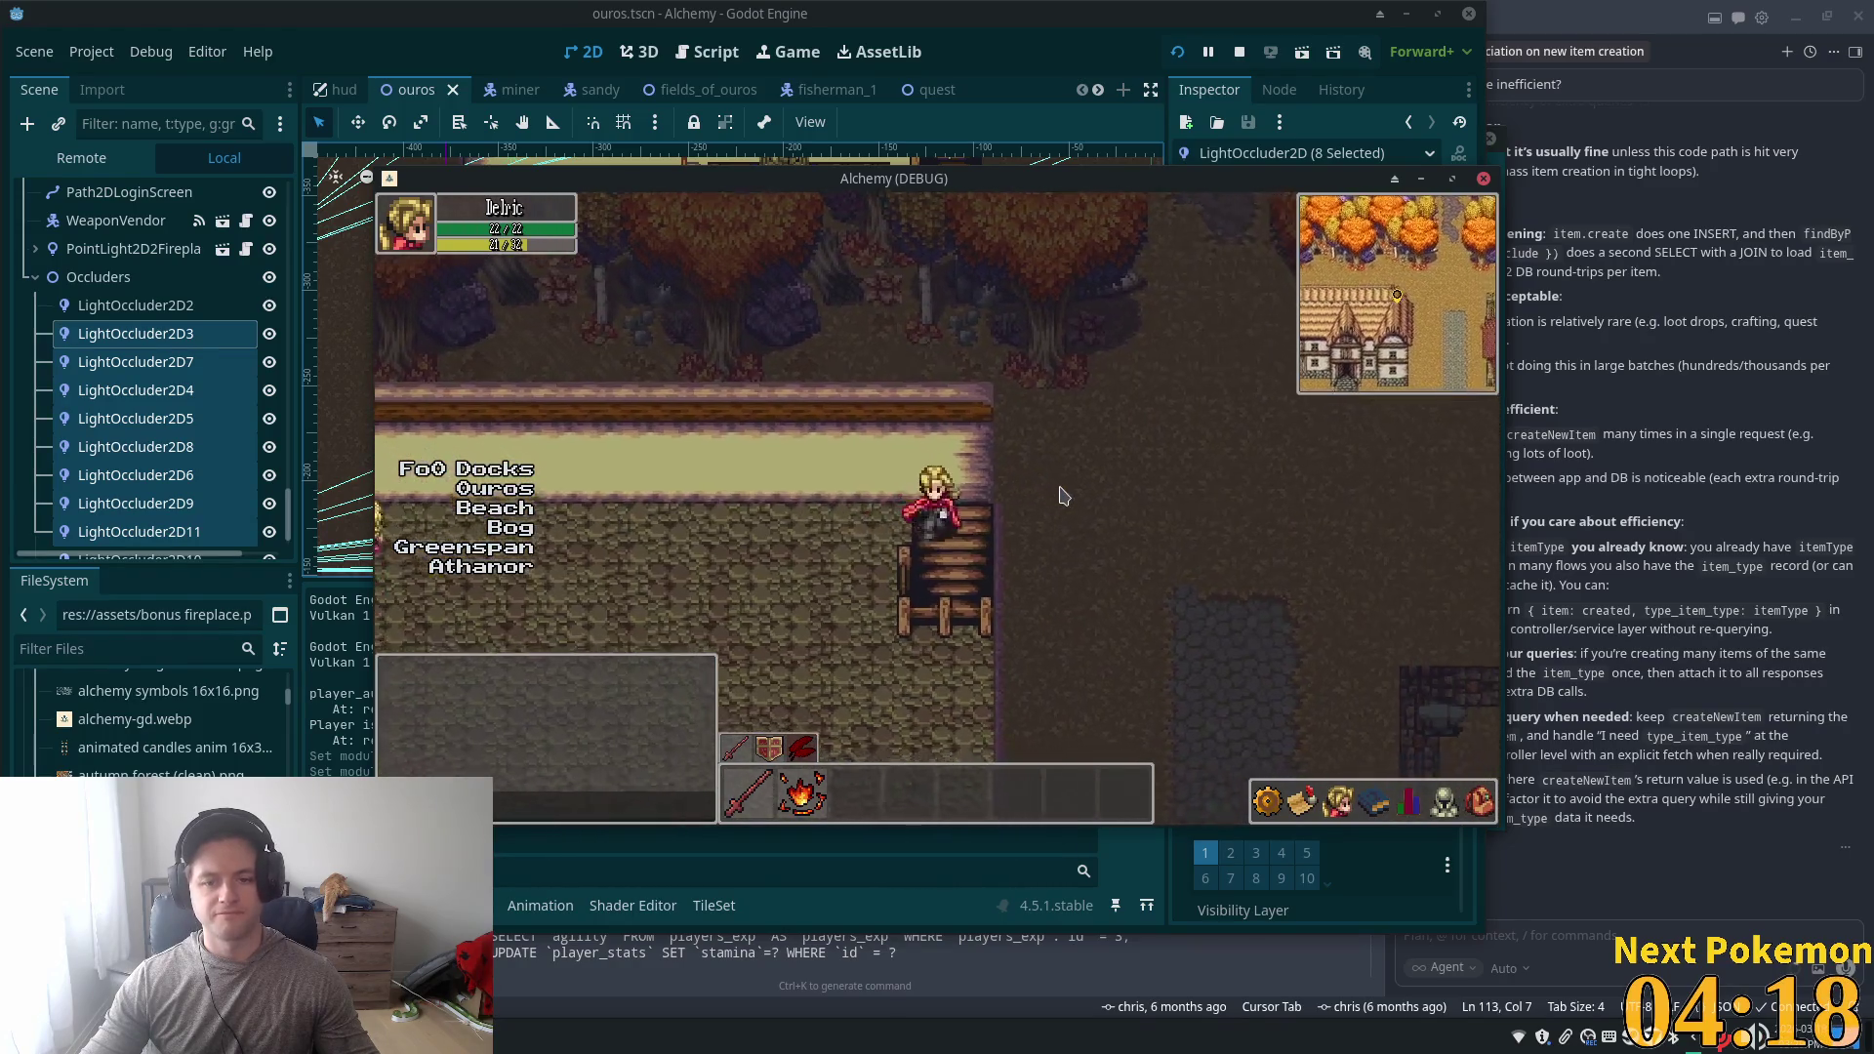
key("Down")
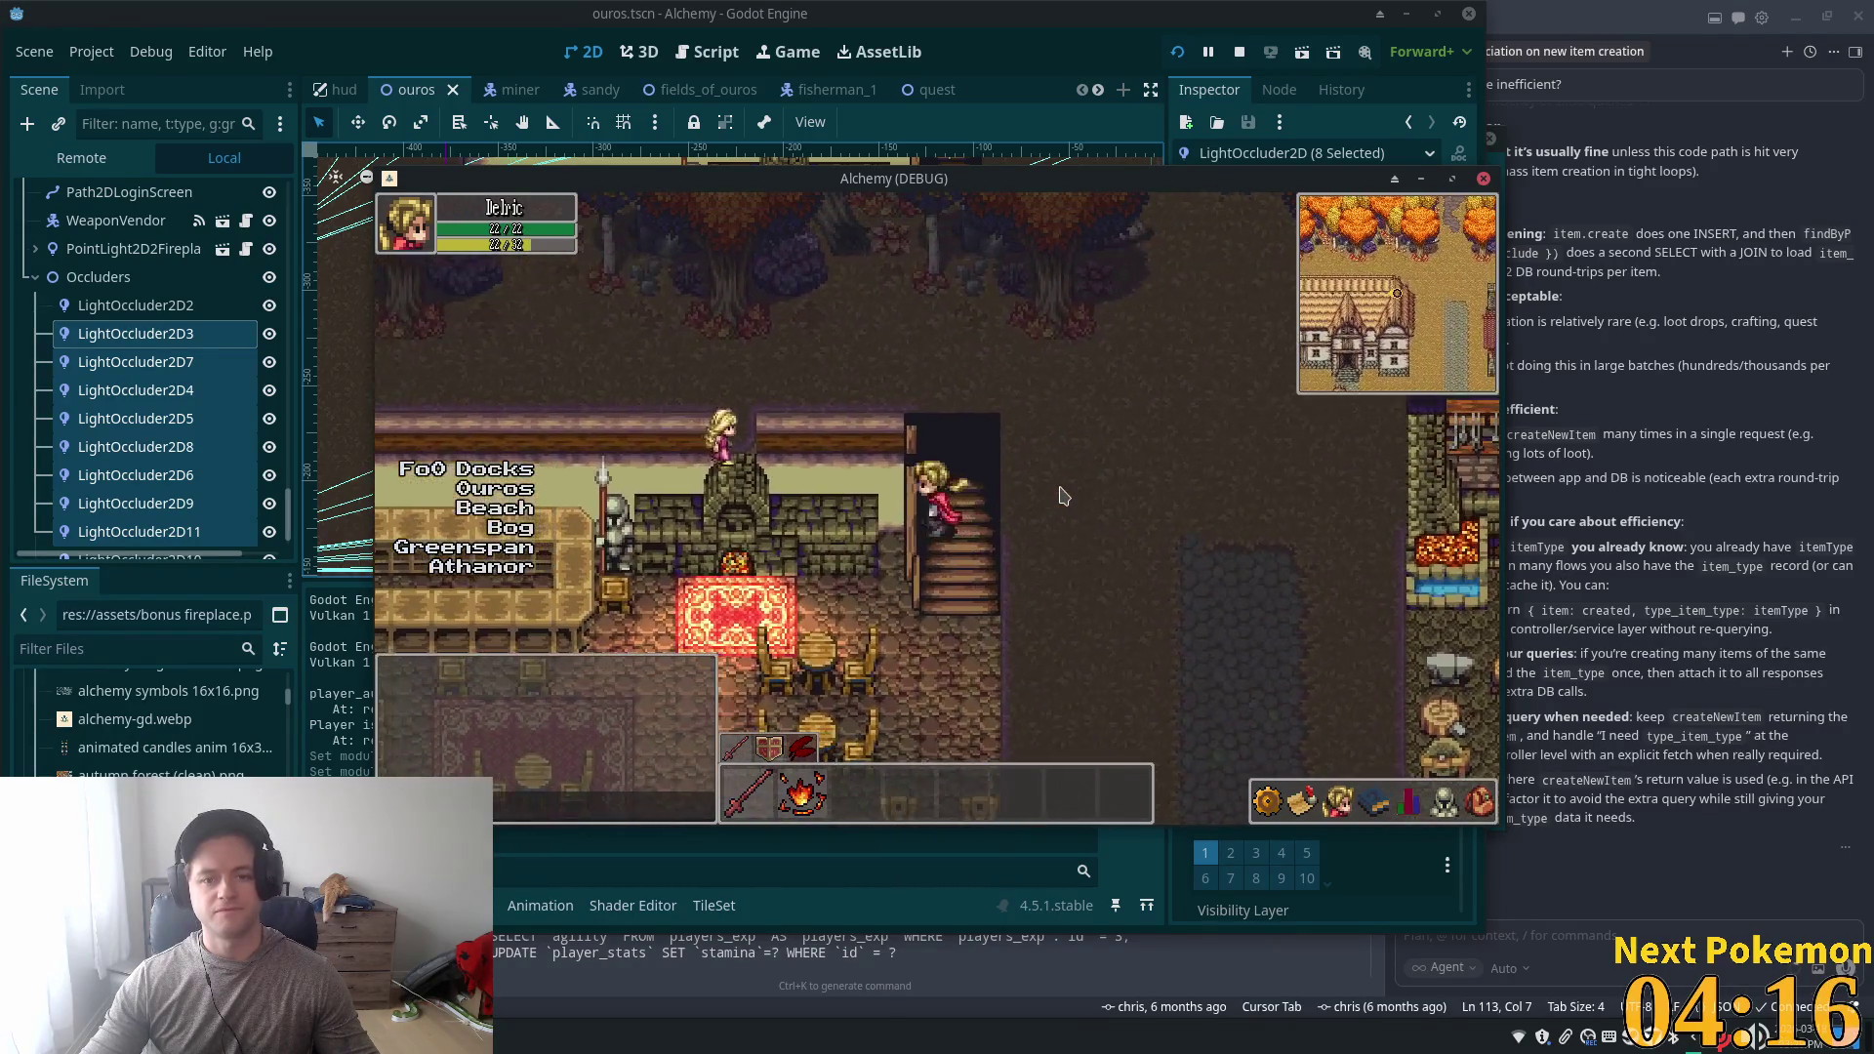
key("Down")
key("Left")
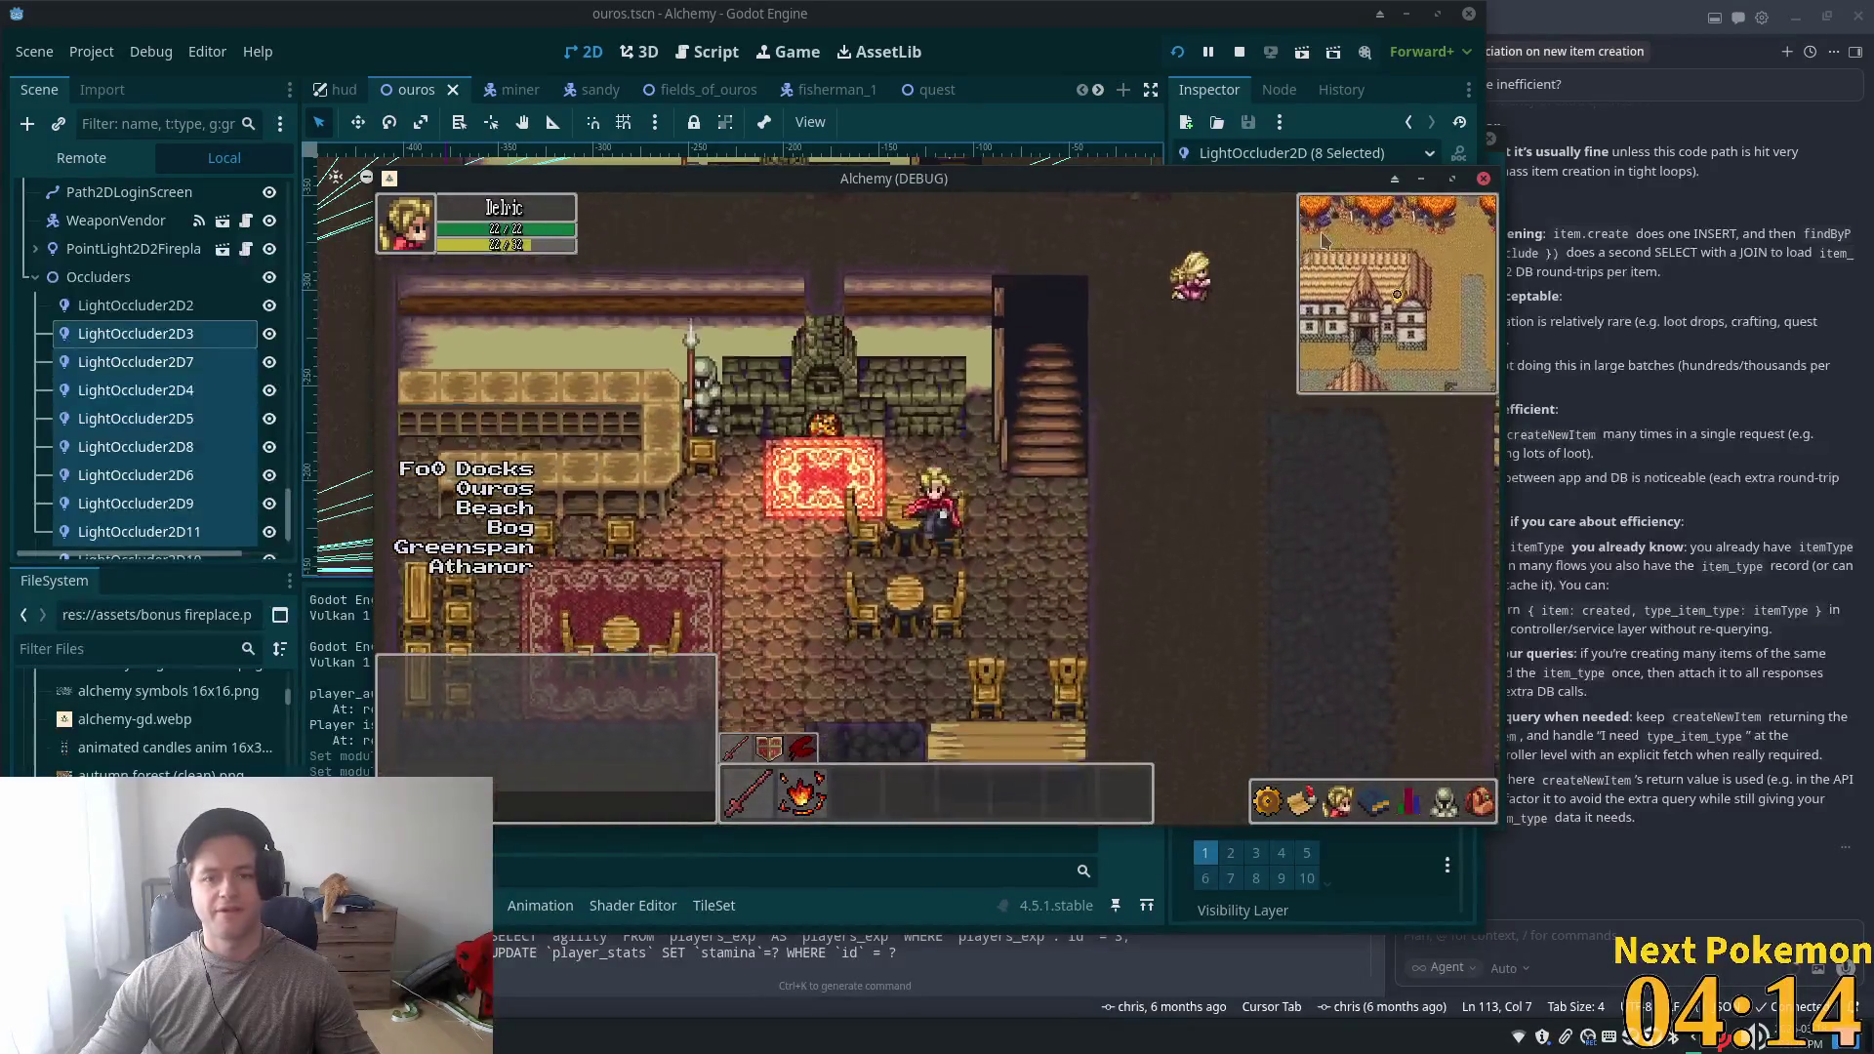
key("Down")
- Toggle the inventory grid open and closed, then walk right along the street
key("i")
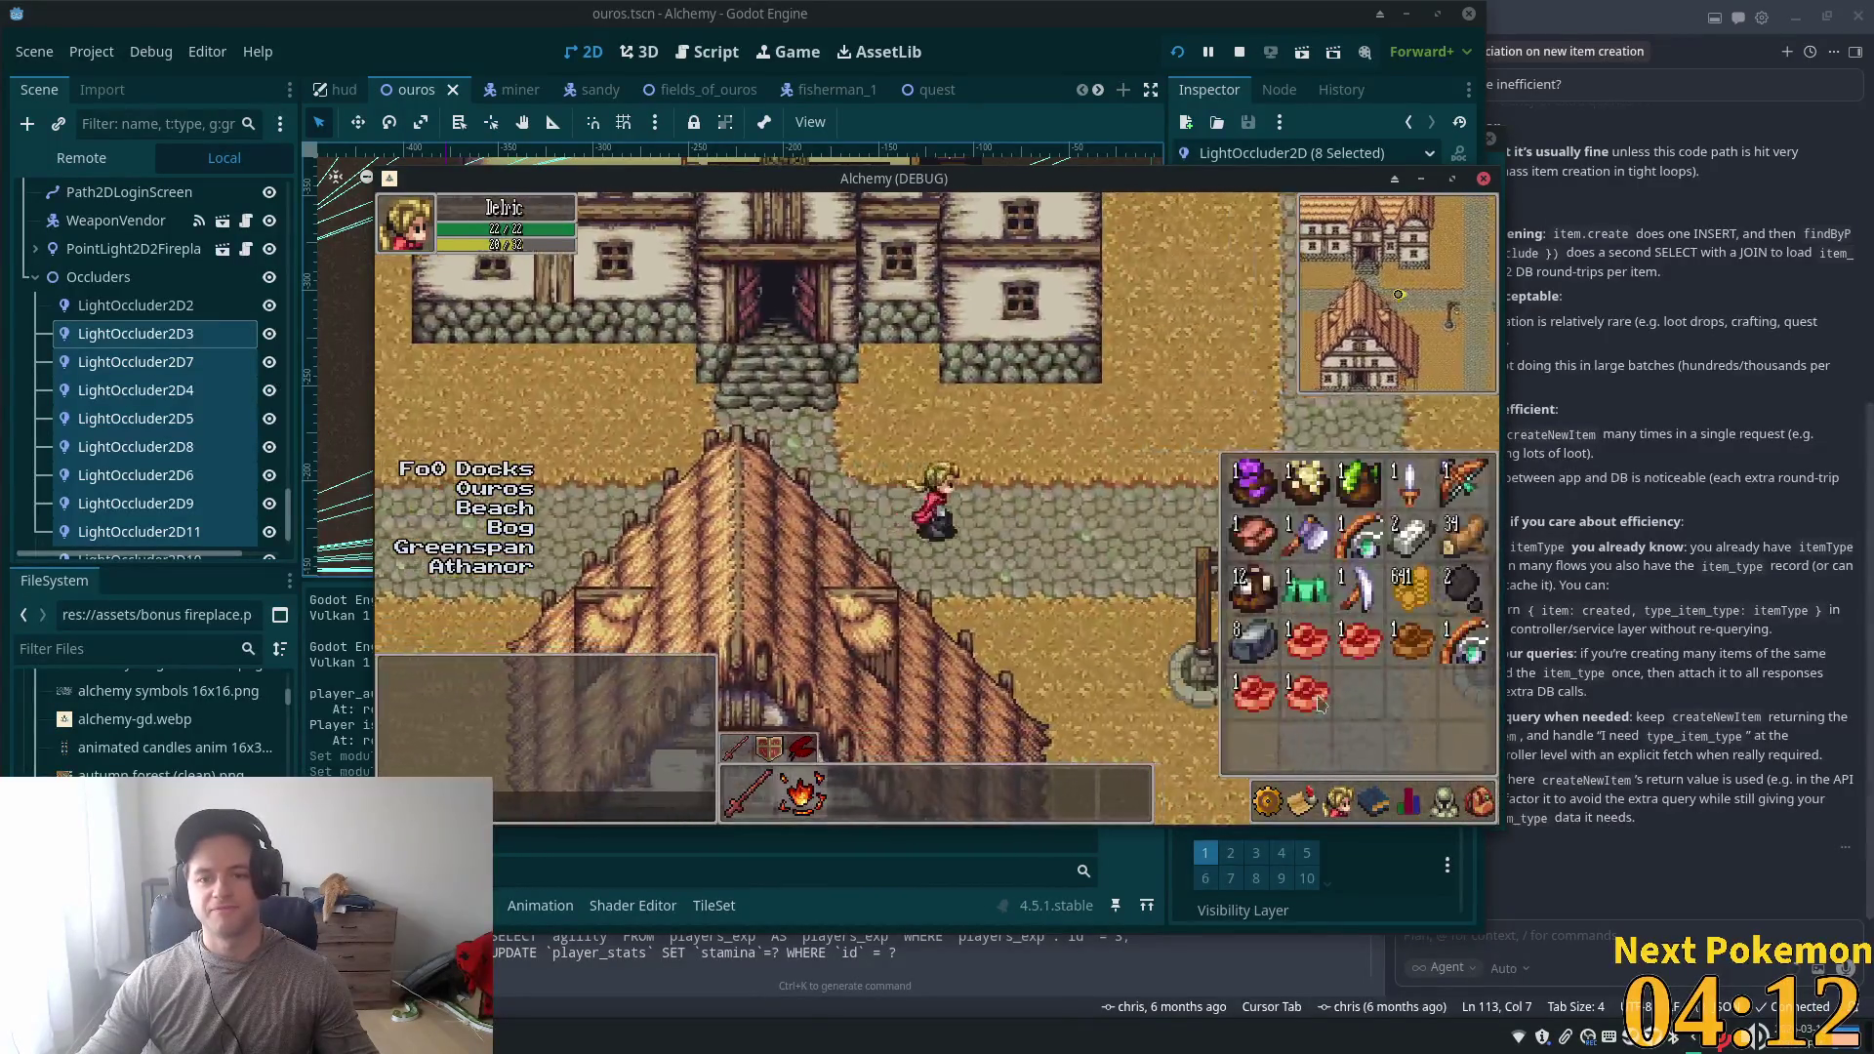
key("i")
key("Right")
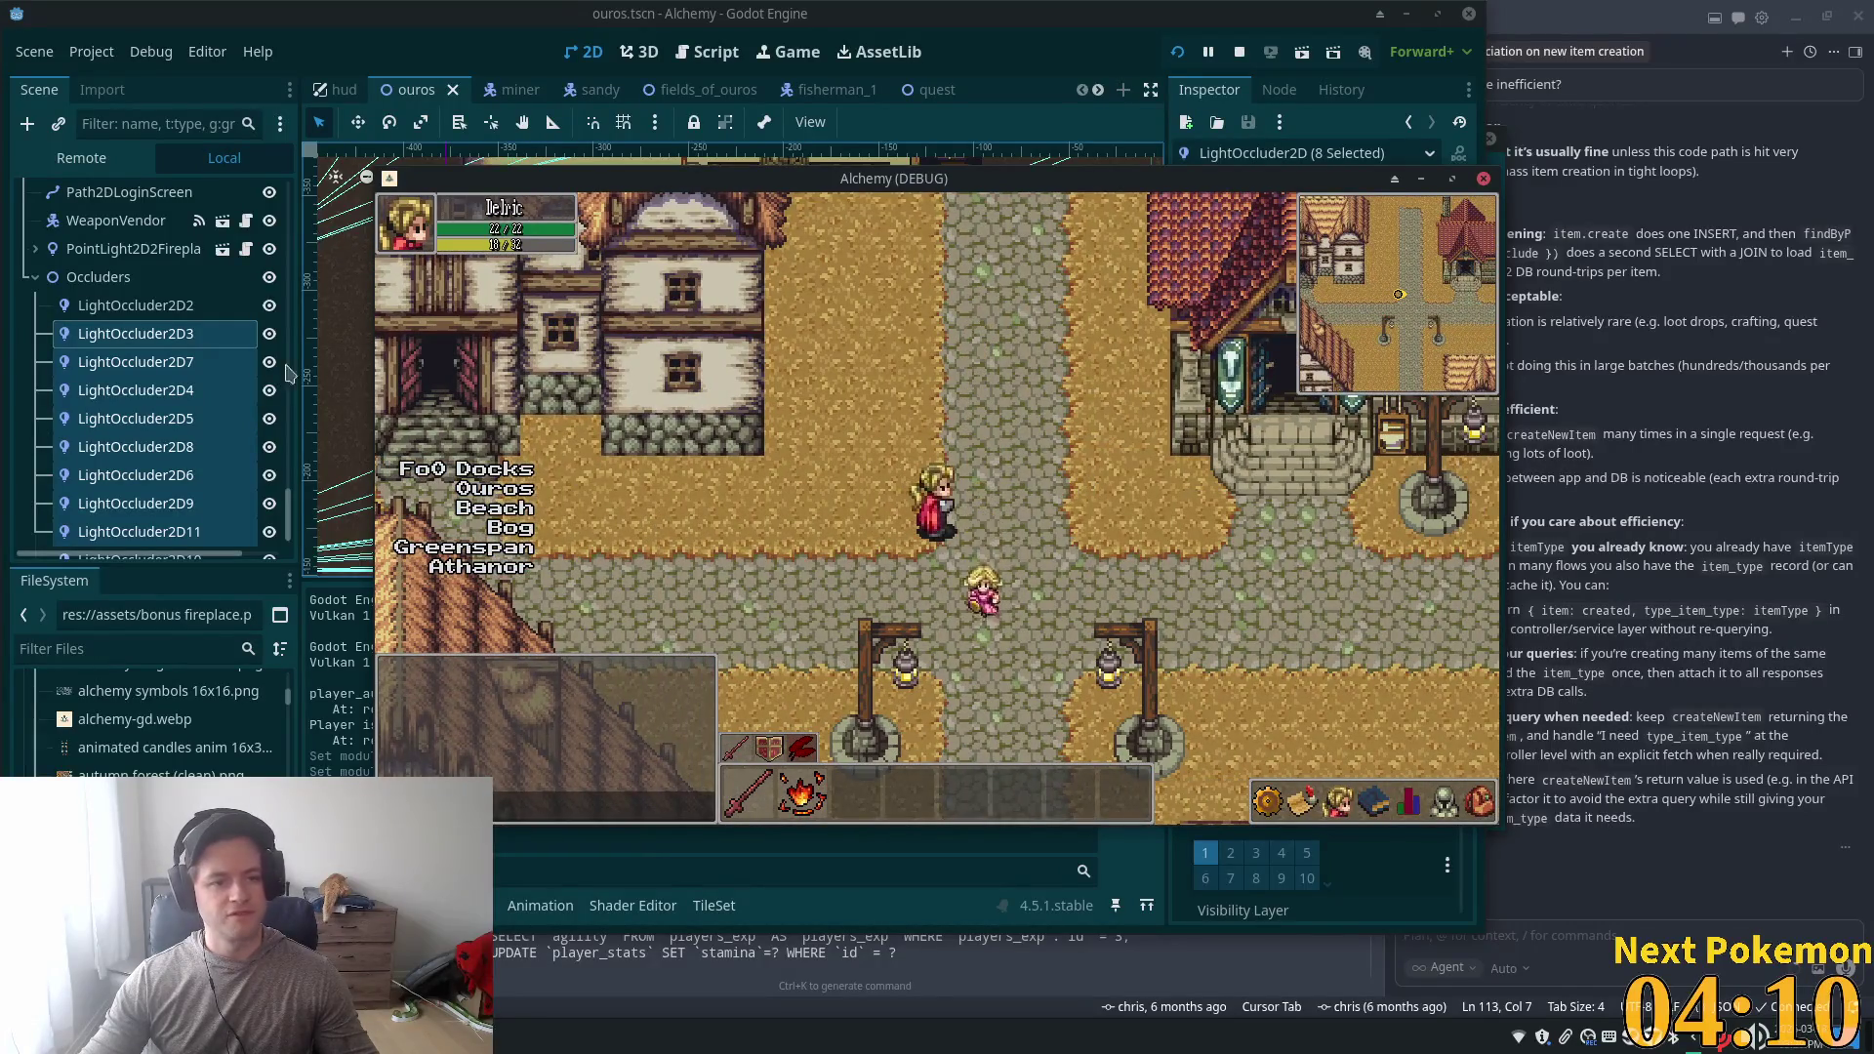
left_click_drag(290, 513, 290, 459)
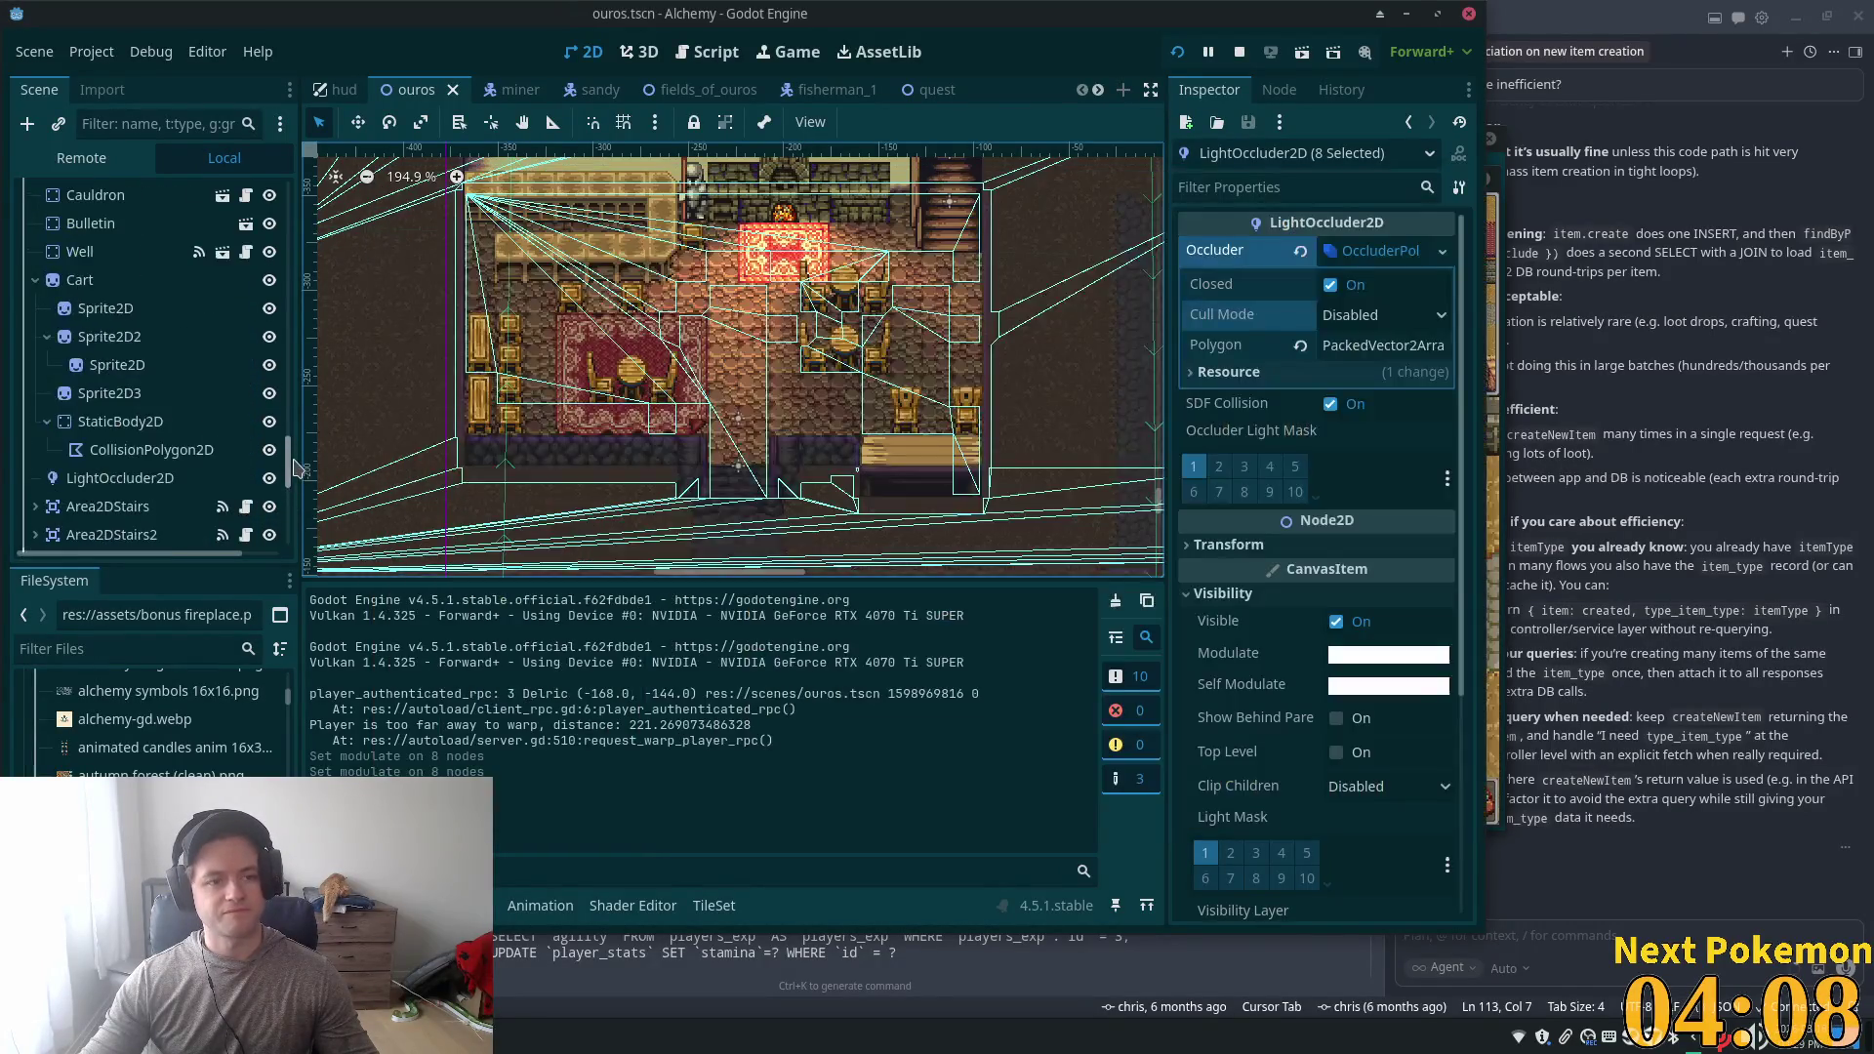
- Stop the running game and collapse the Occluders and Trees nodes in the Scene tree
left_click(1239, 53)
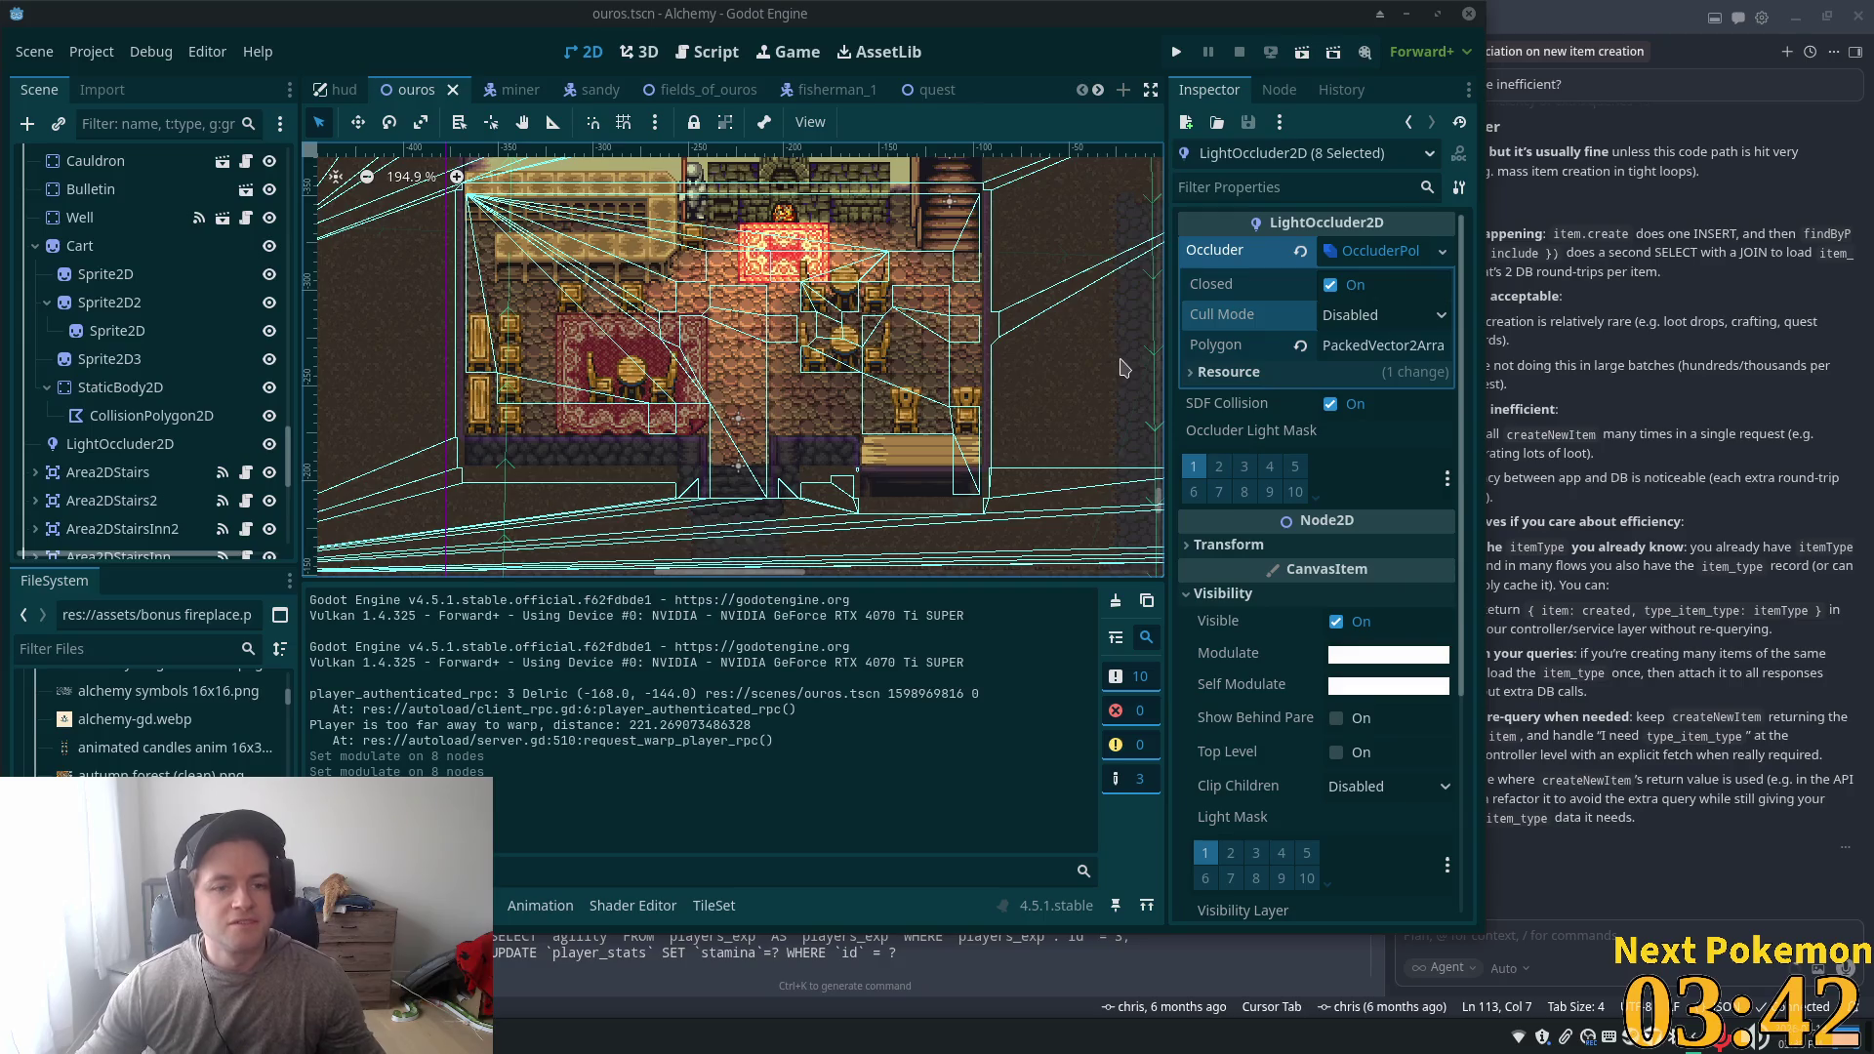
scroll(245, 458, "down", 5)
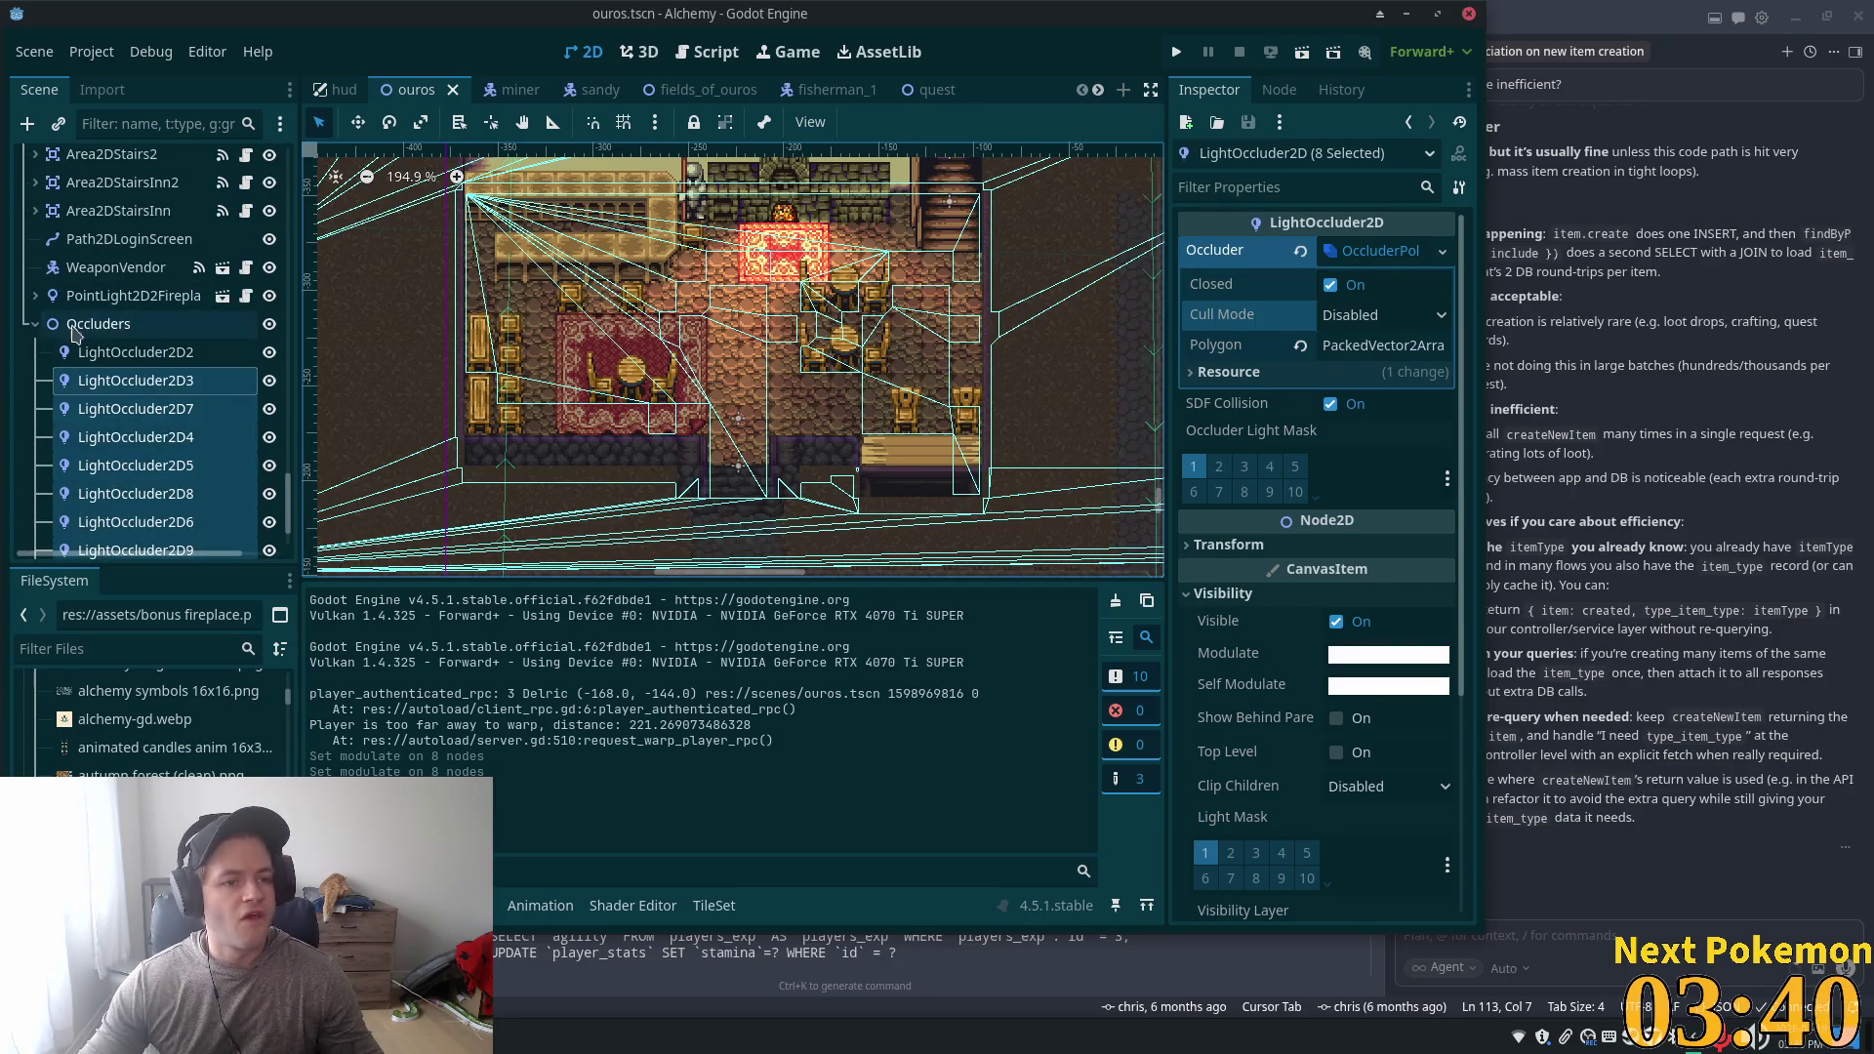
left_click(36, 325)
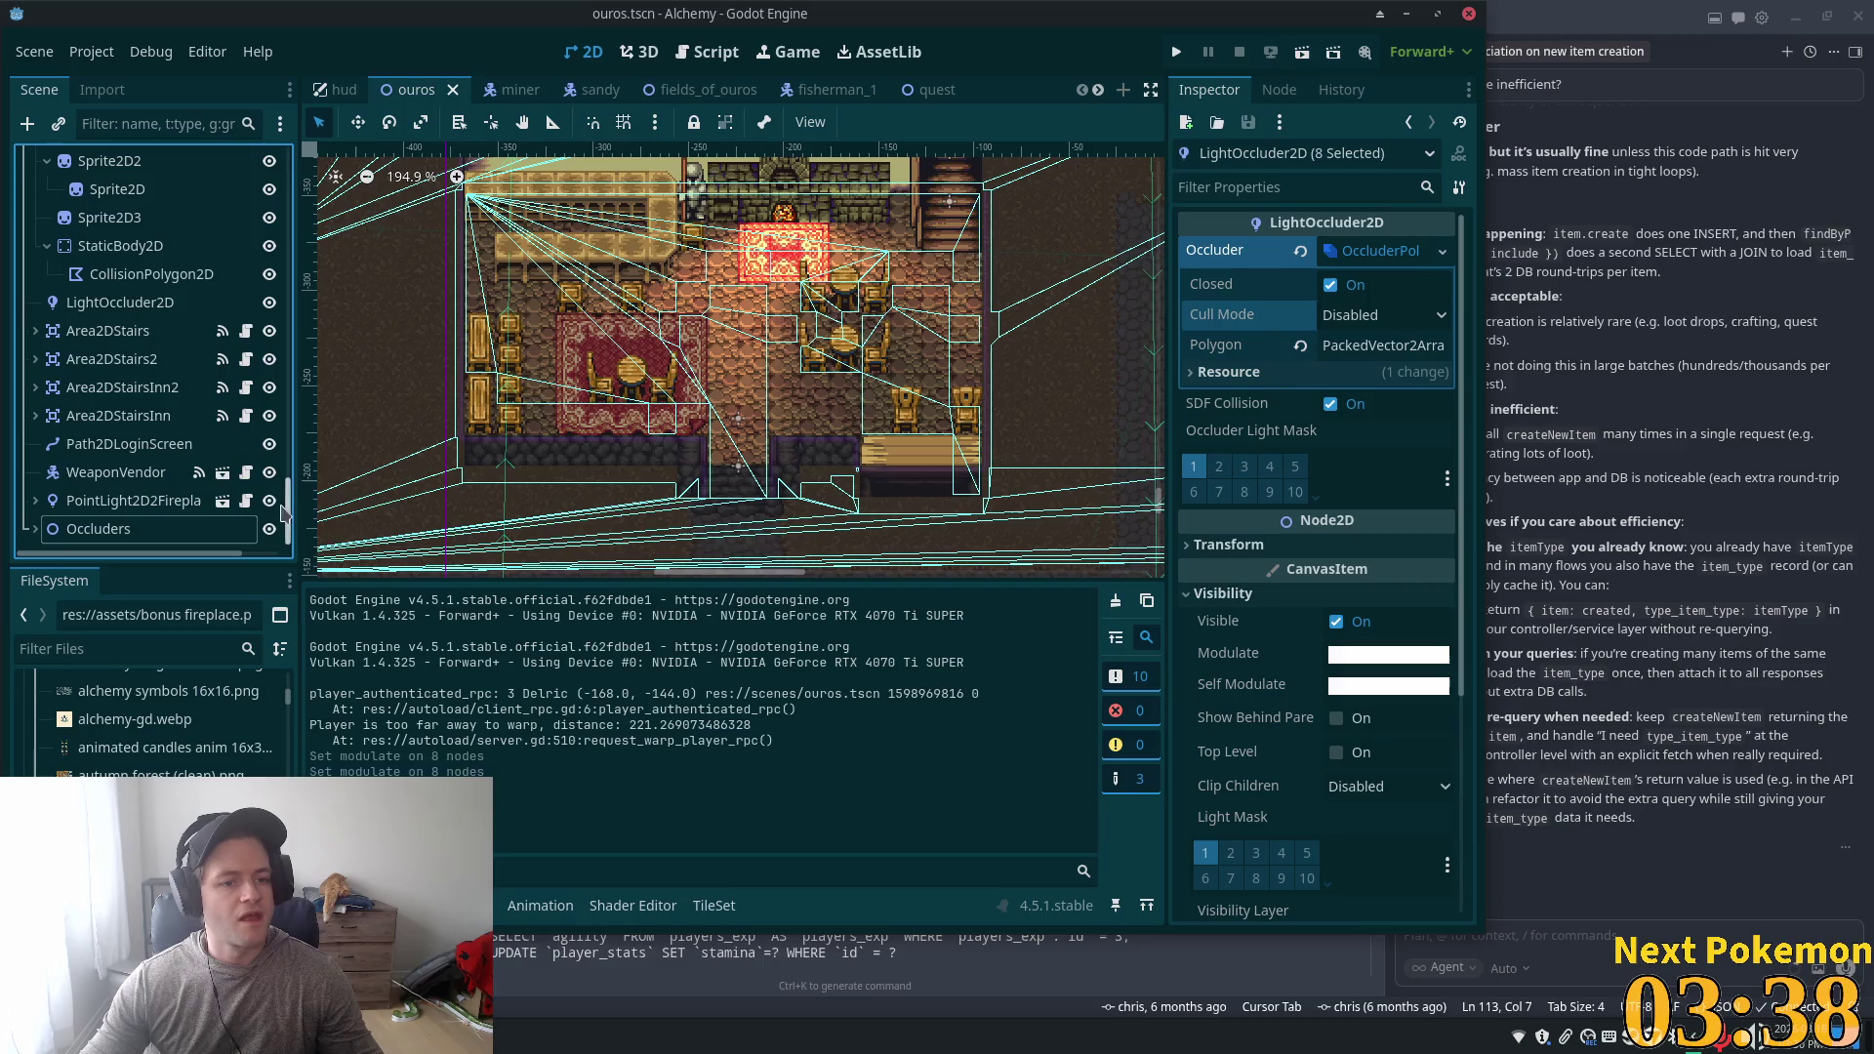
mouse_move(284, 507)
left_mouse_down()
mouse_move(315, 230)
mouse_move(304, 274)
left_mouse_up()
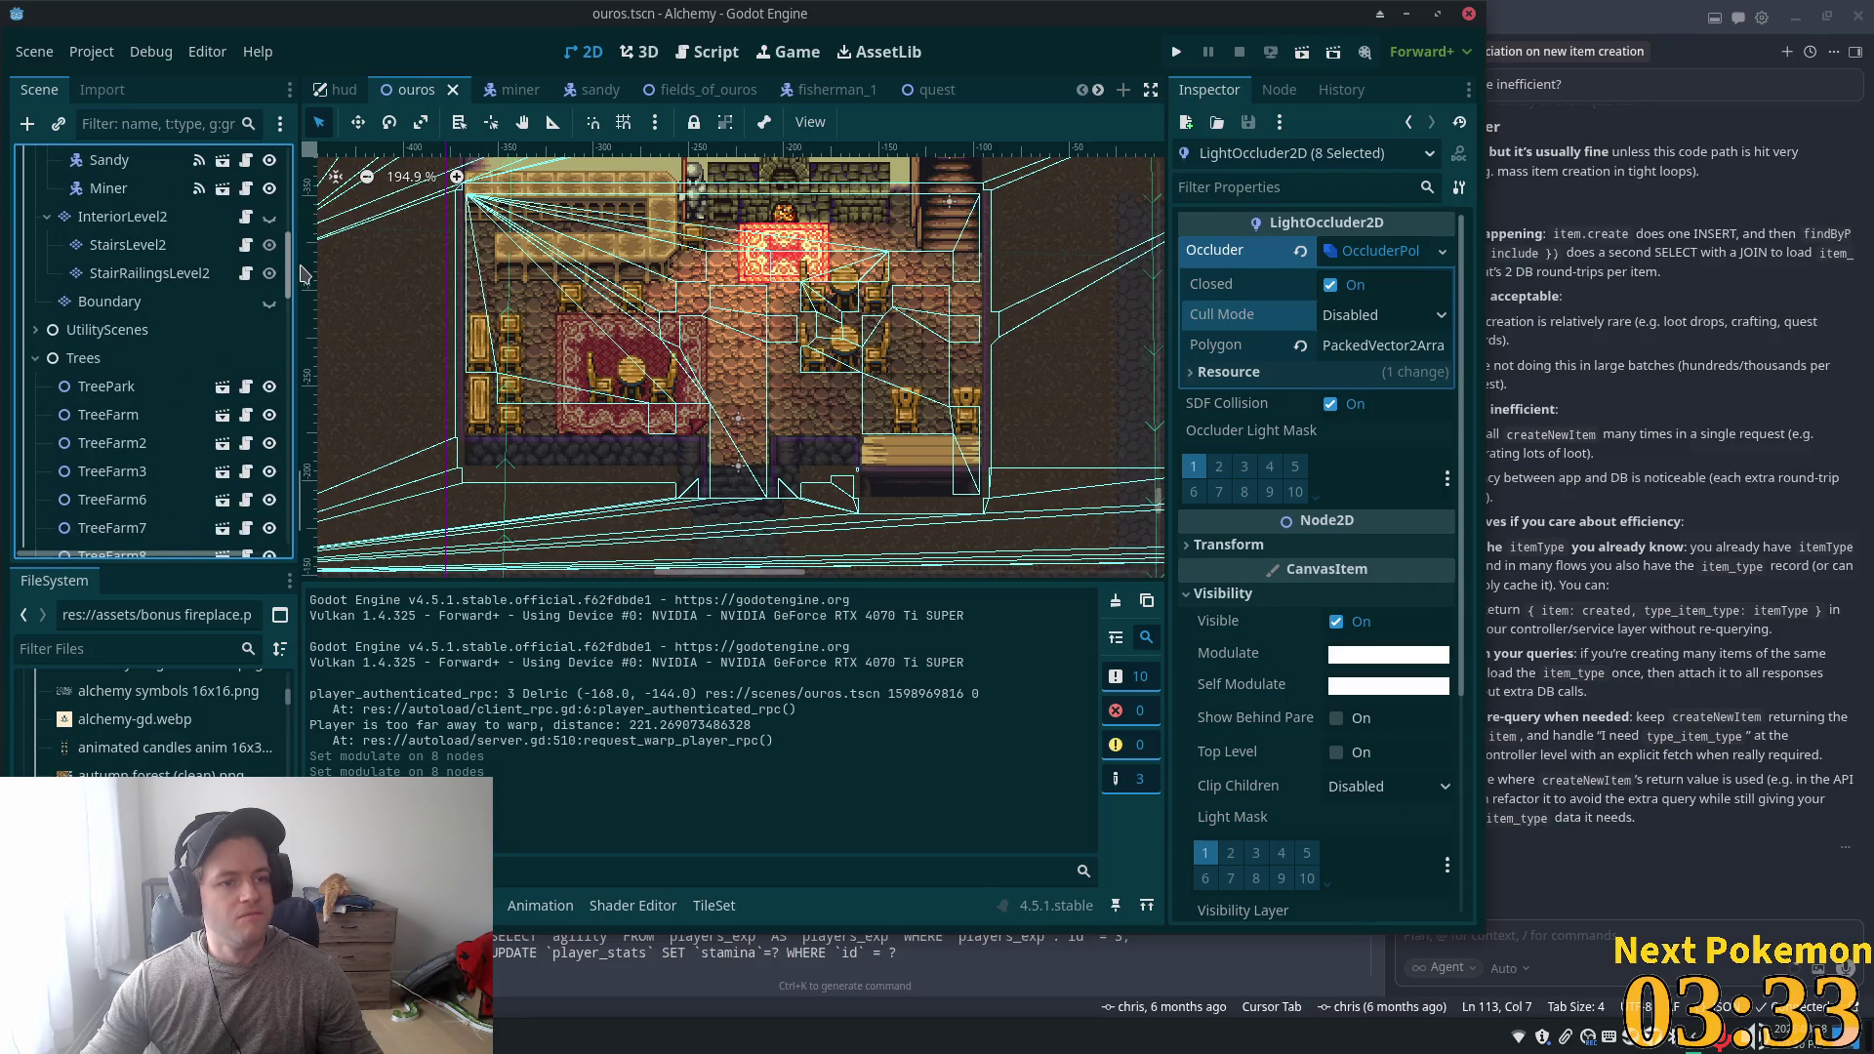
left_click(35, 358)
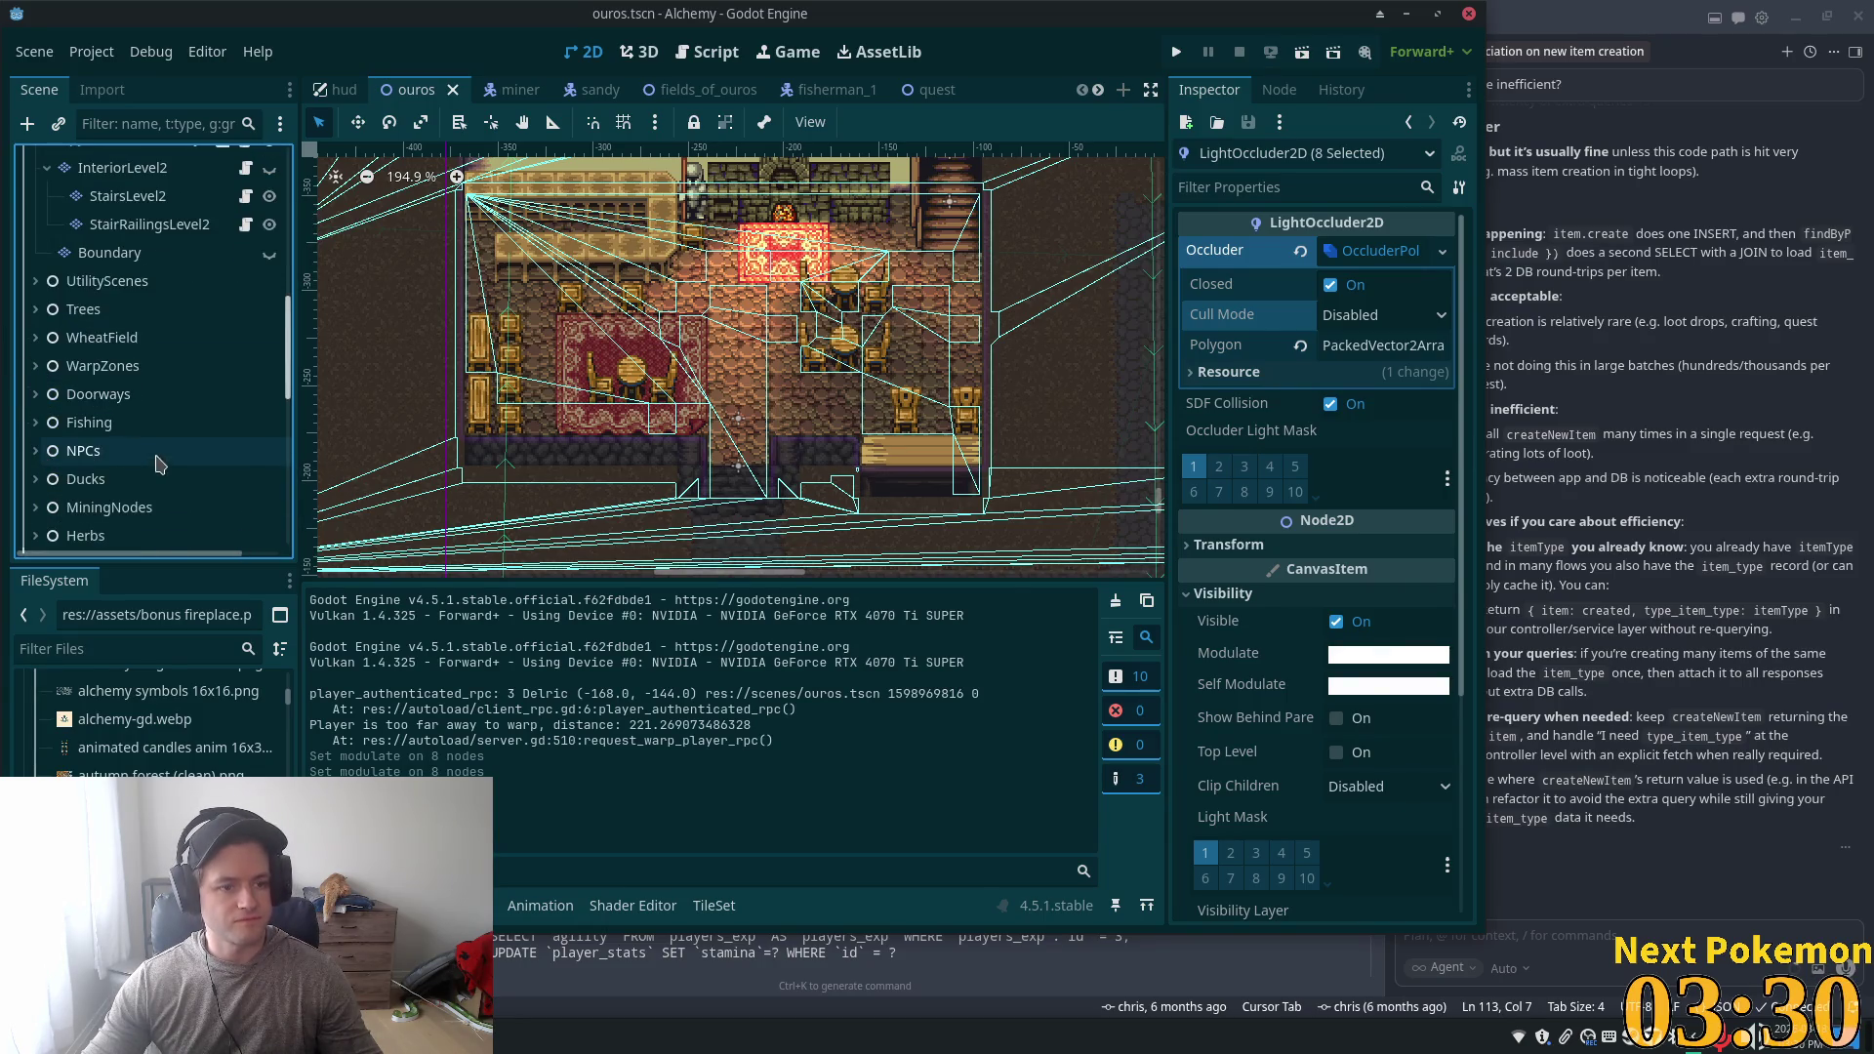
- Expand NPCs and select LittleGirl's Path2D, showing curve points (-348, -132), (-343, -389), (-7, -391)
left_click(36, 499)
scroll(109, 463, "down", 2)
scroll(109, 463, "down", 4)
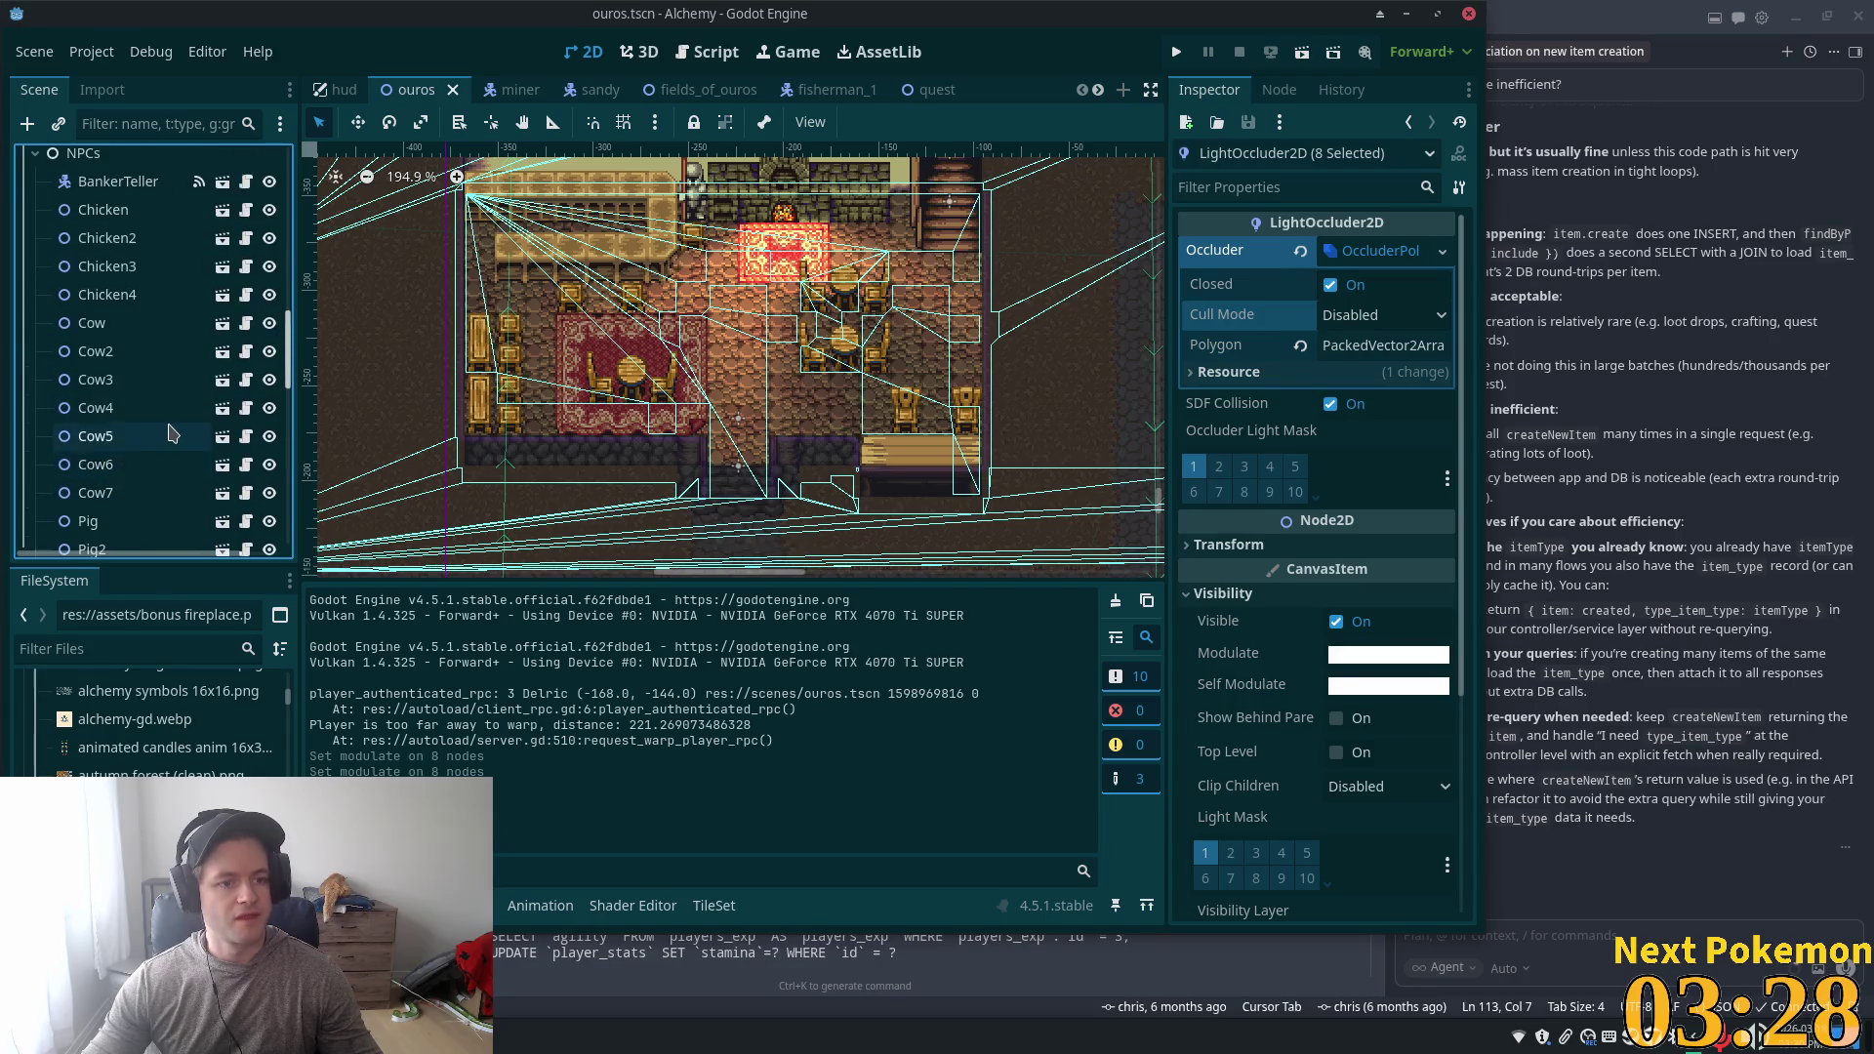
left_click(112, 464)
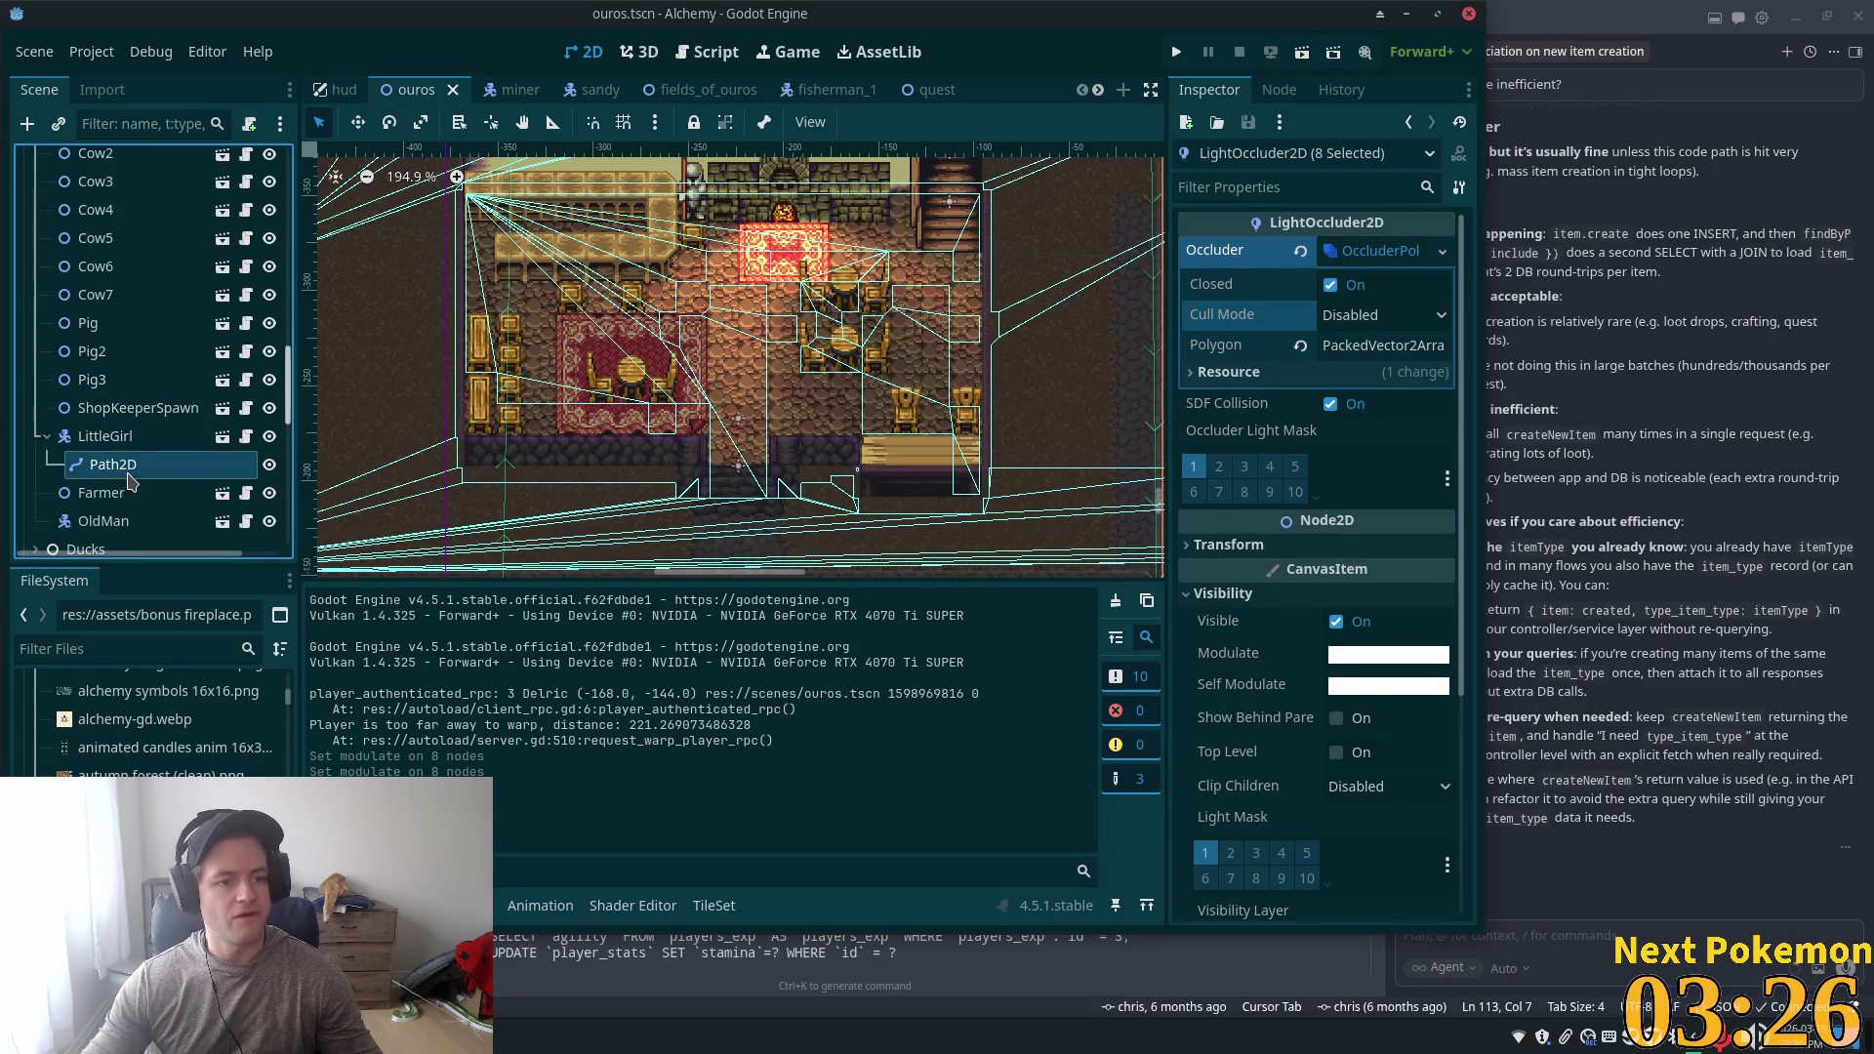
scroll(738, 417, "down", 3)
scroll(738, 418, "down", 1)
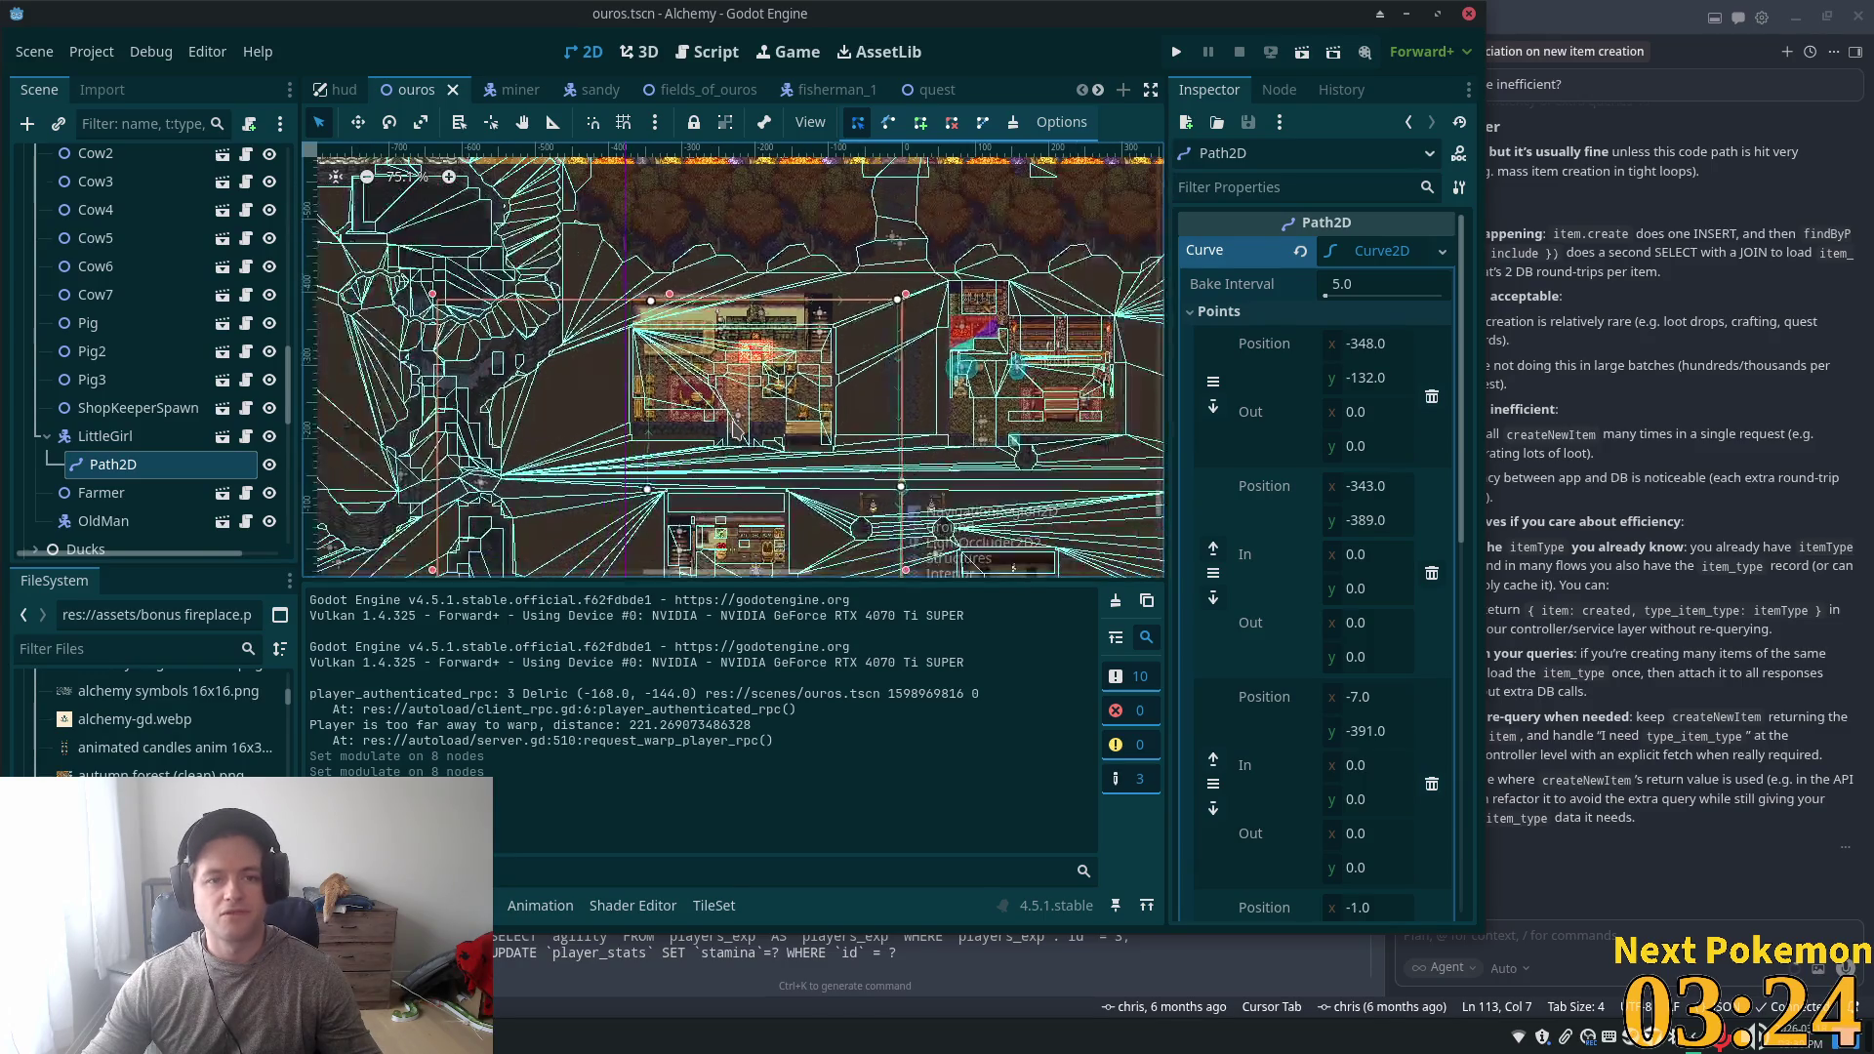
- Make the Roofs layer visible and hide the dark Interior overlay
scroll(731, 427, "up", 2)
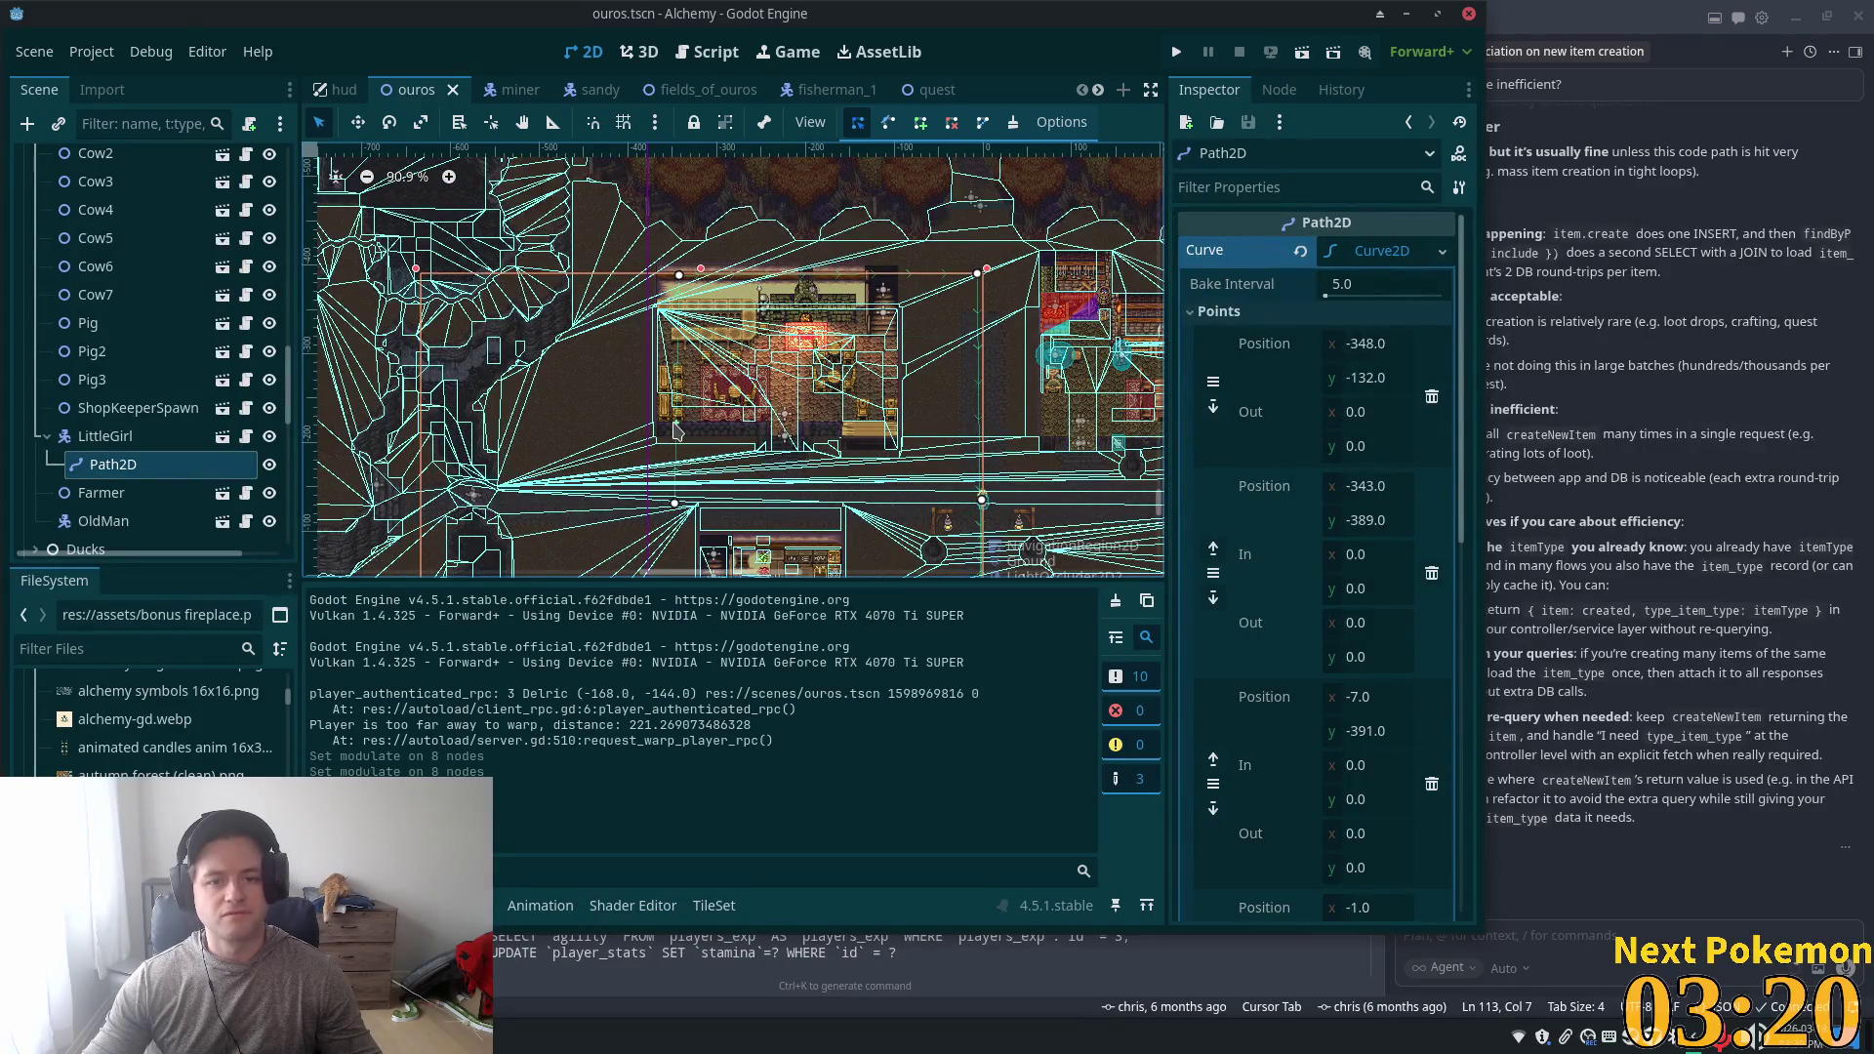
scroll(676, 430, "down", 4)
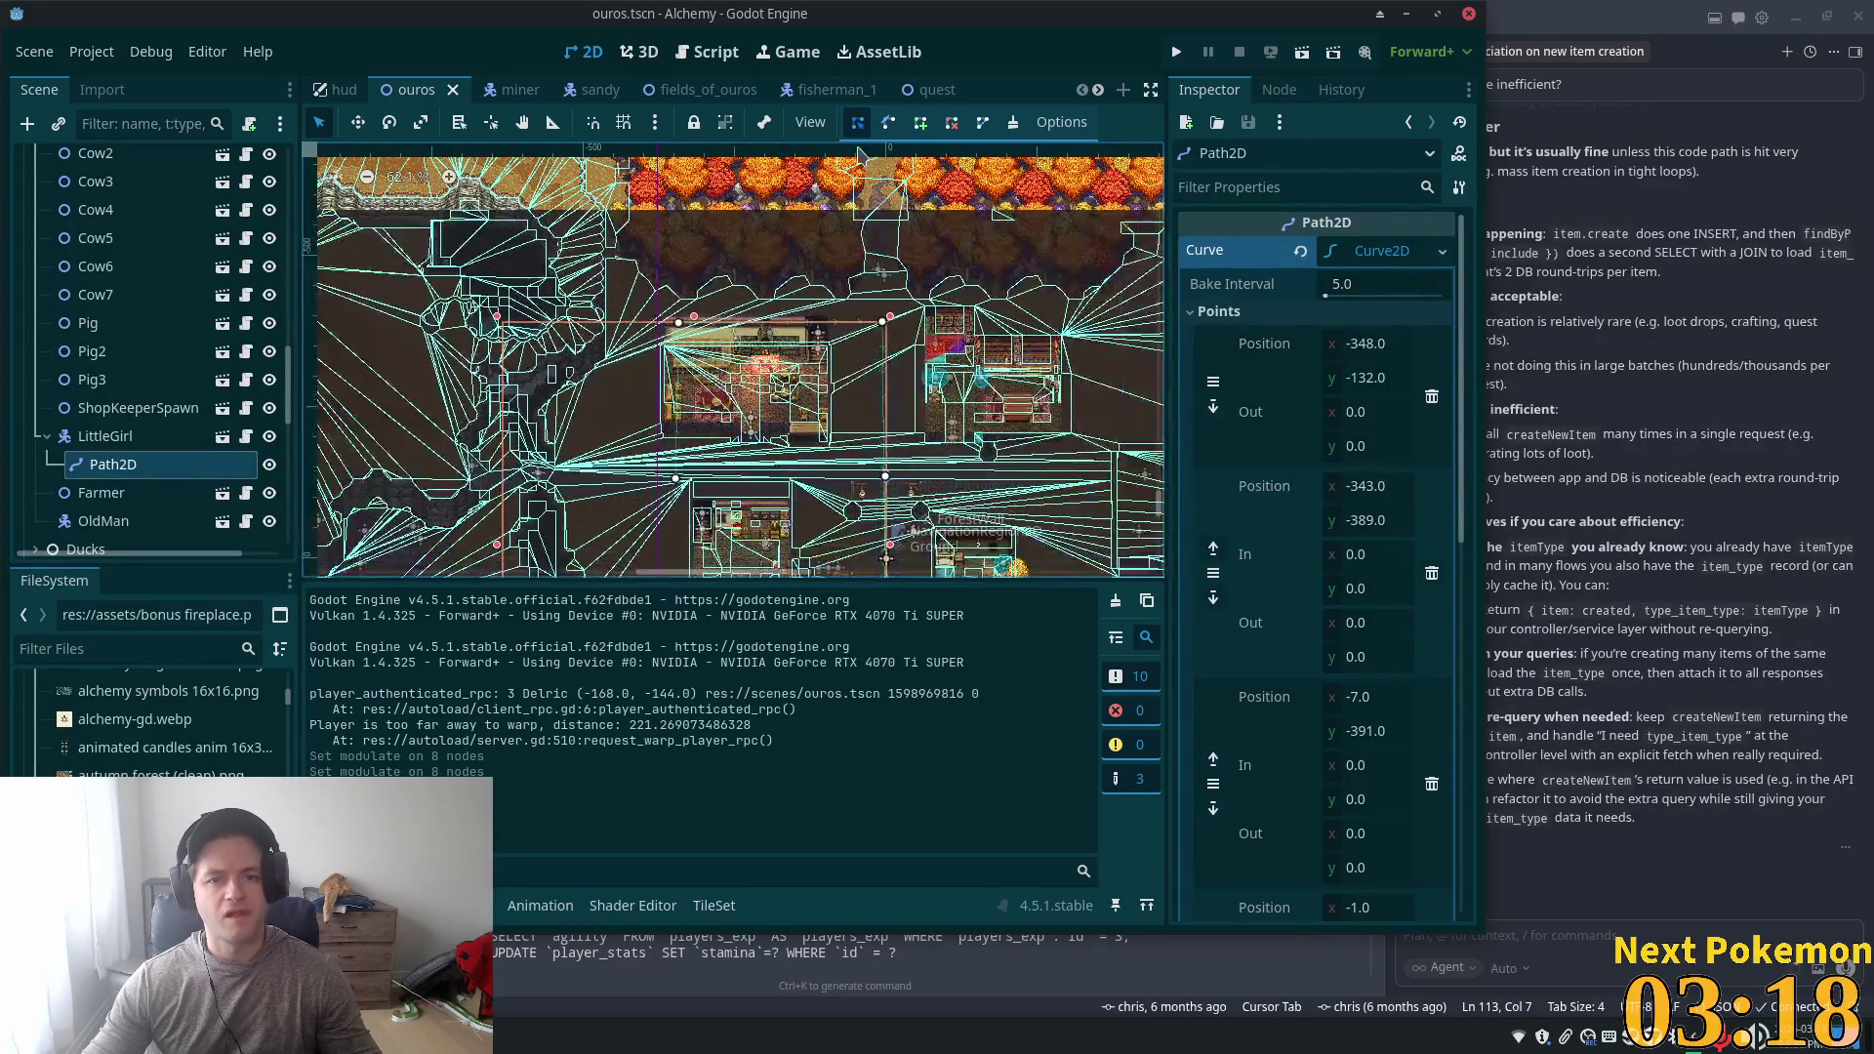
scroll(871, 161, "down", 3)
left_click_drag(835, 404, 823, 337)
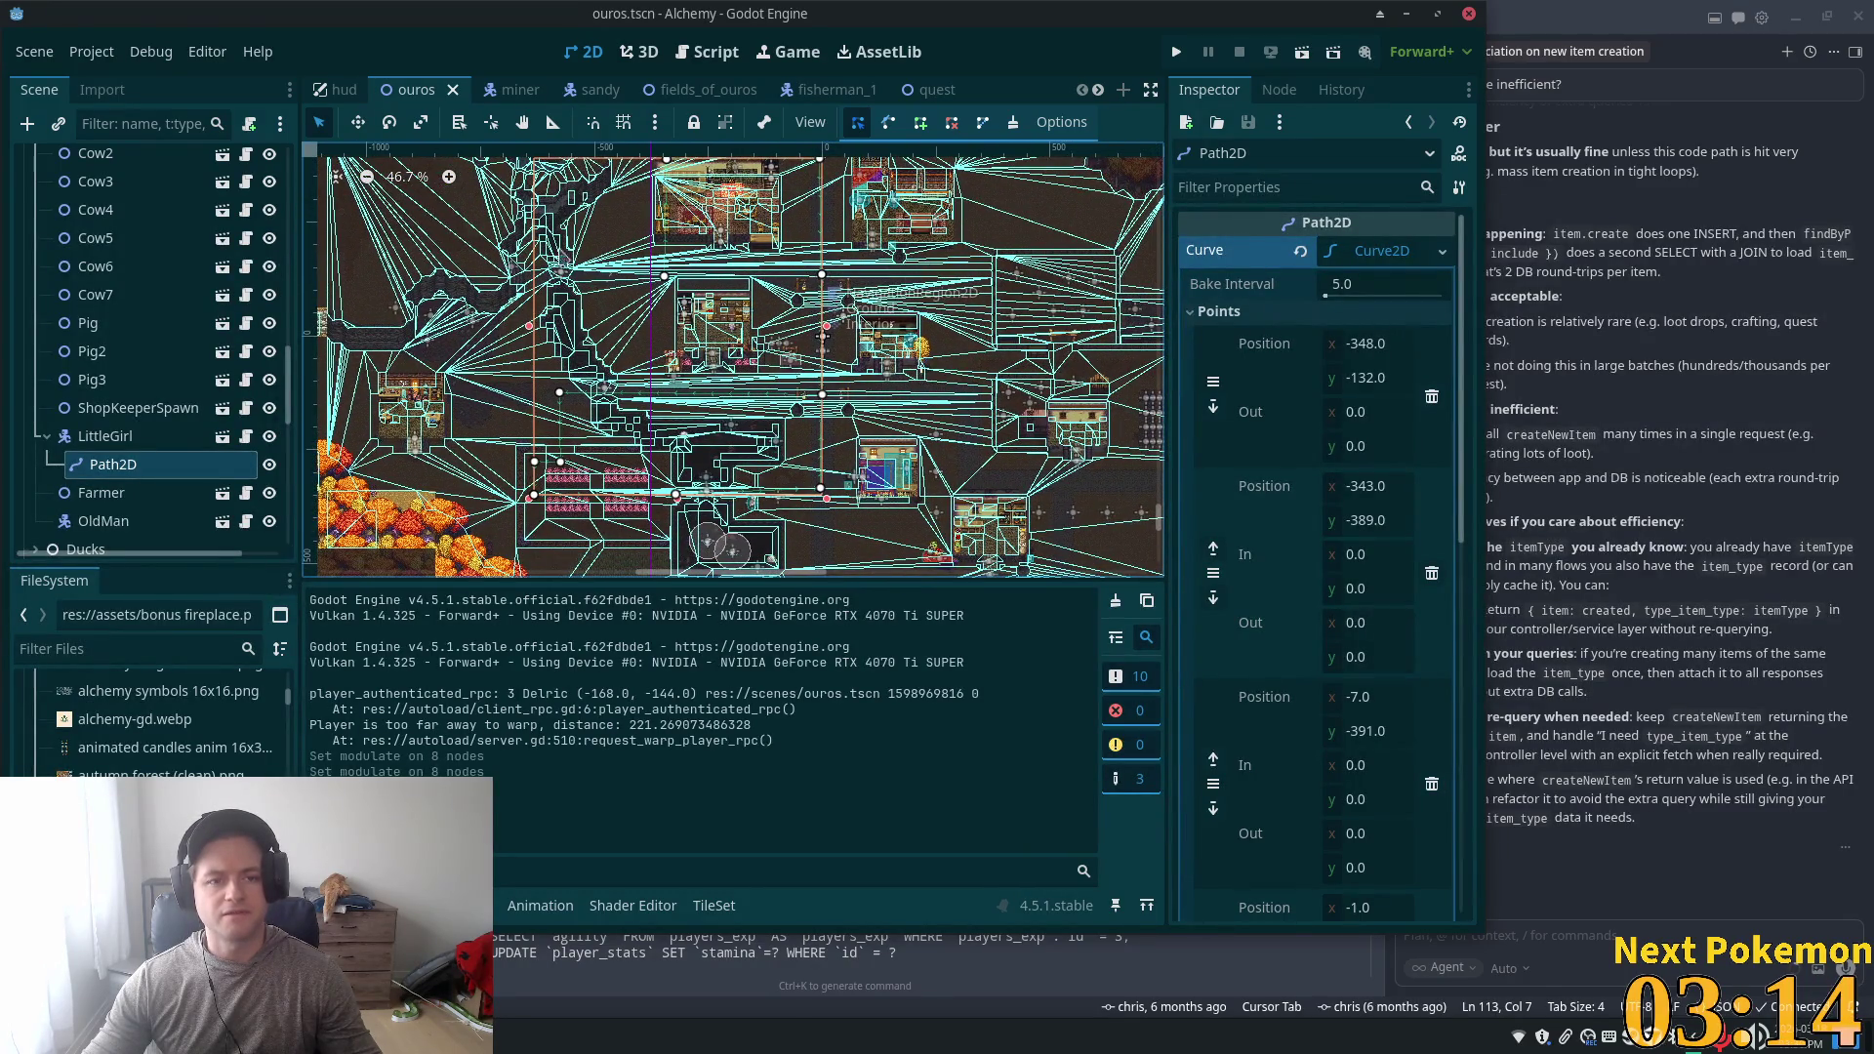
left_click_drag(290, 363, 291, 205)
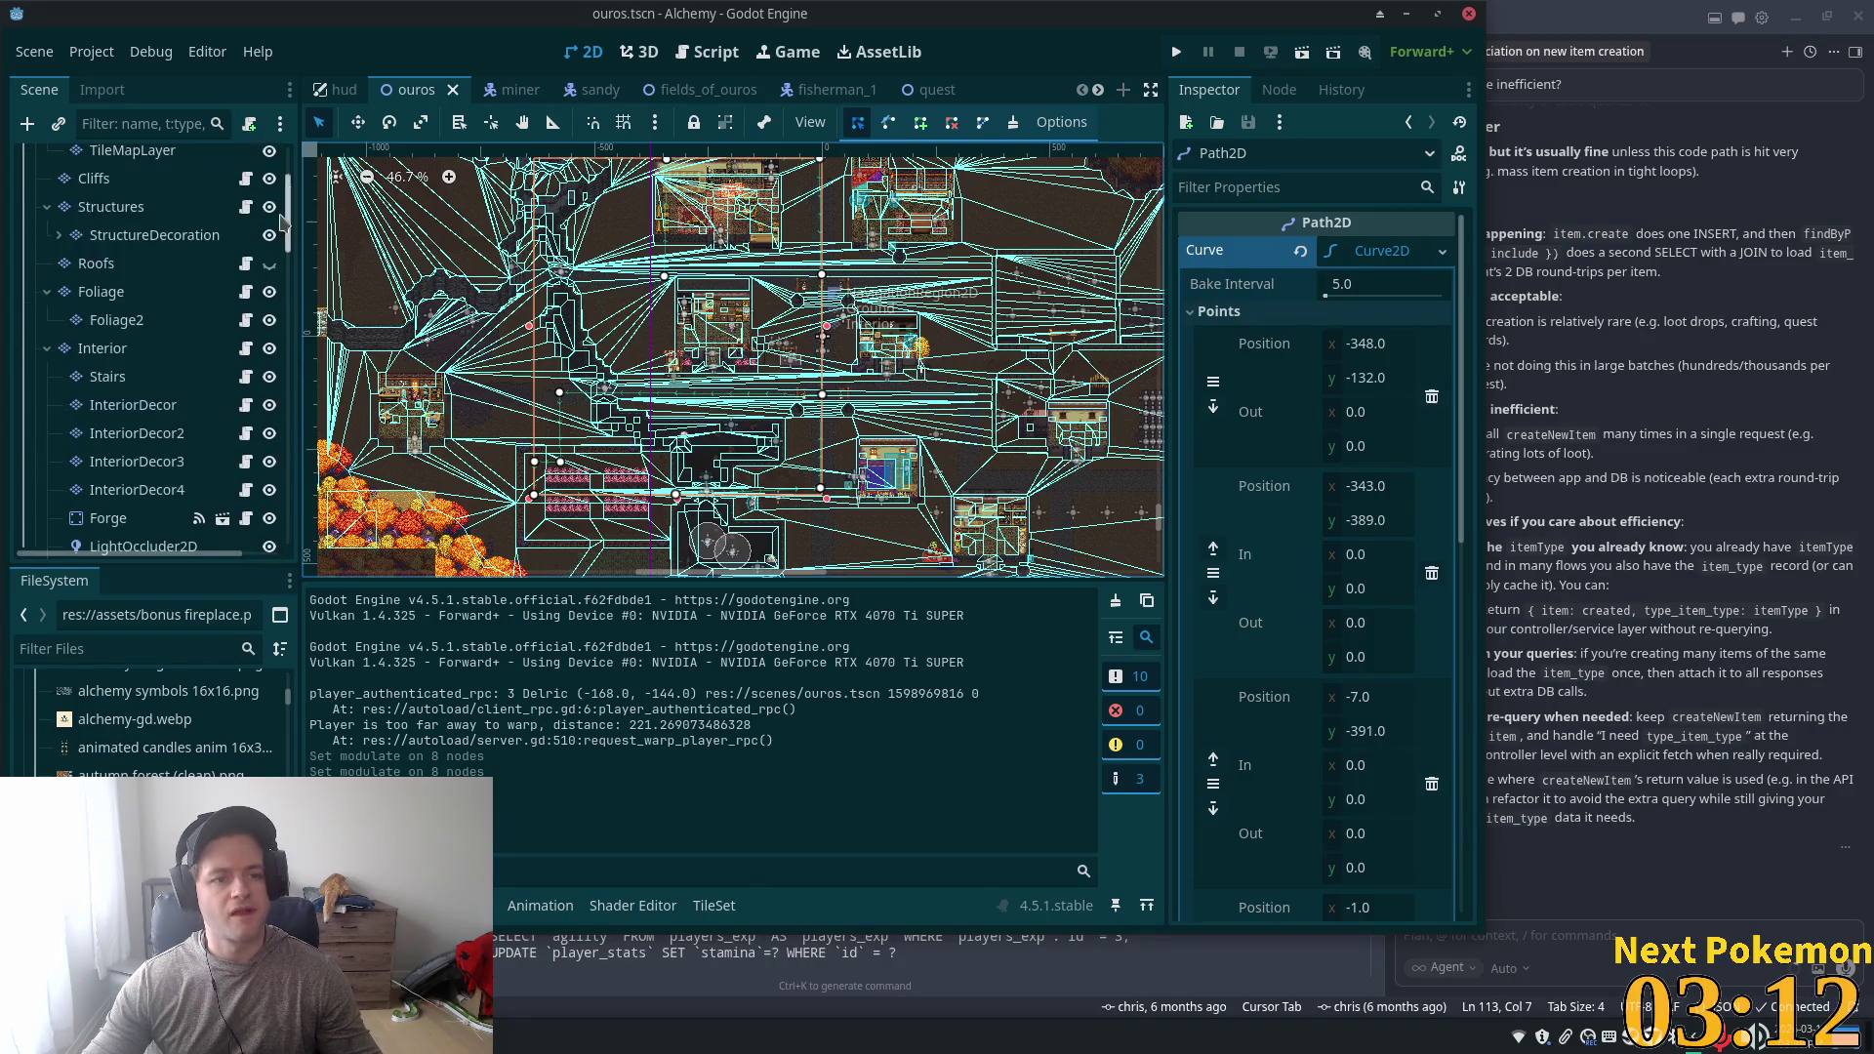
left_click(269, 263)
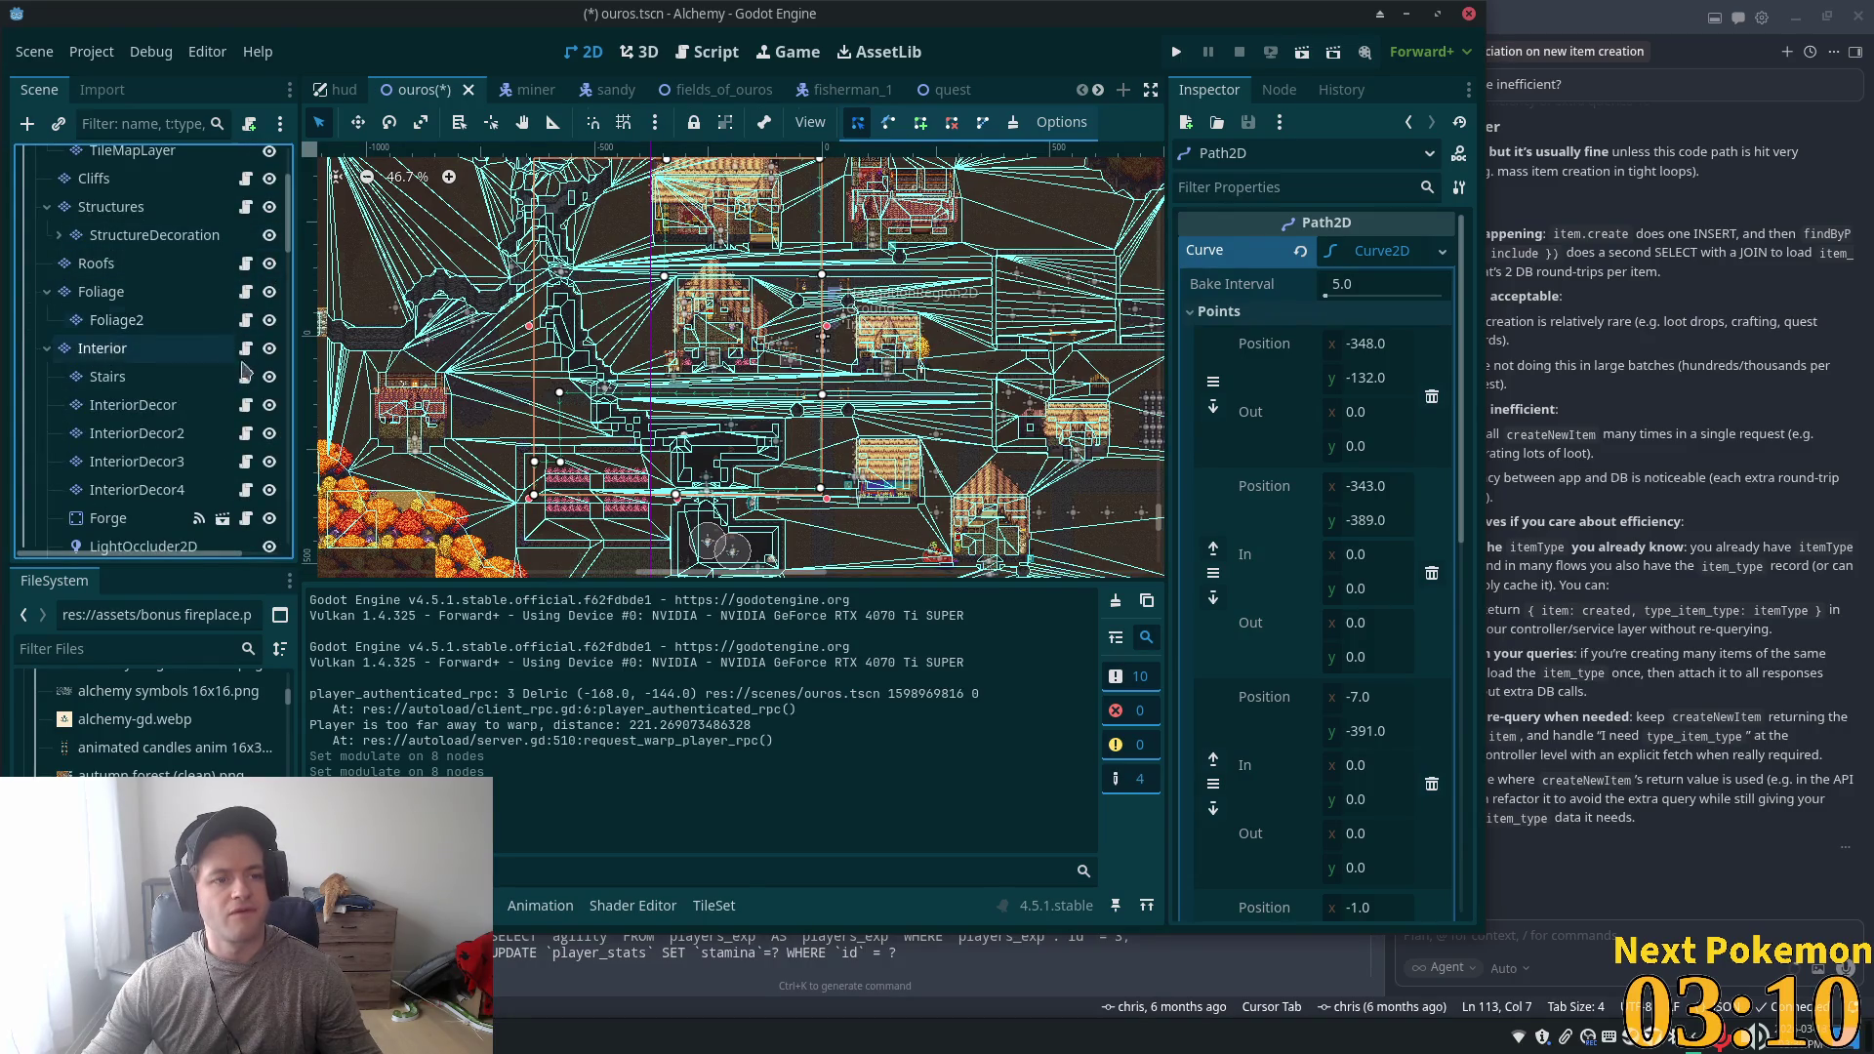
left_click(270, 349)
- Select NavigationRegion2D and clear its existing navigation polygon
scroll(283, 361, "up", 1)
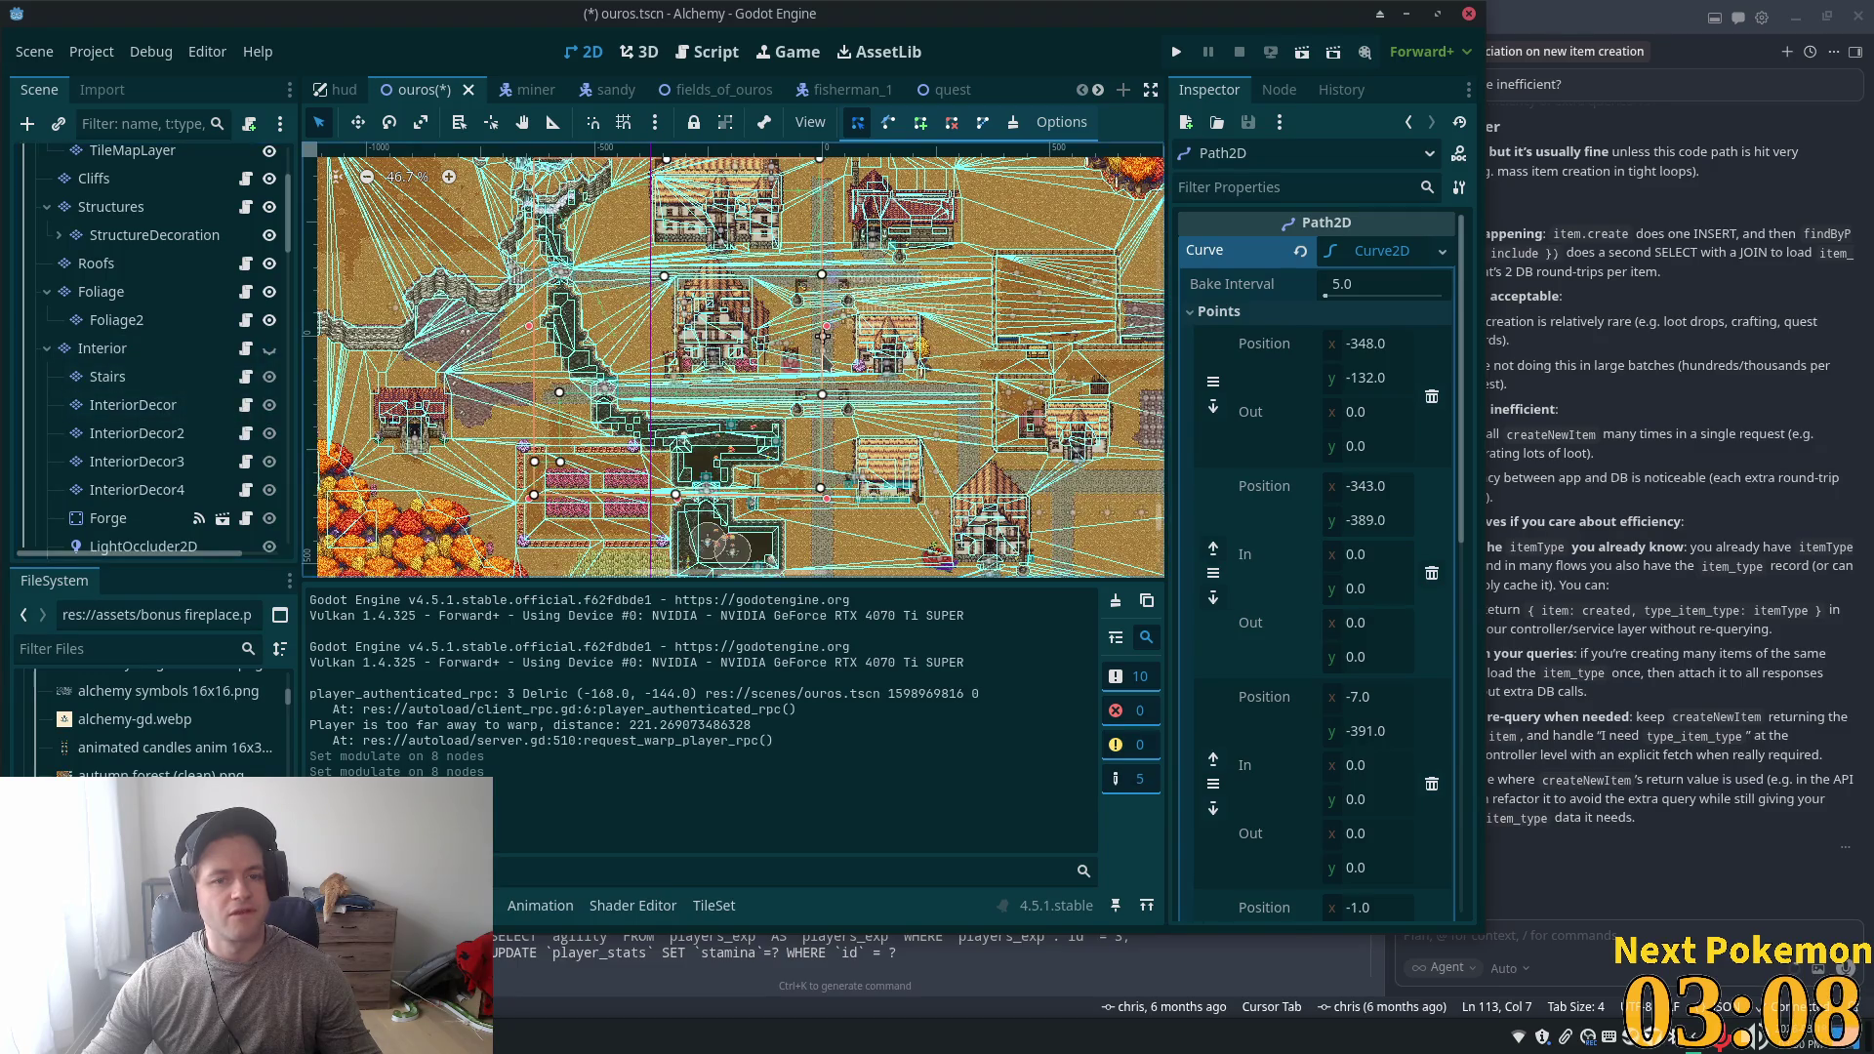
scroll(807, 353, "up", 3)
scroll(195, 234, "up", 4)
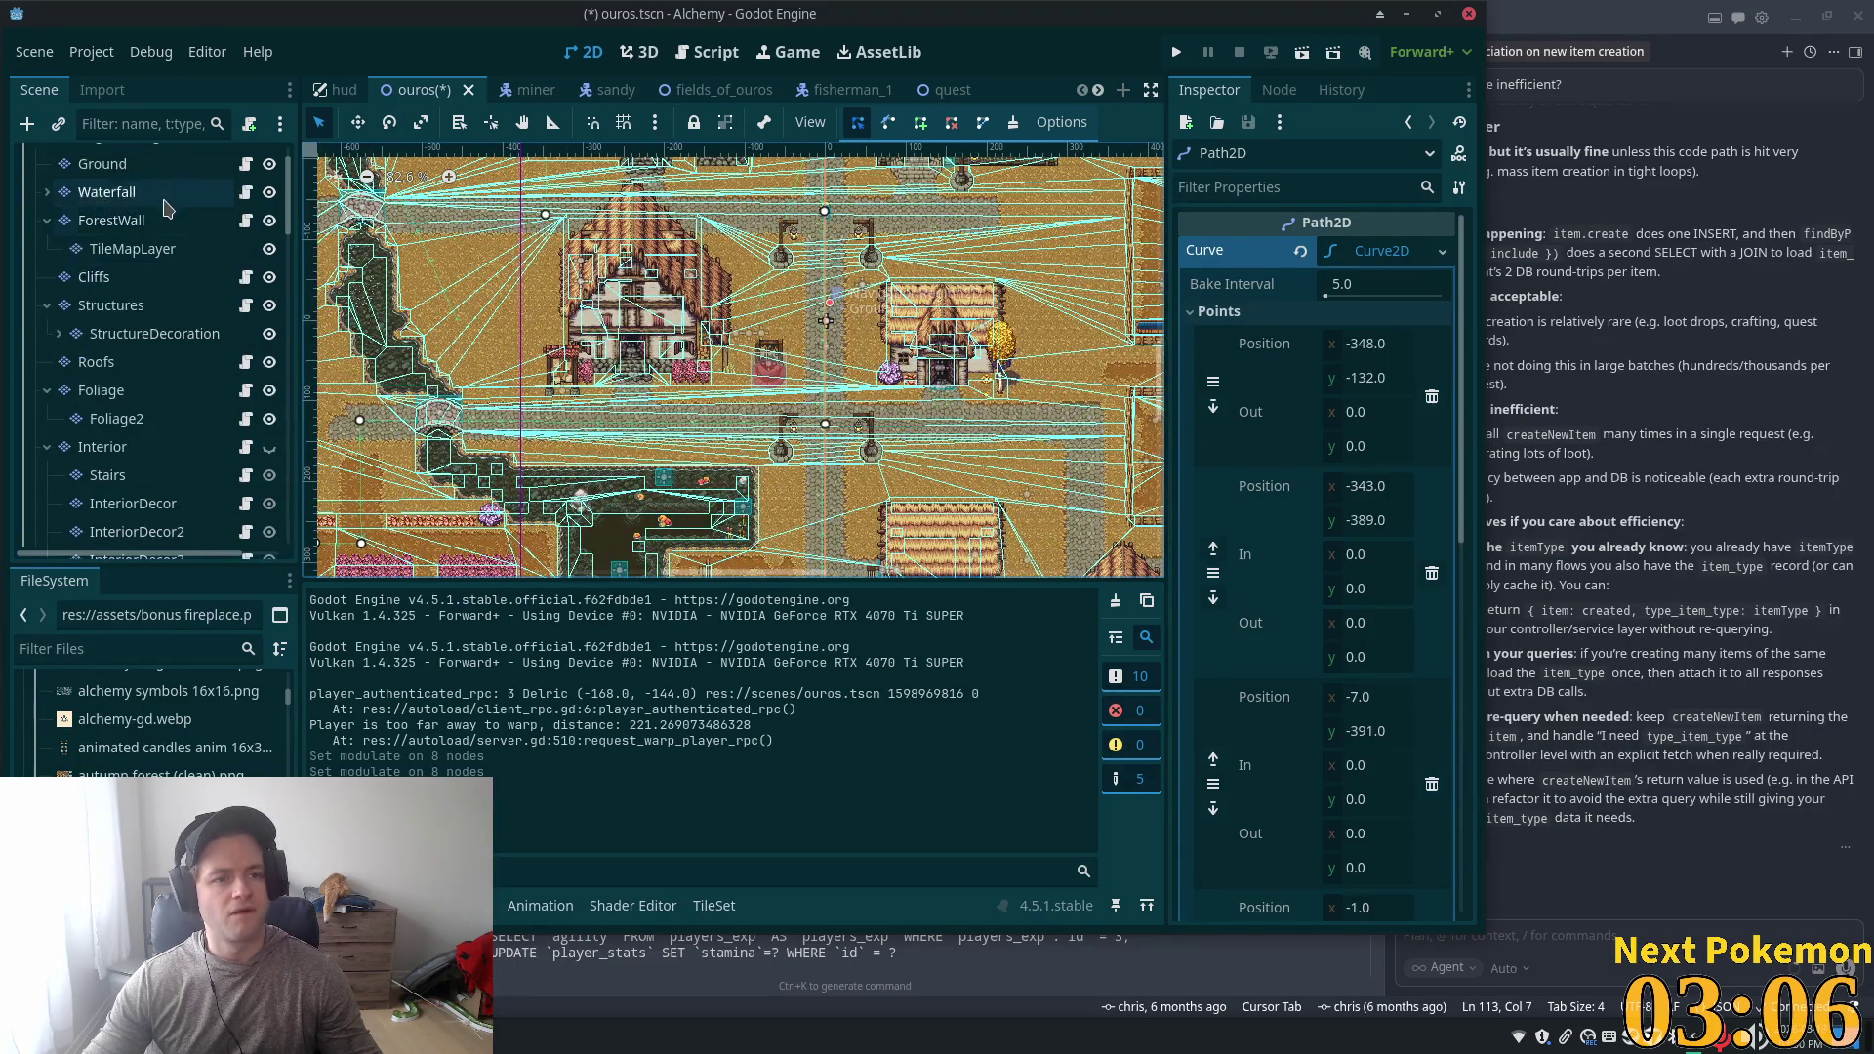
left_click(147, 190)
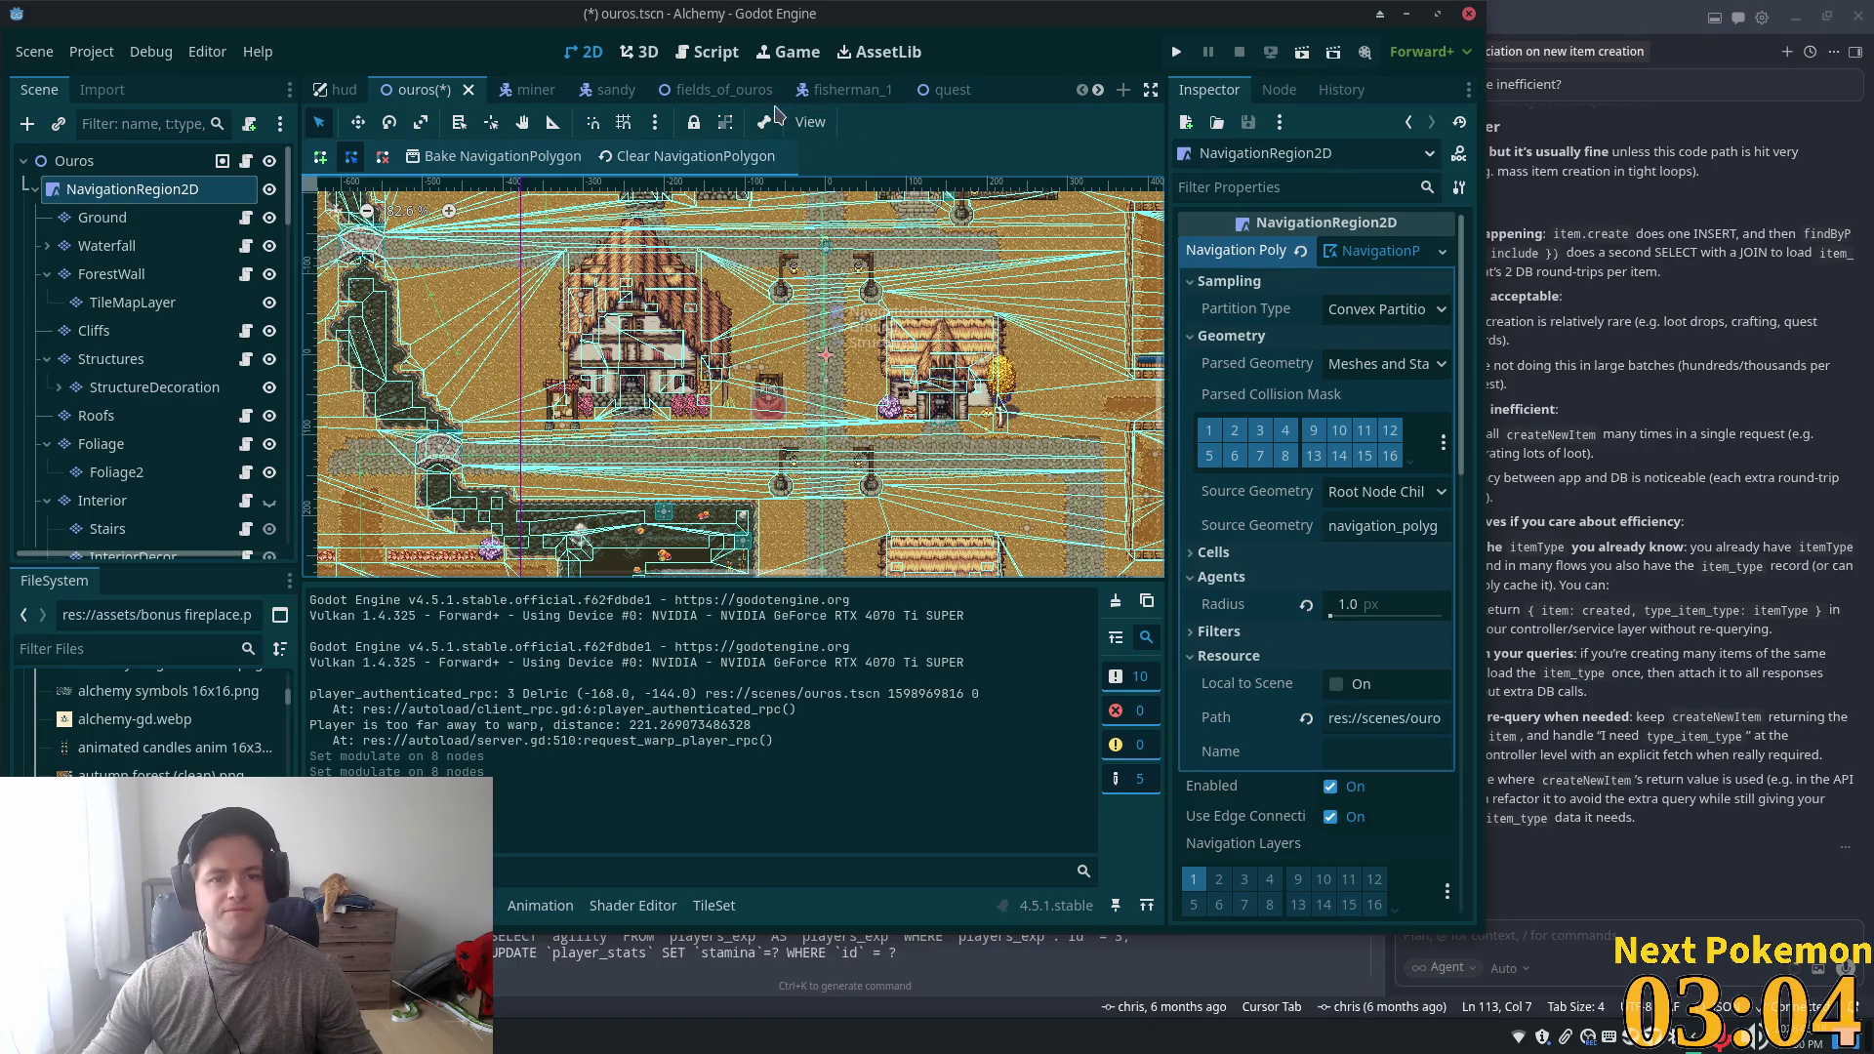
left_click(694, 158)
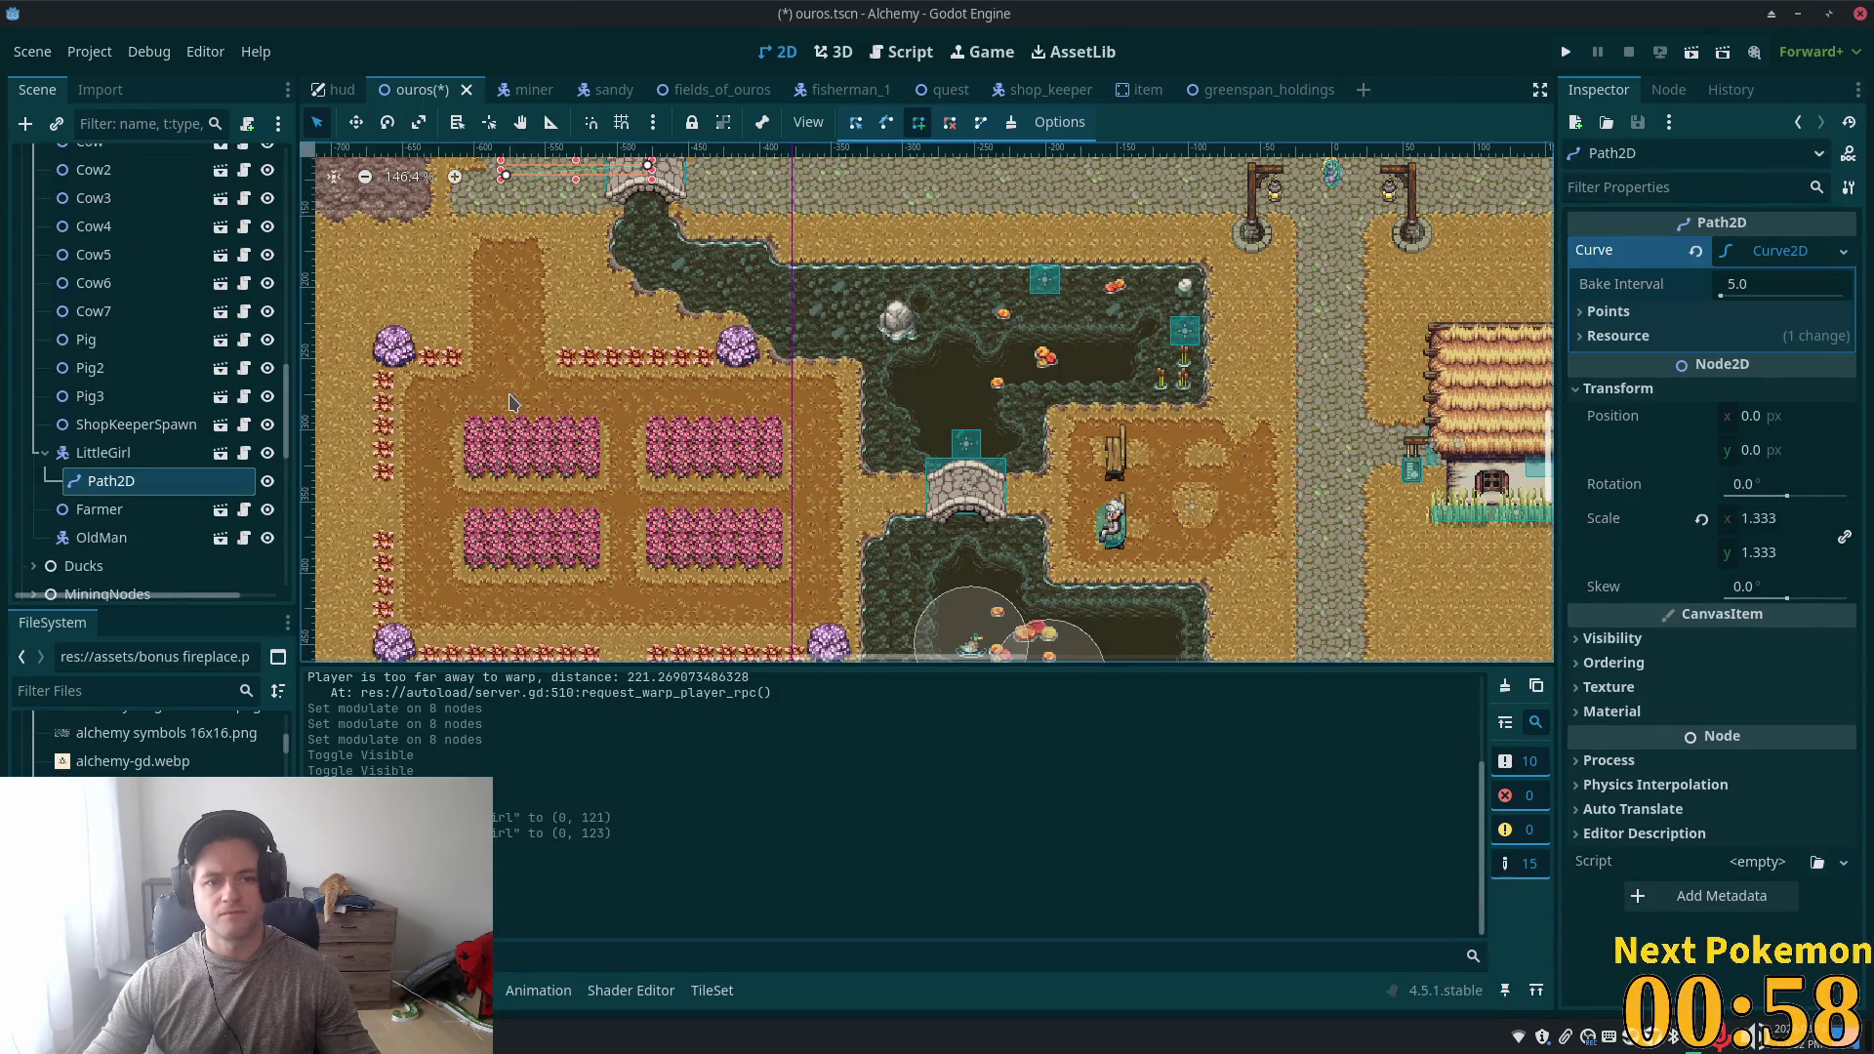
- Add path points around the farm fields, across the bridge and along the road beyond
left_click(508, 394)
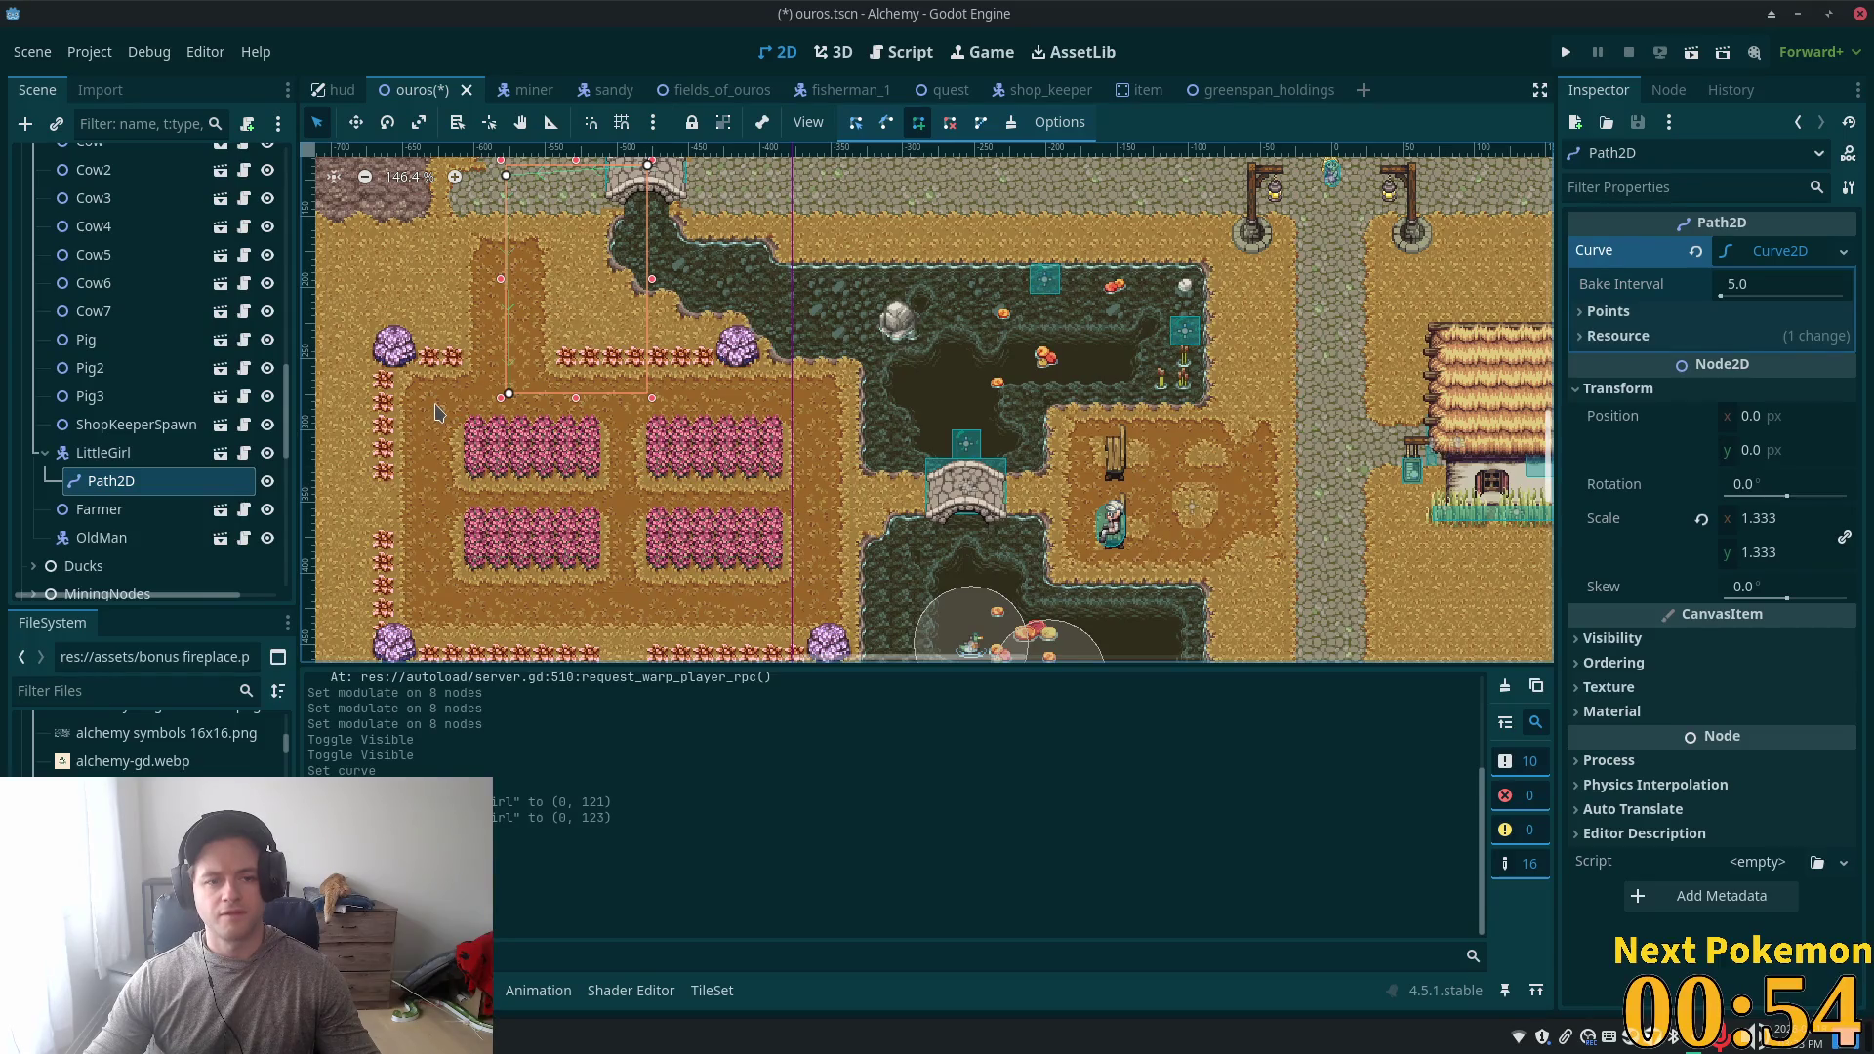
left_click(433, 410)
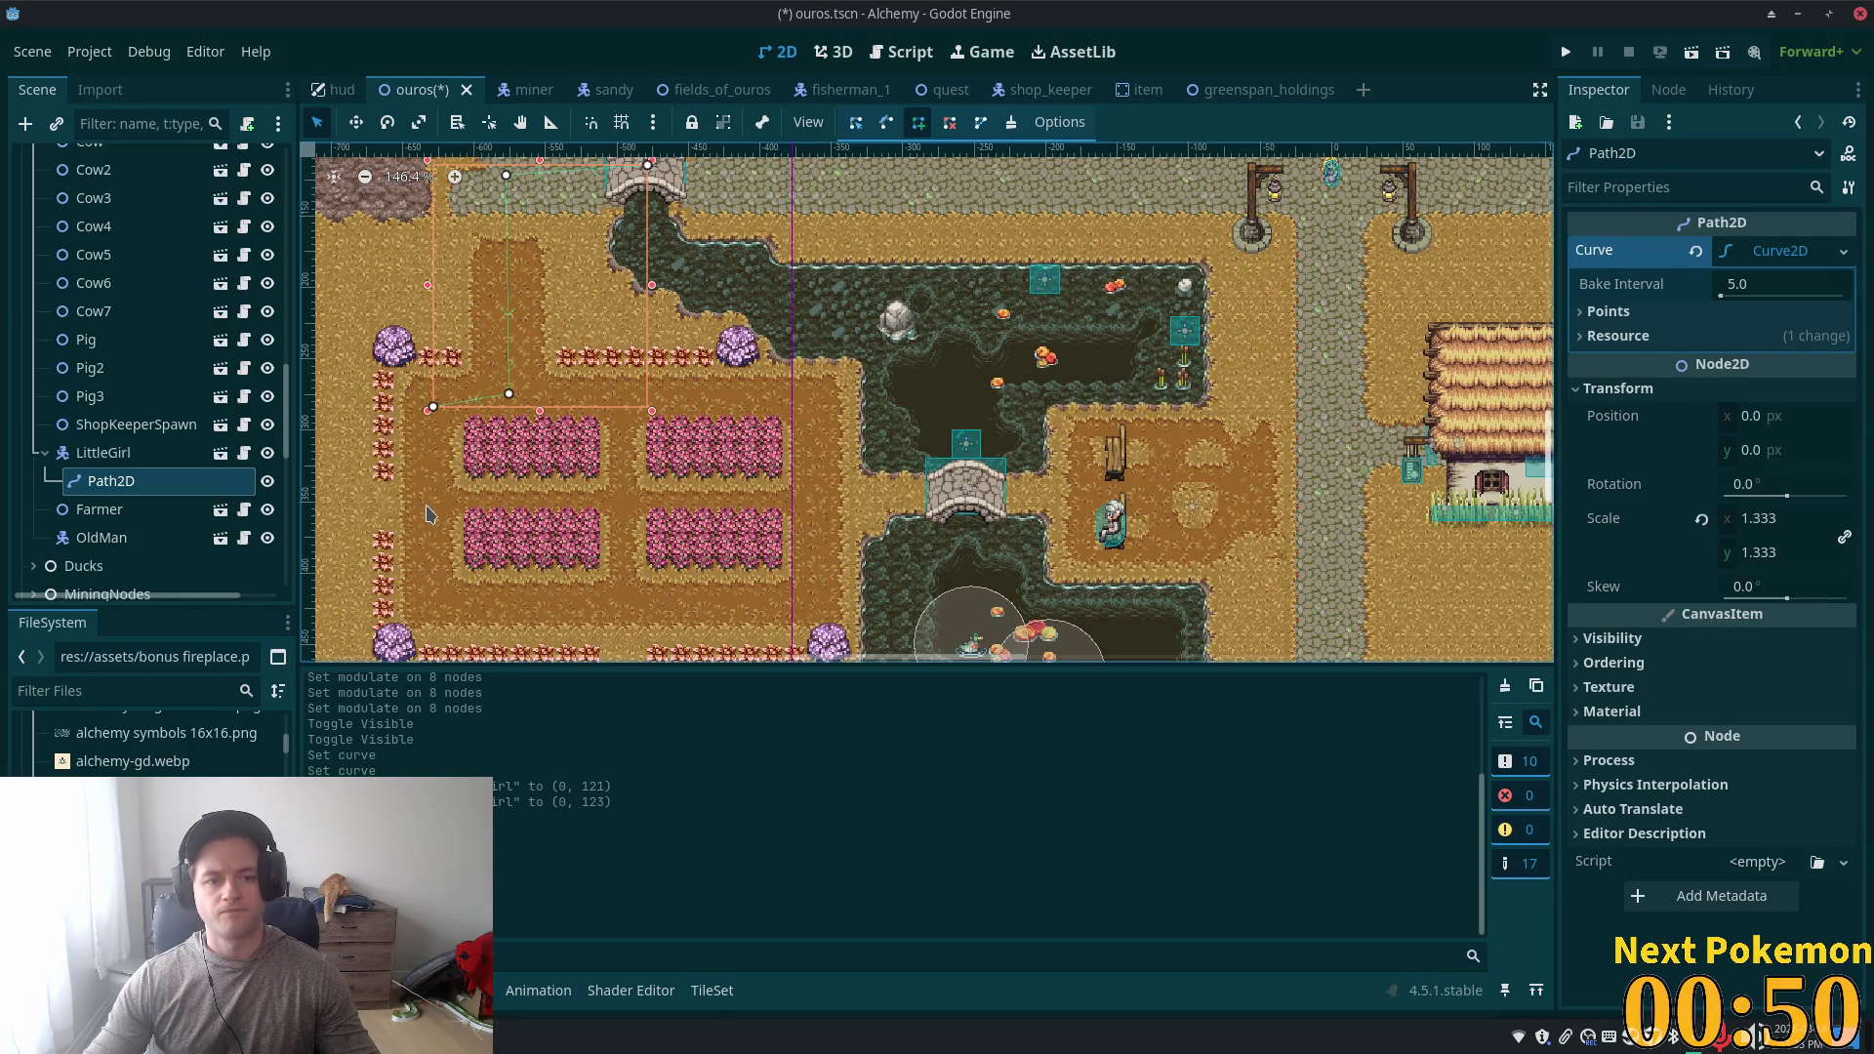
left_click(426, 508)
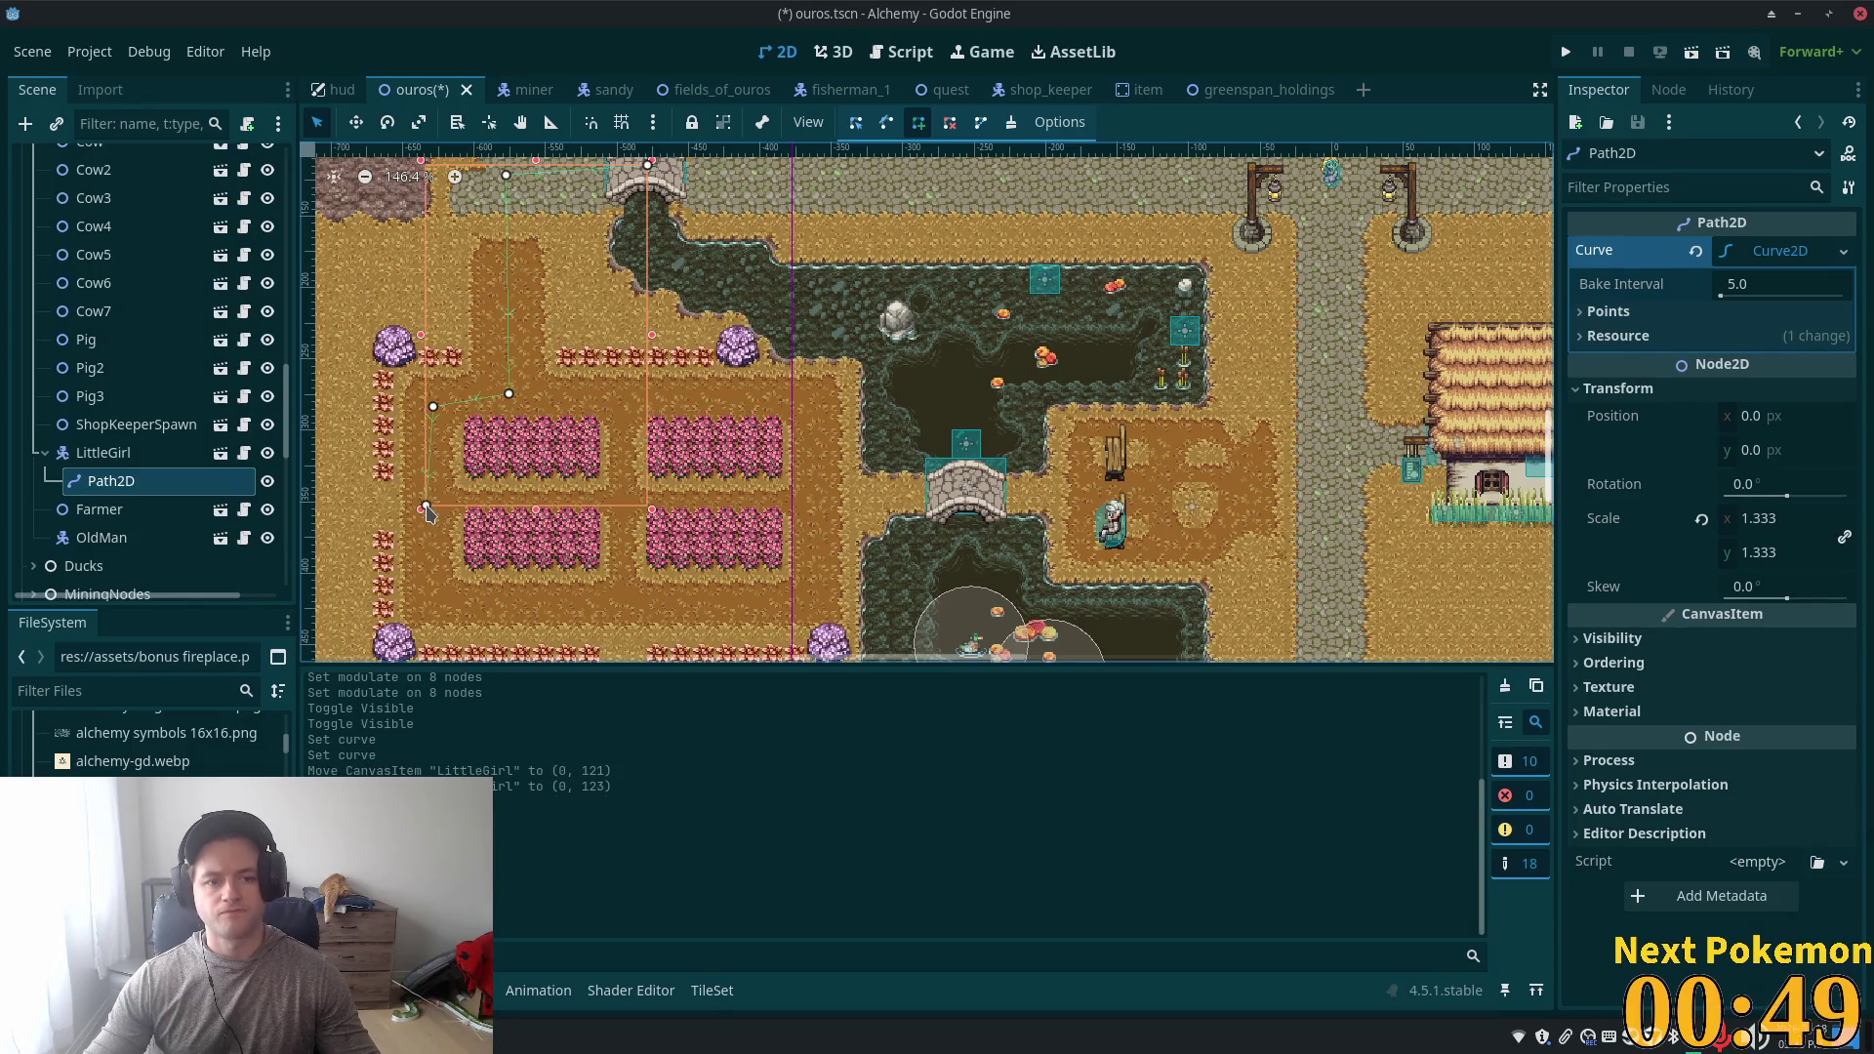
left_click(819, 505)
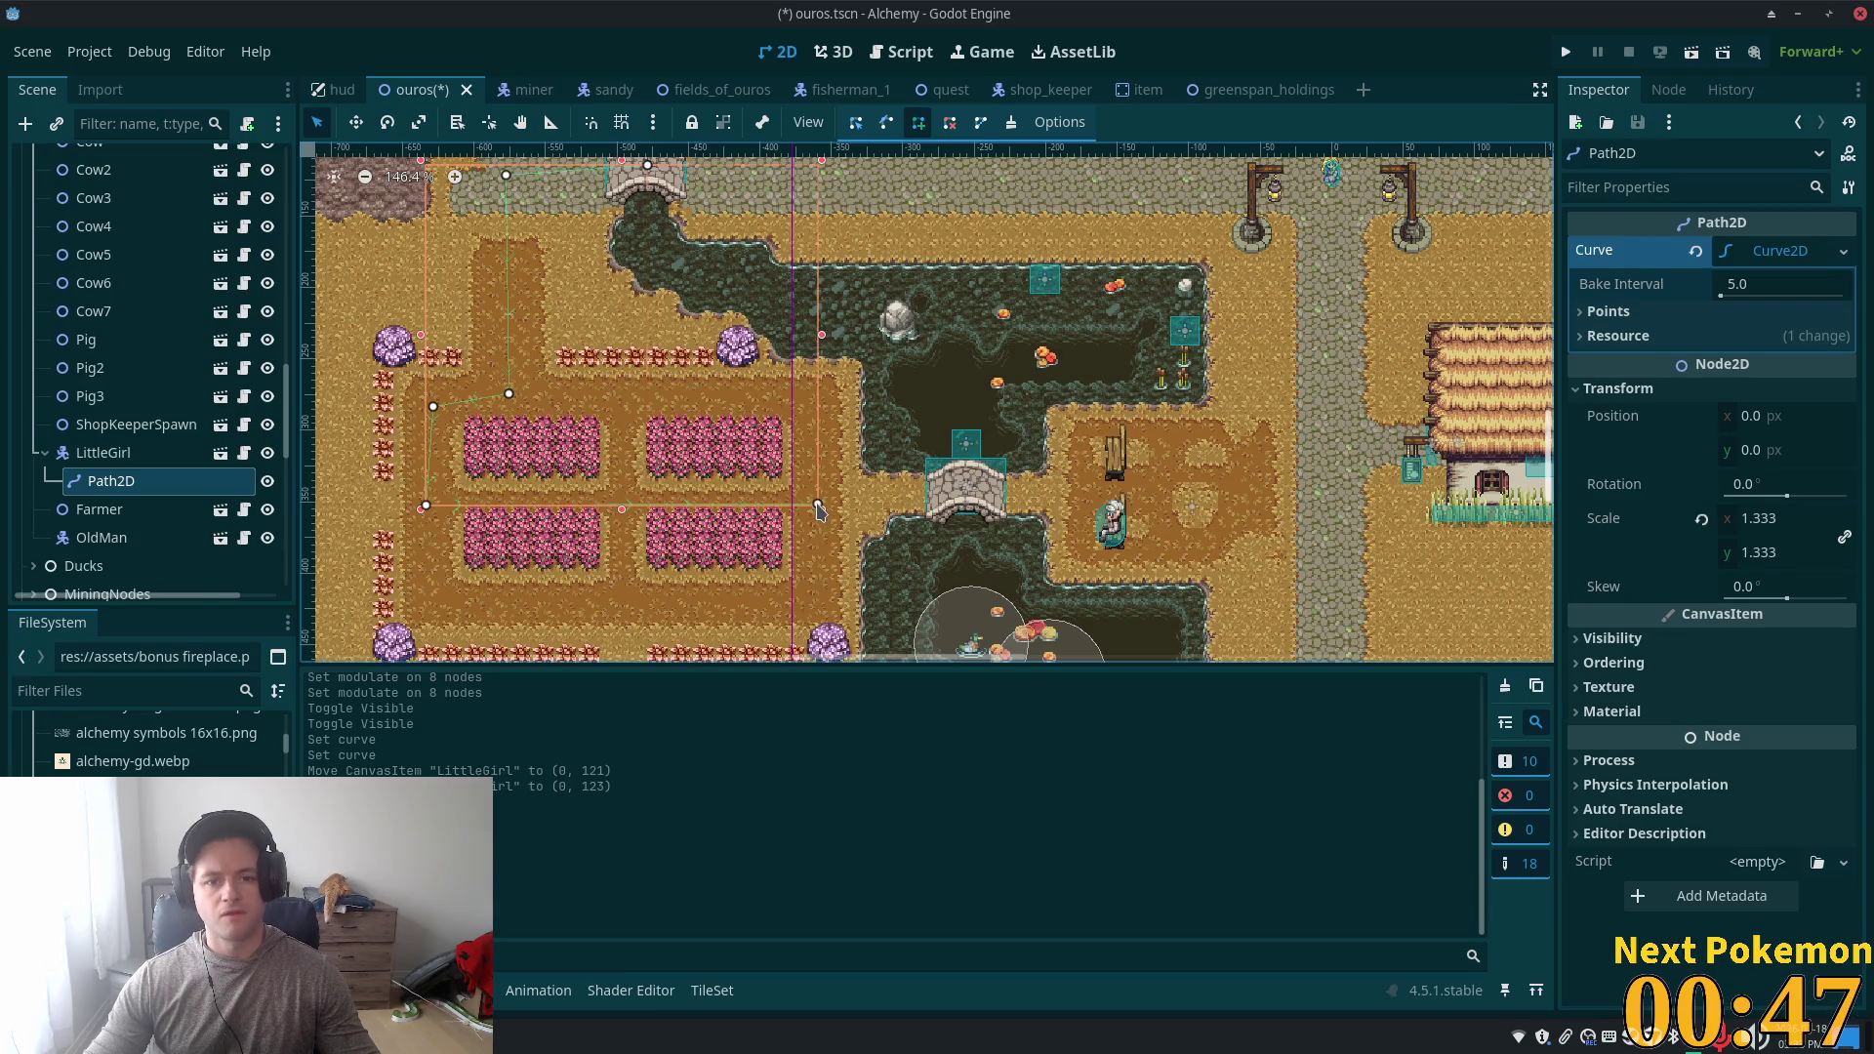
left_click(966, 483)
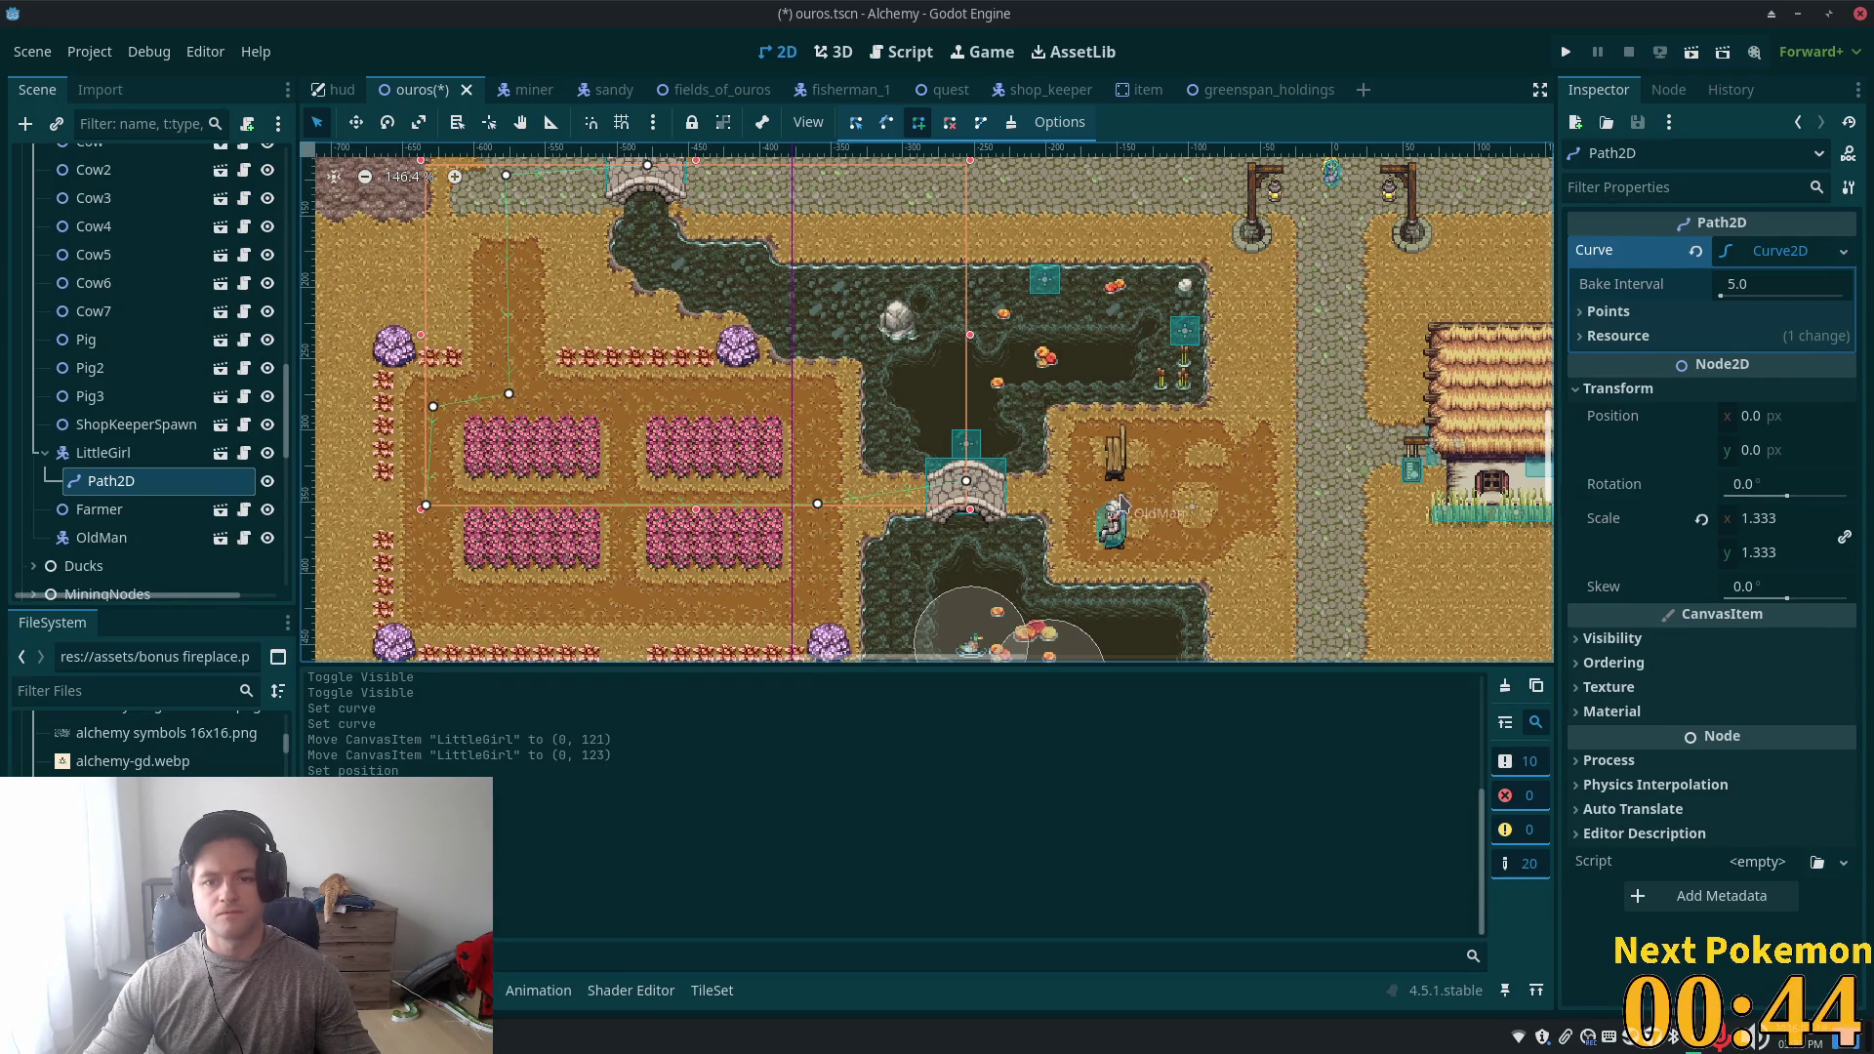
left_click(1017, 494)
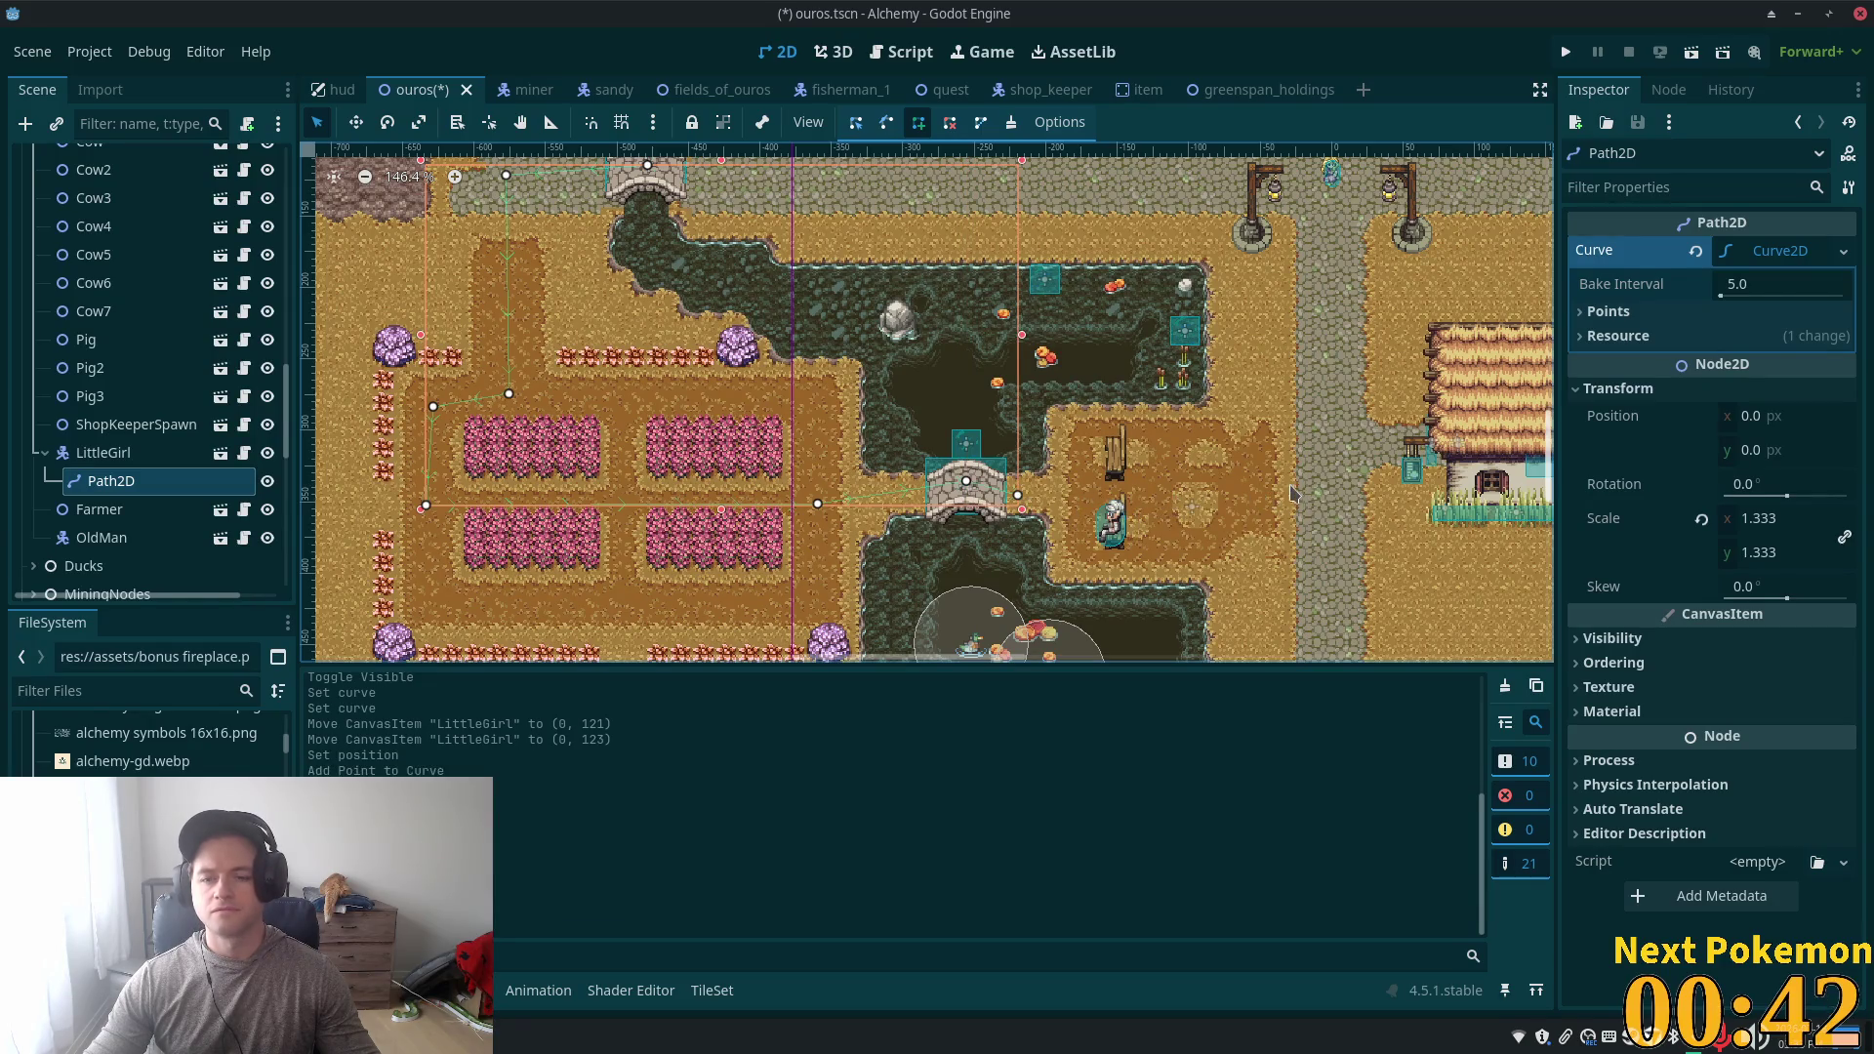
left_click(1327, 488)
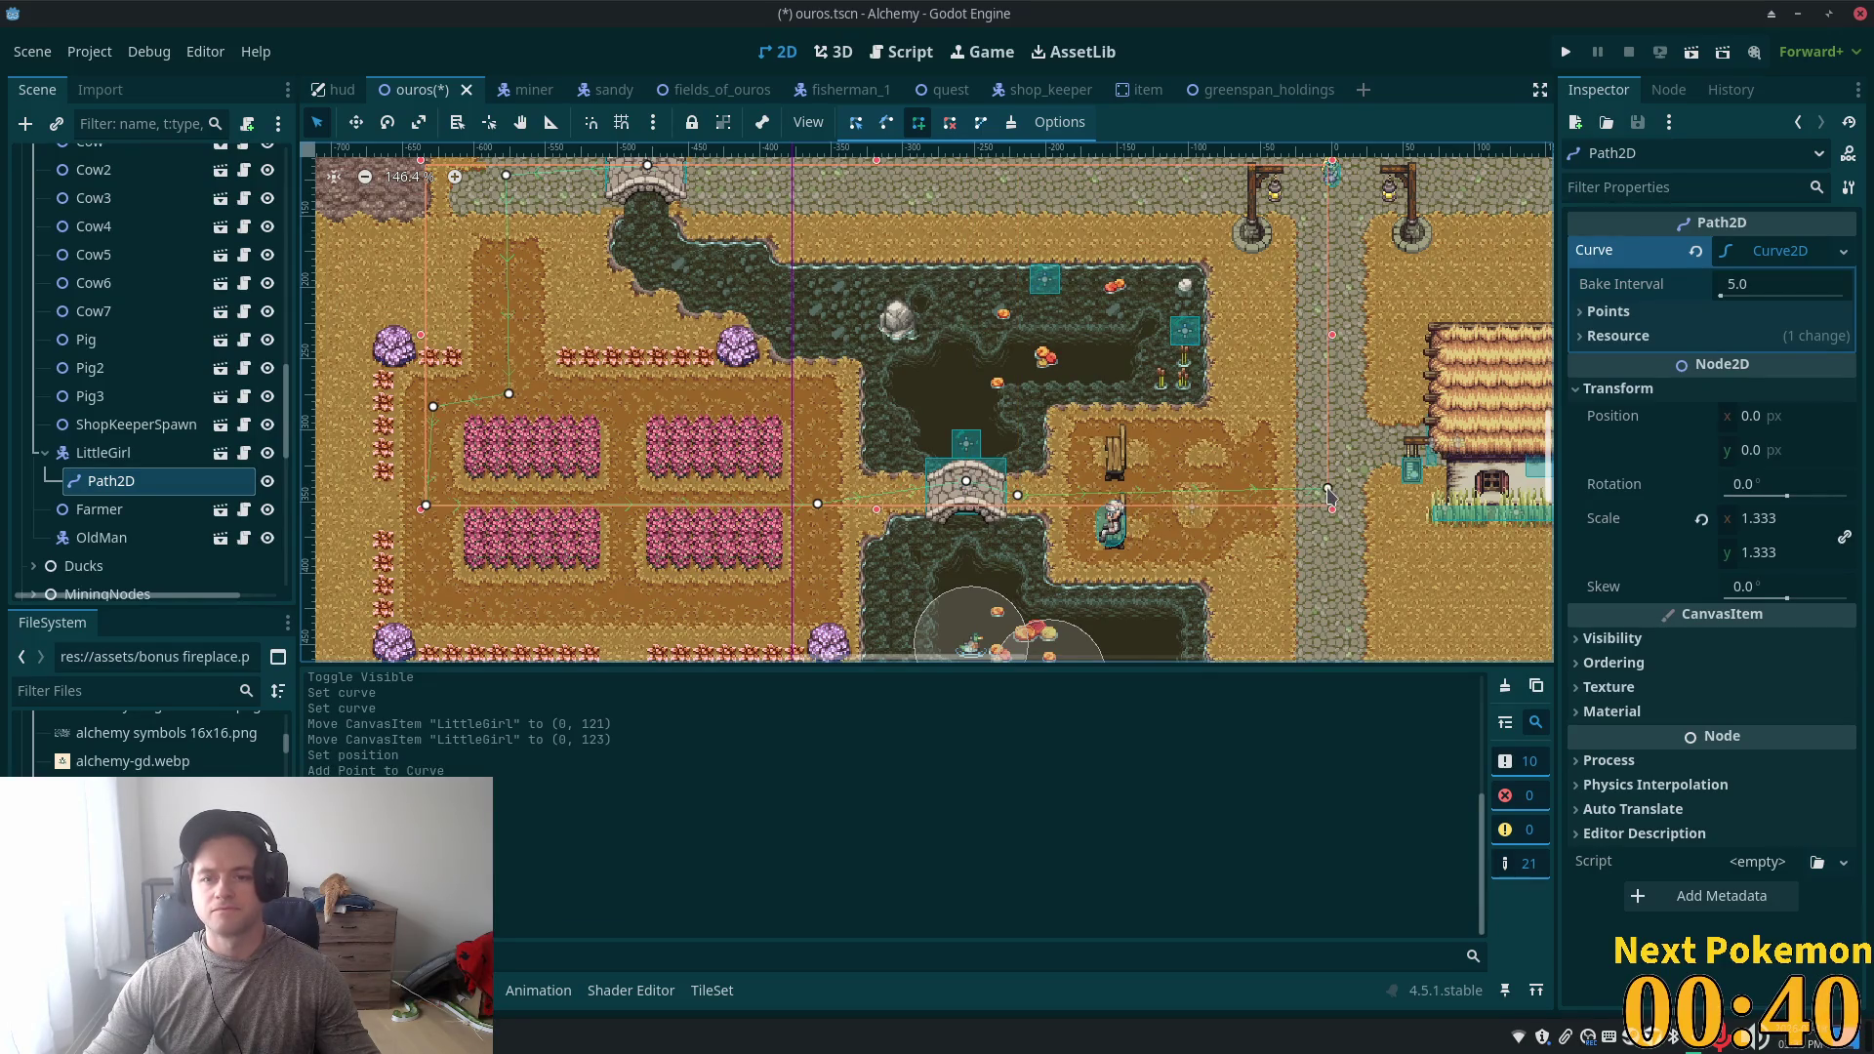
- Add three more points along the village roads near the houses and save the scene
scroll(930, 479, "down", 5)
scroll(930, 478, "right", 5)
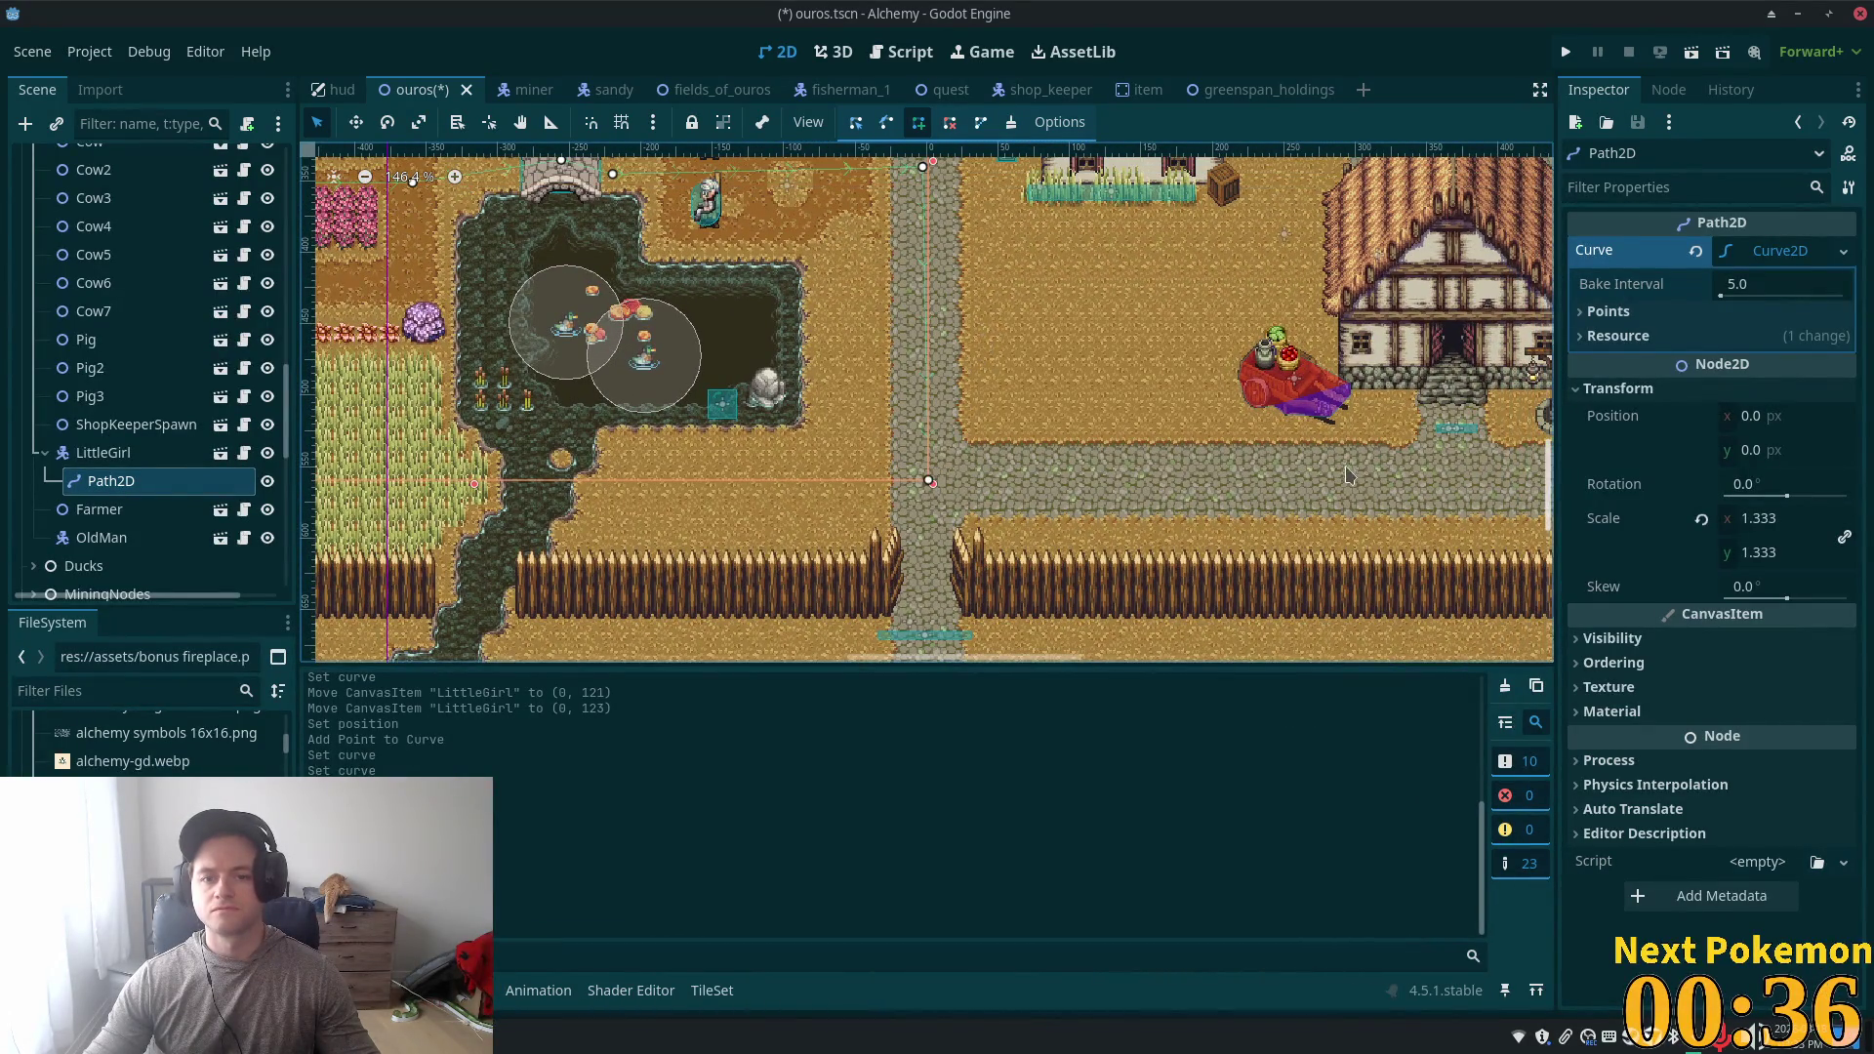
scroll(936, 478, "right", 10)
scroll(976, 464, "down", 1)
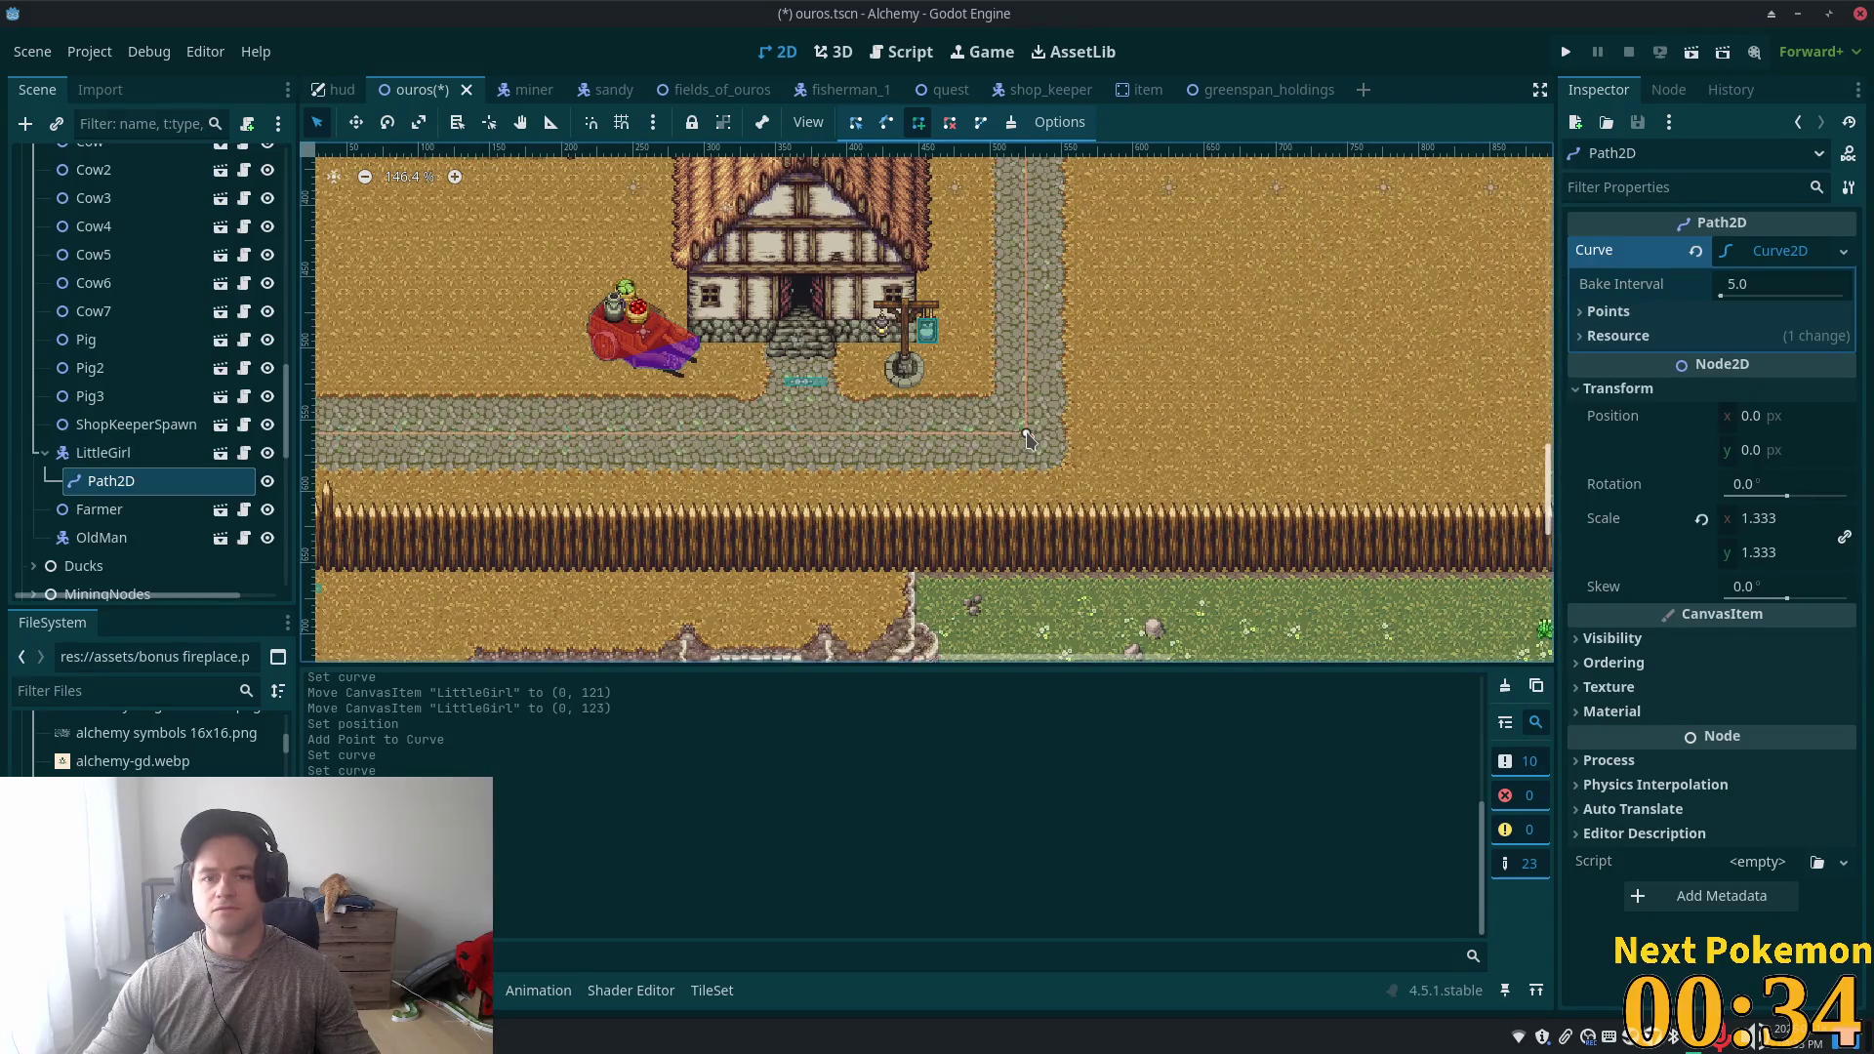
left_click(1027, 438)
scroll(1074, 517, "up", 6)
scroll(1074, 517, "right", 2)
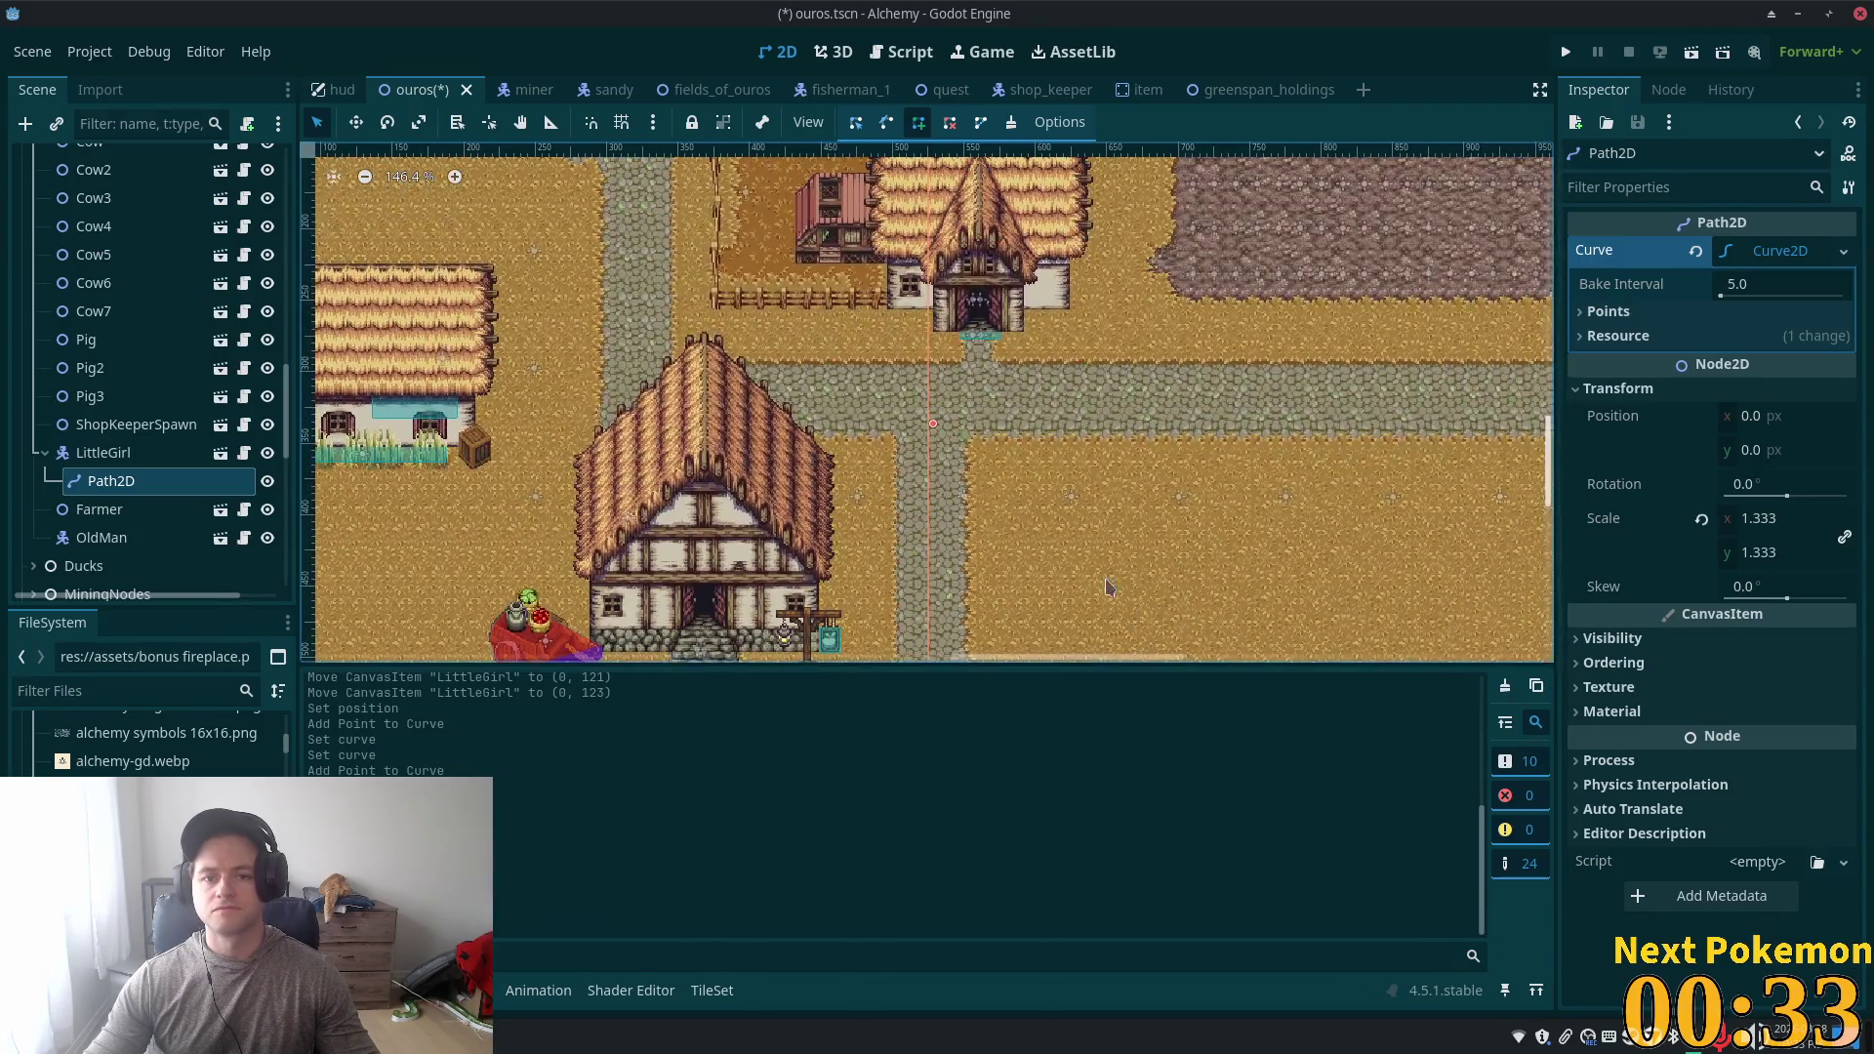
left_click(932, 408)
scroll(975, 420, "up", 5)
scroll(1025, 429, "left", 10)
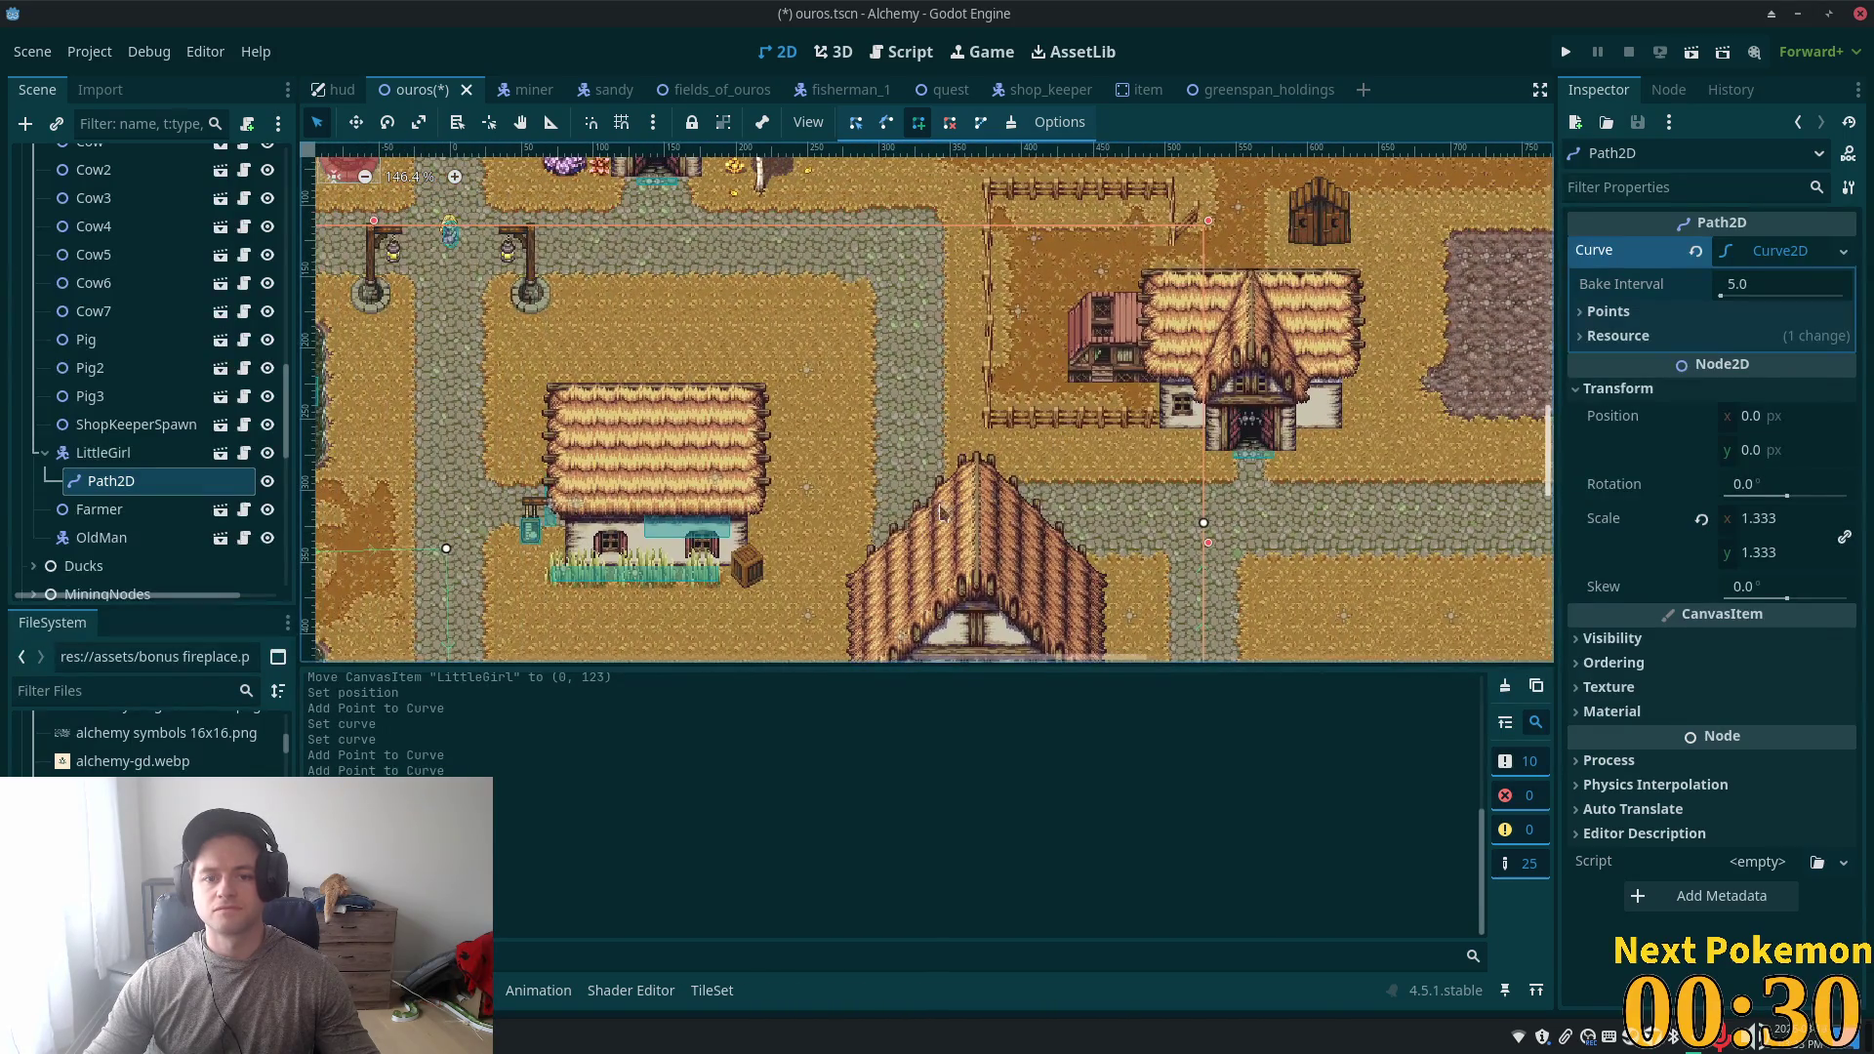
left_click(907, 519)
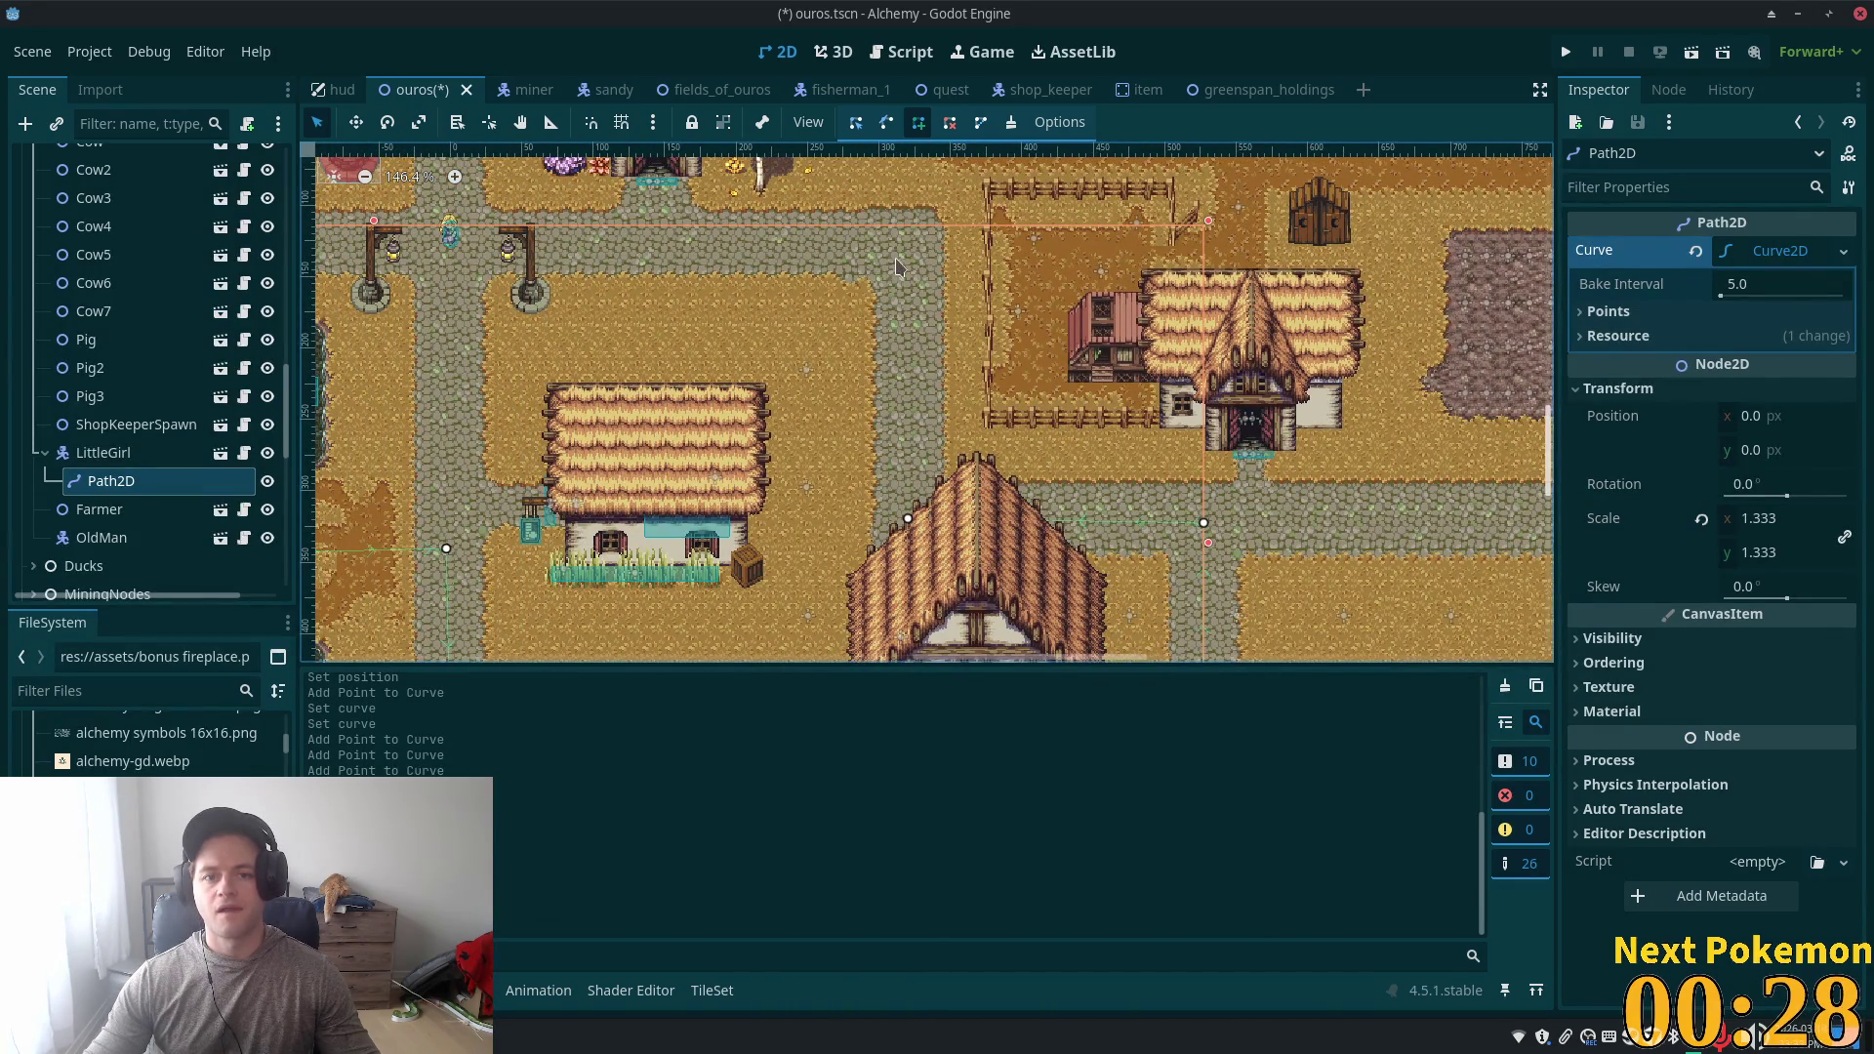
scroll(927, 400, "up", 3)
scroll(927, 400, "left", 10)
scroll(890, 346, "up", 2)
scroll(621, 376, "left", 12)
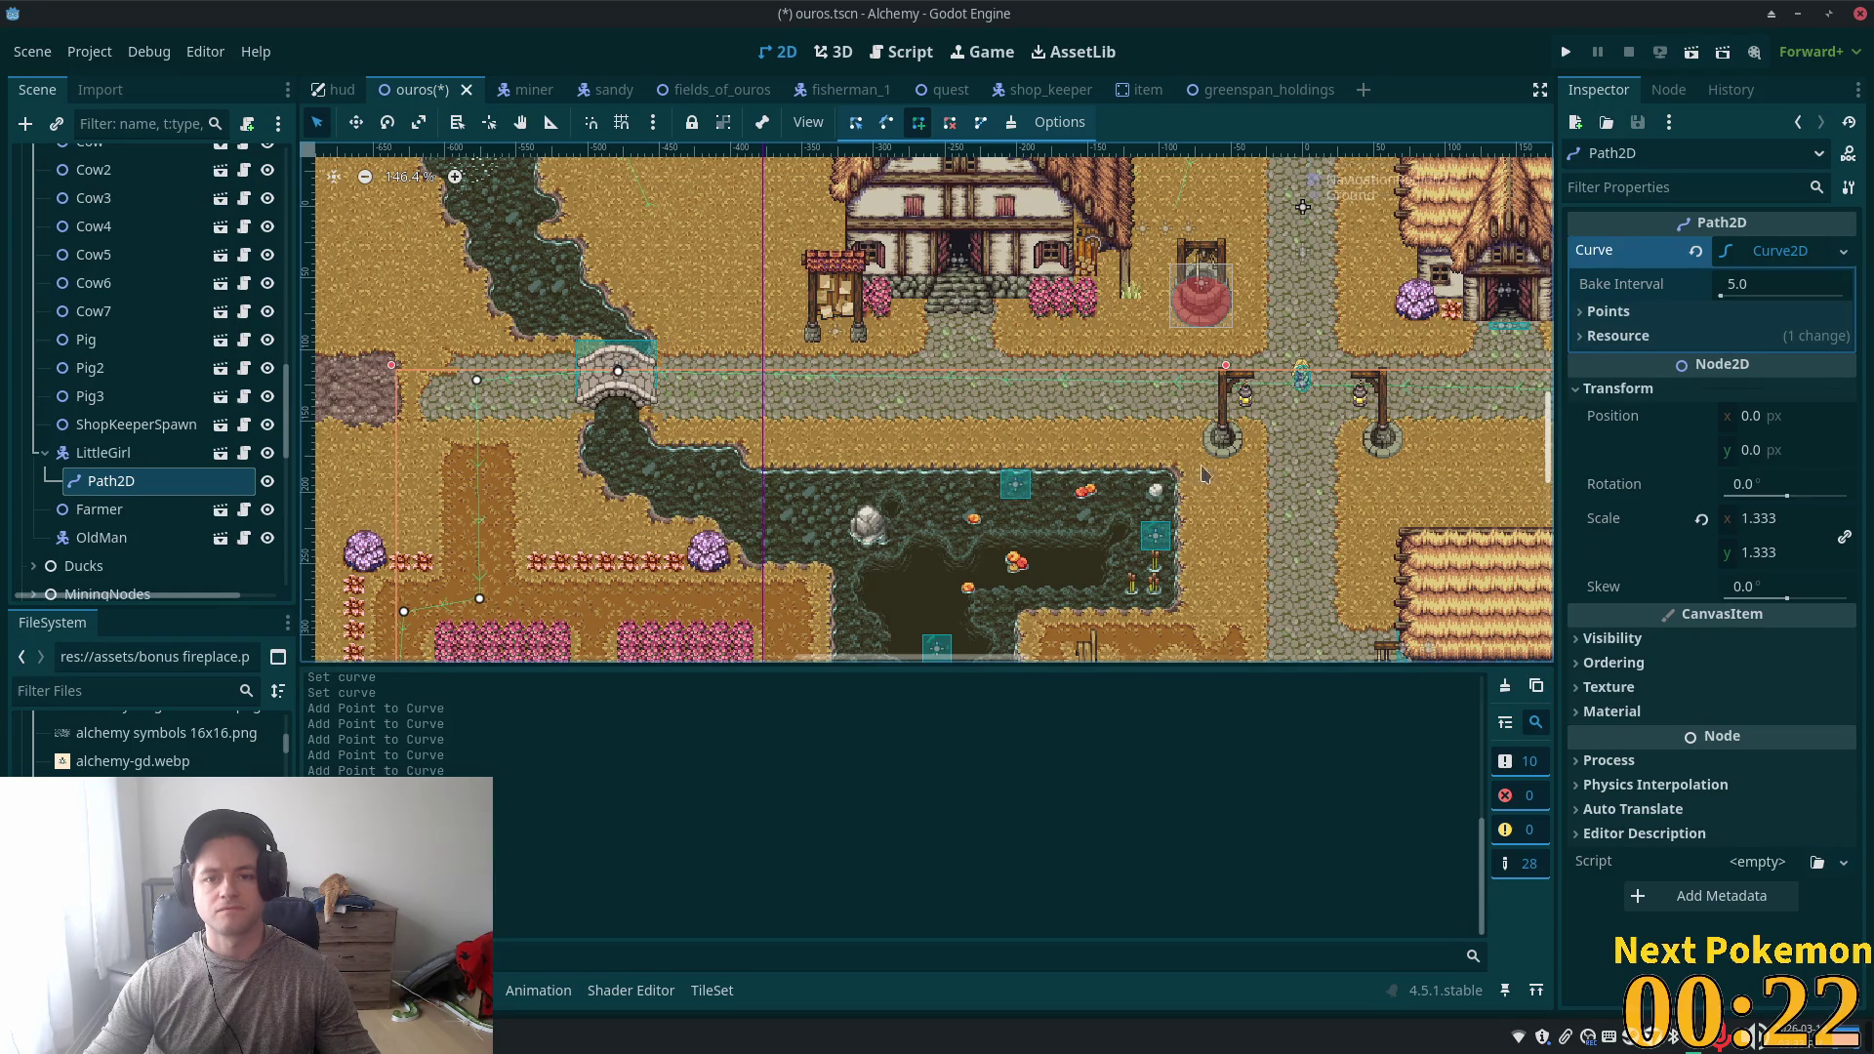
key("ctrl+s")
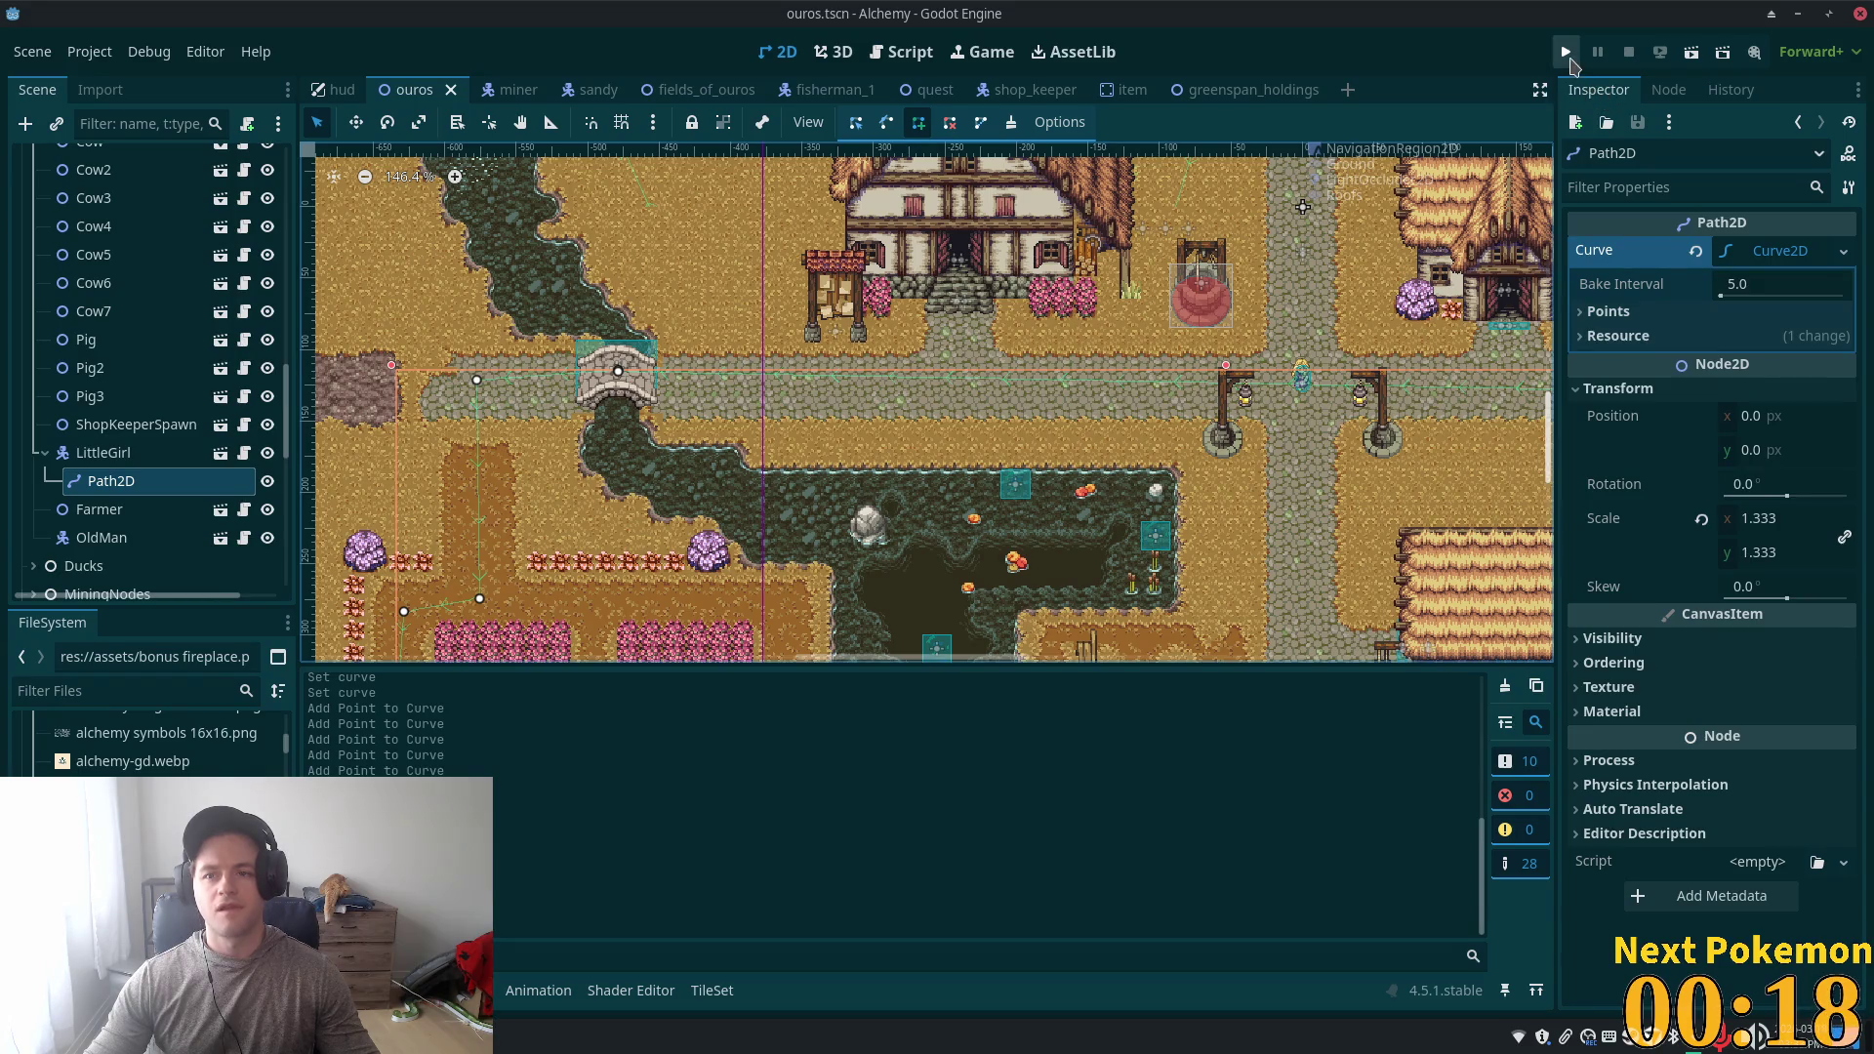
- Run the project, walk the player down the road to see LittleGirl's new route, then return to the editor
left_click(1567, 53)
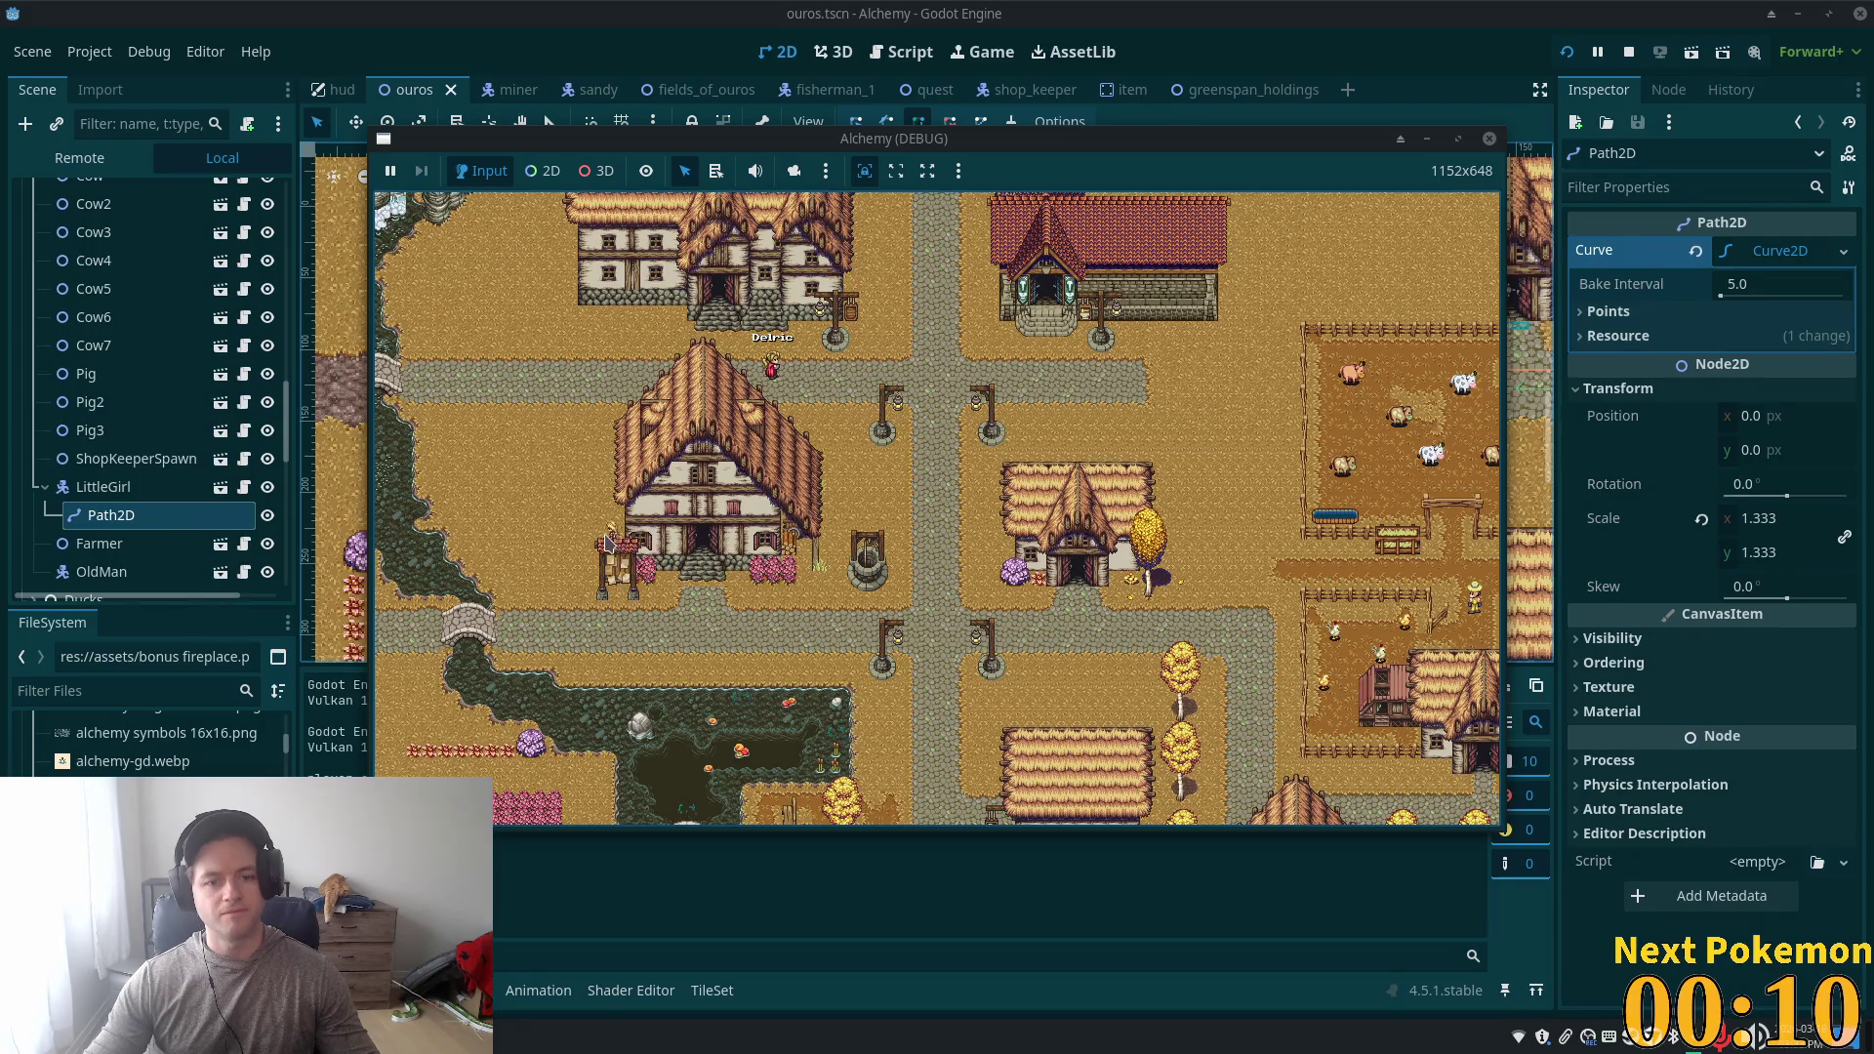
scroll(542, 514, "down", 5)
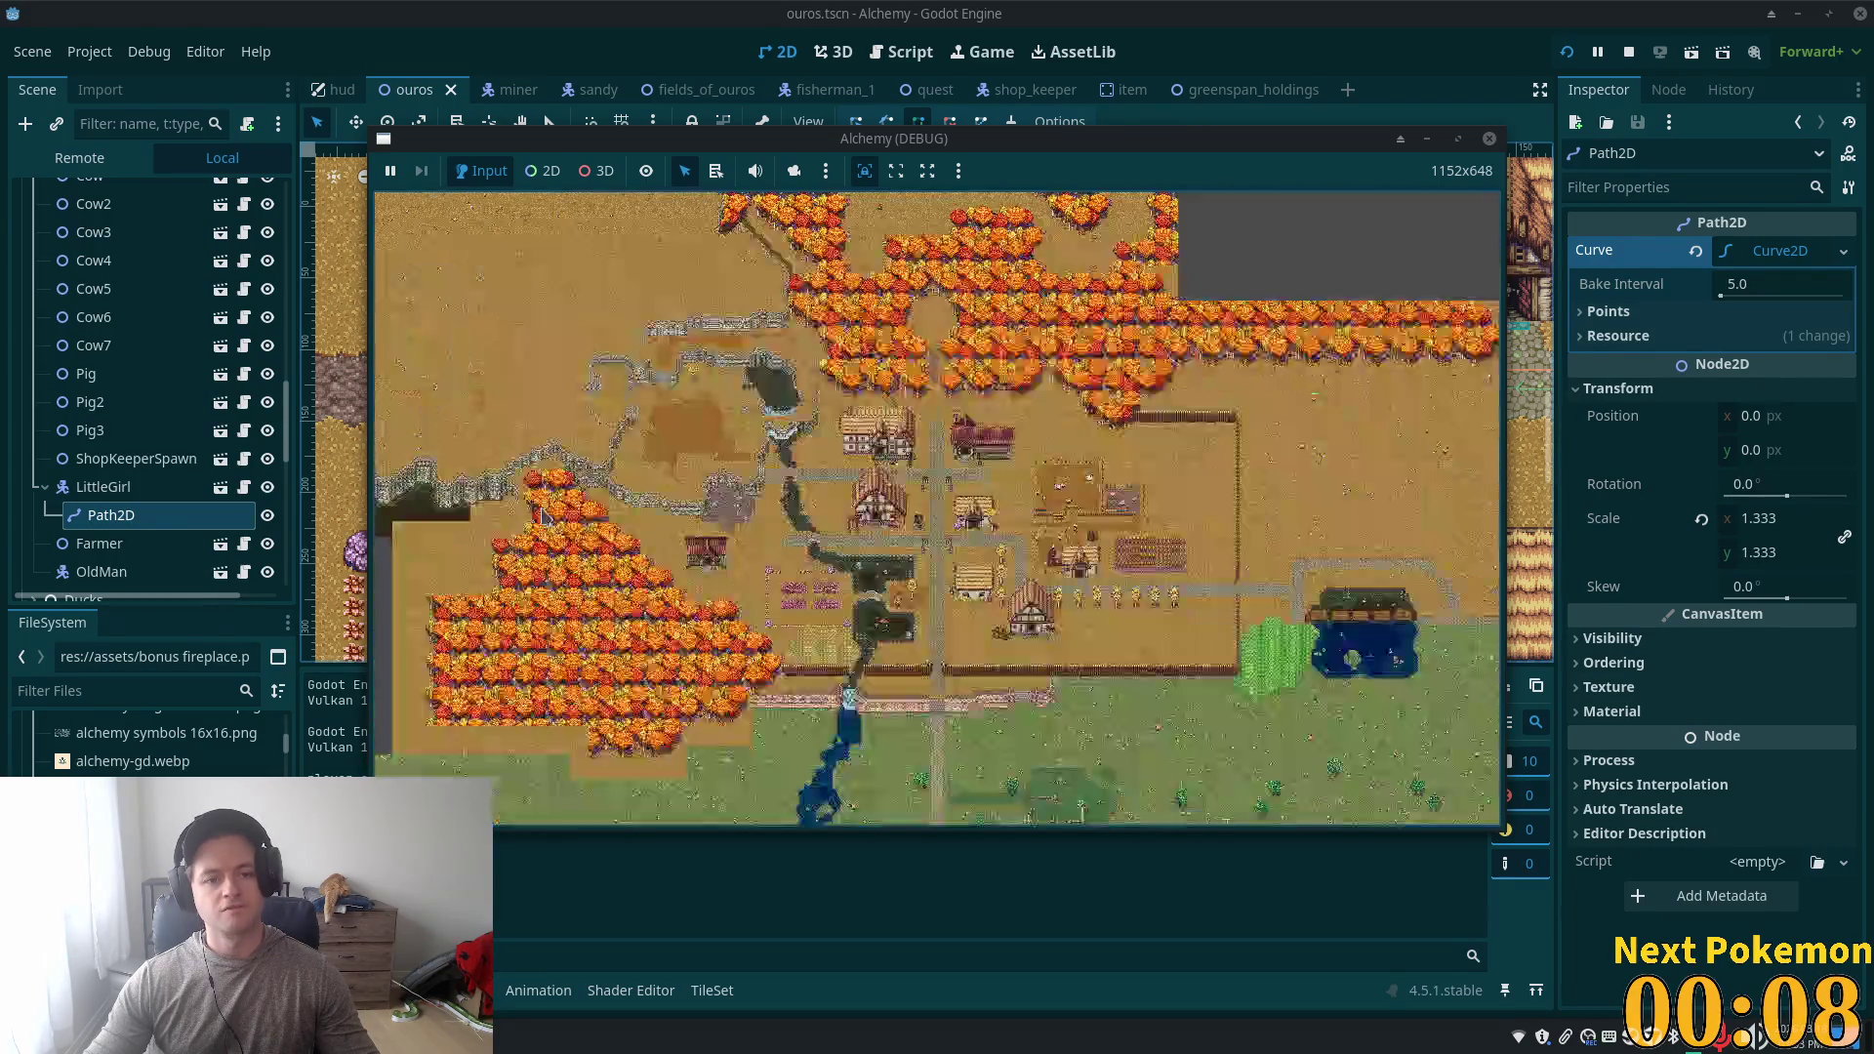
scroll(575, 512, "up", 5)
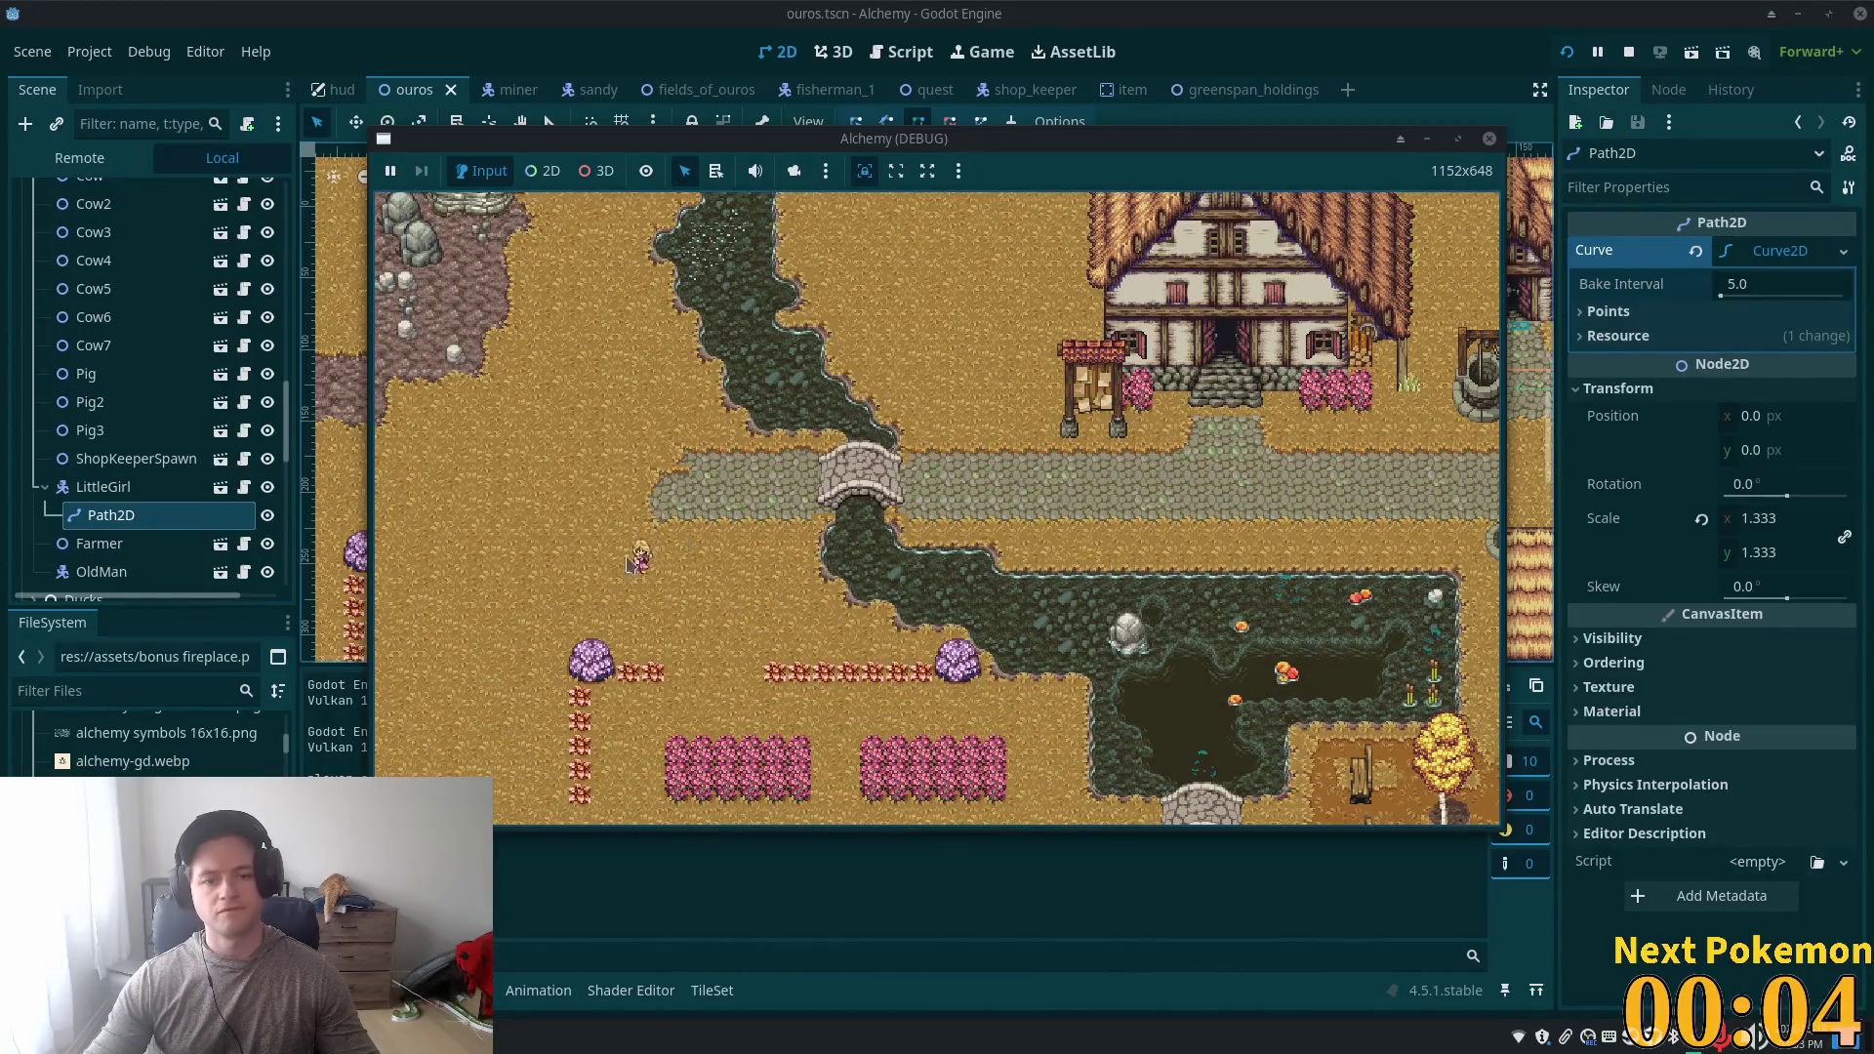
left_click(644, 636)
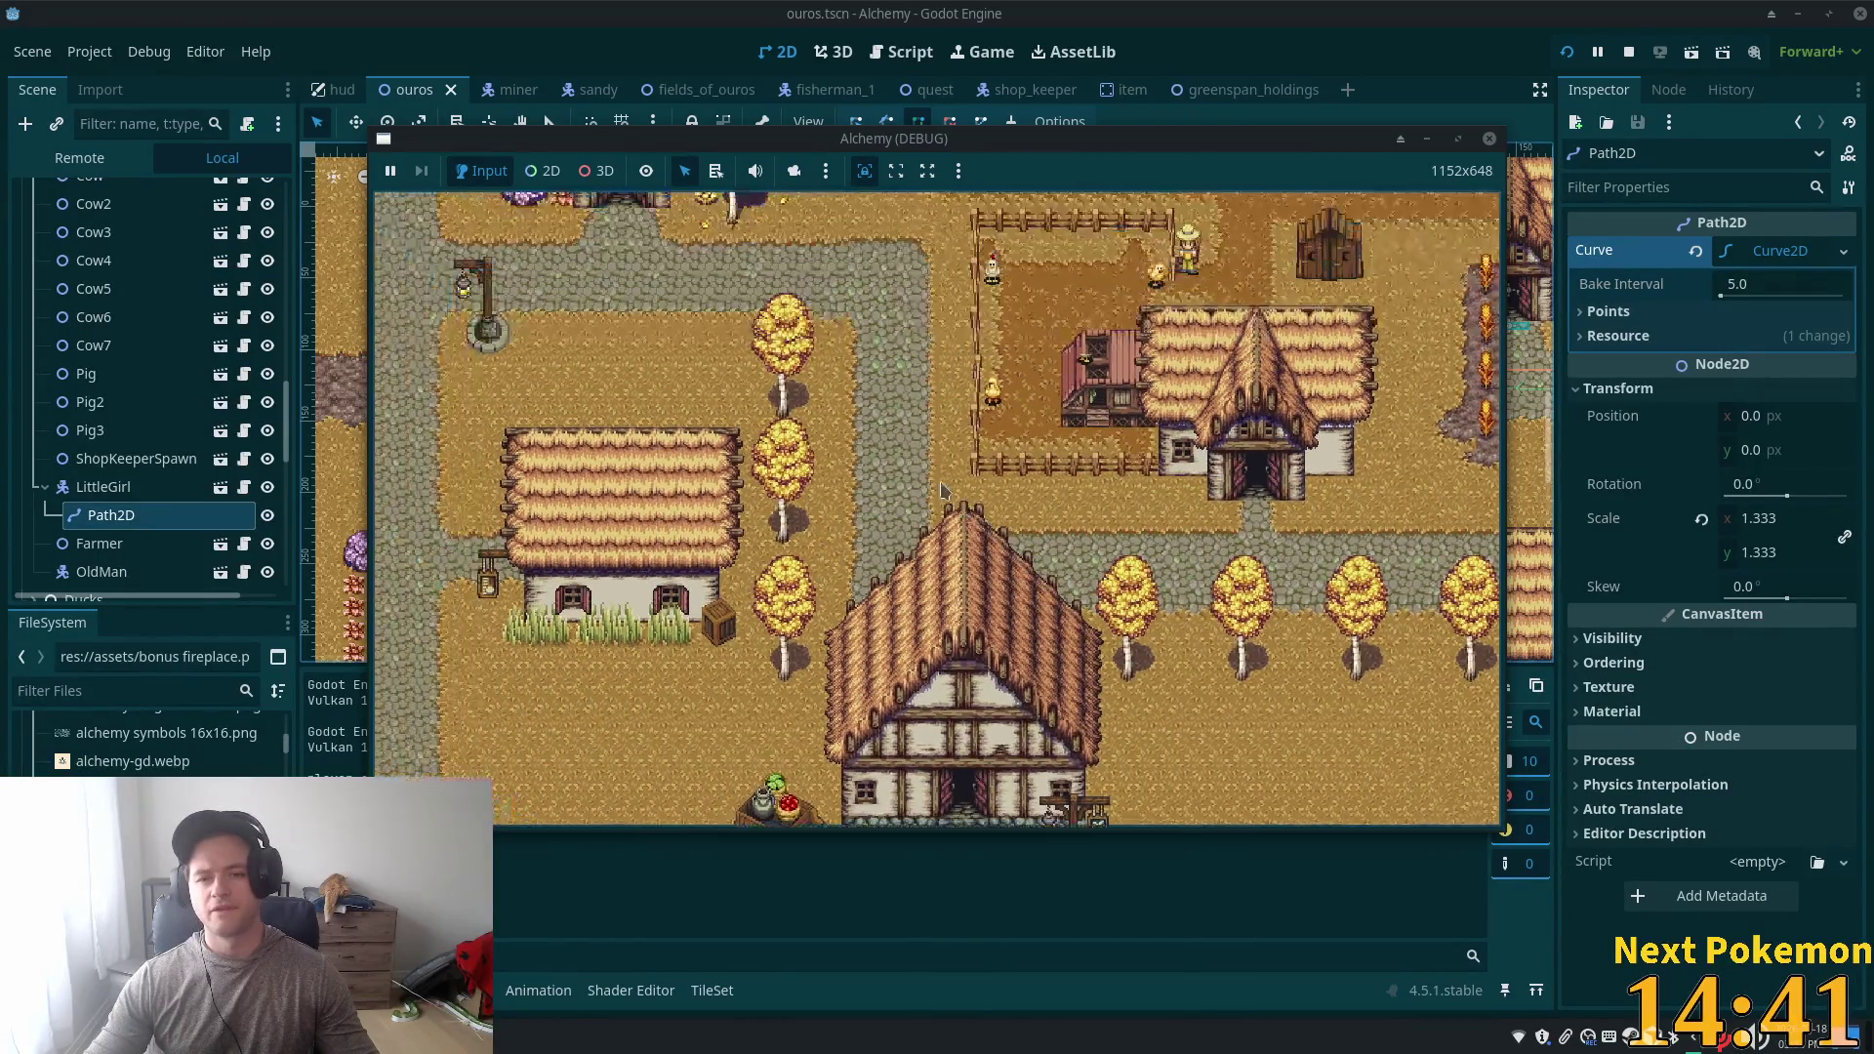
left_click(1434, 27)
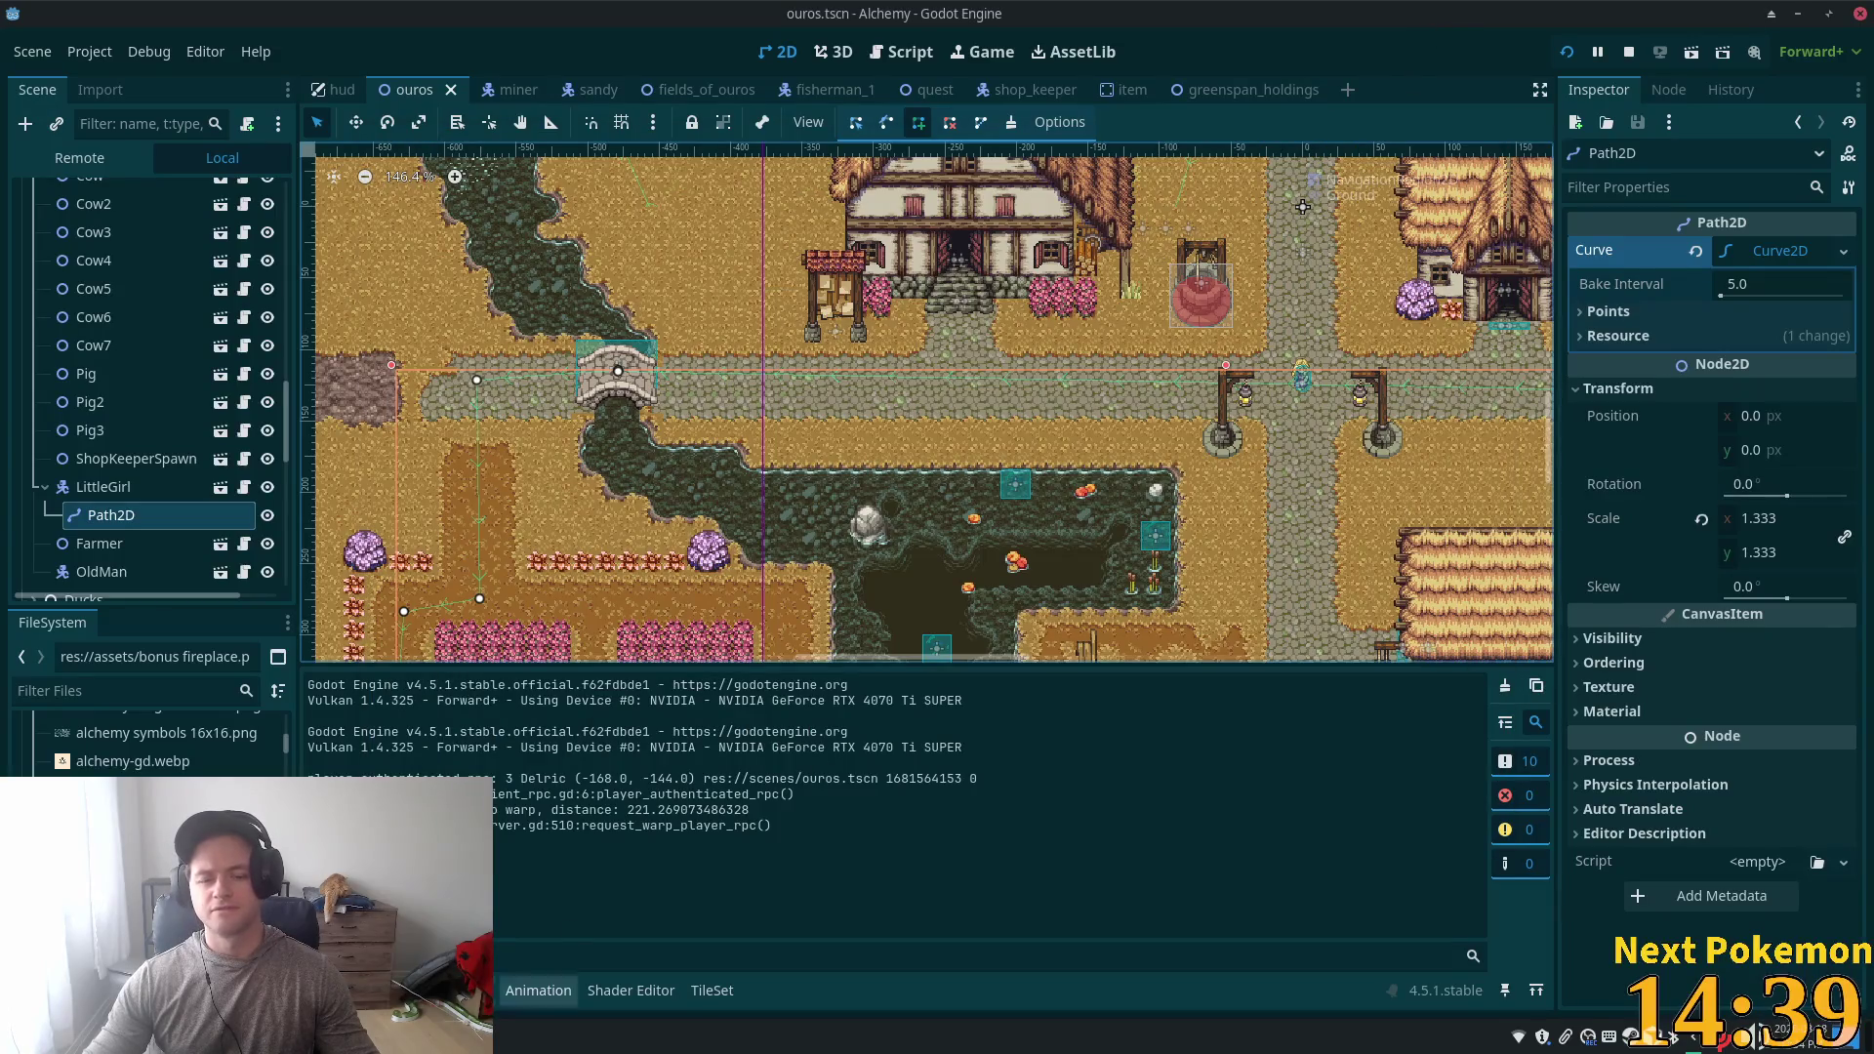
- Walk the player east around the farm, then west along the cobble path to the crossroad
key("alt+Tab")
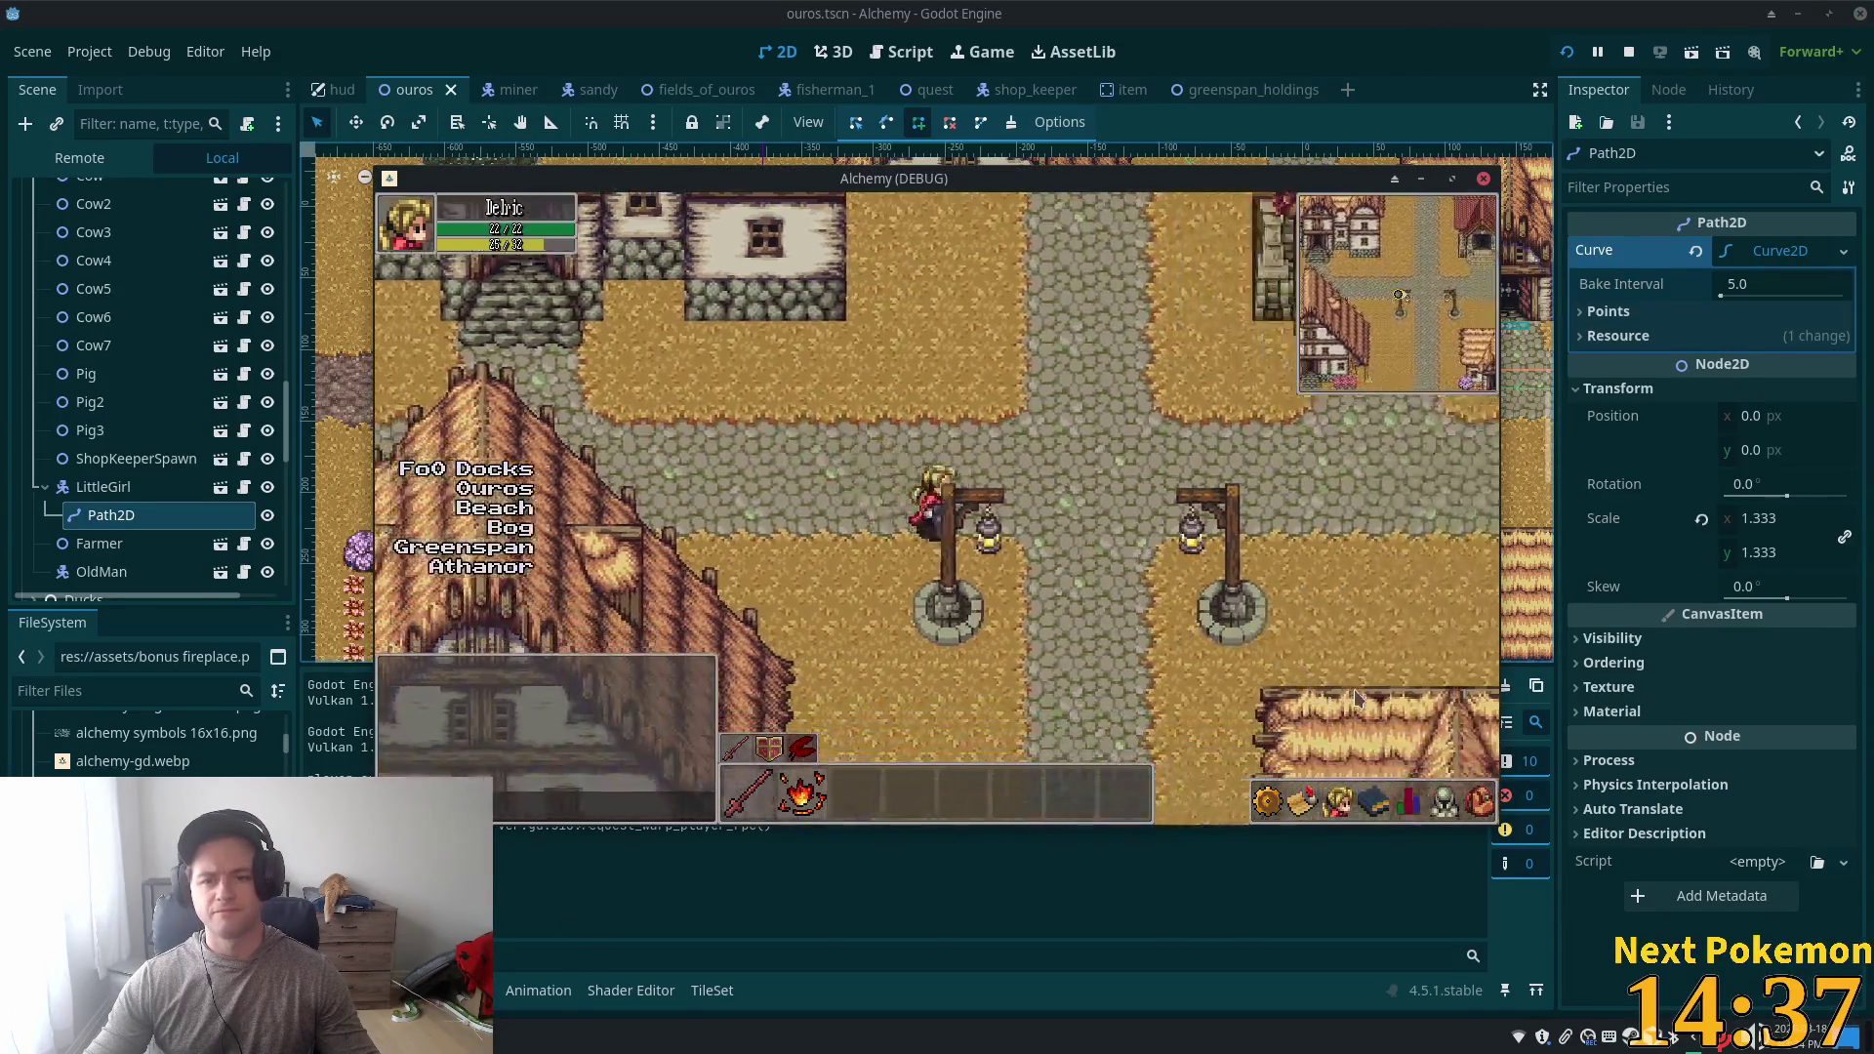
key("Right")
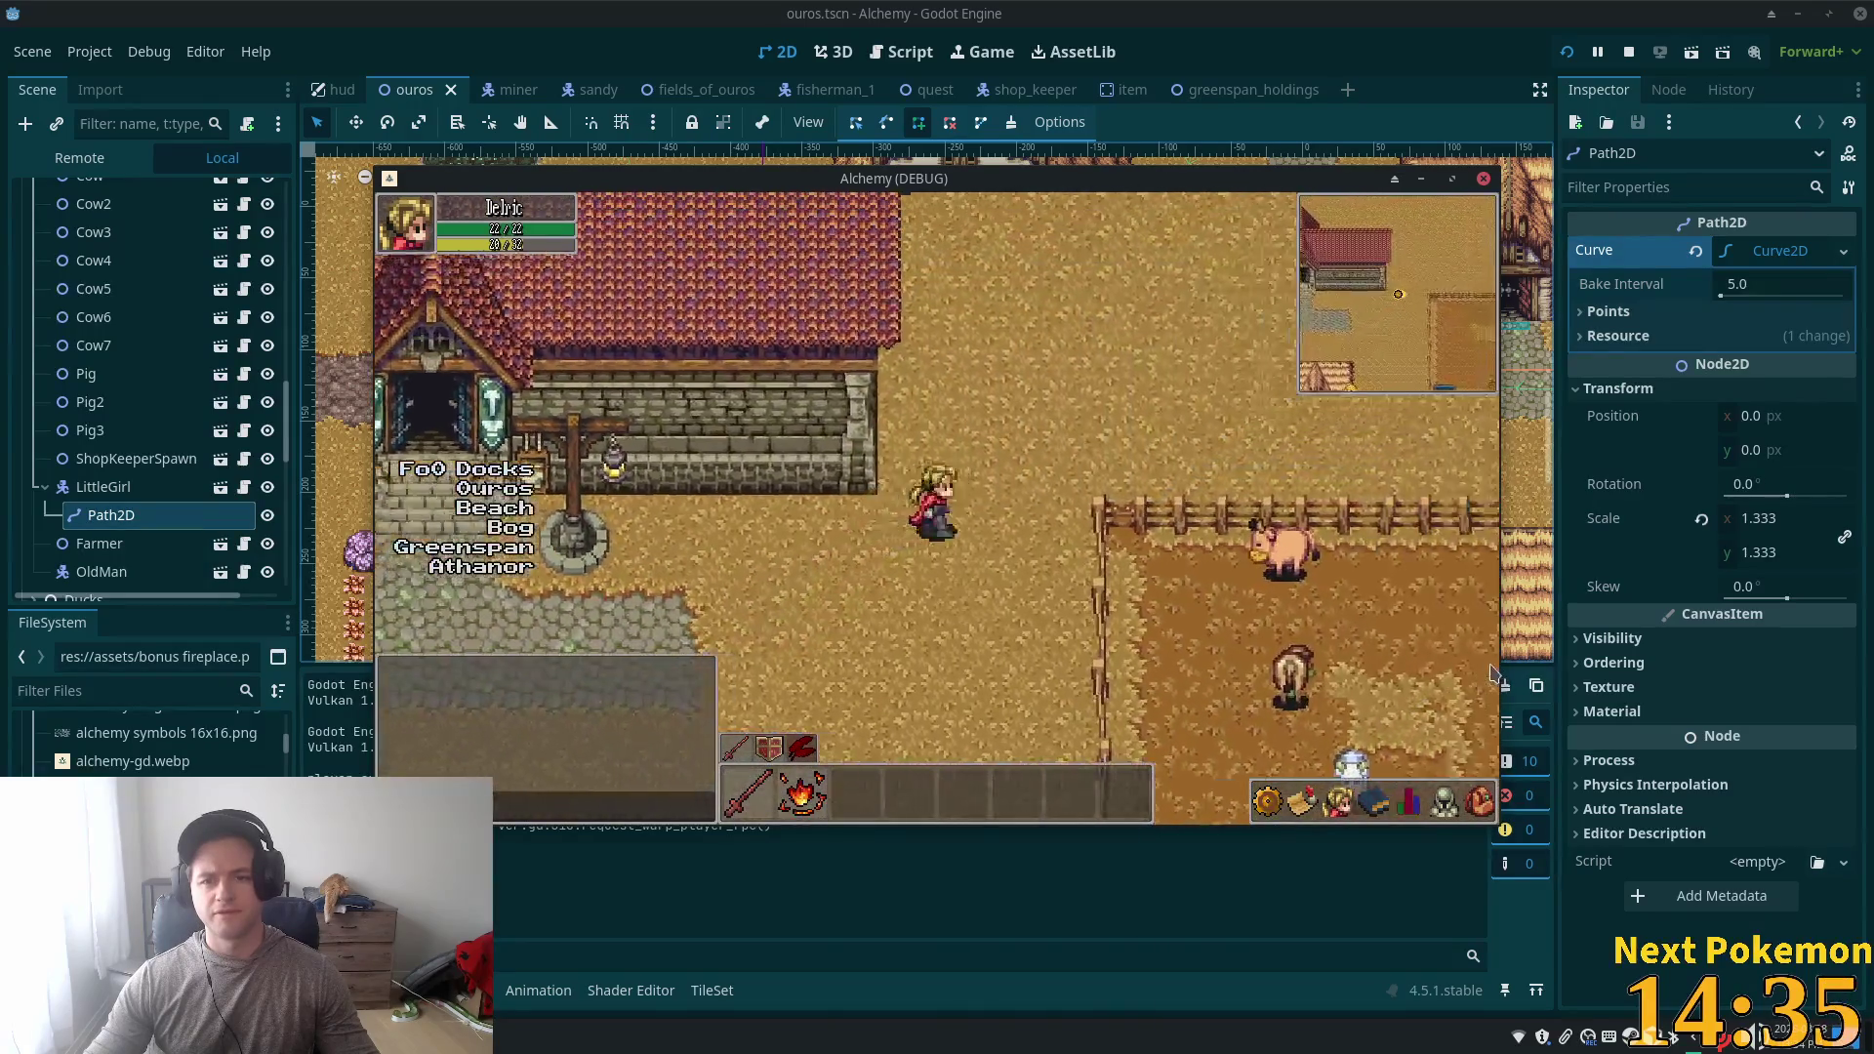
key("Down")
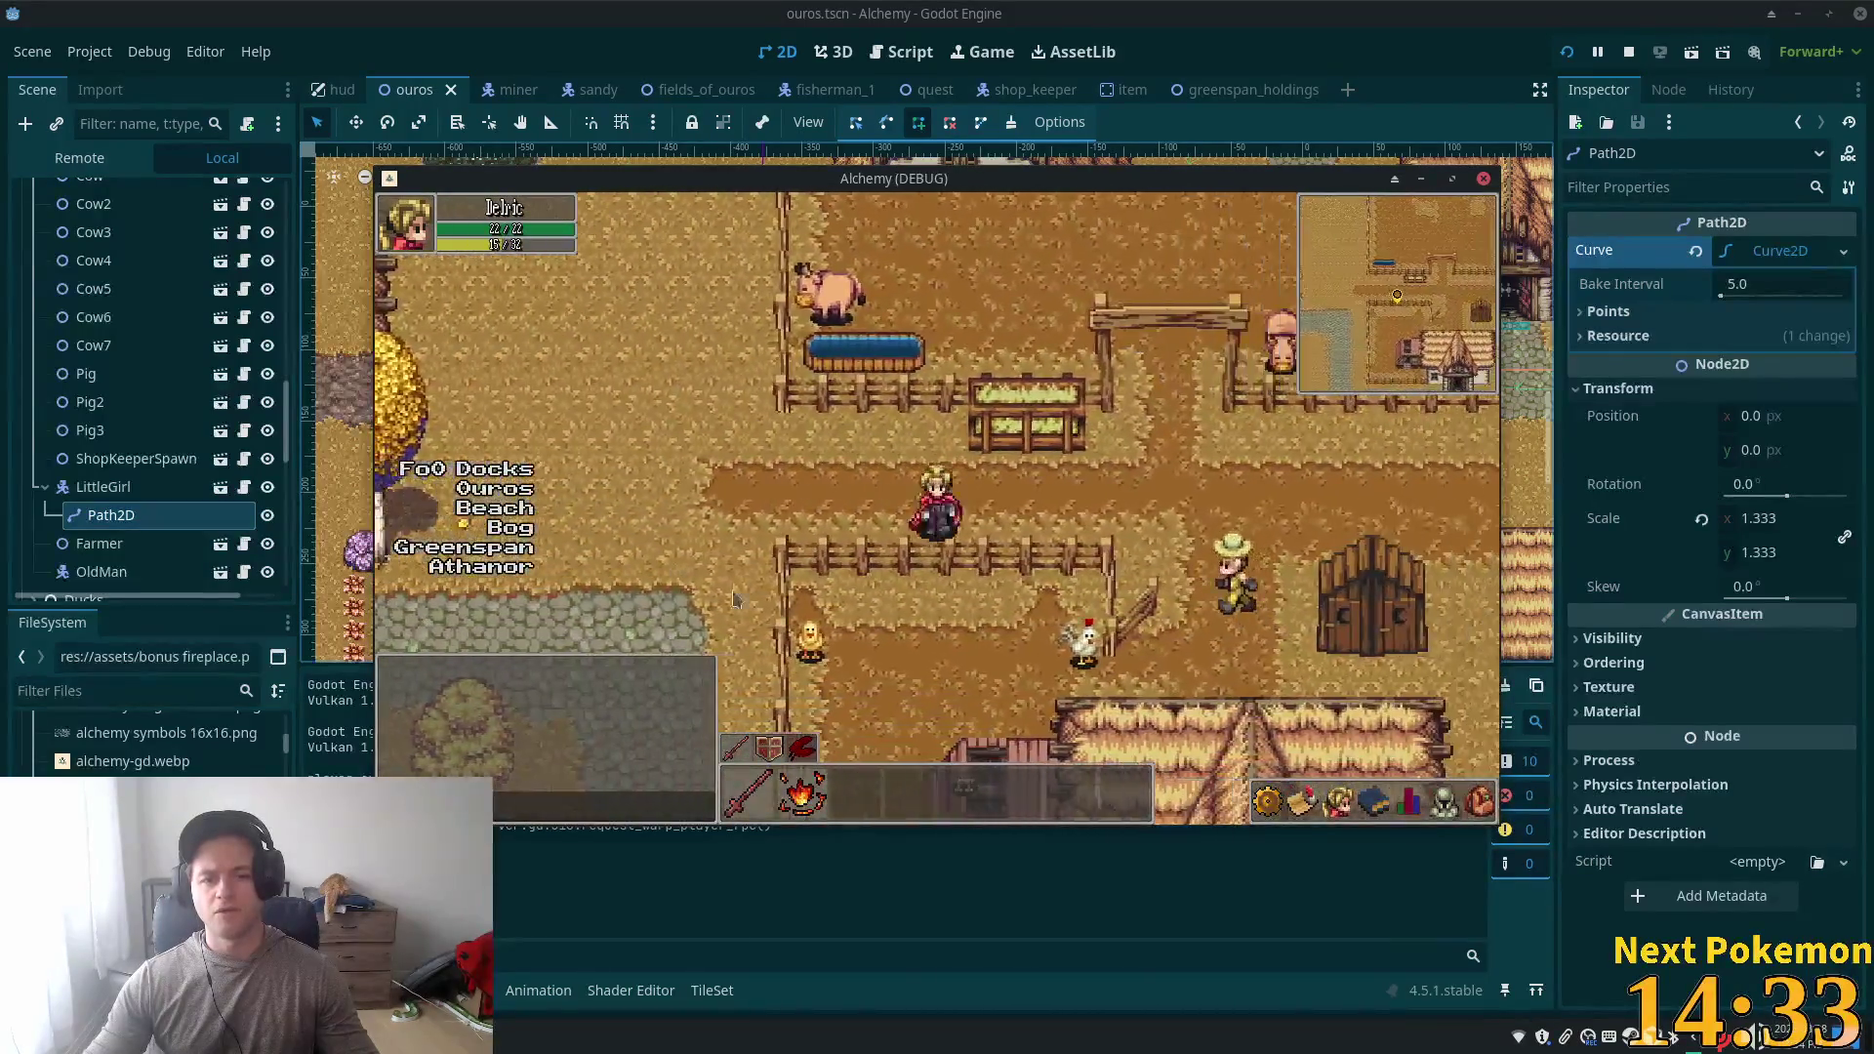
key("Down")
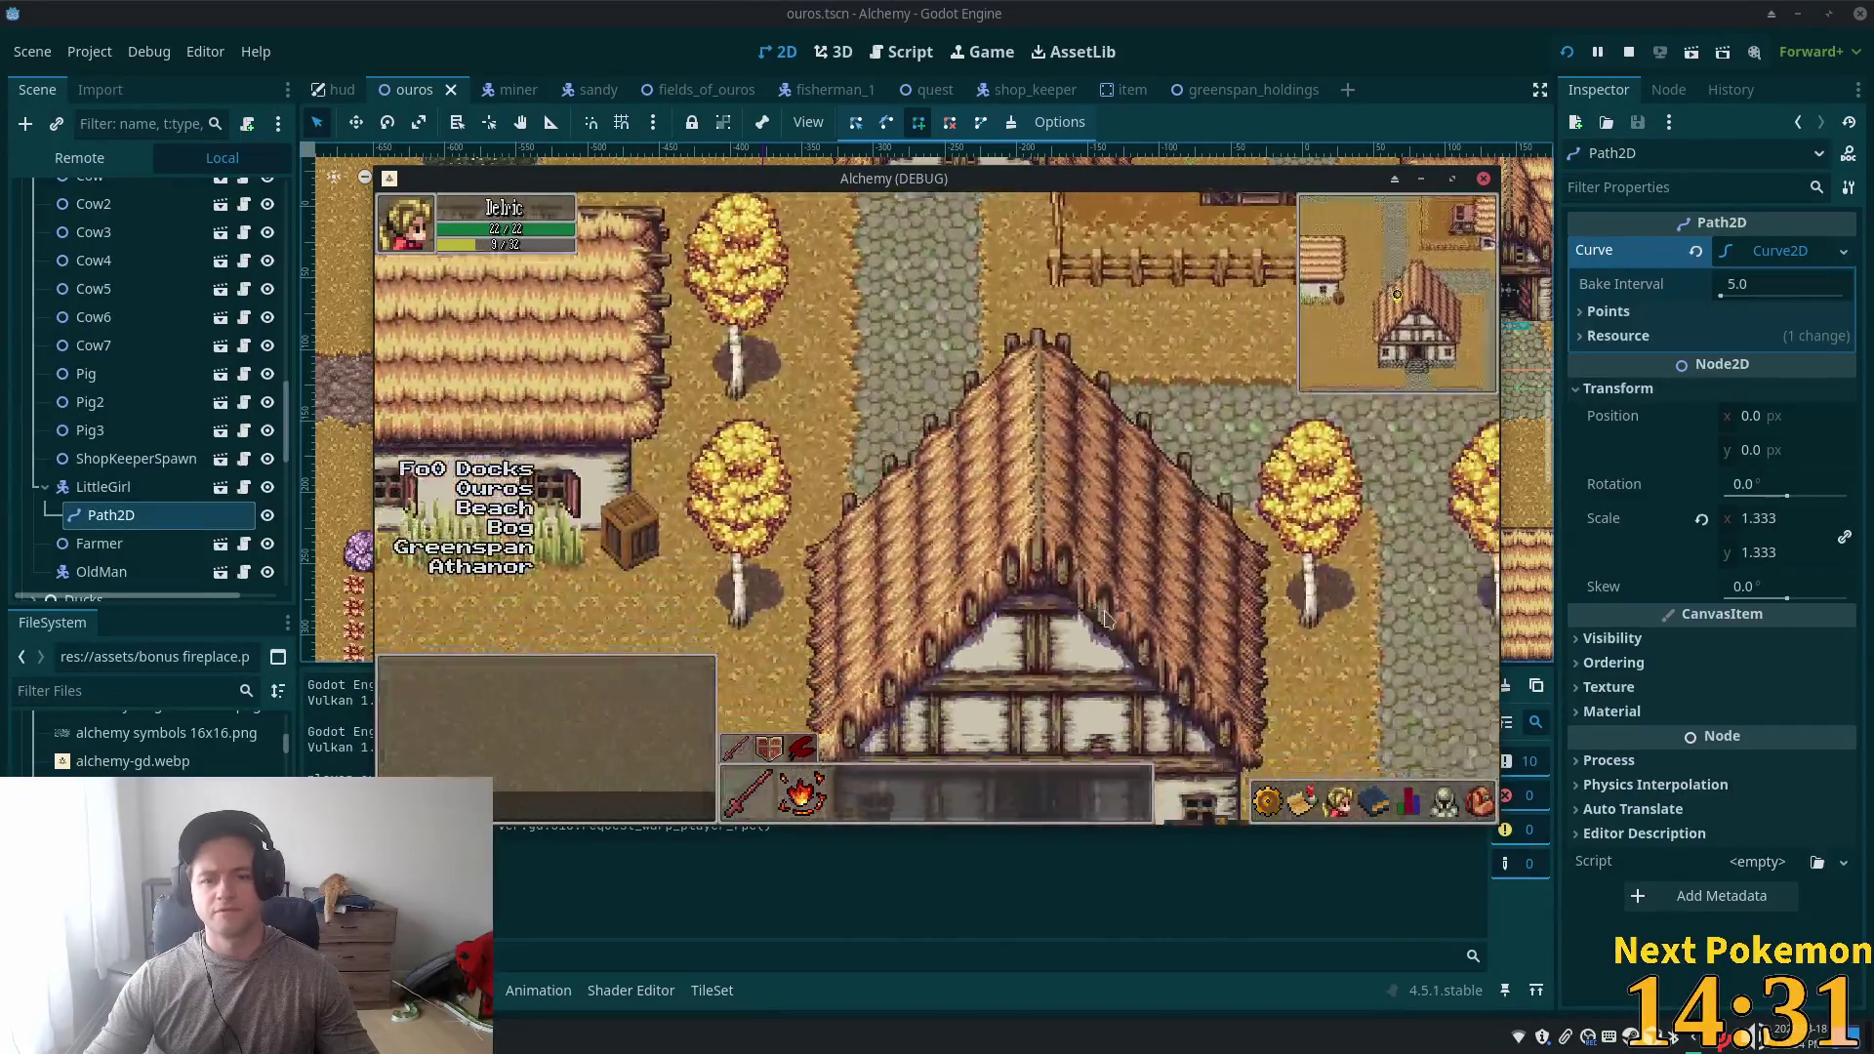
key("Right")
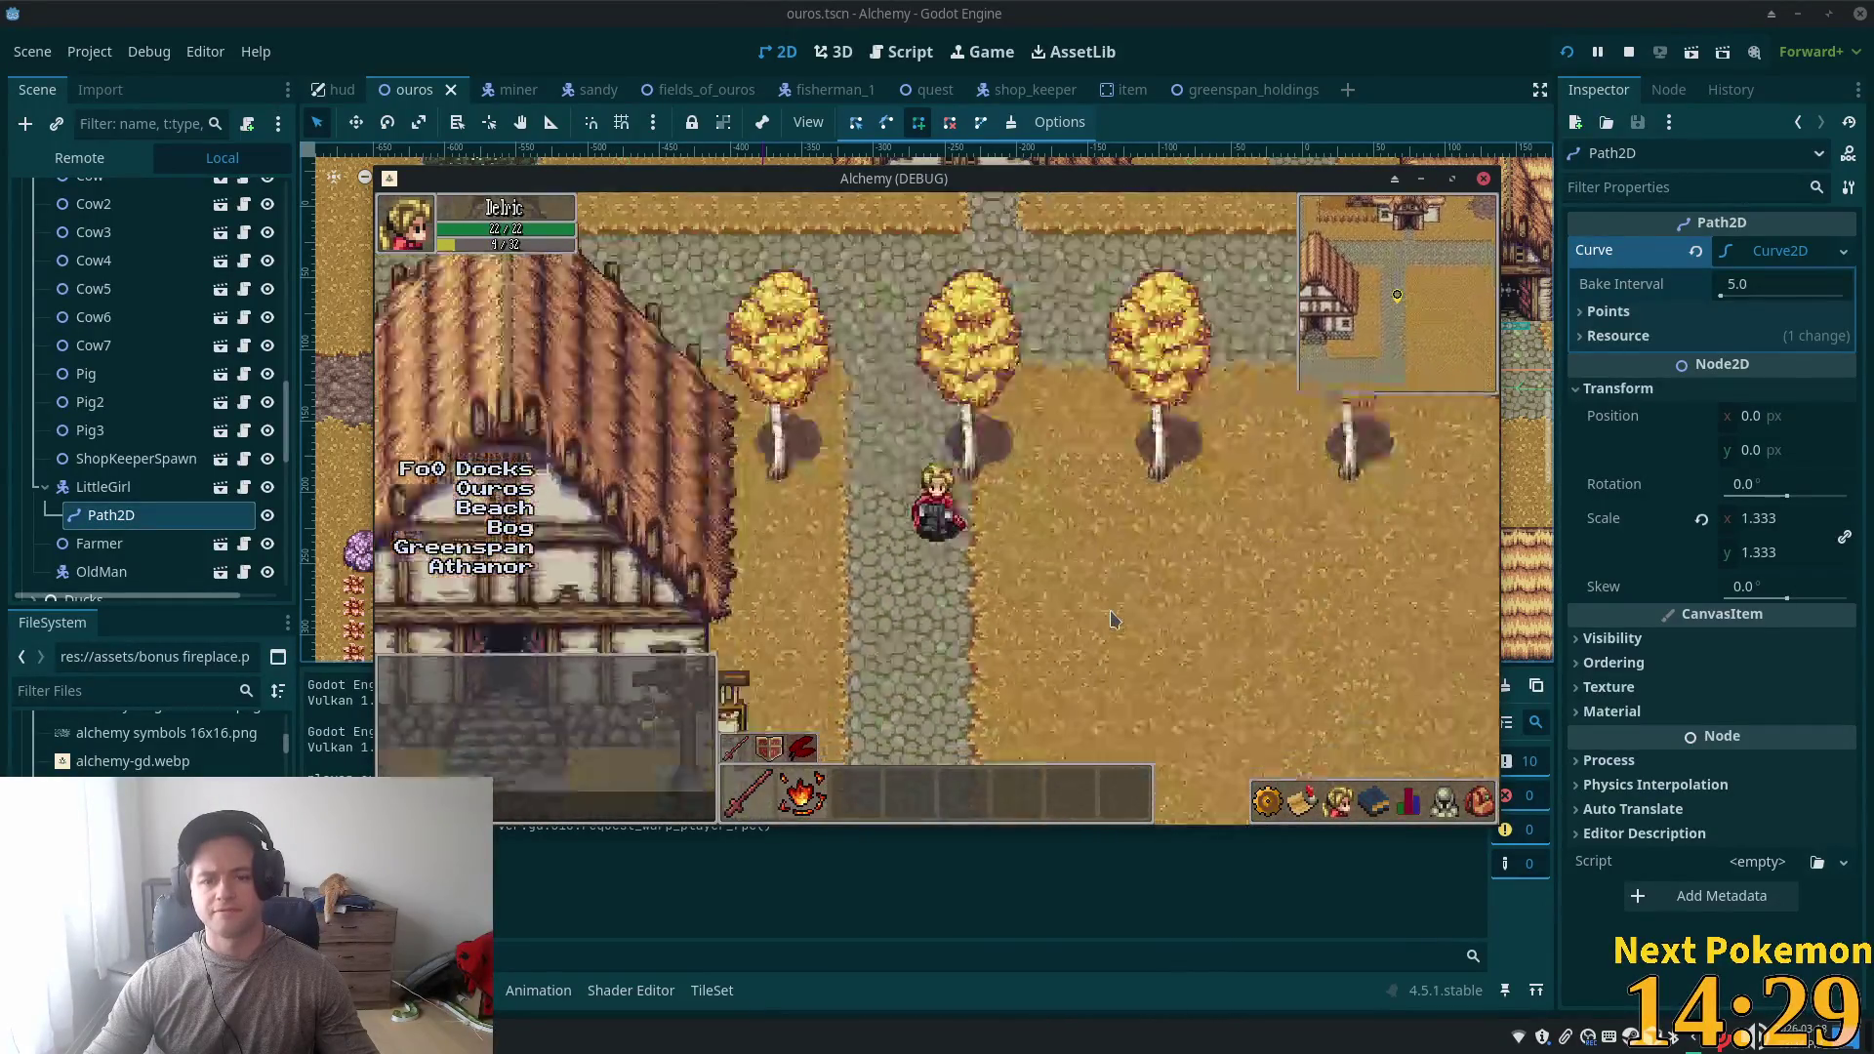
key("Down")
key("Left")
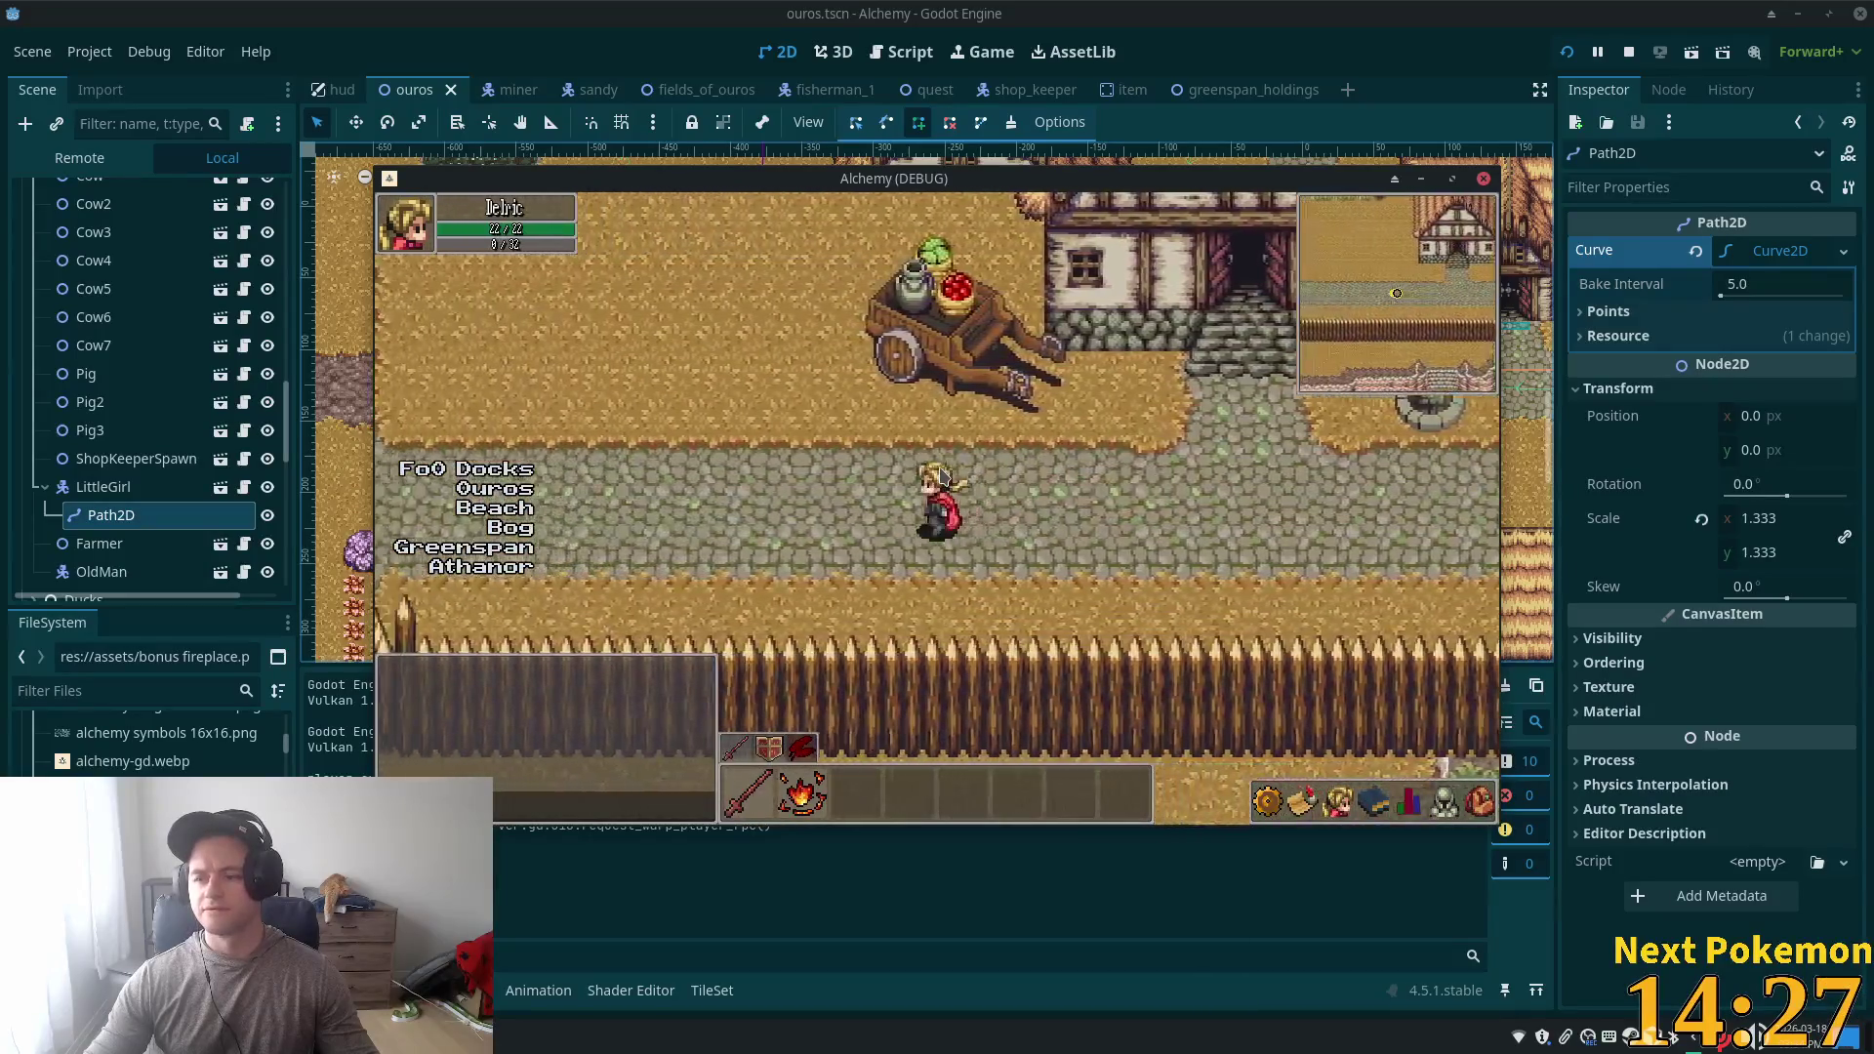
key("Left")
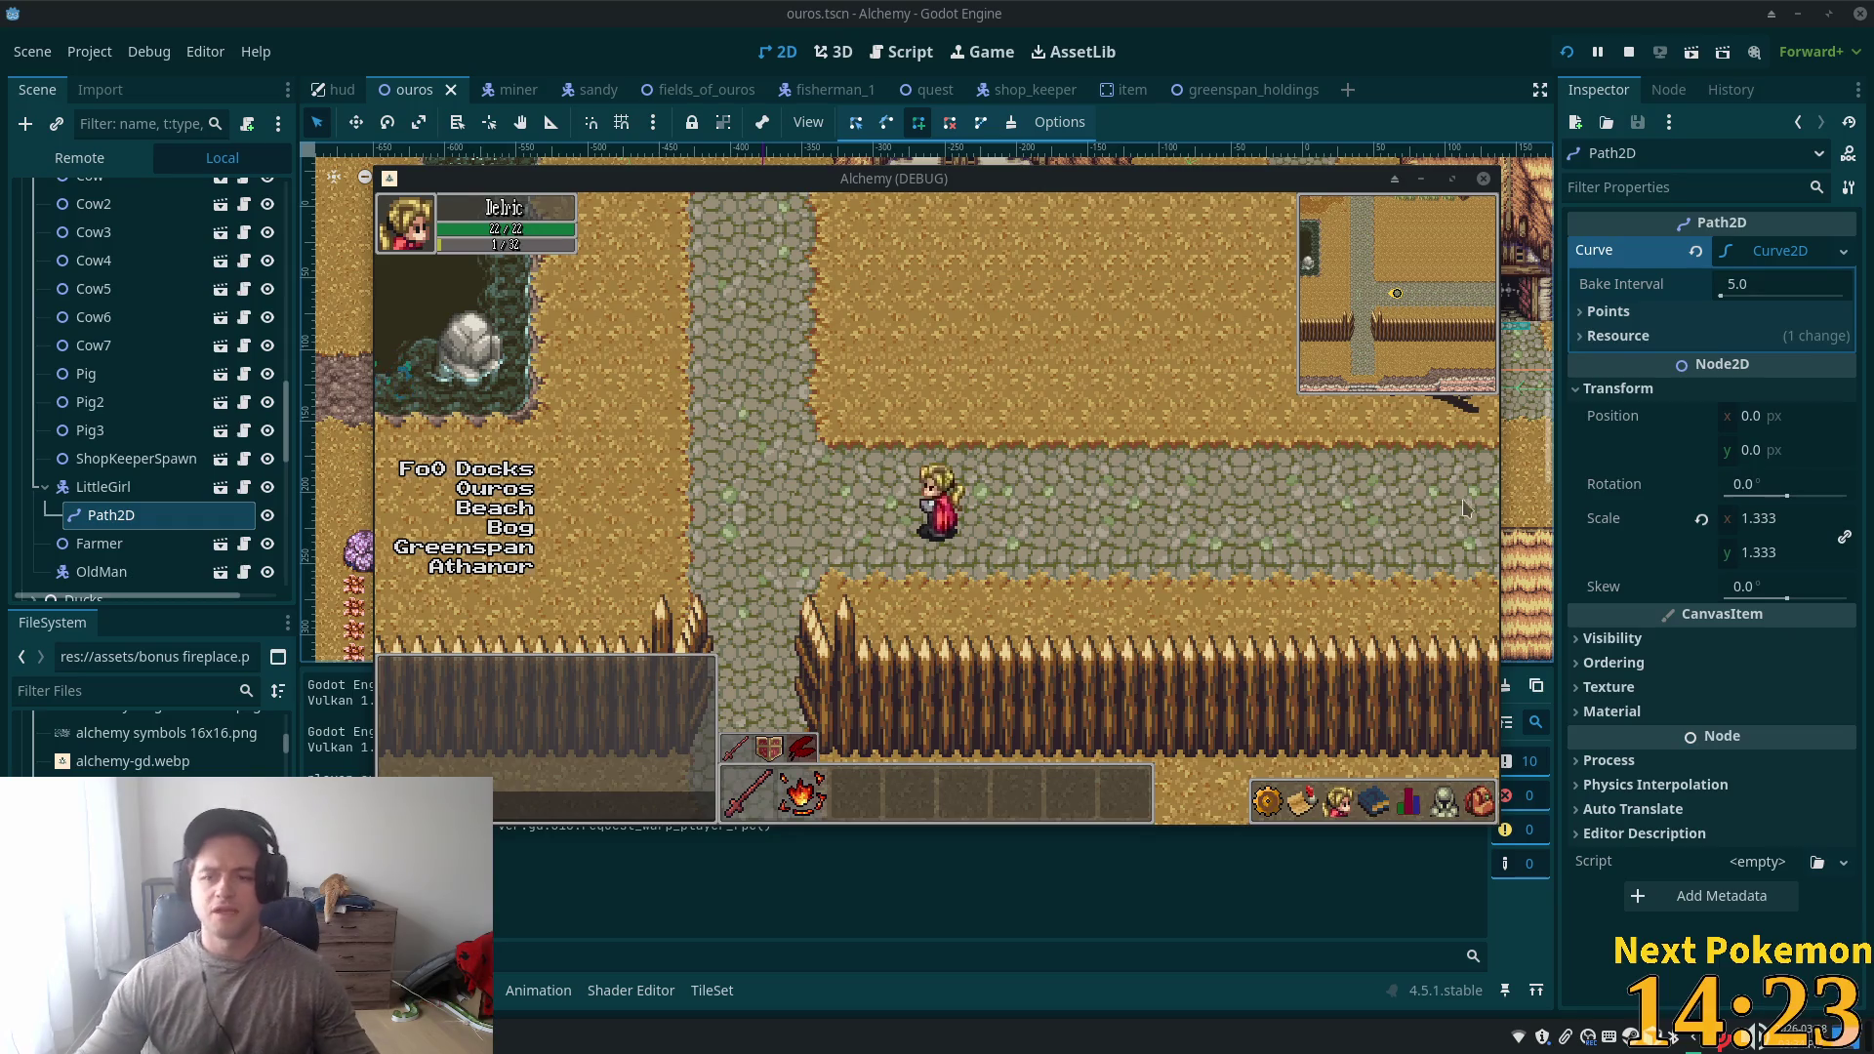
key("Left")
key("Up")
key("Left")
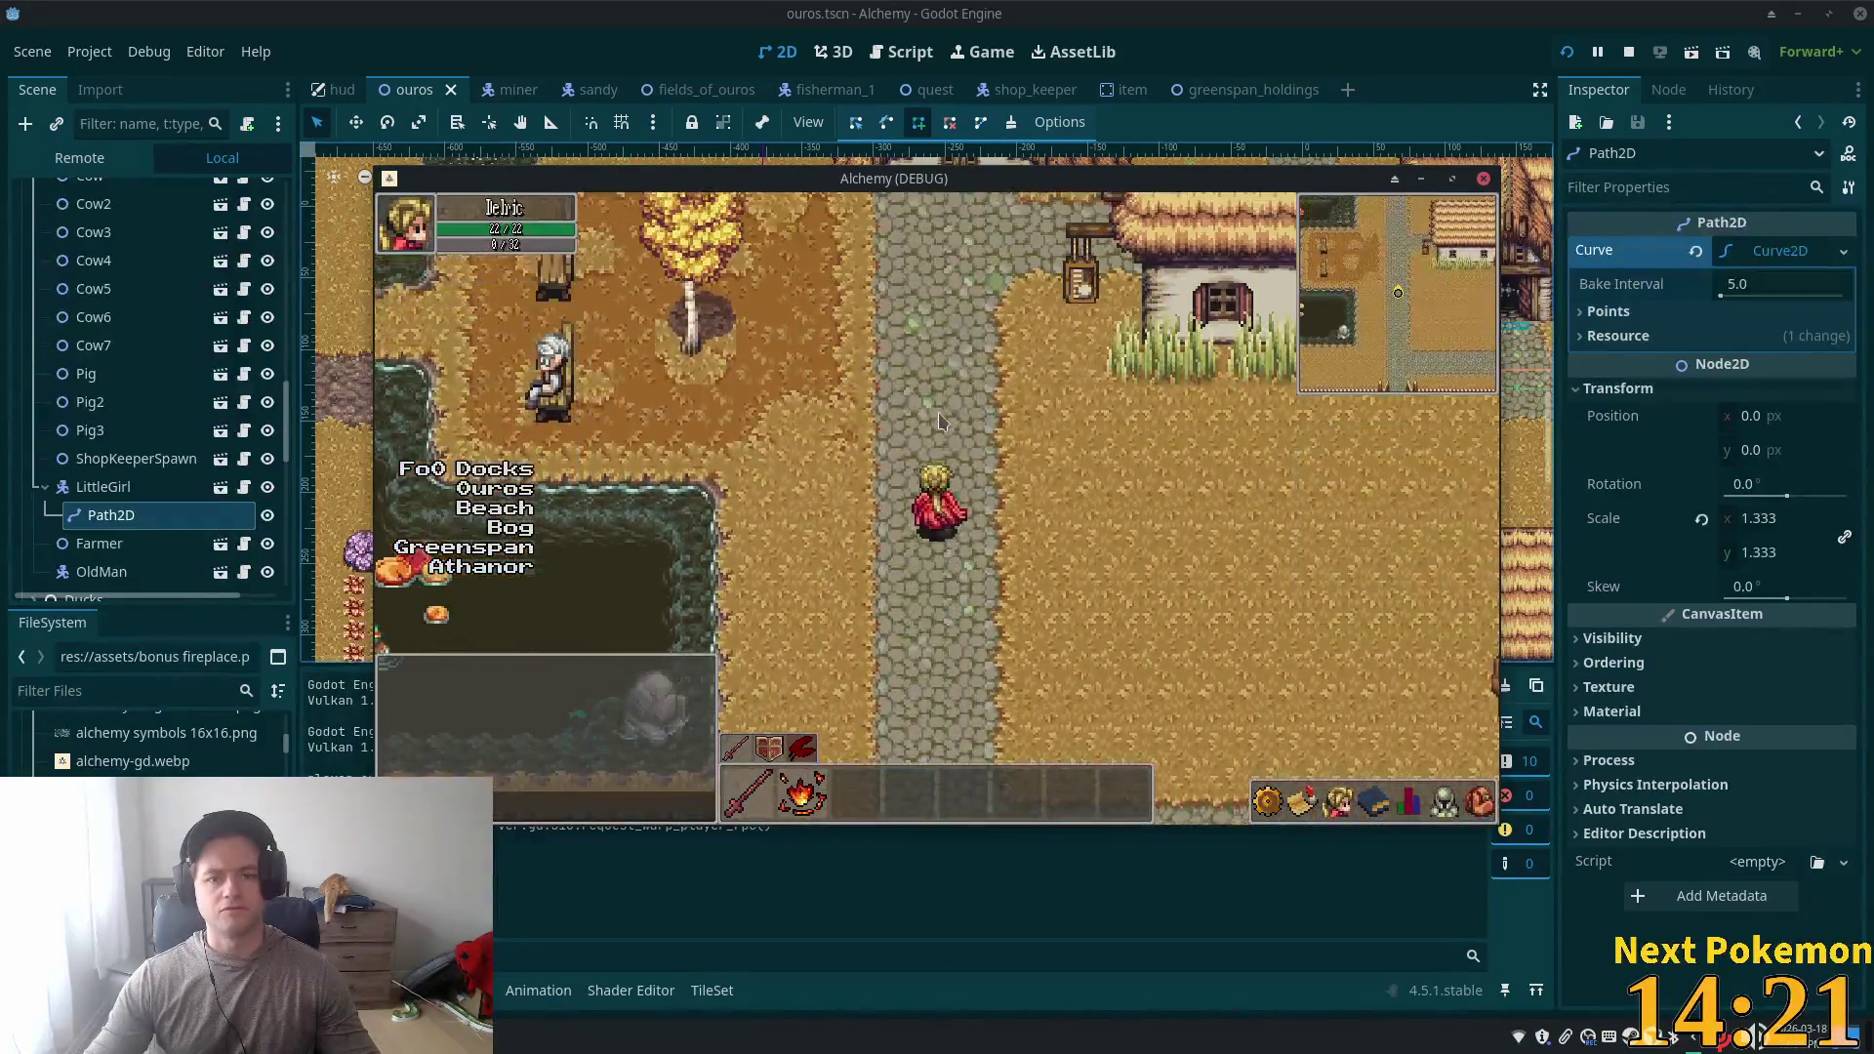
- Walk past the pink fields, over the stone bridge and down the cobblestone road to the cart
key("Left")
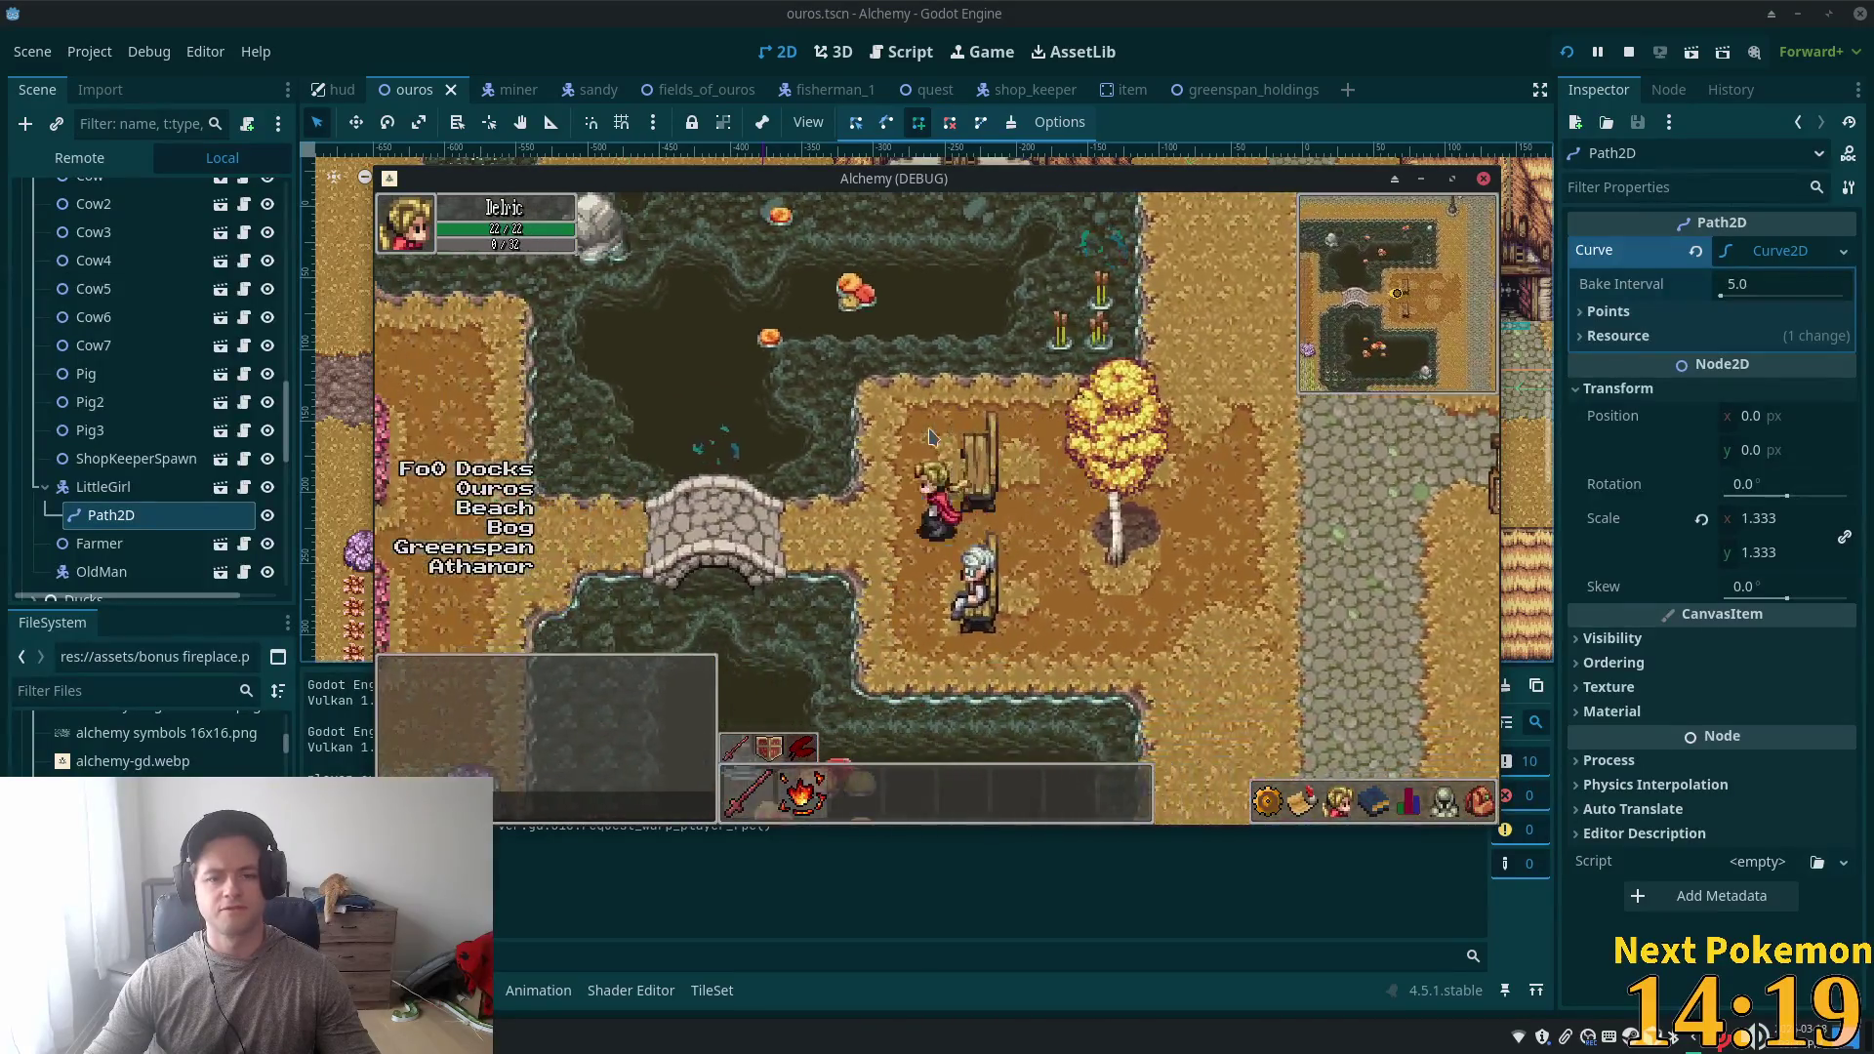
key("Up")
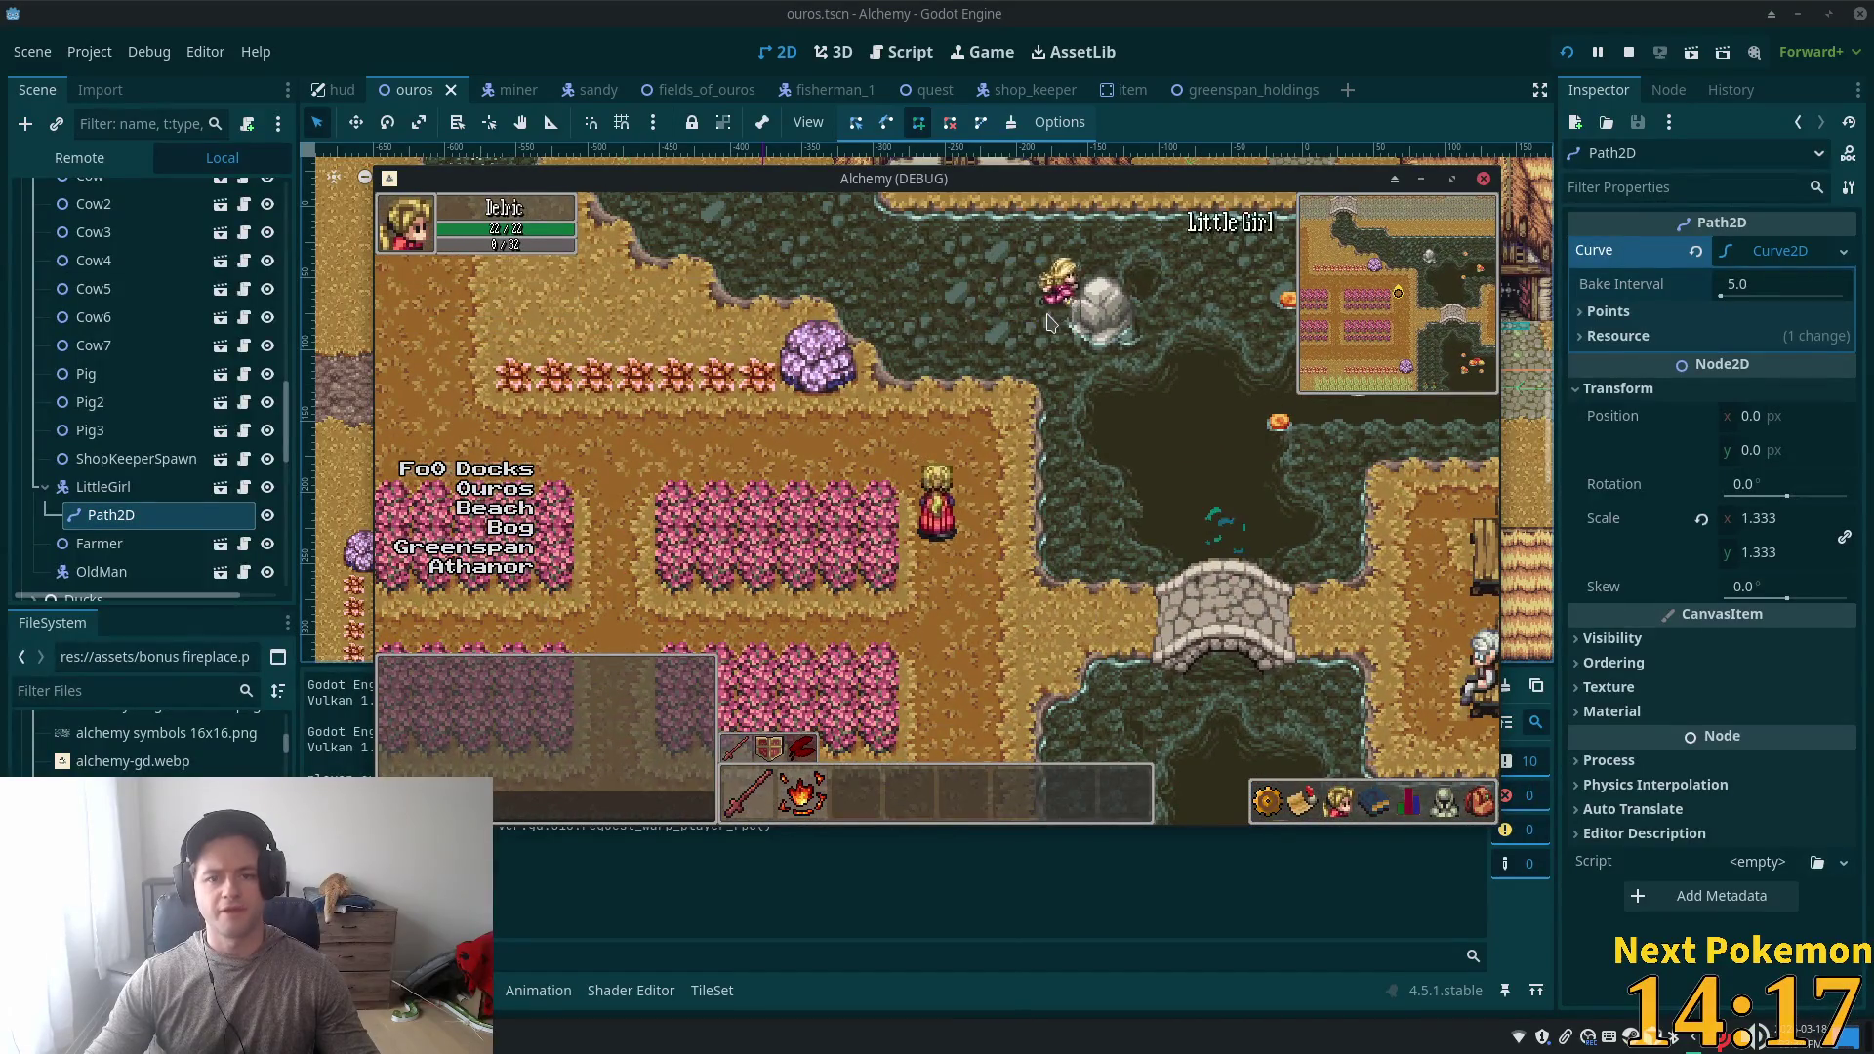
key("Right")
key("Down")
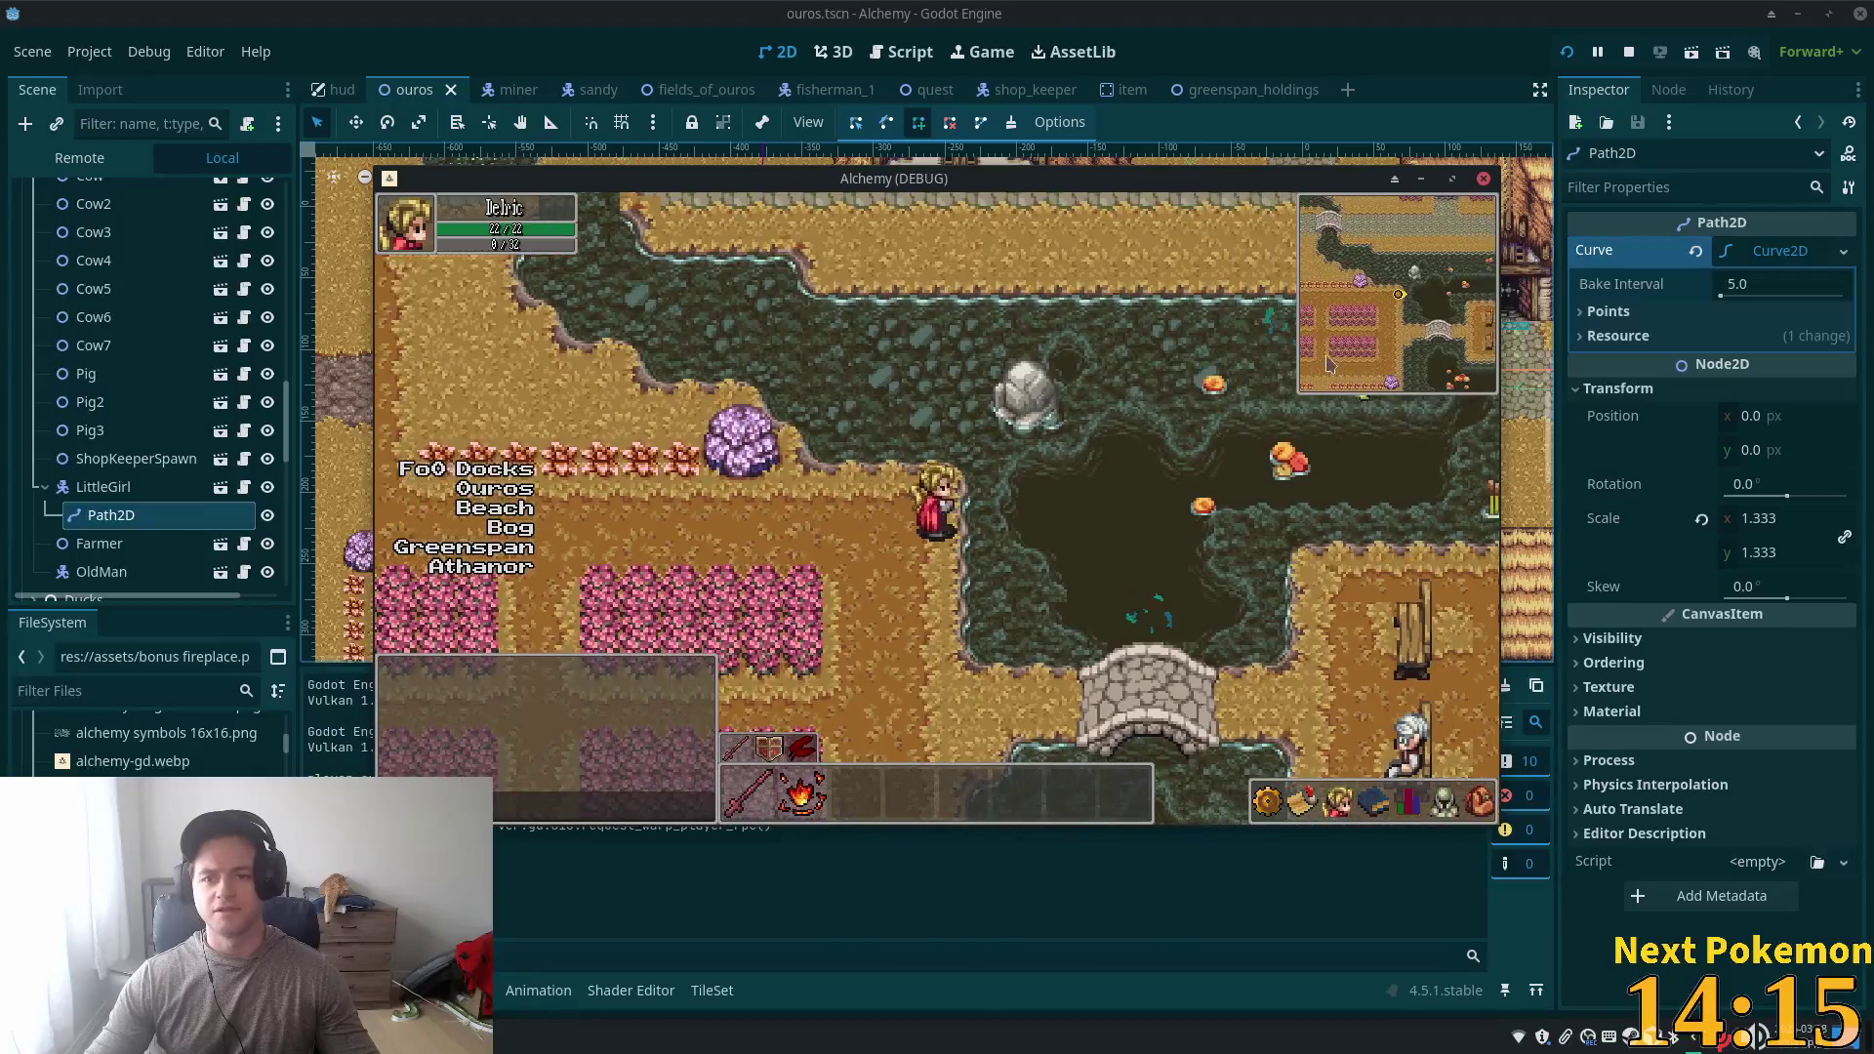
key("Right")
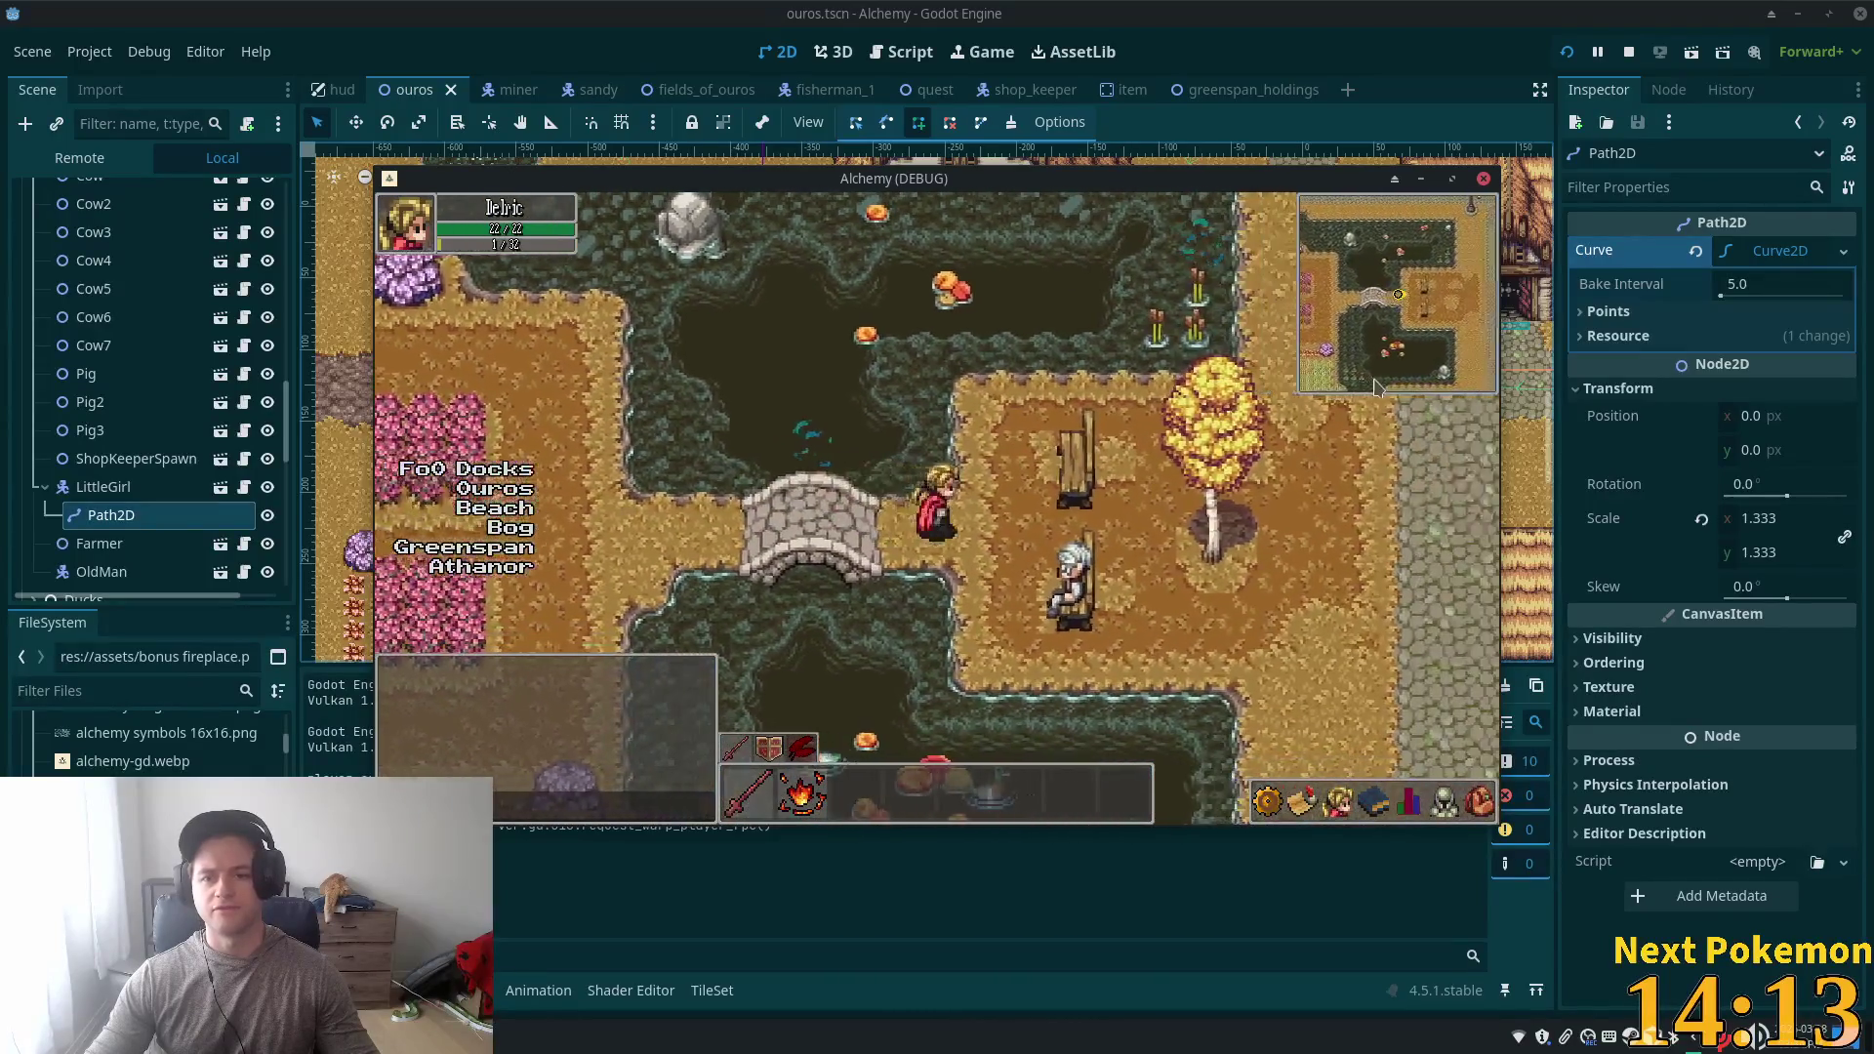
key("Right")
key("Down")
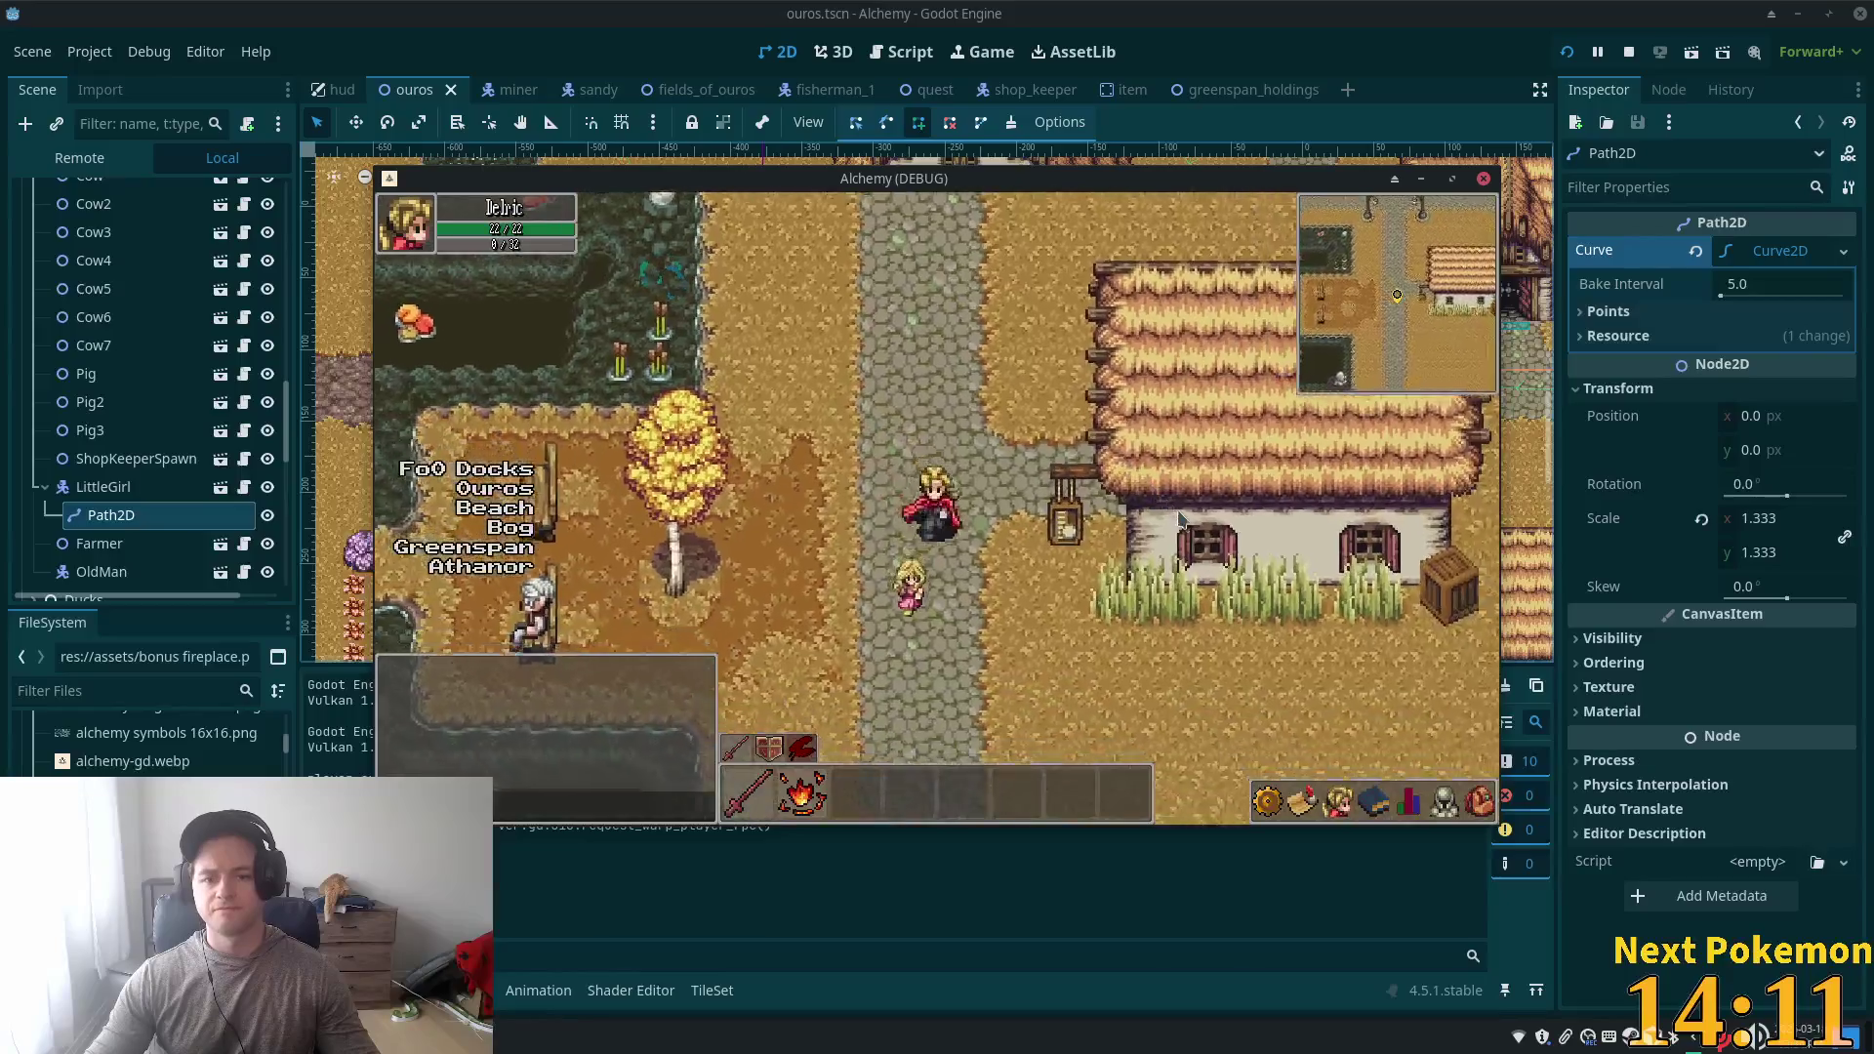
key("Right")
key("Right")
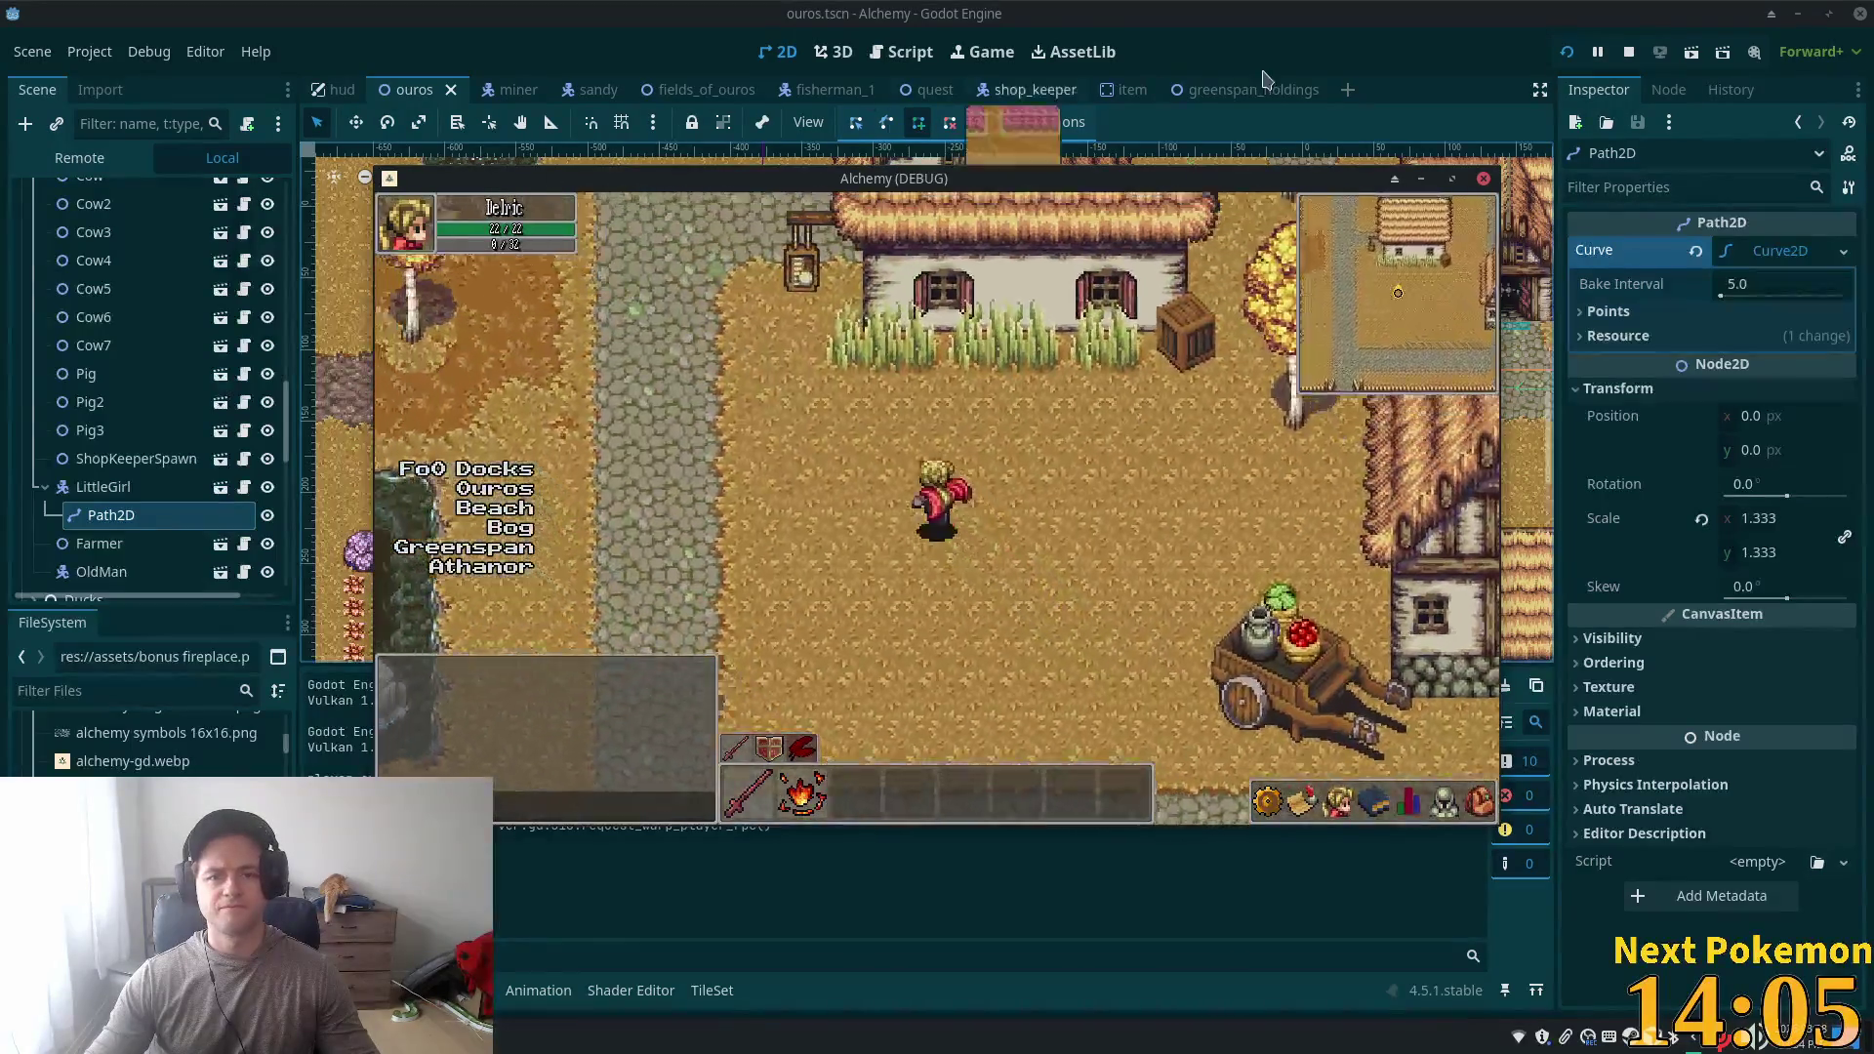
left_click(1464, 46)
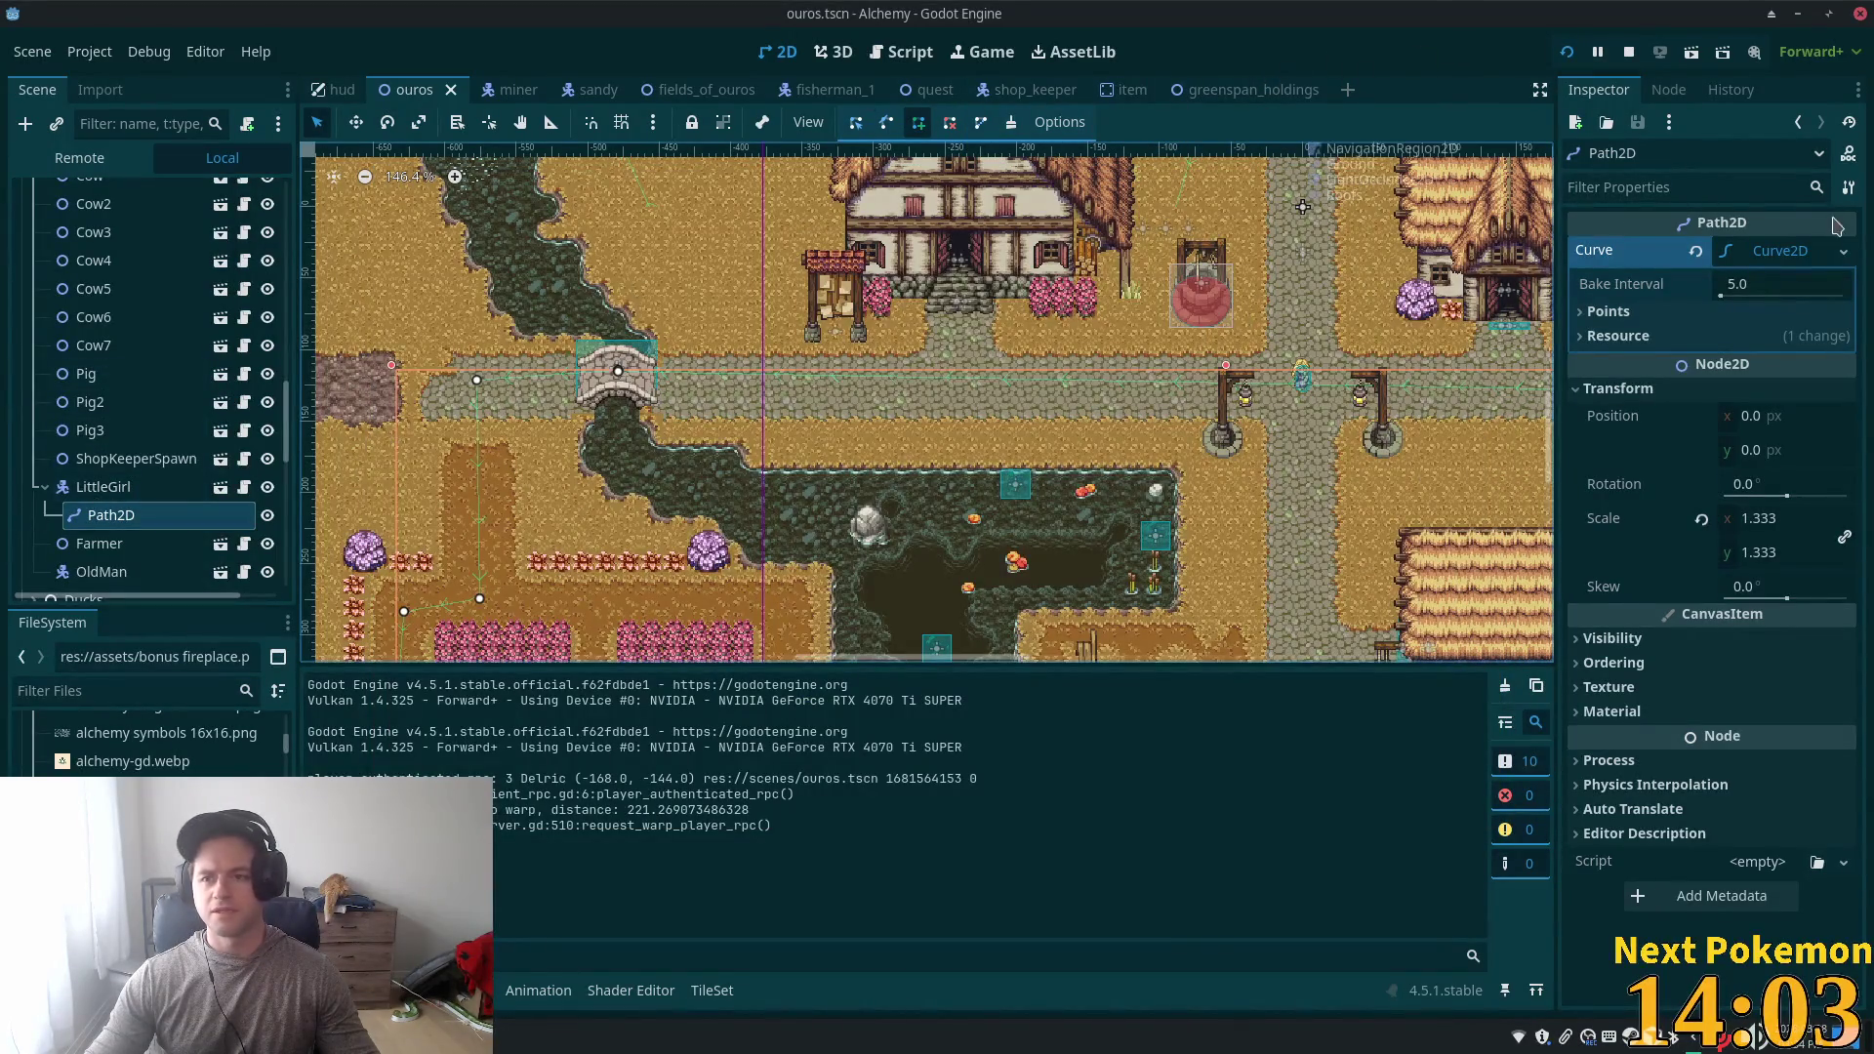
- Check LittleGirl's Path setting, then list Path2D's curve points starting at (-479, -9)
left_click(66, 488)
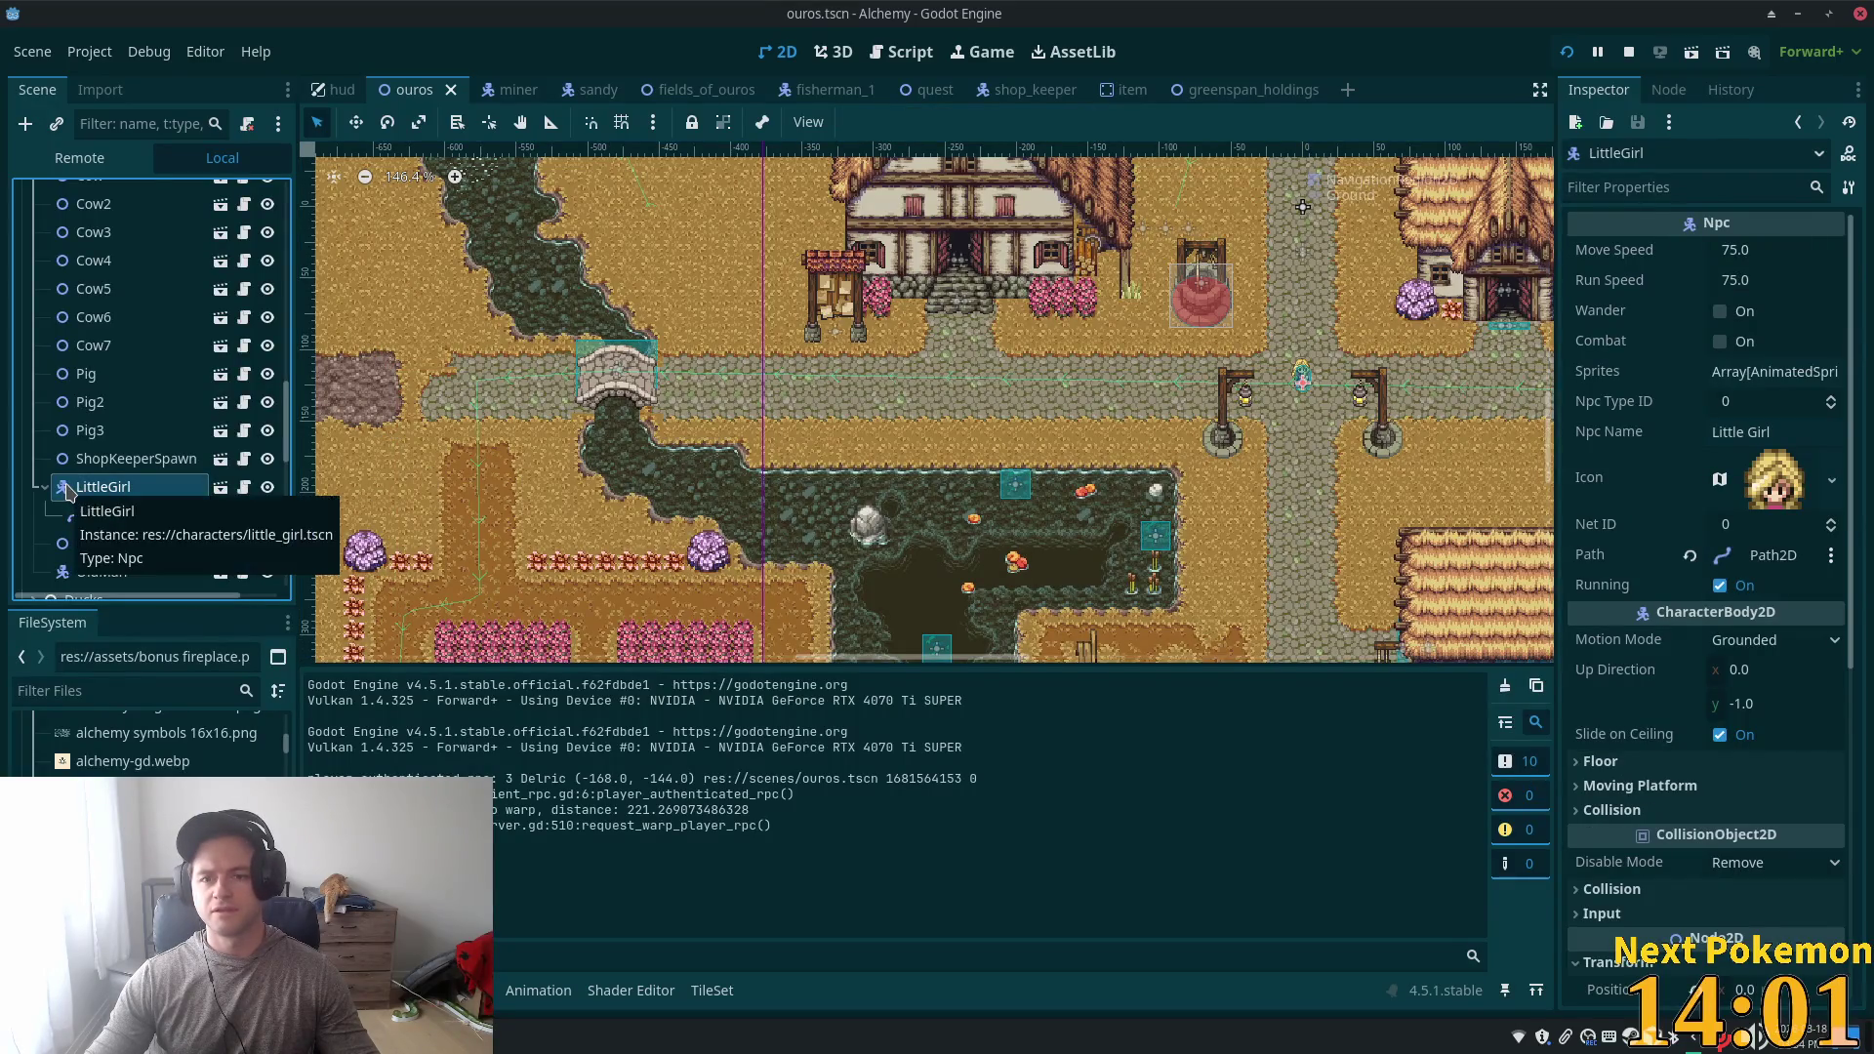
scroll(983, 376, "down", 5)
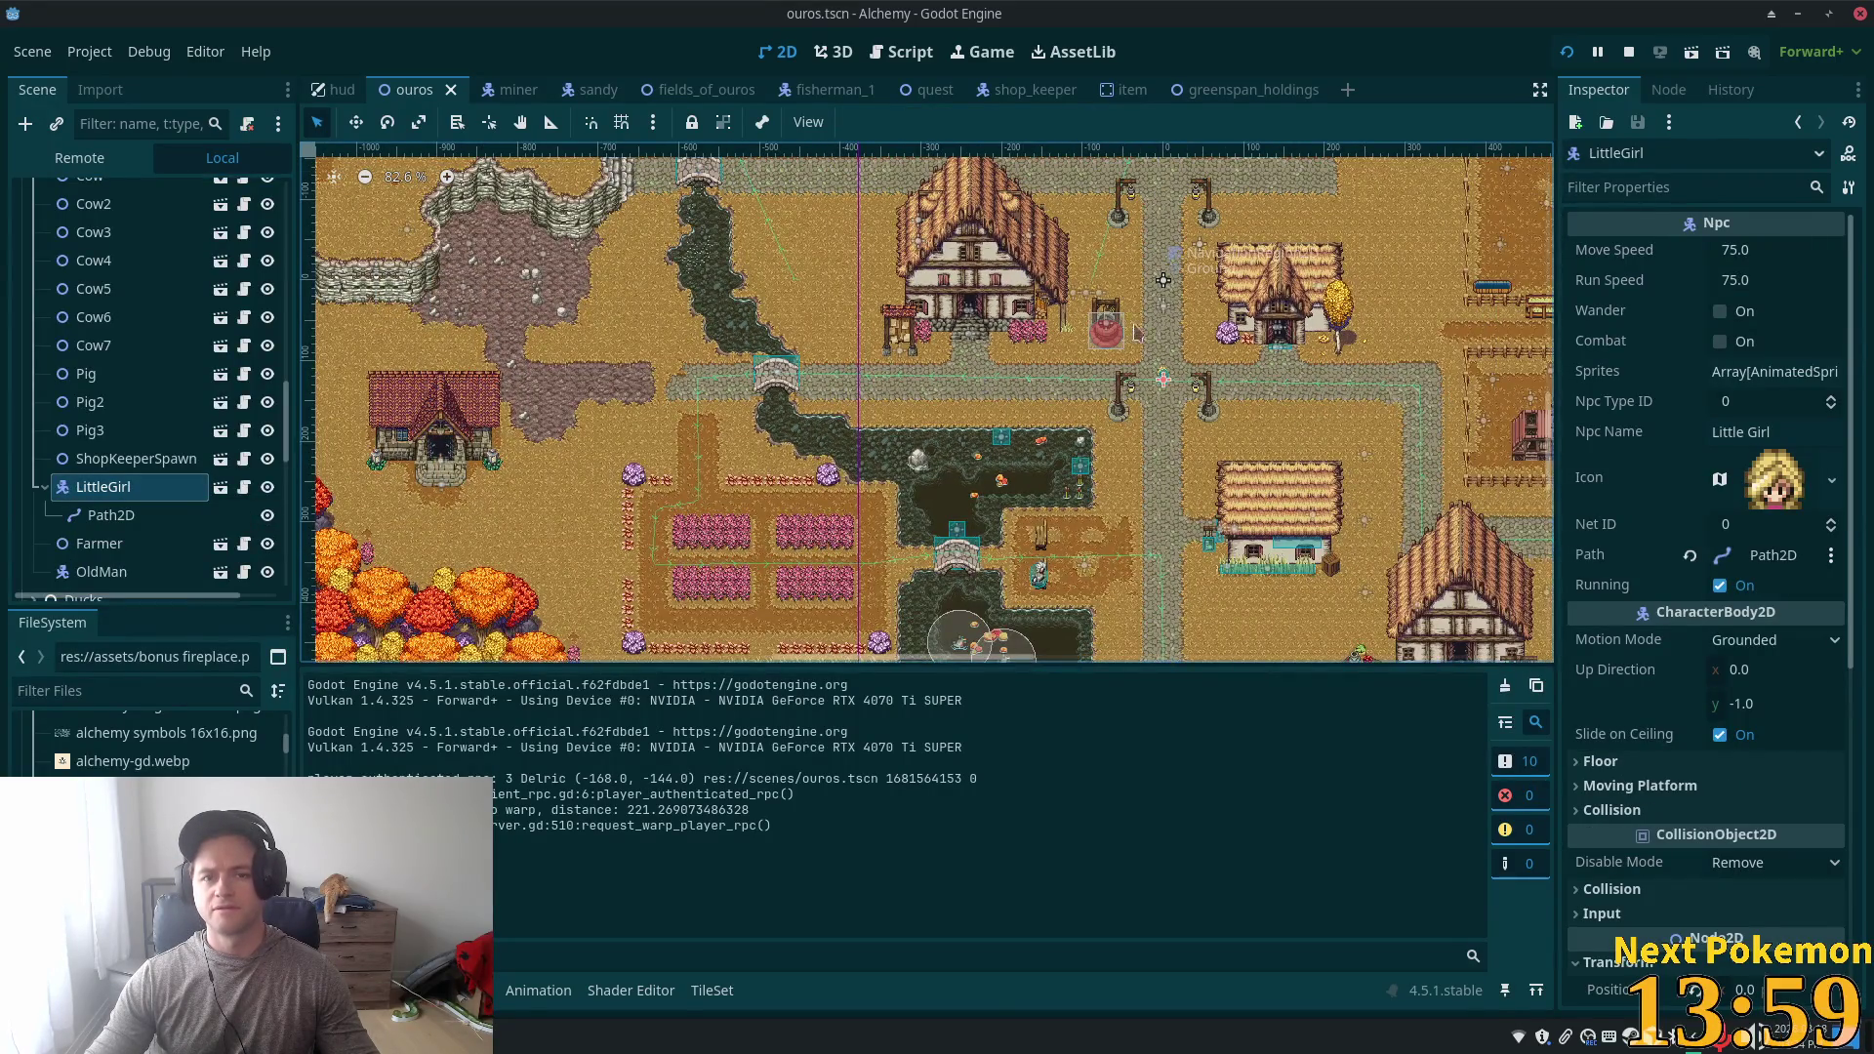
scroll(752, 229, "up", 5)
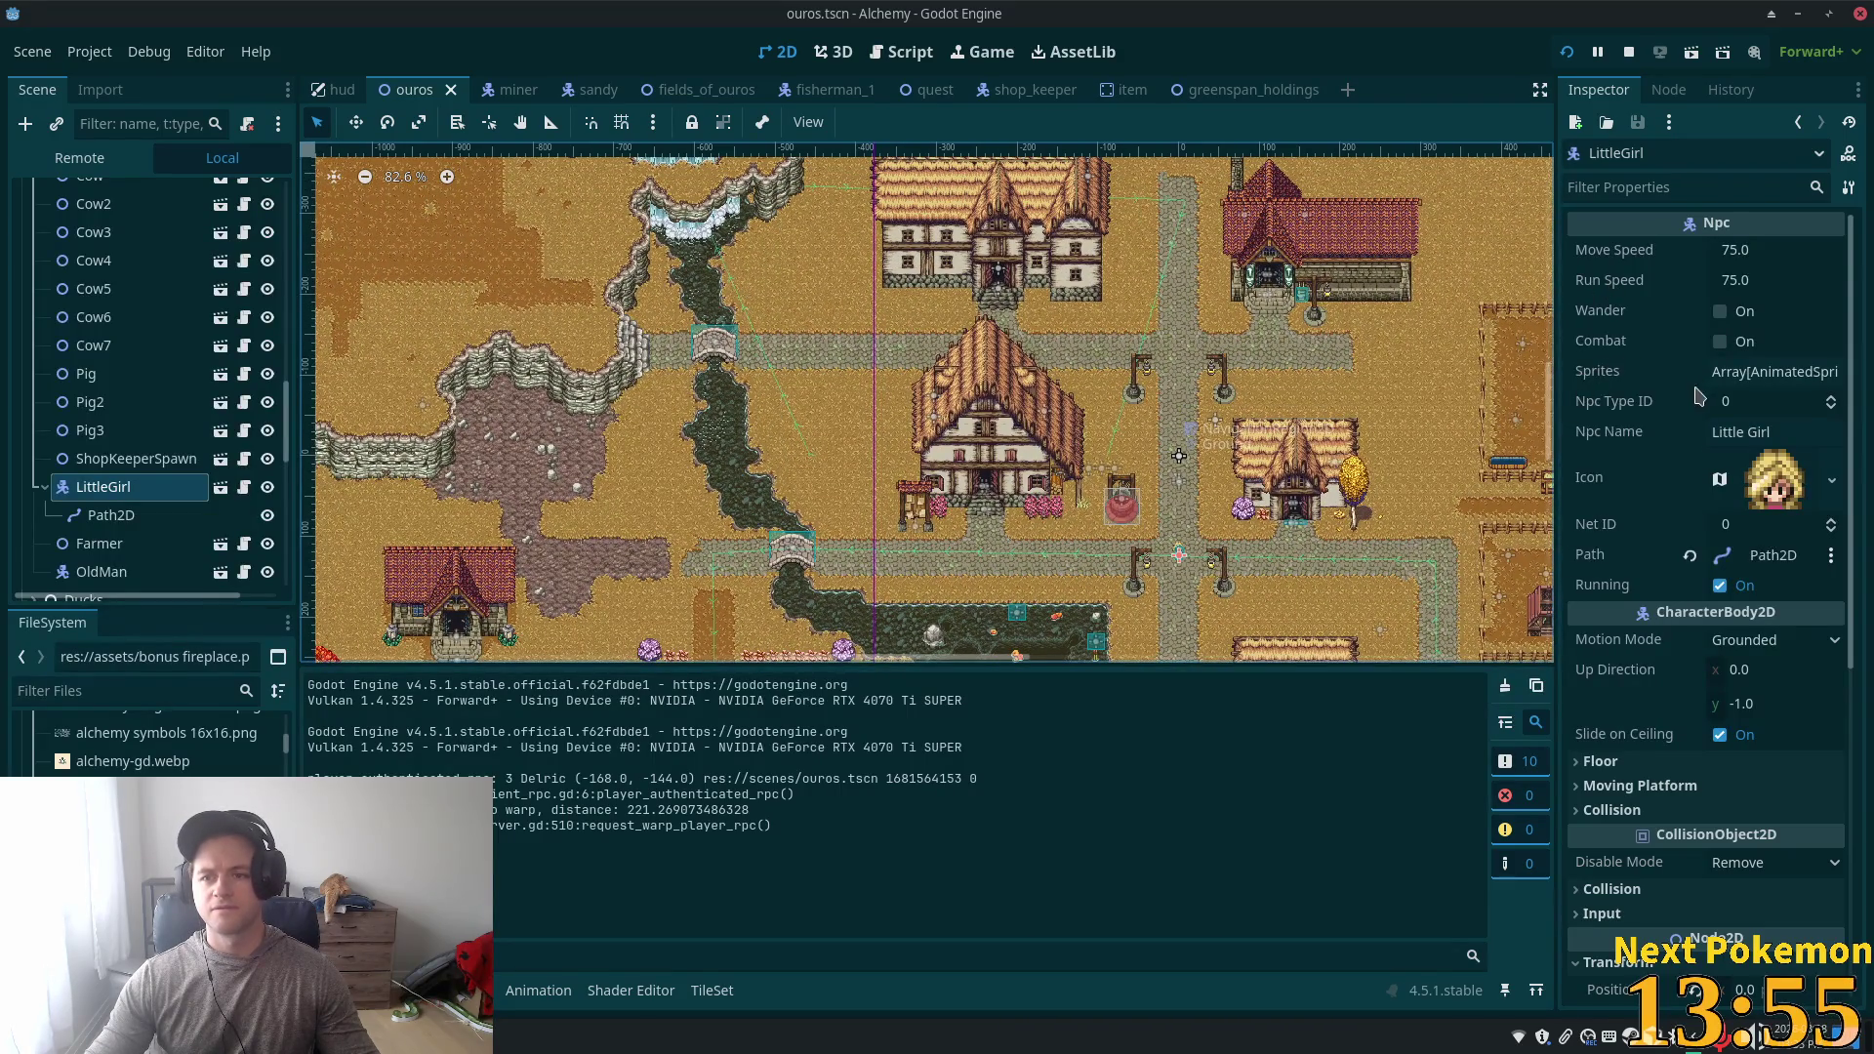
scroll(1693, 407, "down", 3)
scroll(1273, 328, "up", 3)
left_click(110, 514)
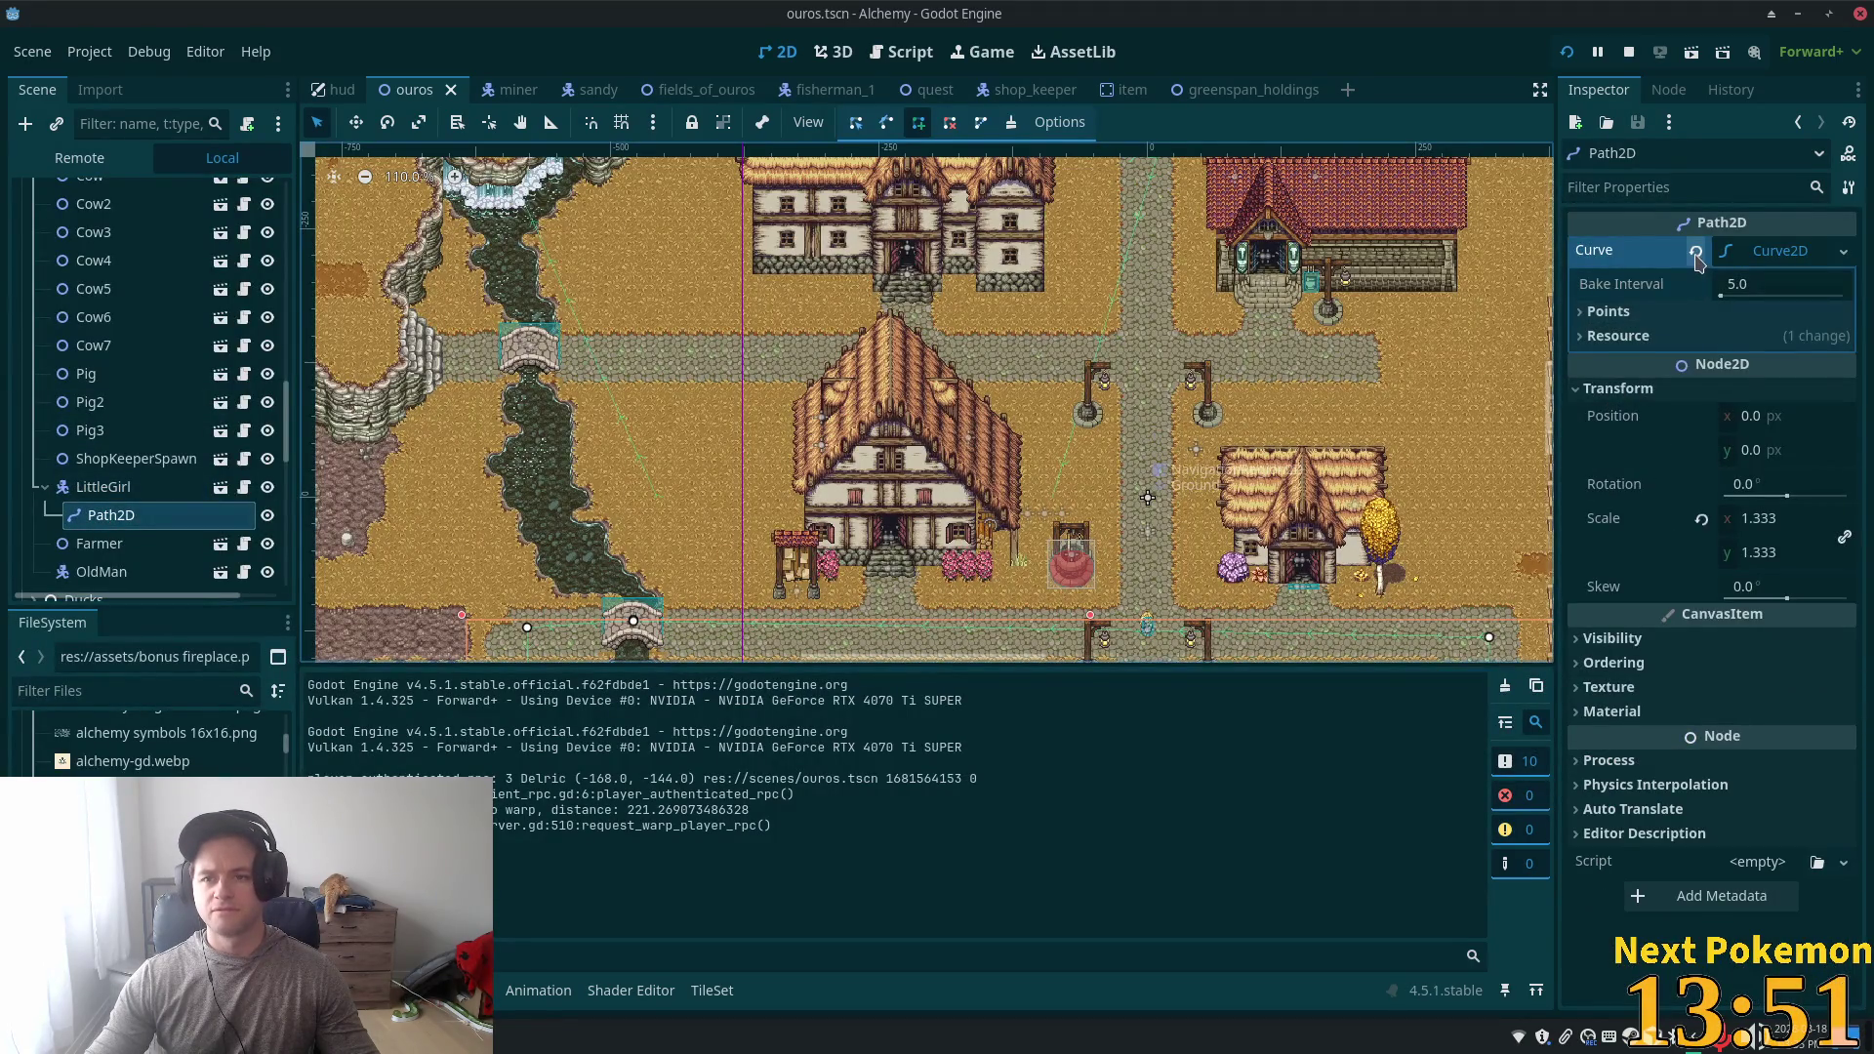
left_click(1625, 325)
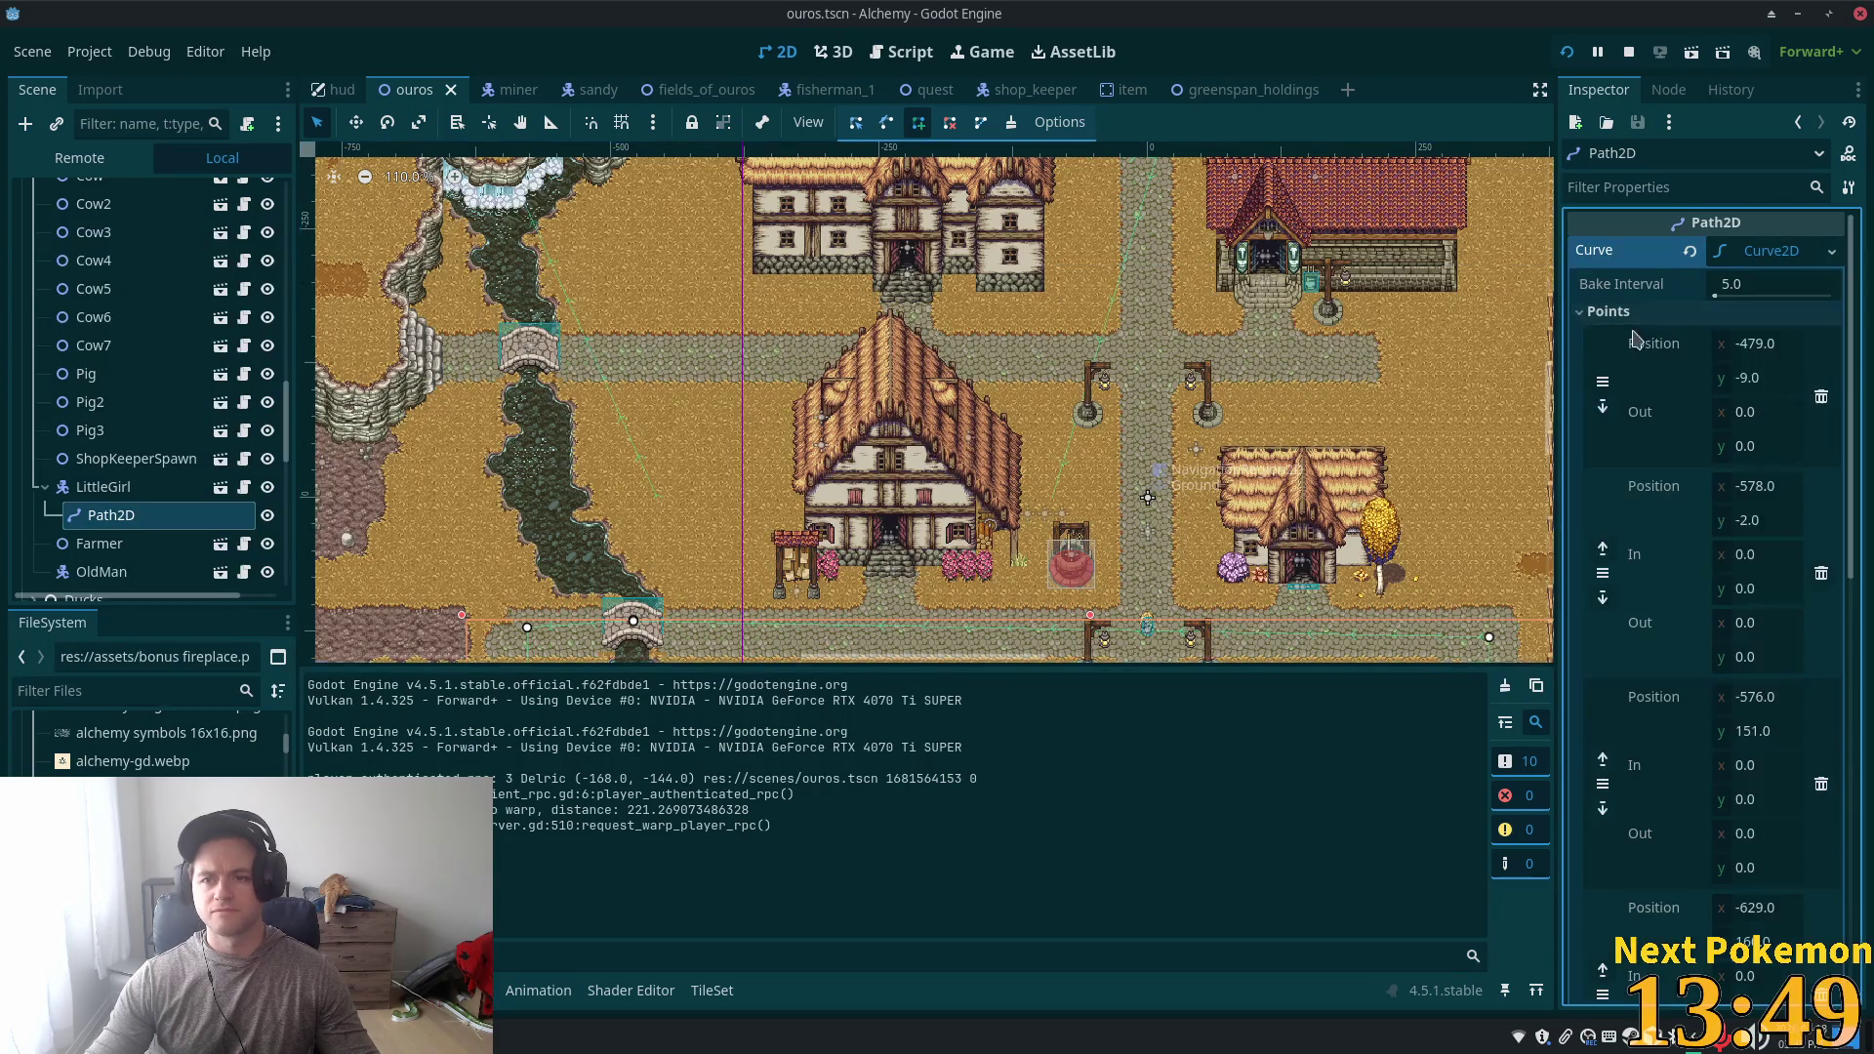
- Clear Path2D's old curve, assign a New Curve2D, and expand its empty Points list
left_click(1691, 252)
left_click(1756, 251)
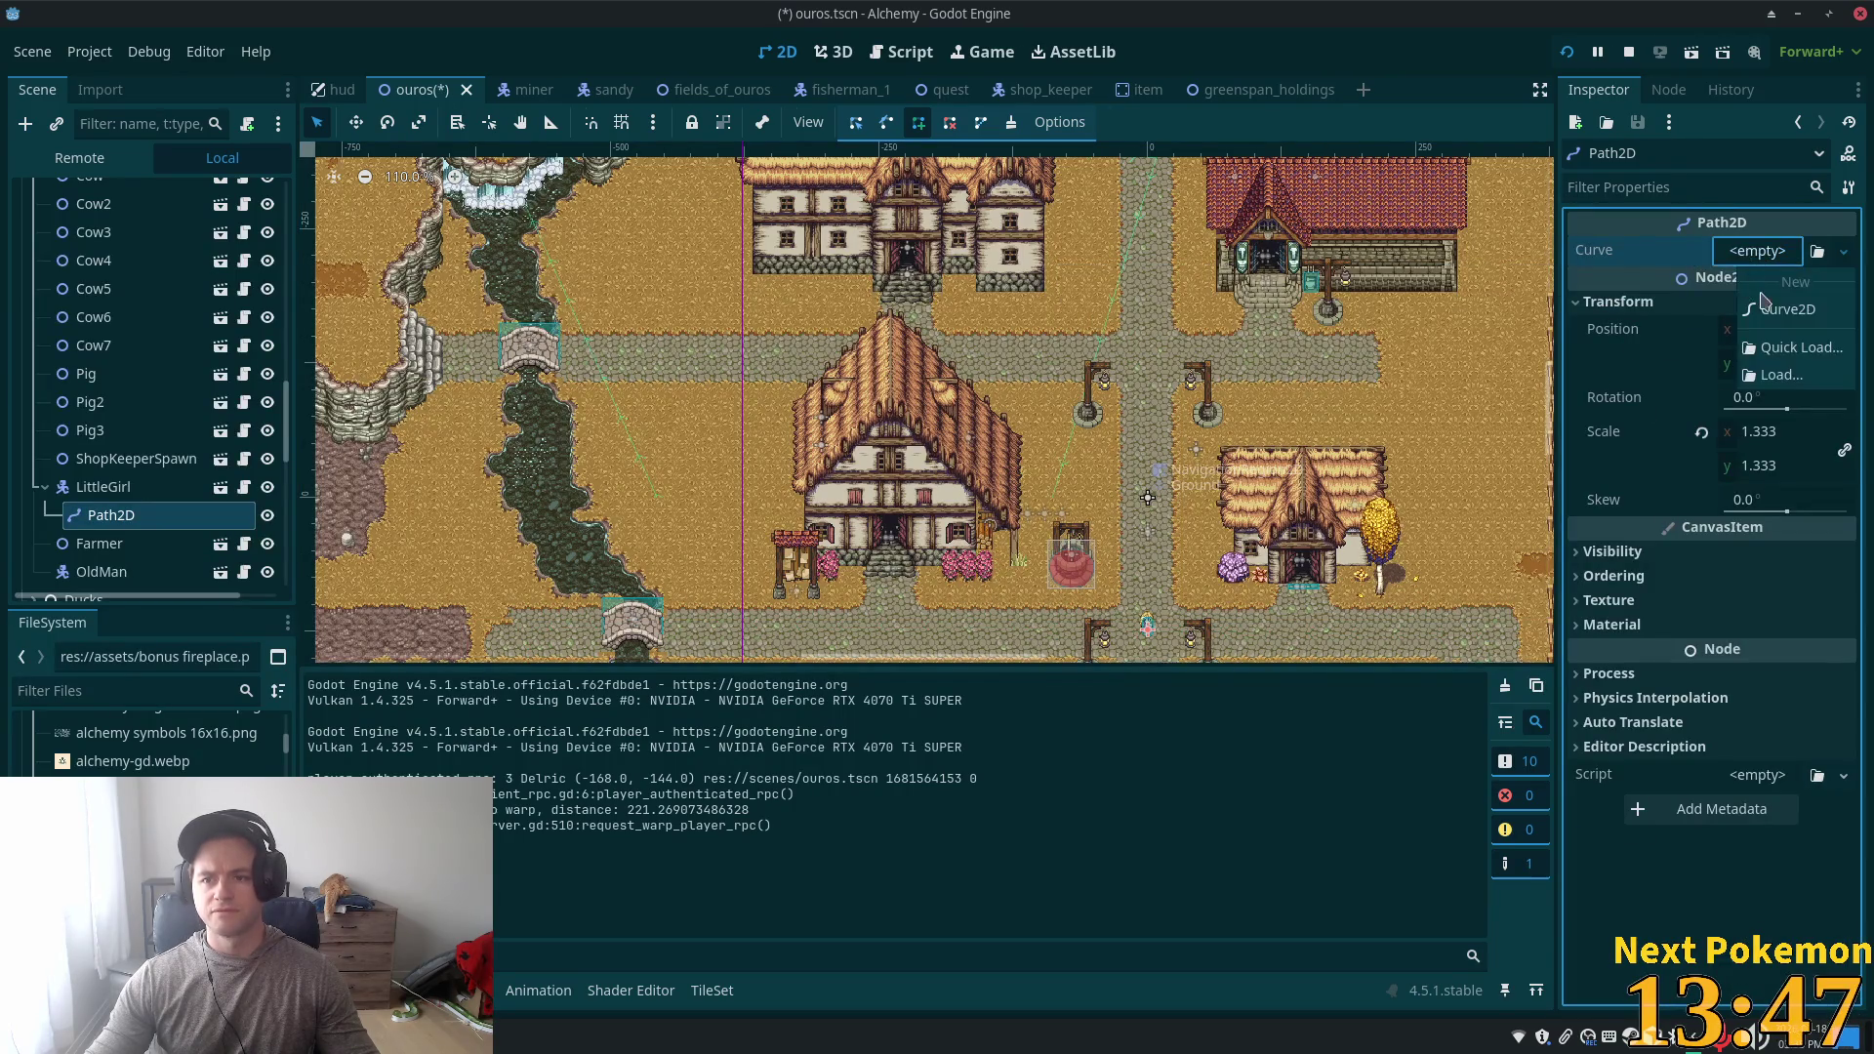
left_click(1784, 310)
left_click(1590, 312)
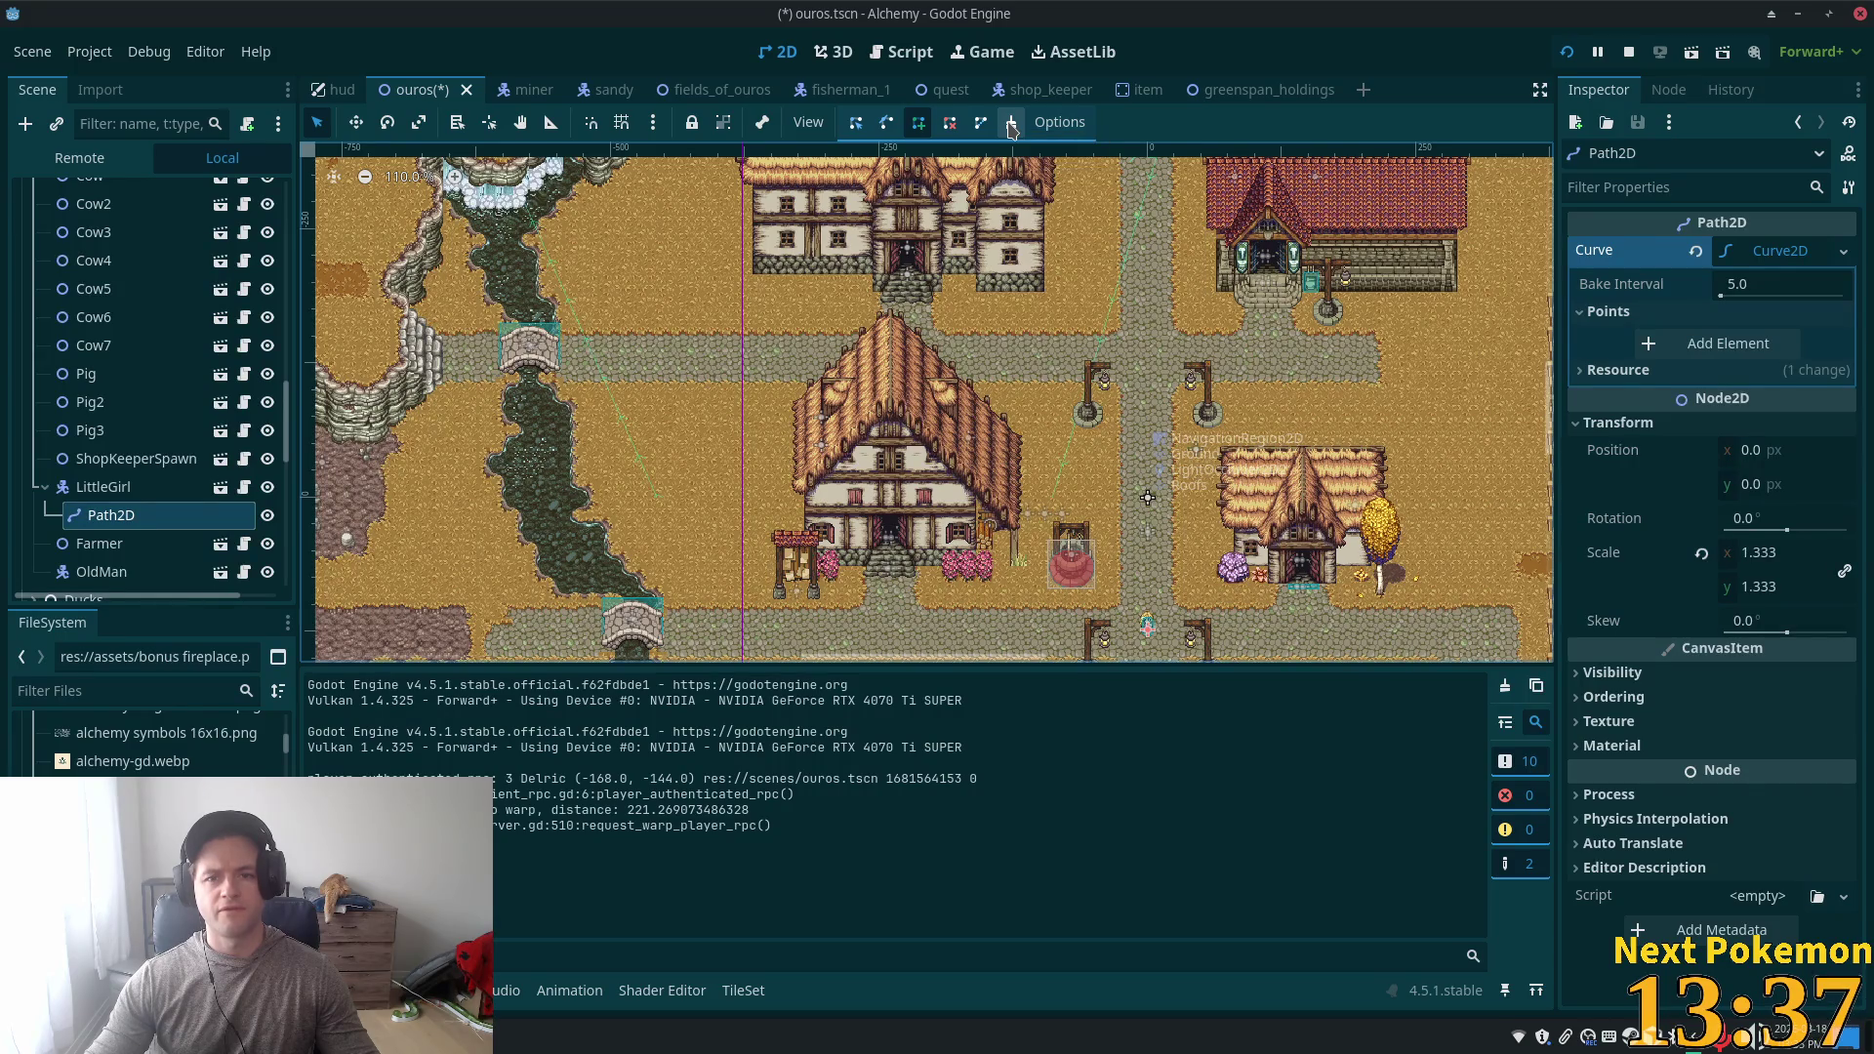
- Confirm LittleGirl has Path2D as her path with Running on, then reselect Path2D
scroll(1158, 533, "down", 3)
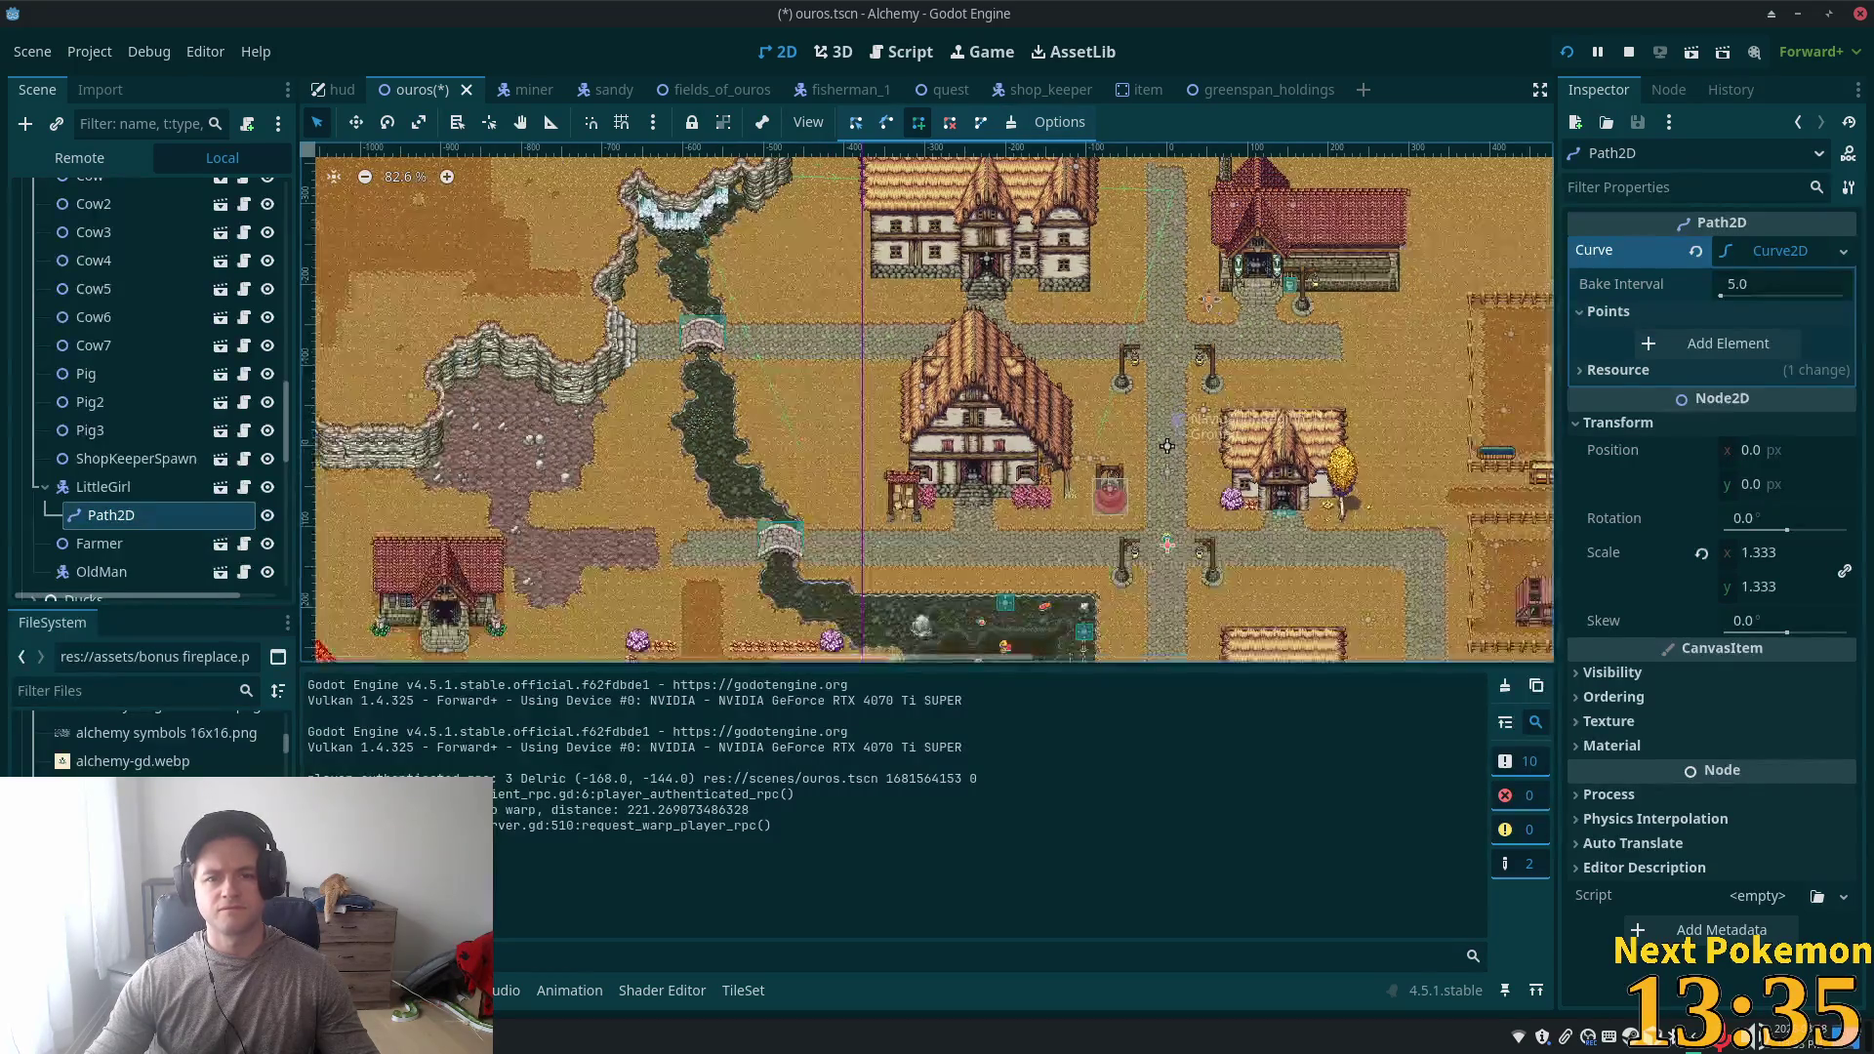
scroll(1158, 374, "up", 2)
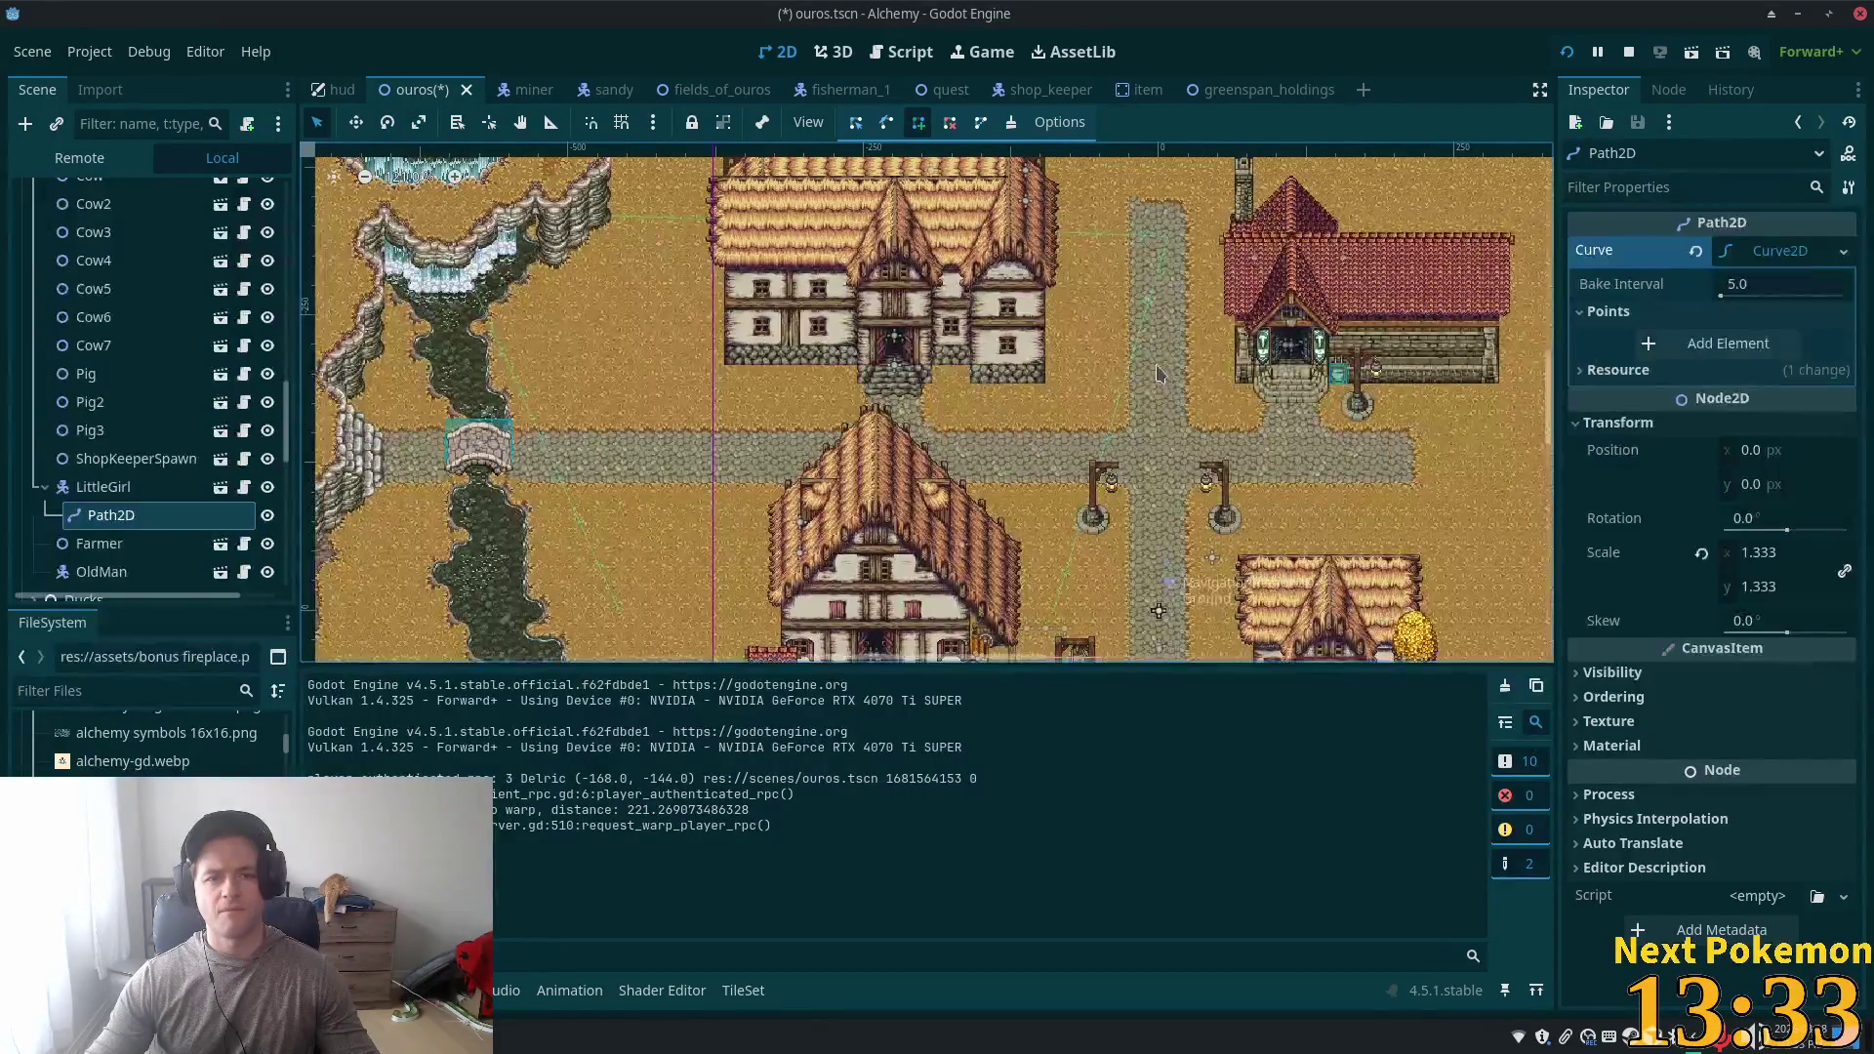
scroll(1159, 374, "down", 3)
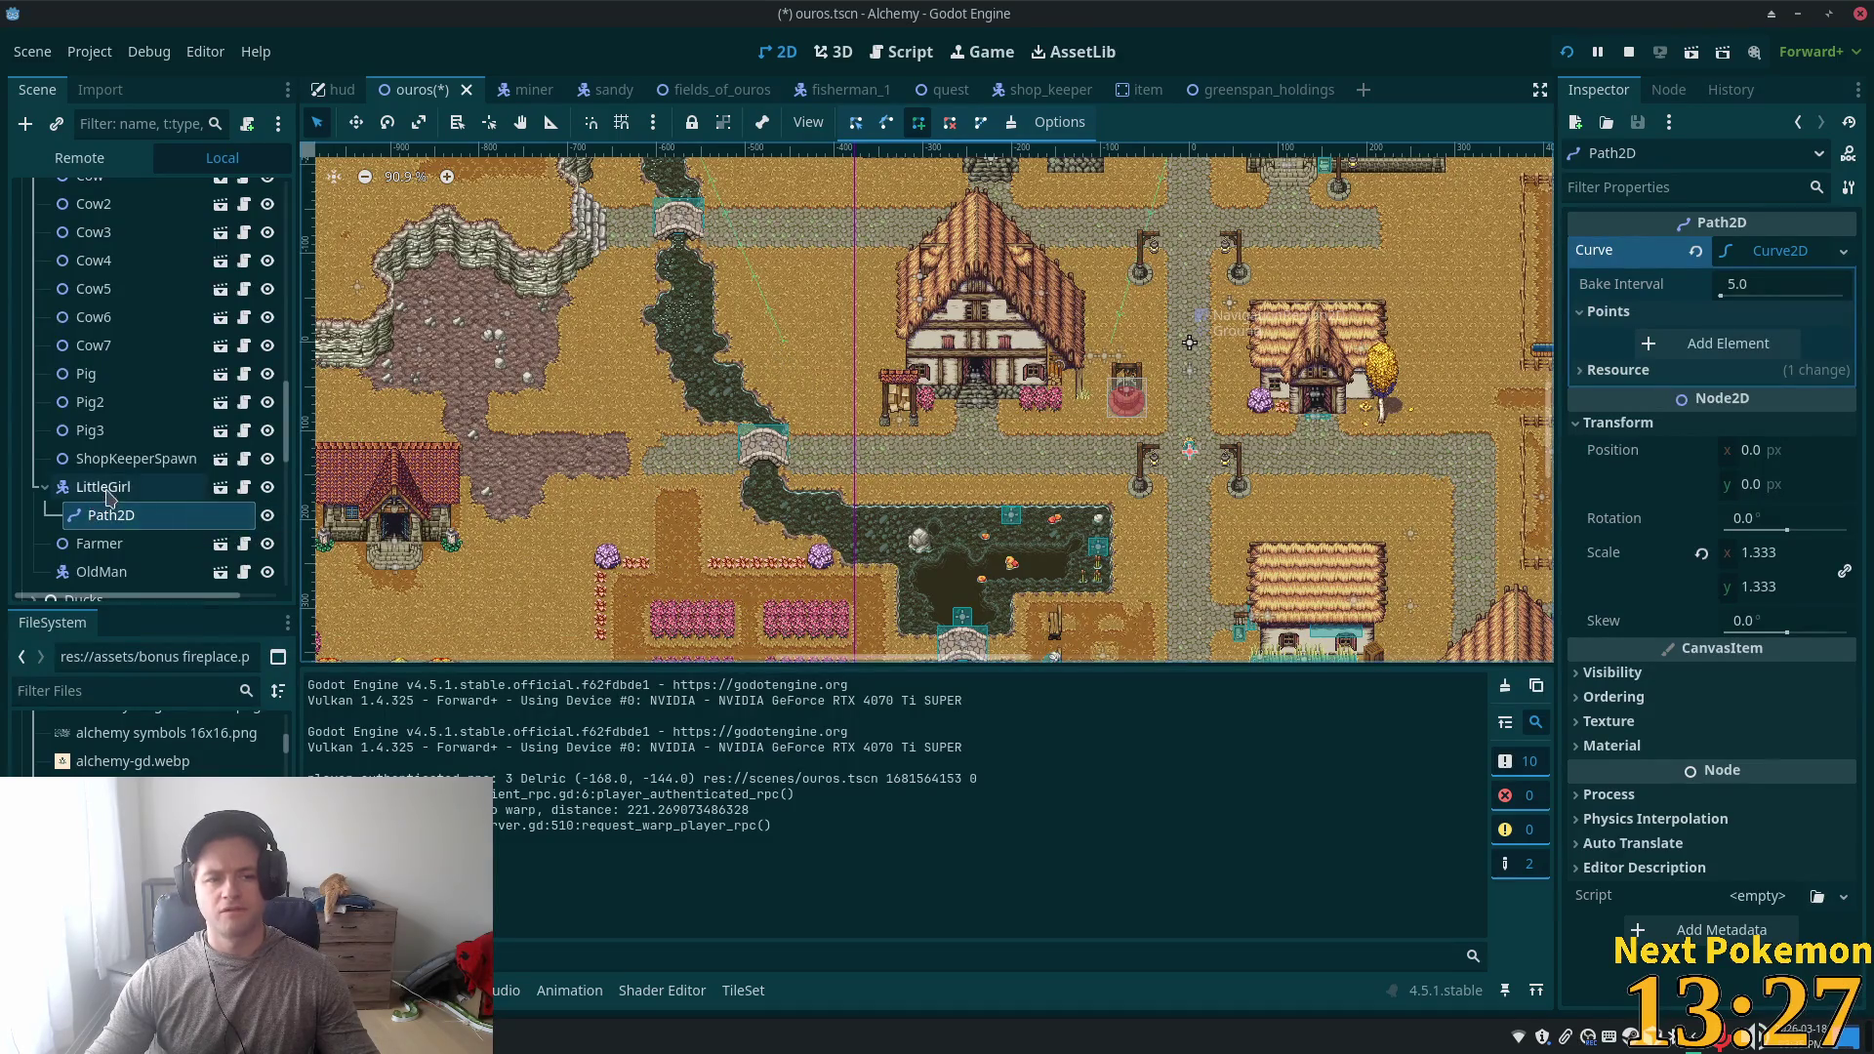
left_click(105, 488)
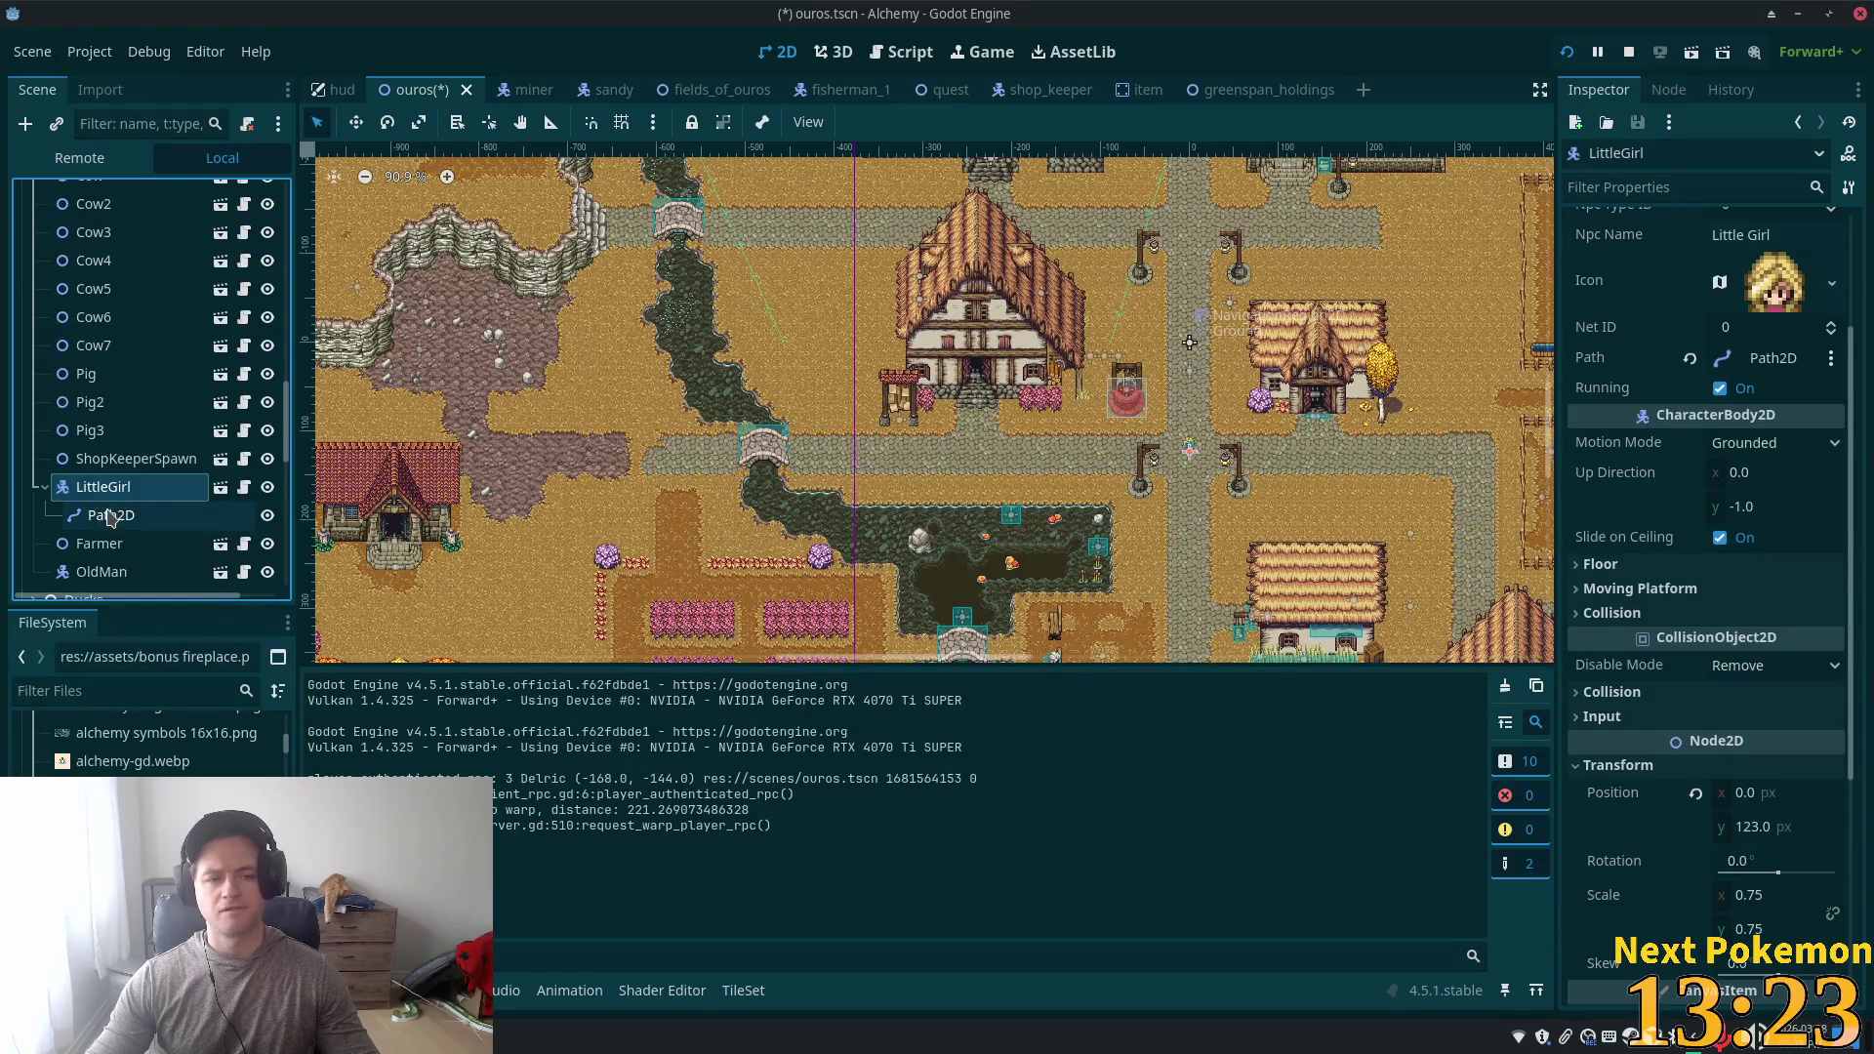
left_click(111, 516)
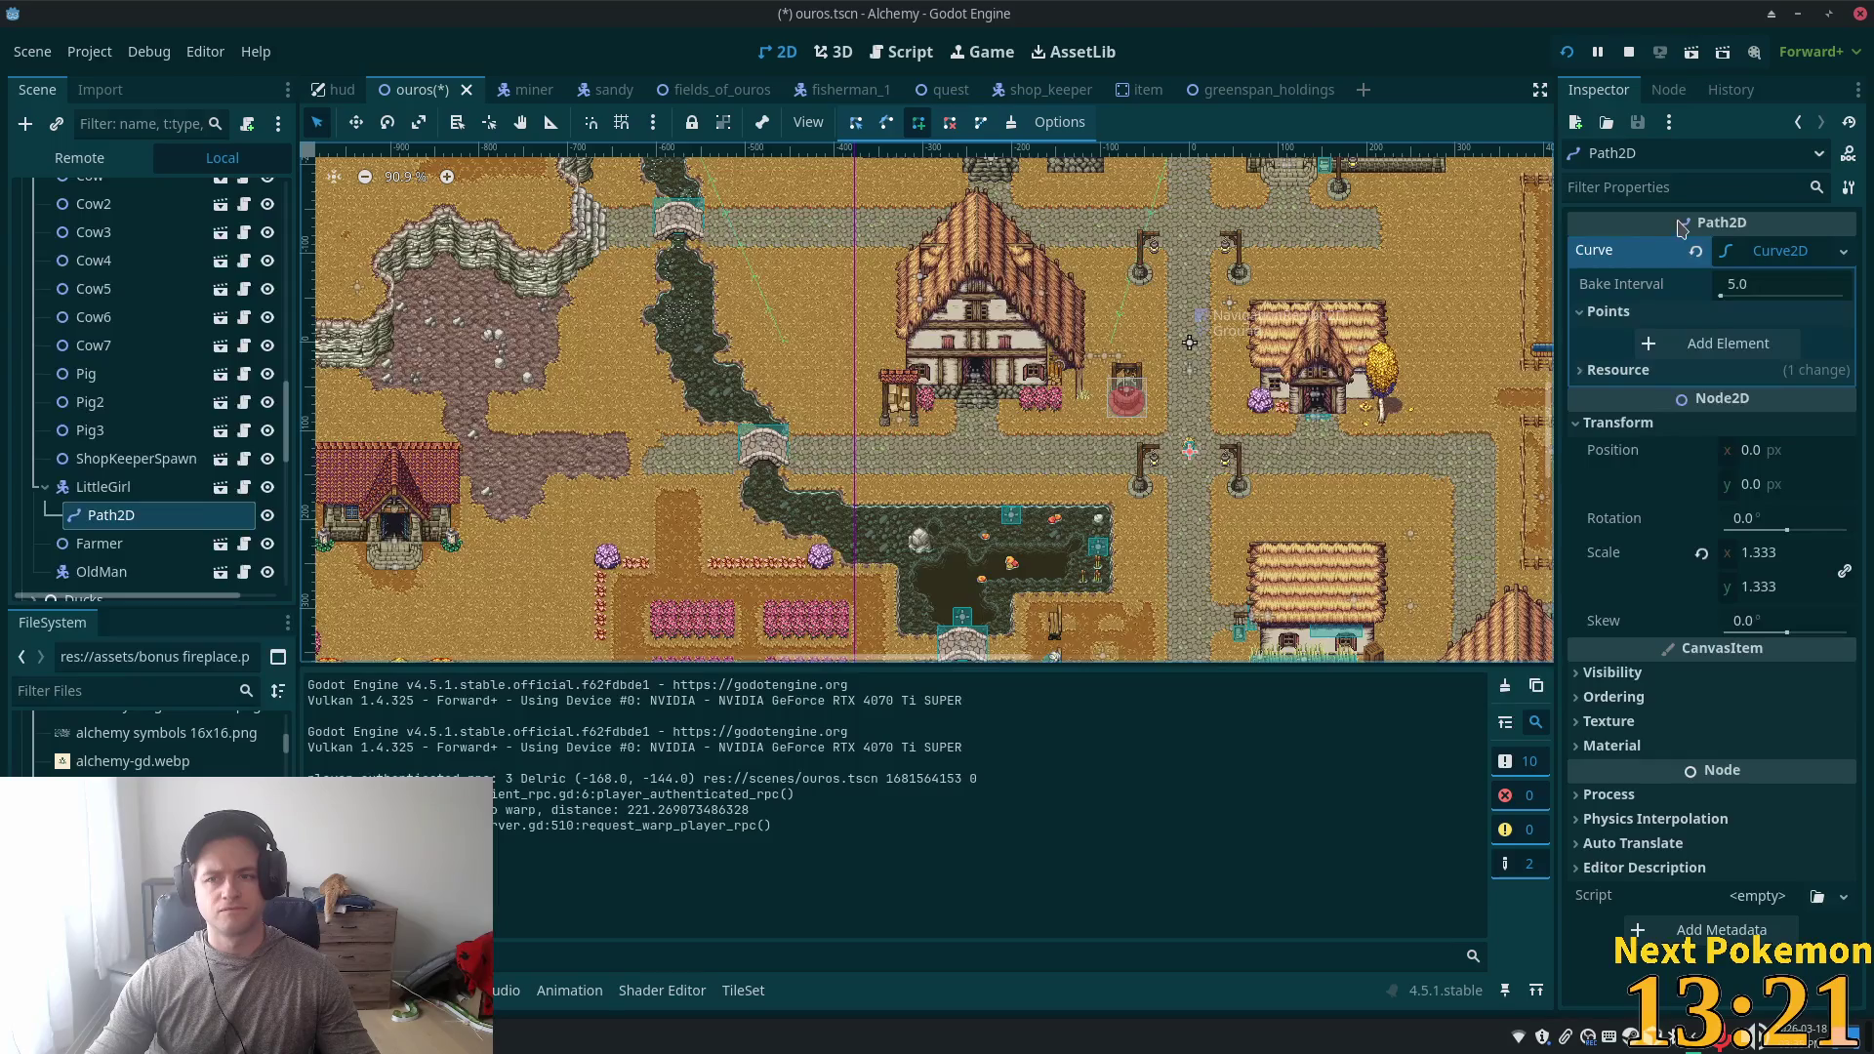
scroll(1239, 429, "up", 12)
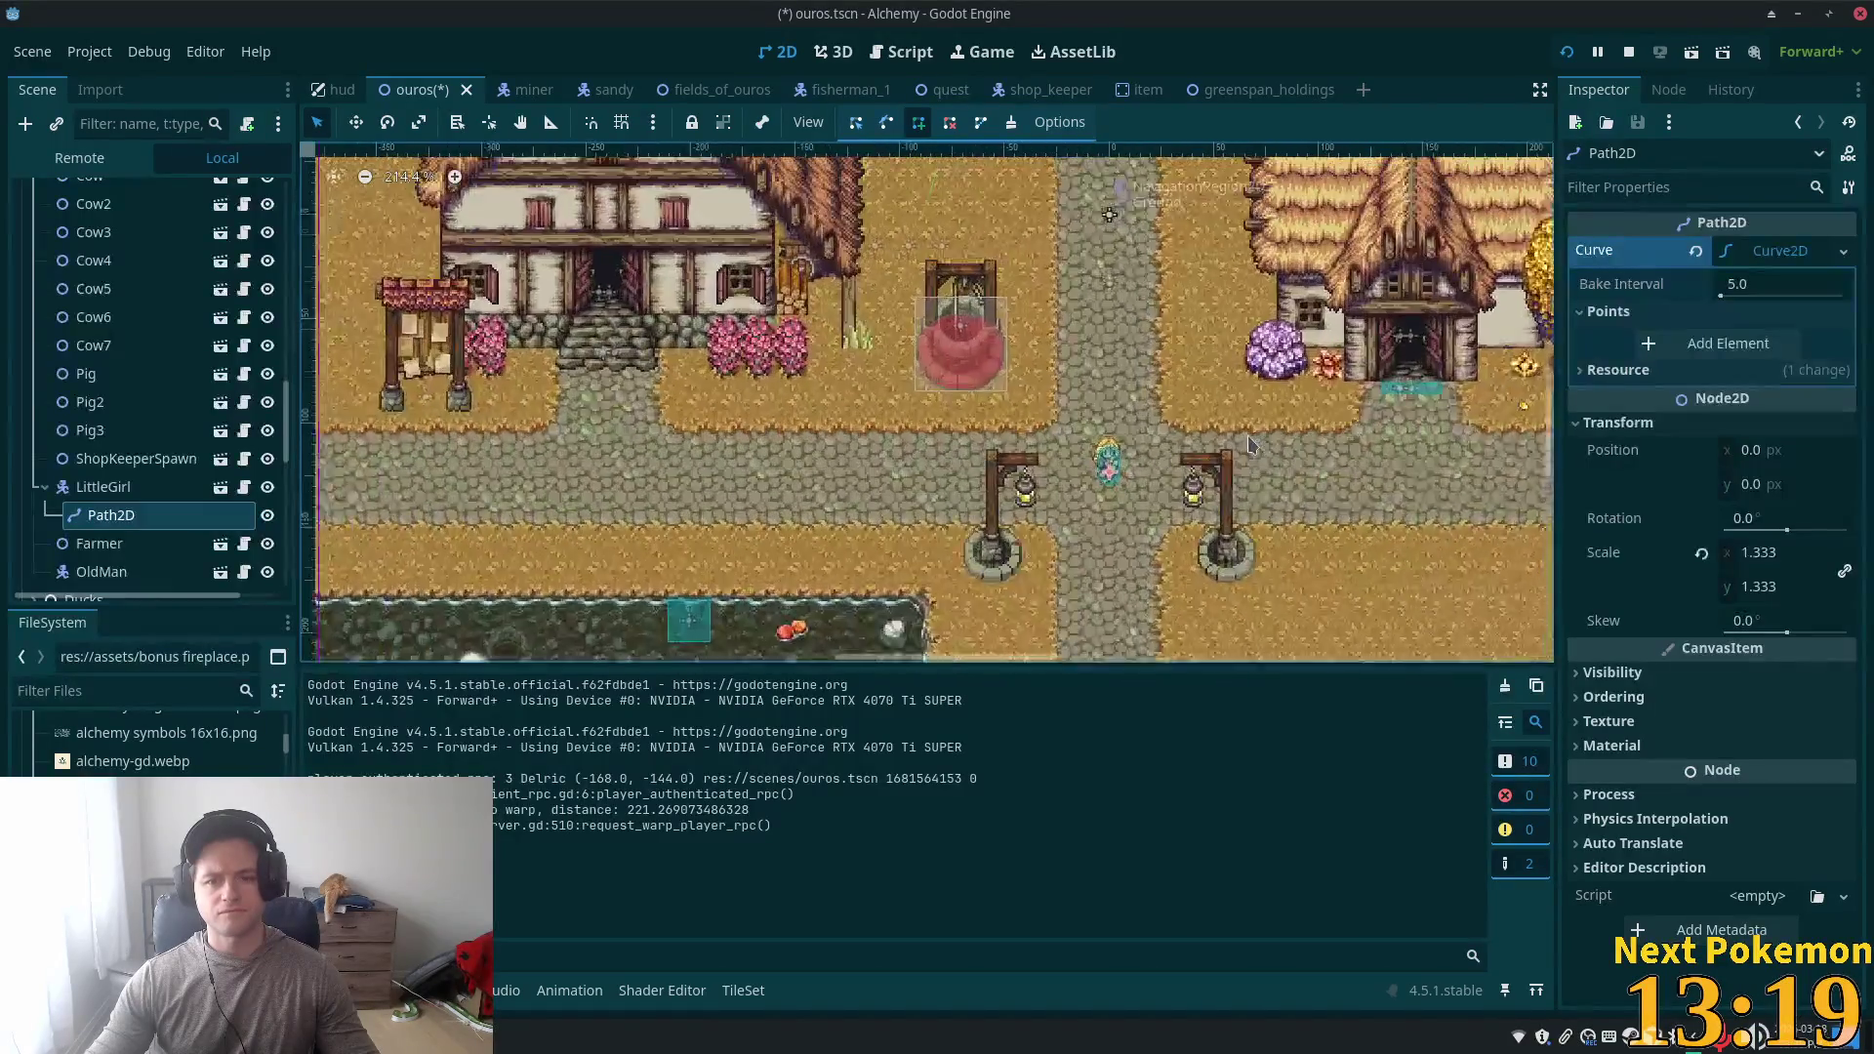
scroll(1113, 491, "up", 4)
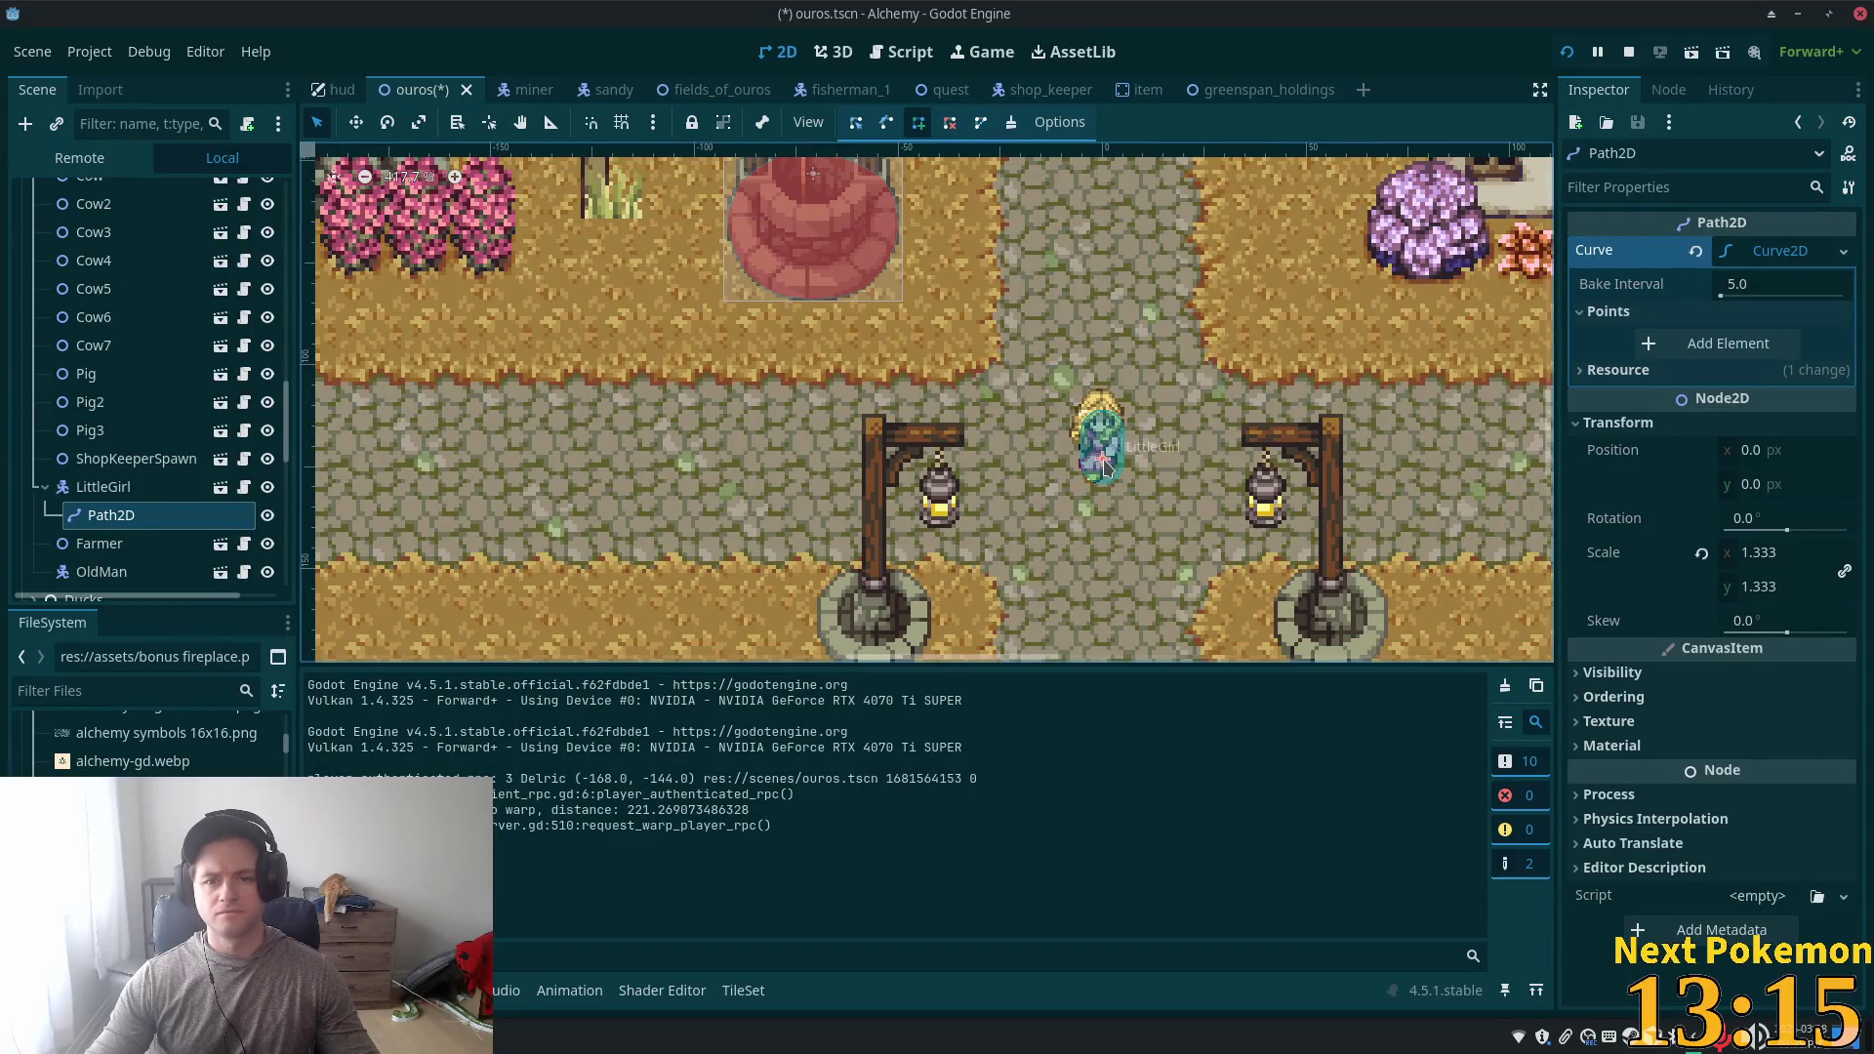
- Place the first Path2D points from the origin, across the bridge, west and down beside the fields
left_click(1105, 468)
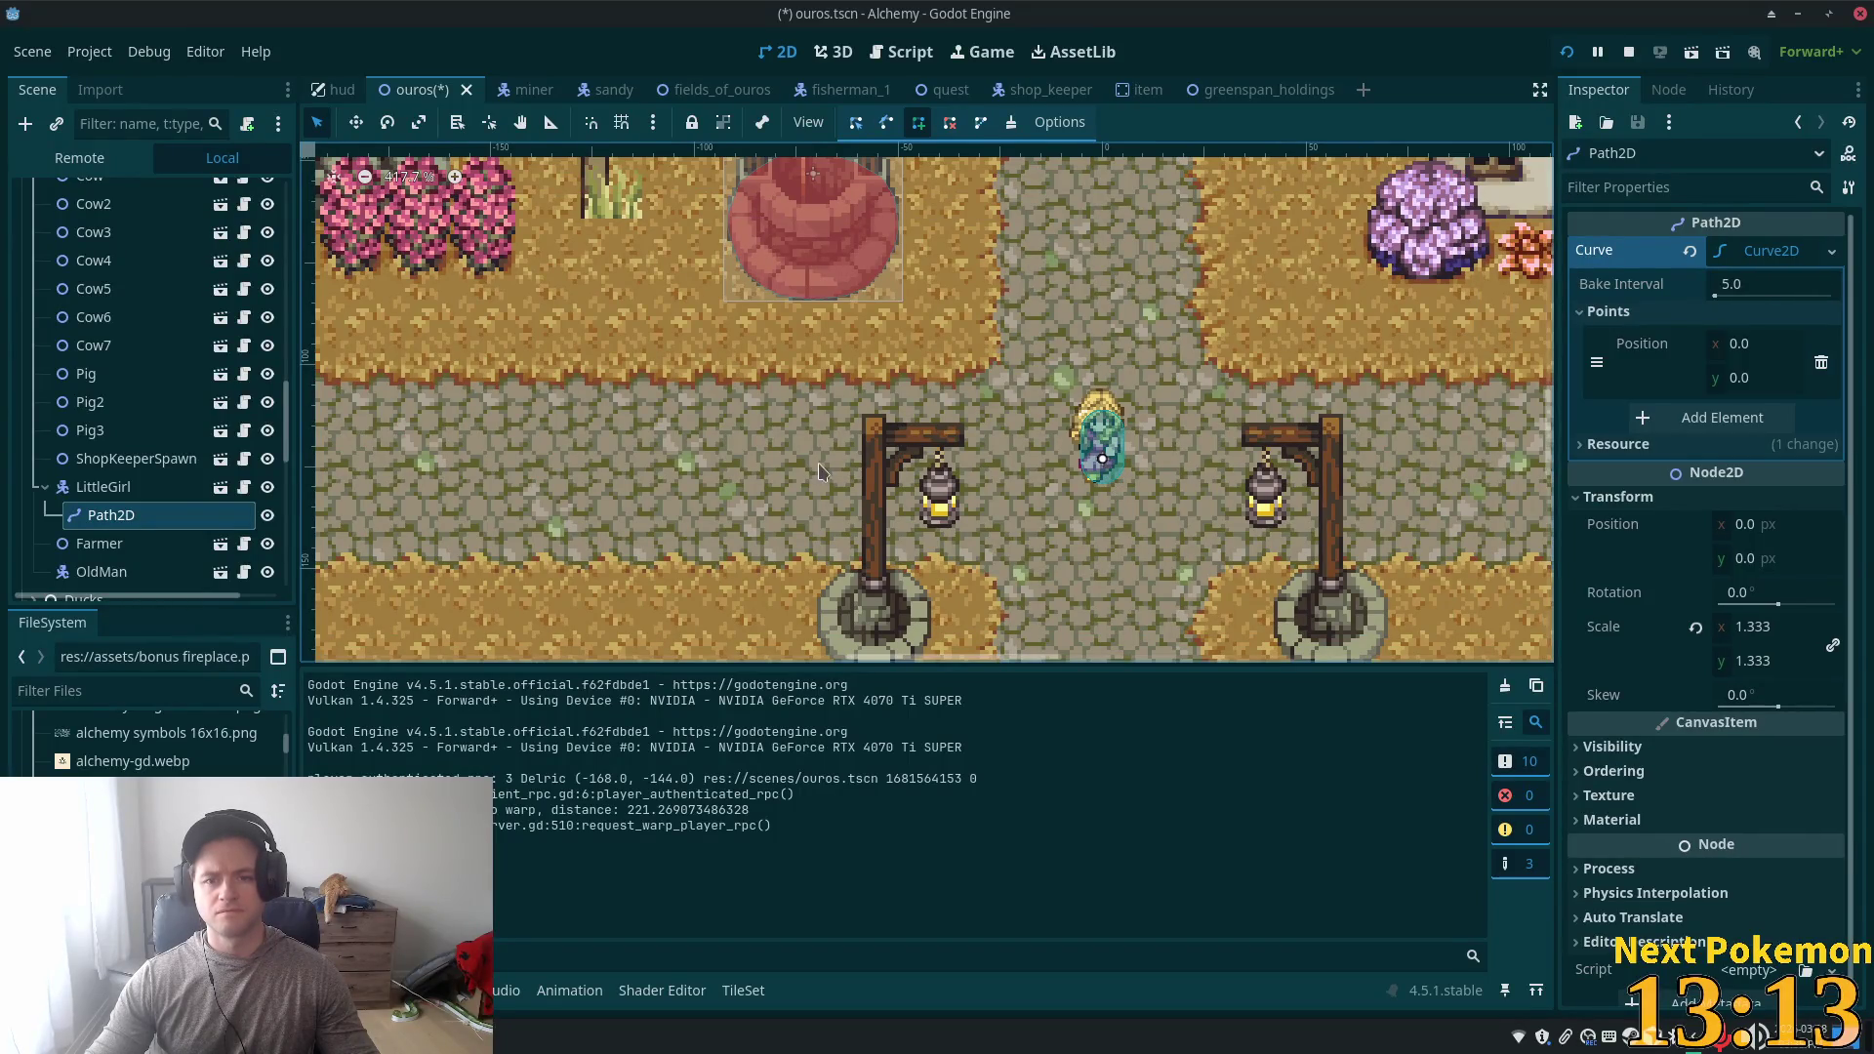
scroll(1178, 444, "left", 10)
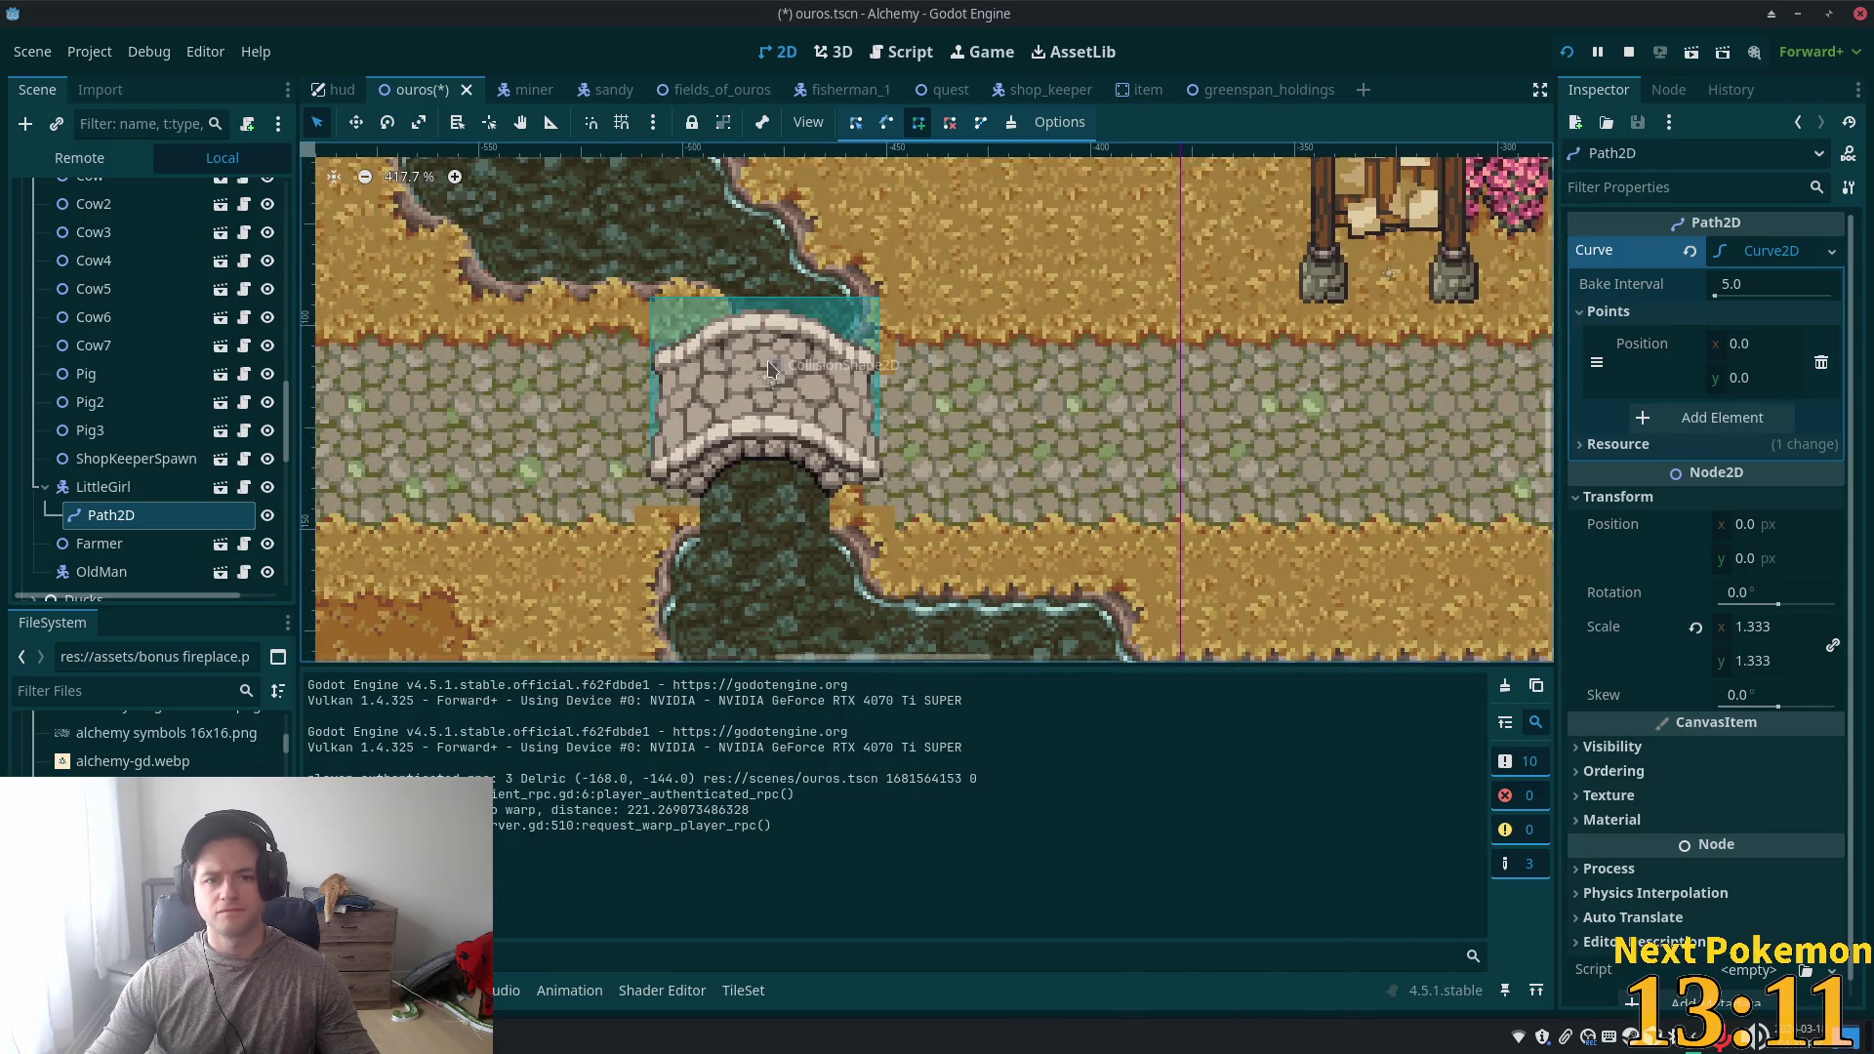
left_click(765, 361)
scroll(1176, 402, "left", 10)
scroll(1117, 439, "down", 5)
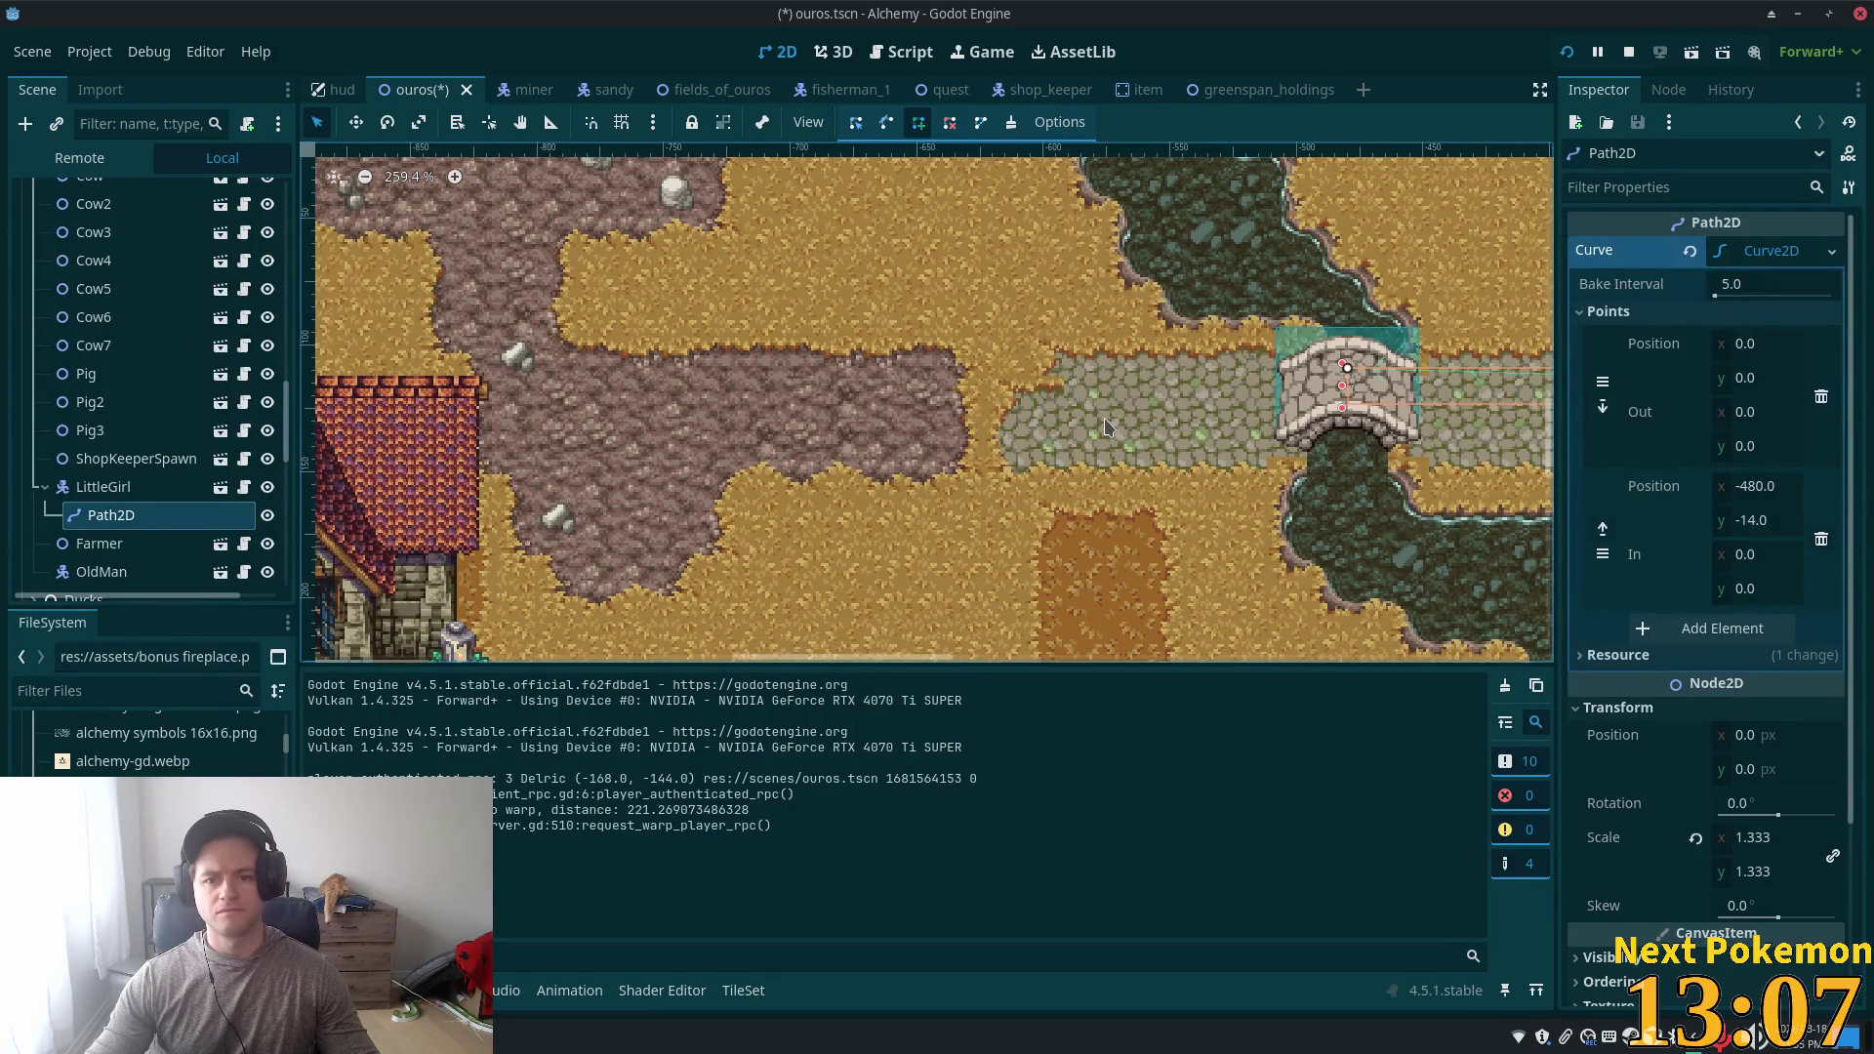
left_click(1101, 425)
scroll(1101, 424, "down", 5)
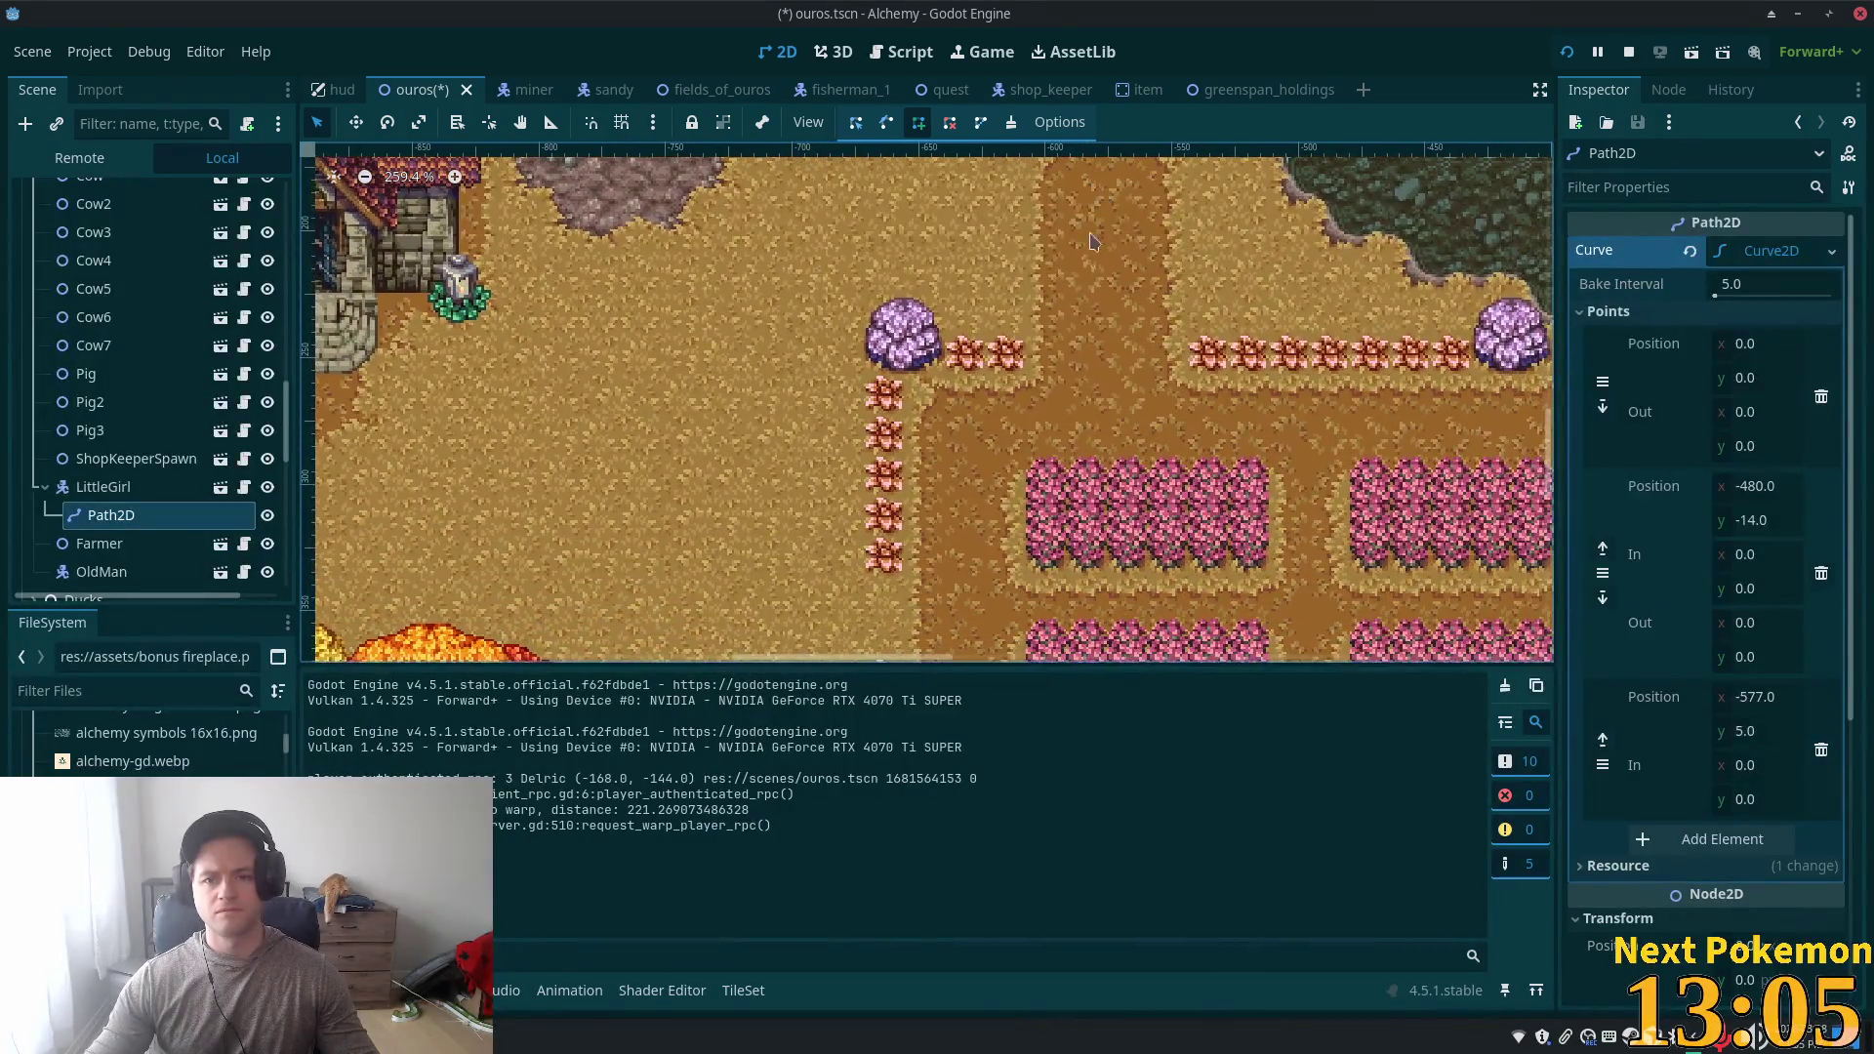
left_click(1105, 430)
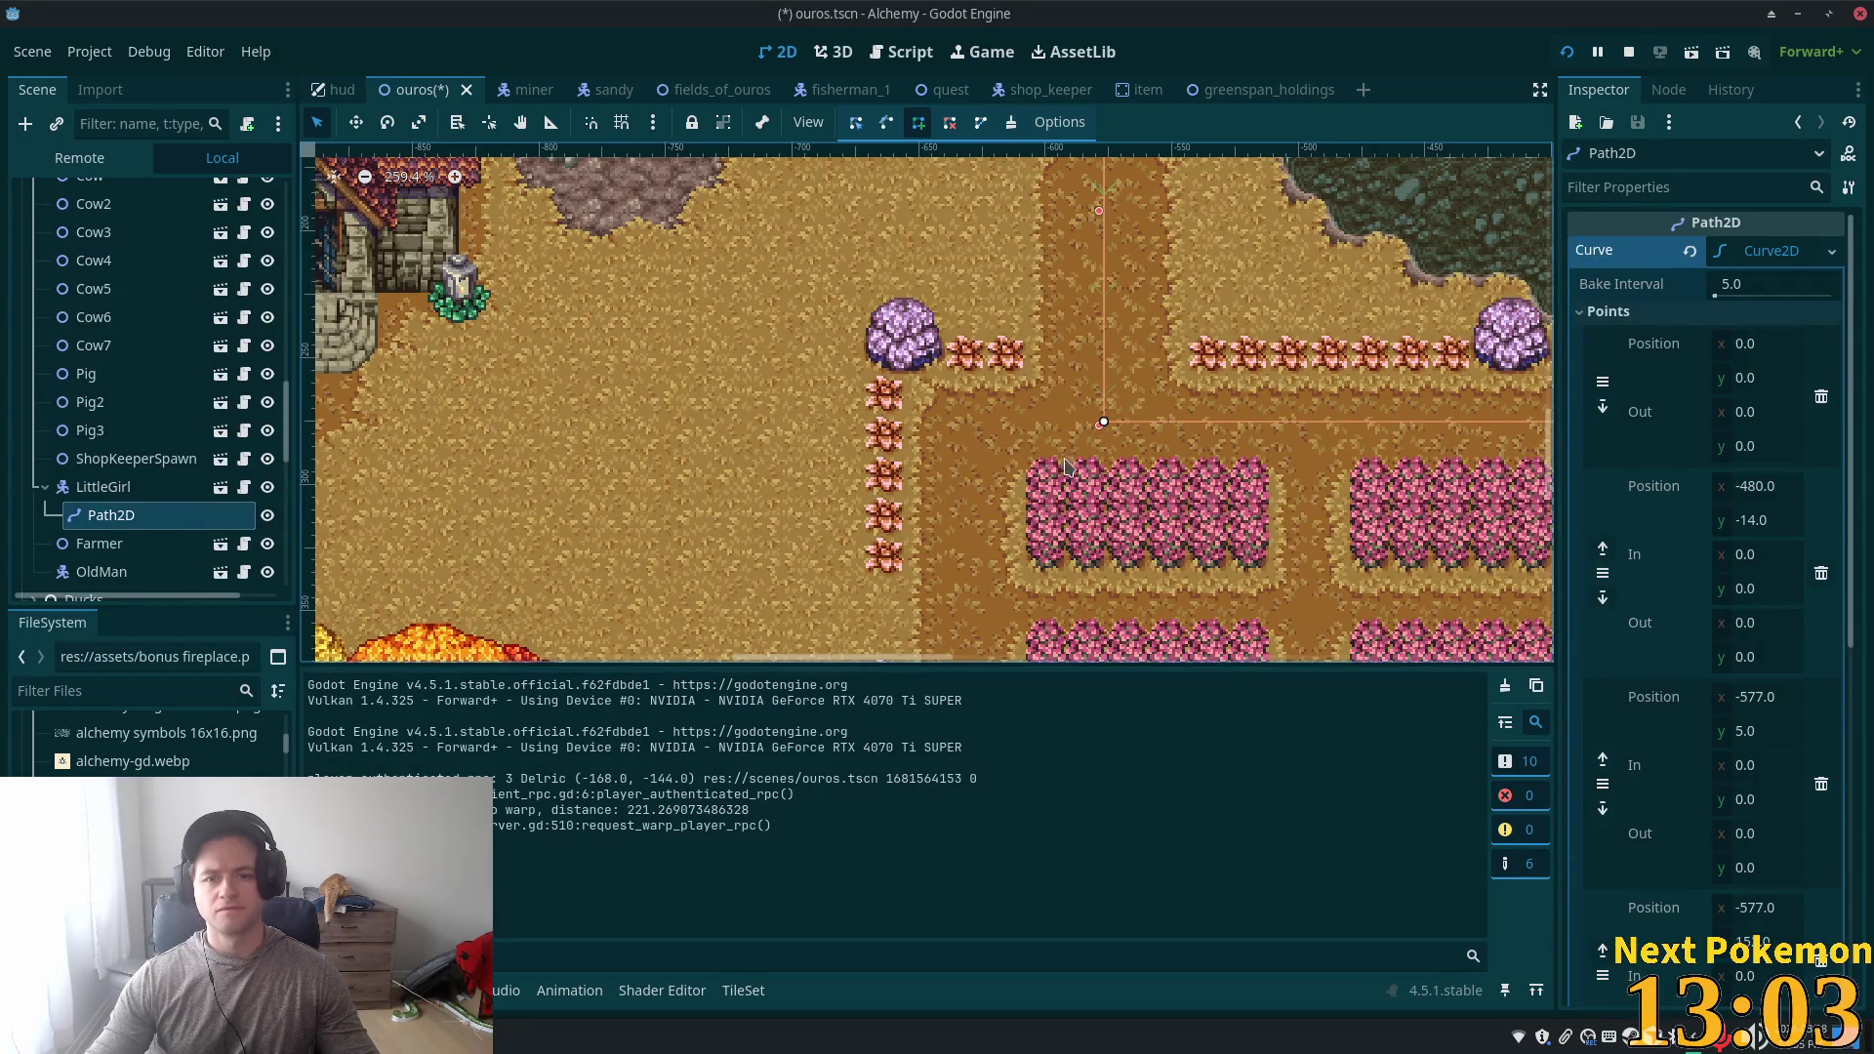
scroll(1107, 468, "down", 3)
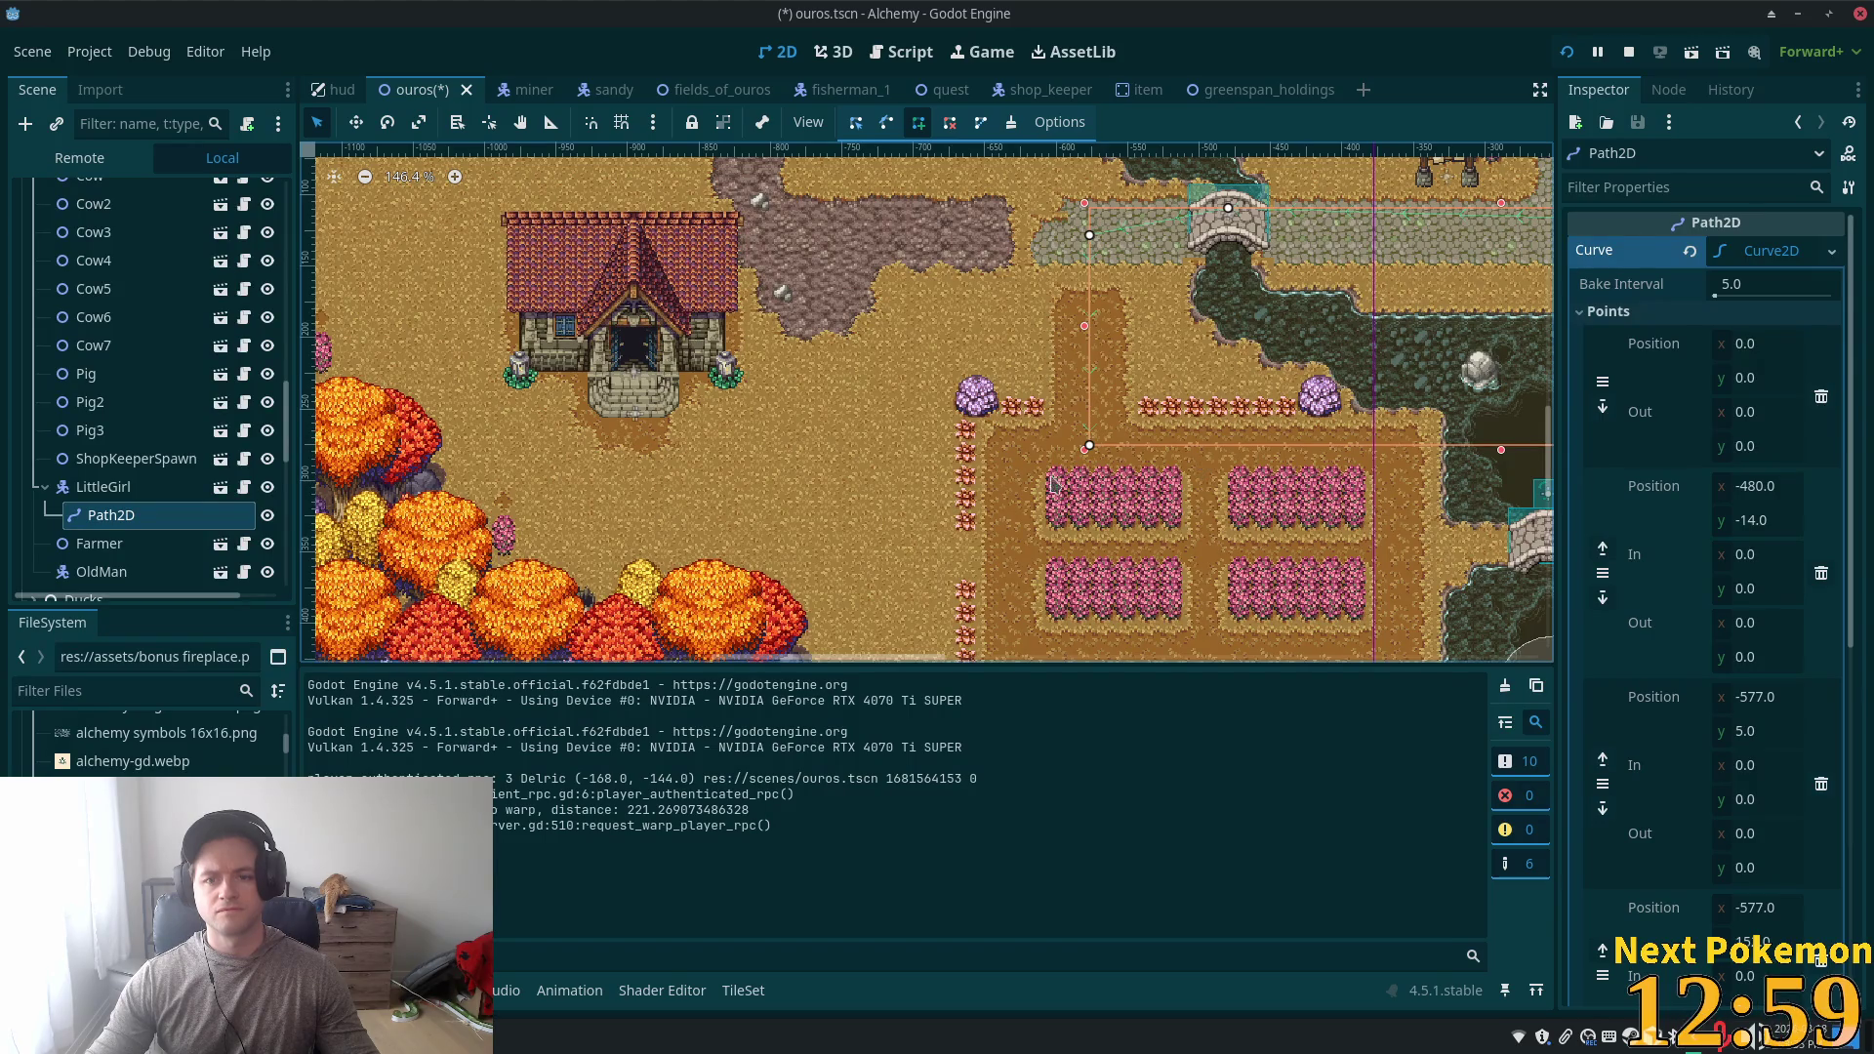
left_click(1017, 456)
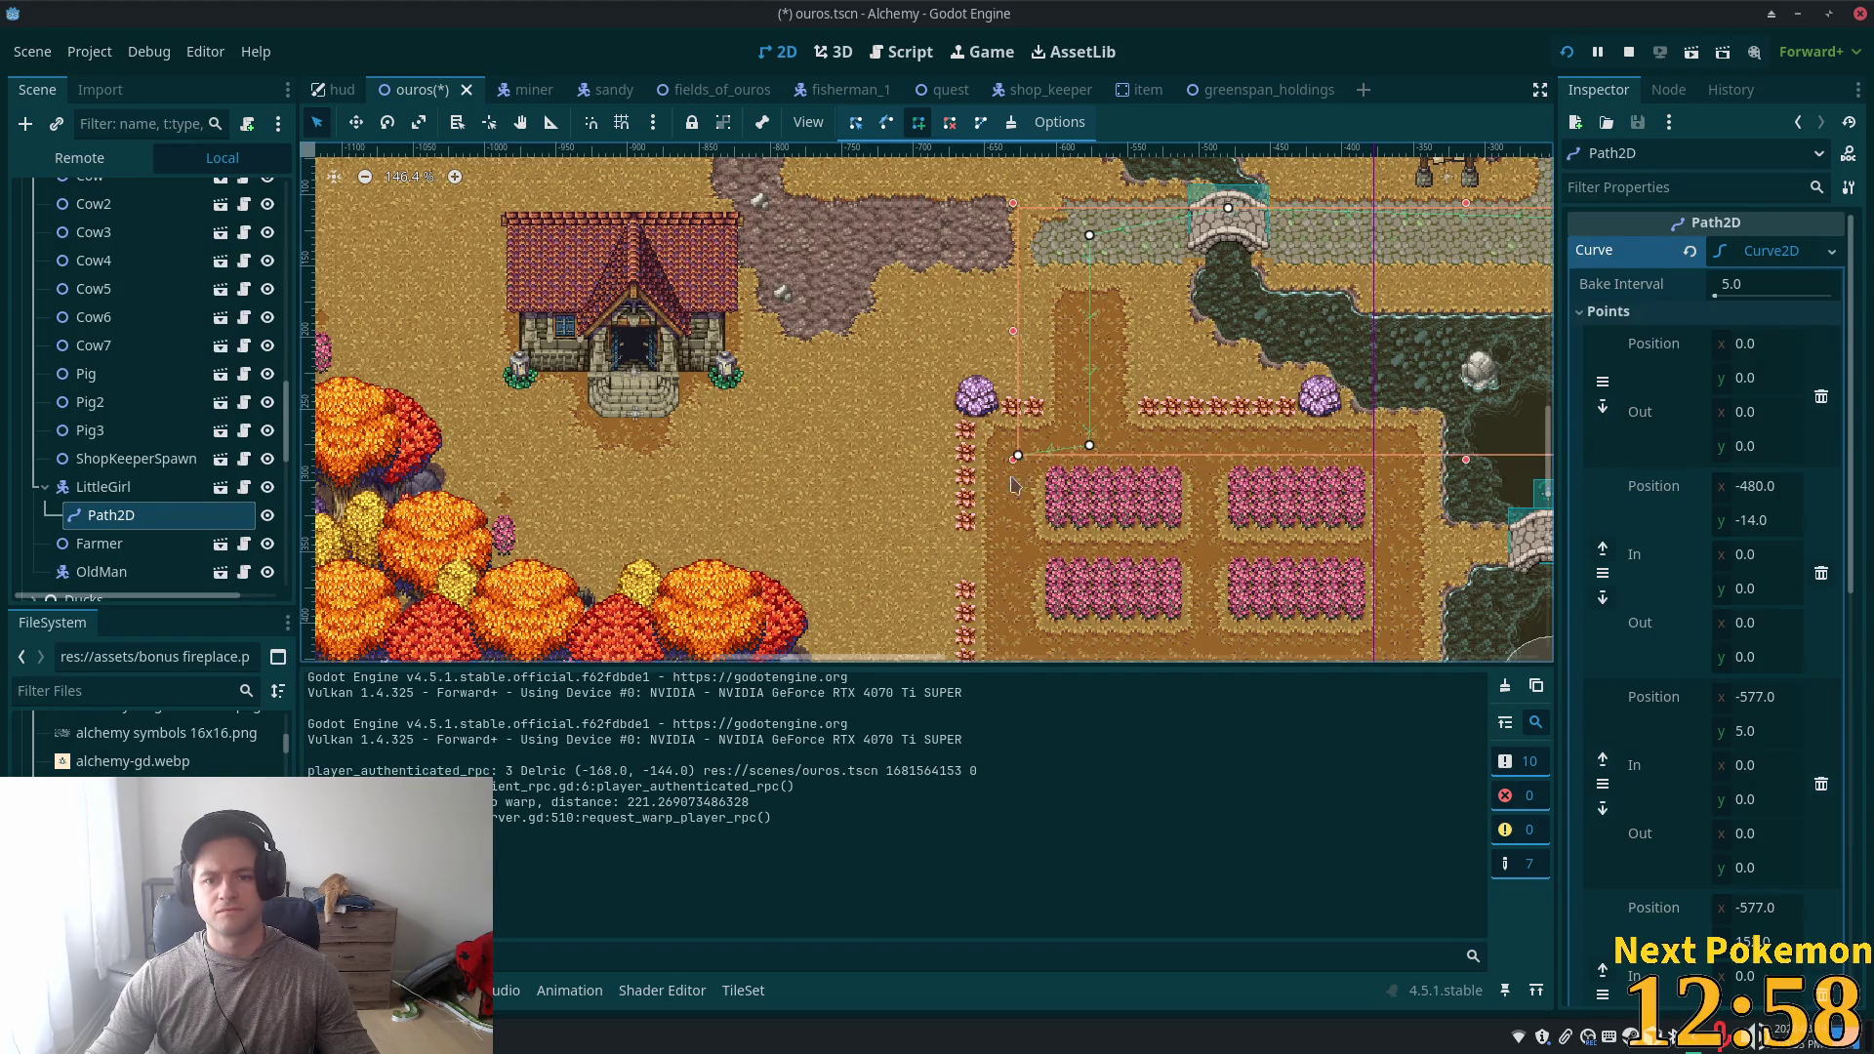
left_click(1011, 557)
- Extend the path over the lower bridge, along the village road to the lantern posts
scroll(954, 412, "right", 5)
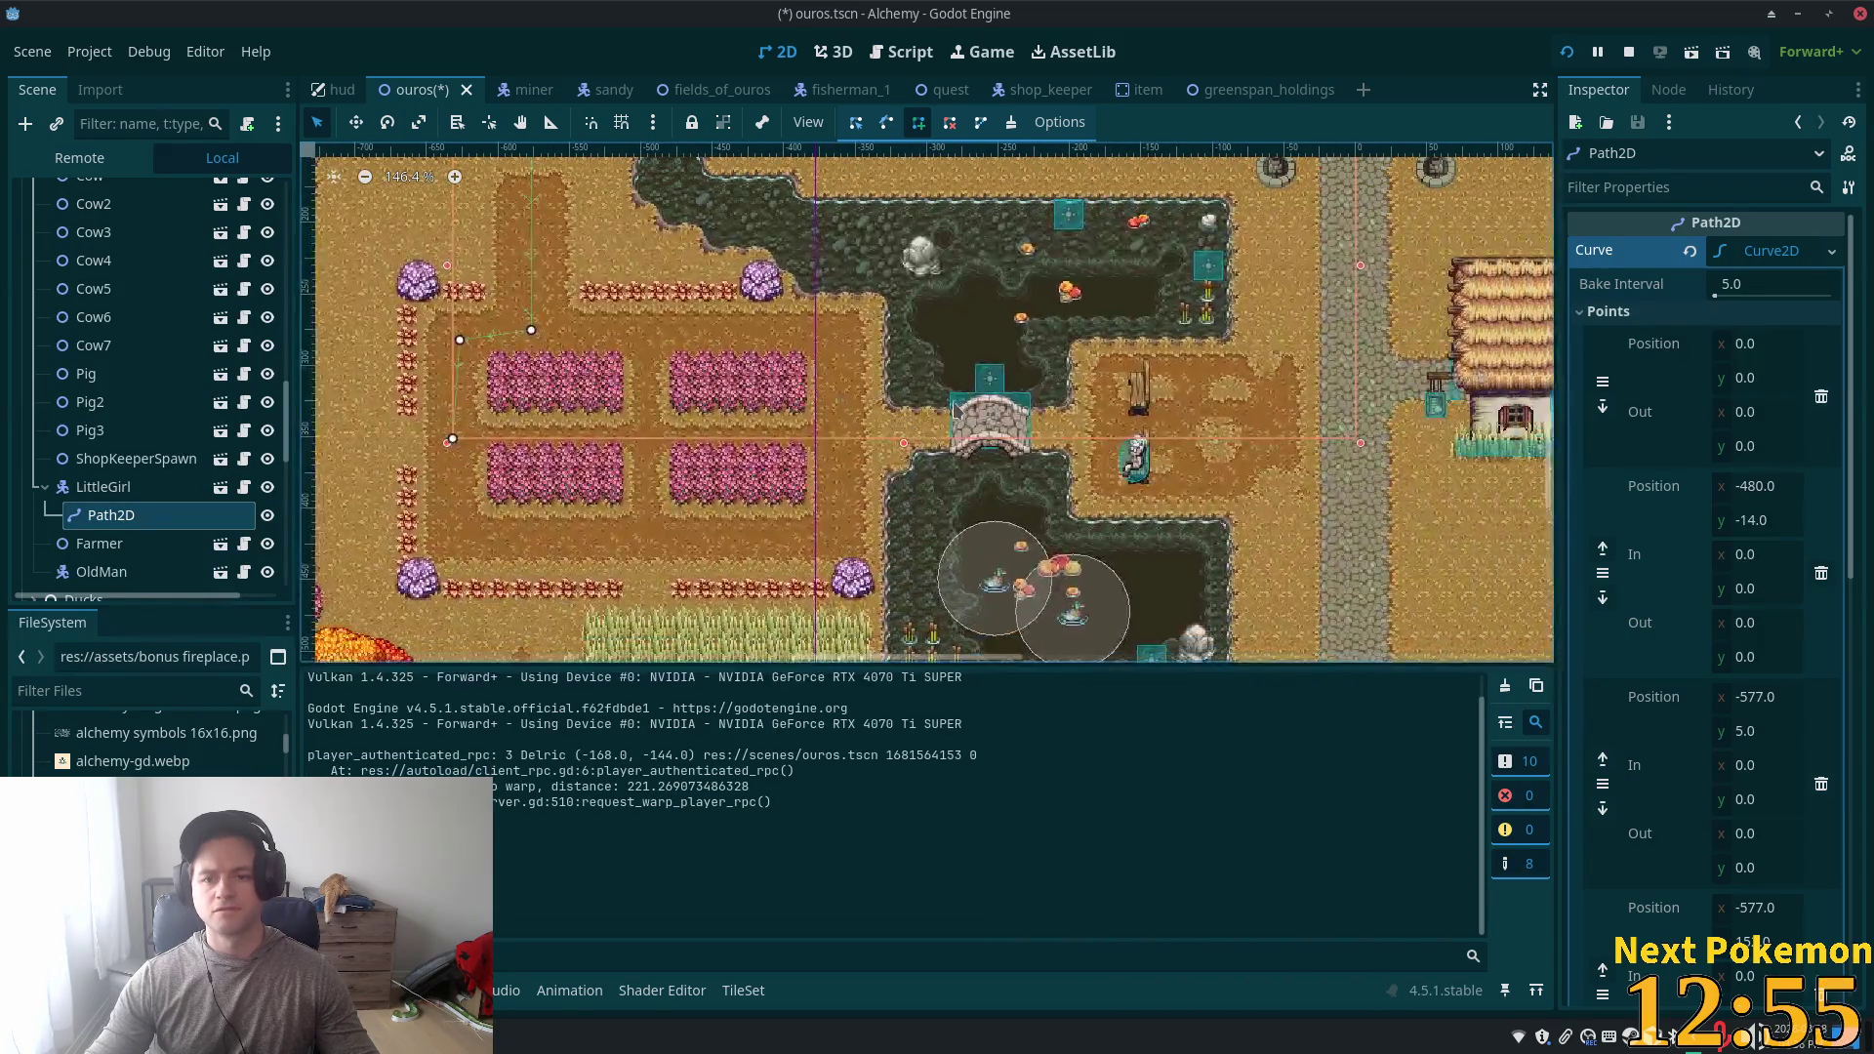
left_click(990, 420)
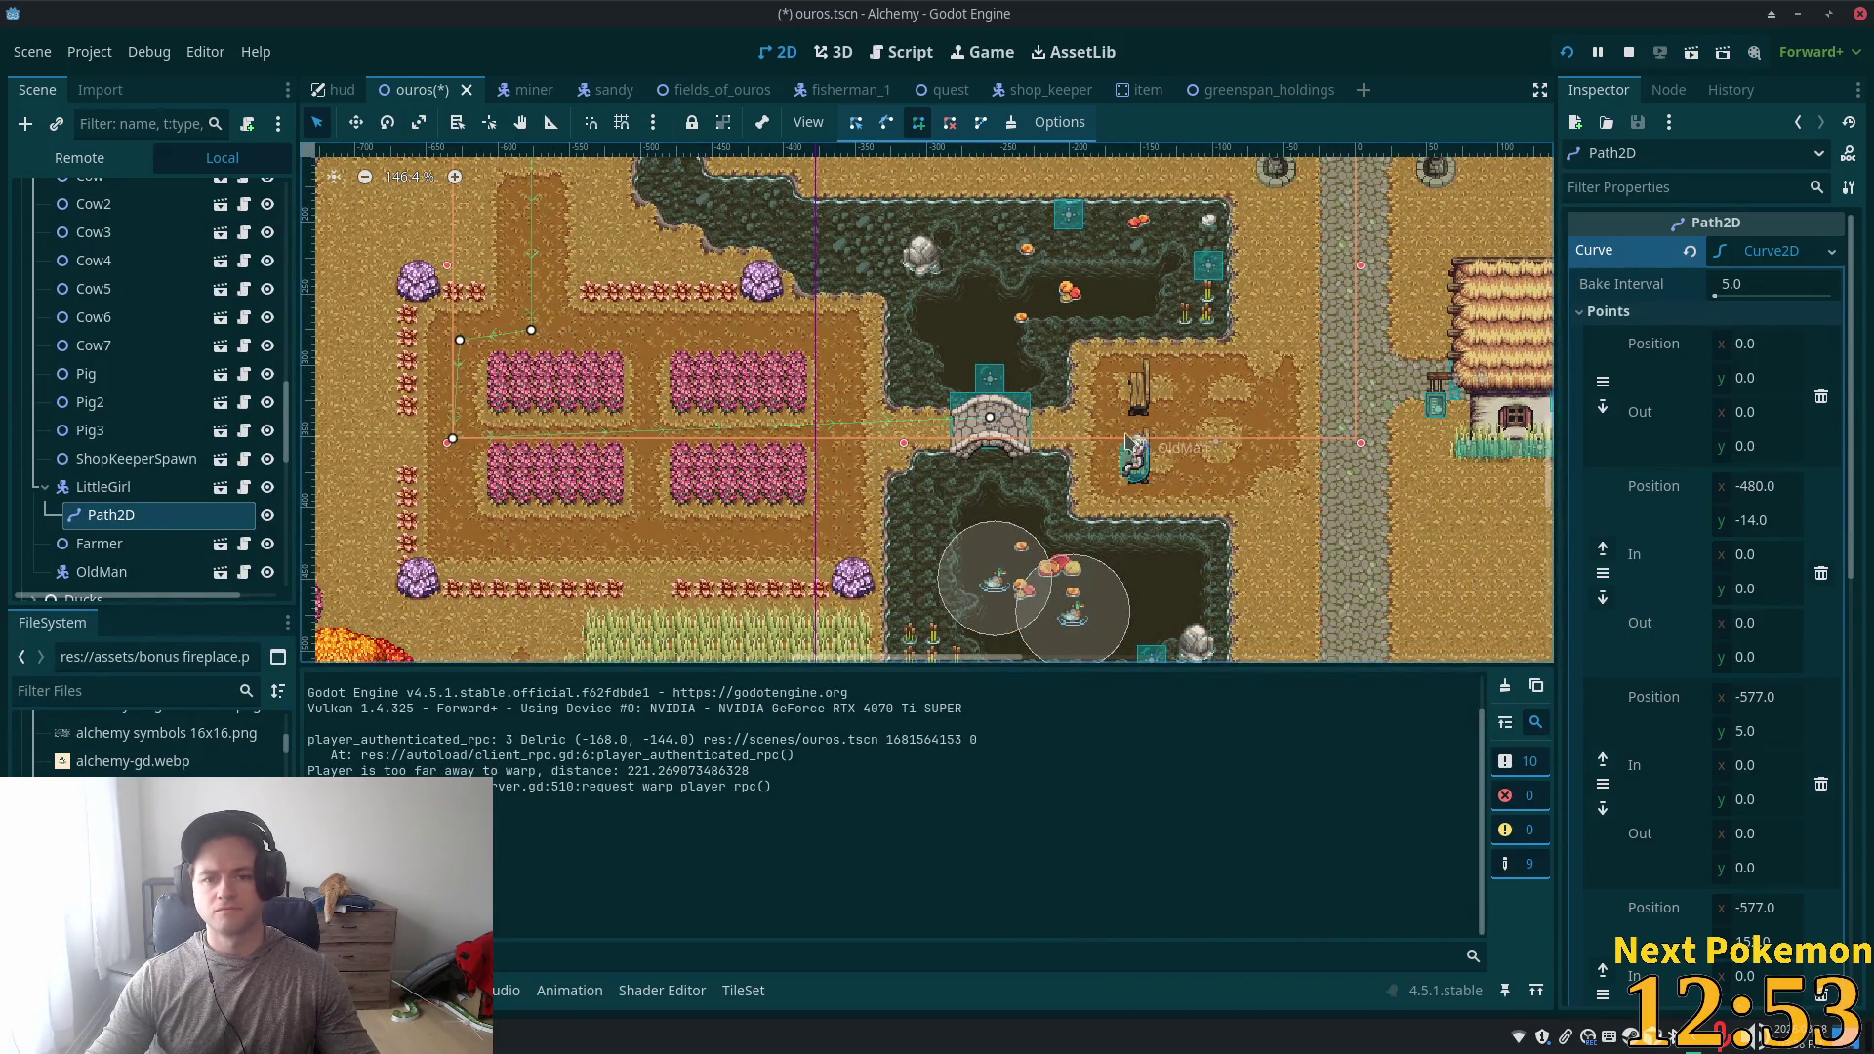
left_click(1347, 455)
scroll(1171, 478, "right", 4)
scroll(1171, 478, "down", 1)
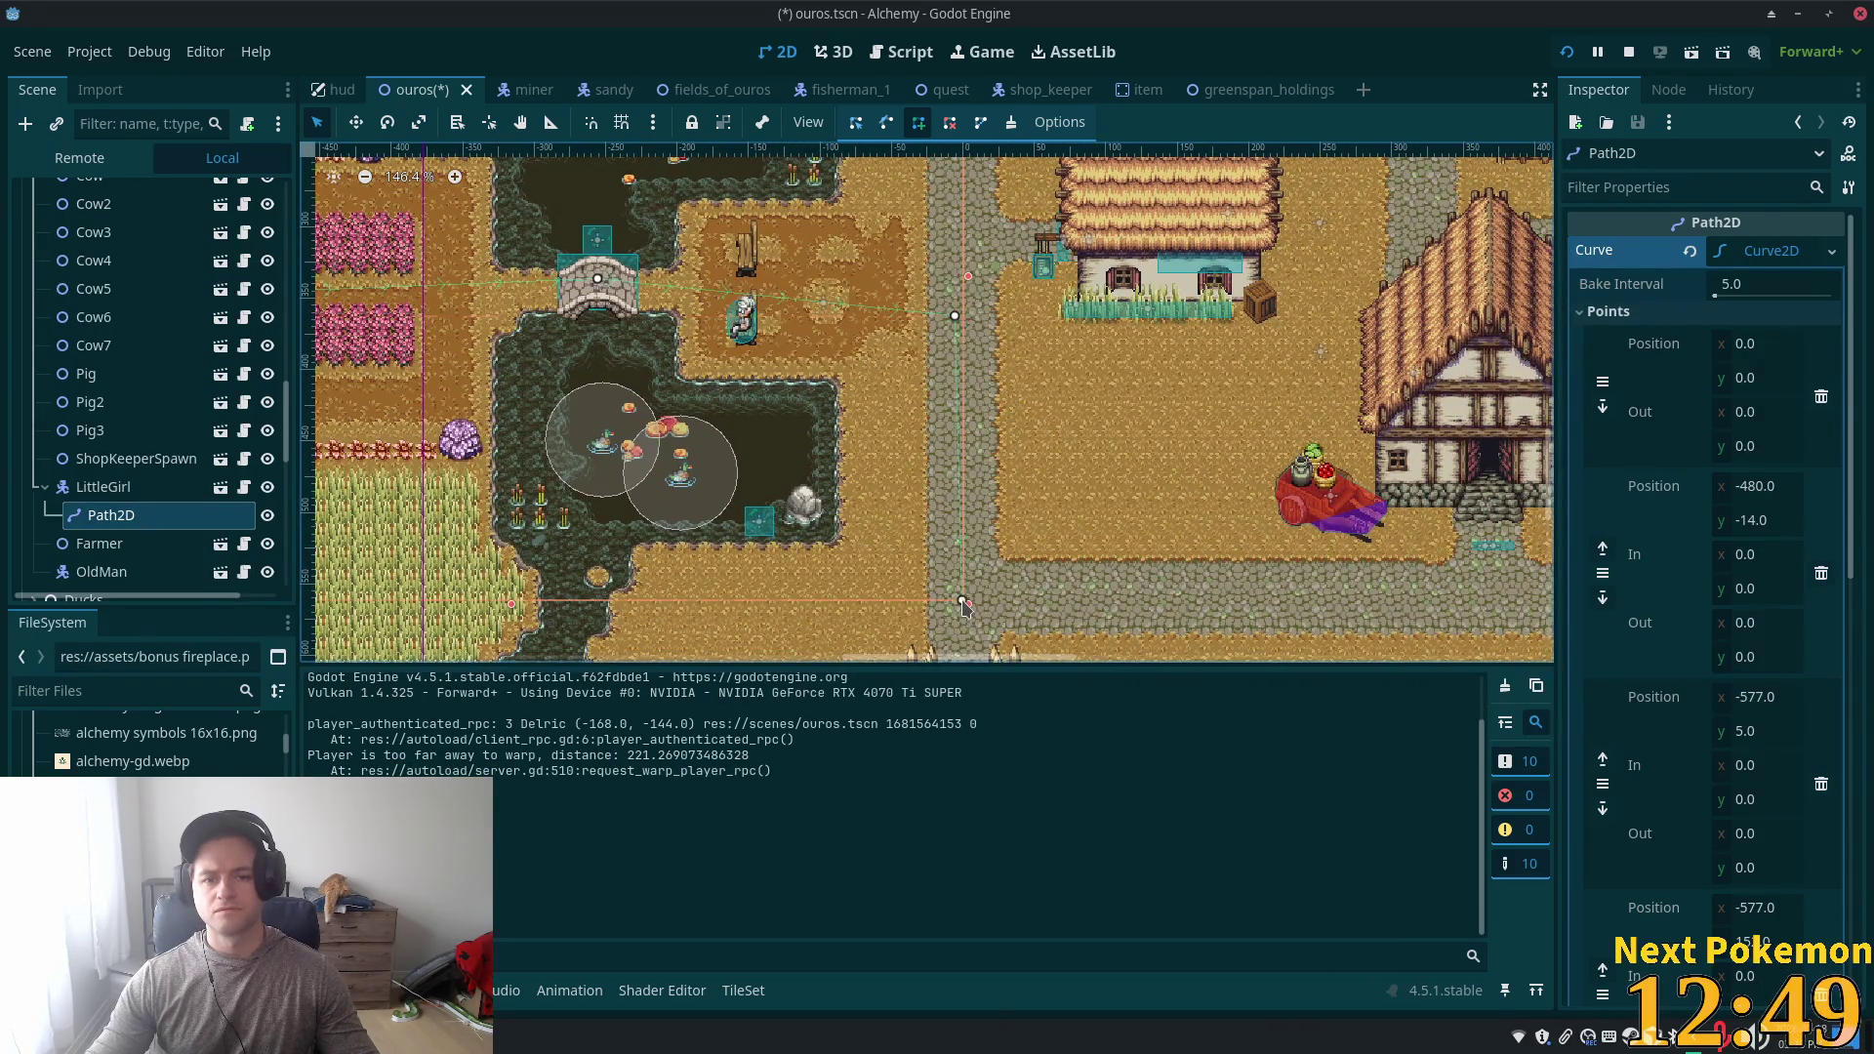
left_click(962, 601)
scroll(757, 485, "right", 5)
scroll(757, 485, "down", 1)
left_click(1203, 466)
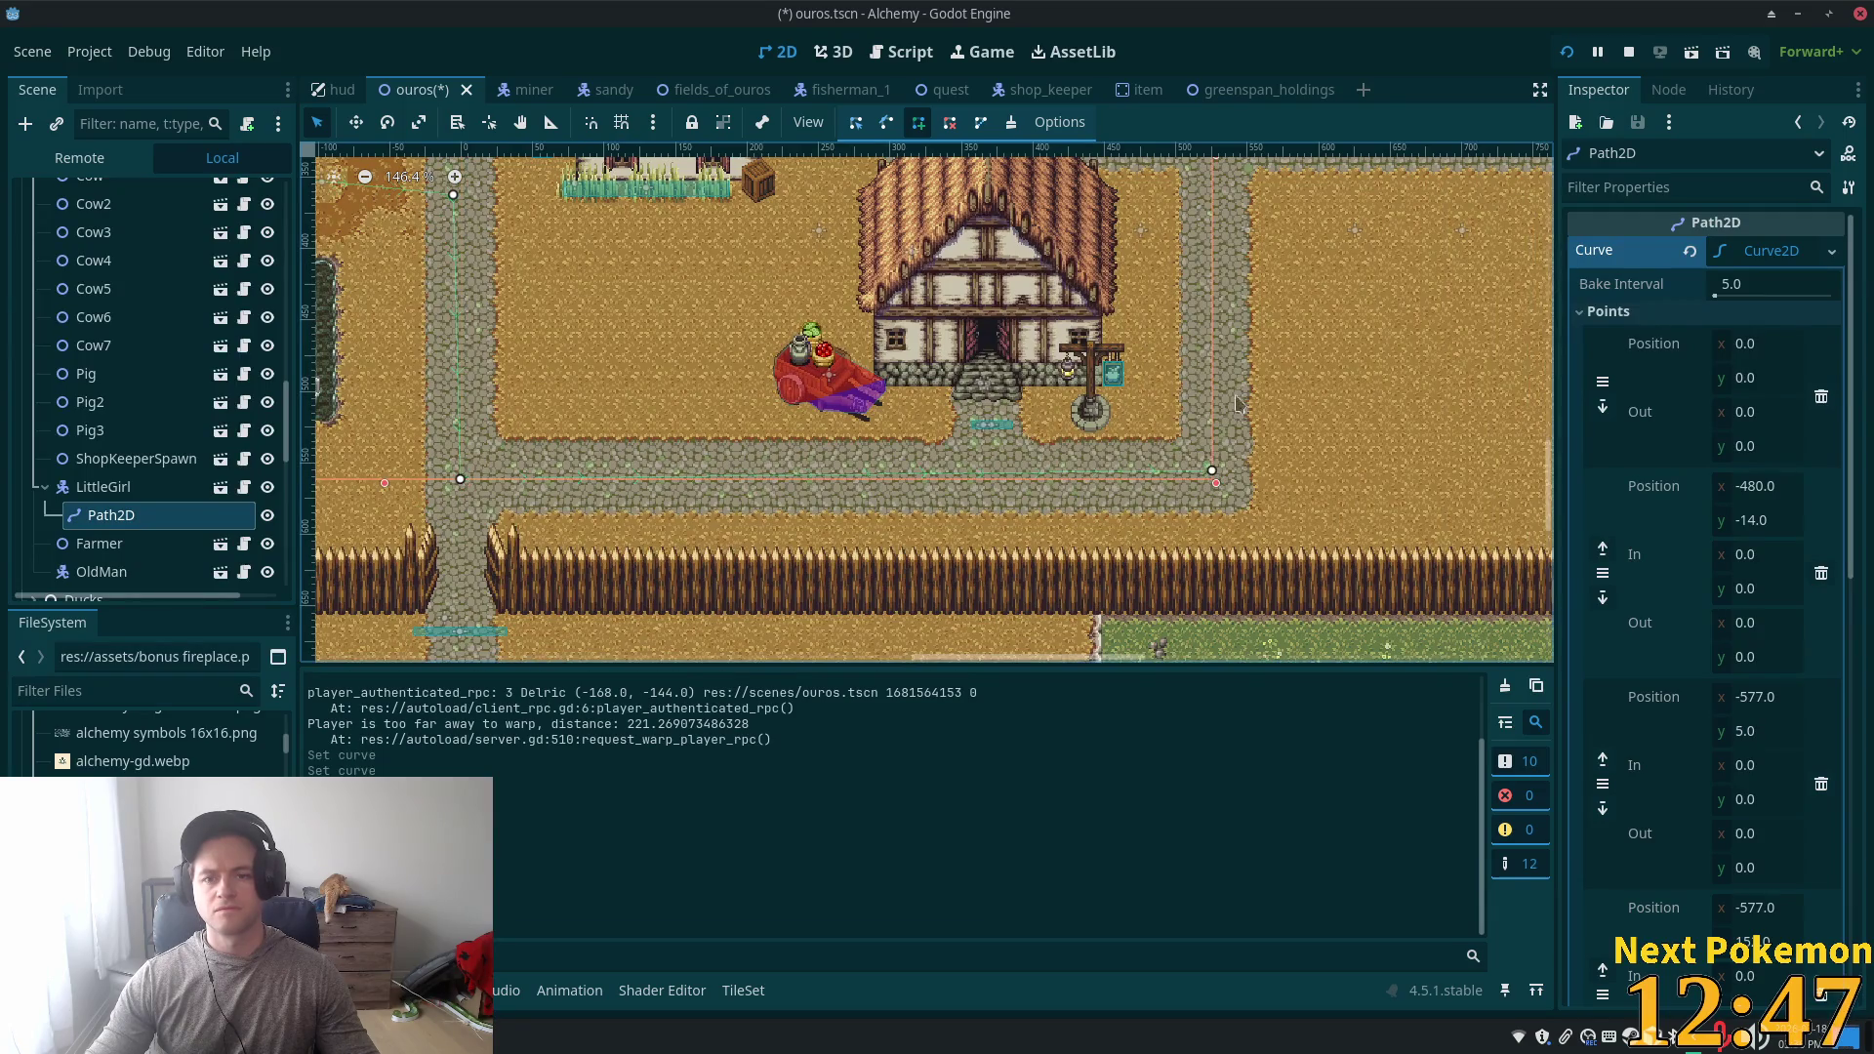
scroll(1186, 419, "up", 3)
scroll(1185, 419, "right", 1)
left_click(1167, 363)
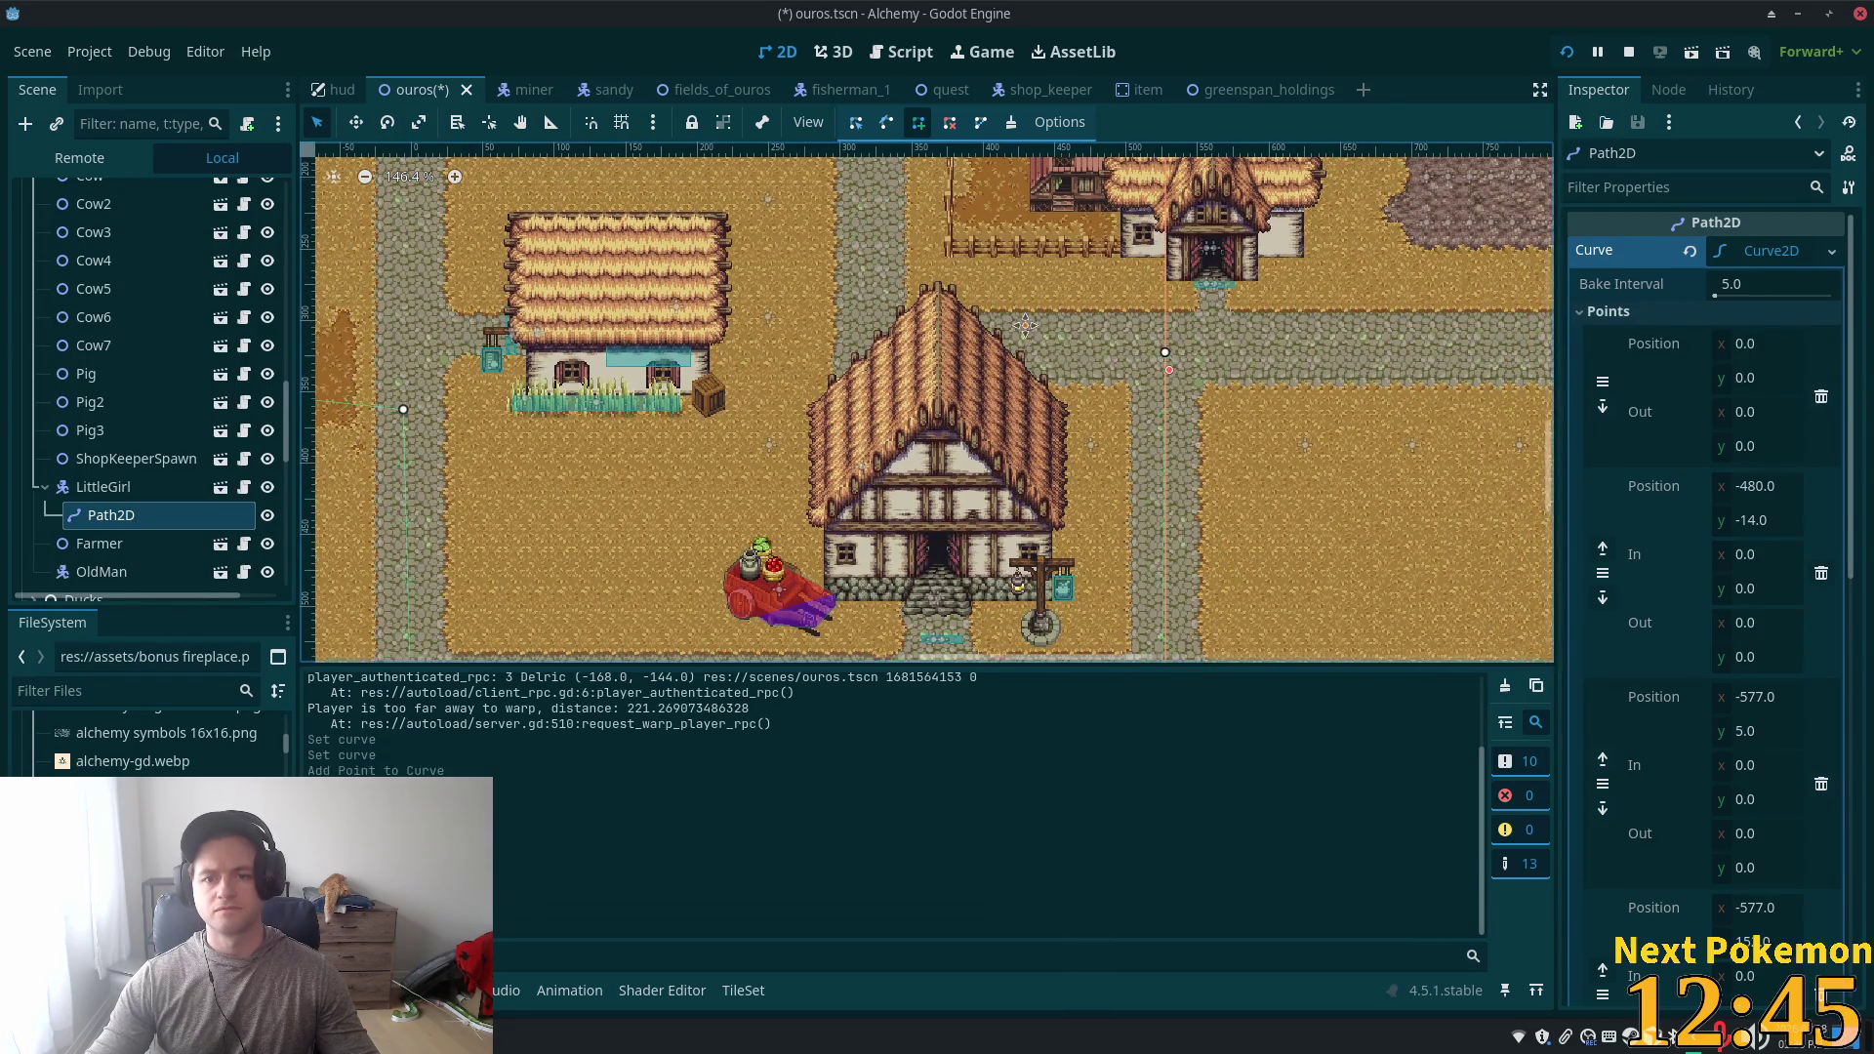
scroll(1167, 363, "up", 3)
scroll(1167, 363, "left", 3)
left_click(954, 434)
scroll(1097, 320, "up", 3)
scroll(1097, 320, "left", 4)
left_click(1084, 273)
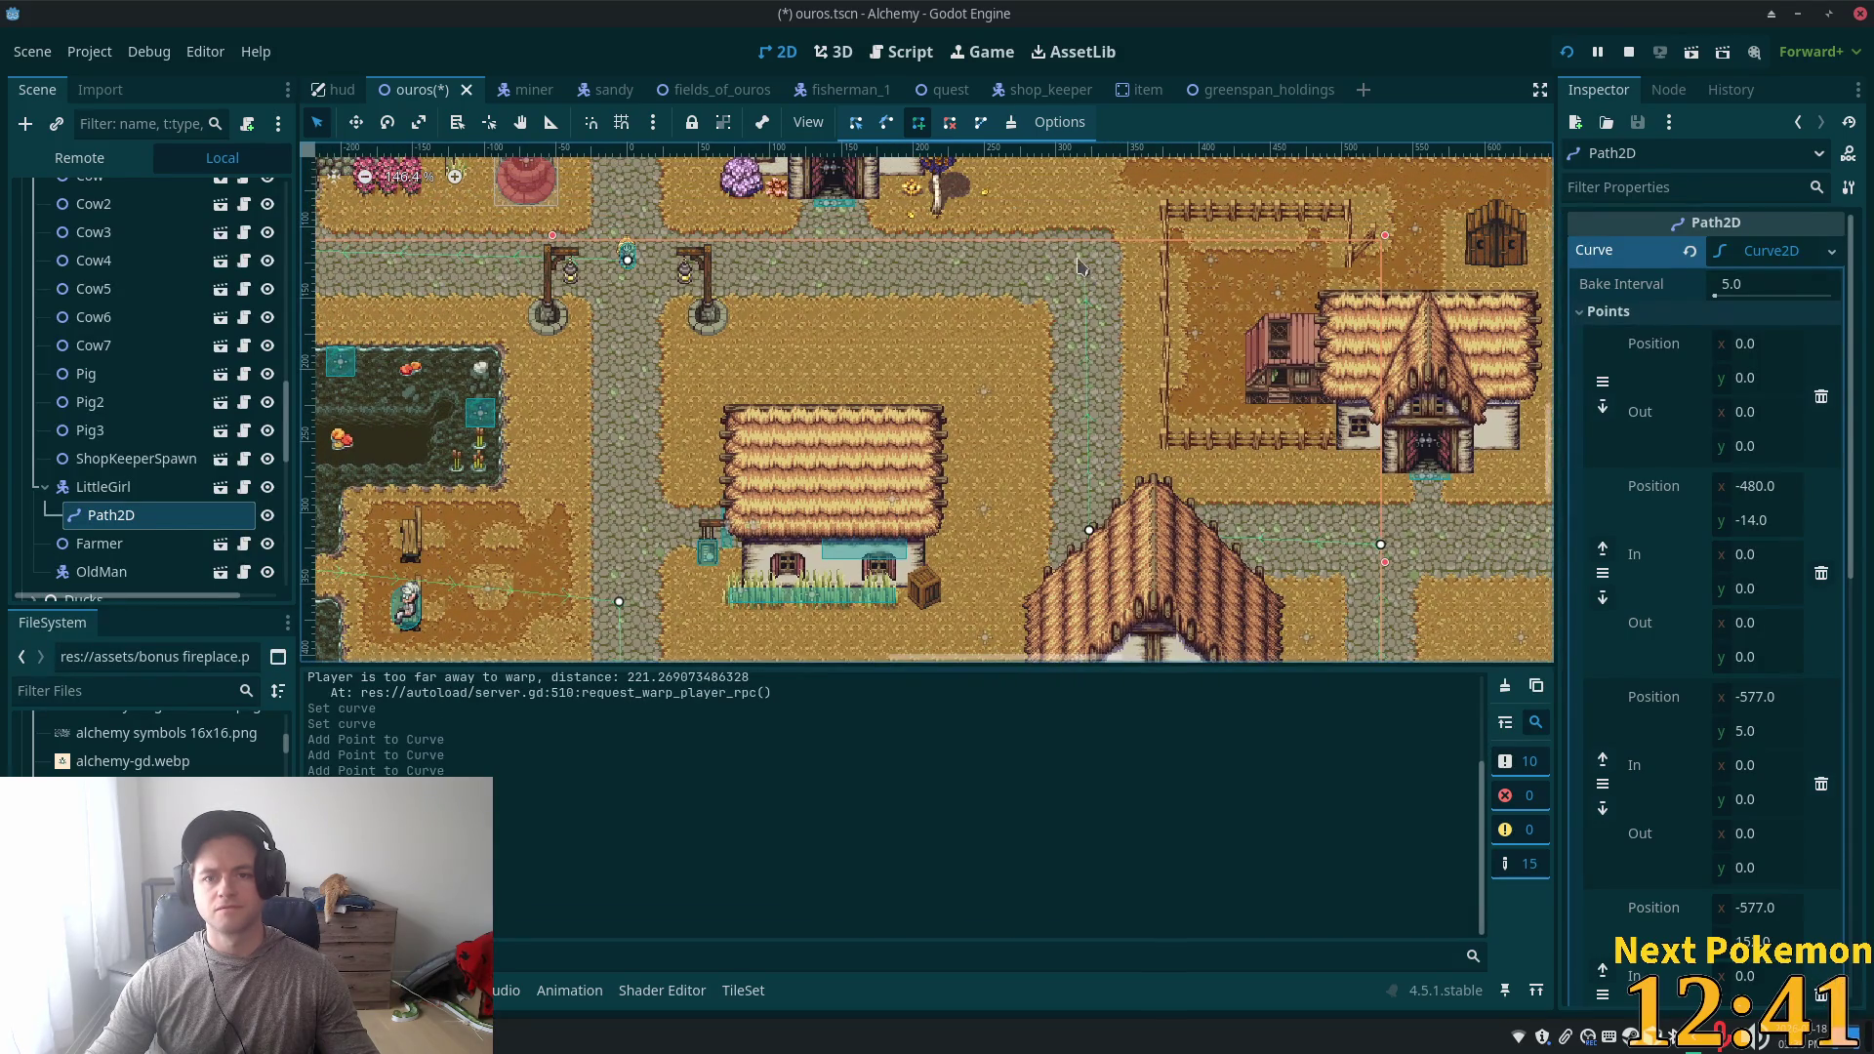
- Save the ouros scene with the redrawn path
scroll(629, 266, "up", 5)
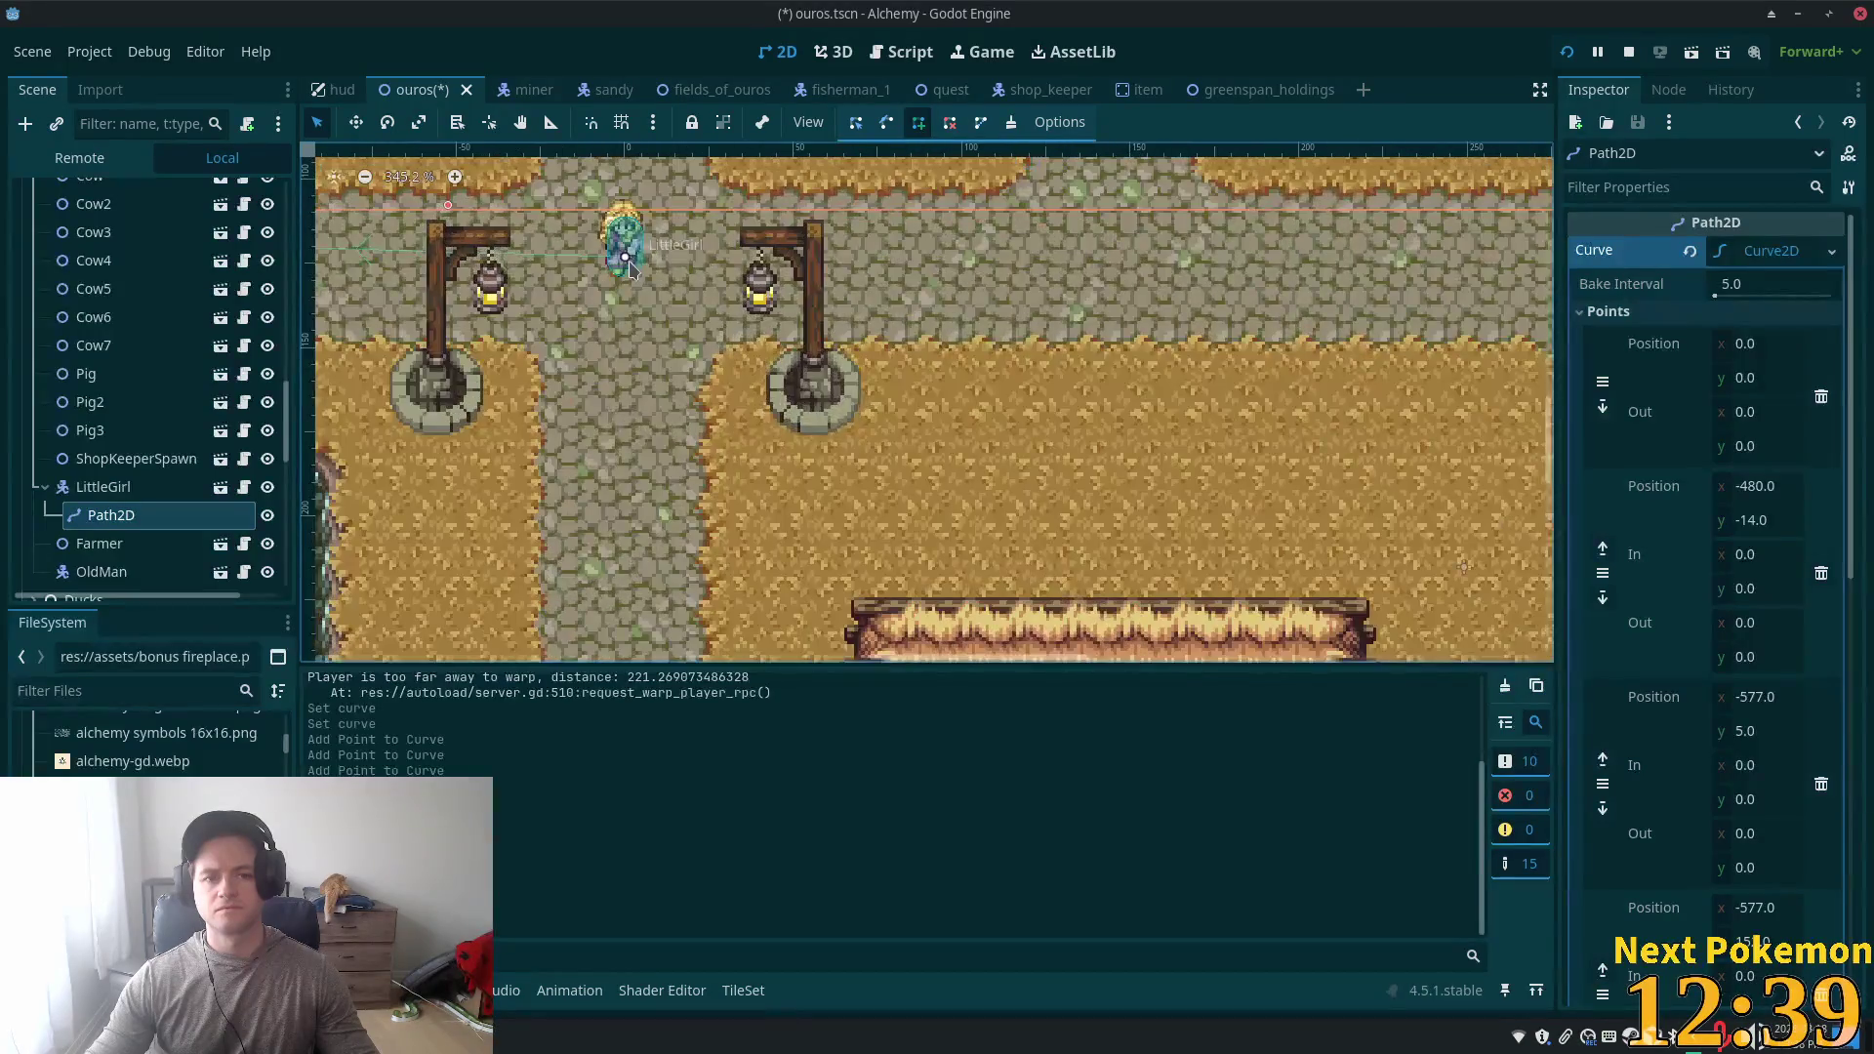
scroll(625, 266, "up", 3)
scroll(627, 267, "up", 3)
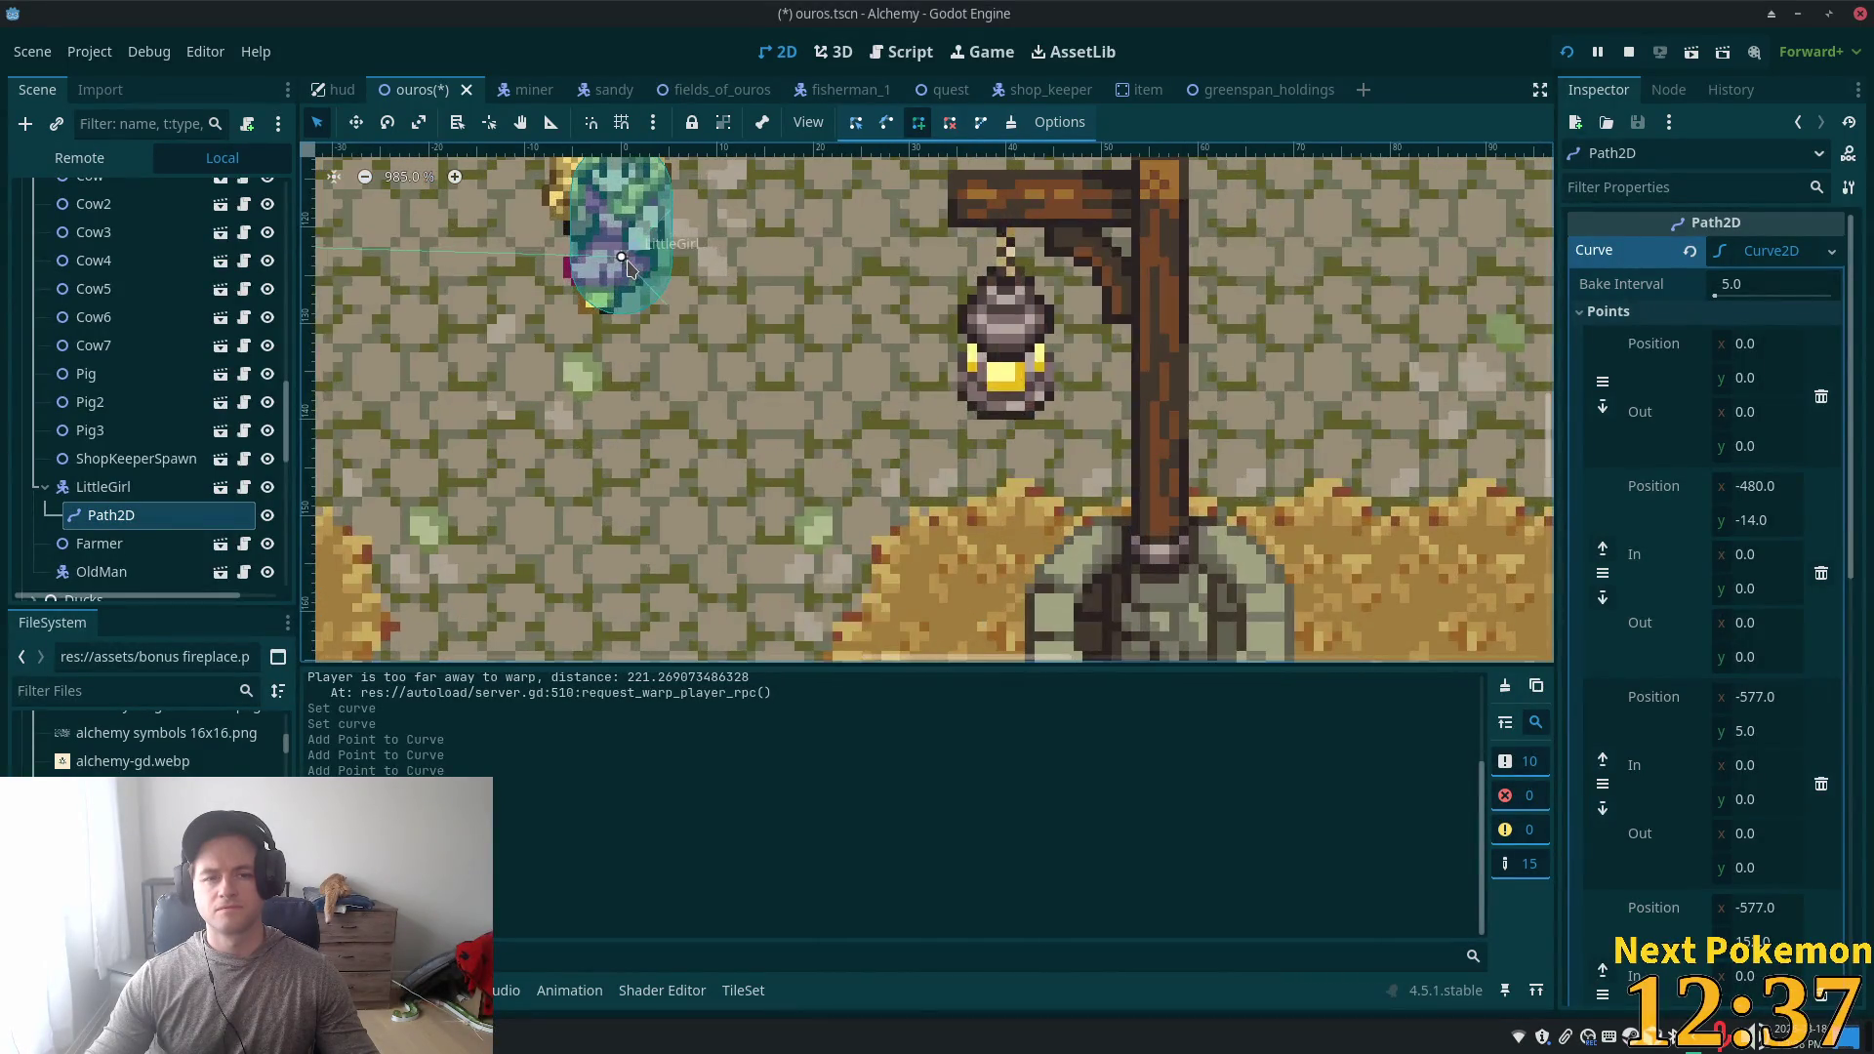
scroll(622, 262, "down", 7)
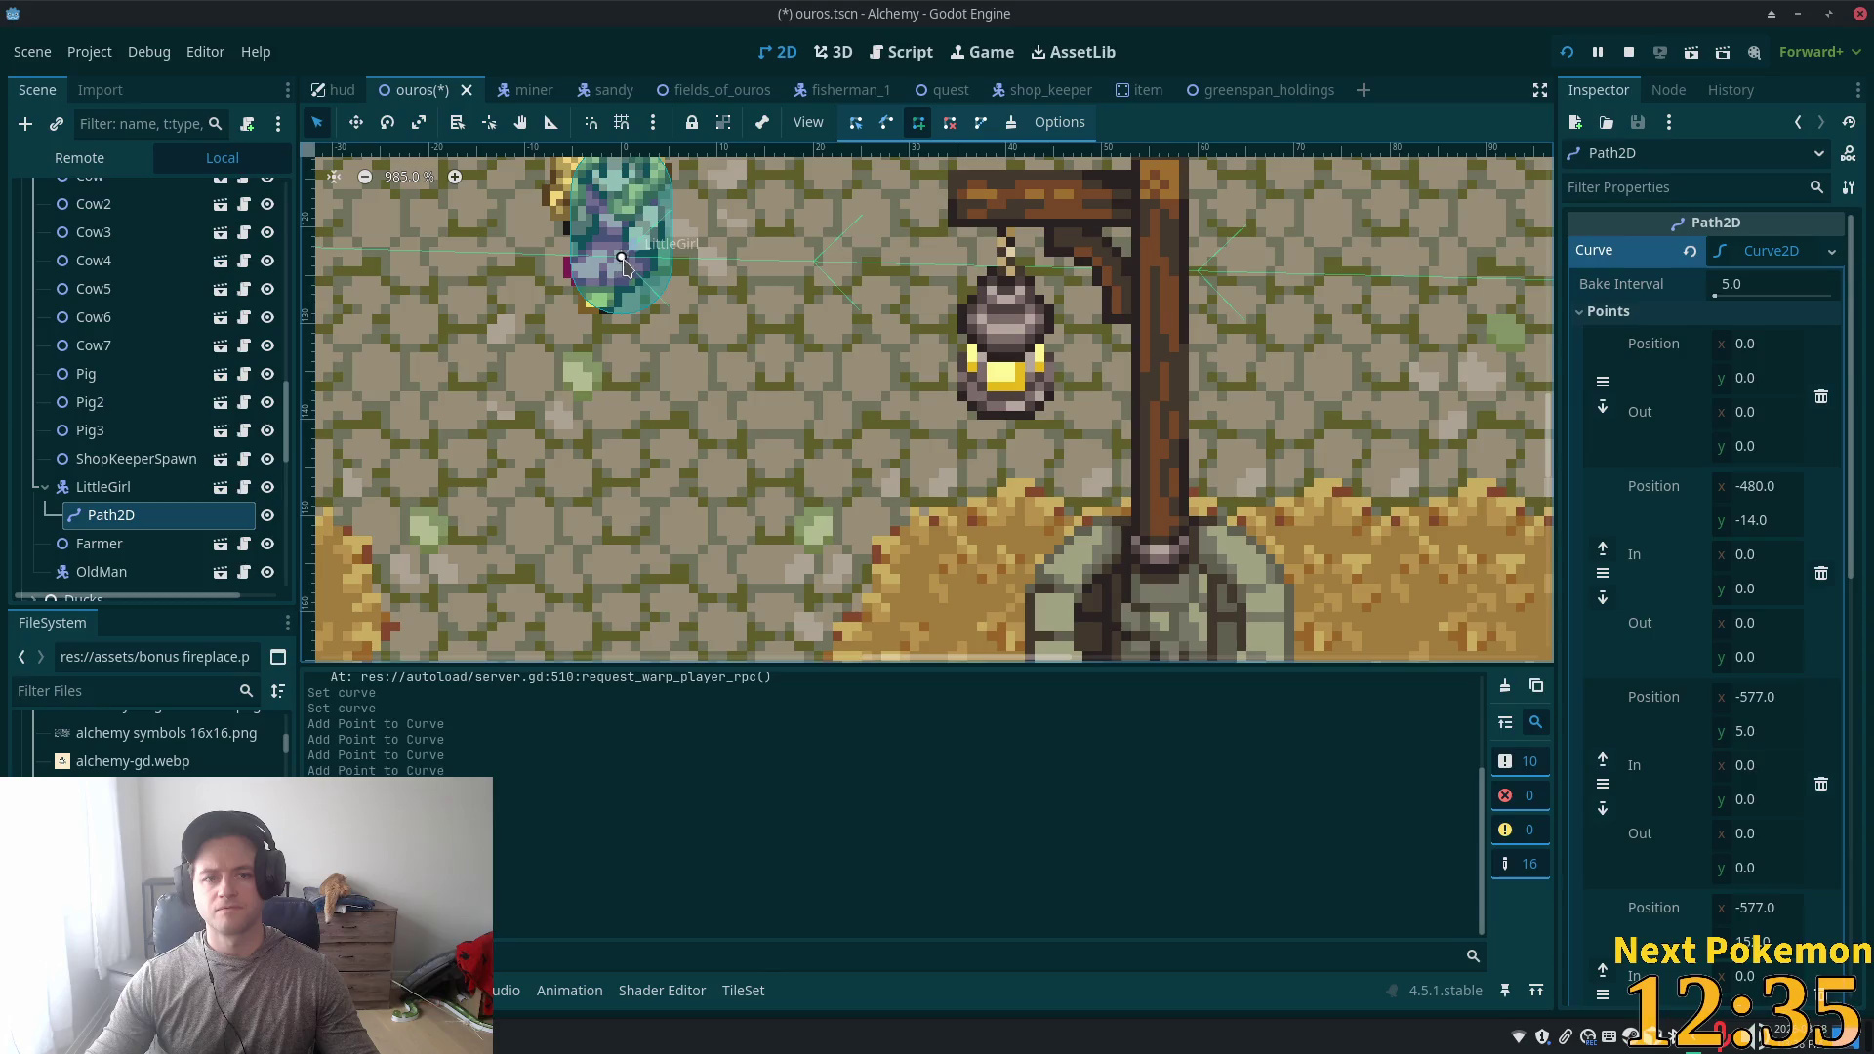
key("ctrl+s")
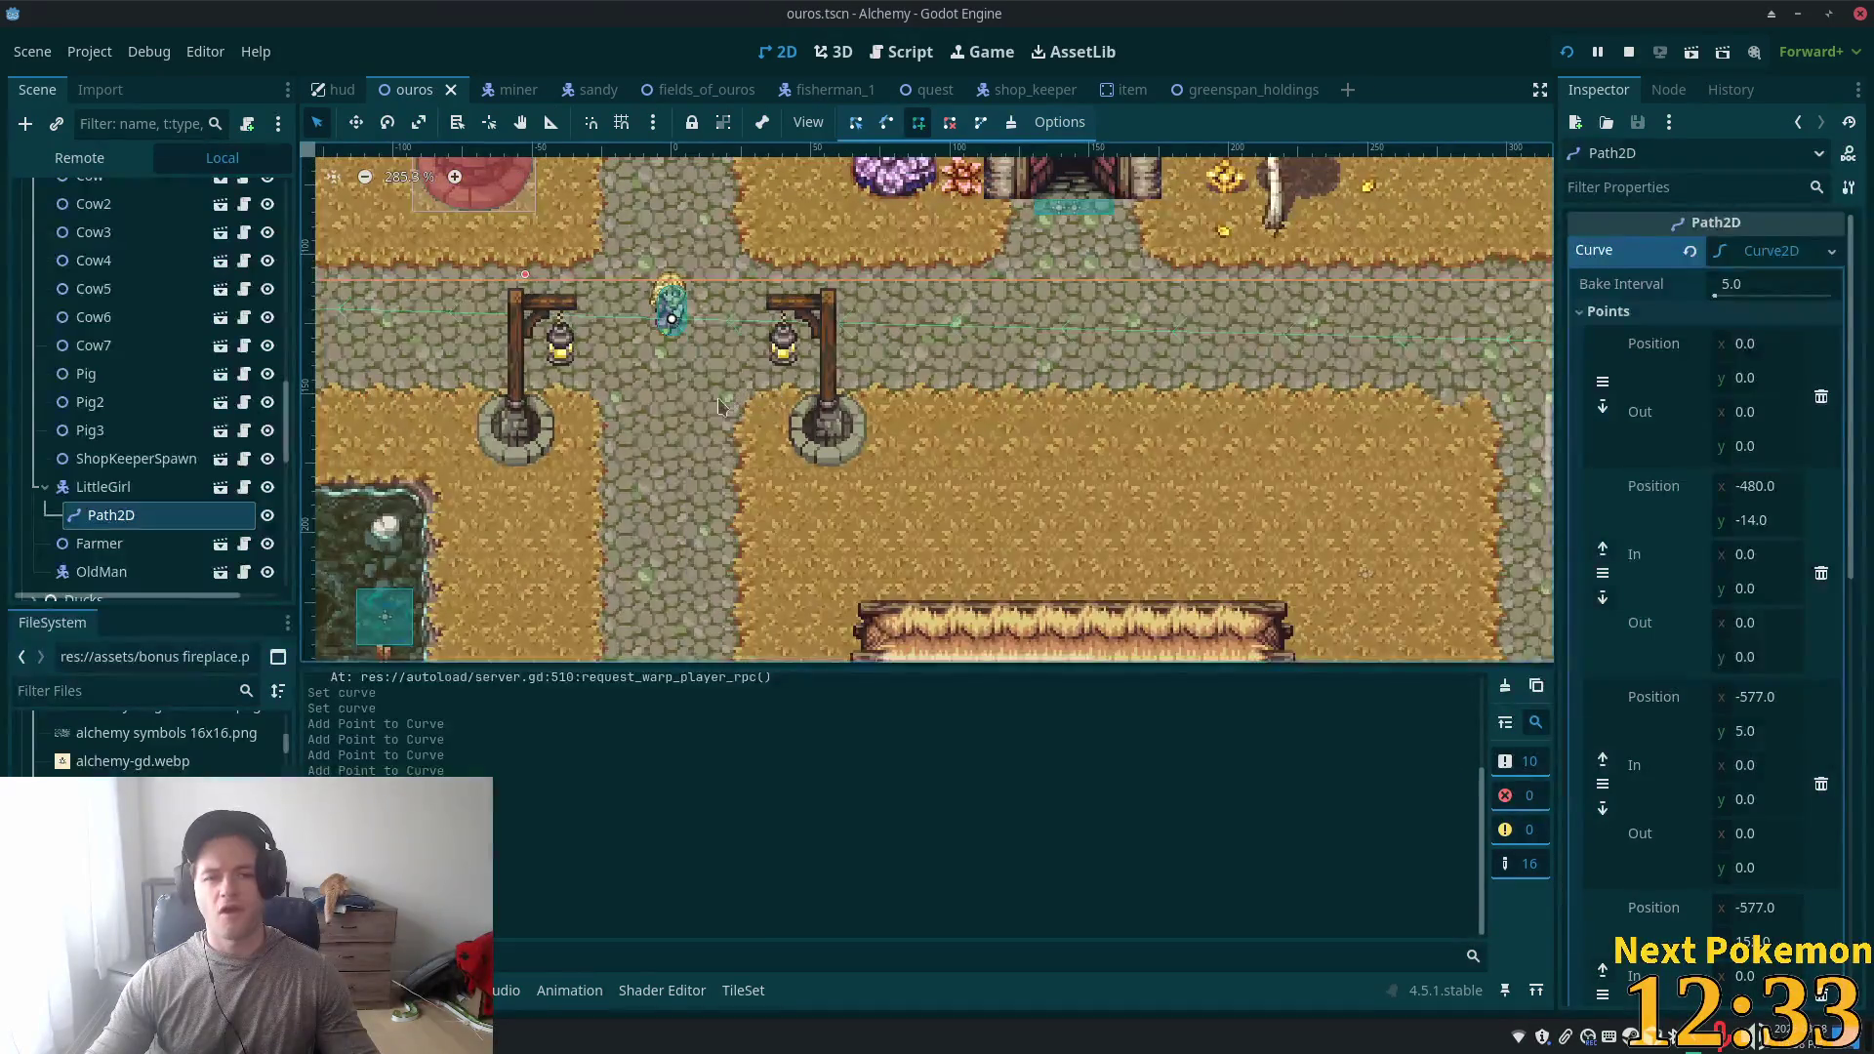
- Assign Path2D to LittleGirl's Path property in the Inspector and save the scene
left_click(107, 487)
left_click(154, 515)
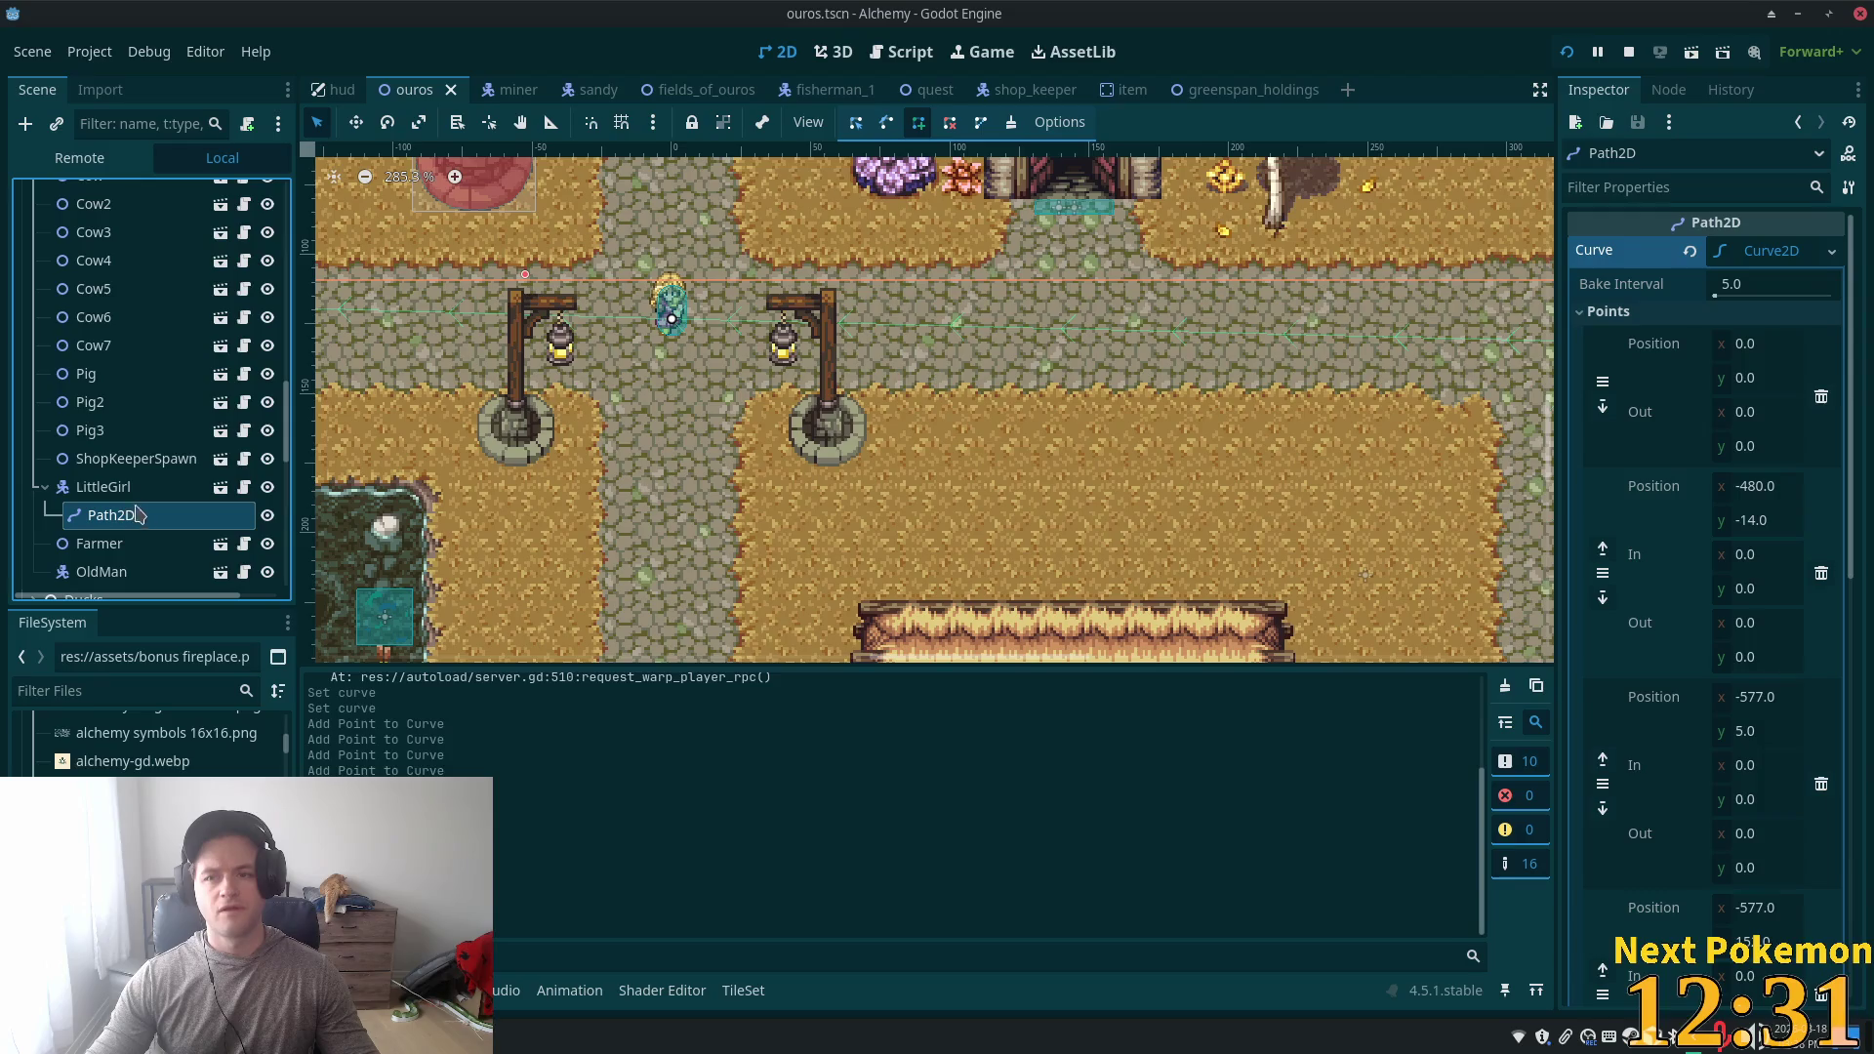
left_click(103, 487)
mouse_move(98, 517)
left_mouse_down()
mouse_move(1562, 276)
mouse_move(1776, 361)
left_mouse_up()
key("ctrl+s")
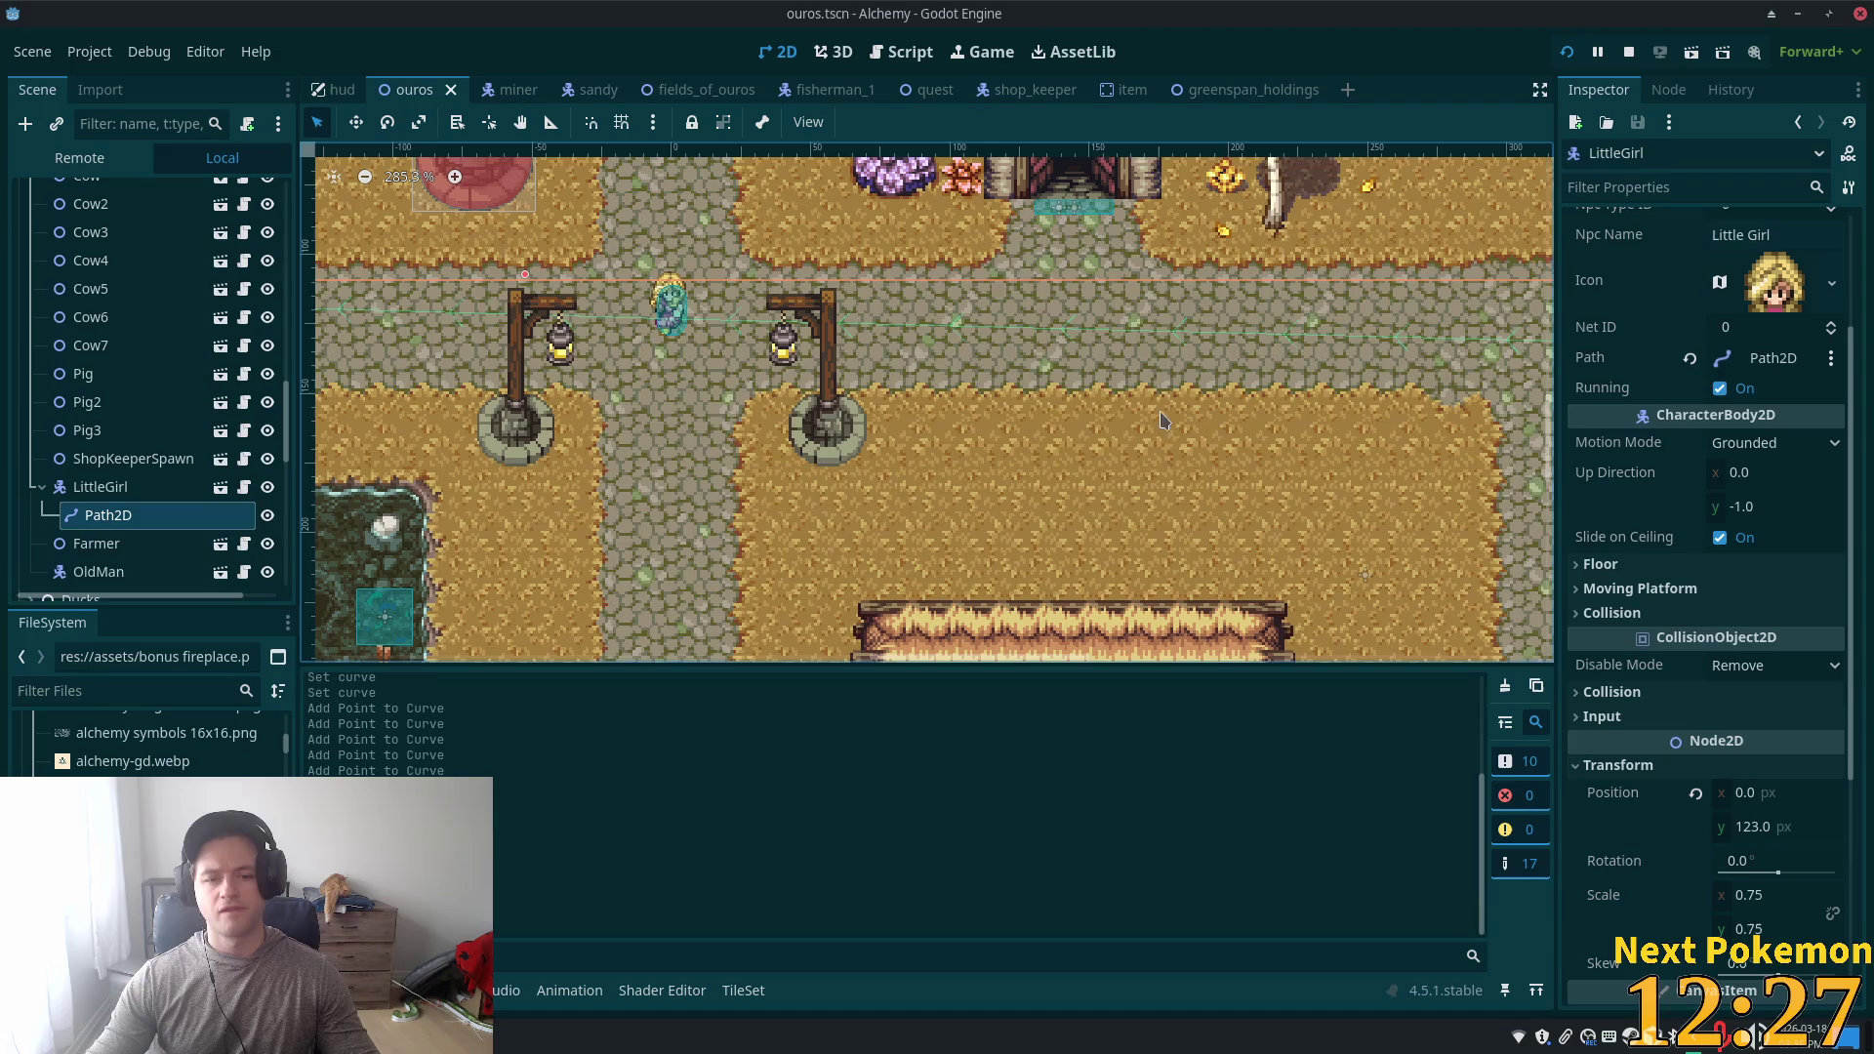
- Watch LittleGirl walk her route past the farm and pond, then stop the game
scroll(848, 378, "down", 5)
scroll(871, 445, "down", 3)
left_click_drag(872, 445, 1062, 291)
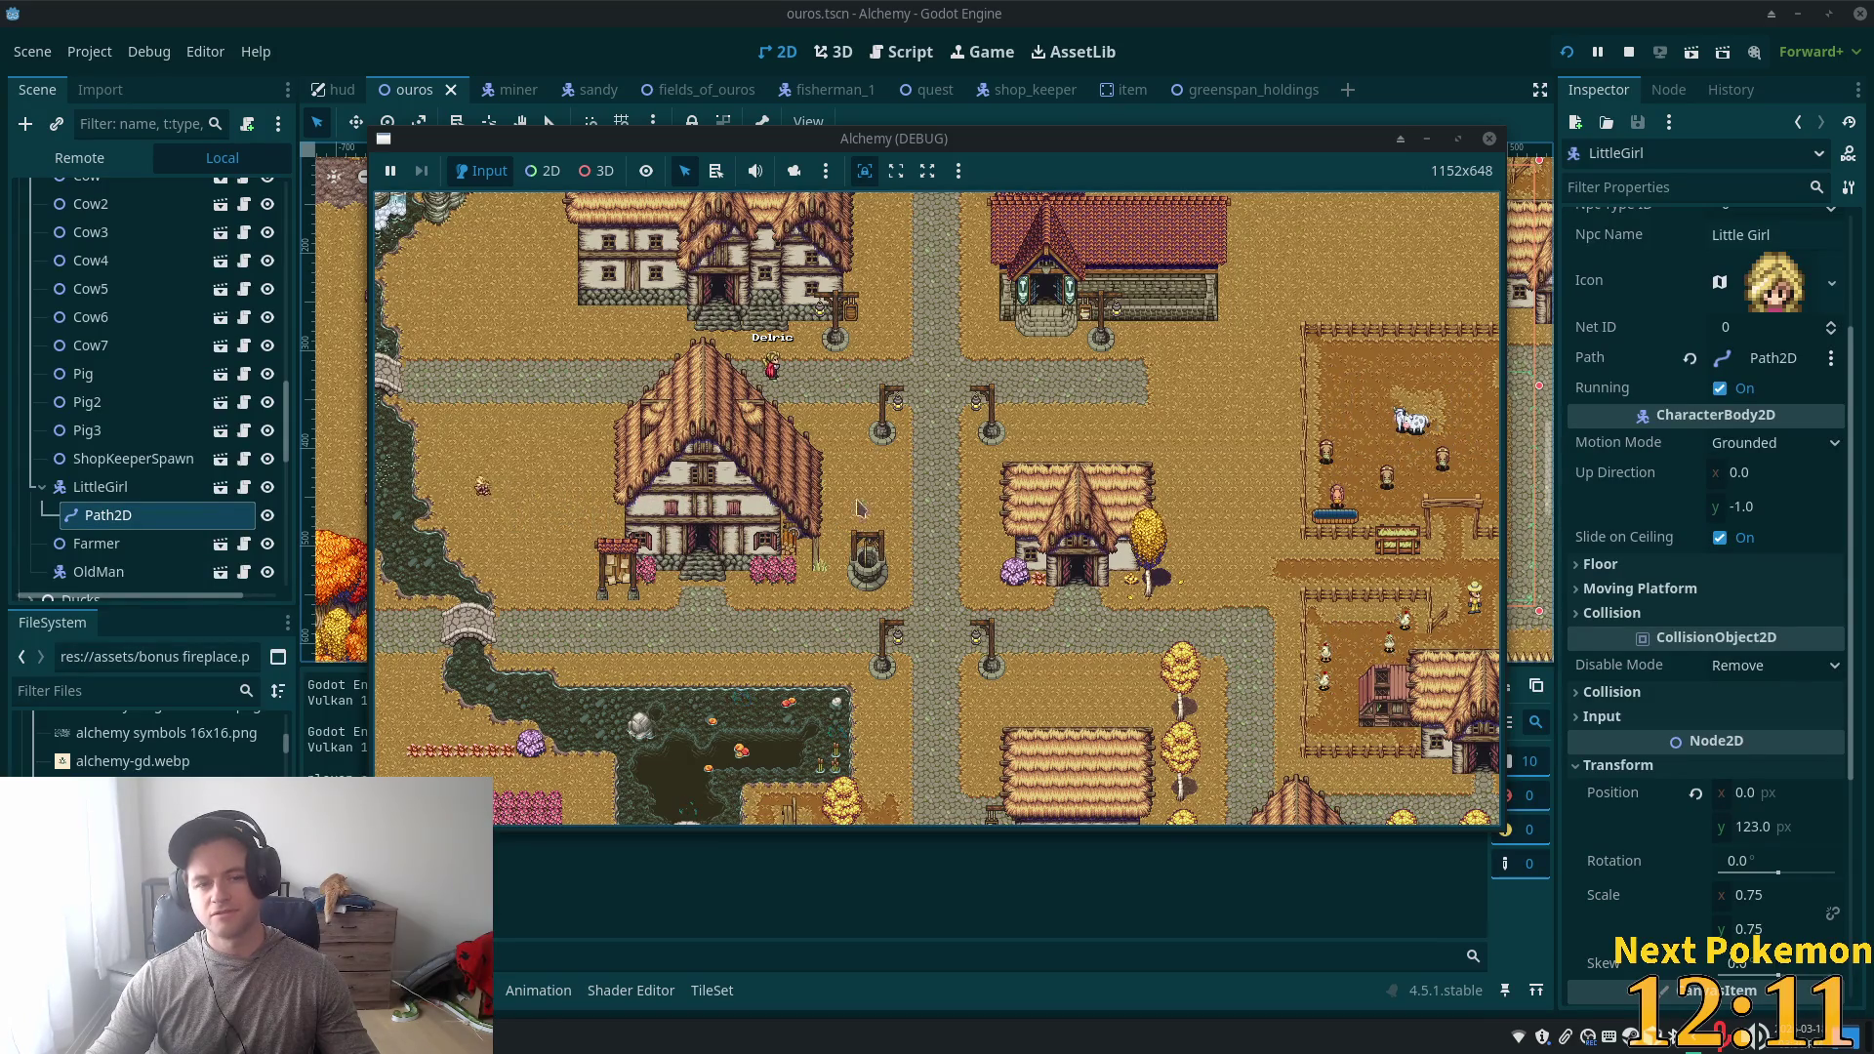
scroll(878, 517, "down", 5)
scroll(732, 546, "up", 4)
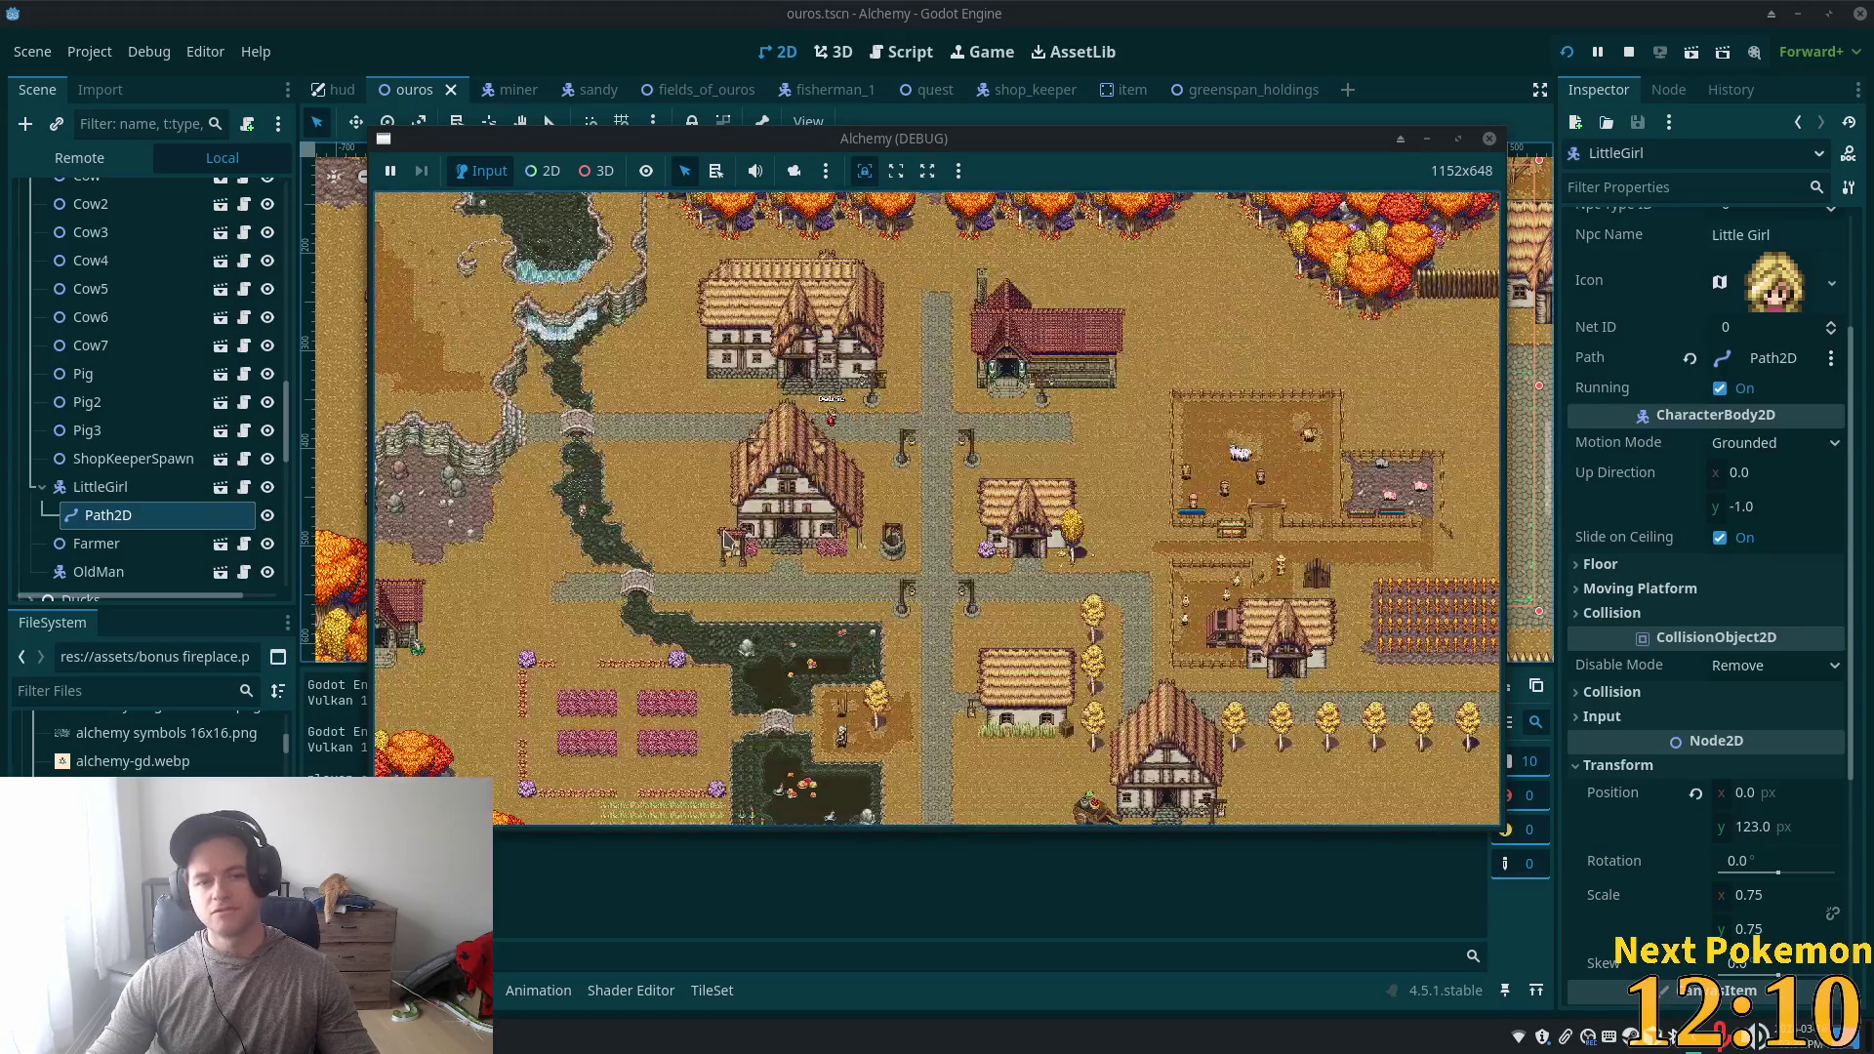
scroll(727, 540, "up", 2)
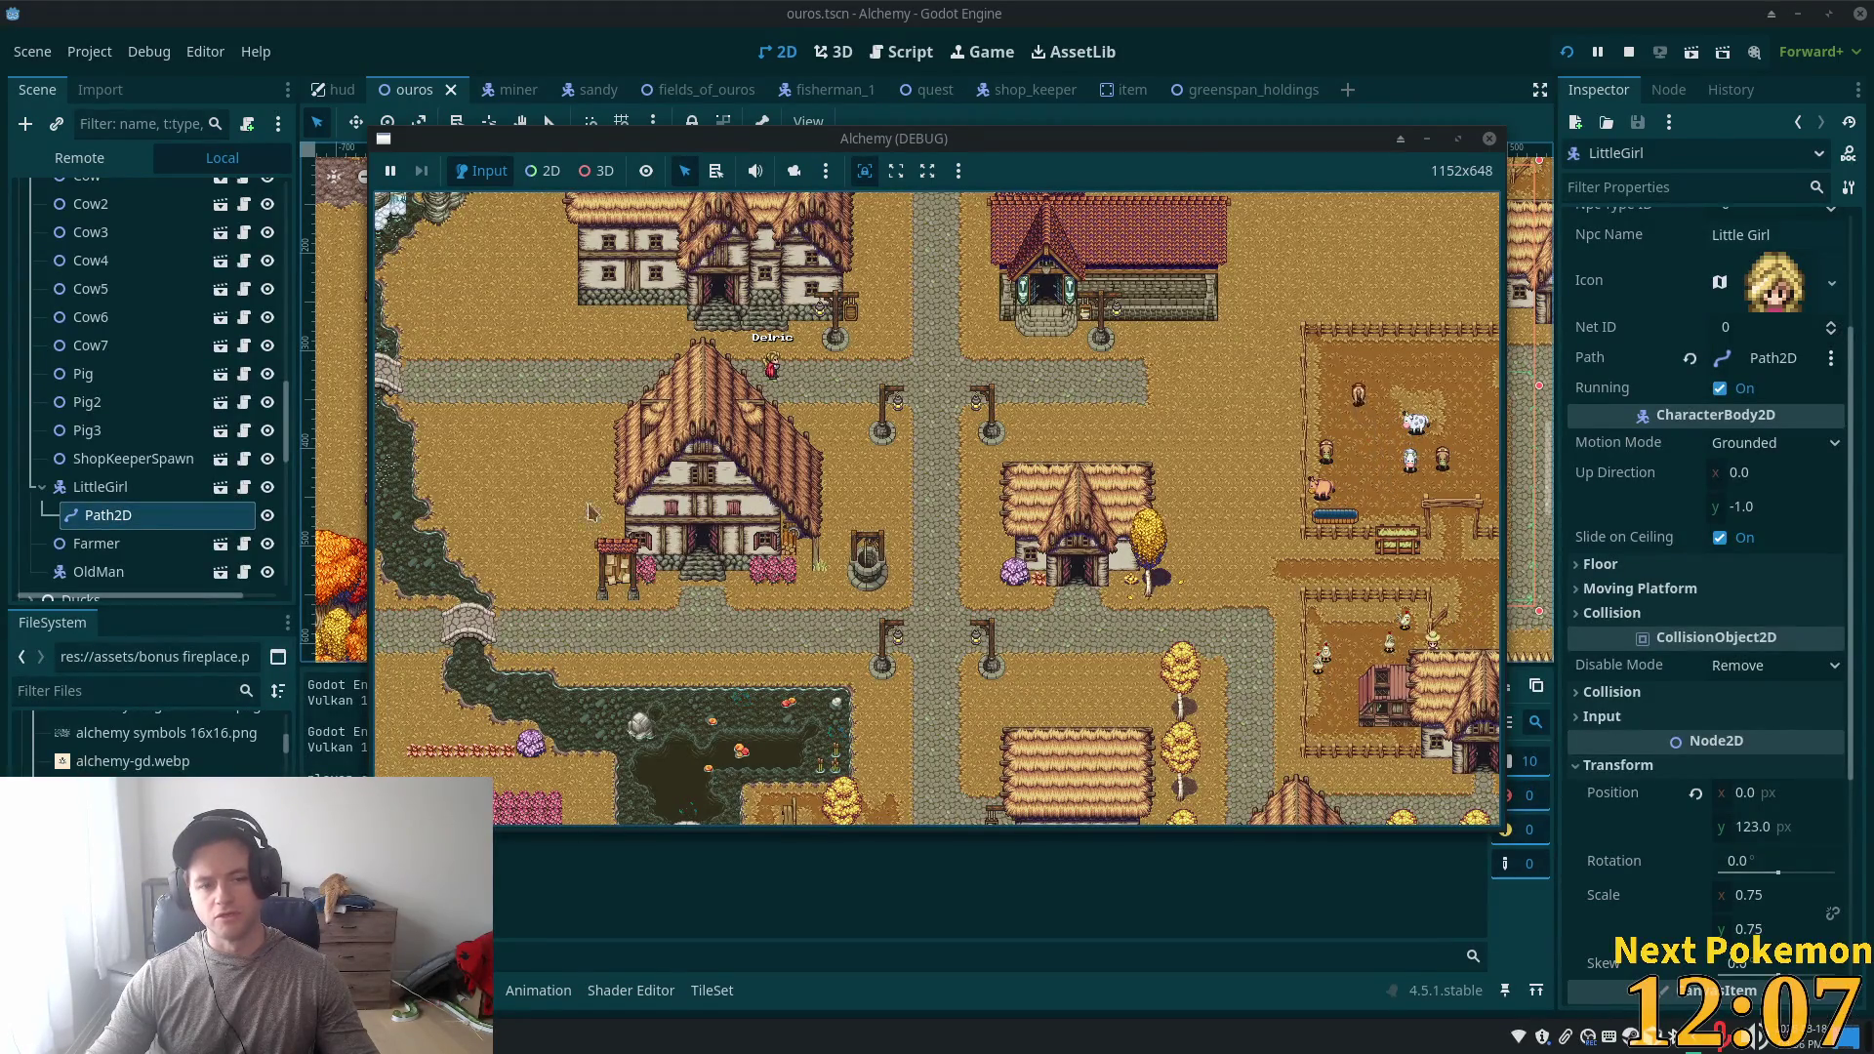
scroll(622, 357, "down", 4)
scroll(780, 468, "down", 2)
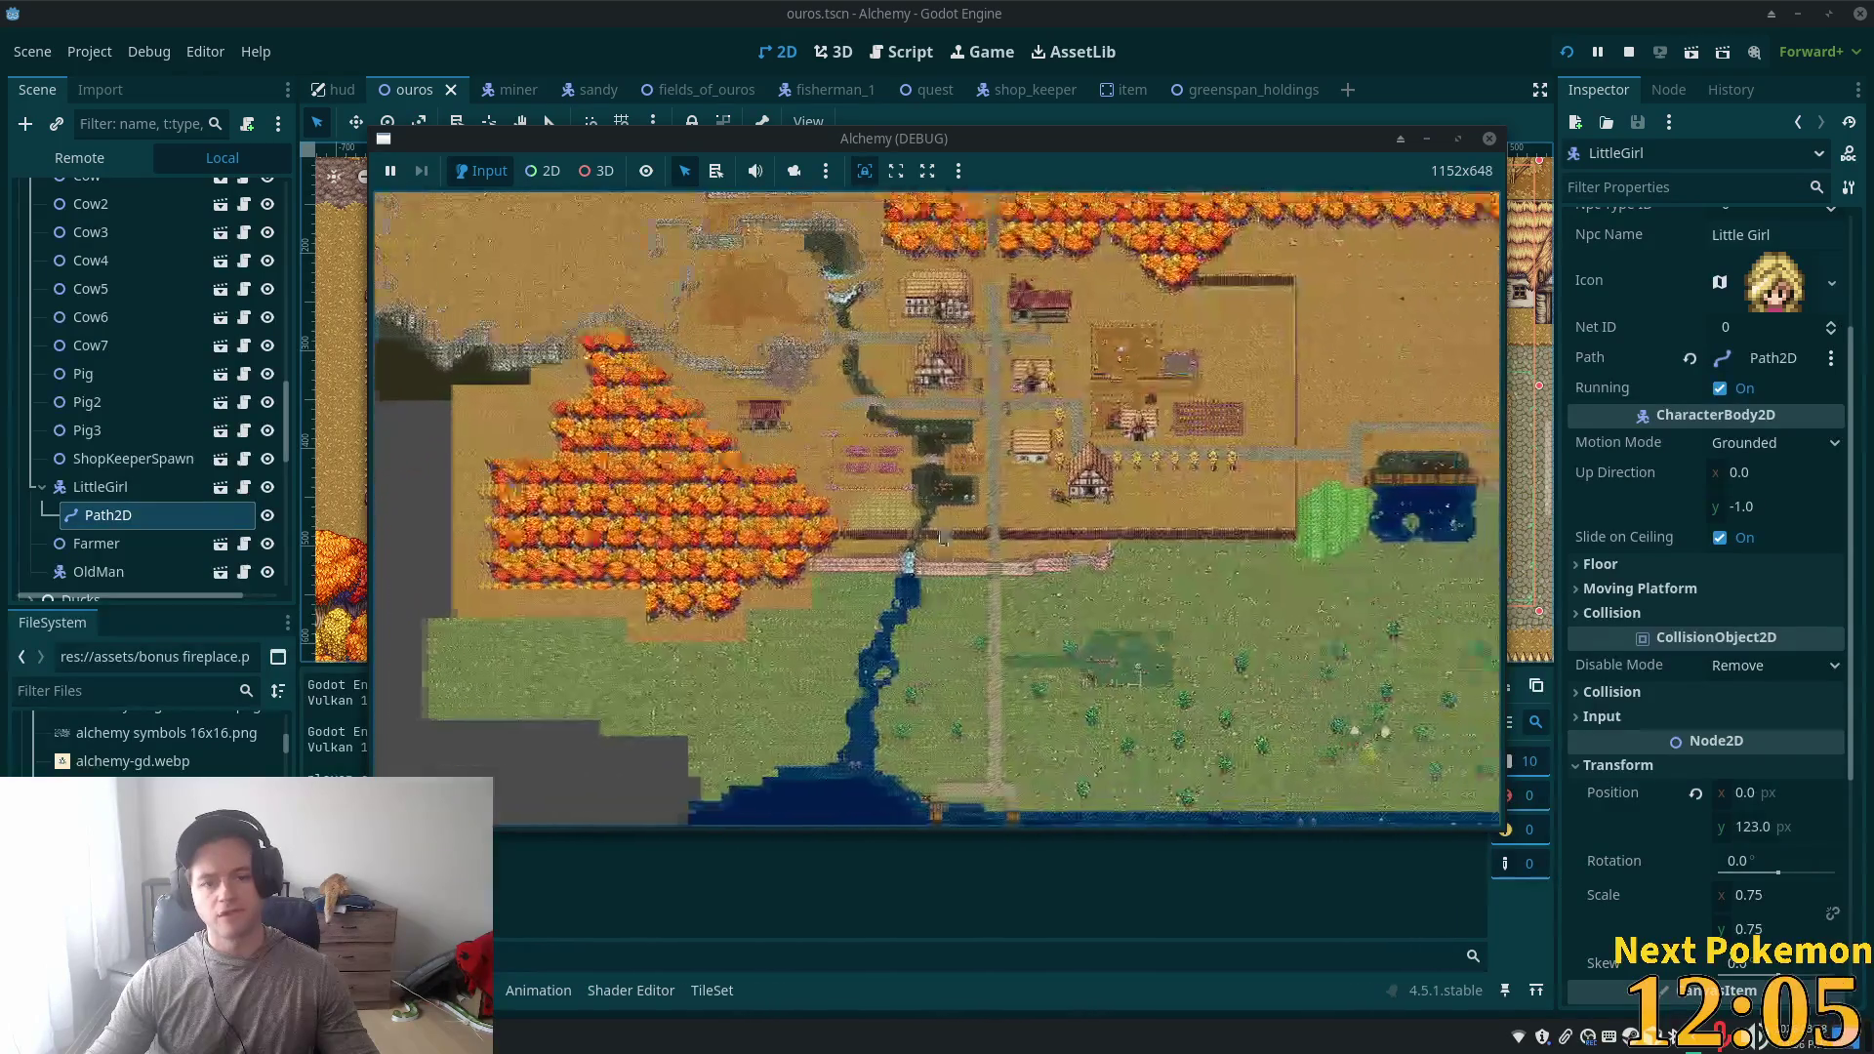
scroll(883, 567, "up", 3)
scroll(884, 567, "up", 4)
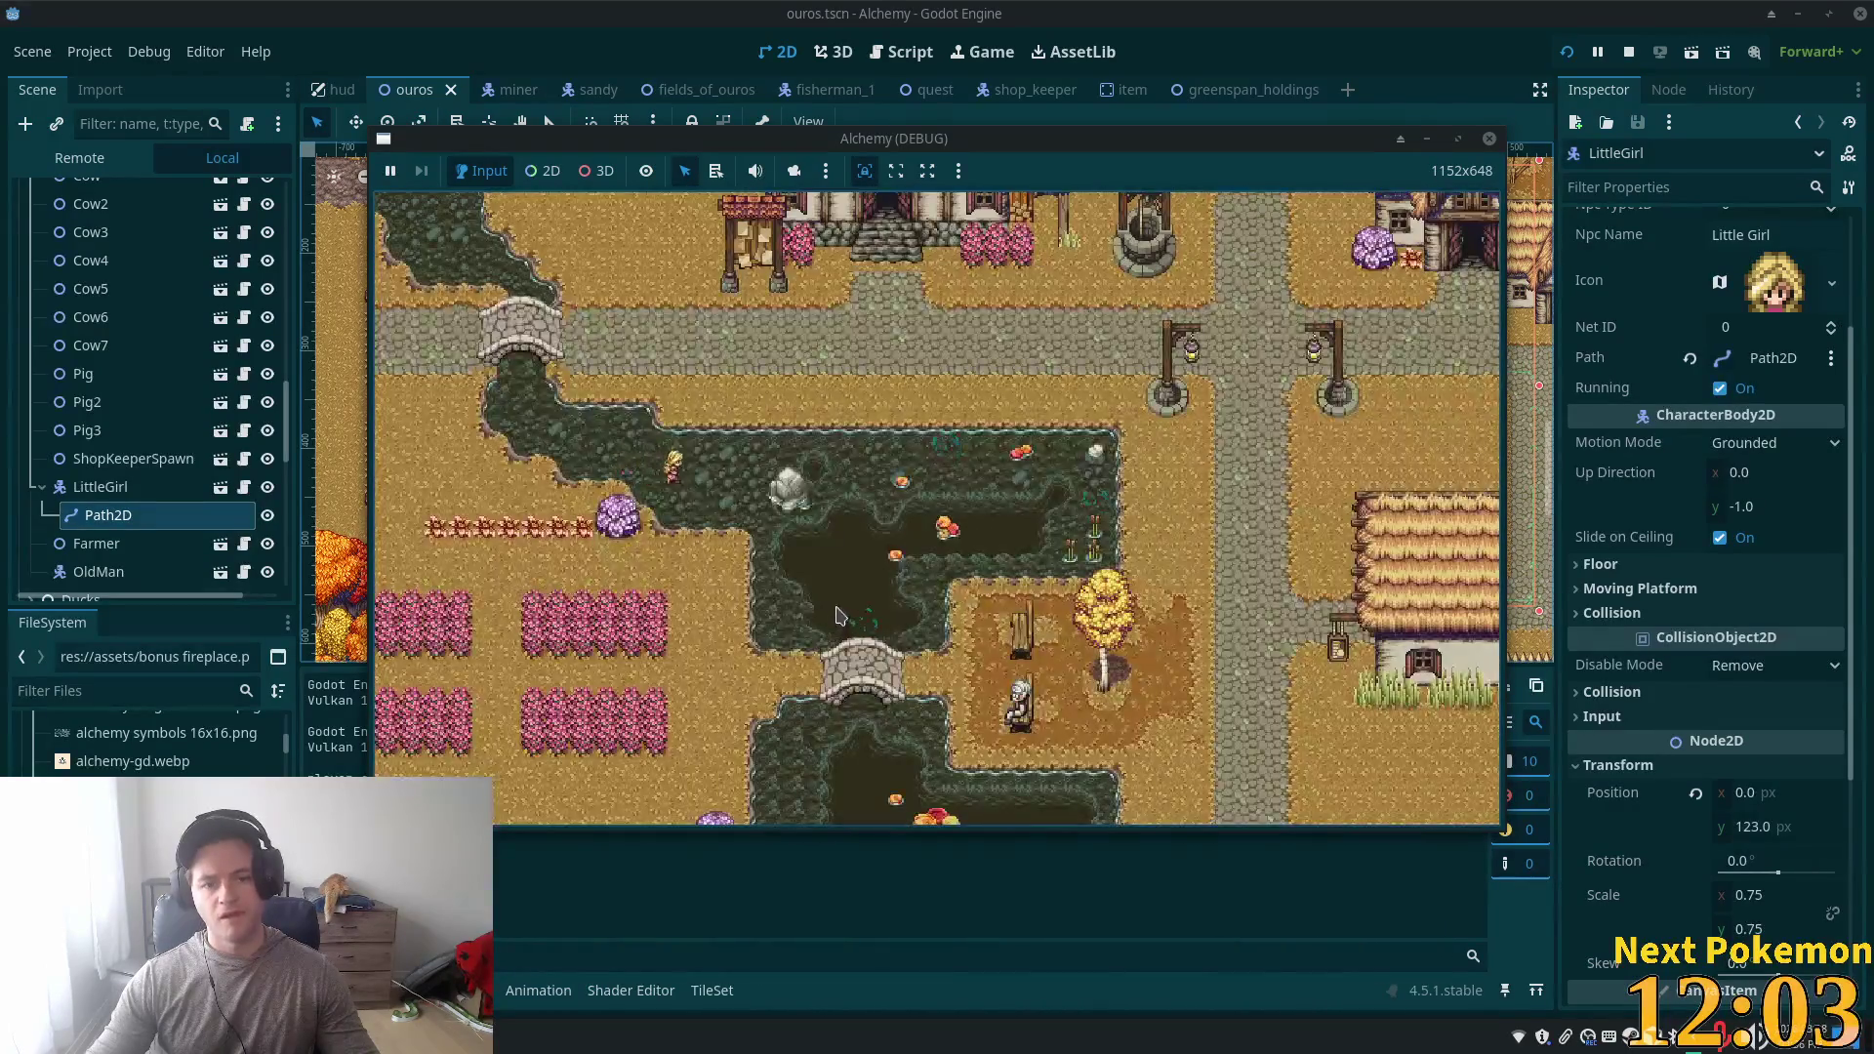
scroll(904, 516, "up", 2)
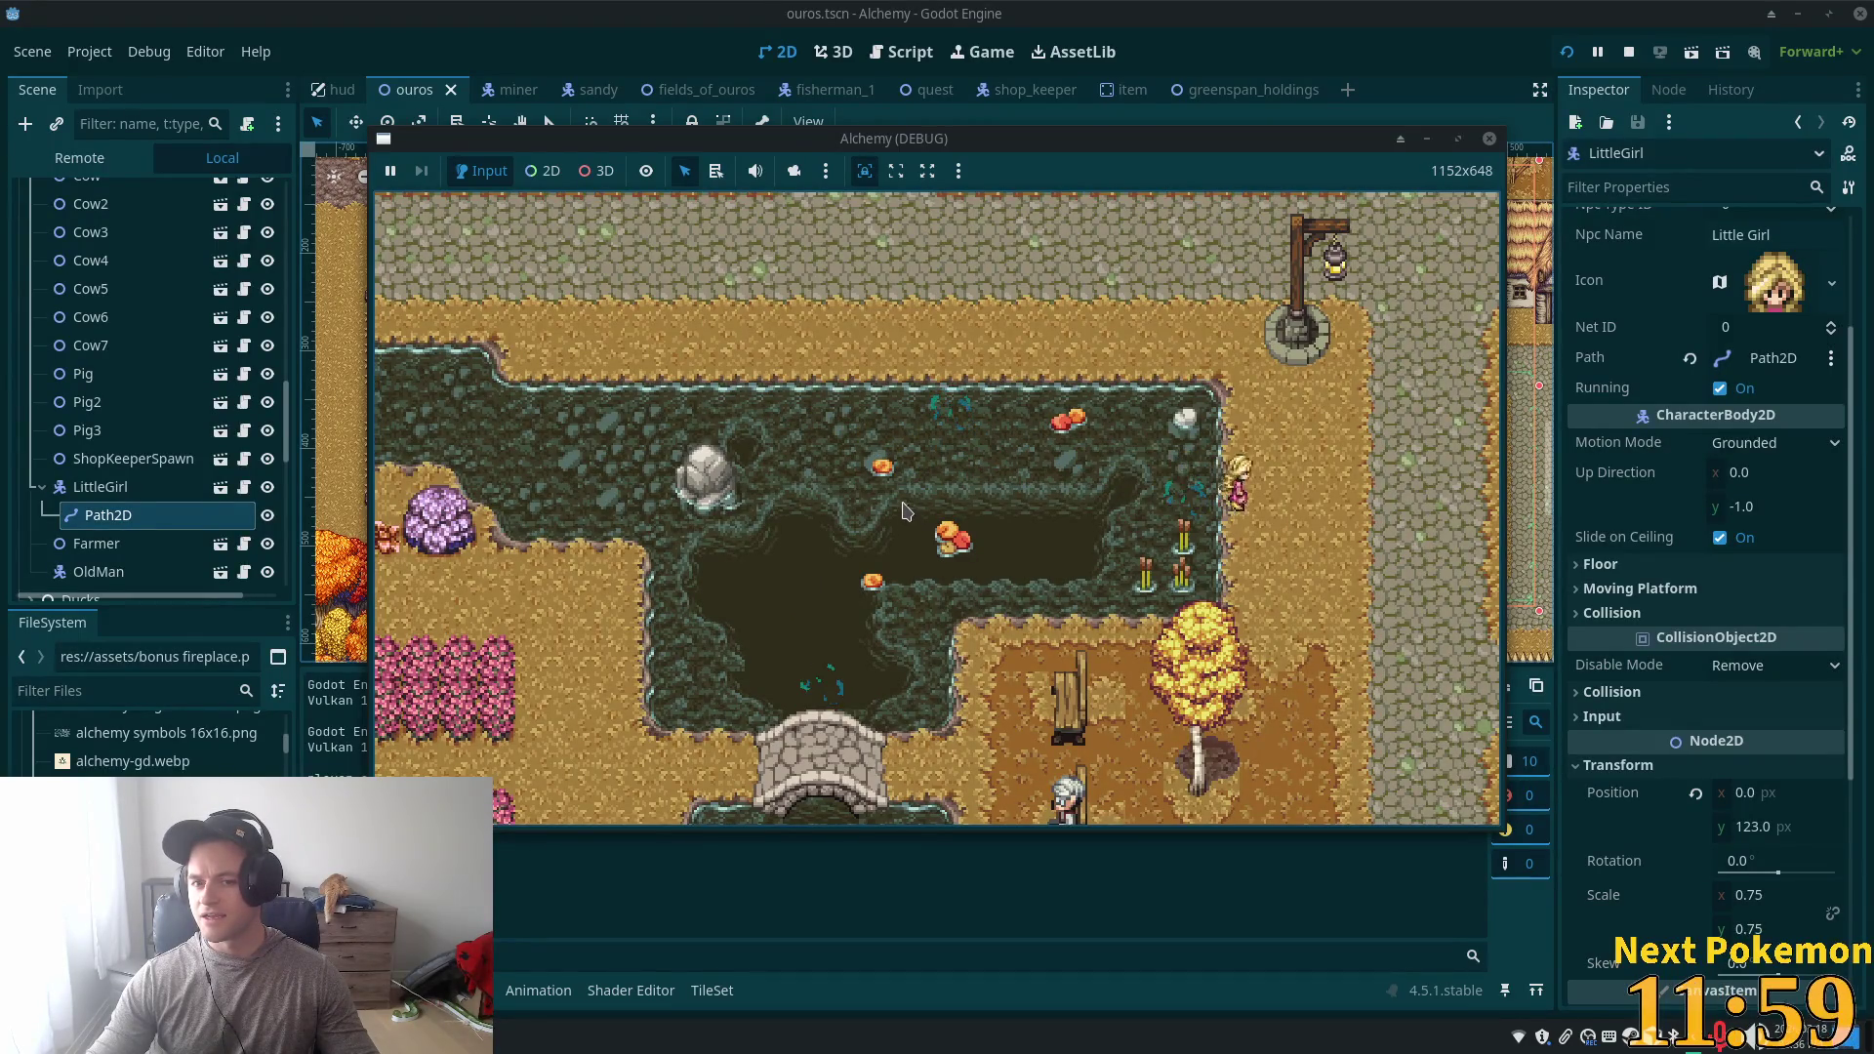
left_click(1628, 52)
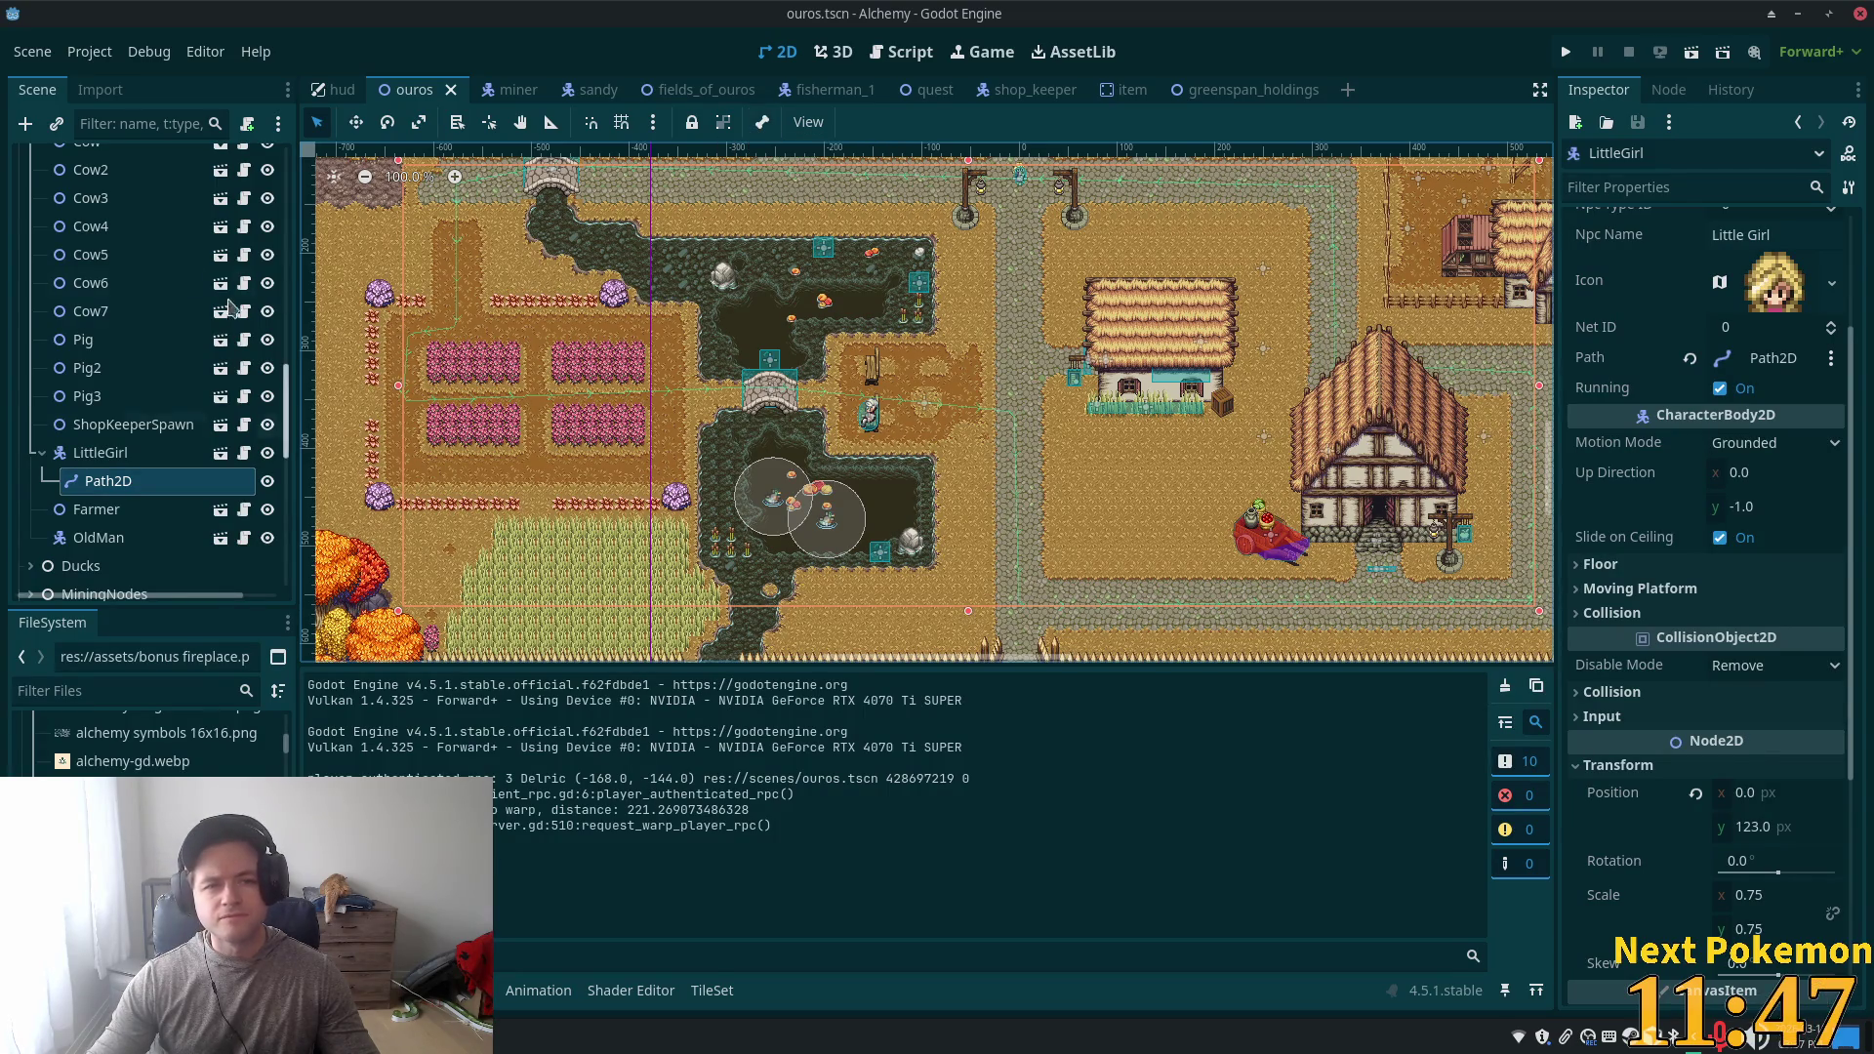
- Select NavigationRegion2D to view its mesh over the houses, then select the Ground tile layer
scroll(176, 200, "up", 10)
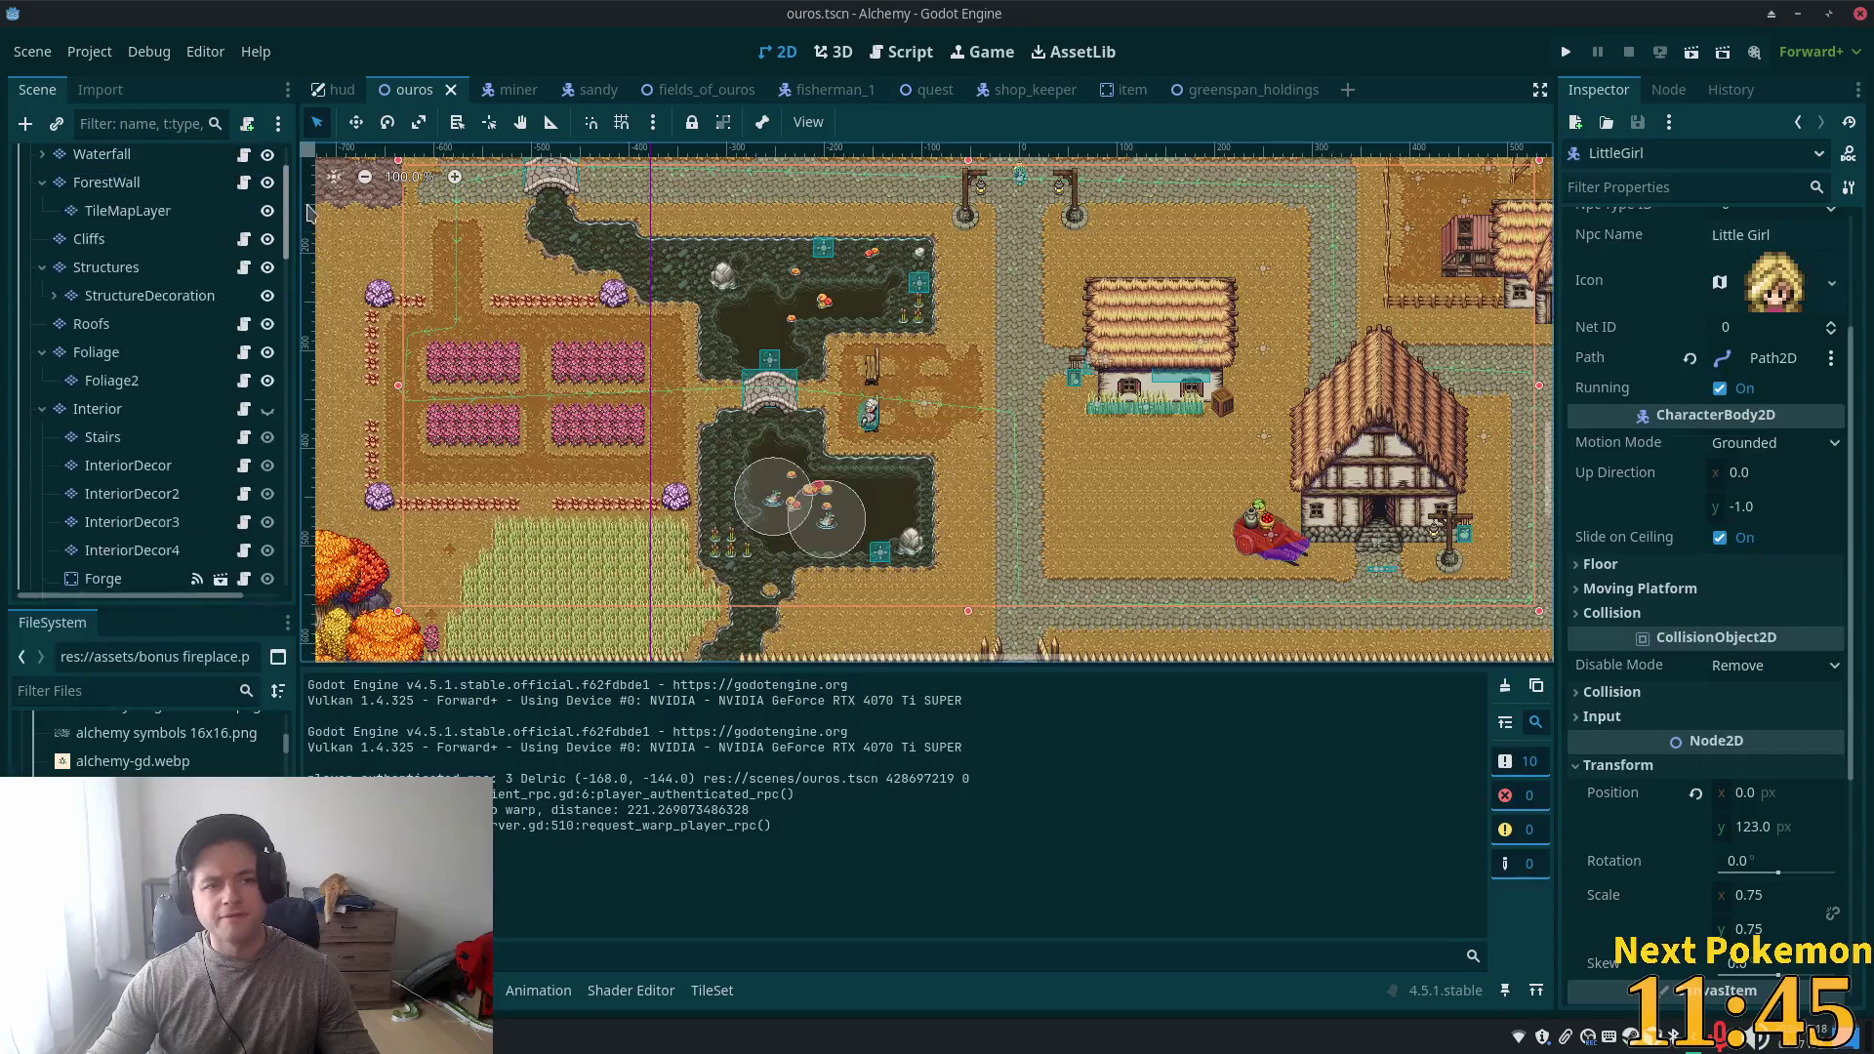
left_click(127, 157)
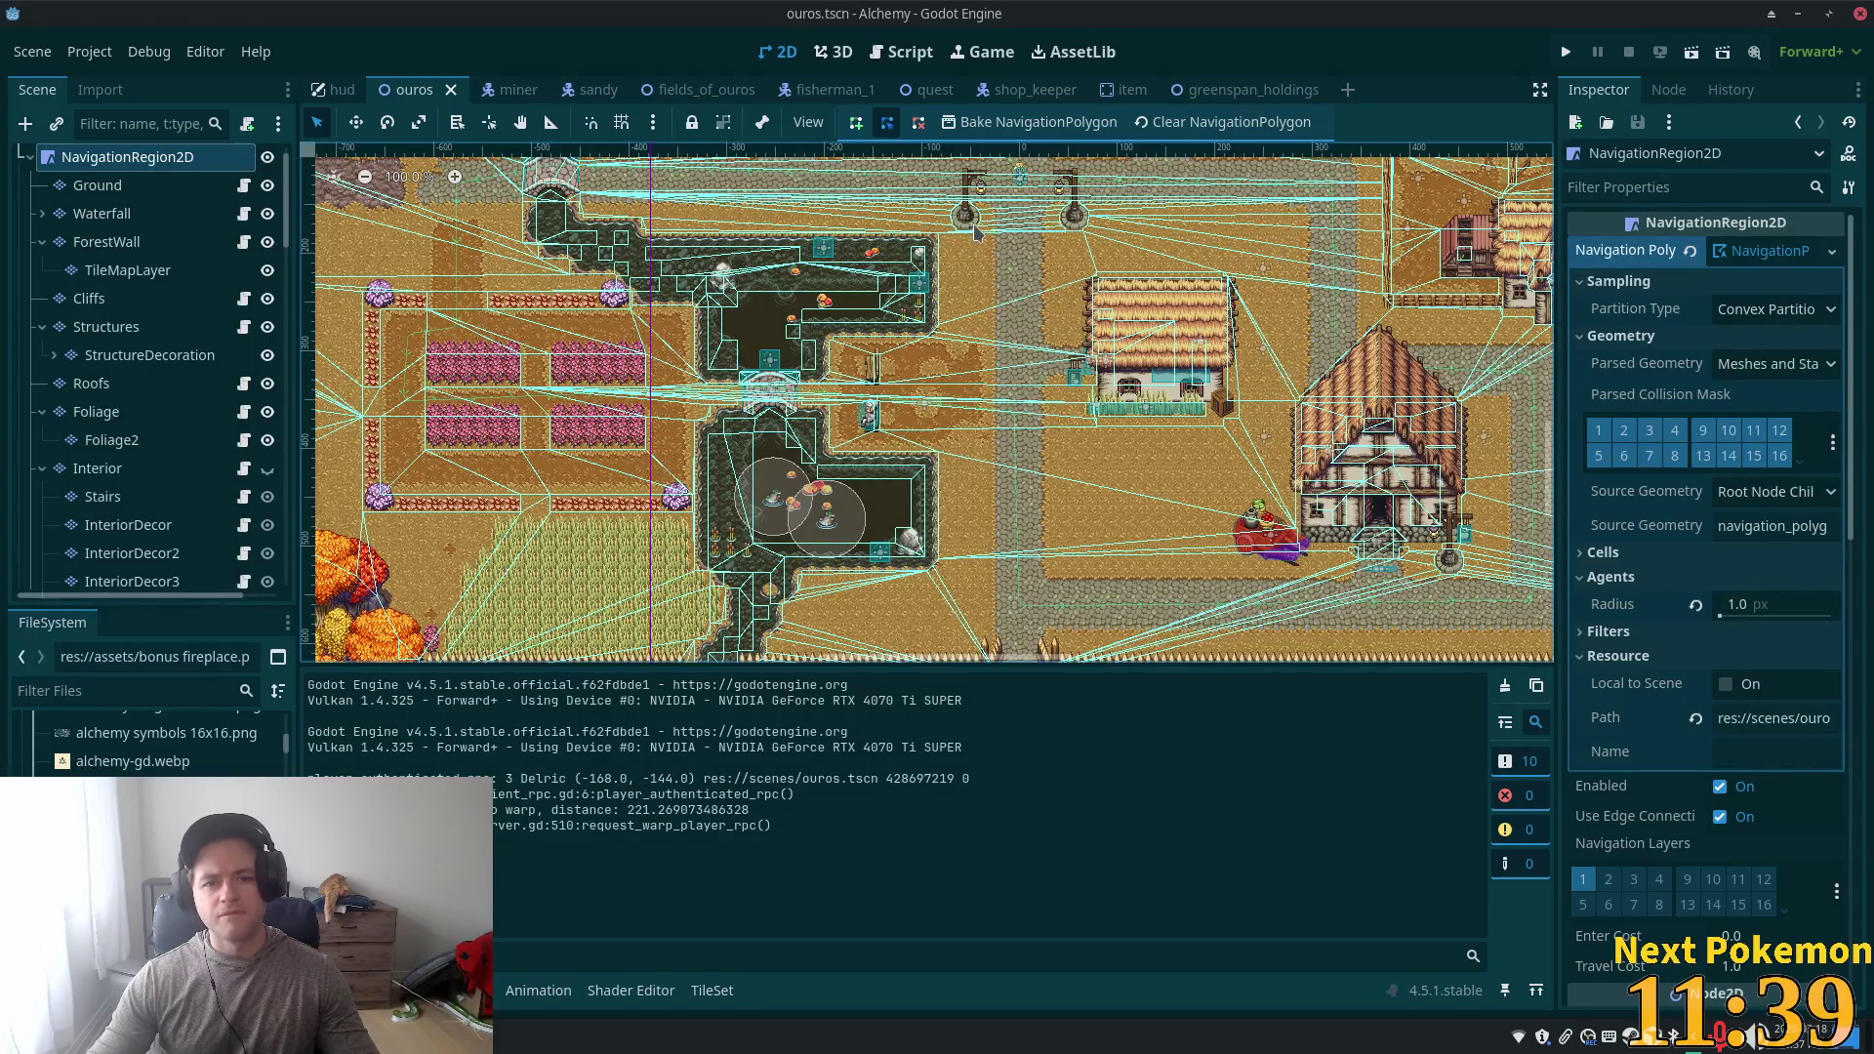
scroll(929, 251, "up", 1)
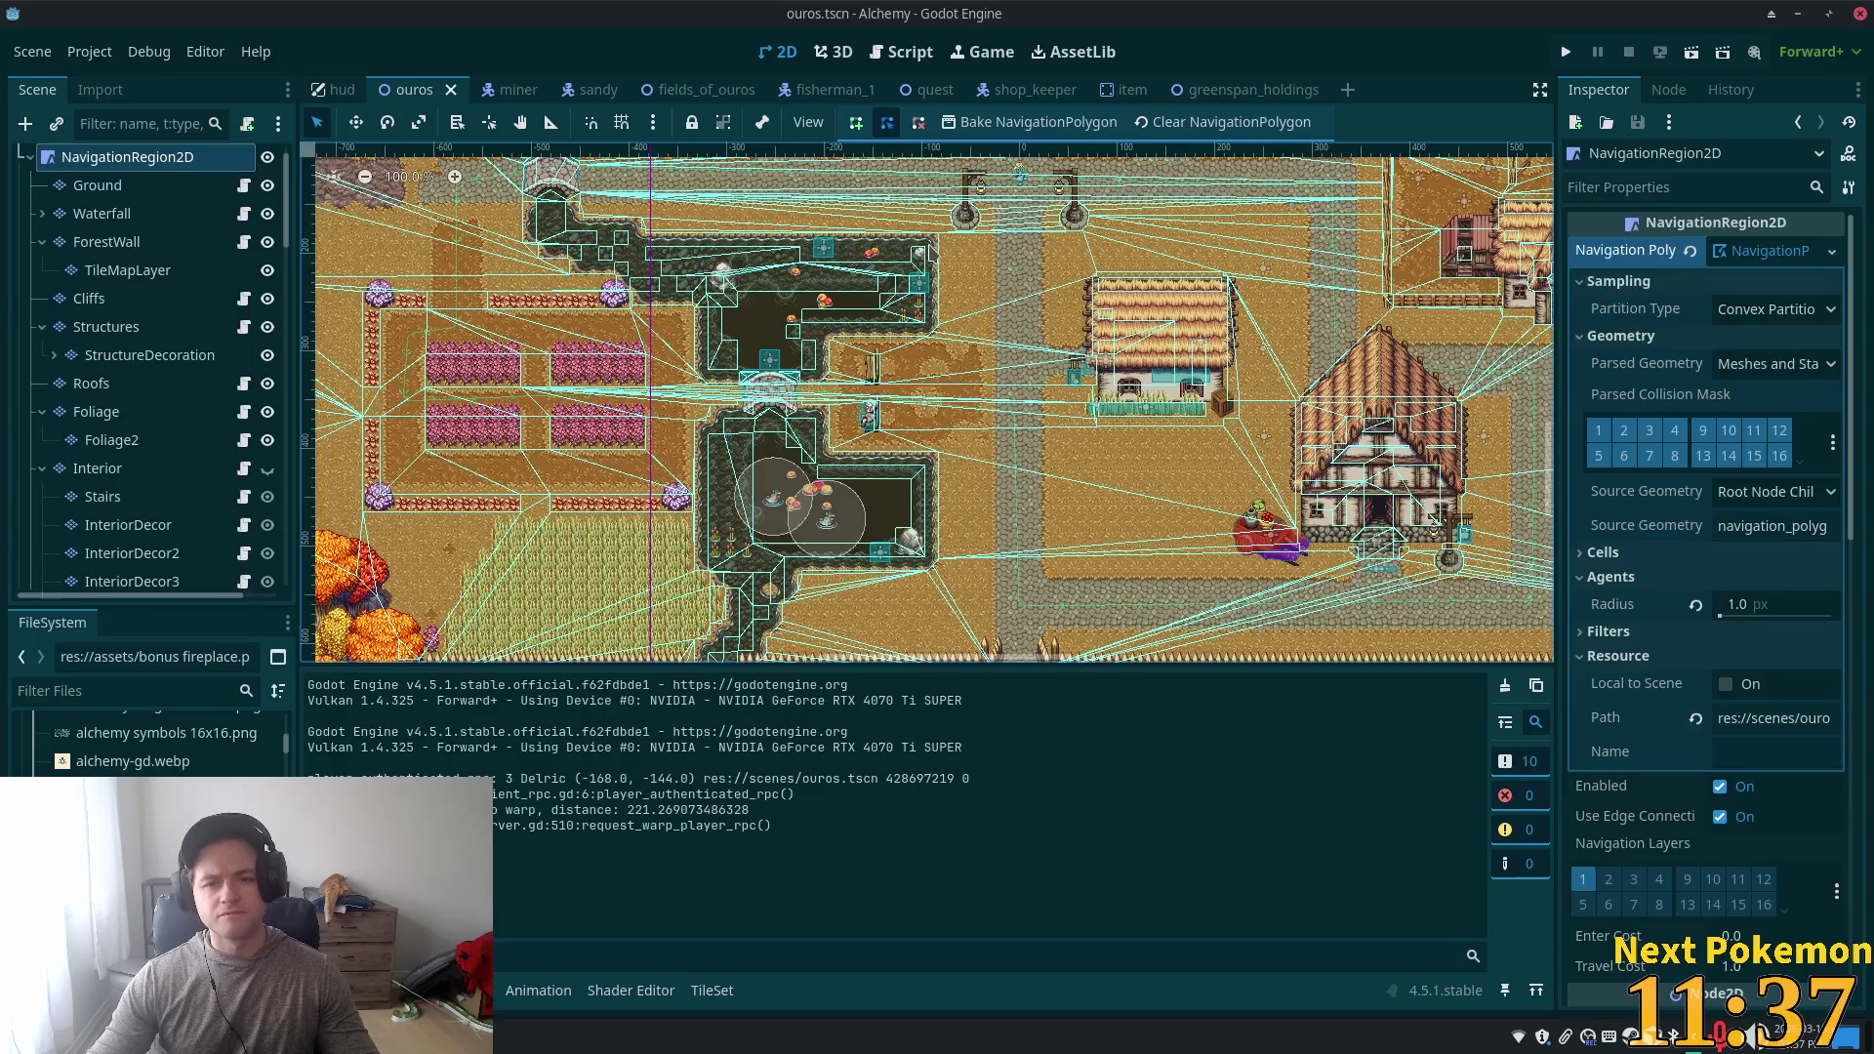
left_click_drag(983, 314, 1021, 504)
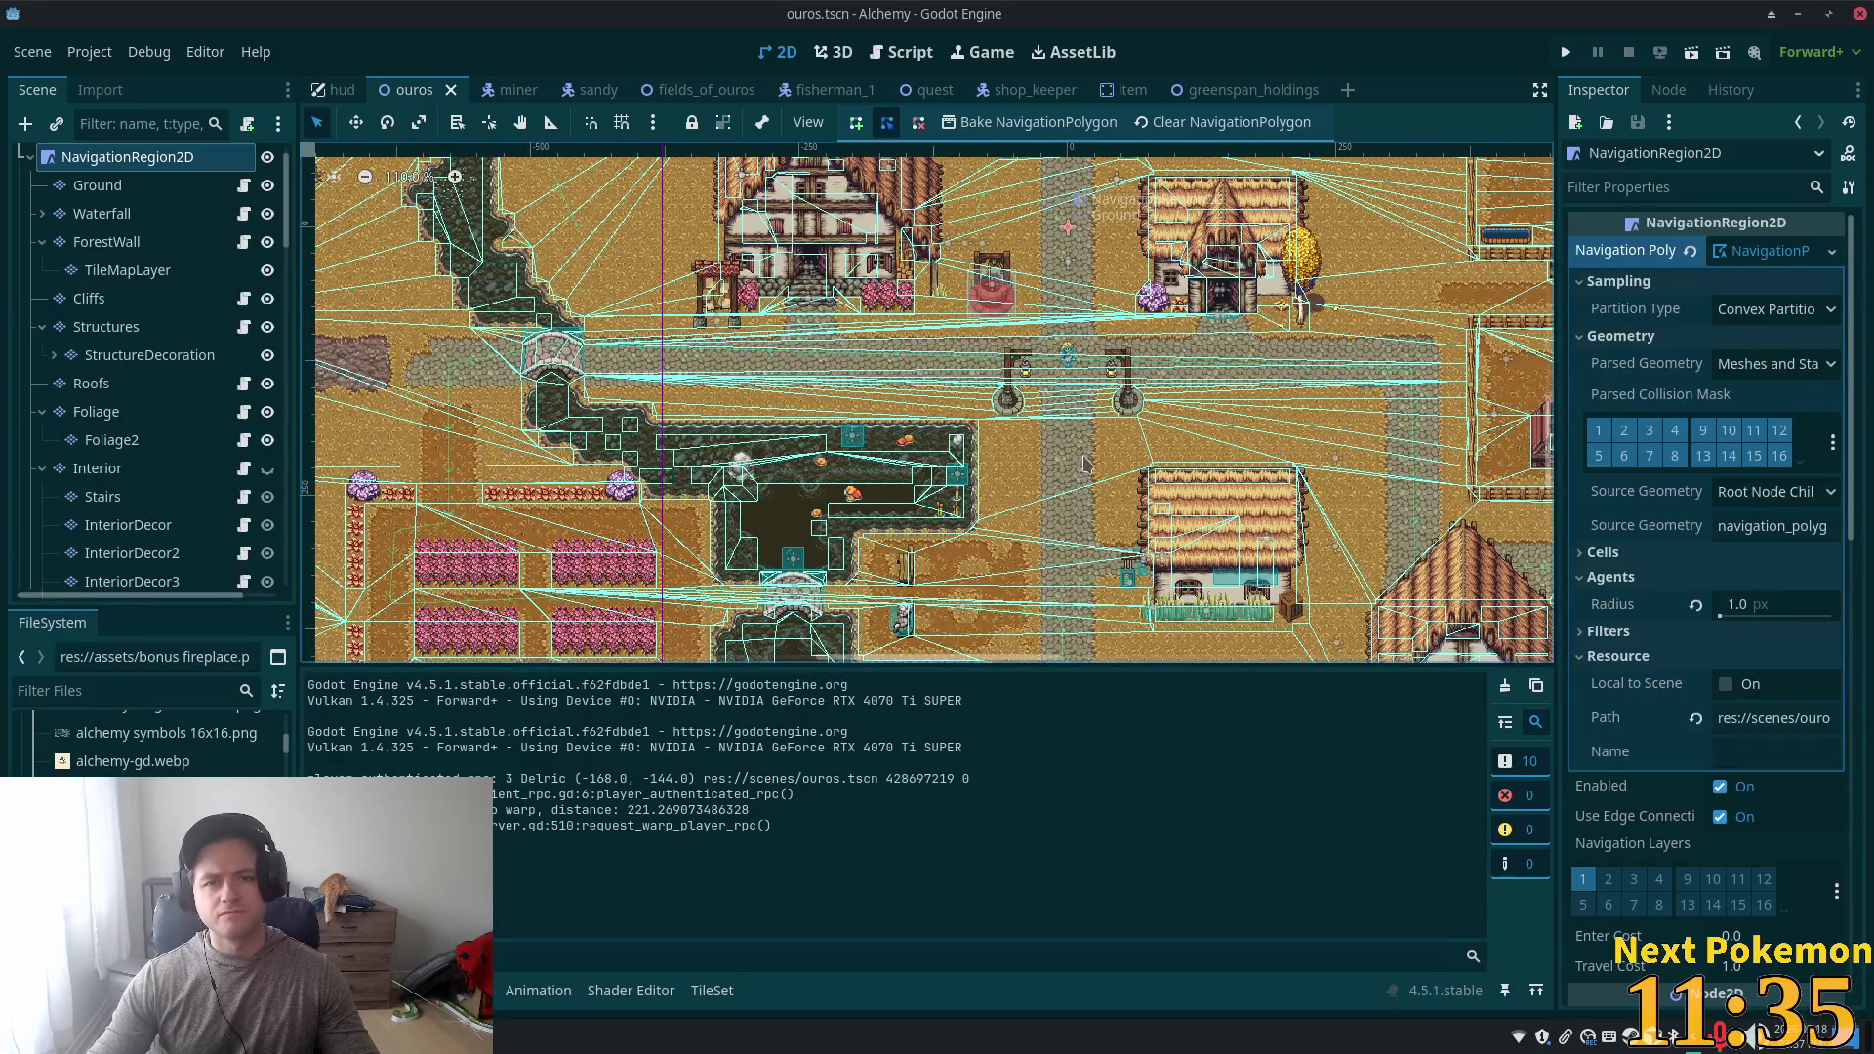
scroll(1081, 454, "up", 5)
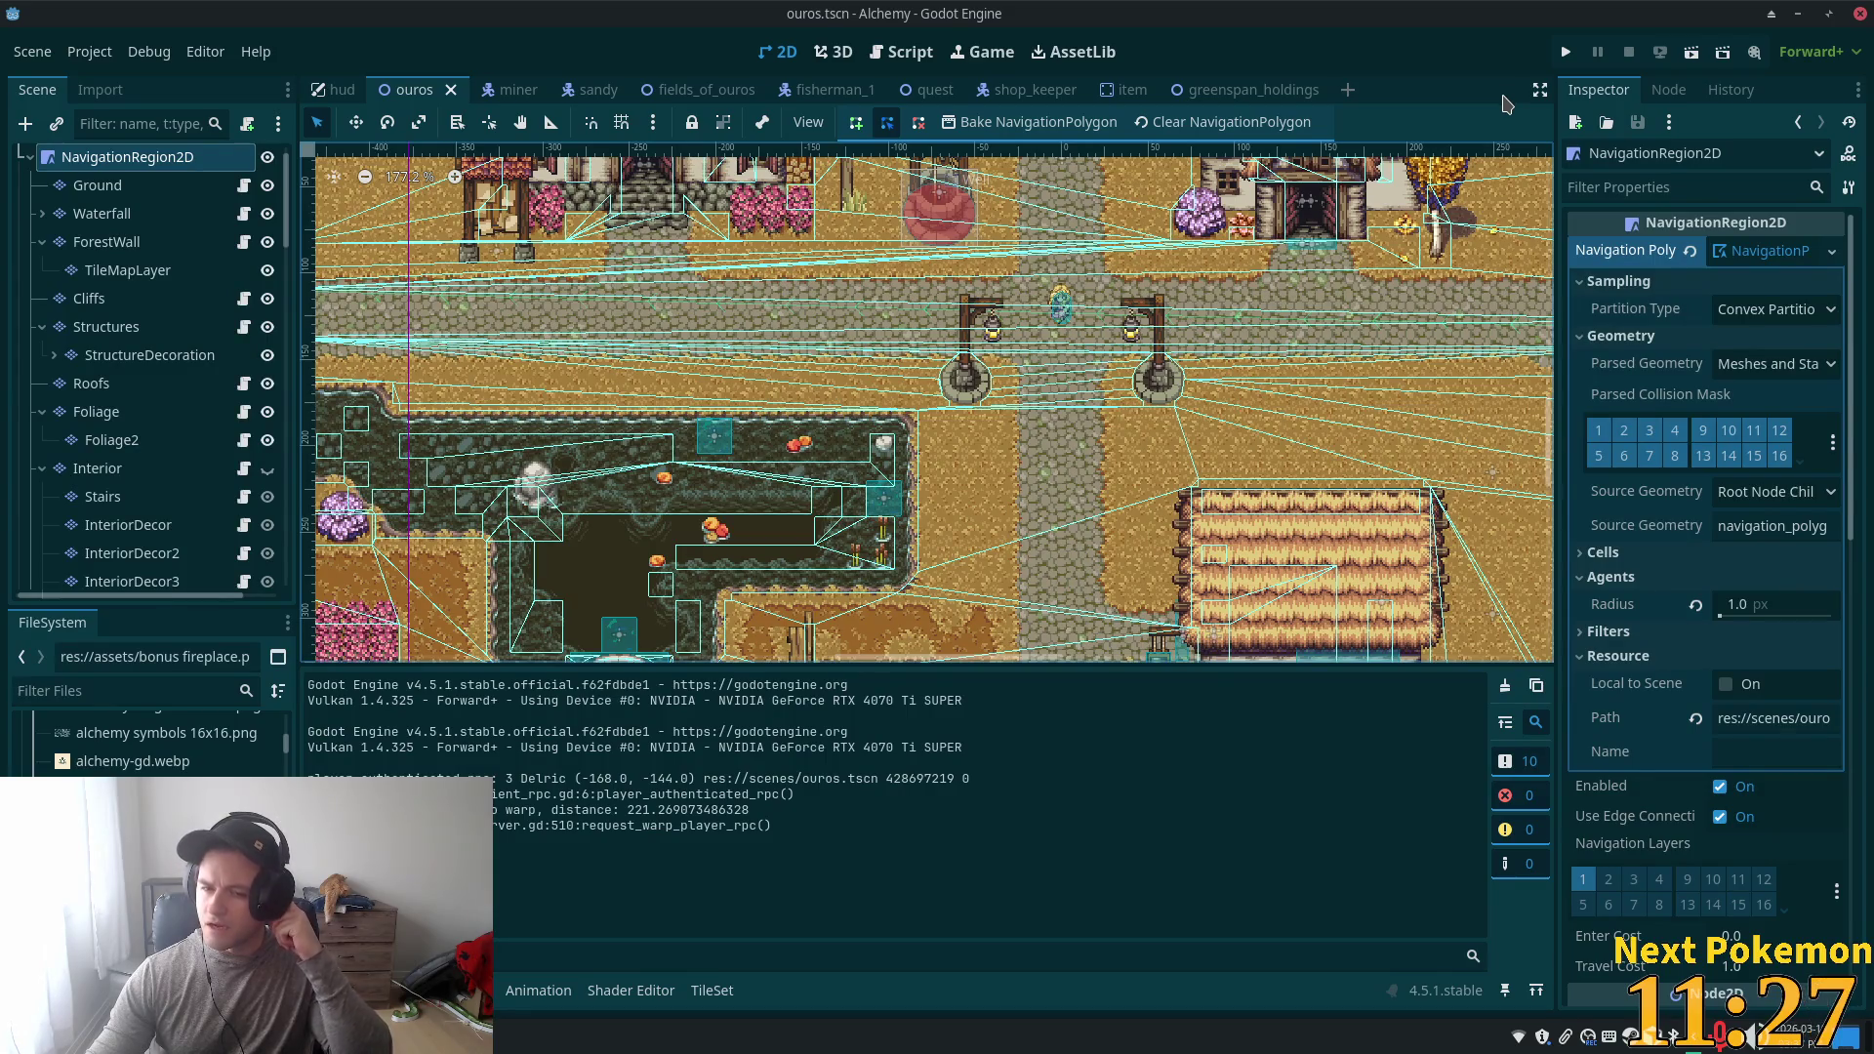
left_click(125, 187)
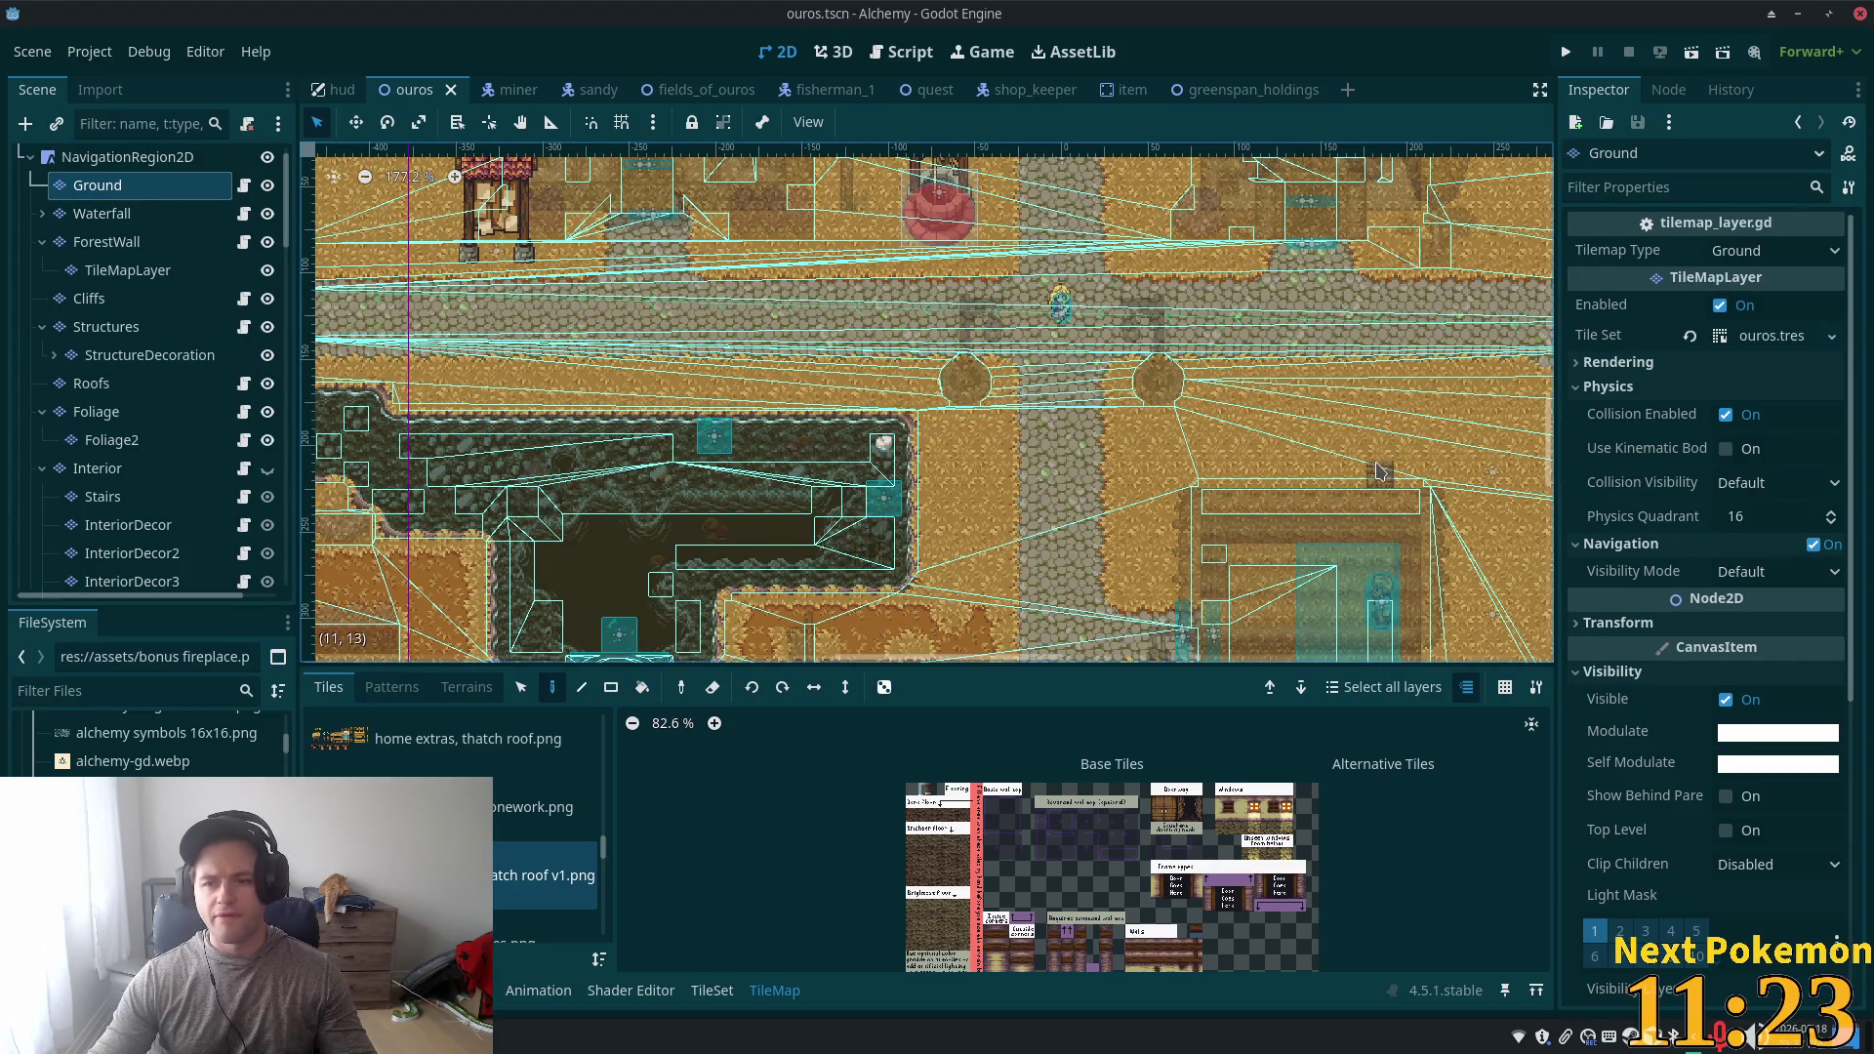
- Run the Ouros scene, walk the character down and left, then close the game
left_click(1565, 53)
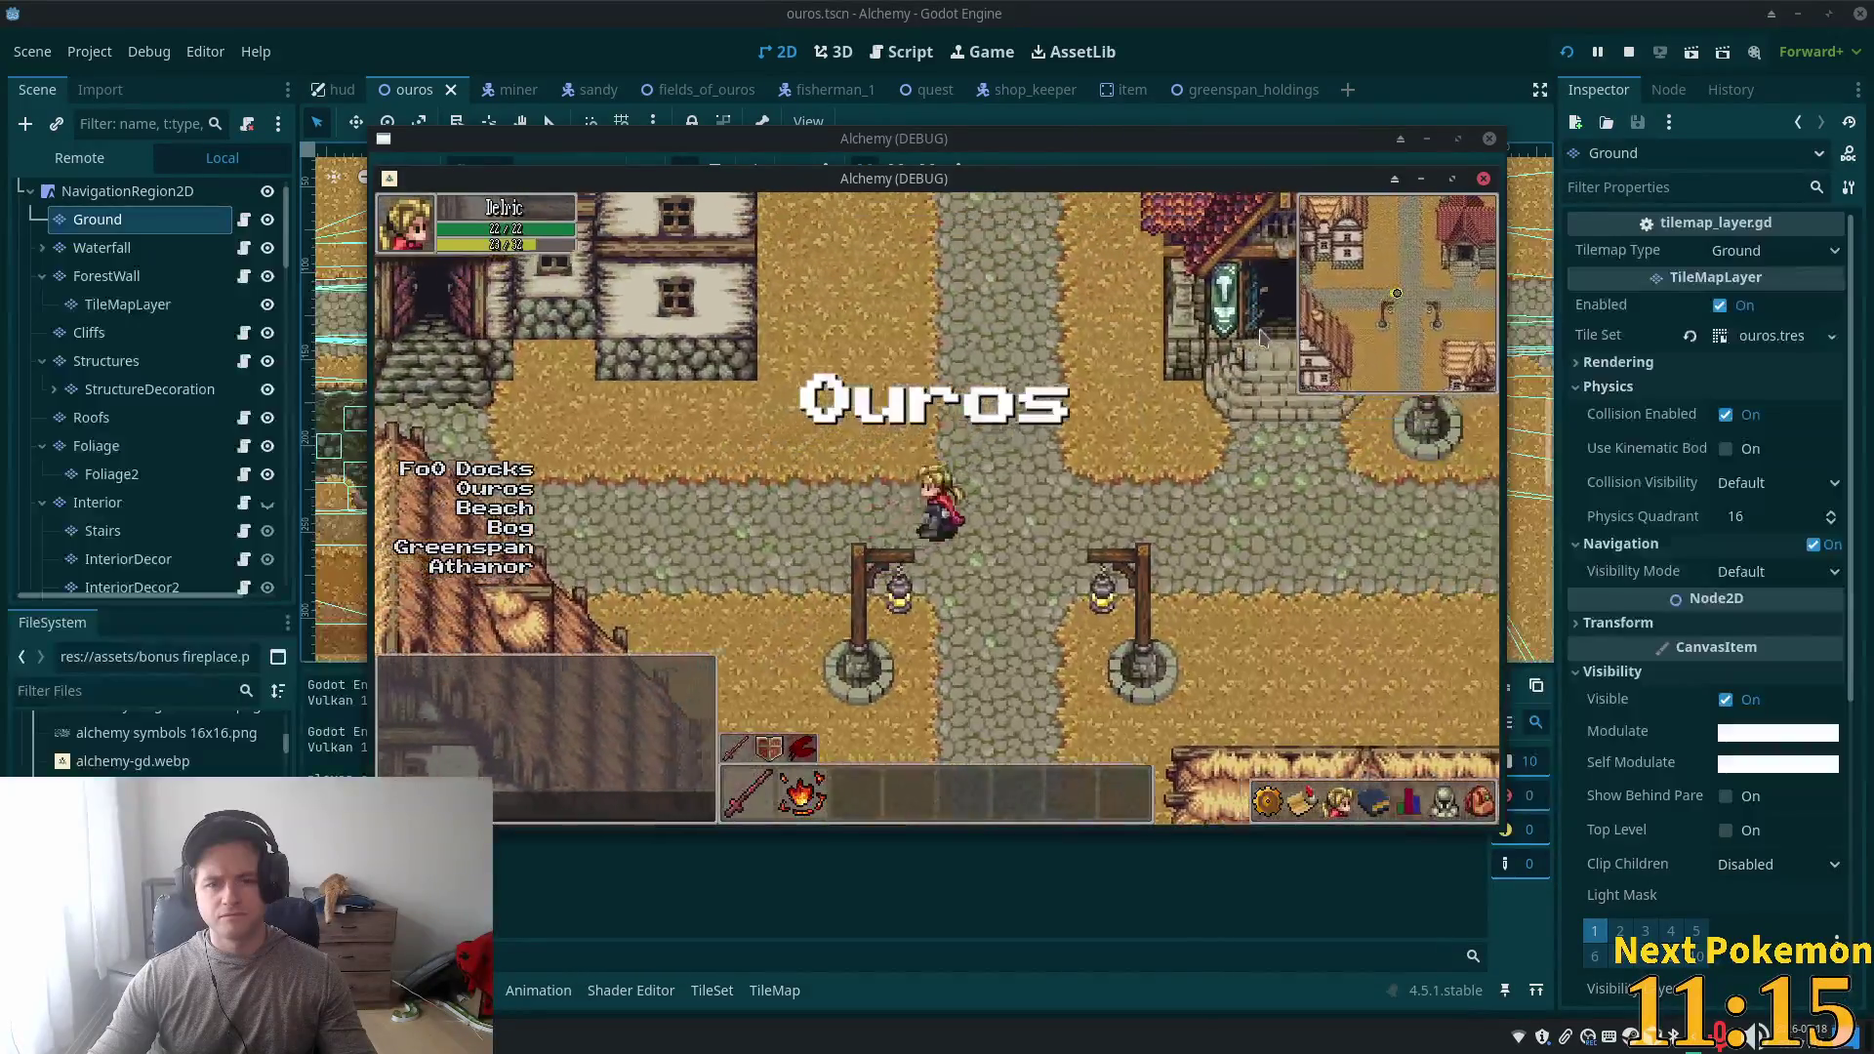
key("Down")
key("Left")
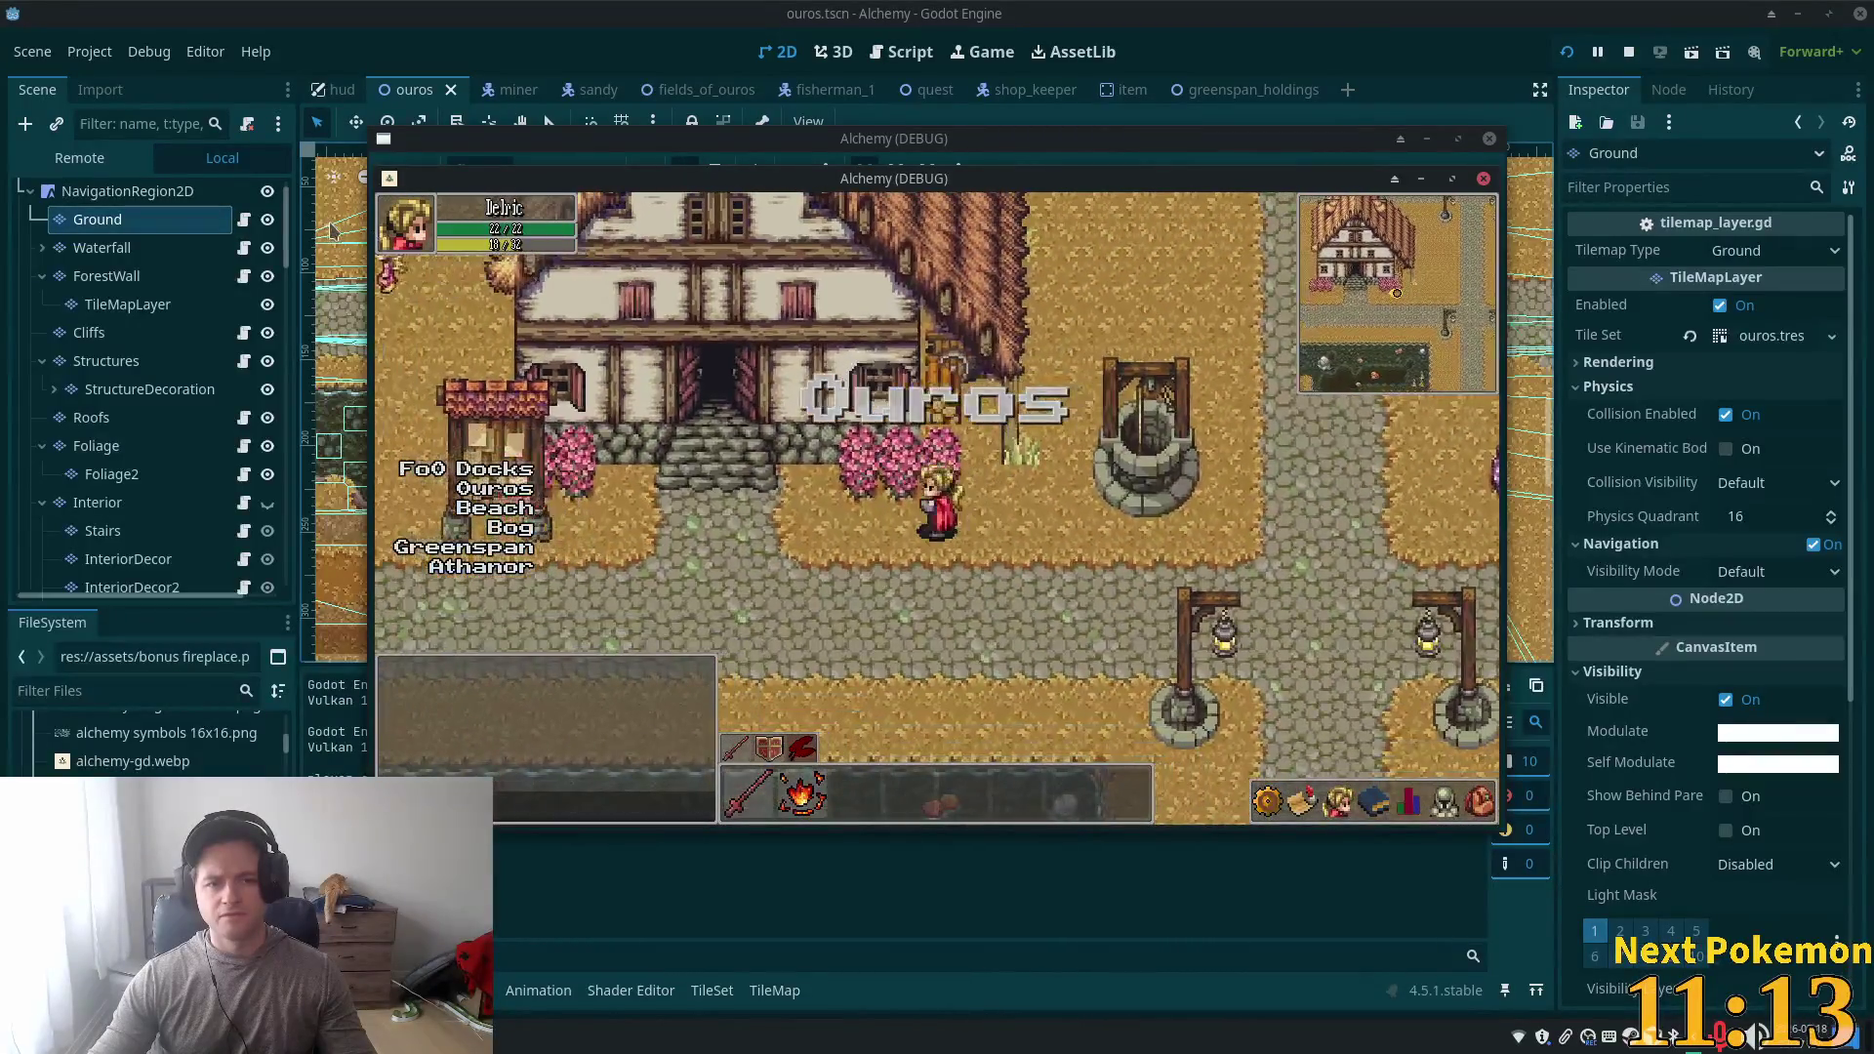
left_click(1386, 8)
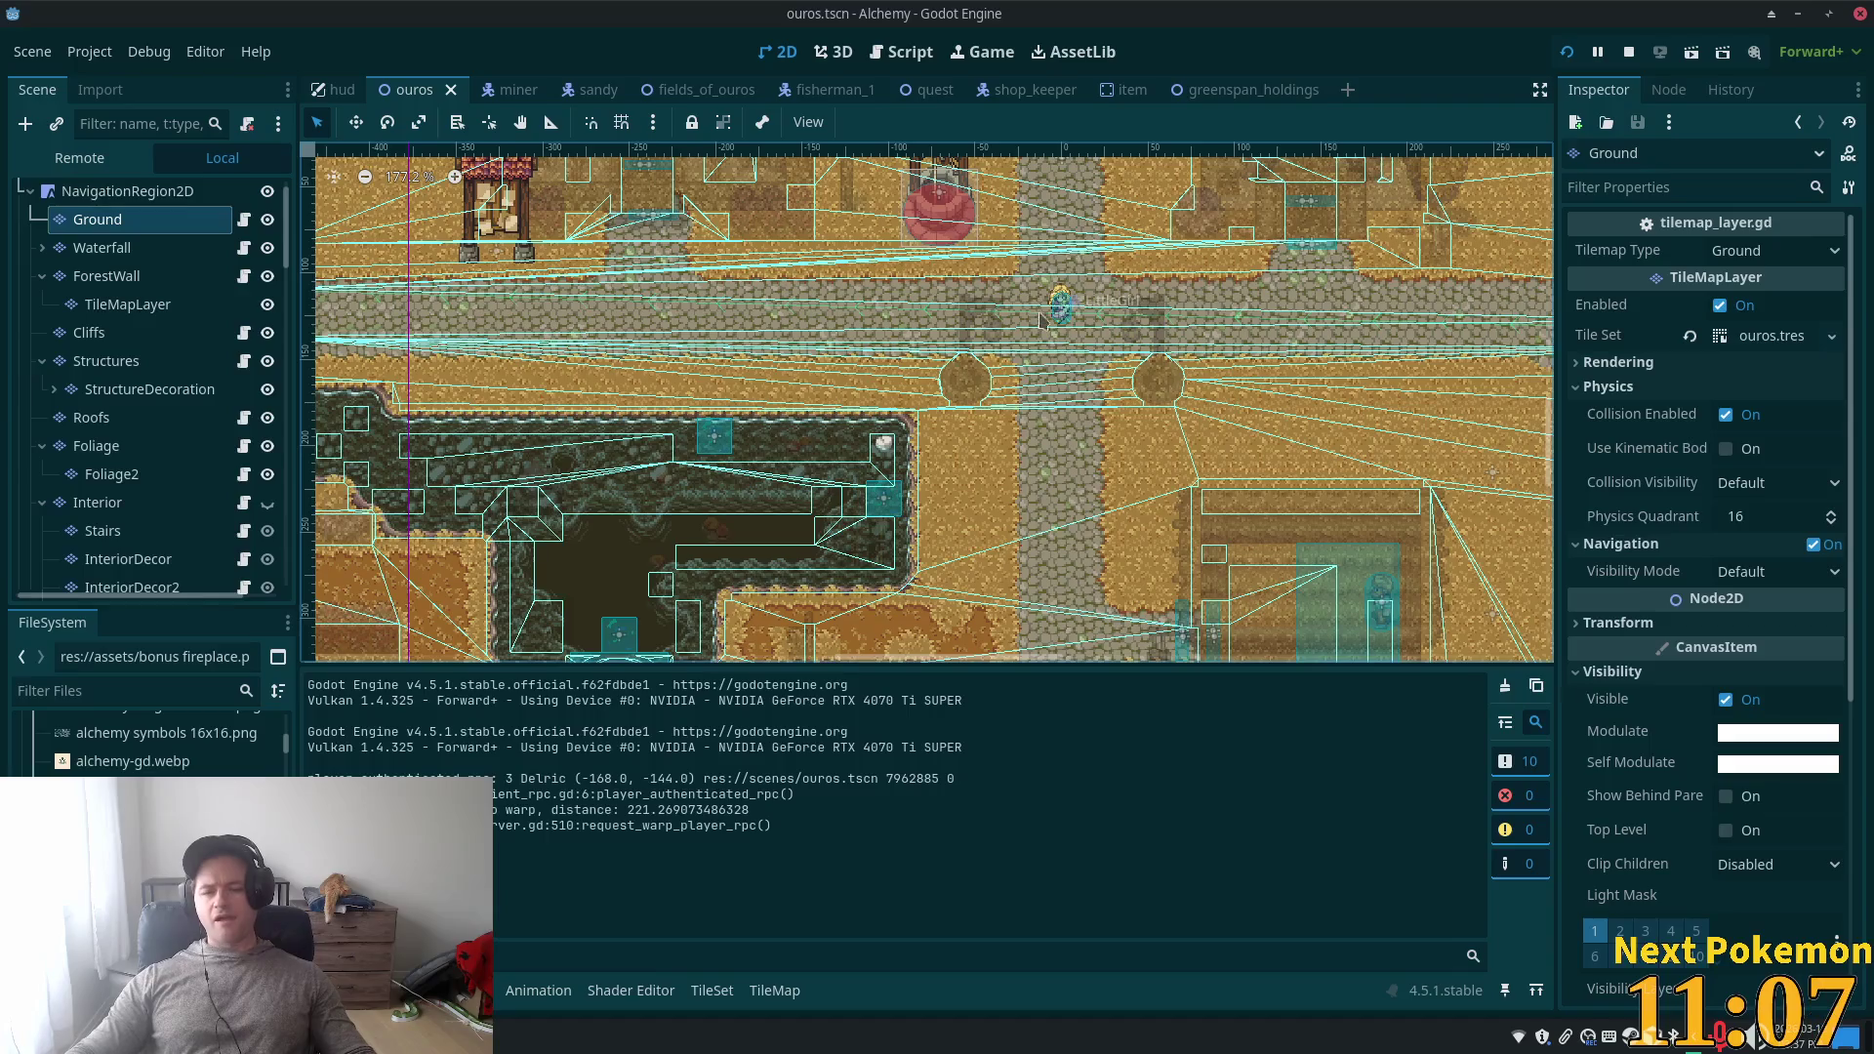
- Select LittleGirl's Path2D to show its curve points (0, 0), (-480, -14), (-577, 5)
scroll(1095, 340, "up", 5)
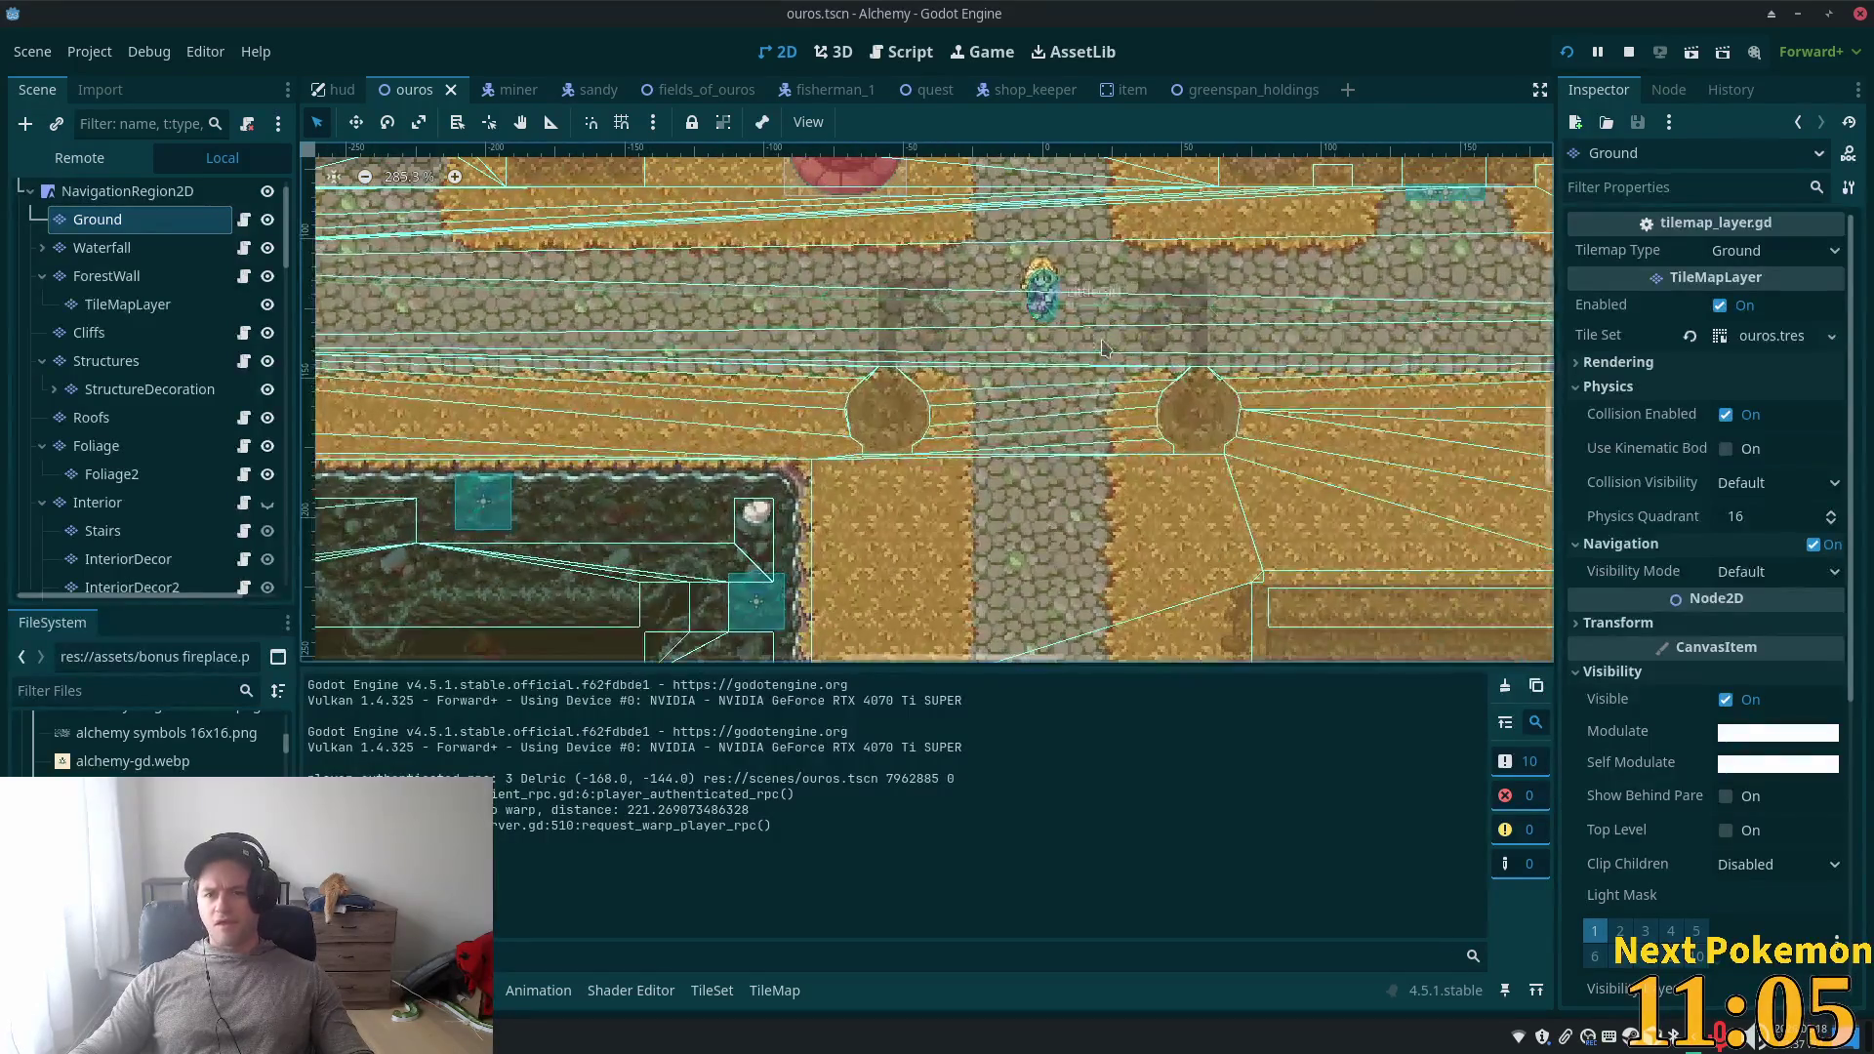
scroll(156, 380, "down", 7)
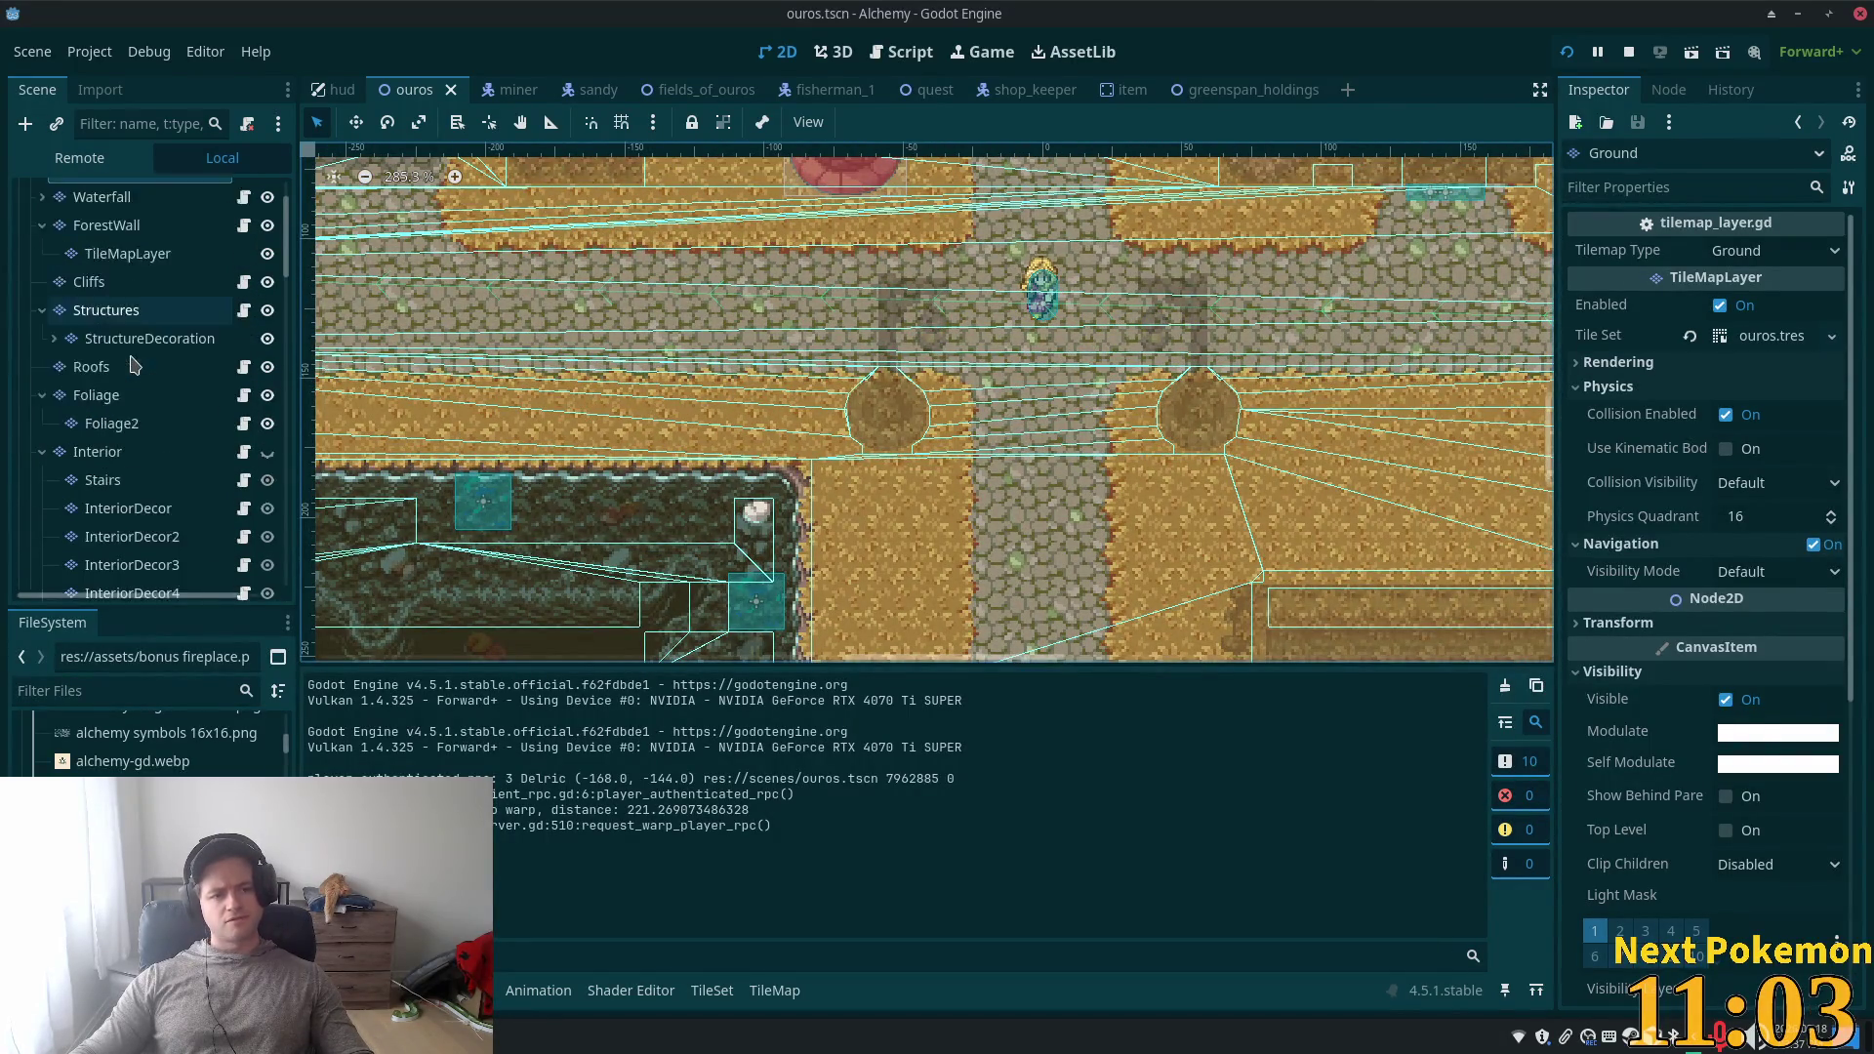
scroll(157, 380, "down", 8)
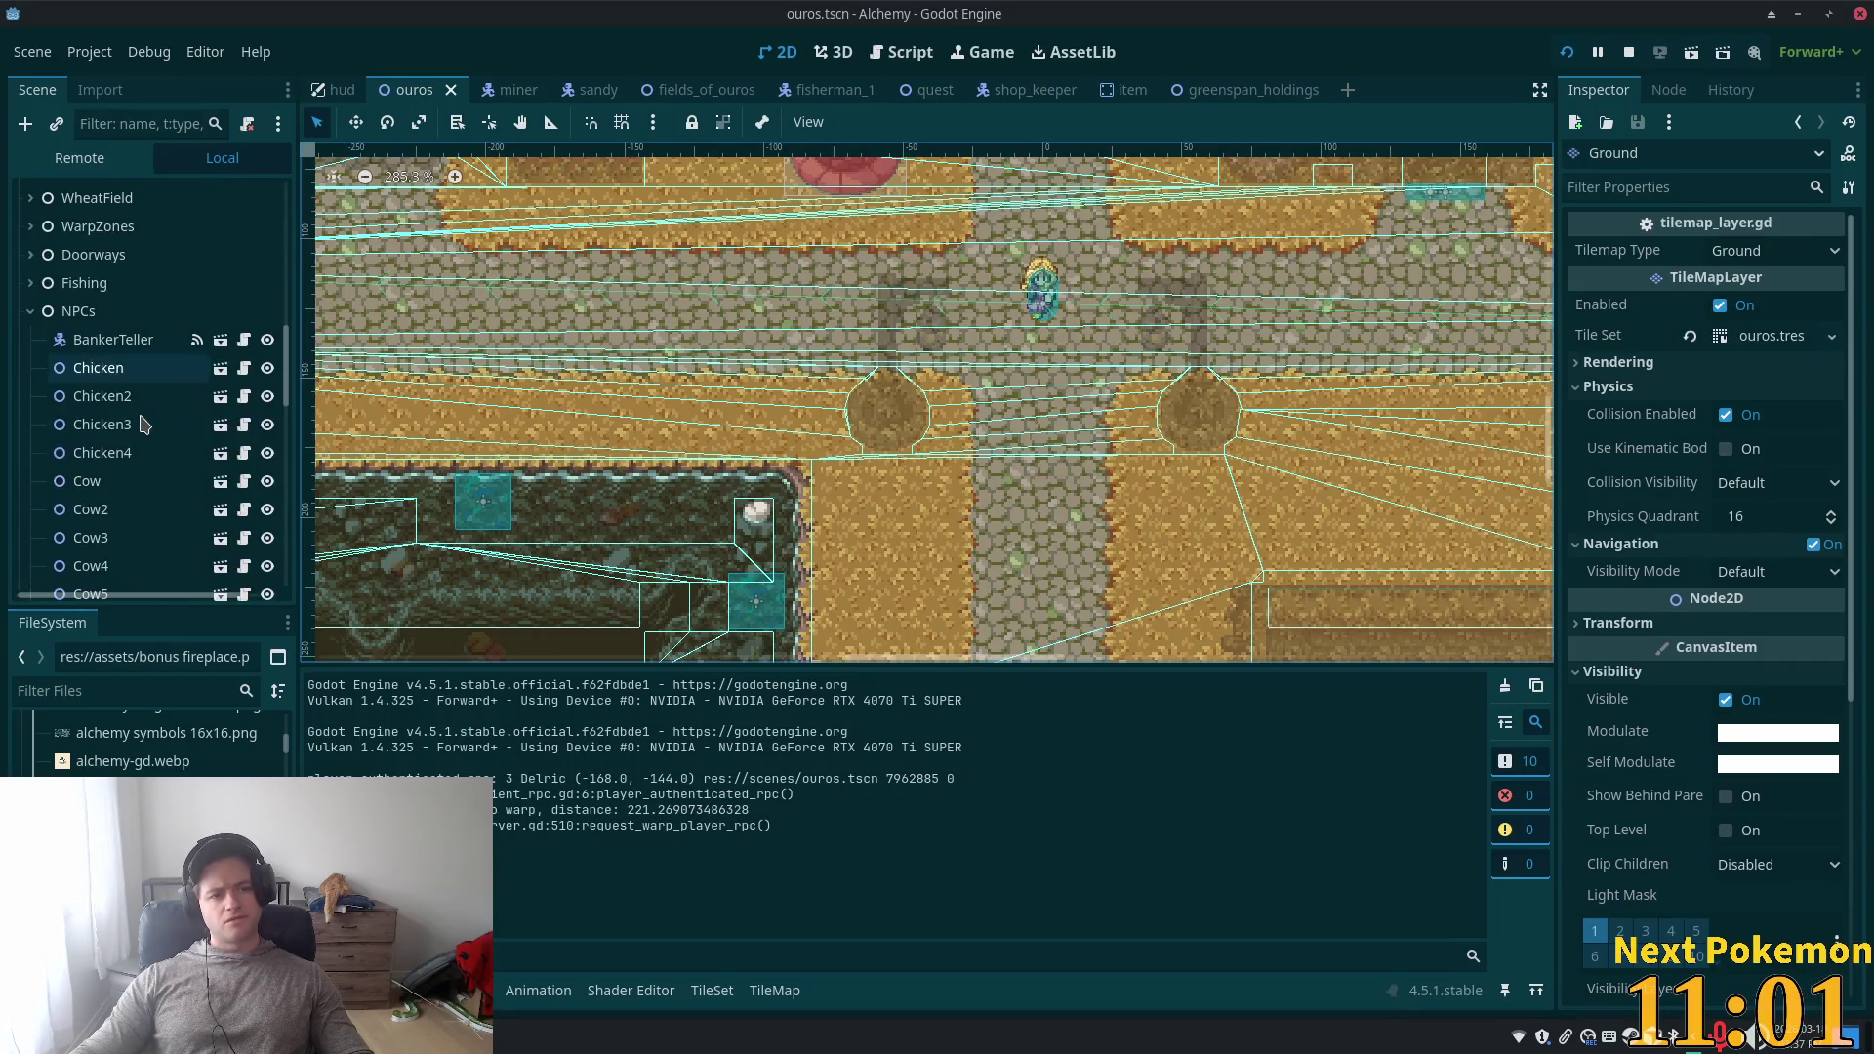
scroll(113, 371, "down", 6)
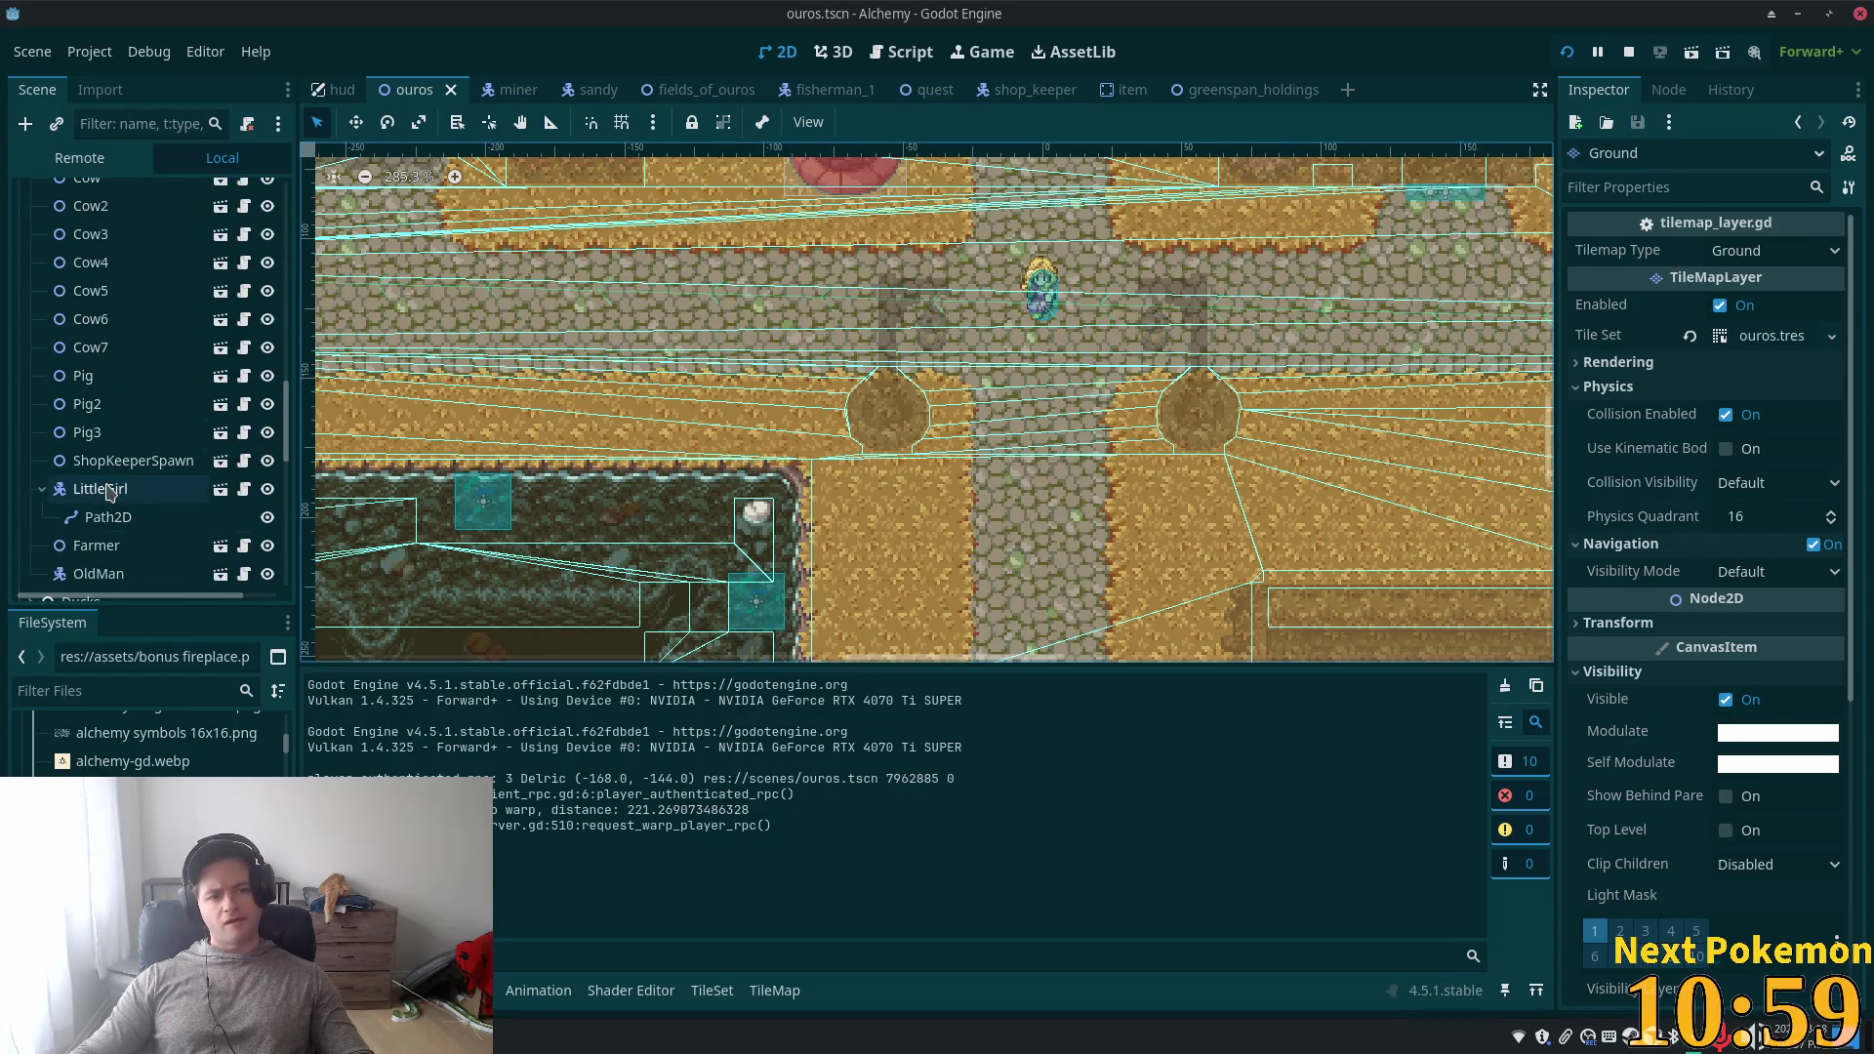
left_click(109, 489)
scroll(114, 472, "down", 5)
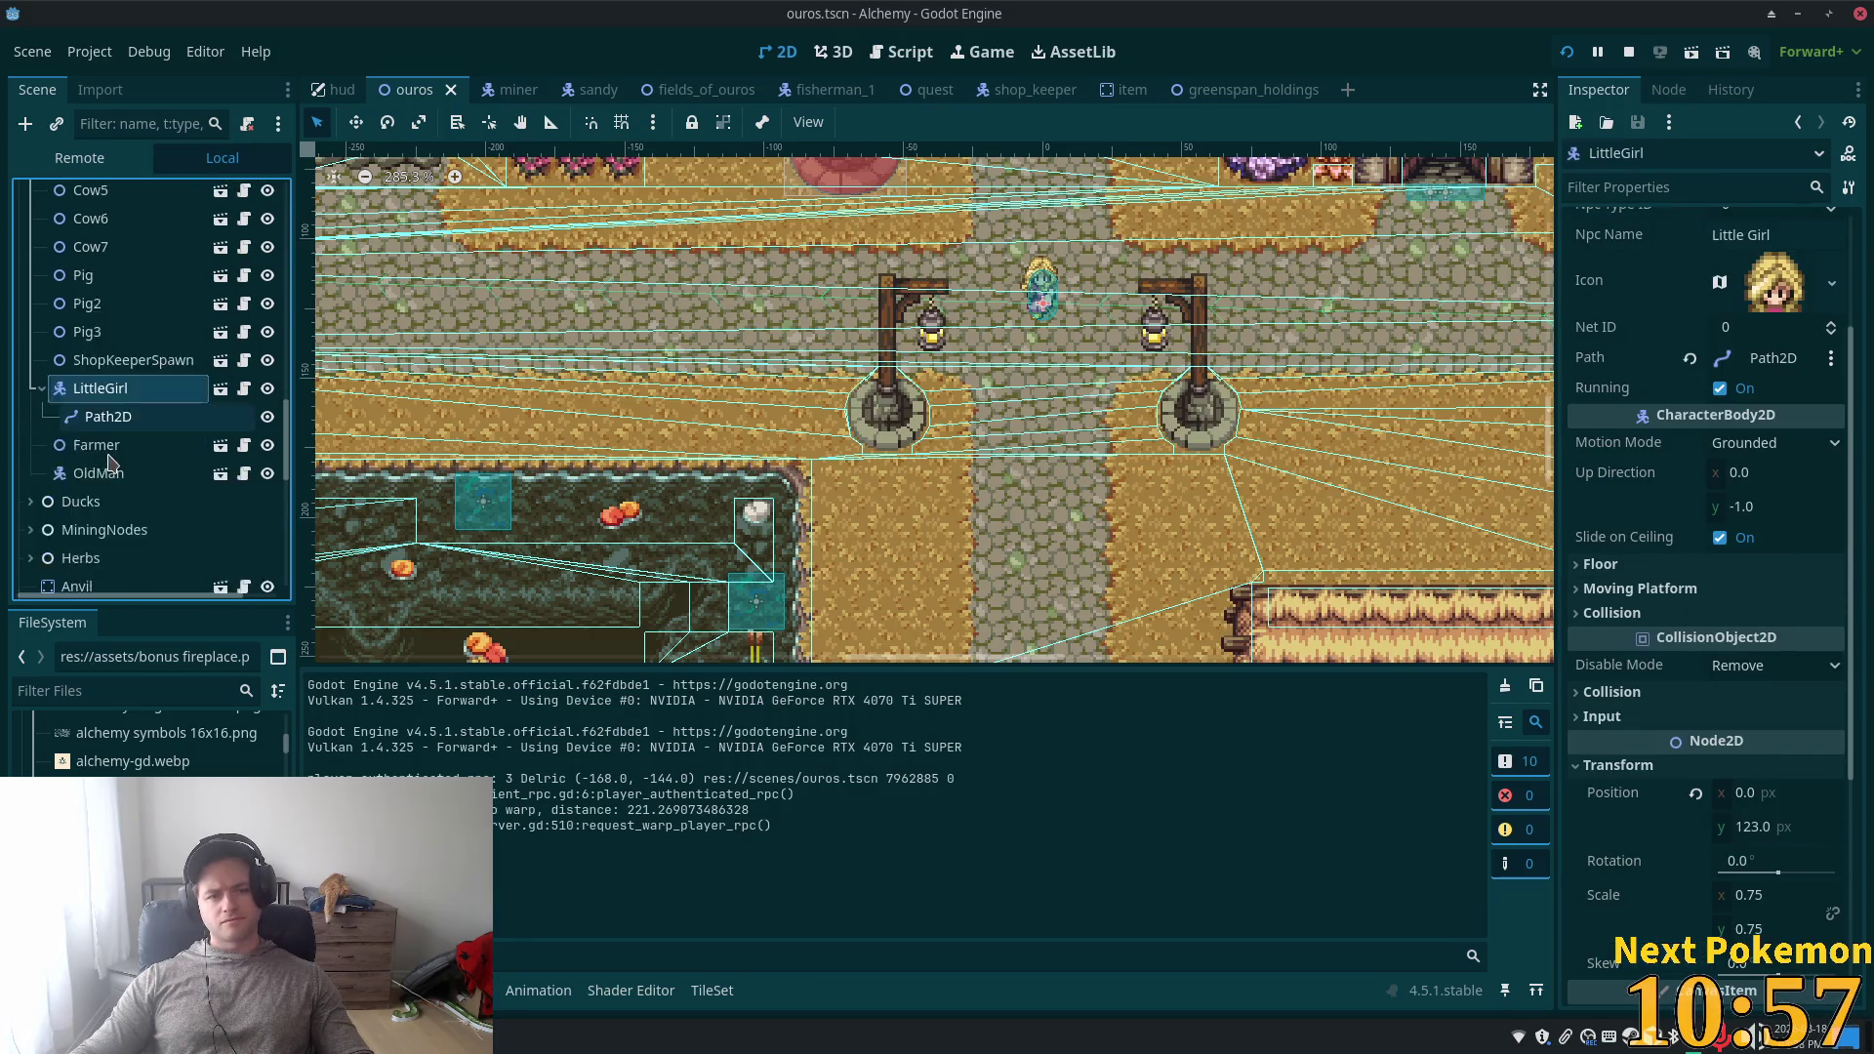
scroll(117, 468, "up", 4)
left_click(128, 467)
scroll(220, 452, "down", 1)
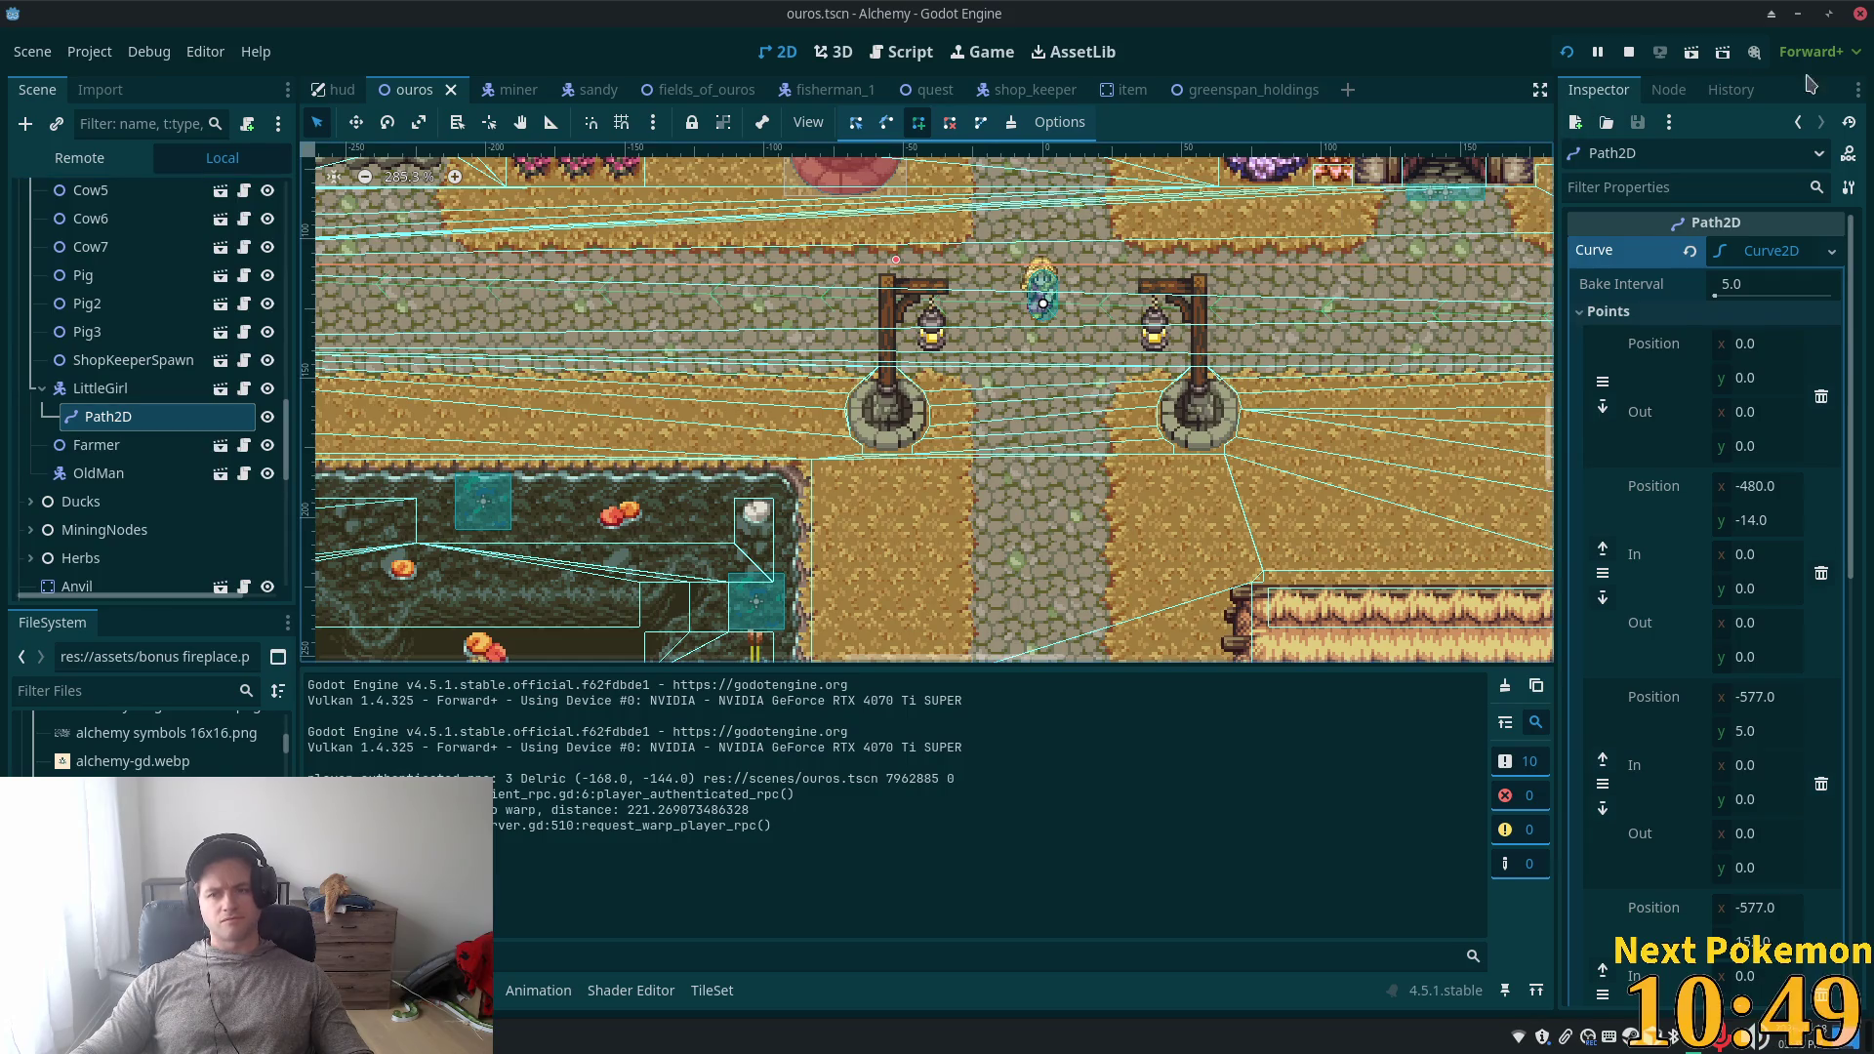
- Clear all curve points from LittleGirl's Path2D, confirming with OK
left_click(1011, 125)
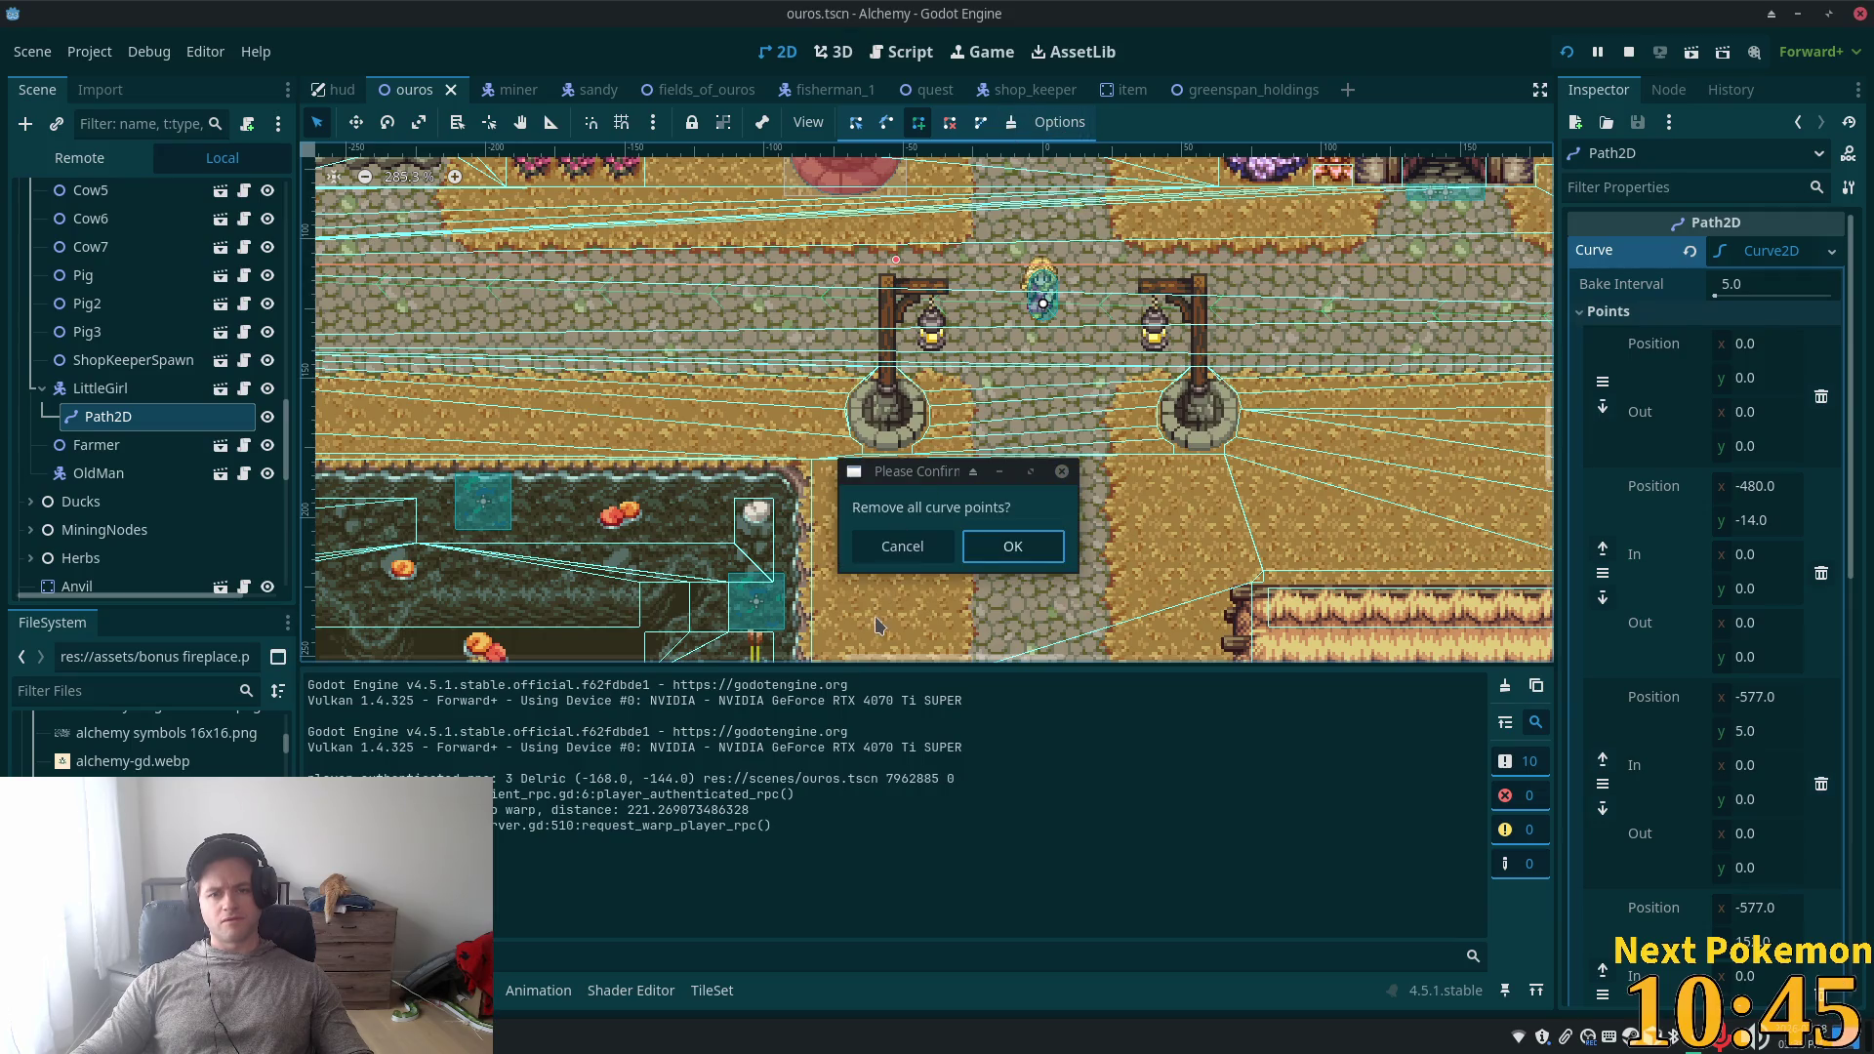
left_click(917, 560)
left_click(1057, 130)
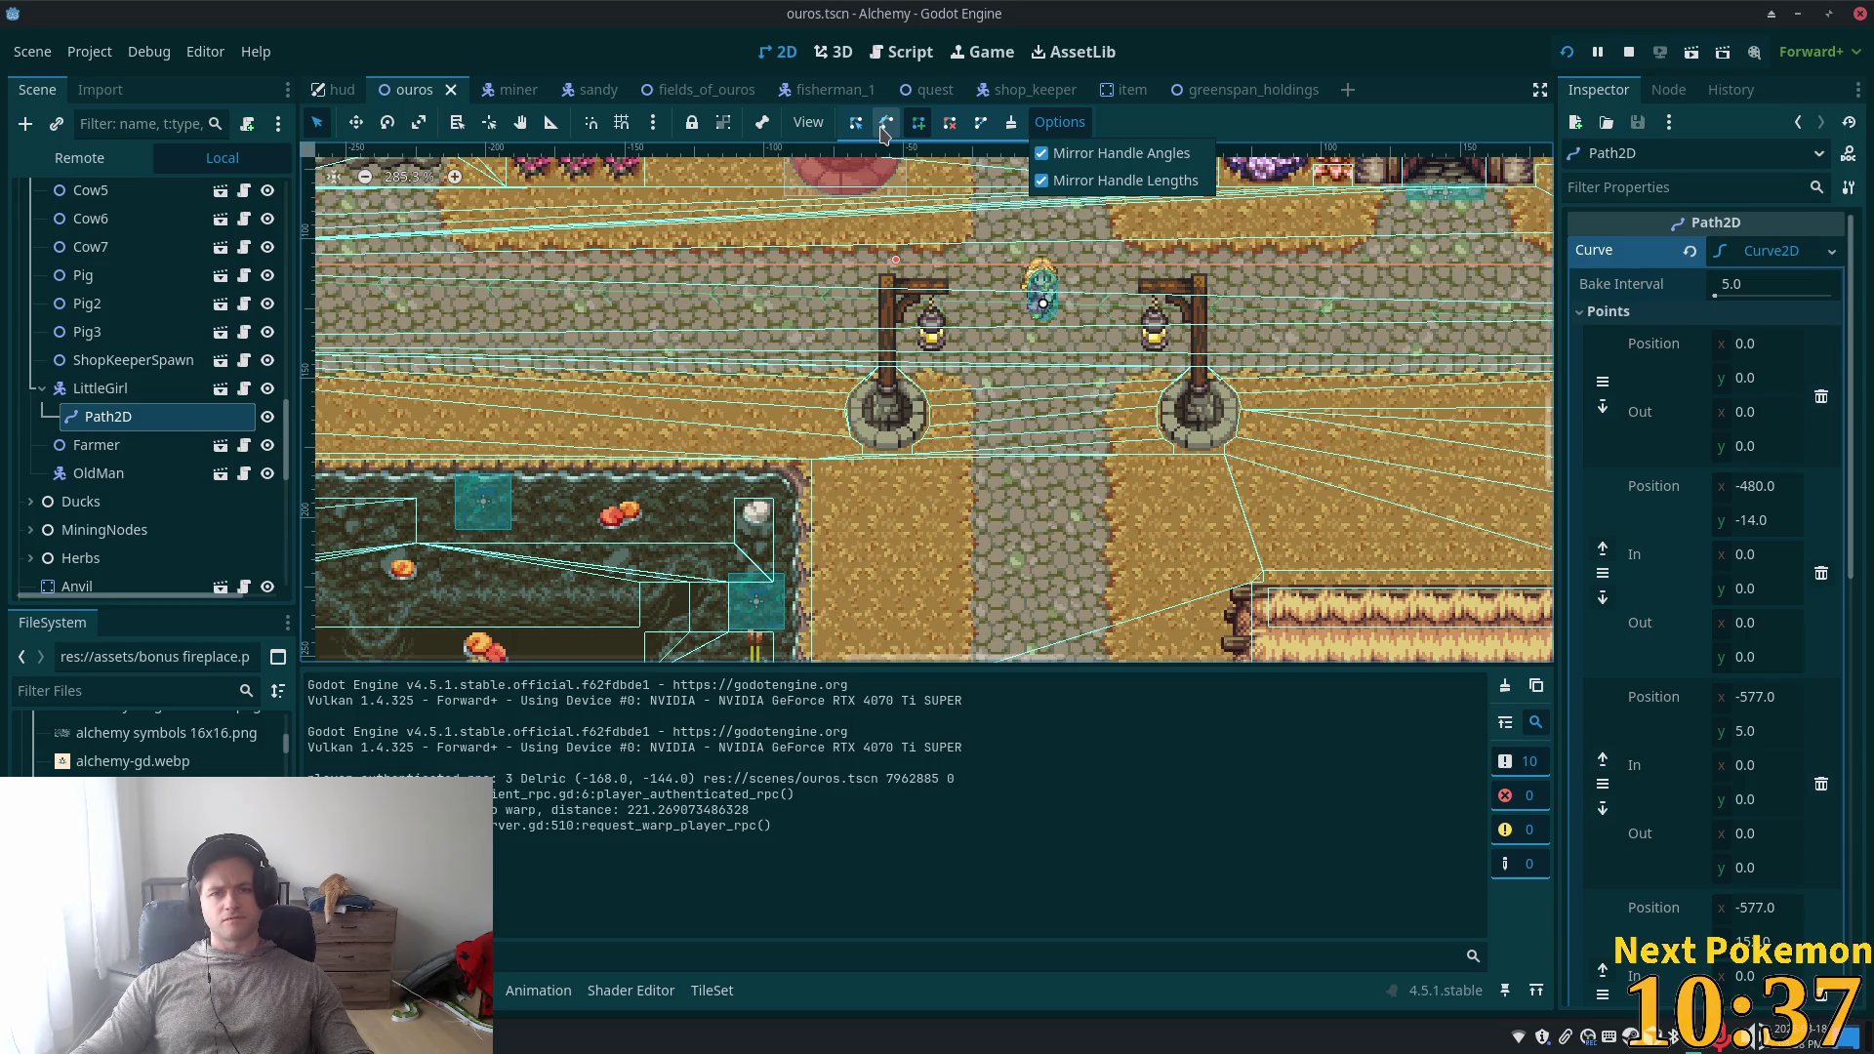
left_click(1192, 120)
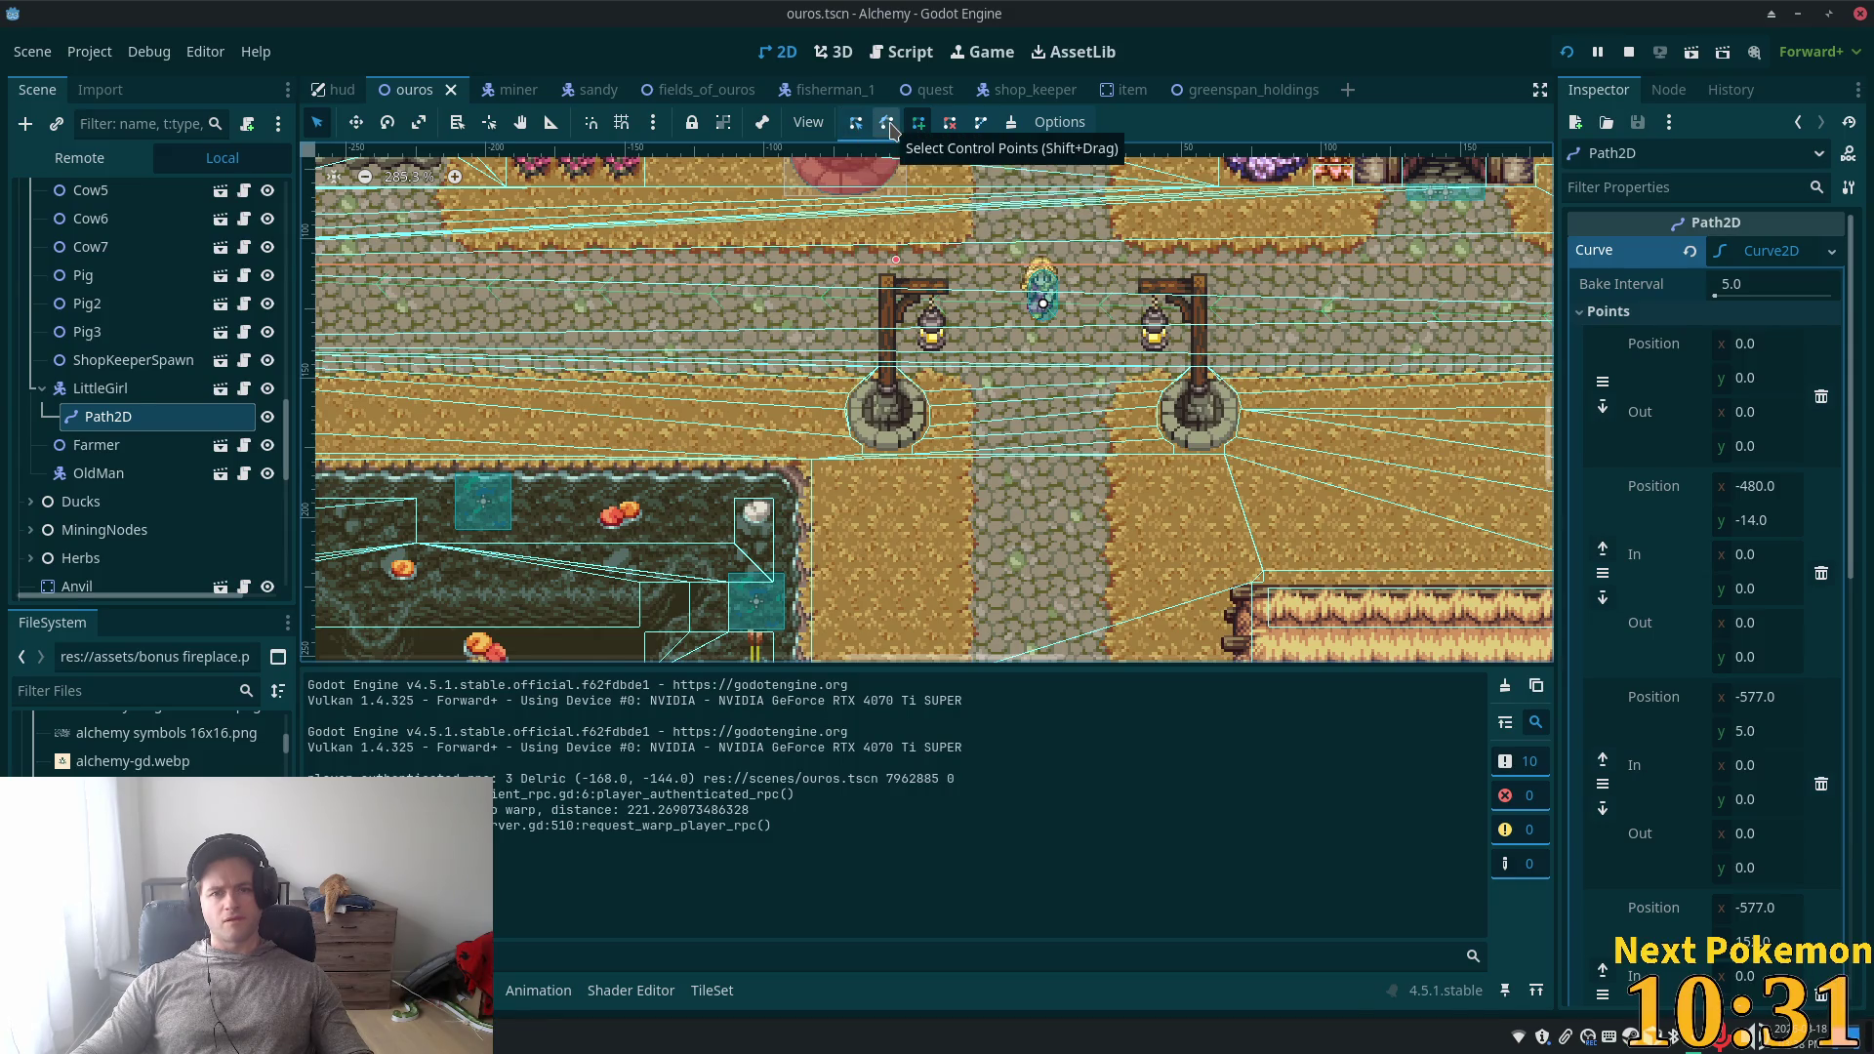
left_click(1011, 122)
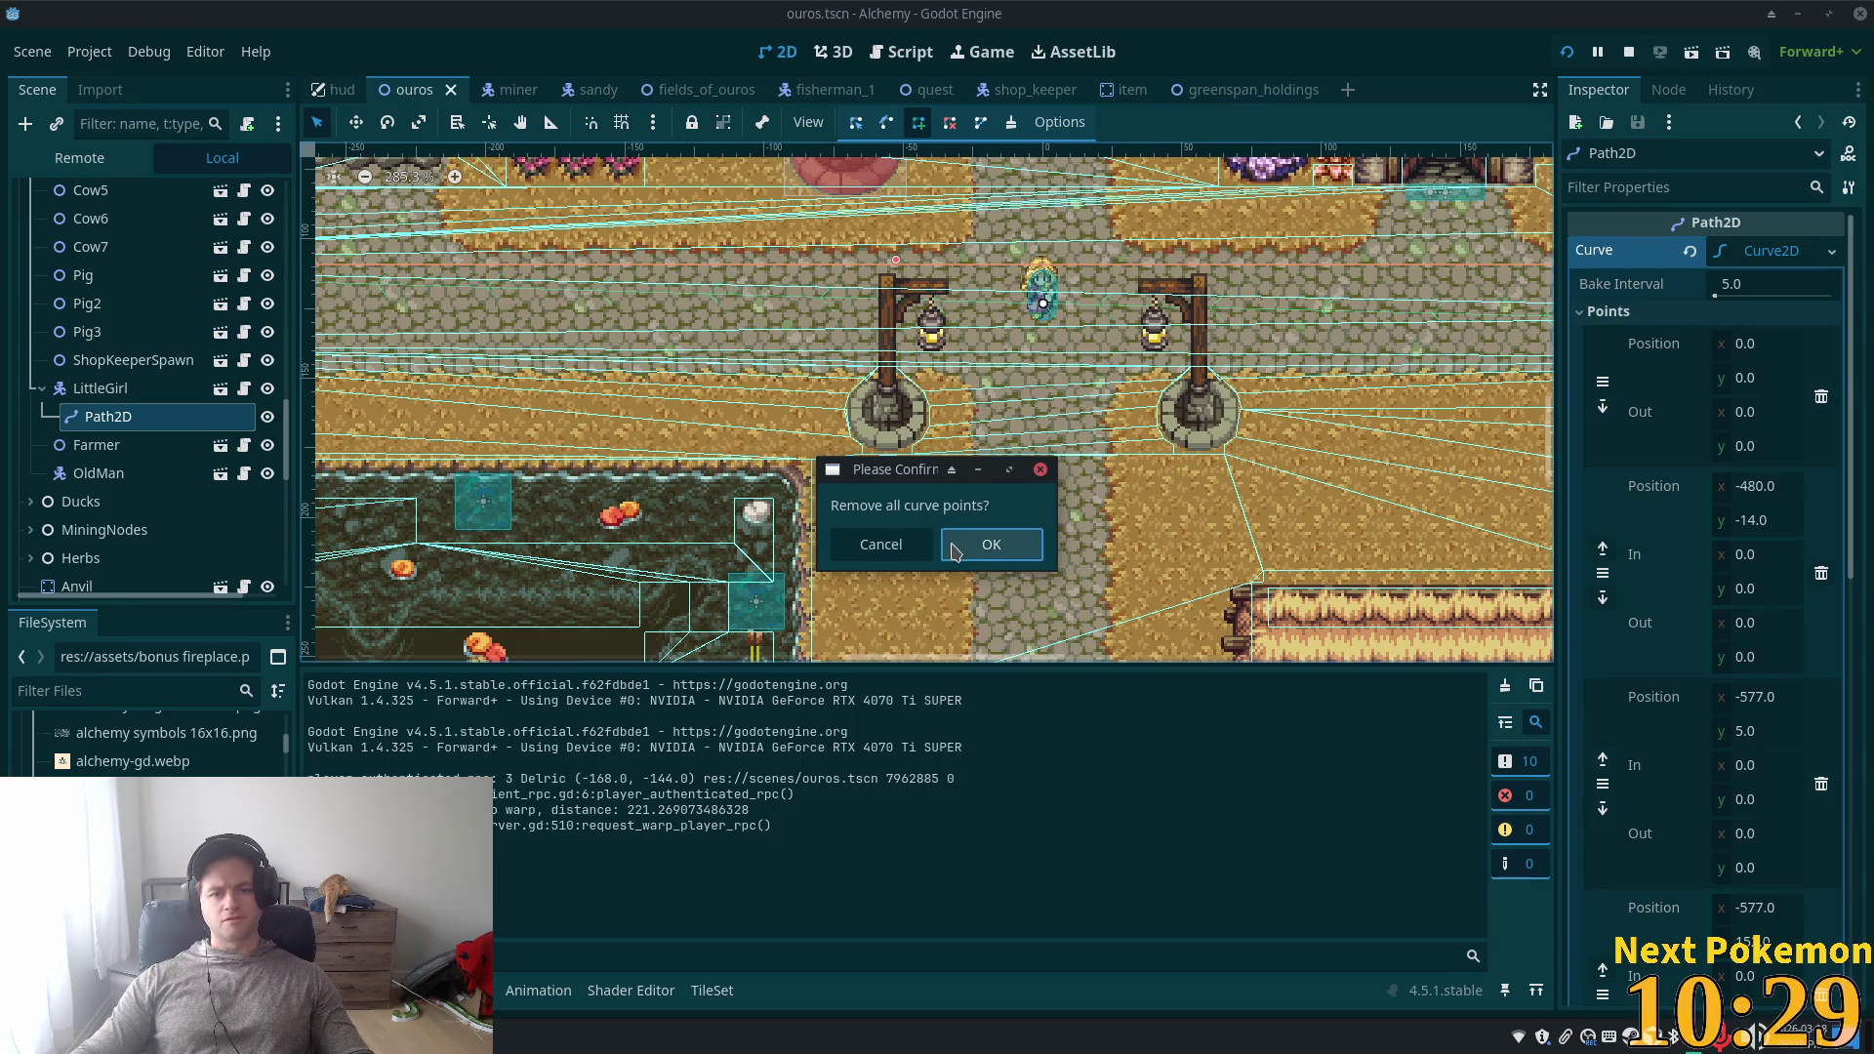
left_click(992, 545)
mouse_move(107, 417)
left_mouse_down()
mouse_move(158, 161)
mouse_move(106, 201)
left_mouse_up()
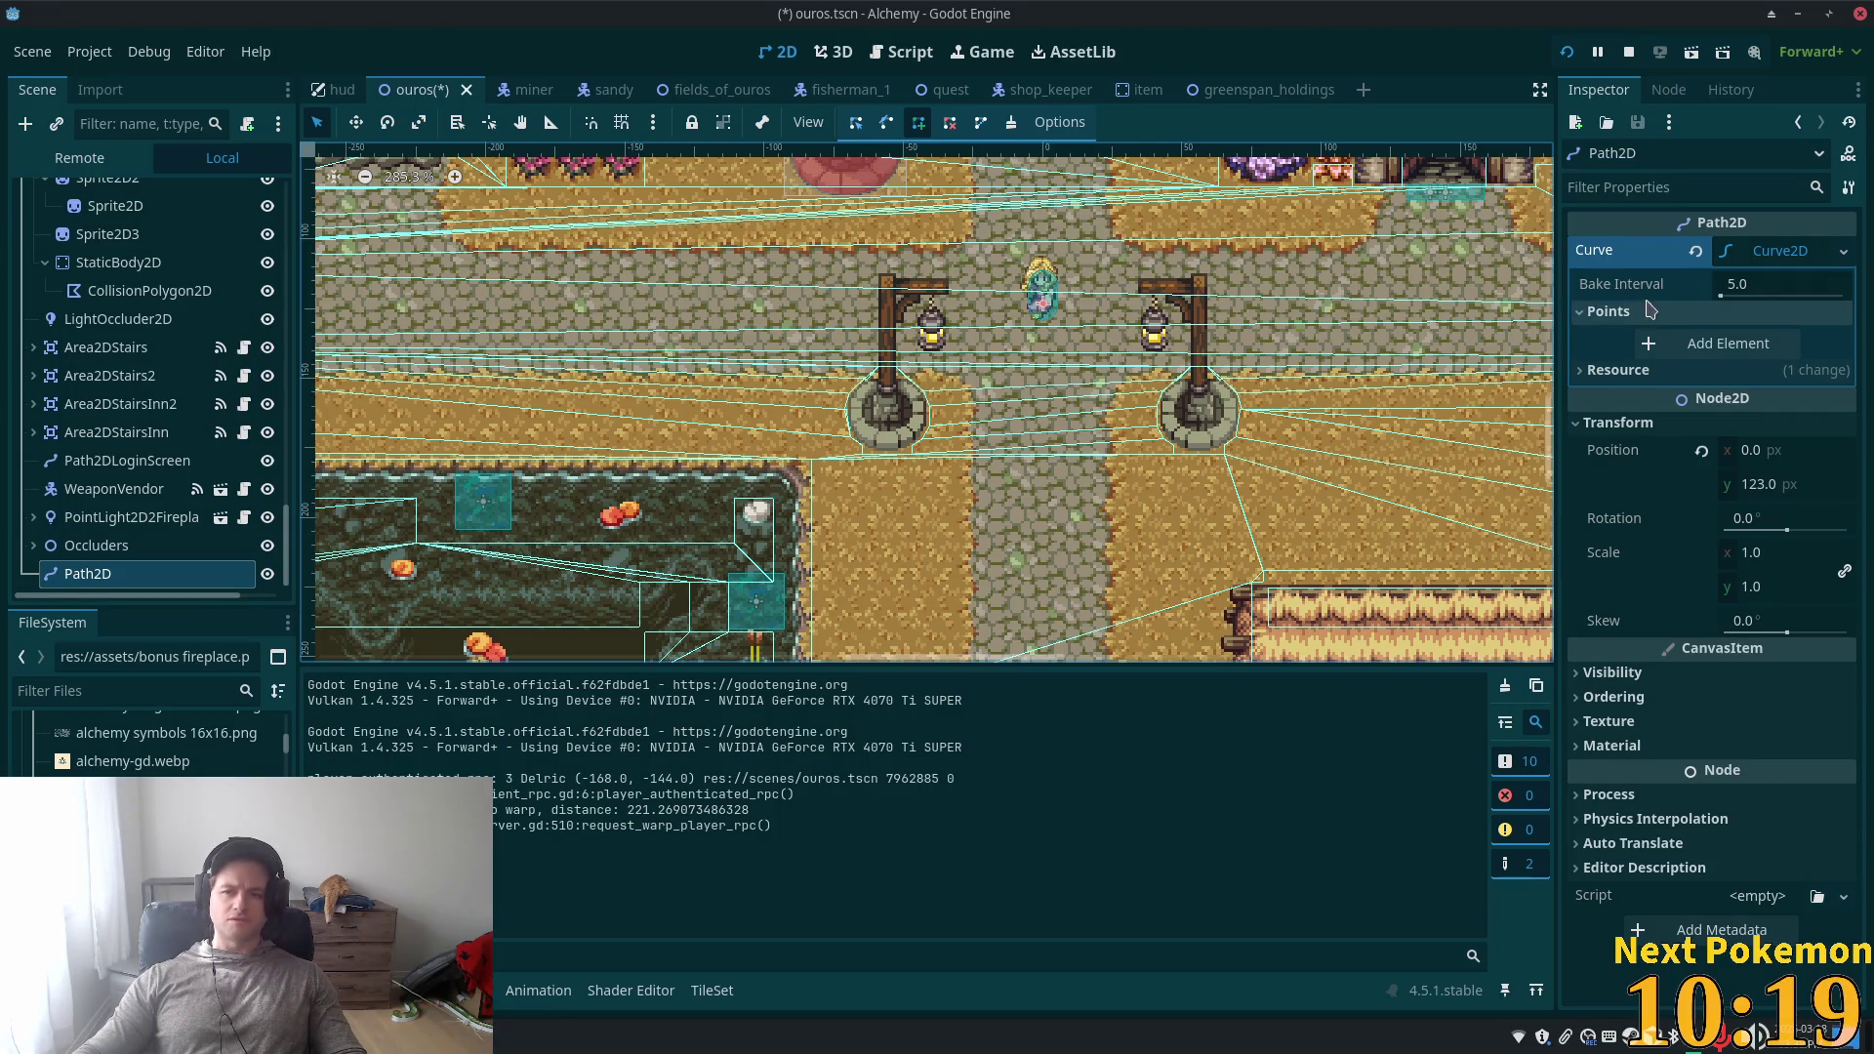
- Place seven new path points starting at (-1, 0), then (-479, -13), (-577, 2) and onward
scroll(1034, 408, "down", 5)
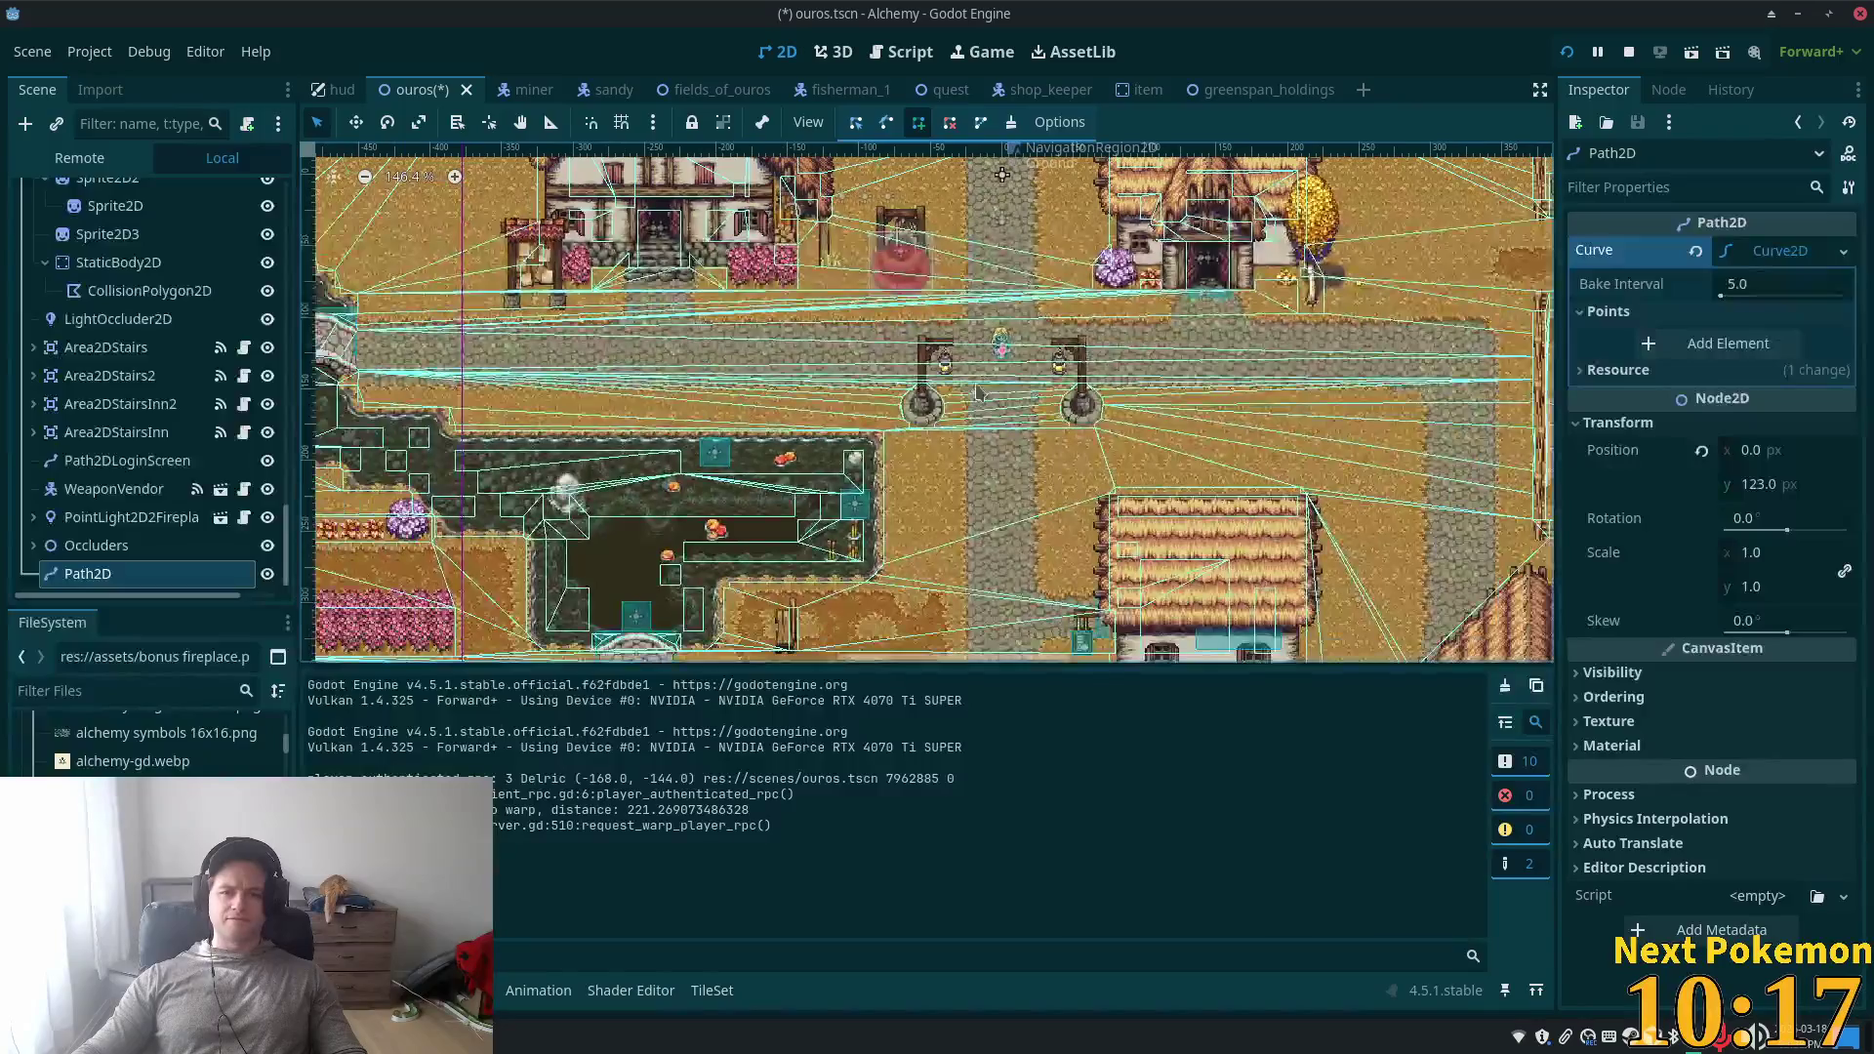
scroll(254, 459, "down", 1)
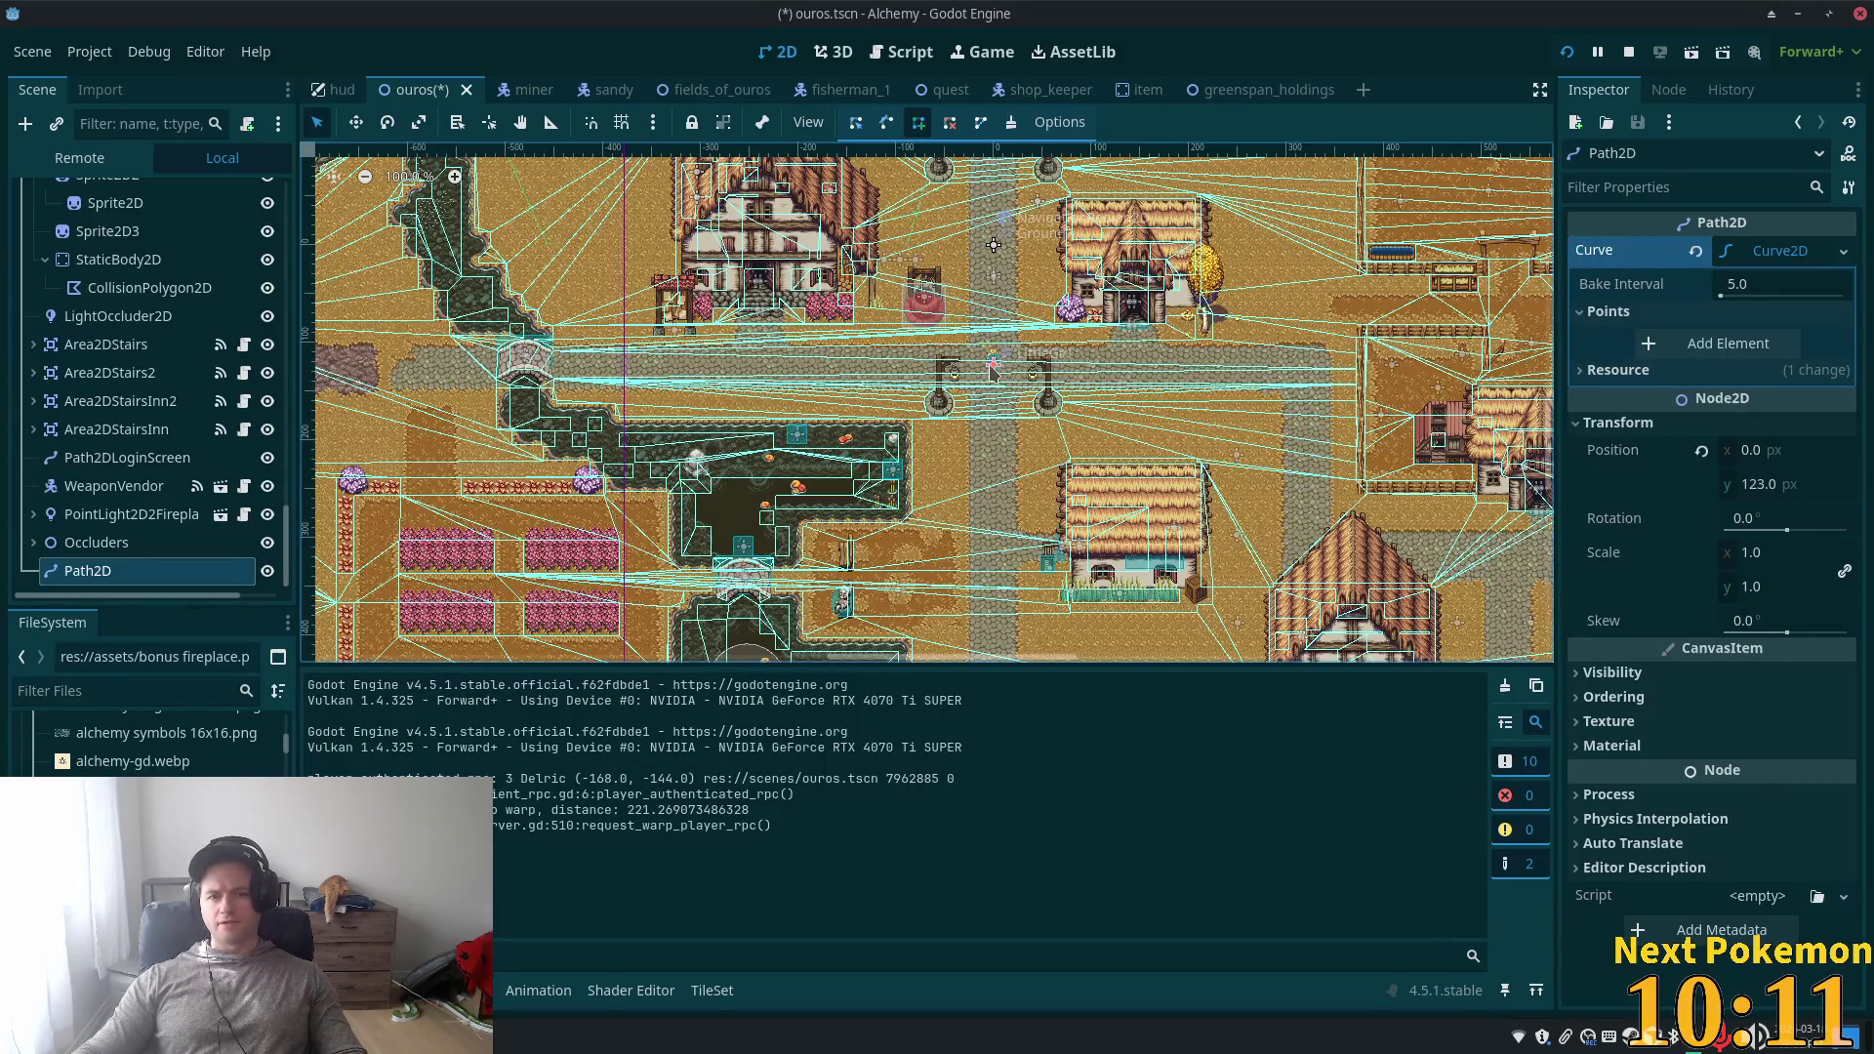
scroll(994, 375, "up", 1)
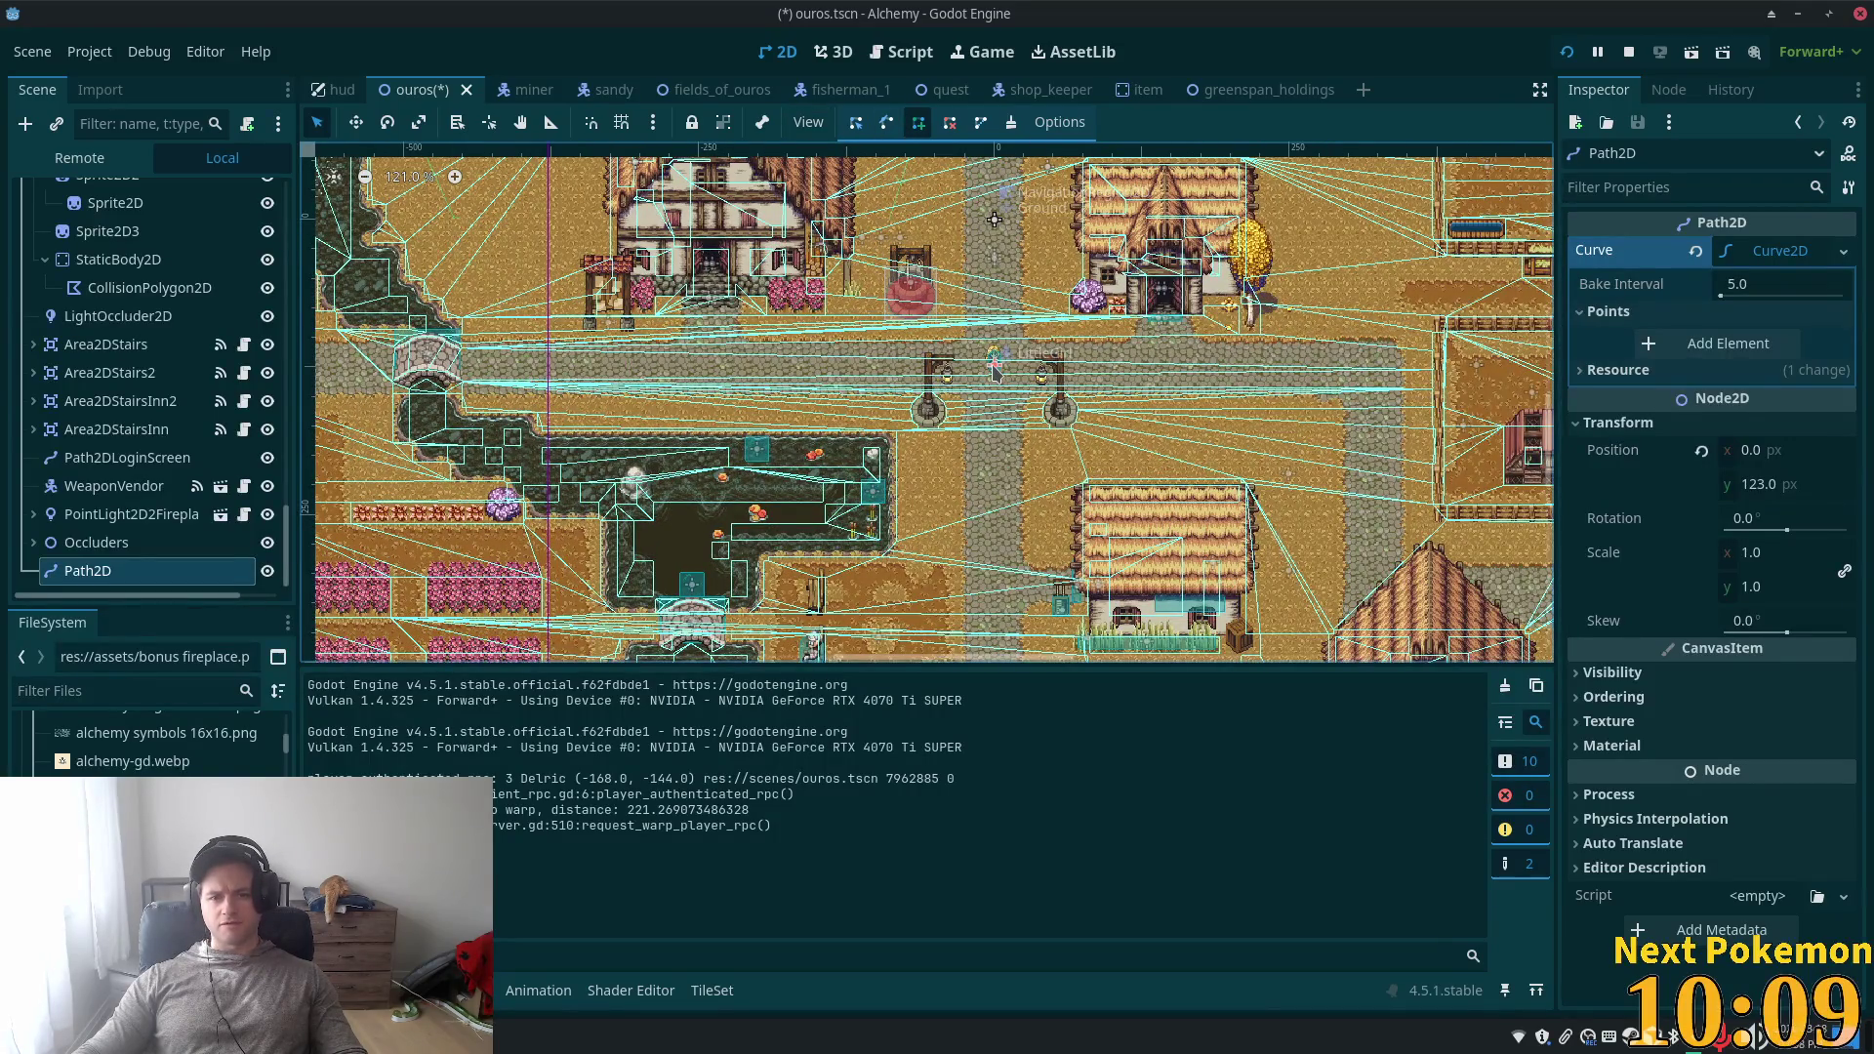
left_click(993, 367)
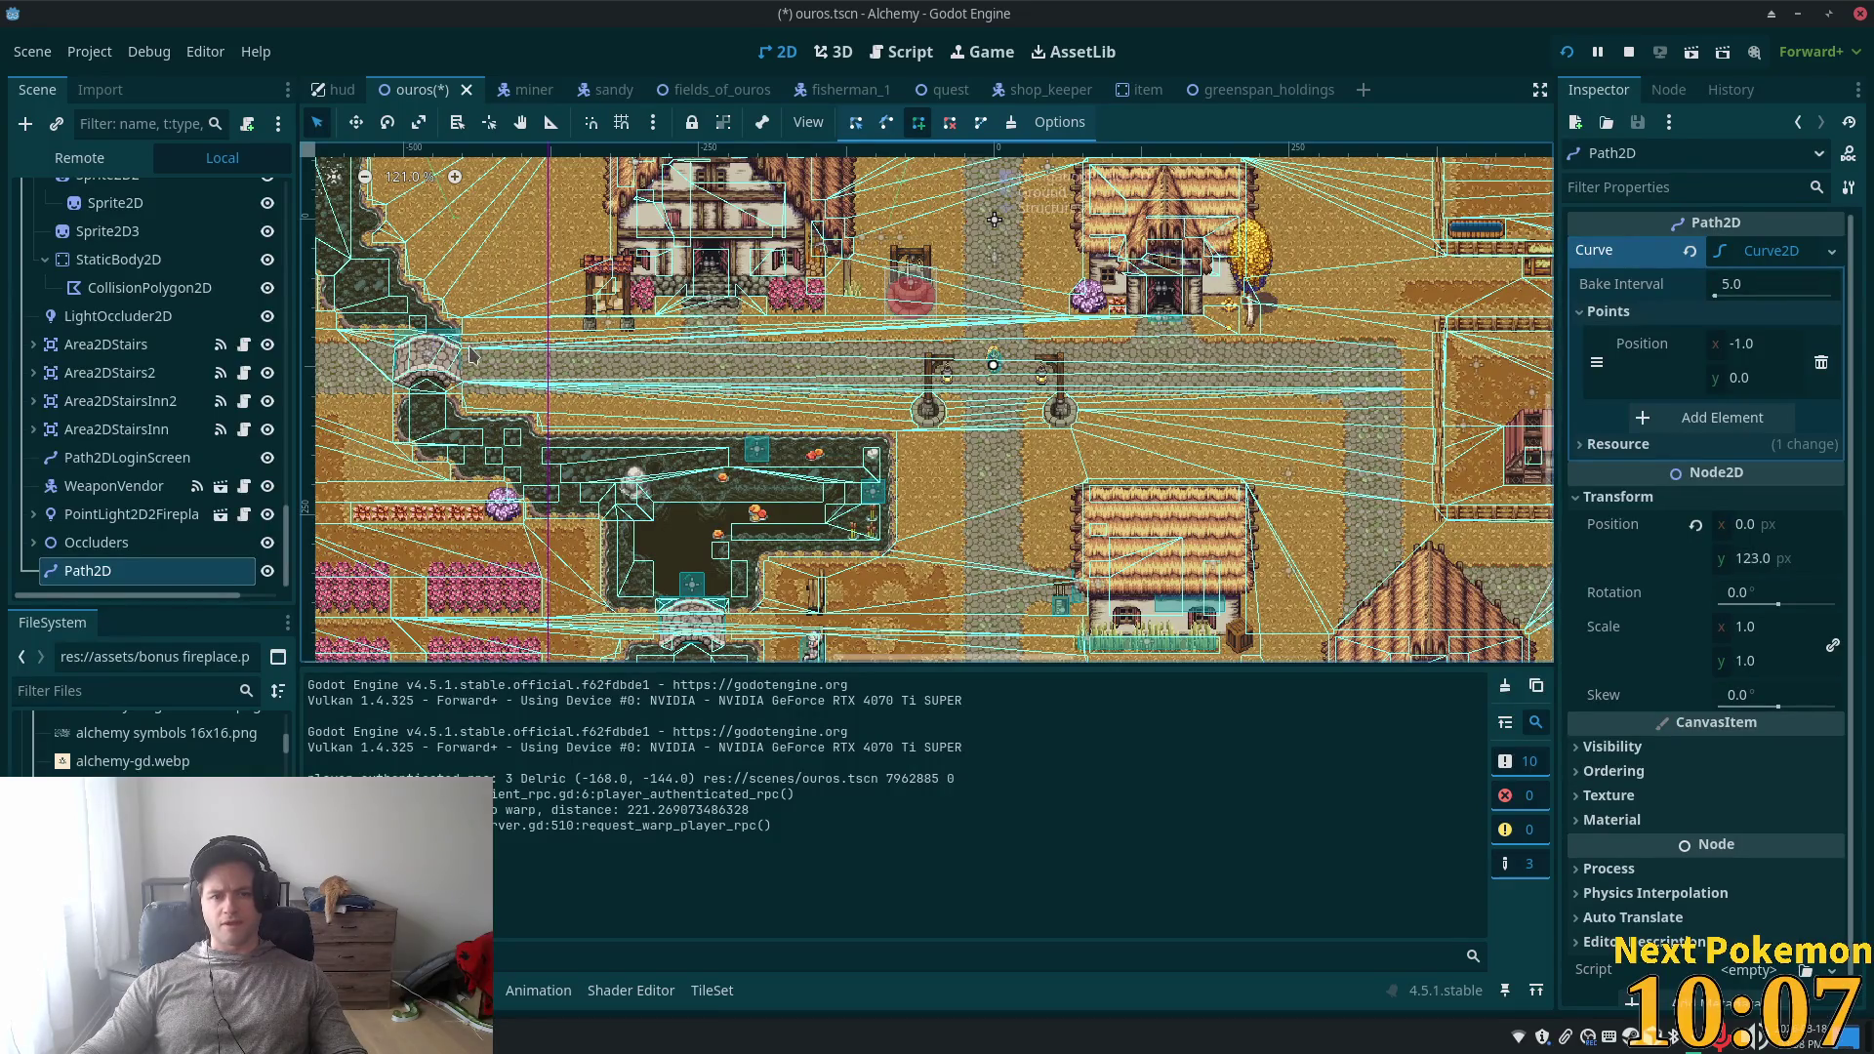
left_click(429, 351)
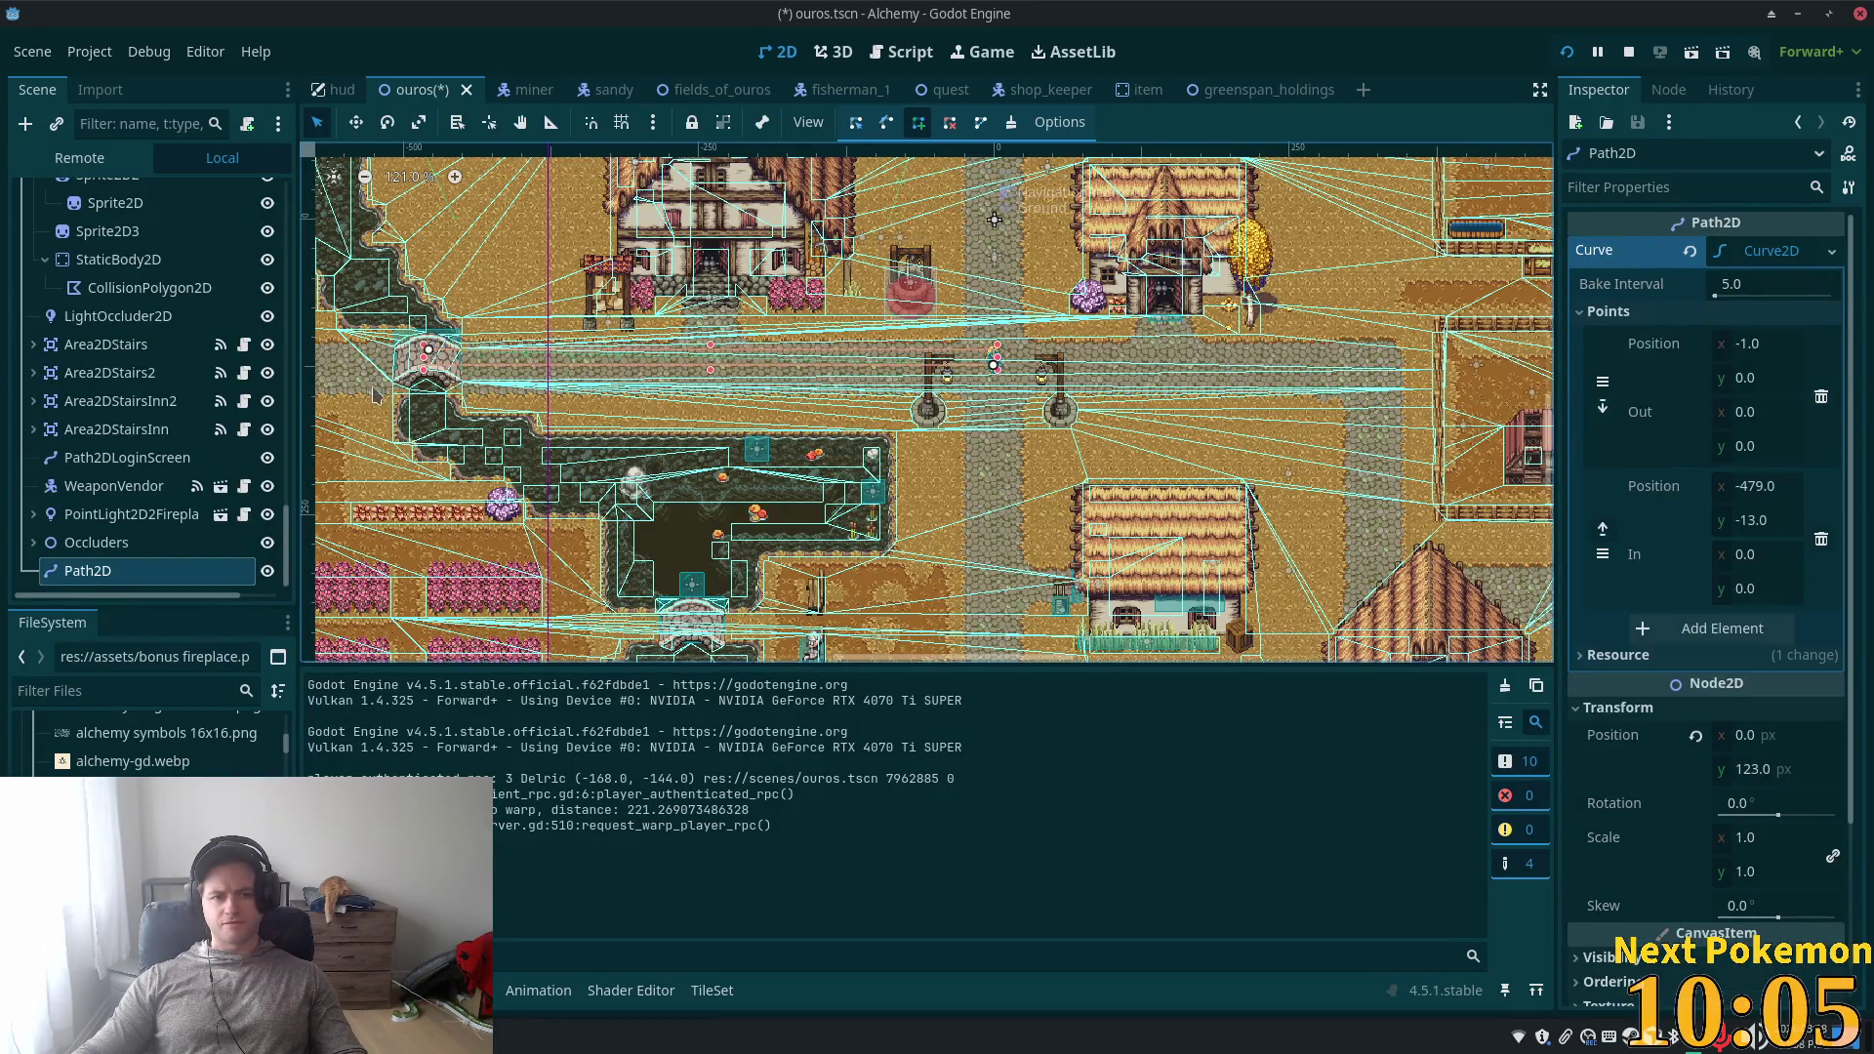
scroll(429, 352, "left", 5)
left_click(516, 340)
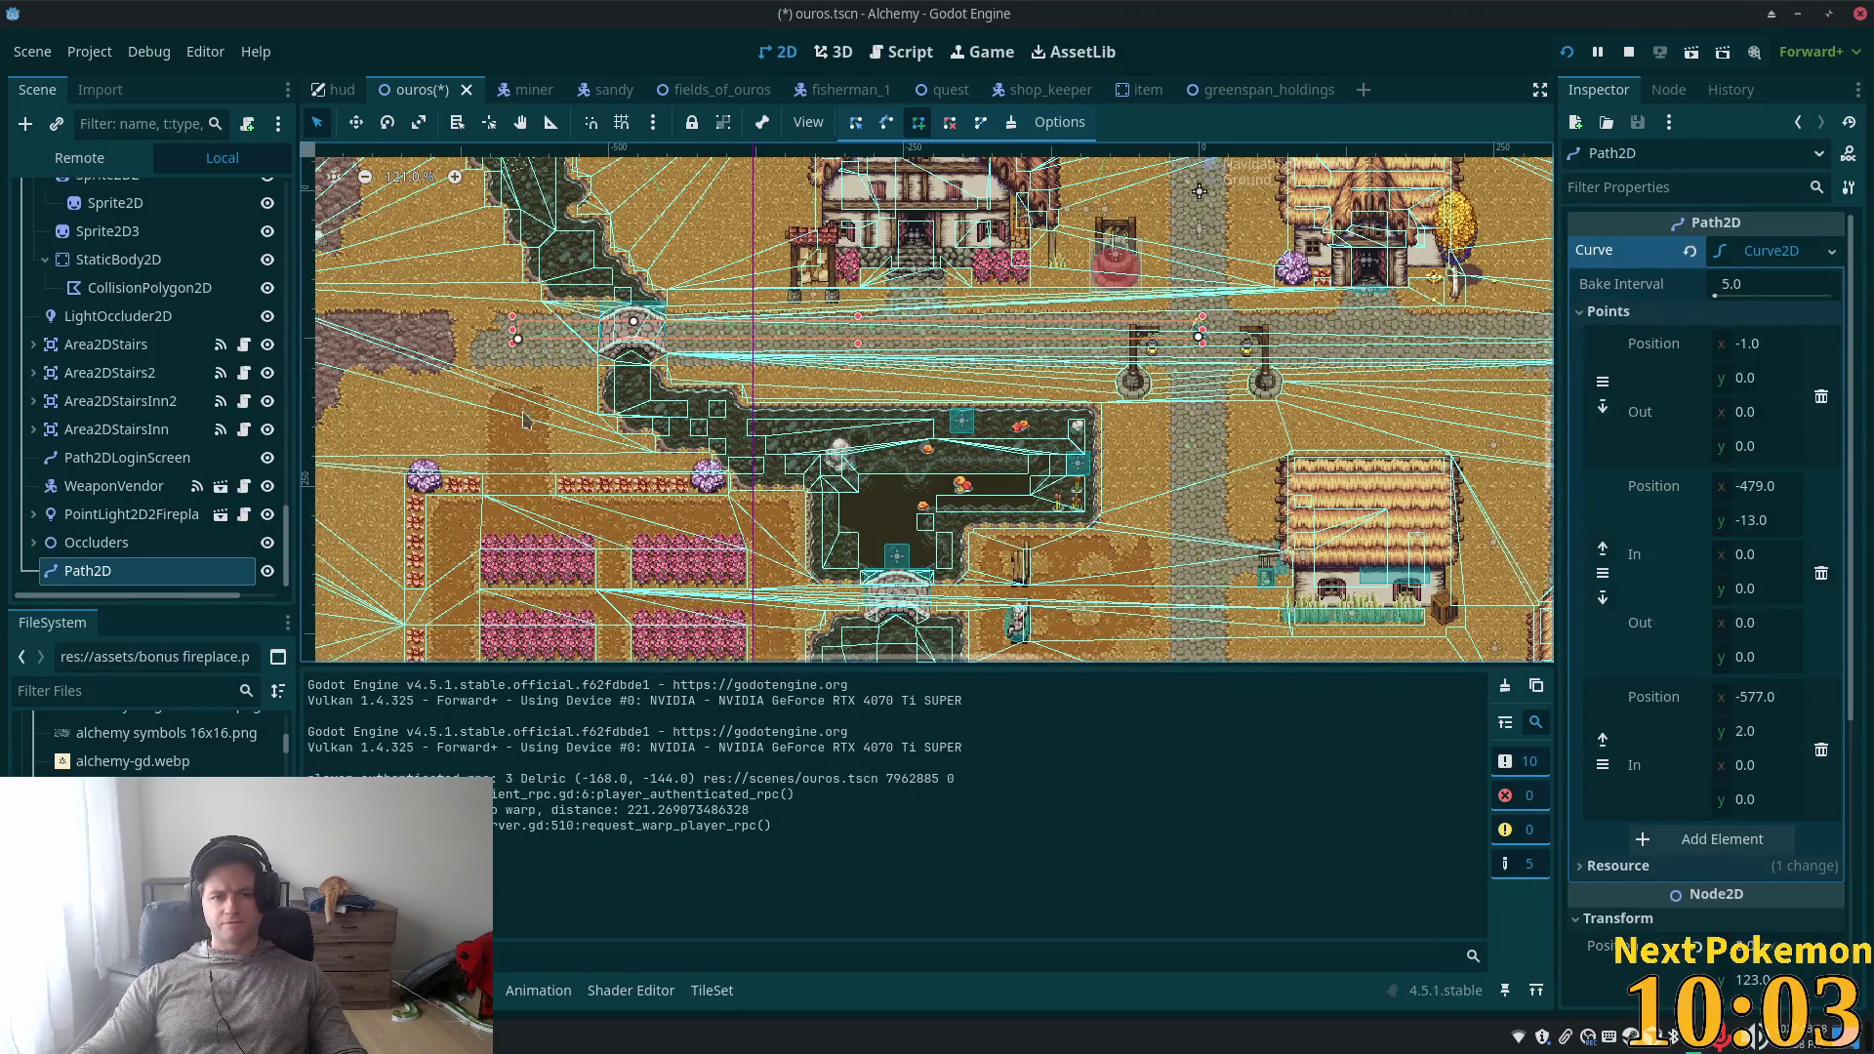
left_click(516, 516)
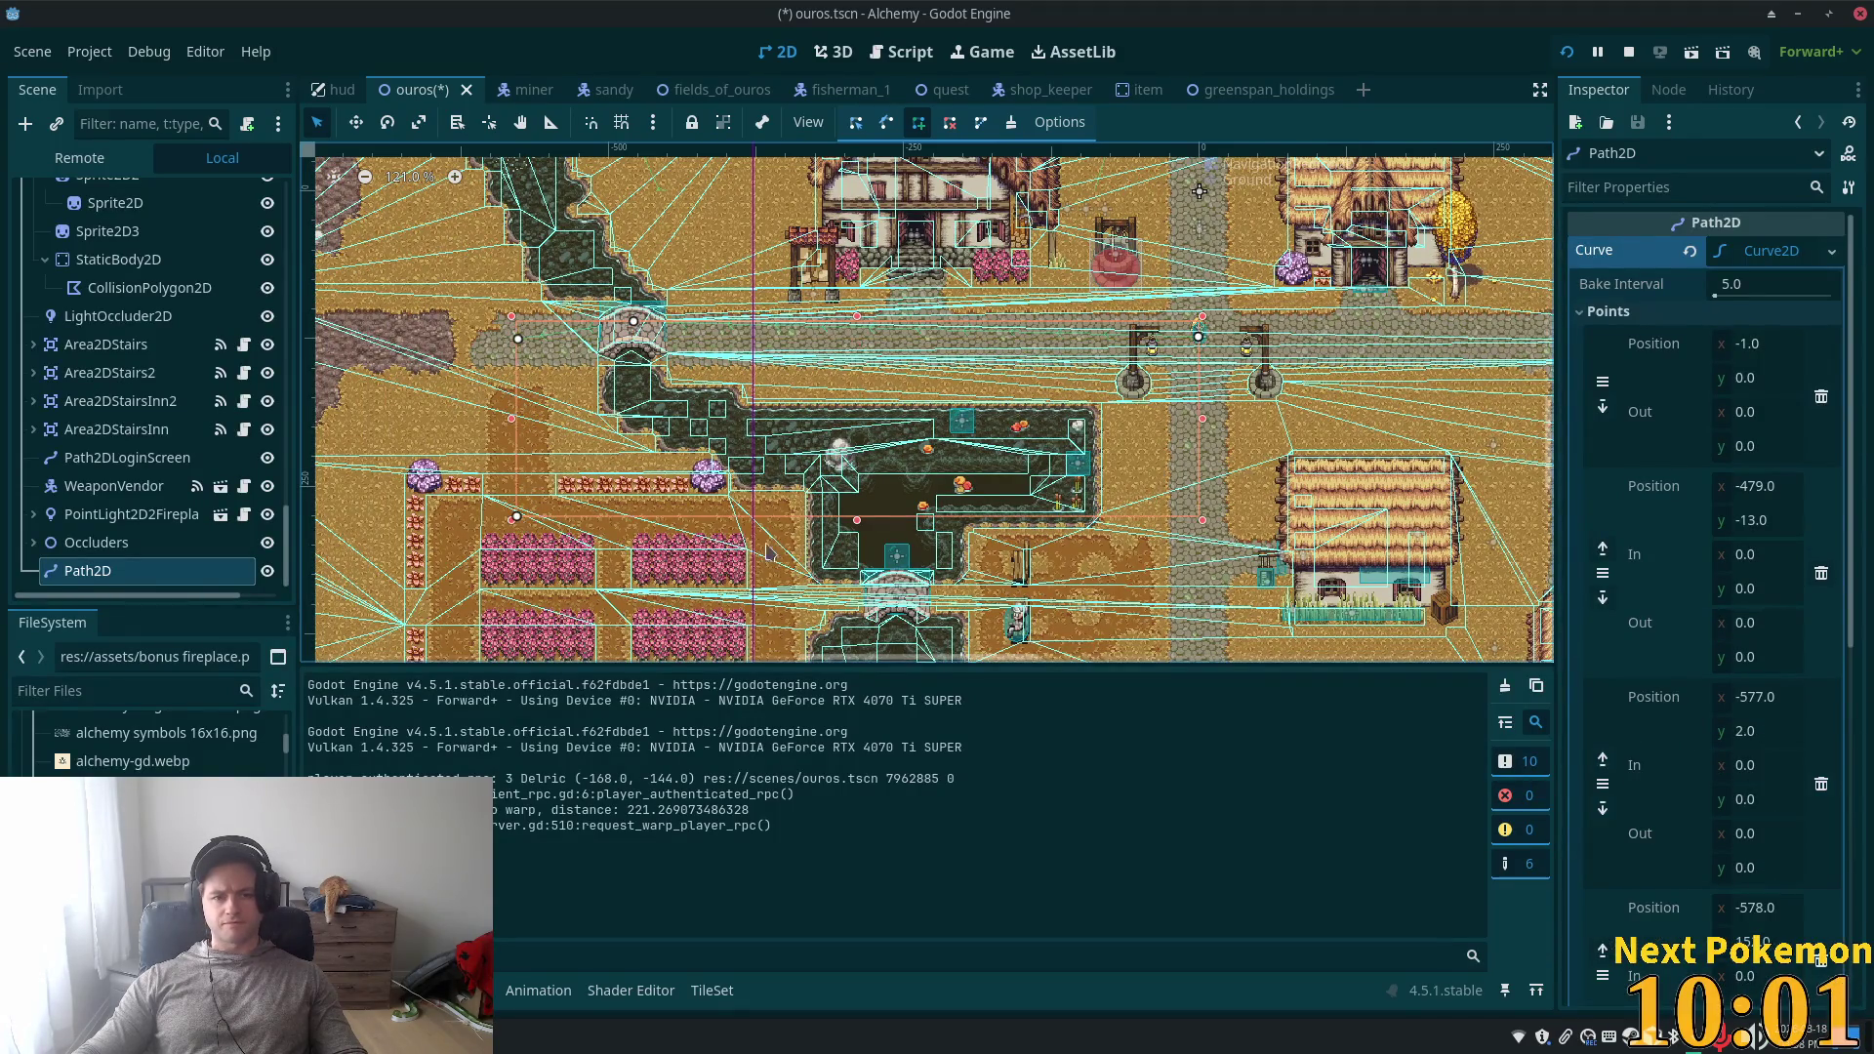
left_click(768, 522)
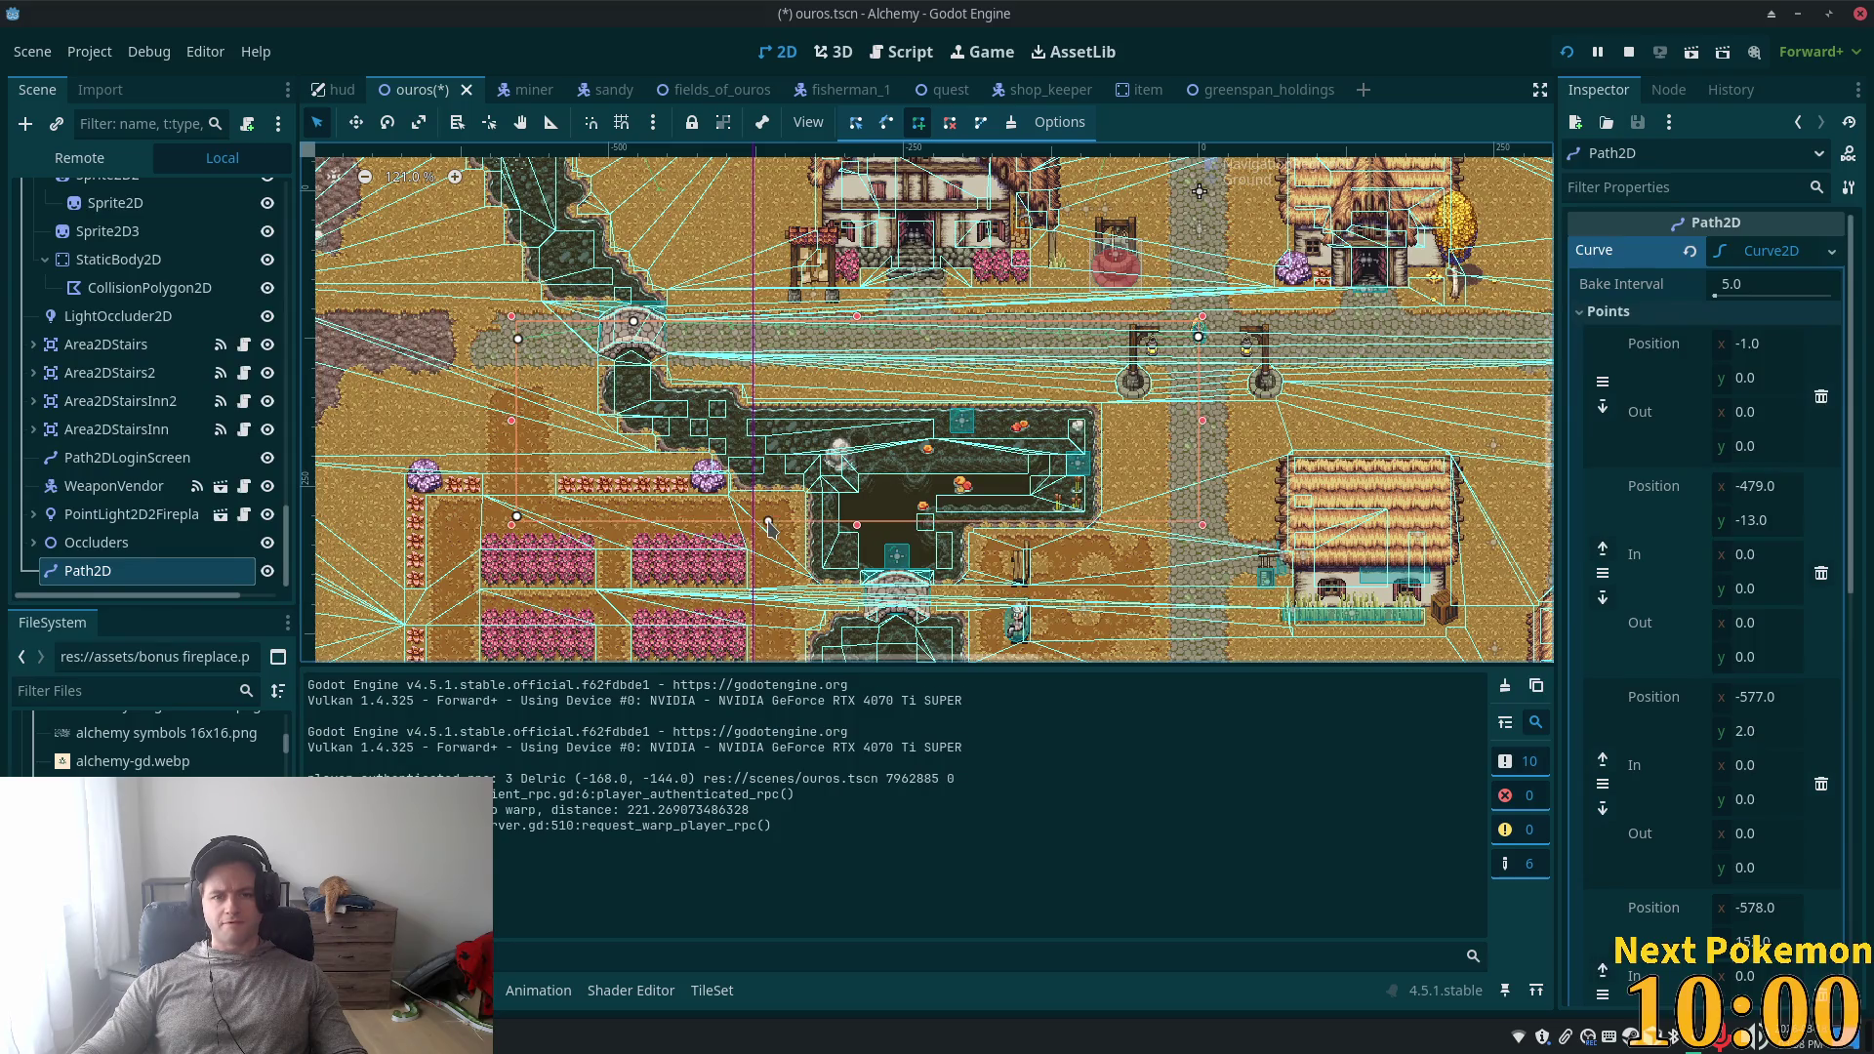
left_click(775, 606)
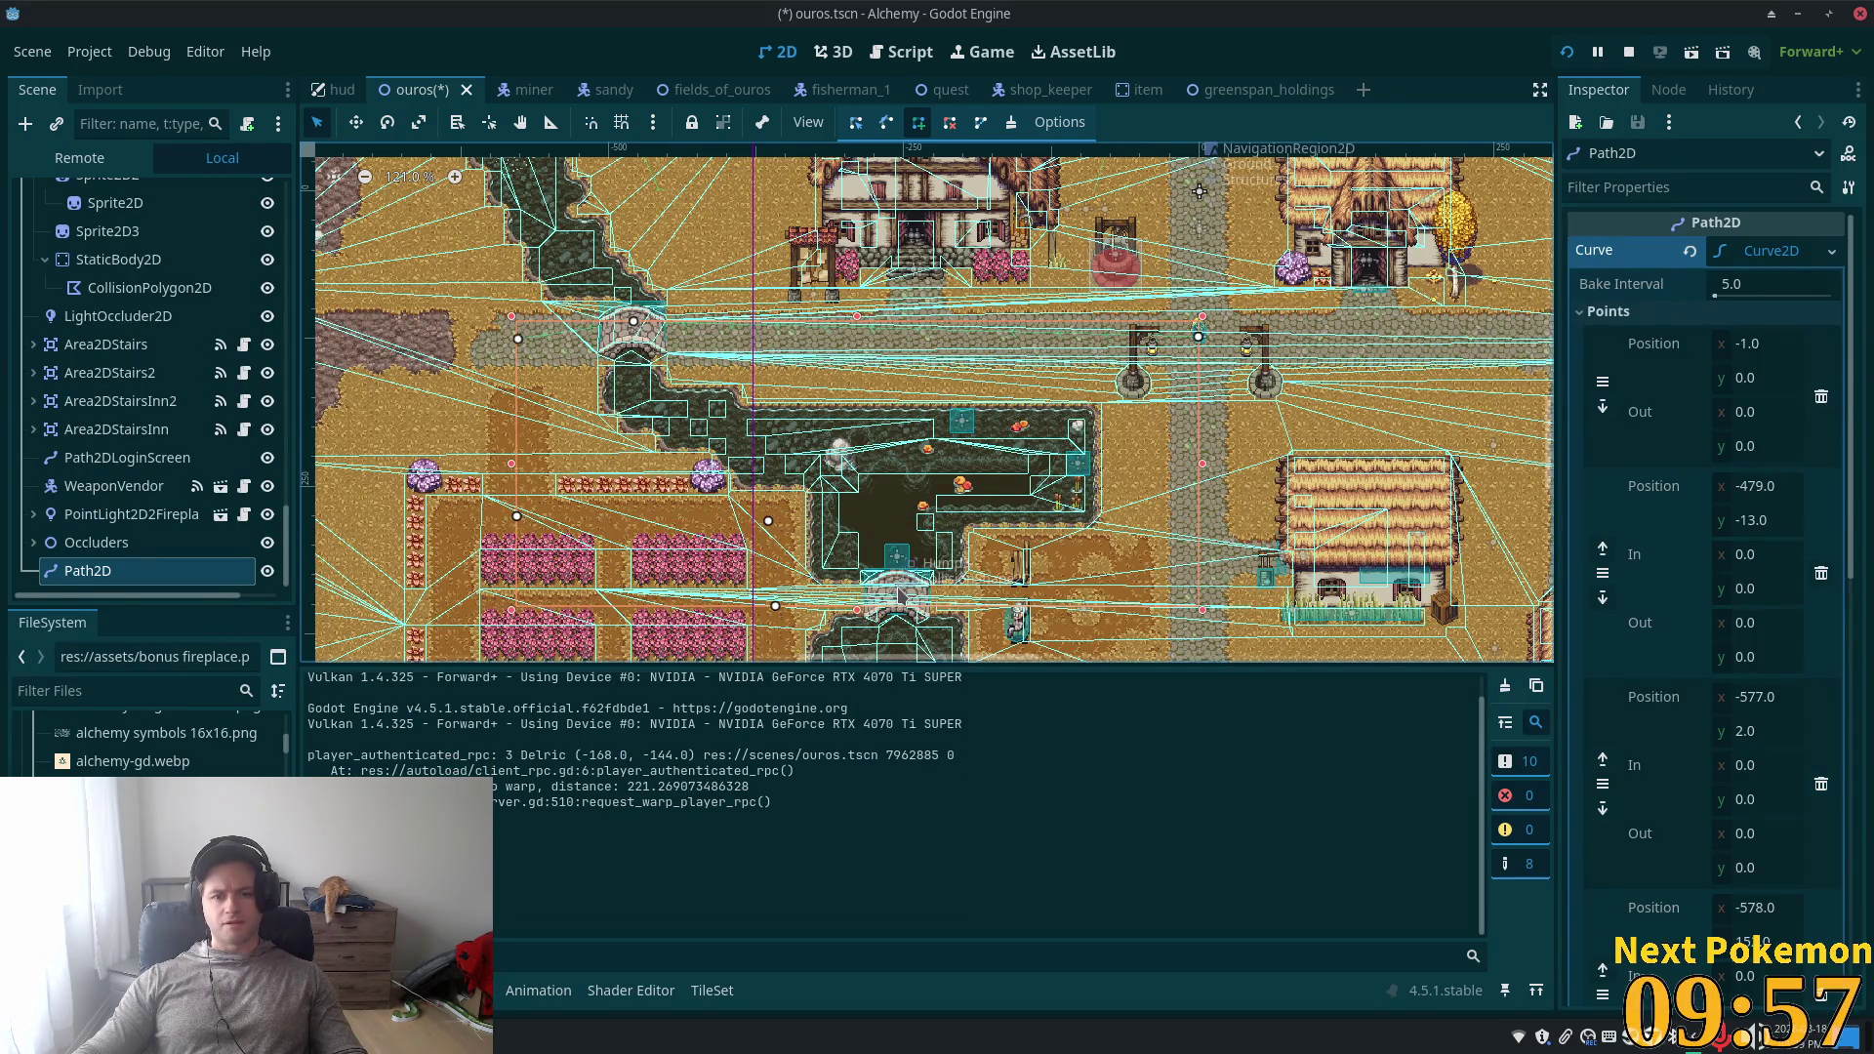
left_click(1196, 592)
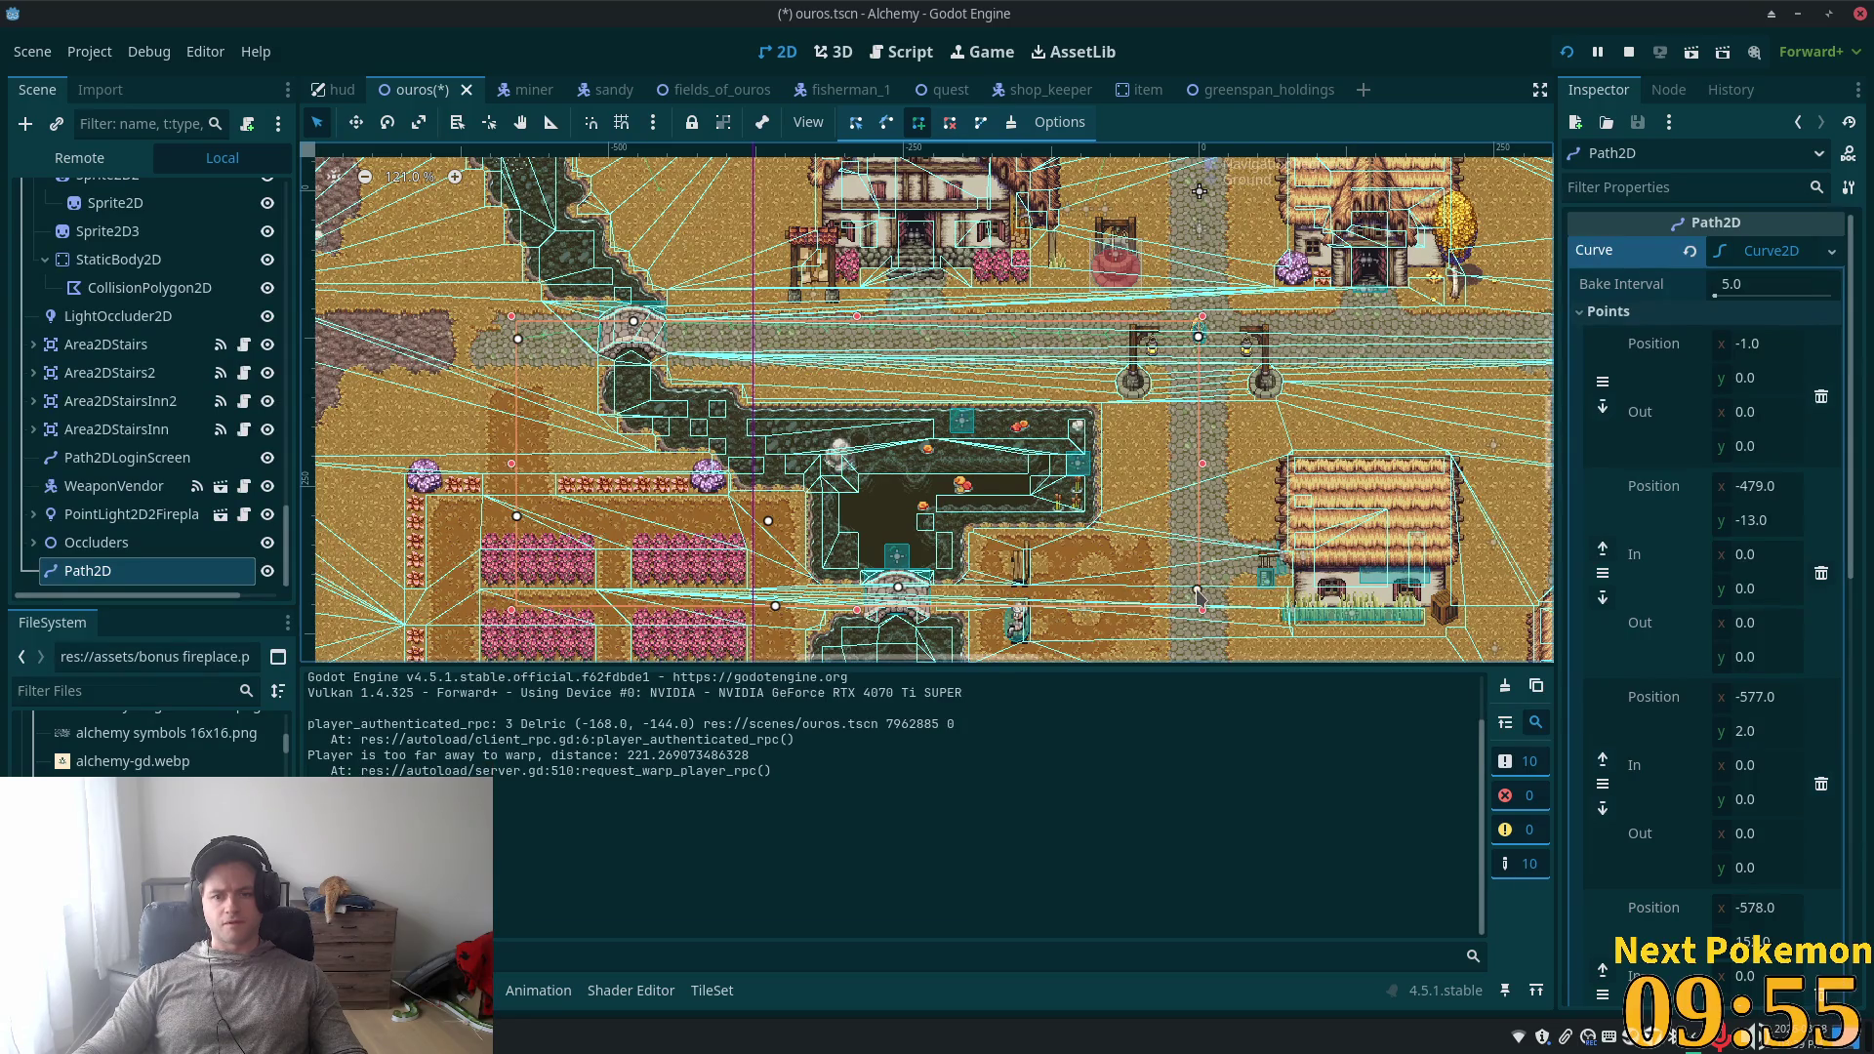
- Undo one edit, review curve points like (-578, 152) and (-365, 156), and save the scene
scroll(1199, 334, "up", 12)
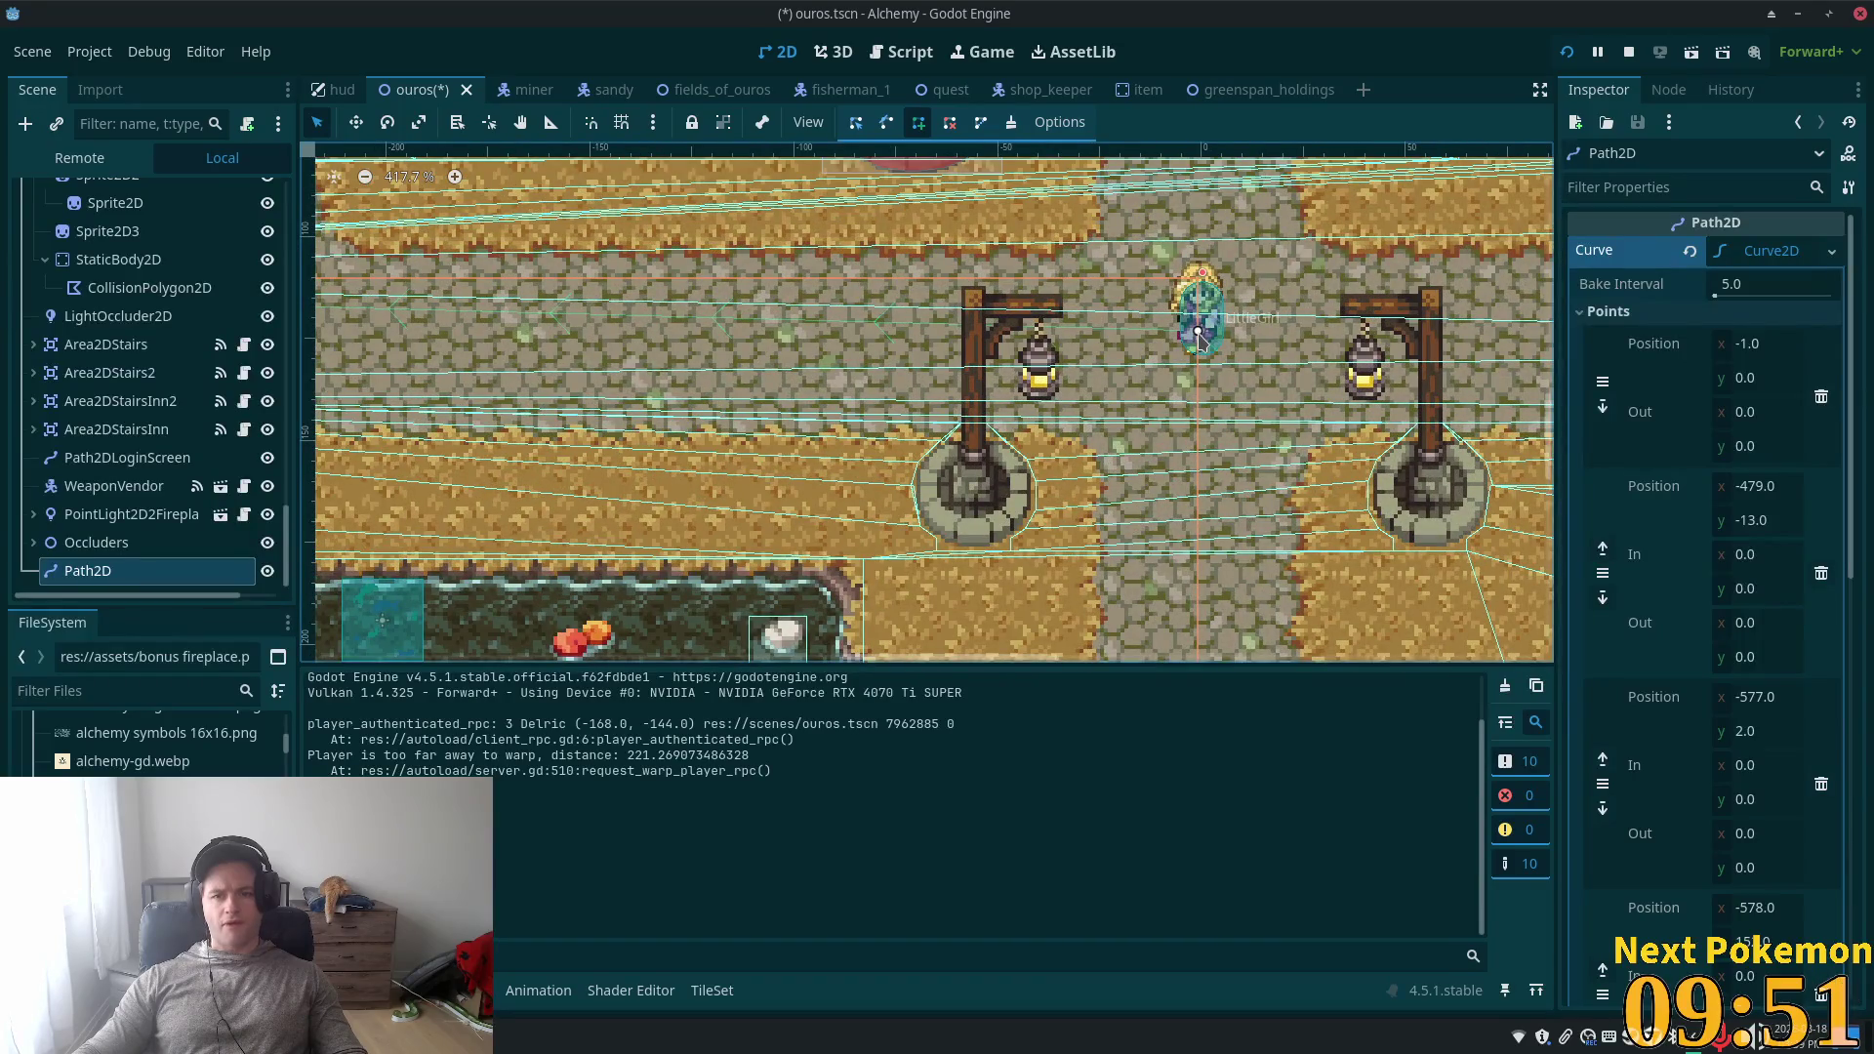
key("ctrl+z")
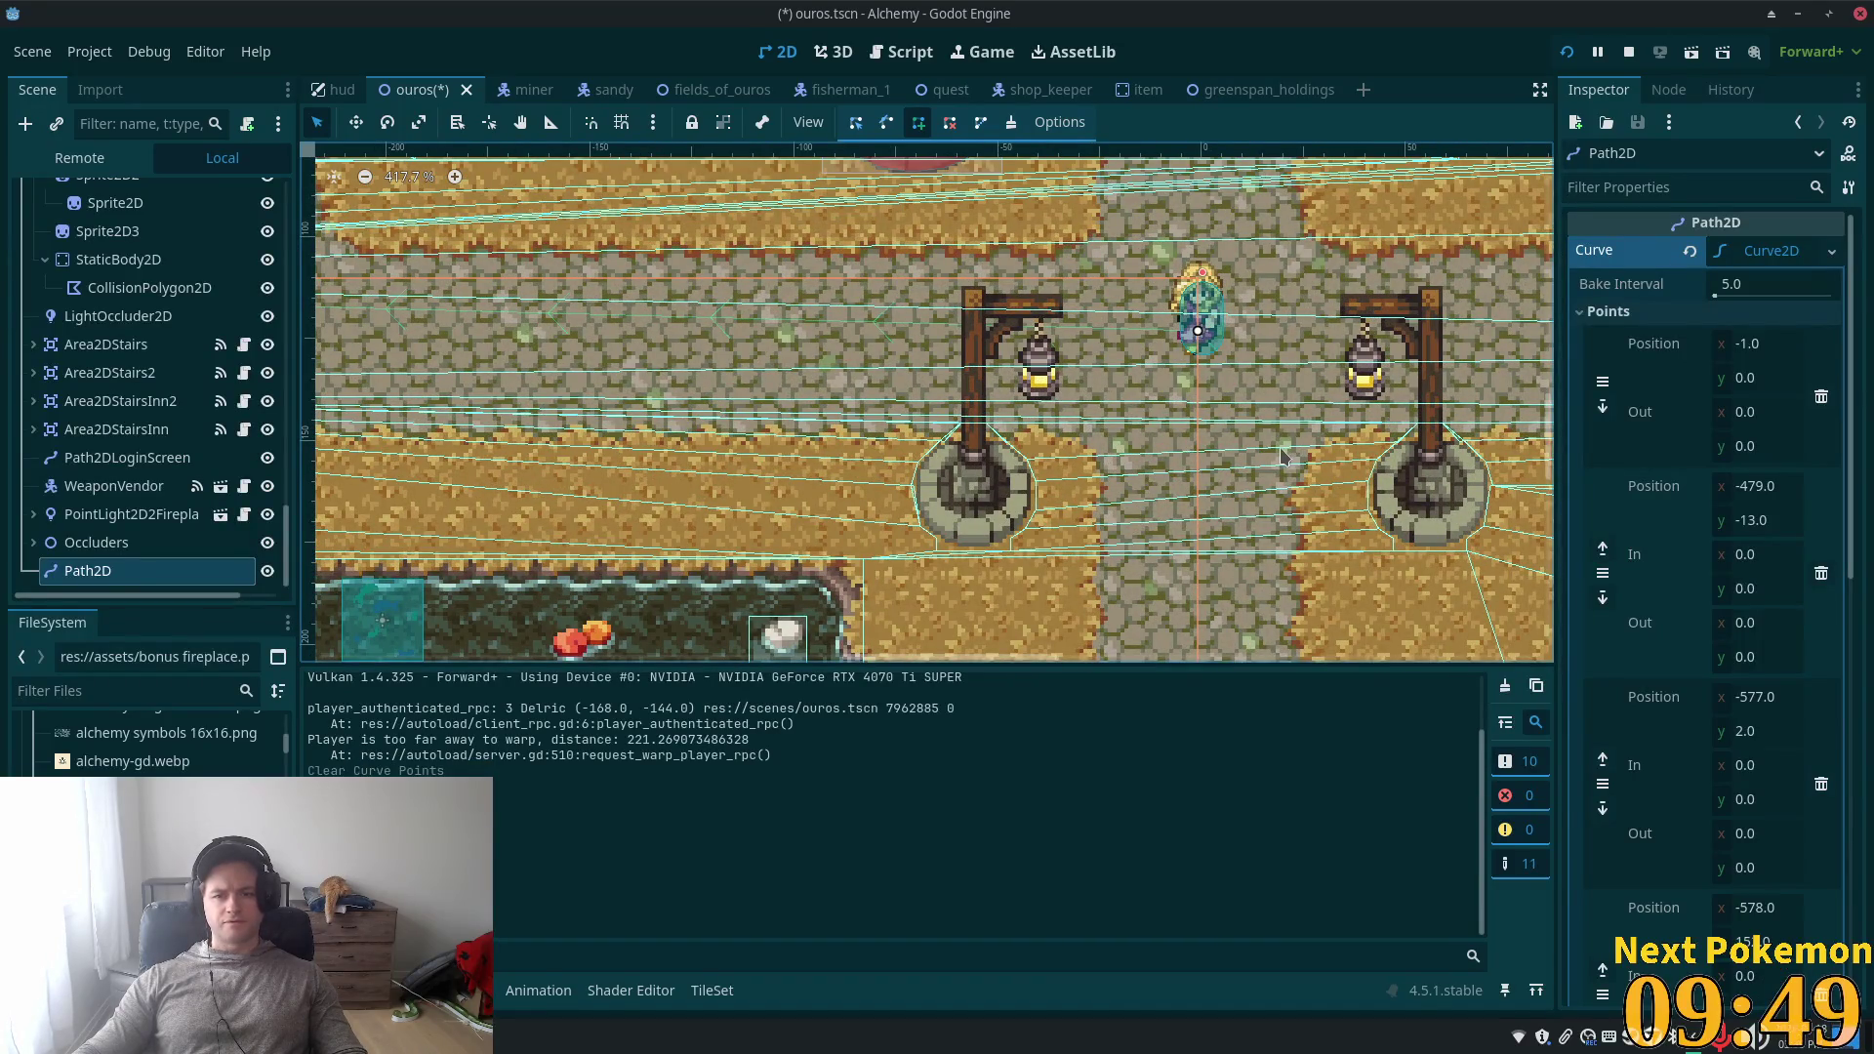
scroll(1283, 457, "down", 10)
scroll(1263, 495, "up", 11)
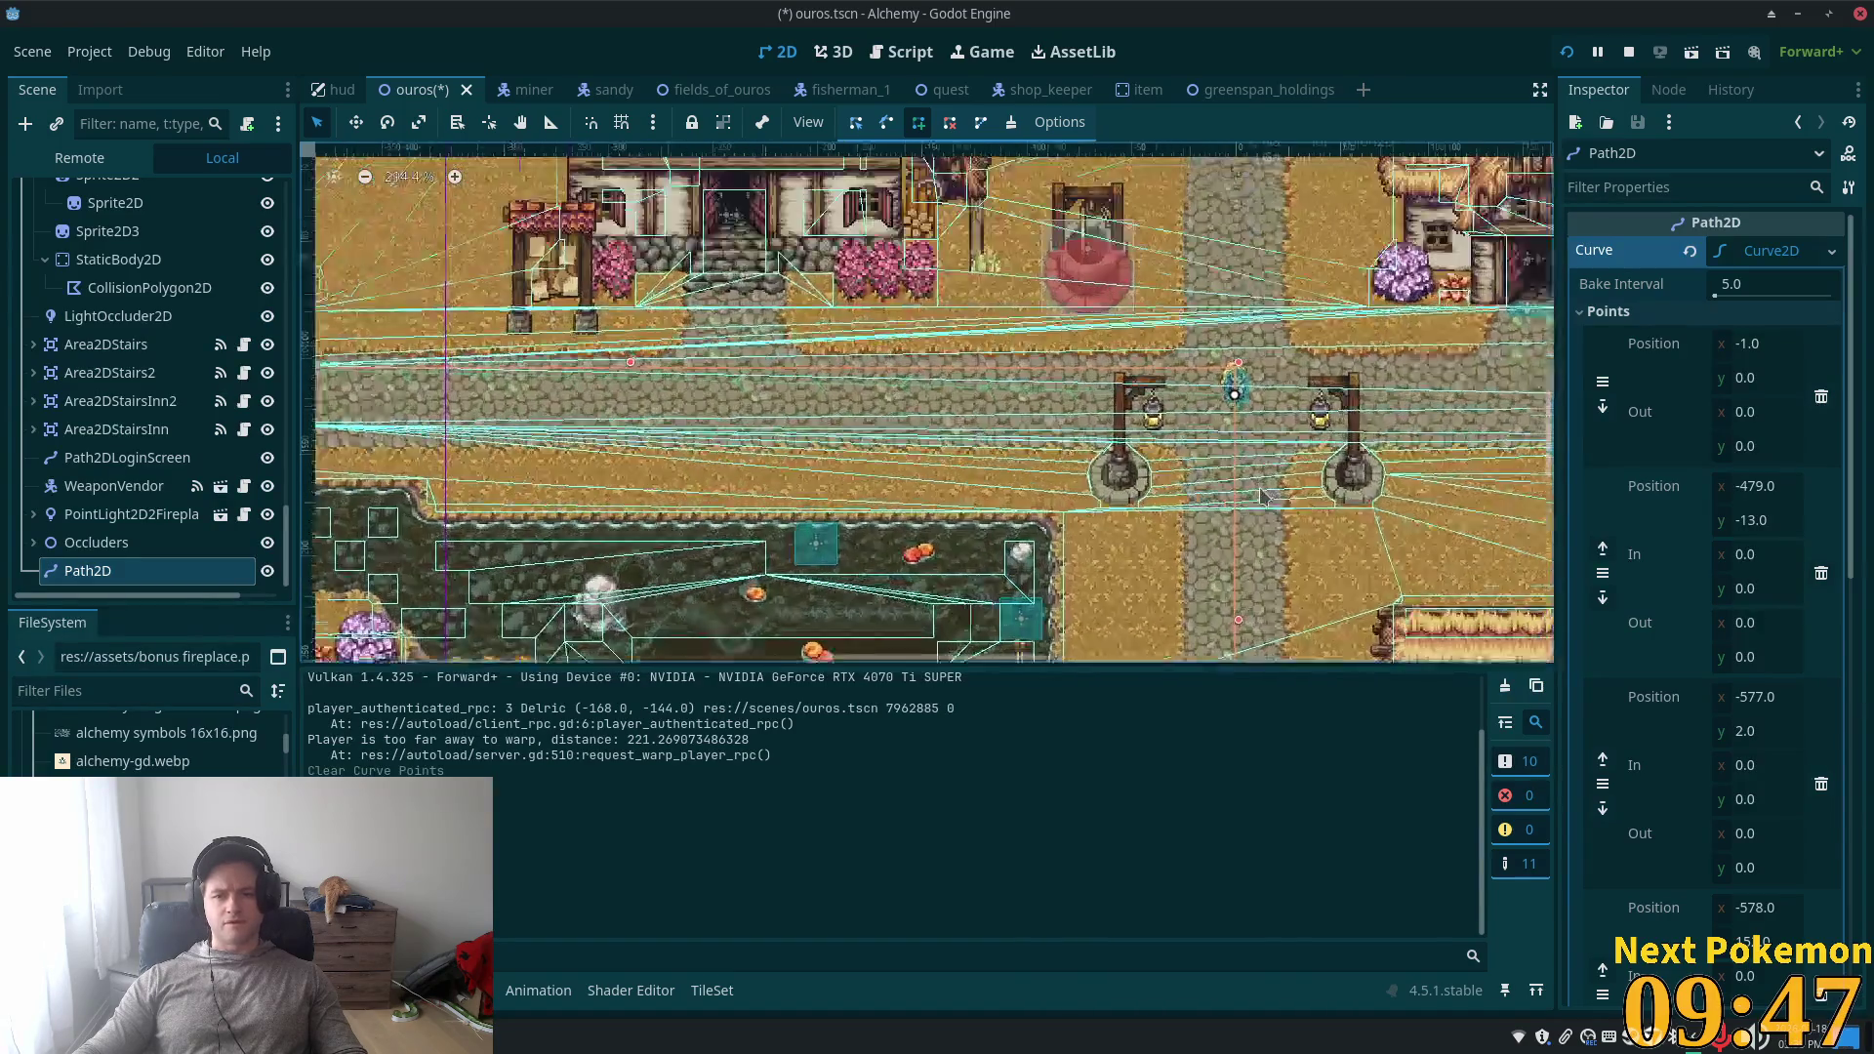
scroll(1256, 473, "down", 10)
scroll(927, 402, "up", 8)
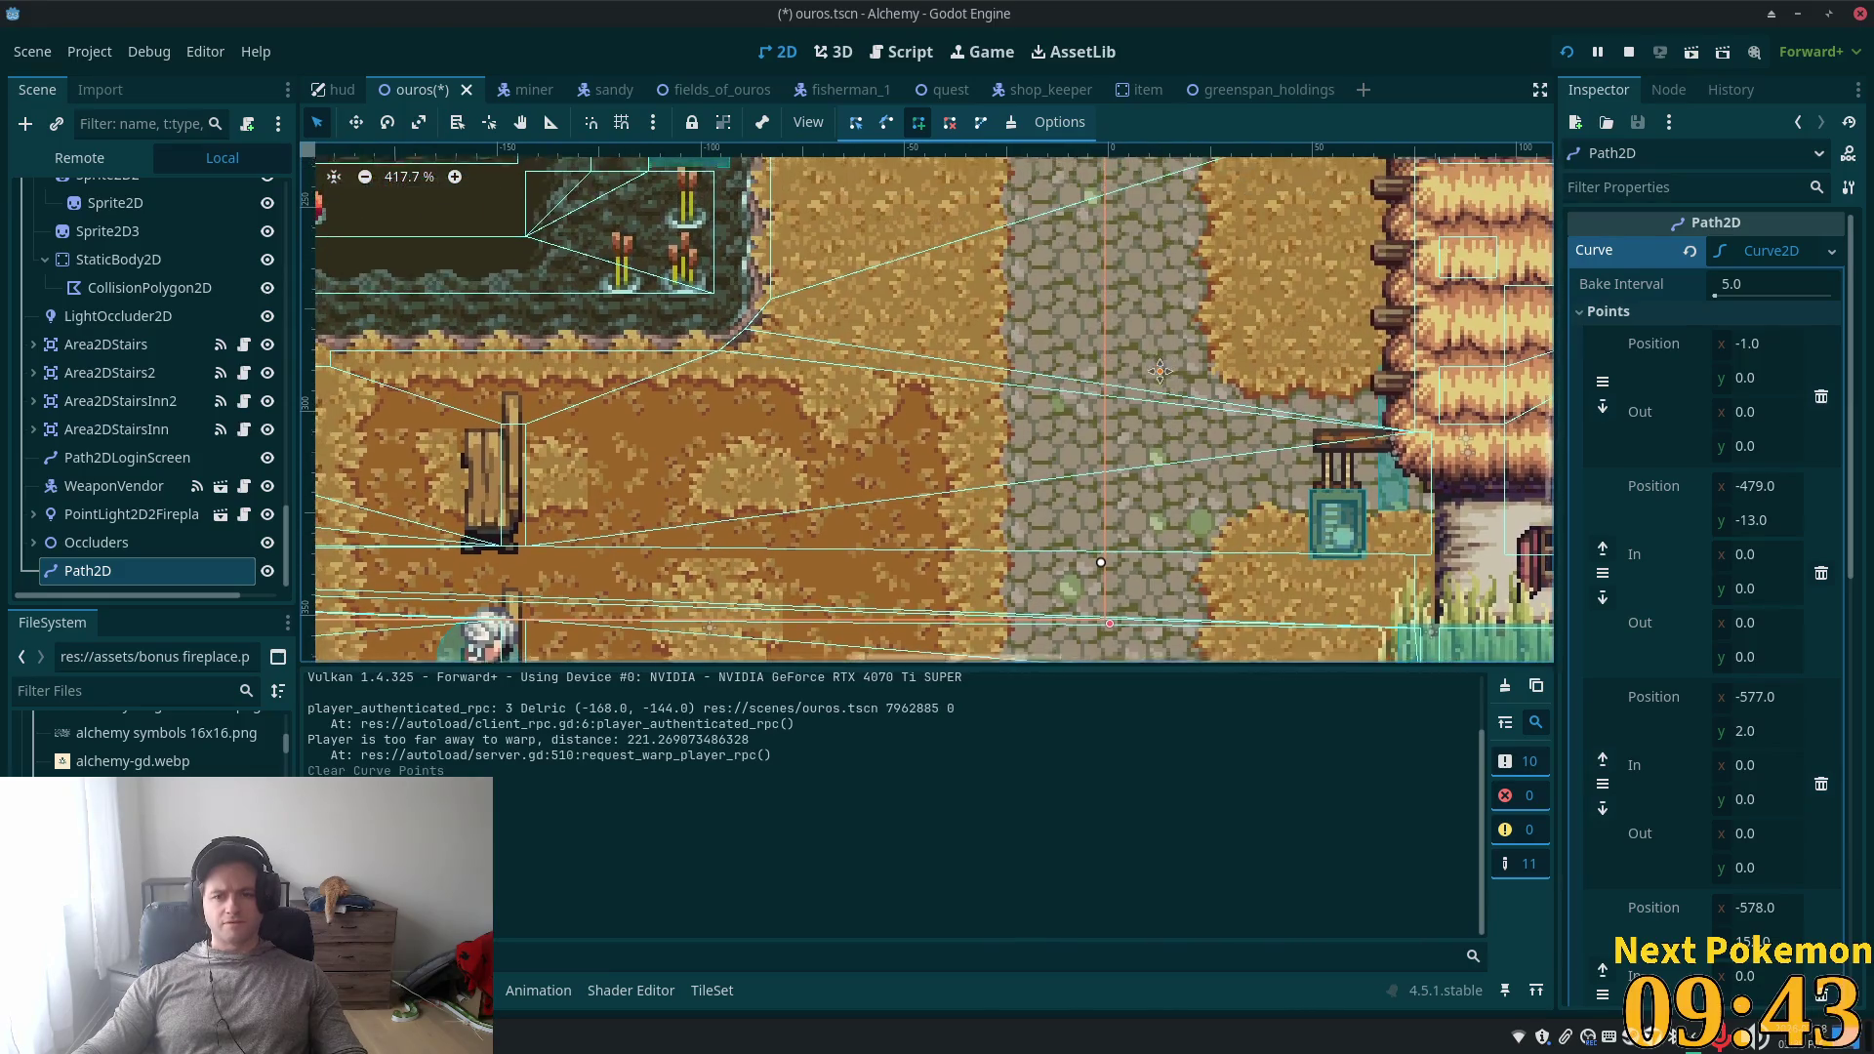
scroll(1203, 316, "up", 1)
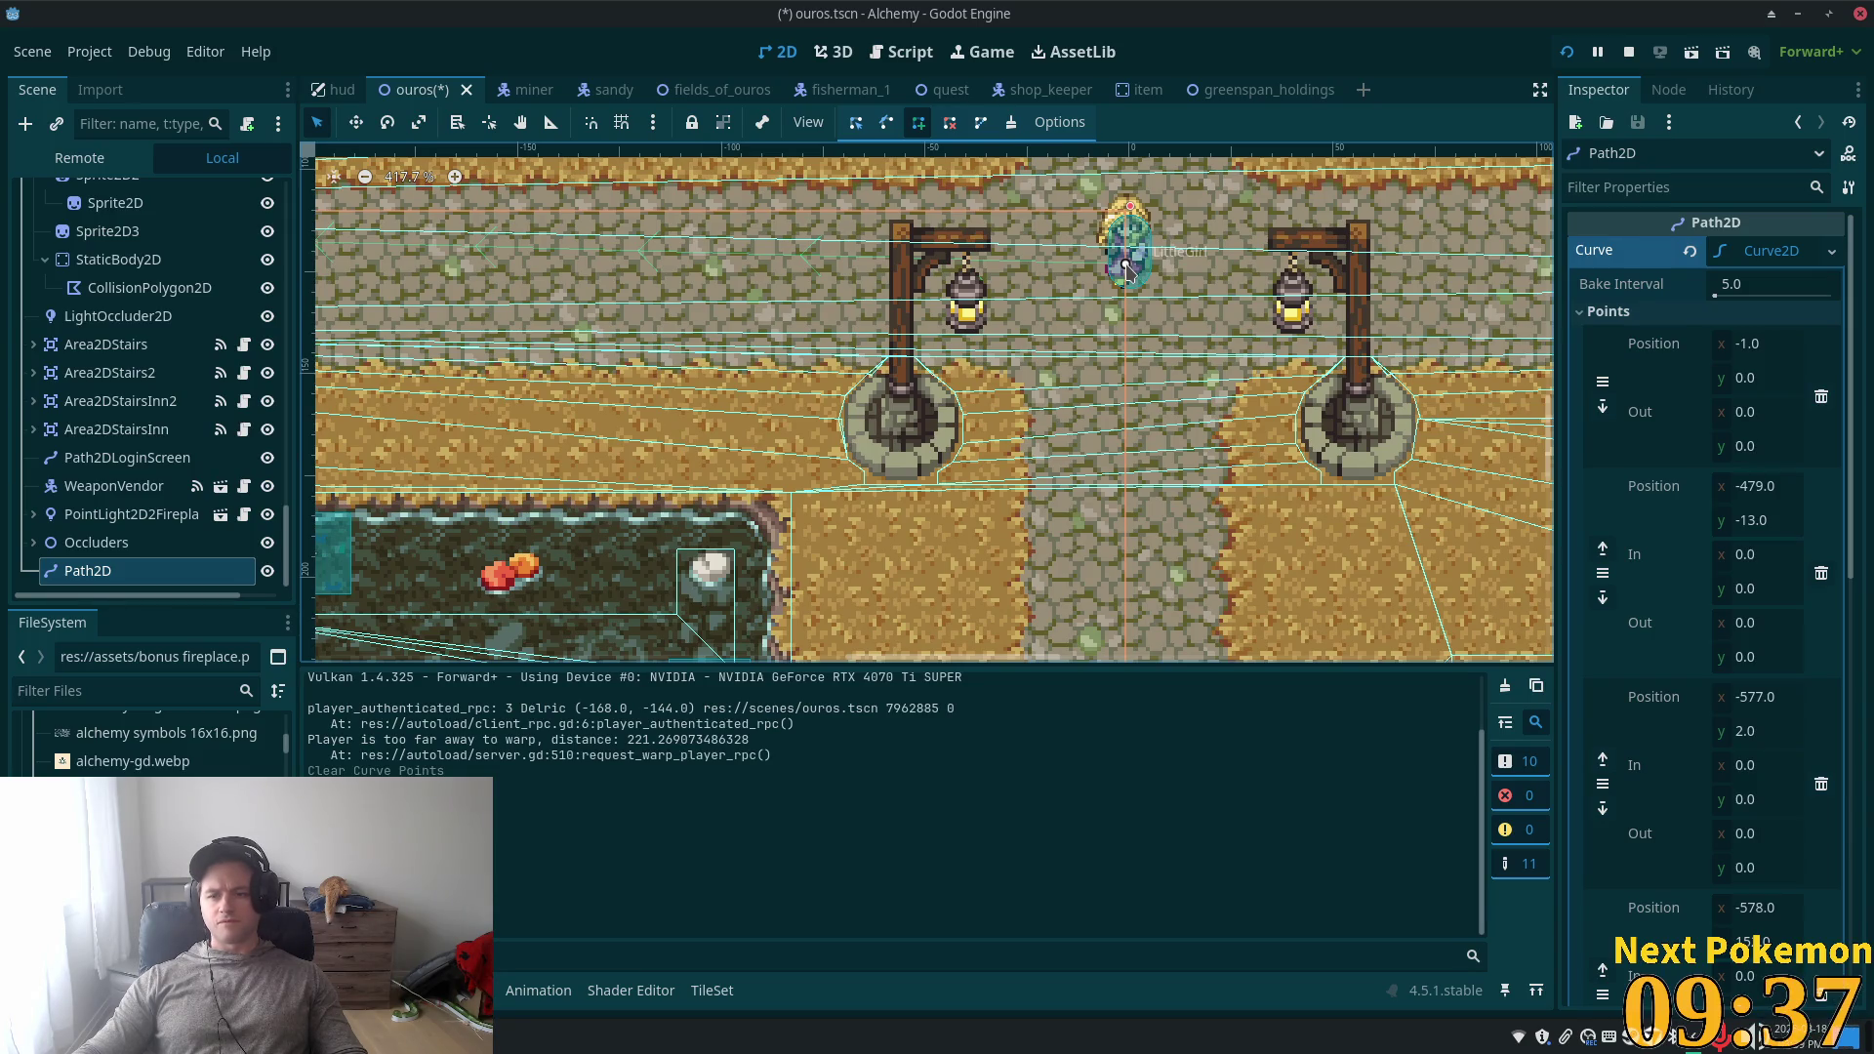
scroll(1780, 408, "down", 1)
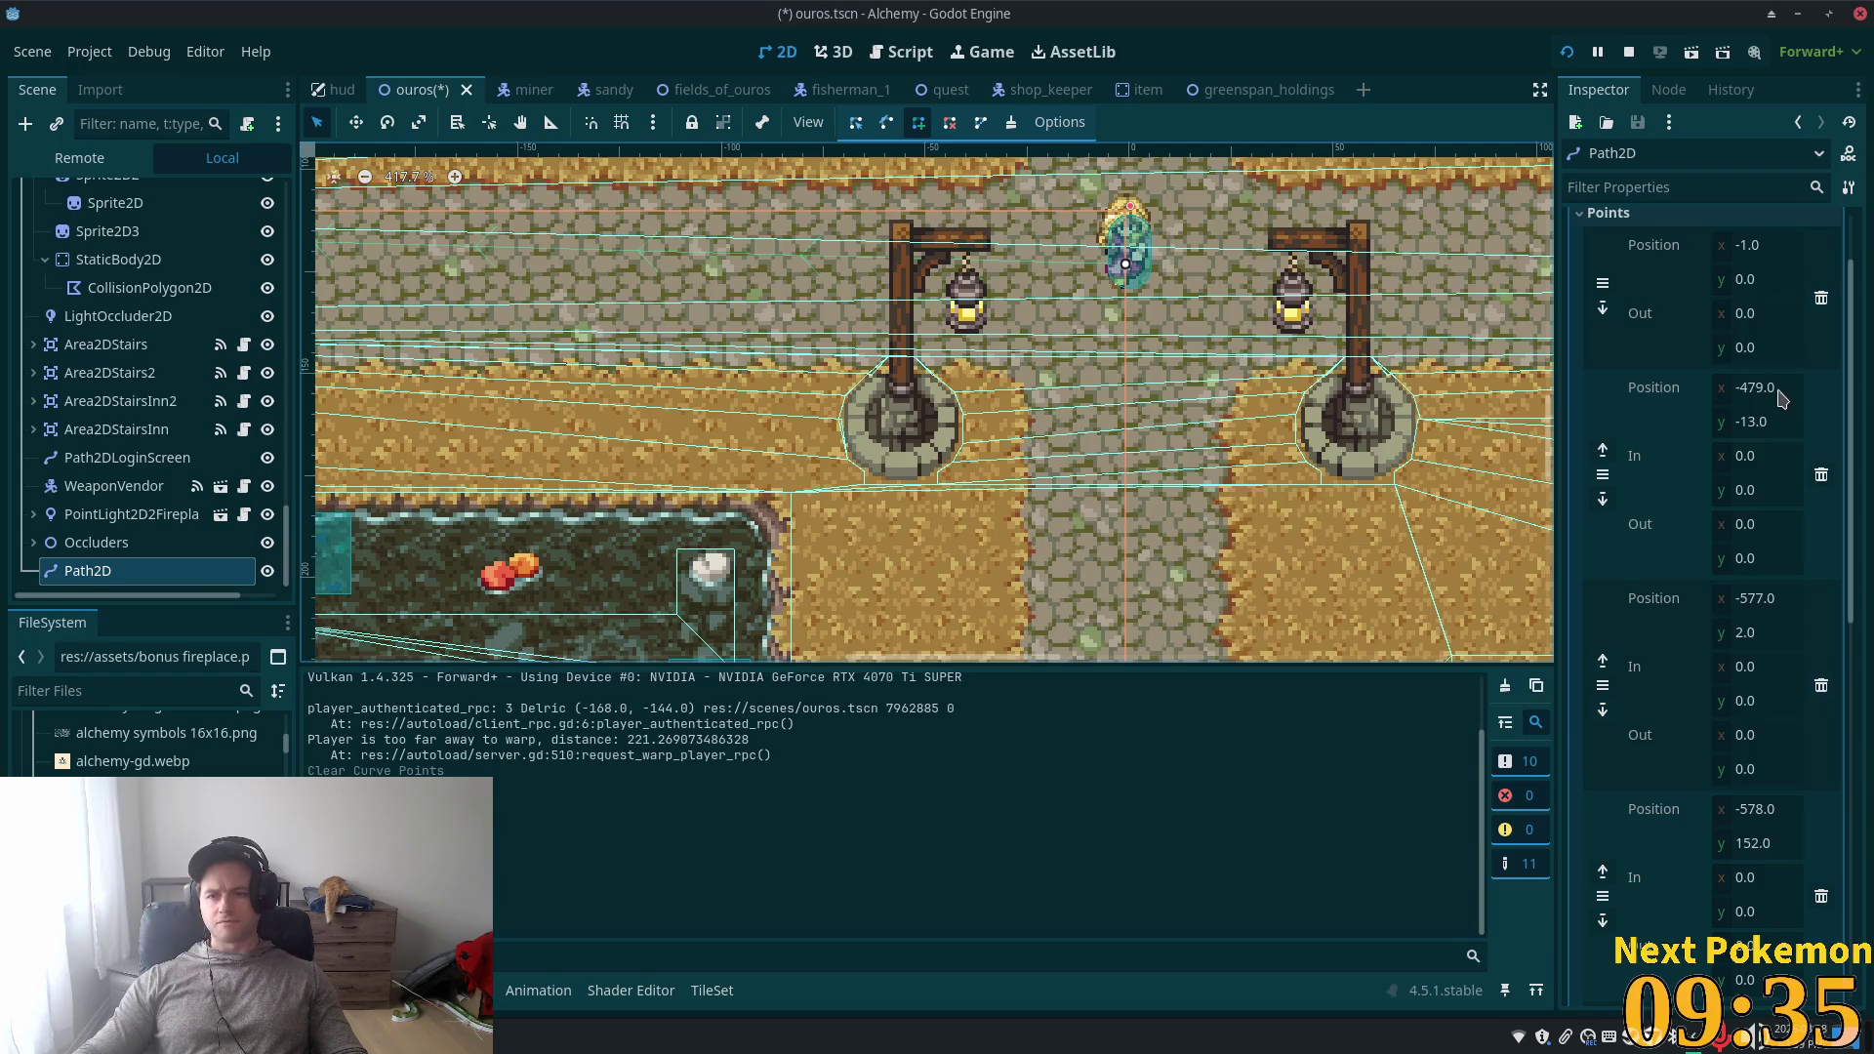
scroll(1775, 398, "down", 5)
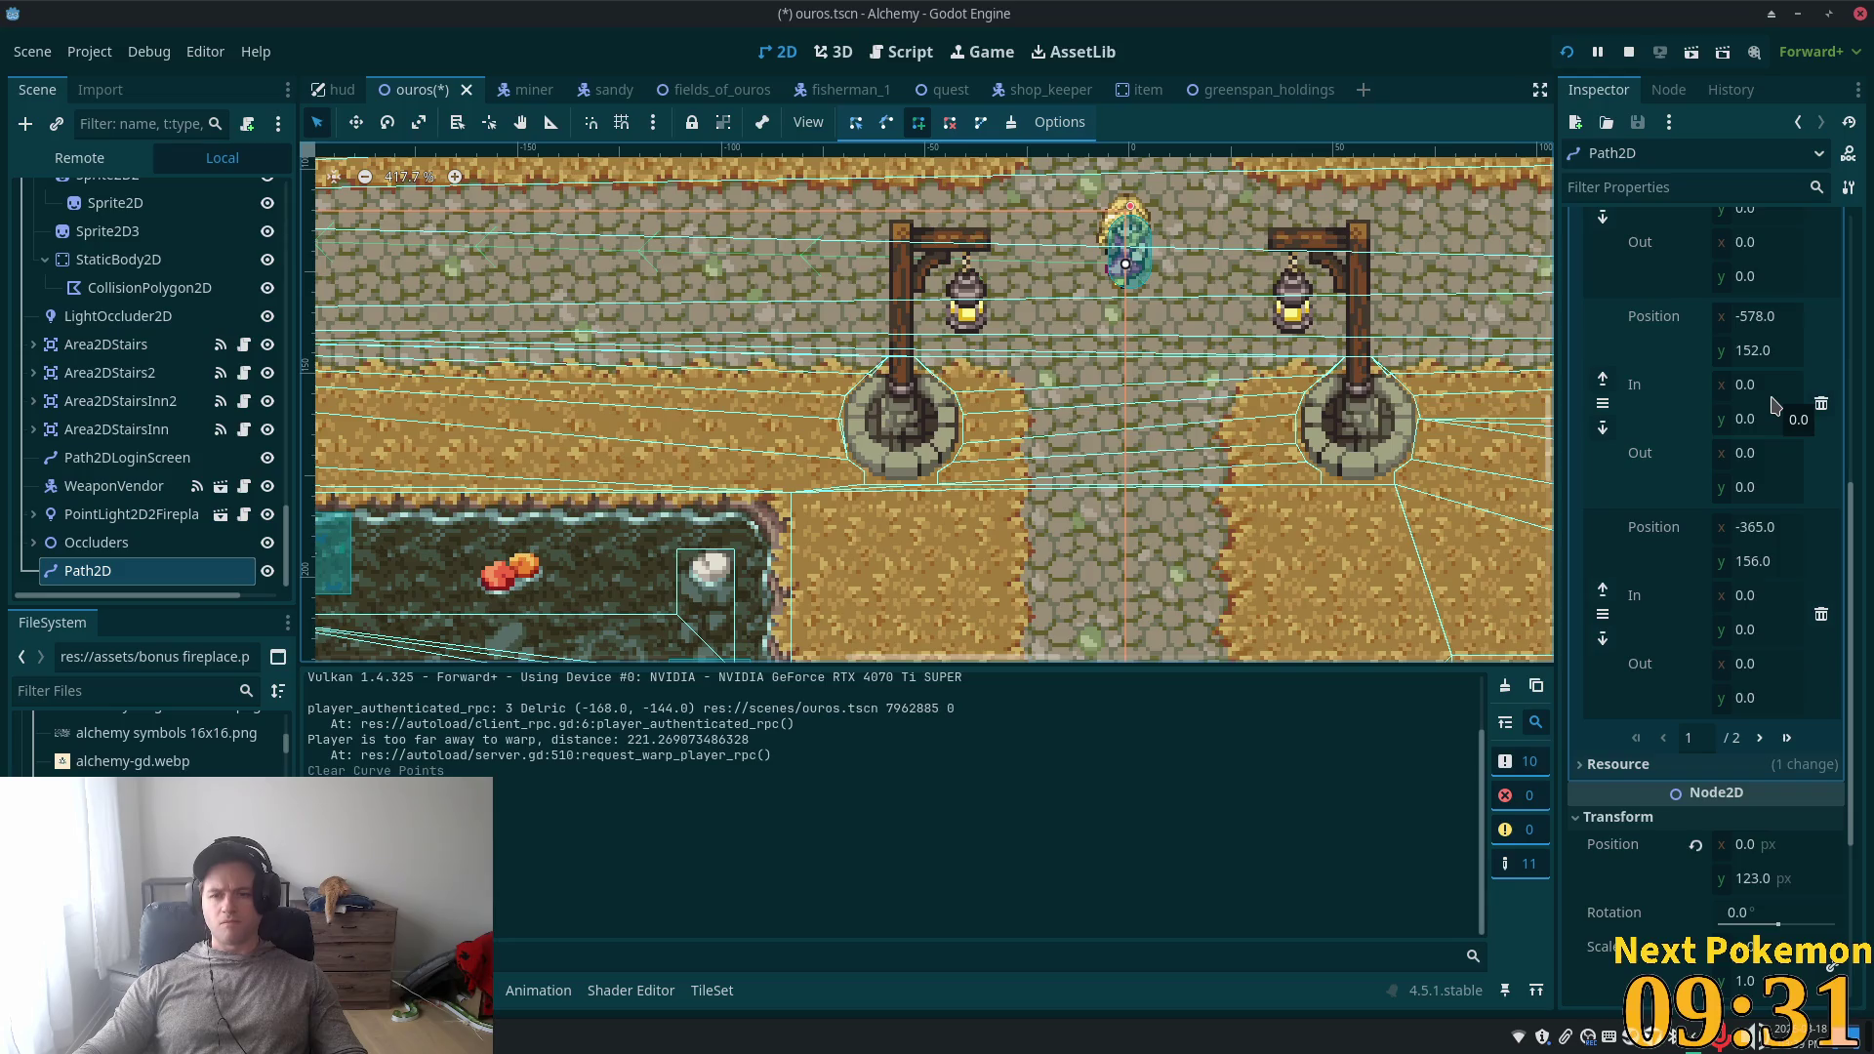
key("ctrl+s")
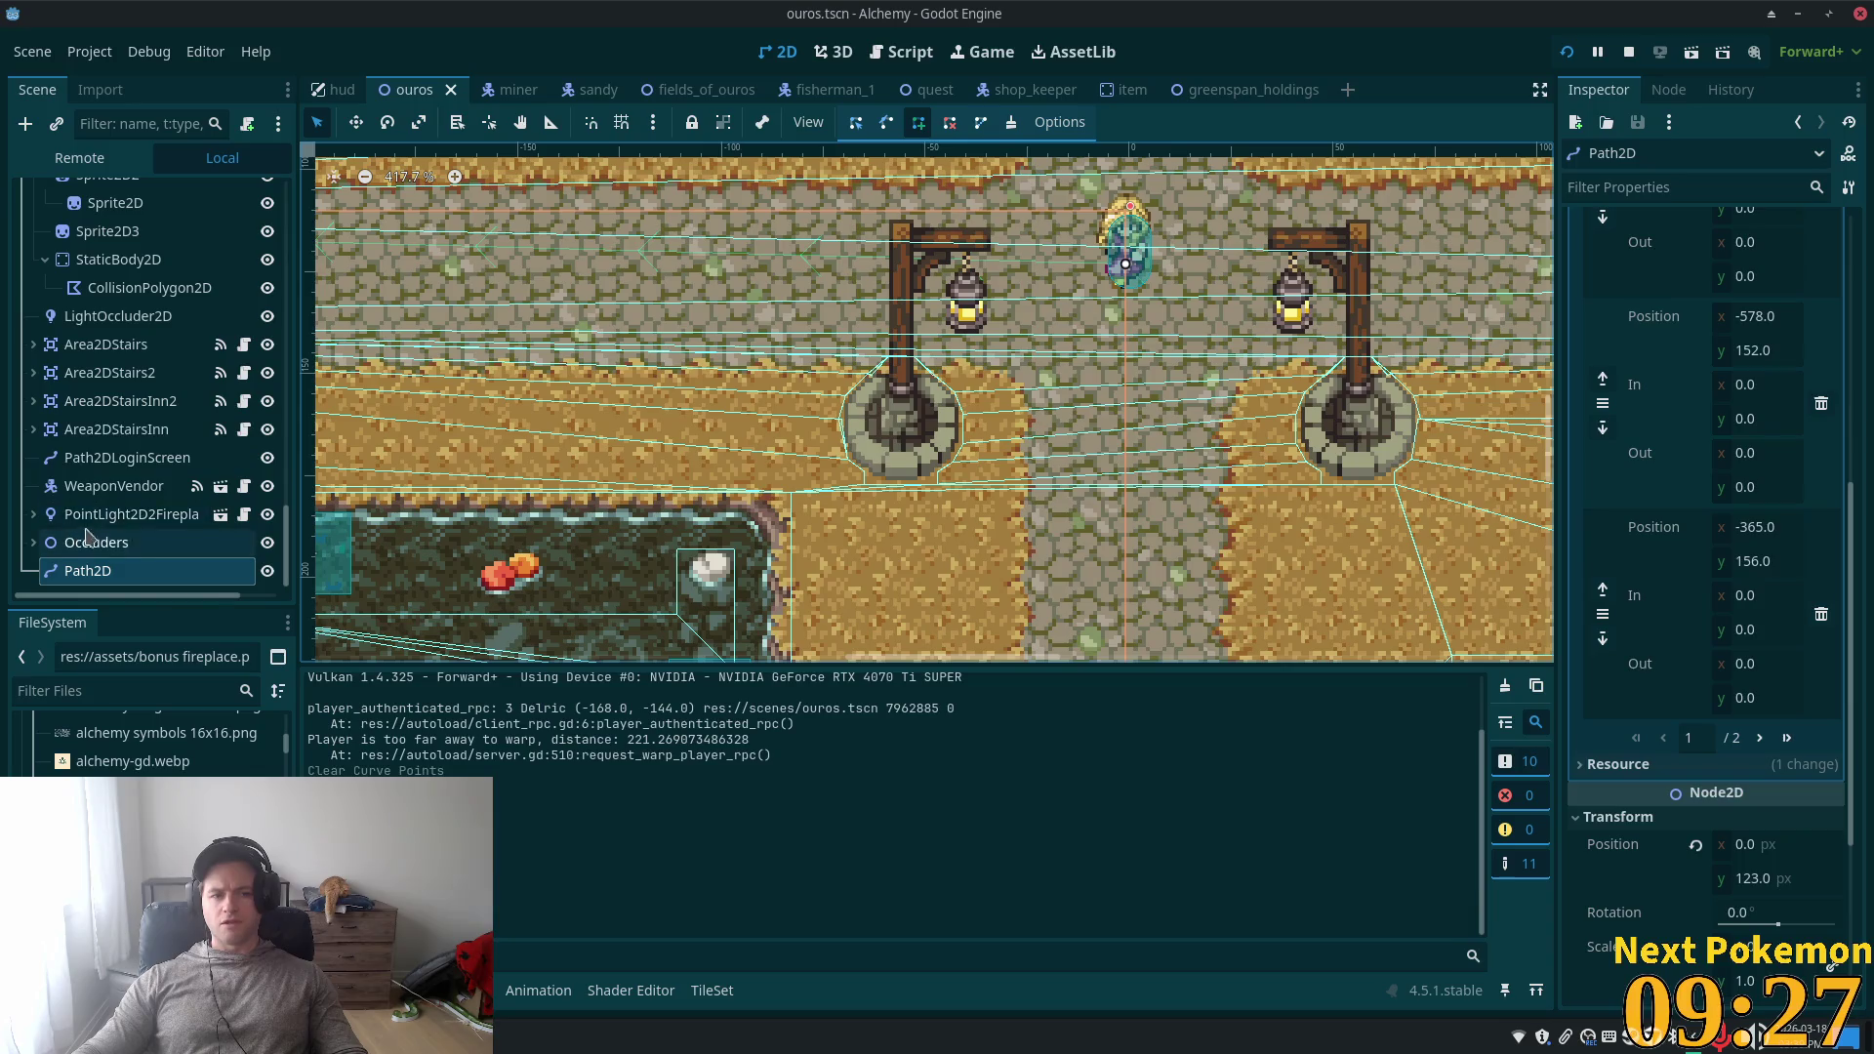
scroll(93, 335, "up", 3)
scroll(93, 335, "up", 10)
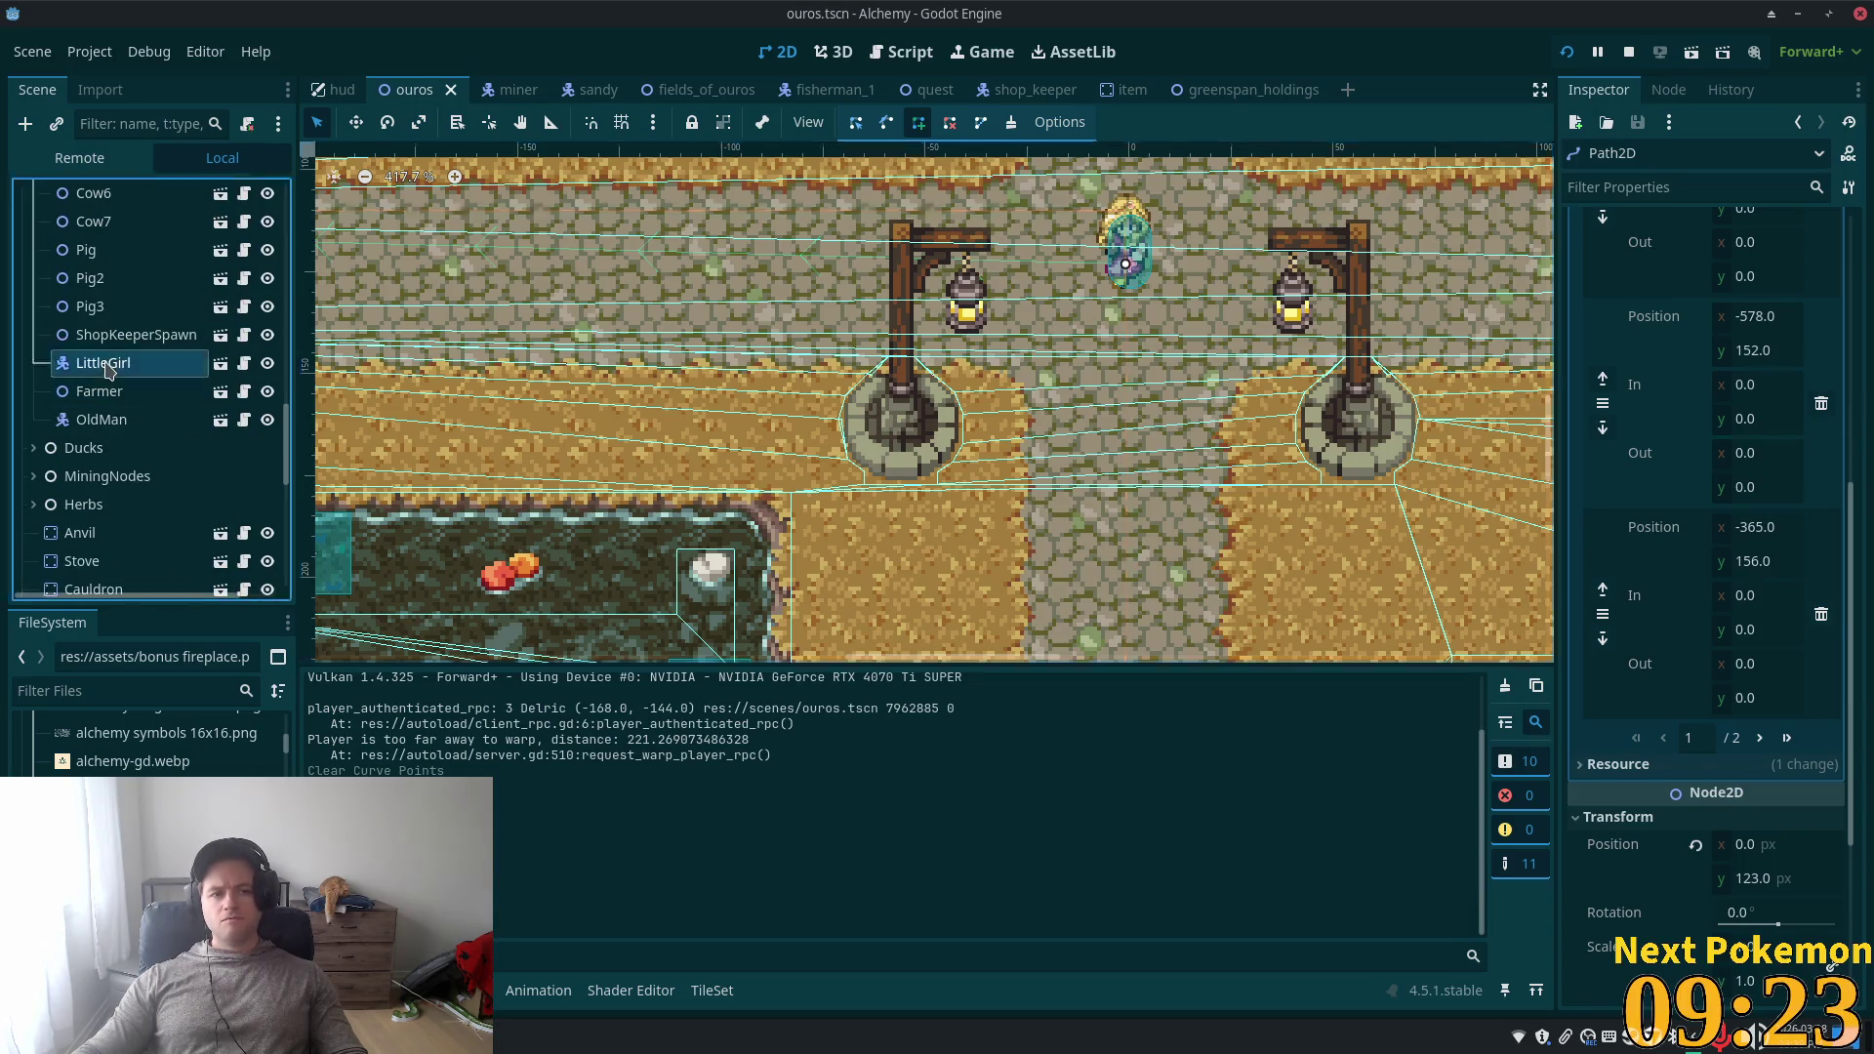
- Set Path2D as LittleGirl's Path property and save the ouros scene
left_click(107, 363)
scroll(122, 400, "down", 10)
scroll(132, 421, "down", 2)
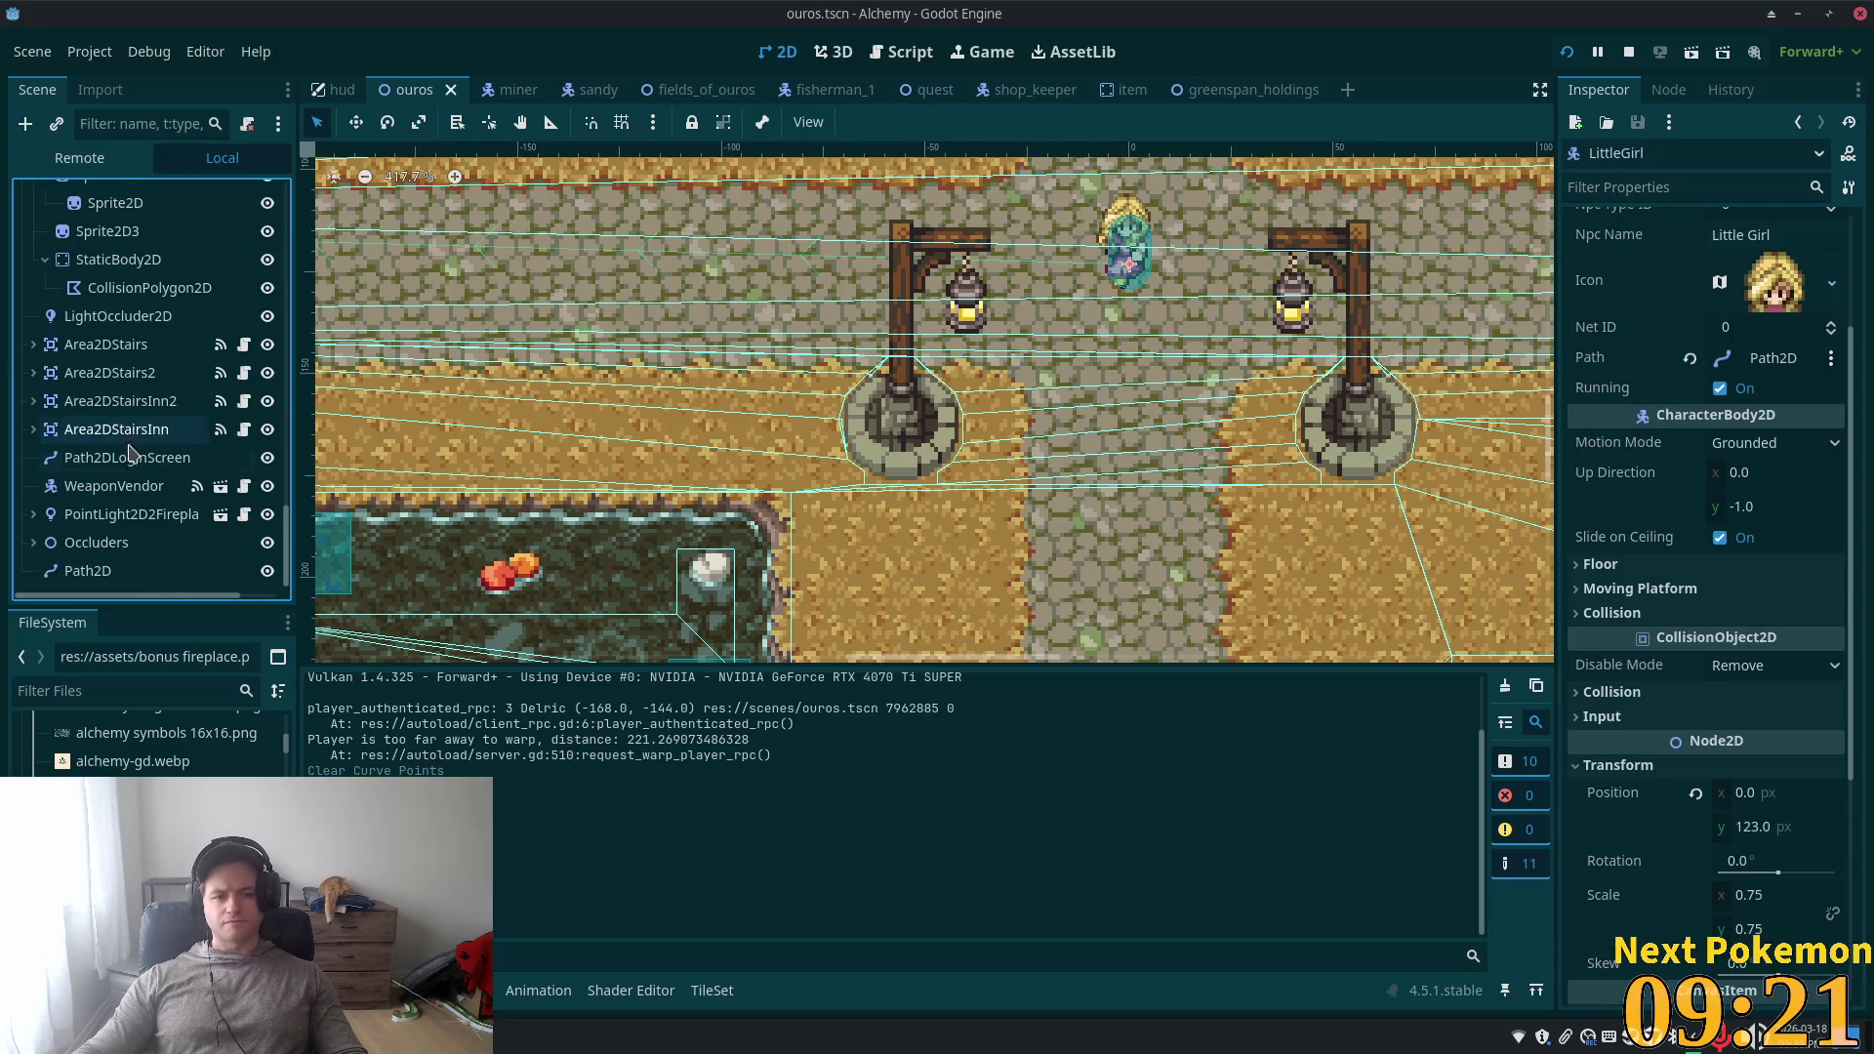
mouse_move(88, 571)
left_mouse_down()
mouse_move(1735, 281)
mouse_move(1757, 358)
left_mouse_up()
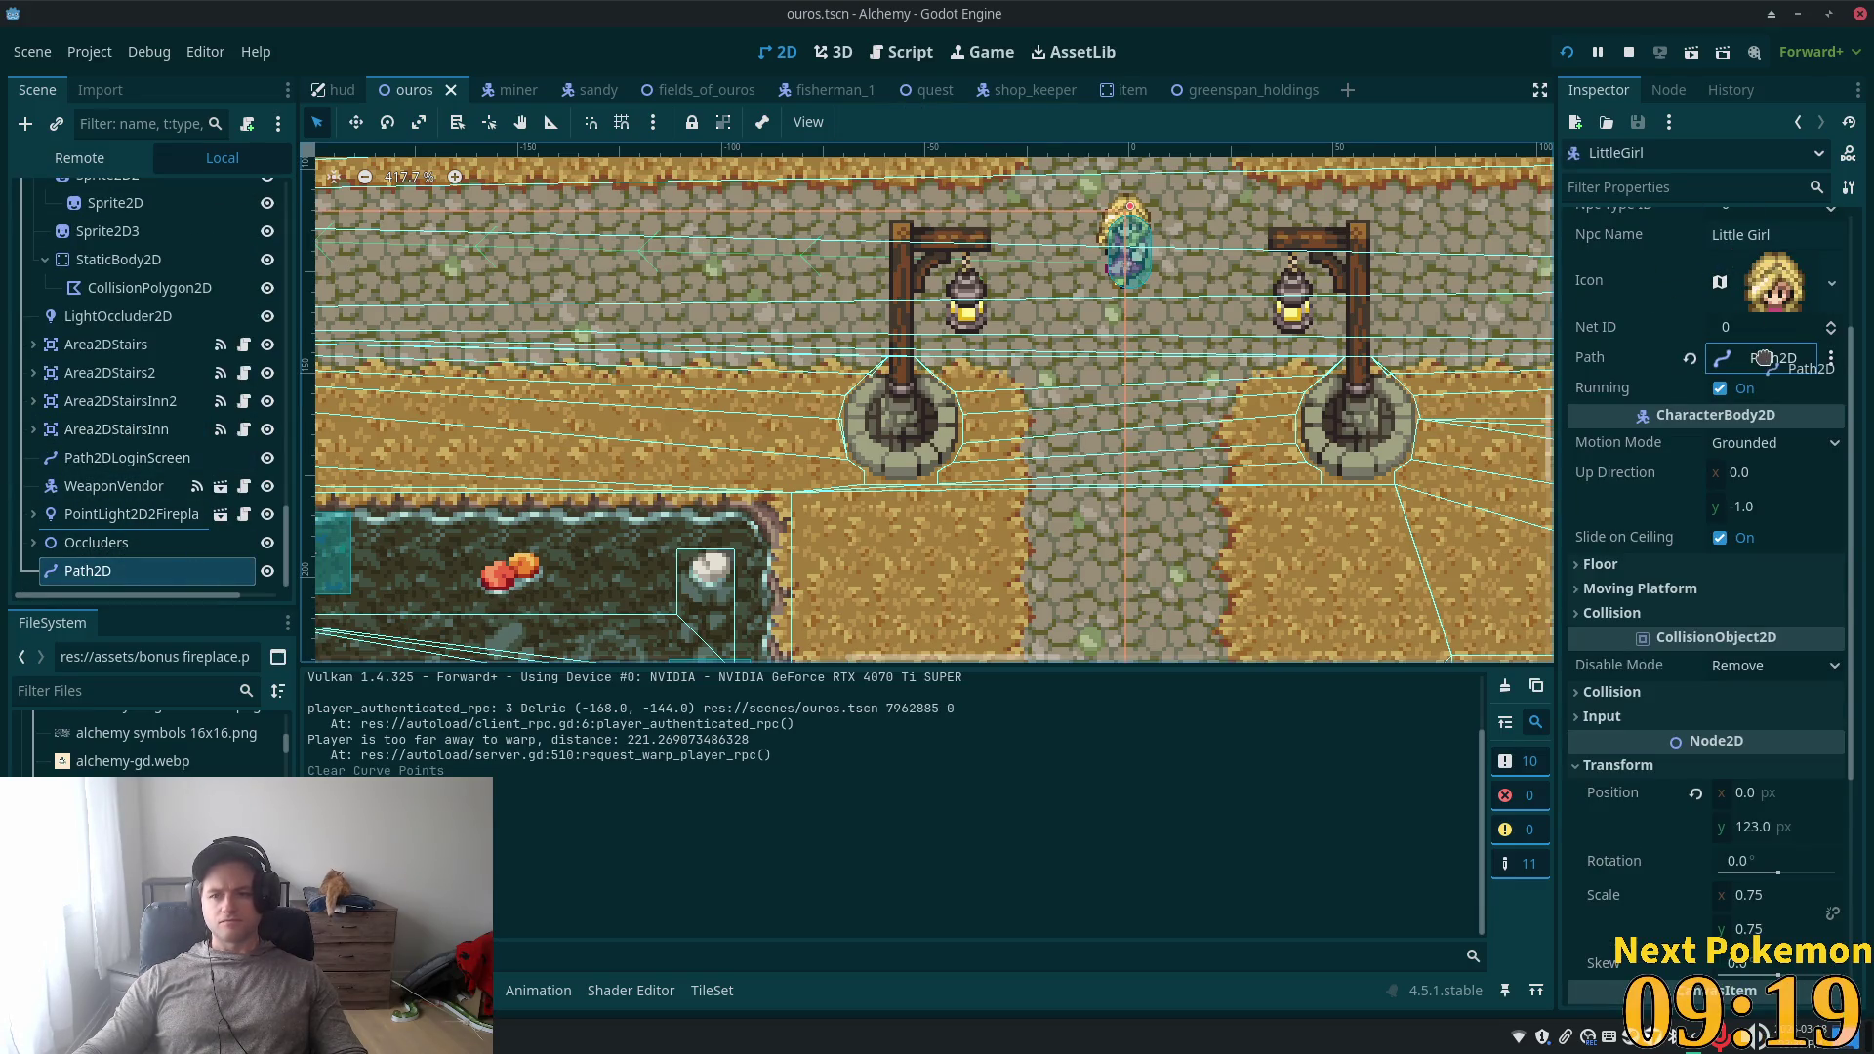
key("ctrl+s")
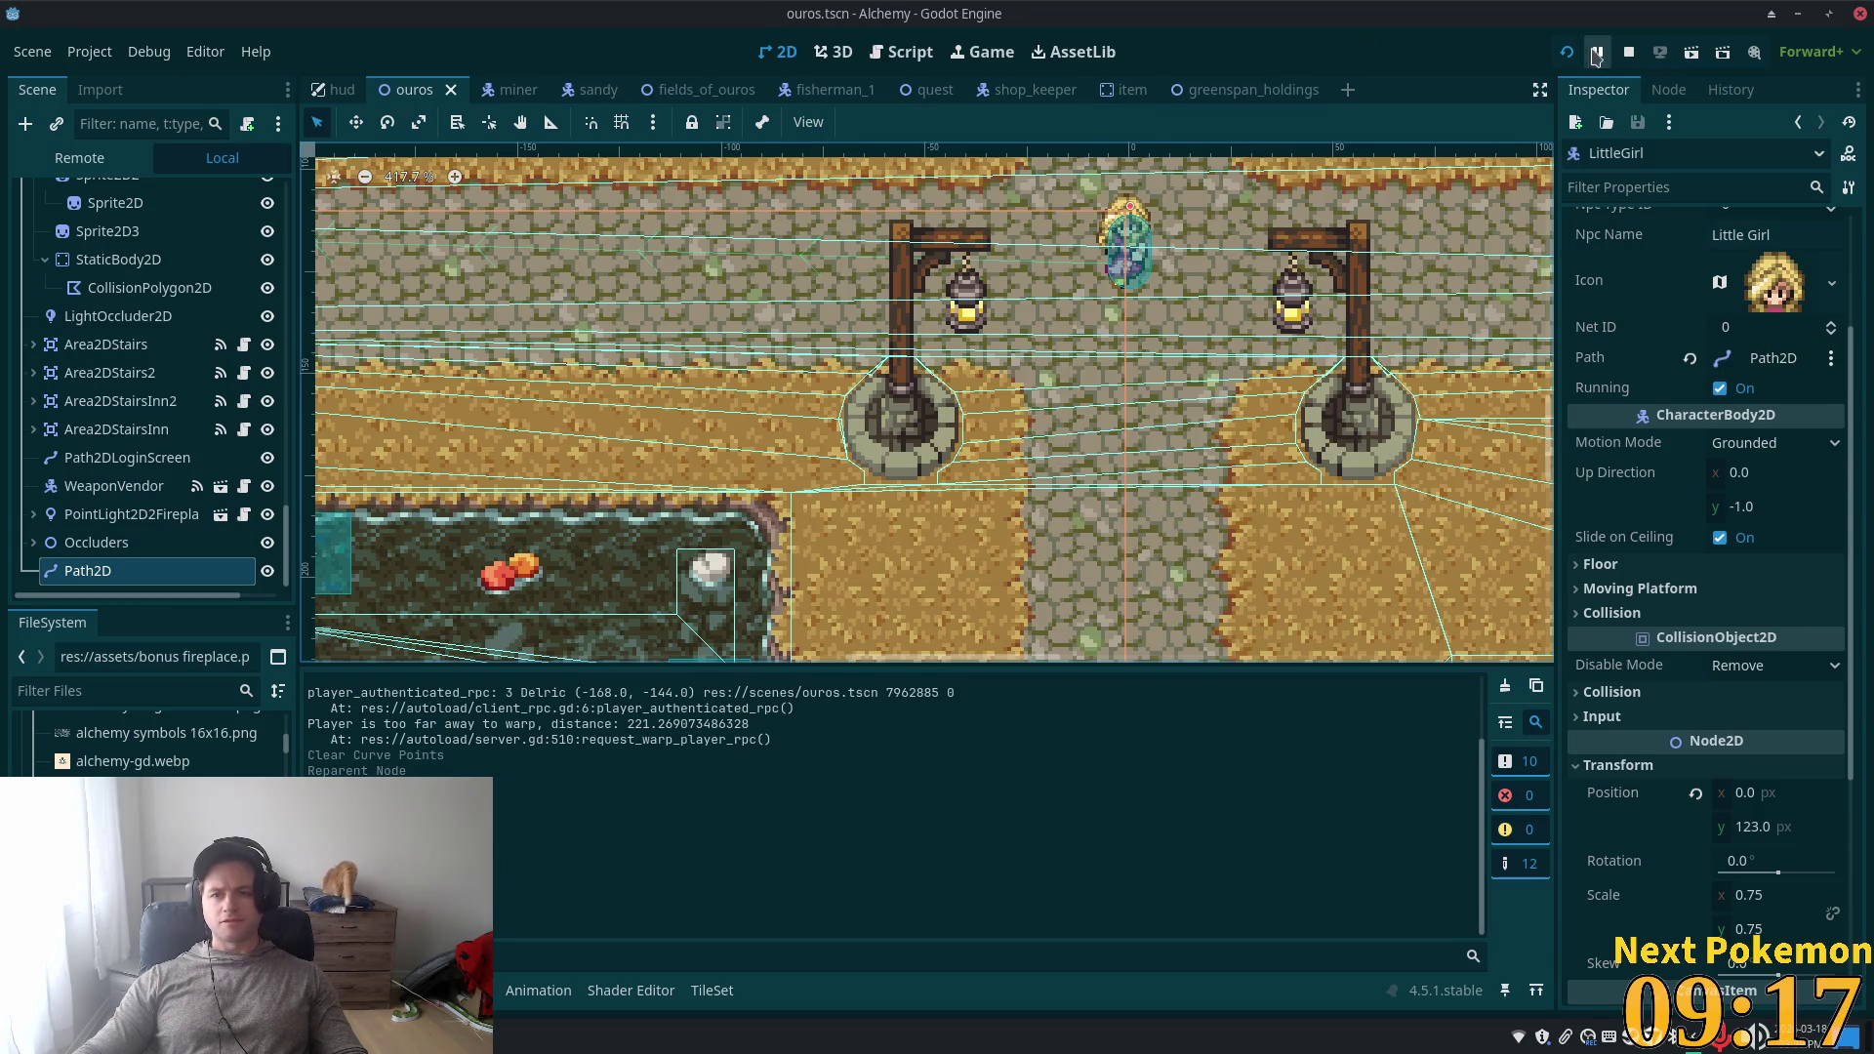
- Run the game, log in, and walk the player across the bridge following the girl NPC
left_click(1566, 54)
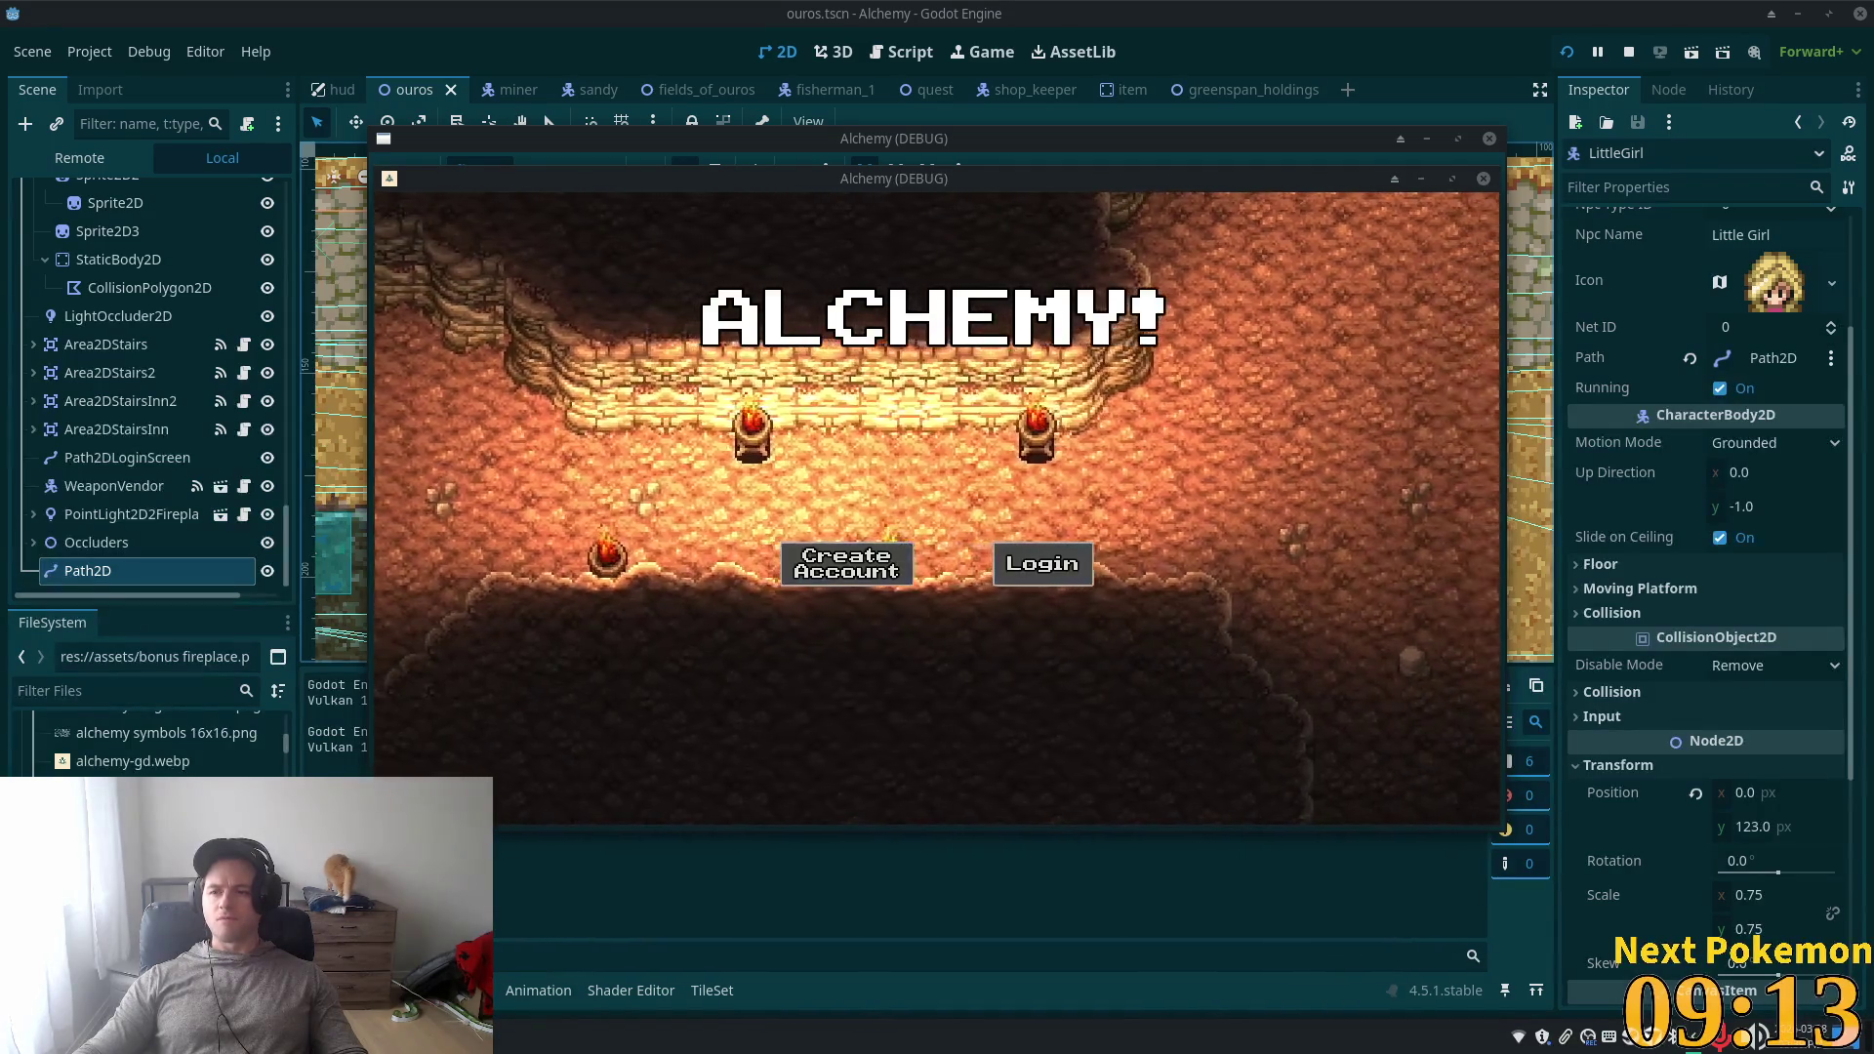
left_click(1042, 563)
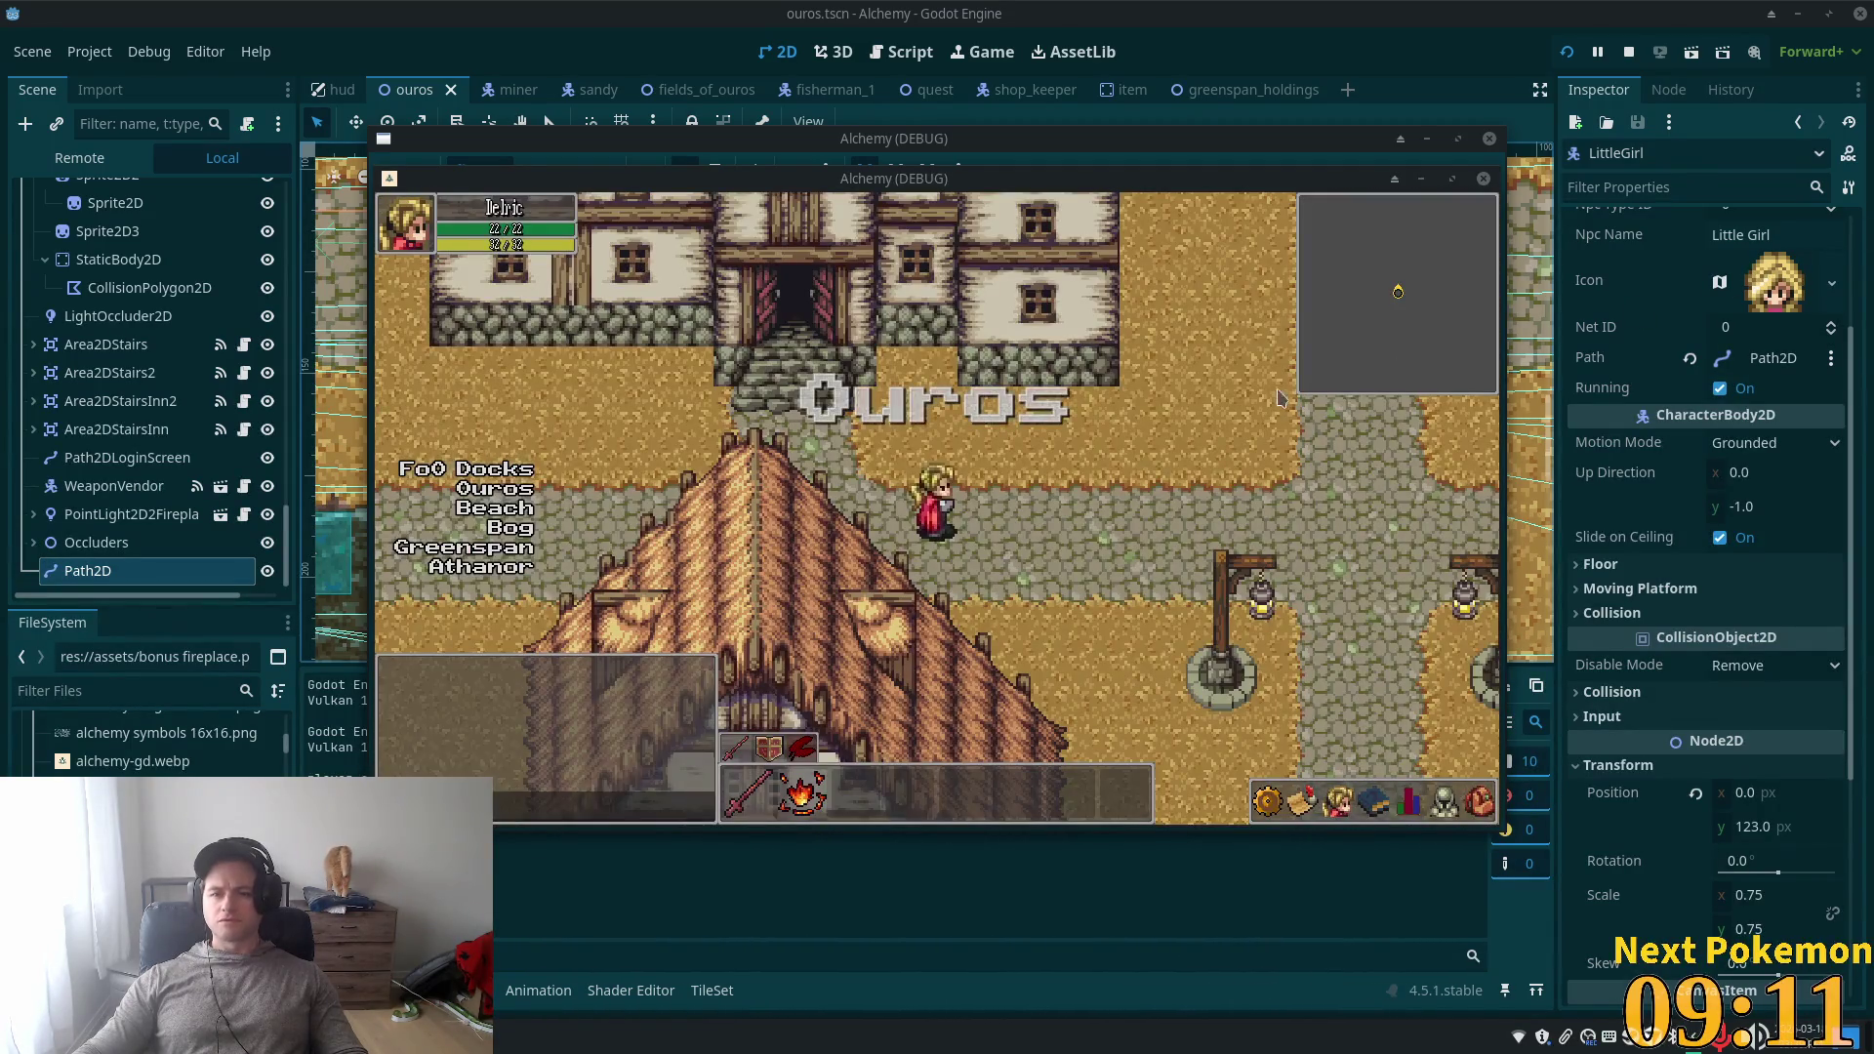
key("Right")
key("Down")
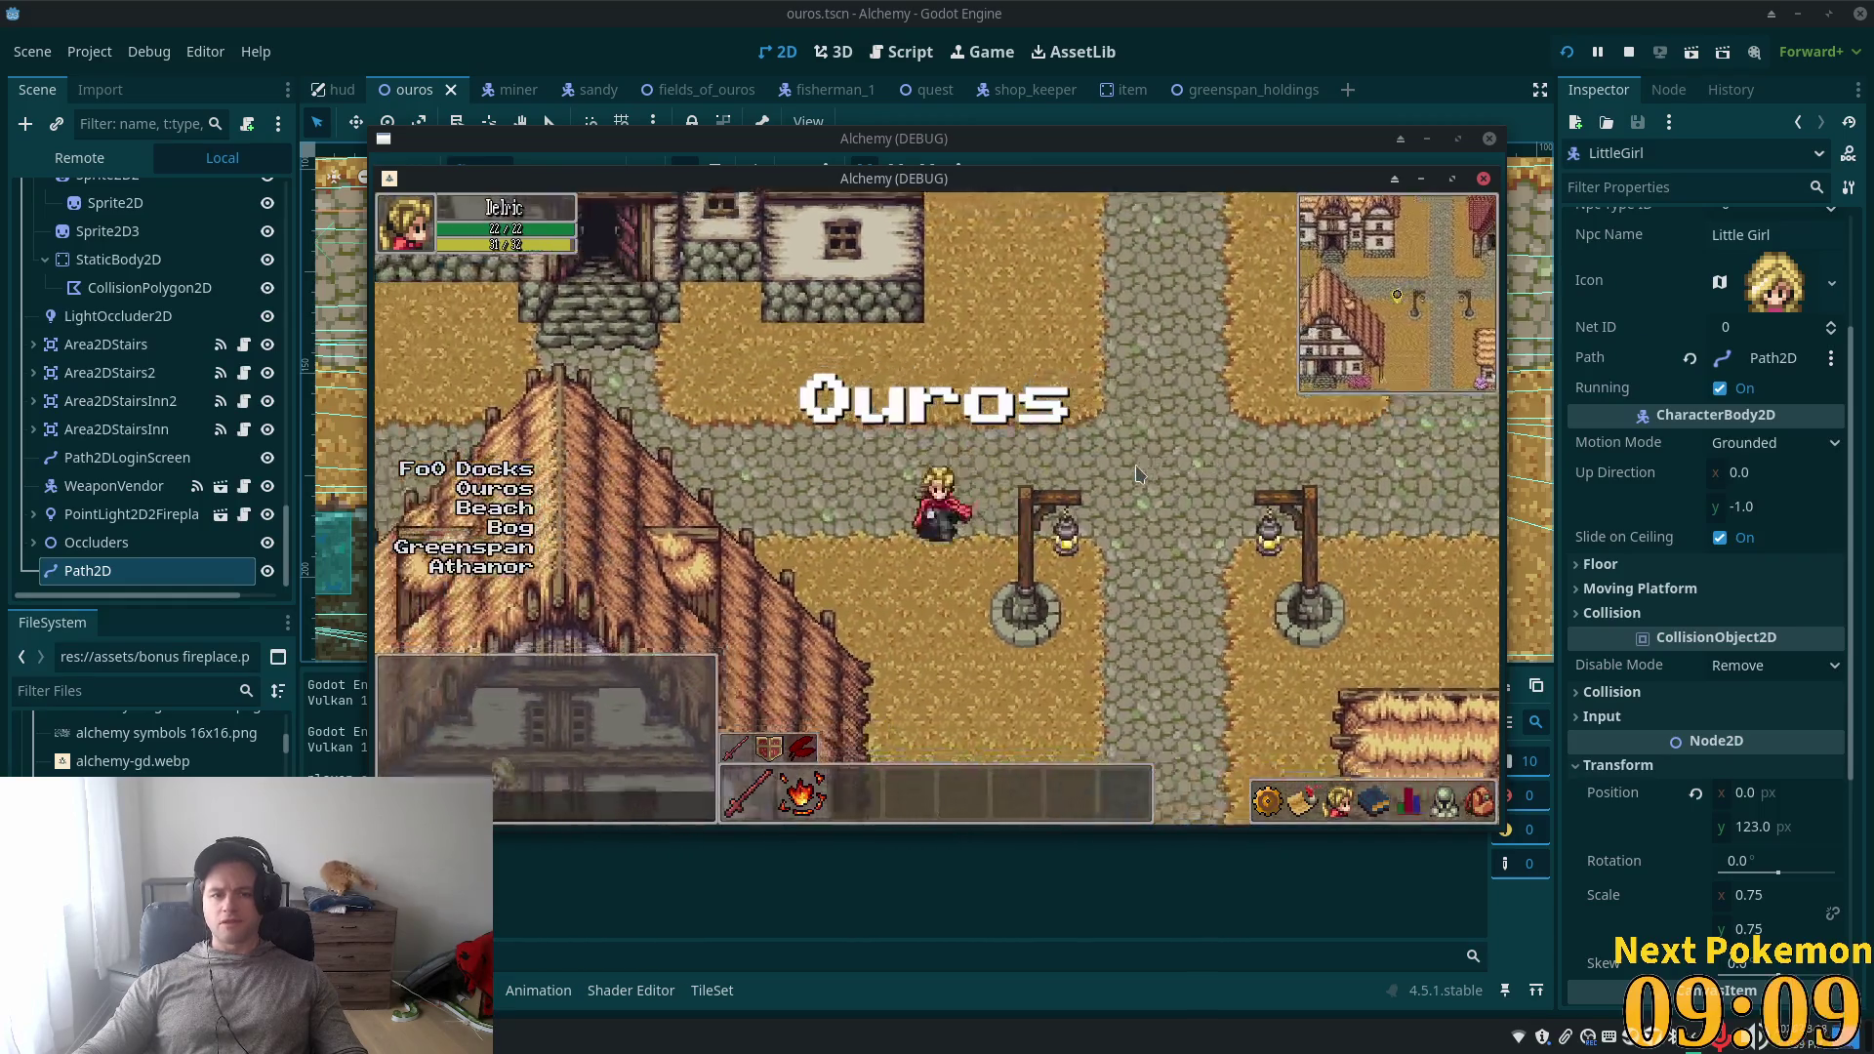
key("Down")
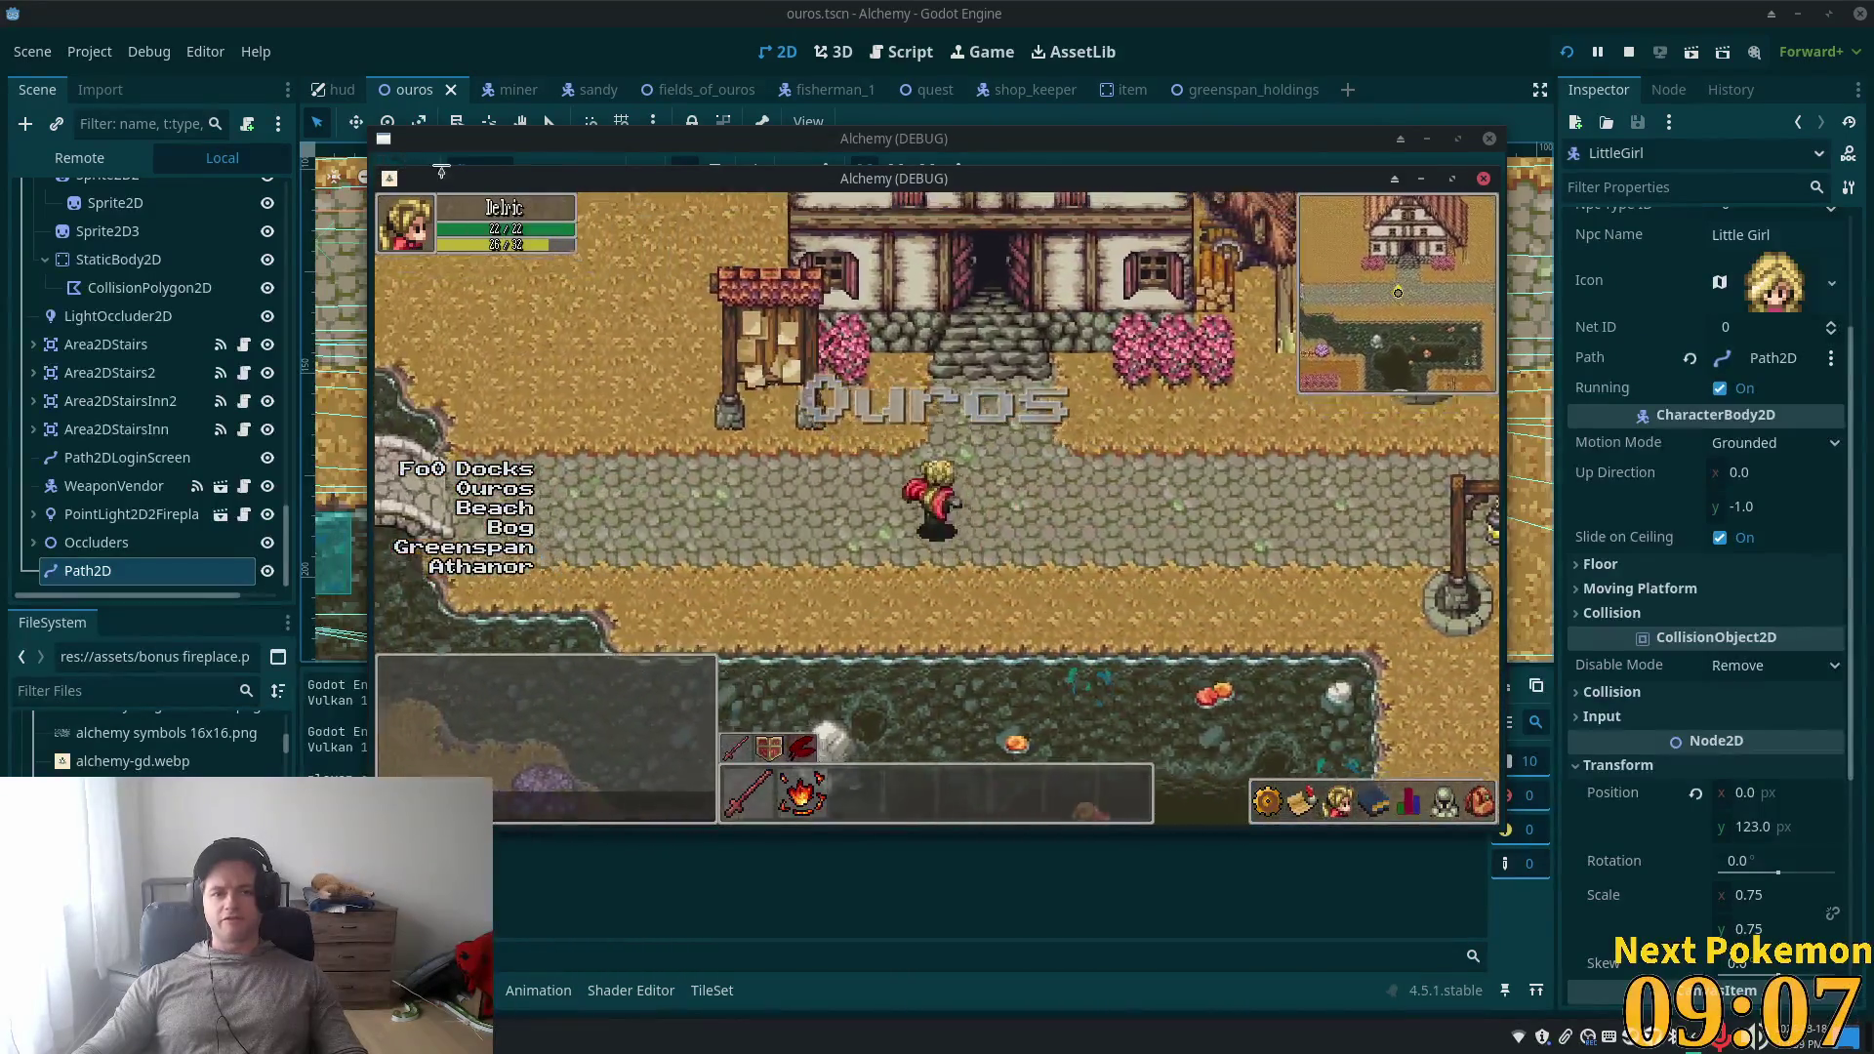
key("Left")
key("Up")
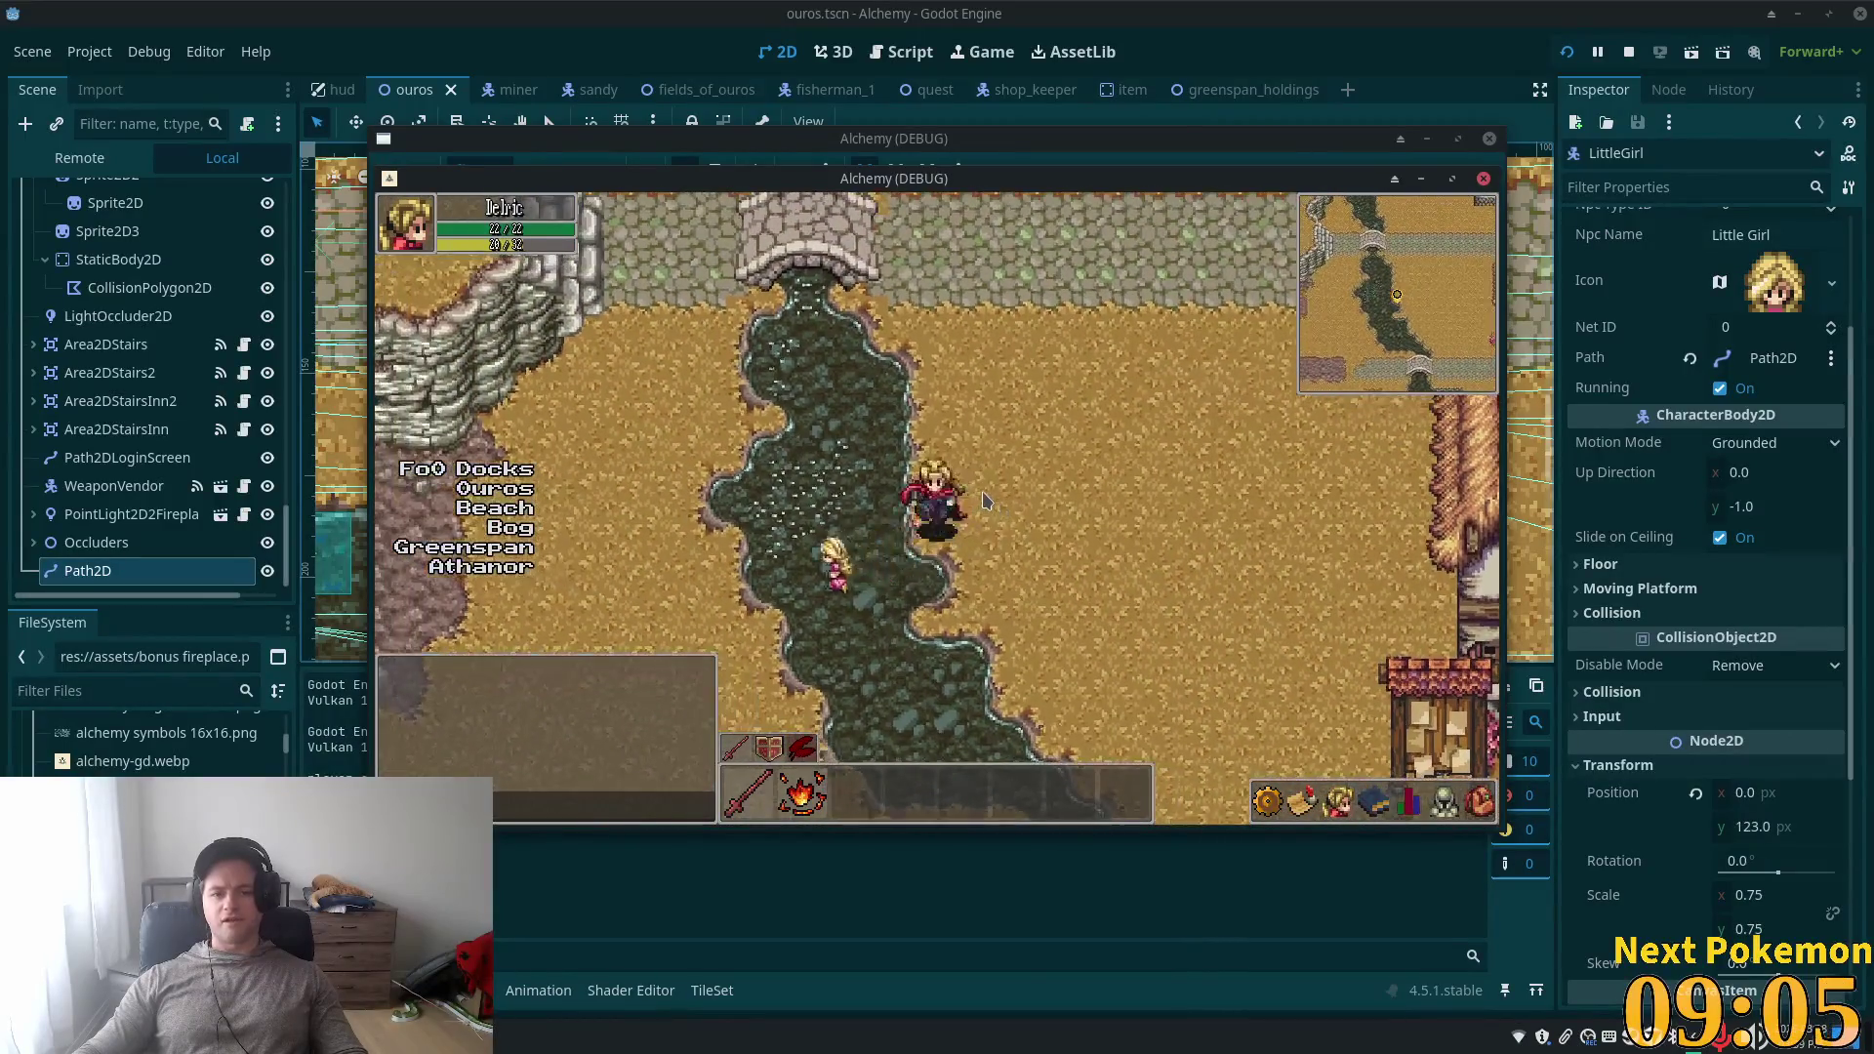
key("Down")
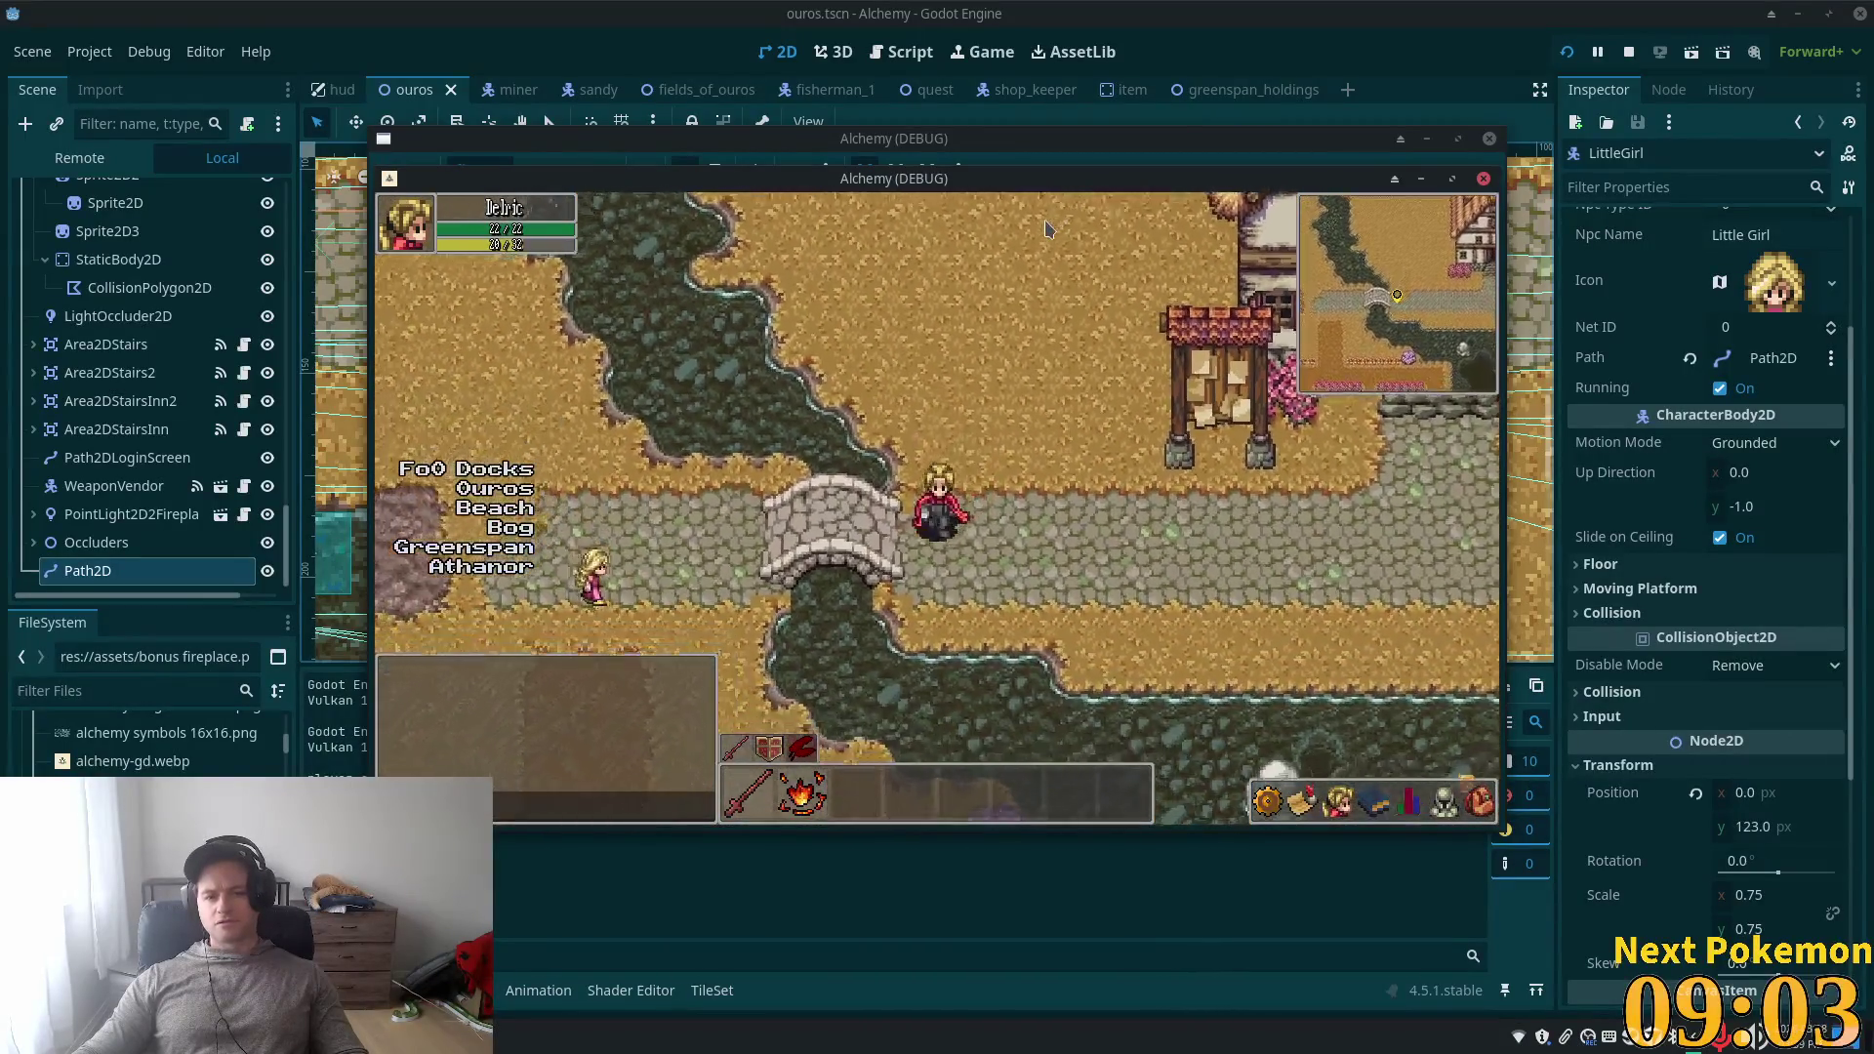
key("Down")
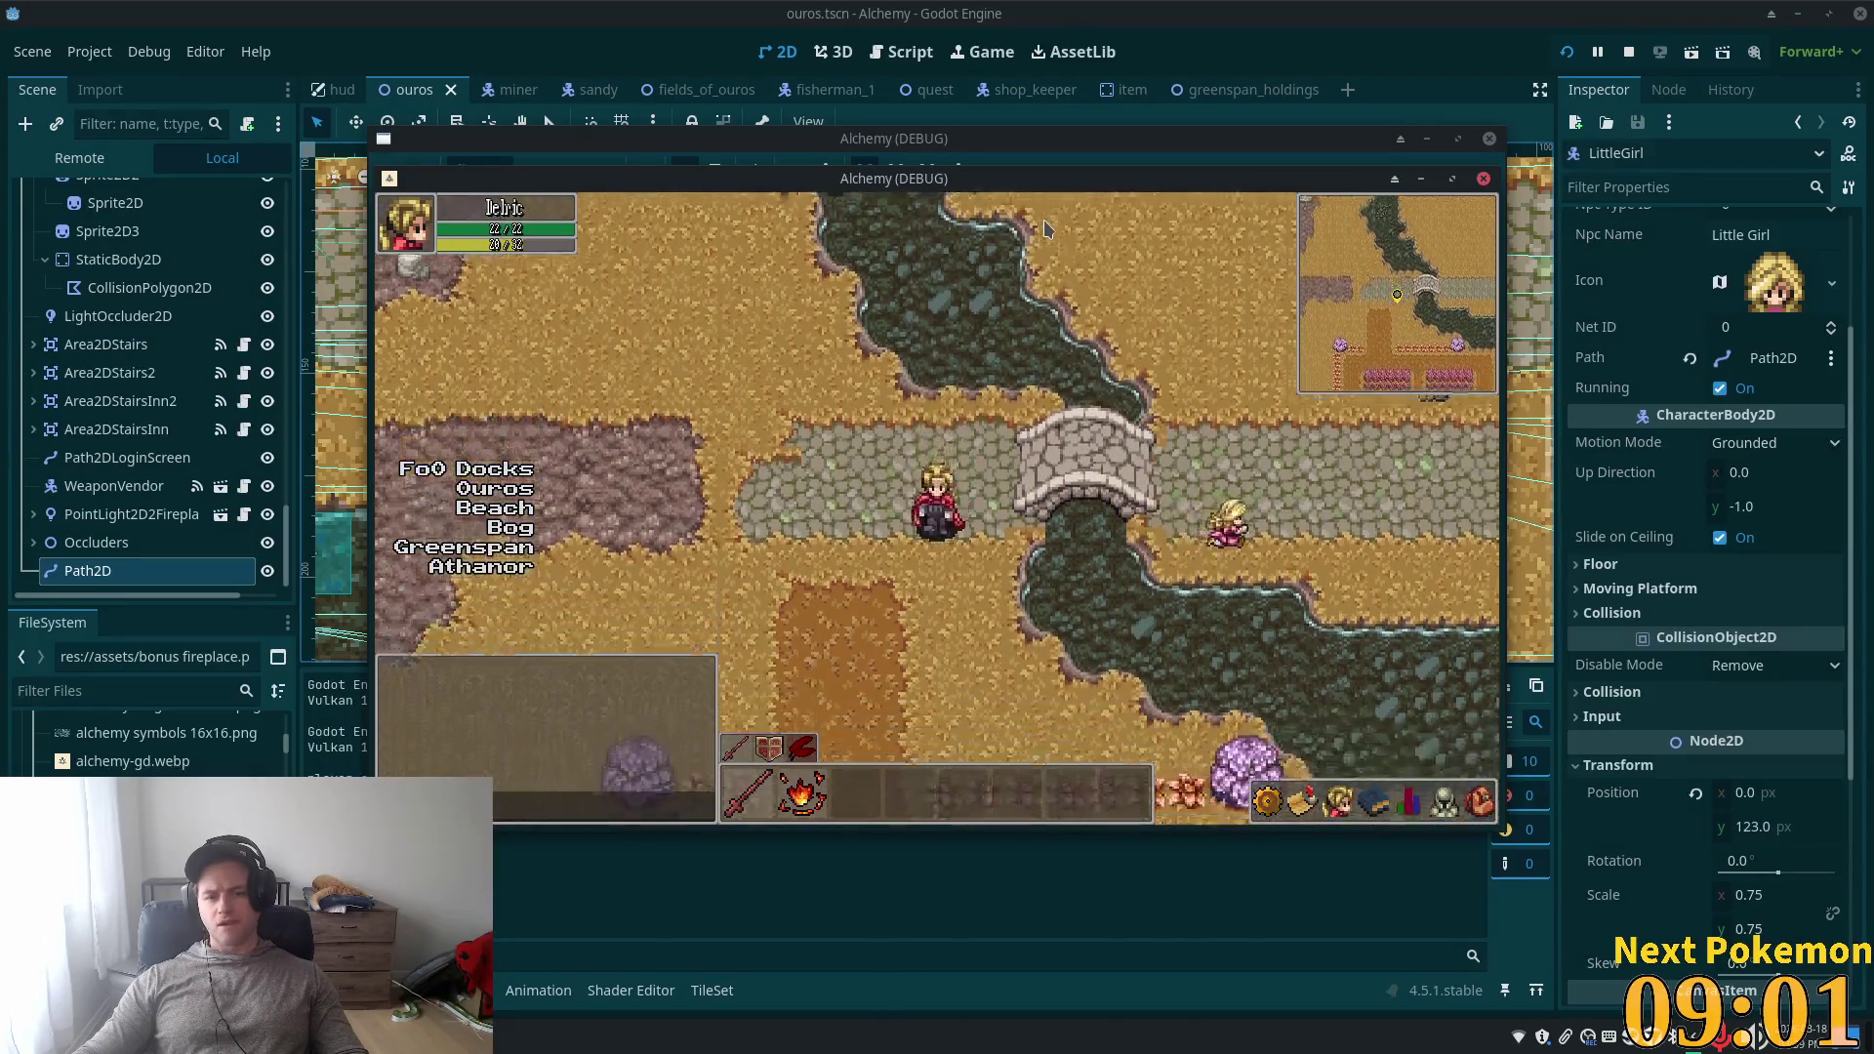
key("Right")
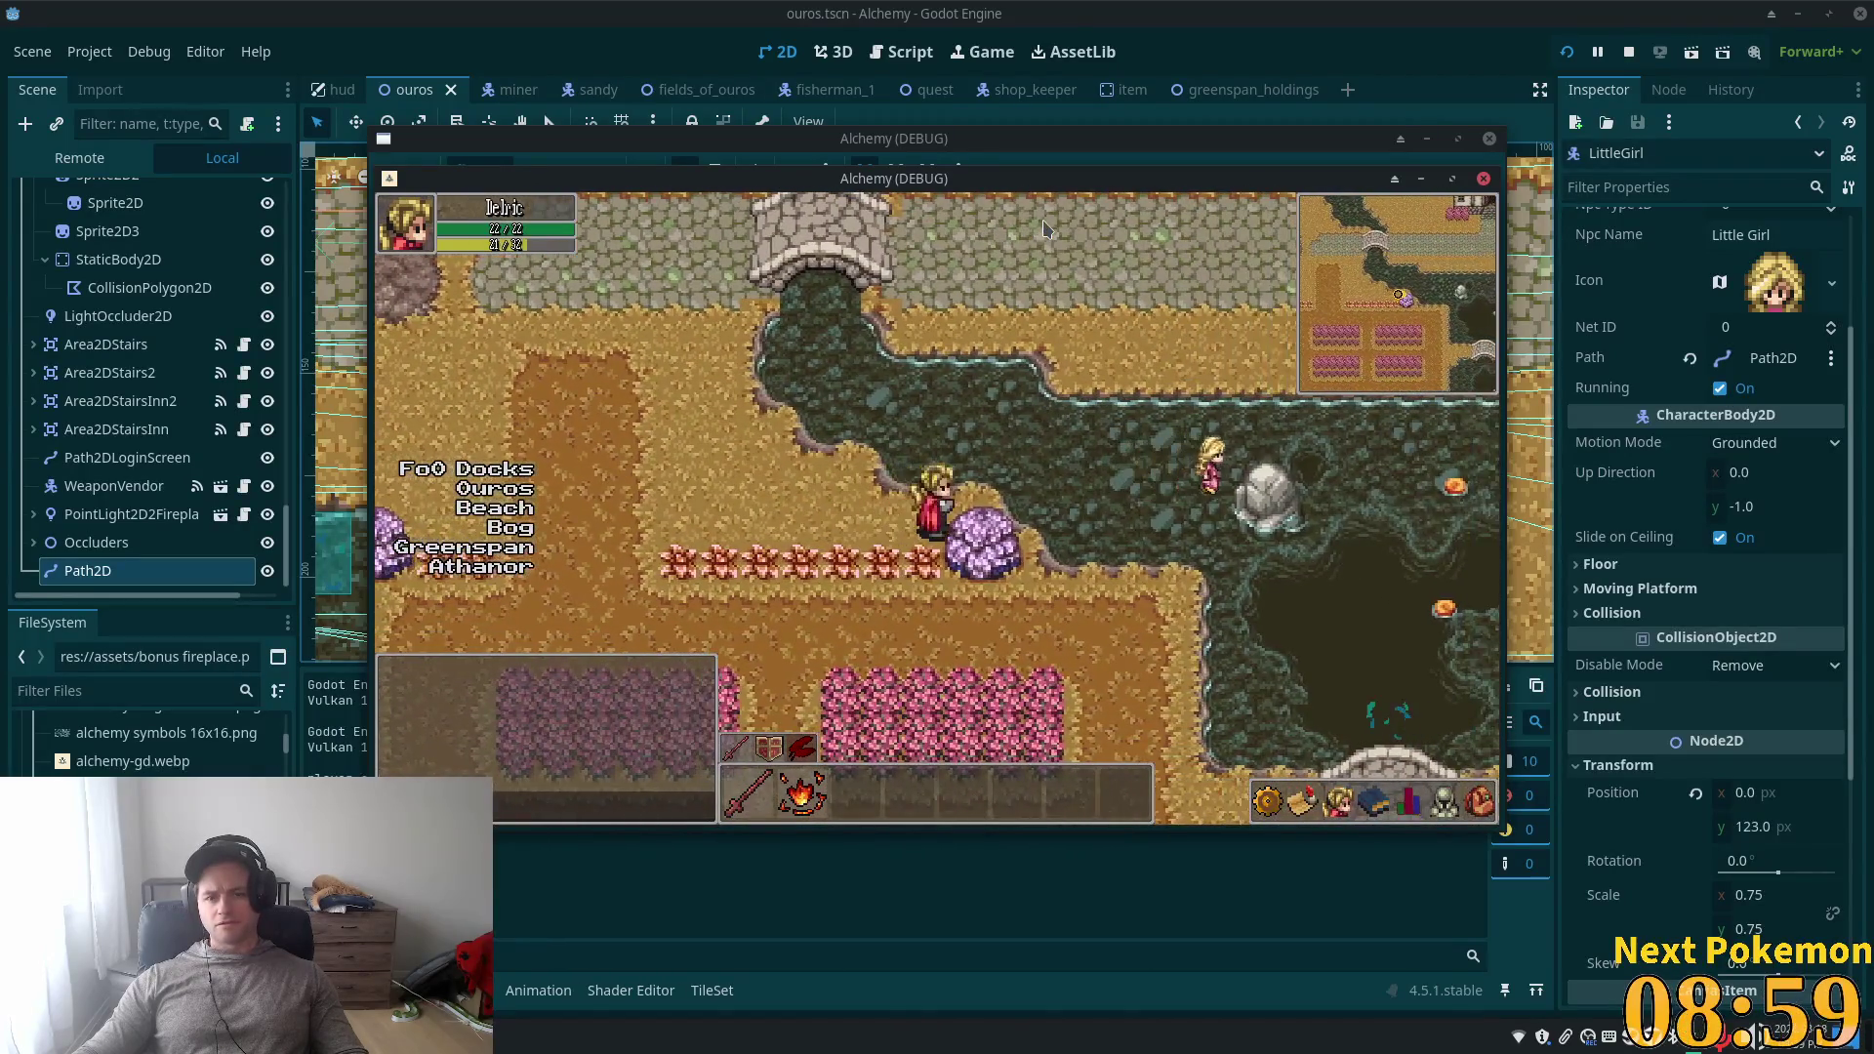
key("Up")
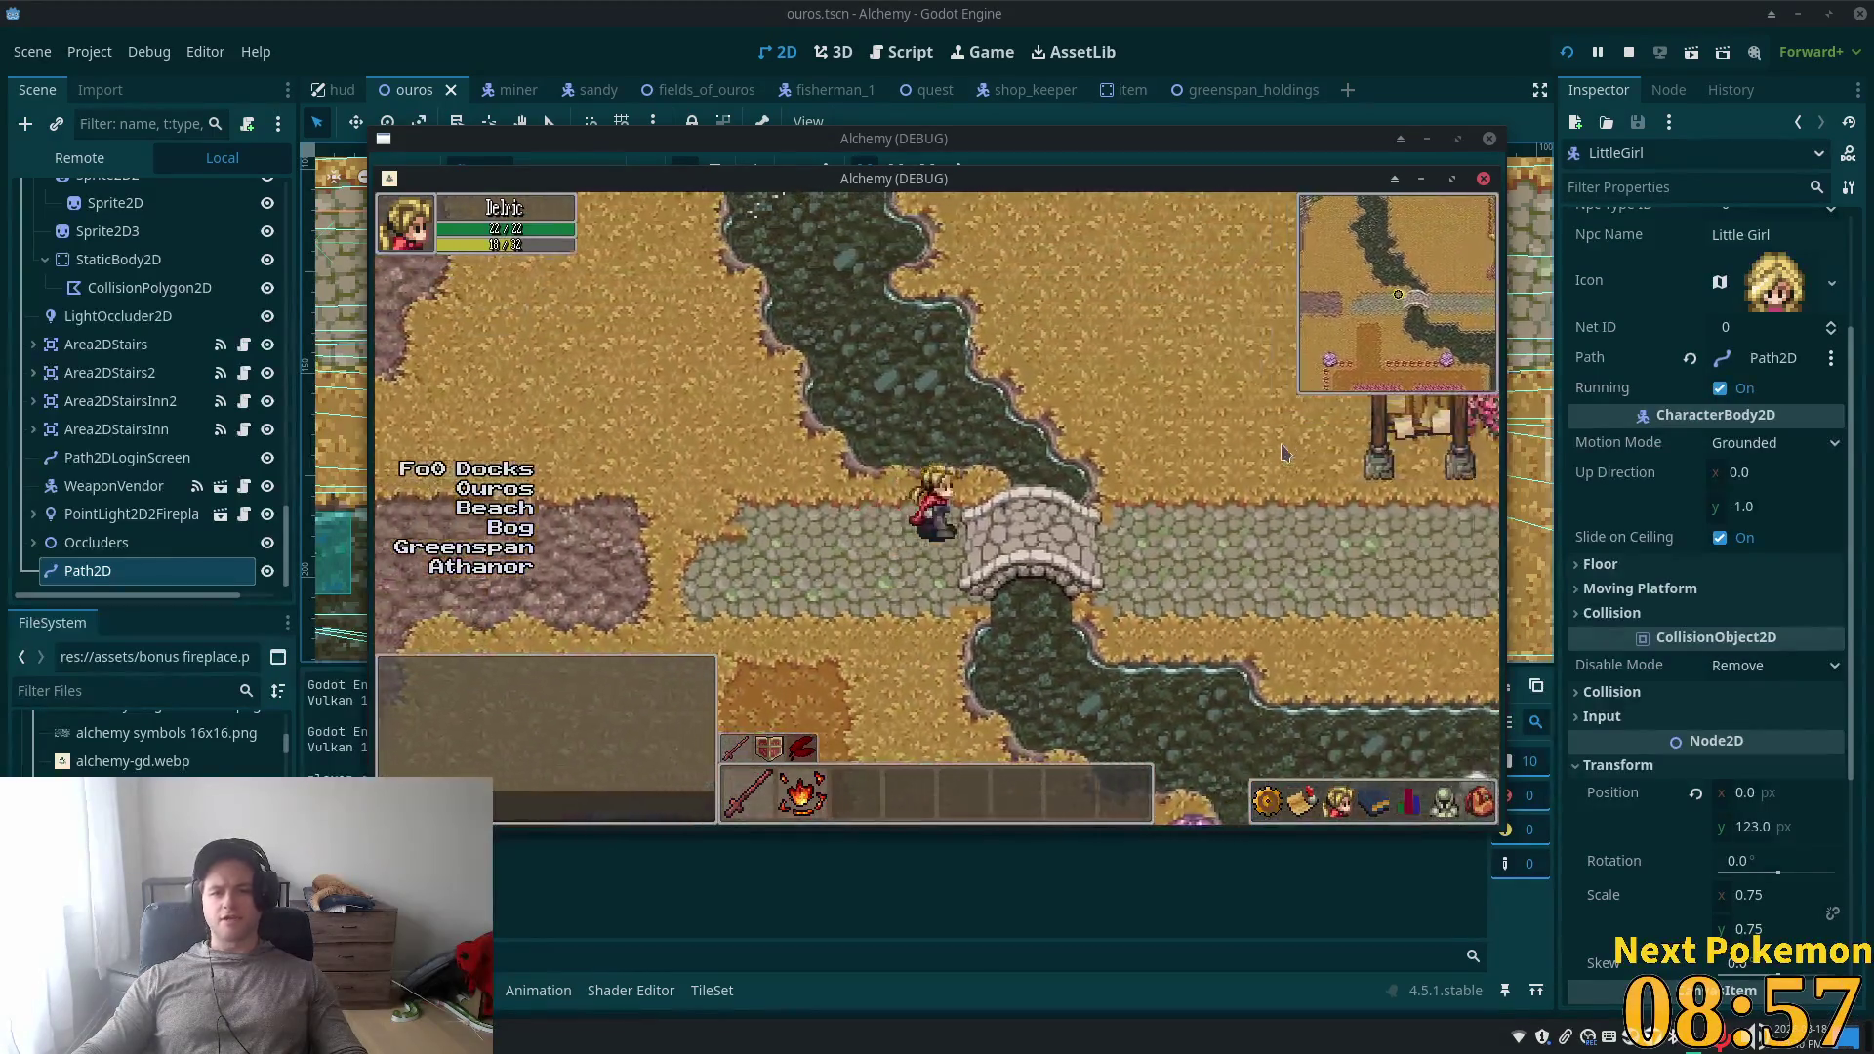
key("Up")
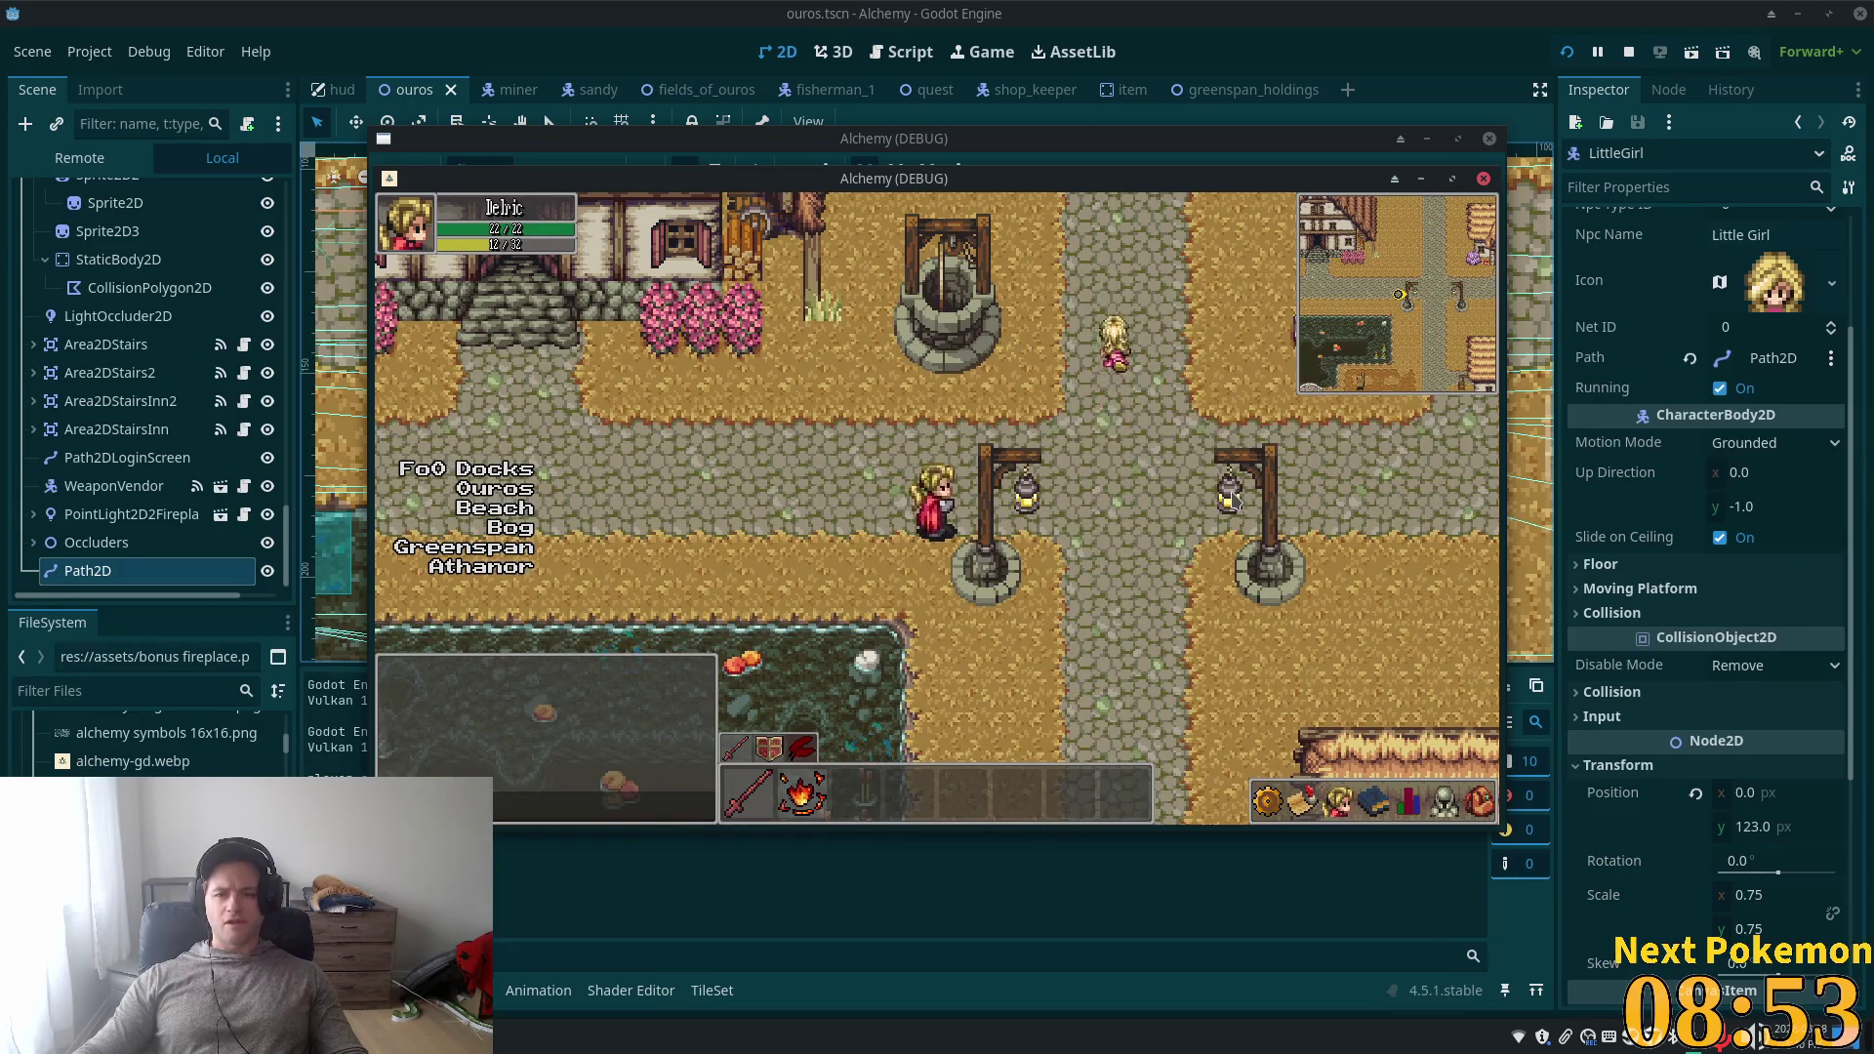
key("Right")
key("Up")
key("Up")
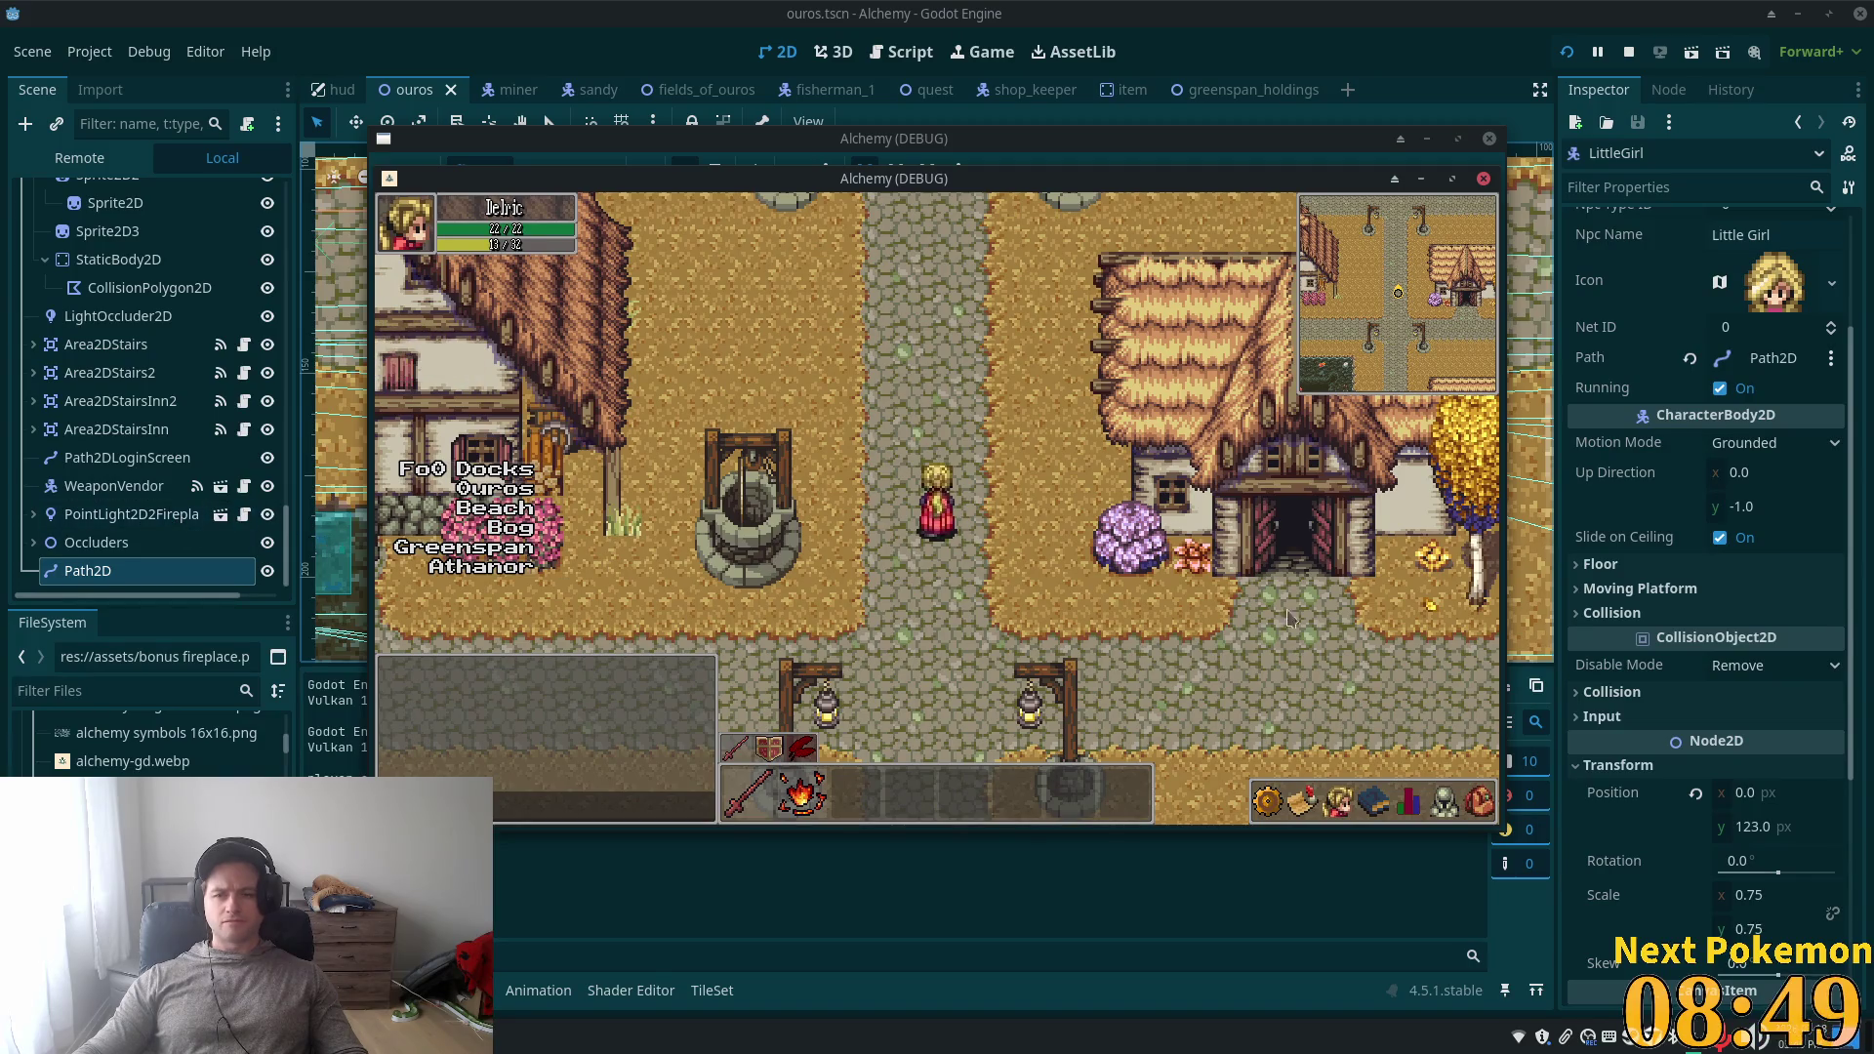
- Reset Path2D's Transform Position to 0, 0 and save the ouros scene
left_click(127, 458)
left_click(88, 570)
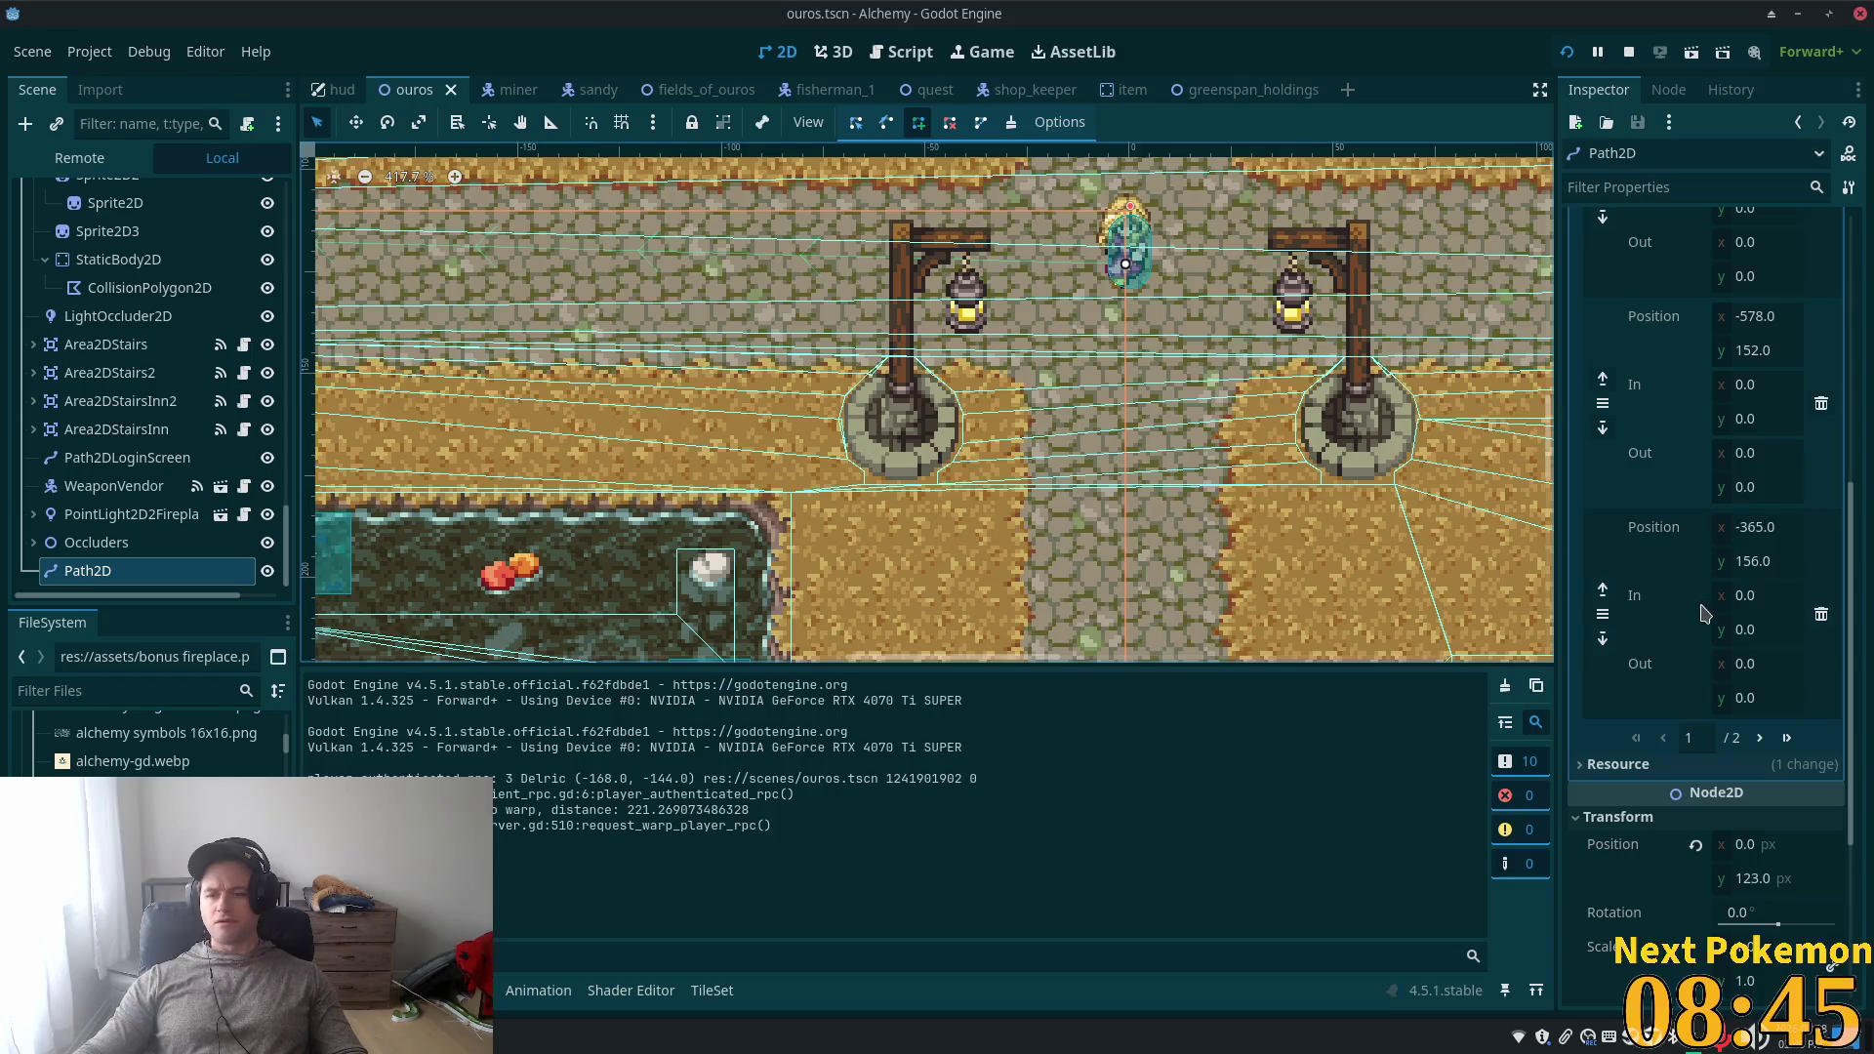
scroll(1703, 612, "down", 4)
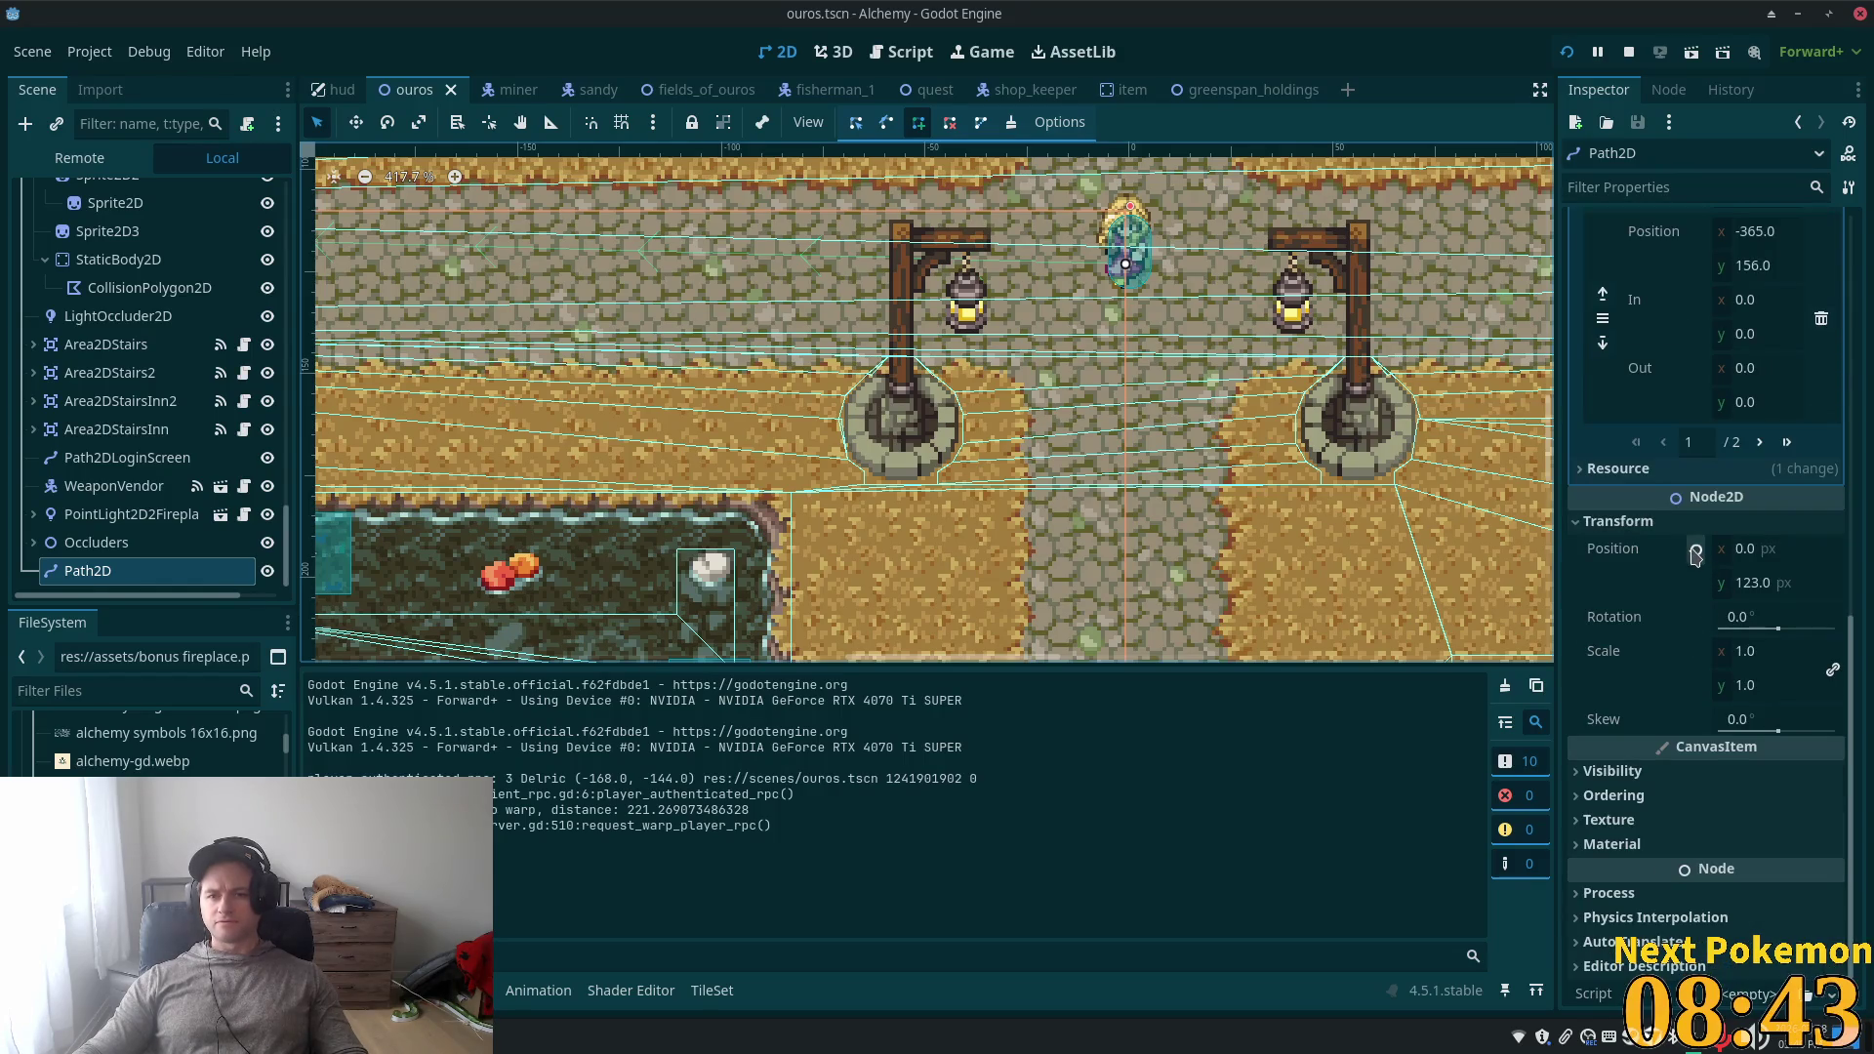
left_click(1695, 552)
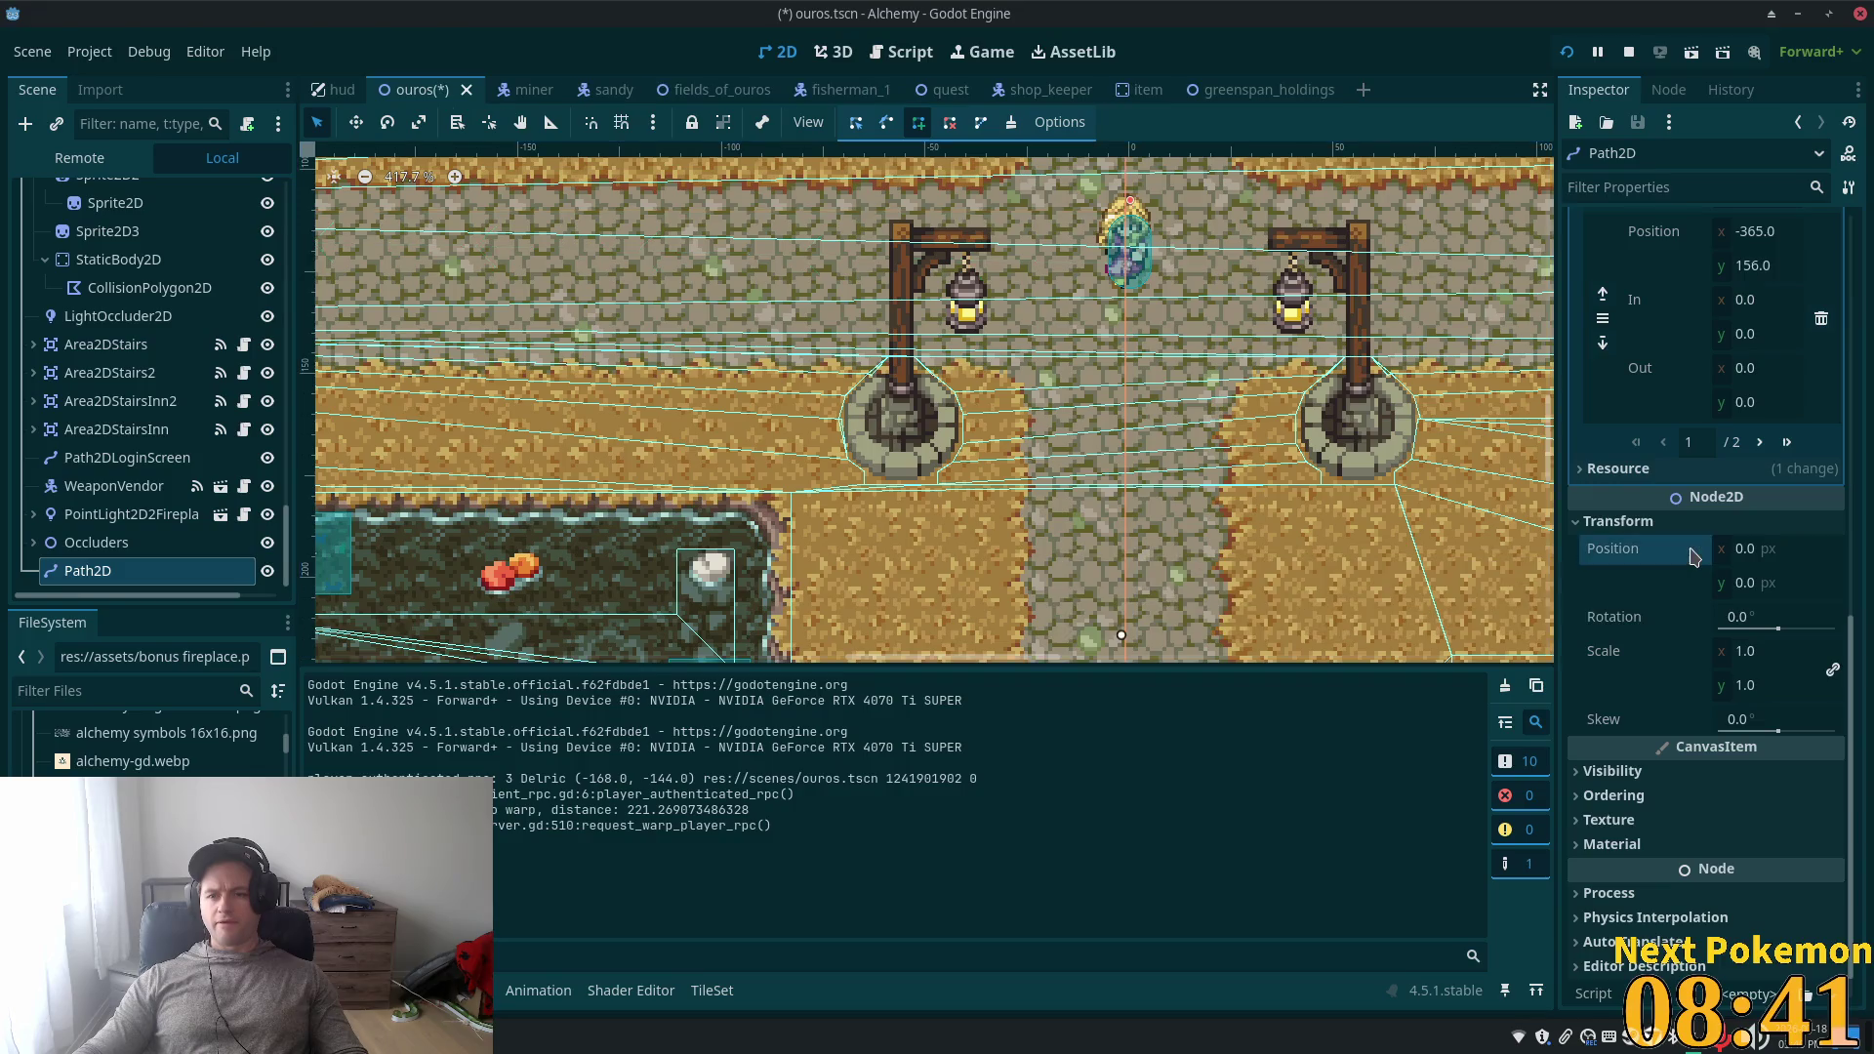
key("ctrl+s")
- Relaunch the game to reach the Ouros village map
left_click(1561, 52)
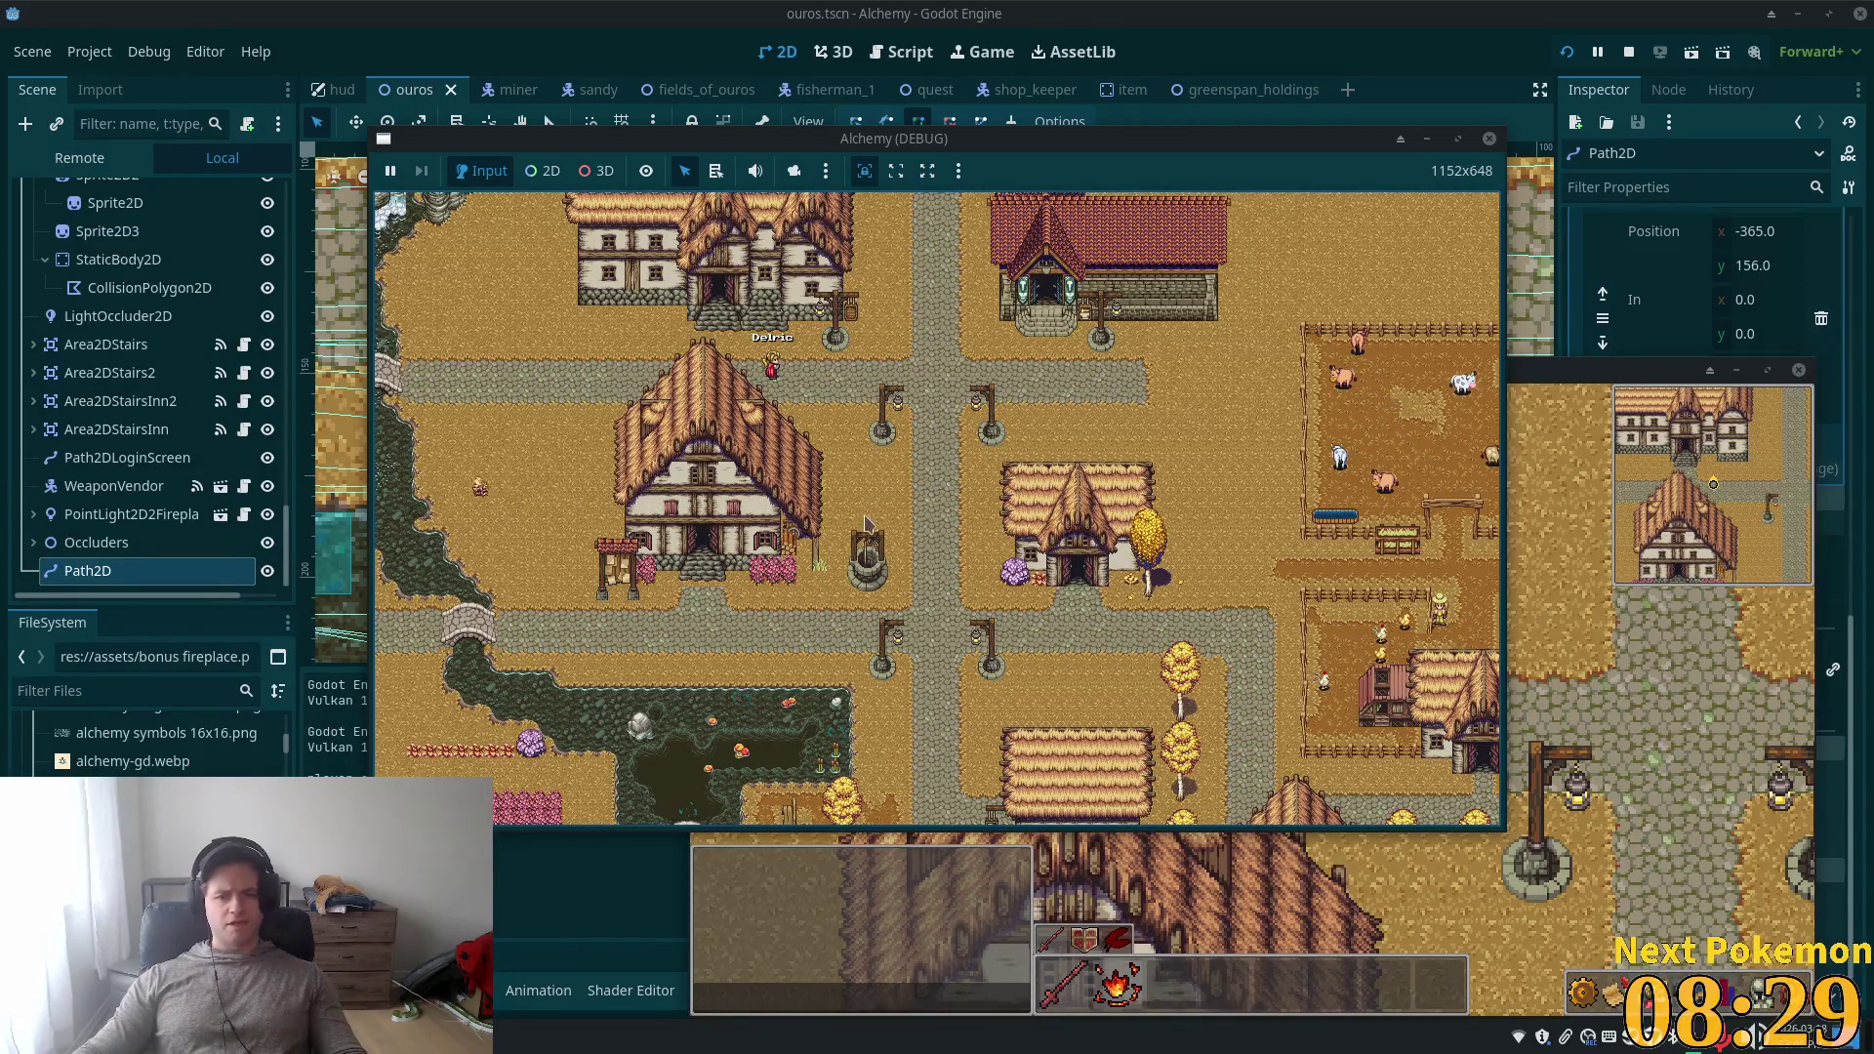
scroll(955, 468, "down", 5)
scroll(816, 536, "up", 10)
scroll(816, 536, "down", 5)
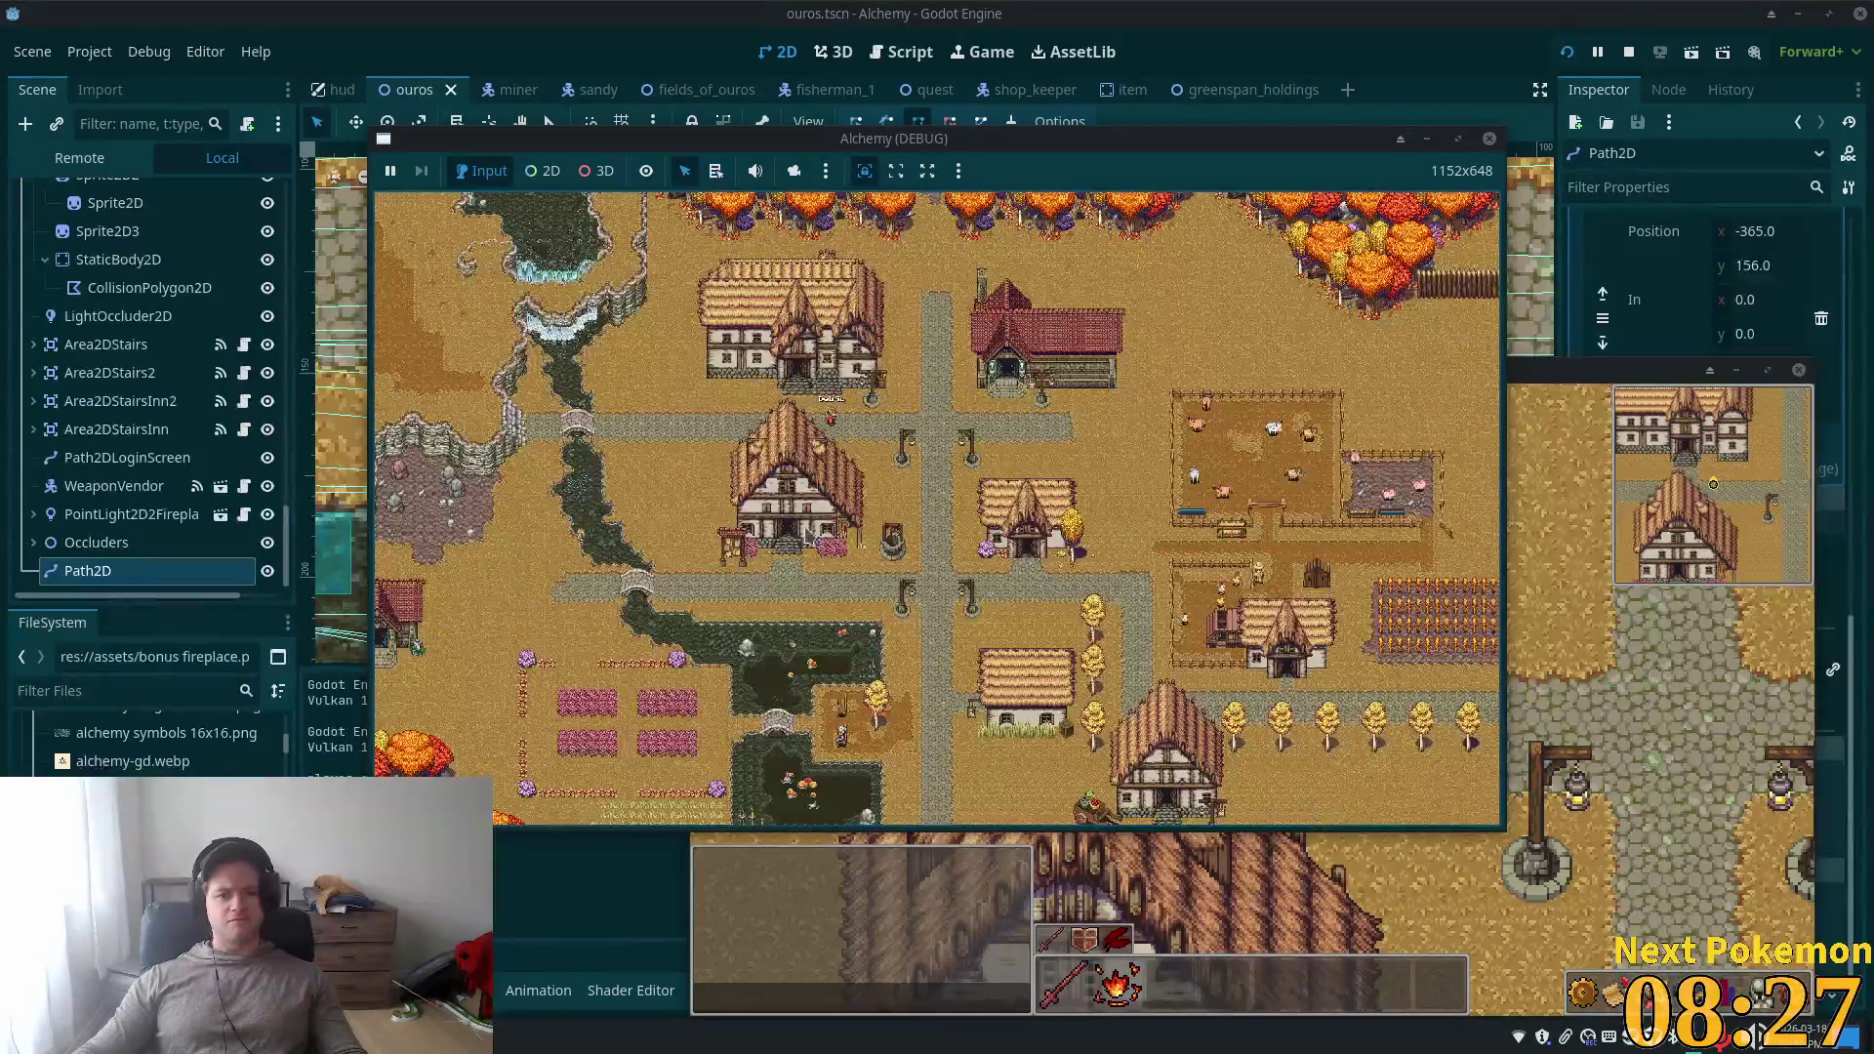
- Select LittleGirl in the Scene tree and check her vertical position in the Inspector
left_click(1446, 94)
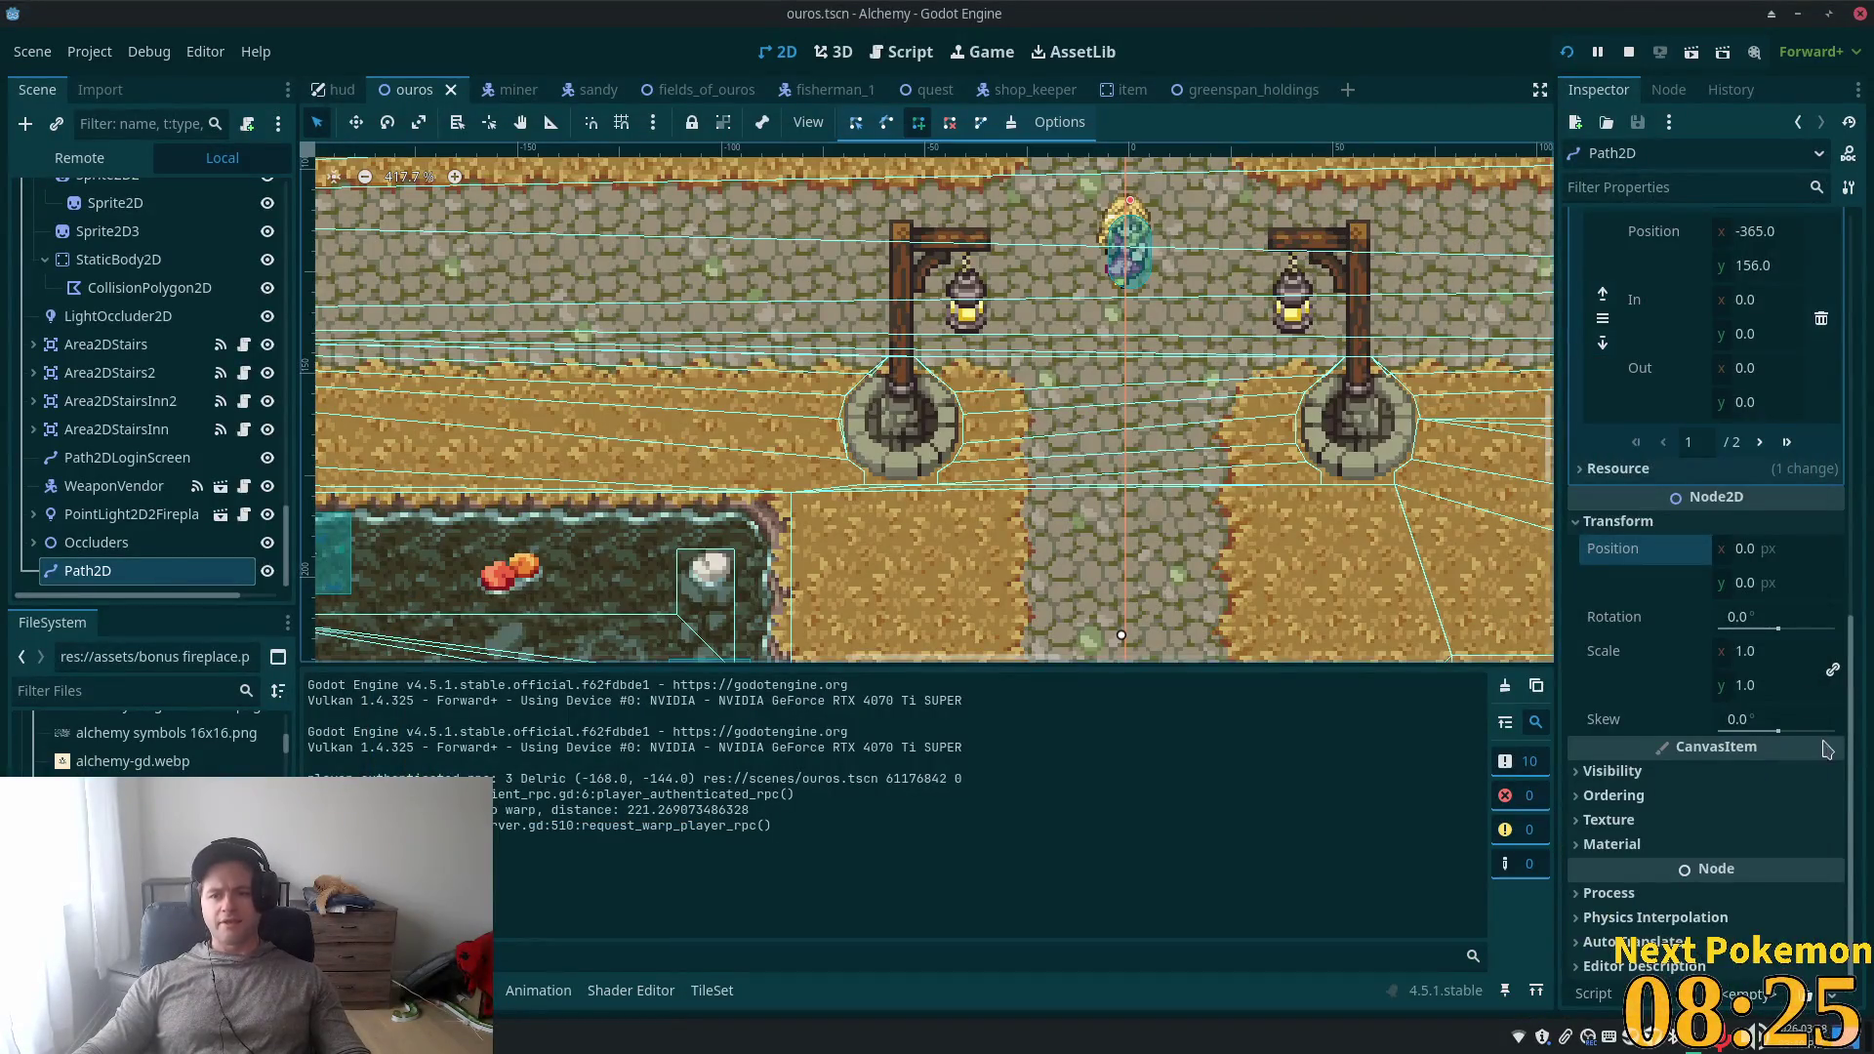
scroll(117, 371, "up", 5)
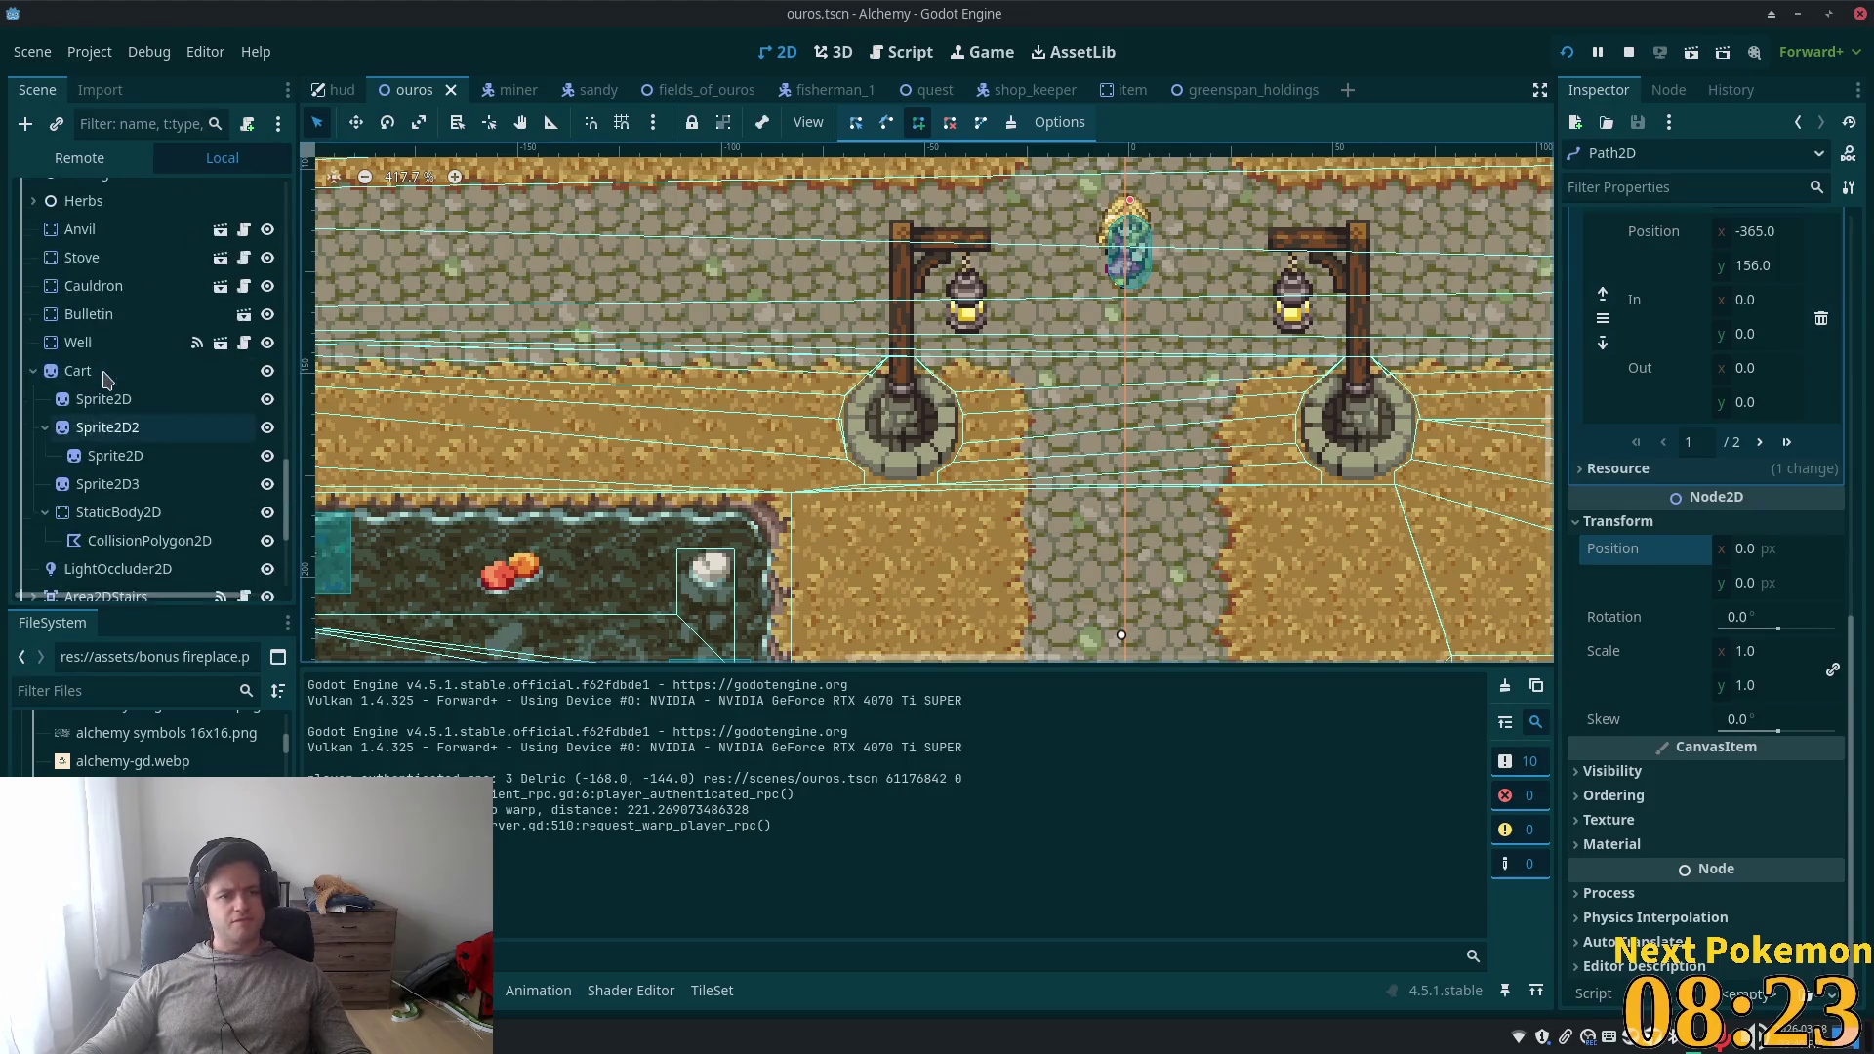
scroll(115, 374, "up", 3)
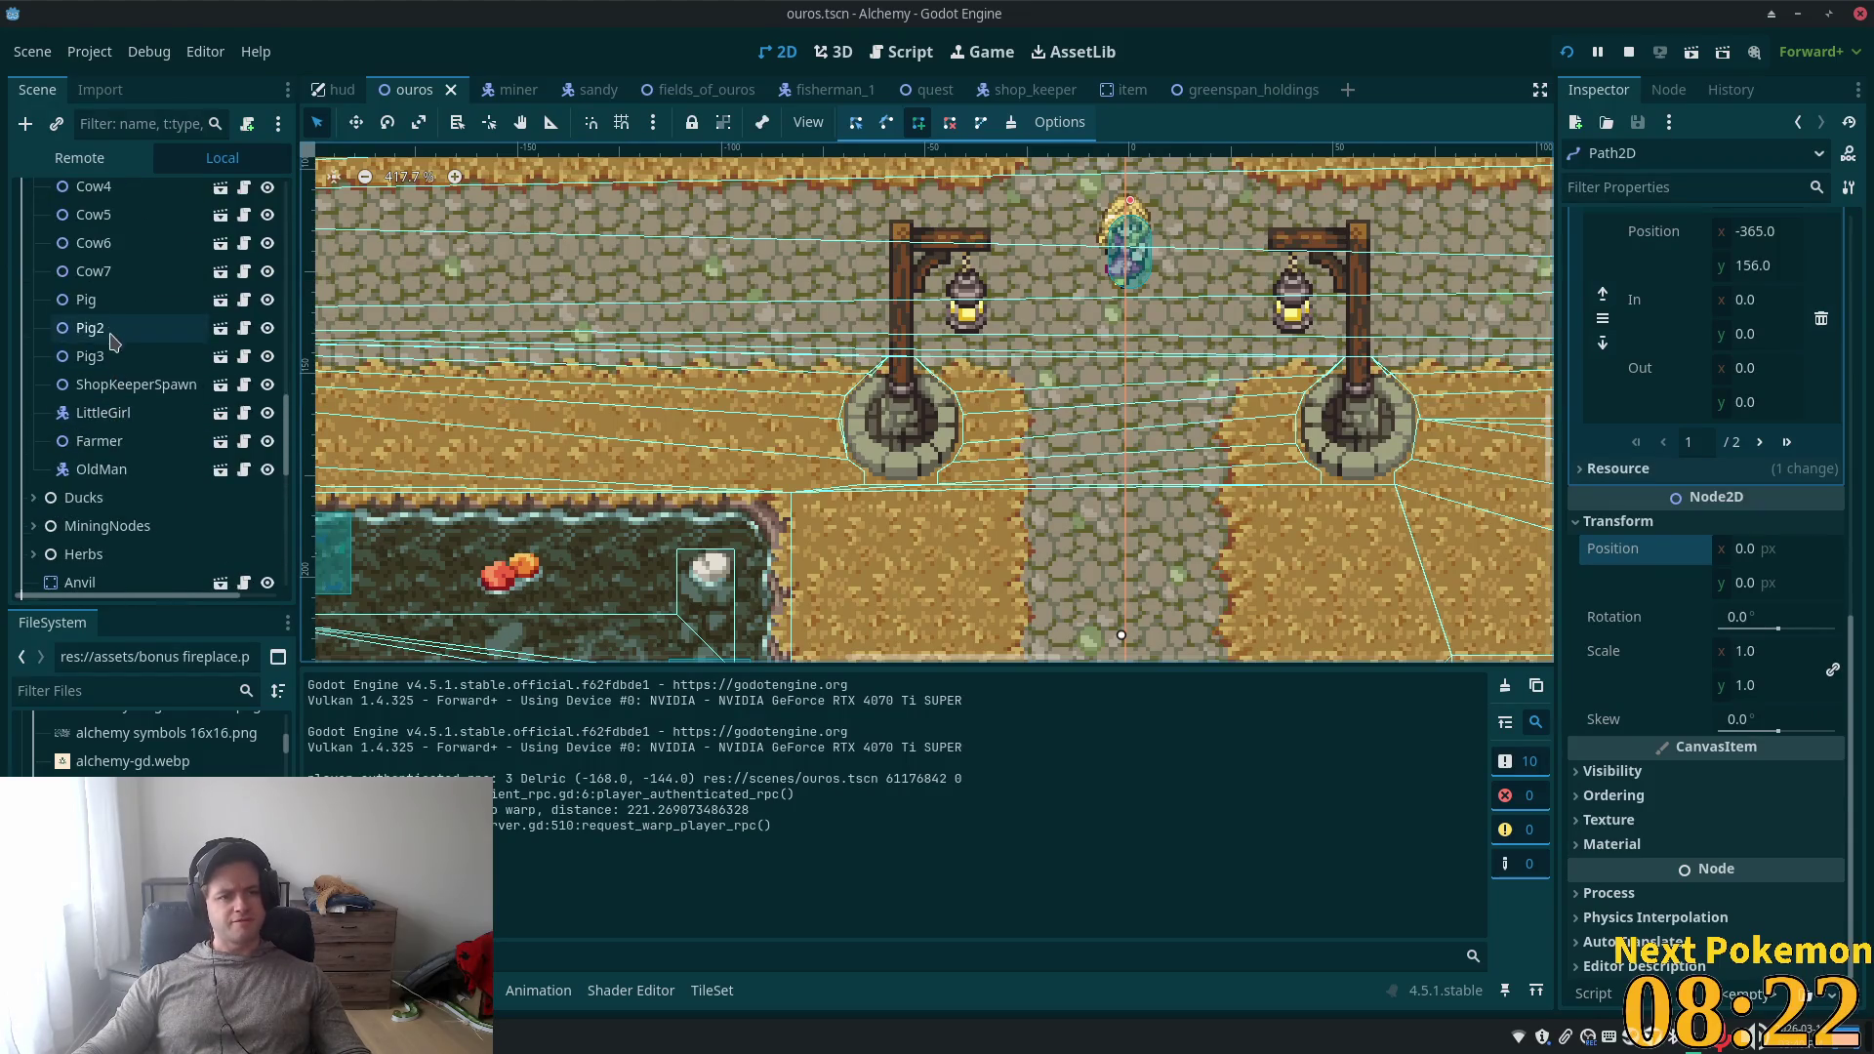
left_click(108, 412)
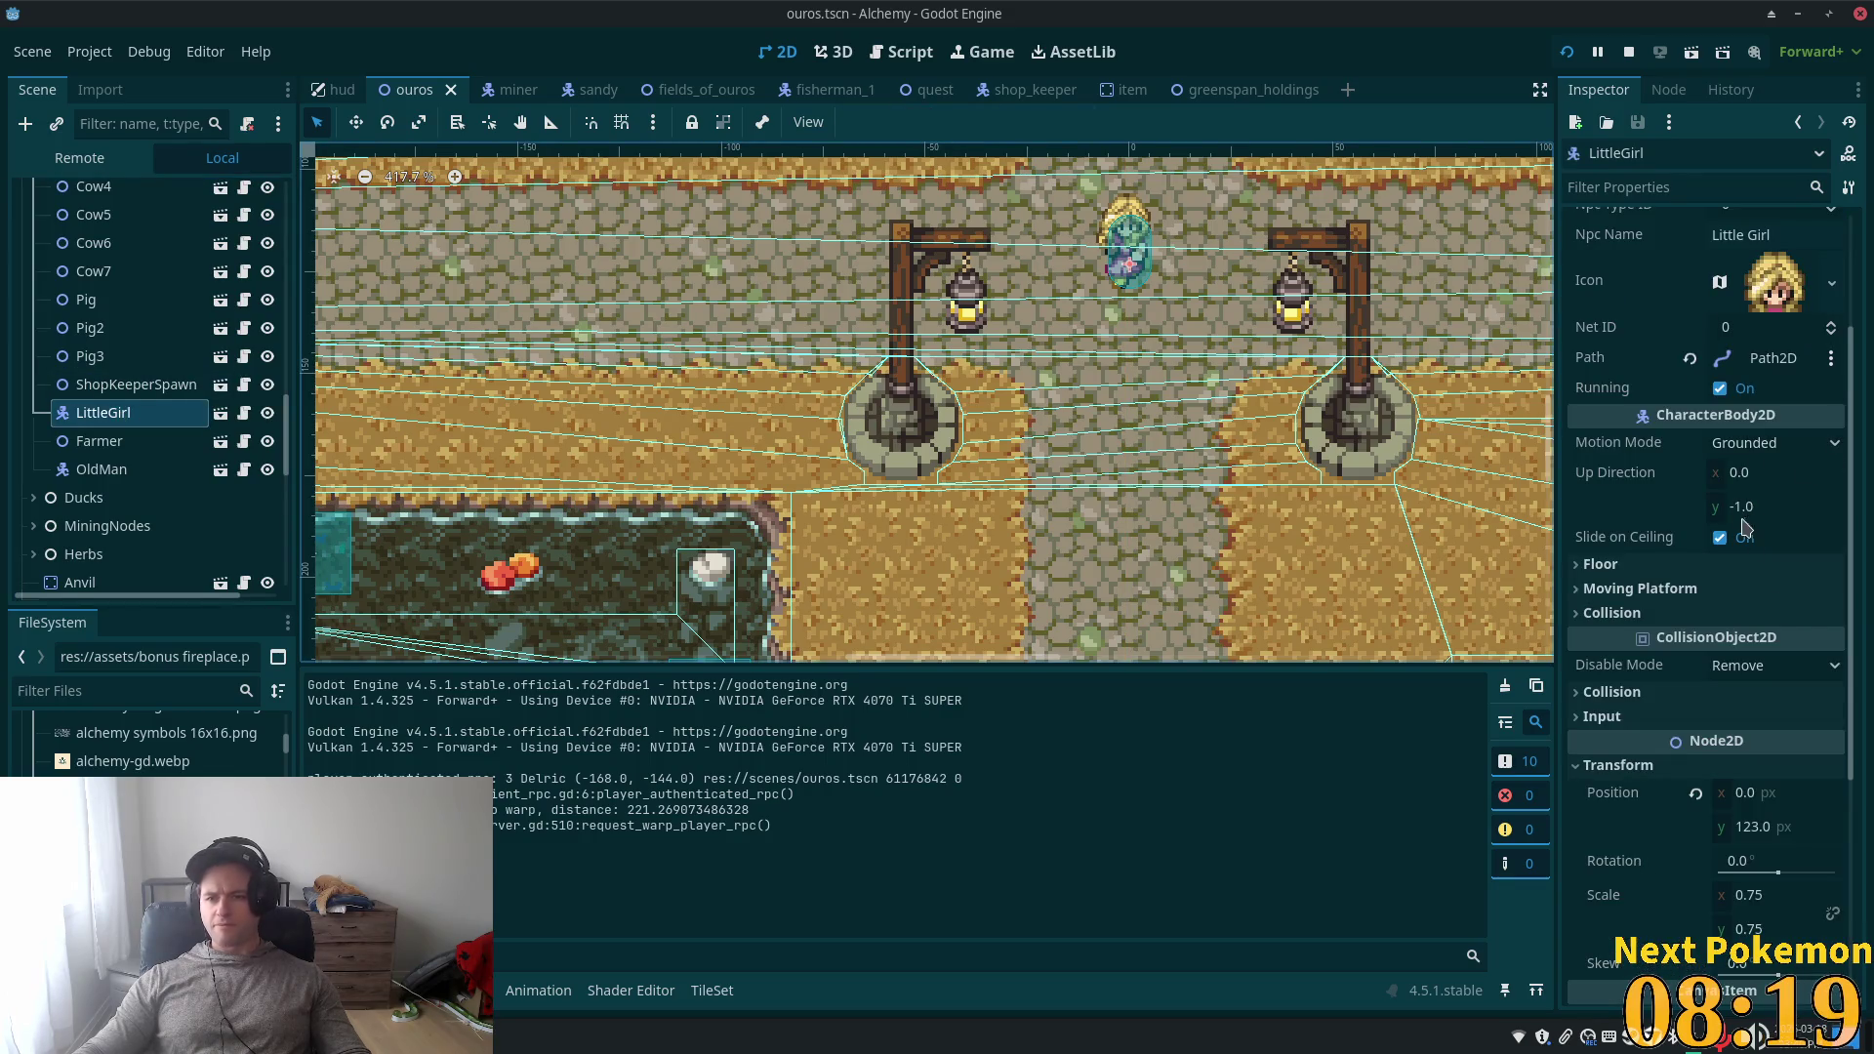
scroll(1650, 676, "up", 2)
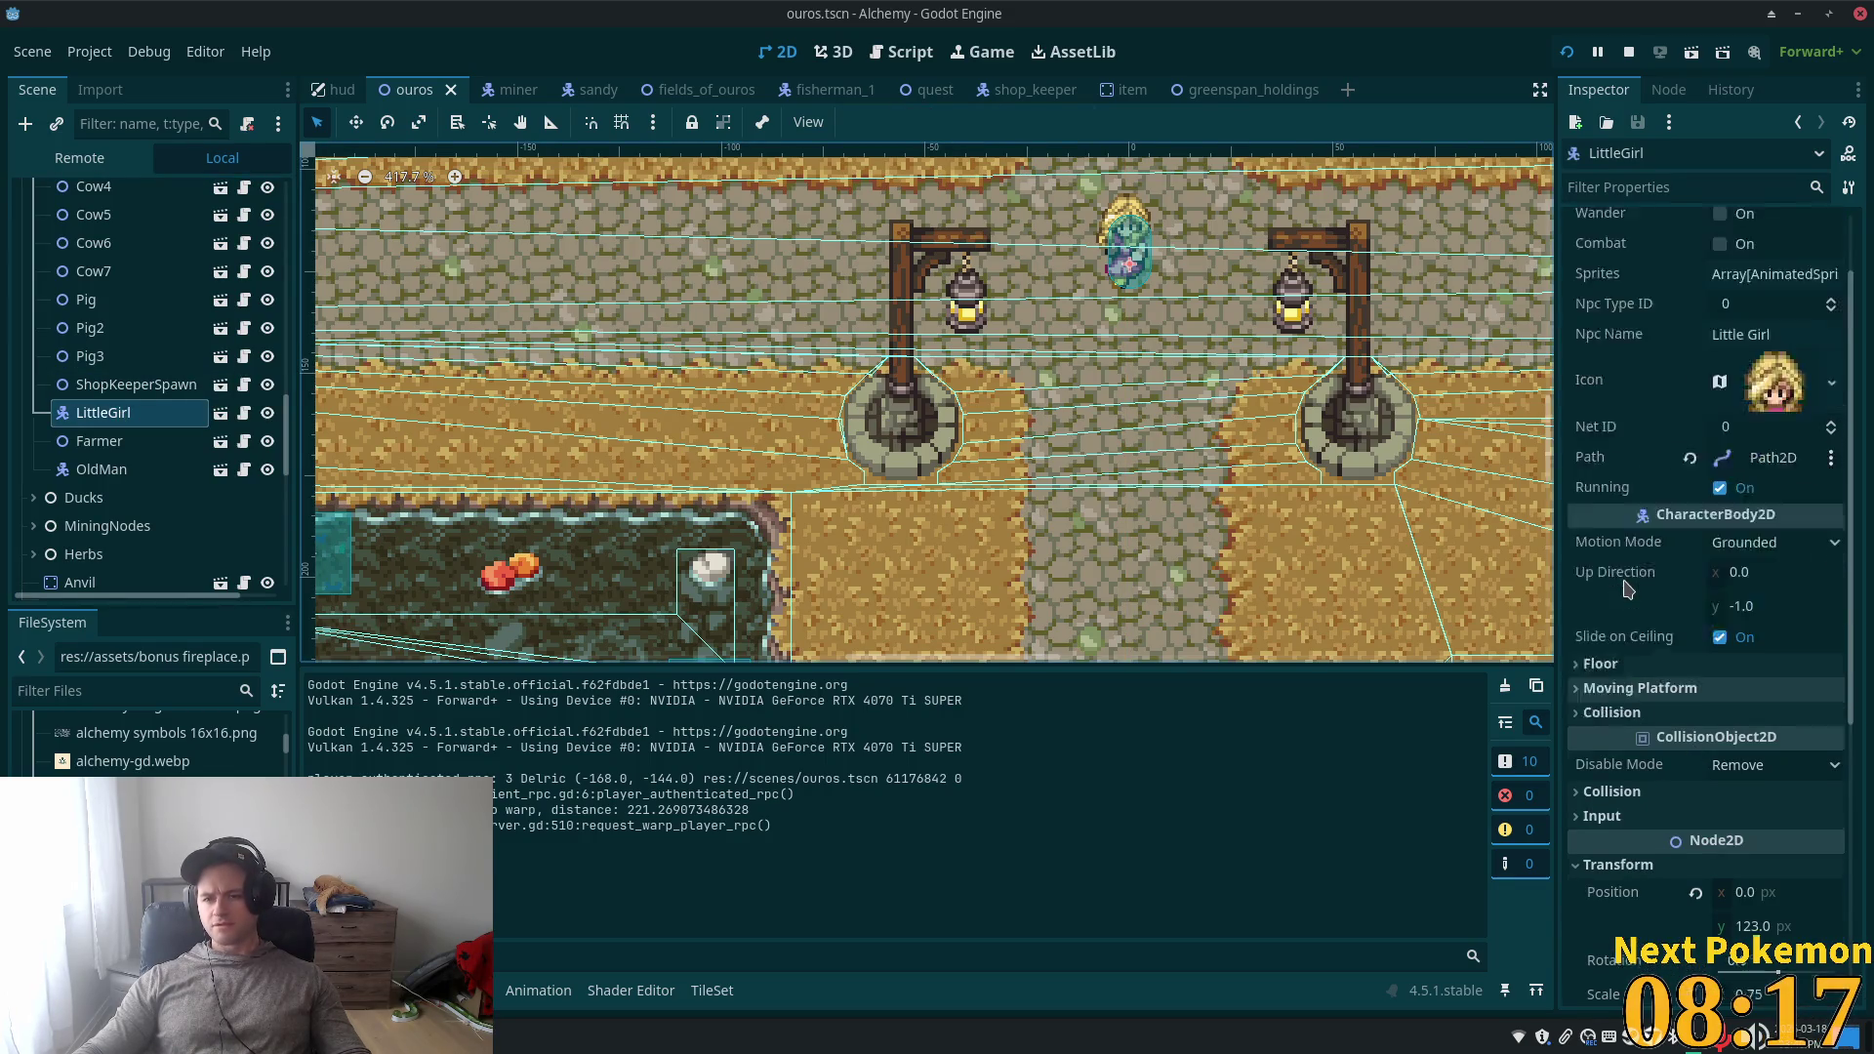
scroll(1605, 673, "down", 1)
scroll(1605, 671, "down", 4)
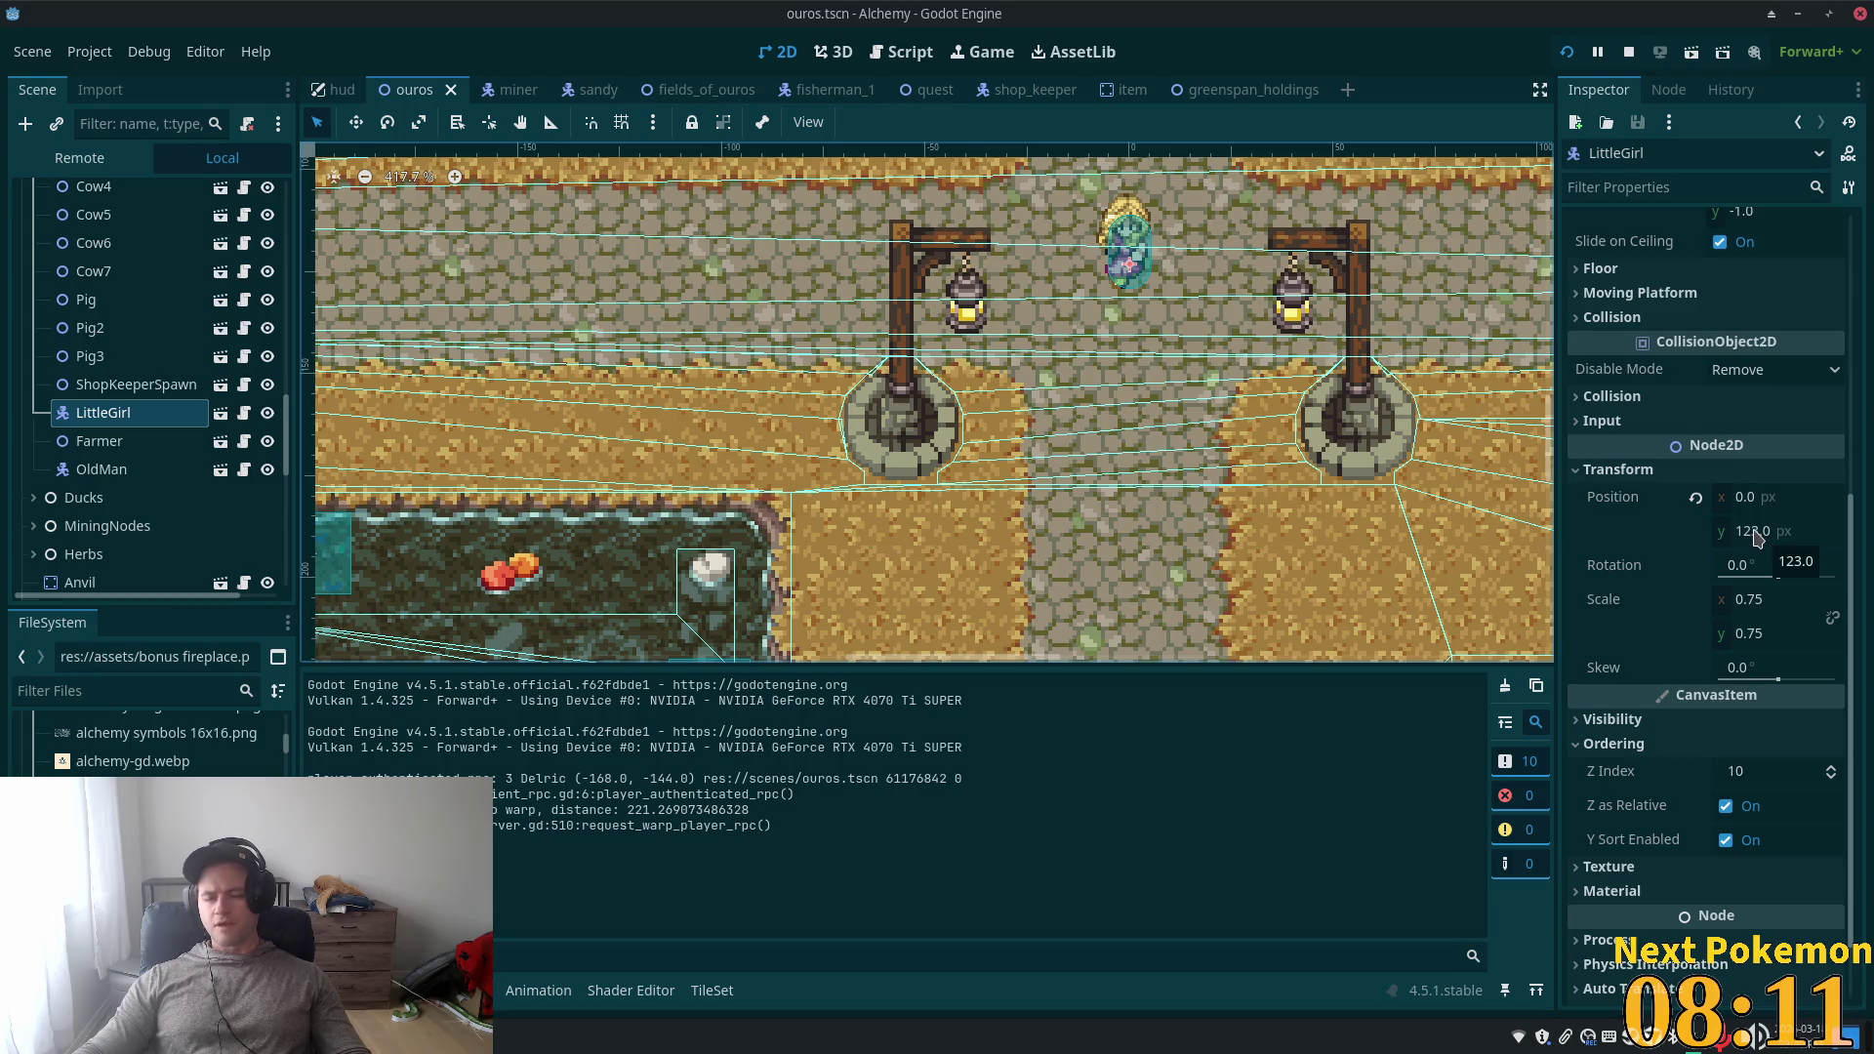
left_click(1755, 531)
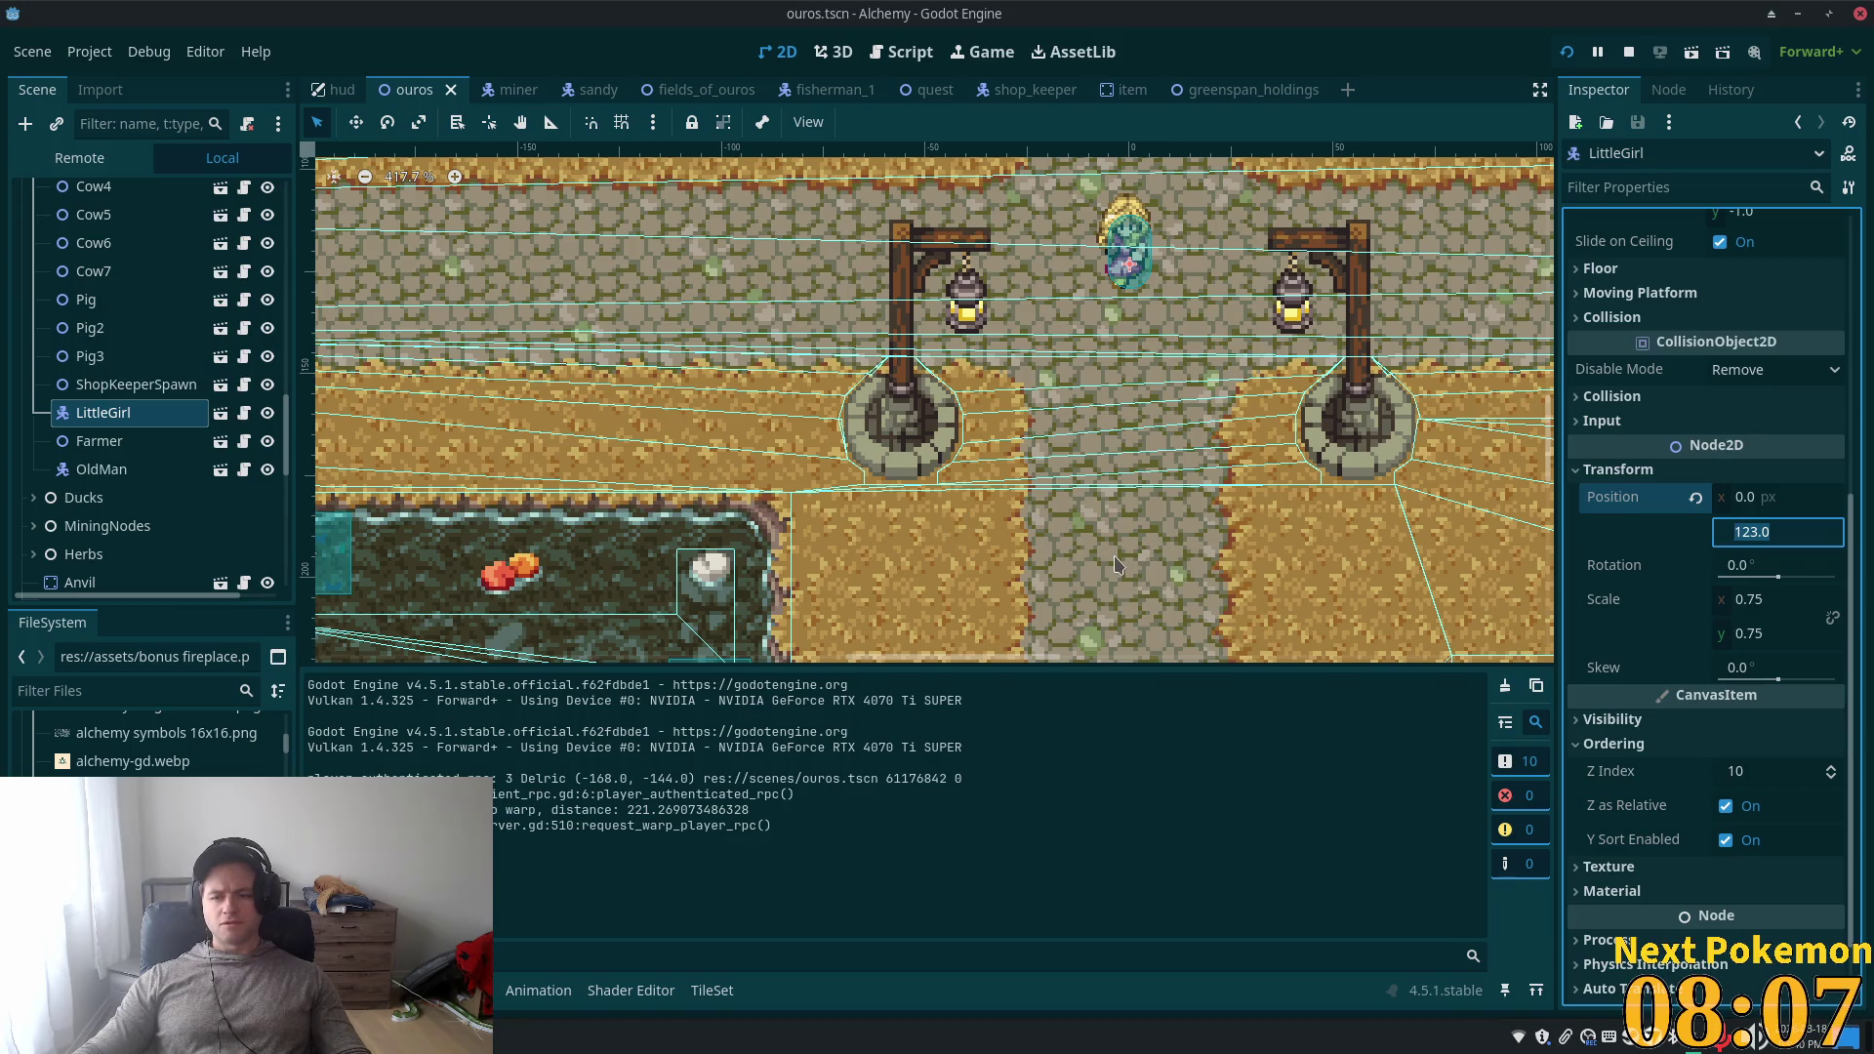
scroll(176, 553, "down", 10)
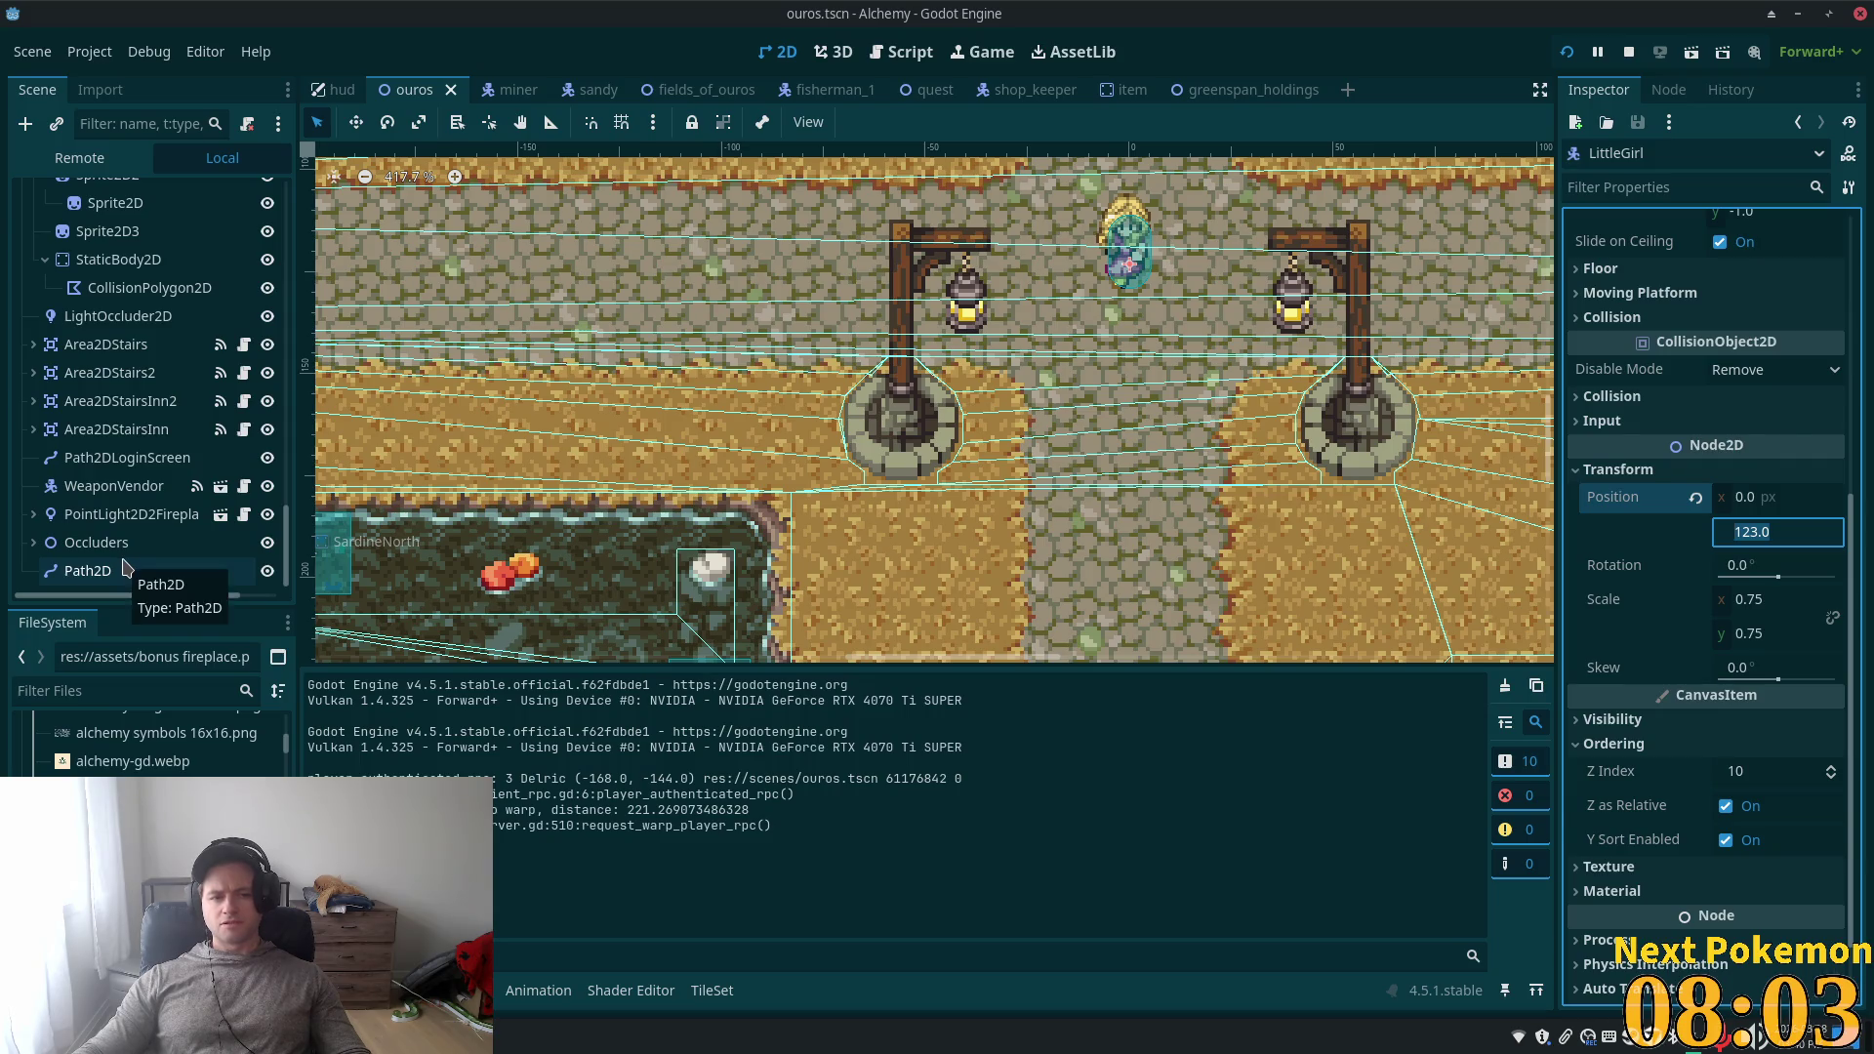
- Set Path2D's Position y to 123, then reselect LittleGirl
left_click(125, 568)
left_click(1792, 597)
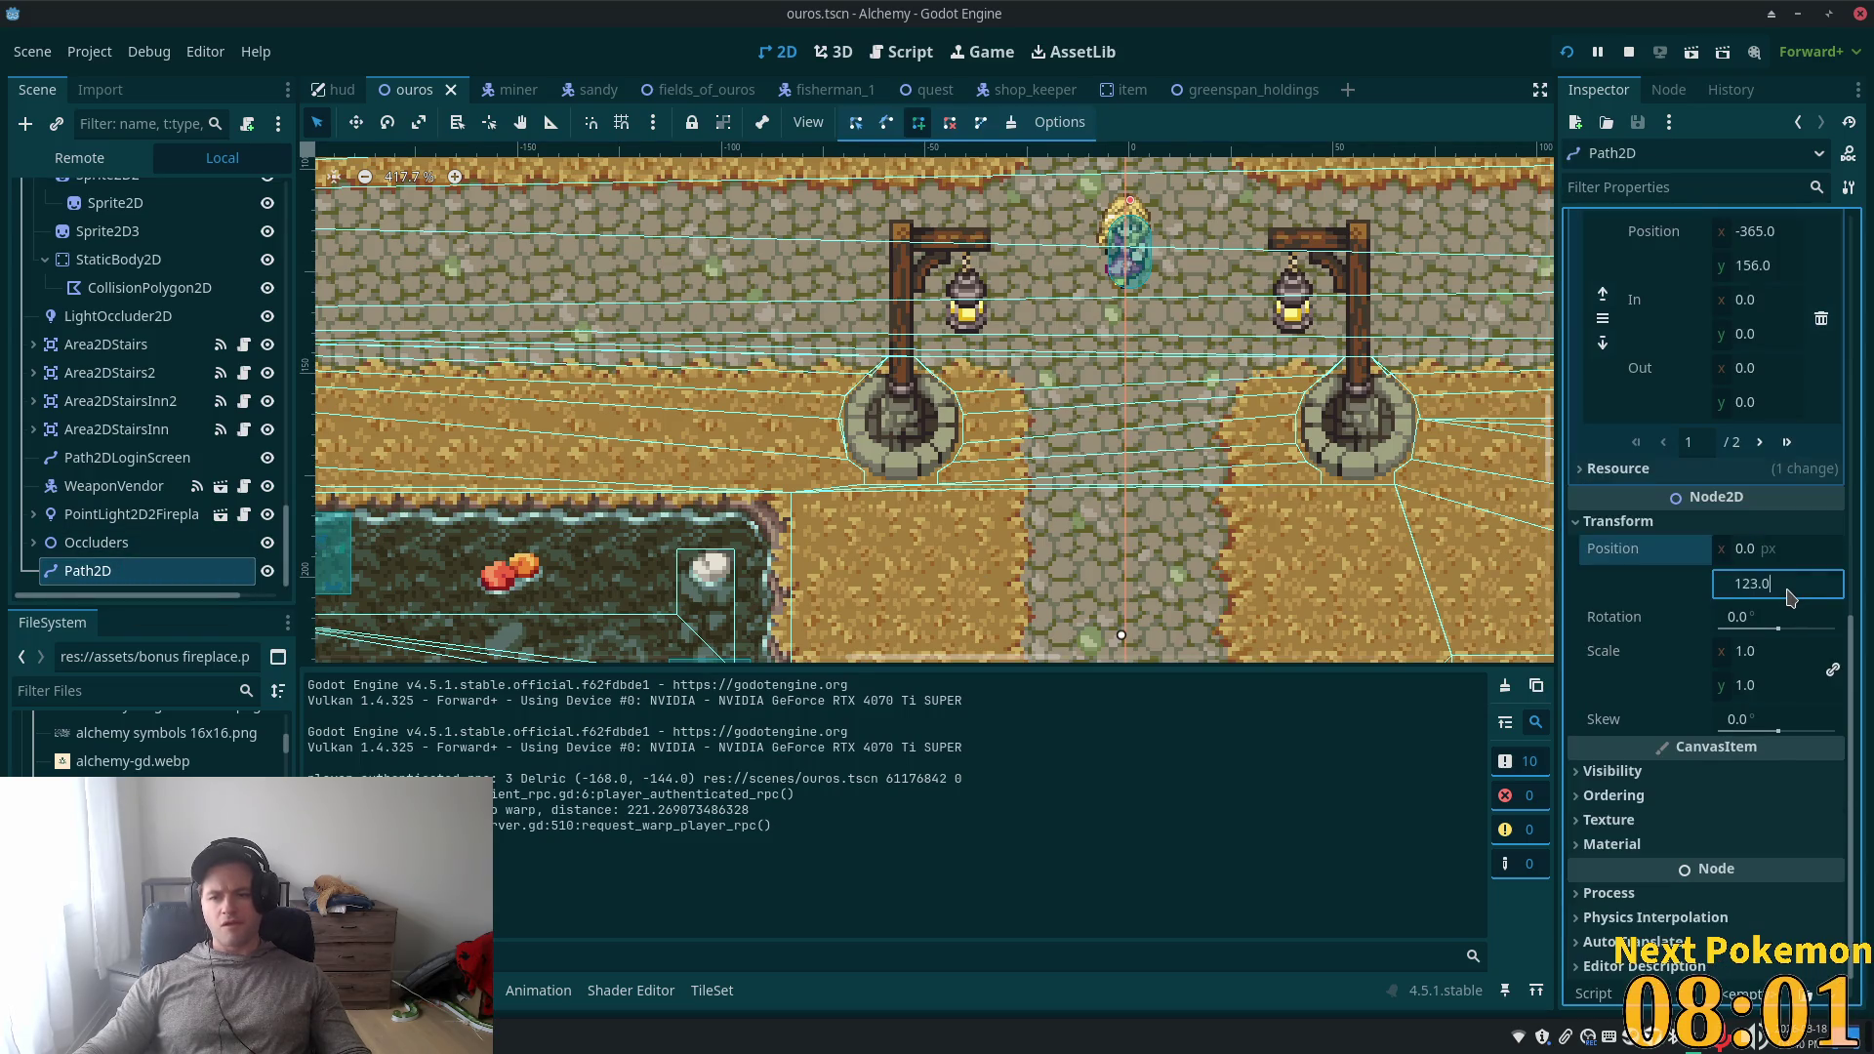
left_click(1795, 619)
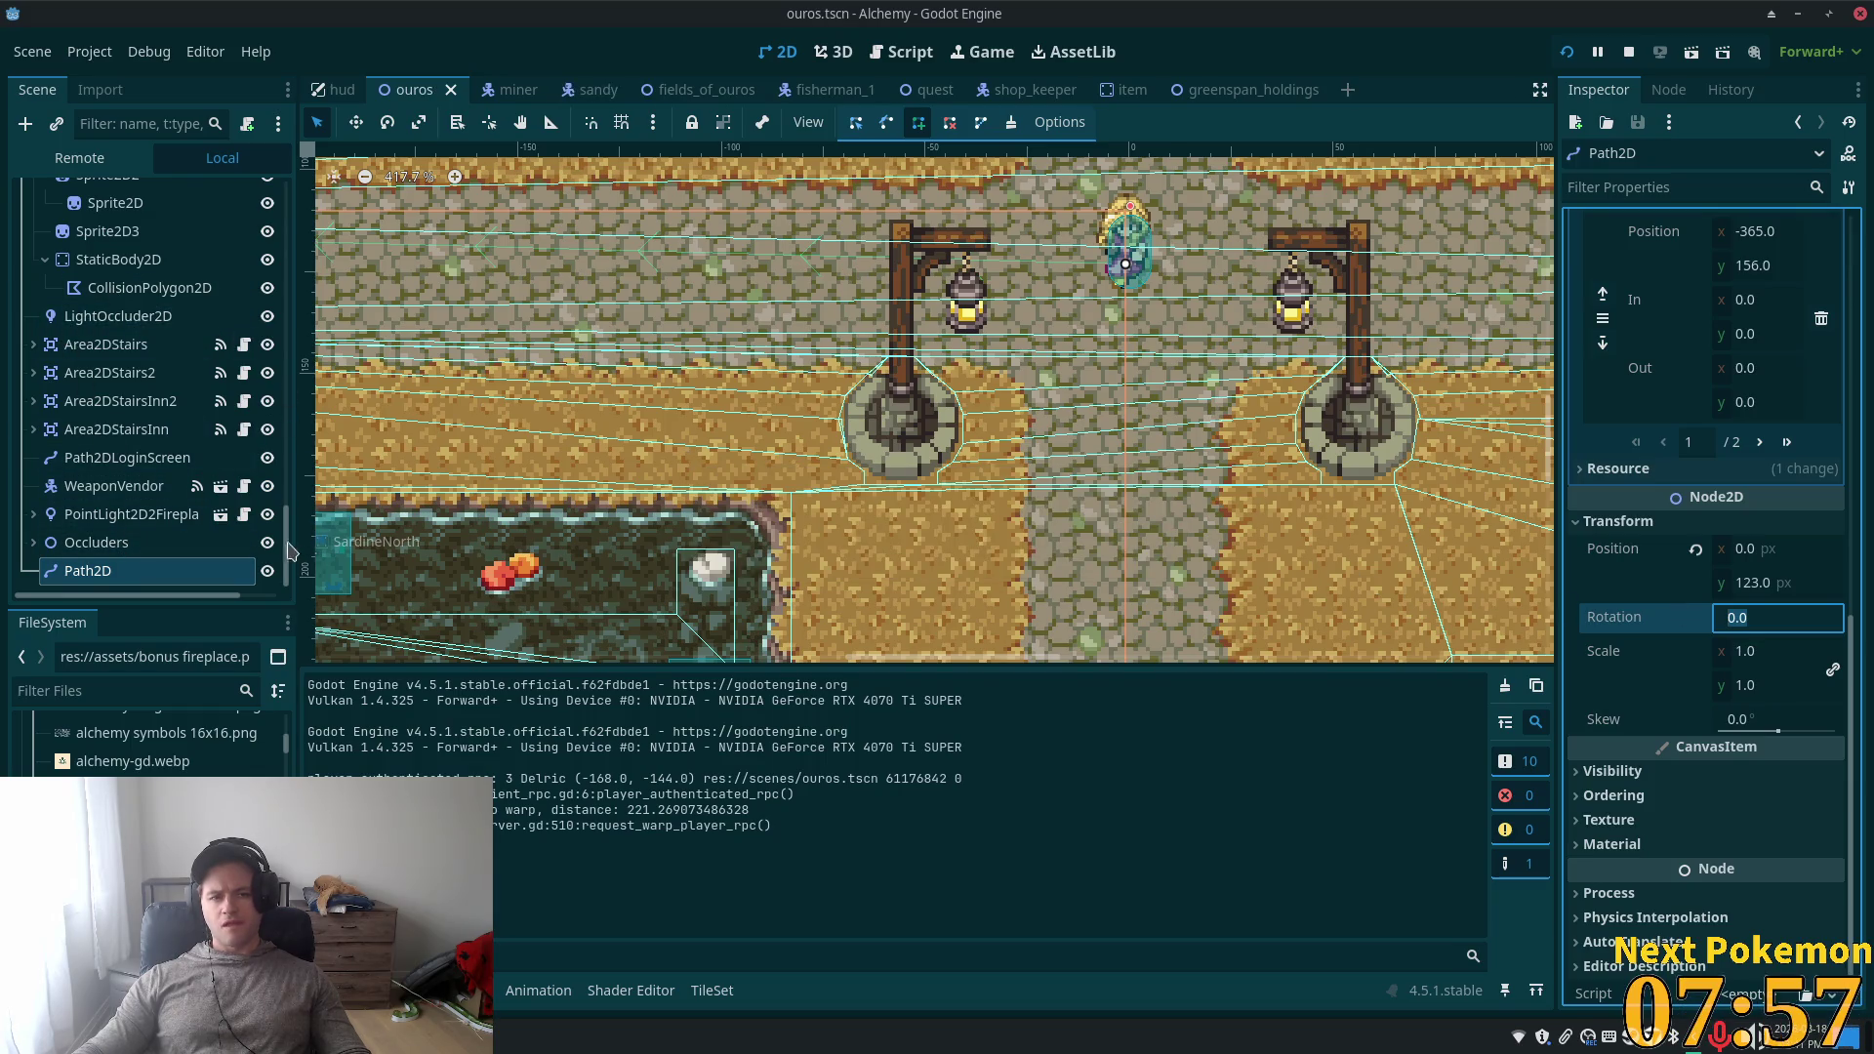
scroll(290, 542, "up", 1)
scroll(137, 388, "up", 10)
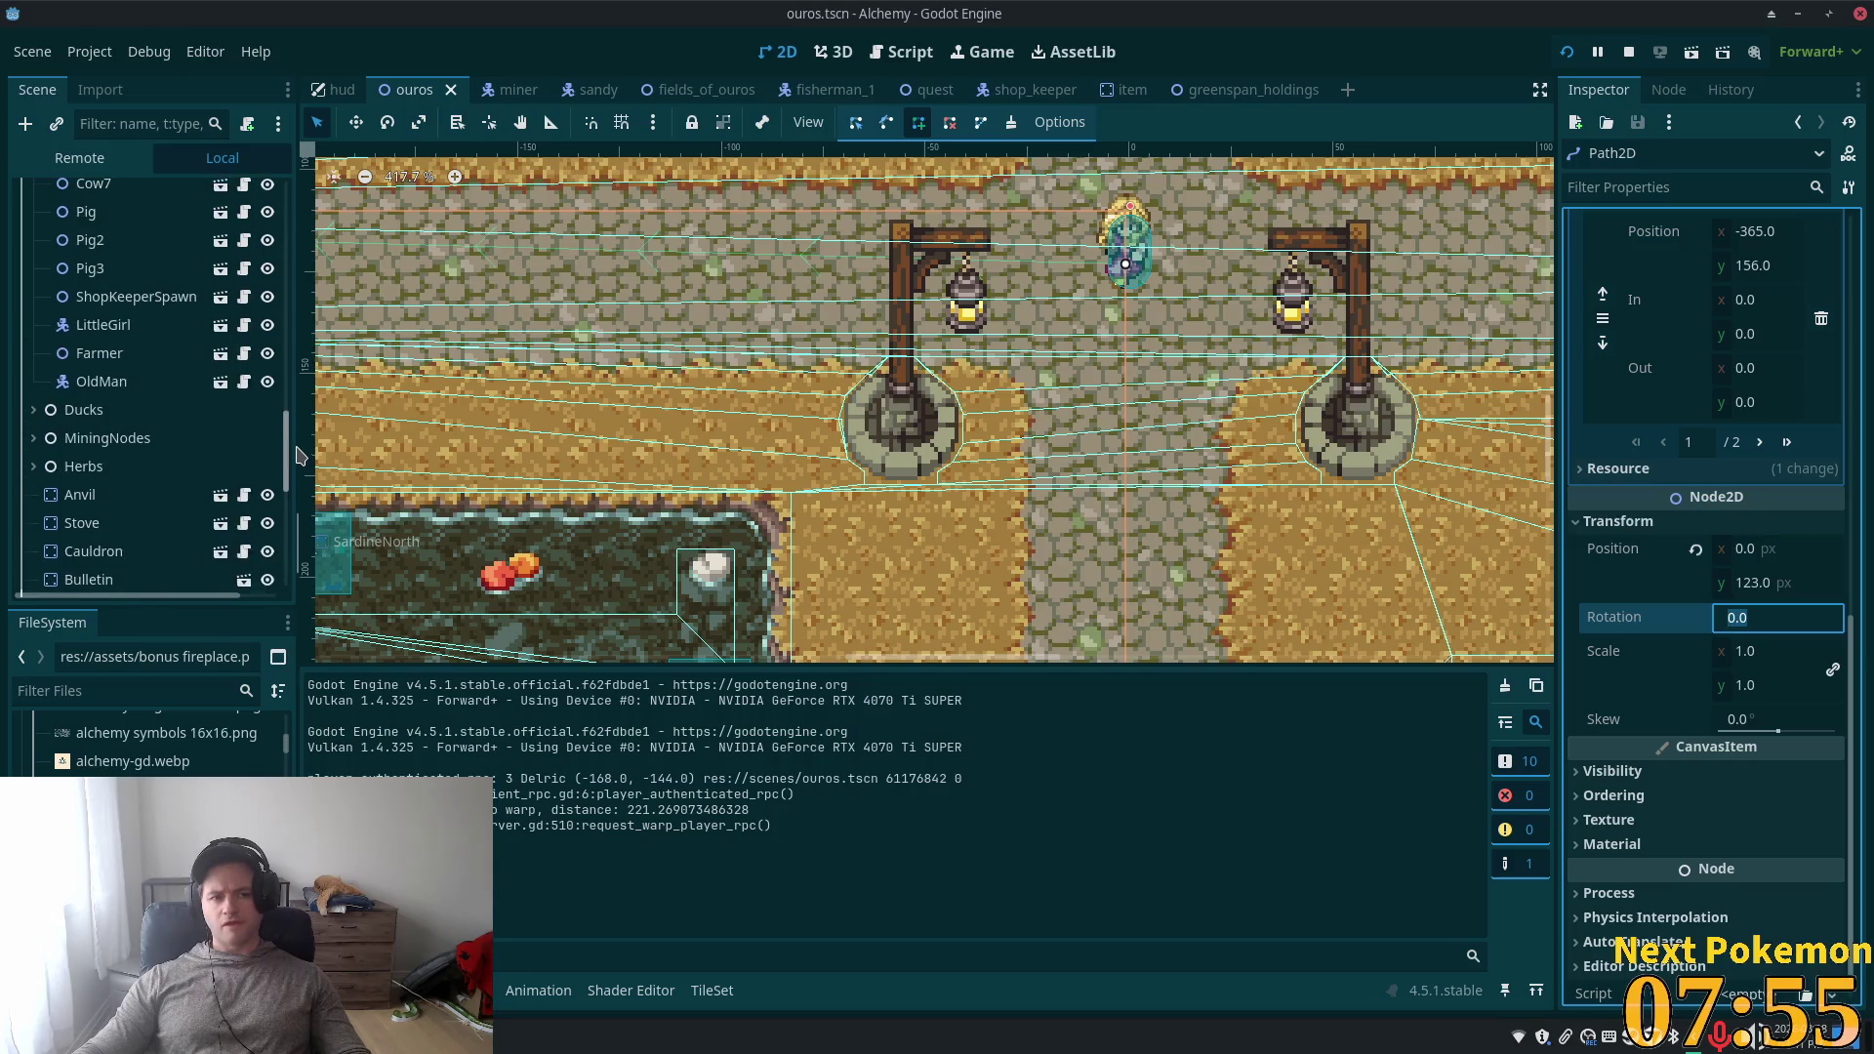
left_click(103, 341)
scroll(117, 371, "down", 10)
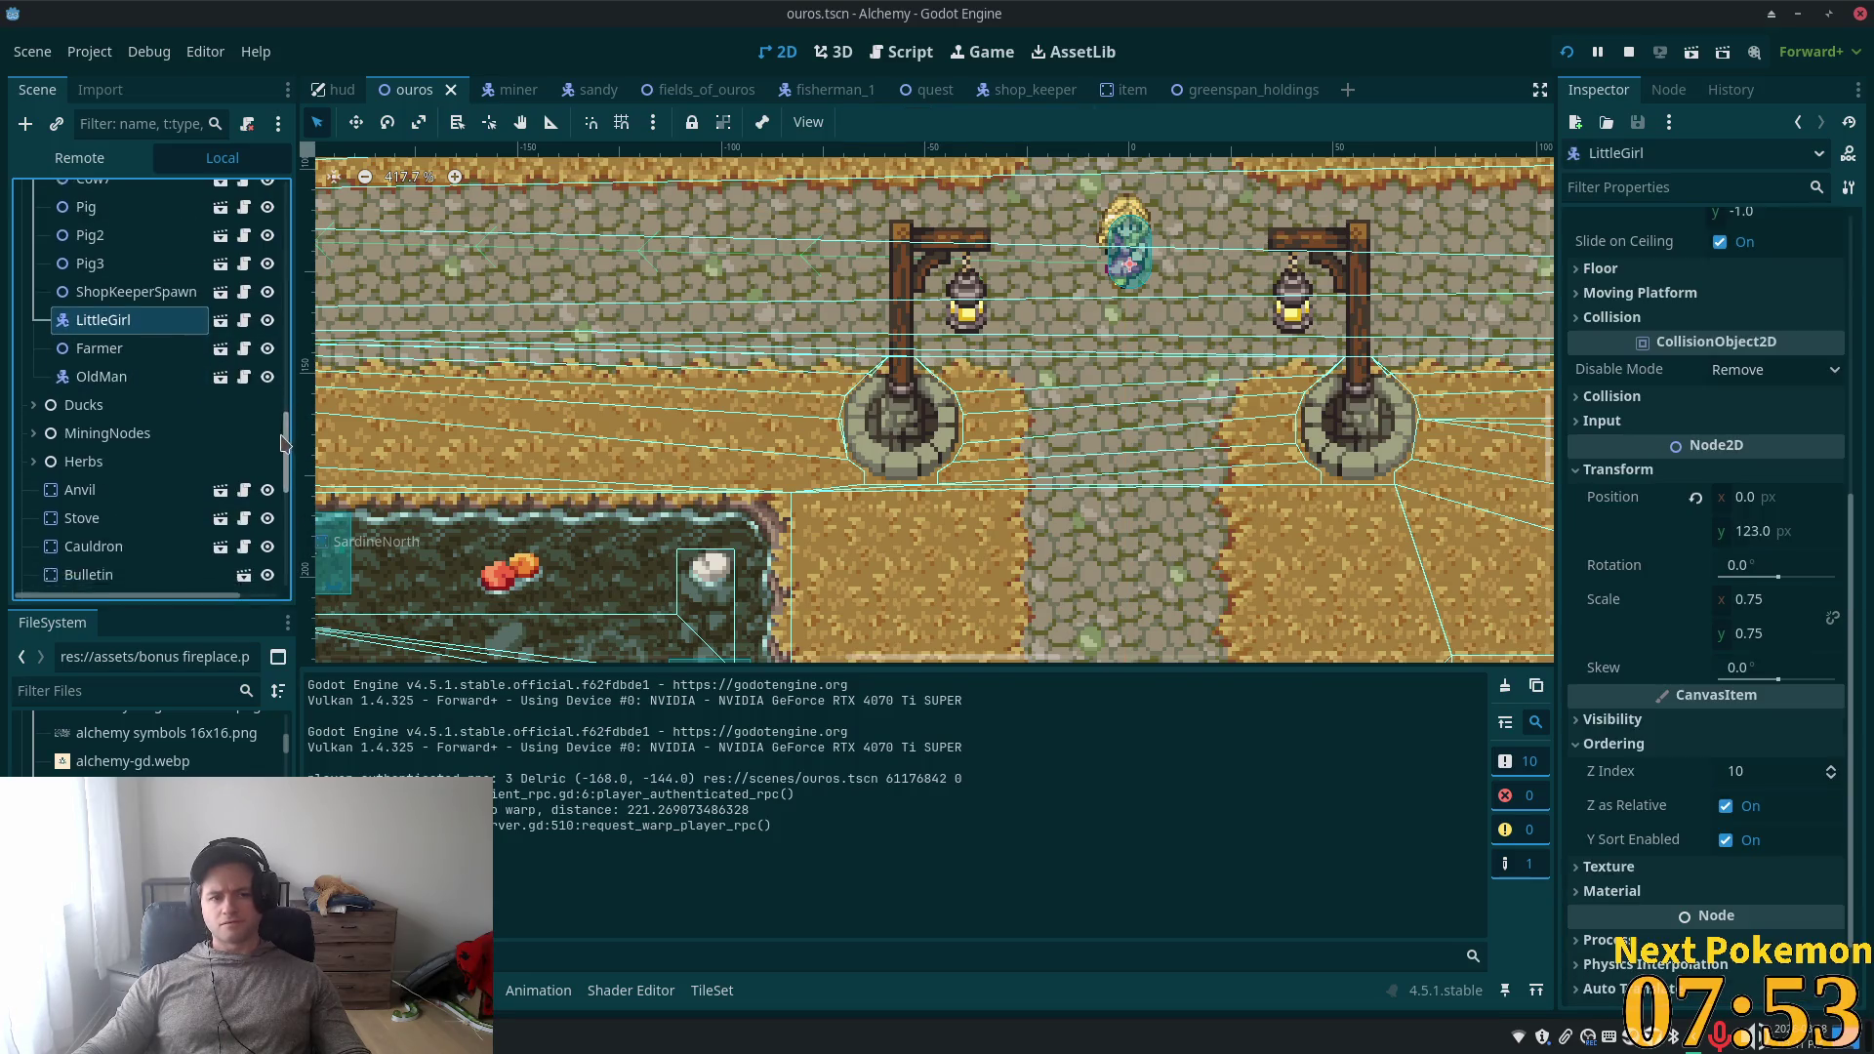
- Assign Path2D as LittleGirl's Path property, save the ouros scene and run the game
mouse_move(87, 571)
left_mouse_down()
mouse_move(1659, 527)
mouse_move(1729, 327)
left_mouse_up()
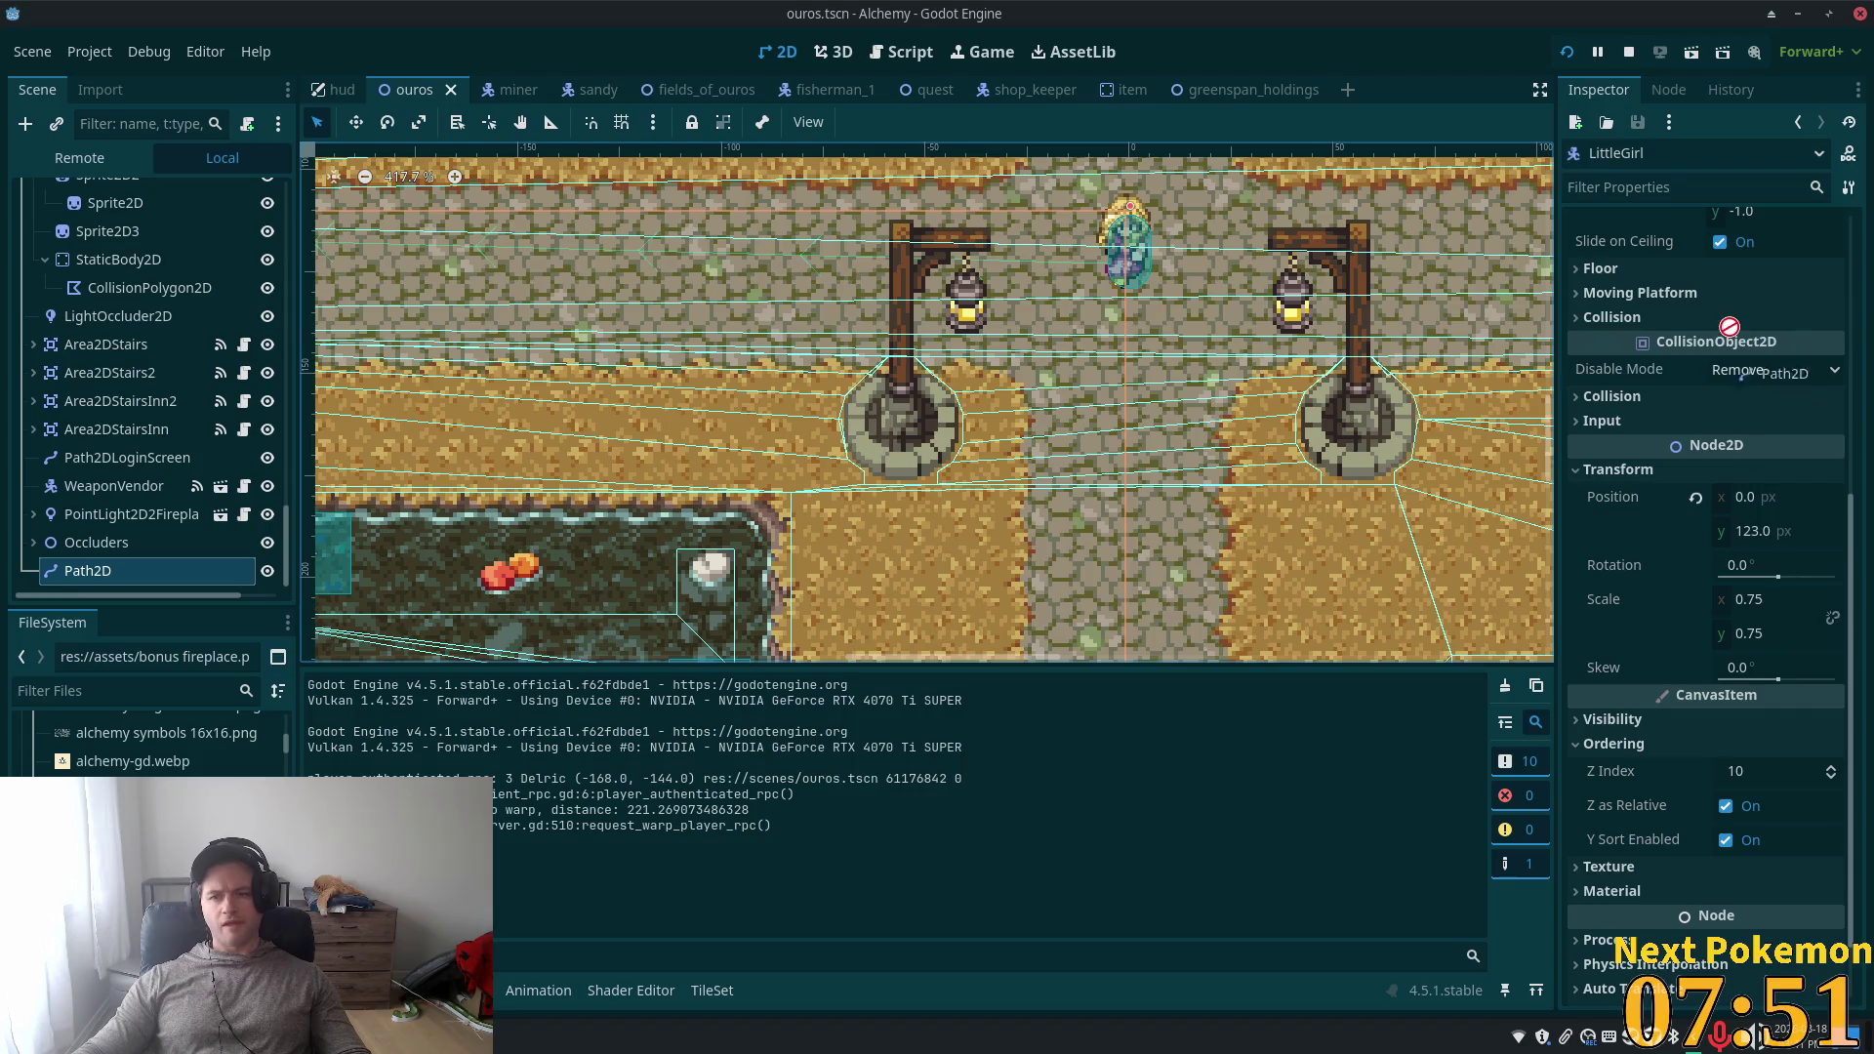
left_click_drag(1676, 418, 1702, 184)
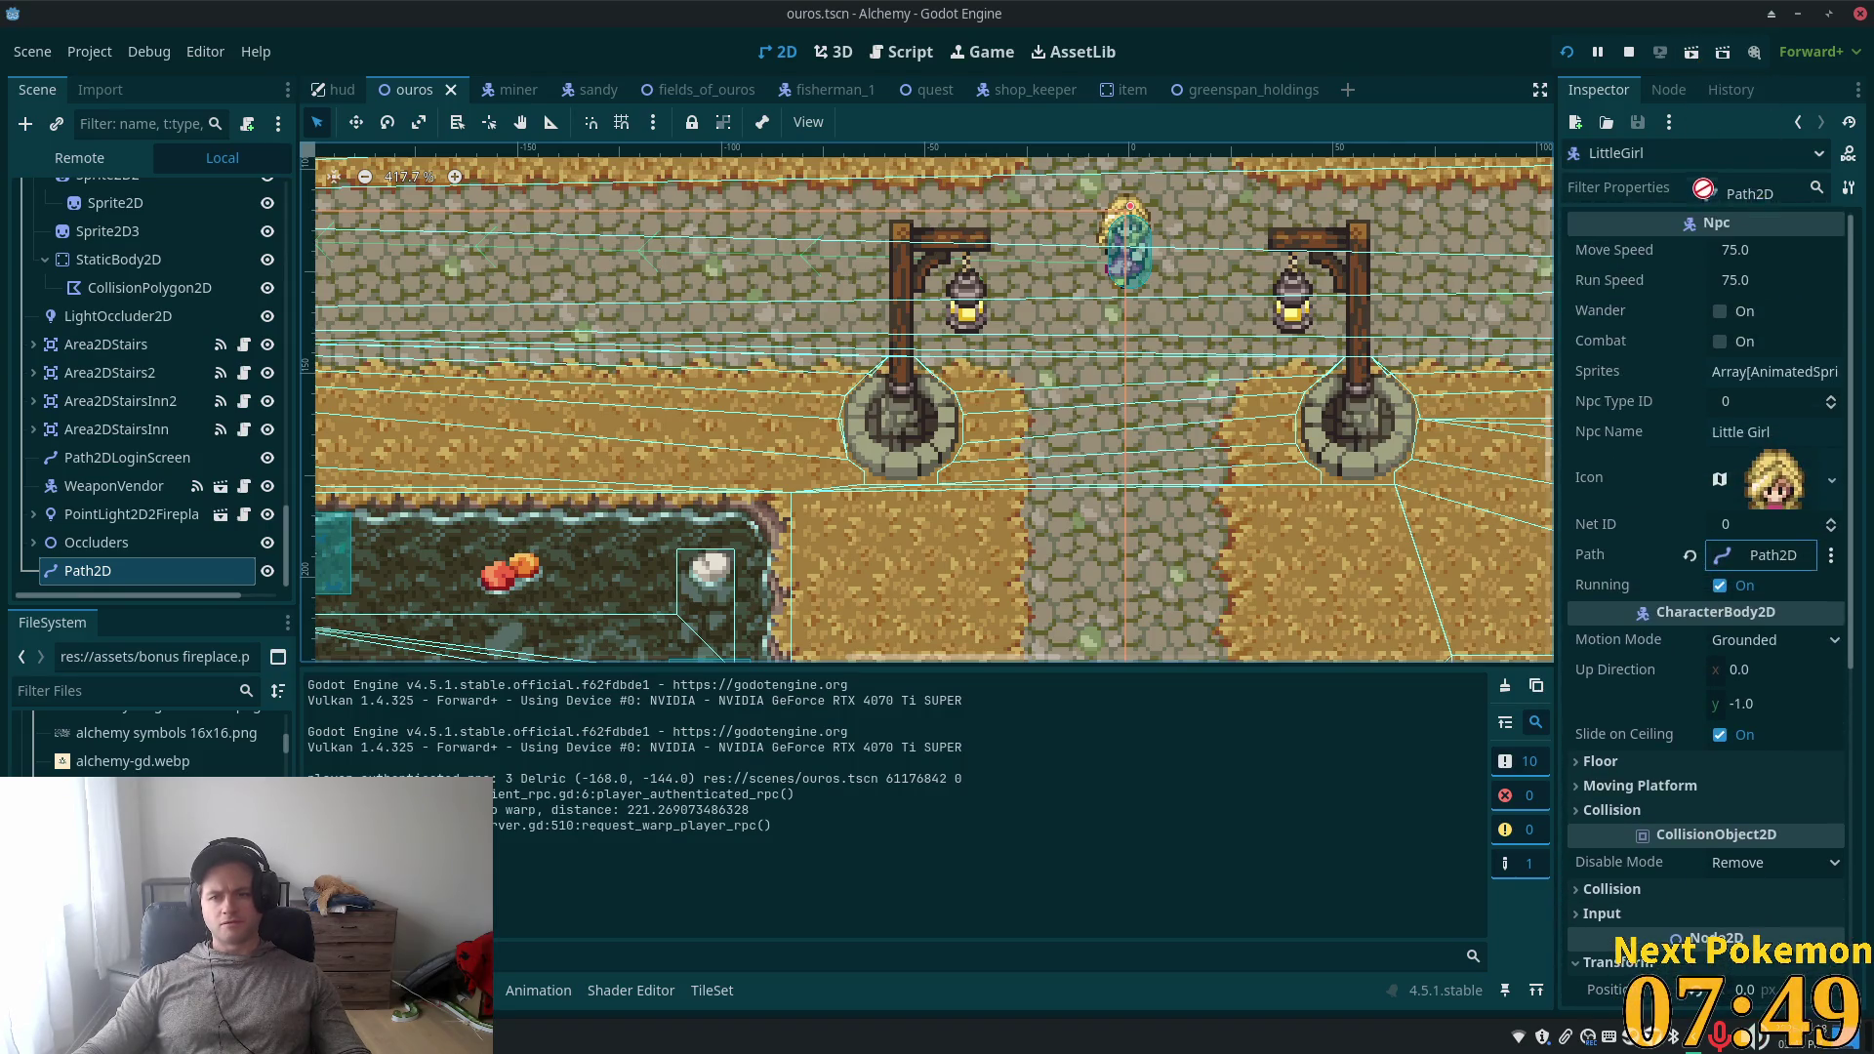
left_click_drag(1748, 546, 1742, 556)
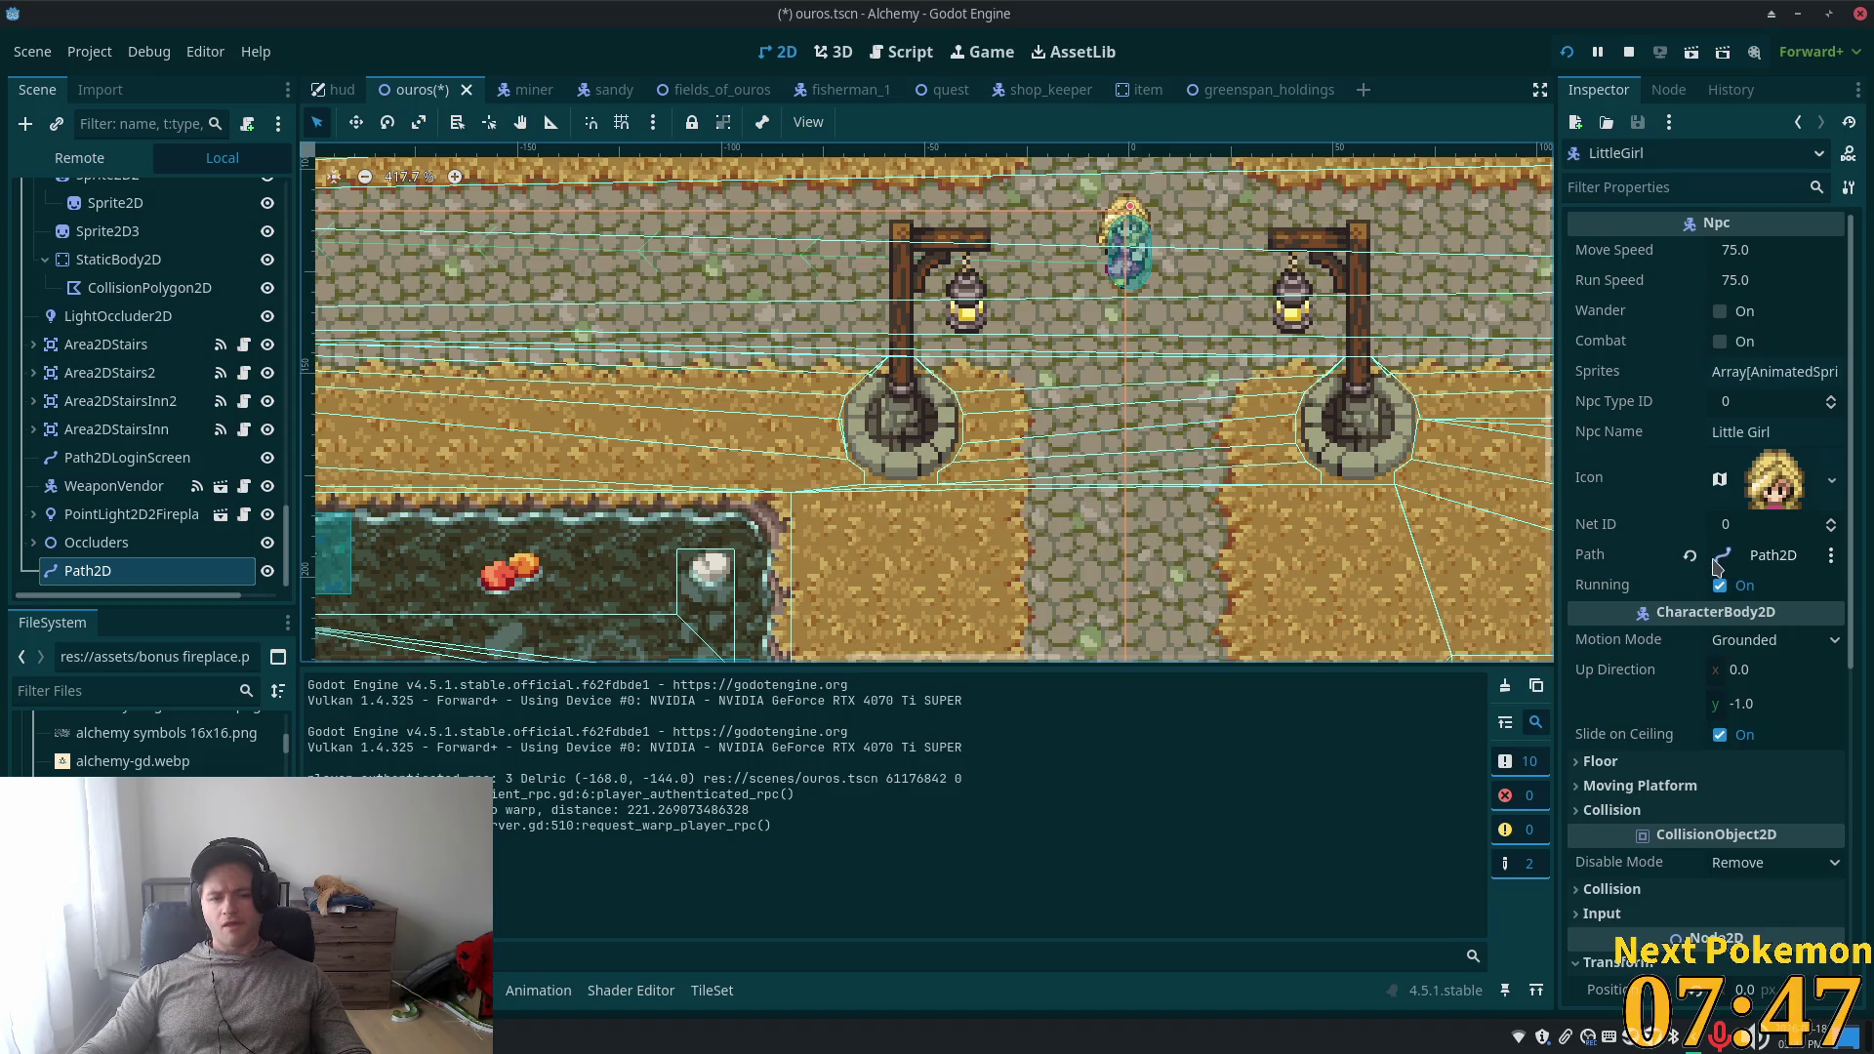
left_click(1771, 558)
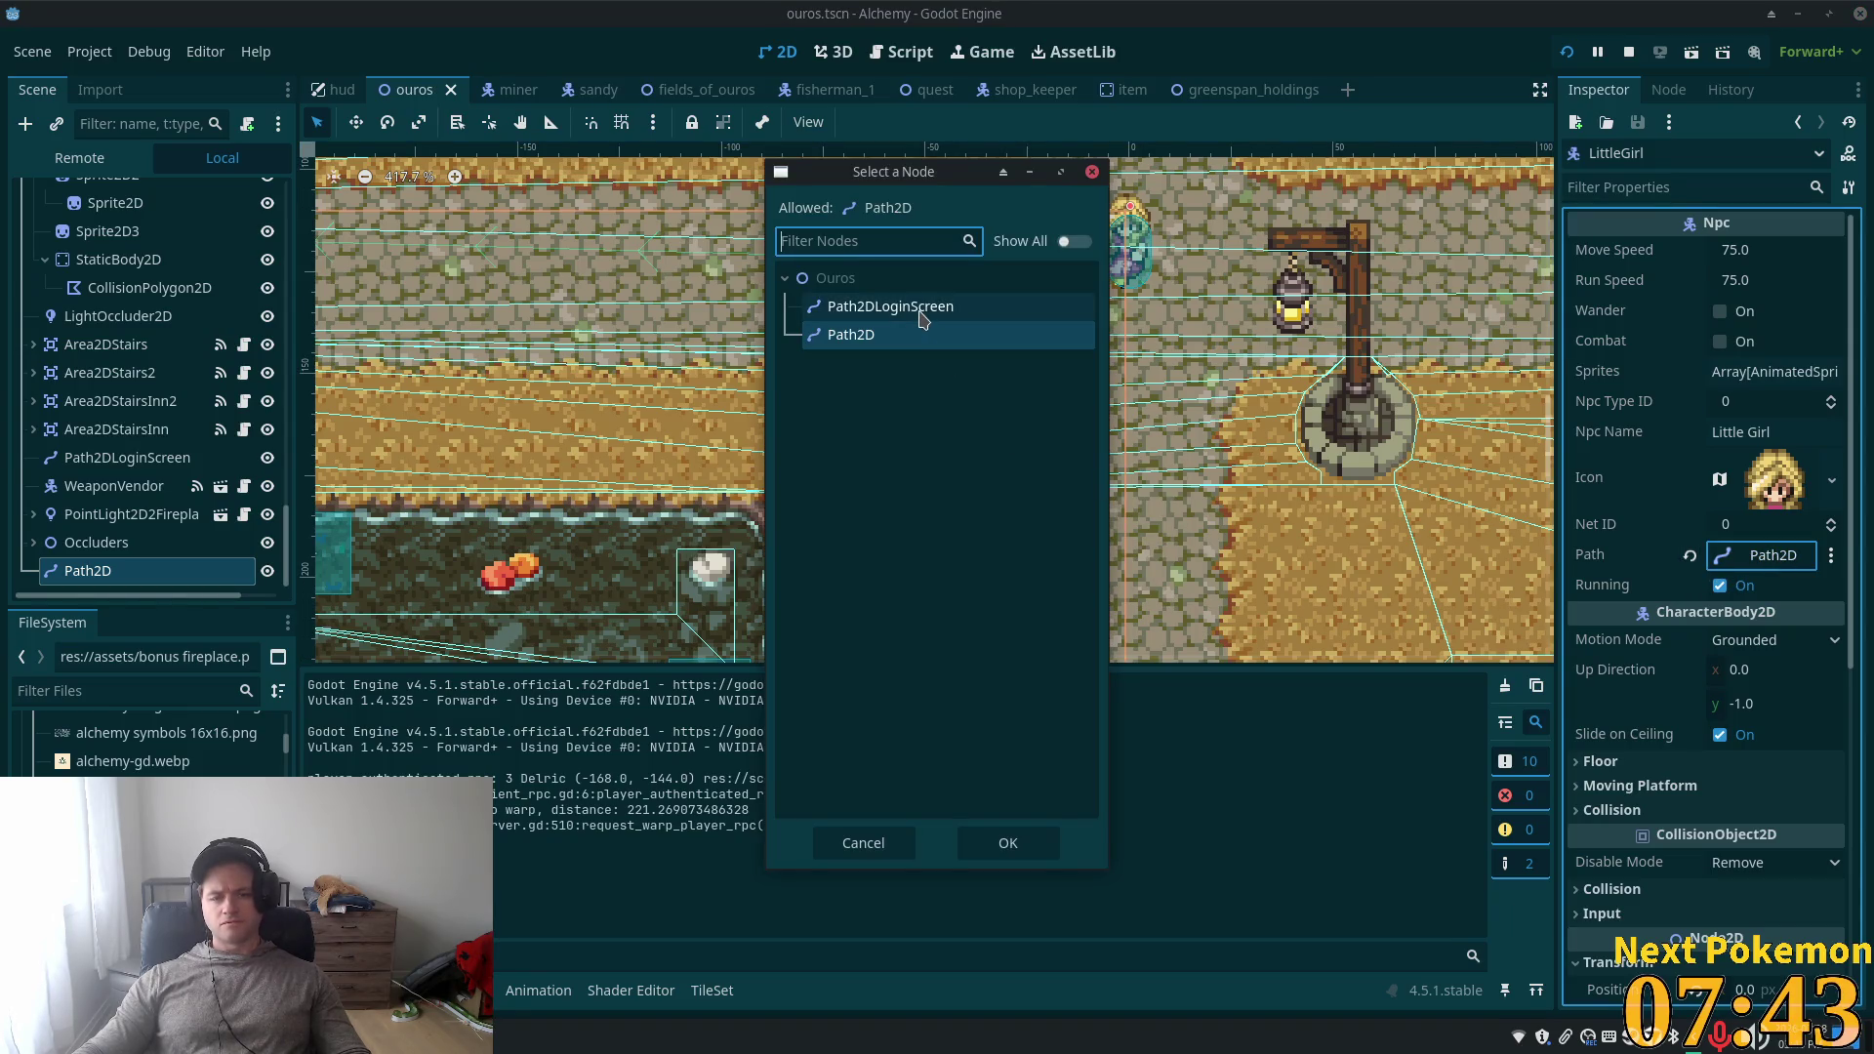
left_click(863, 346)
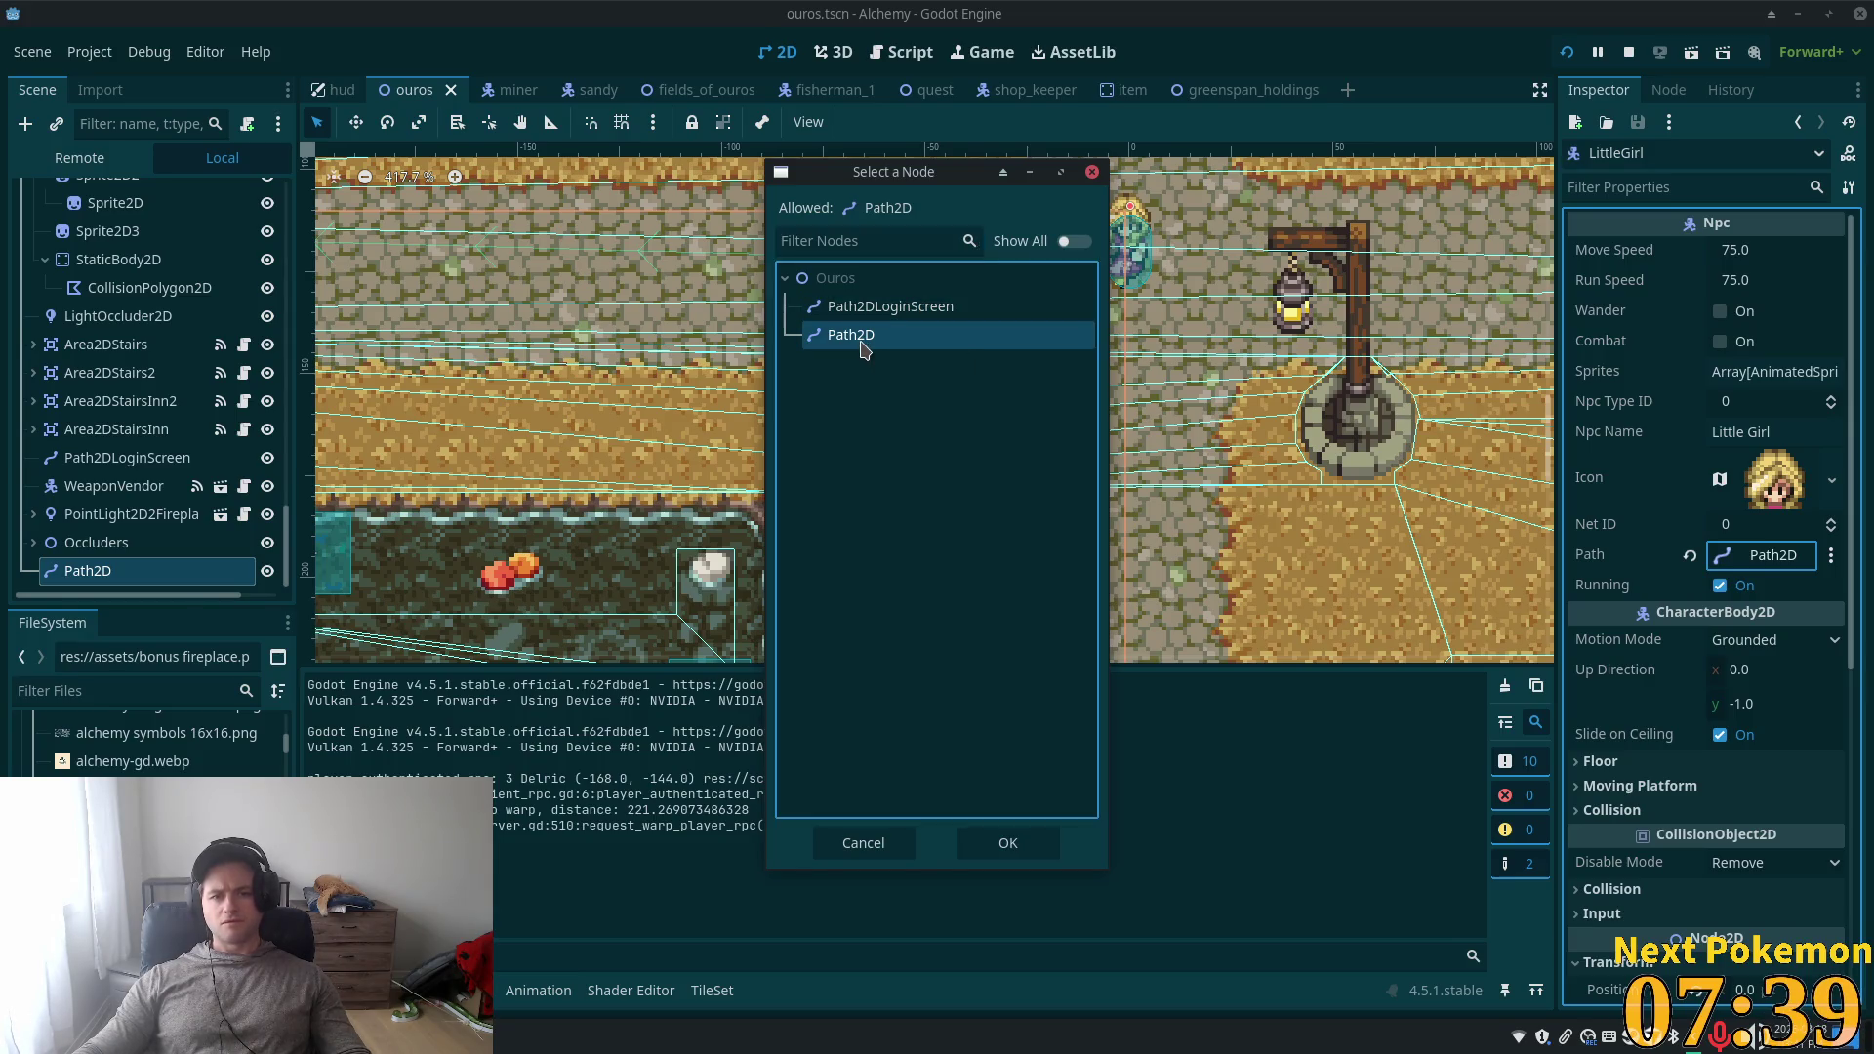
double_click(859, 337)
key("ctrl+s")
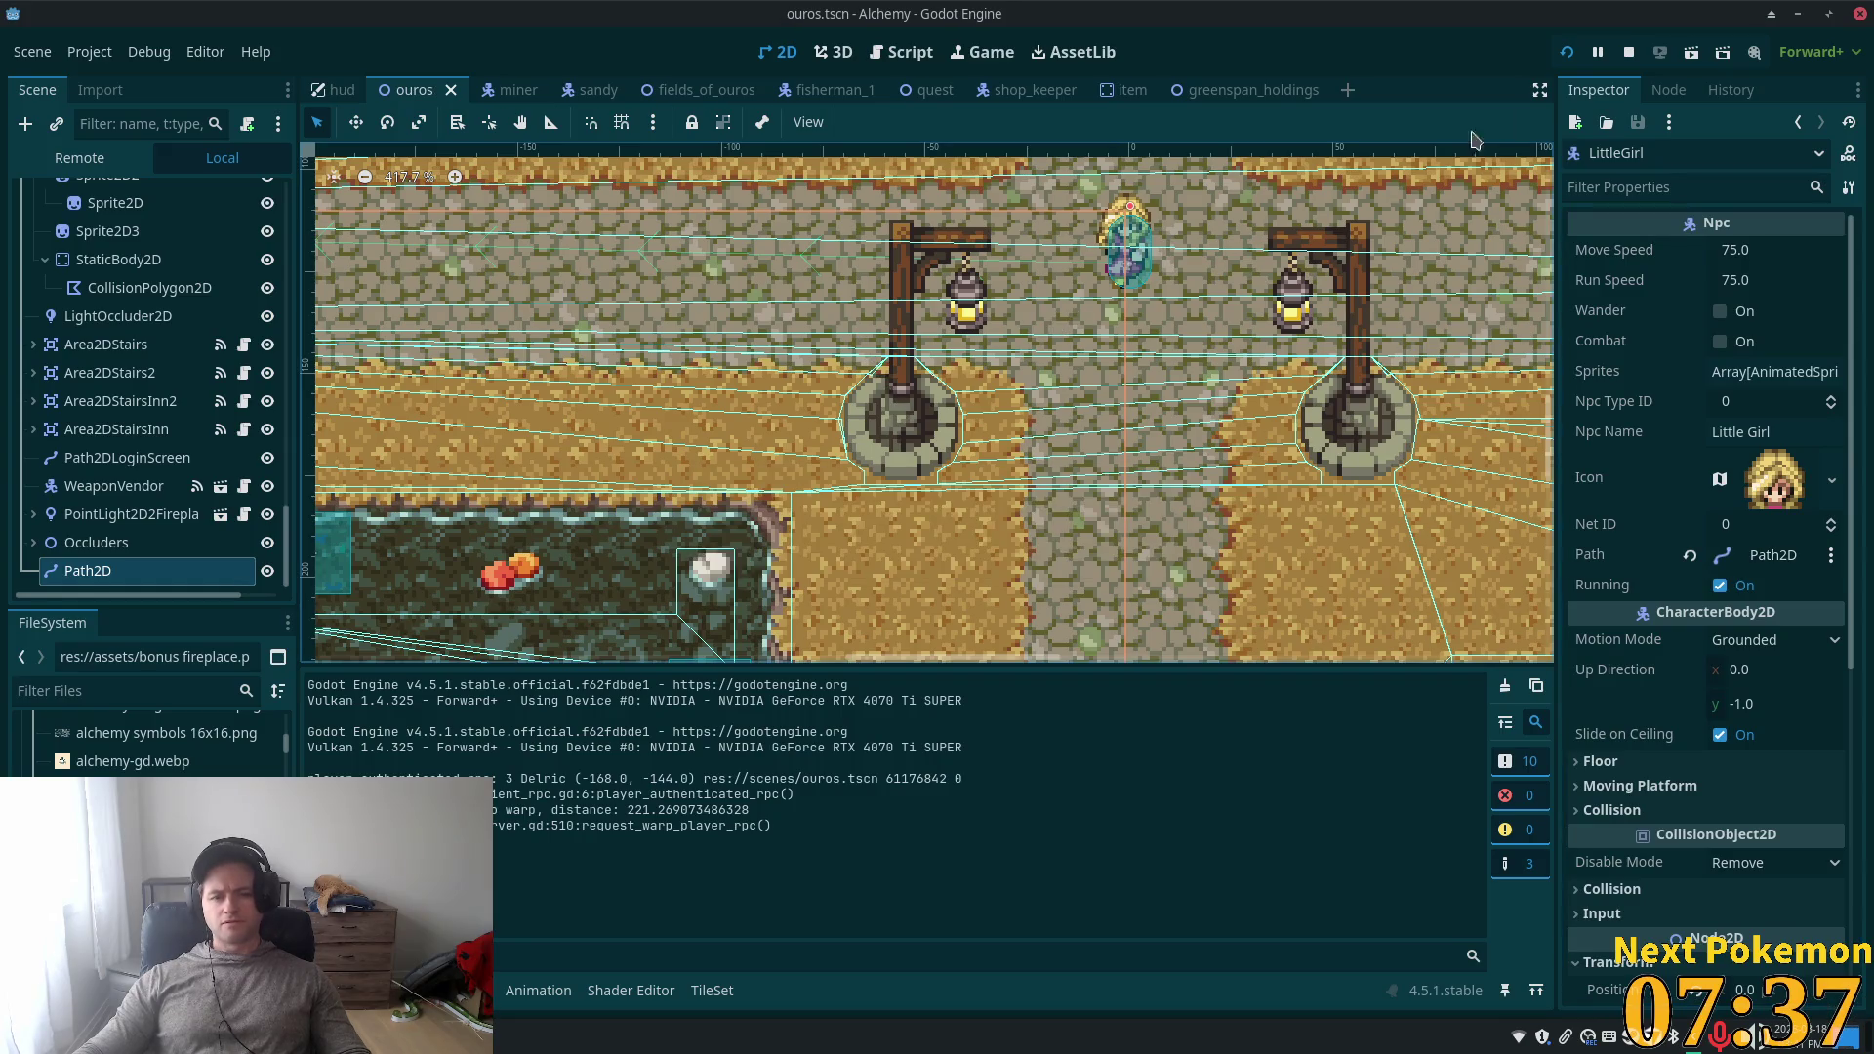
left_click(1596, 54)
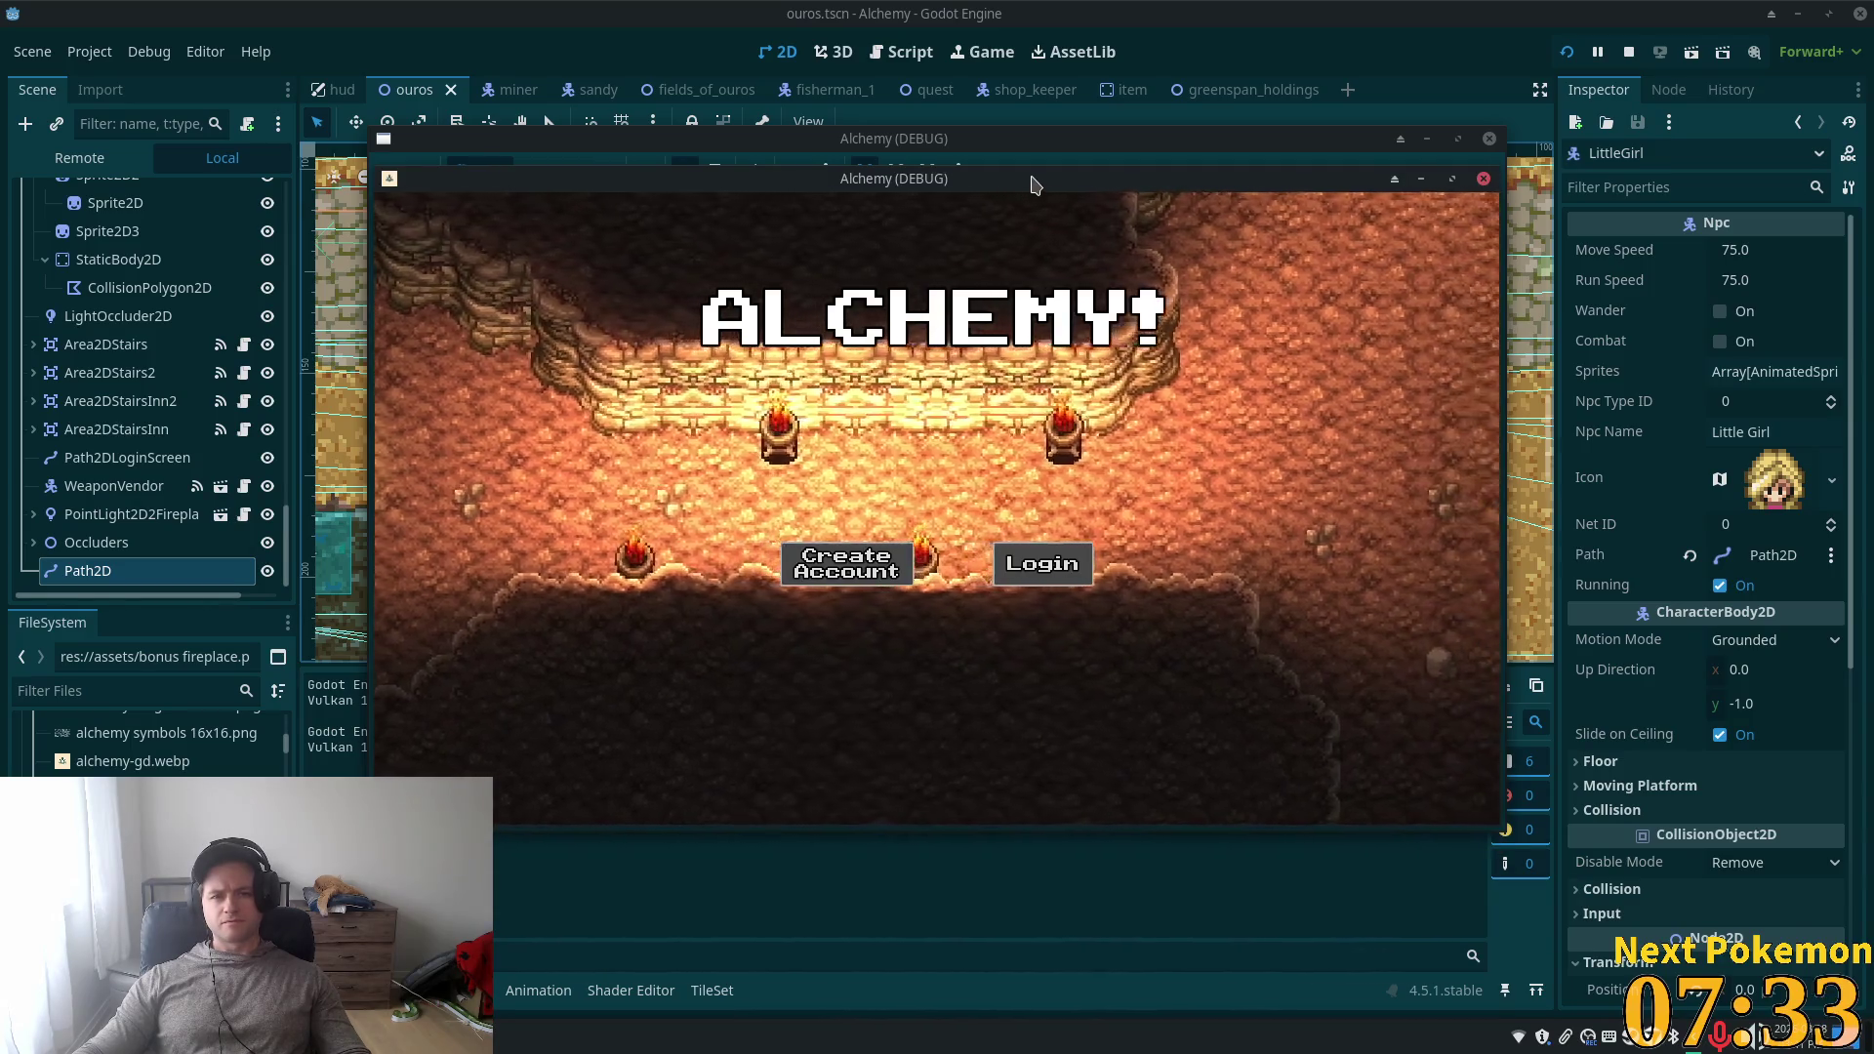
- Move the game window aside, zoom around town to watch LittleGirl on the road, then return to the editor
mouse_move(1040, 207)
left_mouse_down()
mouse_move(1581, 549)
mouse_move(1625, 609)
left_mouse_up()
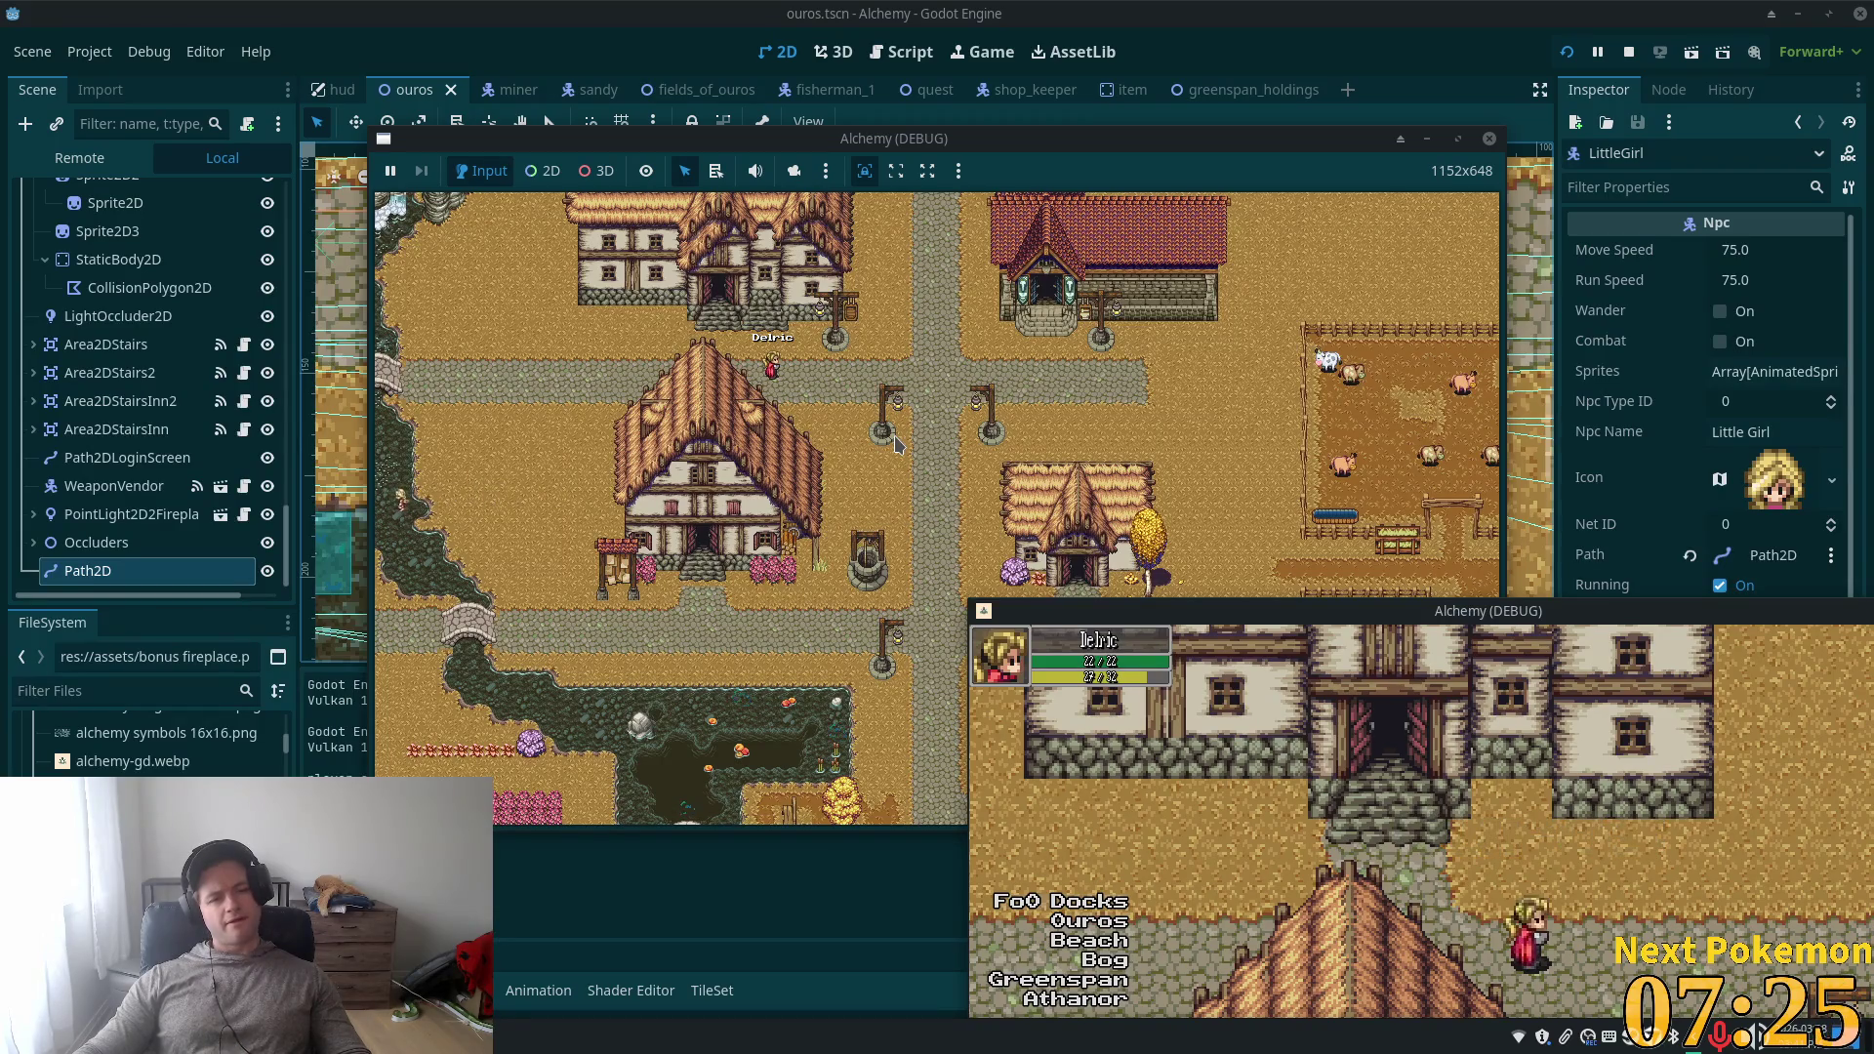
scroll(875, 436, "down", 5)
scroll(758, 517, "up", 6)
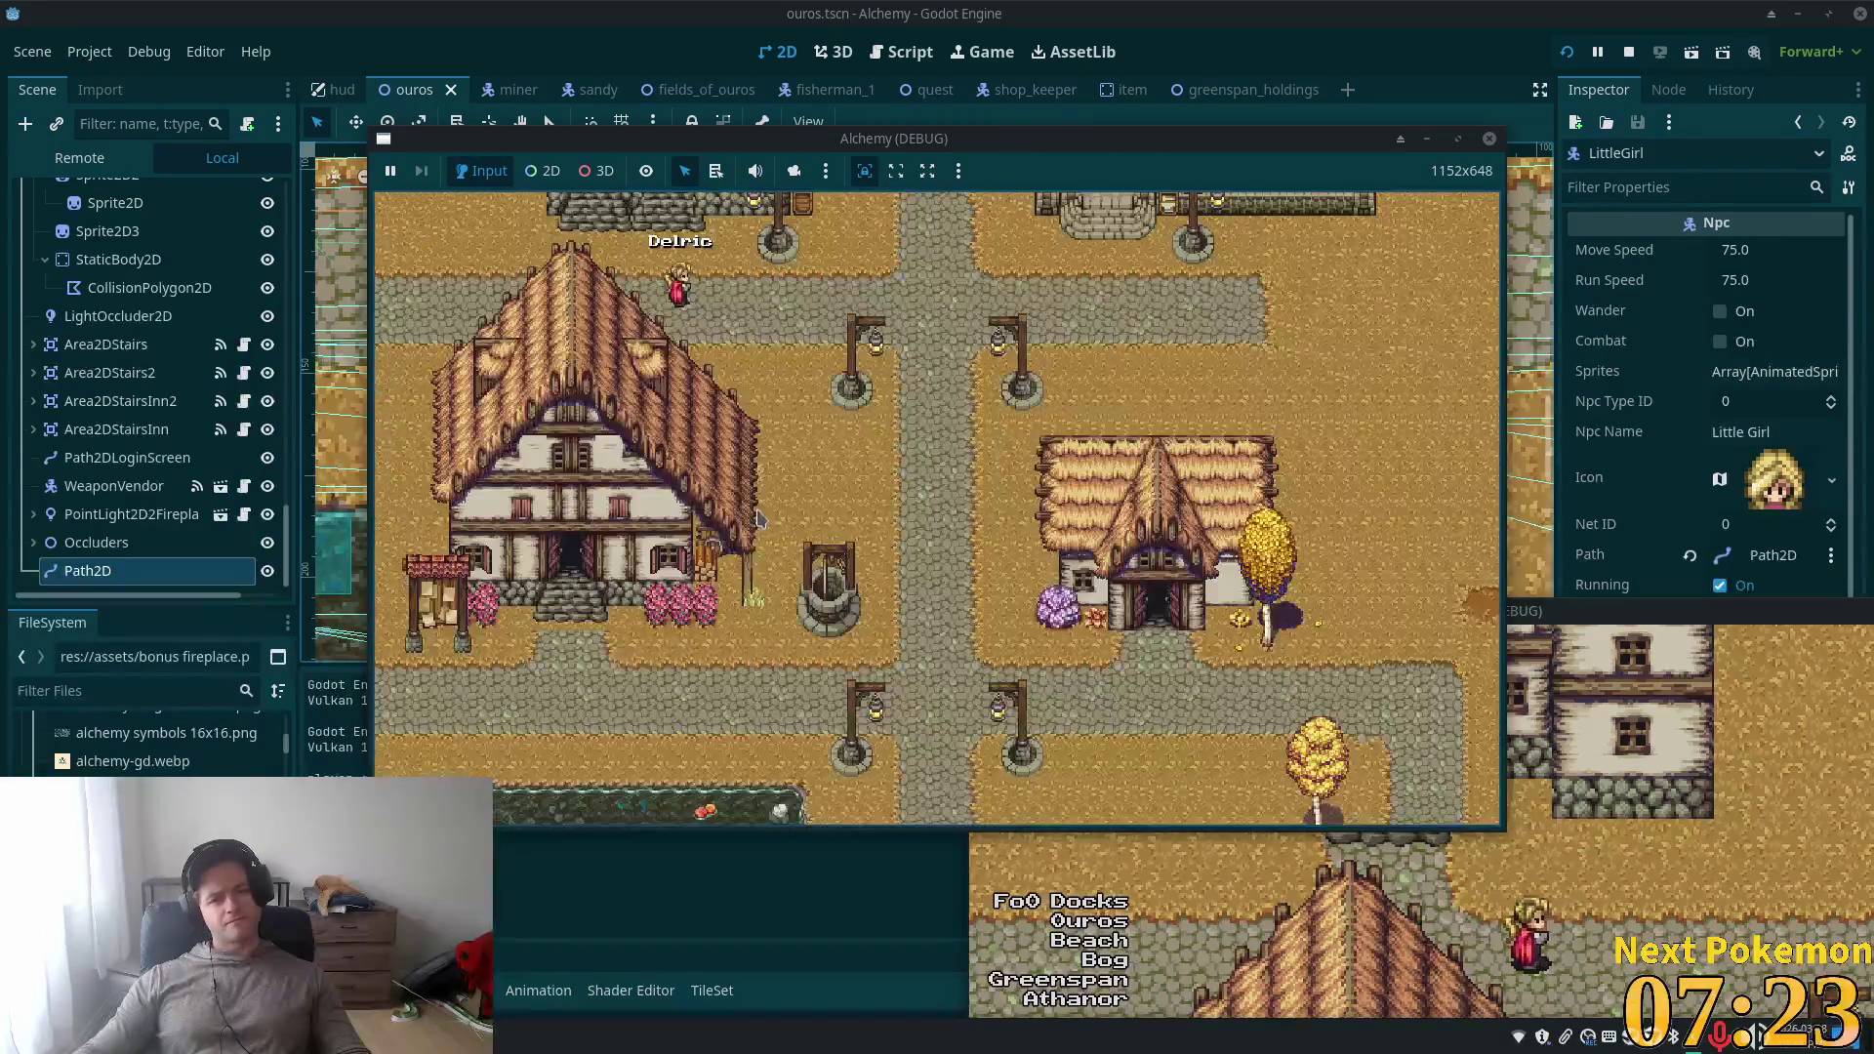
scroll(1030, 456, "down", 2)
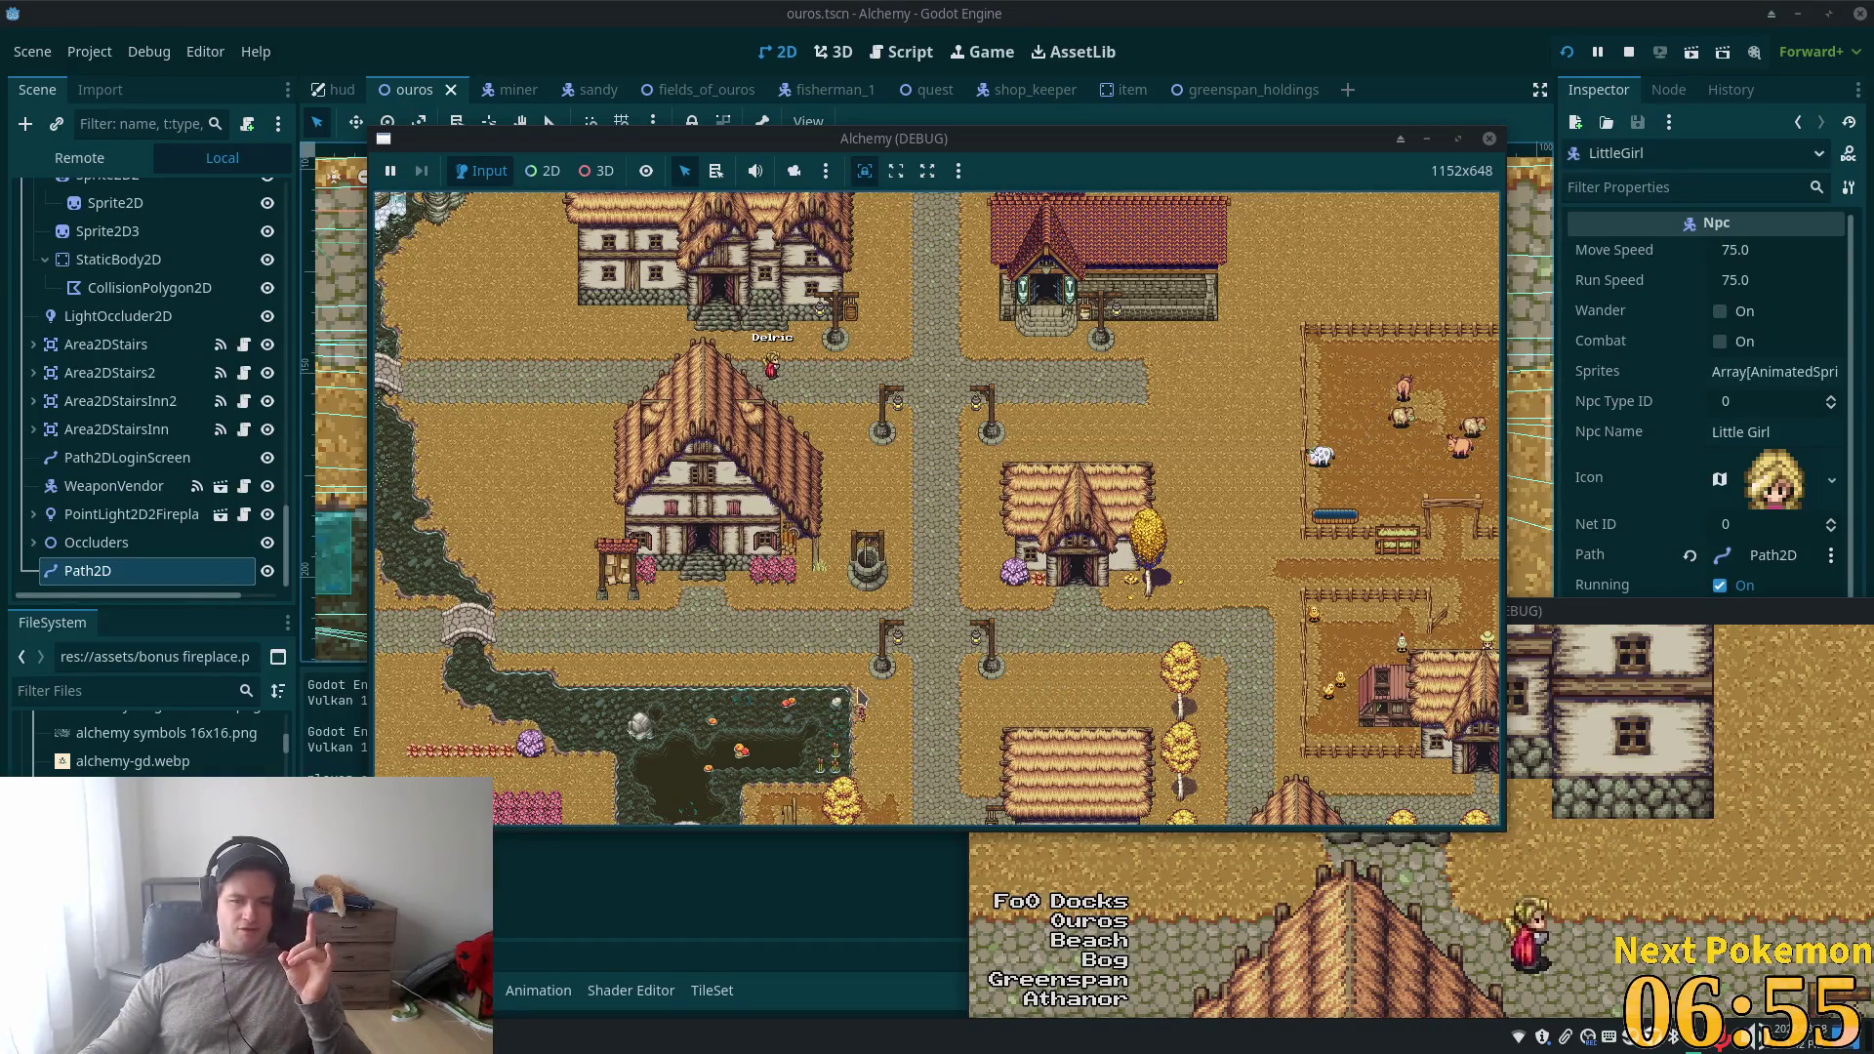
scroll(845, 724, "down", 3)
scroll(905, 657, "up", 5)
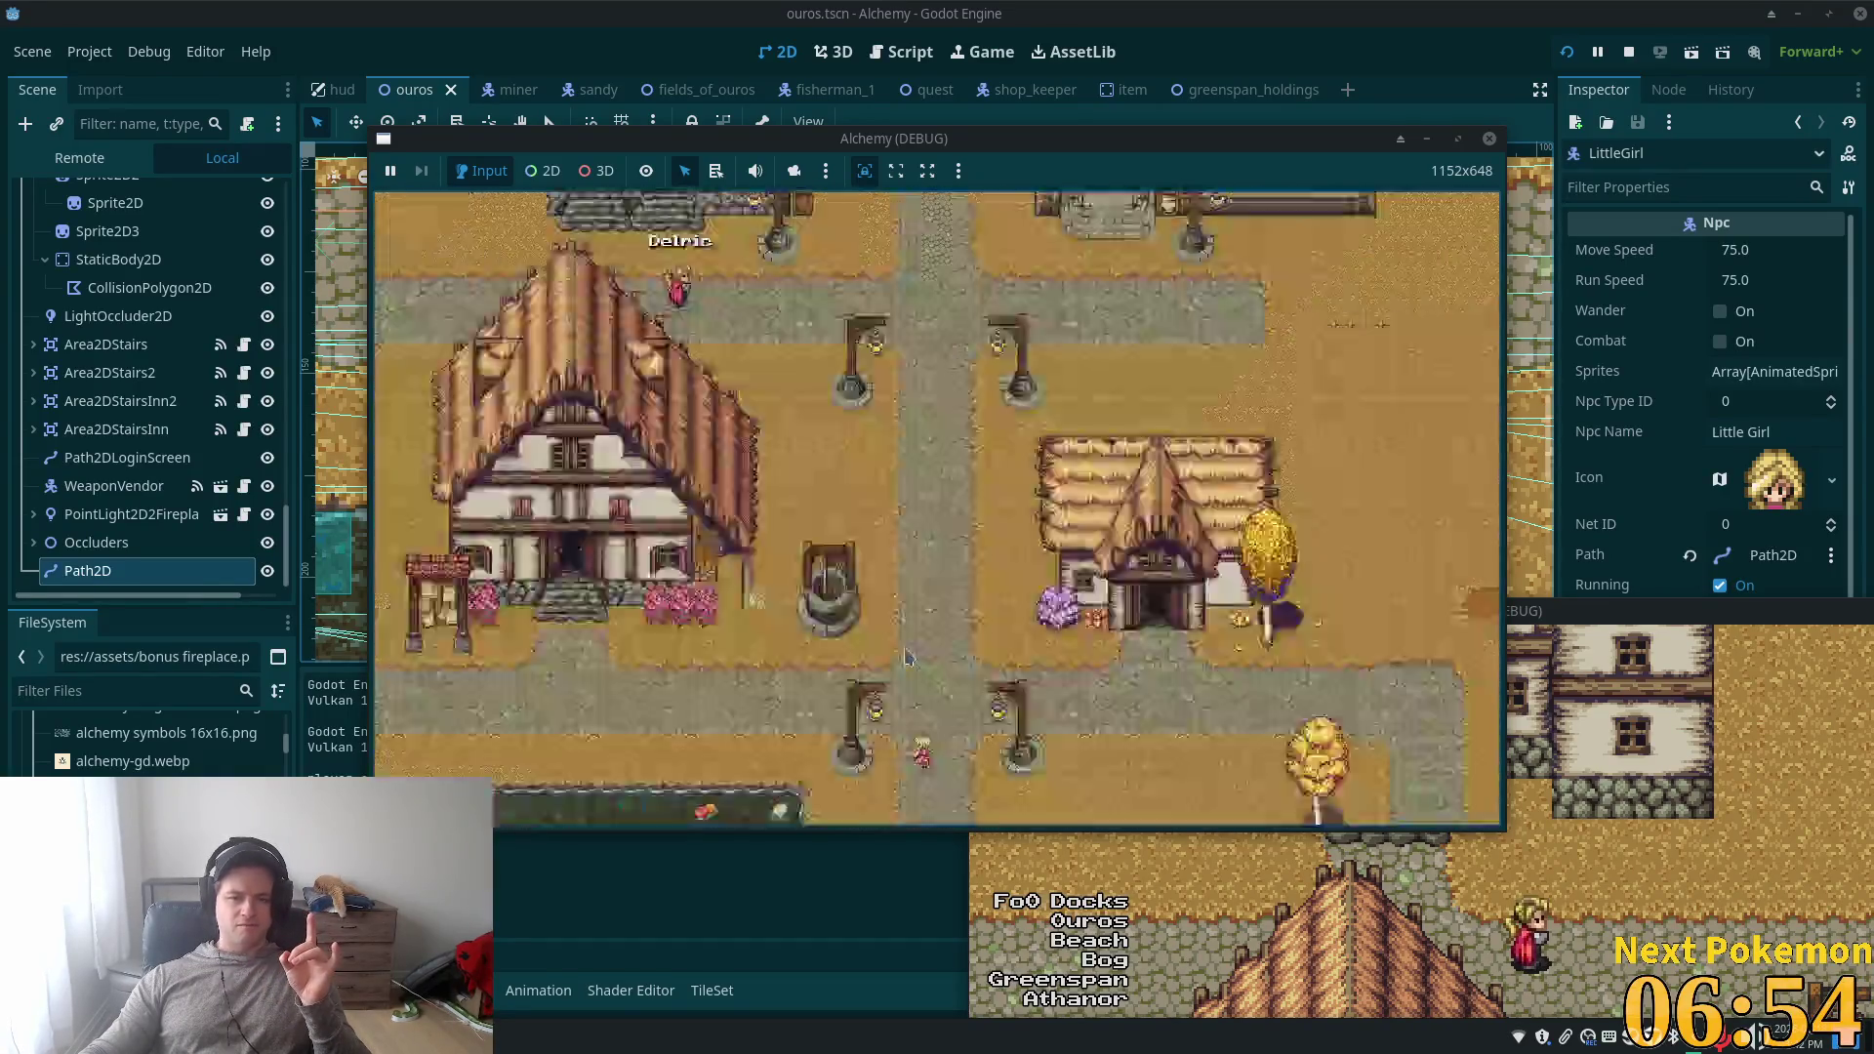
scroll(905, 657, "up", 2)
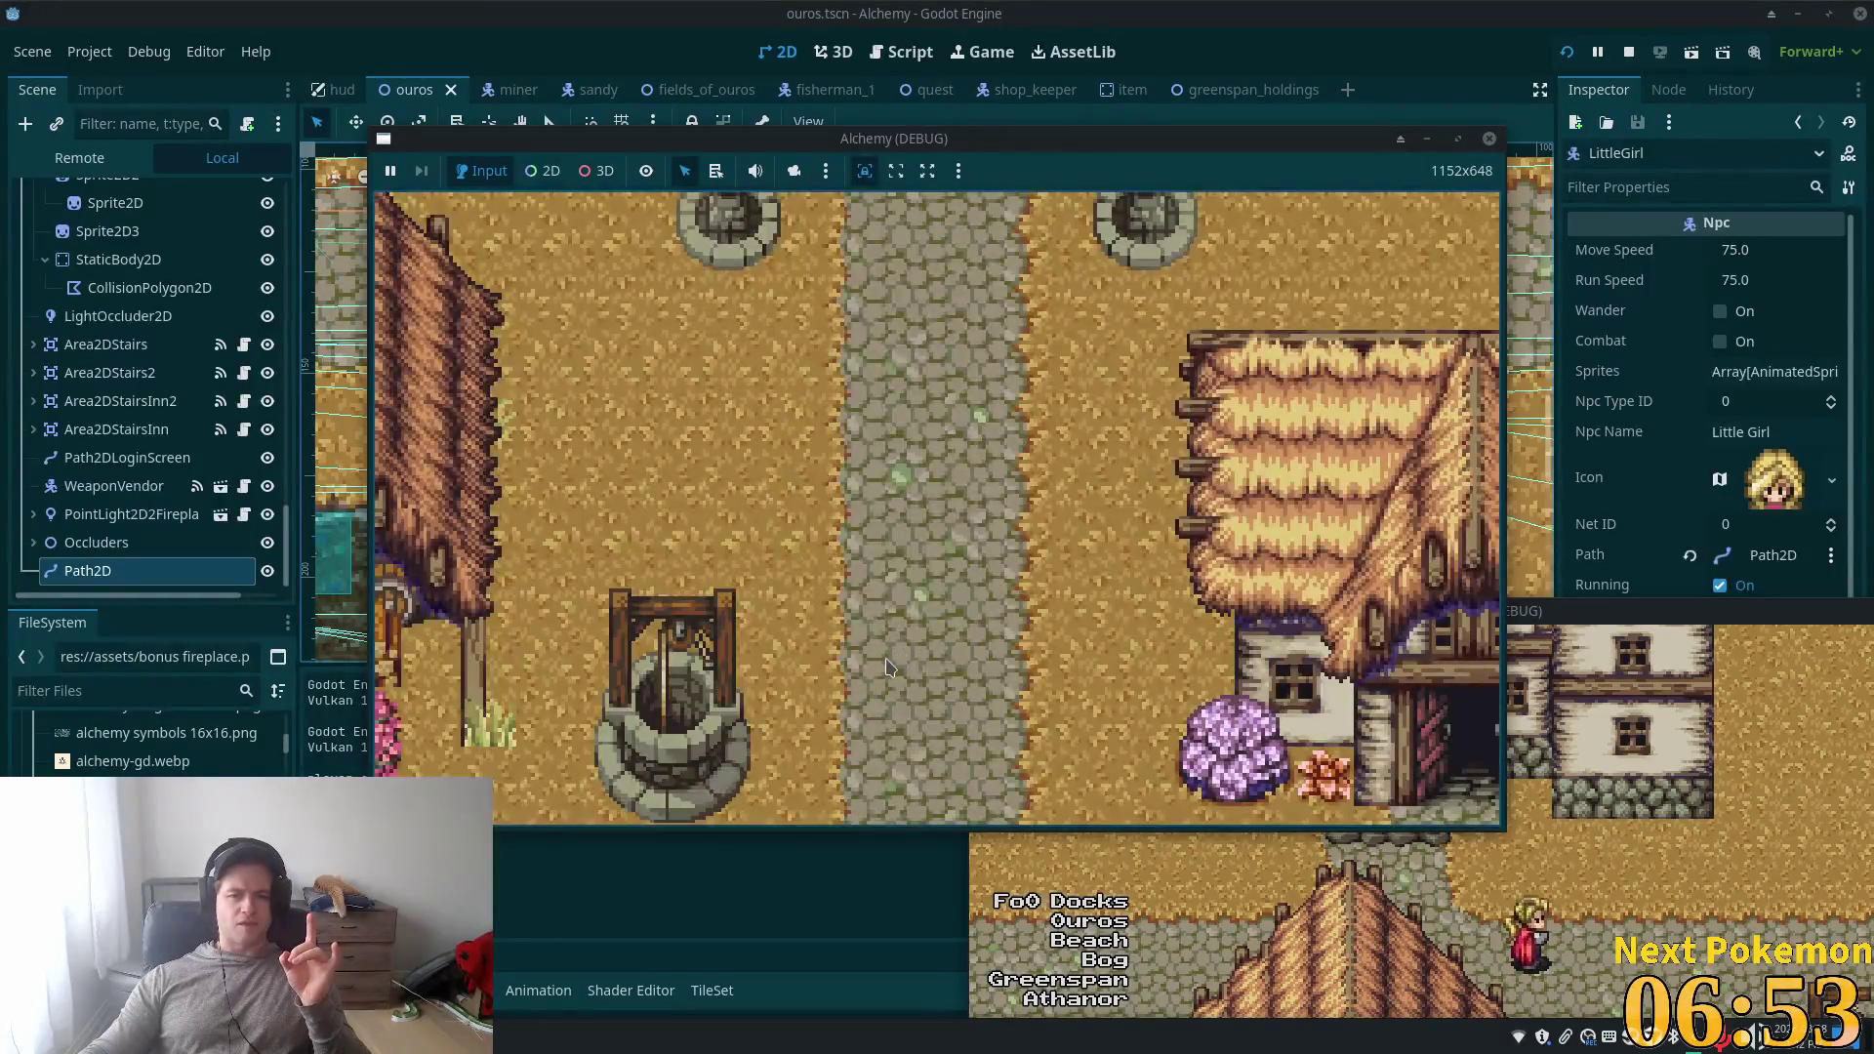
scroll(907, 664, "down", 4)
scroll(917, 699, "up", 5)
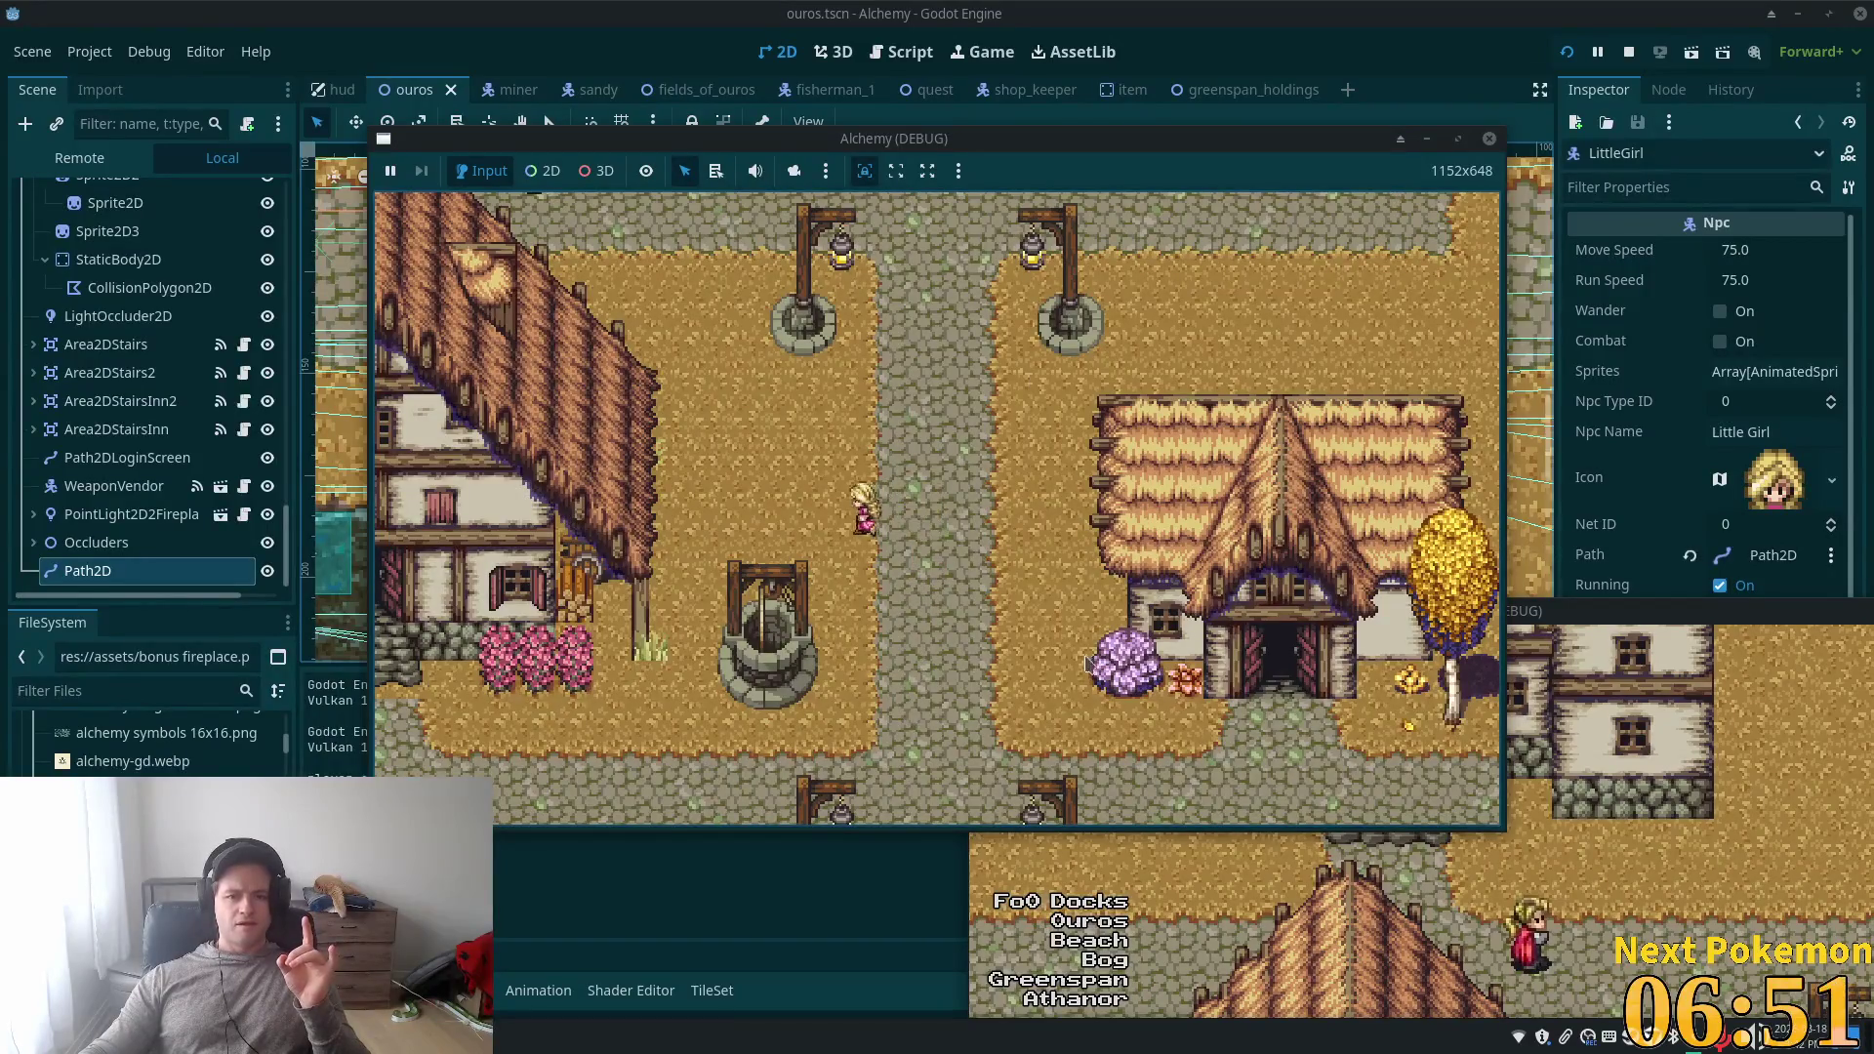
key("alt+Tab")
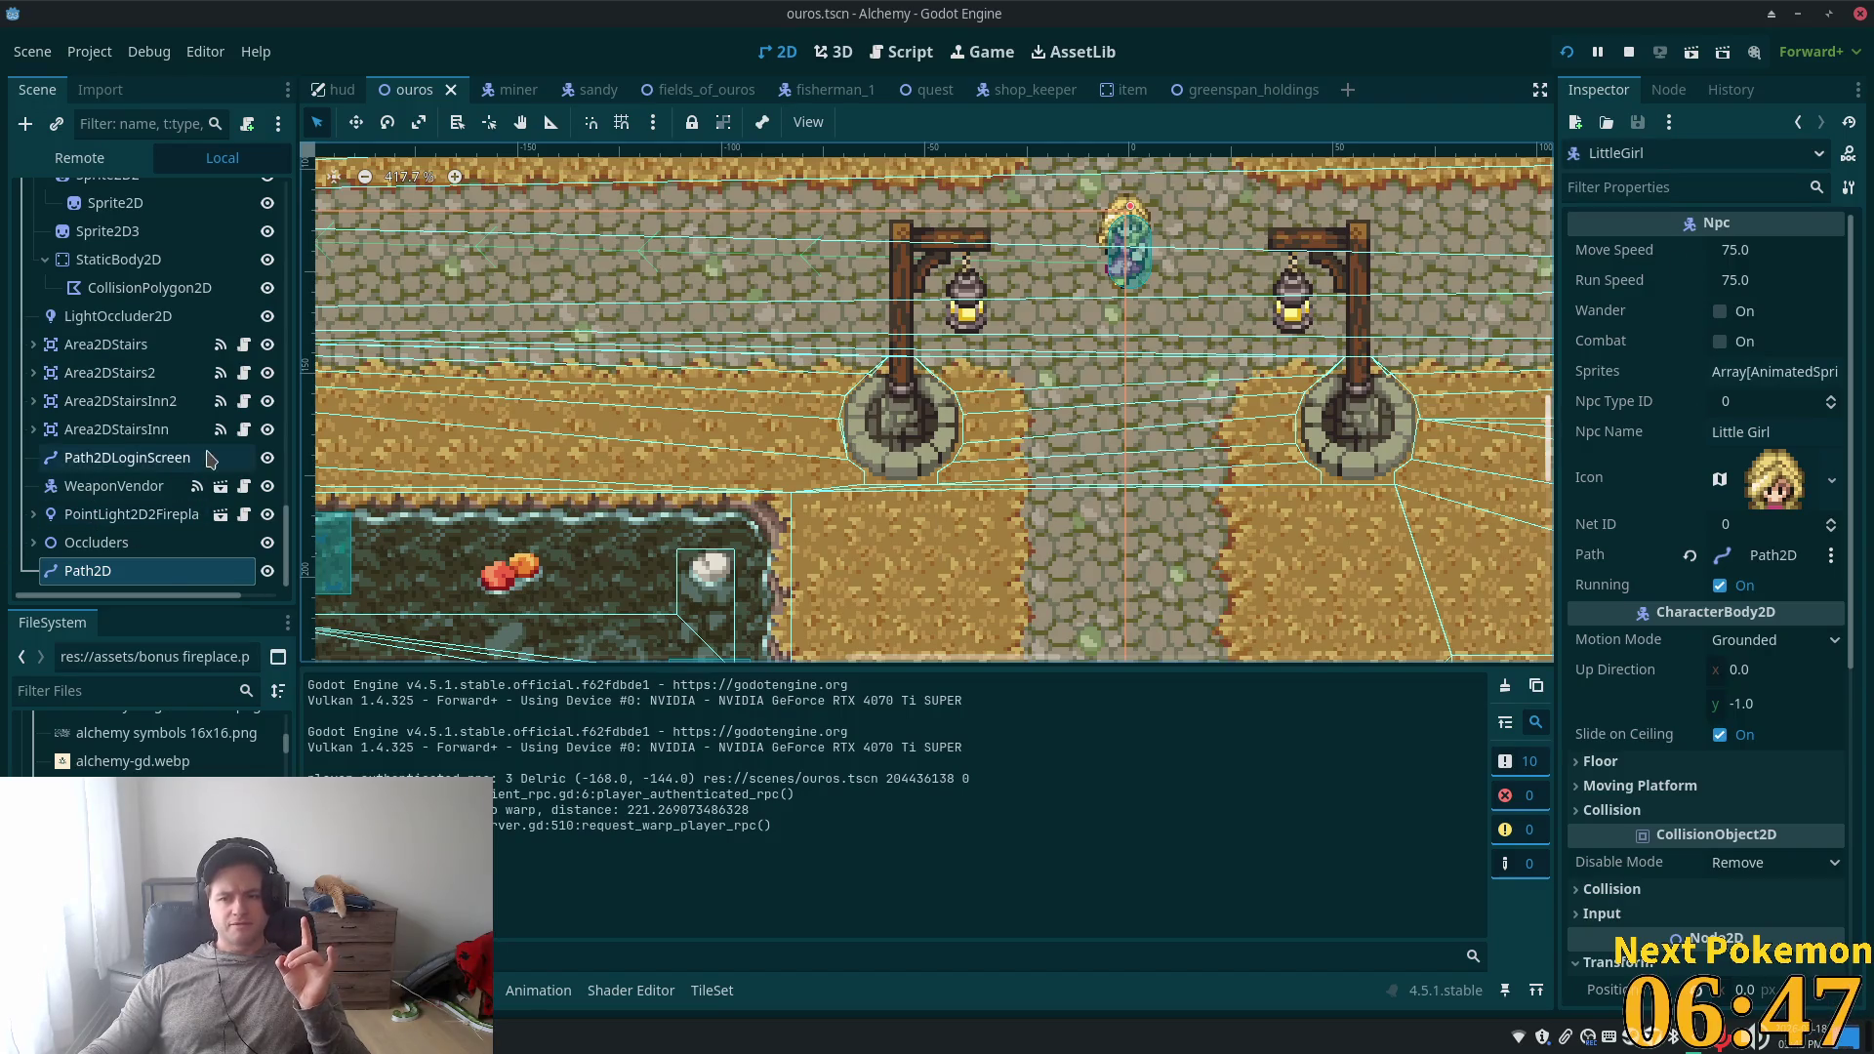
- Open LittleGirl's own little_girl scene and its npc.gd script
scroll(122, 336, "up", 5)
scroll(132, 327, "up", 6)
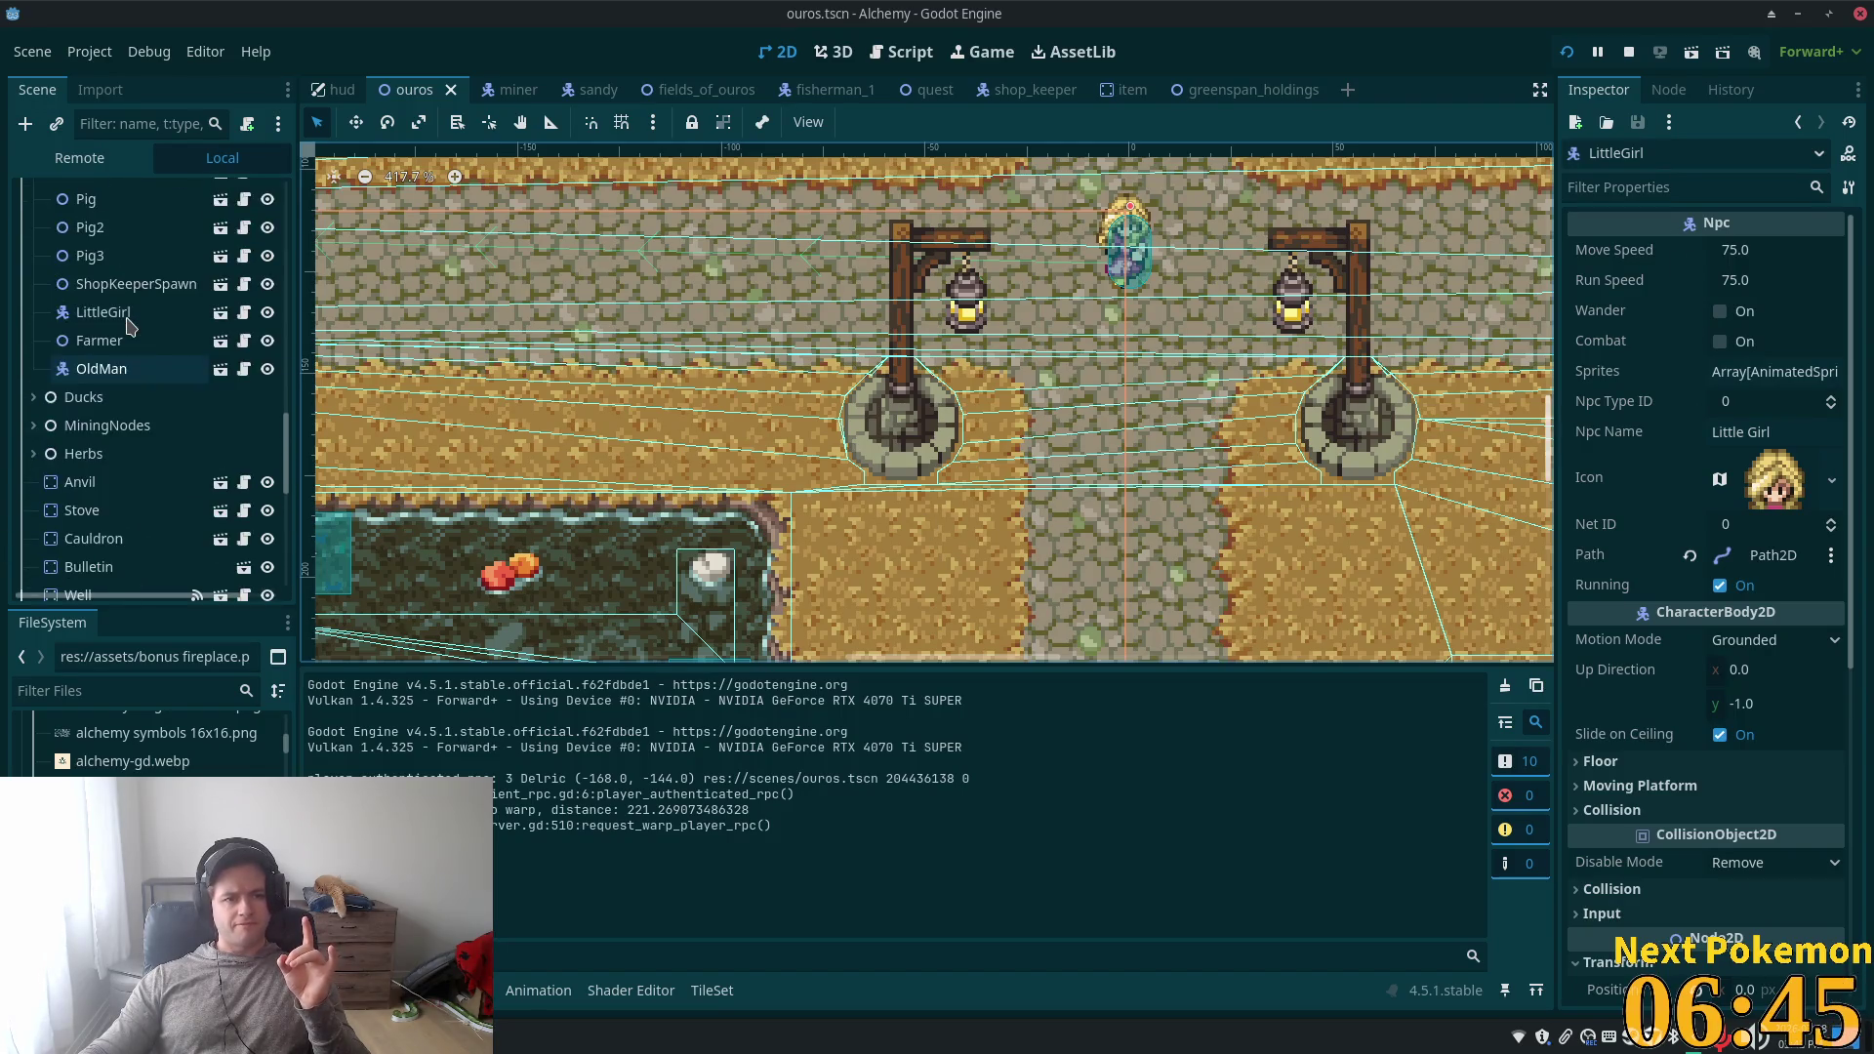
left_click(129, 366)
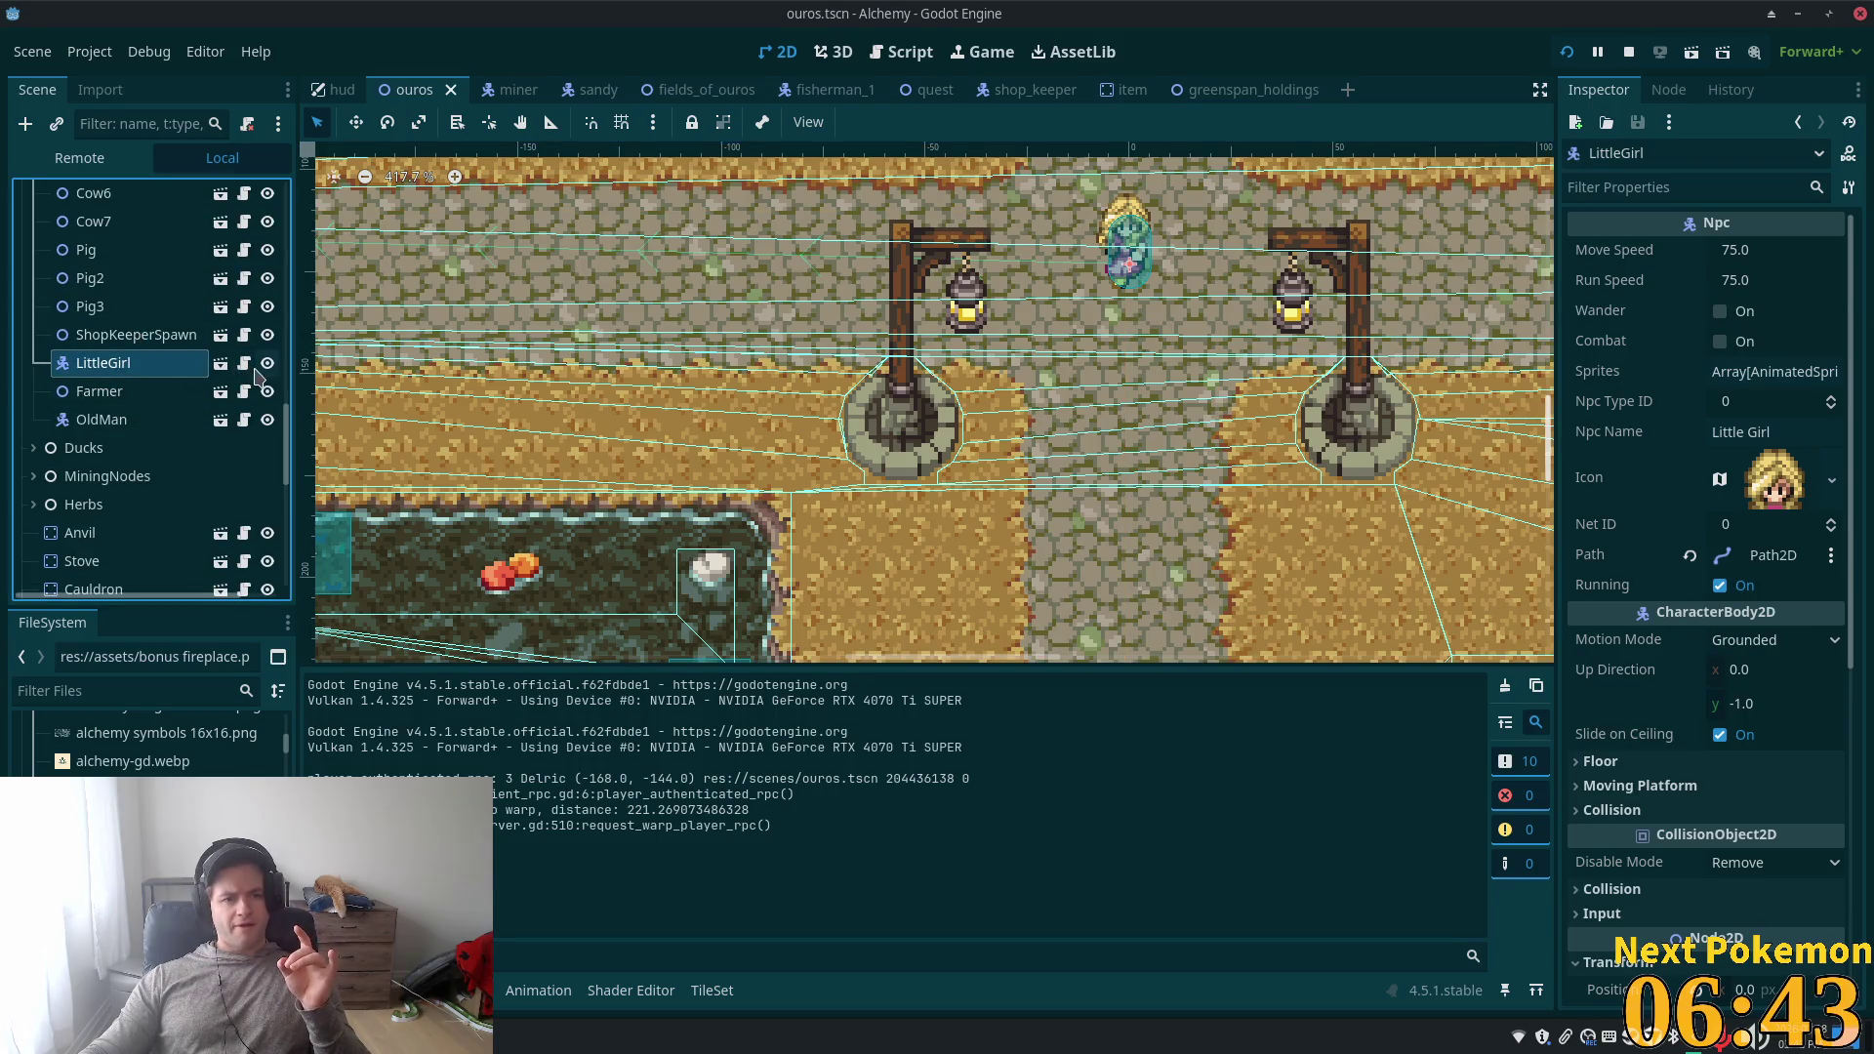
left_click(244, 363)
left_click(220, 363)
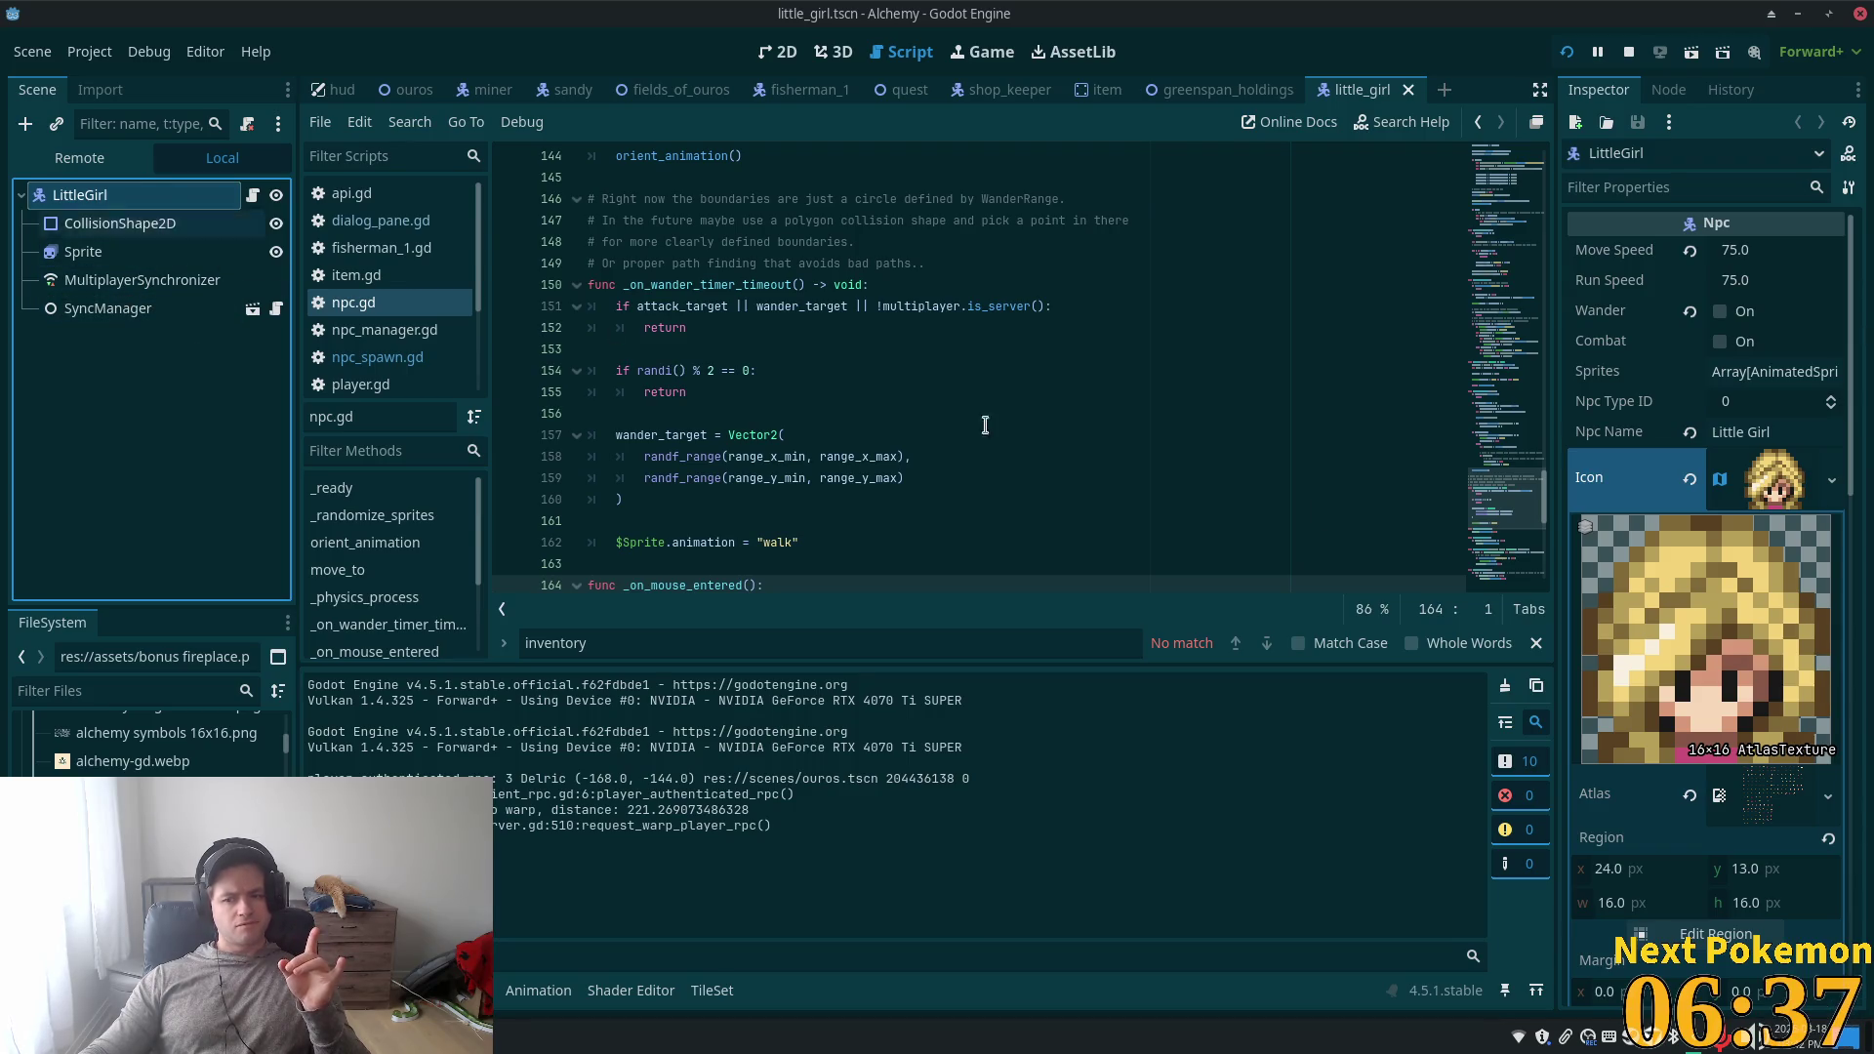
- Scroll npc.gd to the top and select the path variable on line 13
scroll(1754, 633, "down", 2)
scroll(1754, 632, "down", 10)
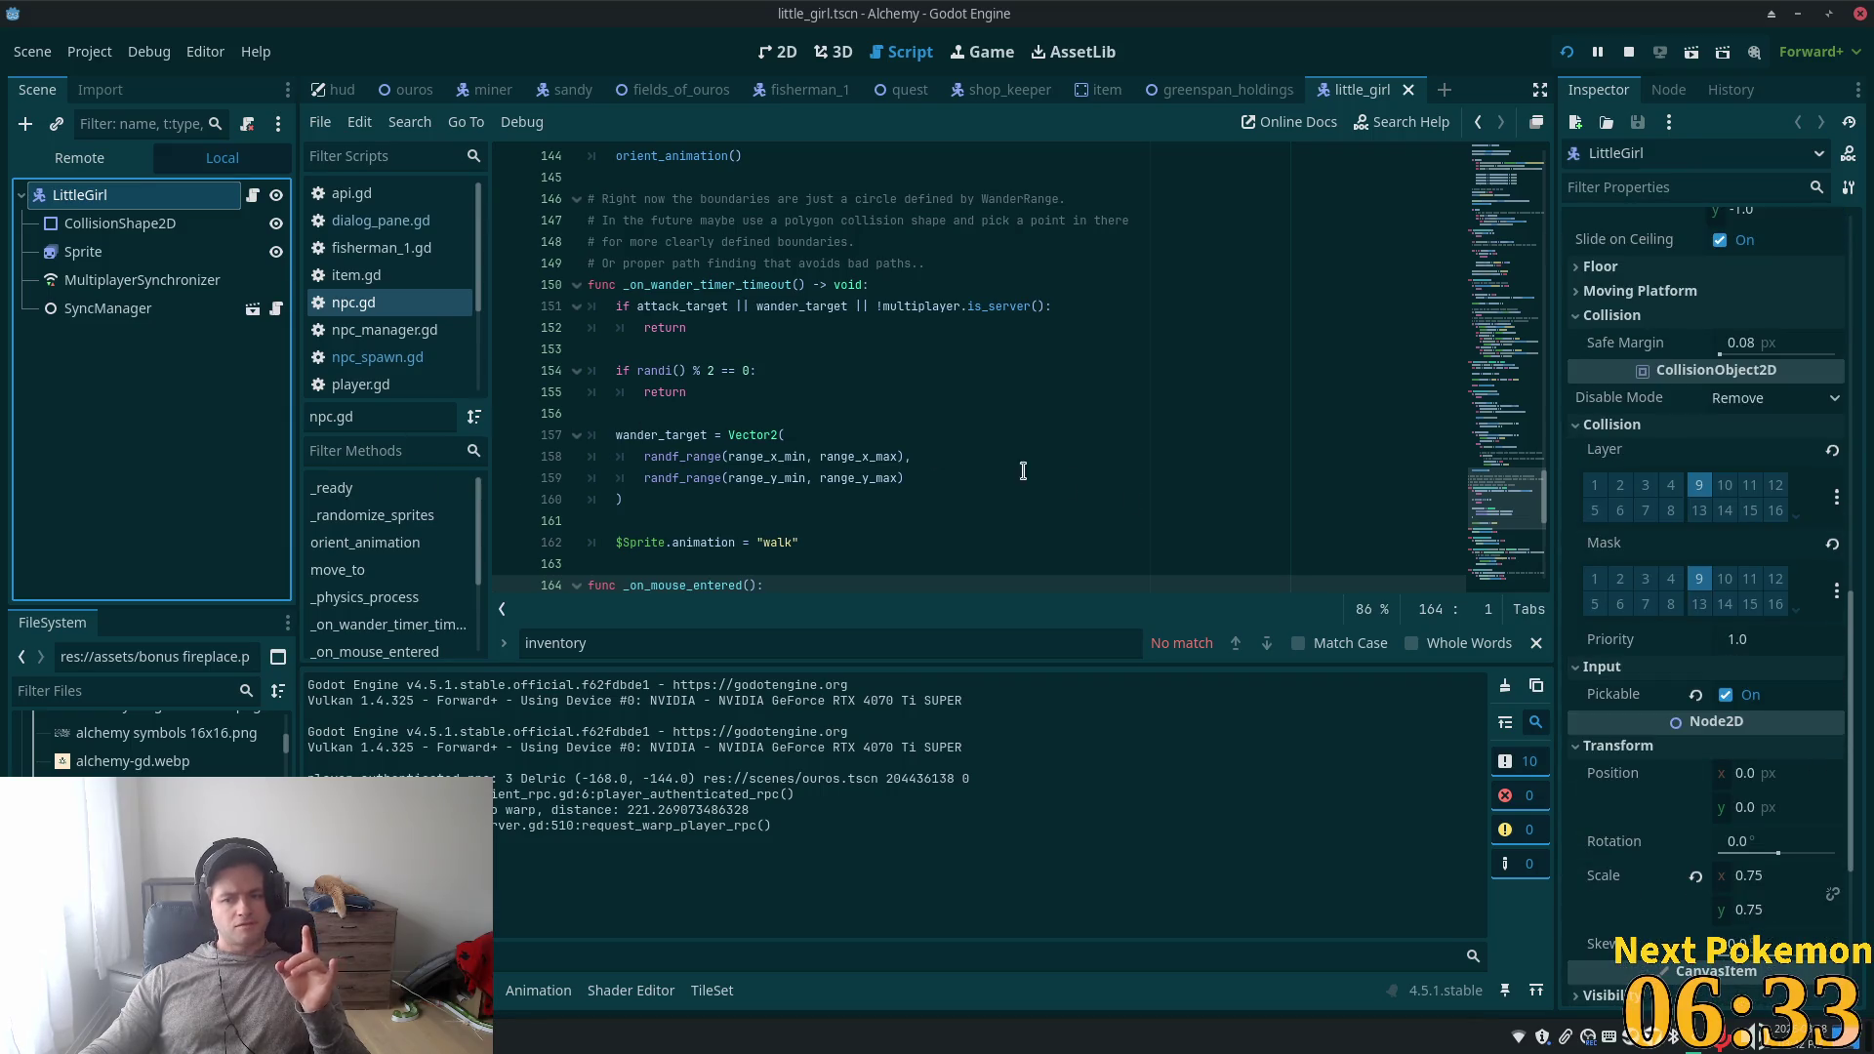
left_click(351, 303)
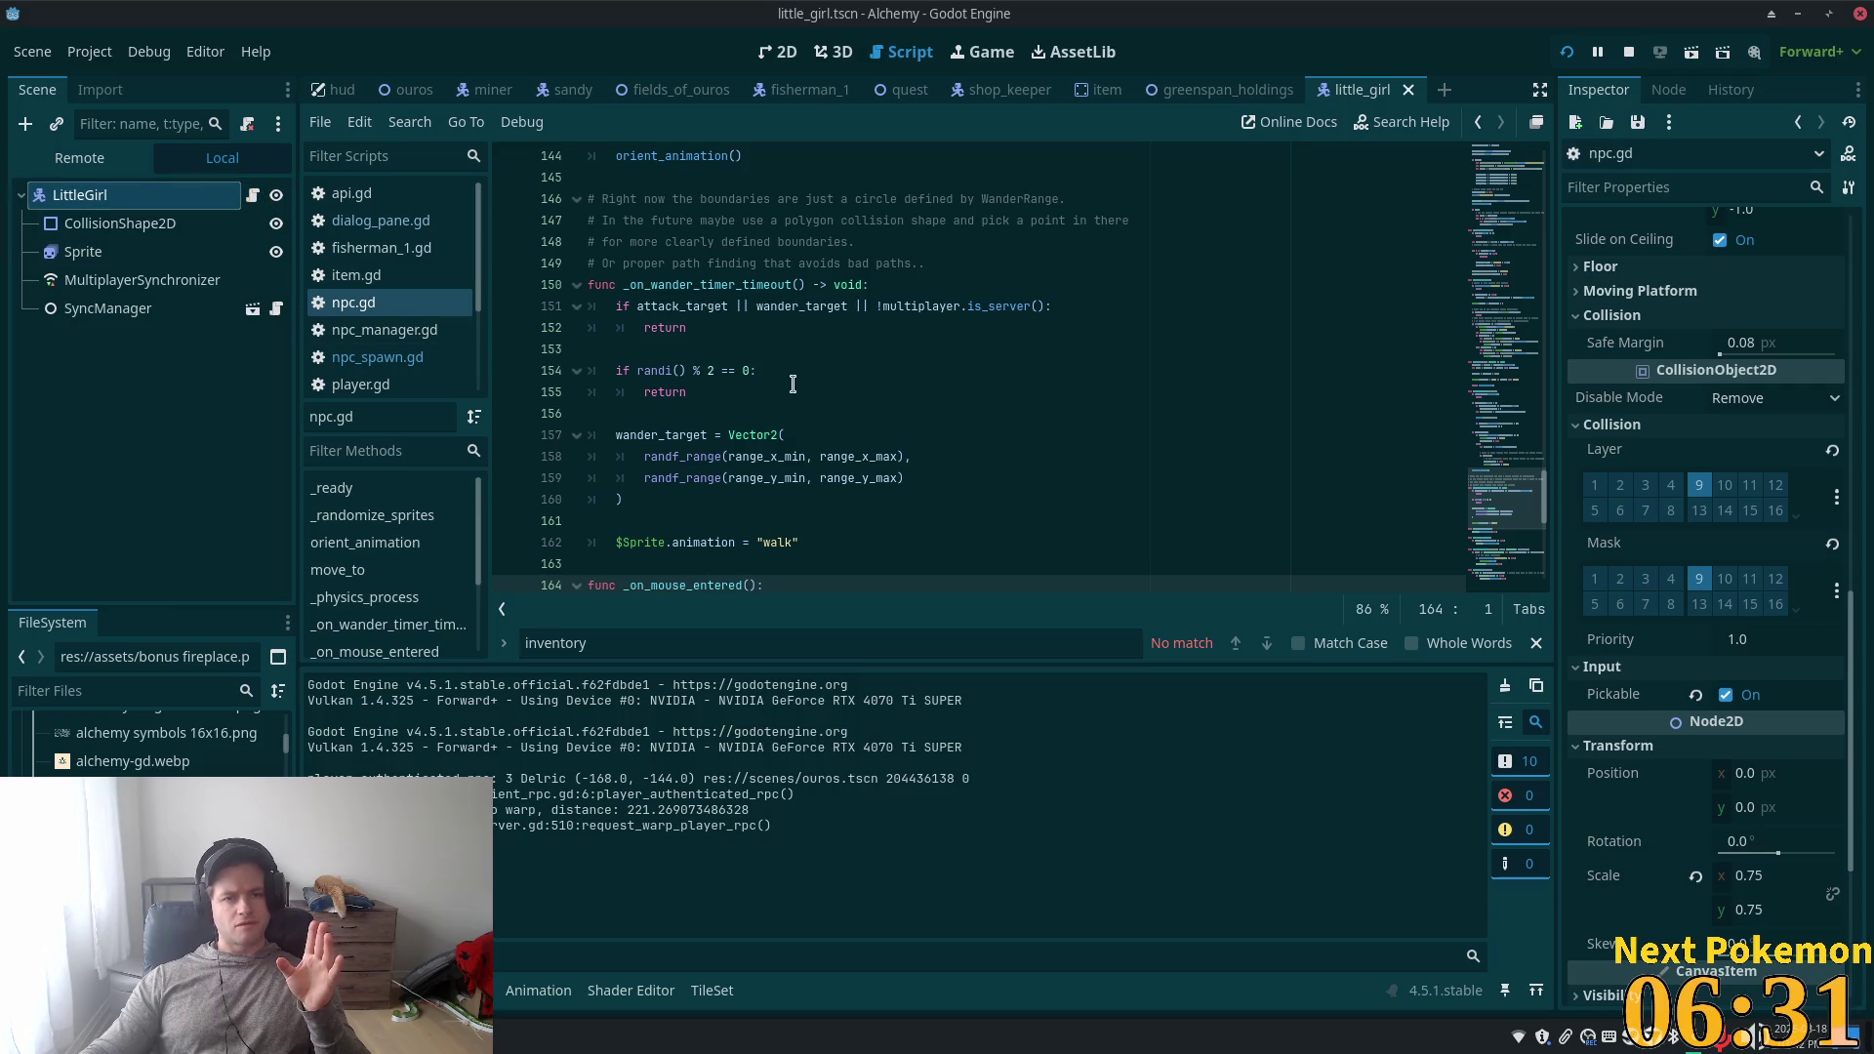
scroll(799, 365, "up", 1)
scroll(799, 365, "up", 20)
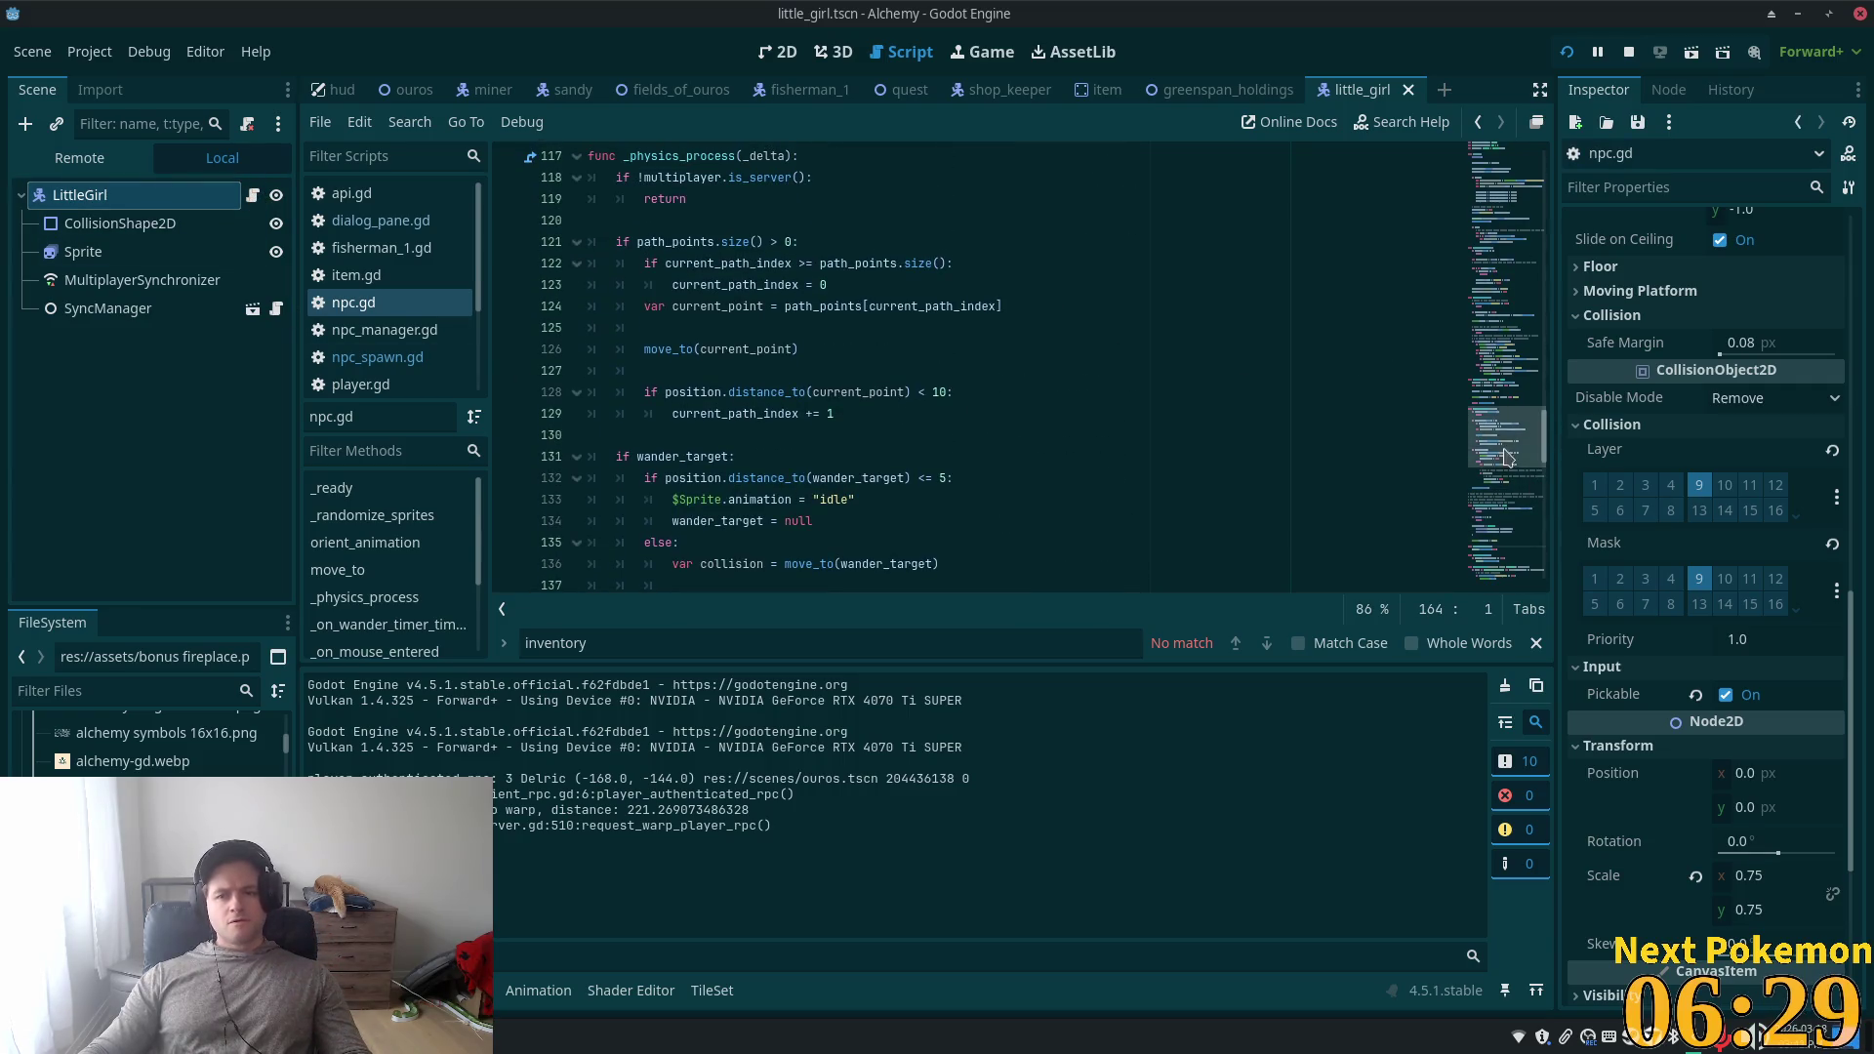
left_click(692, 413)
double_click(692, 413)
scroll(692, 413, "down", 4)
- Search npc.gd for 'path', then for path_points, stepping through the matches
key("ctrl+f")
type("path")
scroll(1068, 392, "up", 3)
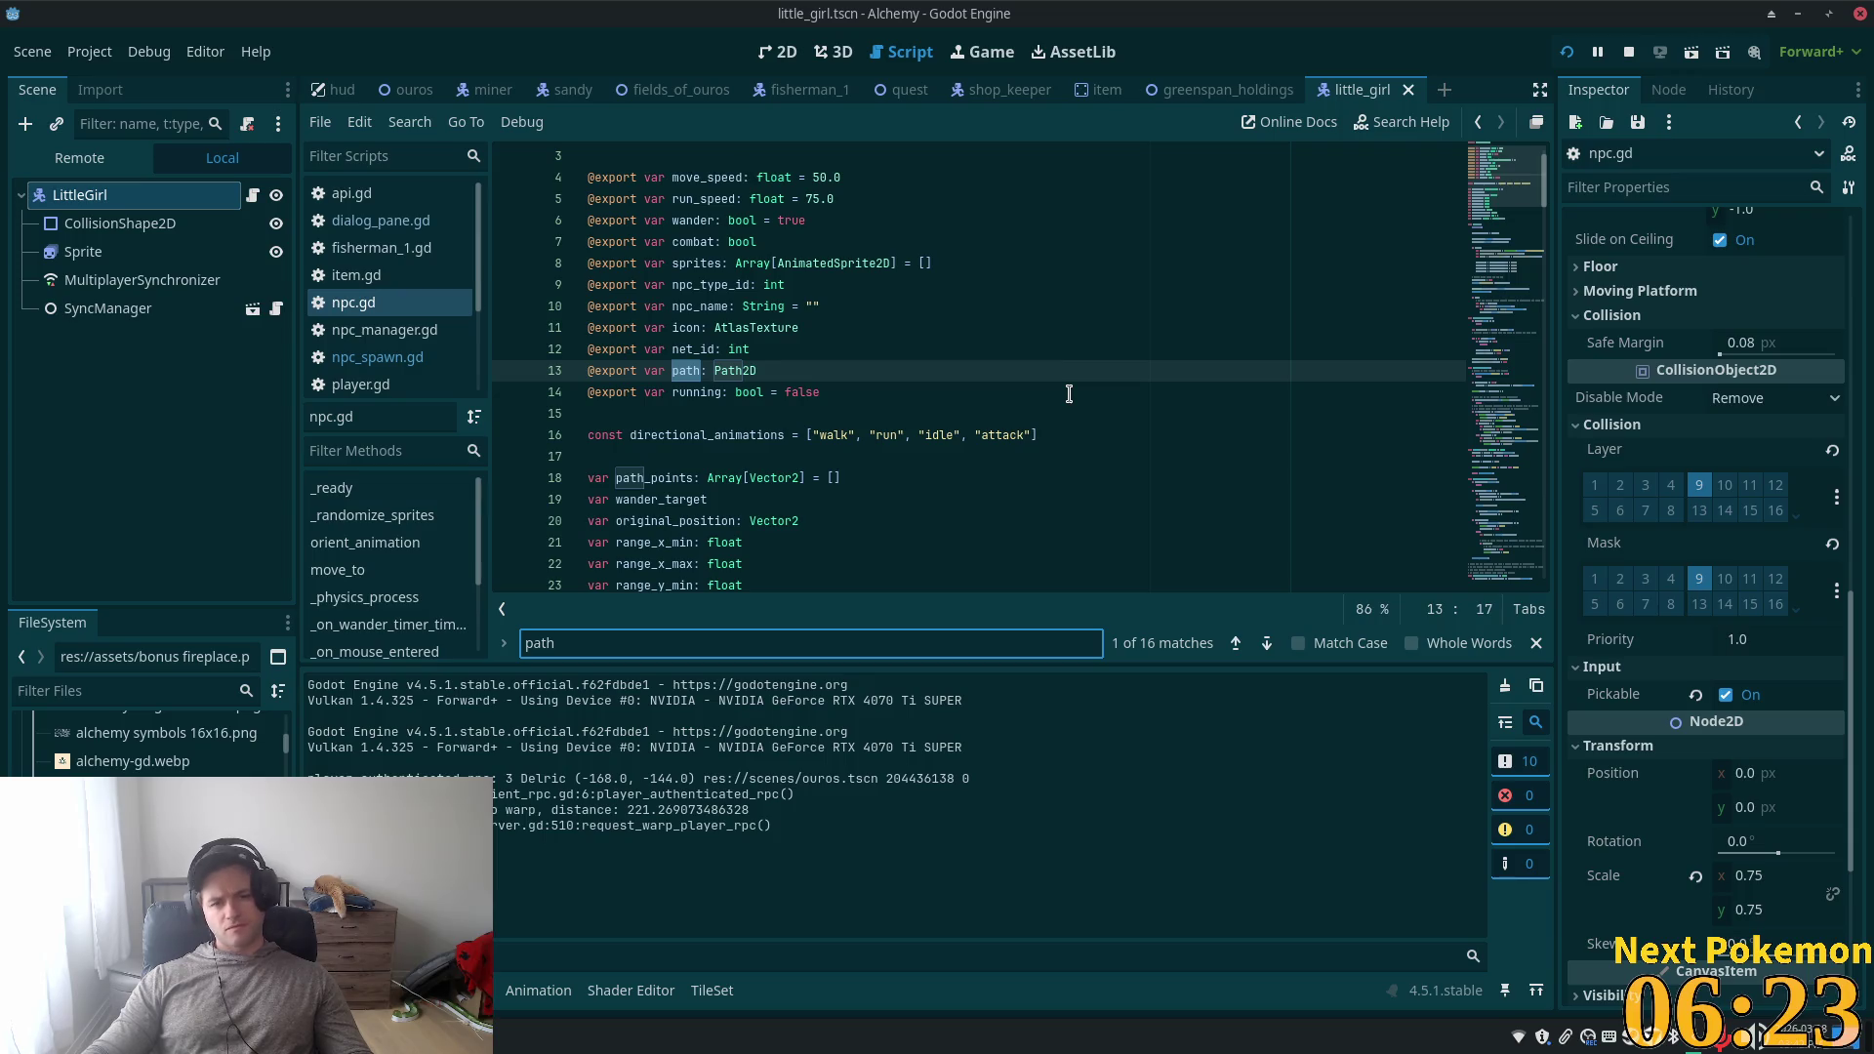
key("Return")
key("Return")
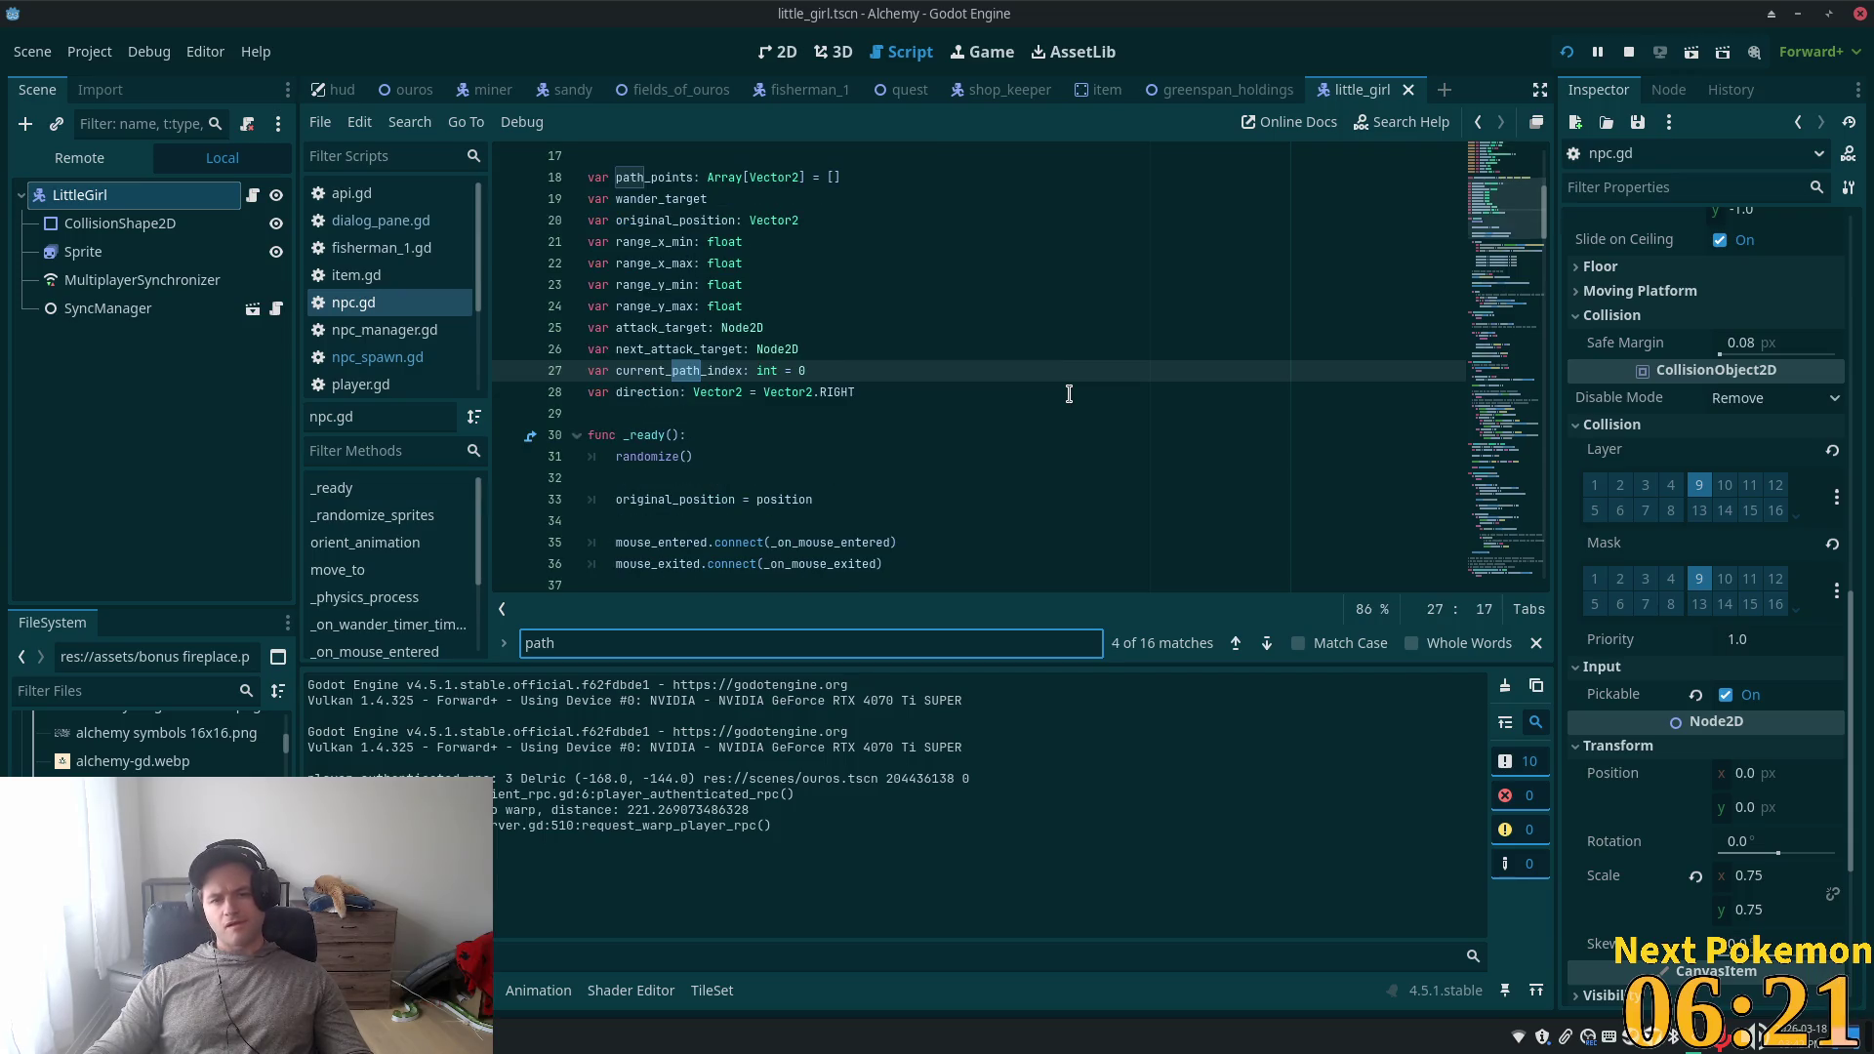
scroll(702, 332, "up", 3)
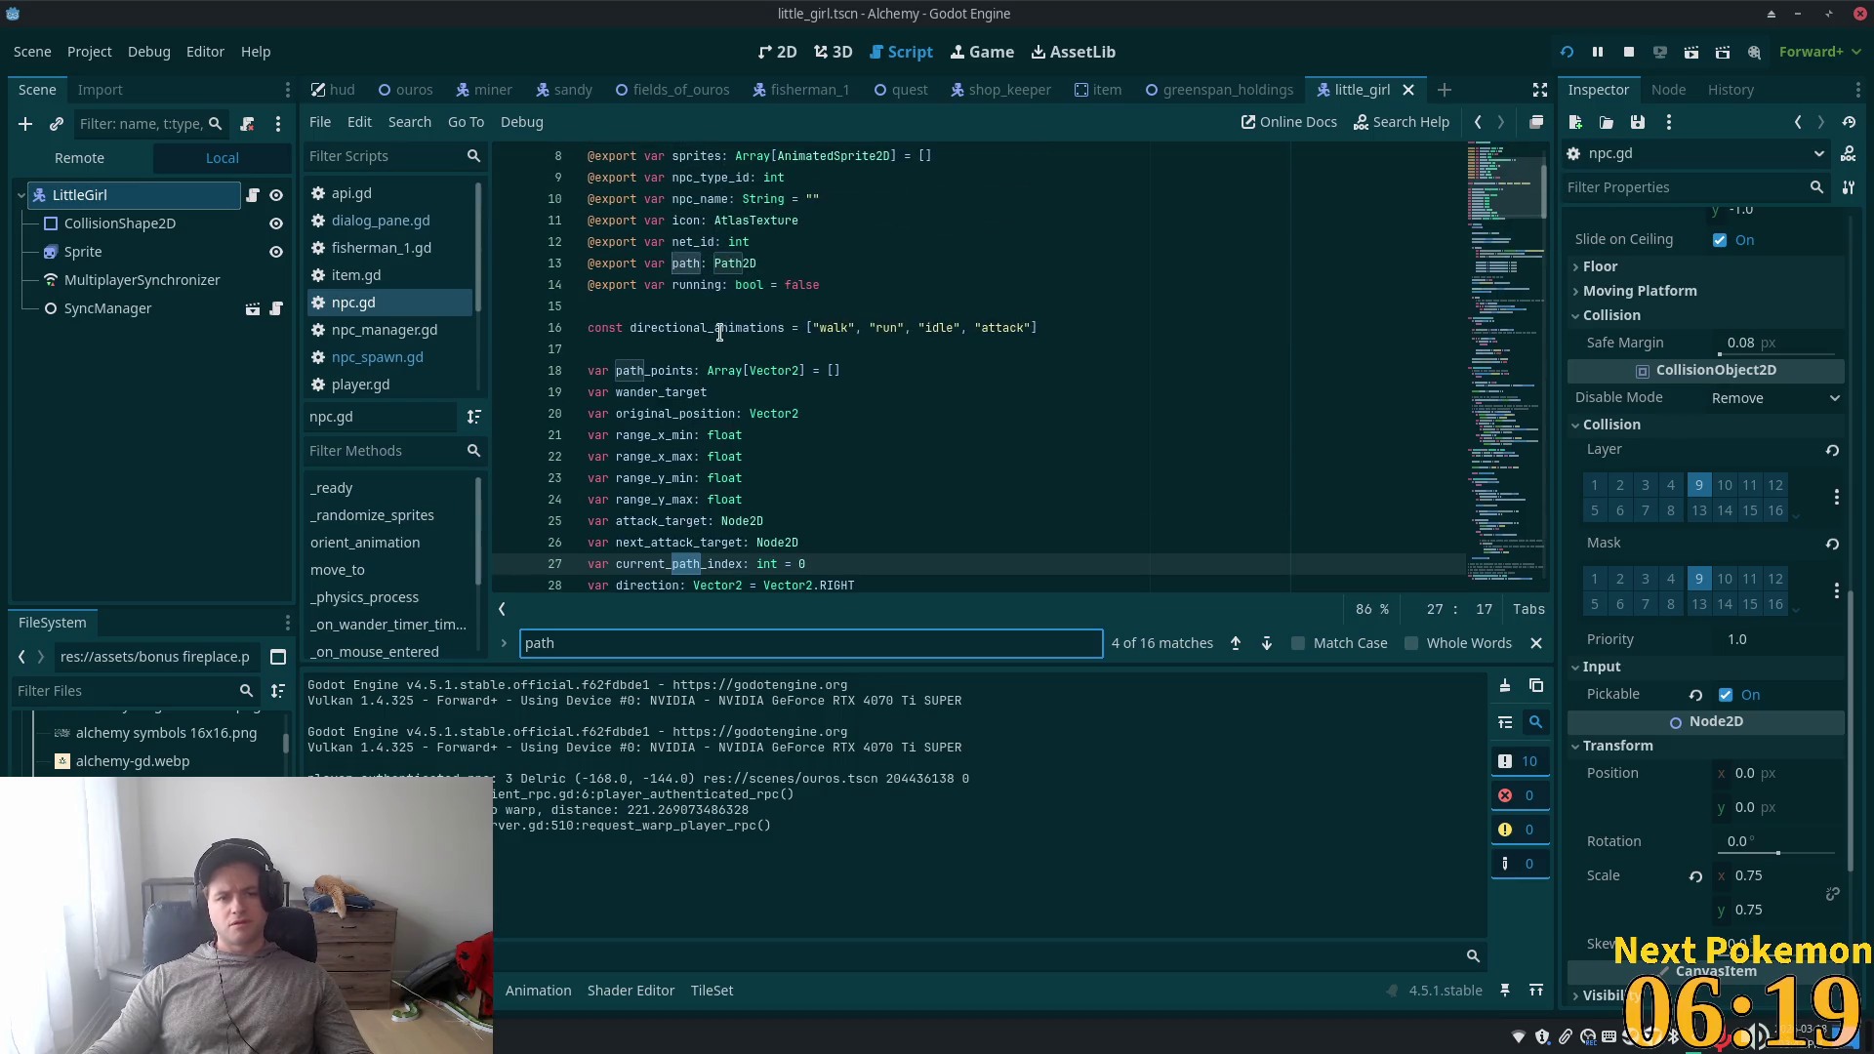
double_click(652, 370)
key("ctrl+f")
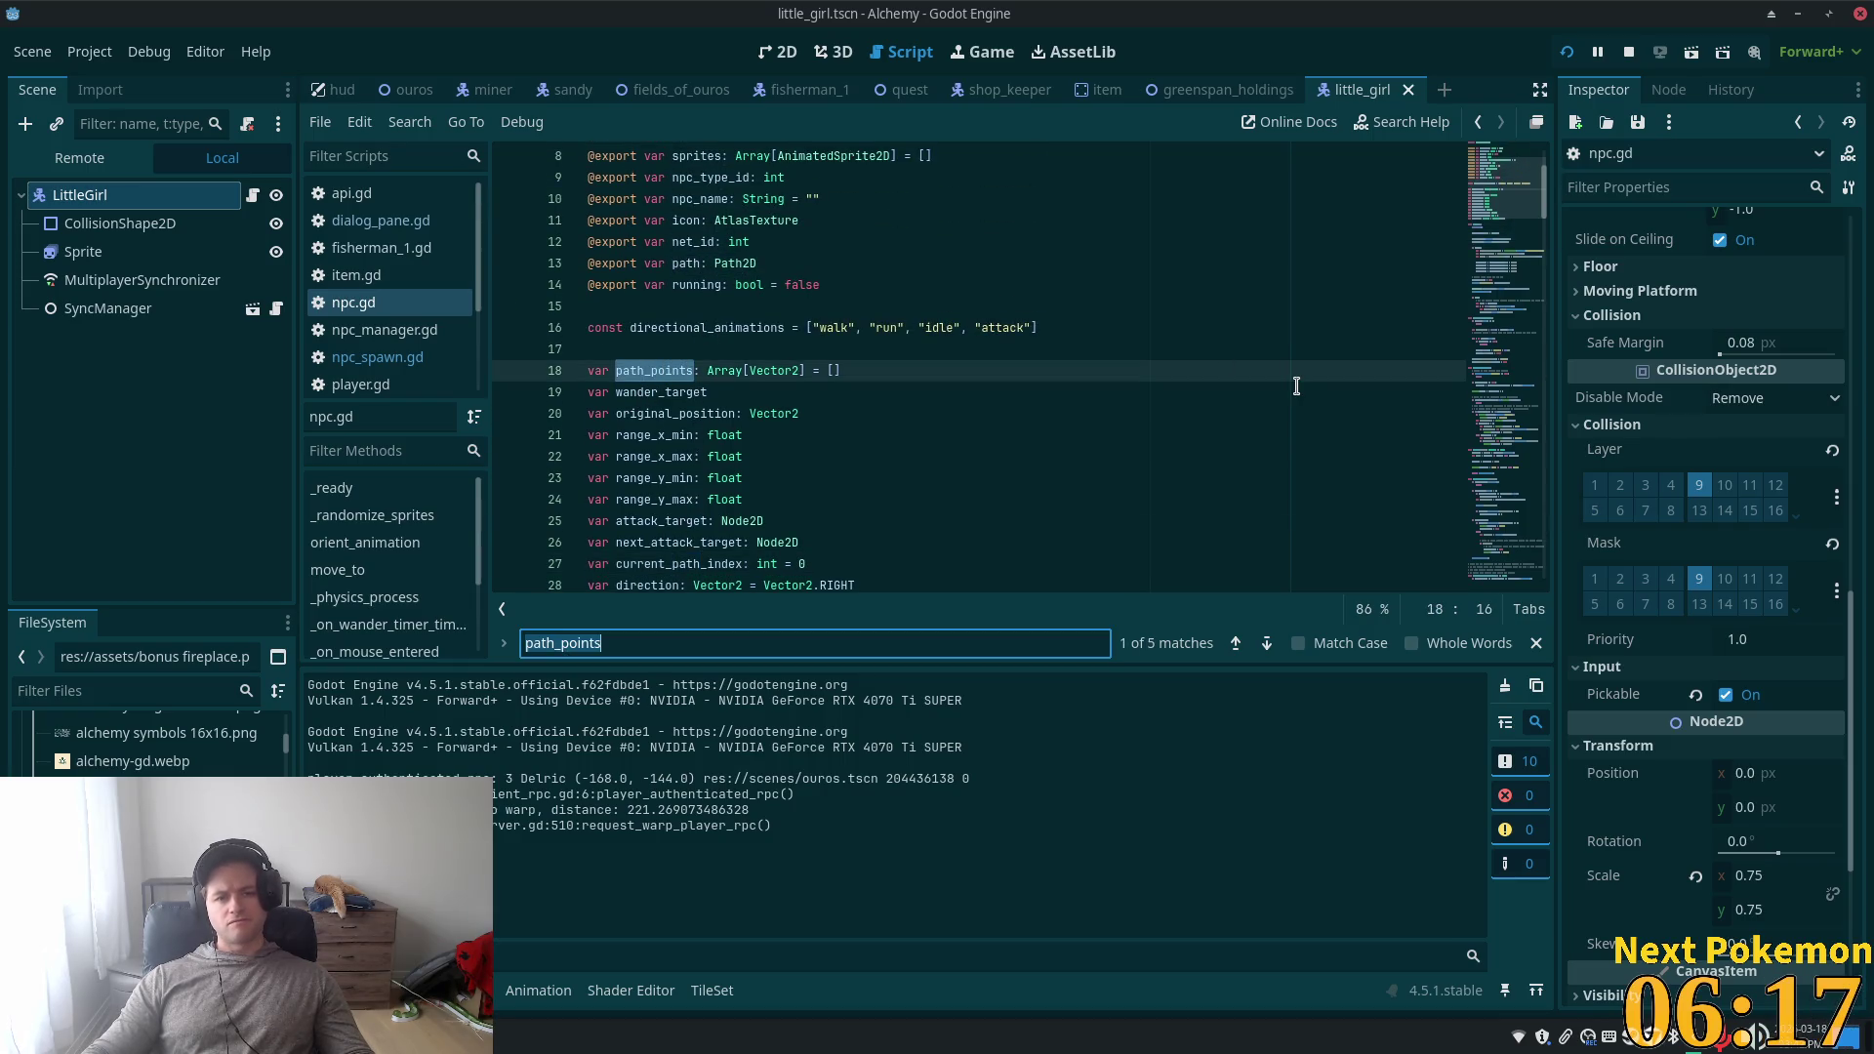
key("Return")
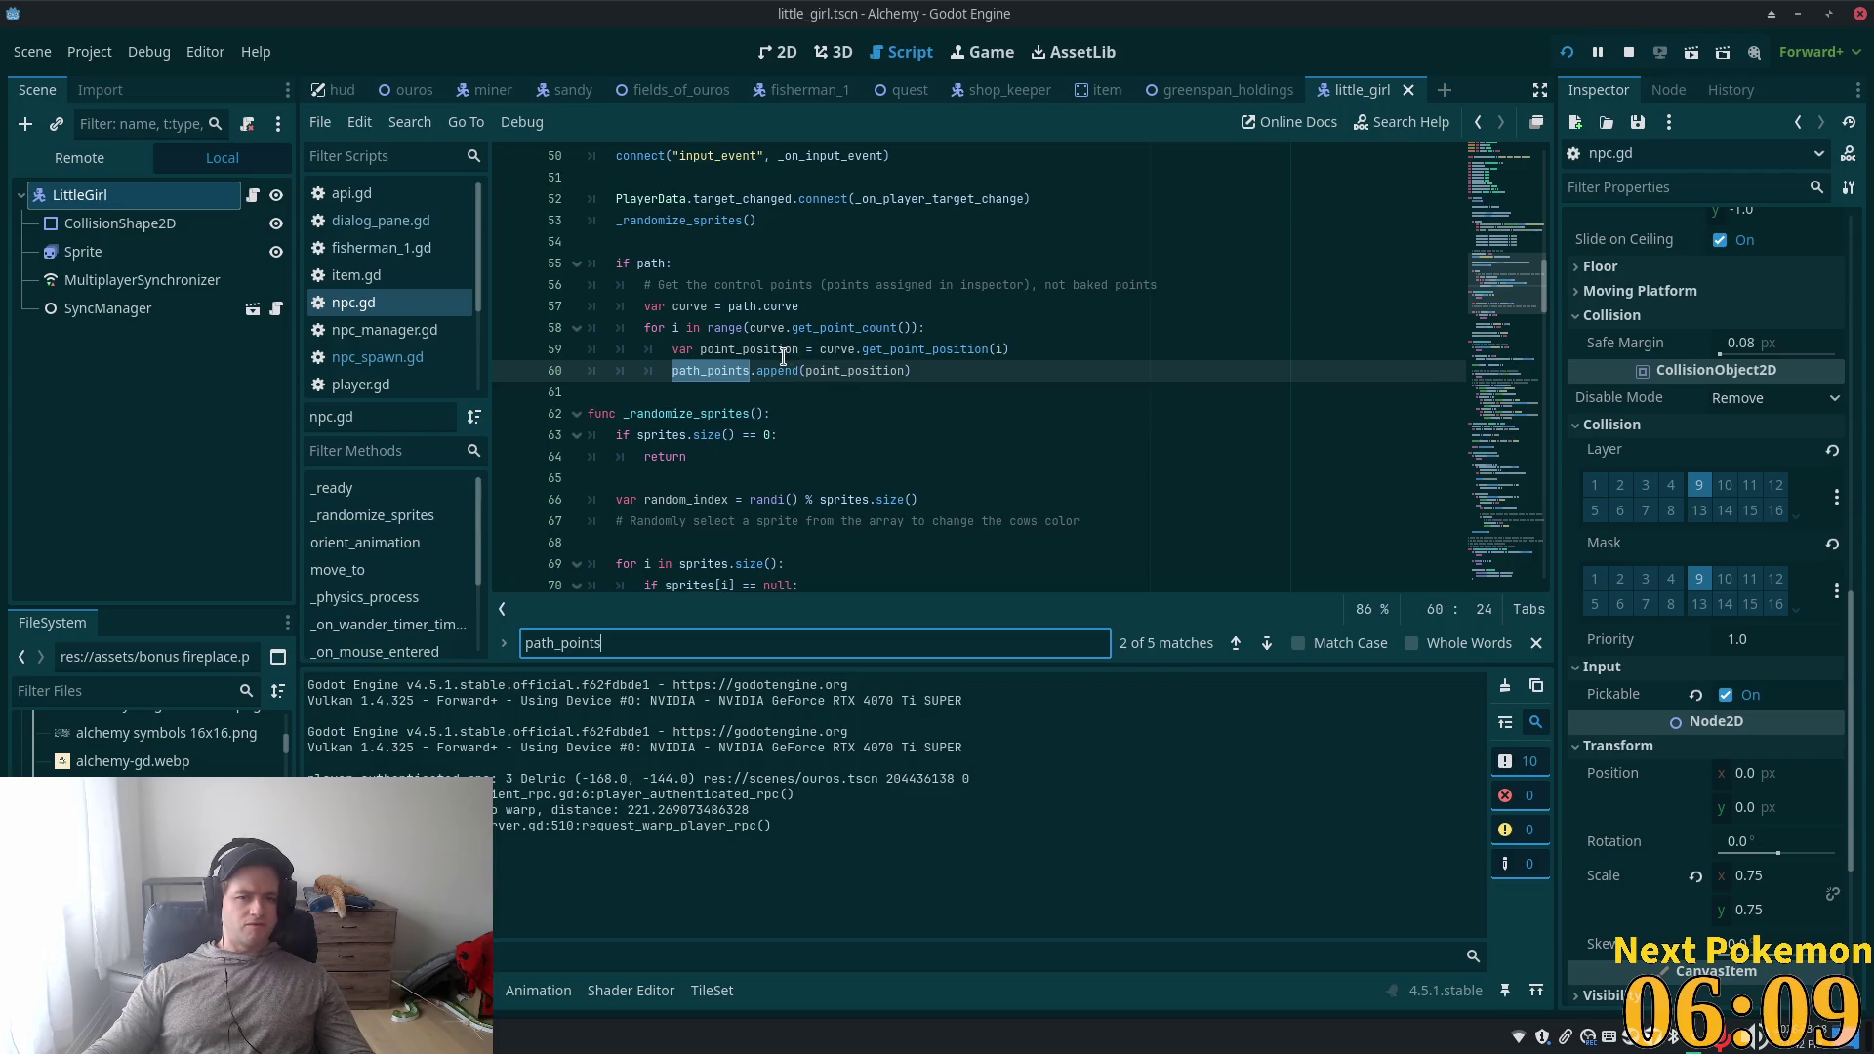
scroll(868, 356, "down", 5)
scroll(857, 344, "up", 1)
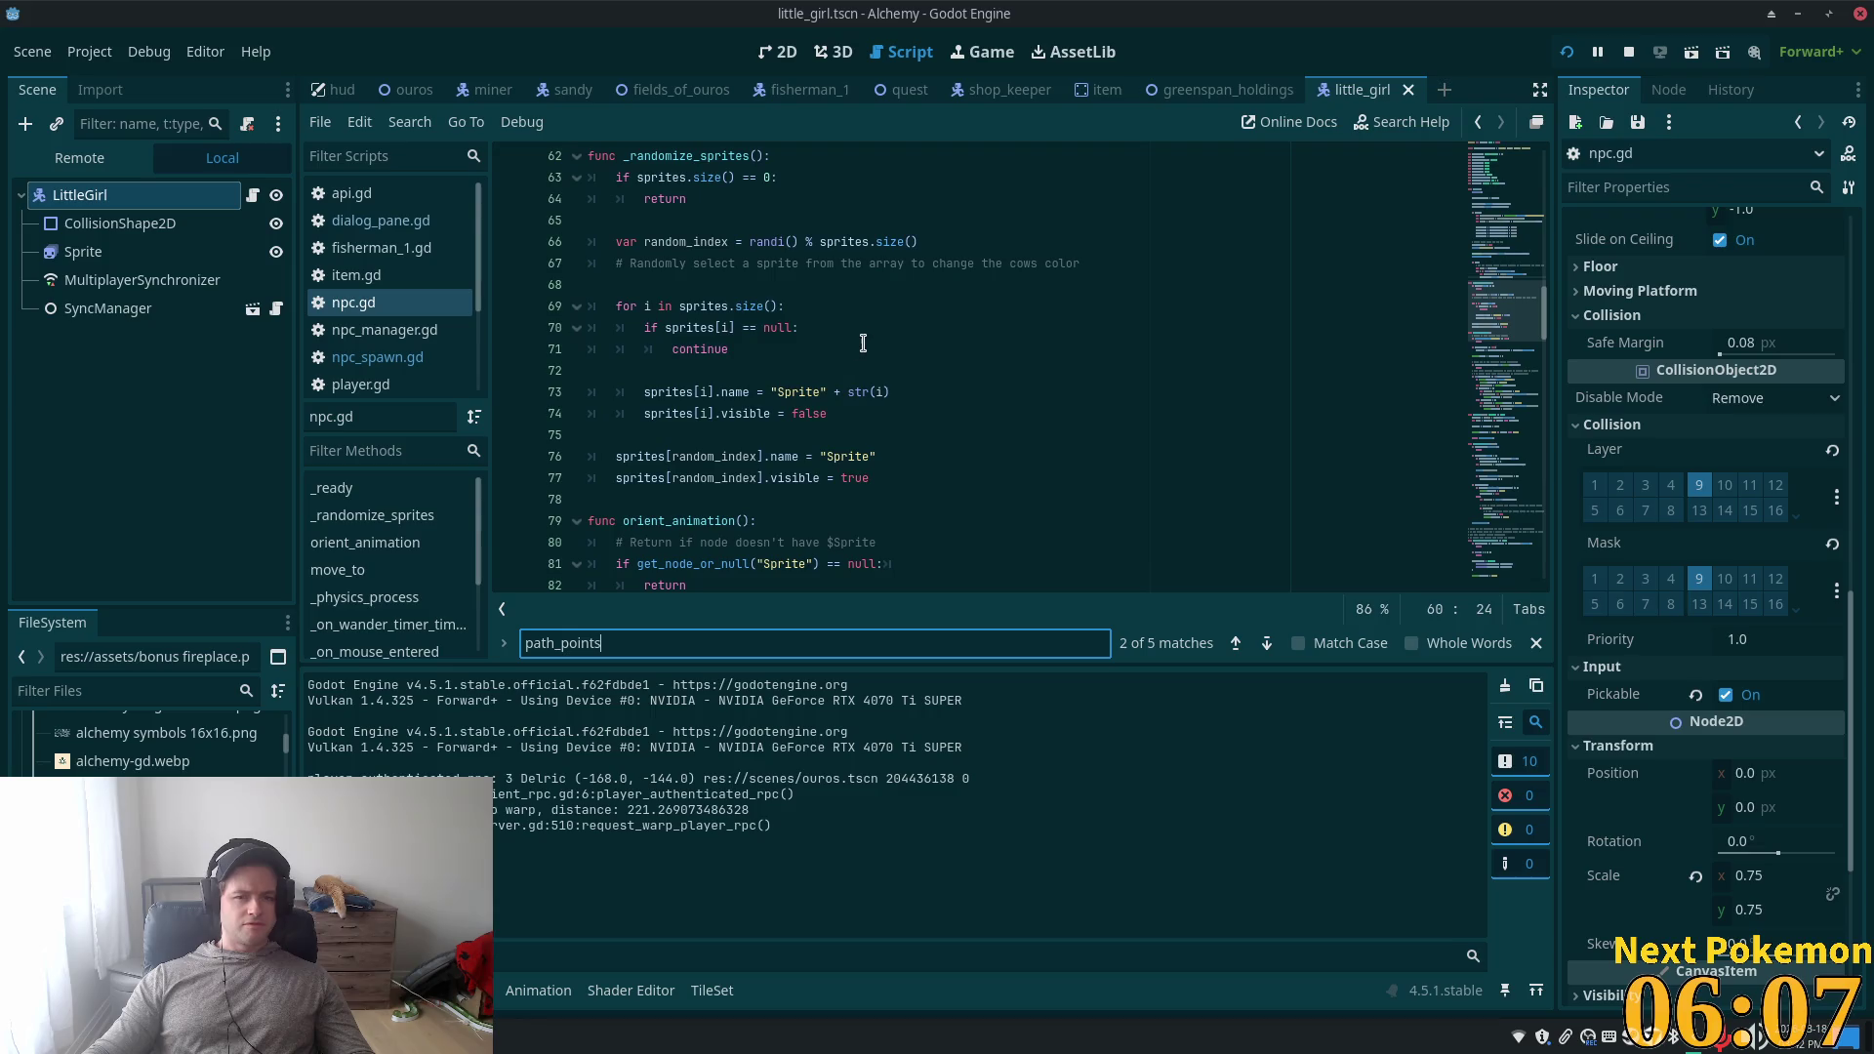
key("Return")
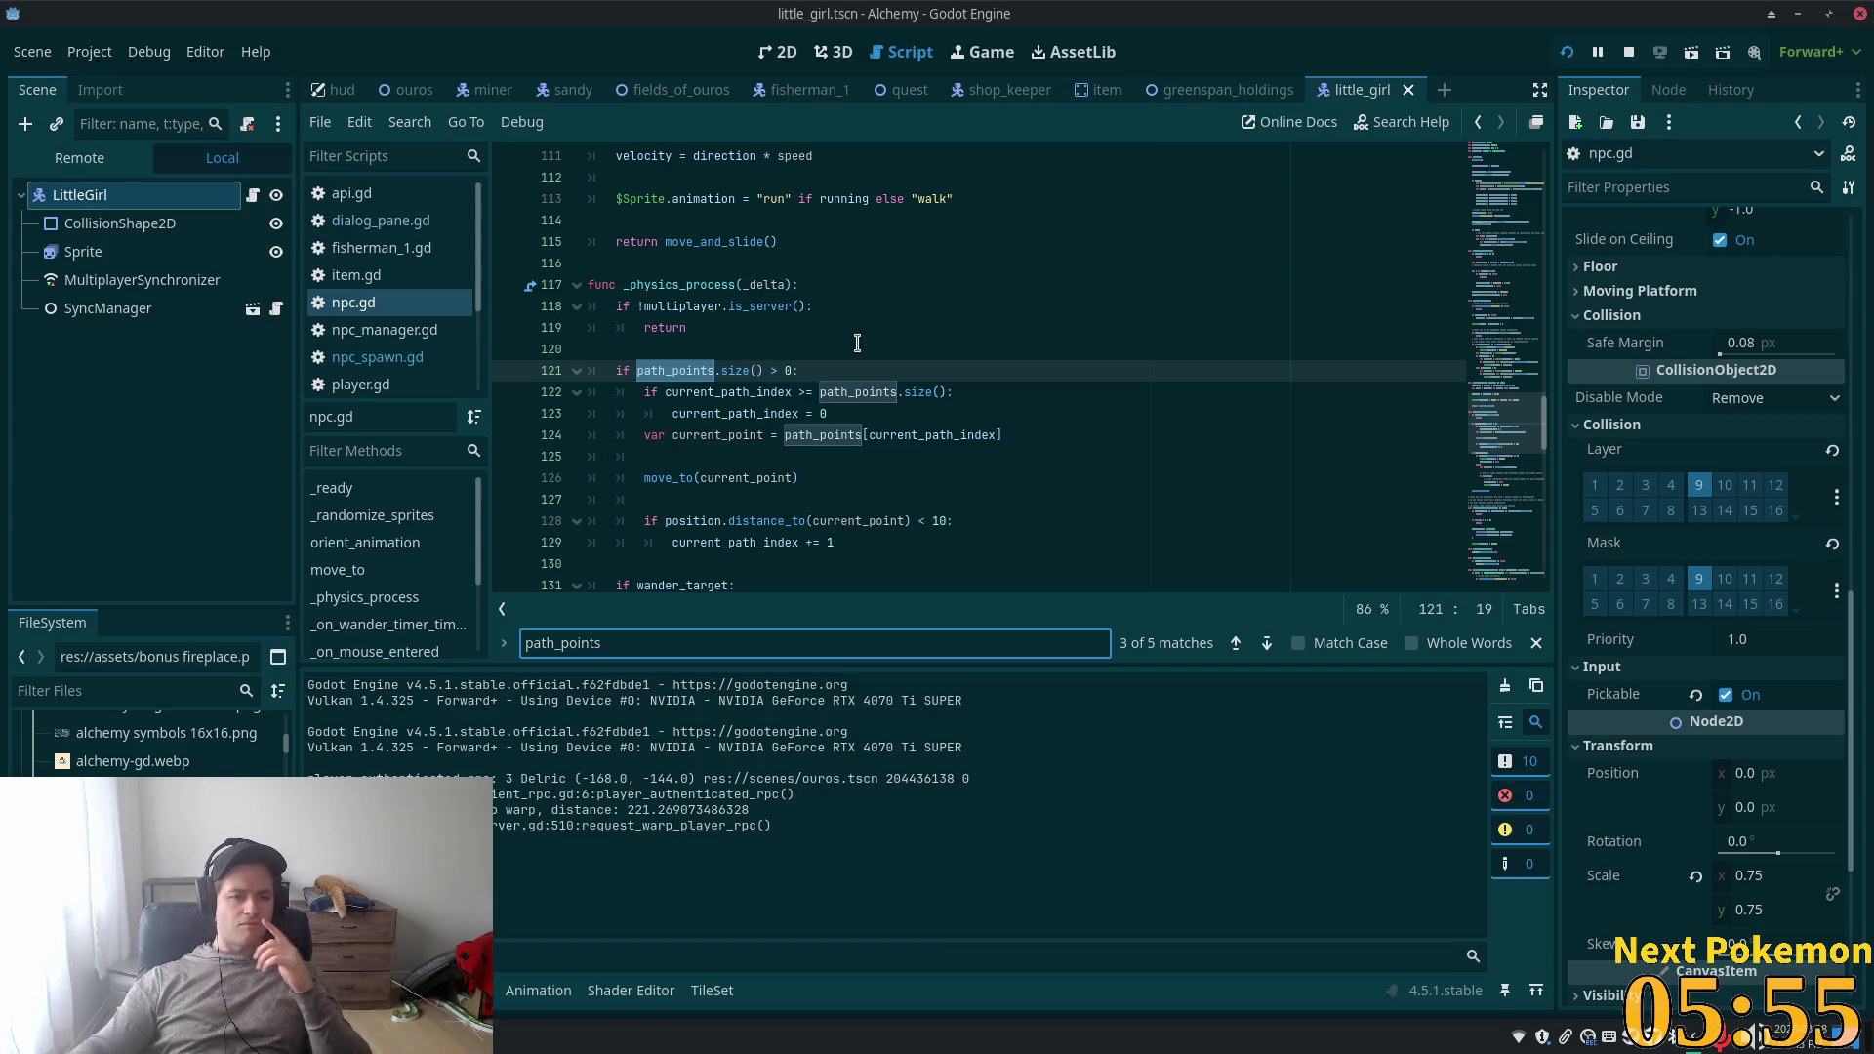
- Read through the code that moves the NPC along path_points
scroll(853, 229, "down", 3)
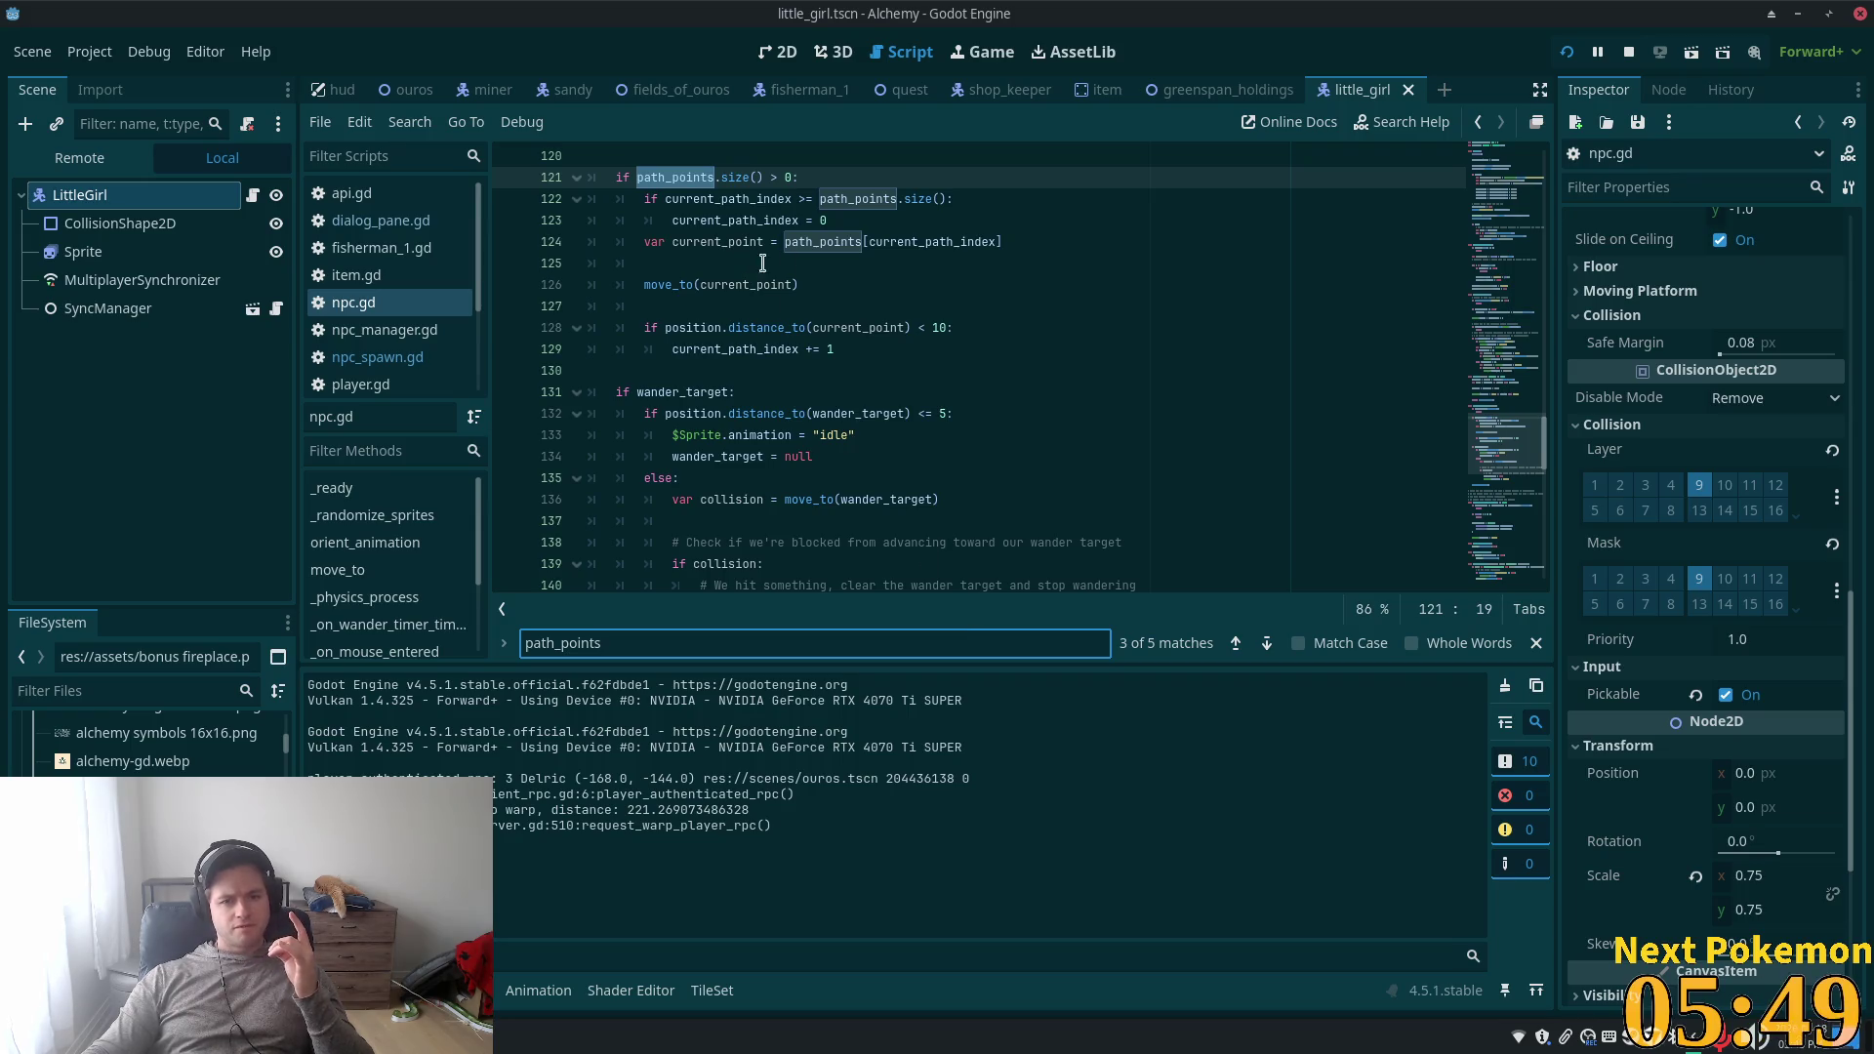
scroll(844, 278, "up", 4)
scroll(830, 293, "down", 8)
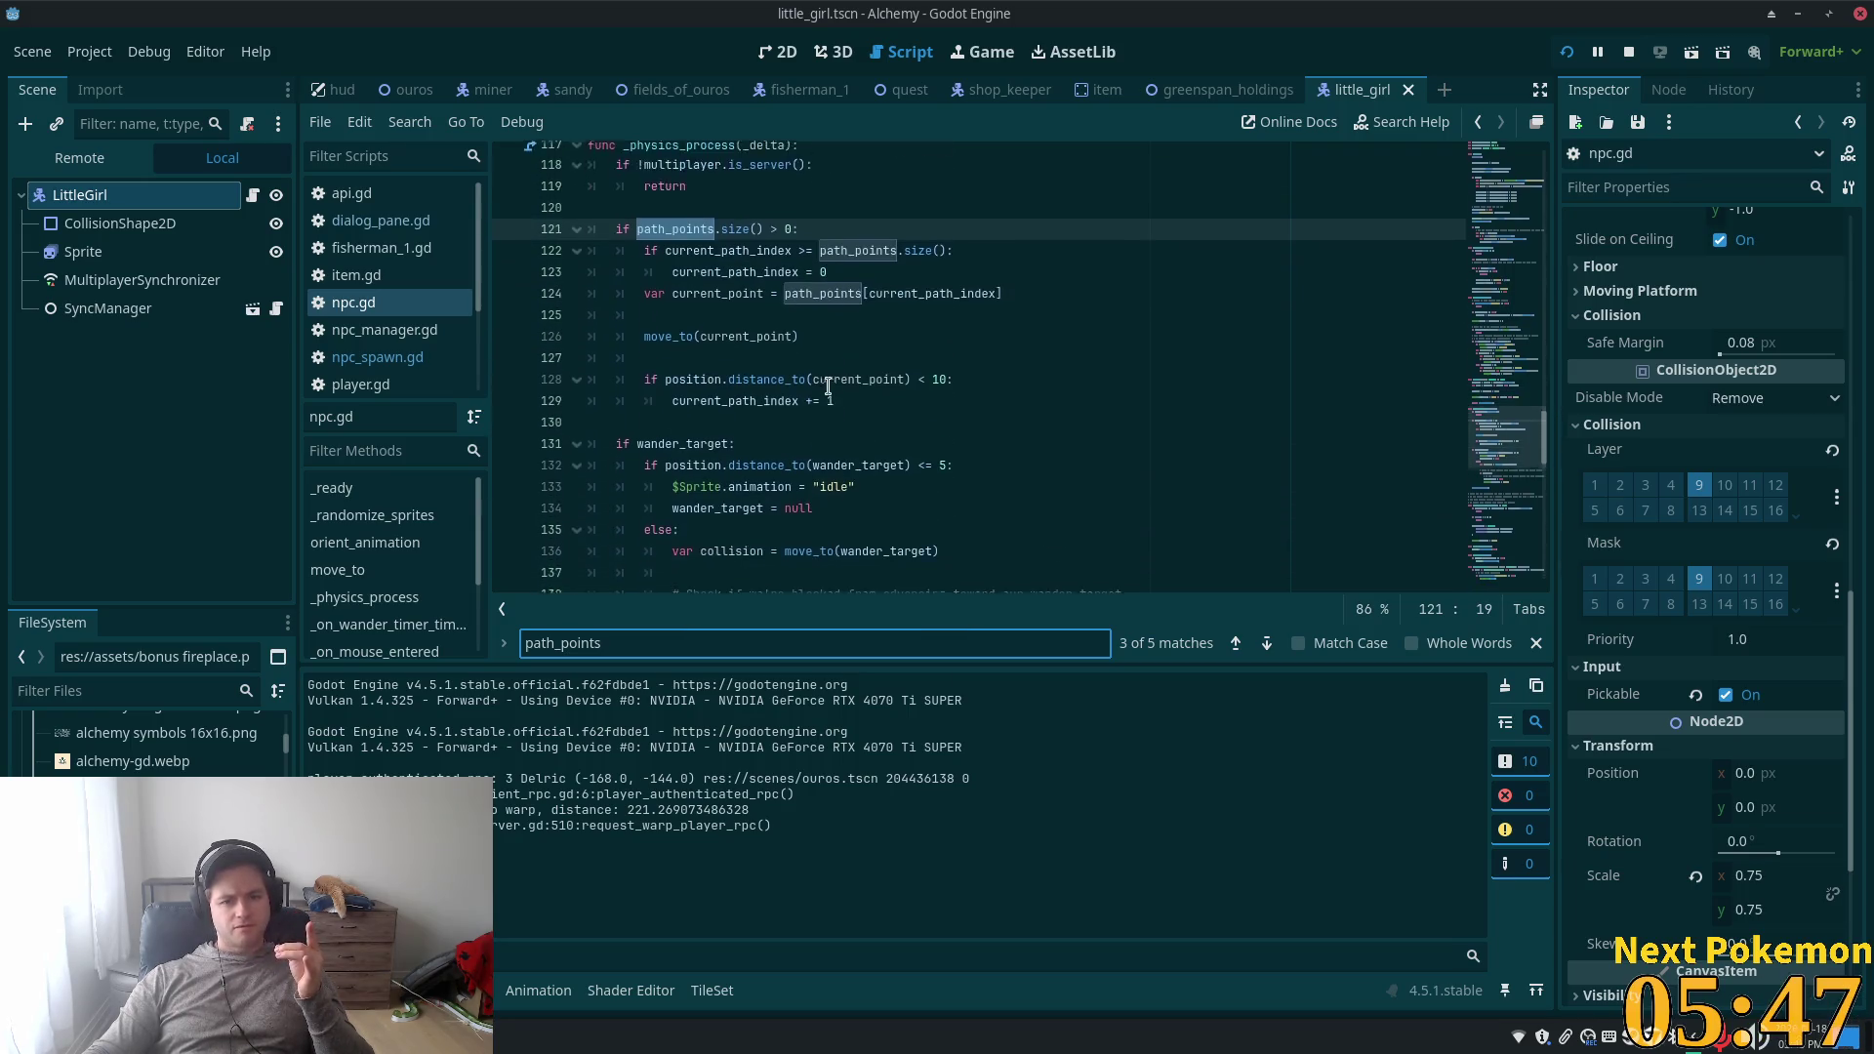
scroll(795, 415, "down", 11)
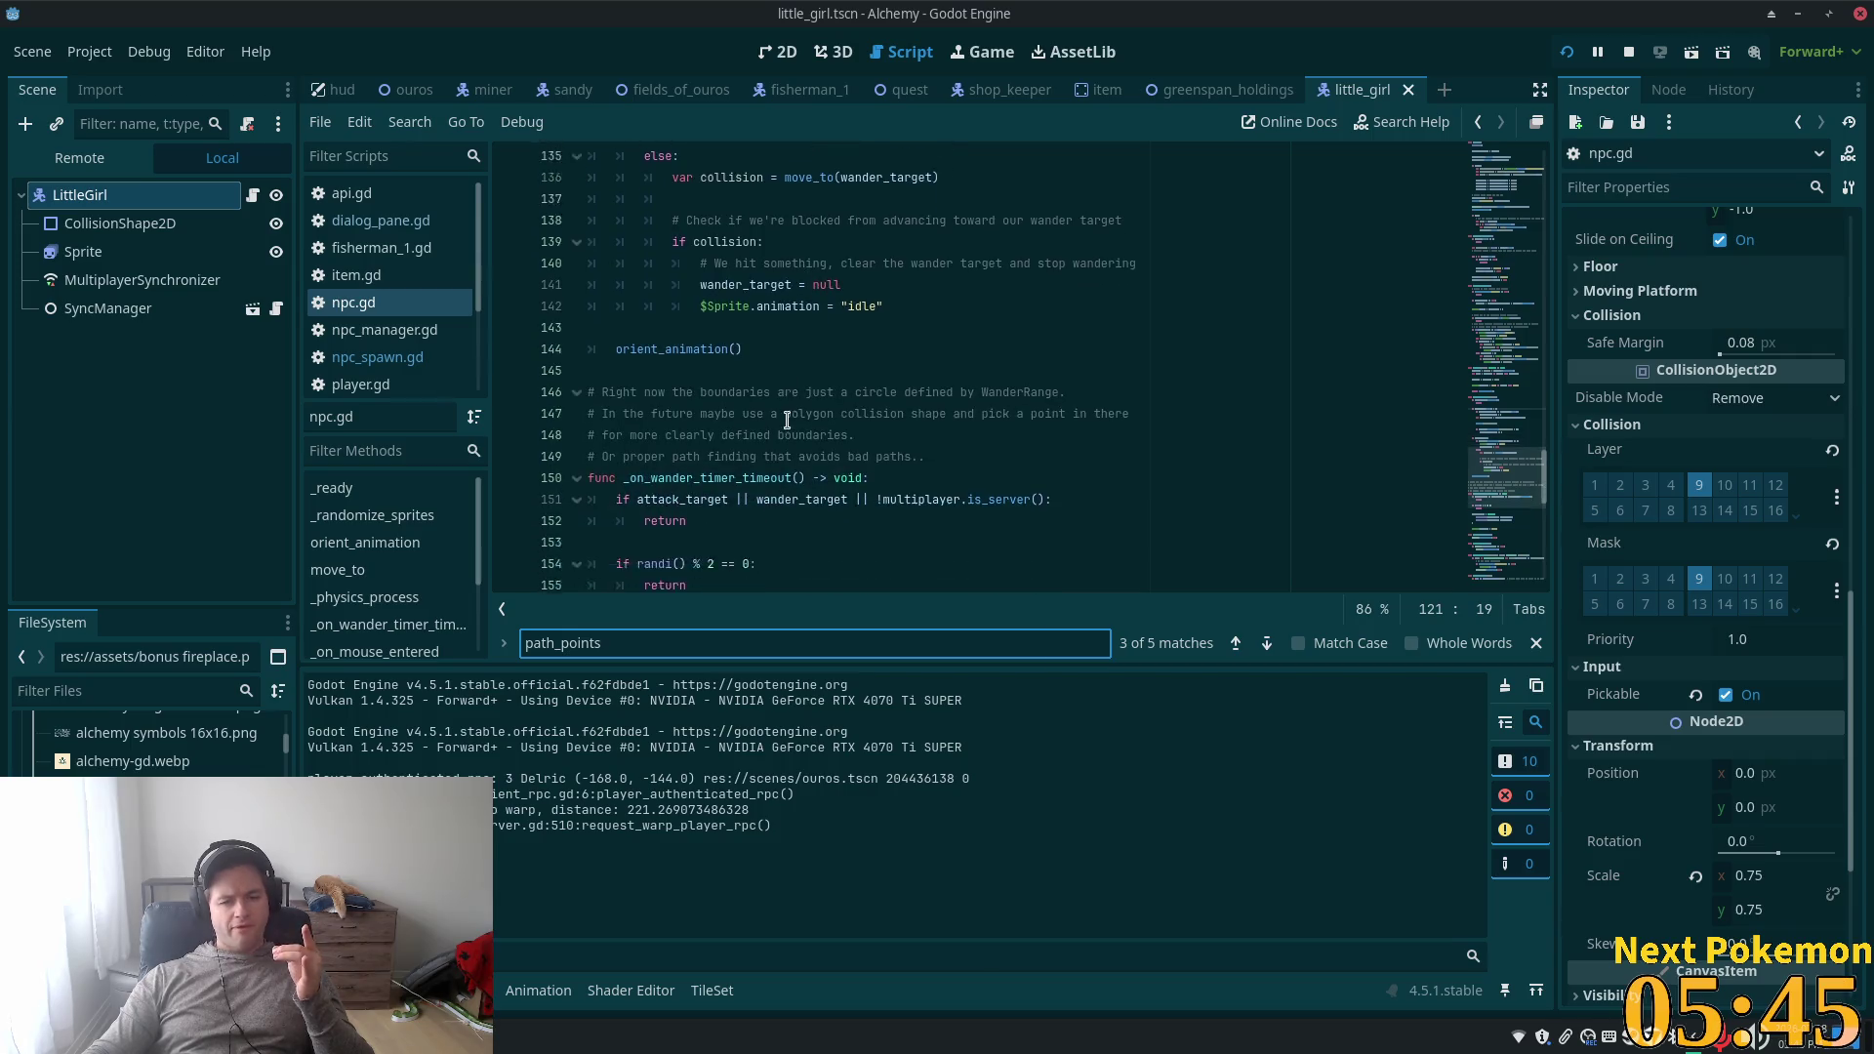
scroll(761, 431, "down", 2)
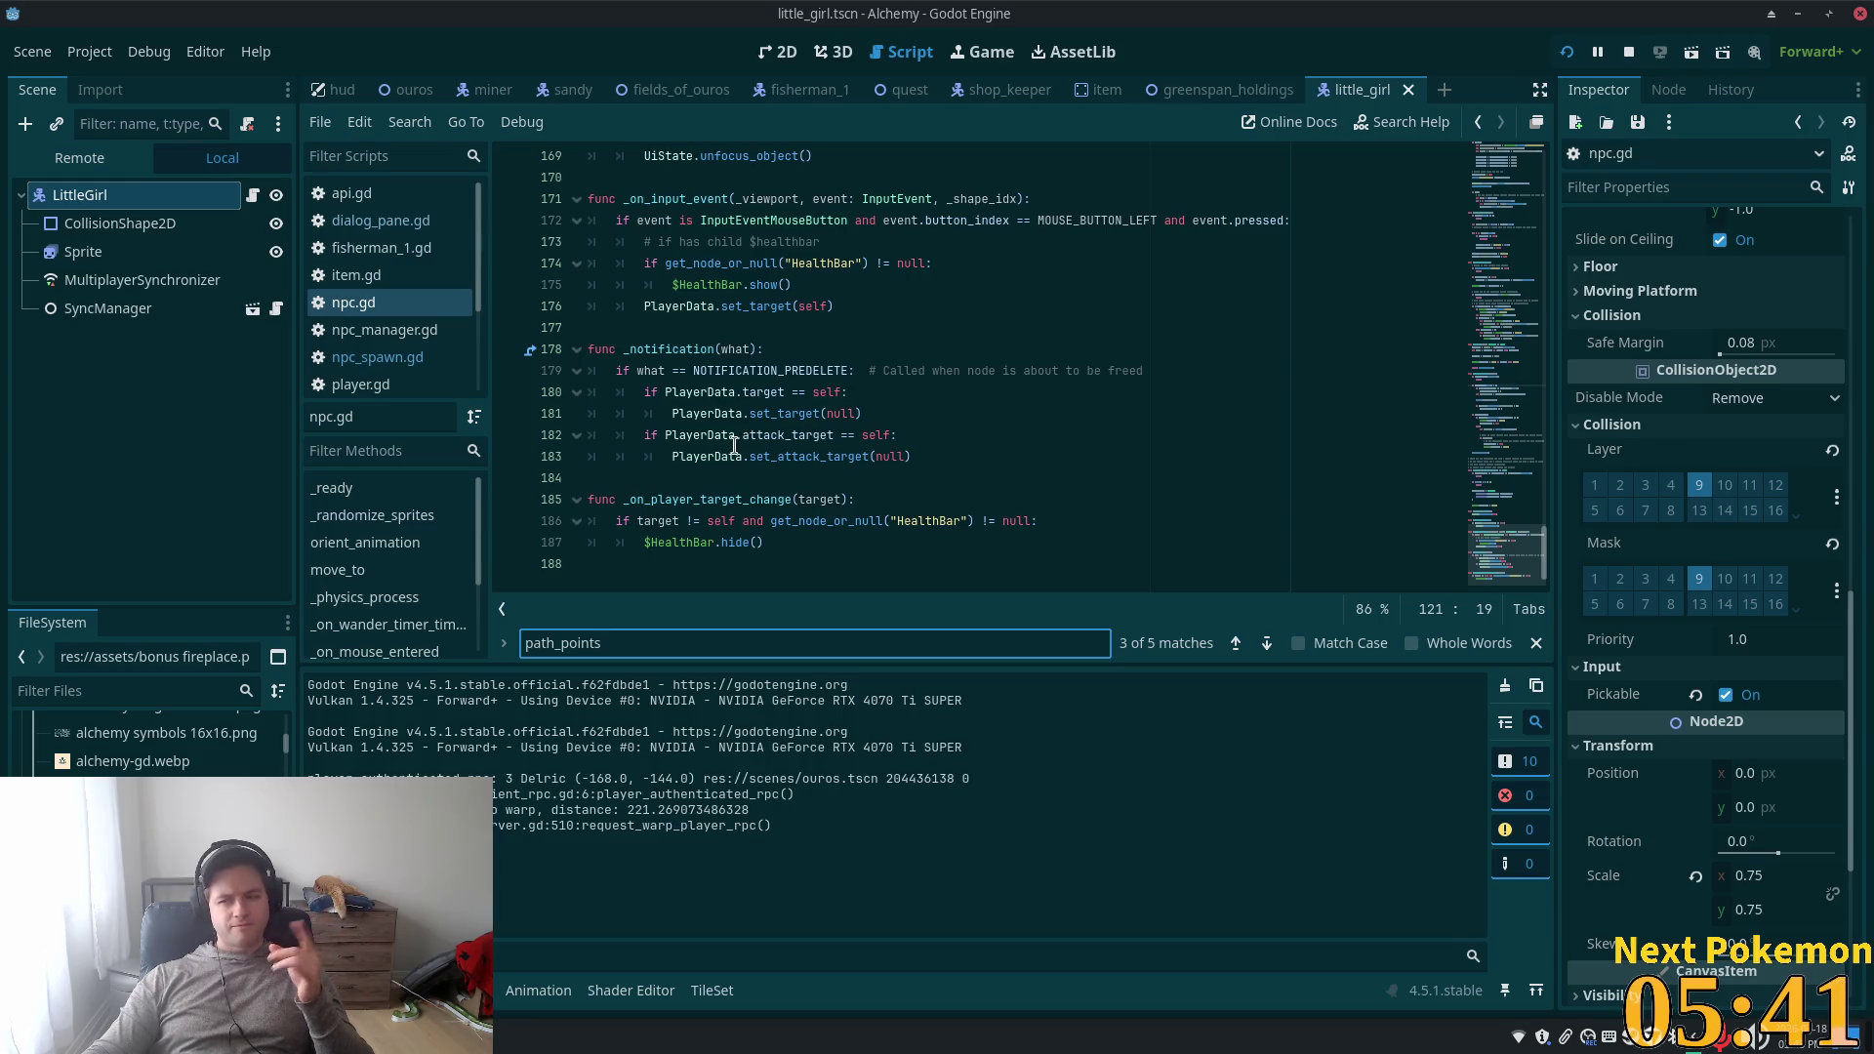
mouse_move(806, 450)
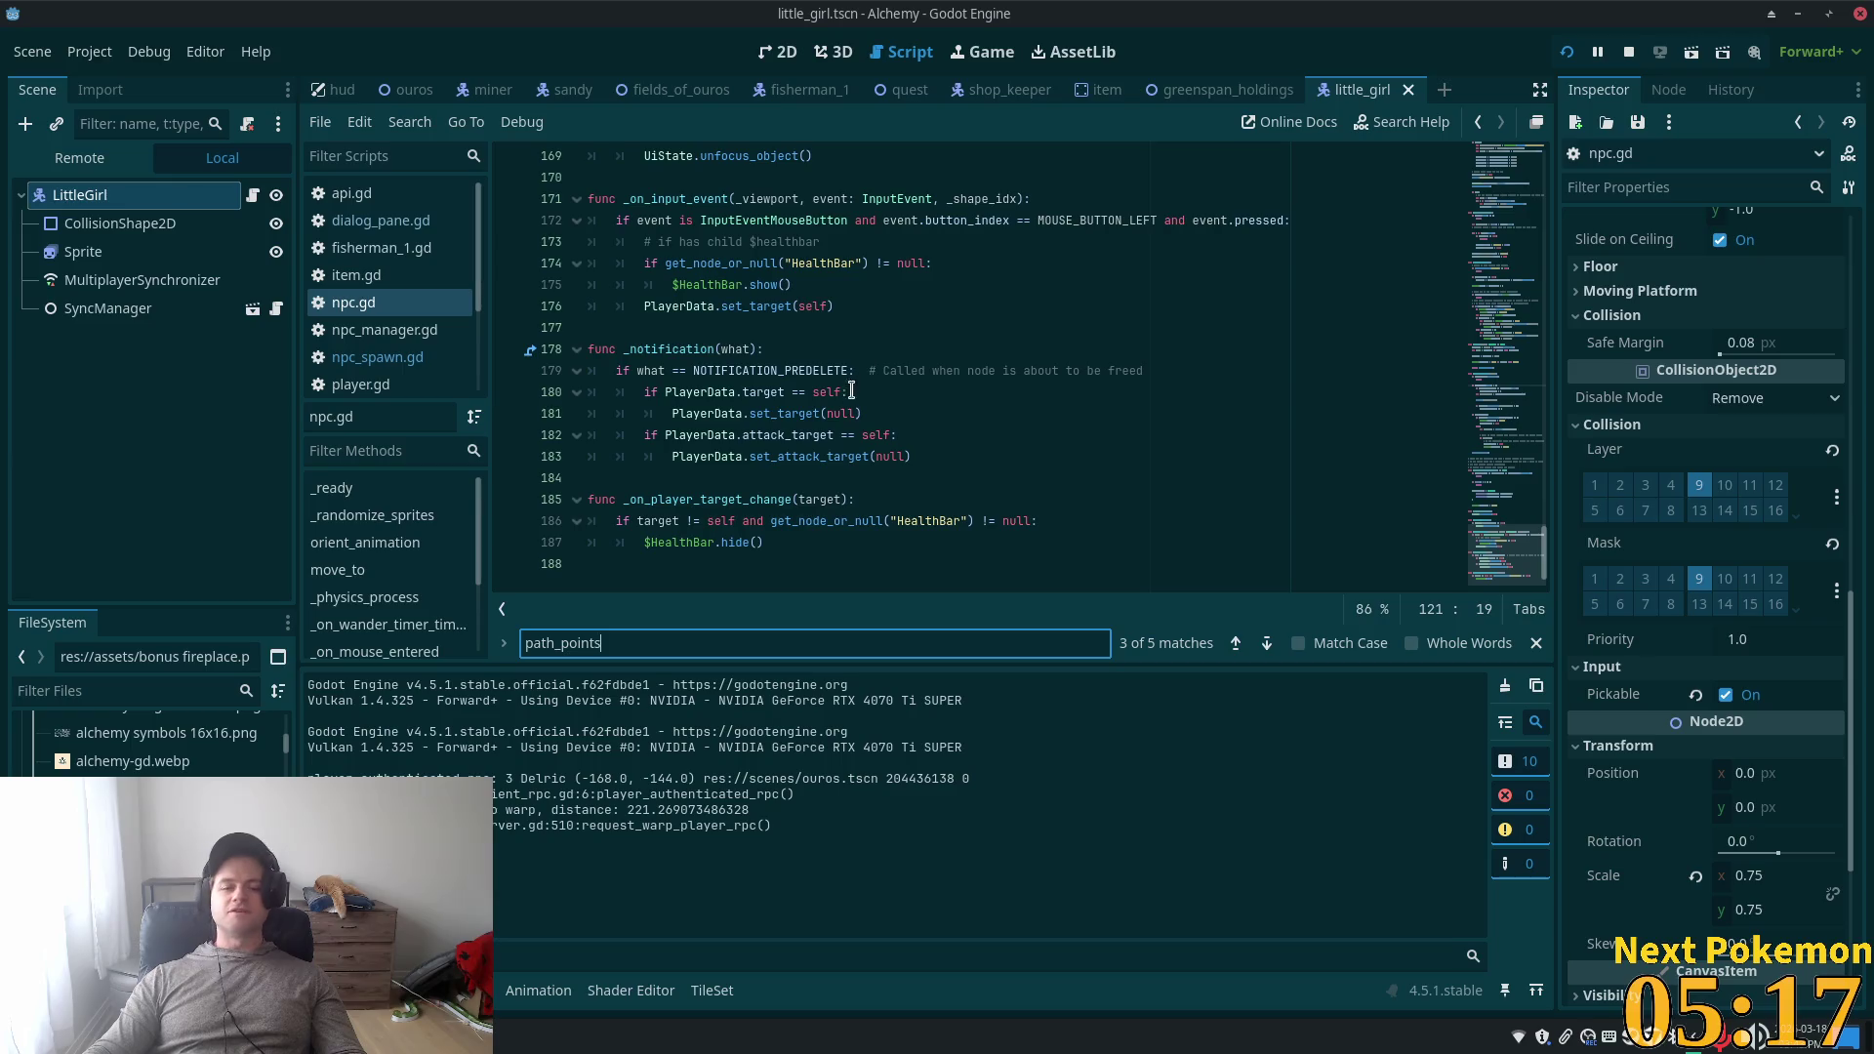
- Clear the path_points search term, skim other parts of npc.gd, and return to the ouros scene
key("ctrl+f")
key("BackSpace")
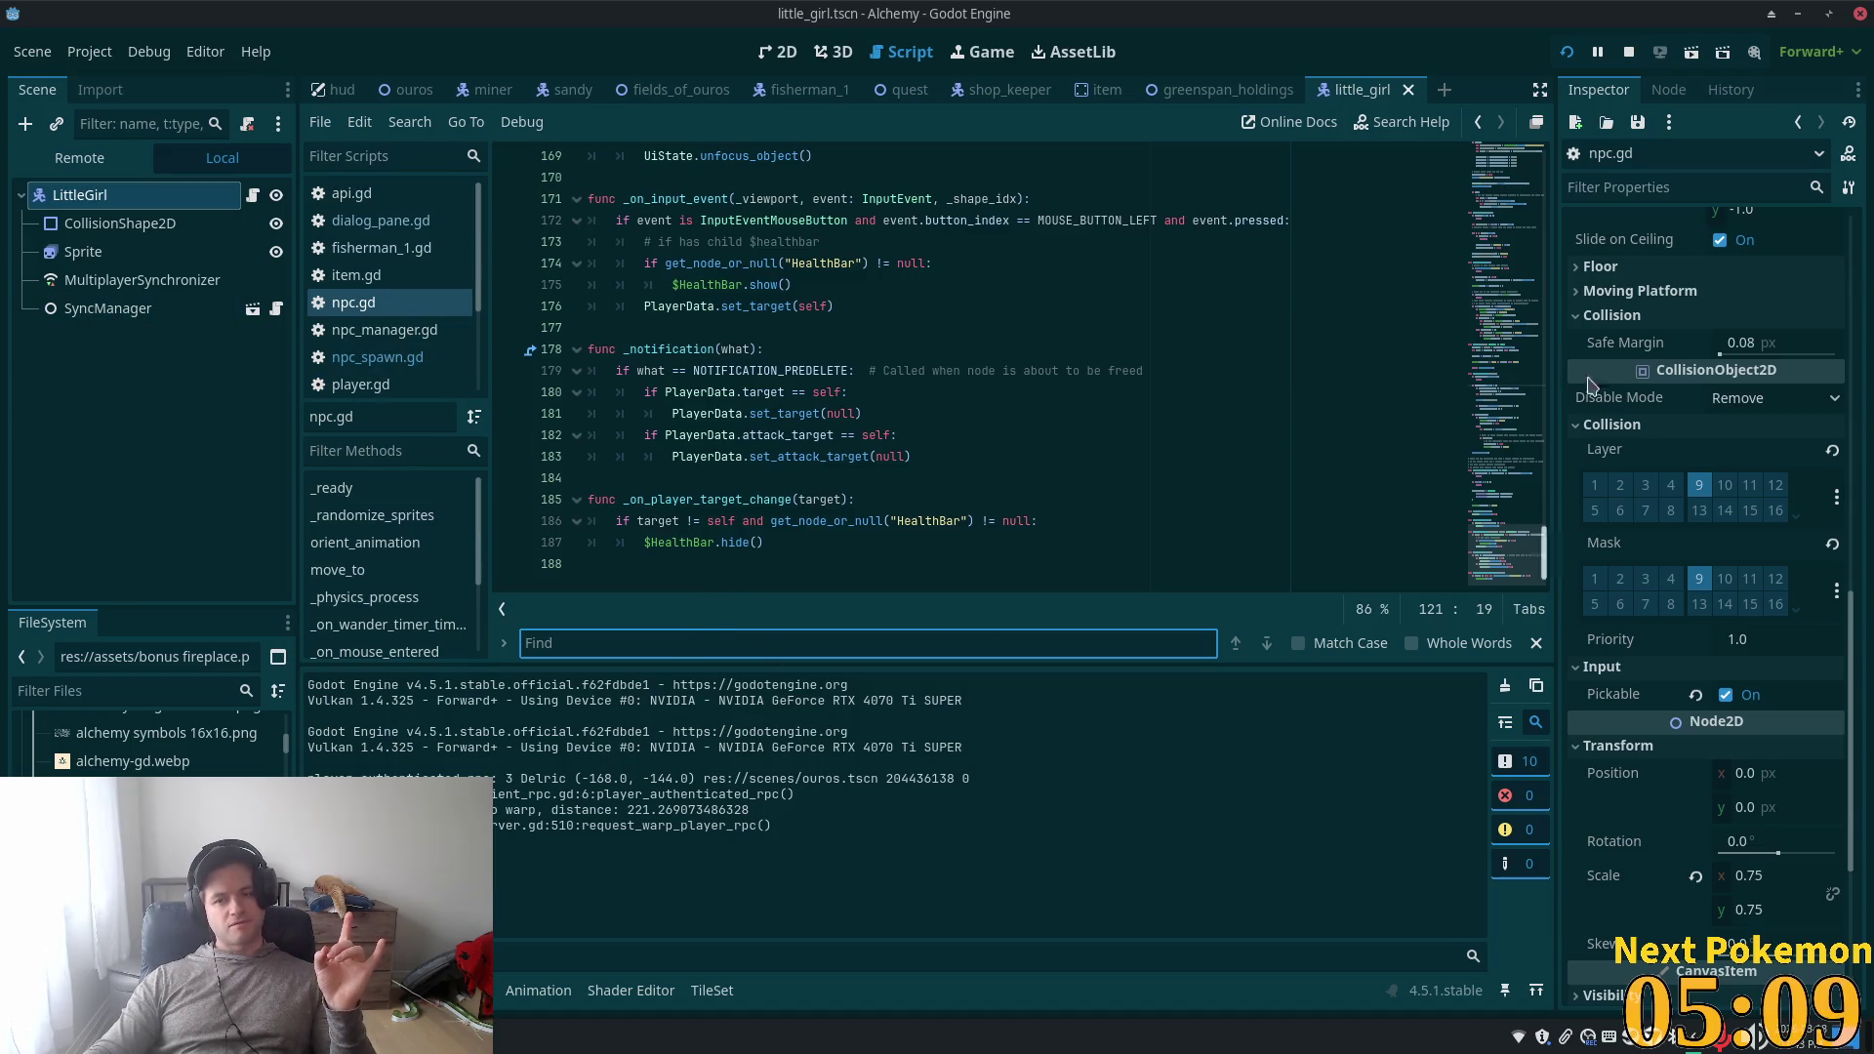
scroll(1709, 575, "up", 10)
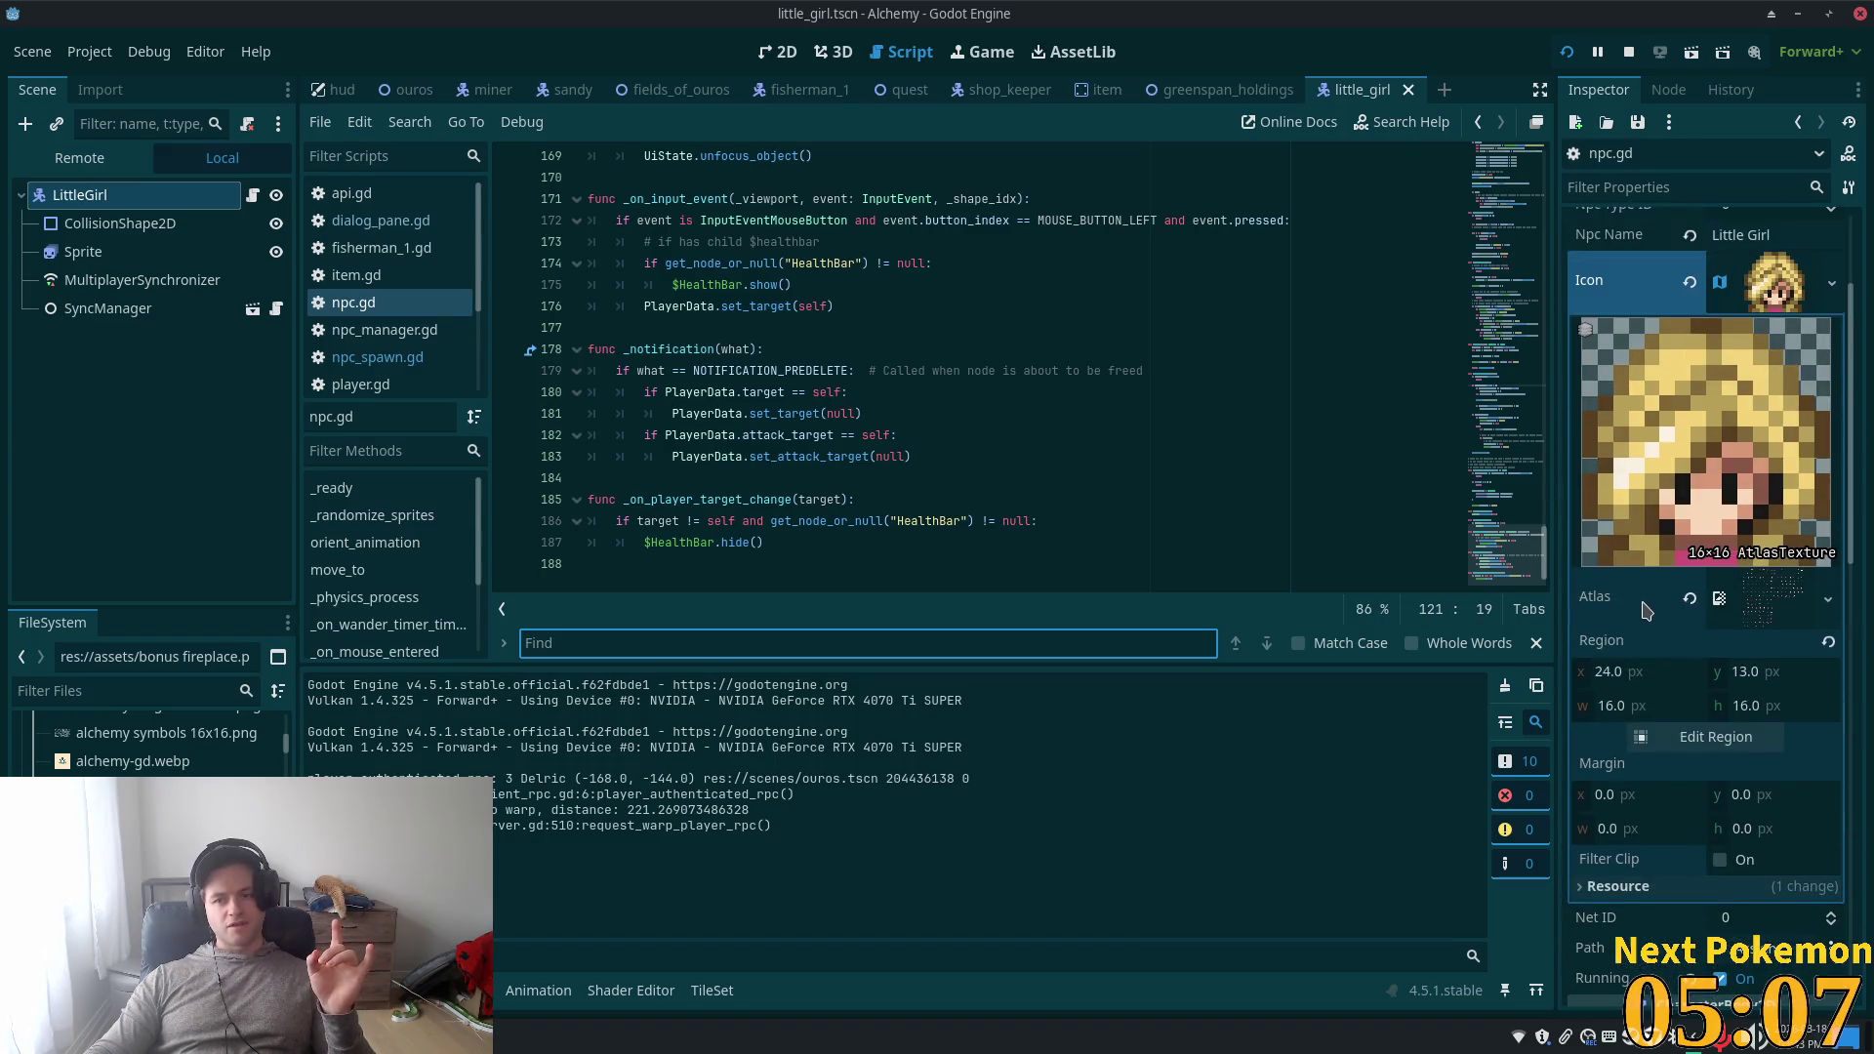
scroll(1656, 635, "up", 3)
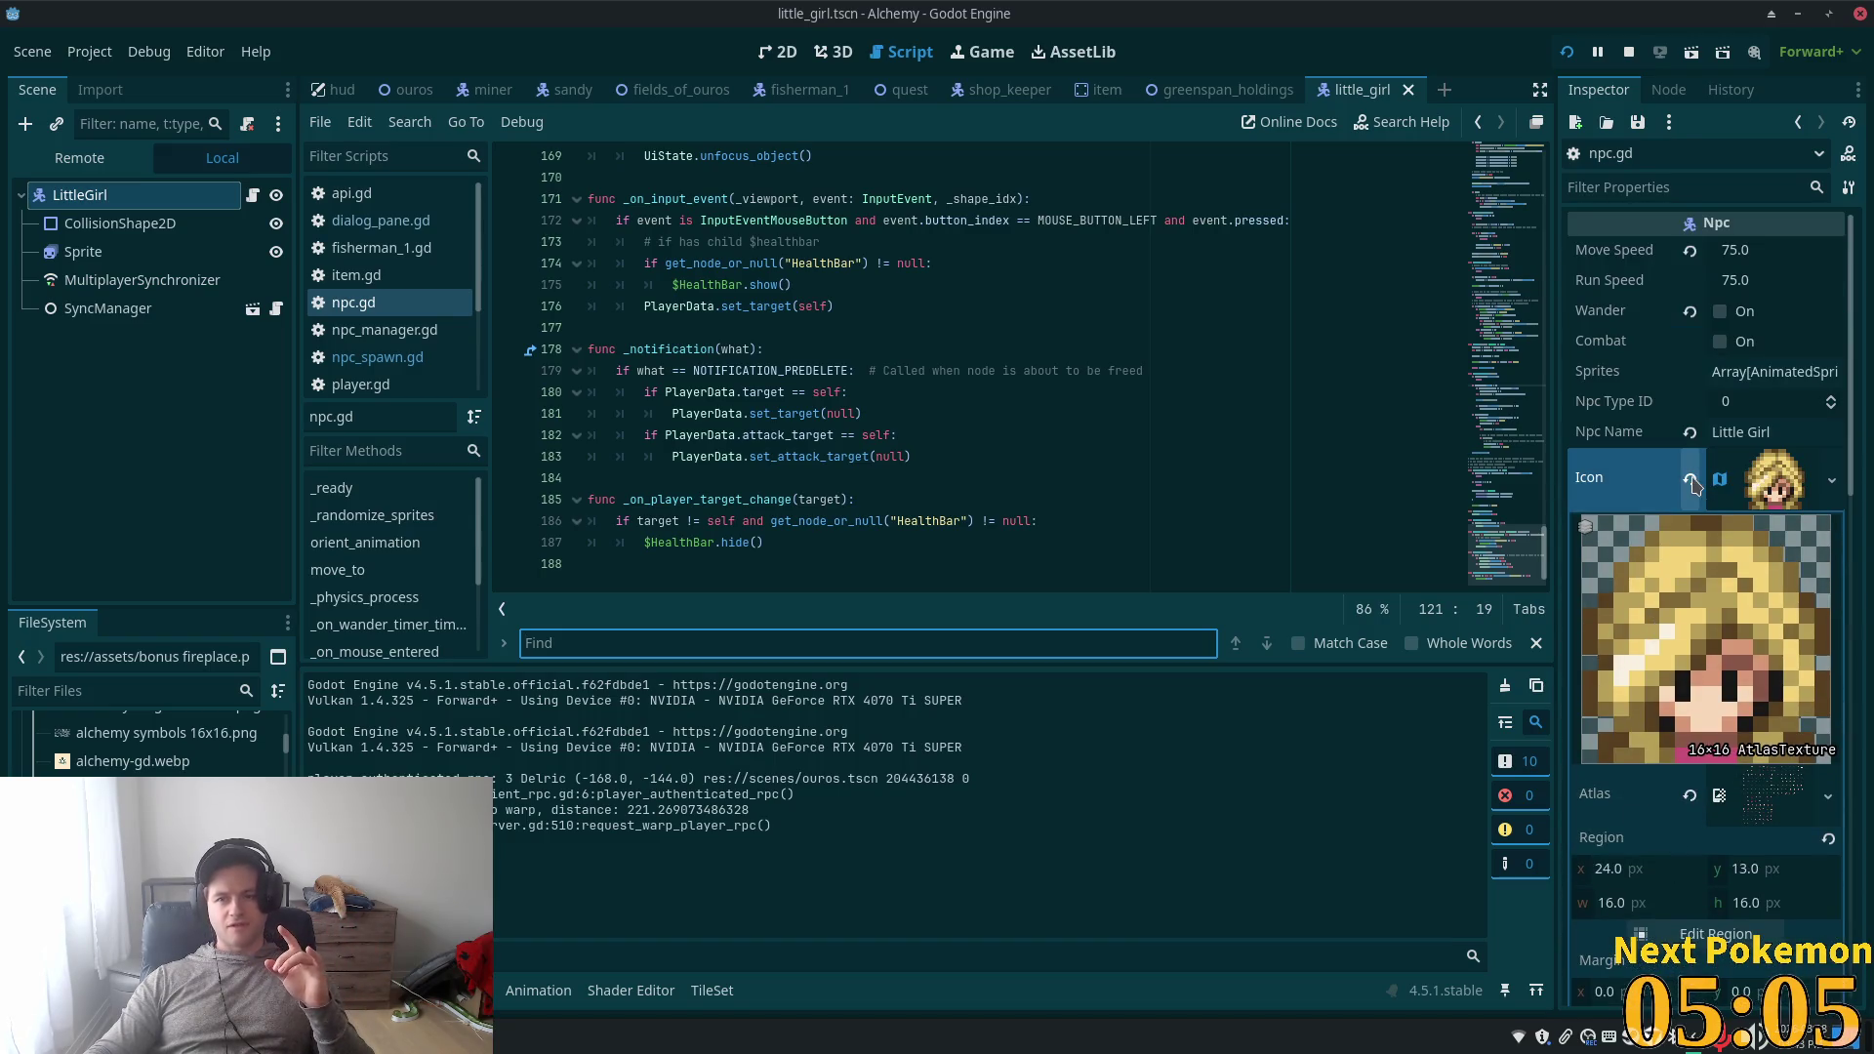
scroll(1714, 511, "down", 6)
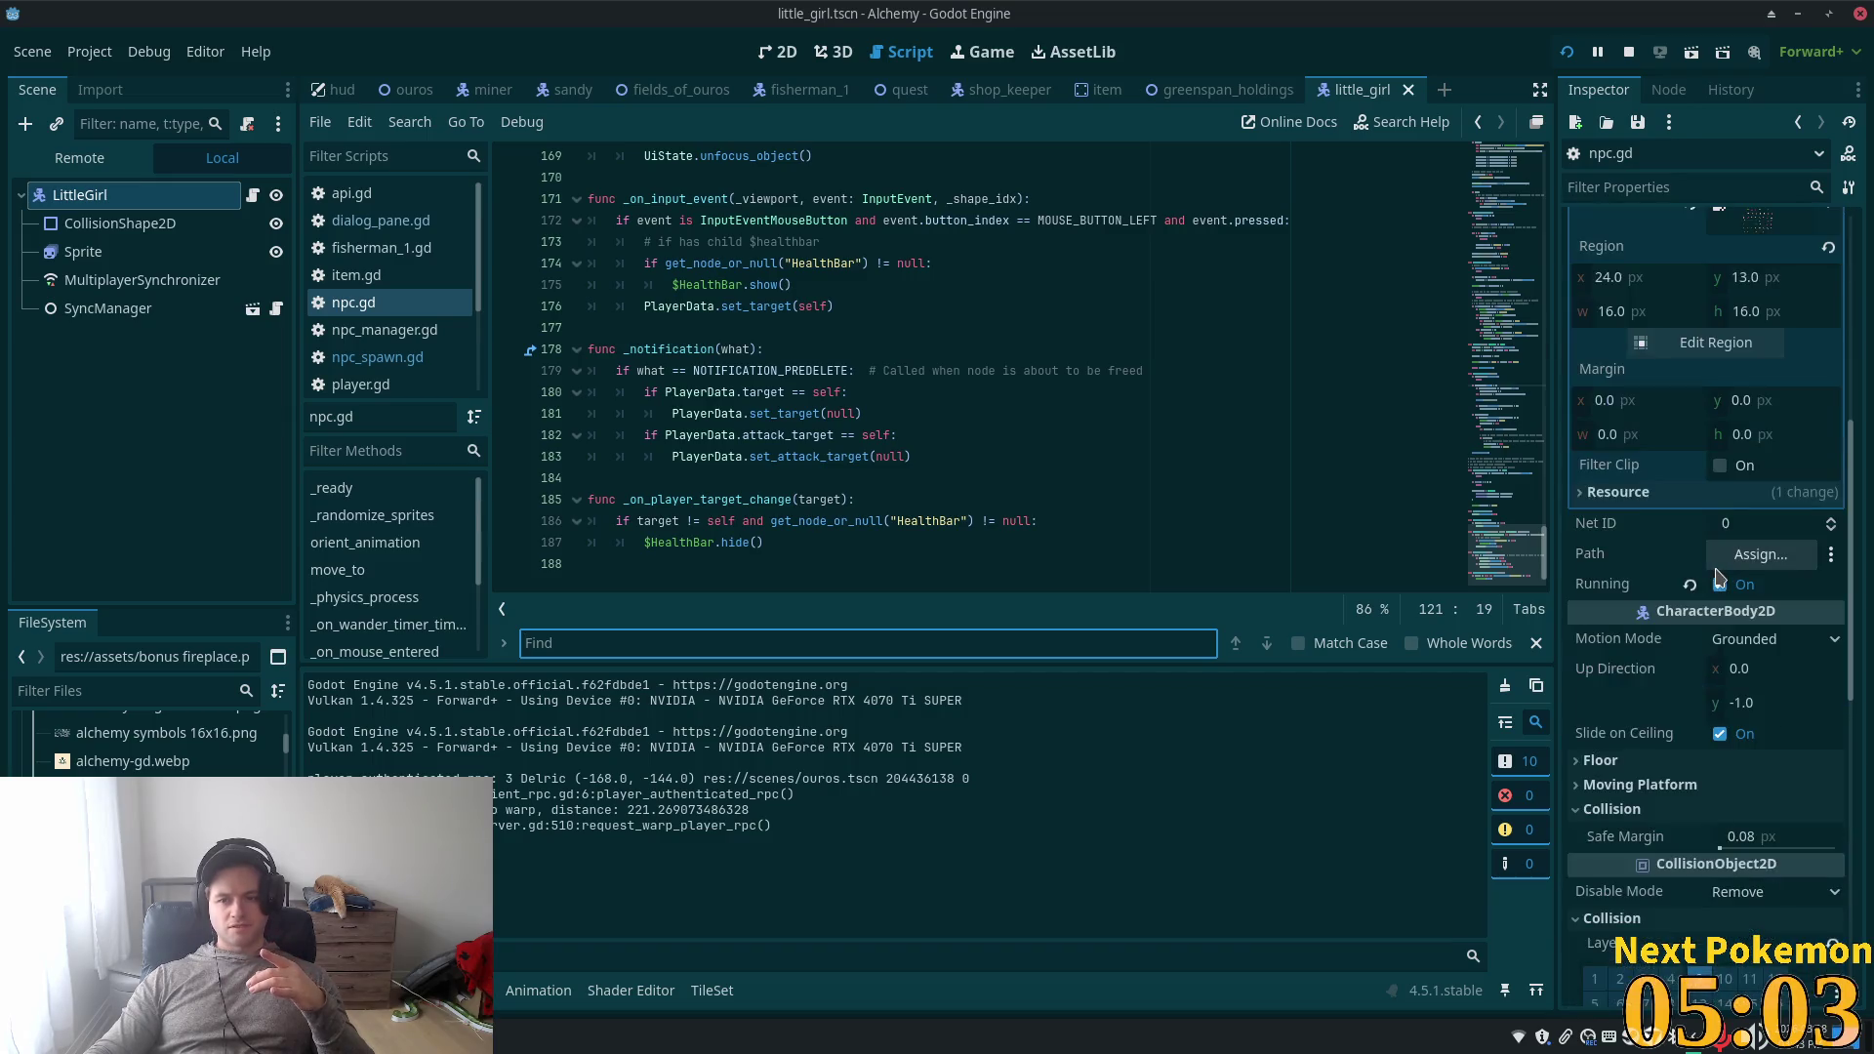
scroll(1409, 401, "up", 5)
left_click(1516, 327)
left_click_drag(1515, 327, 1510, 214)
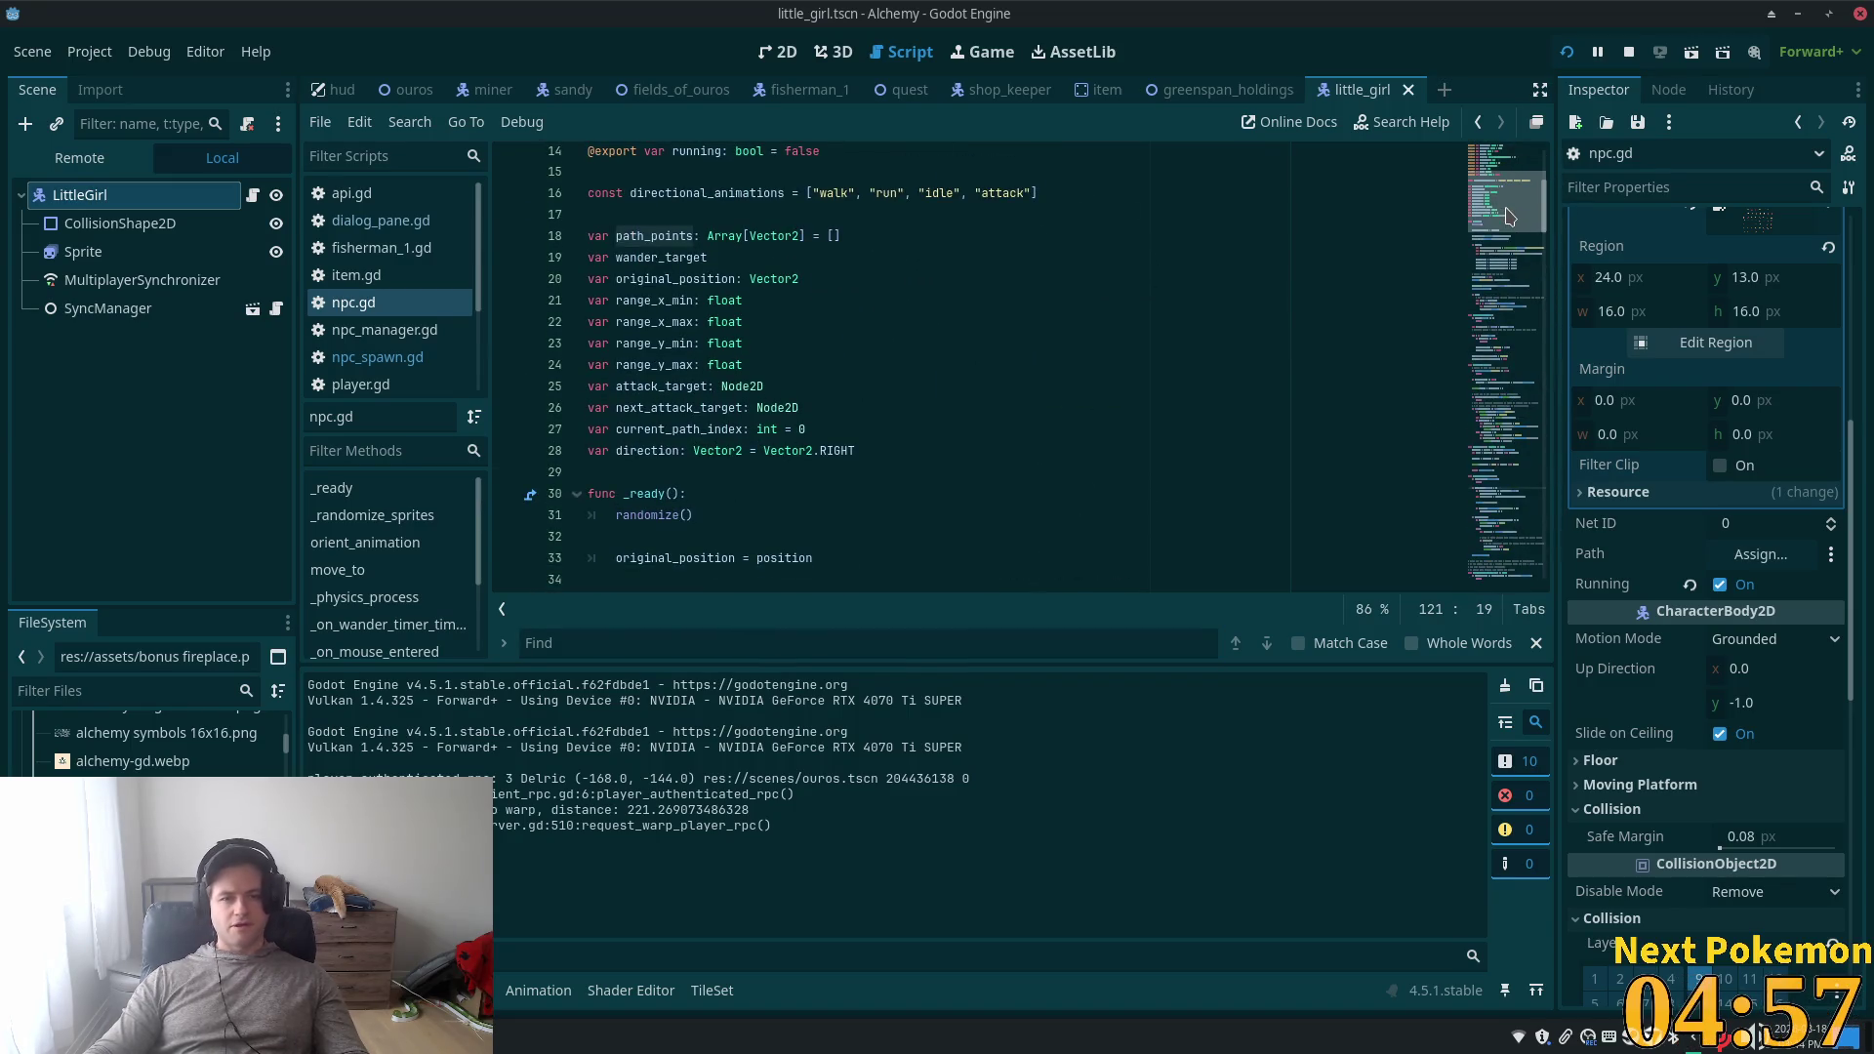
left_click(1498, 478)
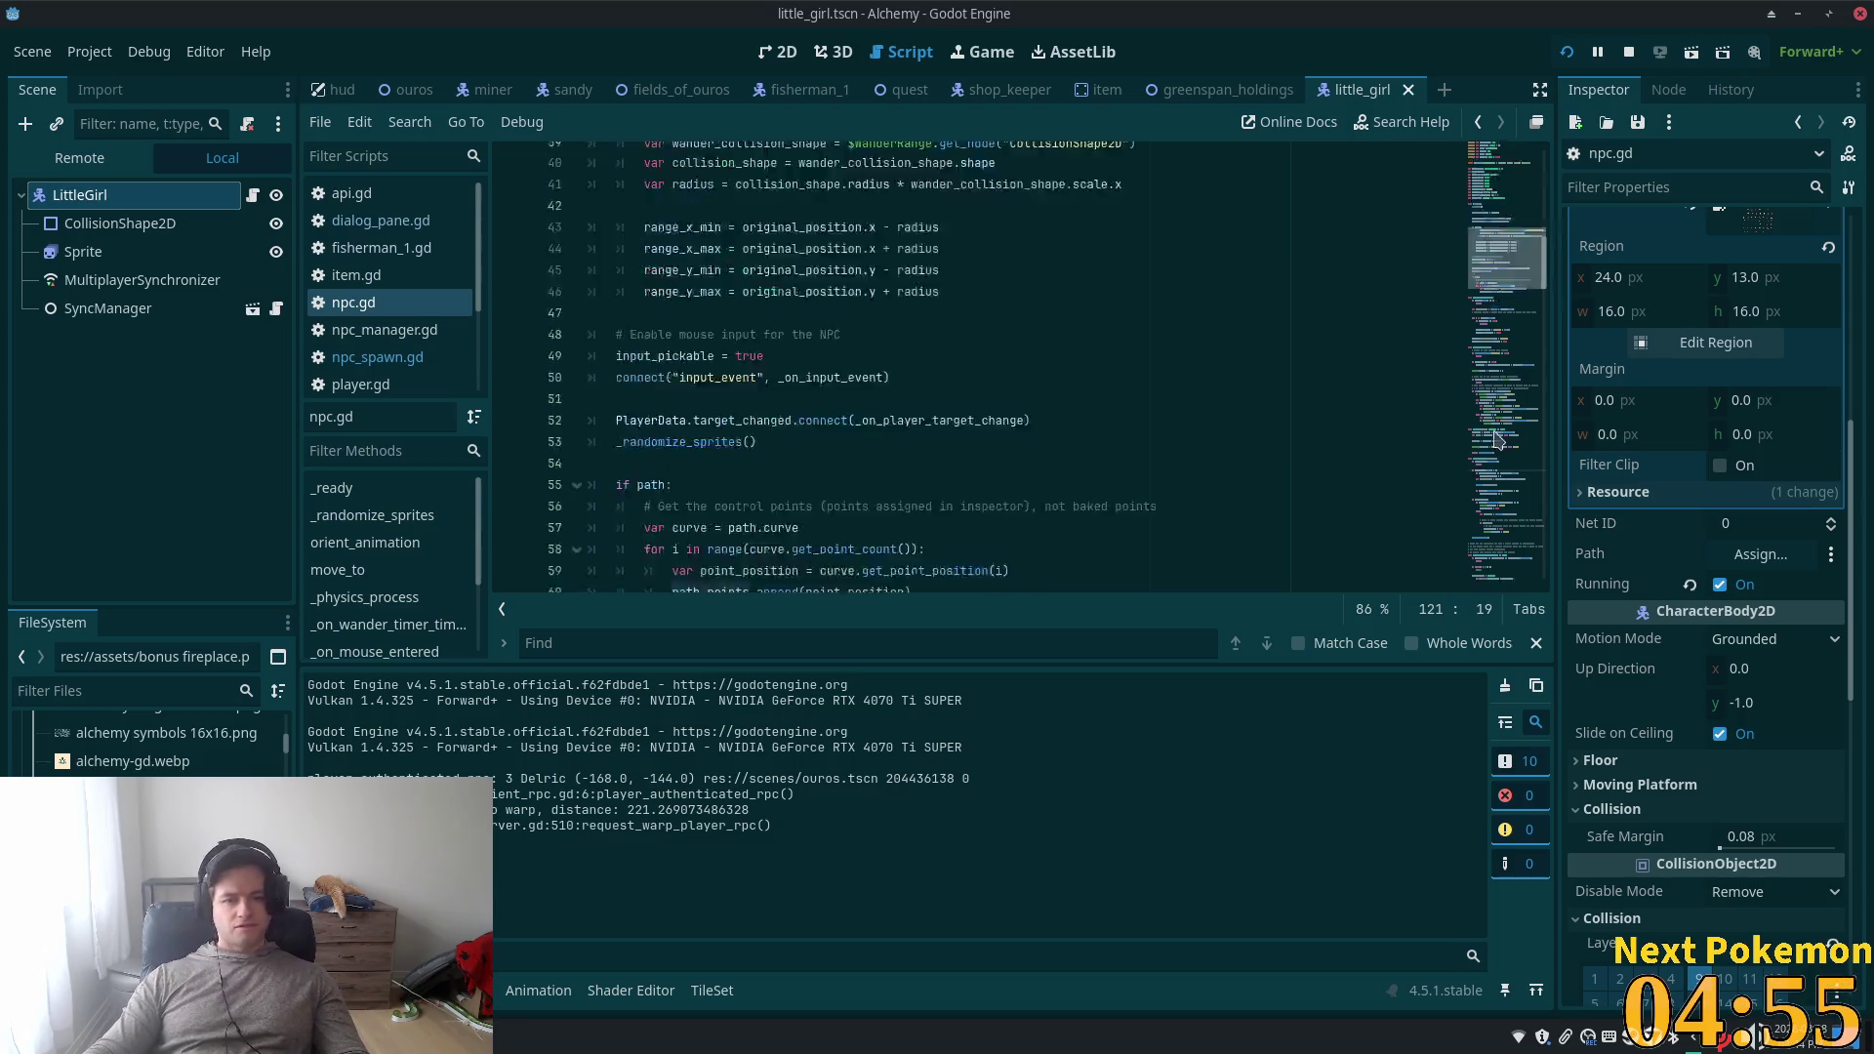
scroll(962, 327, "up", 2)
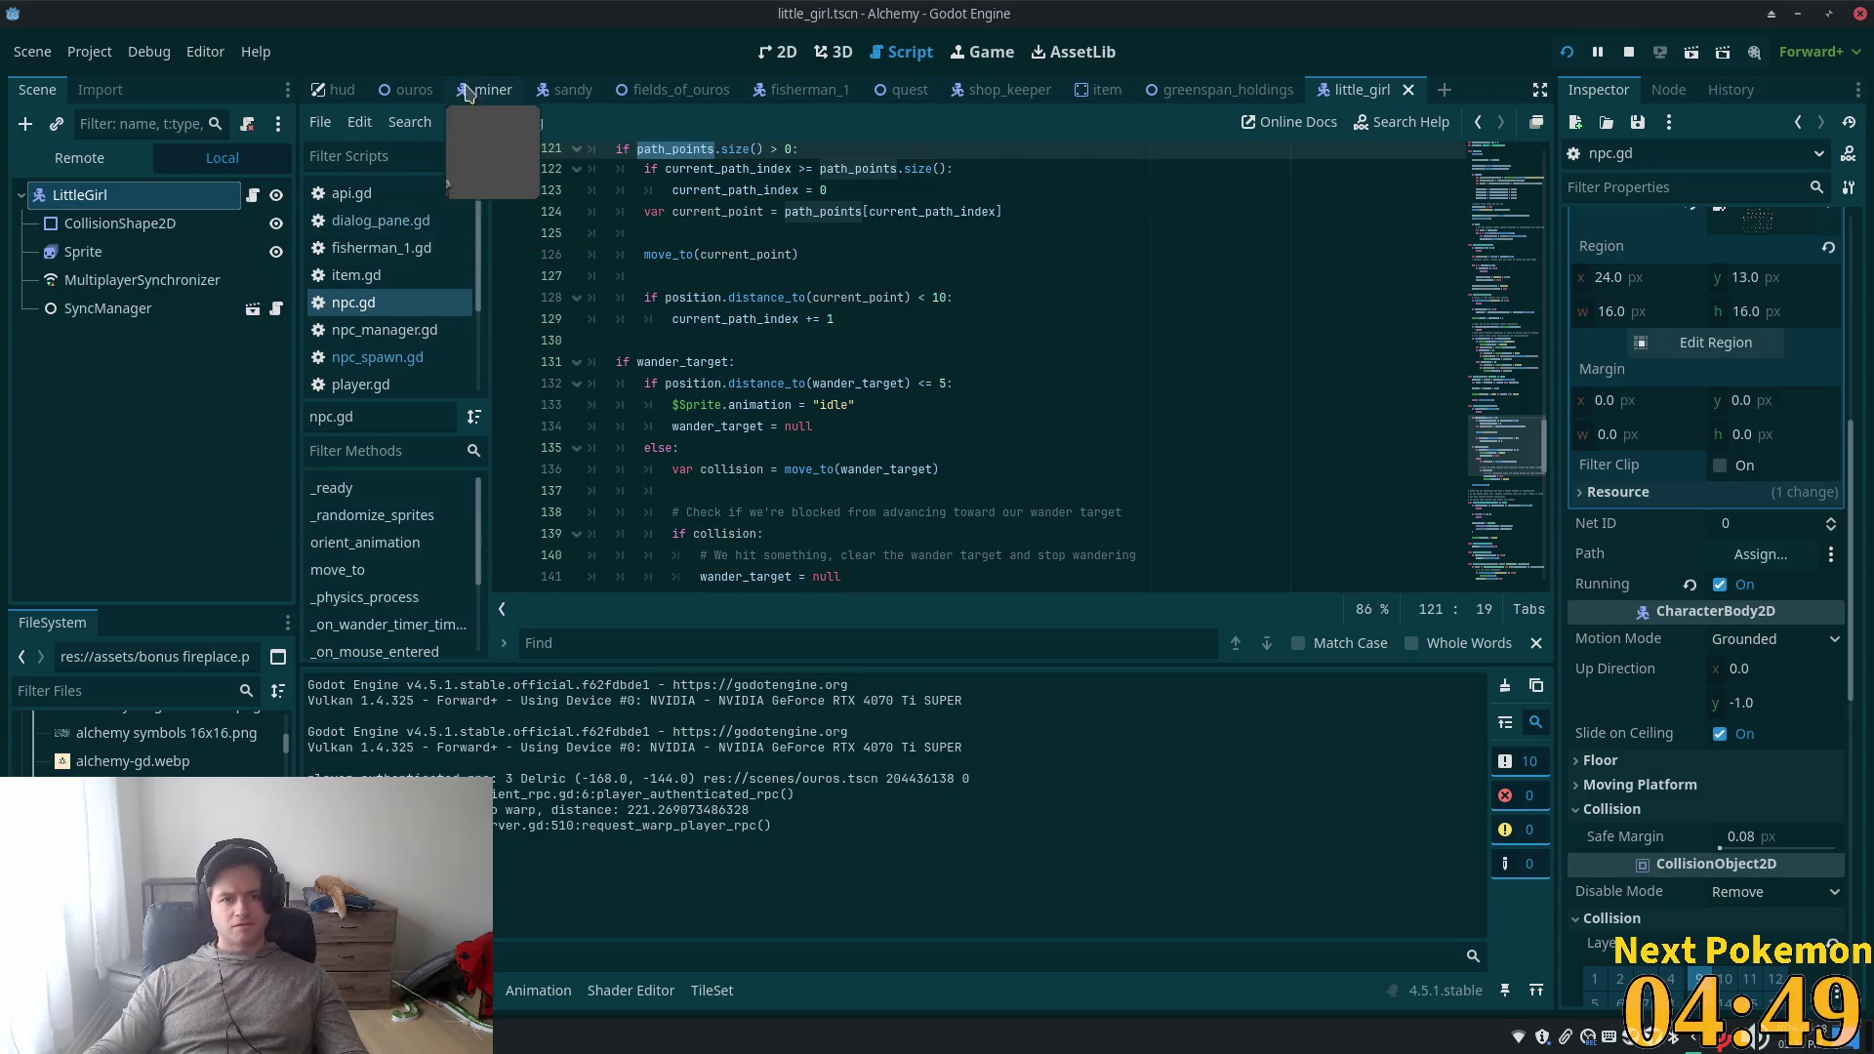
left_click(422, 95)
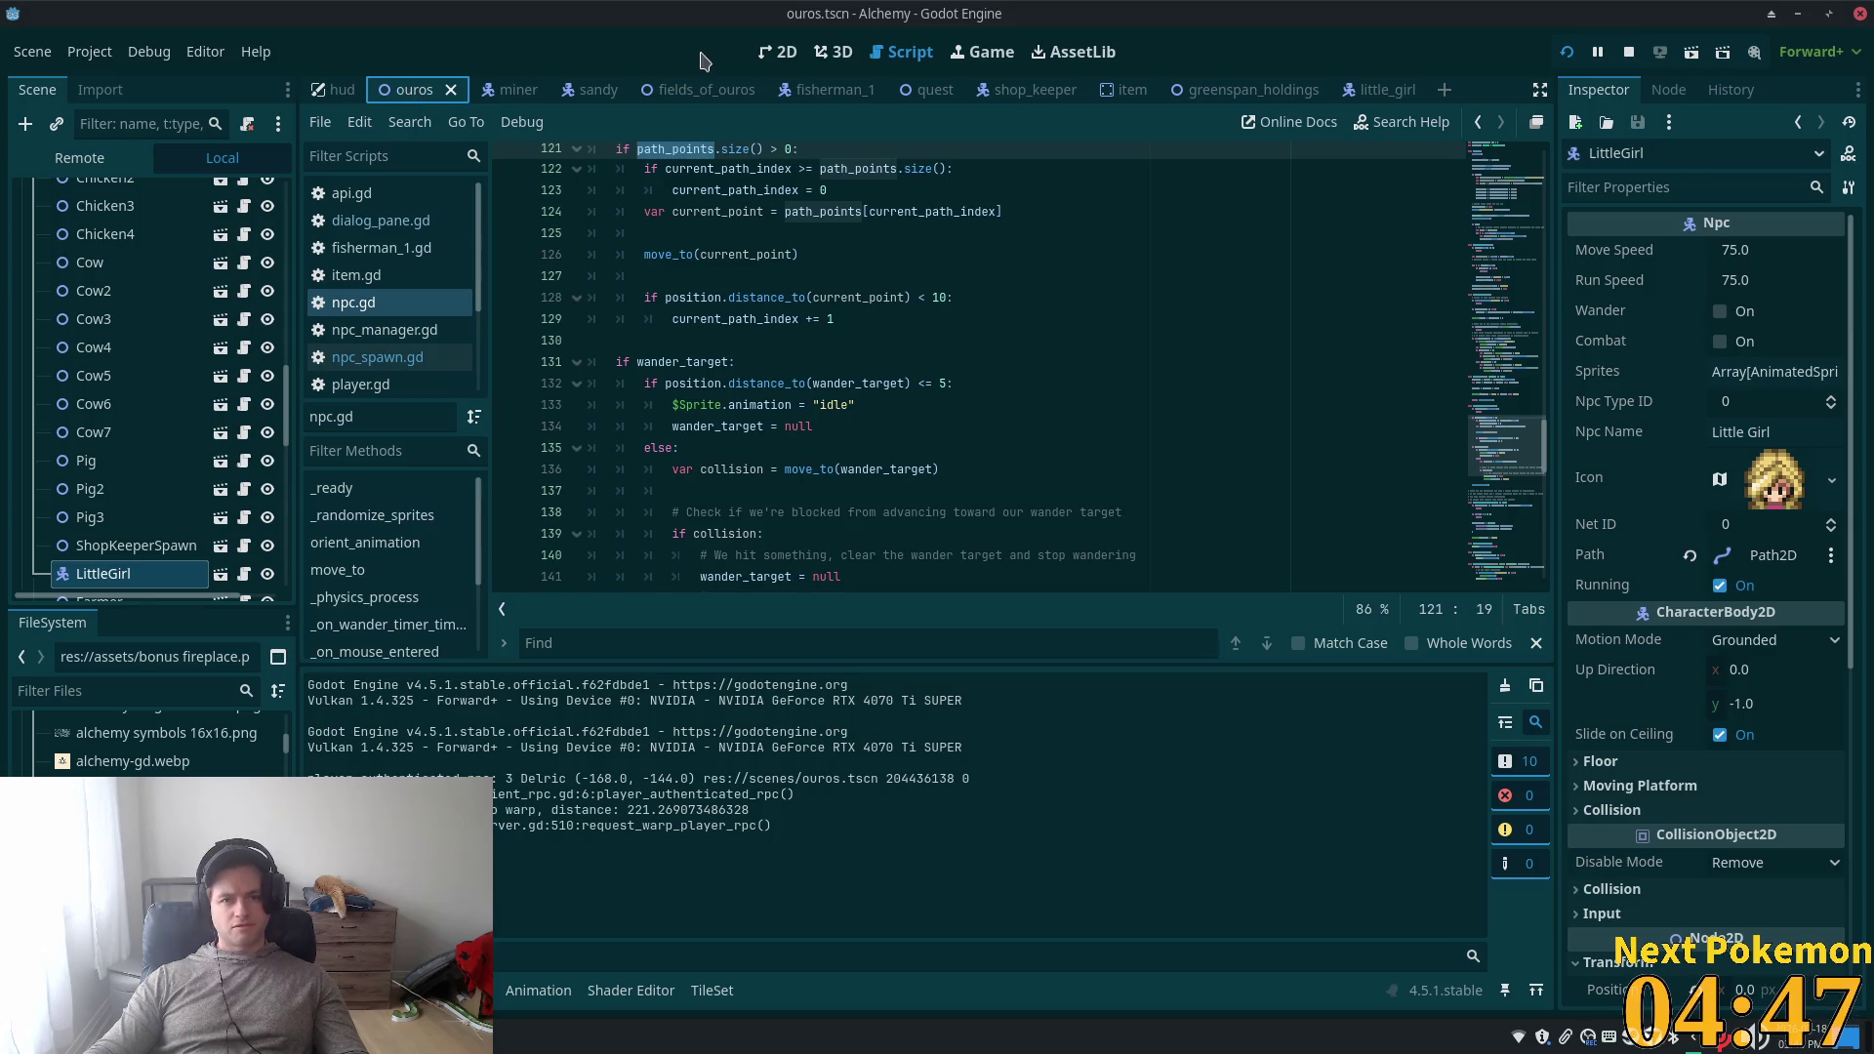
- Show the ouros scene in 2D and select Path2D to display its curve points
left_click(777, 52)
scroll(769, 249, "down", 4)
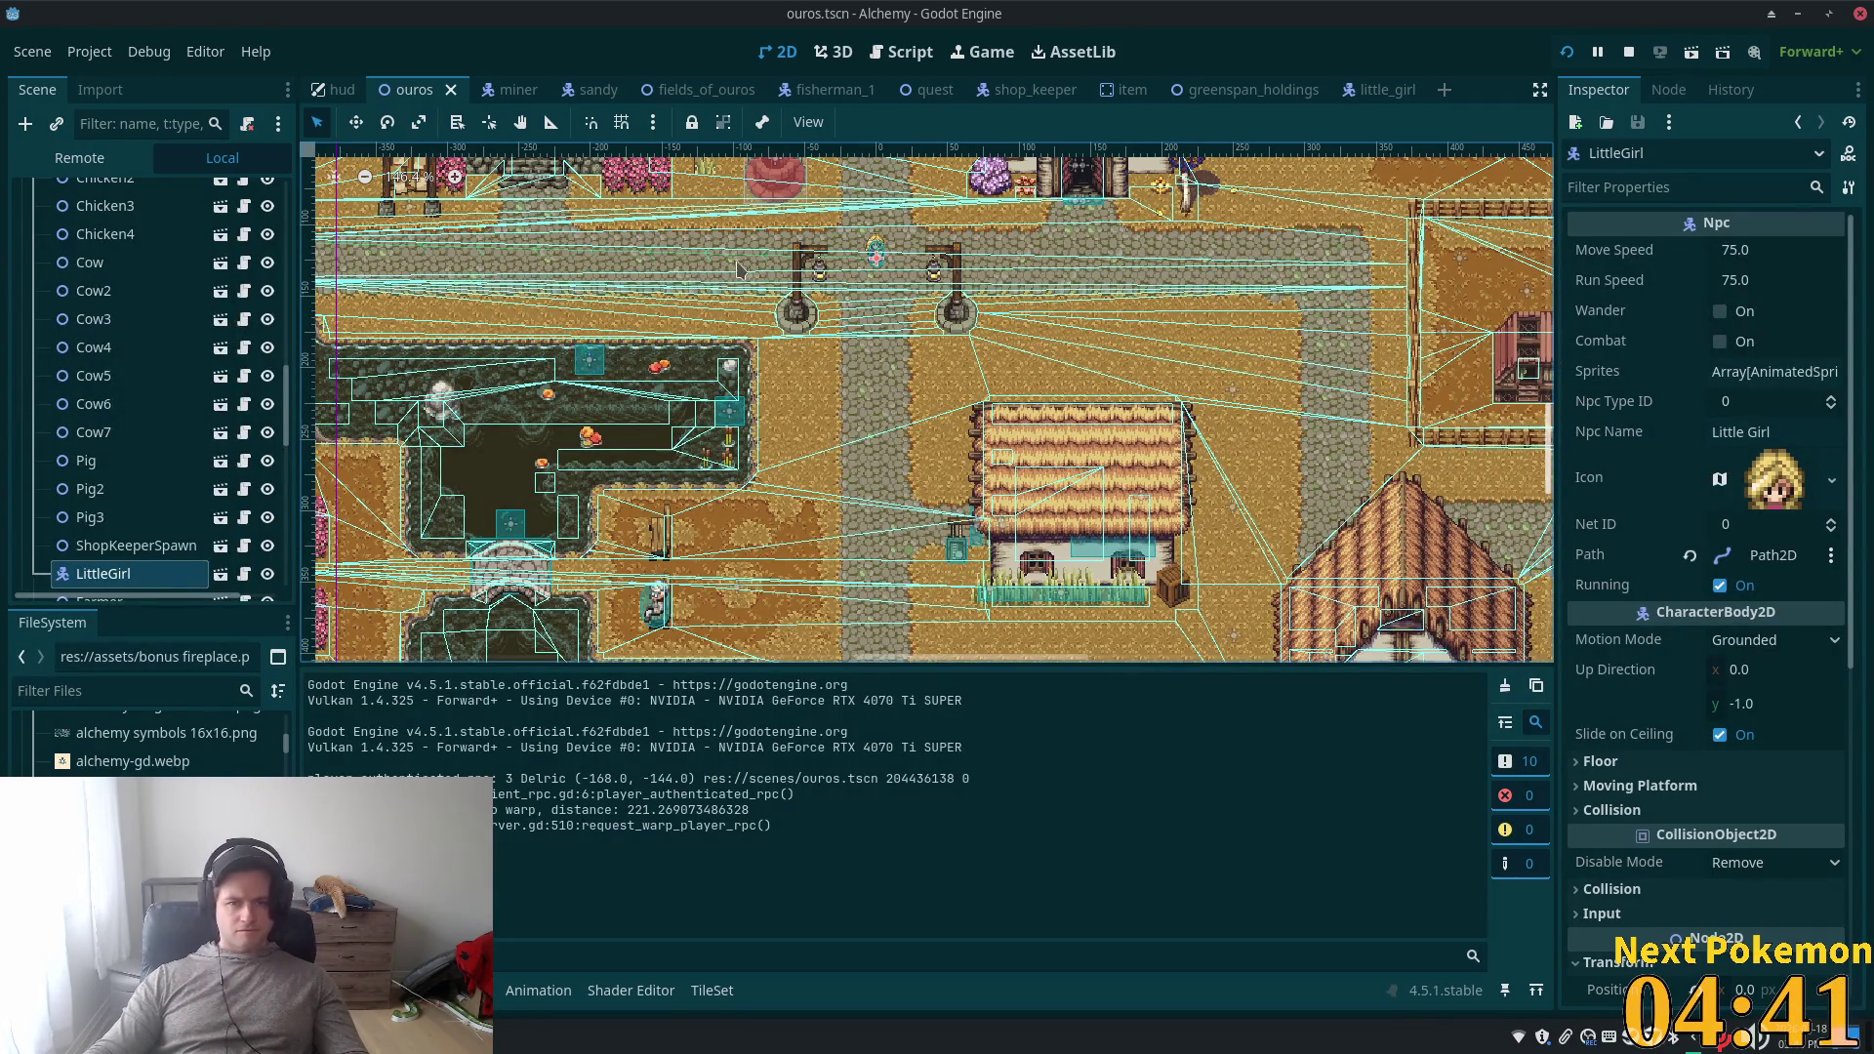
scroll(122, 391, "down", 5)
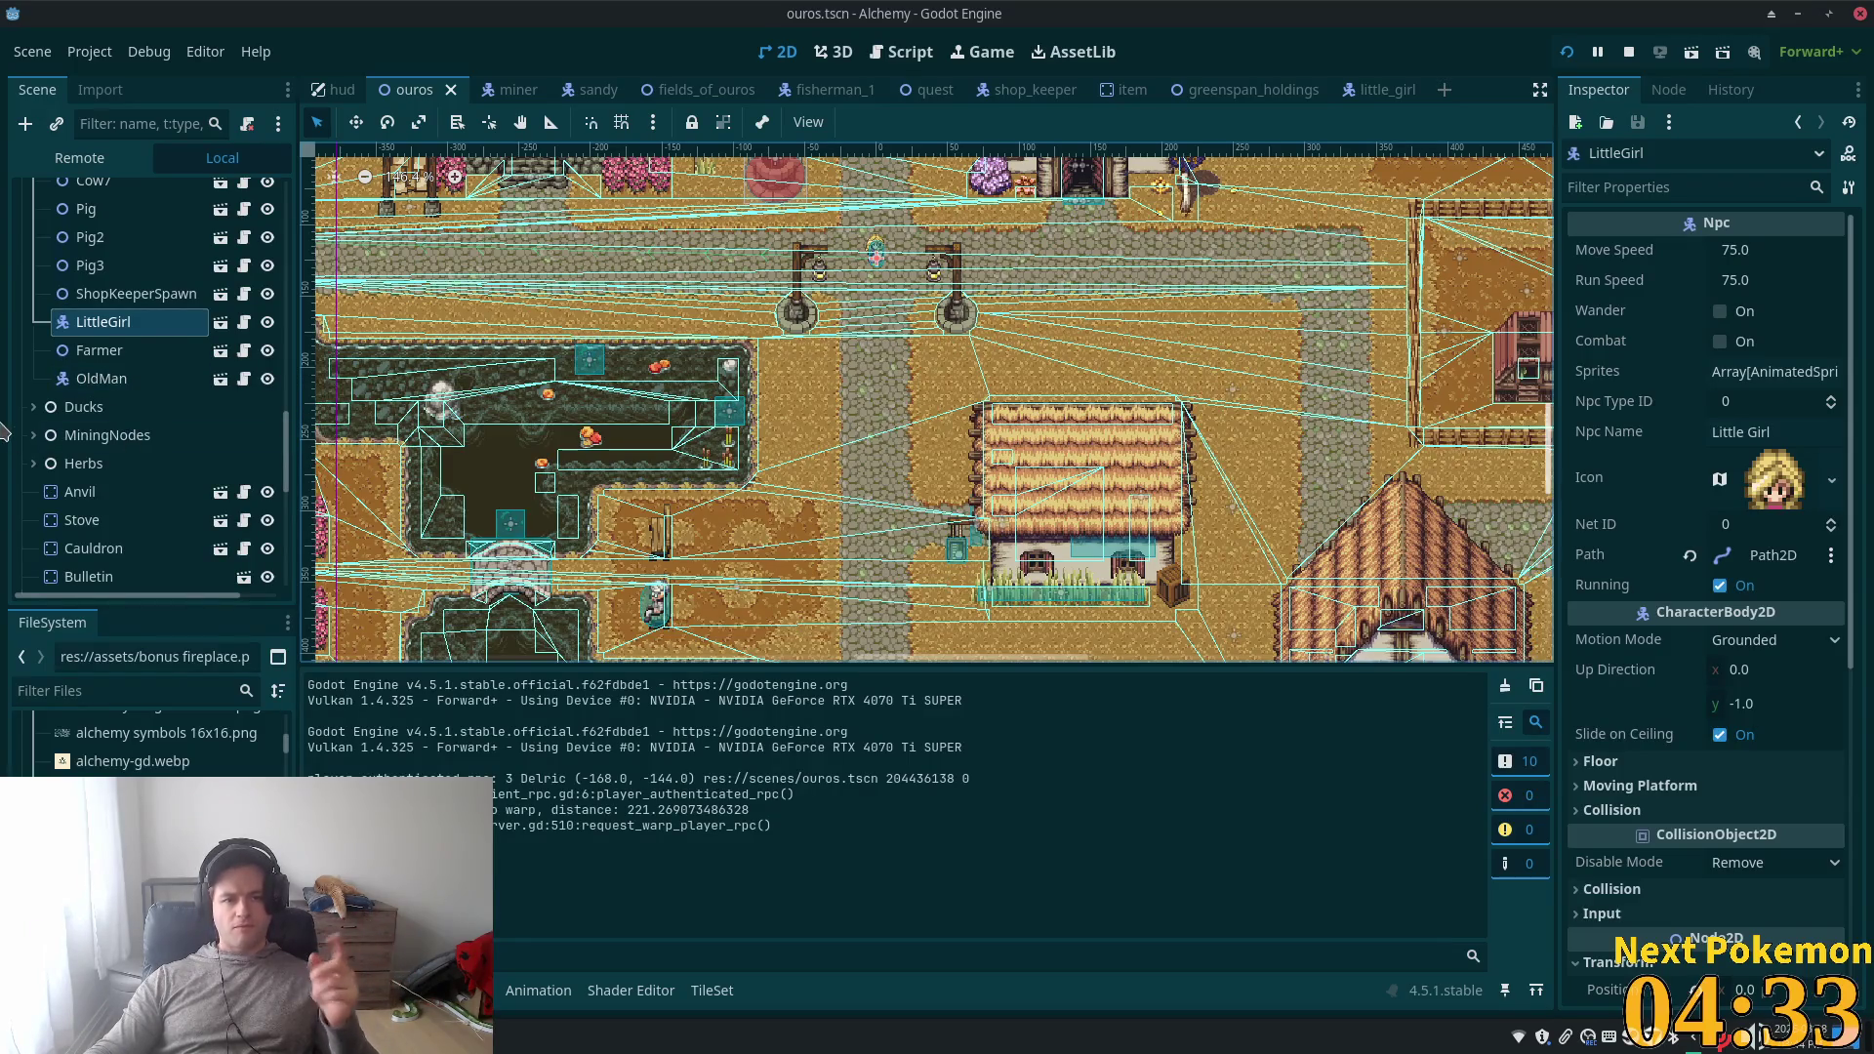
scroll(112, 405, "down", 6)
scroll(112, 404, "down", 1)
scroll(112, 404, "down", 3)
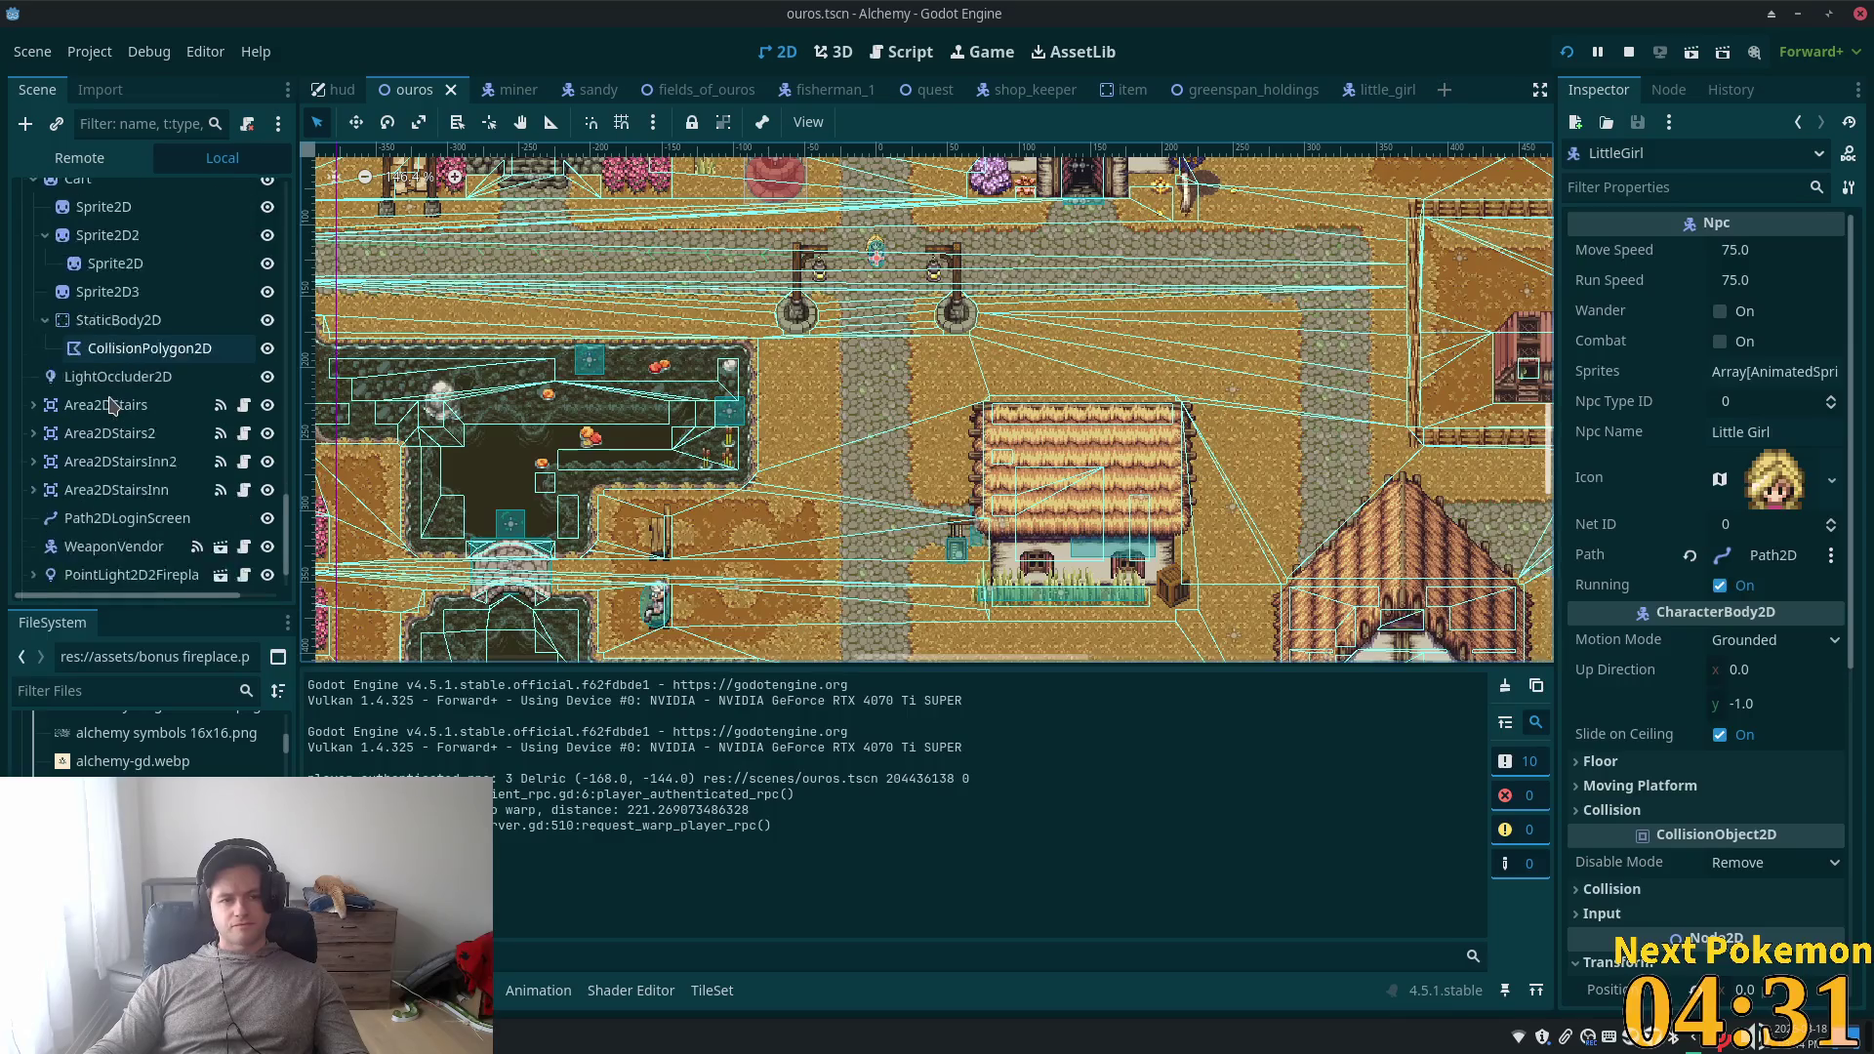
left_click(98, 577)
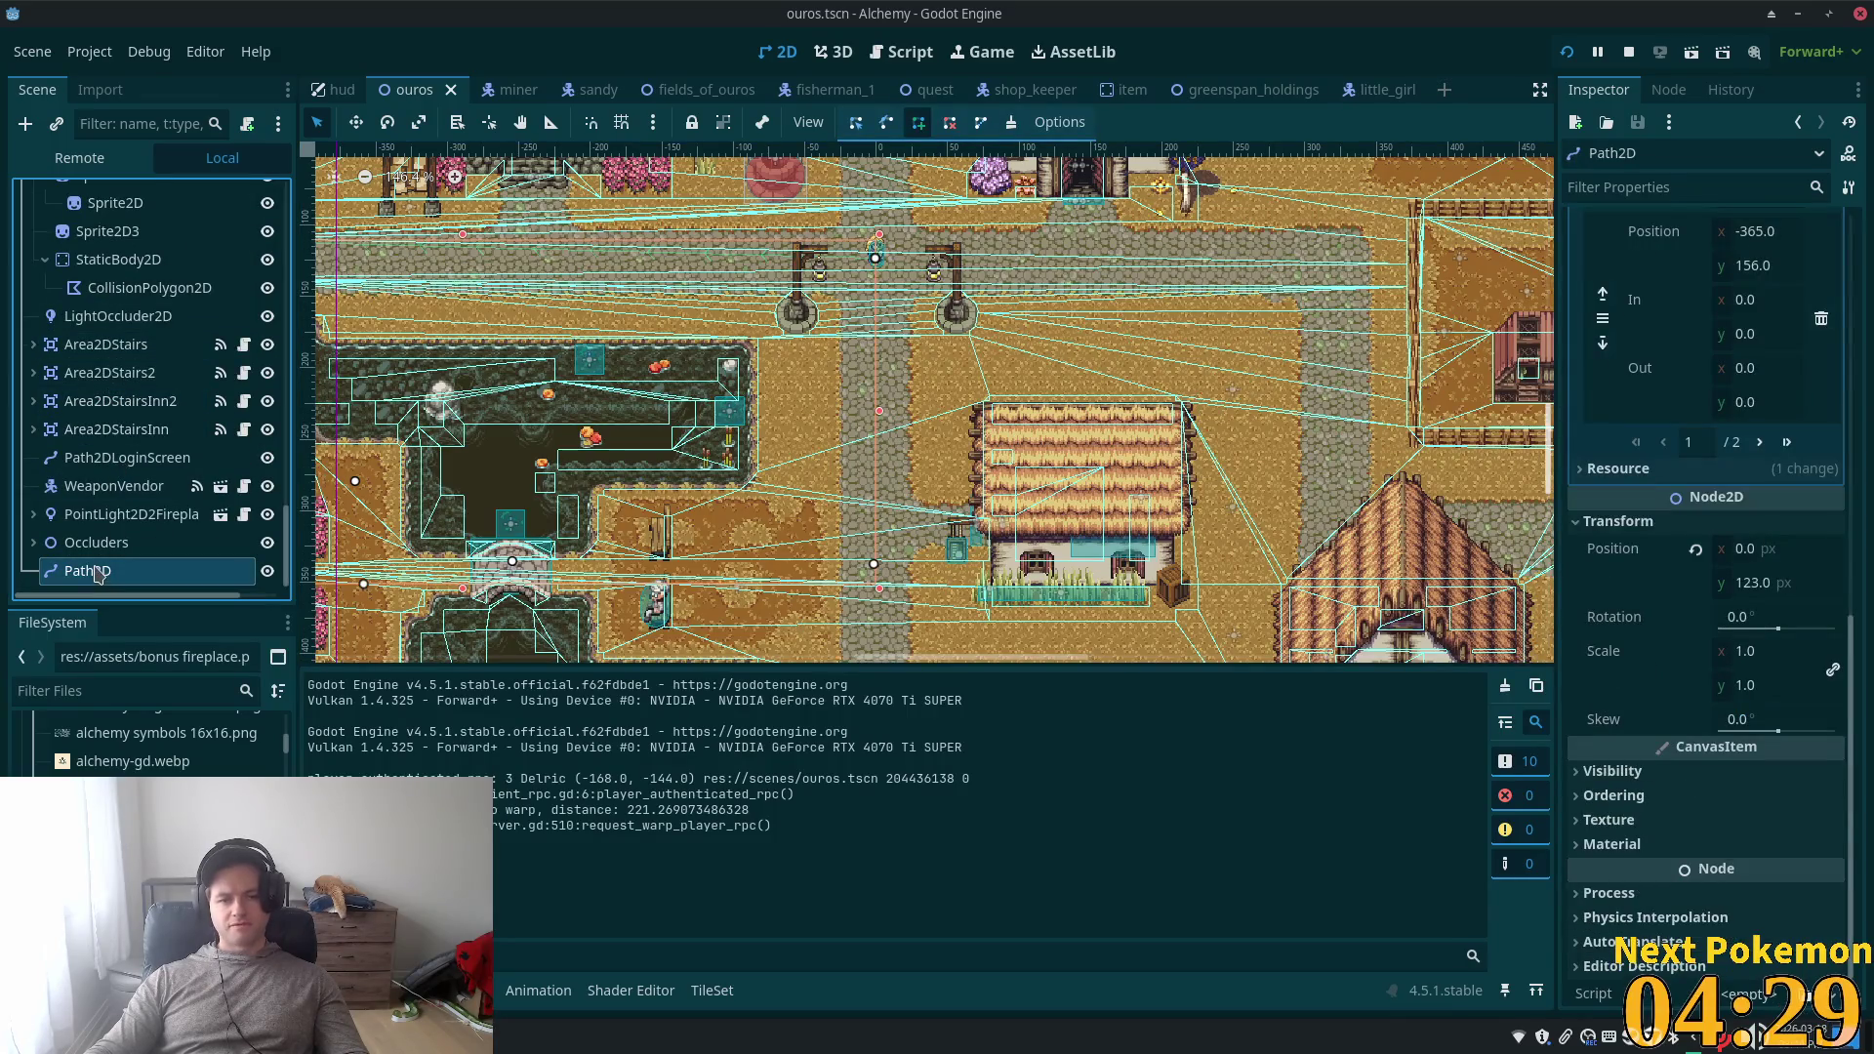
- Inspect Path2D's Position y of 123 and pan the map to the lamp posts
scroll(1673, 421, "up", 3)
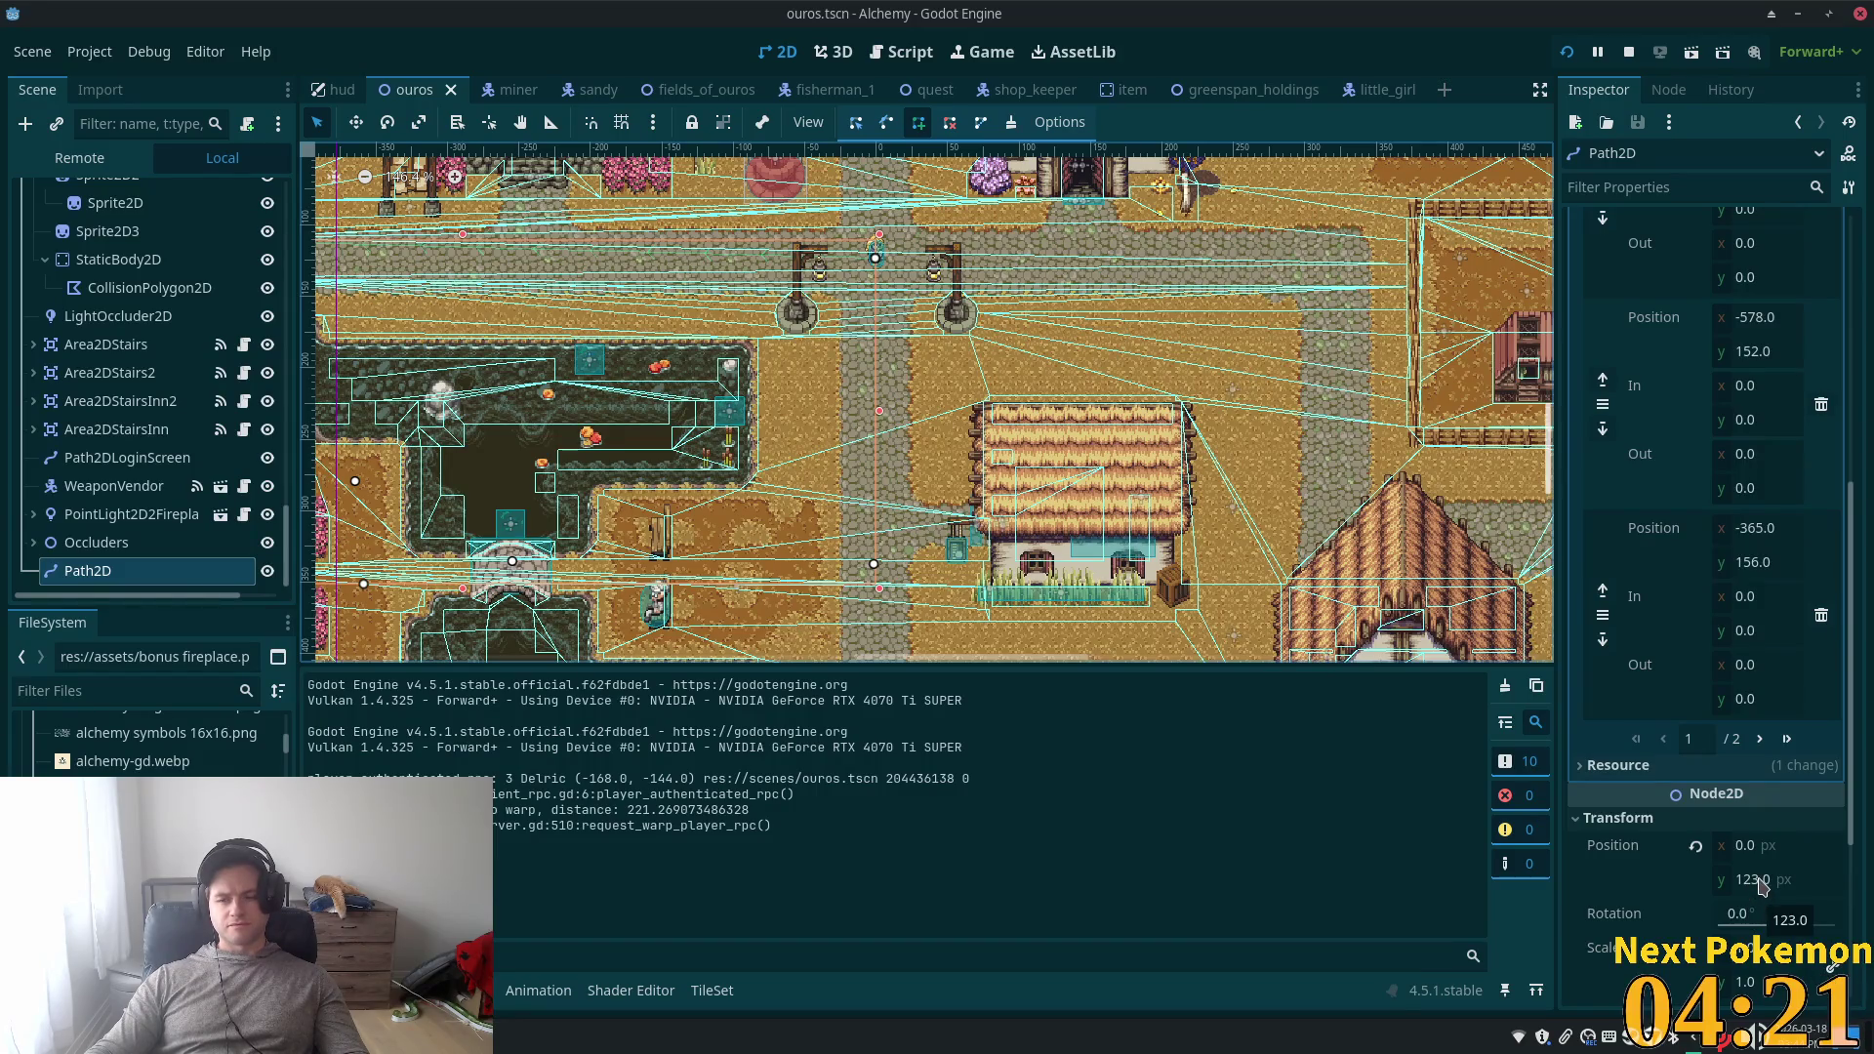
left_click(1762, 880)
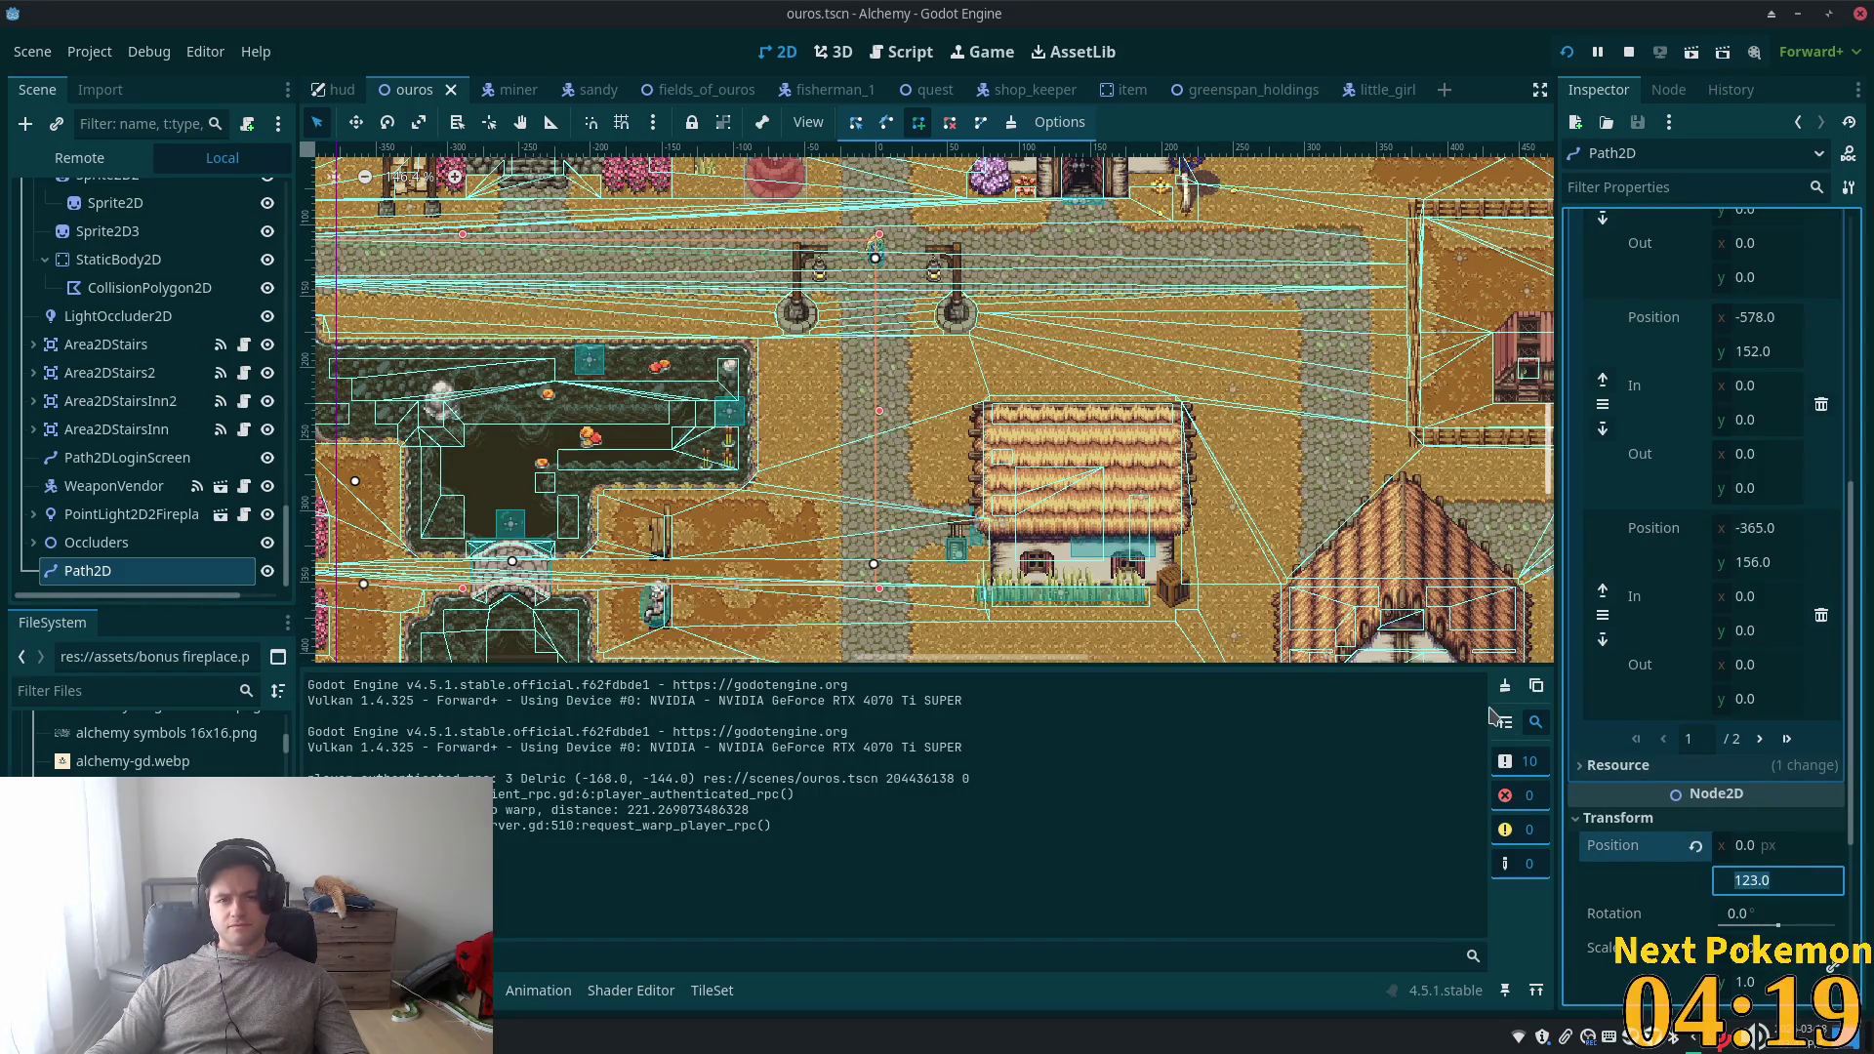
scroll(1663, 559, "down", 3)
scroll(1666, 566, "up", 10)
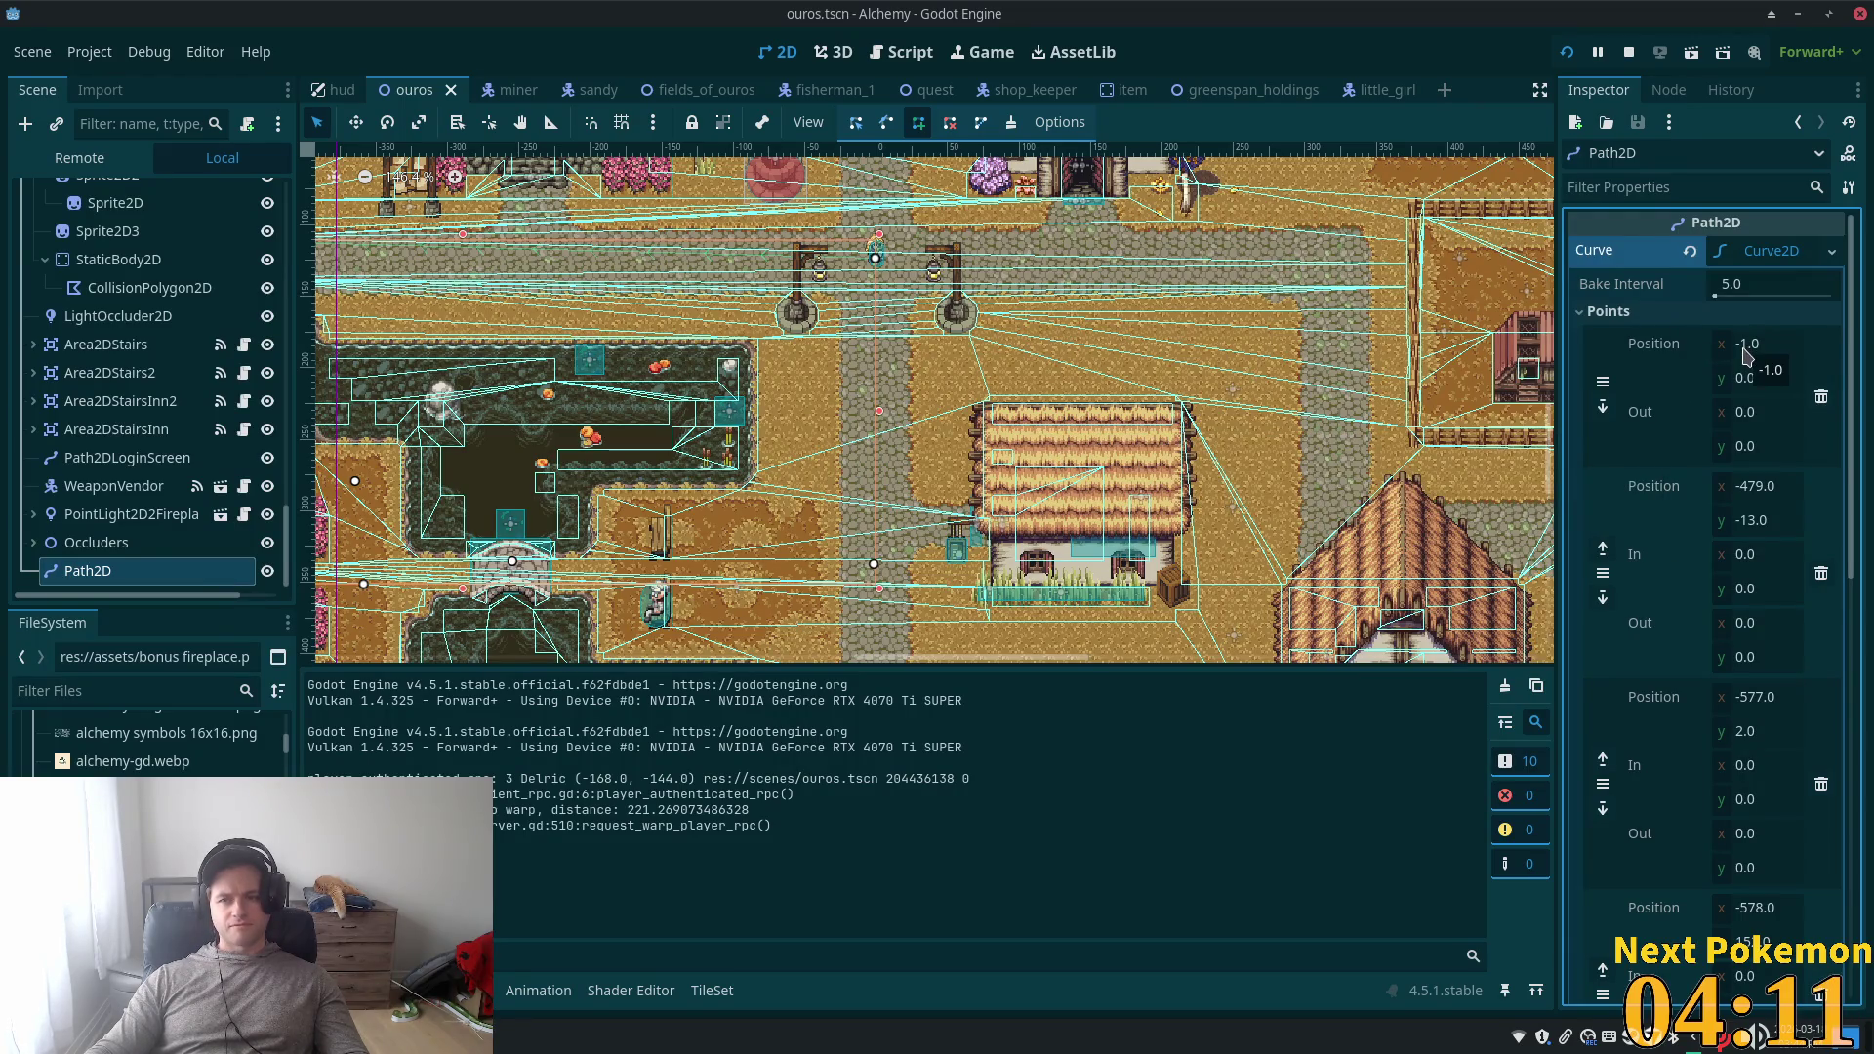
scroll(855, 292, "up", 10)
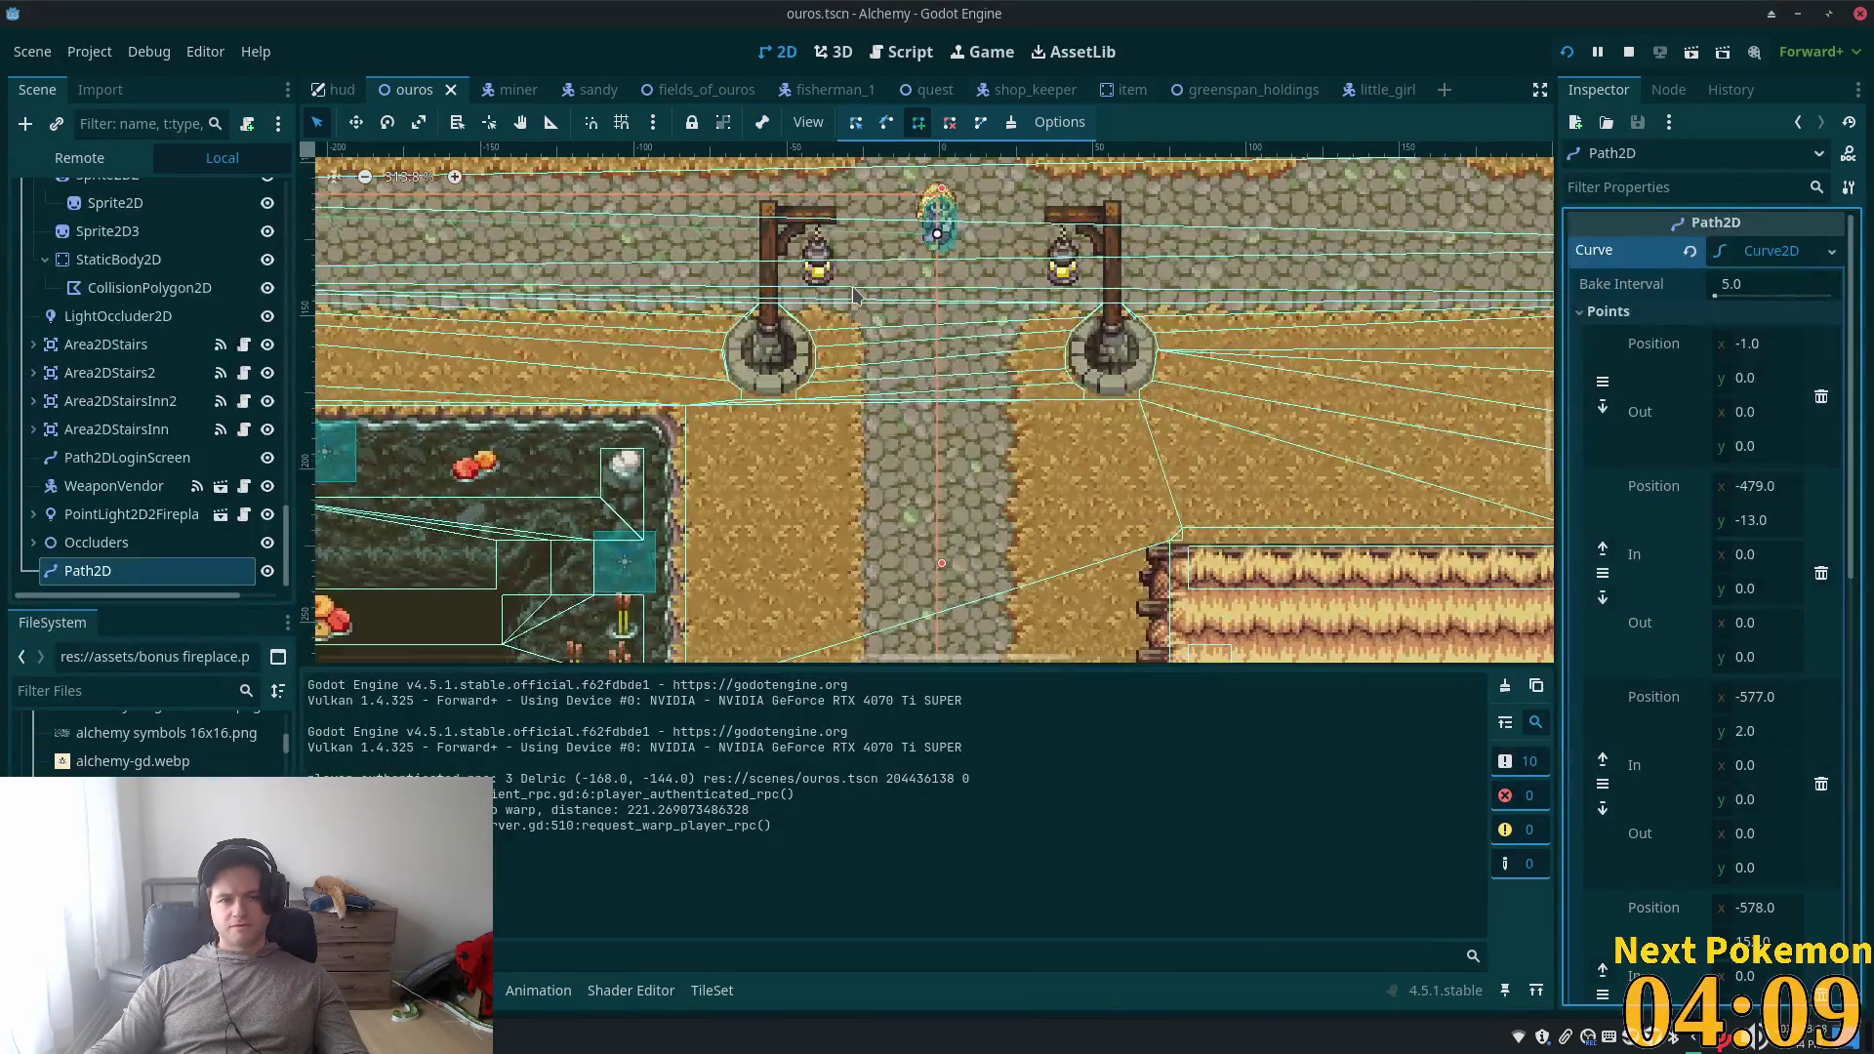
scroll(856, 293, "up", 3)
mouse_move(898, 308)
left_mouse_down()
mouse_move(881, 795)
mouse_move(903, 795)
mouse_move(967, 626)
left_mouse_up()
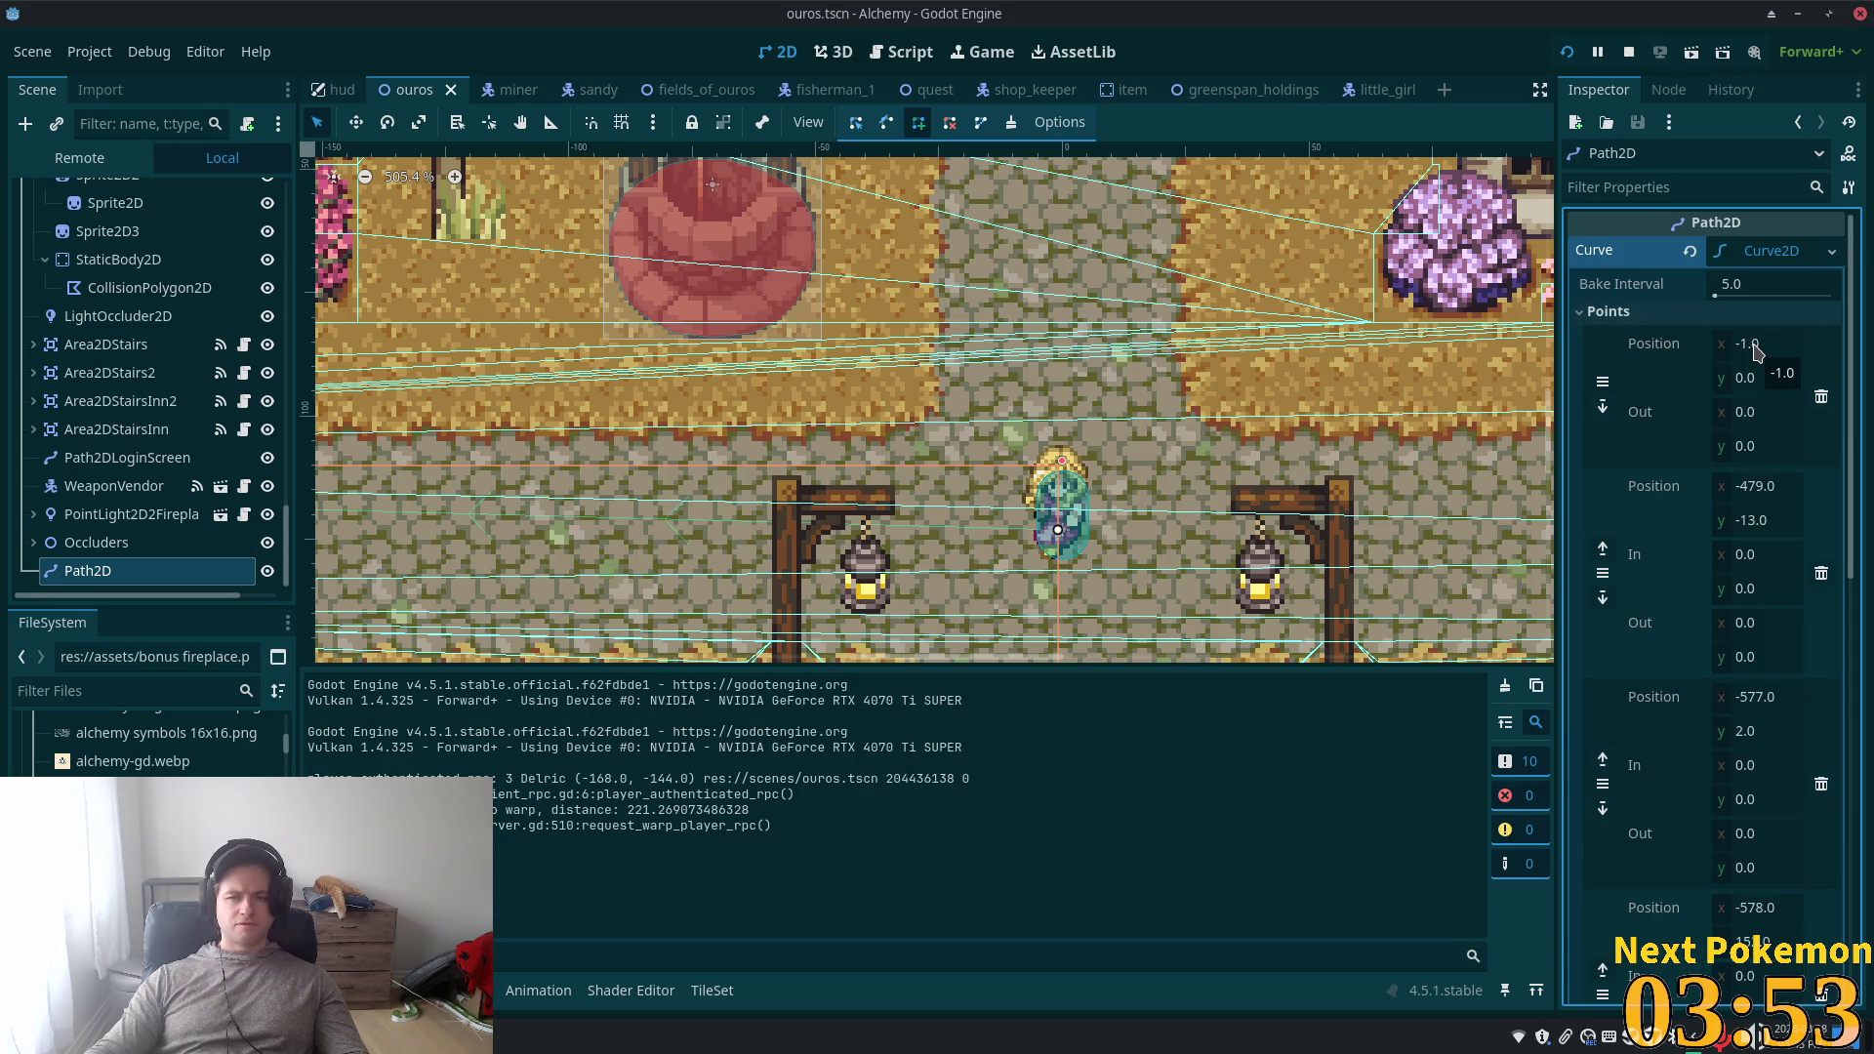
scroll(888, 422, "down", 5)
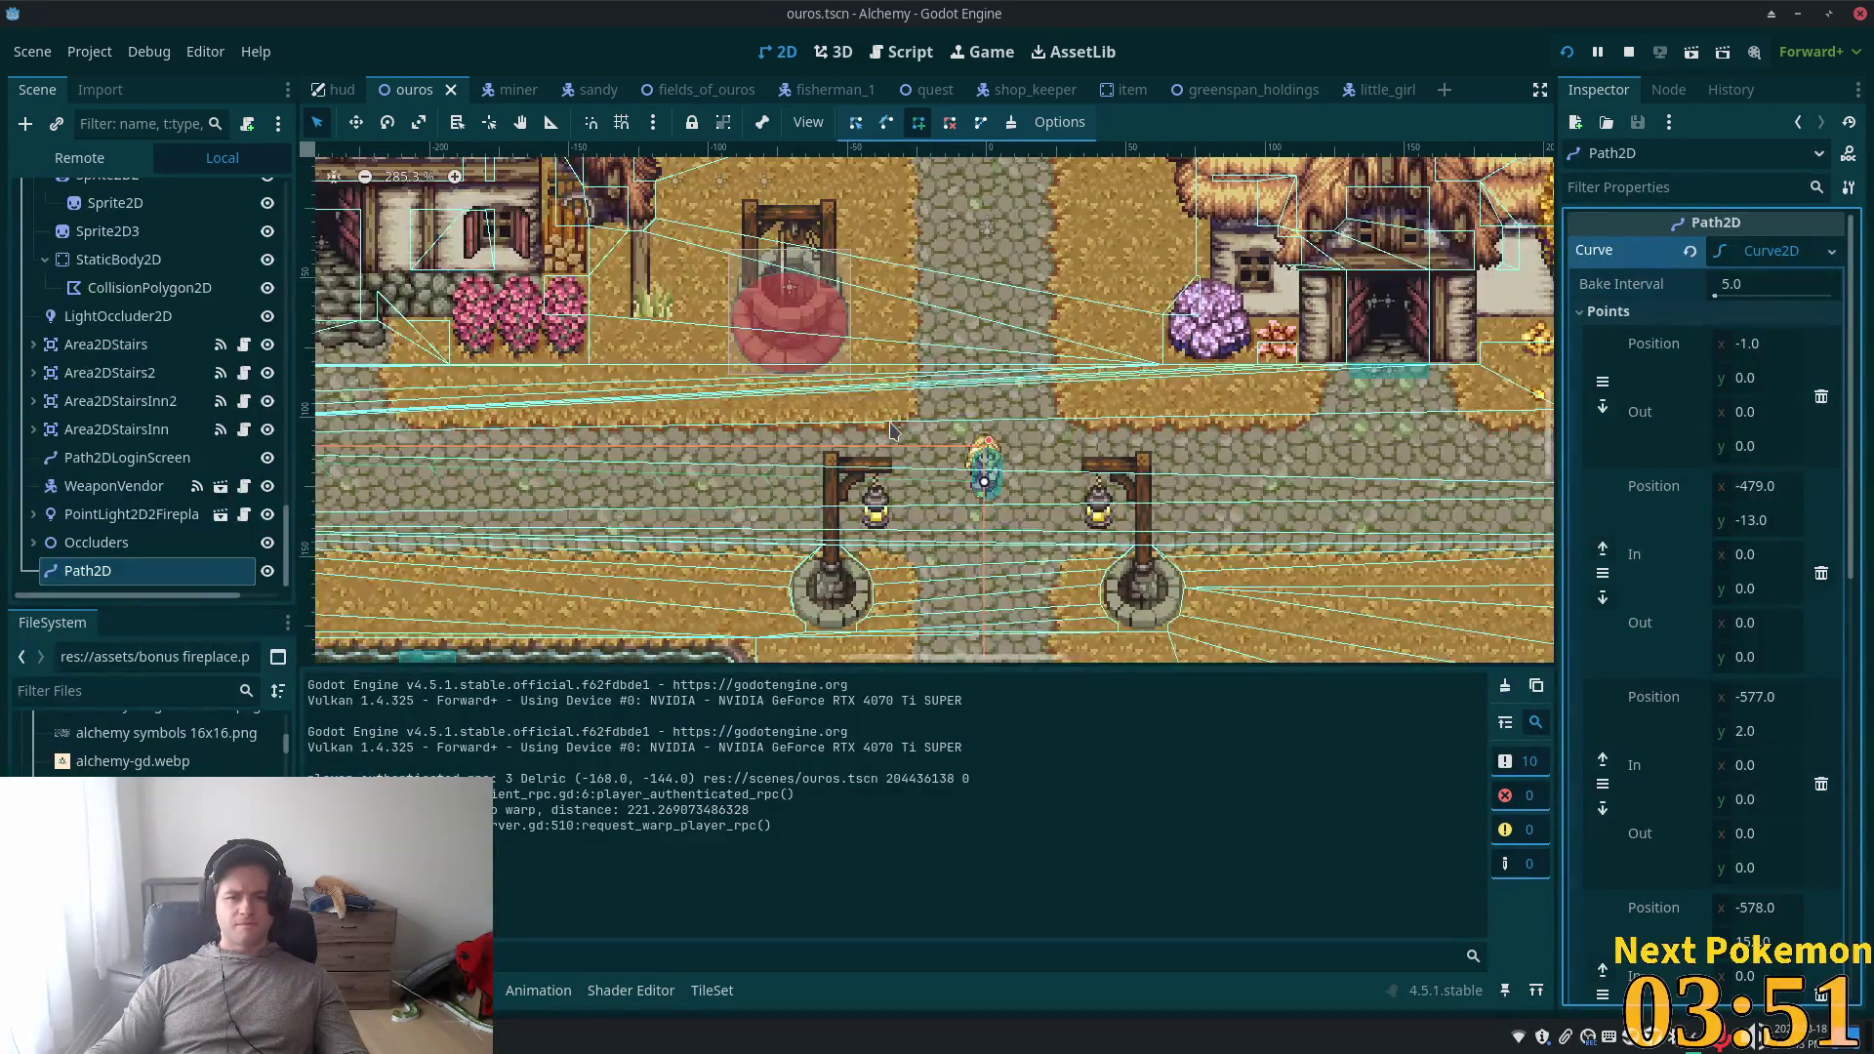
scroll(889, 434, "down", 6)
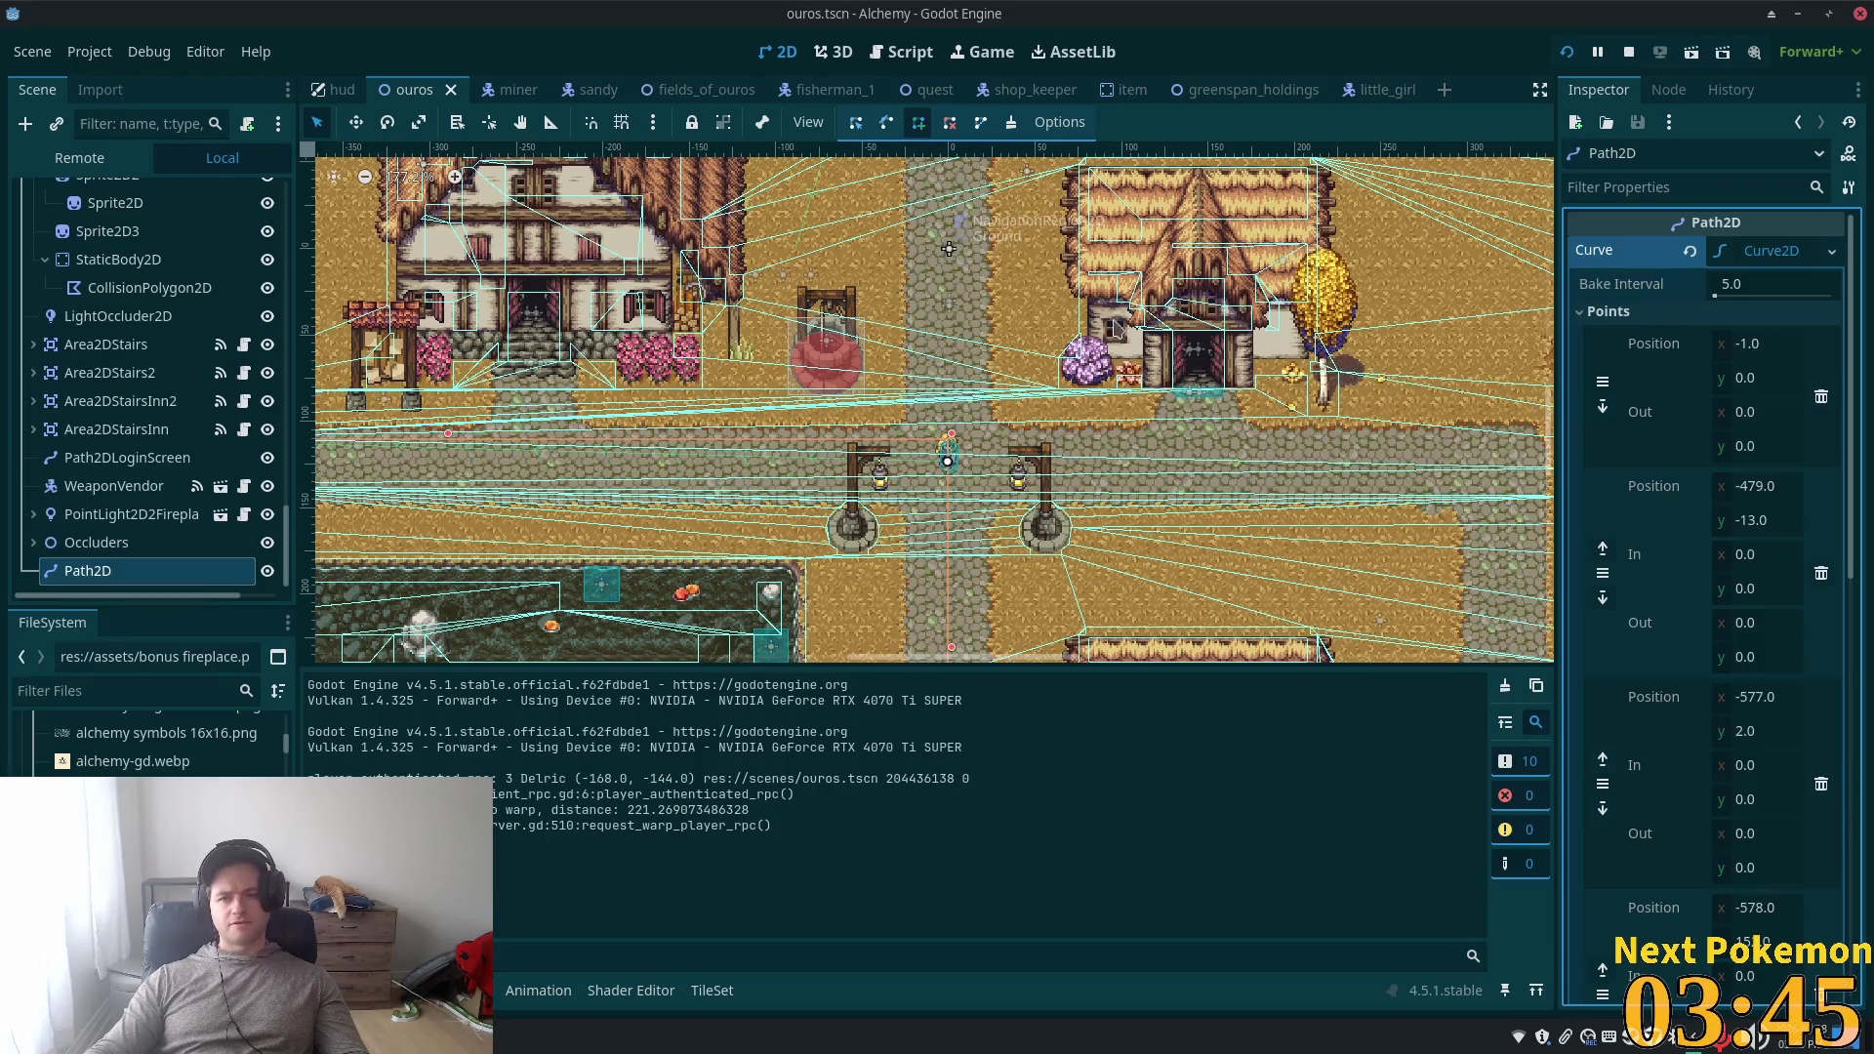
scroll(1753, 513, "down", 10)
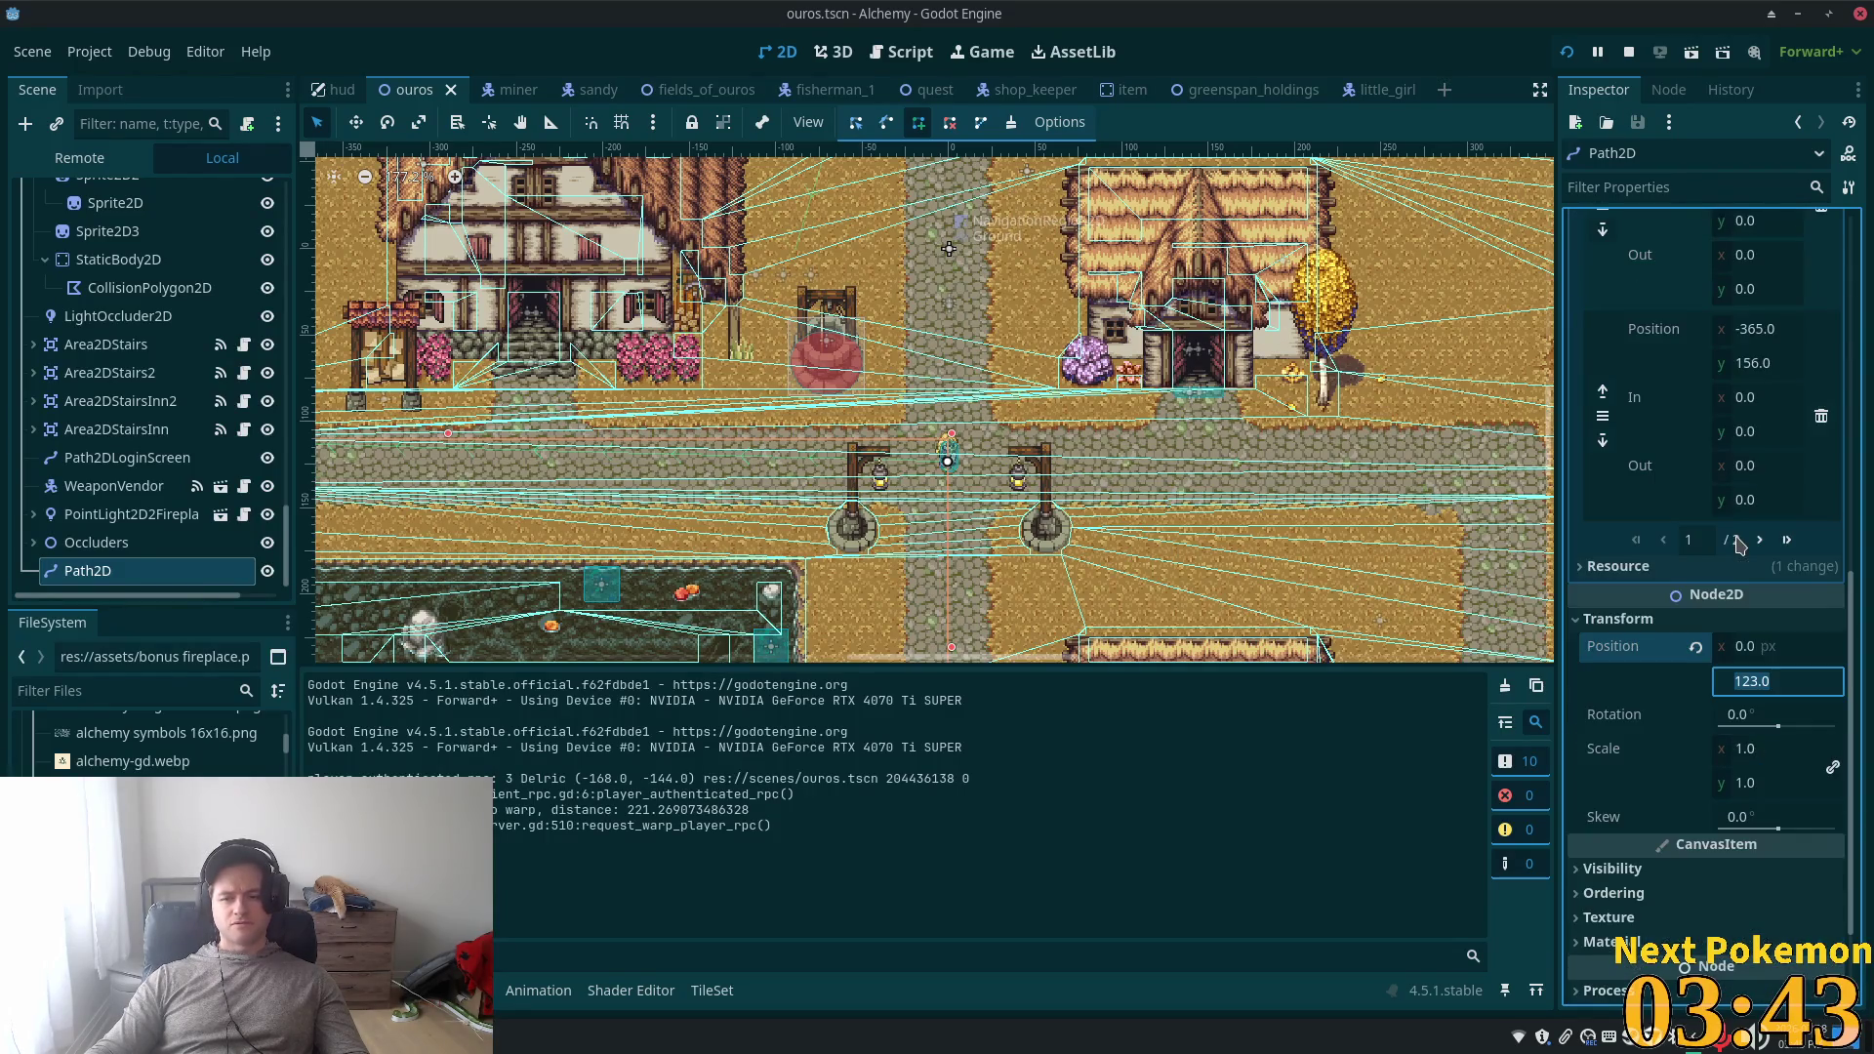
- Revert Path2D's position to (0, 0)
left_click(1660, 575)
left_click(1660, 575)
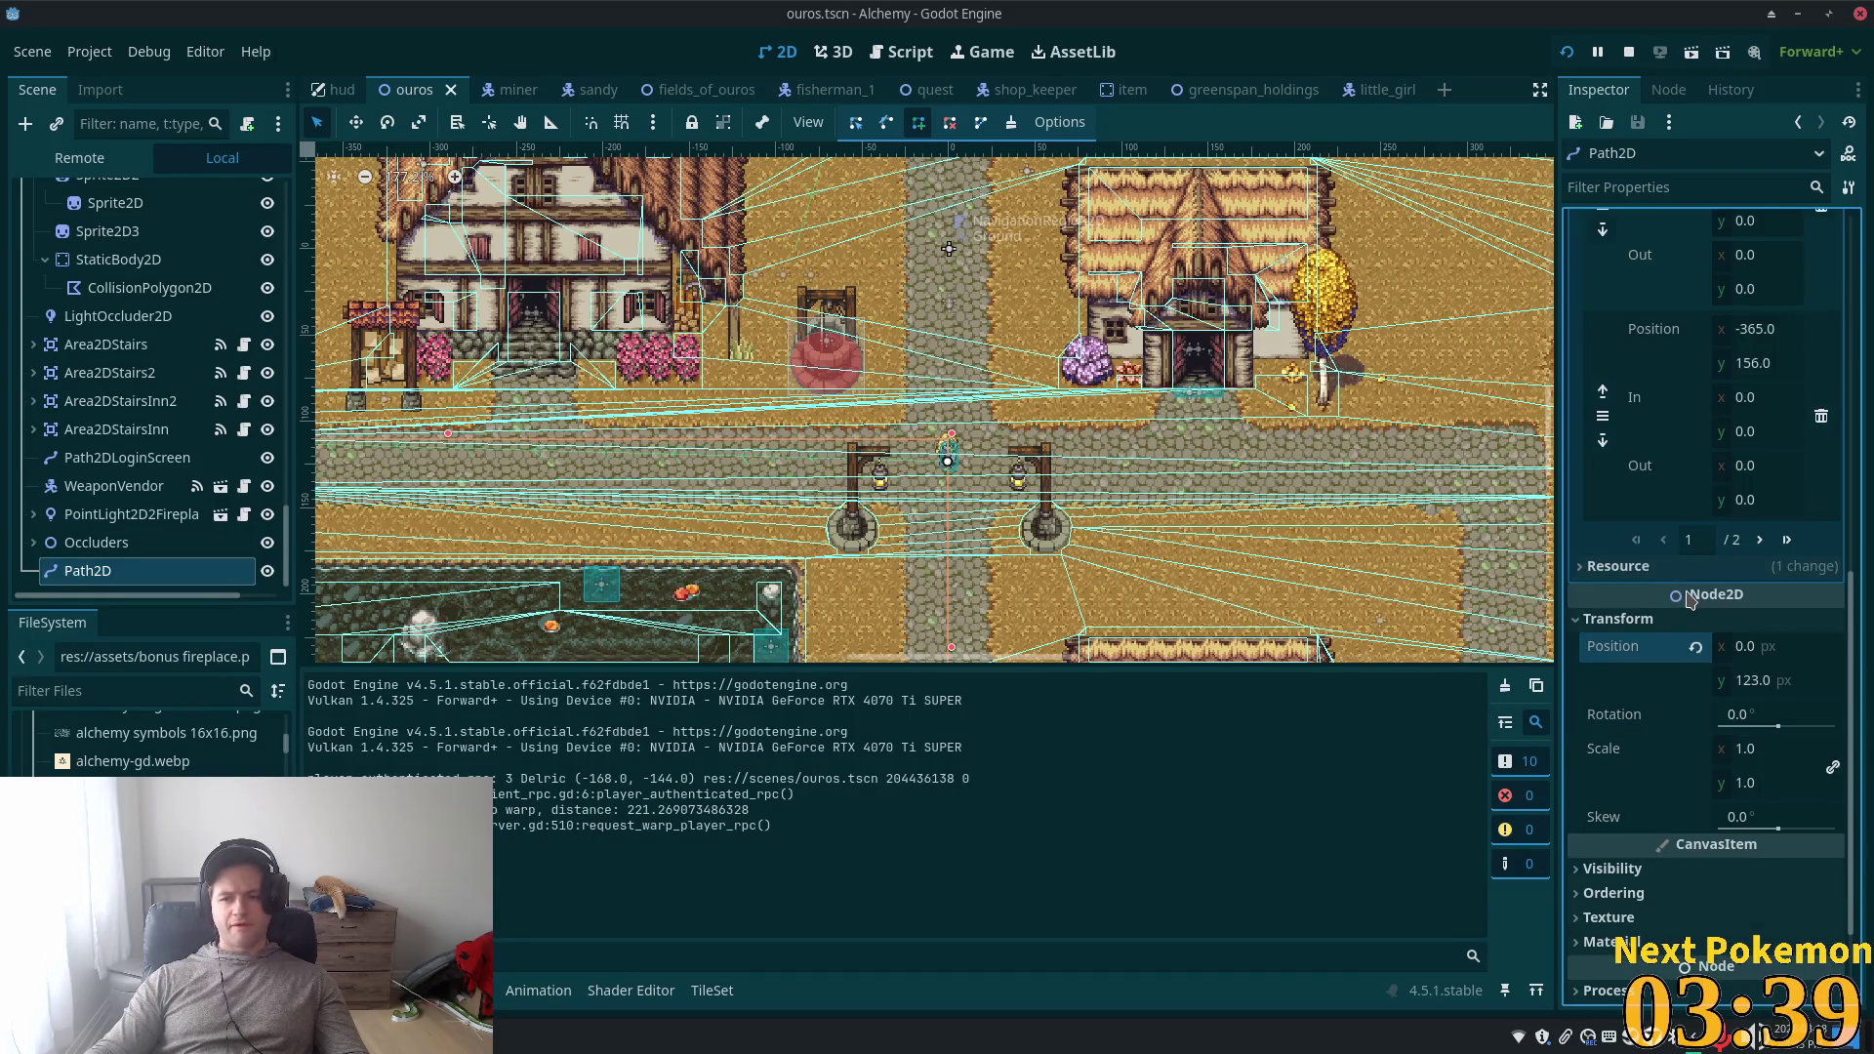
left_click(1699, 650)
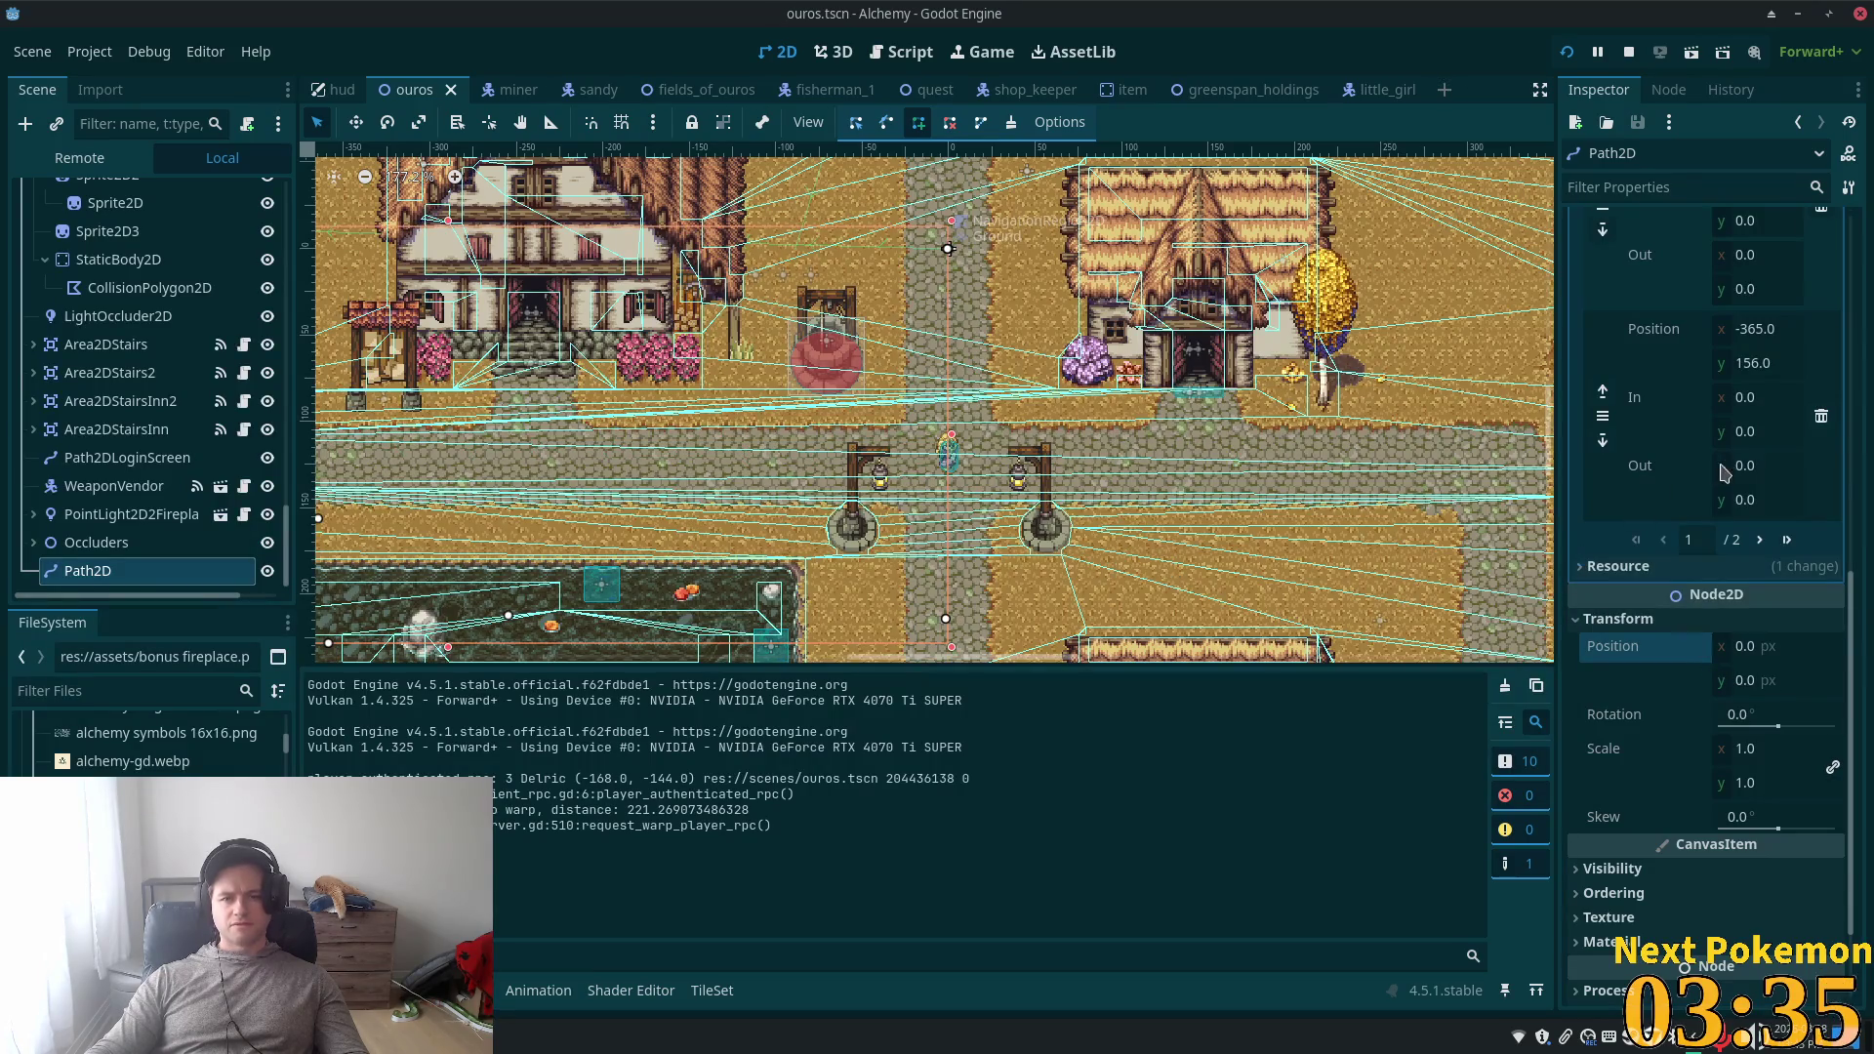
scroll(1731, 436, "up", 2)
scroll(1728, 434, "up", 5)
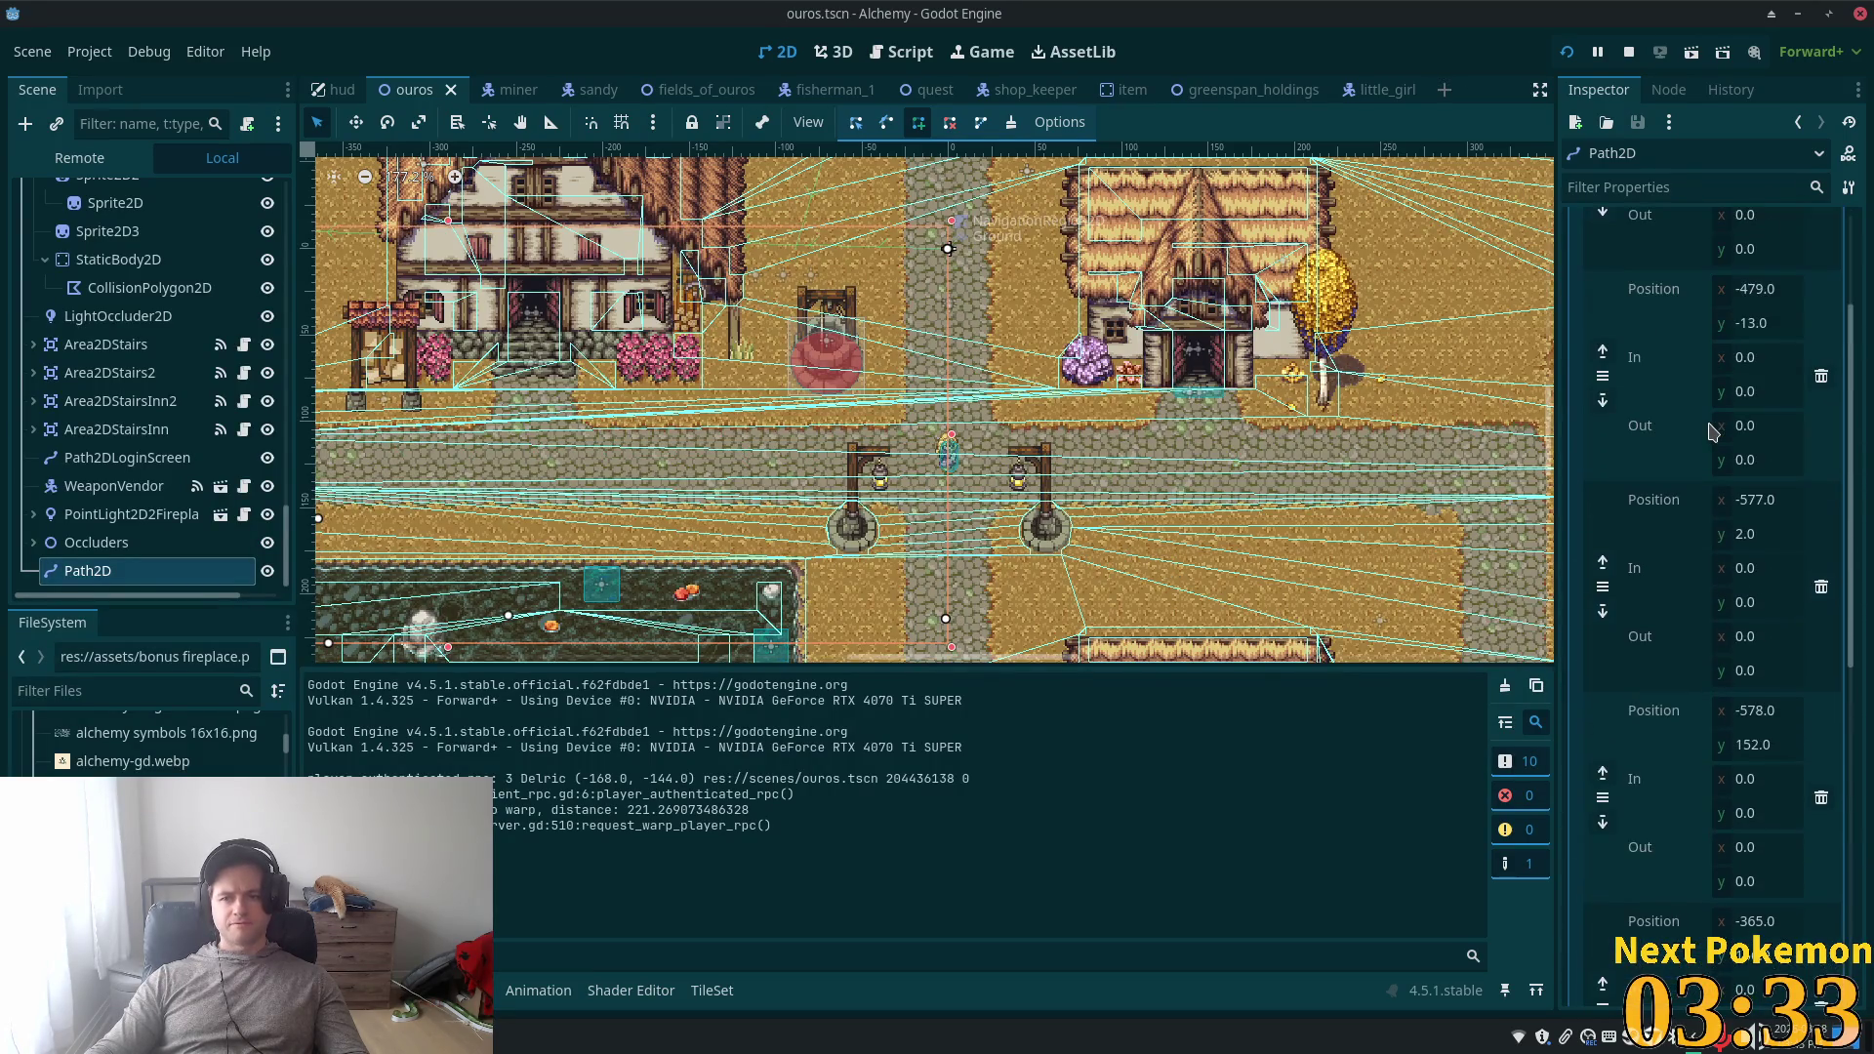
- Clear all points from the Path2D curve and confirm
scroll(1710, 431, "up", 1)
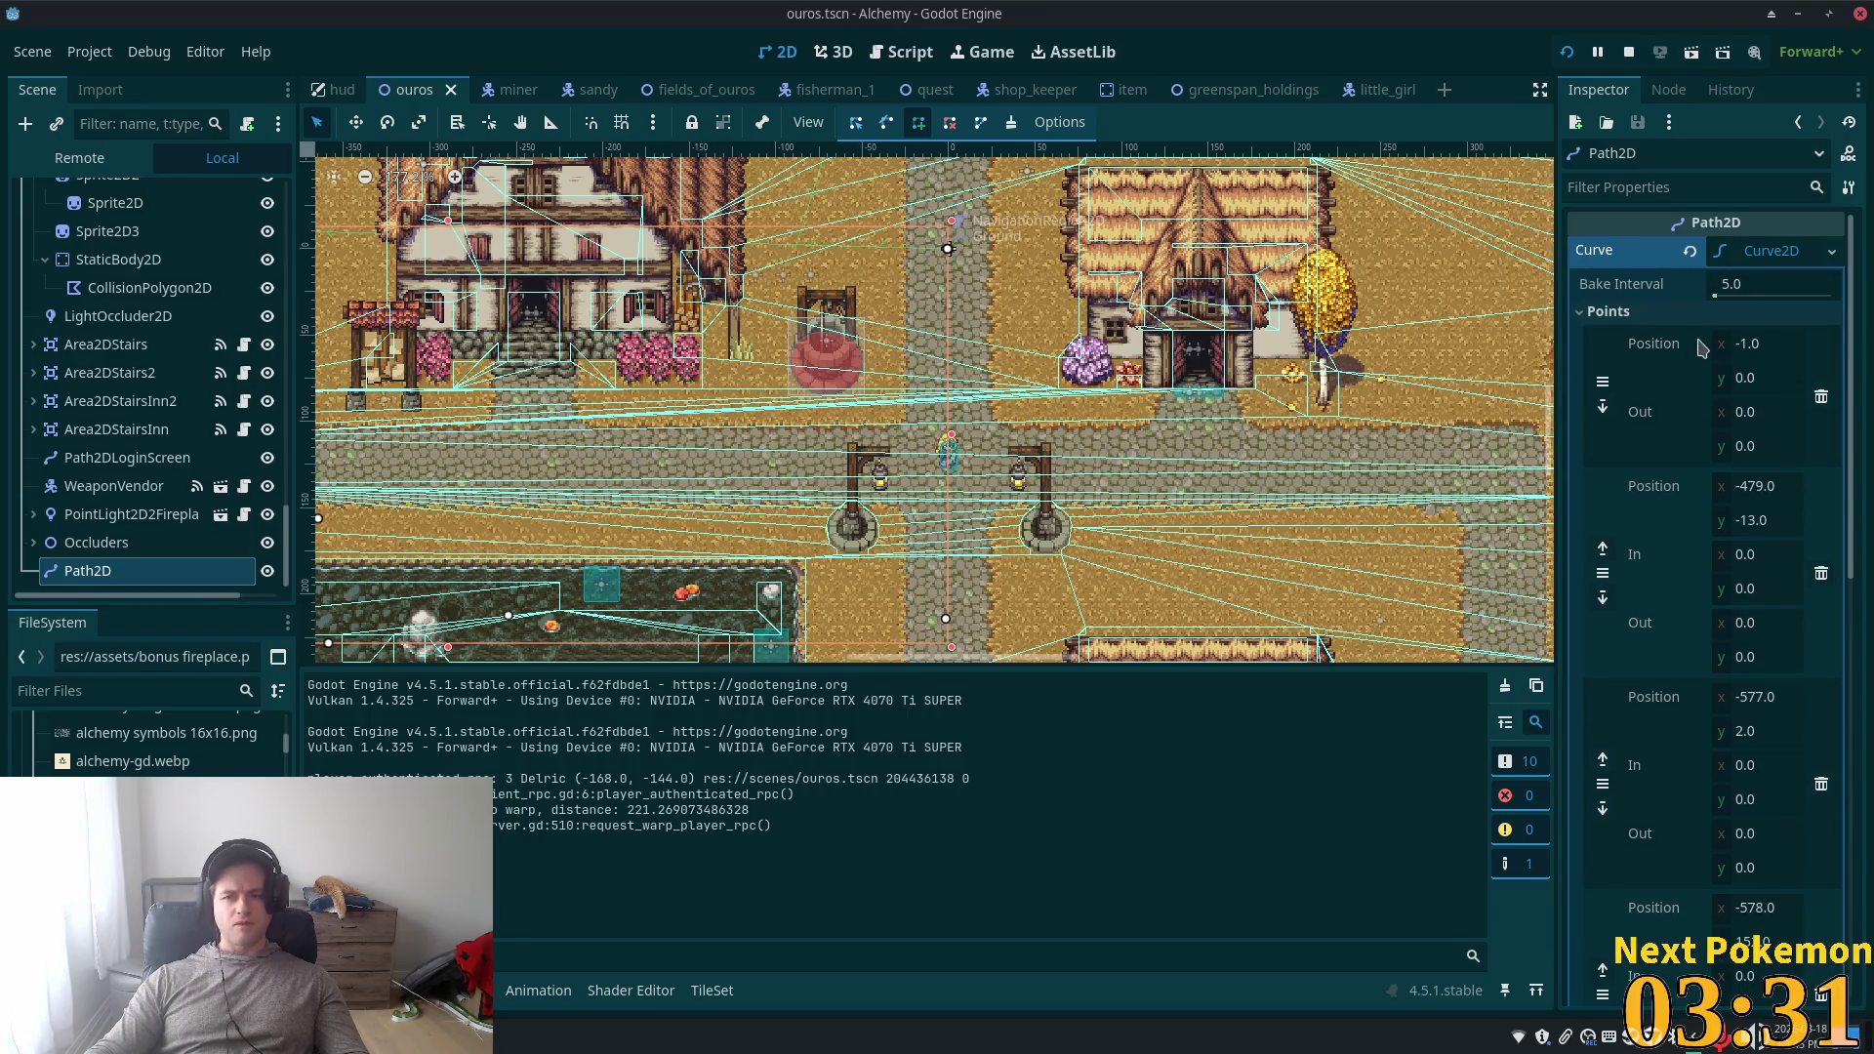
scroll(942, 466, "up", 3)
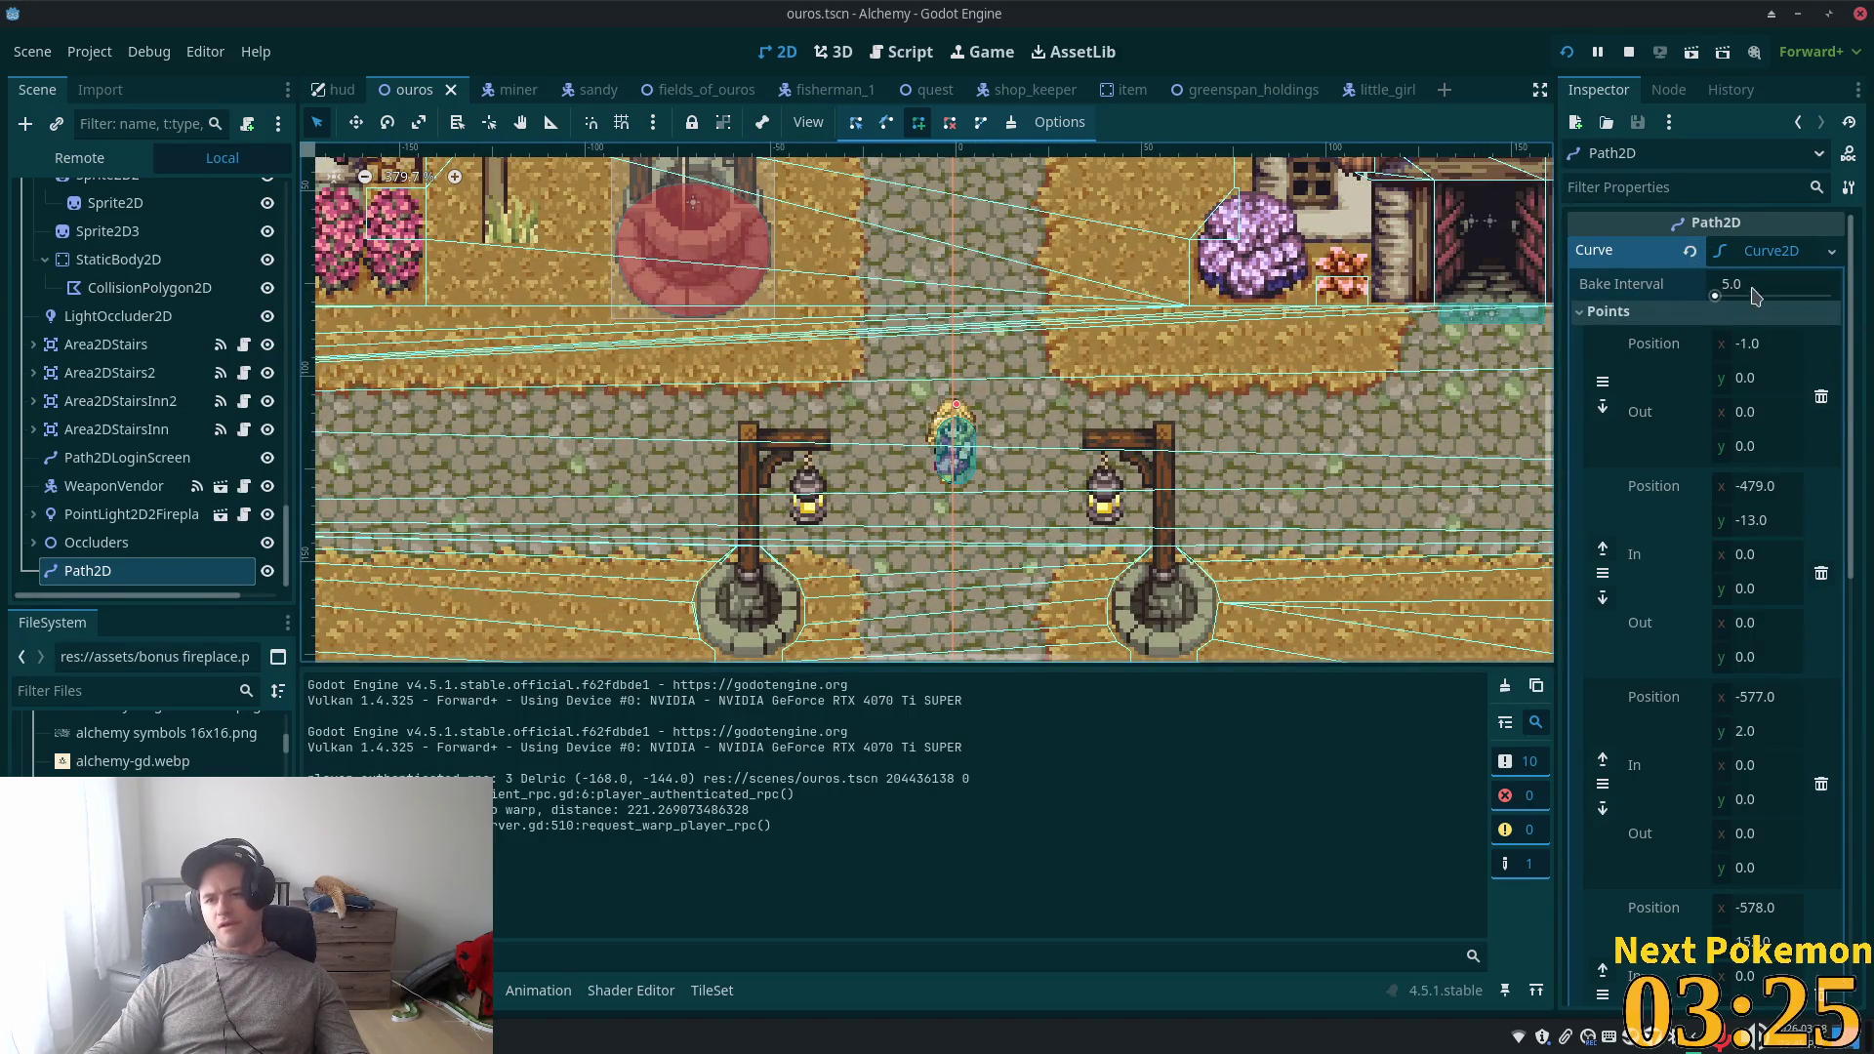
left_click(1034, 125)
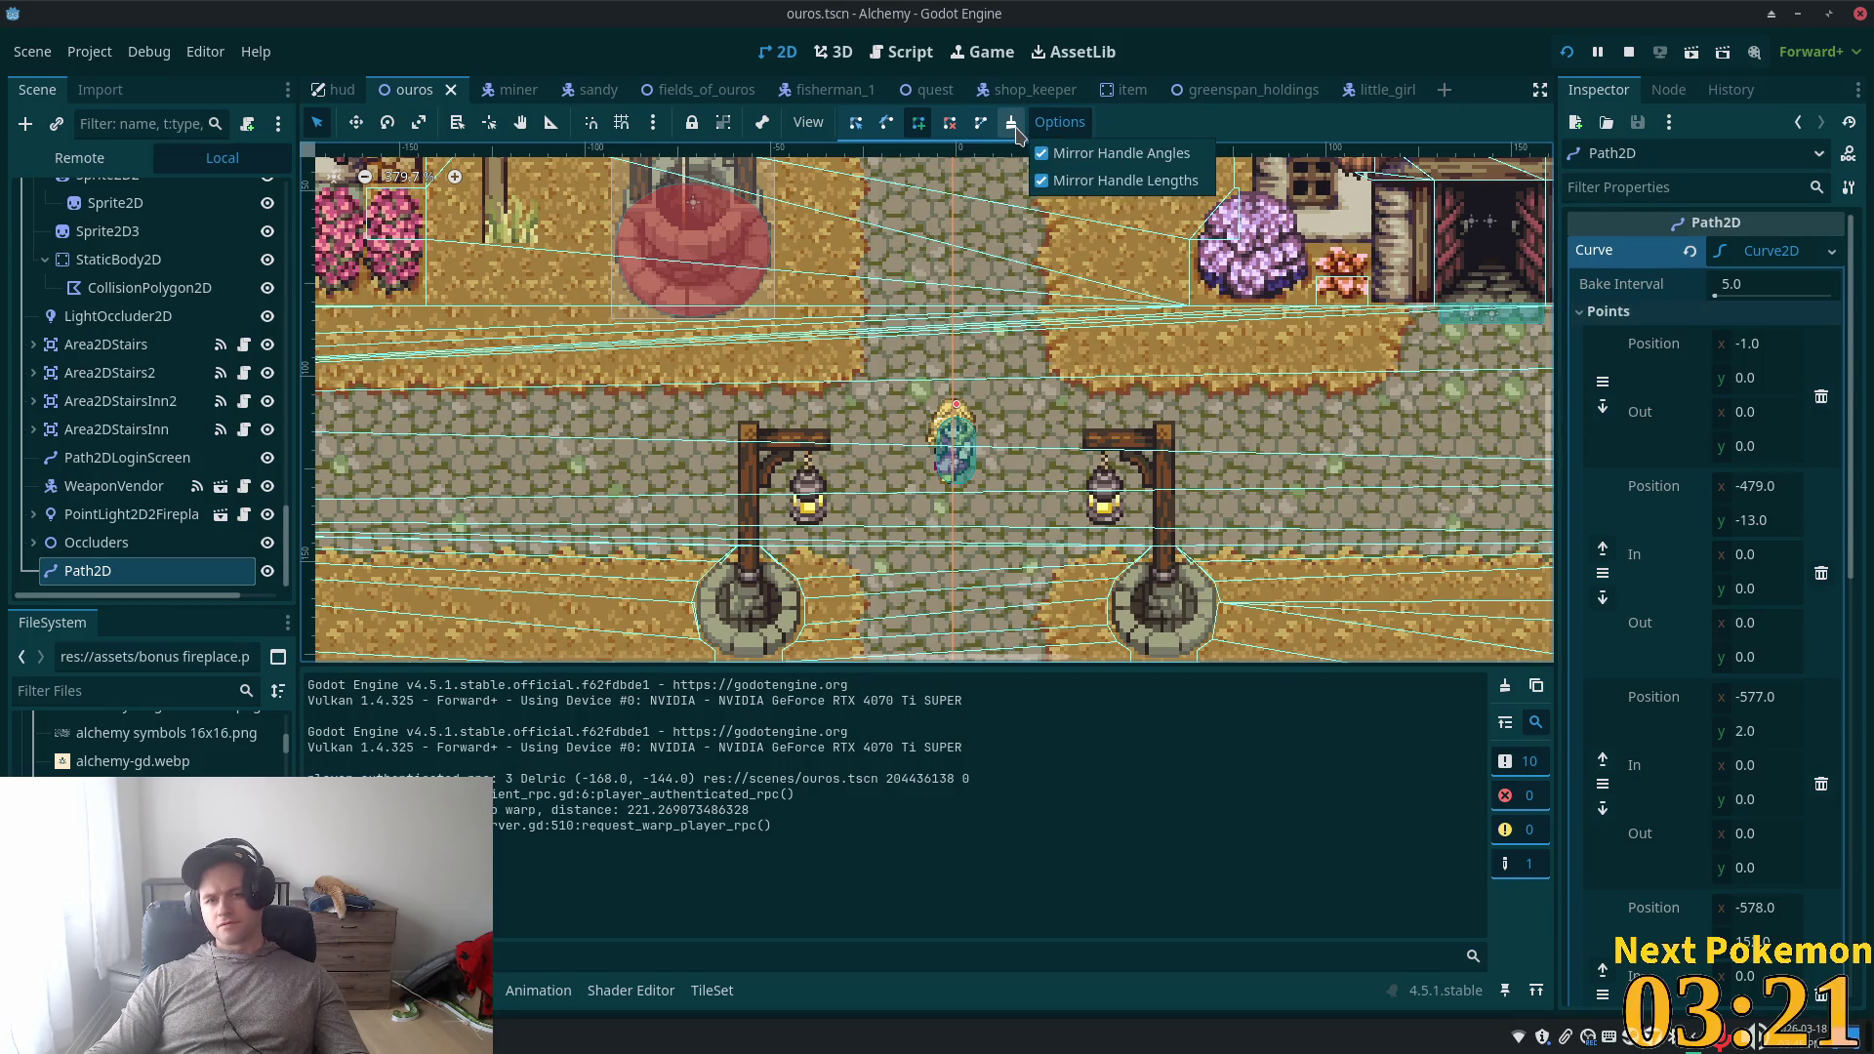
left_click(1013, 125)
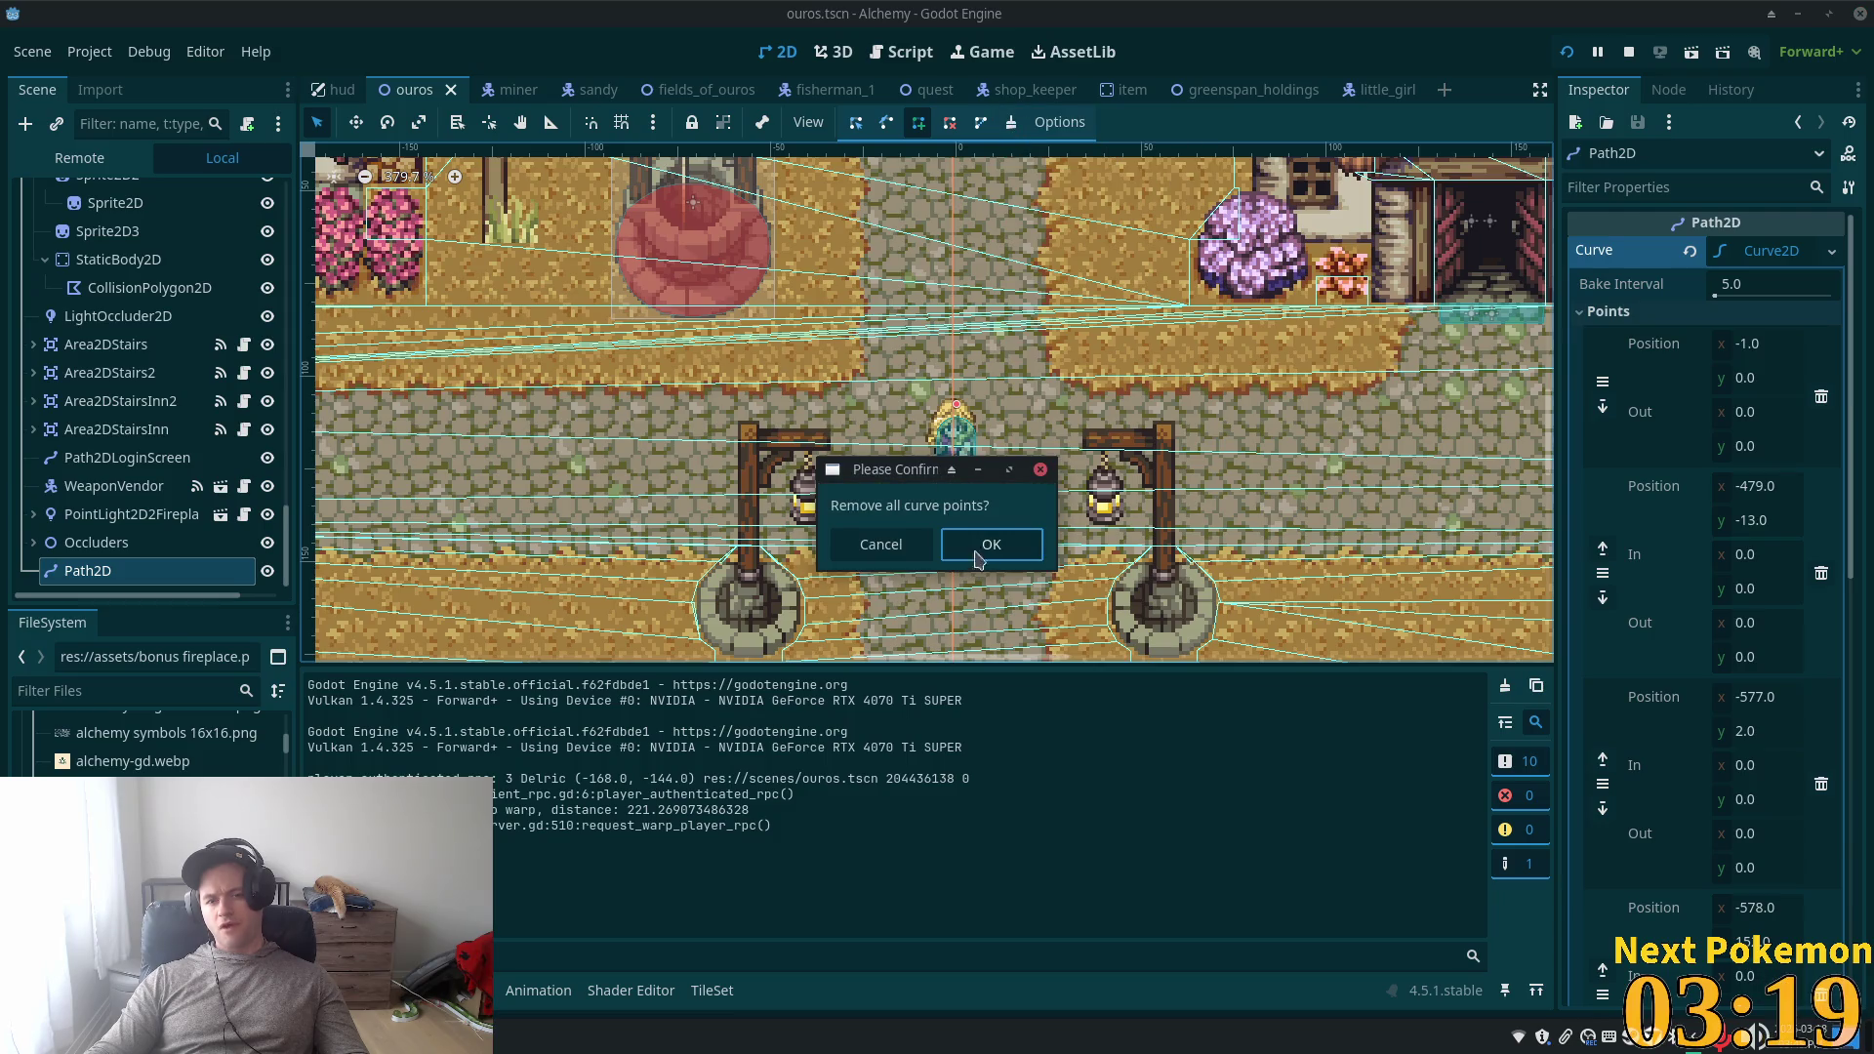
left_click(973, 547)
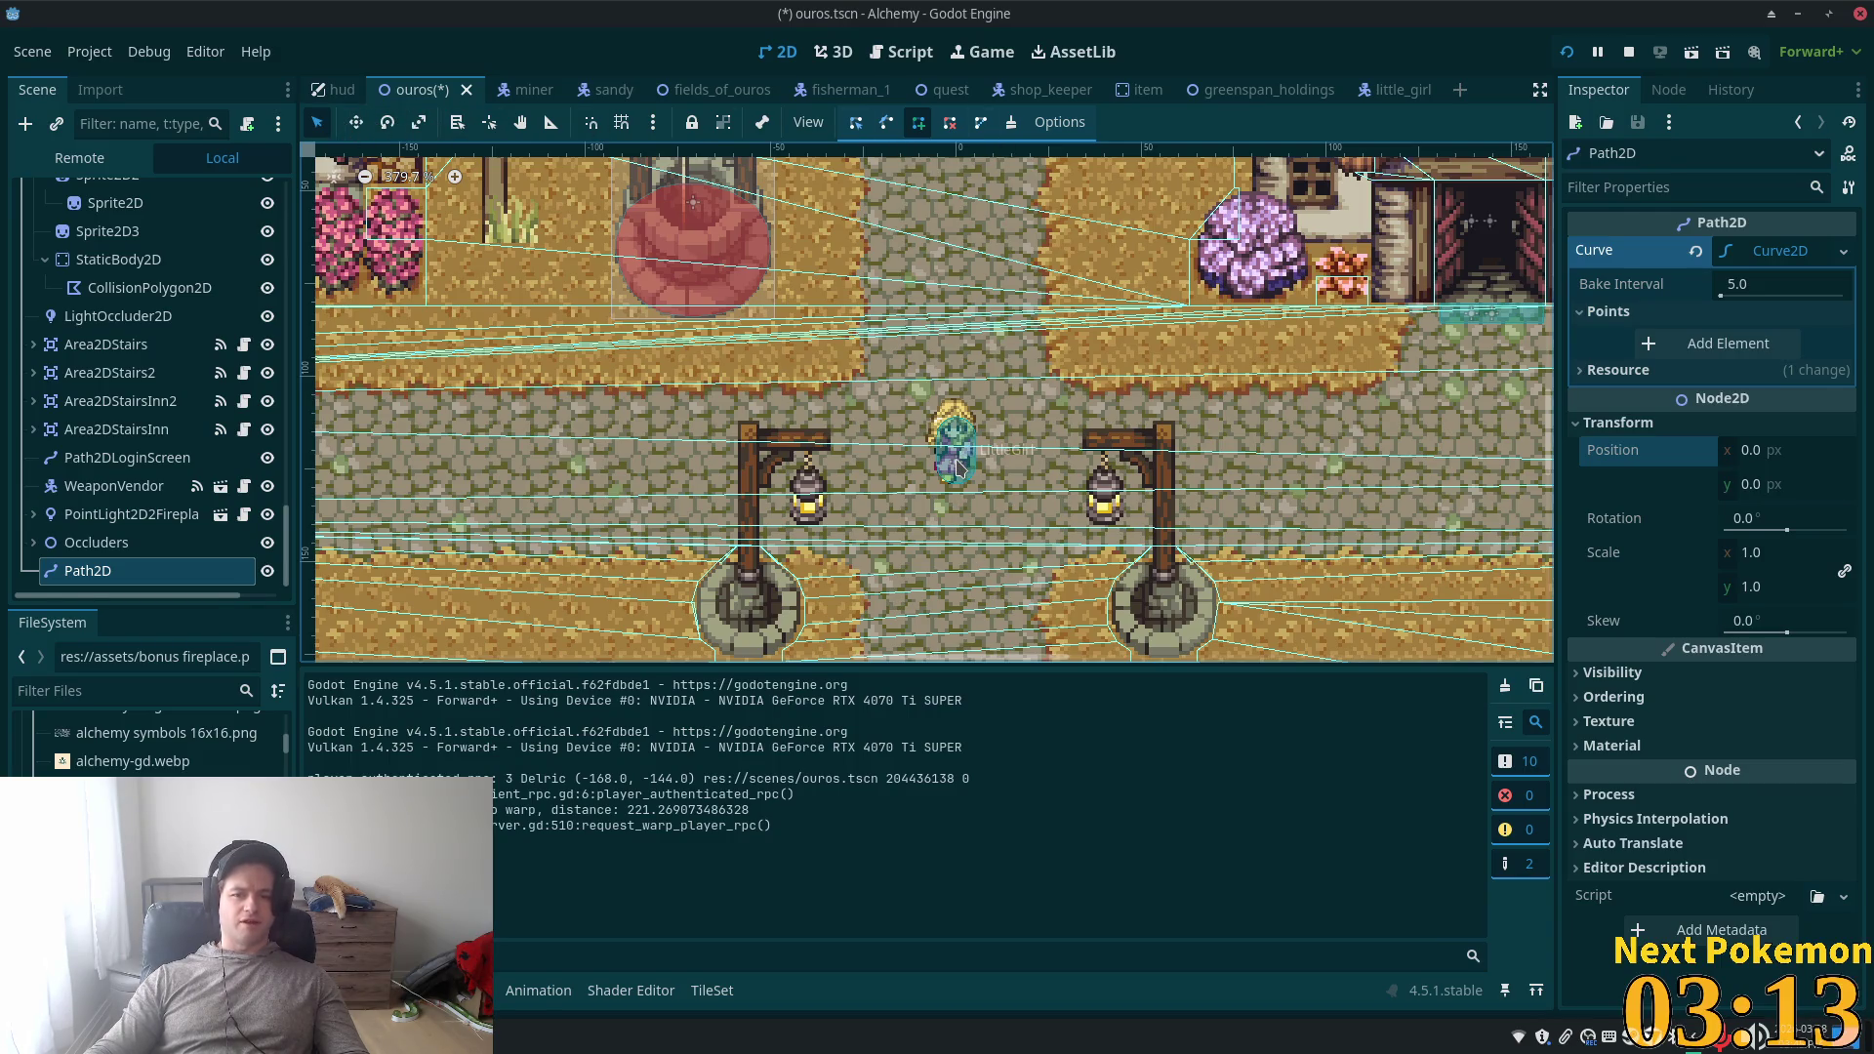
- Place the new route's first point at (0, 123) on the road near the lanterns
left_click(956, 467)
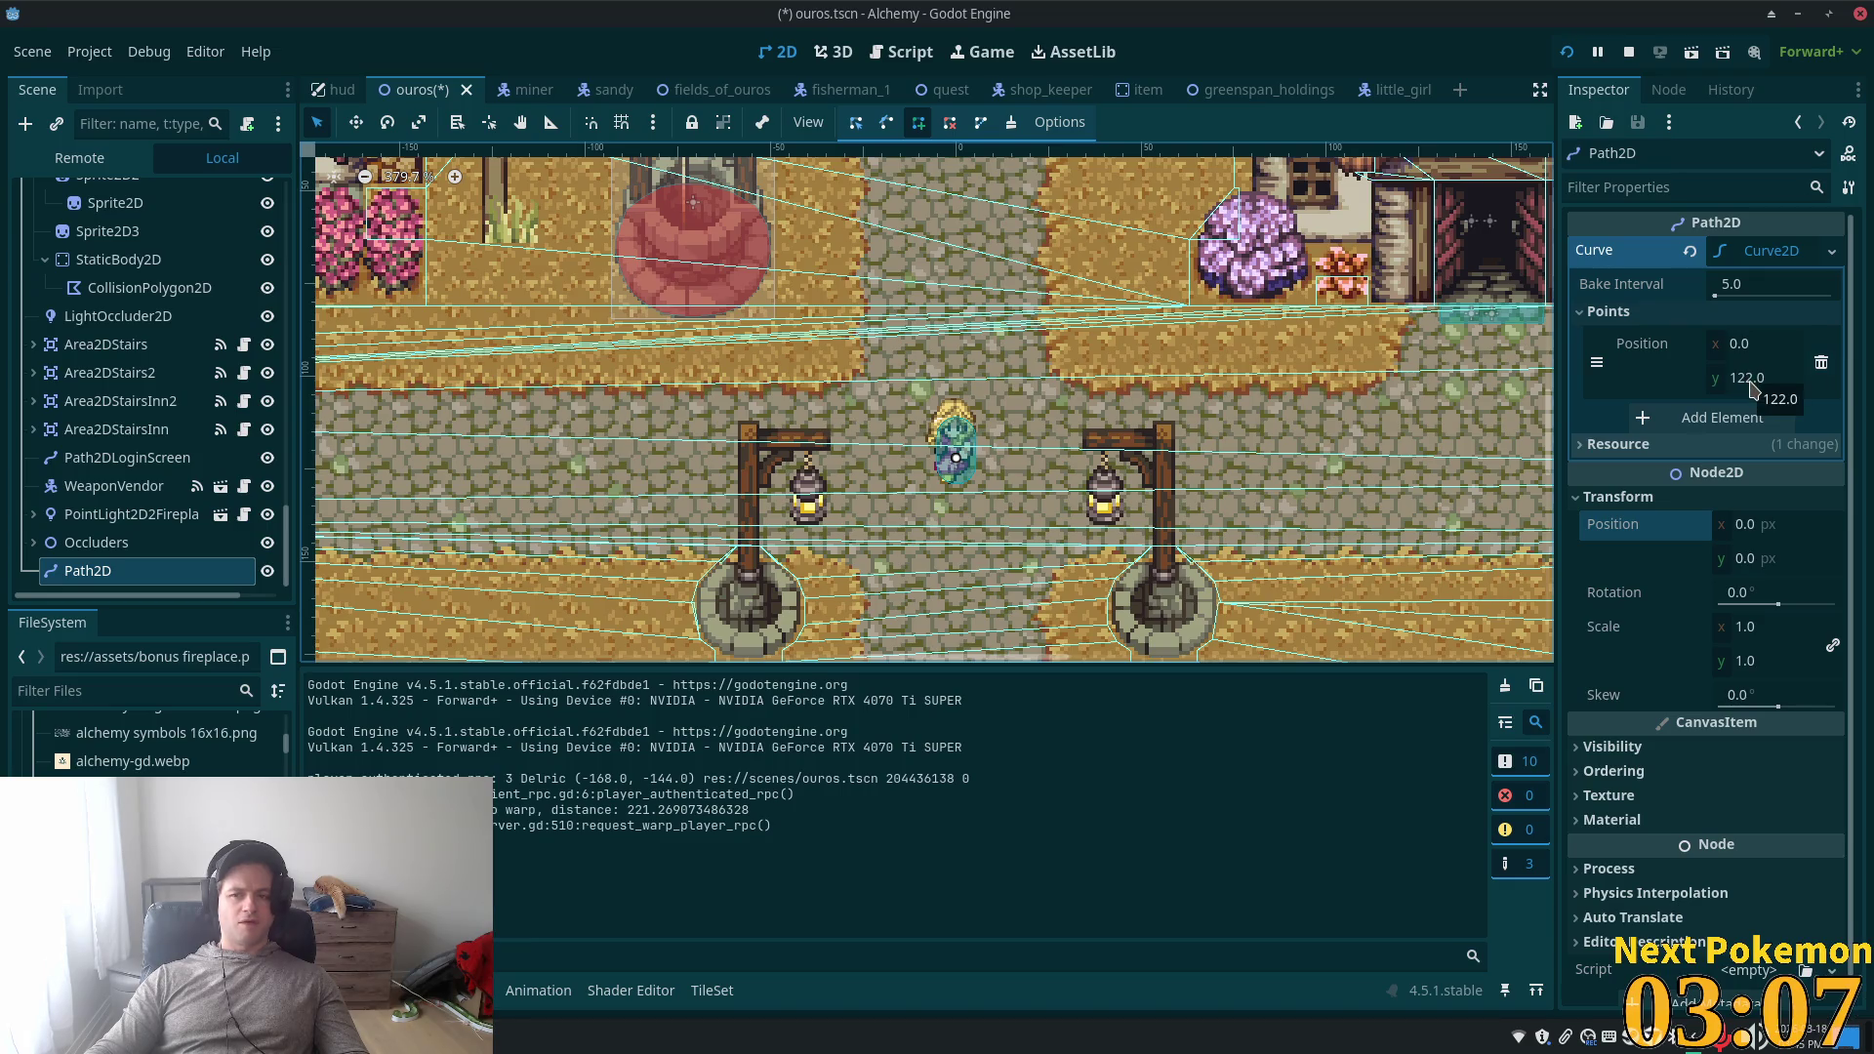
key("ctrl+z")
key("ctrl+z")
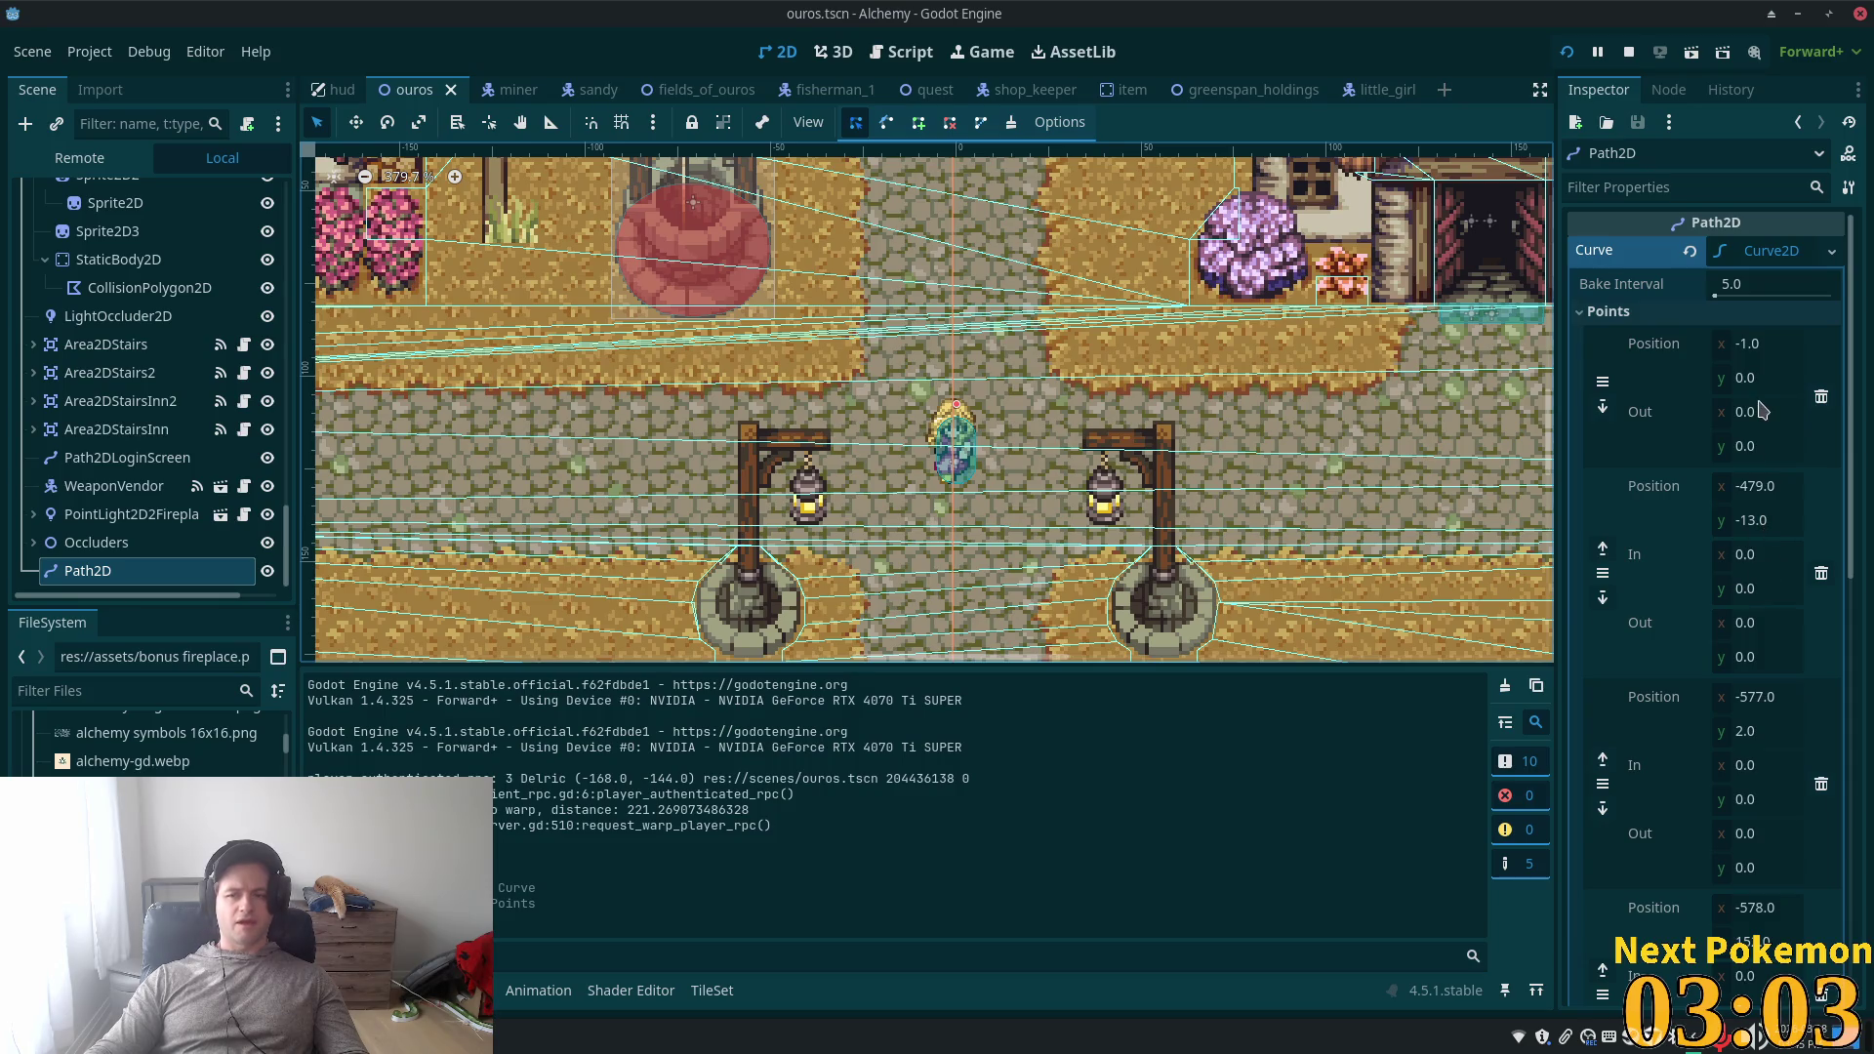
key("ctrl+z")
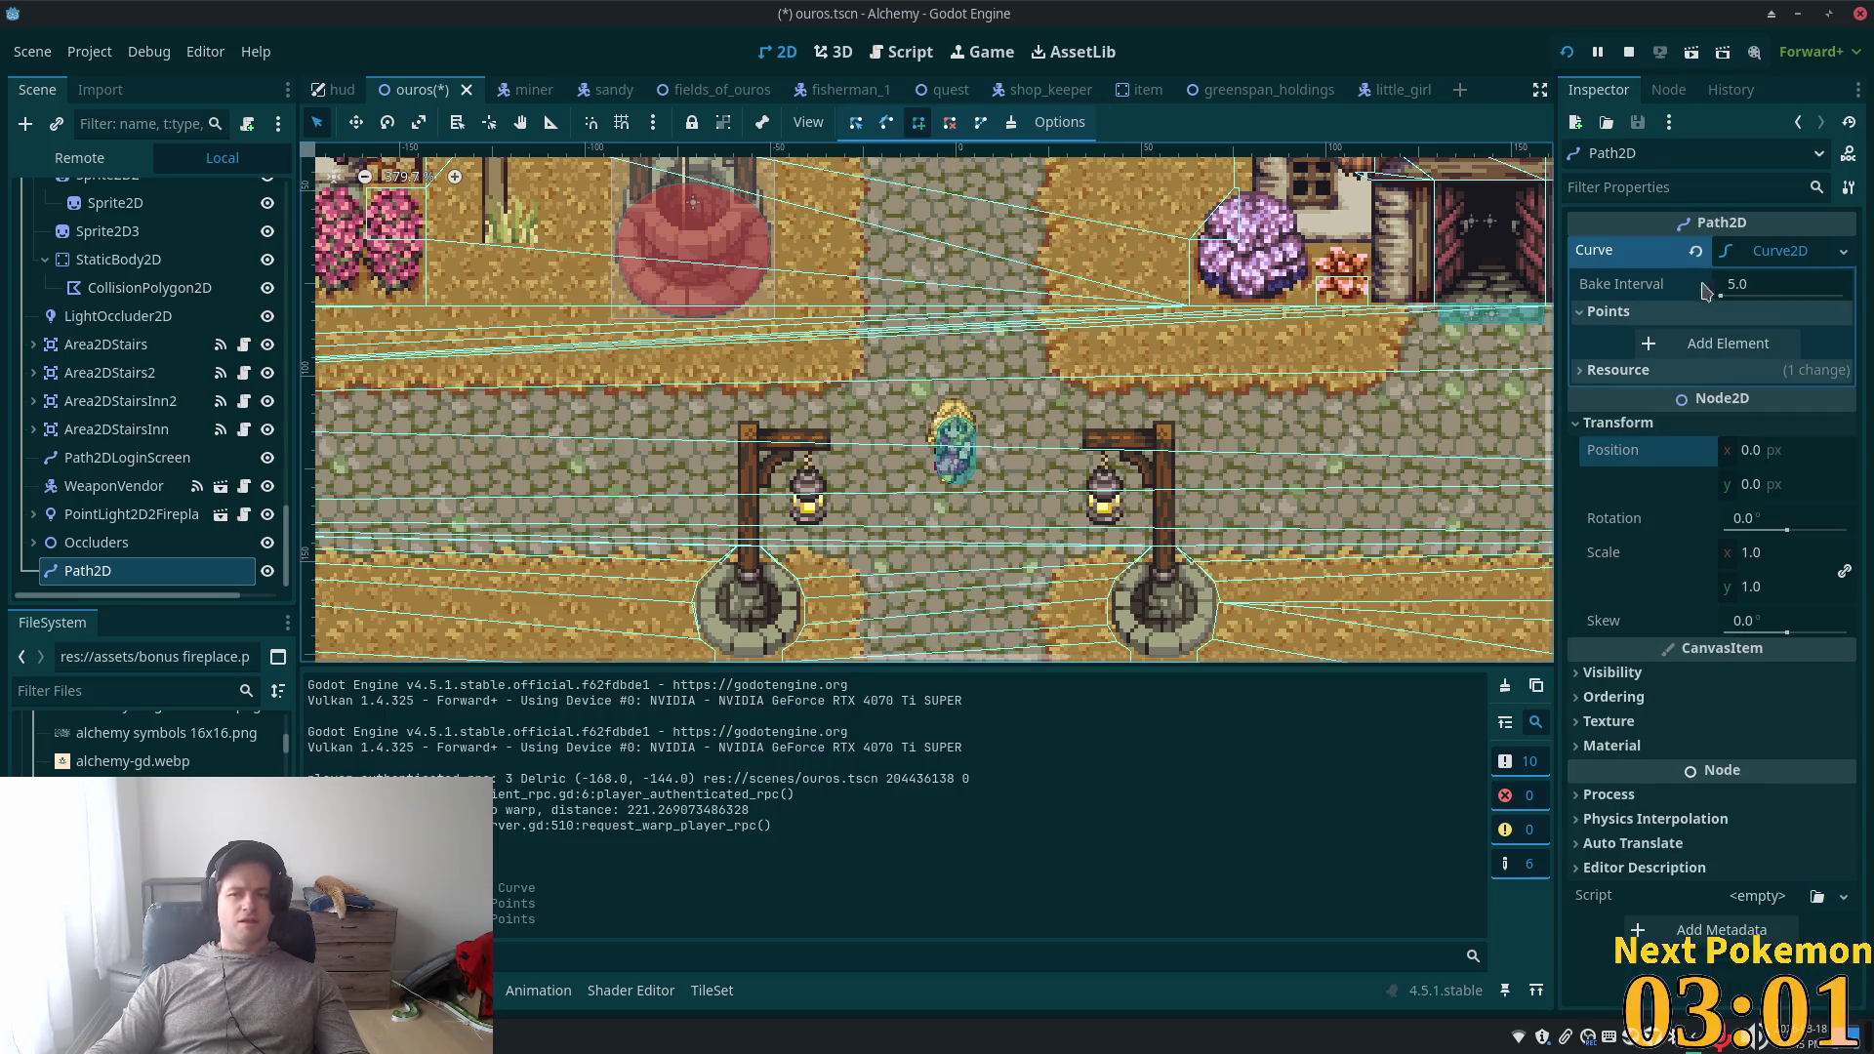
mouse_move(1659, 290)
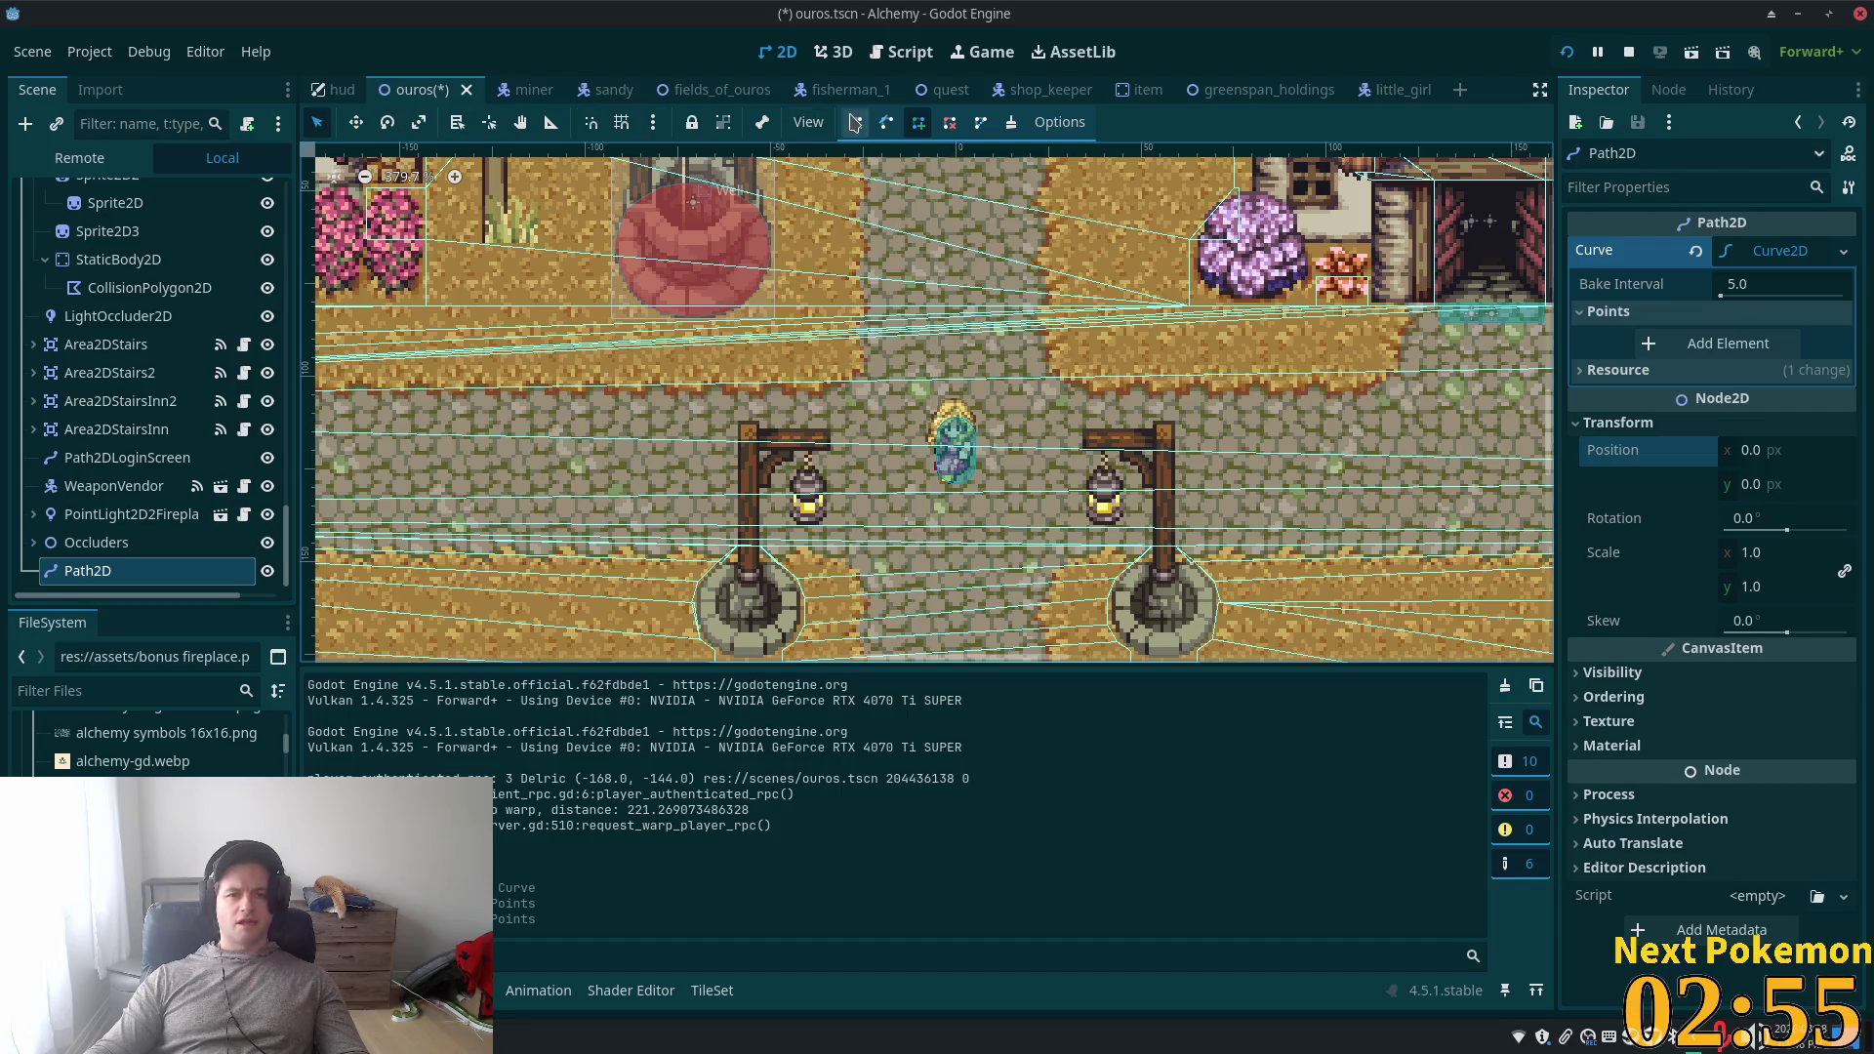
left_click(956, 468)
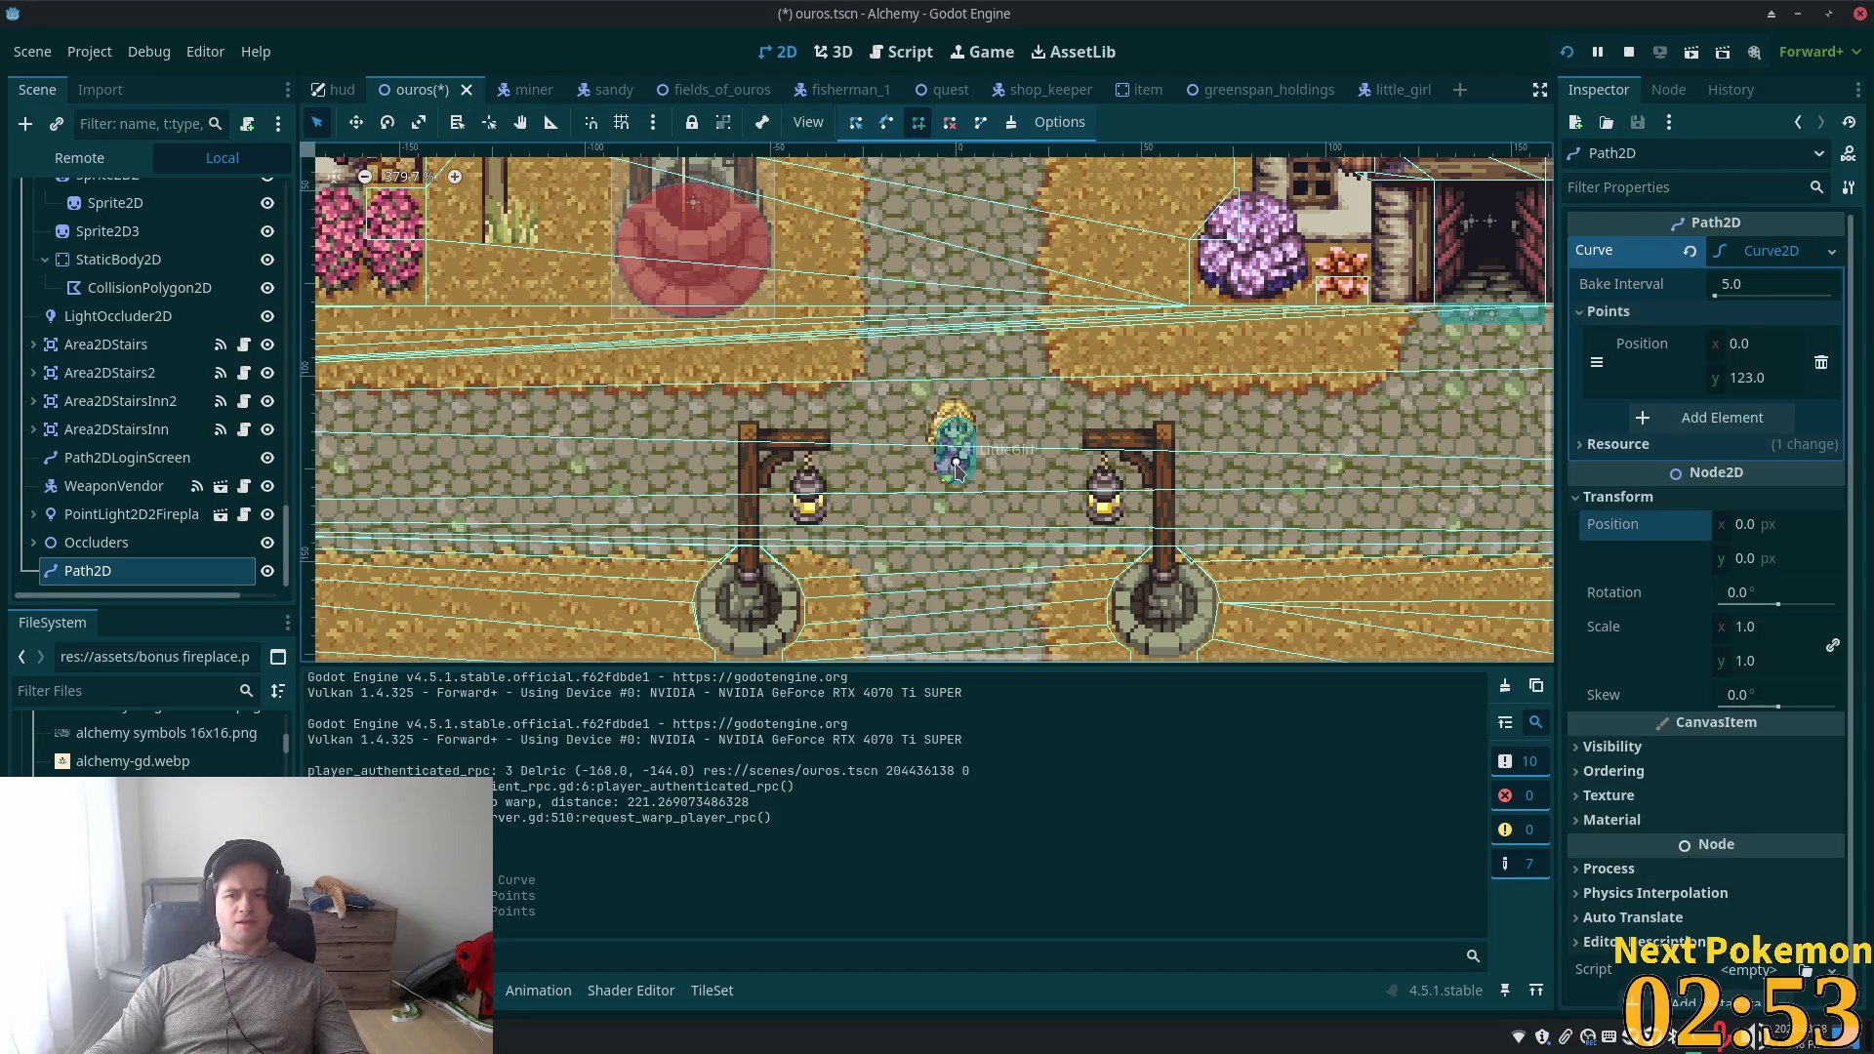
scroll(725, 477, "left", 15)
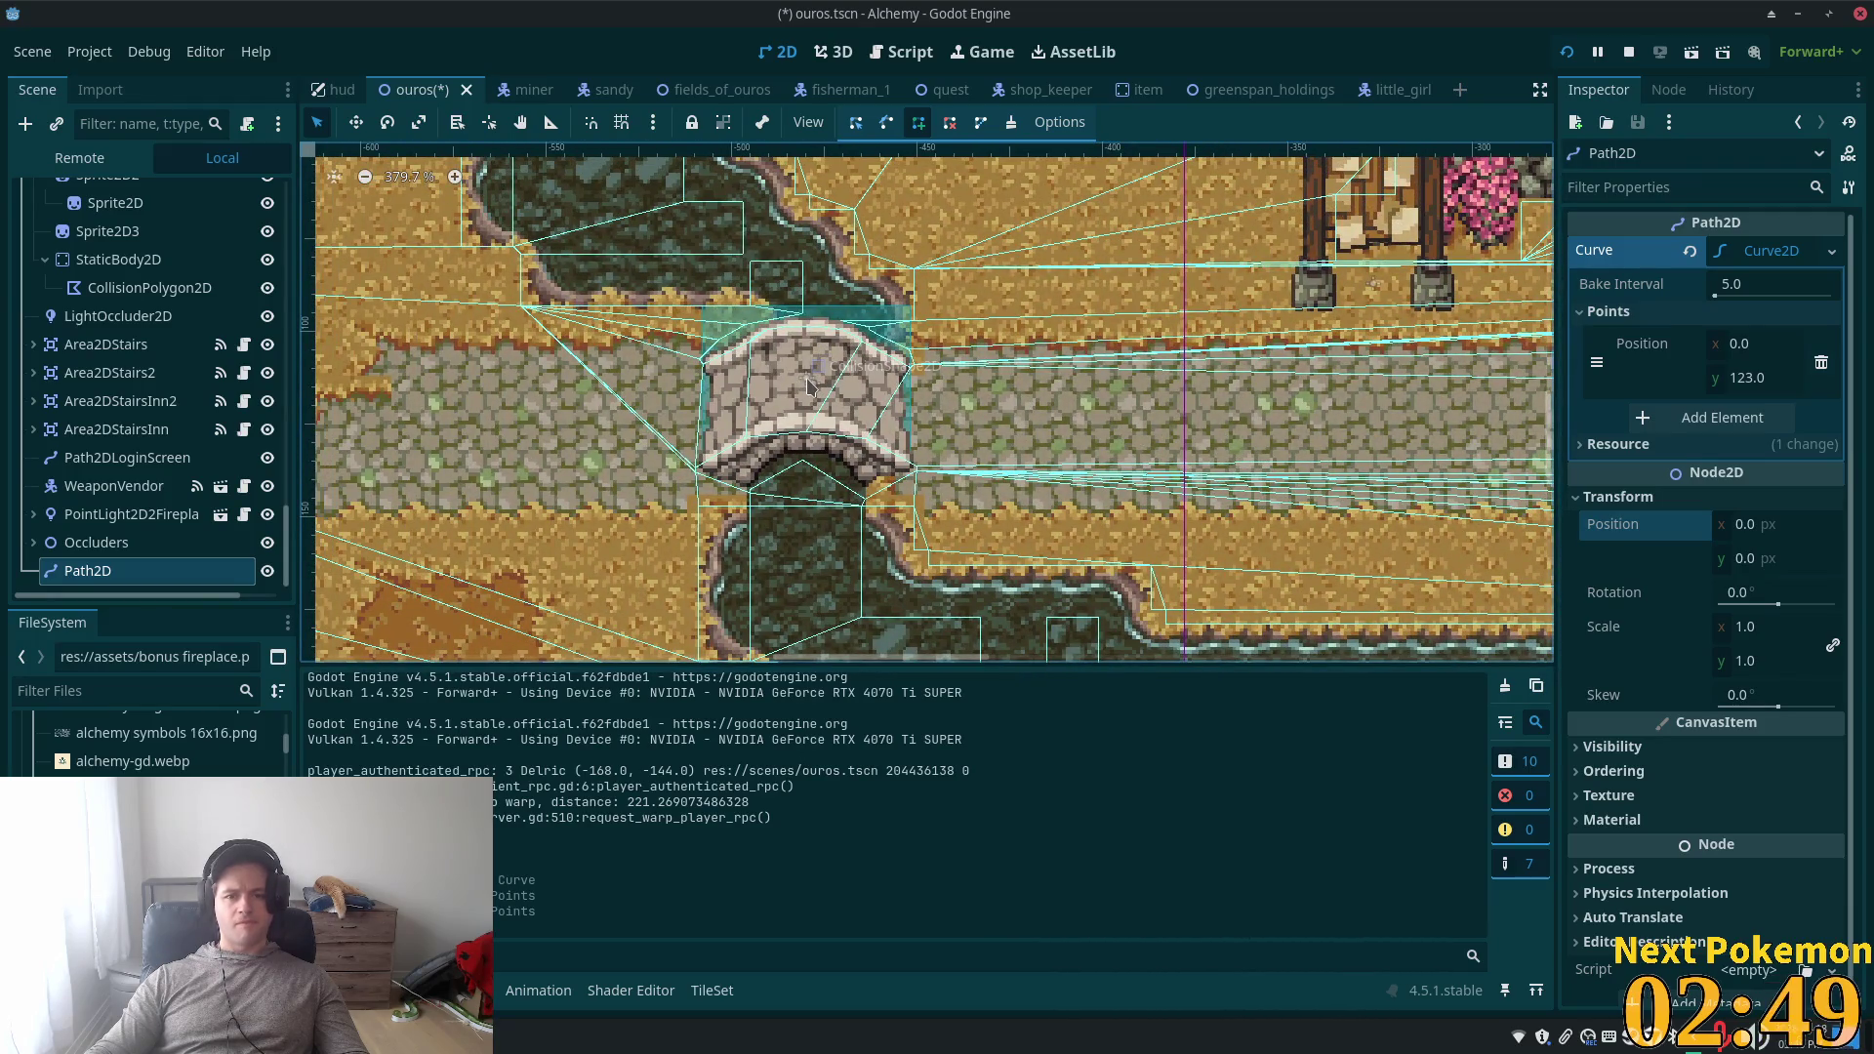
- Add route points west over the bridge and fields, e.g. (-480, 112), (-575, 128), undoing the last
left_click(806, 382)
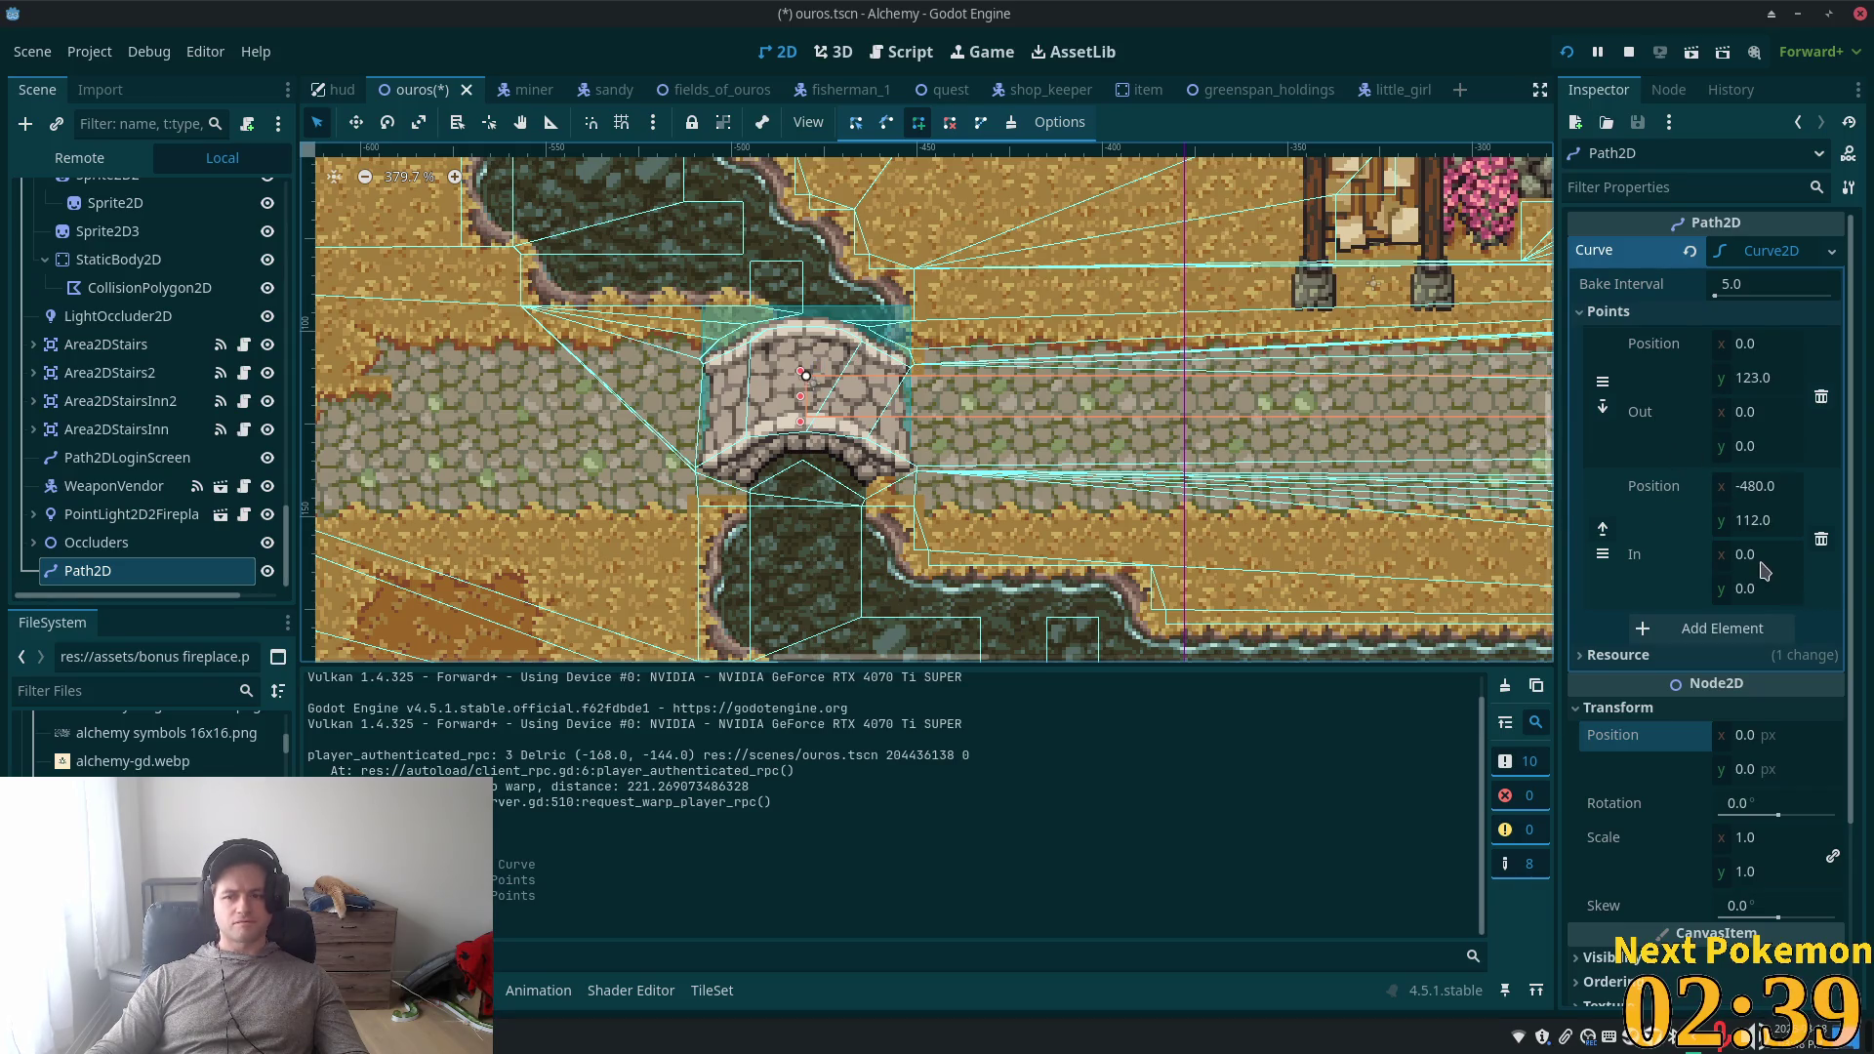
scroll(835, 338, "down", 3)
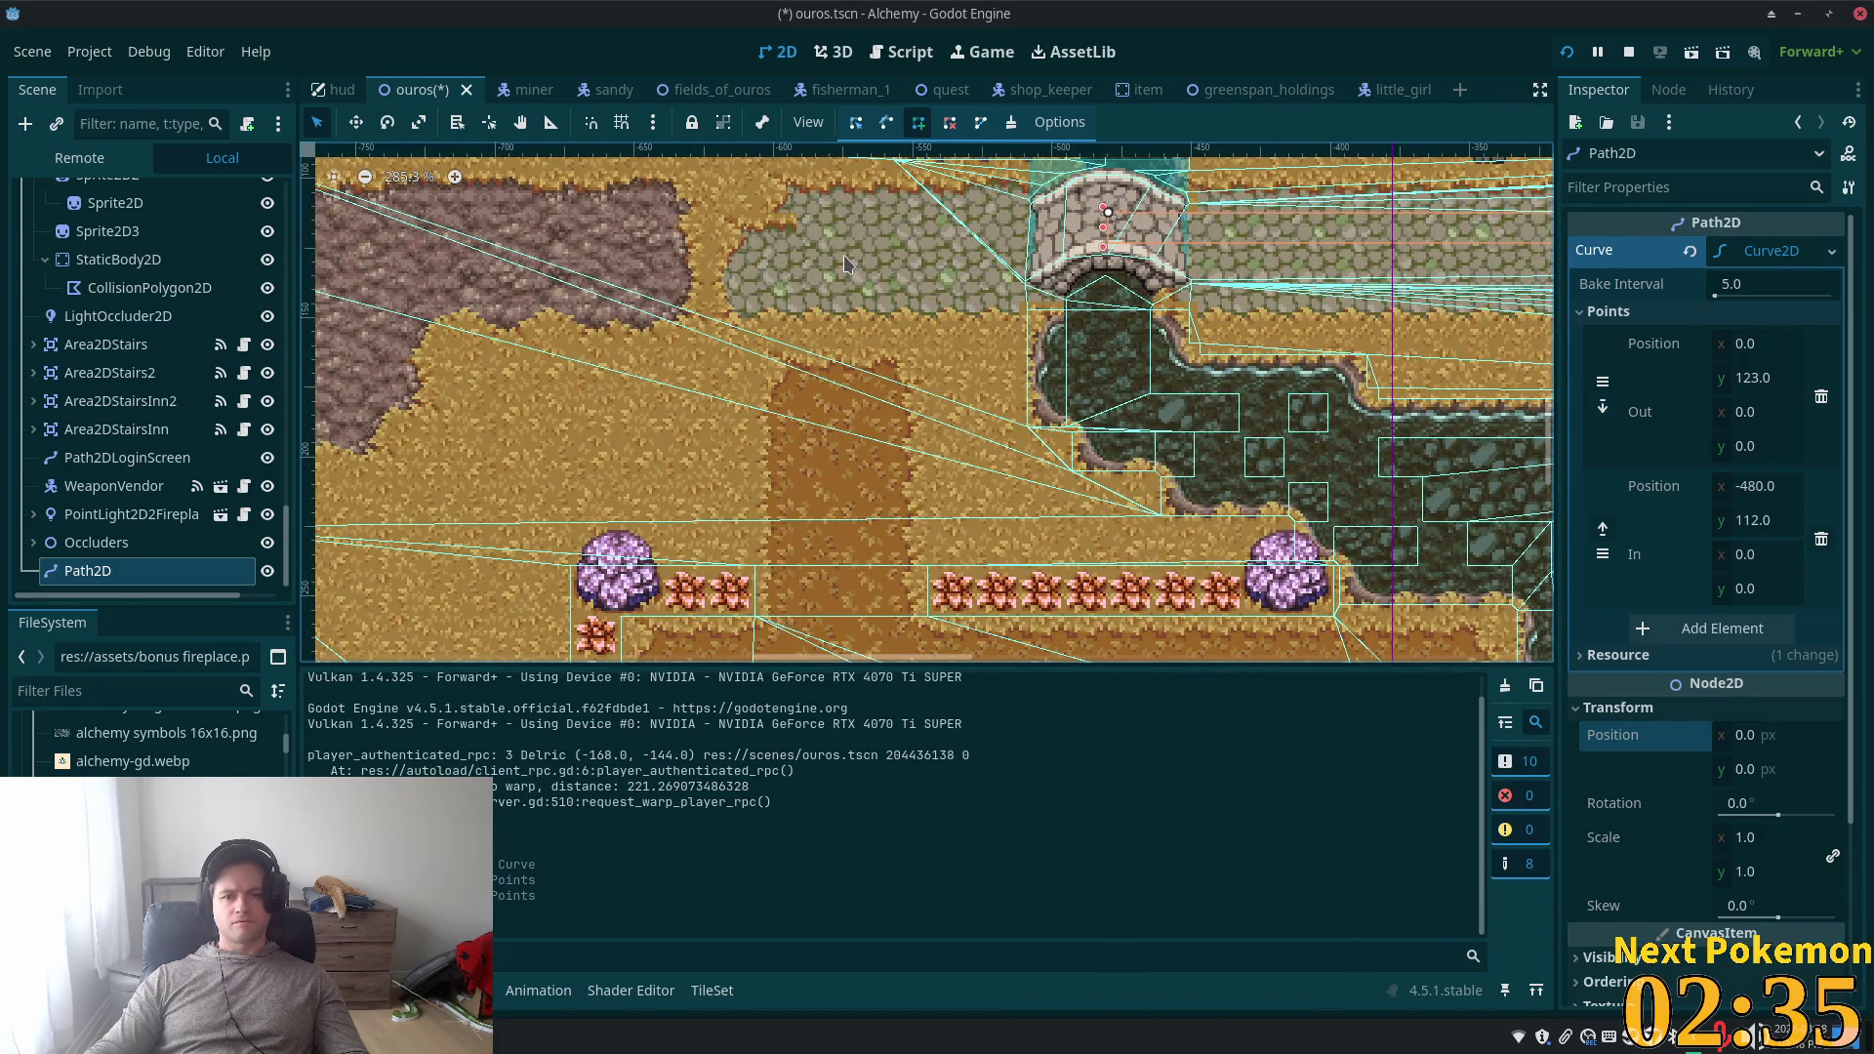
left_click(844, 258)
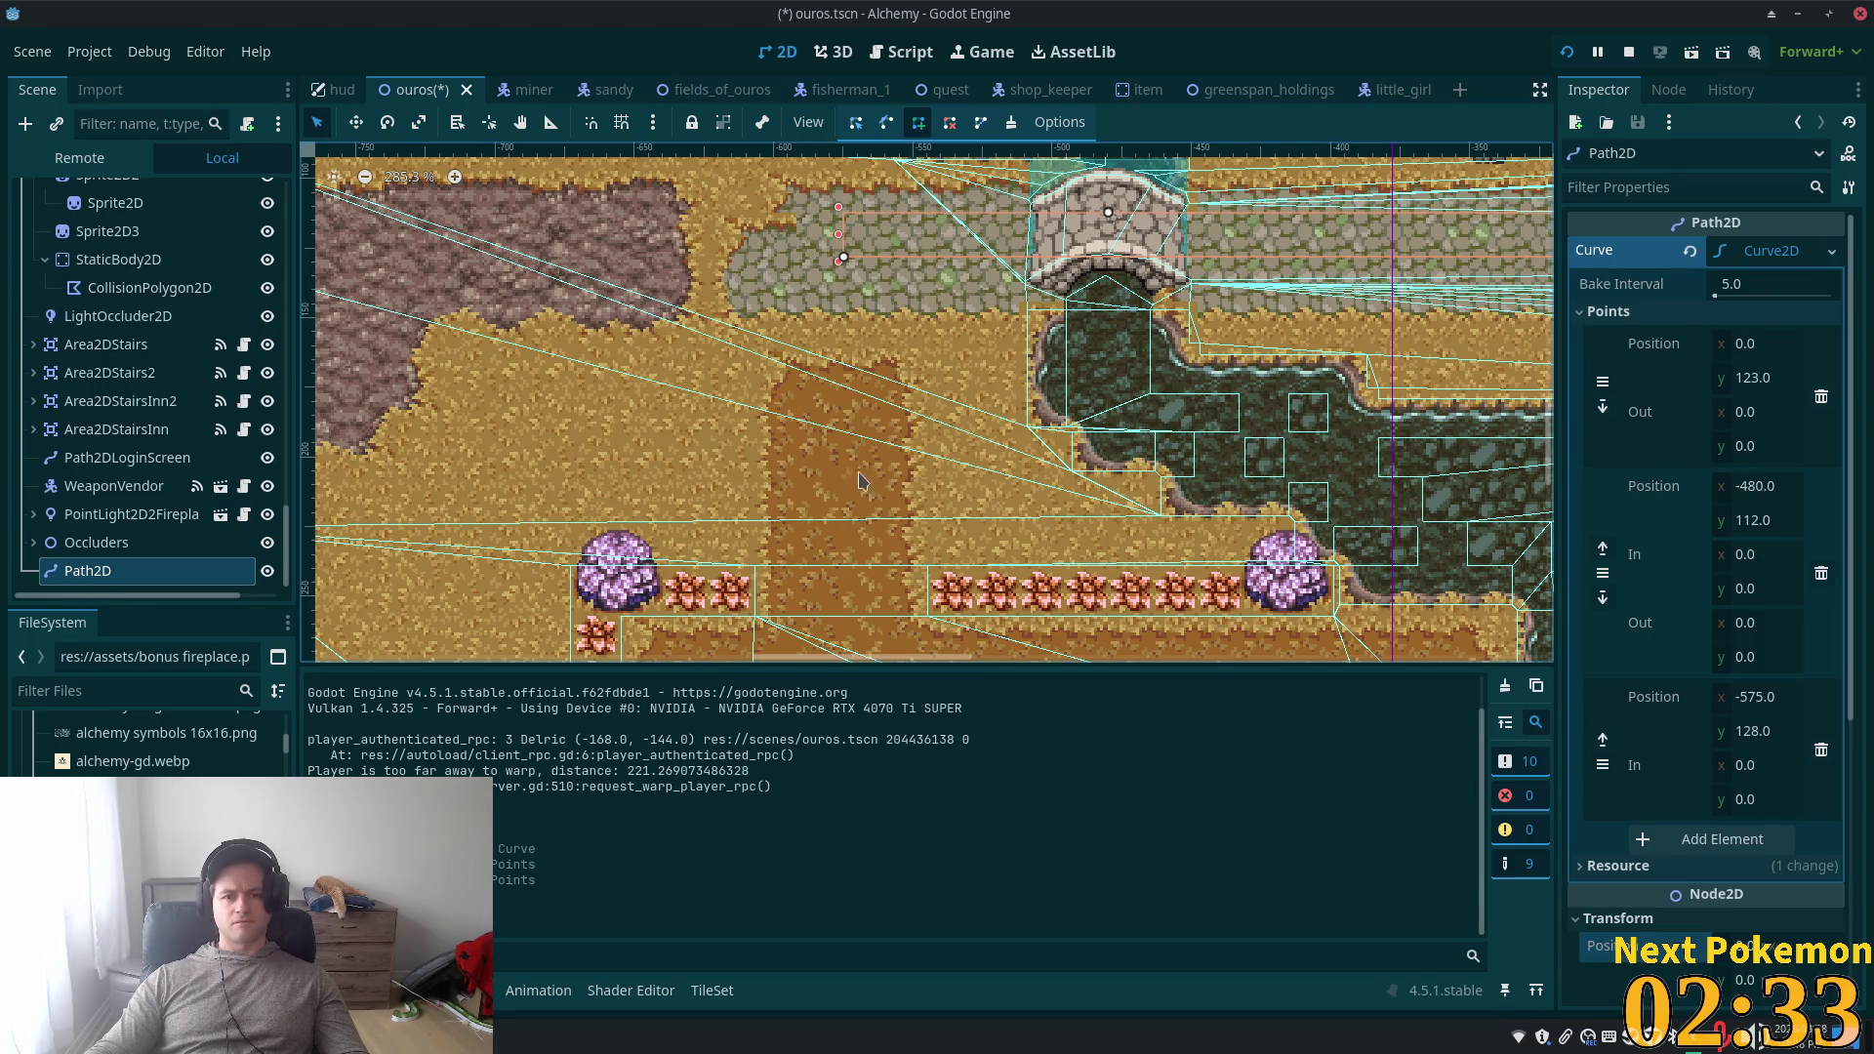
scroll(848, 545, "down", 4)
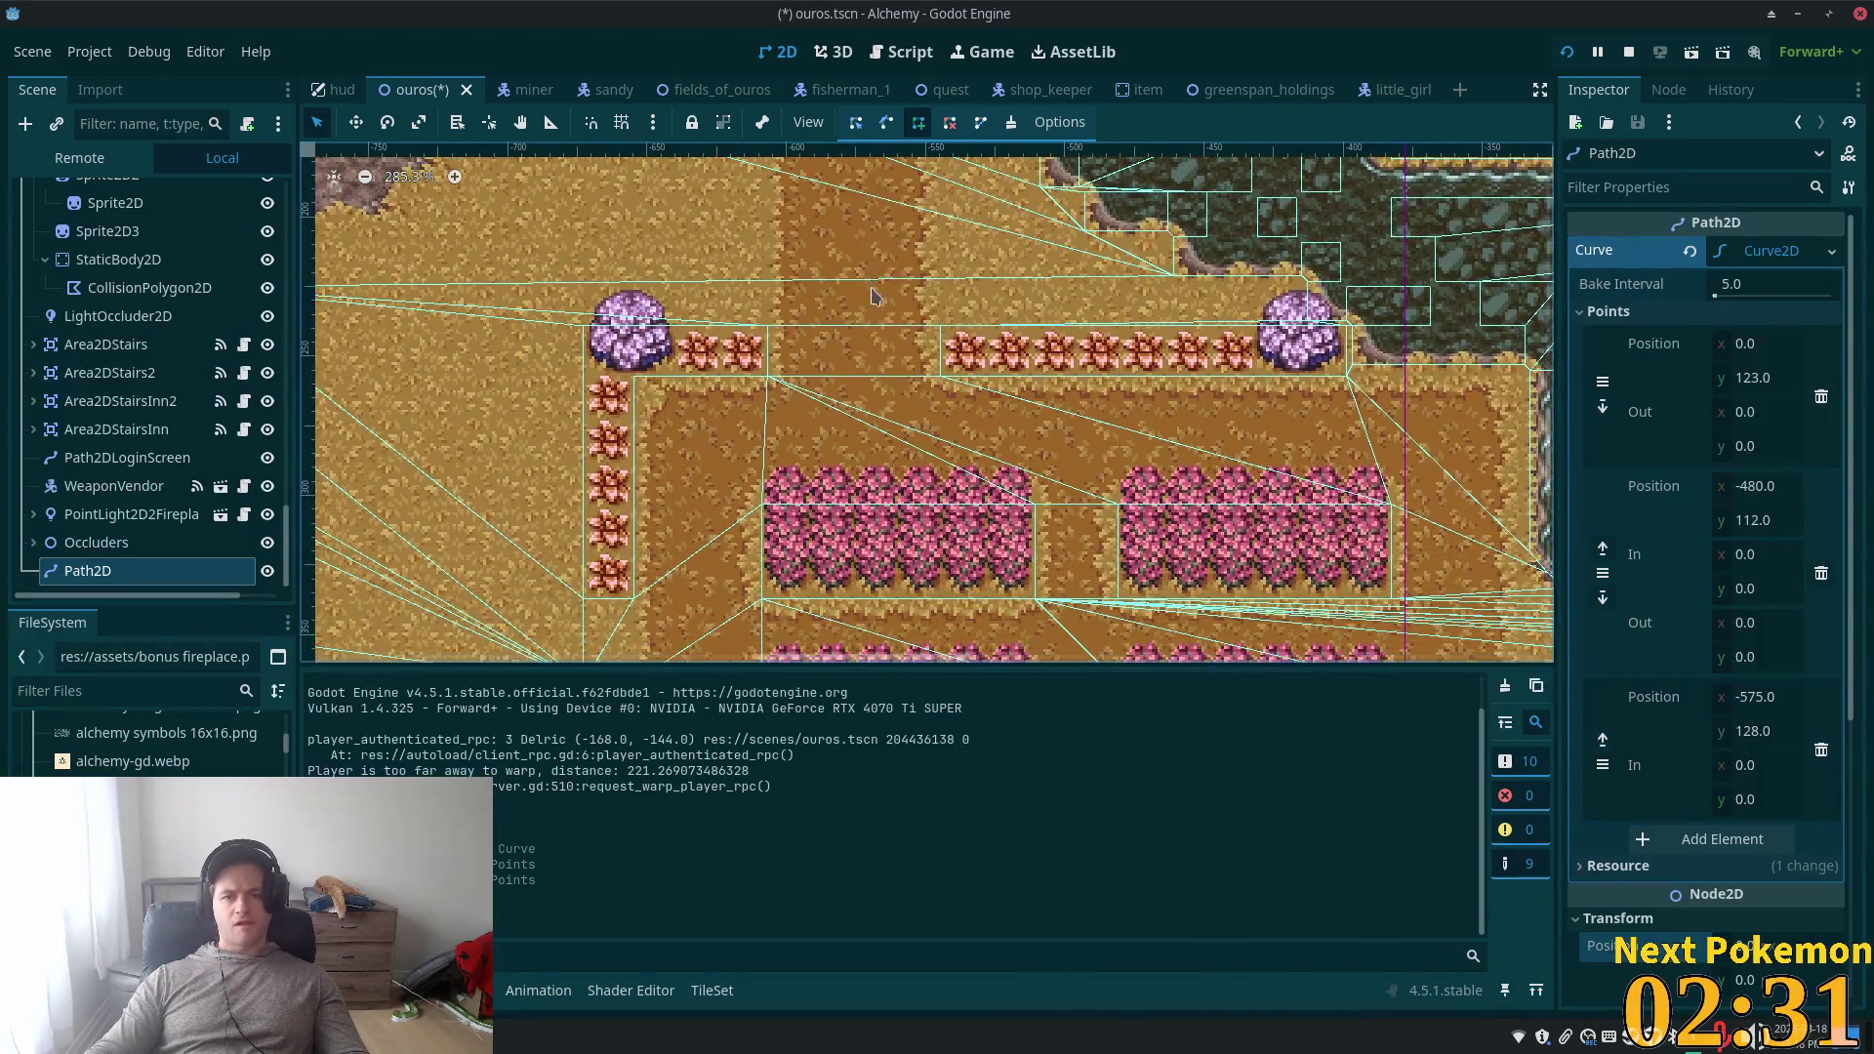
left_click(855, 427)
left_click(1065, 436)
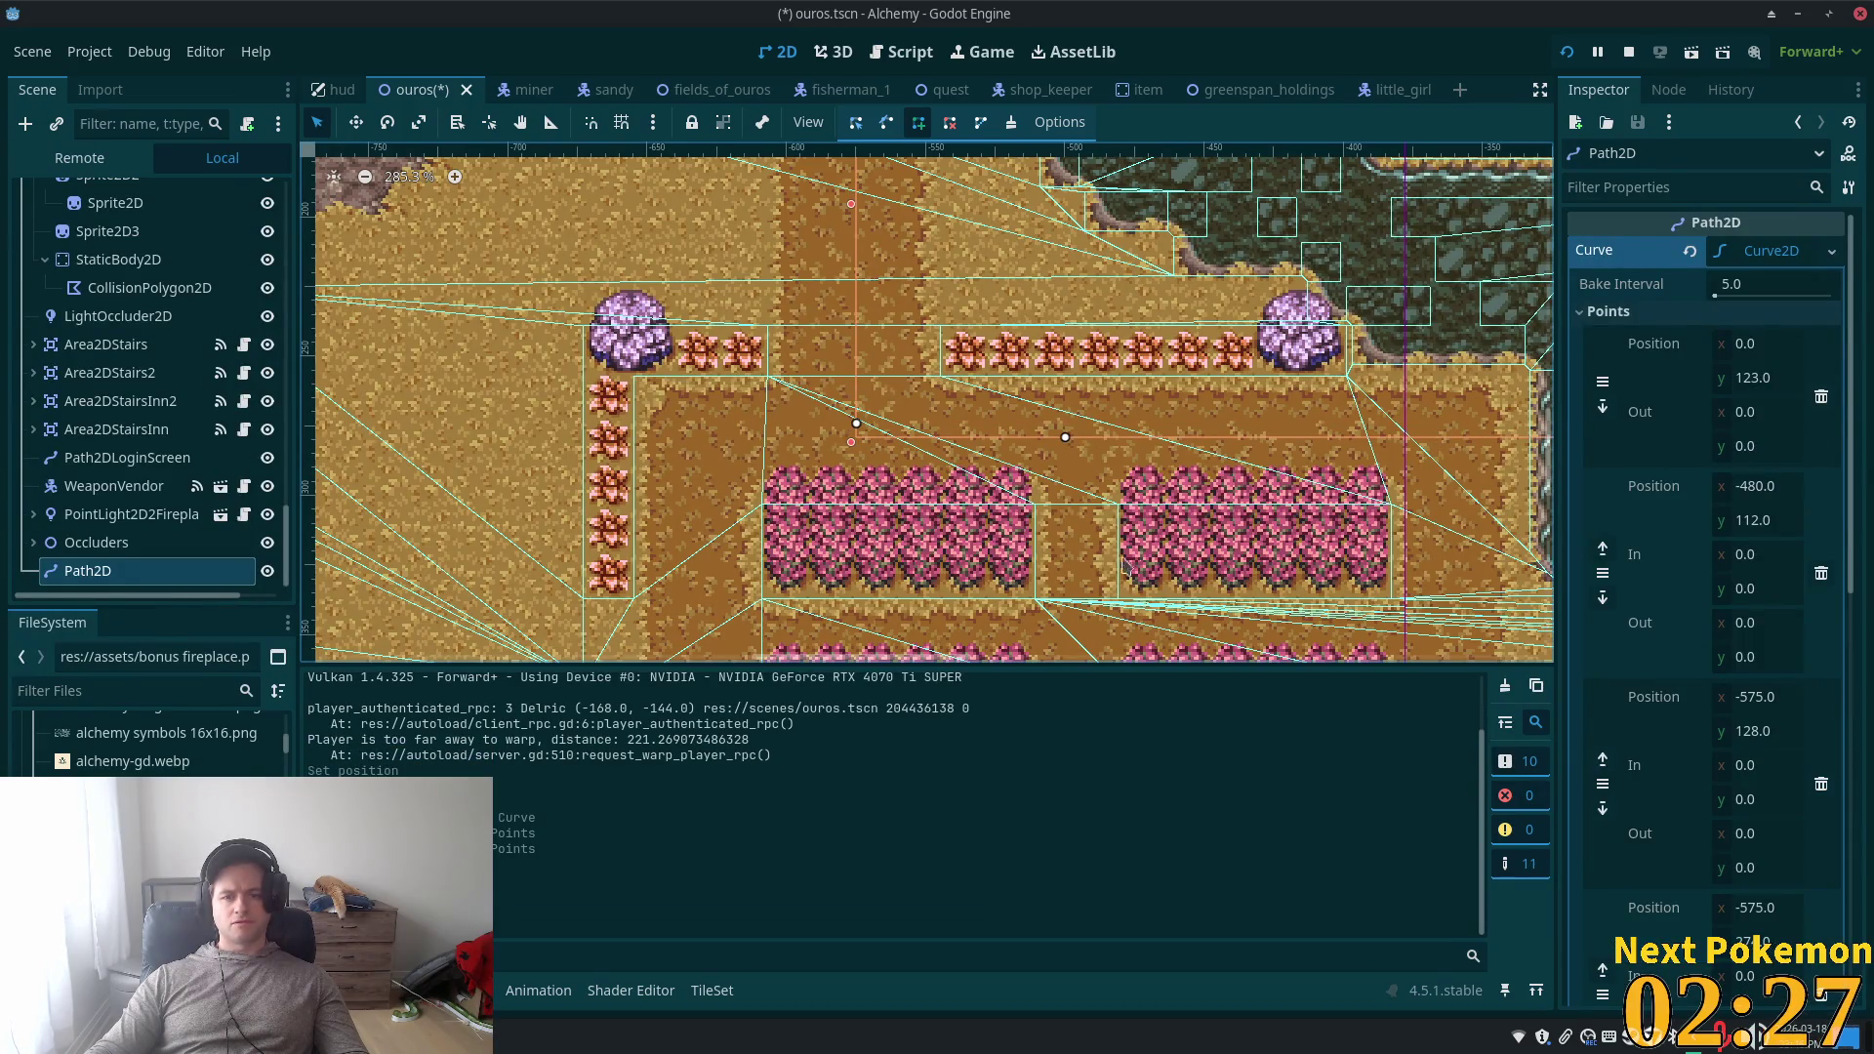
left_click(1075, 641)
scroll(1269, 602, "down", 5)
scroll(1269, 602, "right", 5)
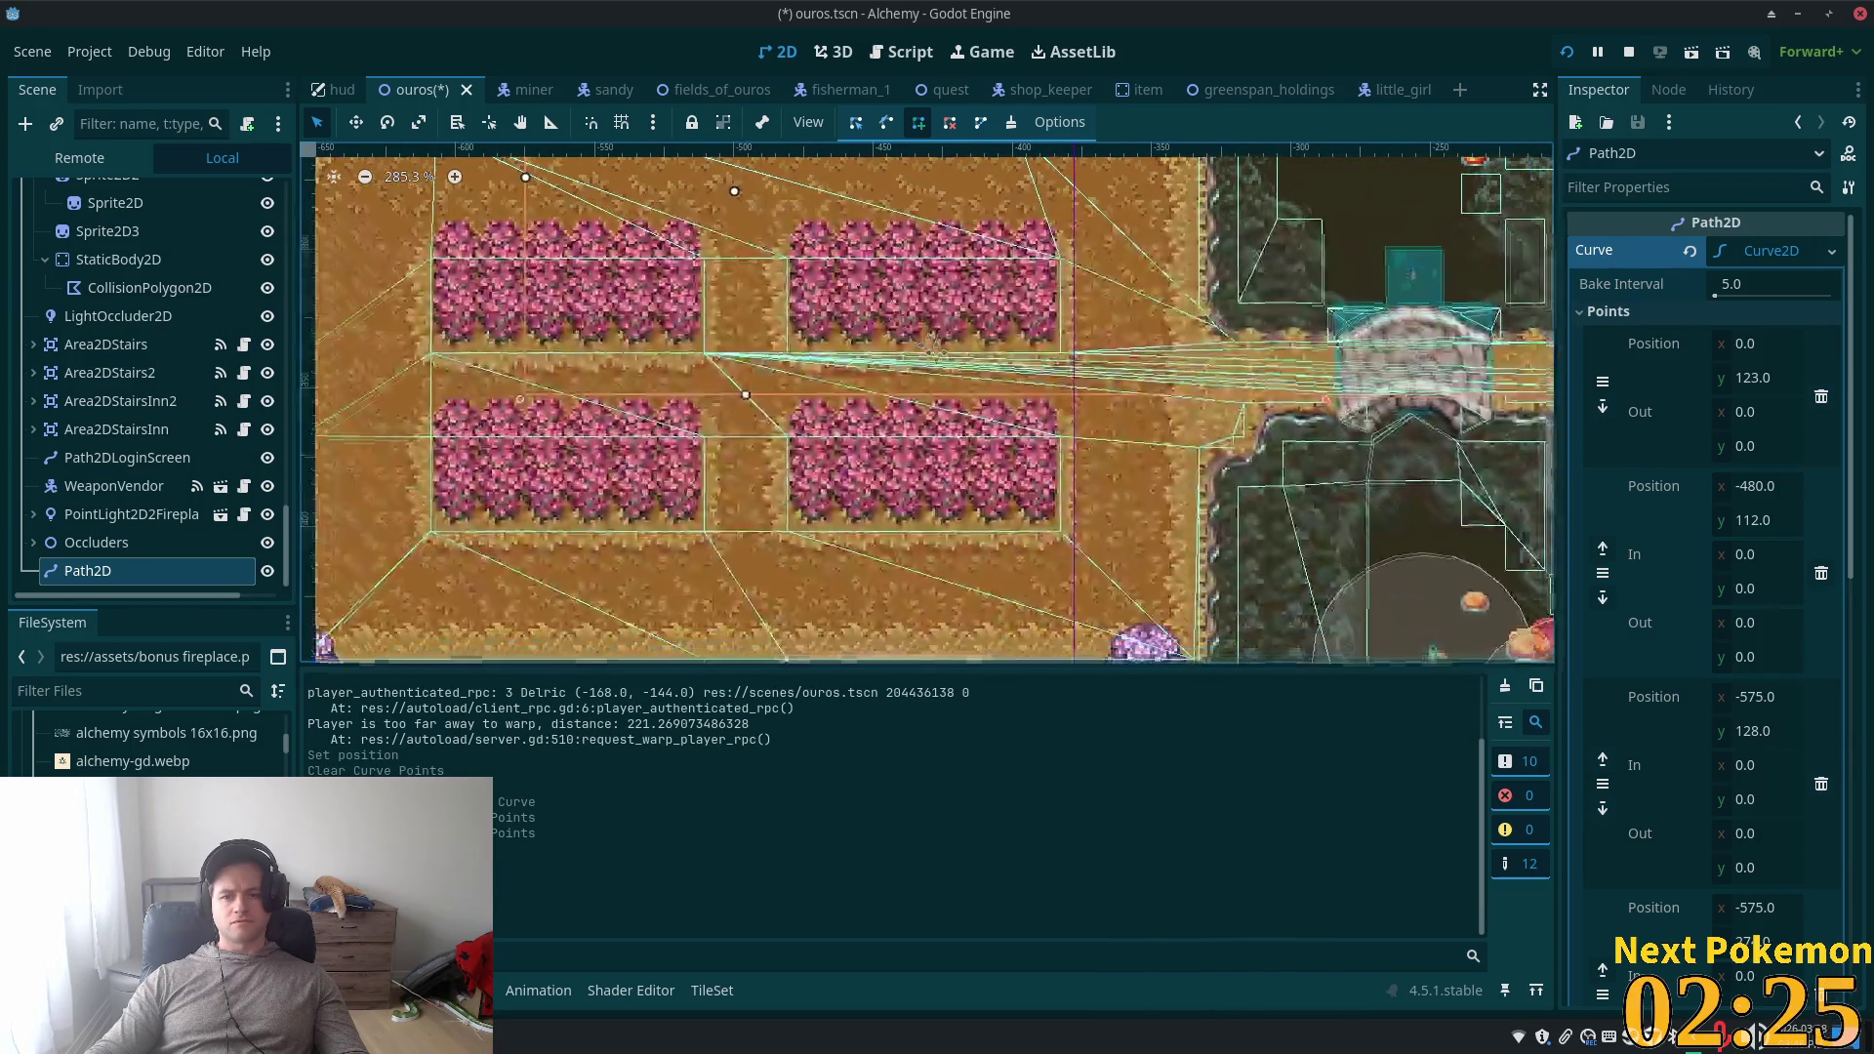
left_click(1414, 366)
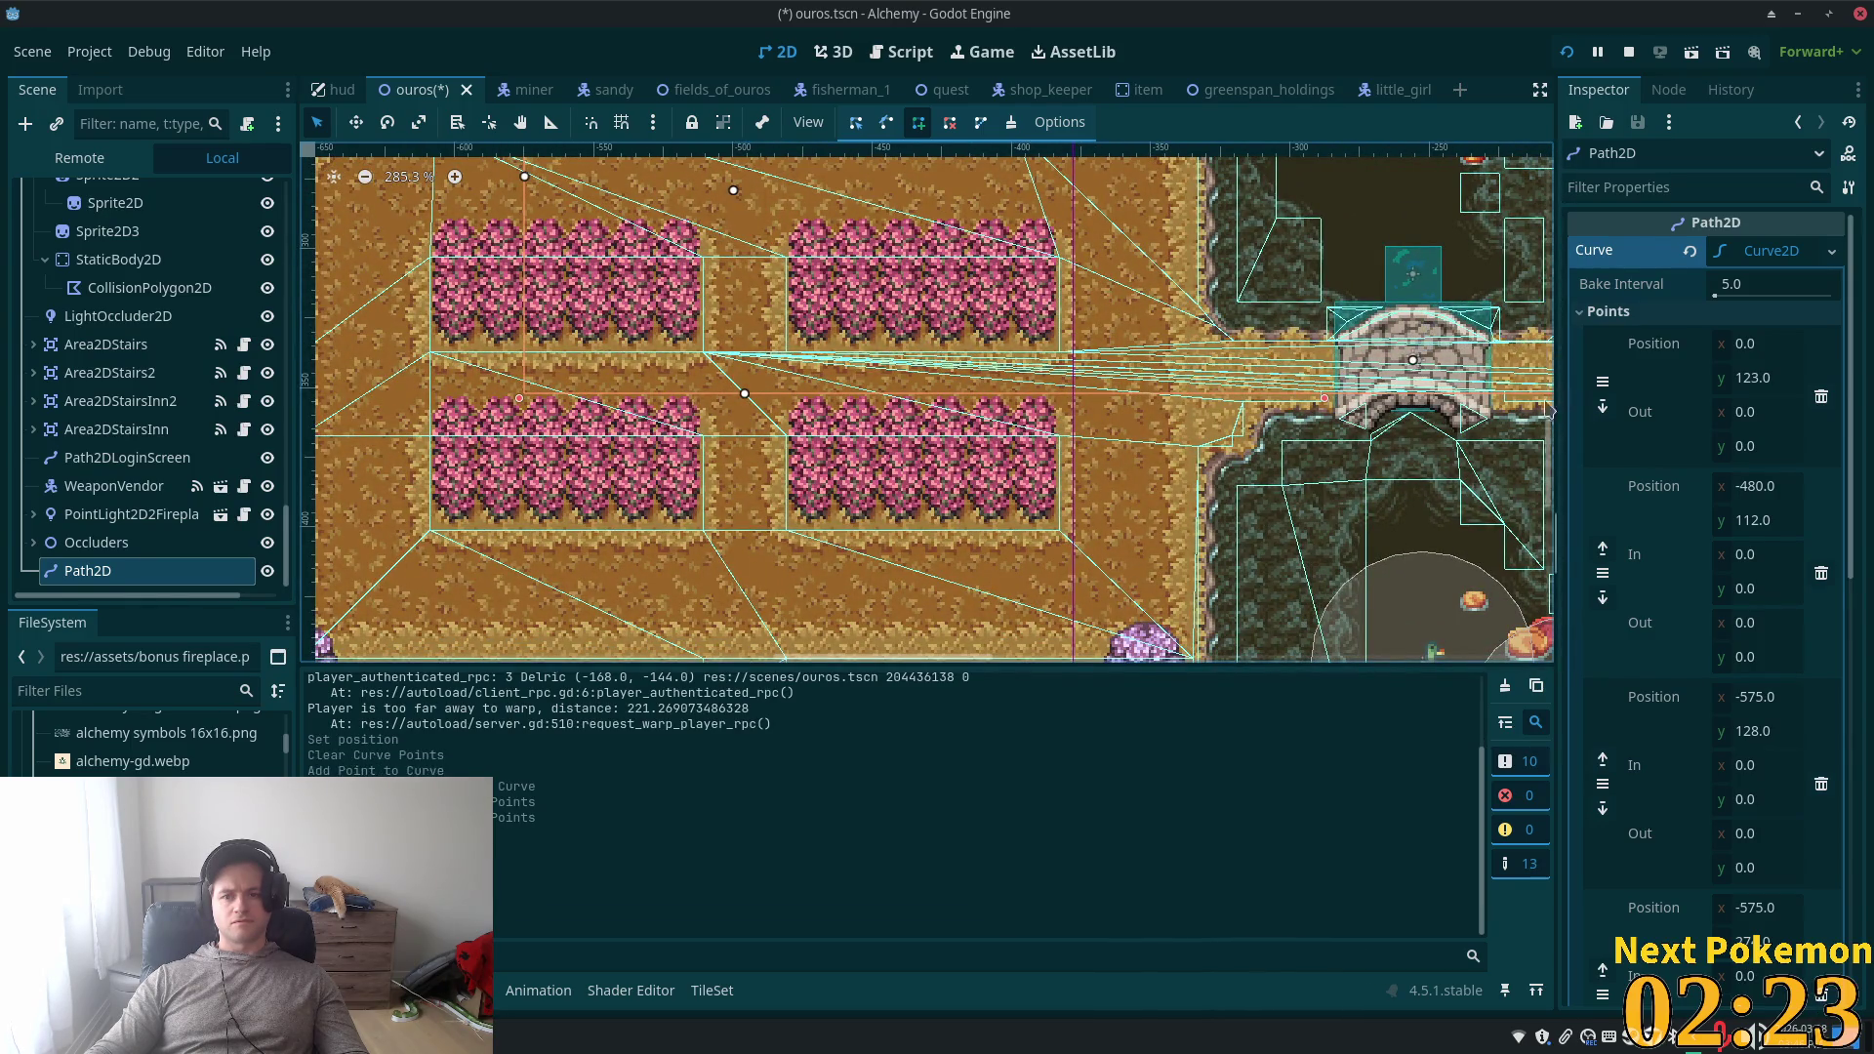
scroll(1269, 419, "right", 10)
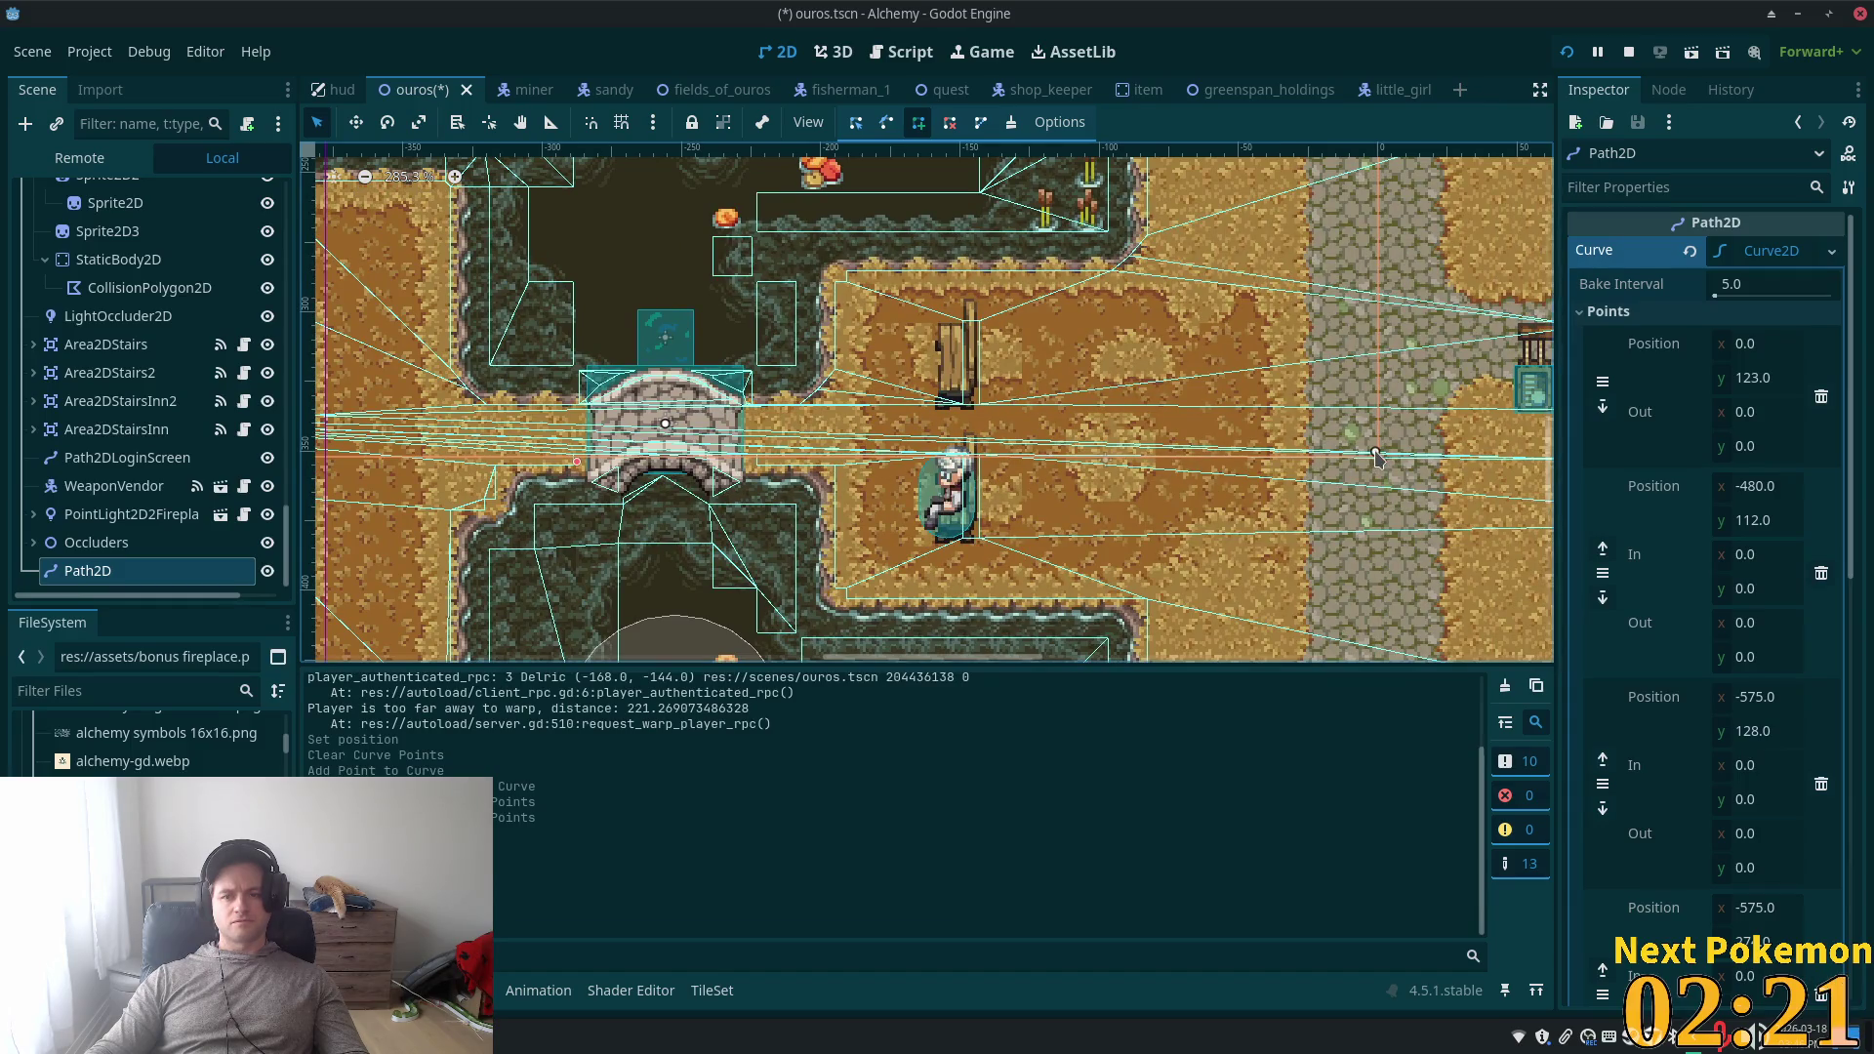
key("ctrl+z")
scroll(1269, 342, "down", 8)
scroll(1268, 342, "right", 5)
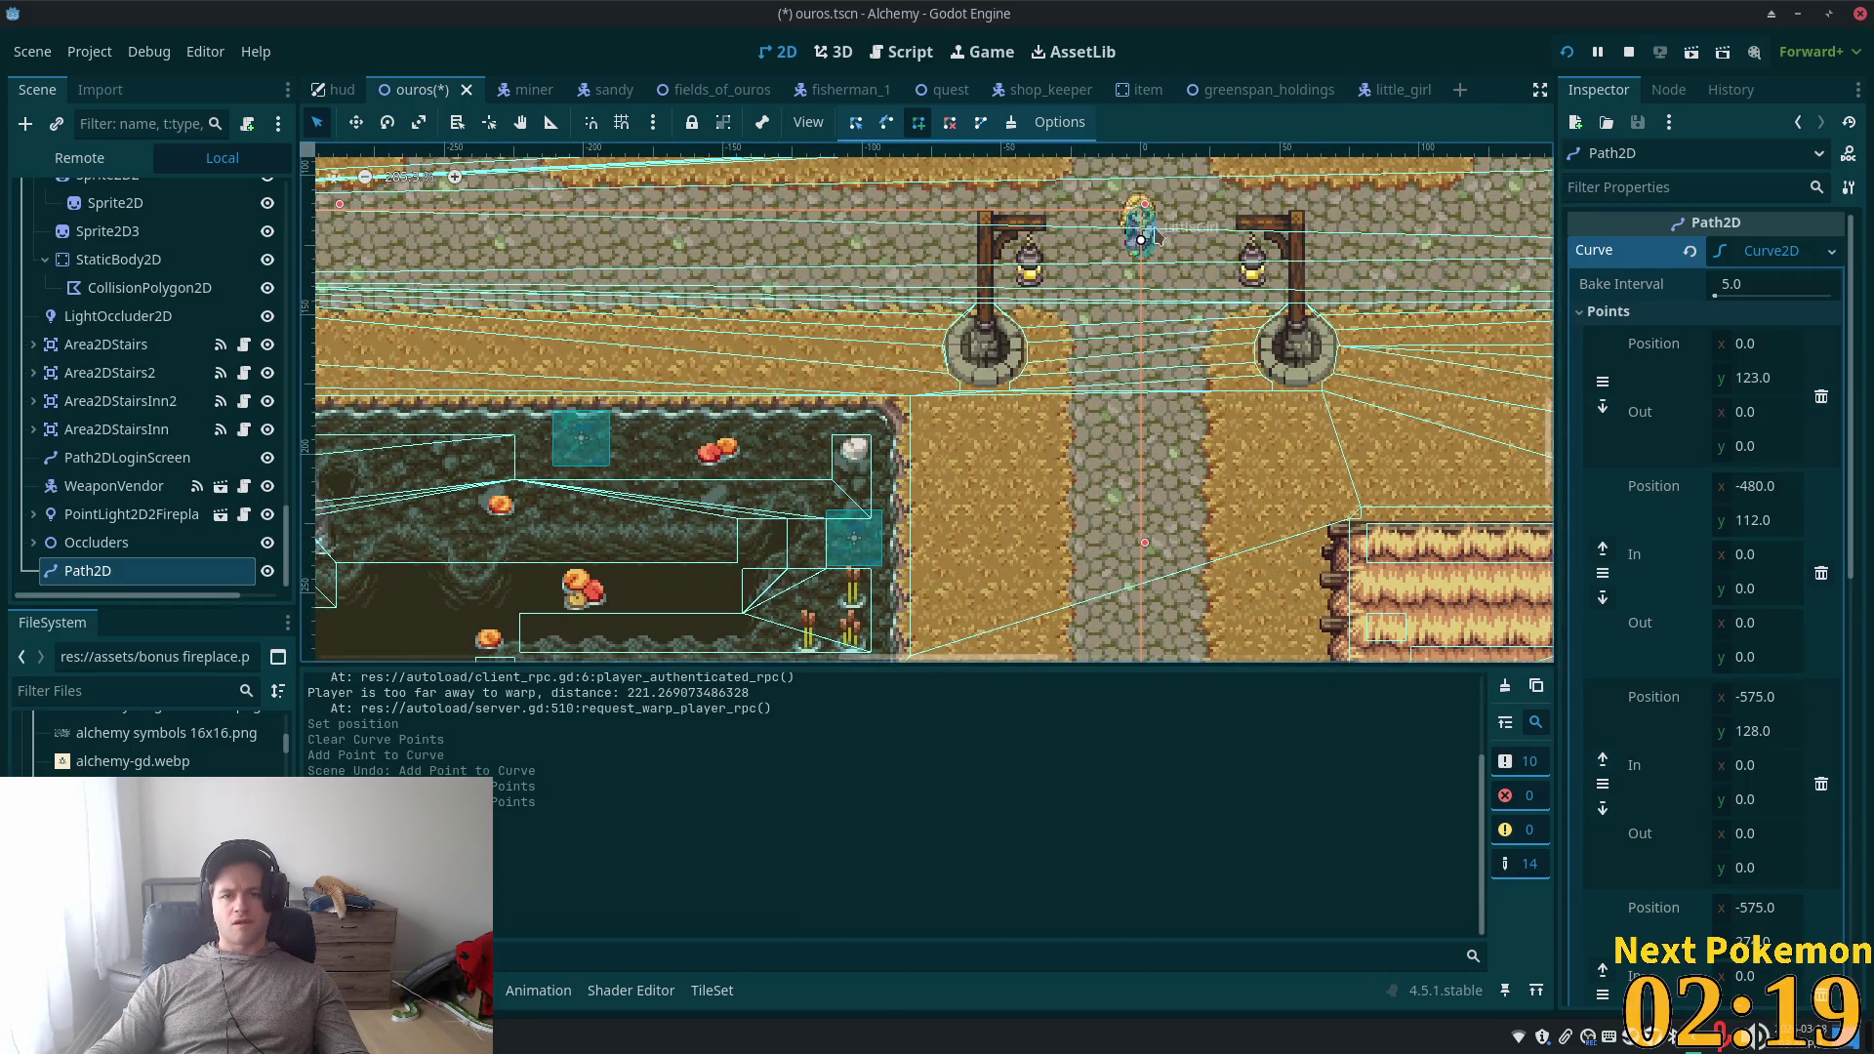
- Undo the latest curve edit and save the ouros scene
scroll(1131, 292, "up", 6)
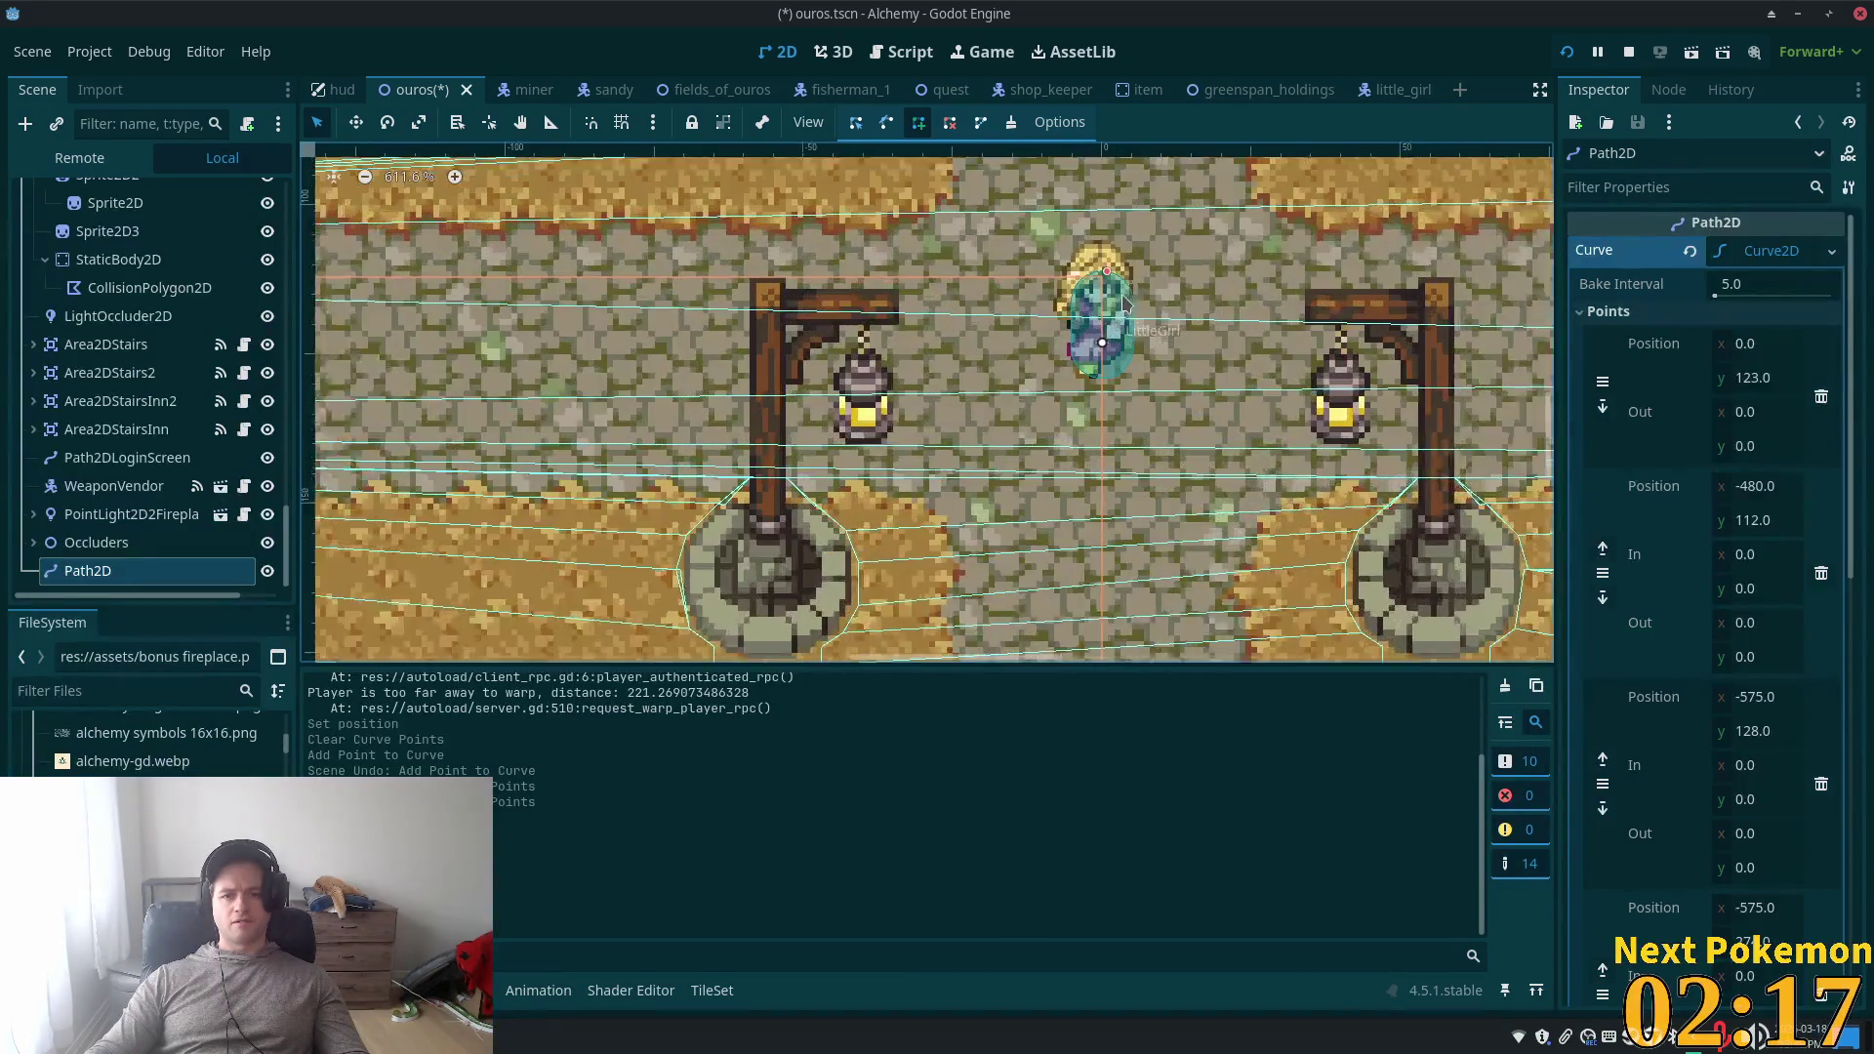
key("ctrl+z")
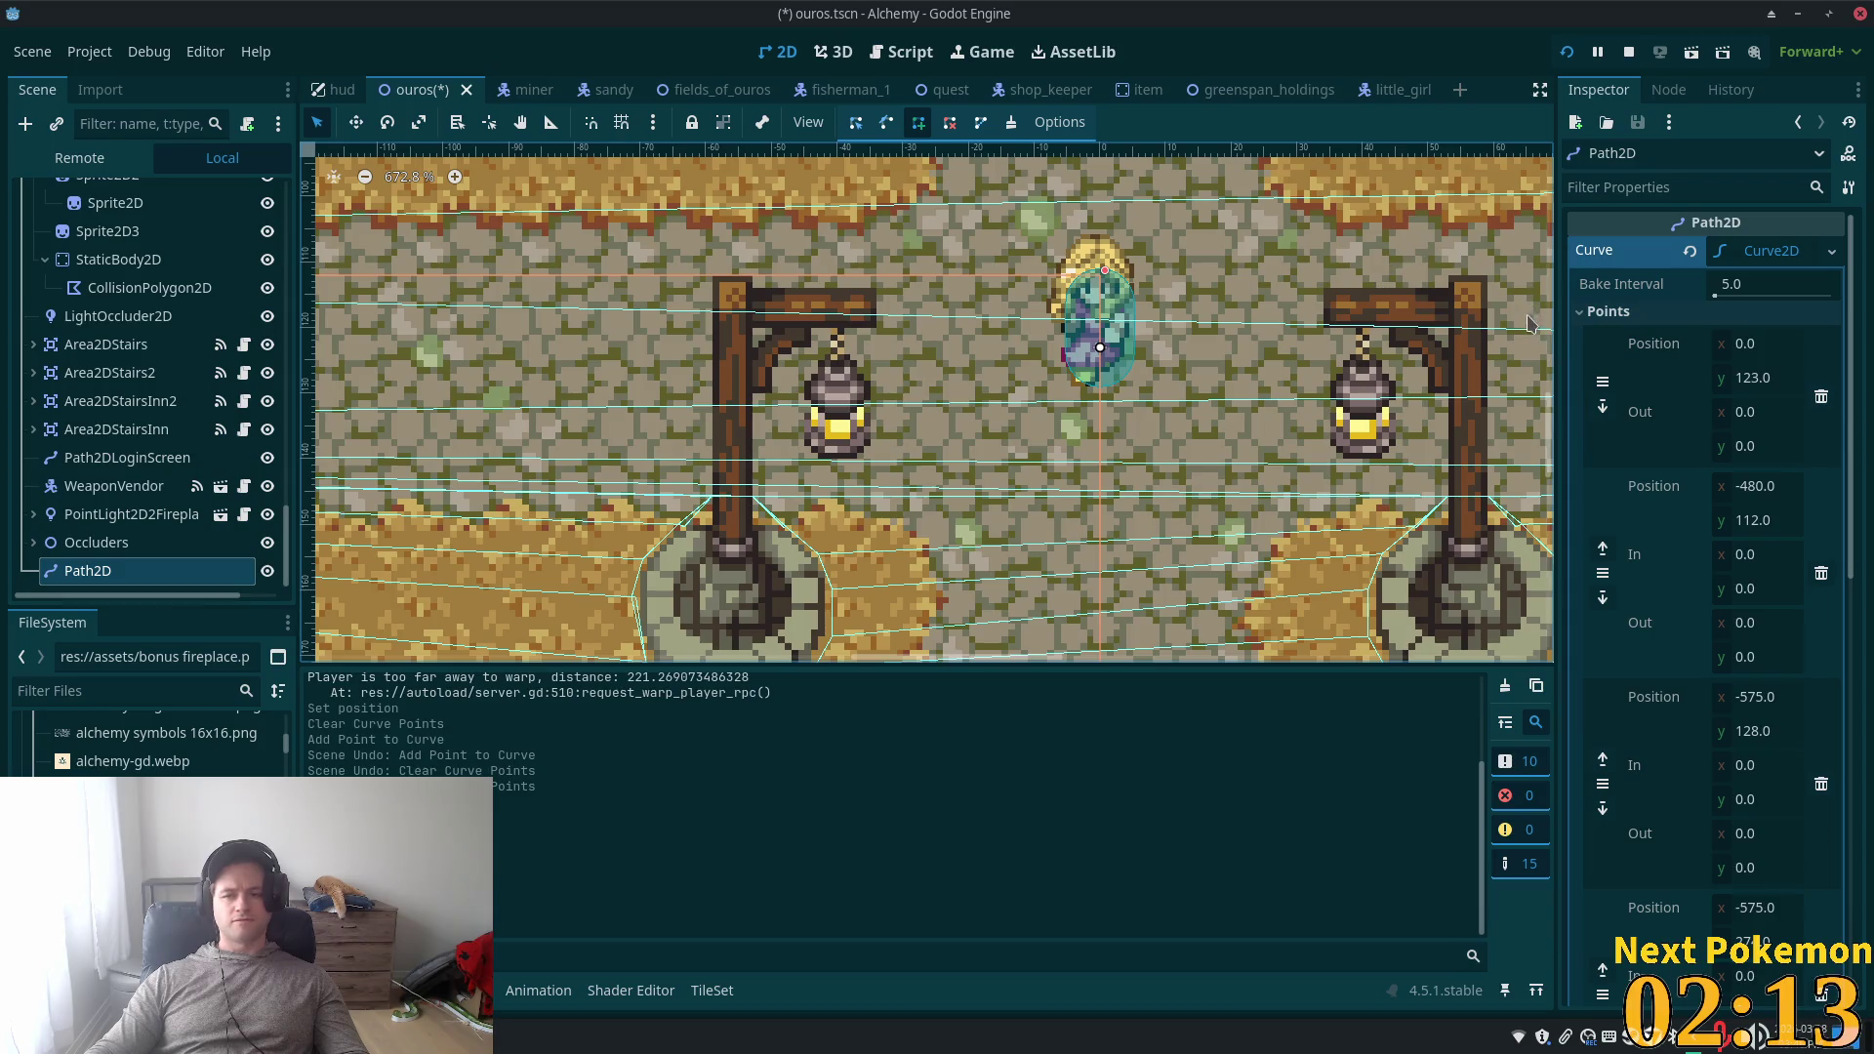
key("ctrl+s")
- Select the LittleGirl node to confirm Path2D is set as her path
left_click(121, 514)
left_click(117, 575)
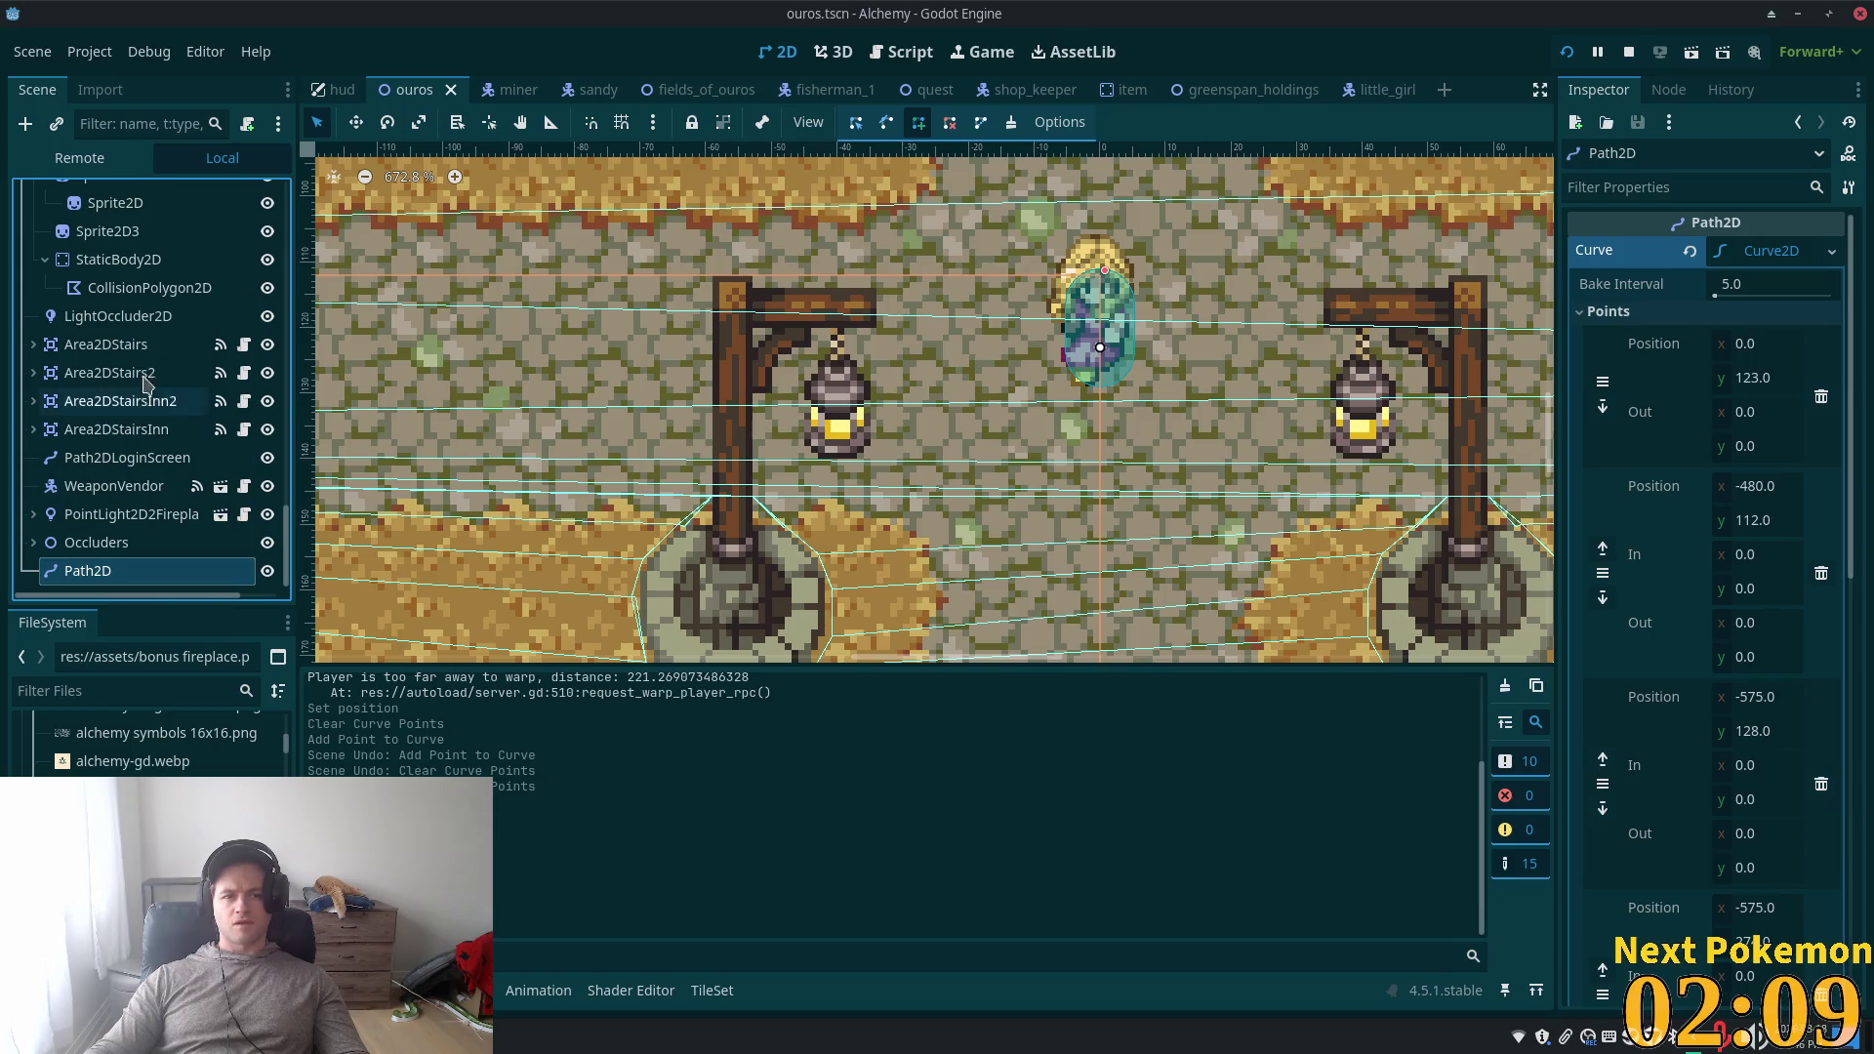
scroll(136, 390, "up", 10)
scroll(140, 312, "up", 2)
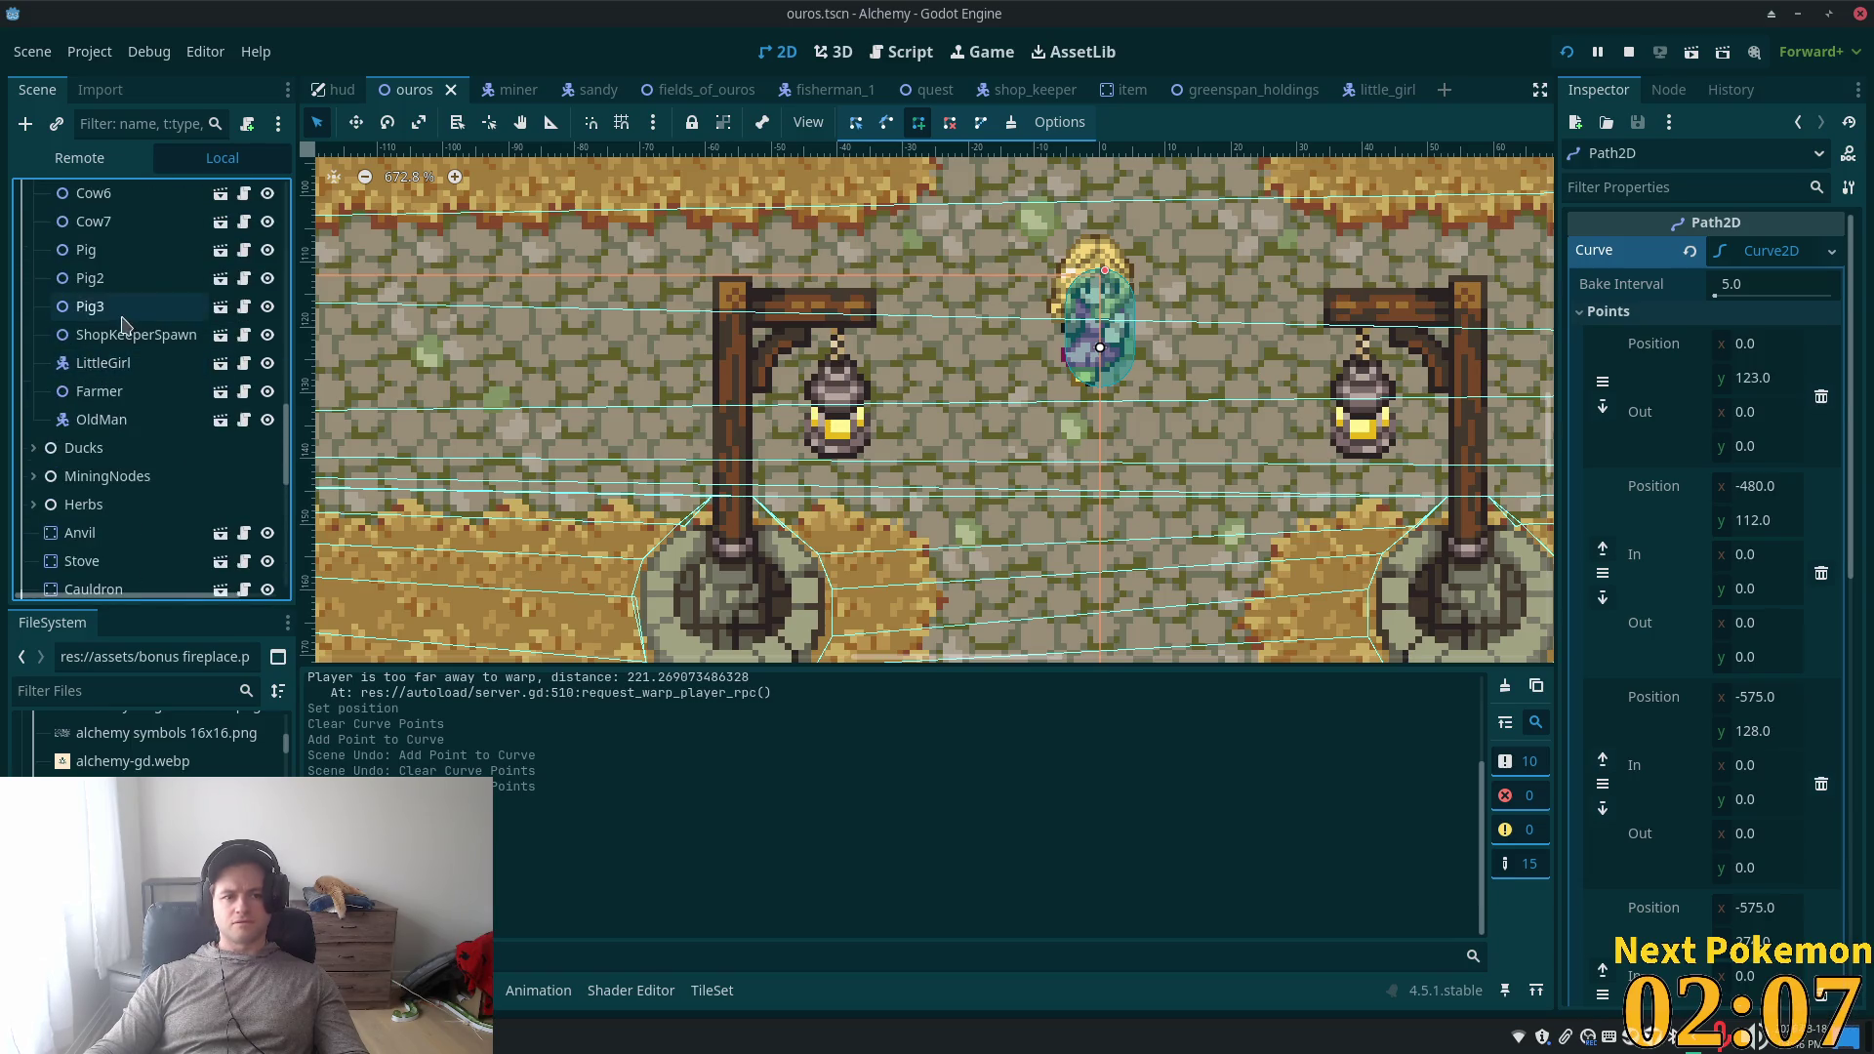
left_click(116, 365)
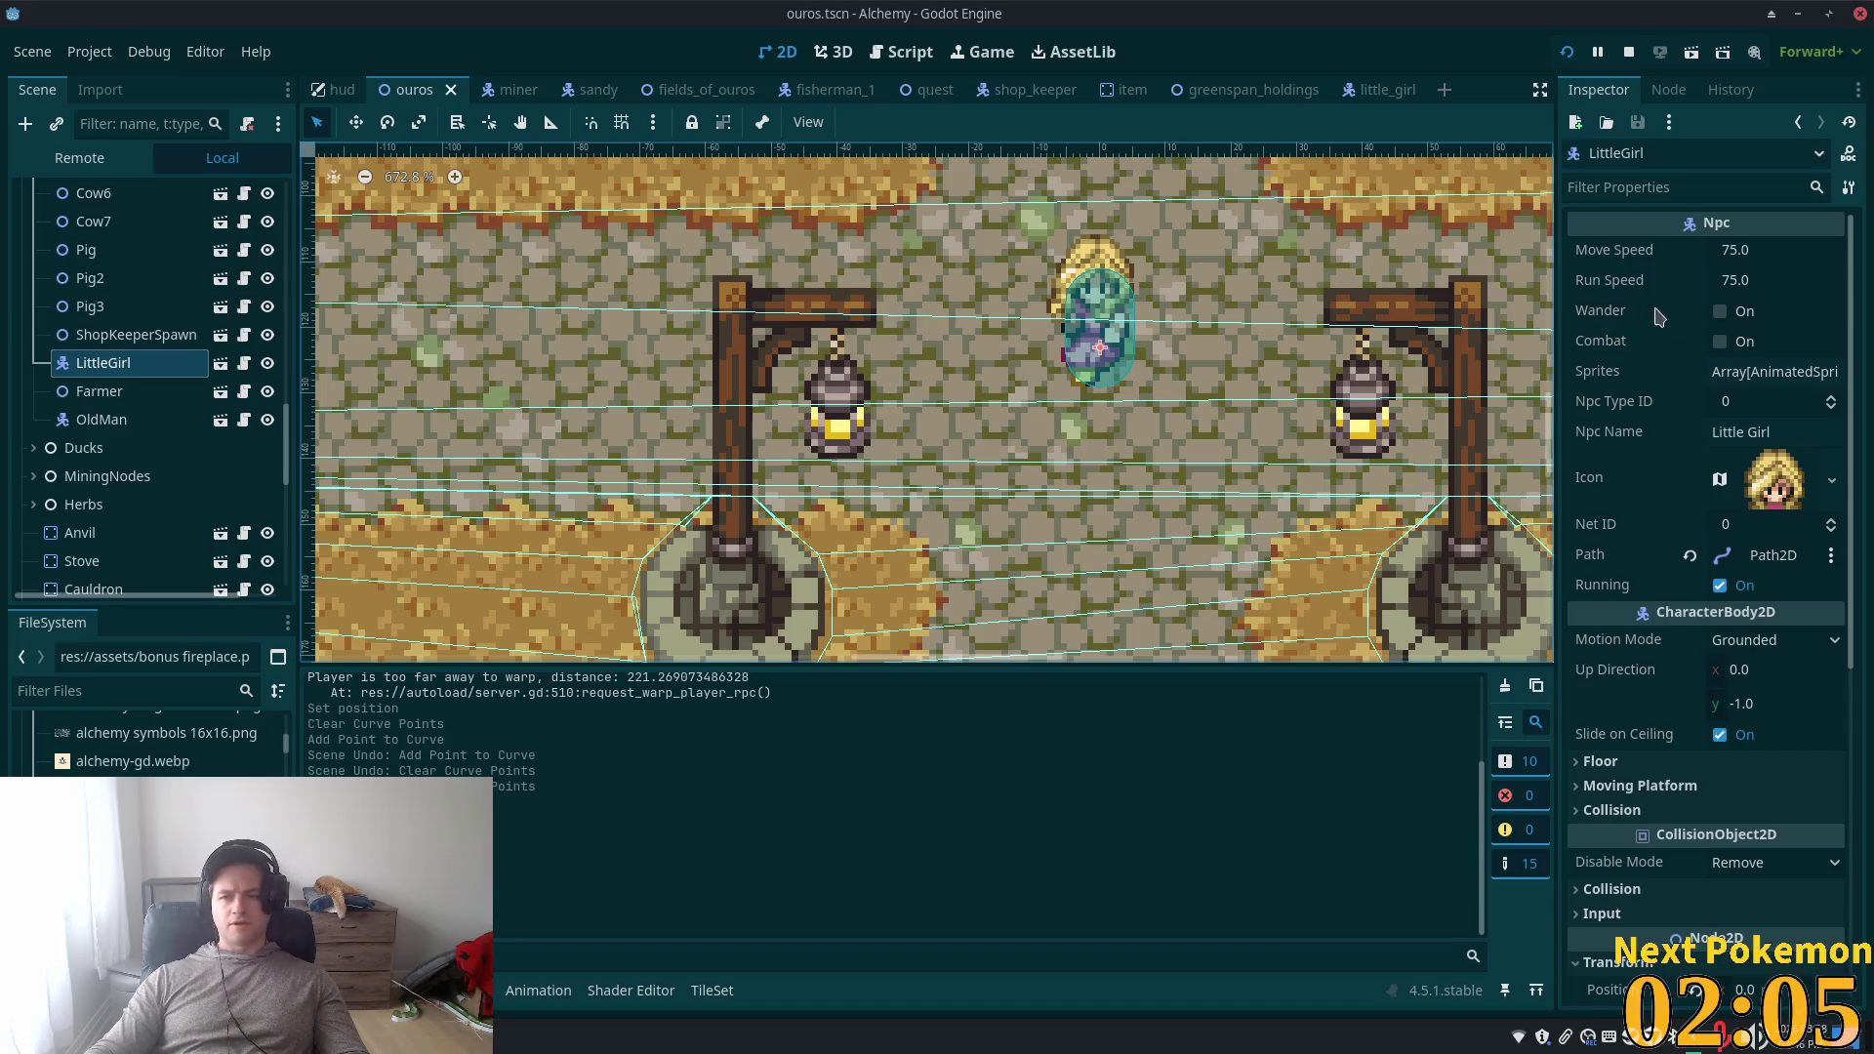
- Clear LittleGirl's Path property, reassign it to Path2D, and show Path2D's curve points
left_click(1689, 554)
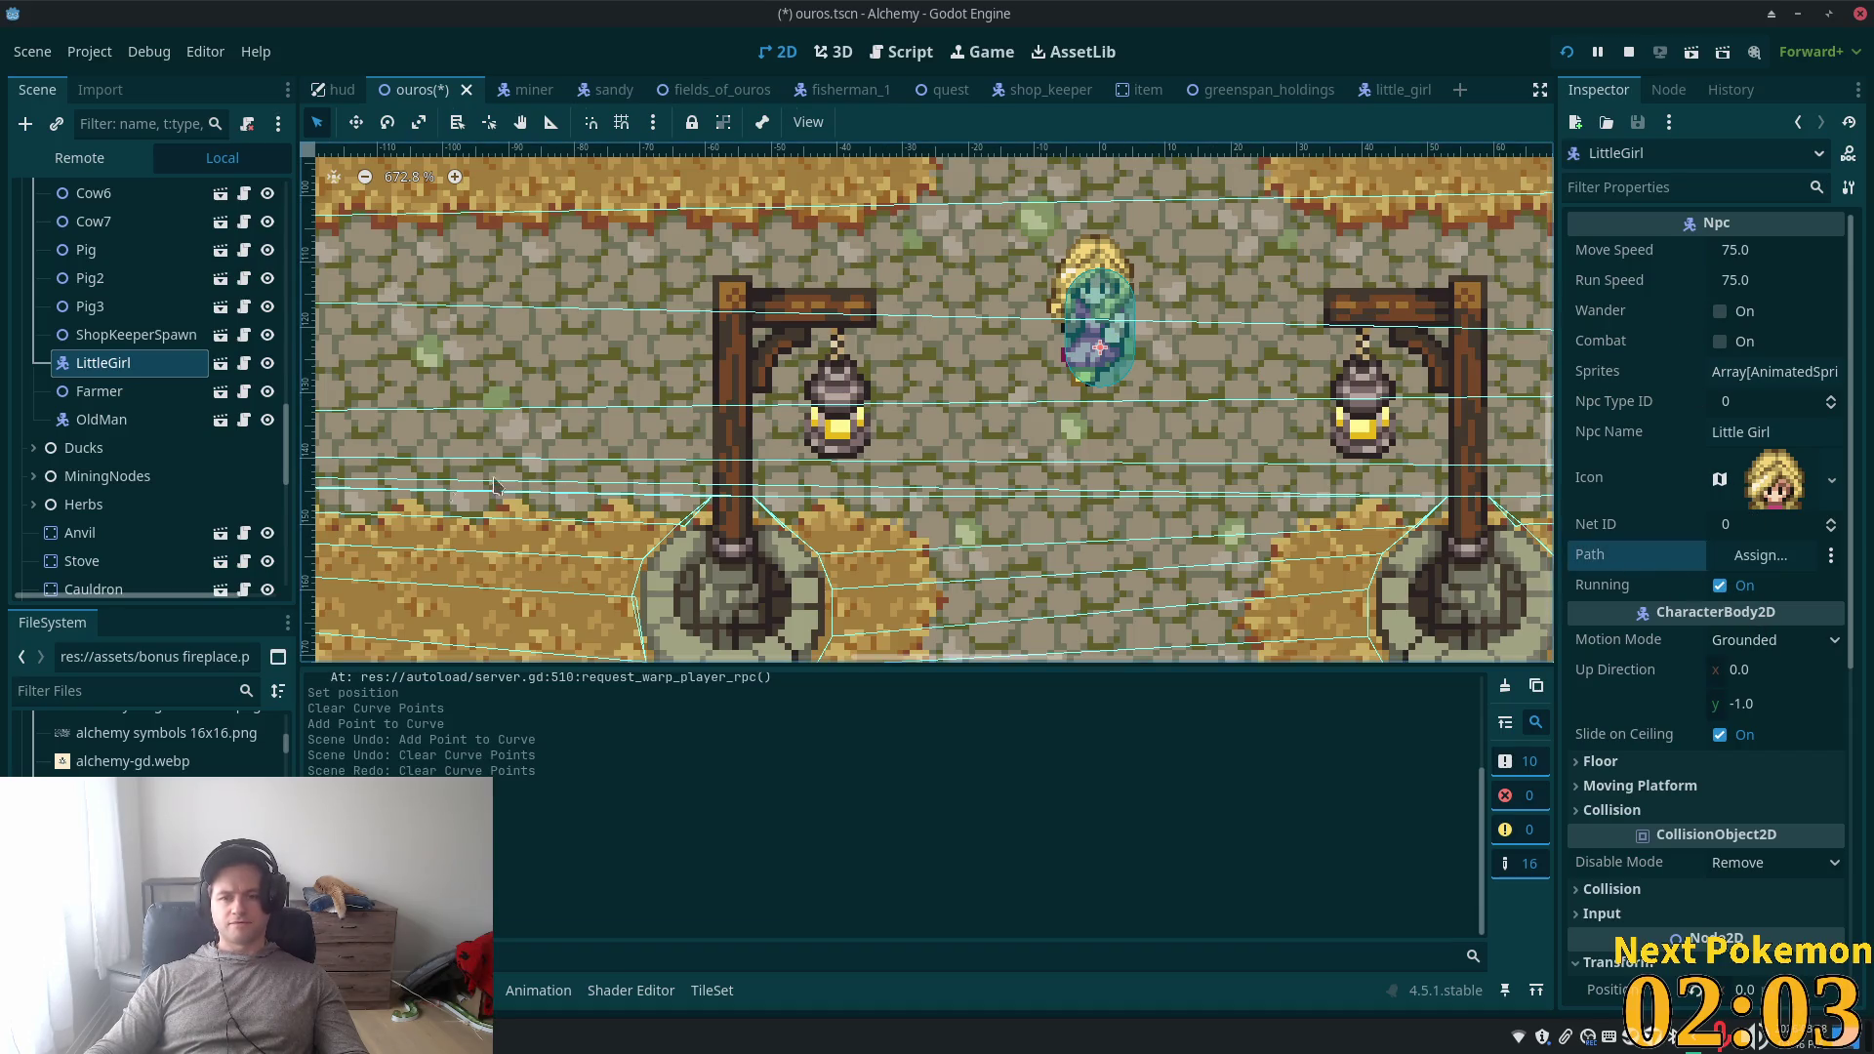
scroll(174, 517, "down", 3)
scroll(173, 519, "down", 5)
left_click(1765, 560)
double_click(845, 344)
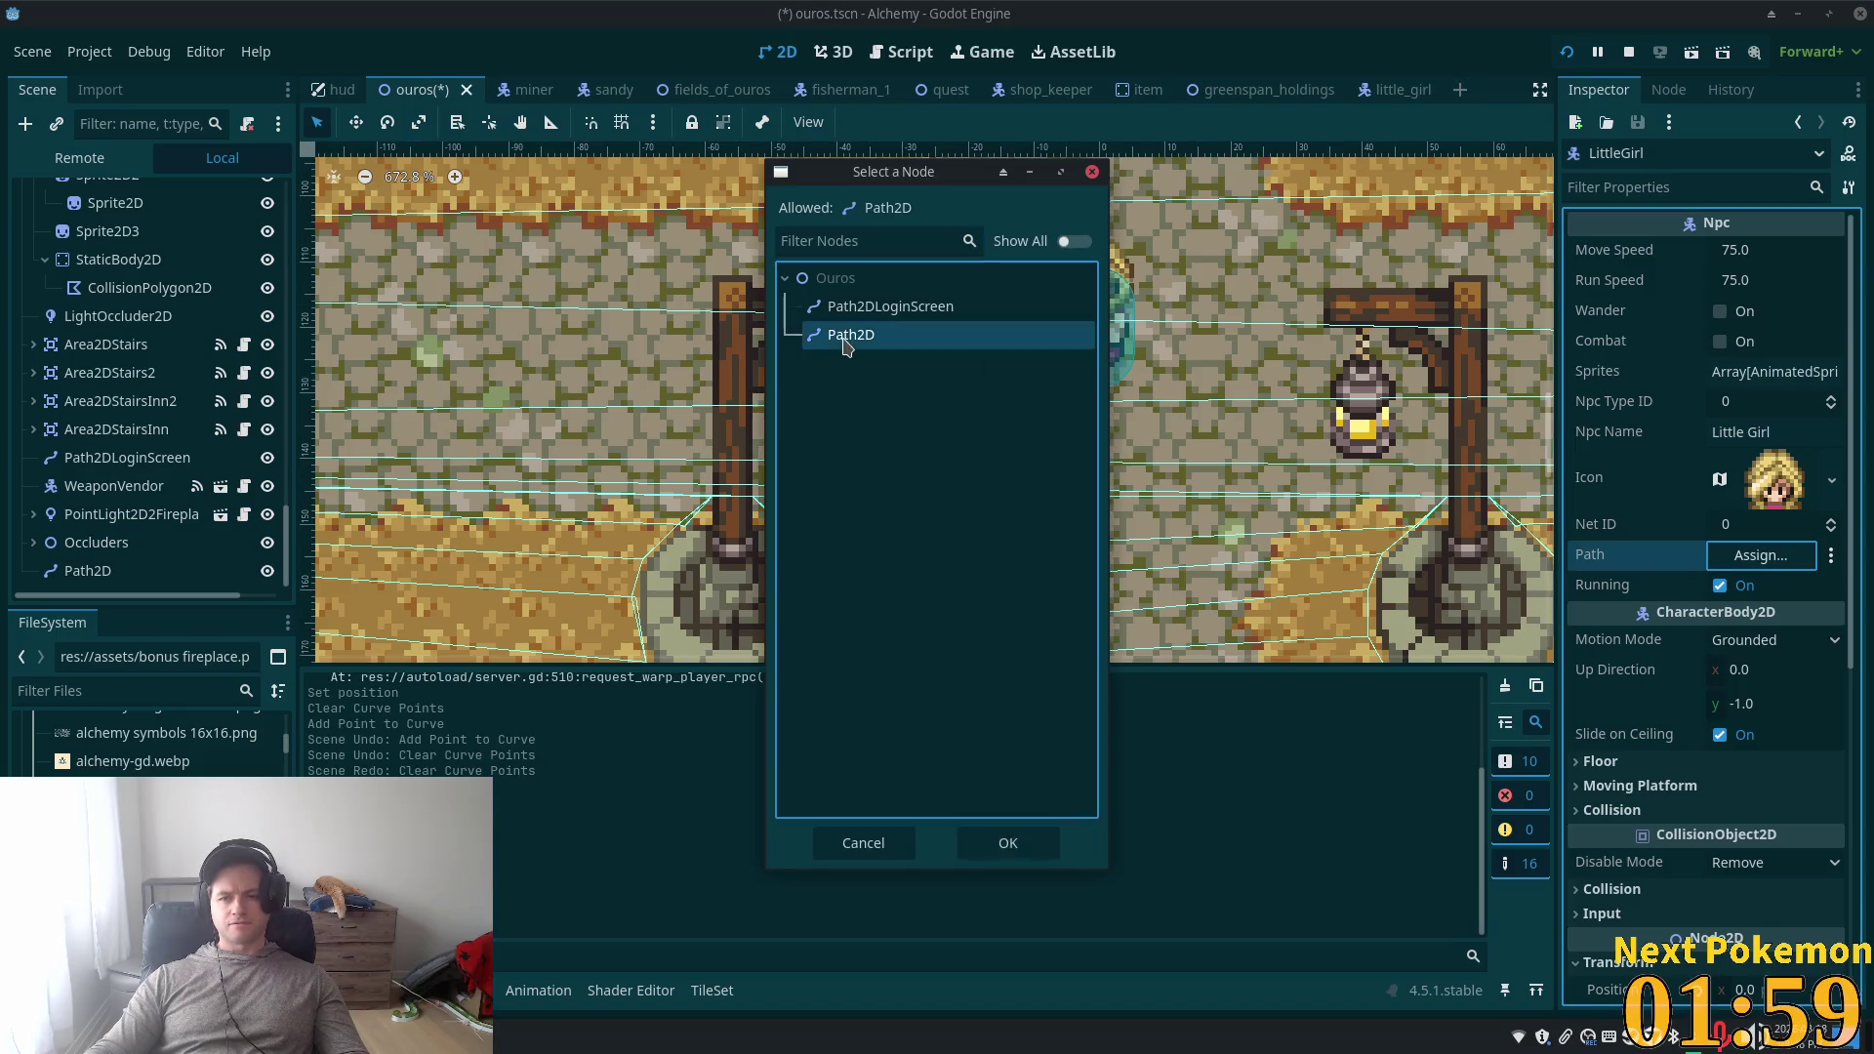
left_click(1776, 557)
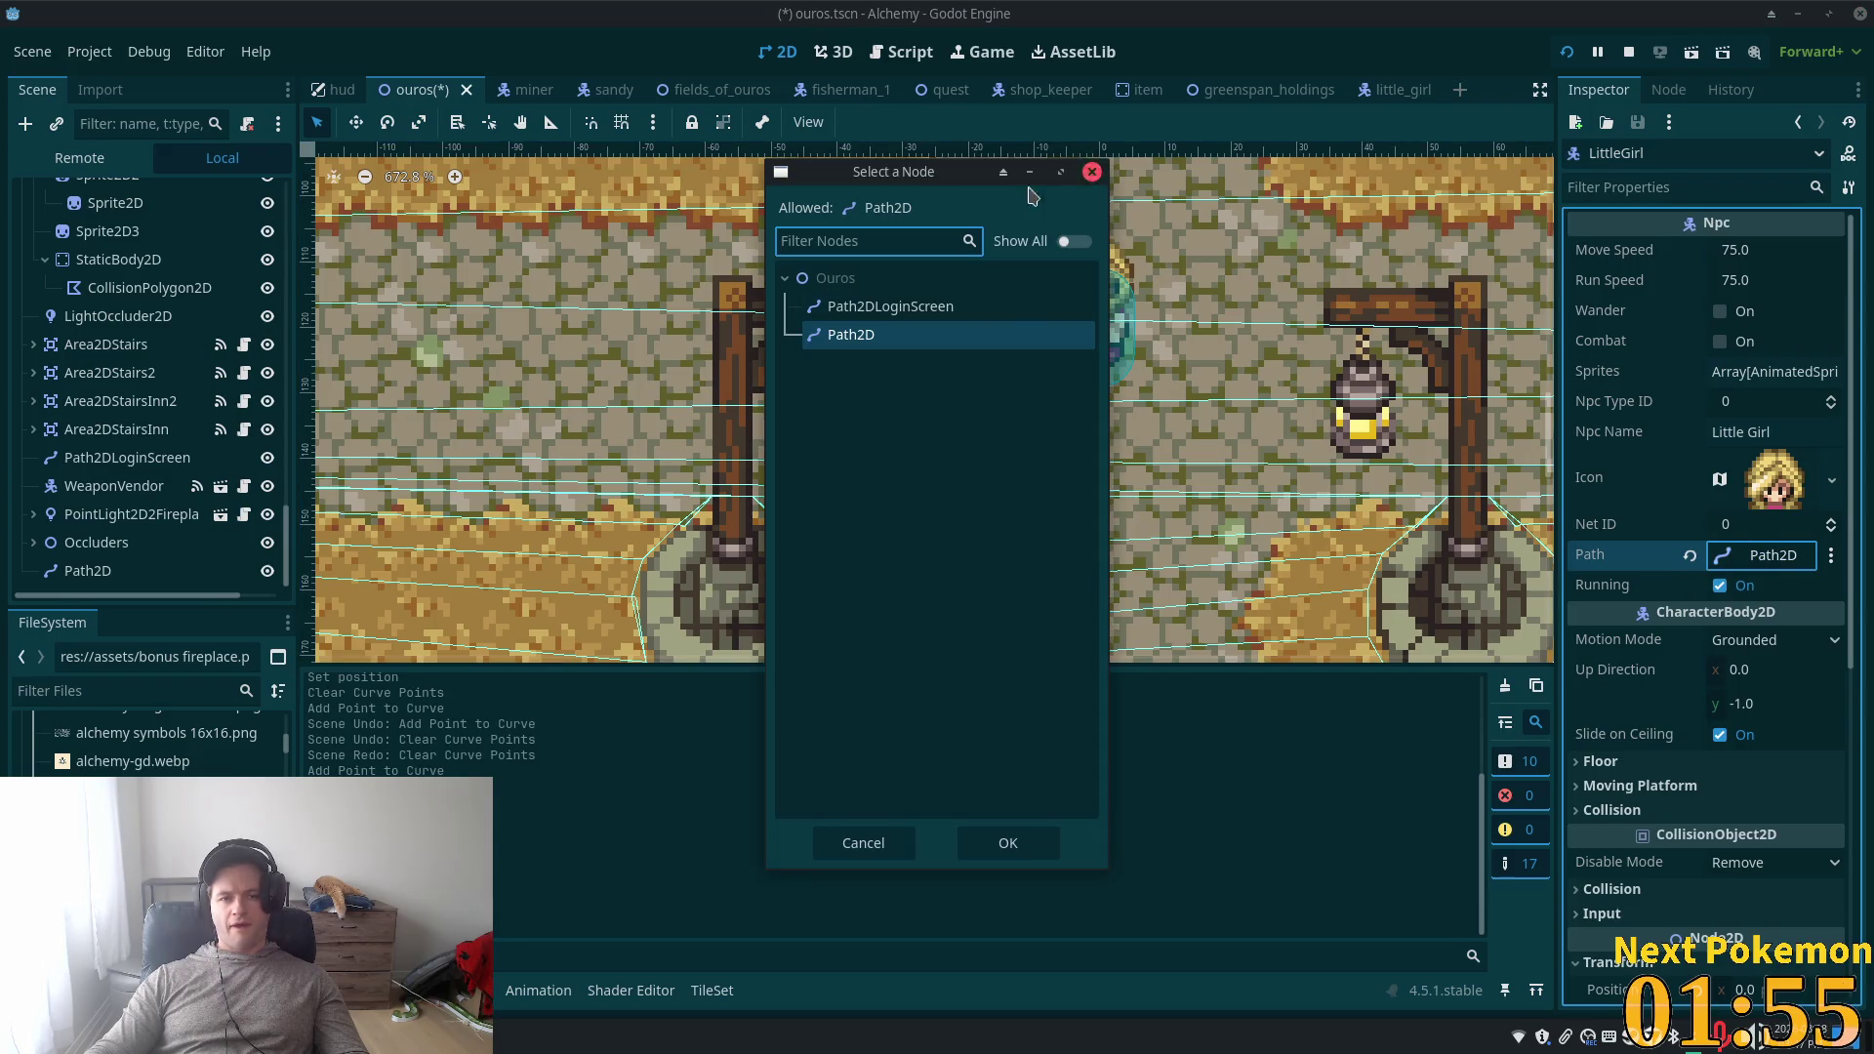
left_click(1092, 170)
left_click(88, 571)
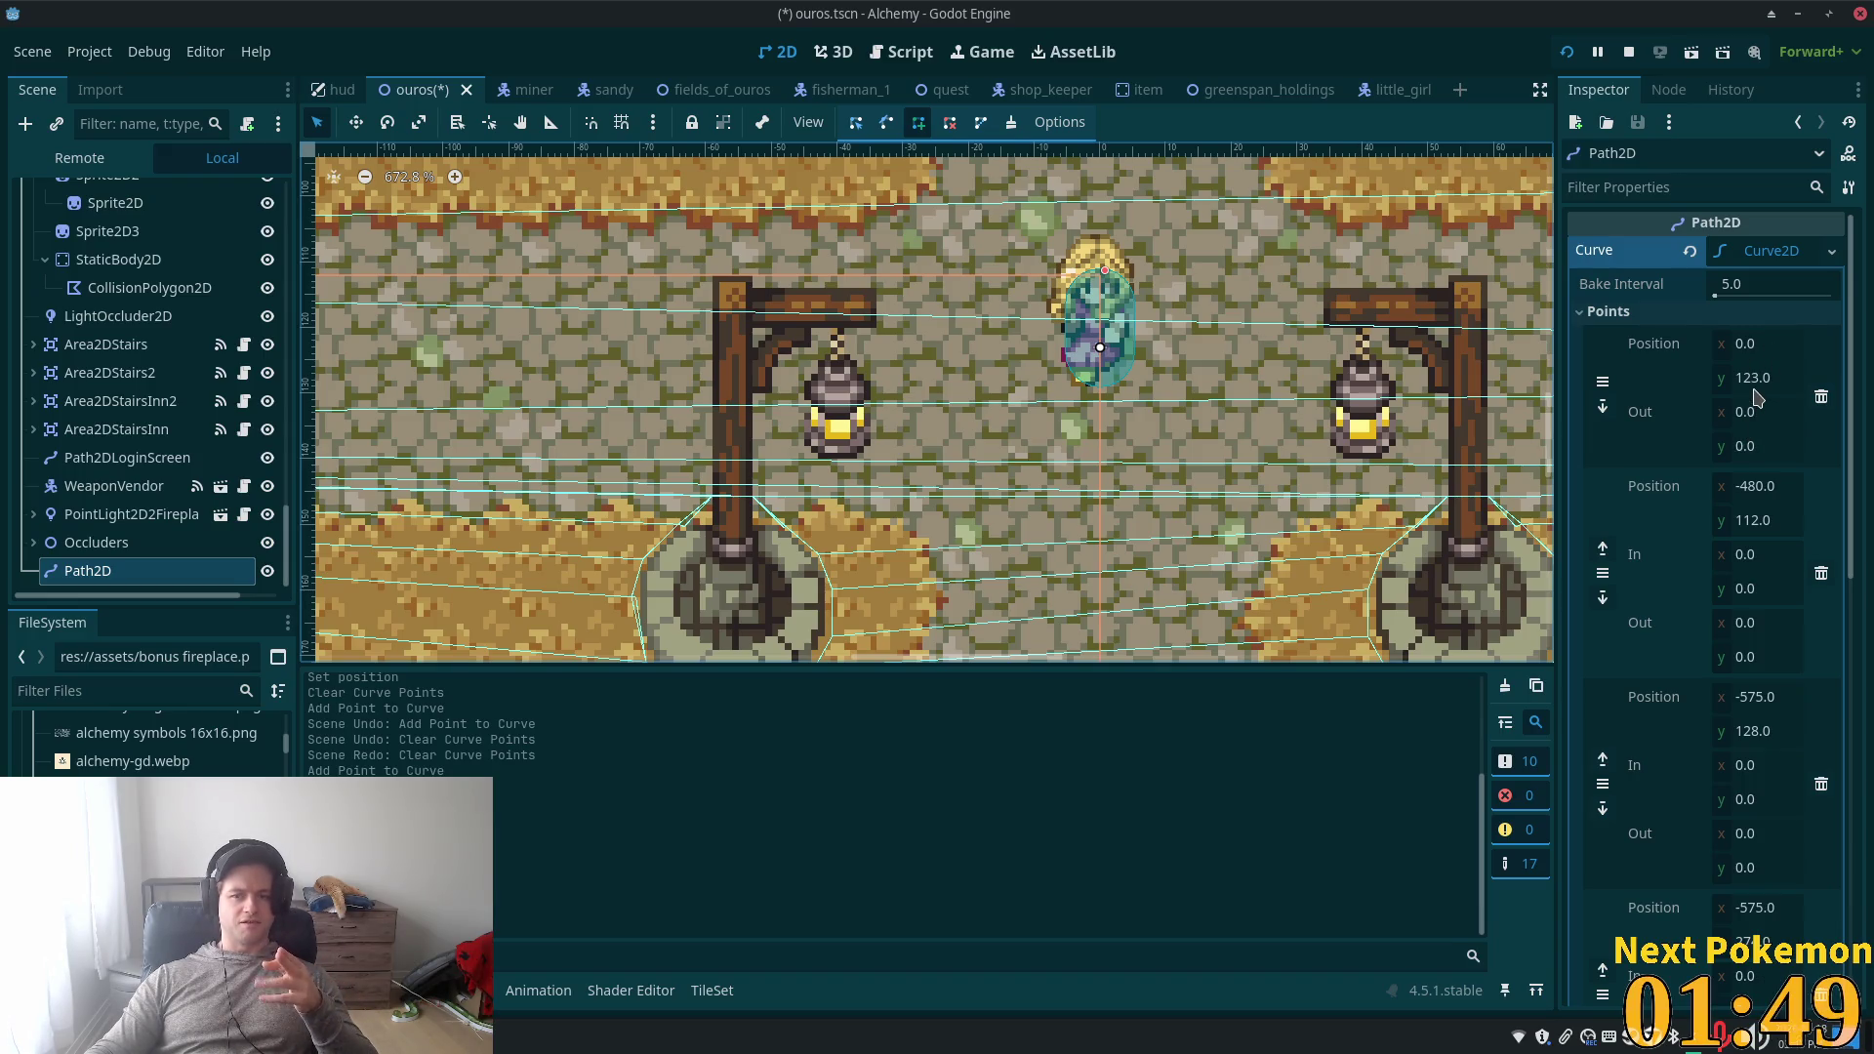
- Run the project twice so two Alchemy debug game windows are playing
left_click(1568, 58)
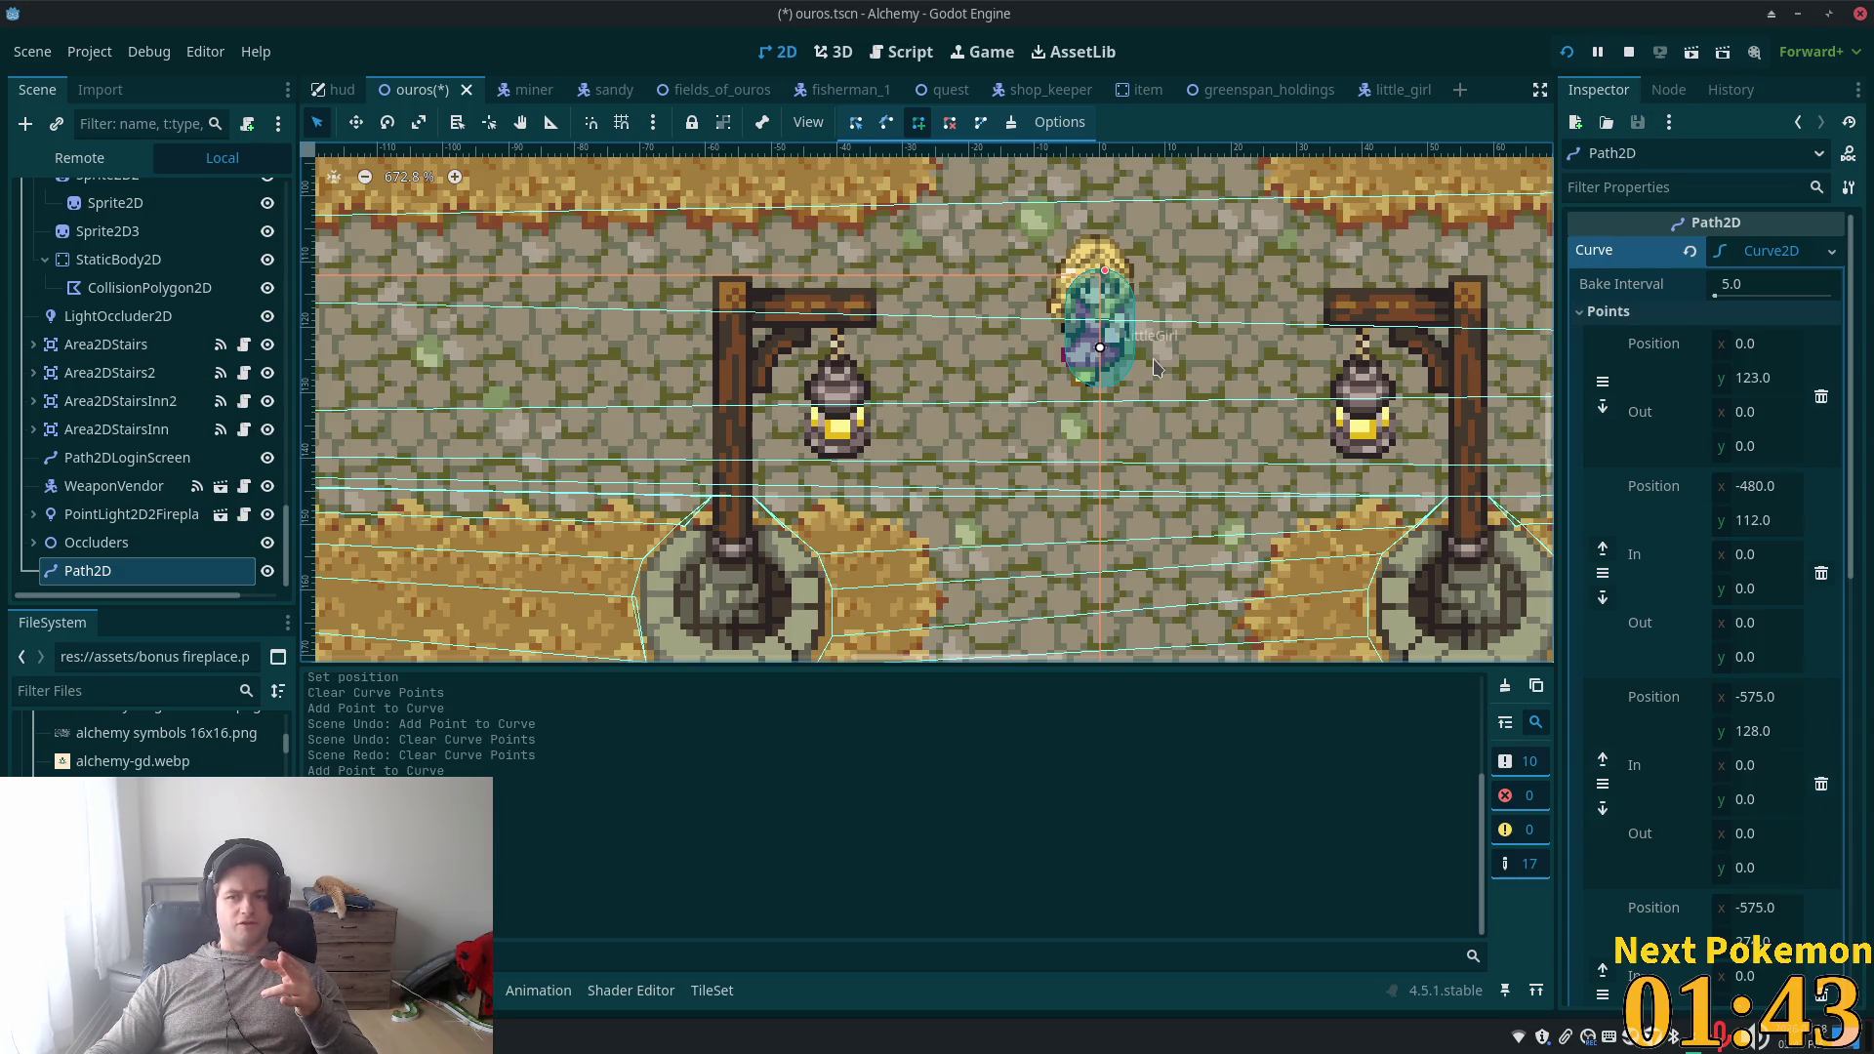
left_click(1568, 58)
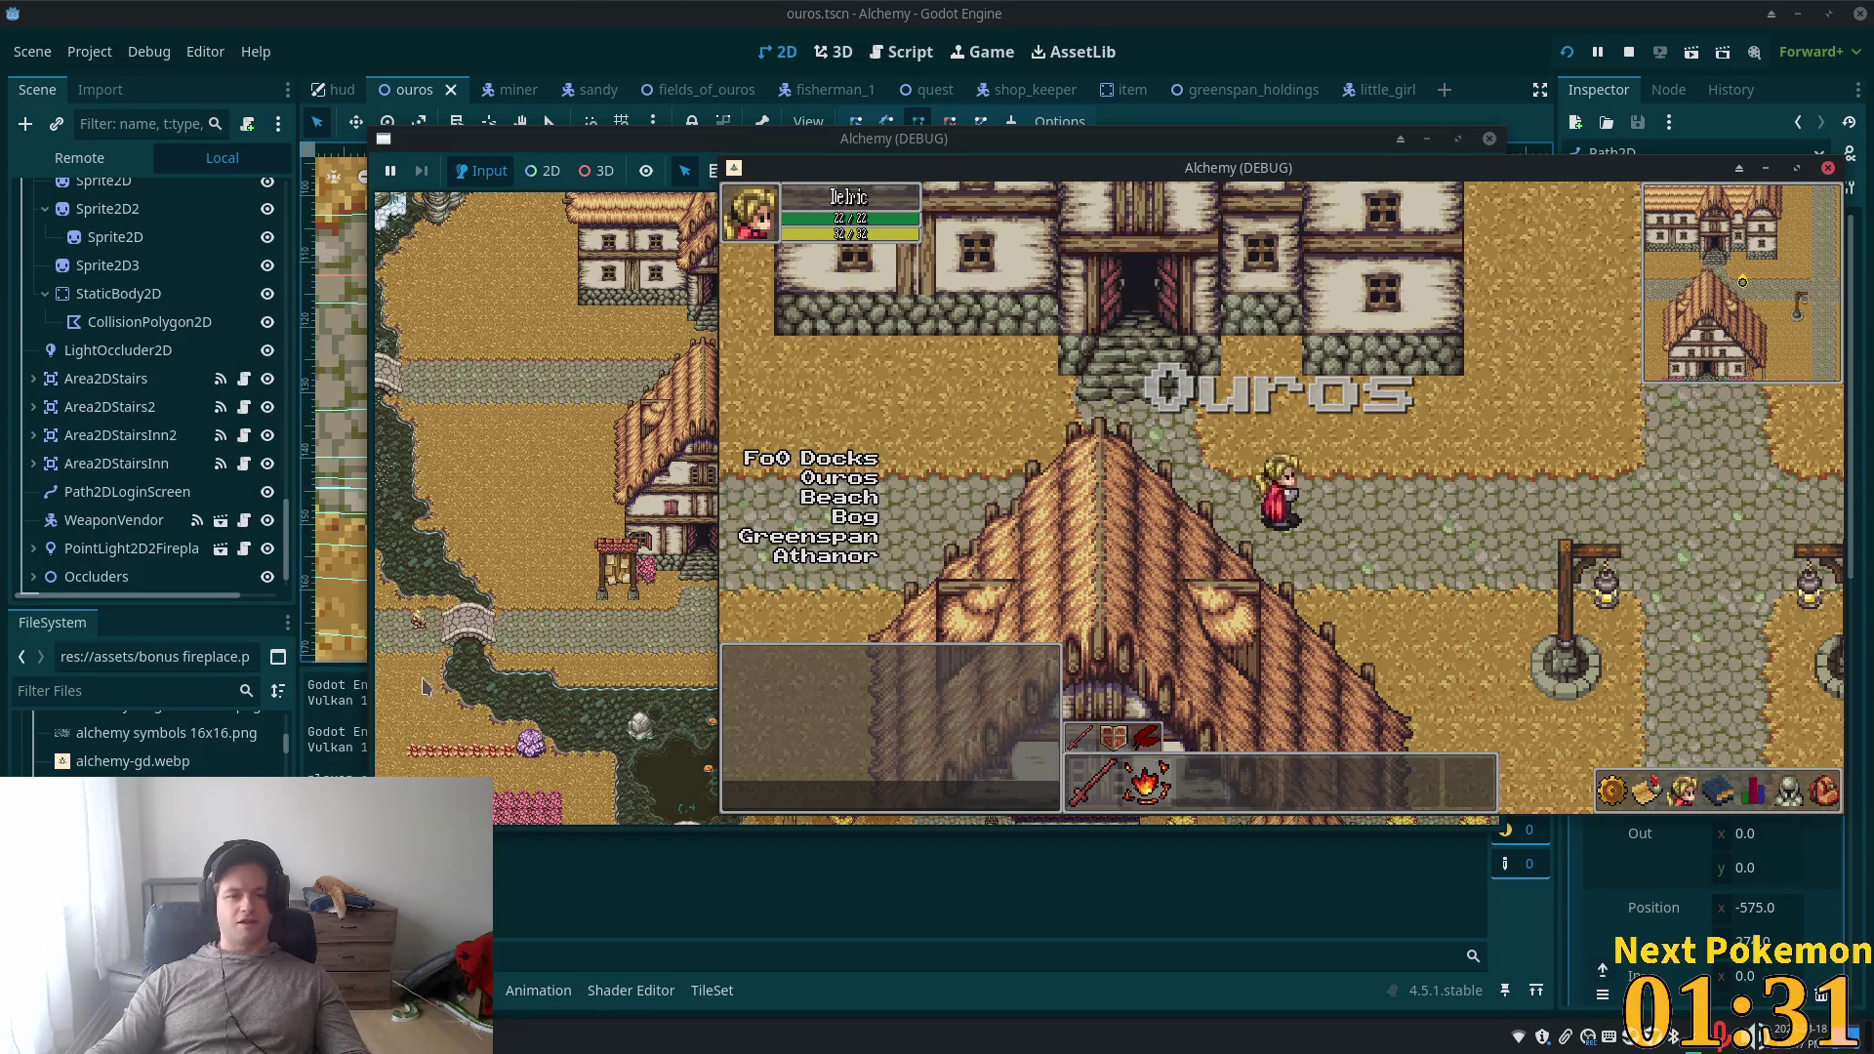
- Zoom the game view out to the whole Ouros town, then bring the second game window forward
left_click(561, 225)
scroll(781, 659, "down", 5)
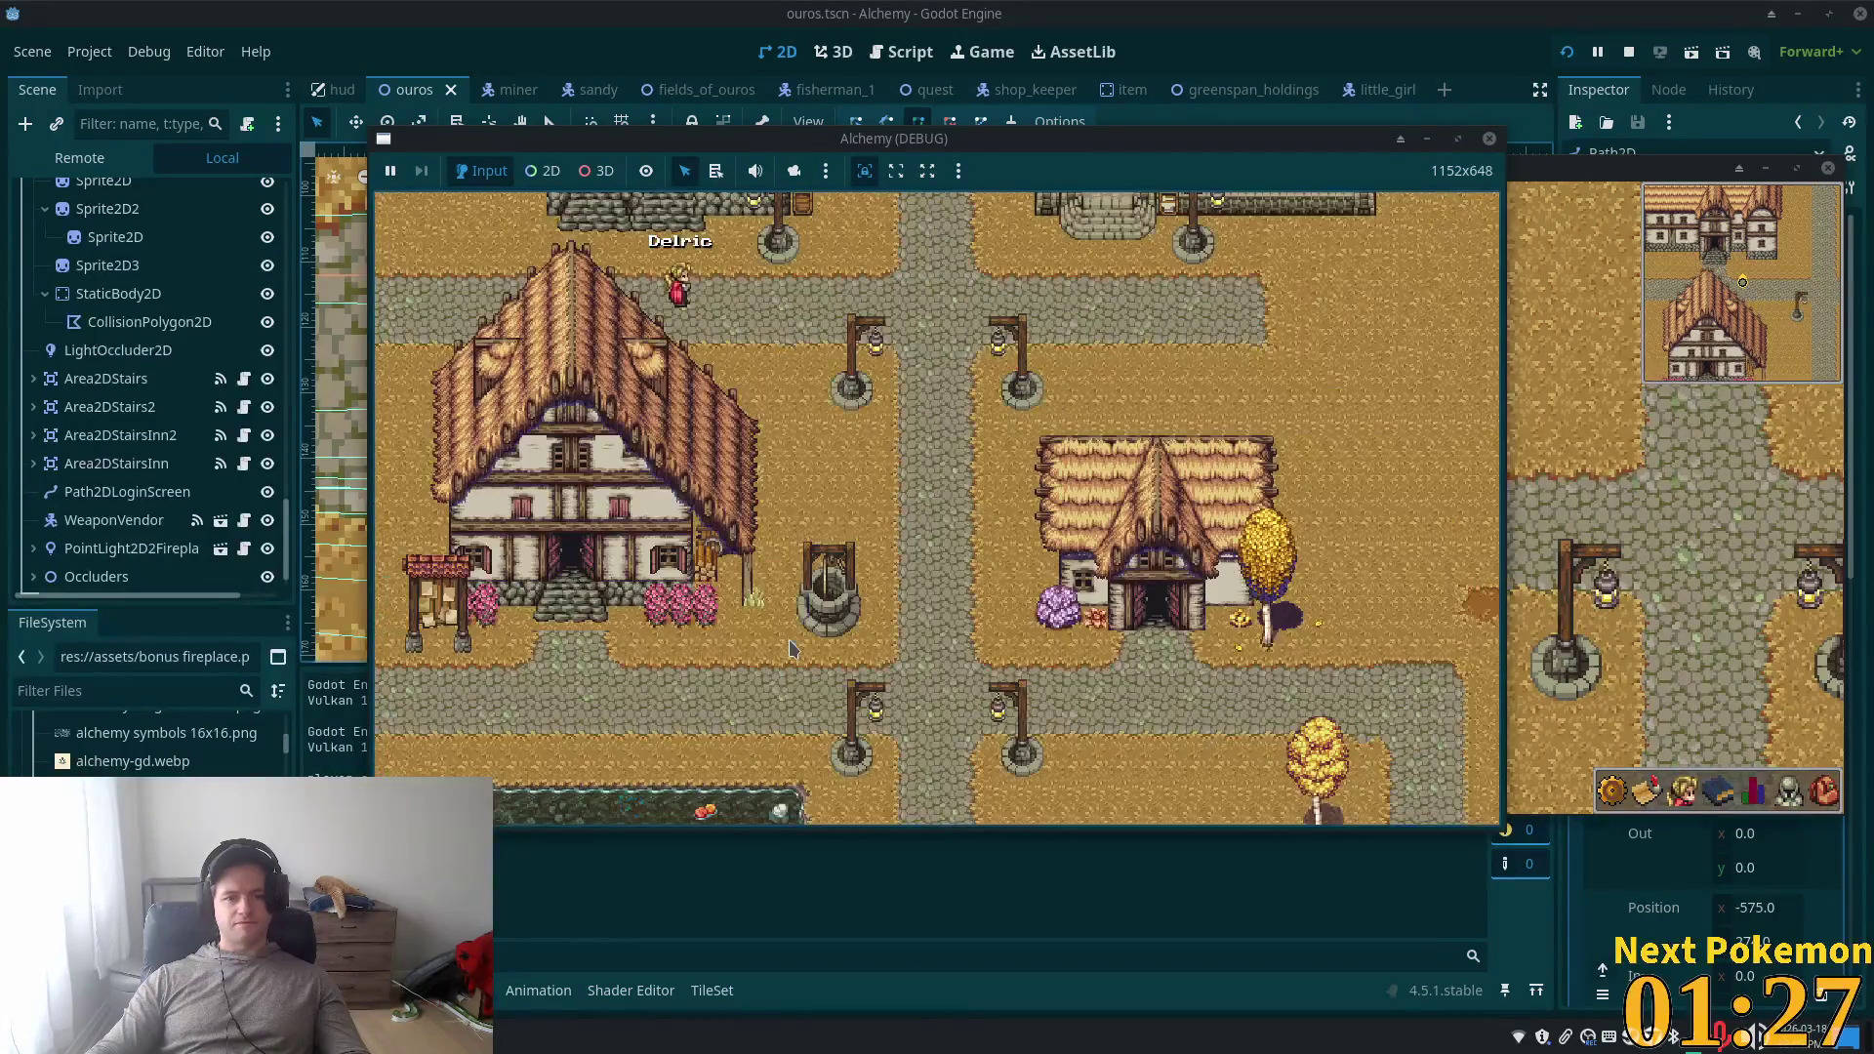
scroll(1009, 318, "down", 5)
scroll(976, 585, "up", 3)
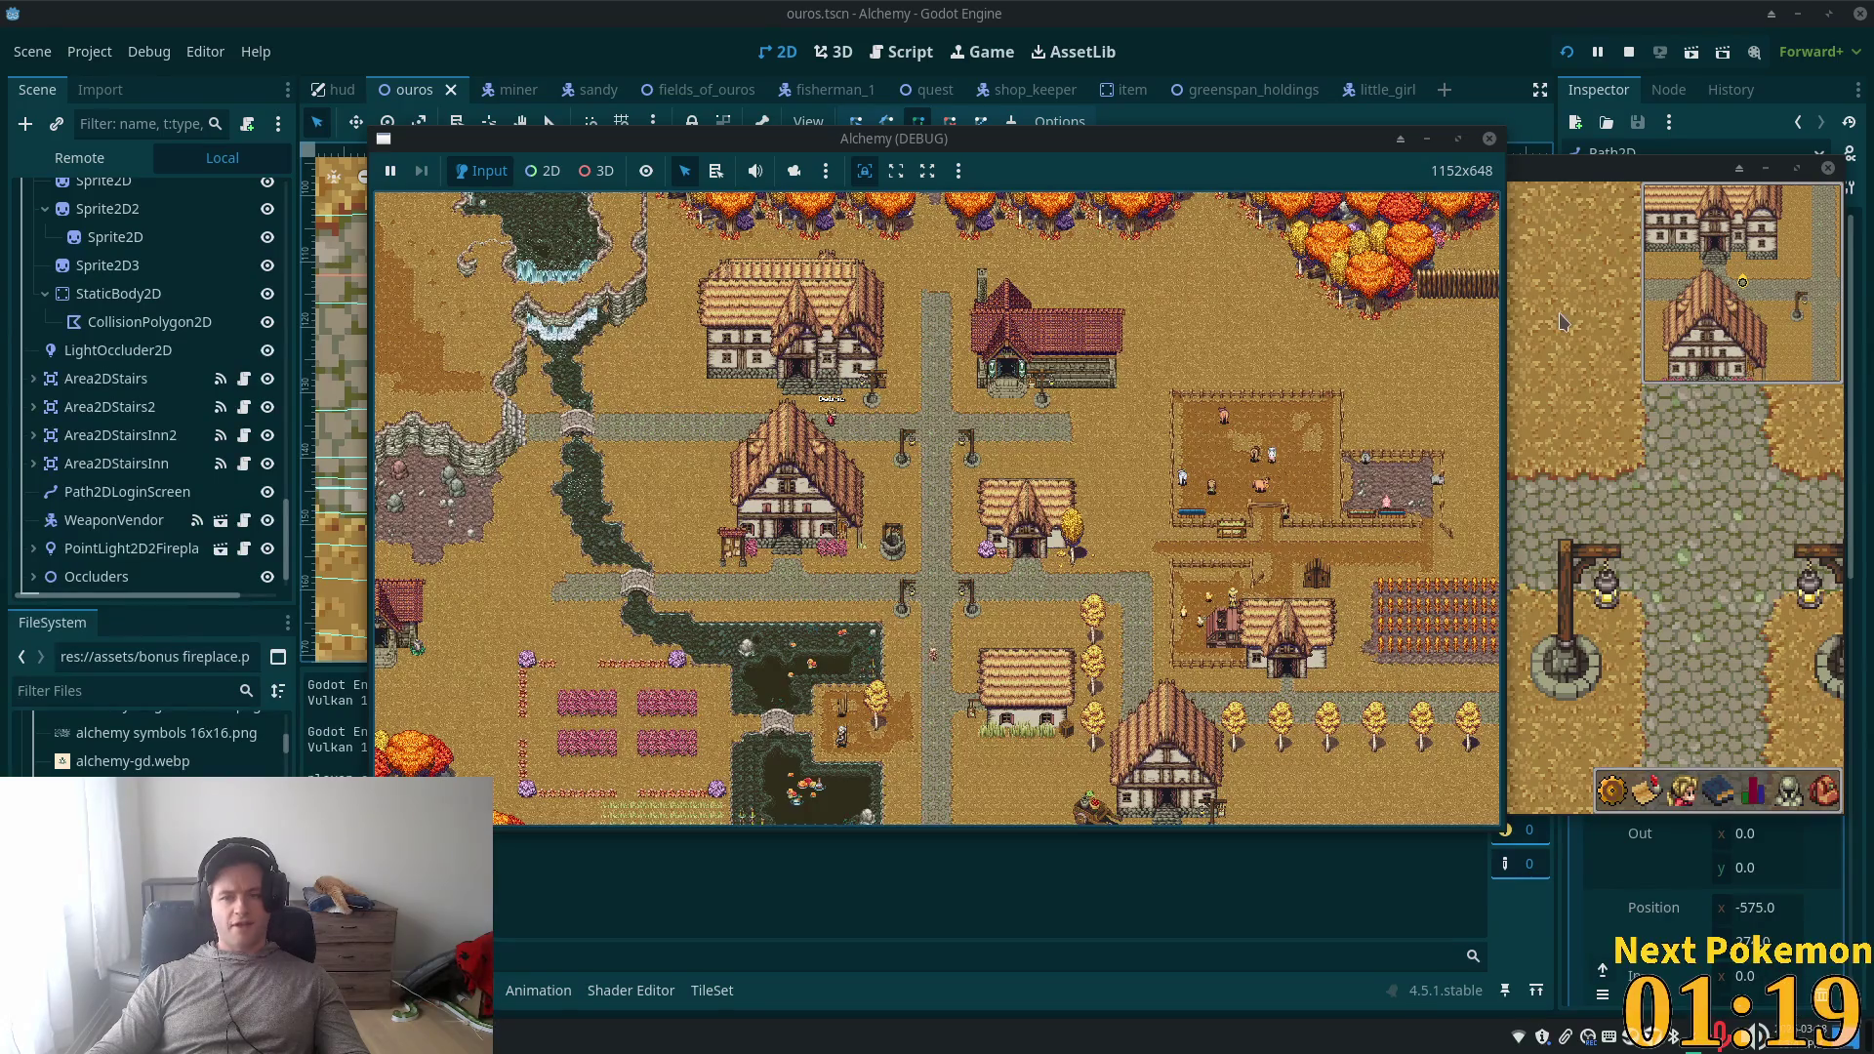
left_click(1523, 383)
- Walk the player west over the stone bridge, down past the flower beds, and back east
key("Up")
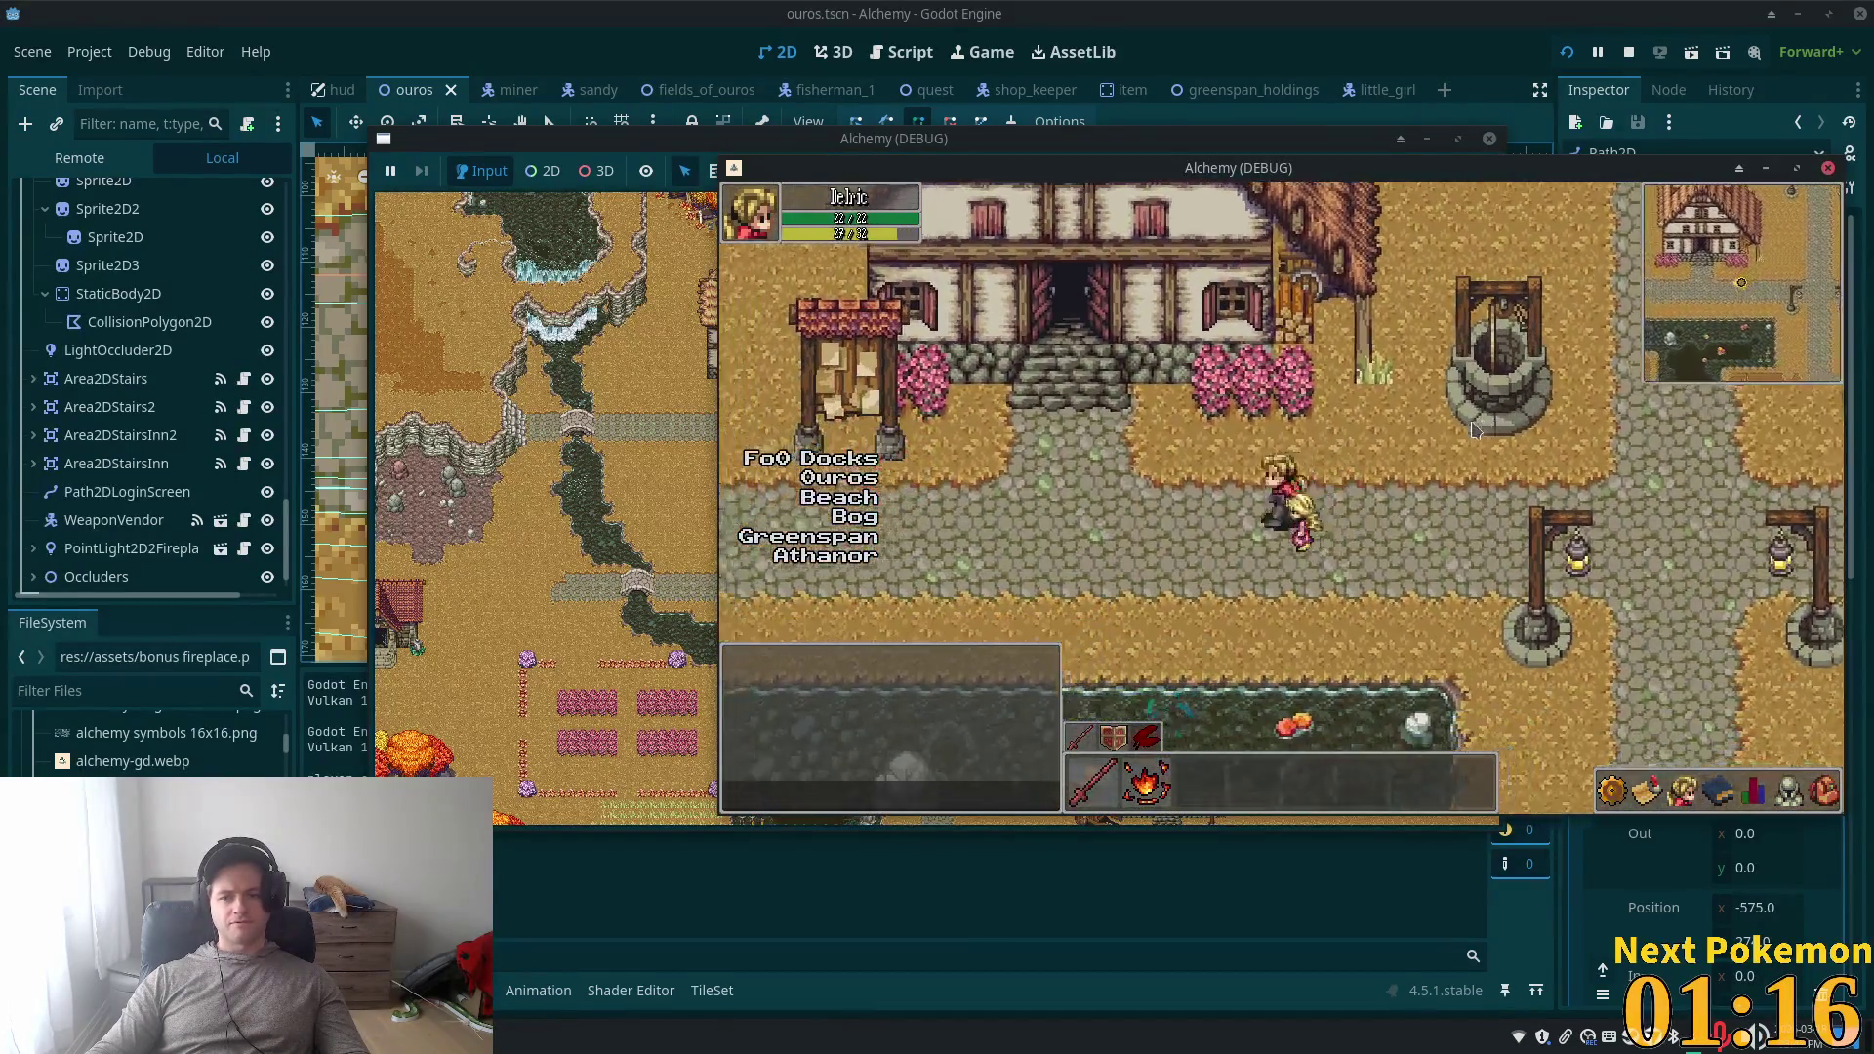
key("Left")
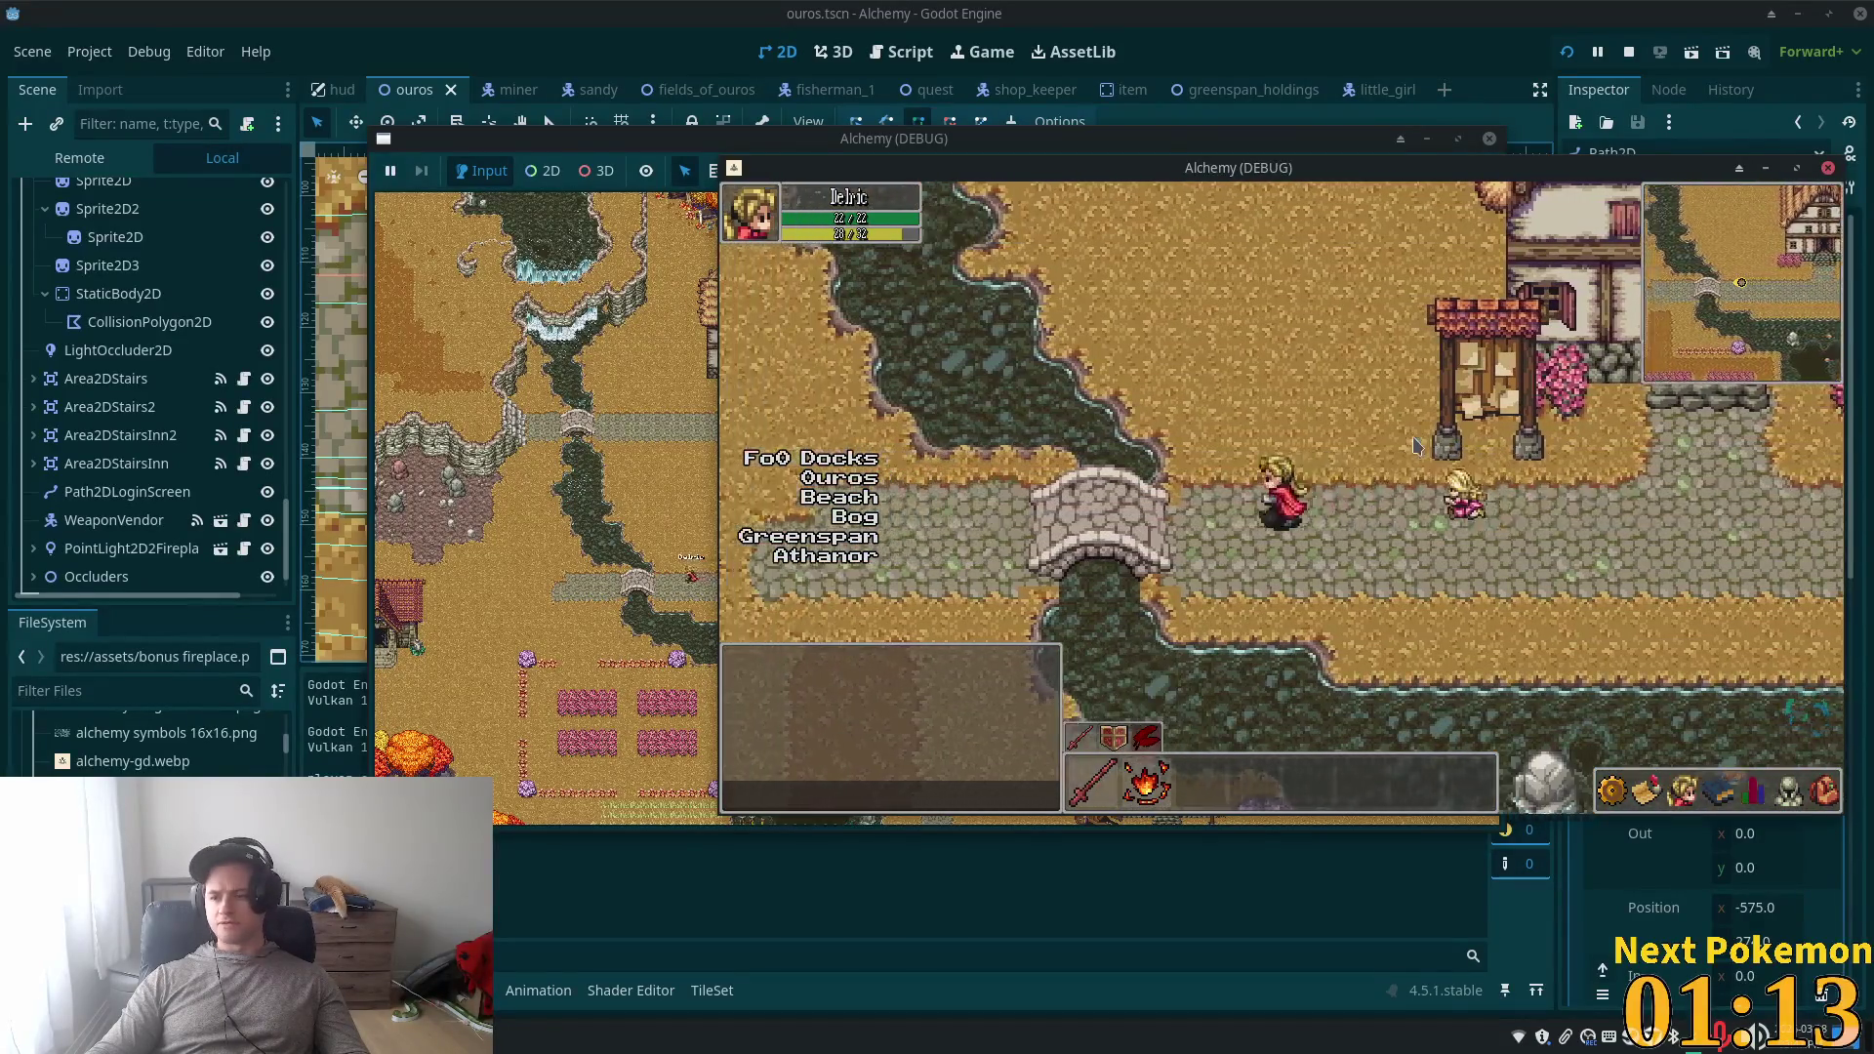
key("Left")
key("Left")
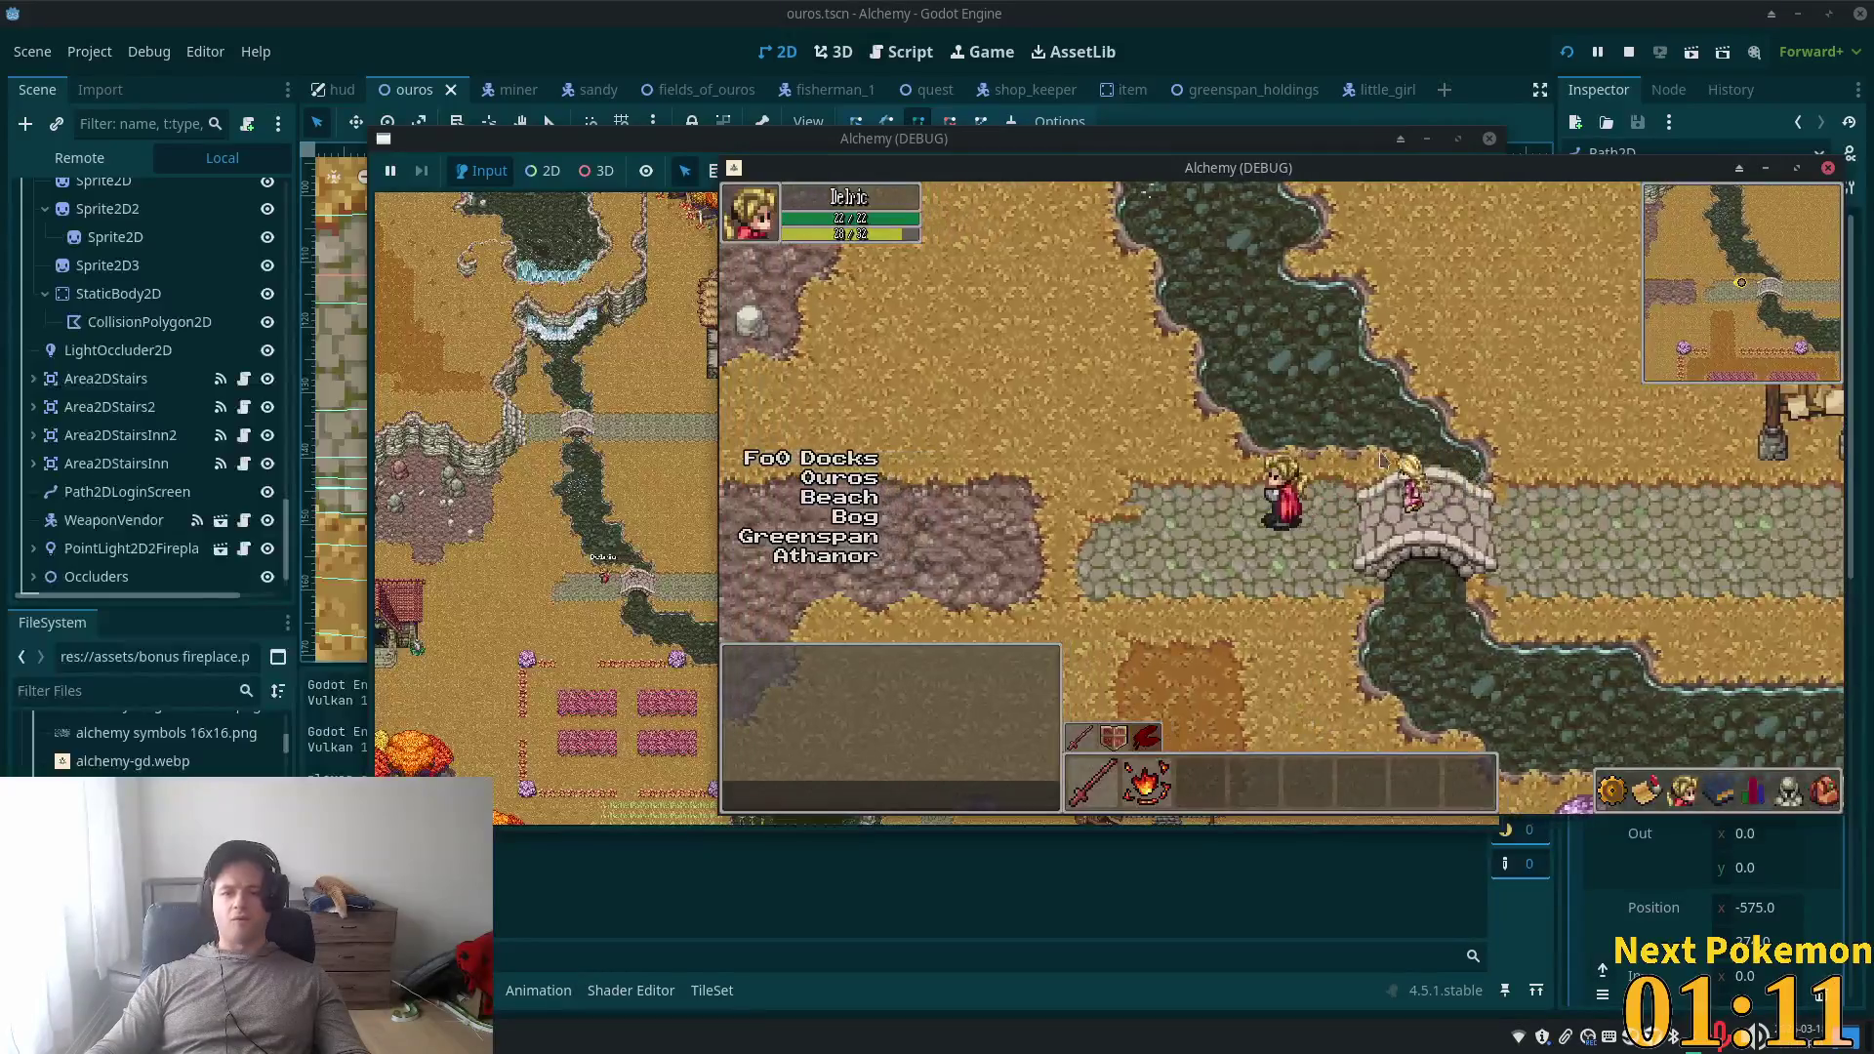
key("Down")
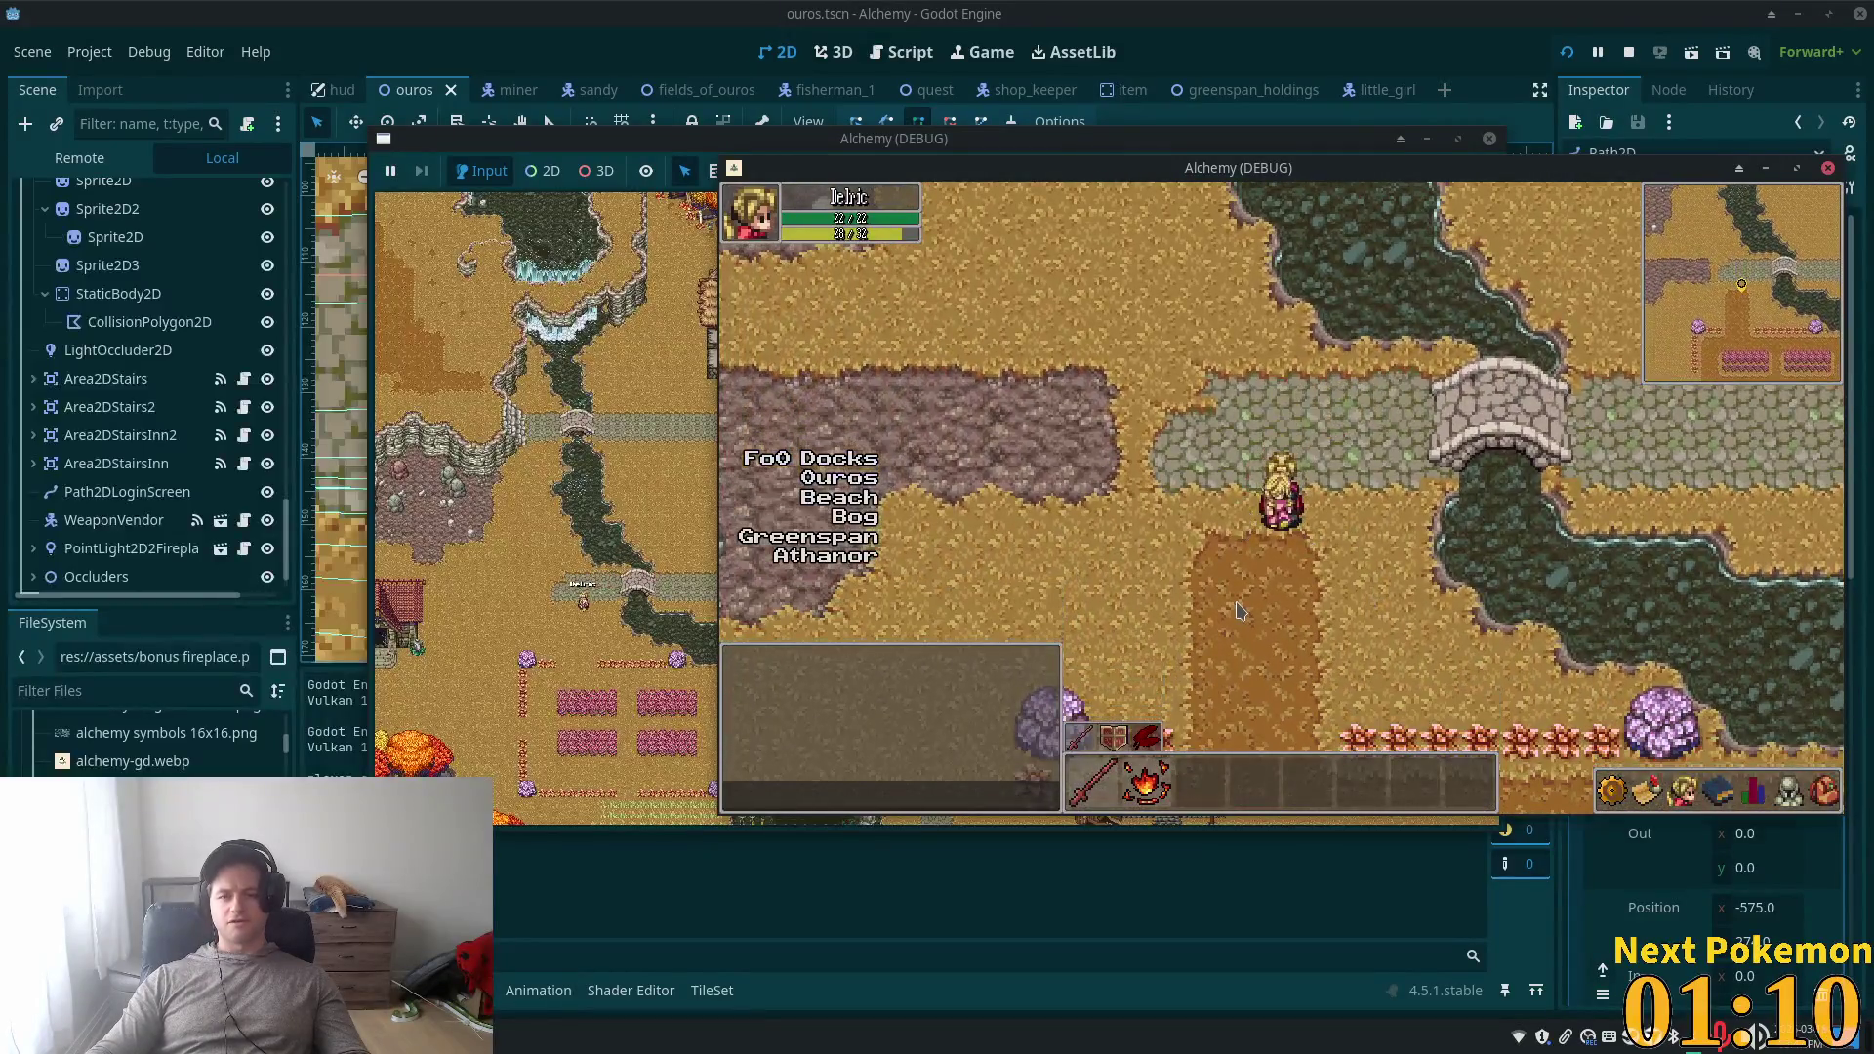
key("Down")
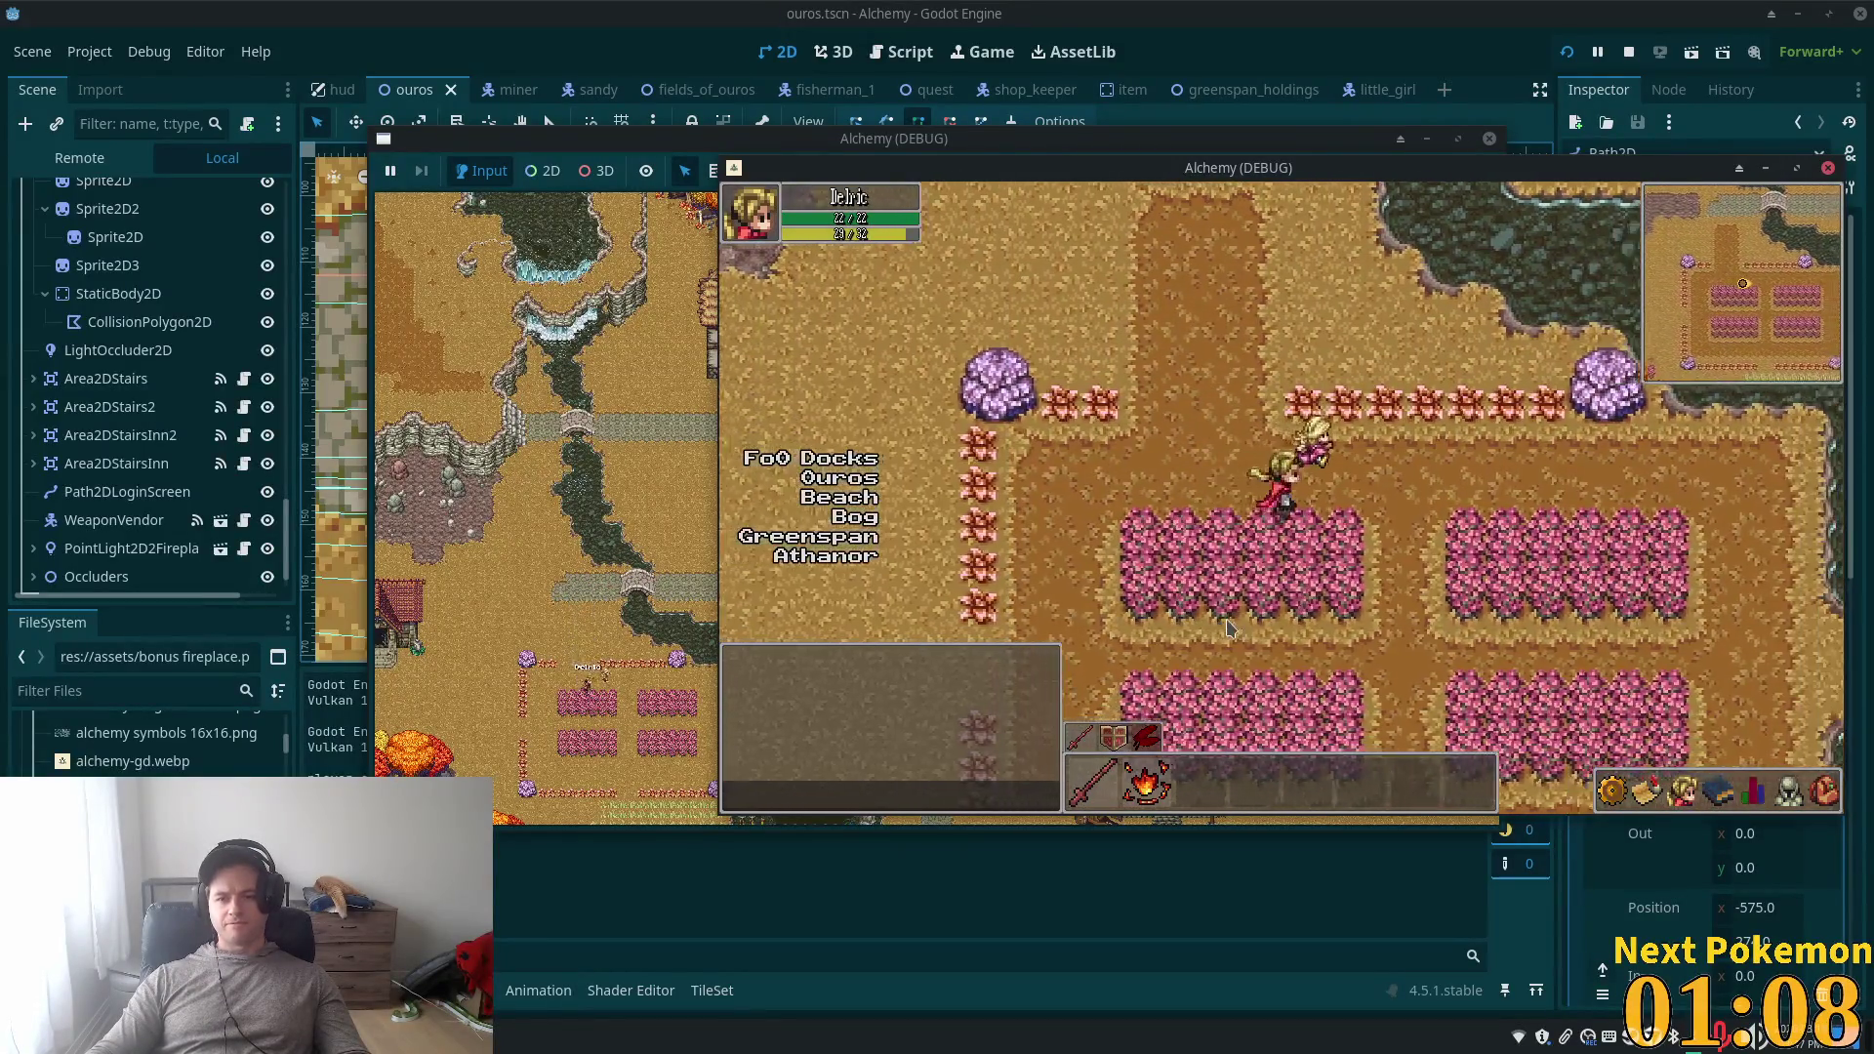
key("Right")
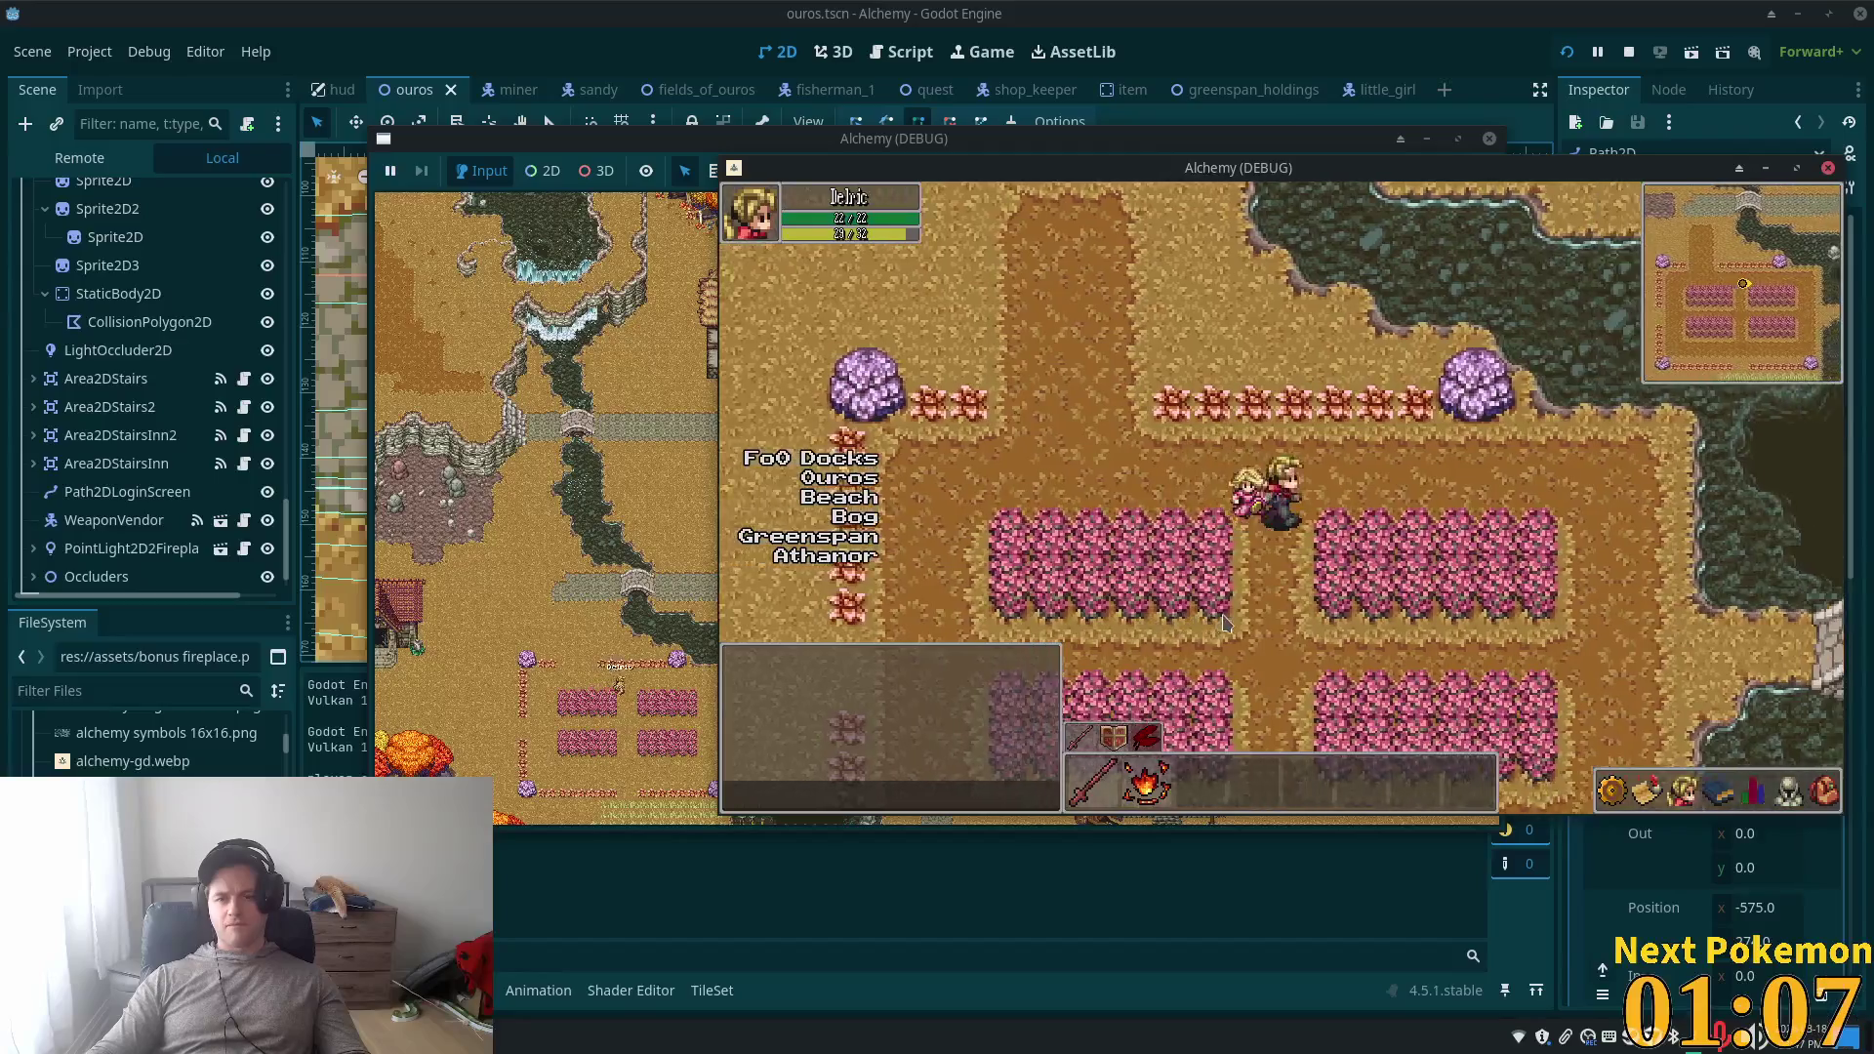
key("Down")
key("Right")
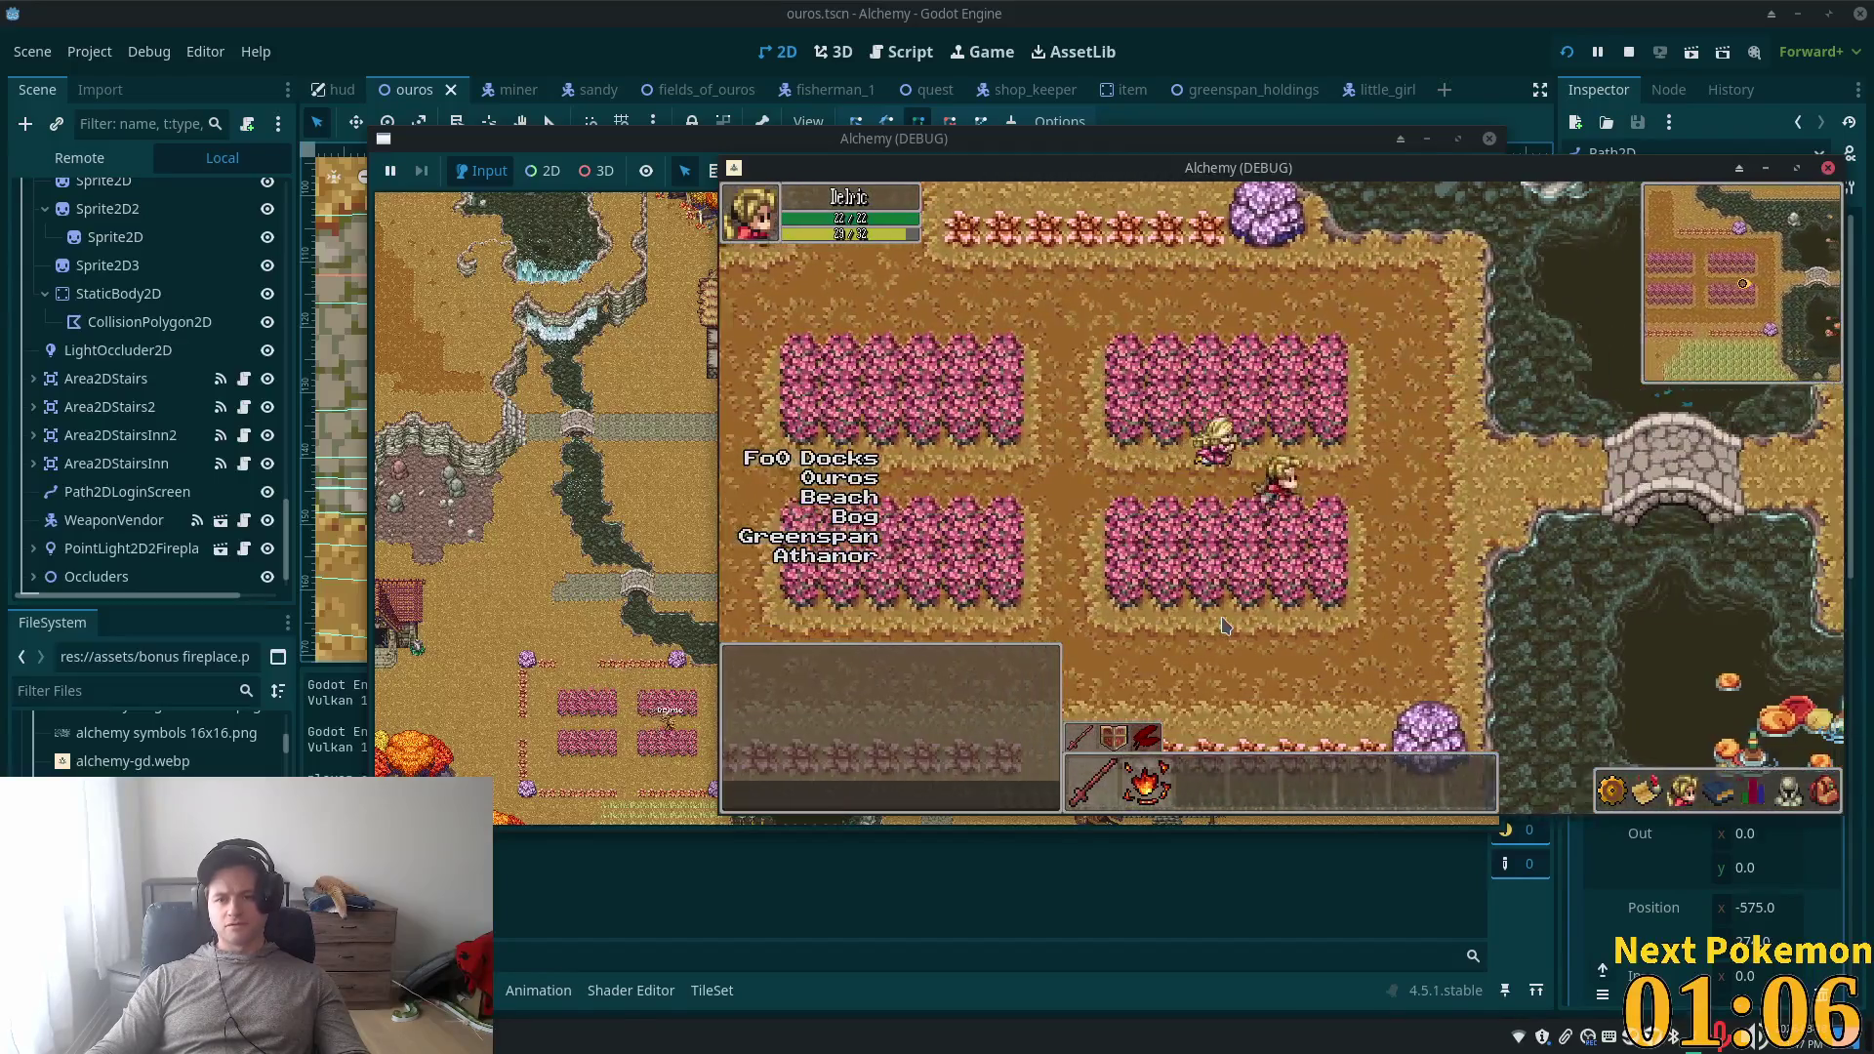
key("Right")
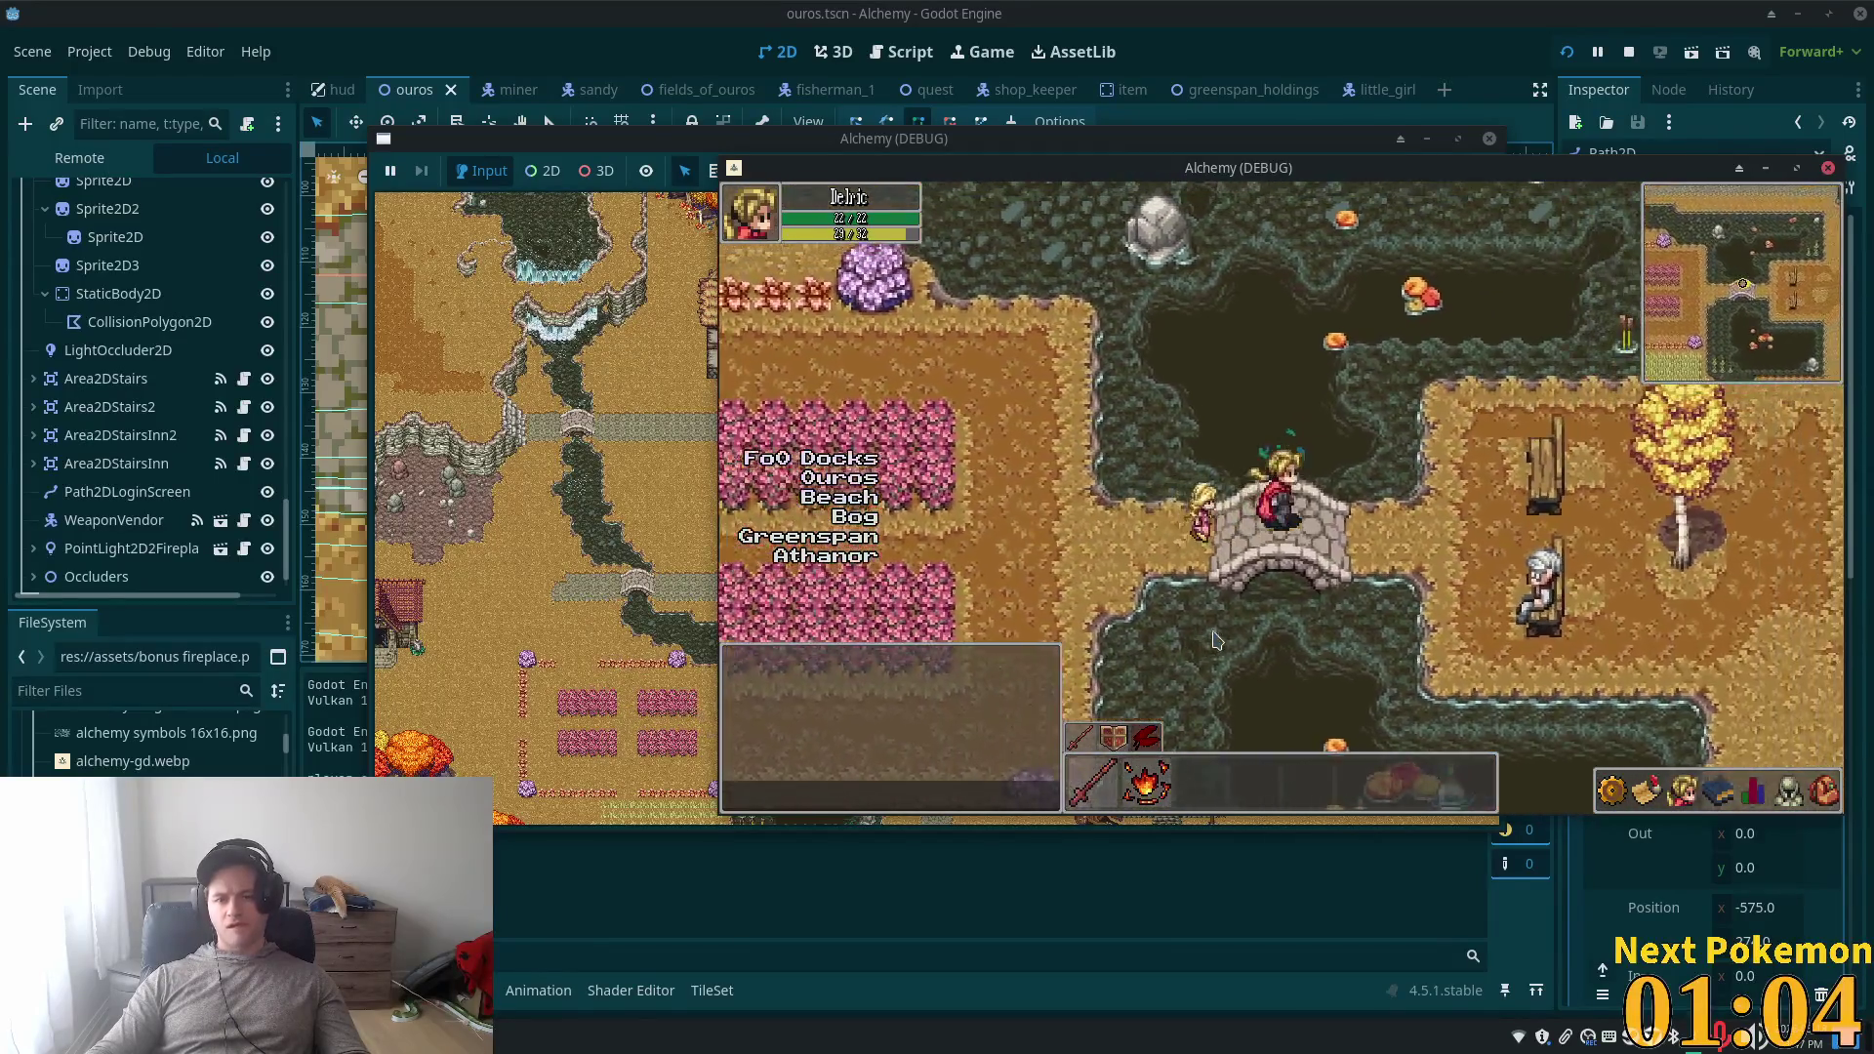
key("Right")
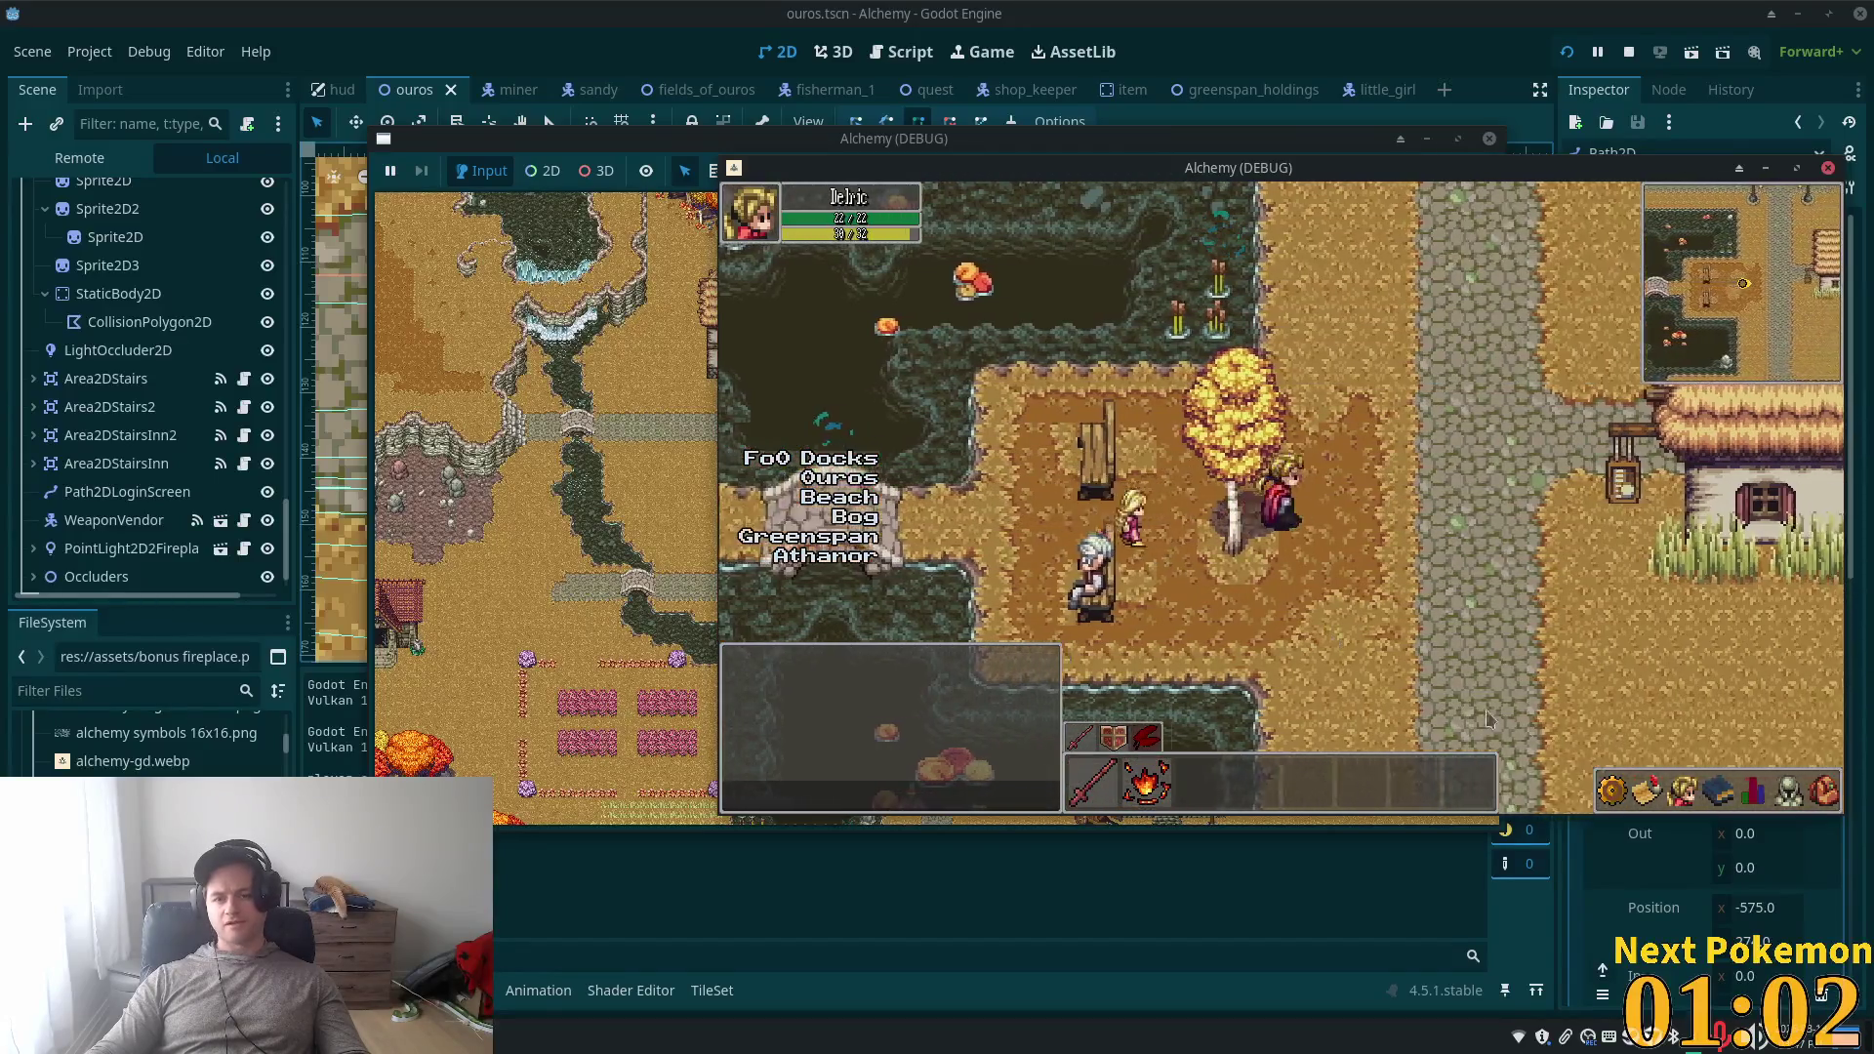
key("Right")
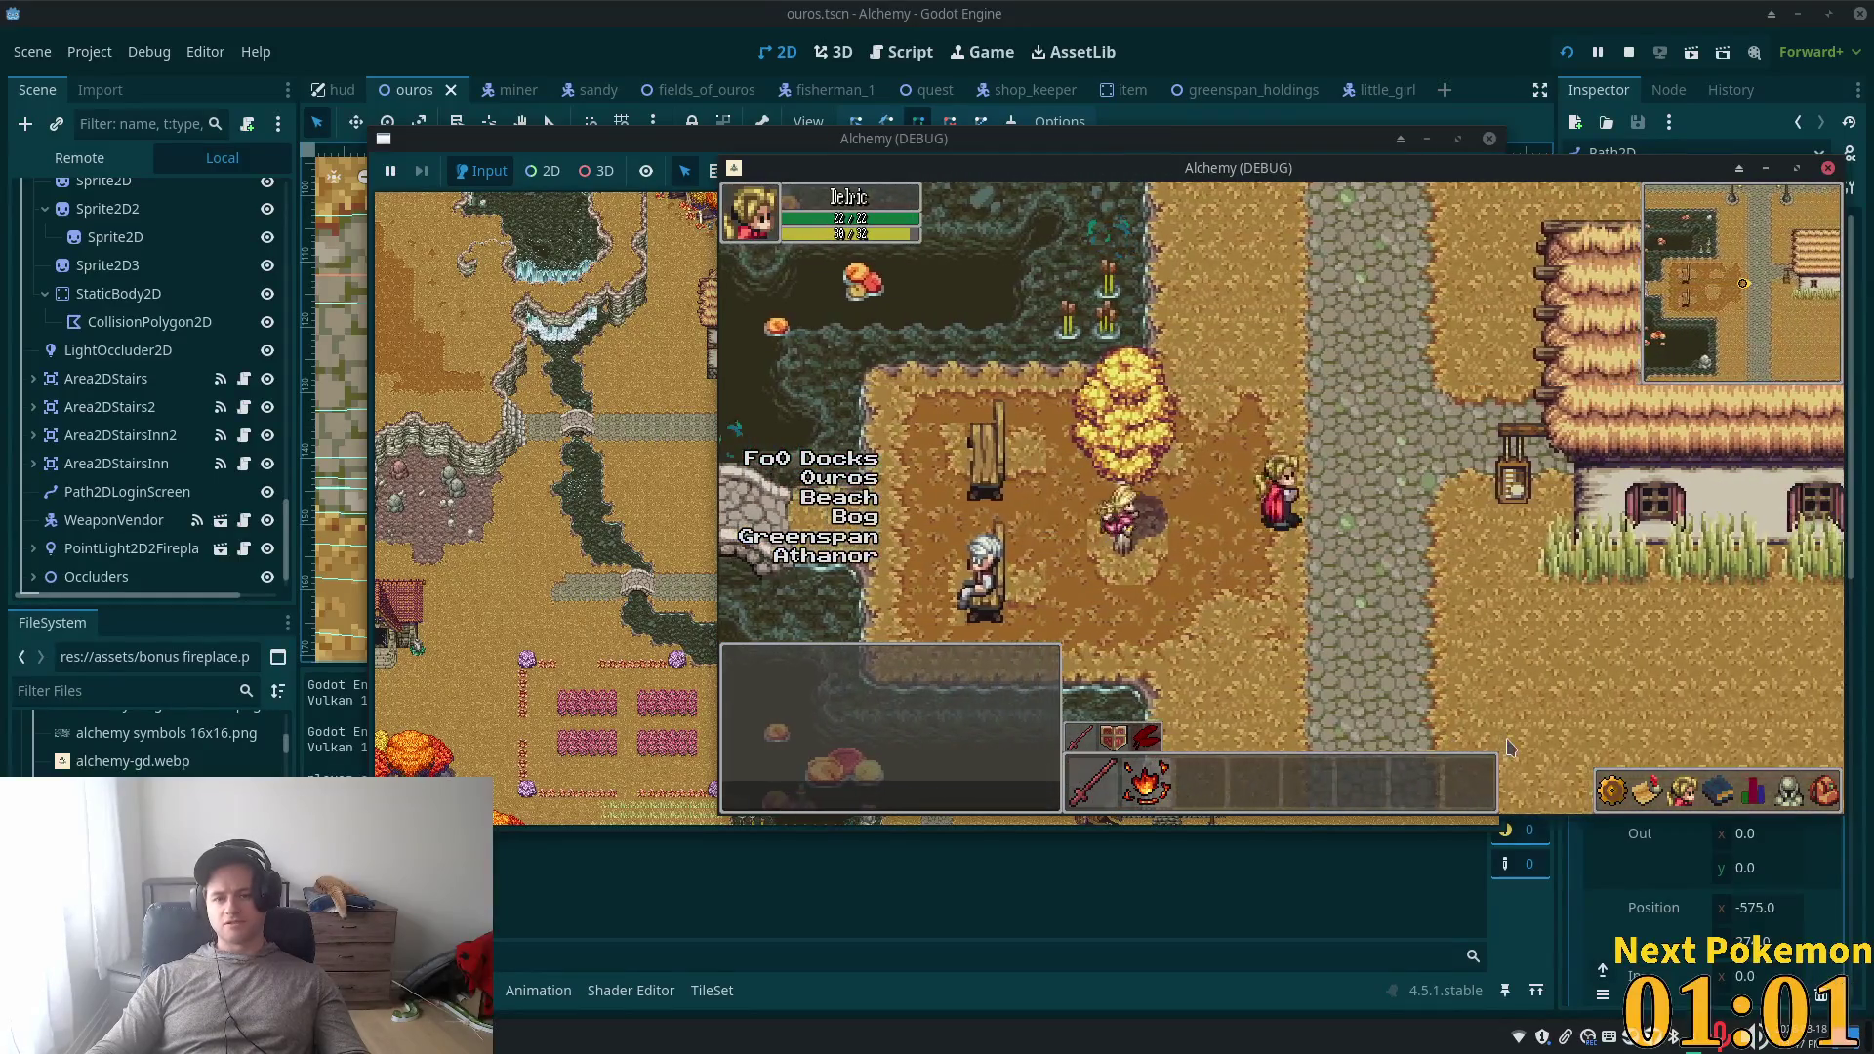
key("Right")
- Walk north and west along the cobblestone road, then return to the little_girl scene's Sprite frames
key("Up")
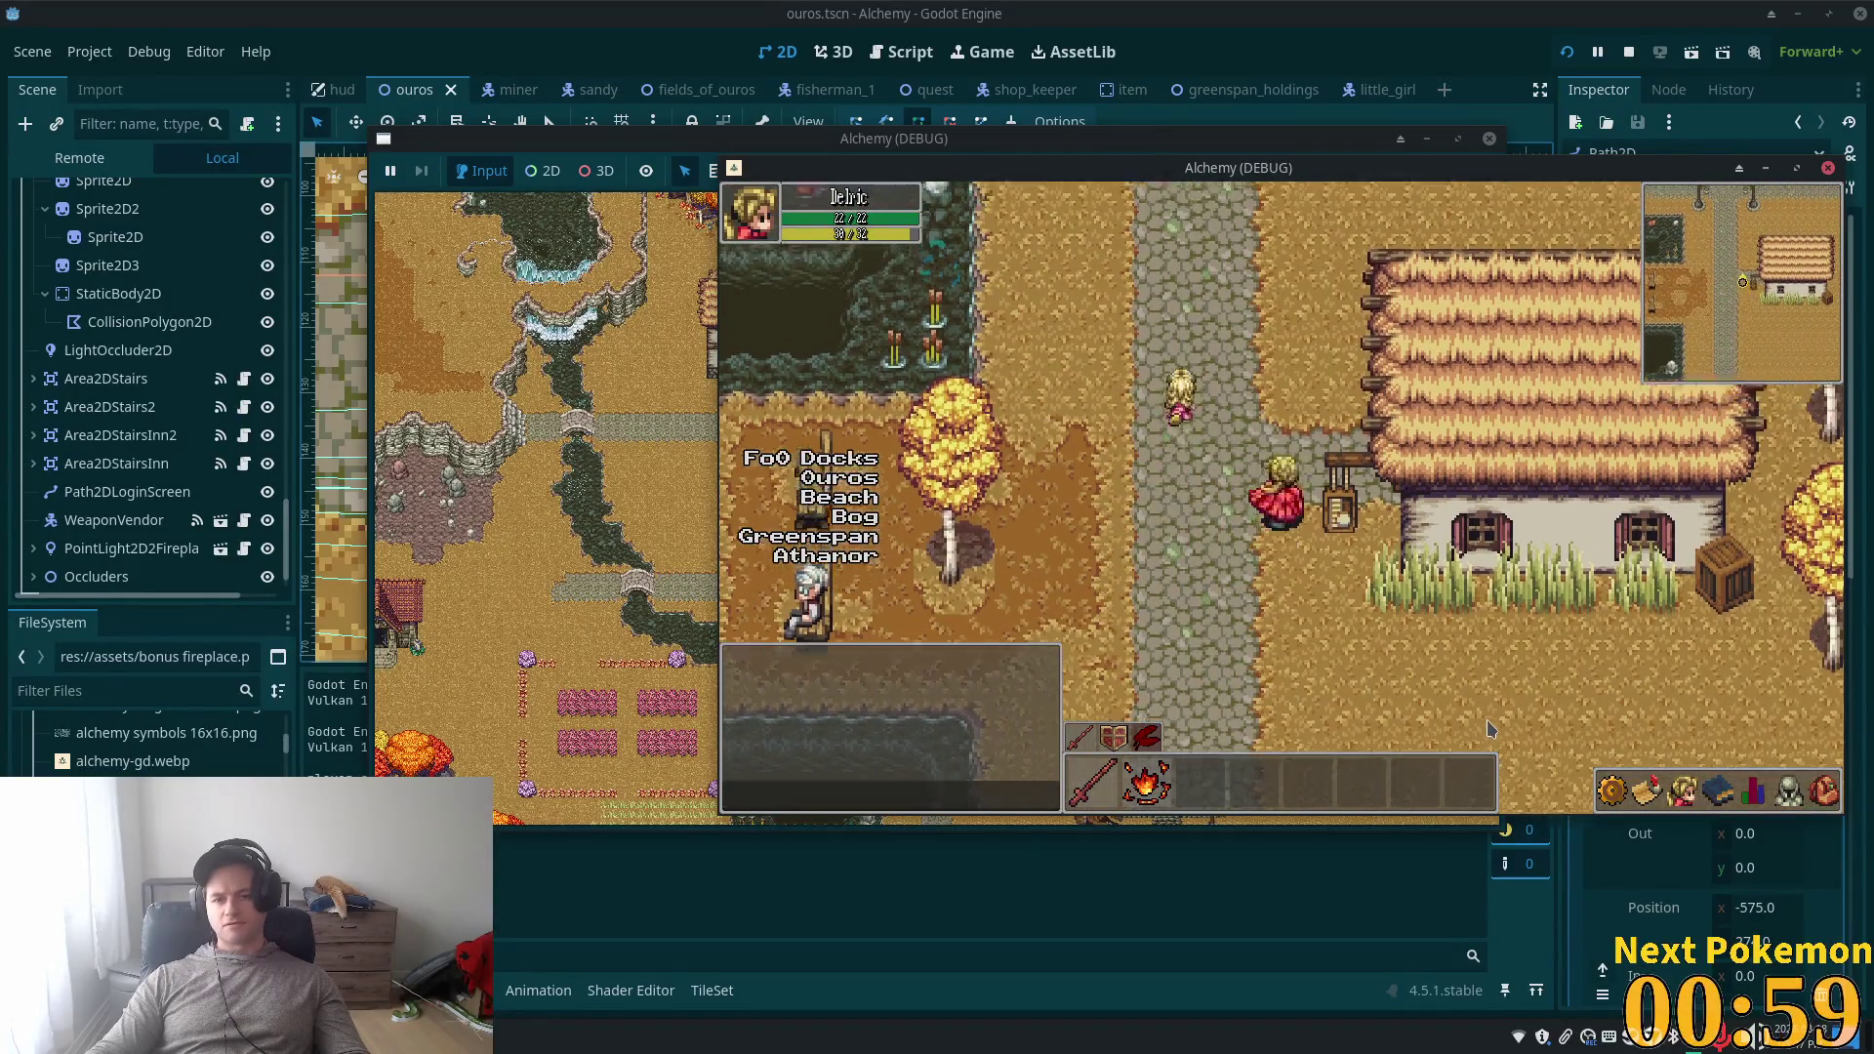
key("Up")
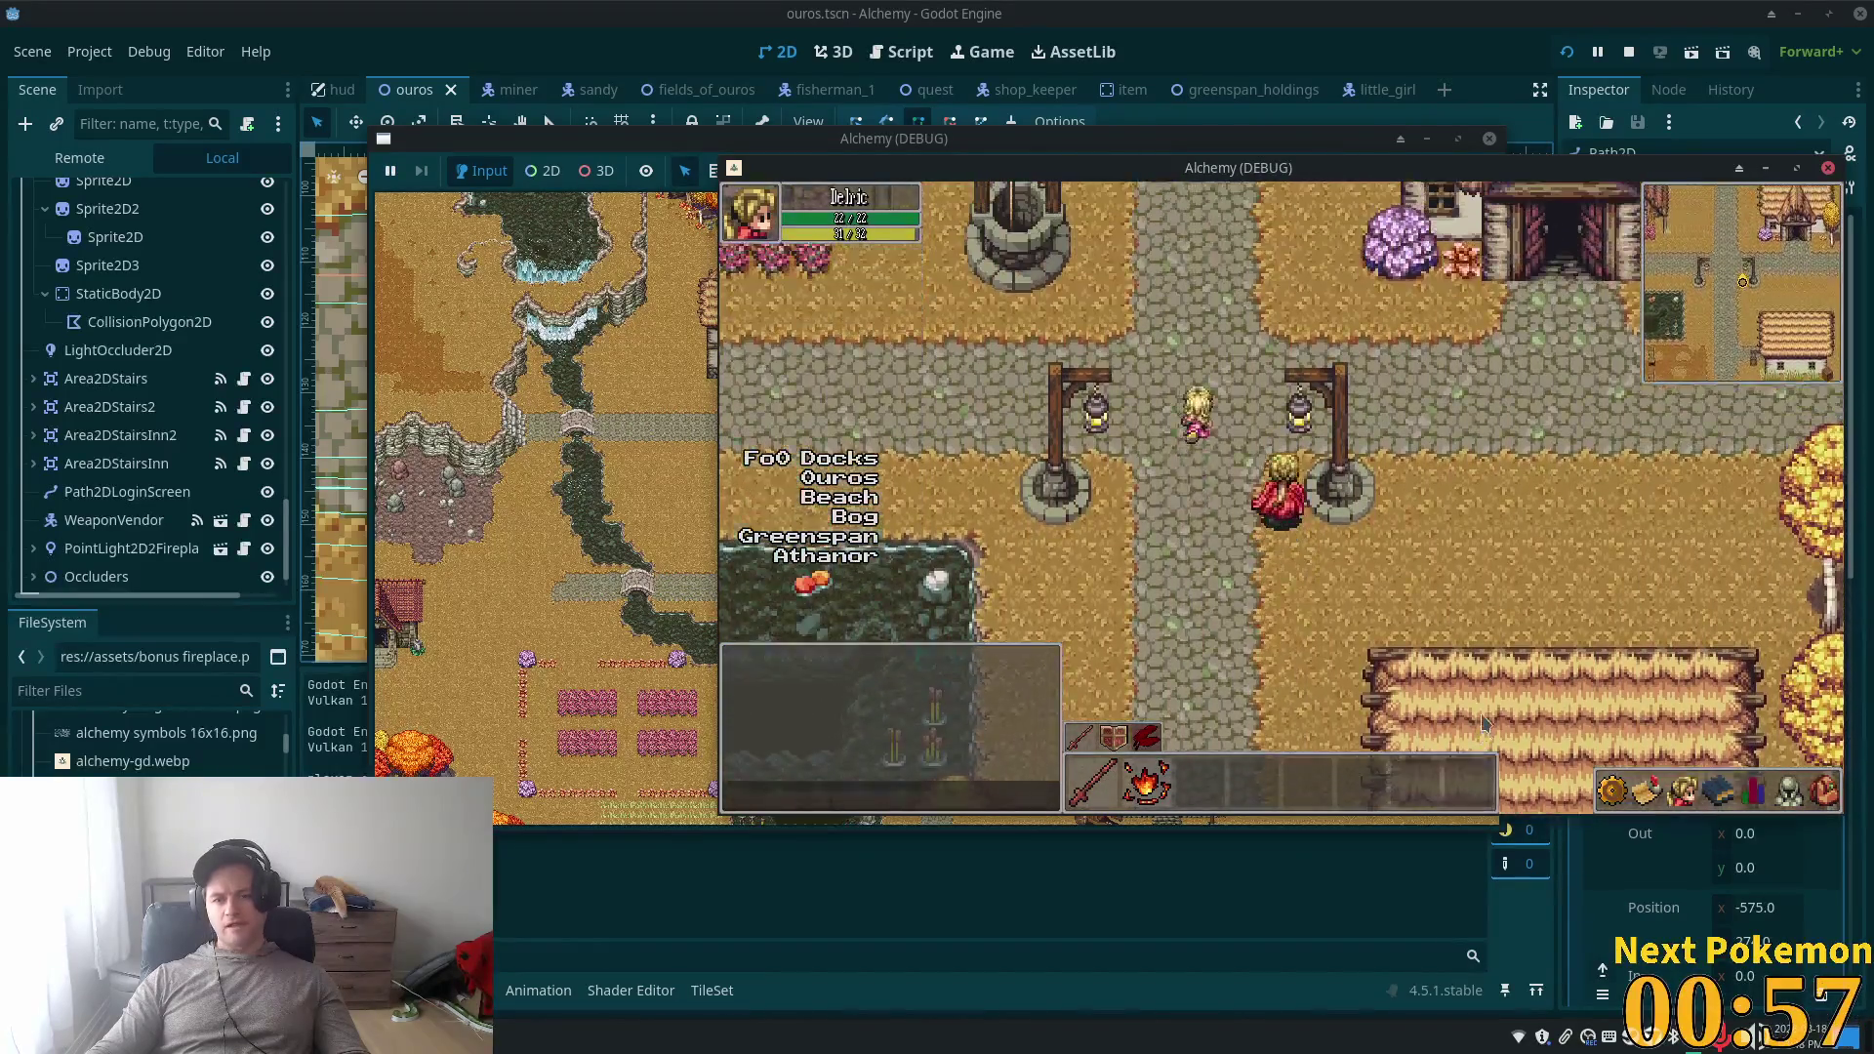
key("Left")
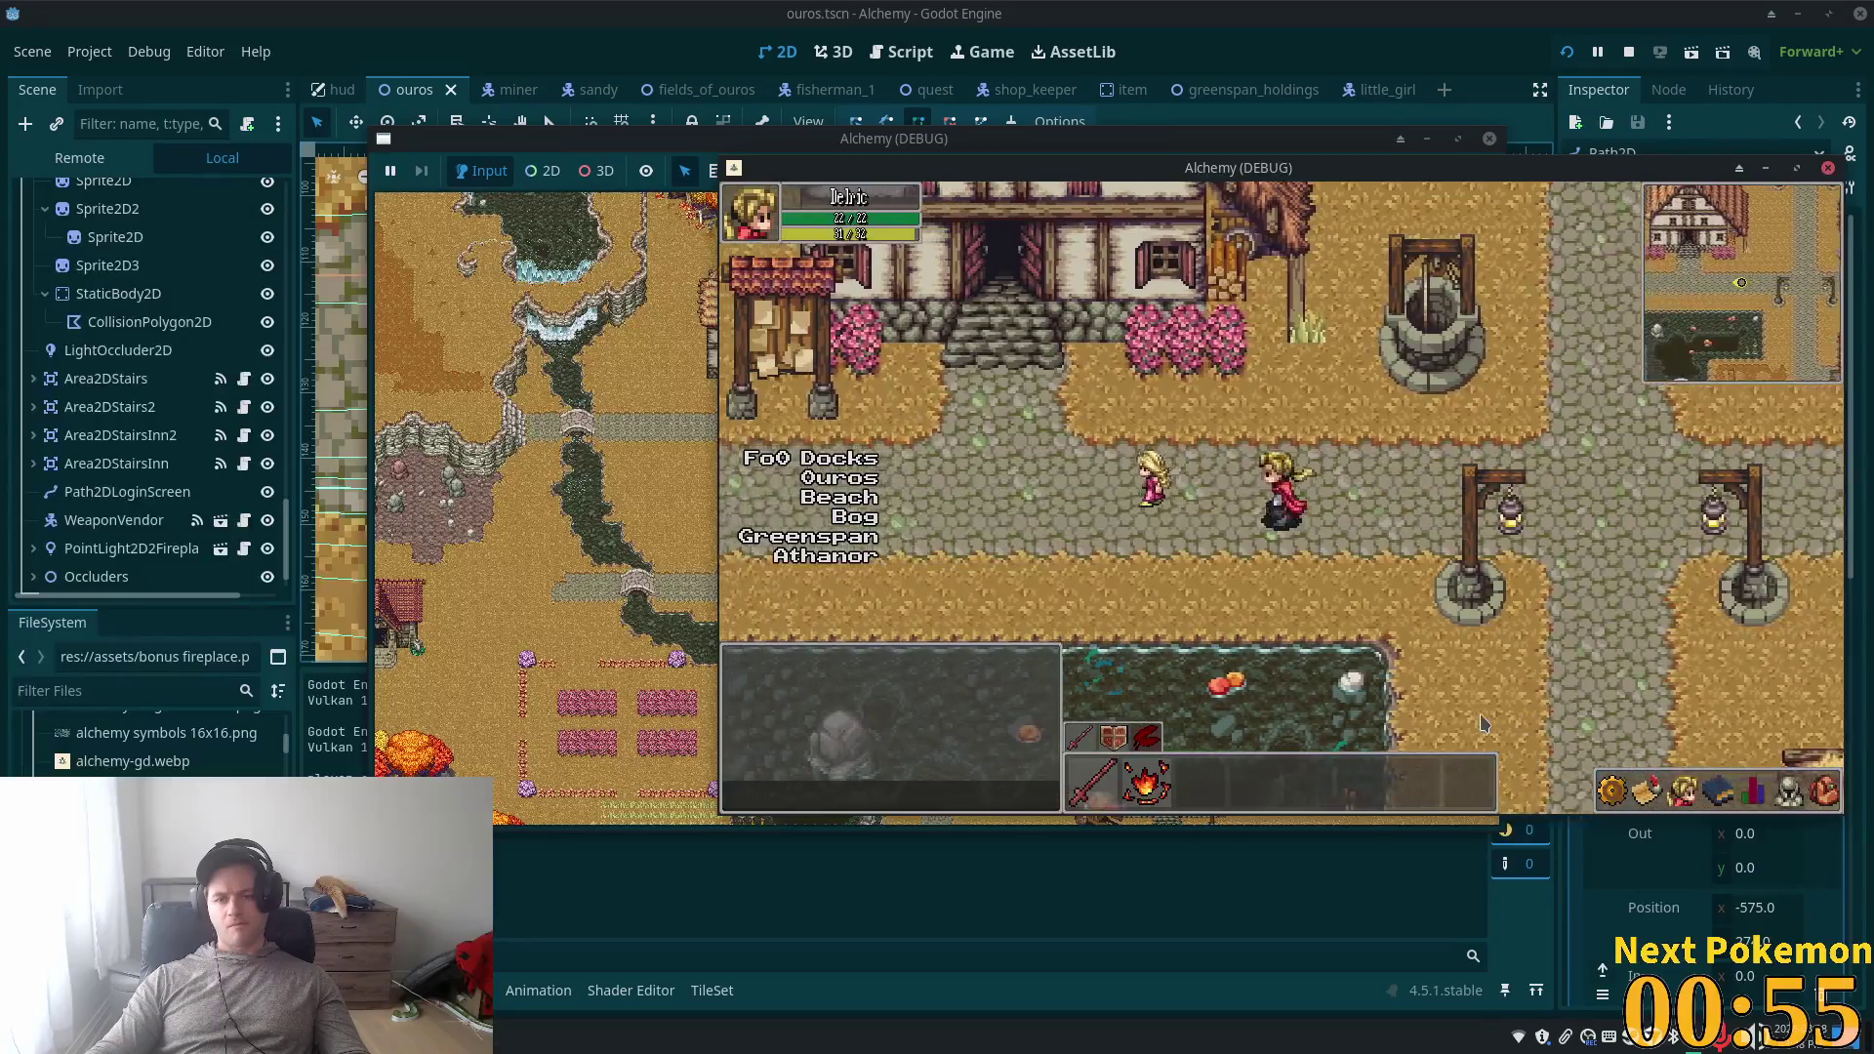
key("Left")
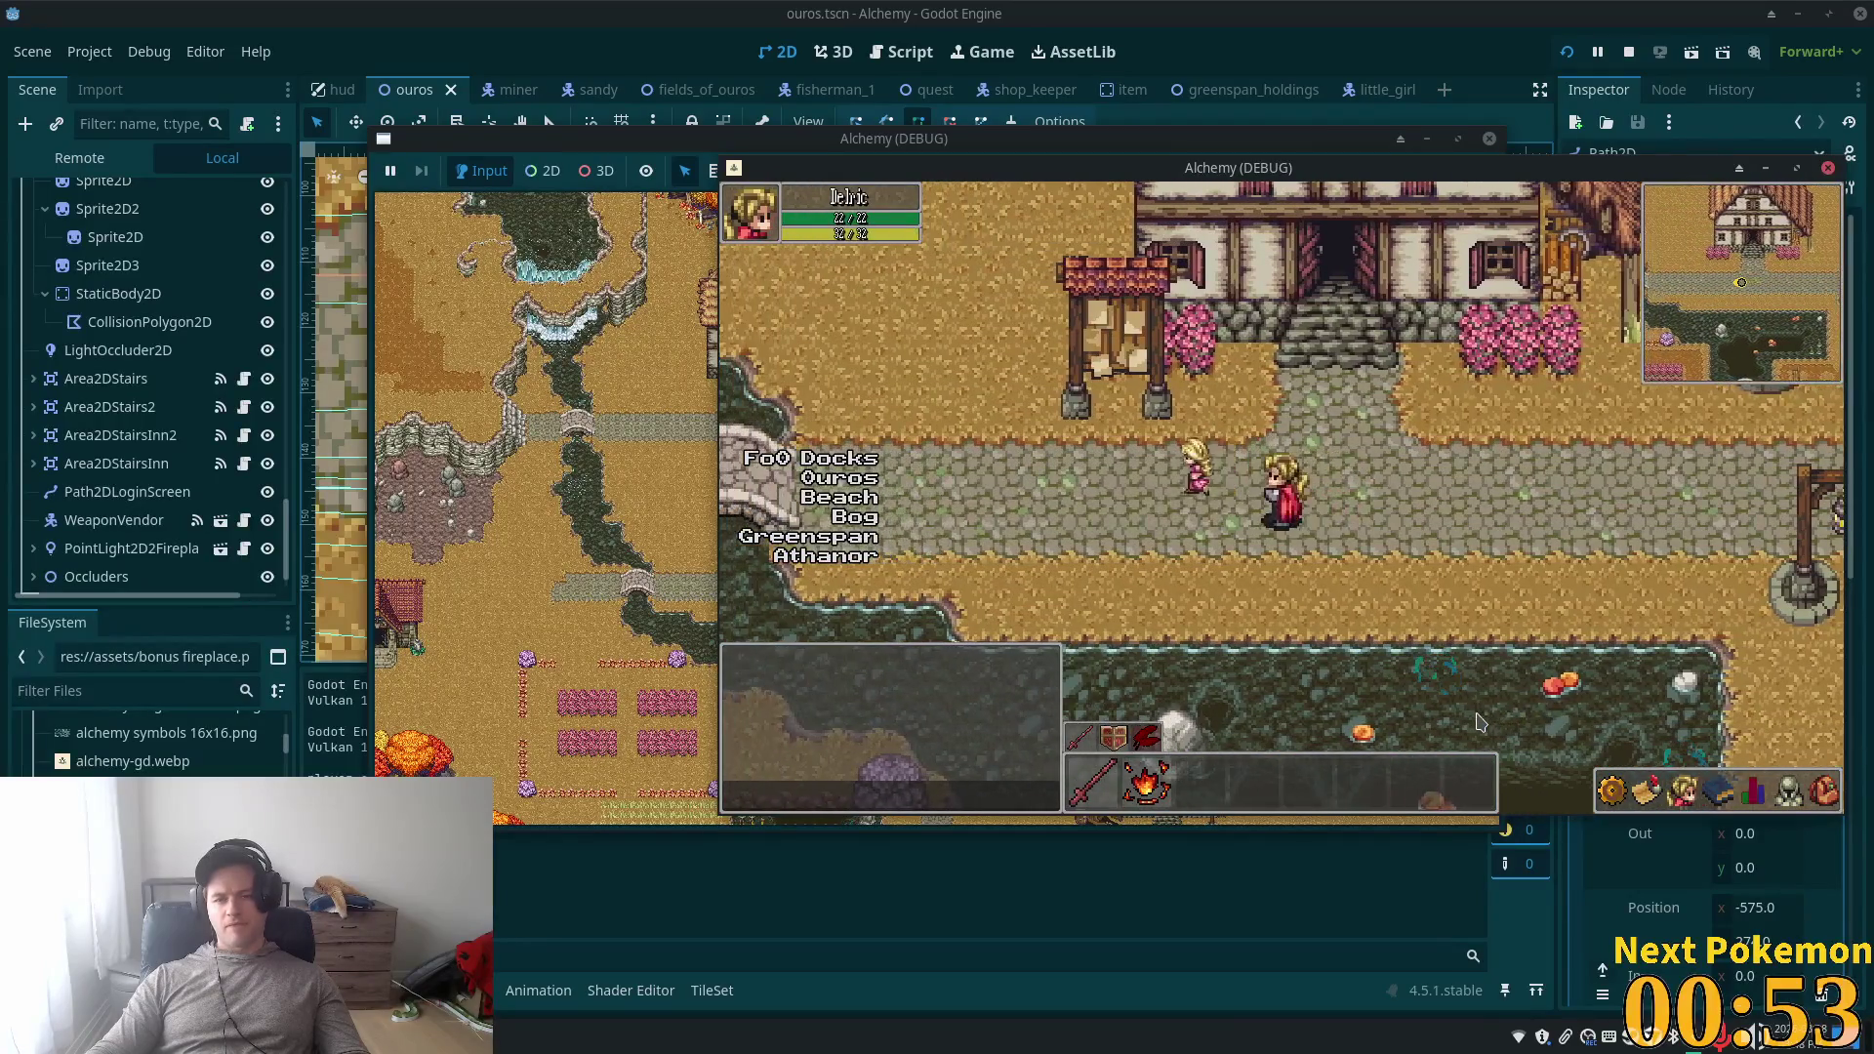
key("Left")
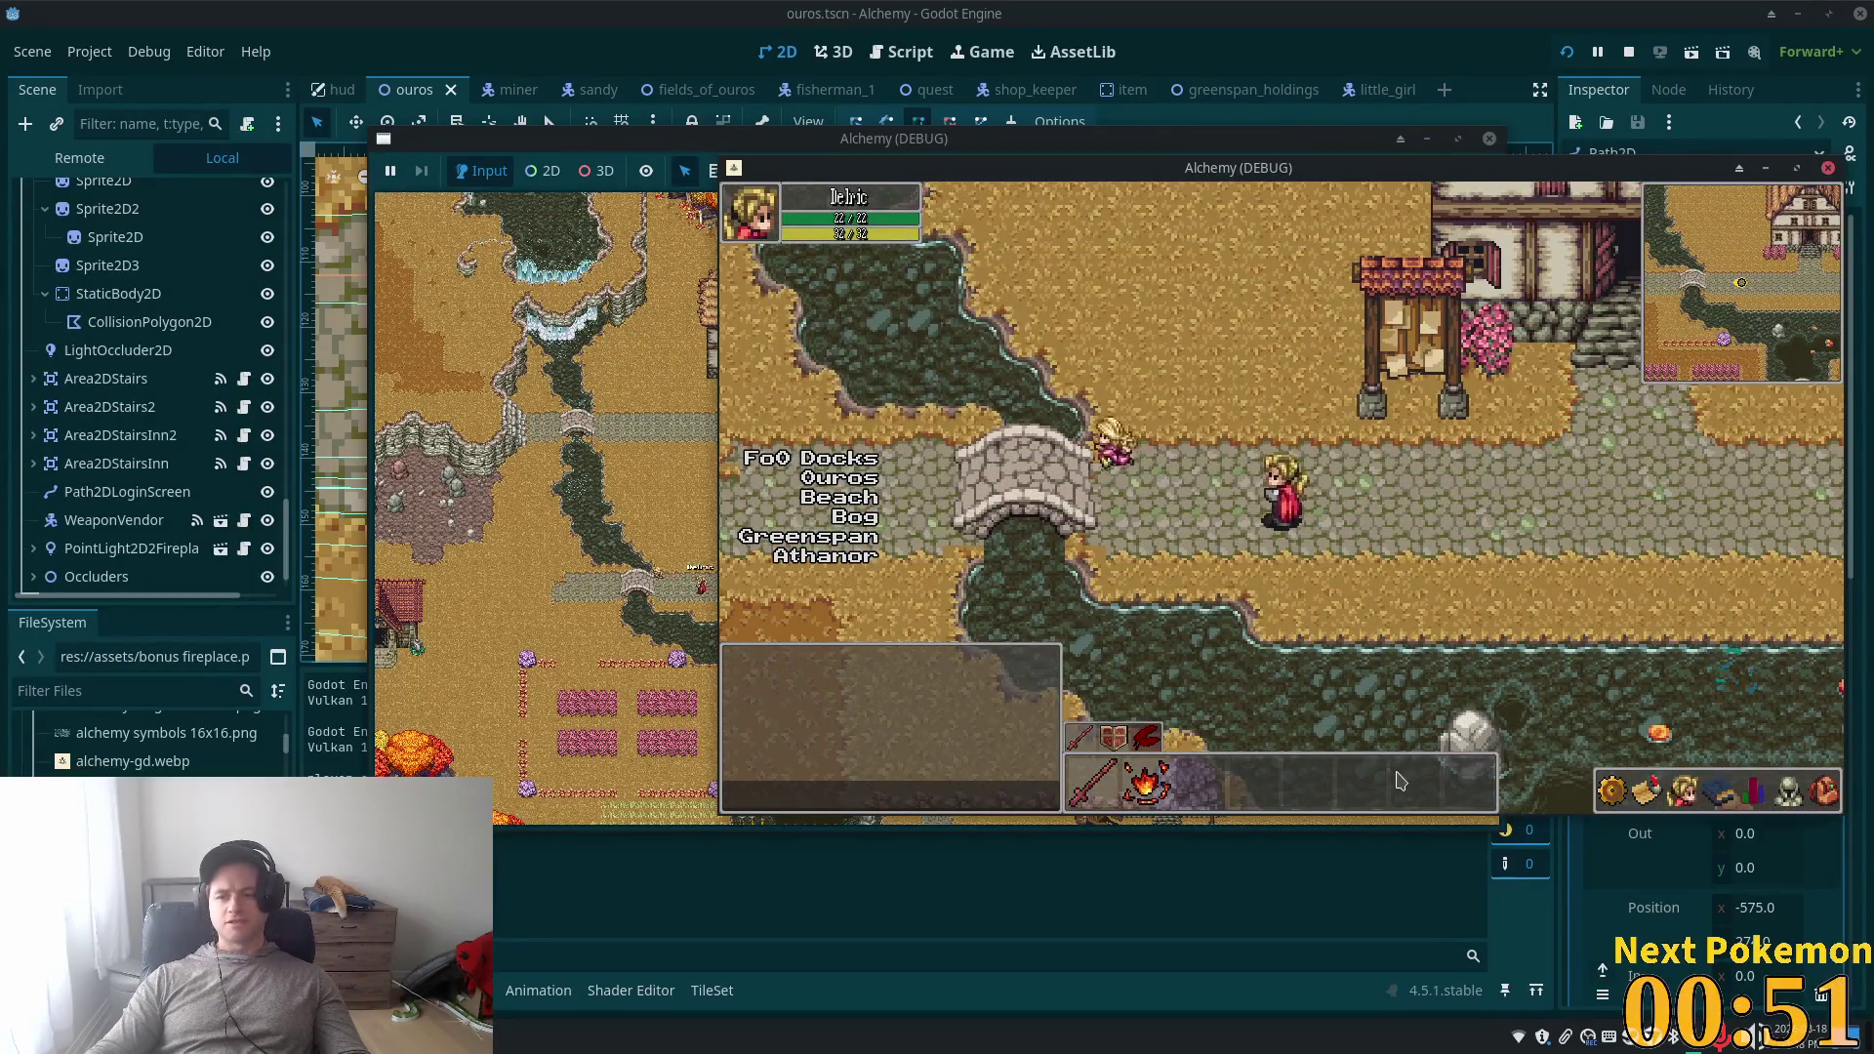
key("Left")
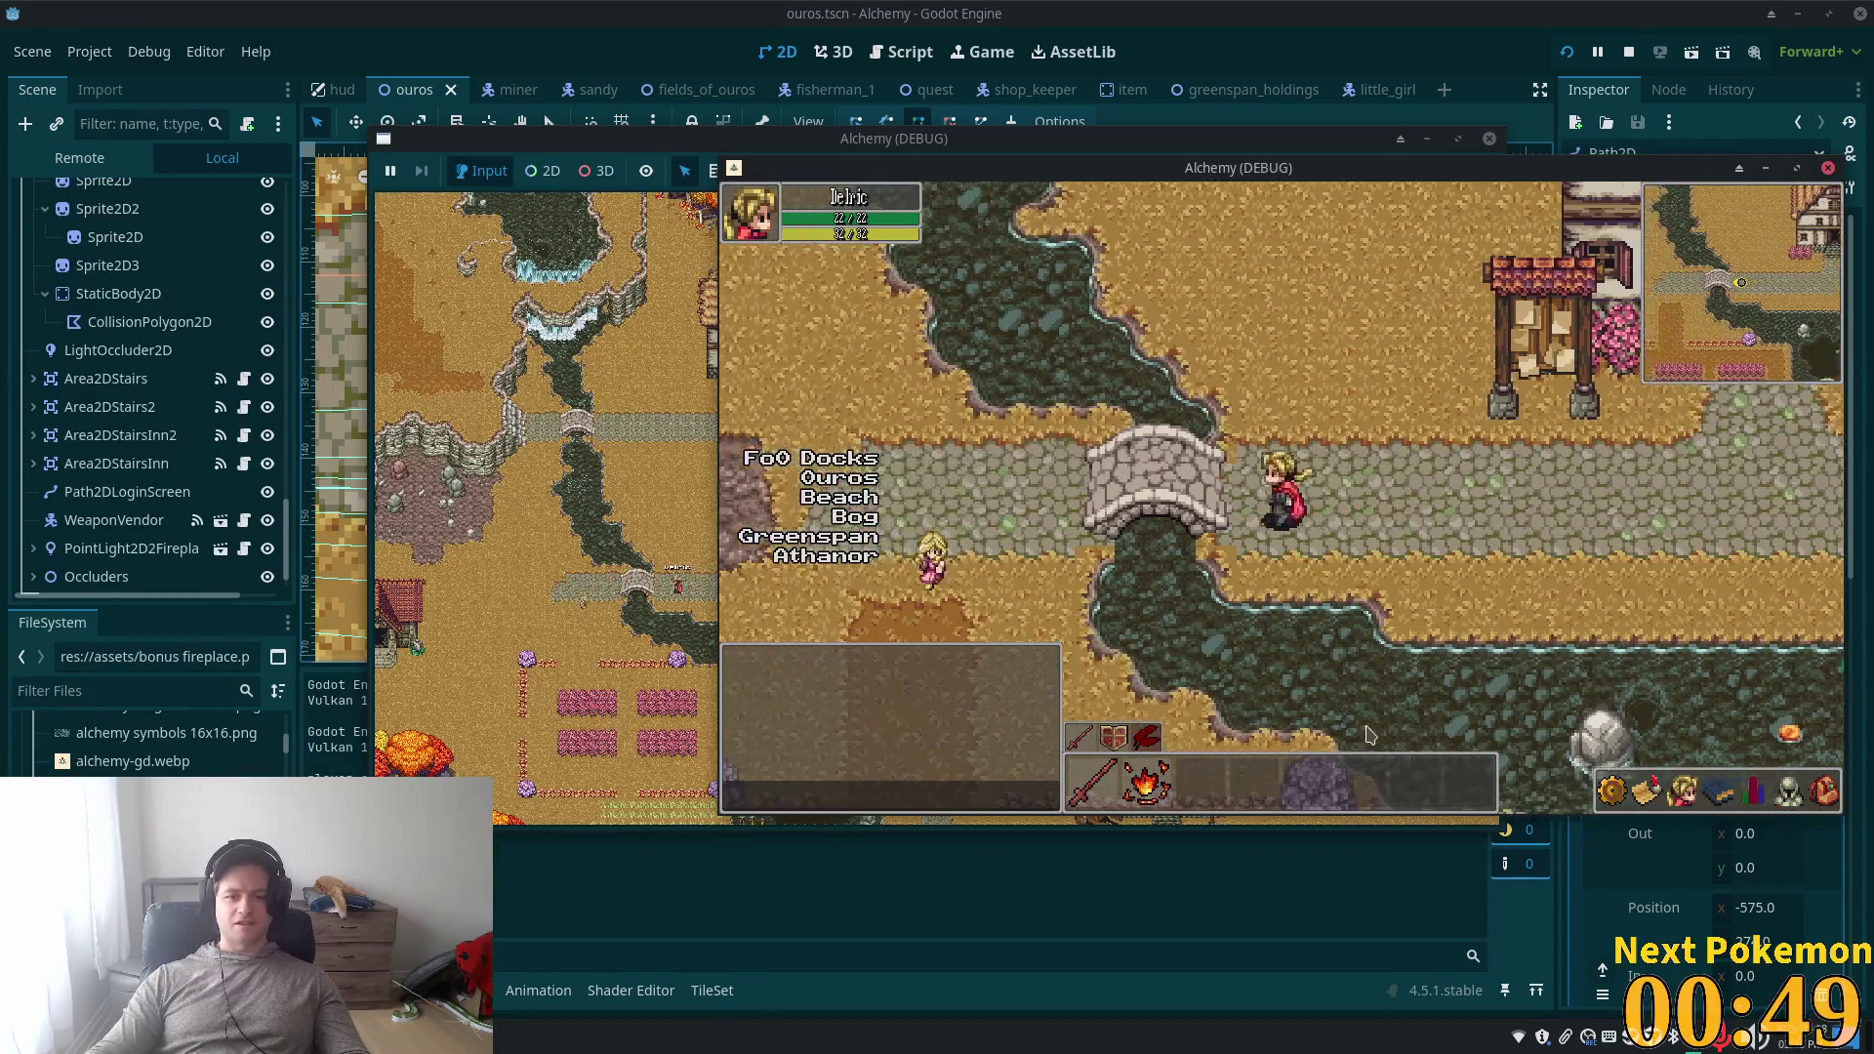
key("Down")
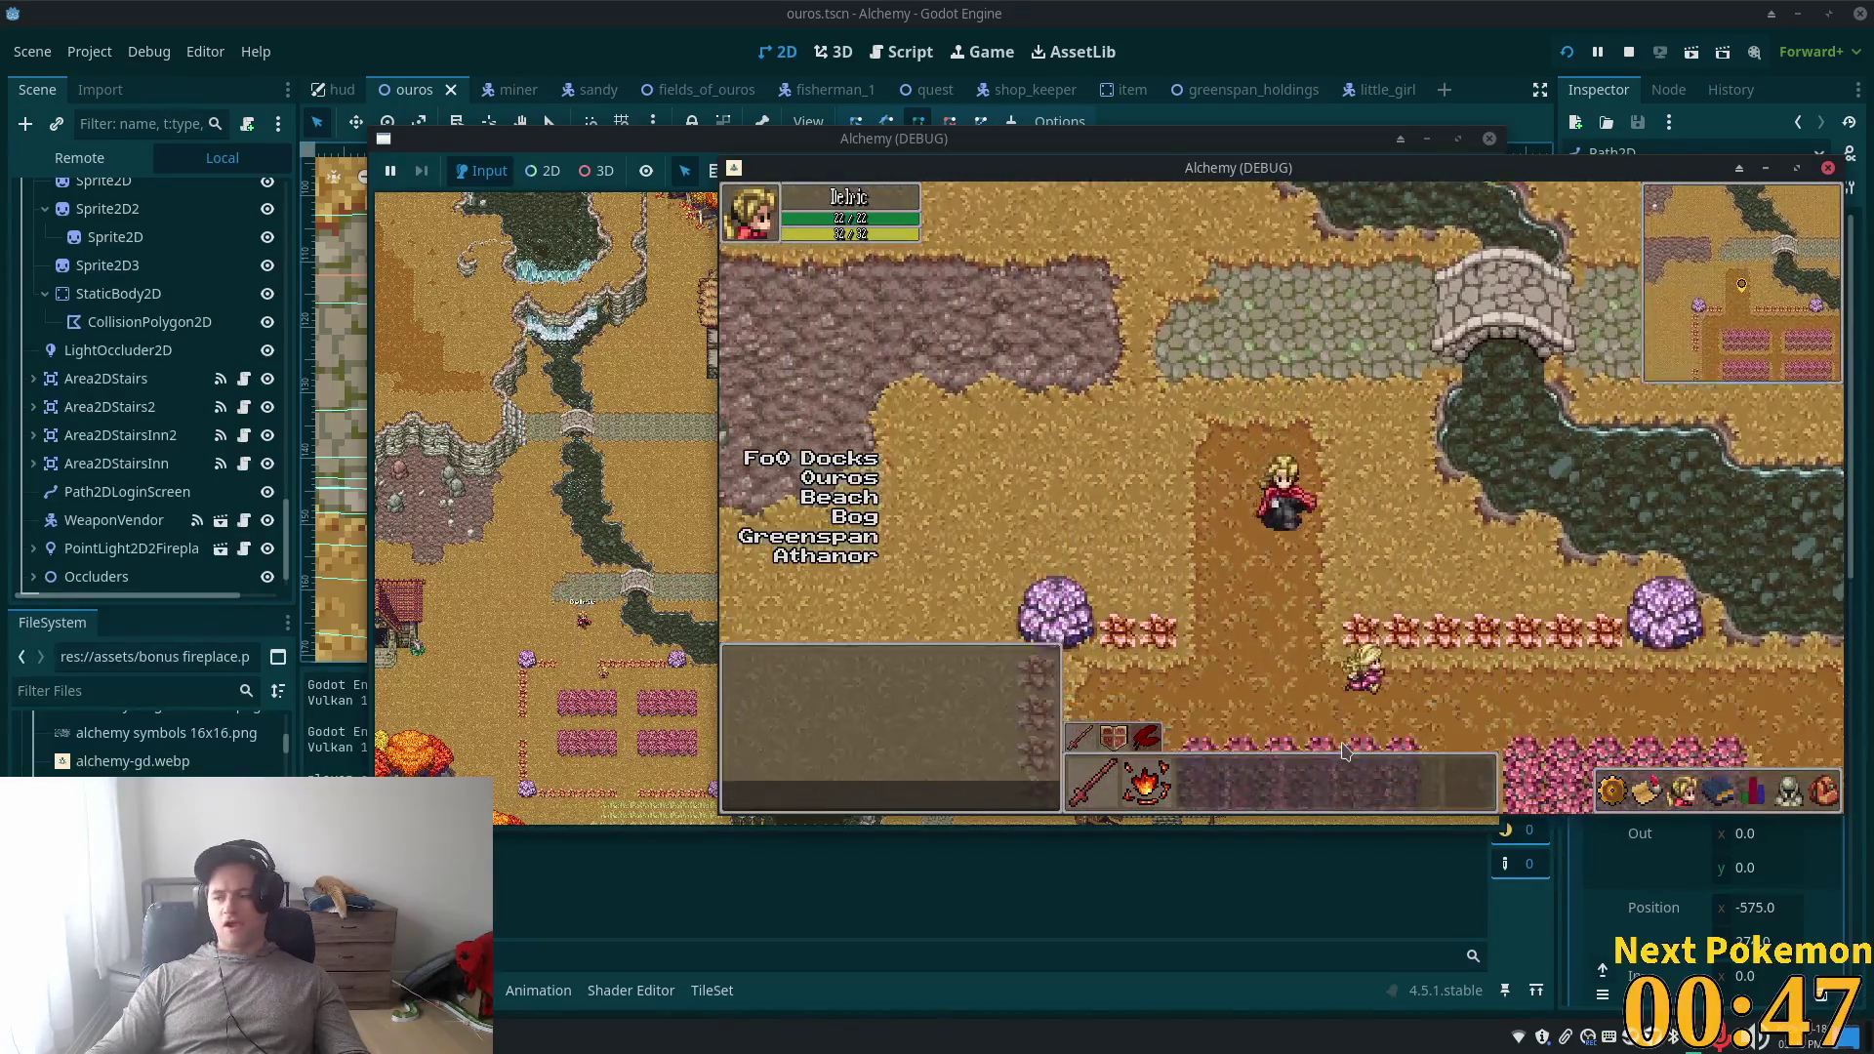
left_click(1376, 89)
left_click(147, 256)
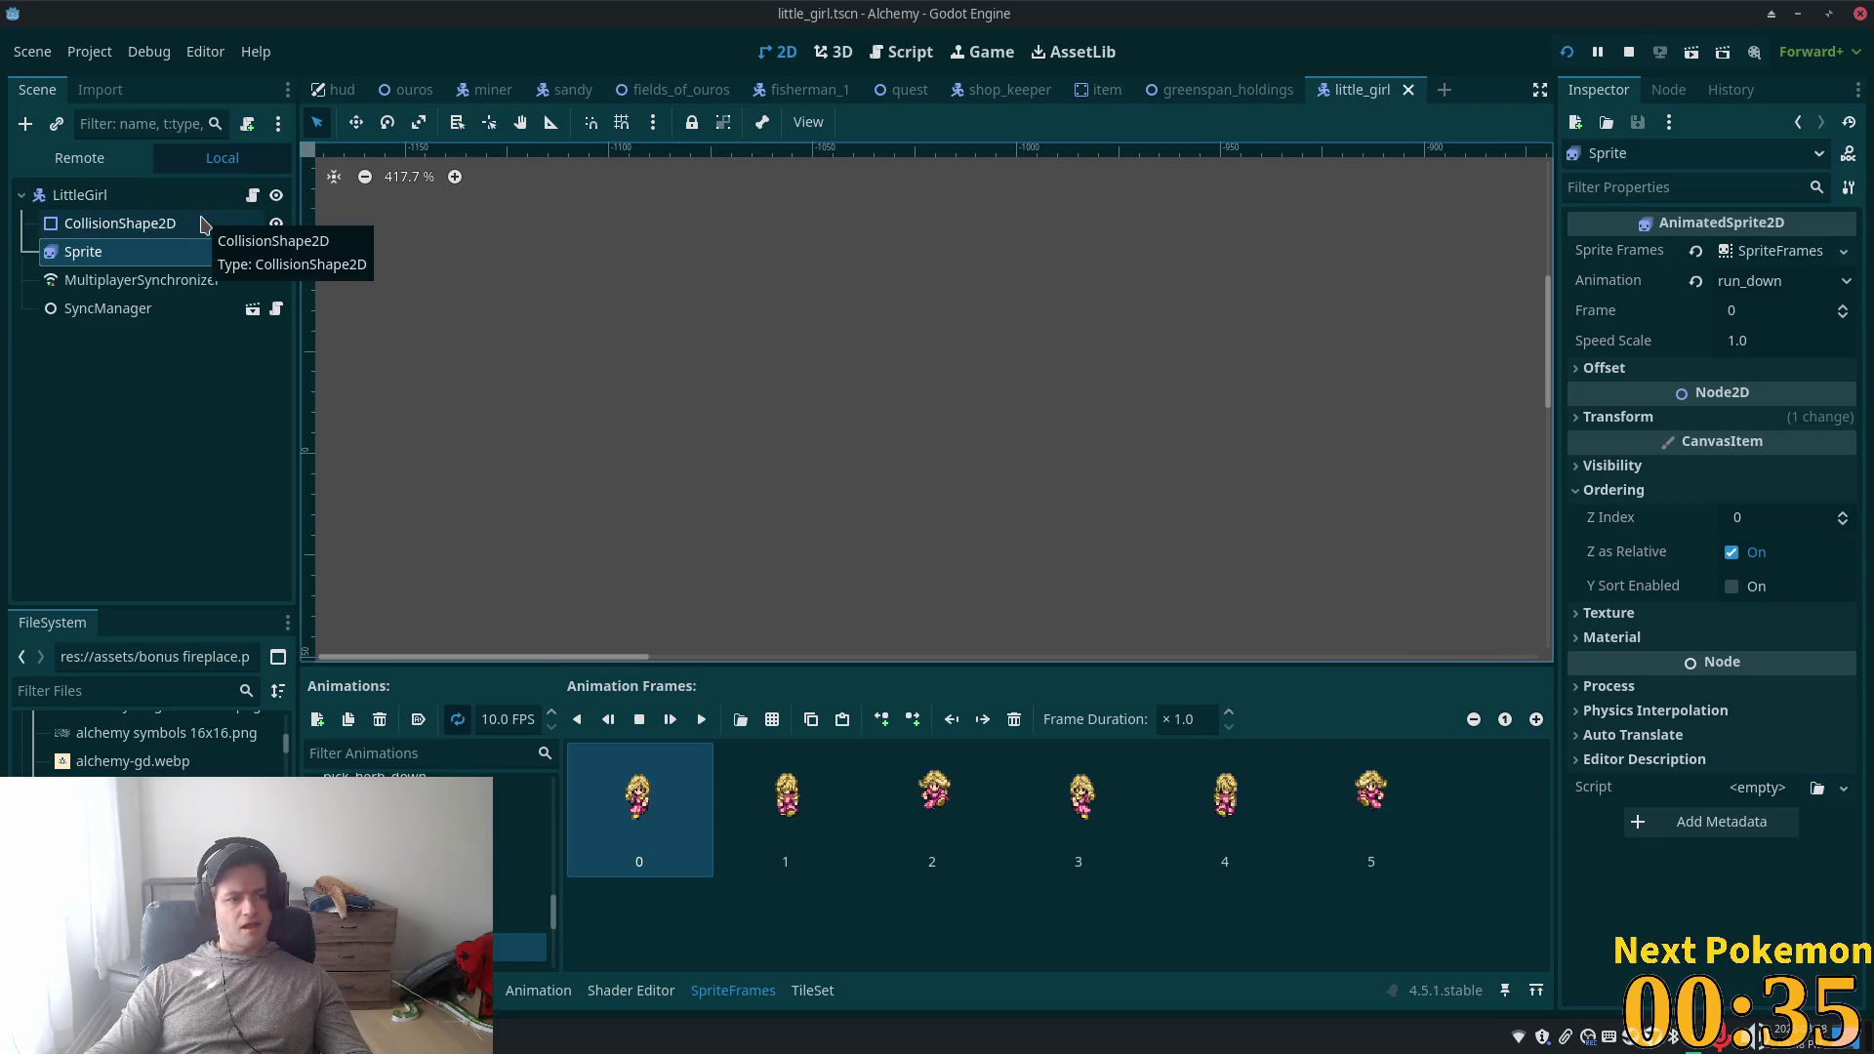
- Select LittleGirl as the parent and begin adding a new child node with Ctrl+A
left_click(125, 194)
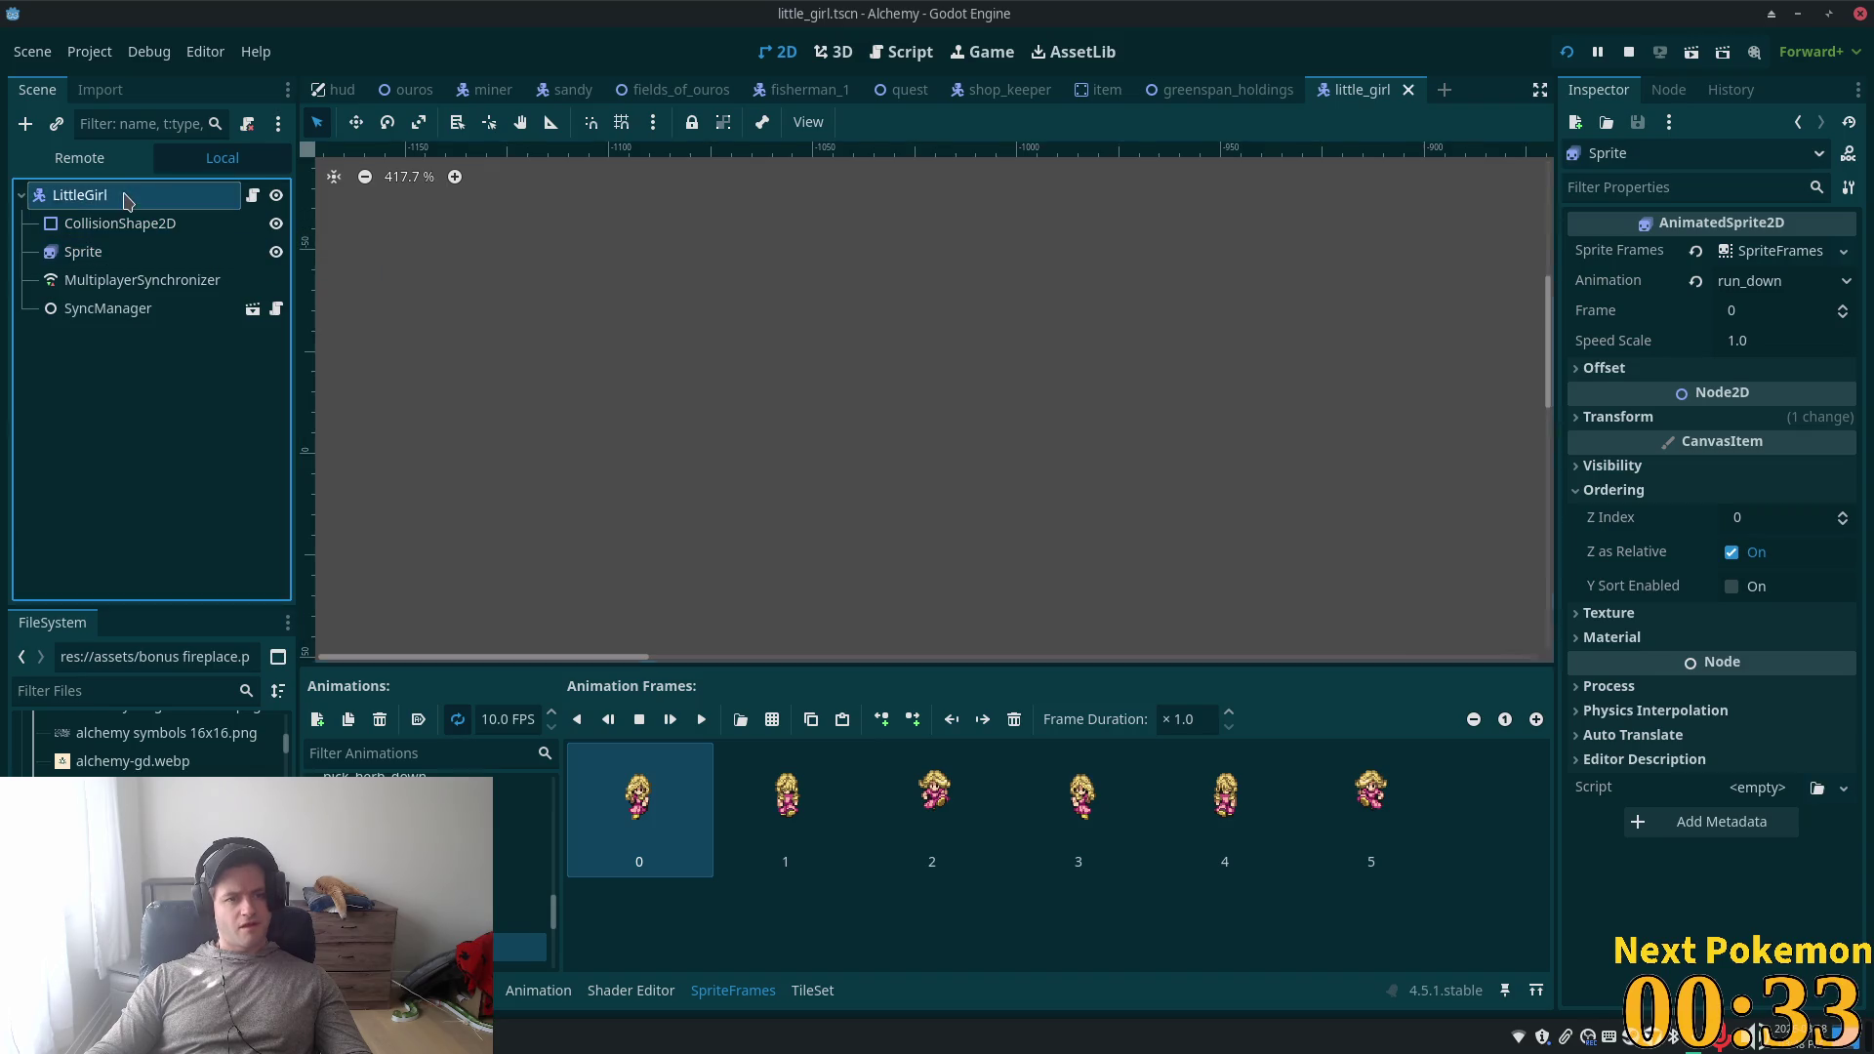
key("ctrl+a")
- Search 'sprite', add a Sprite2D child under LittleGirl, and place it below CollisionShape2D
type("sprite")
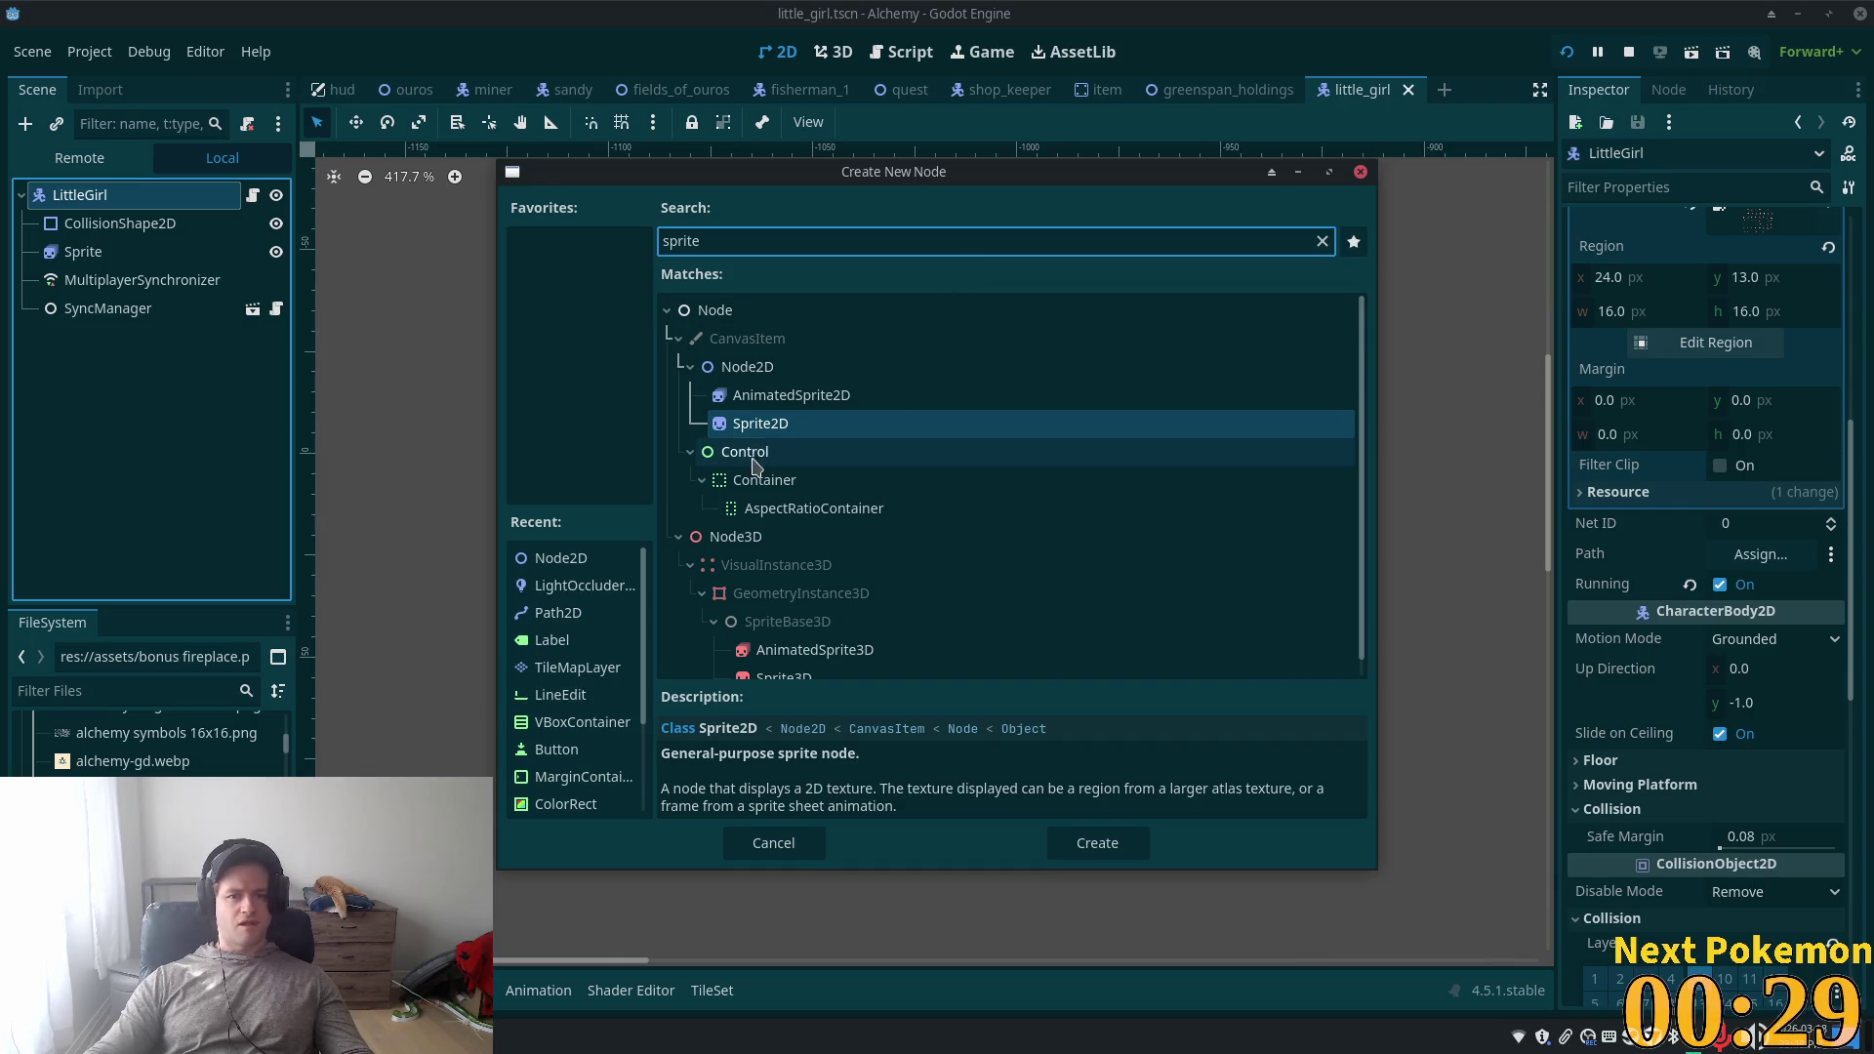
double_click(757, 425)
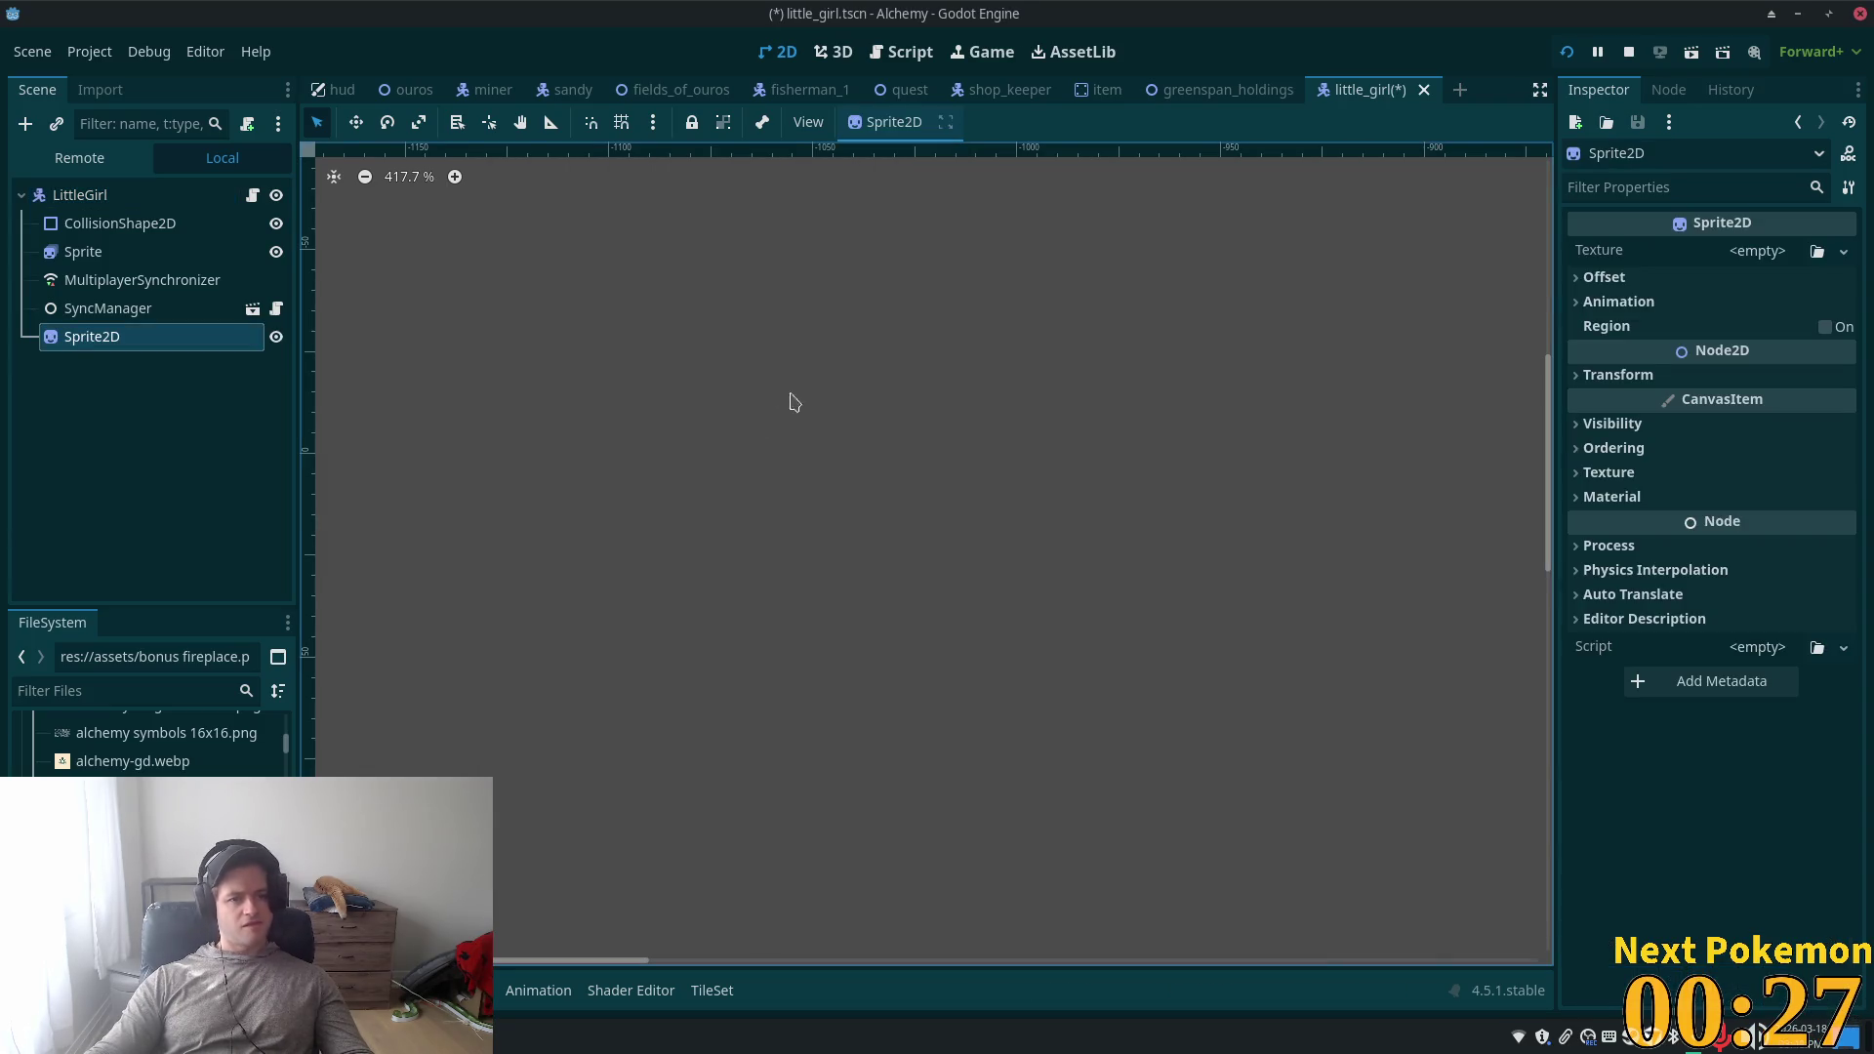
left_click_drag(88, 347, 83, 240)
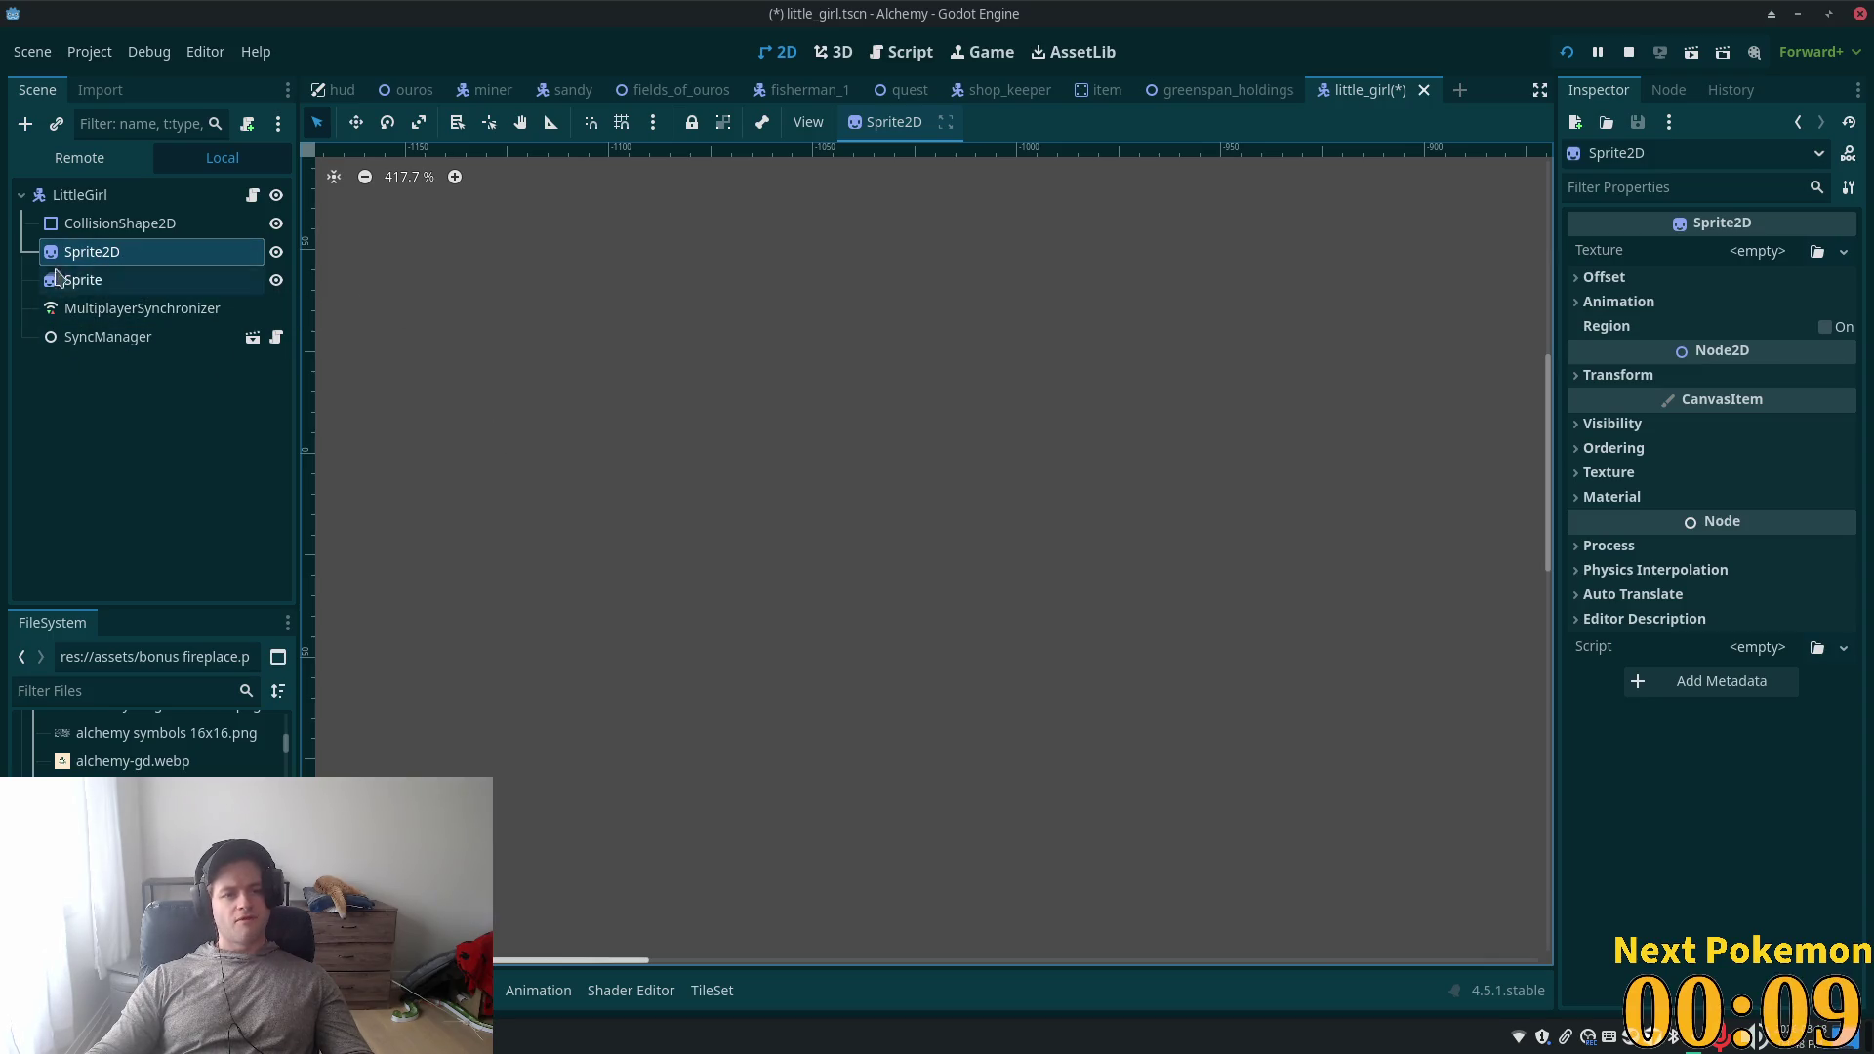
left_click(80, 195)
- Zoom the 2D viewport out and back in to frame the LittleGirl character
scroll(753, 364, "down", 6)
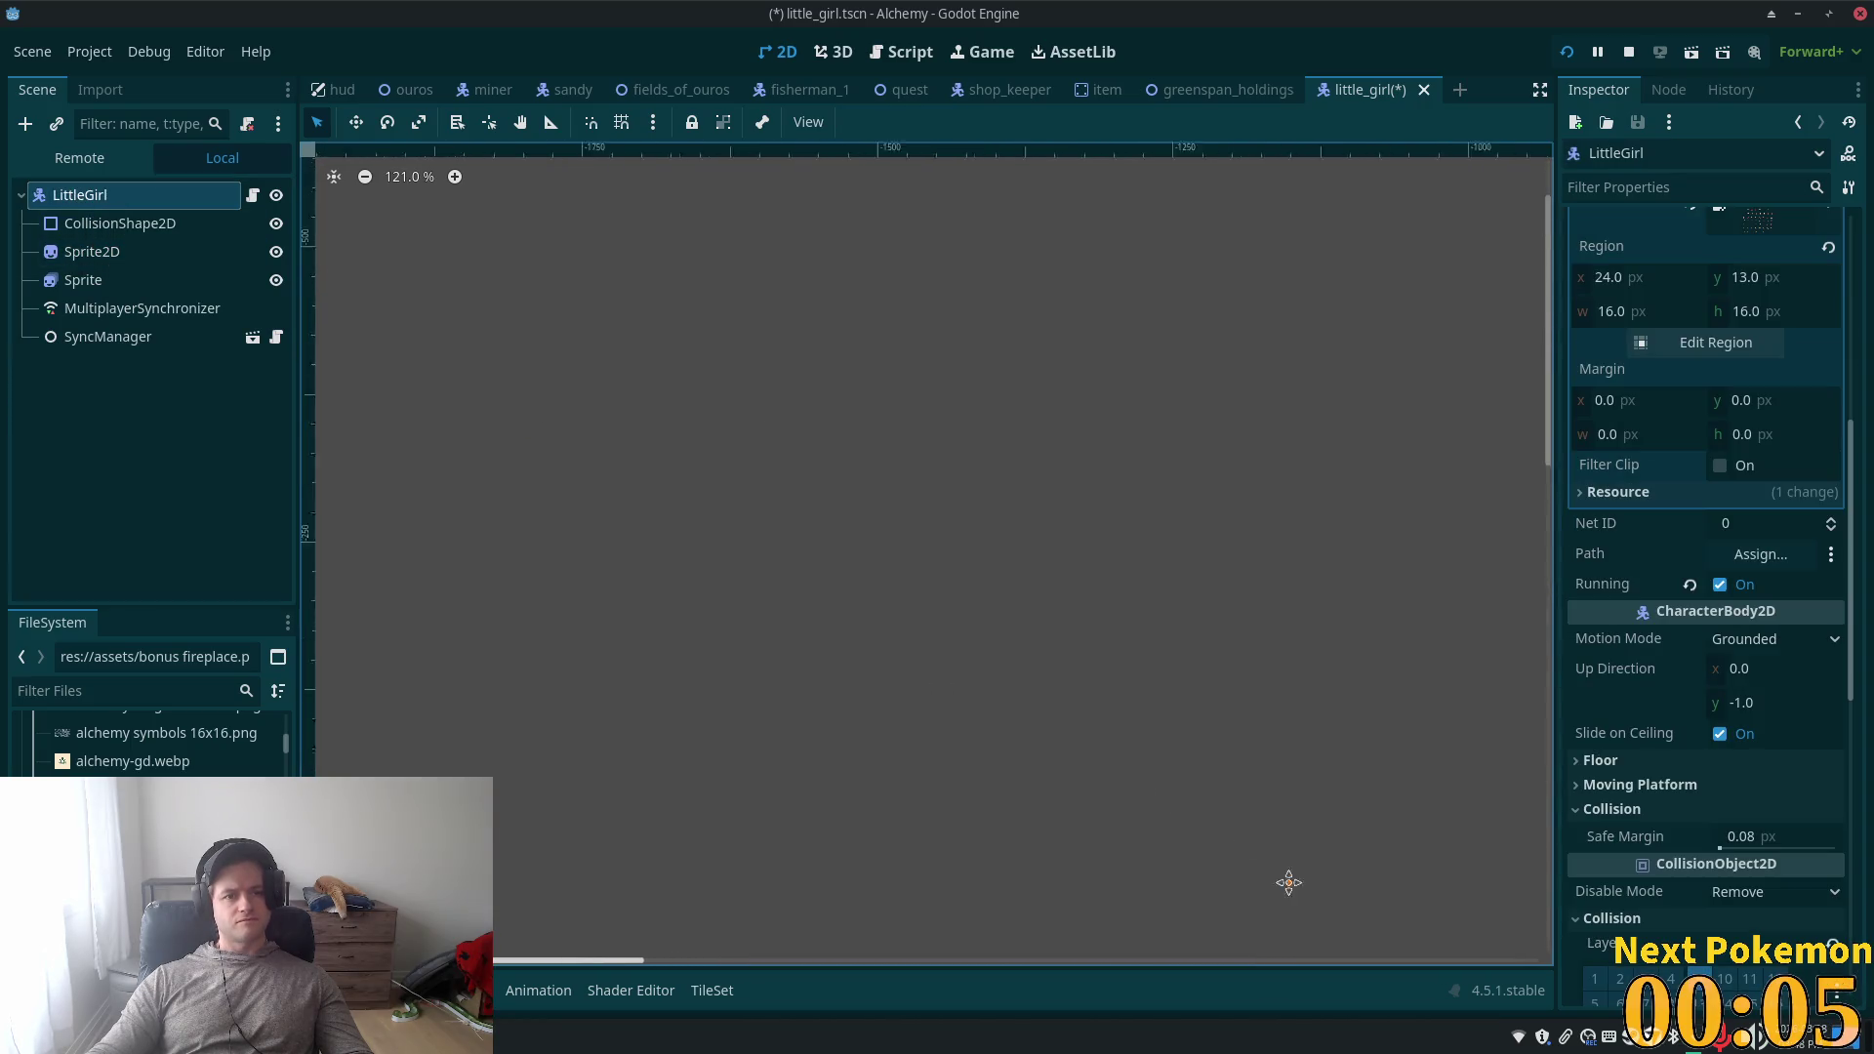
scroll(1112, 757, "down", 5)
scroll(1101, 724, "down", 4)
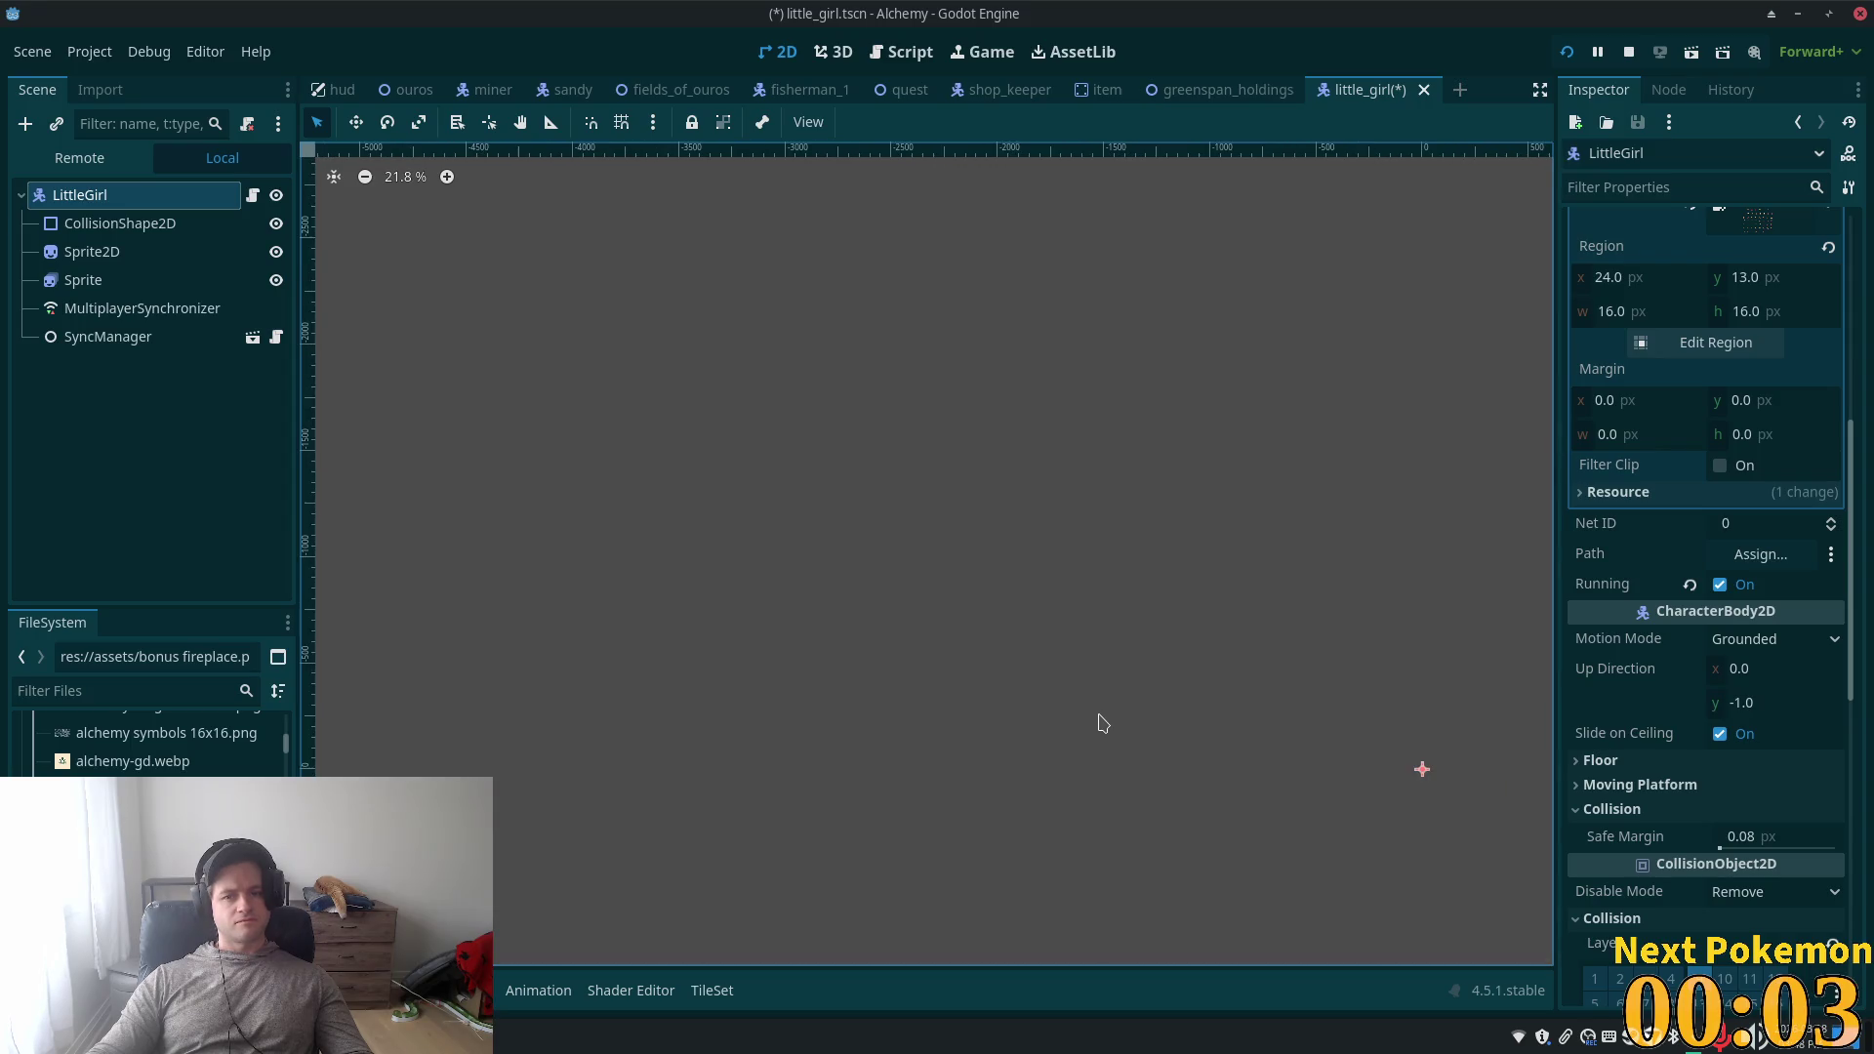
scroll(791, 553, "up", 6)
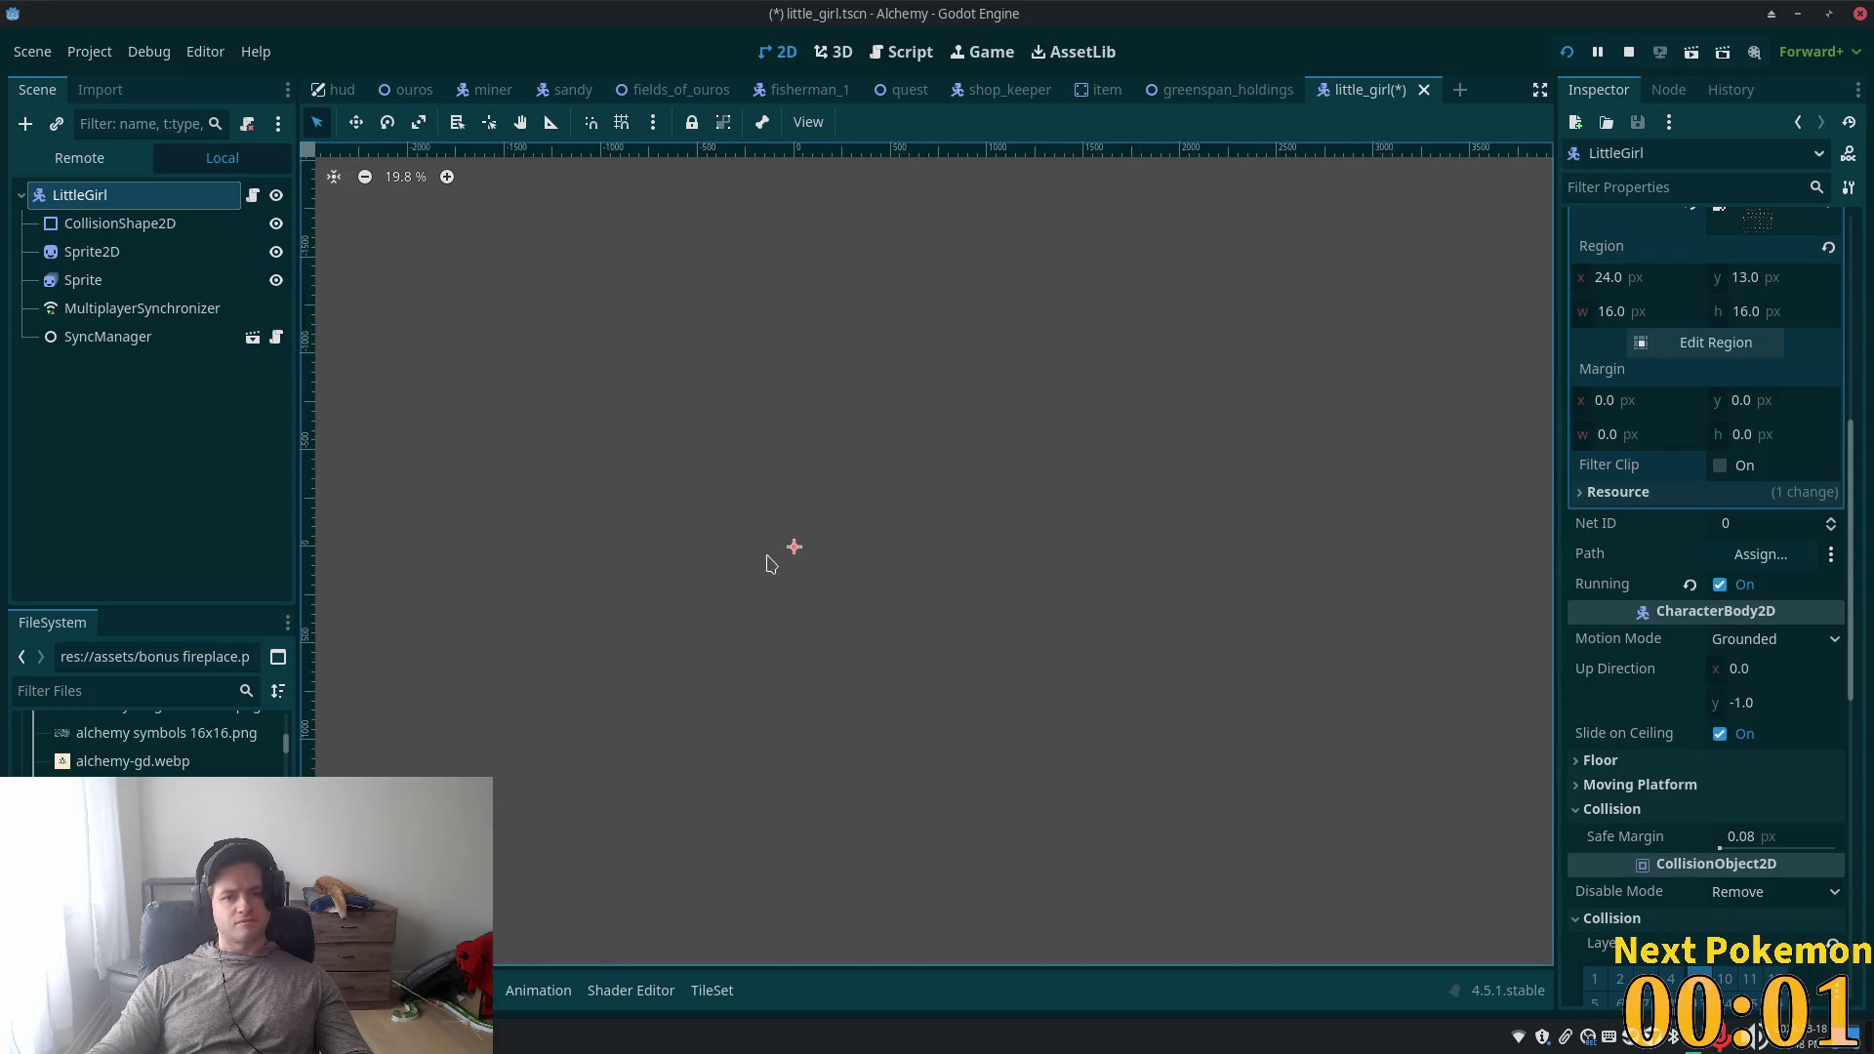
scroll(849, 548, "up", 8)
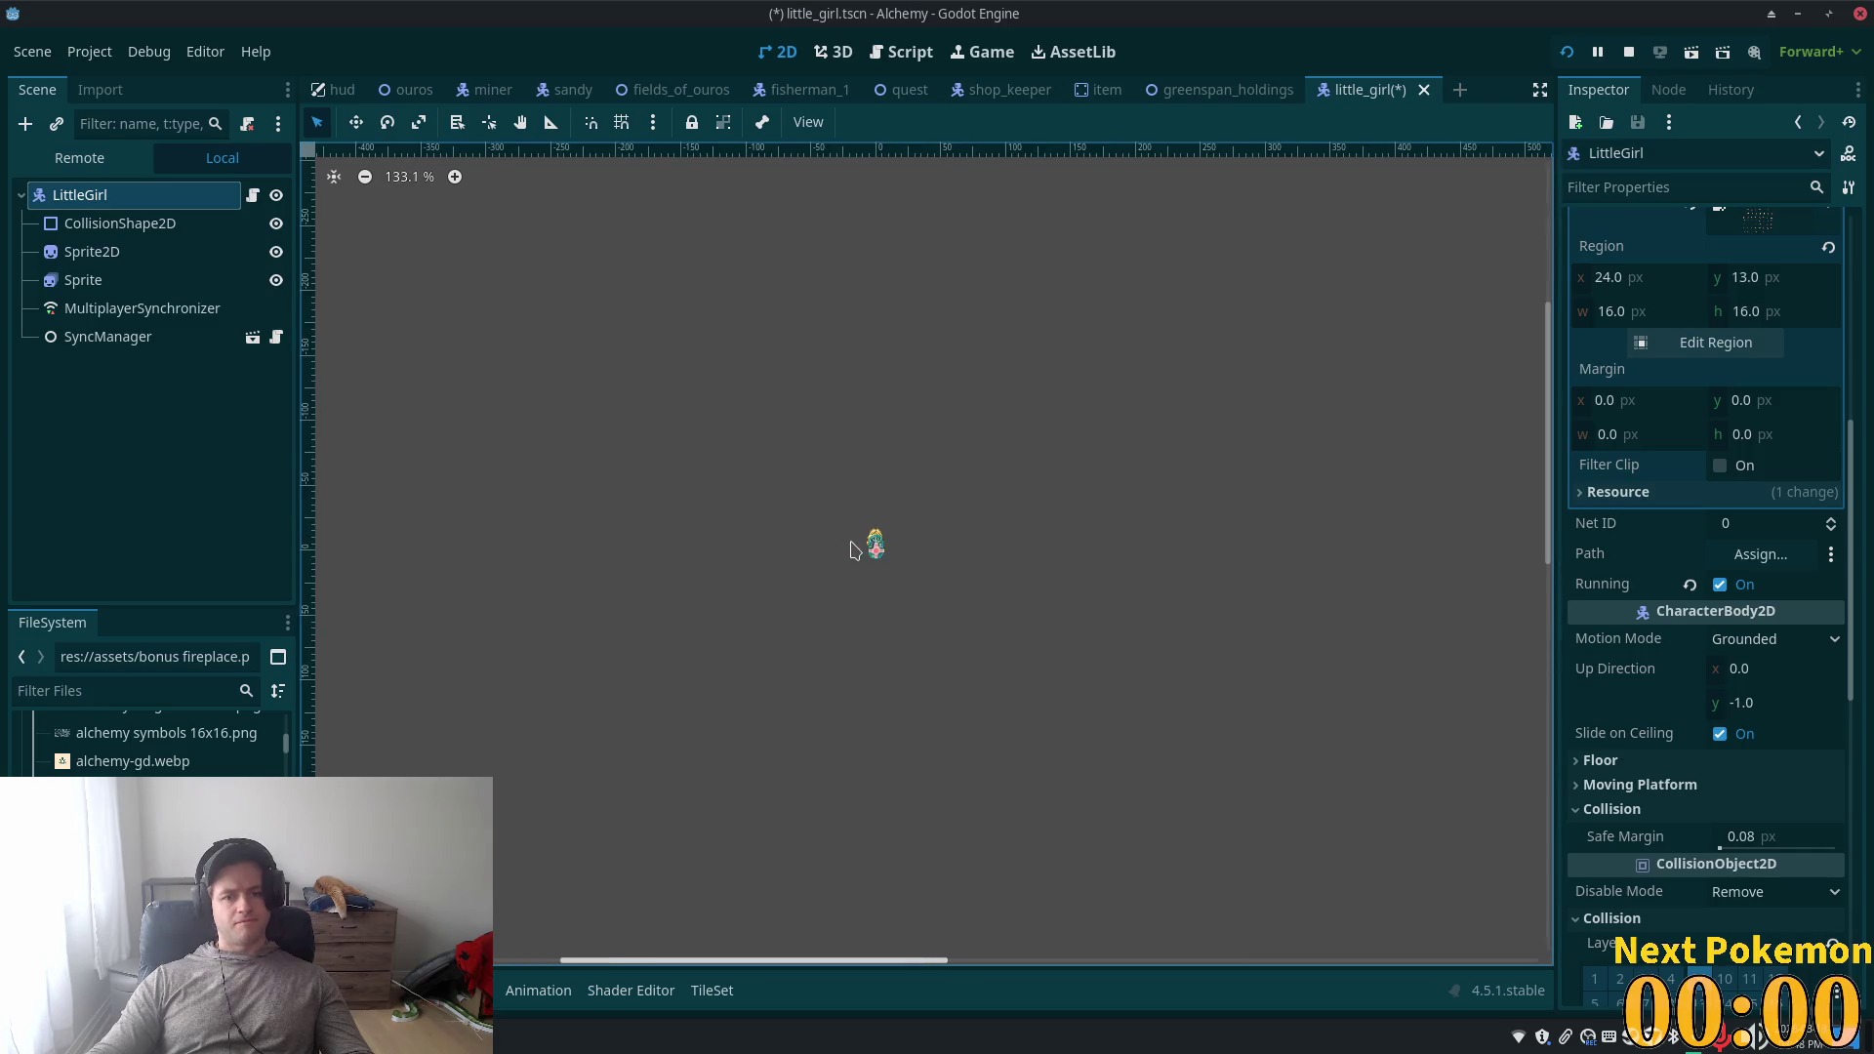
scroll(862, 552, "up", 5)
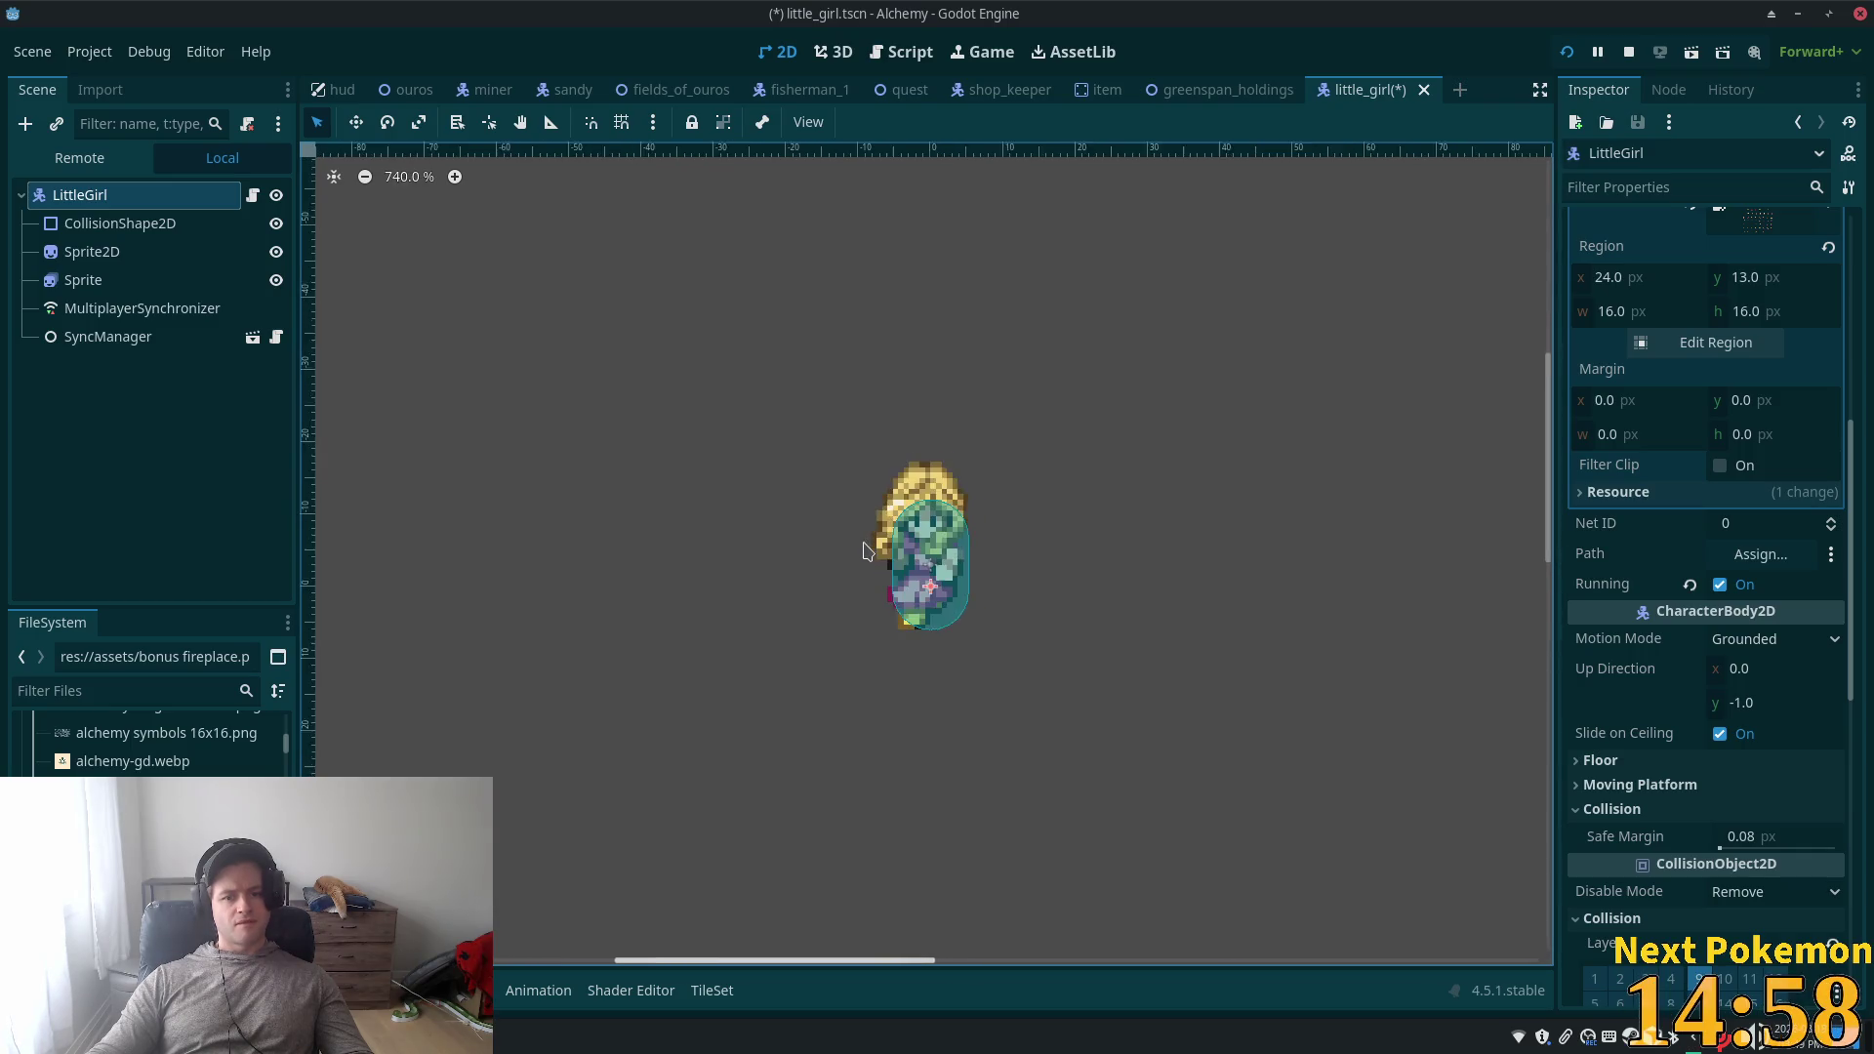
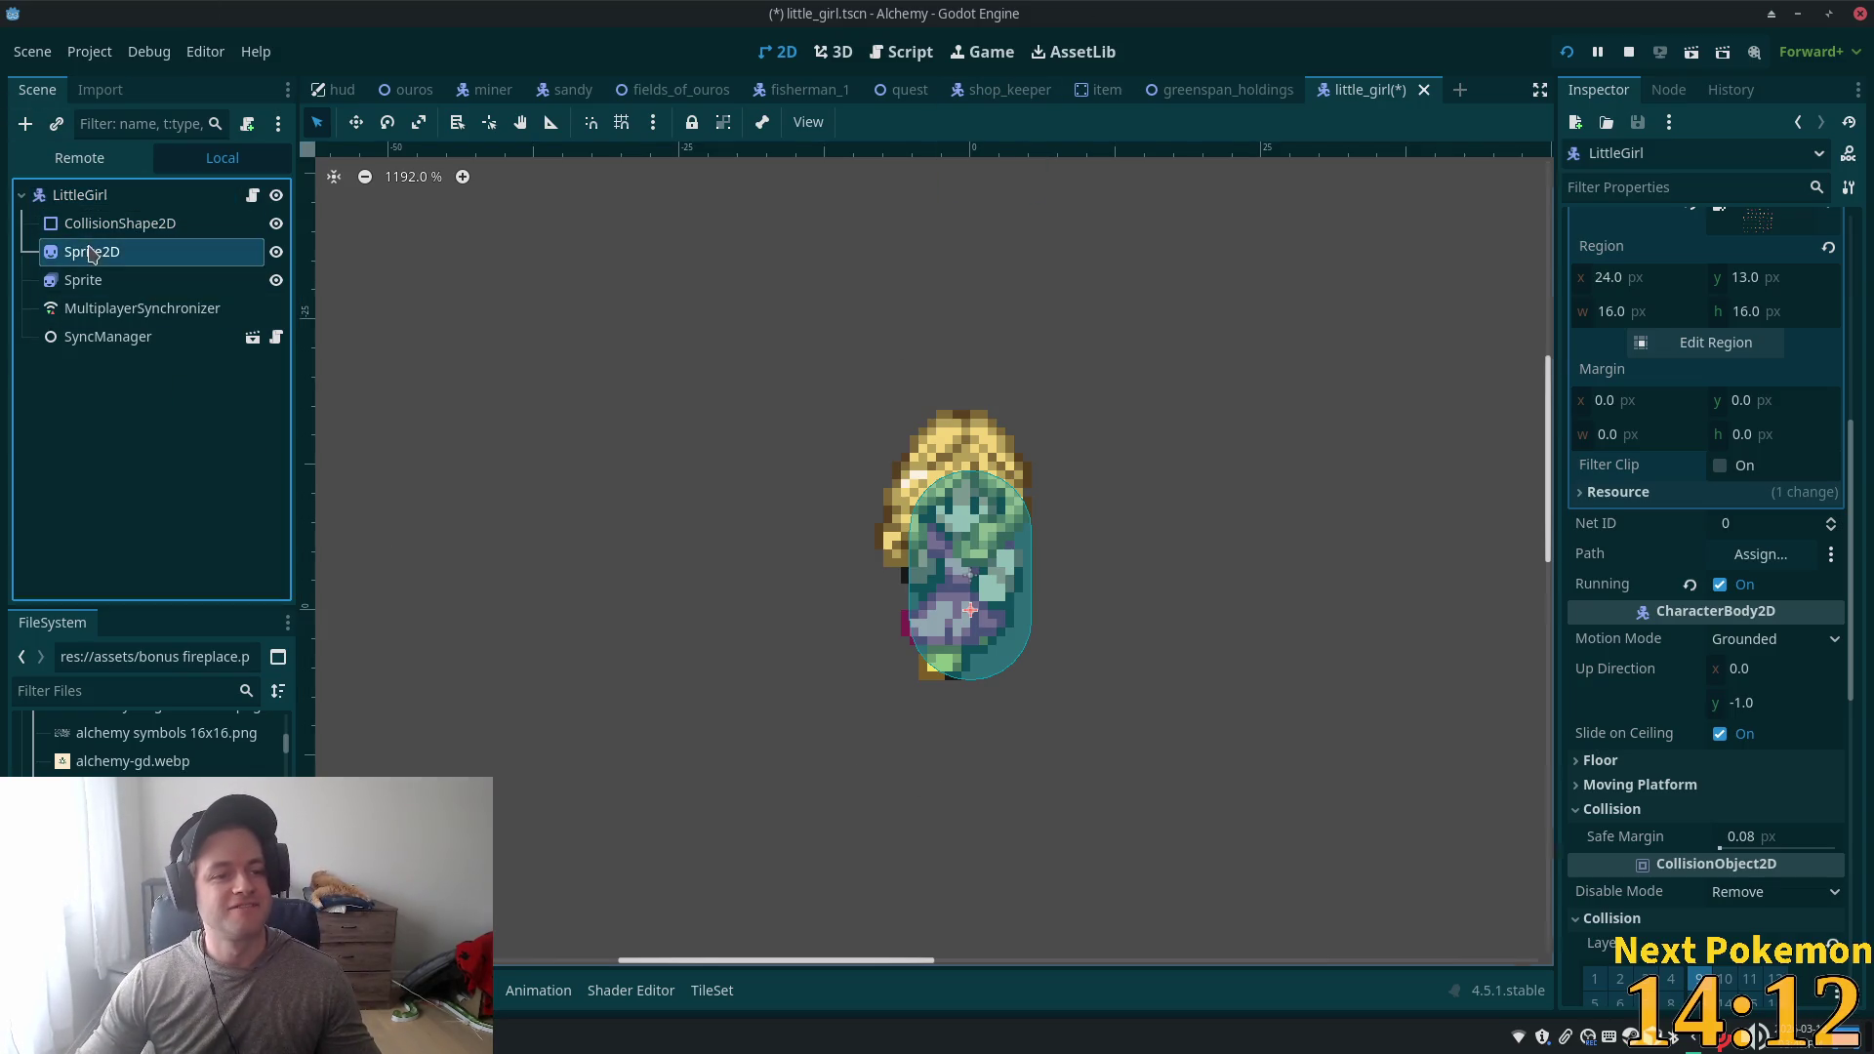
- Select the new Sprite2D node and rename it 'SpriteShadow', fixing the typos along the way
left_click(97, 251)
key("F2")
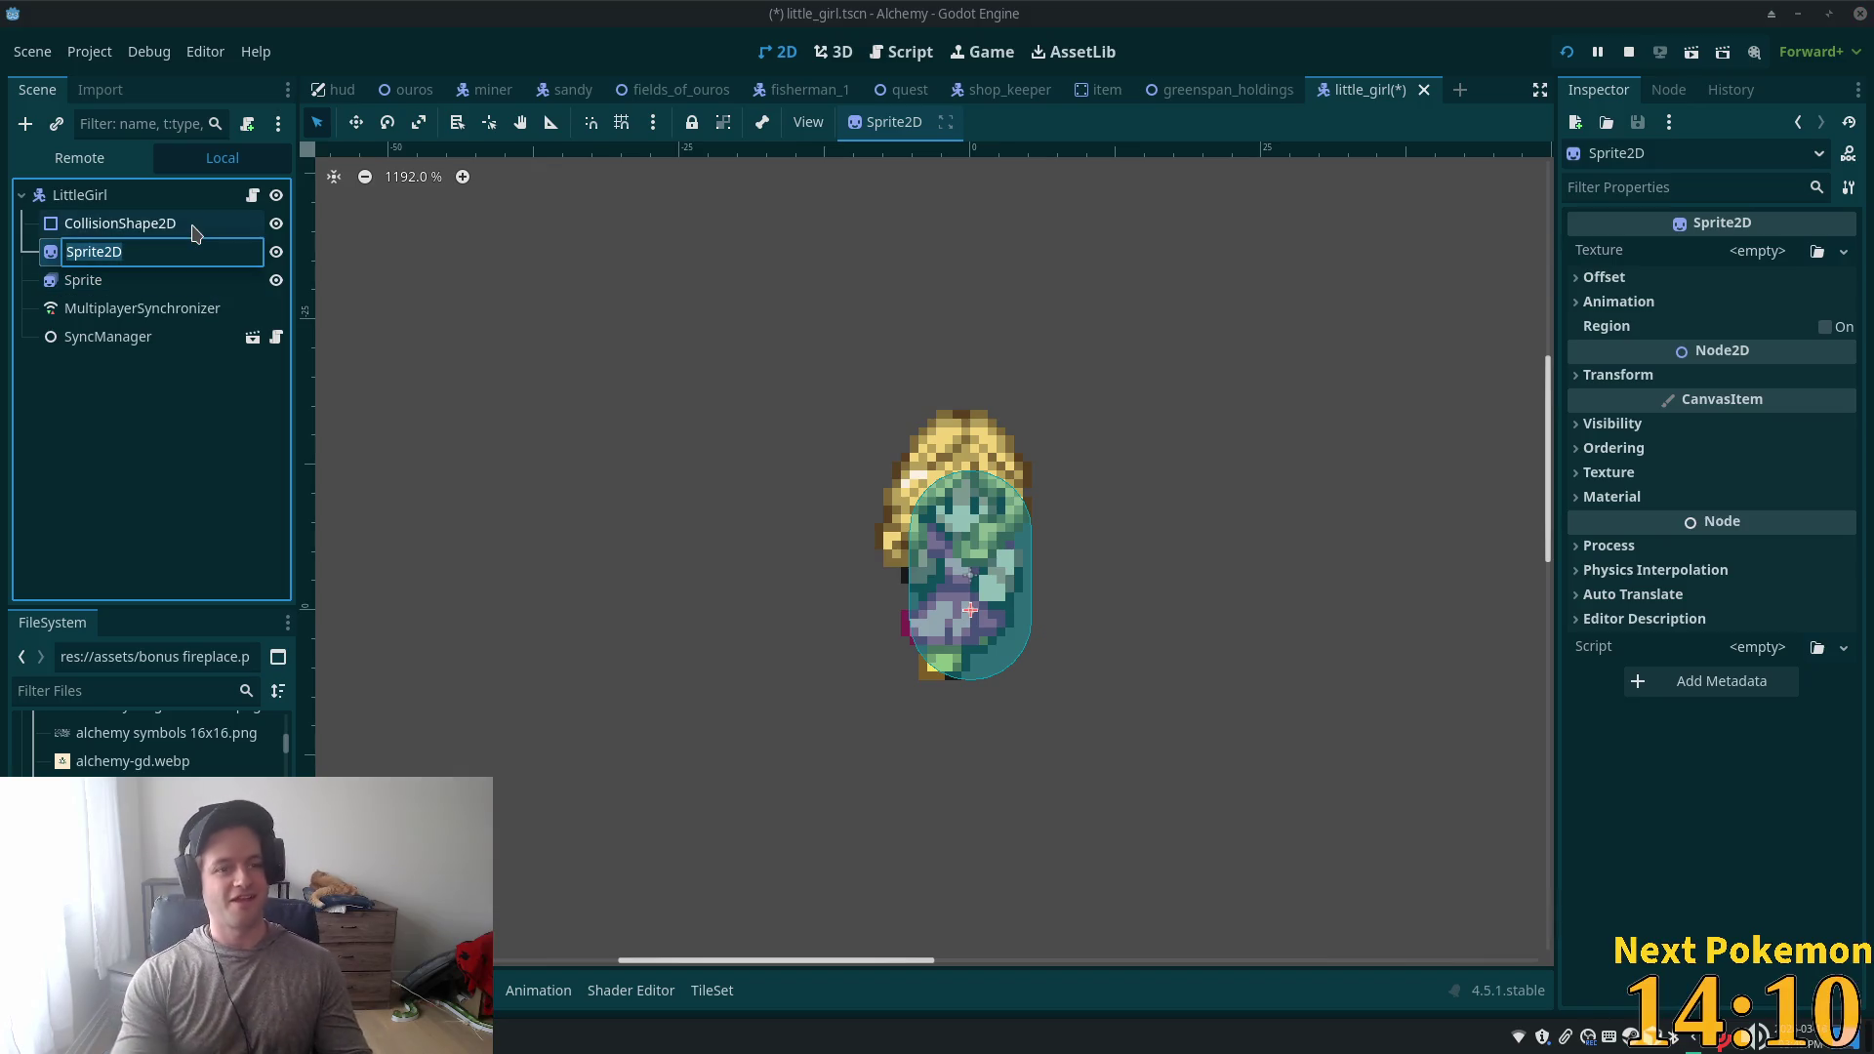
type("Sho")
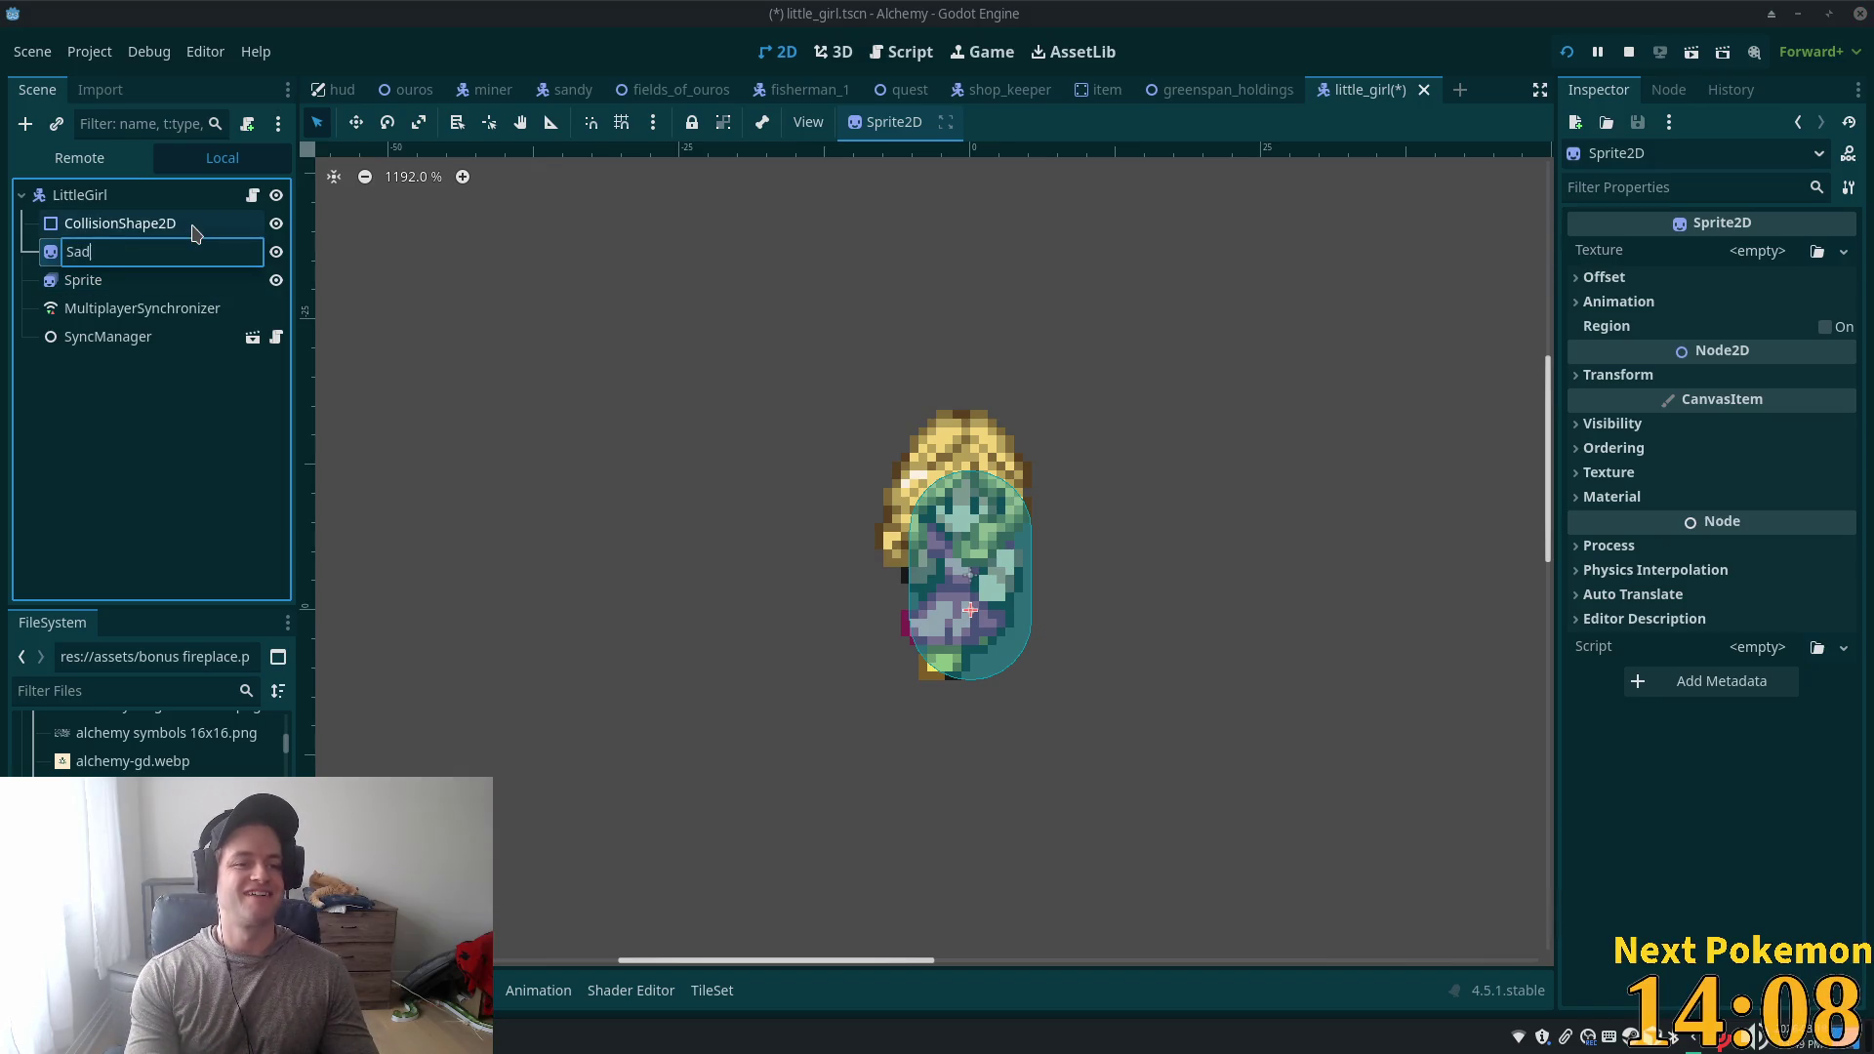
type("S")
key("BackSpace")
key("BackSpace")
type("prite")
type("Shj")
key("BackSpace")
type("ad")
key("Return")
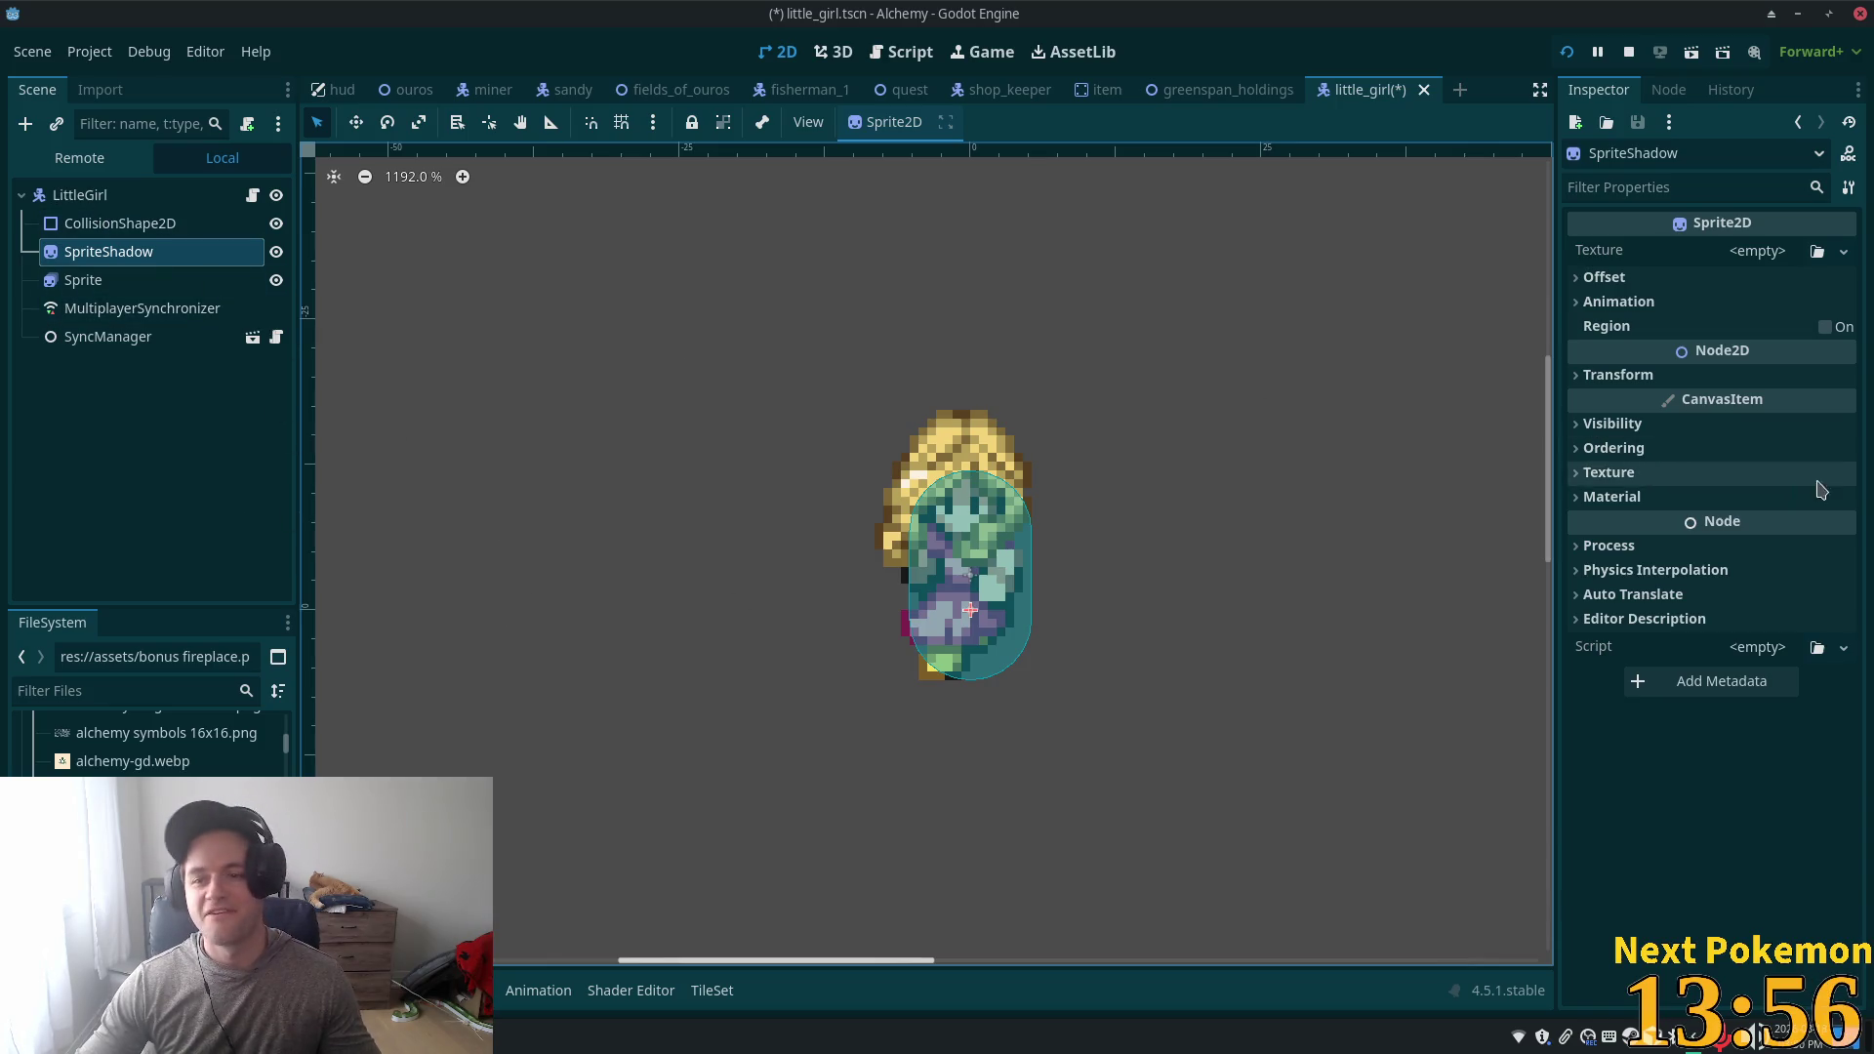
- Filter the FileSystem for 'shadow' files and give SpriteShadow a new AtlasTexture
left_click(90, 693)
scroll(161, 742, "up", 10)
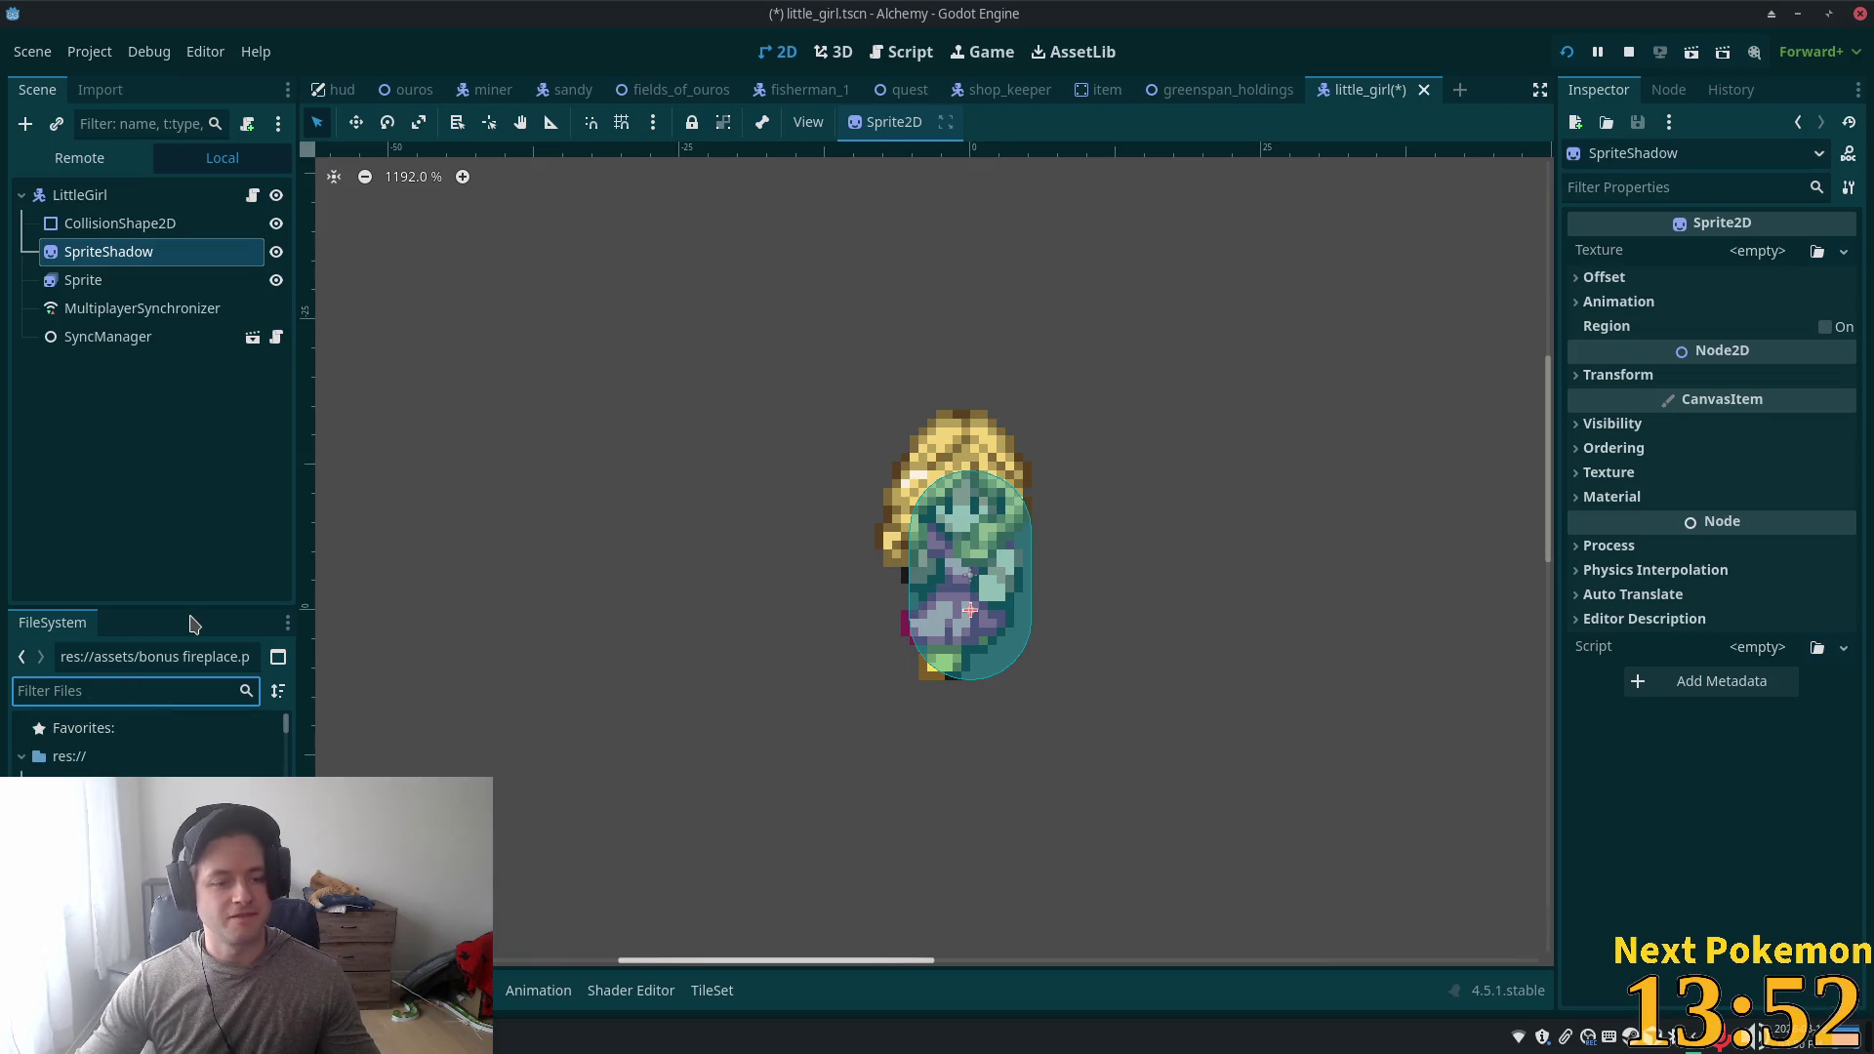
type("shadow")
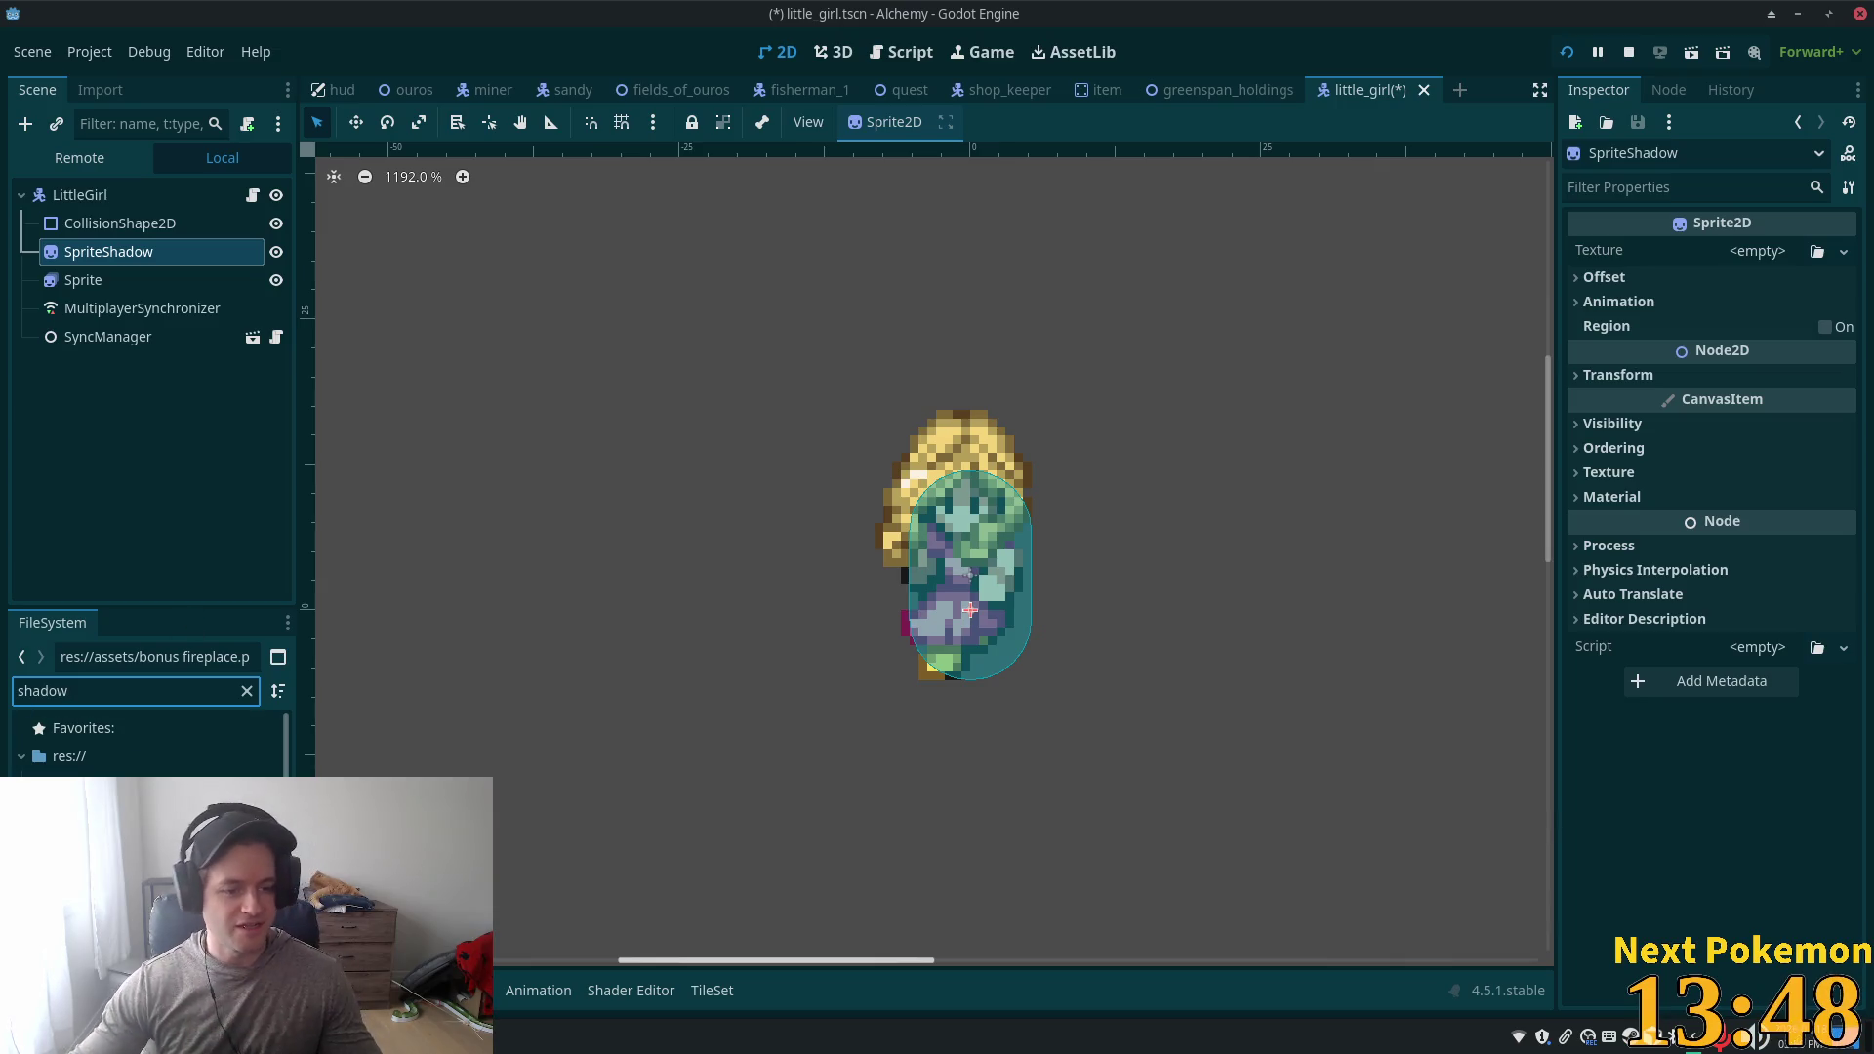
key("Down")
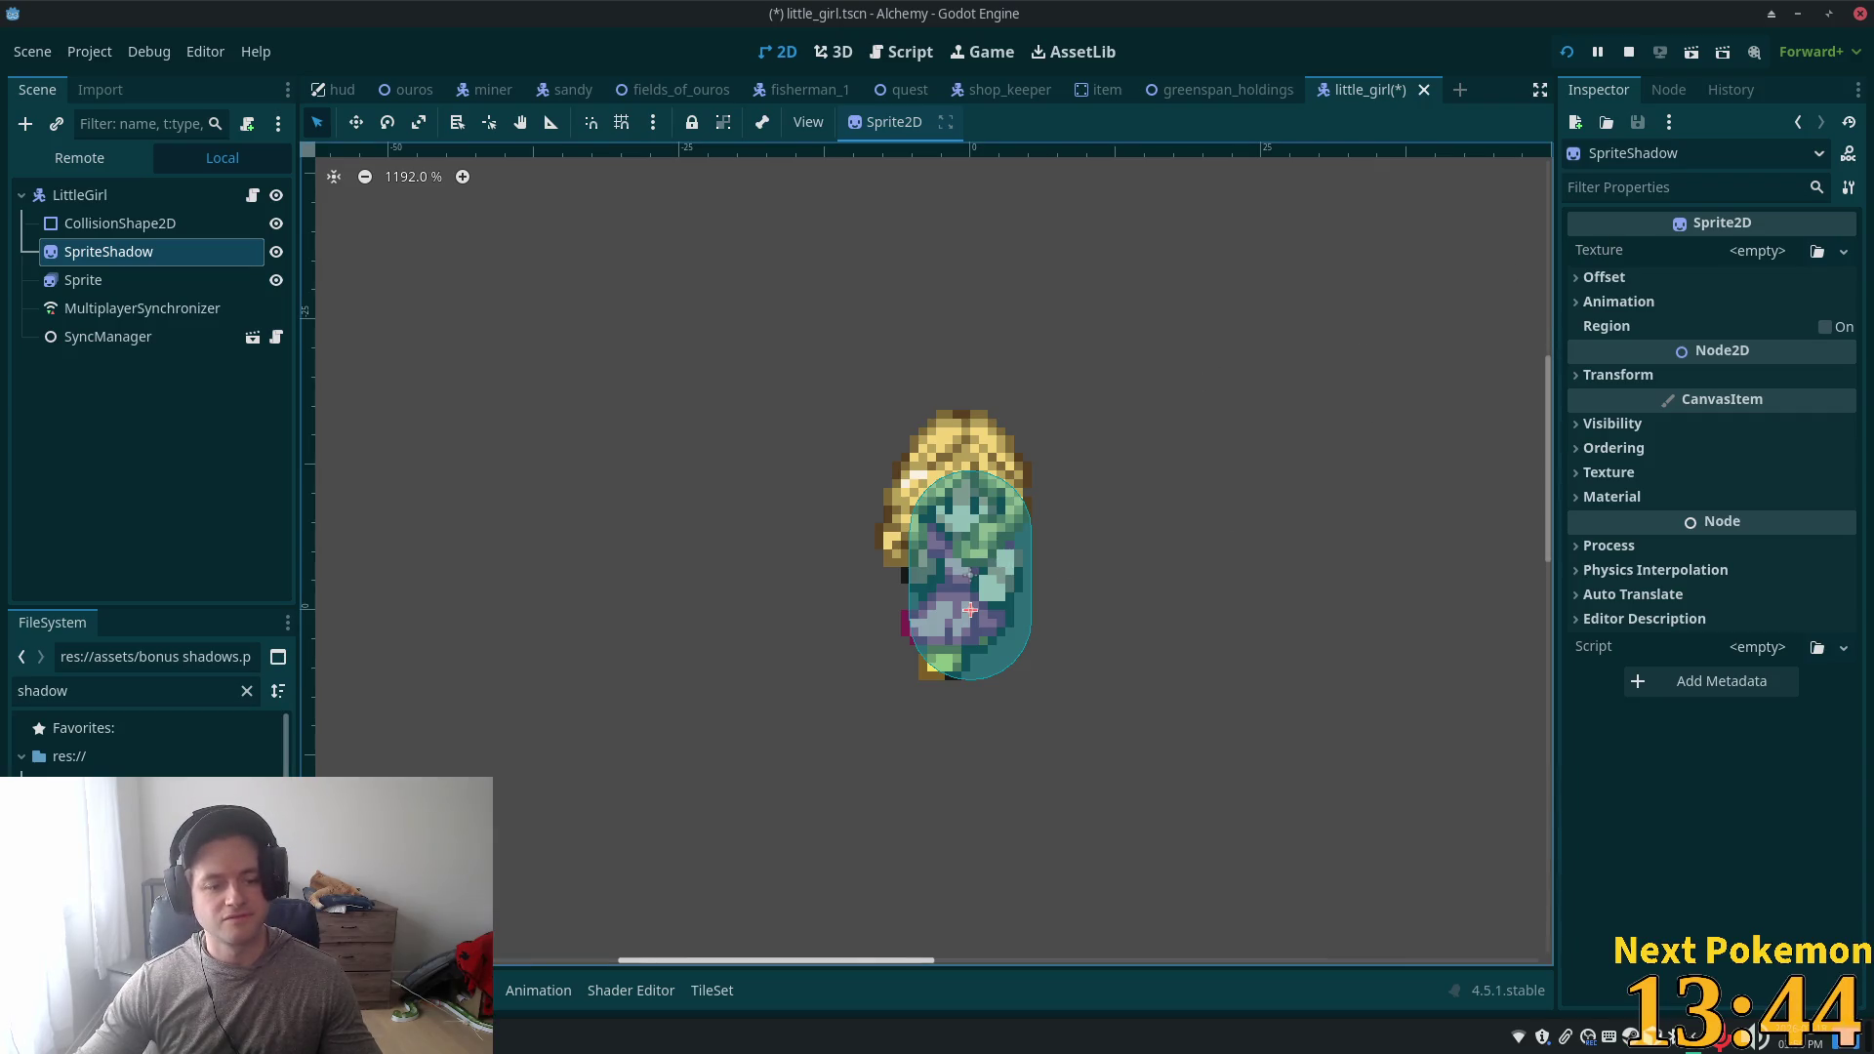
left_click(1757, 251)
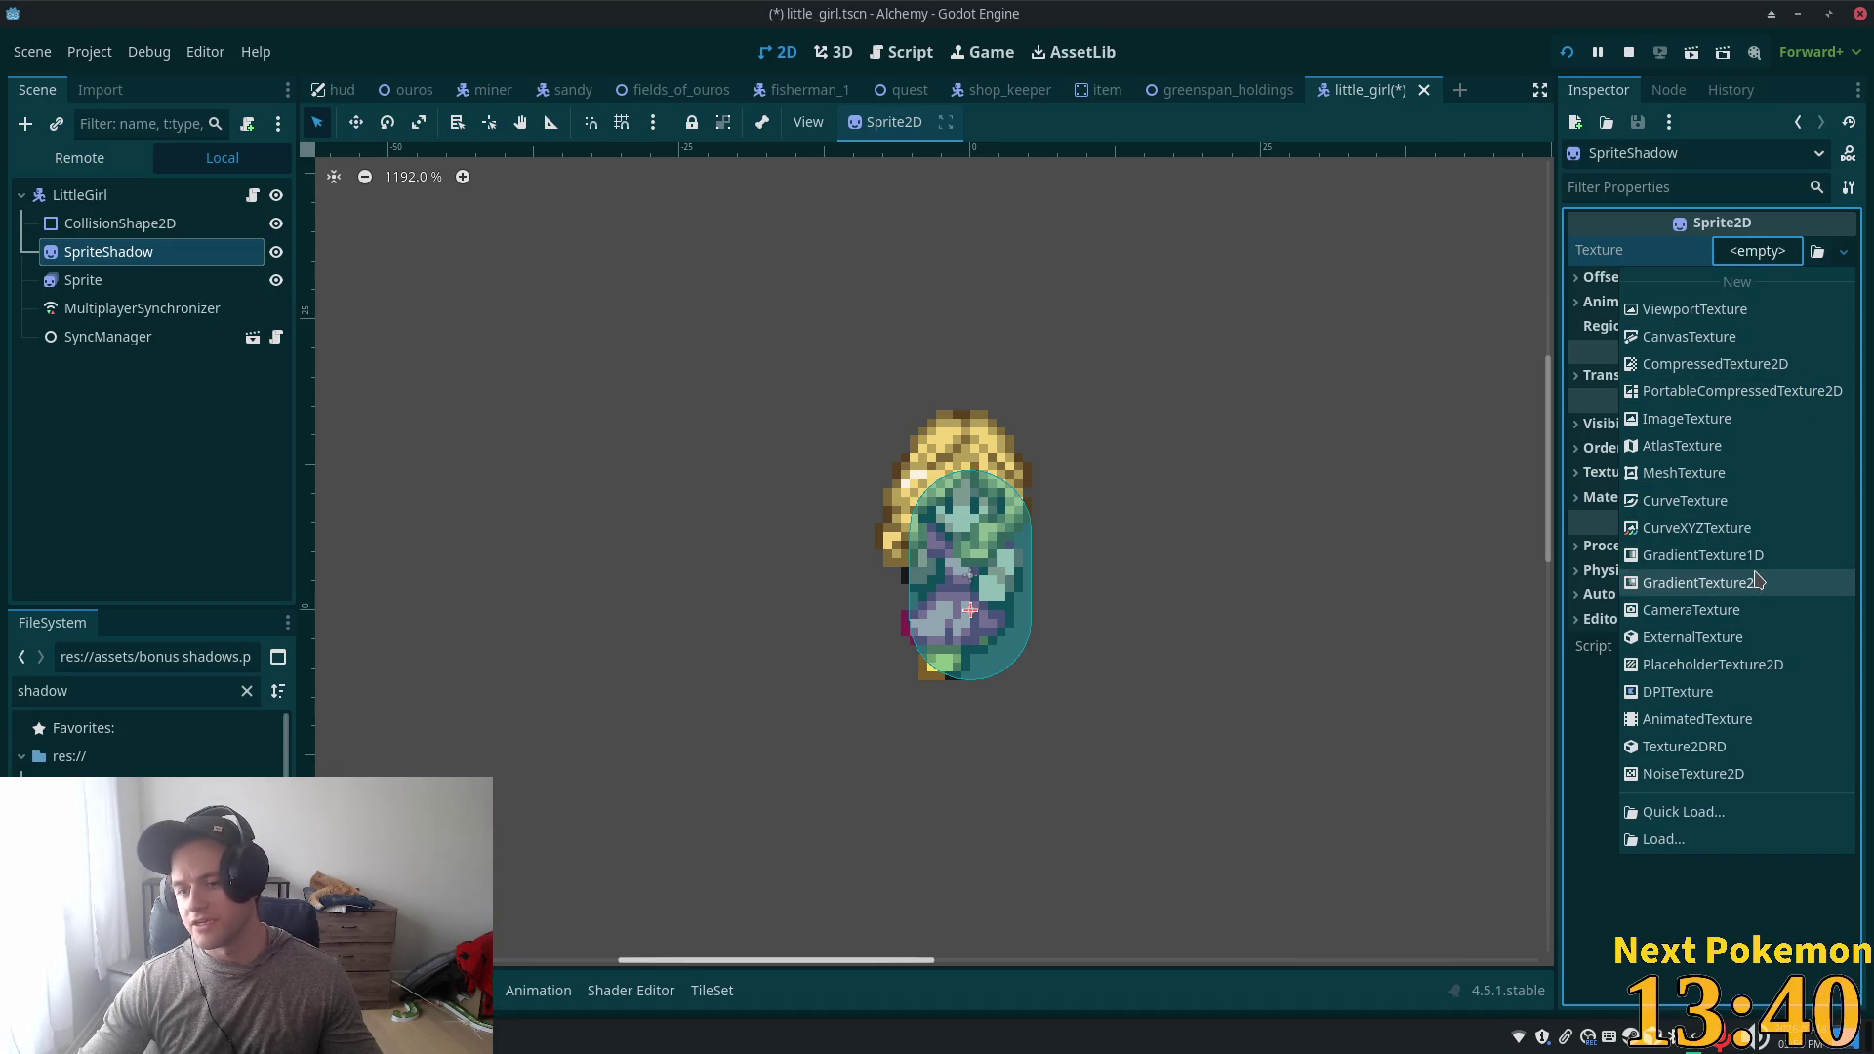
left_click(1717, 449)
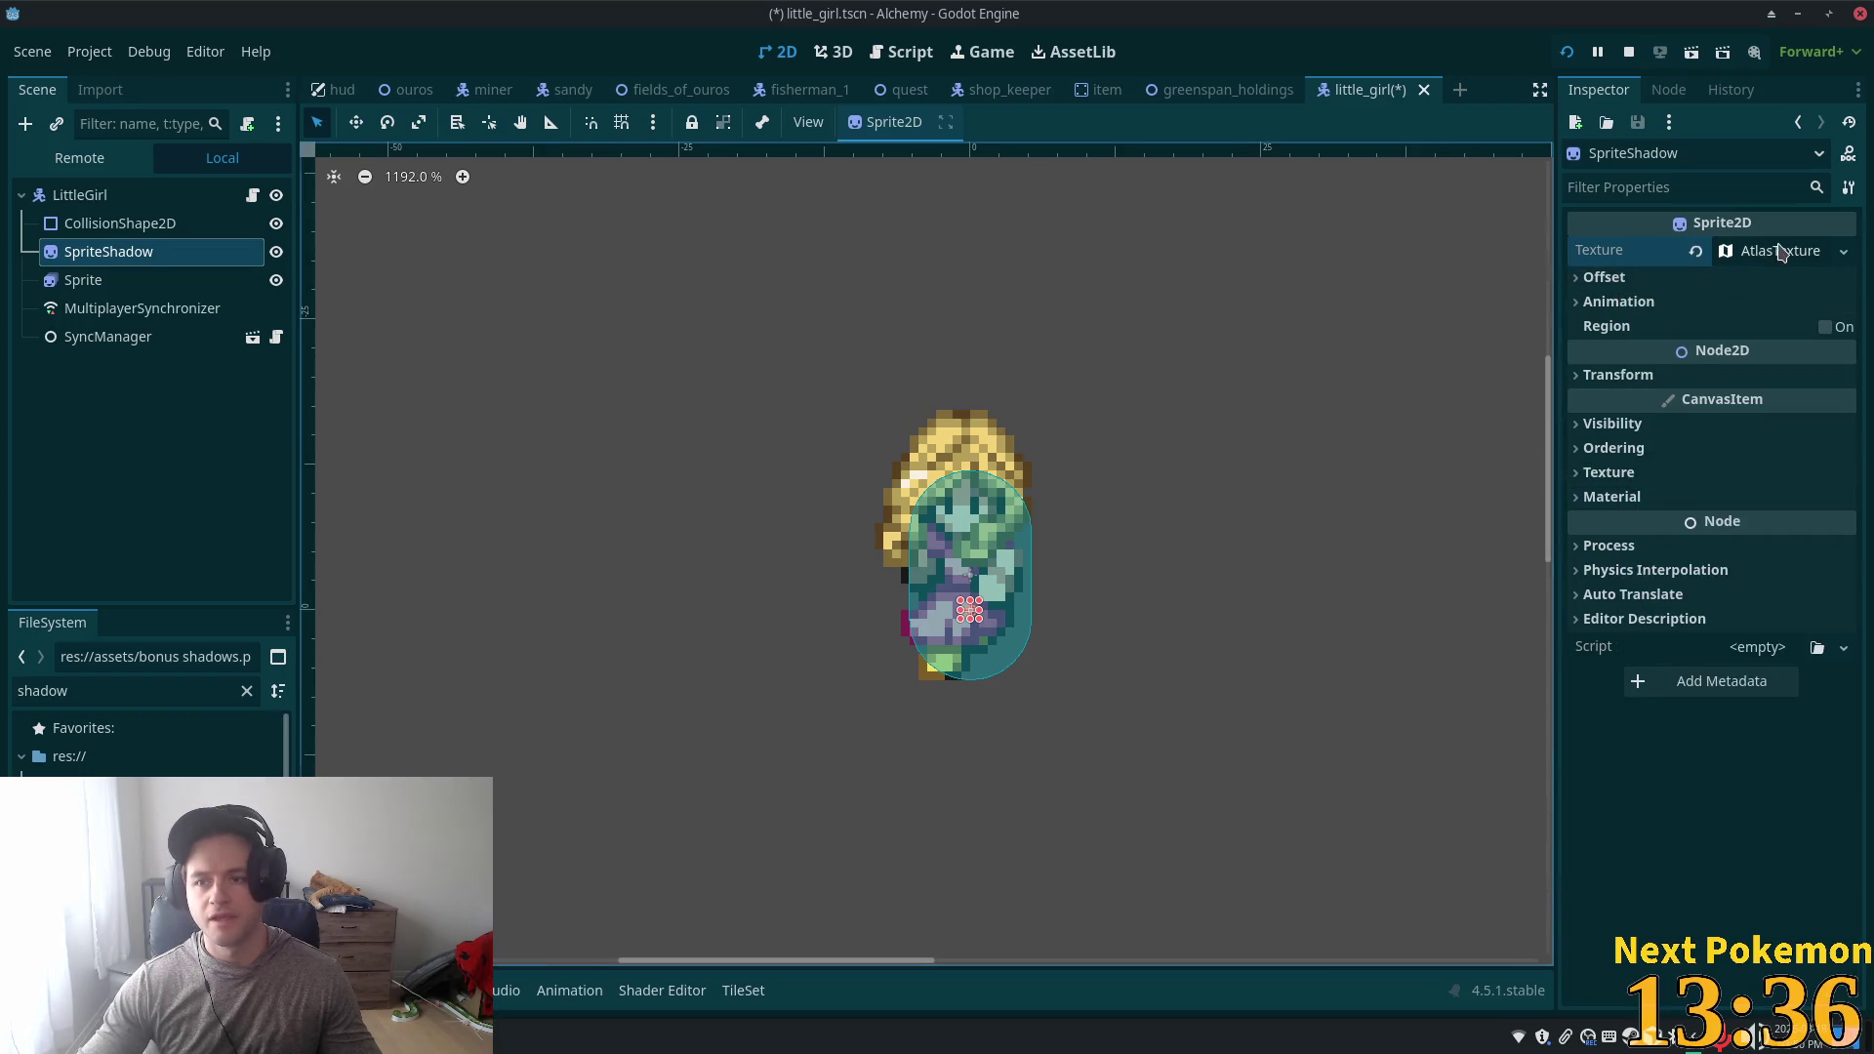
- Expand the AtlasTexture, set its Atlas to bonus shadows.png, and bring up the Region Editor
left_click(1780, 253)
mouse_move(147, 809)
left_mouse_down()
mouse_move(819, 715)
mouse_move(1748, 443)
mouse_move(1744, 537)
left_mouse_up()
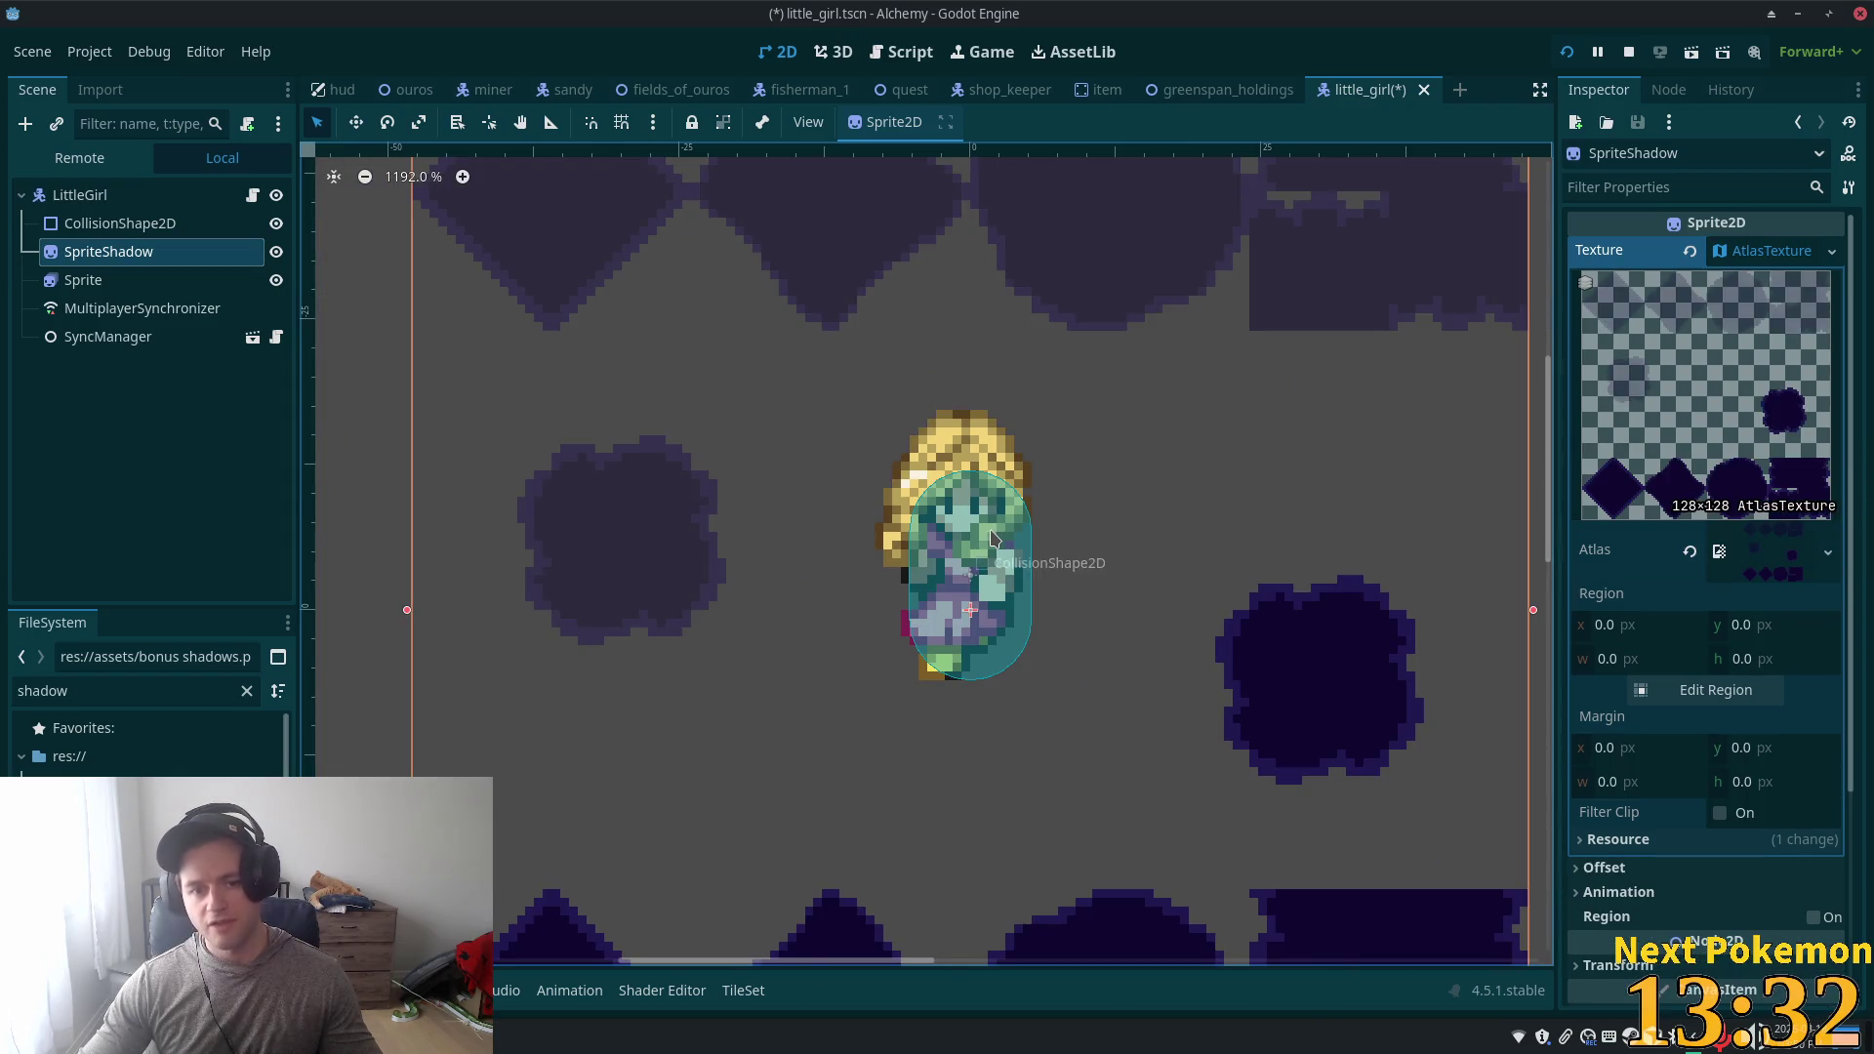
scroll(988, 536, "down", 3)
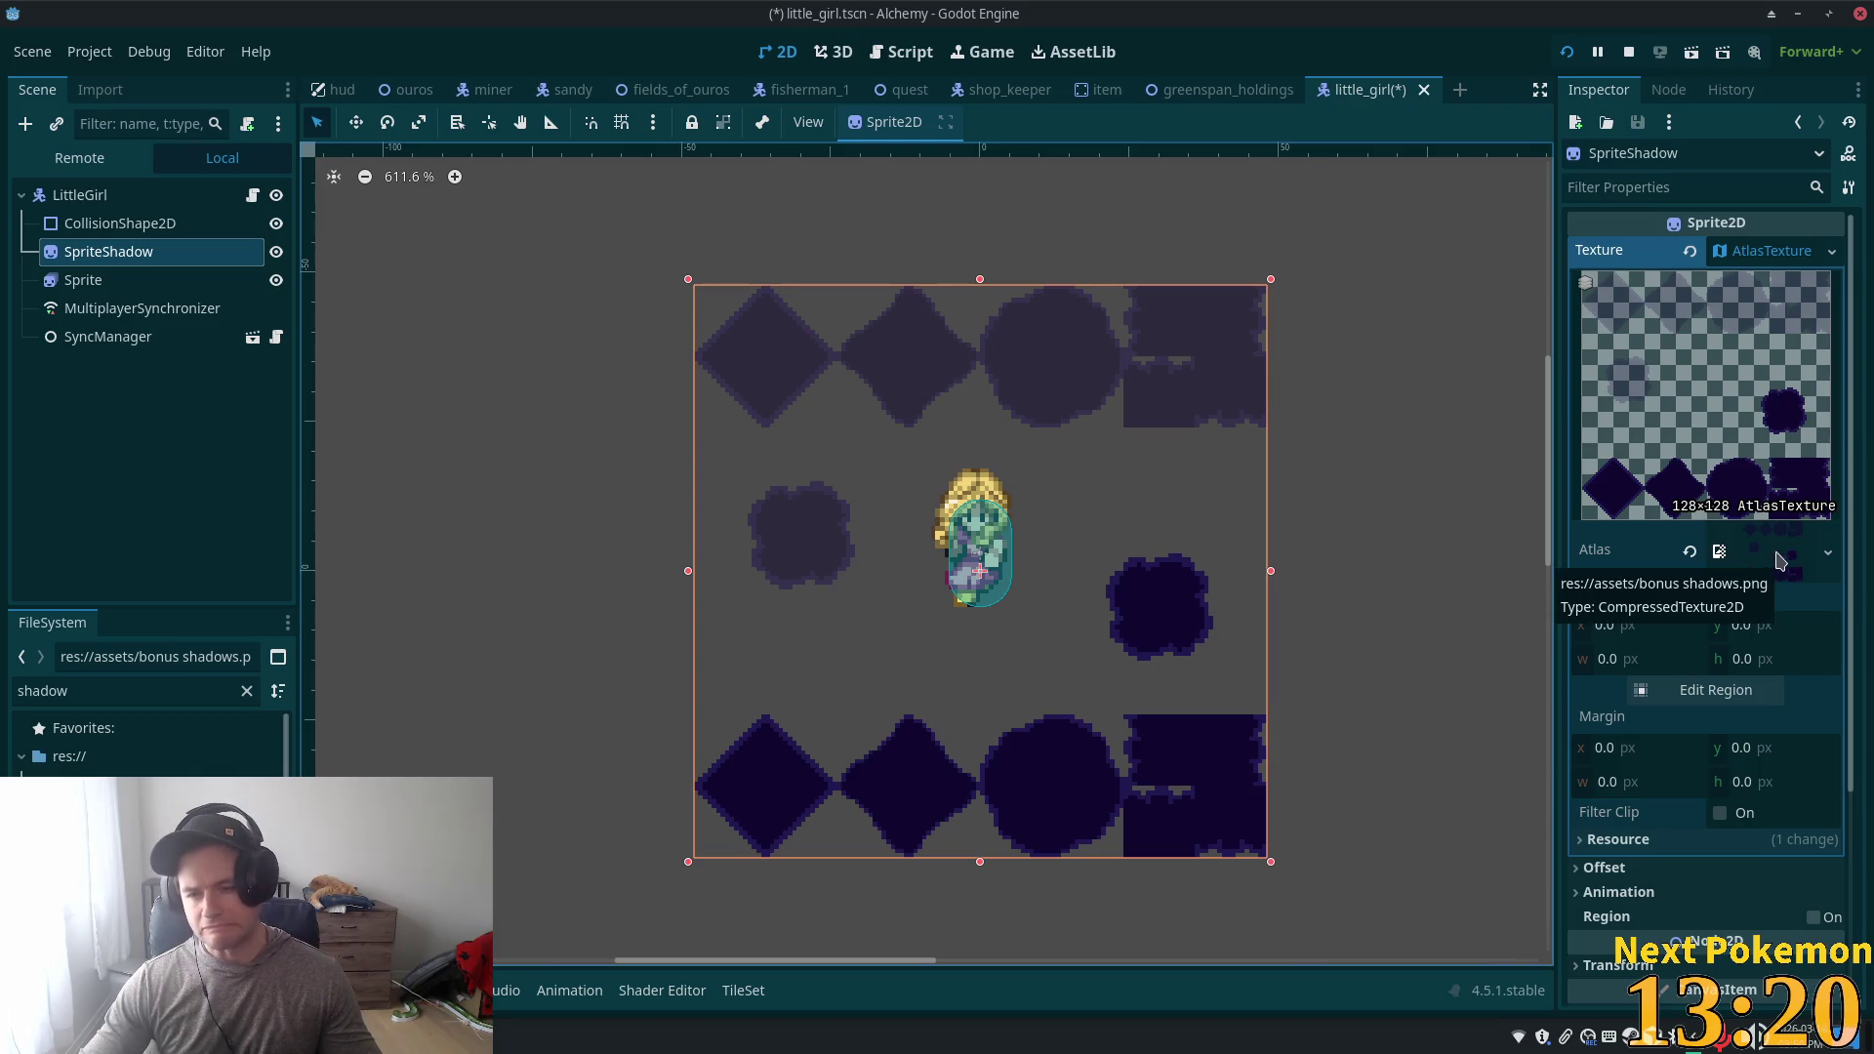
left_click(1712, 690)
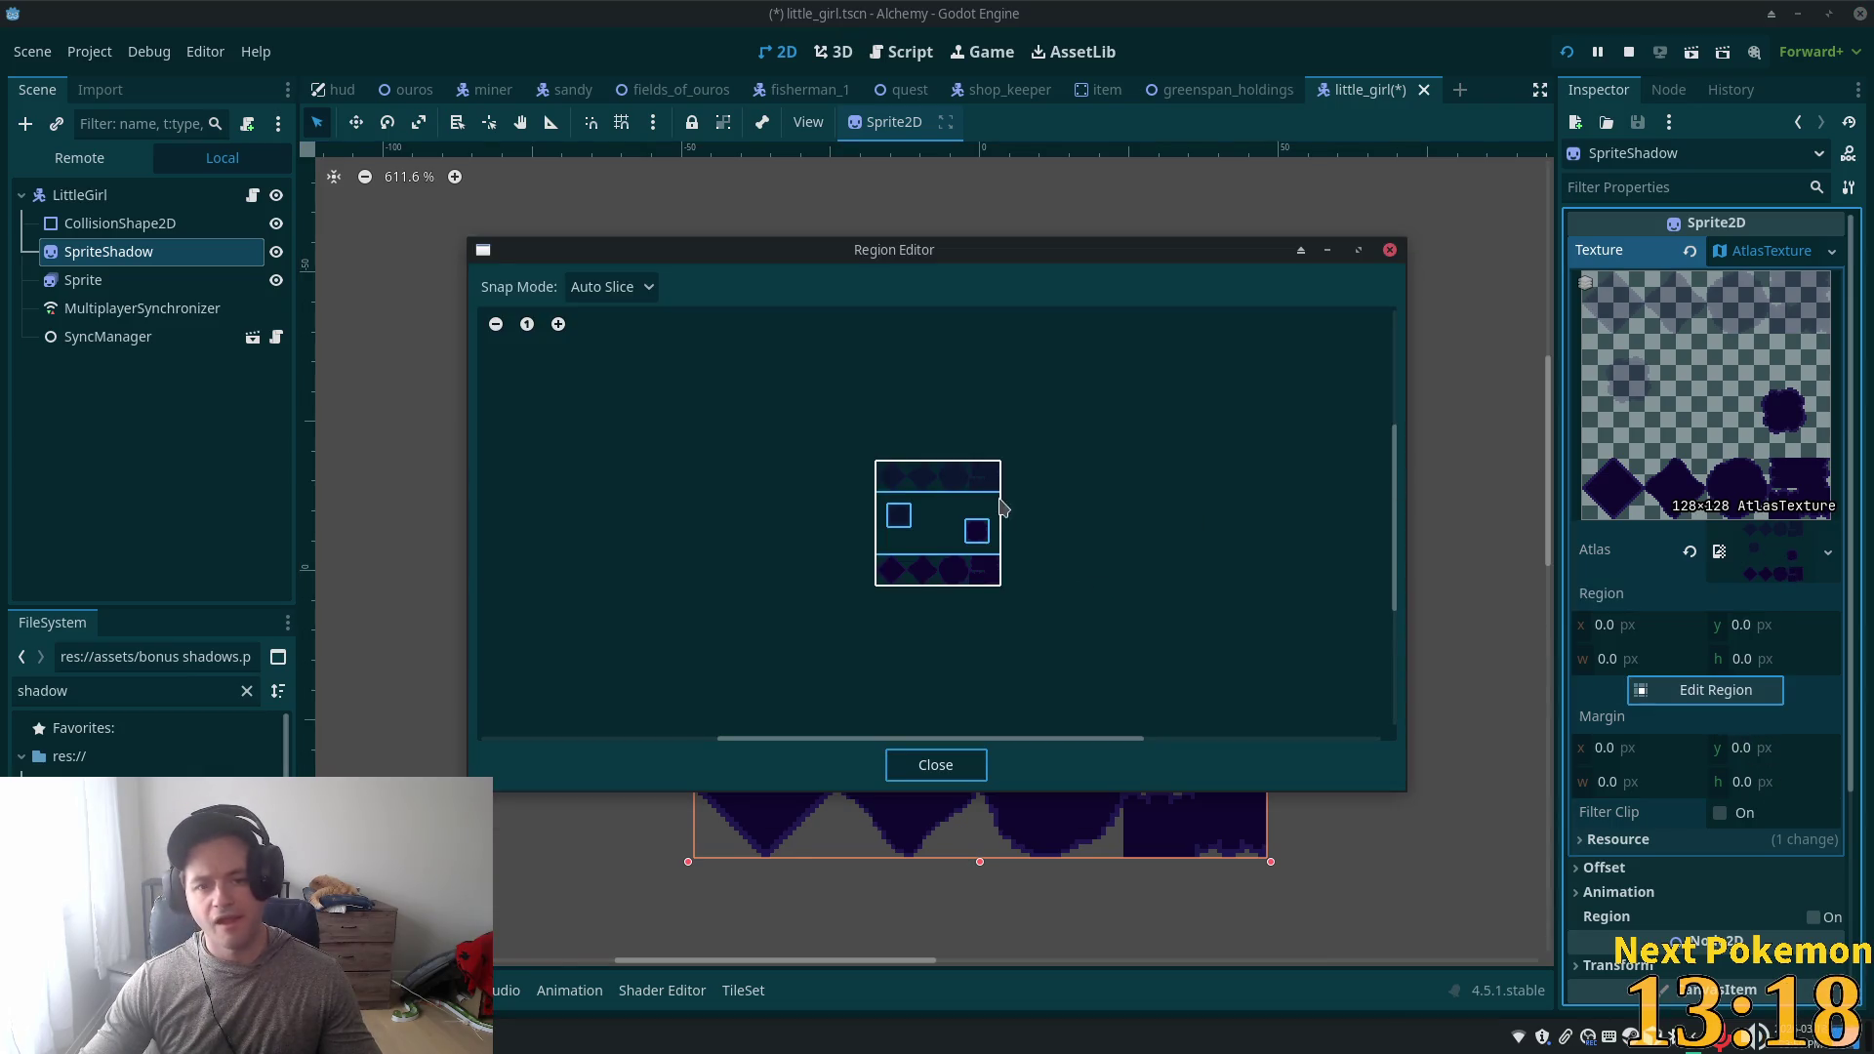
- Switch the Region Editor's snap mode to Pixel Snap
scroll(742, 410, "up", 2)
scroll(1200, 585, "up", 2)
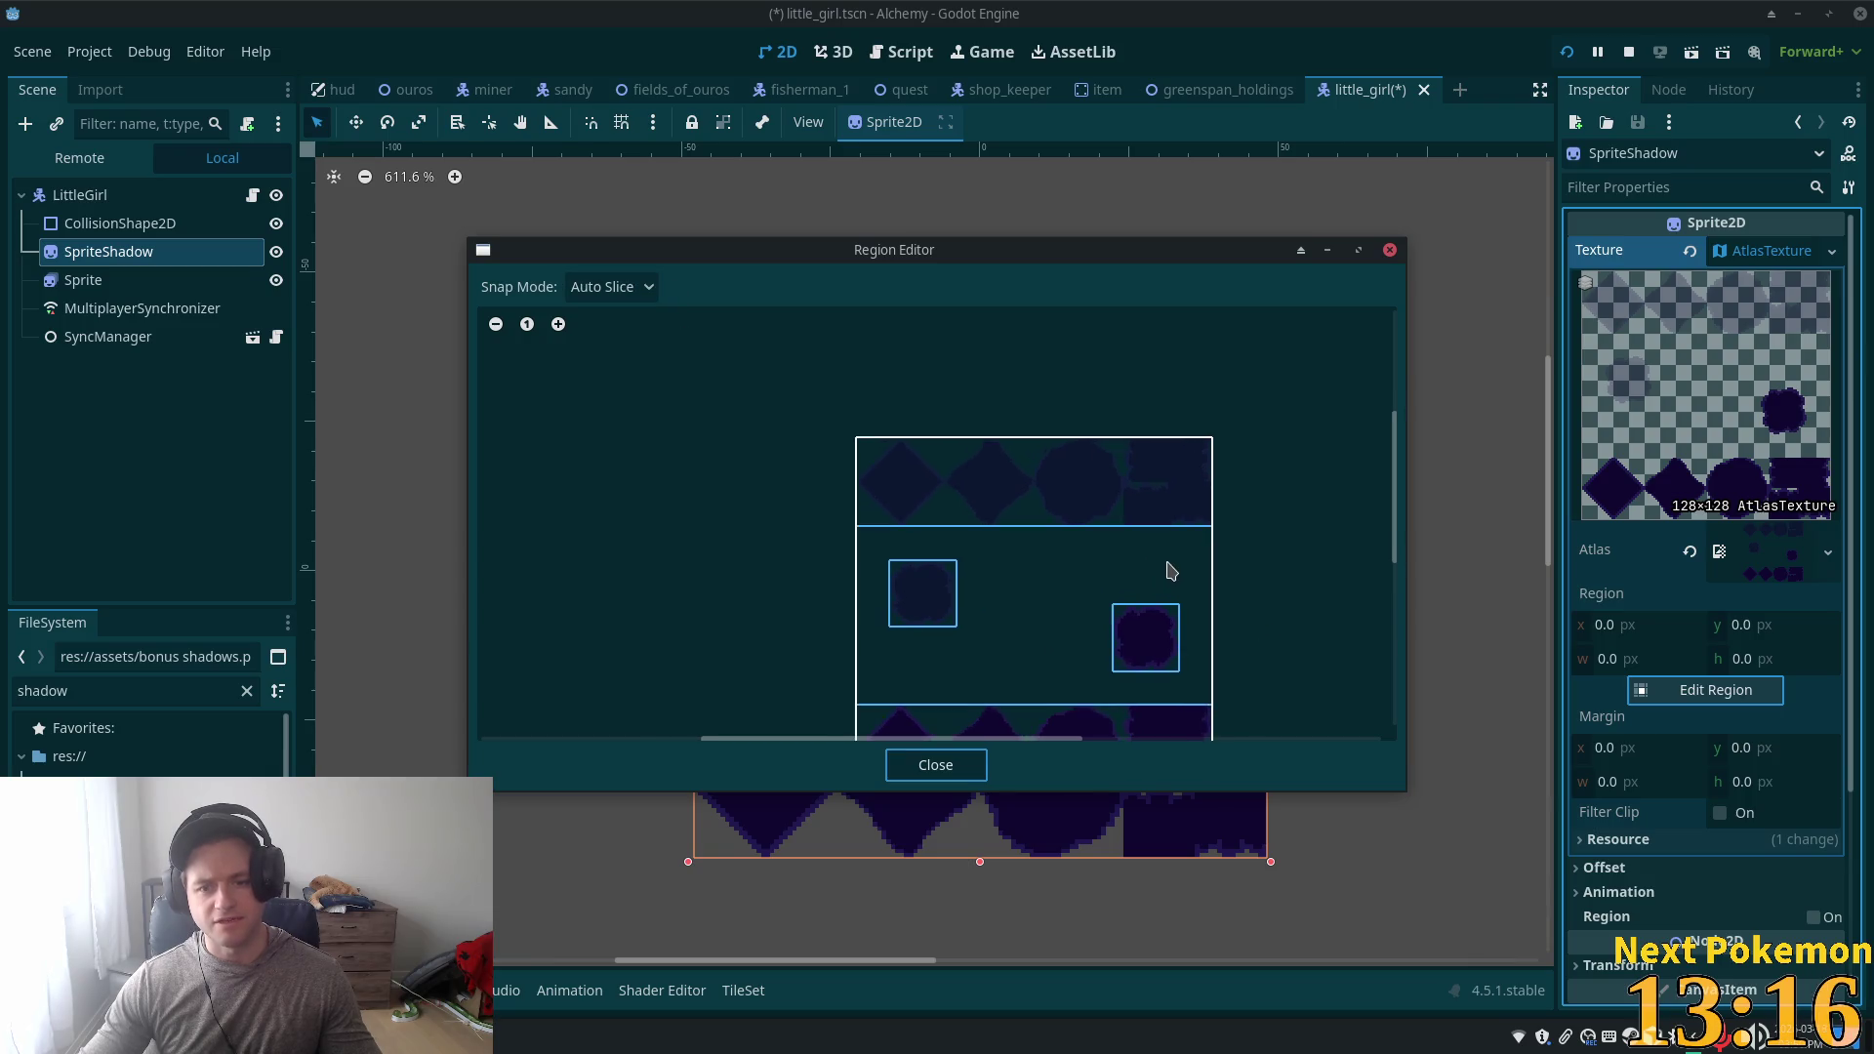
scroll(1128, 528, "up", 2)
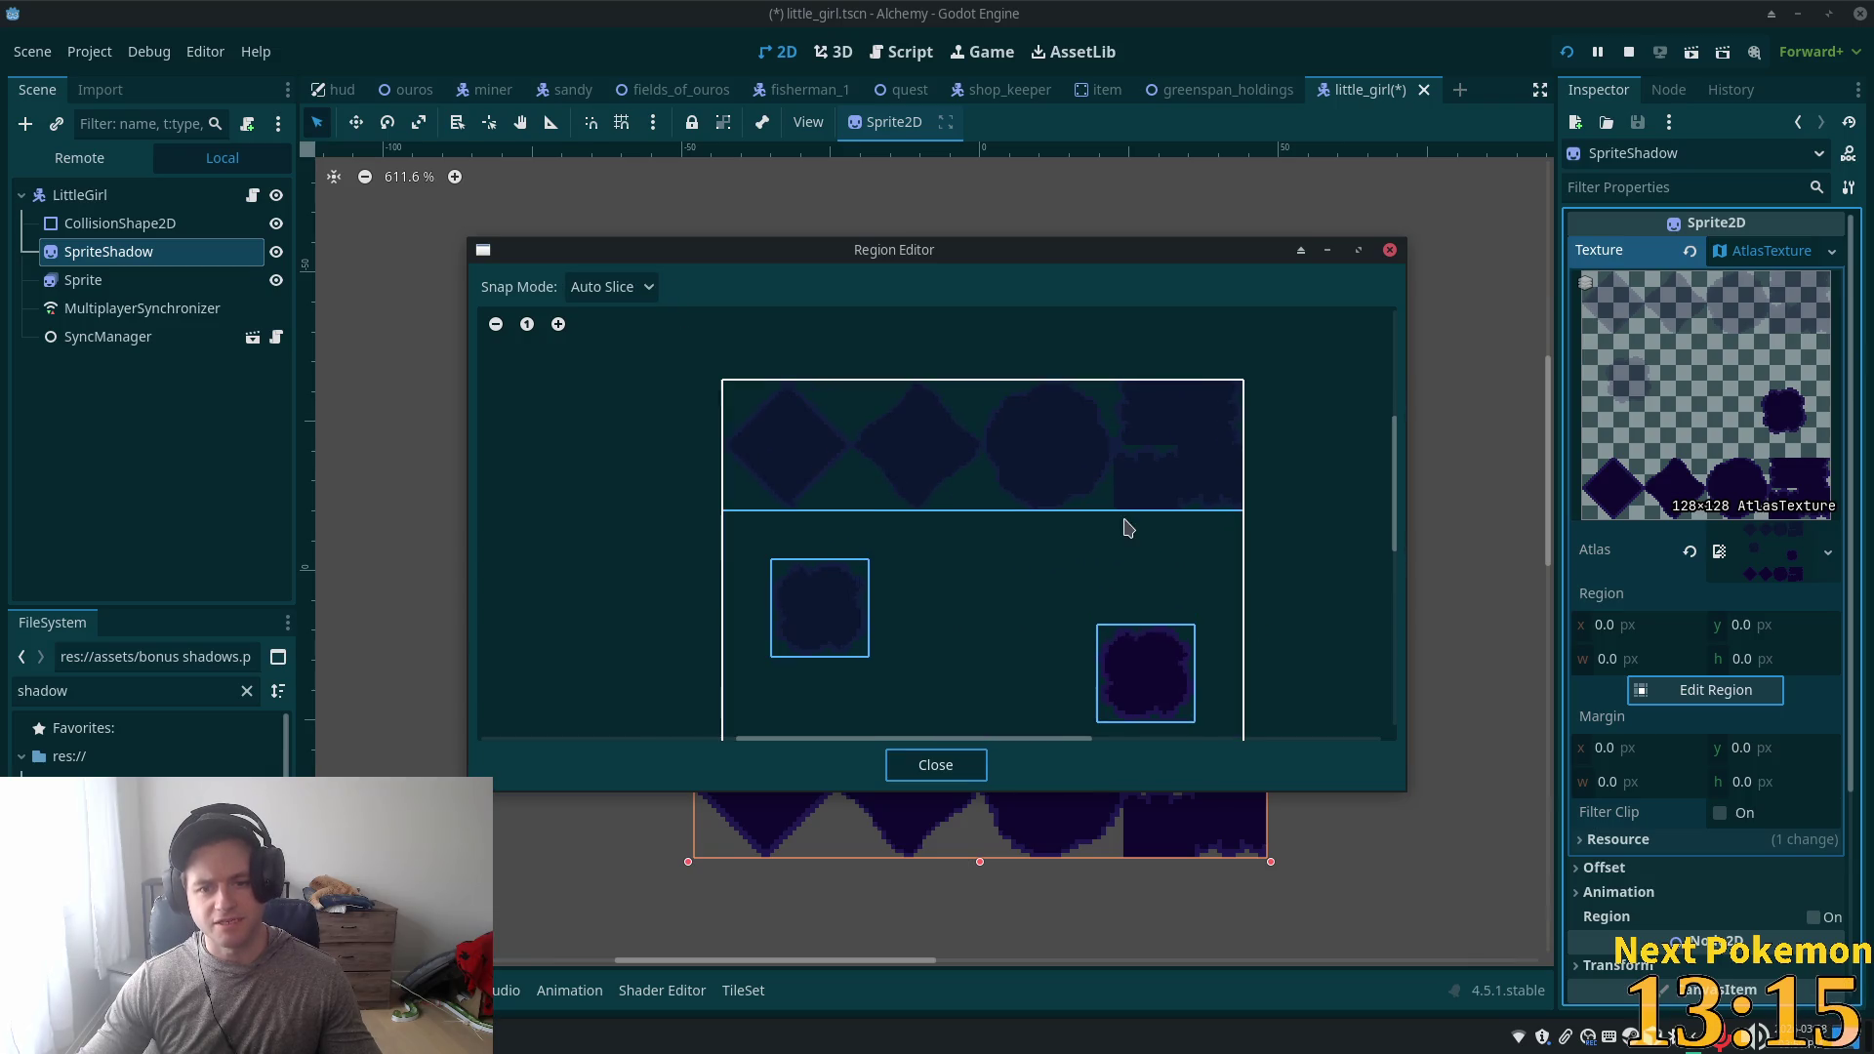
left_click(605, 287)
left_click(629, 342)
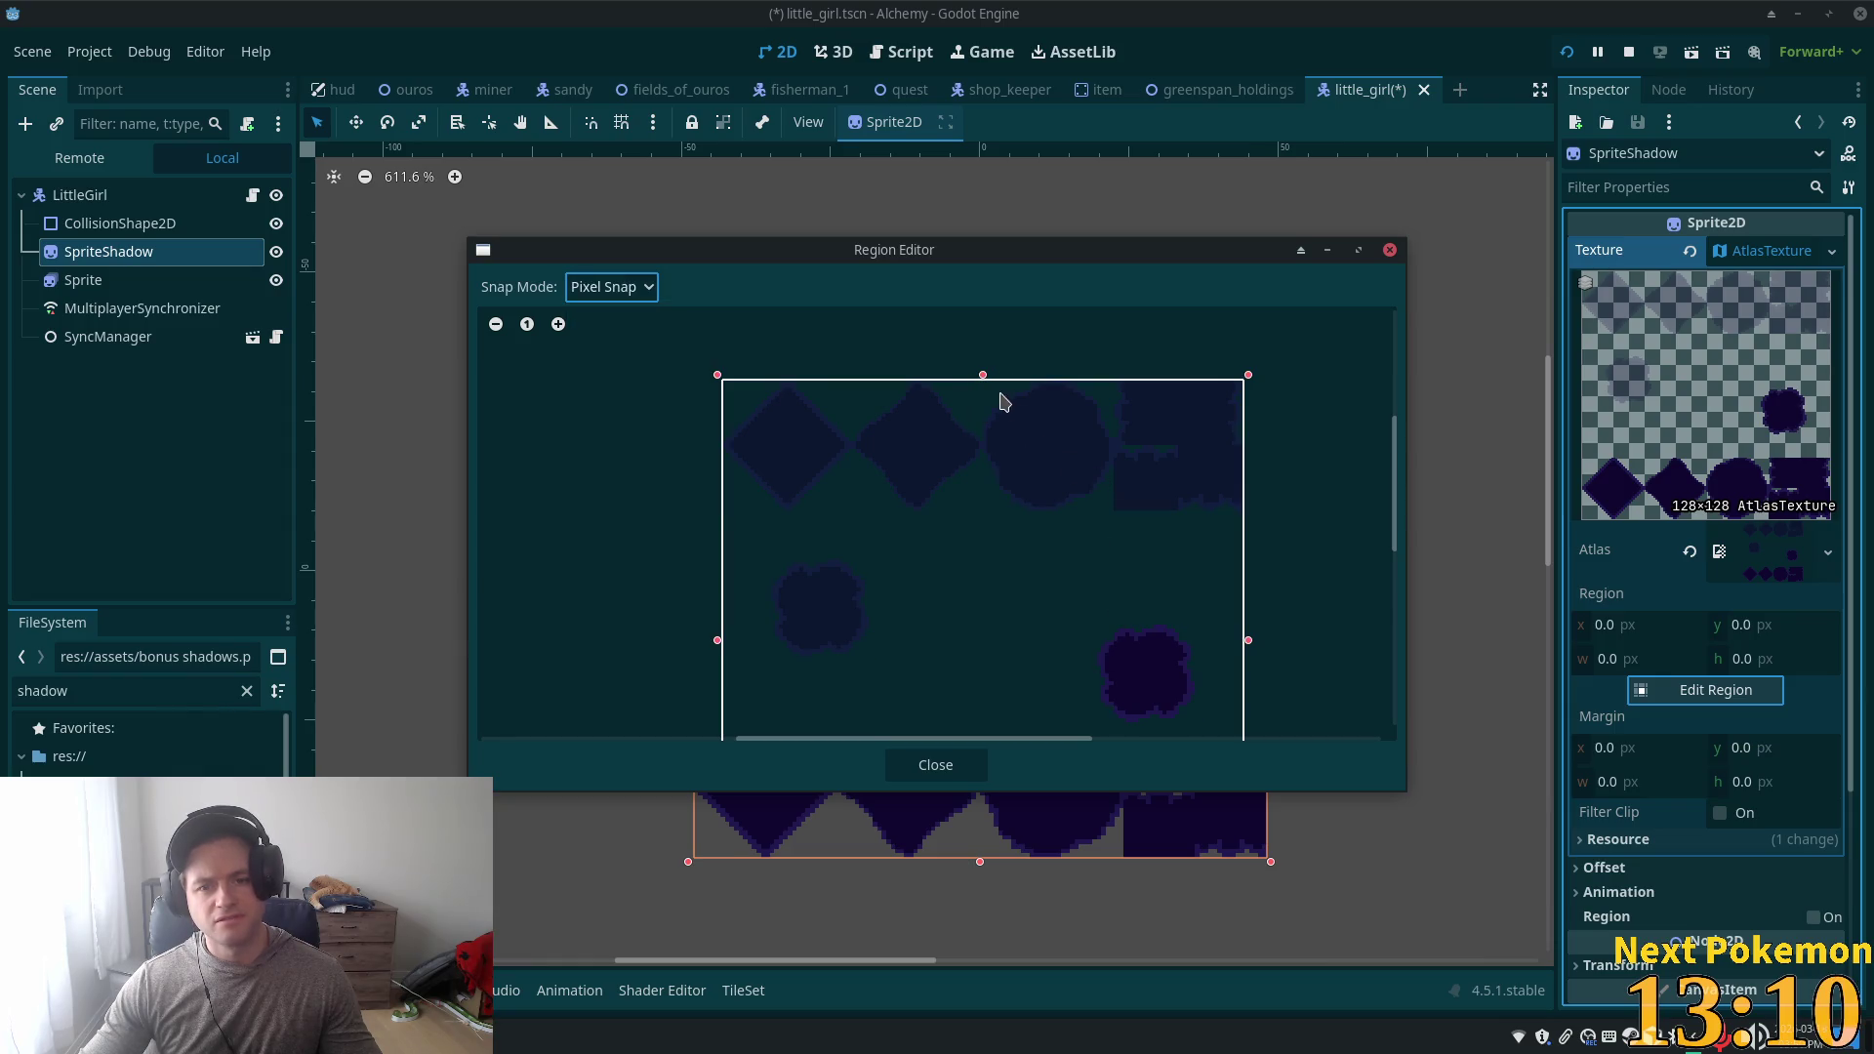
- Mark the round shadow as the region, trim it to x 64, y 0, 32×32, and close the editor
mouse_move(989, 388)
left_mouse_down()
mouse_move(1022, 449)
mouse_move(1118, 518)
left_mouse_up()
scroll(1081, 495, "up", 5)
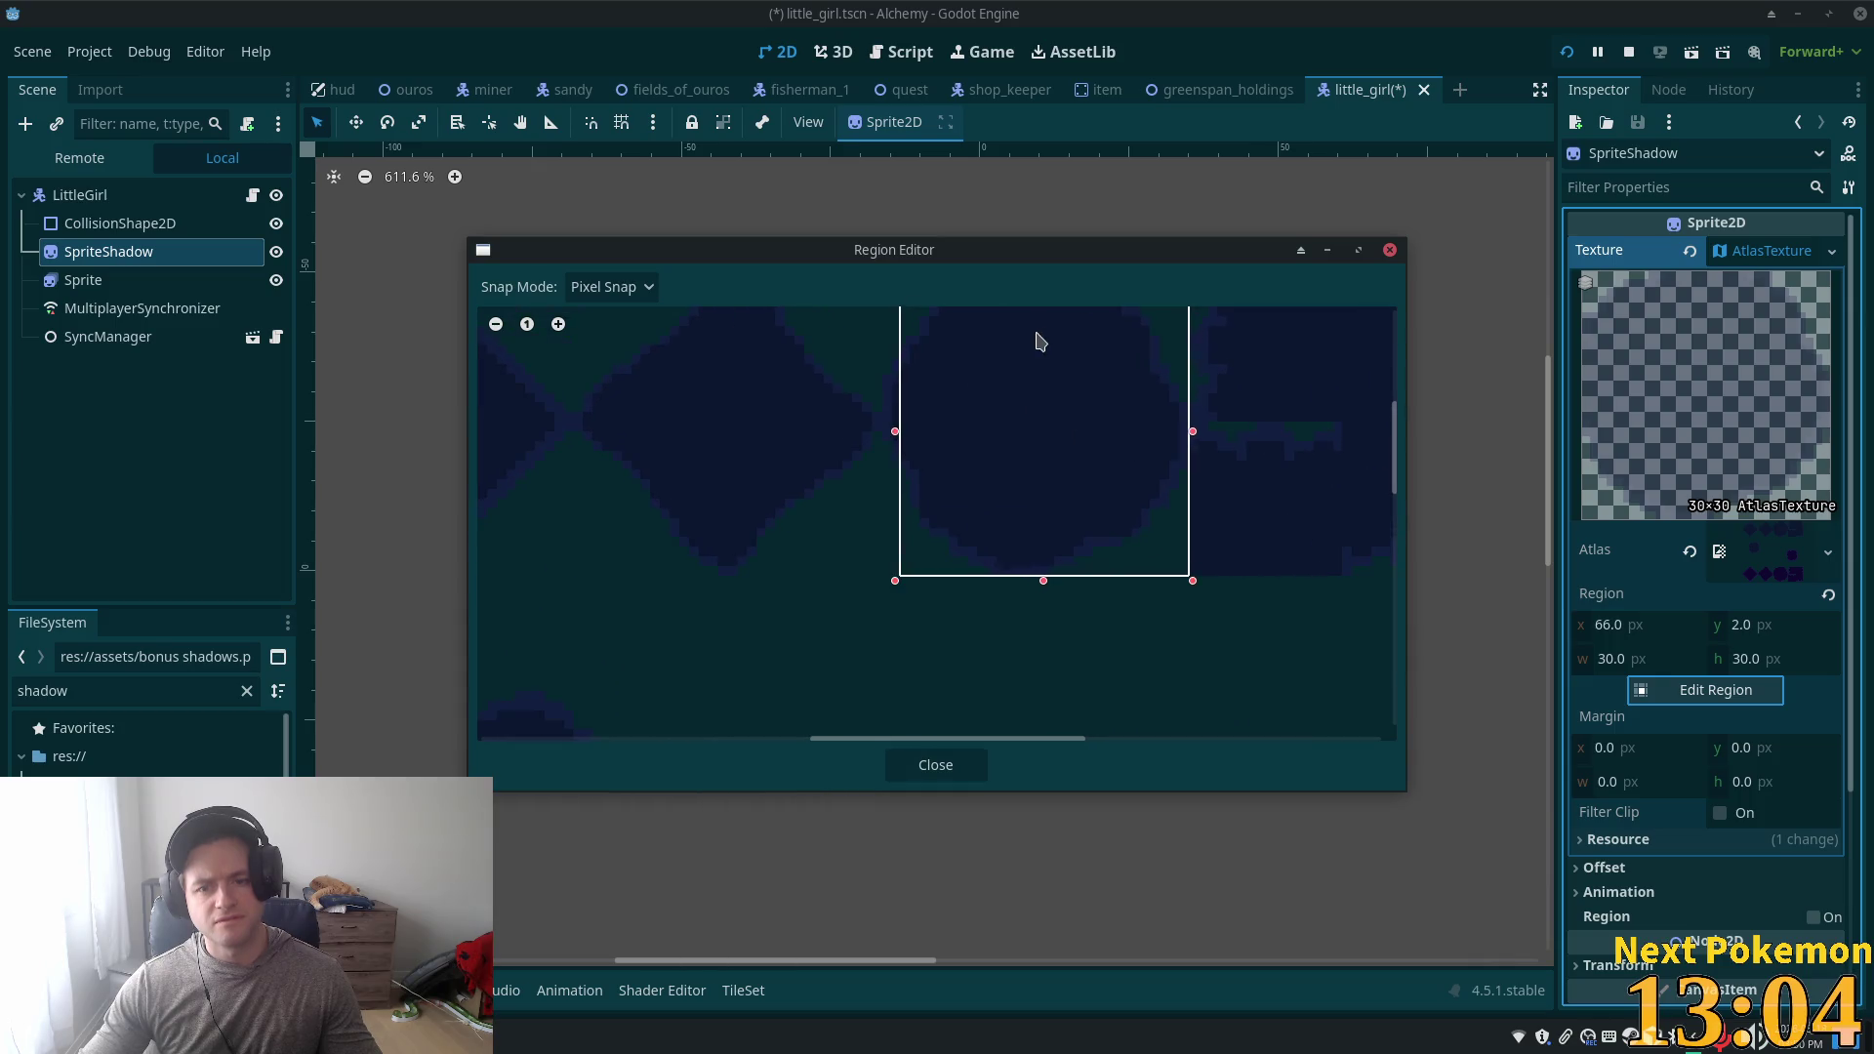
scroll(1269, 488, "up", 1)
scroll(1361, 527, "up", 1)
left_click_drag(899, 495, 879, 494)
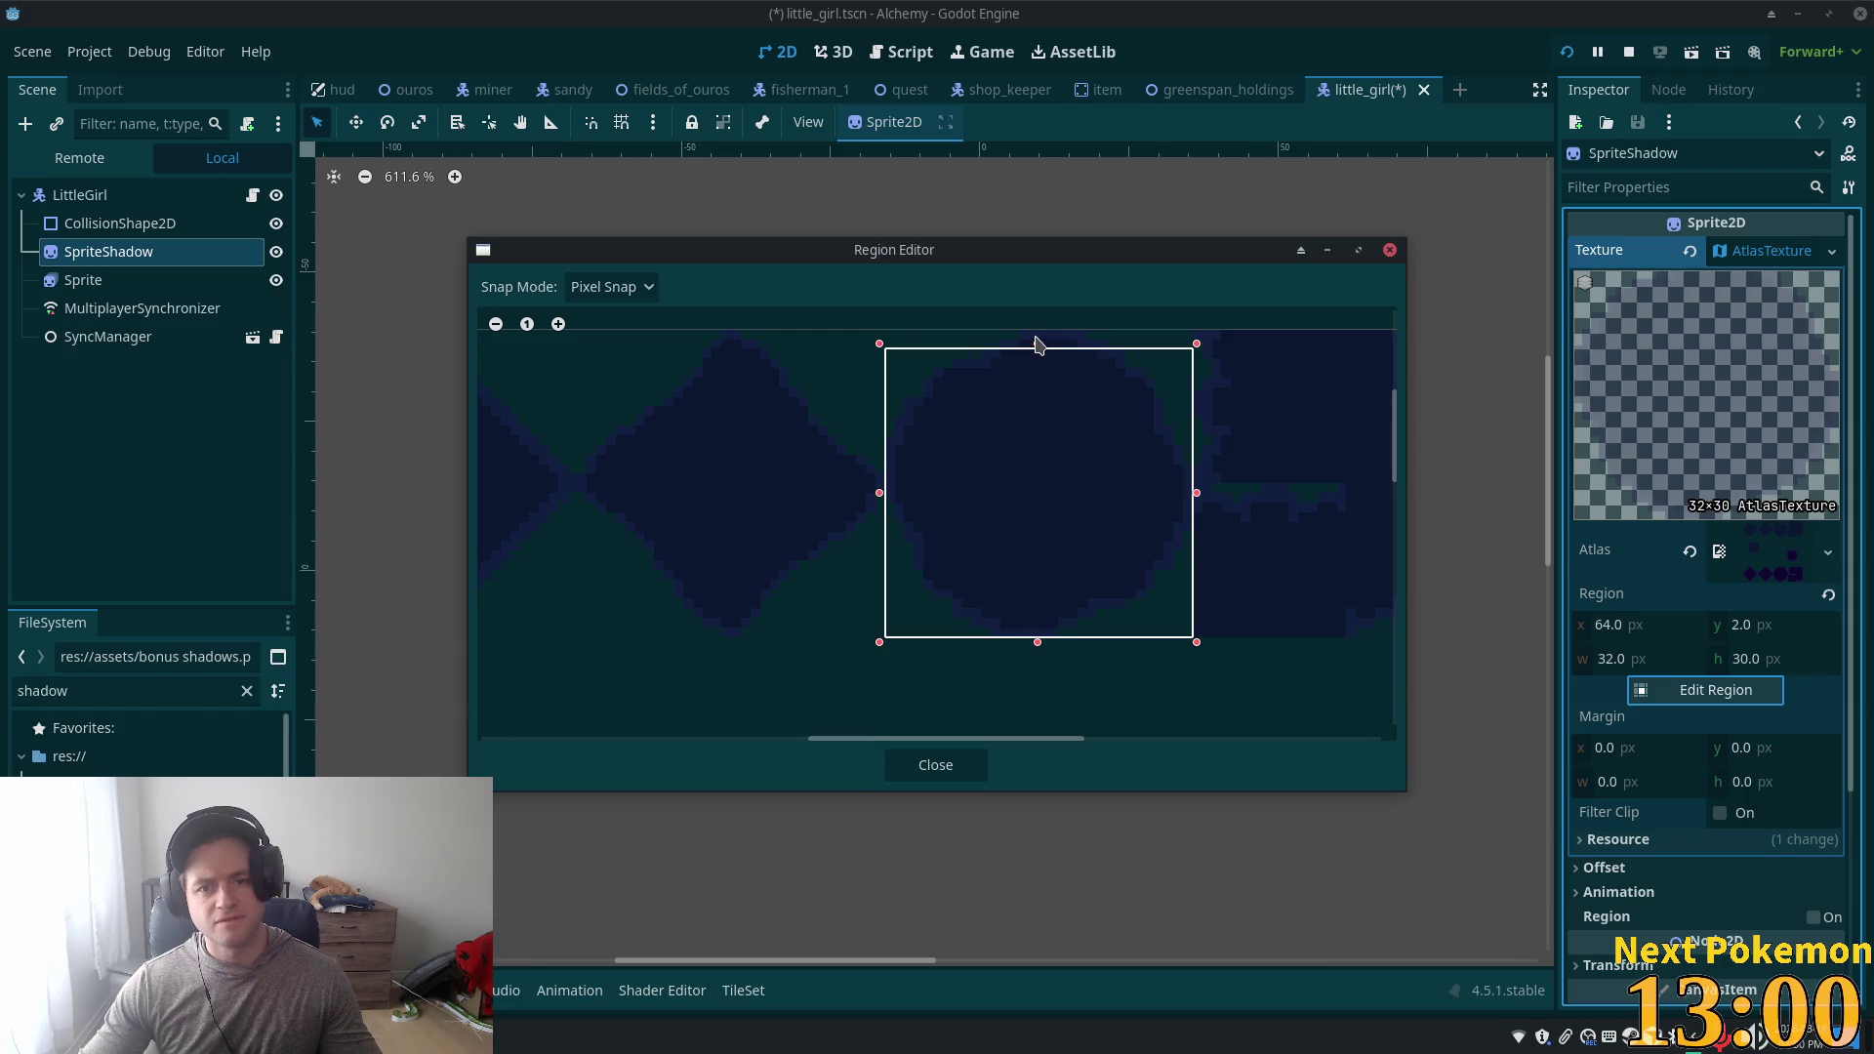
left_click_drag(1037, 343, 1039, 332)
left_click_drag(1037, 643, 1041, 646)
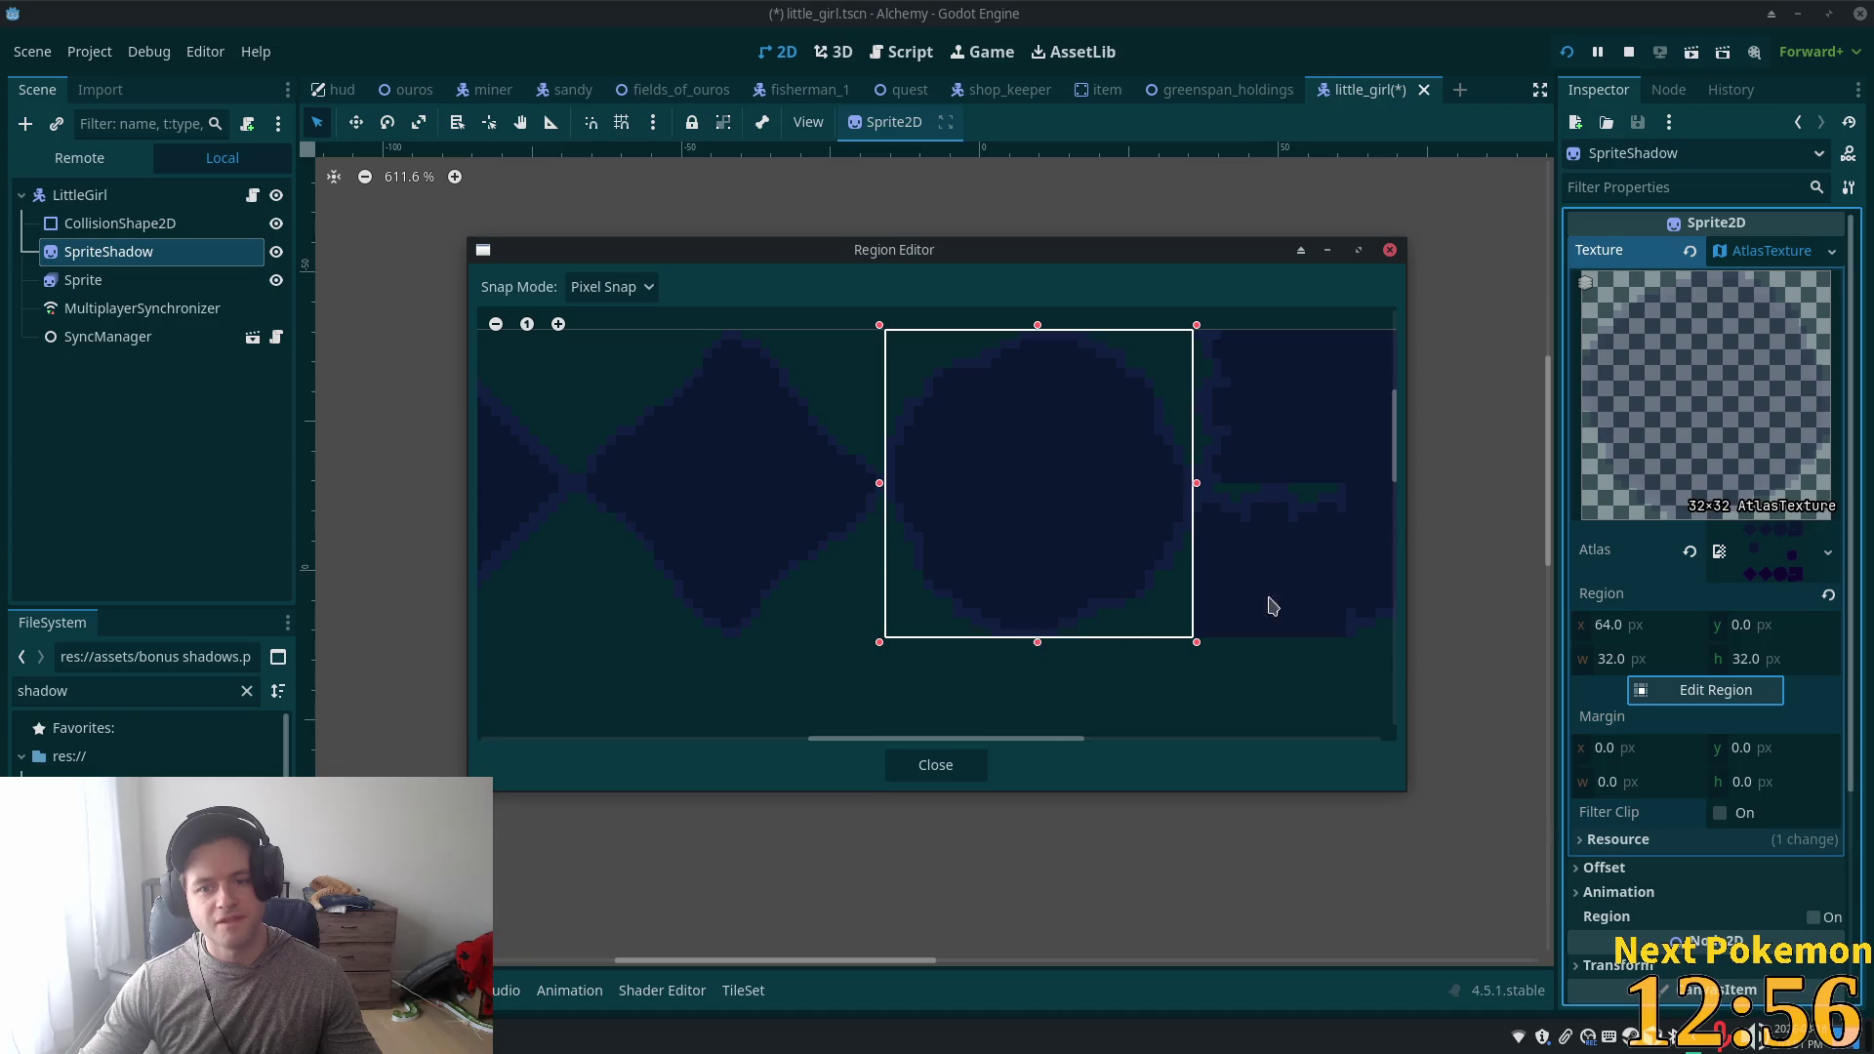
left_click(927, 764)
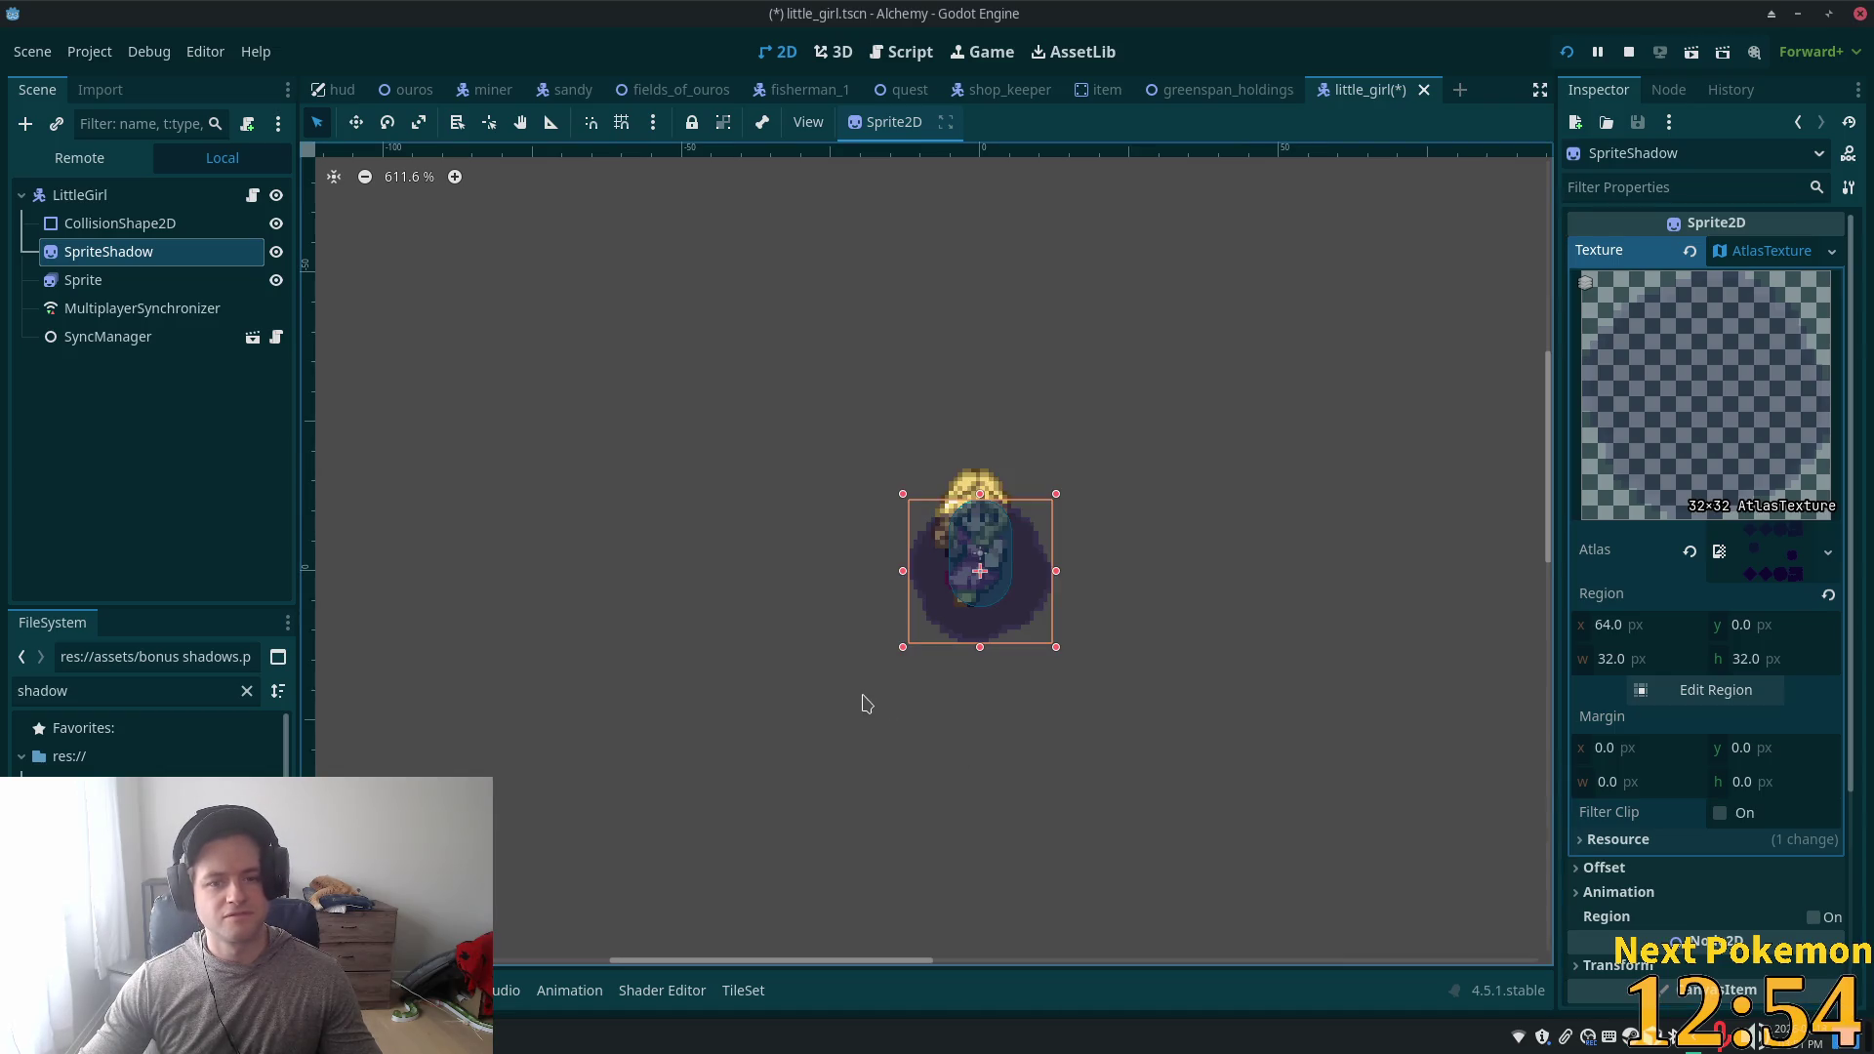
- Scale the round shadow down and move it beneath the girl's feet
scroll(888, 646, "up", 2)
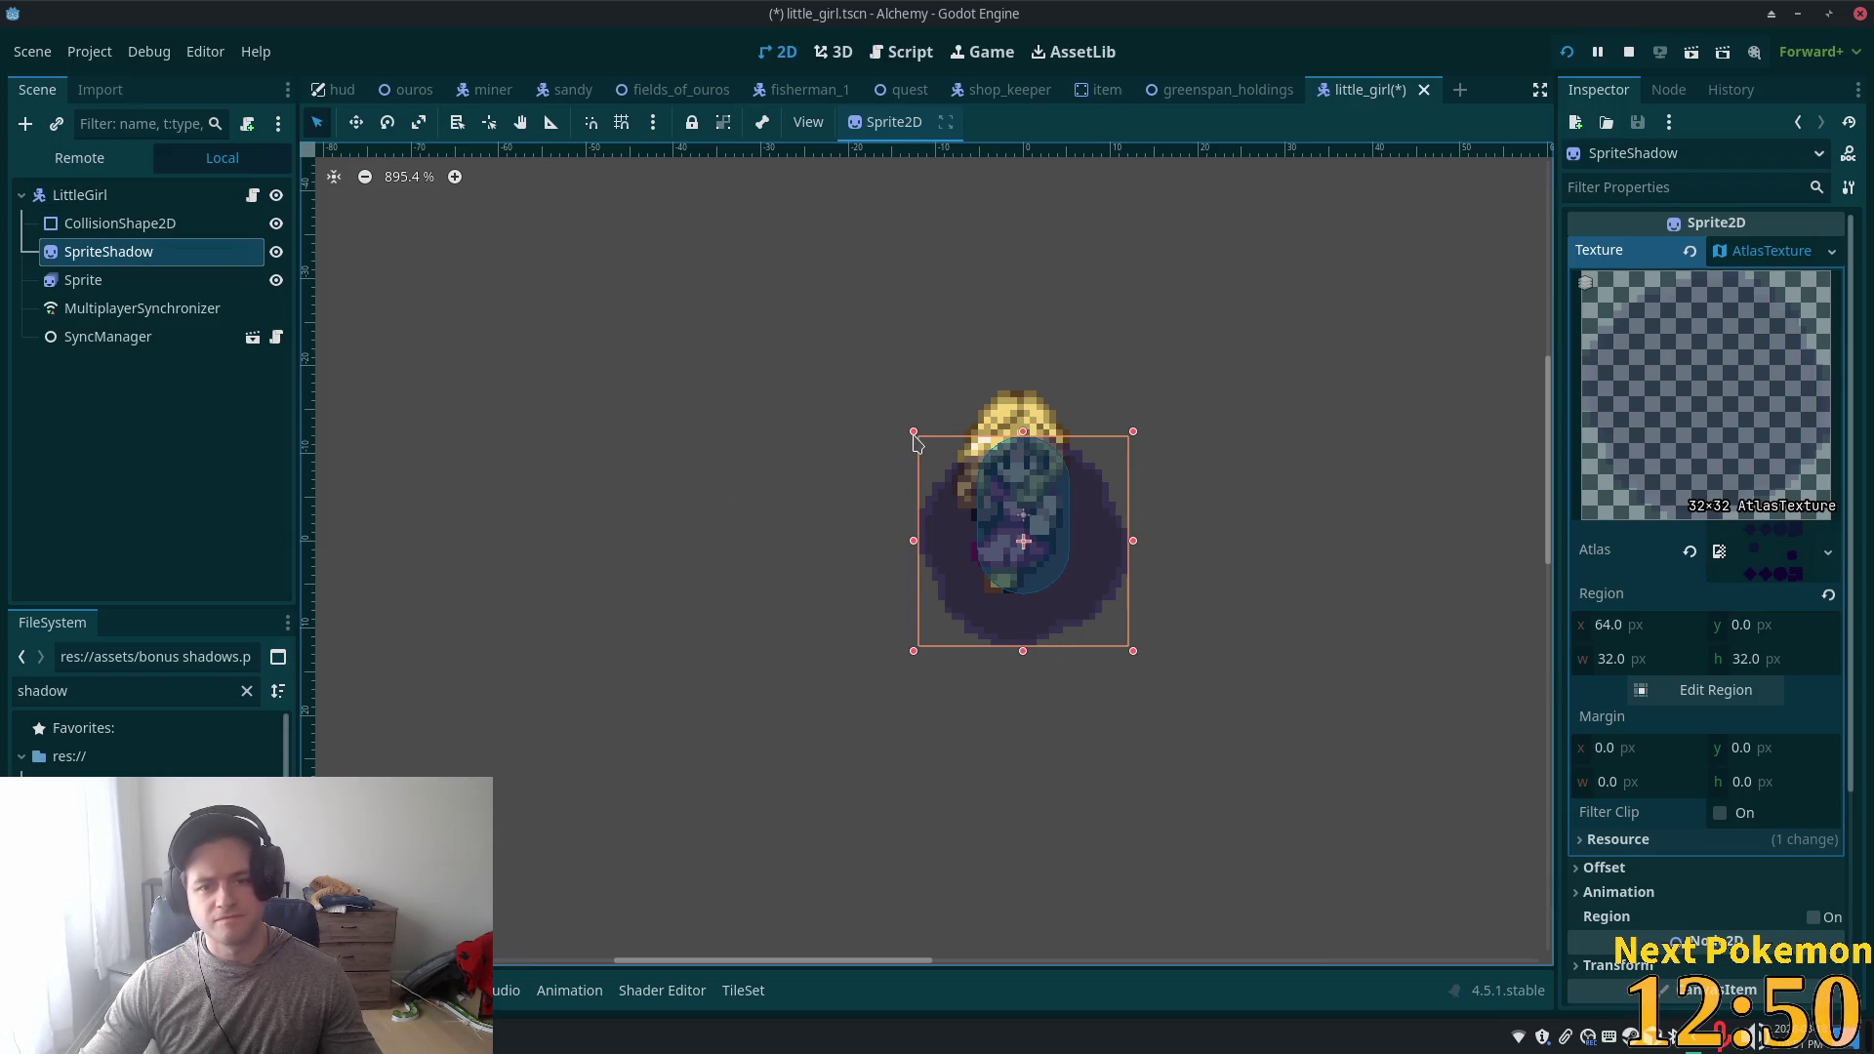
left_click_drag(915, 433, 1026, 545)
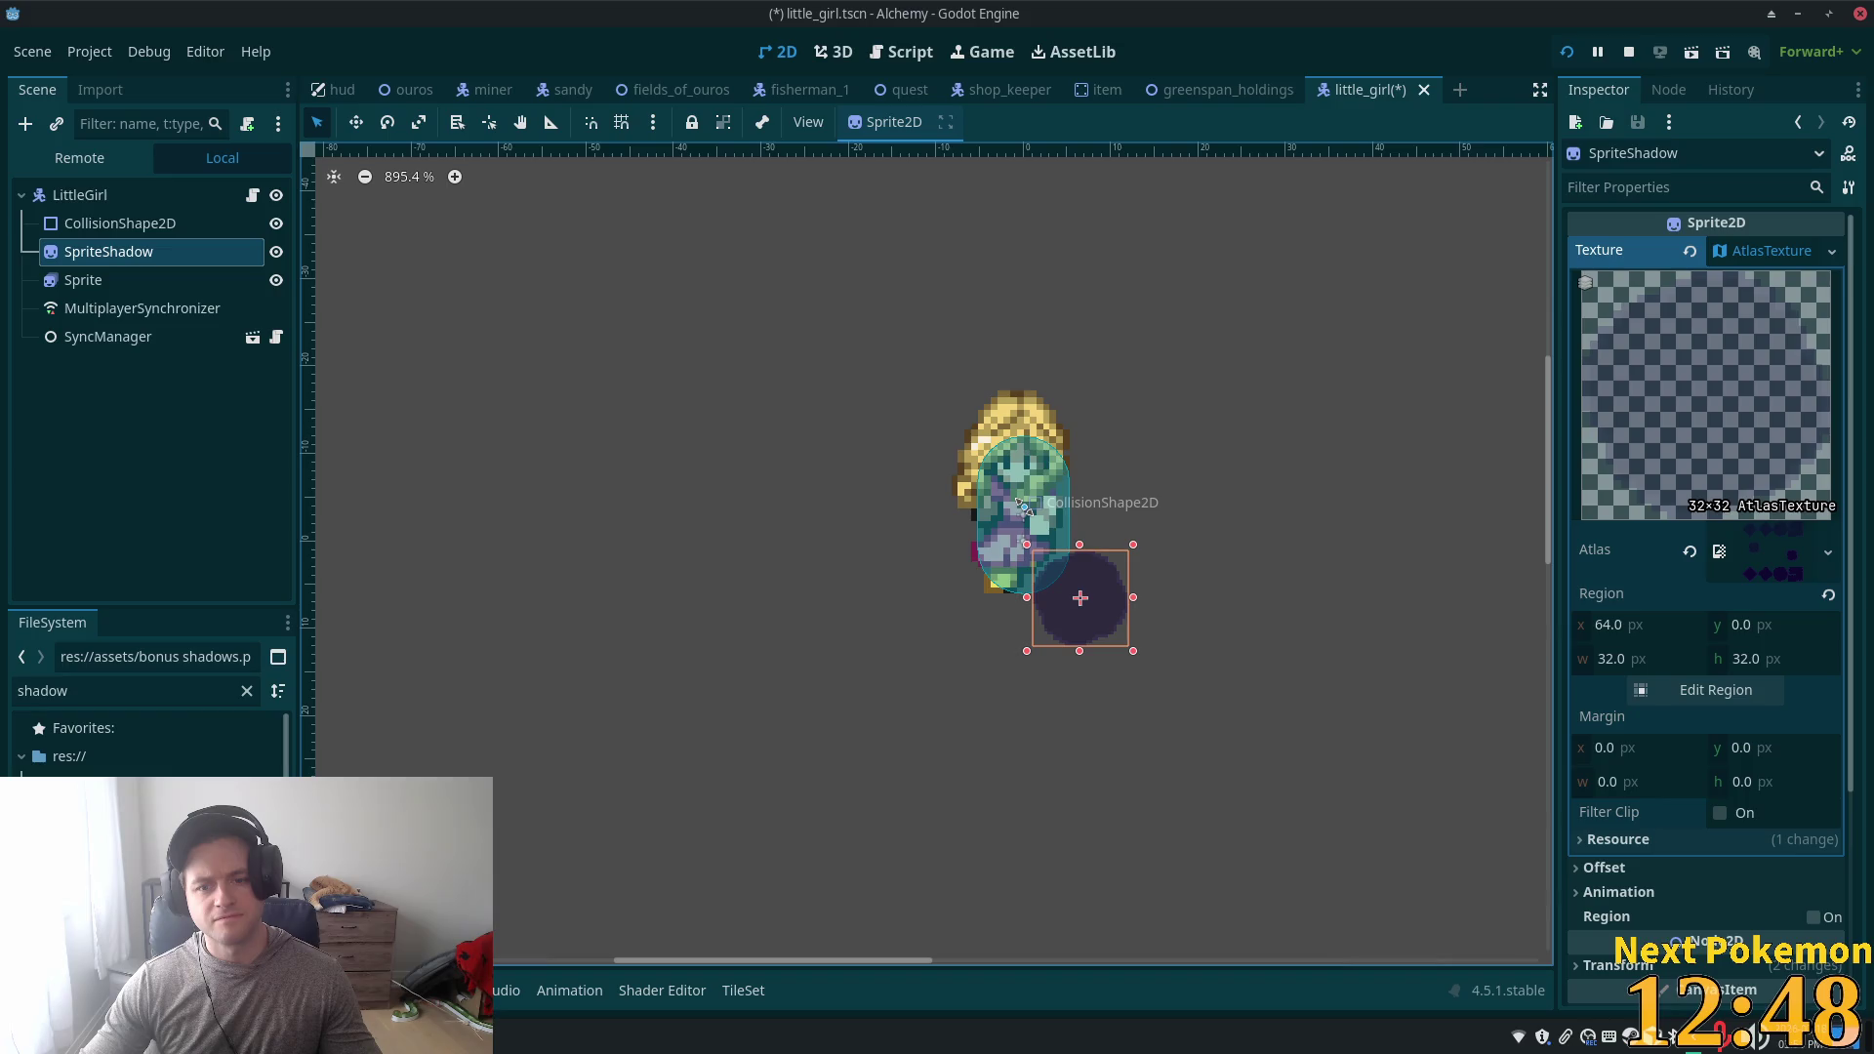
key("w")
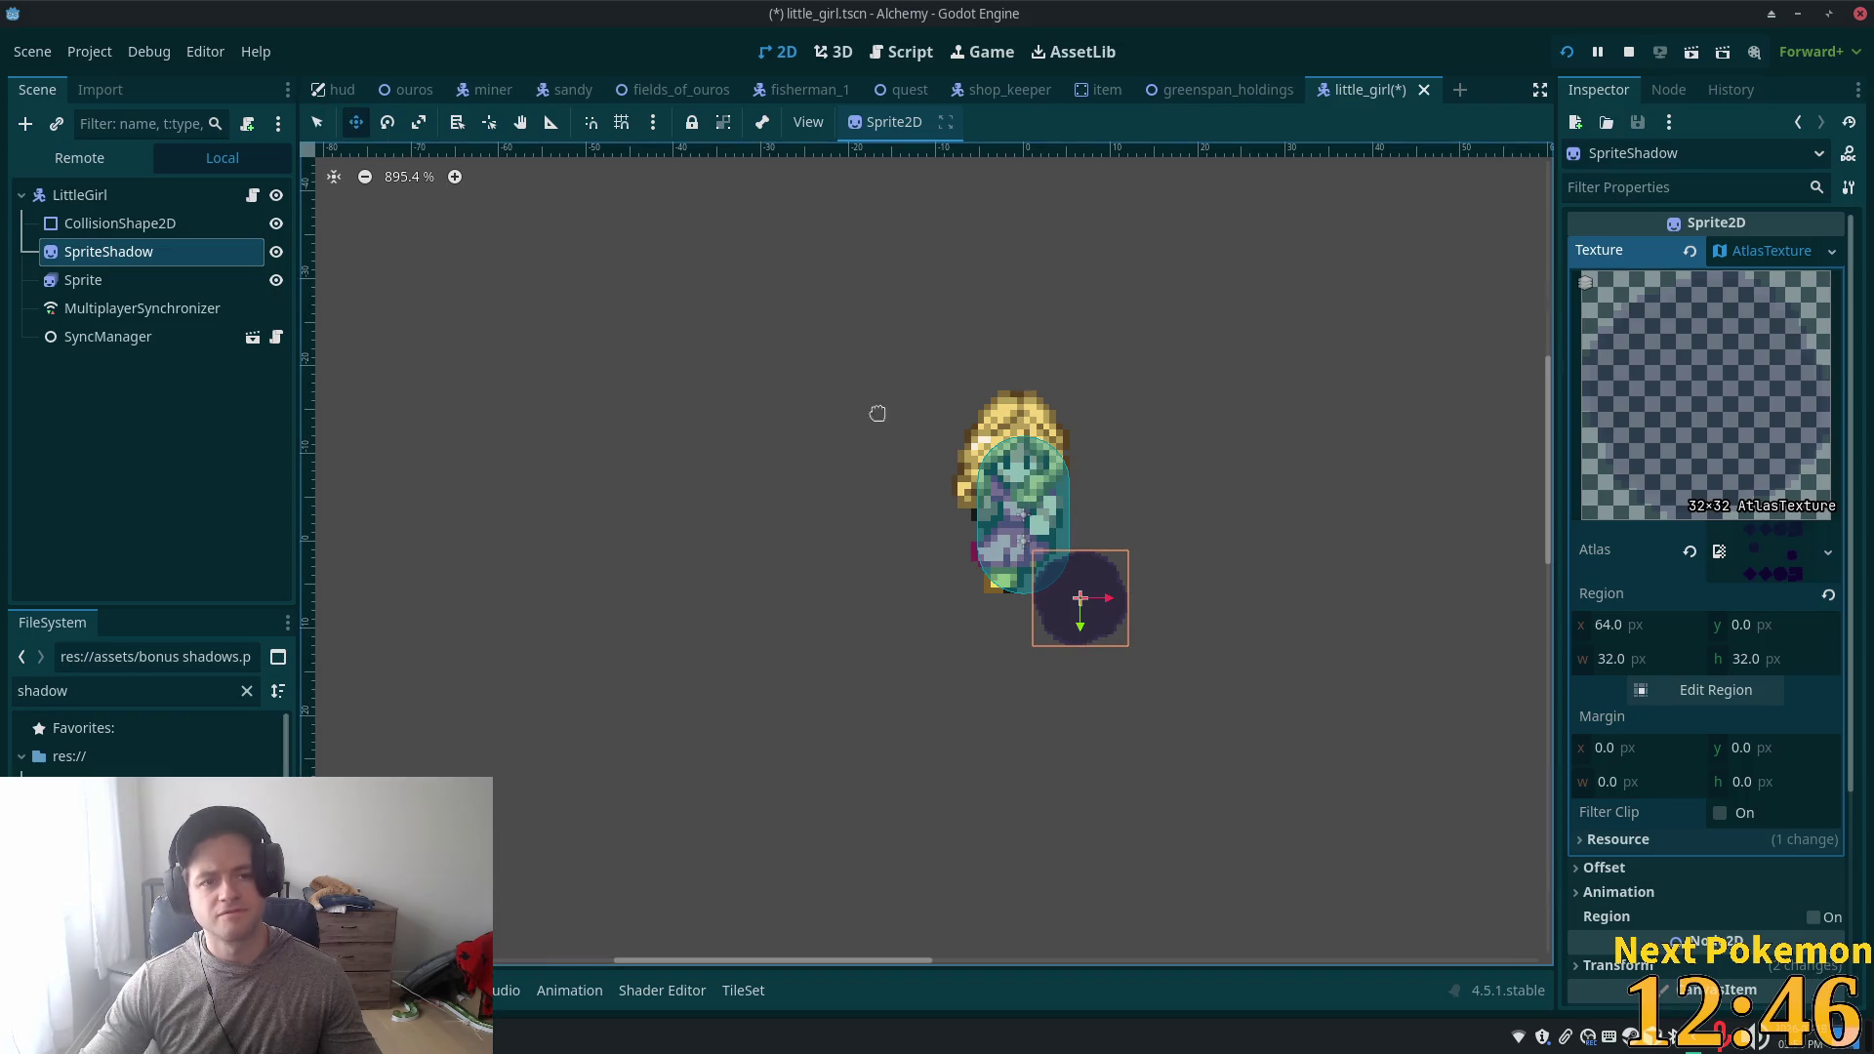
left_click_drag(1096, 630, 1035, 582)
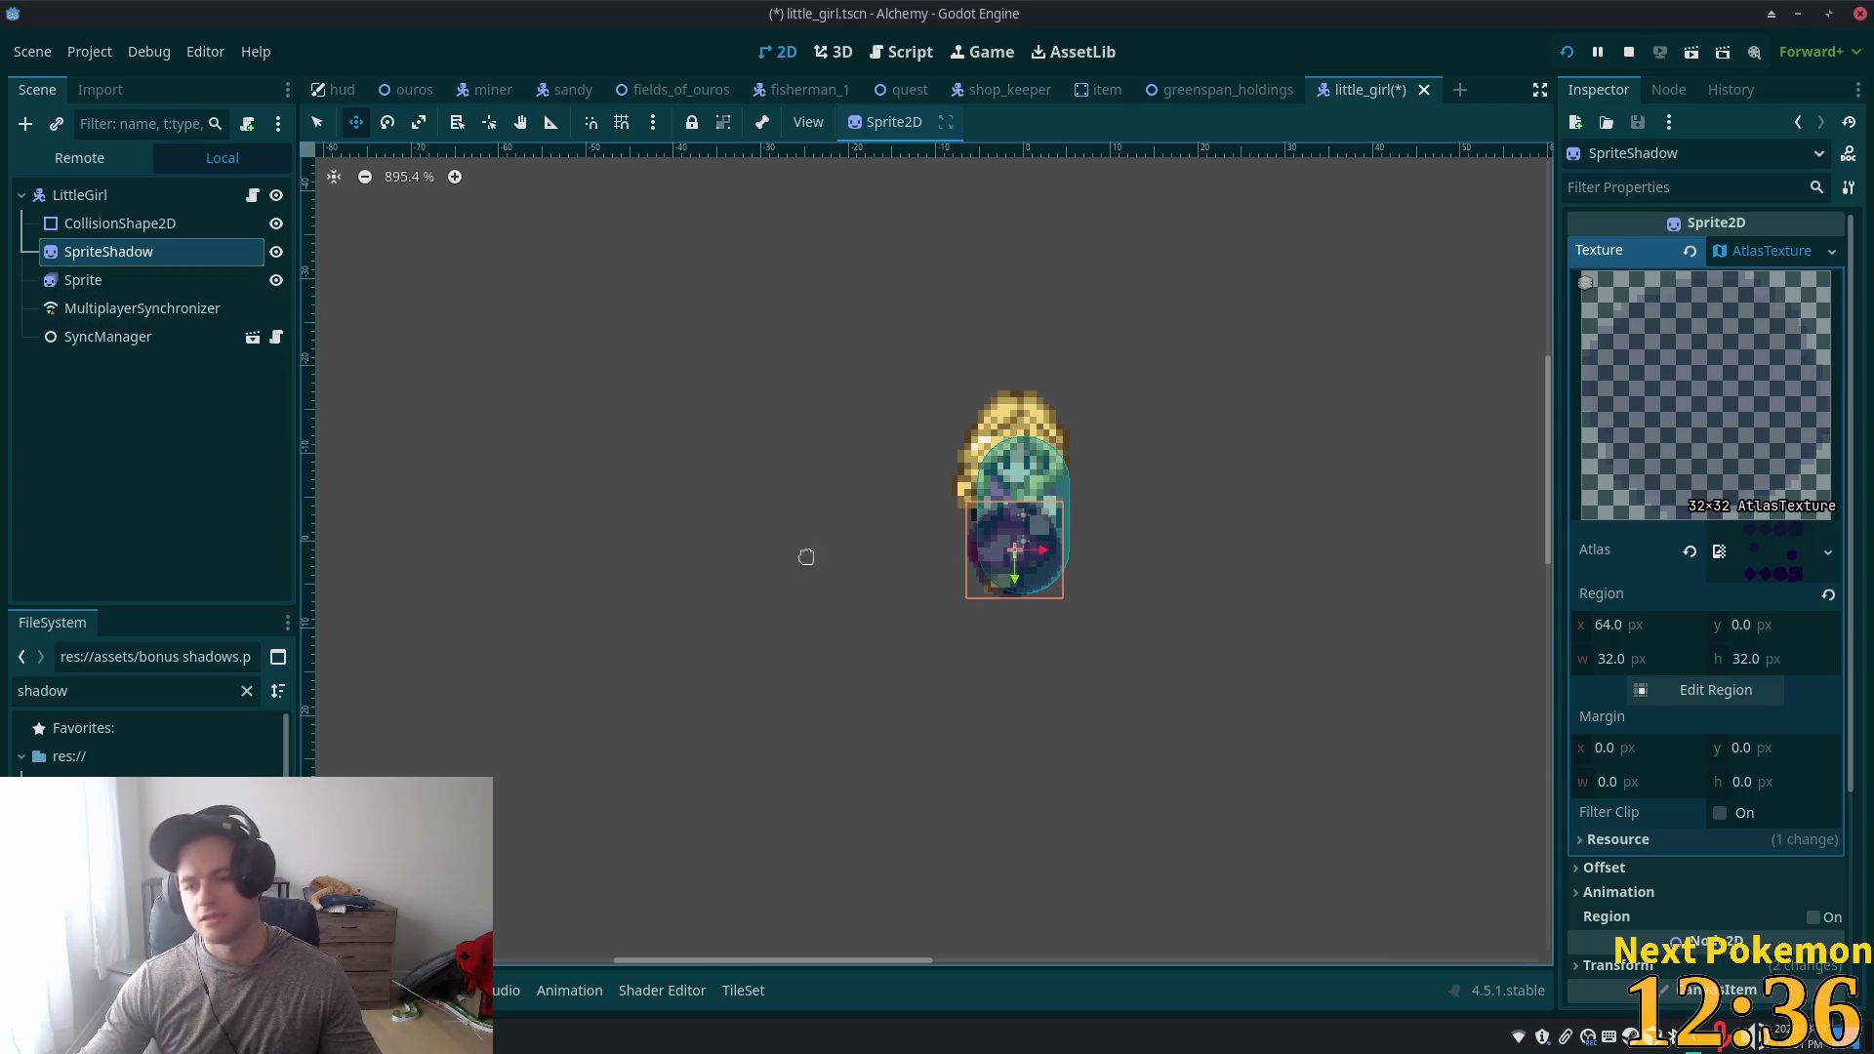
left_click(176, 202)
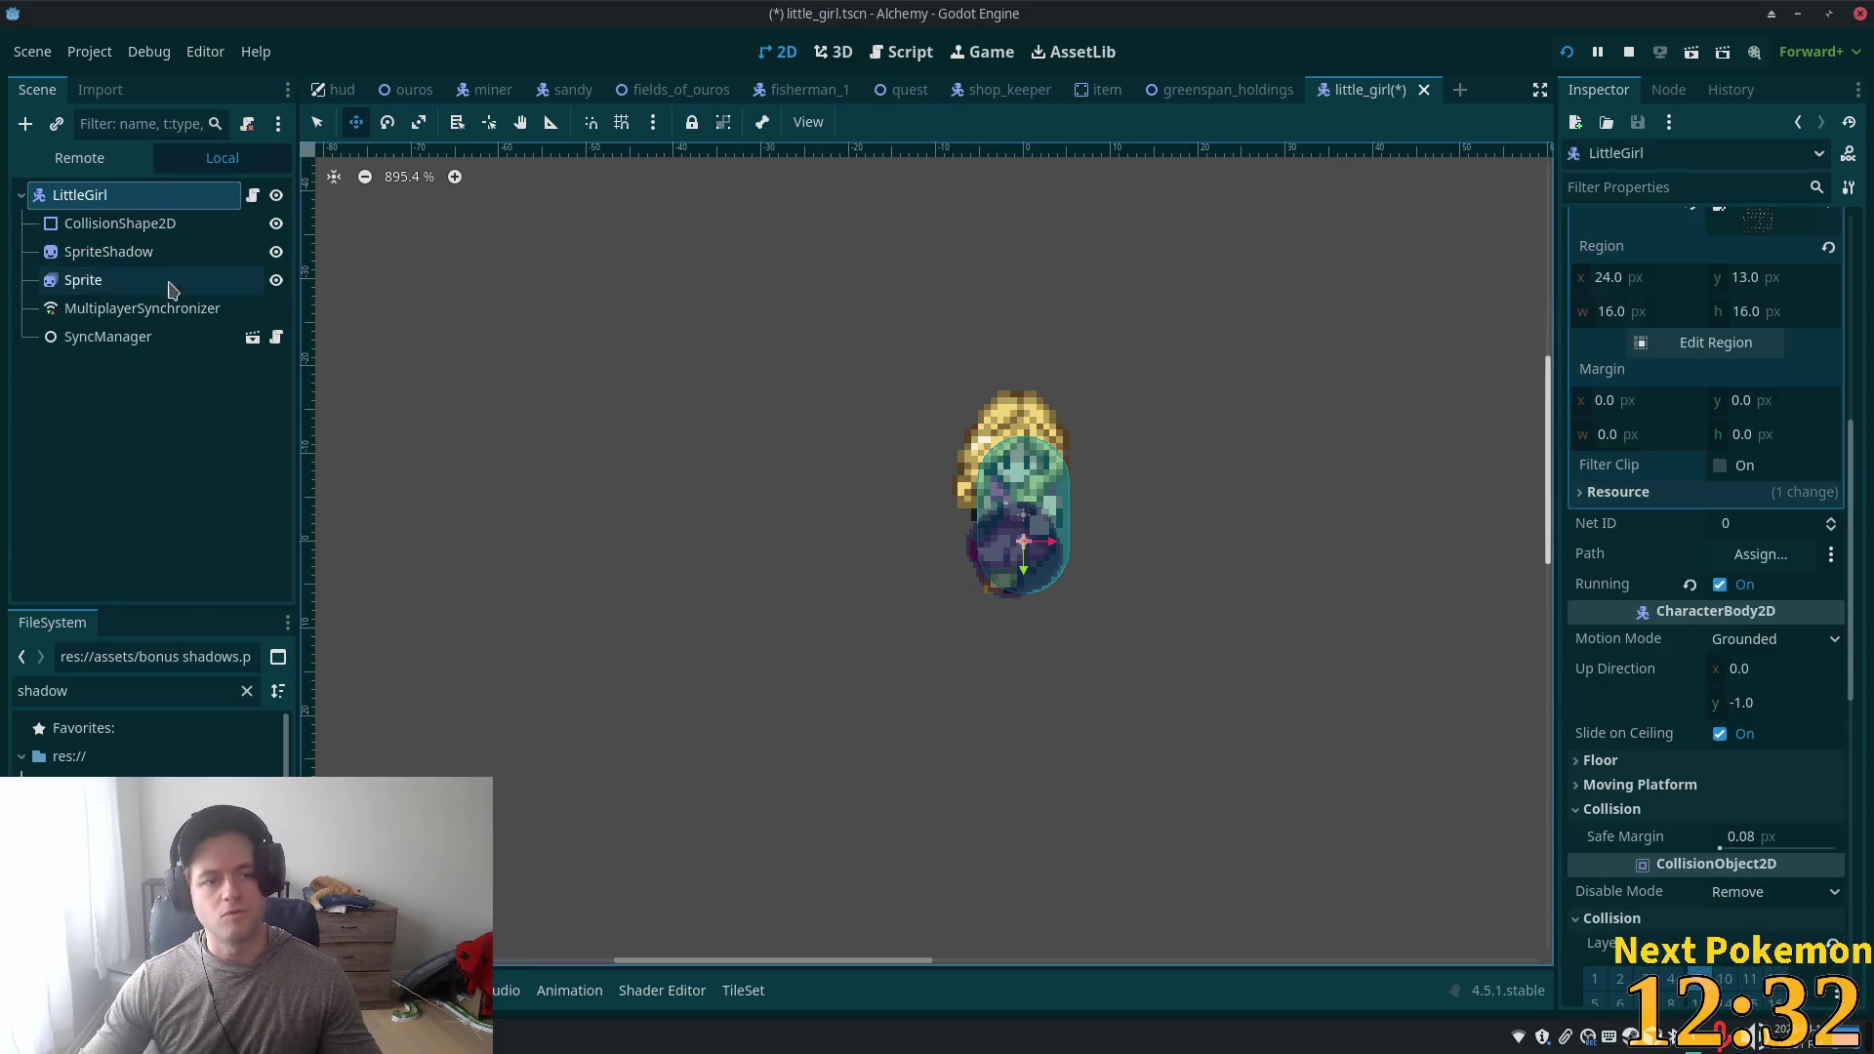
- Inspect the girl's Sprite and MultiplayerSynchronizer nodes, then reselect SpriteShadow
left_click(132, 280)
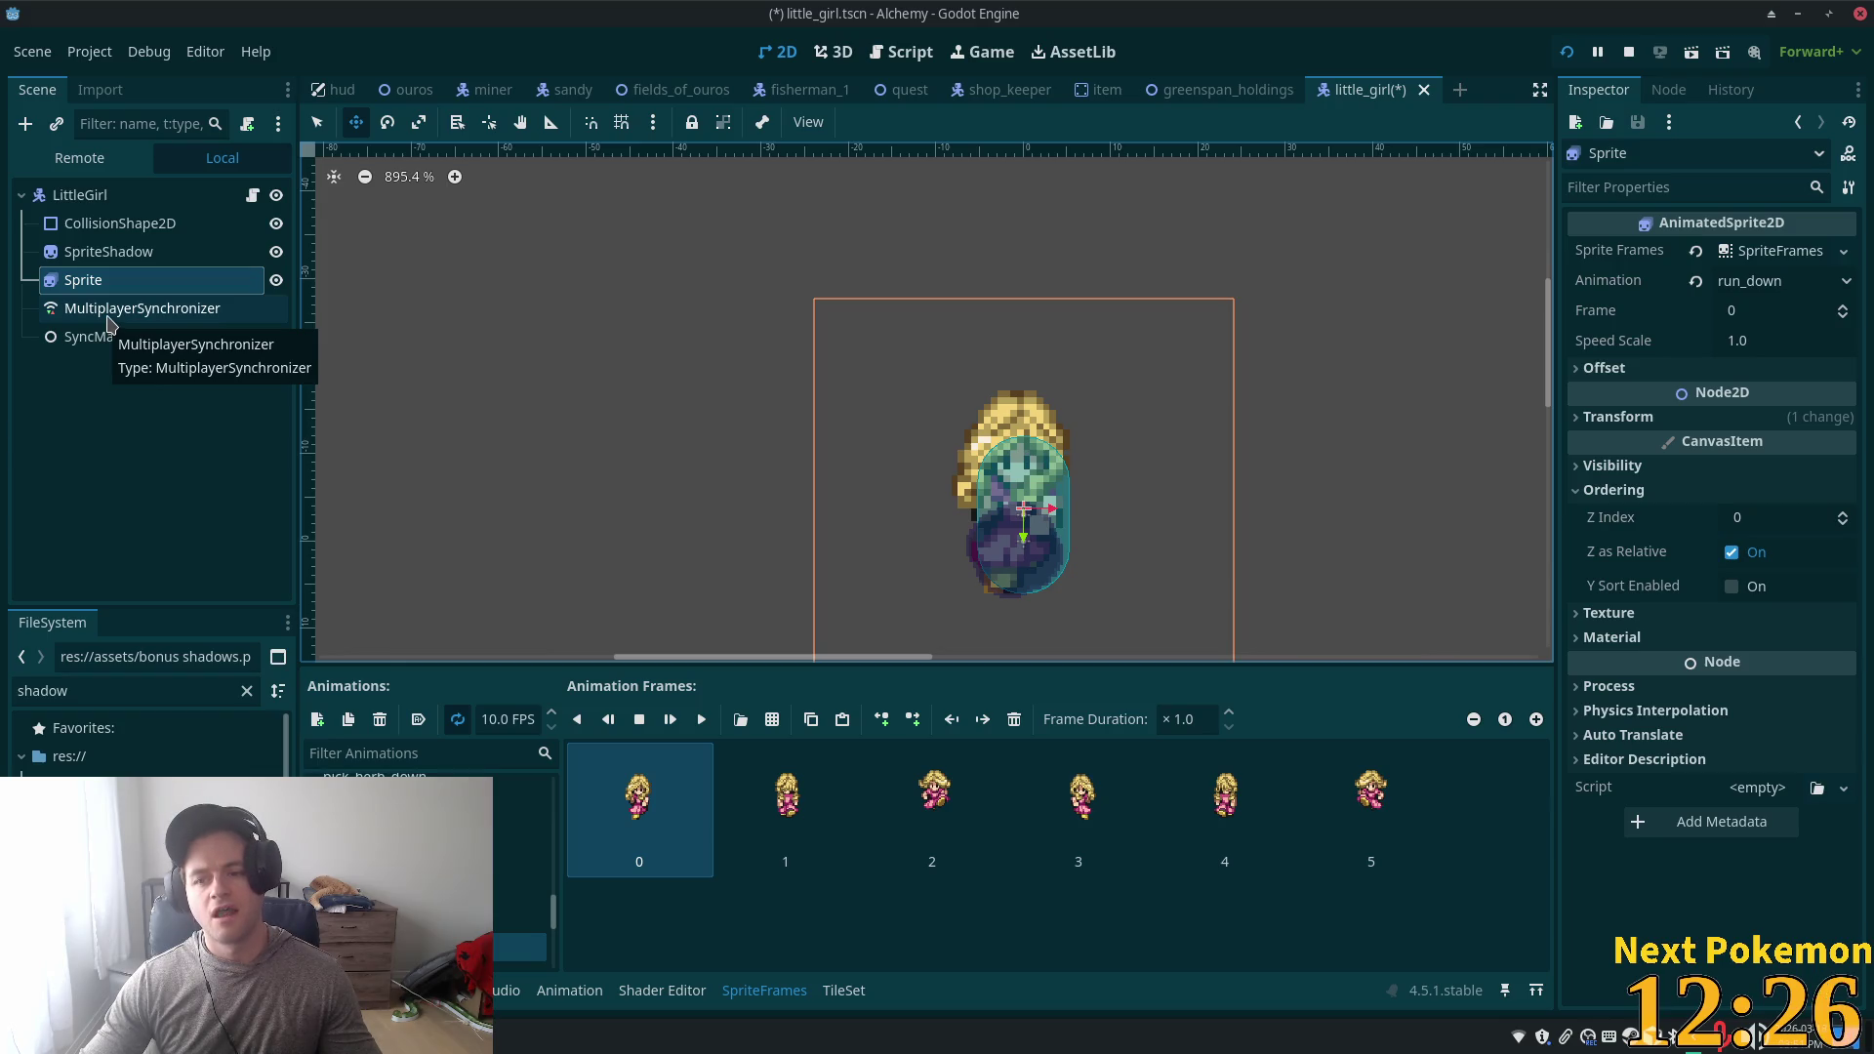
left_click(109, 320)
left_click(115, 254)
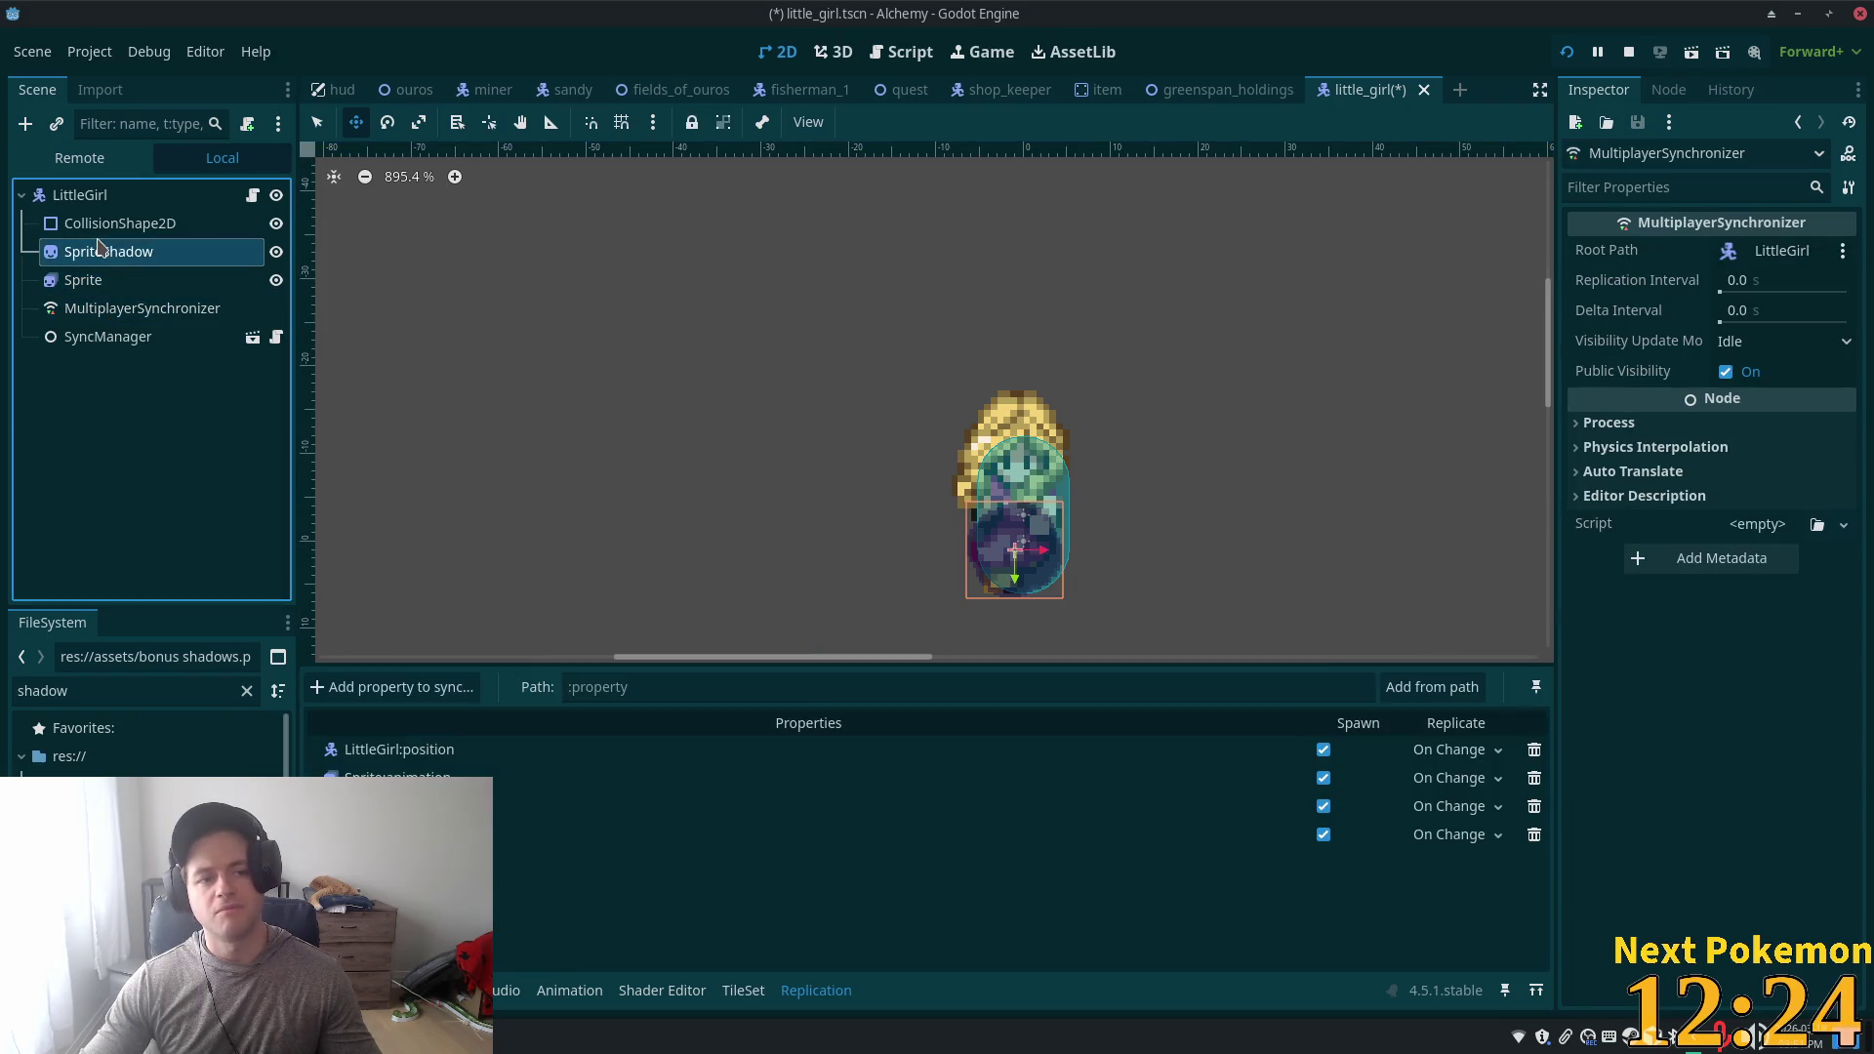
scroll(1677, 691, "down", 3)
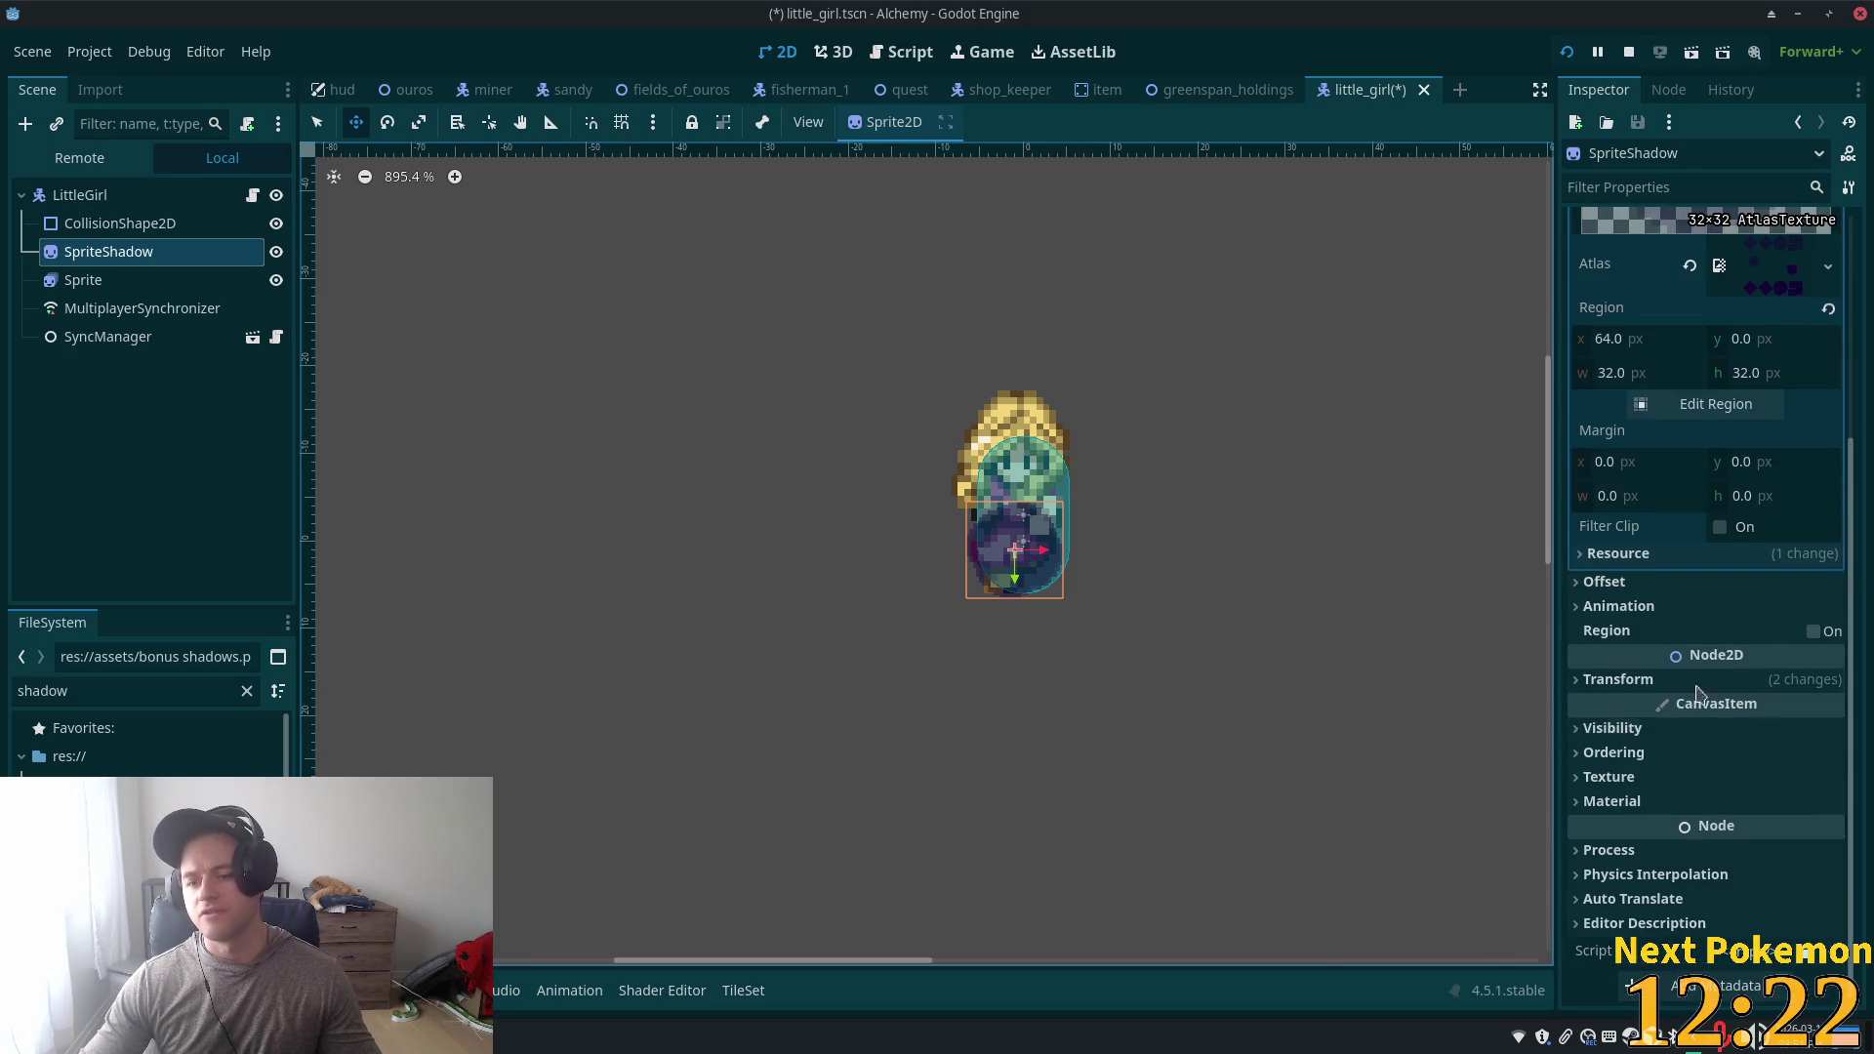
- Turn on Y Sort Enabled for SpriteShadow under CanvasItem Ordering
left_click(1609, 683)
scroll(1688, 727, "down", 2)
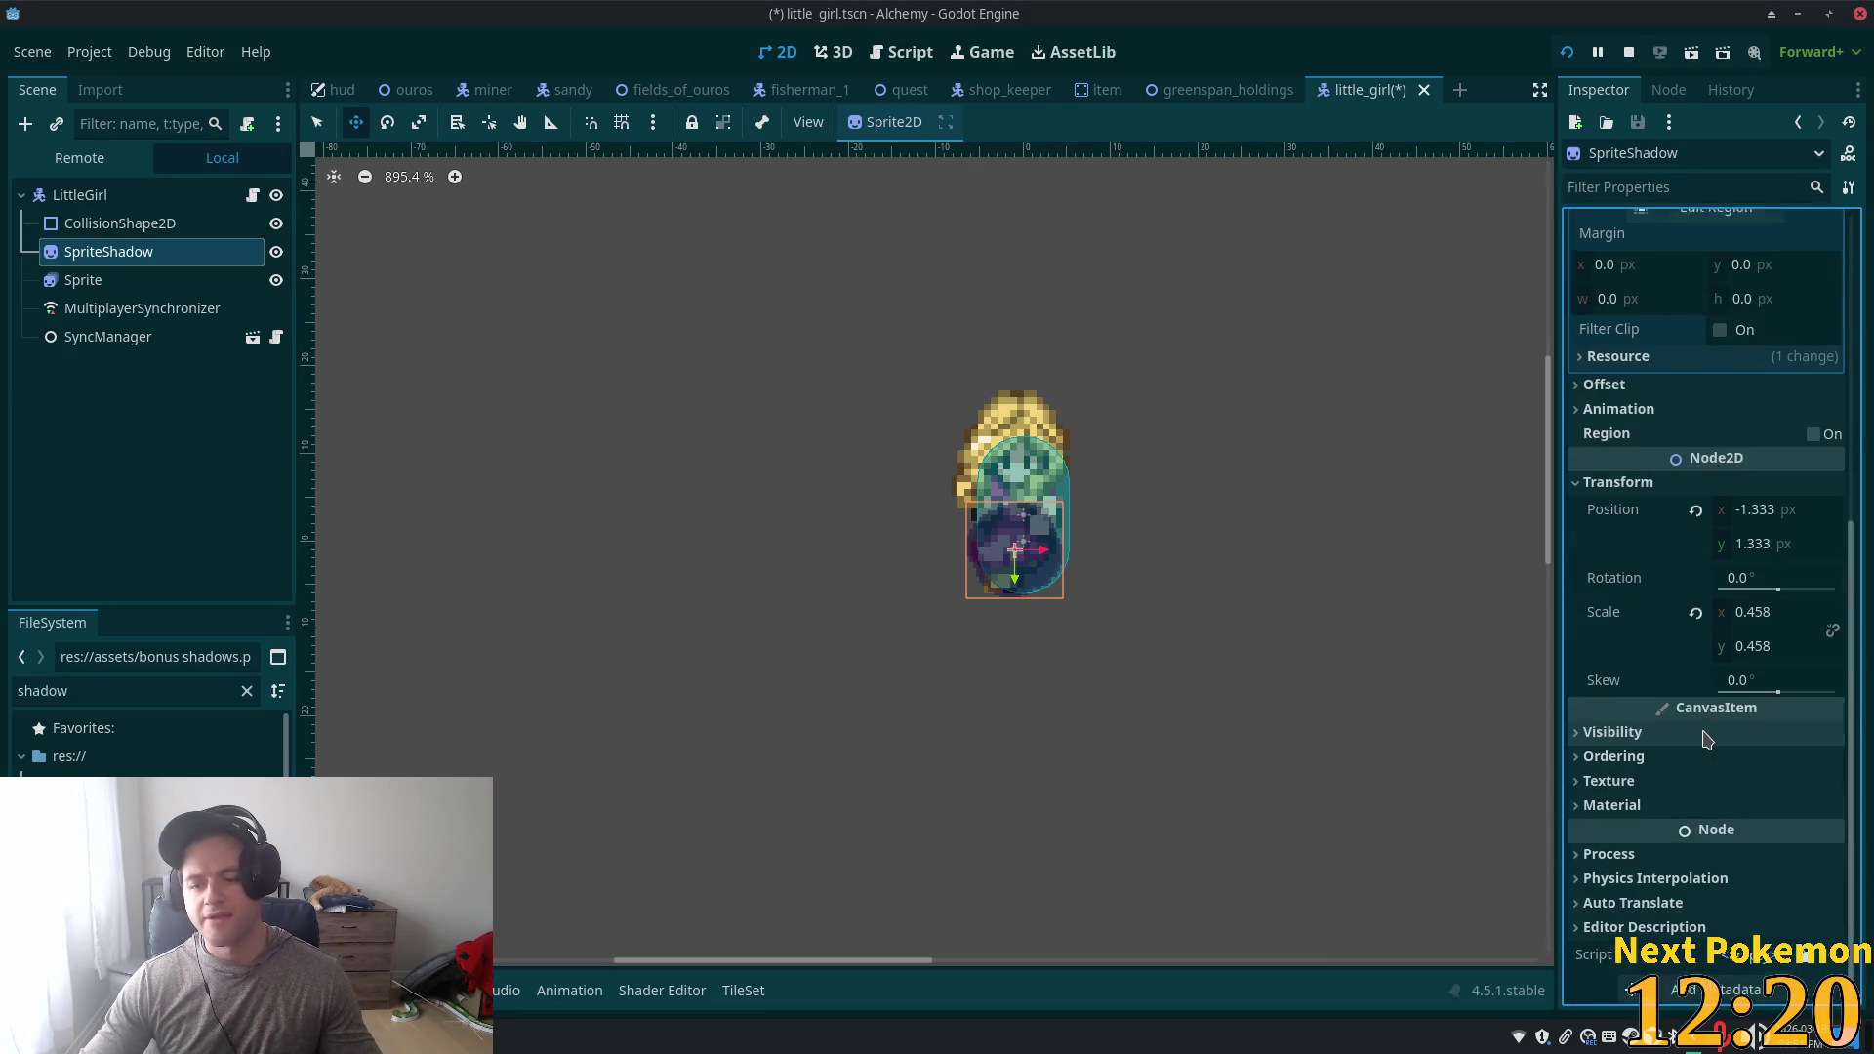
left_click(1668, 728)
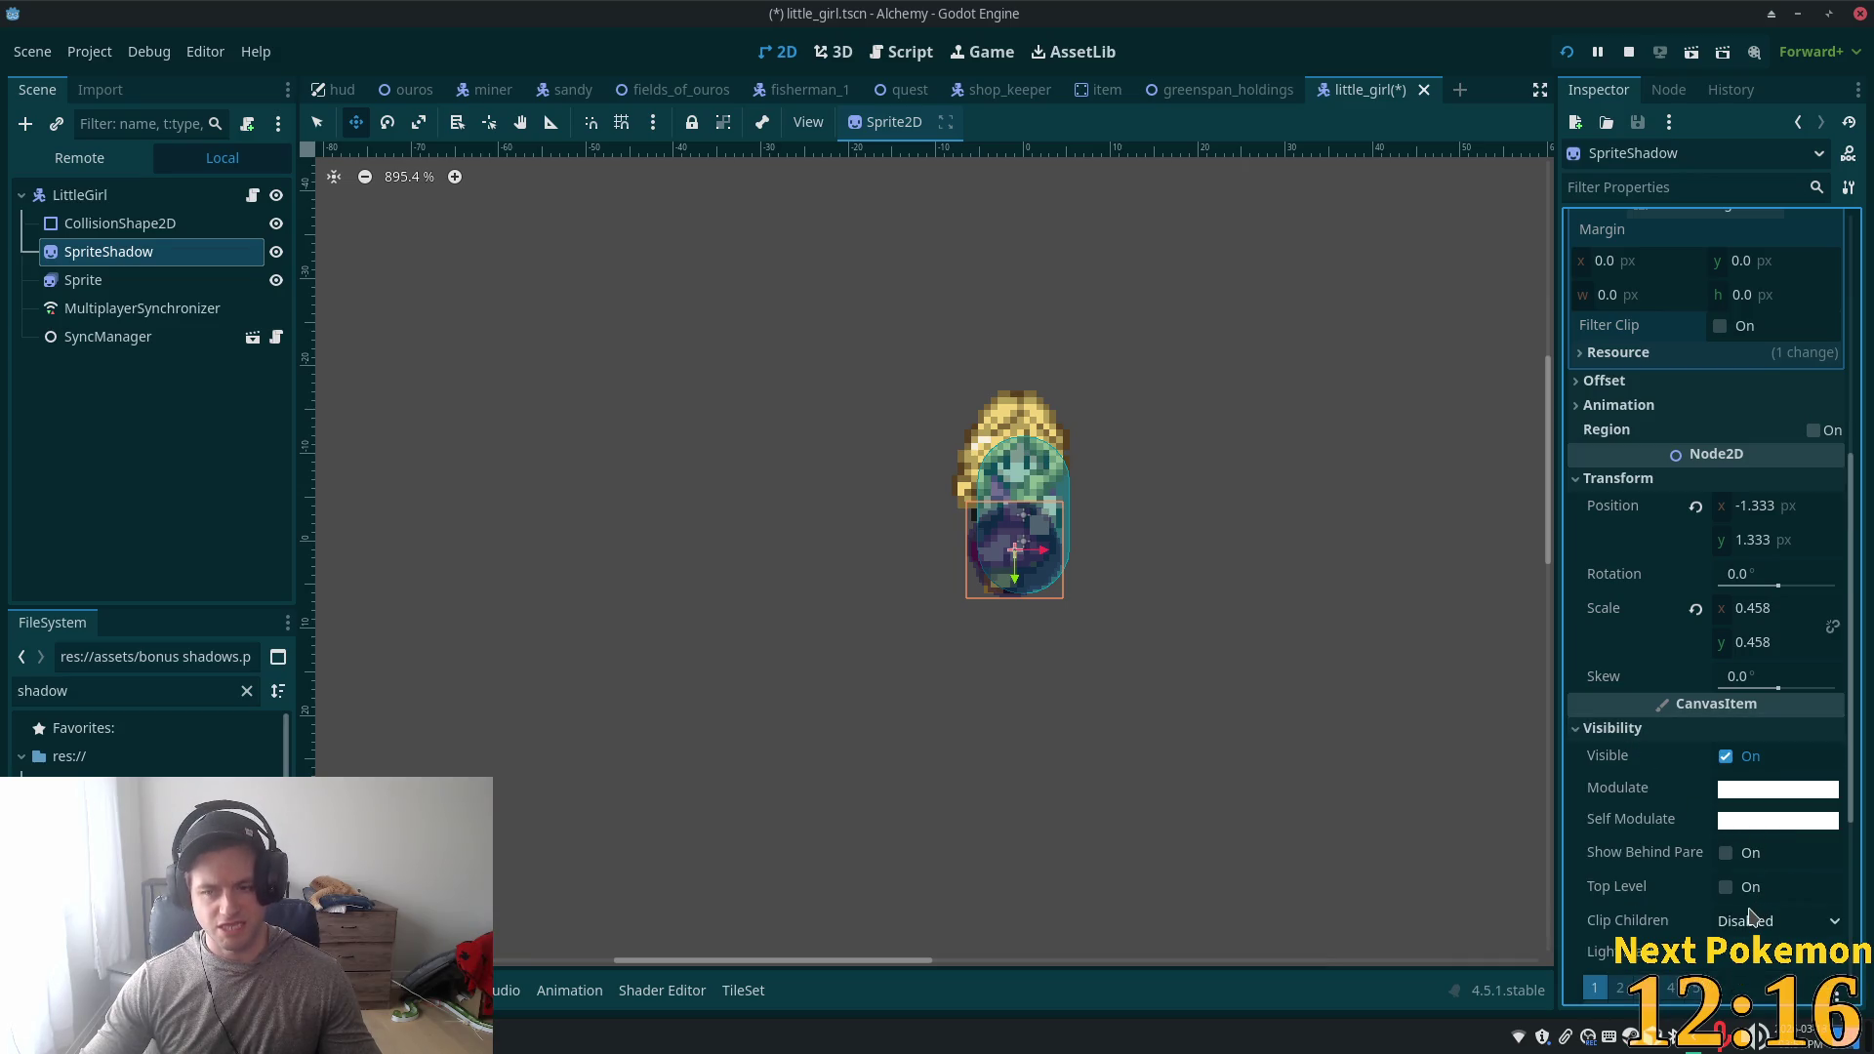
scroll(1750, 918, "down", 4)
left_click(1586, 759)
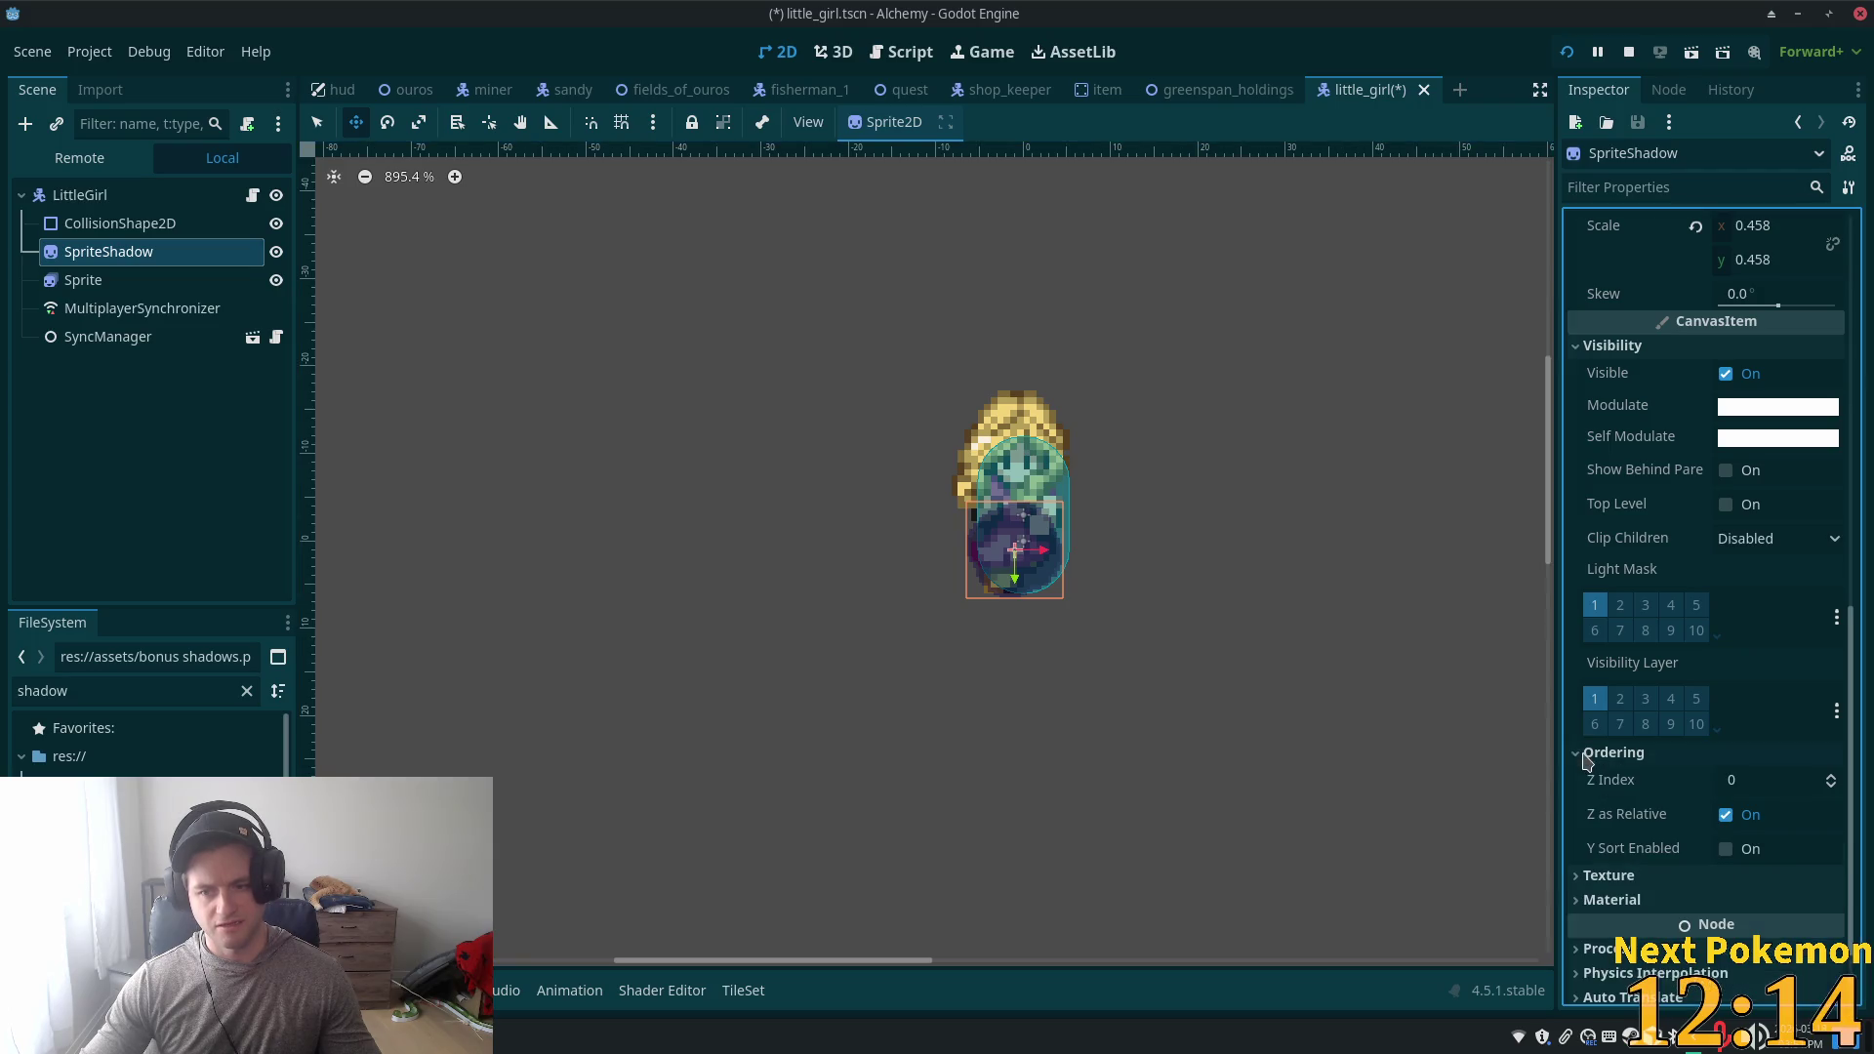
left_click(80, 195)
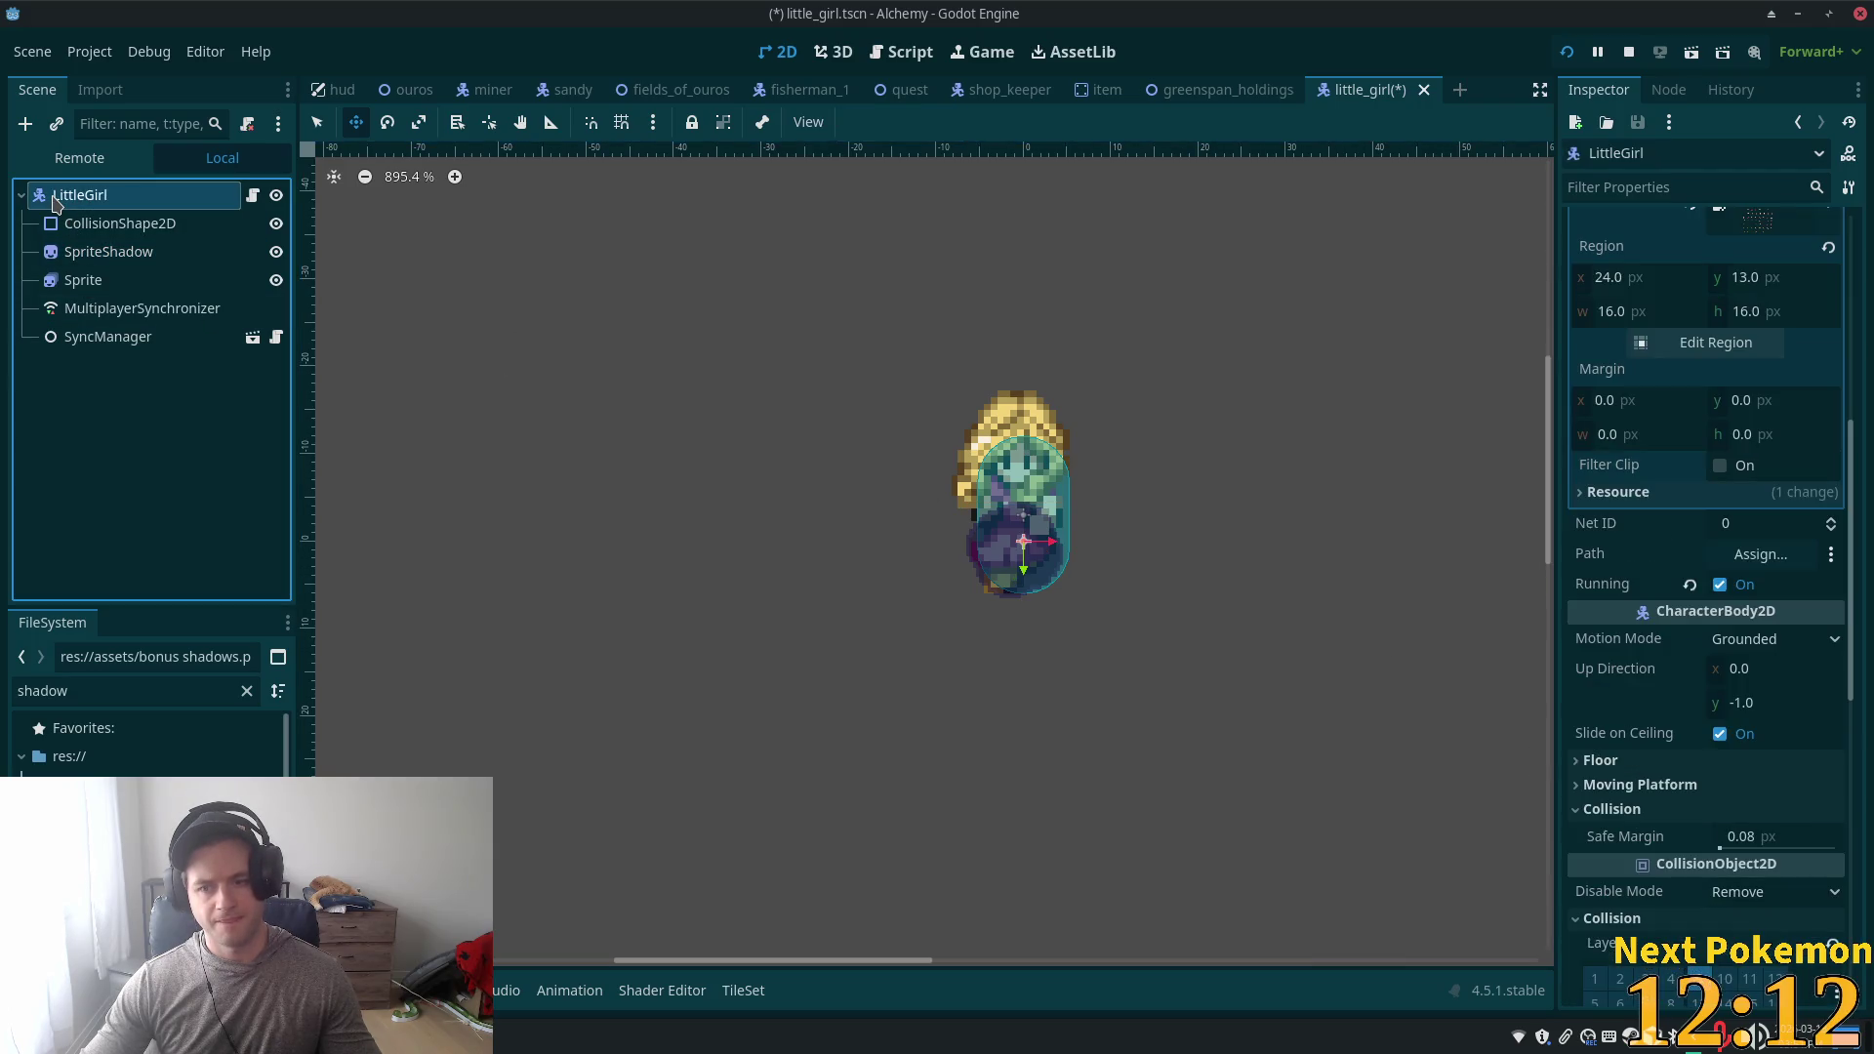
scroll(1820, 701, "down", 3)
scroll(1821, 700, "down", 6)
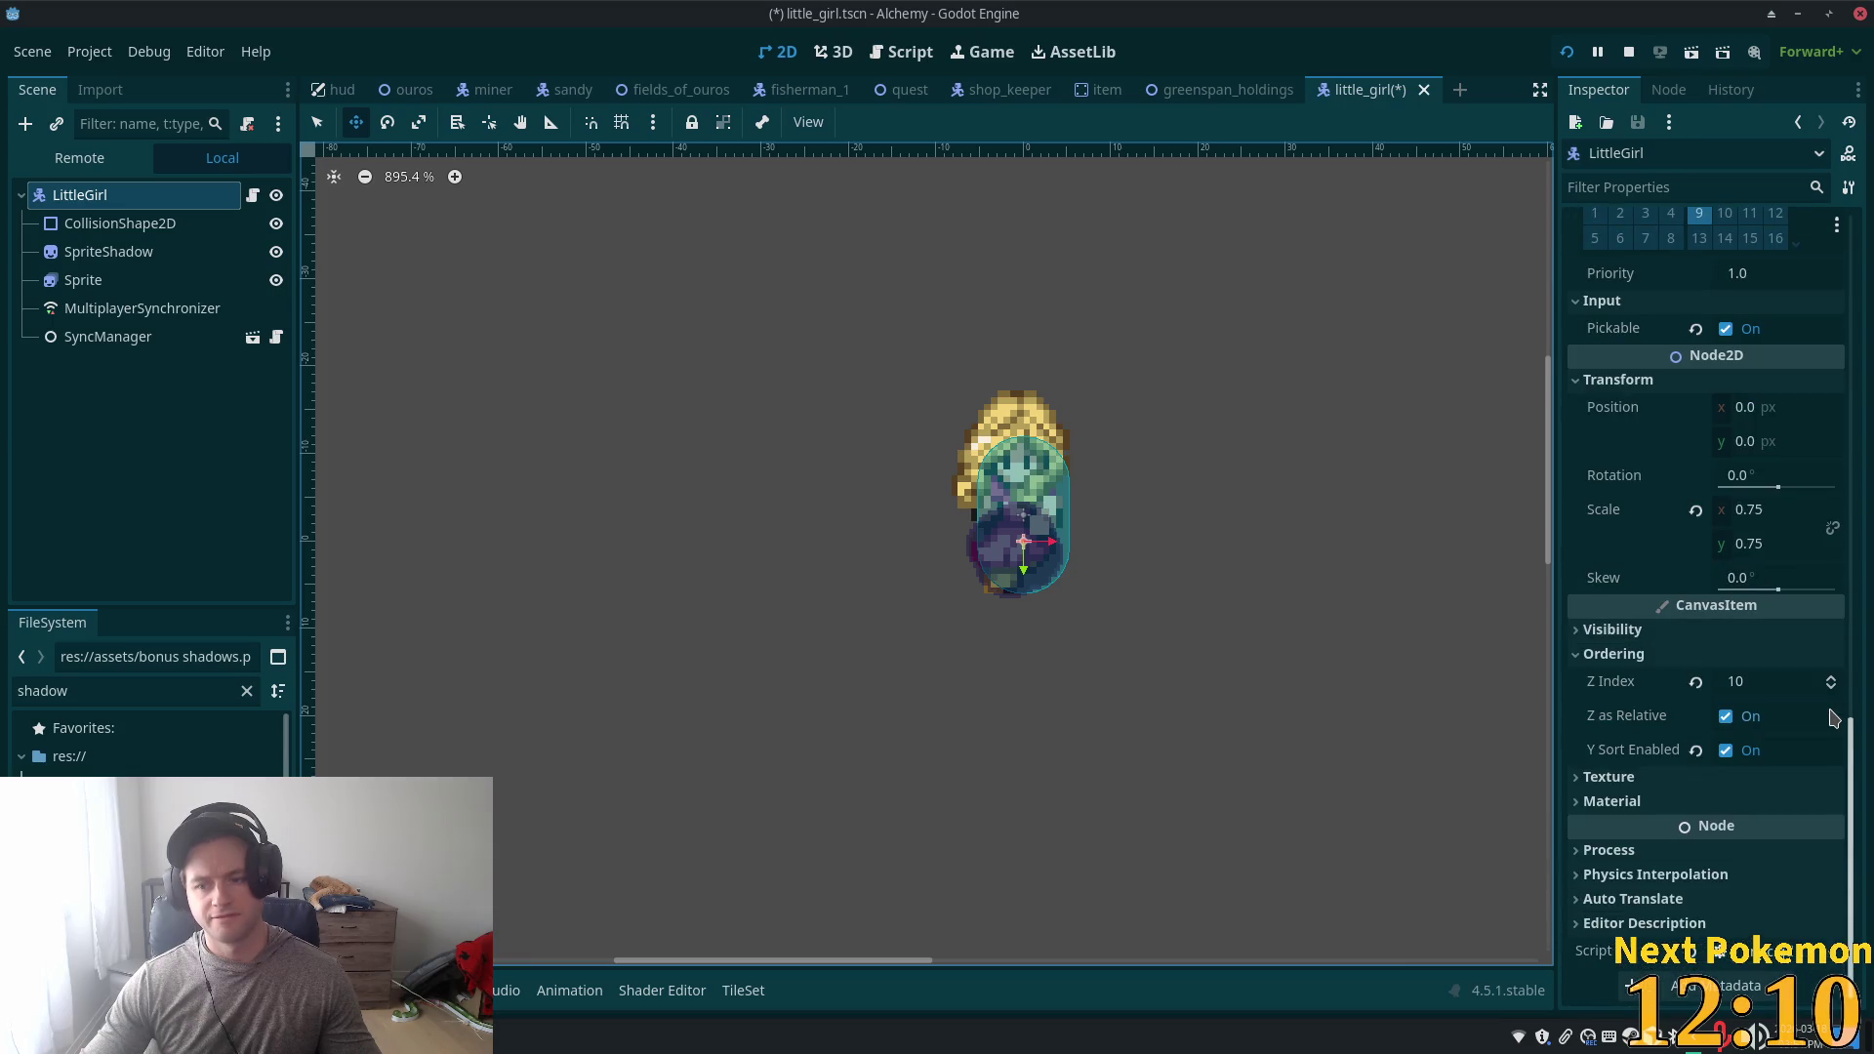
left_click(109, 252)
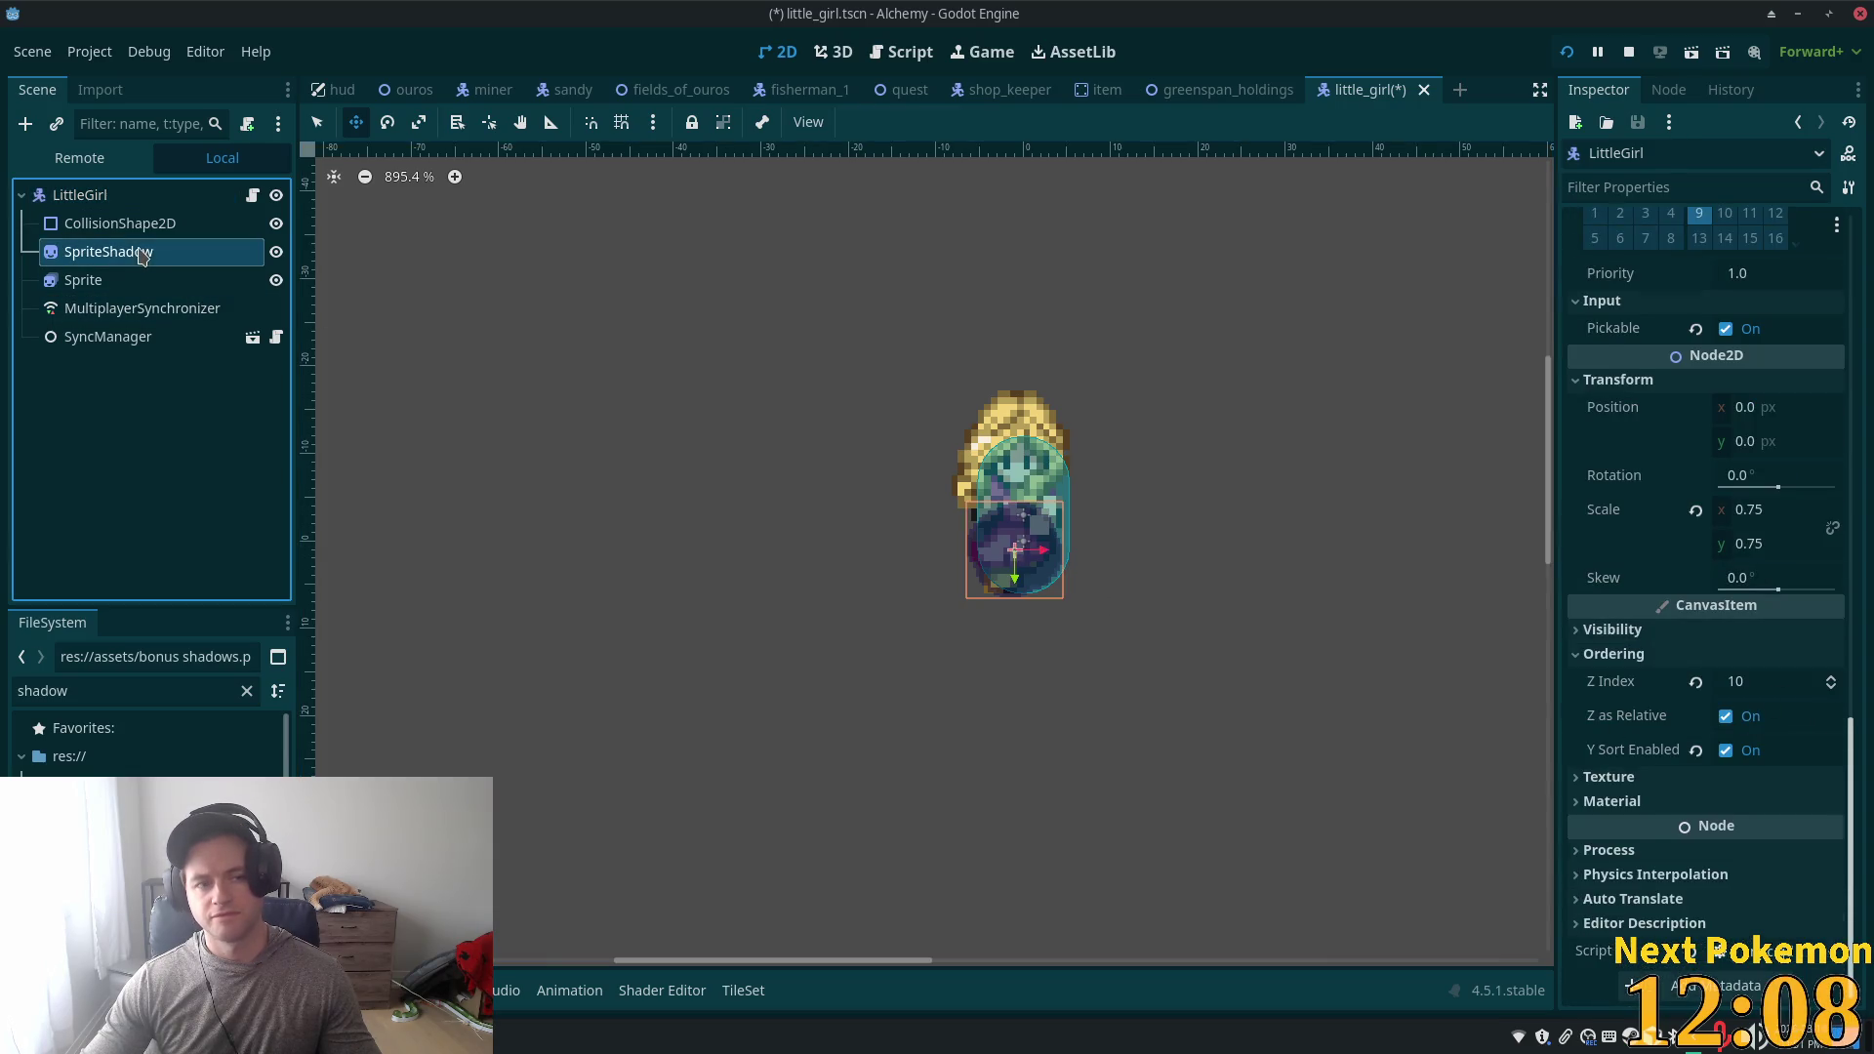
left_click(1725, 848)
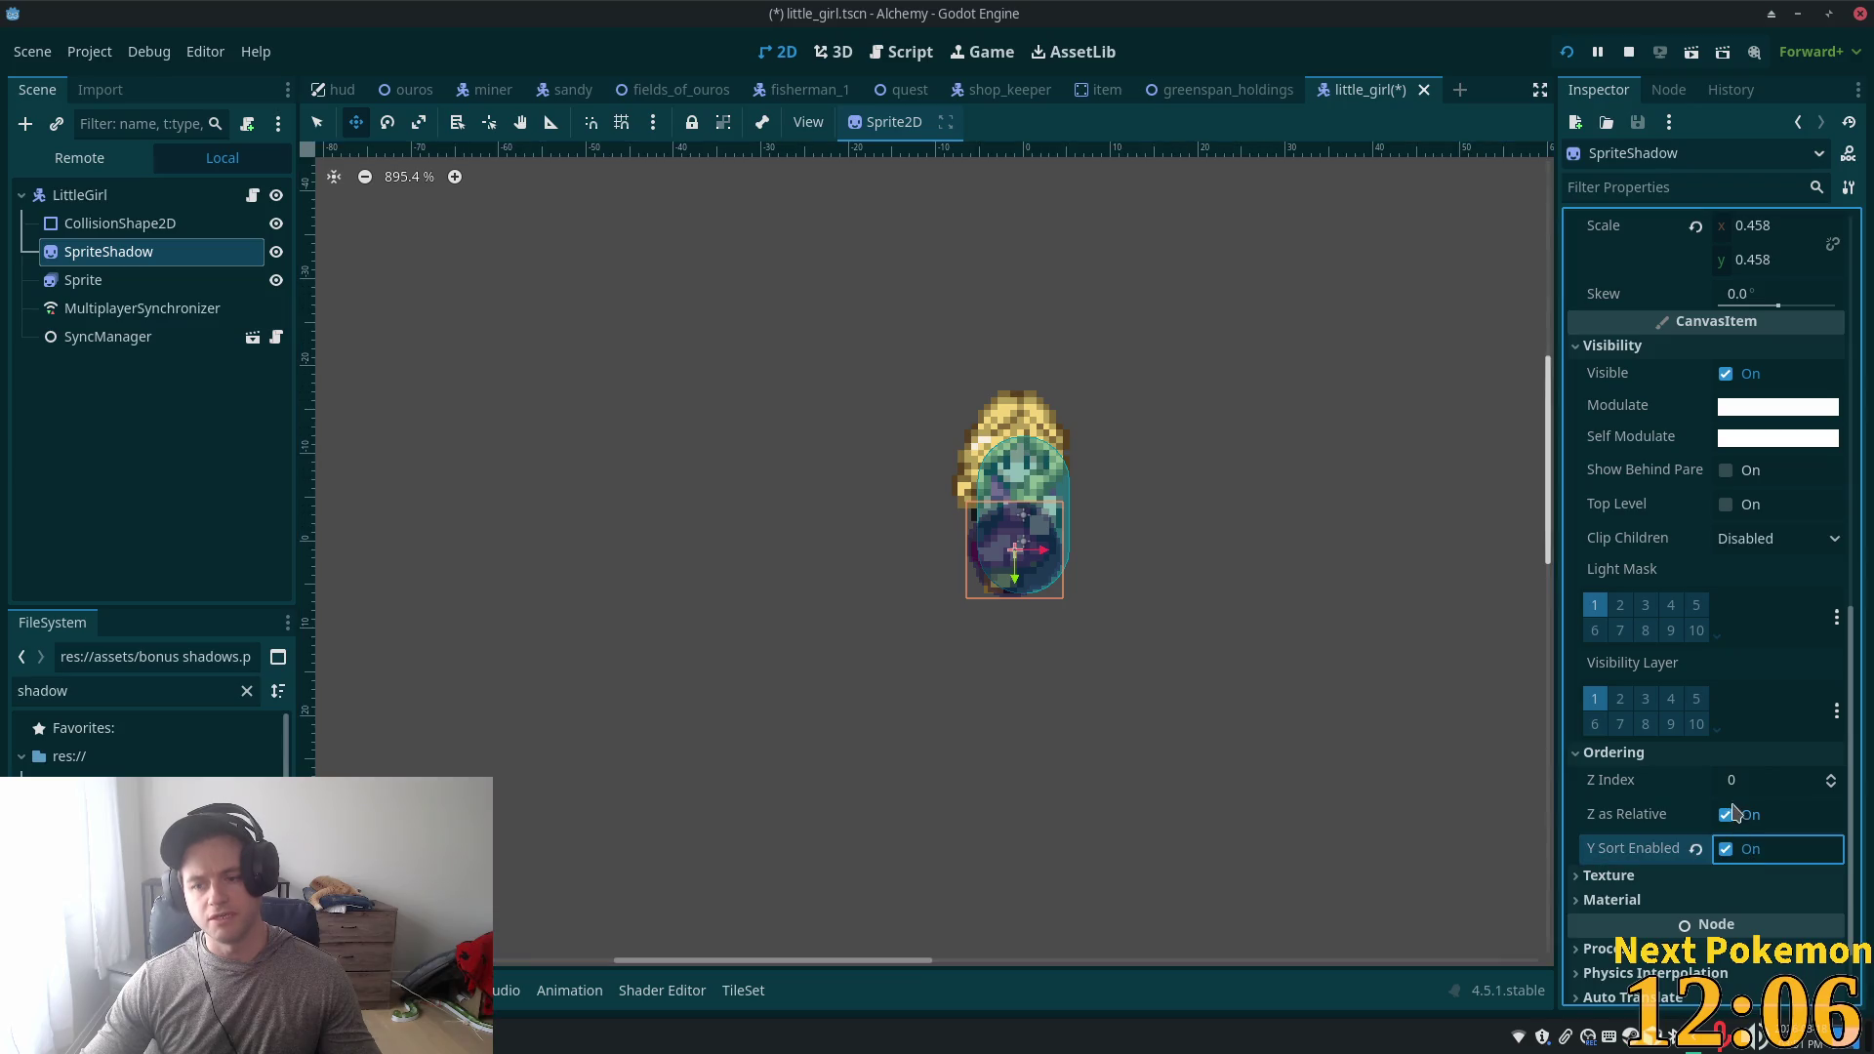
- Turn on Y Sort Enabled for the girl's Sprite node too, then return to SpriteShadow
left_click(69, 281)
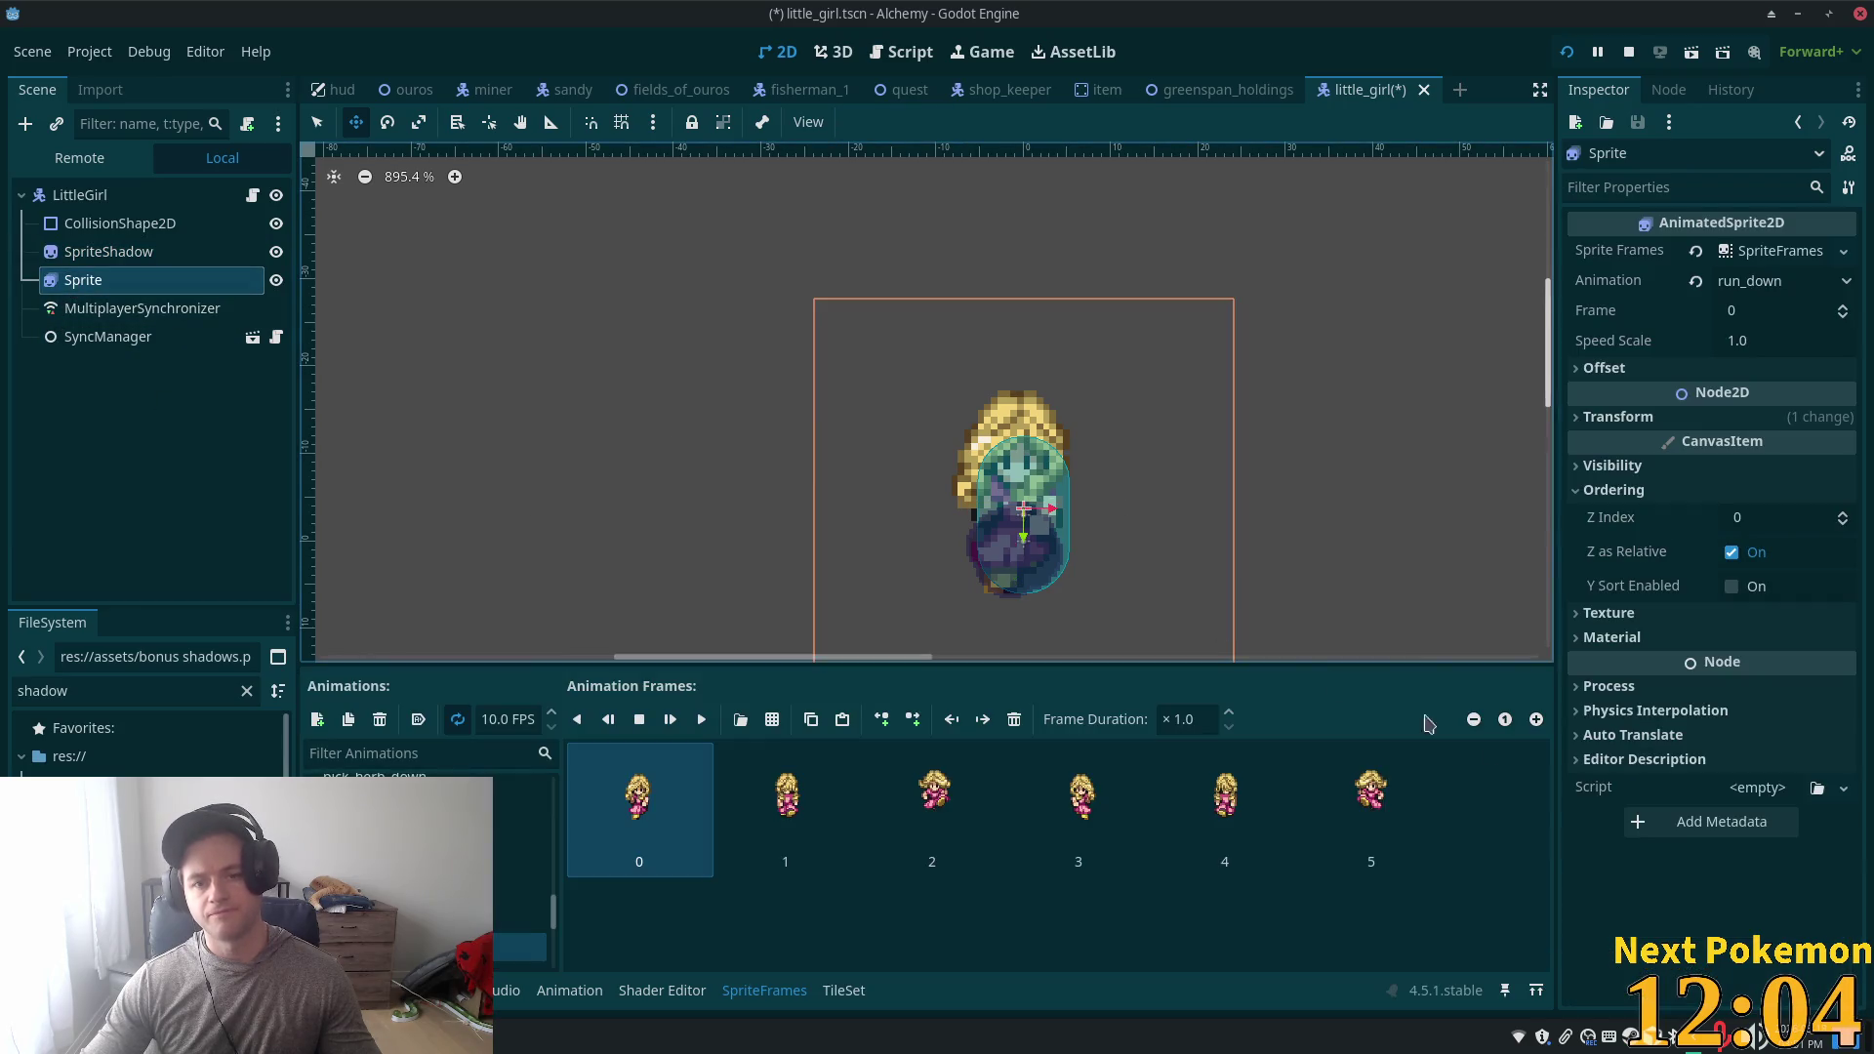
left_click(1731, 587)
left_click(103, 252)
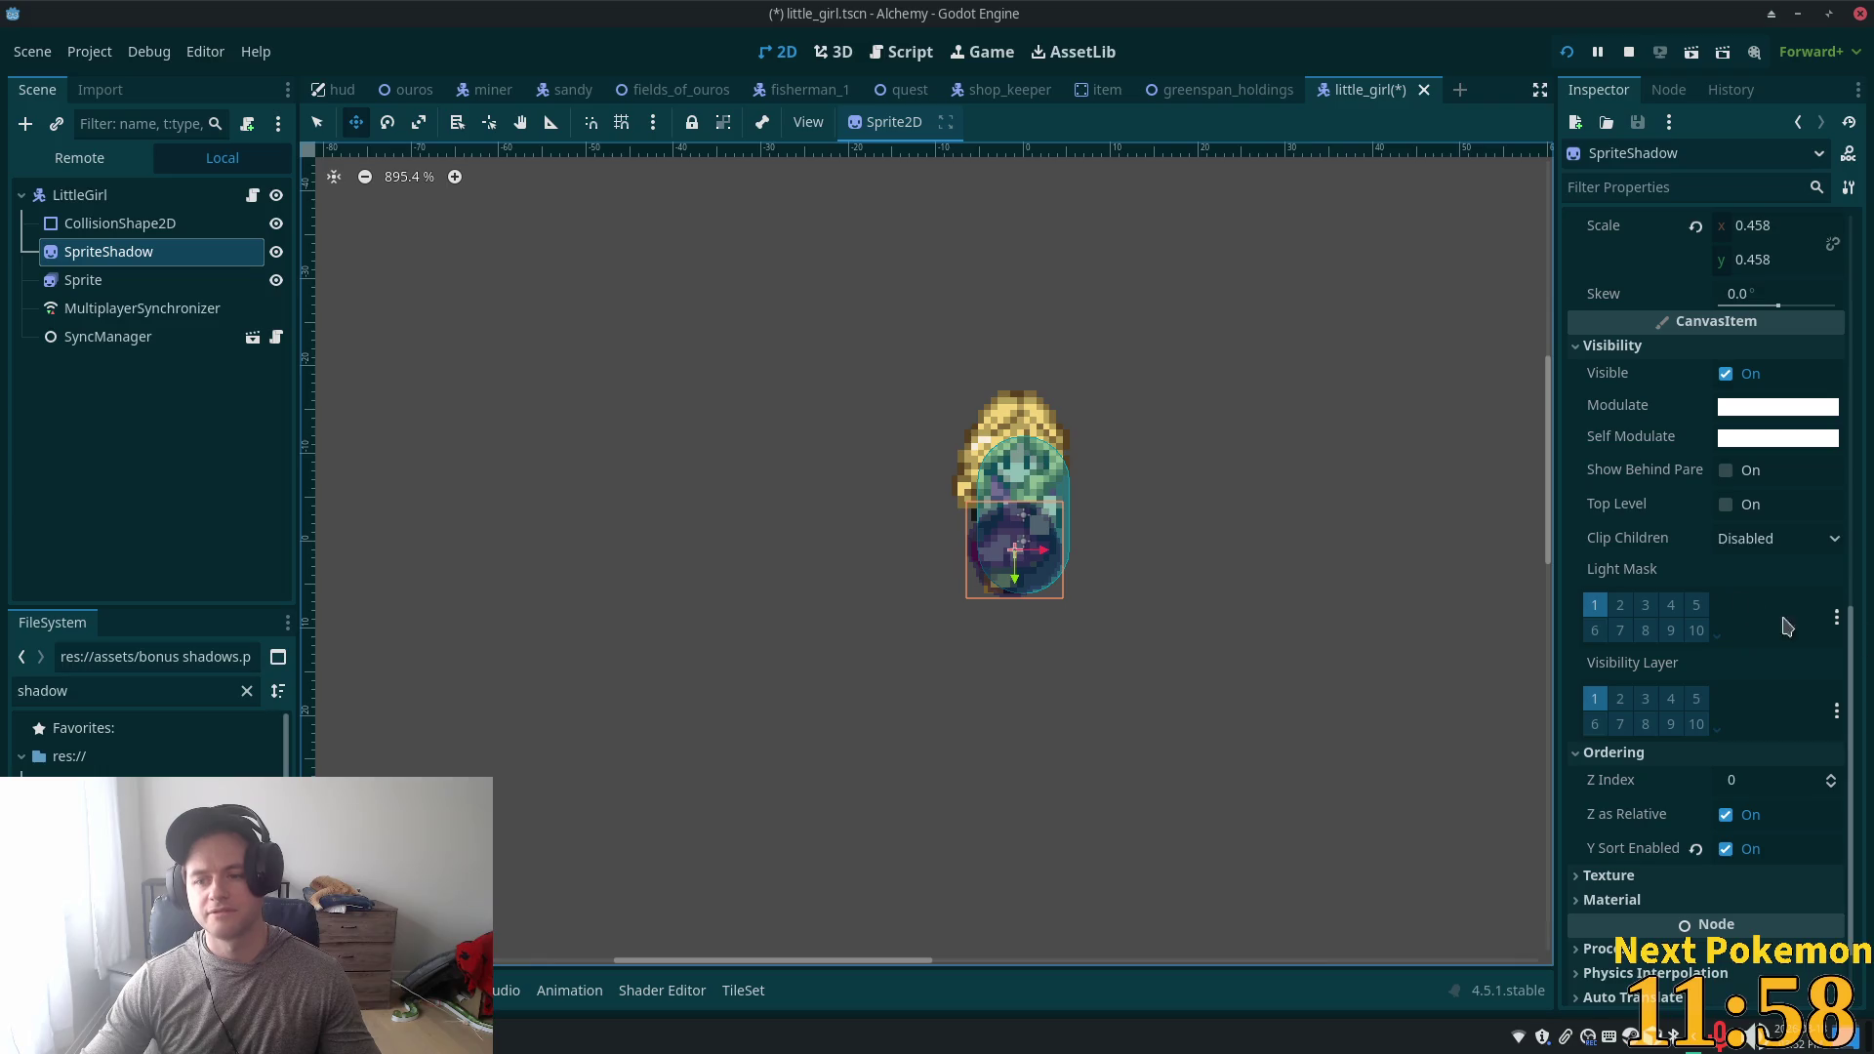
scroll(1773, 725, "up", 8)
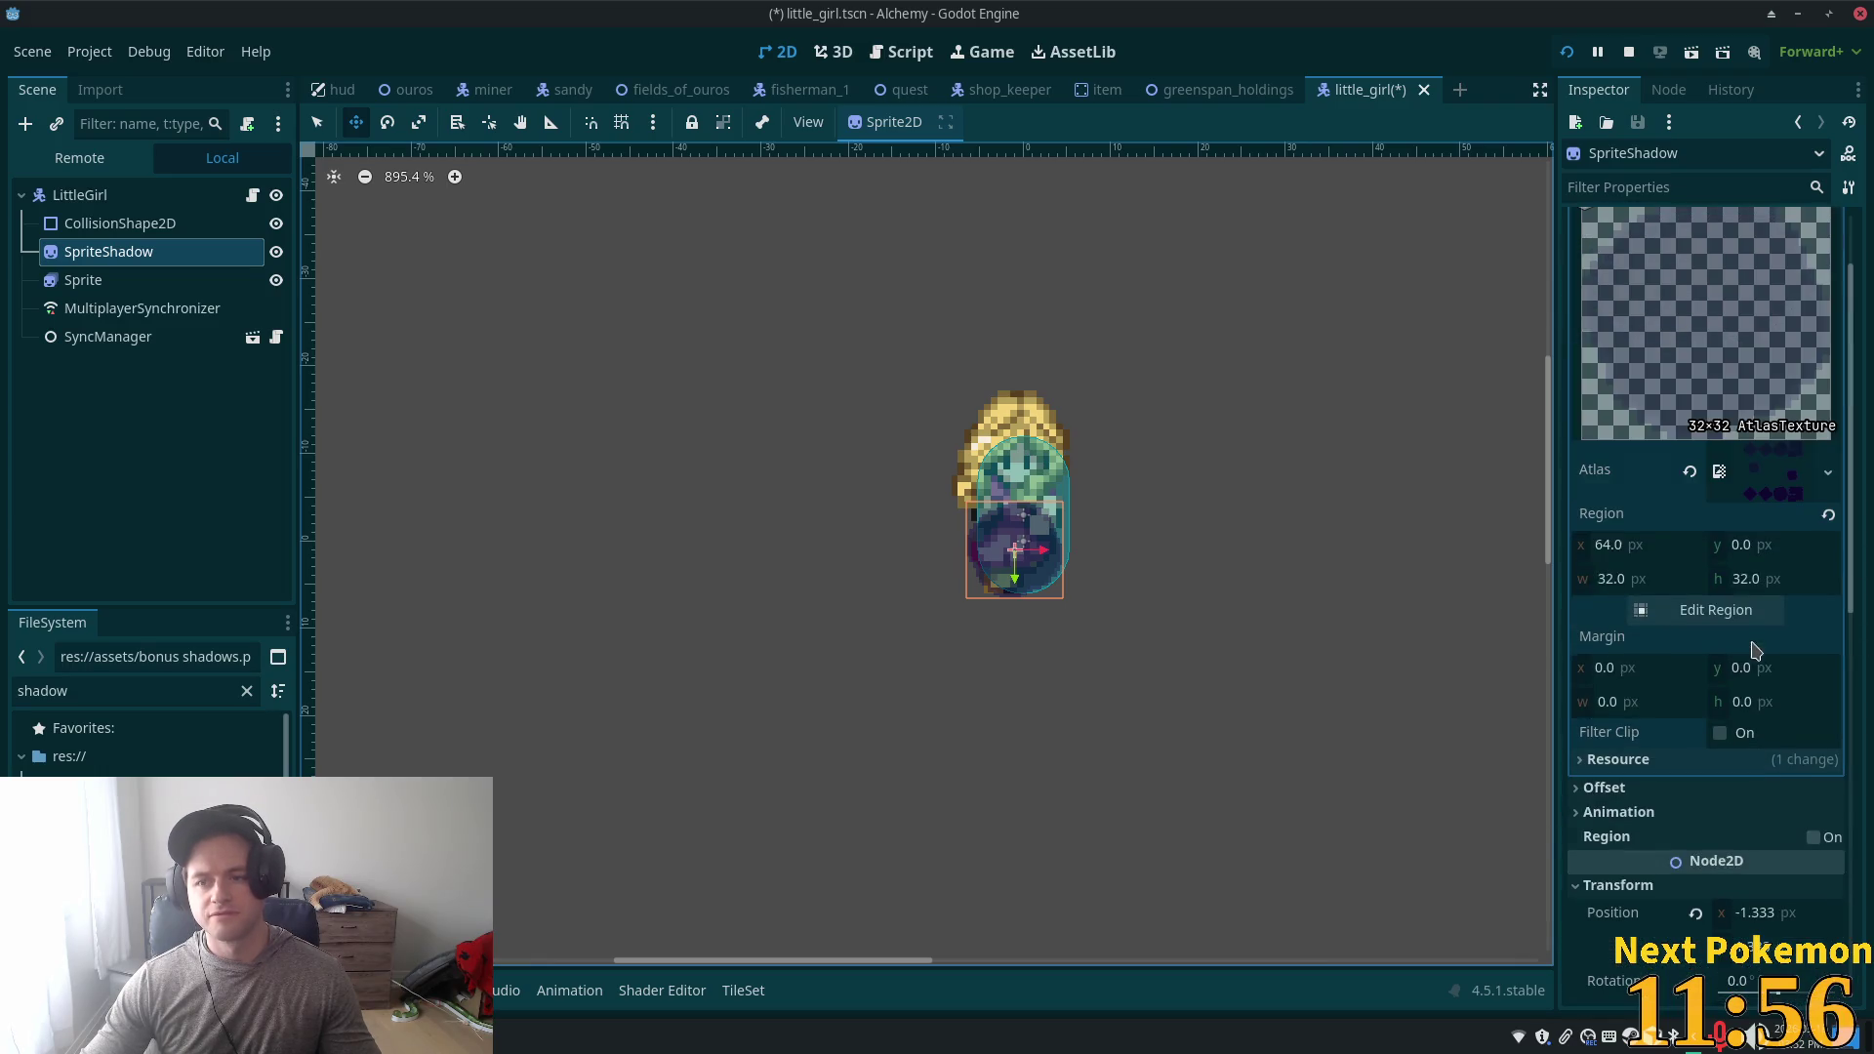
scroll(1723, 613, "up", 2)
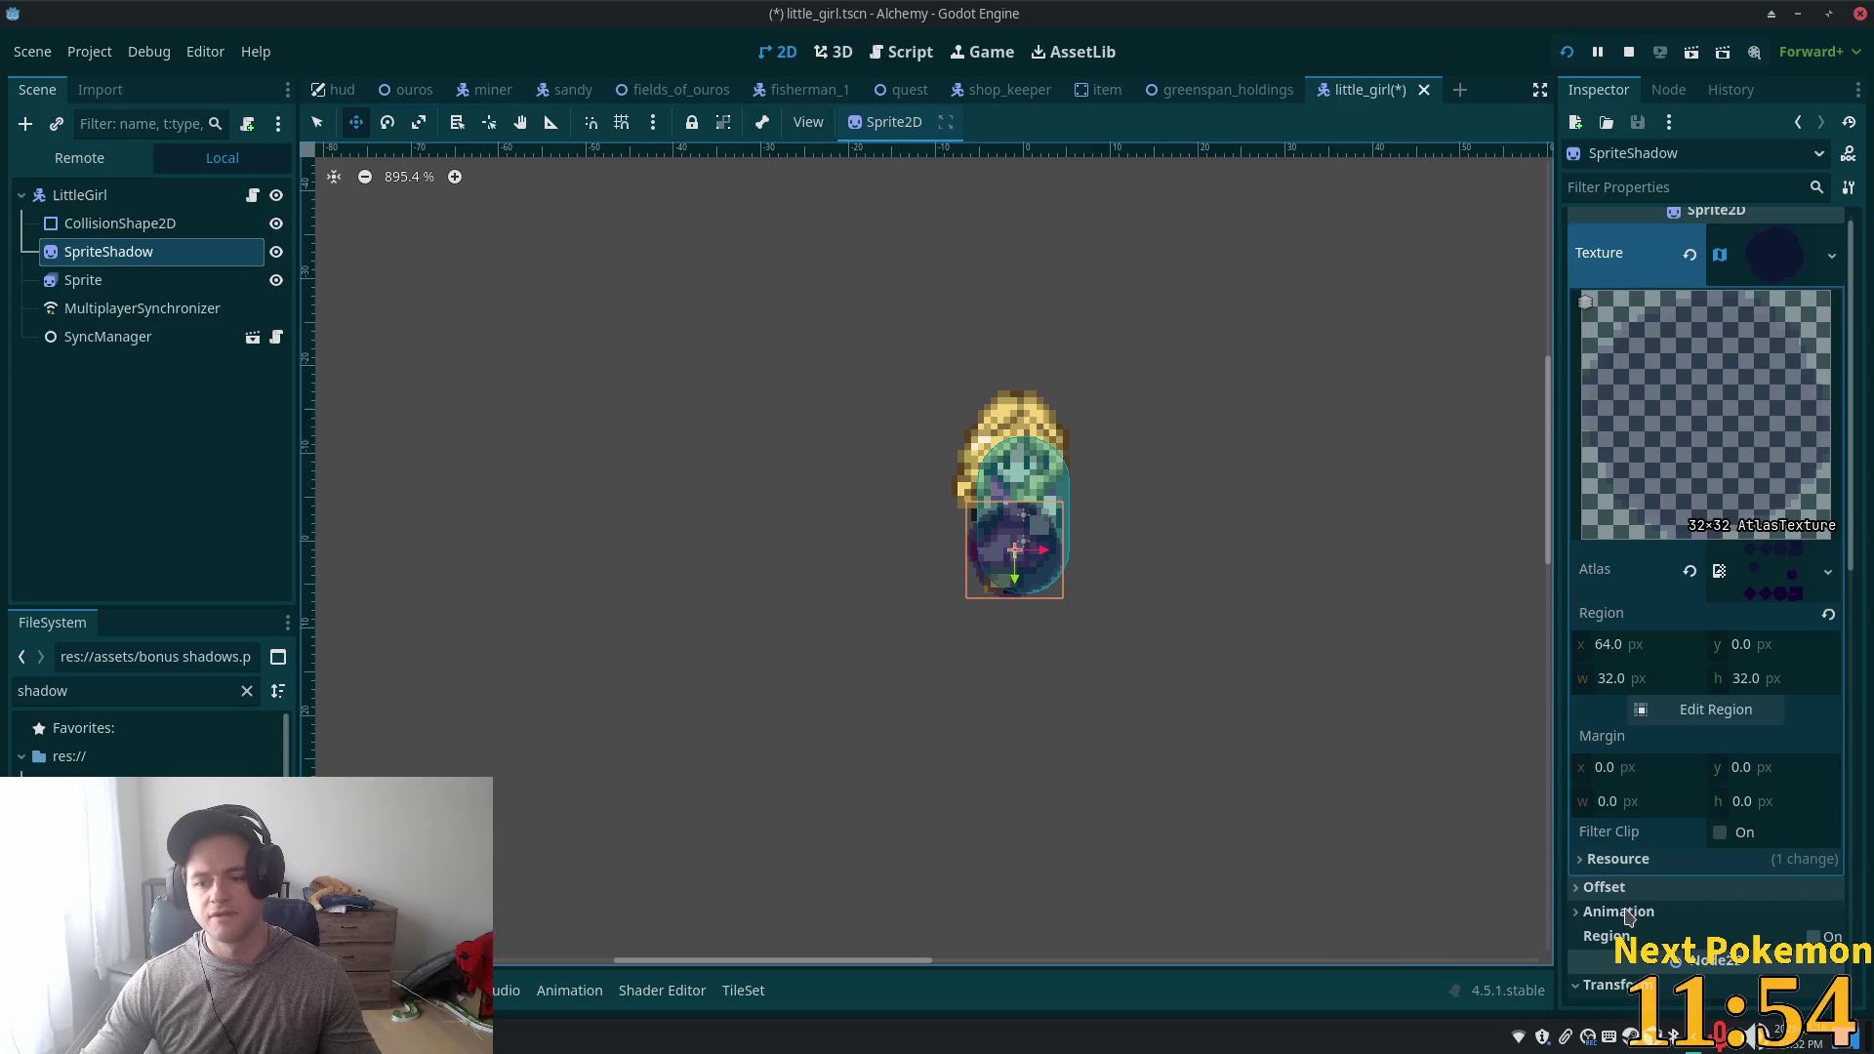
- Expand SpriteShadow's Offset properties and compare them against the Sprite node's settings
left_click(1606, 886)
scroll(1678, 840, "down", 6)
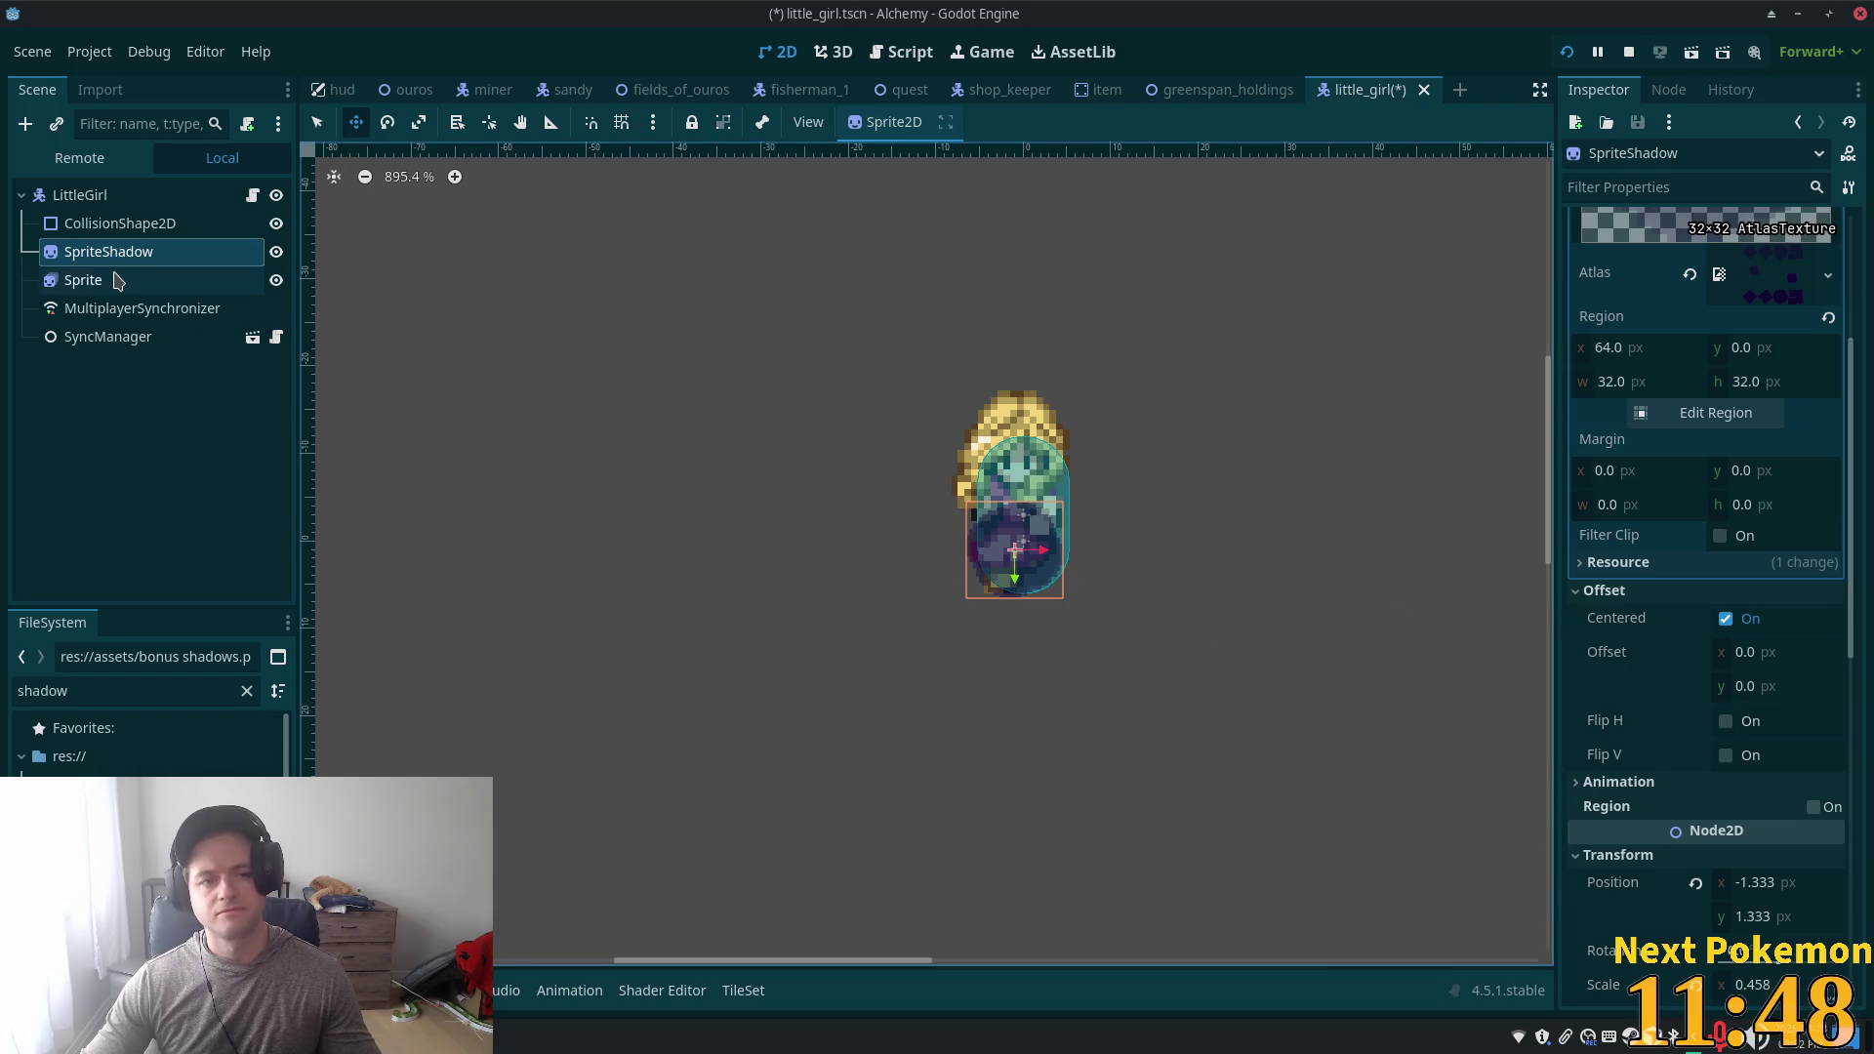
left_click(109, 280)
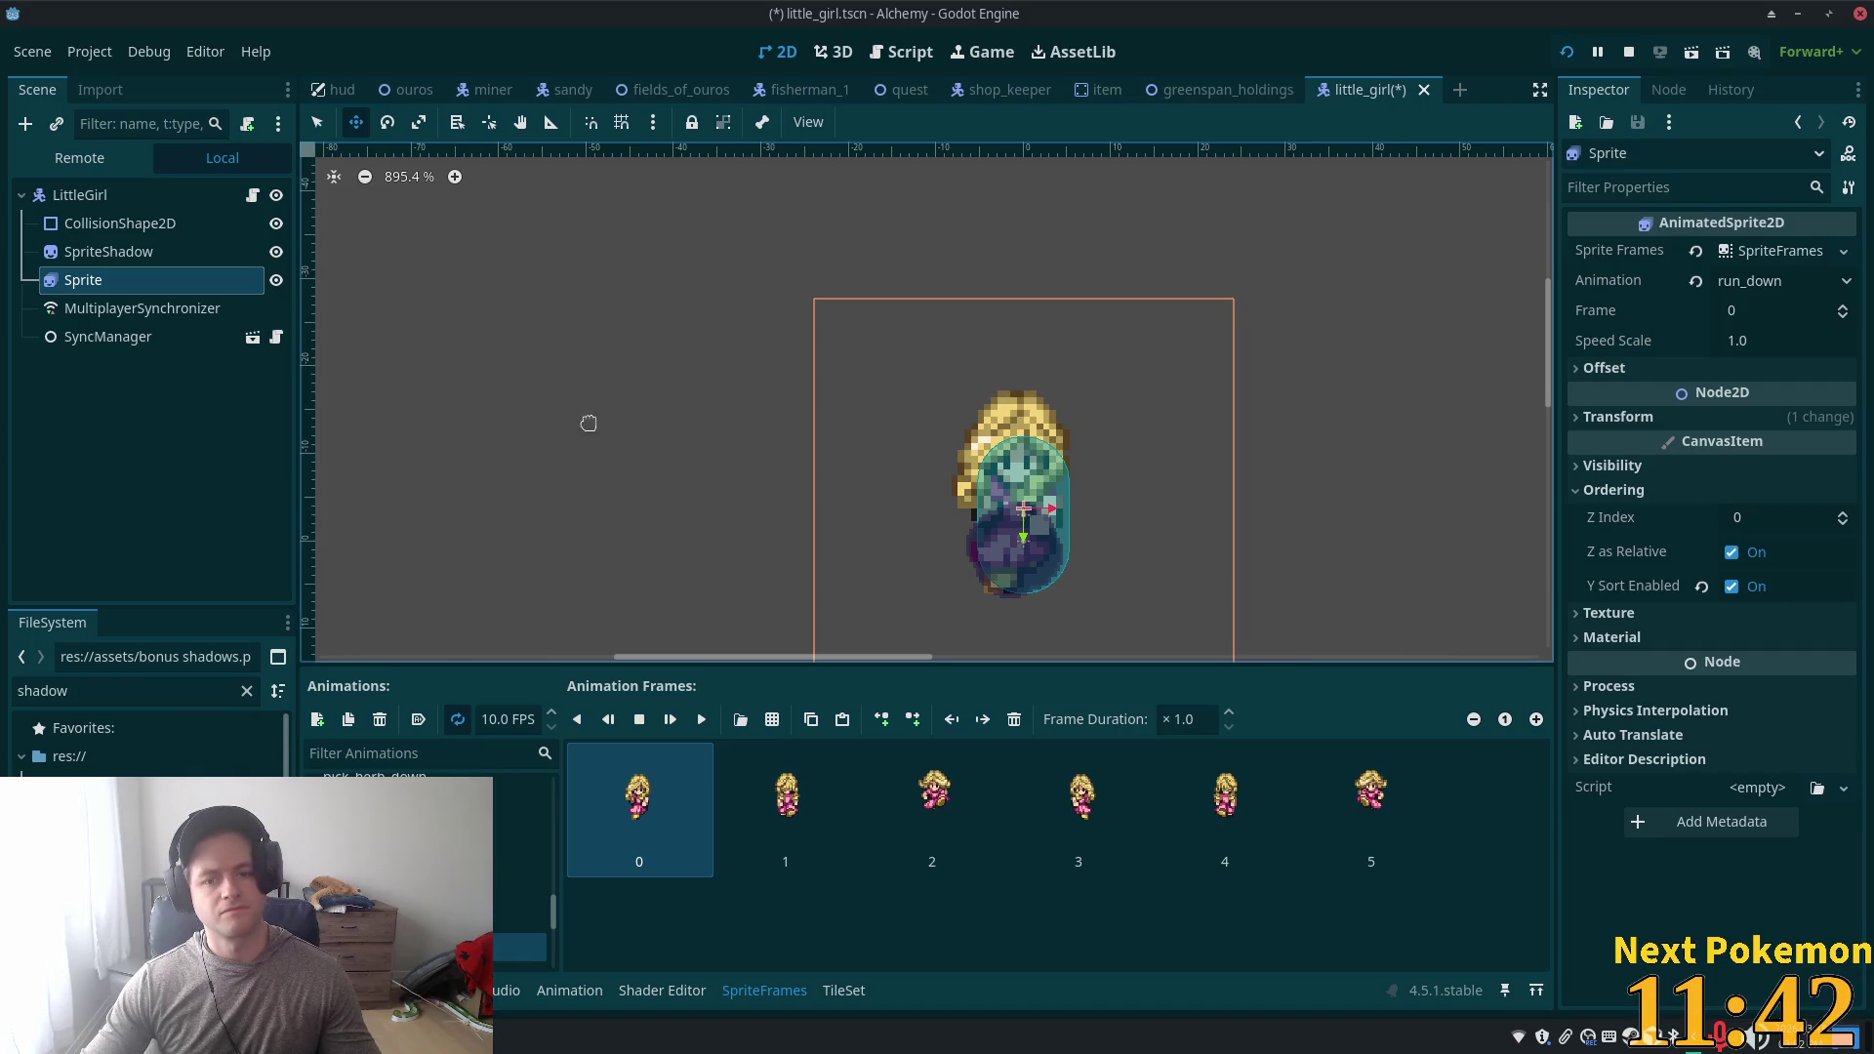
left_click(110, 252)
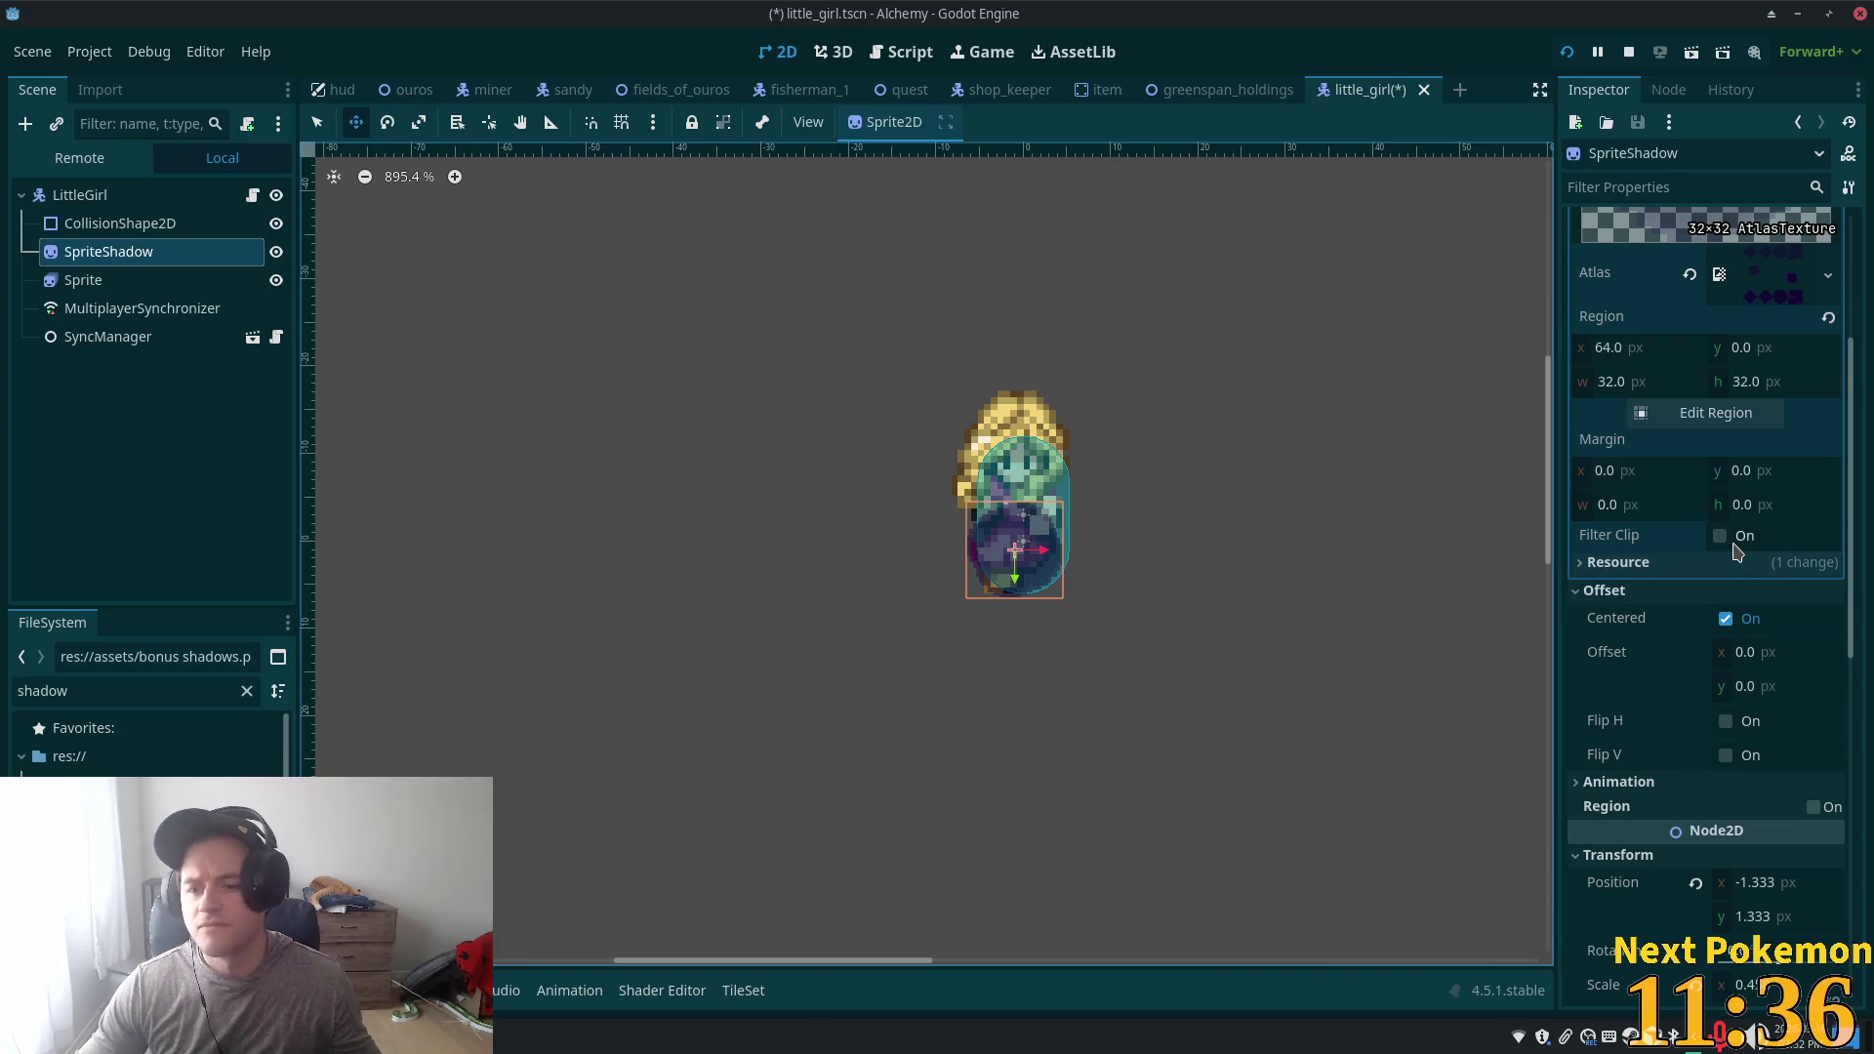
scroll(1722, 571, "down", 6)
scroll(1698, 570, "up", 6)
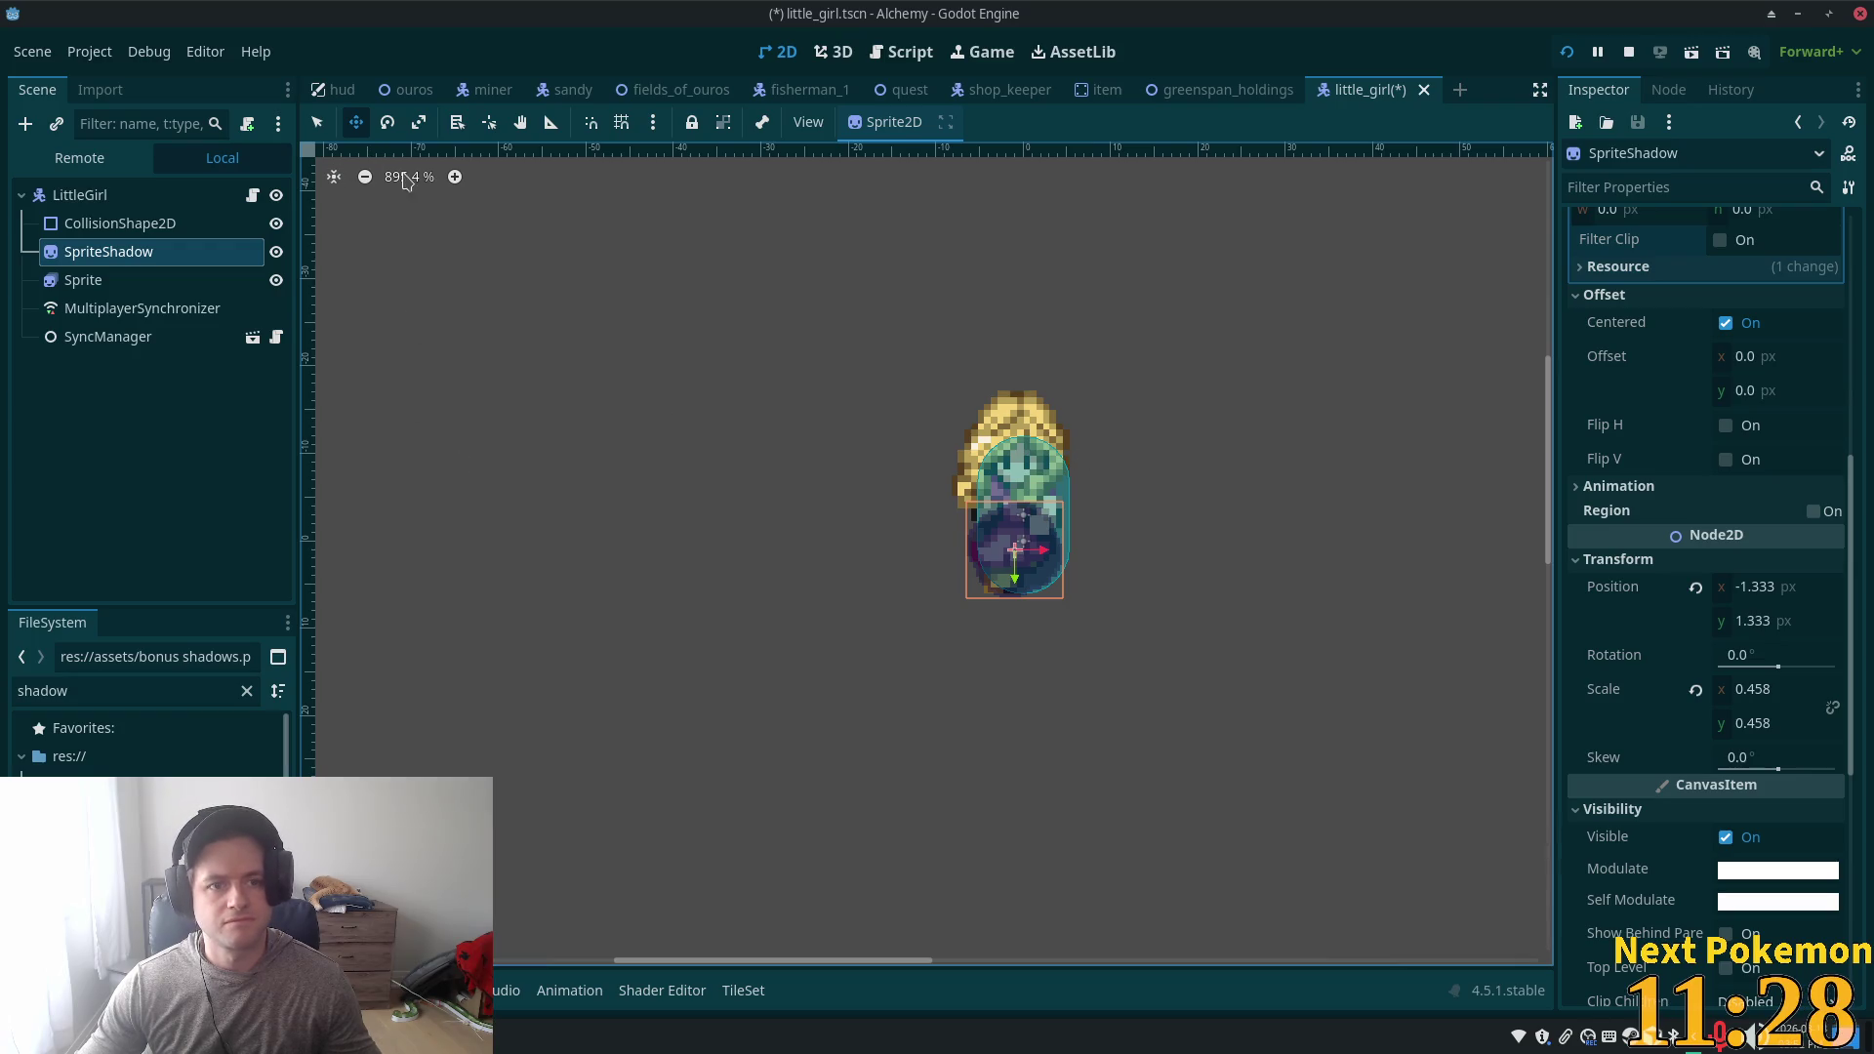
- Nudge SpriteShadow upward to position y -5.333
key("Up")
key("Up")
key("Up")
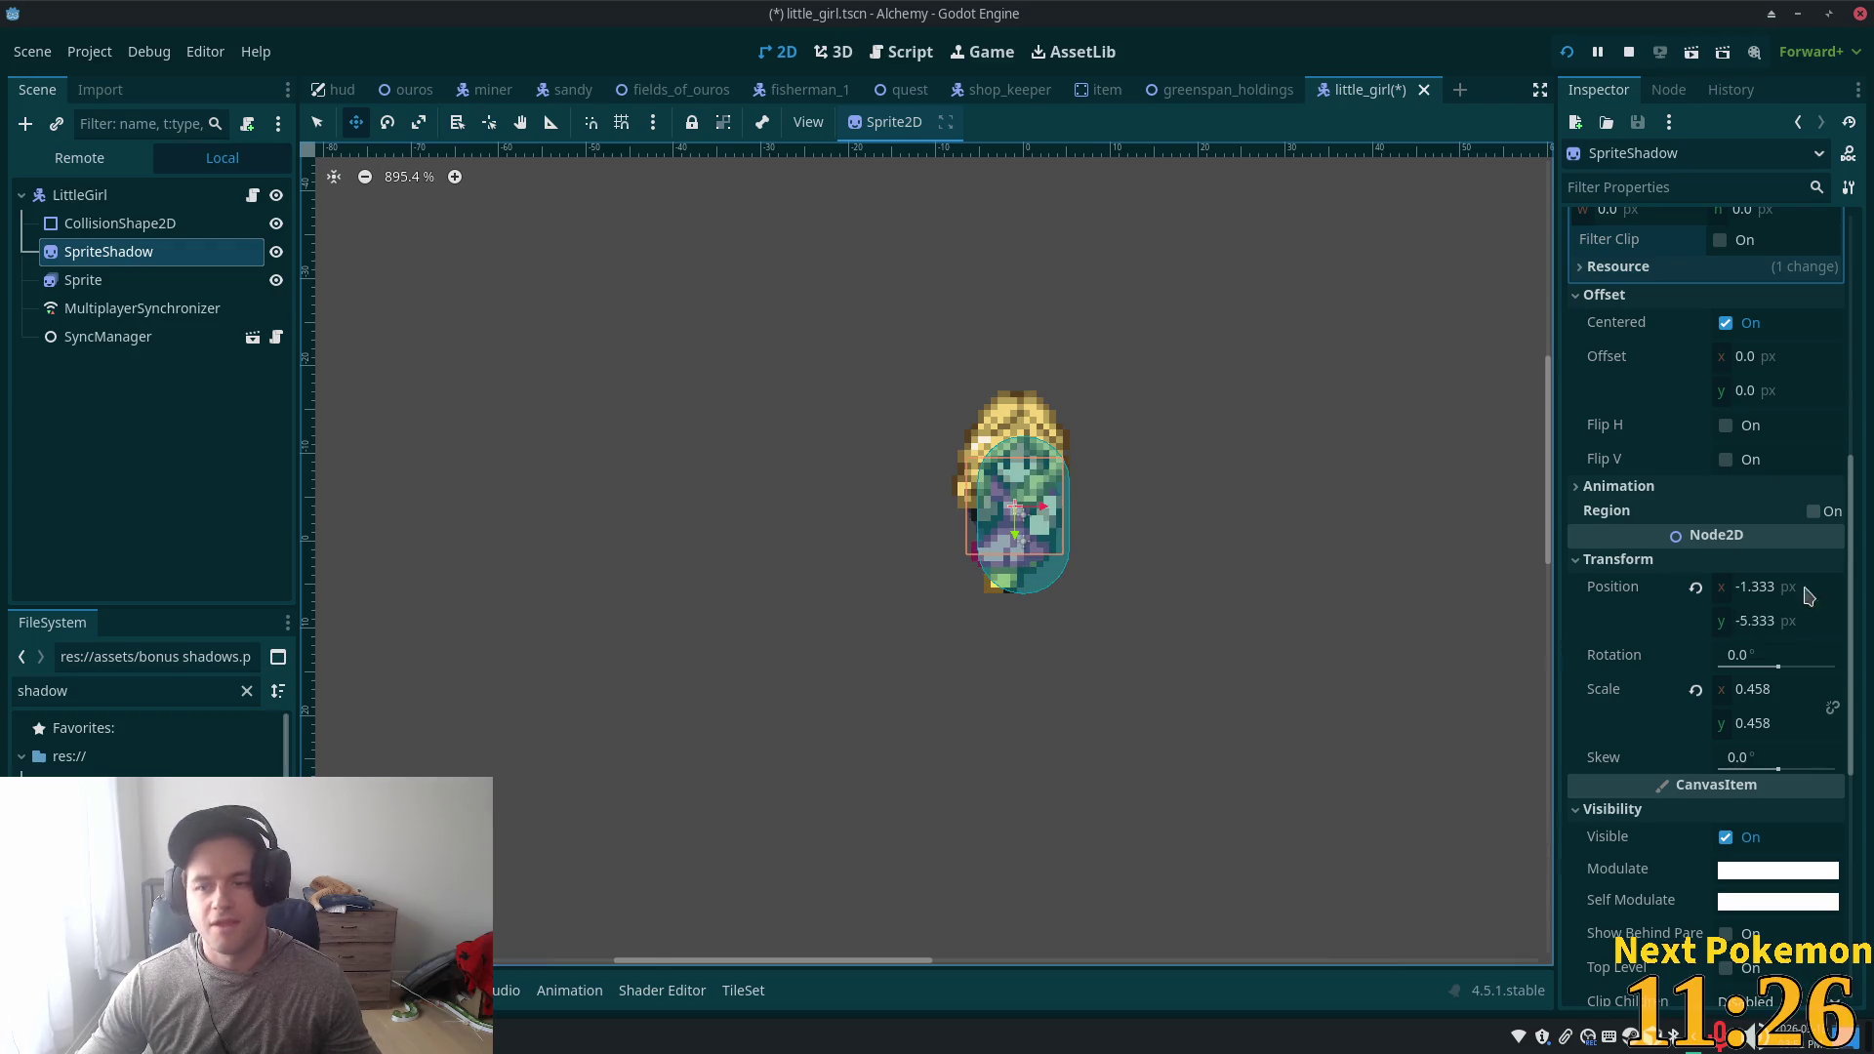
scroll(1752, 595, "up", 5)
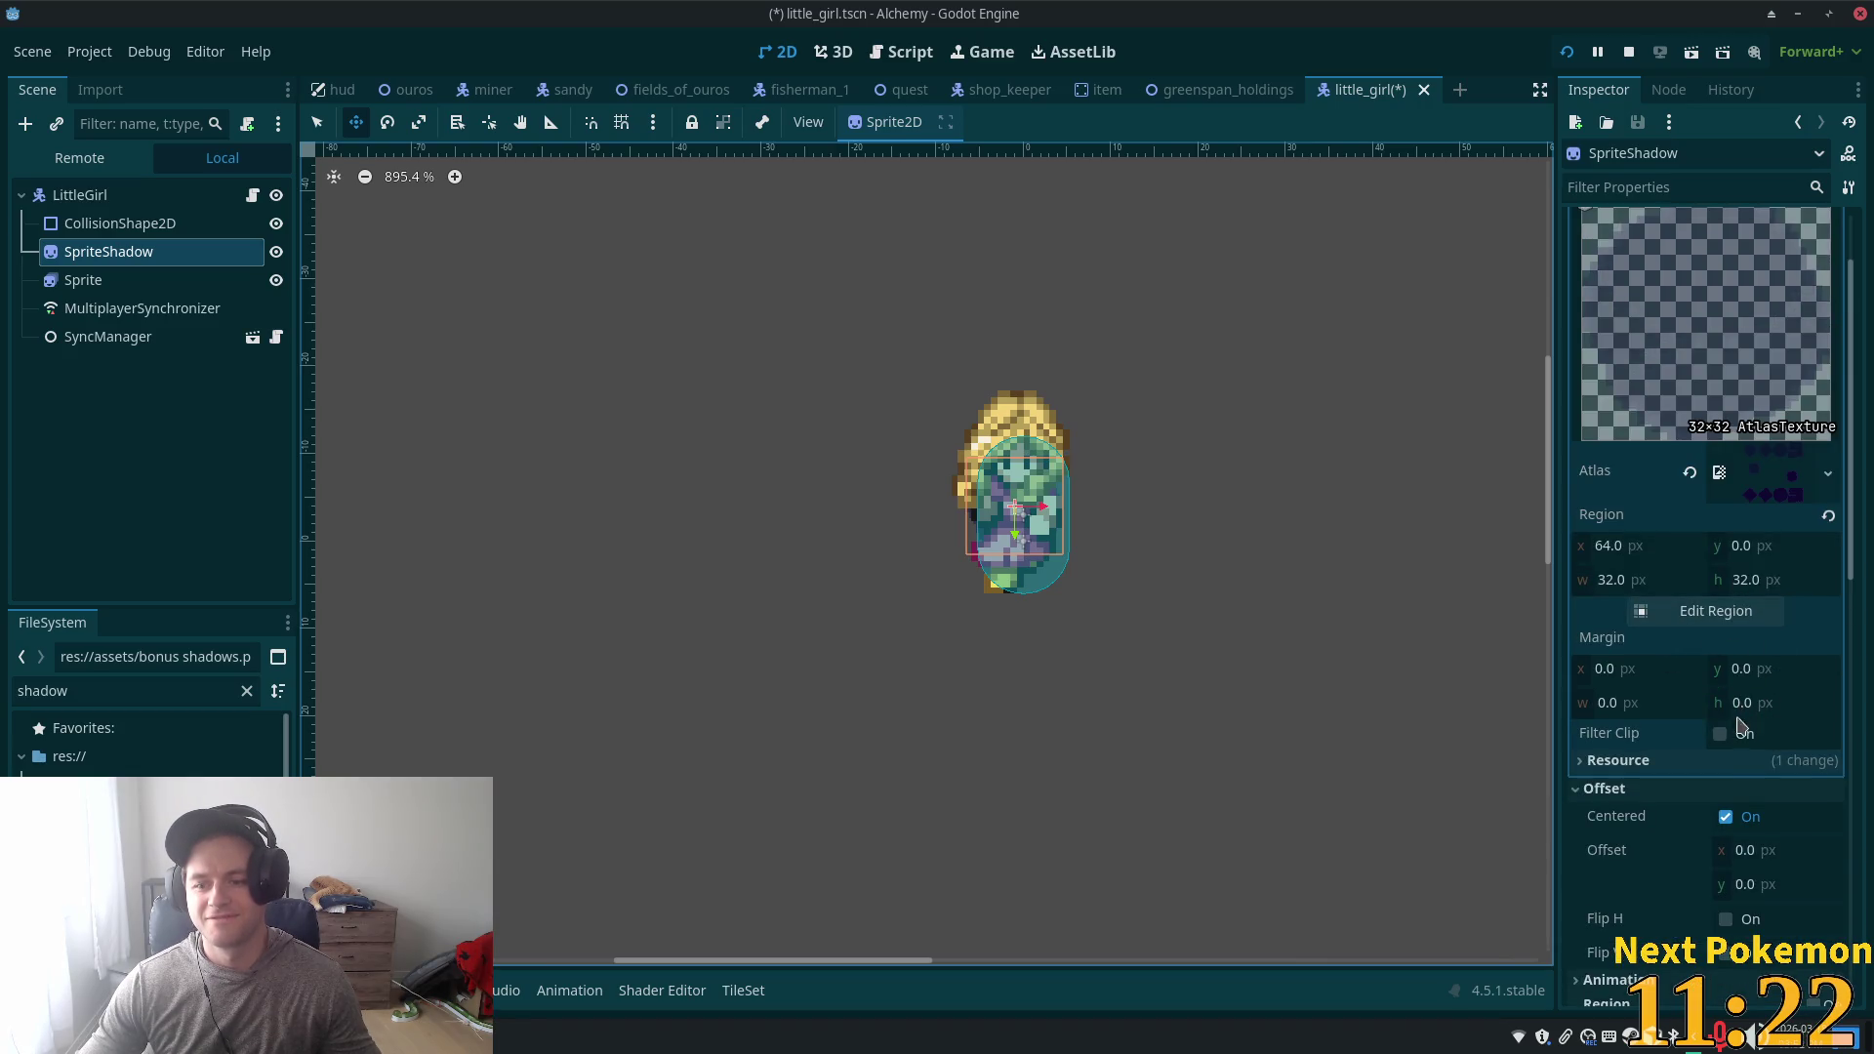
scroll(1747, 747, "up", 2)
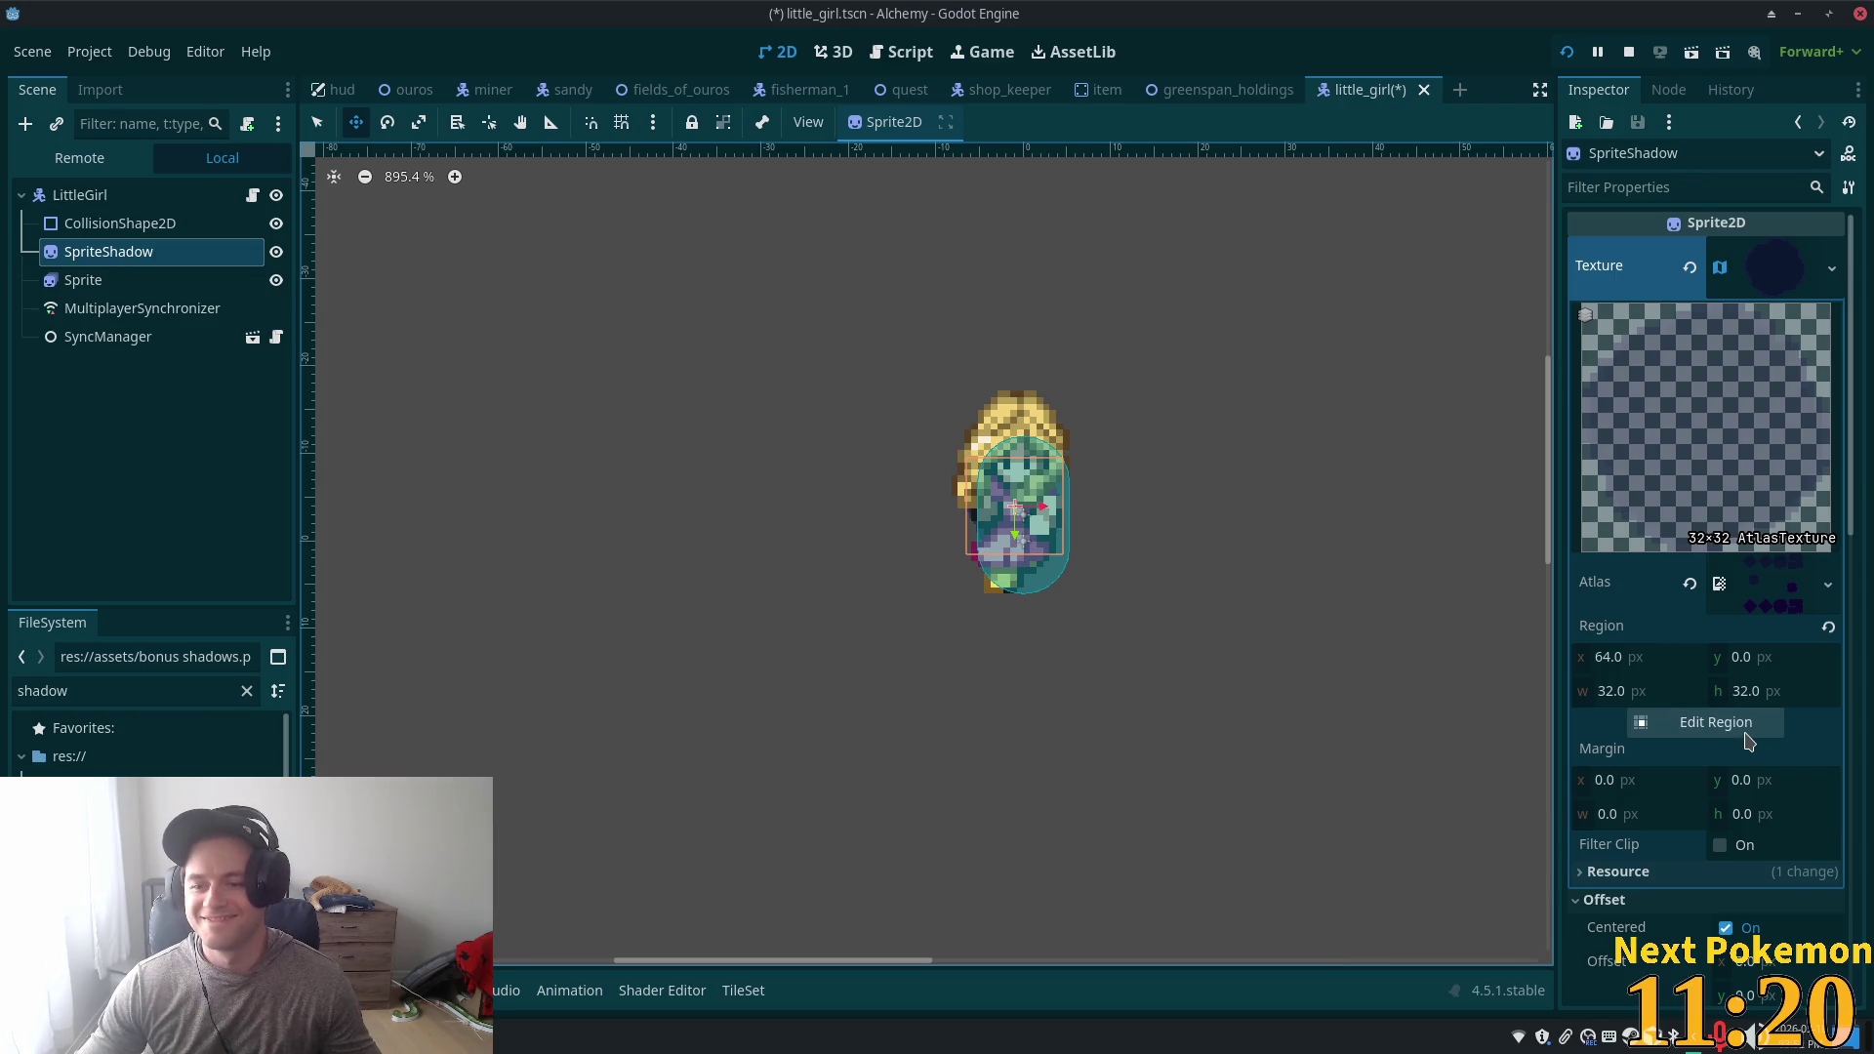
scroll(1746, 746, "down", 5)
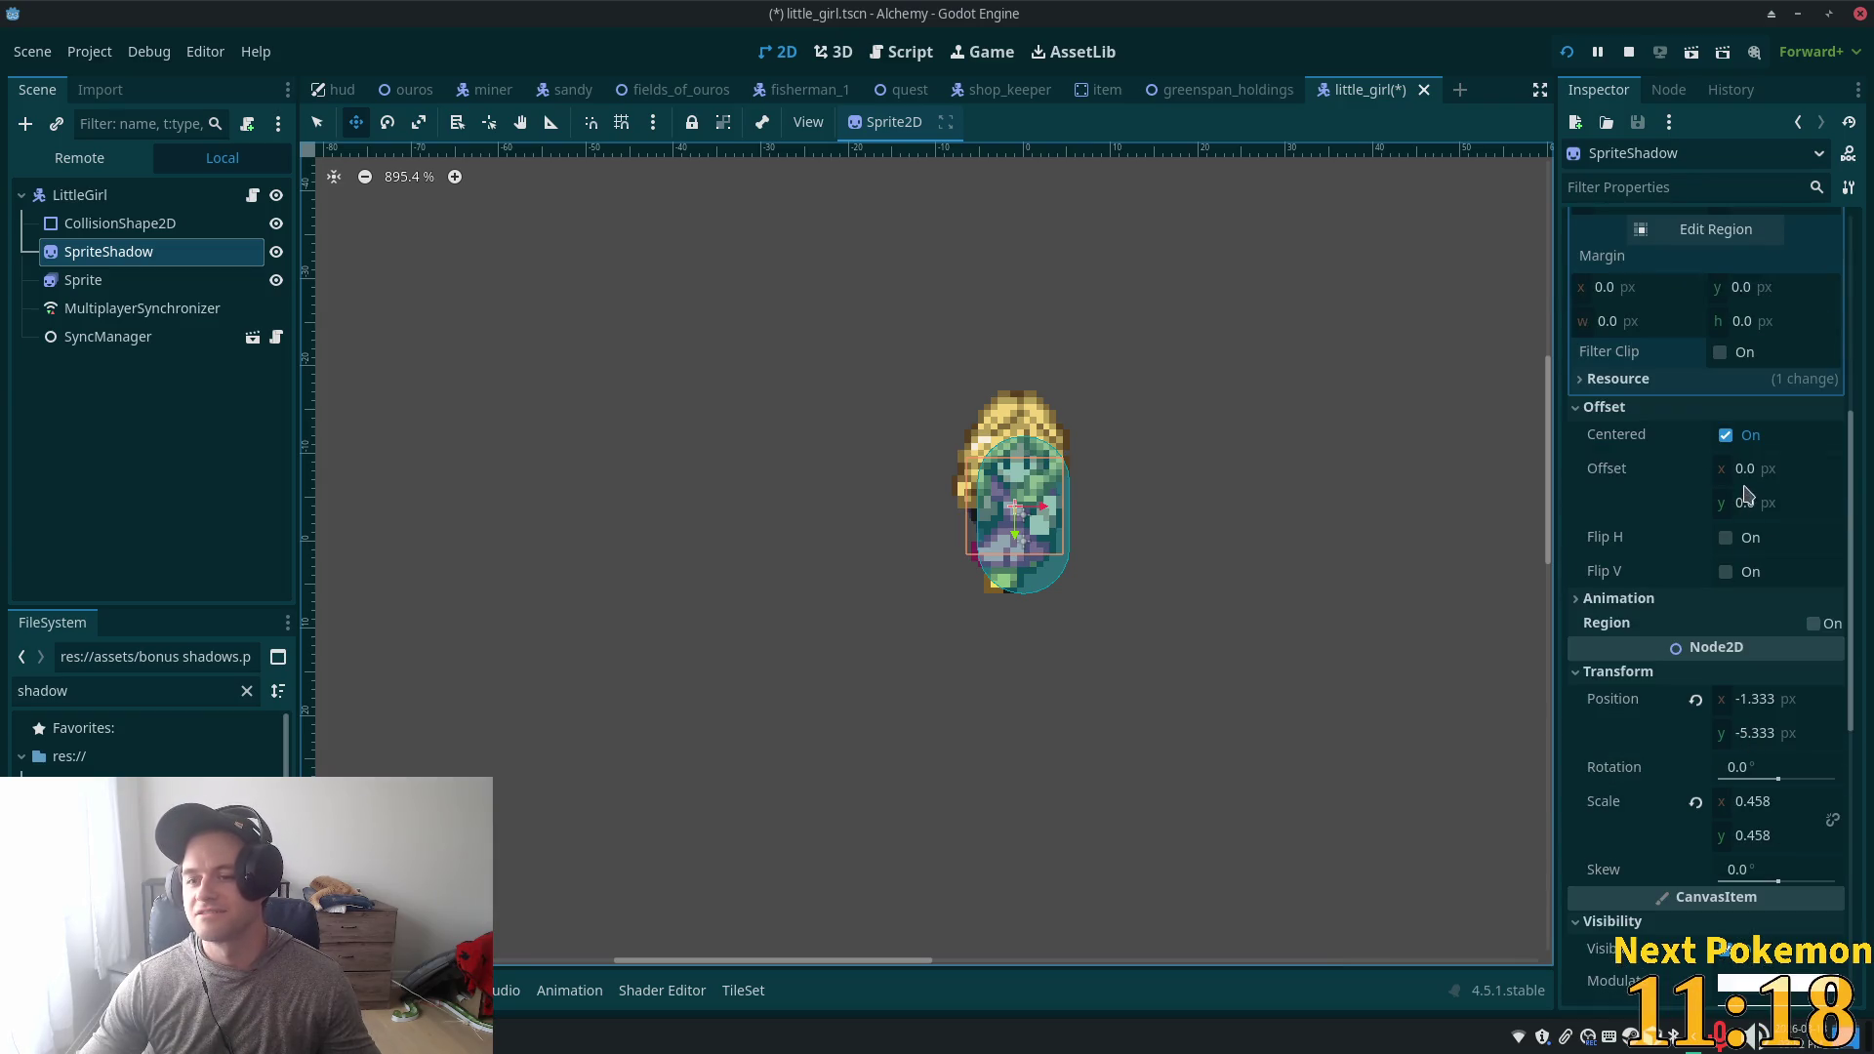
- Set SpriteShadow's Offset y to 16, save the little_girl scene, and run the game
left_click(1757, 503)
type("1")
key("Return")
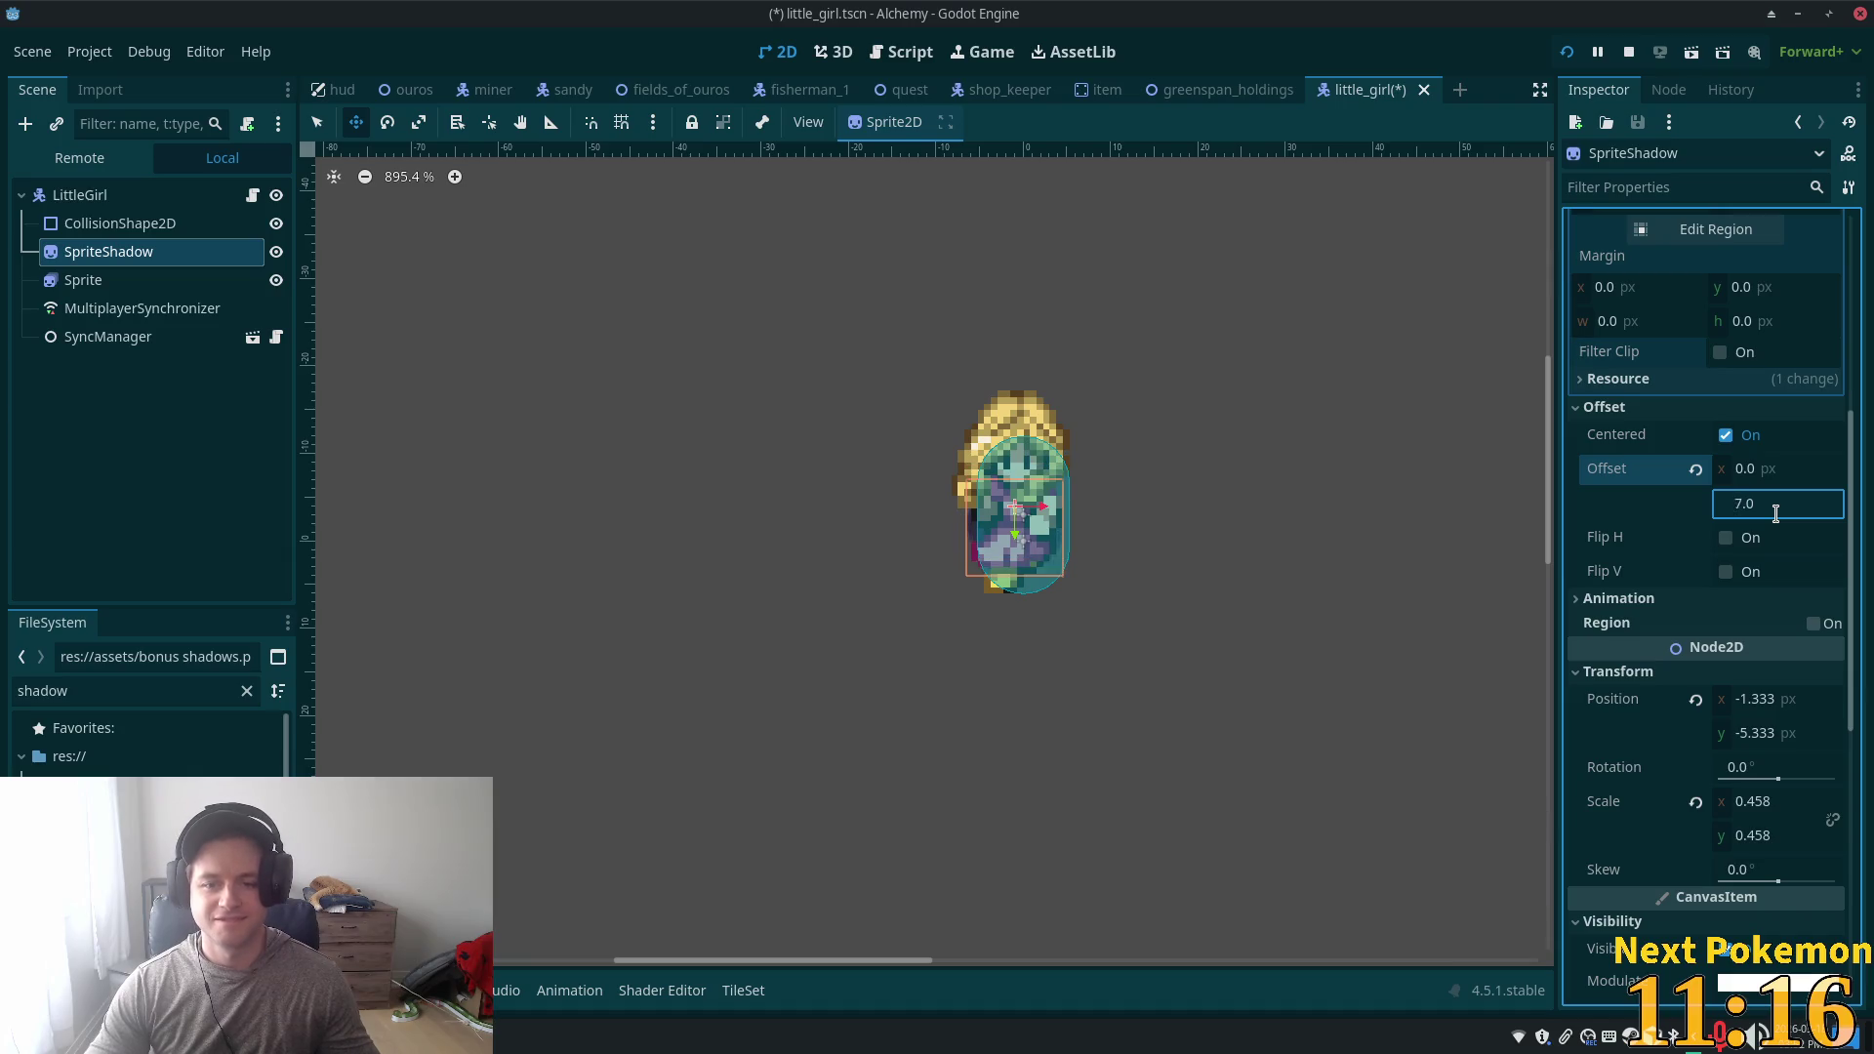
type("16")
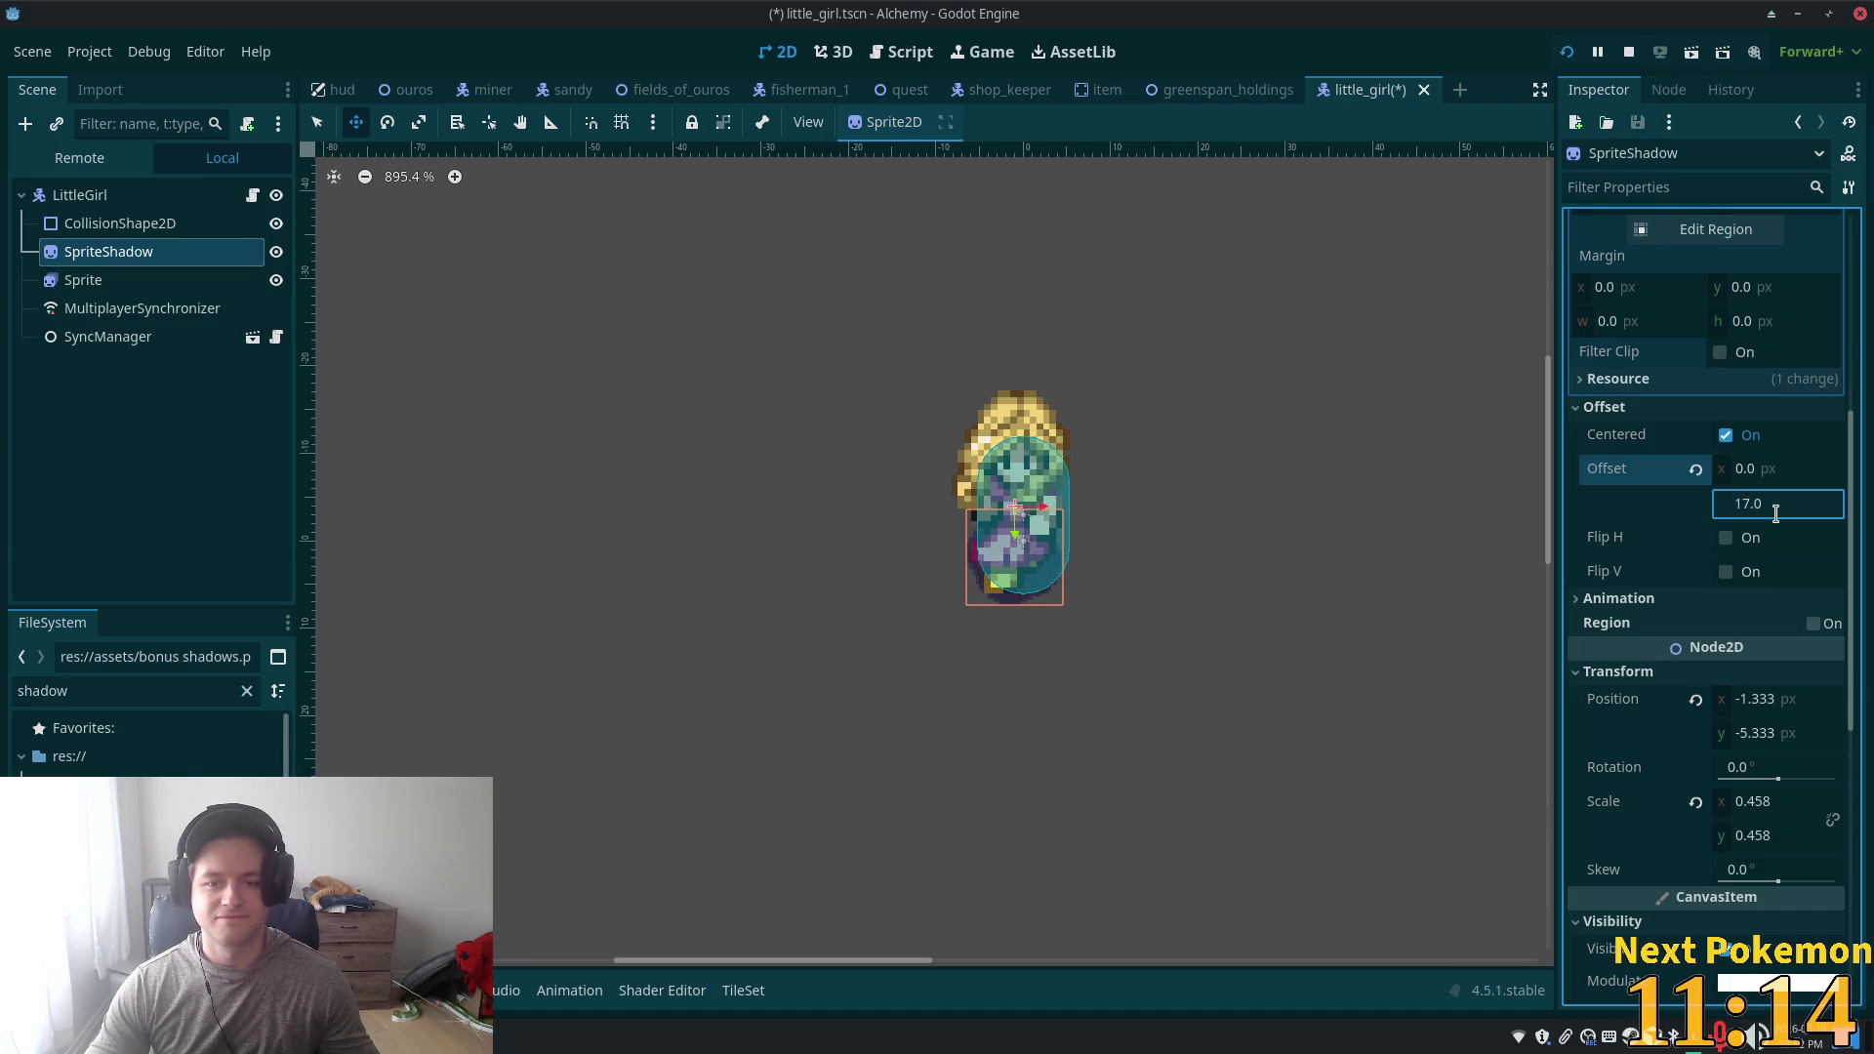
key("Down")
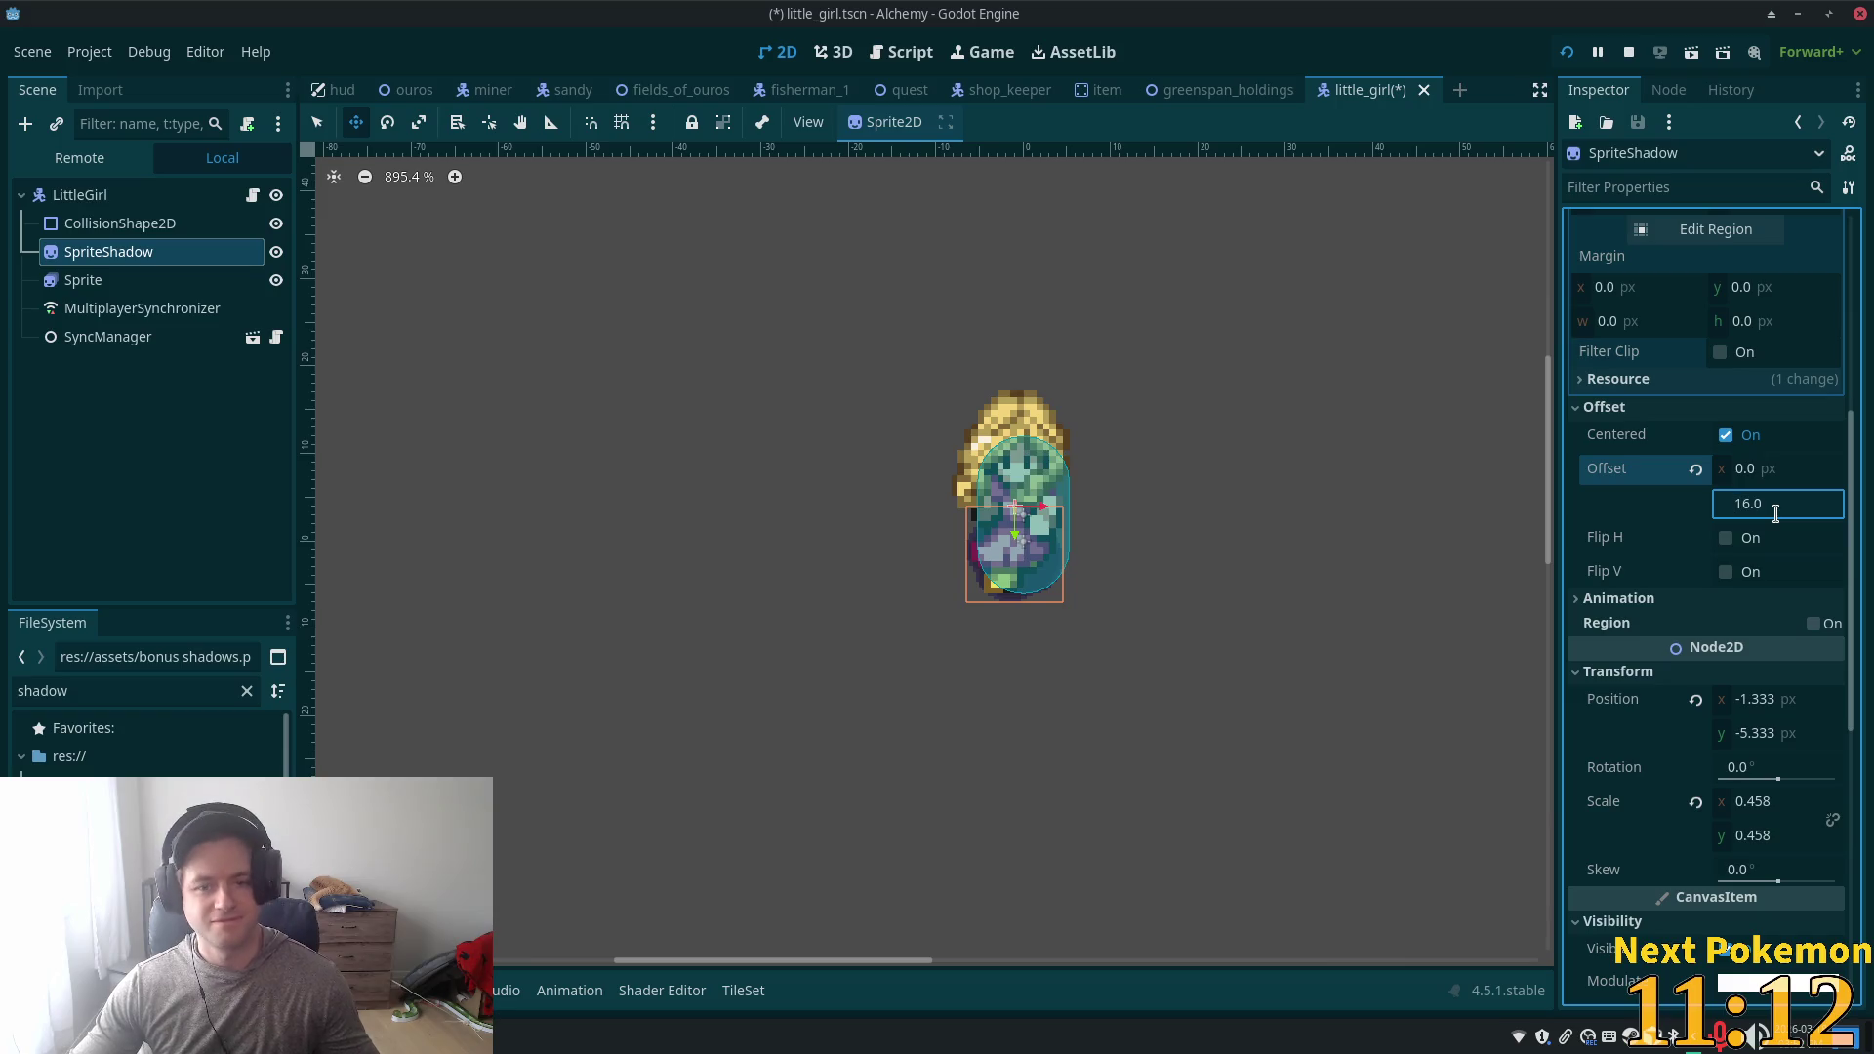
key("ctrl+s")
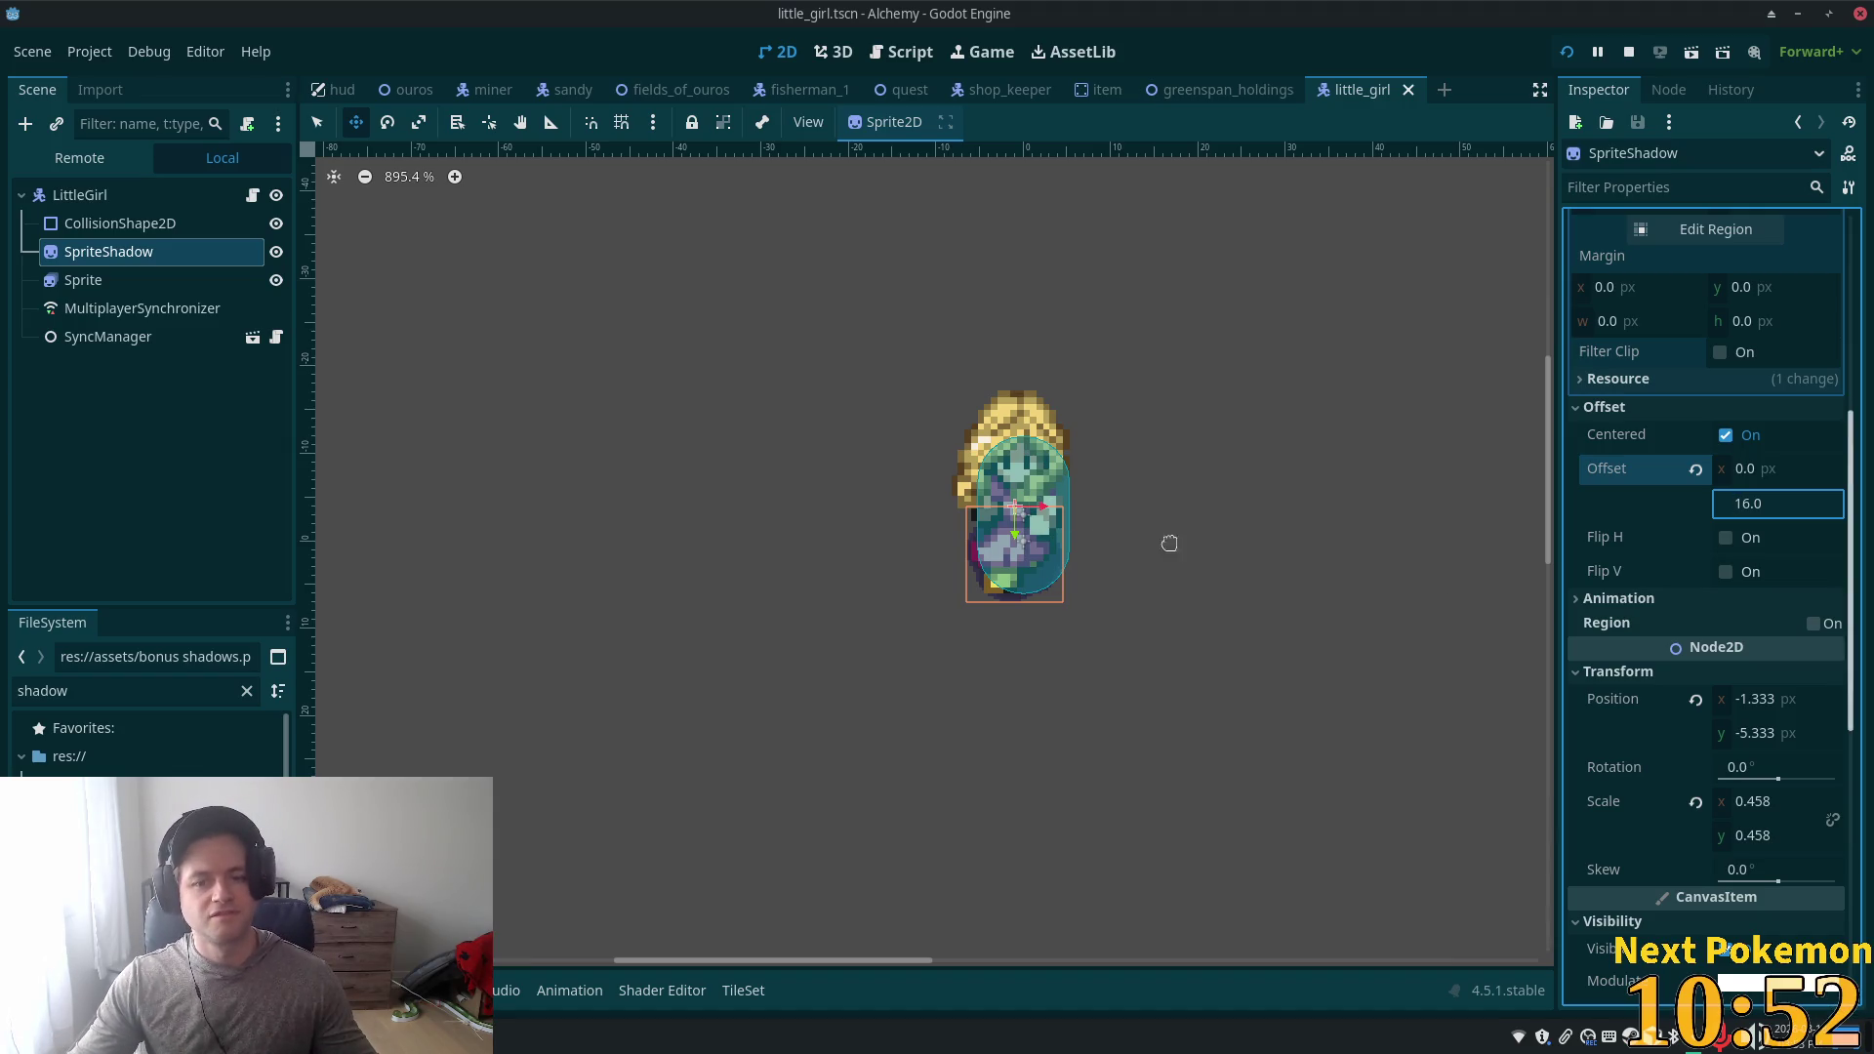
left_click(1566, 52)
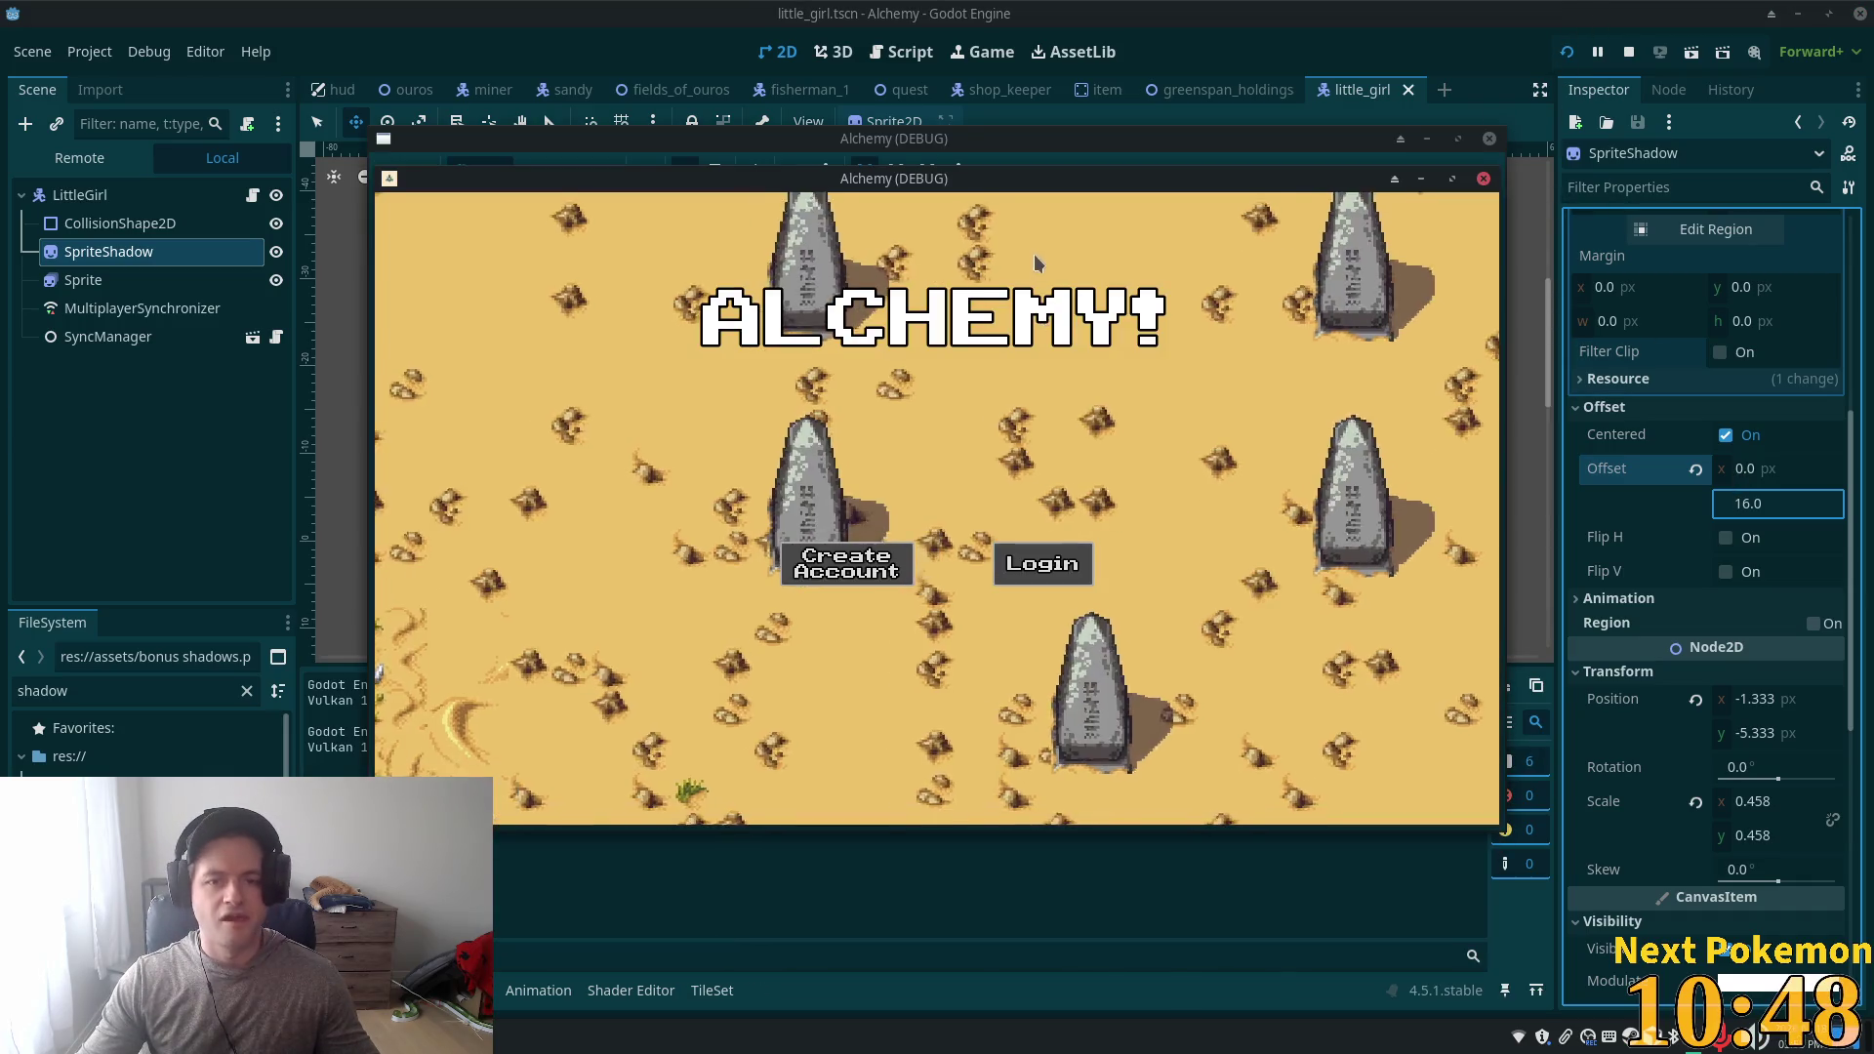
- Reposition the running game window while it logs into the Ouros town map
mouse_move(1001, 189)
left_mouse_down()
mouse_move(1566, 608)
mouse_move(1566, 573)
mouse_move(1066, 233)
left_mouse_up()
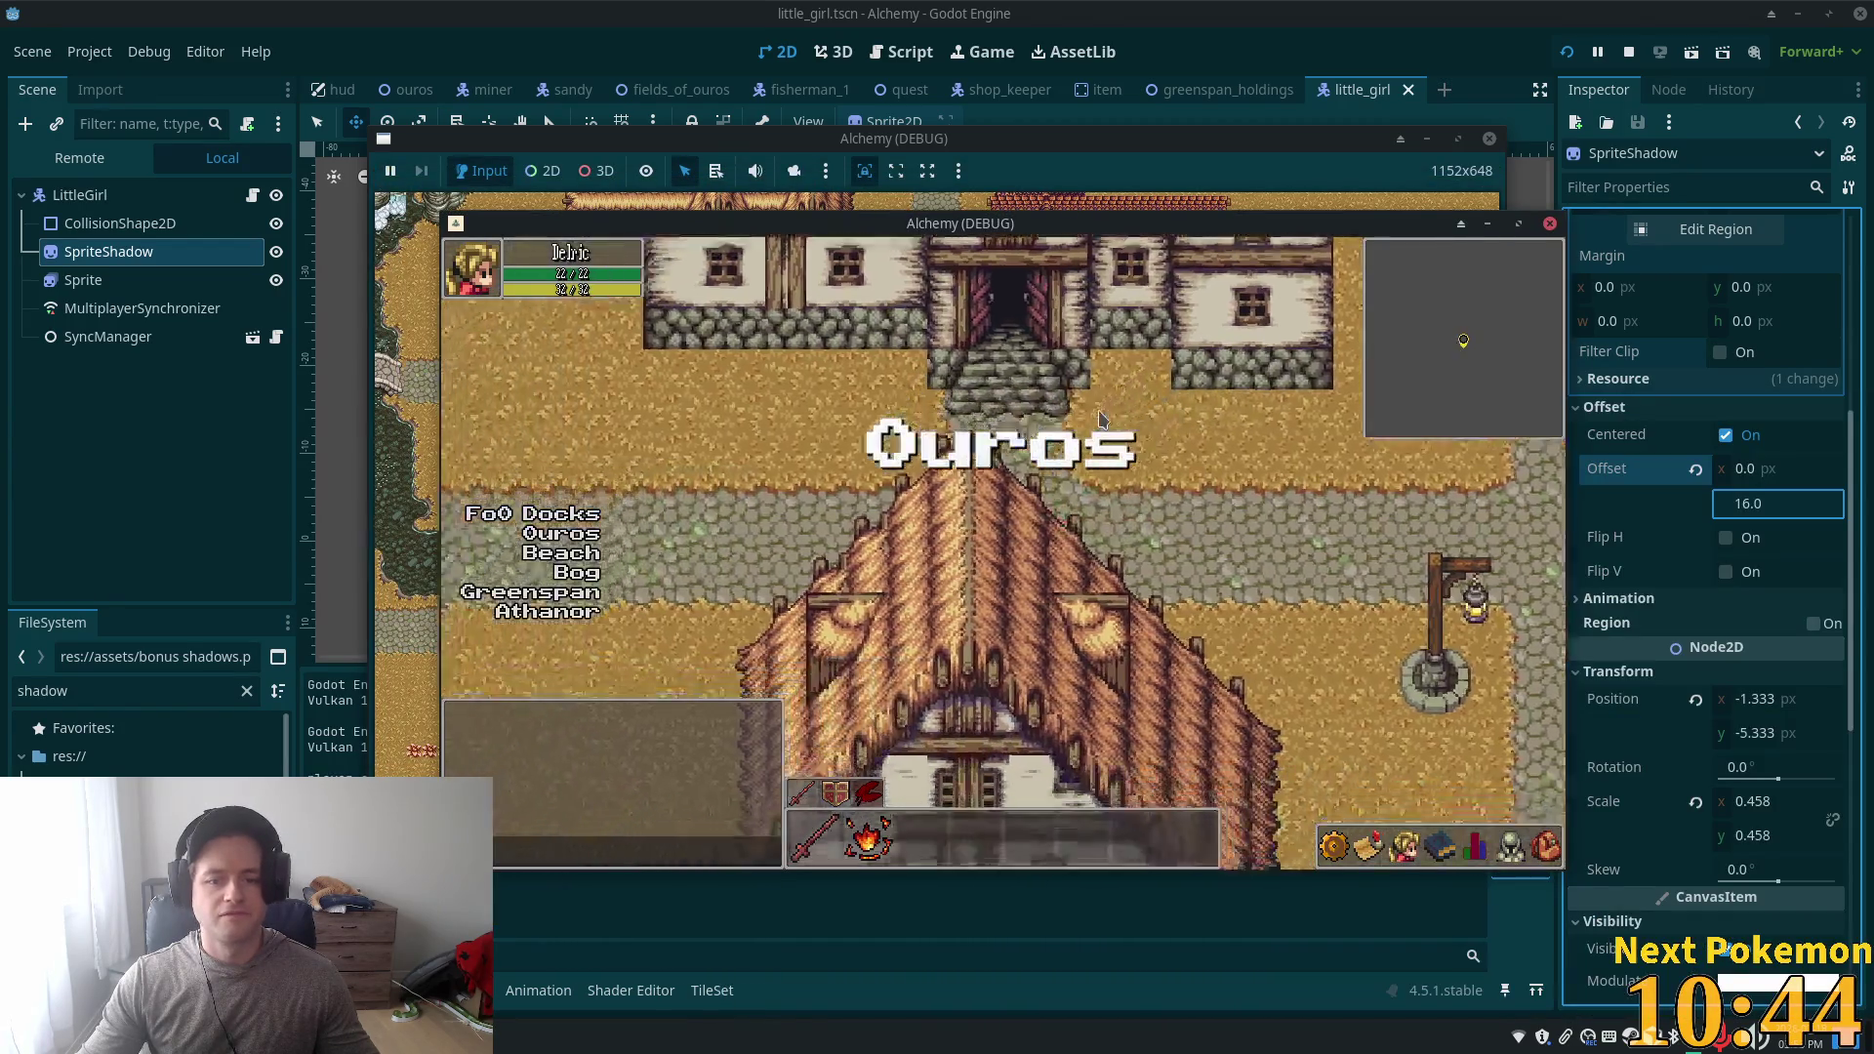